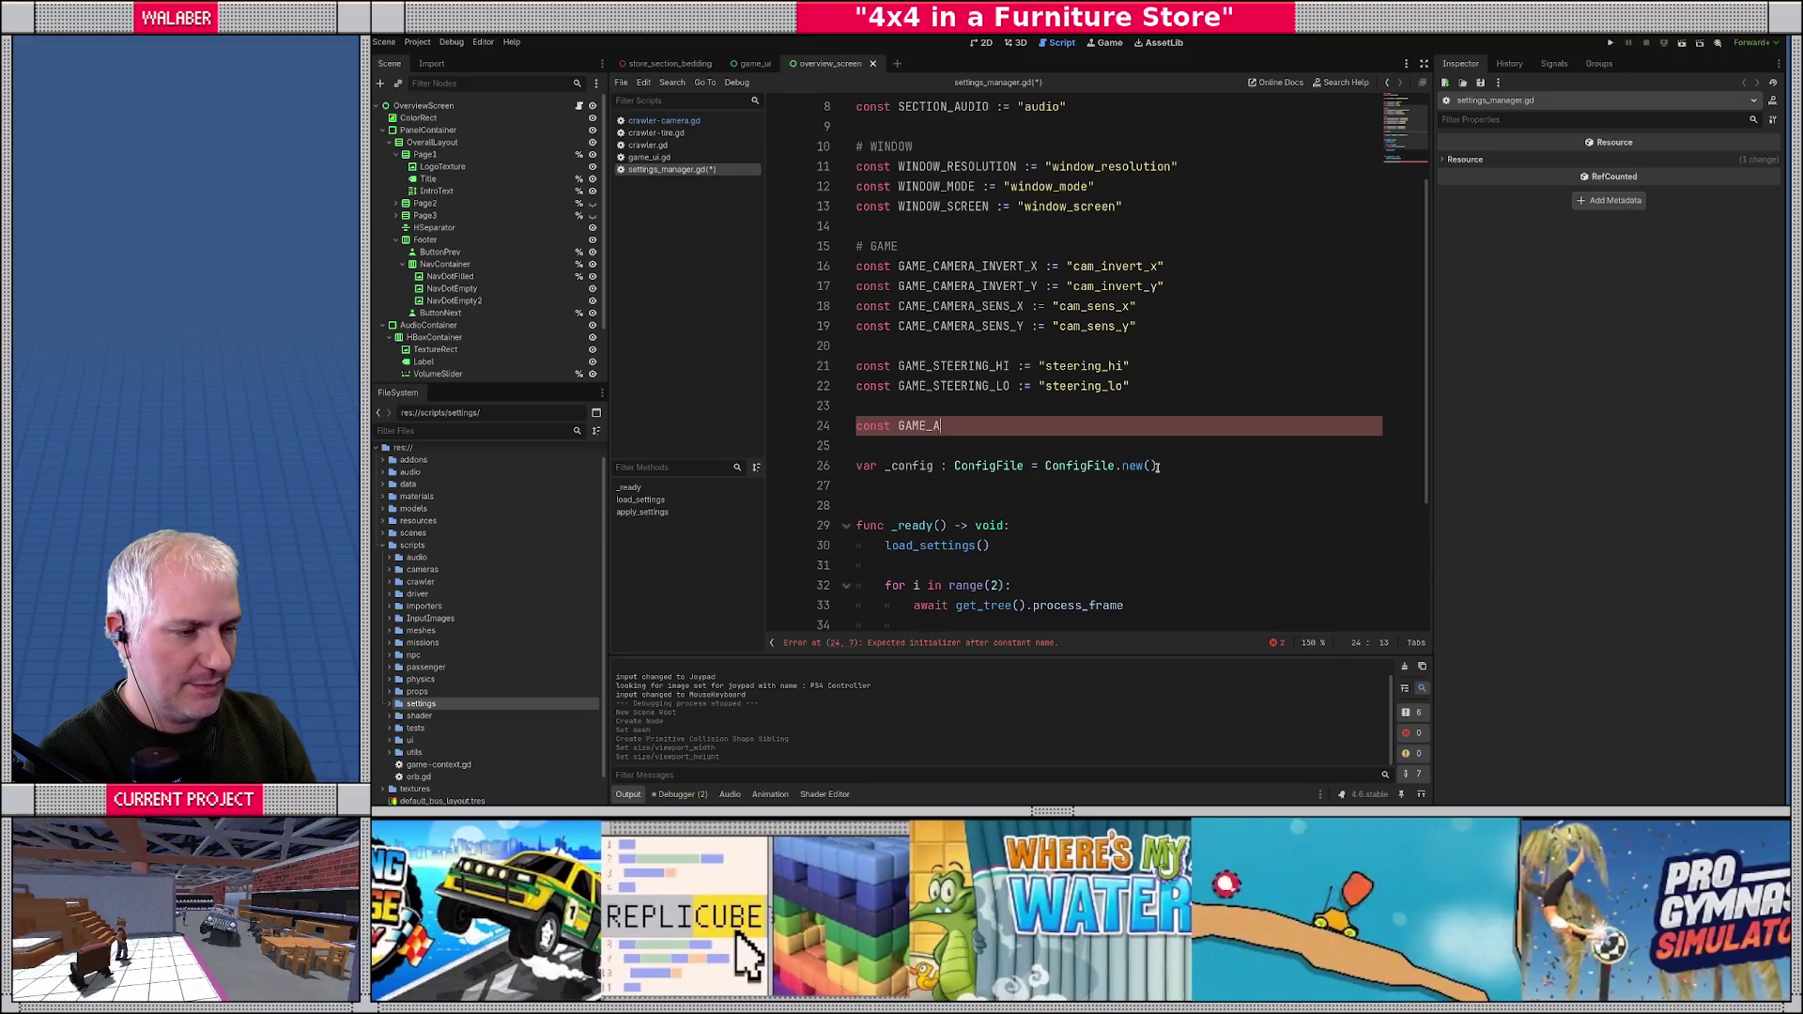
- Complete line 24 as const GAME_ACCEL_SMOOTHING := "accel_smoothing" and start a new line
{"action": "type", "text": "ACCEL_"}
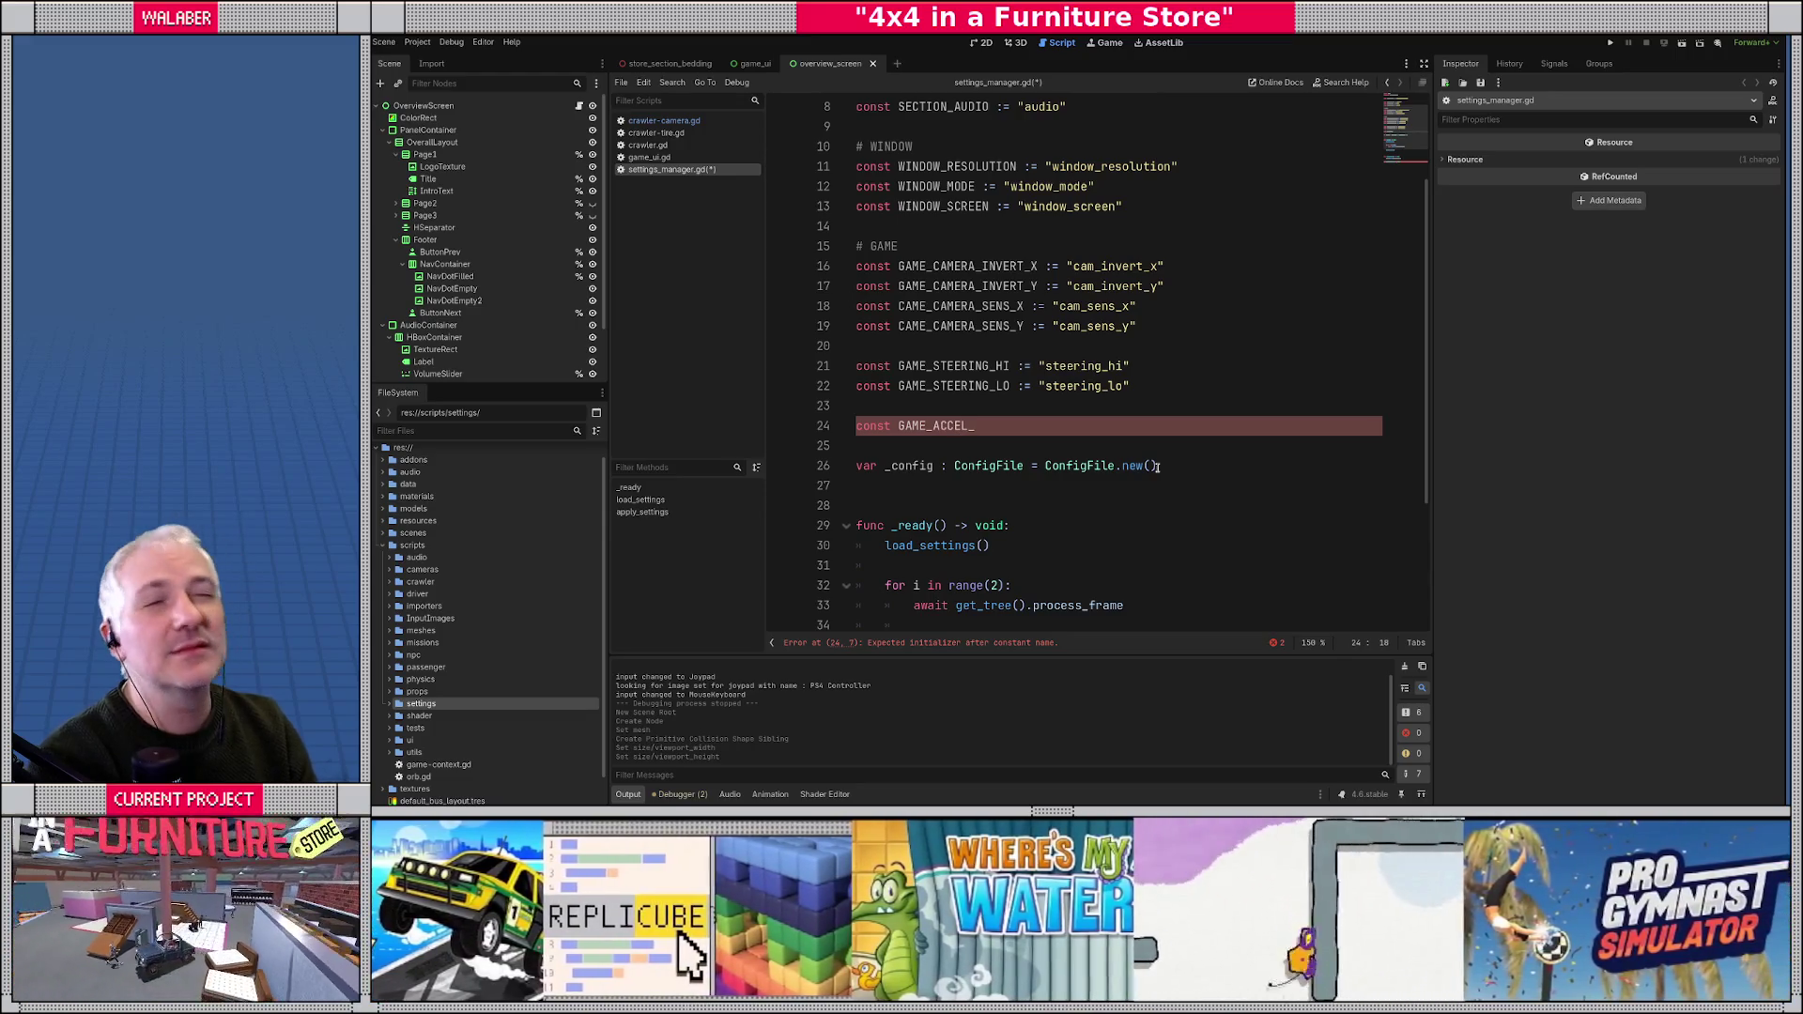
{"action": "type", "text": "SMOOTHI"}
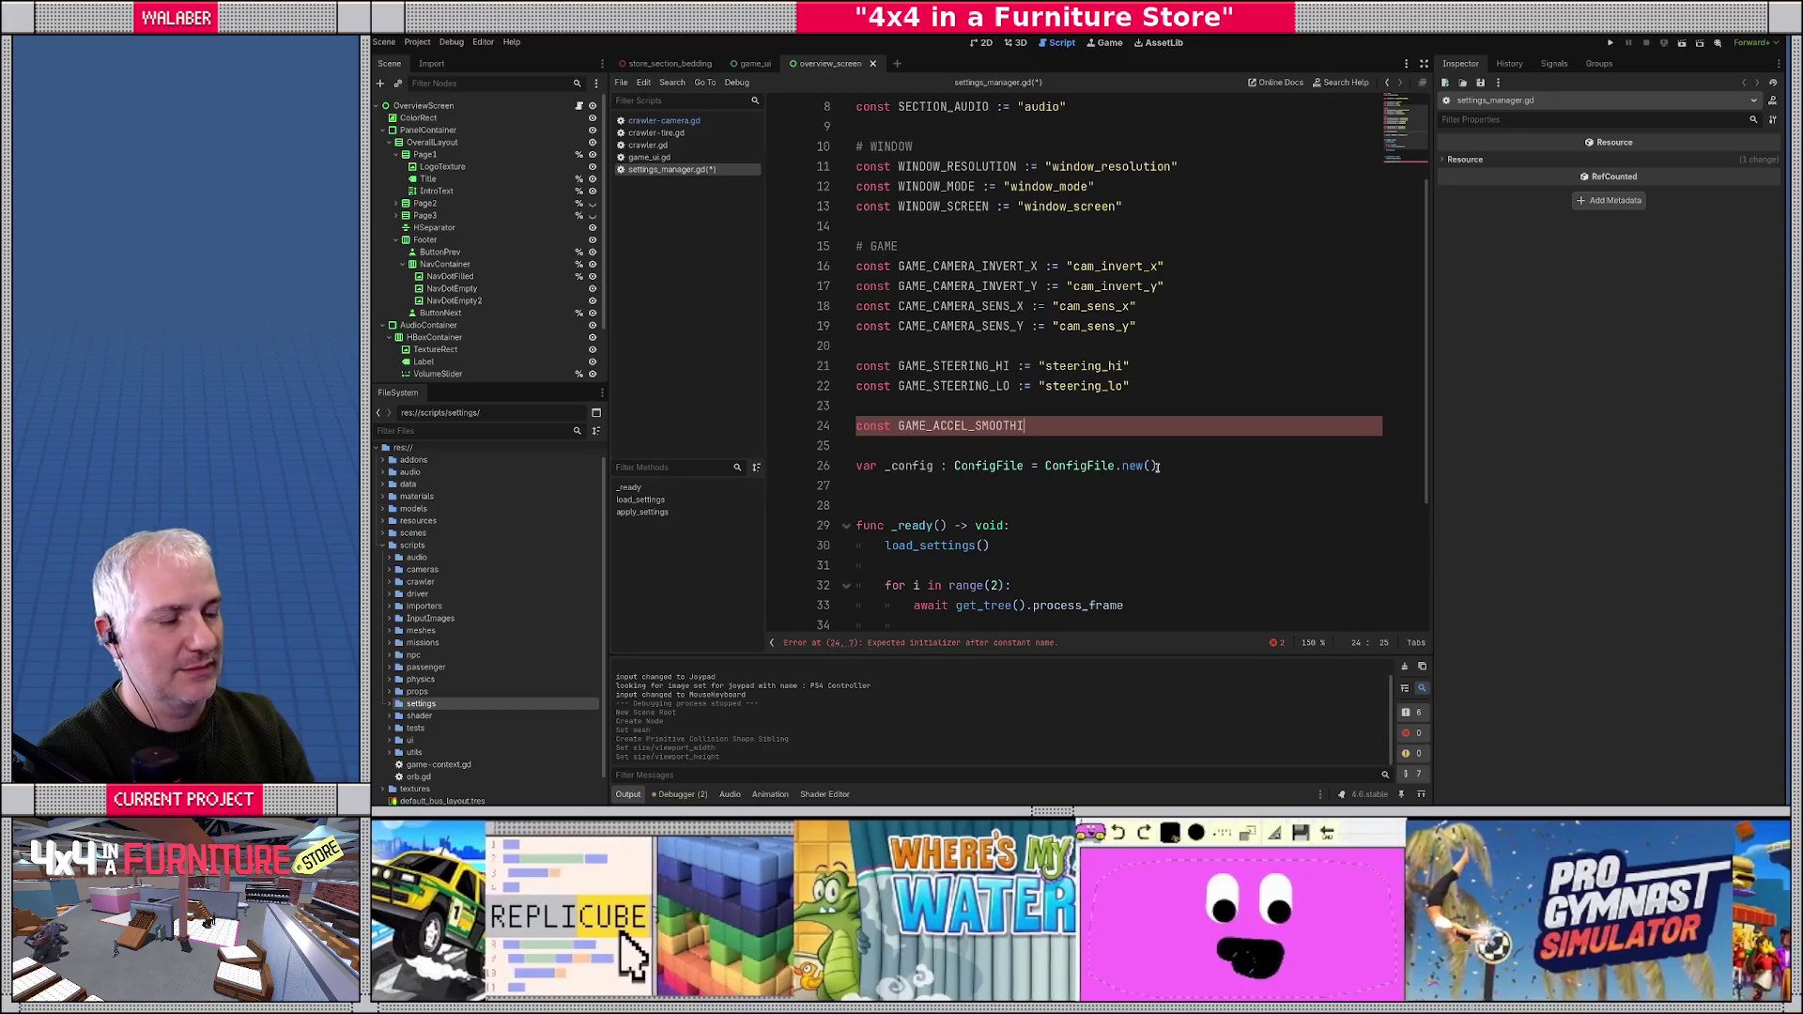
{"action": "type", "text": "NG"}
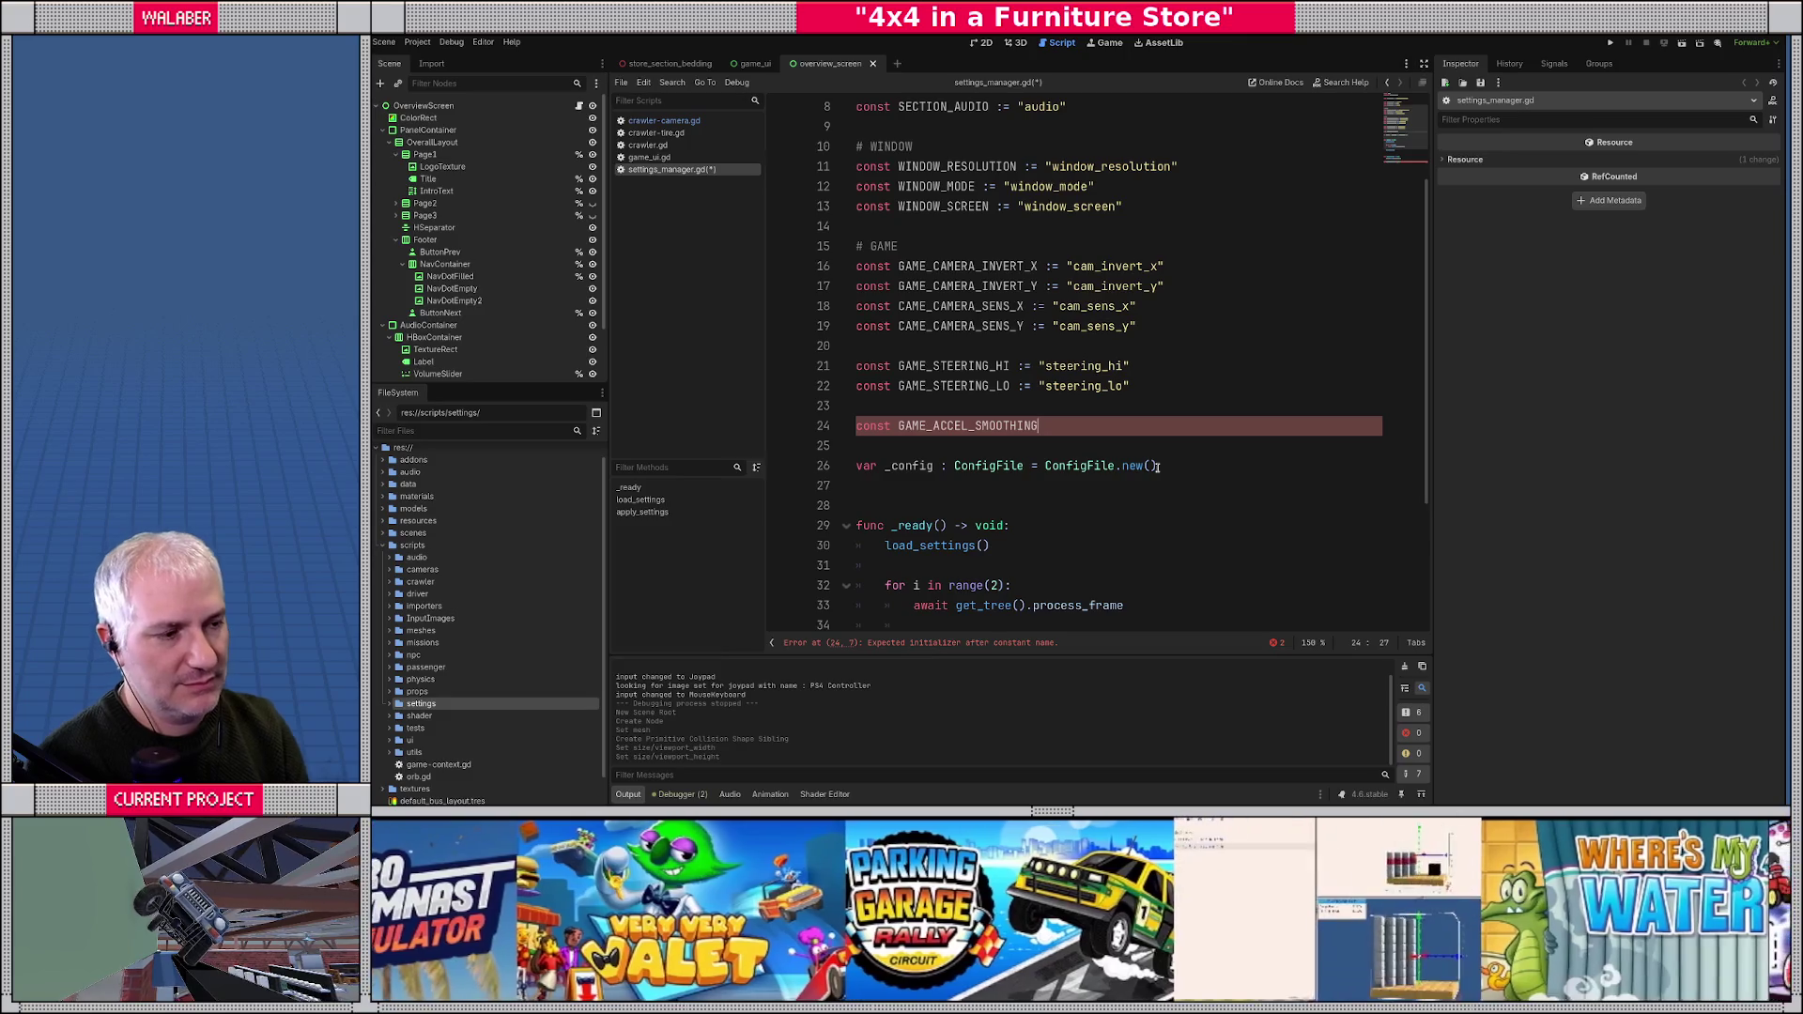
{"action": "type", "text": " :"}
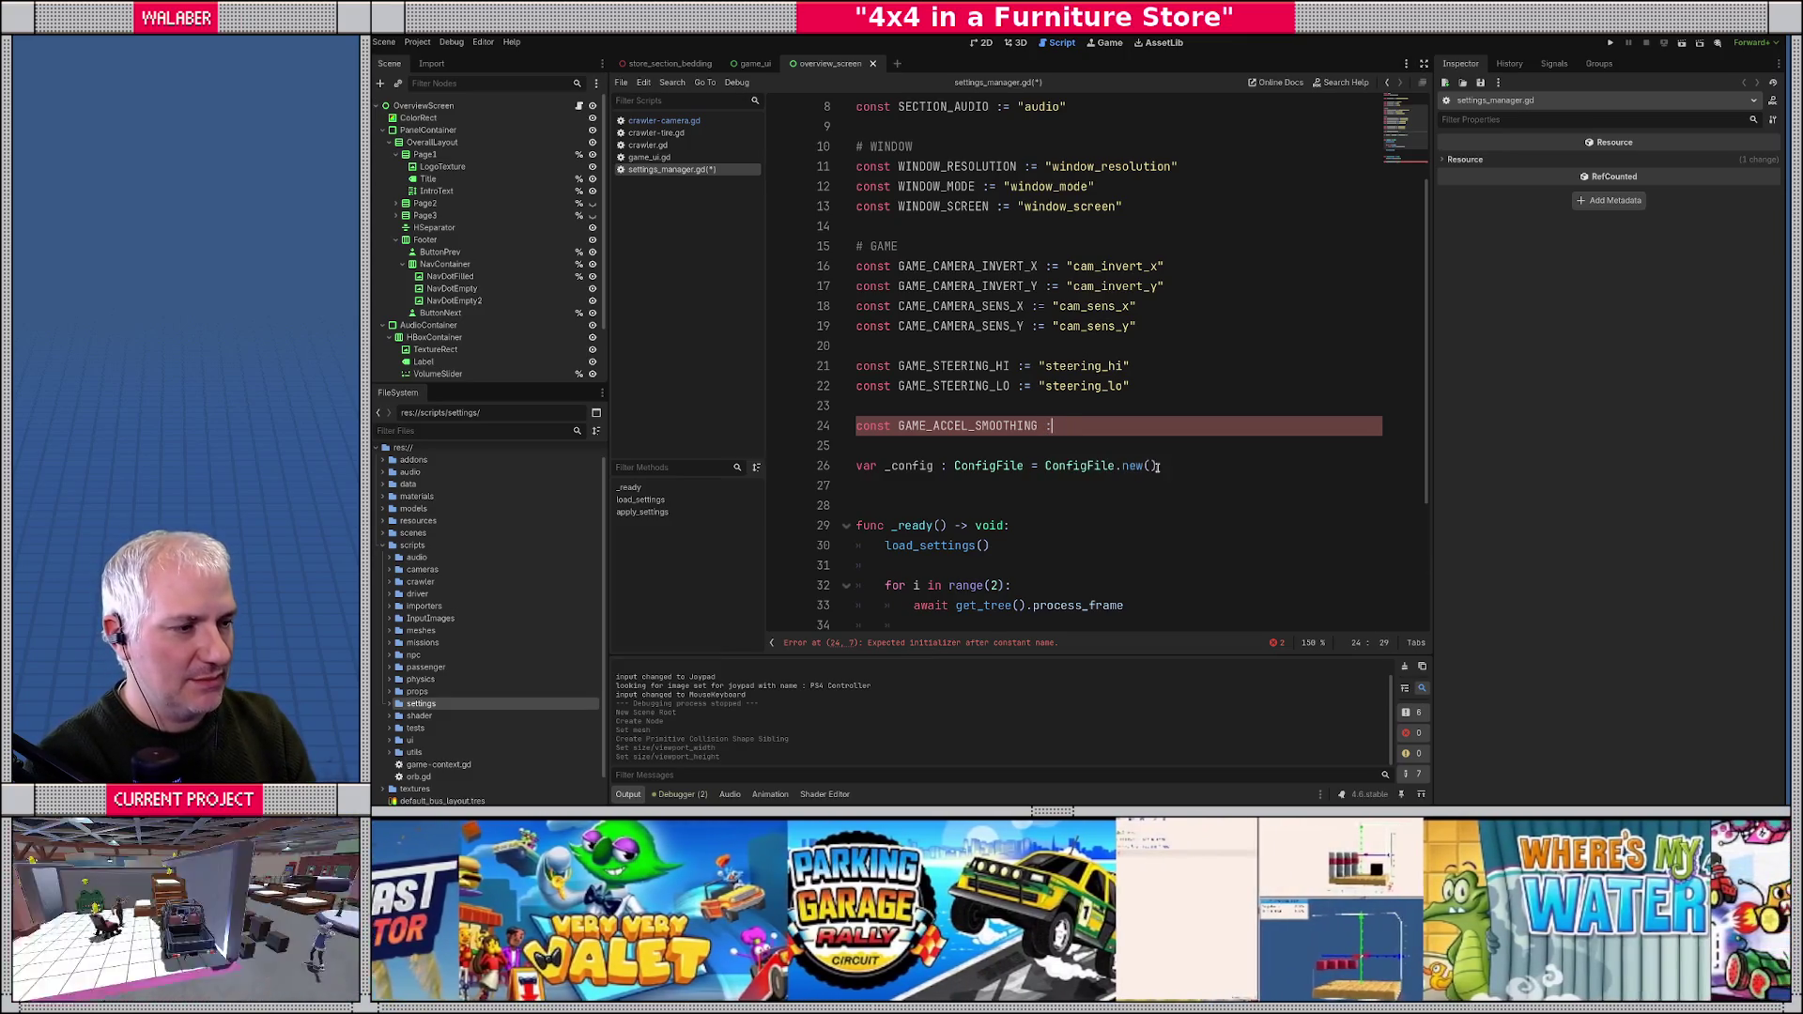
{"action": "type", "text": "= \"accel_"}
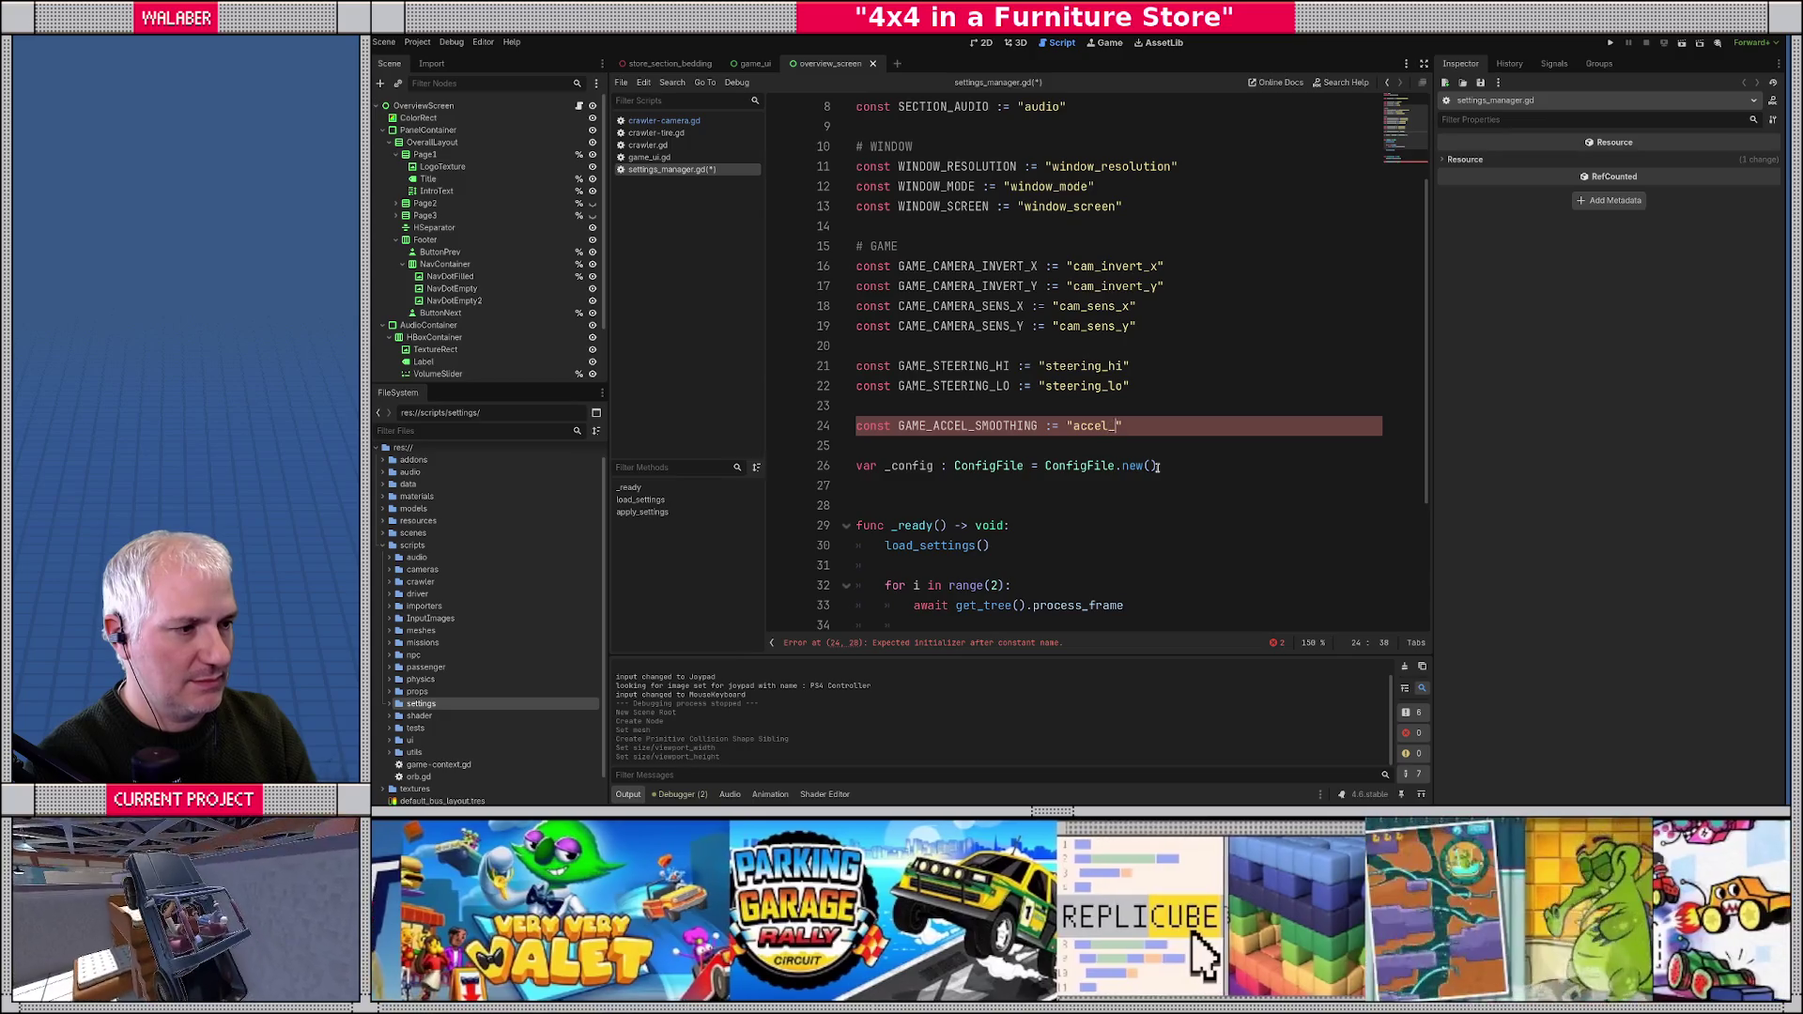
{"action": "type", "text": "smoothing"}
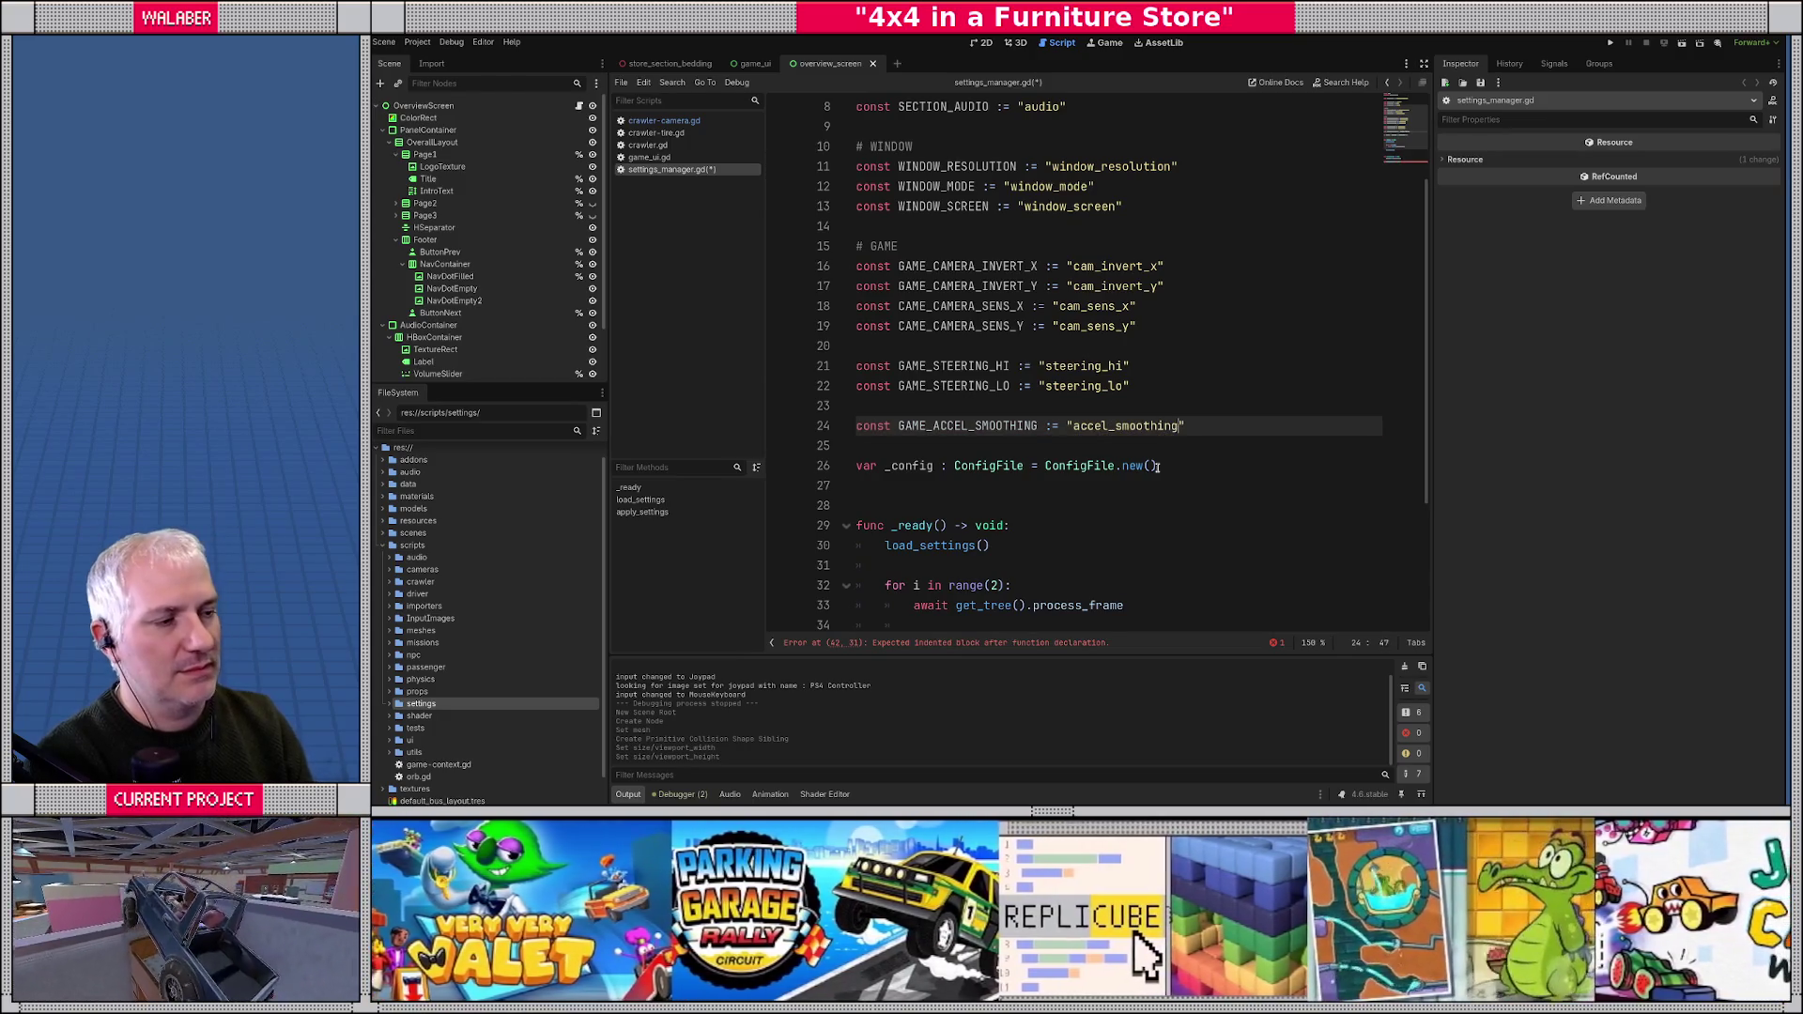
{"action": "key", "text": "End"}
{"action": "key", "text": "Return"}
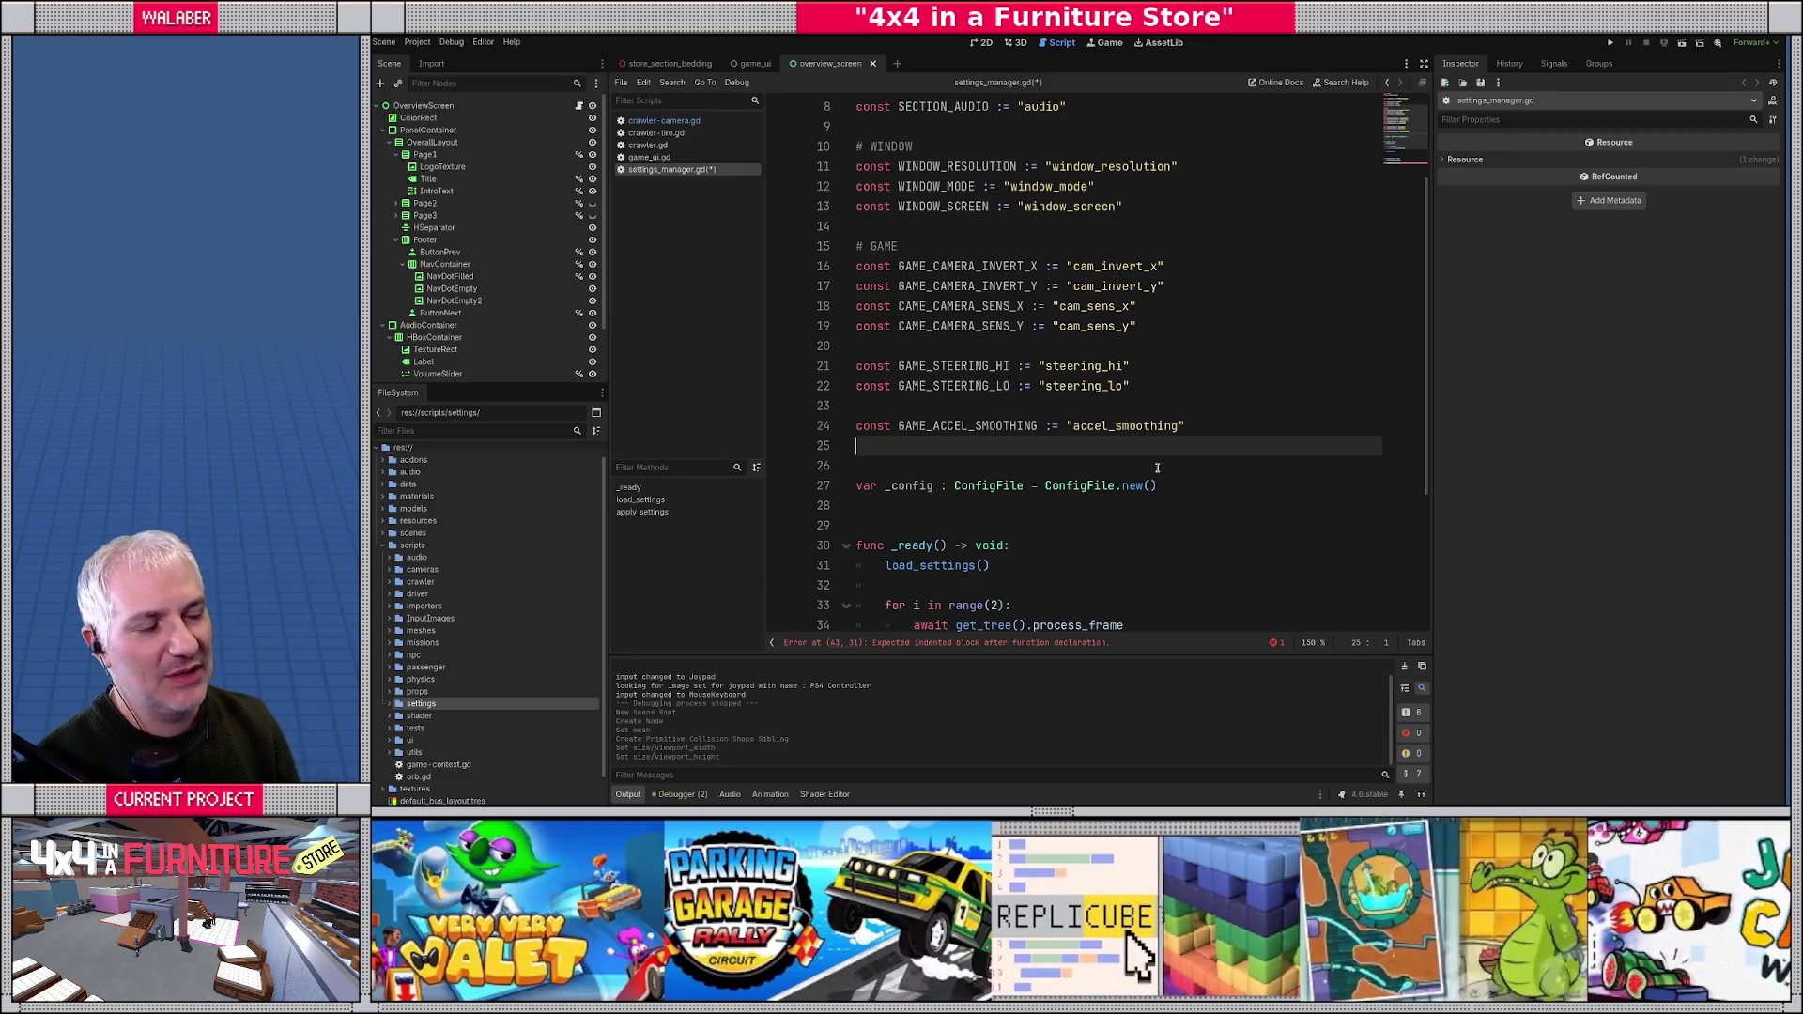
- Add a # AUDIO comment with const AUDIO_MUSIC_VOL := "music_vol" and const AUDIO_SFX_VOL := "sfx_vol"
{"action": "key", "text": "Return"}
{"action": "type", "text": "#"}
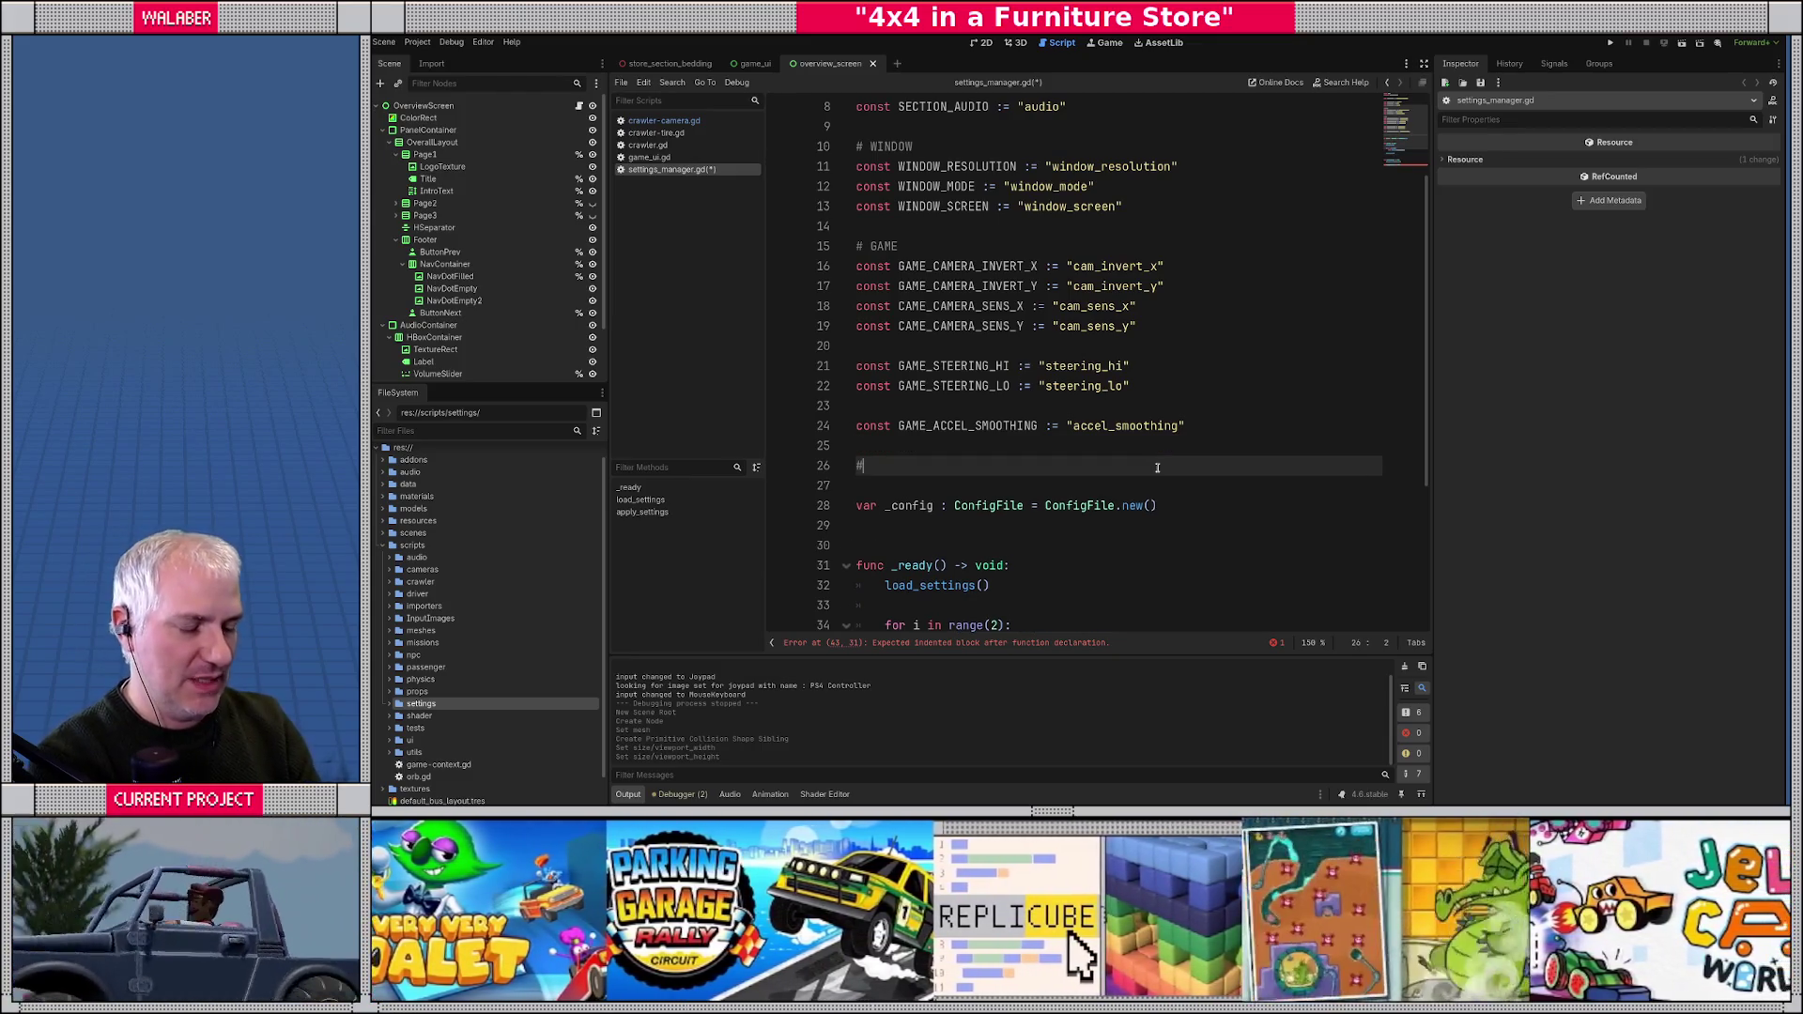
{"action": "type", "text": " AUDIO"}
{"action": "key", "text": "Return"}
{"action": "type", "text": "const"}
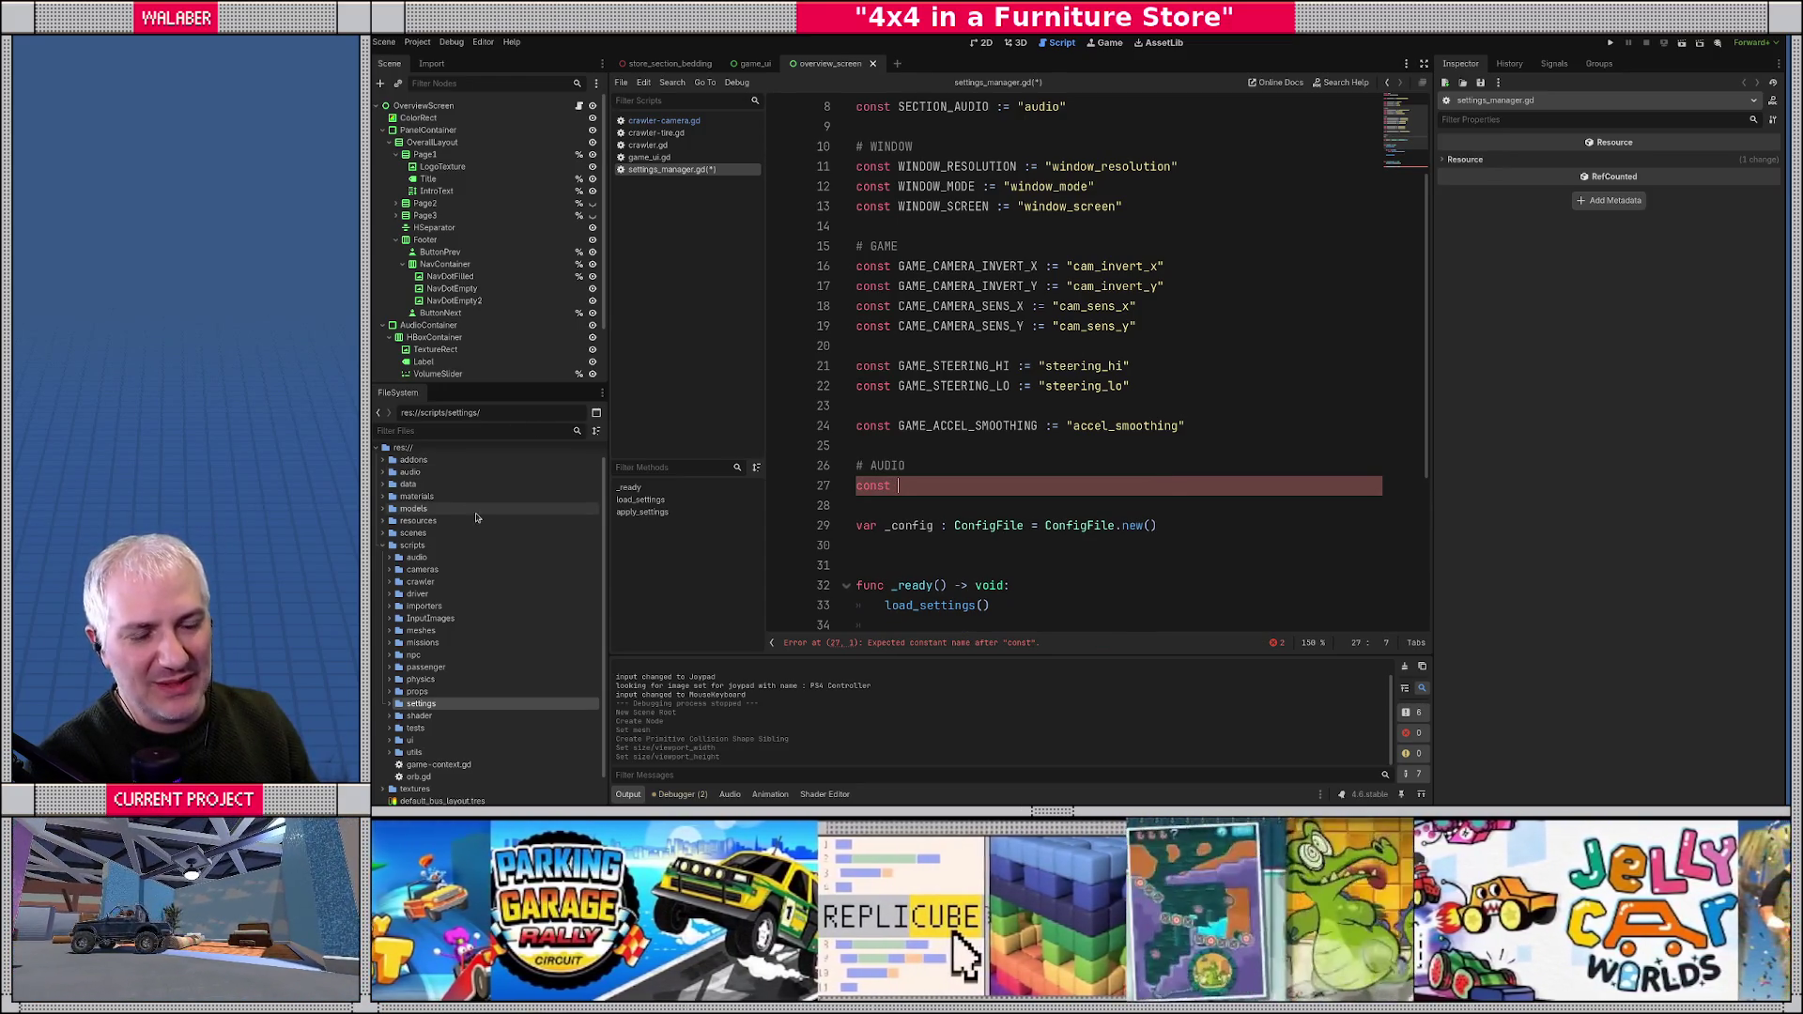
{"action": "scroll", "coordinate": [493, 478], "scroll_direction": "up", "scroll_amount": 1}
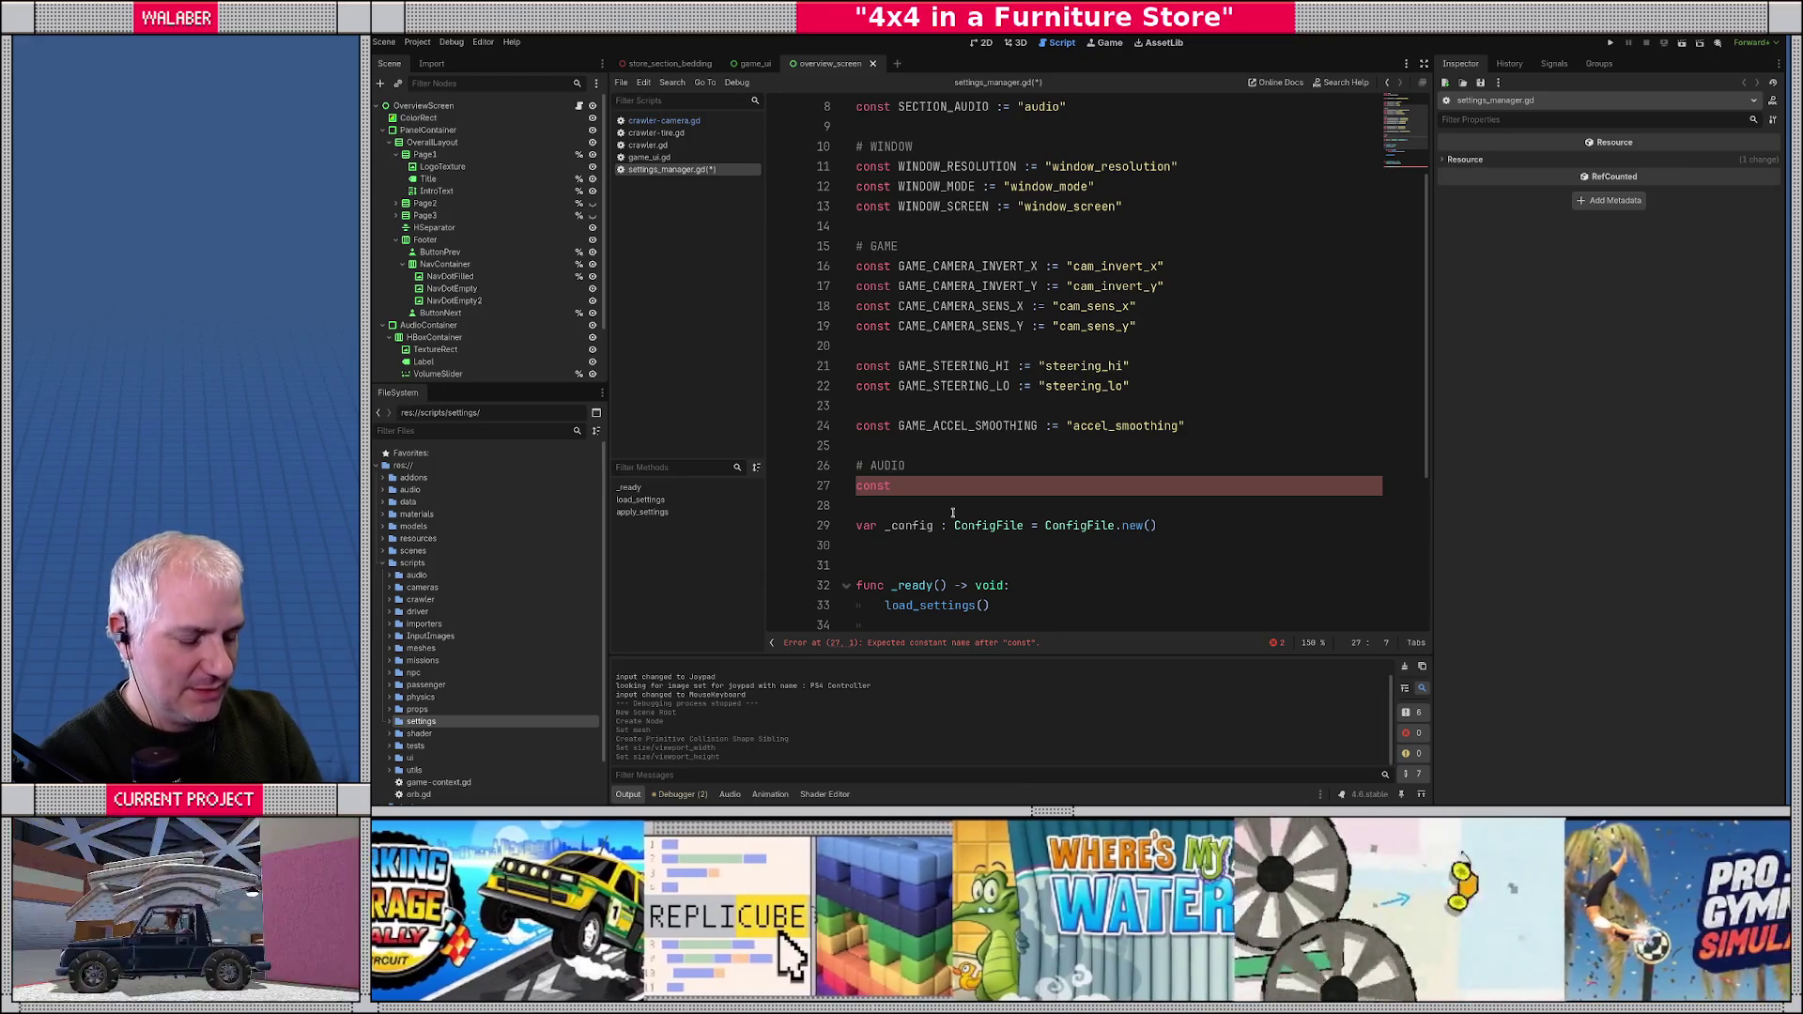
{"action": "type", "text": "AUDIO_"}
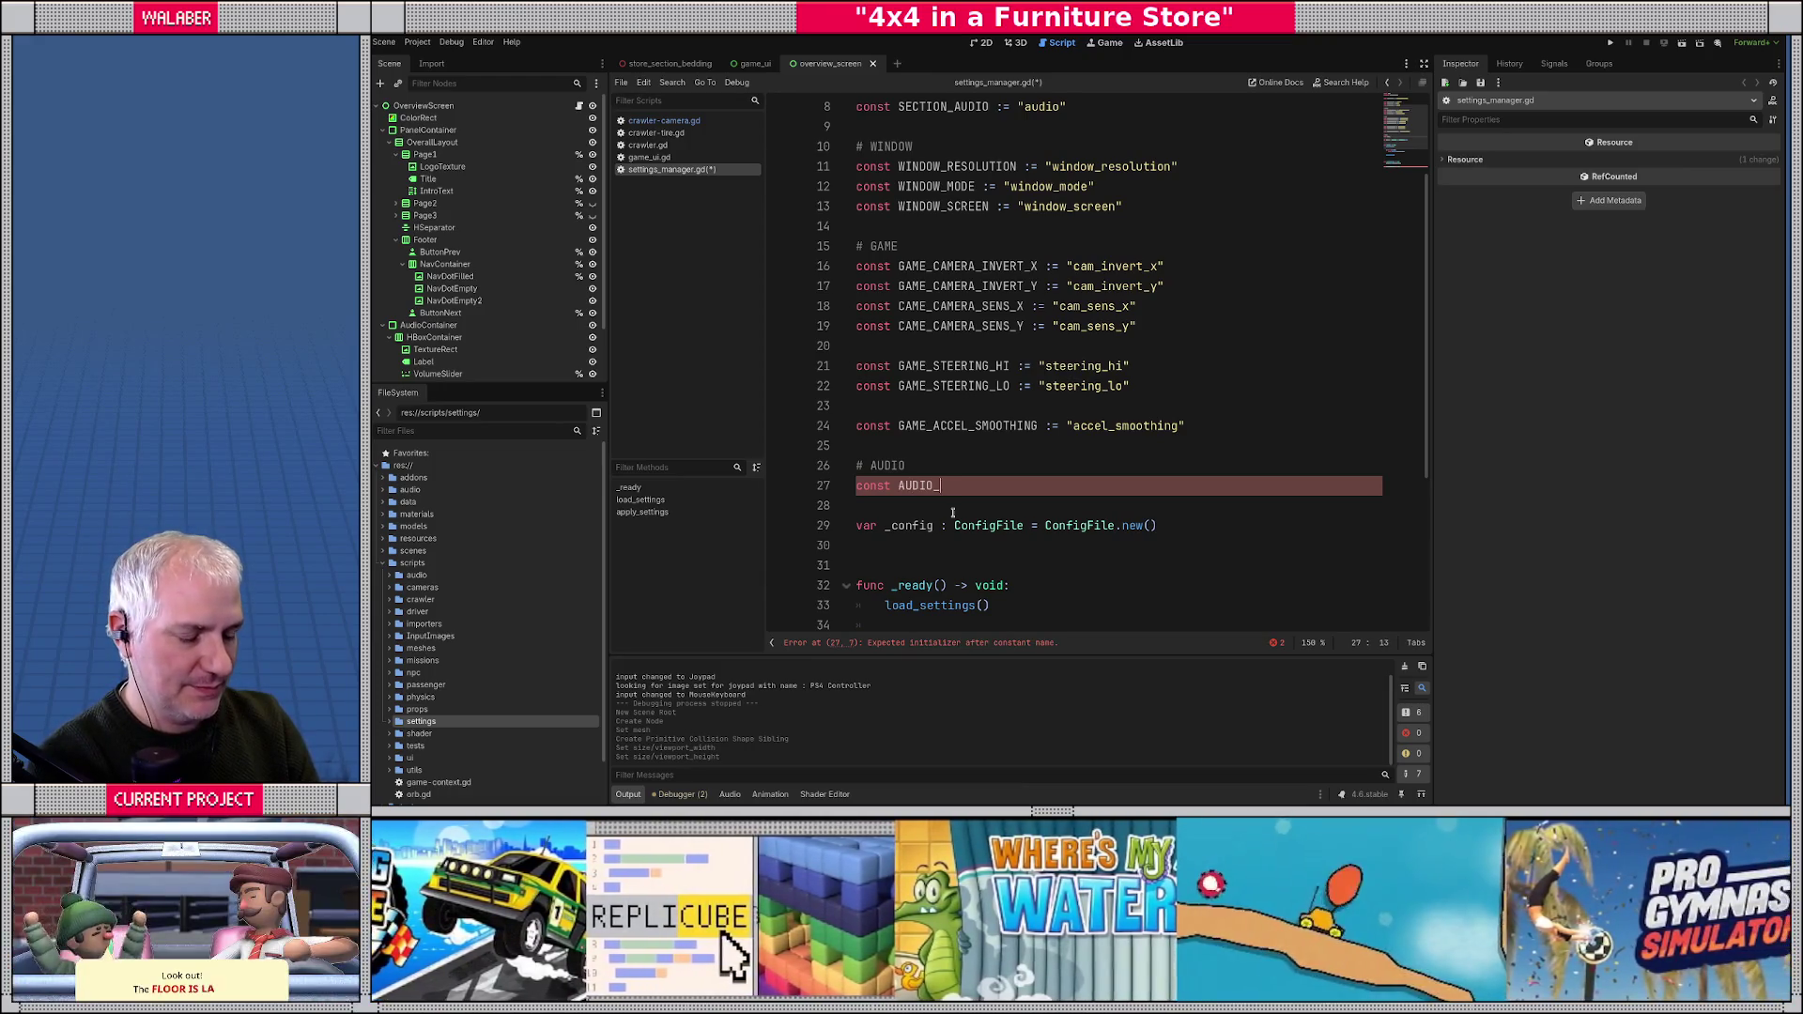
{"action": "type", "text": "MSU"}
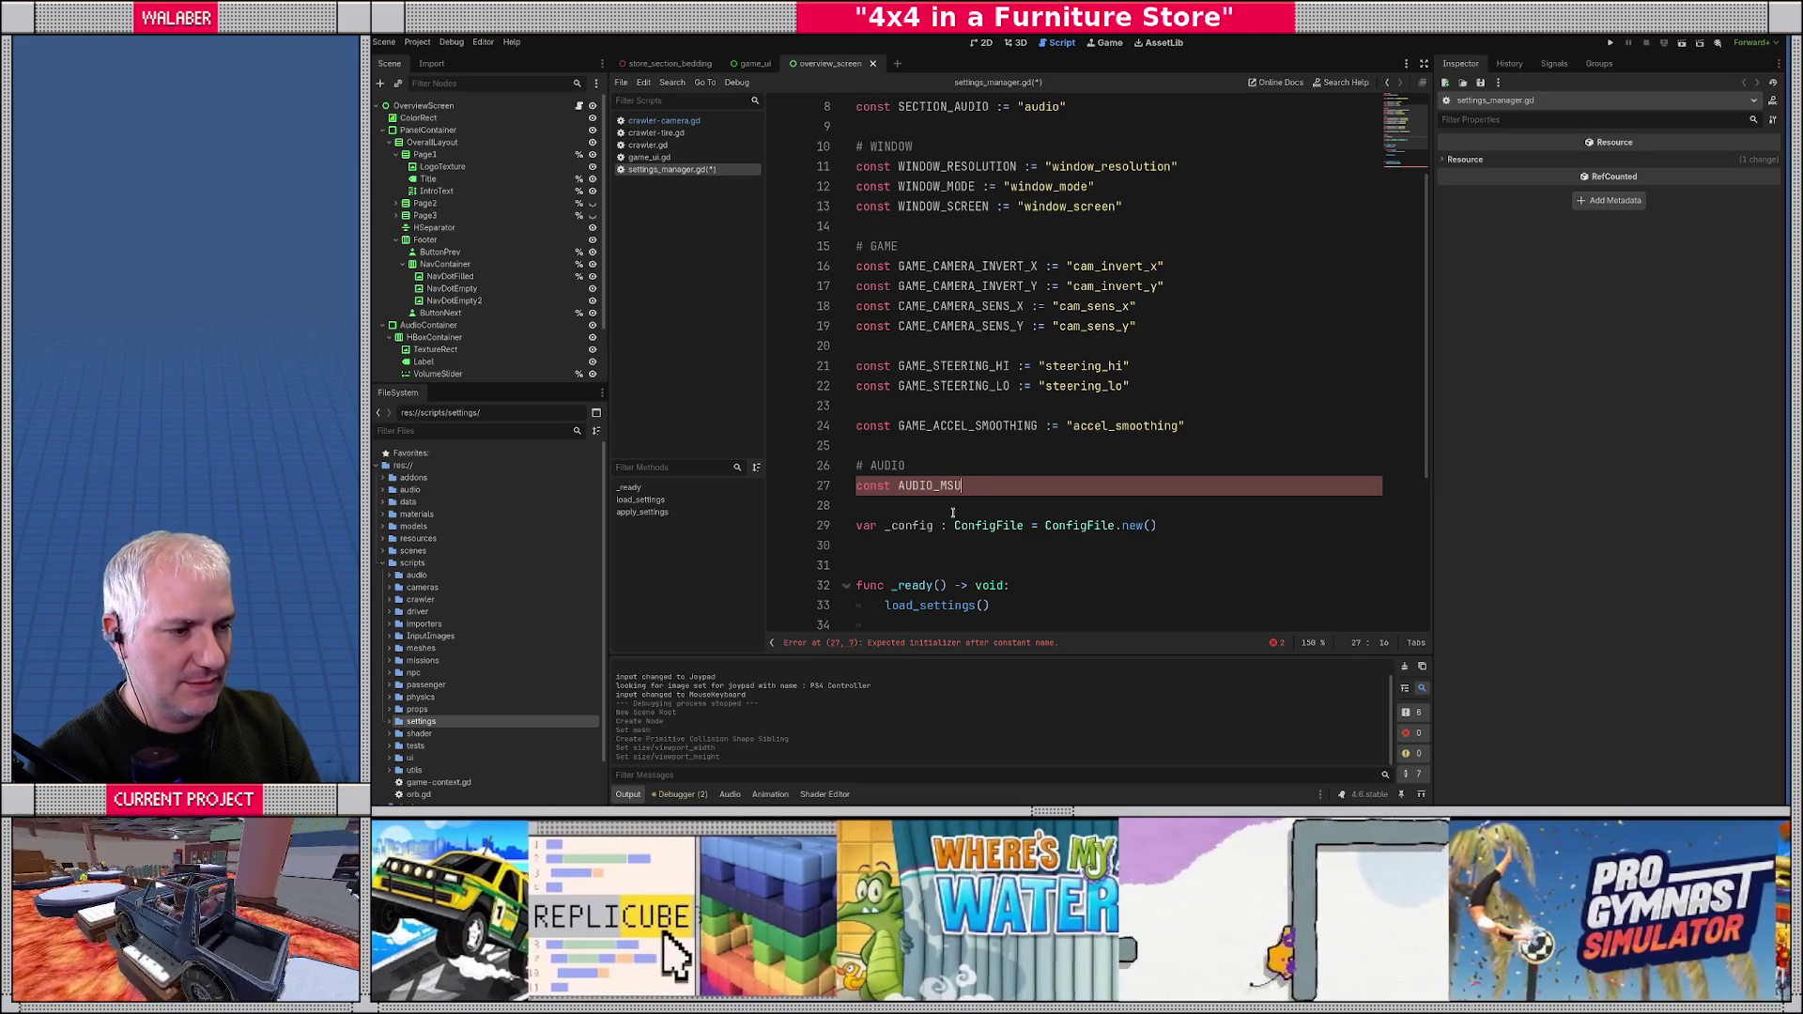
{"action": "key", "text": "BackSpace"}
{"action": "key", "text": "BackSpace"}
{"action": "type", "text": "USIC_VOL"}
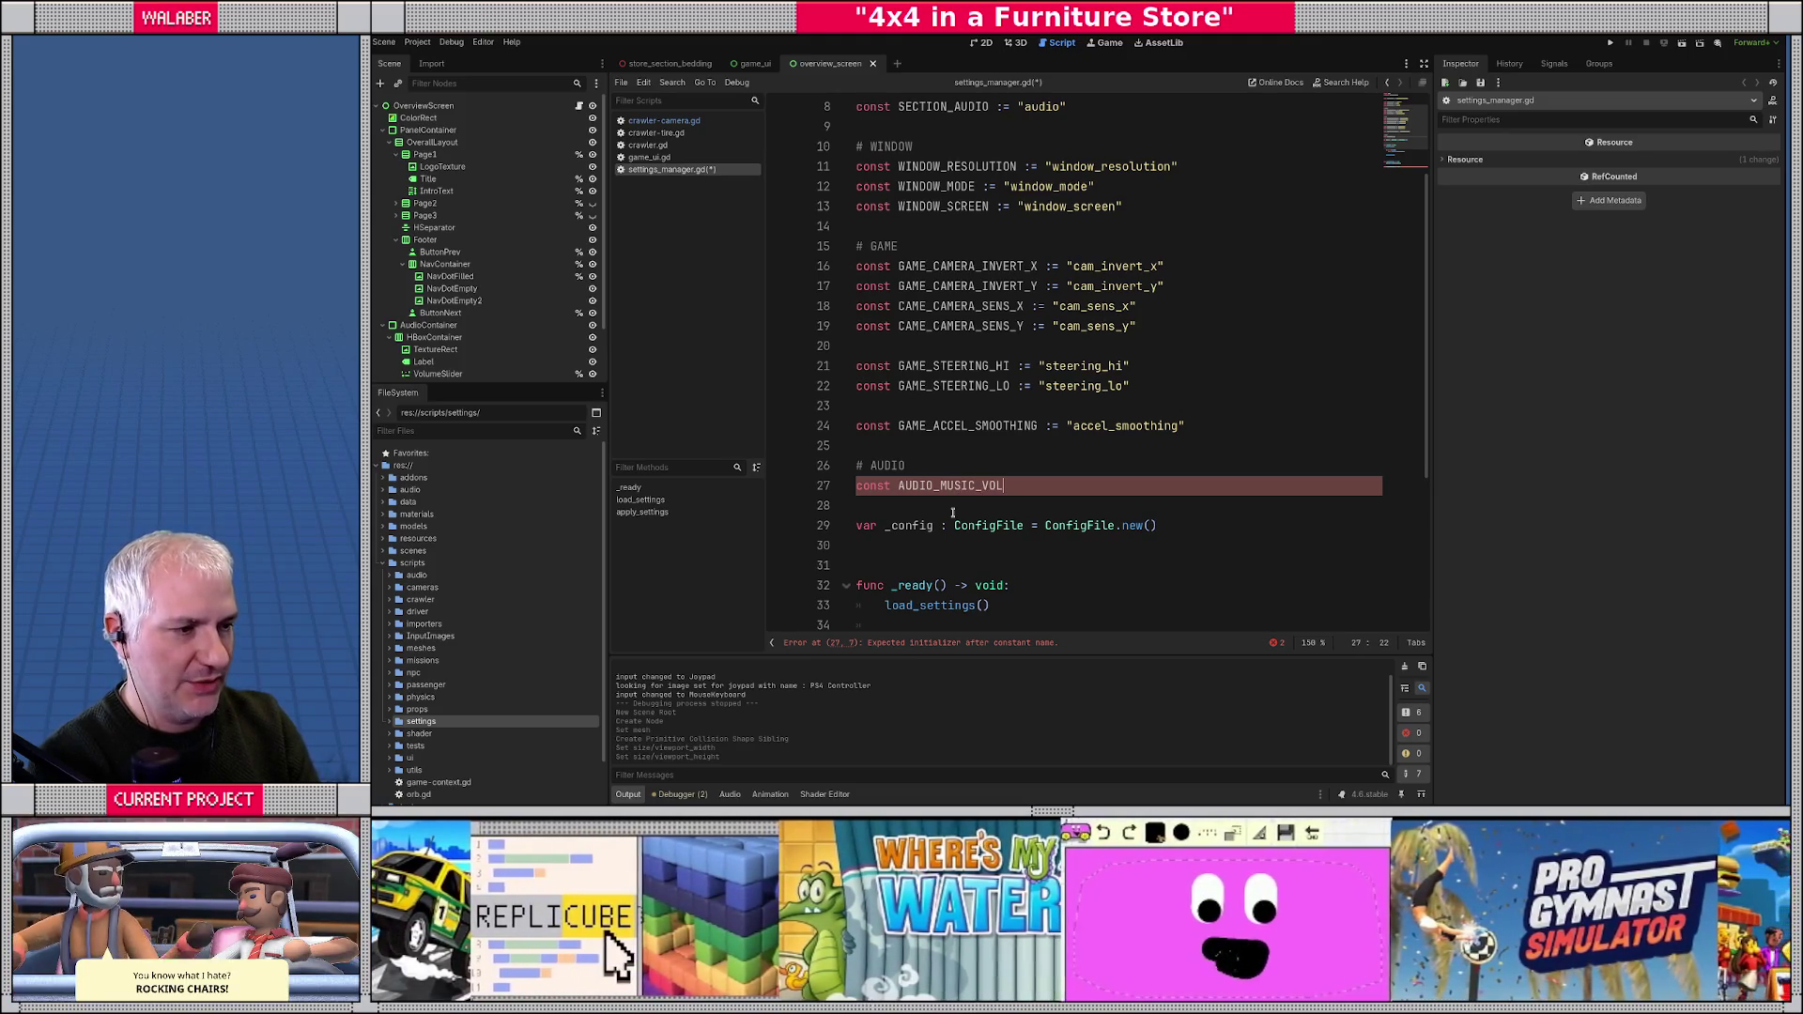
{"action": "type", "text": " := \"music_vol"}
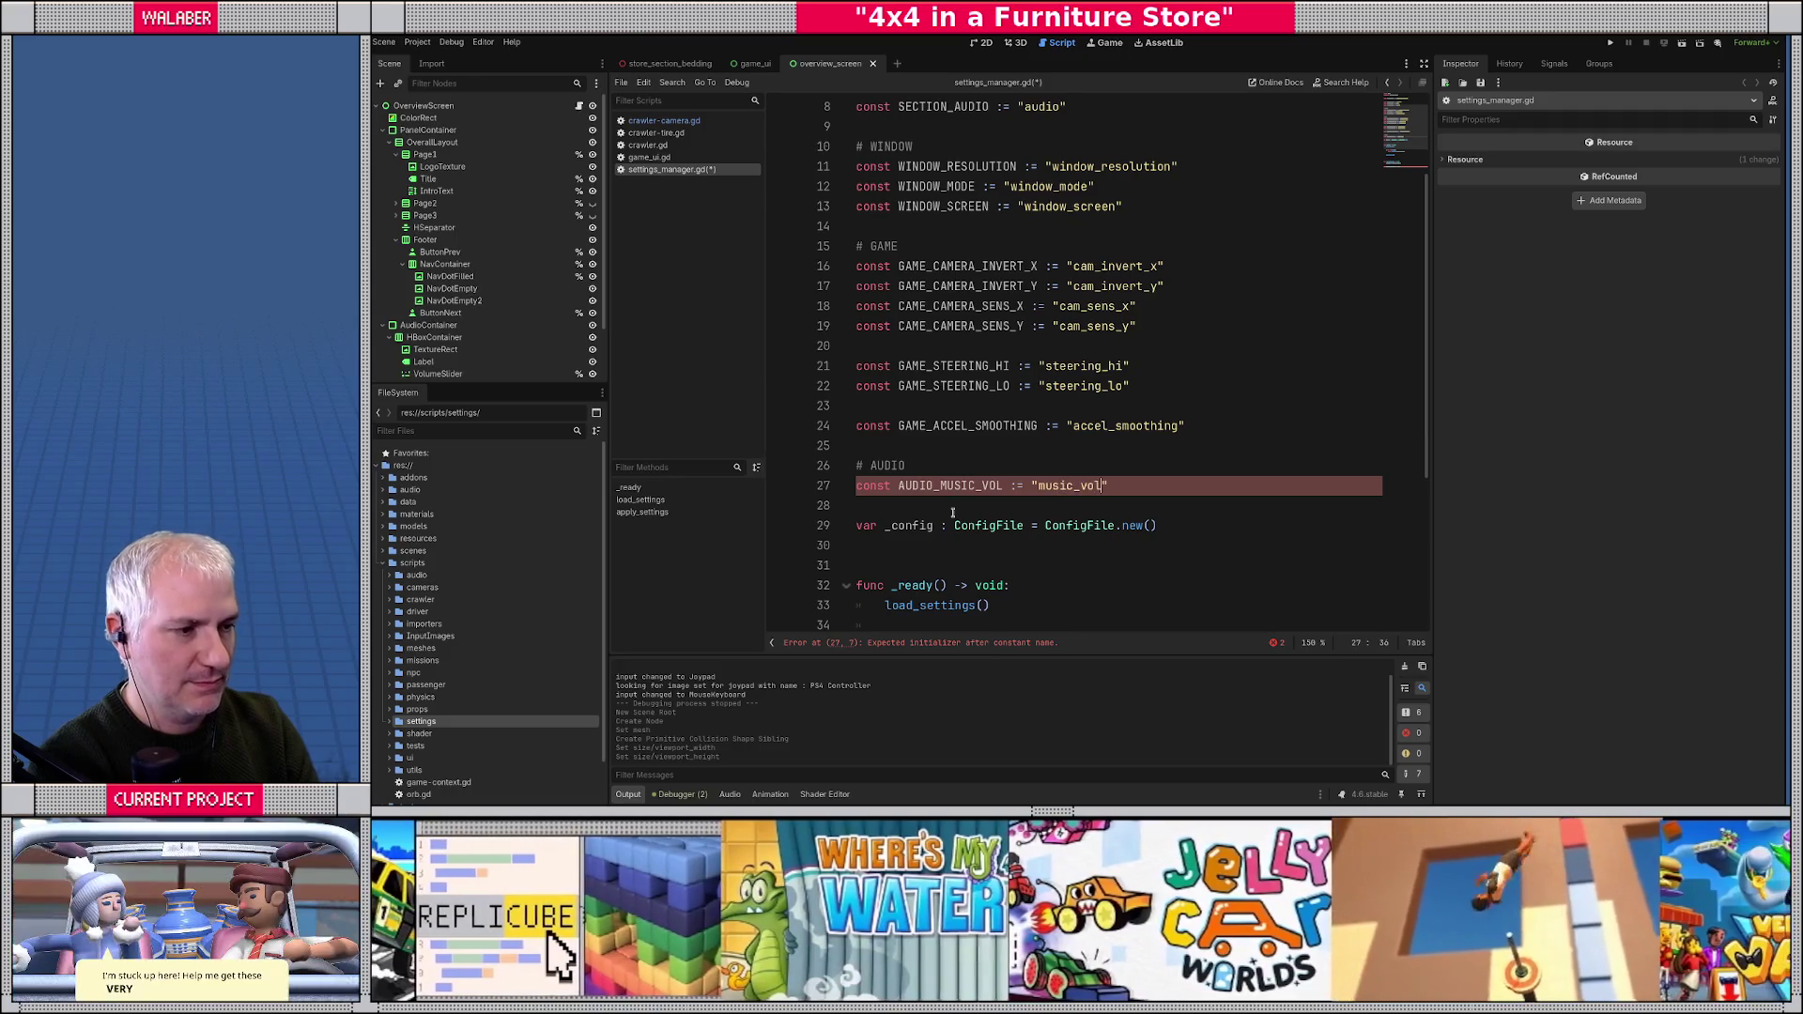
{"action": "key", "text": "Return"}
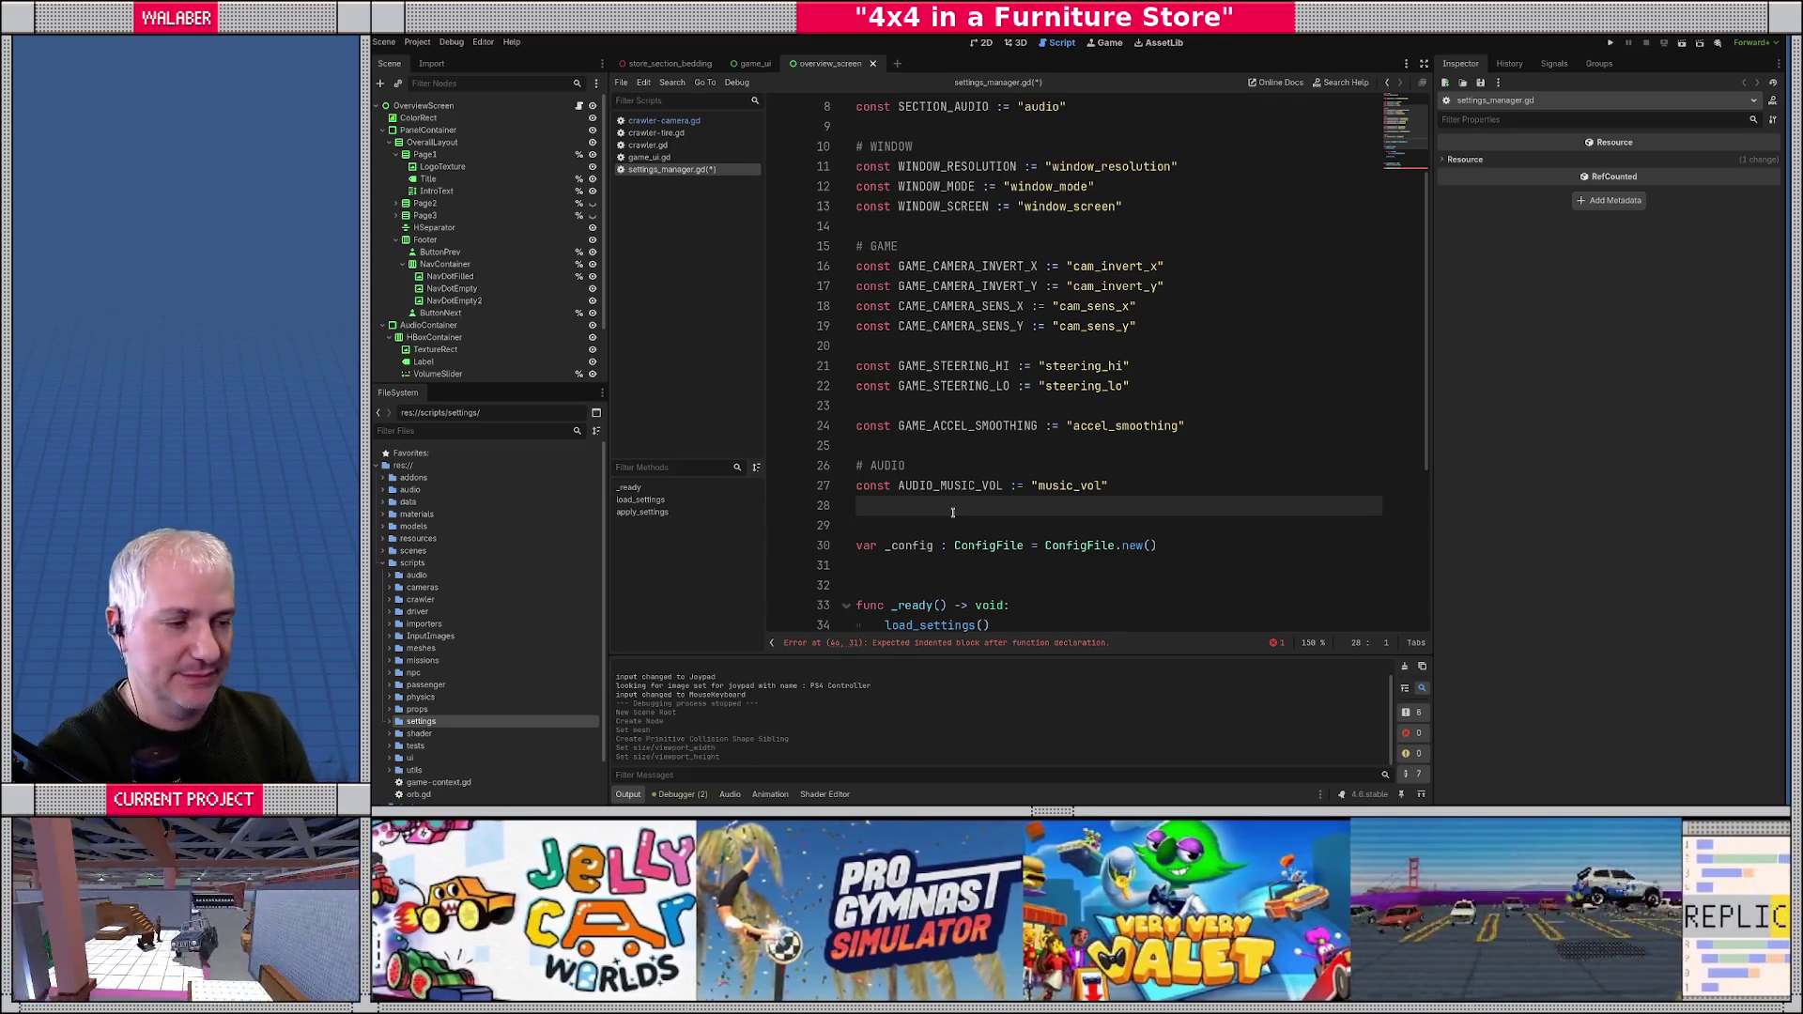
{"action": "type", "text": "const AUDIO_"}
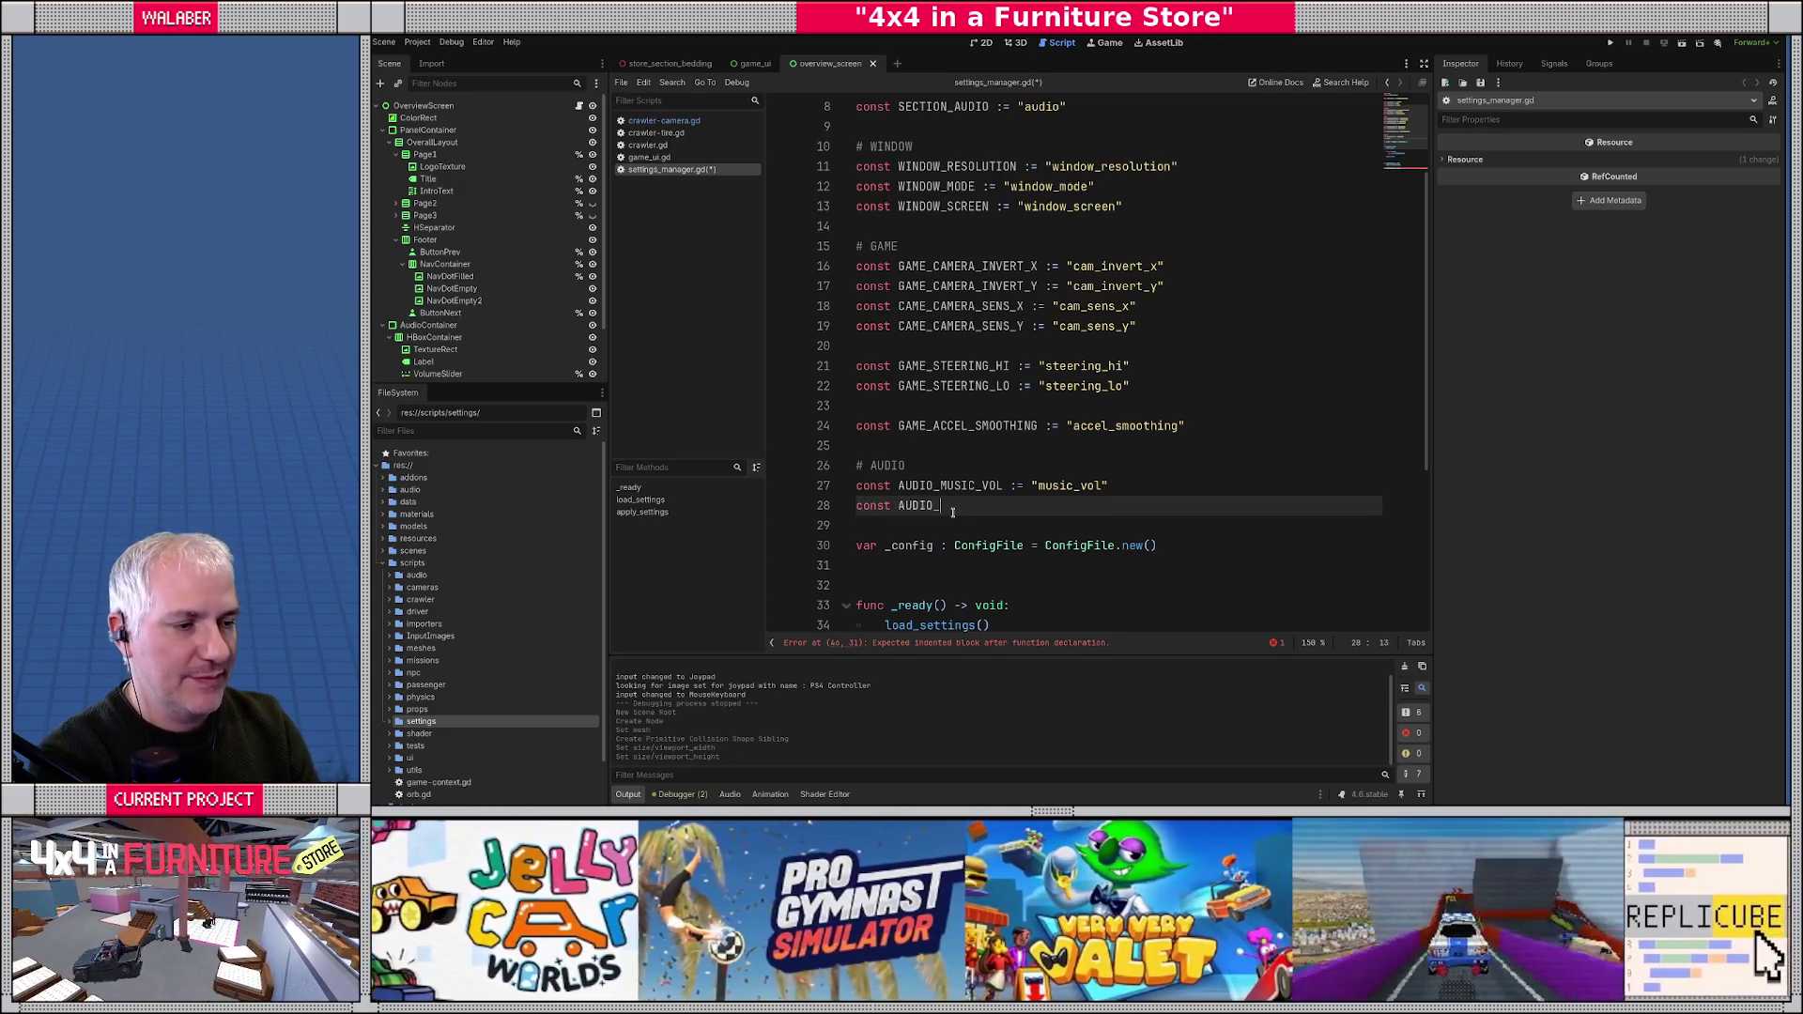
{"action": "type", "text": "SF"}
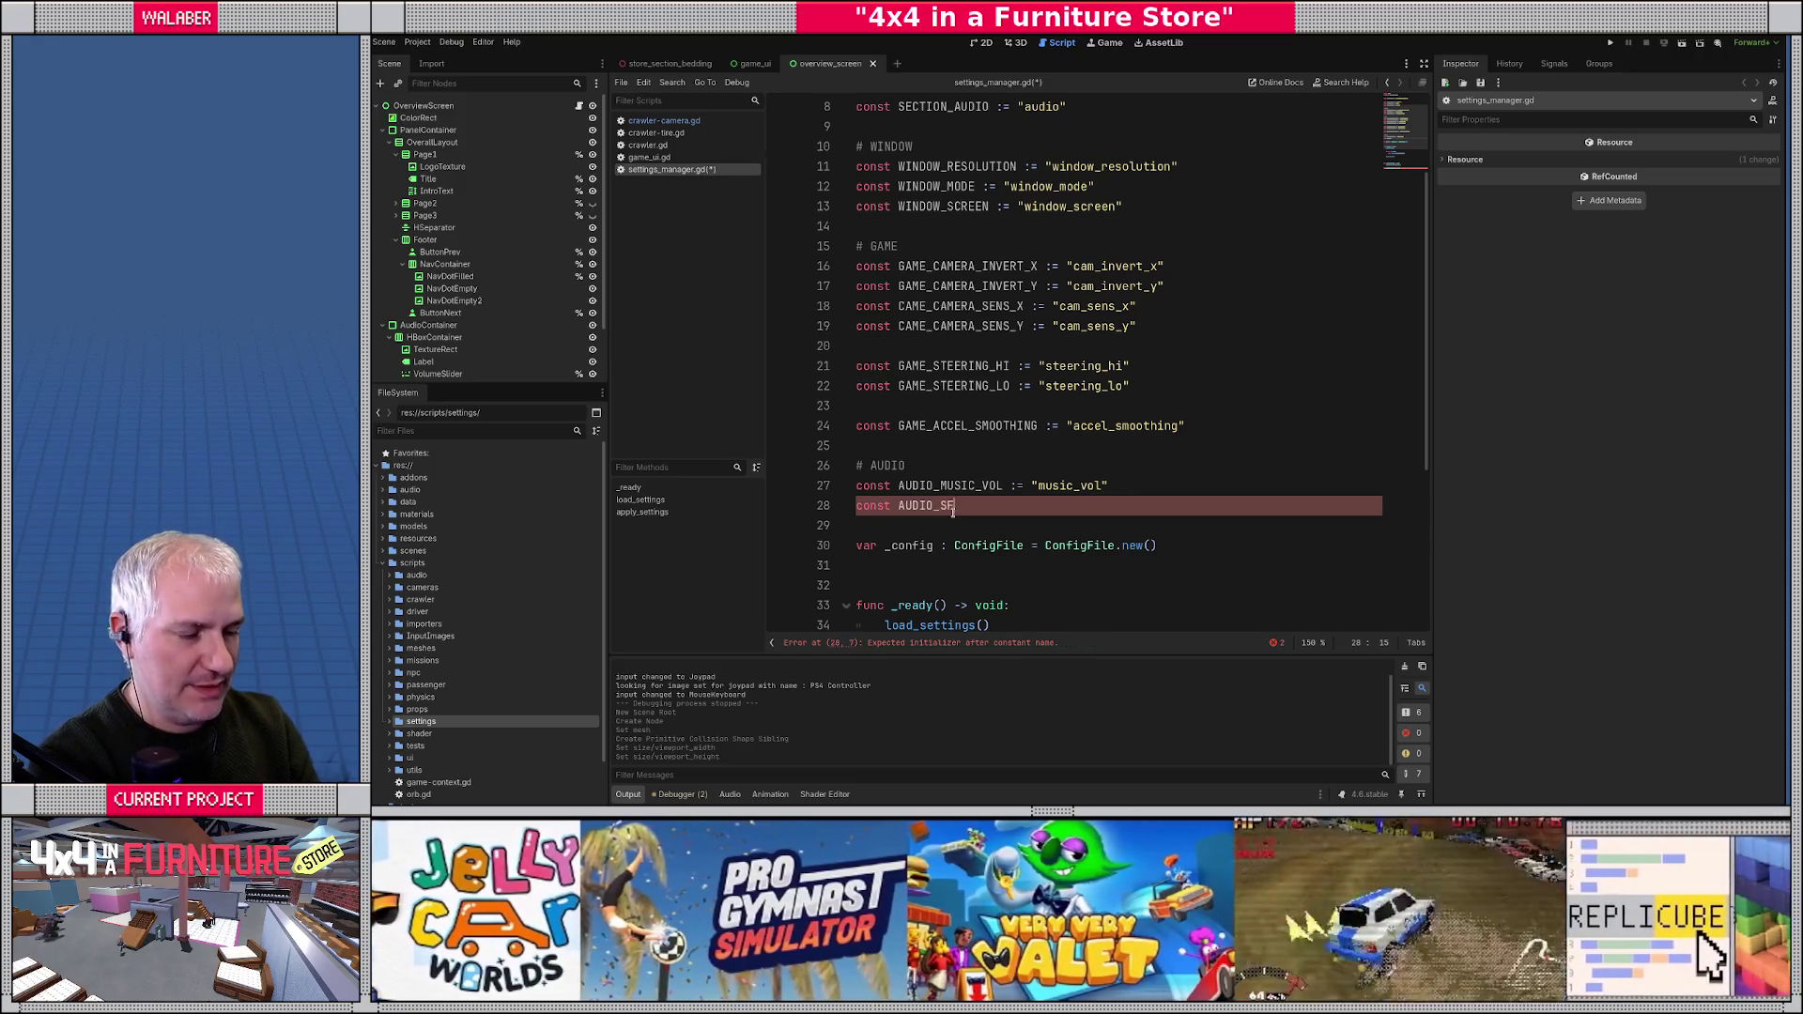
{"action": "type", "text": "X_VOL := \"sfx_vol"}
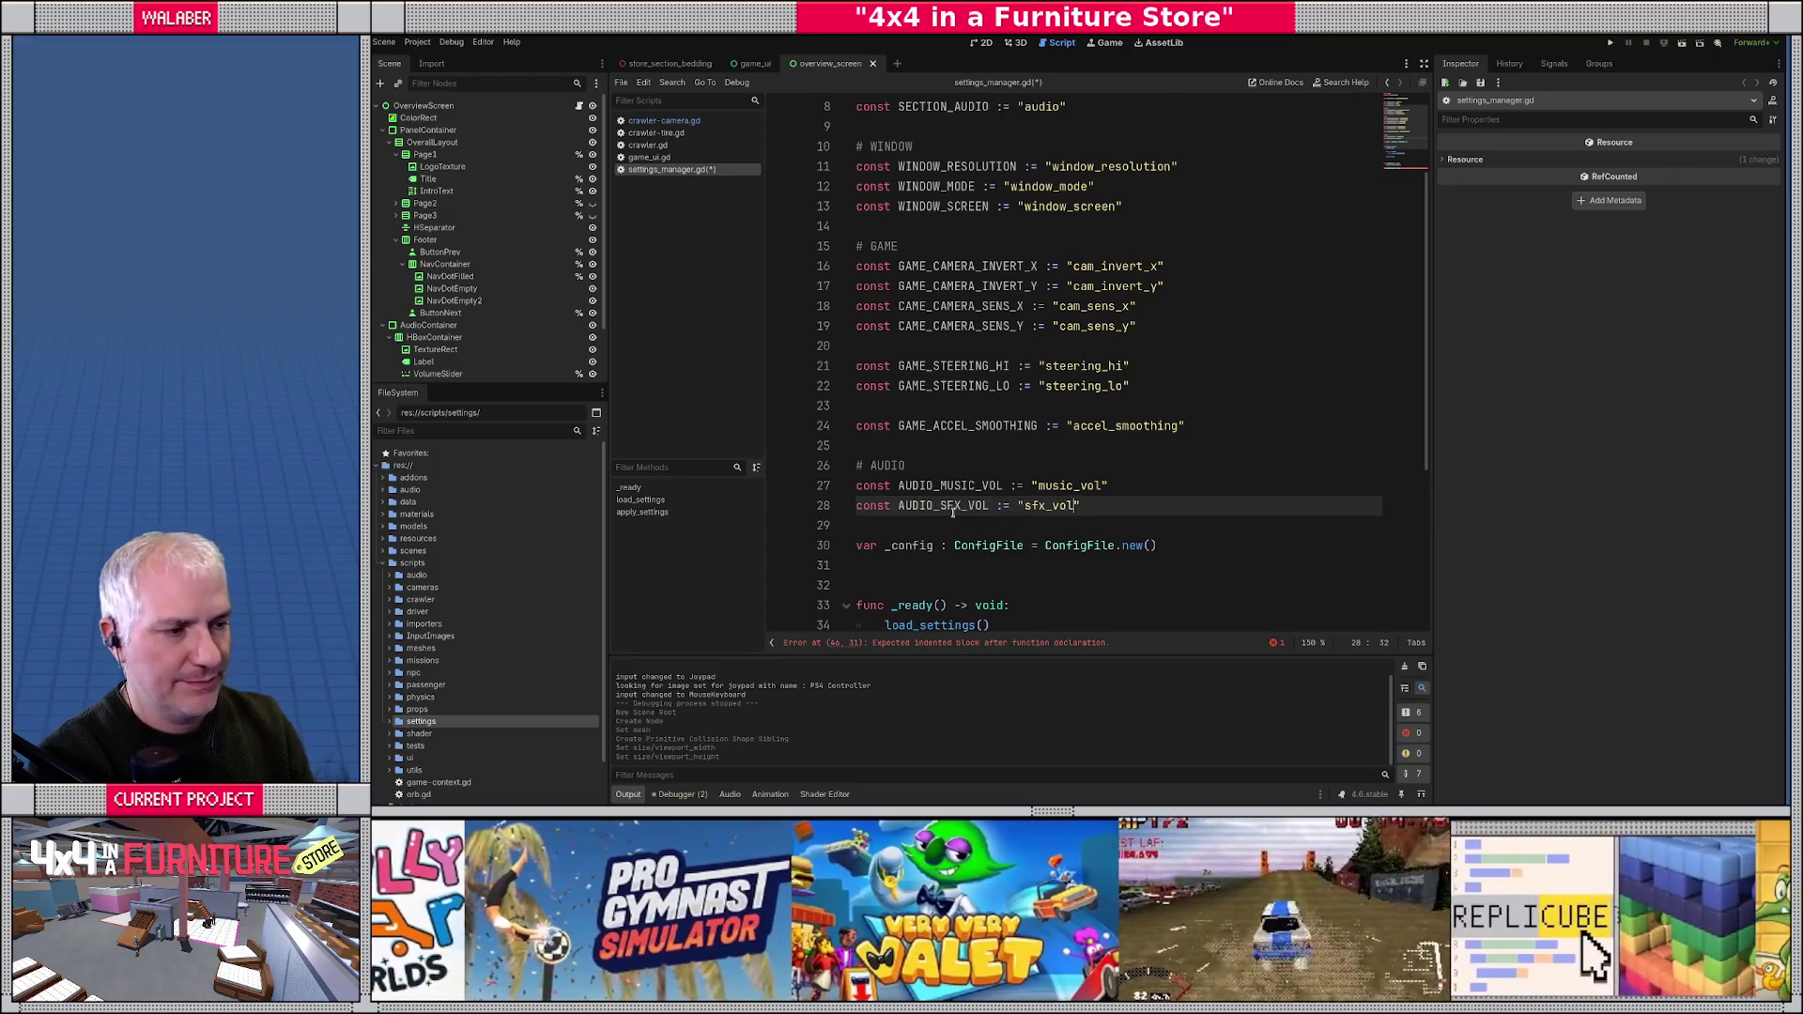
{"action": "key", "text": "Return"}
{"action": "key", "text": "Return"}
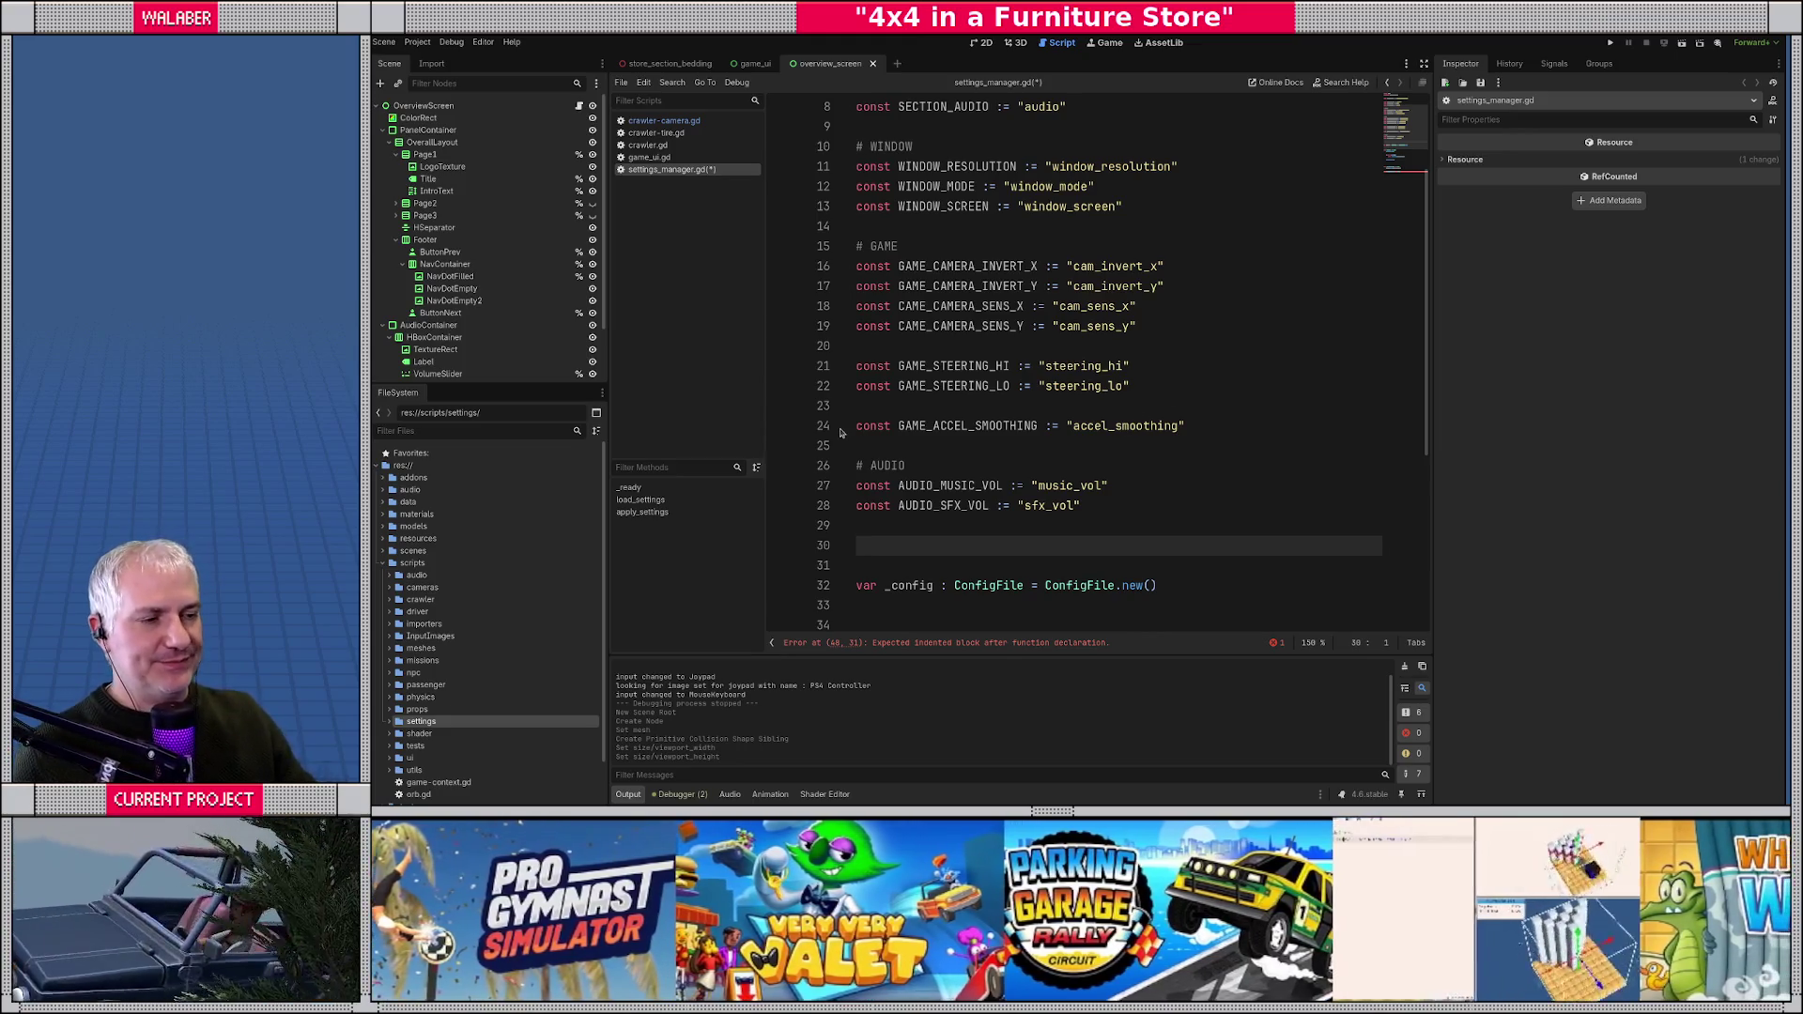
{"action": "scroll", "coordinate": [1170, 314], "scroll_direction": "up", "scroll_amount": 1}
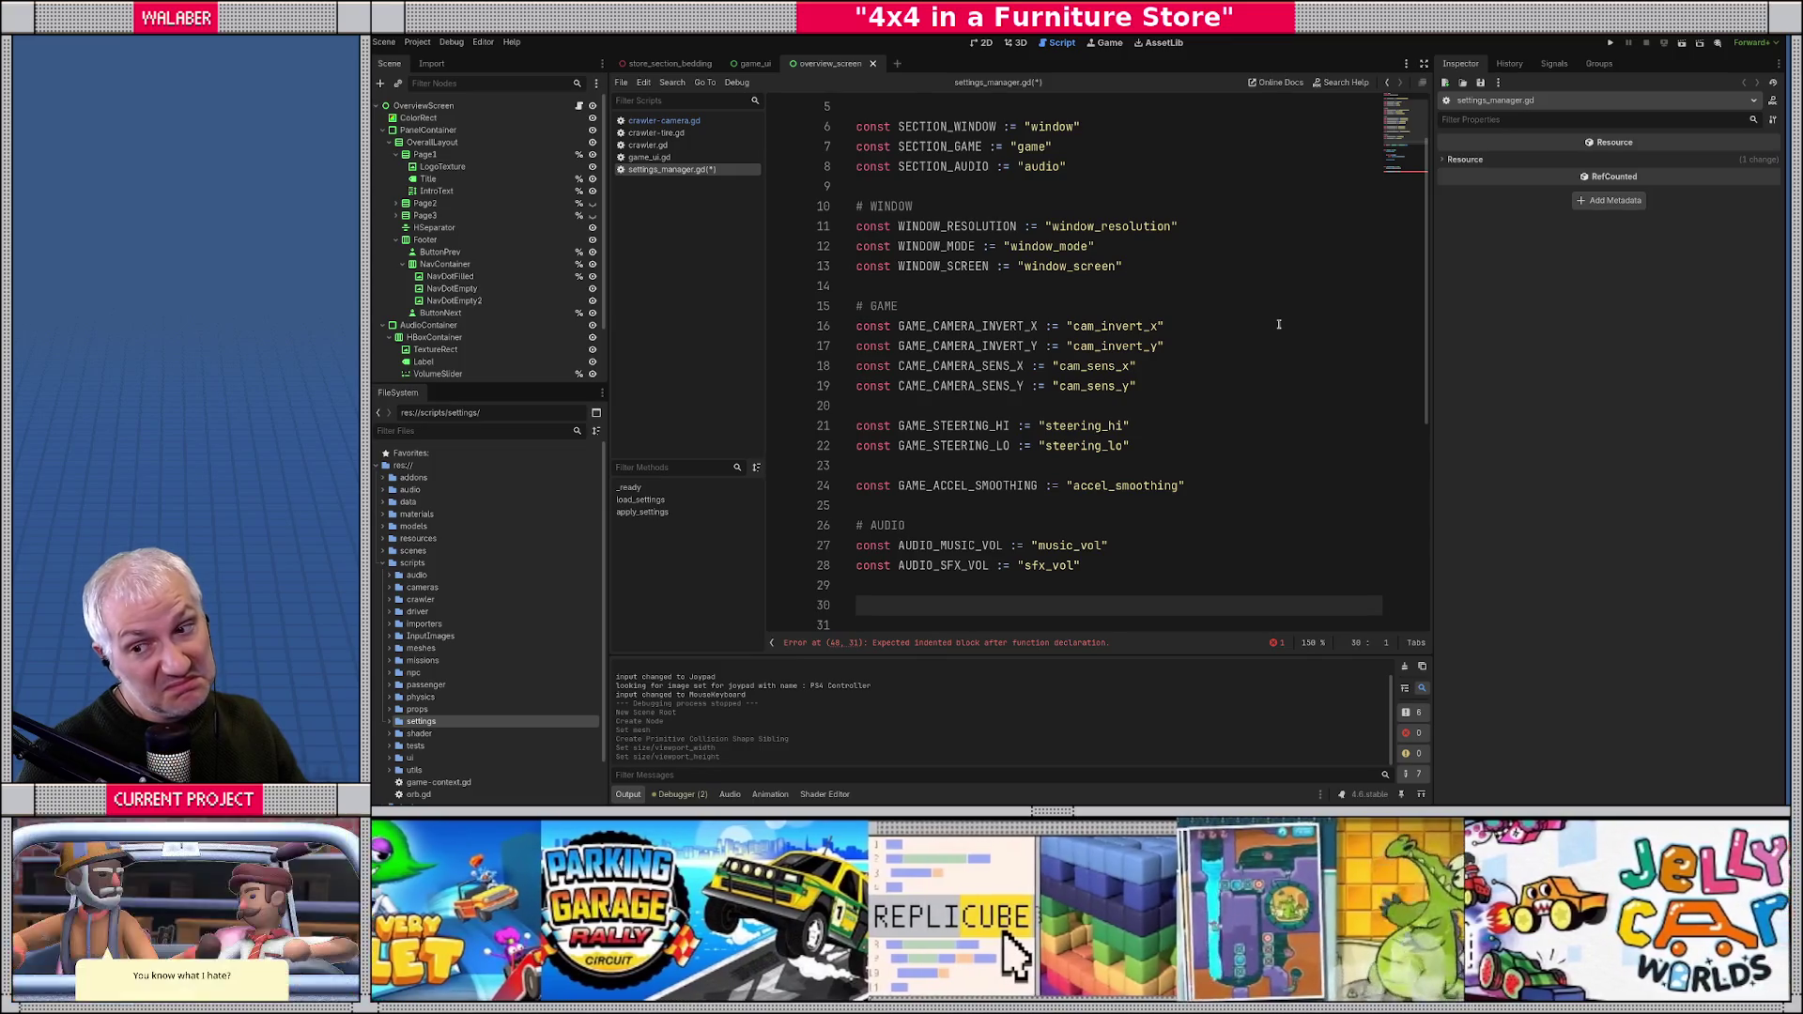
- Insert a blank line below the audio constants and save settings_manager.gd
{"action": "scroll", "coordinate": [1033, 451], "scroll_direction": "down", "scroll_amount": 1}
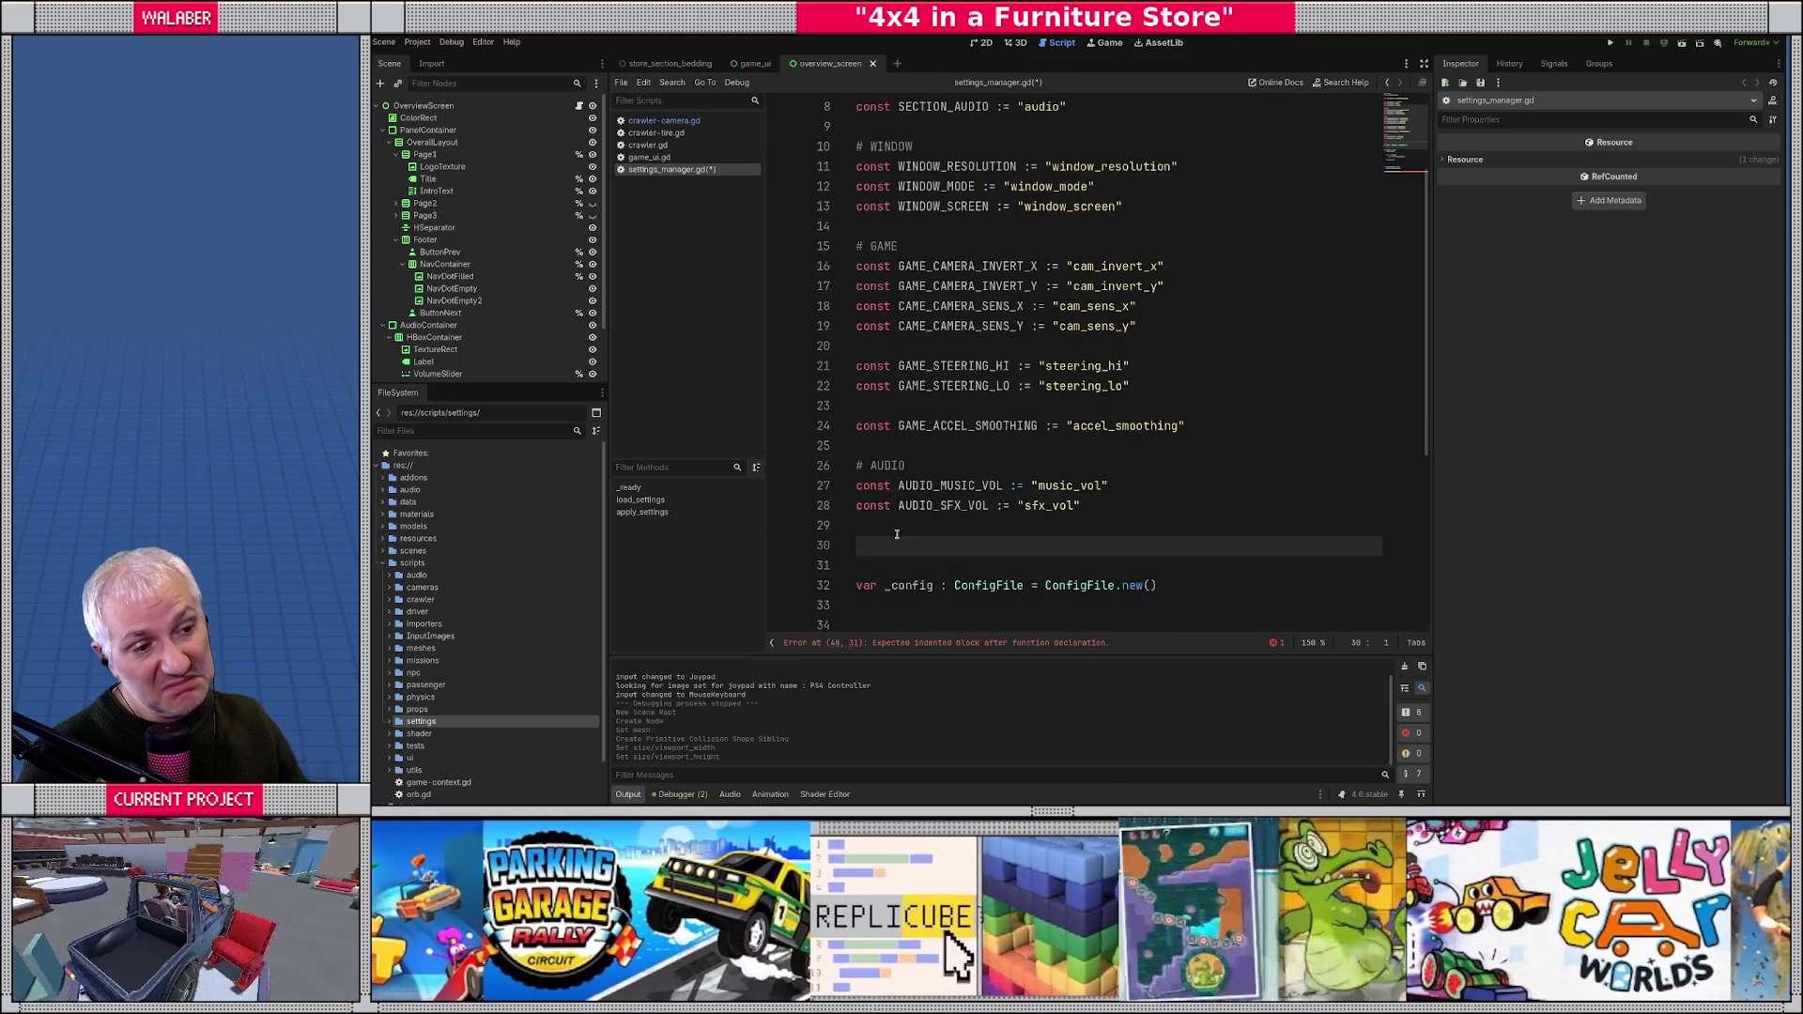
{"action": "left_click", "coordinate": [897, 531]}
{"action": "key", "text": "Return"}
{"action": "key", "text": "Return"}
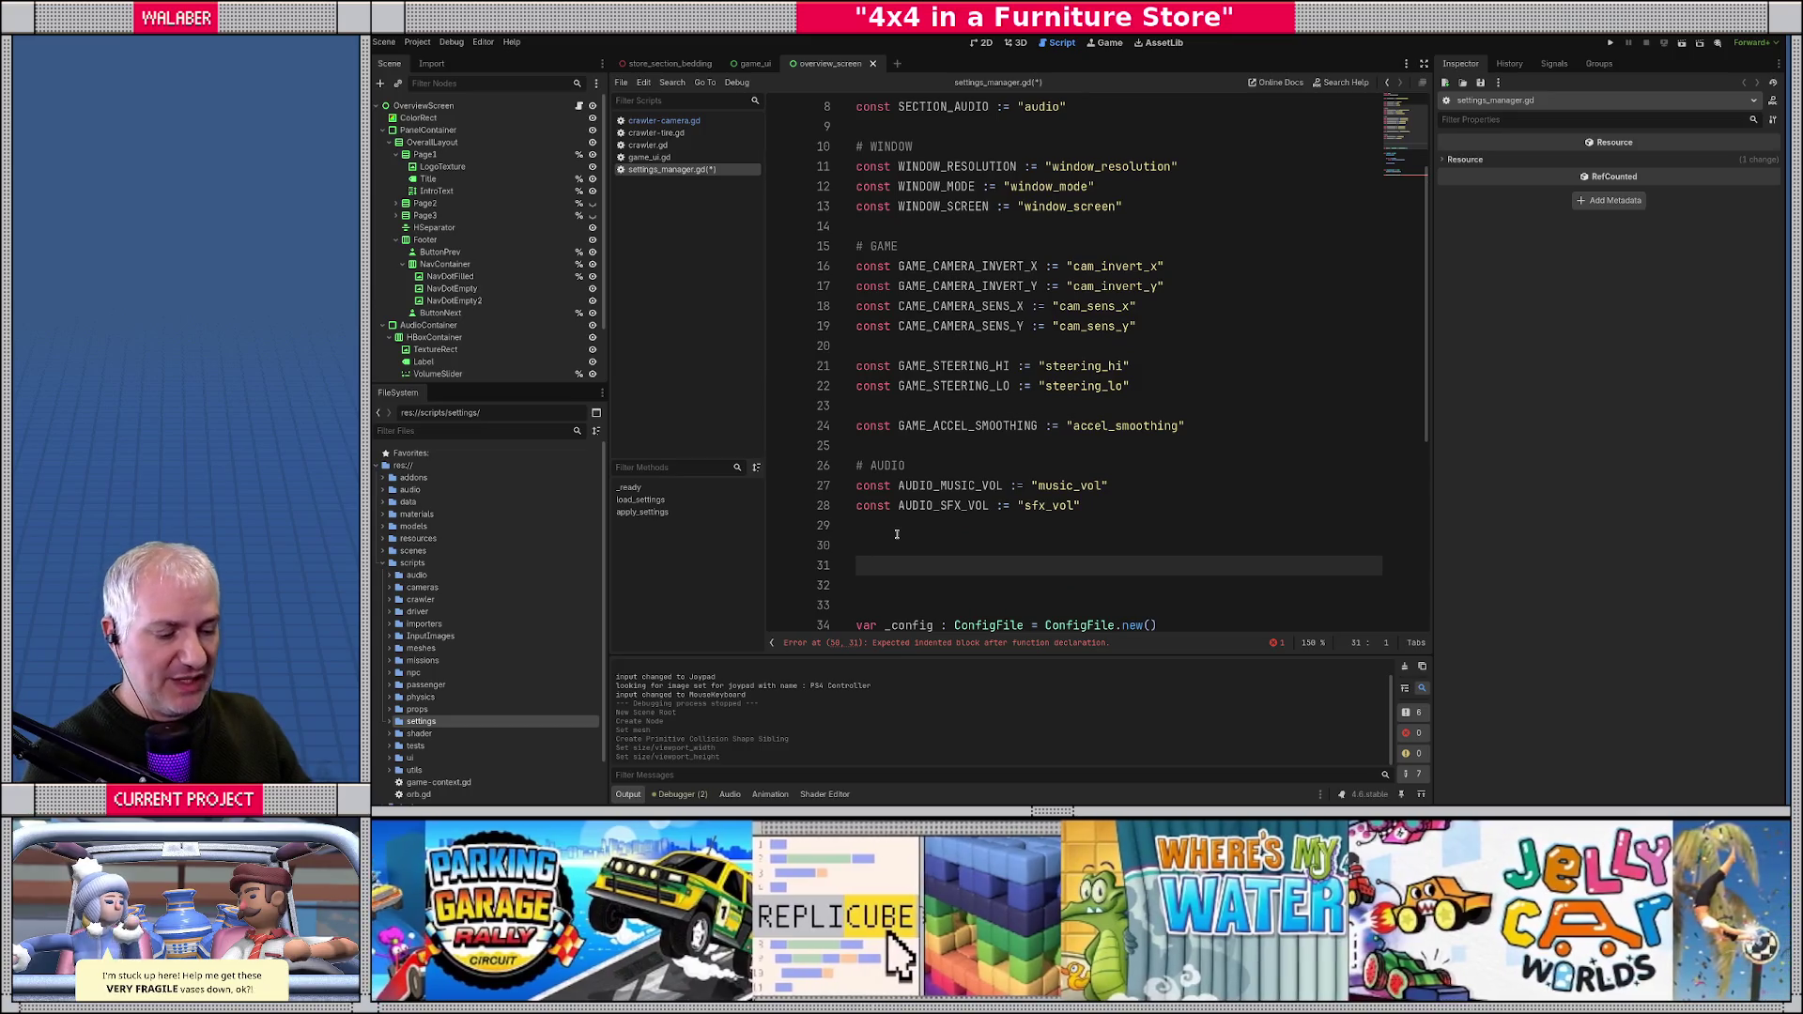
{"action": "key", "text": "ctrl+s"}
- Switch to distraction-free mode so the script editor spans the full width
{"action": "scroll", "coordinate": [1353, 435], "scroll_direction": "up", "scroll_amount": 1}
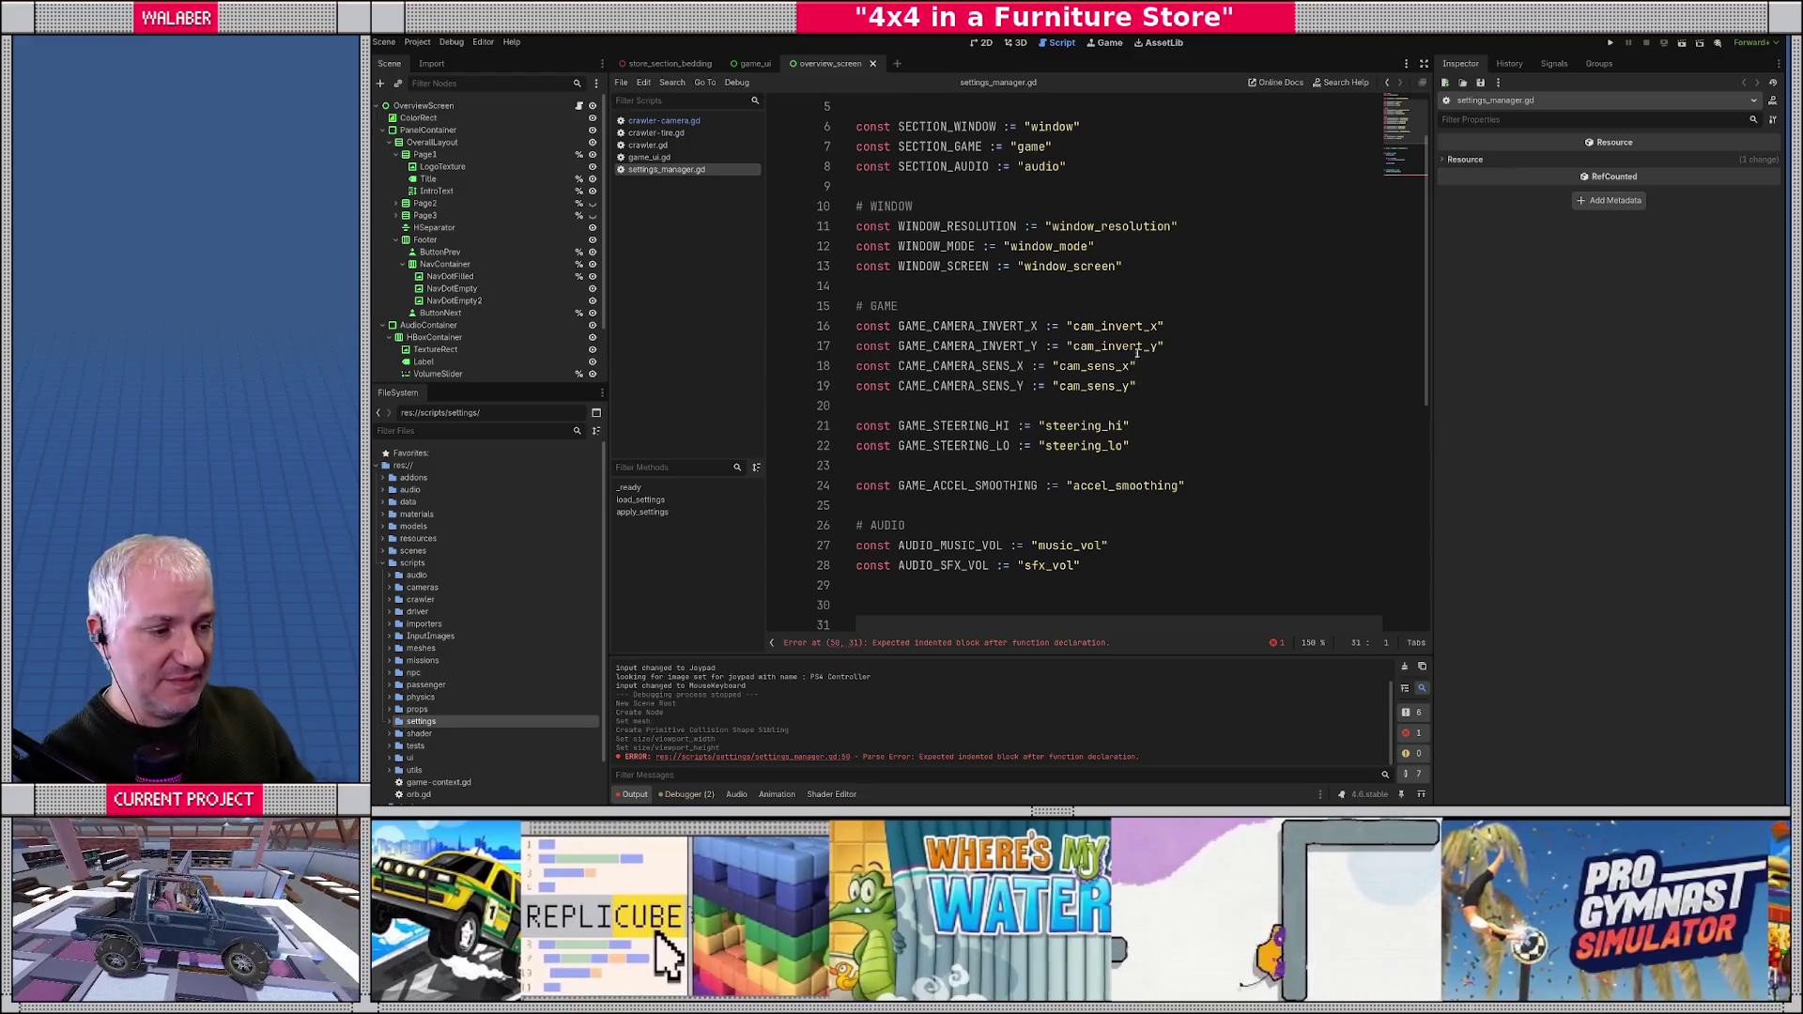
{"action": "scroll", "coordinate": [1108, 329], "scroll_direction": "down", "scroll_amount": 7}
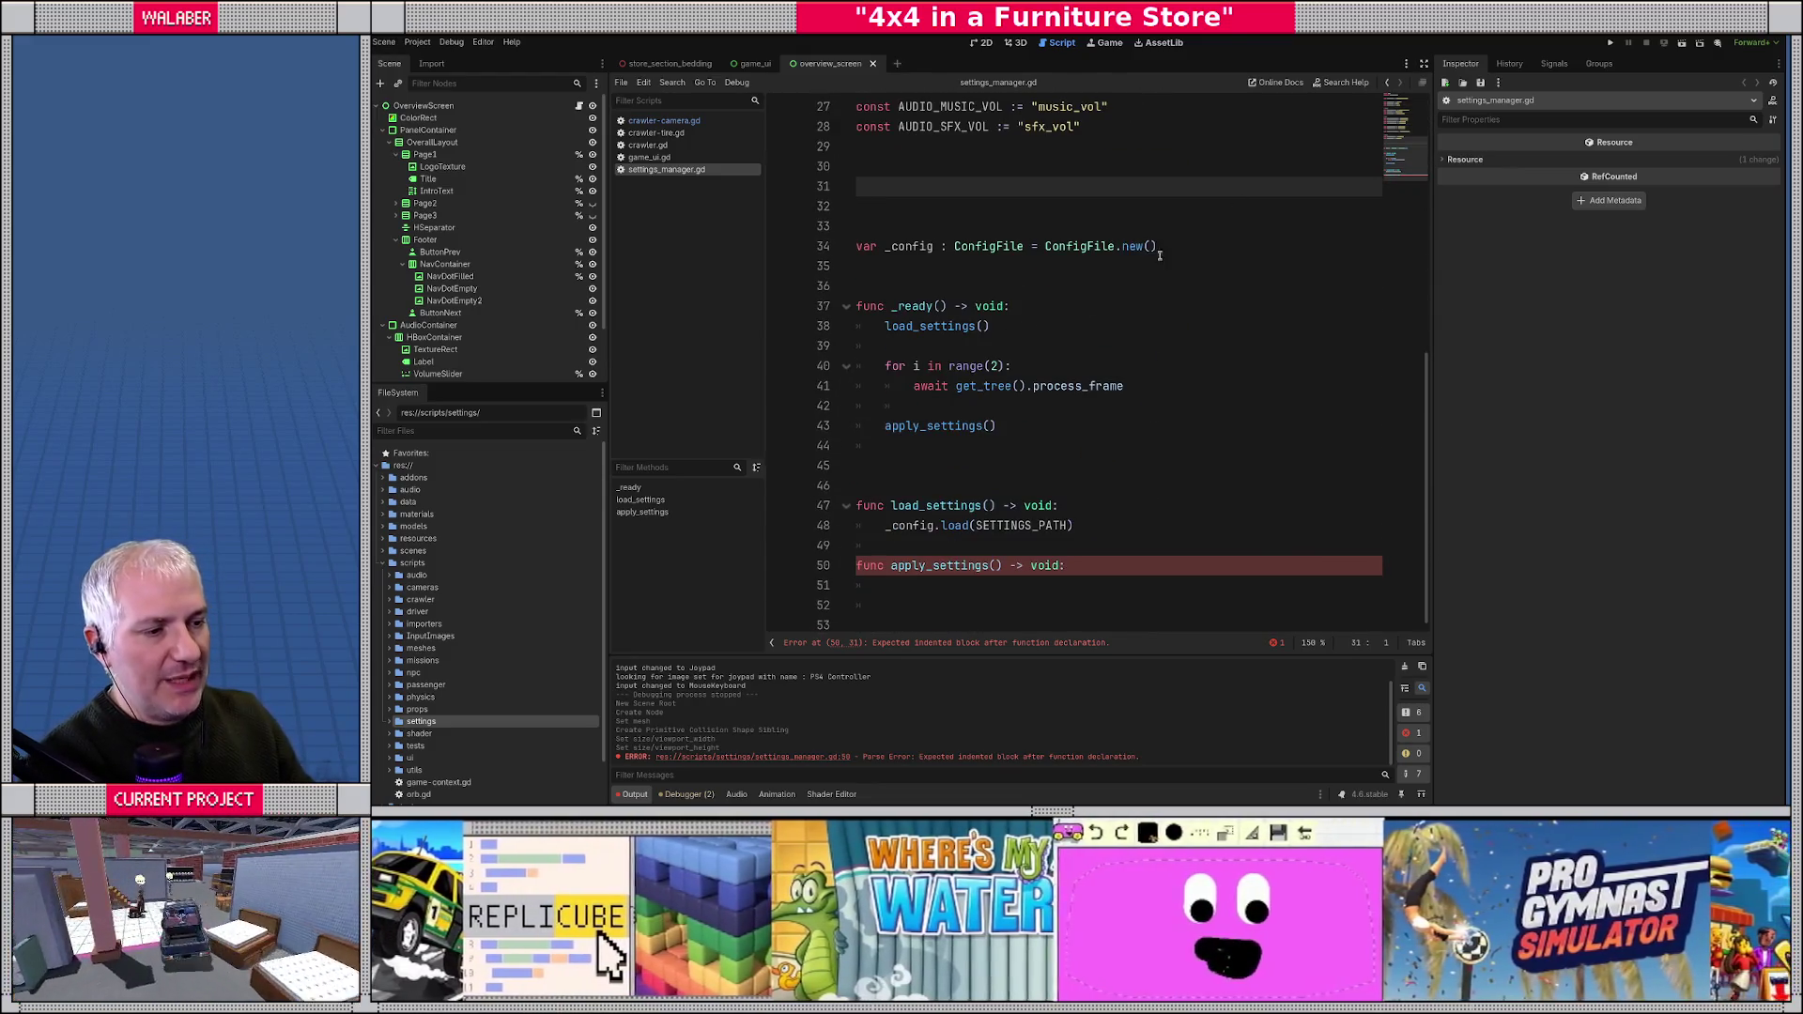
{"action": "key", "text": "ctrl+shift+F11"}
{"action": "left_click", "coordinate": [640, 585]}
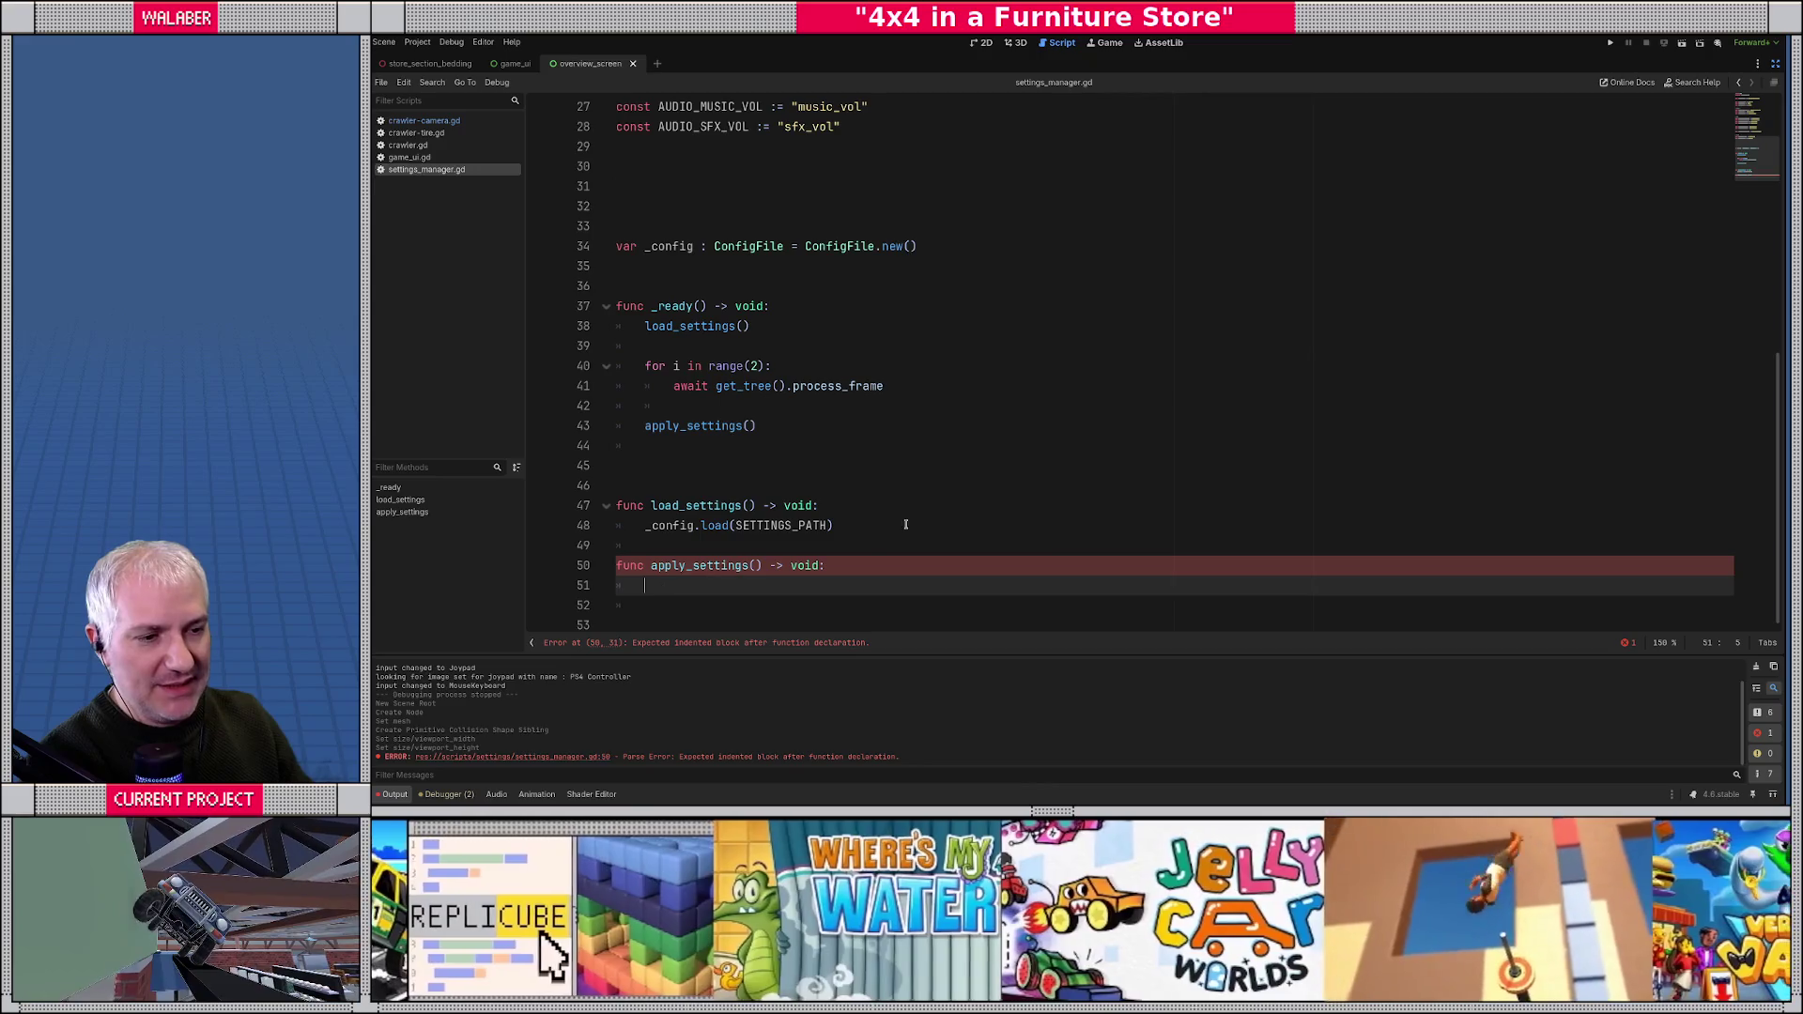
{"action": "scroll", "coordinate": [1005, 423], "scroll_direction": "up", "scroll_amount": 9}
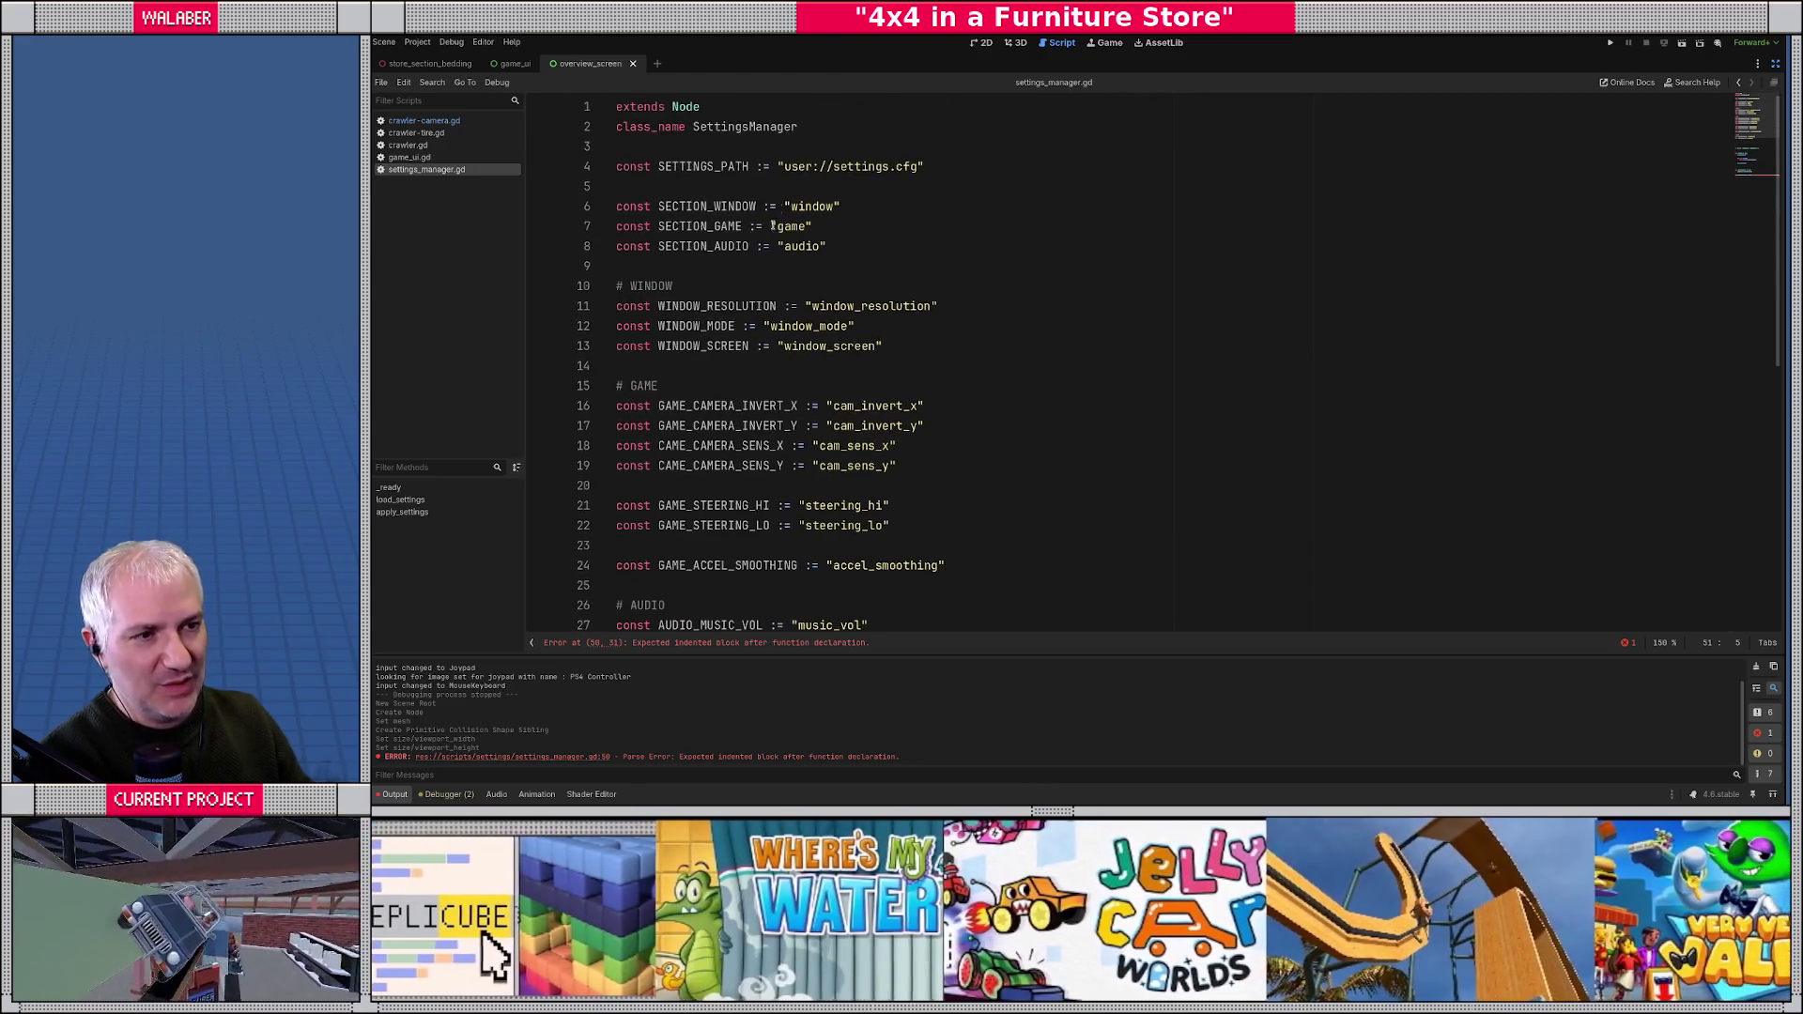
- Review the WINDOW and AUDIO constant blocks, then type apply_window_settings() in apply_settings
{"action": "left_click_drag", "start_coordinate": [662, 274], "coordinate": [873, 369]}
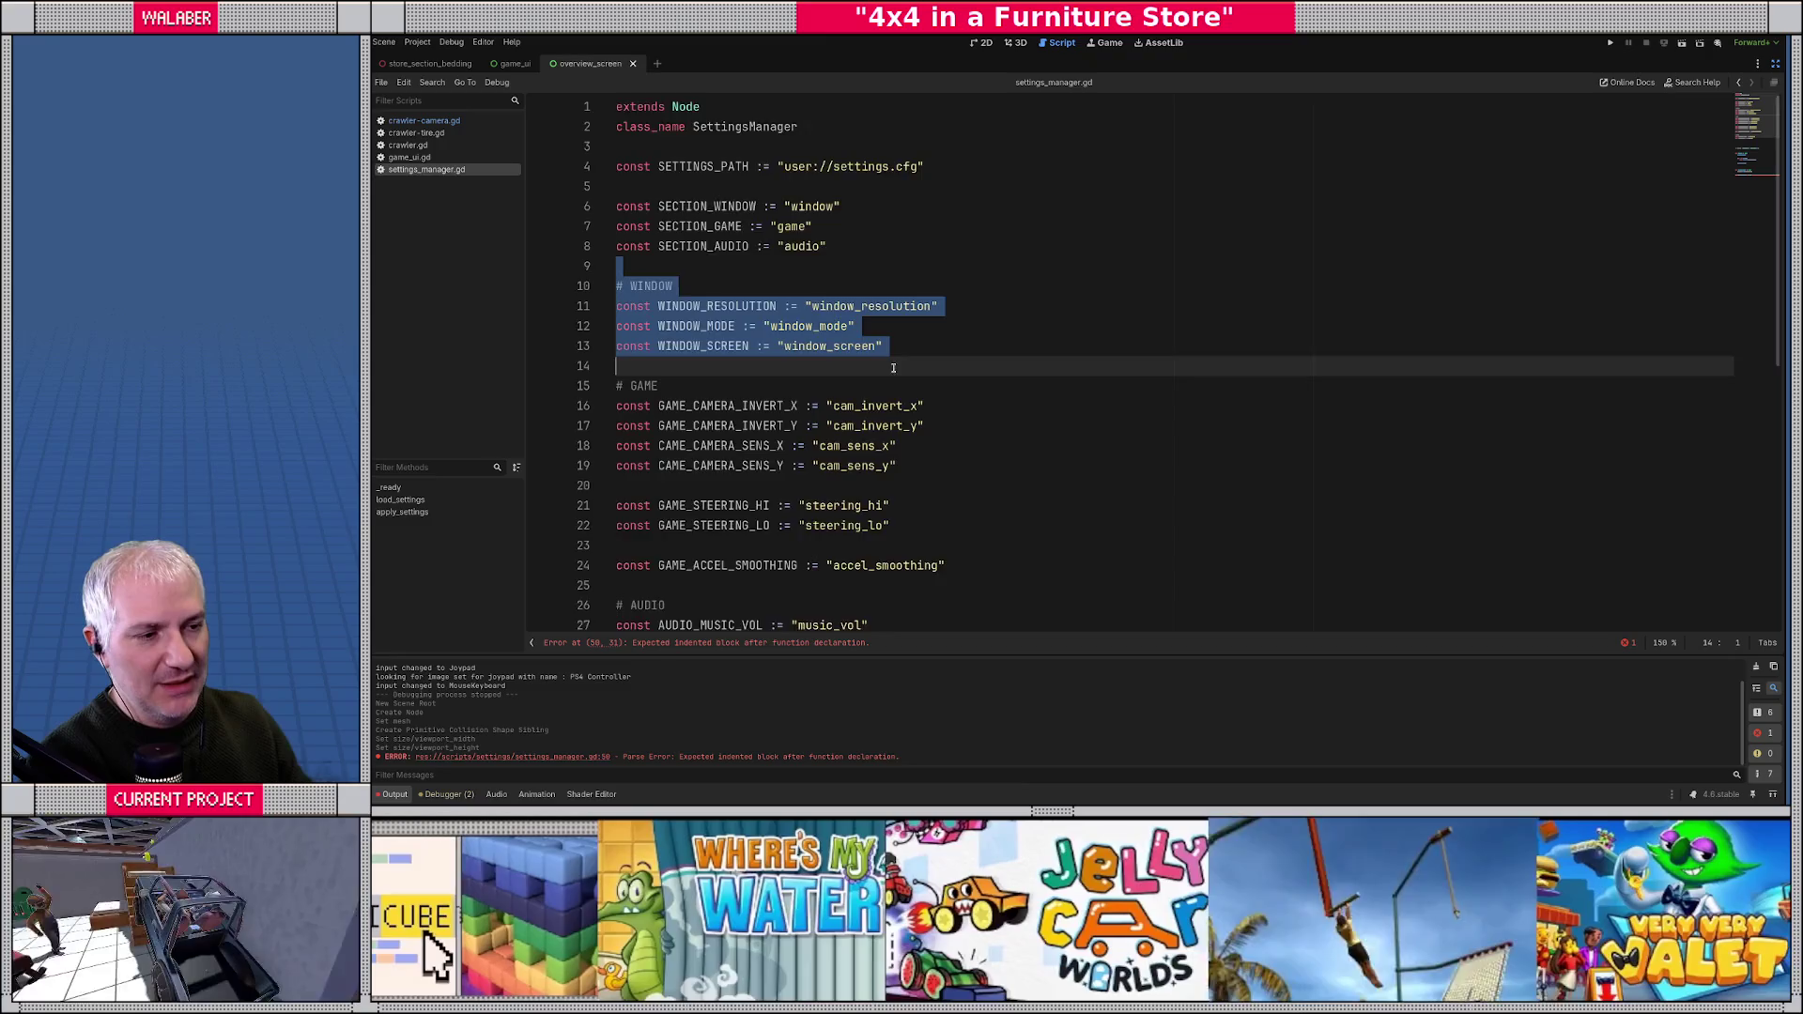
{"action": "scroll", "coordinate": [699, 306], "scroll_direction": "down", "scroll_amount": 2}
{"action": "left_click_drag", "start_coordinate": [618, 505], "coordinate": [676, 544]}
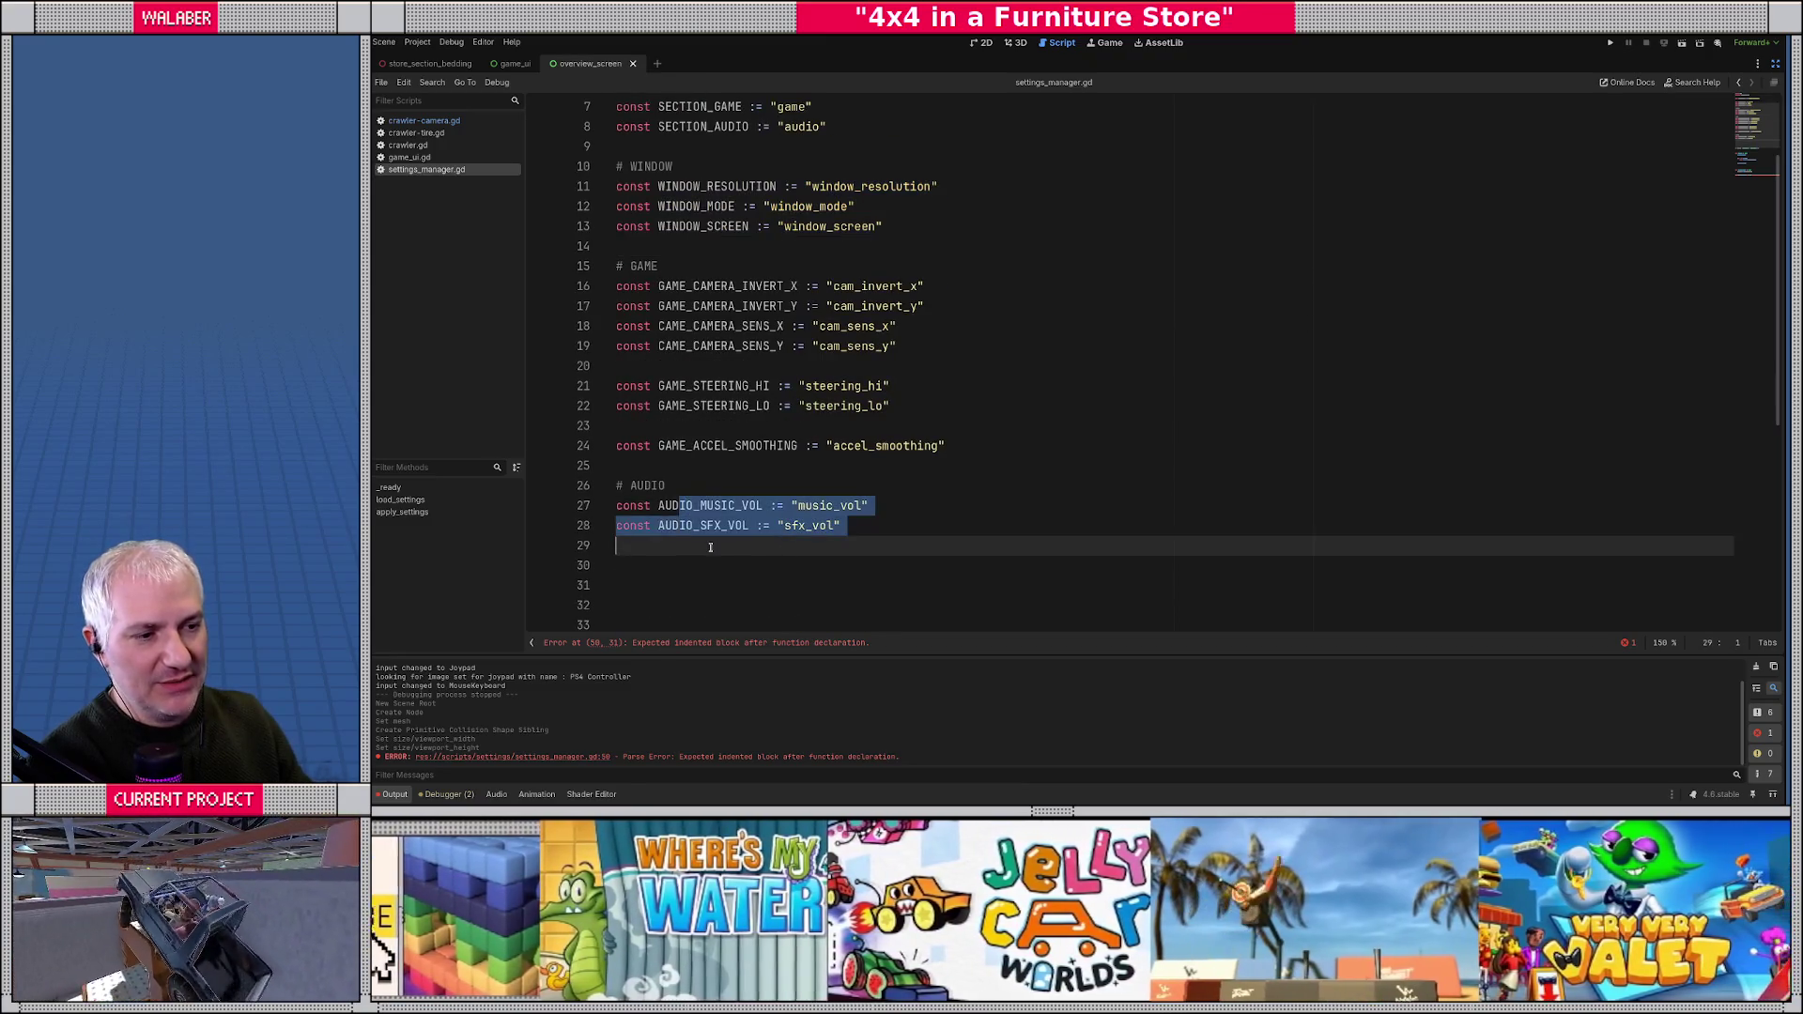
{"action": "left_click", "coordinate": [676, 545]}
{"action": "scroll", "coordinate": [676, 535], "scroll_direction": "down", "scroll_amount": 7}
{"action": "left_click", "coordinate": [686, 585]}
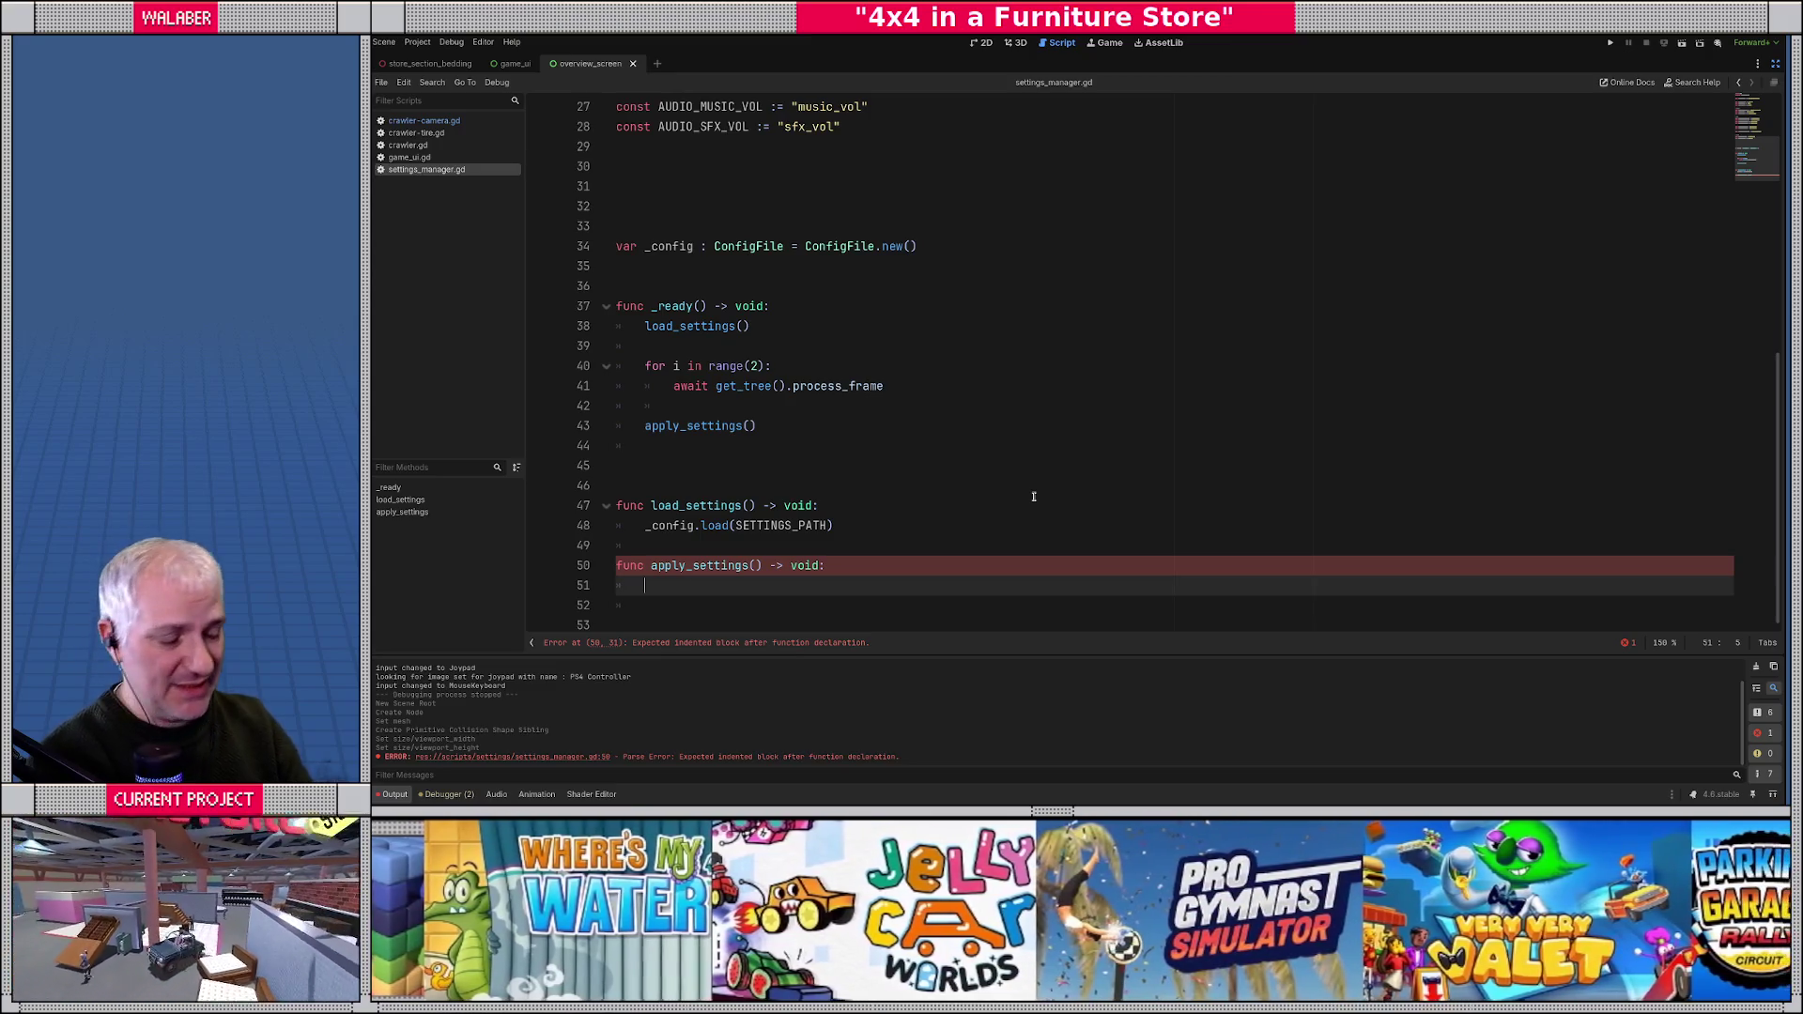
{"action": "type", "text": "apply_window_s"}
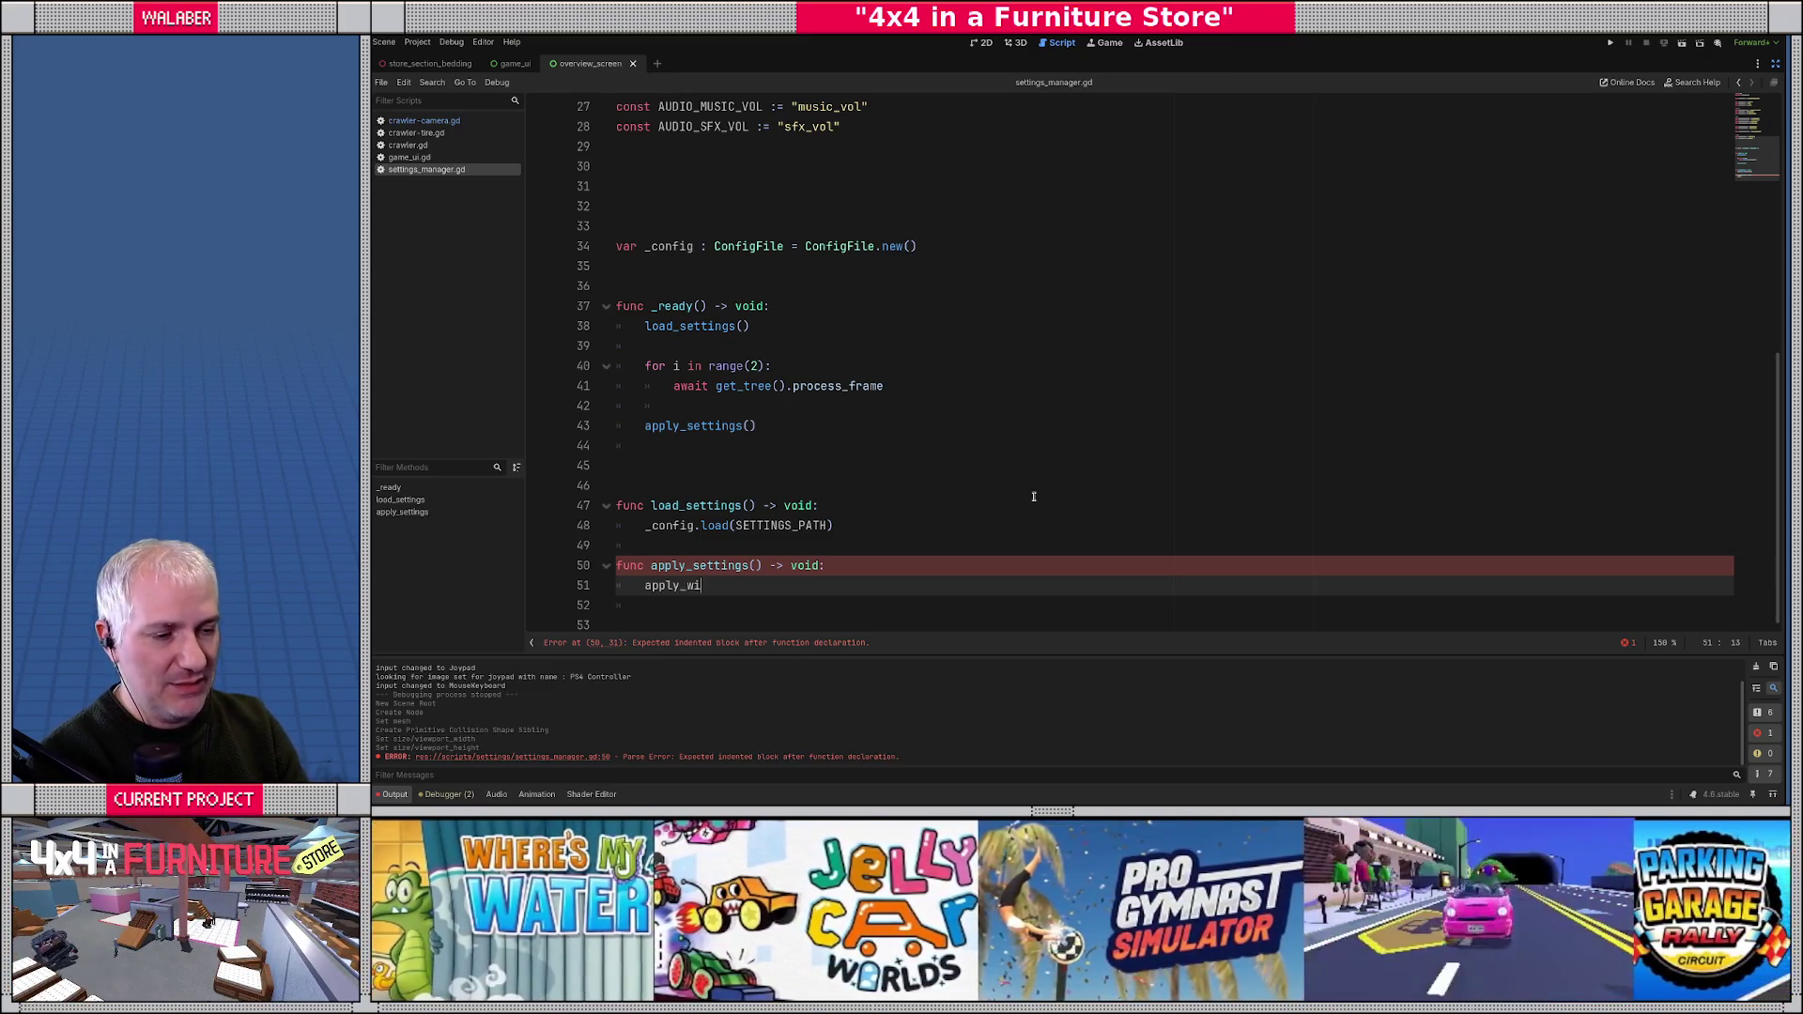
{"action": "type", "text": "ettings()"}
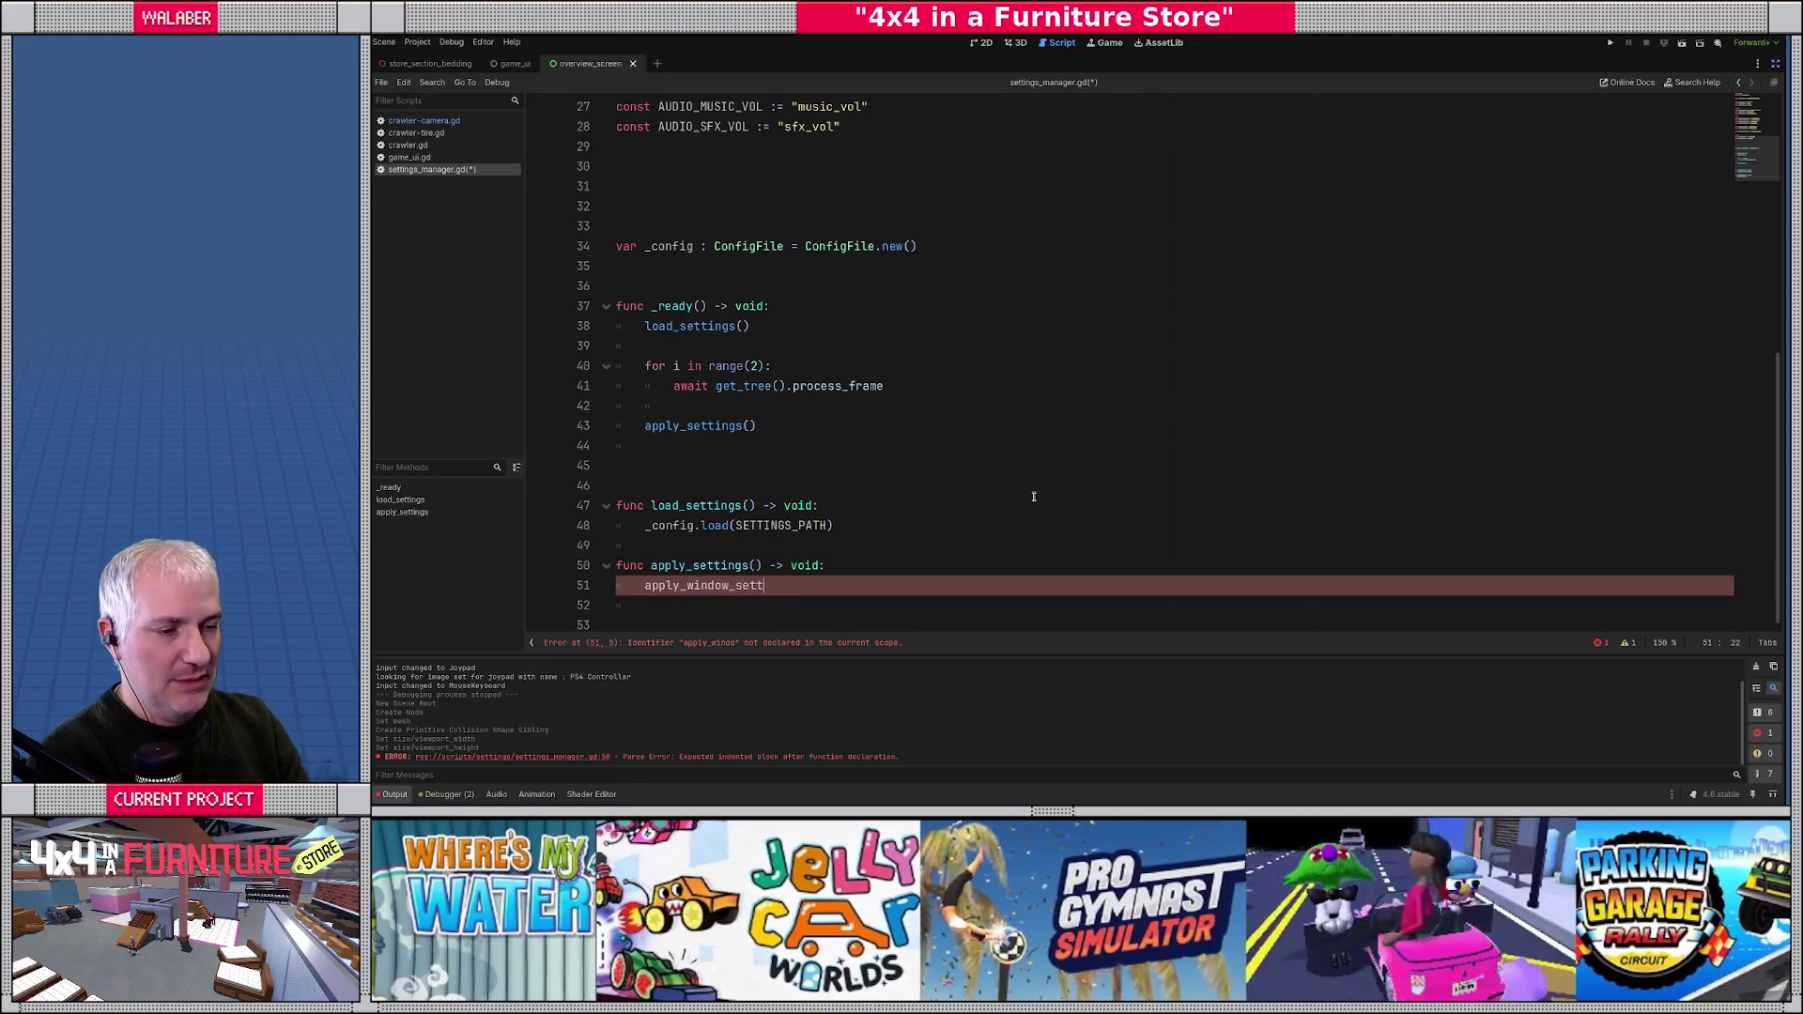
- Add apply_game_settings() and apply_audio_settings() calls after apply_window_settings() in apply_settings
{"action": "key", "text": "Return"}
{"action": "type", "text": "app"}
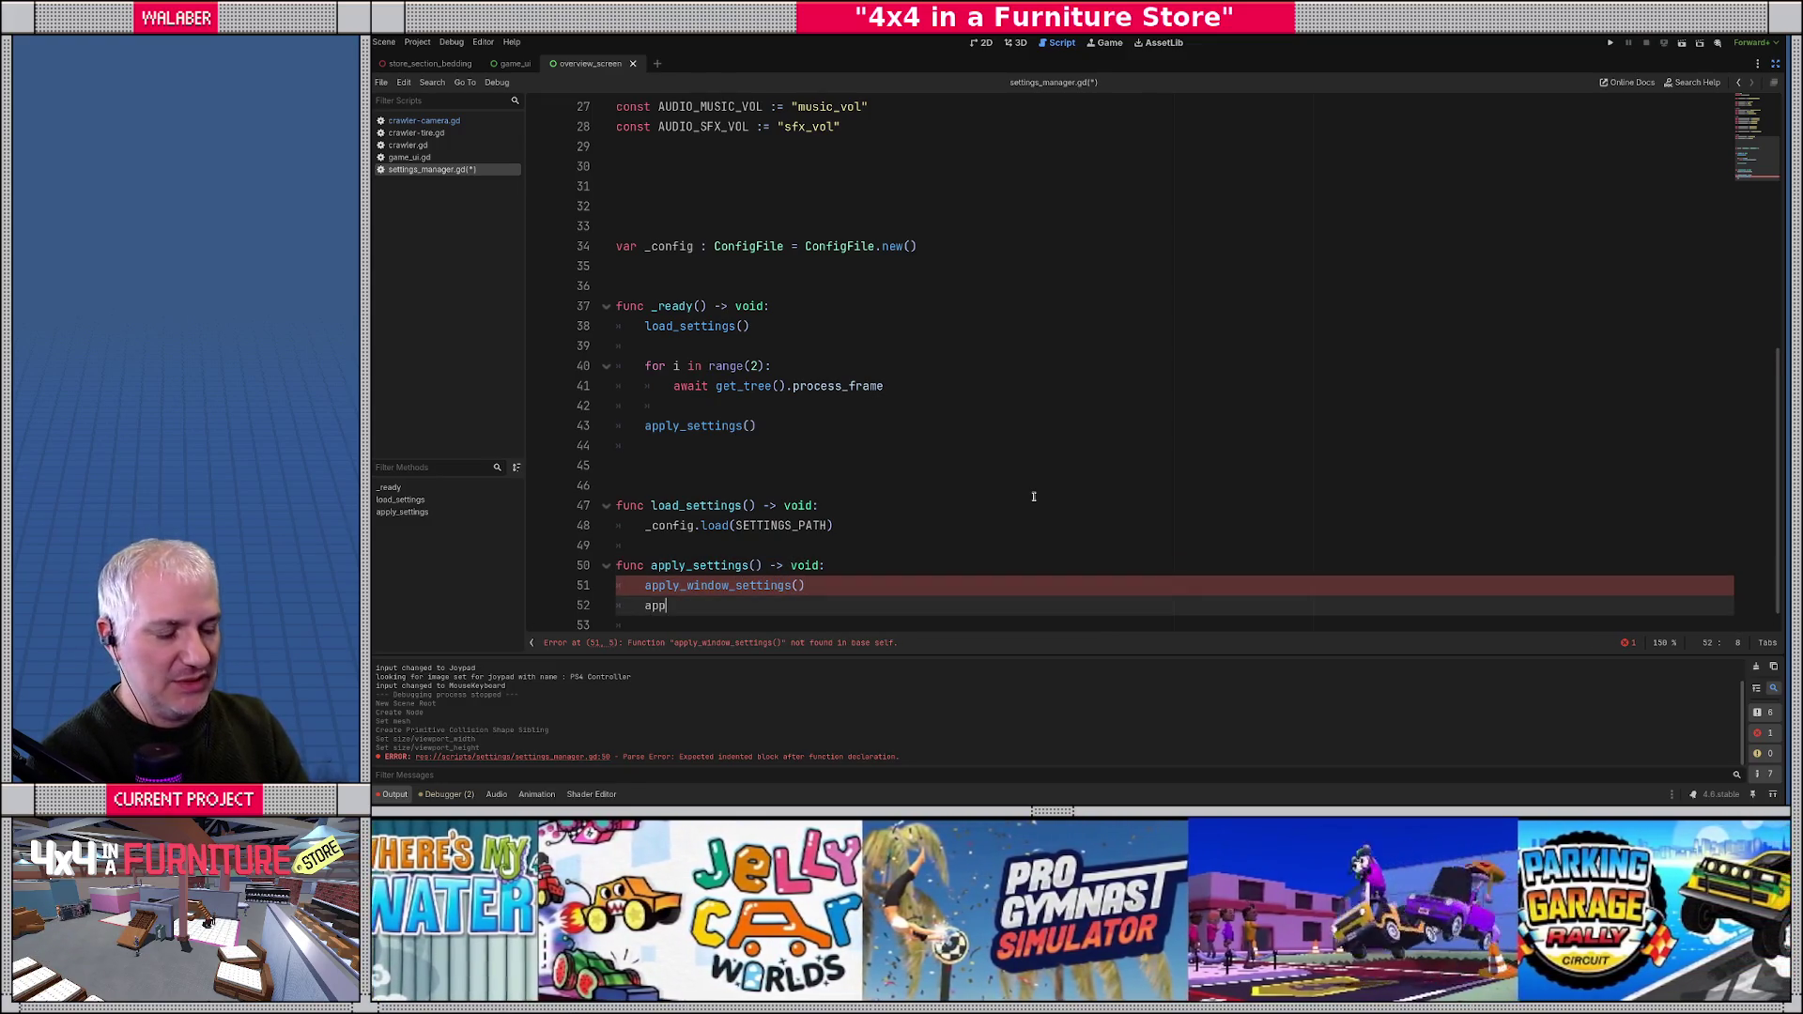
{"action": "type", "text": "ly_game_settings()"}
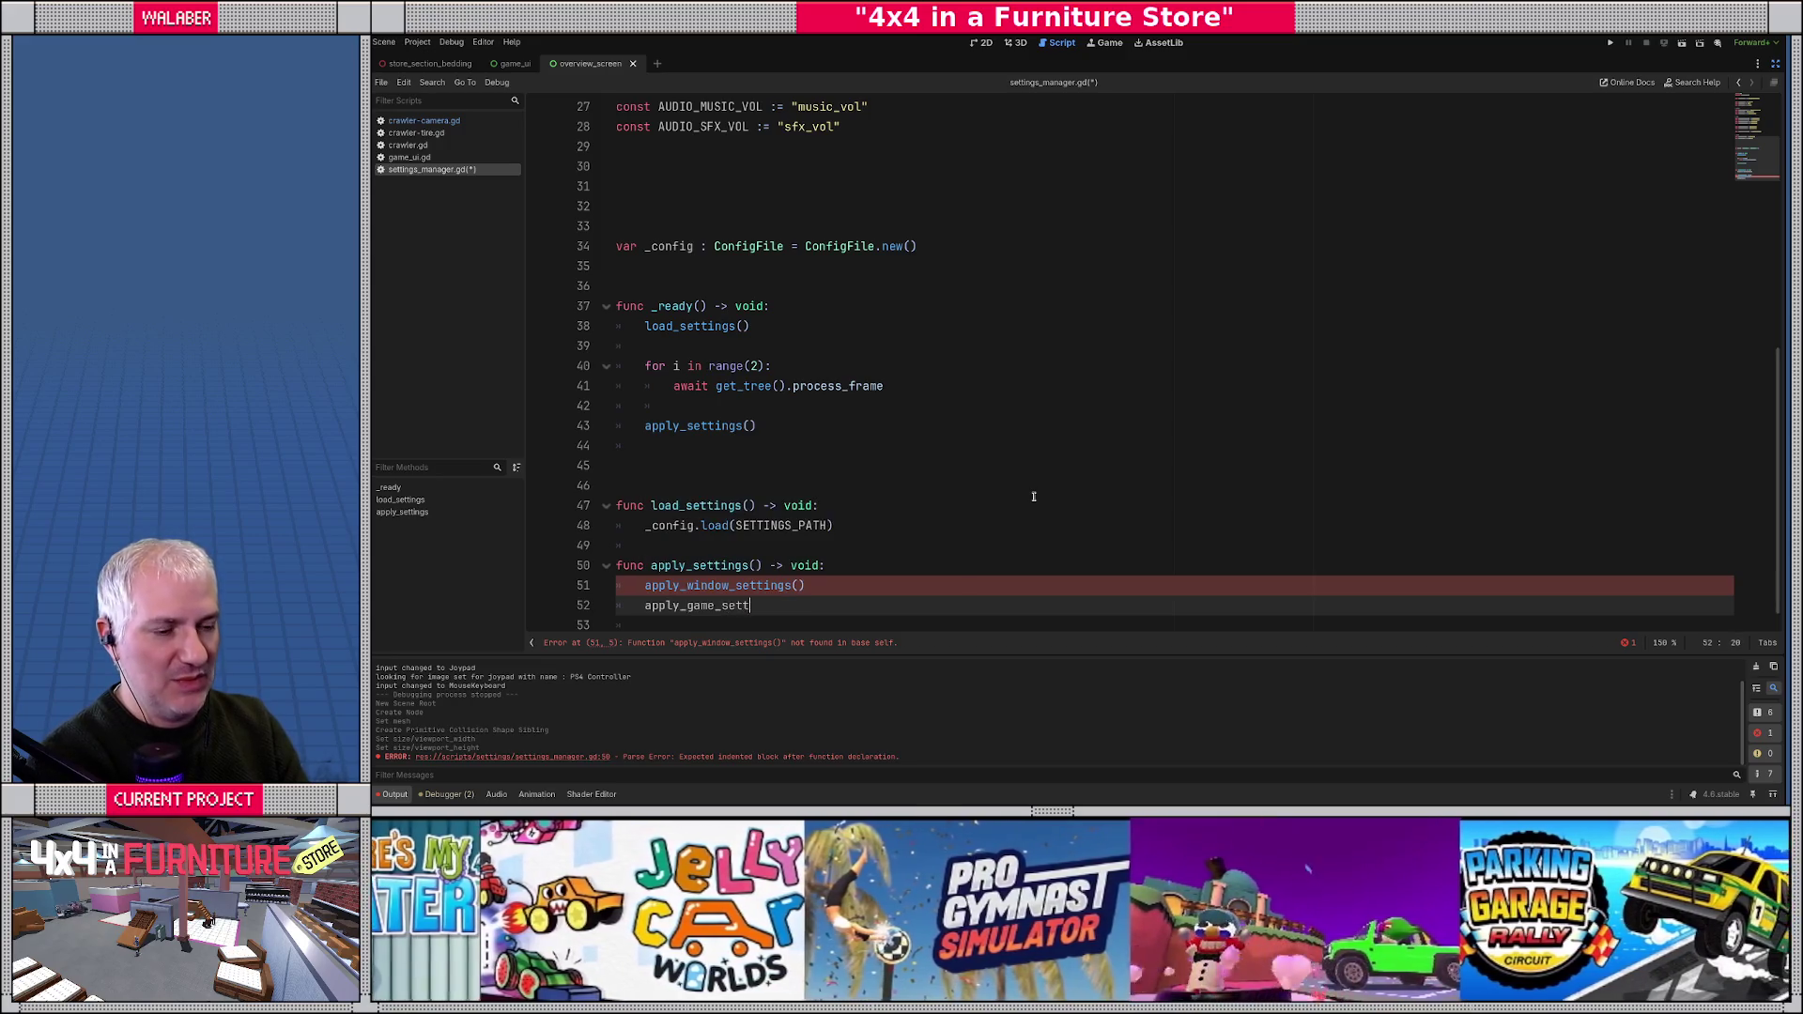
{"action": "key", "text": "Return"}
{"action": "type", "text": "appl"}
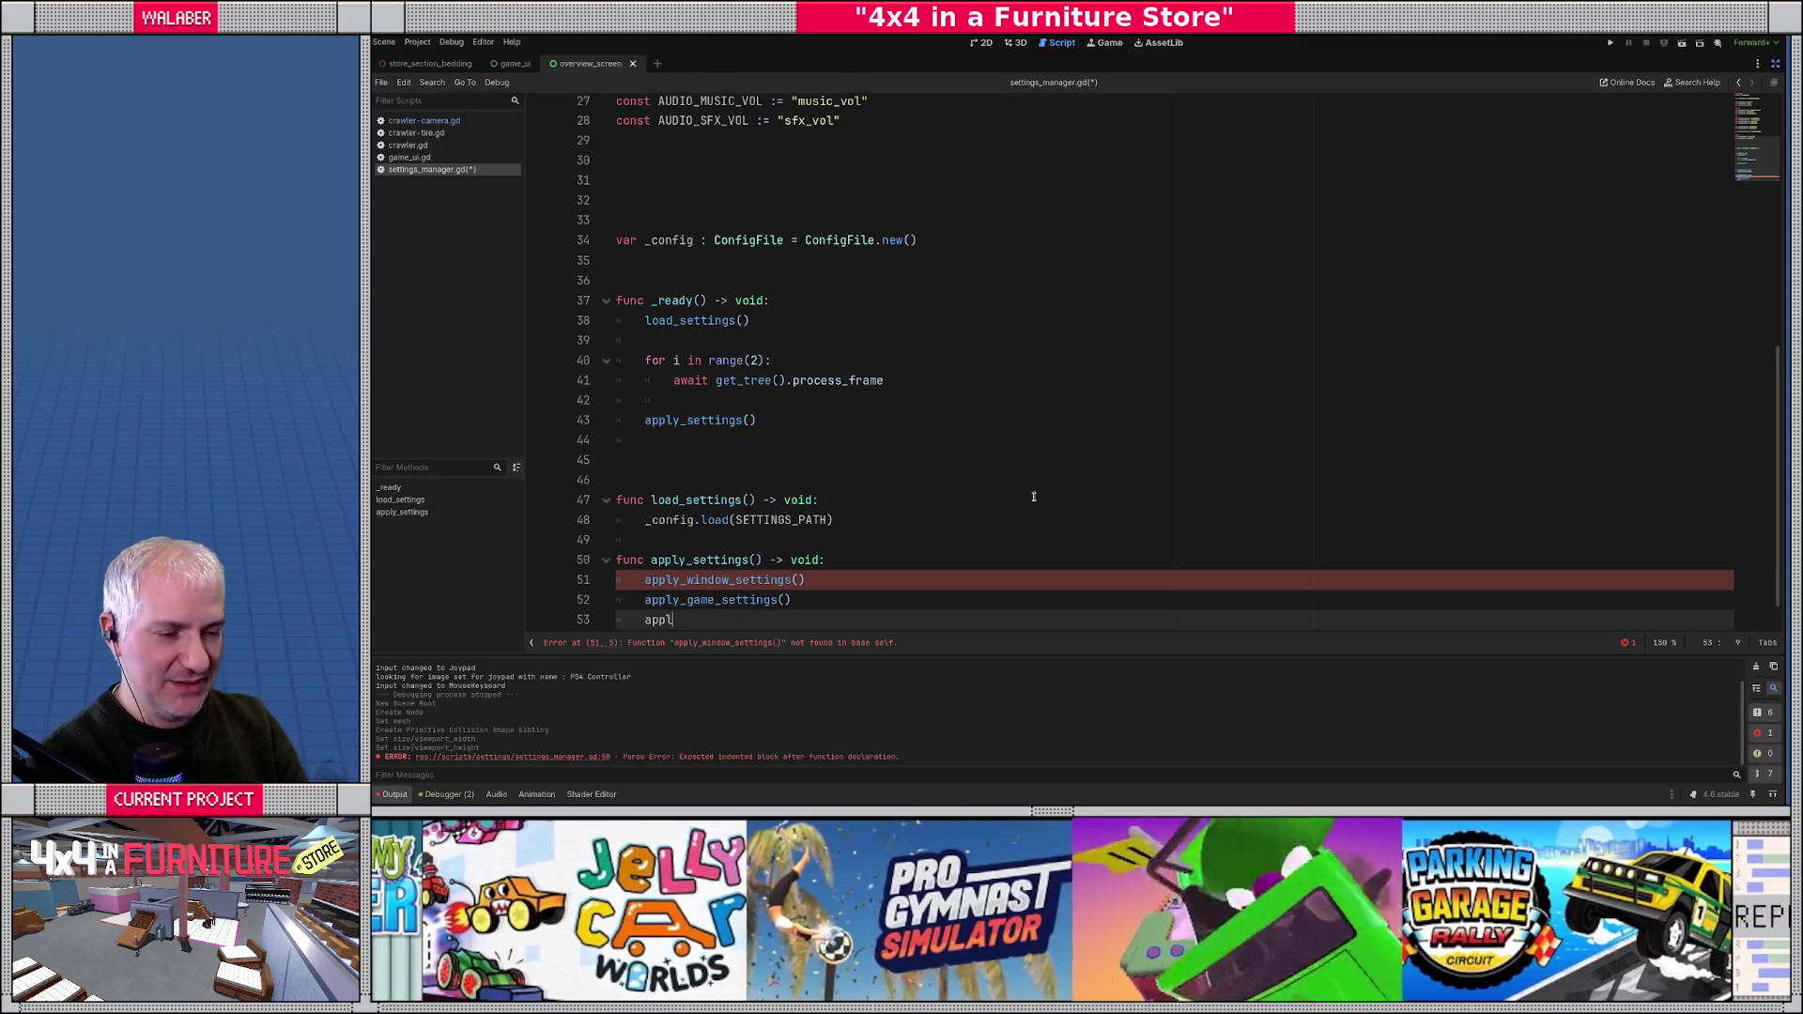
{"action": "type", "text": "y_audio_settings()"}
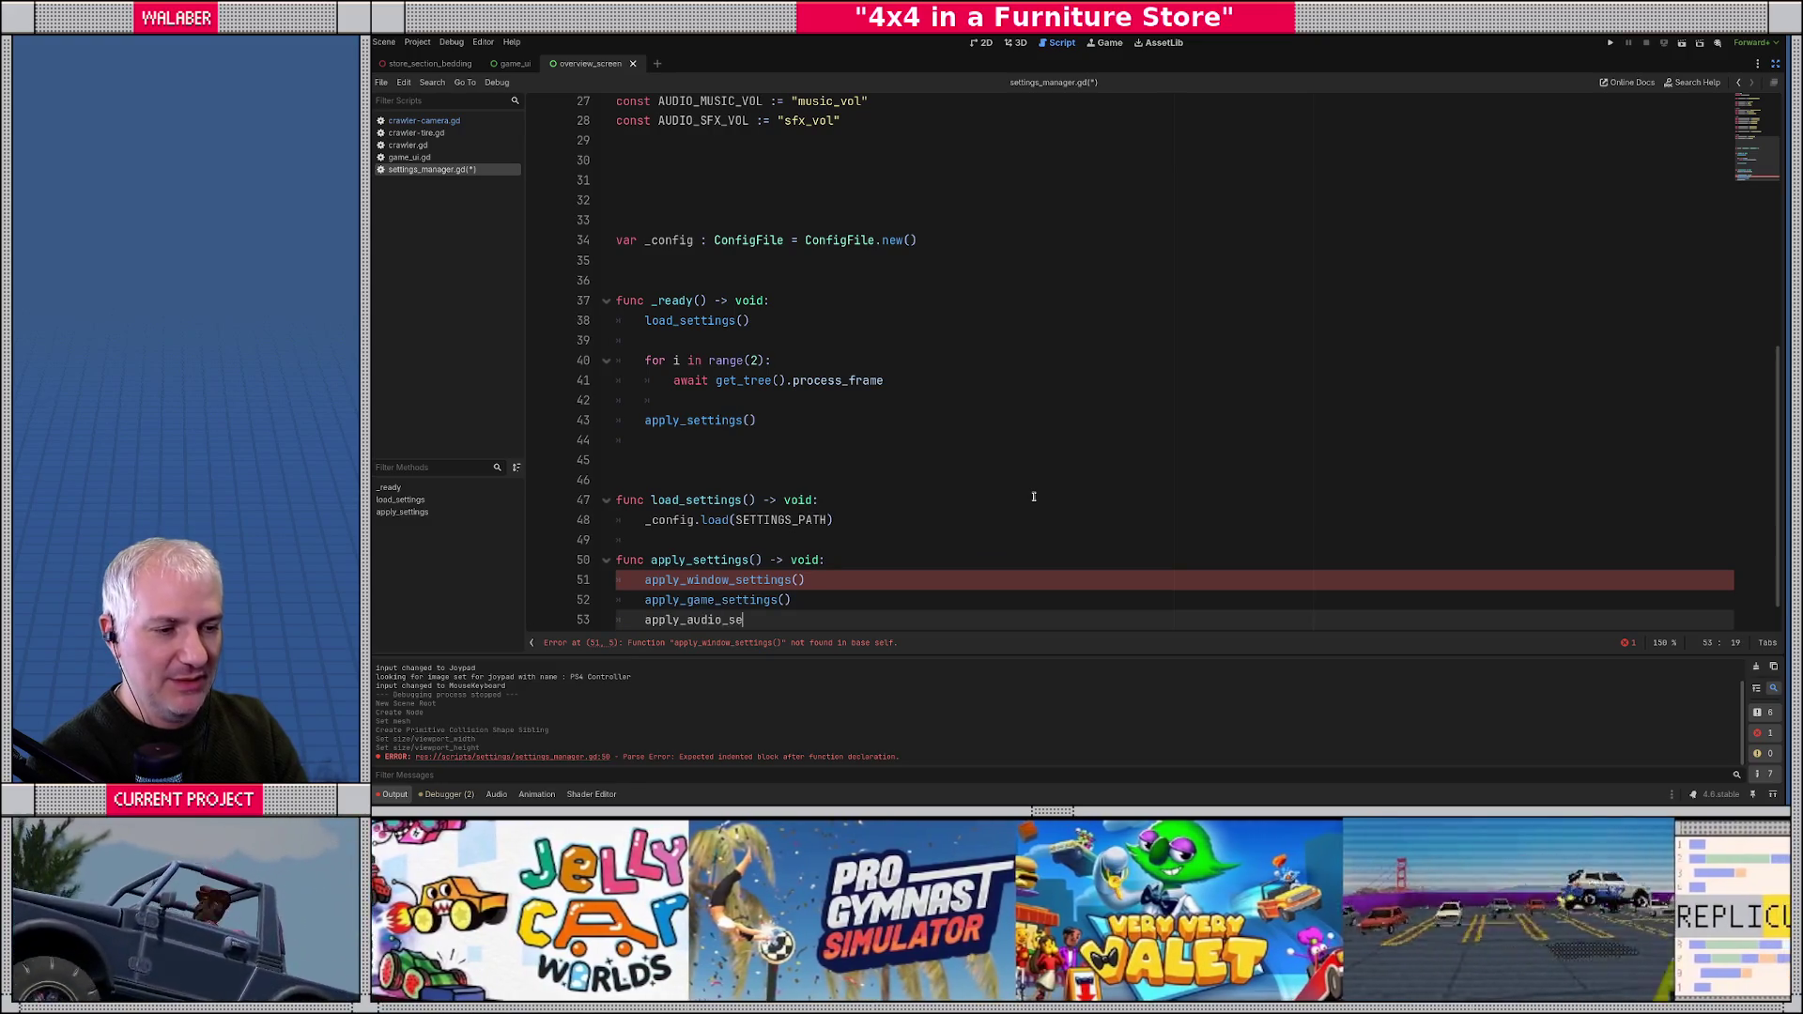
{"action": "key", "text": "Return"}
{"action": "key", "text": "Return"}
{"action": "key", "text": "BackSpace"}
- Declare func apply_window_settings() -> void: and begin var window_mode : int = _config.get_value()
{"action": "type", "text": "fun"}
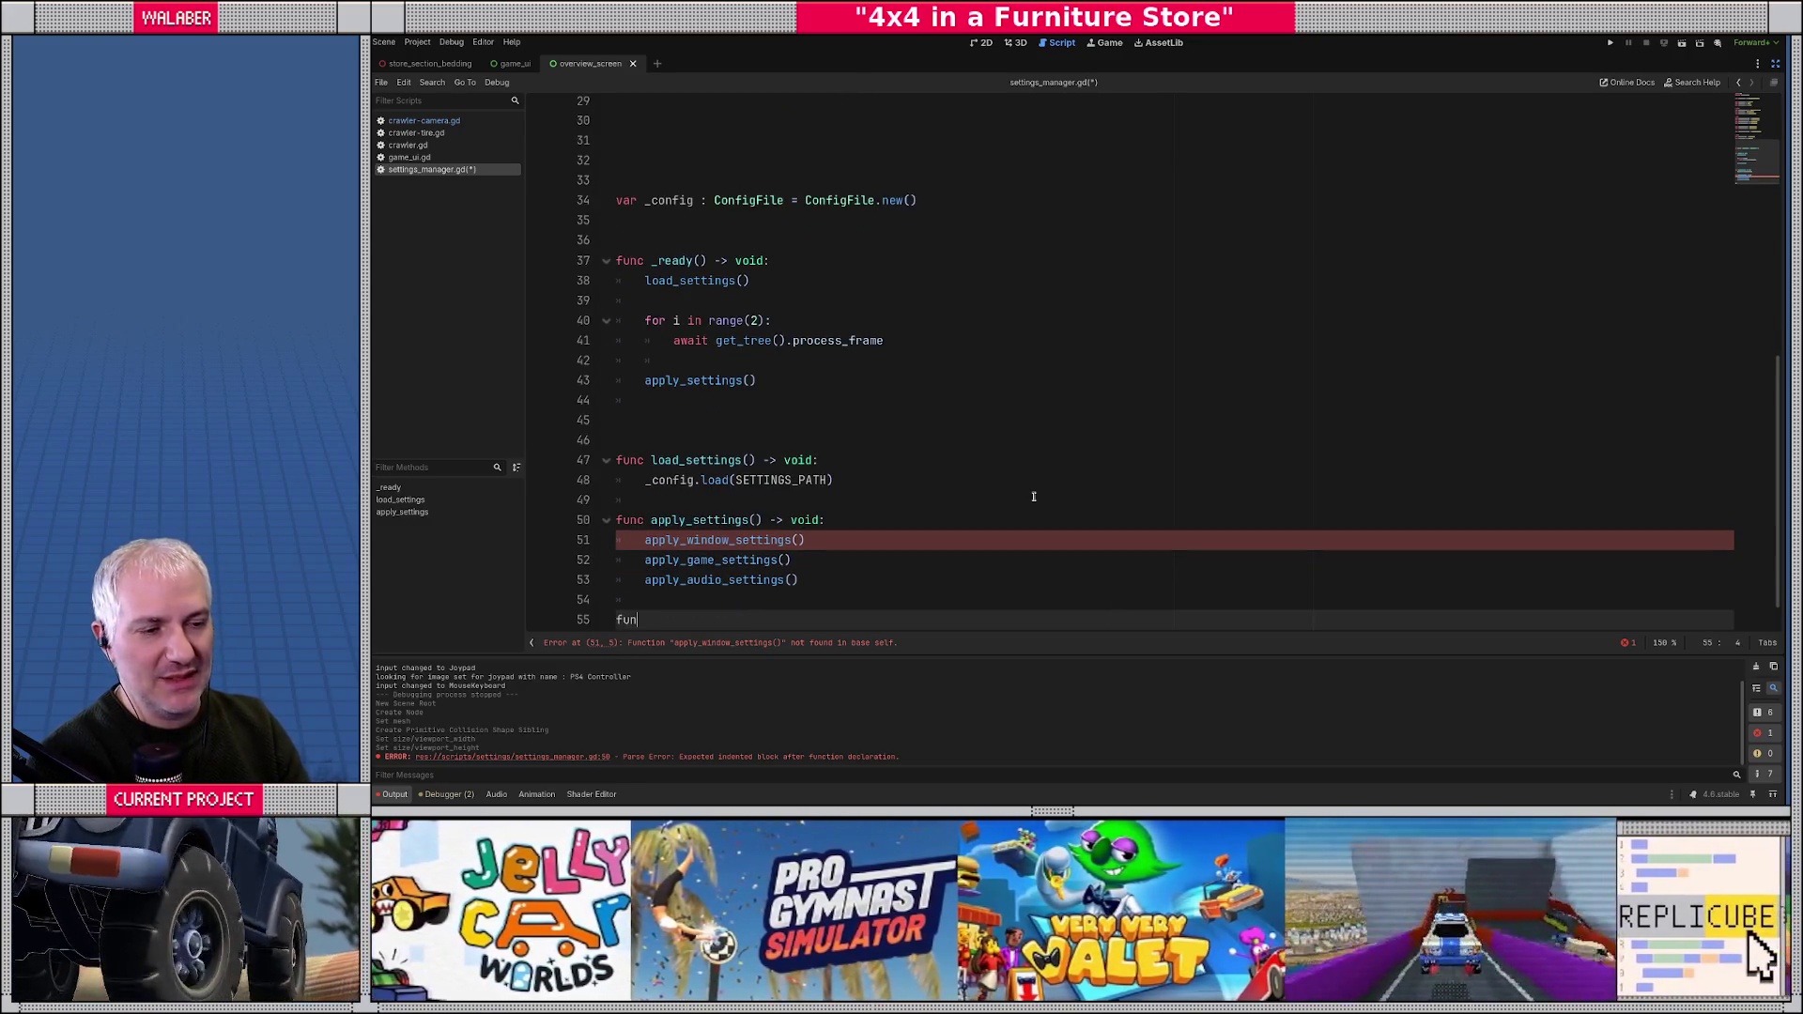
{"action": "type", "text": "c apply_window"}
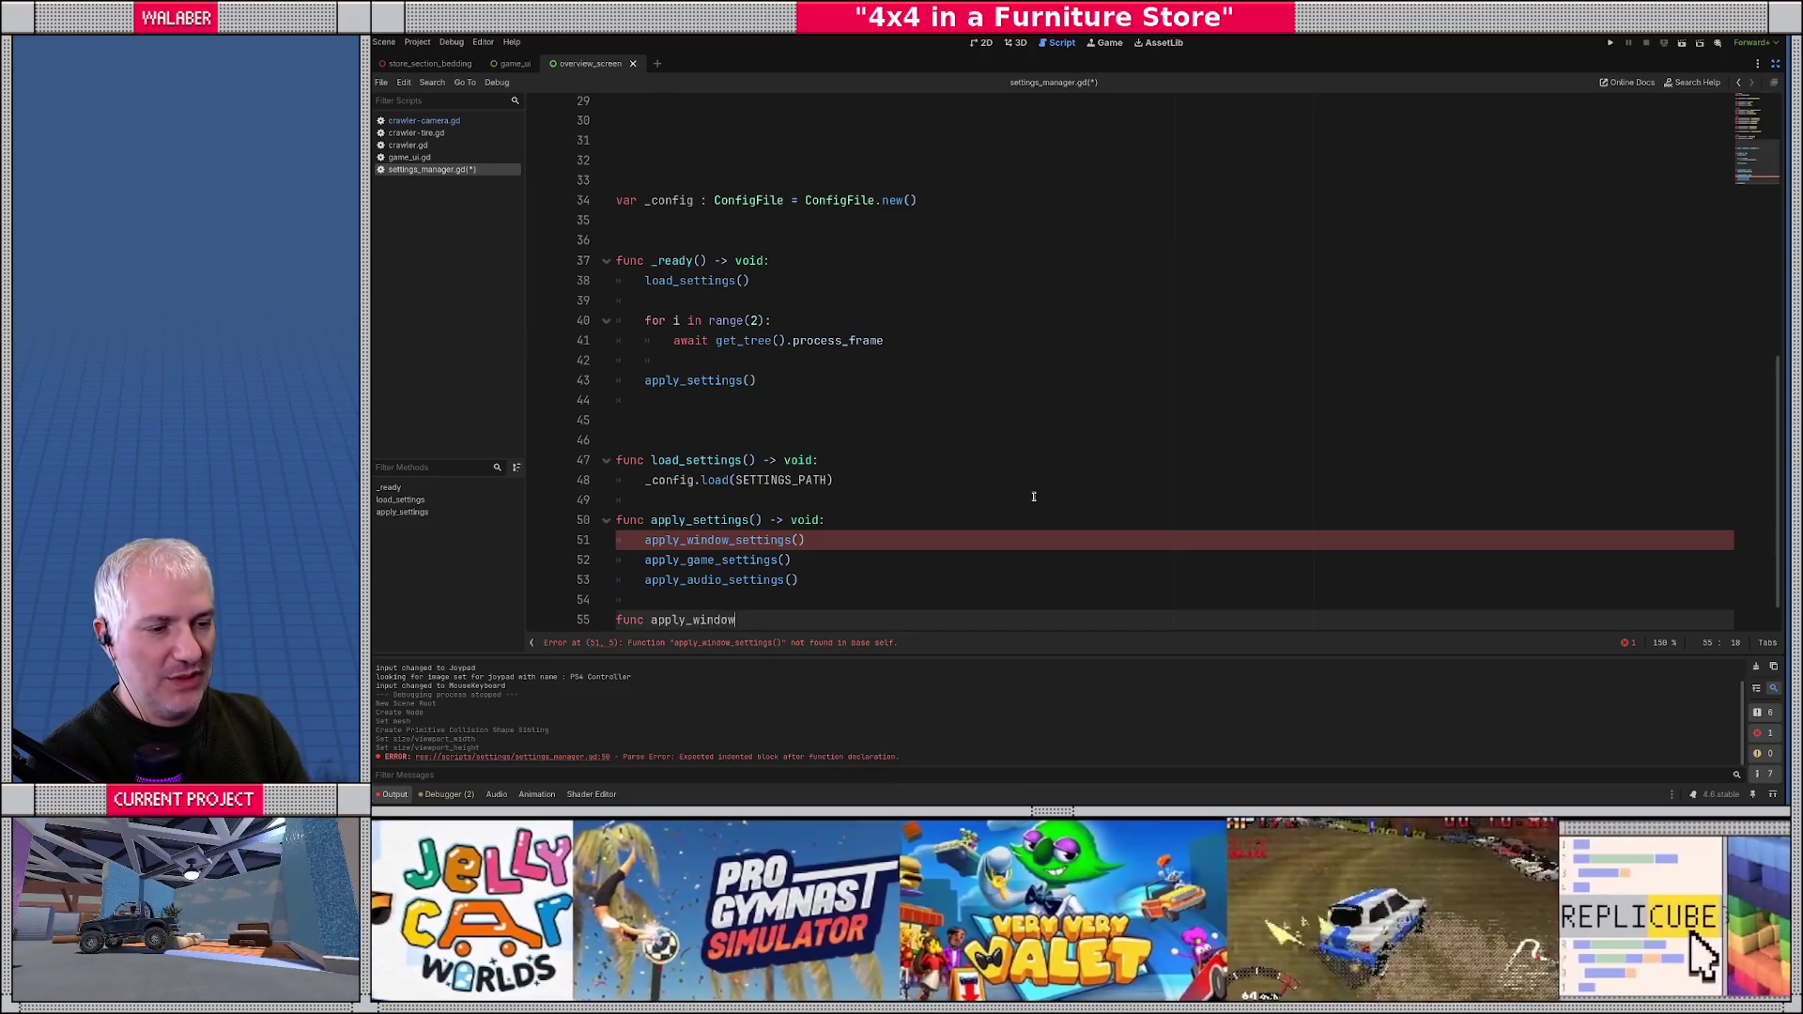
{"action": "type", "text": "_settings() -> void:"}
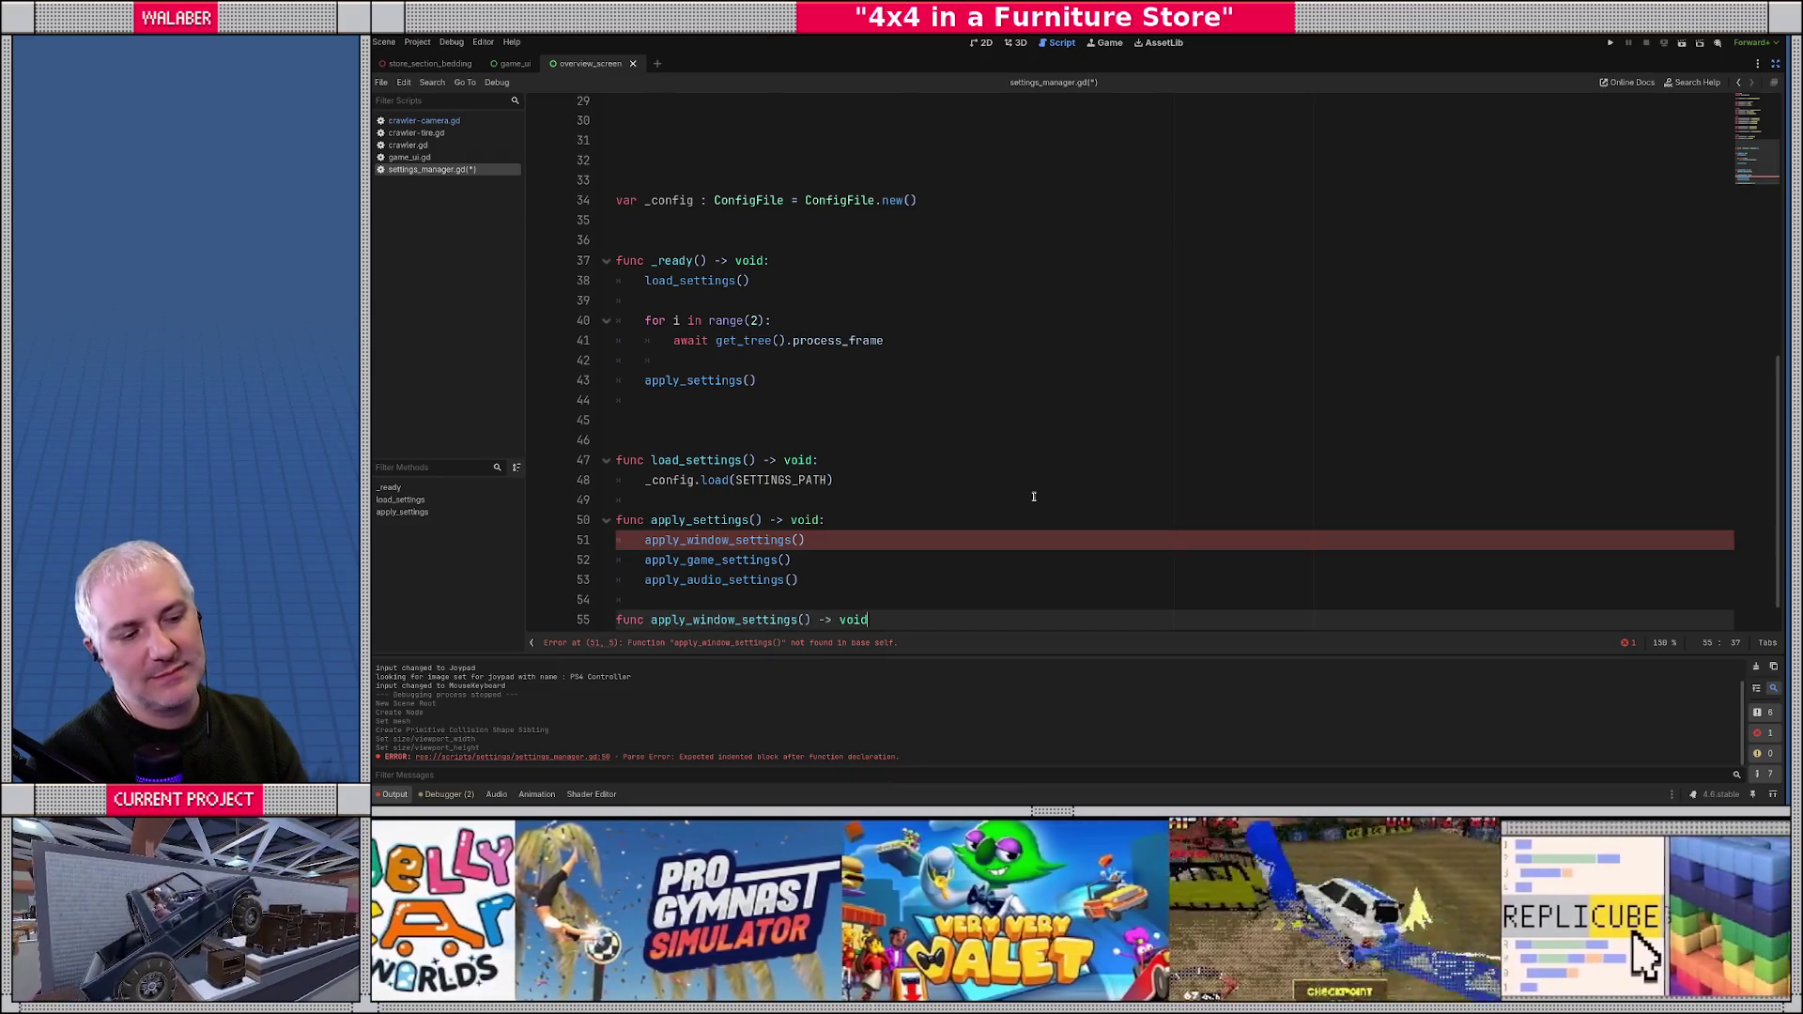
{"action": "key", "text": "Return"}
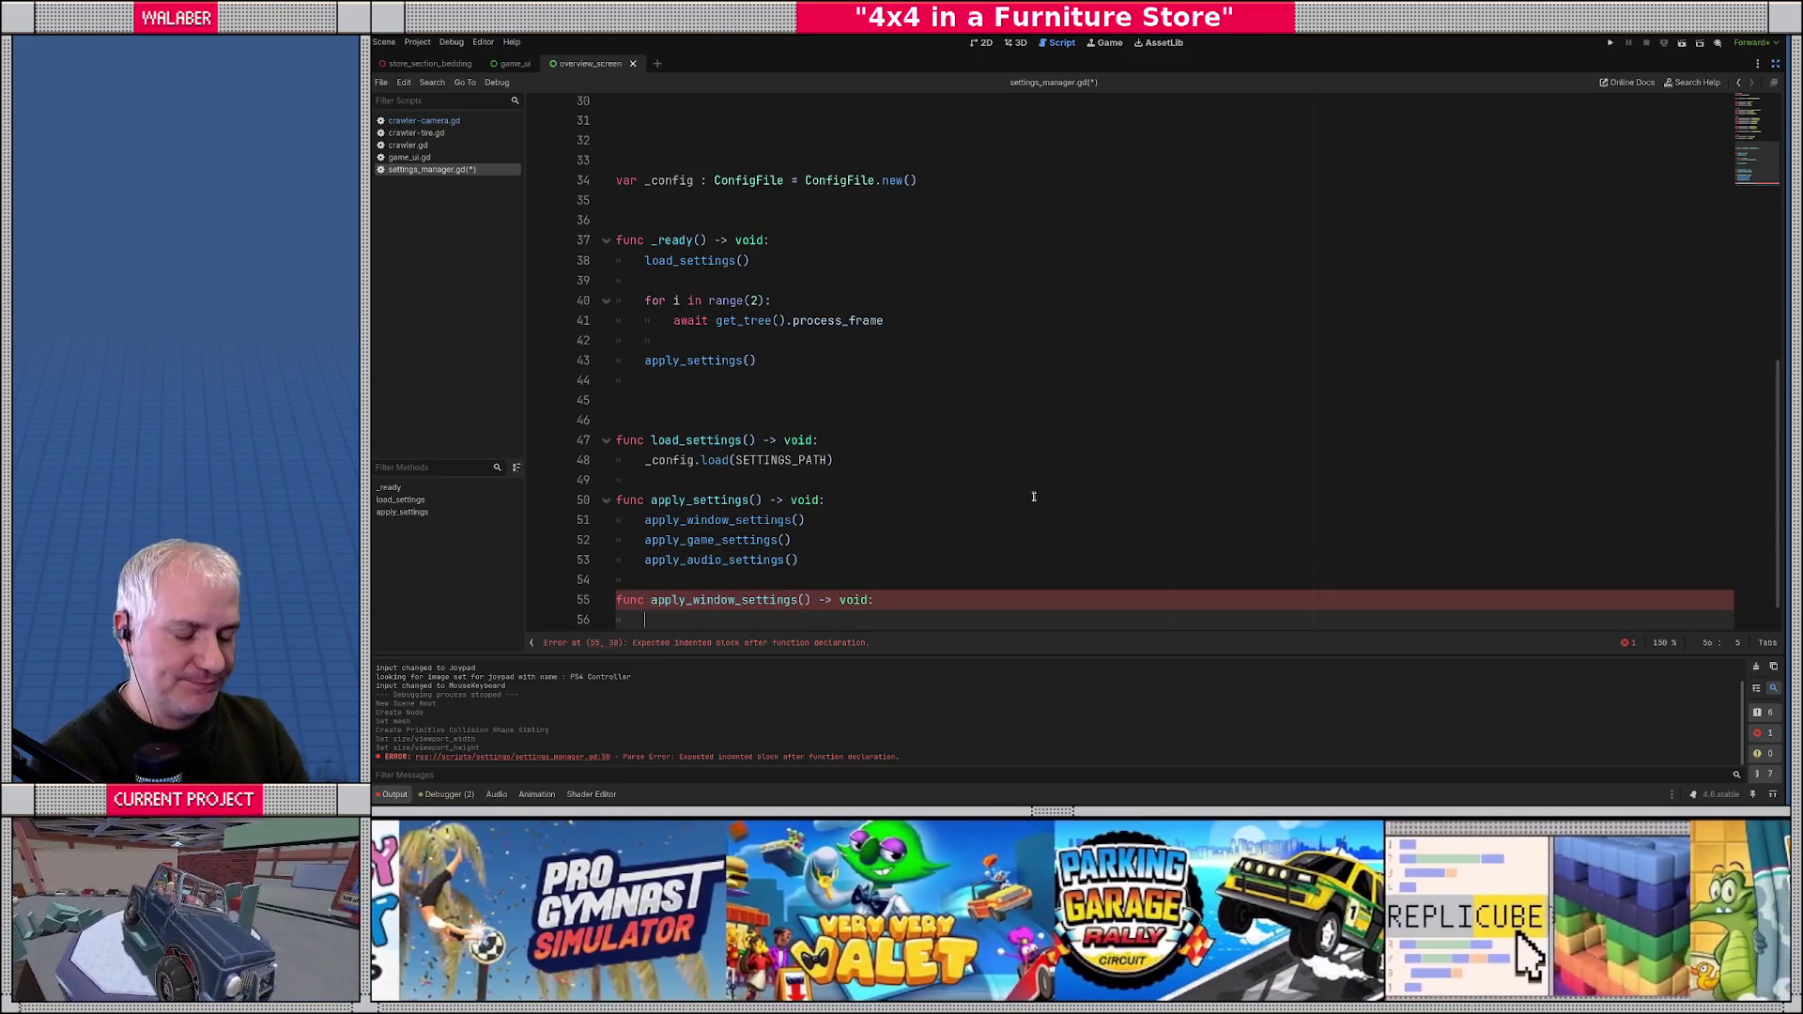
{"action": "type", "text": "var window_mod"}
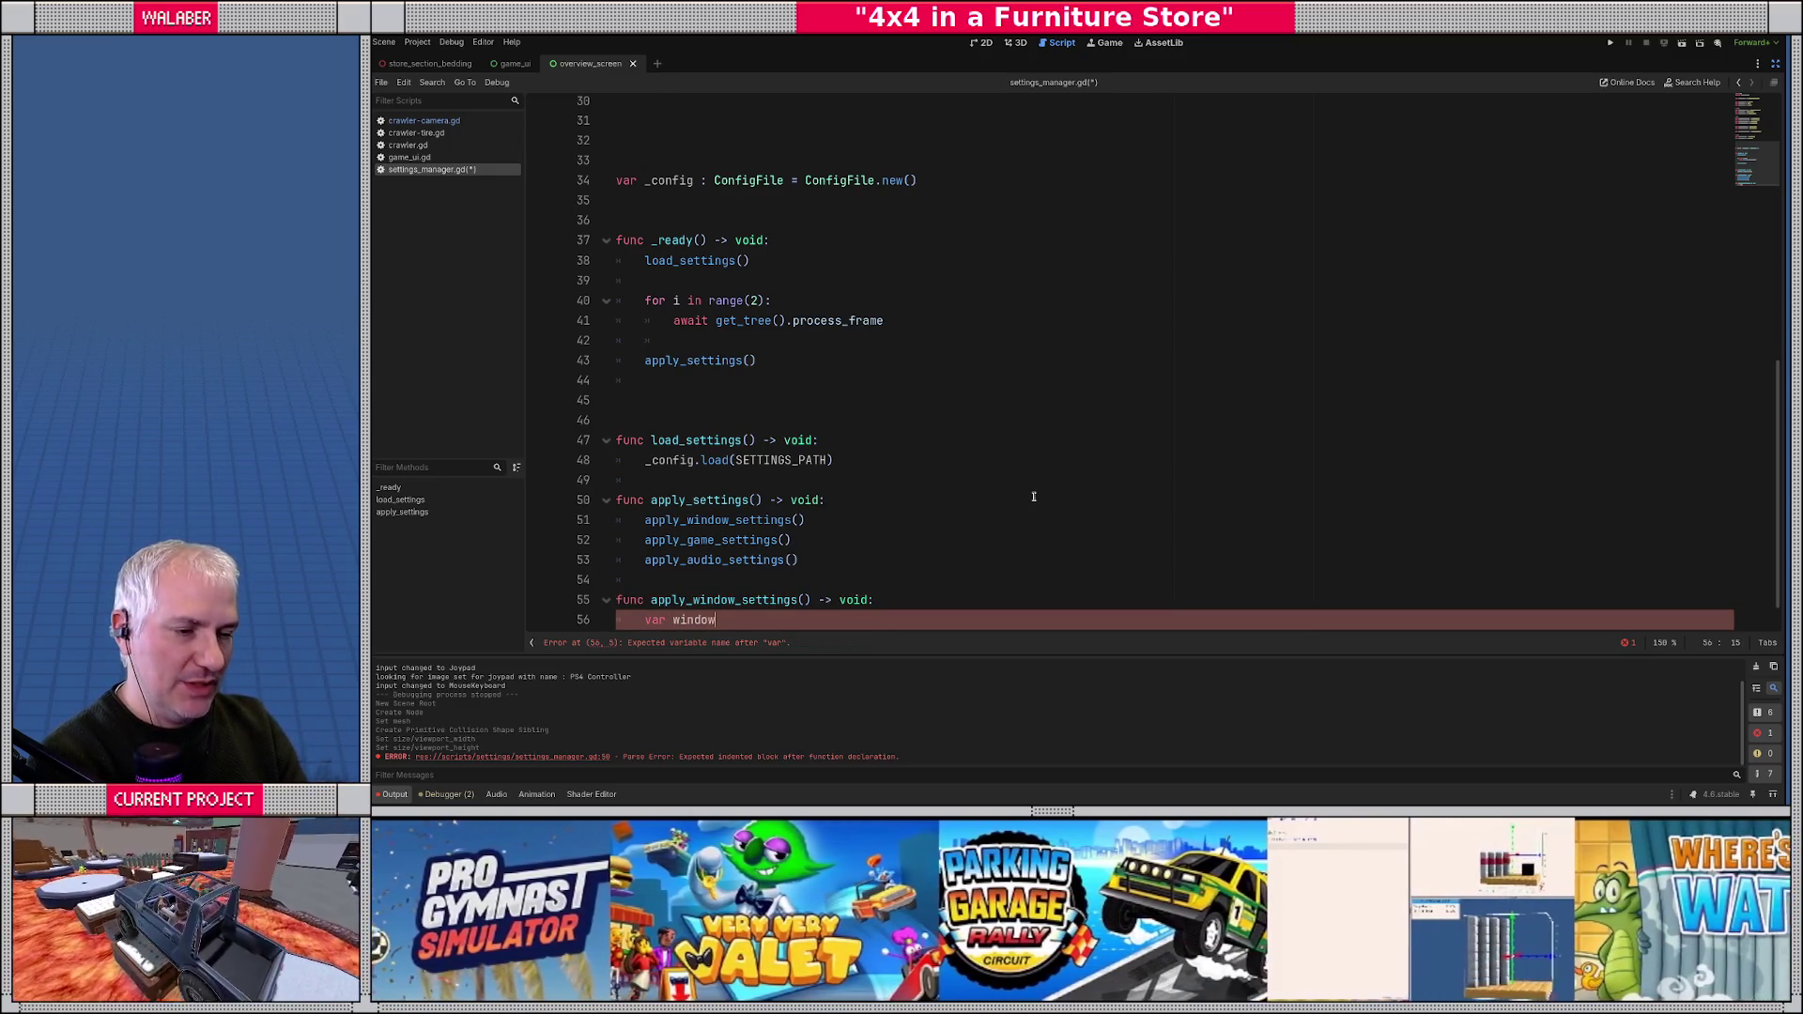
{"action": "type", "text": "e : "}
{"action": "type", "text": "Win"}
{"action": "key", "text": "BackSpace"}
{"action": "key", "text": "BackSpace"}
{"action": "key", "text": "BackSpace"}
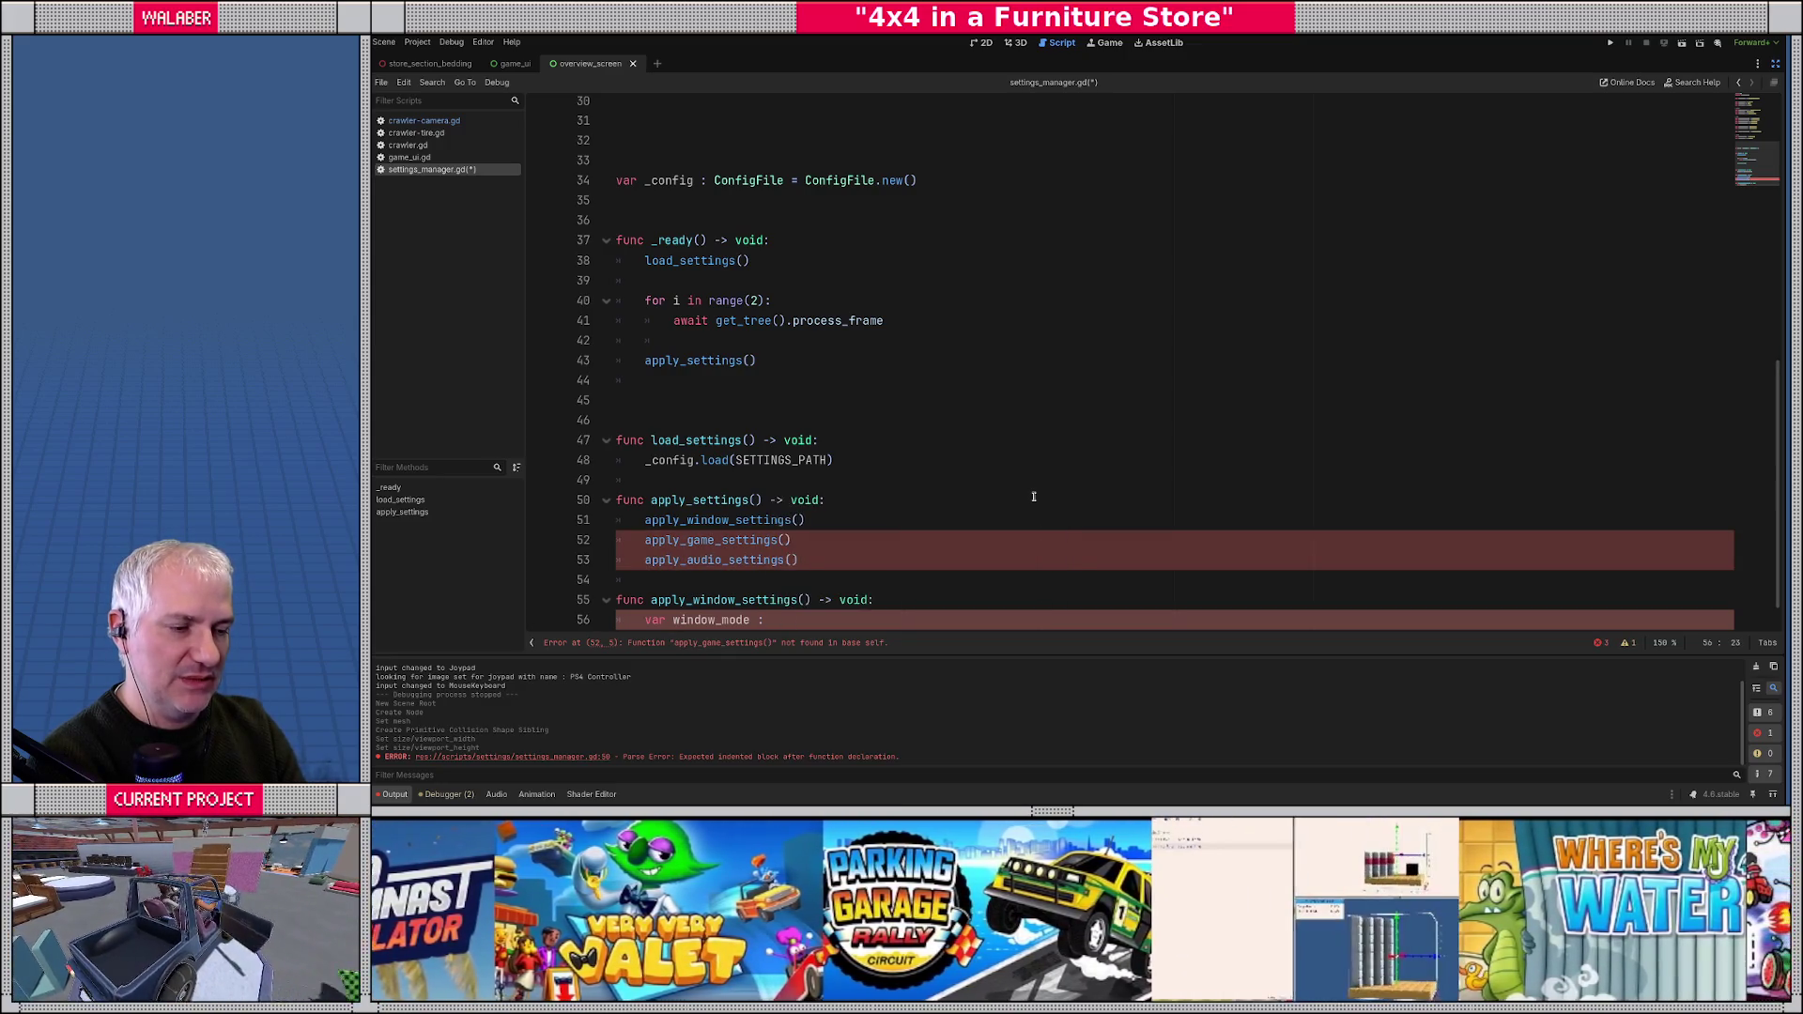
{"action": "type", "text": "int"}
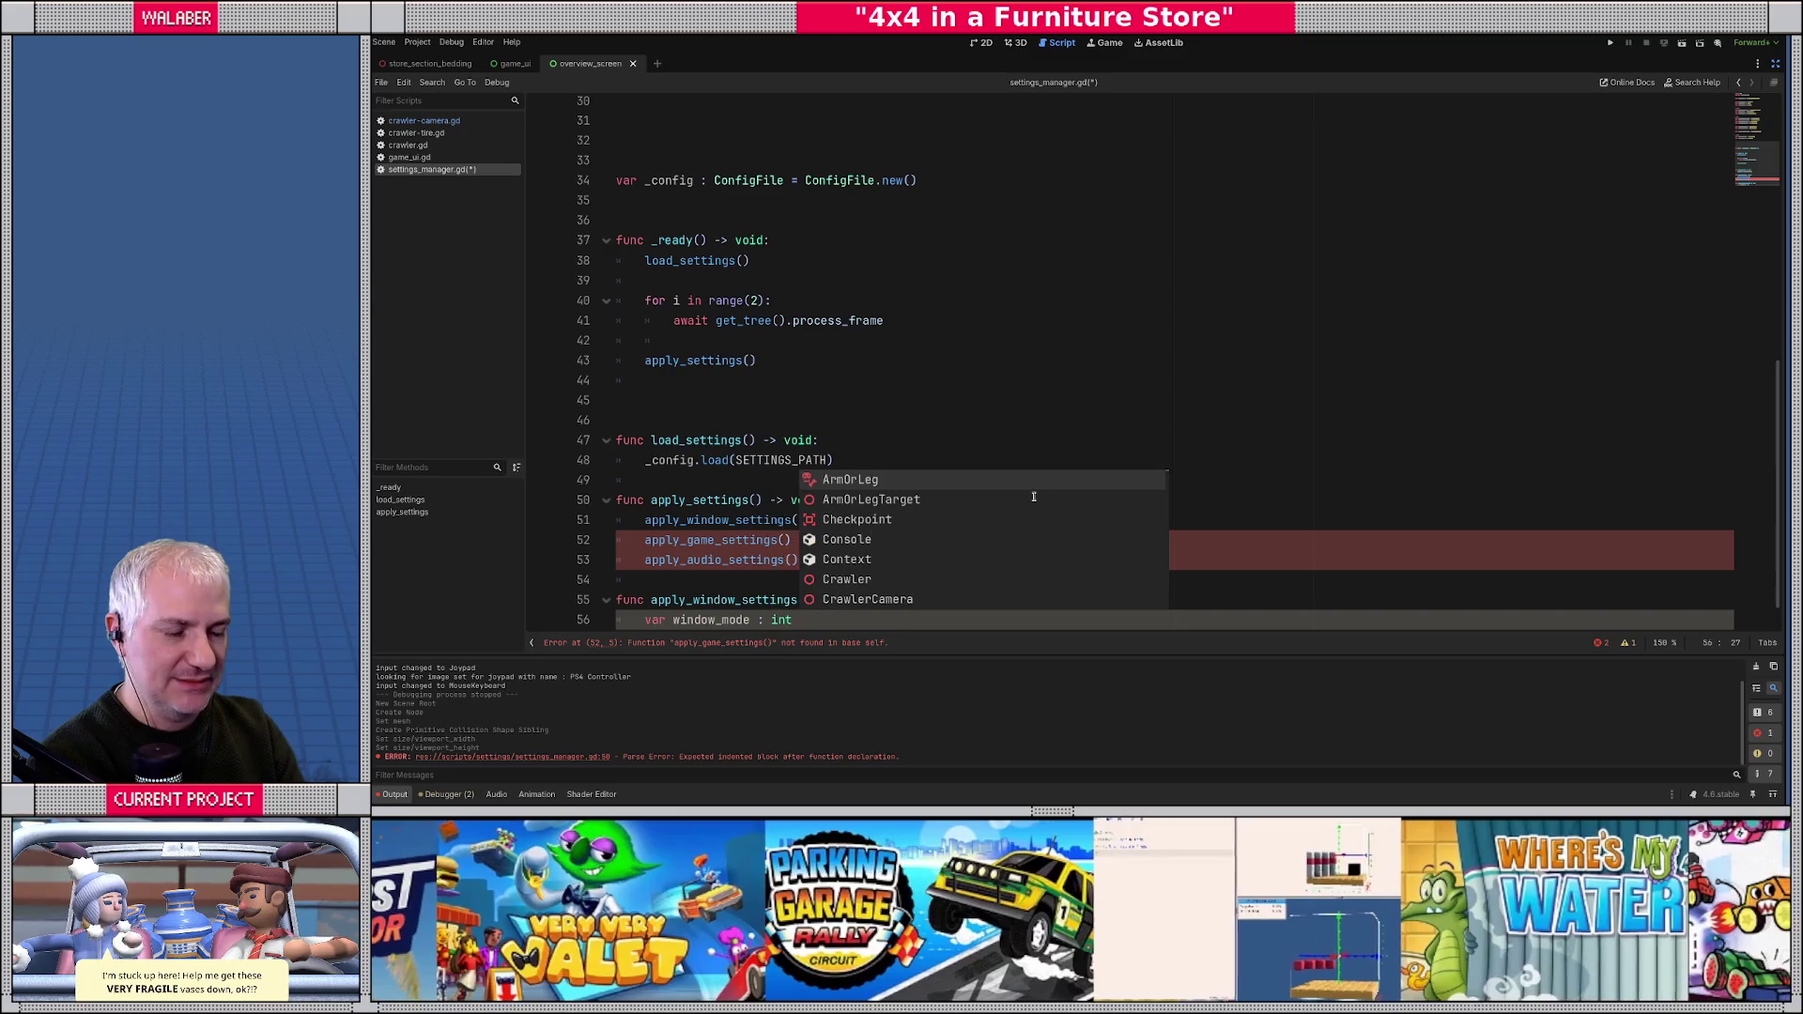
{"action": "type", "text": " = _f"}
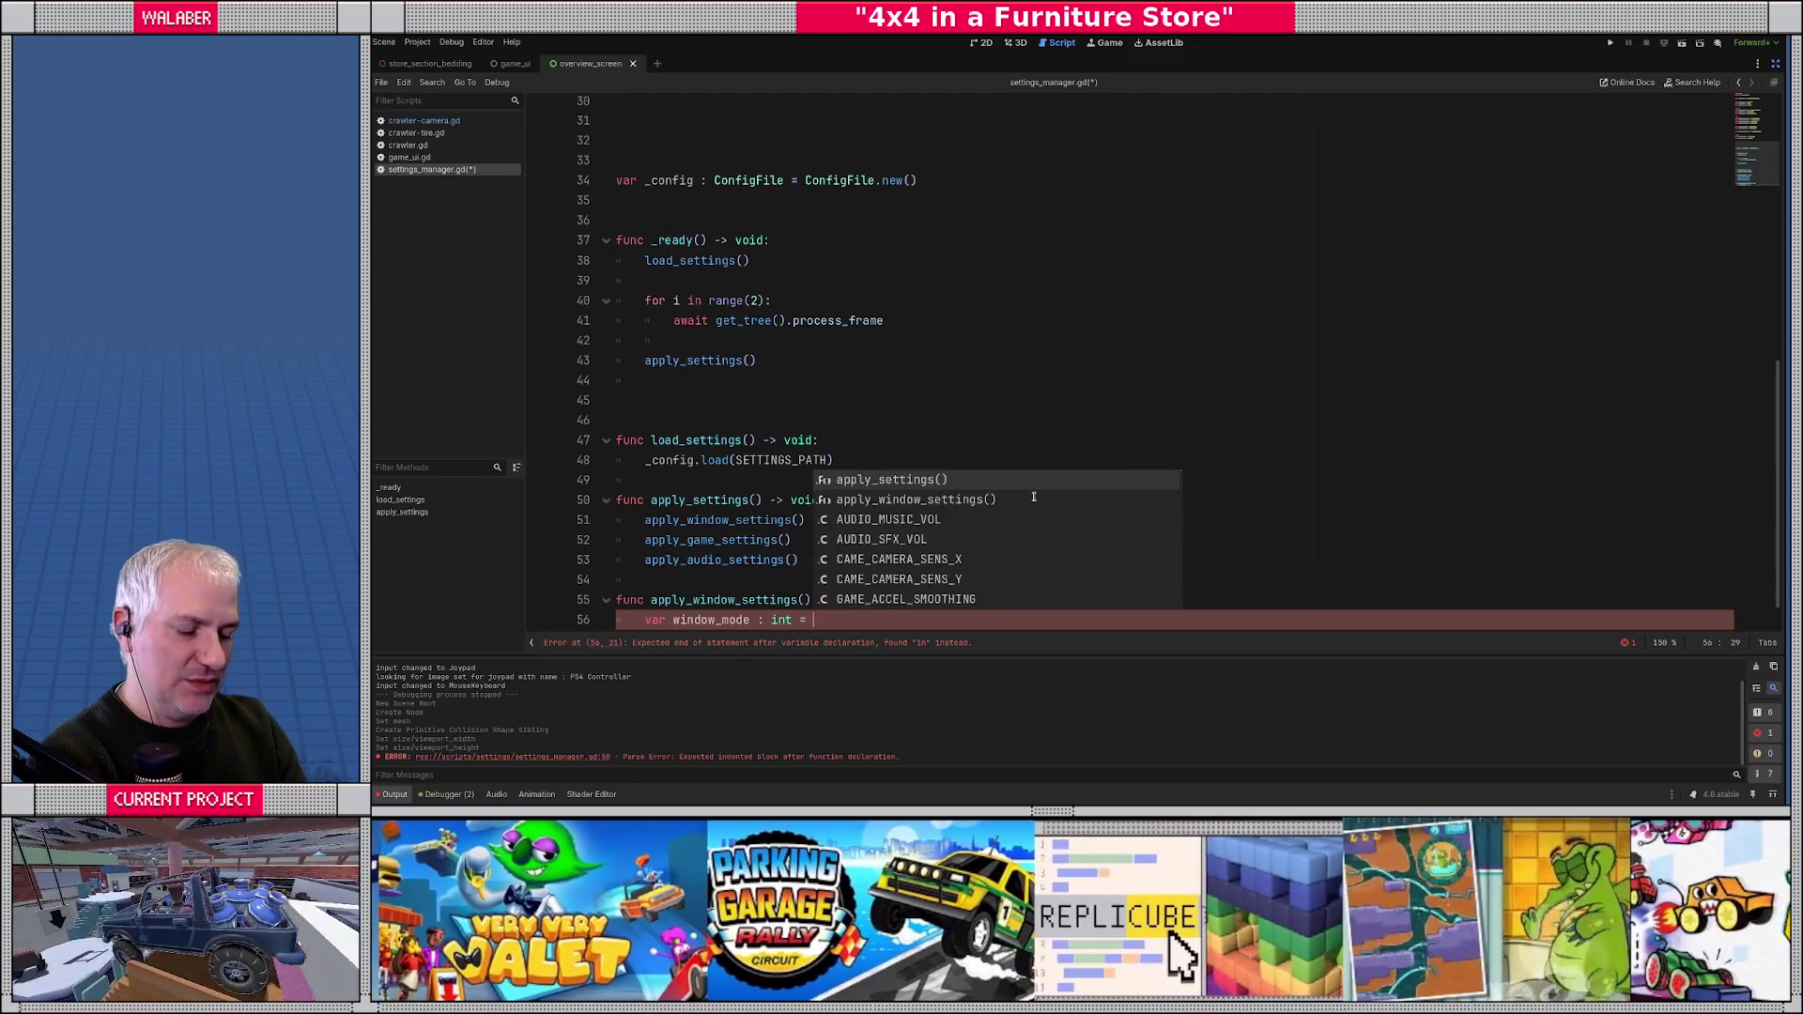
{"action": "key", "text": "BackSpace"}
{"action": "type", "text": "c"}
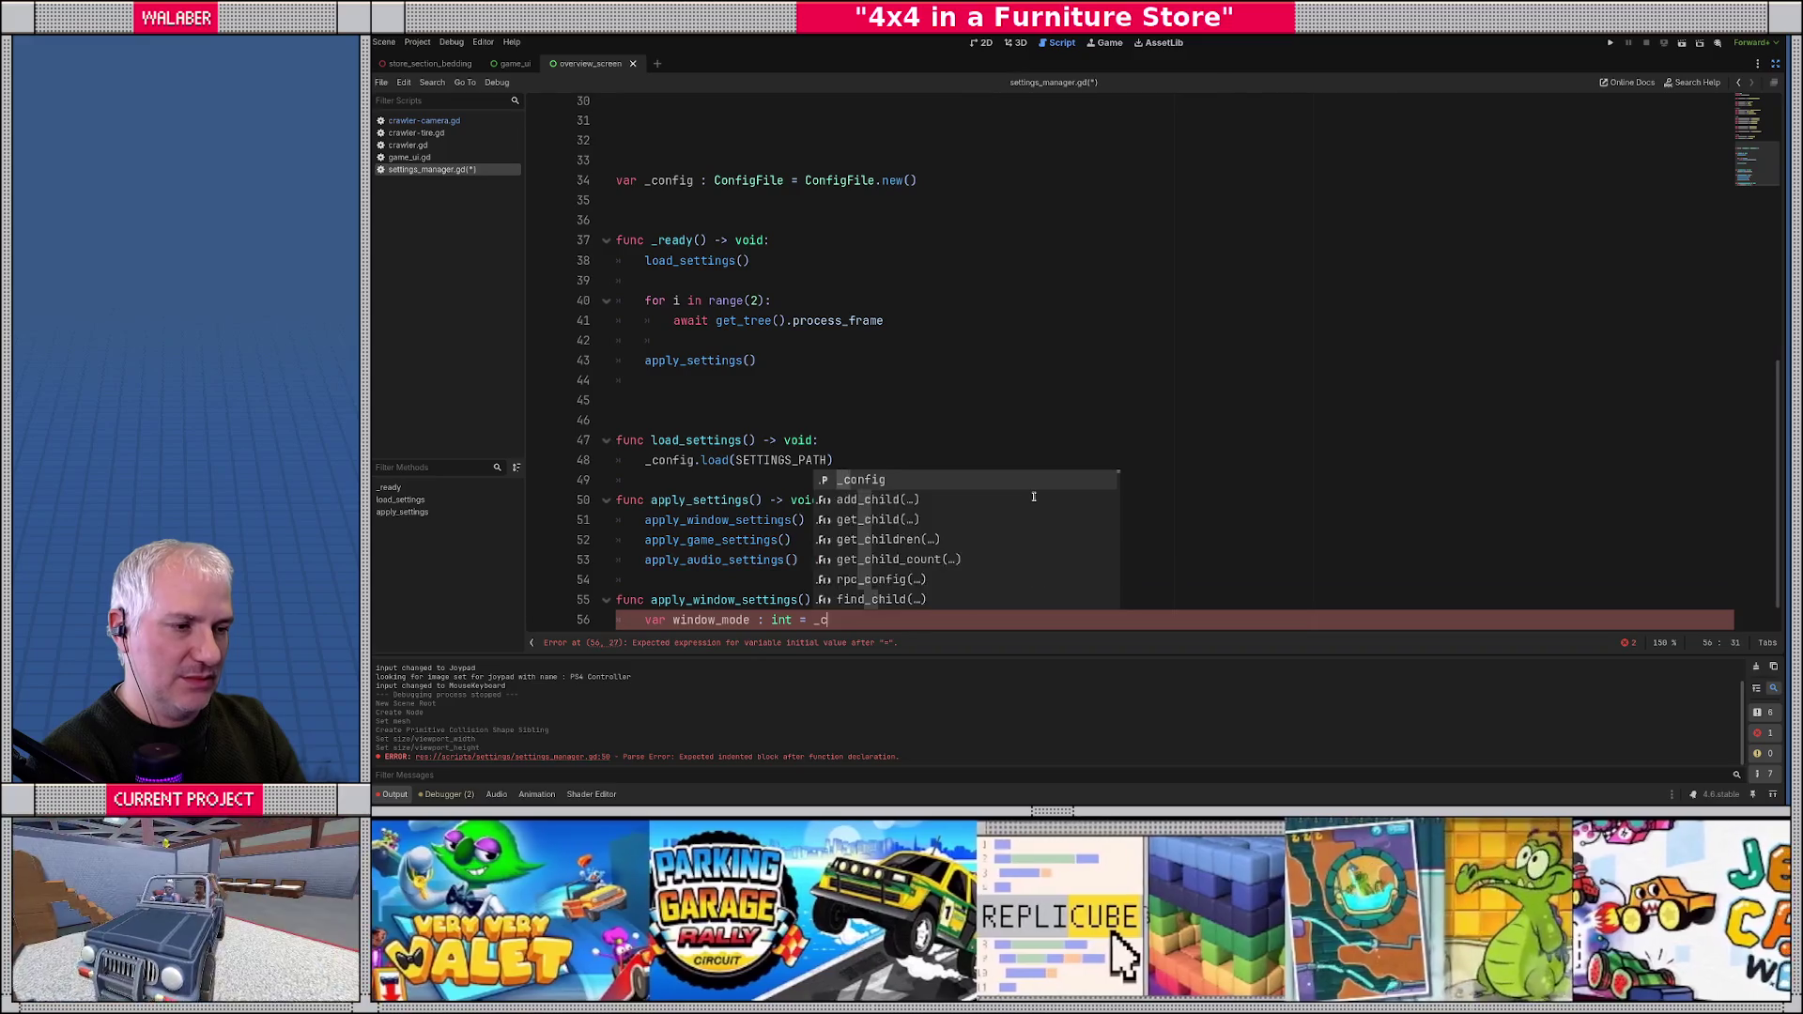
{"action": "type", "text": "onfig.get"}
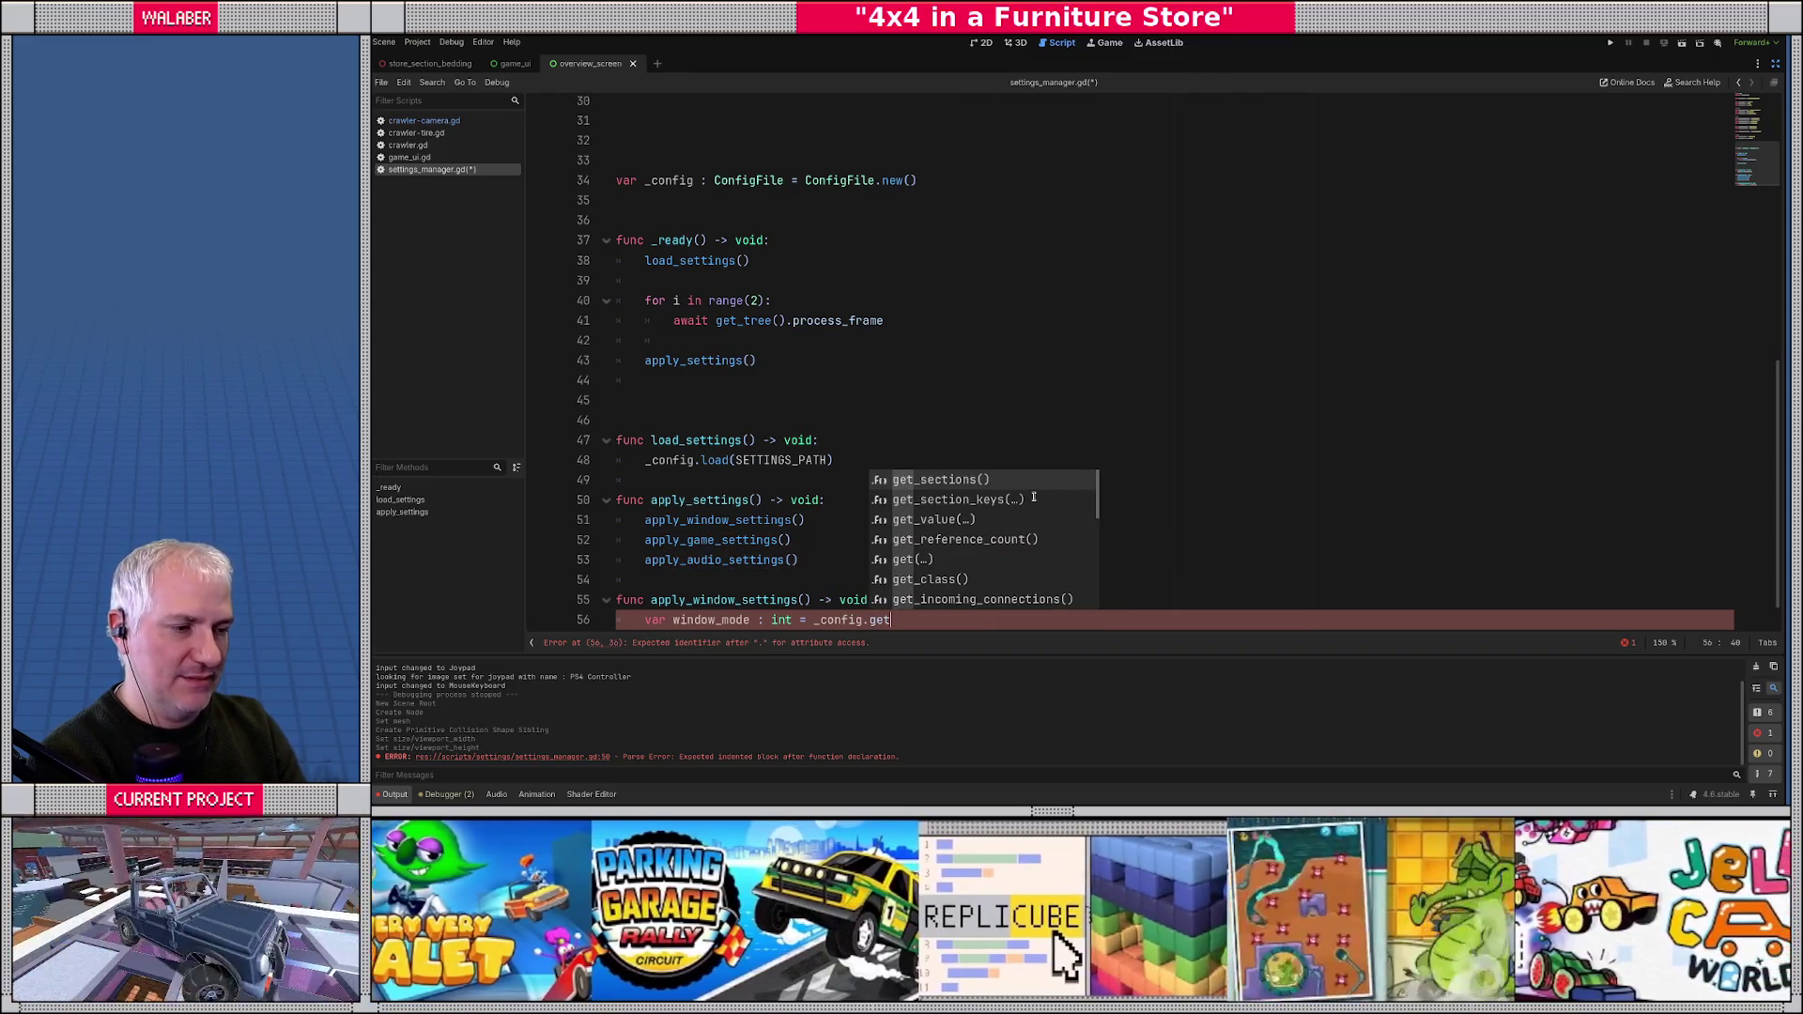
{"action": "type", "text": "_va"}
{"action": "key", "text": "Return"}
- Pass SECTION_WINDOW, WINDOW_MODE and a Window.MODE_FULLSCREEN default, then begin a window_res variable
{"action": "type", "text": "SECTION"}
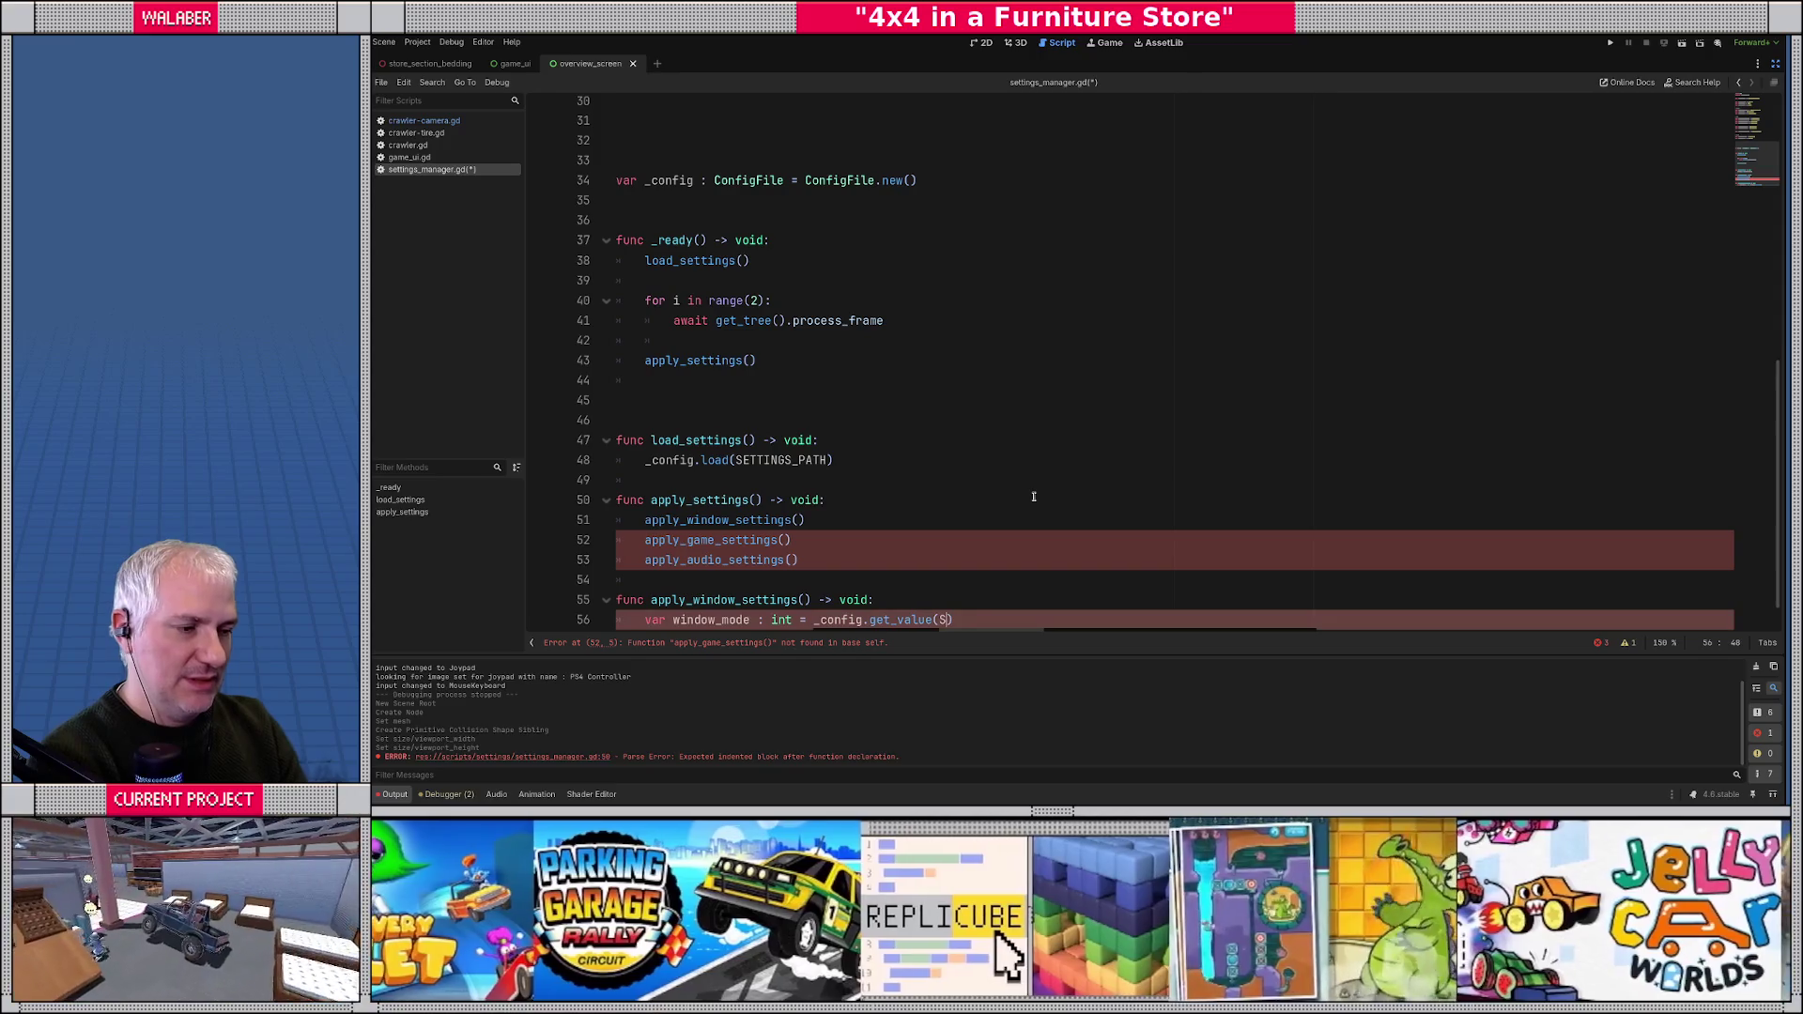
{"action": "type", "text": "_"}
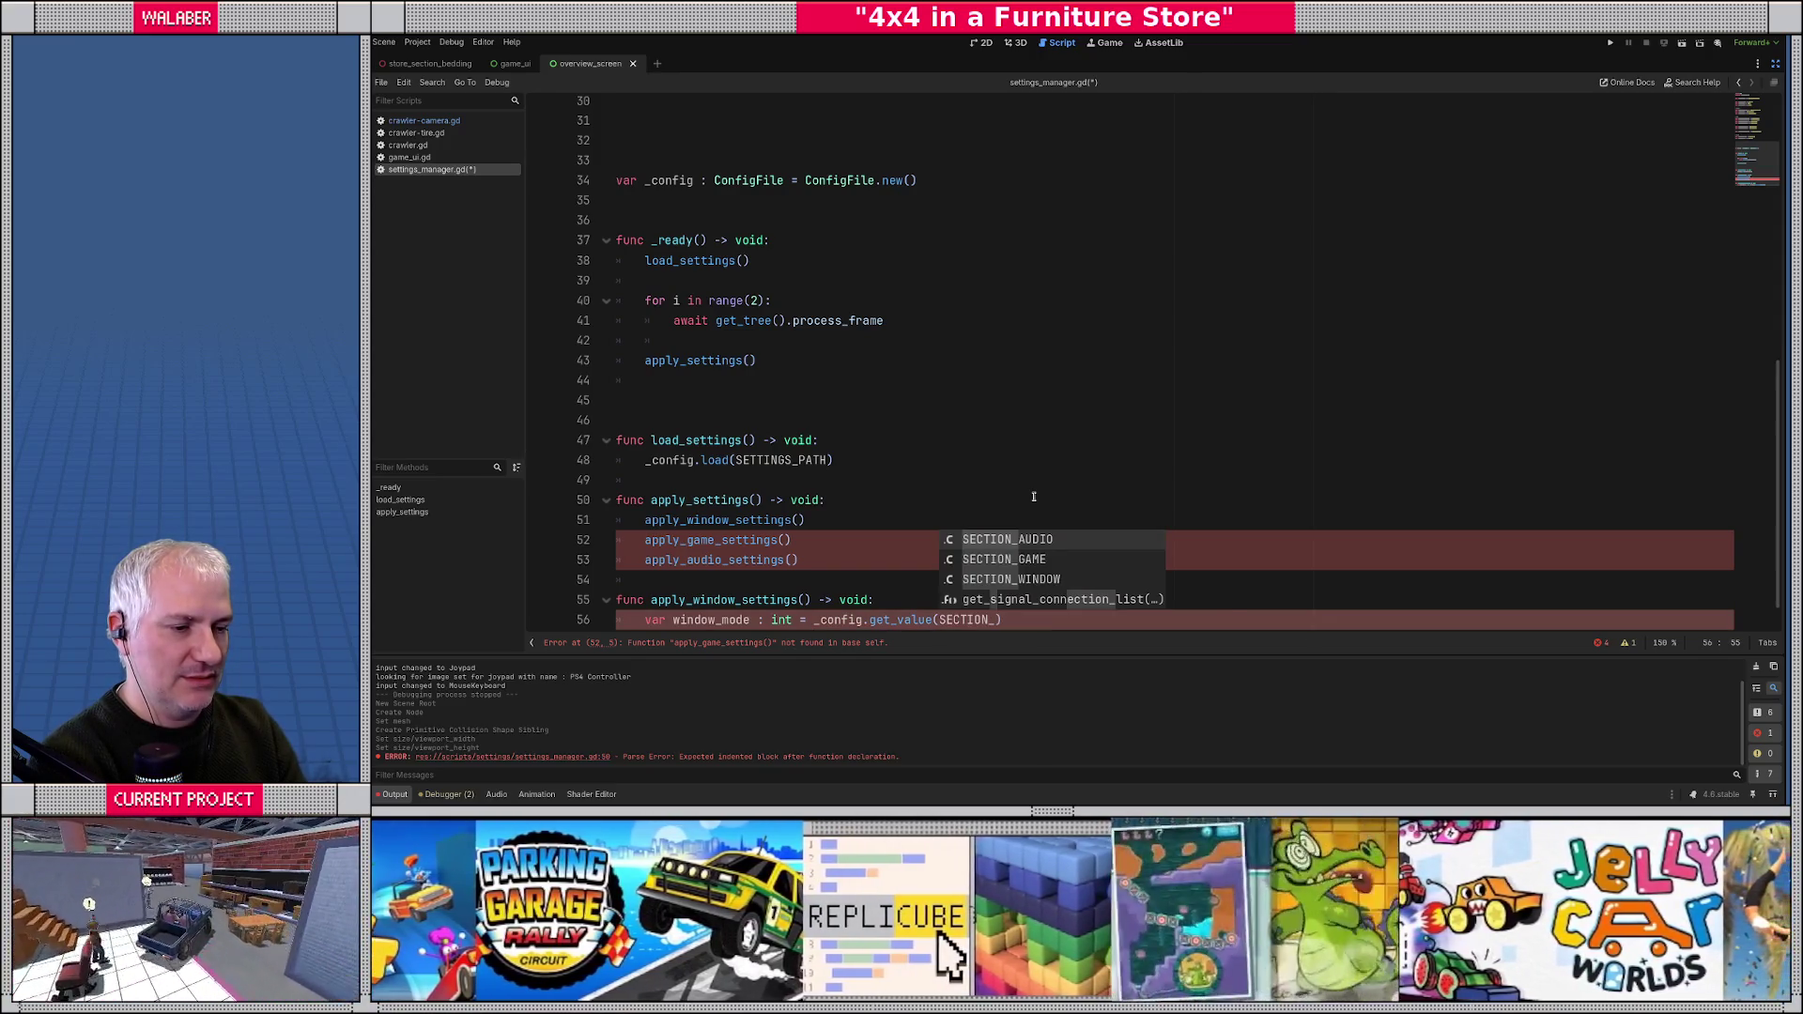
{"action": "type", "text": "W"}
{"action": "key", "text": "Return"}
{"action": "type", "text": ", WIN"}
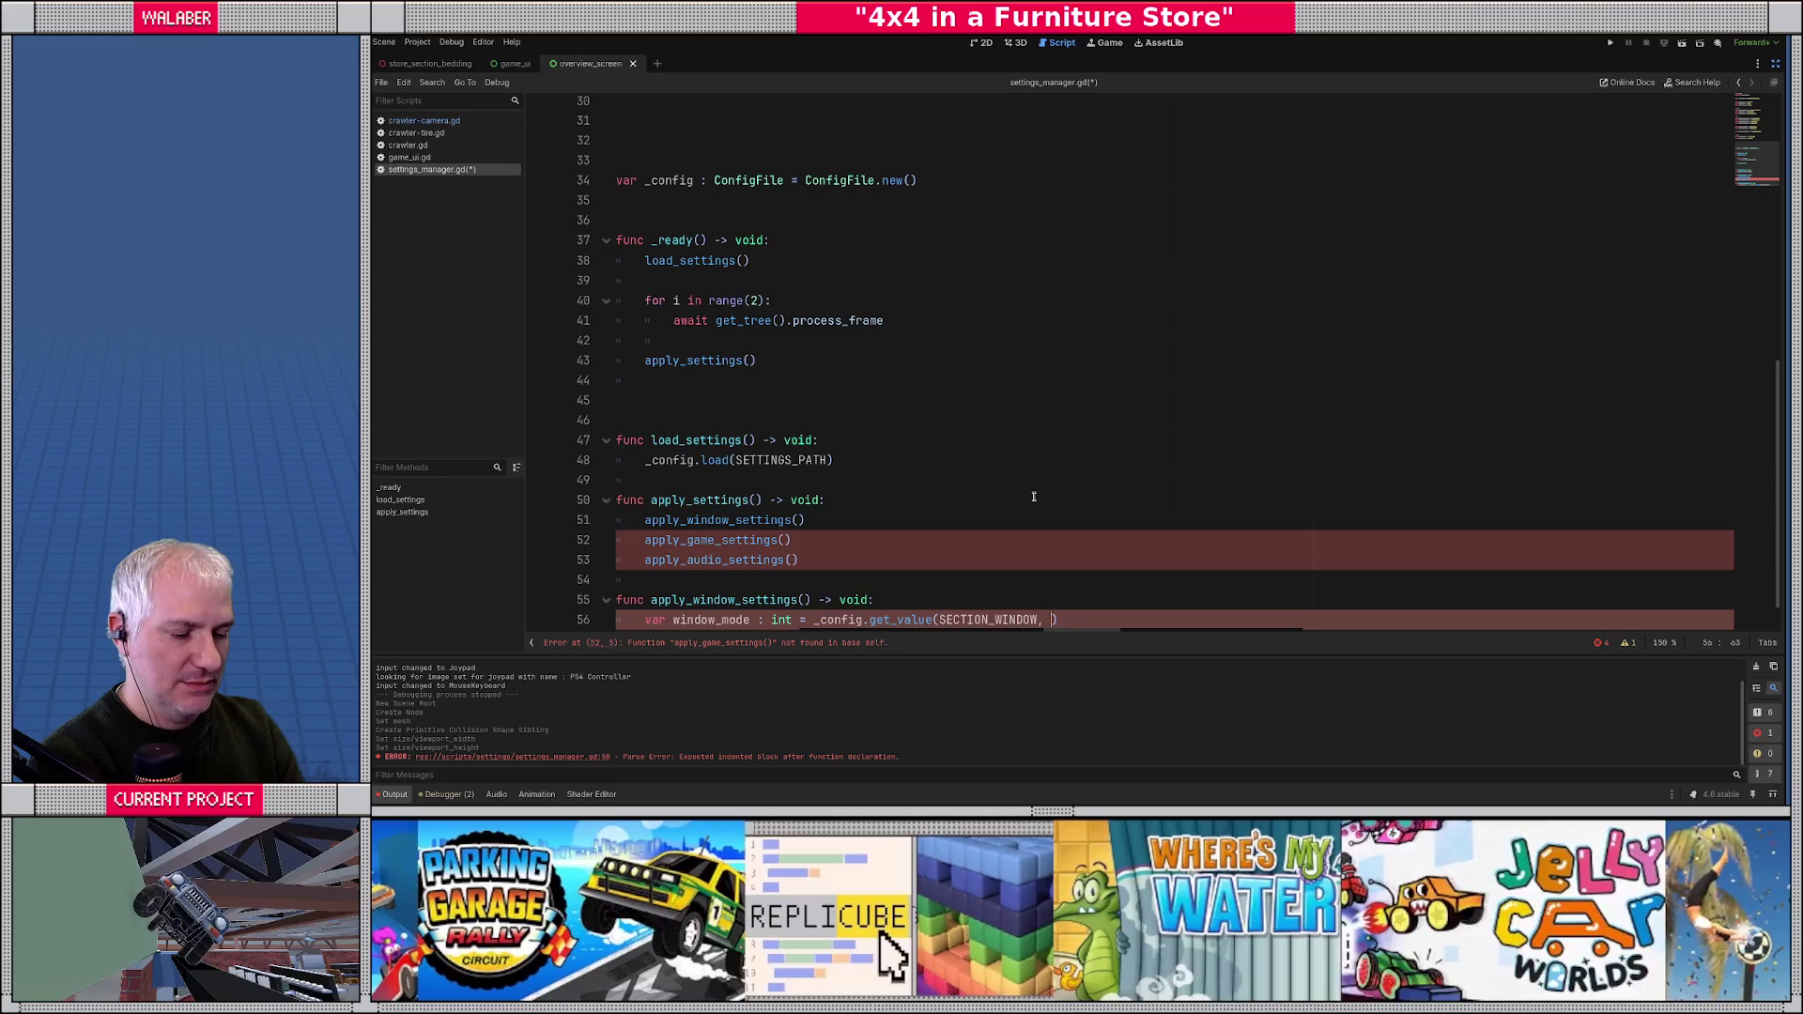
{"action": "type", "text": "DOW_"}
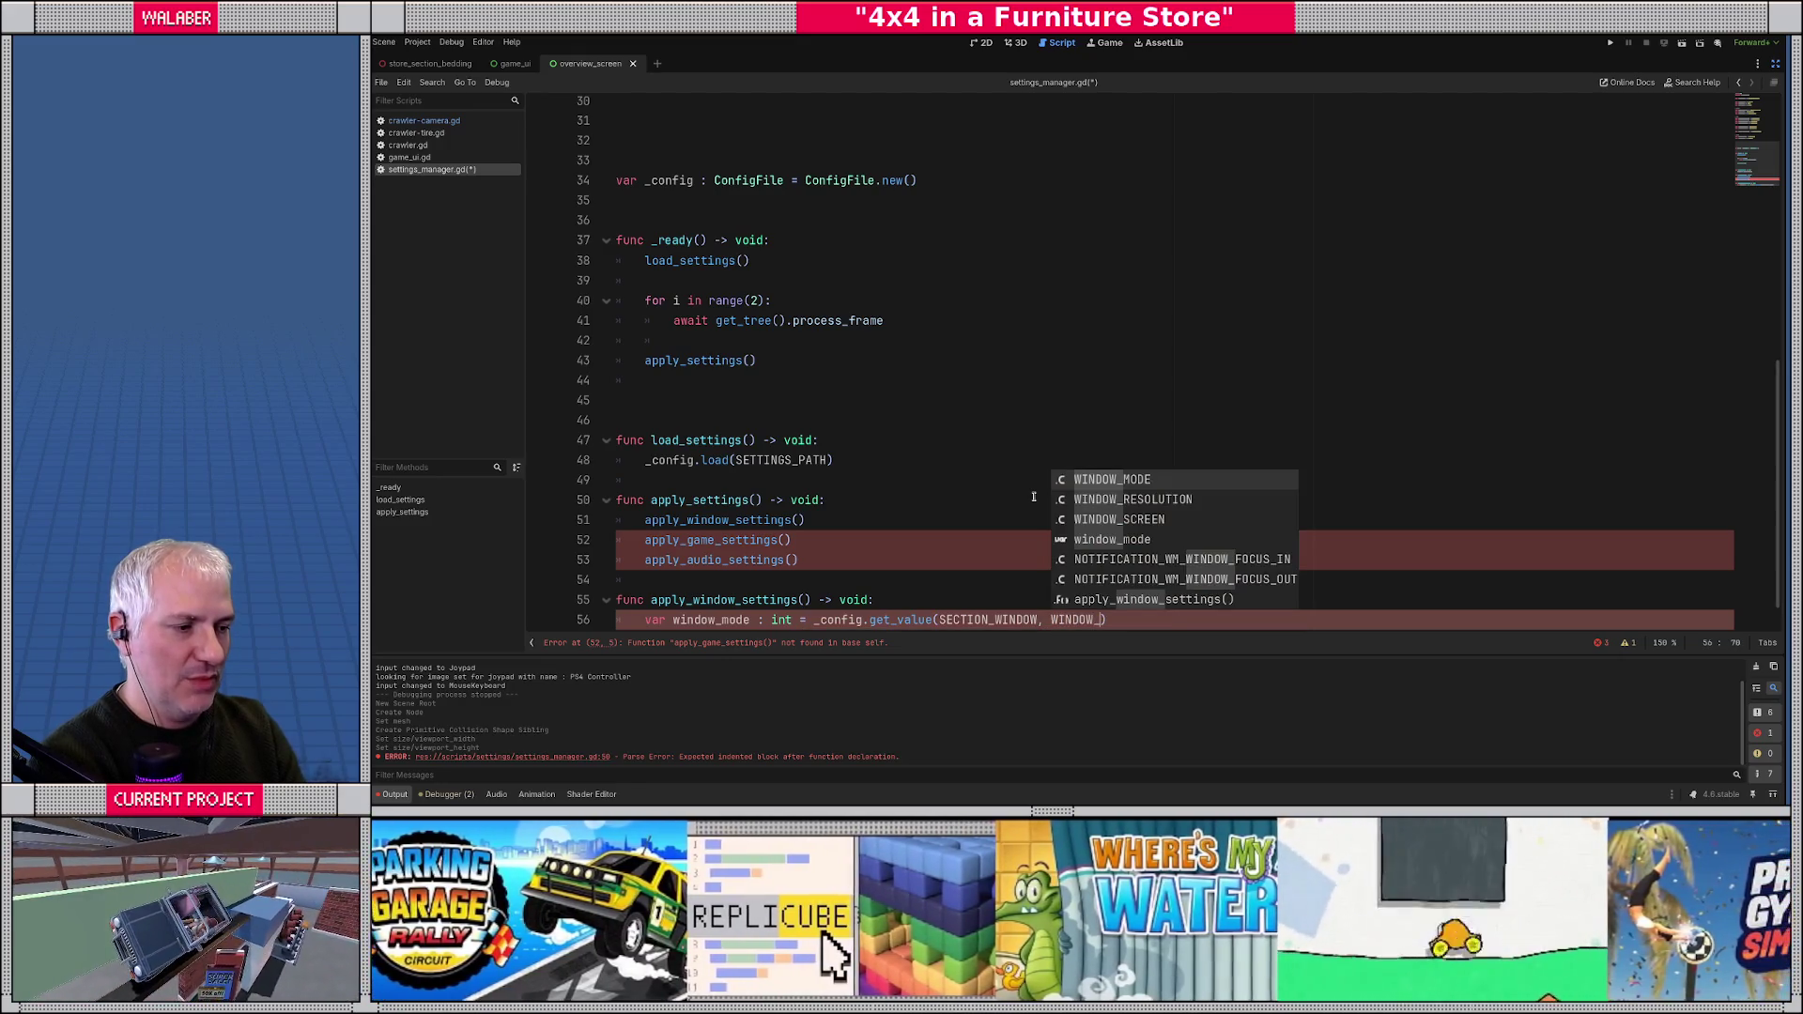
{"action": "key", "text": "Return"}
{"action": "type", "text": ",."}
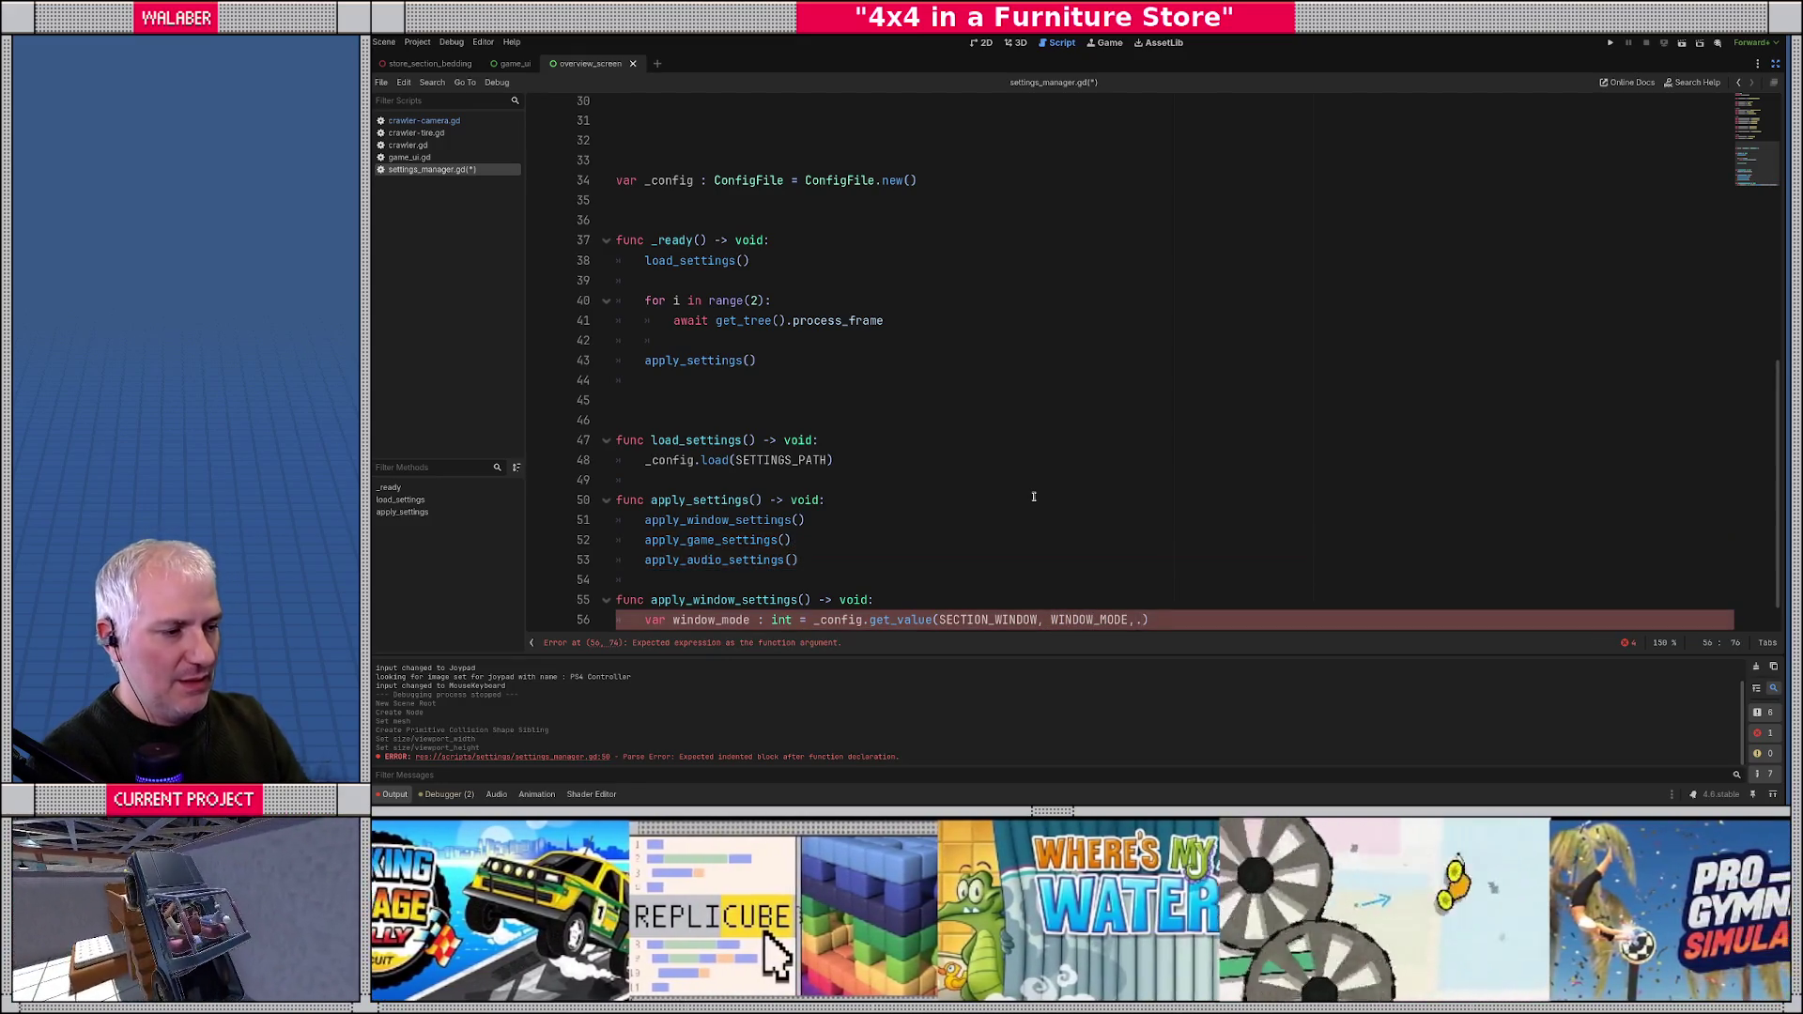
{"action": "key", "text": "BackSpace"}
{"action": "scroll", "coordinate": [1088, 388], "scroll_direction": "down", "scroll_amount": 1}
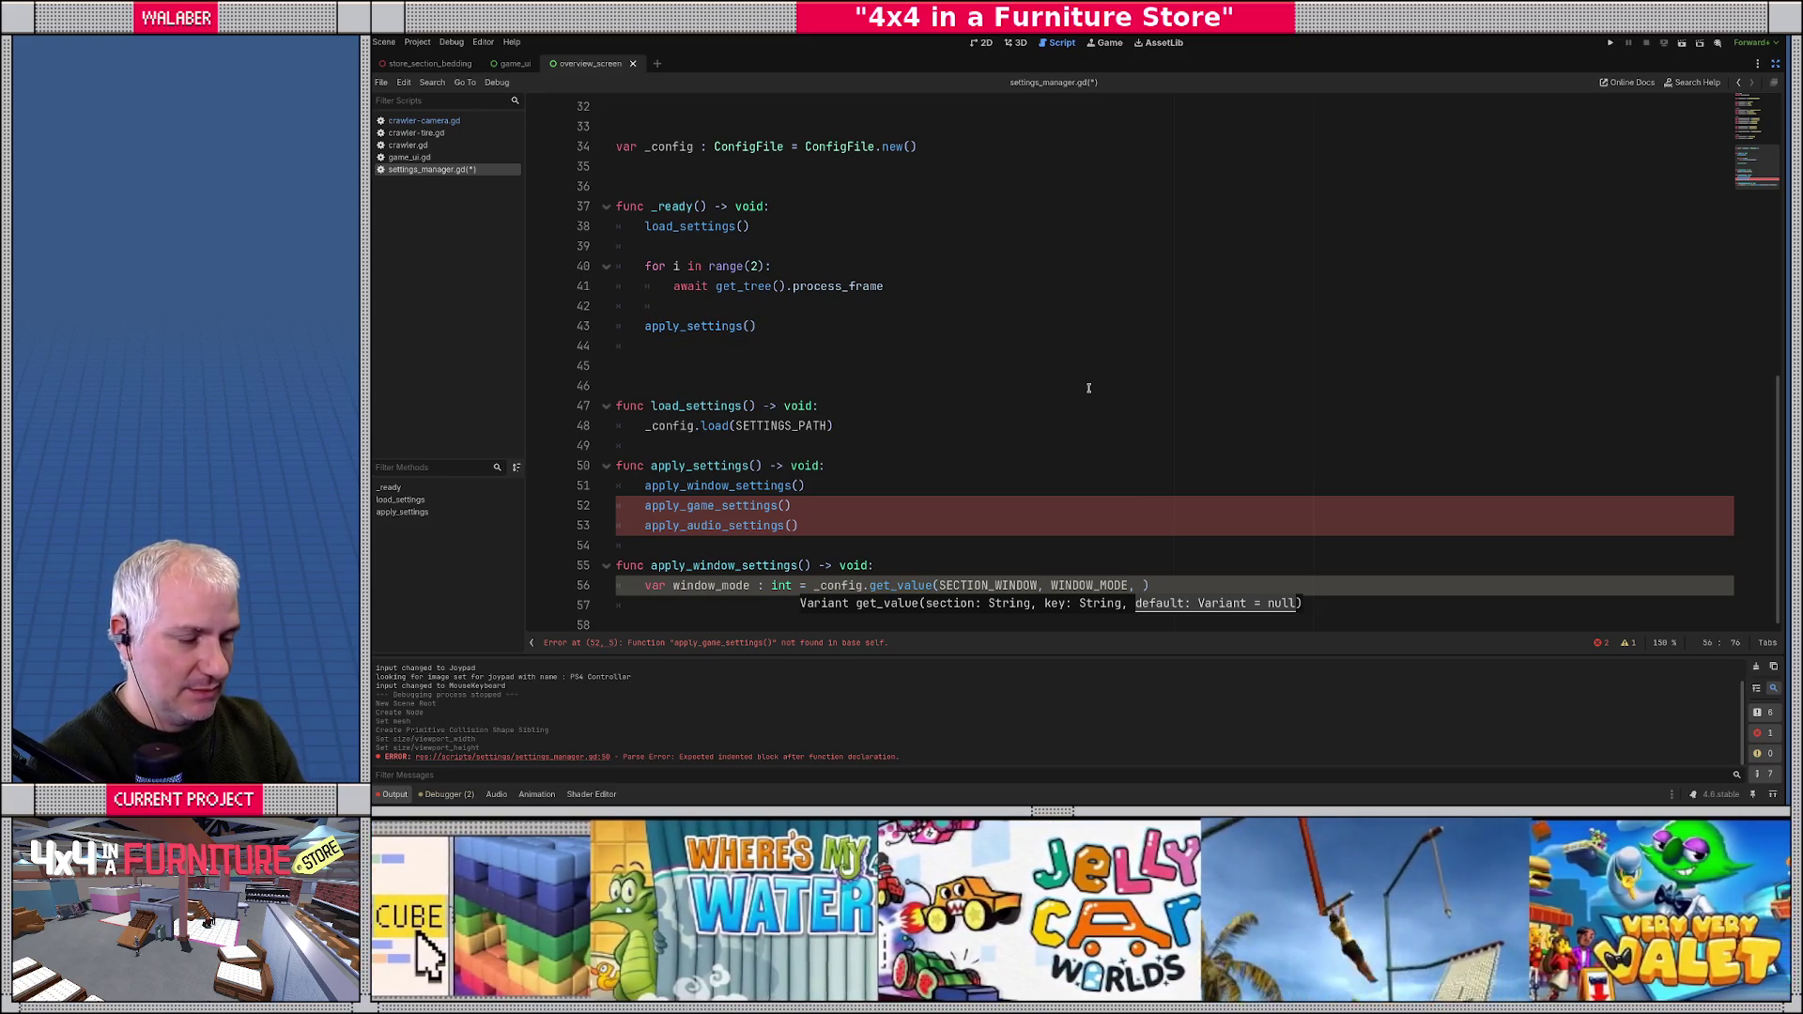
{"action": "type", "text": "Window.MODE"}
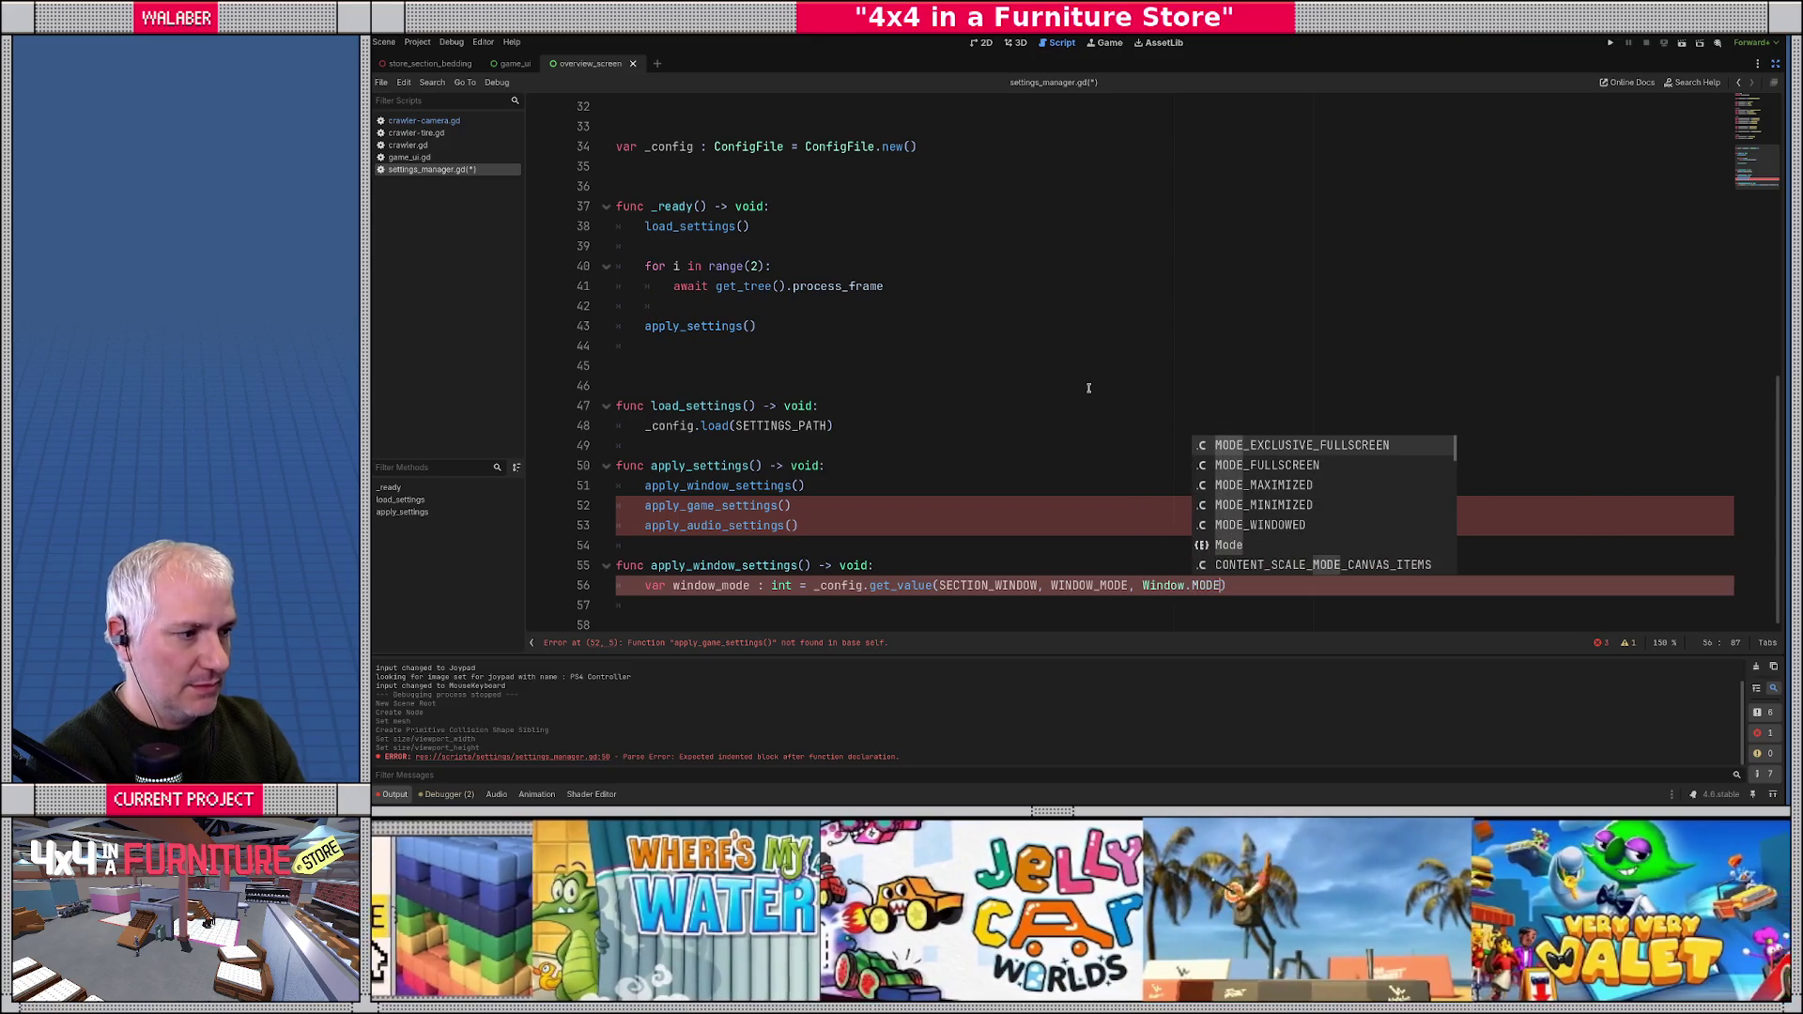
{"action": "type", "text": "_"}
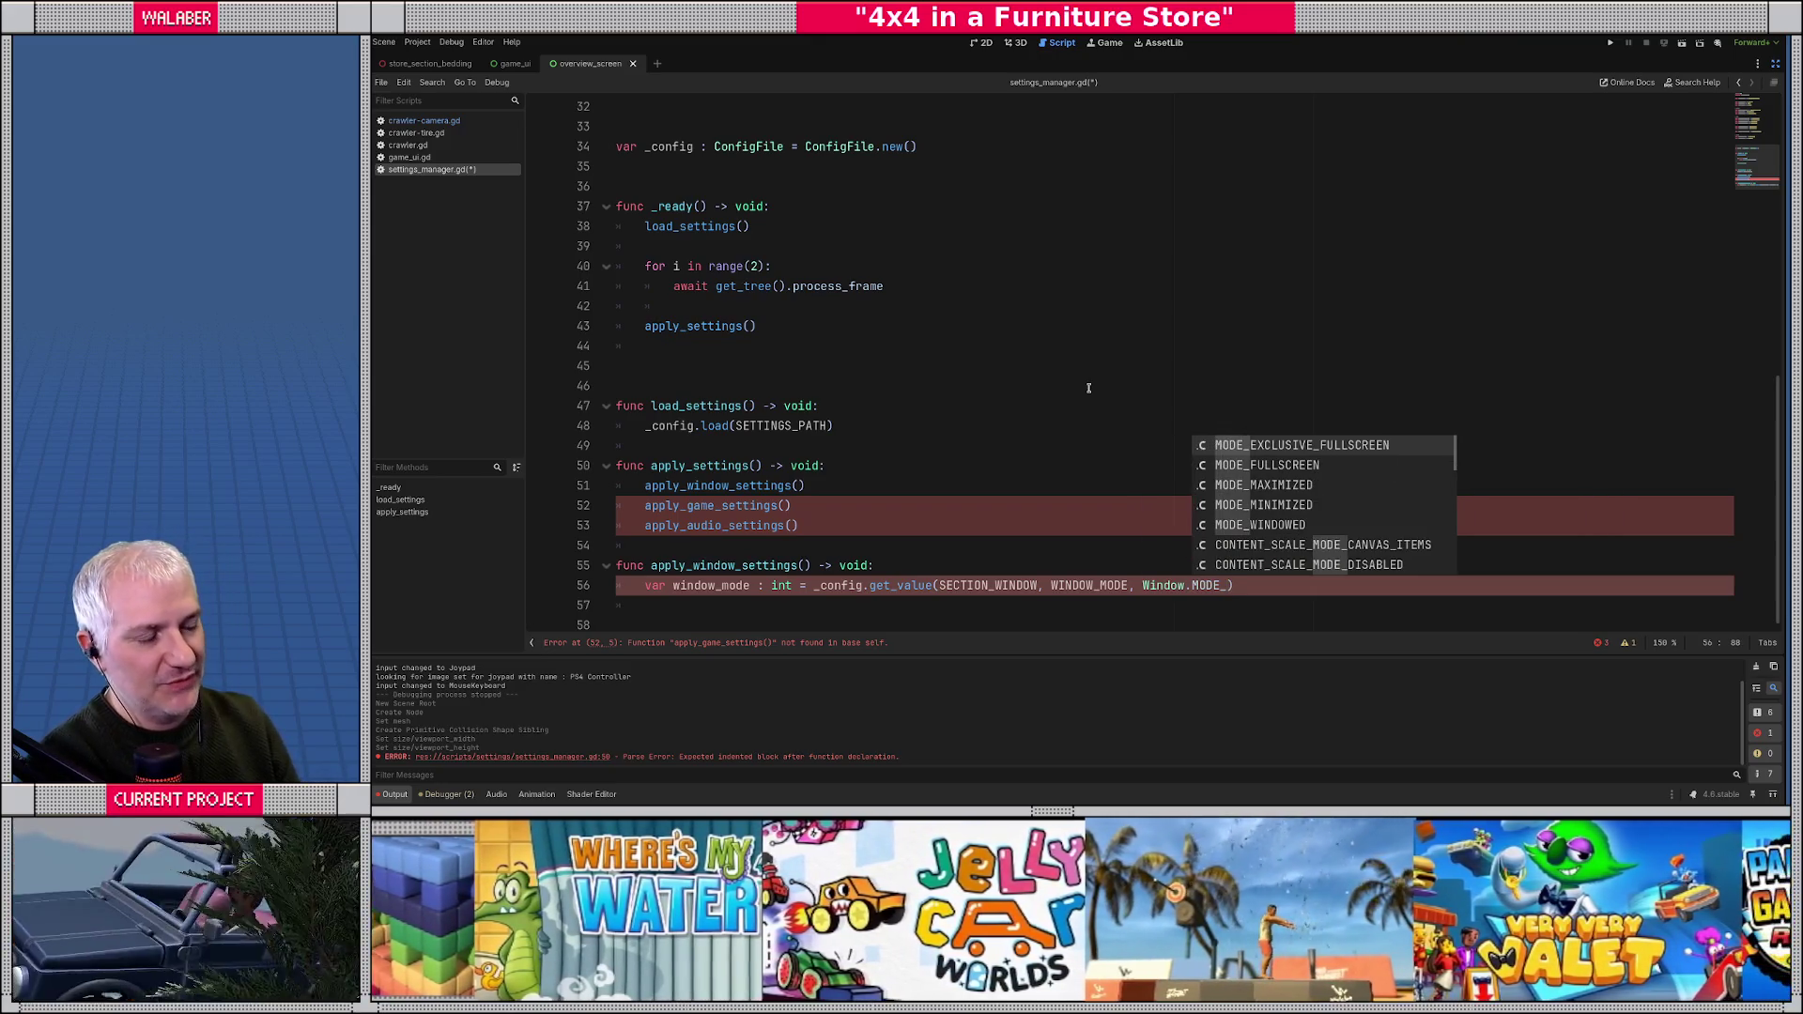
{"action": "key", "text": "Down"}
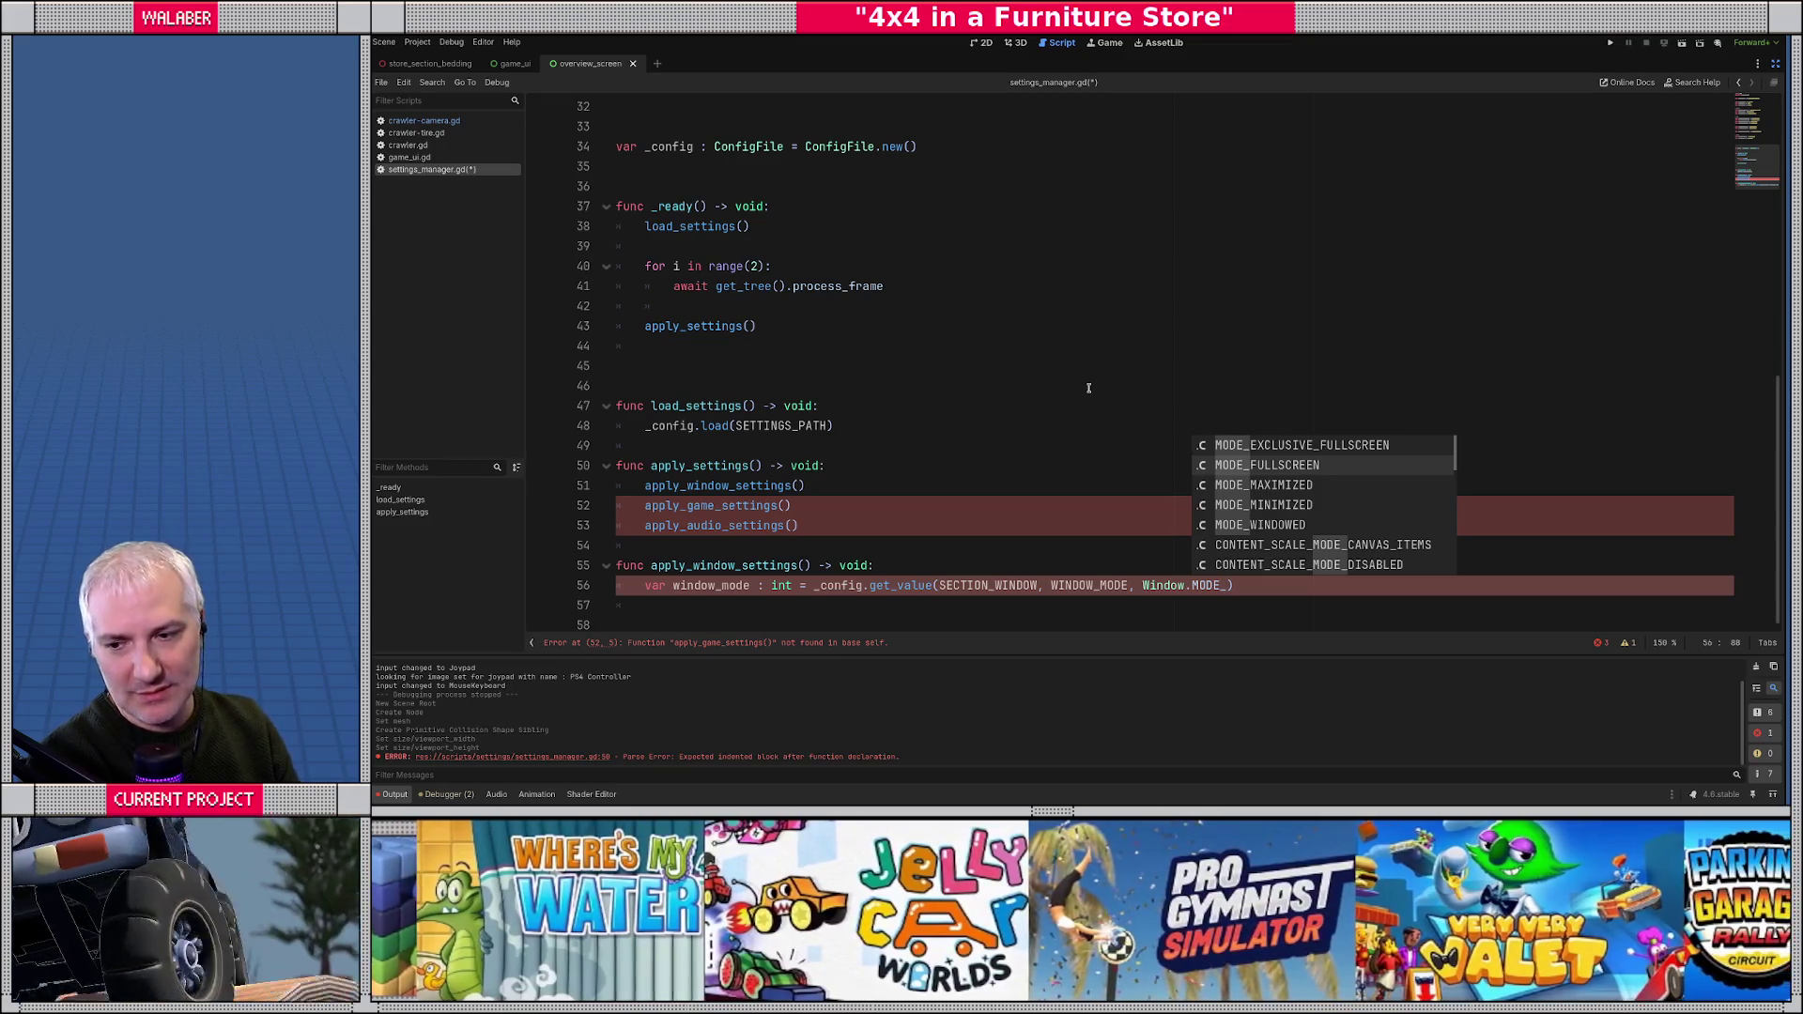
{"action": "key", "text": "Return"}
{"action": "key", "text": "End"}
{"action": "key", "text": "Return"}
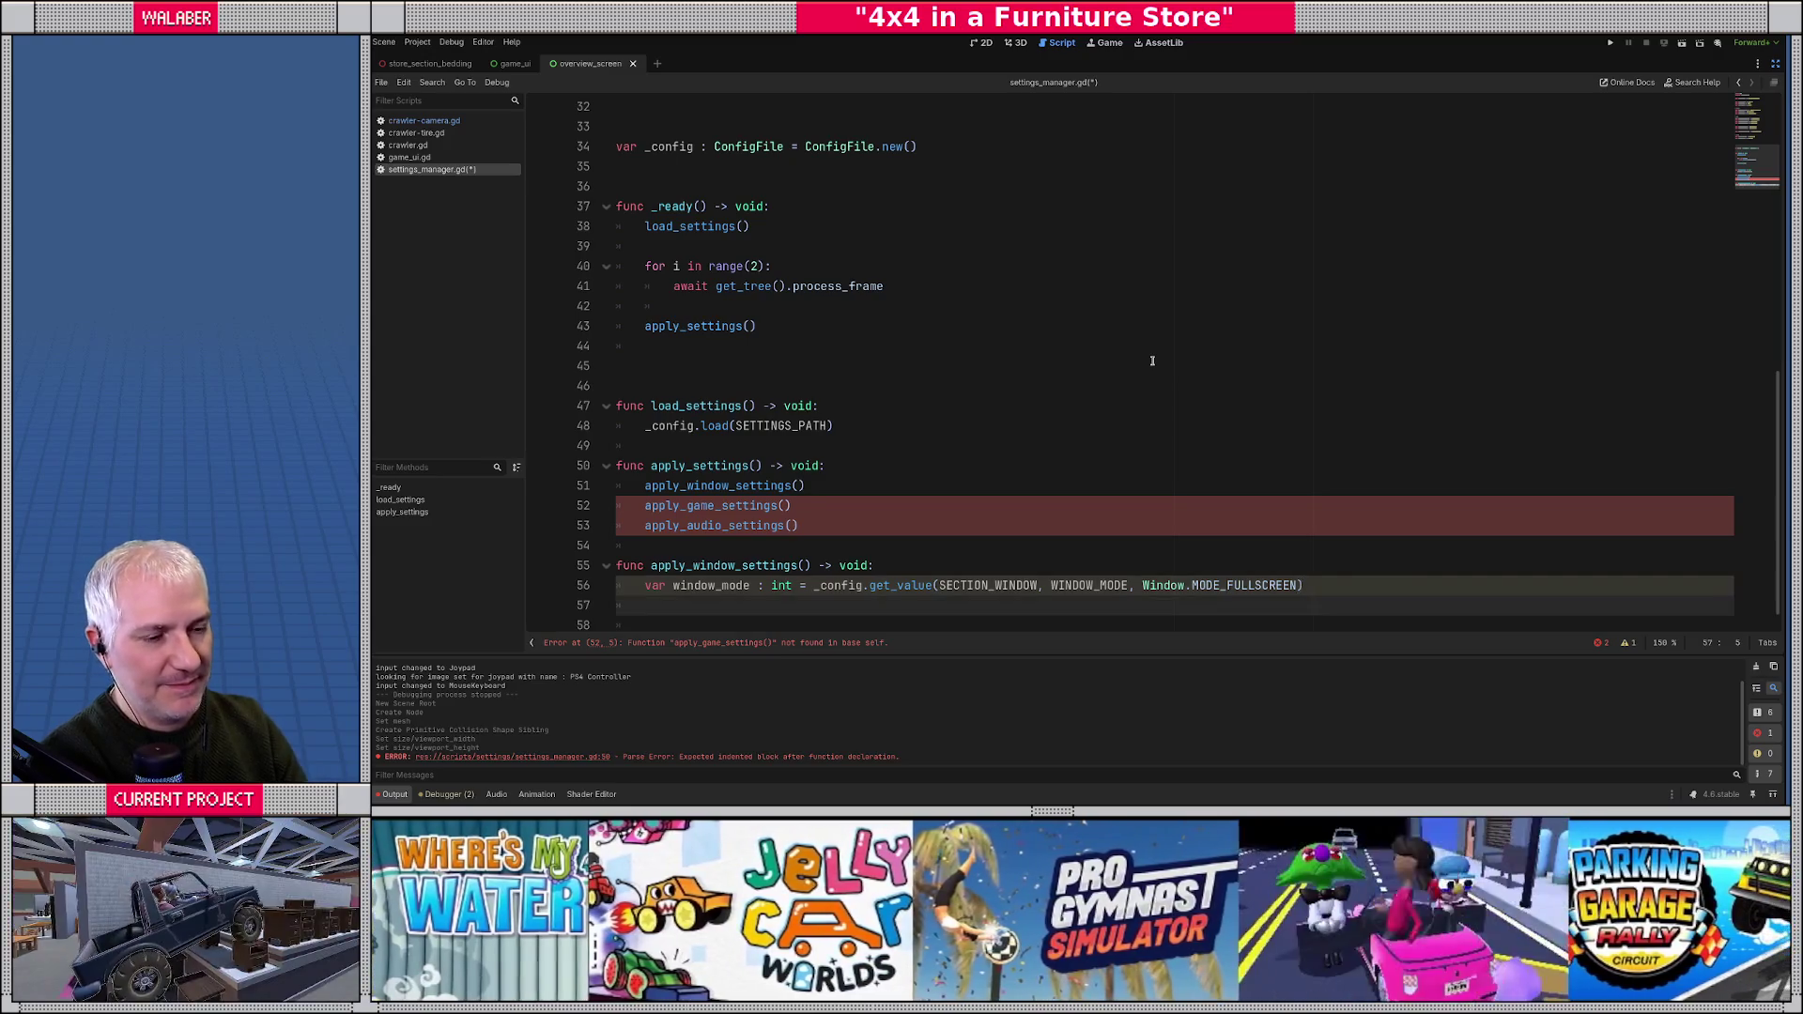
{"action": "type", "text": "var window_res"}
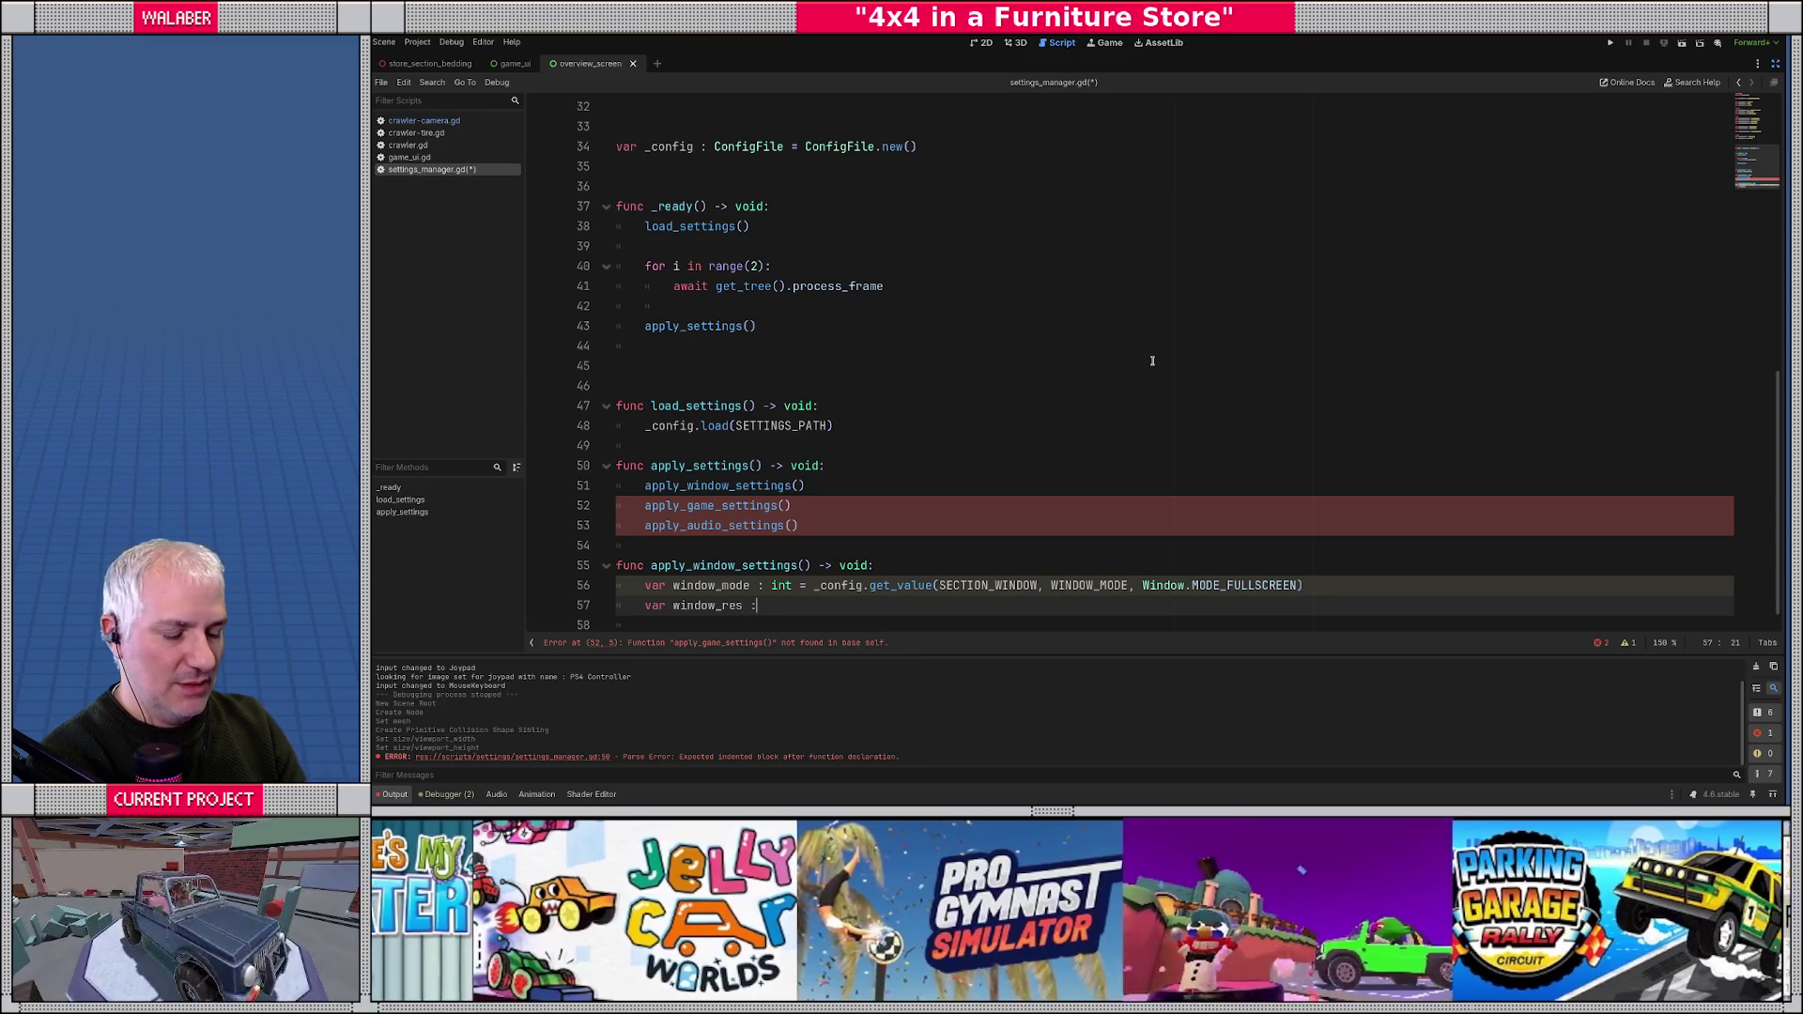
{"action": "type", "text": " : Vec"}
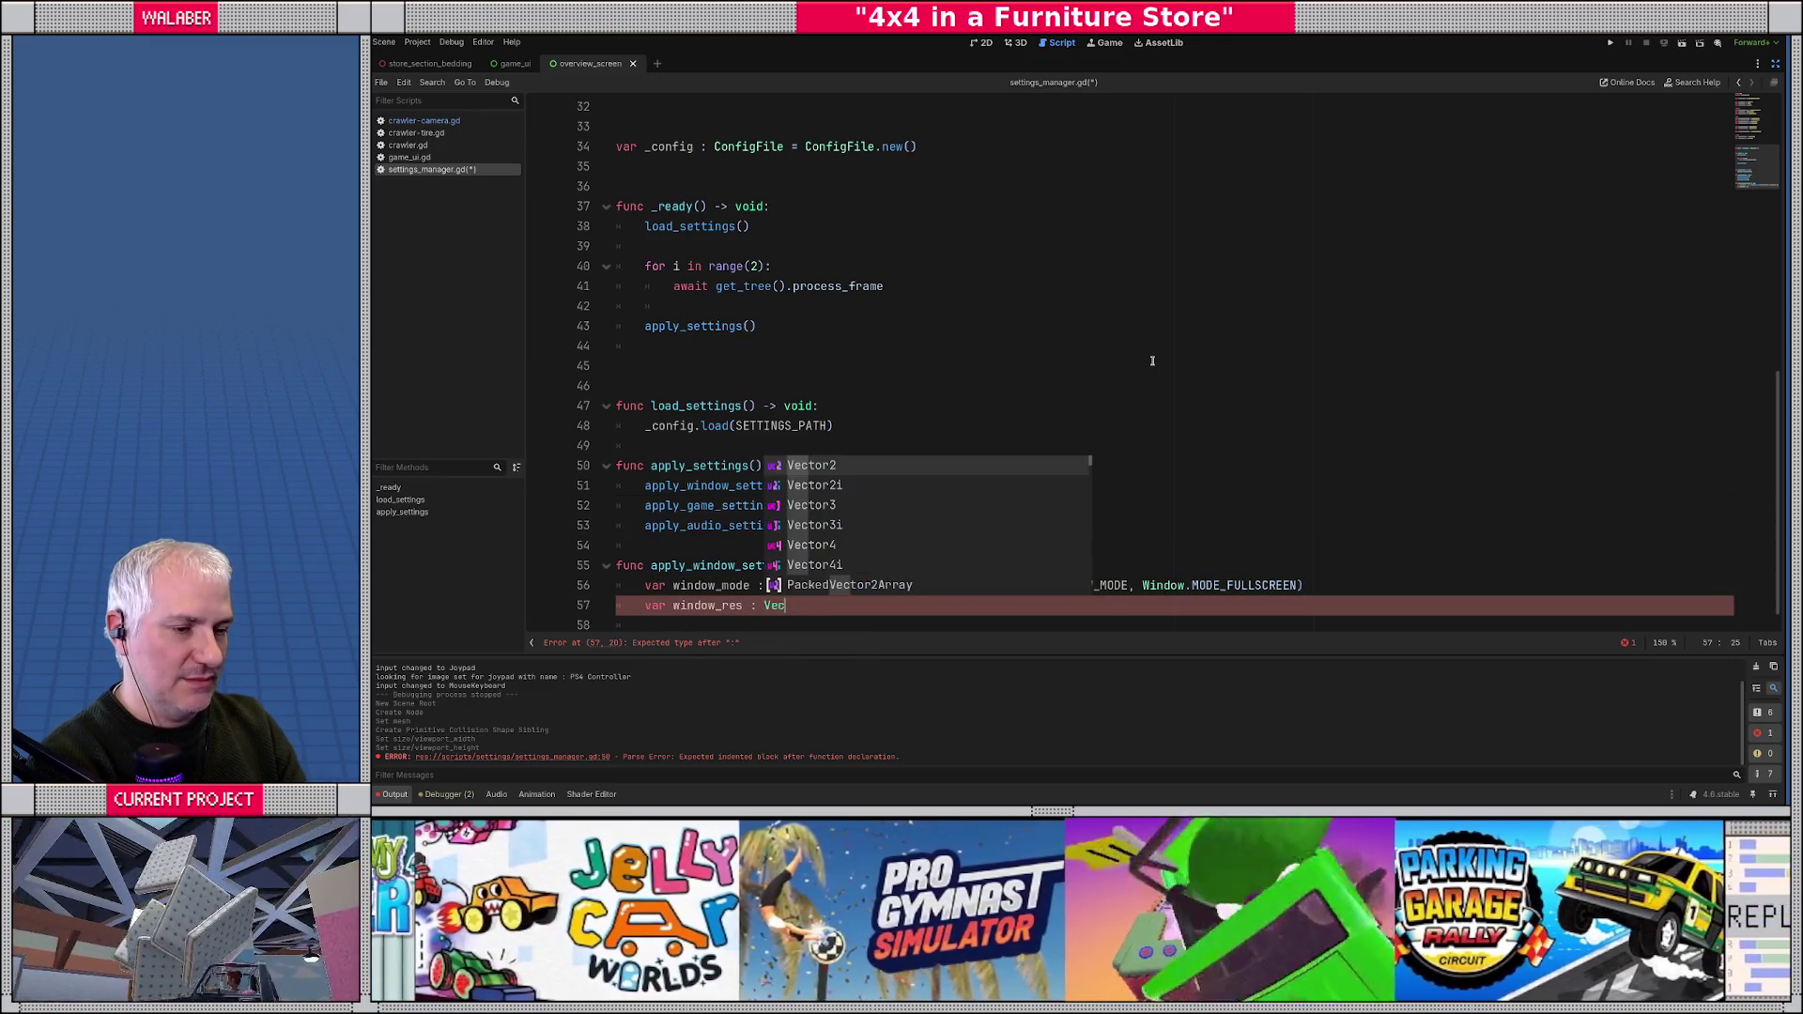
- Make window_res a Vector2i from _config.get_value(SECTION_WINDOW, WINDOW_RESOLUTION, Vector2i(1280, 720))
{"action": "type", "text": "tor"}
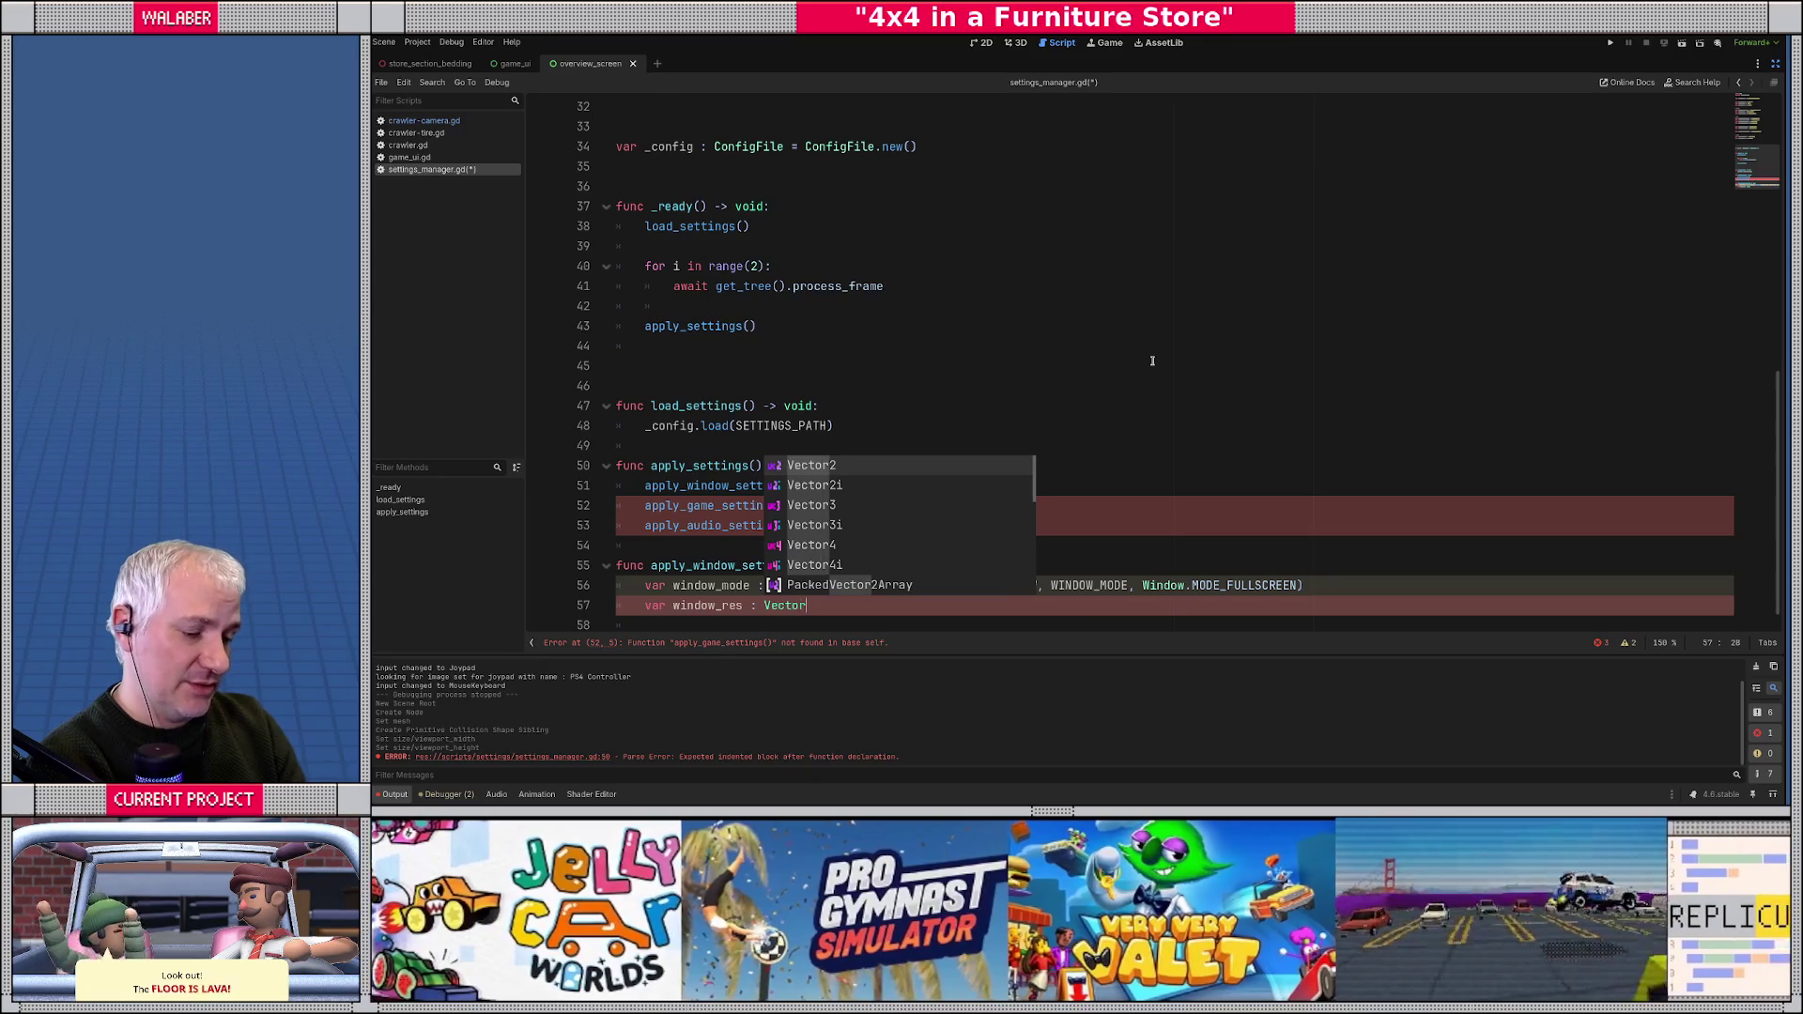
{"action": "type", "text": "2i = _"}
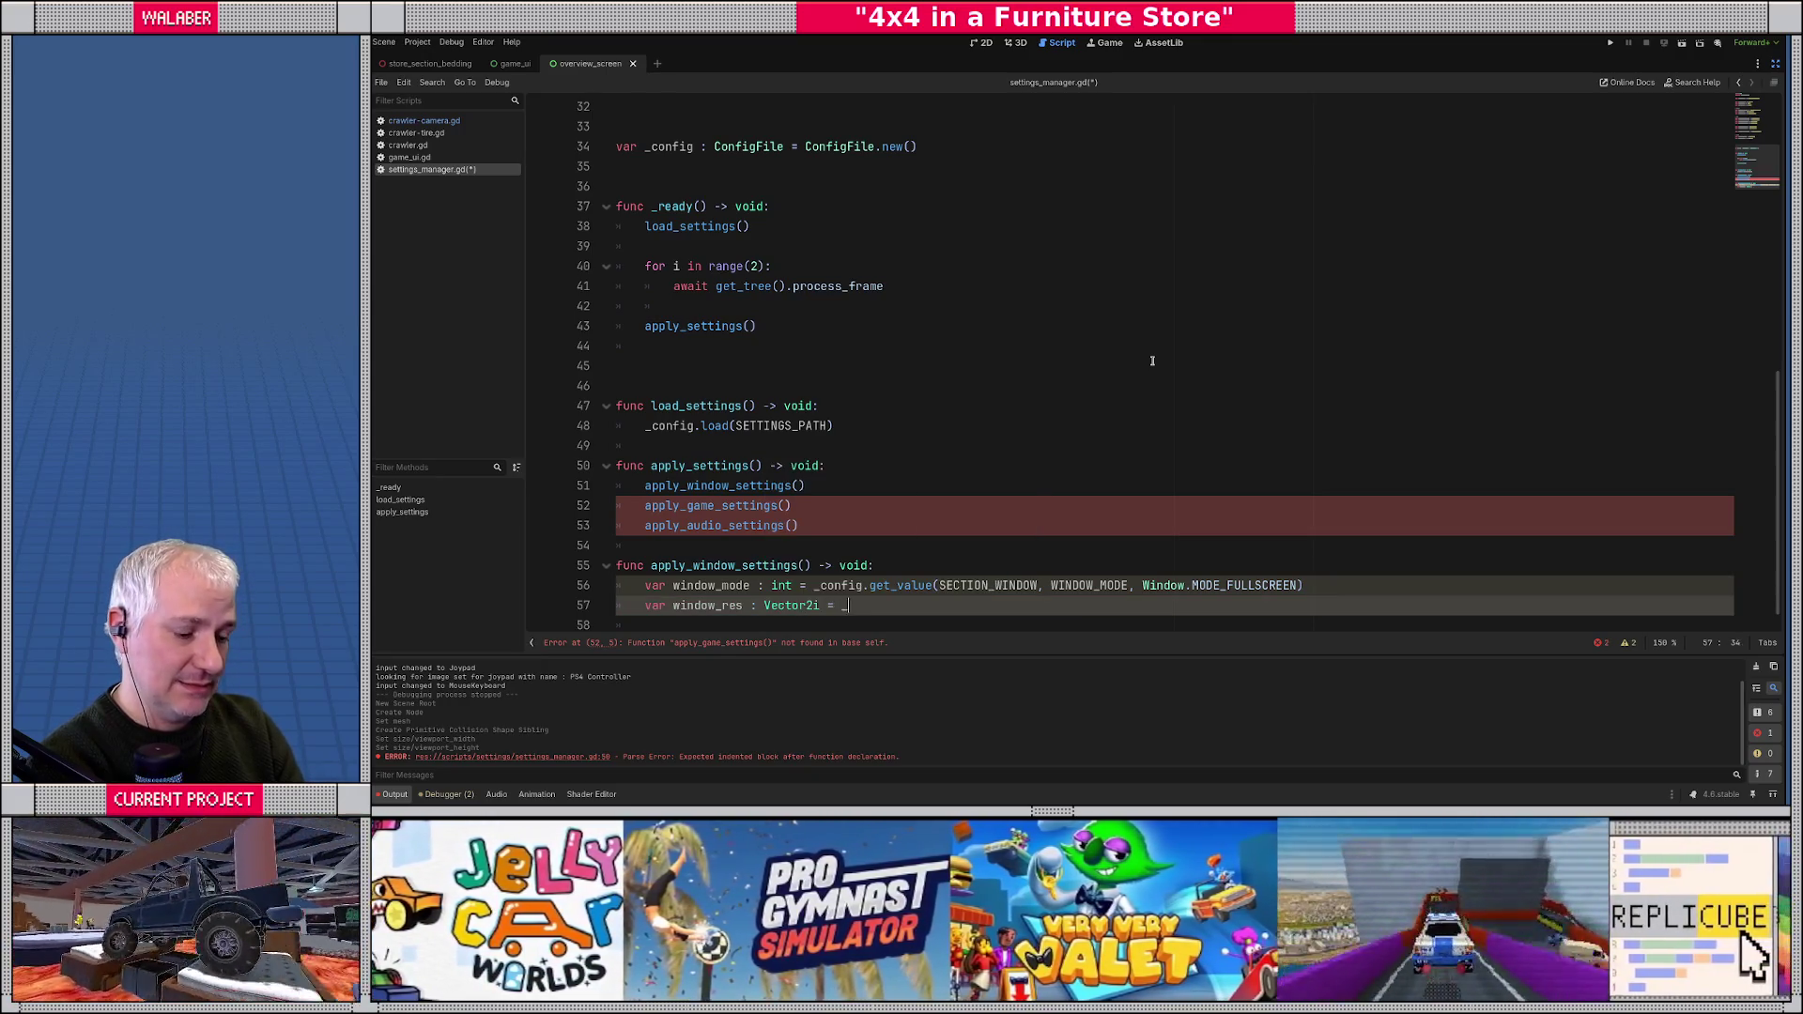
{"action": "type", "text": "config.get_va"}
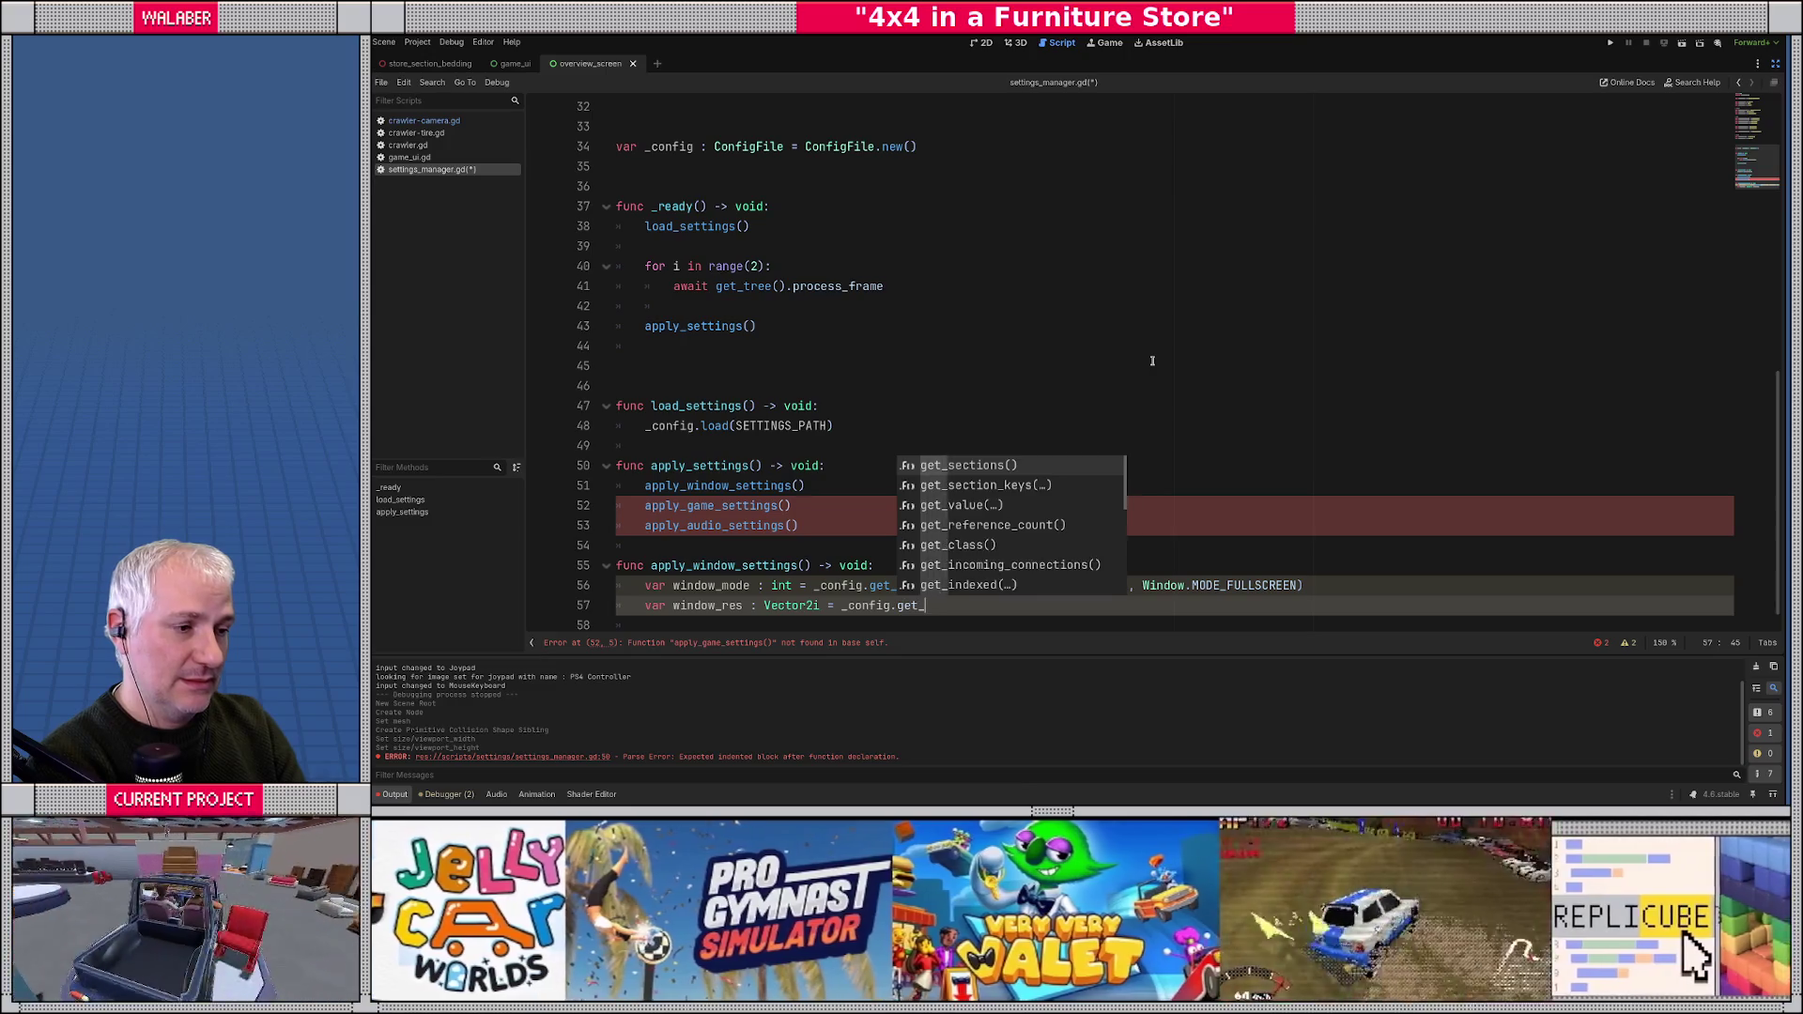
{"action": "key", "text": "Return"}
{"action": "type", "text": "SECTION_WINDOW, WINDOW_R"}
{"action": "key", "text": "Return"}
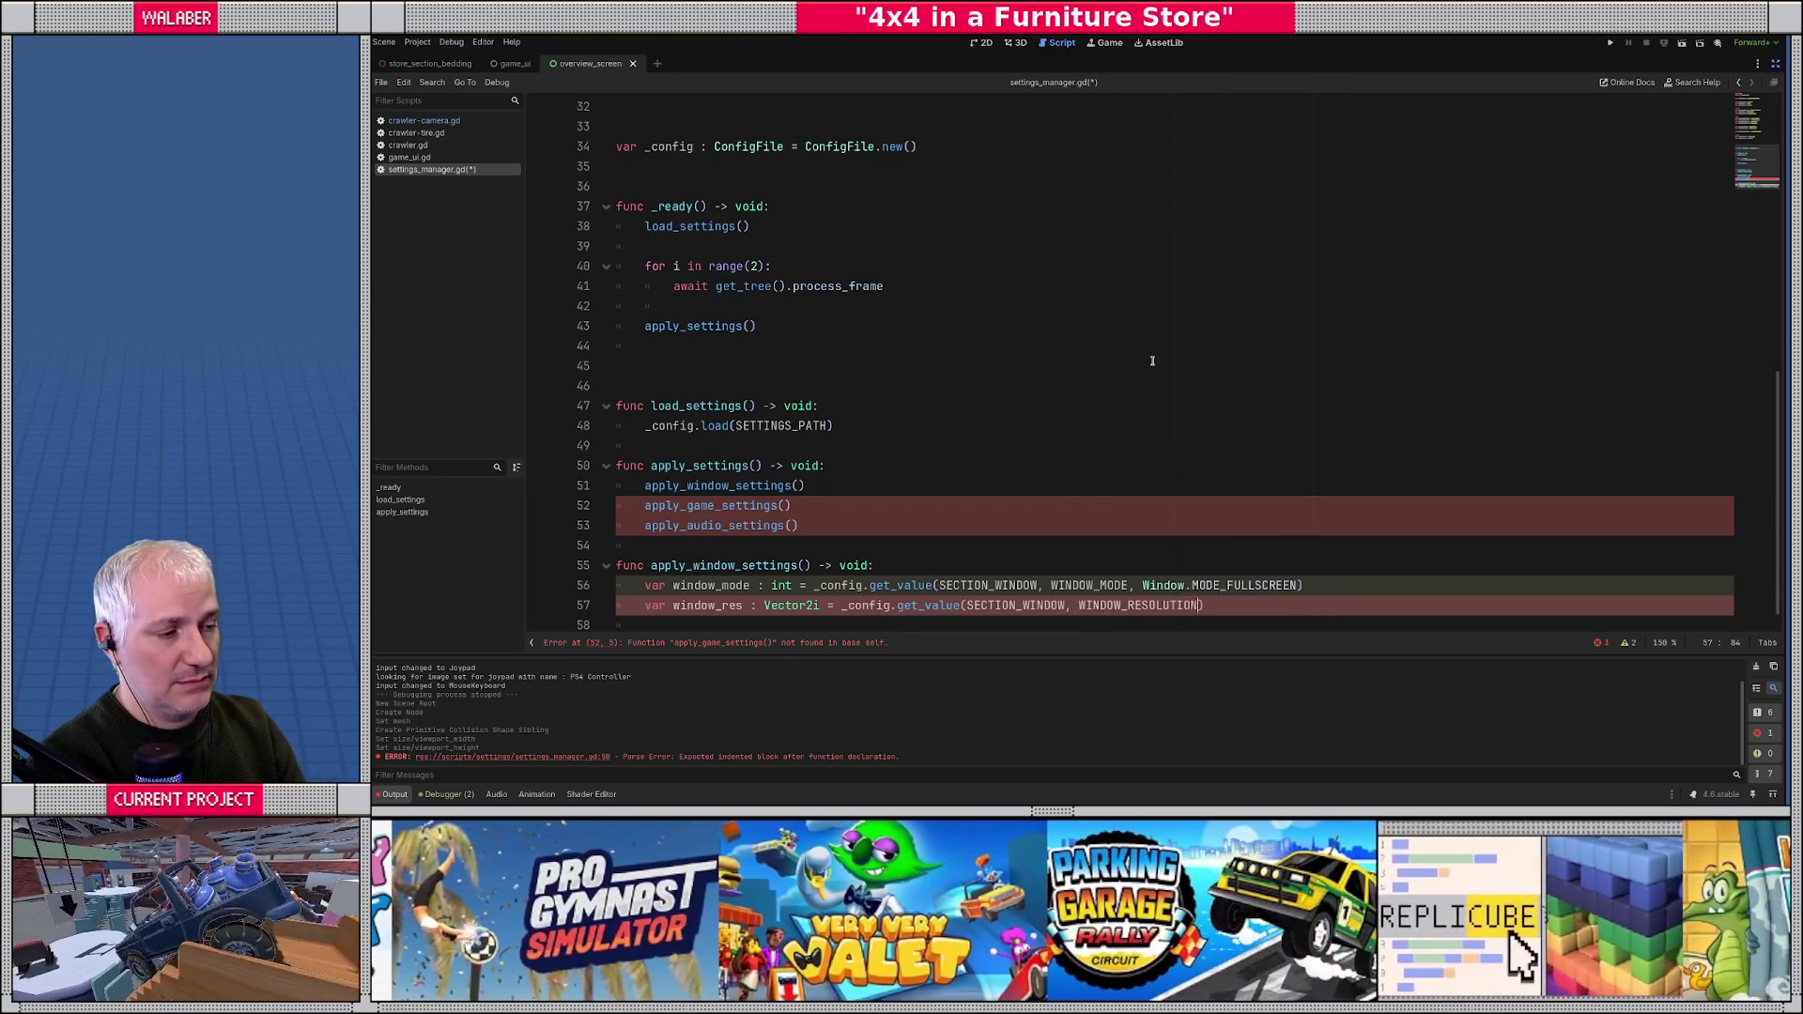
{"action": "type", "text": ", Vec"}
{"action": "type", "text": "tor2i("}
{"action": "type", "text": "1280, "}
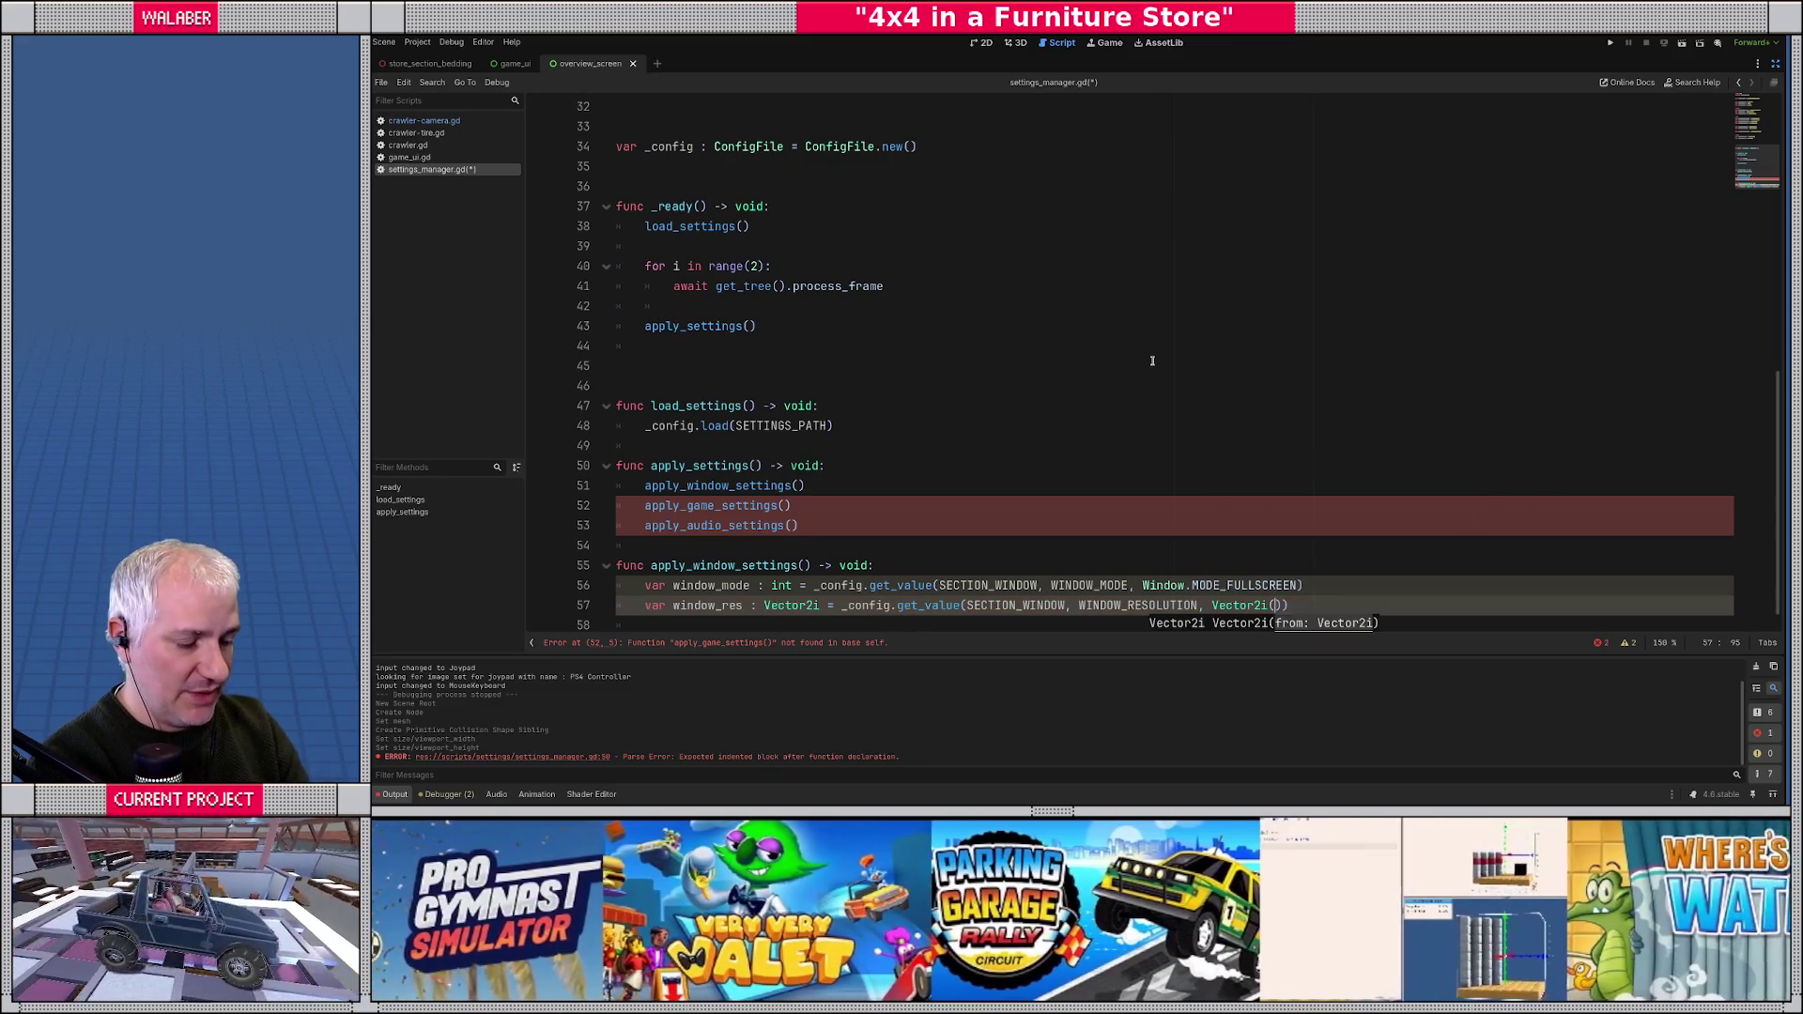
{"action": "type", "text": "720"}
{"action": "key", "text": "End"}
{"action": "key", "text": "Return"}
- Add var window_screen : int = _config.get_value(SECTION_WINDOW, WINDOW_SCREEN, 0)
{"action": "type", "text": "v"}
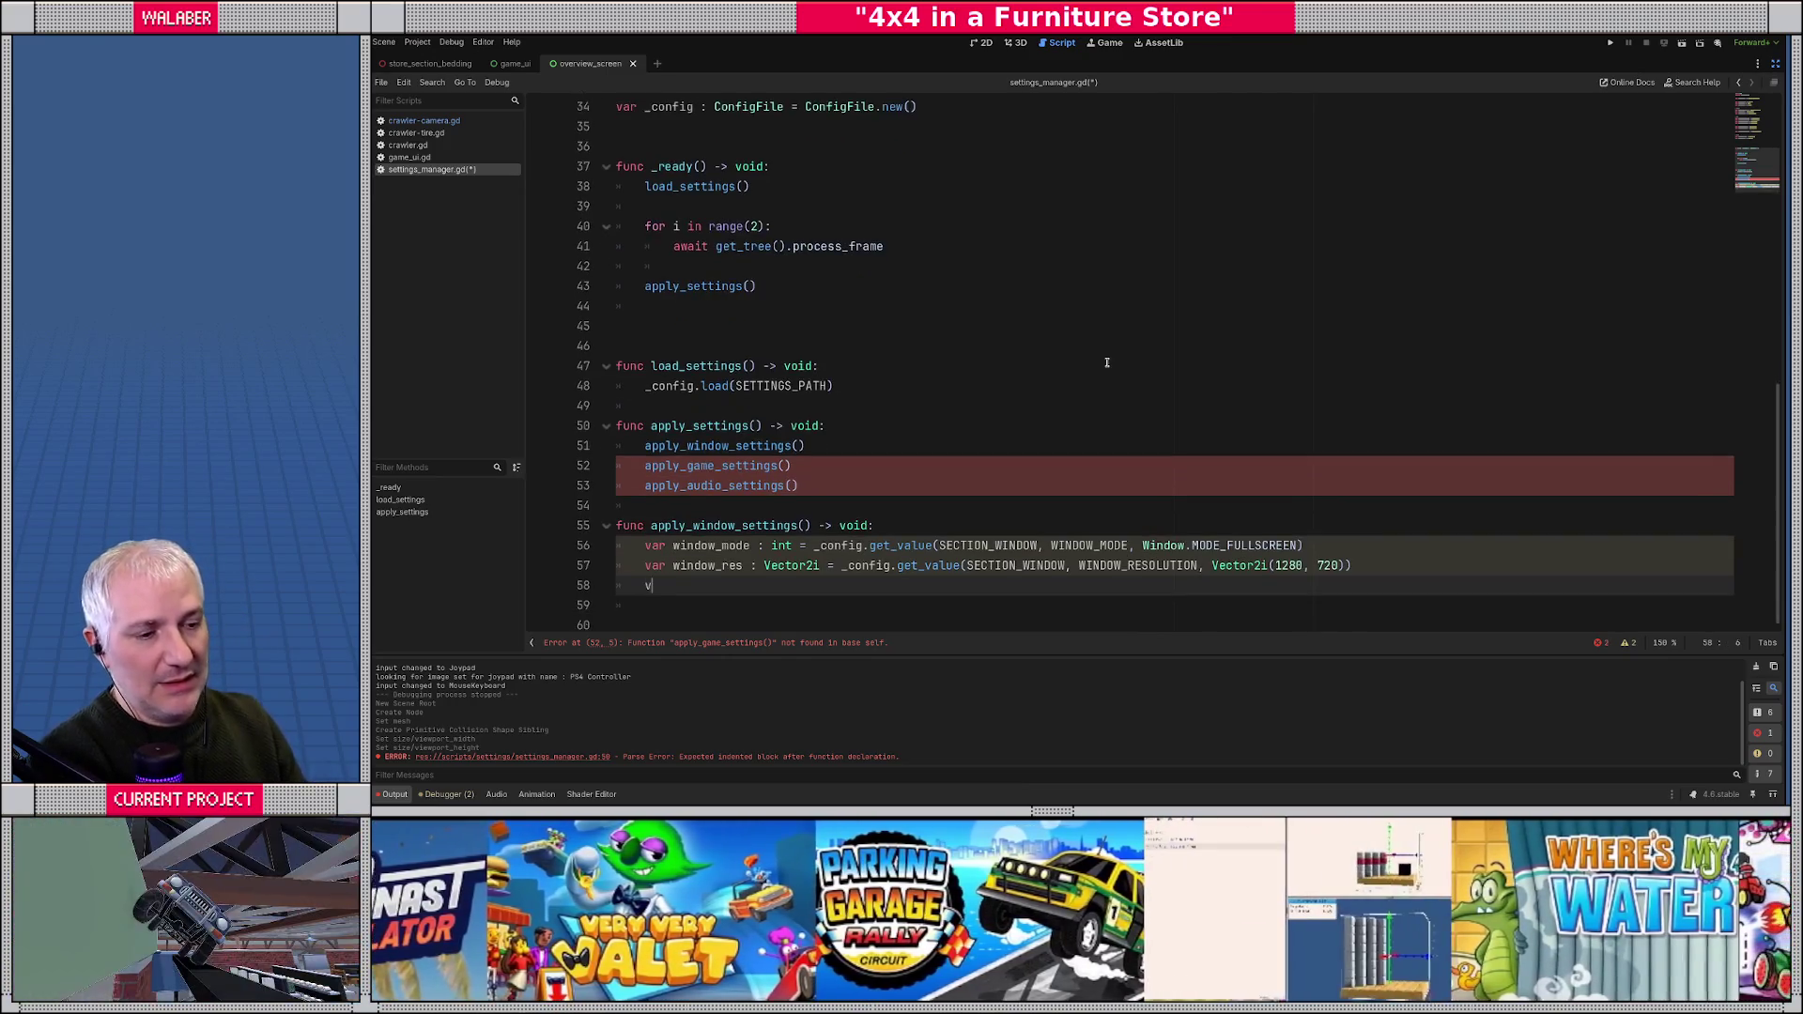
{"action": "type", "text": "ar wind"}
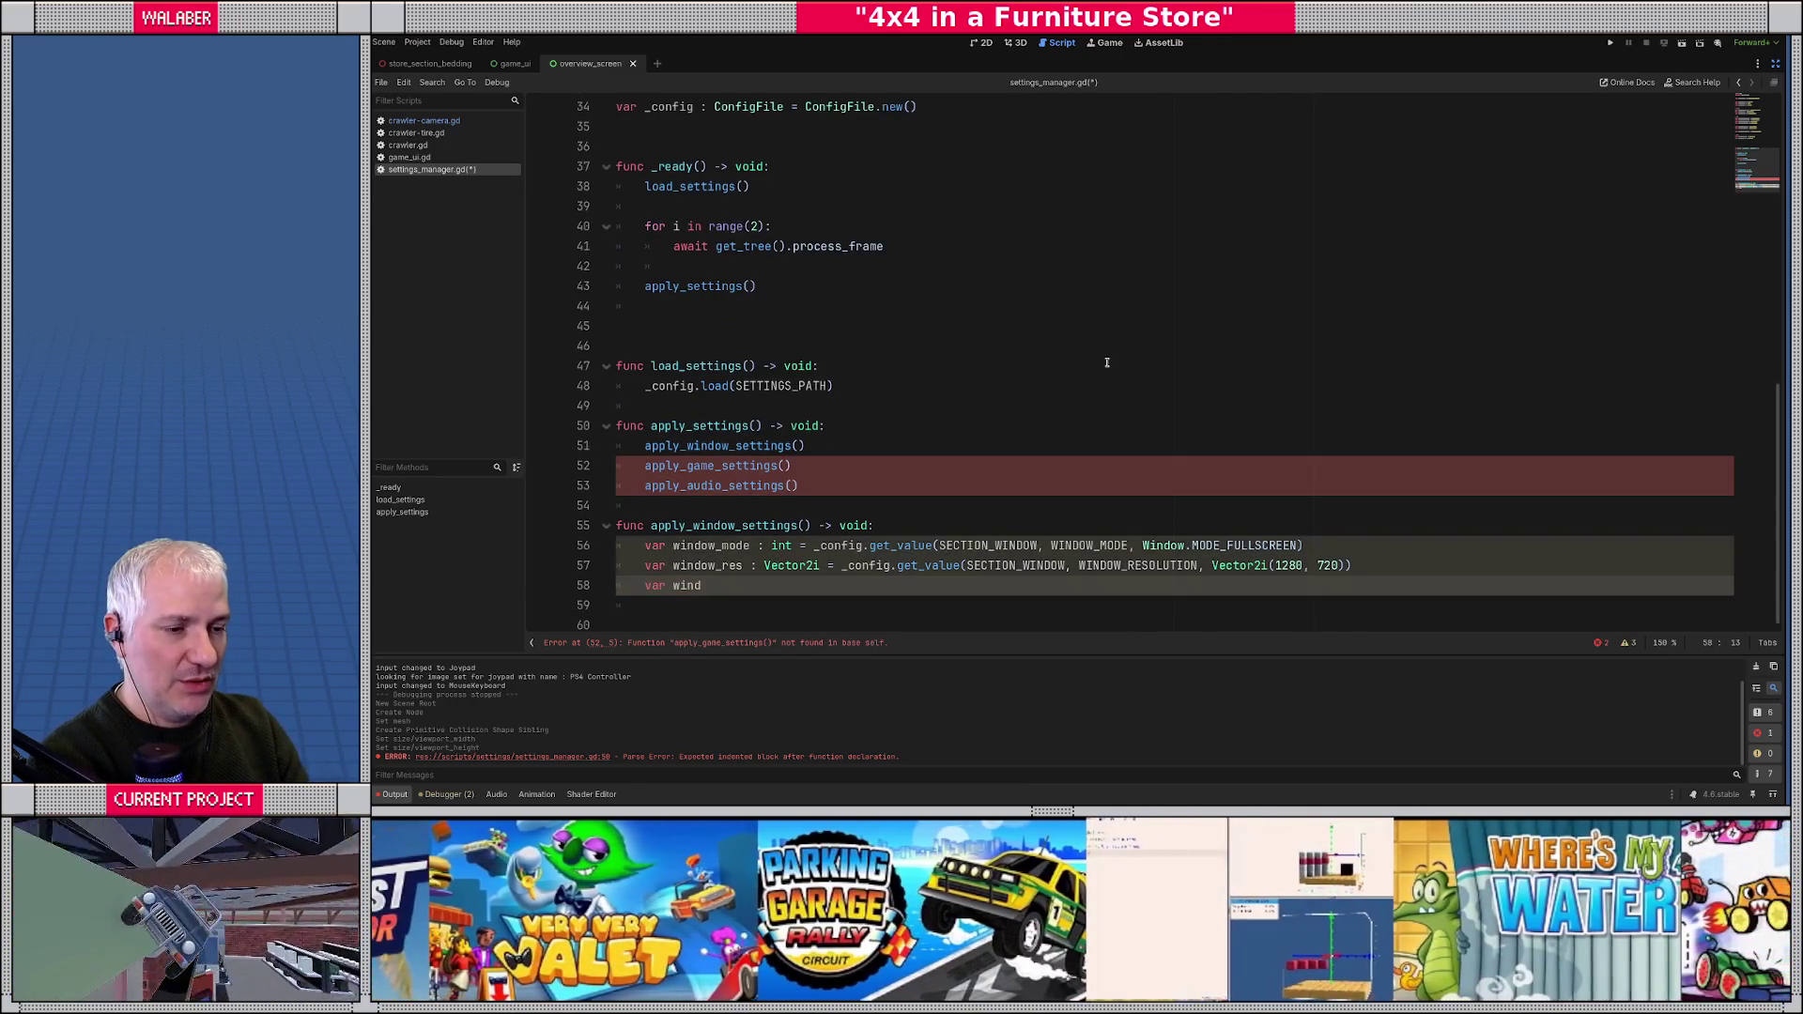
{"action": "type", "text": "ow_screen : int "}
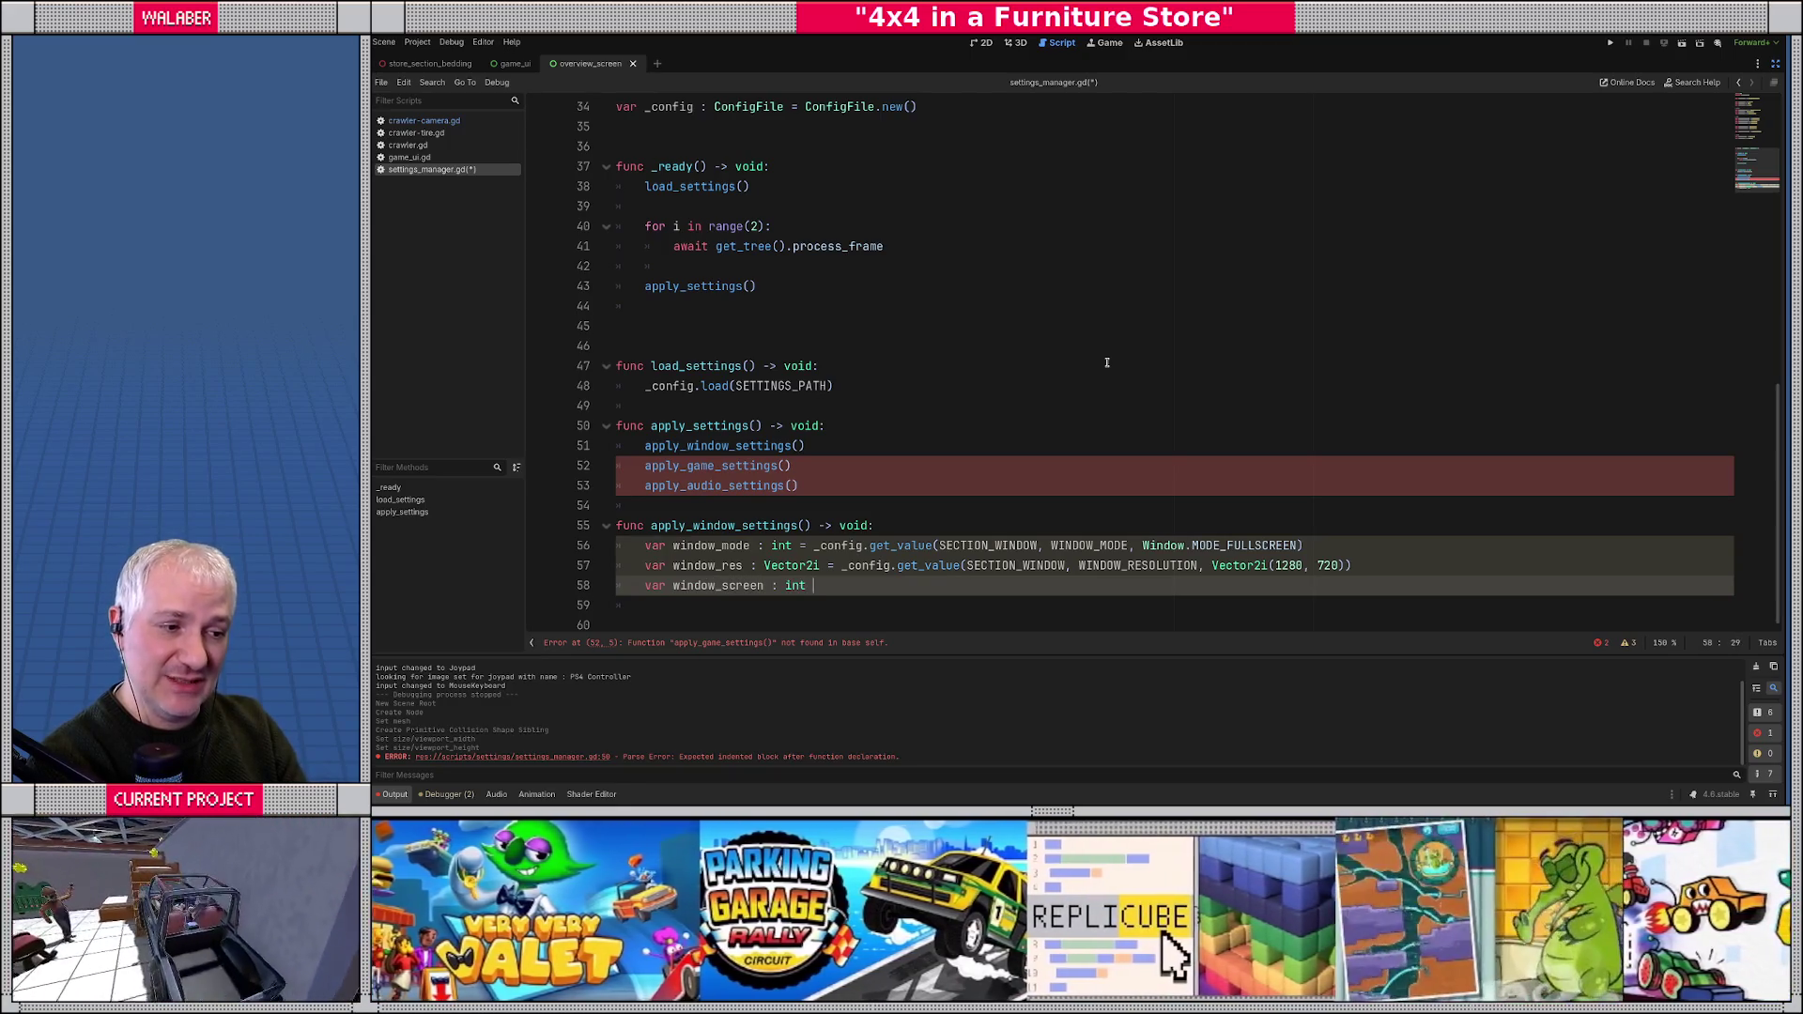
{"action": "type", "text": "= _config.get"}
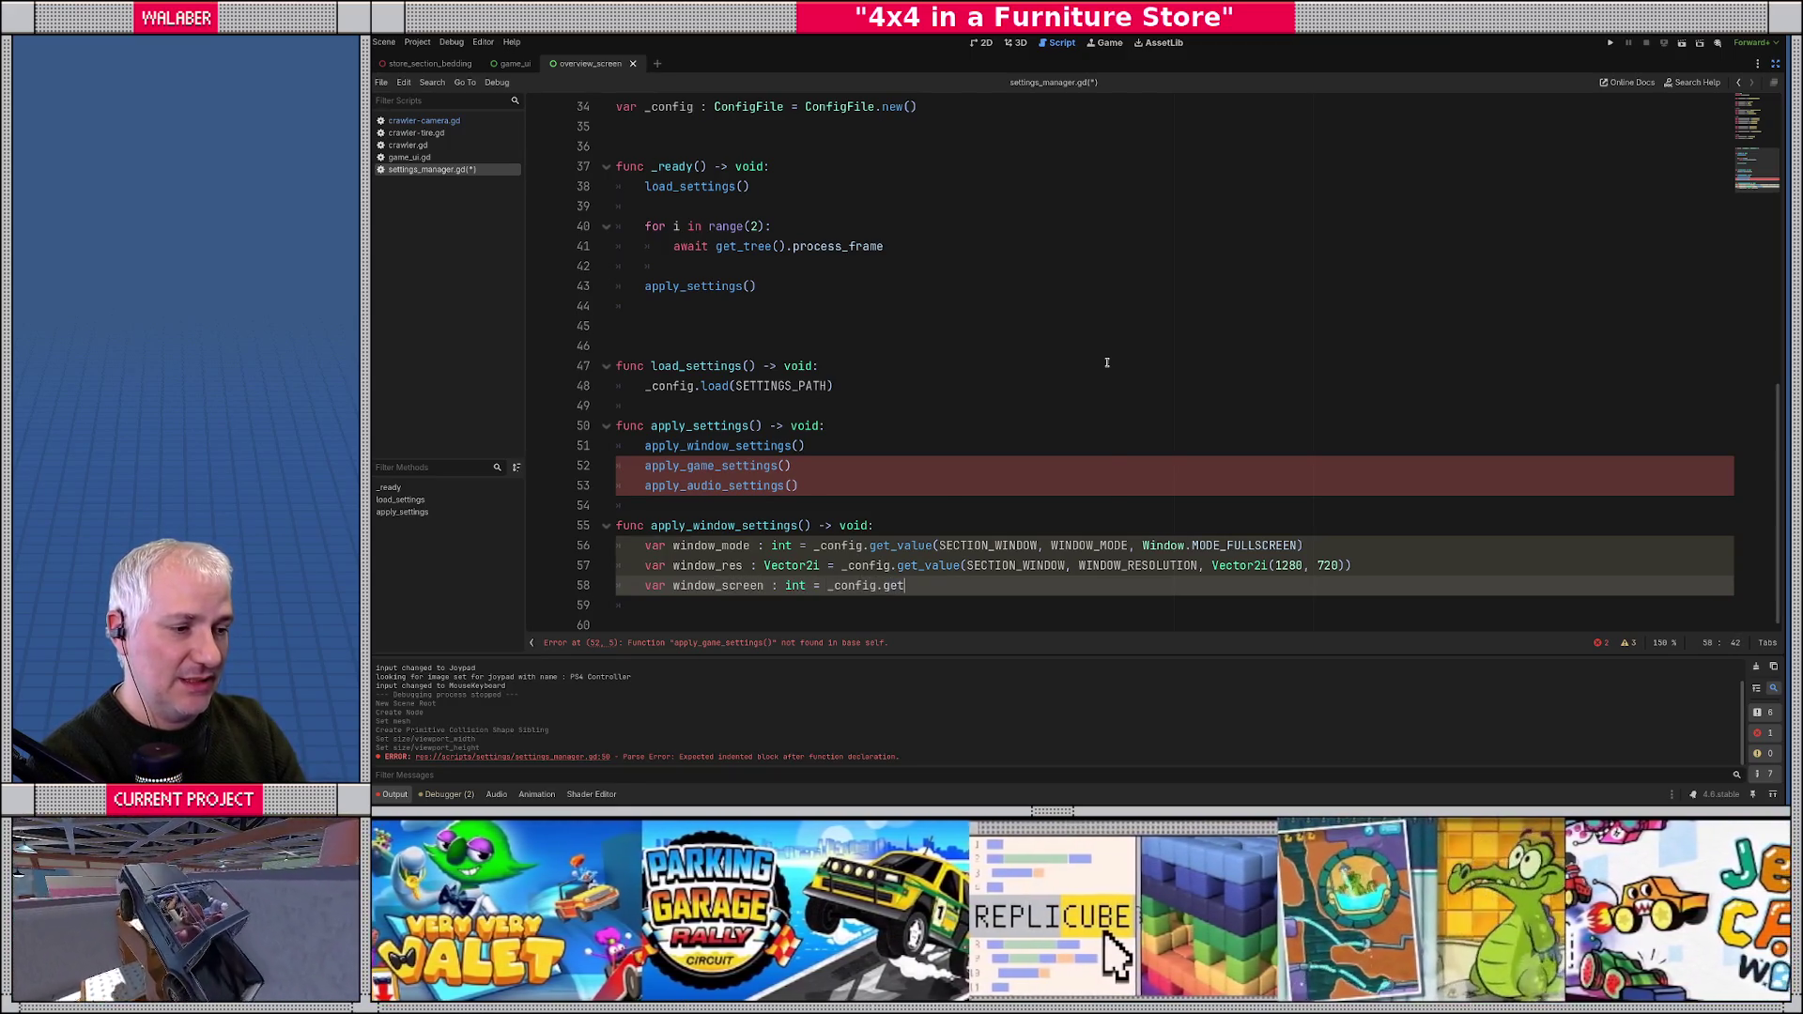
{"action": "type", "text": "_value(SECTION_W"}
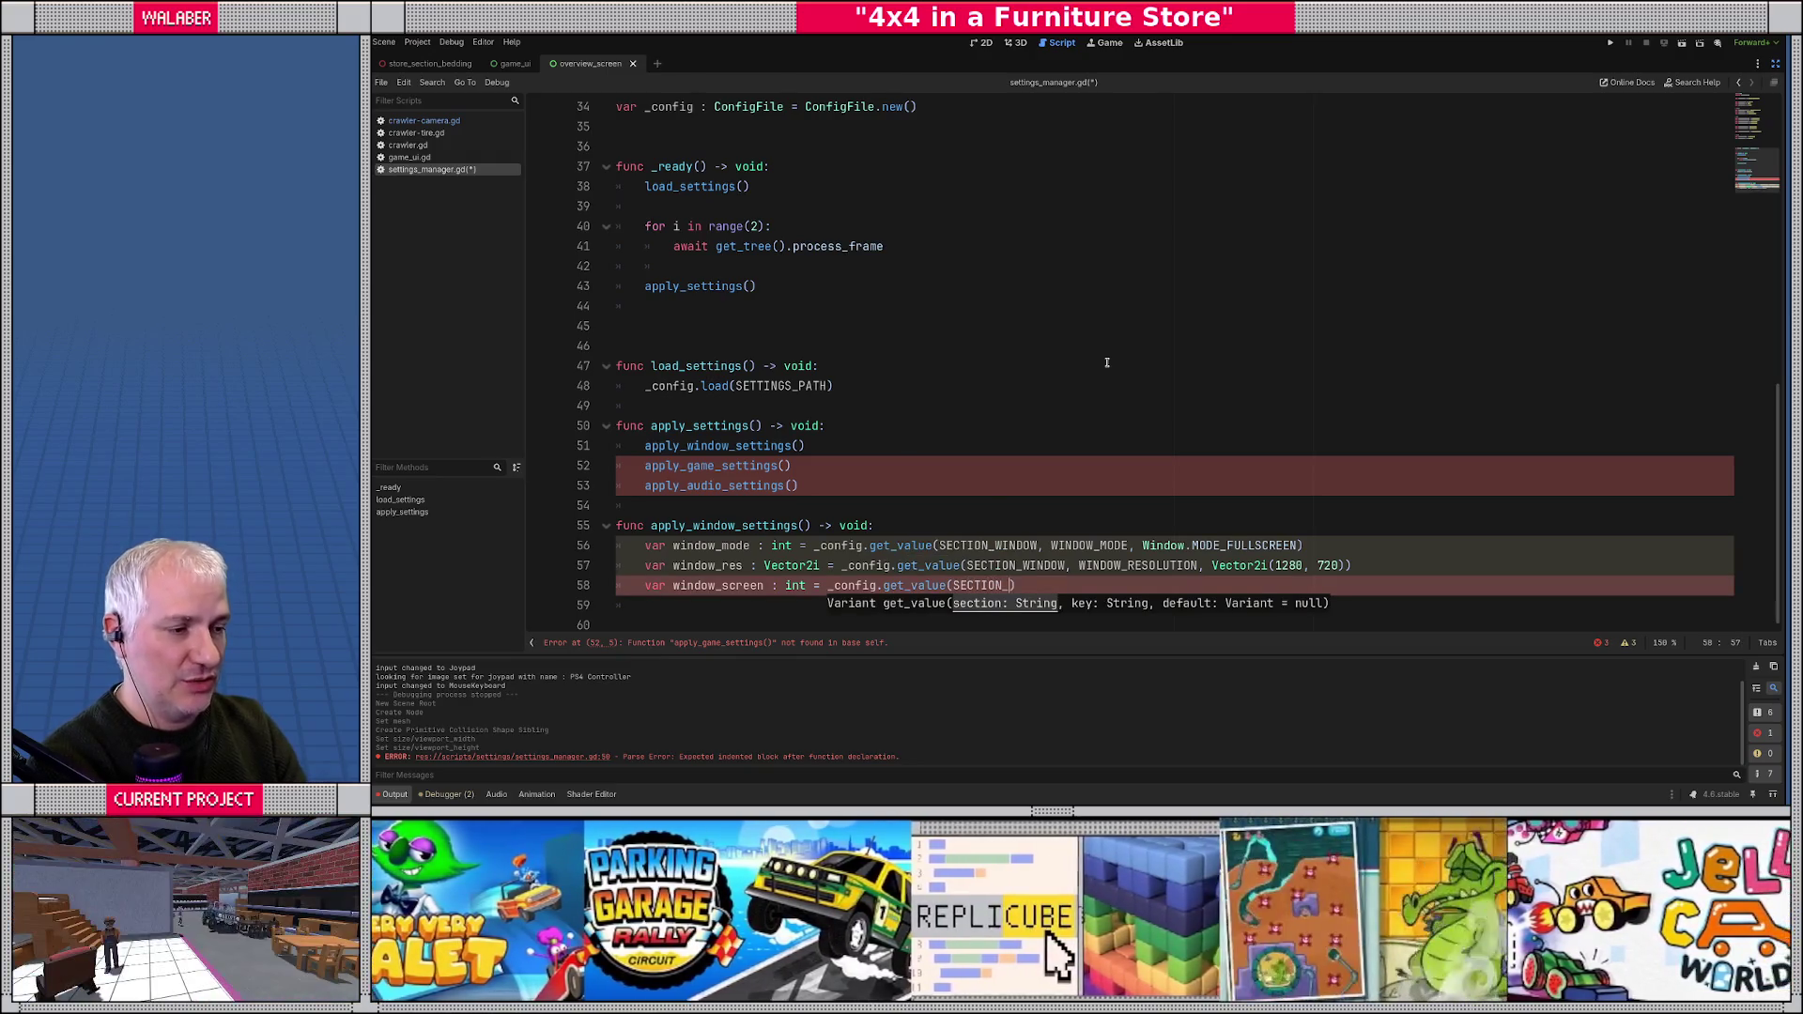
{"action": "key", "text": "Return"}
{"action": "type", "text": ", WINDOW_S"}
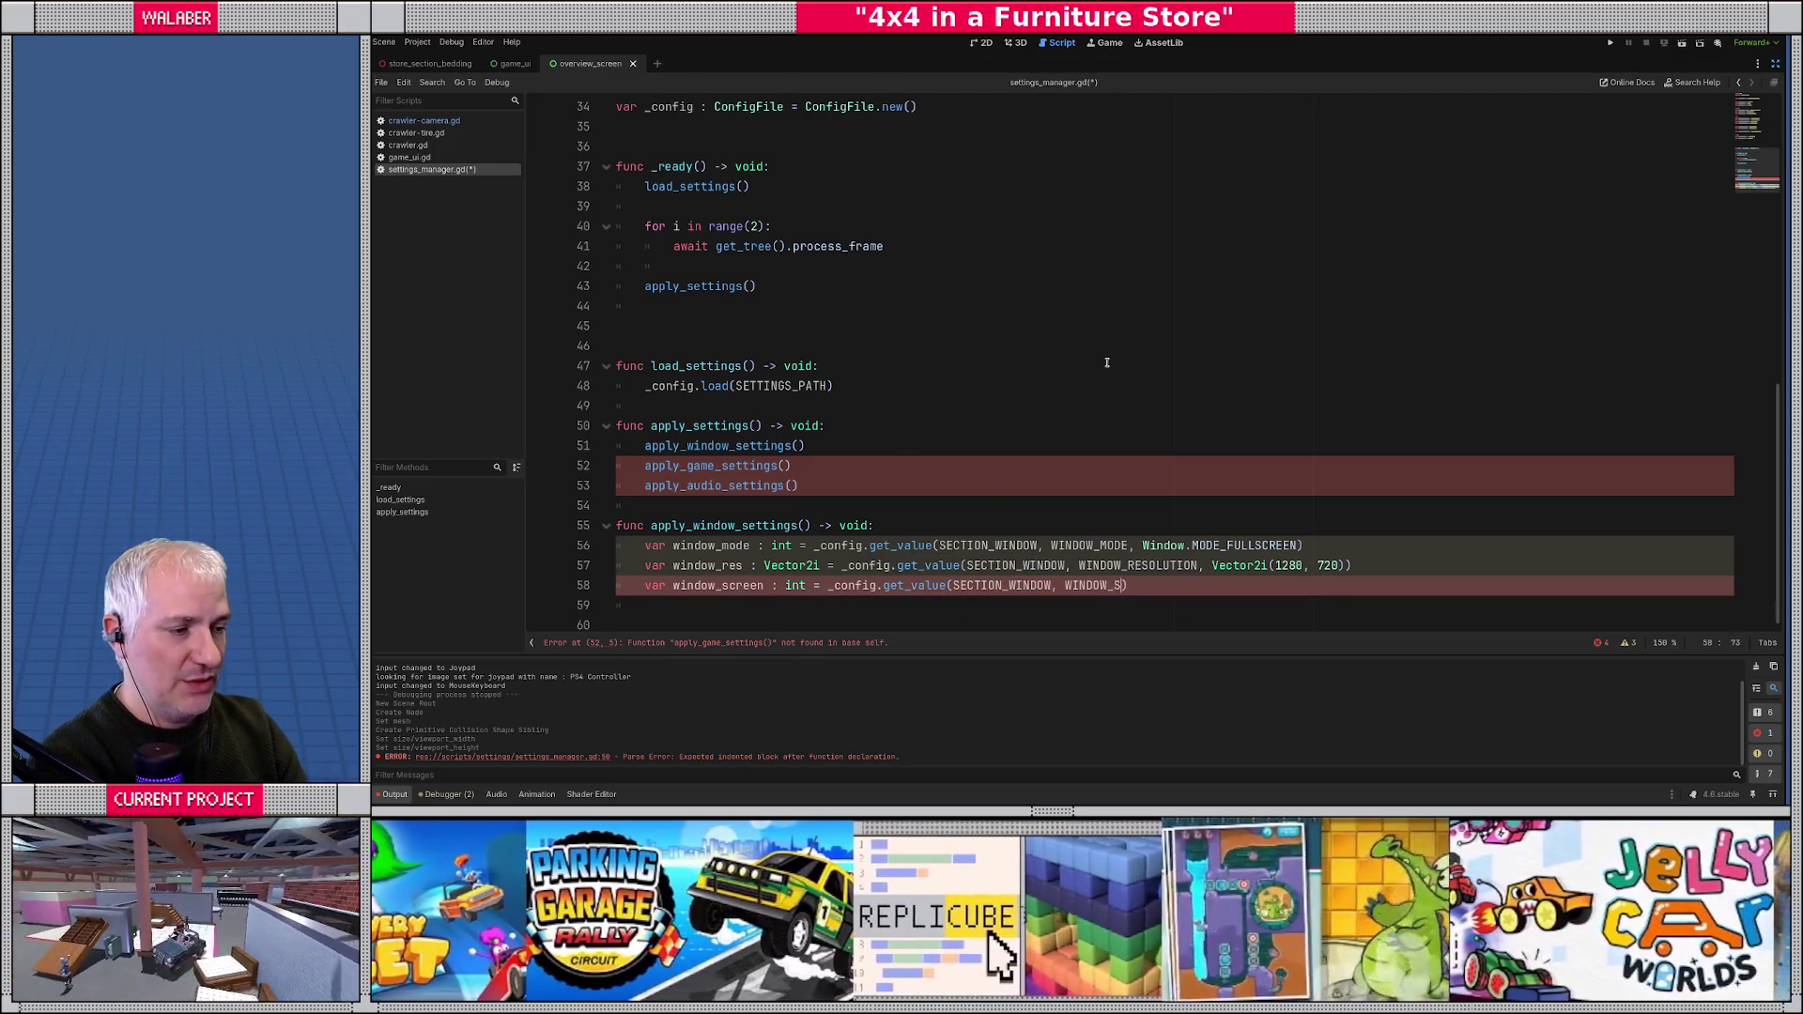
{"action": "key", "text": "Return"}
{"action": "type", "text": ", 0)"}
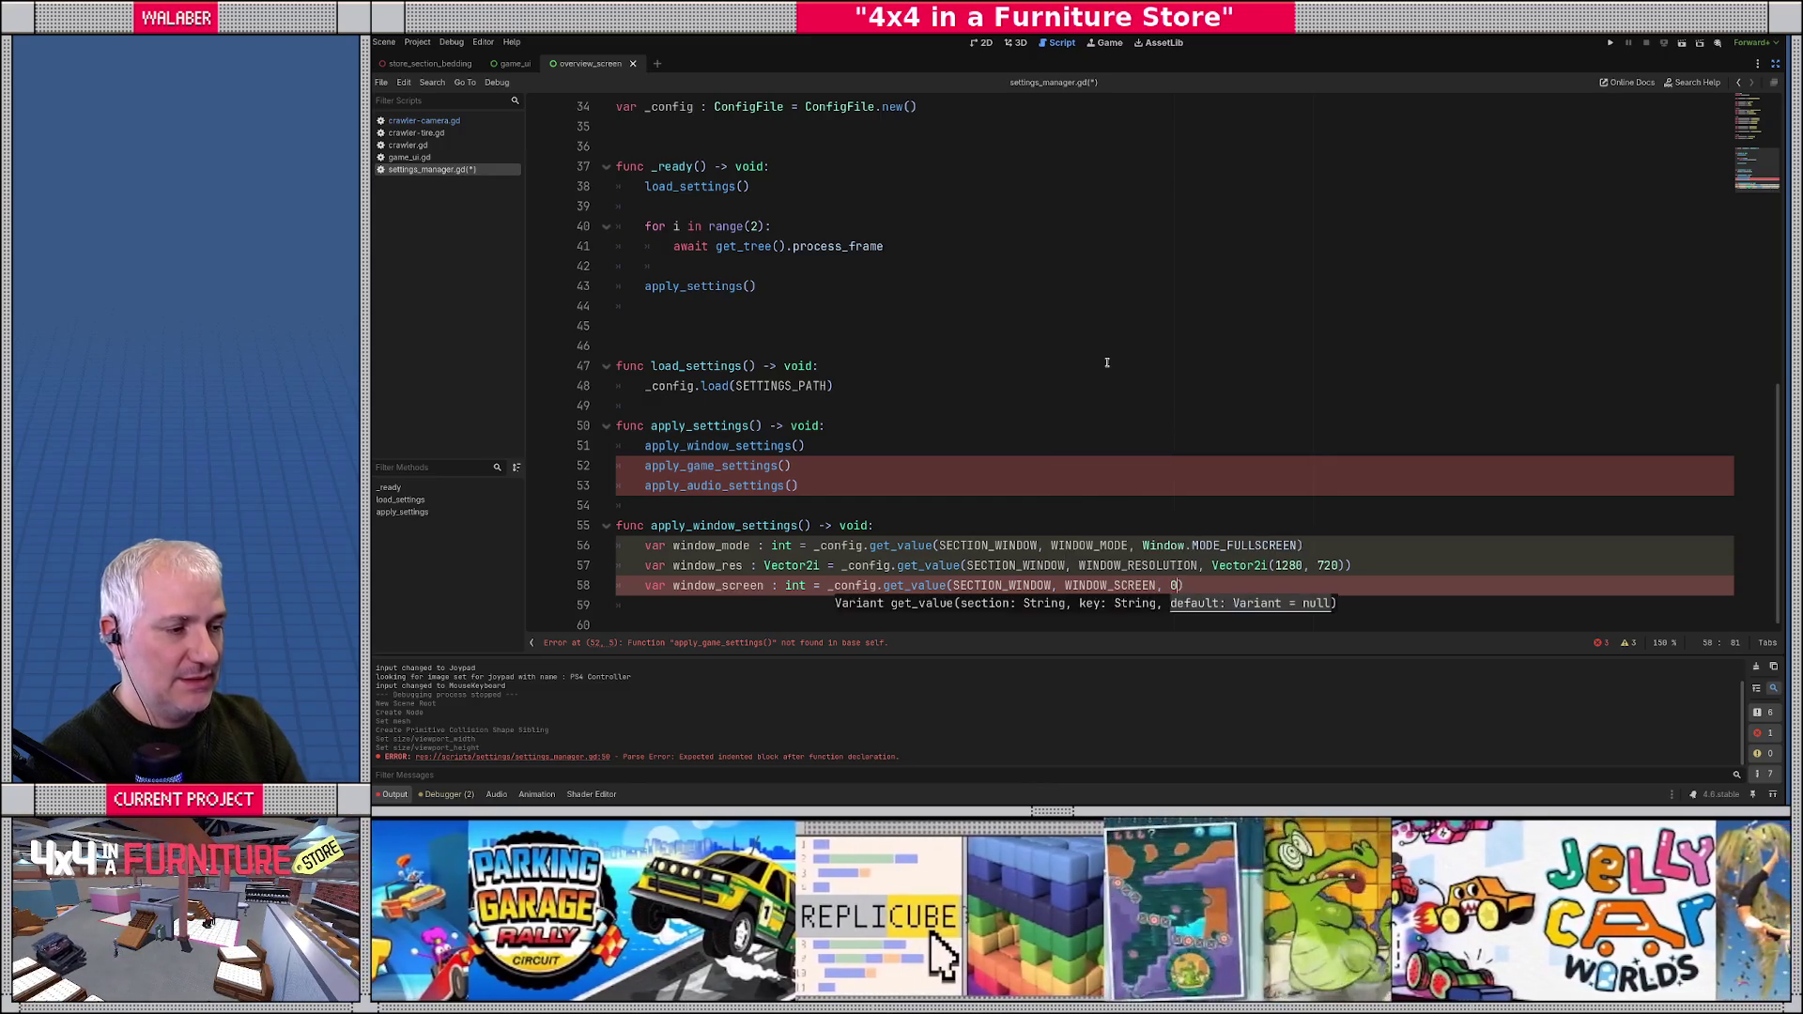
{"action": "key", "text": "Return"}
{"action": "key", "text": "Return"}
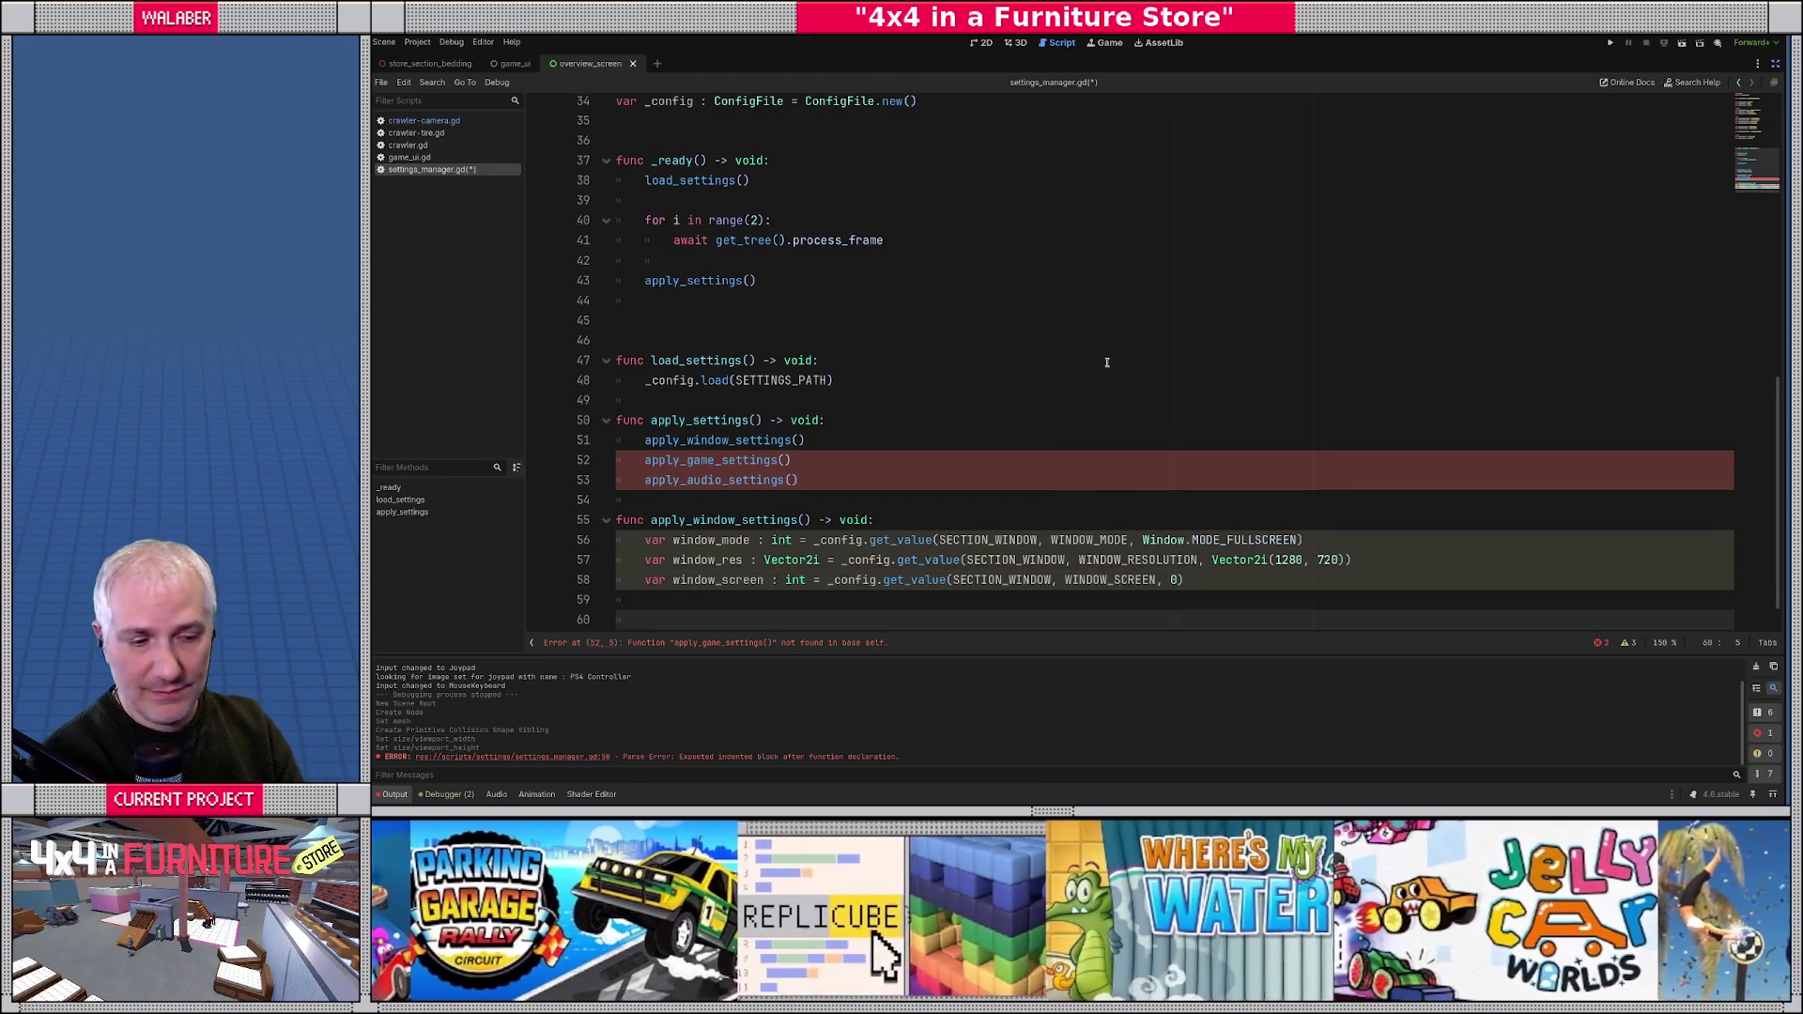
- Write get_window().current_screen on a new line using autocomplete
{"action": "scroll", "coordinate": [1107, 363], "scroll_direction": "down", "scroll_amount": 1}
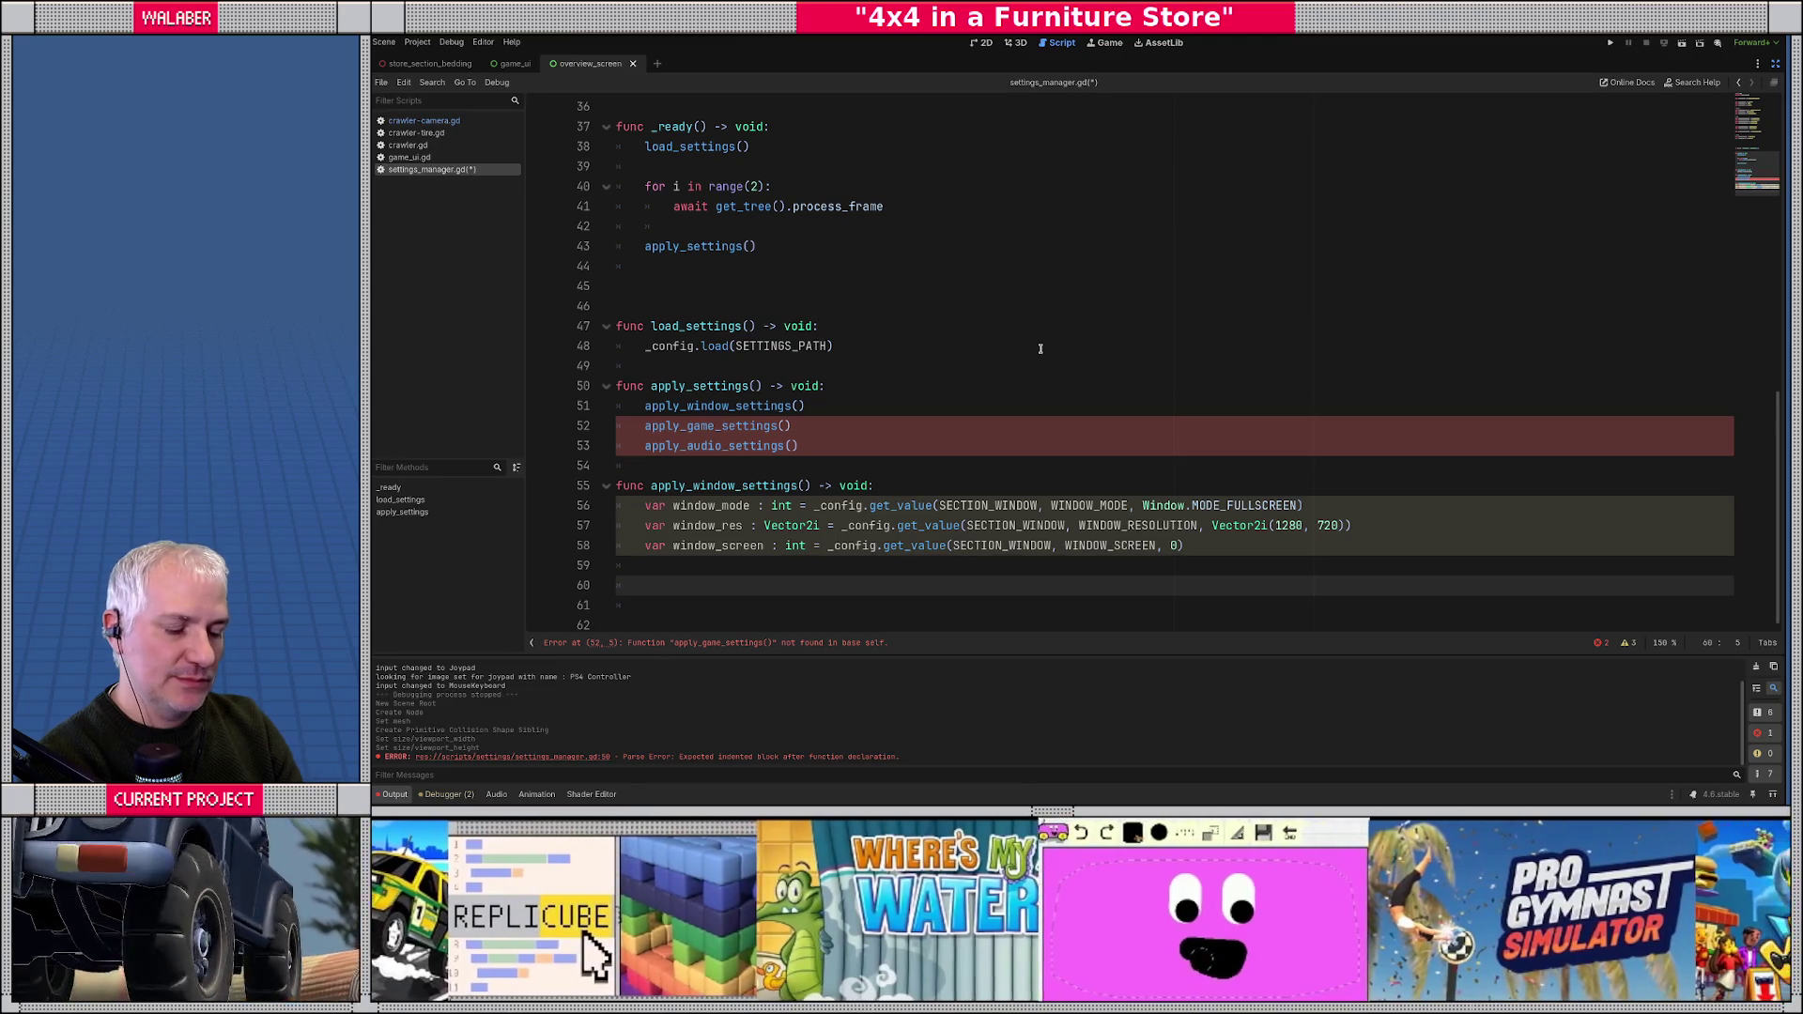
{"action": "type", "text": "get_w"}
{"action": "key", "text": "Return"}
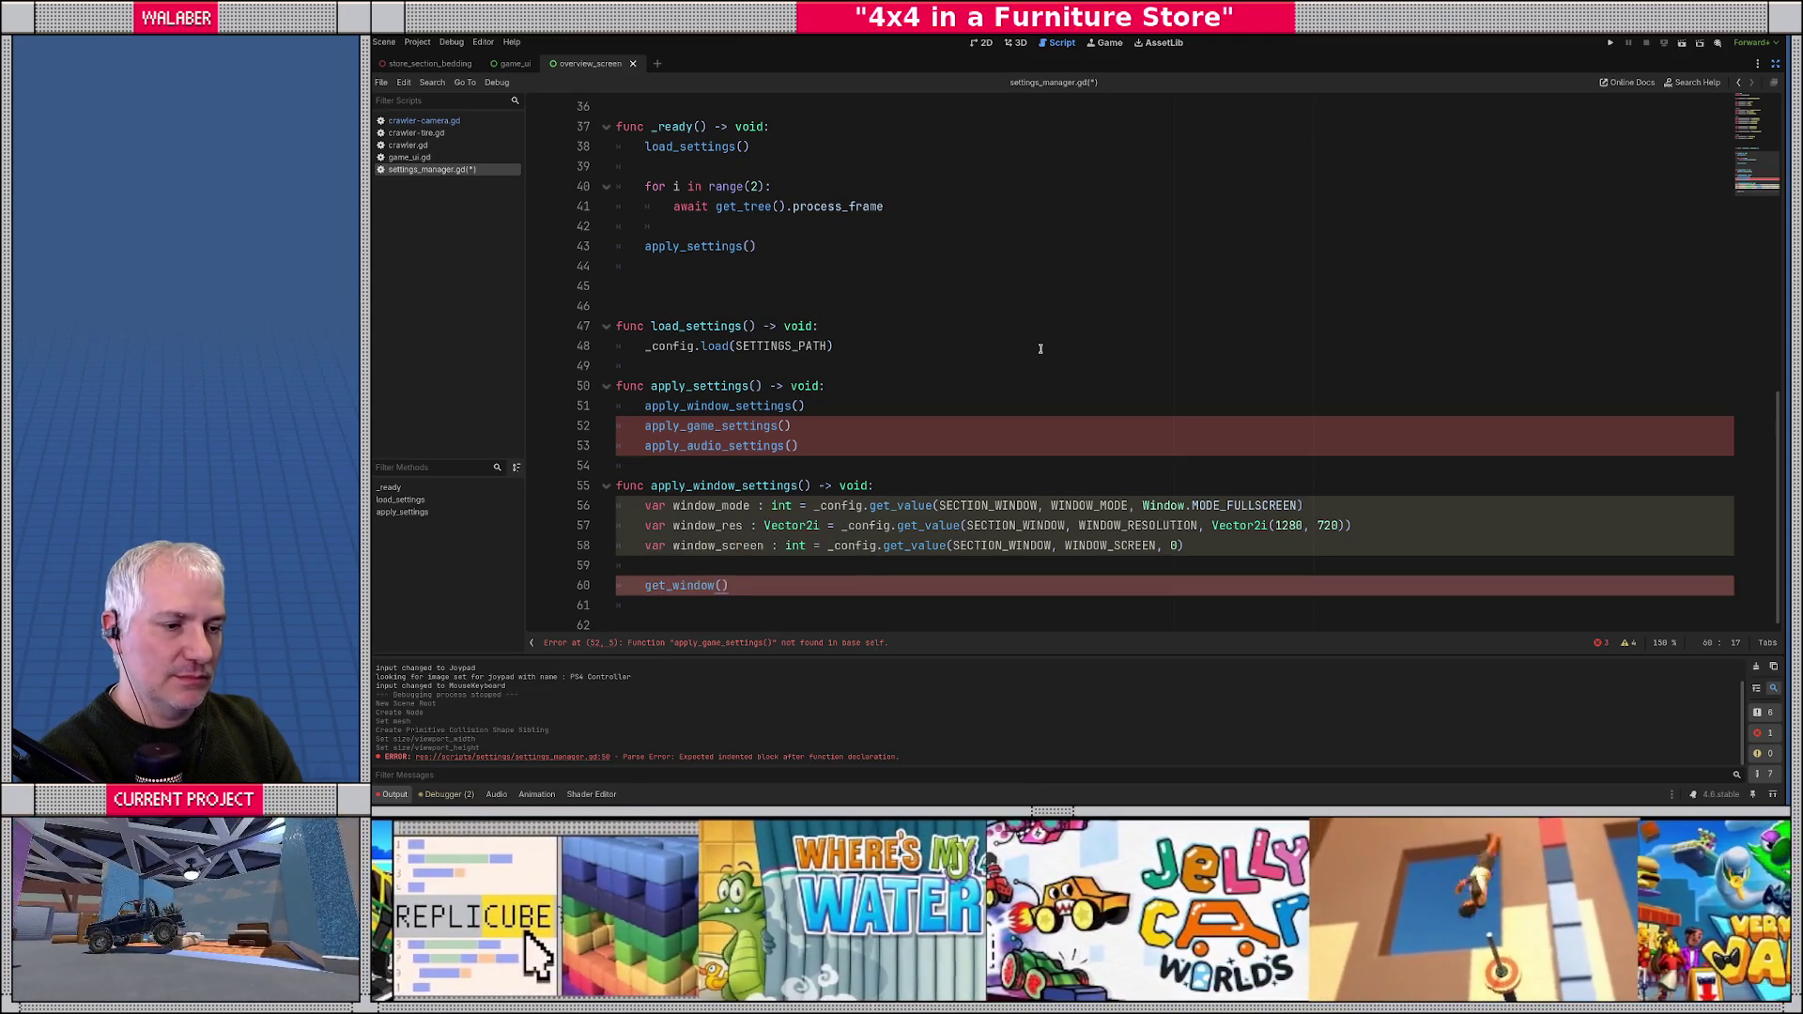
{"action": "type", "text": ".set"}
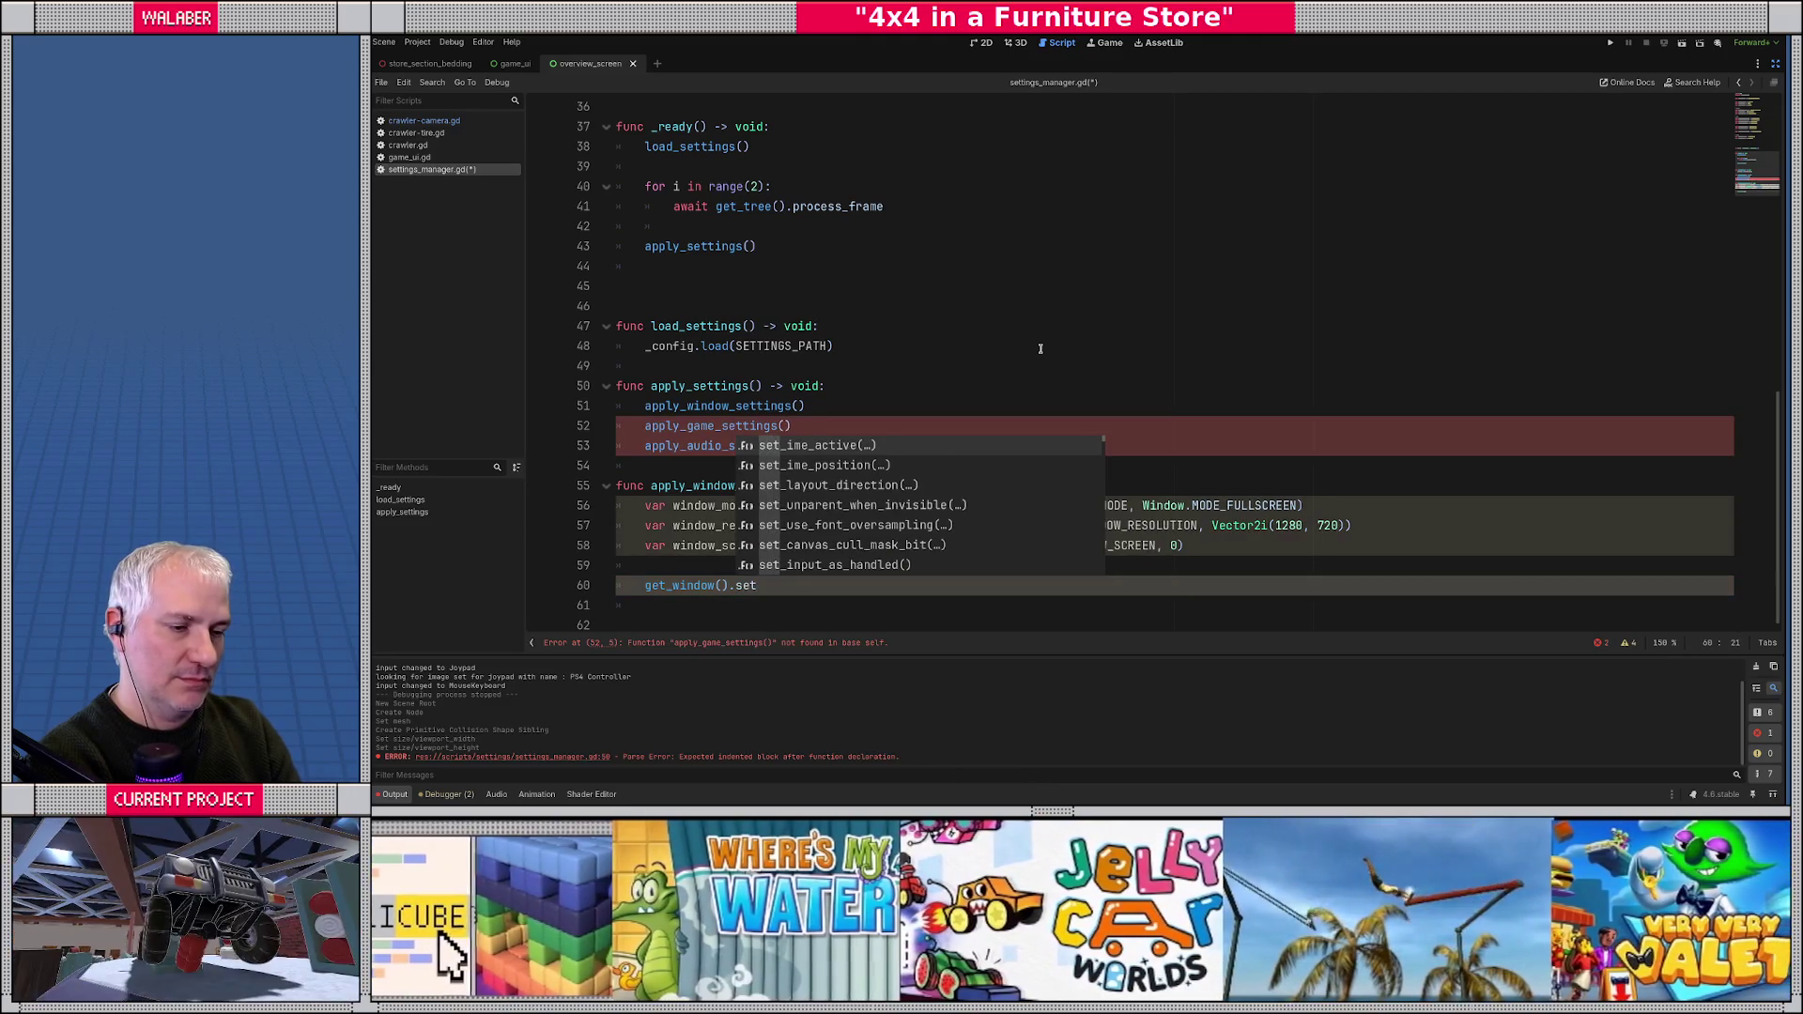
{"action": "key", "text": "BackSpace"}
{"action": "type", "text": "cre"}
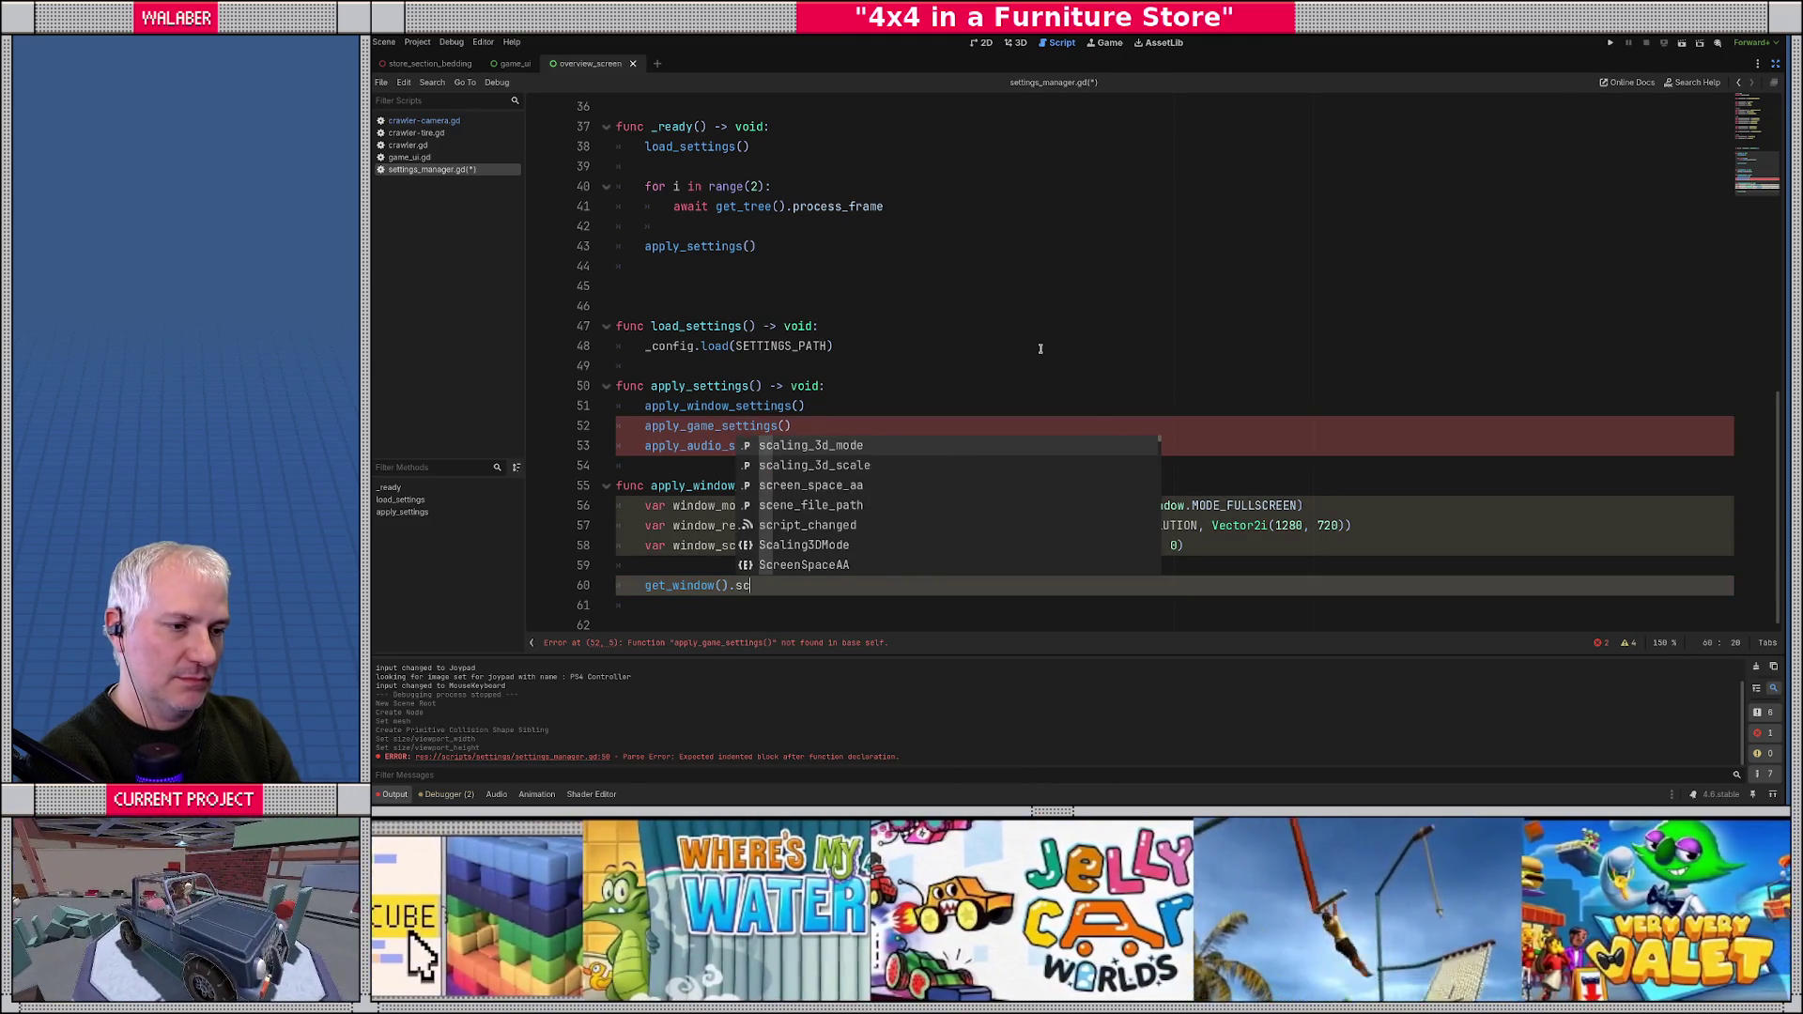
{"action": "type", "text": "en"}
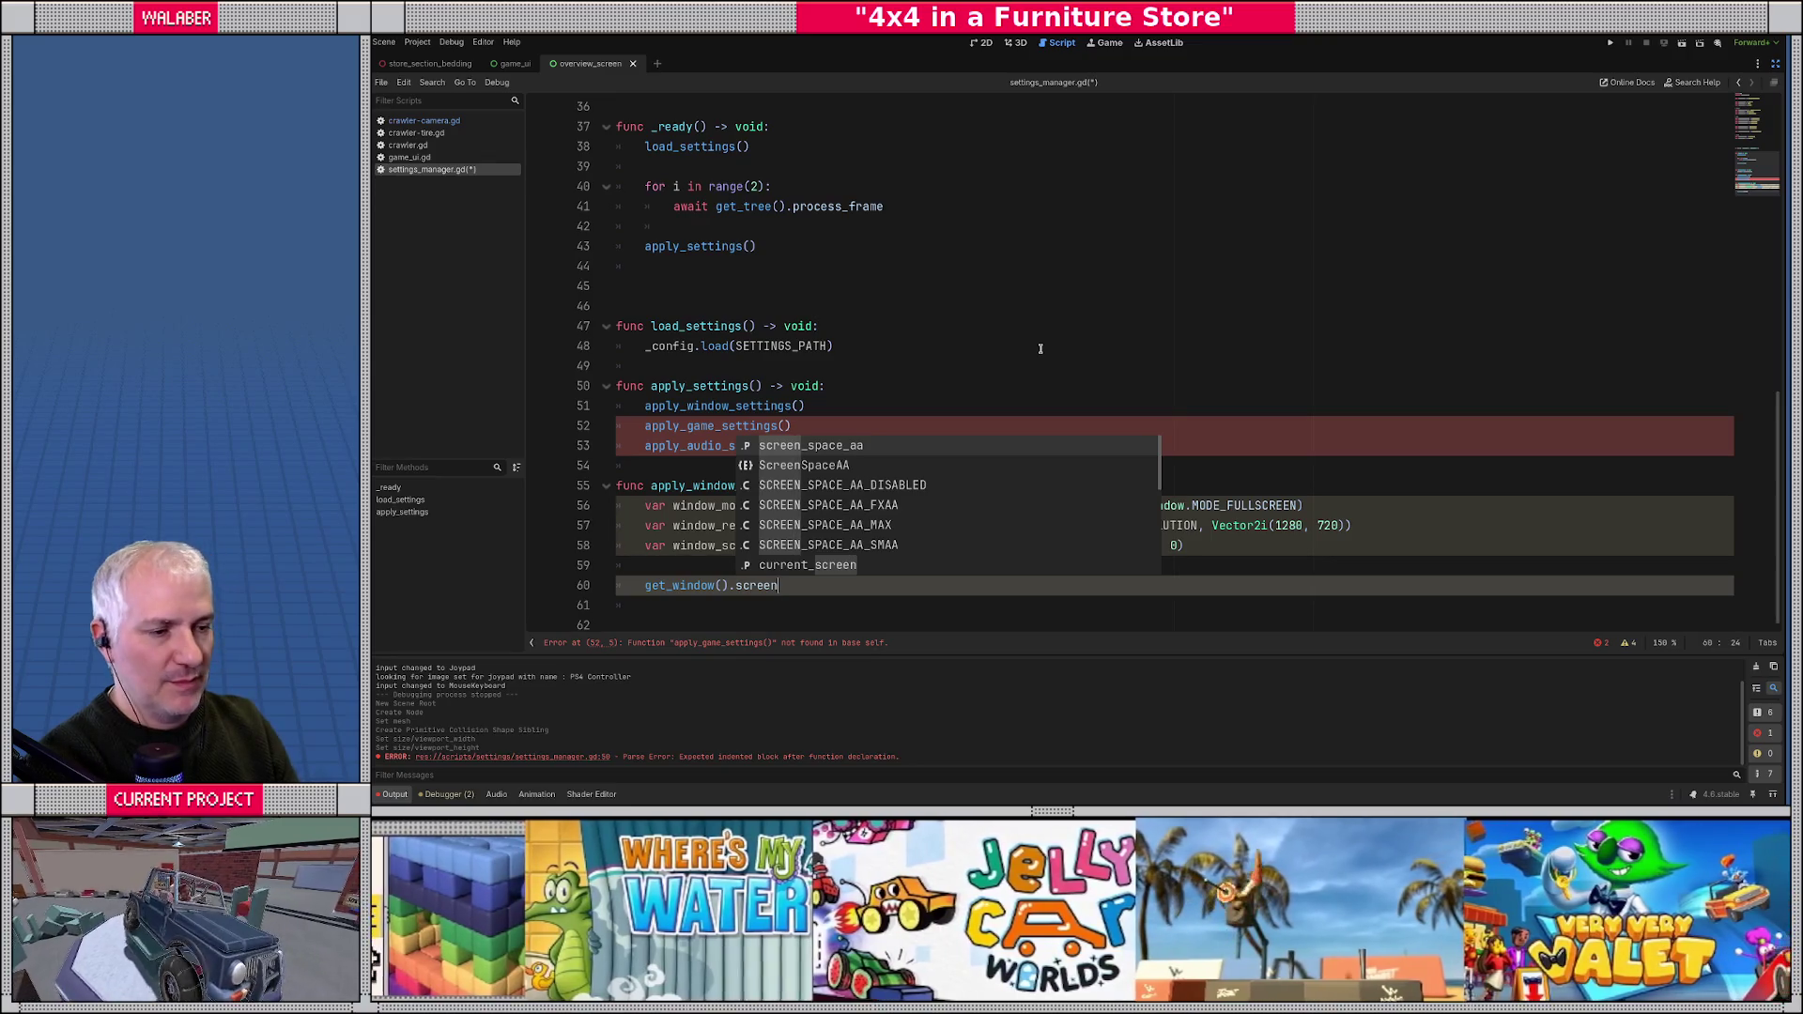
{"action": "key", "text": "Down"}
{"action": "key", "text": "Down"}
{"action": "key", "text": "Down"}
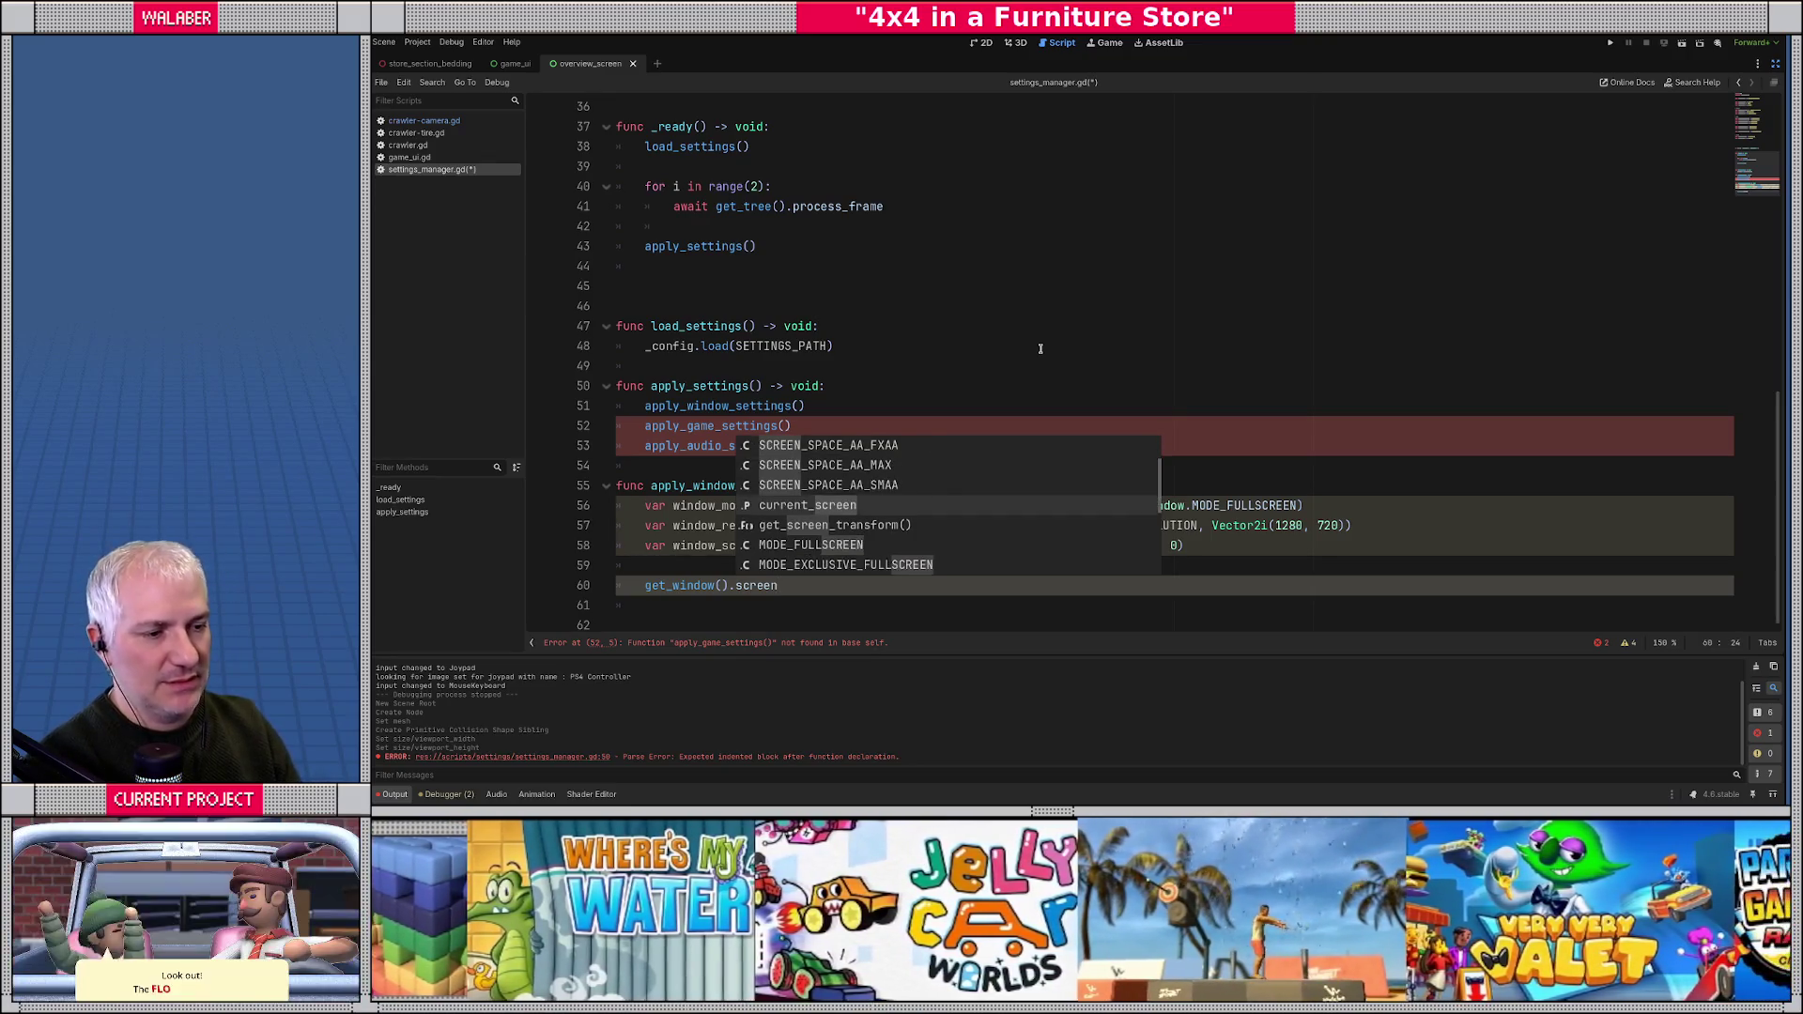
{"action": "key", "text": "Return"}
- Read the current_screen entry on the Window class help page, then return to settings_manager.gd
{"action": "left_click", "coordinate": [768, 585], "text": "ctrl"}
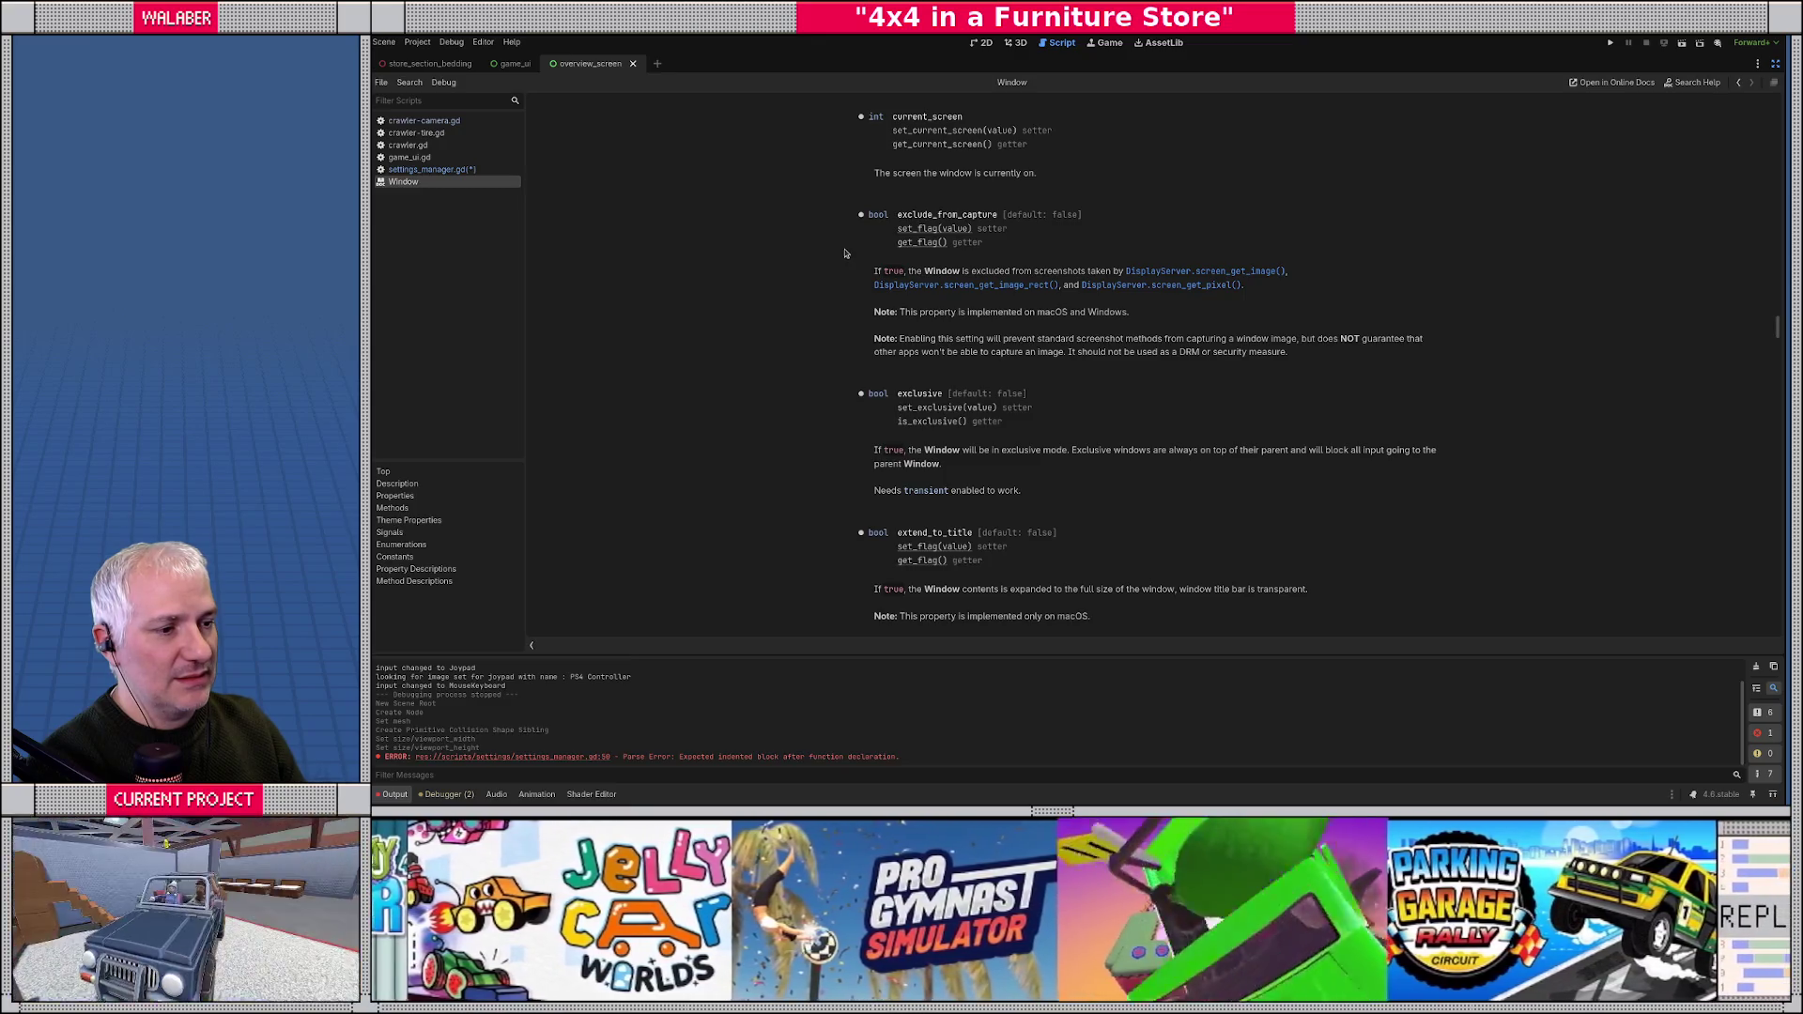
{"action": "scroll", "coordinate": [845, 254], "scroll_direction": "down", "scroll_amount": 3}
{"action": "scroll", "coordinate": [846, 259], "scroll_direction": "up", "scroll_amount": 2}
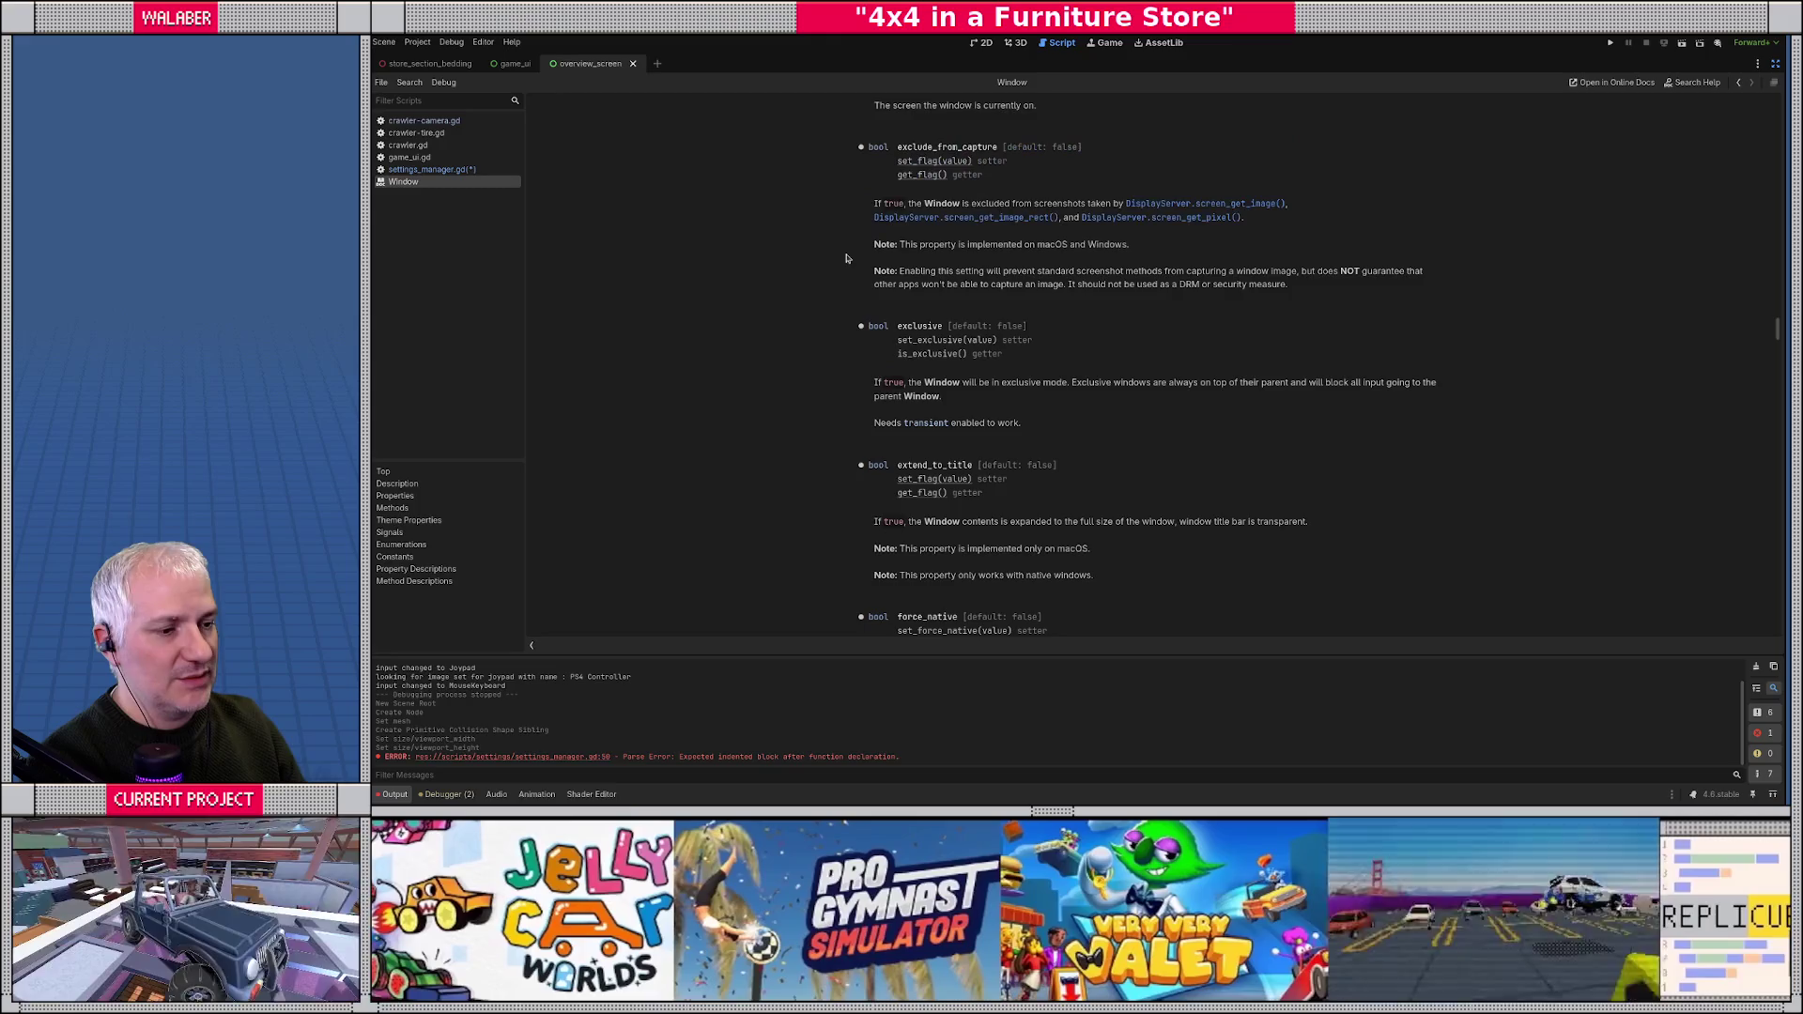
{"action": "key", "text": "alt+Left"}
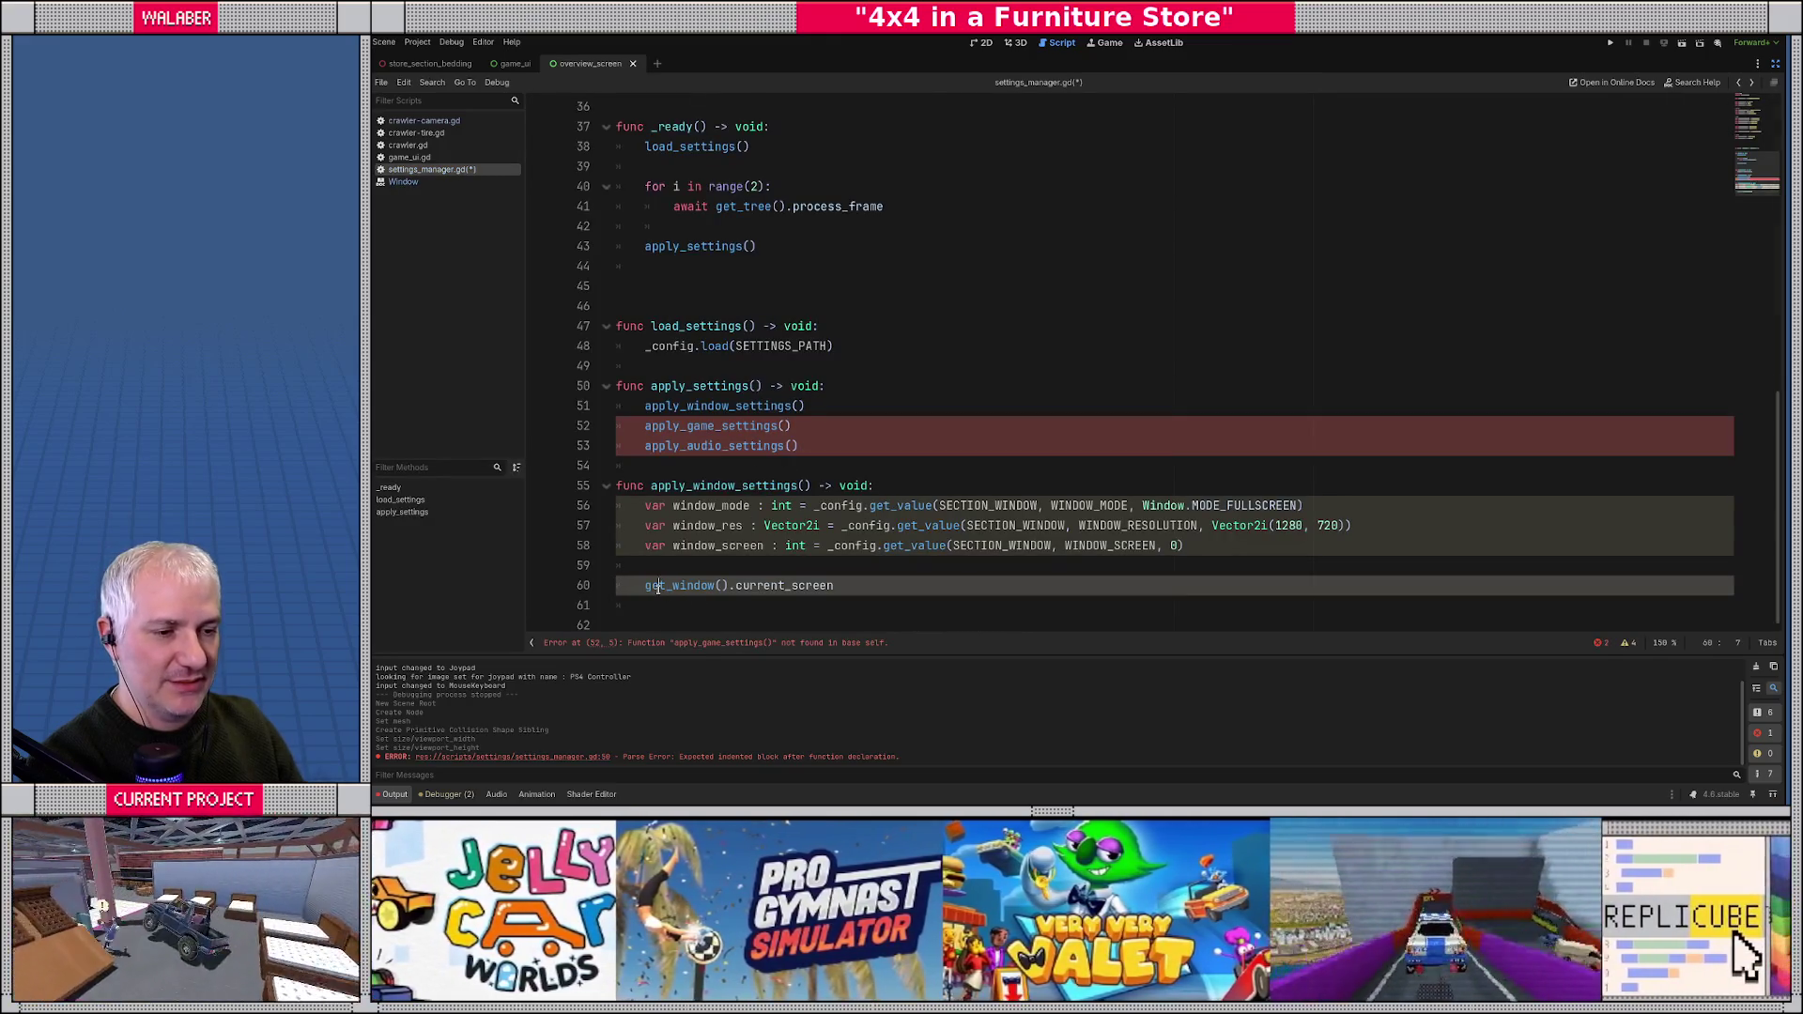
- Begin assigning current_screen = clampi(window_screen, 0, ...) on the get_window() line
{"action": "left_click_drag", "start_coordinate": [645, 586], "coordinate": [892, 588]}
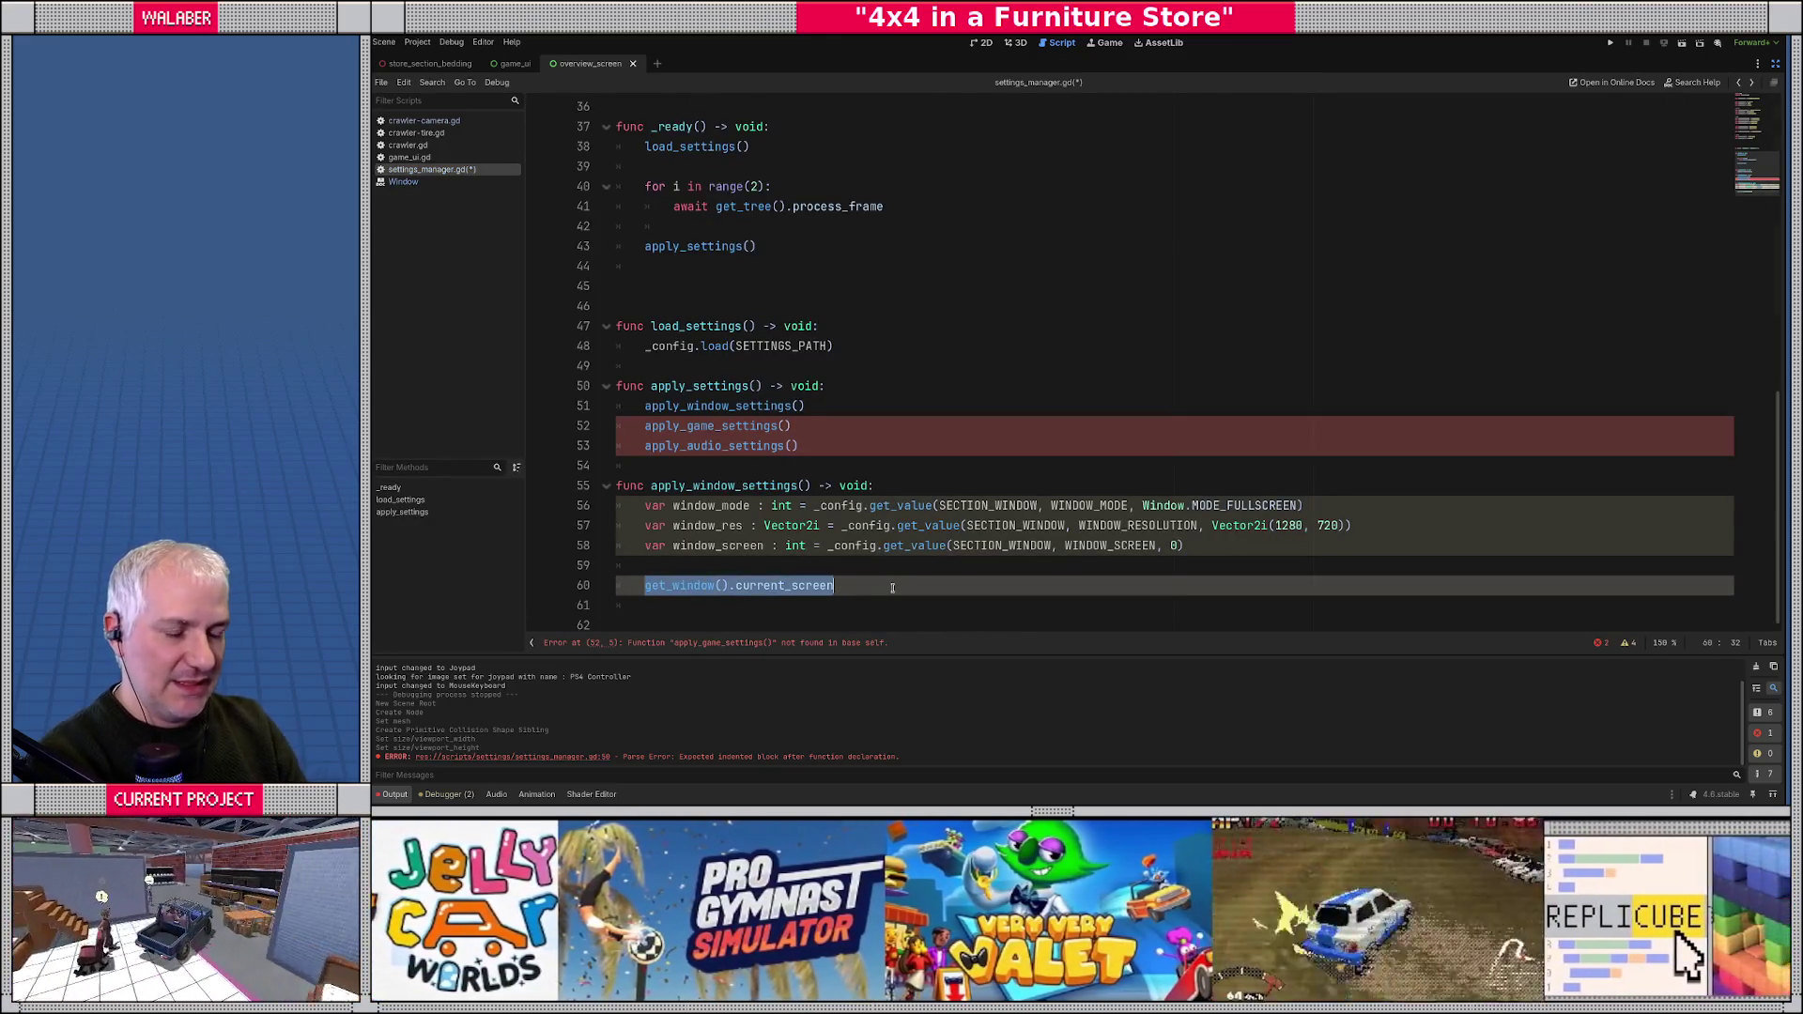
{"action": "left_click", "coordinate": [892, 588]}
{"action": "type", "text": "= "}
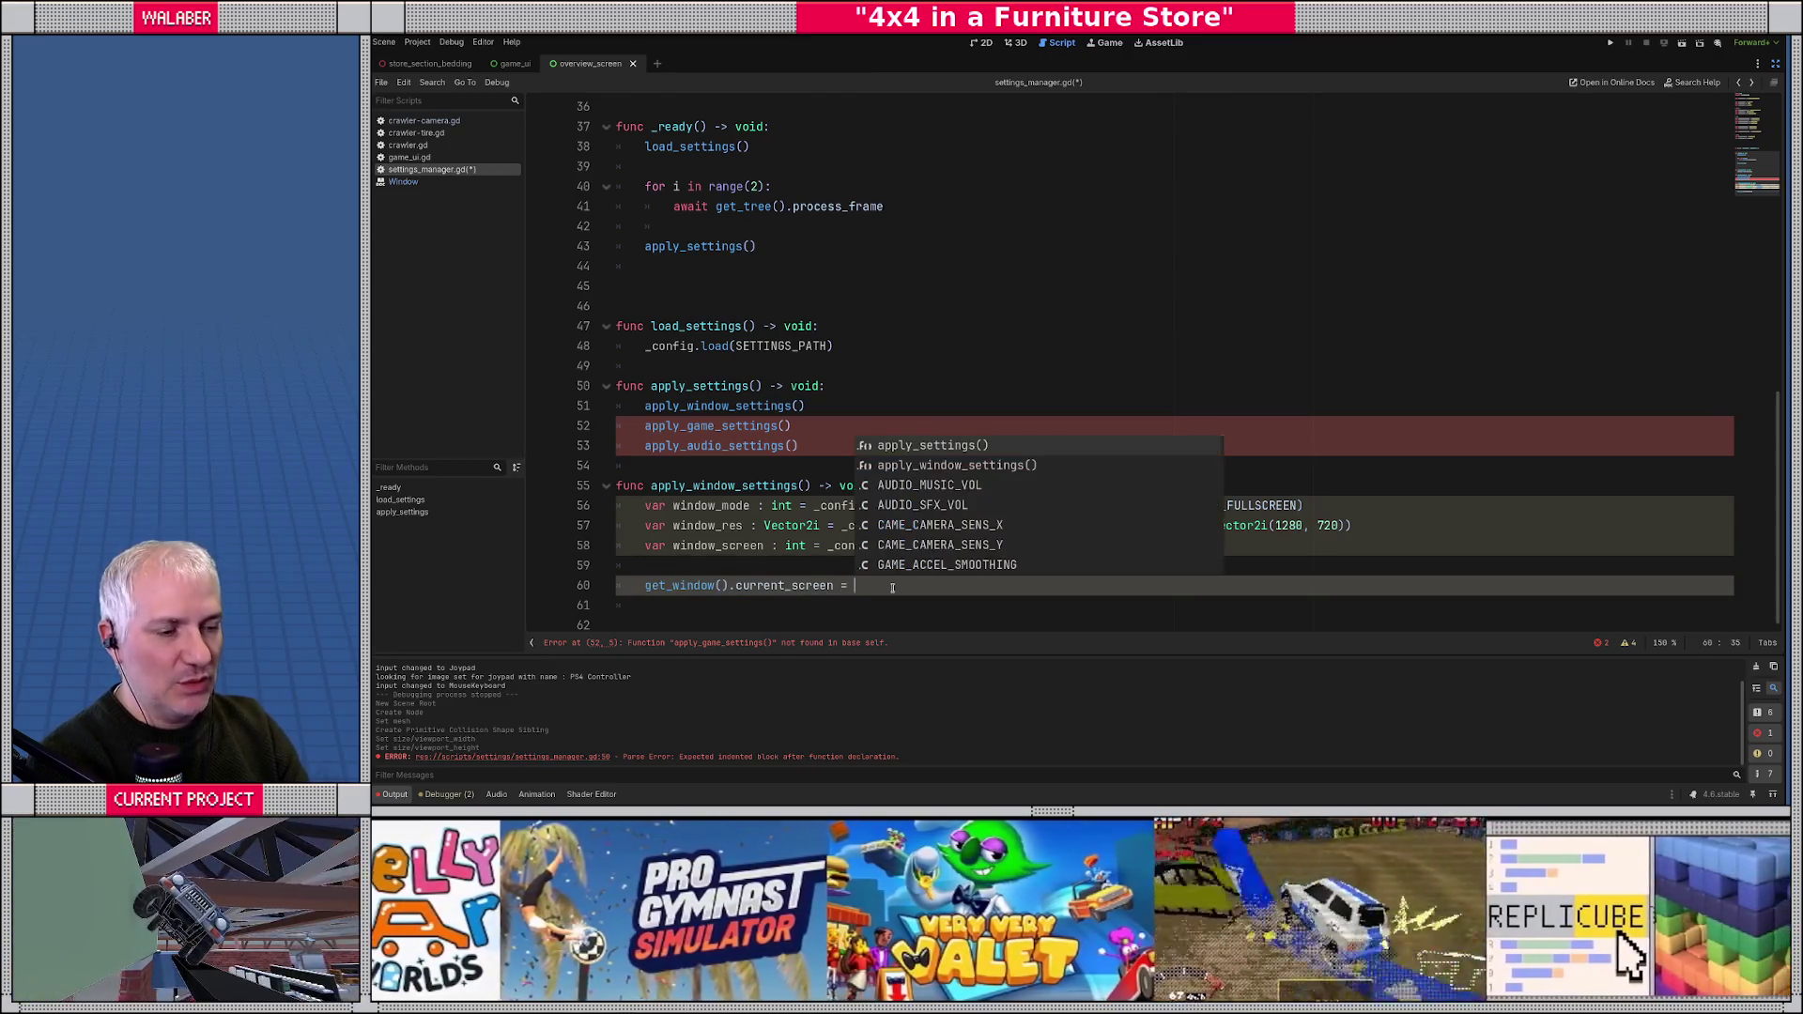
{"action": "type", "text": "clamp"}
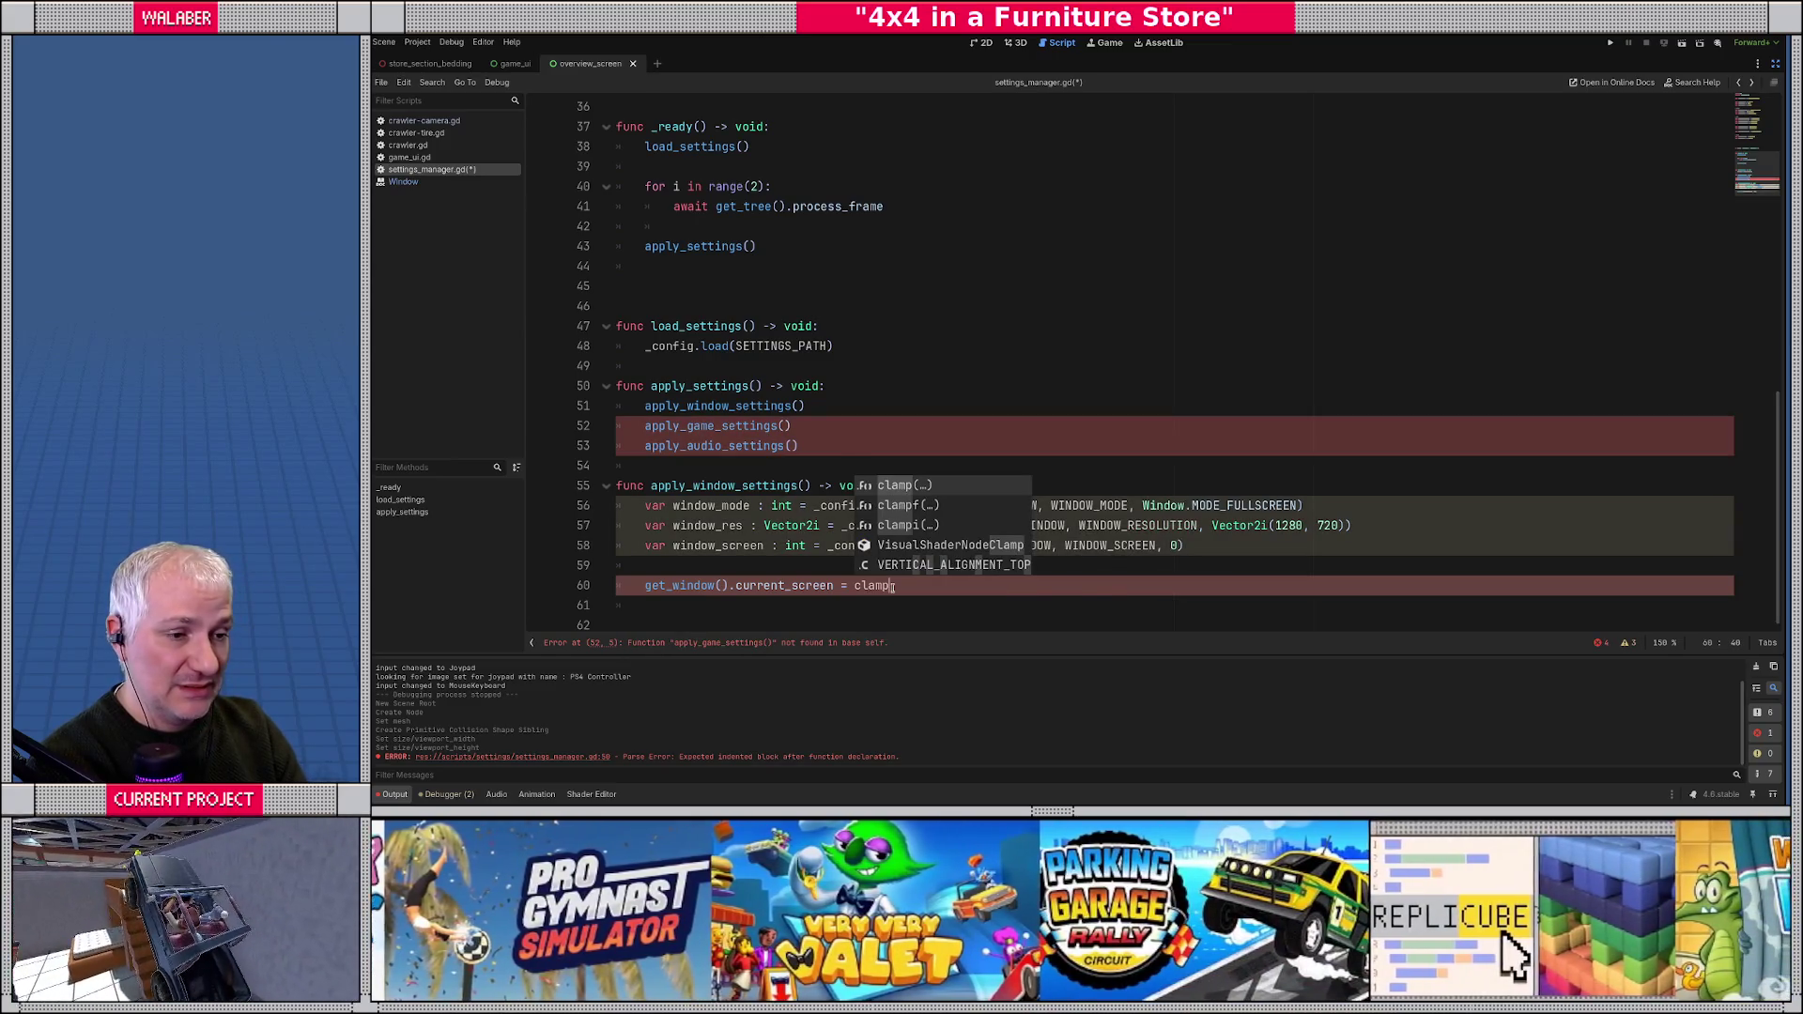
{"action": "type", "text": "i(window_screen, 0, g"}
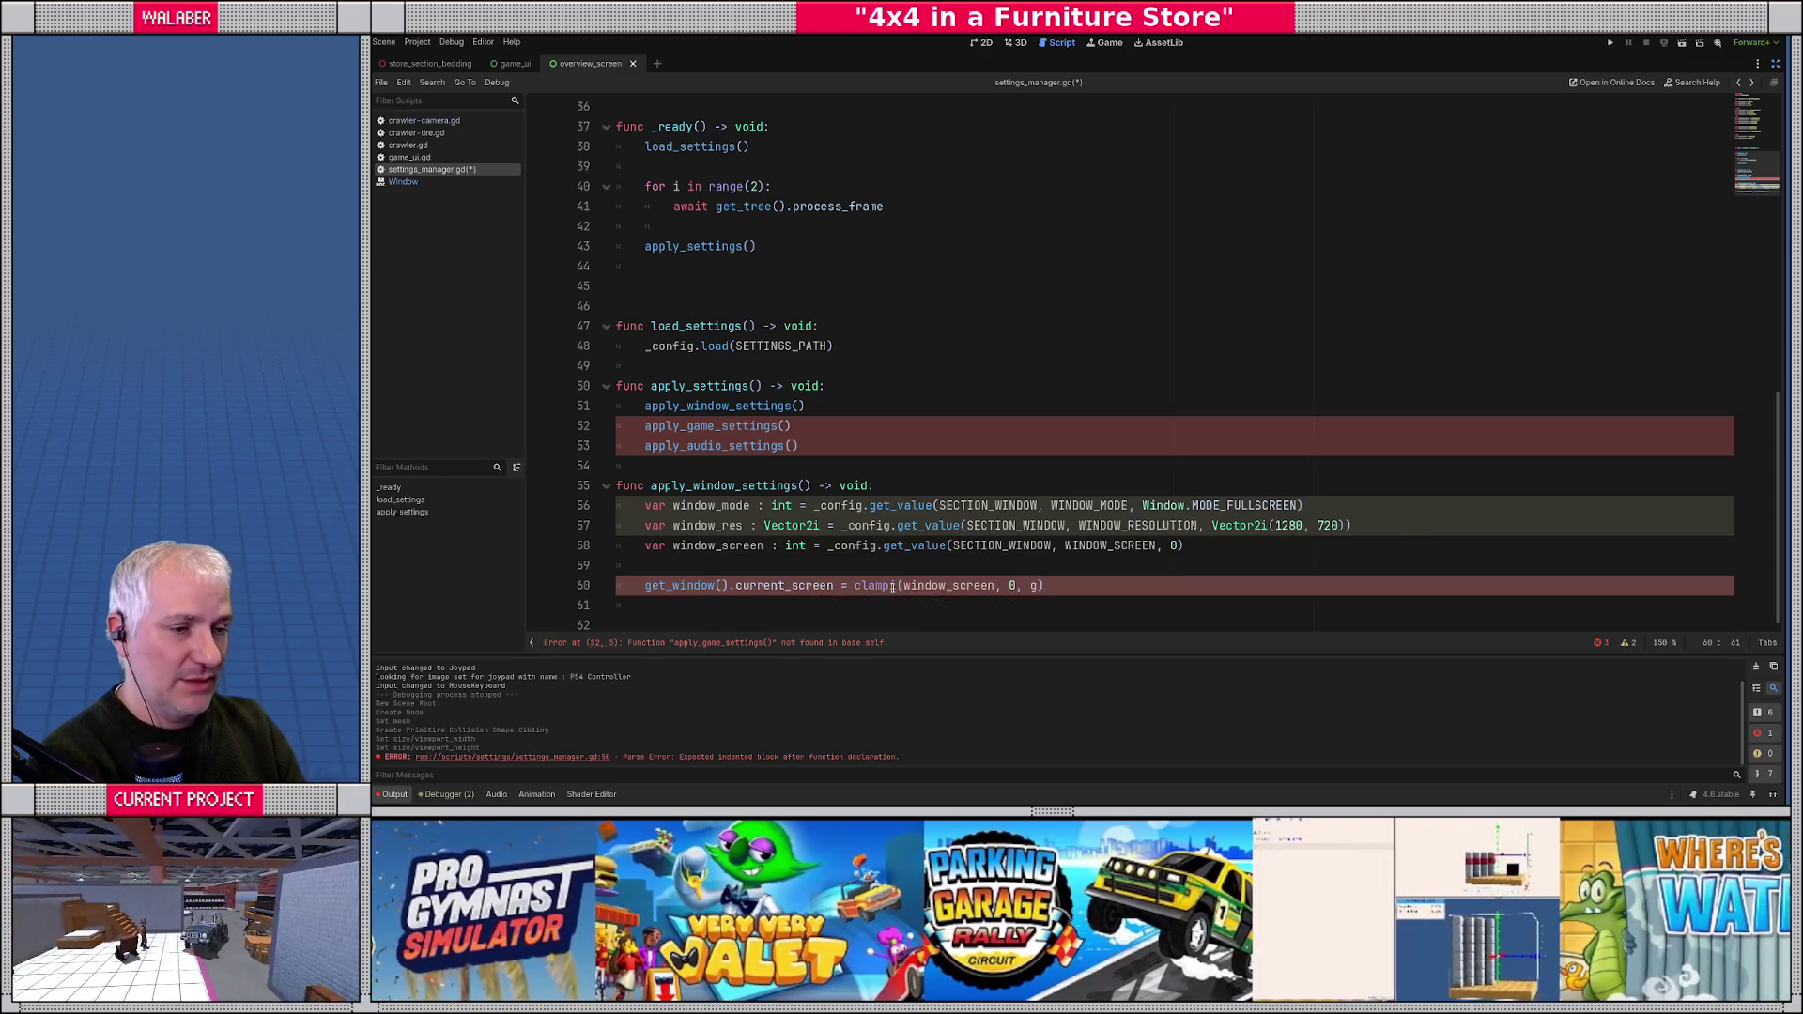
- Store get_window() in var win and use win on the current_screen line
{"action": "key", "text": "Up"}
{"action": "key", "text": "Up"}
{"action": "key", "text": "Up"}
{"action": "key", "text": "Return"}
{"action": "type", "text": "var win := get_w"}
{"action": "key", "text": "Return"}
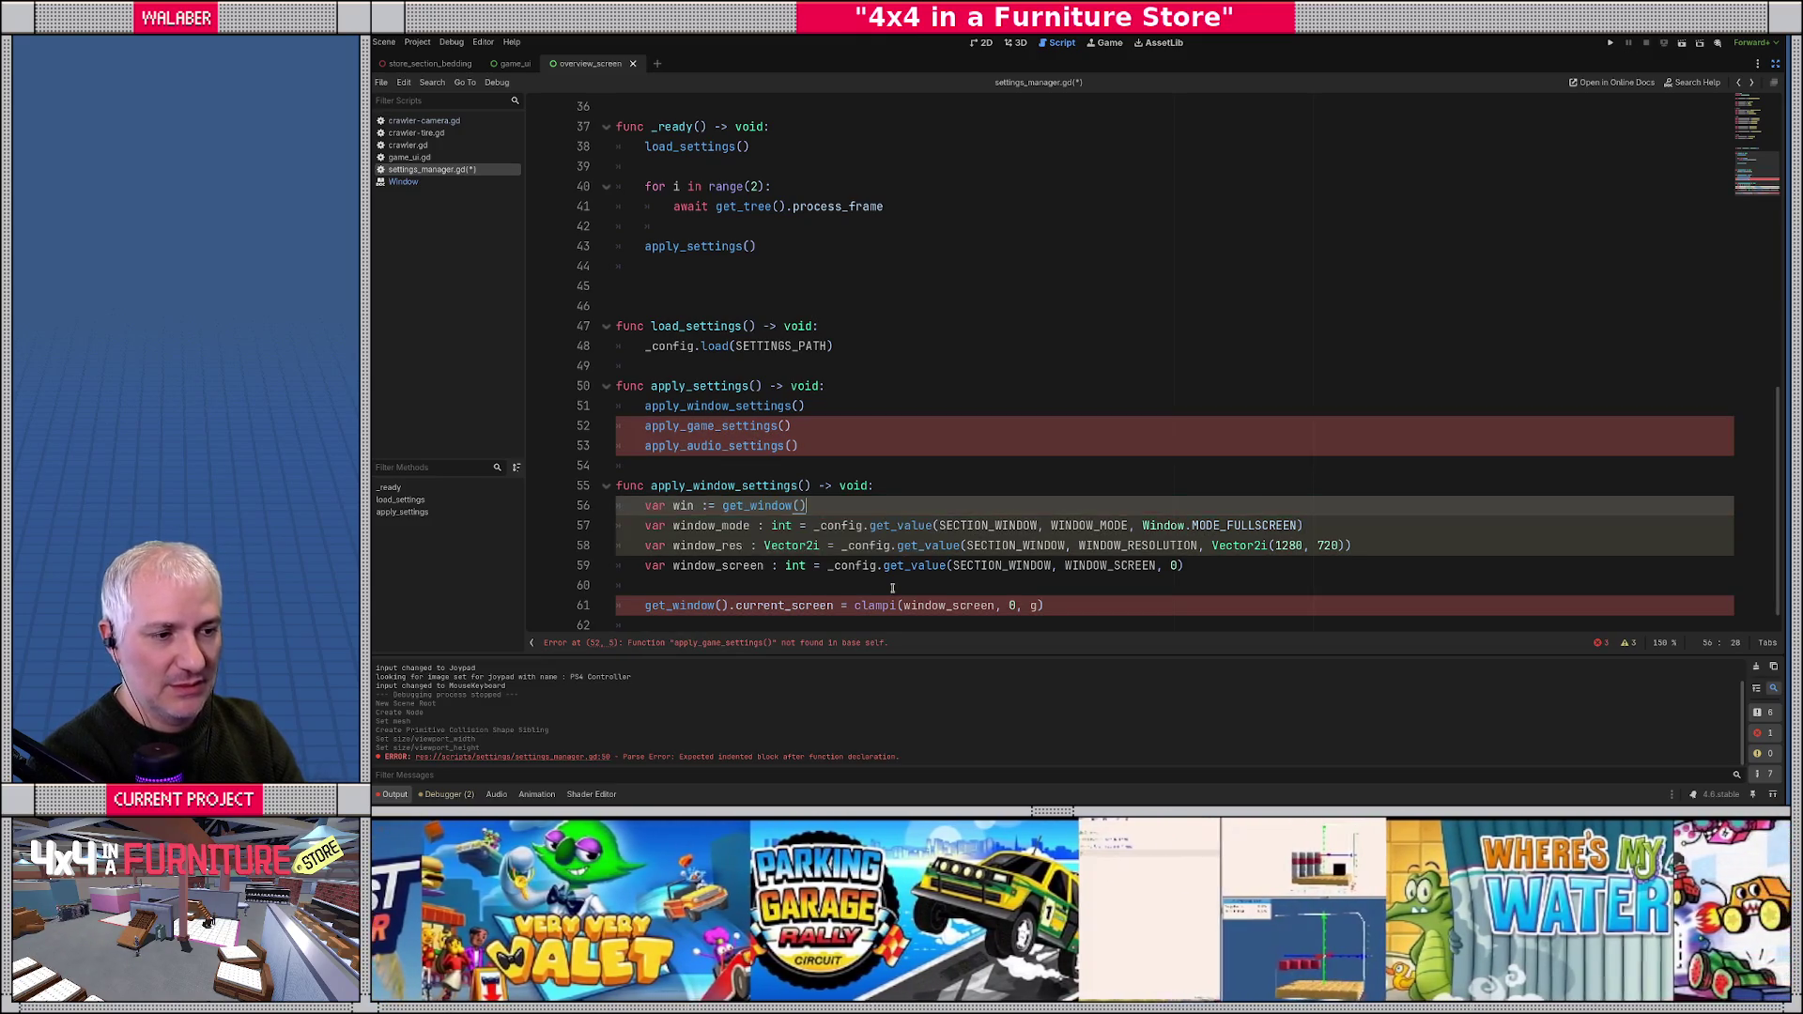
{"action": "key", "text": "Return"}
{"action": "scroll", "coordinate": [872, 586], "scroll_direction": "down", "scroll_amount": 1}
{"action": "double_click", "coordinate": [690, 585]}
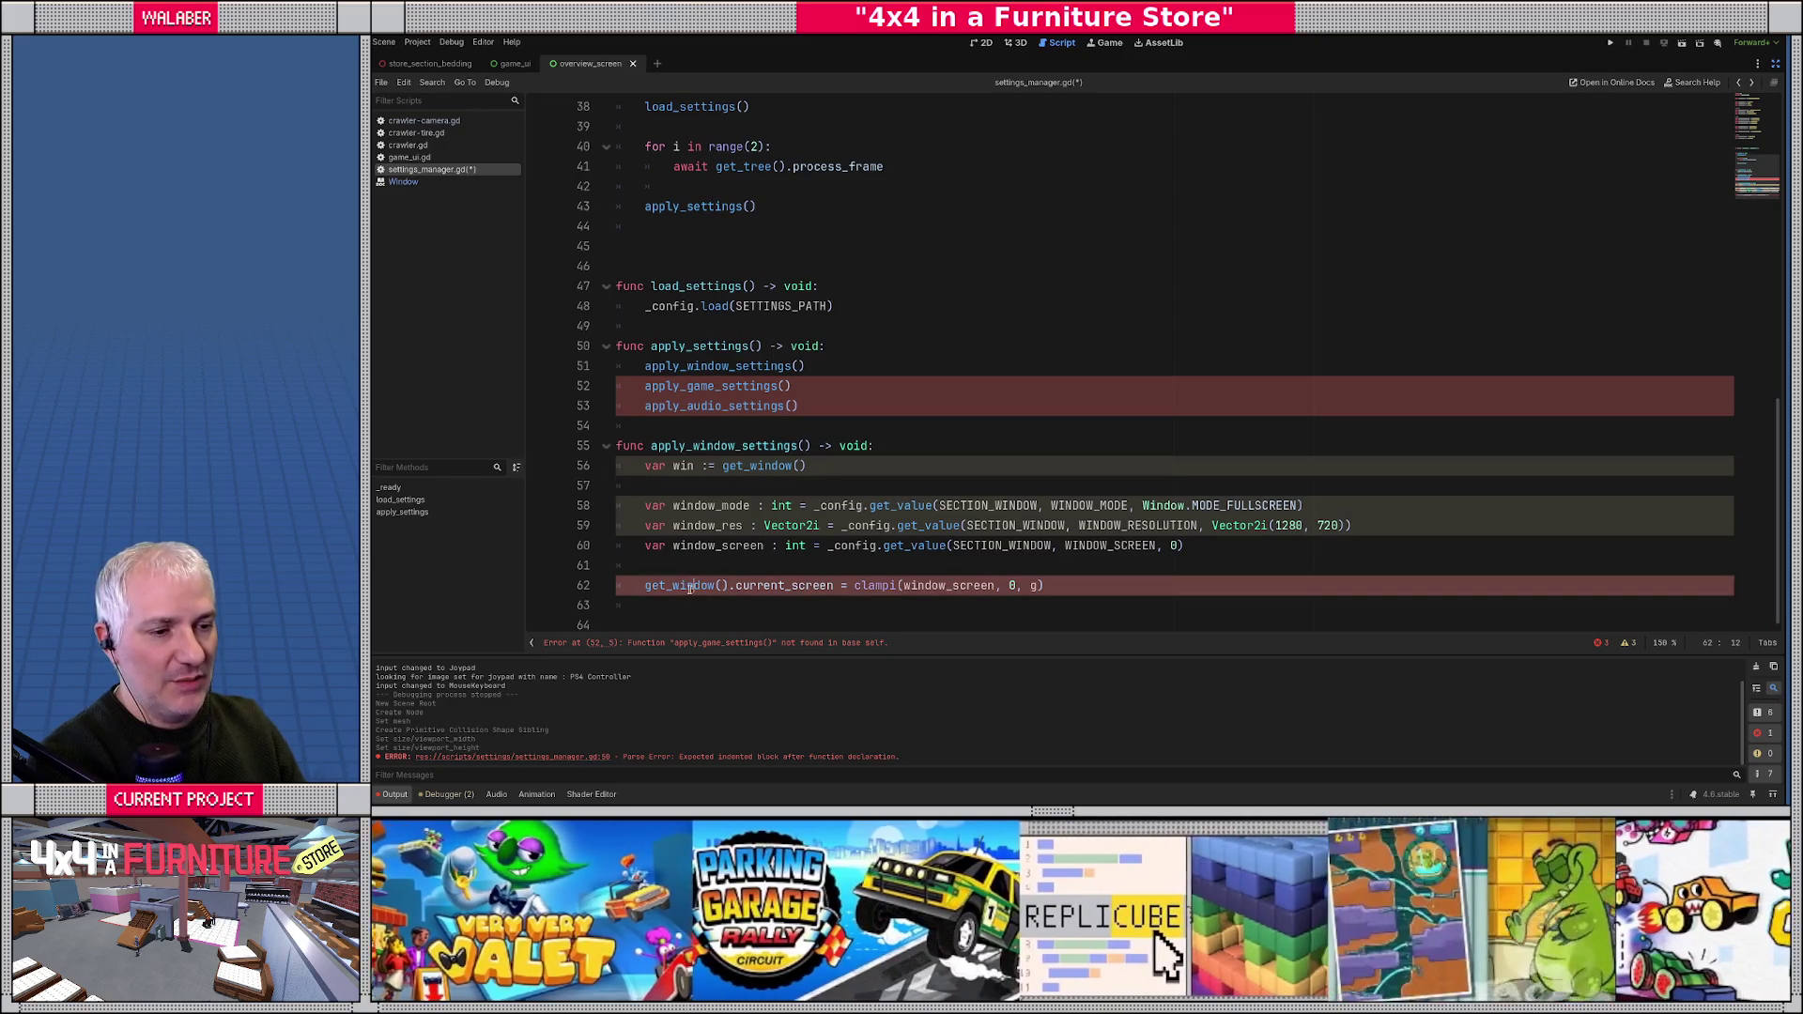
{"action": "type", "text": "win"}
{"action": "key", "text": "Delete"}
{"action": "key", "text": "Delete"}
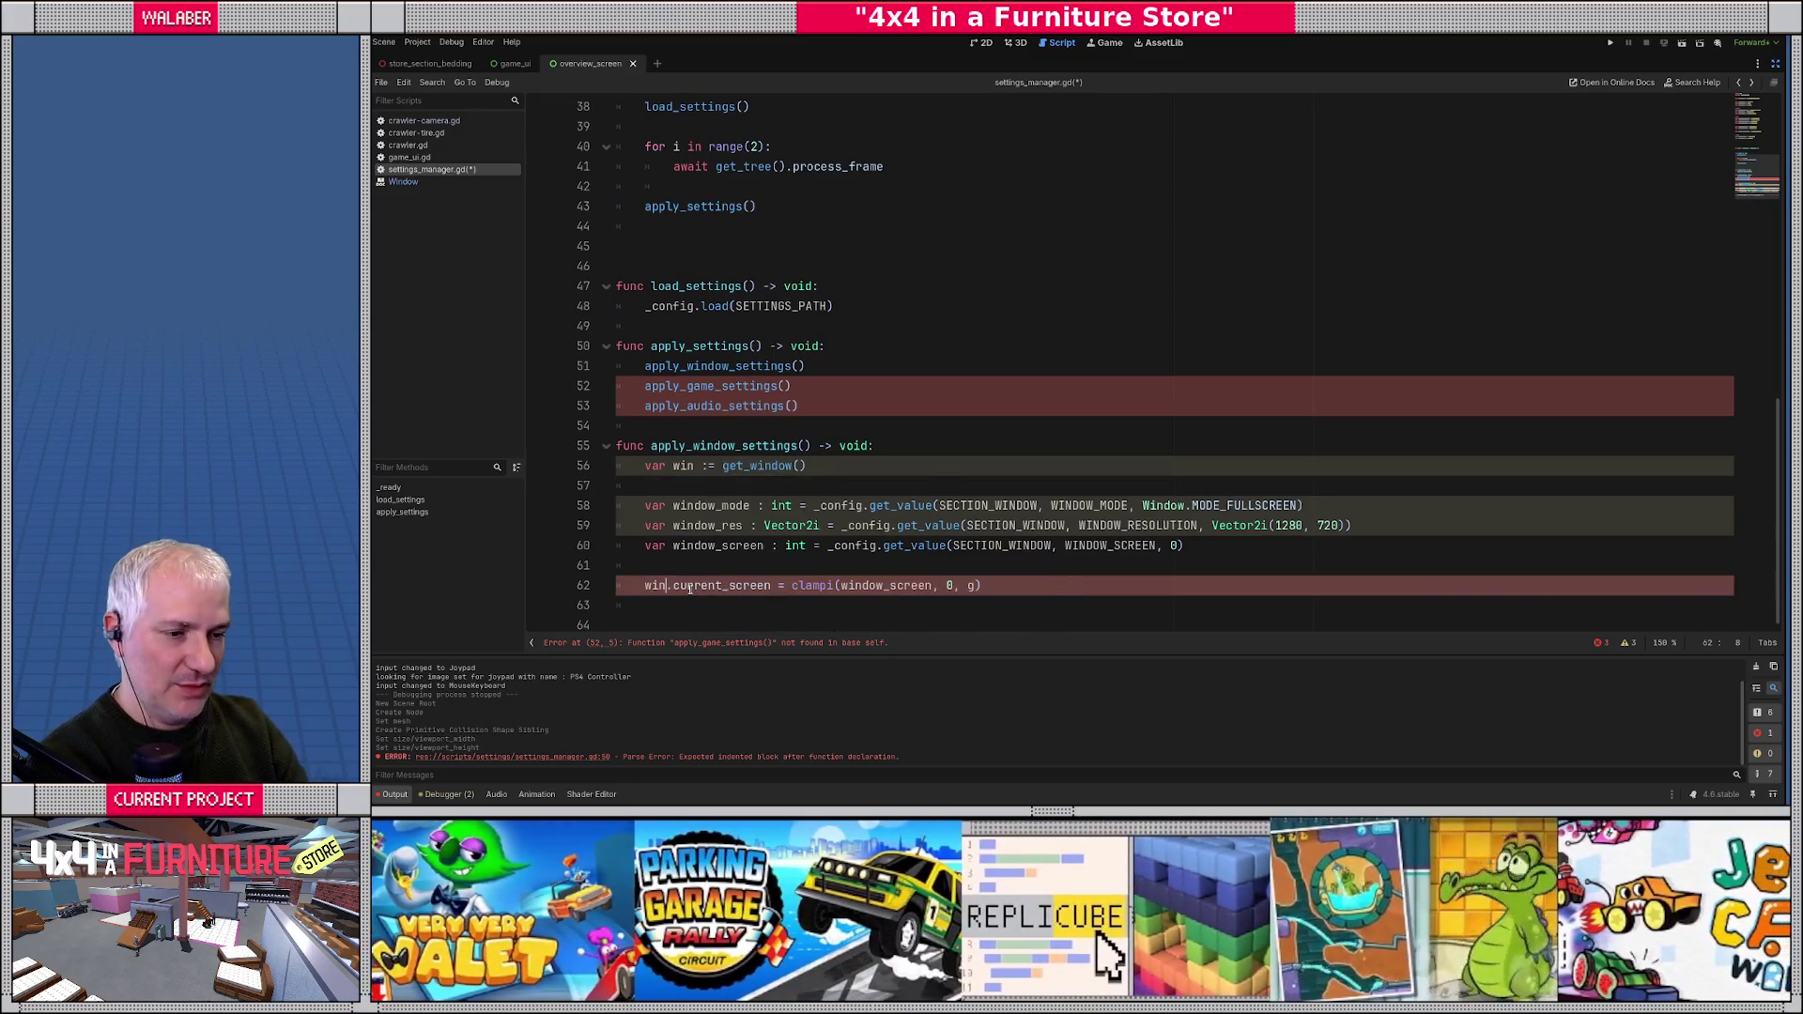
- Set the clamp's upper bound to DisplayServer.get_screen_count()-1
{"action": "left_click", "coordinate": [967, 586]}
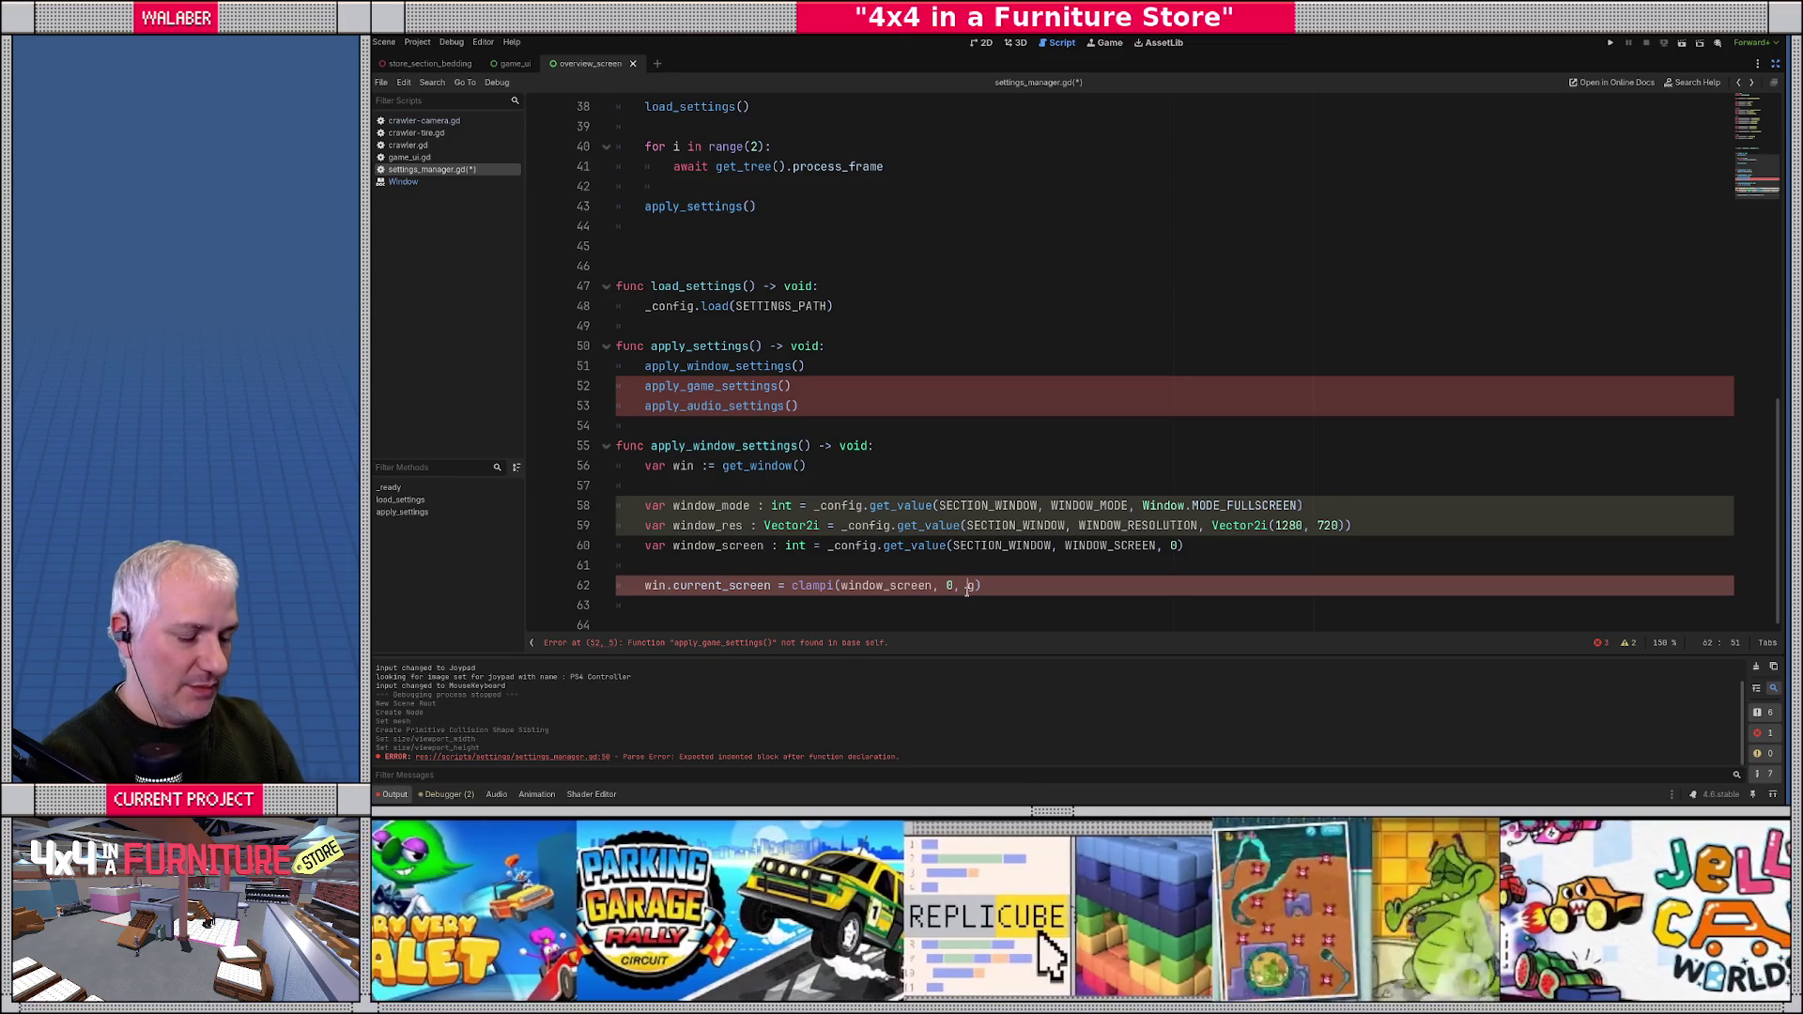
{"action": "type", "text": "win.scr"}
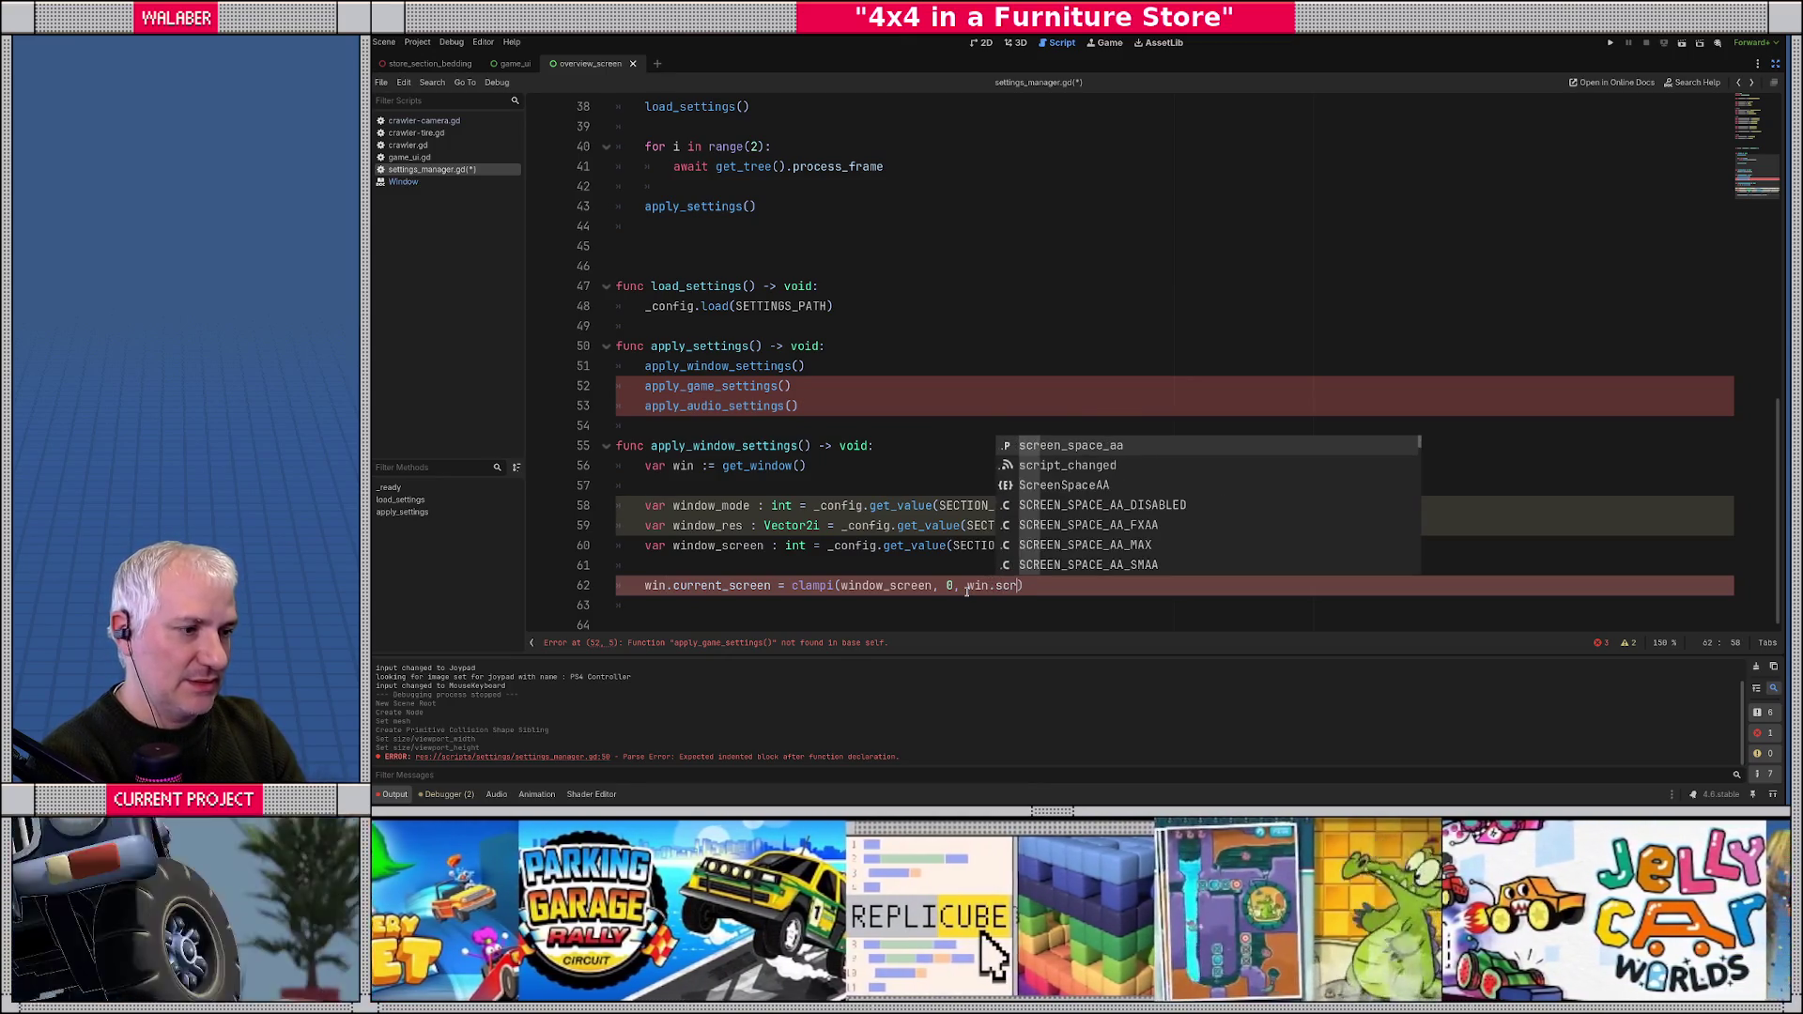
{"action": "type", "text": "een"}
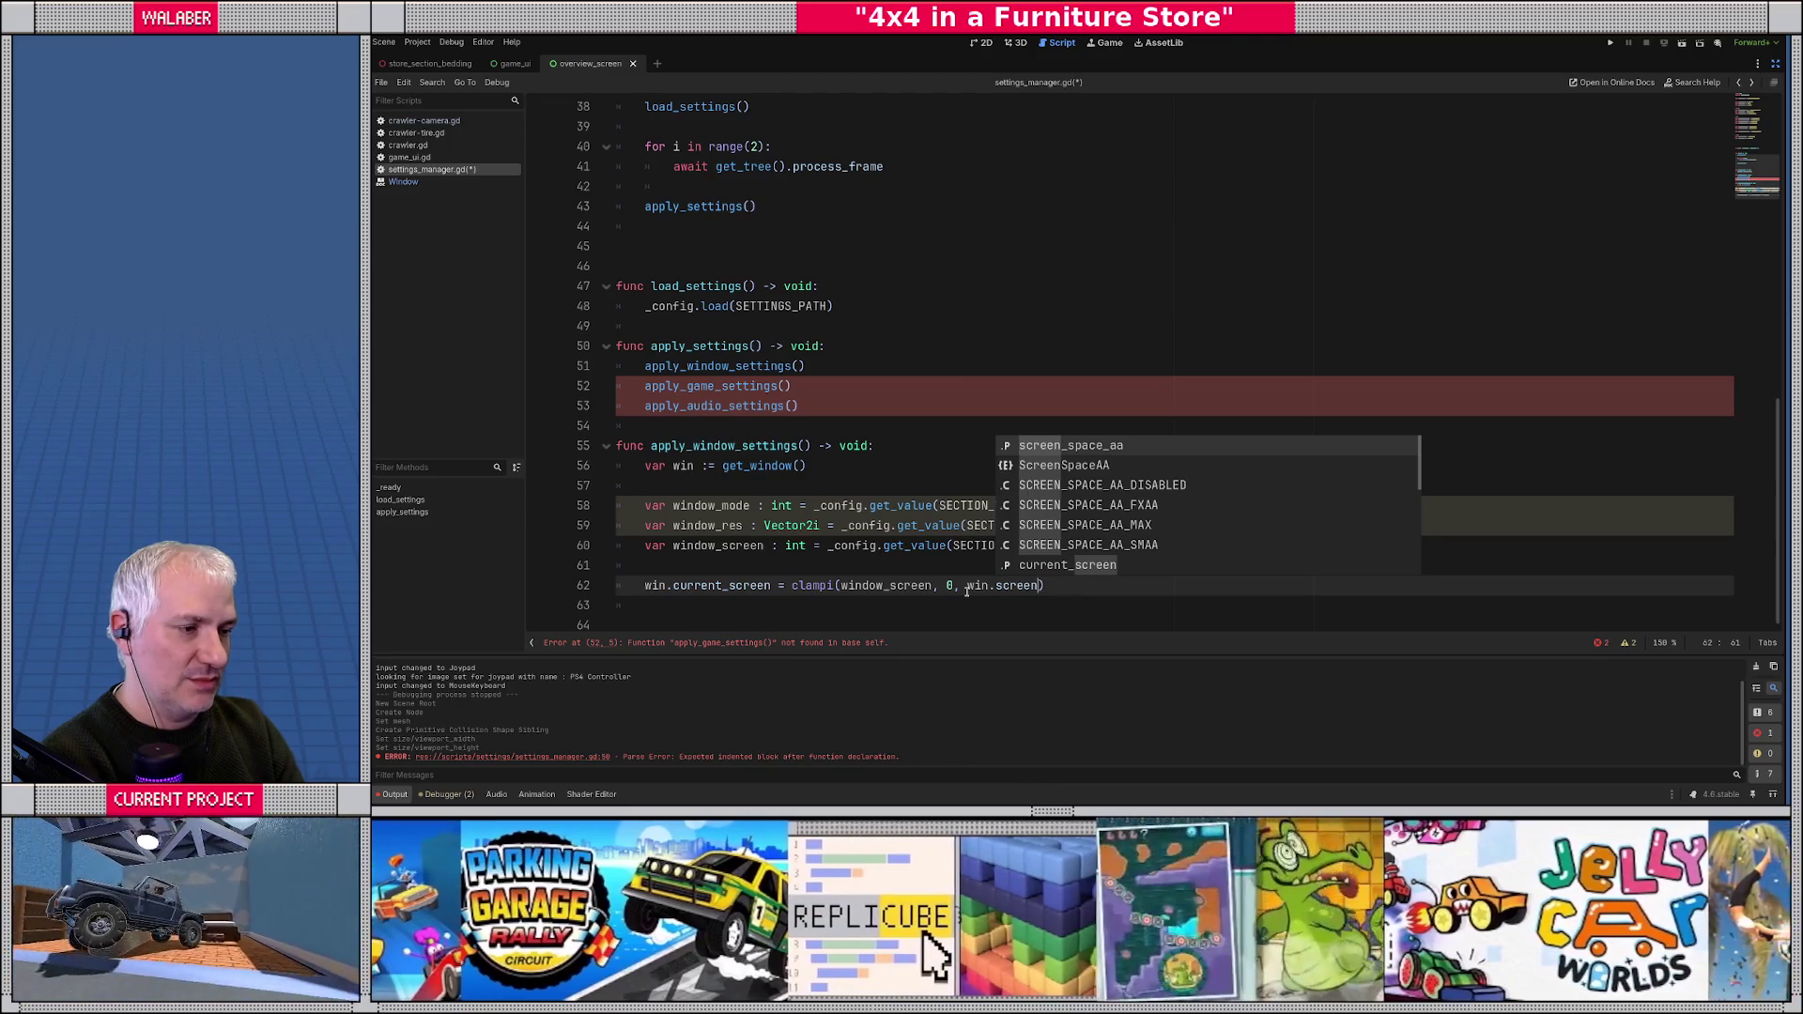
{"action": "key", "text": "BackSpace"}
{"action": "key", "text": "BackSpace"}
{"action": "key", "text": "BackSpace"}
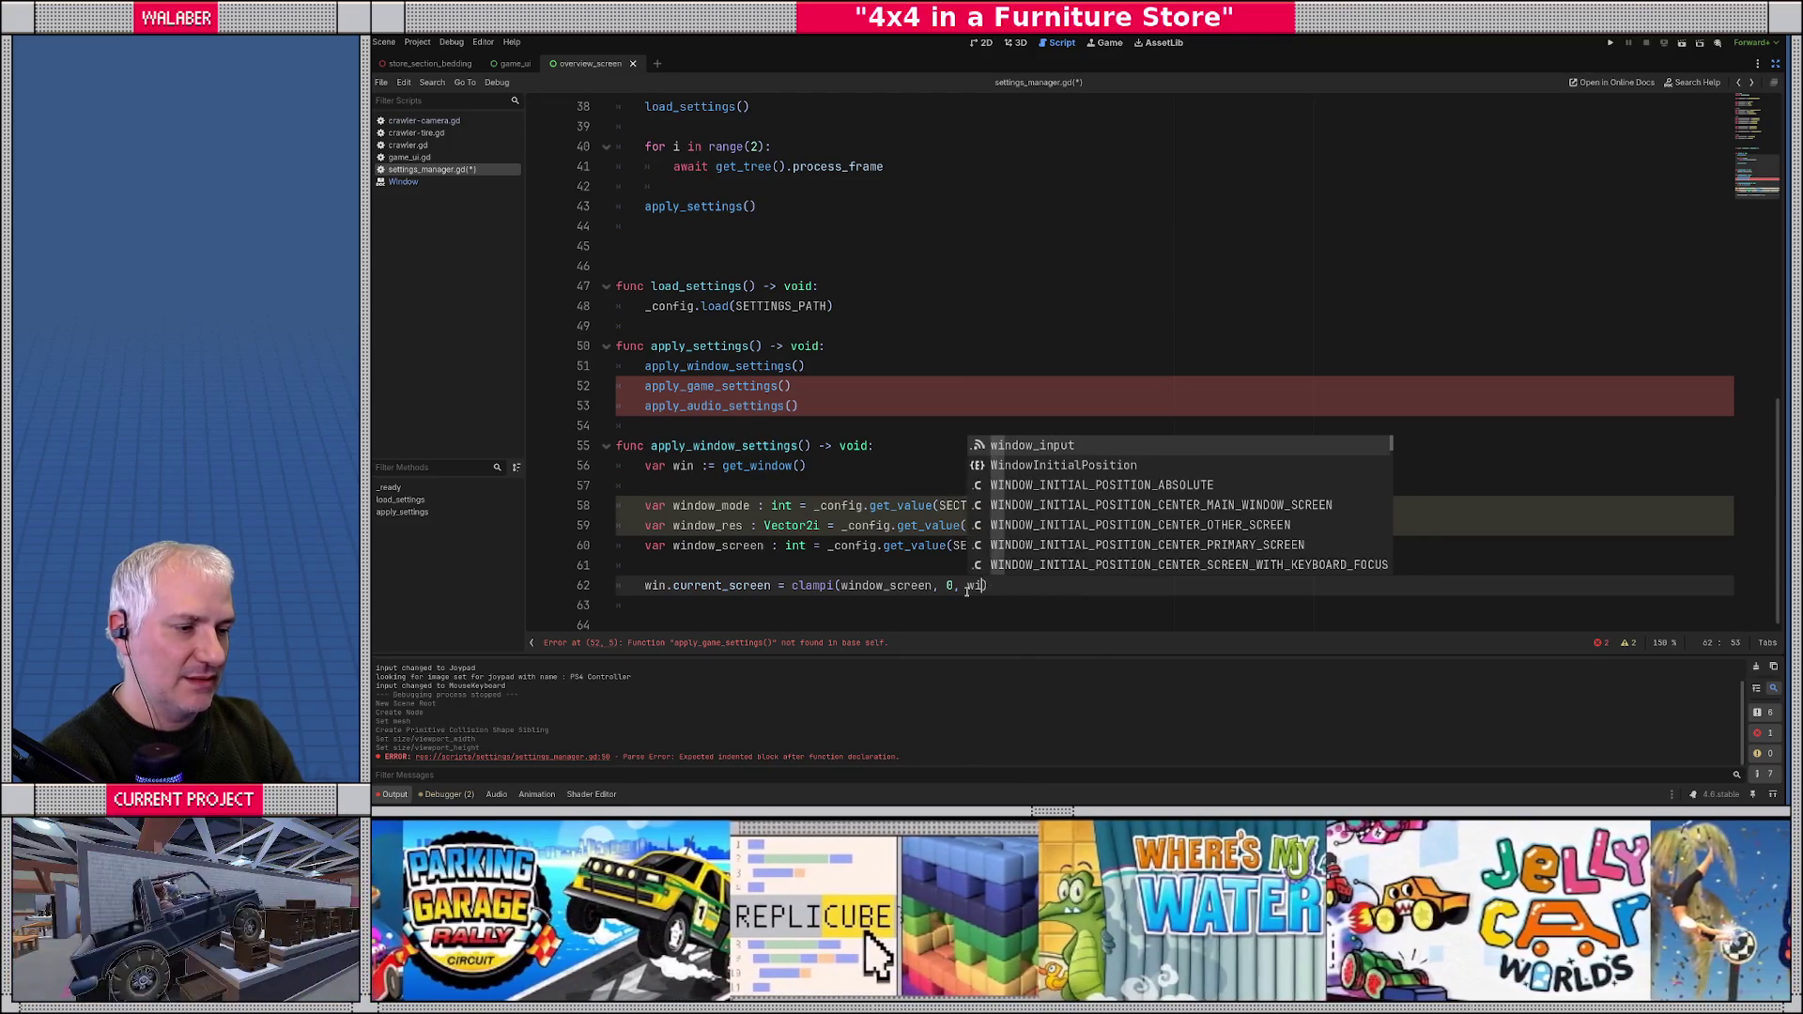
{"action": "type", "text": "S"}
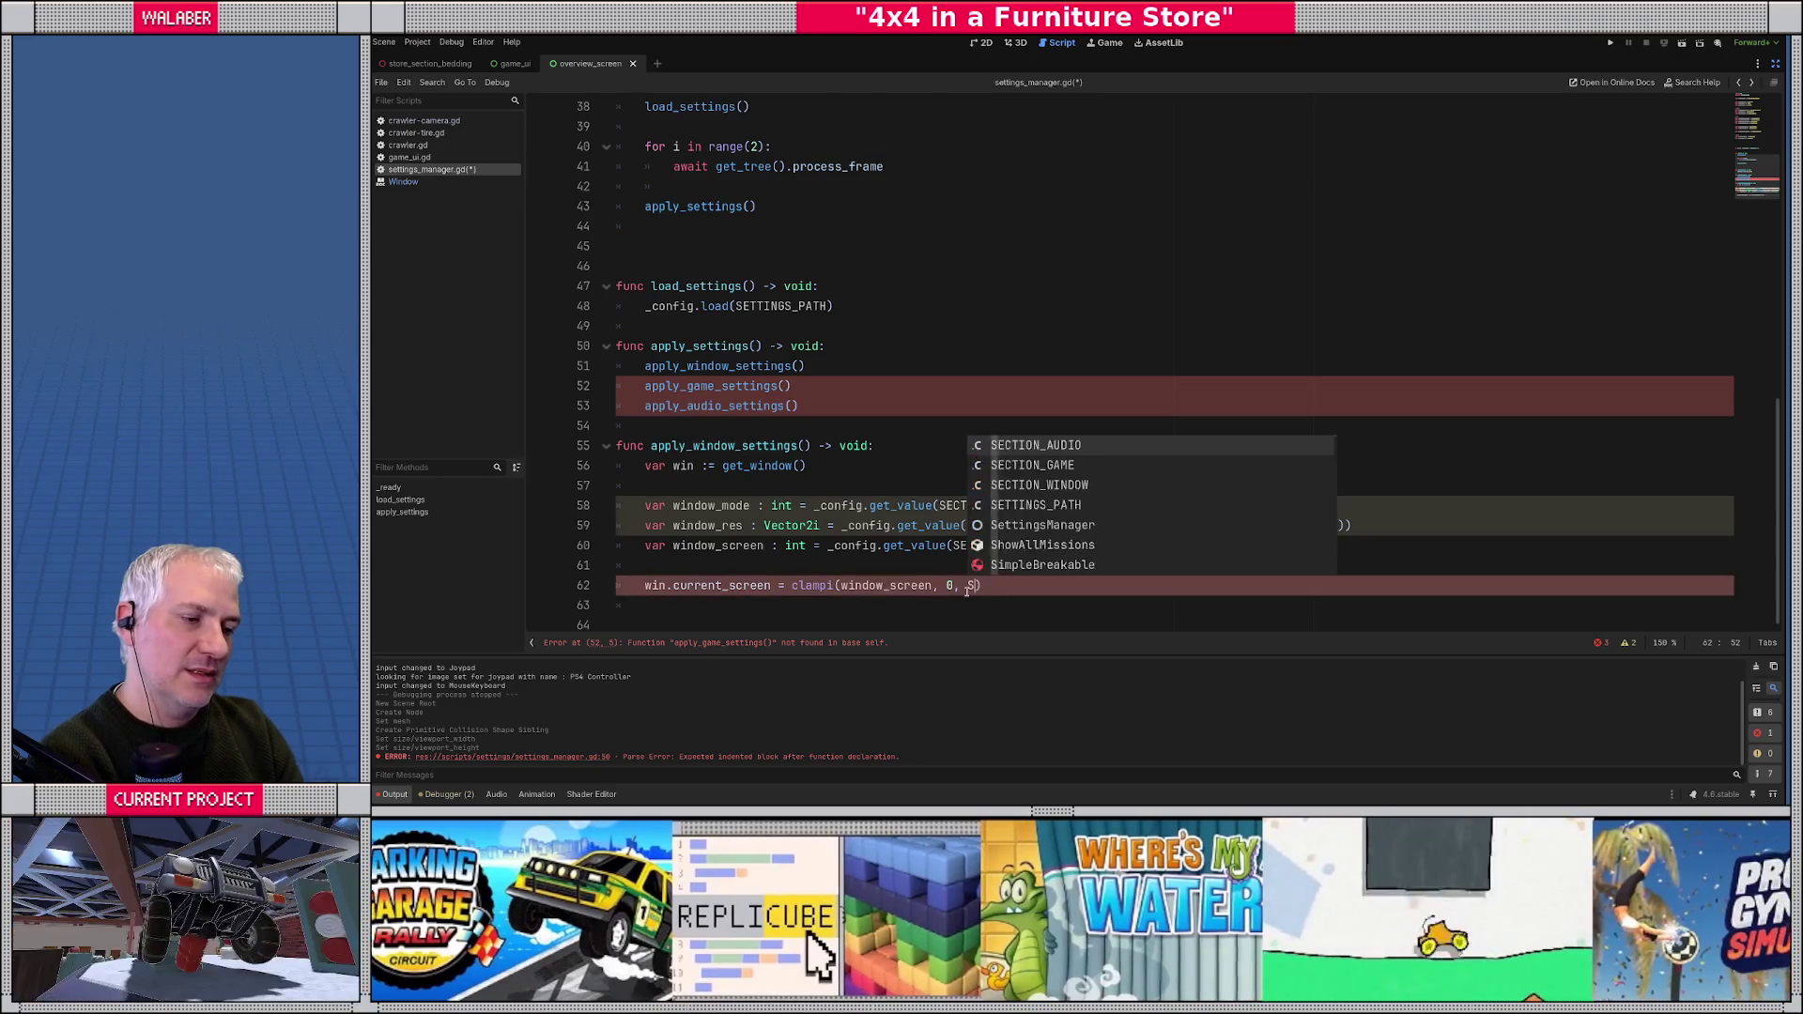
{"action": "key", "text": "BackSpace"}
{"action": "type", "text": "Dis"}
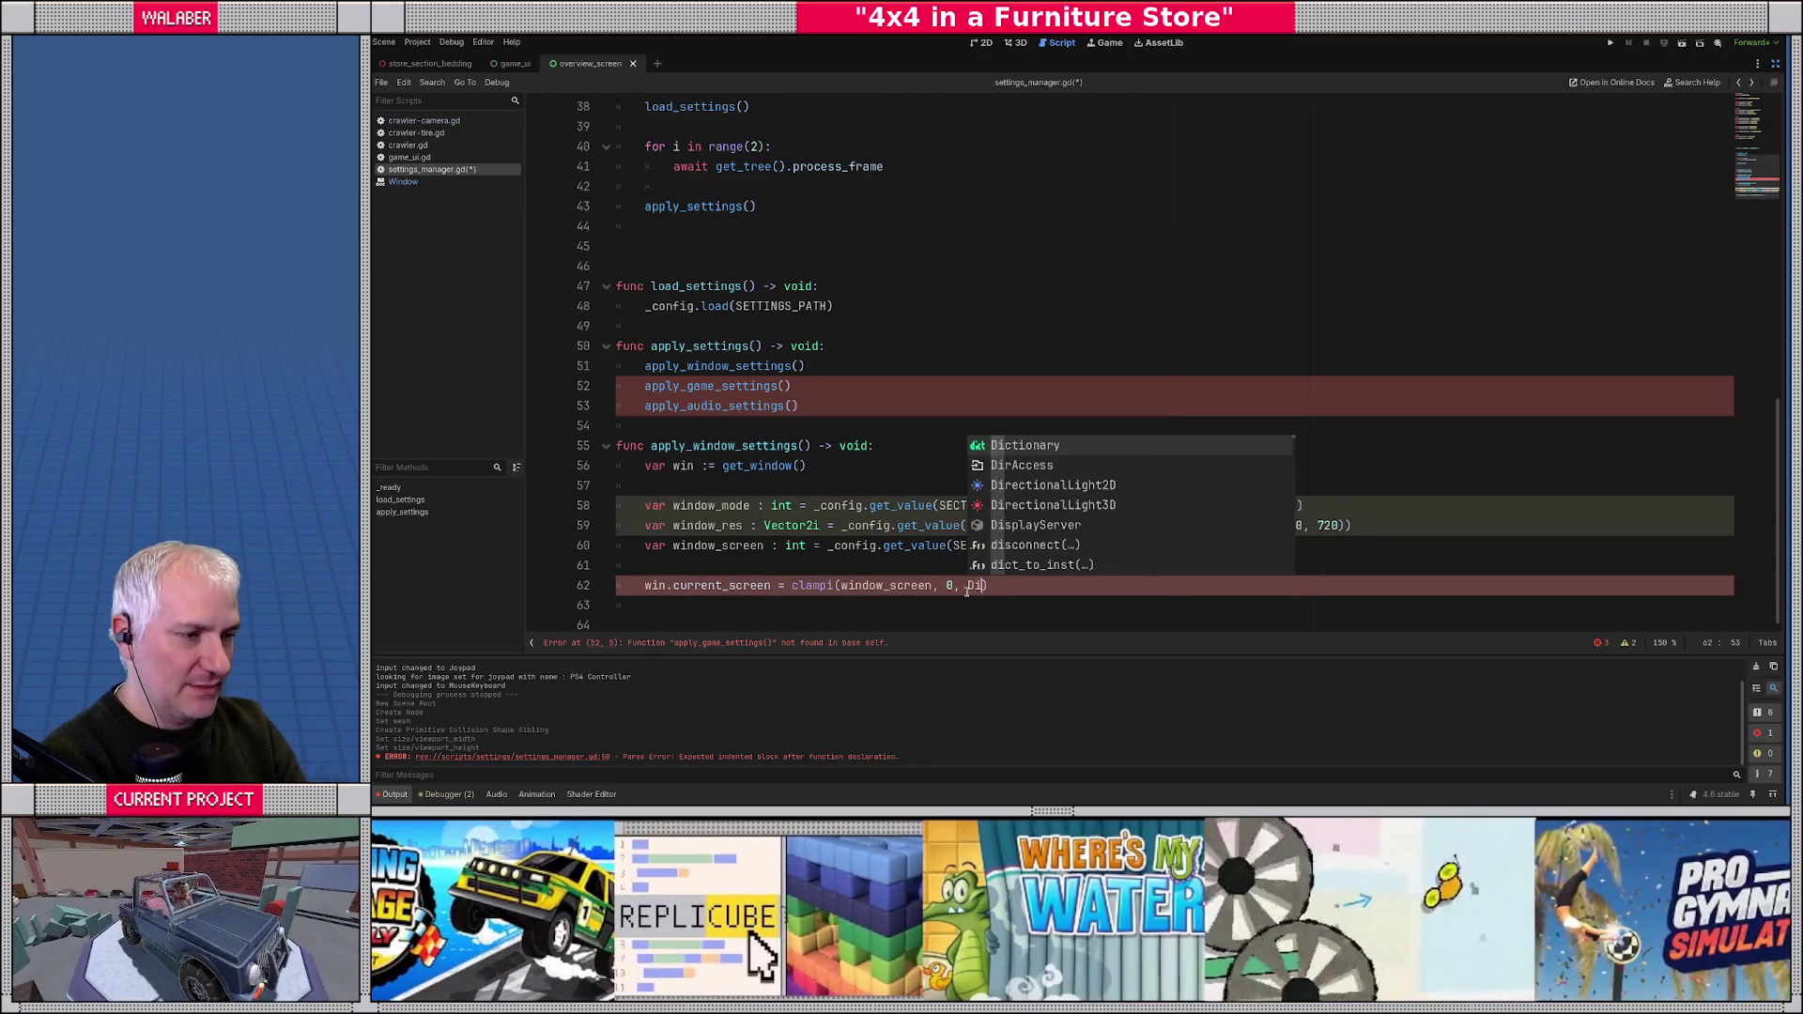
{"action": "key", "text": "Return"}
{"action": "type", "text": ".s"}
{"action": "type", "text": "creen_co"}
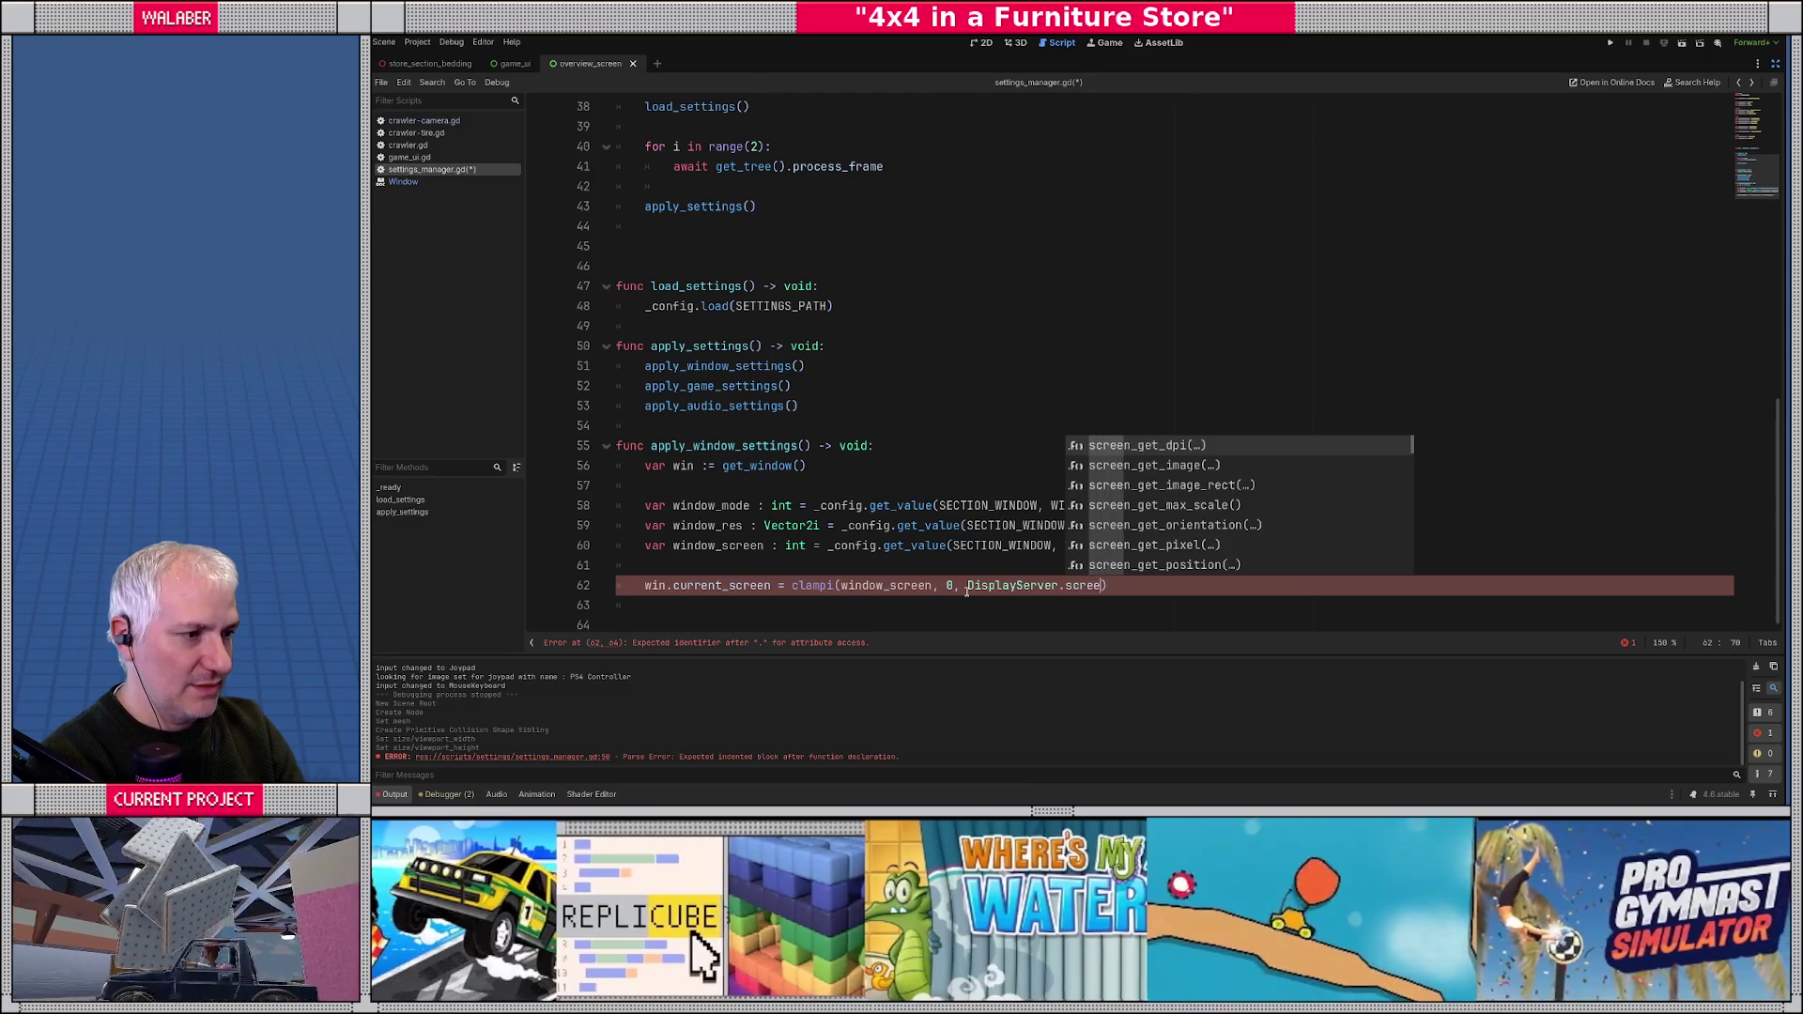
{"action": "key", "text": "Return"}
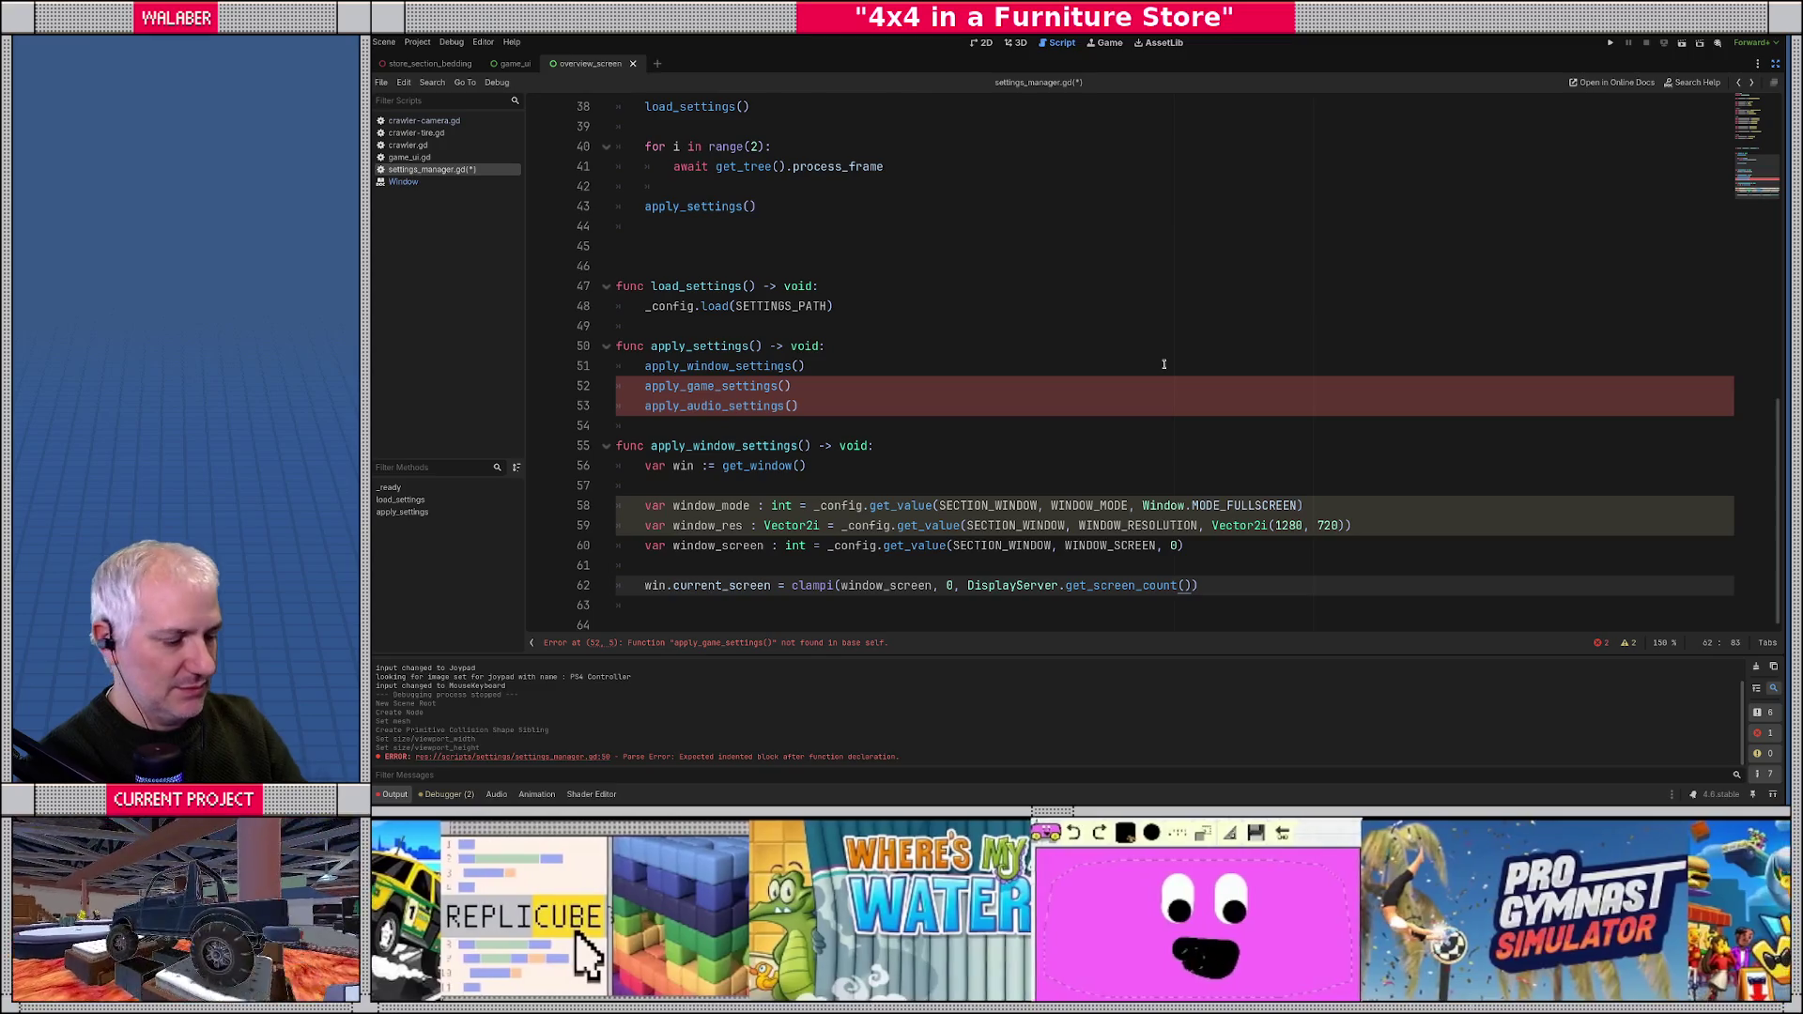
{"action": "type", "text": "-1)"}
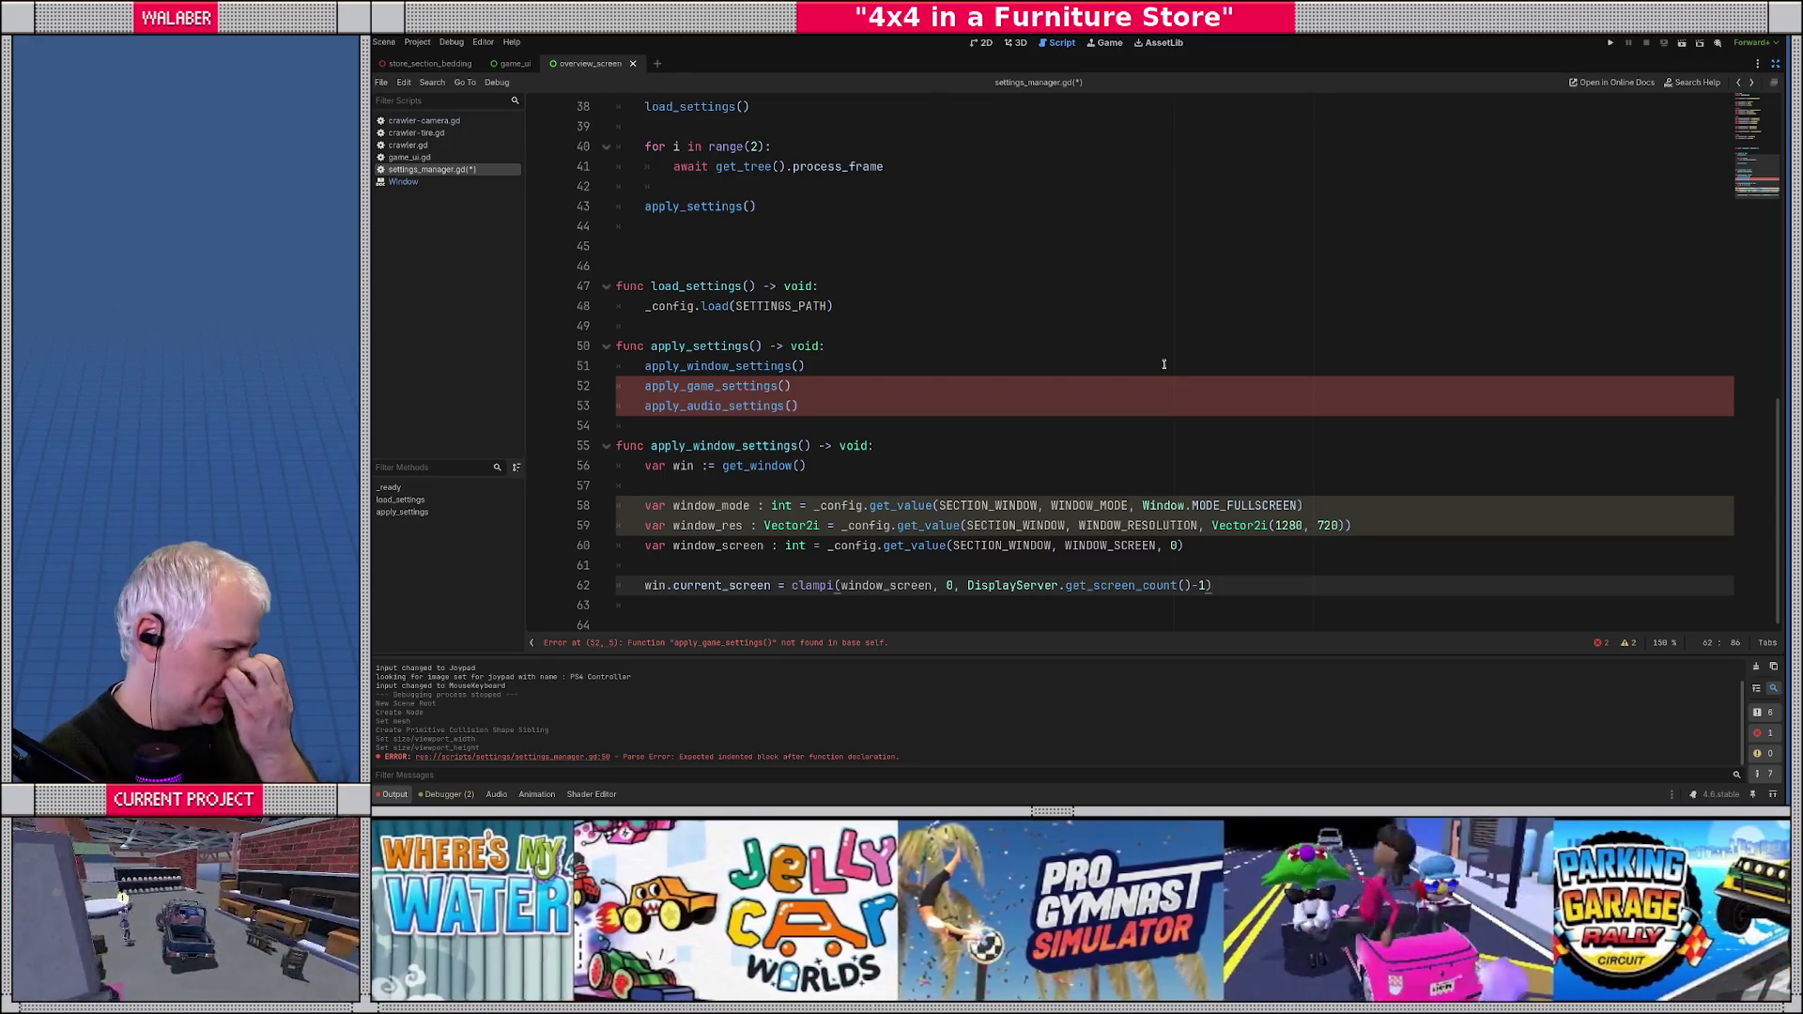
- Check the MODE_FULLSCREEN default on line 58, then open a new line below the clamp
{"action": "left_click", "coordinate": [829, 473]}
{"action": "left_click_drag", "start_coordinate": [1169, 505], "coordinate": [1303, 505]}
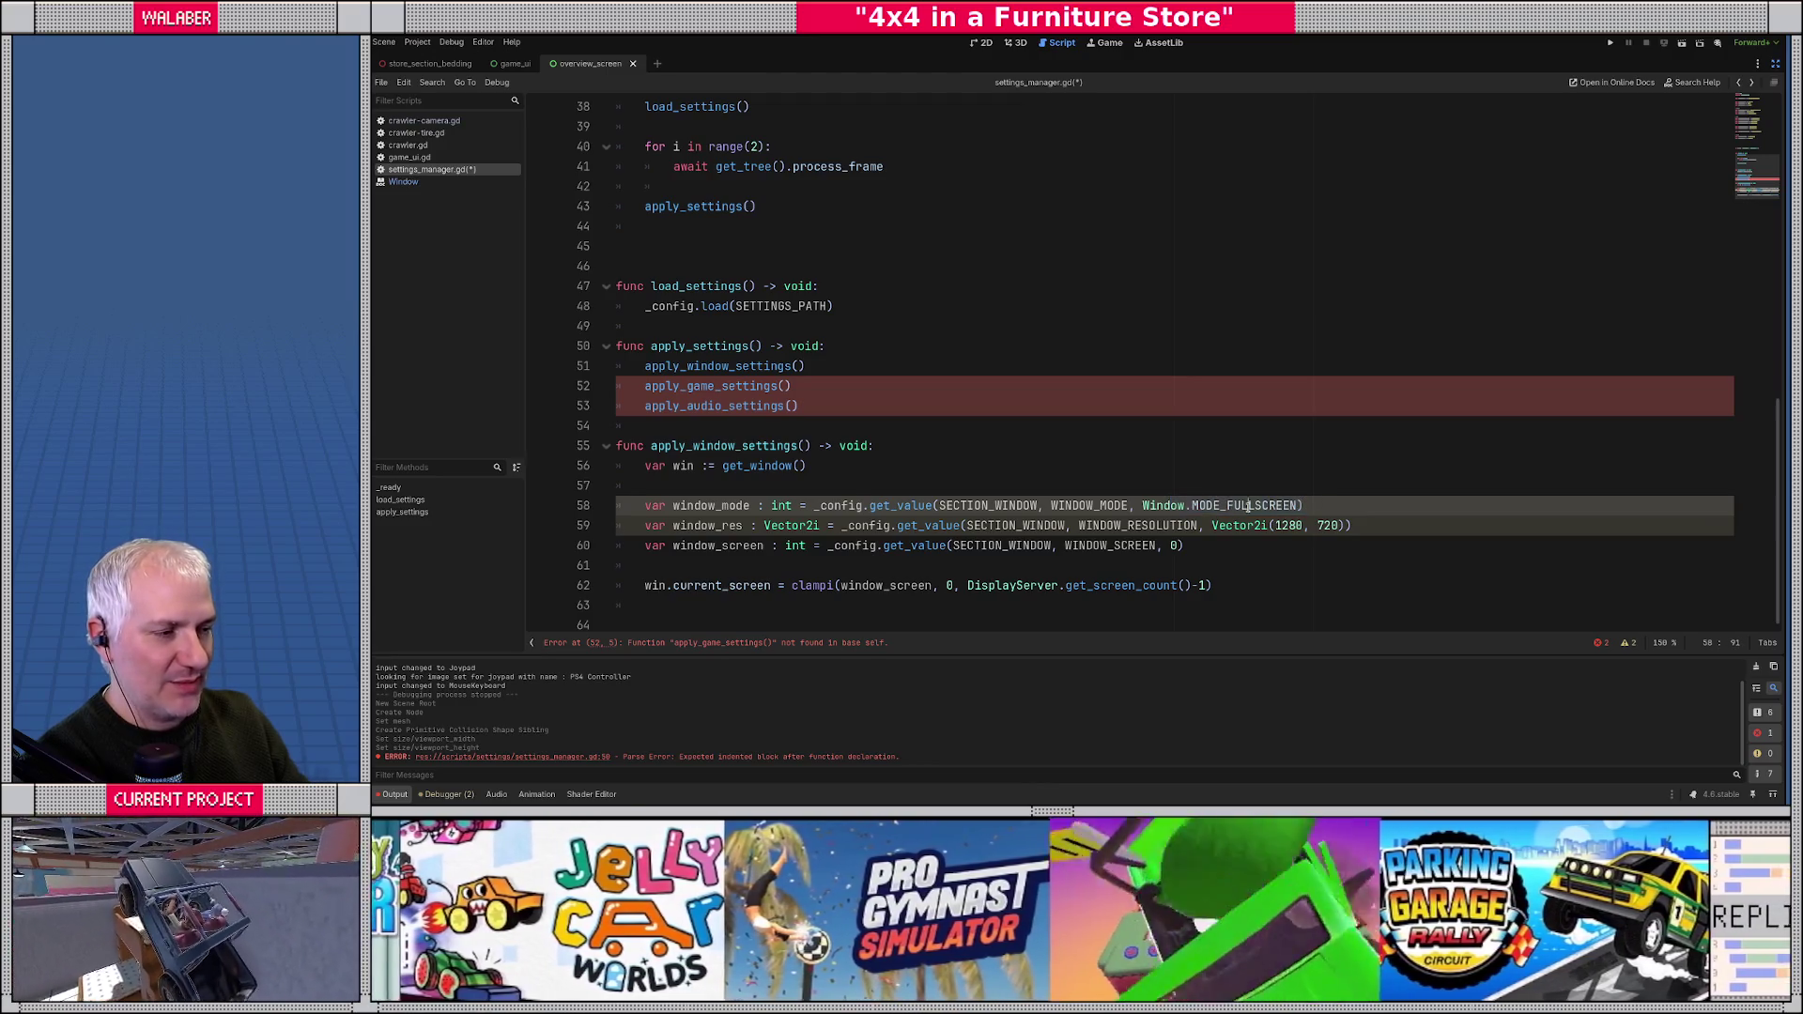
{"action": "double_click", "coordinate": [1249, 505]}
{"action": "left_click", "coordinate": [1246, 581]}
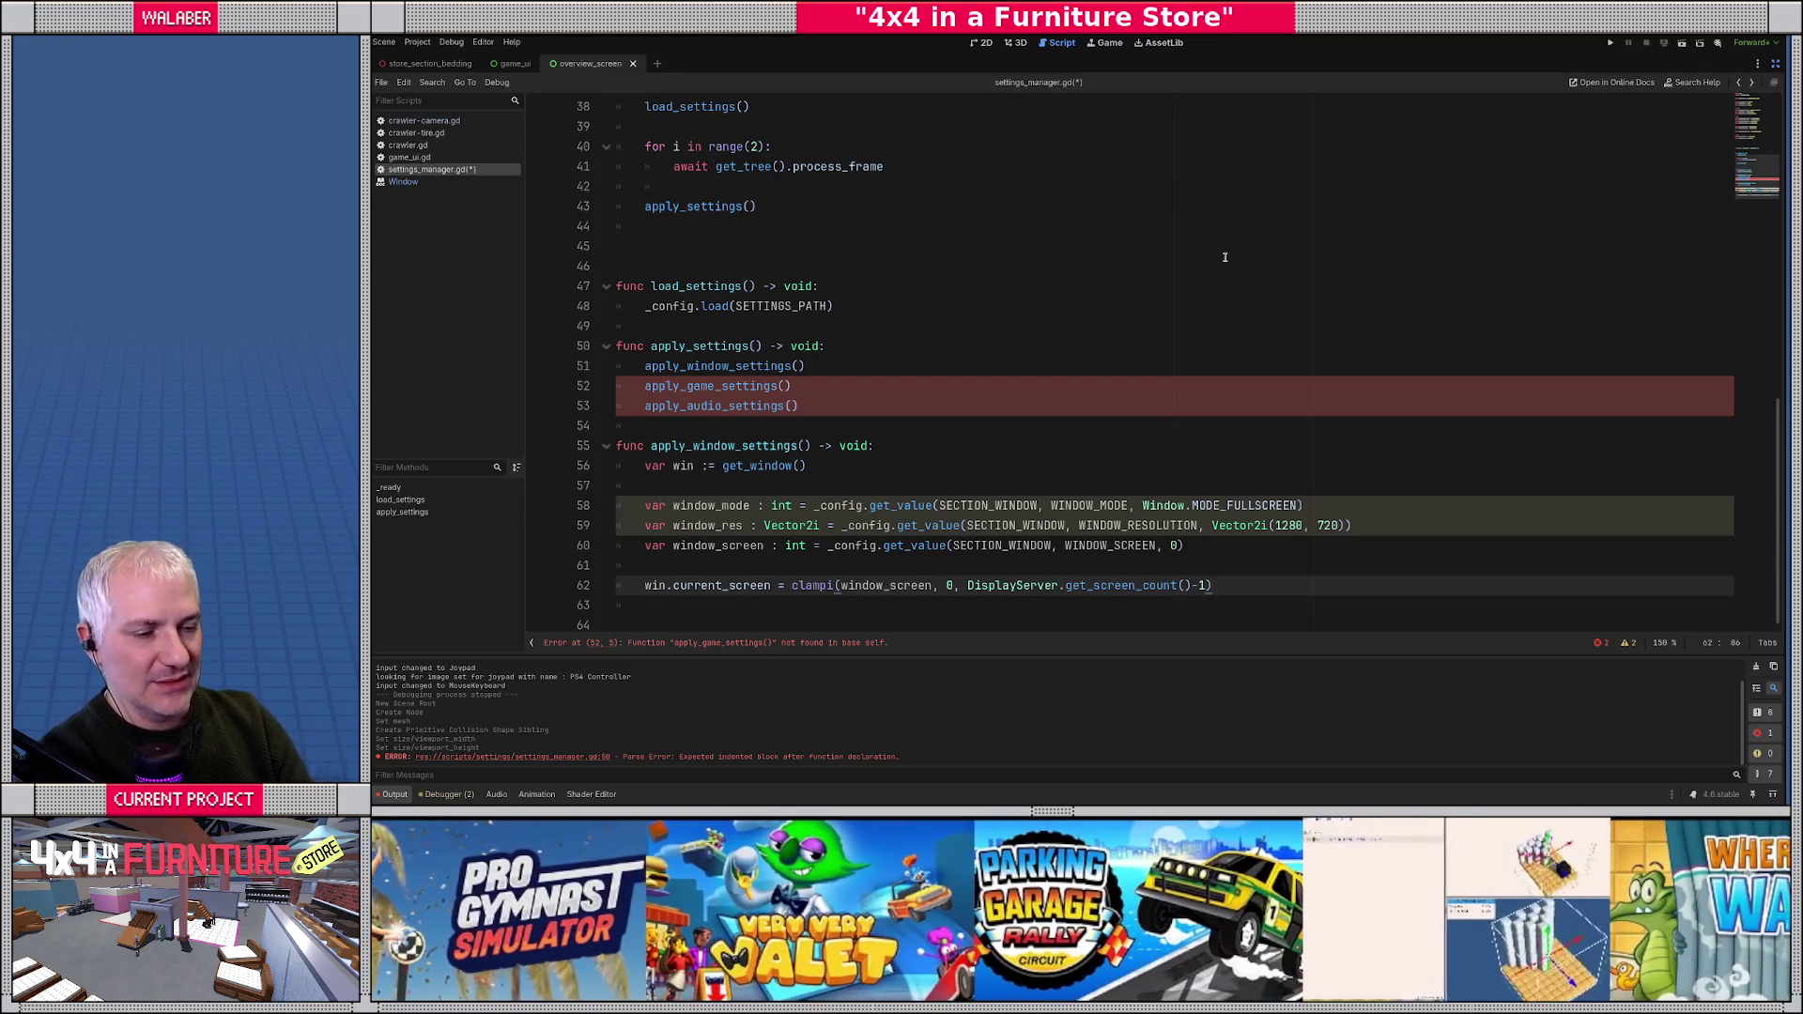
{"action": "key", "text": "Return"}
- Remove the stray 'win' and insert blank lines above the window_res declaration
{"action": "type", "text": "win"}
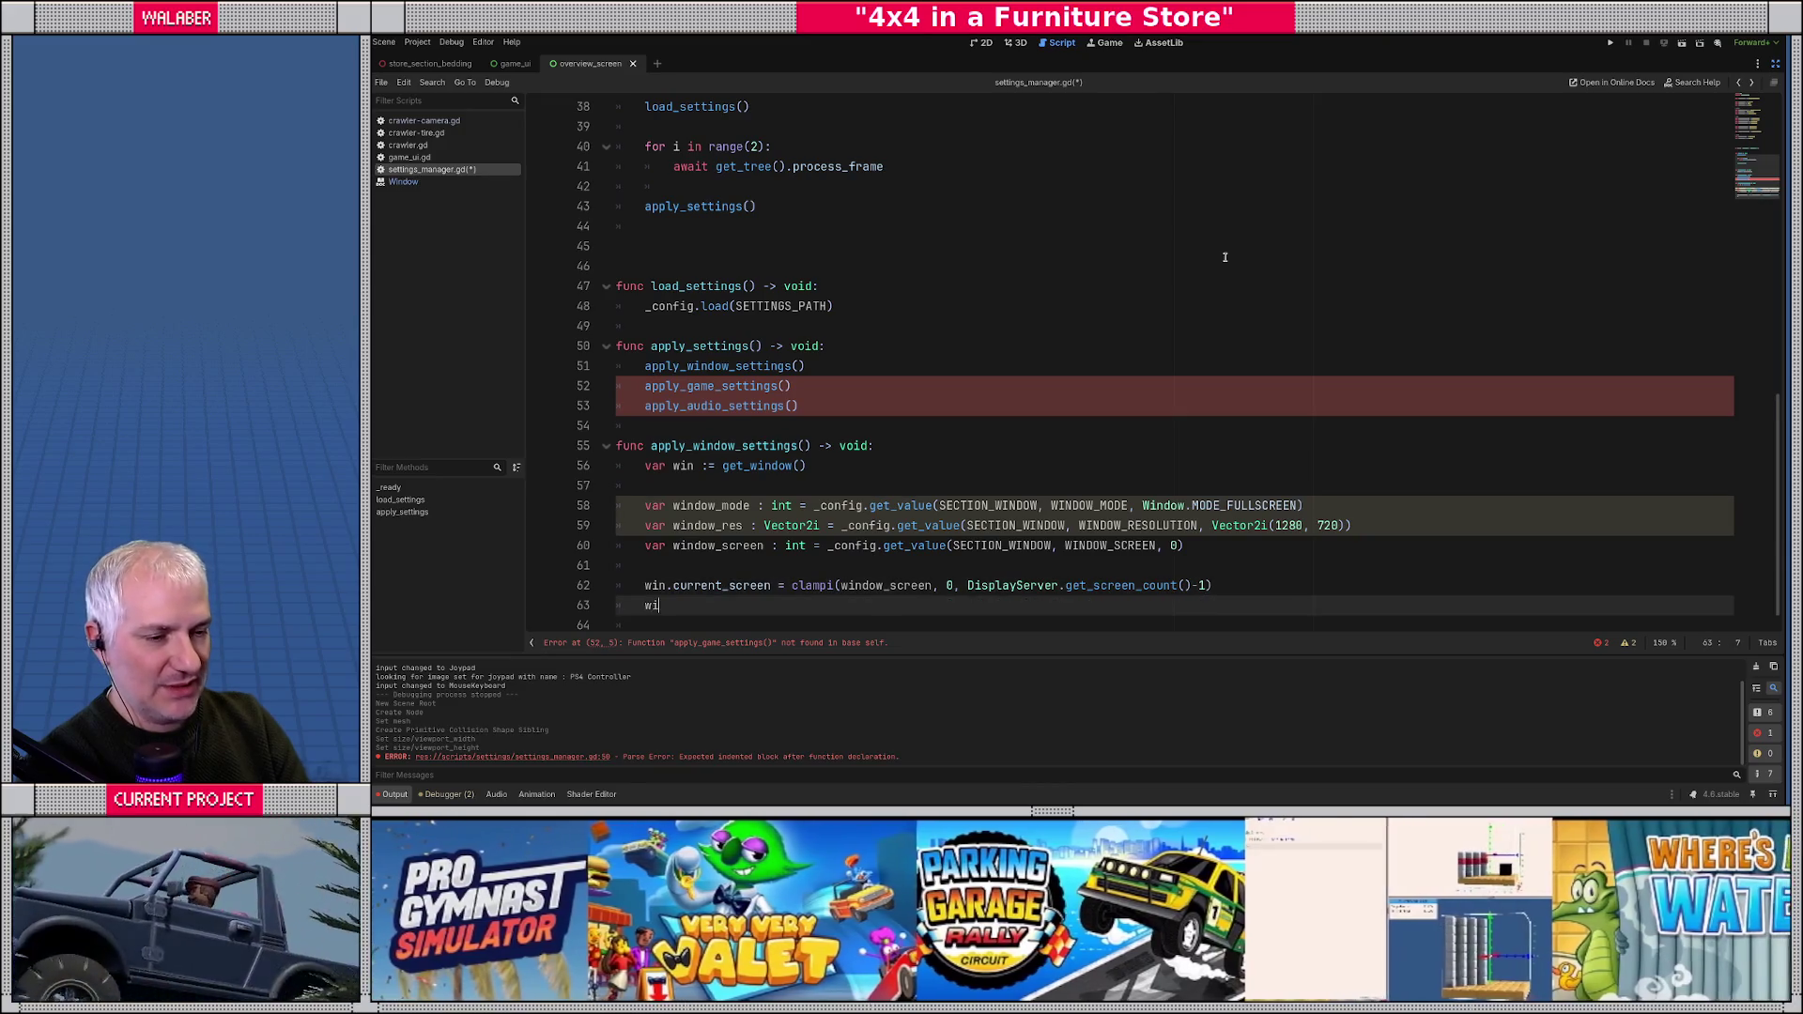
{"action": "key", "text": "Escape"}
{"action": "key", "text": "BackSpace"}
{"action": "key", "text": "BackSpace"}
{"action": "key", "text": "BackSpace"}
{"action": "key", "text": "Up"}
{"action": "key", "text": "Up"}
{"action": "key", "text": "Up"}
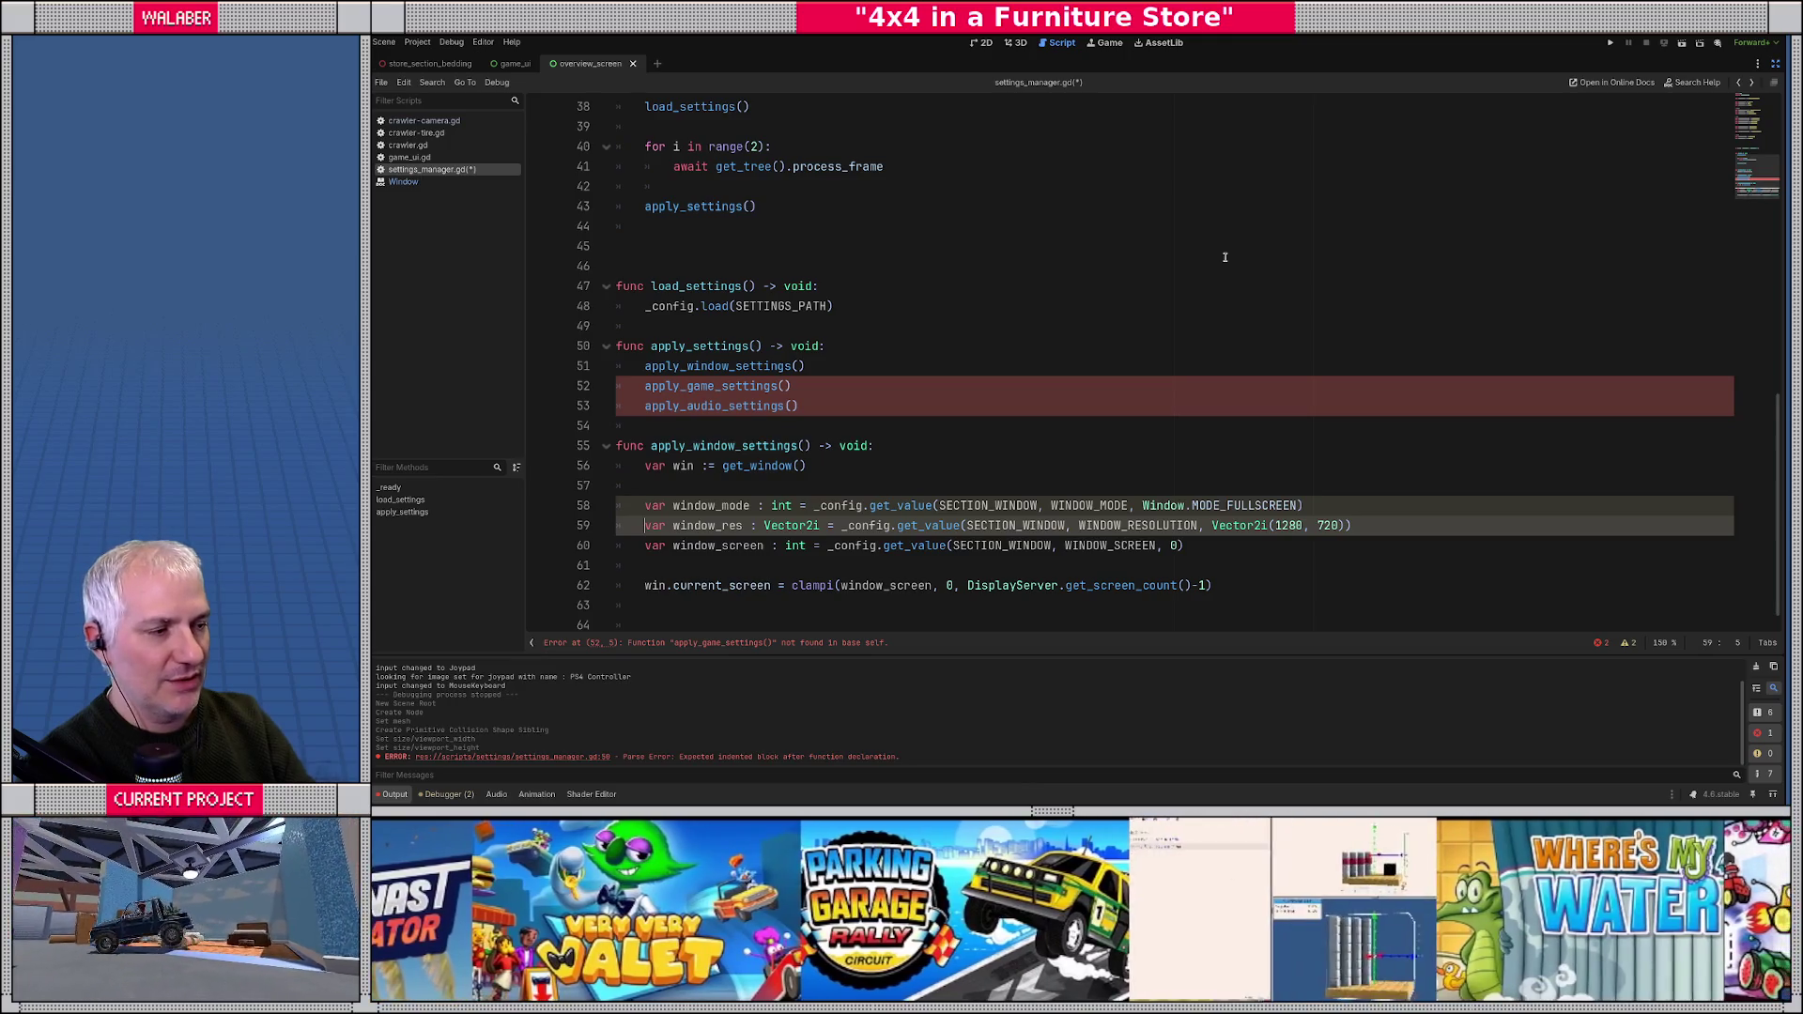
{"action": "key", "text": "Return"}
{"action": "key", "text": "Return"}
{"action": "key", "text": "Return"}
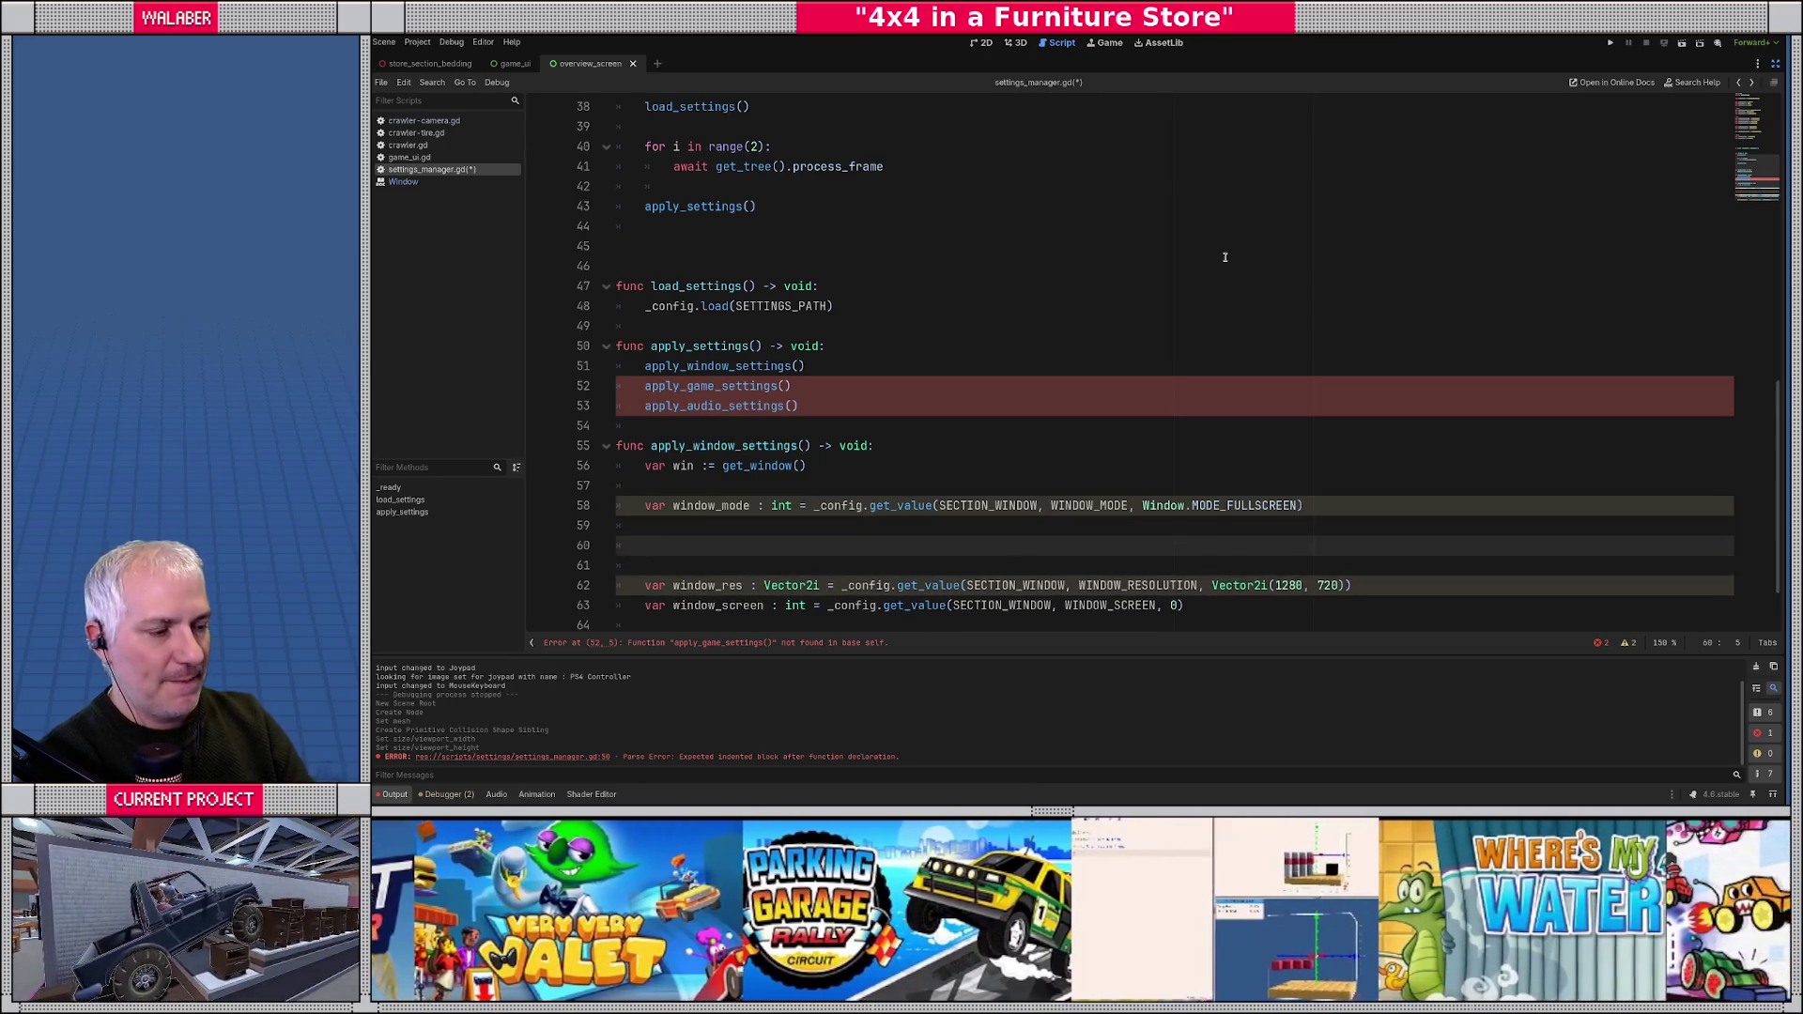
- Add if not [MODE_WINDOWED, MODE_FULLSCREEN, MODE_EXCLUSIVE_FULLSCREEN].has(window_mode): condition
{"action": "type", "text": "if not ["}
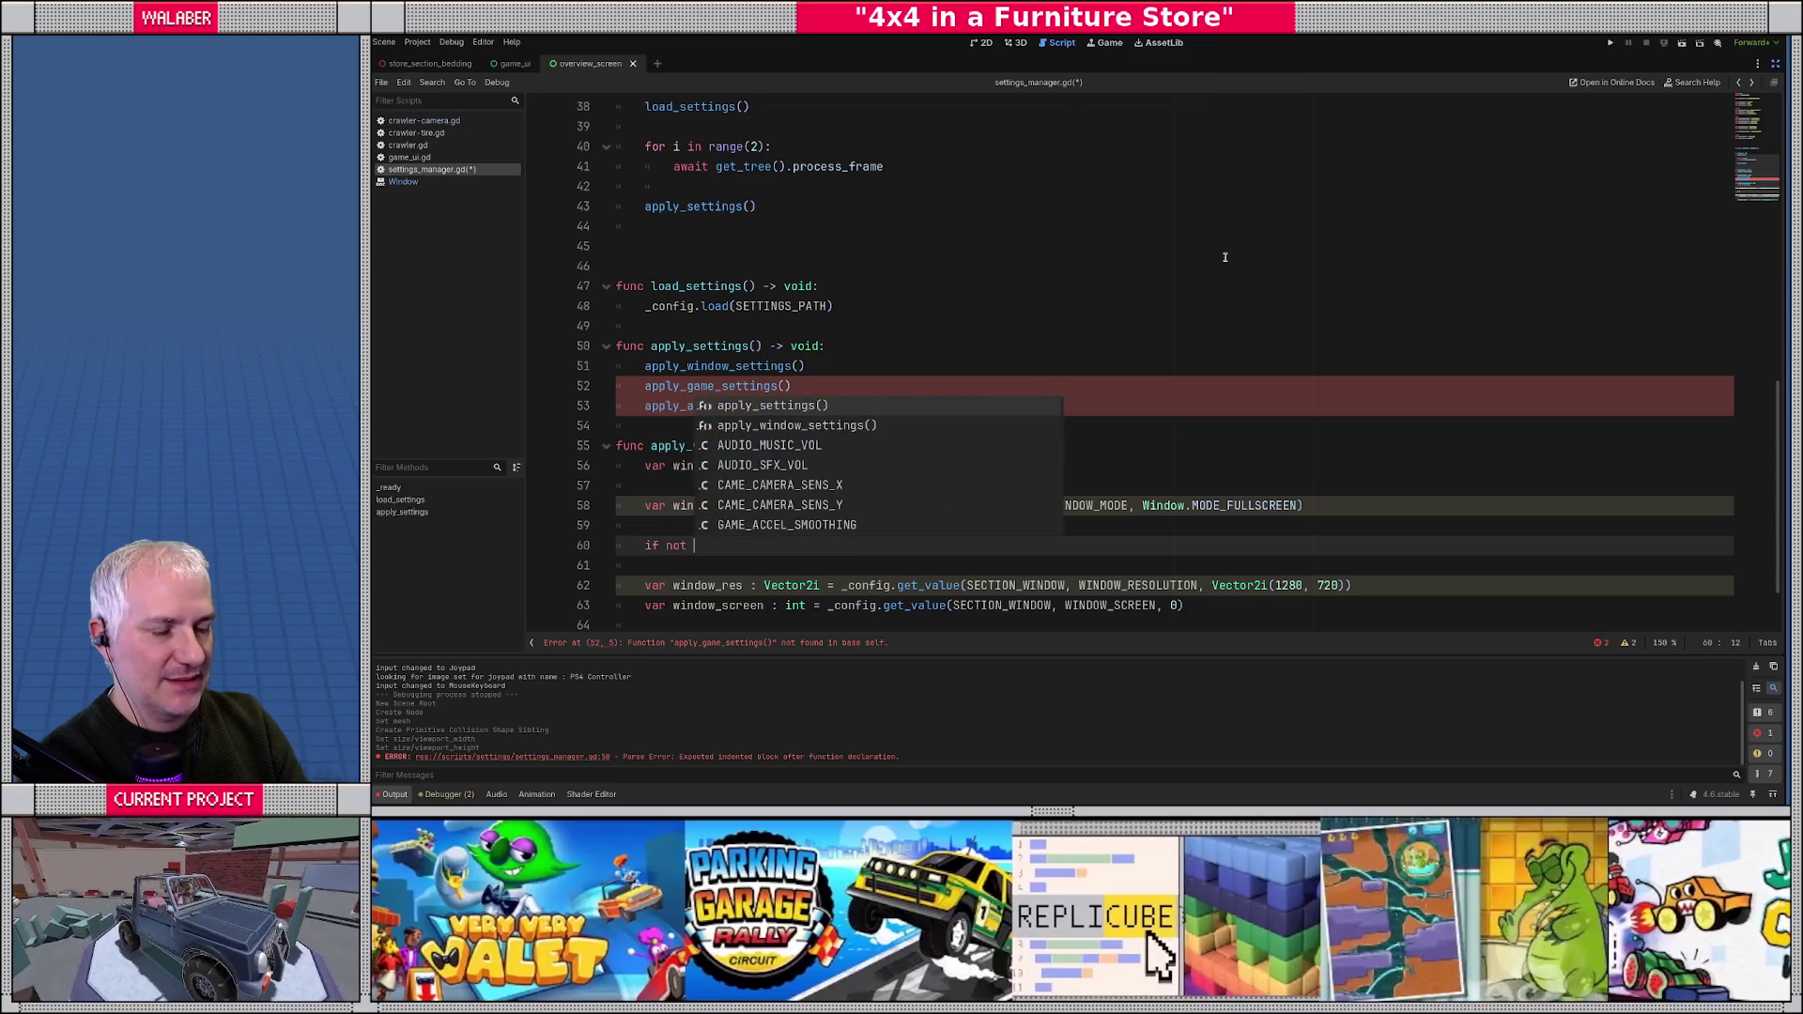
{"action": "type", "text": "Window.MODE_"}
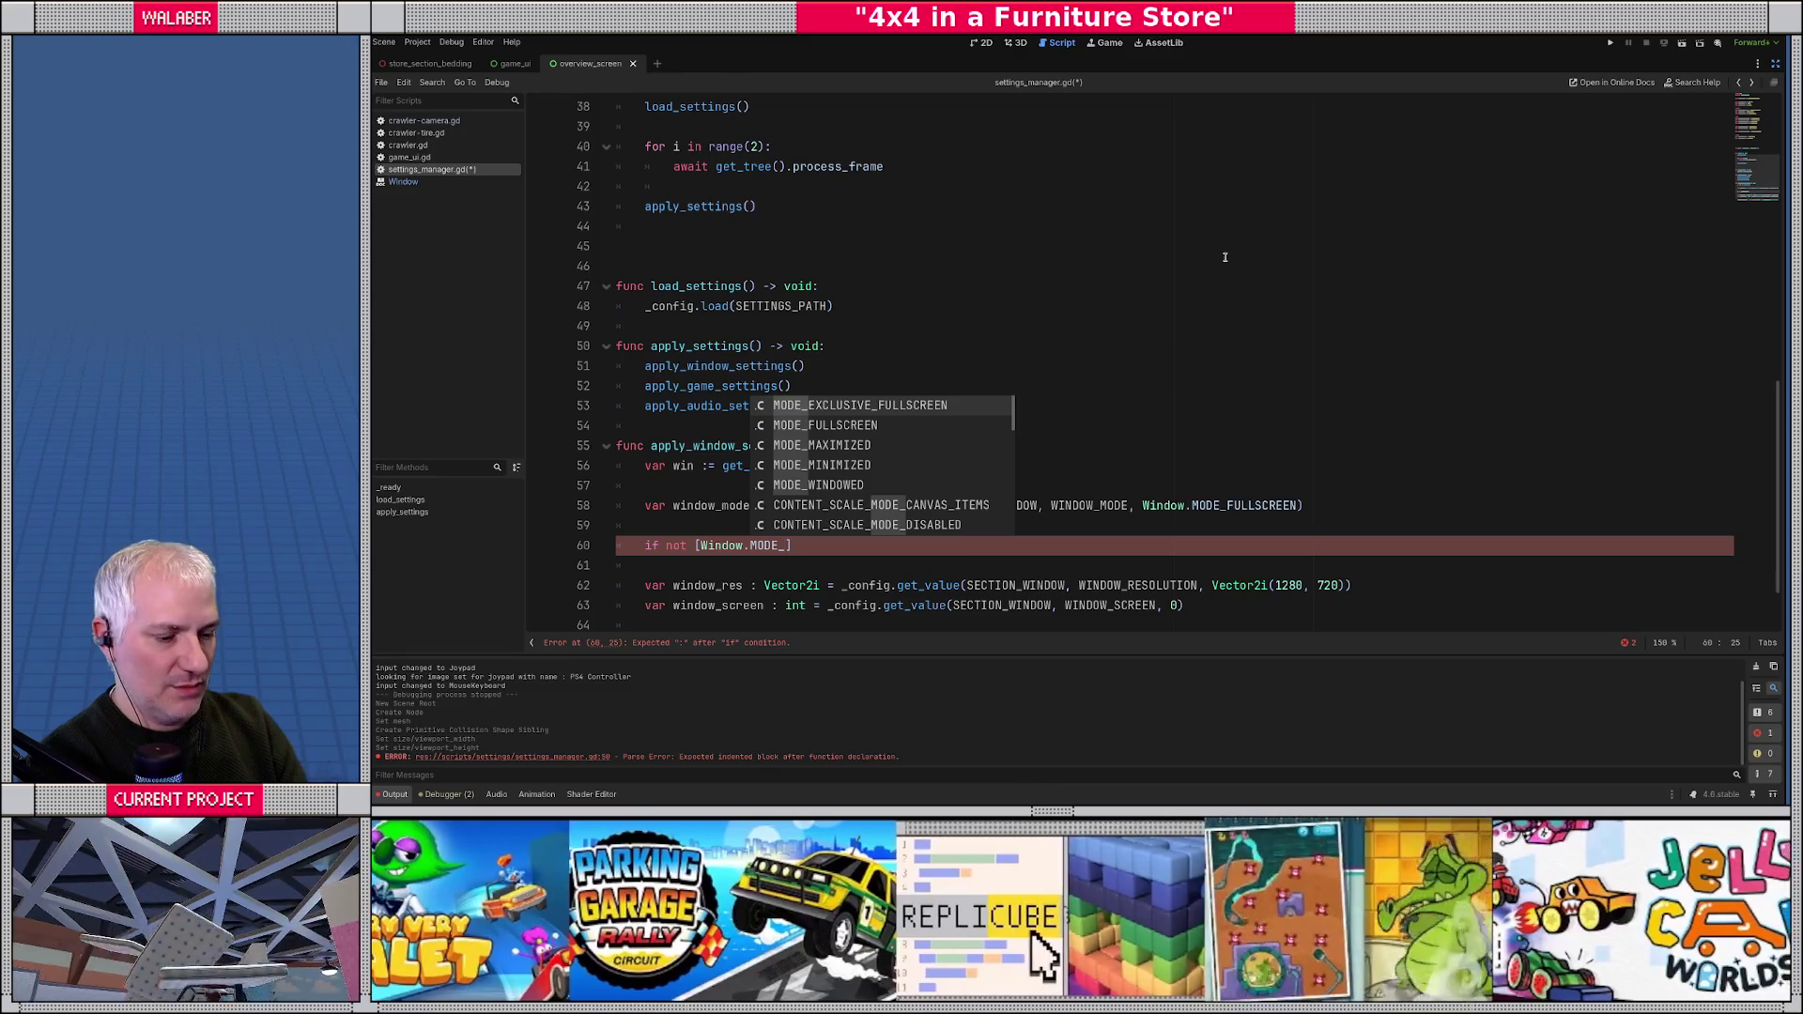
{"action": "type", "text": "w"}
{"action": "key", "text": "Return"}
{"action": "type", "text": ", Window."}
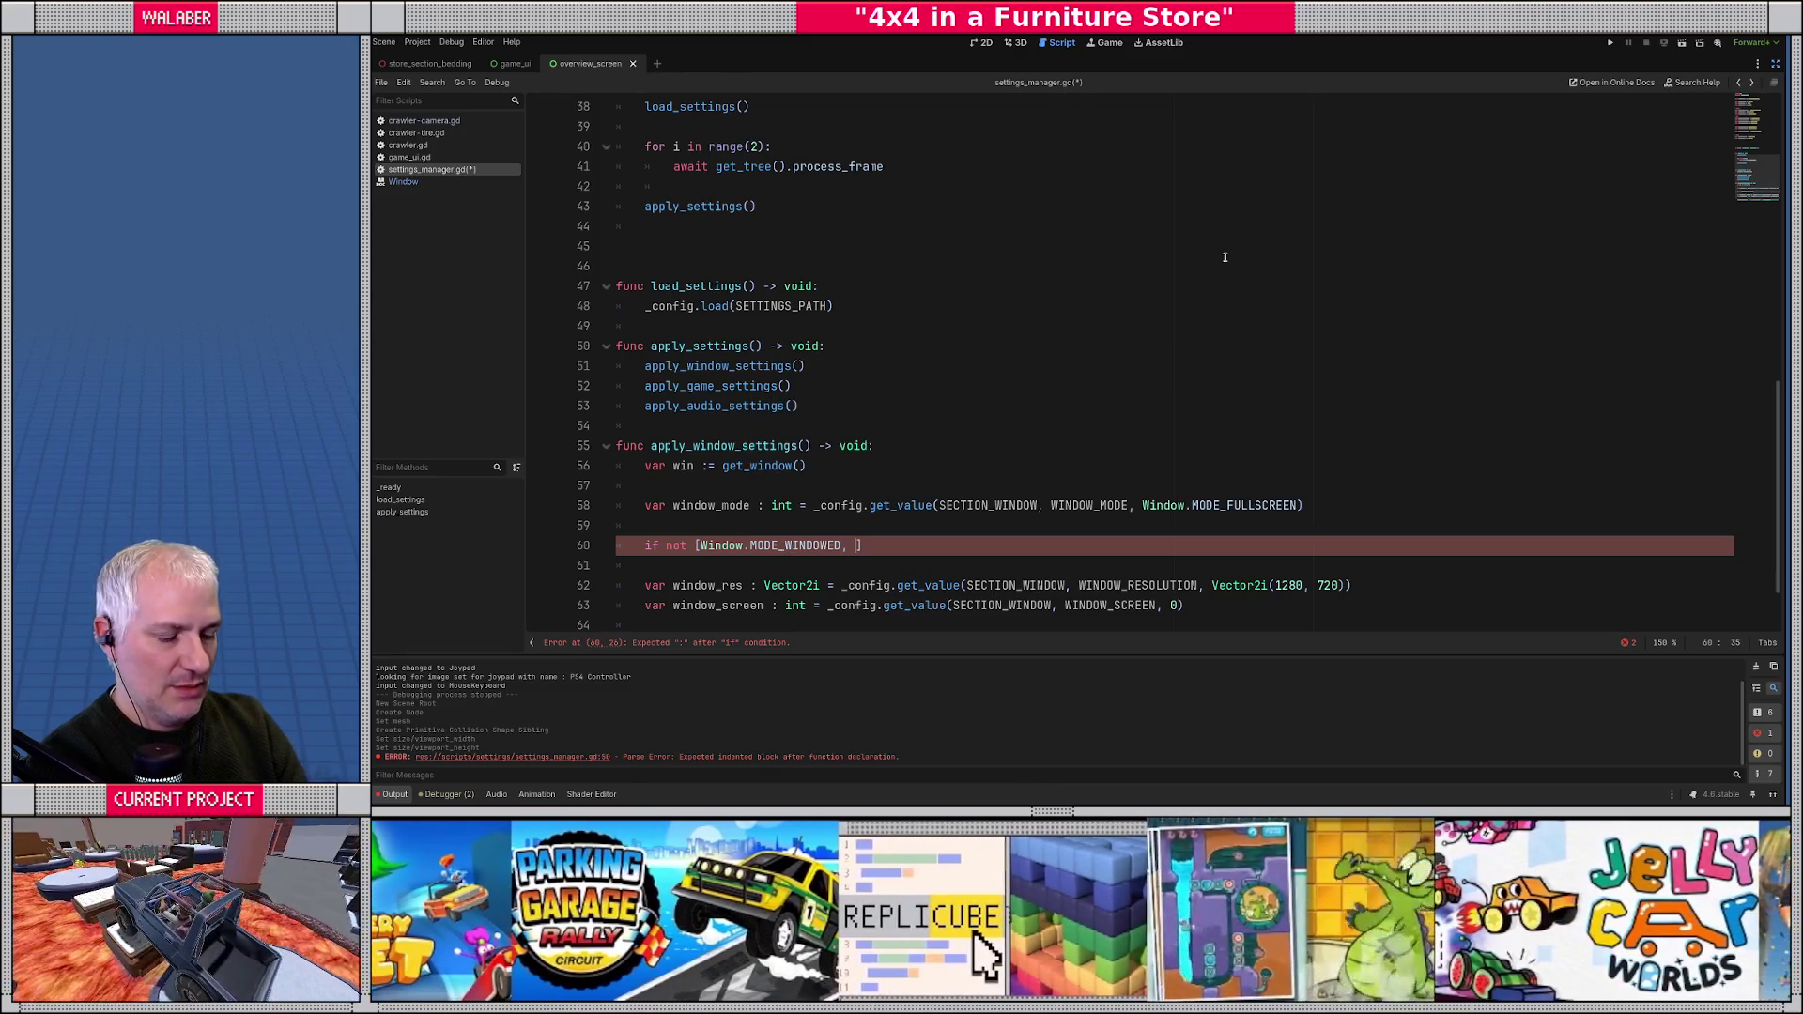
{"action": "type", "text": "MODE_"}
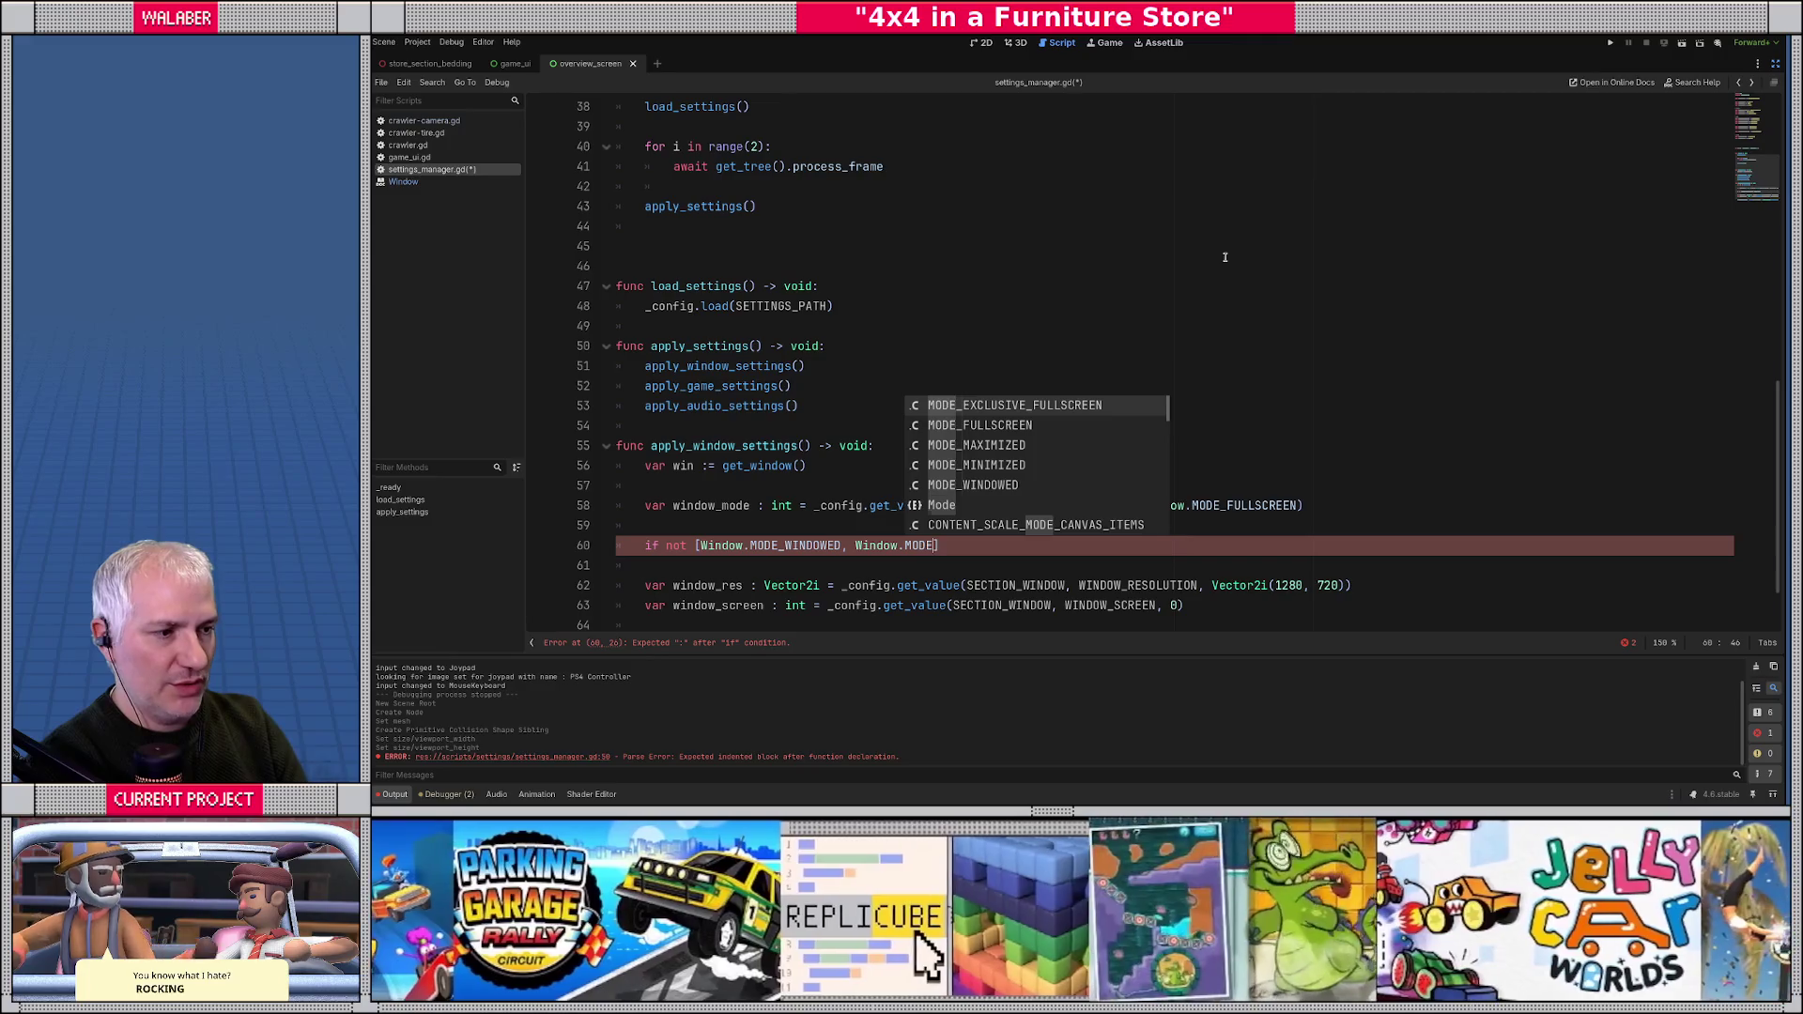
{"action": "key", "text": "Return"}
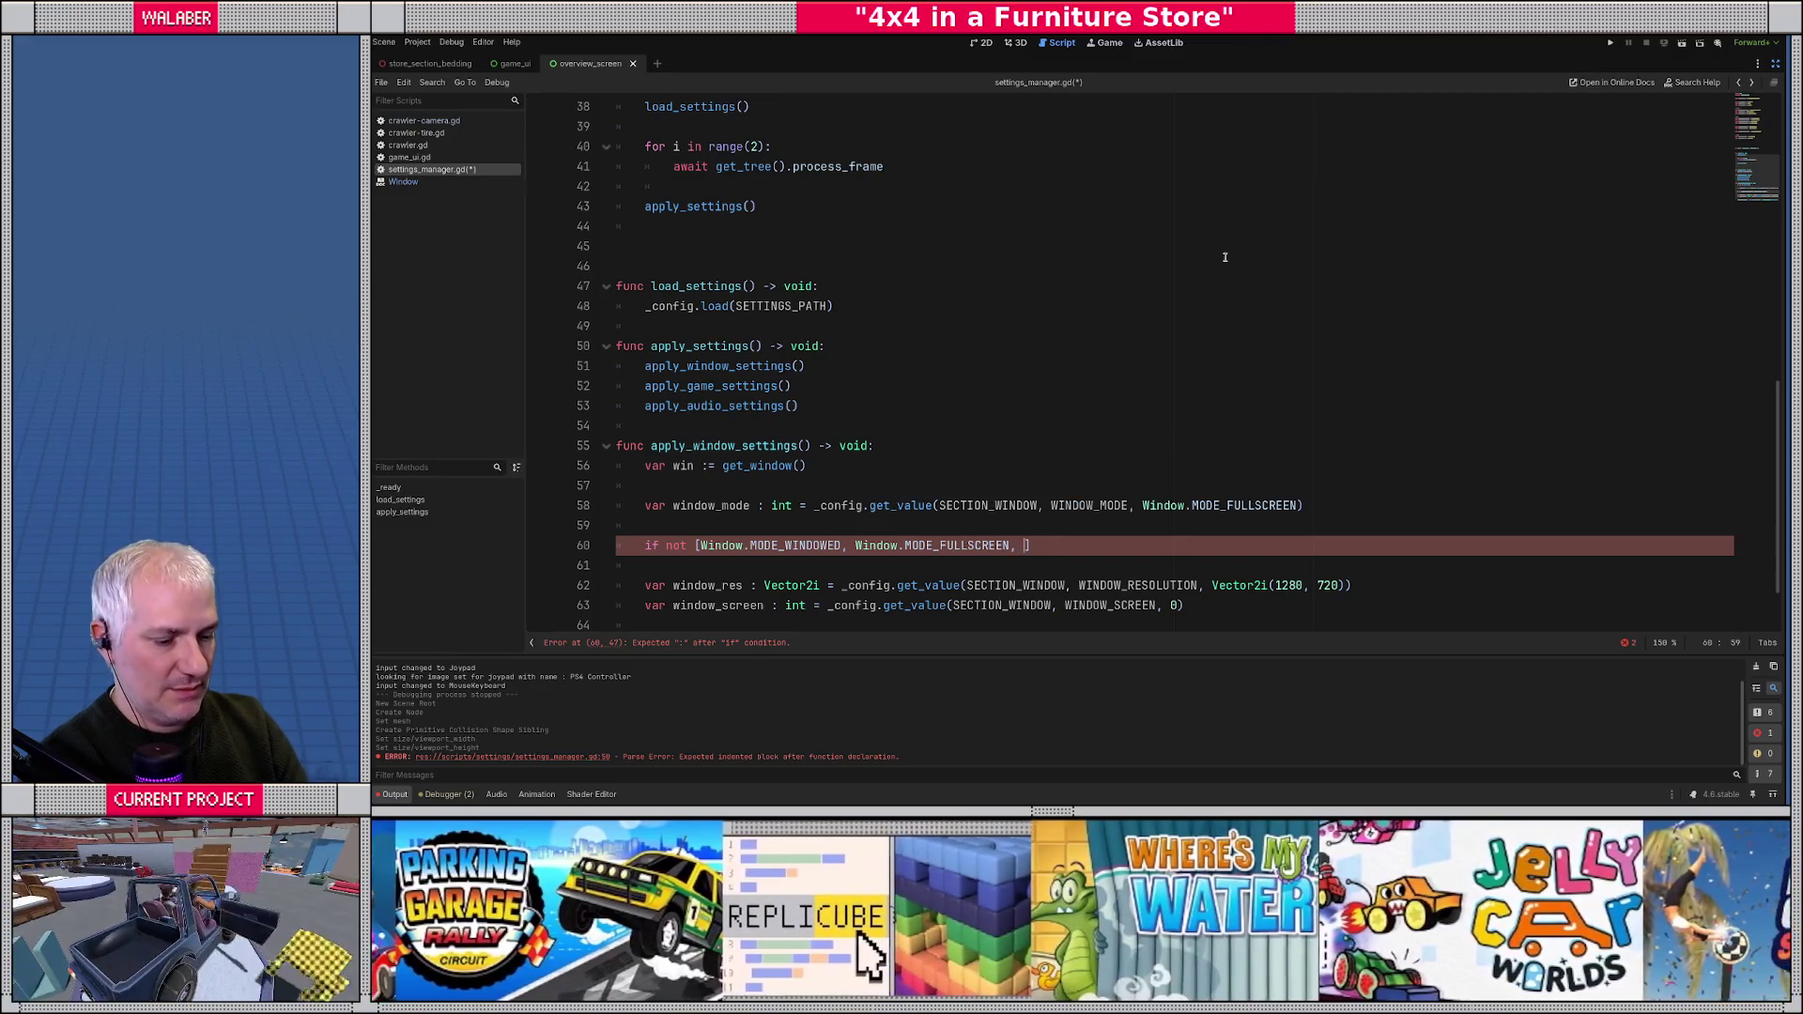
{"action": "type", "text": "Window.MODE_EXCLUSIVE_FULLSCREEN"}
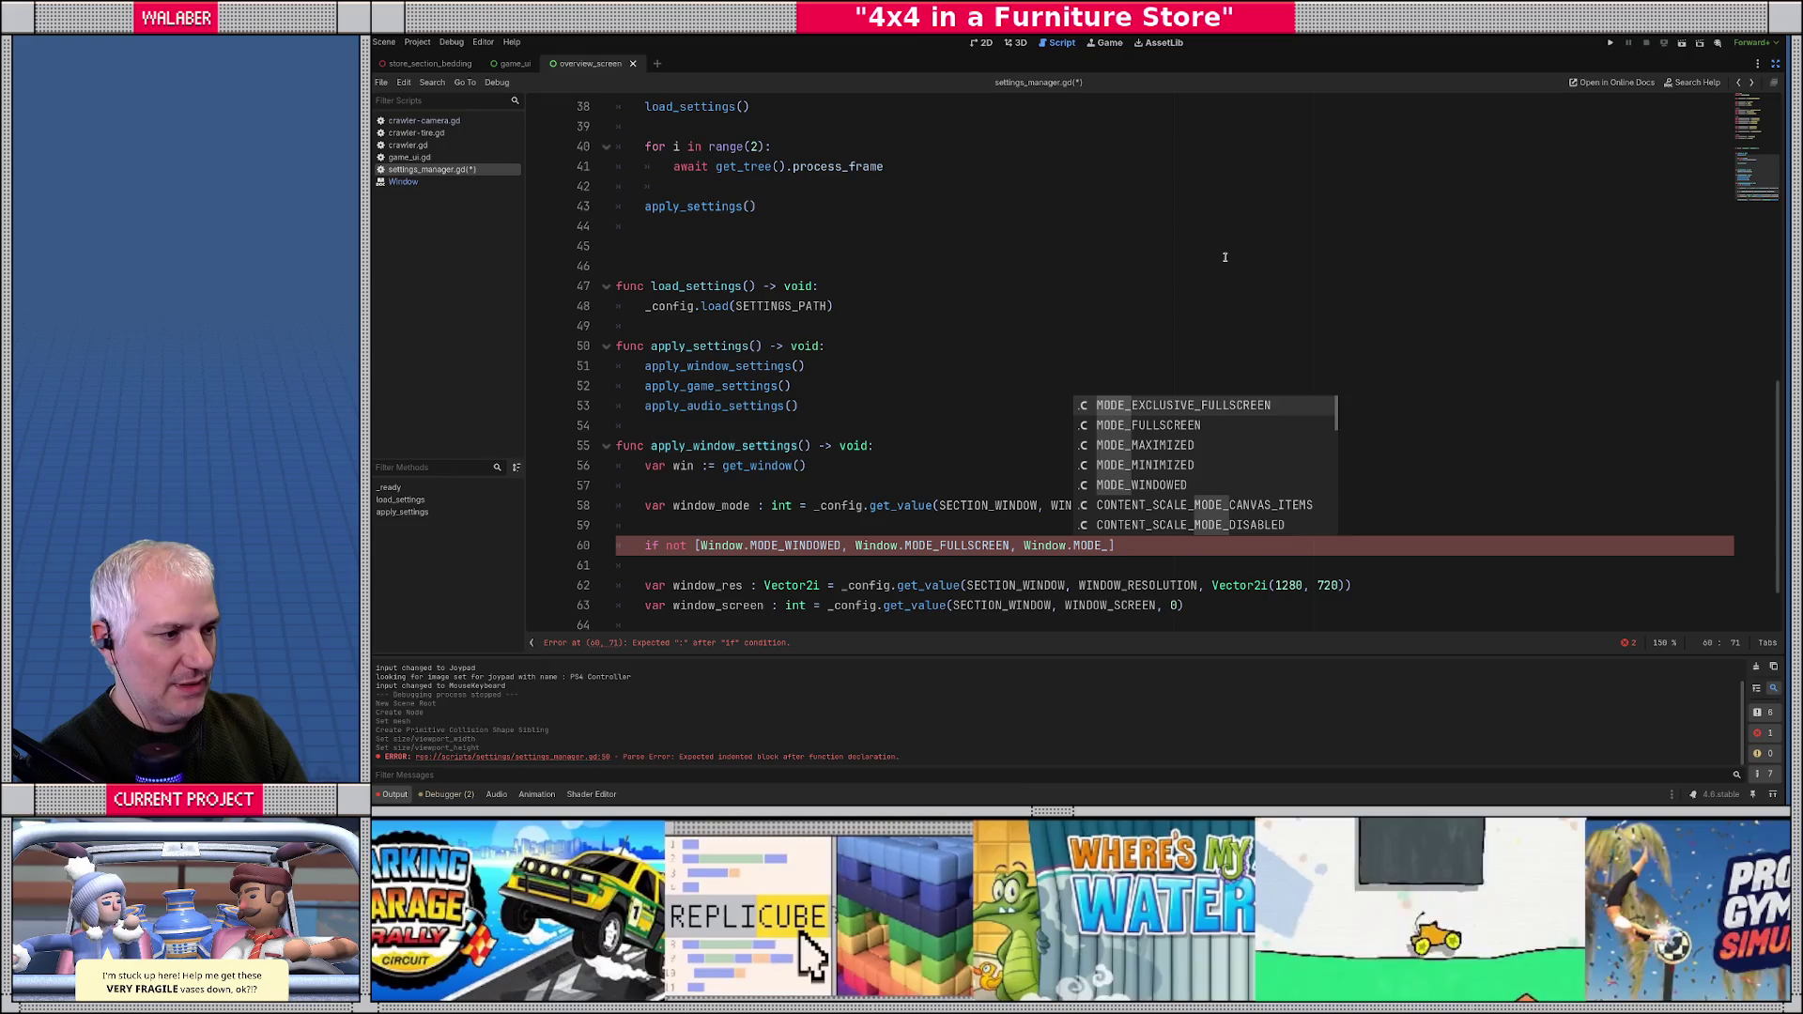
{"action": "key", "text": "Return"}
{"action": "type", "text": "].ha"}
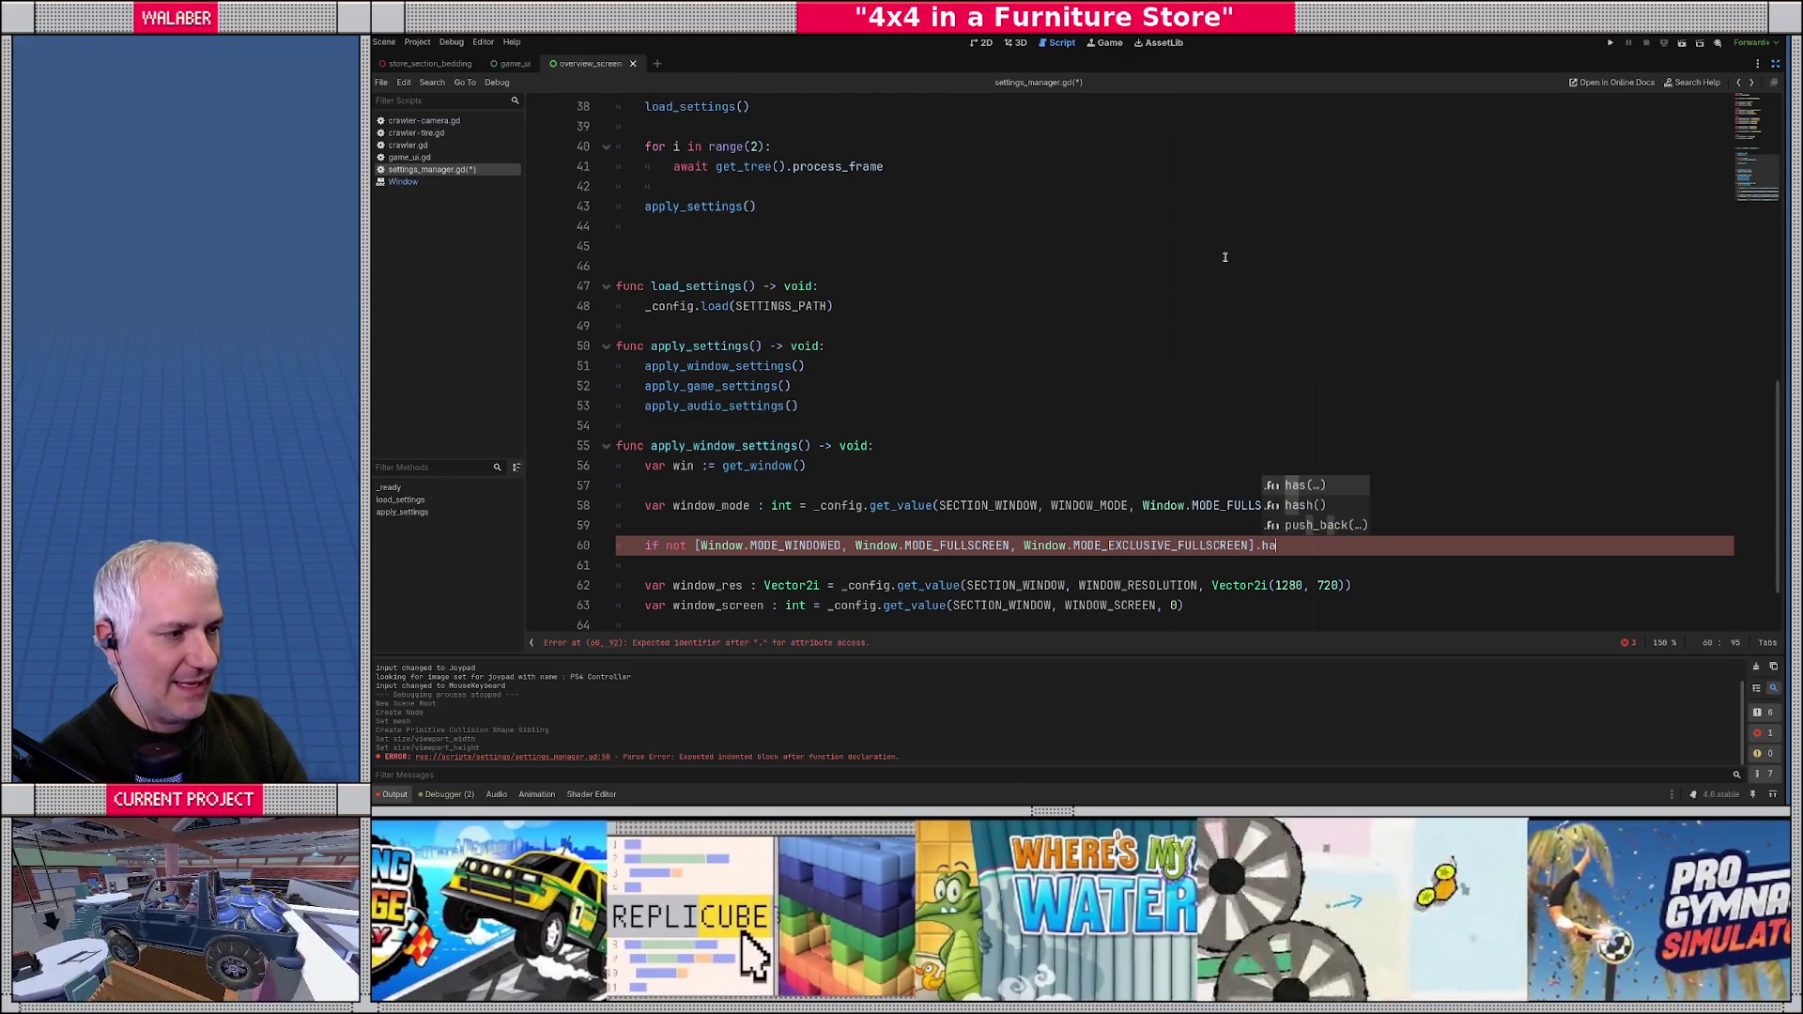
{"action": "key", "text": "Return"}
{"action": "type", "text": "window_"}
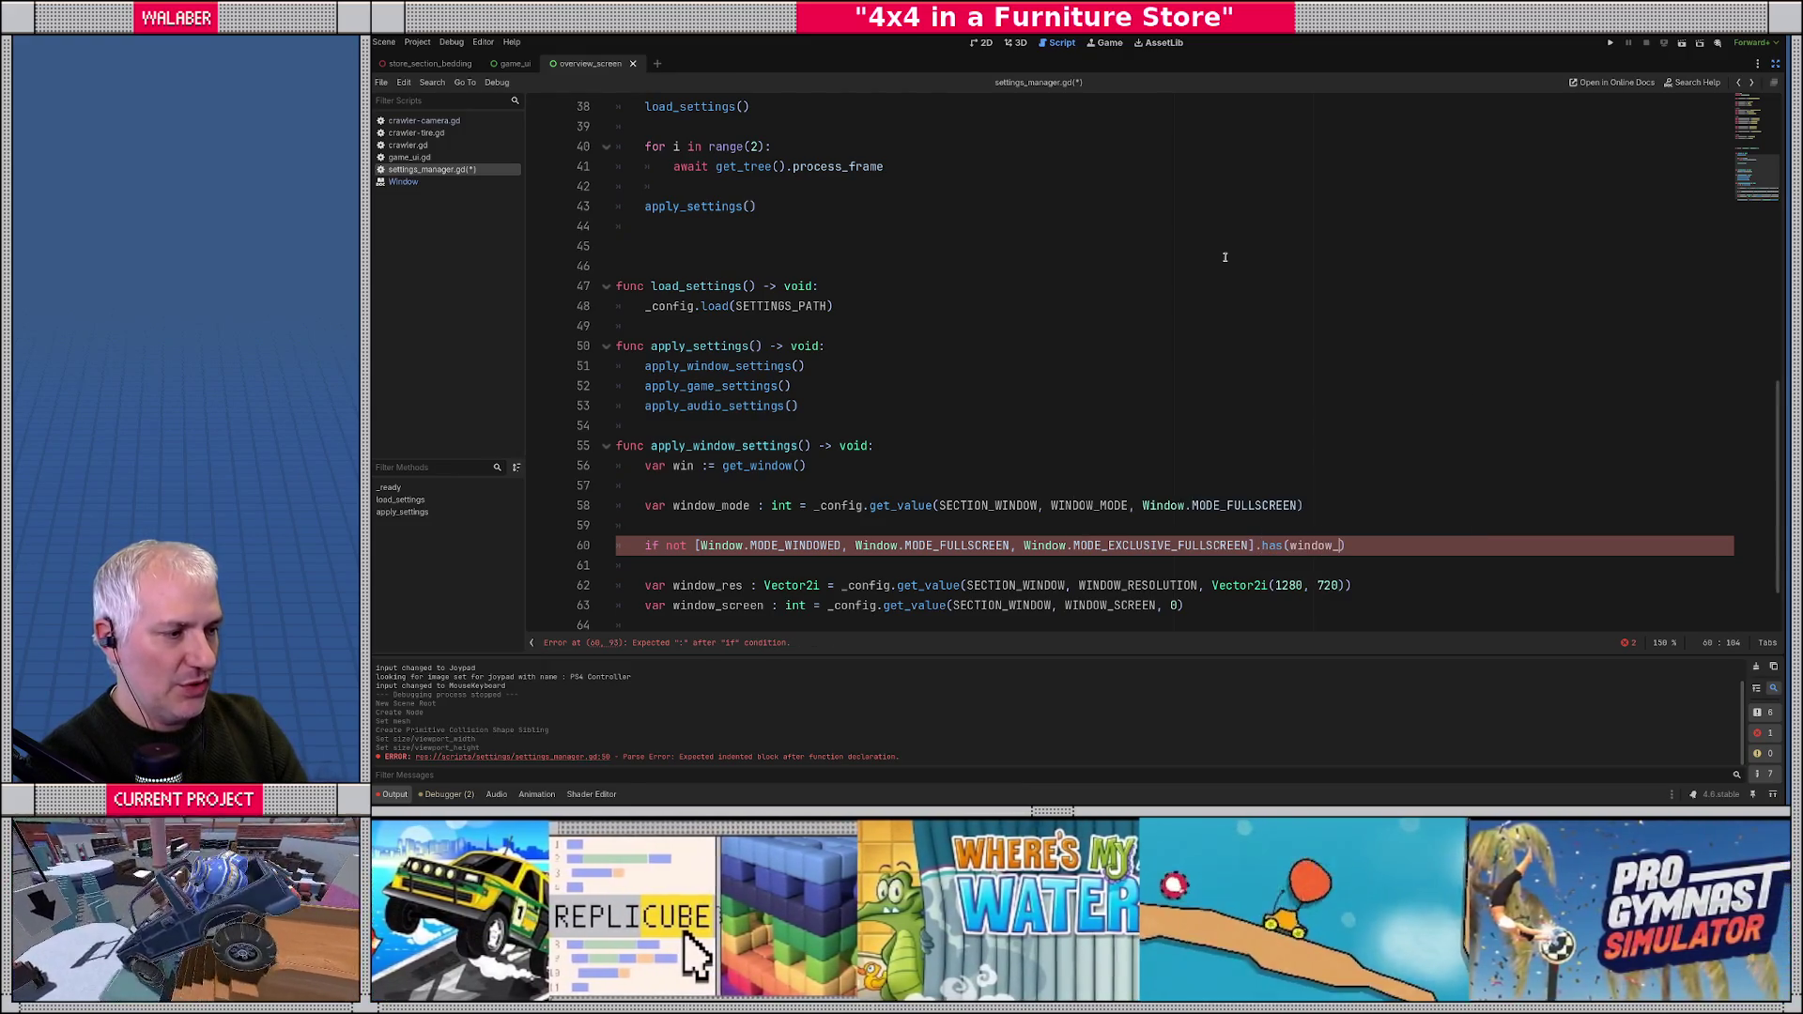
{"action": "type", "text": "mode"}
{"action": "key", "text": "Return"}
{"action": "key", "text": "End"}
{"action": "type", "text": ":"}
{"action": "key", "text": "Return"}
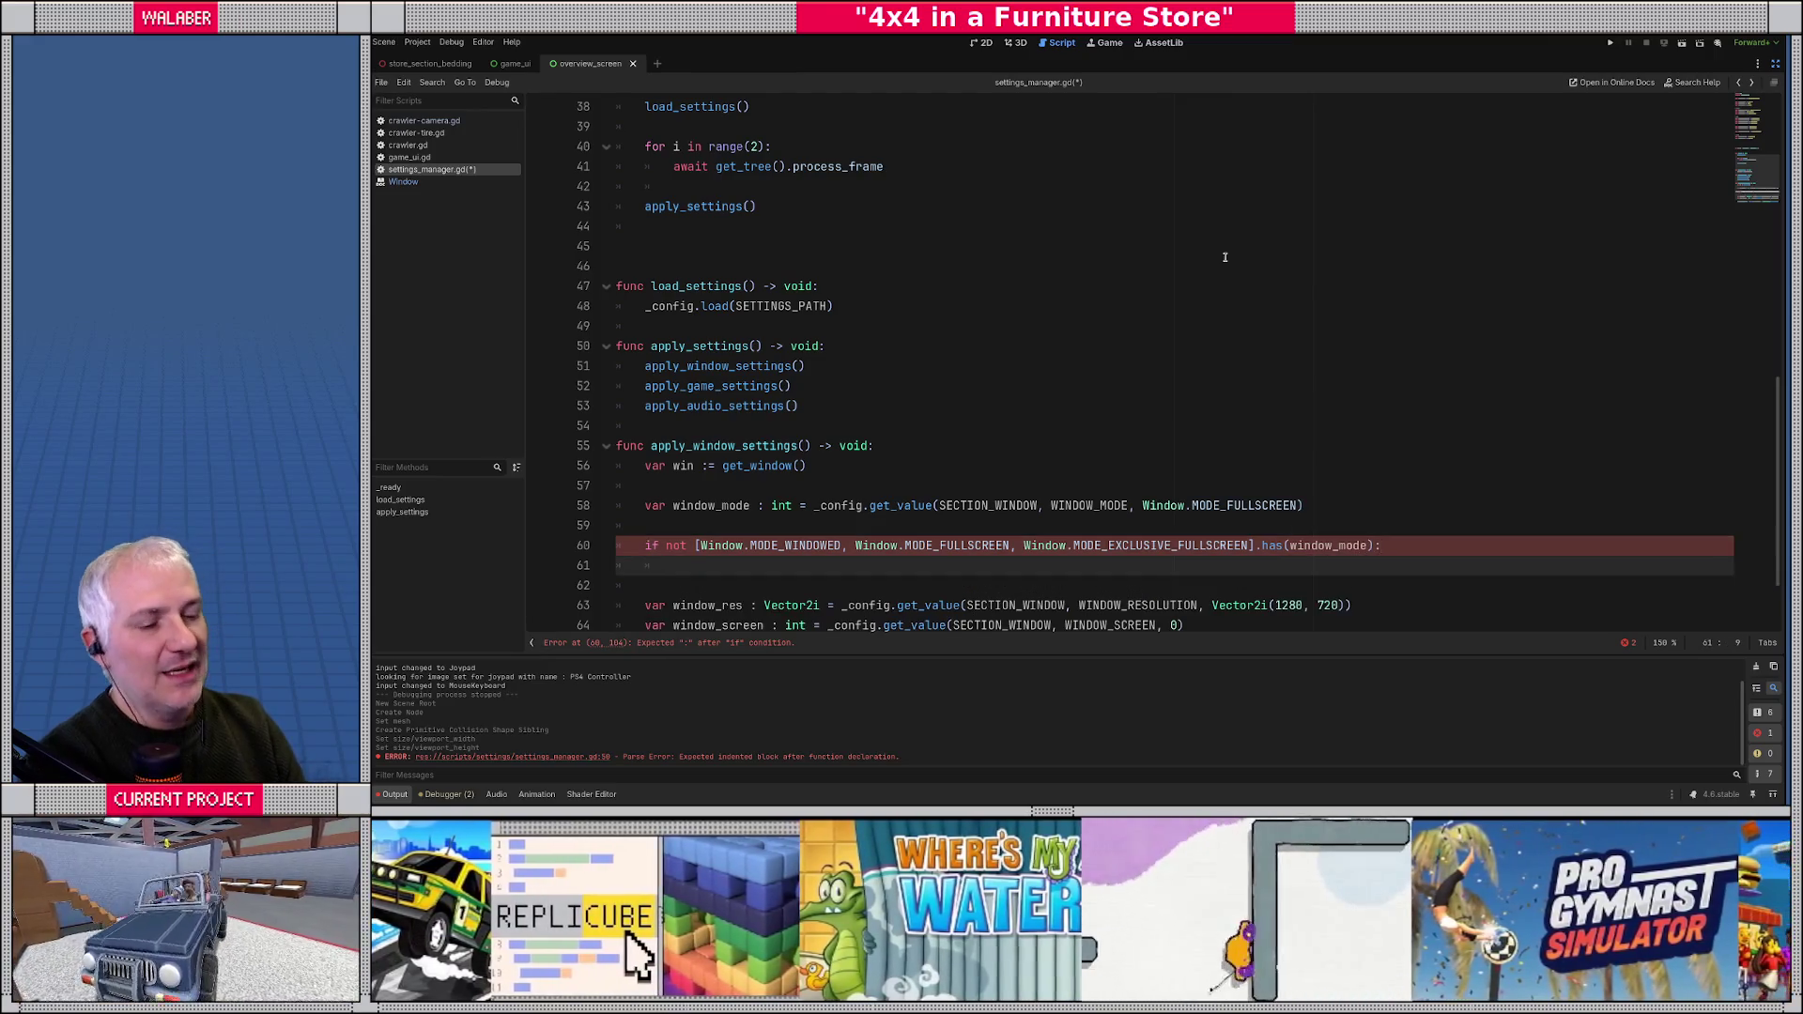
{"action": "scroll", "coordinate": [1224, 257], "scroll_direction": "down", "scroll_amount": 2}
{"action": "mouse_move", "coordinate": [699, 445]}
{"action": "left_mouse_down"}
{"action": "mouse_move", "coordinate": [1267, 447]}
{"action": "mouse_move", "coordinate": [1247, 447]}
{"action": "left_mouse_up"}
- Under the condition, set window_mode = Window.MODE_FULLSCREEN as the fallback
{"action": "left_click", "coordinate": [673, 466]}
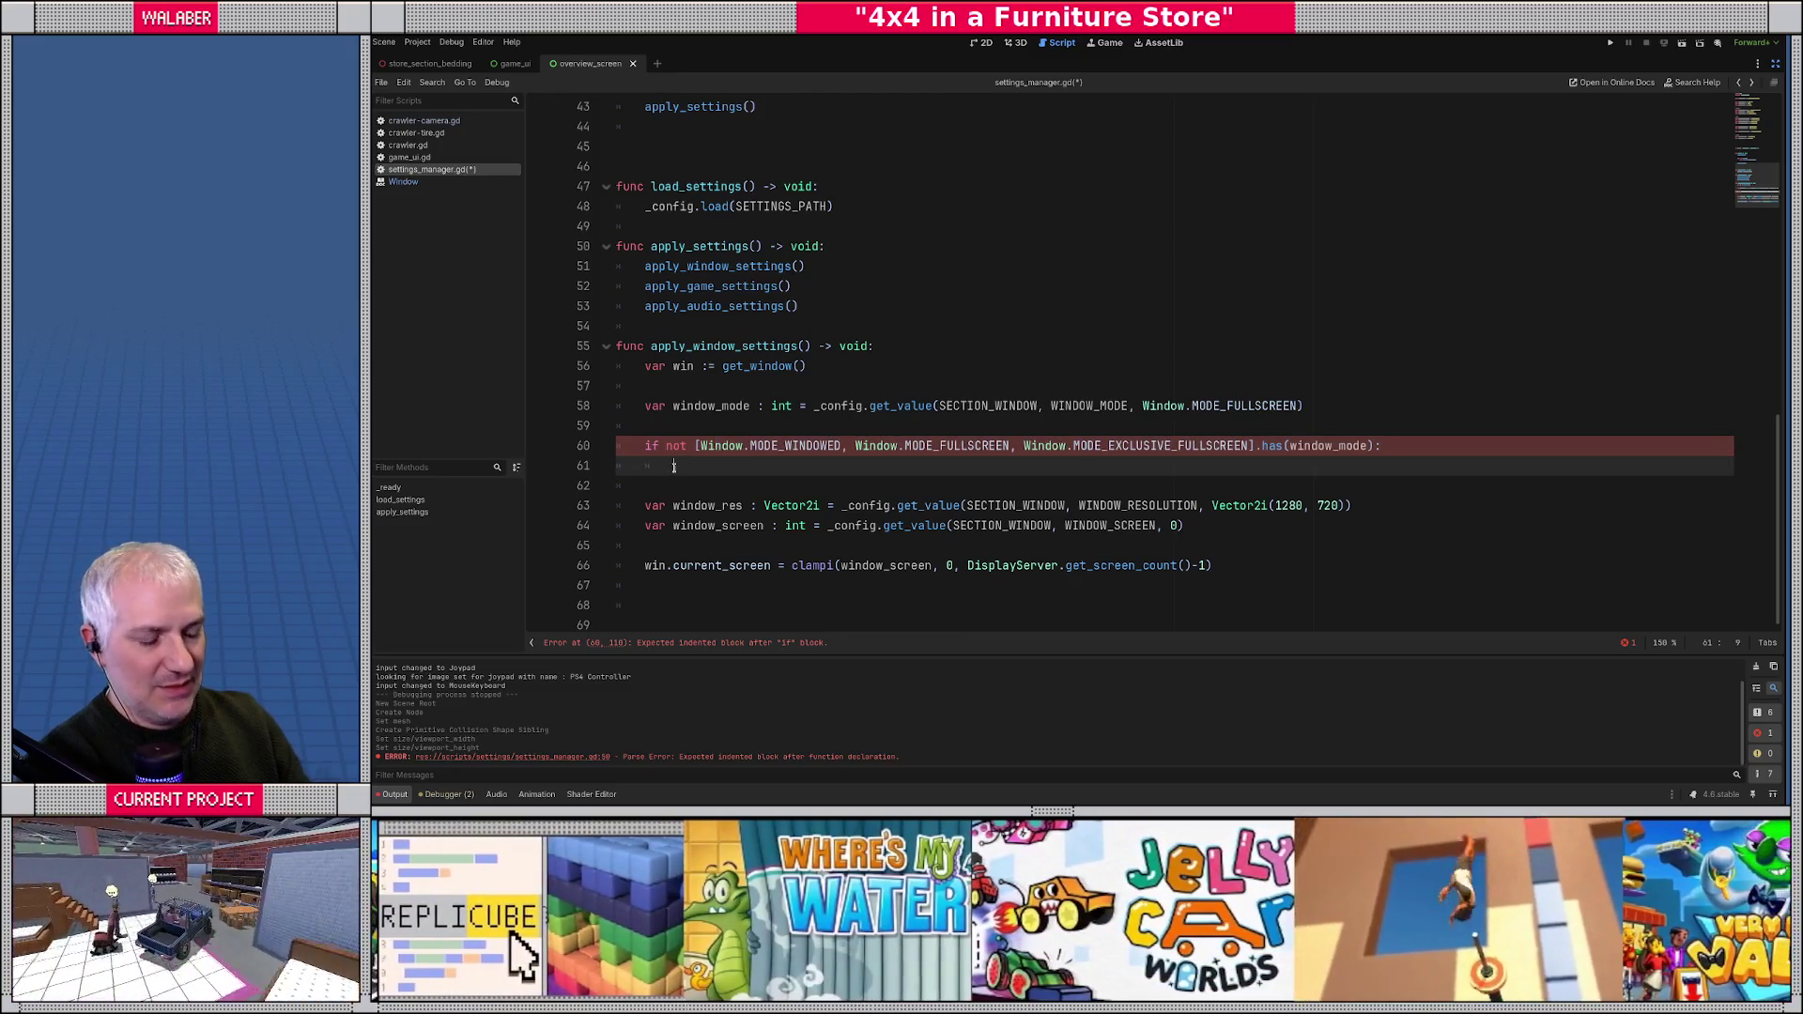
{"action": "type", "text": "window_m"}
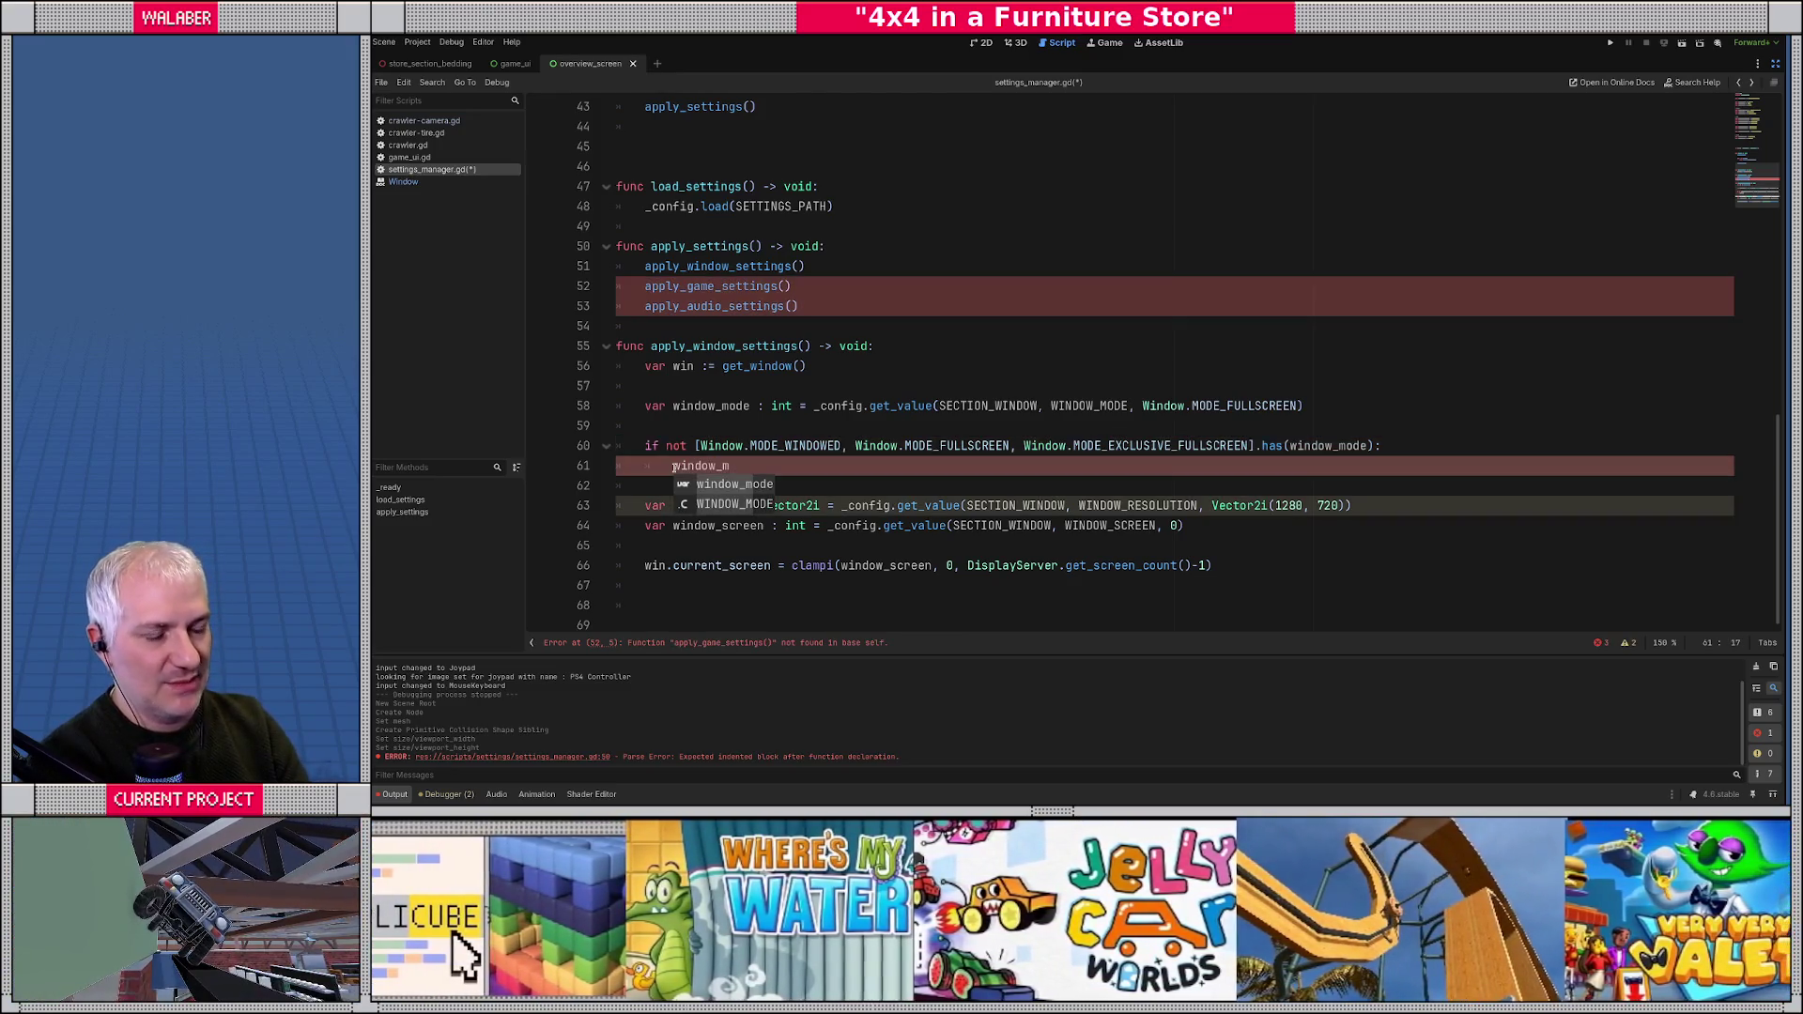
{"action": "key", "text": "Return"}
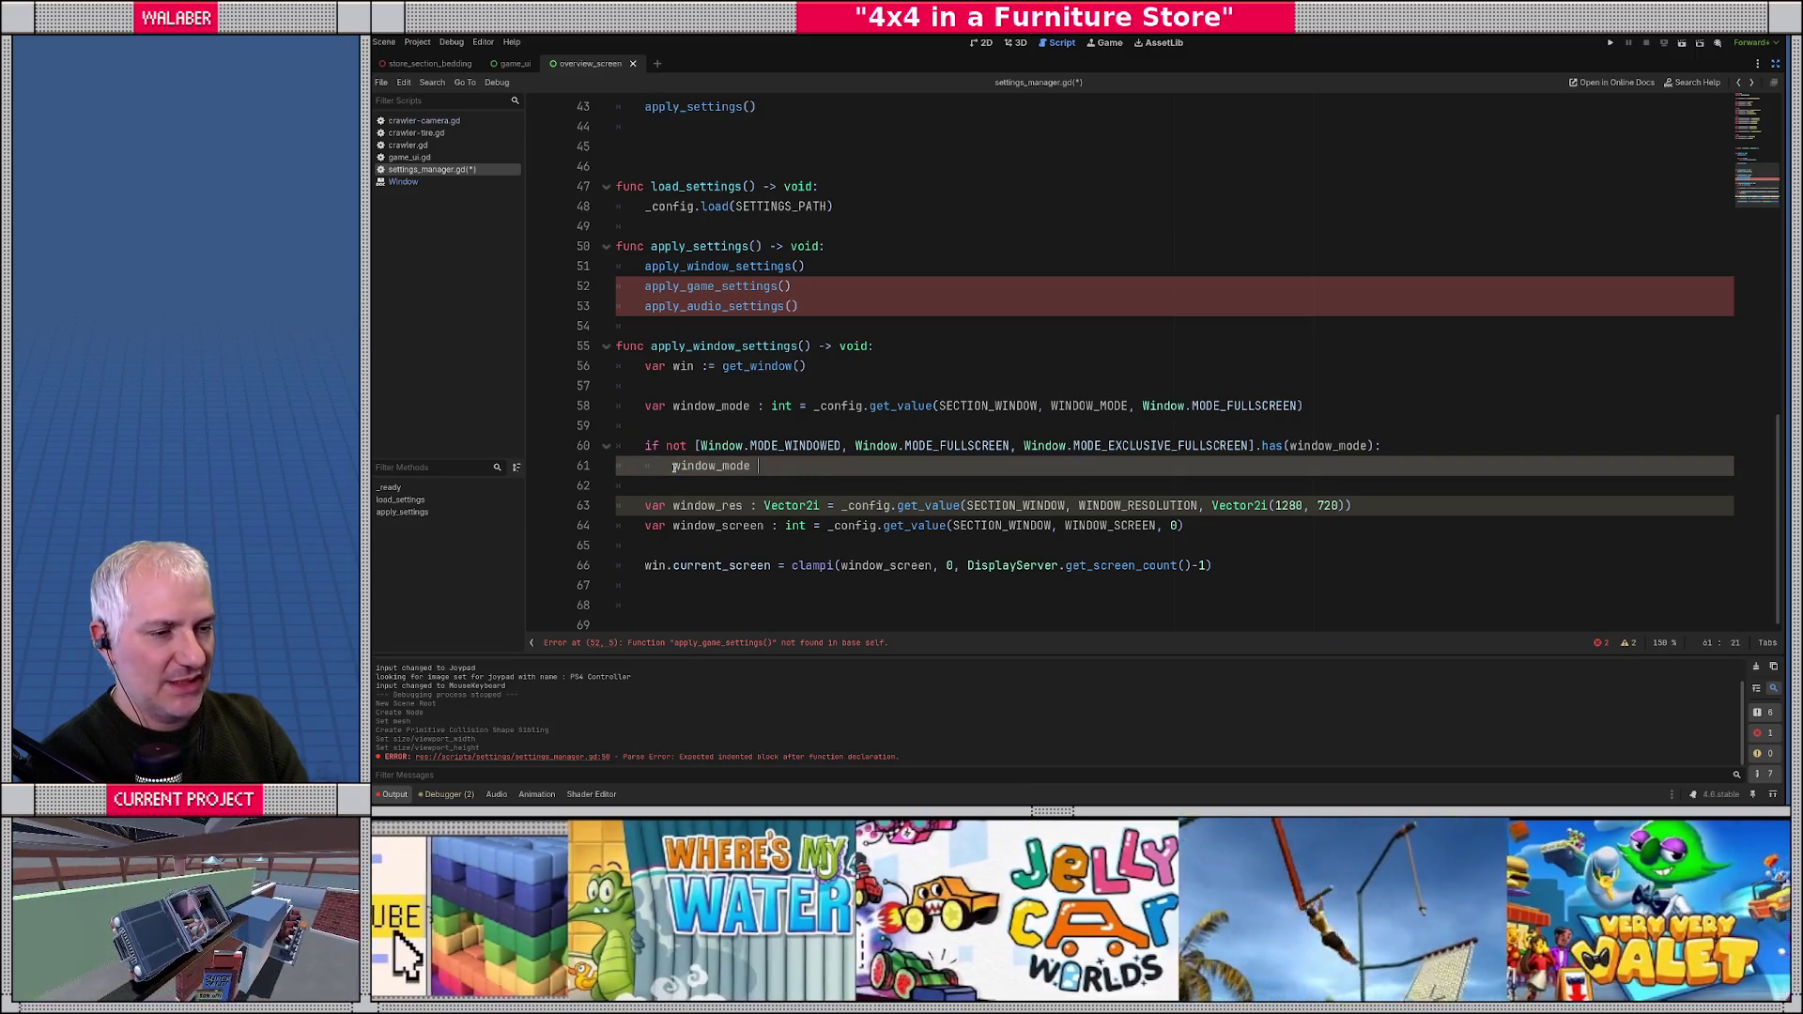
{"action": "type", "text": "= Window.MODE_"}
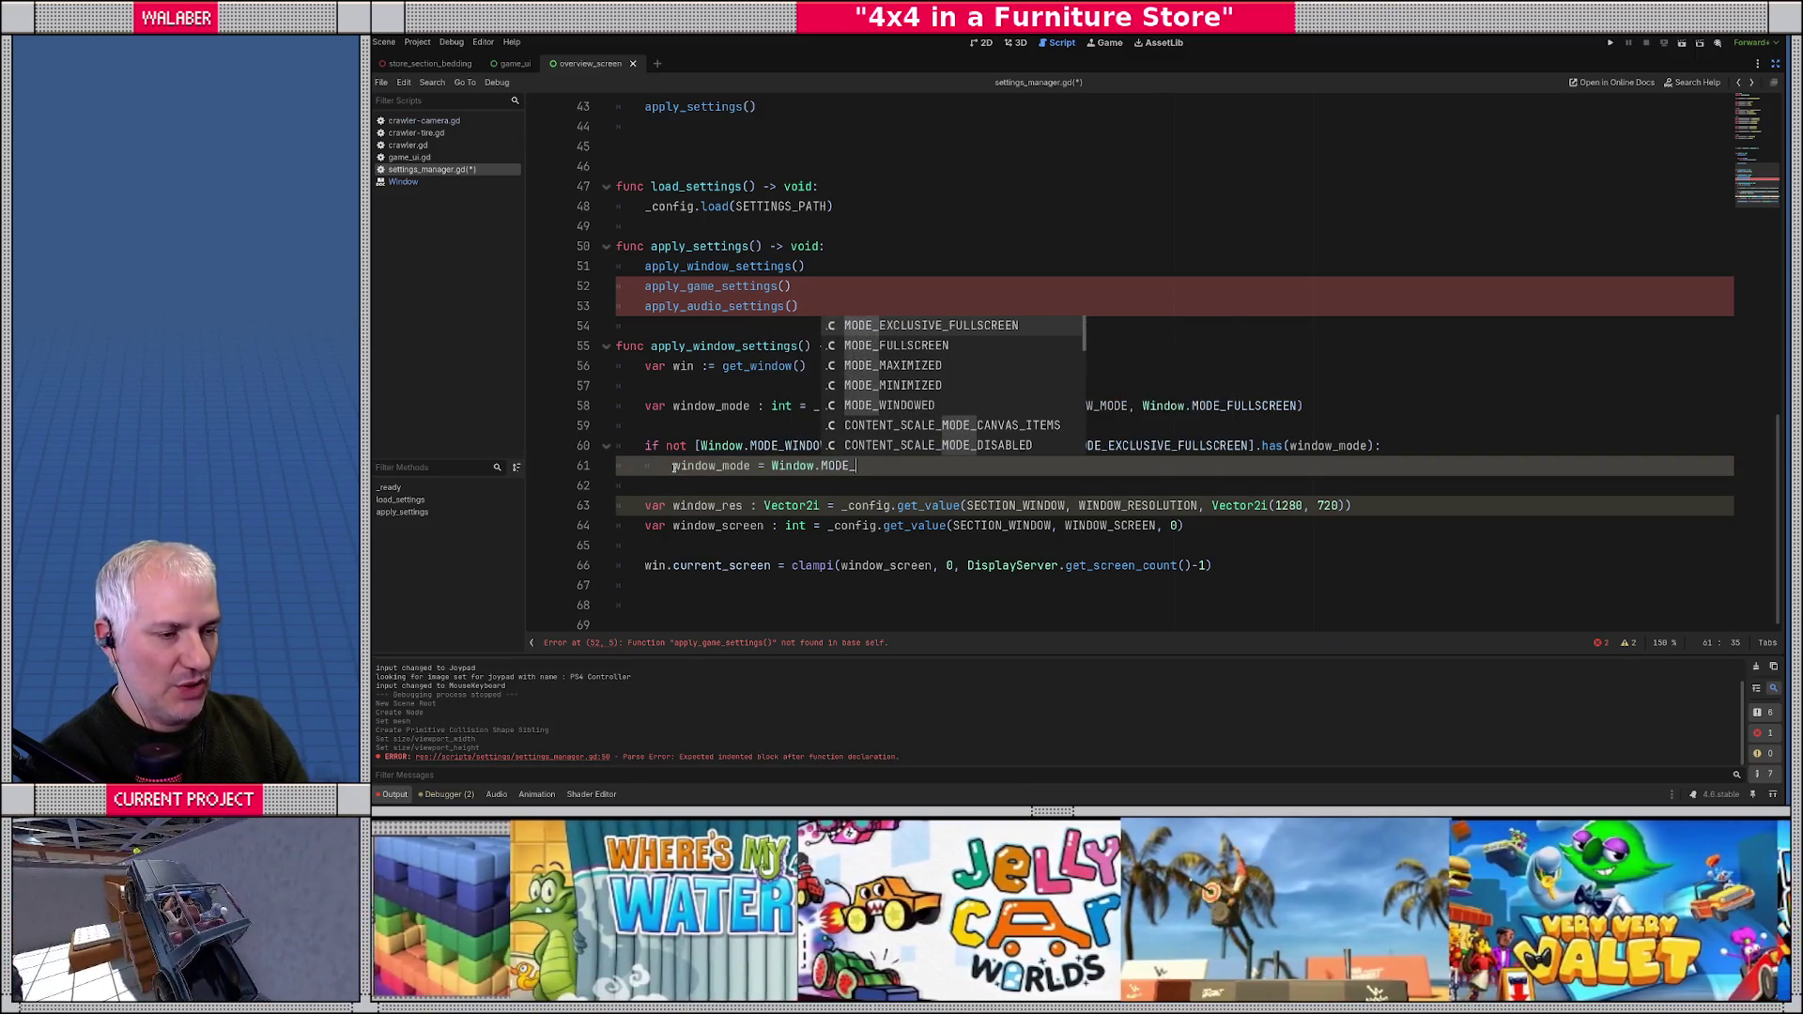
{"action": "key", "text": "Down"}
{"action": "key", "text": "Return"}
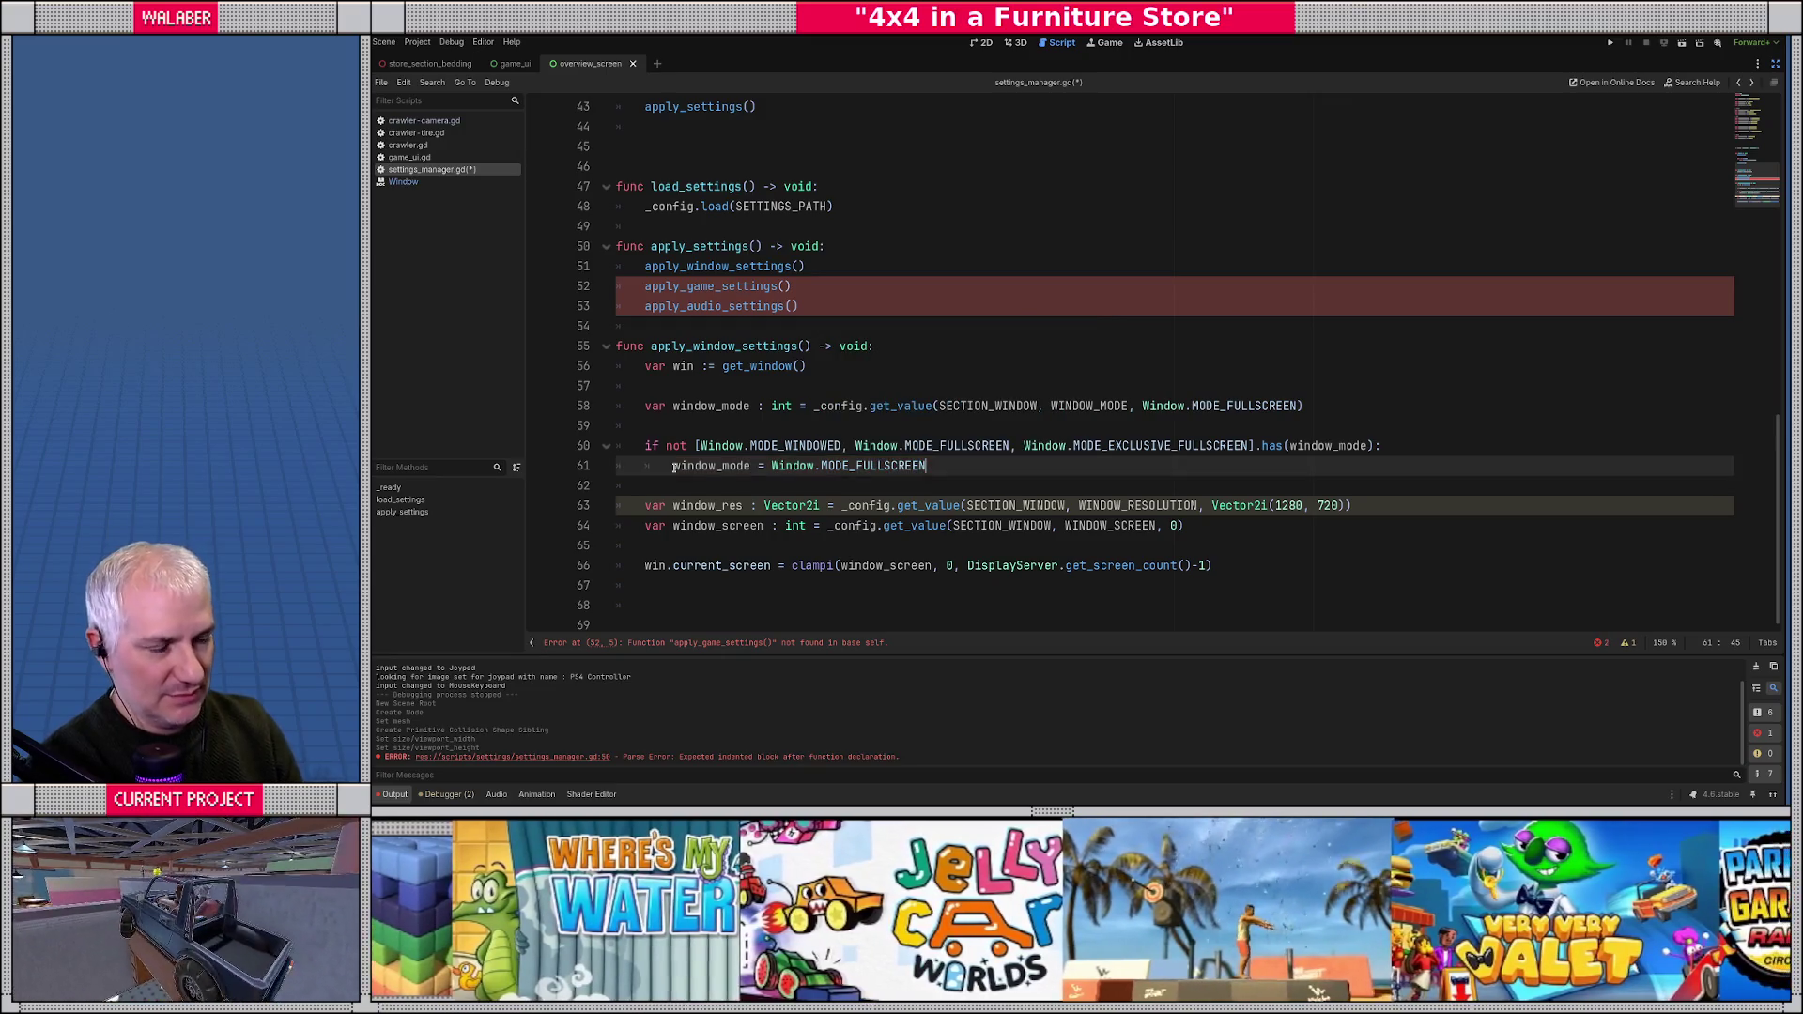
{"action": "left_click_drag", "start_coordinate": [726, 405], "coordinate": [1402, 420]}
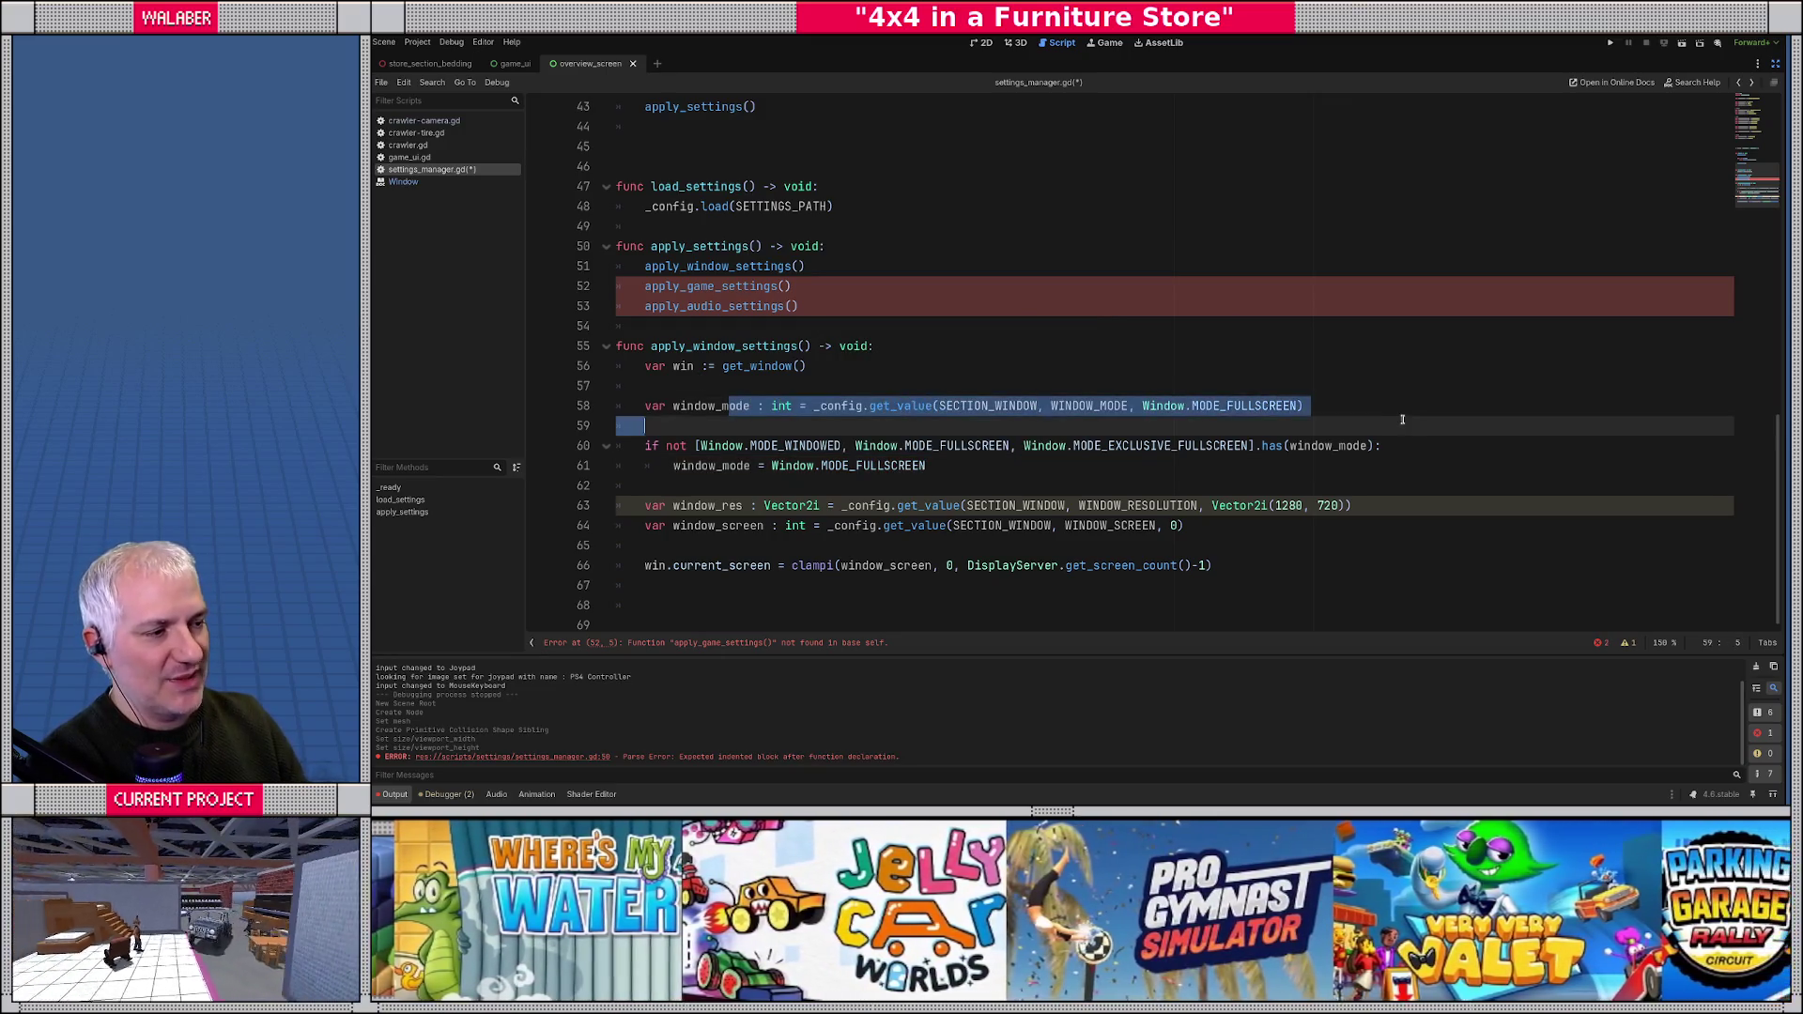
- Add a new 'var screen' line below the window_res line
{"action": "key", "text": "Up"}
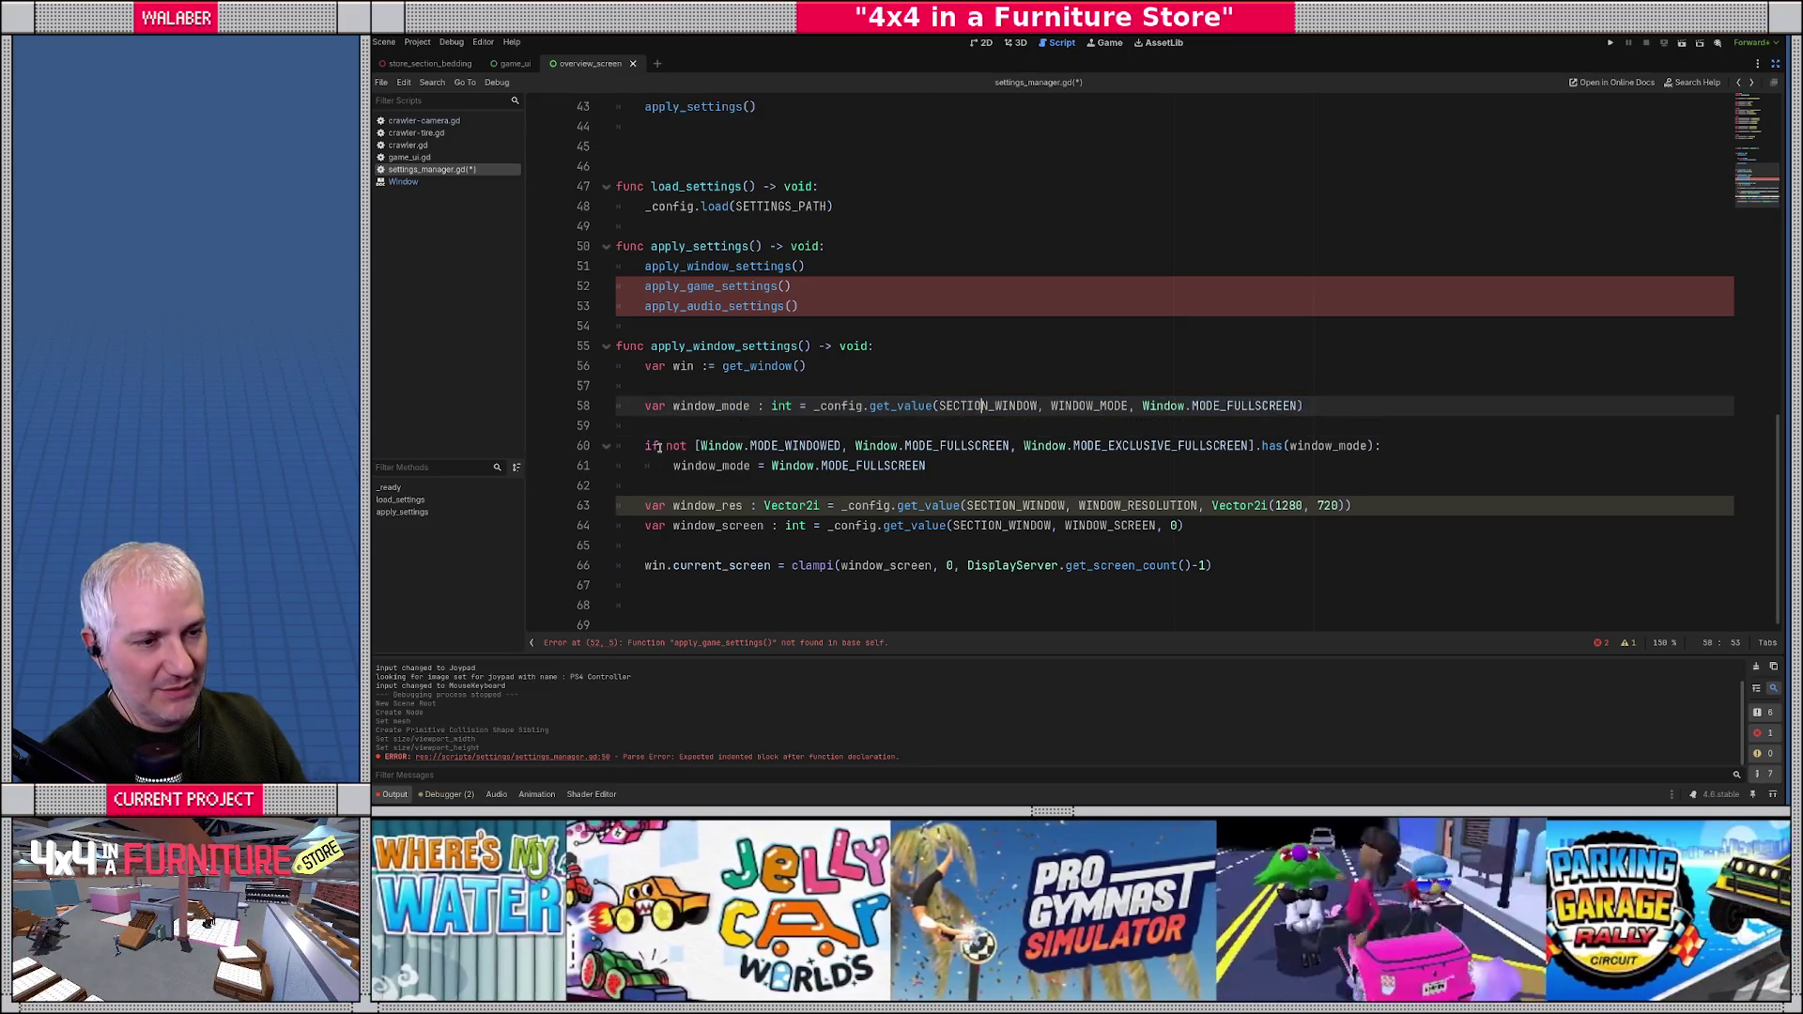
{"action": "left_click_drag", "start_coordinate": [662, 447], "coordinate": [955, 470]}
{"action": "left_click", "coordinate": [965, 469]}
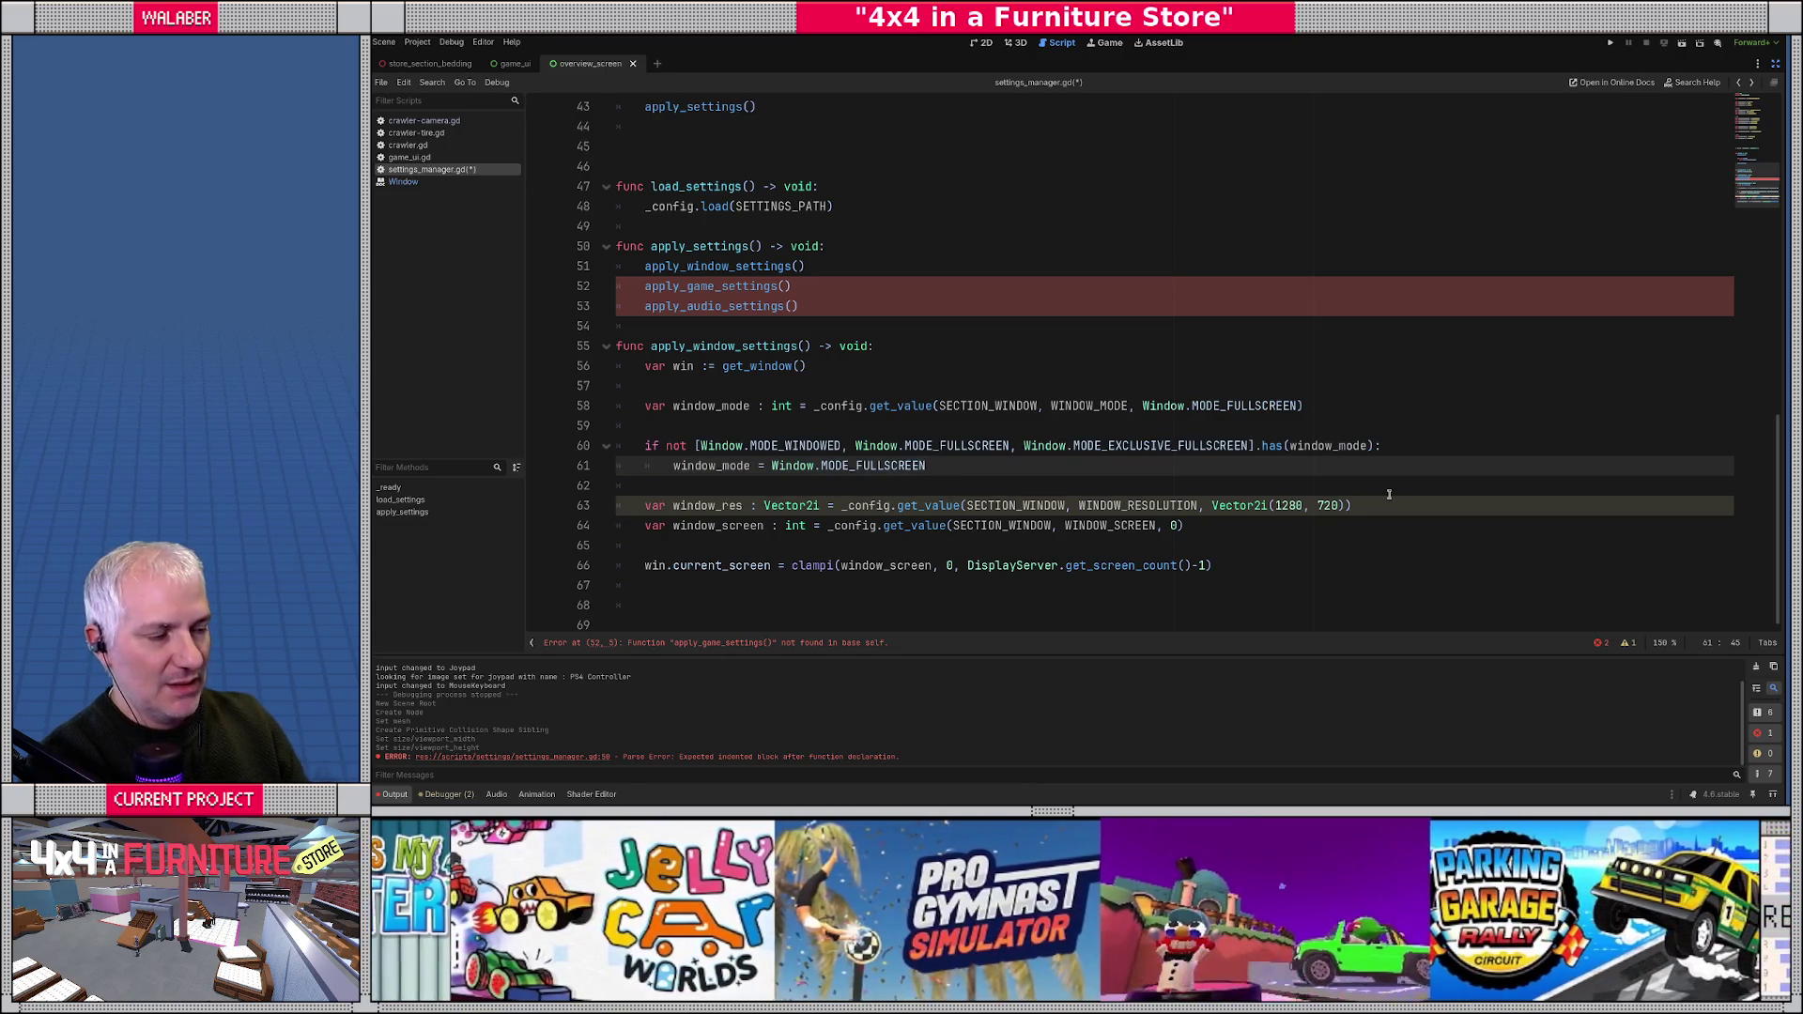
{"action": "left_click", "coordinate": [1386, 505]}
{"action": "key", "text": "Return"}
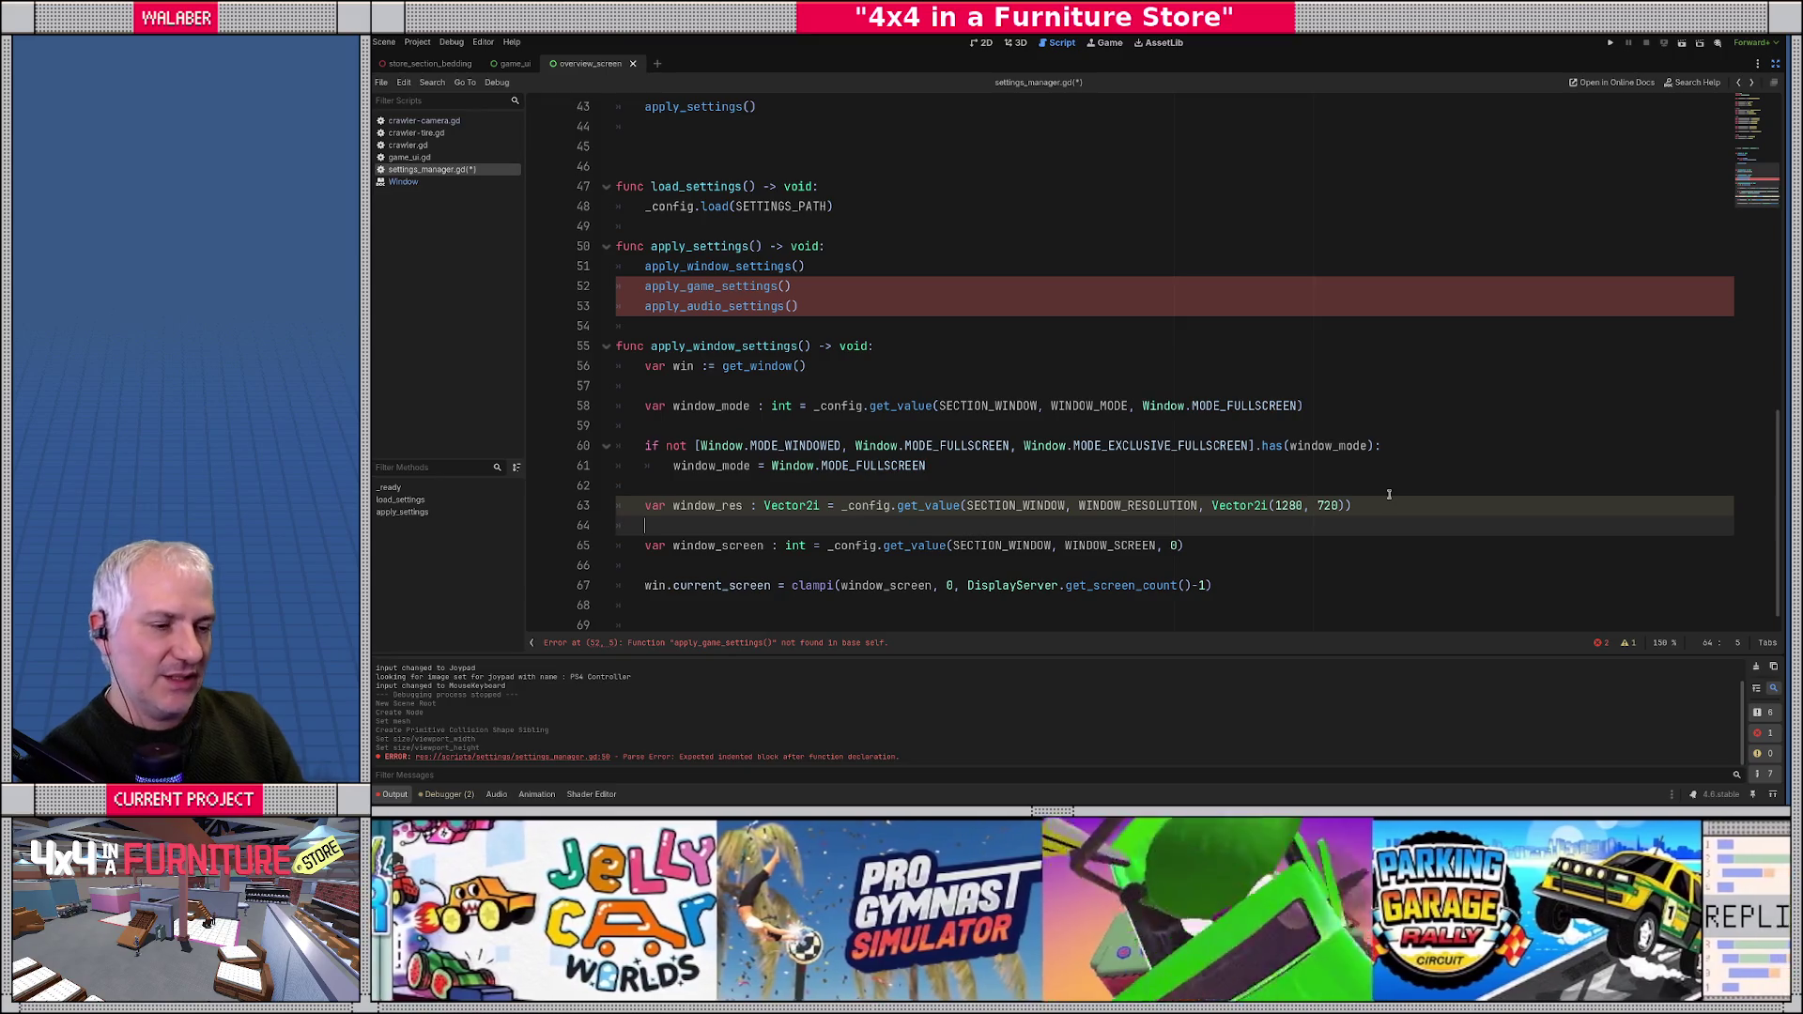
{"action": "key", "text": "Return"}
{"action": "key", "text": "Up"}
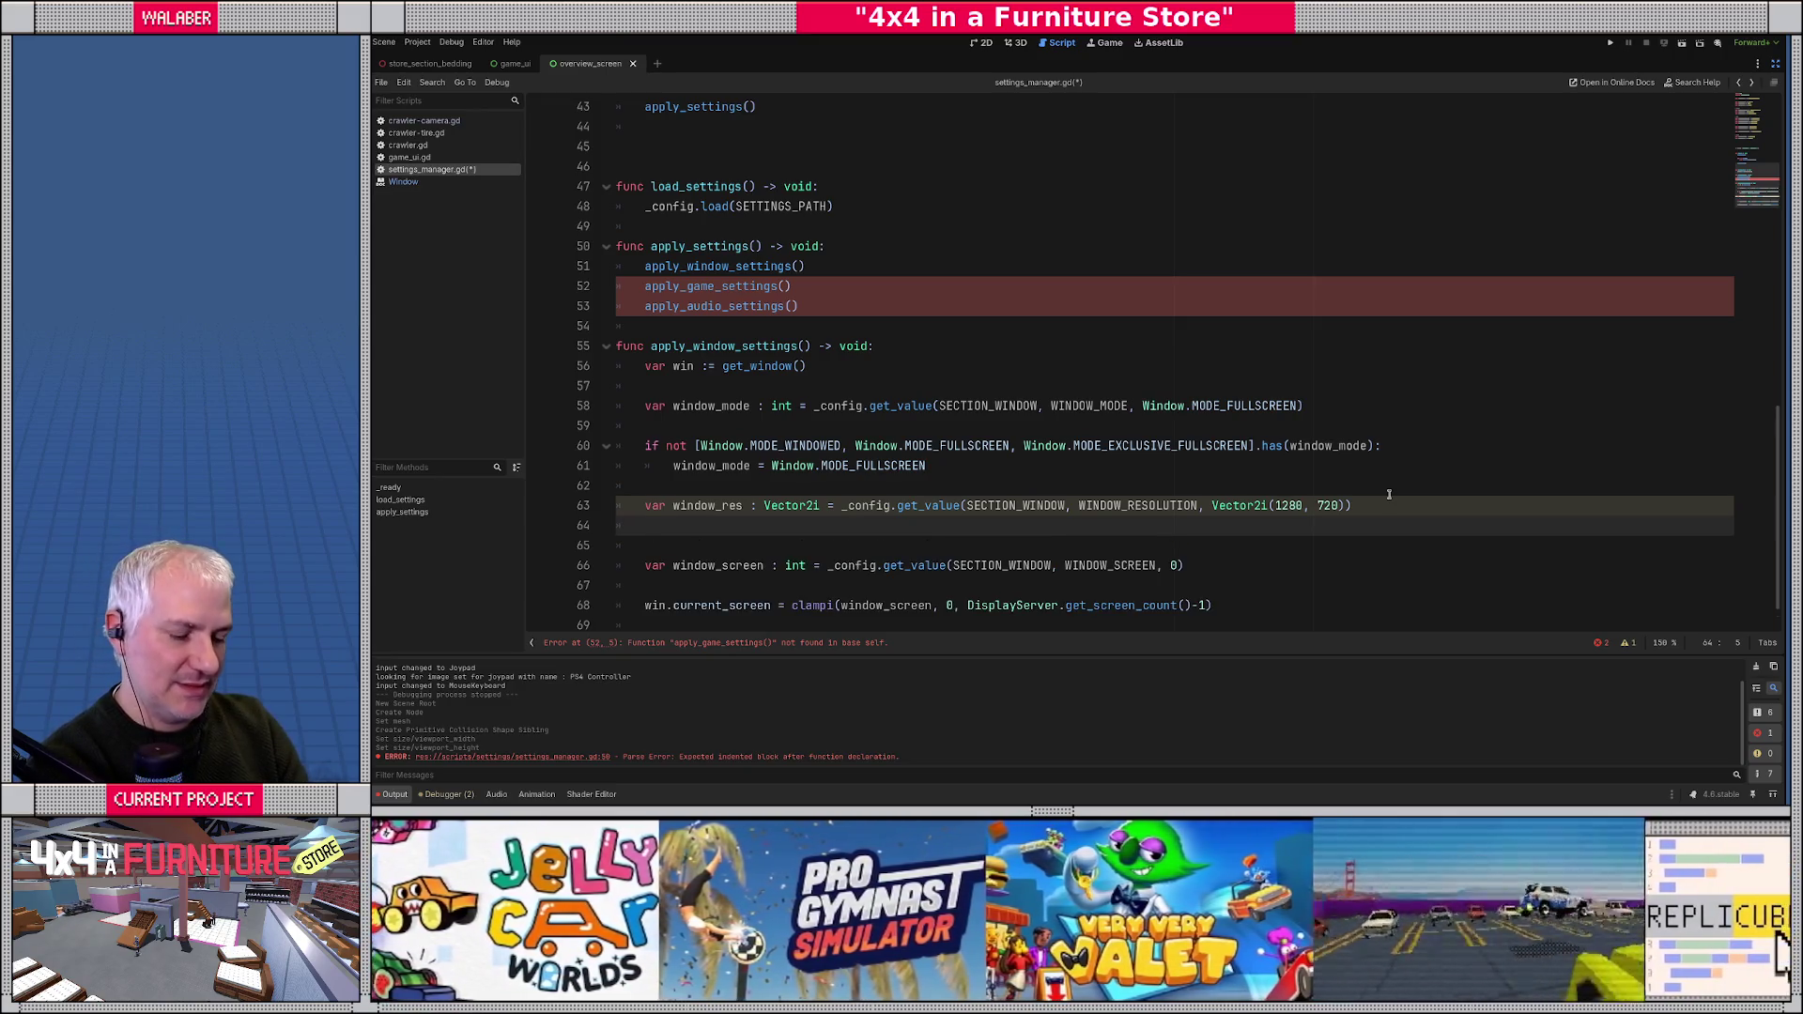
{"action": "type", "text": "wi"}
{"action": "key", "text": "BackSpace"}
{"action": "key", "text": "BackSpace"}
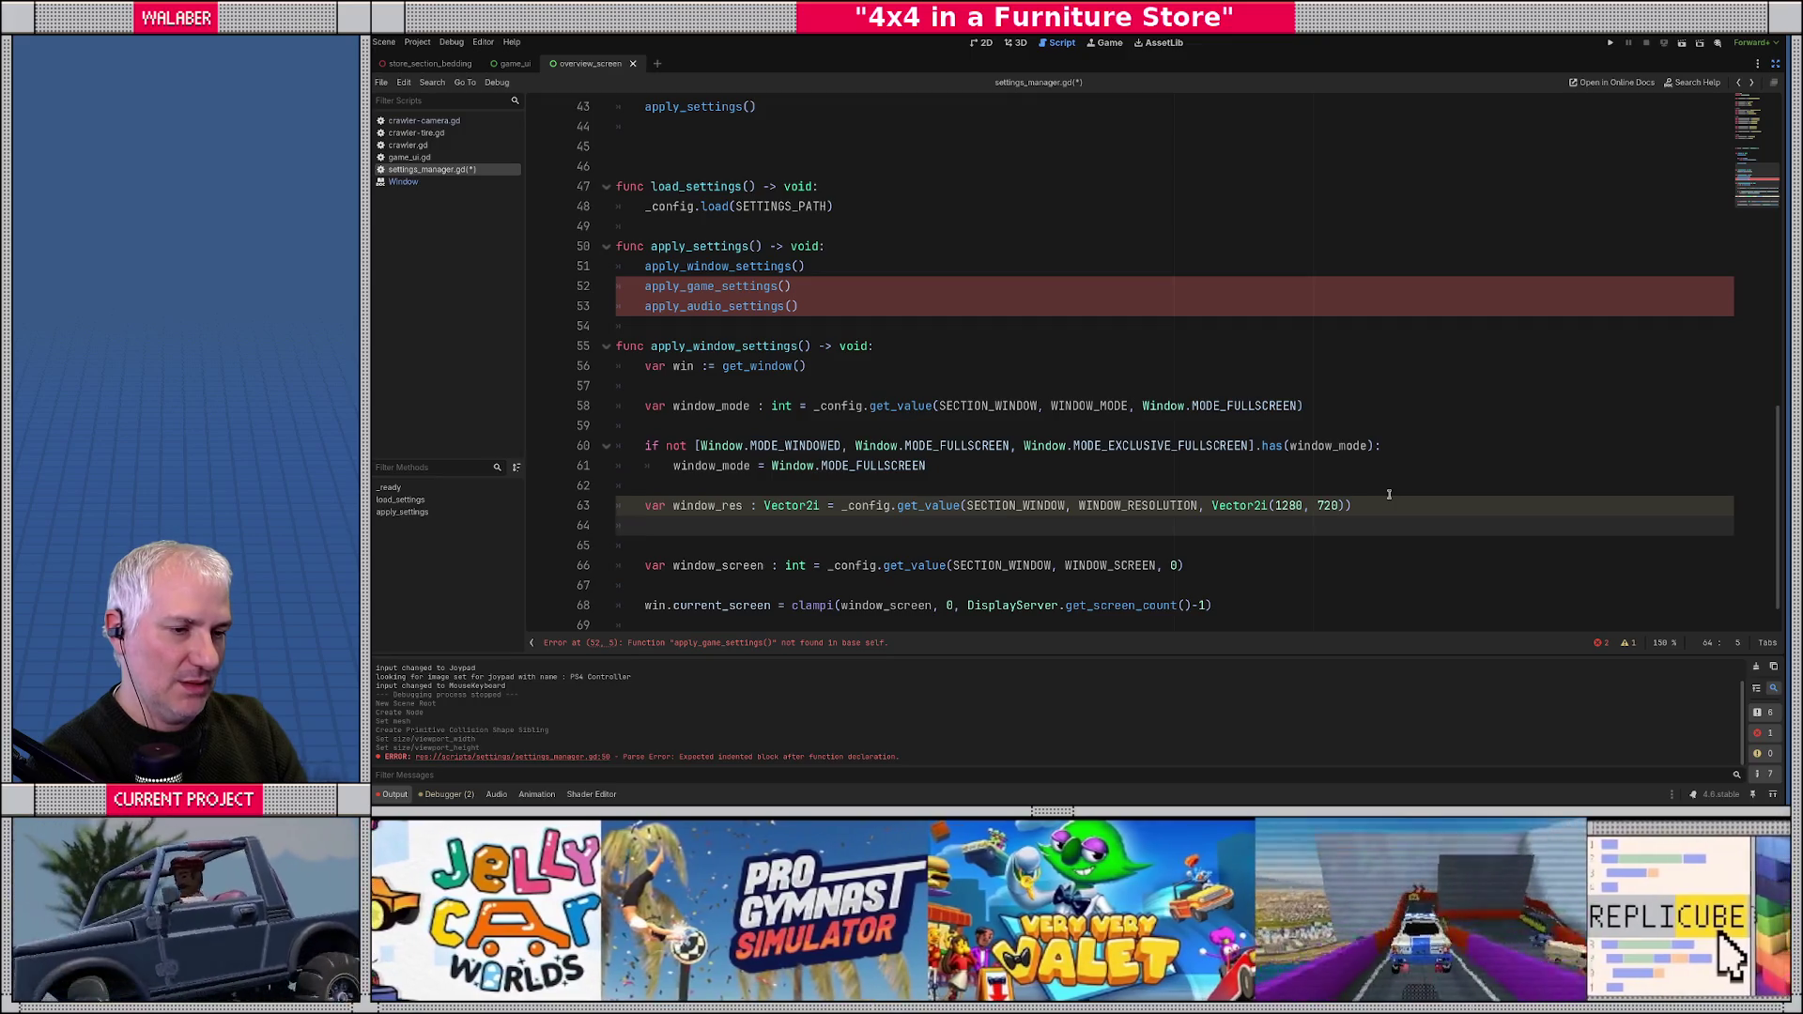
{"action": "type", "text": "var screen"}
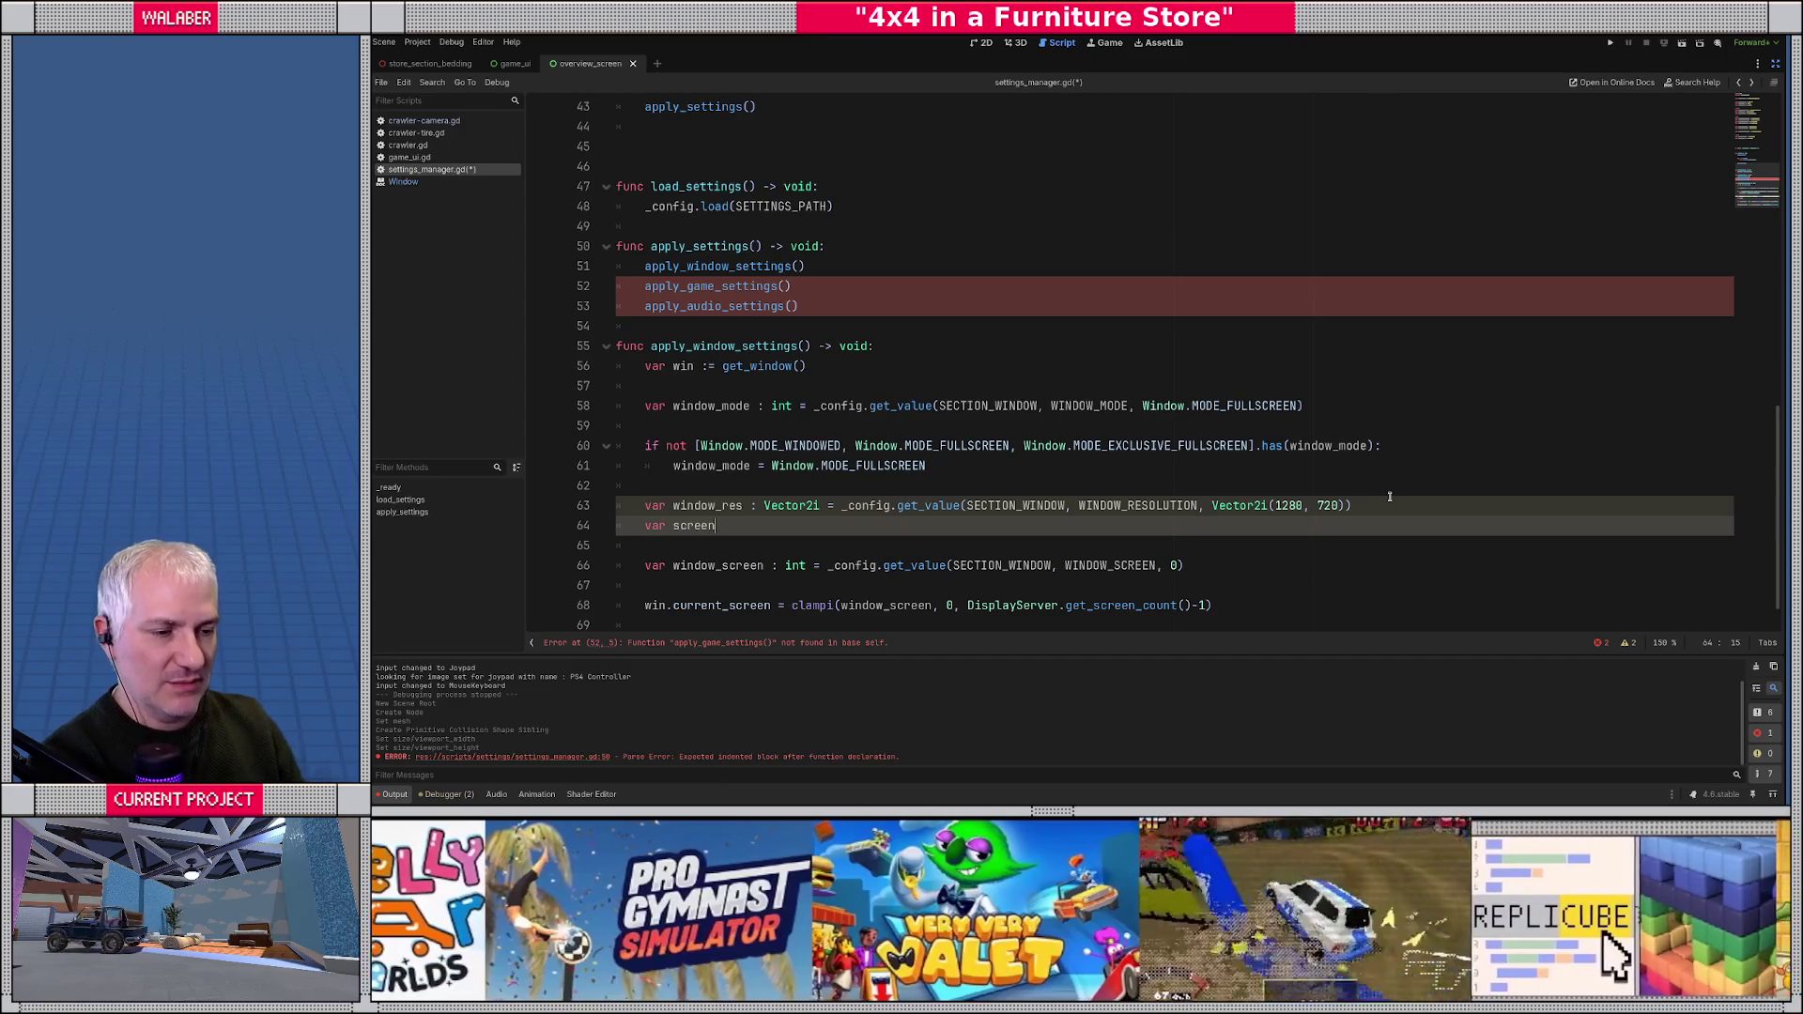
- Move the current_screen clamp and window_screen lookup up under get_window(), window_screen first
{"action": "key", "text": "Down"}
{"action": "key", "text": "Down"}
{"action": "key", "text": "Down"}
{"action": "key", "text": "alt+Up"}
{"action": "key", "text": "alt+Up"}
{"action": "key", "text": "alt+Up"}
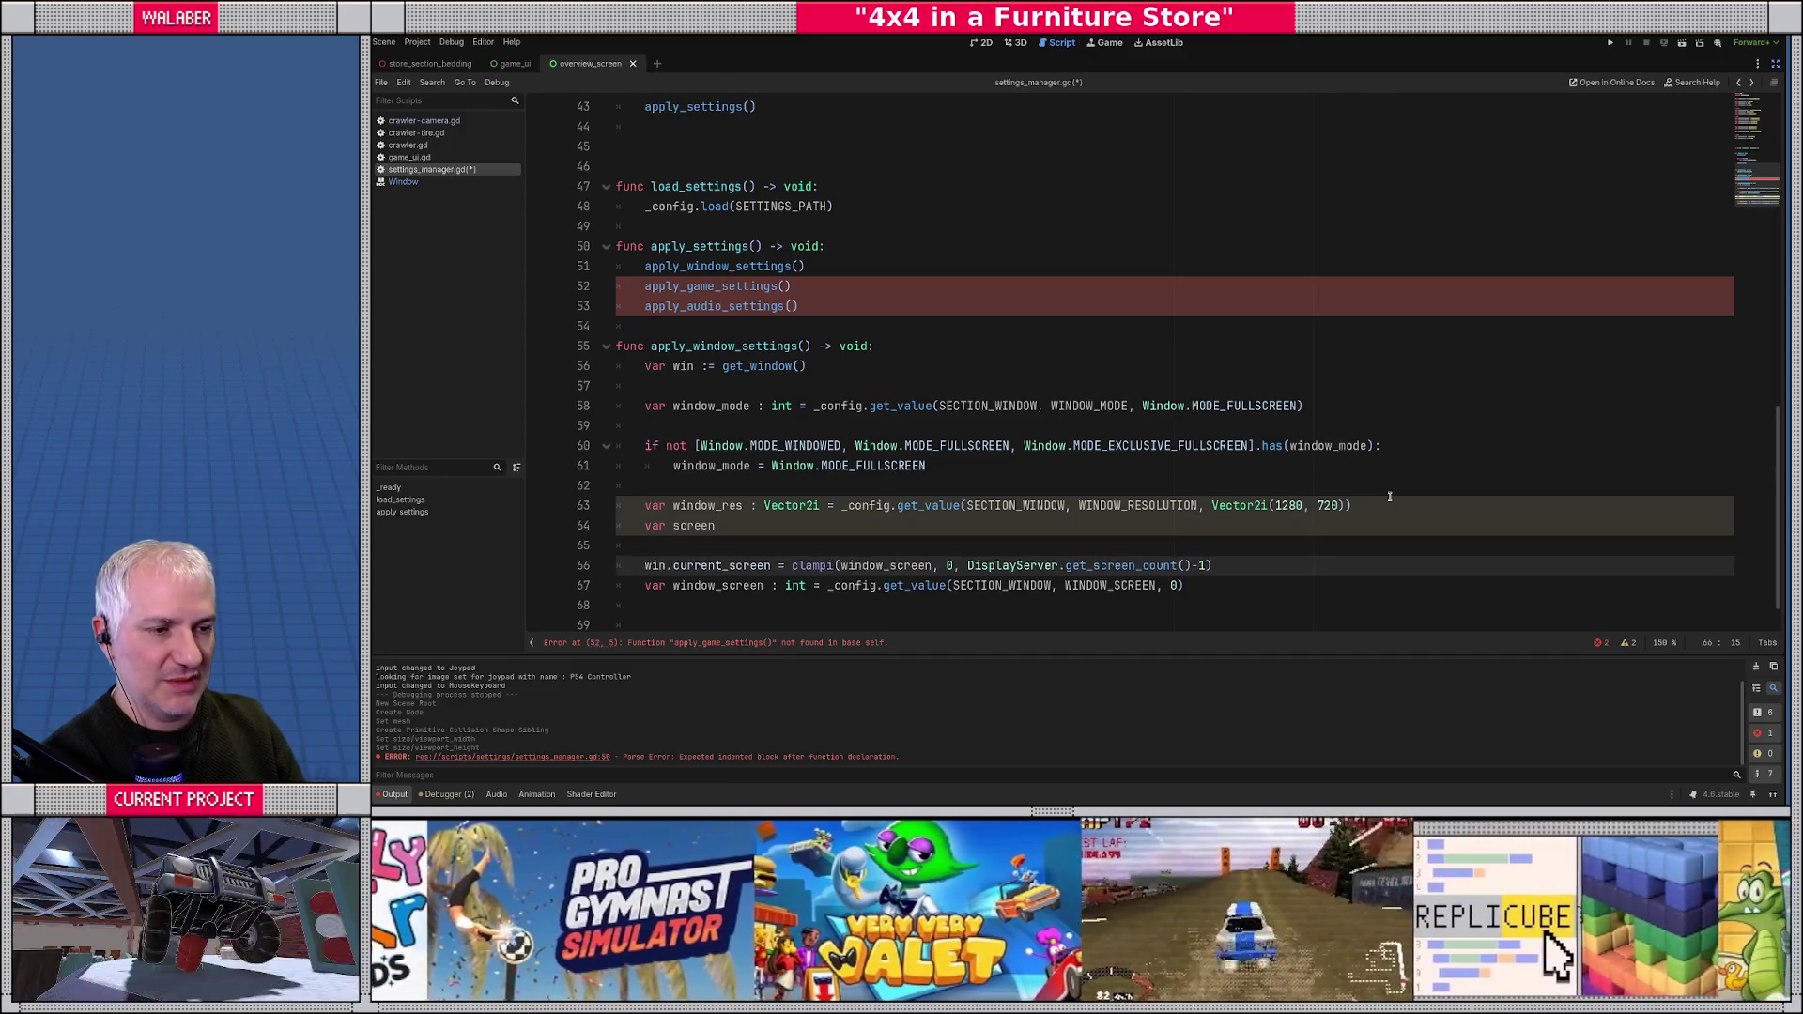
{"action": "key", "text": "alt+Up"}
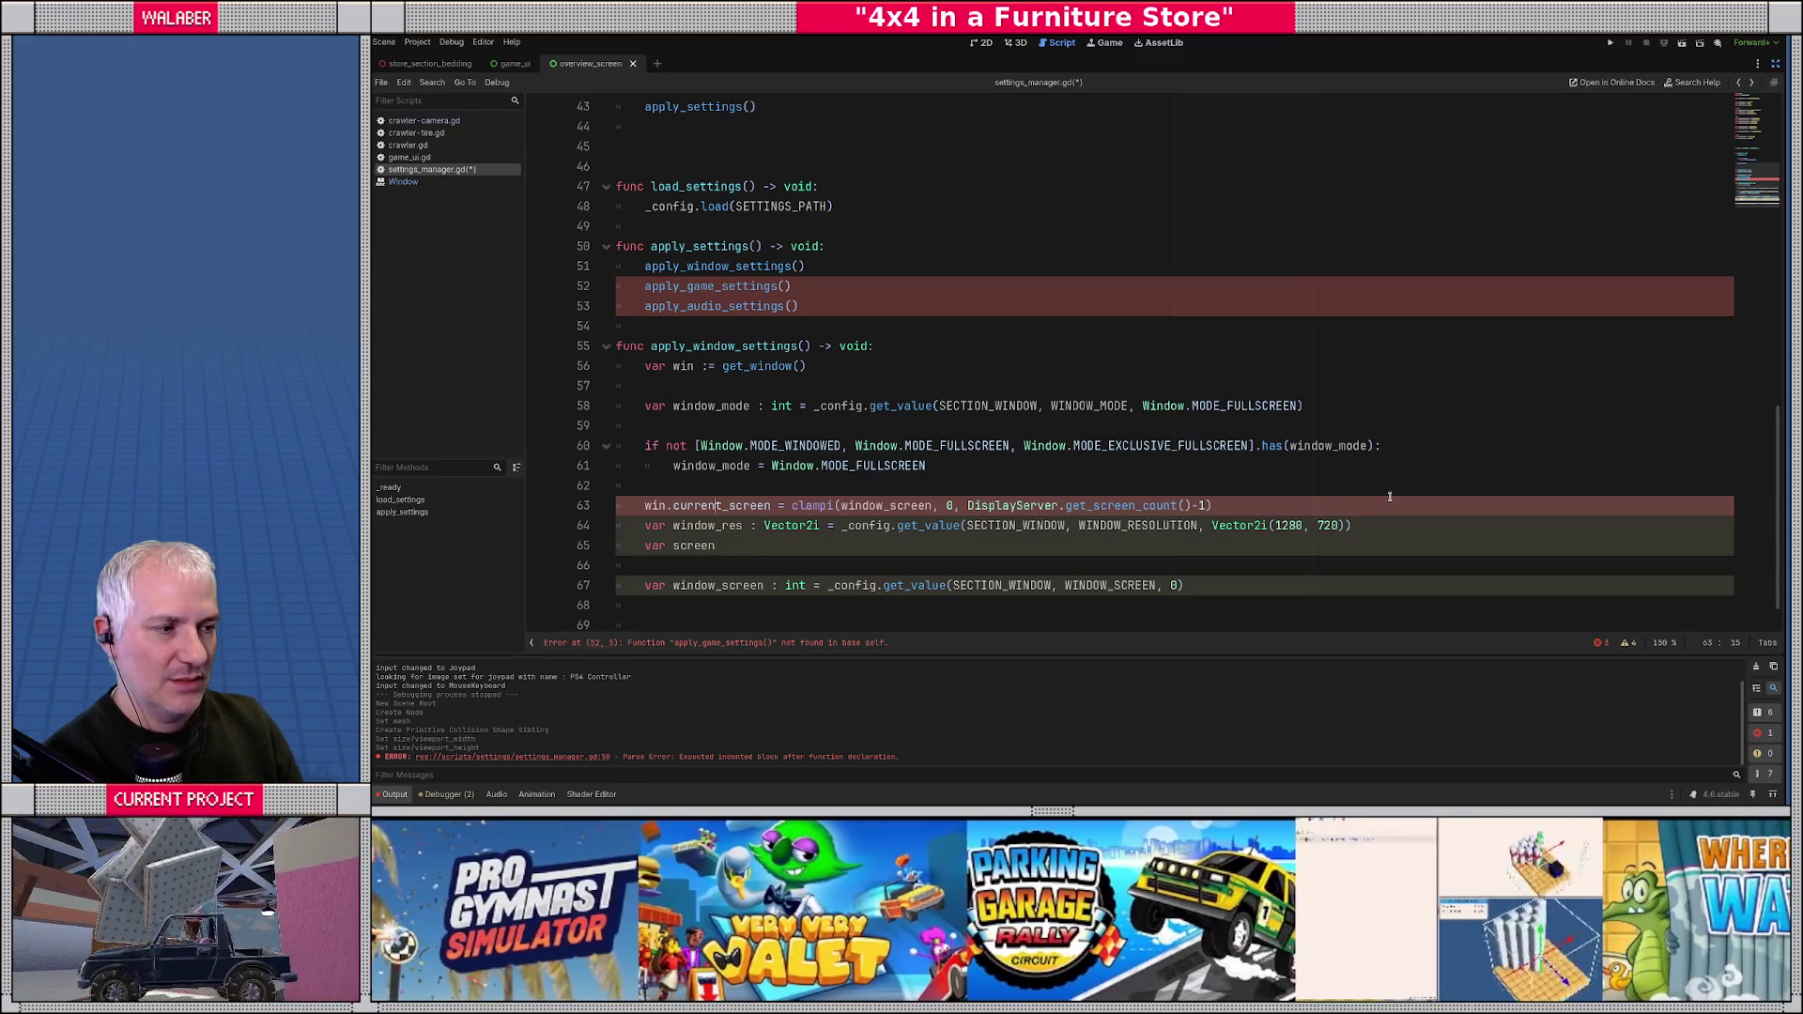
{"action": "key", "text": "alt+Up"}
{"action": "key", "text": "alt+Up"}
{"action": "key", "text": "alt+Up"}
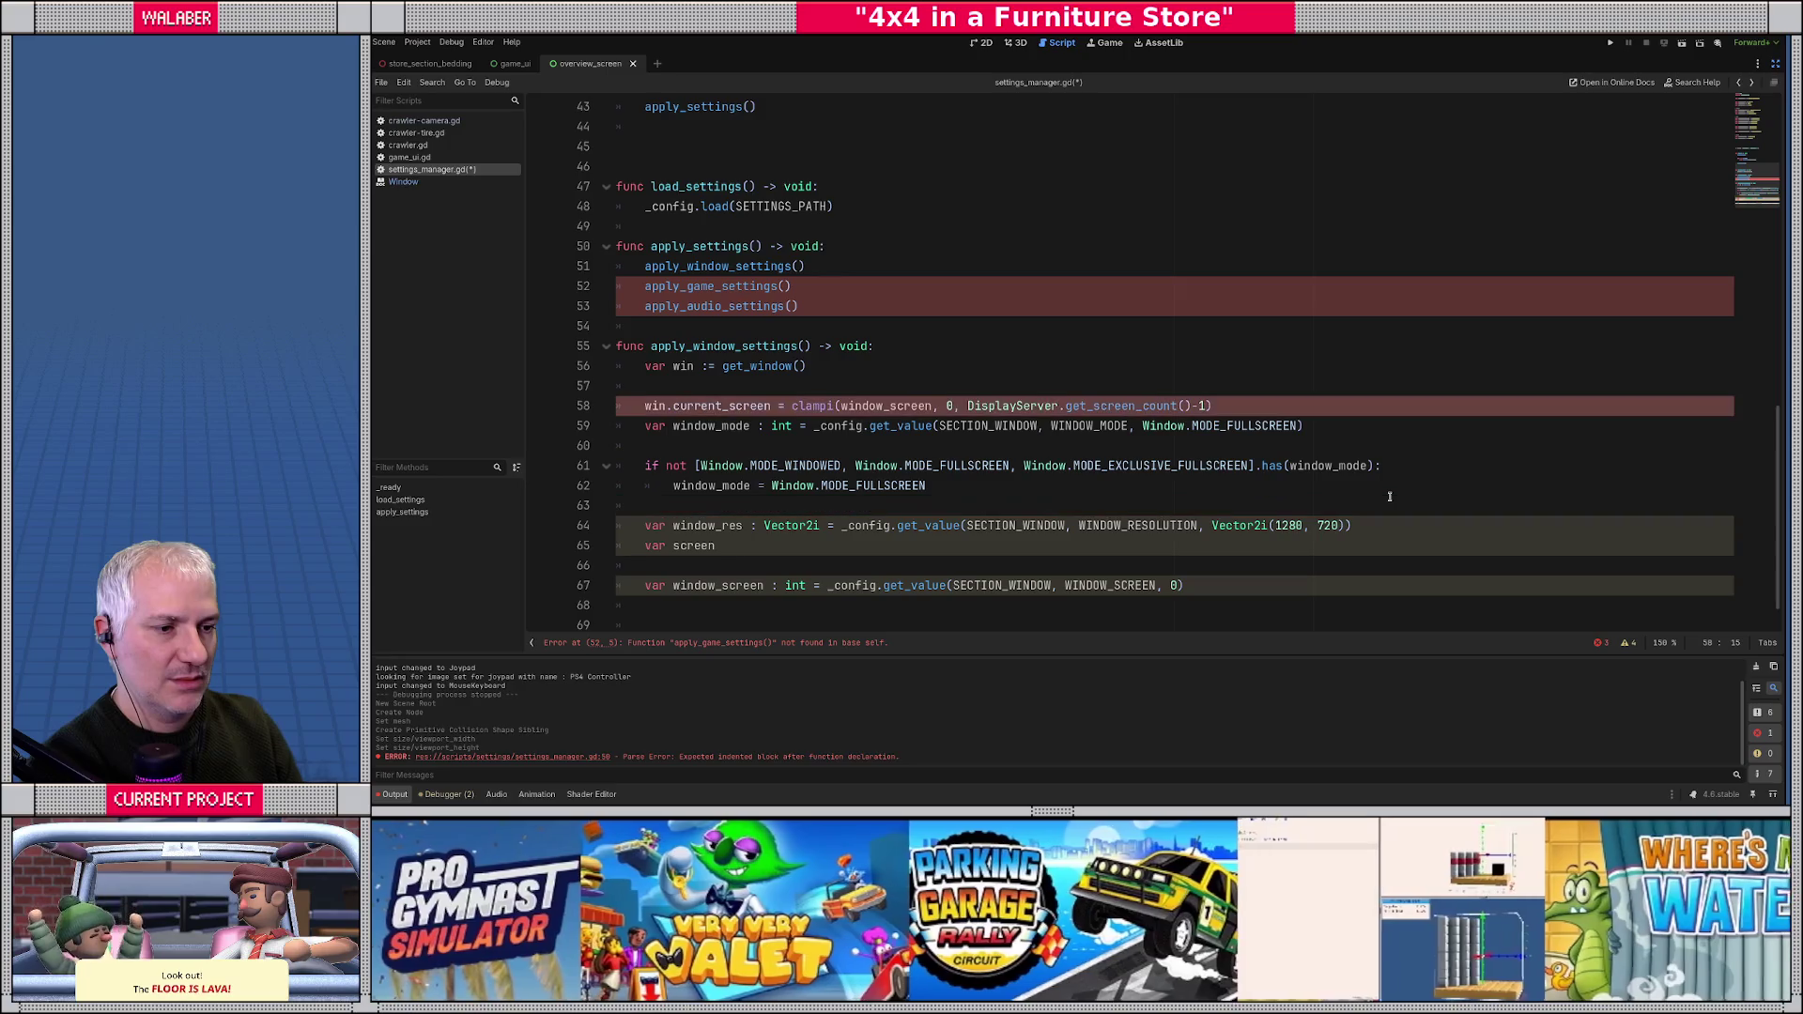
{"action": "key", "text": "Down"}
{"action": "key", "text": "Down"}
{"action": "key", "text": "Down"}
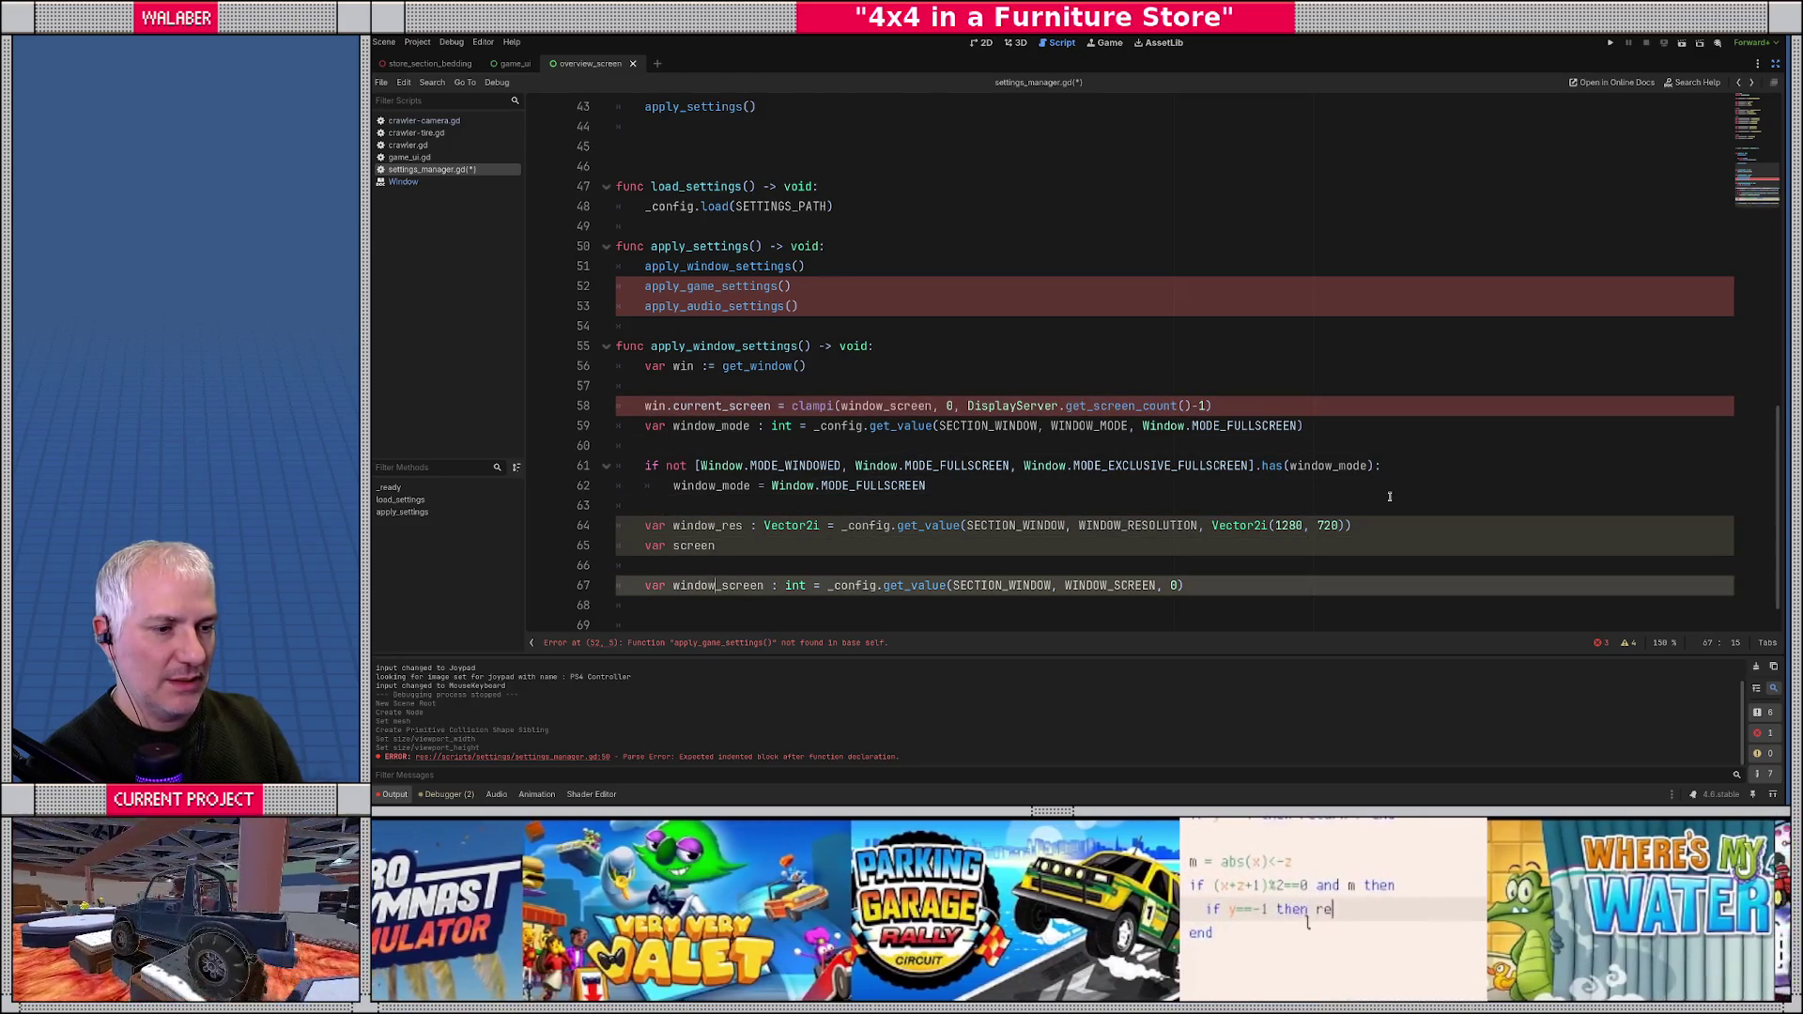
{"action": "key", "text": "alt+Up"}
{"action": "key", "text": "alt+Up"}
{"action": "key", "text": "alt+Up"}
{"action": "key", "text": "alt+Up"}
{"action": "key", "text": "alt+Up"}
{"action": "key", "text": "alt+Up"}
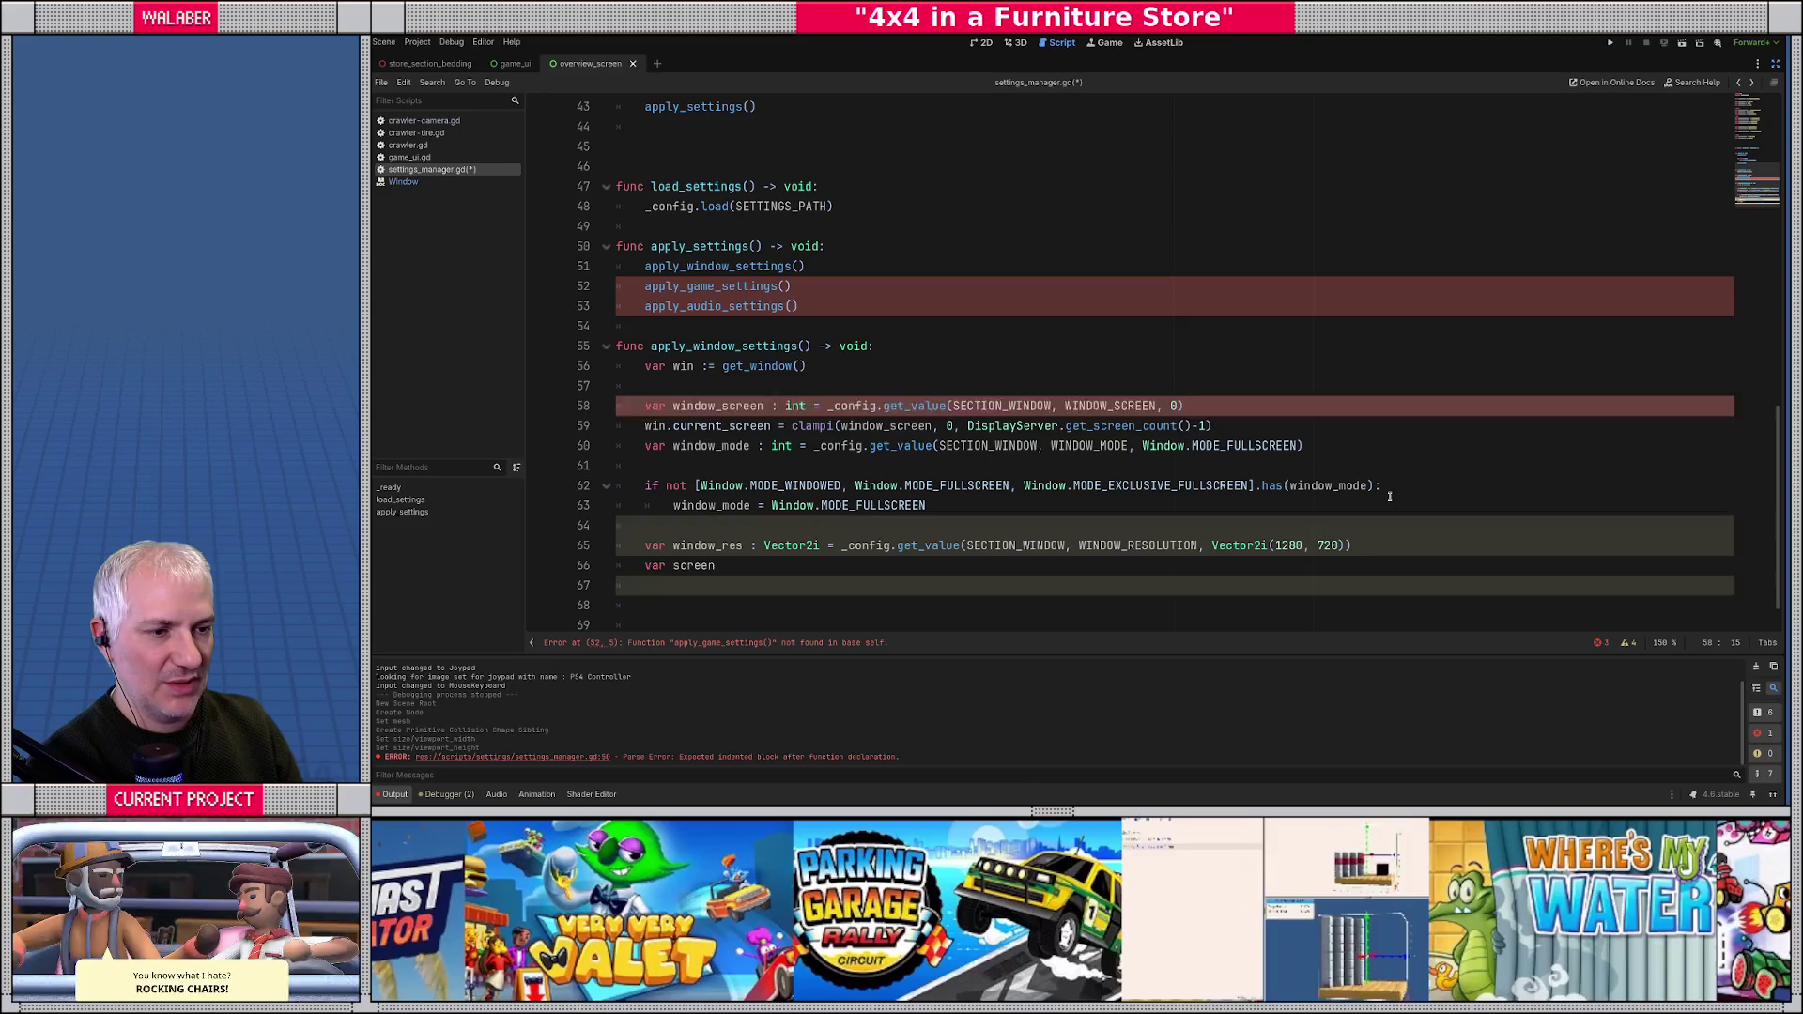
{"action": "key", "text": "Down"}
{"action": "key", "text": "End"}
{"action": "key", "text": "Return"}
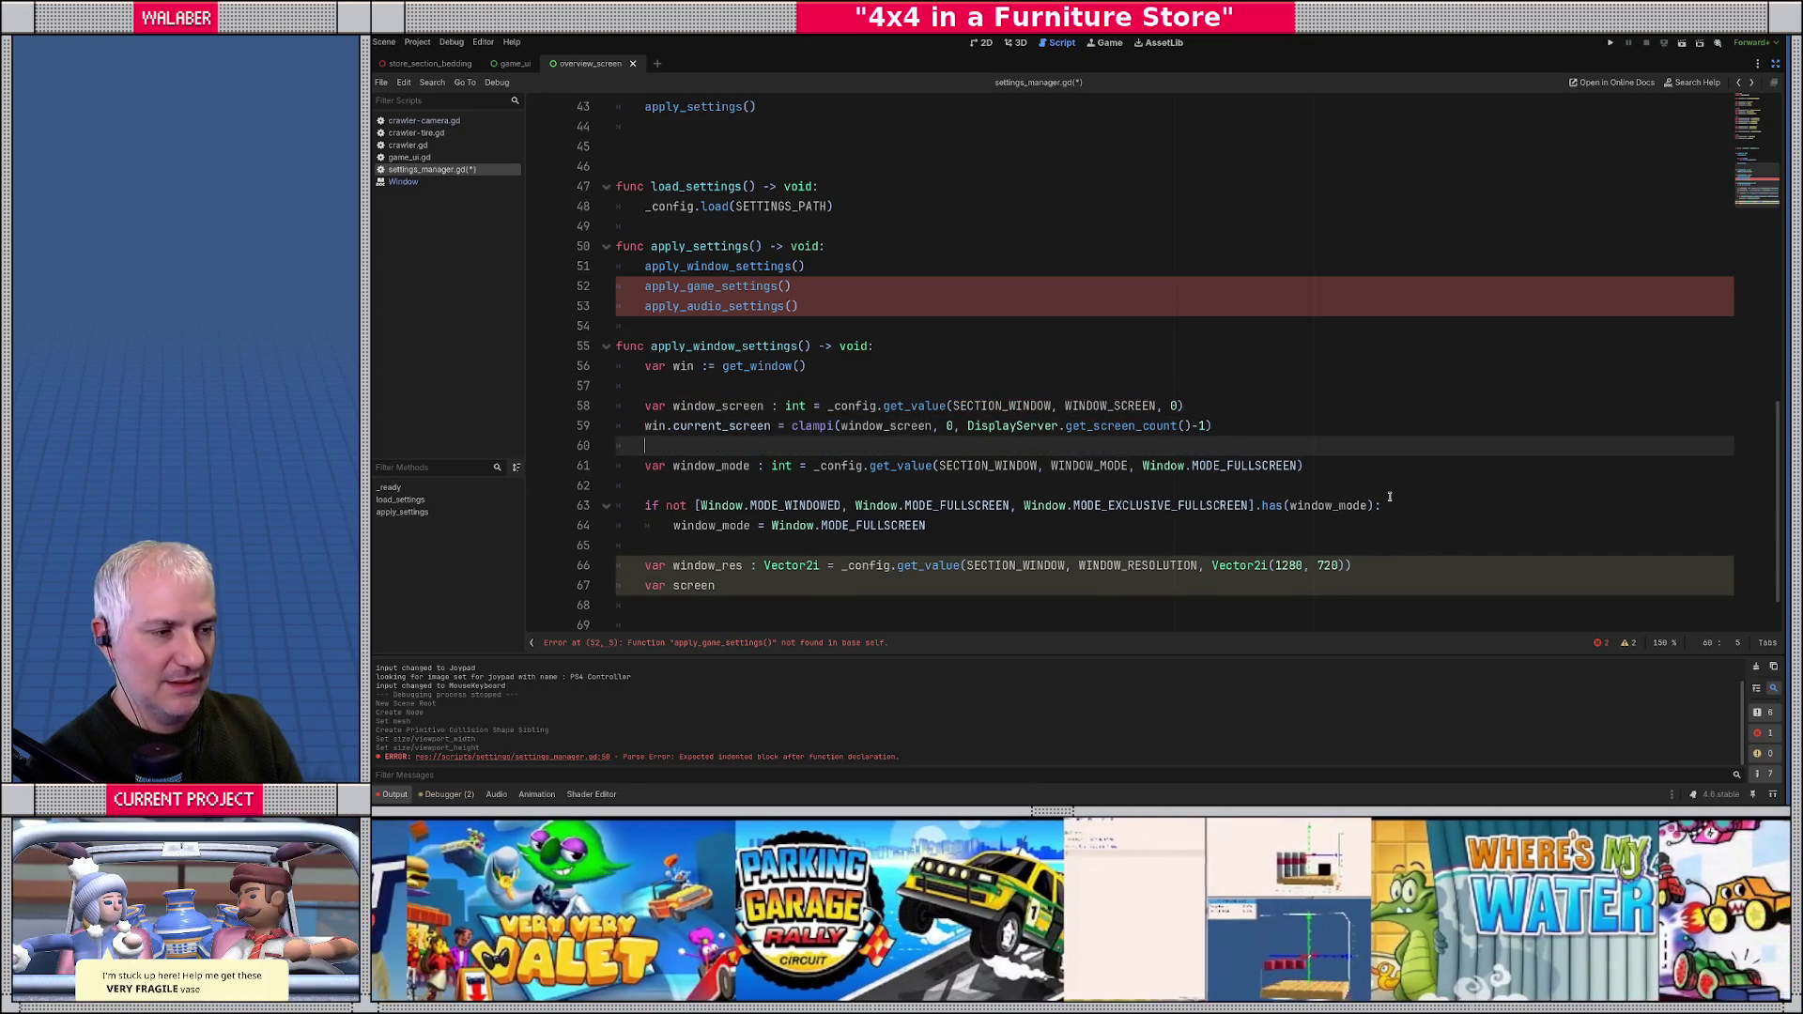
{"action": "scroll", "coordinate": [660, 362], "scroll_direction": "down", "scroll_amount": 1}
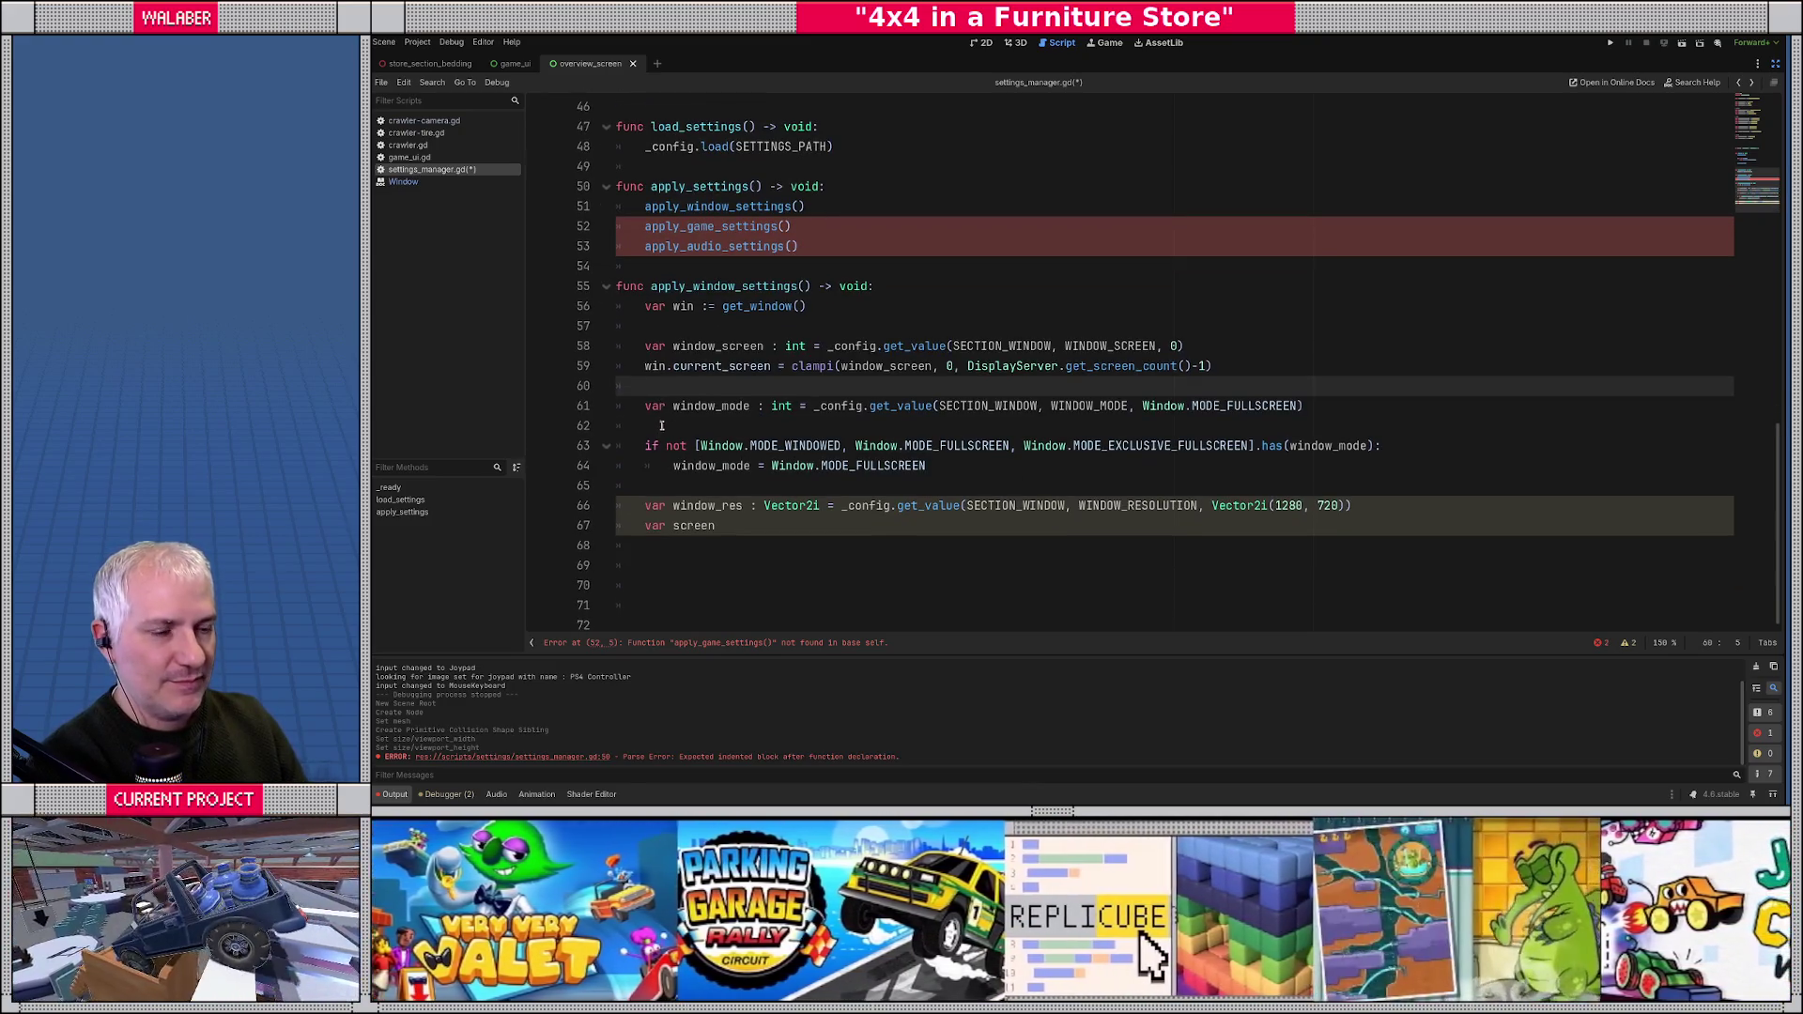
{"action": "left_click", "coordinate": [662, 428]}
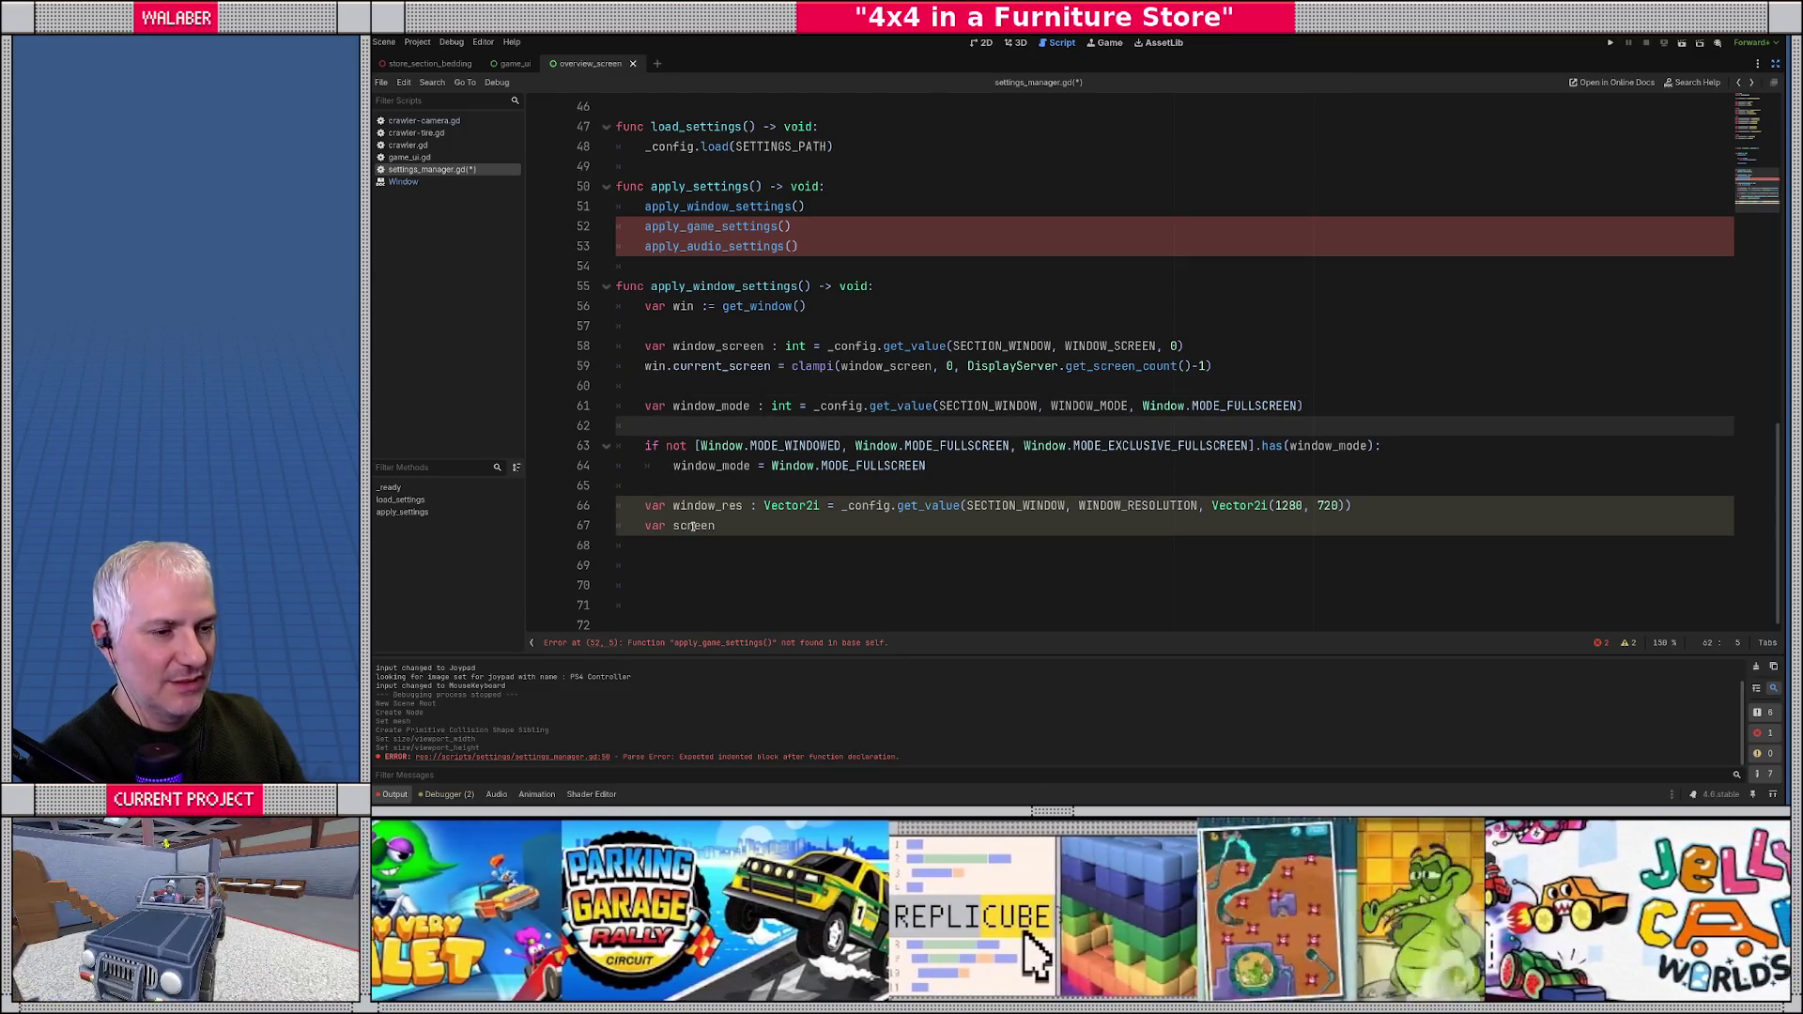
{"action": "double_click", "coordinate": [691, 527]}
{"action": "left_click", "coordinate": [687, 490]}
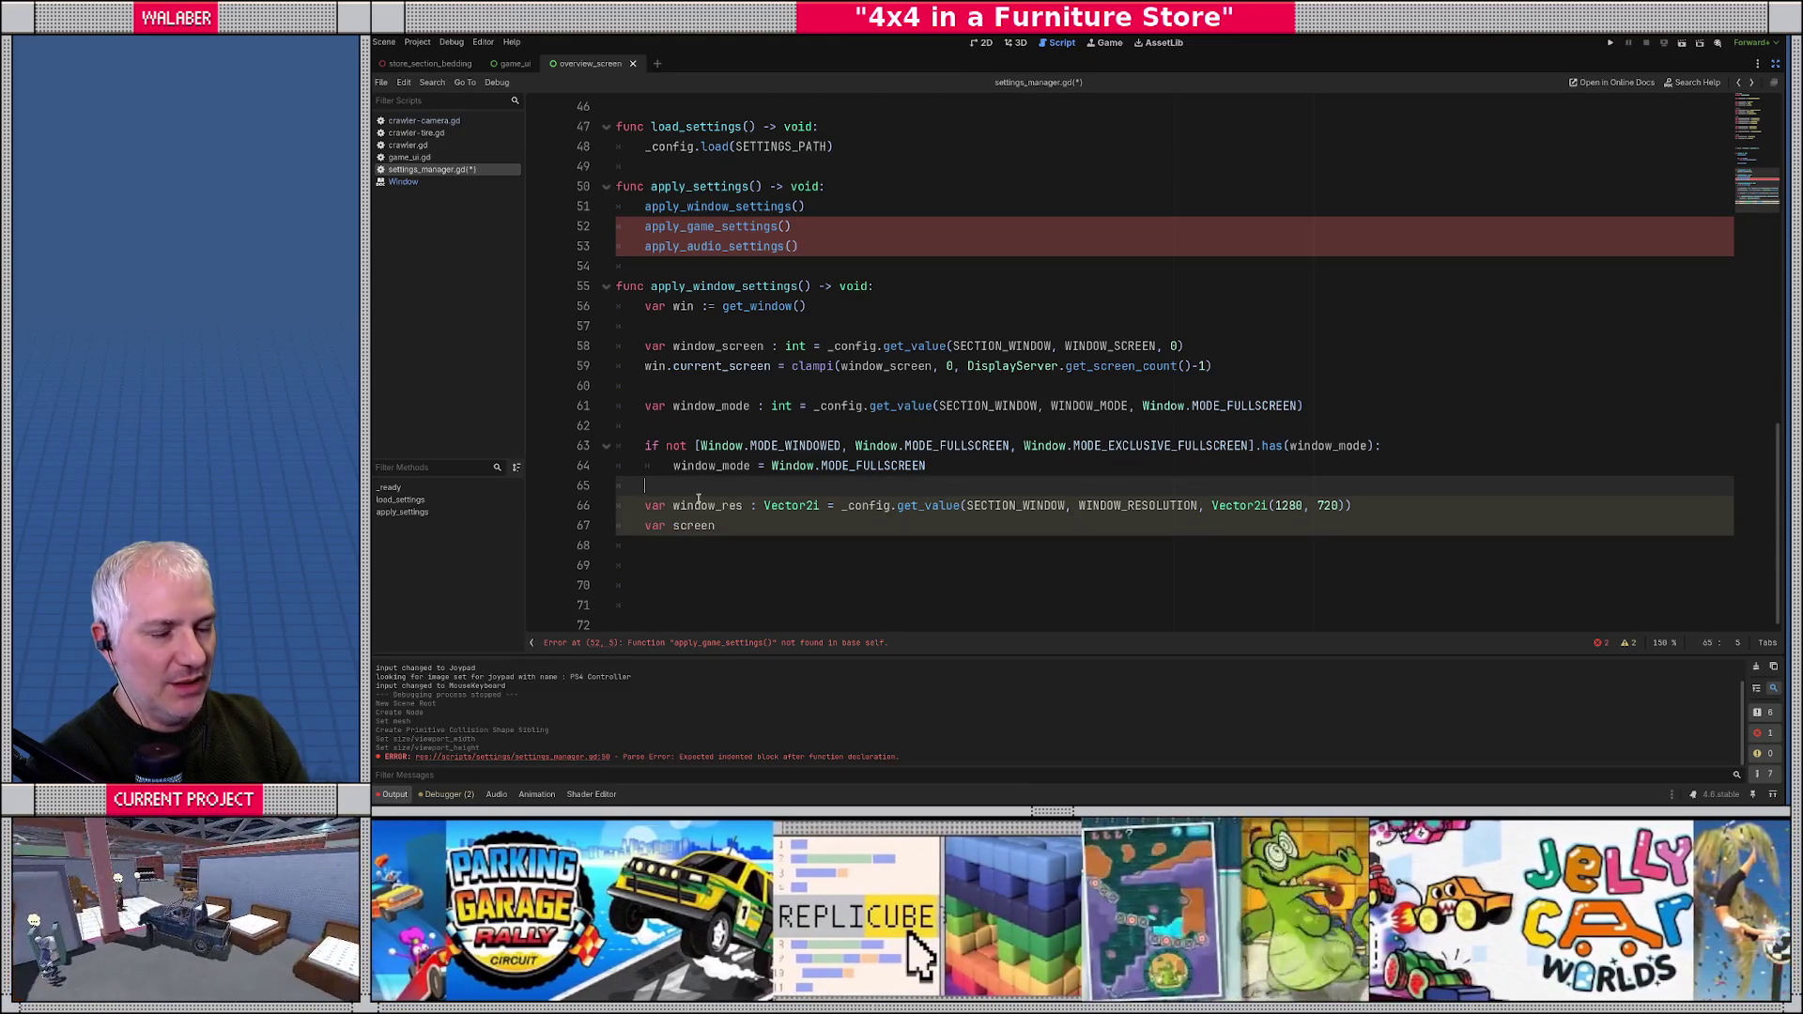
- Wrap window_res and var screen in an 'if window_mode == Window.MODE_WINDOWED:' block
{"action": "key", "text": "Return"}
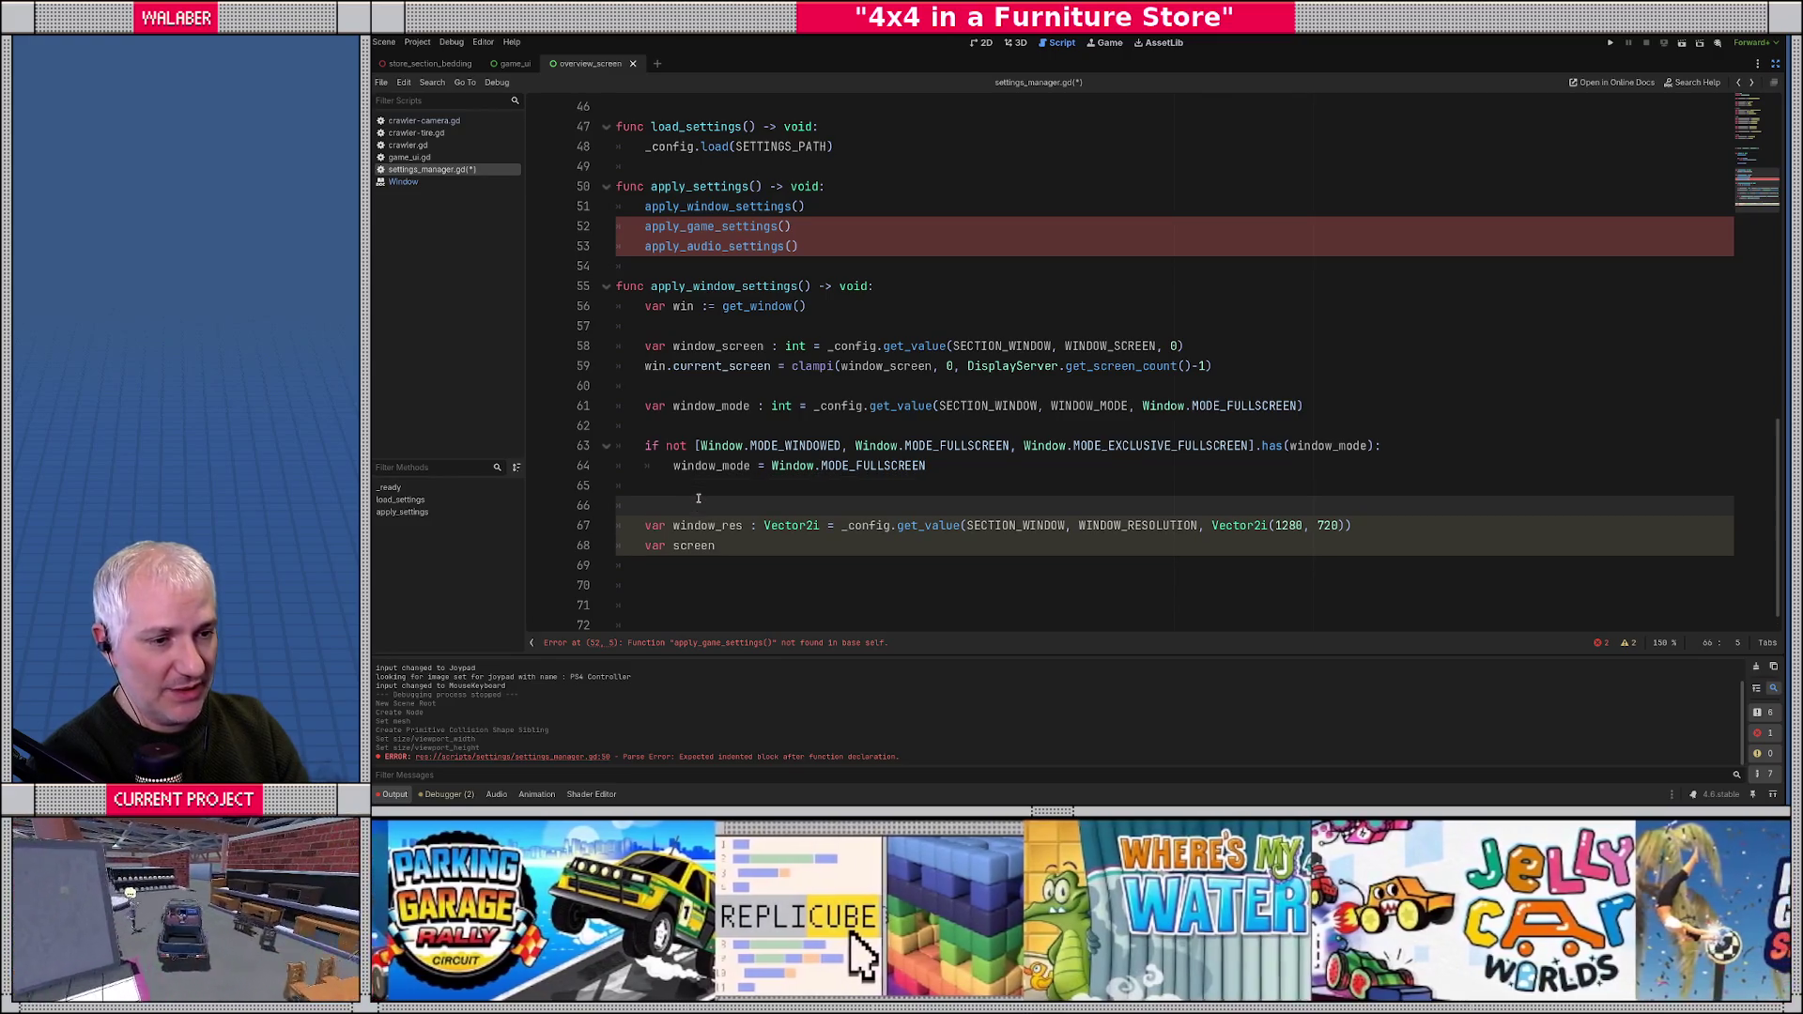
{"action": "type", "text": "if window_"}
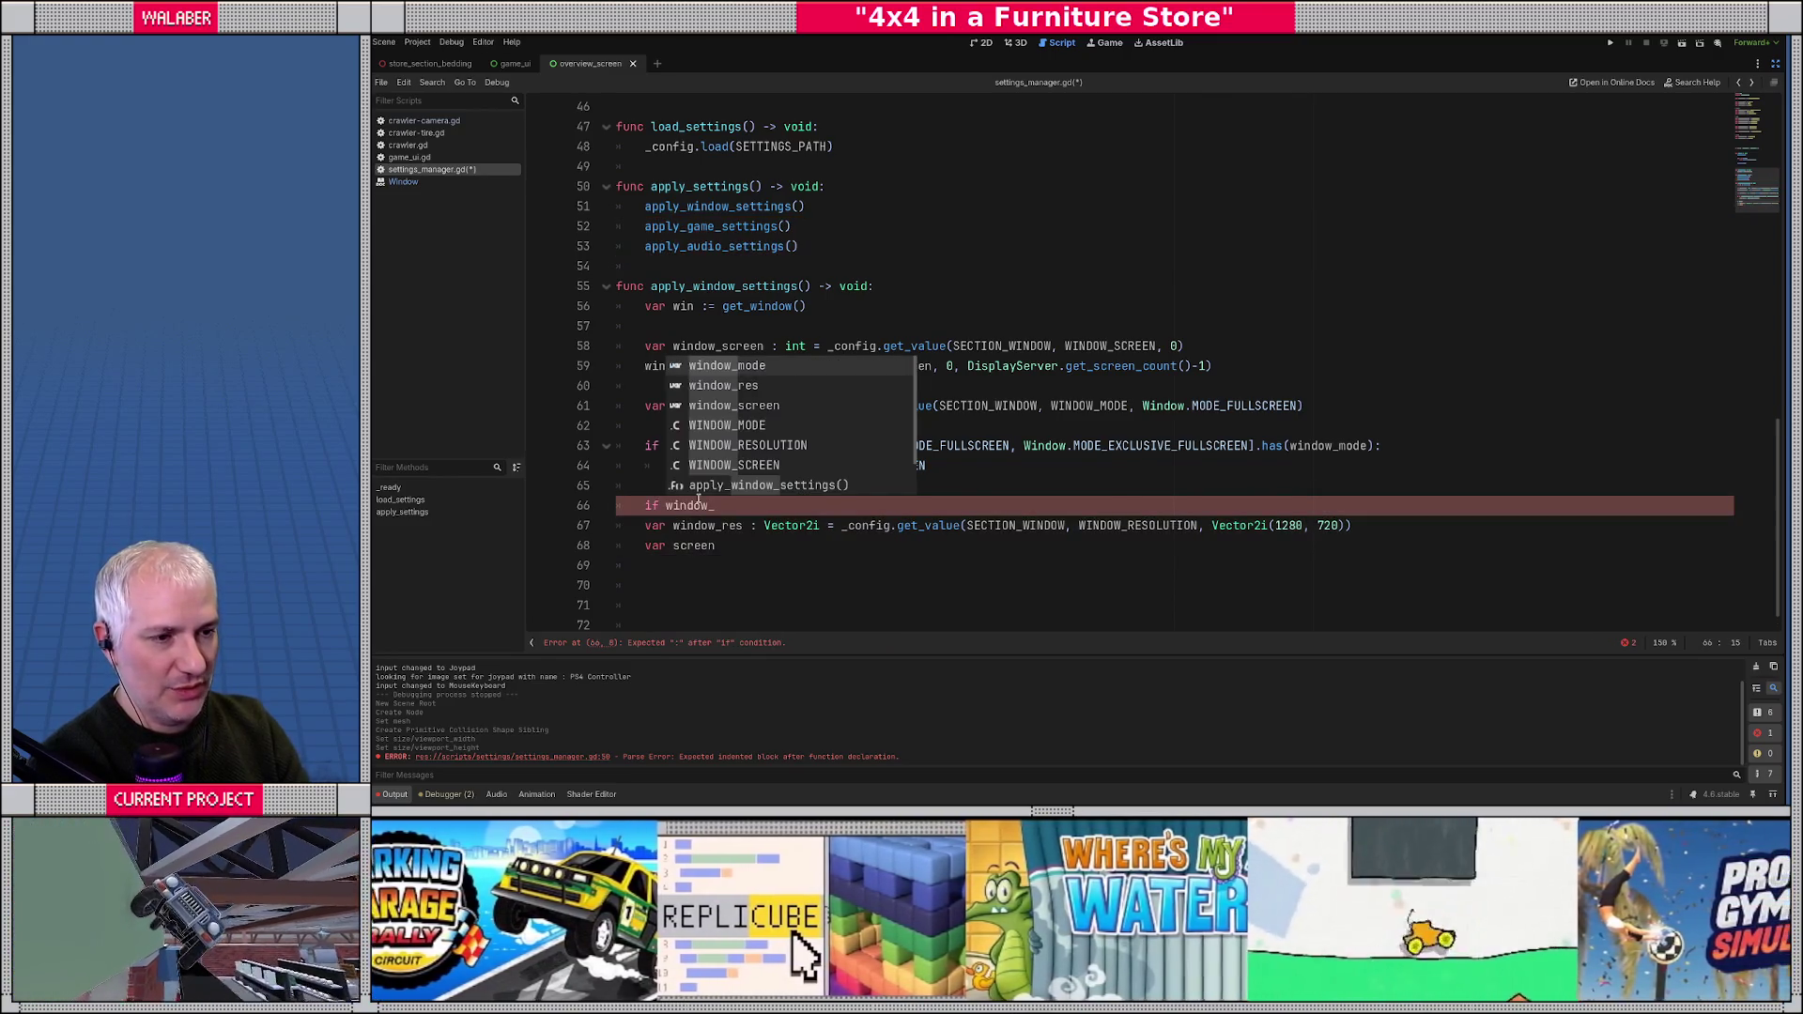
{"action": "type", "text": "mode == "}
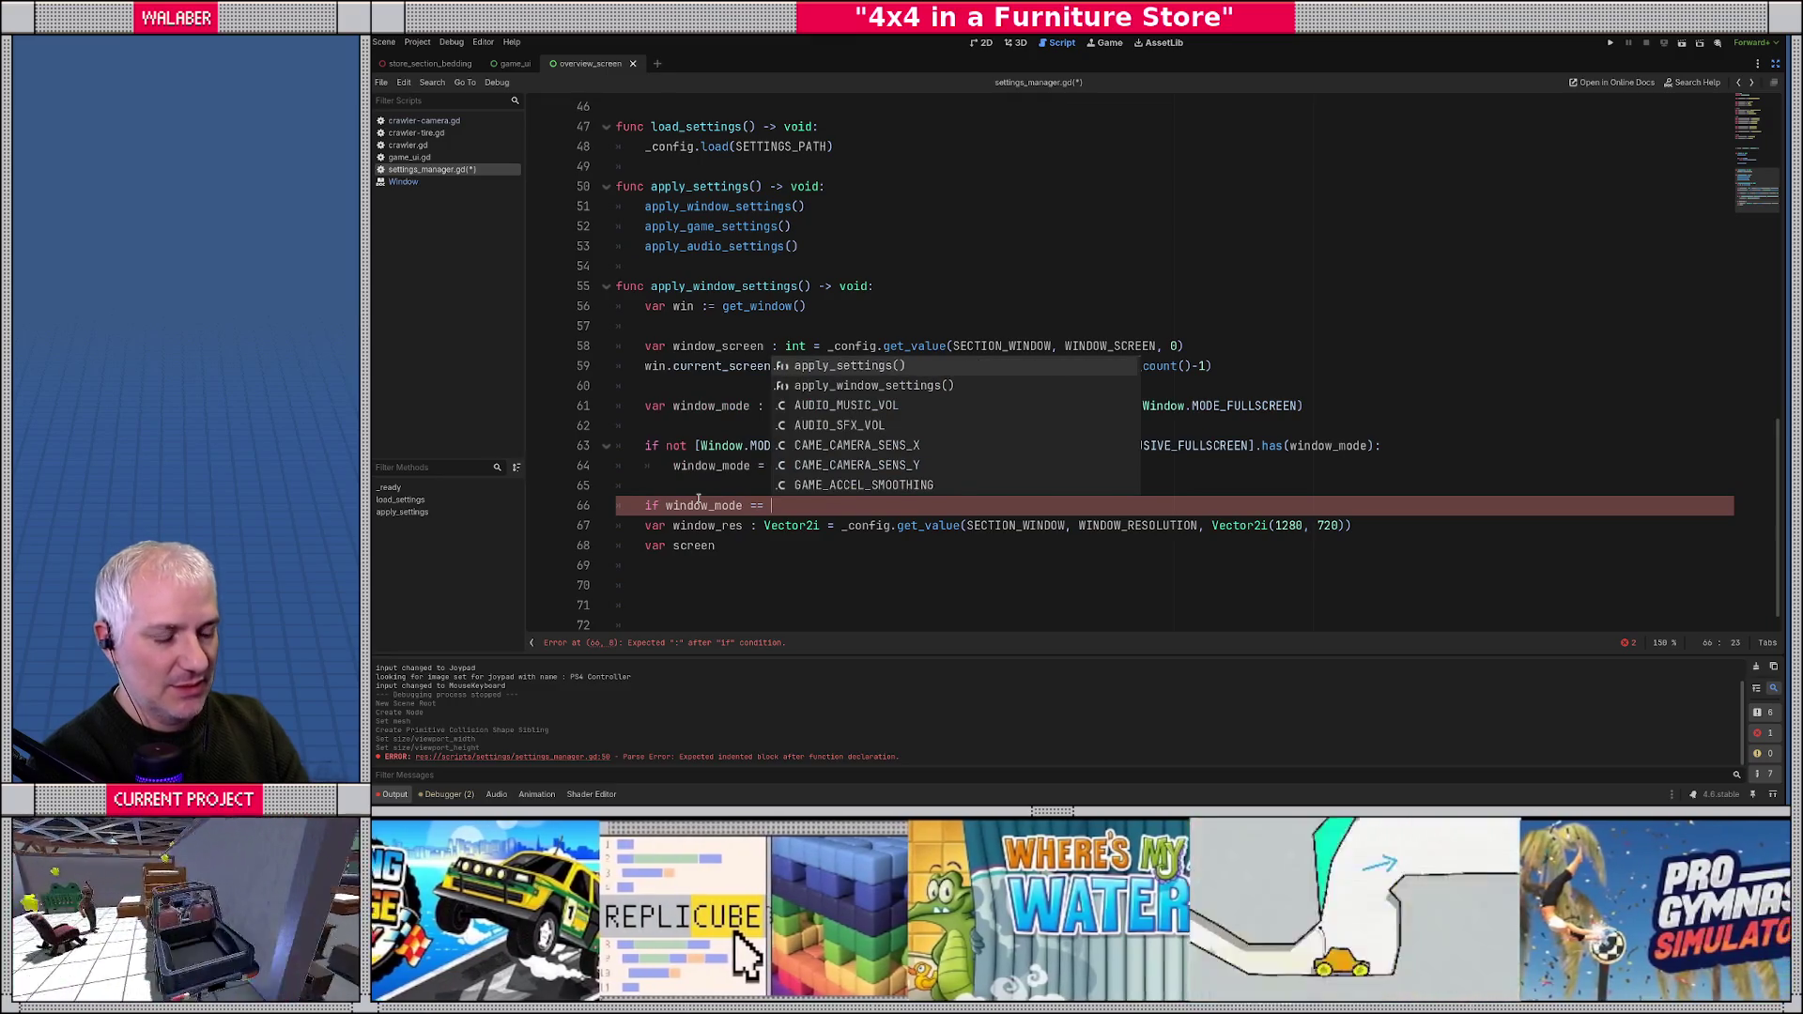
{"action": "type", "text": "Window.M"}
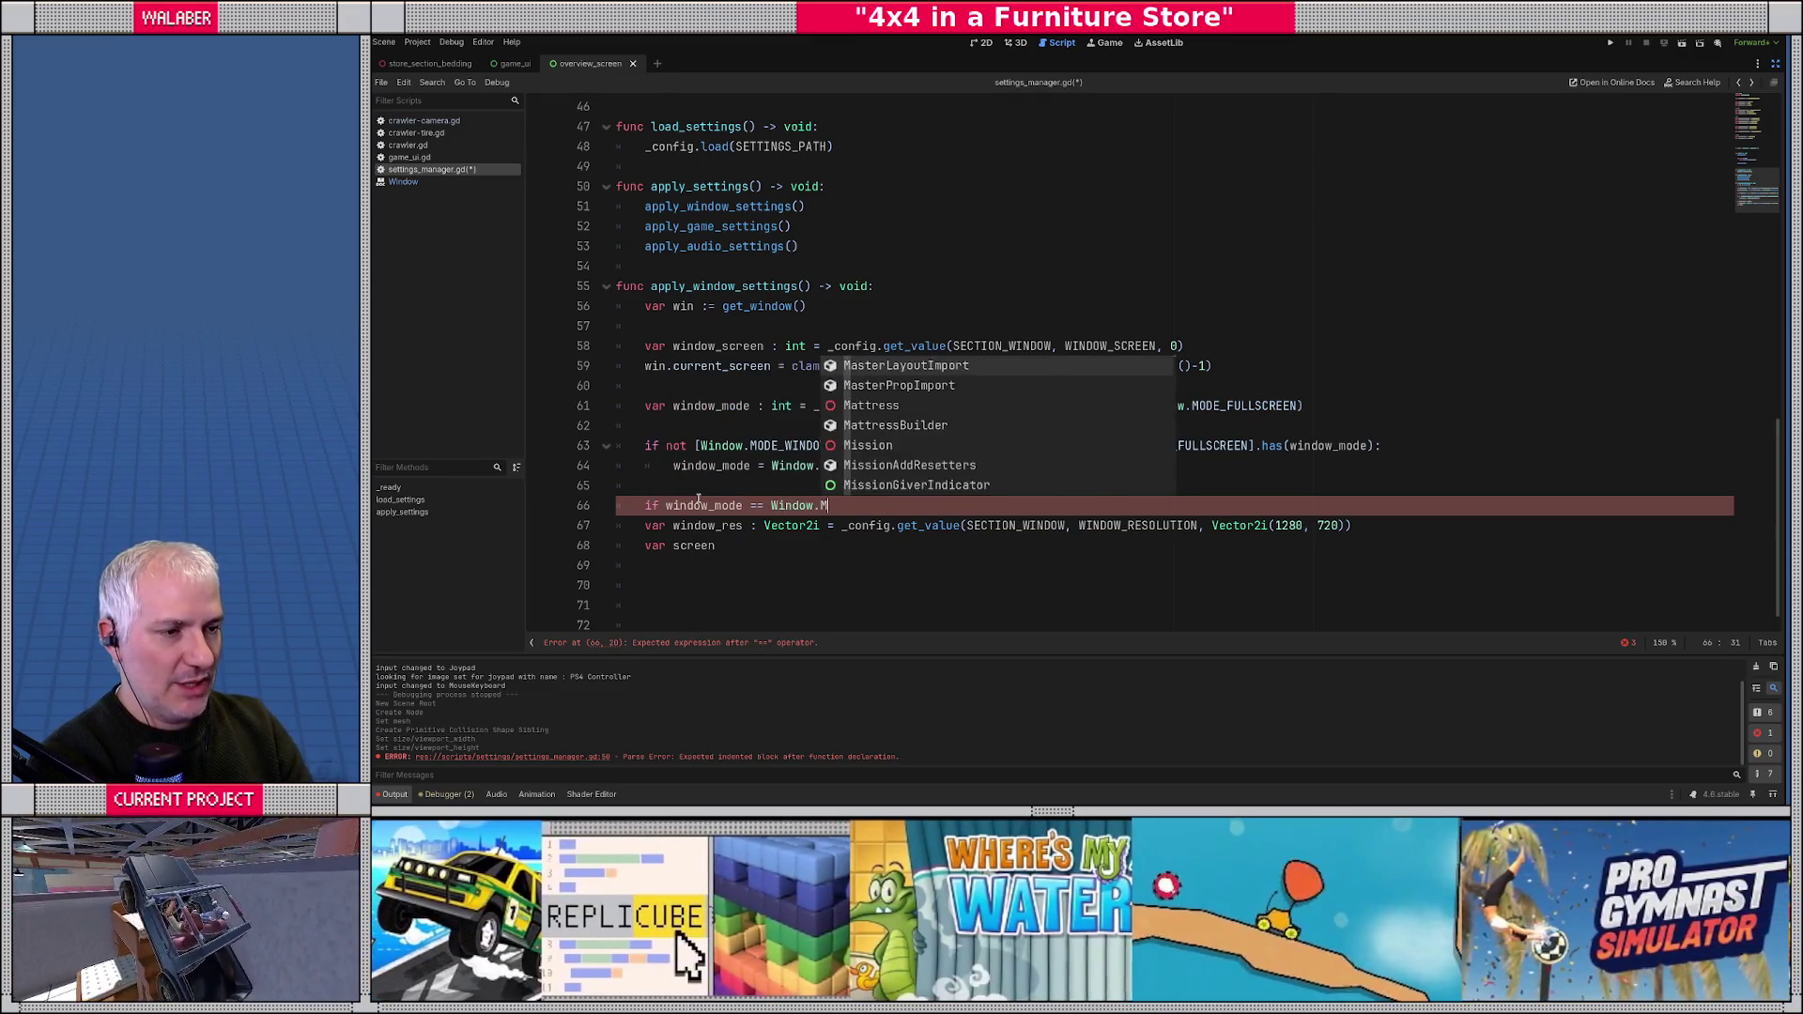
{"action": "type", "text": "ODE_WINDOWED:"}
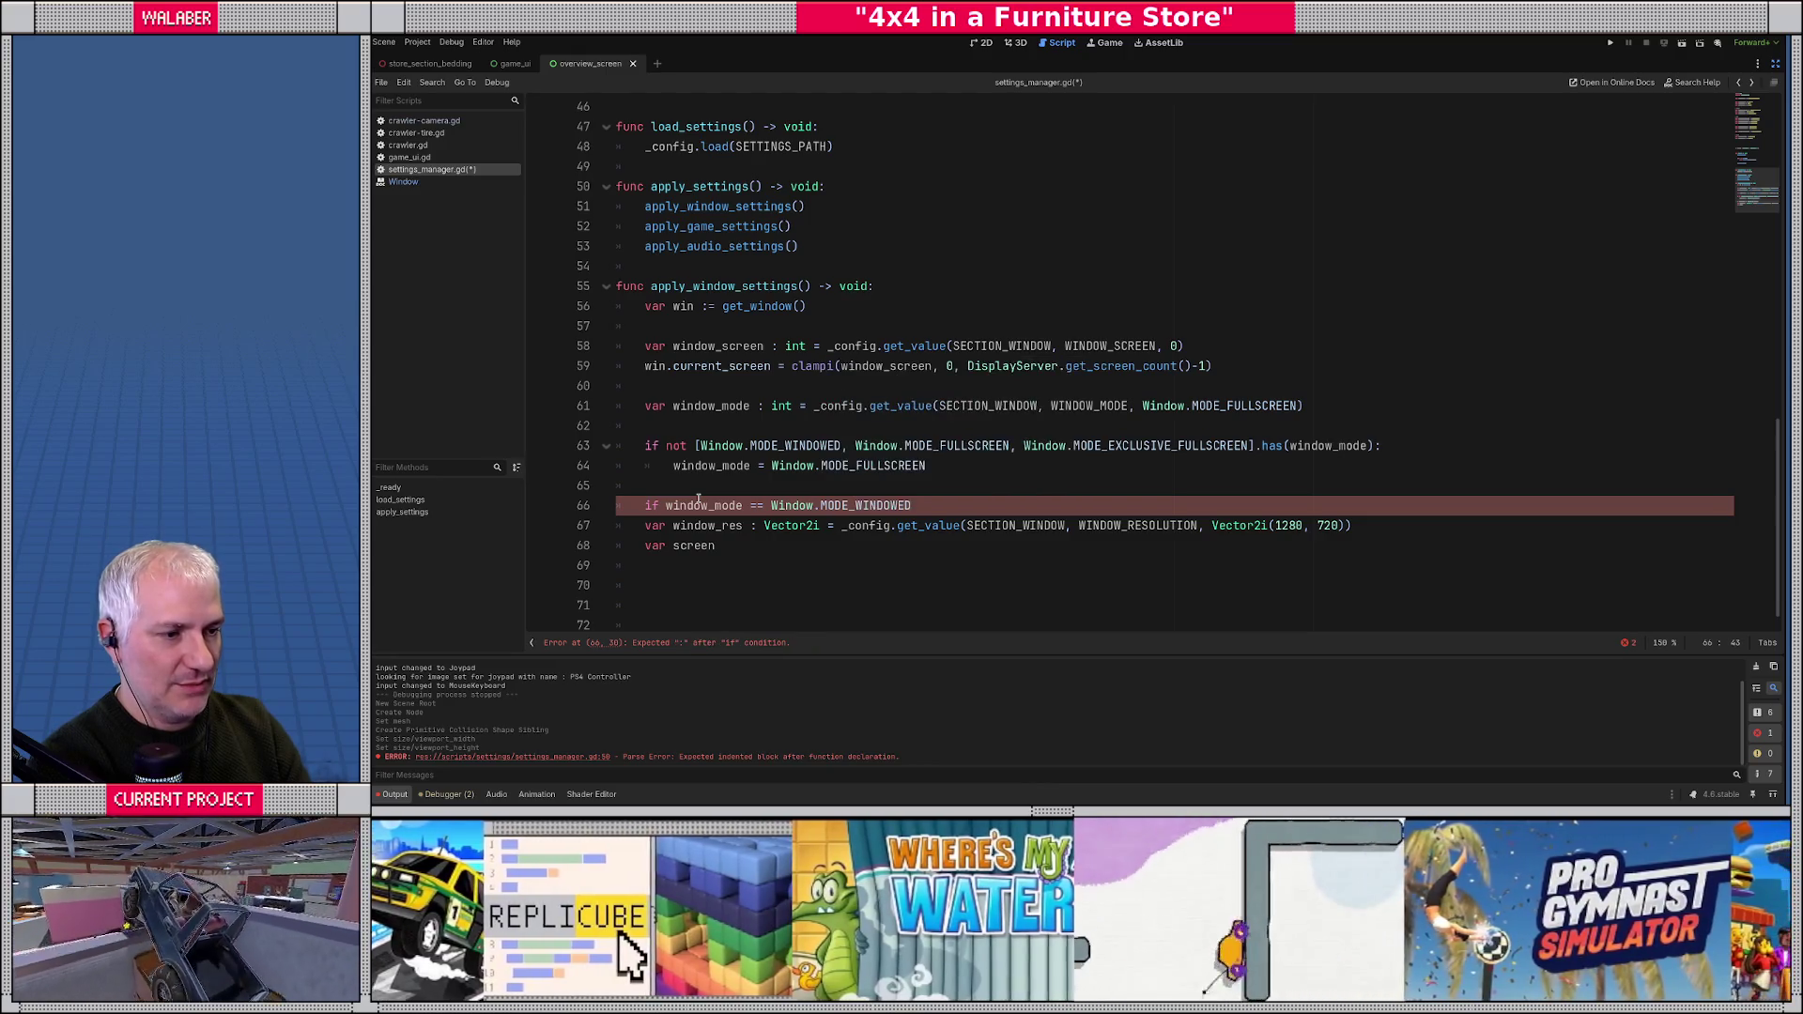
{"action": "key", "text": "Down"}
{"action": "key", "text": "Home"}
{"action": "key", "text": "Tab"}
{"action": "key", "text": "Down"}
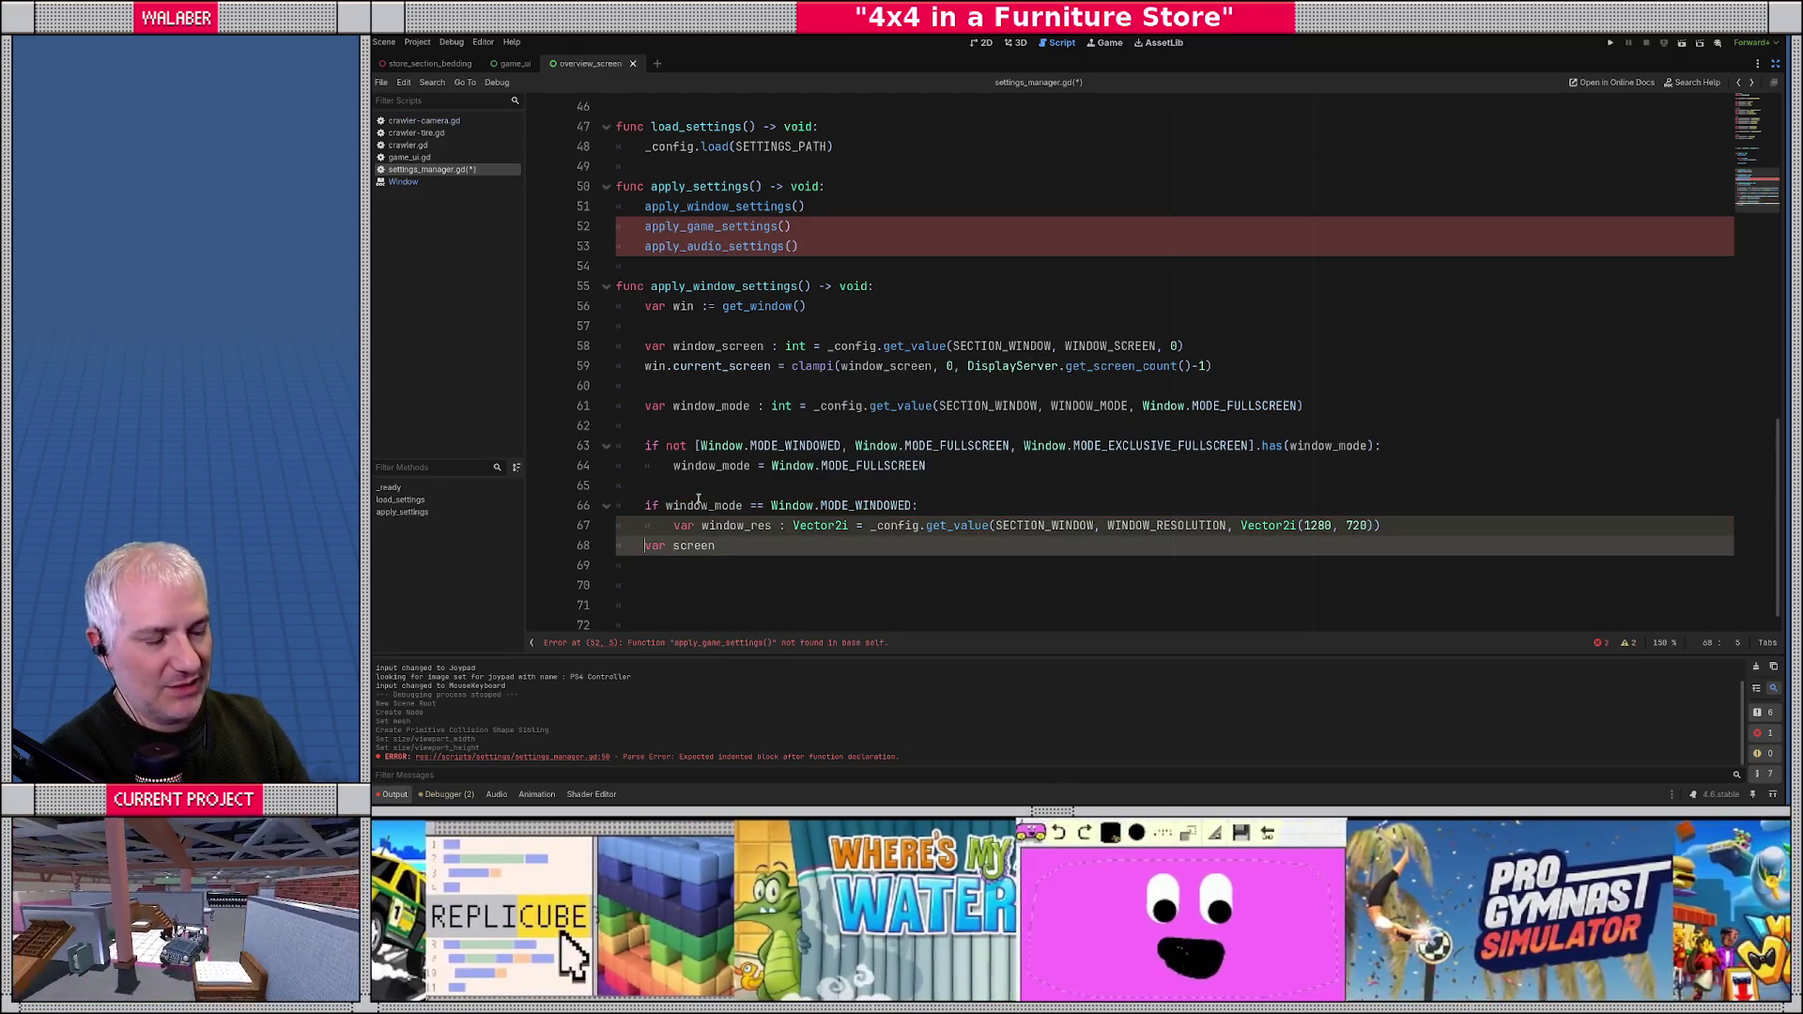
{"action": "key", "text": "Home"}
{"action": "key", "text": "Tab"}
{"action": "key", "text": "End"}
- Add 'win.mode = window_mode' after the fullscreen fallback, with blank lines around the blocks
{"action": "scroll", "coordinate": [780, 472], "scroll_direction": "down", "scroll_amount": 1}
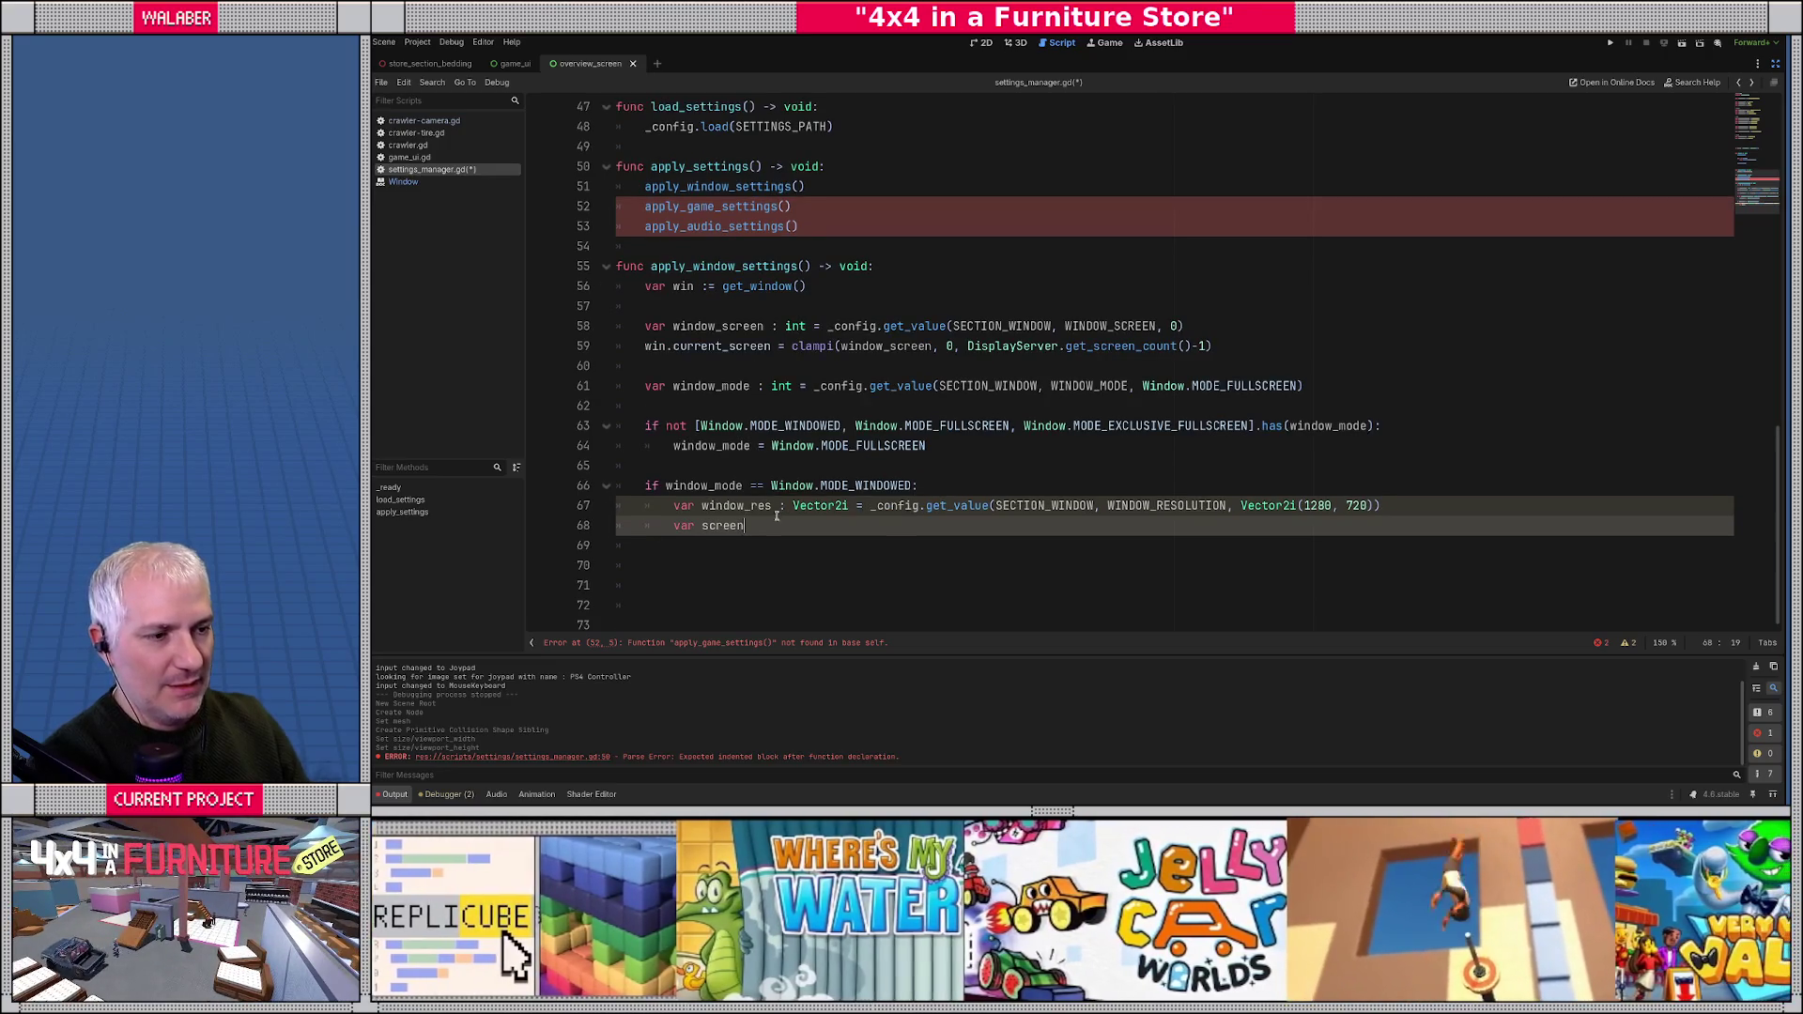
{"action": "left_click", "coordinate": [968, 450]}
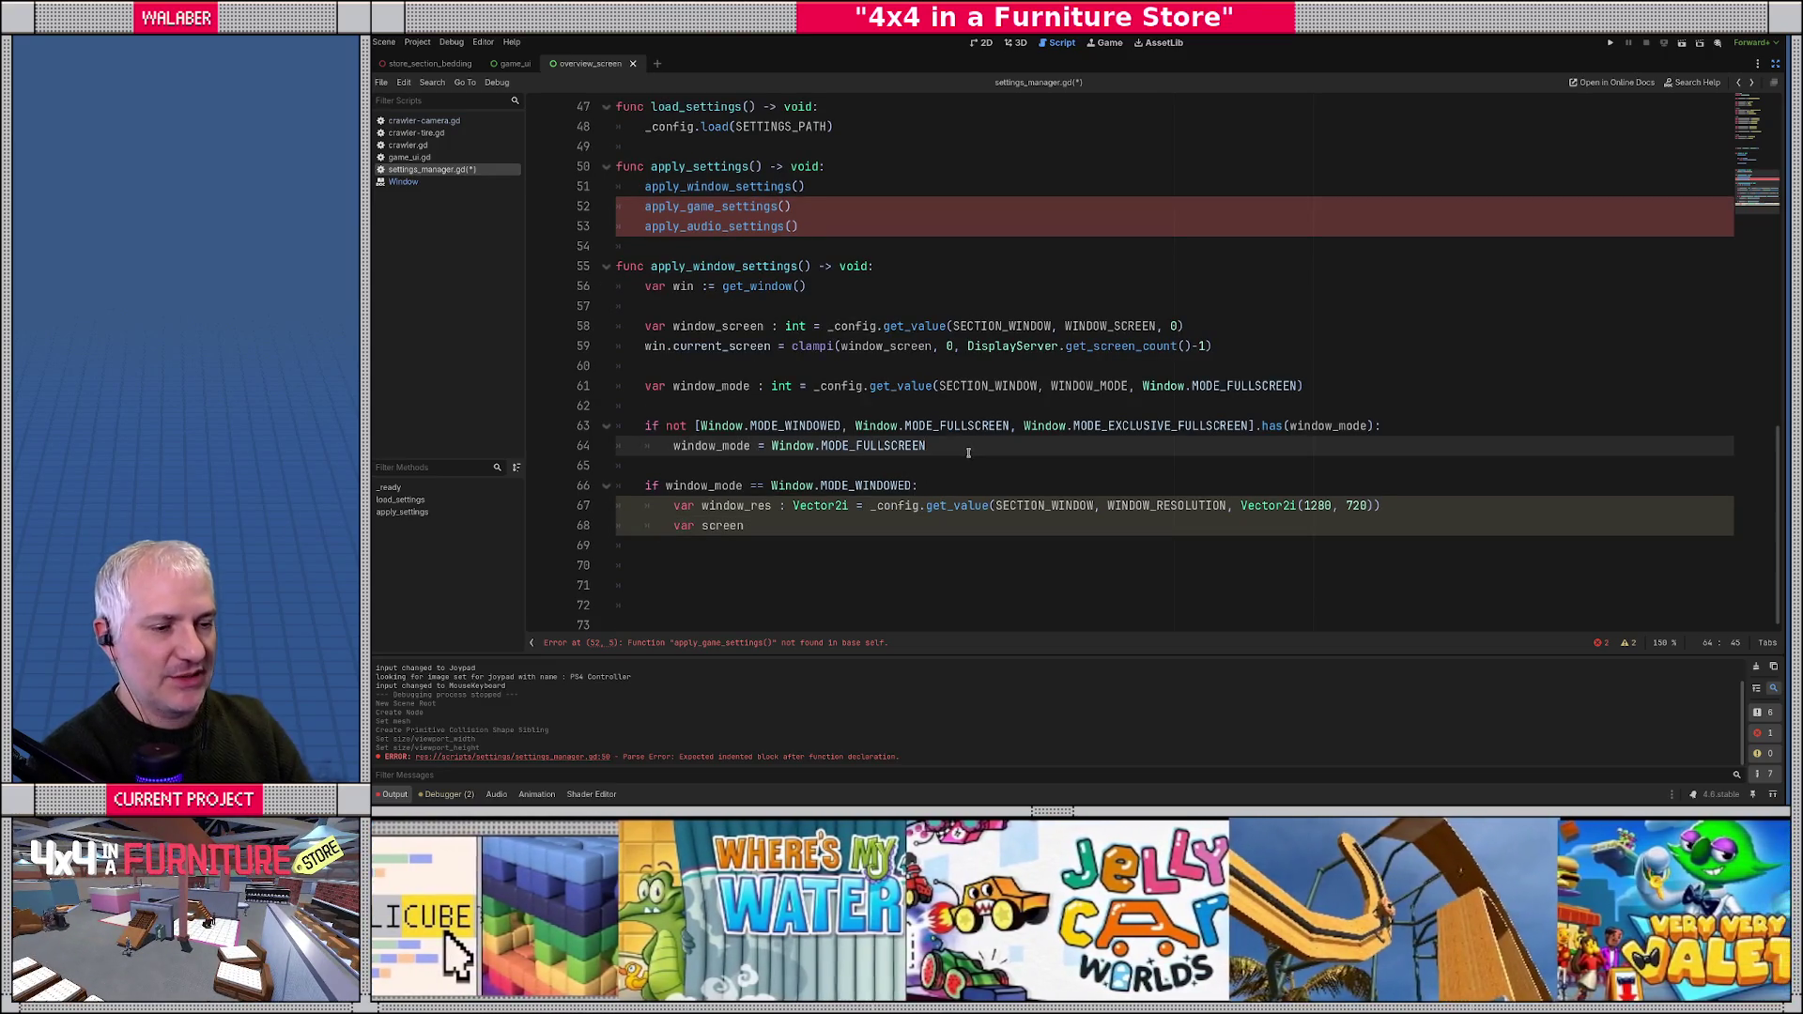
{"action": "key", "text": "Return"}
{"action": "key", "text": "Return"}
{"action": "type", "text": "win.mo"}
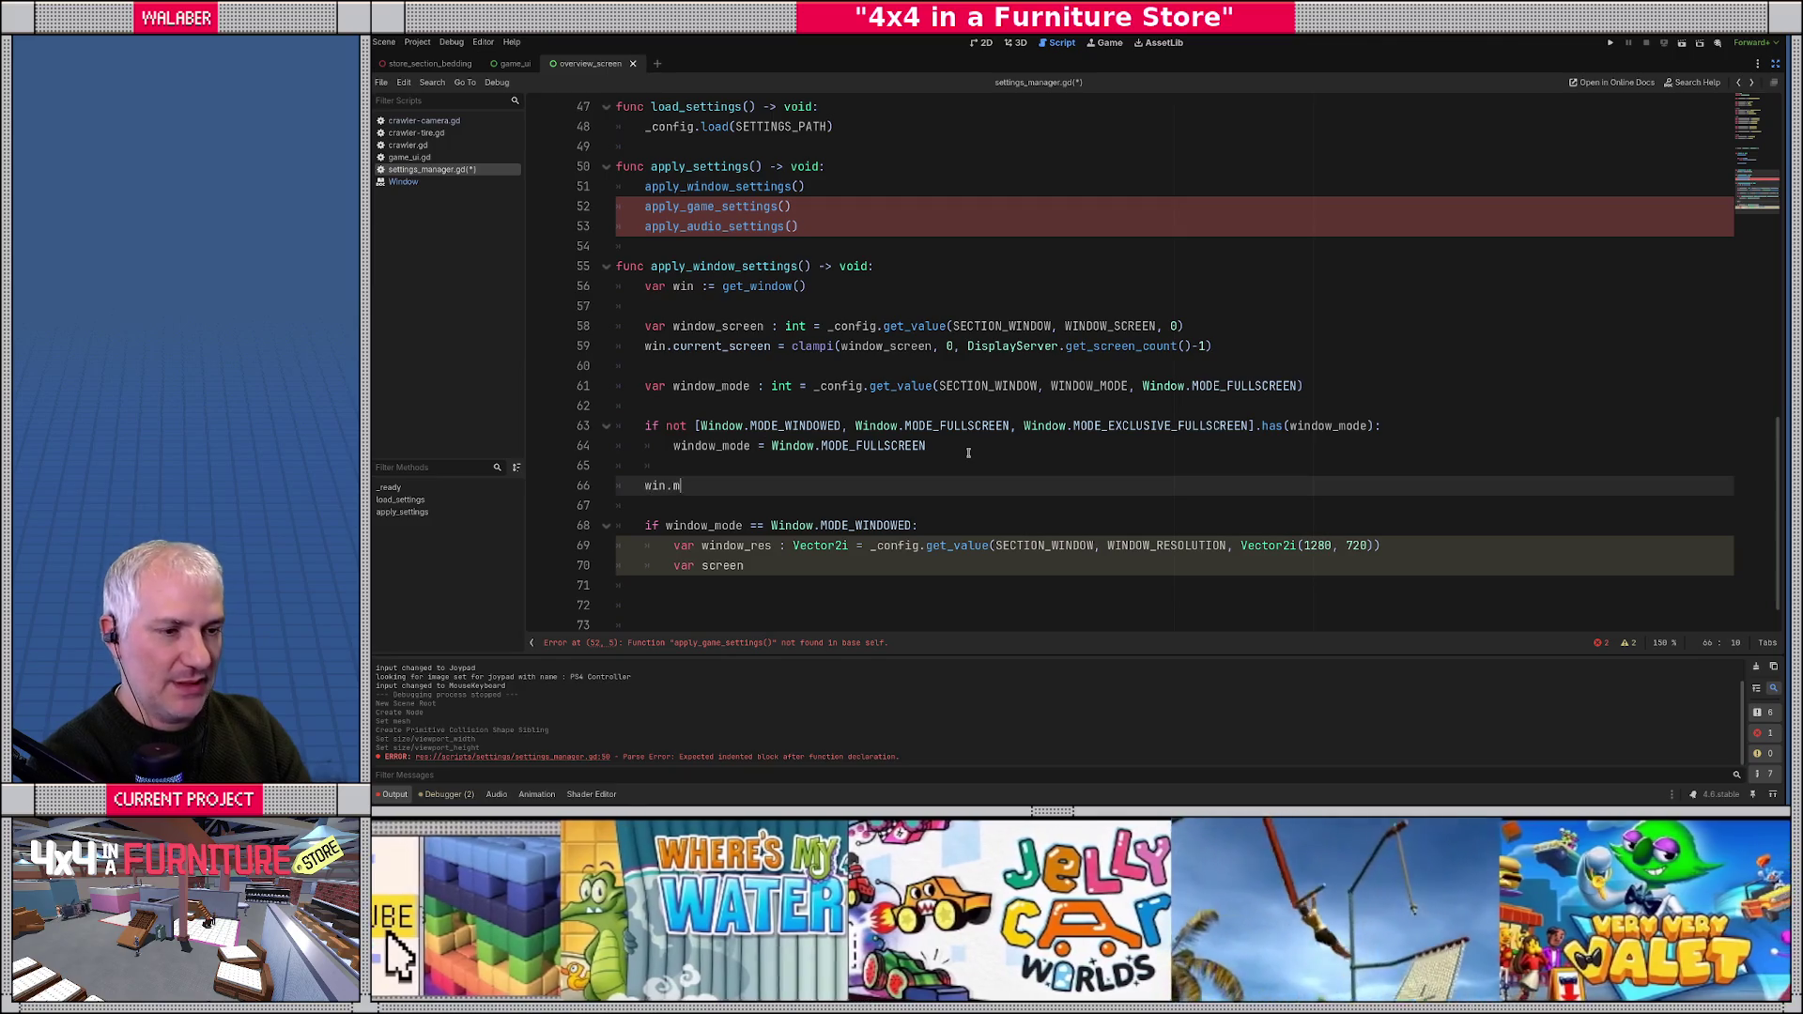
{"action": "key", "text": "Return"}
{"action": "type", "text": "= window_mode"}
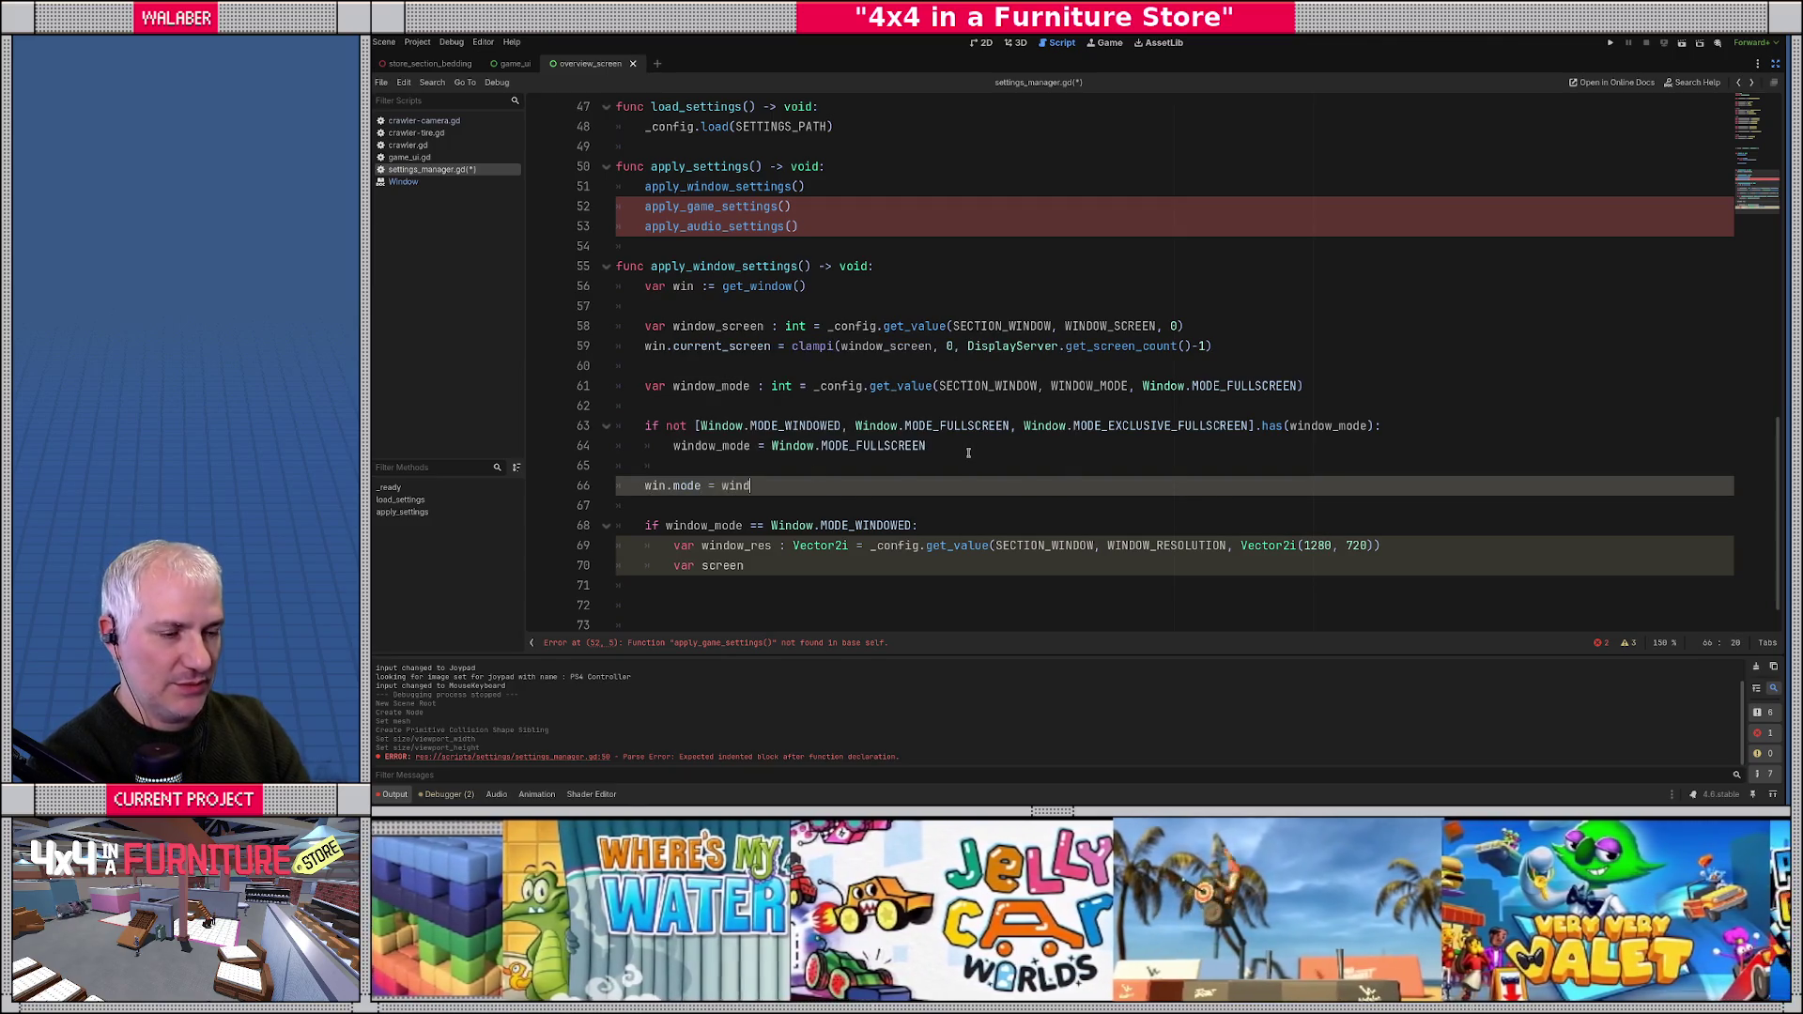
{"action": "key", "text": "Up"}
{"action": "key", "text": "Up"}
{"action": "key", "text": "Up"}
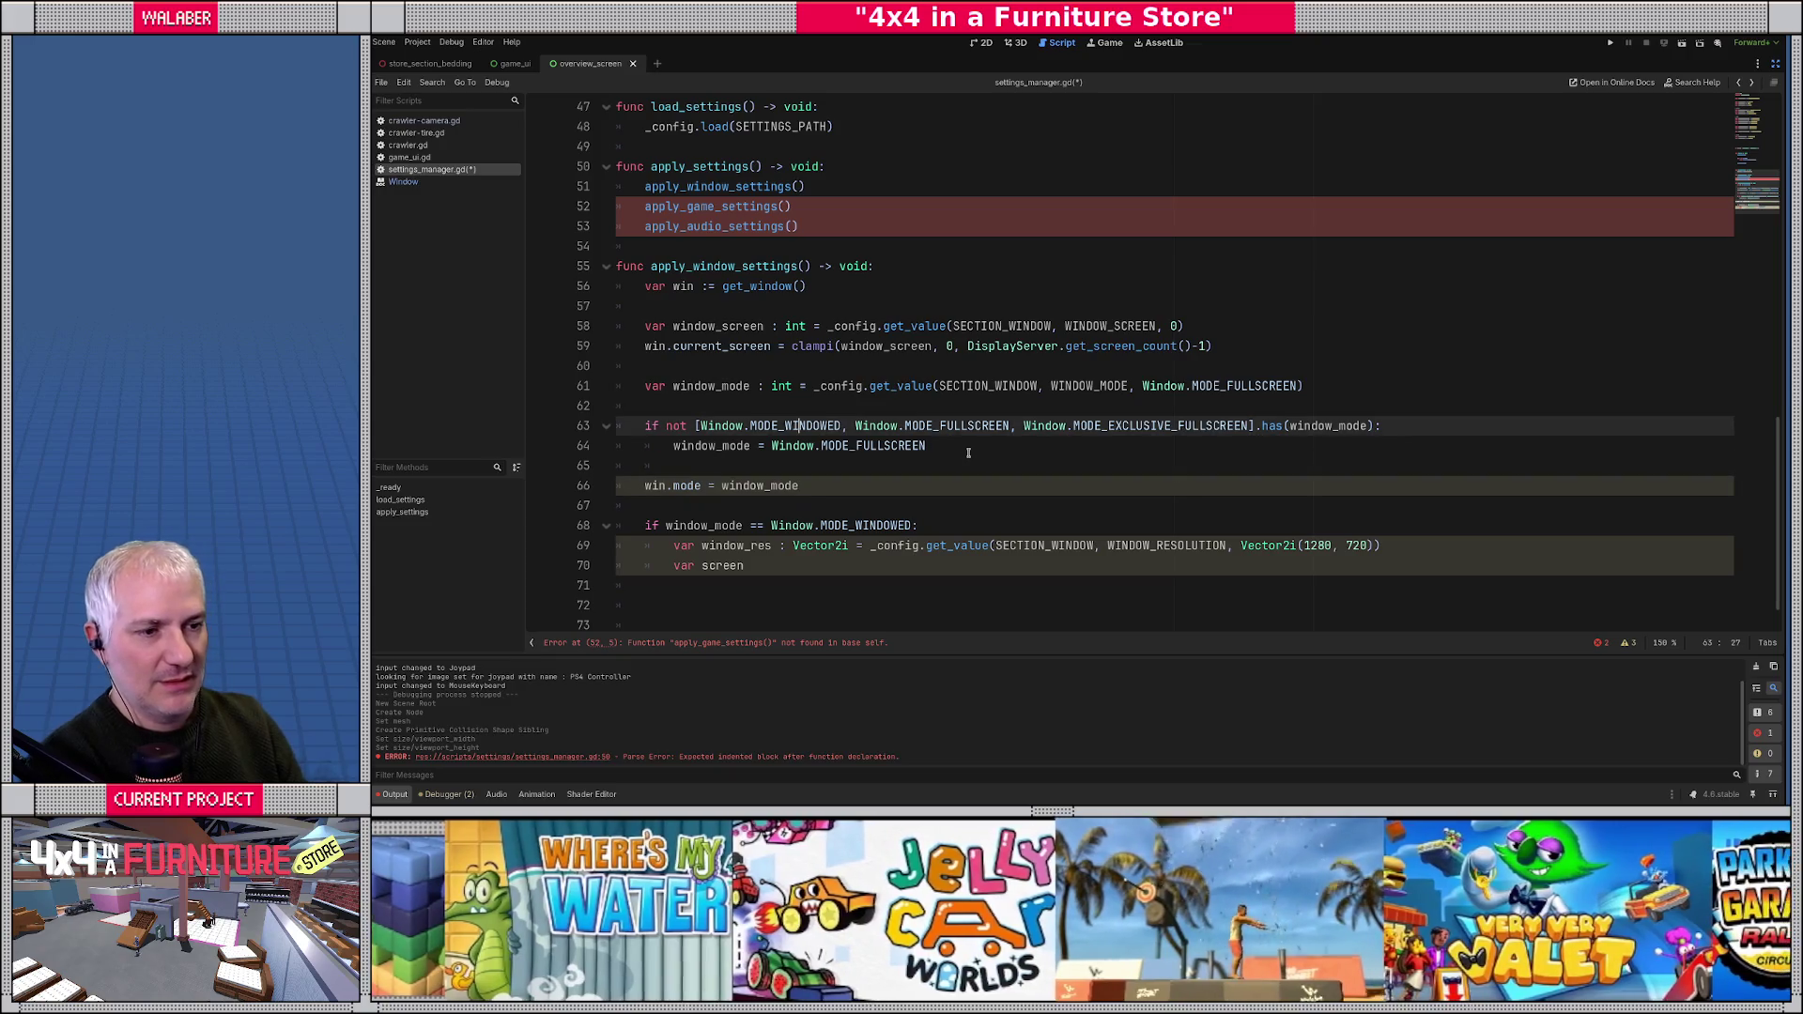
{"action": "key", "text": "Up"}
{"action": "key", "text": "Return"}
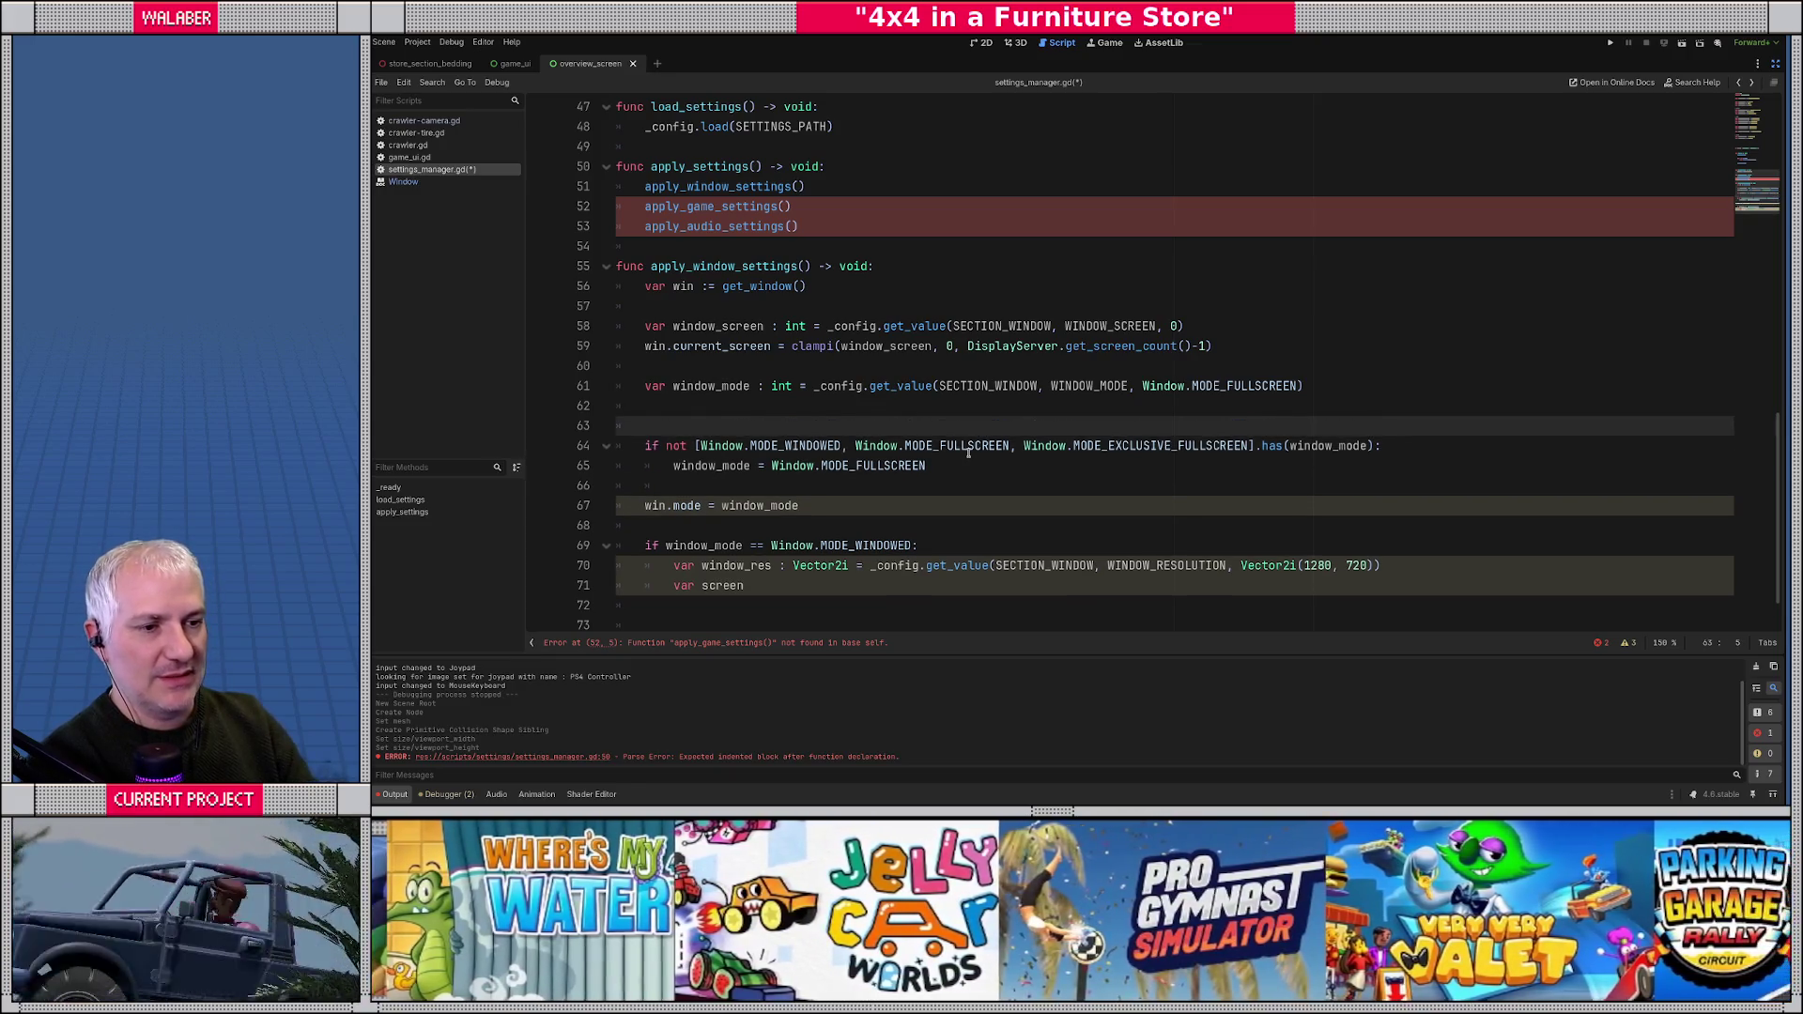
{"action": "key", "text": "Up"}
{"action": "key", "text": "Up"}
{"action": "key", "text": "alt+Down"}
{"action": "key", "text": "Down"}
{"action": "key", "text": "Down"}
{"action": "key", "text": "Down"}
{"action": "key", "text": "Down"}
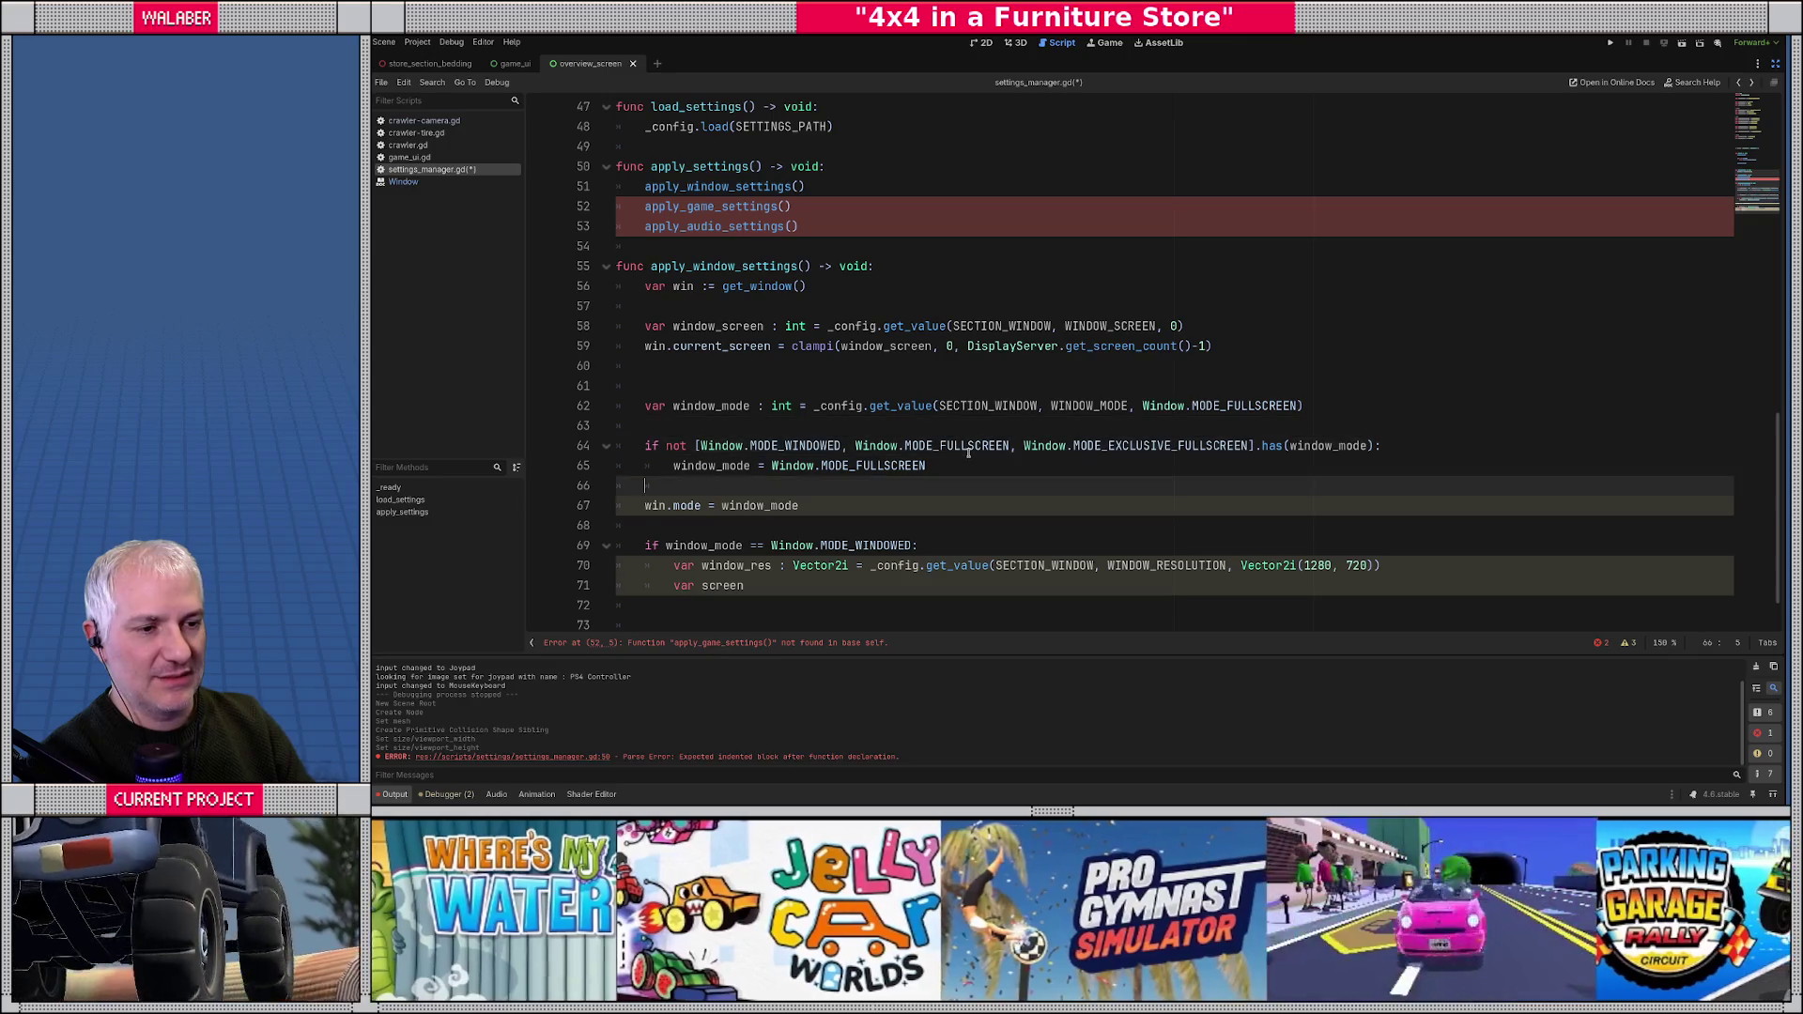
{"action": "key", "text": "Return"}
{"action": "scroll", "coordinate": [959, 441], "scroll_direction": "down", "scroll_amount": 2}
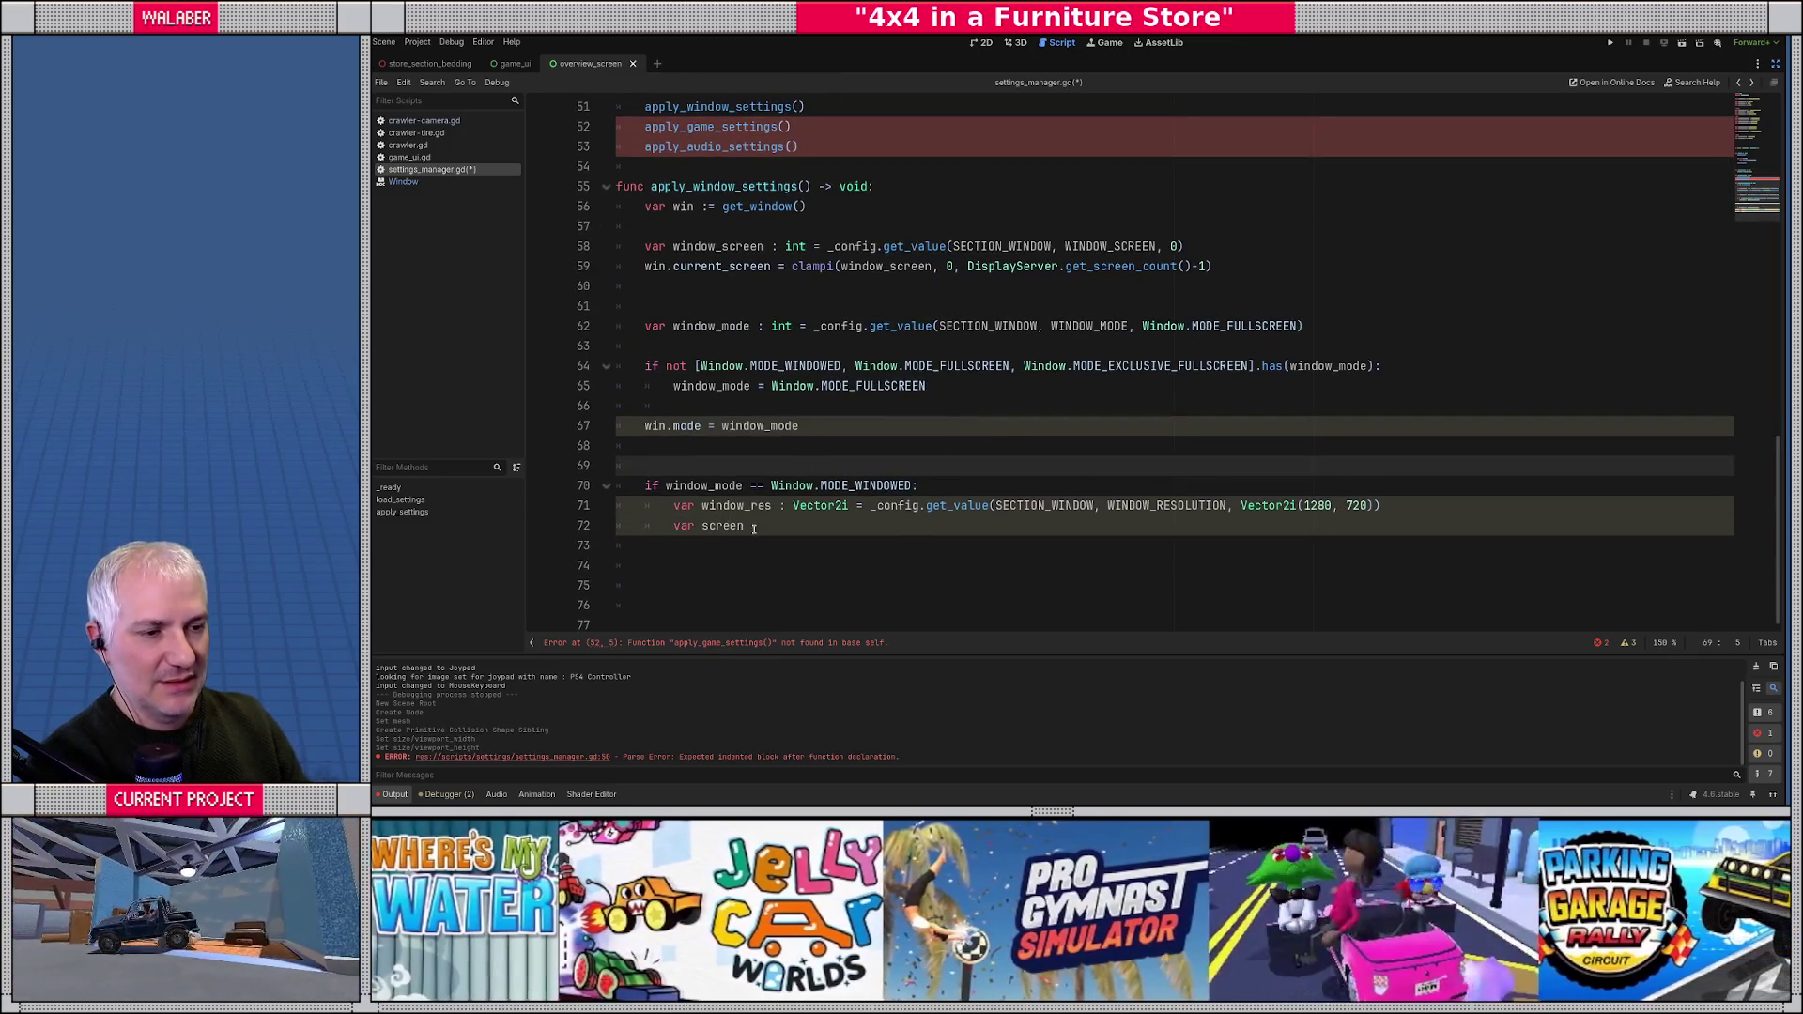
- Declare screen_size : Vector2i = DisplayServer.screen_get_size(win.current_screen) and begin a window_res assignment
{"action": "left_click", "coordinate": [753, 526]}
{"action": "type", "text": "_size : Vector2i"}
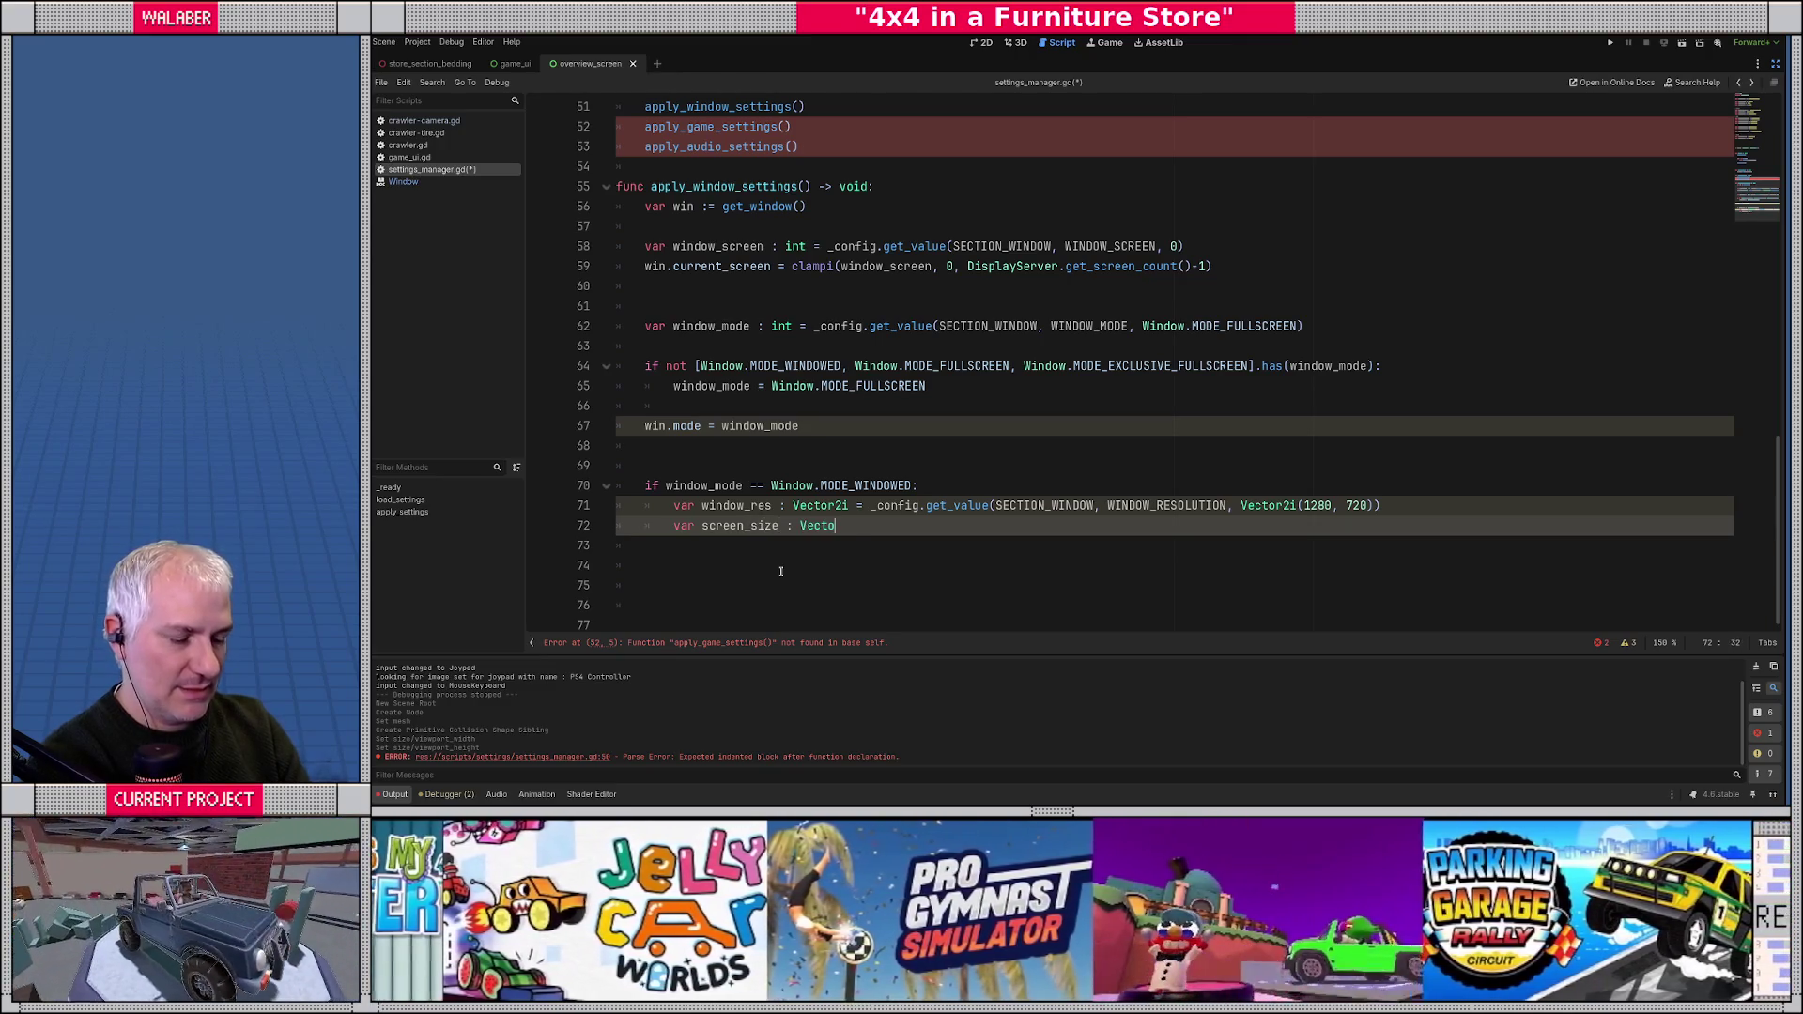
{"action": "type", "text": " = "}
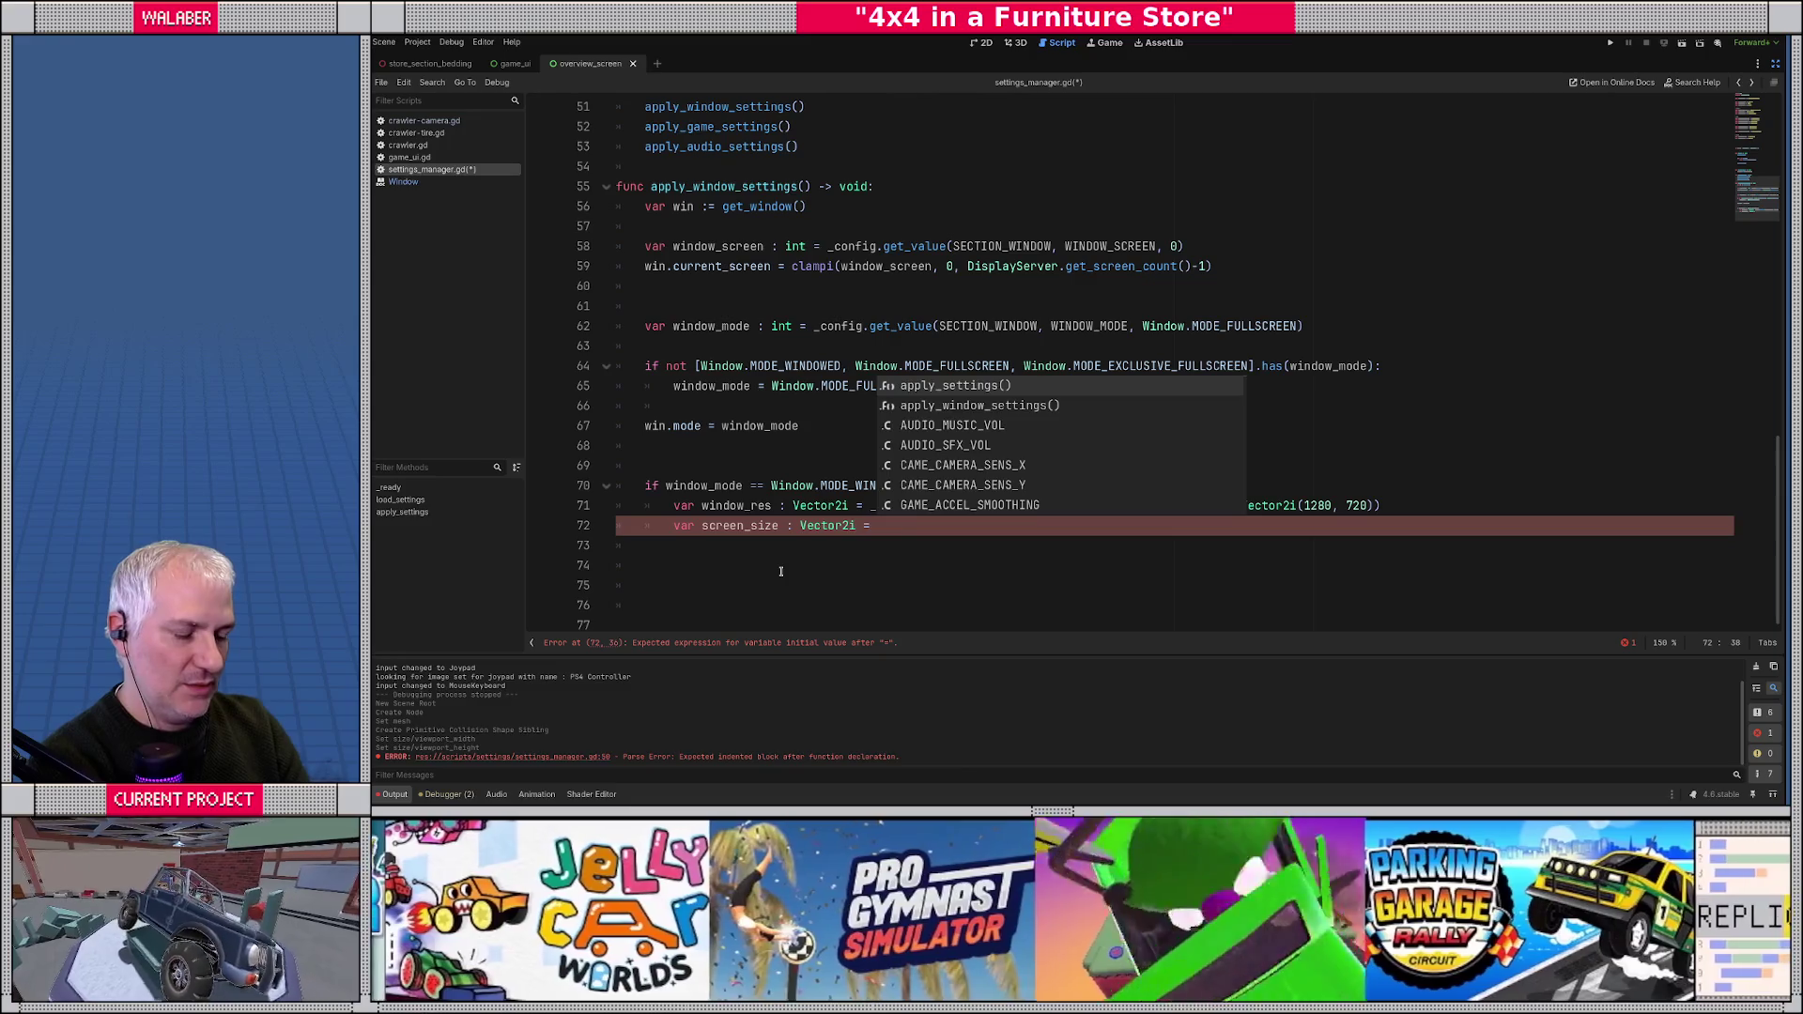
{"action": "type", "text": "DisplayServer.get_"}
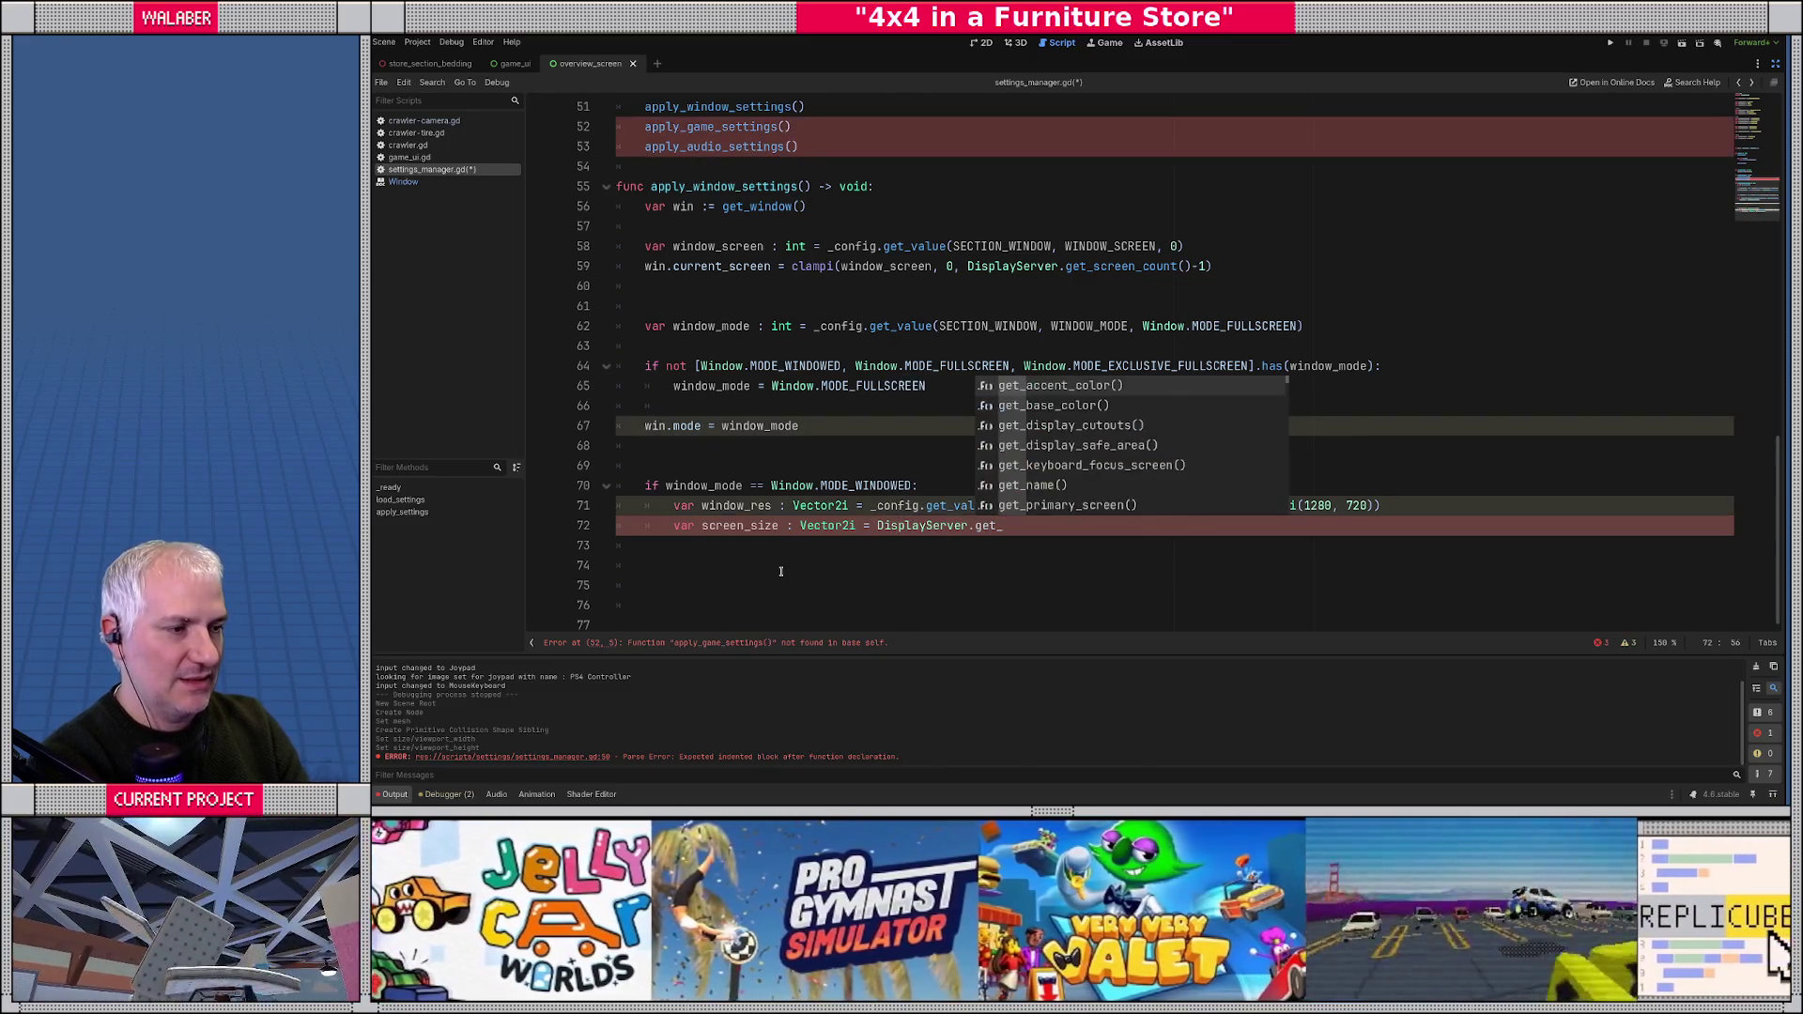
{"action": "type", "text": "screen"}
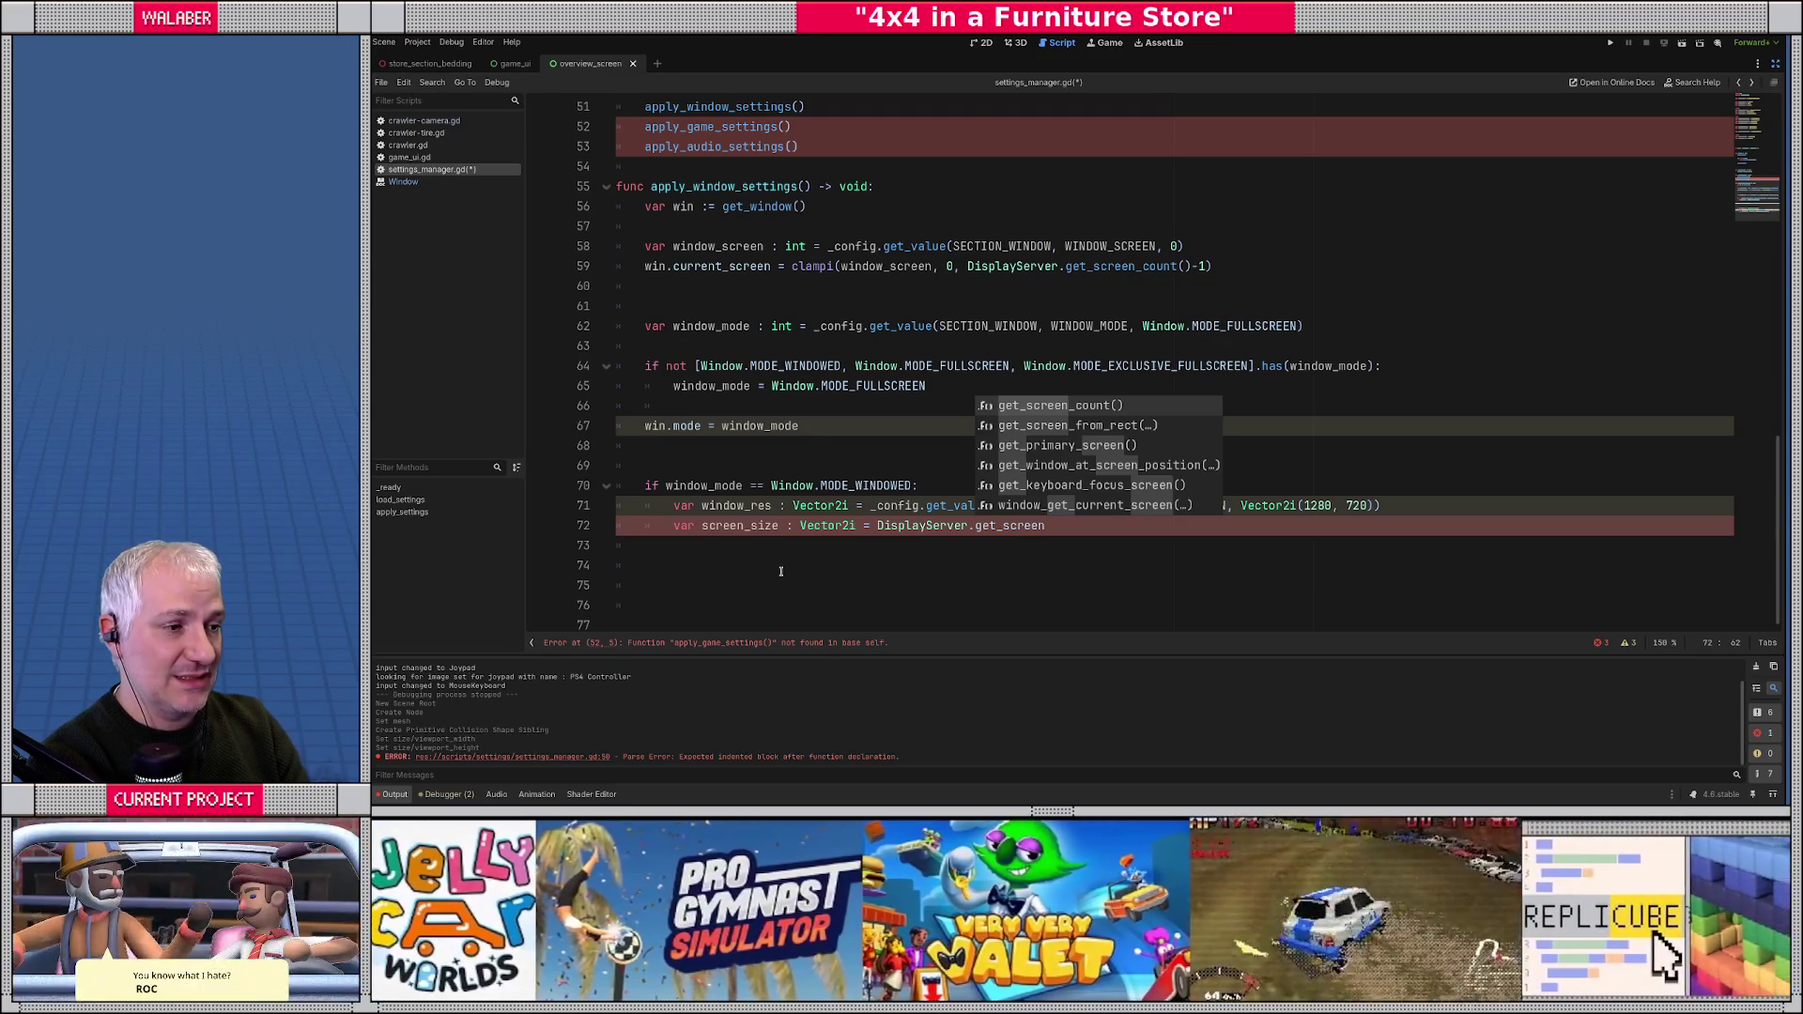
{"action": "key", "text": "BackSpace"}
{"action": "key", "text": "BackSpace"}
{"action": "key", "text": "BackSpace"}
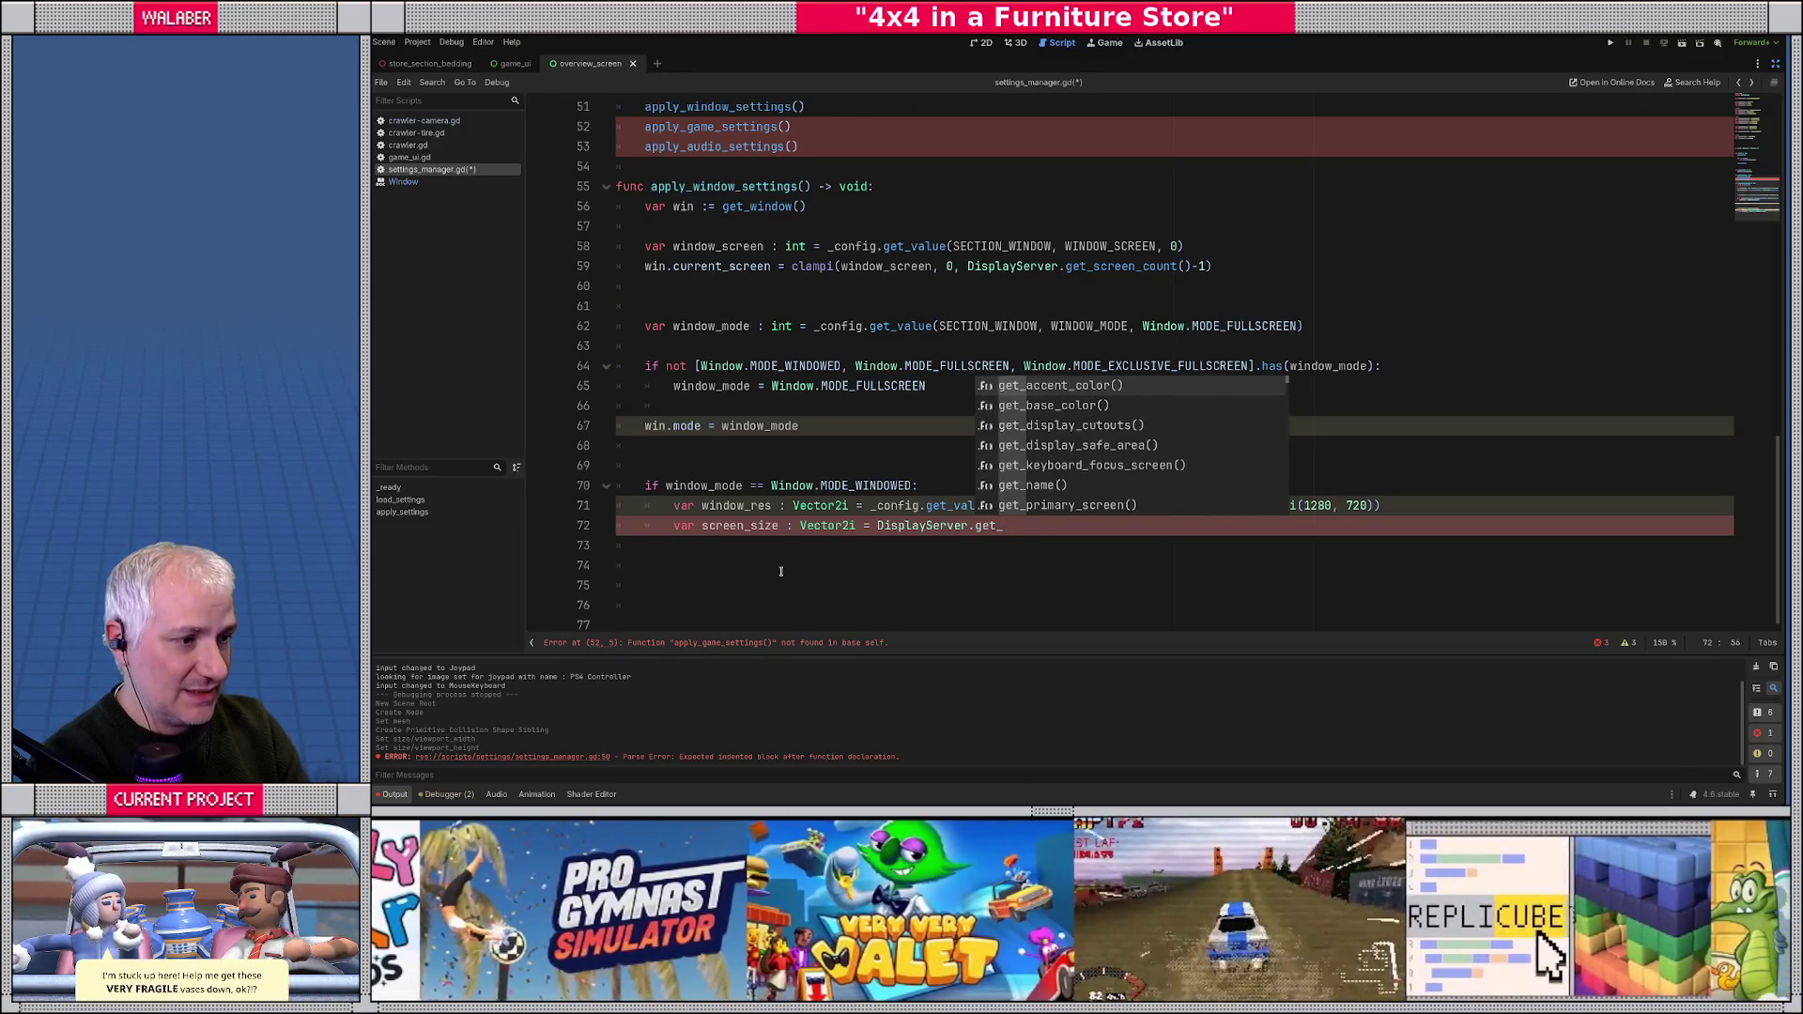
{"action": "type", "text": "reso"}
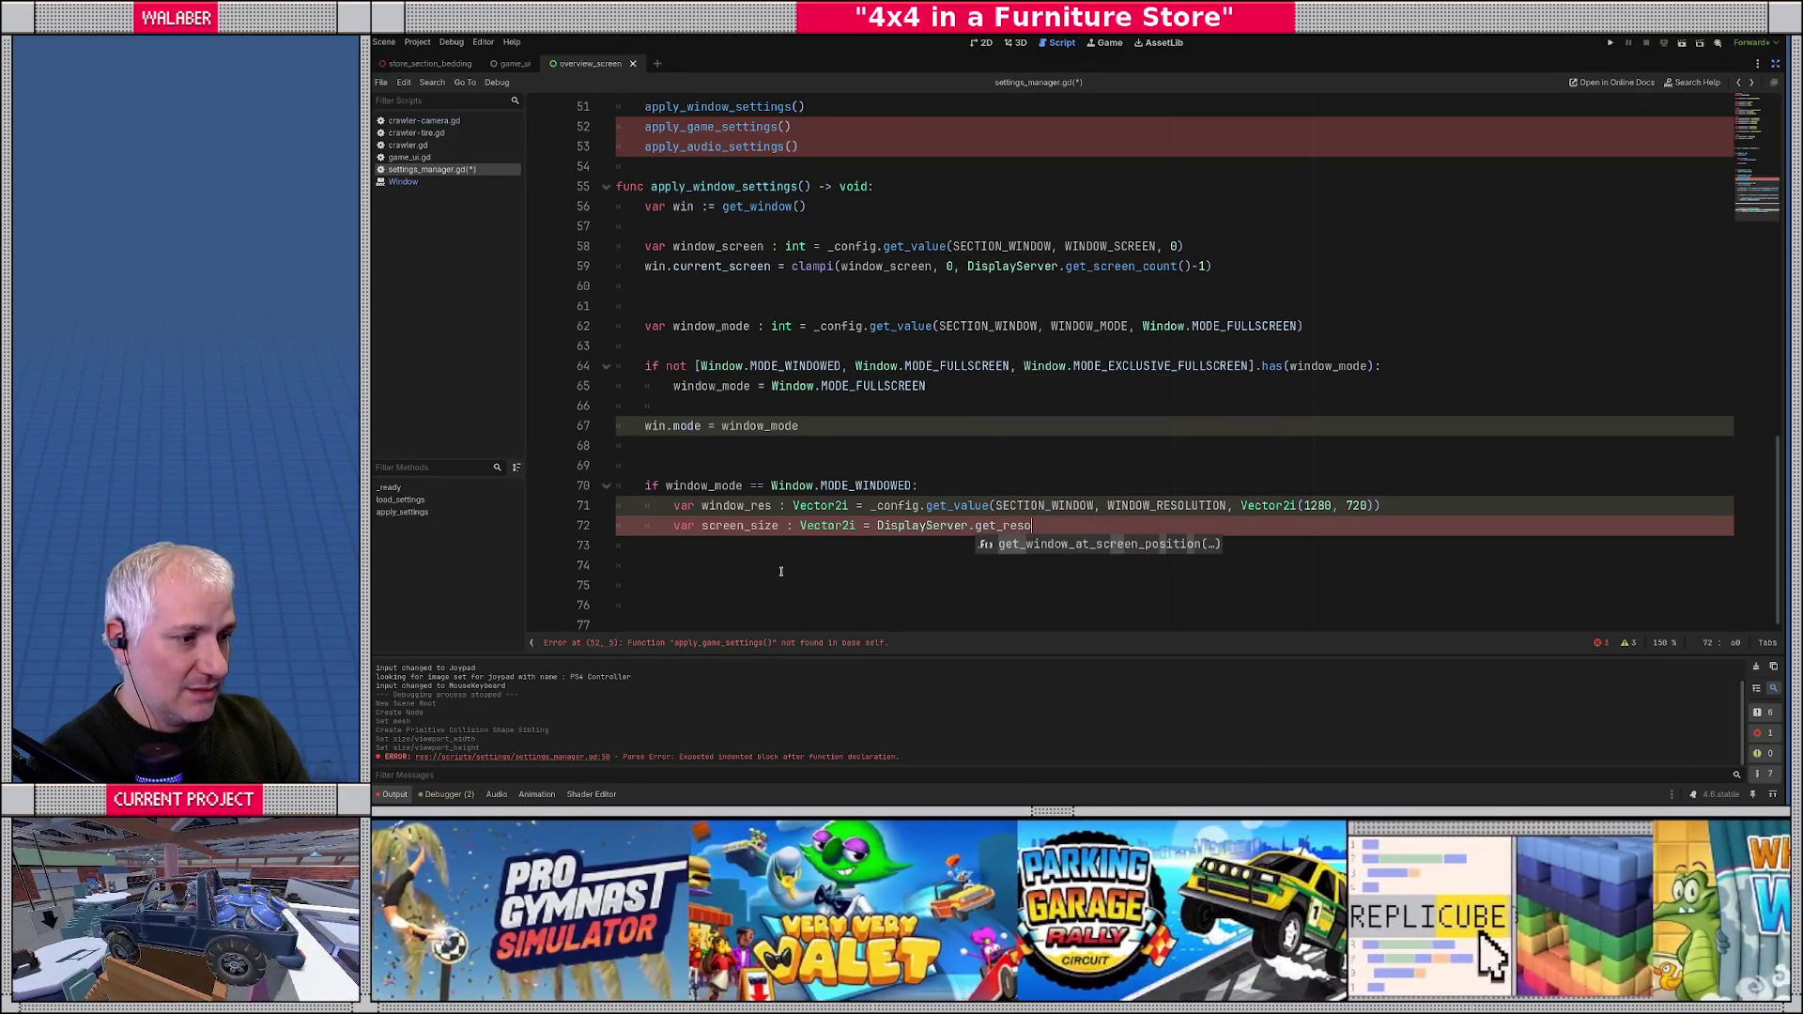
{"action": "key", "text": "BackSpace"}
{"action": "key", "text": "BackSpace"}
{"action": "key", "text": "BackSpace"}
{"action": "key", "text": "BackSpace"}
{"action": "type", "text": "siz"}
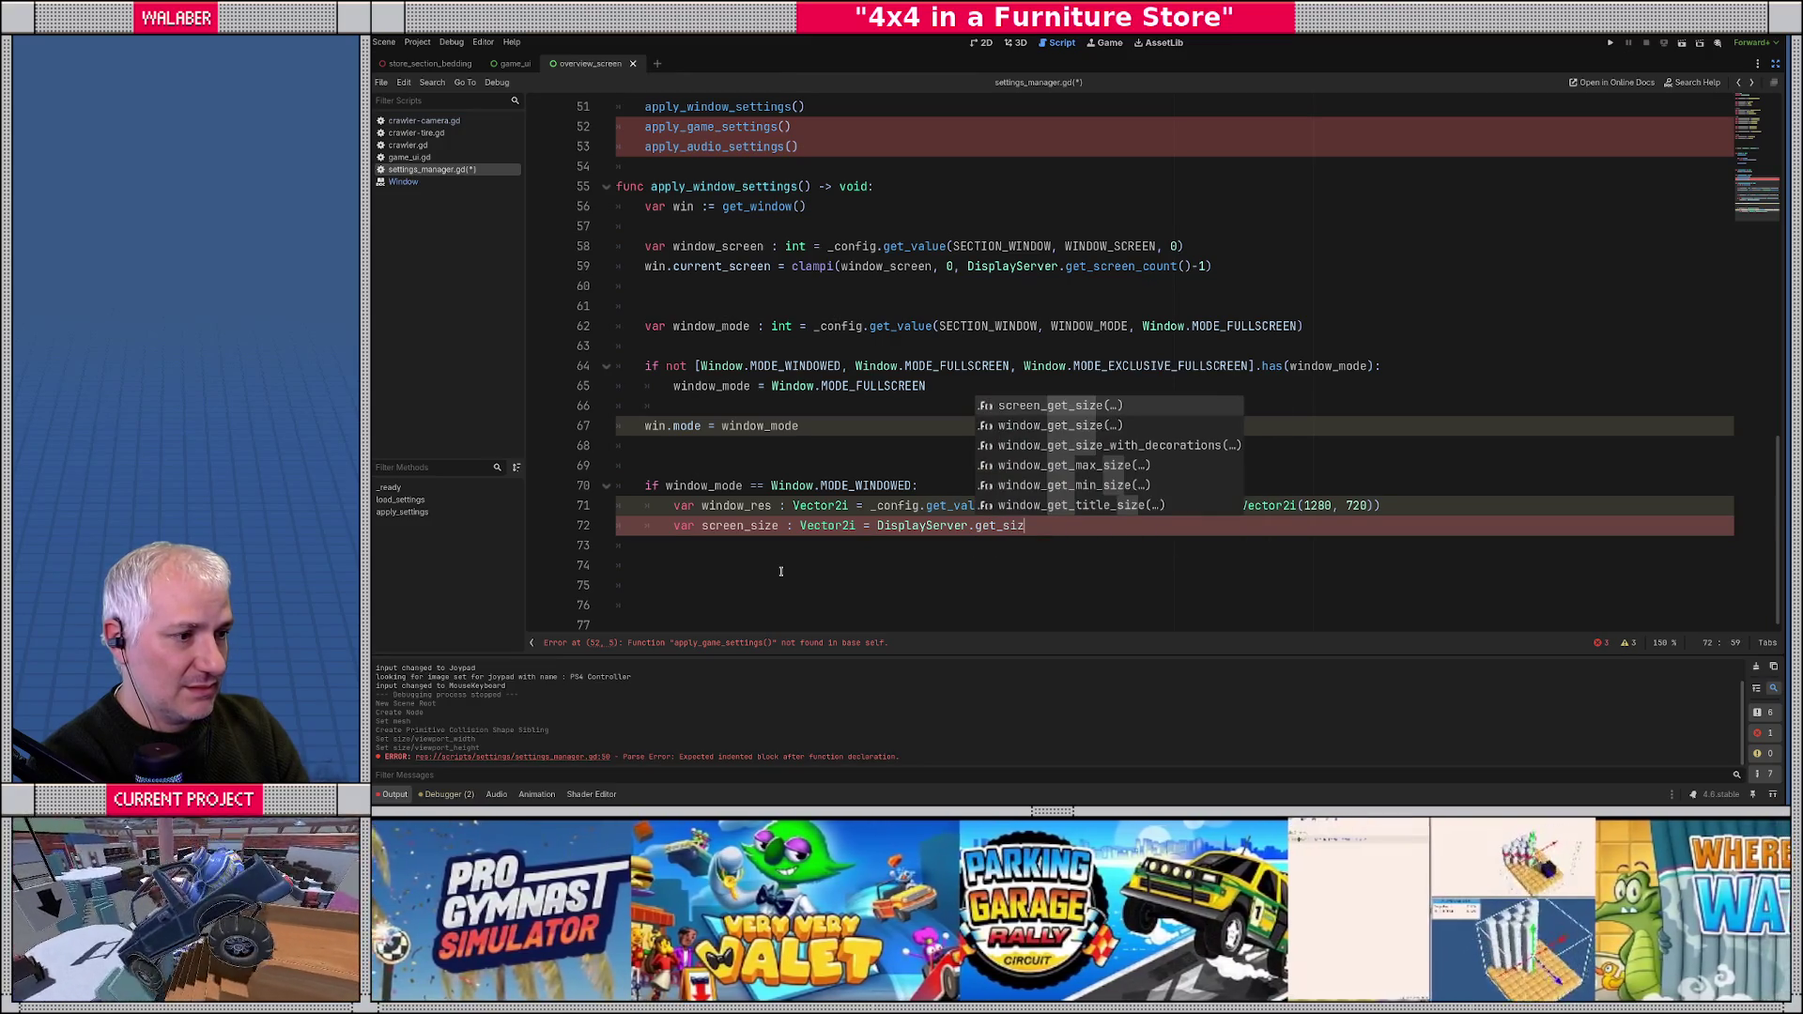
{"action": "key", "text": "Return"}
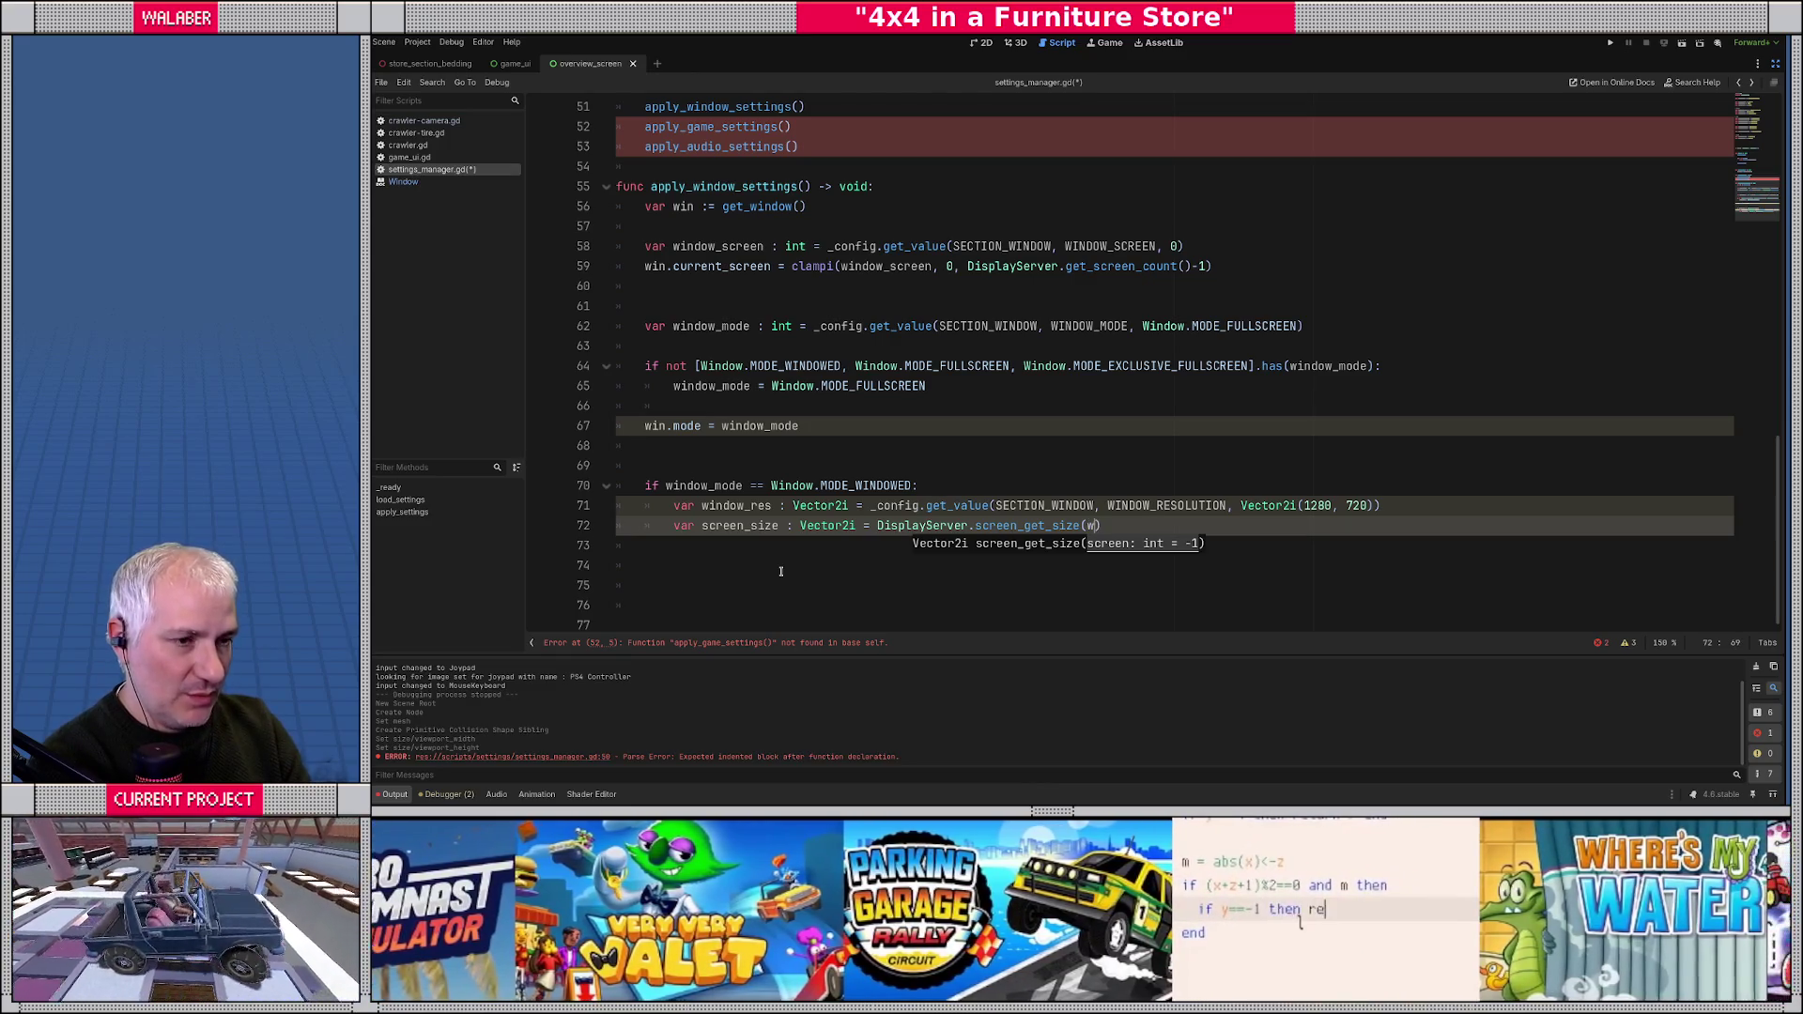
{"action": "type", "text": "win.cur"}
{"action": "key", "text": "Return"}
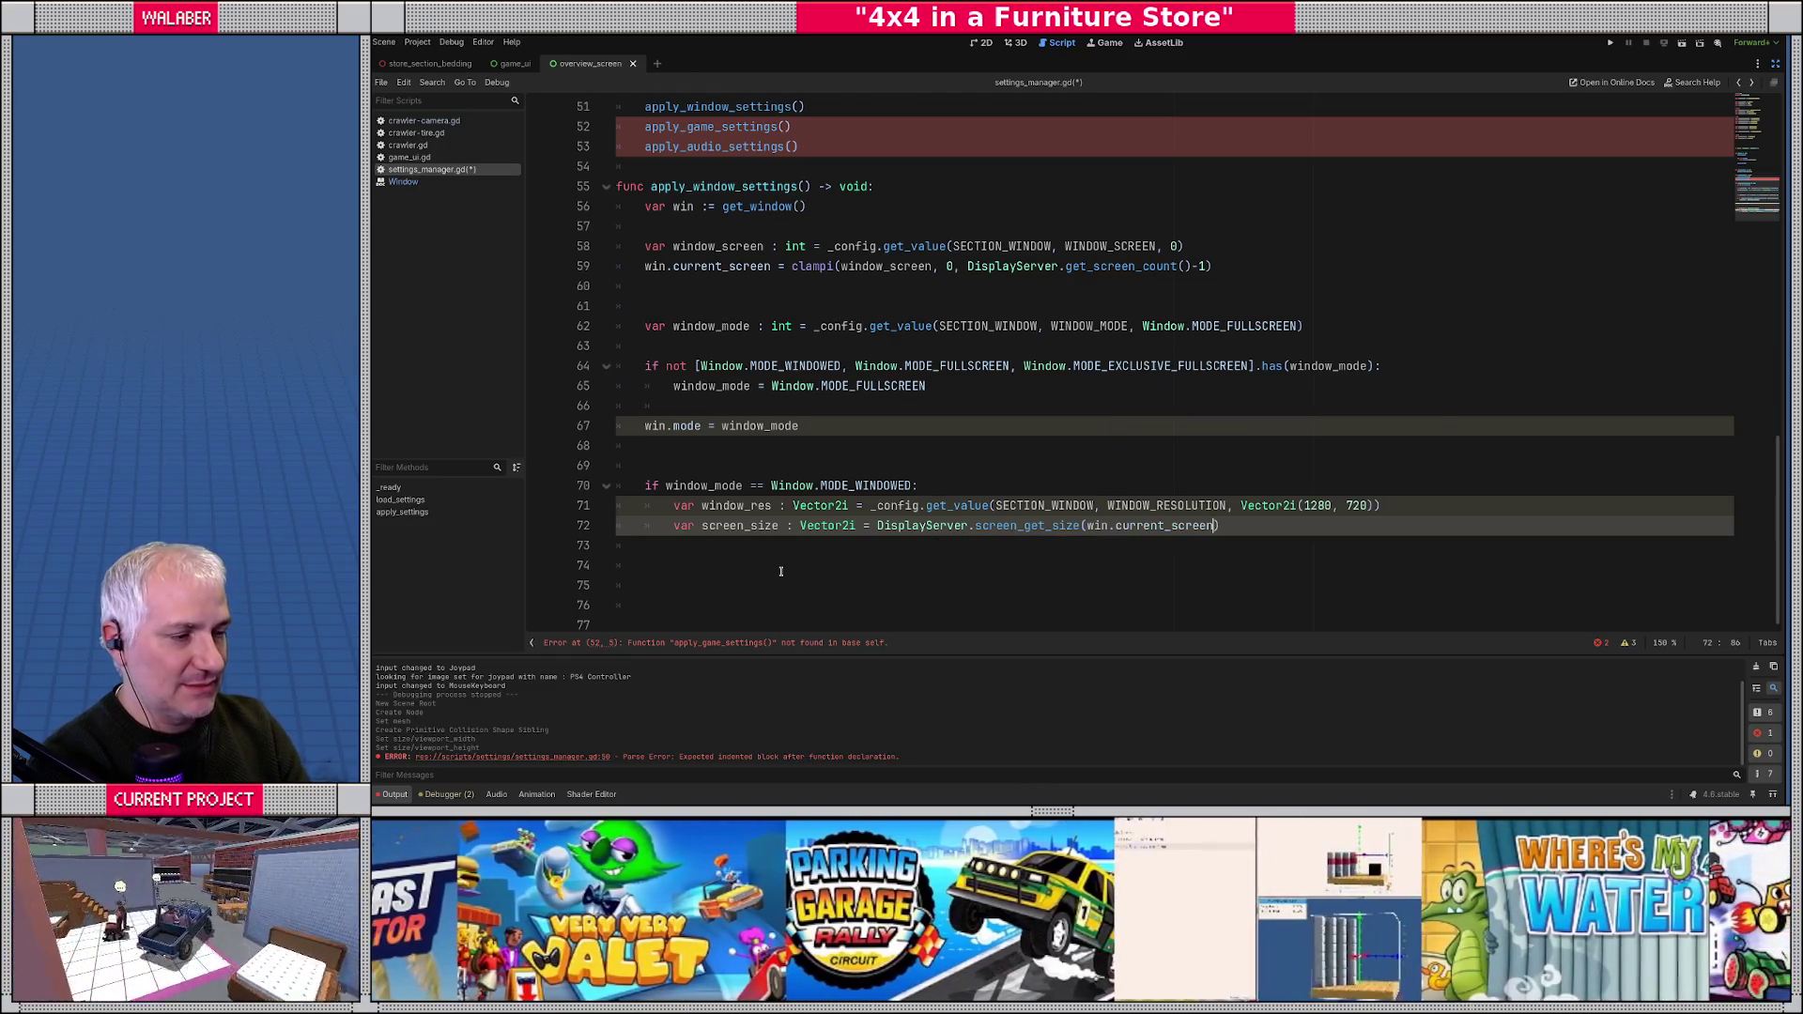
{"action": "key", "text": "End"}
{"action": "key", "text": "Return"}
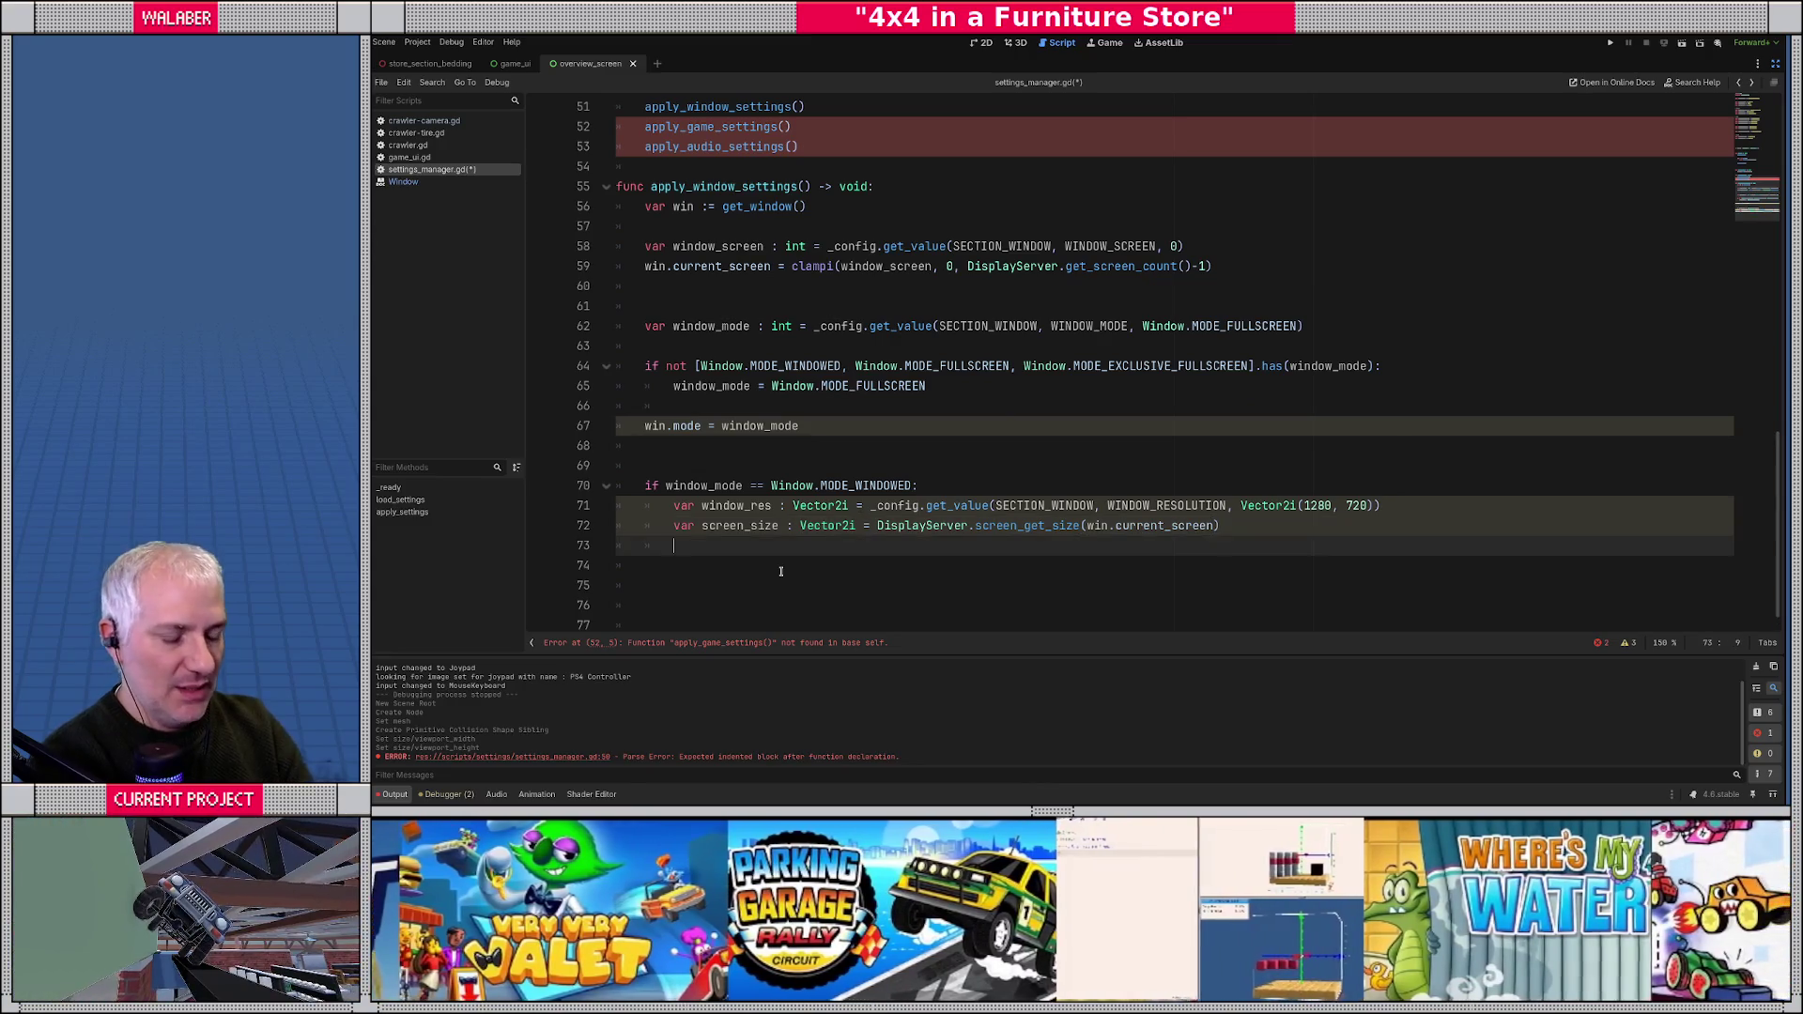
{"action": "type", "text": "window_re"}
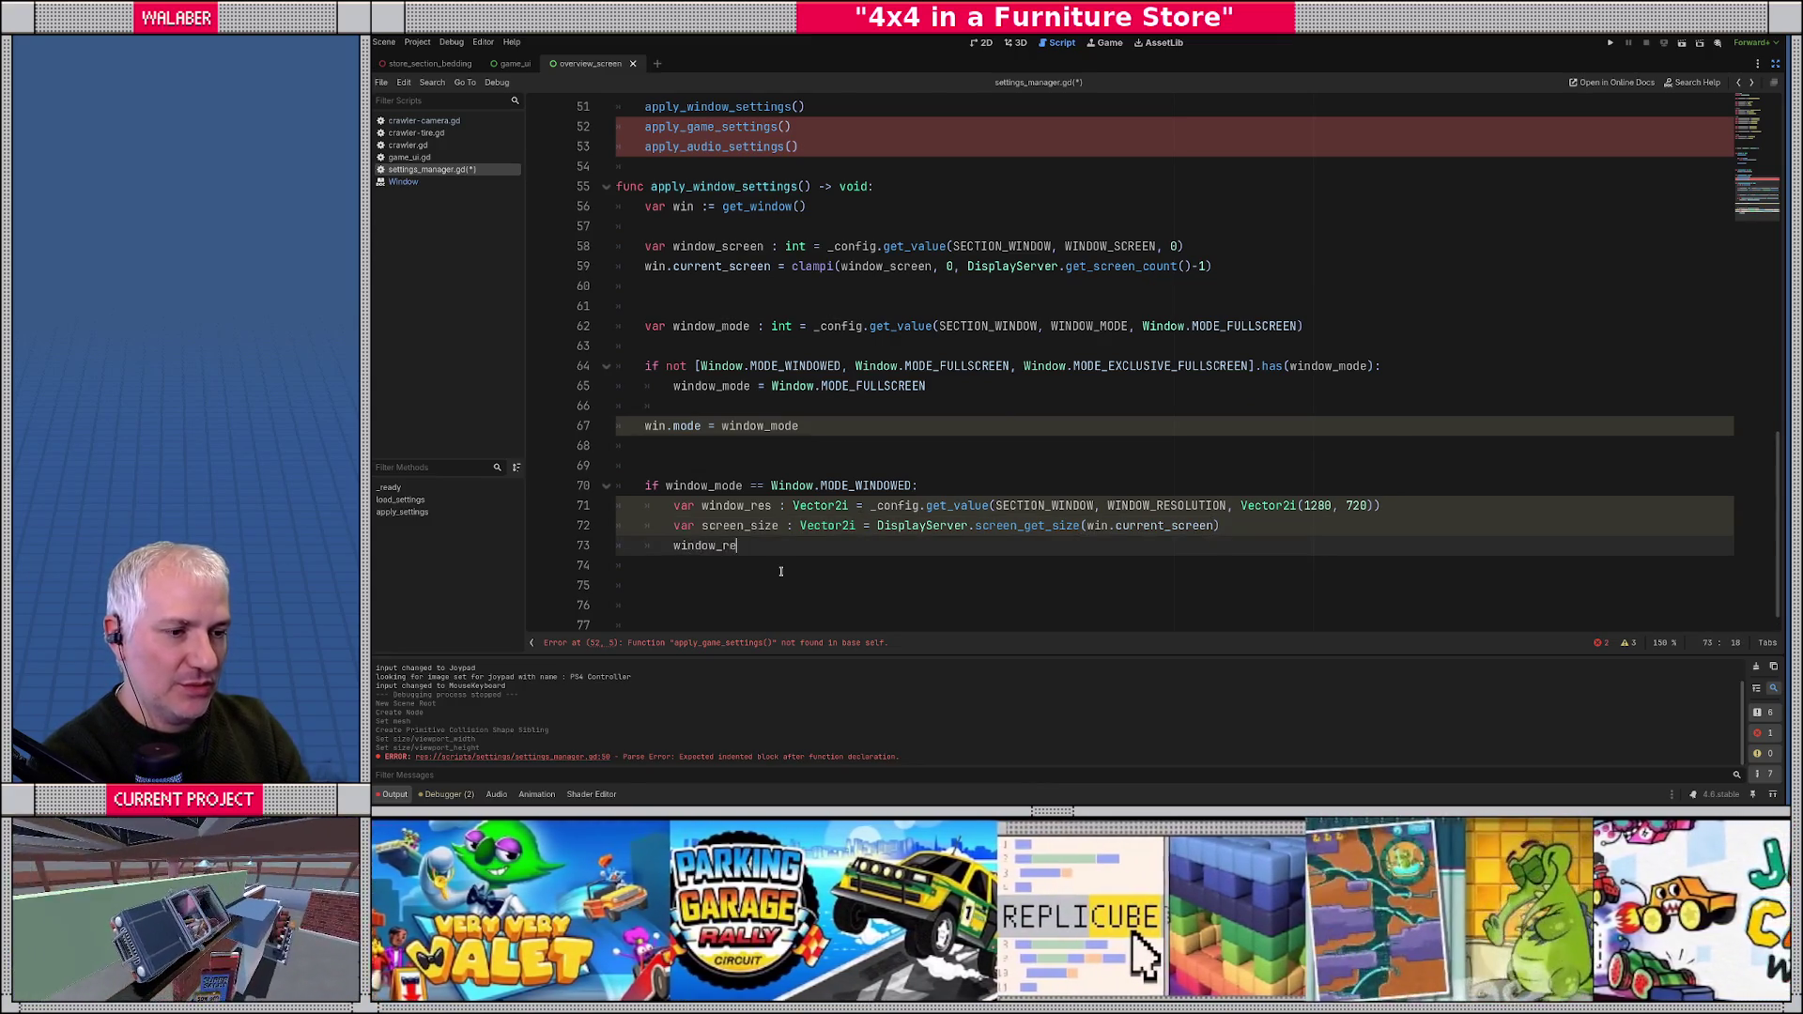
{"action": "type", "text": "s ="}
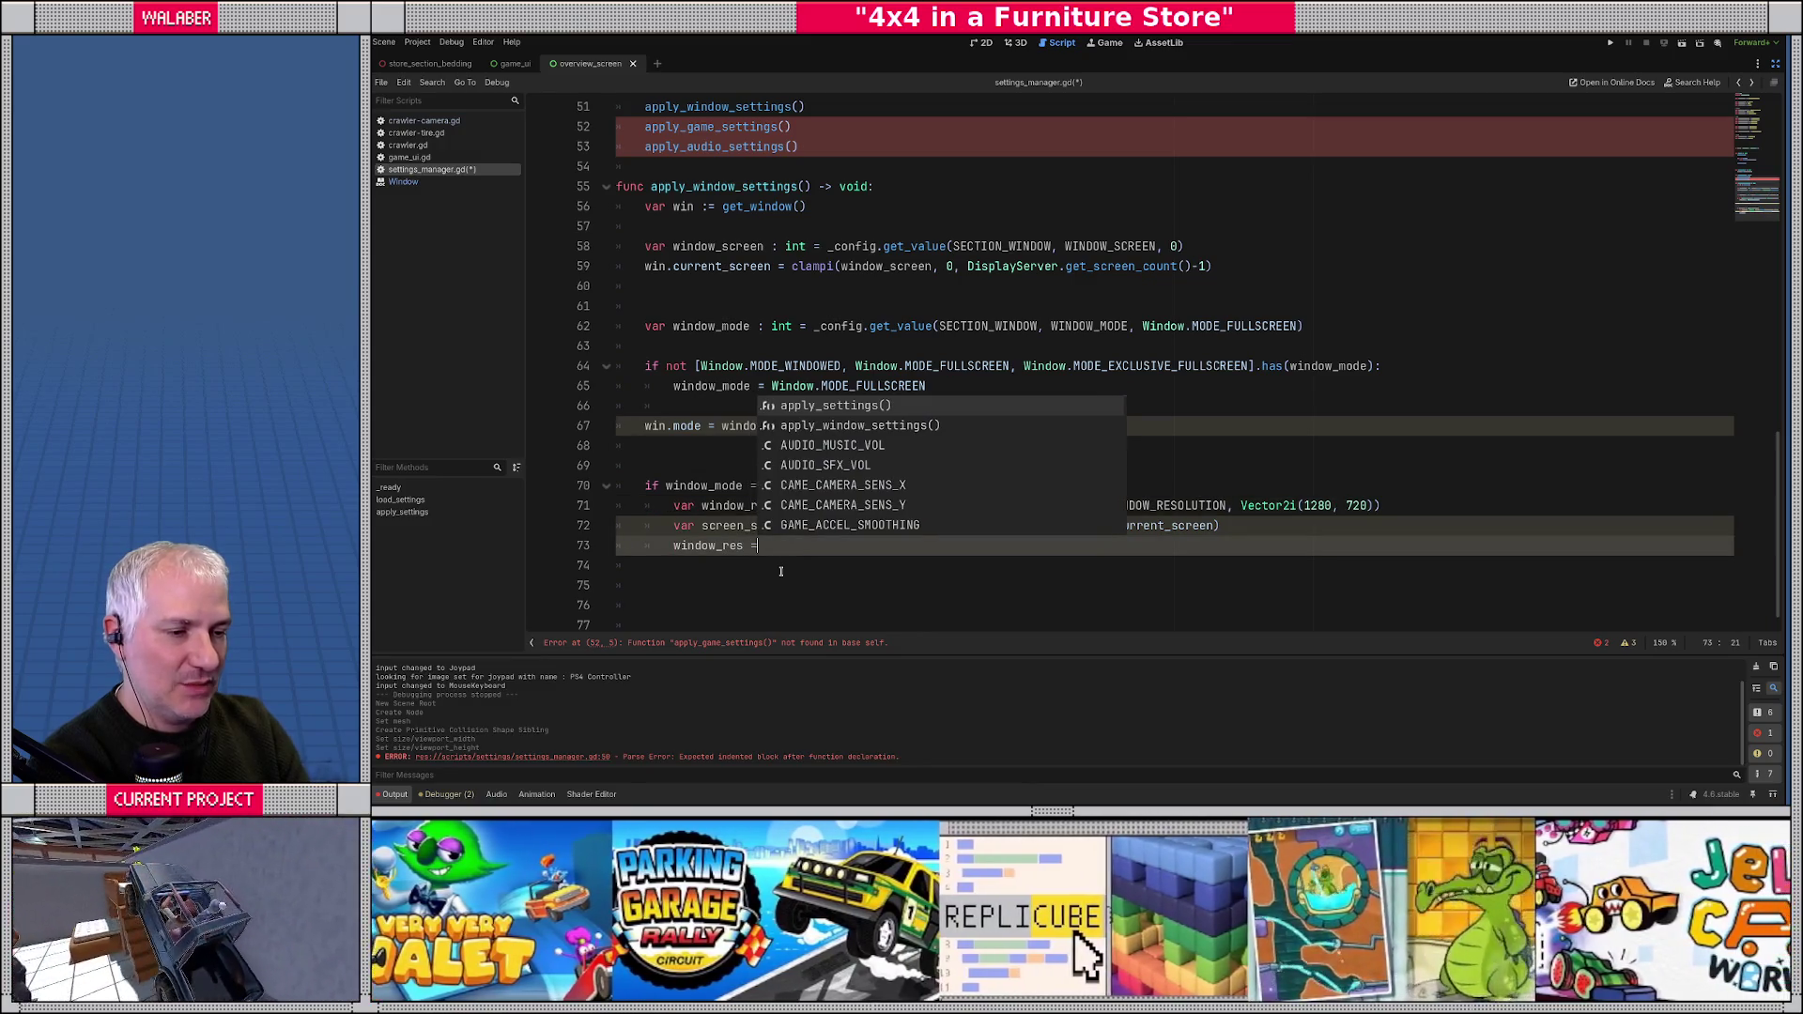
- Set window_res = window_res.min(screen_size - Vector2i(64,64)) after checking the screen_get_size docs
{"action": "key", "text": "Escape"}
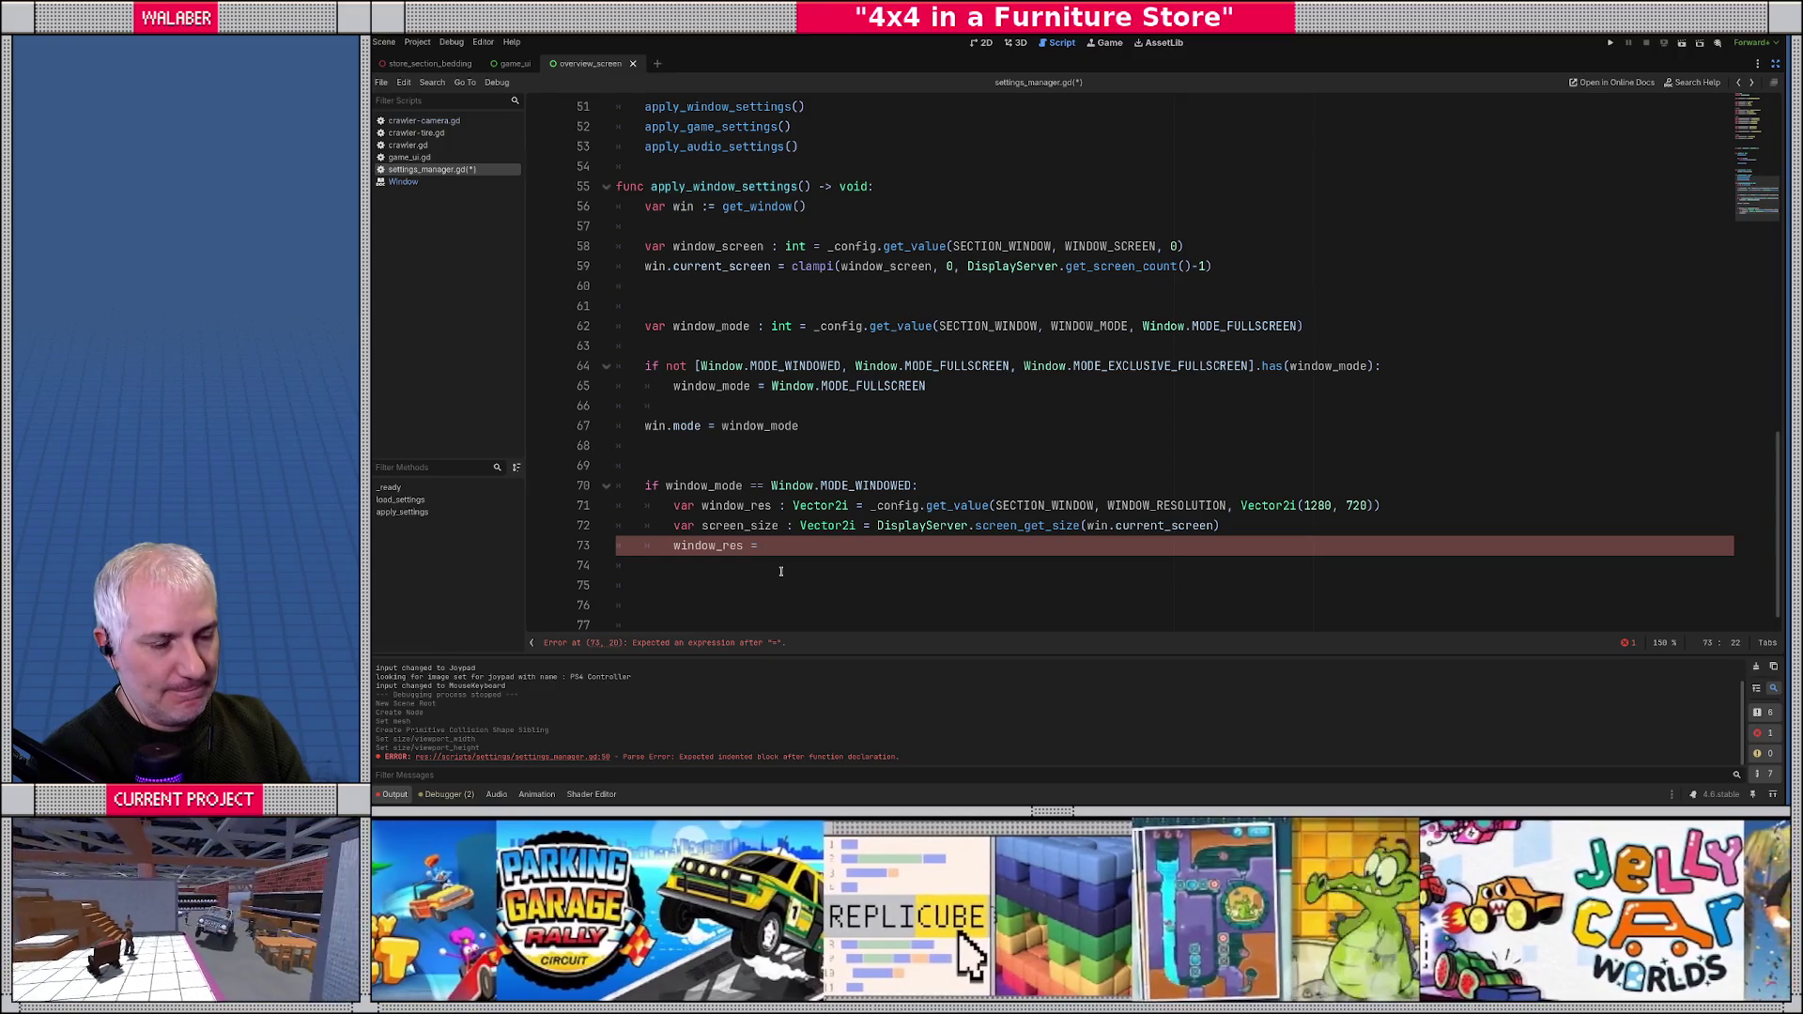
{"action": "type", "text": "window_res.mi"}
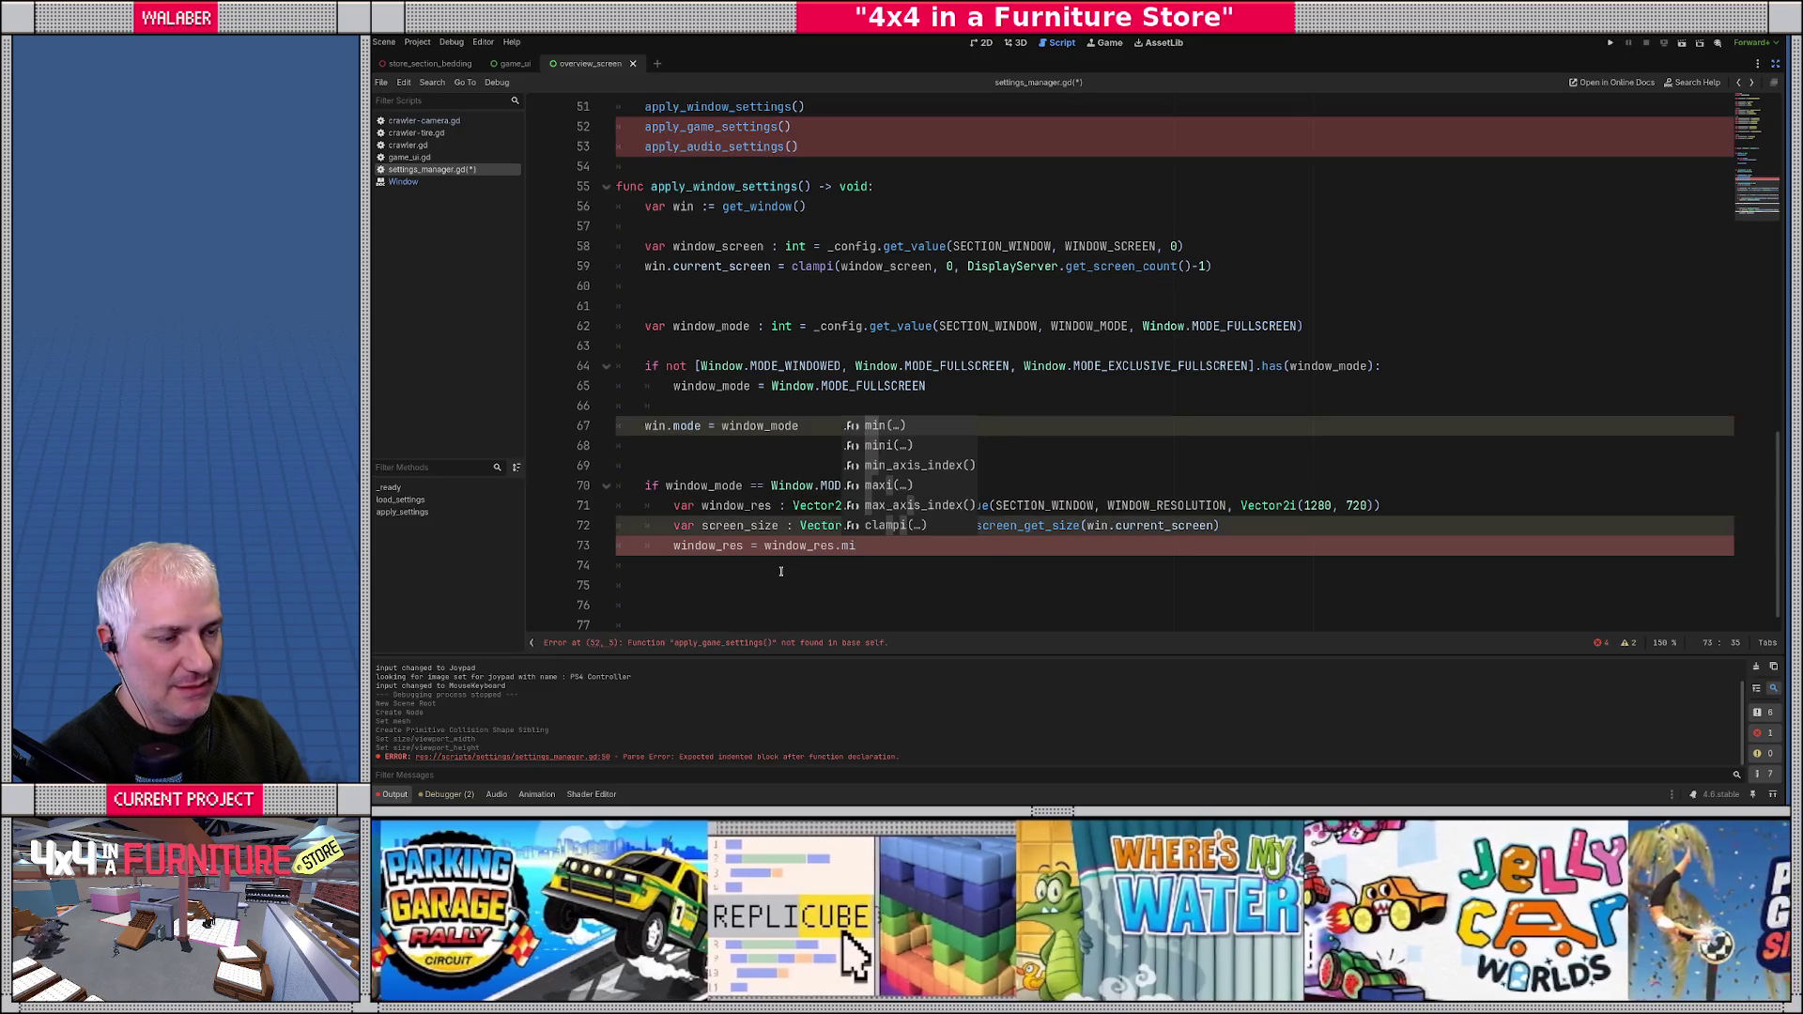
{"action": "type", "text": "n("}
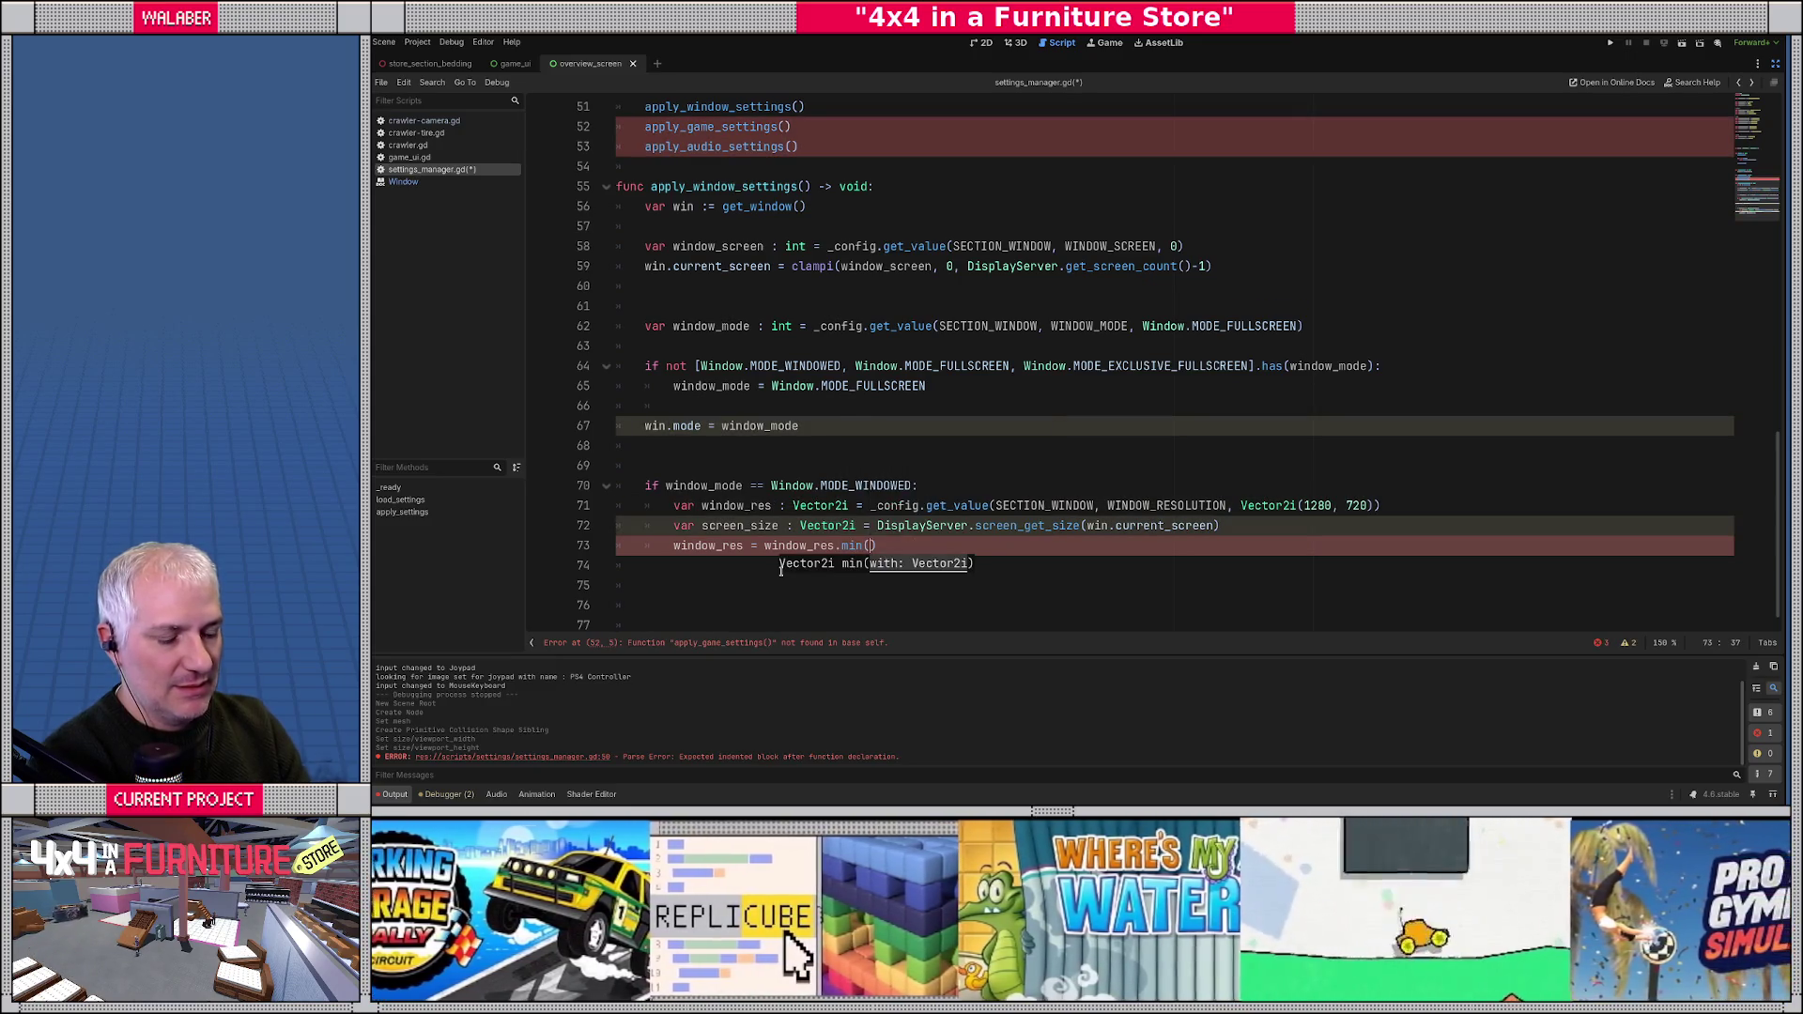
{"action": "type", "text": "screen_size"}
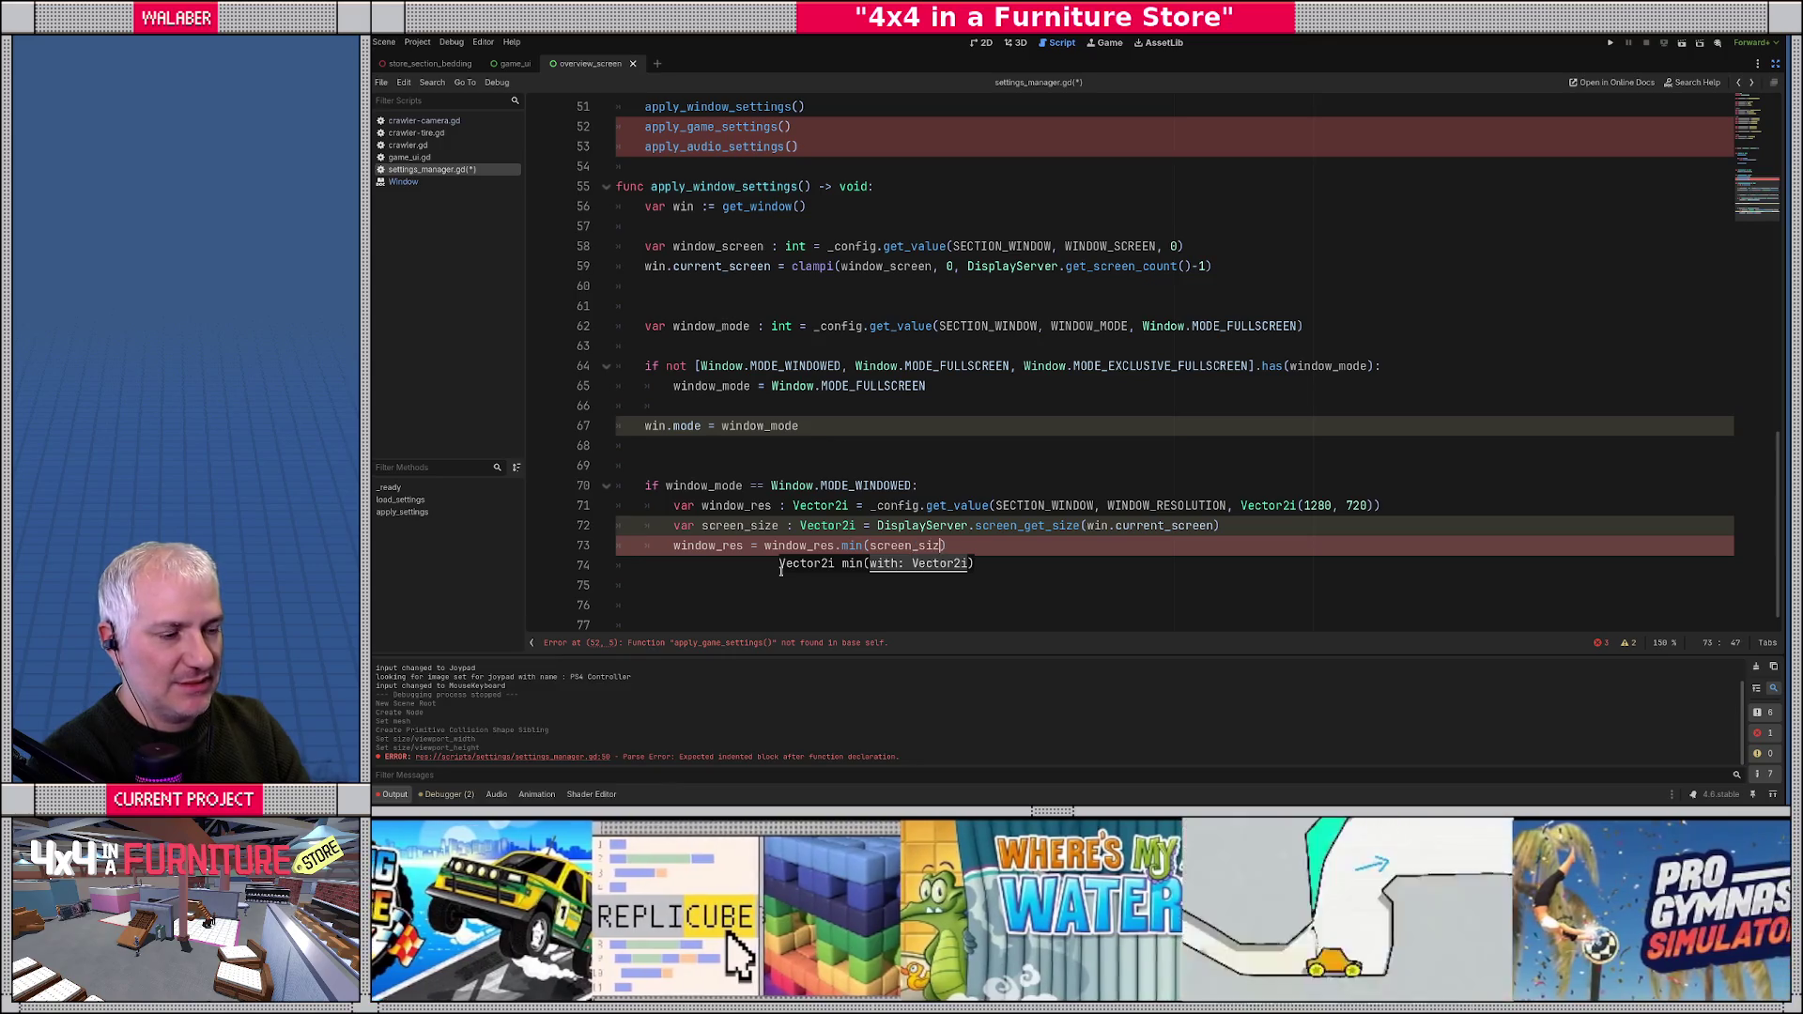
{"action": "type", "text": " -"}
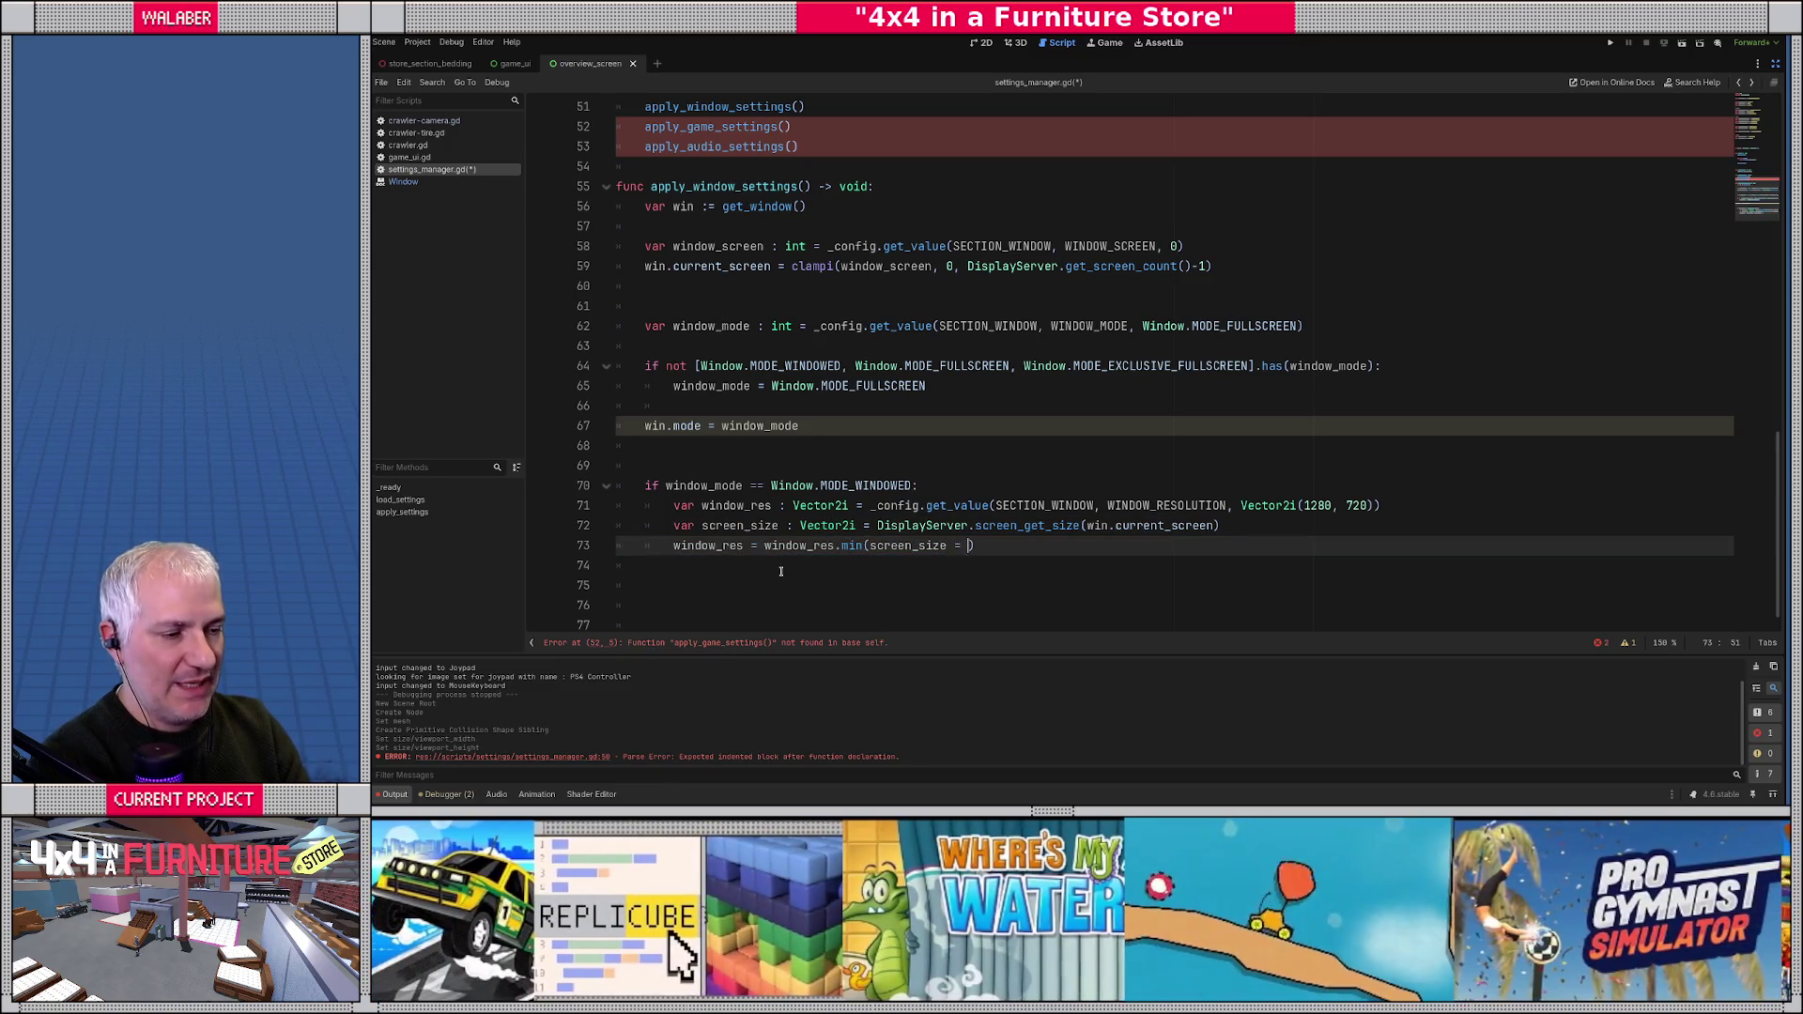
{"action": "type", "text": "tor2("}
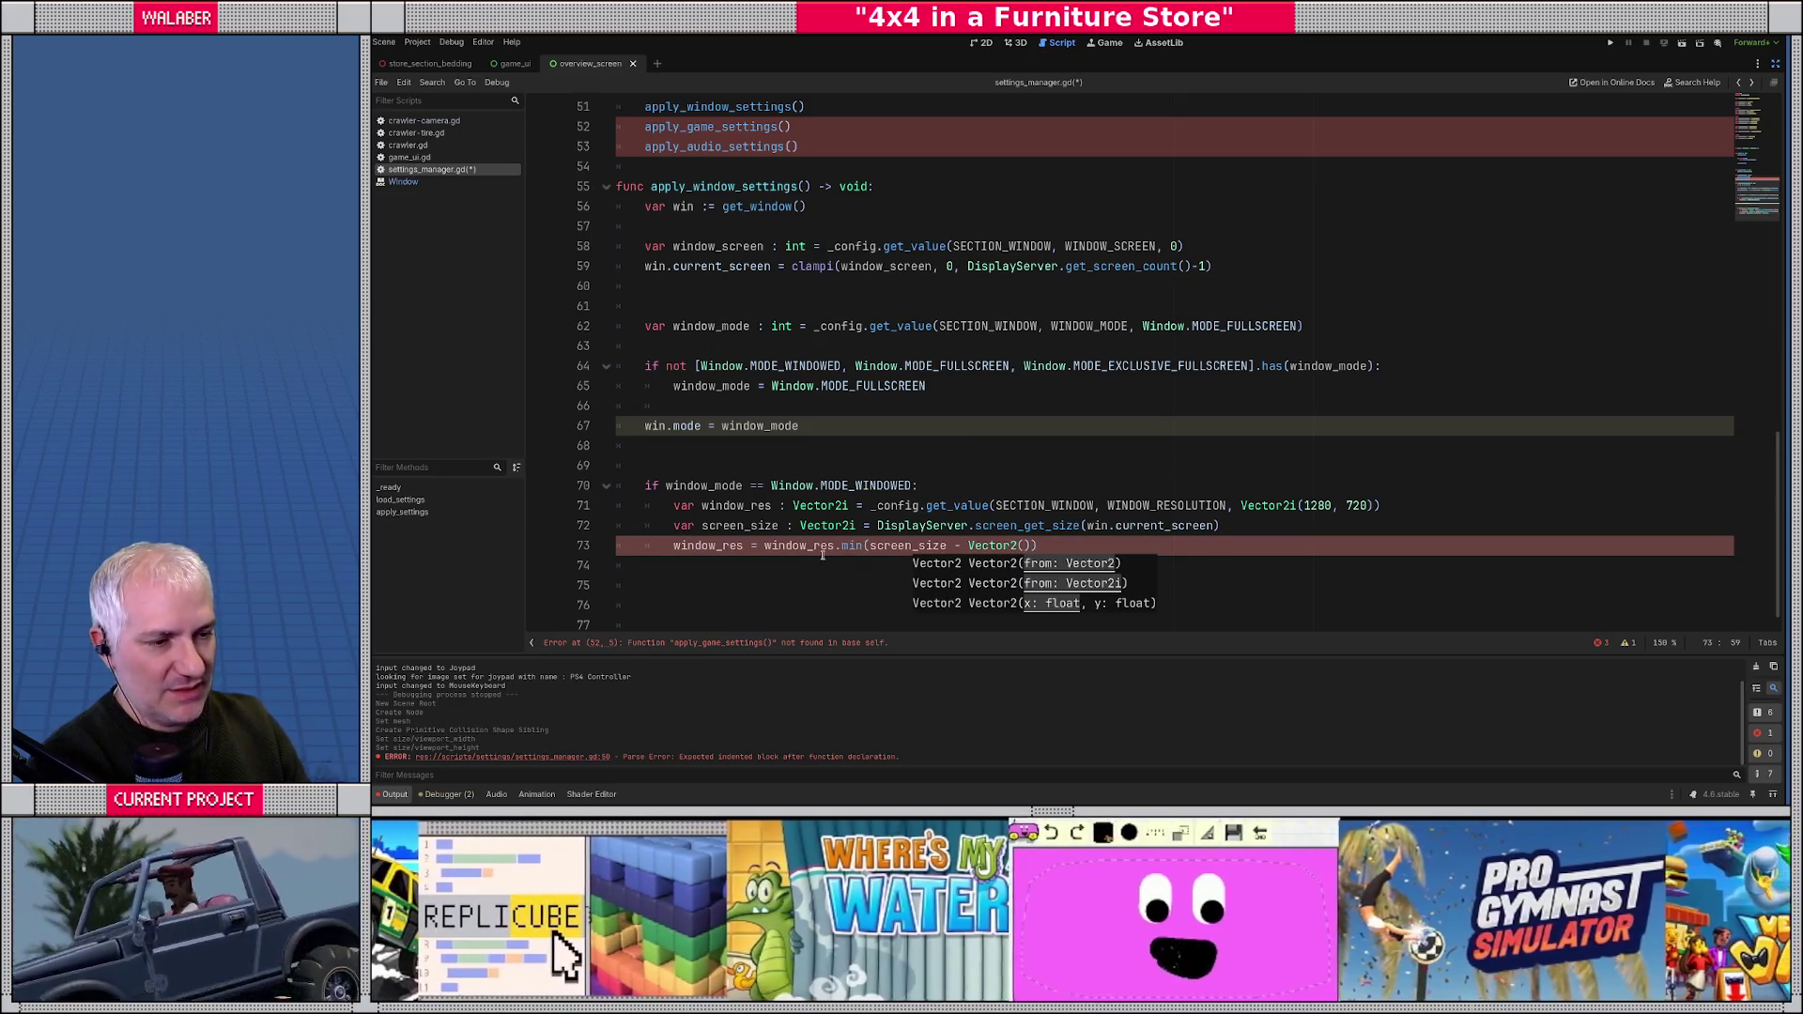
{"action": "left_click", "coordinate": [1029, 529], "text": "ctrl"}
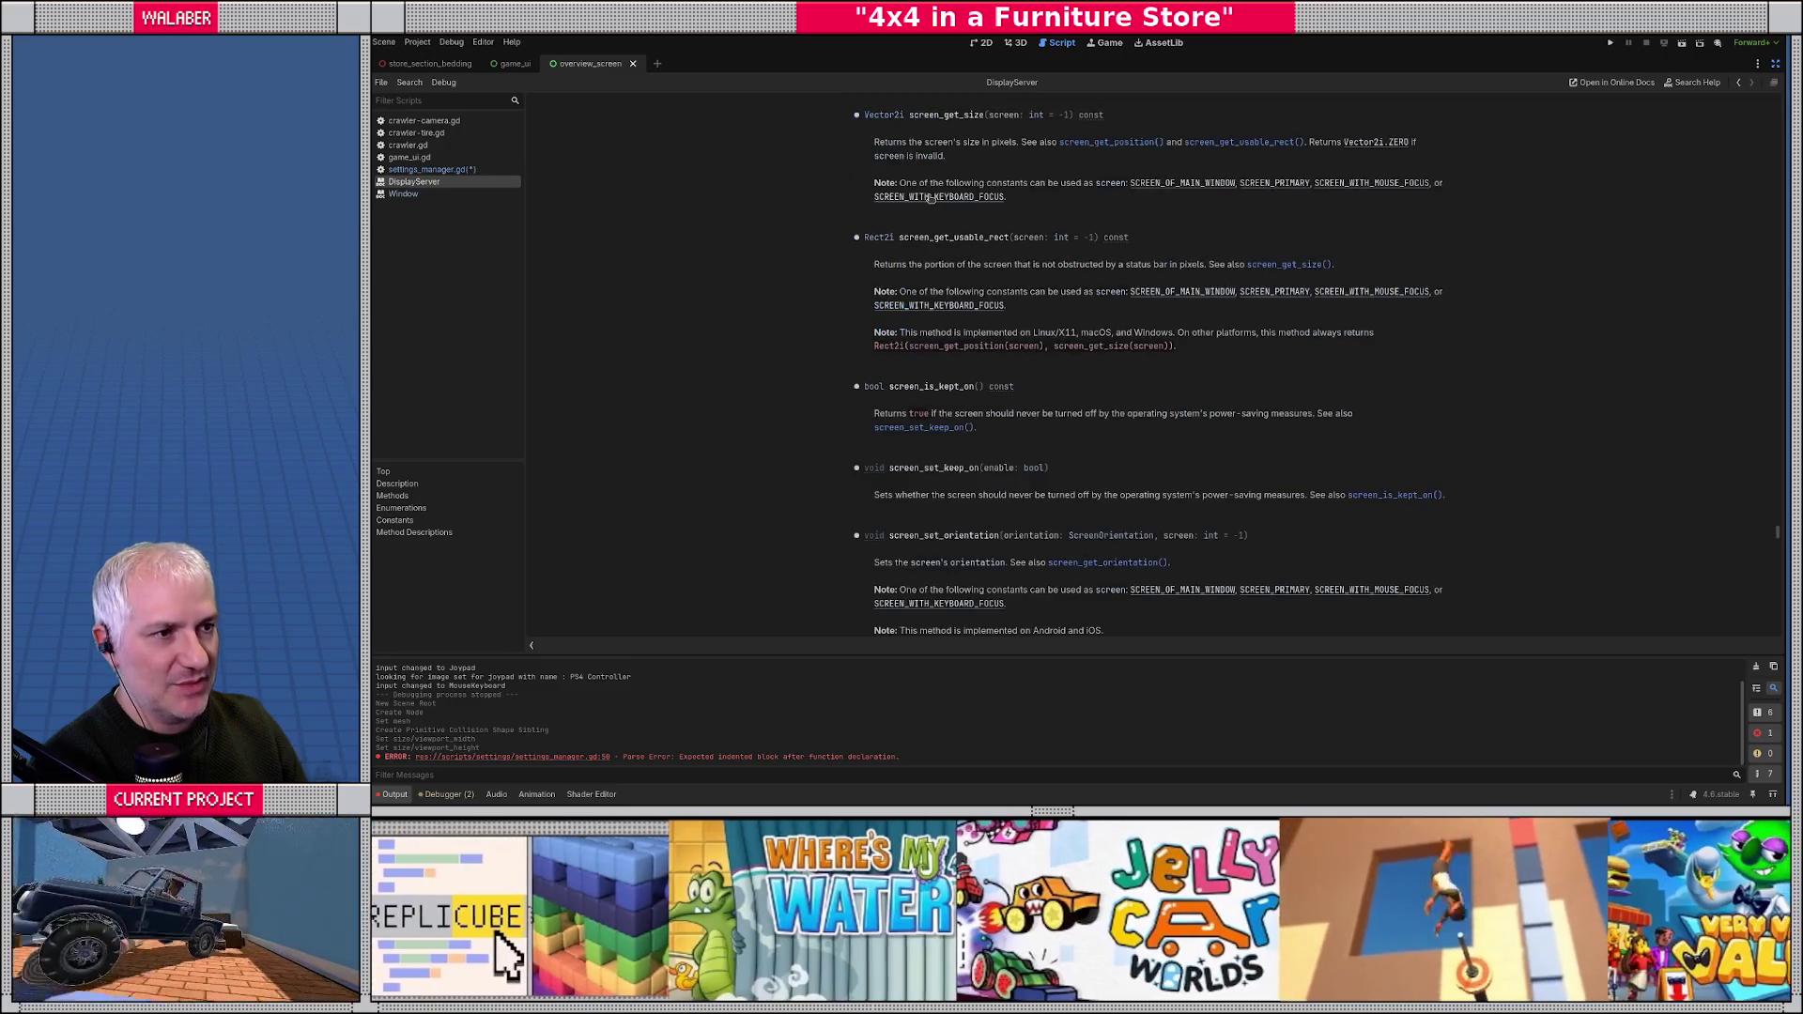
{"action": "key", "text": "alt+Left"}
{"action": "left_click", "coordinate": [1017, 545]}
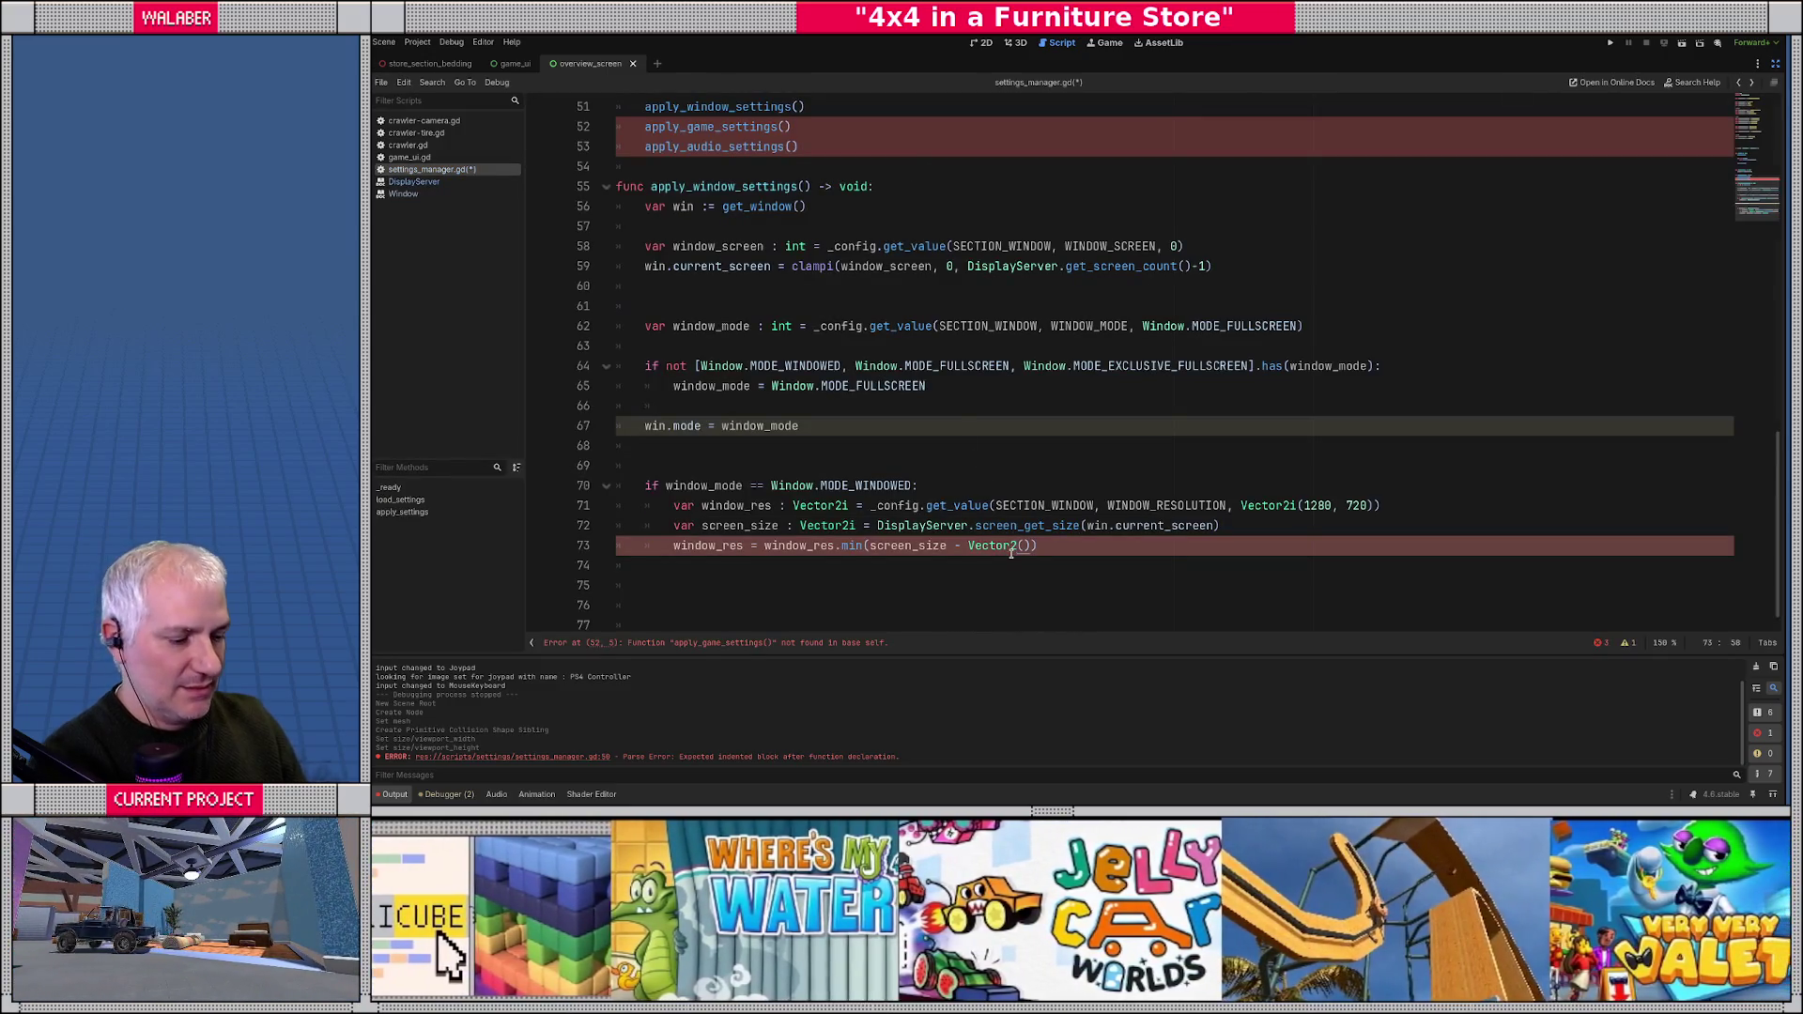
{"action": "type", "text": "i("}
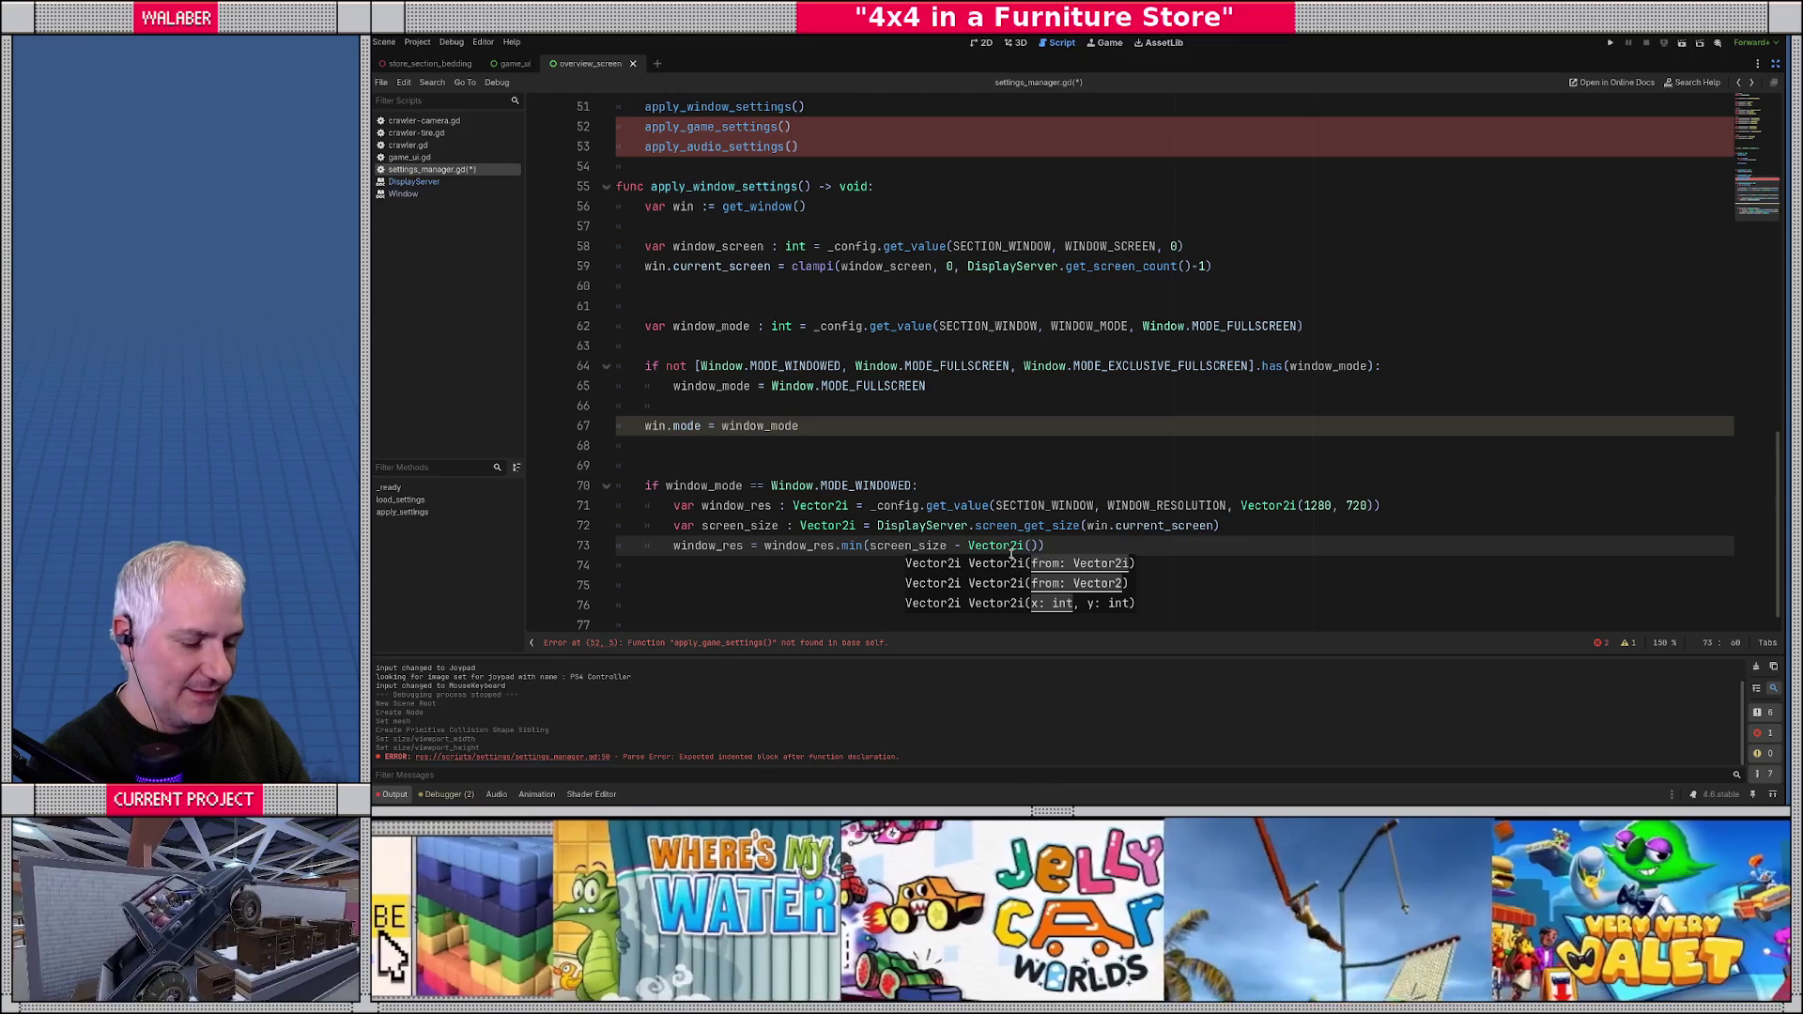
{"action": "type", "text": "64,64"}
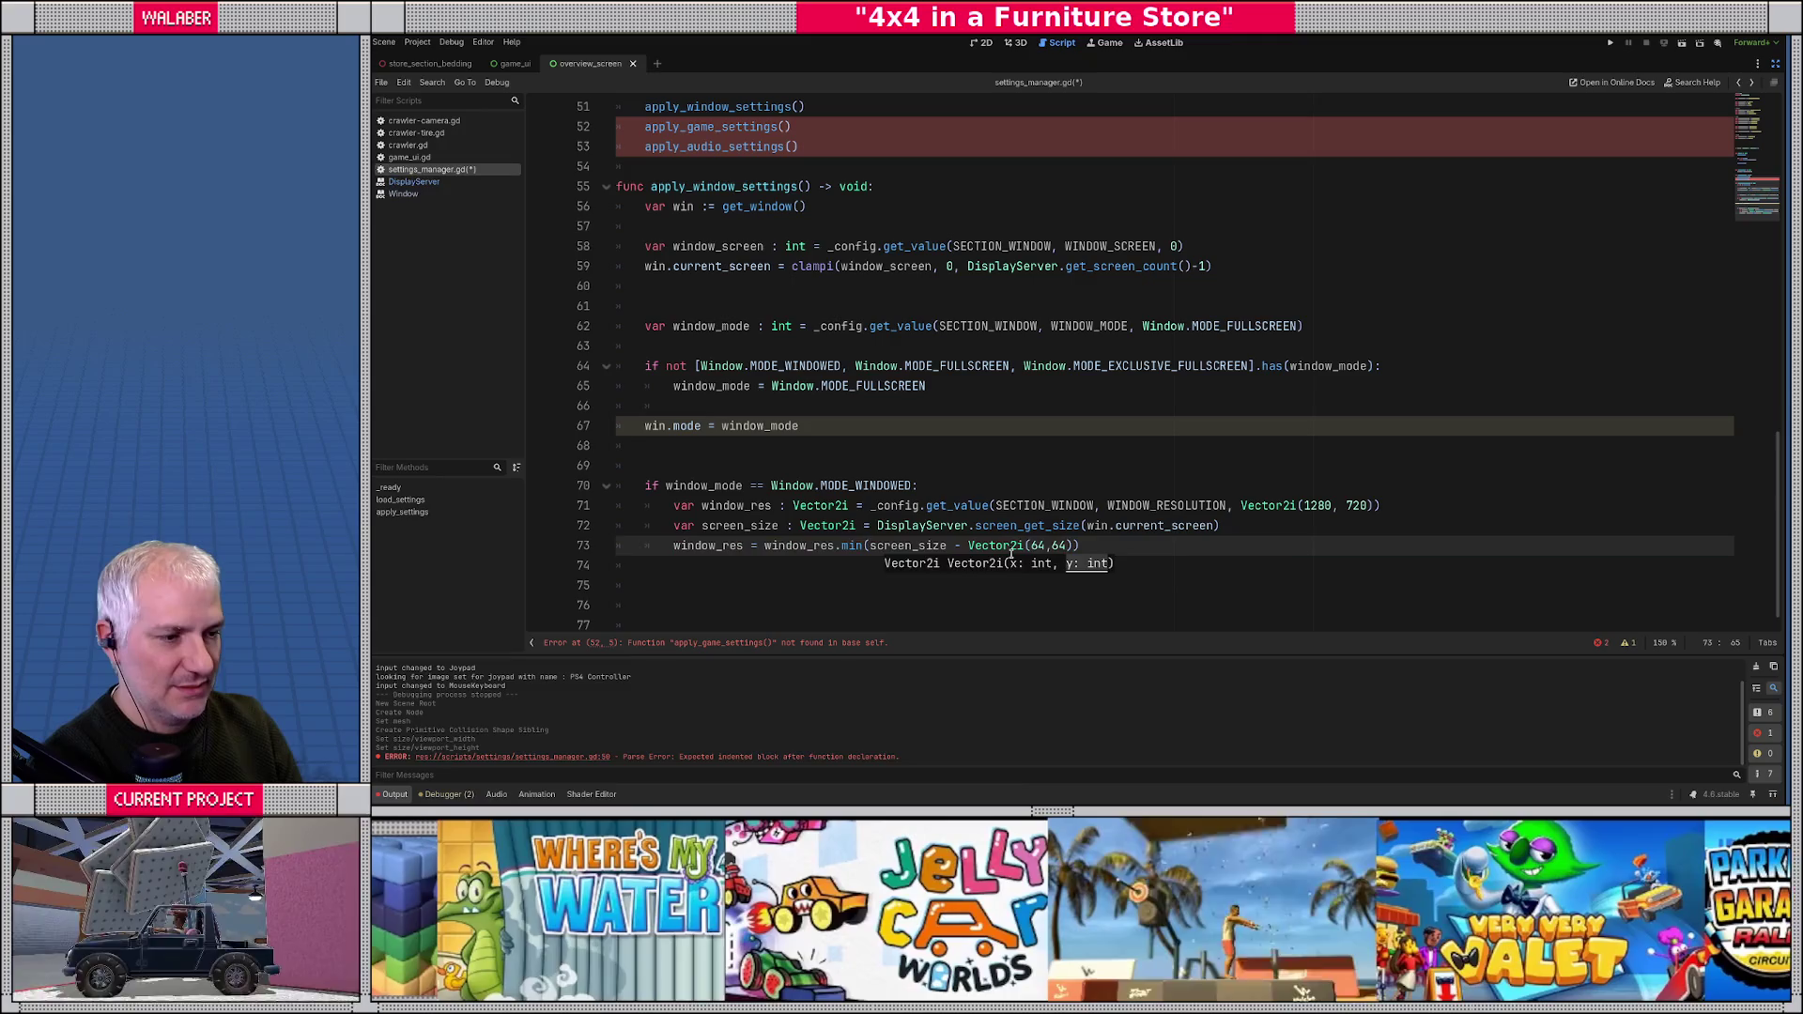
{"action": "type", "text": "))"}
{"action": "key", "text": "Return"}
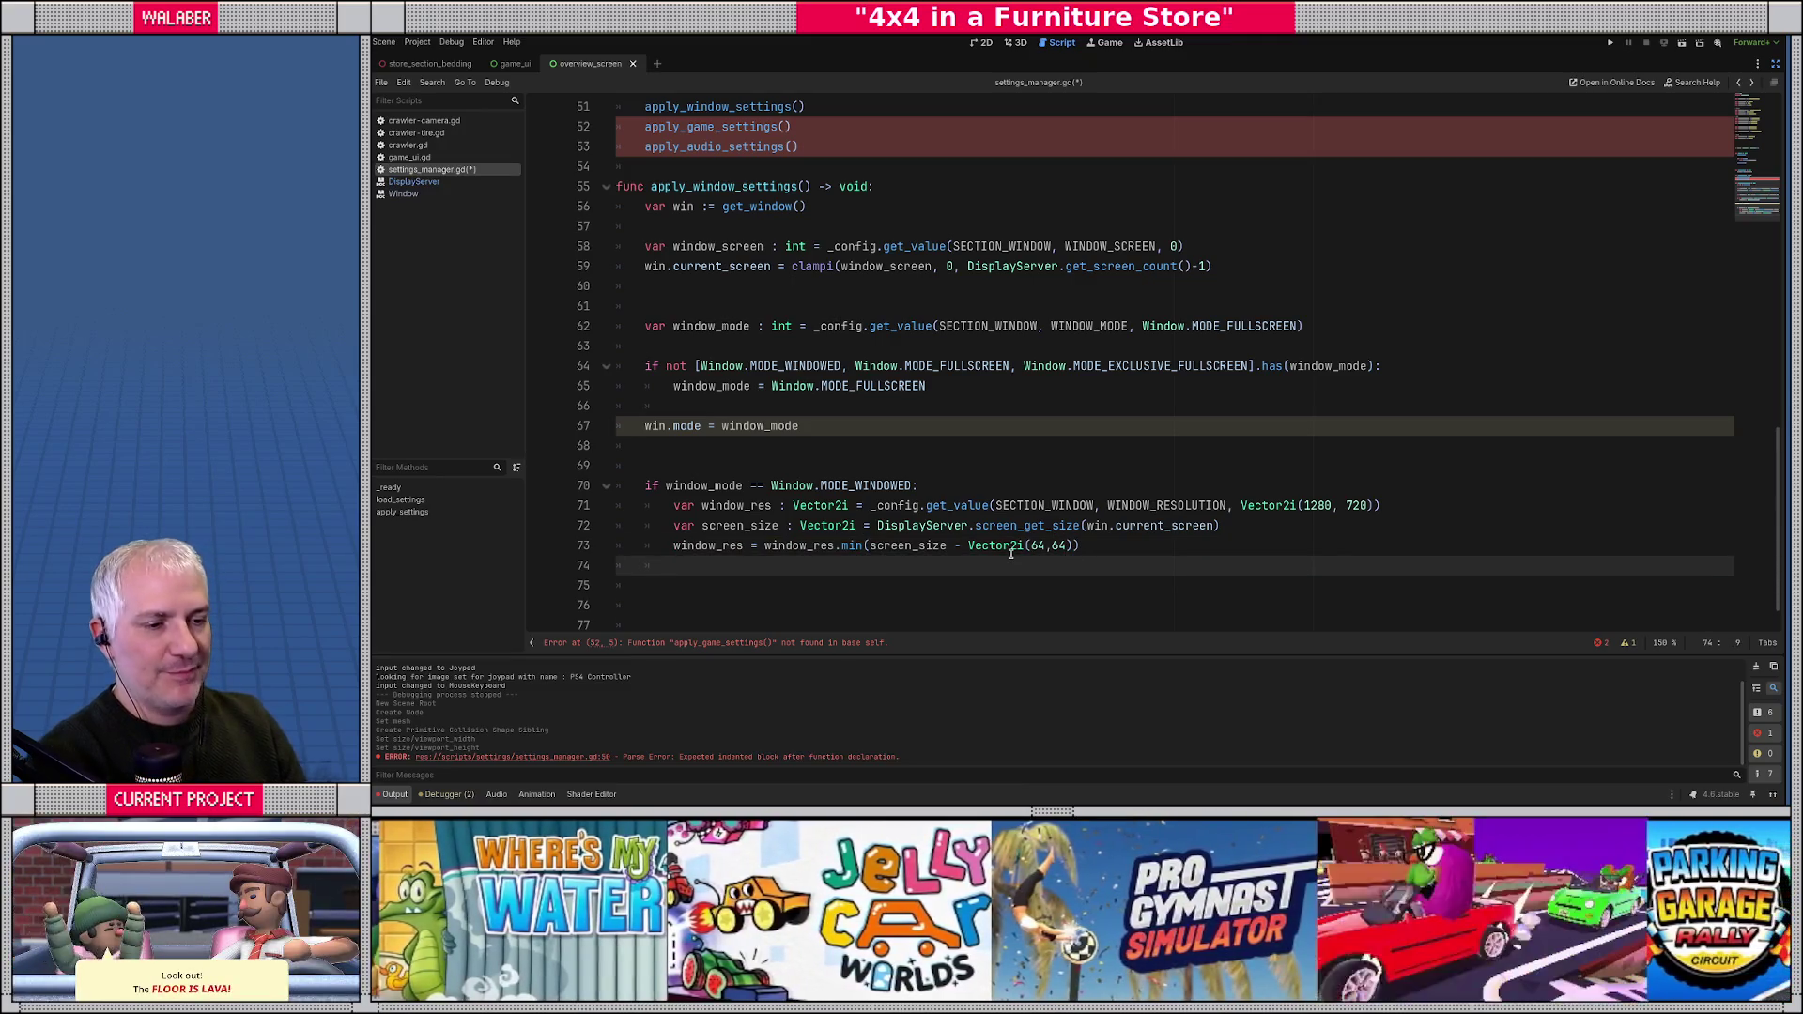
{"action": "key", "text": "Return"}
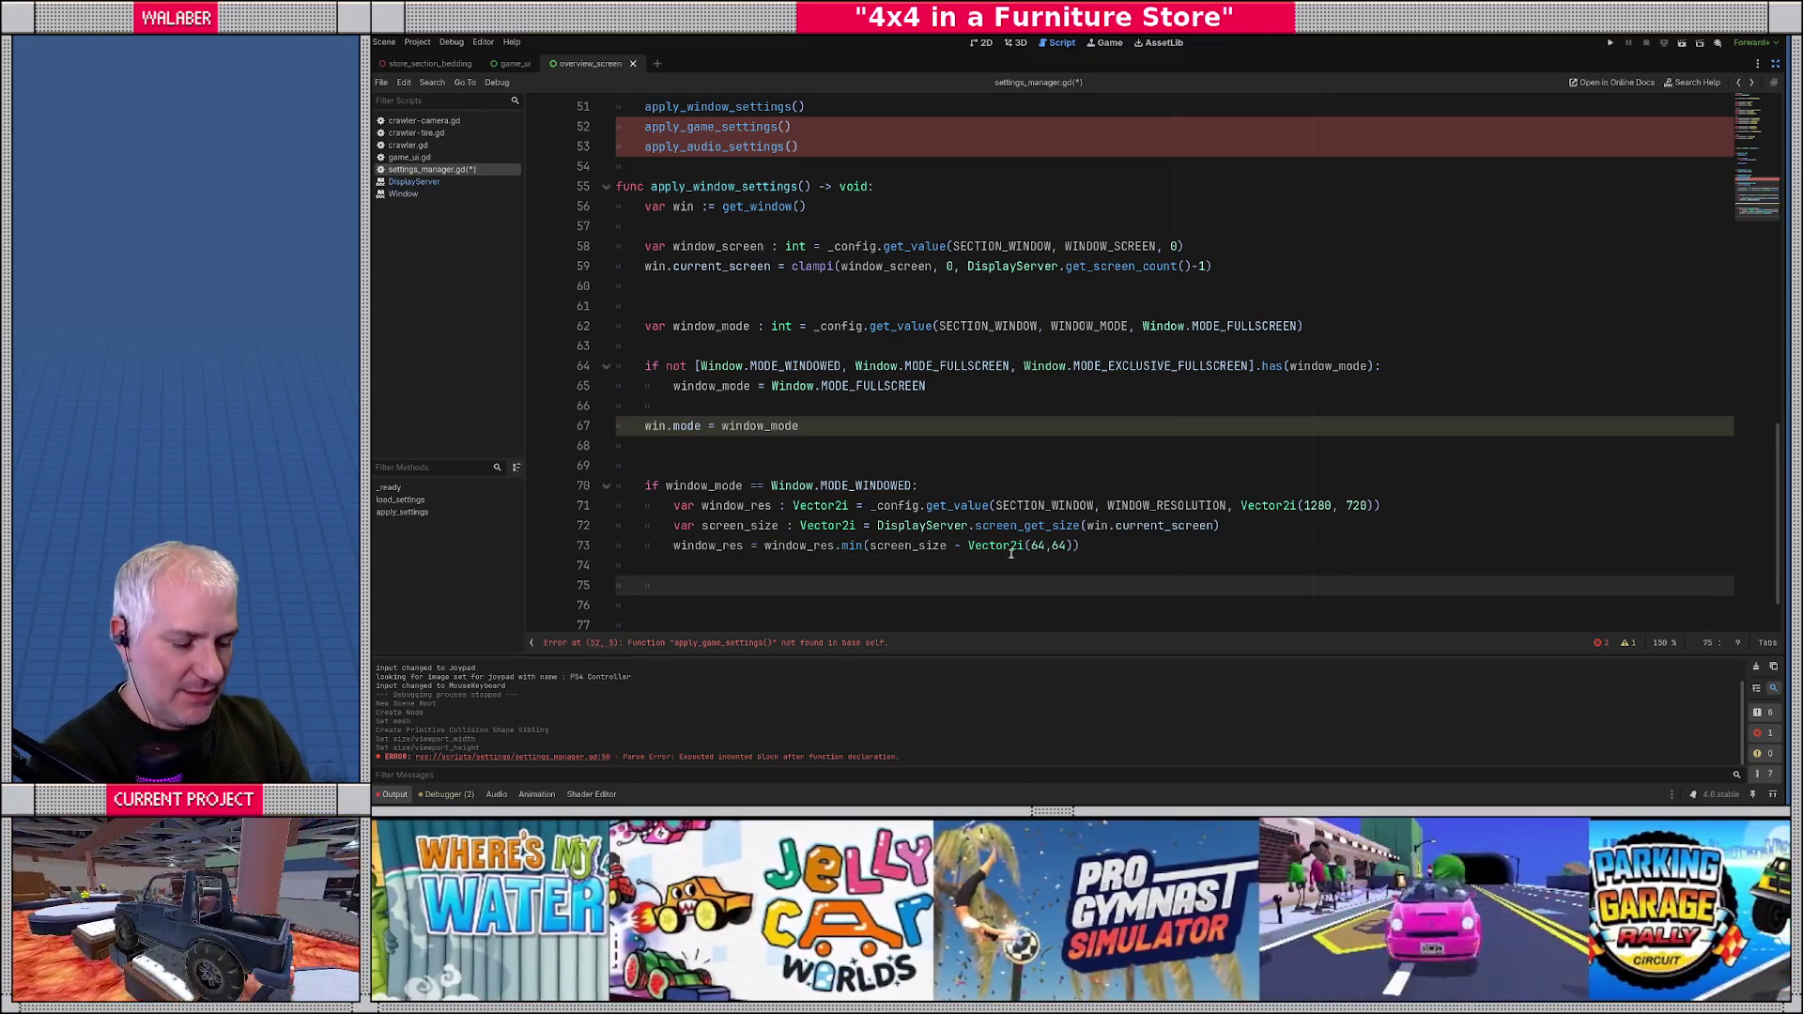
- Add the line 'win.size = window_res'
{"action": "type", "text": "win.size"}
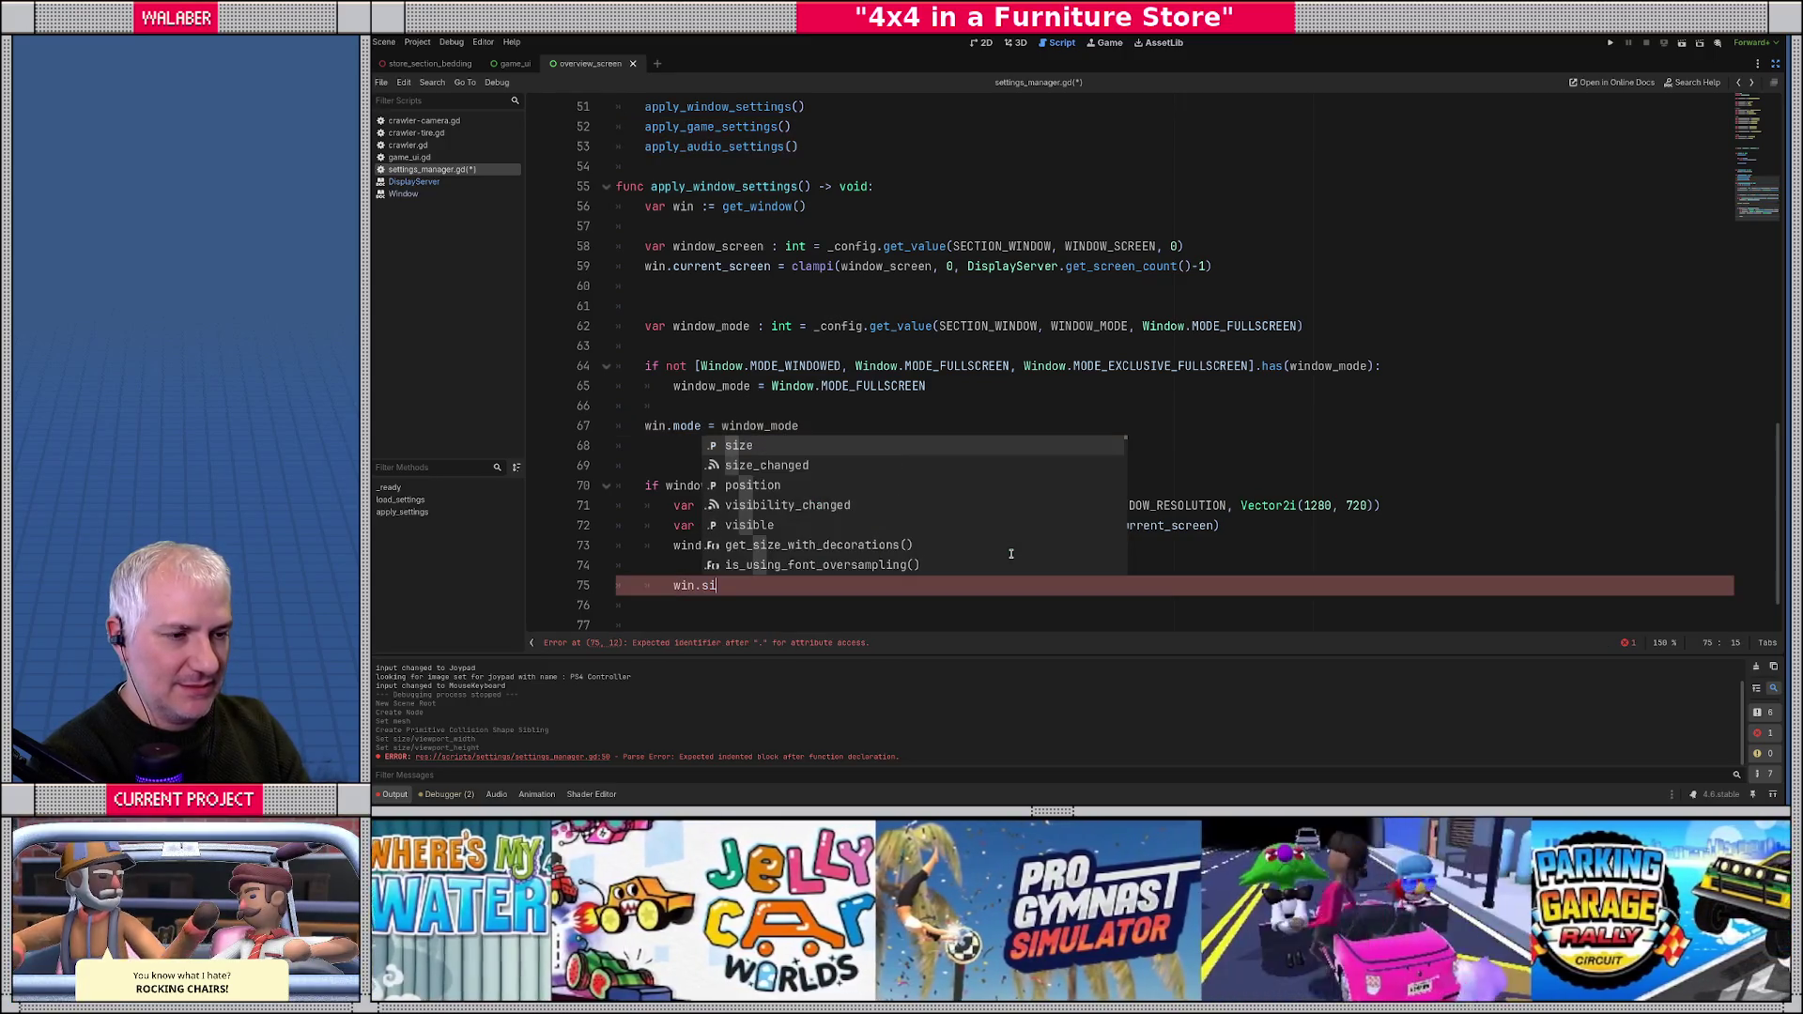
{"action": "key", "text": "Escape"}
{"action": "type", "text": " = window_z"}
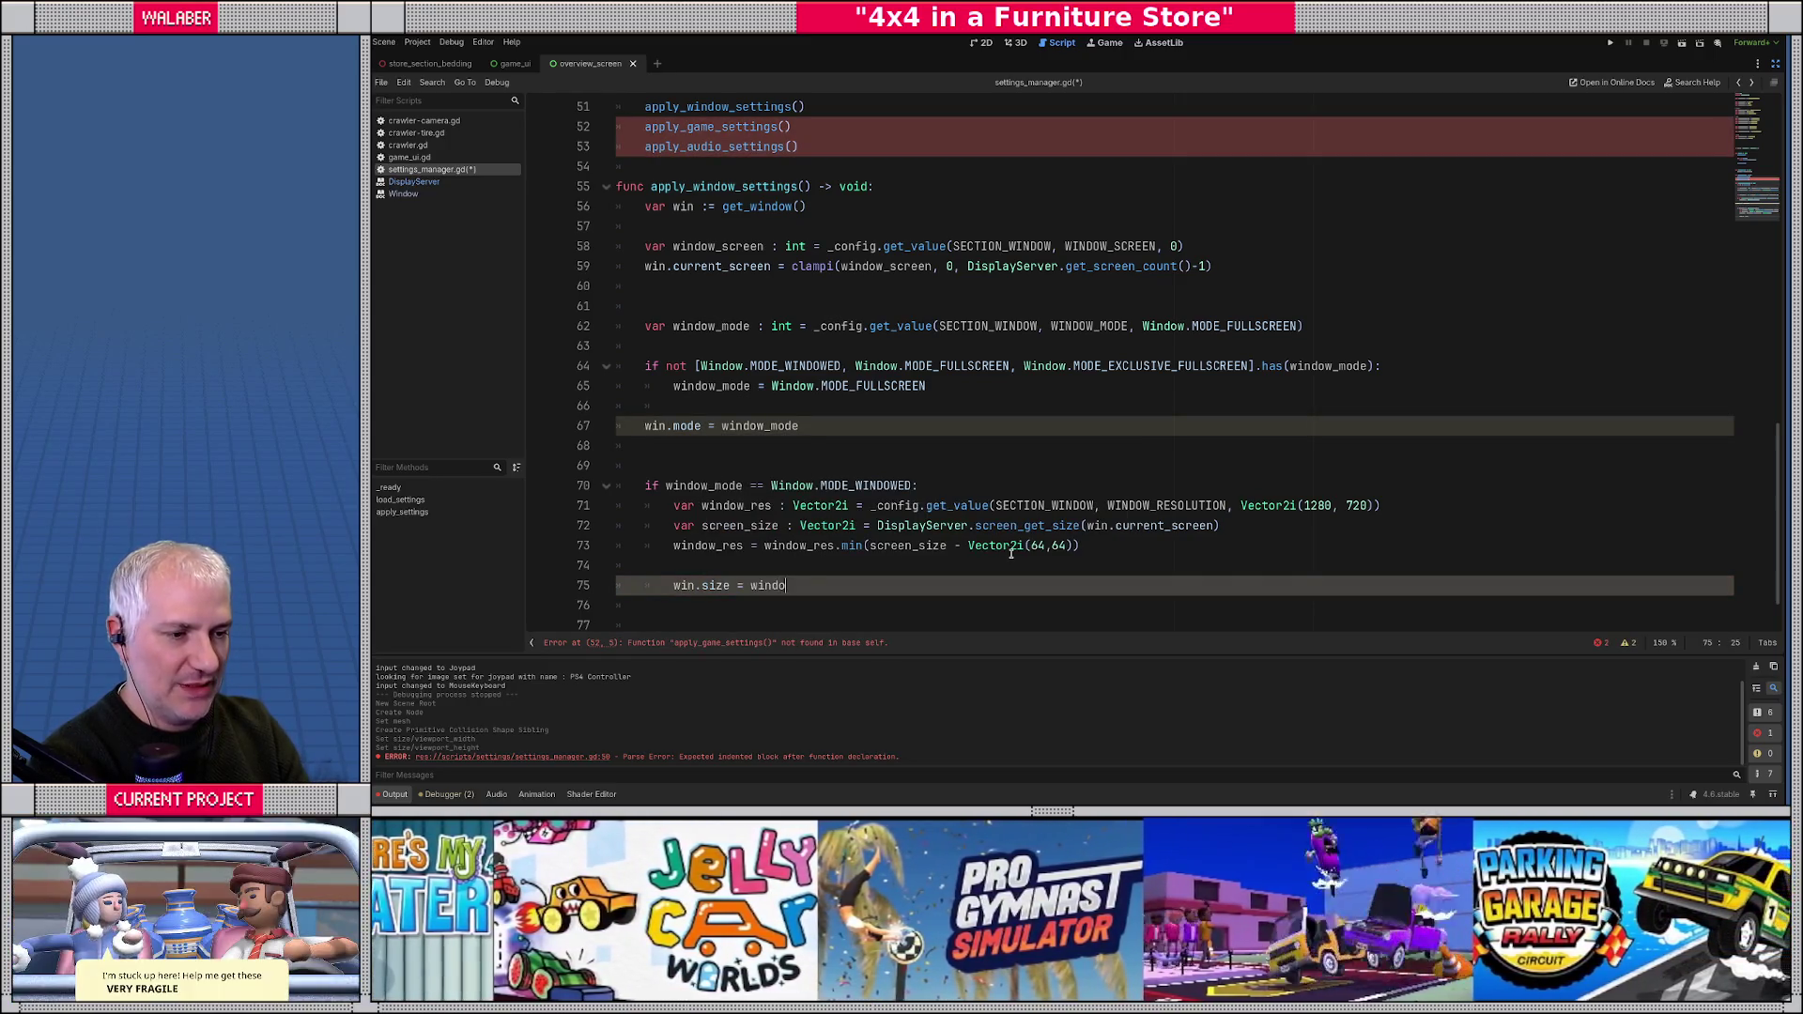
{"action": "key", "text": "BackSpace"}
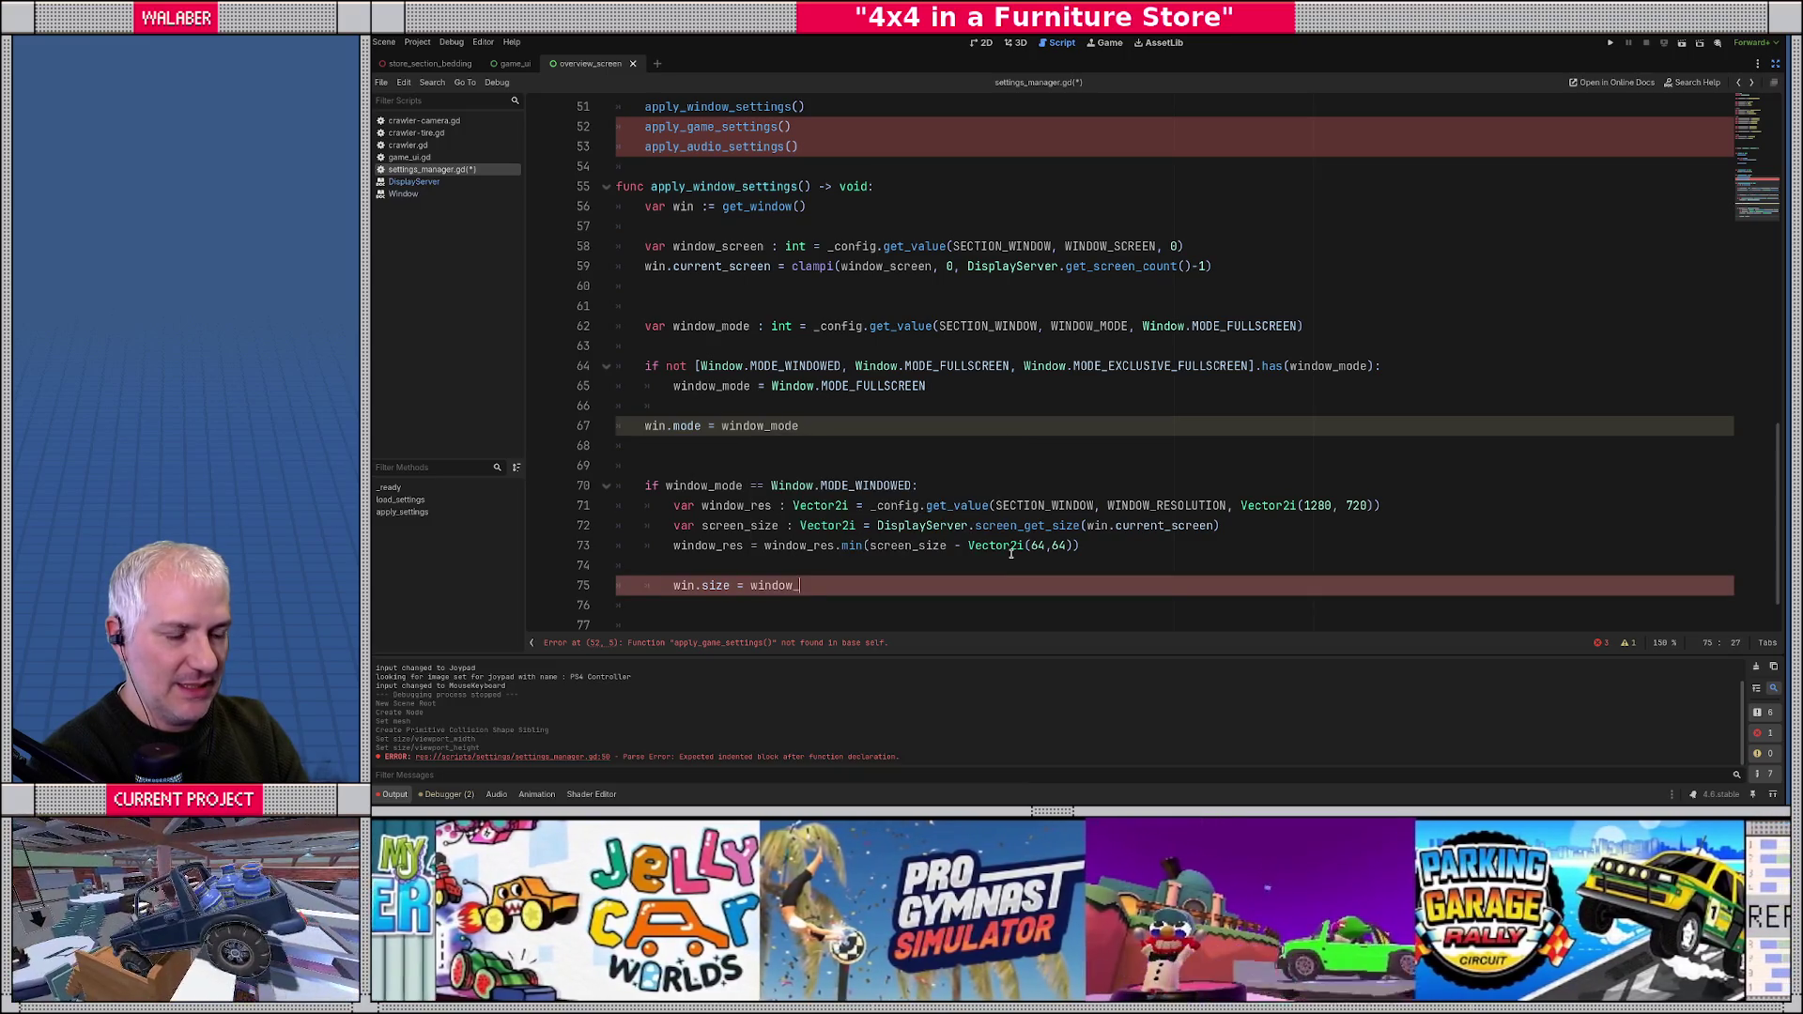
{"action": "type", "text": "w_res"}
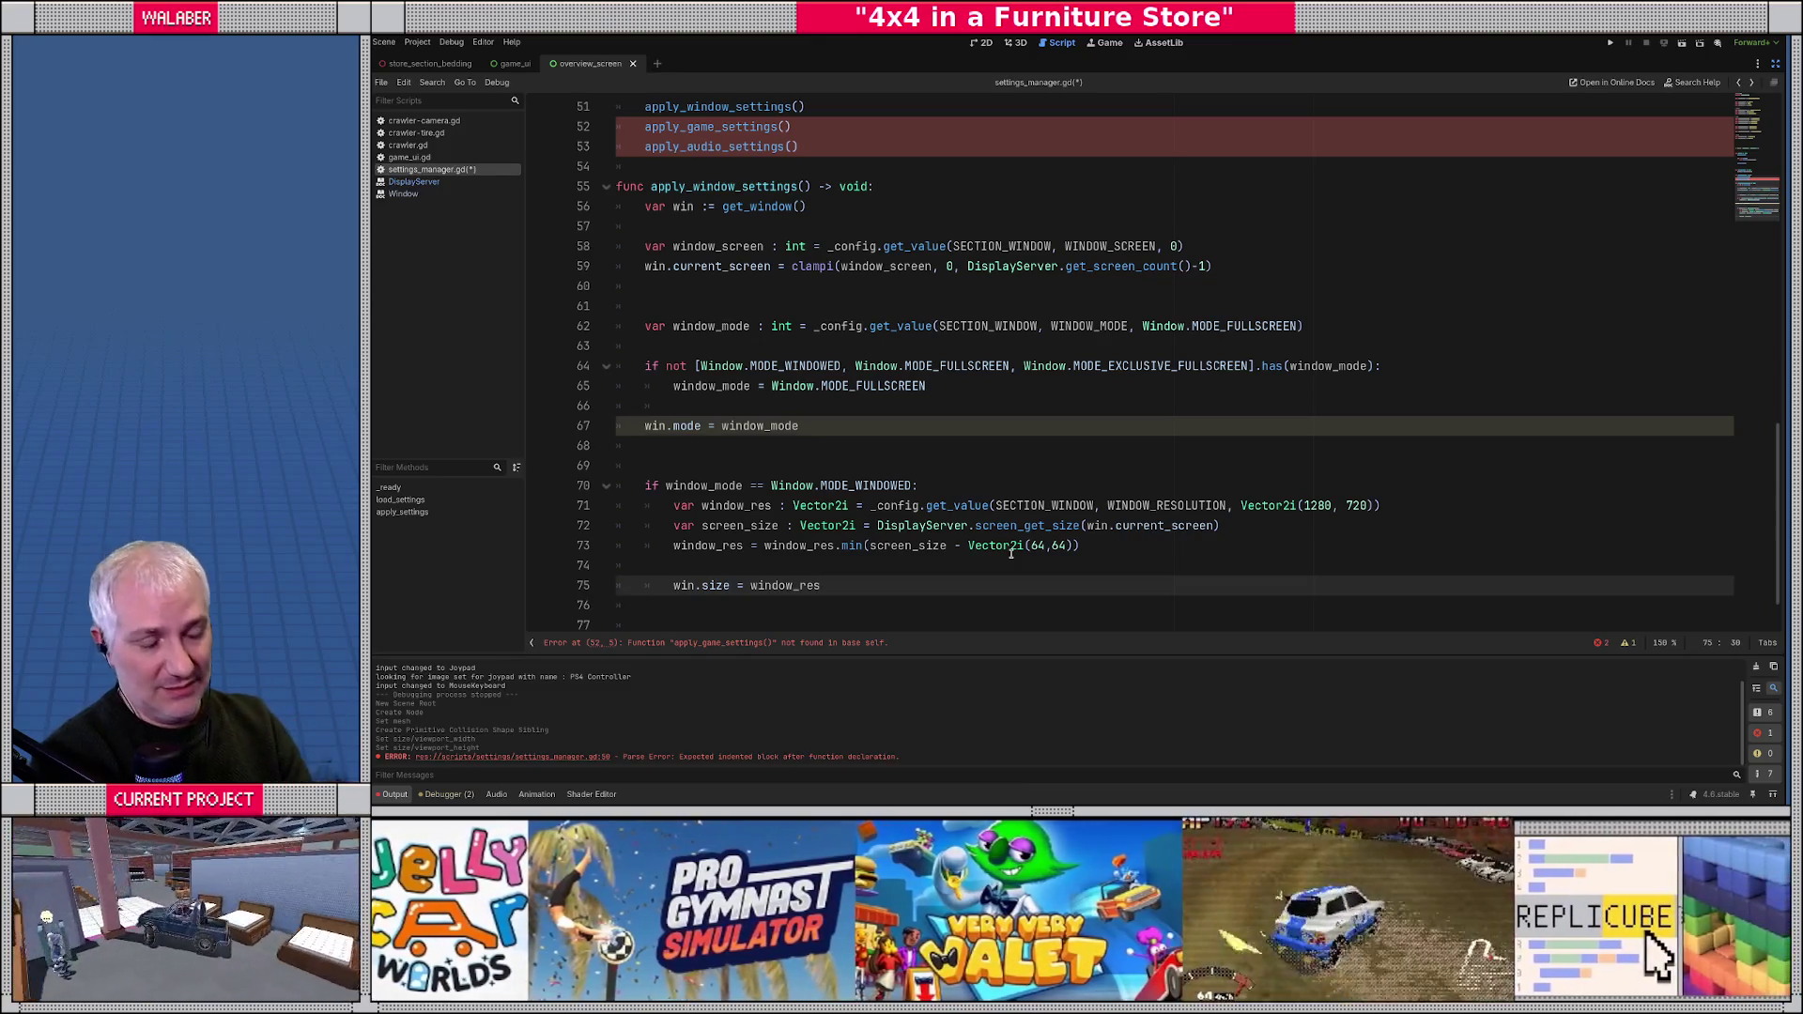
{"action": "key", "text": "Return"}
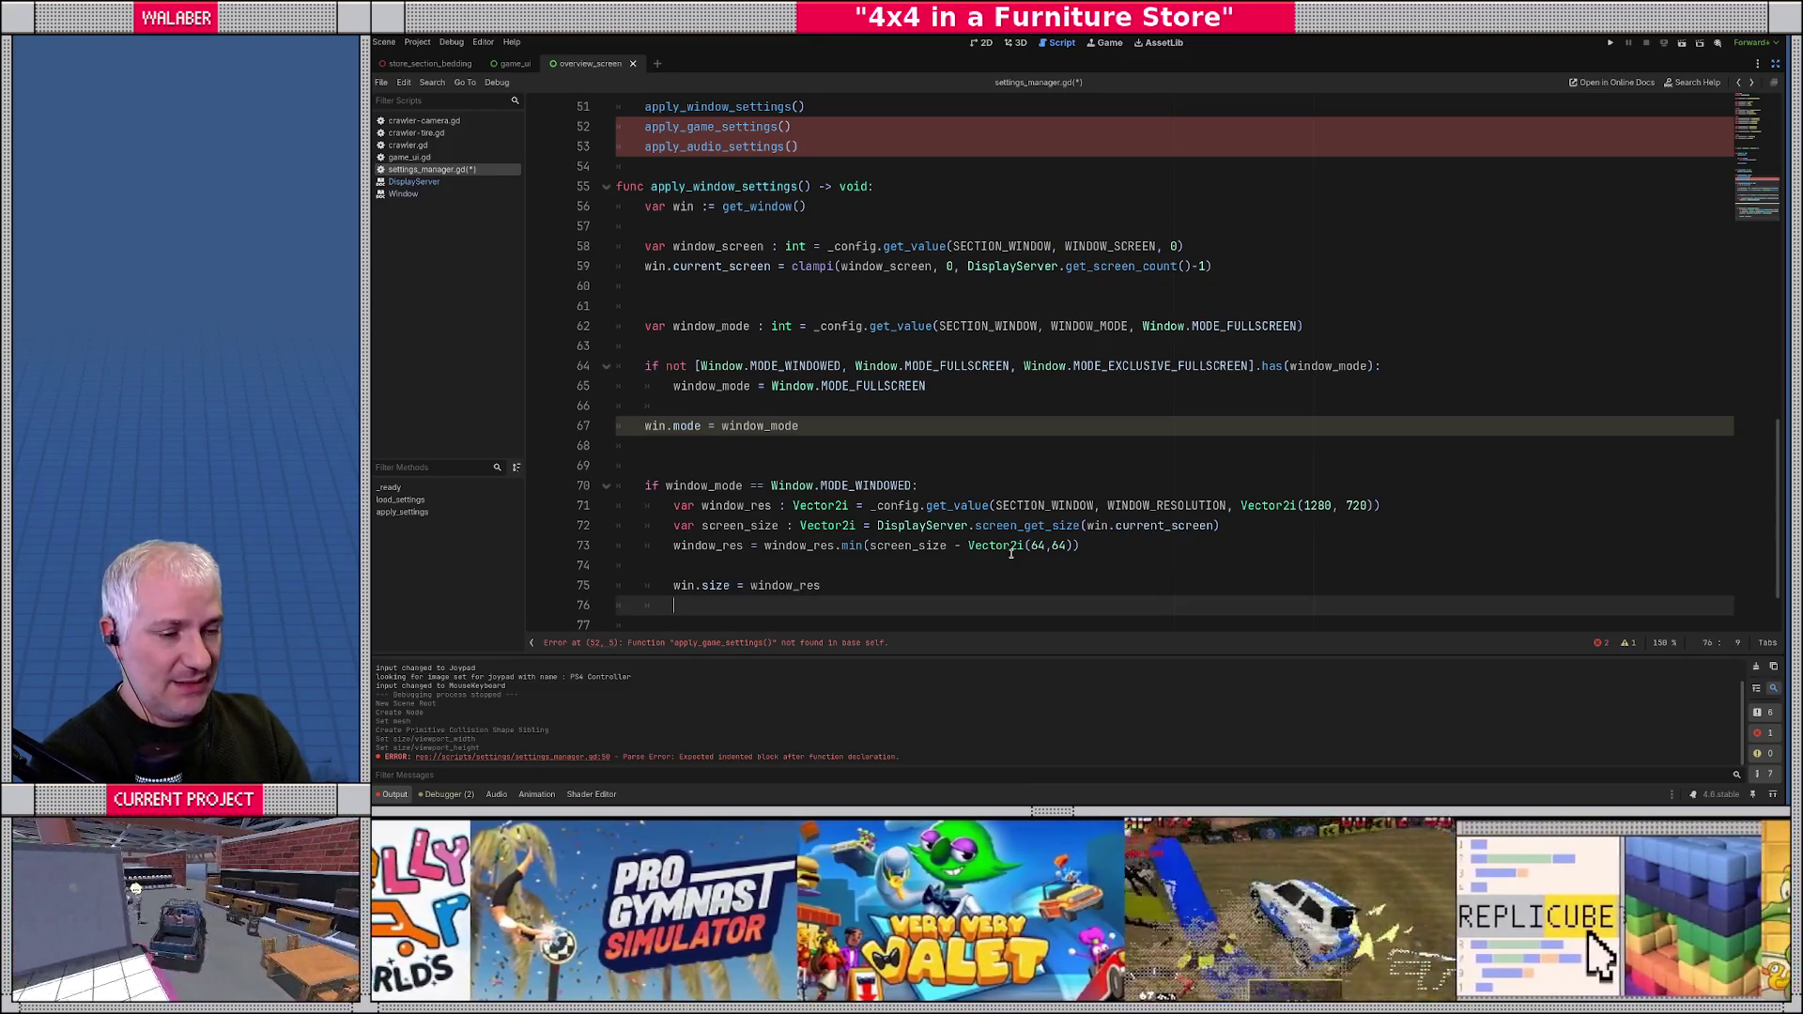
- Add 'if (win.position.x < 32 or win.position.y < 32):' and start its body
{"action": "type", "text": "if (win."}
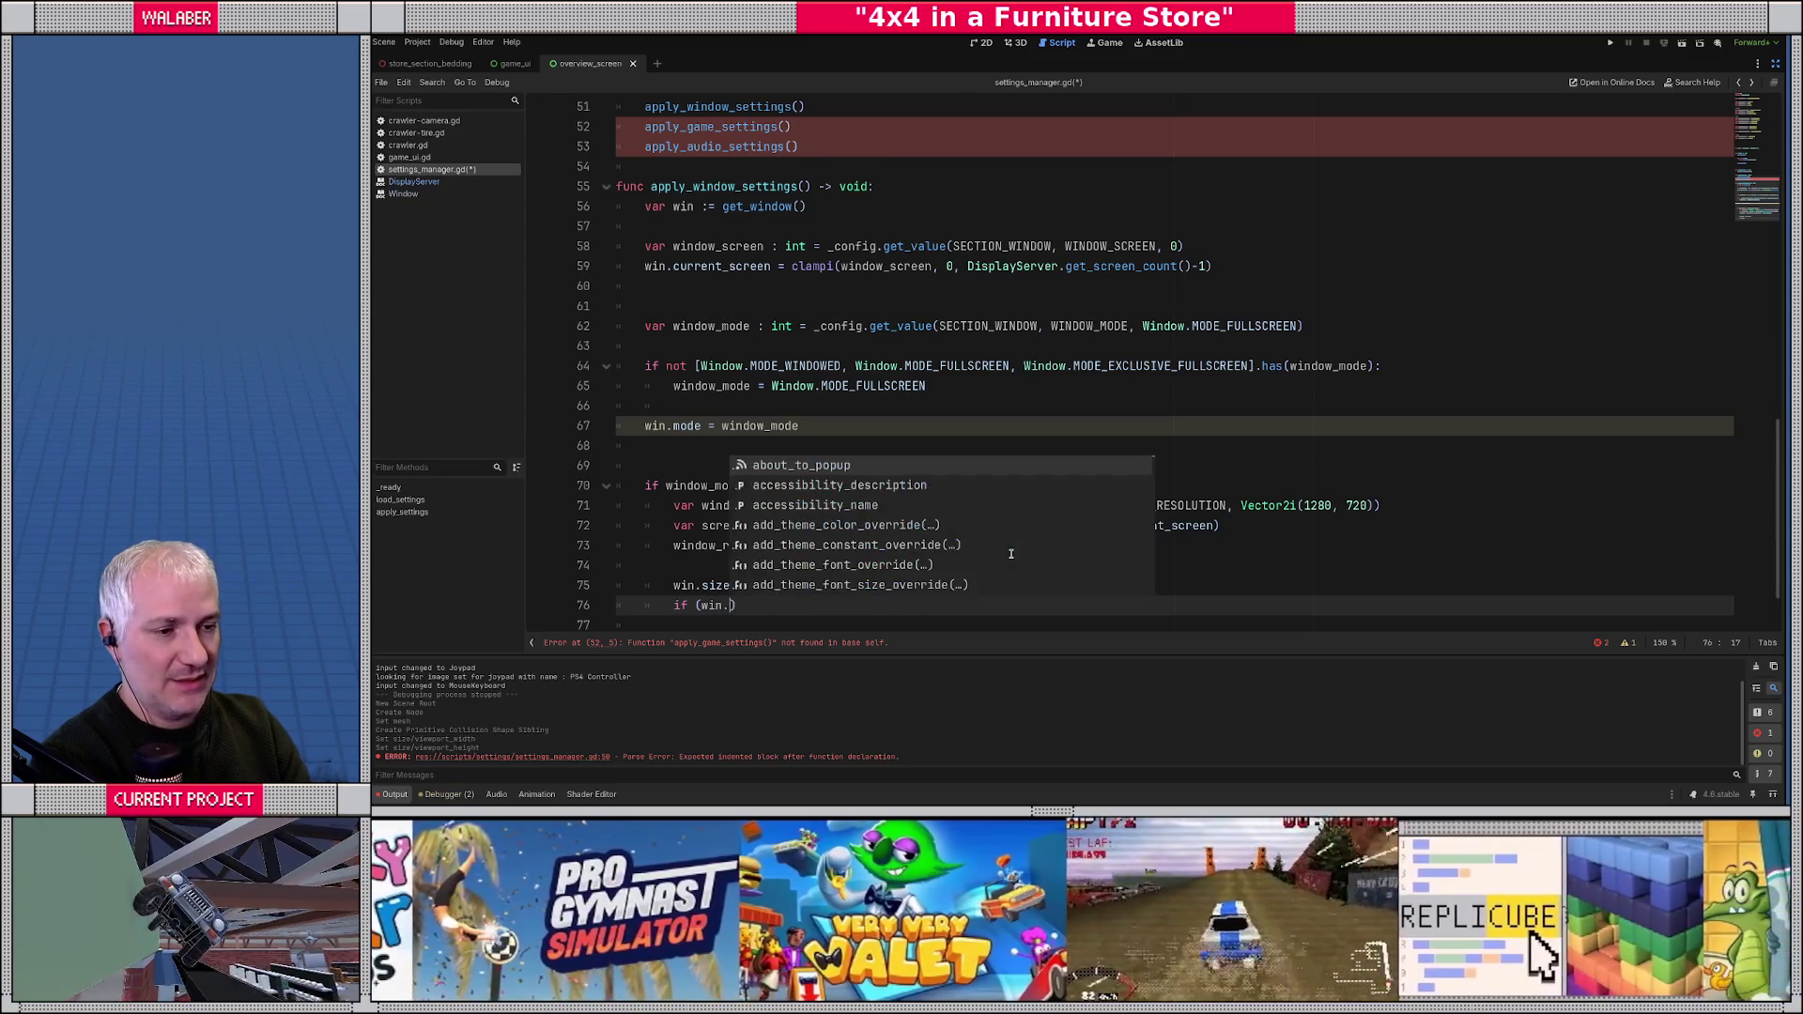
{"action": "type", "text": "position"}
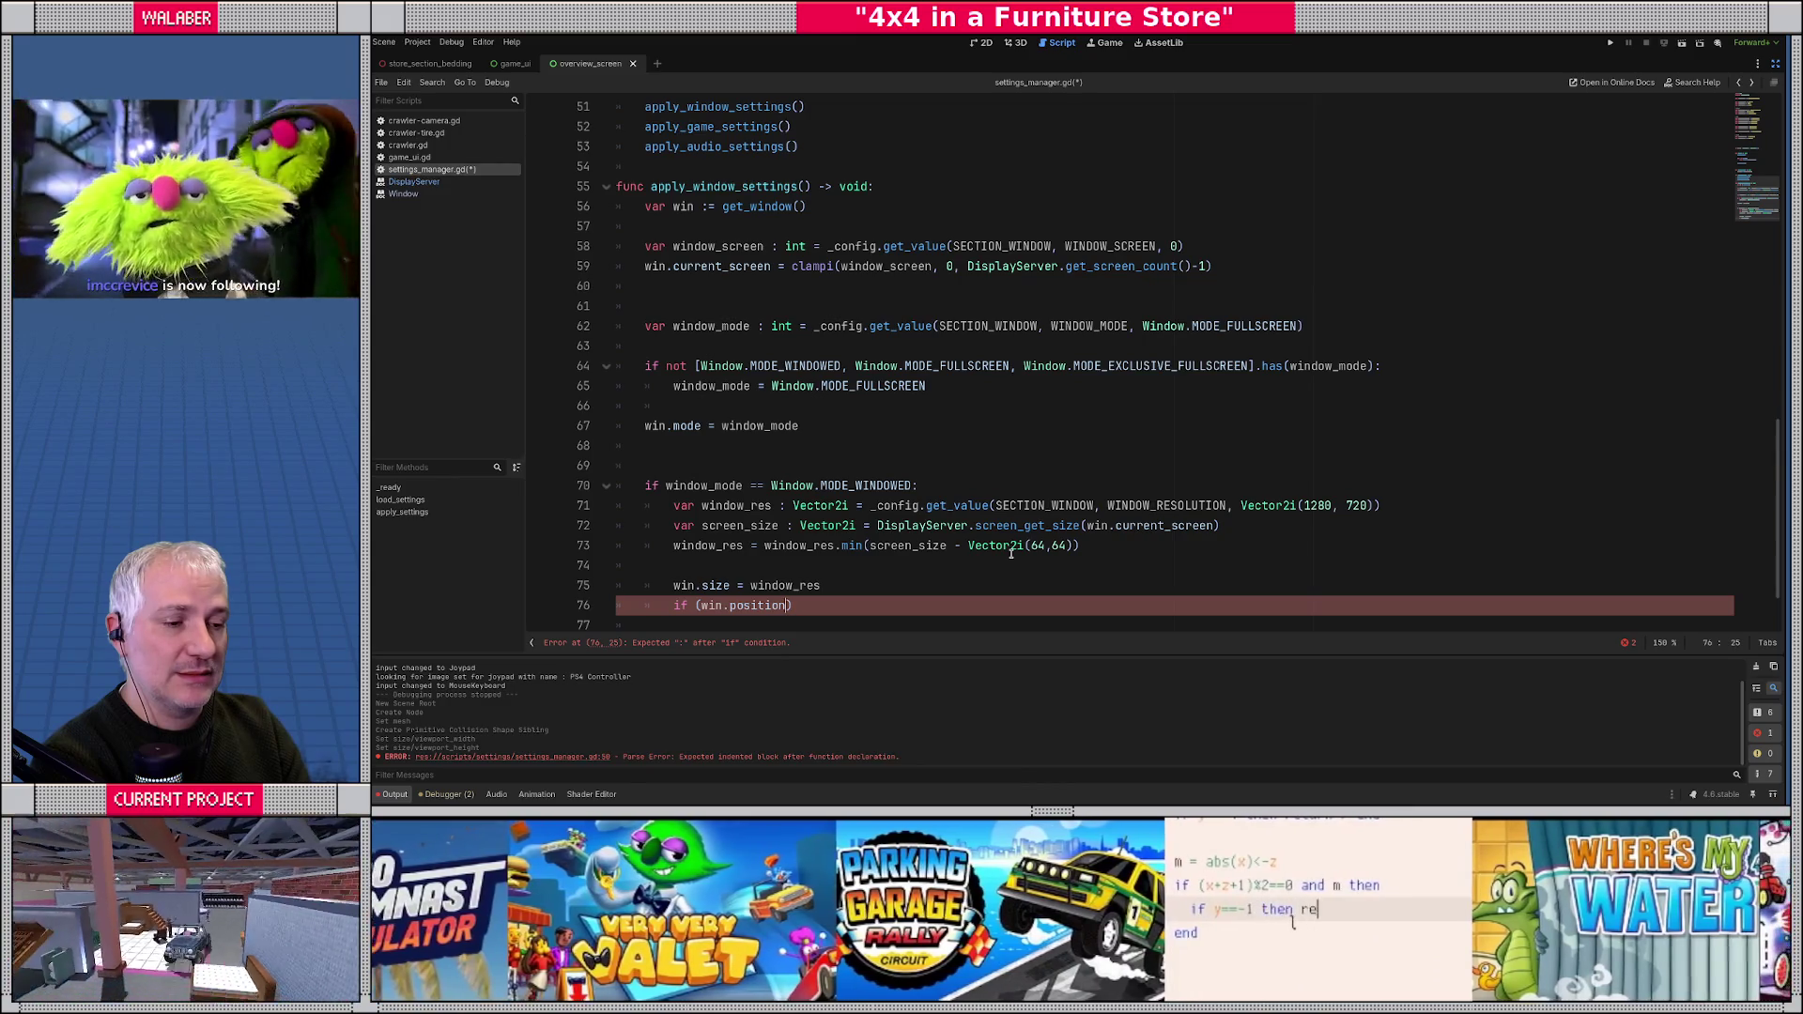
{"action": "type", "text": ".x "}
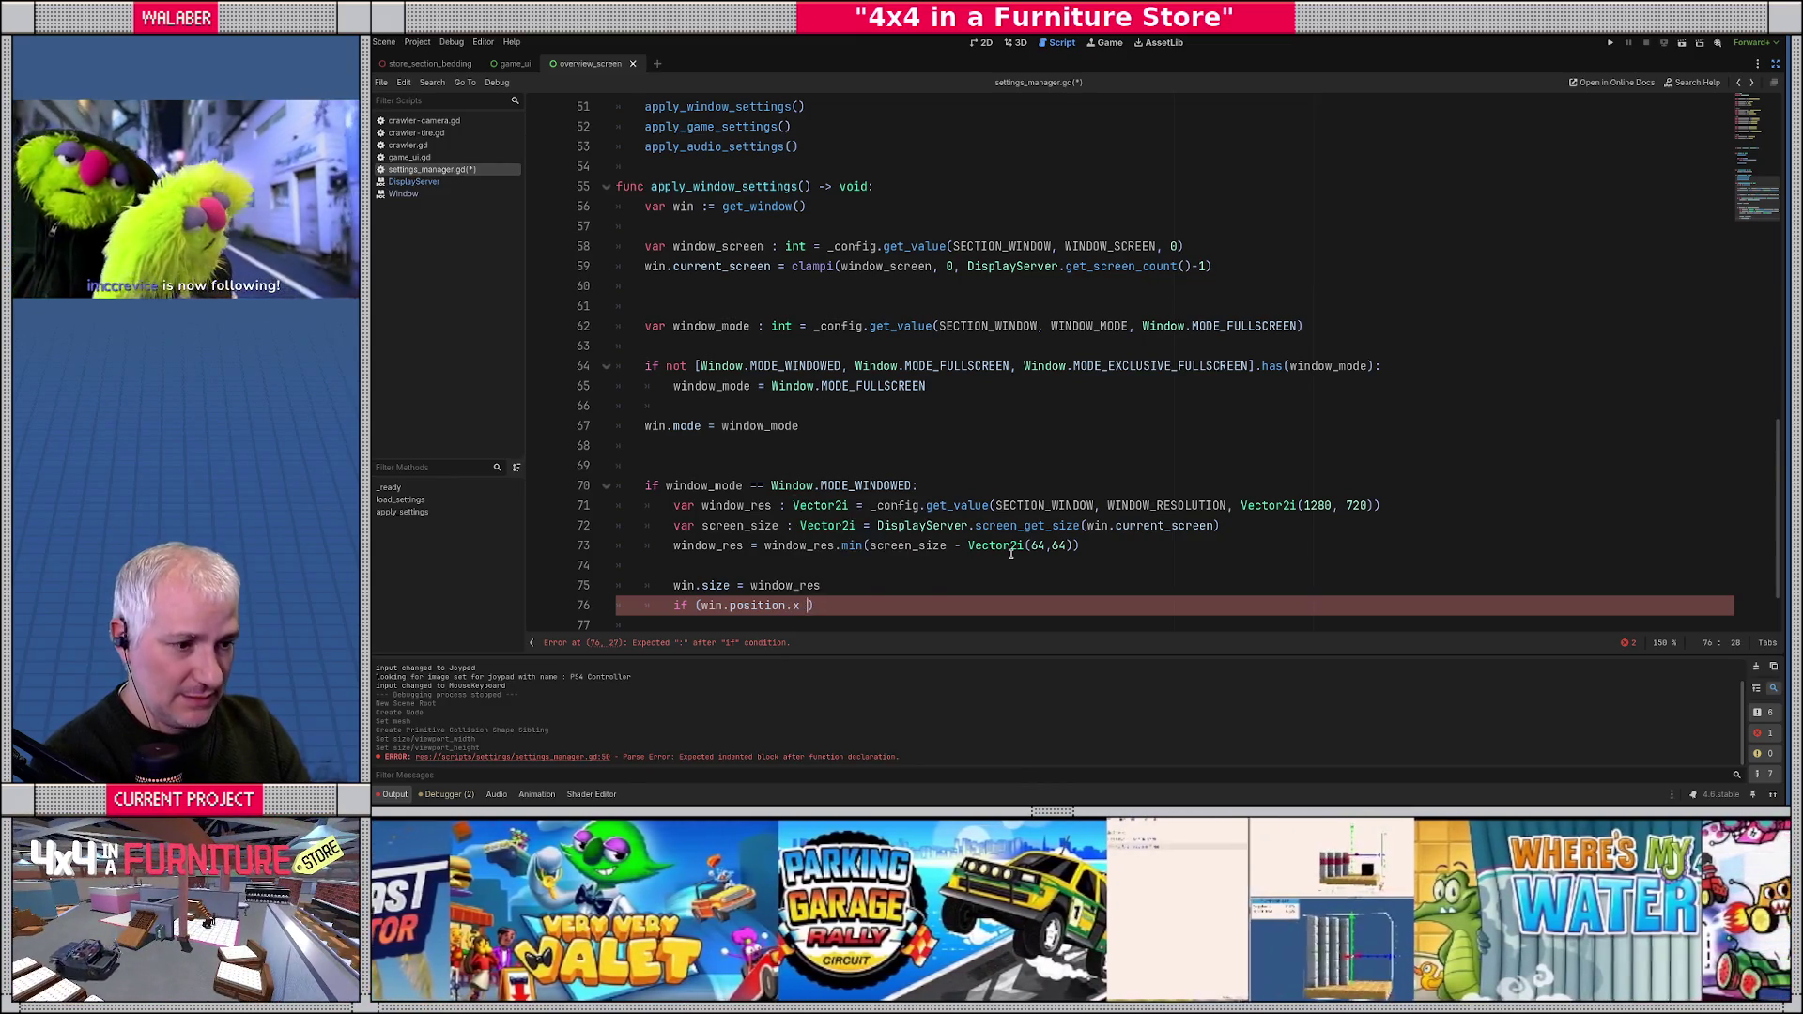
{"action": "type", "text": "< 32"}
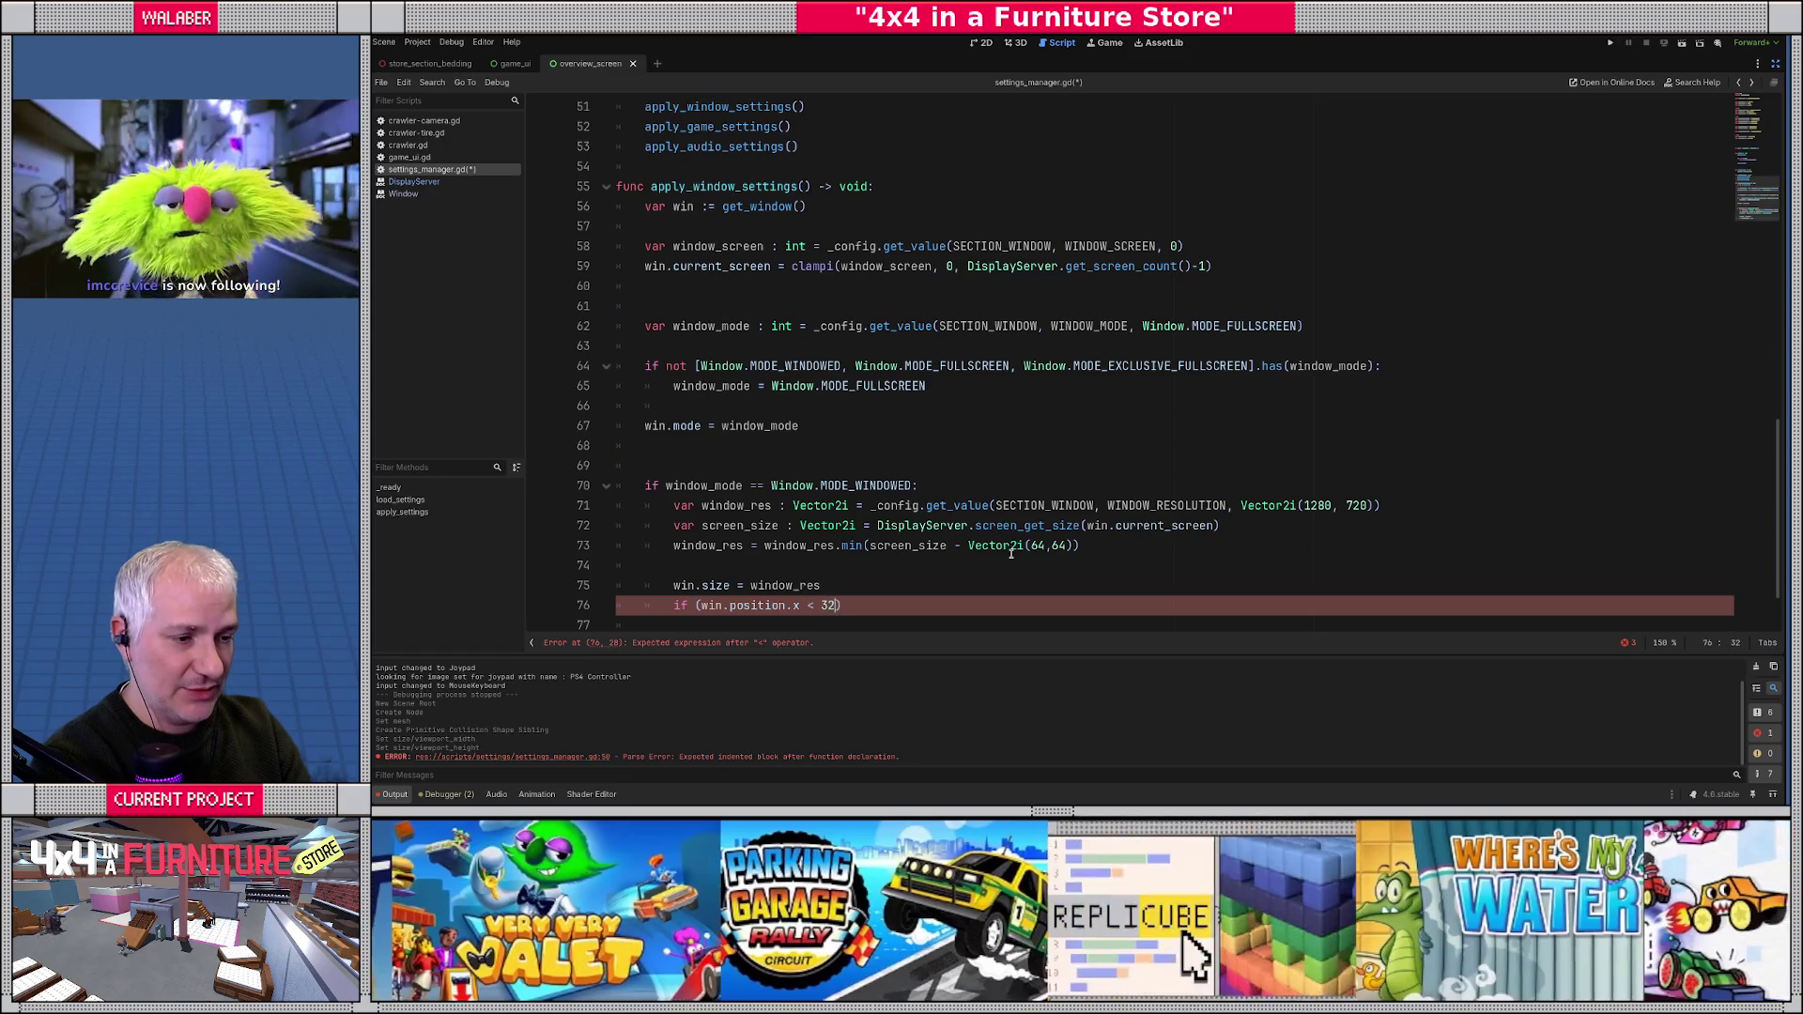
{"action": "type", "text": " or win."}
{"action": "type", "text": "positio"}
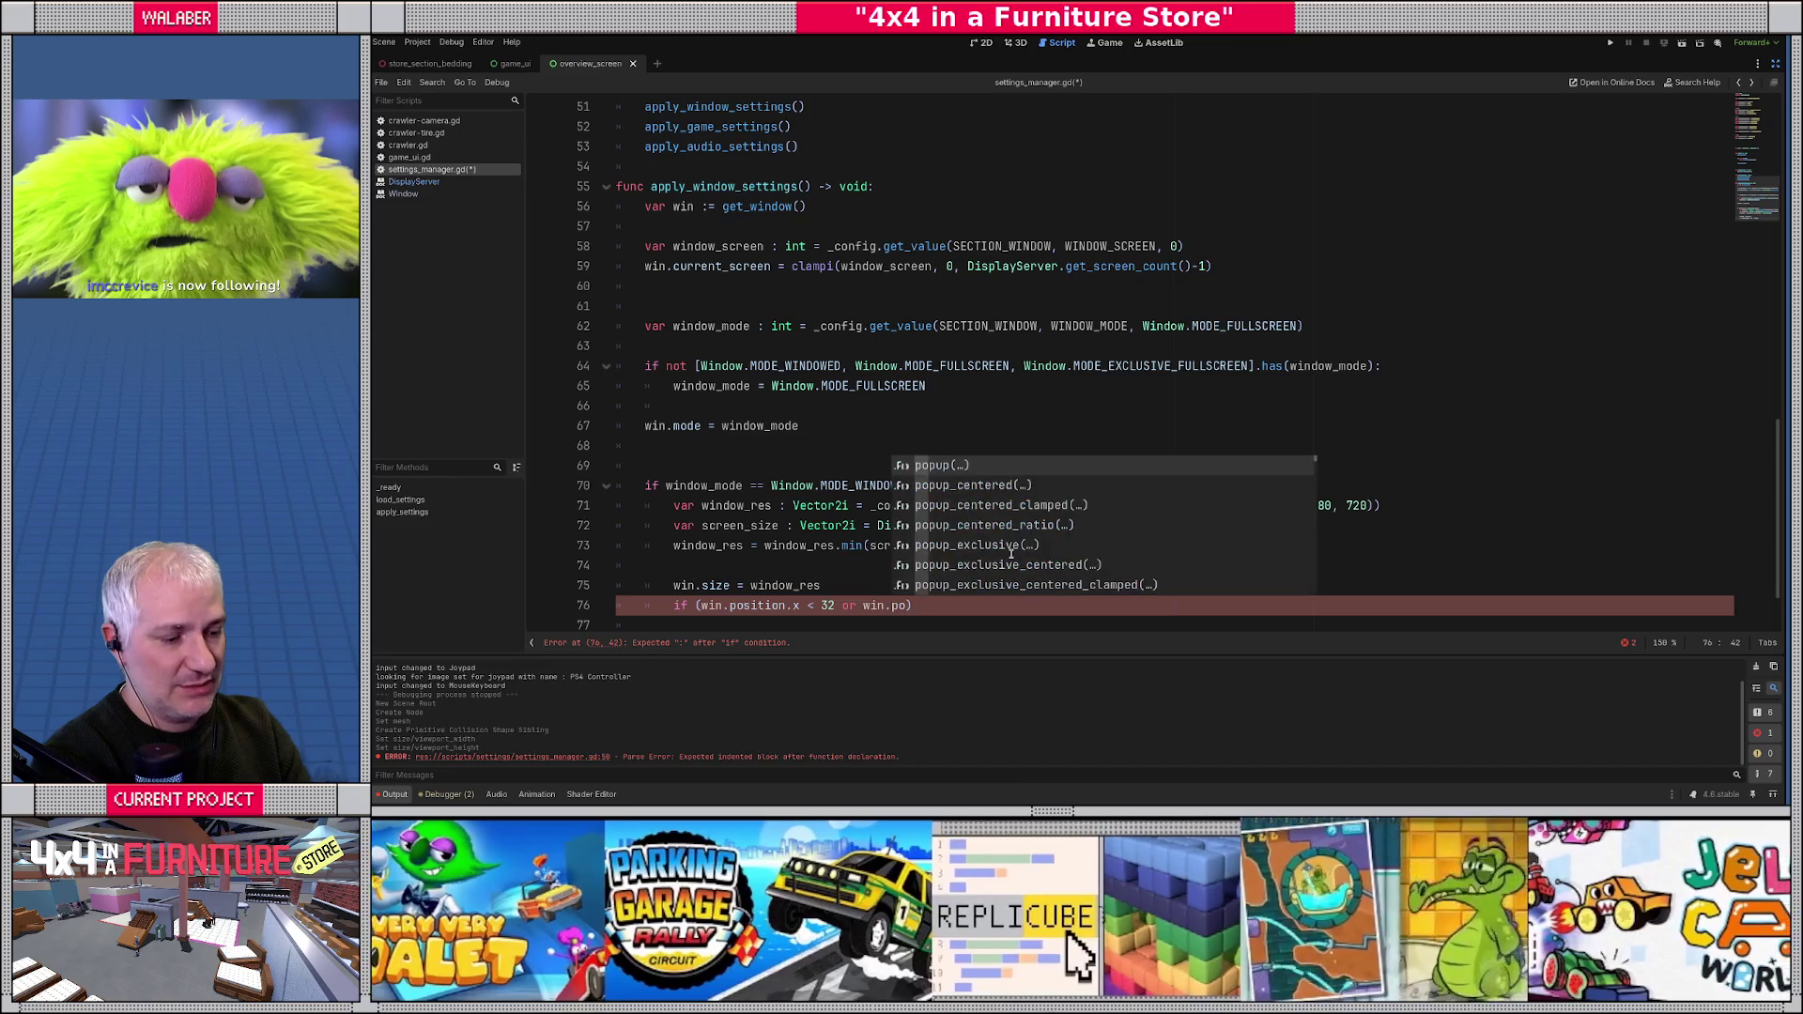
{"action": "type", "text": "n.y < 32):"}
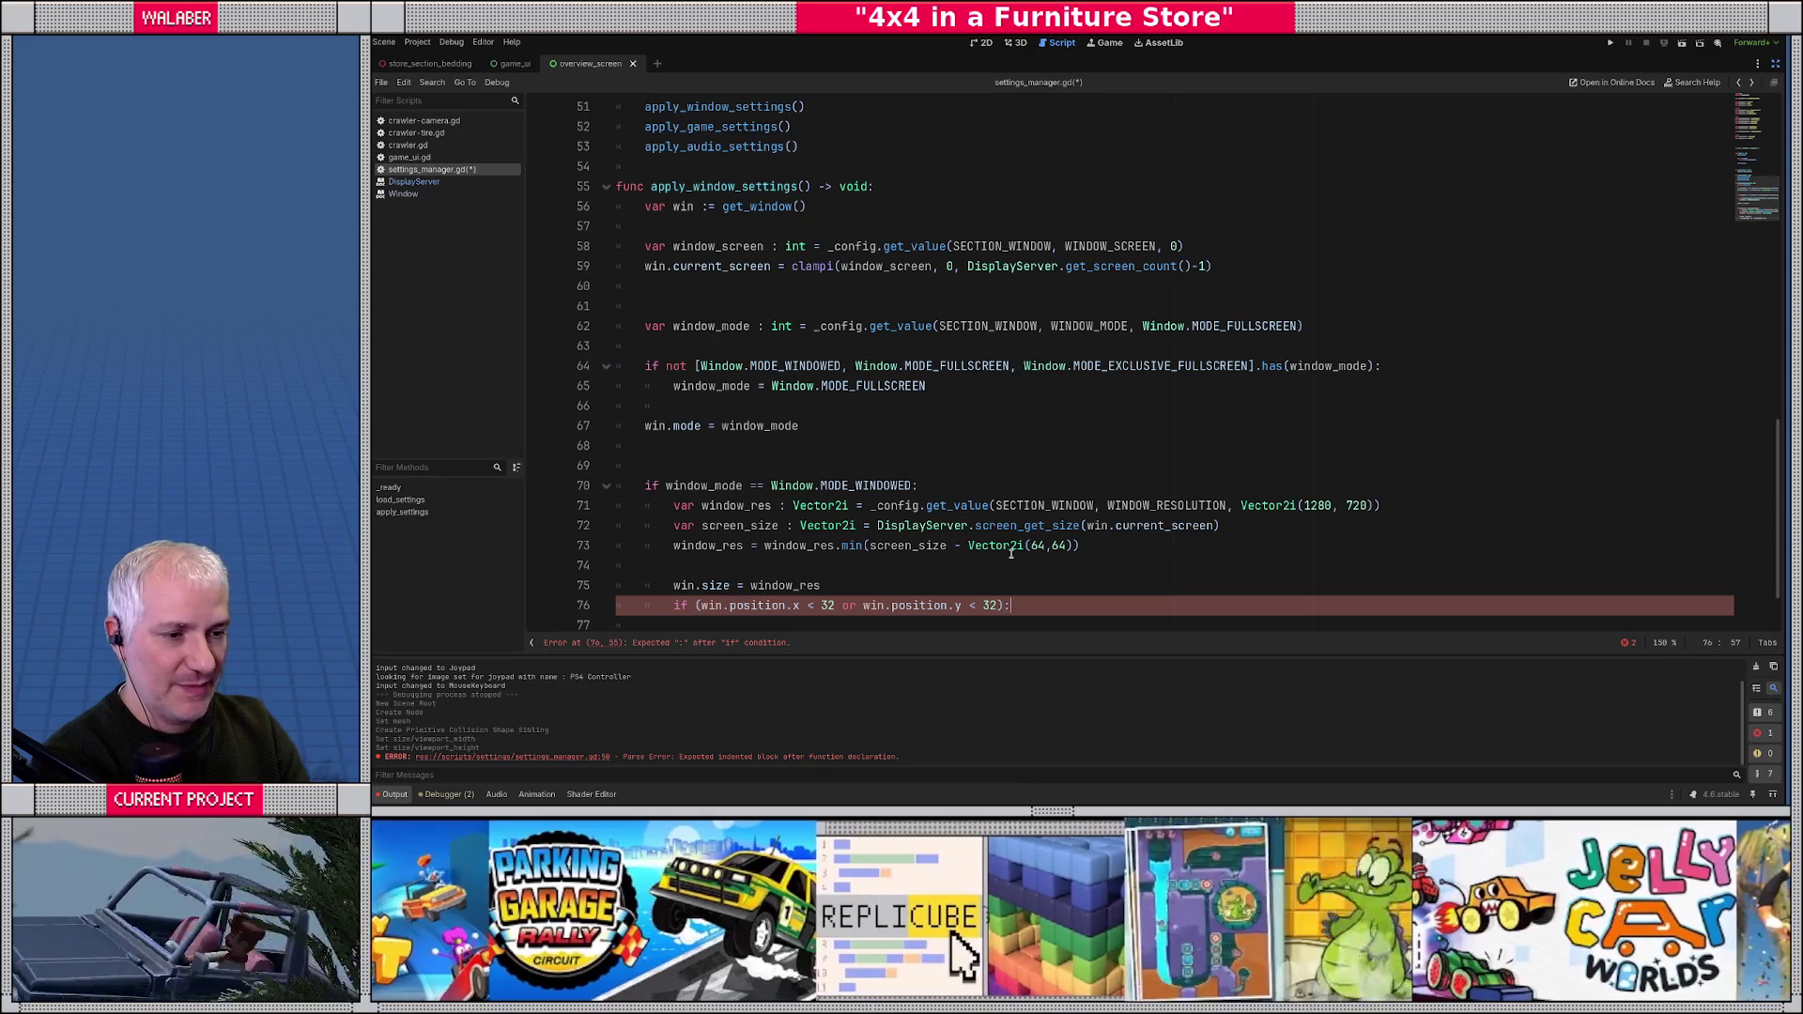
{"action": "key", "text": "Return"}
{"action": "type", "text": "win.pos"}
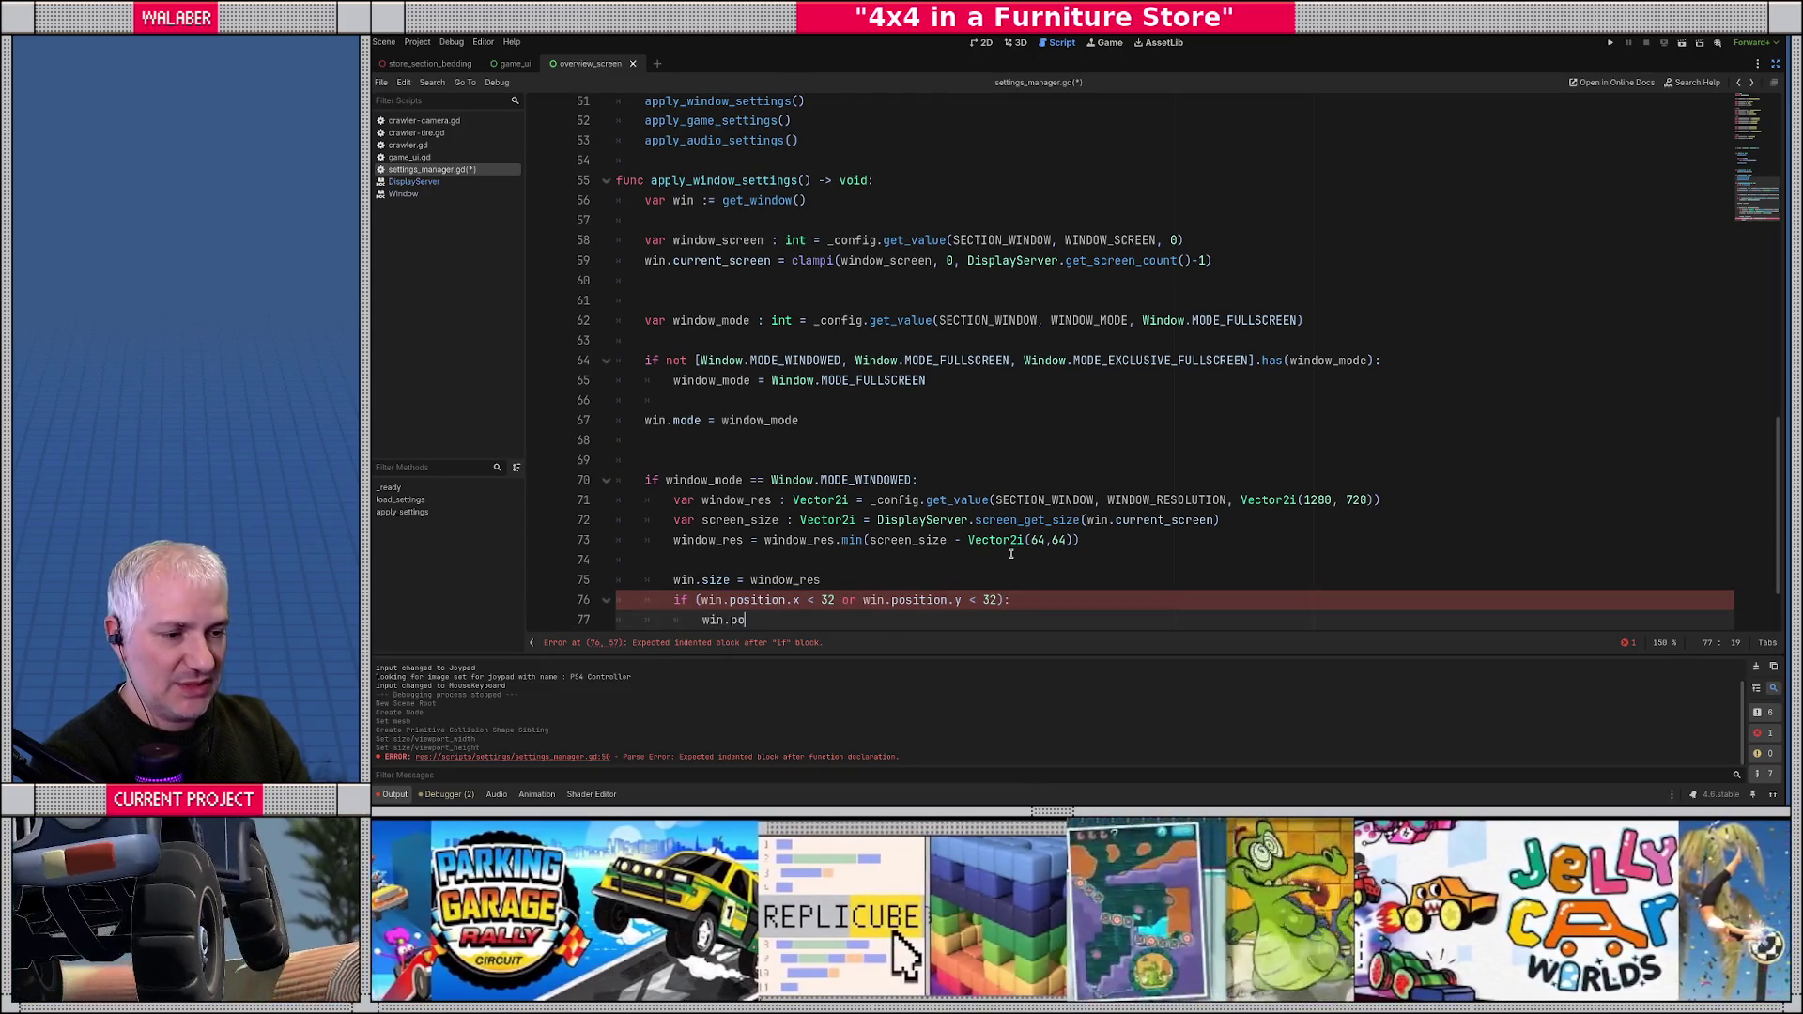
- Write win.position = (screen_size / 2) - (window_res / 2), replacing both * 0.5 with / 2
{"action": "key", "text": "Return"}
{"action": "type", "text": "= "}
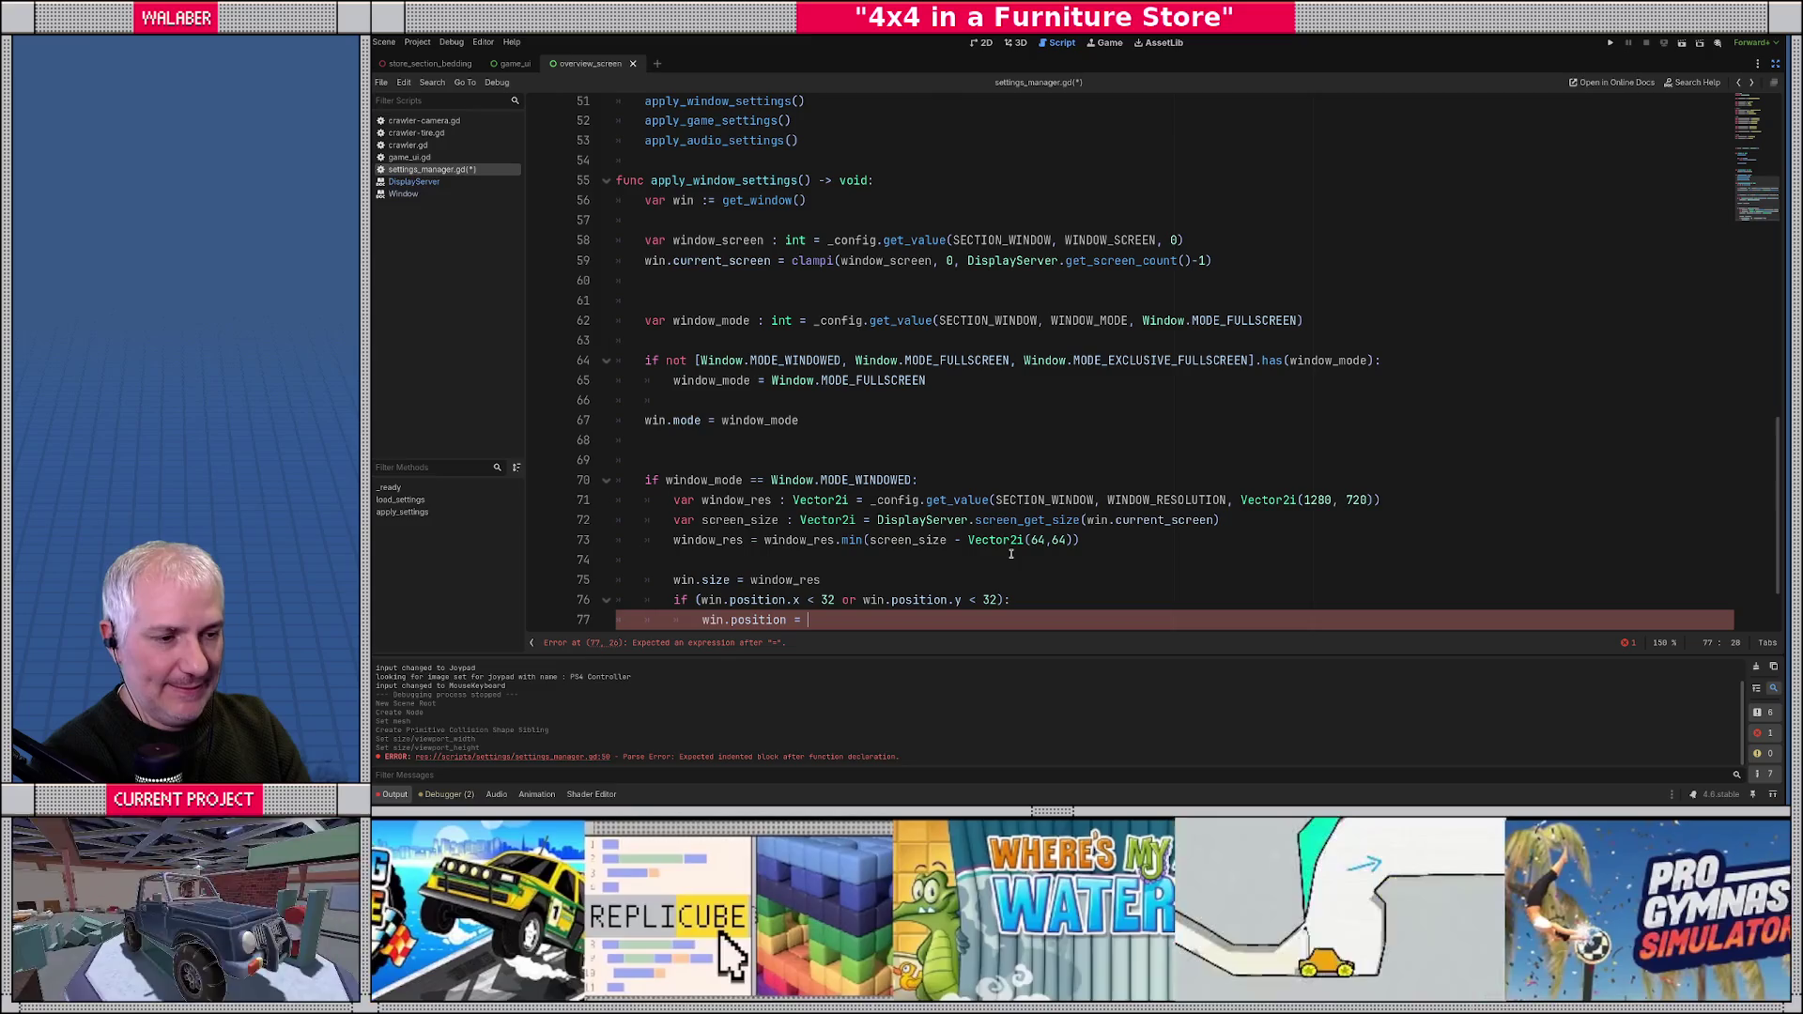
{"action": "type", "text": "("}
{"action": "type", "text": "window_"}
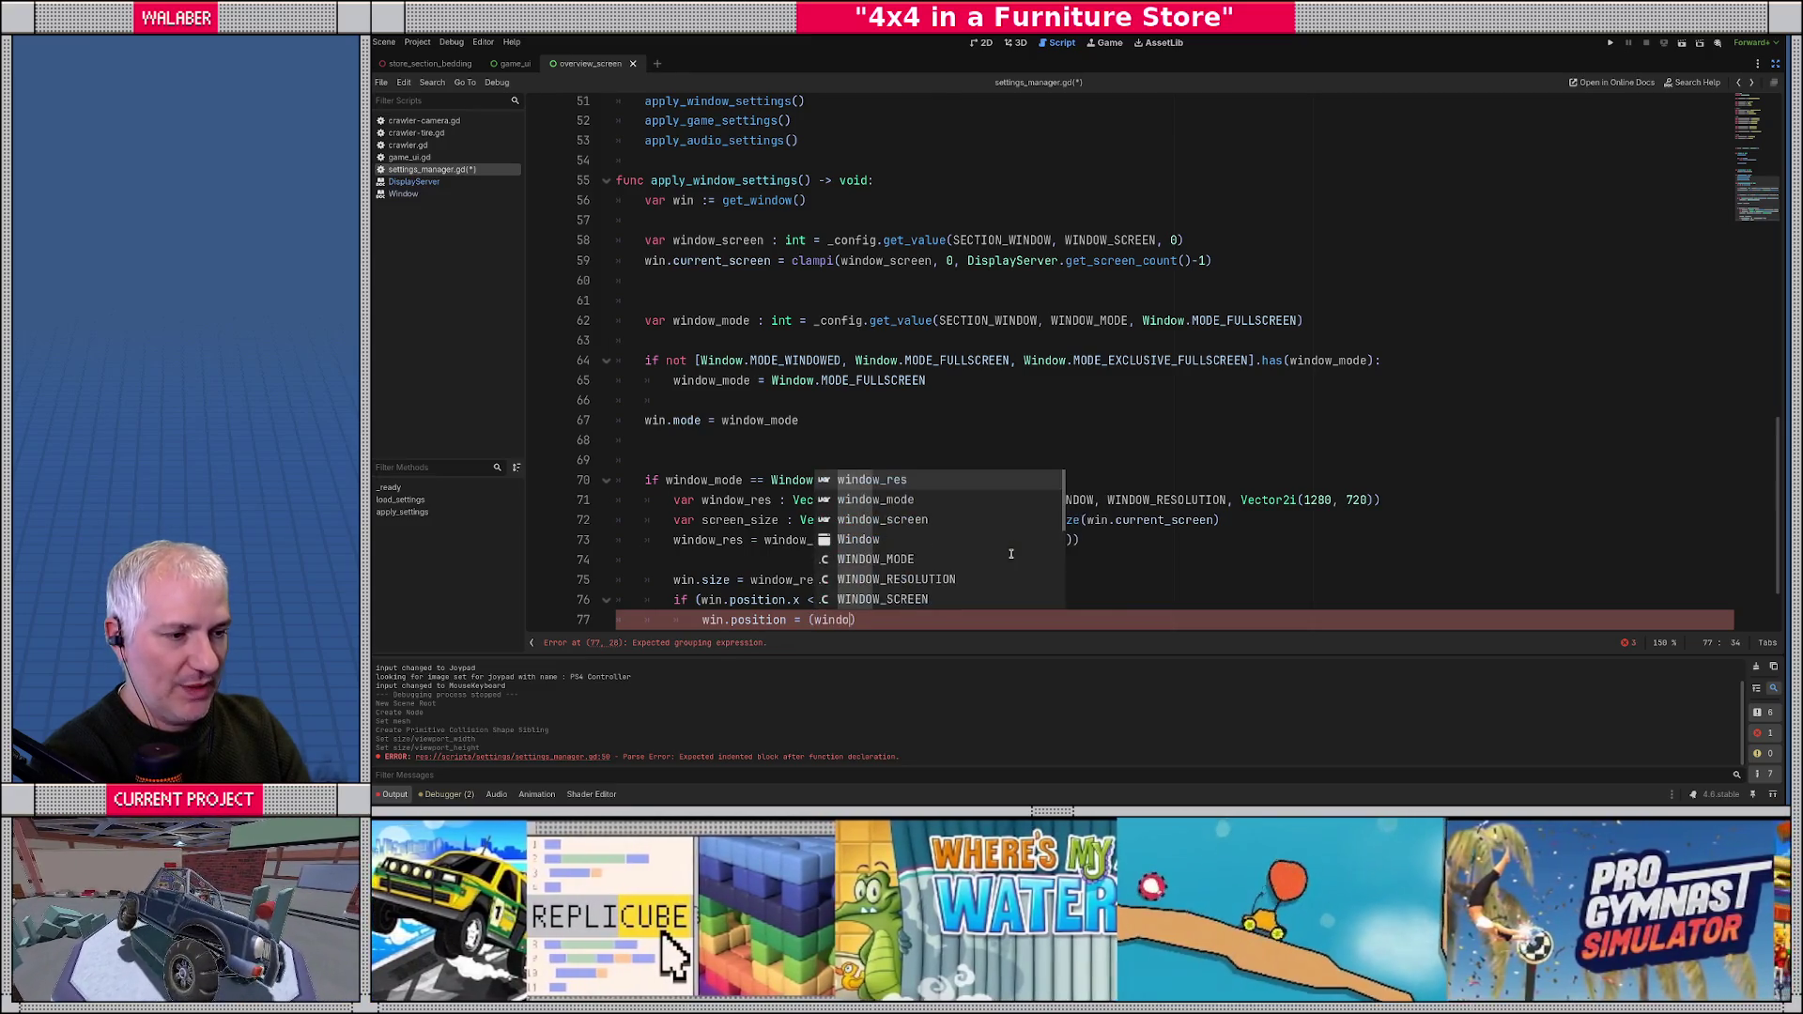
{"action": "key", "text": "BackSpace"}
{"action": "key", "text": "BackSpace"}
{"action": "key", "text": "BackSpace"}
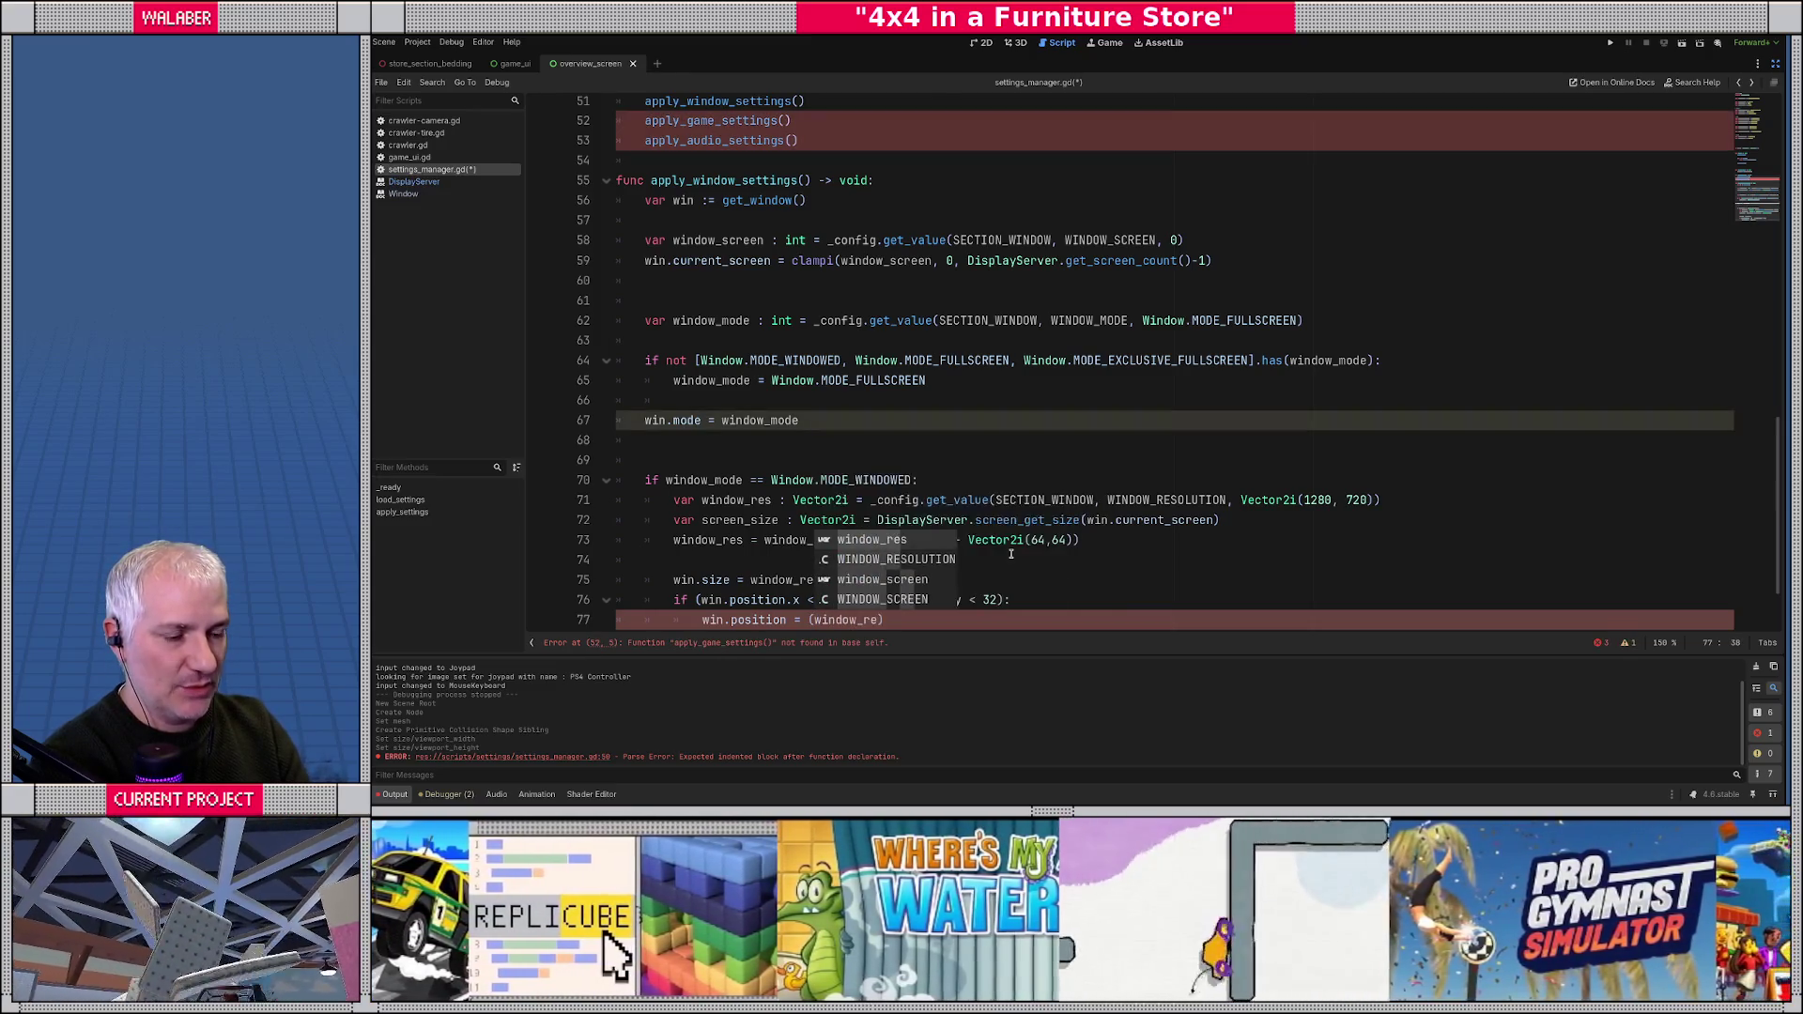
{"action": "type", "text": "screen_size * 0"}
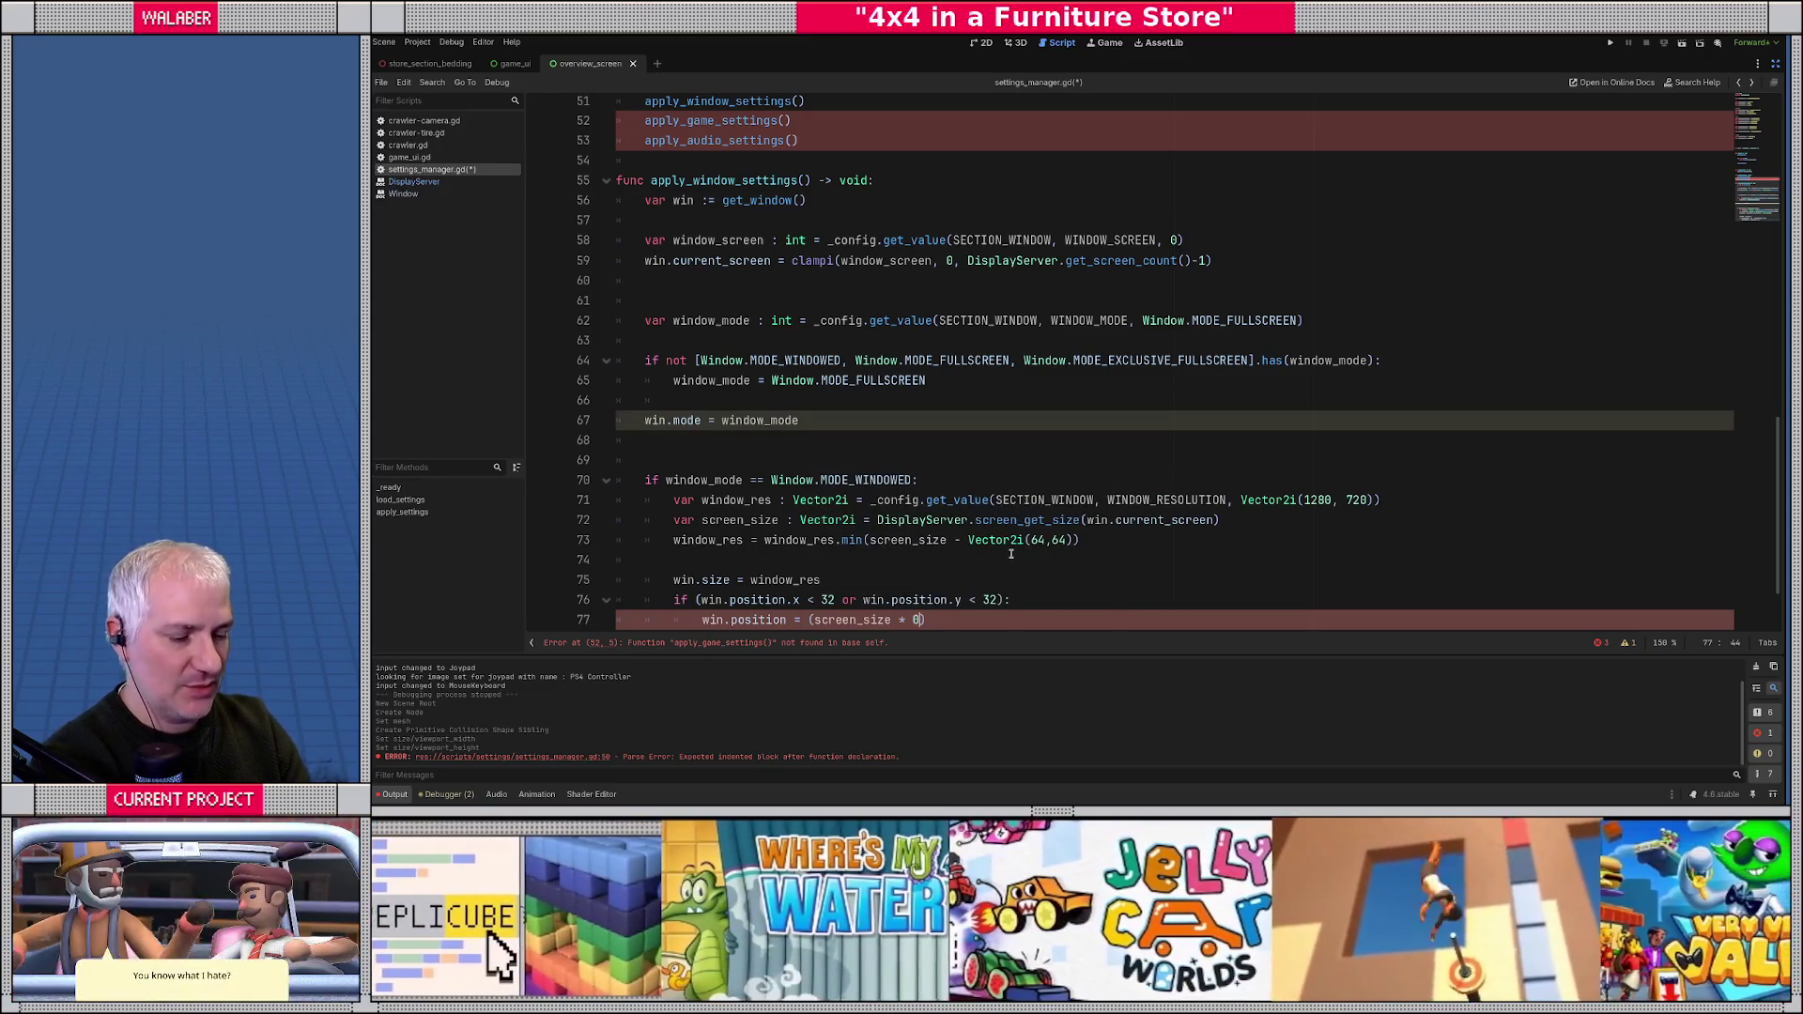
{"action": "type", "text": ".5) - "}
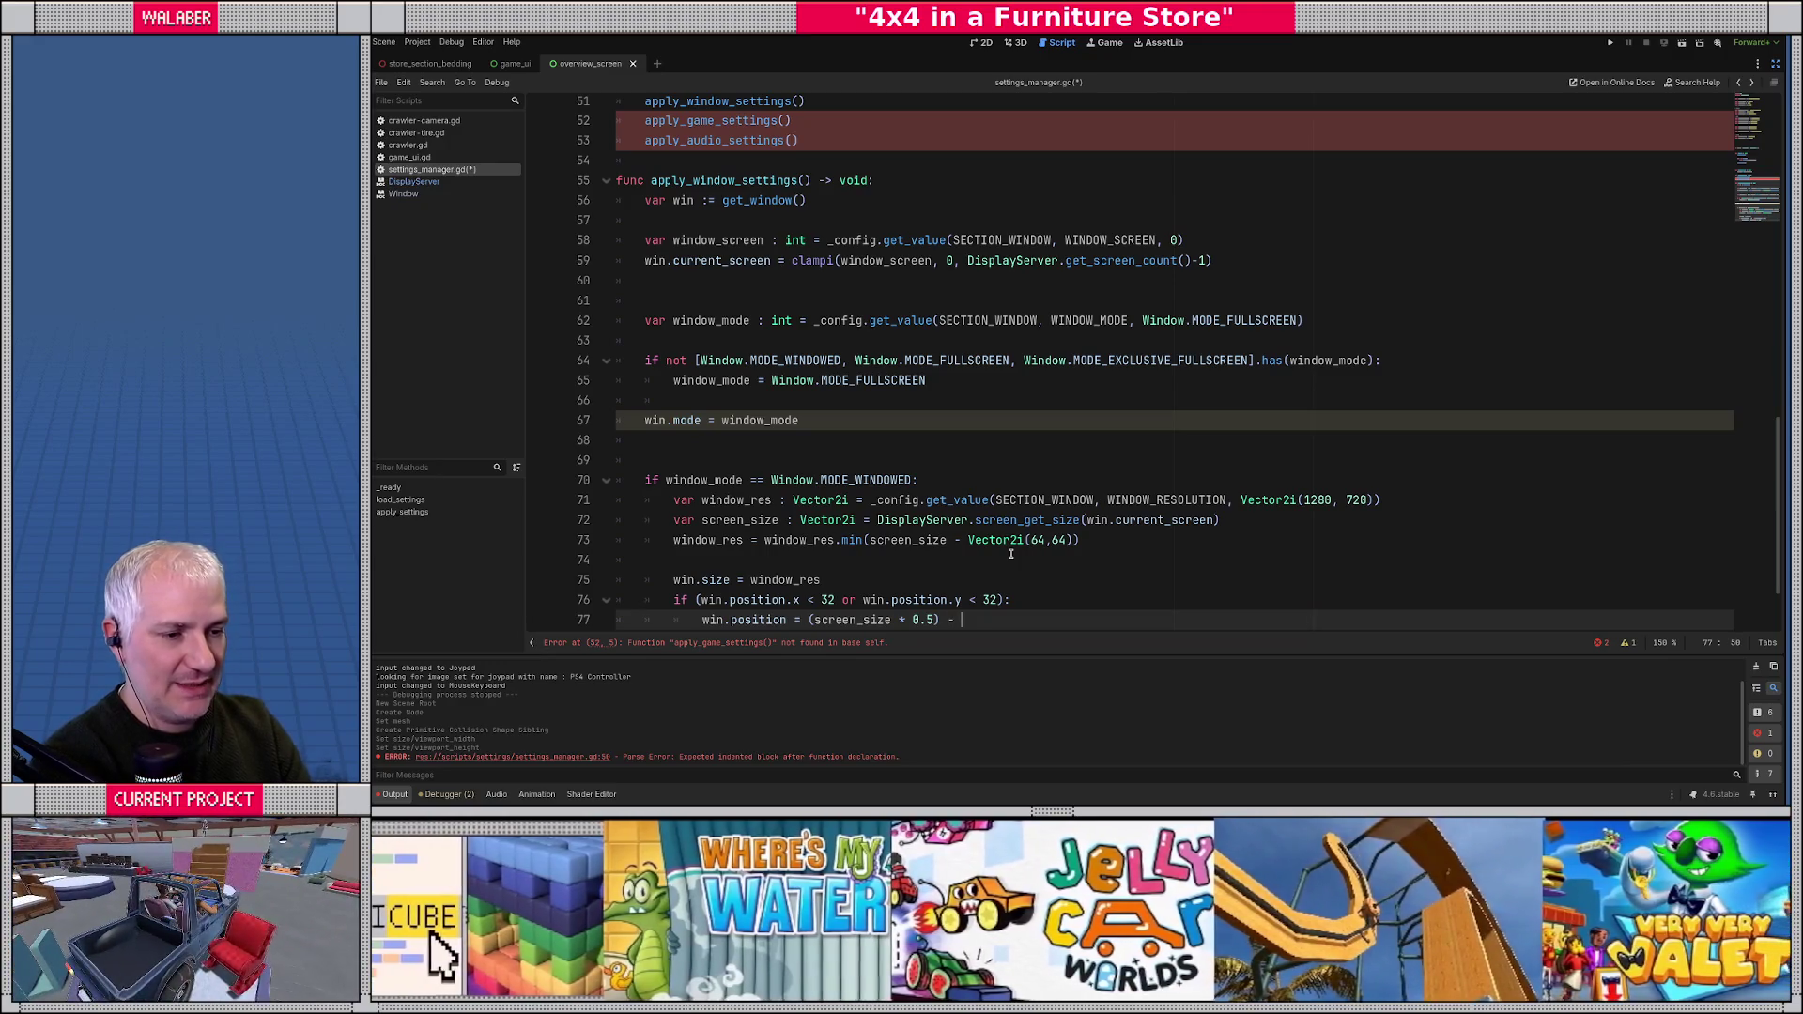
{"action": "type", "text": "(window_res"}
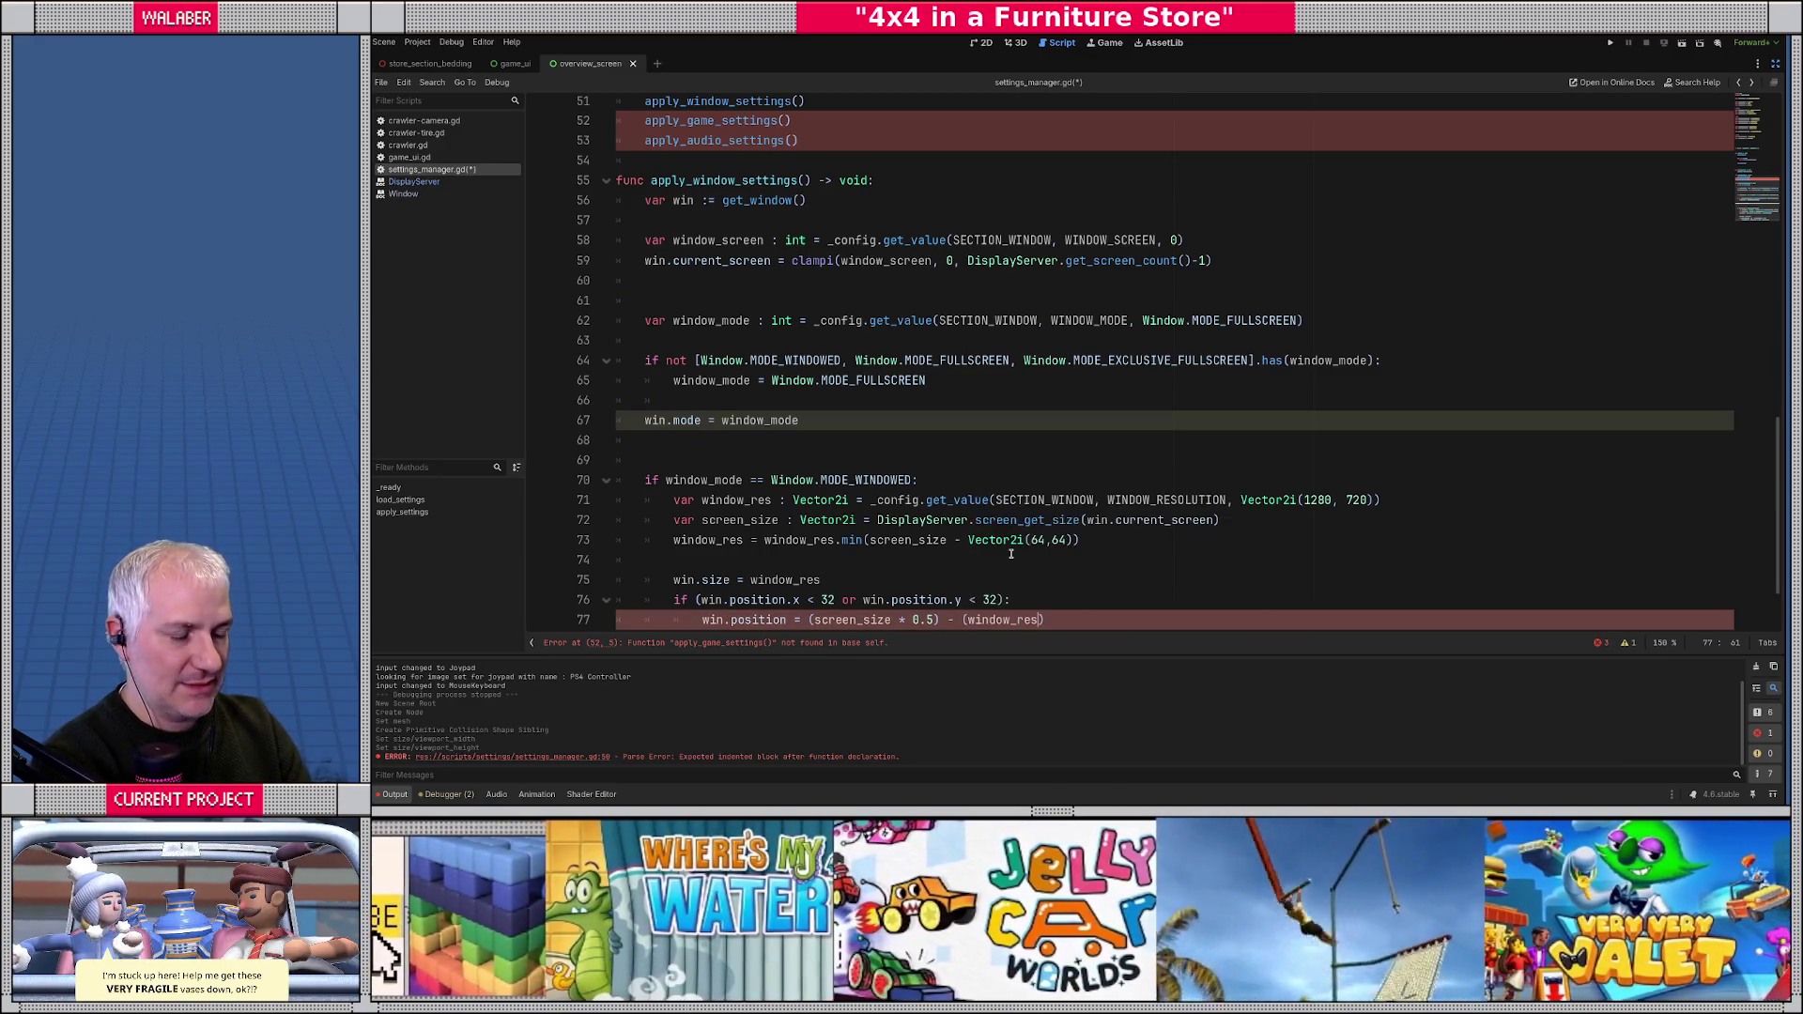
{"action": "type", "text": " * 0.5)"}
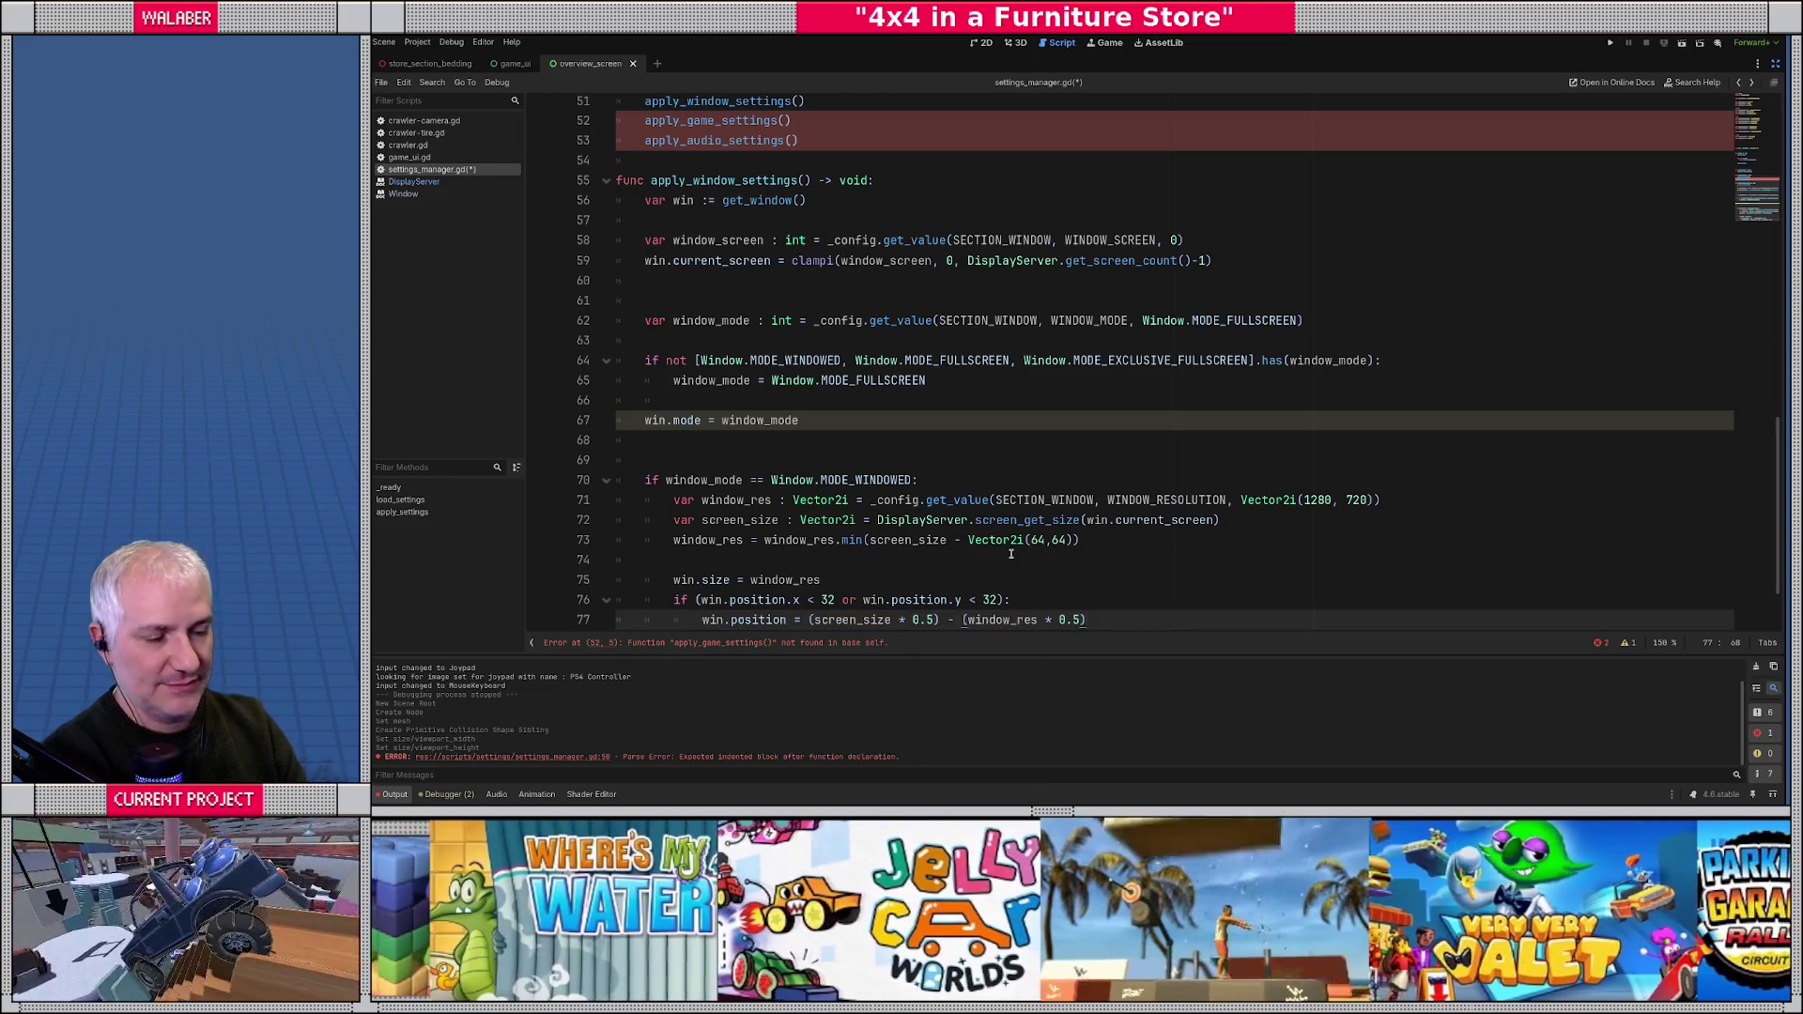
{"action": "scroll", "coordinate": [1020, 522], "scroll_direction": "down", "scroll_amount": 2}
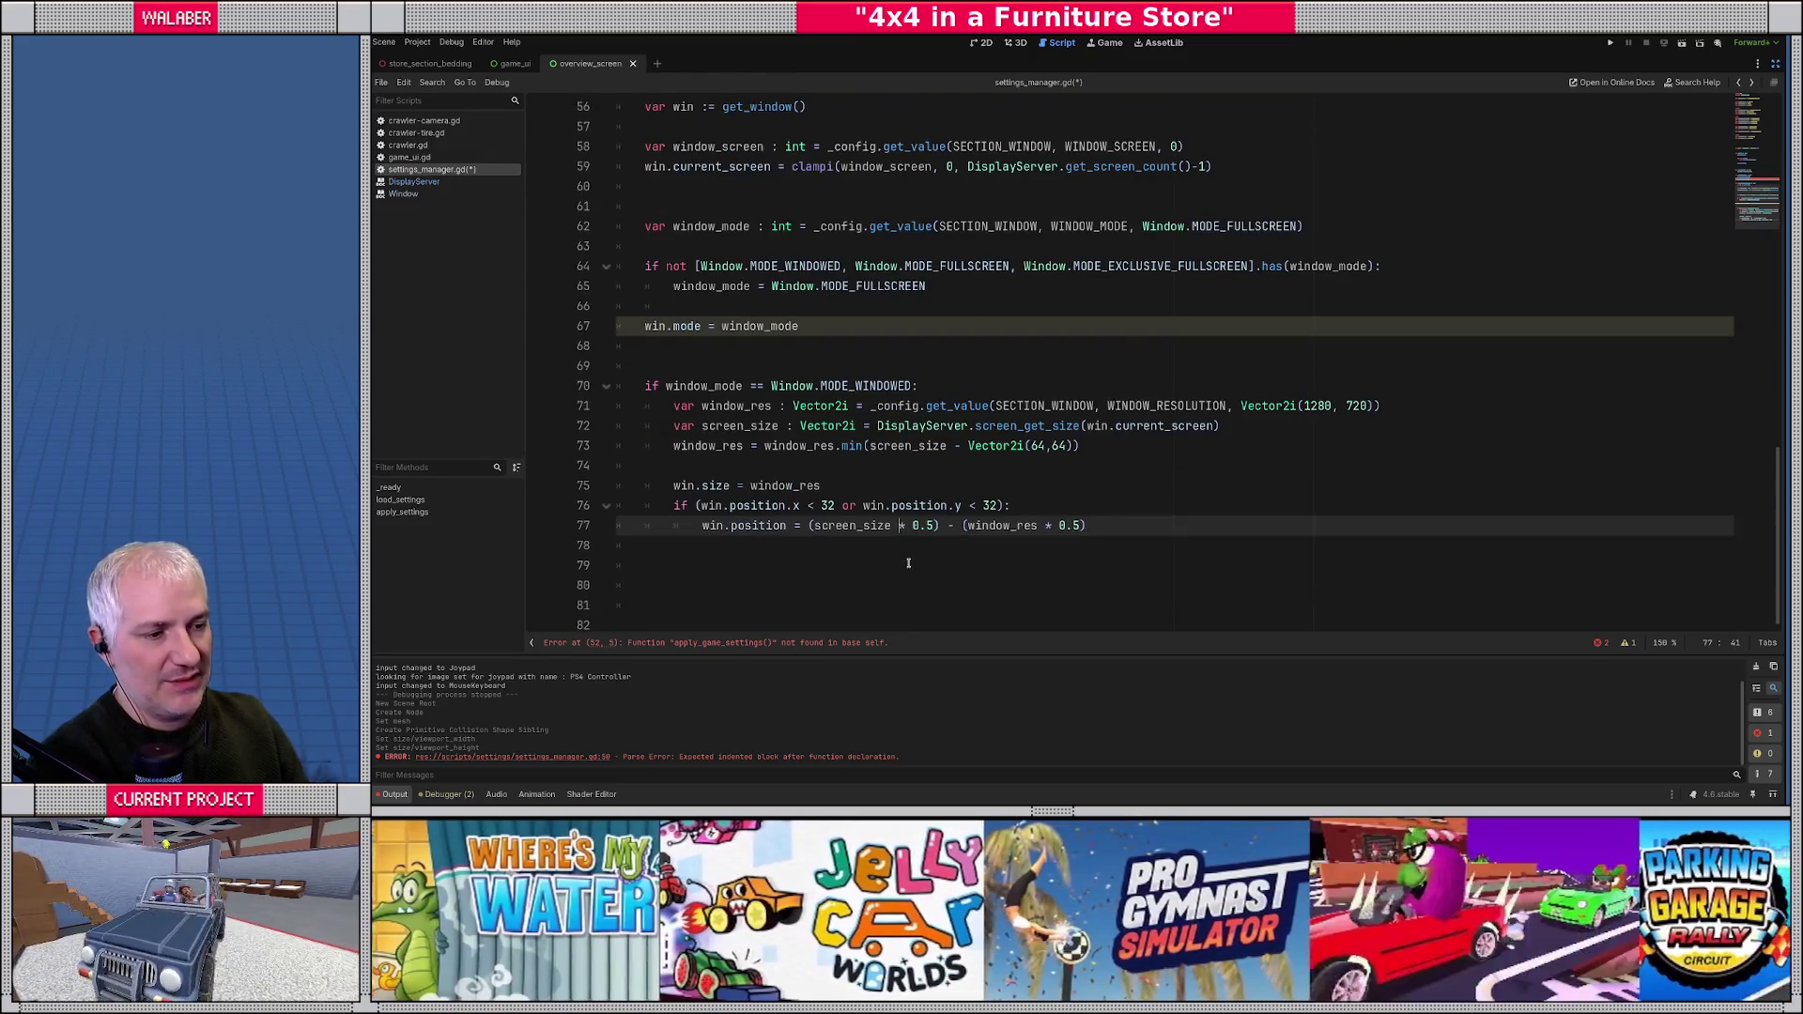
{"action": "left_click_drag", "start_coordinate": [900, 525], "coordinate": [935, 525]}
{"action": "type", "text": "/ 2"}
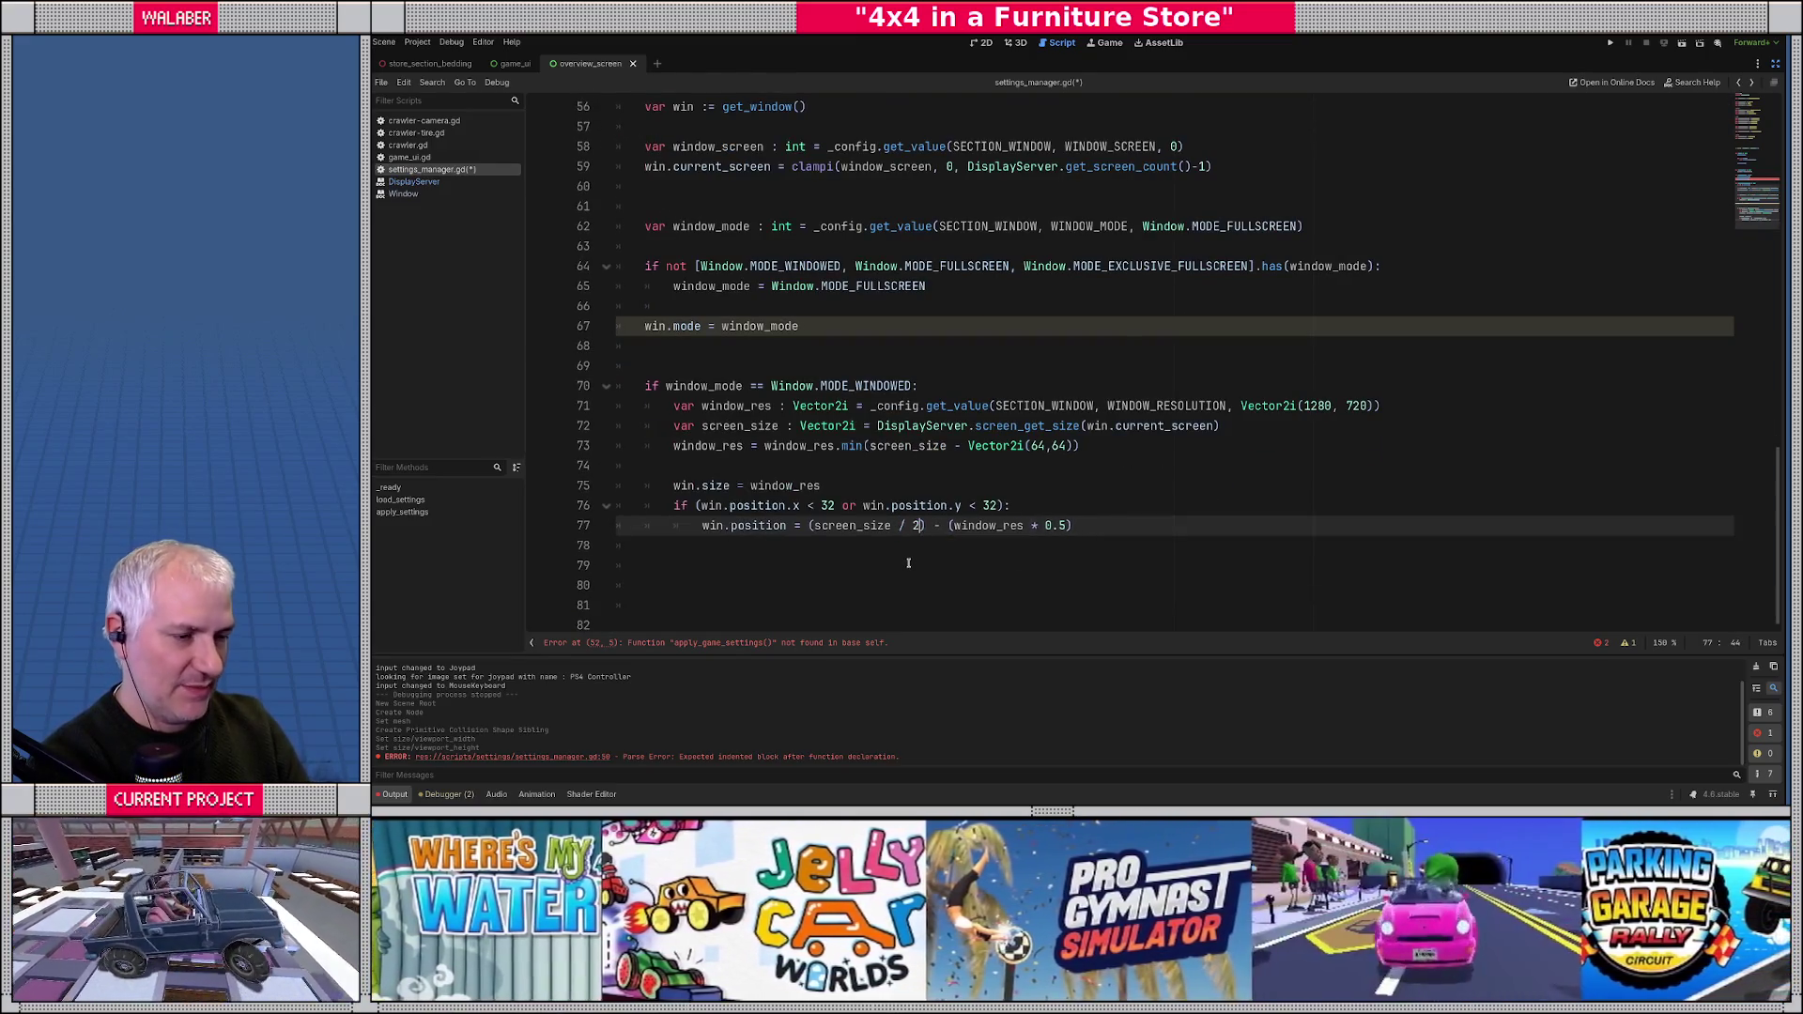
{"action": "key", "text": "End"}
{"action": "key", "text": "Left"}
{"action": "key", "text": "BackSpace"}
{"action": "key", "text": "BackSpace"}
{"action": "key", "text": "BackSpace"}
{"action": "key", "text": "BackSpace"}
{"action": "key", "text": "BackSpace"}
{"action": "type", "text": "/ 2"}
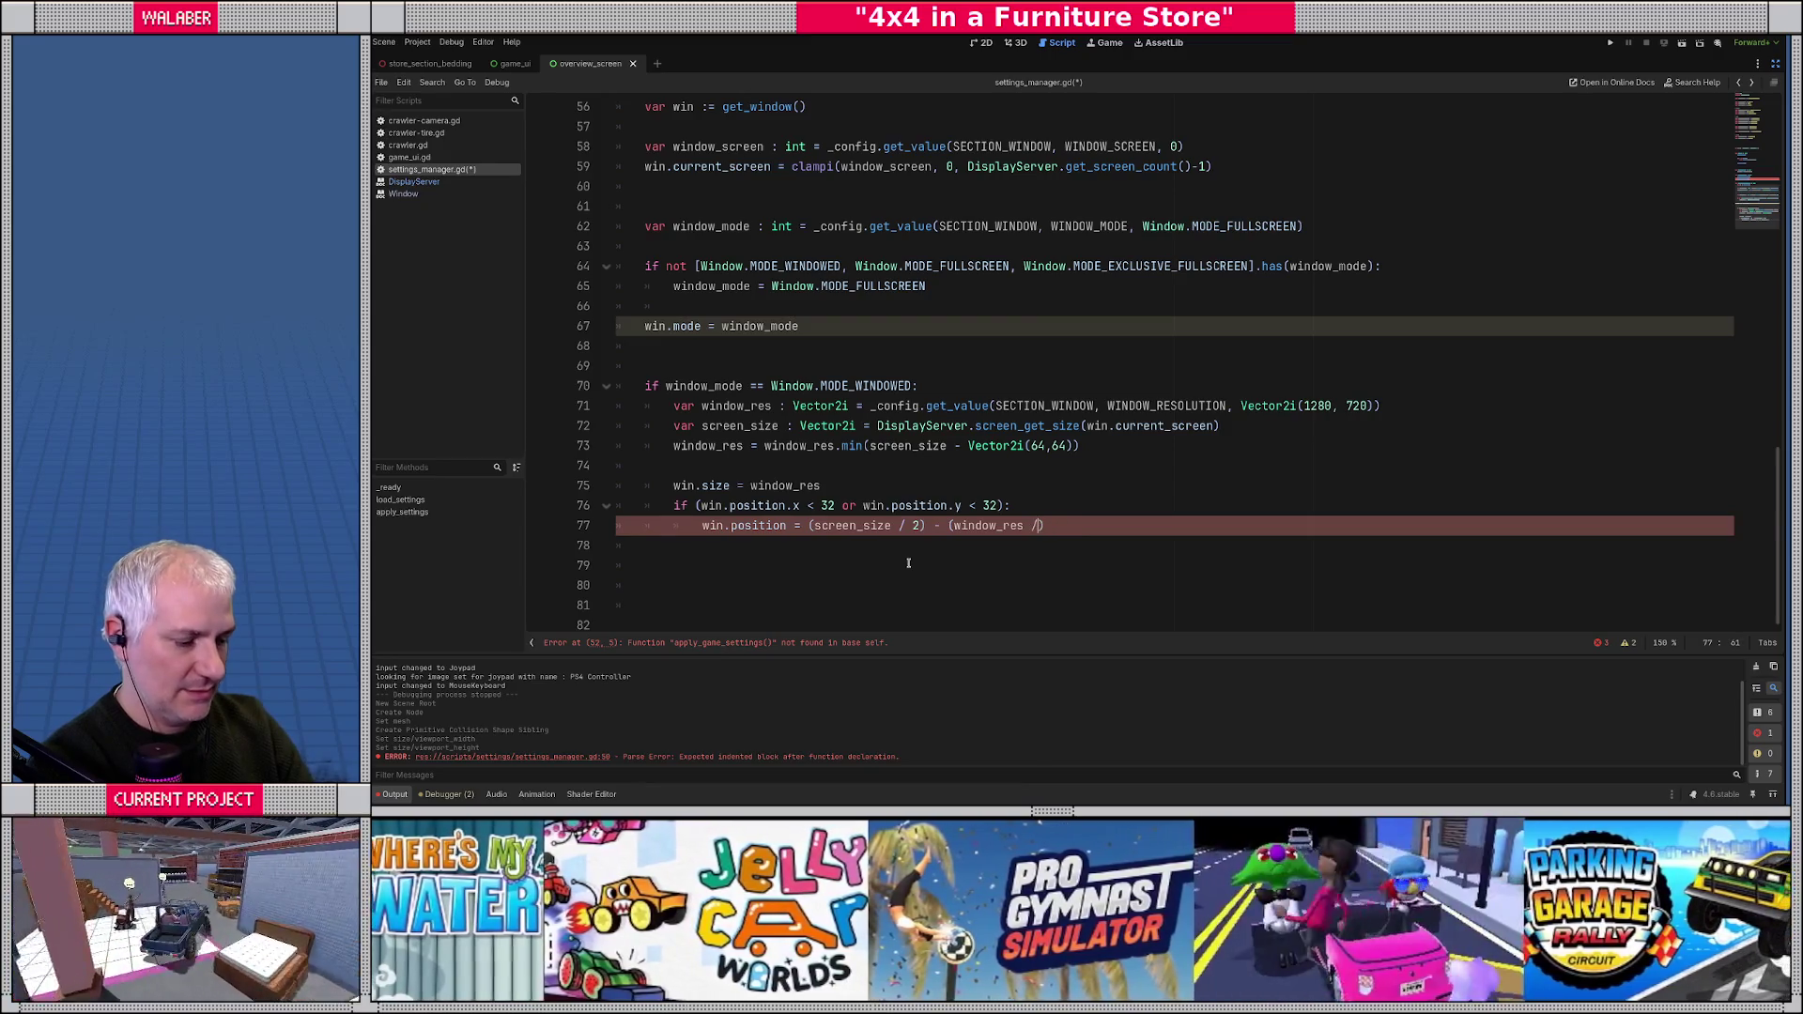
{"action": "key", "text": "Down"}
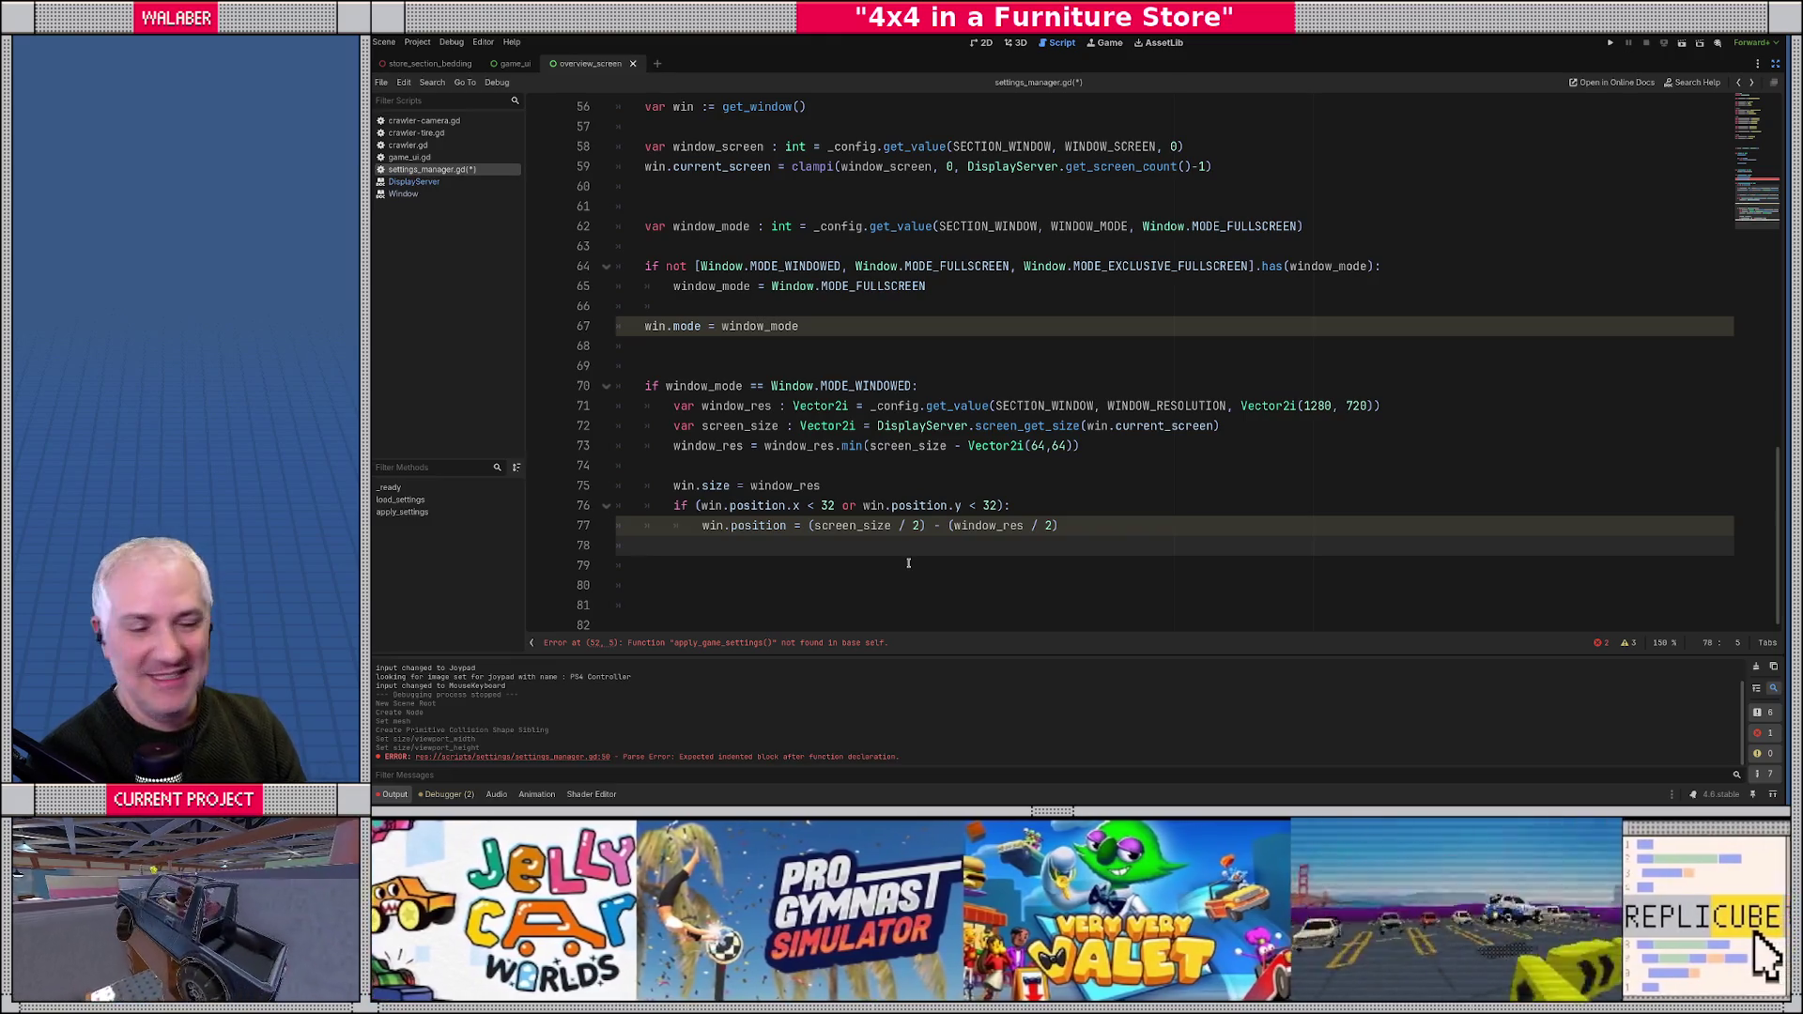
- Review the function signature, the window_screen config lookup and the current_screen clamp
{"action": "scroll", "coordinate": [908, 563], "scroll_direction": "up", "scroll_amount": 2}
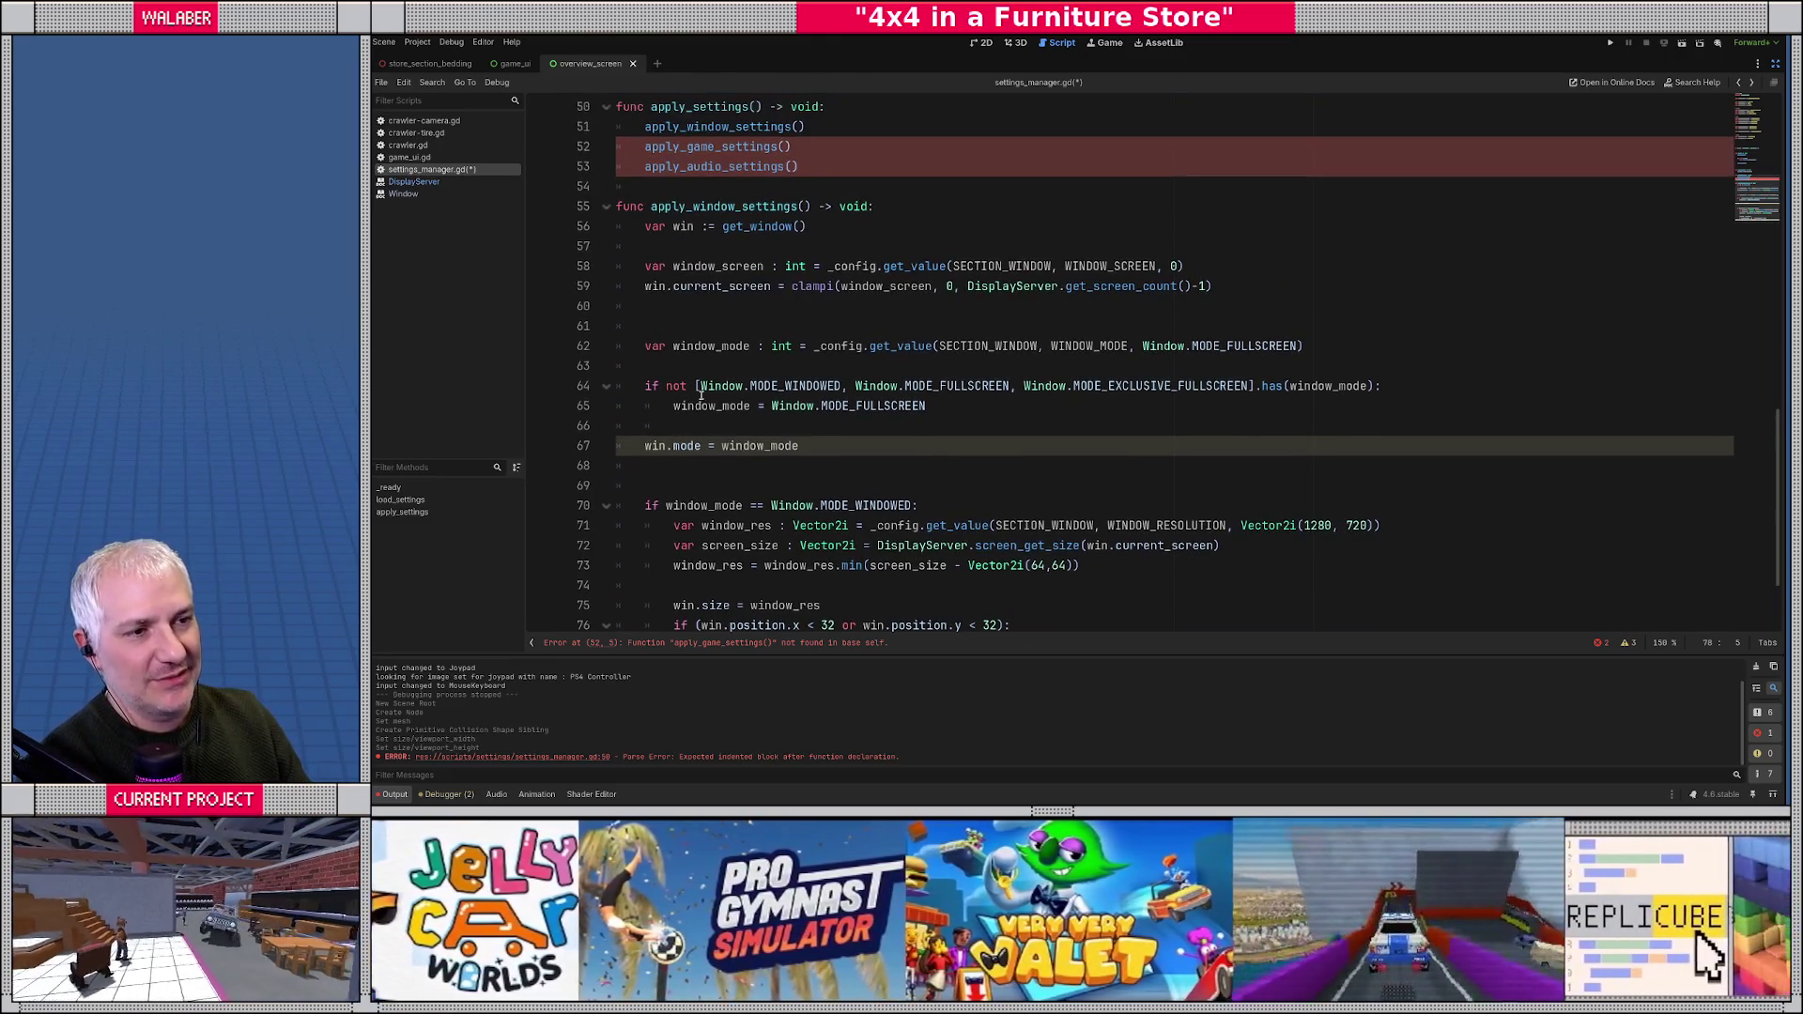
{"action": "left_click_drag", "start_coordinate": [651, 206], "coordinate": [907, 206]}
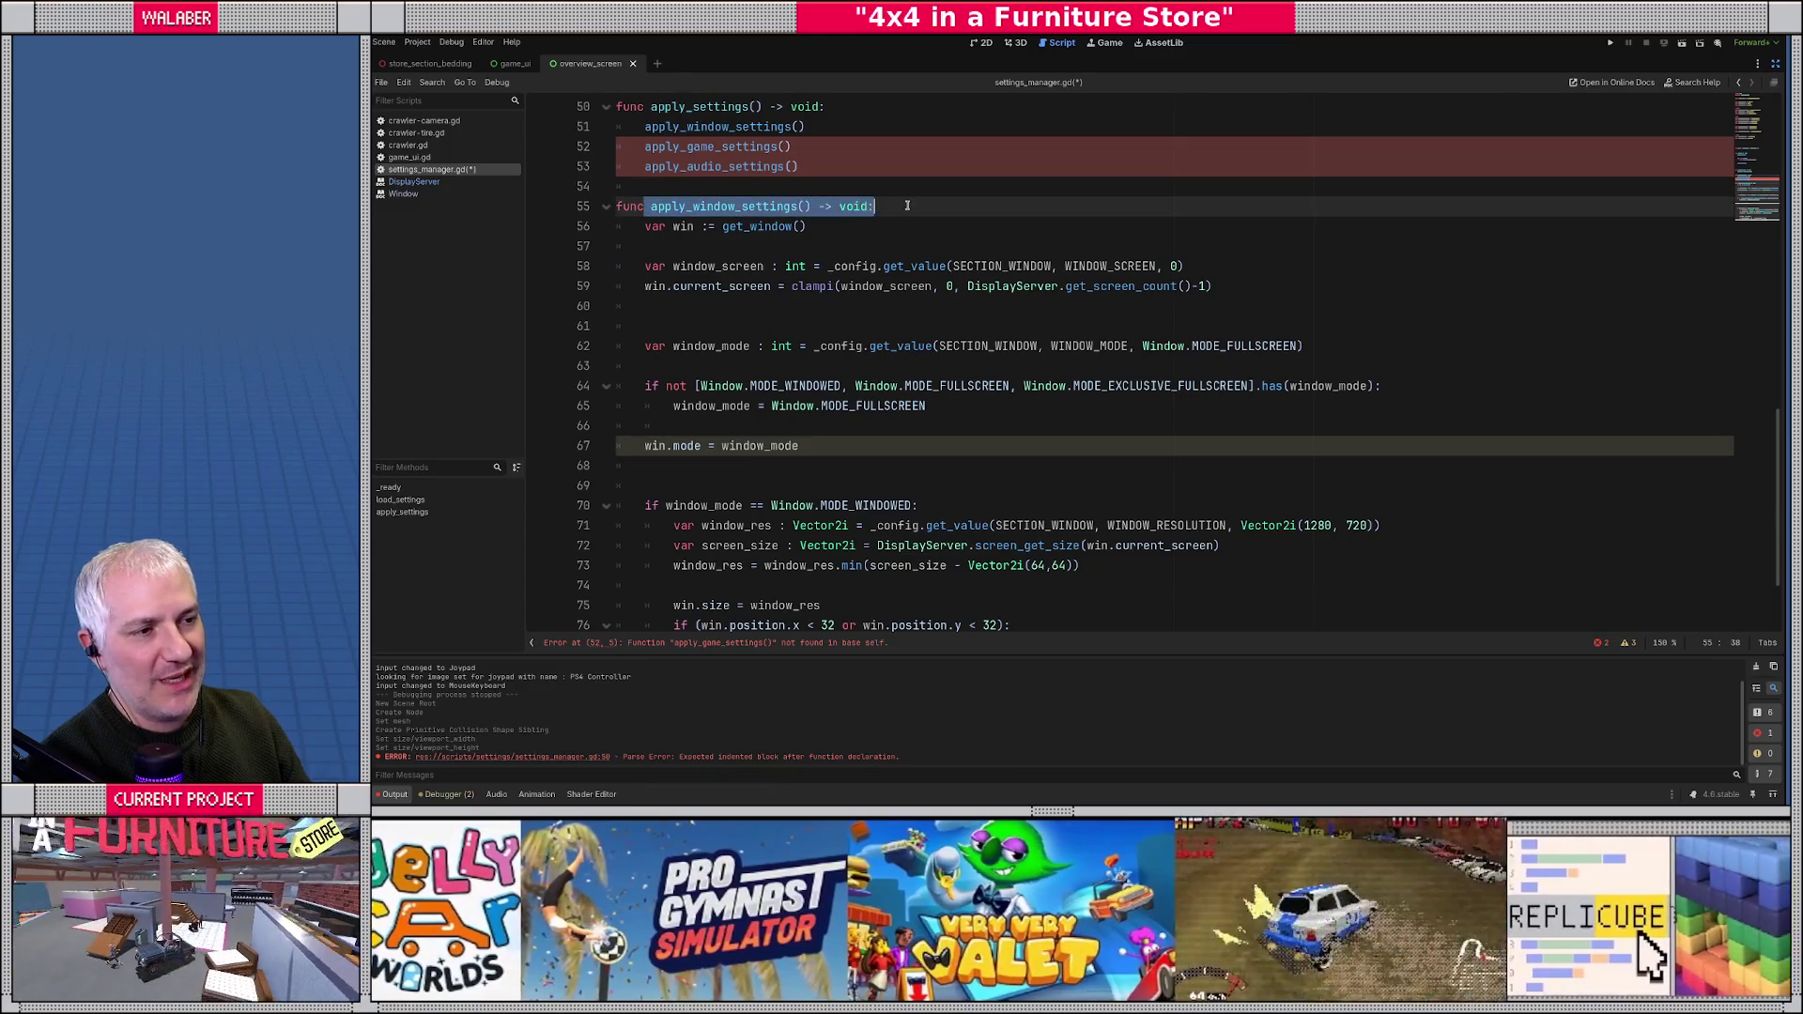
{"action": "left_click", "coordinate": [771, 247]}
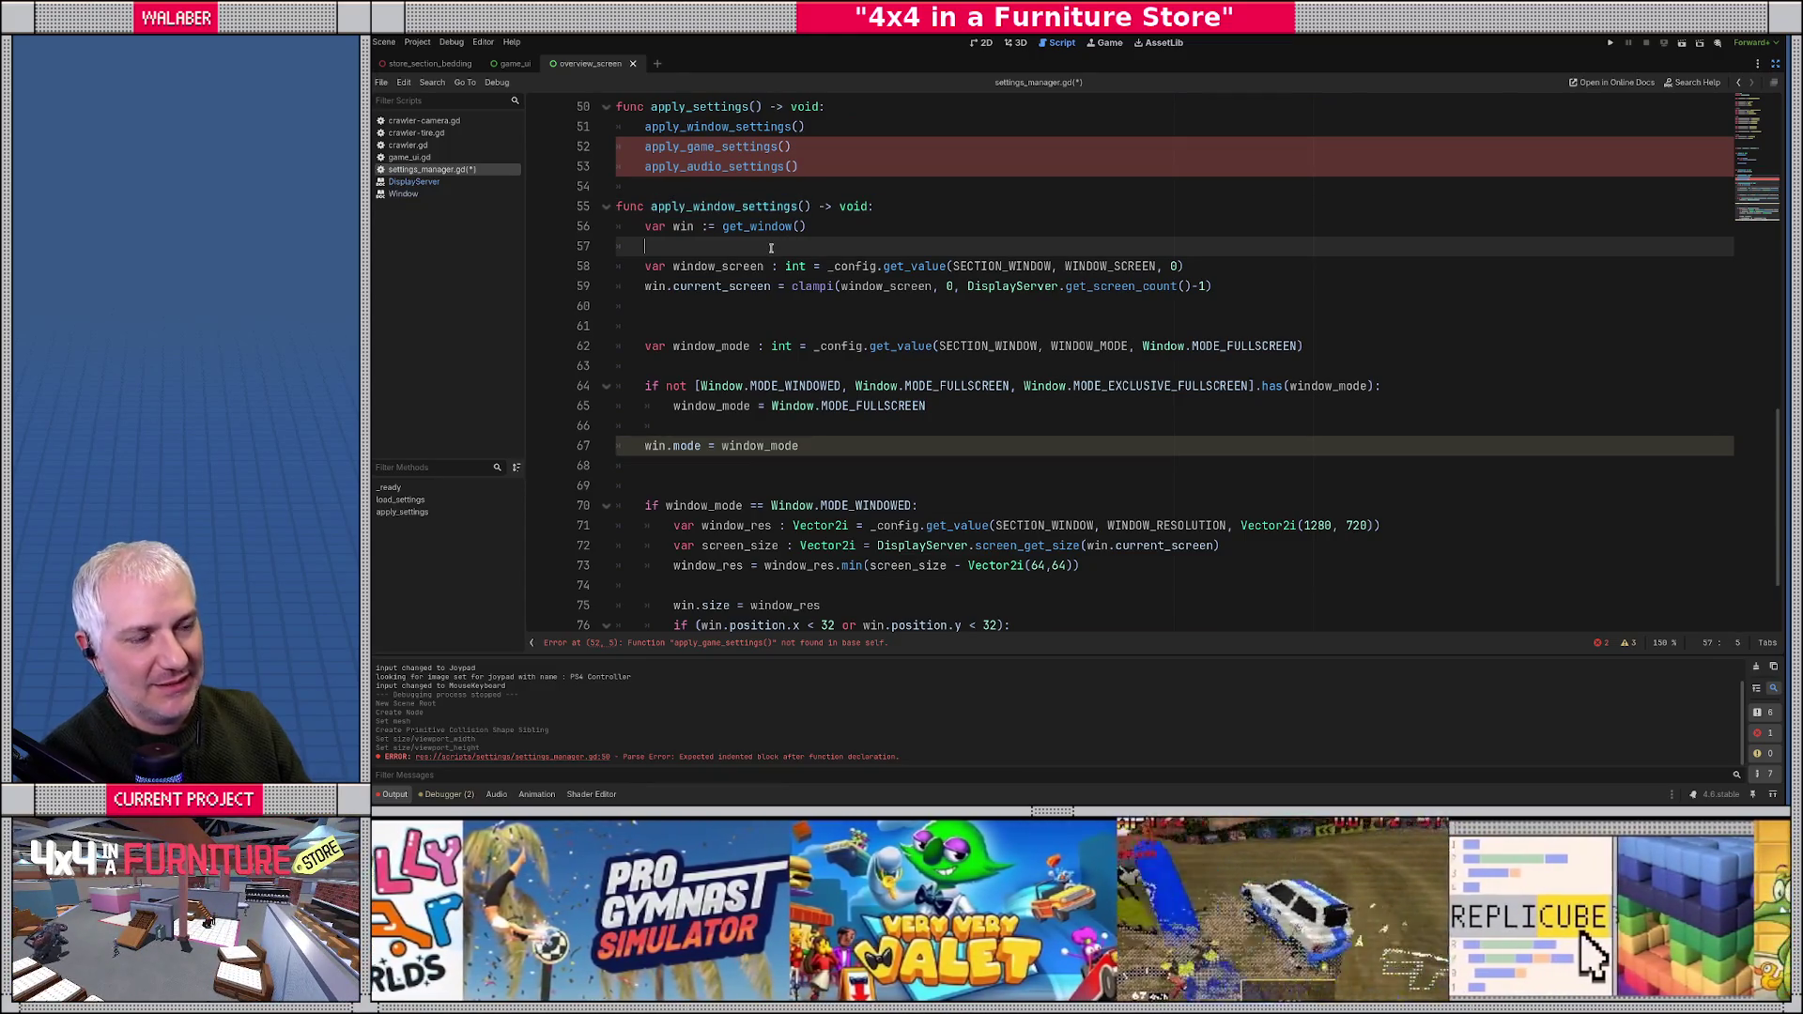
{"action": "left_click_drag", "start_coordinate": [647, 267], "coordinate": [1223, 263]}
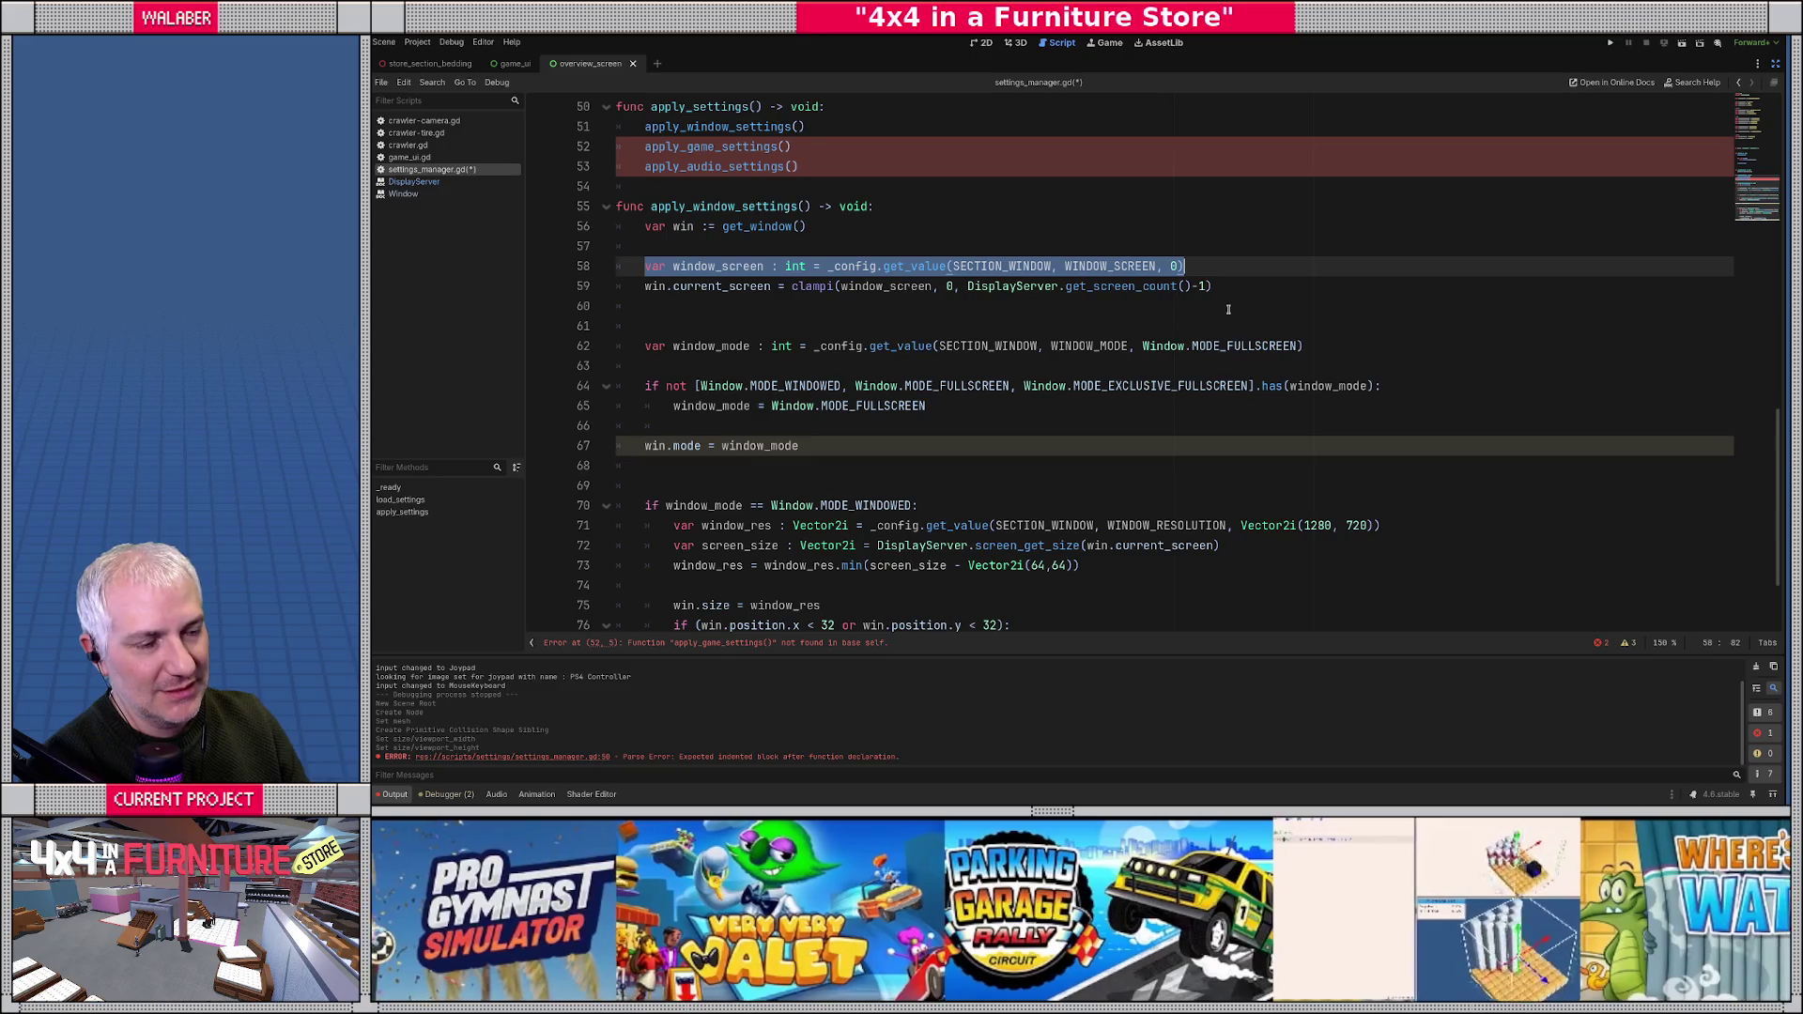
{"action": "left_click", "coordinate": [884, 308]}
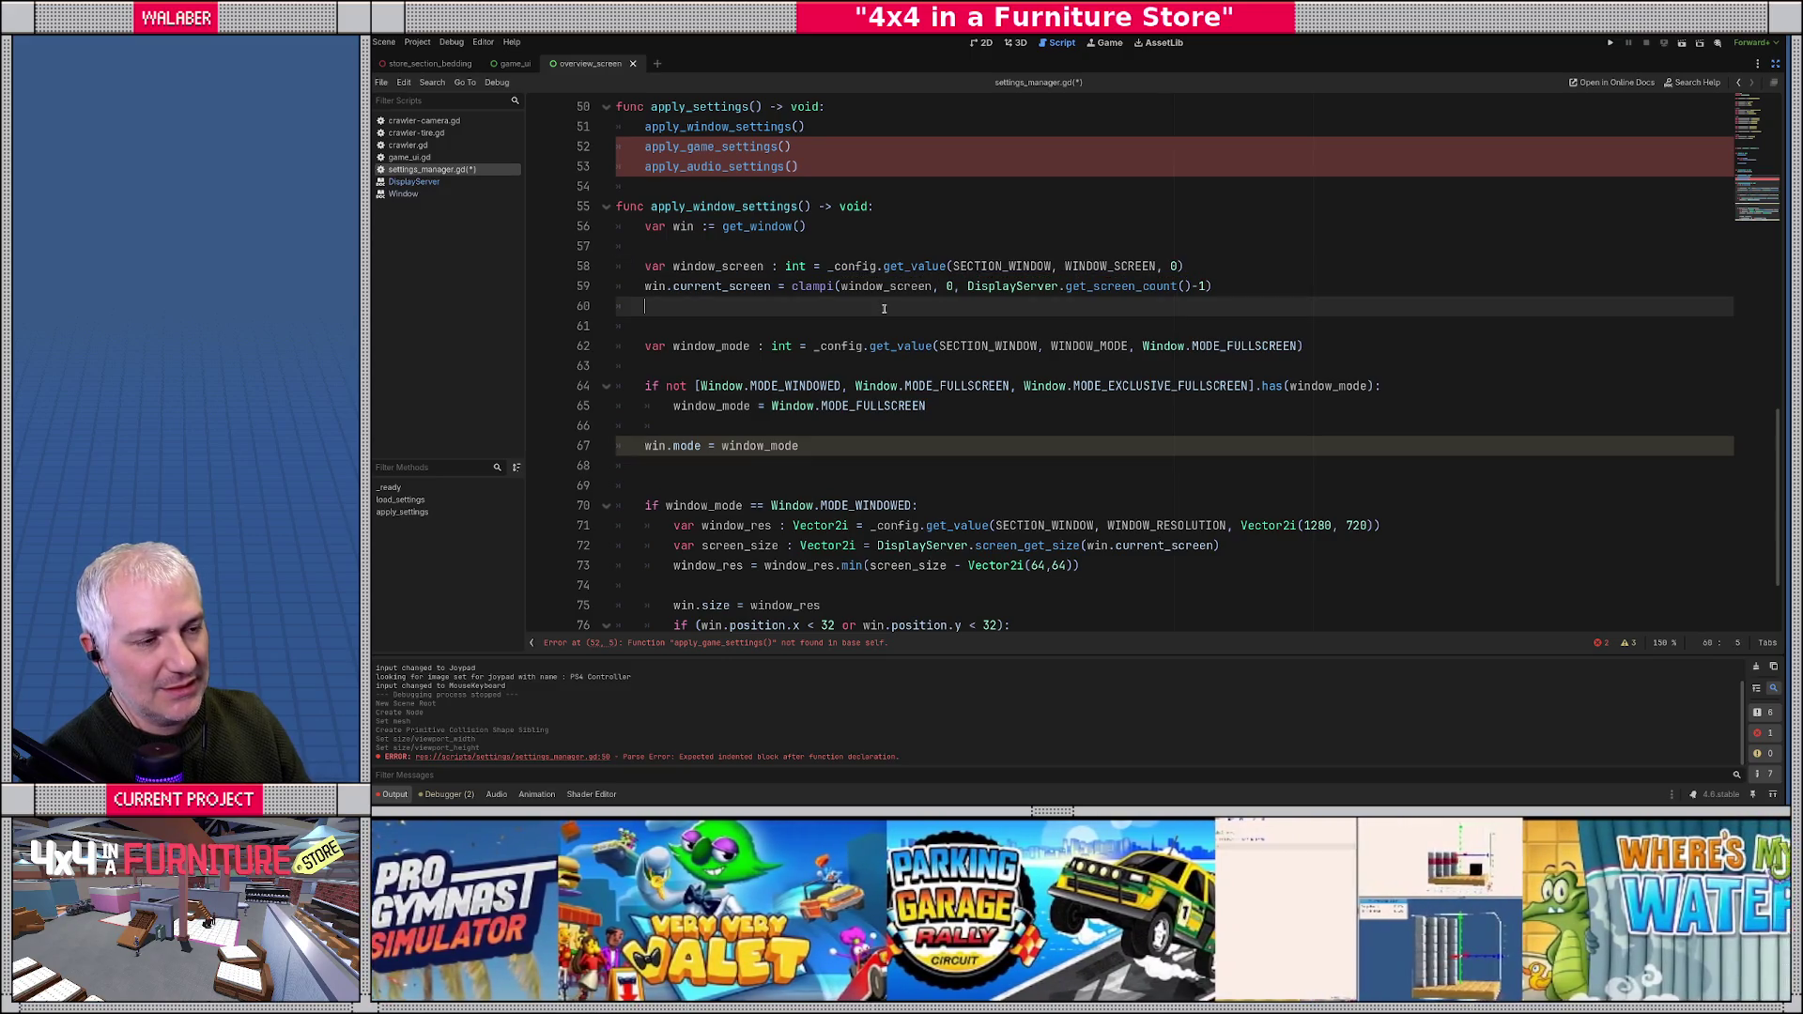
{"action": "left_click_drag", "start_coordinate": [848, 267], "coordinate": [1256, 258]}
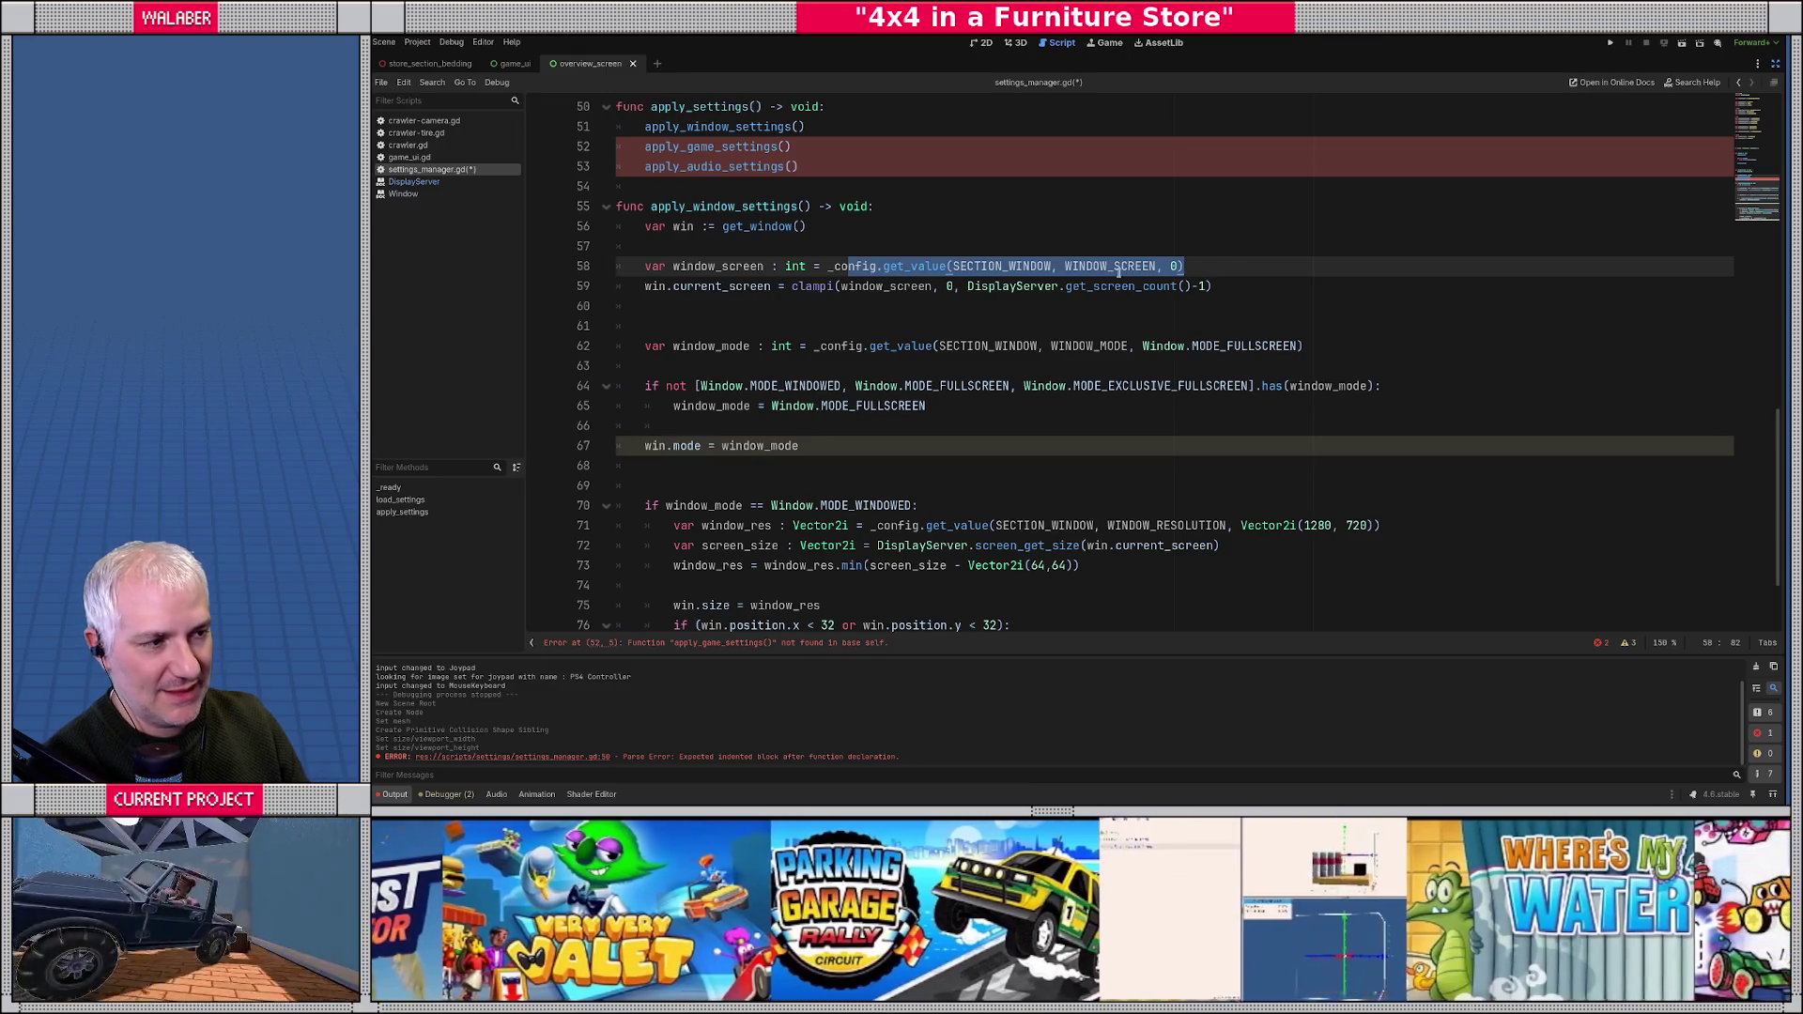
{"action": "left_click", "coordinate": [986, 247]}
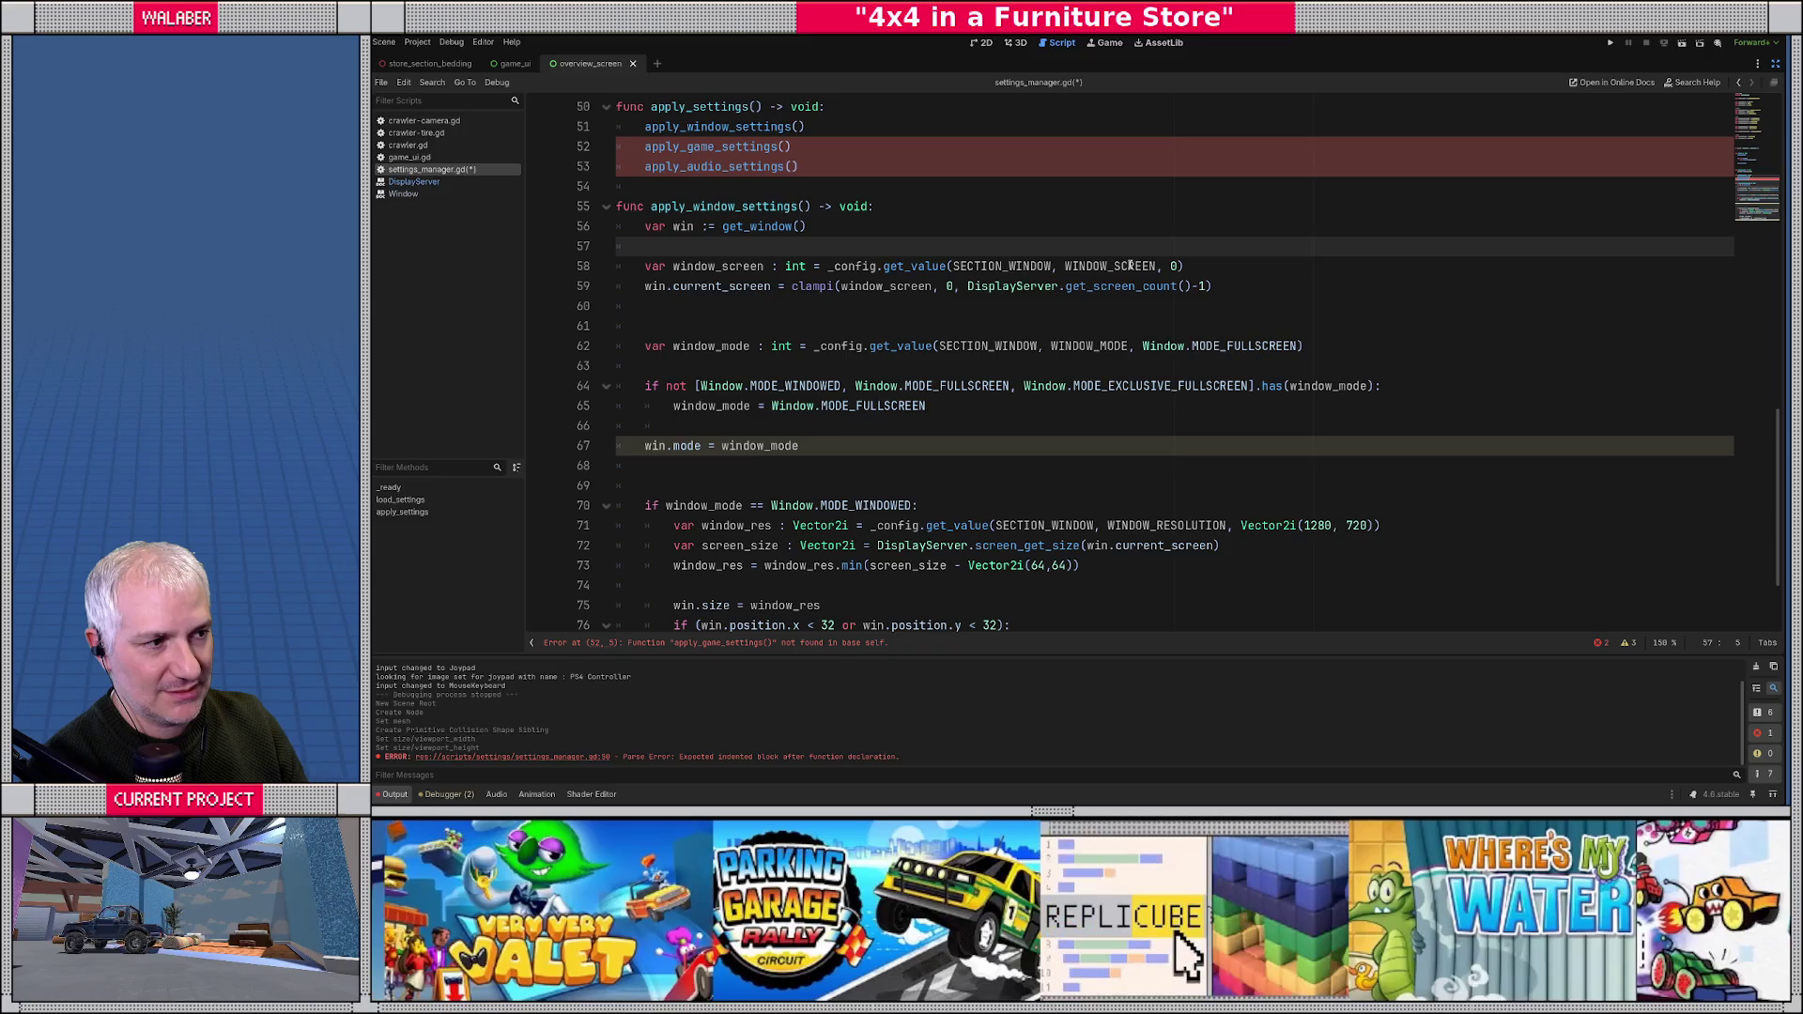
{"action": "left_click", "coordinate": [1185, 266]}
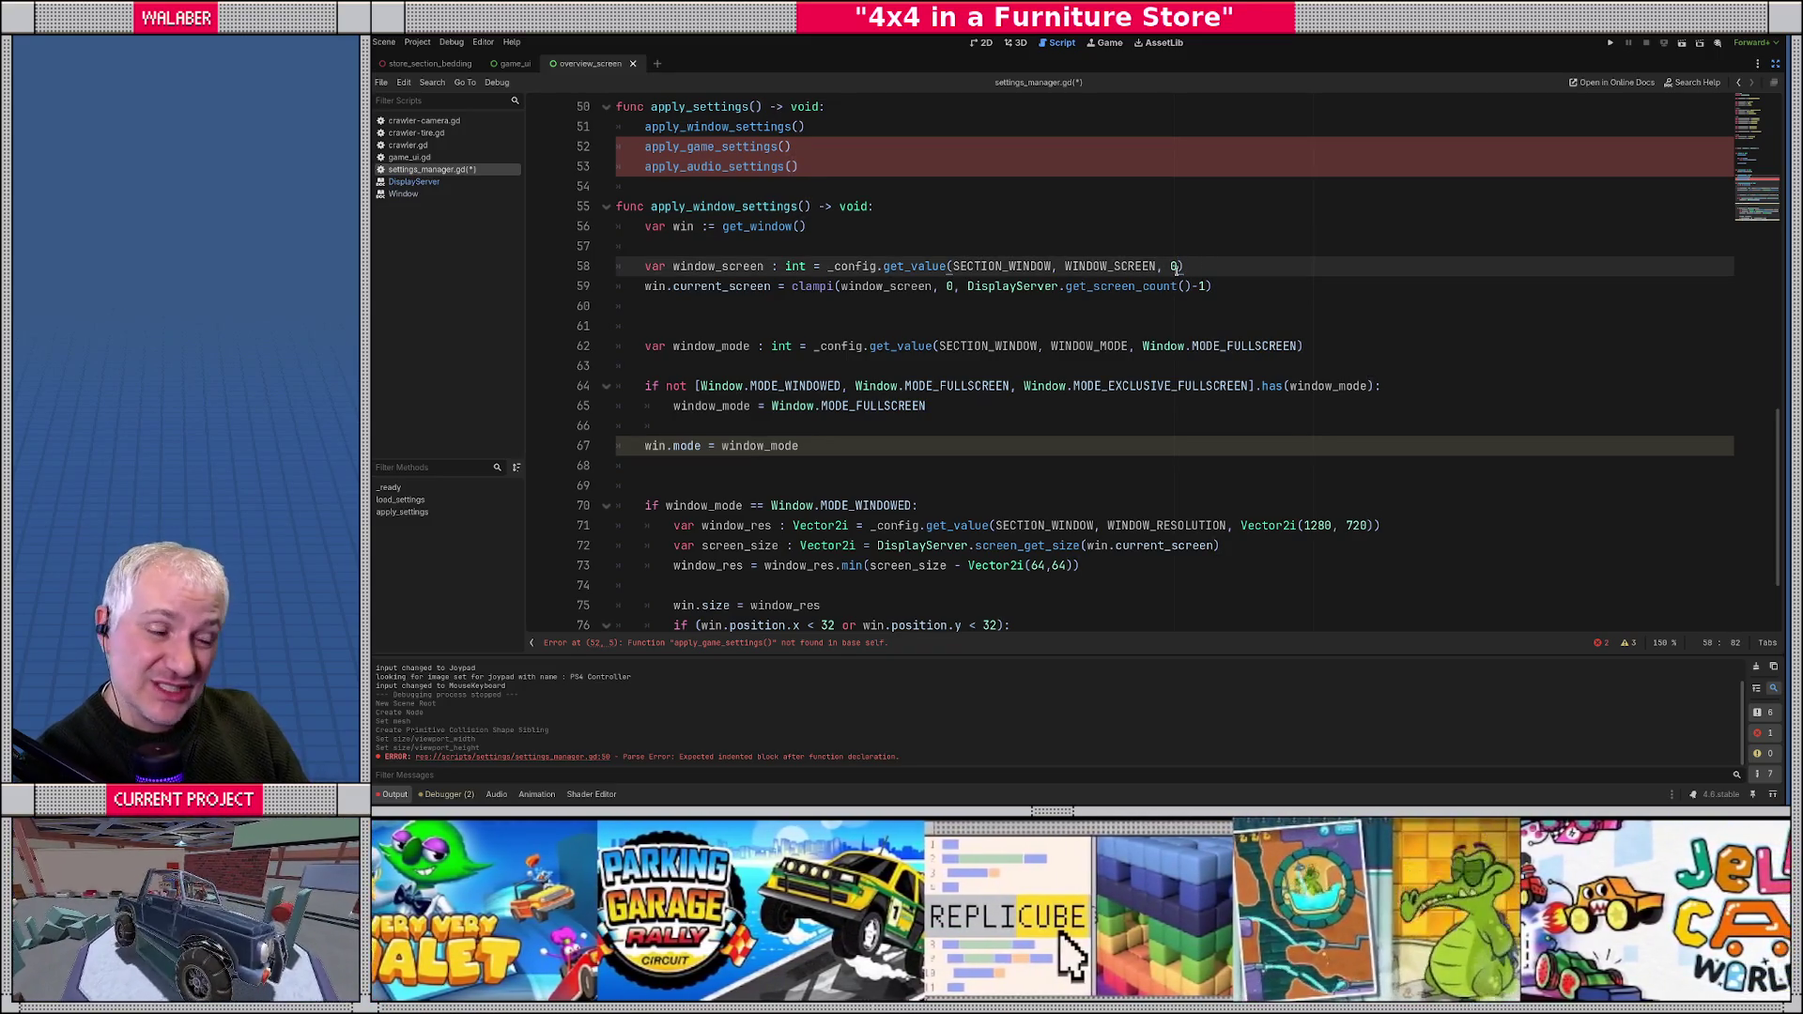
{"action": "left_click_drag", "start_coordinate": [652, 285], "coordinate": [1327, 279]}
{"action": "left_click", "coordinate": [672, 309]}
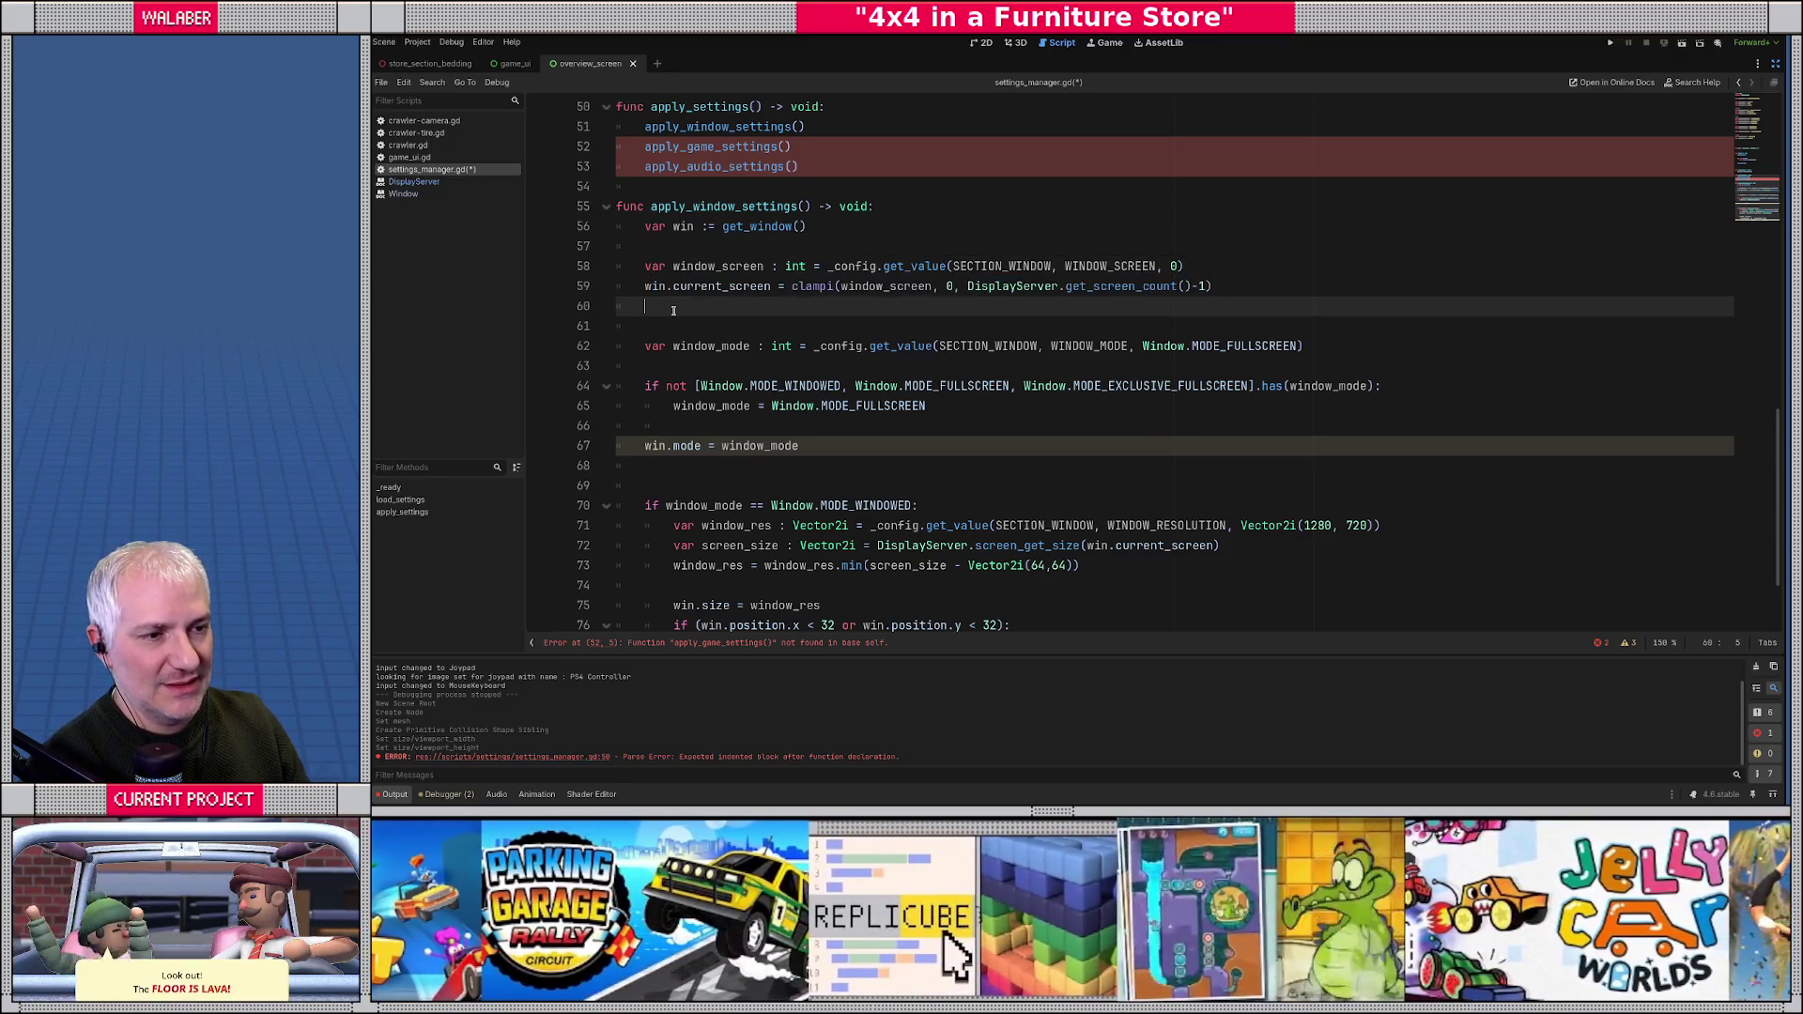
- Review the window mode lookup and fullscreen fallback, then expand the script warnings list
{"action": "scroll", "coordinate": [672, 310], "scroll_direction": "down", "scroll_amount": 1}
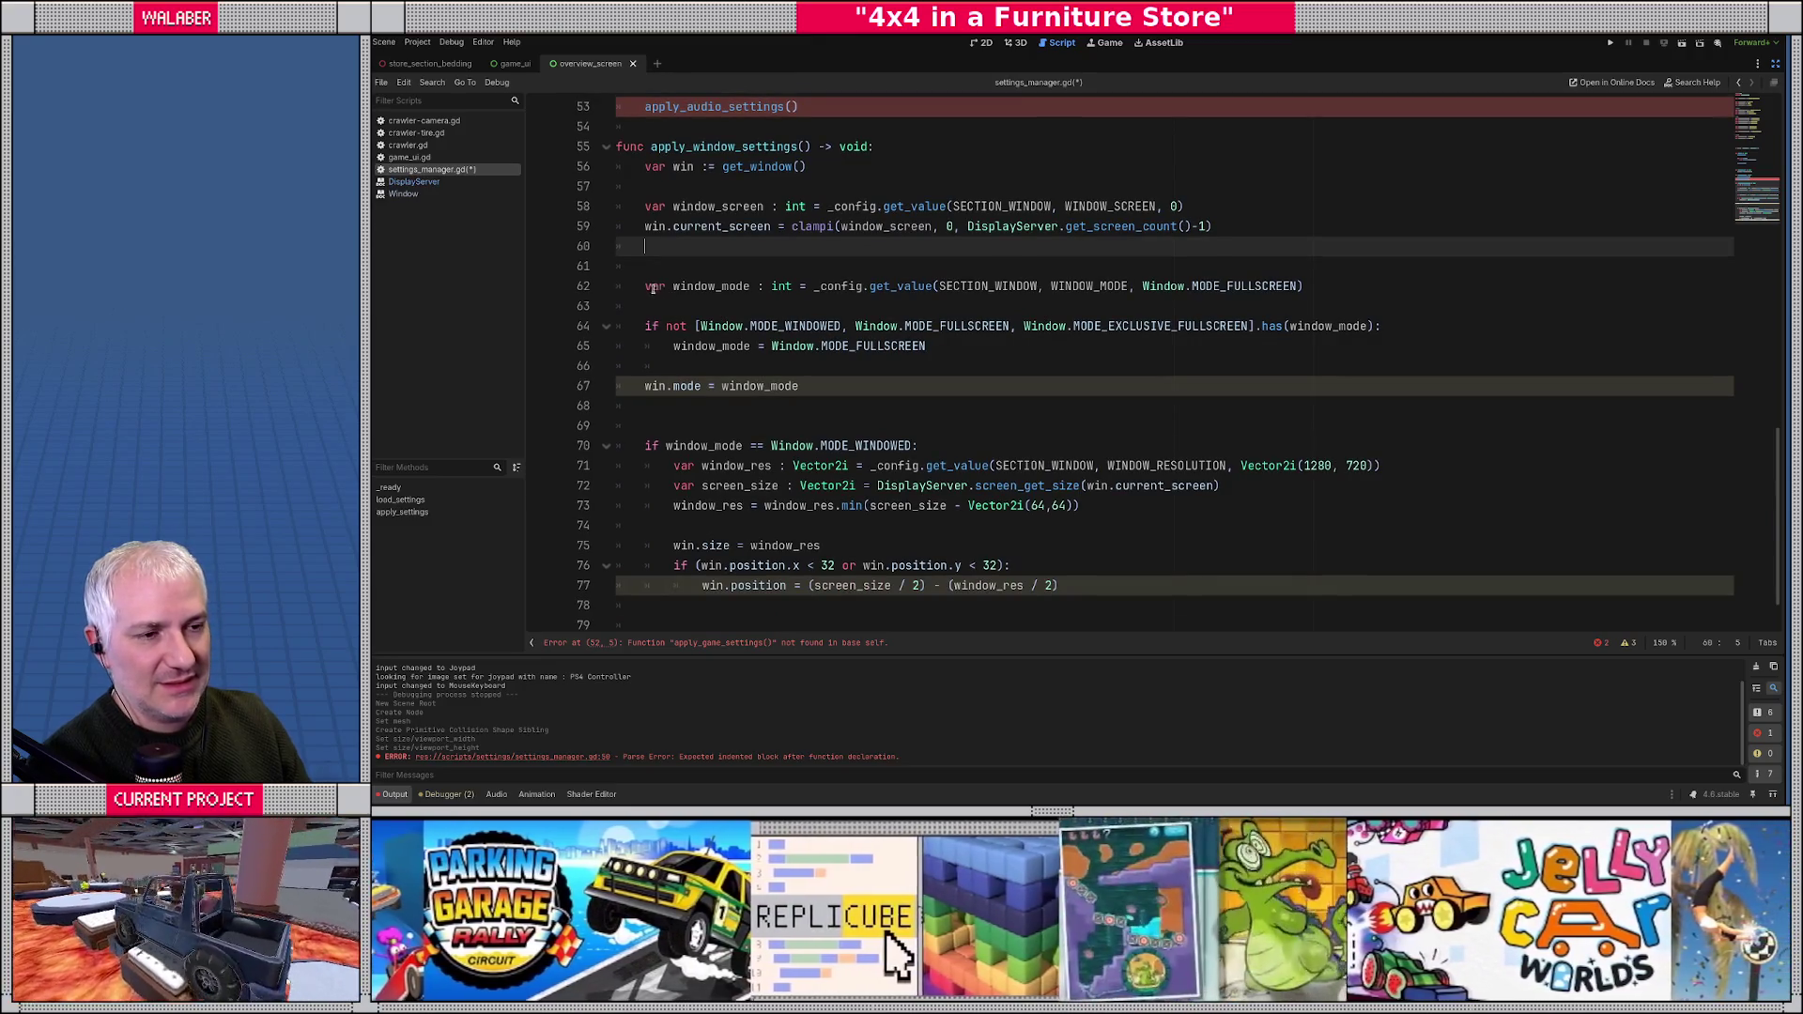
{"action": "left_click_drag", "start_coordinate": [645, 285], "coordinate": [1417, 287]}
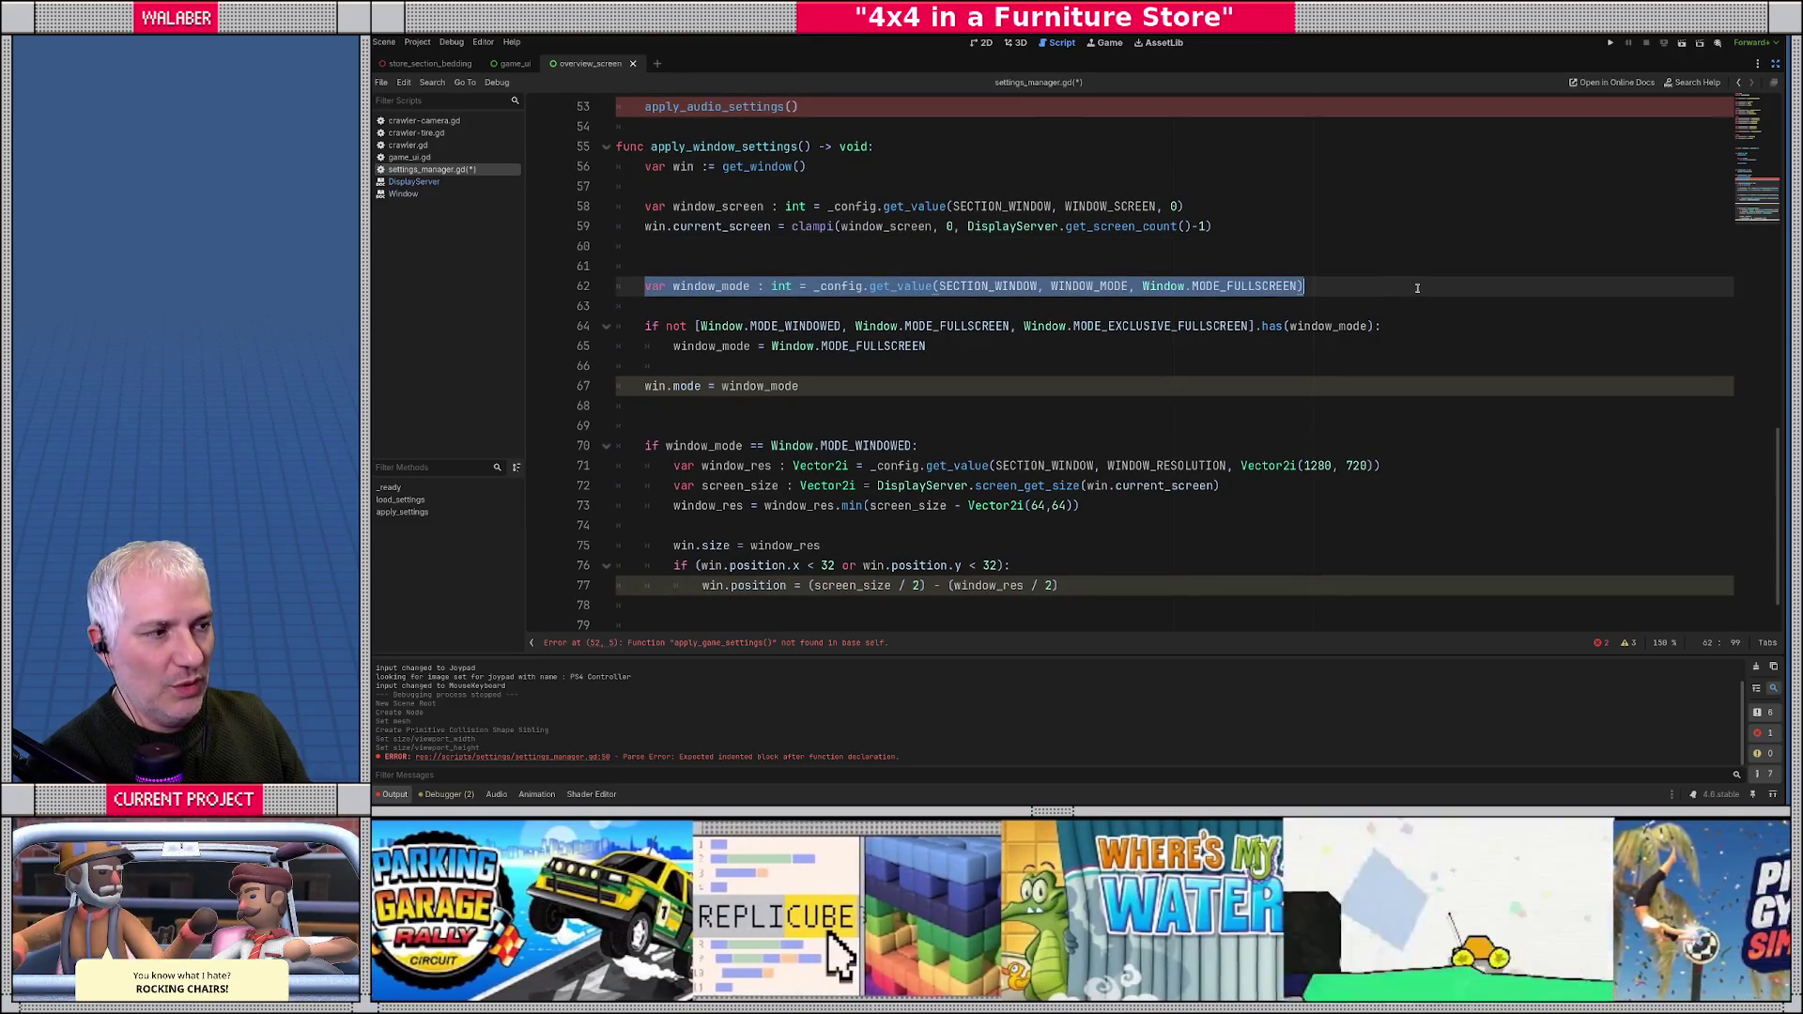
{"action": "mouse_move", "coordinate": [645, 326]}
{"action": "left_mouse_down"}
{"action": "mouse_move", "coordinate": [1132, 329]}
{"action": "mouse_move", "coordinate": [1125, 345]}
{"action": "left_mouse_up"}
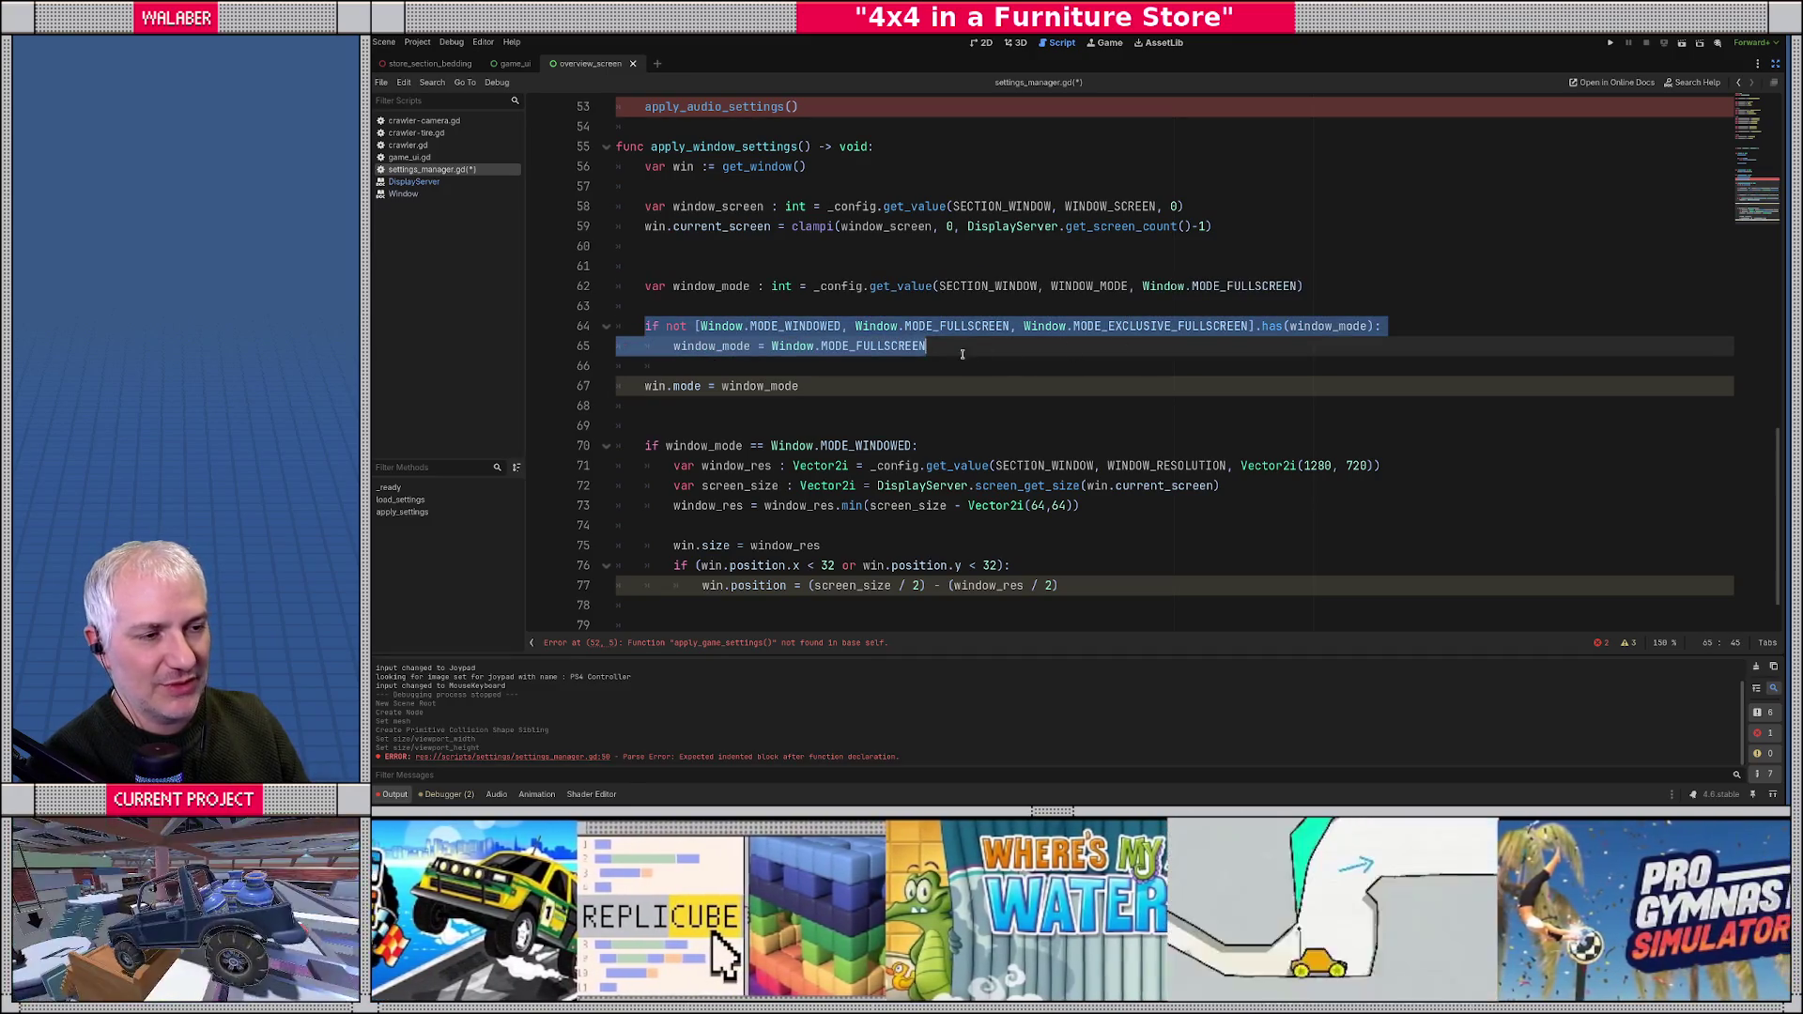
{"action": "left_click", "coordinate": [657, 404]}
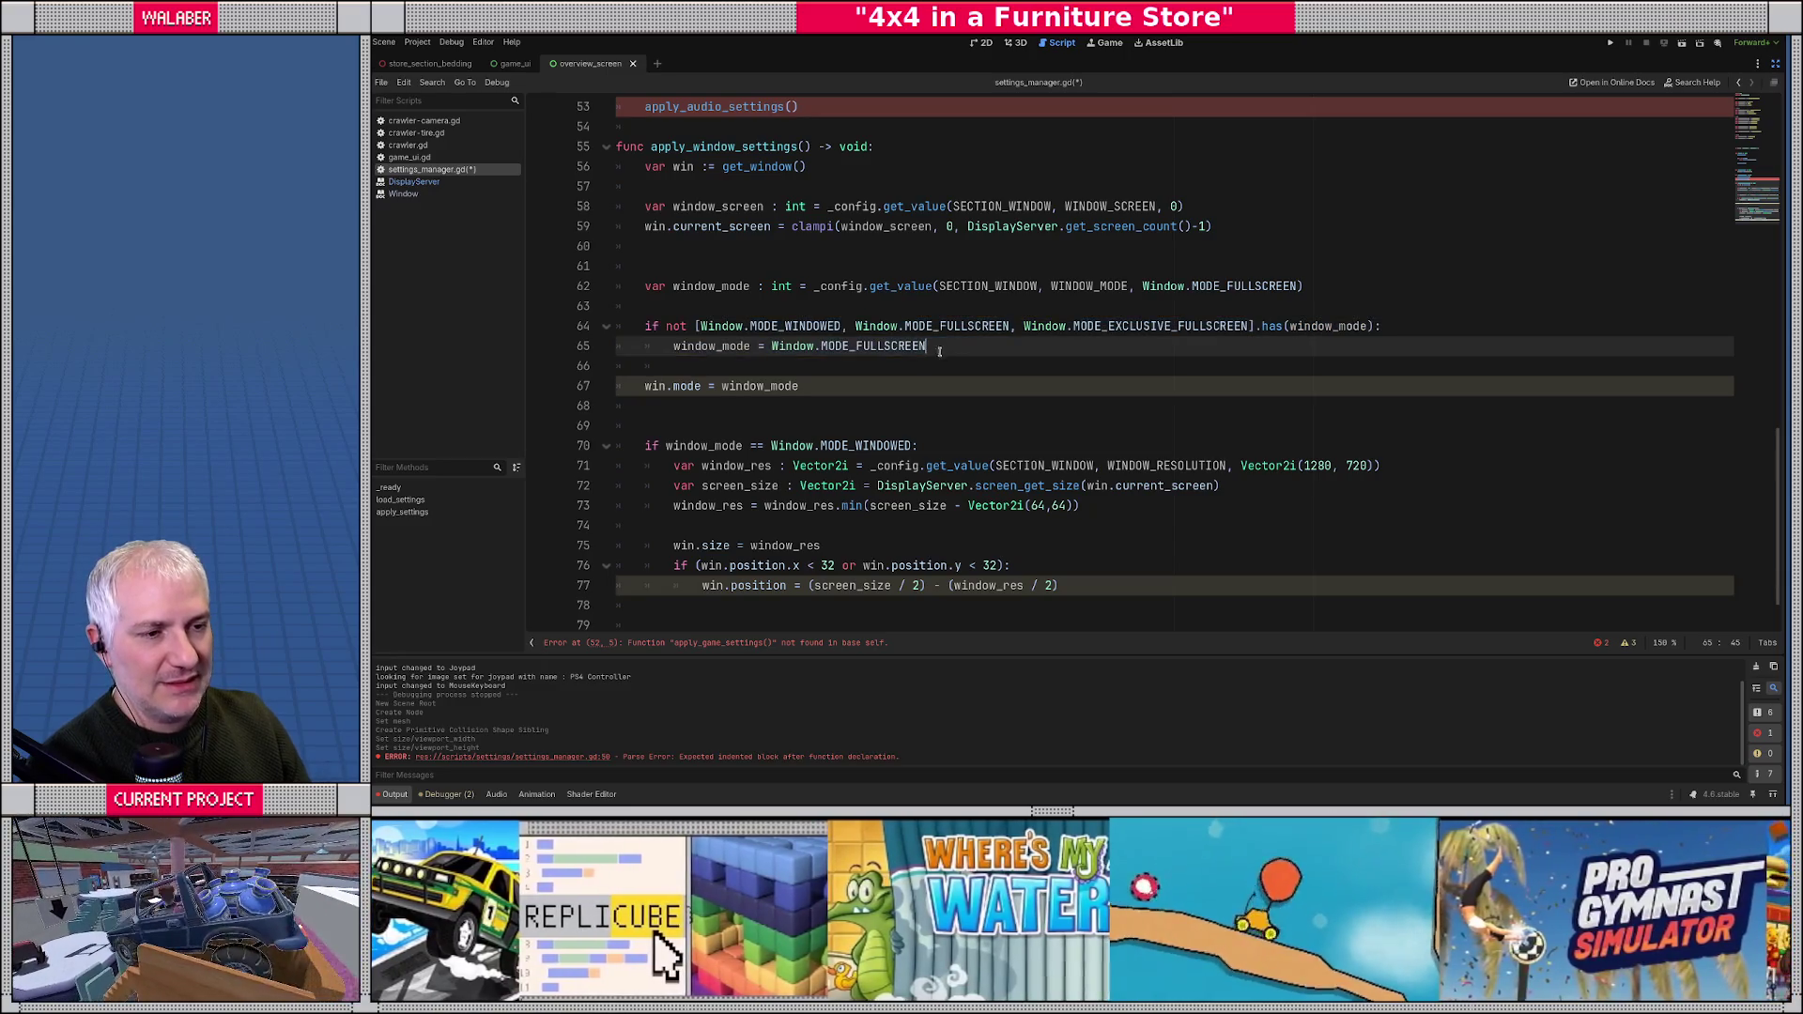
{"action": "scroll", "coordinate": [666, 394], "scroll_direction": "down", "scroll_amount": 1}
{"action": "left_click", "coordinate": [666, 329]}
{"action": "left_click", "coordinate": [851, 425]}
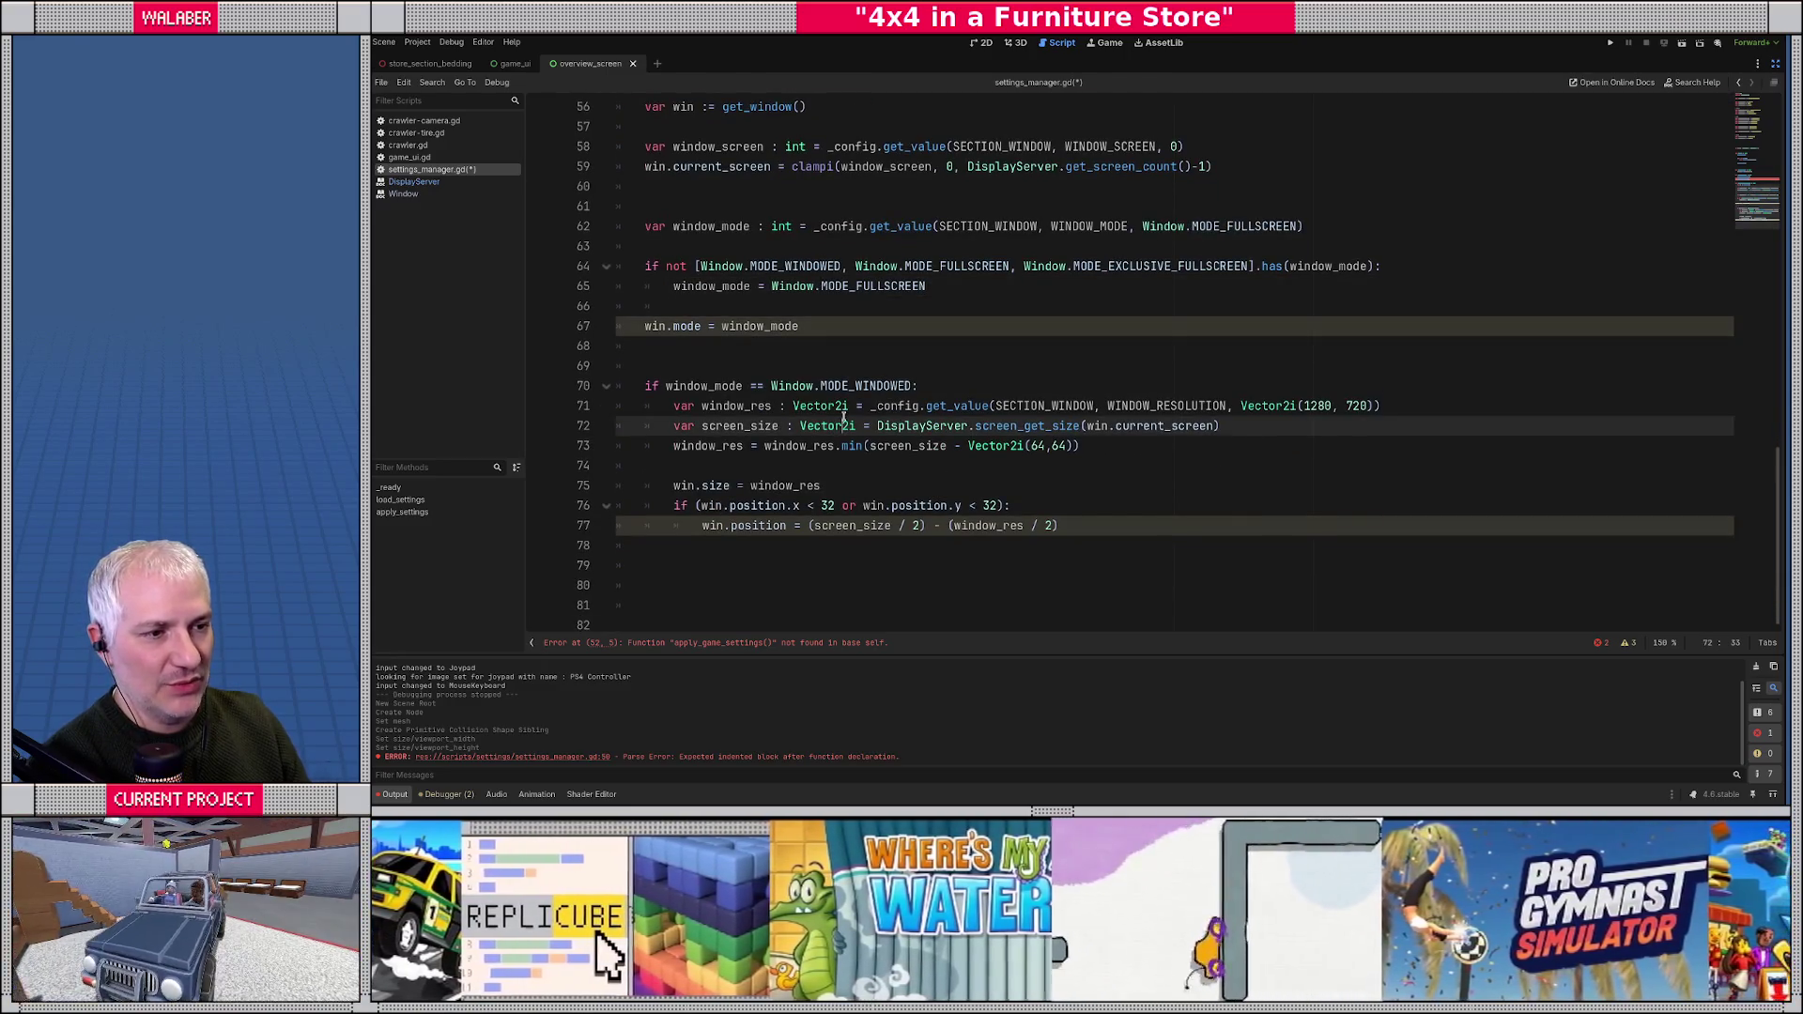
{"action": "left_click", "coordinate": [1628, 643]}
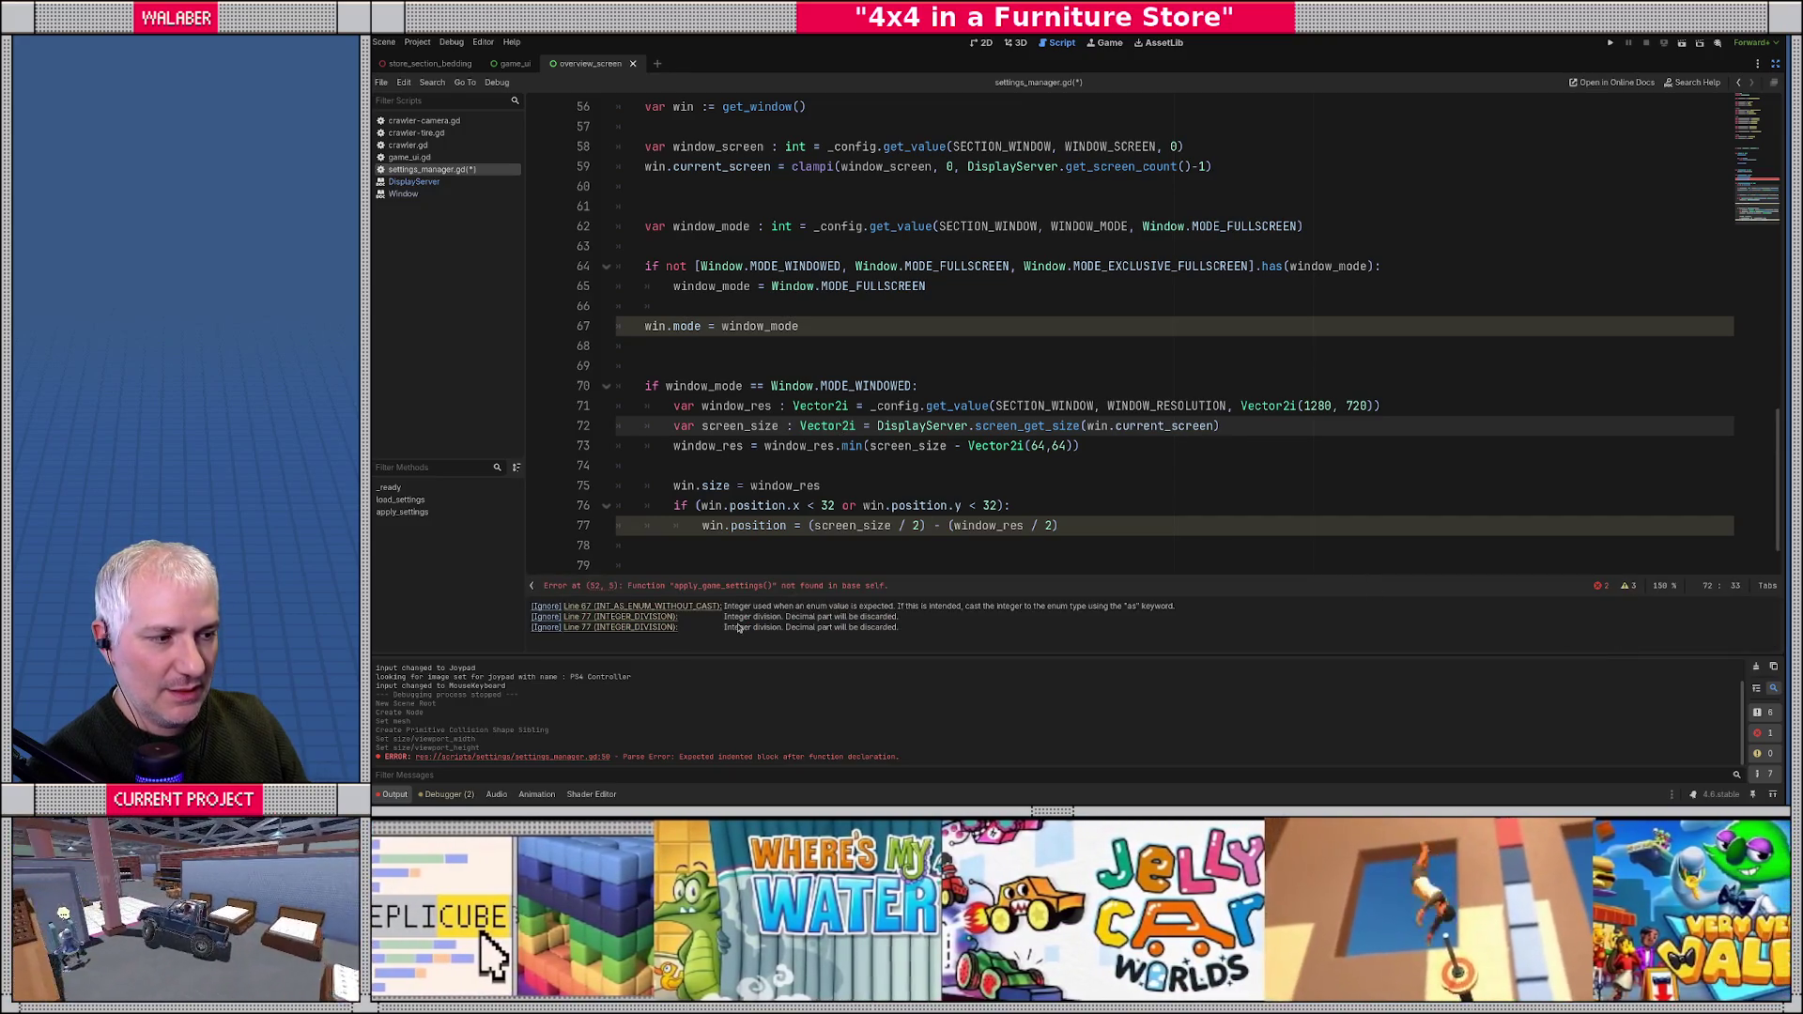
- Change window_mode's type on line 62 from int to Window.Mode, consulting the Window class docs
{"action": "double_click", "coordinate": [781, 228]}
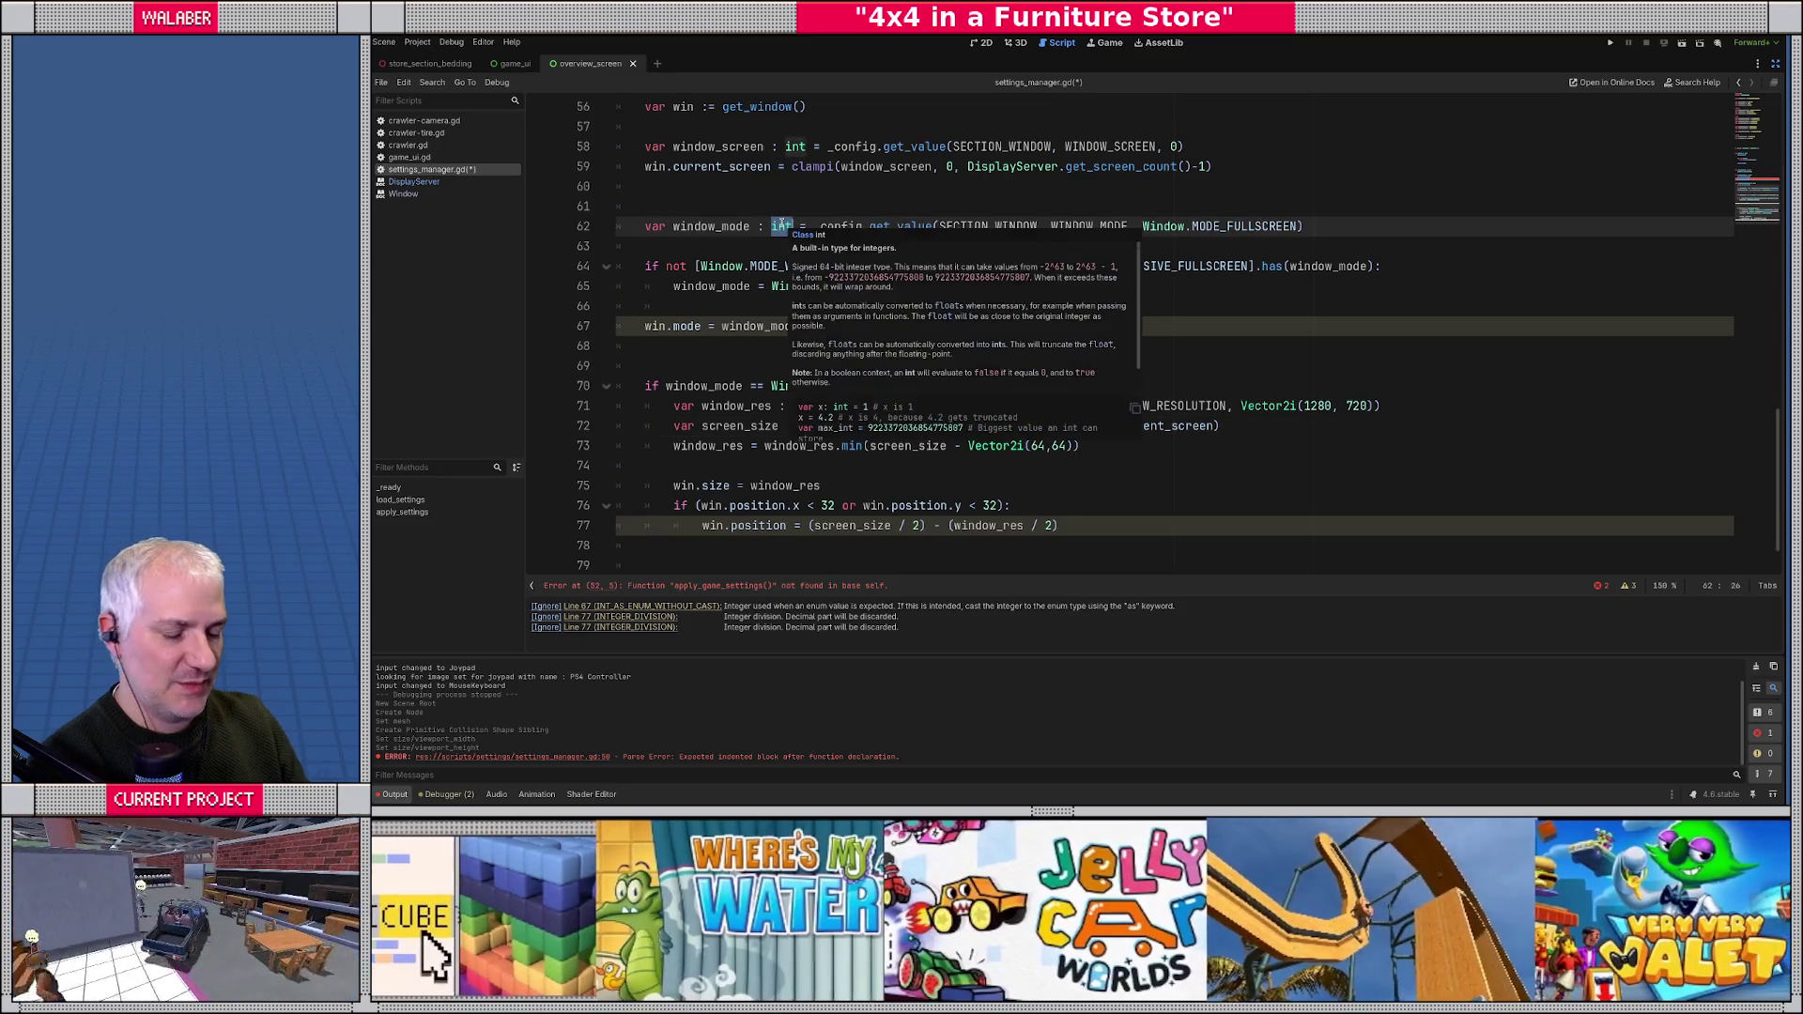
{"action": "type", "text": "Win"}
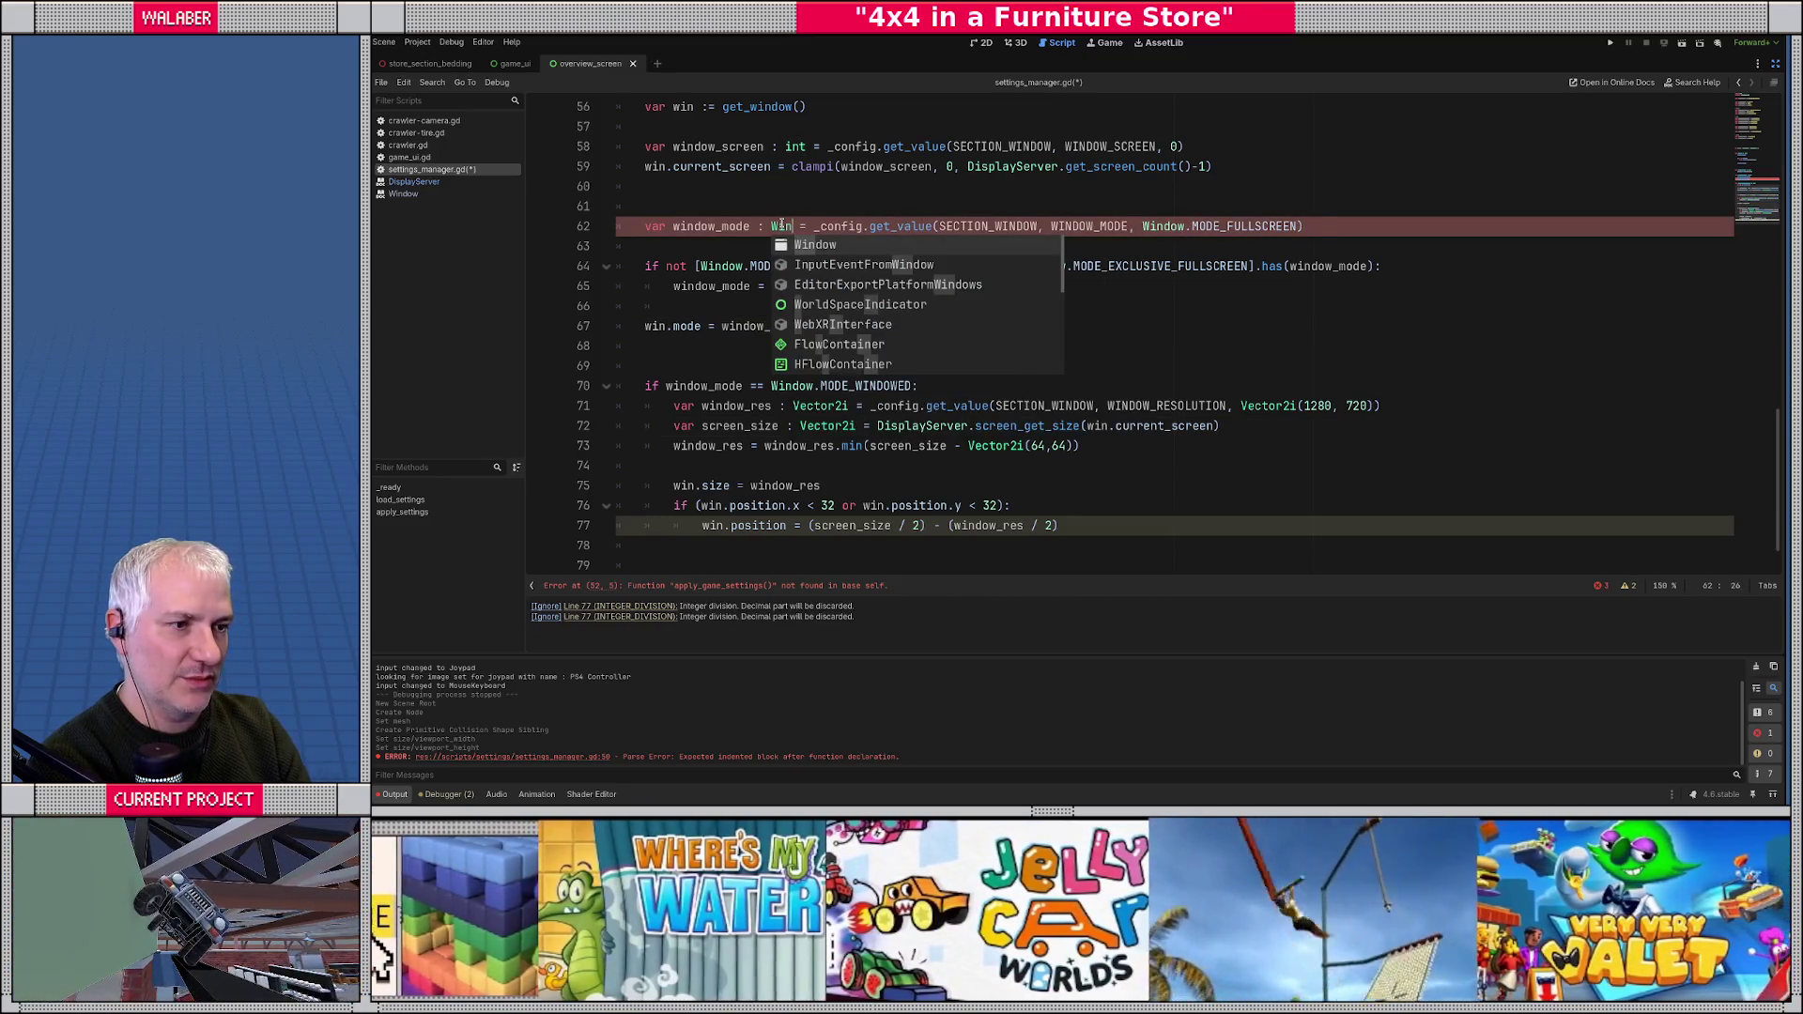
{"action": "key", "text": "Return"}
{"action": "type", "text": ".Window"}
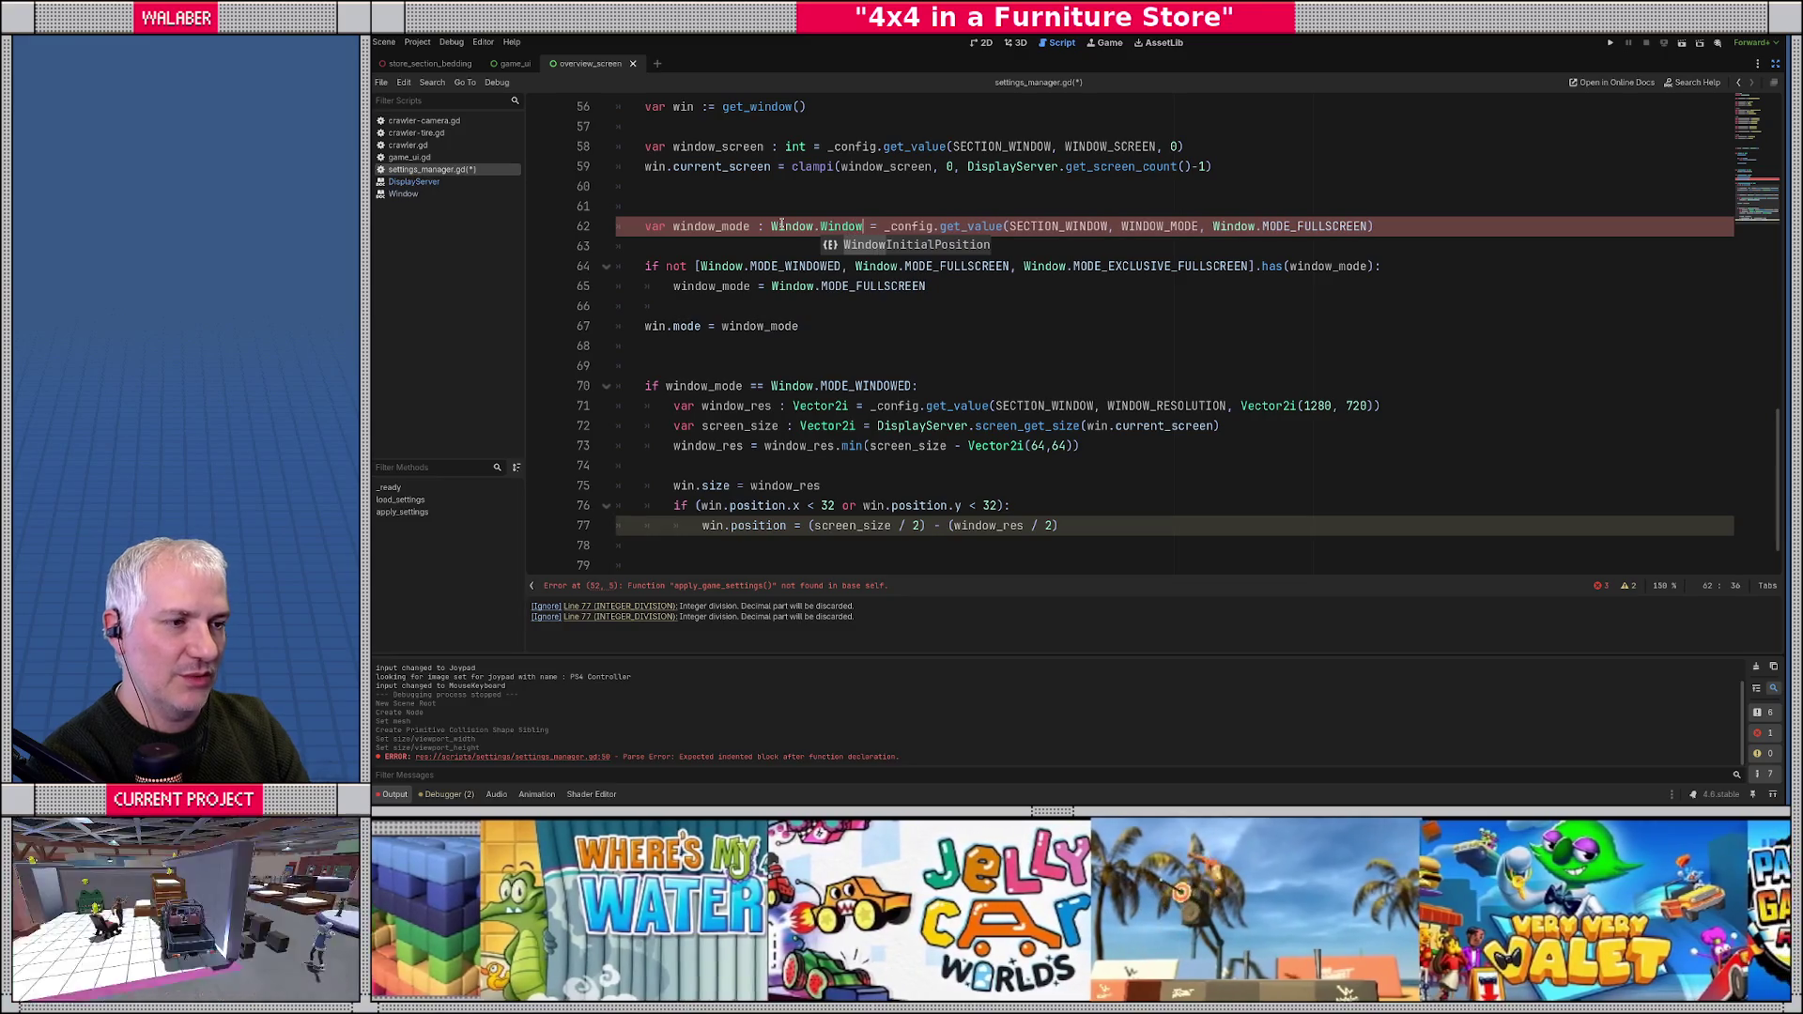
{"action": "left_click", "coordinate": [753, 269], "text": "ctrl"}
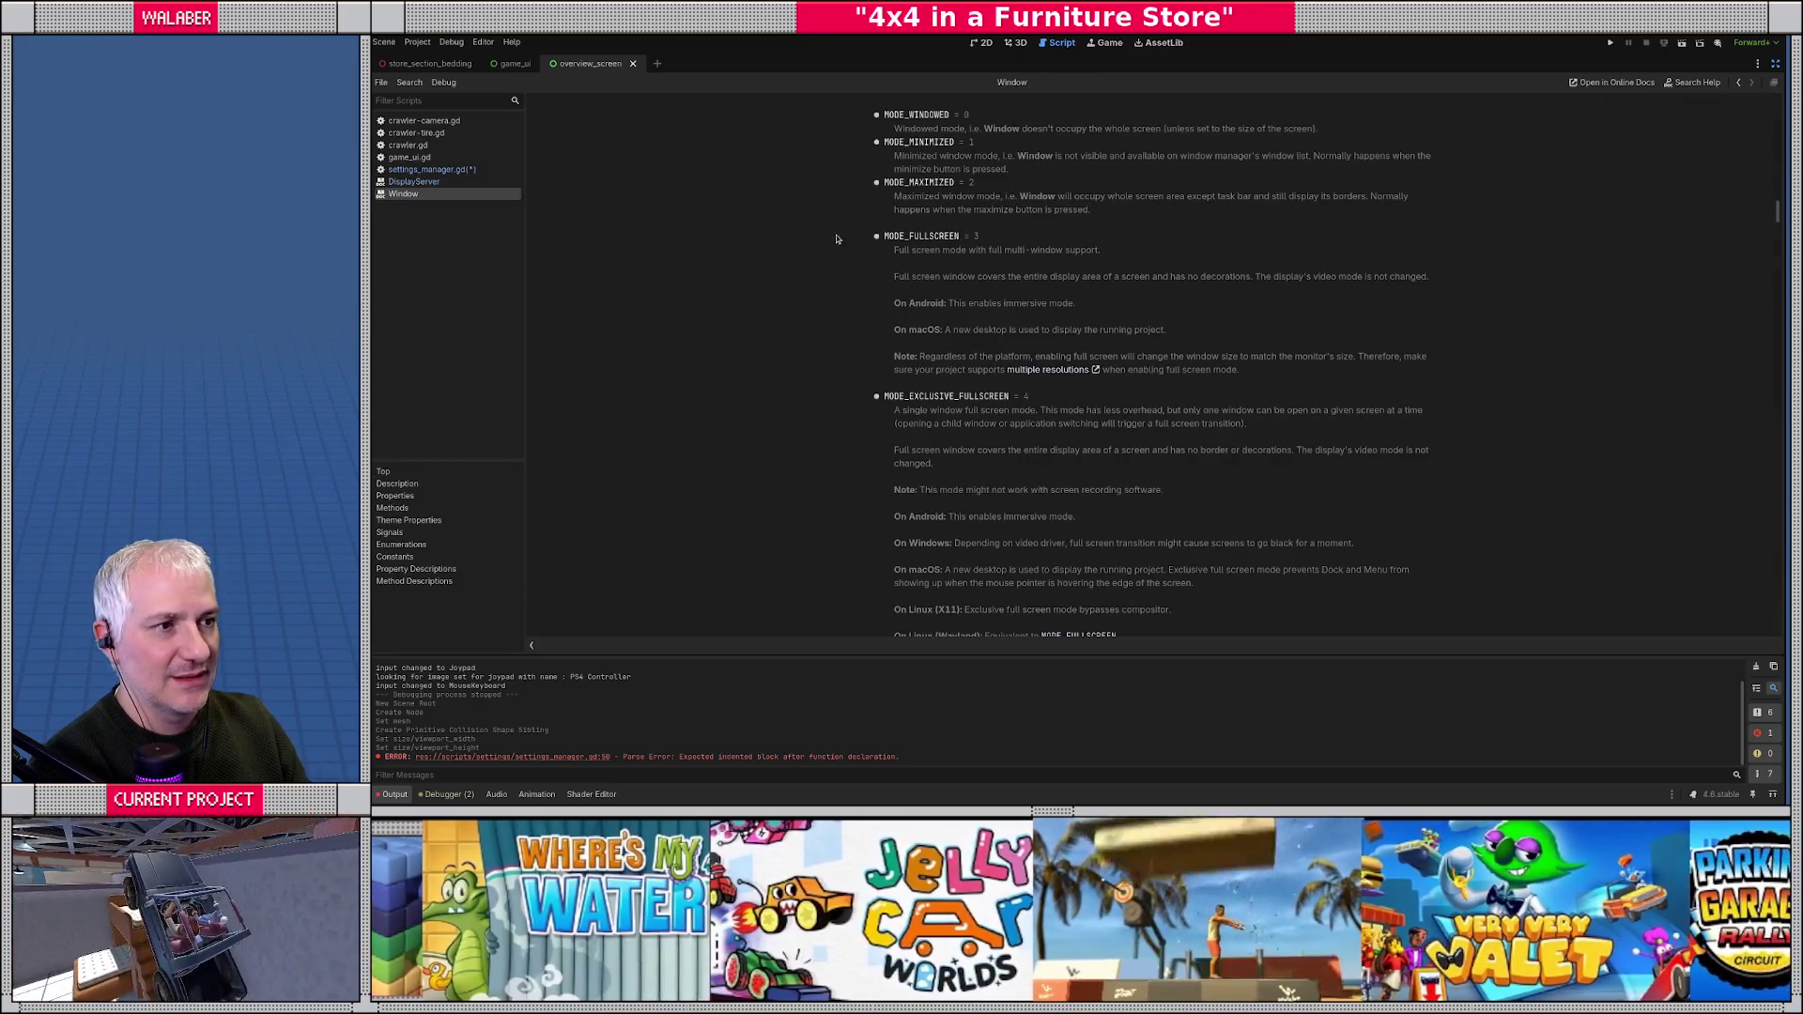
{"action": "key", "text": "alt+Left"}
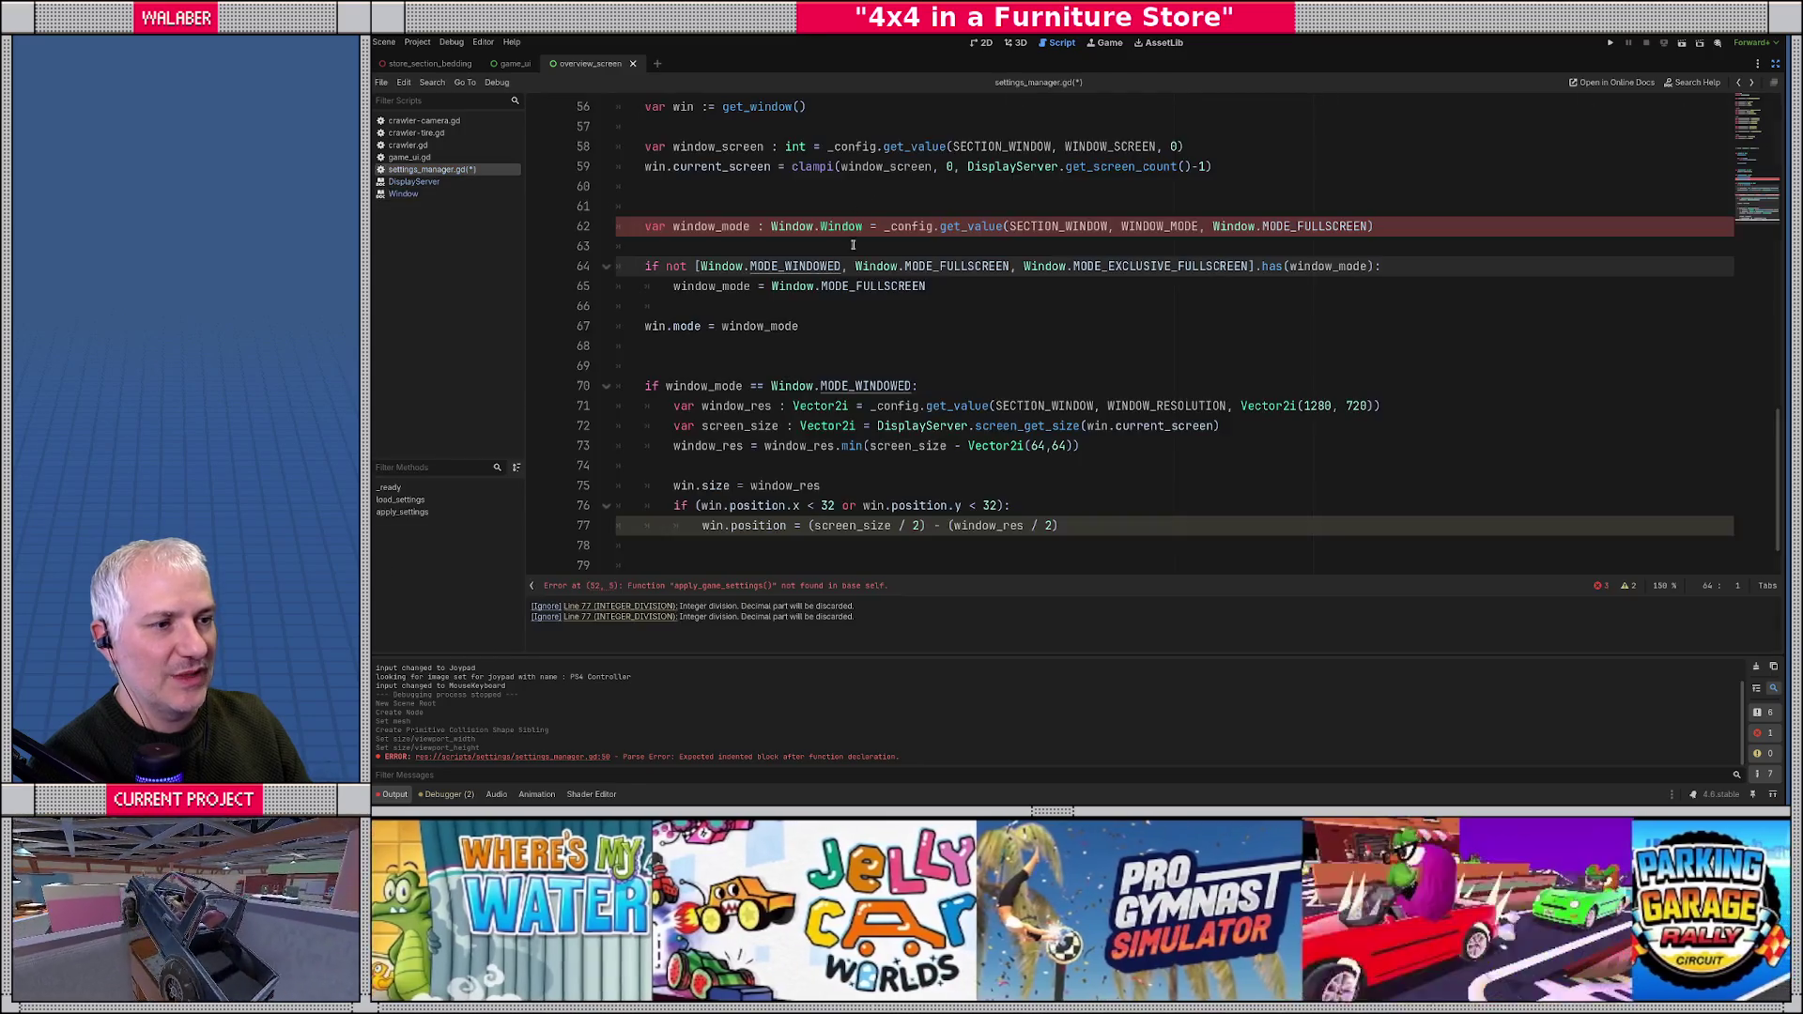
{"action": "double_click", "coordinate": [838, 228]}
{"action": "type", "text": "M"}
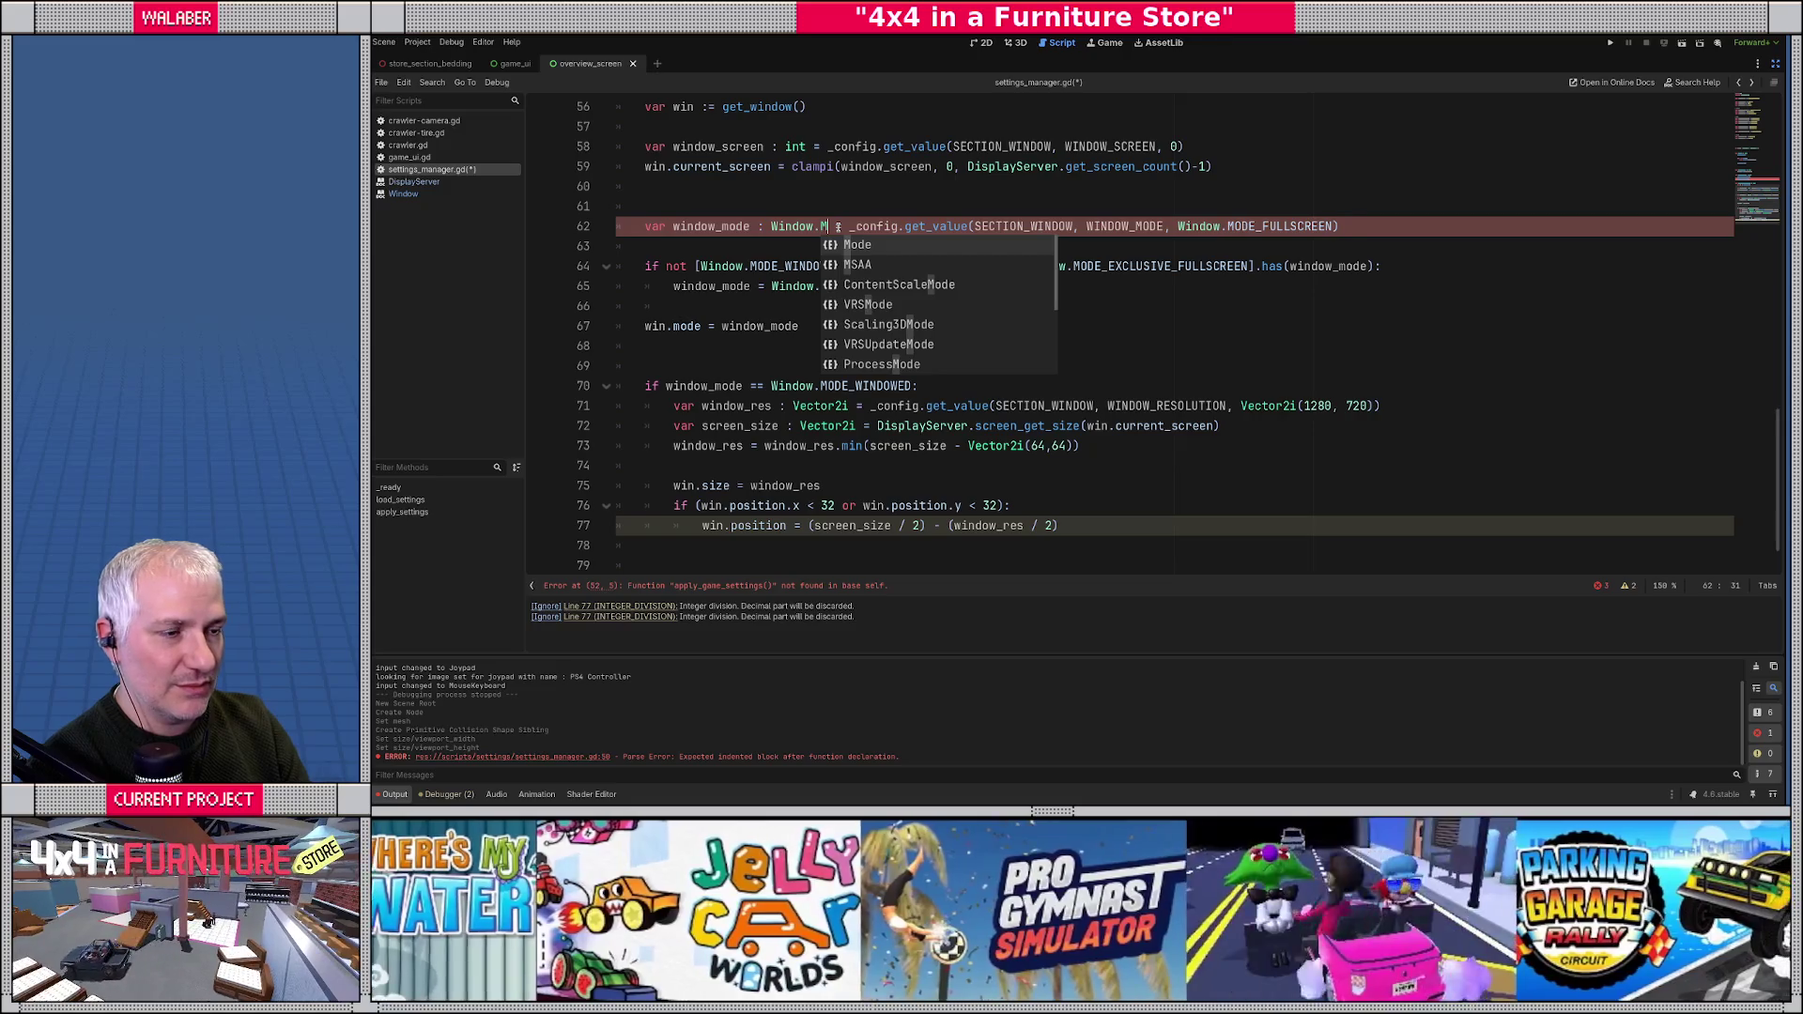
{"action": "key", "text": "Return"}
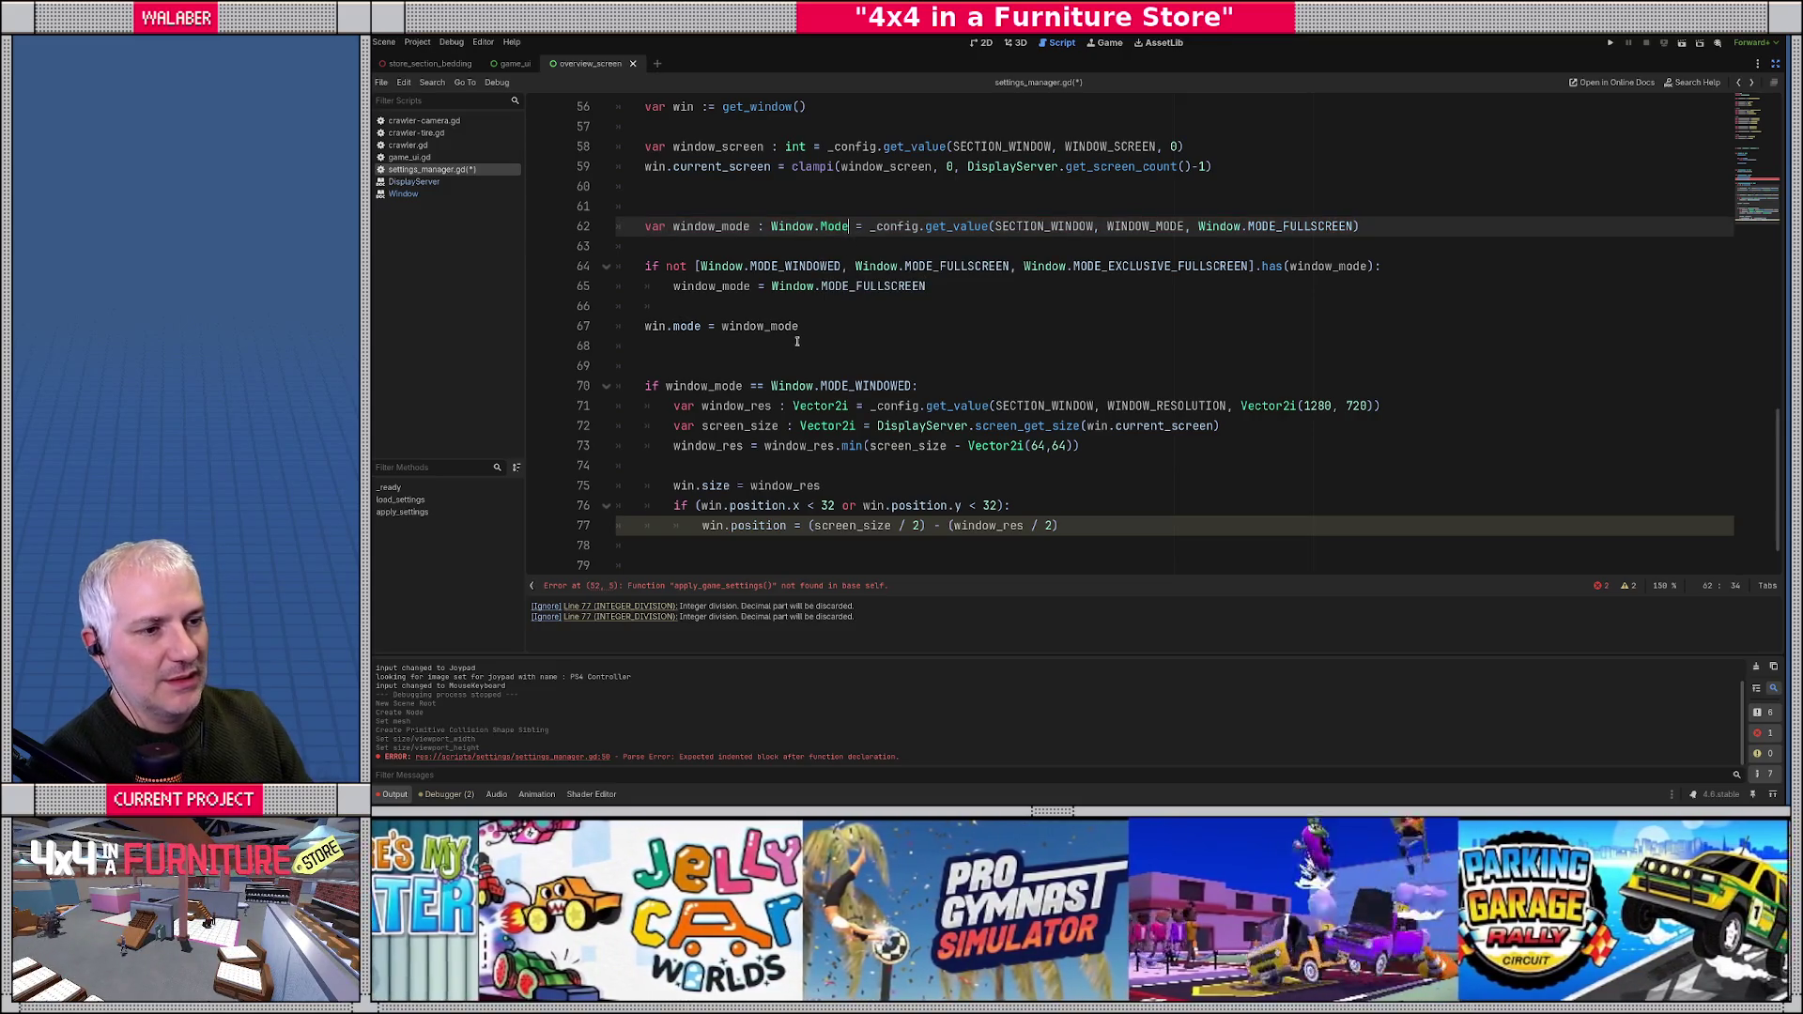
{"action": "left_click", "coordinate": [776, 310]}
{"action": "left_click", "coordinate": [694, 351]}
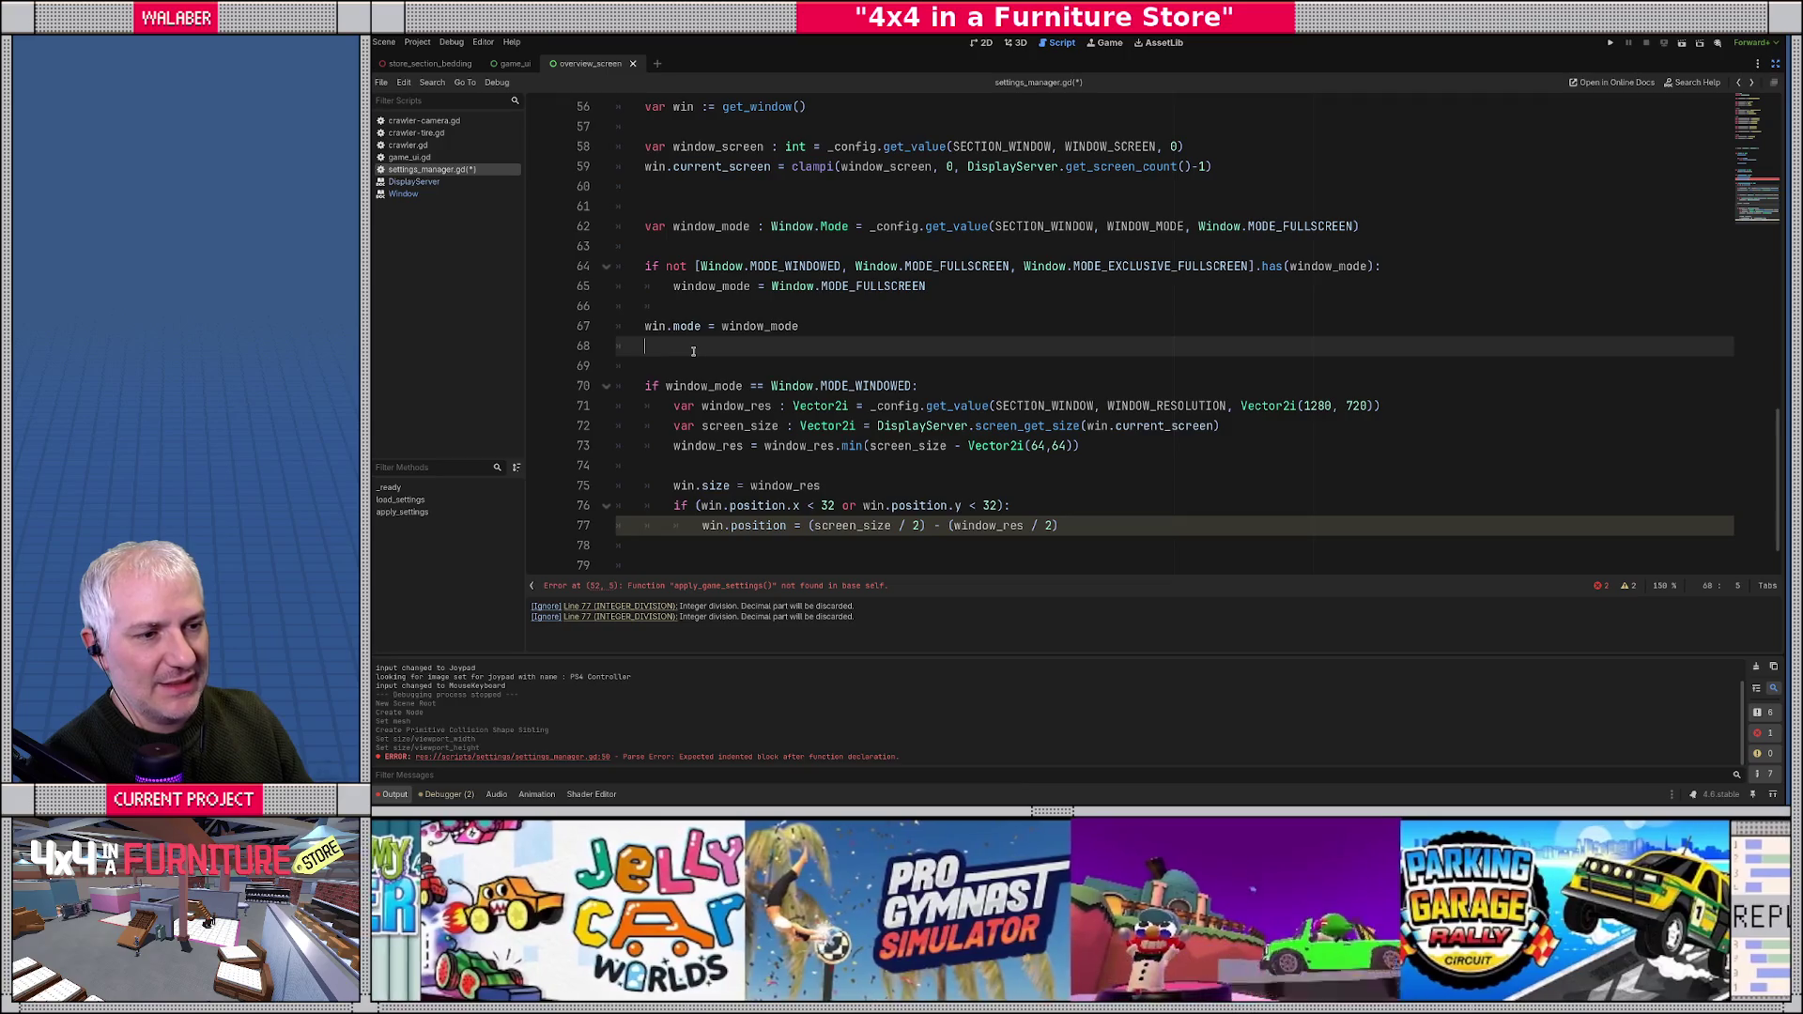
{"action": "scroll", "coordinate": [694, 352], "scroll_direction": "down", "scroll_amount": 1}
{"action": "left_click_drag", "start_coordinate": [662, 329], "coordinate": [920, 328]}
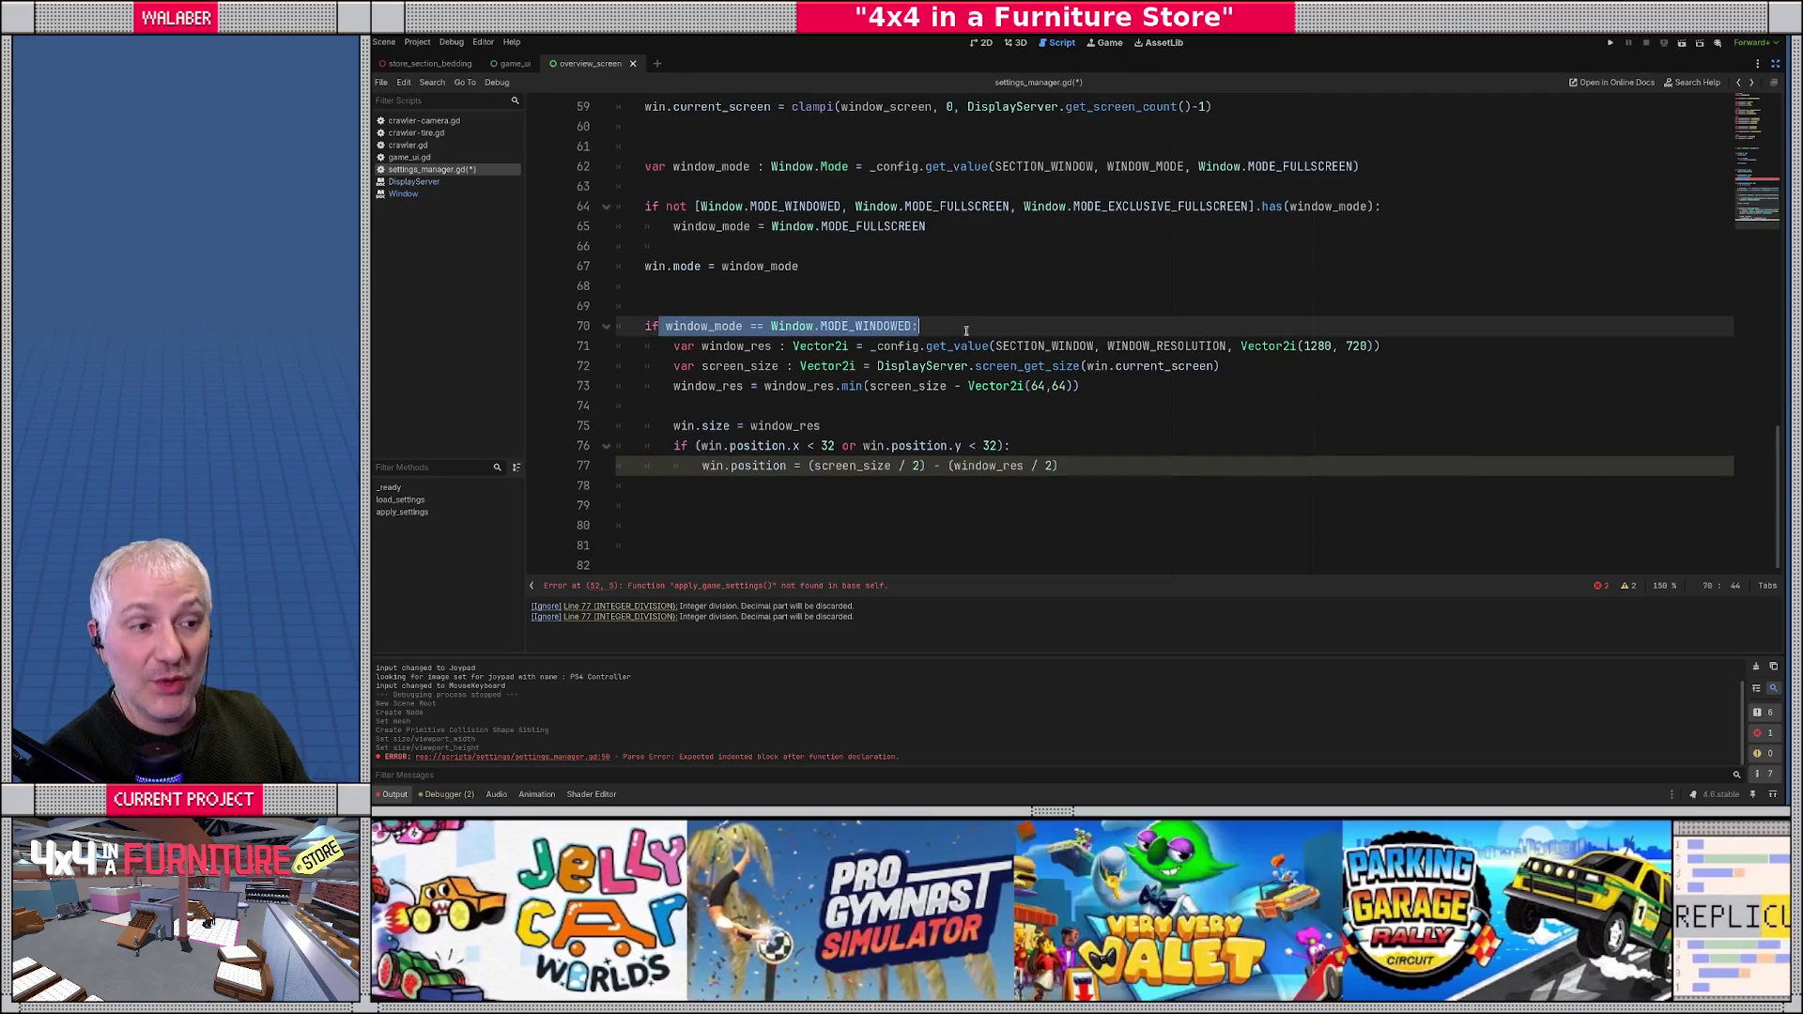
{"action": "left_click_drag", "start_coordinate": [701, 347], "coordinate": [1471, 354]}
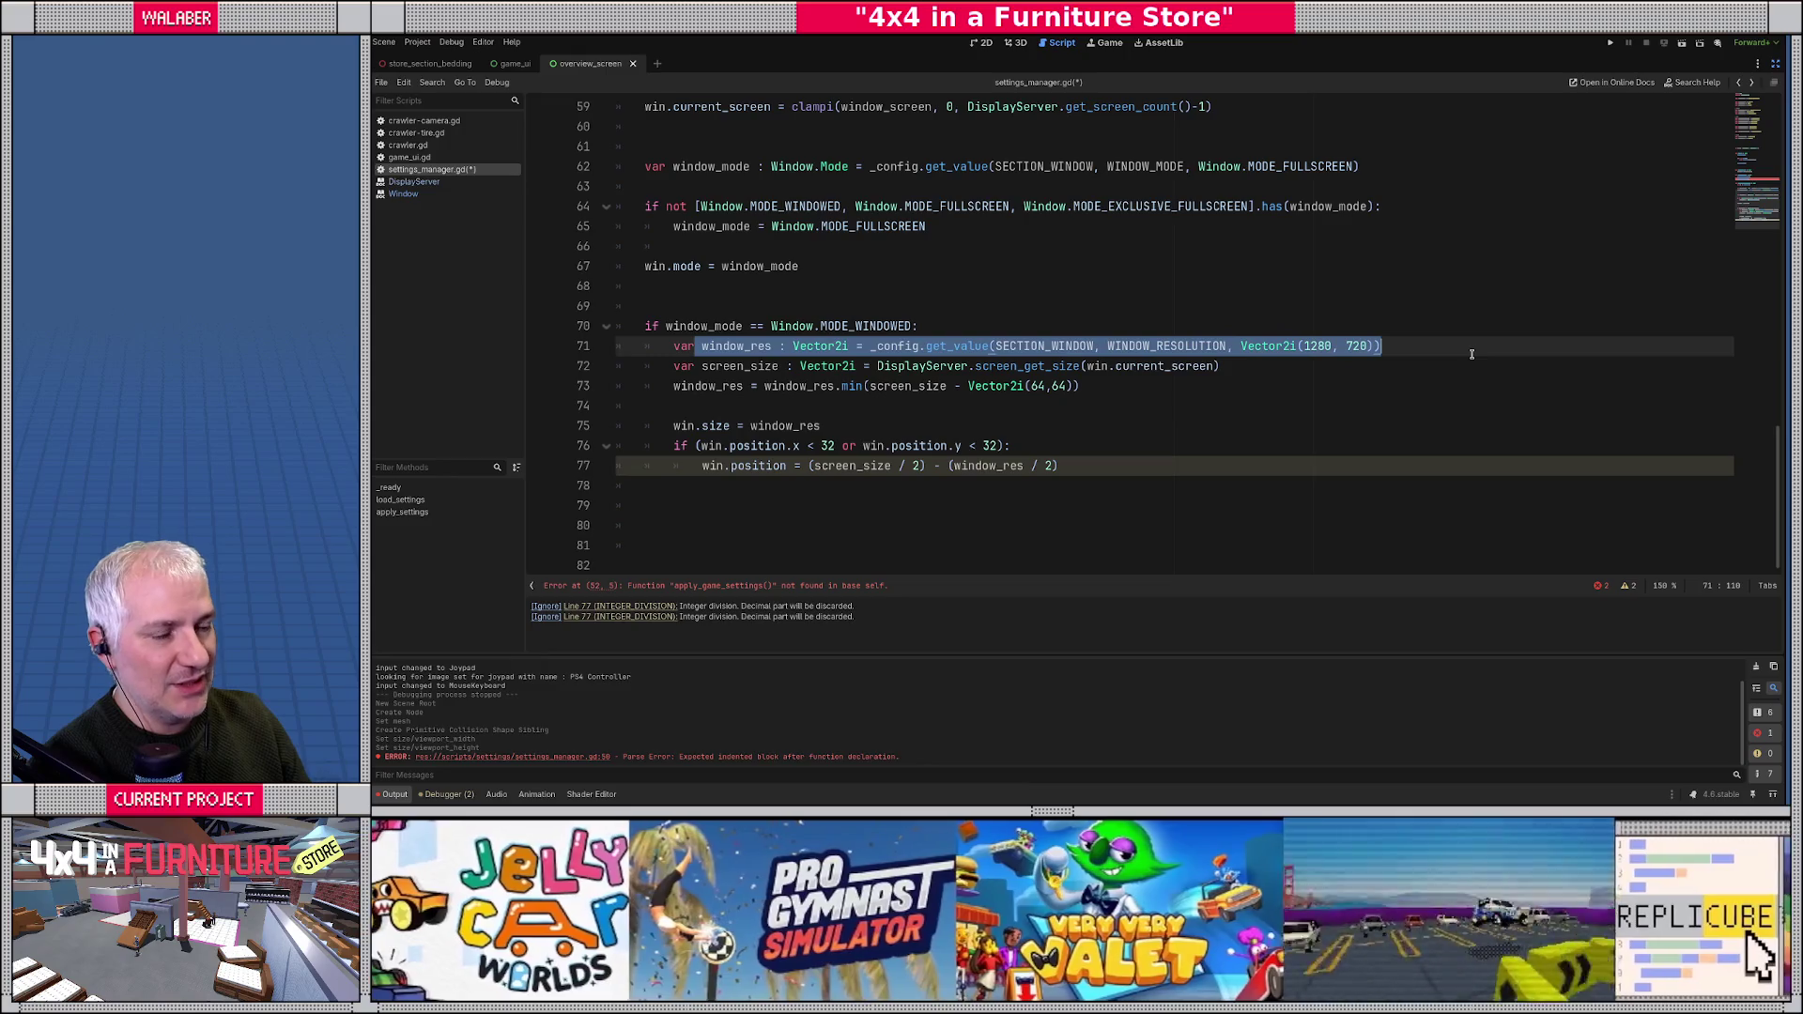
{"action": "left_click_drag", "start_coordinate": [673, 368], "coordinate": [1413, 373]}
{"action": "left_click_drag", "start_coordinate": [680, 388], "coordinate": [1216, 387]}
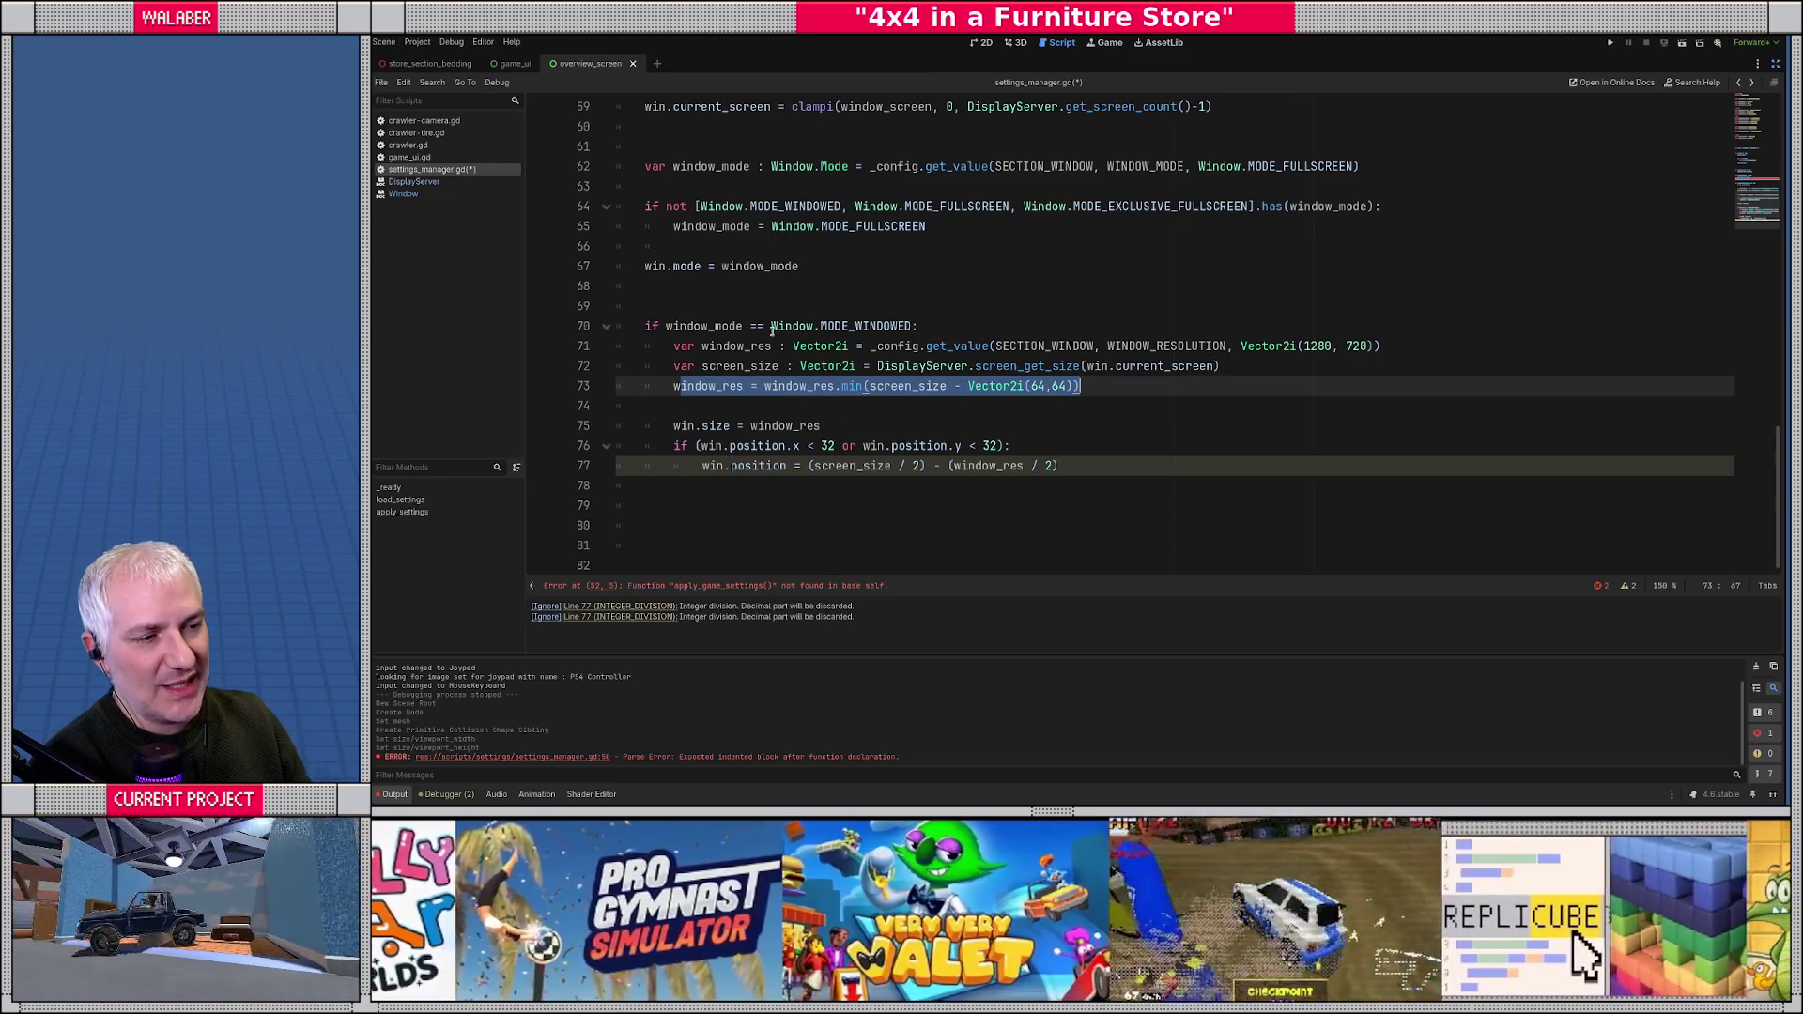
{"action": "left_click", "coordinate": [1038, 386]}
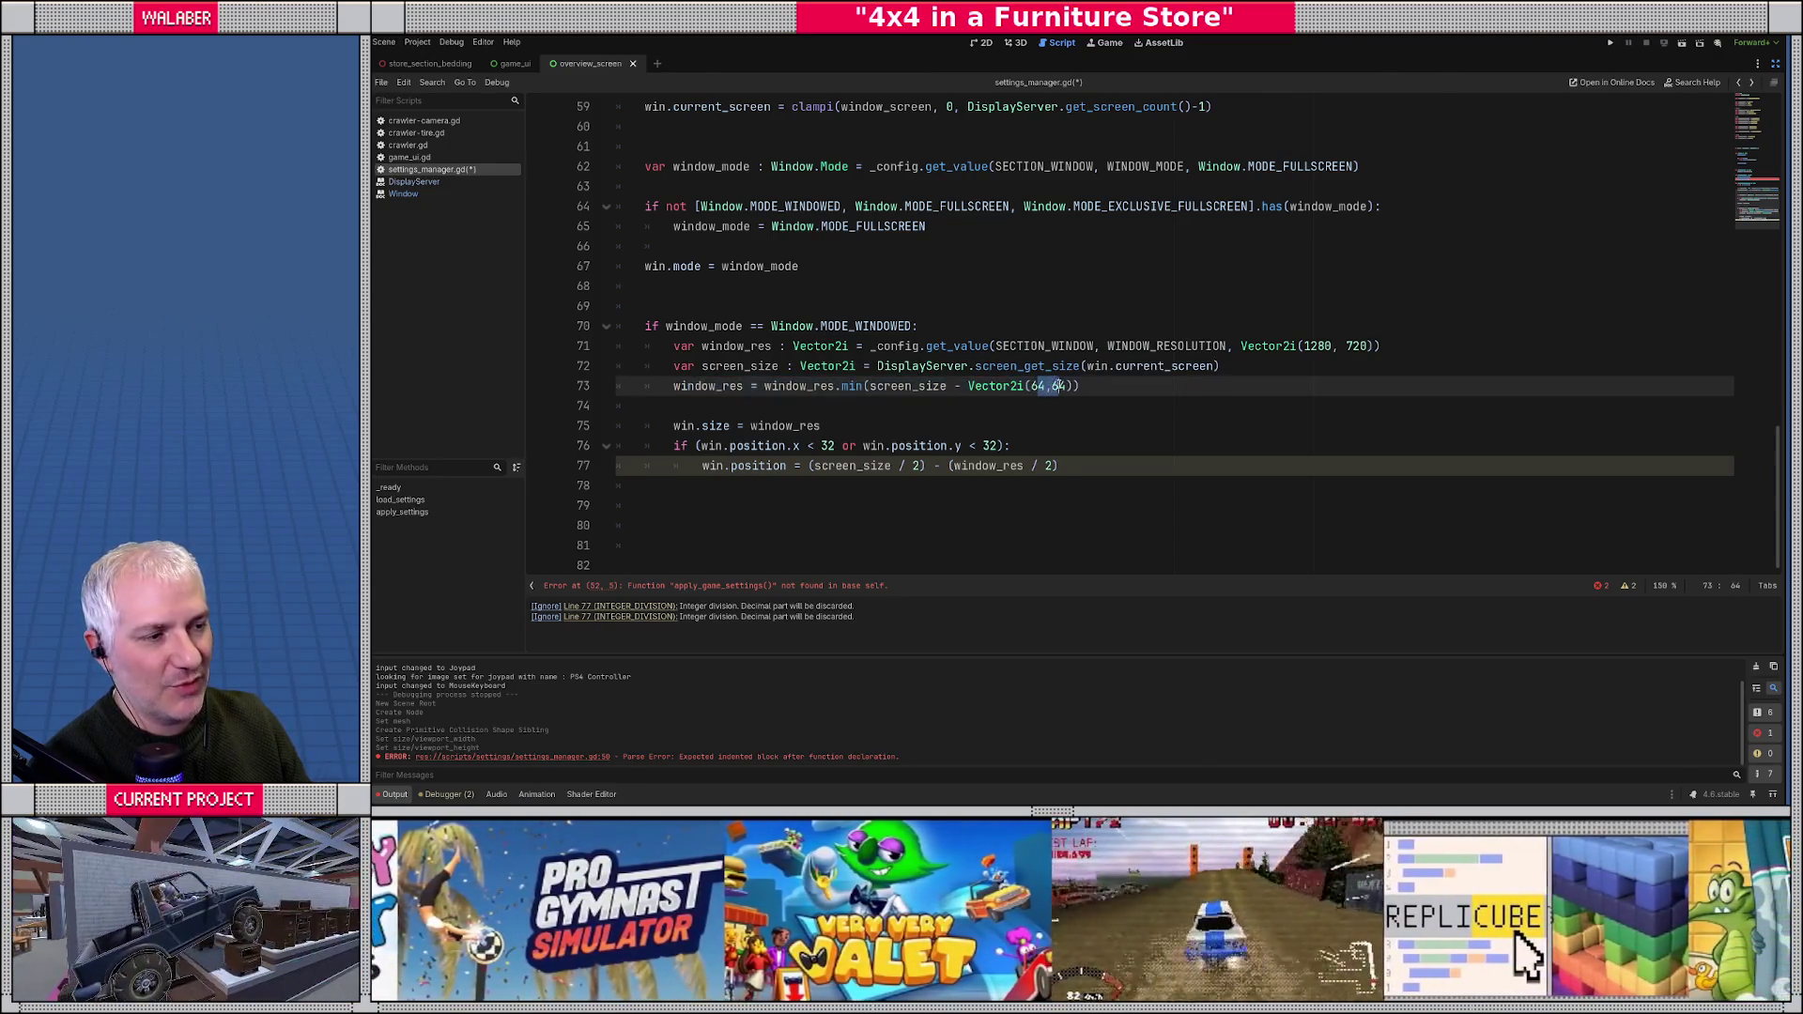
{"action": "double_click", "coordinate": [889, 387]}
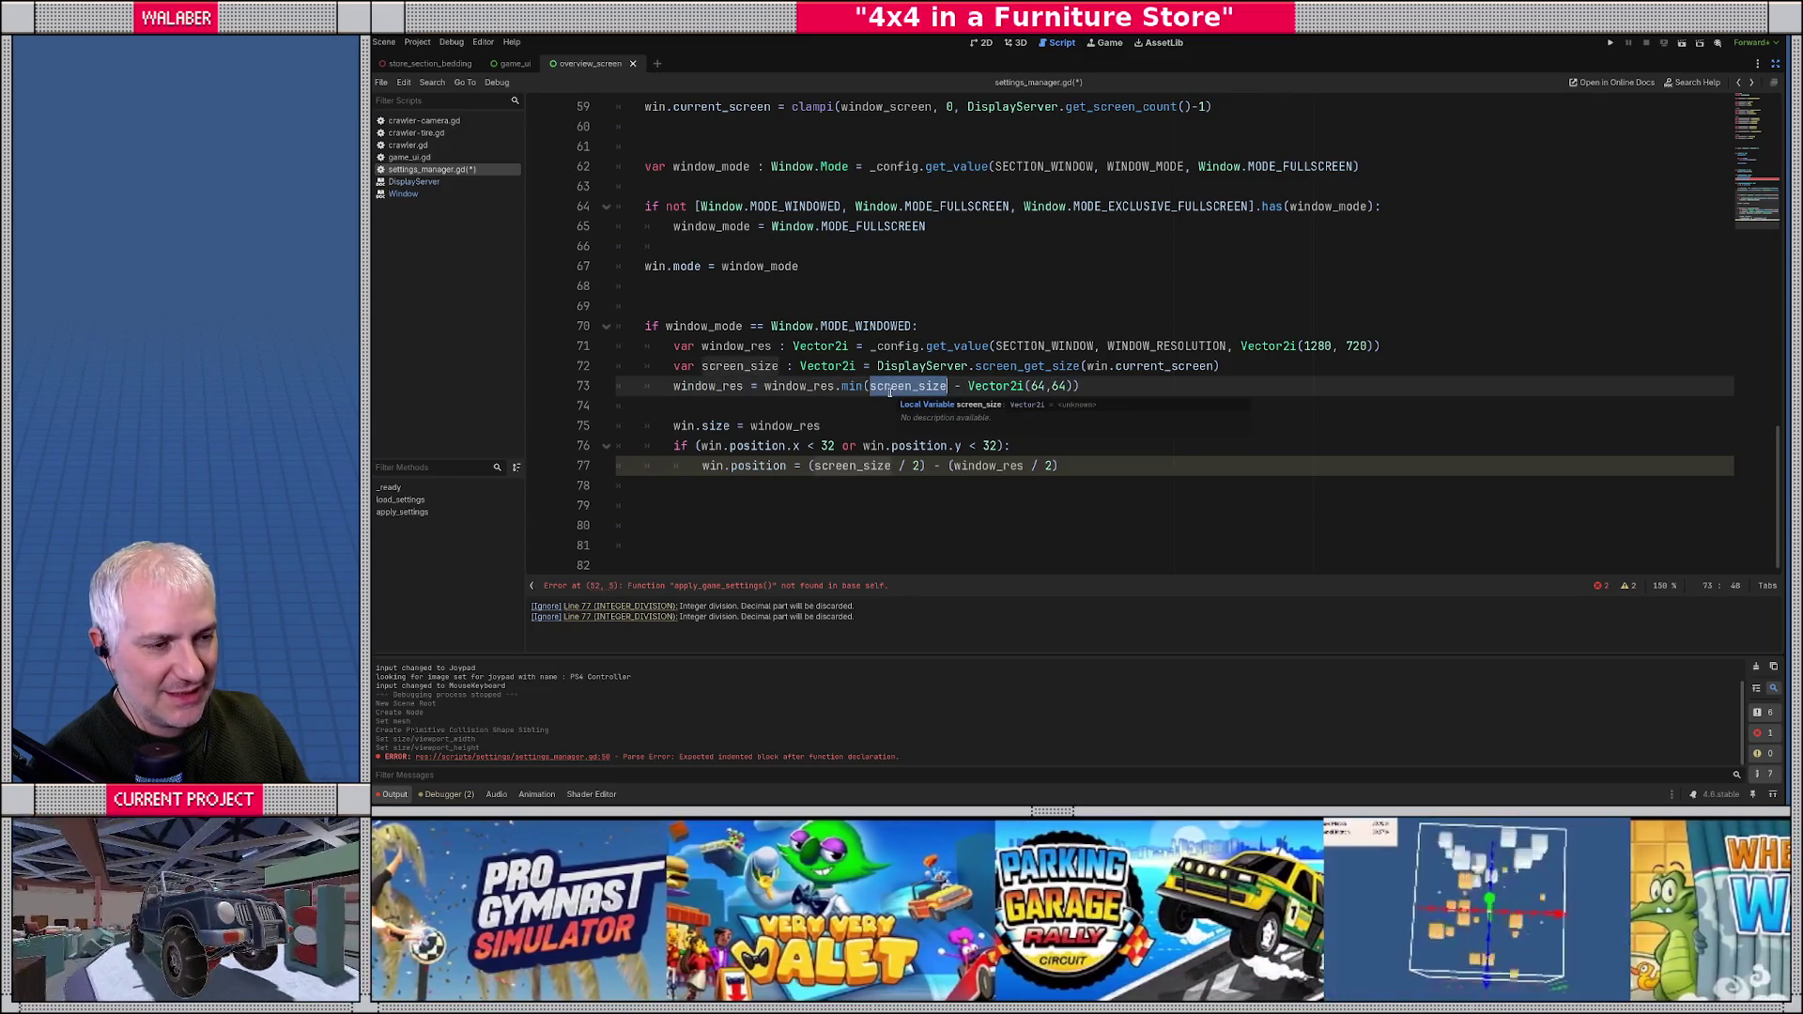
{"action": "left_click_drag", "start_coordinate": [687, 426], "coordinate": [831, 428]}
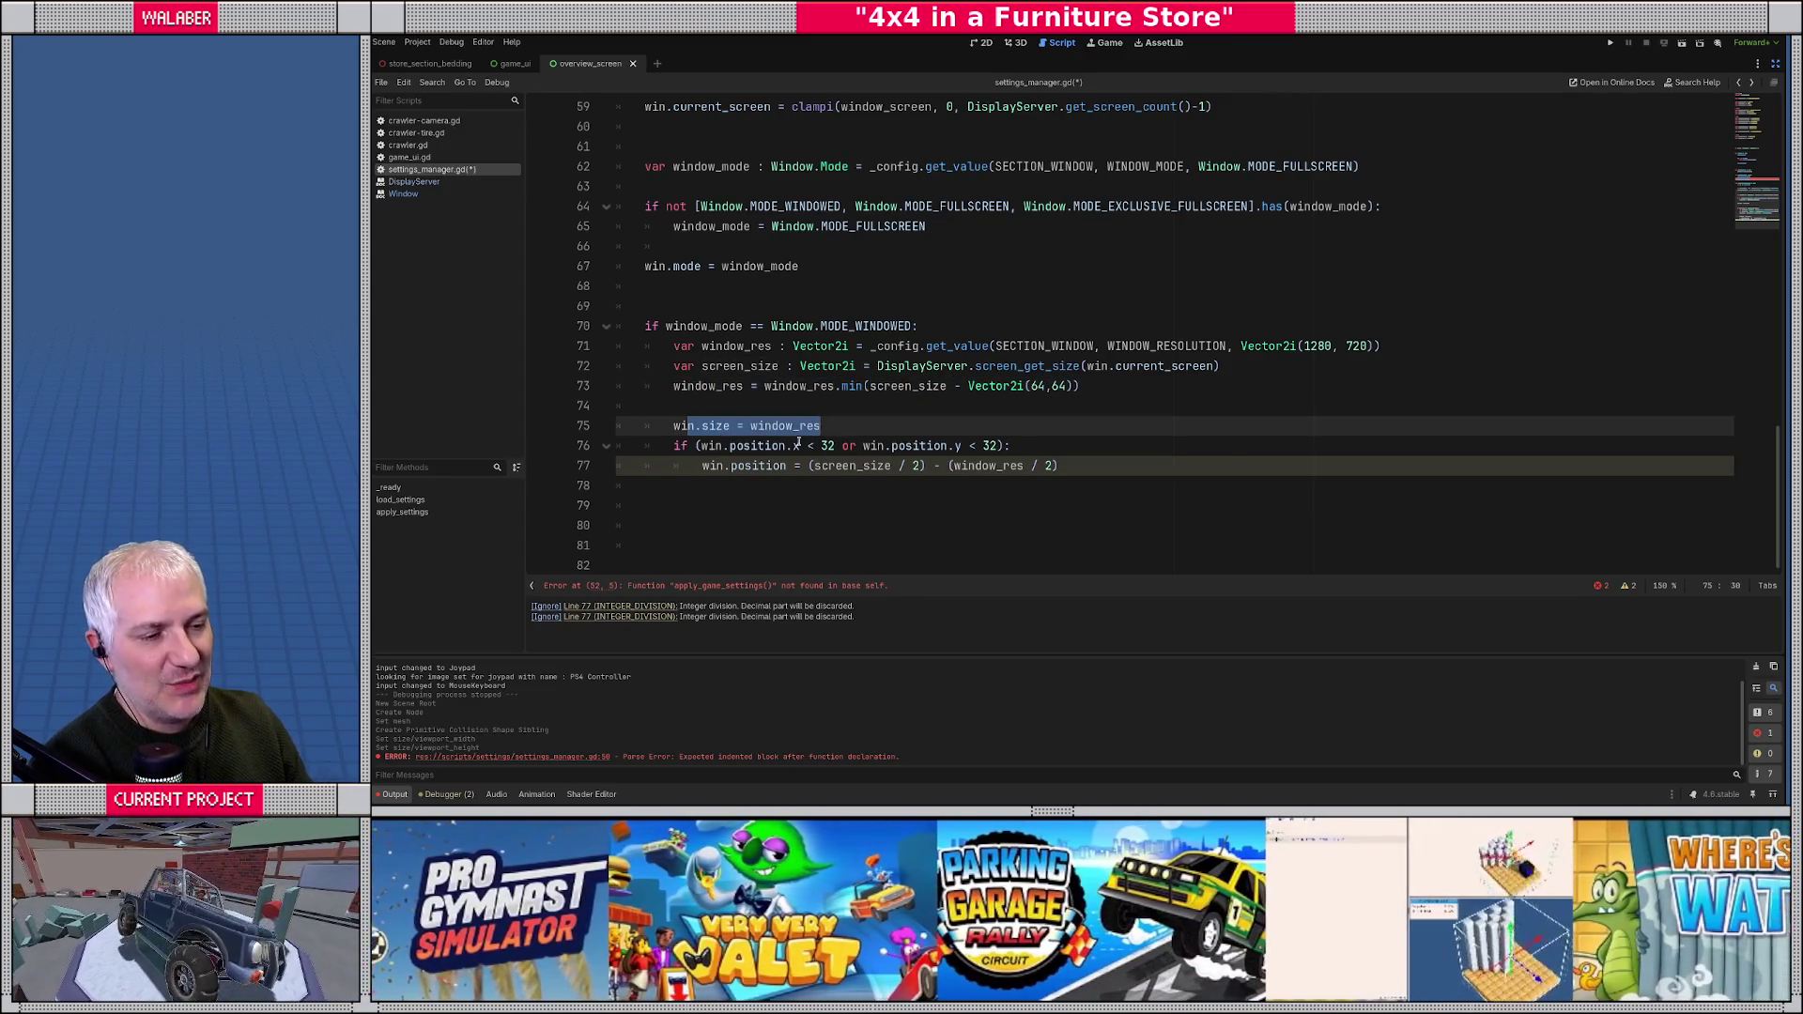
{"action": "left_click_drag", "start_coordinate": [675, 447], "coordinate": [1036, 447]}
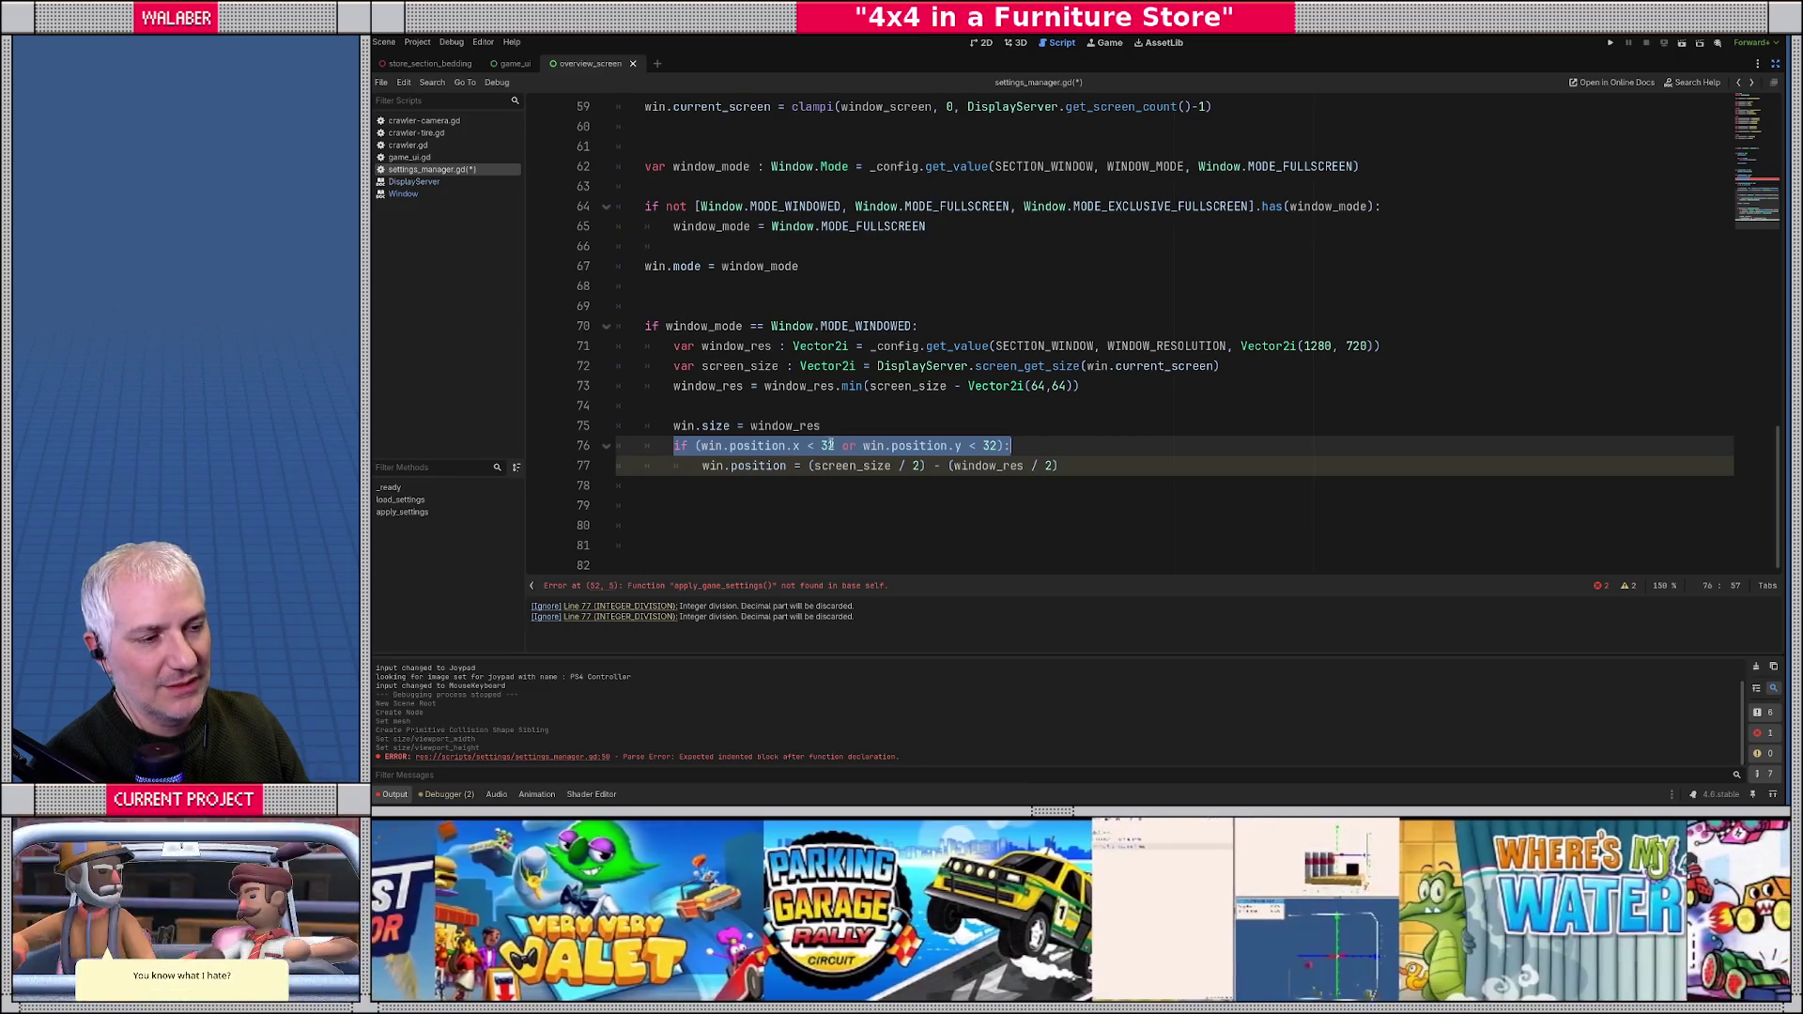
{"action": "key", "text": "Left"}
{"action": "key", "text": "ctrl+Right"}
{"action": "key", "text": "ctrl+Right"}
{"action": "key", "text": "ctrl+Right"}
{"action": "key", "text": "shift+Right"}
{"action": "key", "text": "shift+Right"}
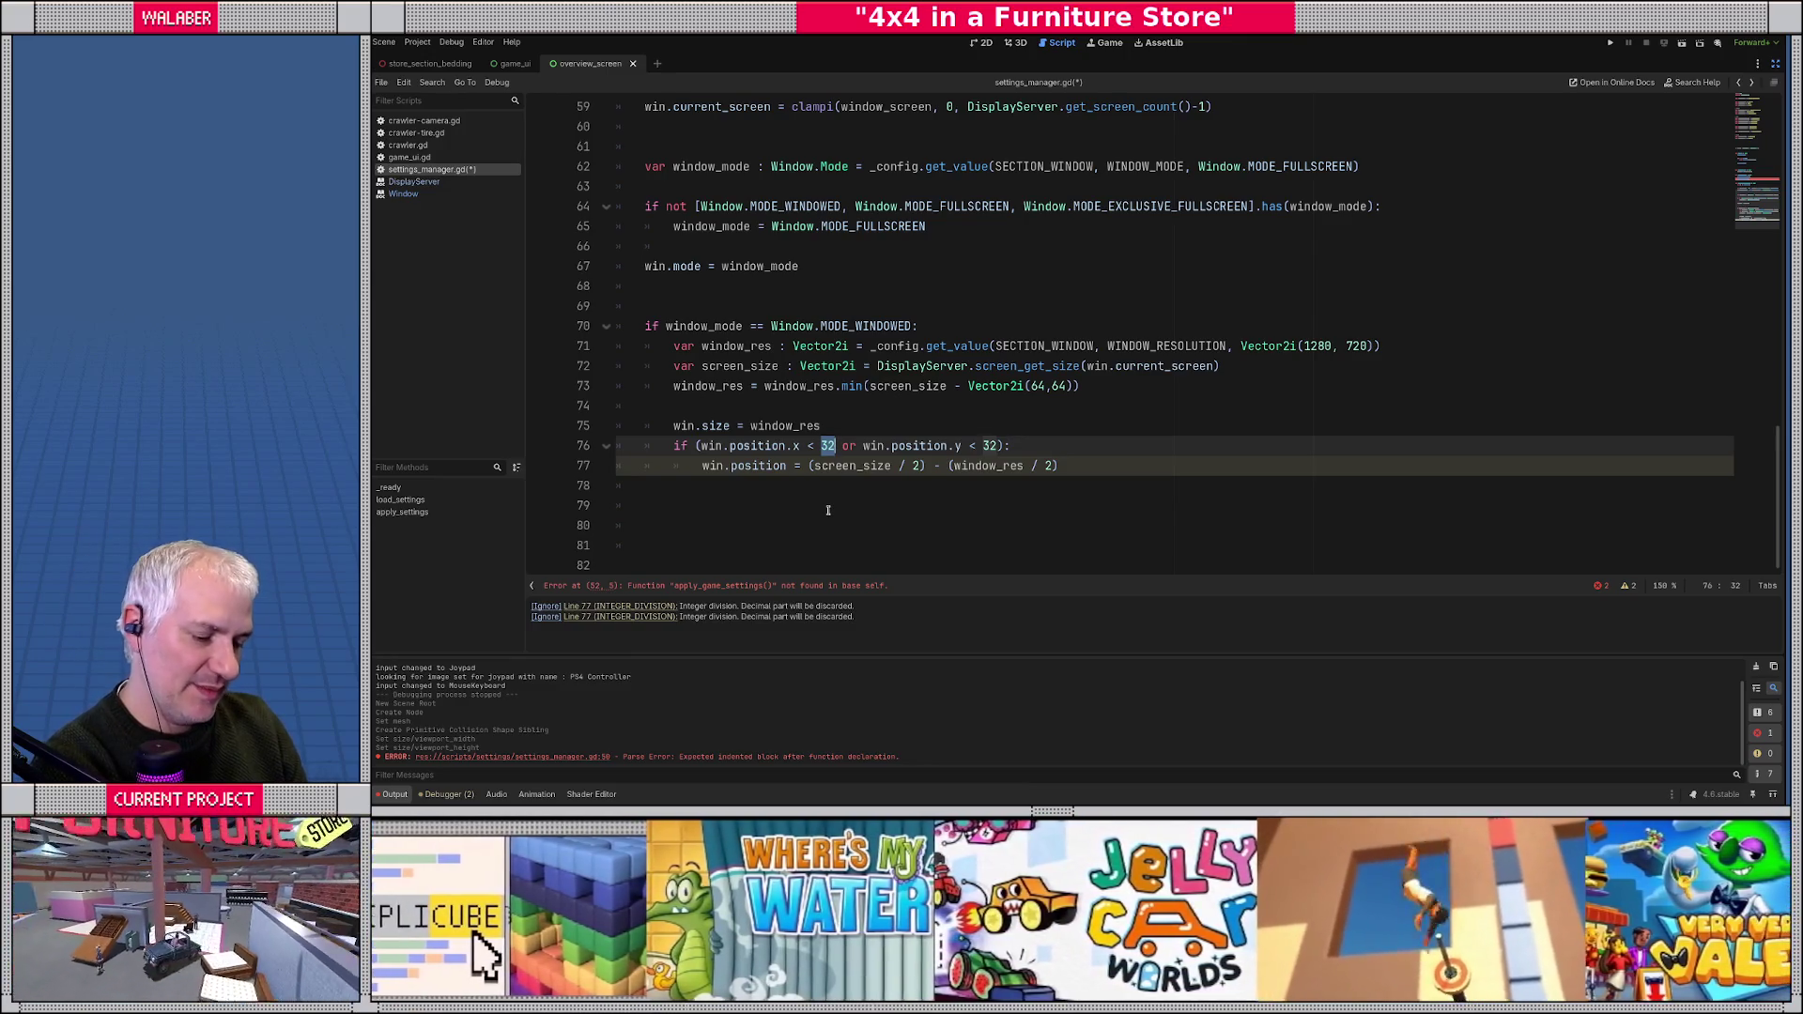
- Change both 32 thresholds on line 76 to 12 and save settings_manager.gd
{"action": "type", "text": "12"}
{"action": "key", "text": "Left"}
{"action": "key", "text": "BackSpace"}
{"action": "type", "text": "1"}
{"action": "left_click_drag", "start_coordinate": [704, 466], "coordinate": [1164, 467]}
{"action": "left_click", "coordinate": [662, 488]}
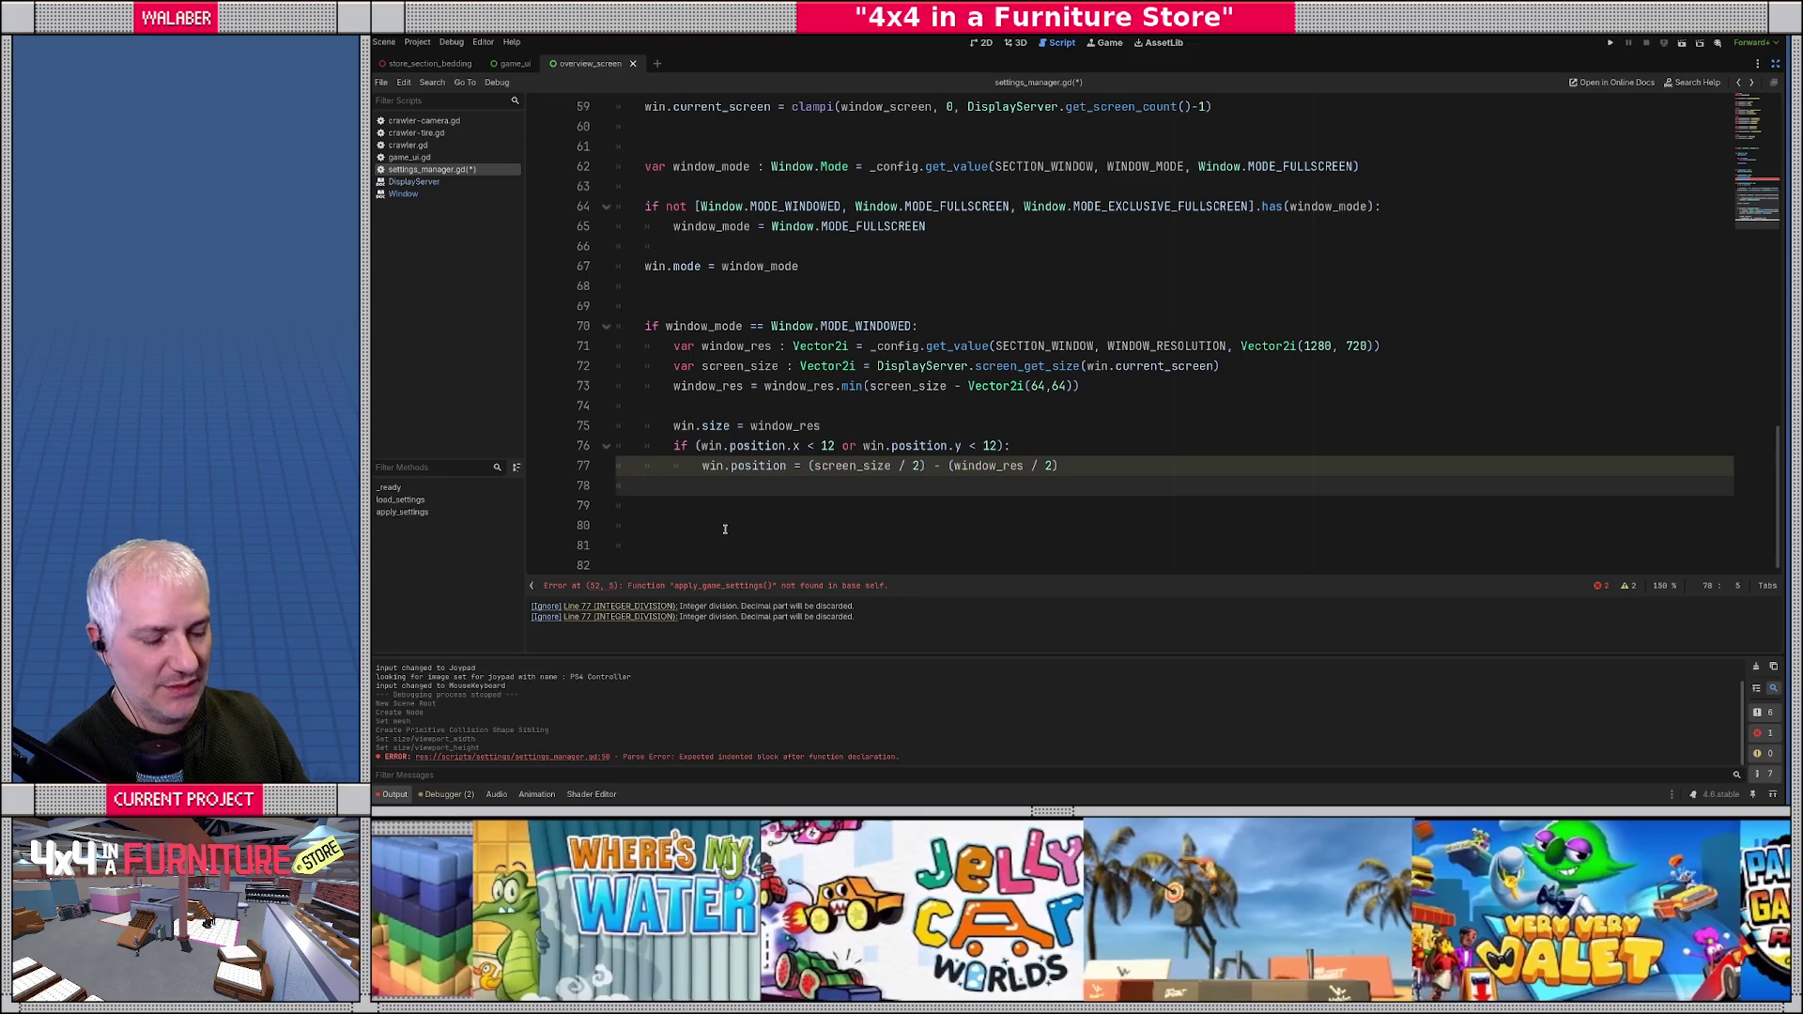
{"action": "key", "text": "ctrl+s"}
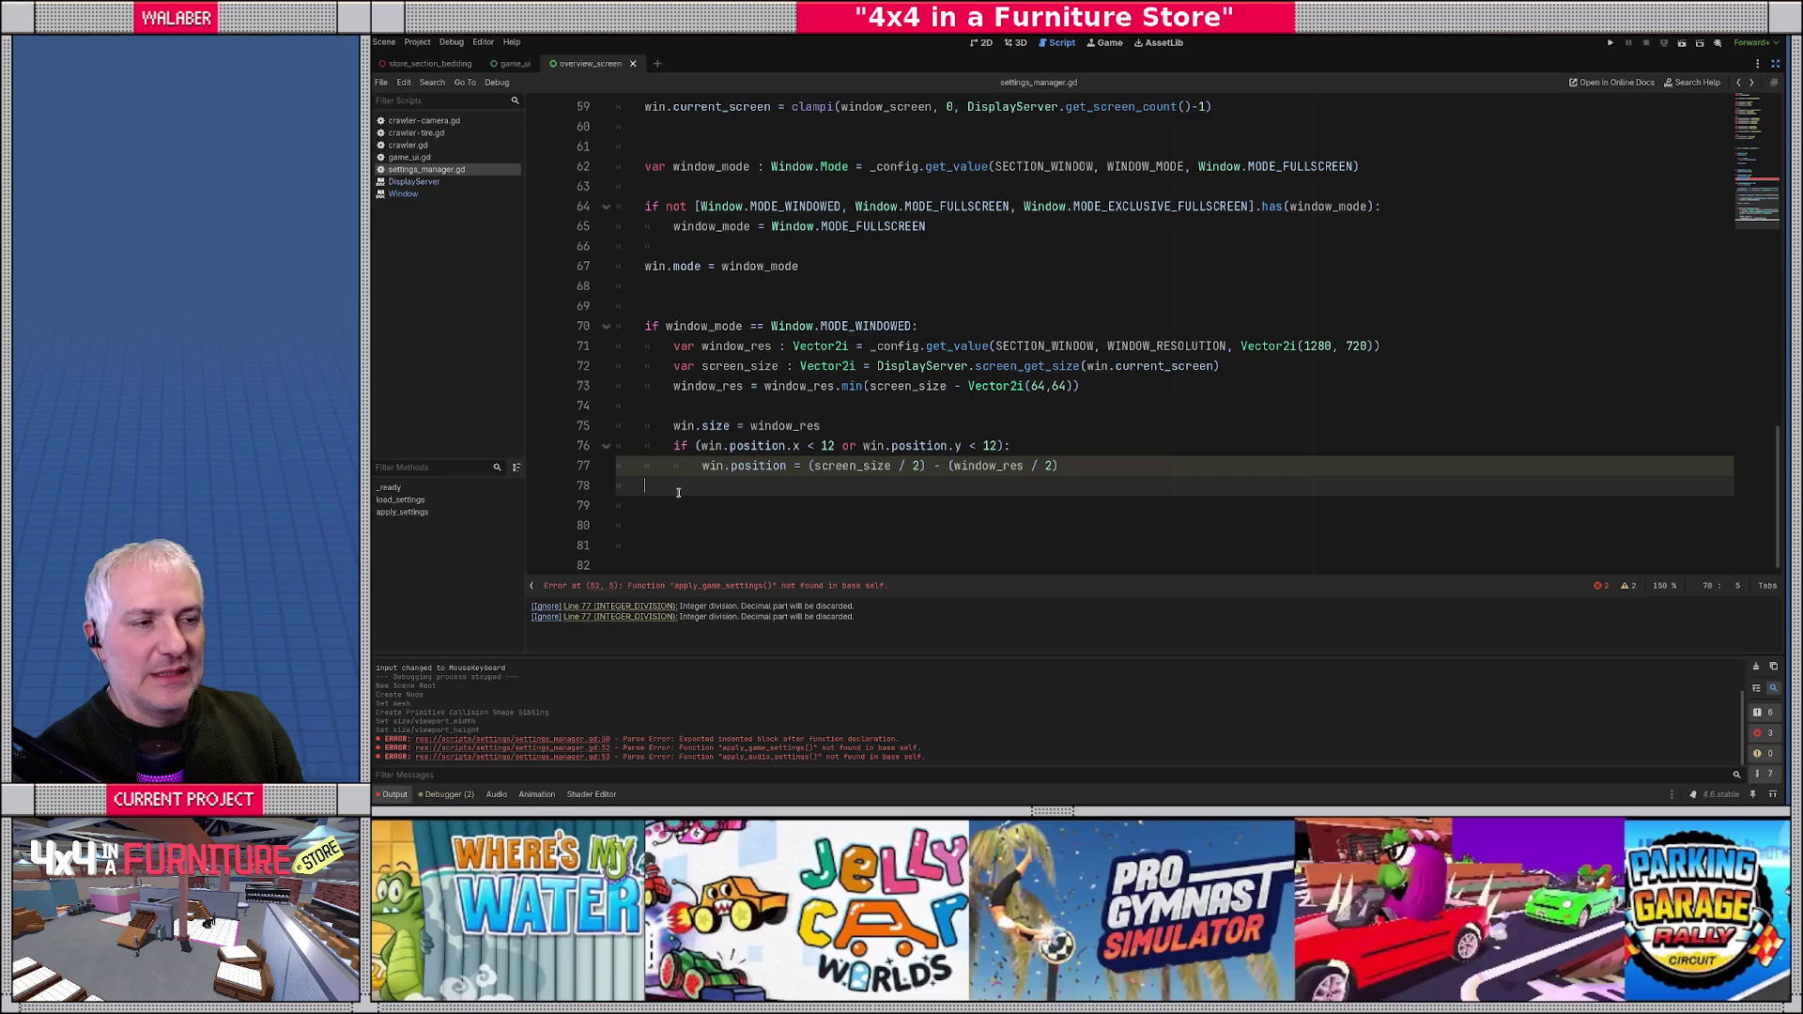
- Review the defaults: screen on line 58, MODE_FULLSCREEN on line 62, 1280x720 on line 71
{"action": "scroll", "coordinate": [729, 232], "scroll_direction": "up", "scroll_amount": 1}
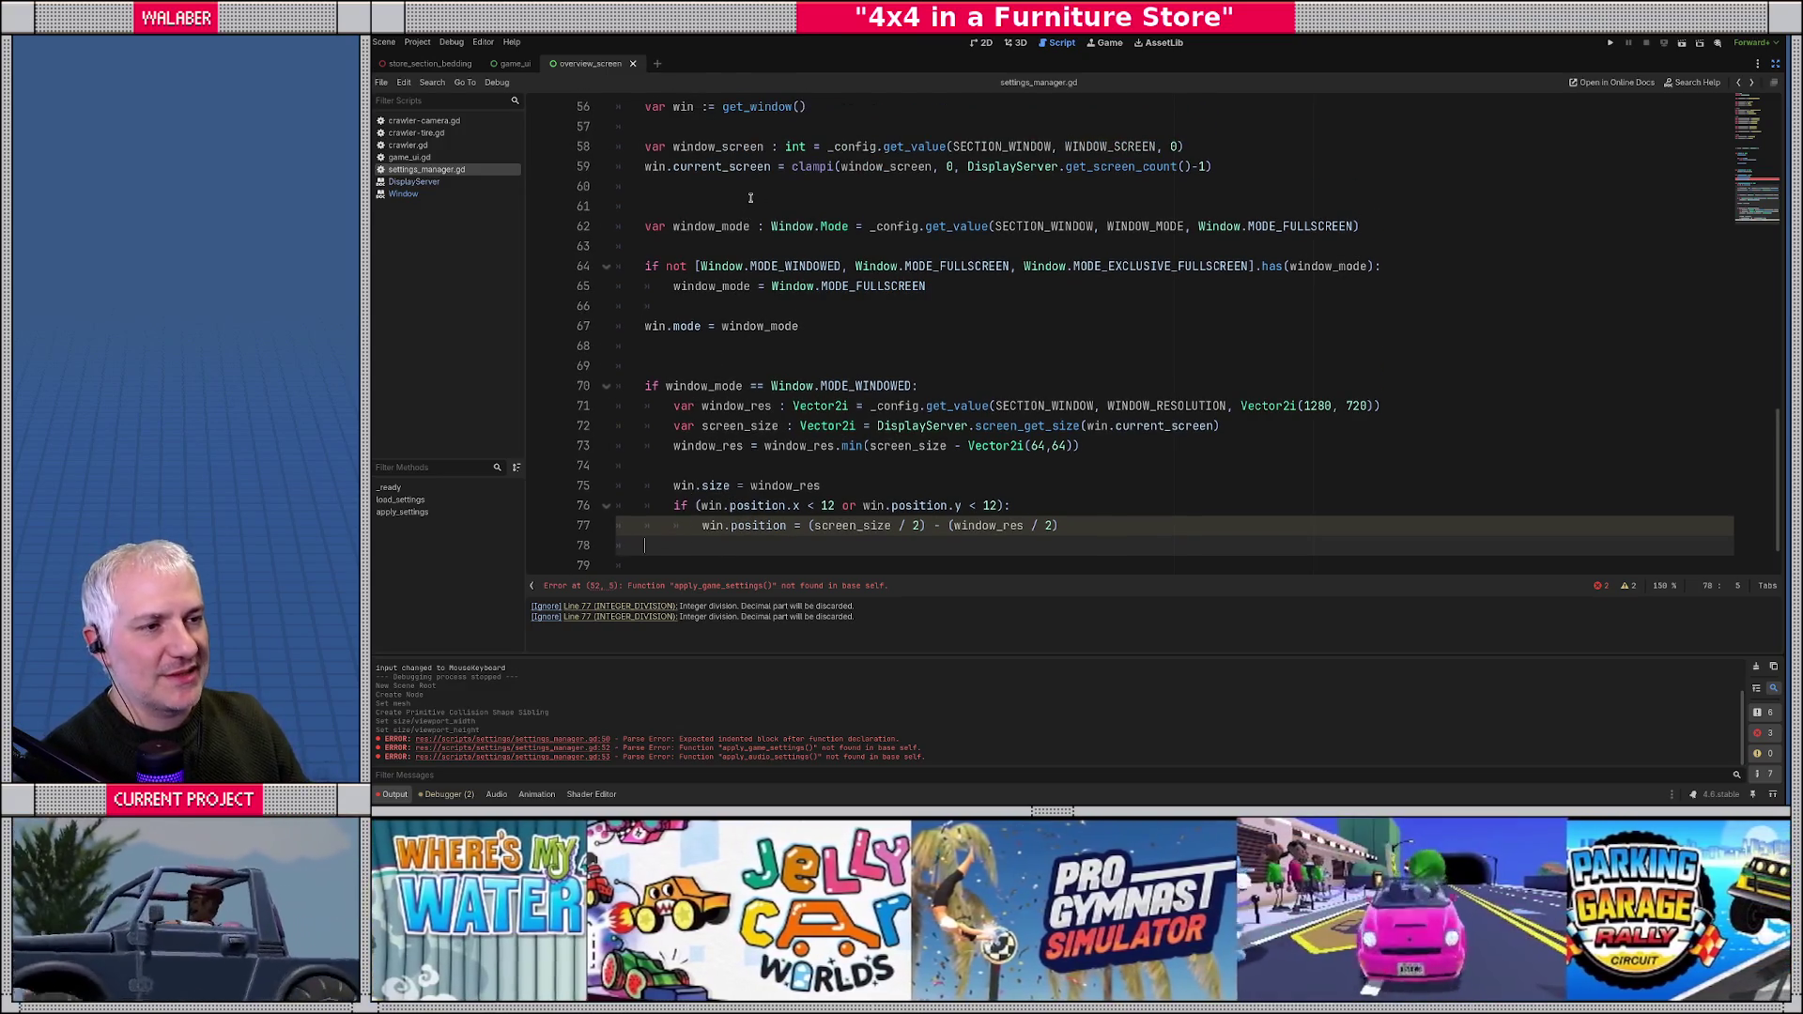
{"action": "left_click_drag", "start_coordinate": [828, 147], "coordinate": [1186, 147]}
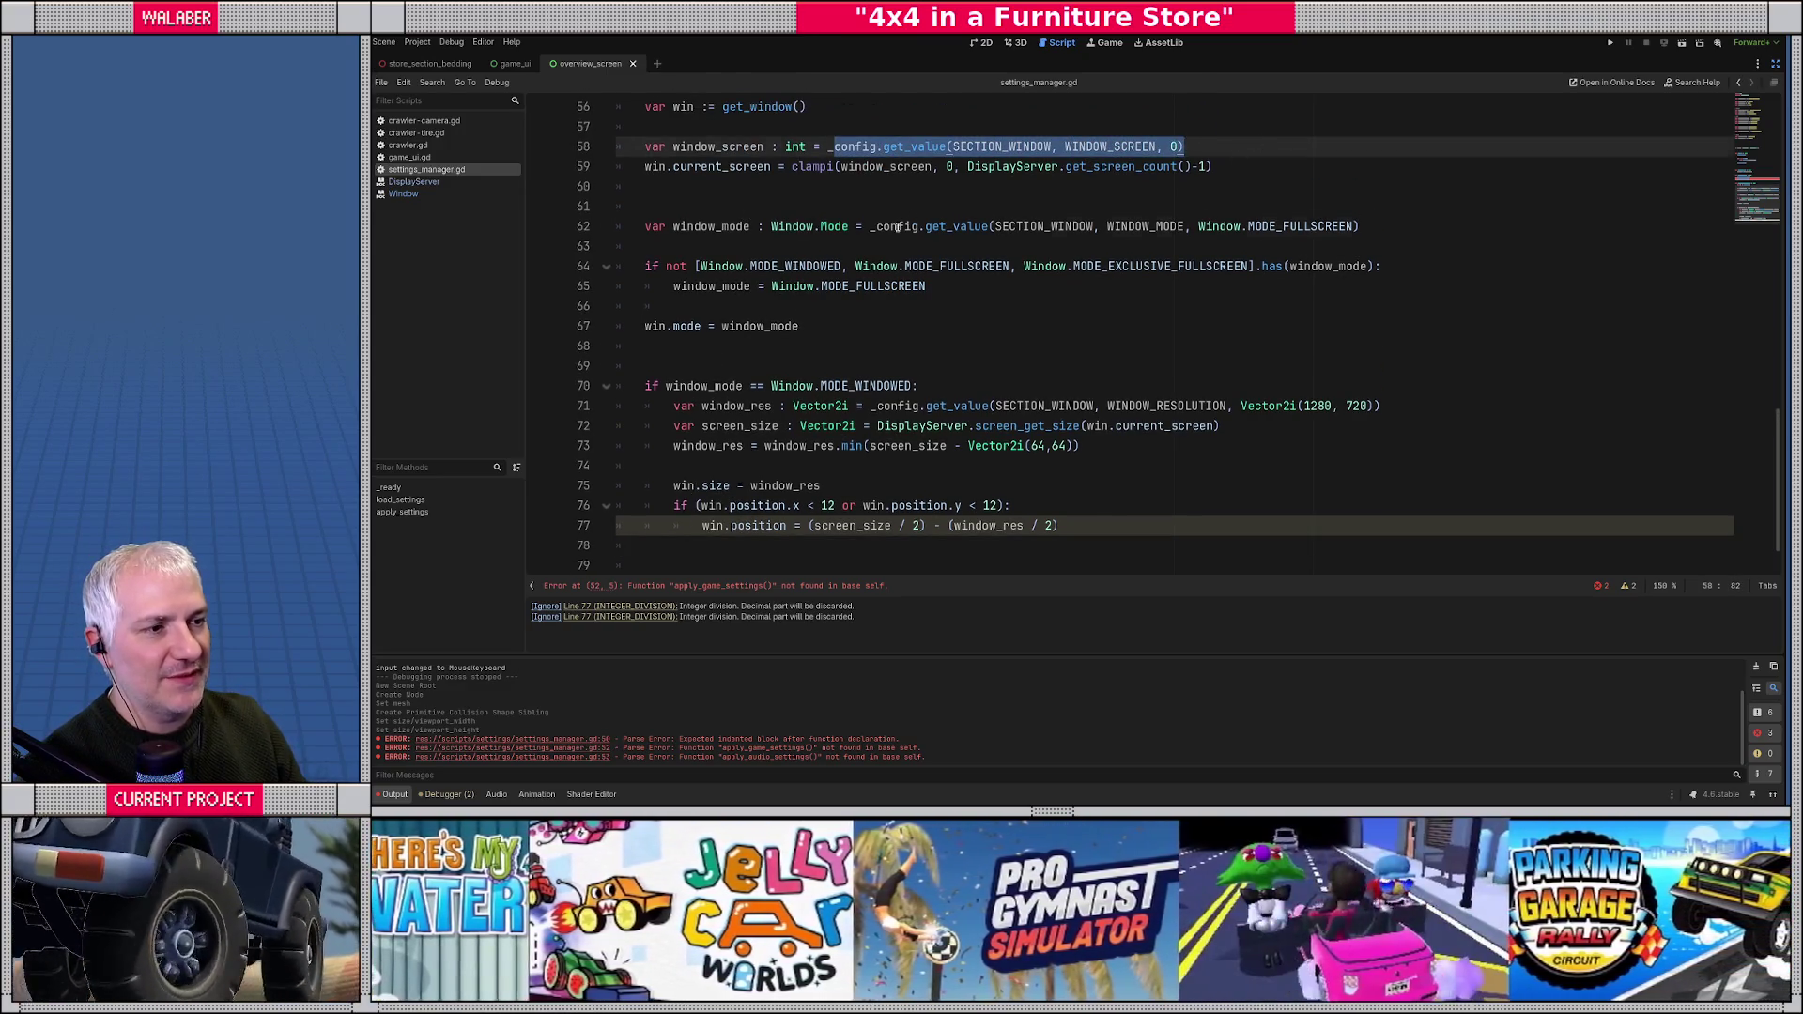
{"action": "left_click_drag", "start_coordinate": [898, 227], "coordinate": [1441, 228]}
{"action": "left_click_drag", "start_coordinate": [905, 406], "coordinate": [1416, 420]}
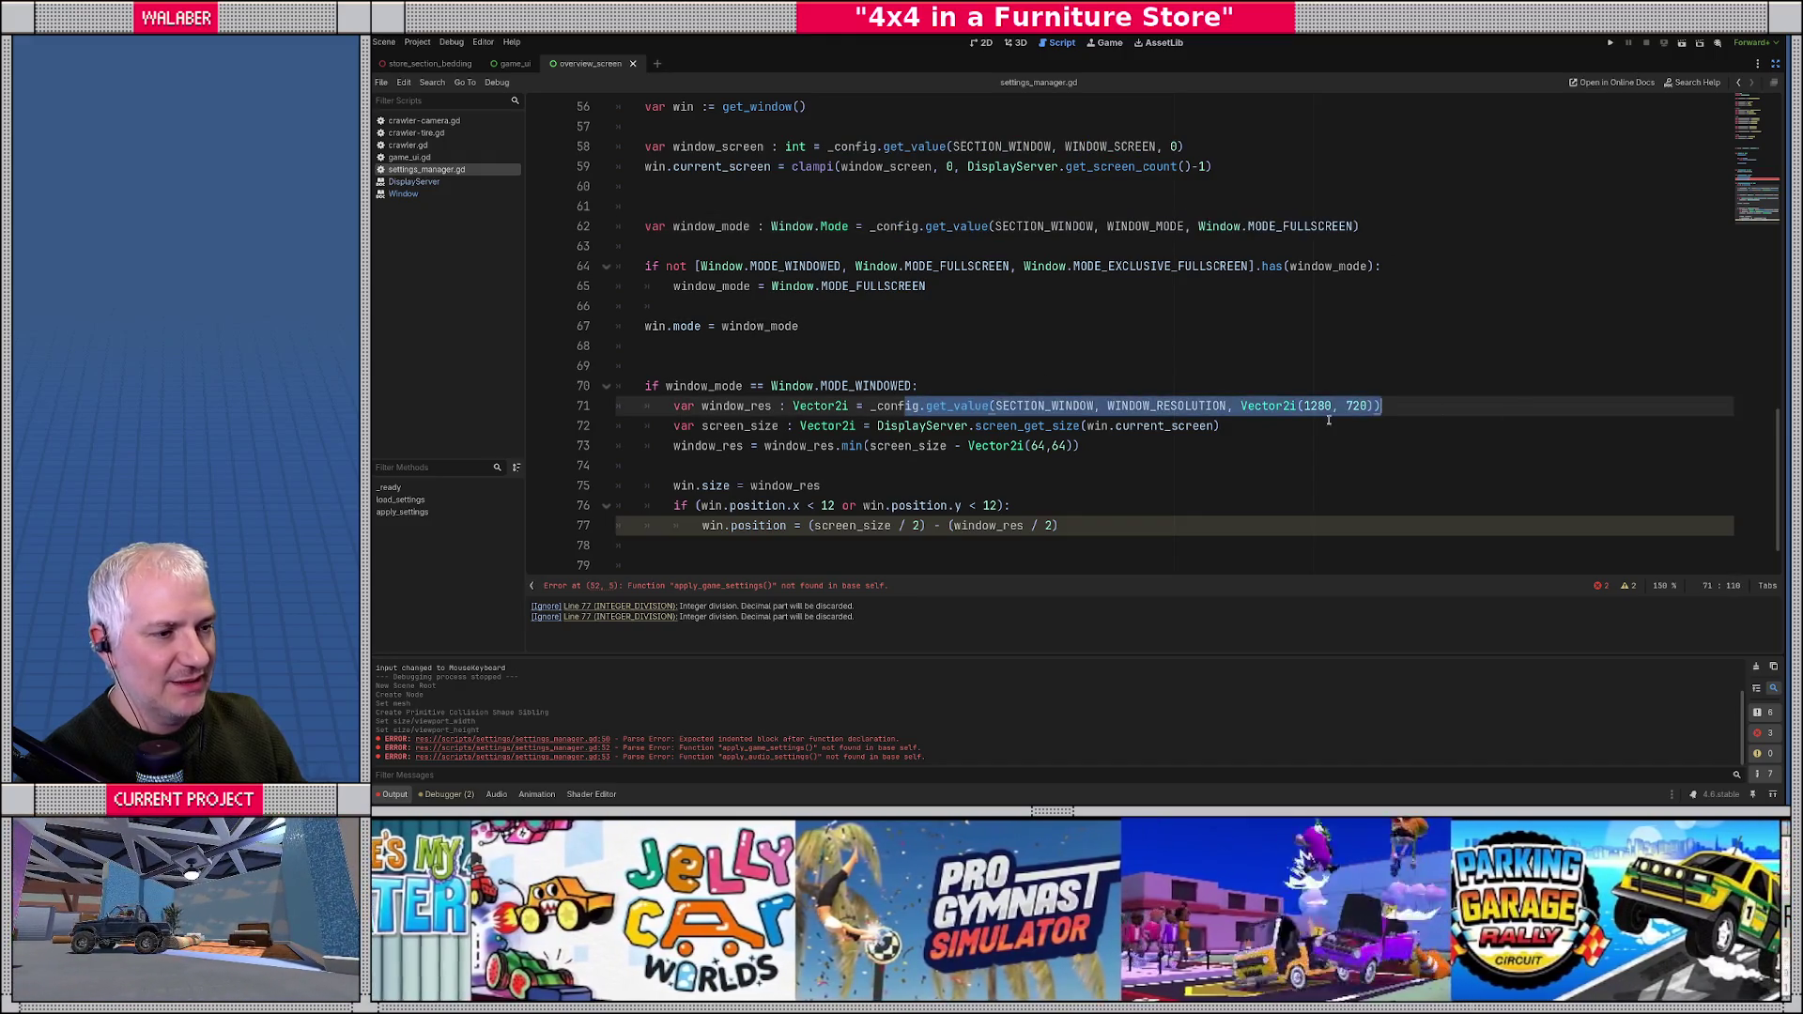
{"action": "left_click", "coordinate": [851, 372]}
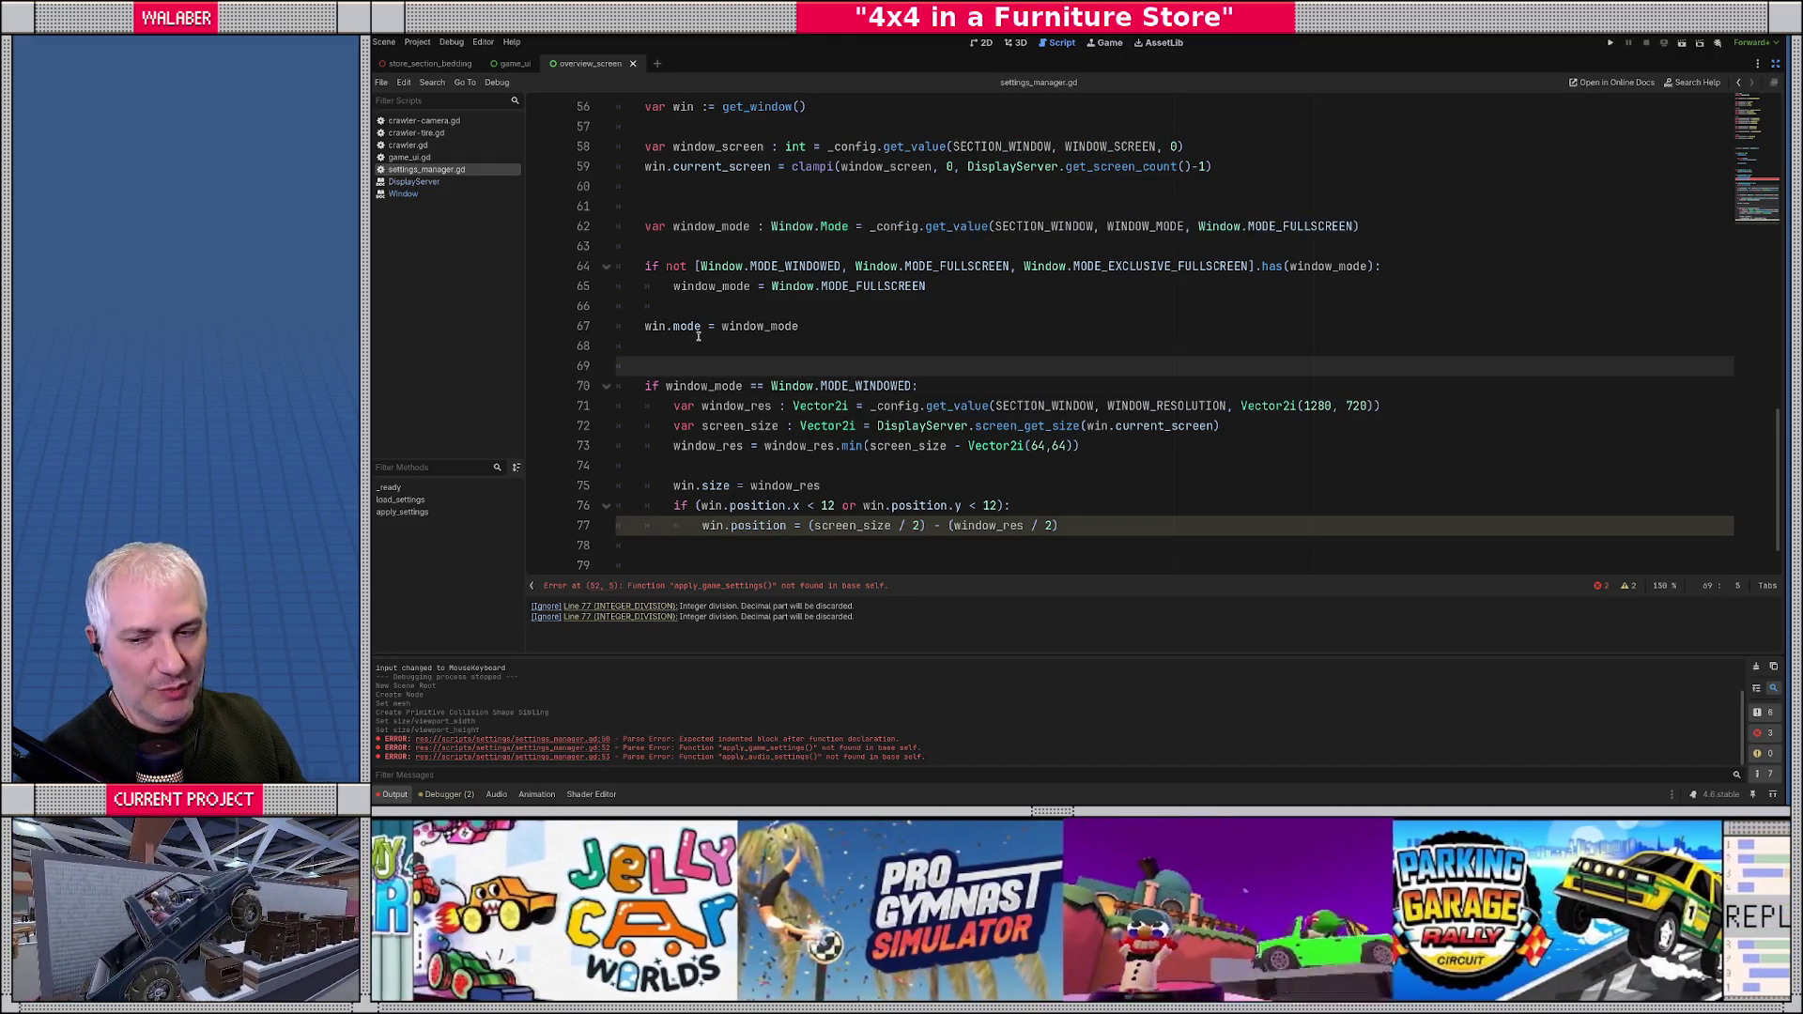
{"action": "left_click", "coordinate": [698, 336]}
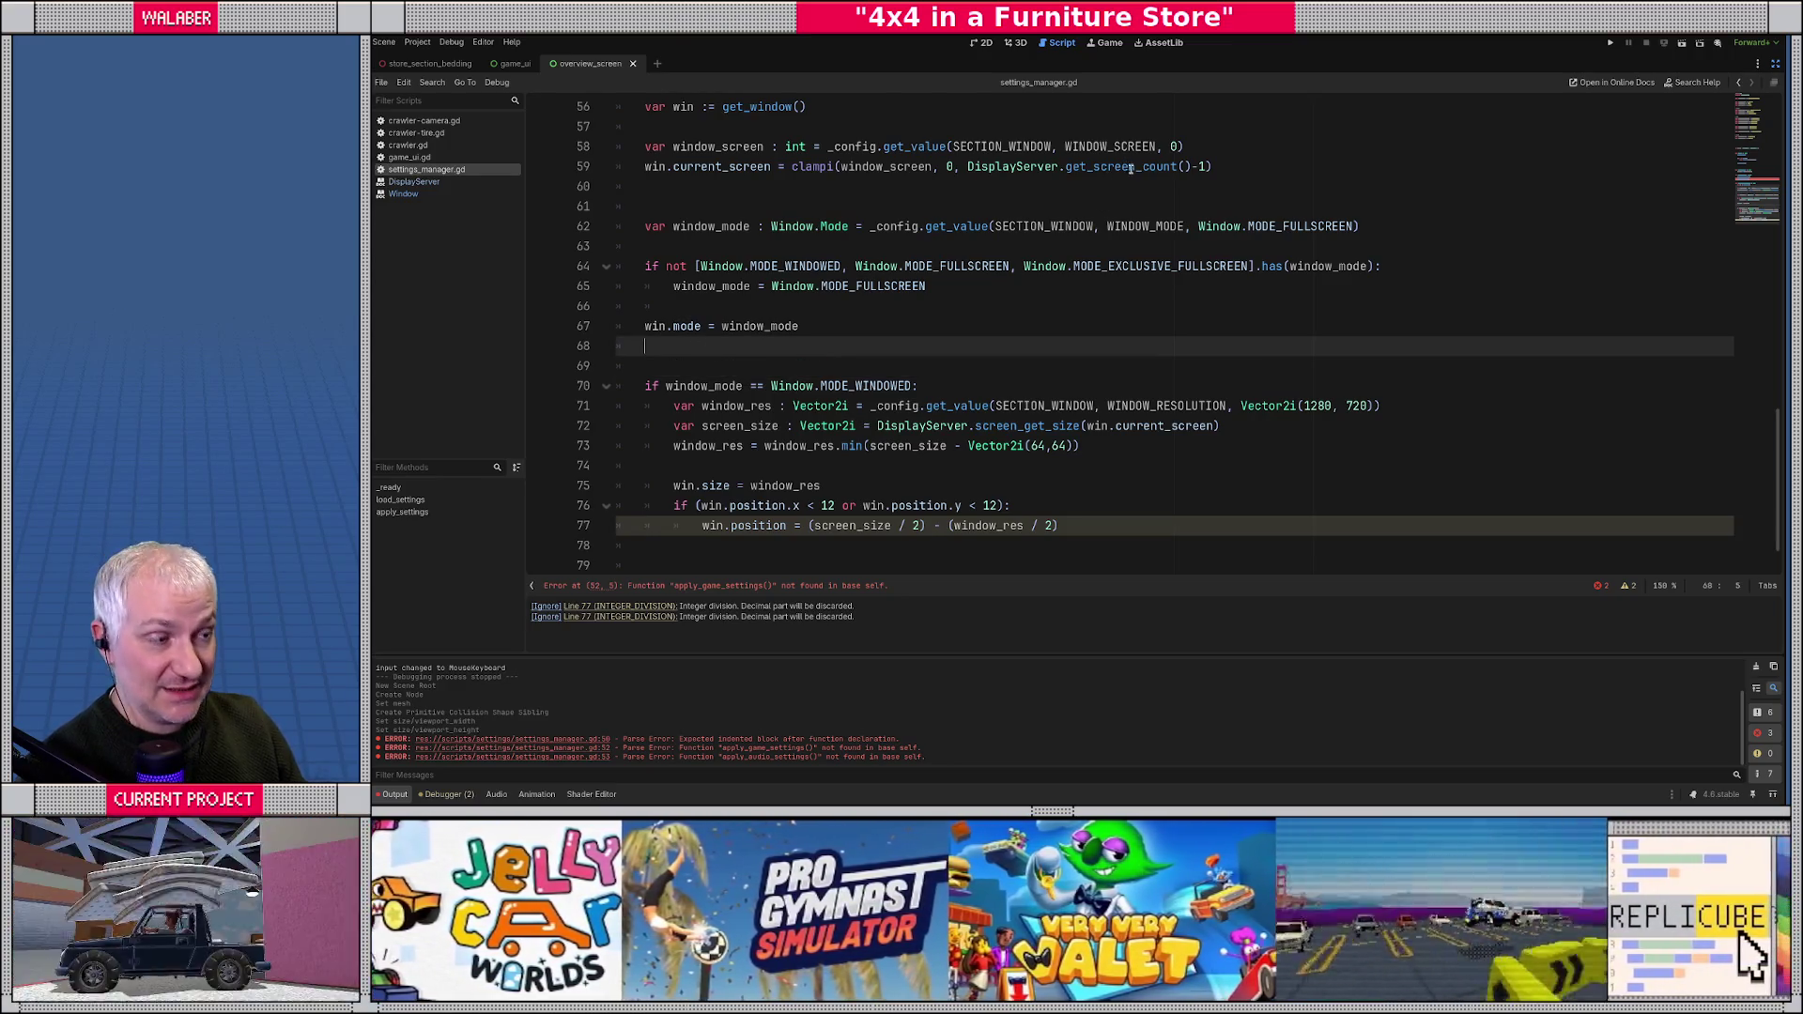
{"action": "left_click_drag", "start_coordinate": [986, 148], "coordinate": [1265, 148]}
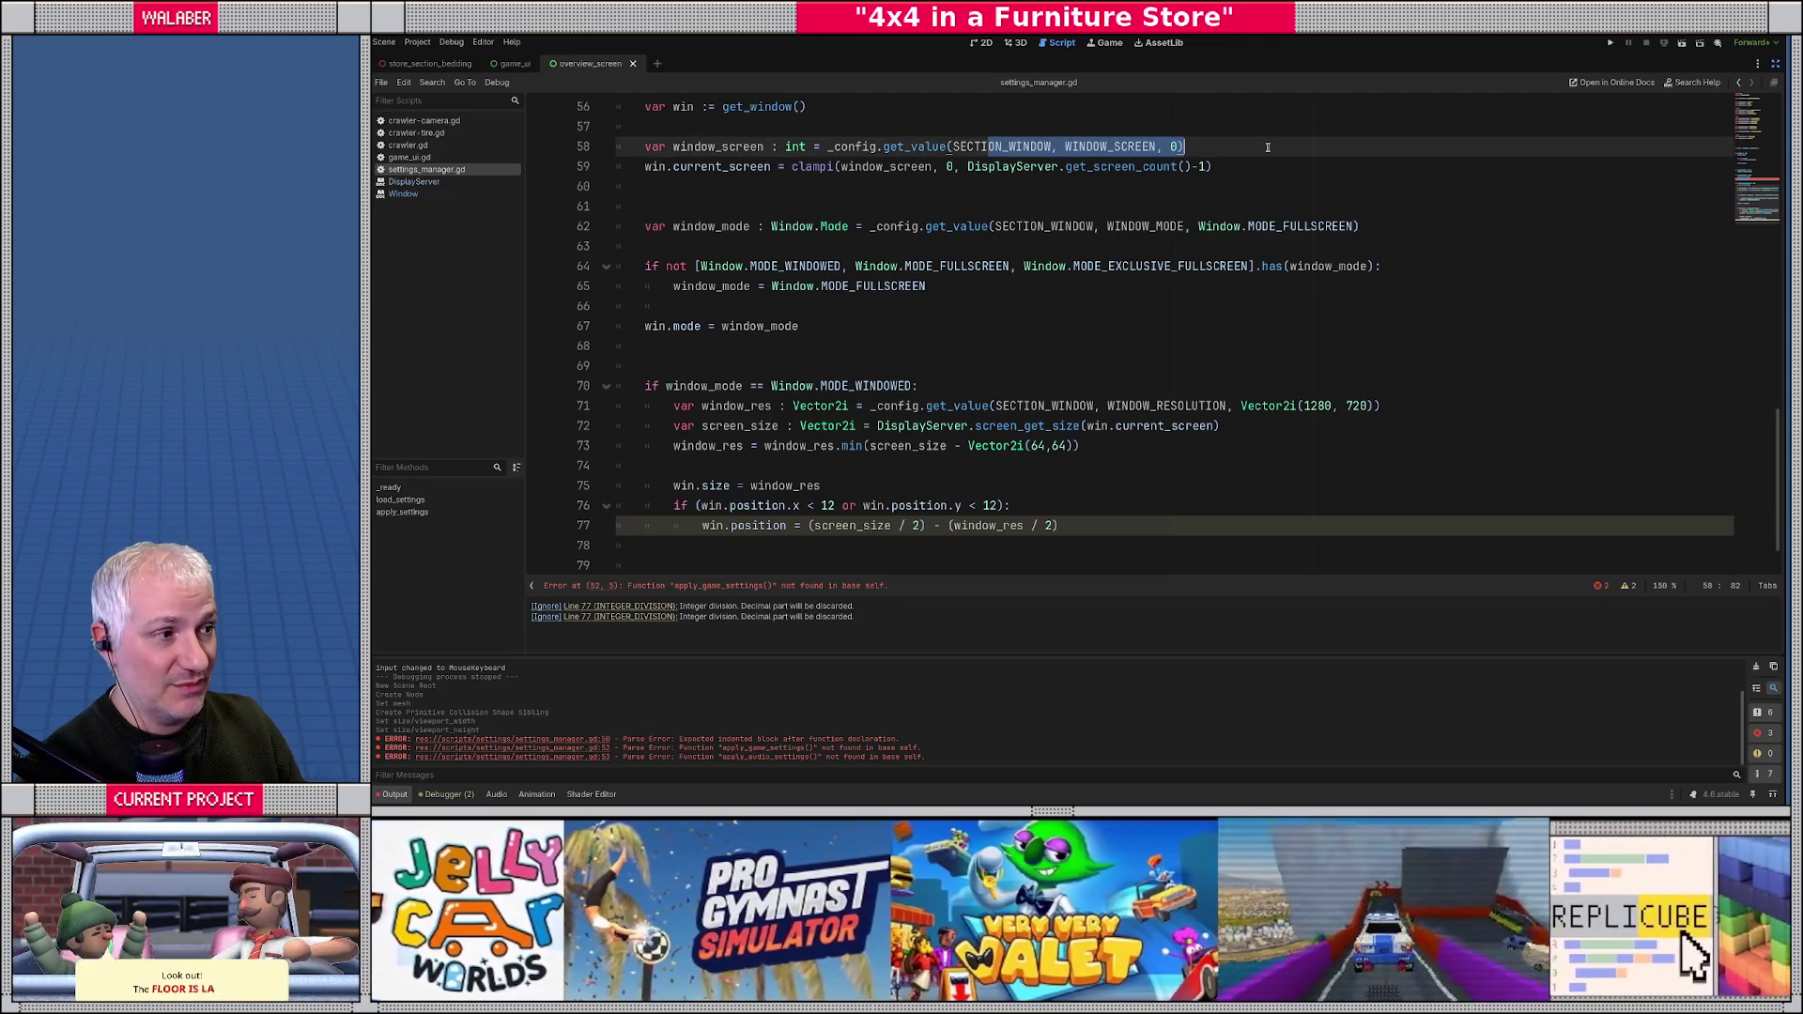
{"action": "left_click_drag", "start_coordinate": [1198, 227], "coordinate": [1374, 235]}
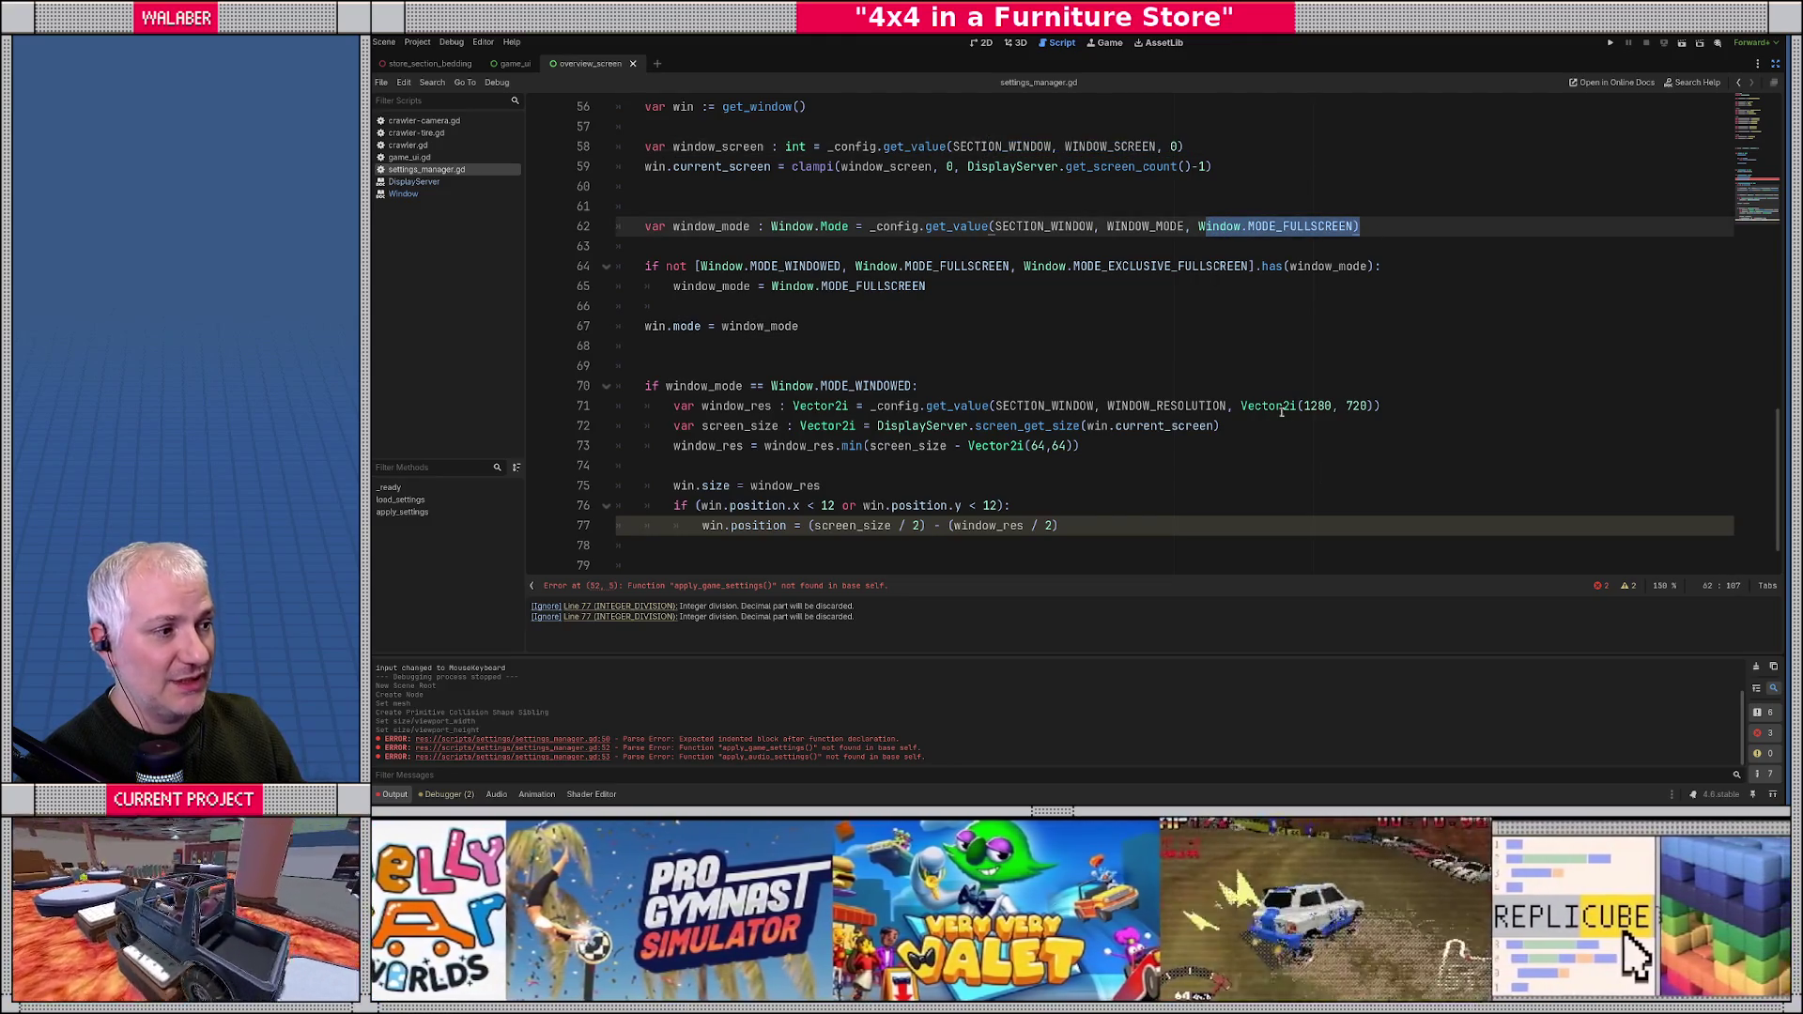
{"action": "left_click_drag", "start_coordinate": [1274, 407], "coordinate": [1416, 400]}
{"action": "left_click", "coordinate": [650, 547]}
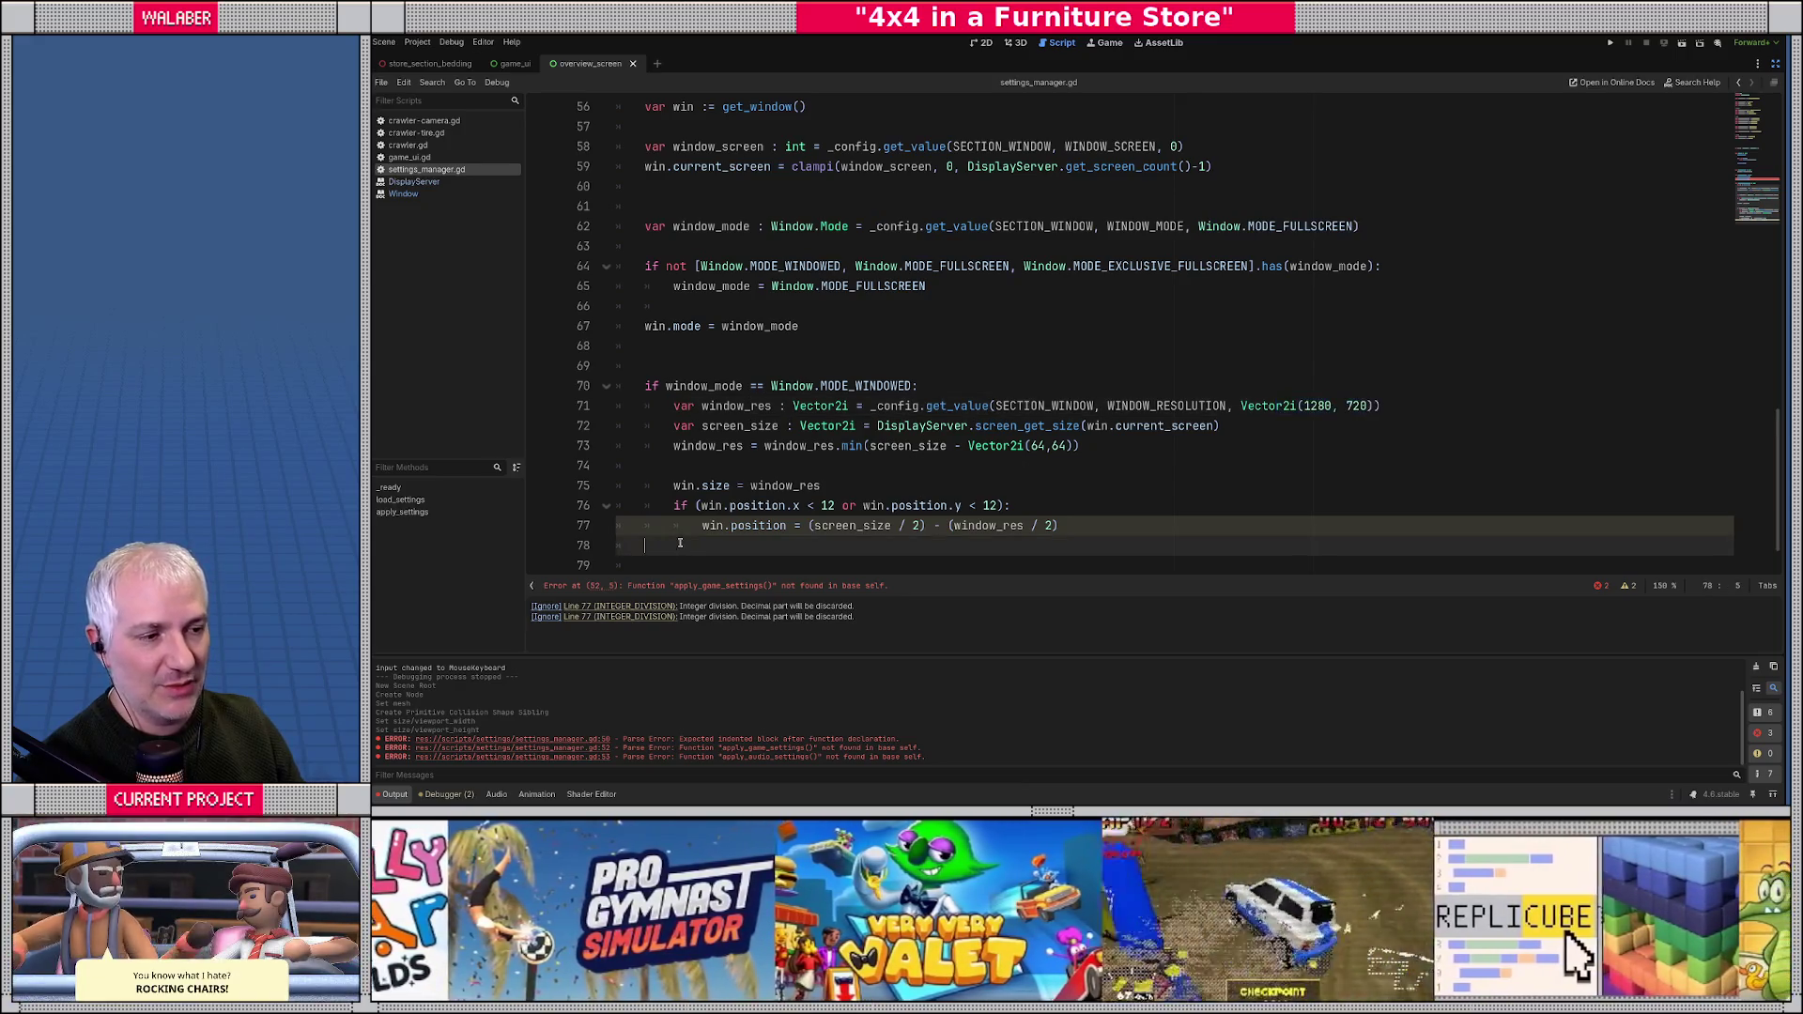
{"action": "scroll", "coordinate": [650, 548], "scroll_direction": "down", "scroll_amount": 1}
{"action": "left_click", "coordinate": [915, 467]}
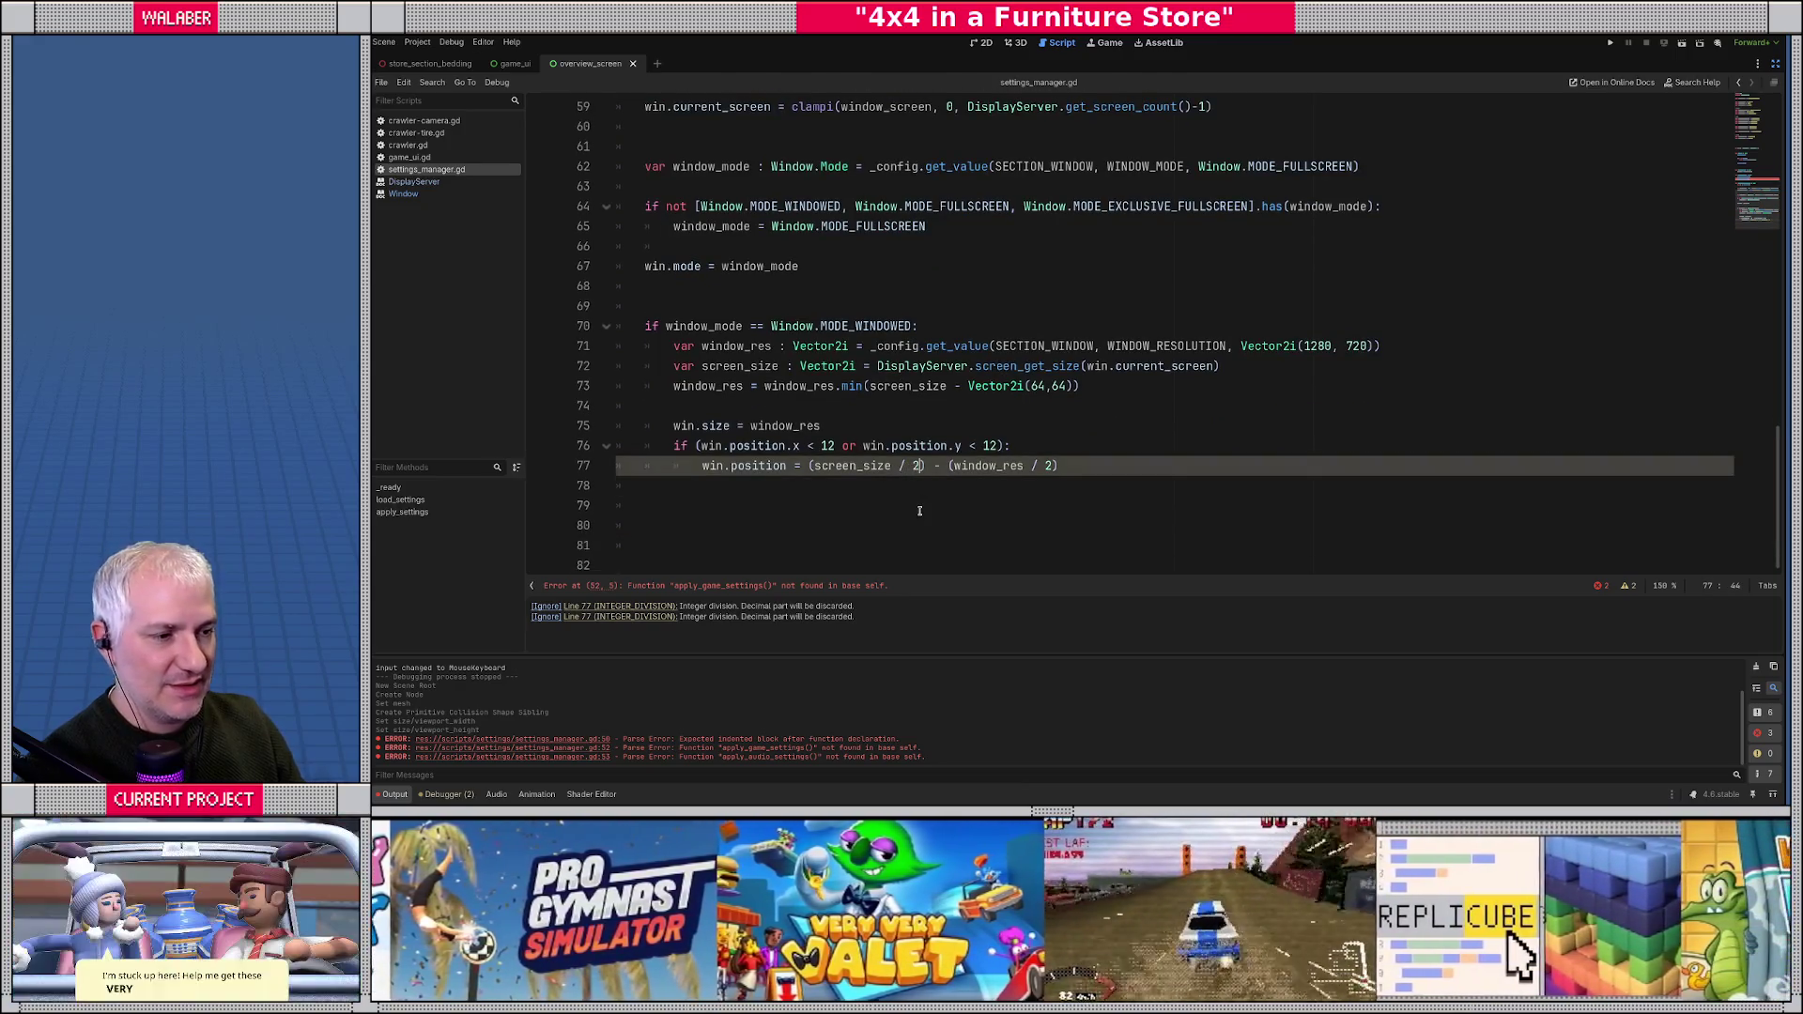
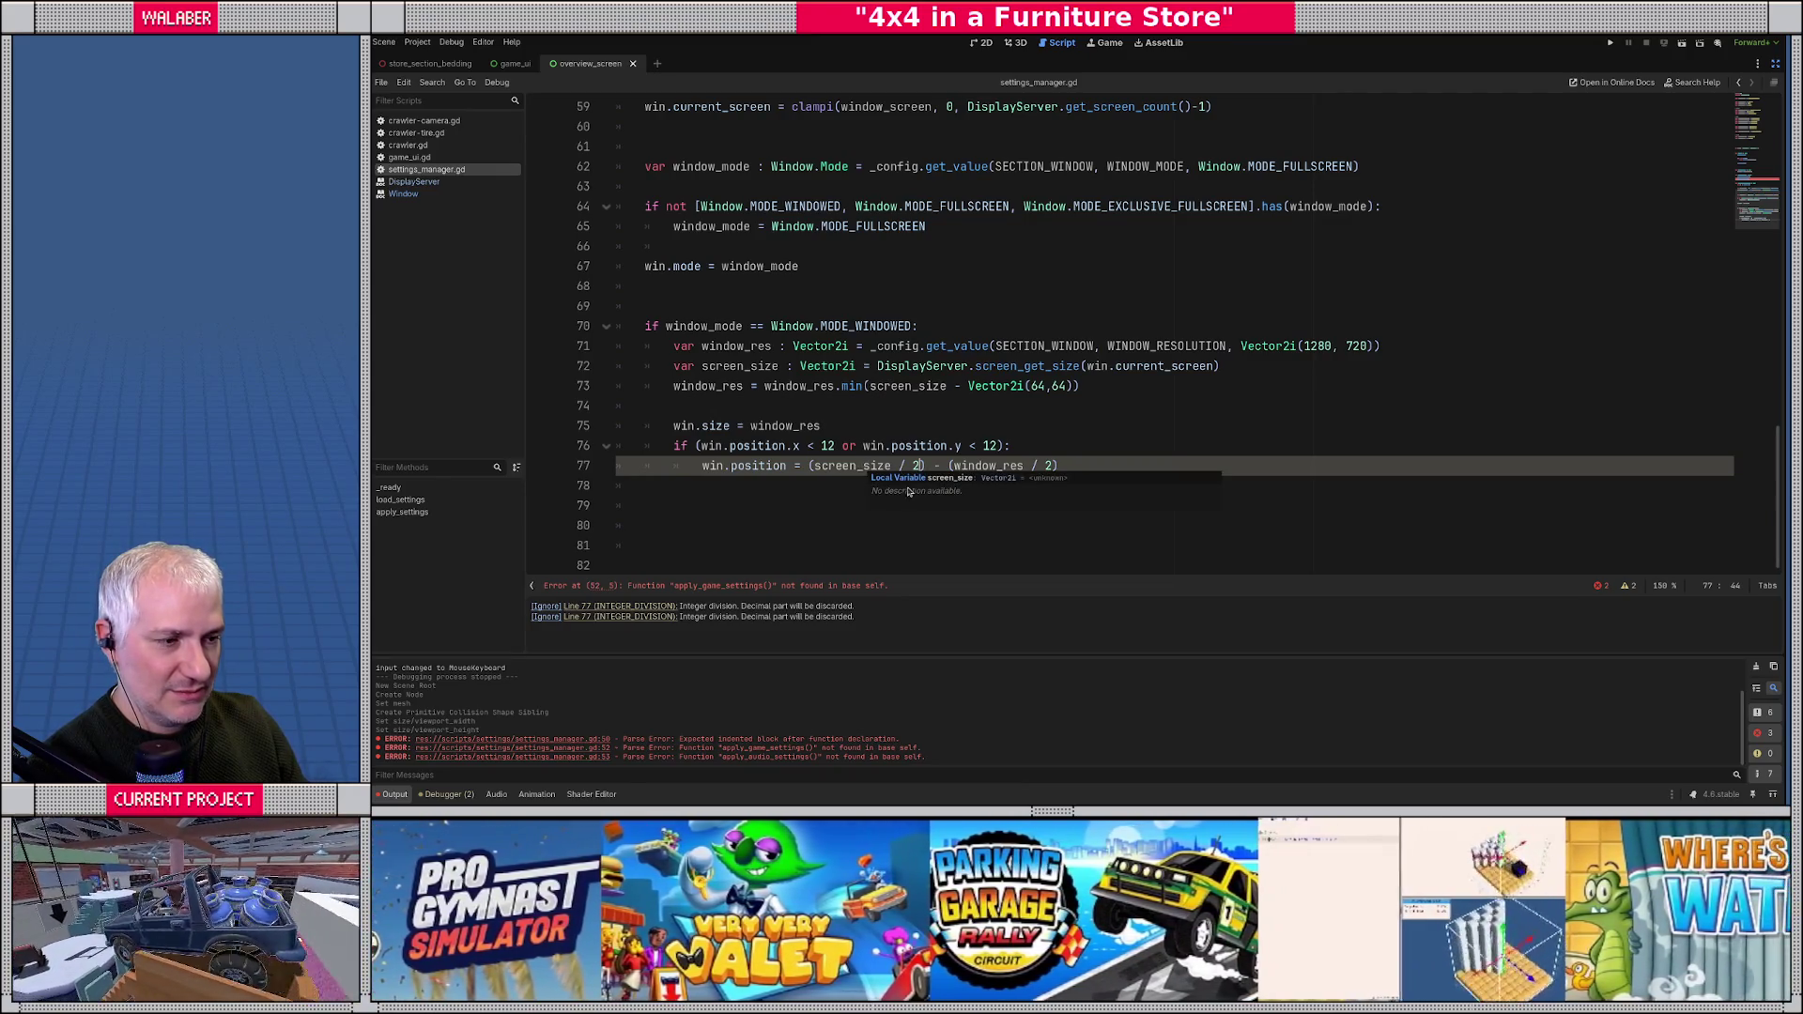
- Change both divisions on line 77 from / 2 to / 2.0
{"action": "type", "text": ".0"}
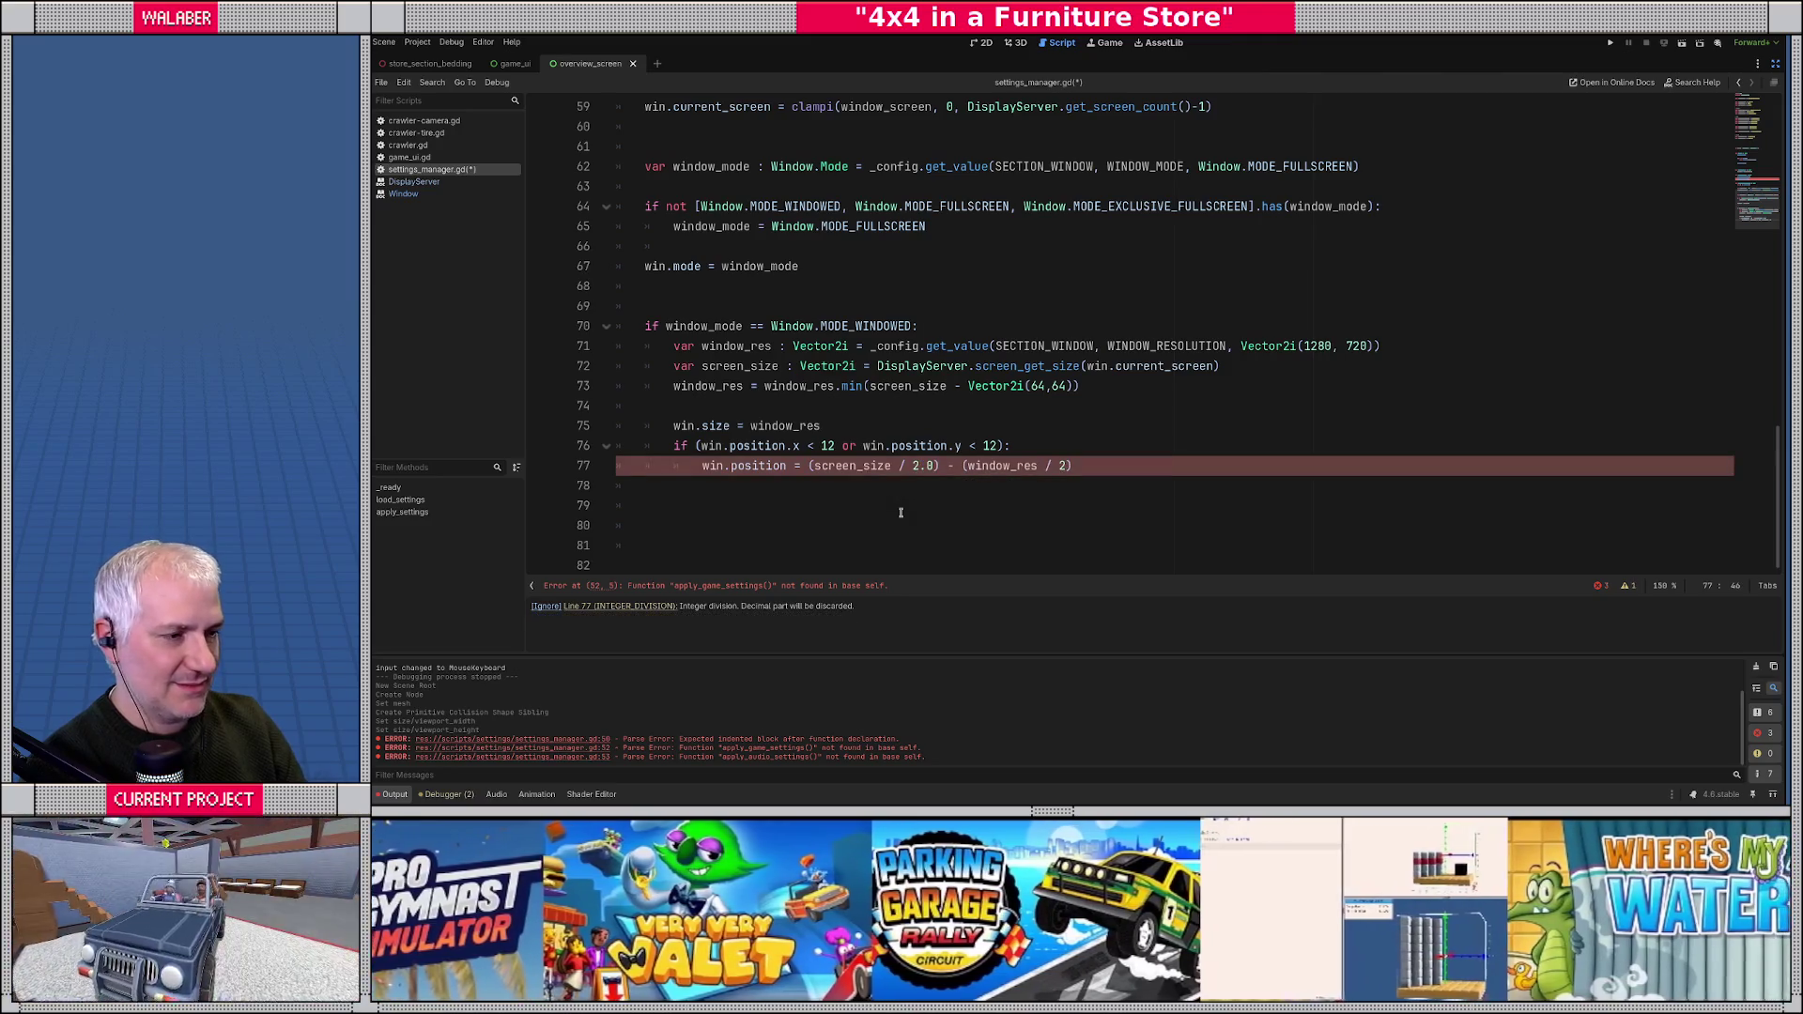
{"action": "key", "text": "End"}
{"action": "key", "text": "Left"}
{"action": "type", "text": ".0"}
{"action": "left_click", "coordinate": [792, 462]}
{"action": "left_click", "coordinate": [854, 519]}
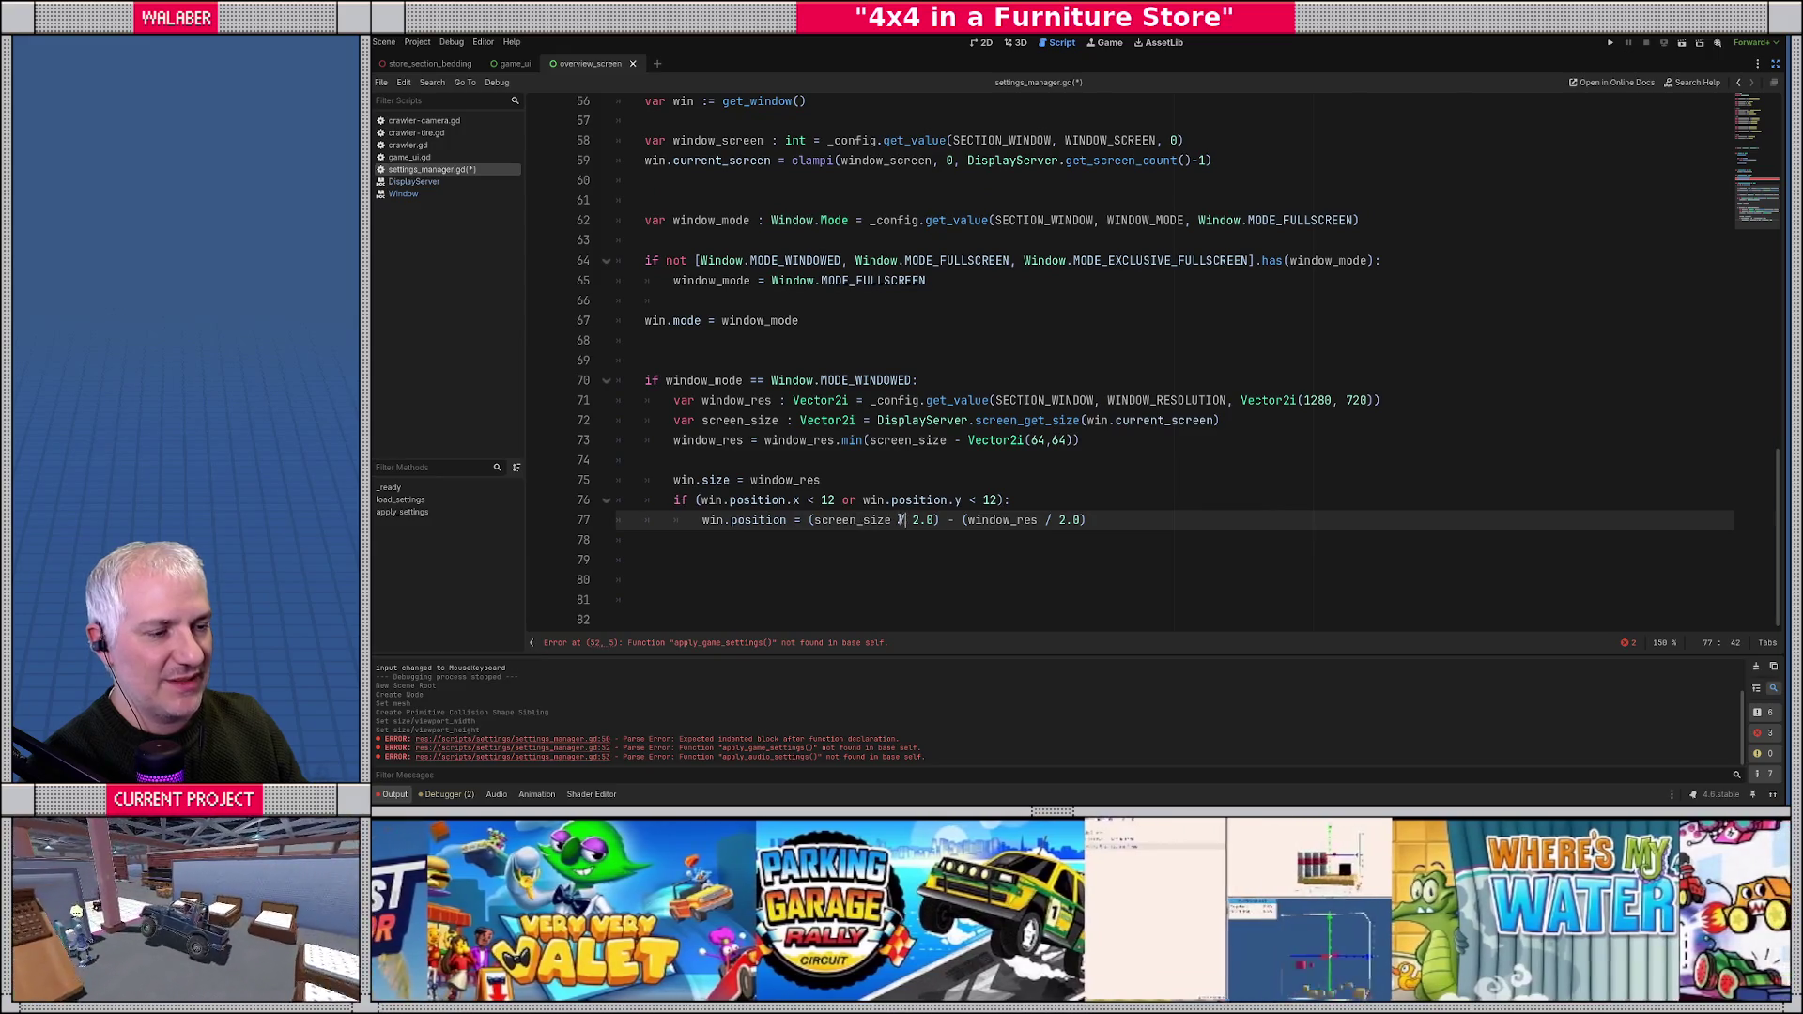
{"action": "left_click", "coordinate": [805, 497]}
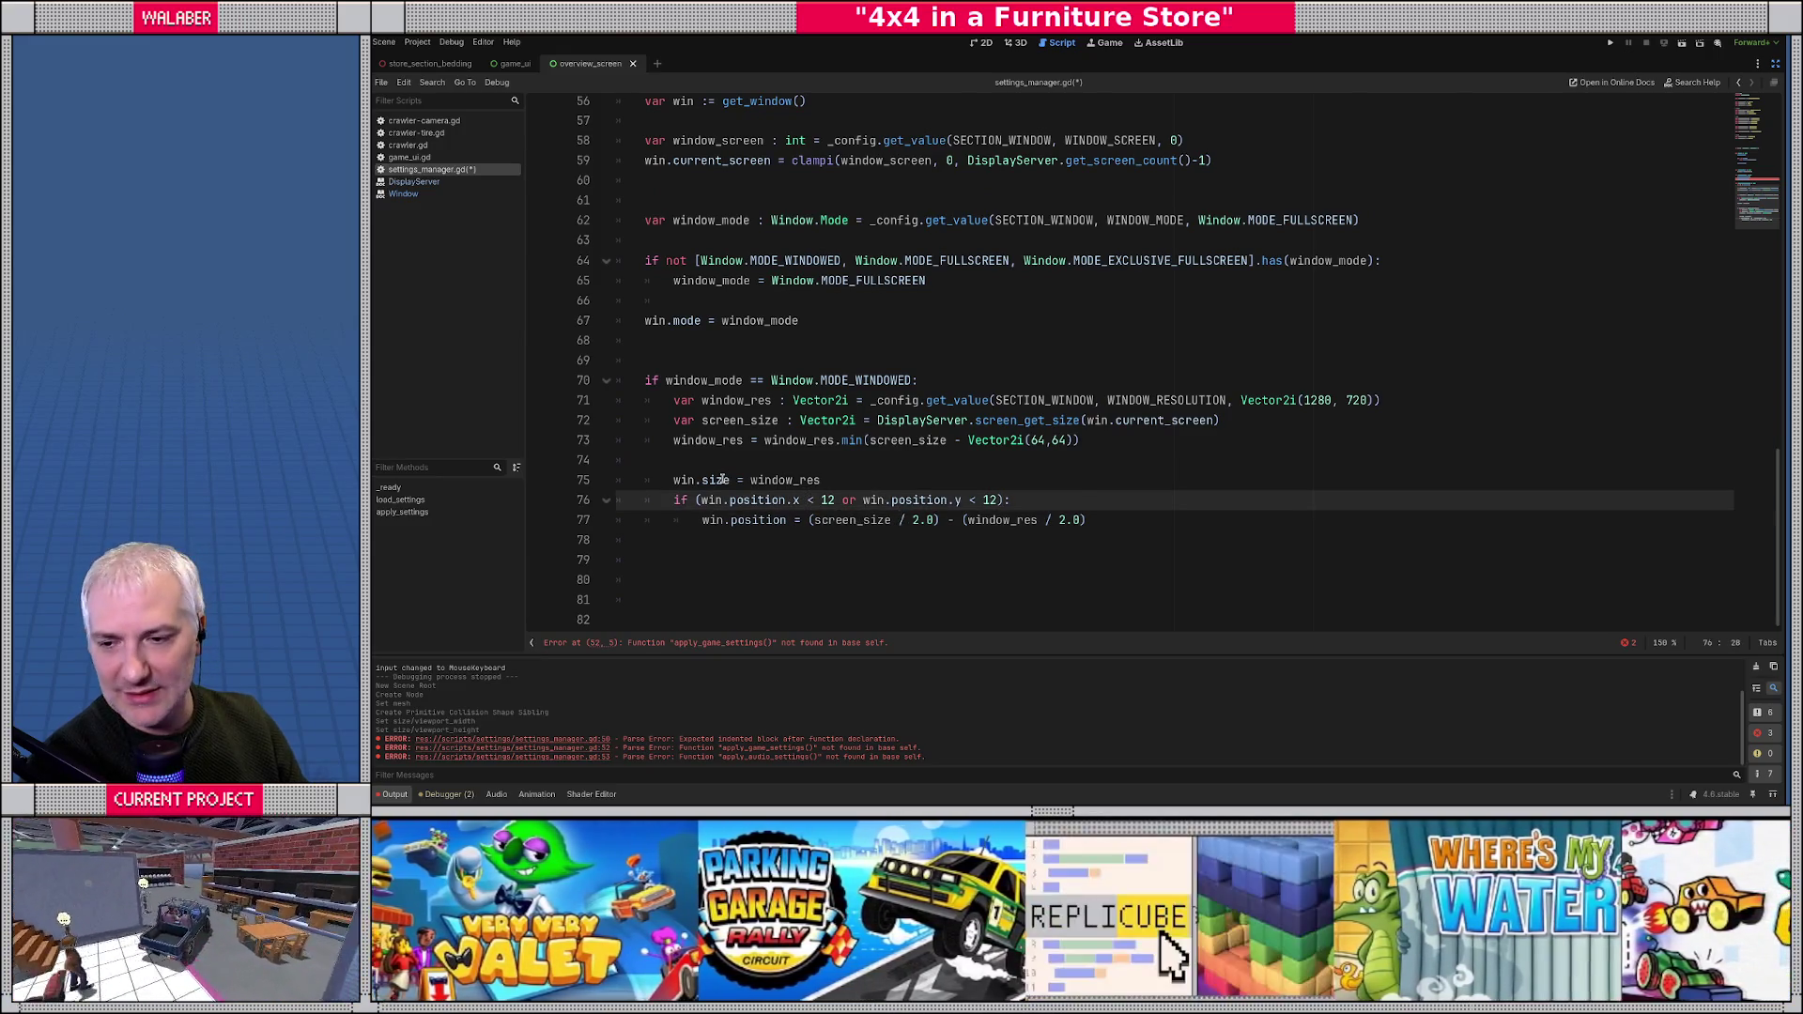
{"action": "mouse_move", "coordinate": [723, 480]}
{"action": "left_click", "coordinate": [670, 461]}
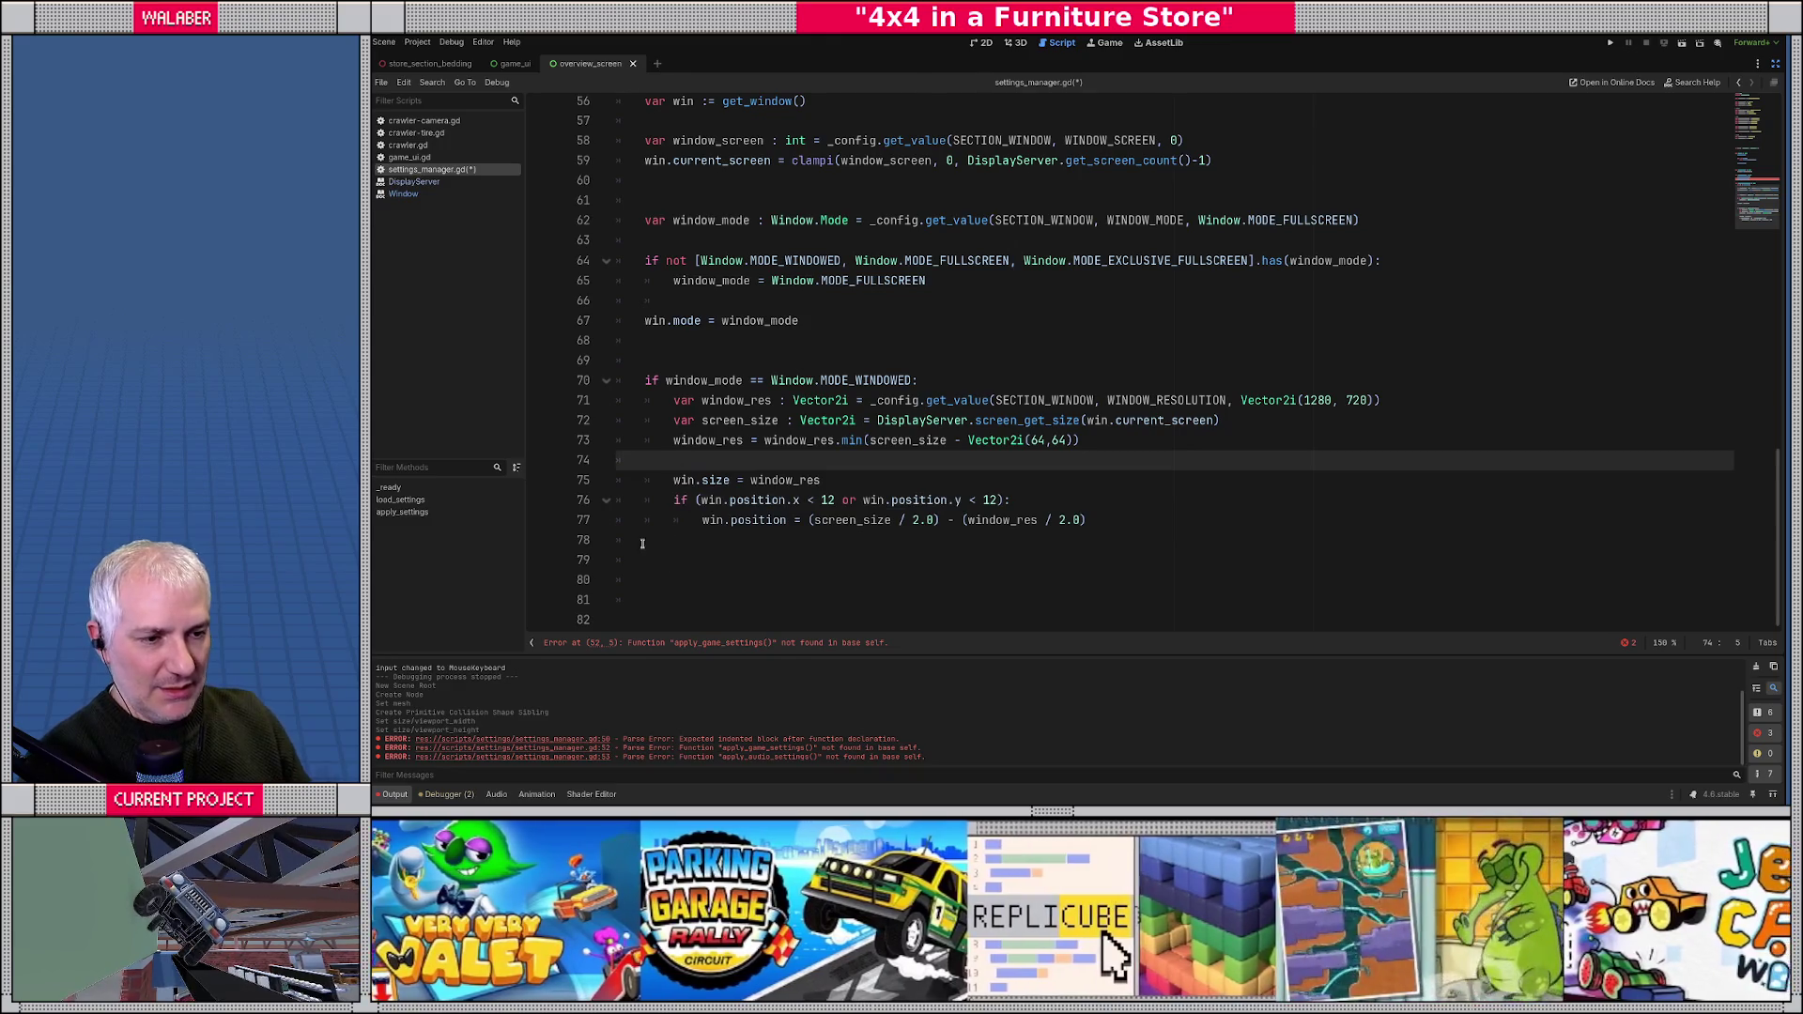
- Add an empty apply_game_settings() -> void function containing pass
{"action": "left_click", "coordinate": [644, 542]}
{"action": "scroll", "coordinate": [644, 542], "scroll_direction": "up", "scroll_amount": 1}
{"action": "scroll", "coordinate": [644, 542], "scroll_direction": "down", "scroll_amount": 1}
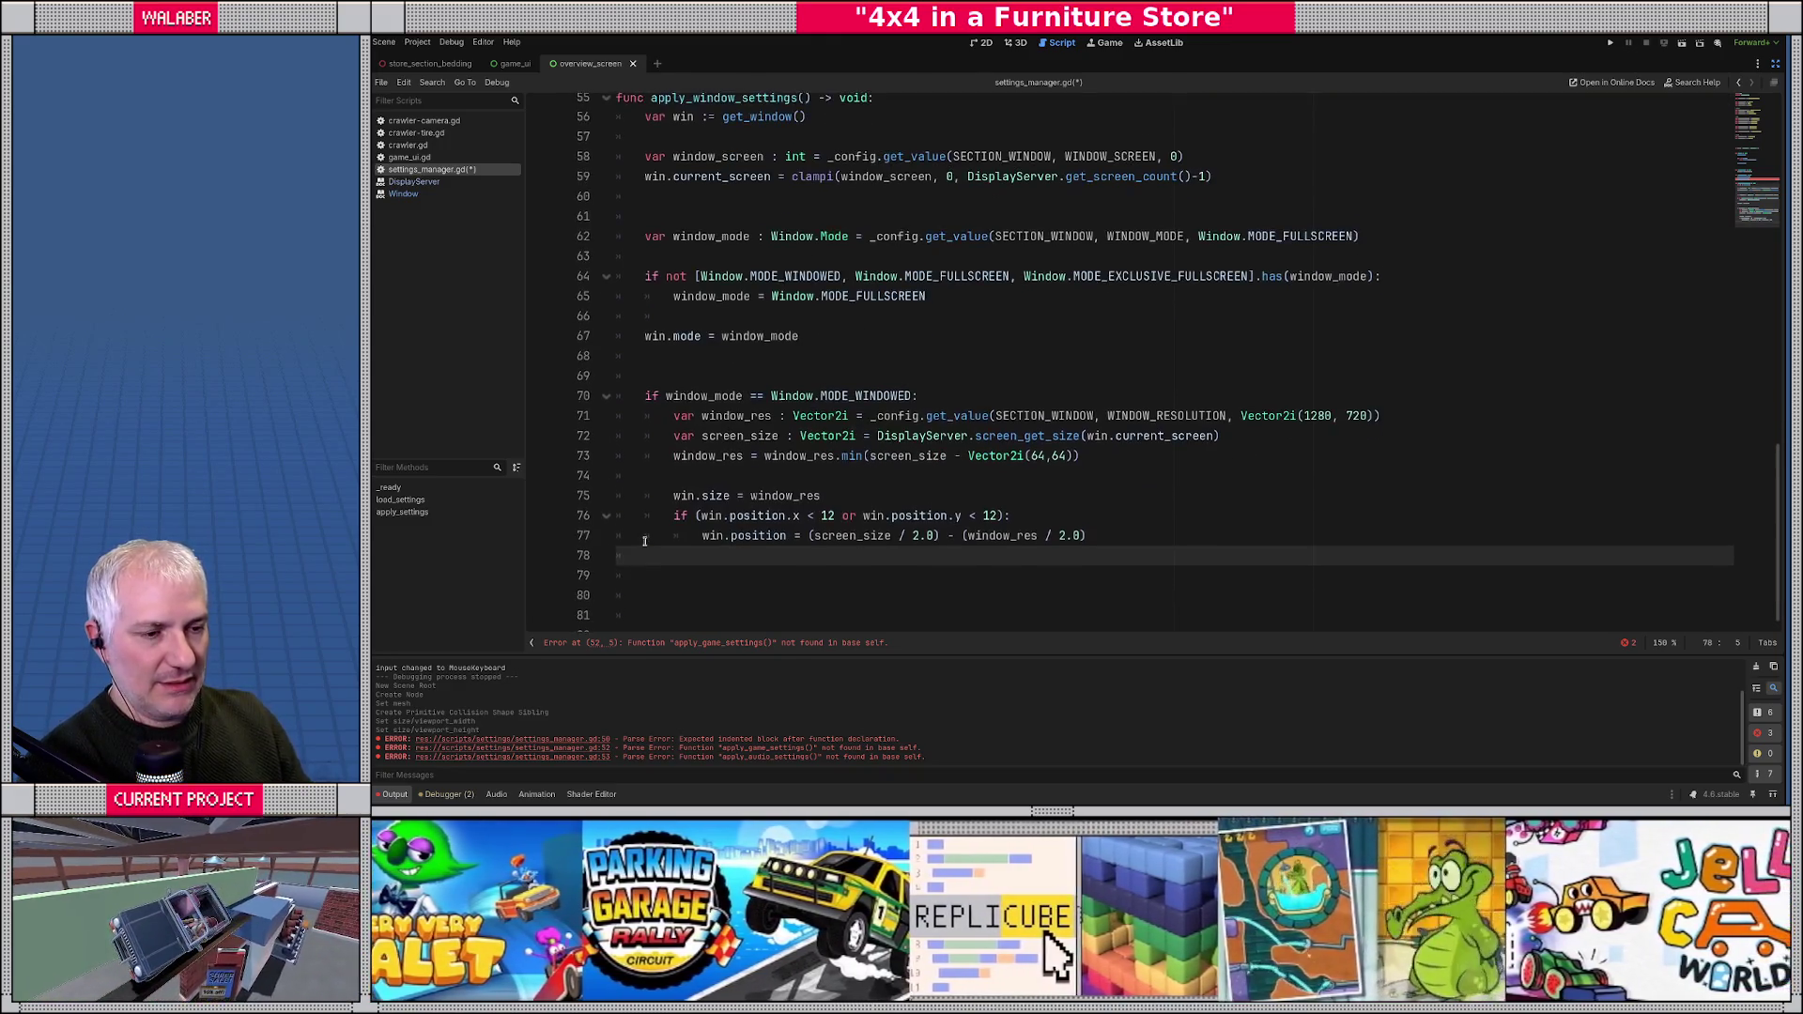
{"action": "key", "text": "Return"}
{"action": "key", "text": "Return"}
{"action": "key", "text": "BackSpace"}
{"action": "type", "text": "func apply_game_Setti"}
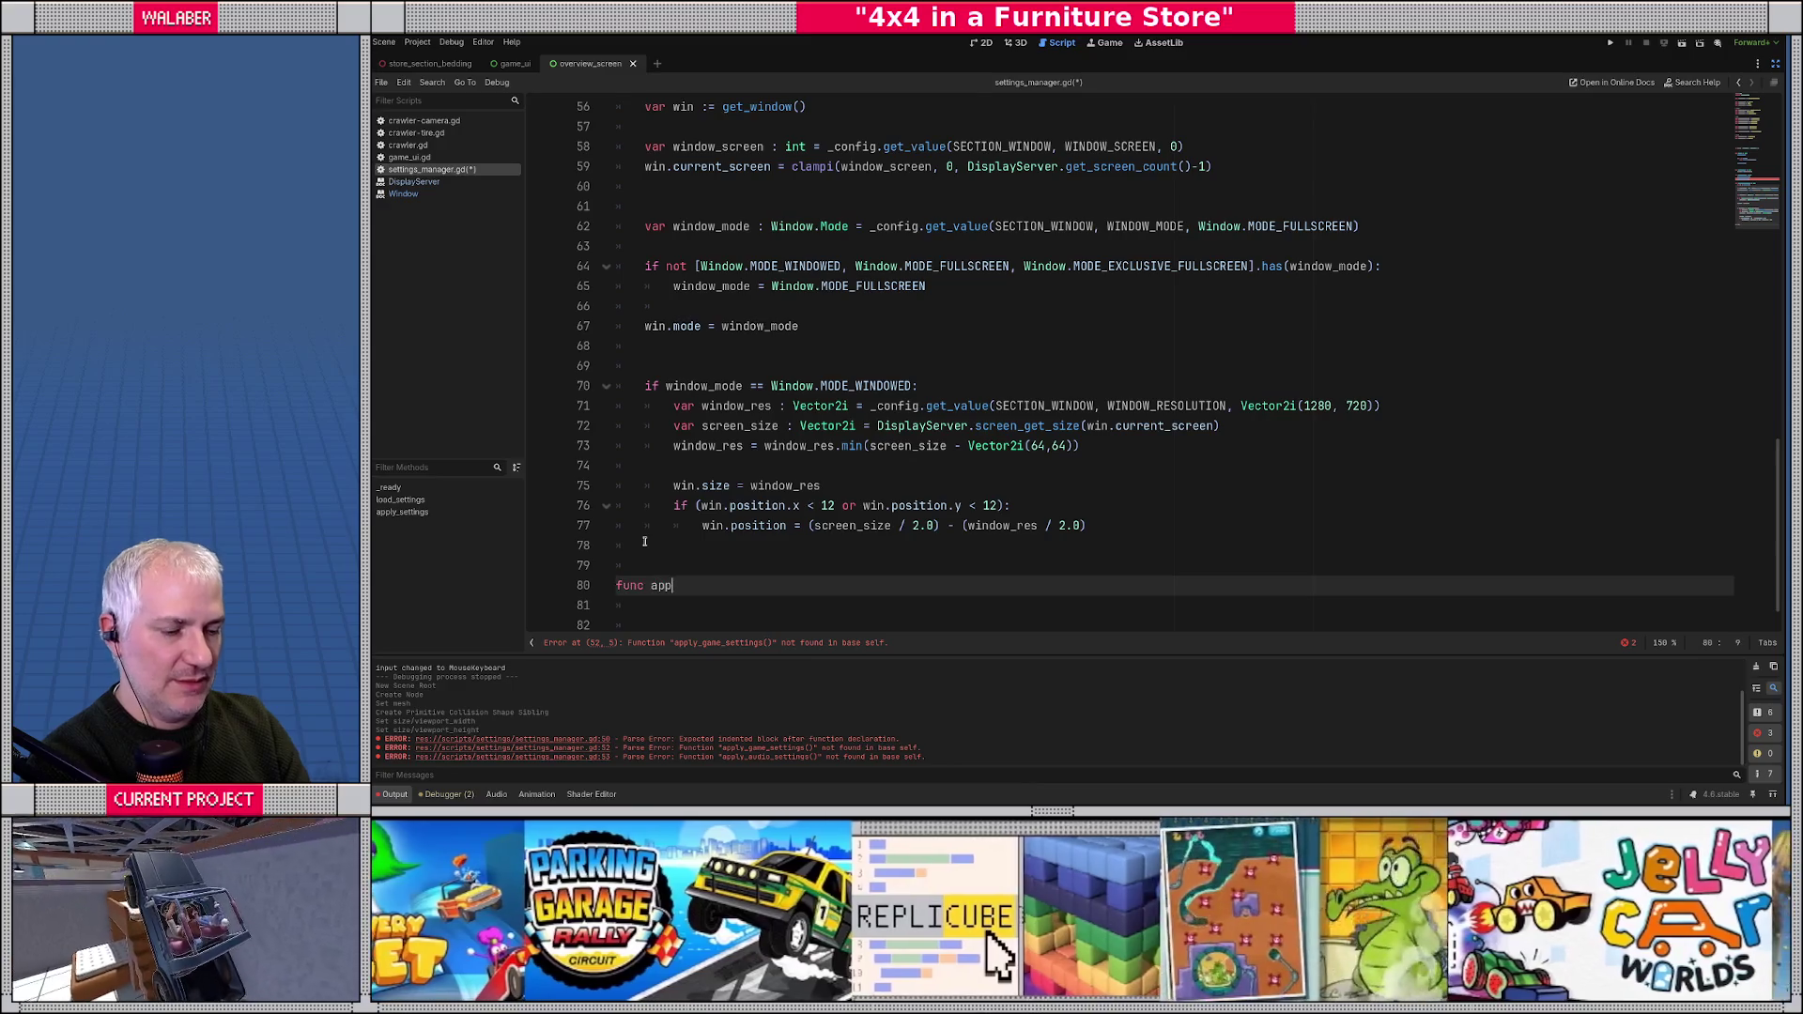
{"action": "key", "text": "BackSpace"}
{"action": "key", "text": "BackSpace"}
{"action": "key", "text": "BackSpace"}
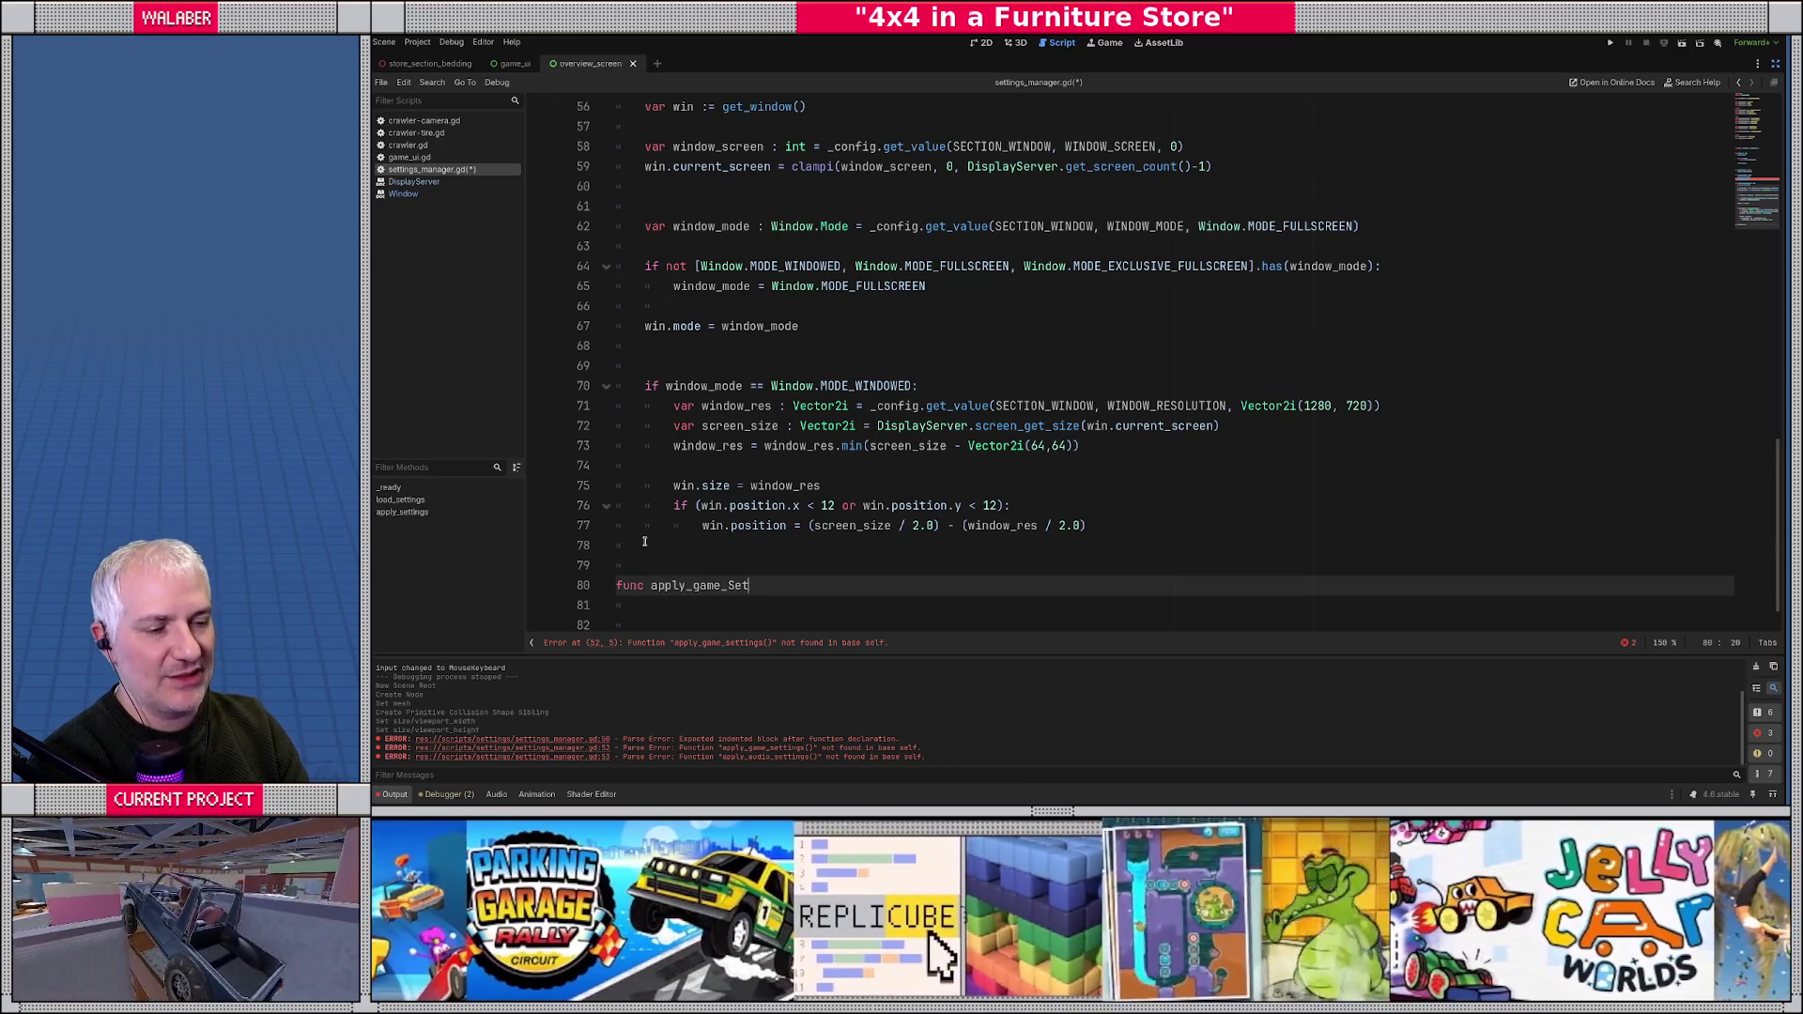
{"action": "type", "text": "settings() -> void:"}
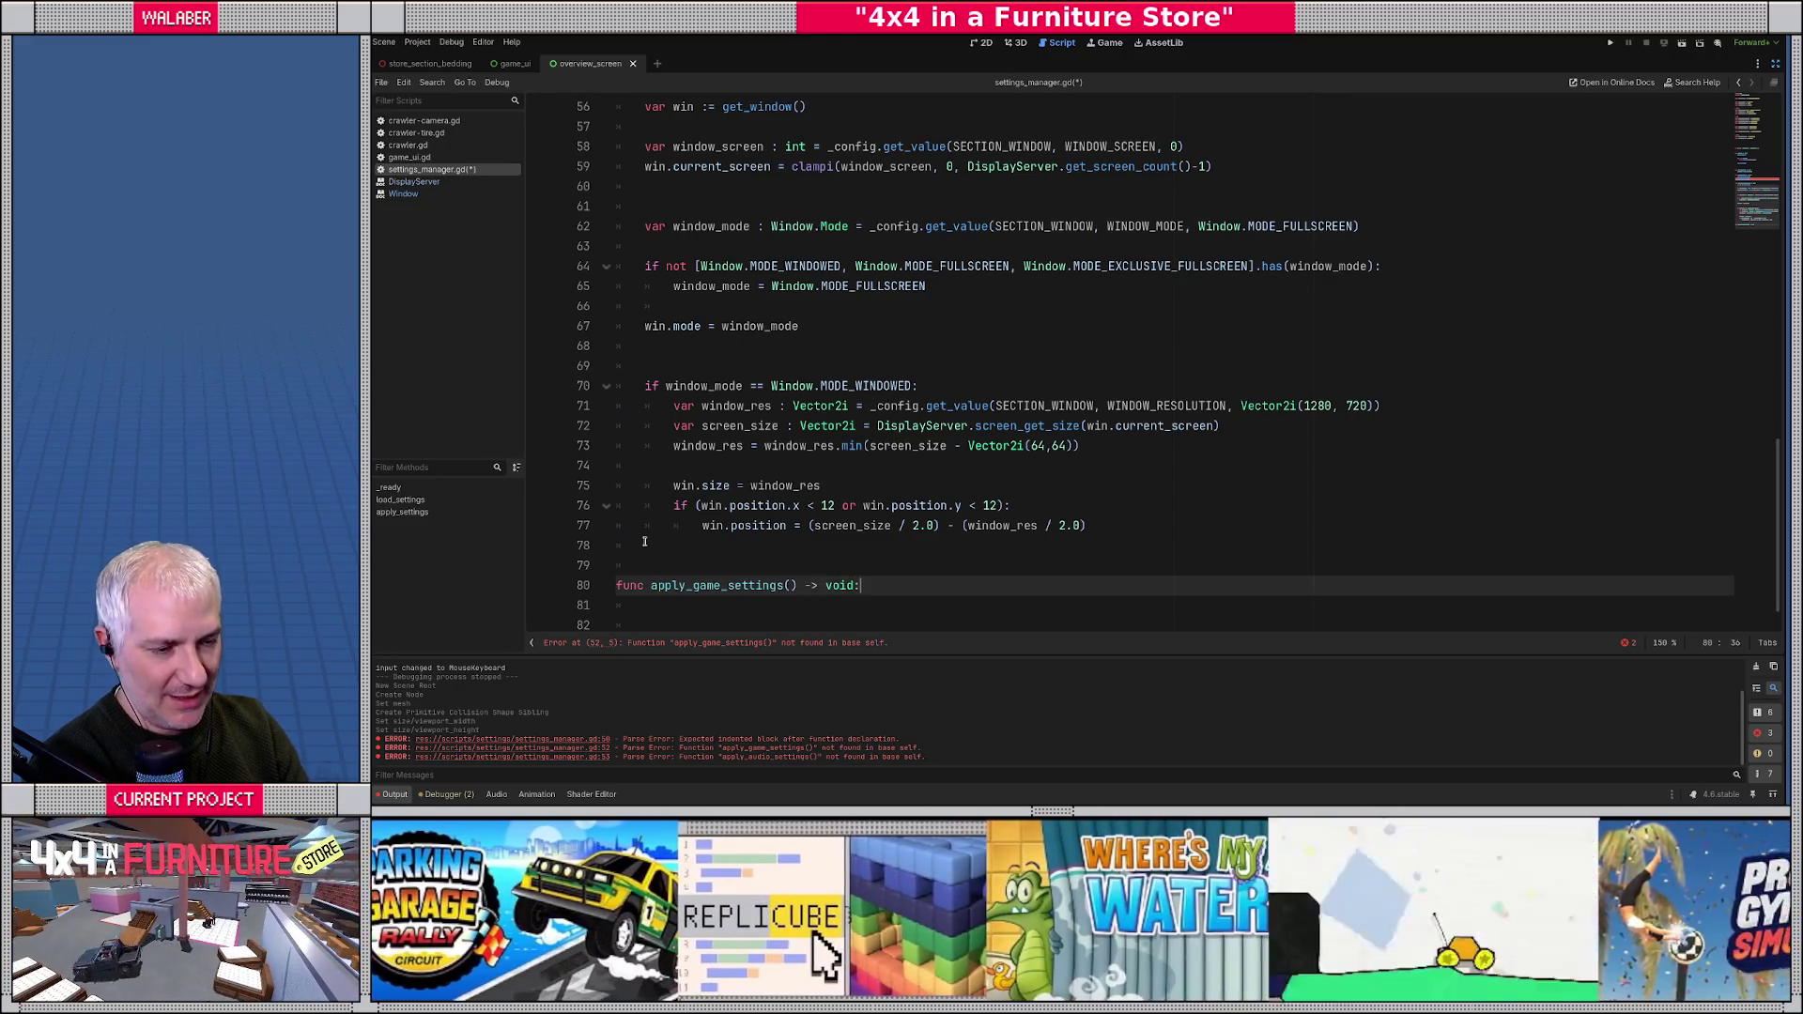
{"action": "key", "text": "Return"}
{"action": "type", "text": "pass"}
{"action": "key", "text": "Return"}
{"action": "key", "text": "Return"}
- Declare apply_audio_settings() -> void below it, then bring up Find in Files
{"action": "type", "text": "func apply"}
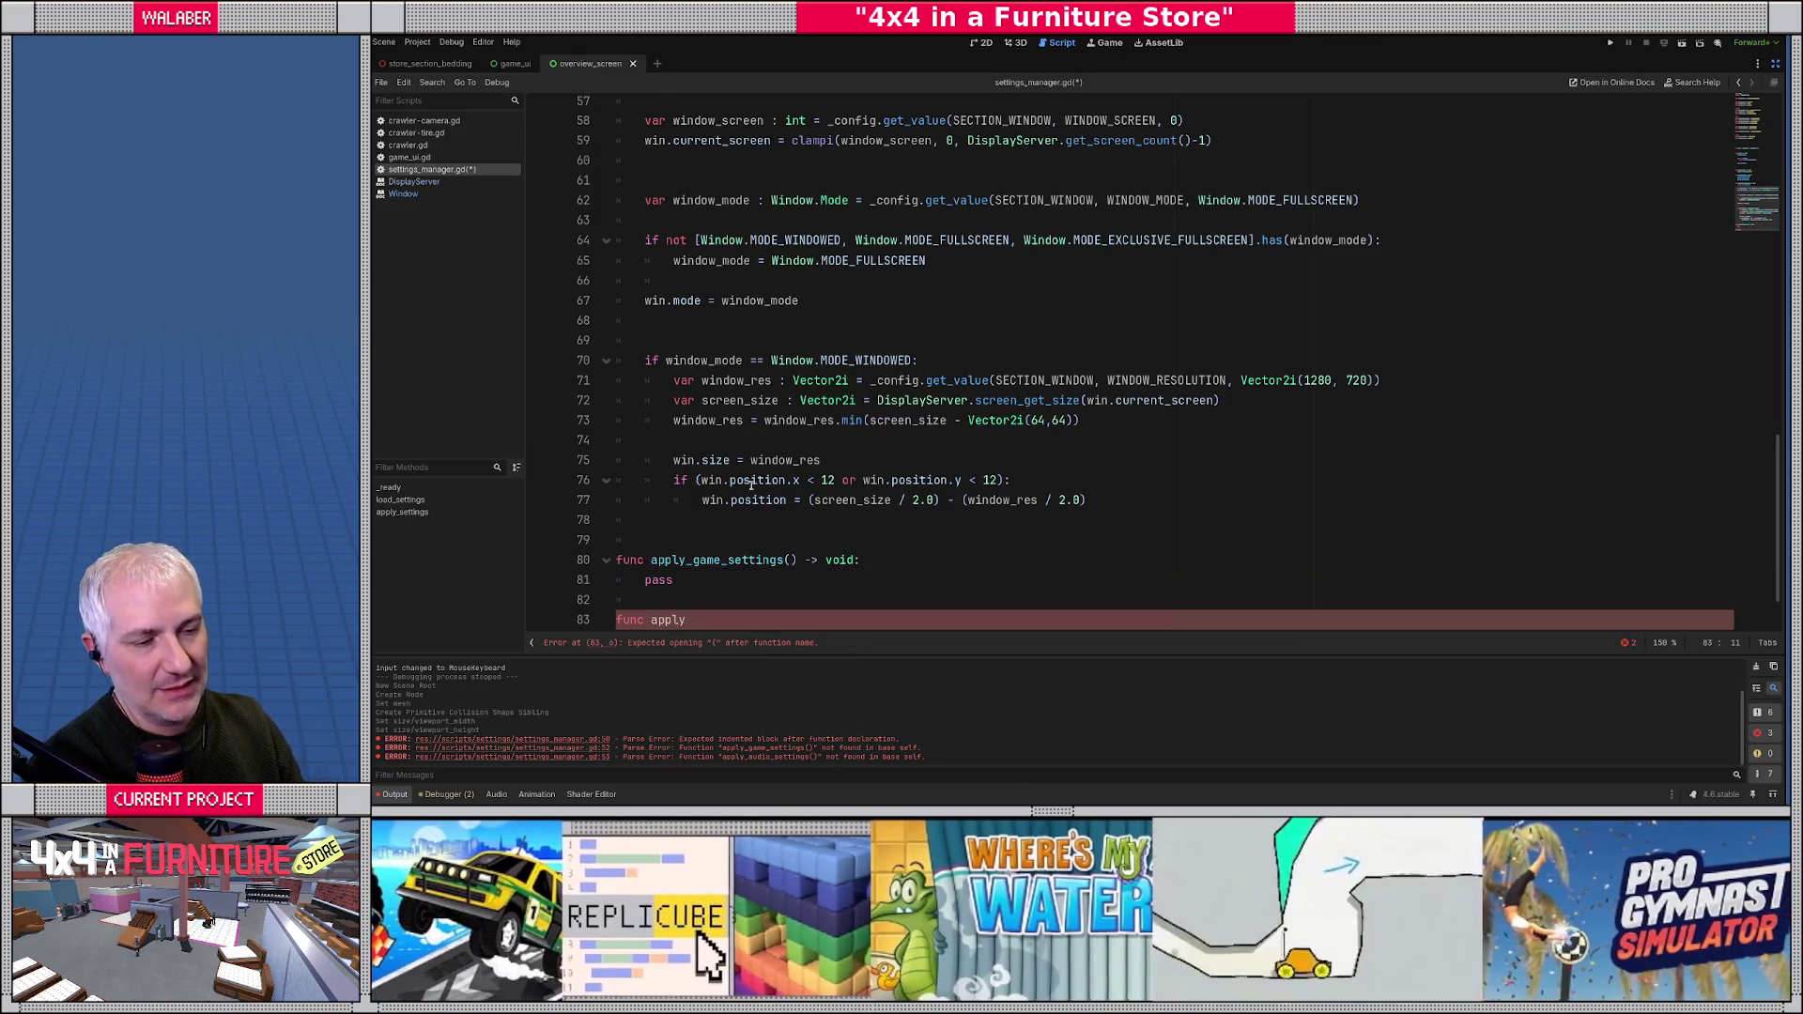
{"action": "scroll", "coordinate": [737, 495], "scroll_direction": "up", "scroll_amount": 5}
{"action": "type", "text": "_audio_settings() -> vo"}
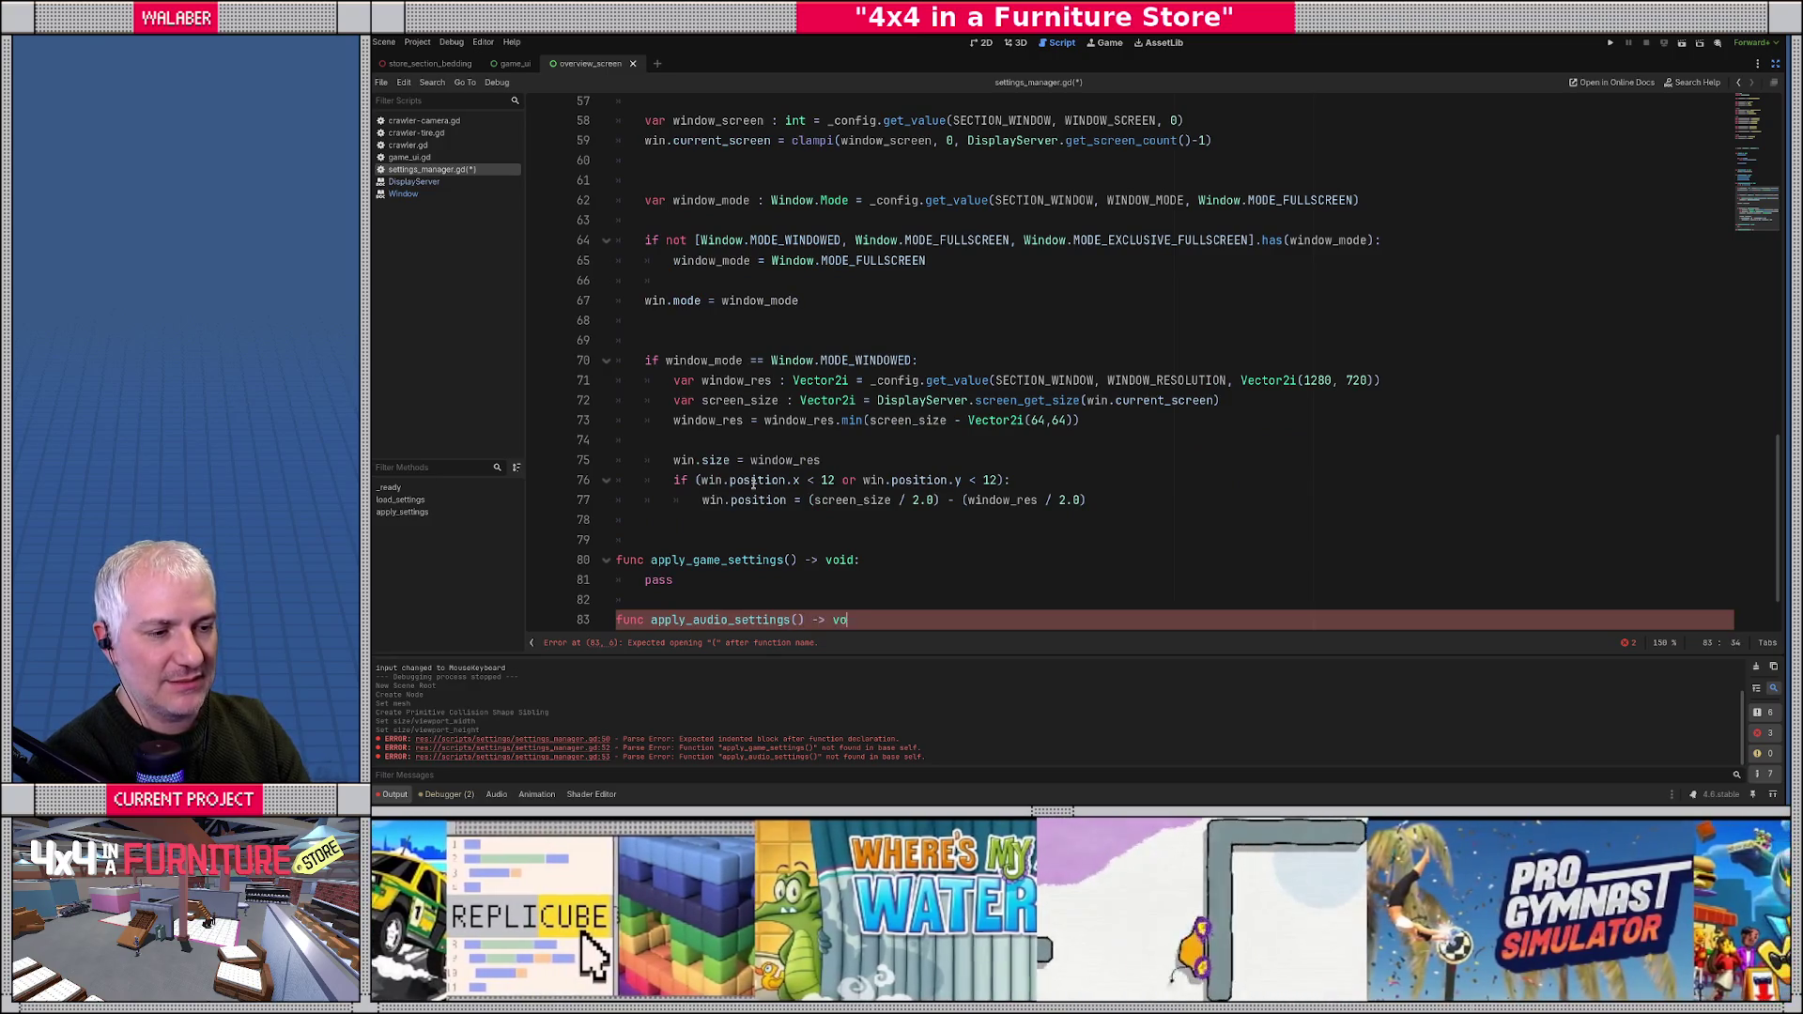
{"action": "type", "text": "id:"}
{"action": "key", "text": "Return"}
{"action": "key", "text": "ctrl+shift+f"}
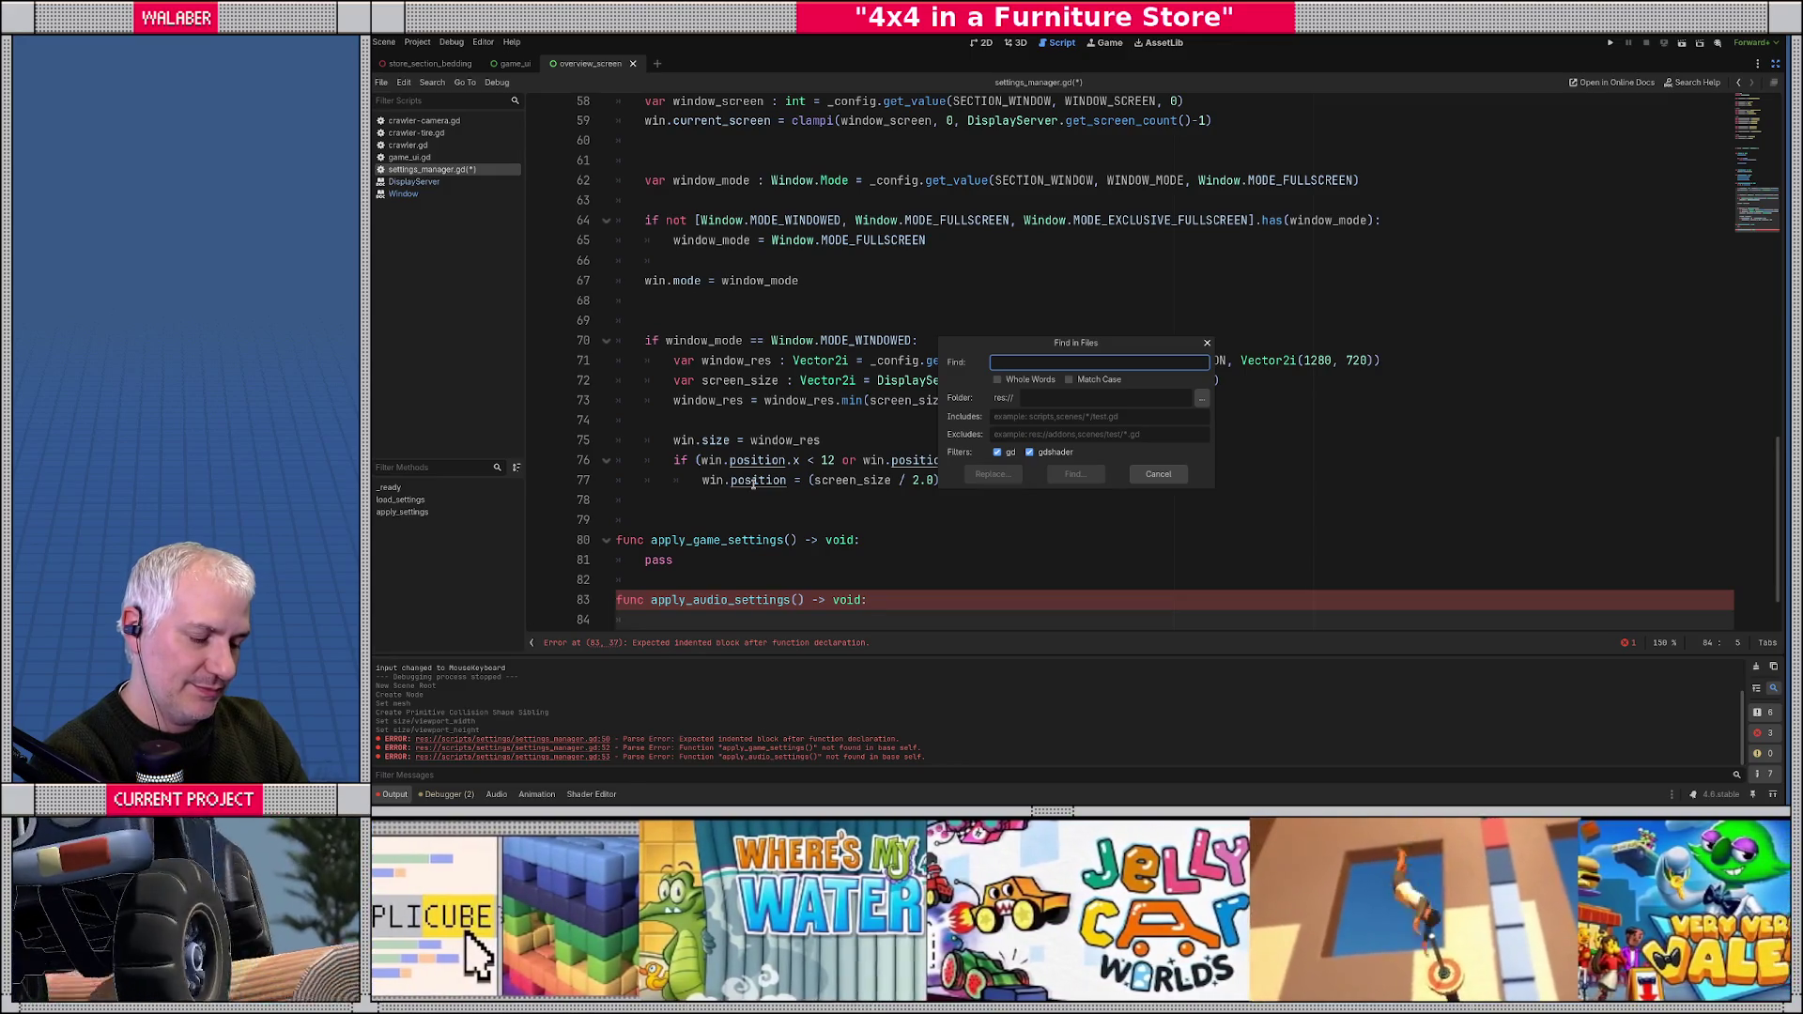
- Search the project for 'bus.' and open overview_screen.gd from the results
{"action": "type", "text": "bus."}
{"action": "key", "text": "Return"}
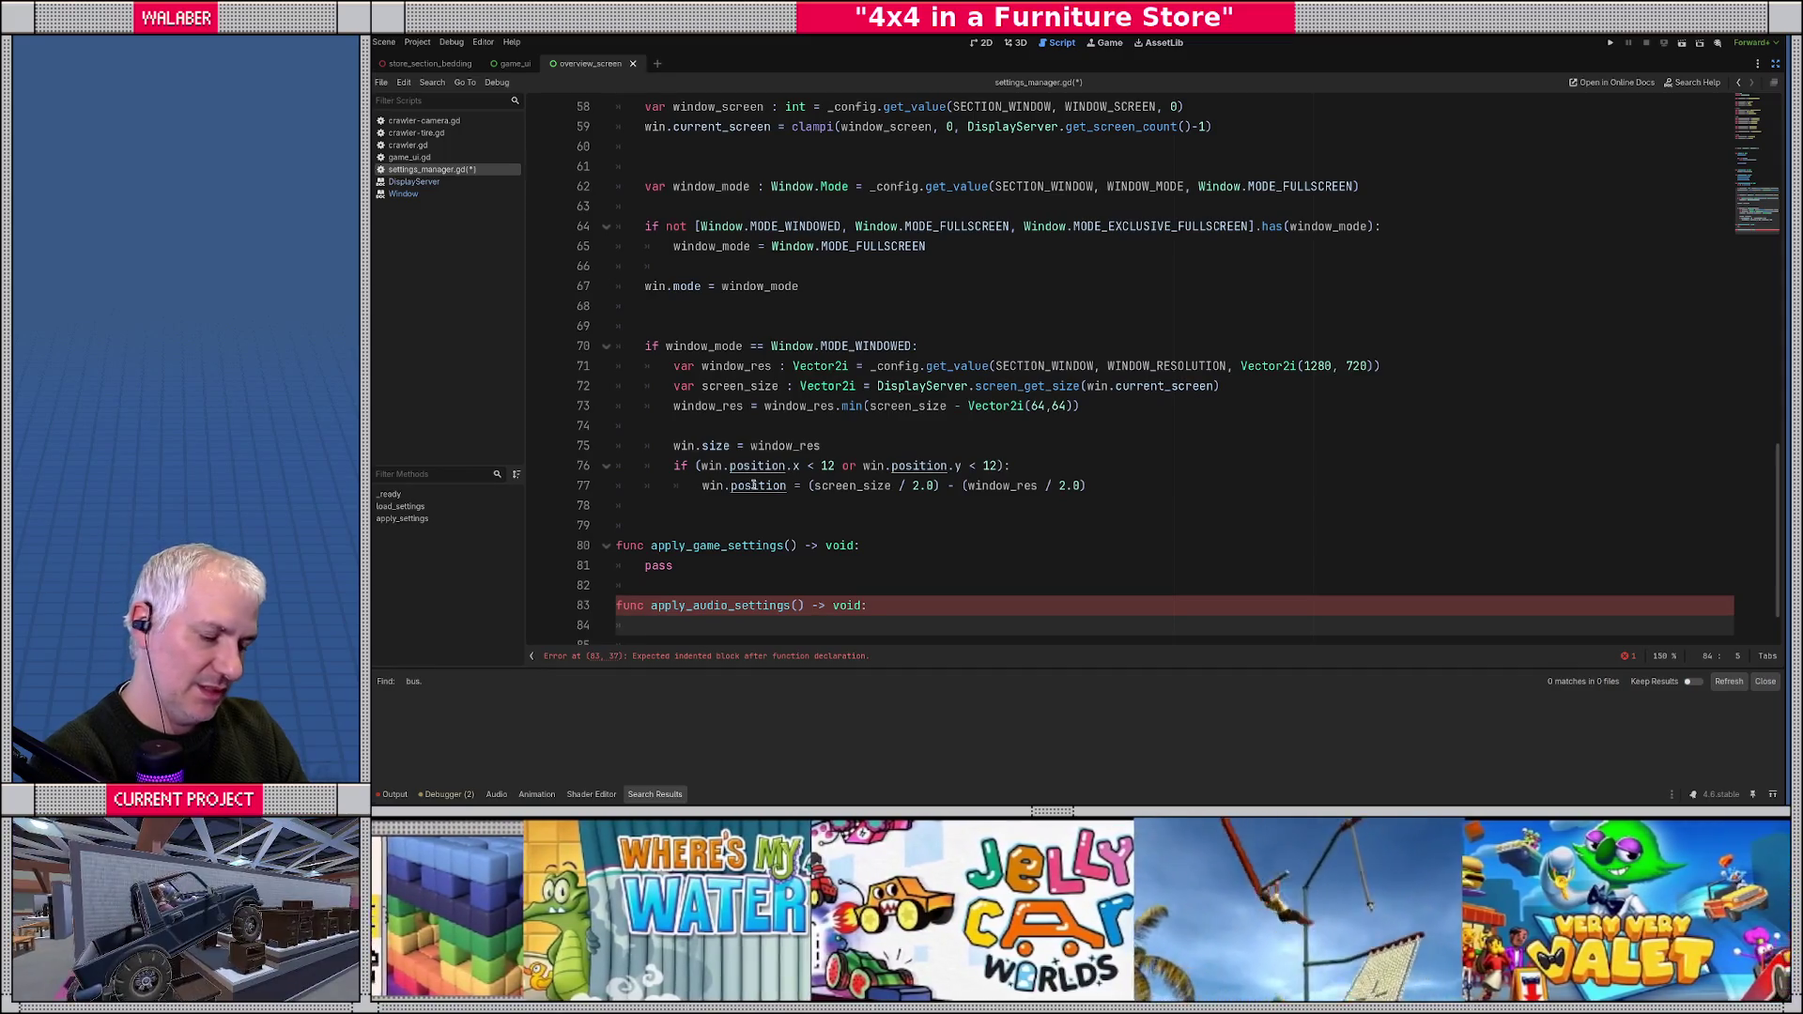
{"action": "left_click", "coordinate": [433, 158]}
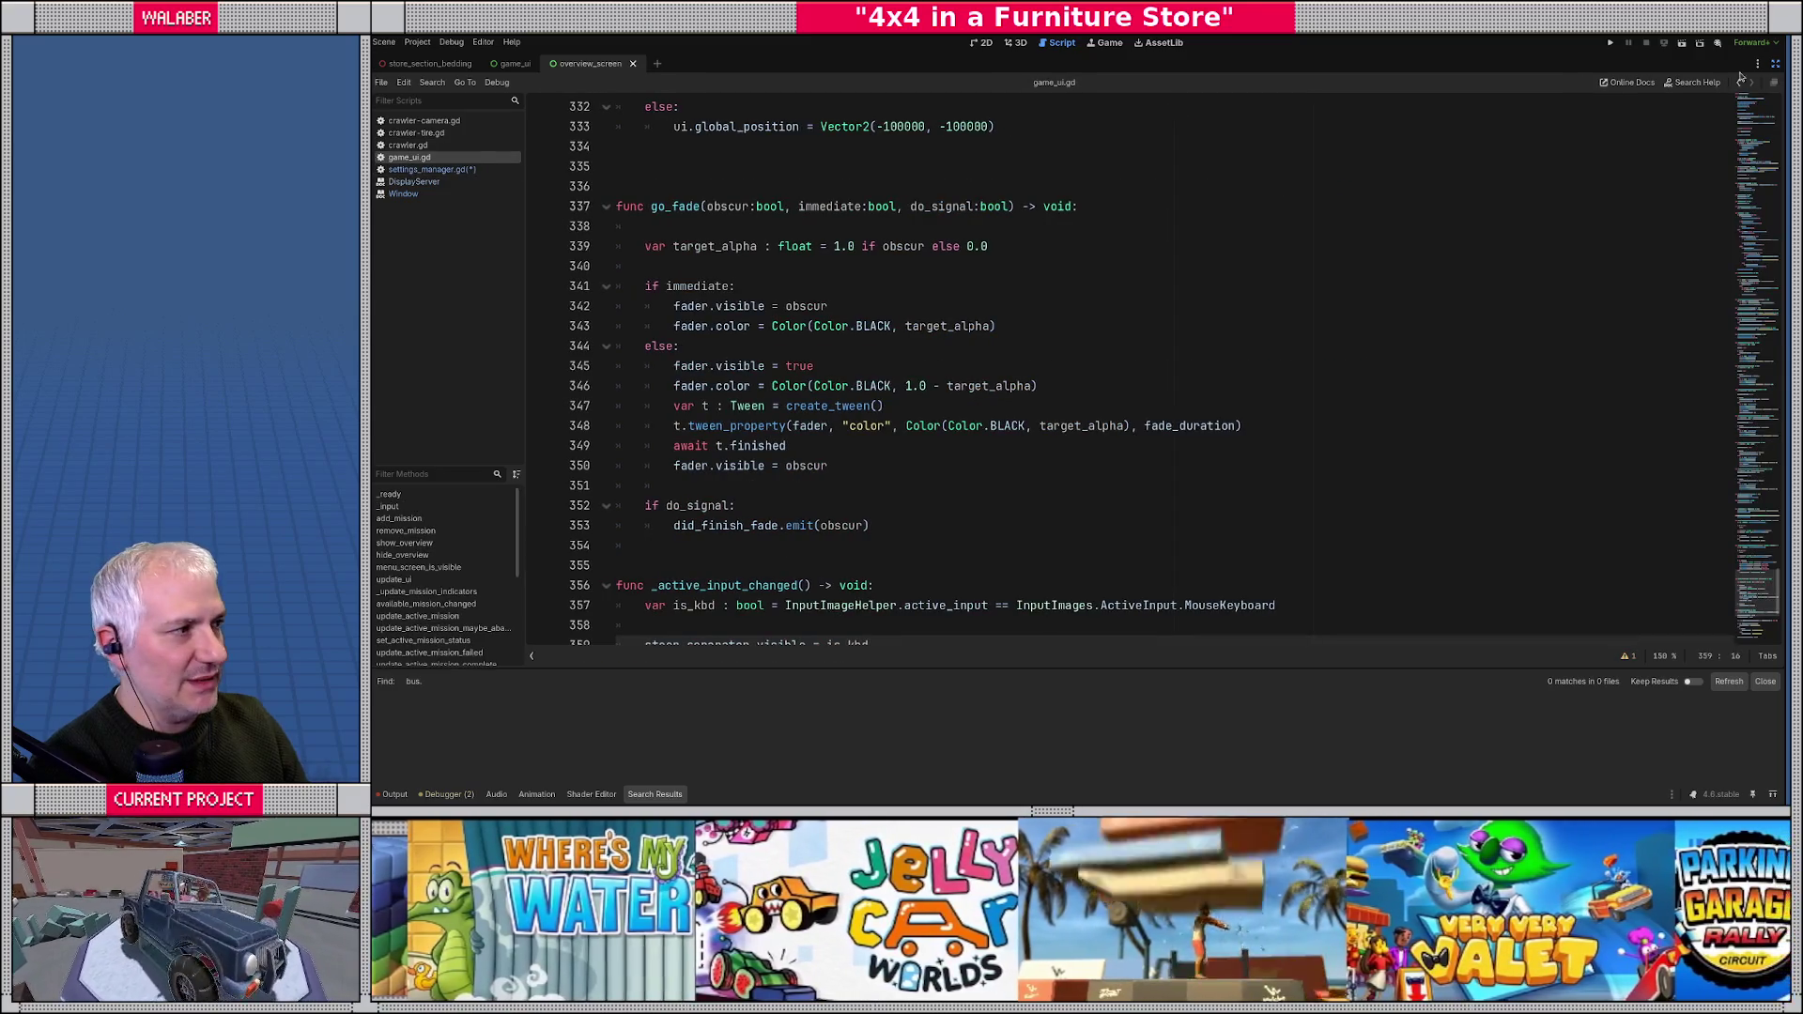
{"action": "left_click", "coordinate": [1775, 66]}
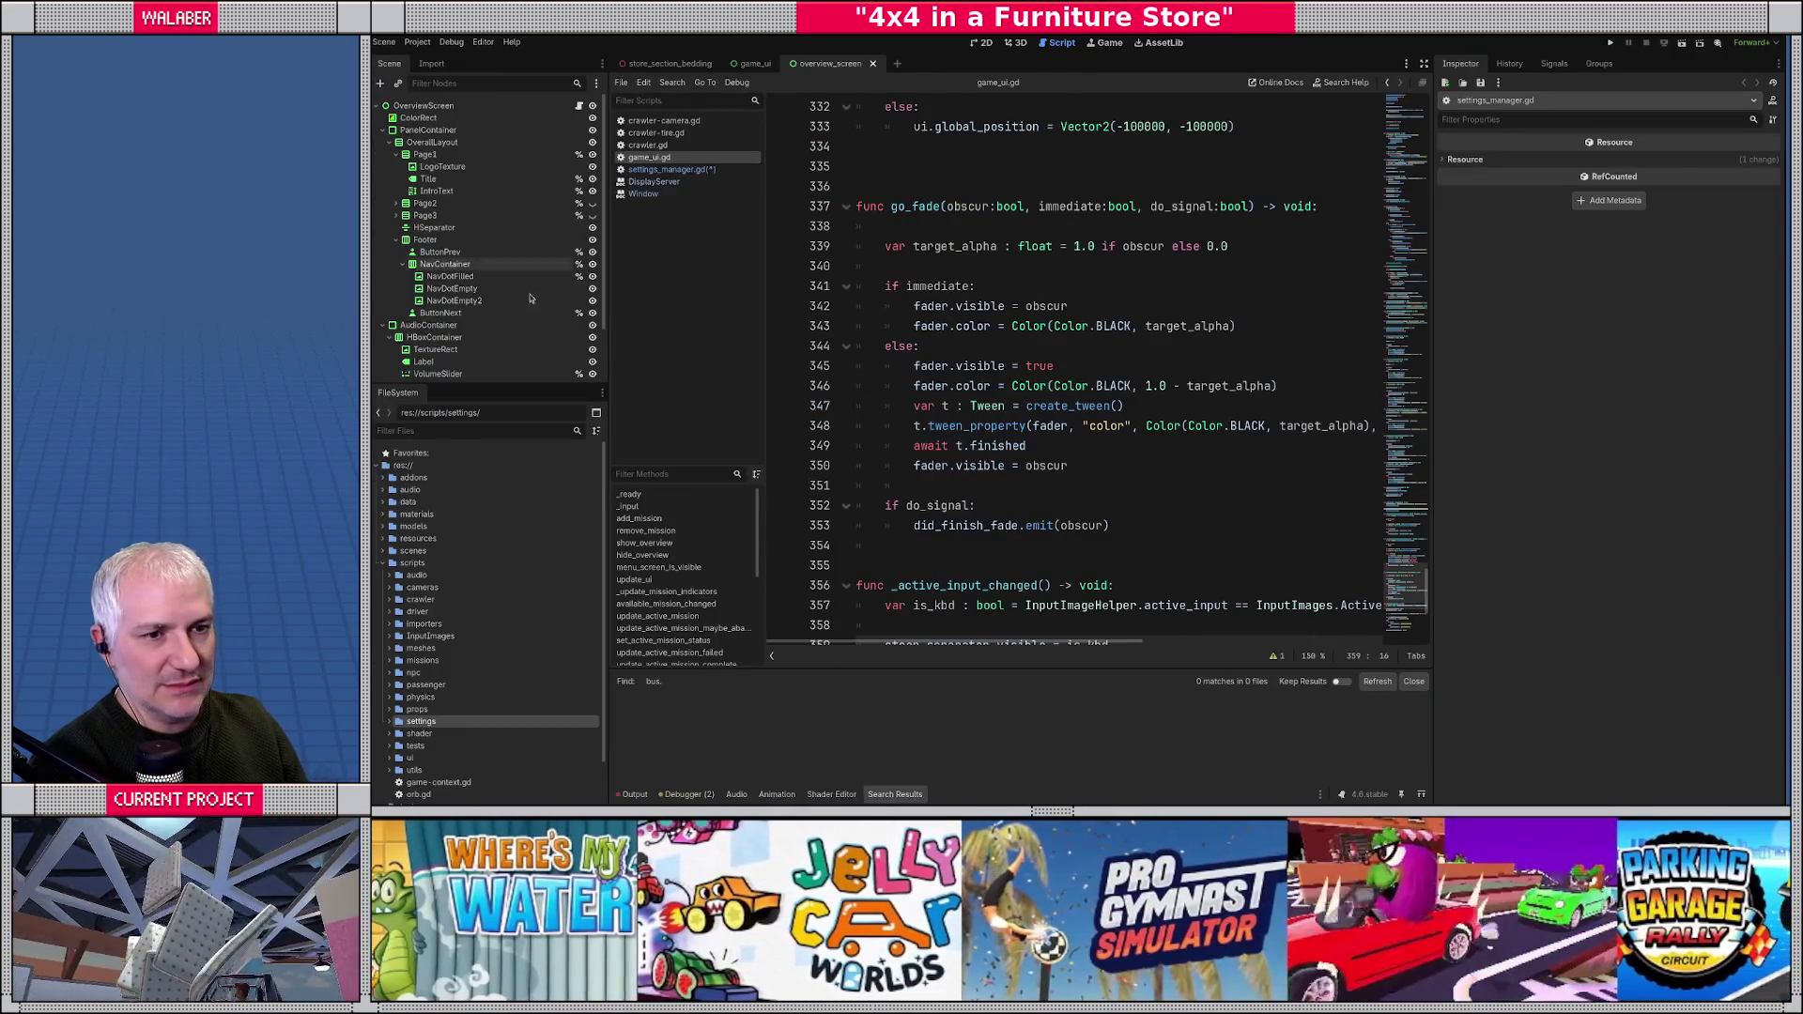
{"action": "left_click", "coordinate": [579, 105]}
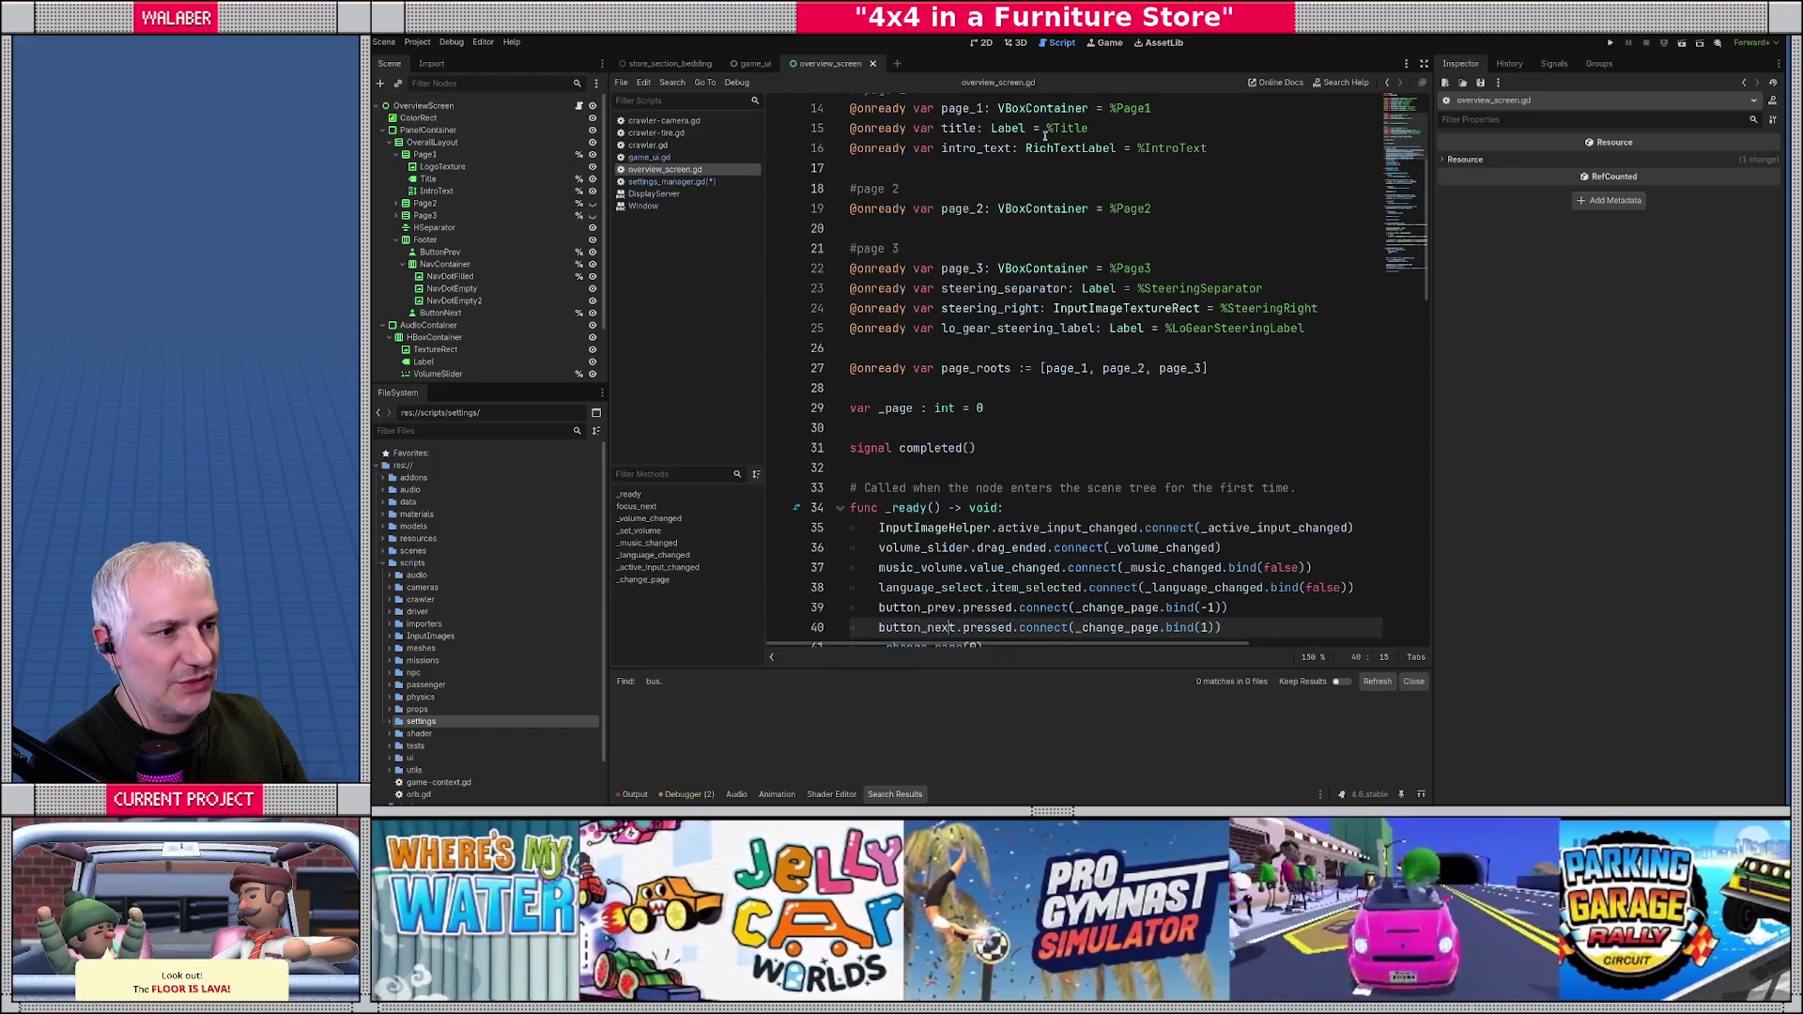
{"action": "left_click", "coordinate": [1424, 63]}
- Copy the two Master bus volume lines from _set_volume and return to settings_manager.gd
{"action": "scroll", "coordinate": [755, 342], "scroll_direction": "down", "scroll_amount": 4}
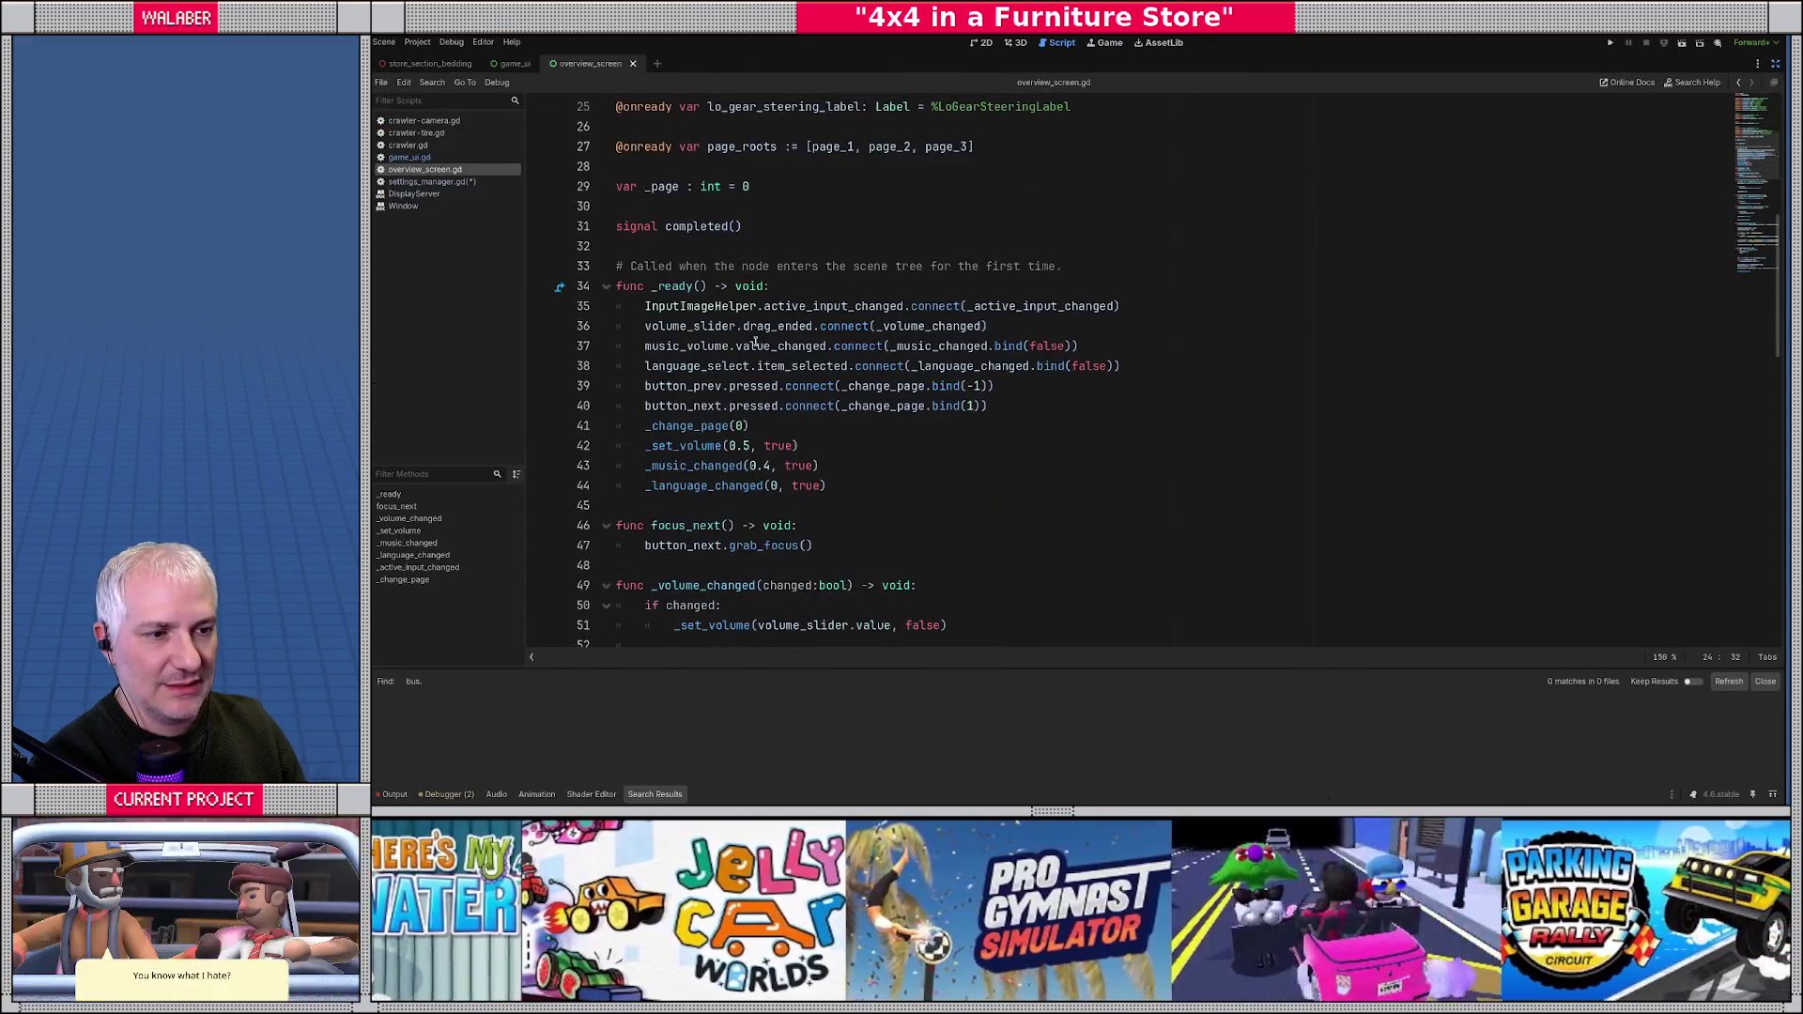
{"action": "left_click", "coordinate": [930, 326], "text": "ctrl"}
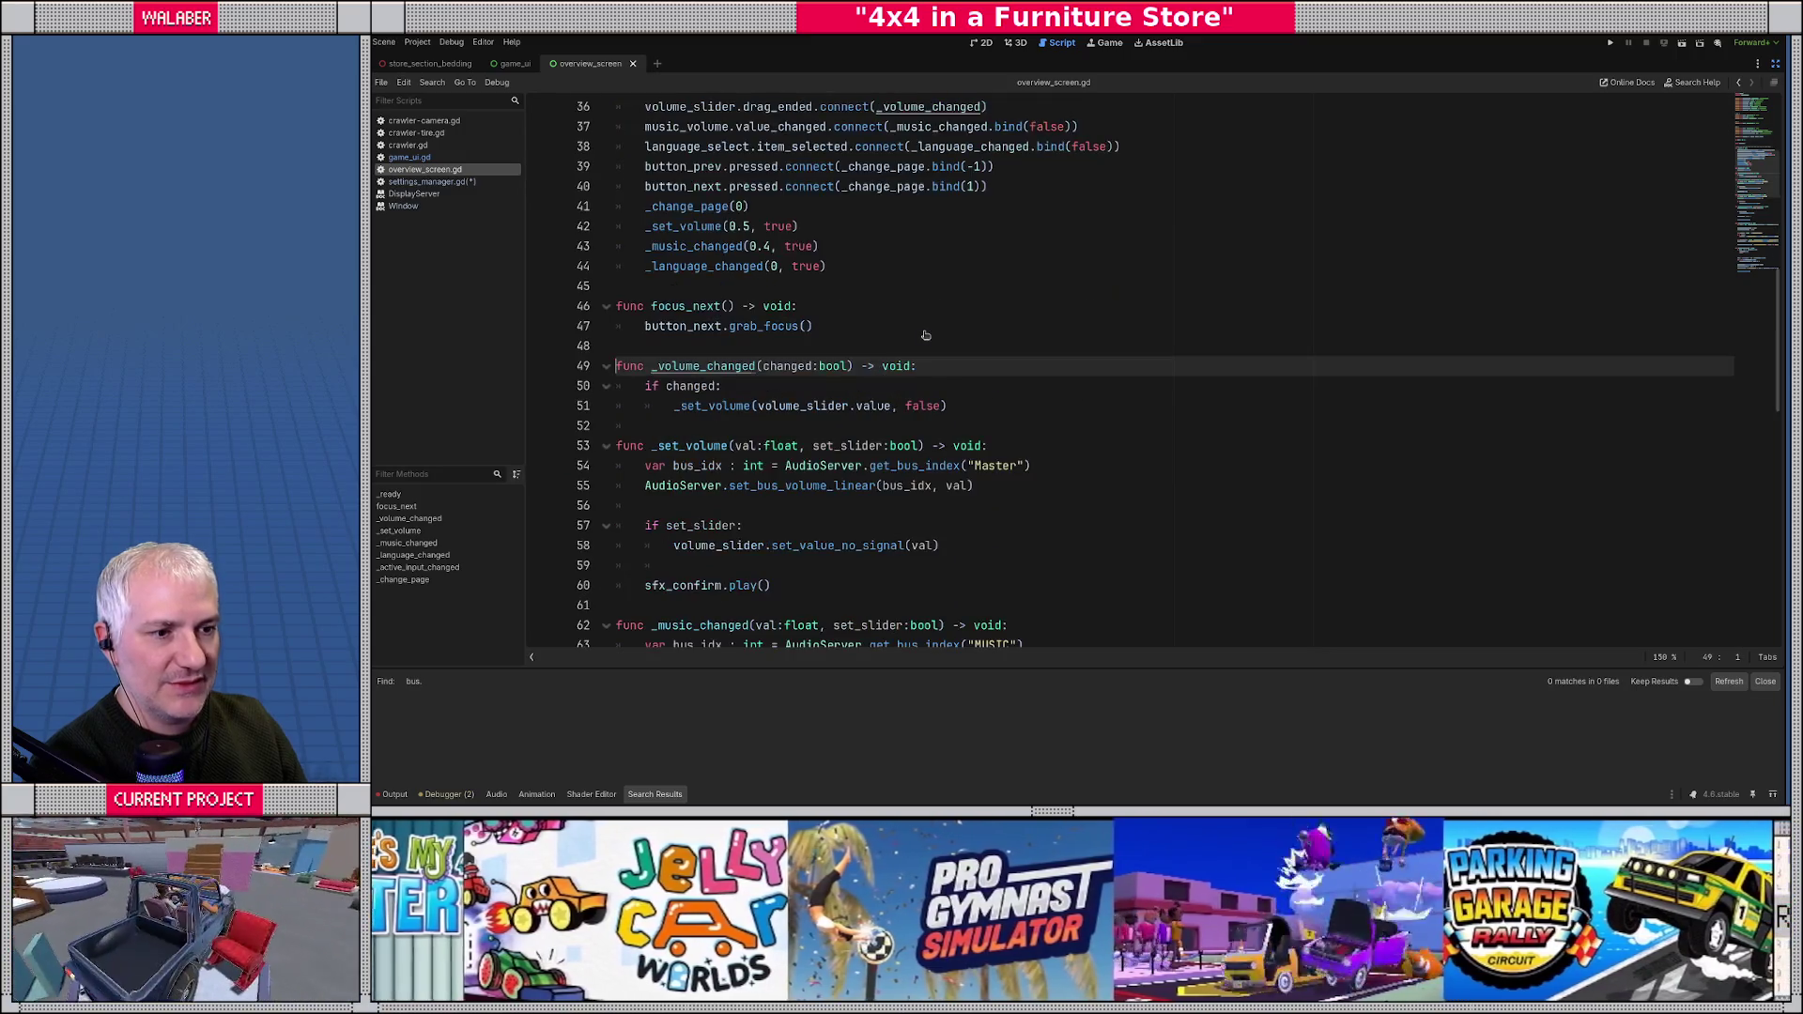
{"action": "left_click", "coordinate": [718, 407], "text": "ctrl"}
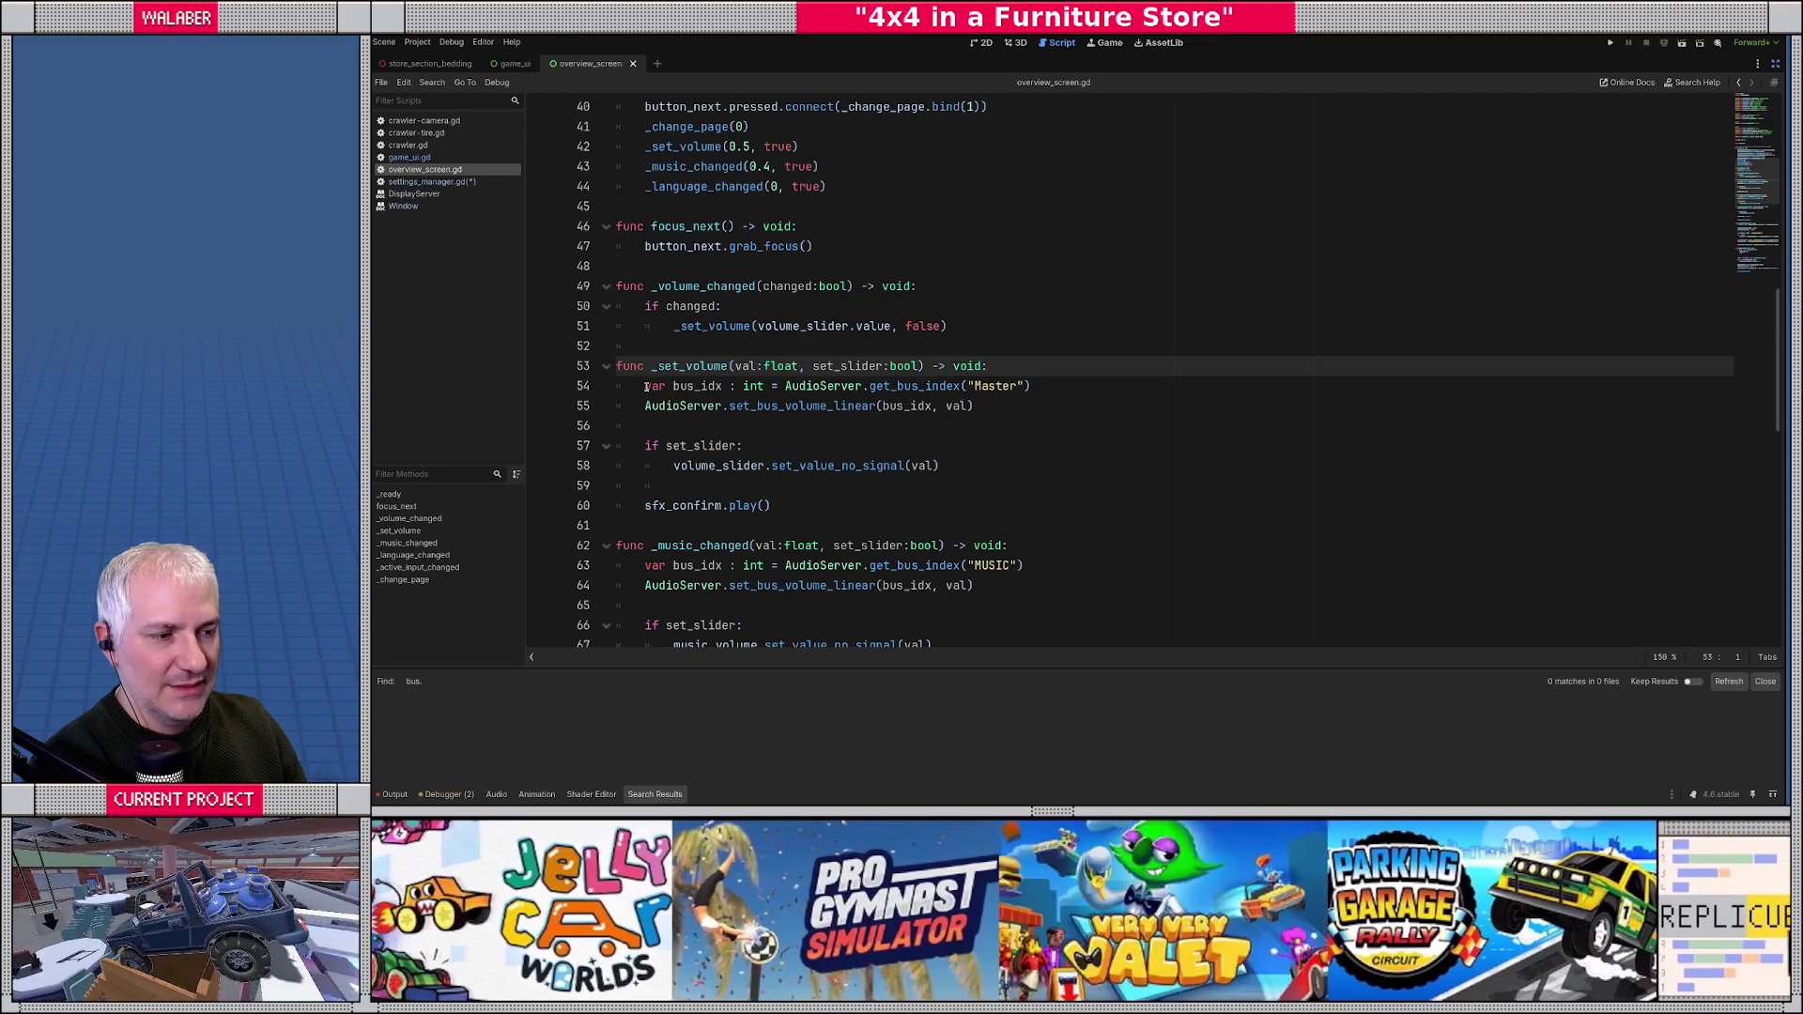
{"action": "scroll", "coordinate": [647, 387], "scroll_direction": "down", "scroll_amount": 2}
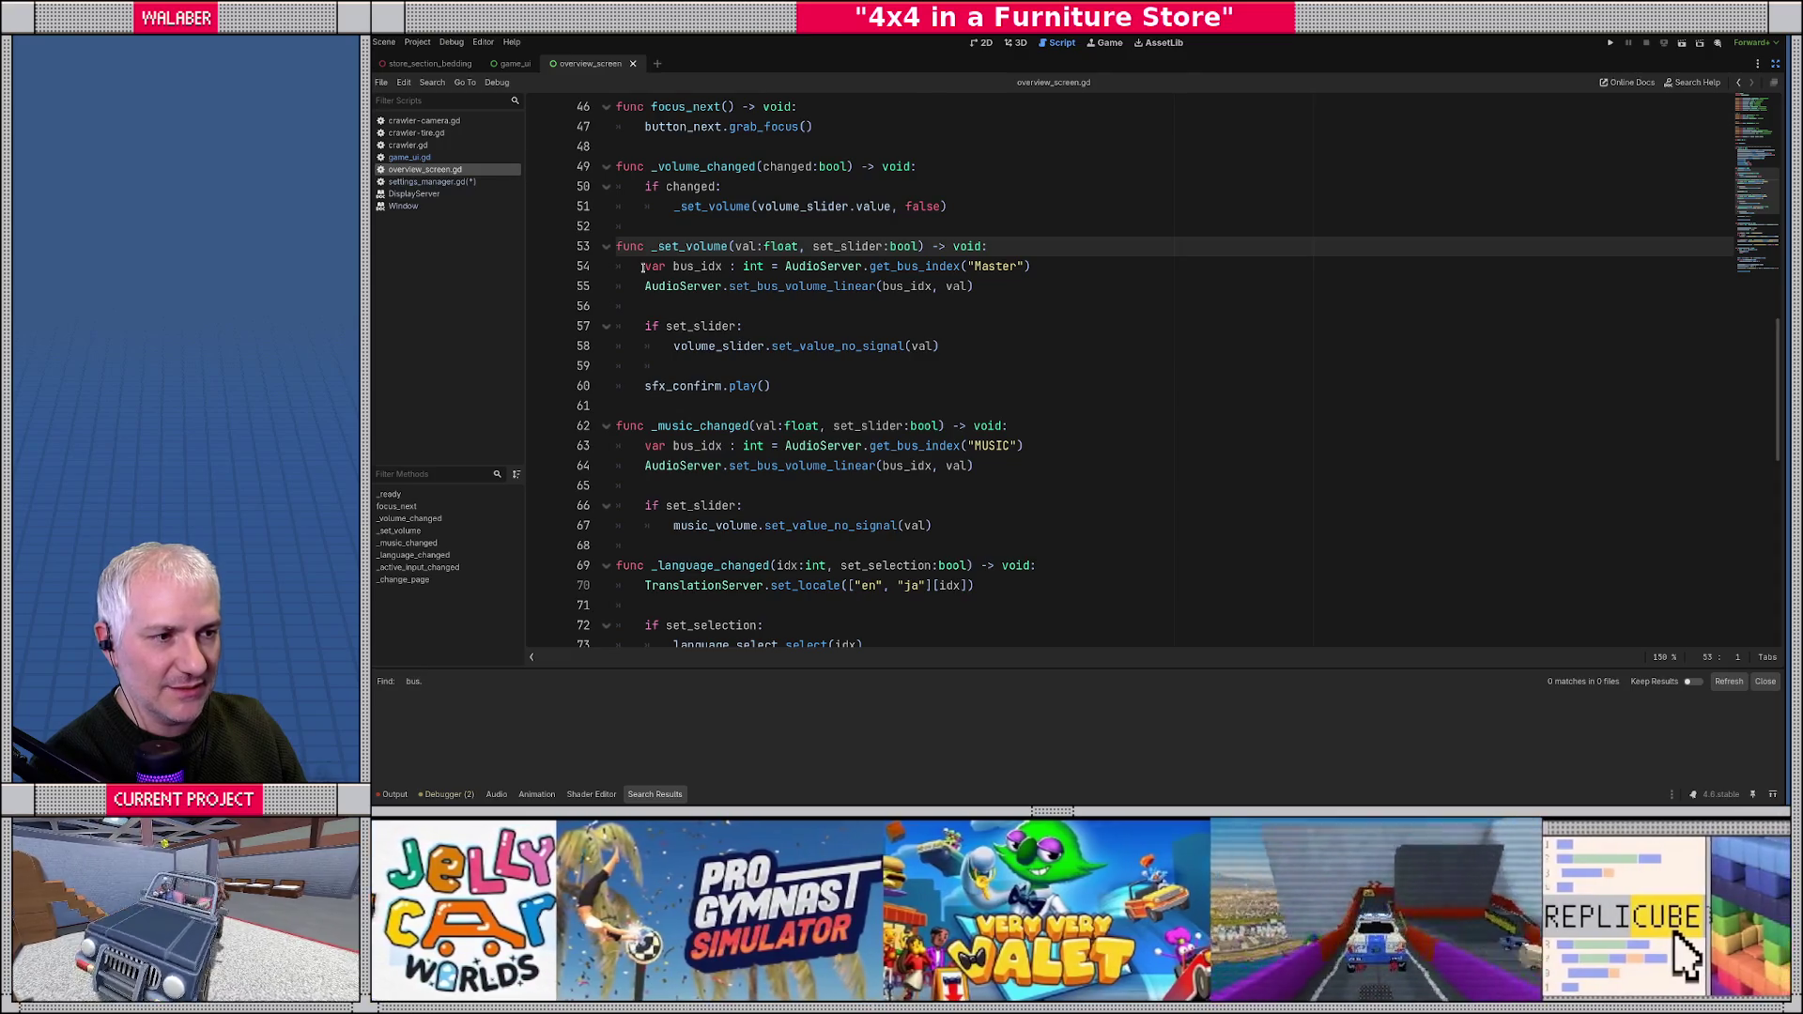
{"action": "mouse_move", "coordinate": [642, 267]}
{"action": "left_mouse_down"}
{"action": "mouse_move", "coordinate": [1033, 267]}
{"action": "mouse_move", "coordinate": [839, 286]}
{"action": "mouse_move", "coordinate": [1045, 282]}
{"action": "left_mouse_up"}
{"action": "key", "text": "ctrl+c"}
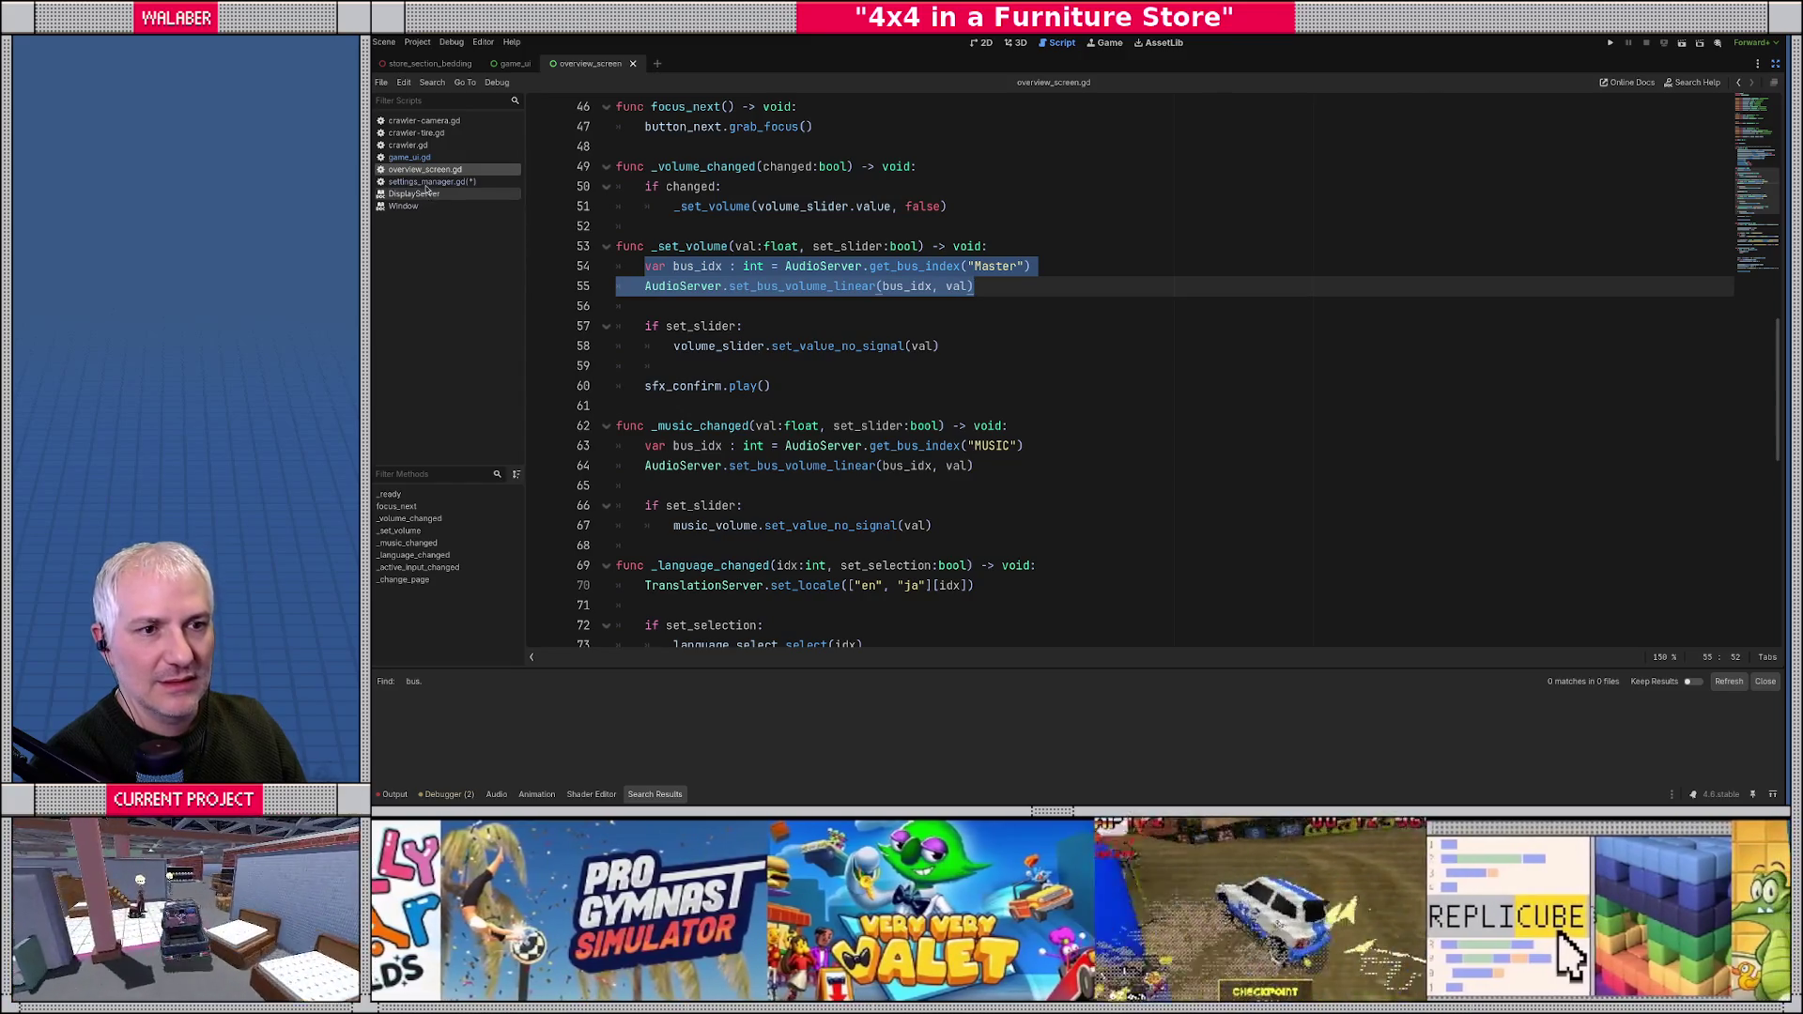
{"action": "left_click", "coordinate": [432, 181]}
{"action": "scroll", "coordinate": [690, 435], "scroll_direction": "down", "scroll_amount": 1}
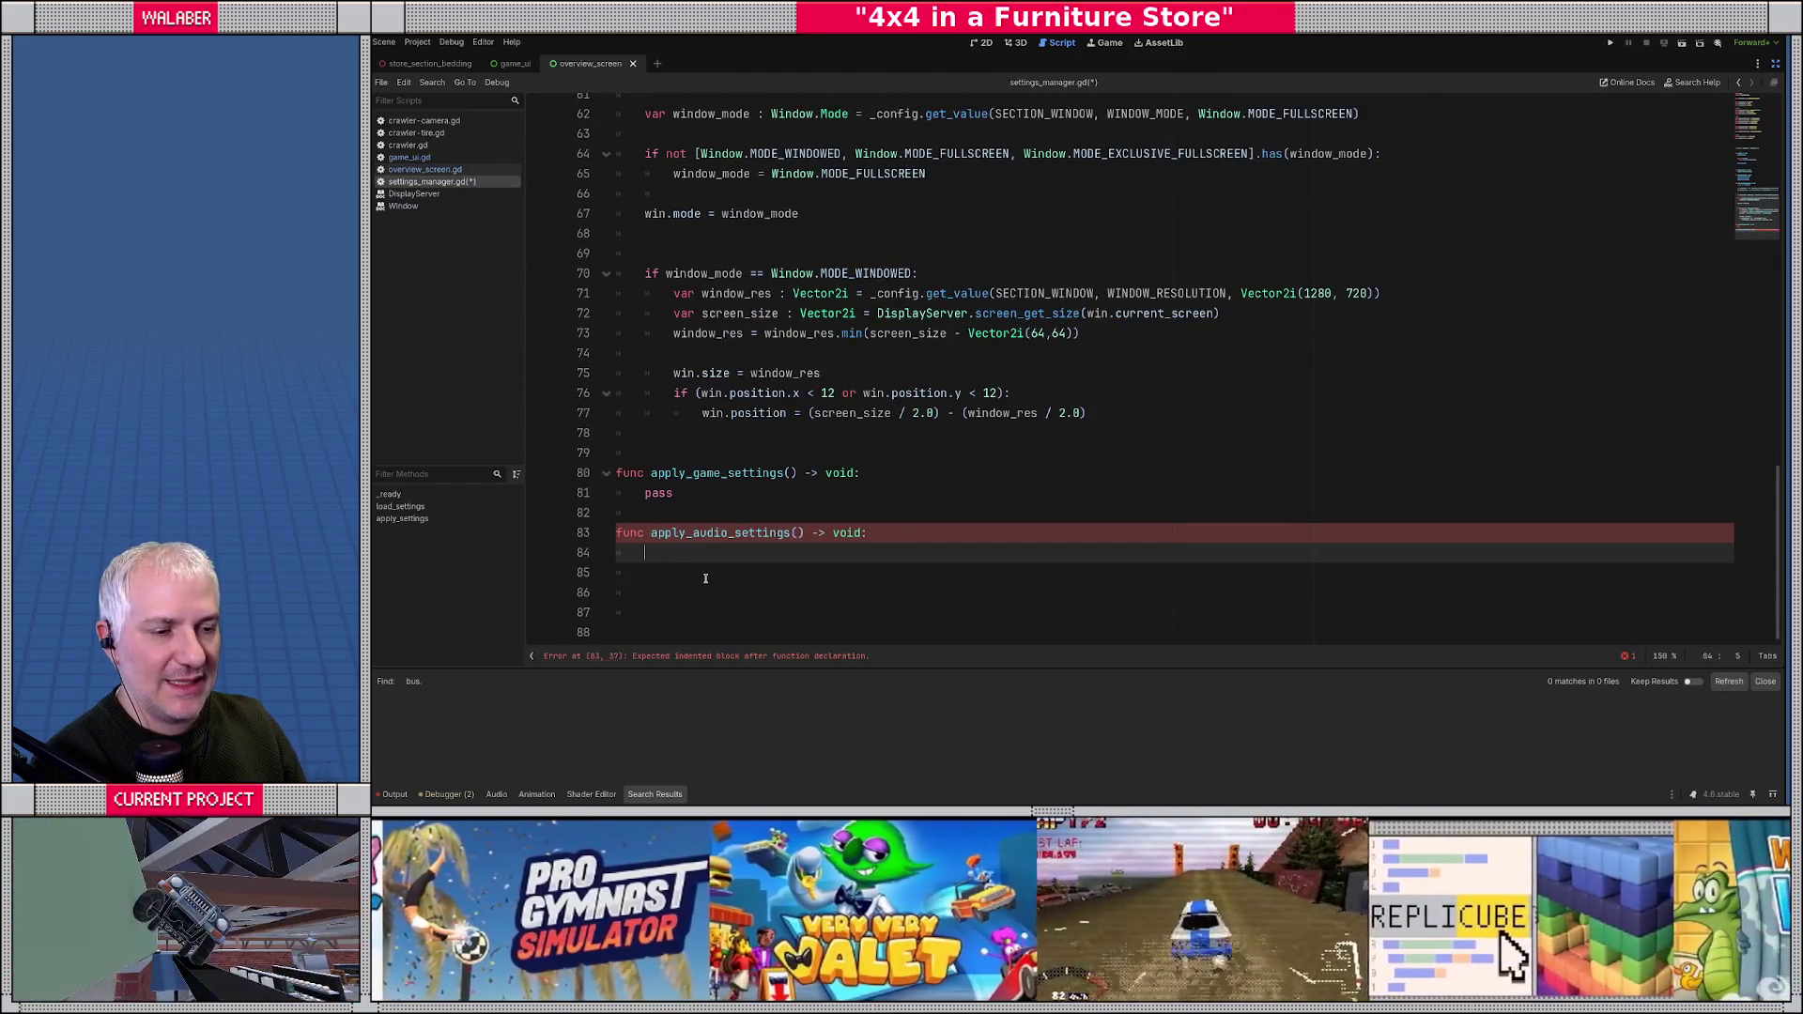
- Paste the bus volume lines into apply_audio_settings and change the sfx volume key to master
{"action": "key", "text": "ctrl+v"}
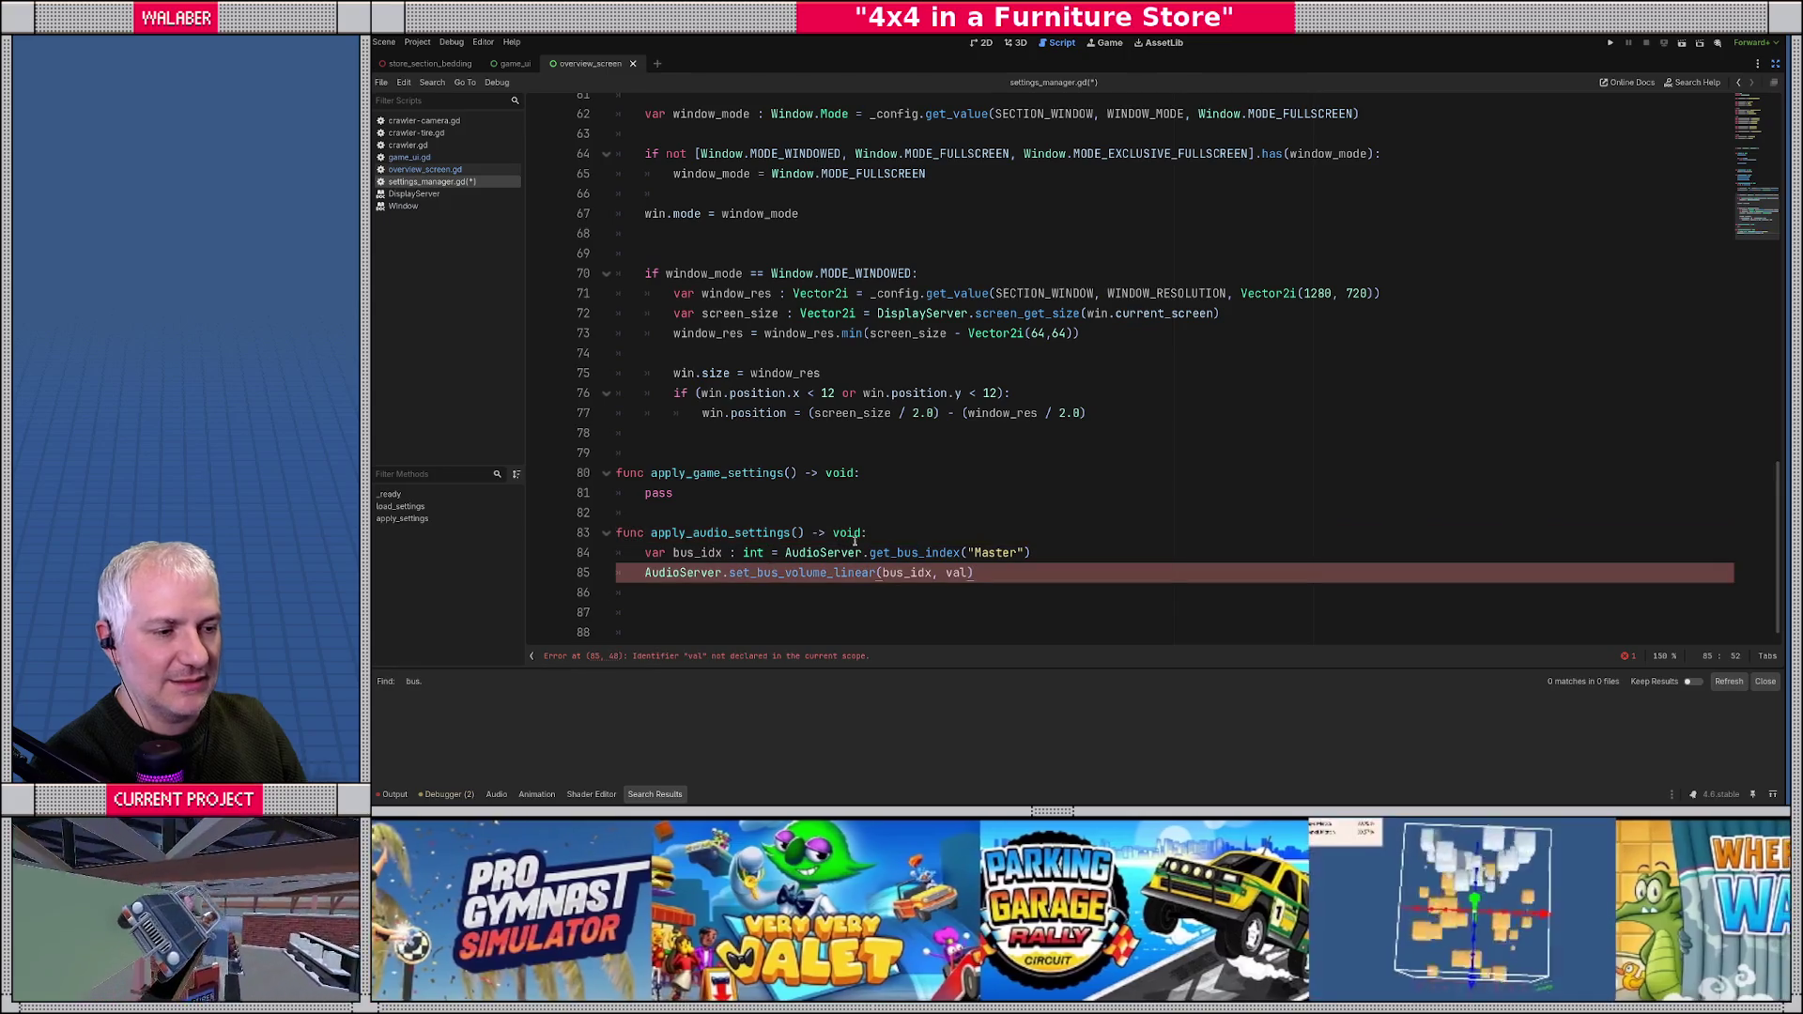
{"action": "left_click", "coordinate": [872, 533]}
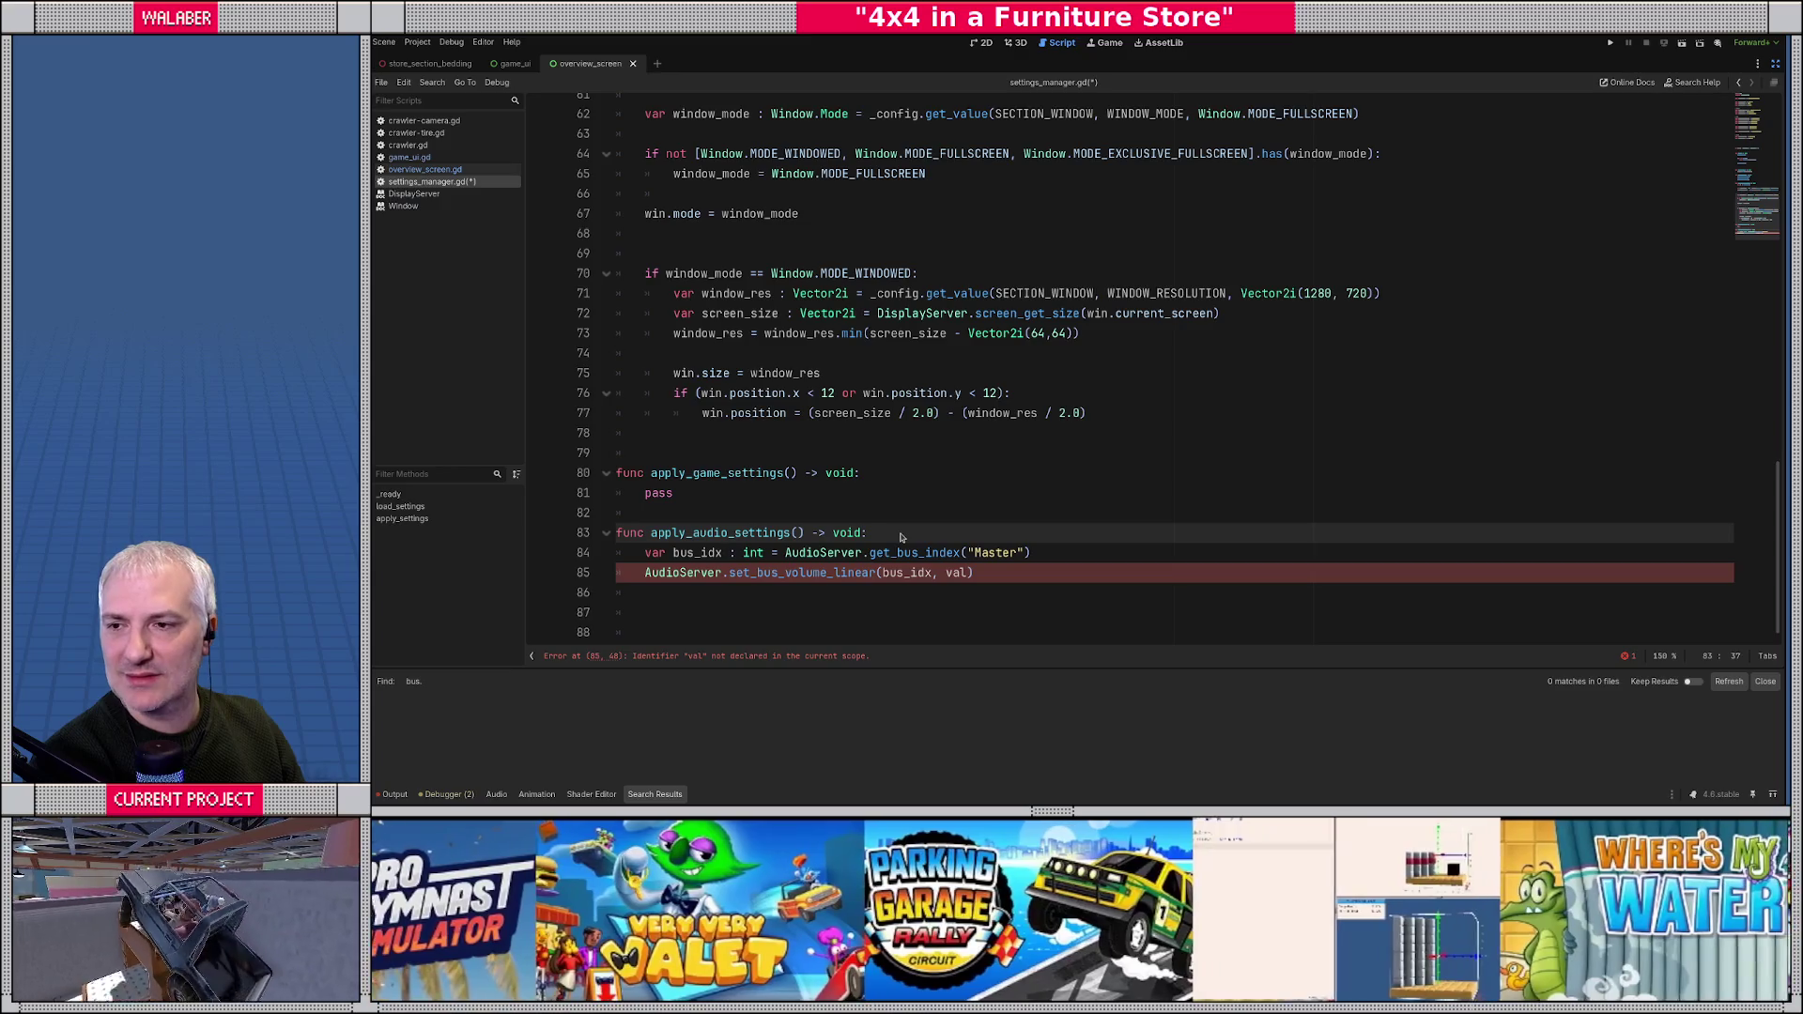
{"action": "scroll", "coordinate": [1004, 255], "scroll_direction": "up", "scroll_amount": 20}
{"action": "left_click_drag", "start_coordinate": [699, 505], "coordinate": [777, 505]}
{"action": "key", "text": "BackSpace"}
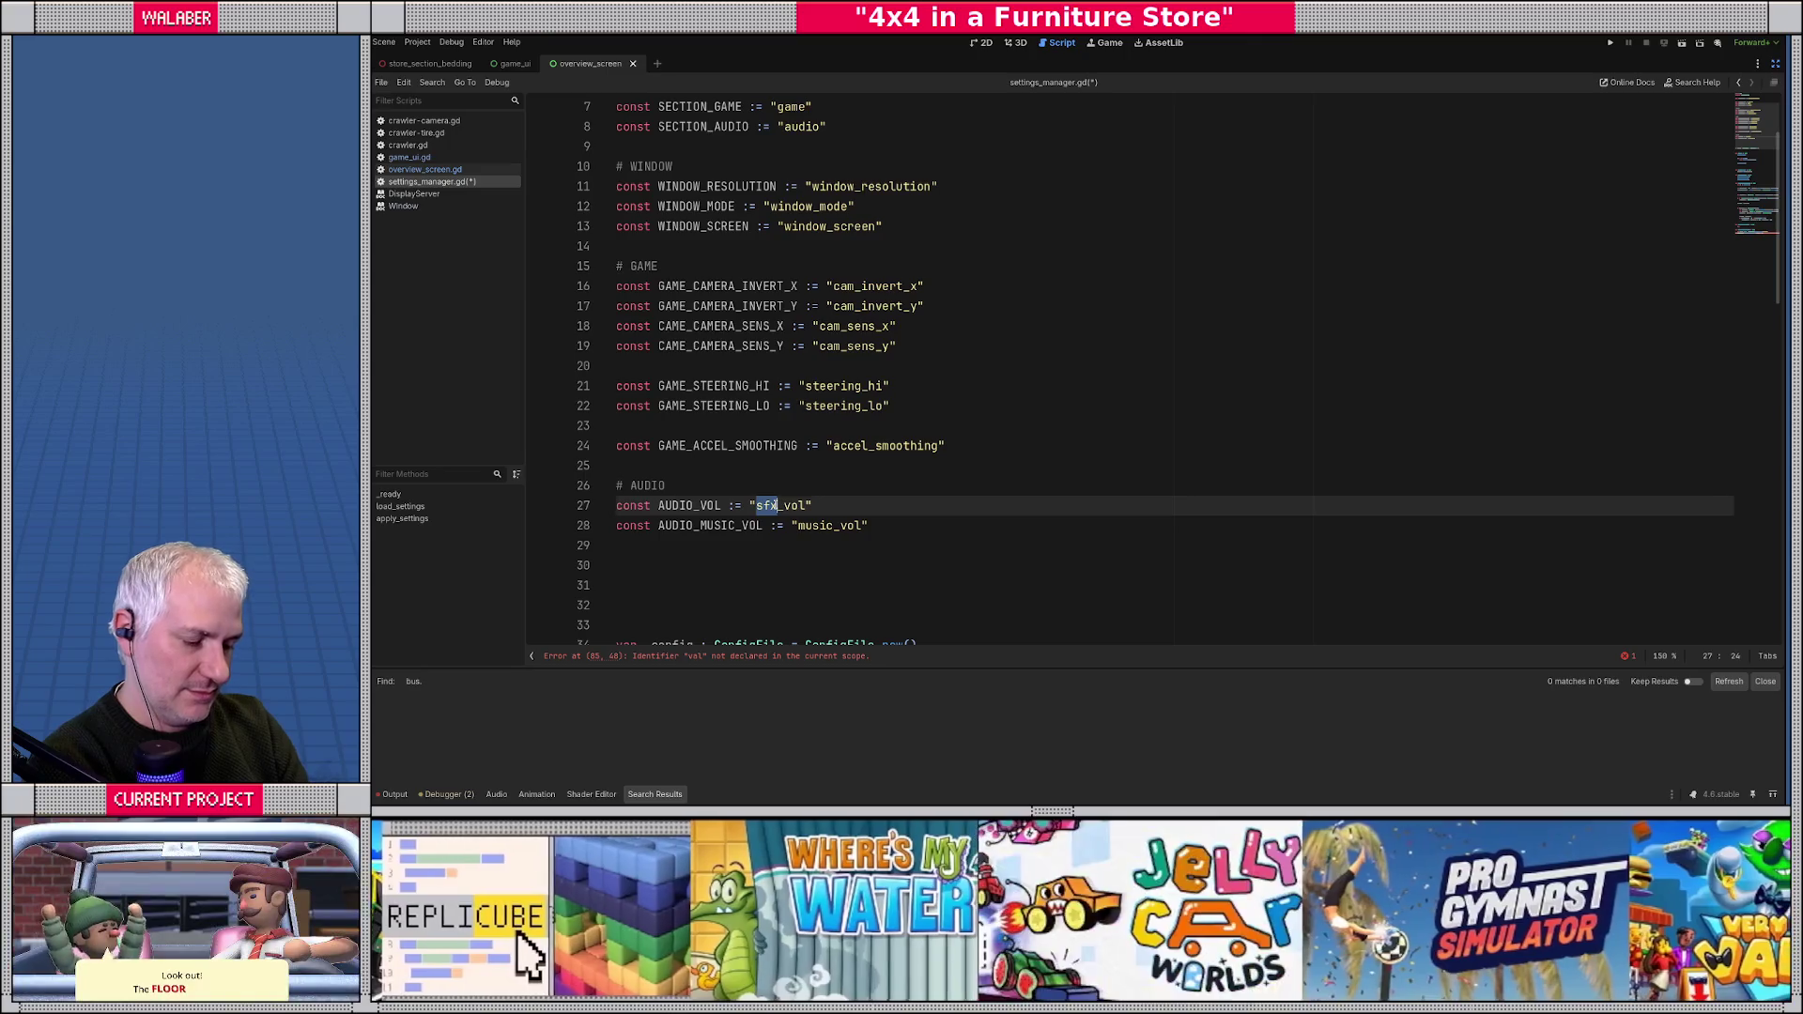
{"action": "type", "text": "master"}
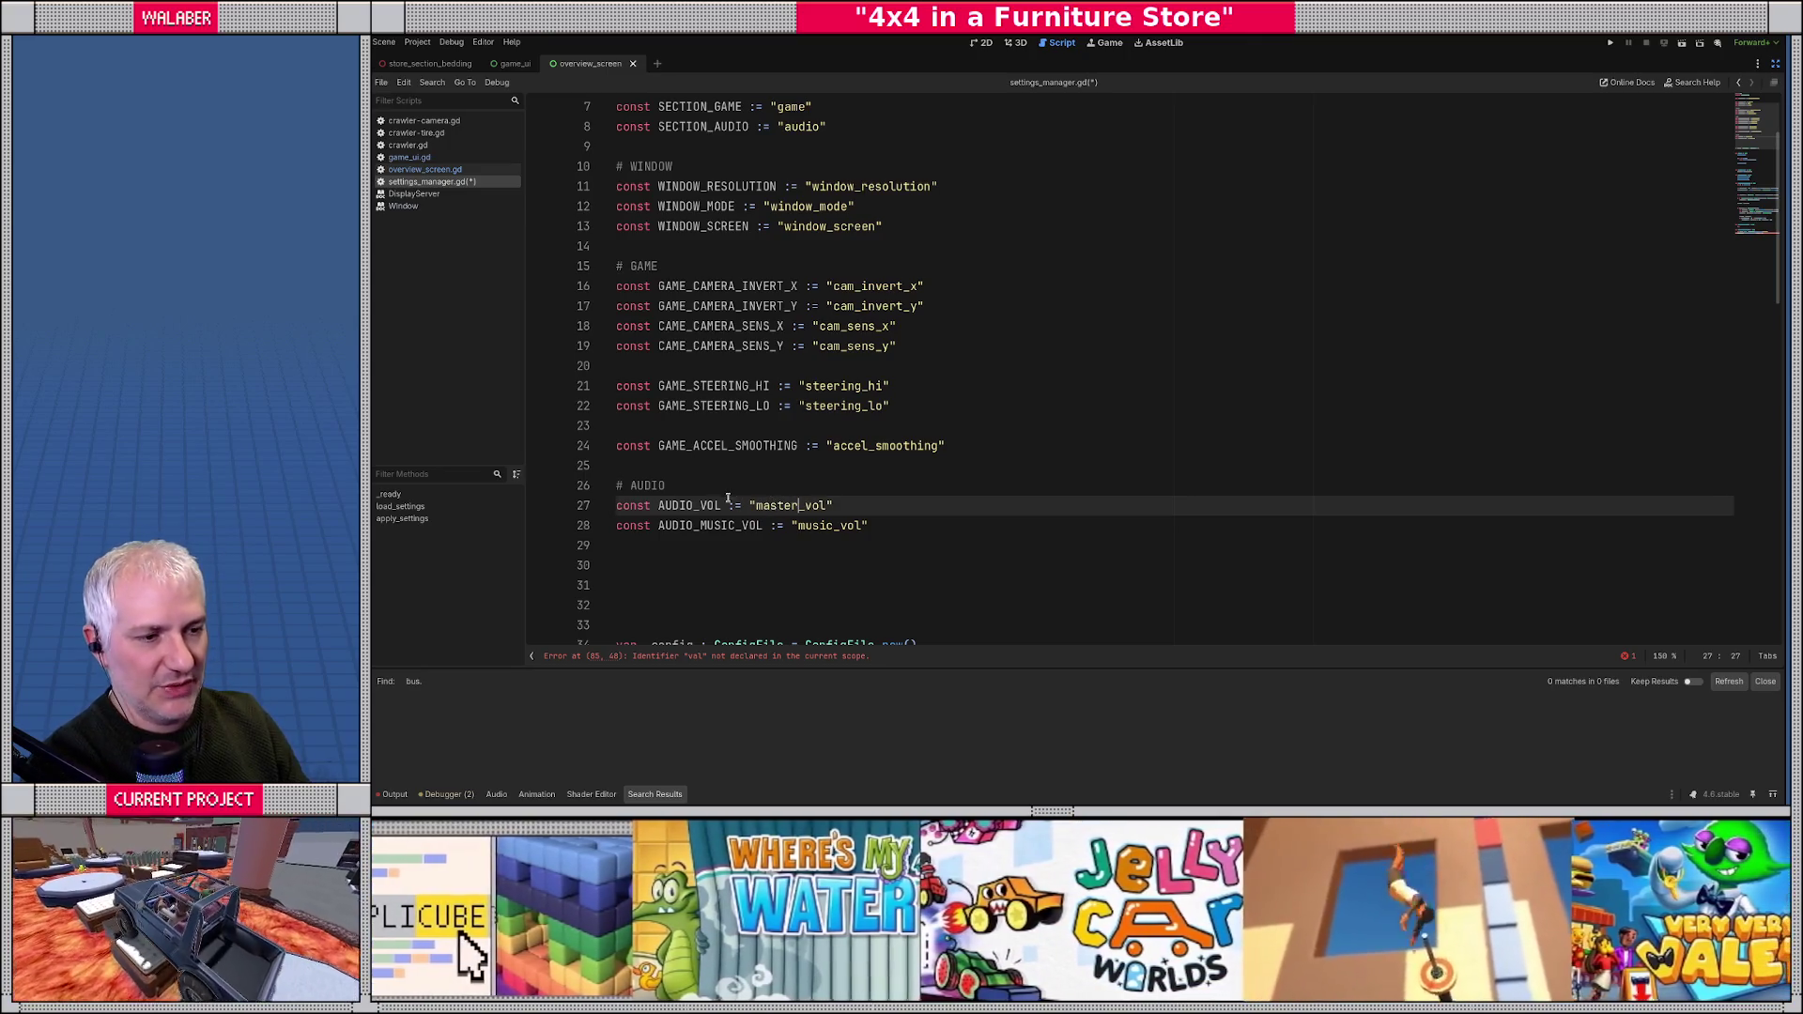
{"action": "left_click", "coordinate": [718, 491]}
- Replace val on line 85 with _config.get_value(SECTION_AUDIO, AUDIO_VOL, ...)
{"action": "double_click", "coordinate": [831, 526]}
{"action": "scroll", "coordinate": [784, 476], "scroll_direction": "down", "scroll_amount": 7}
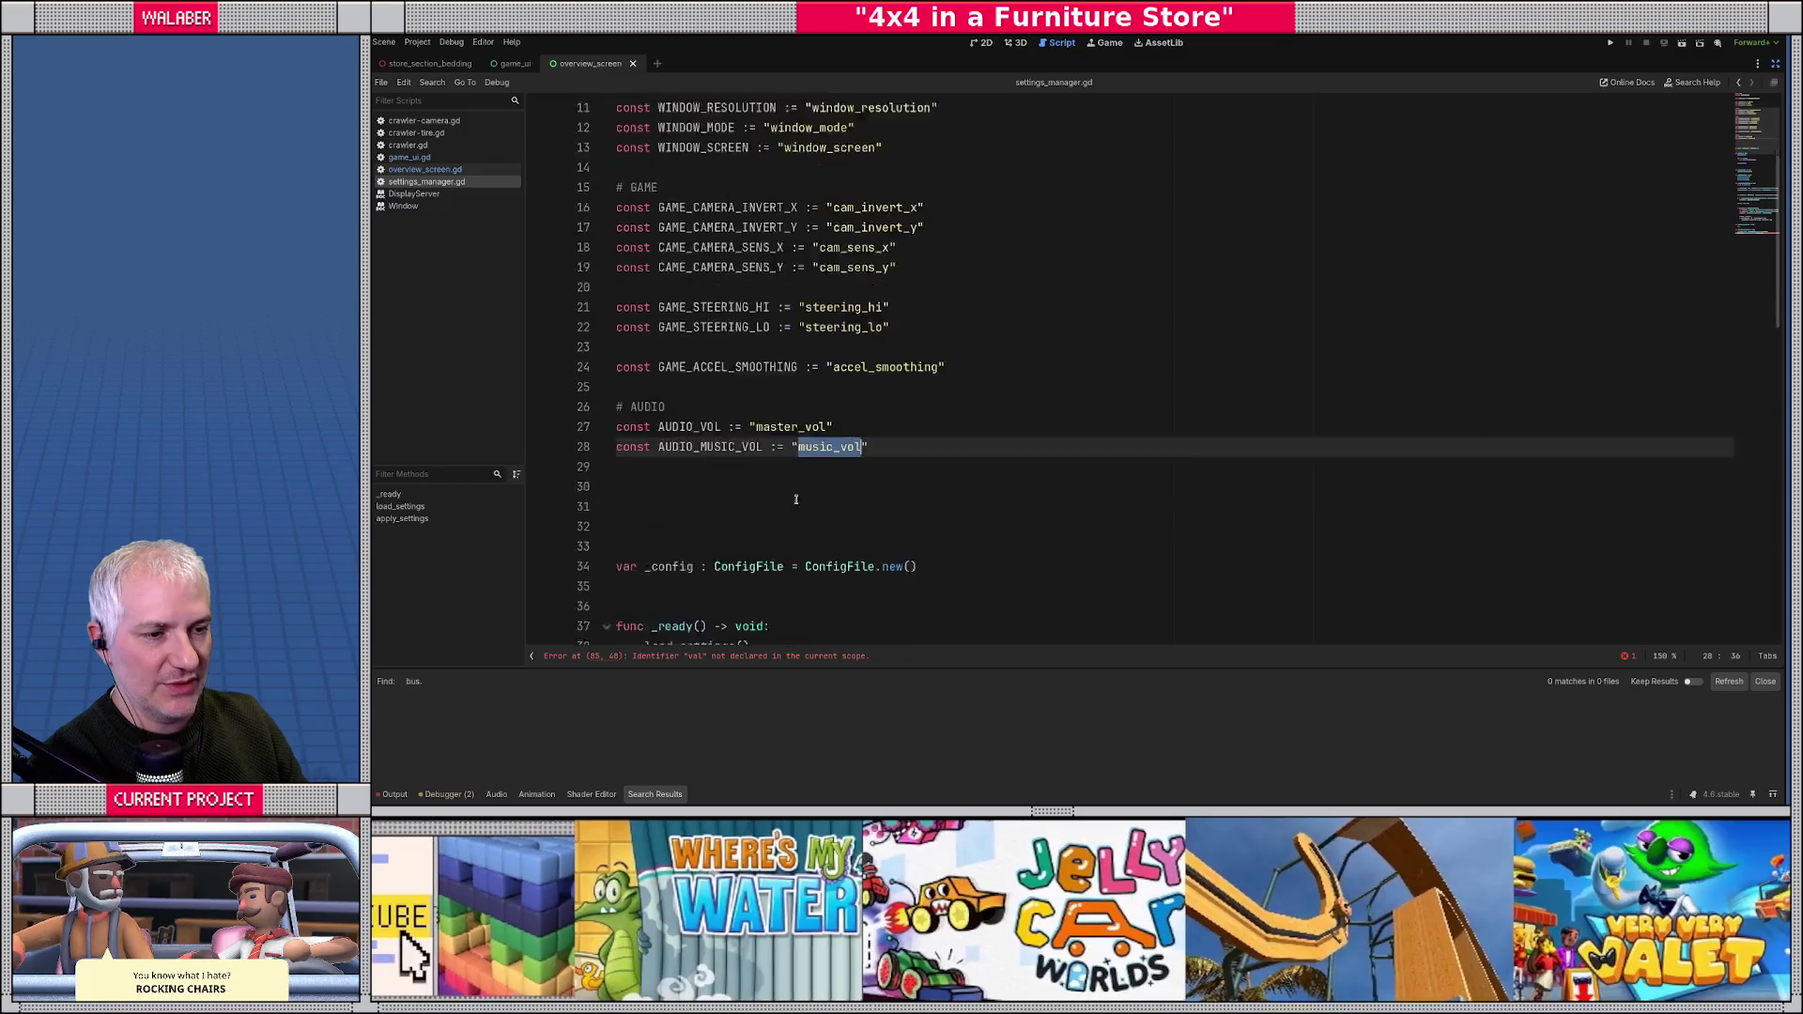
{"action": "scroll", "coordinate": [784, 476], "scroll_direction": "down", "scroll_amount": 7}
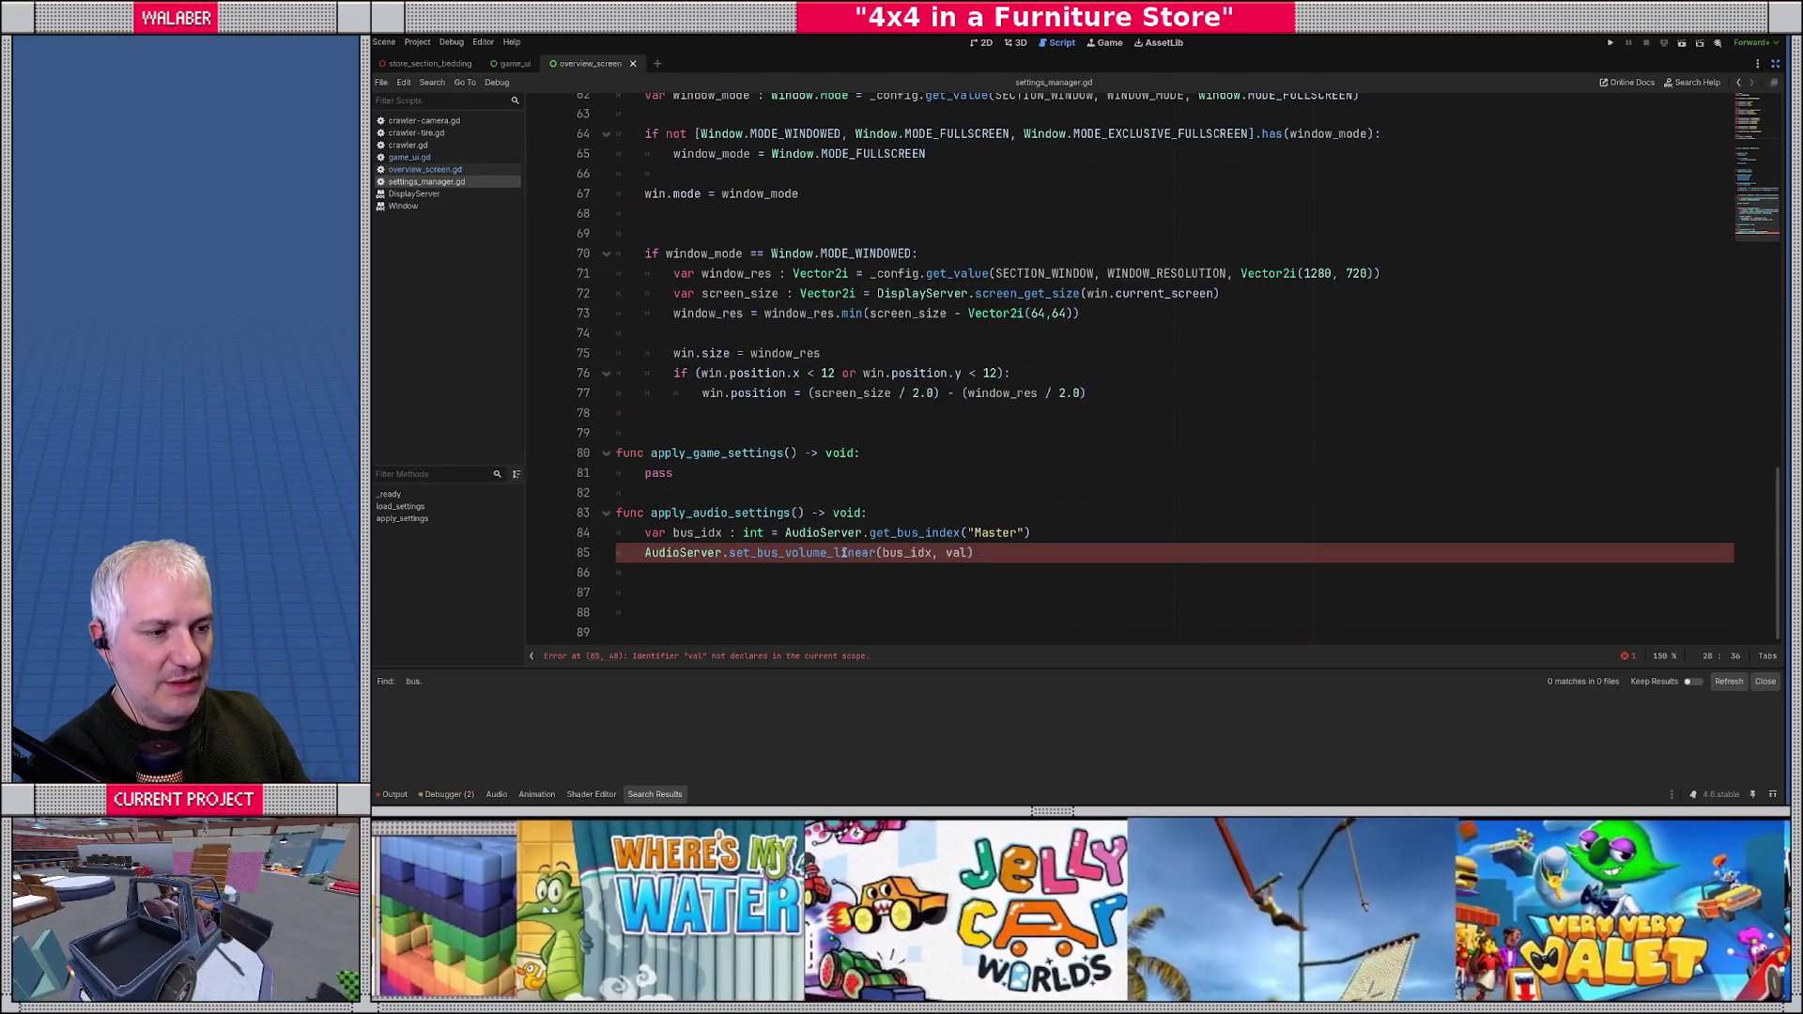
{"action": "double_click", "coordinate": [948, 554]}
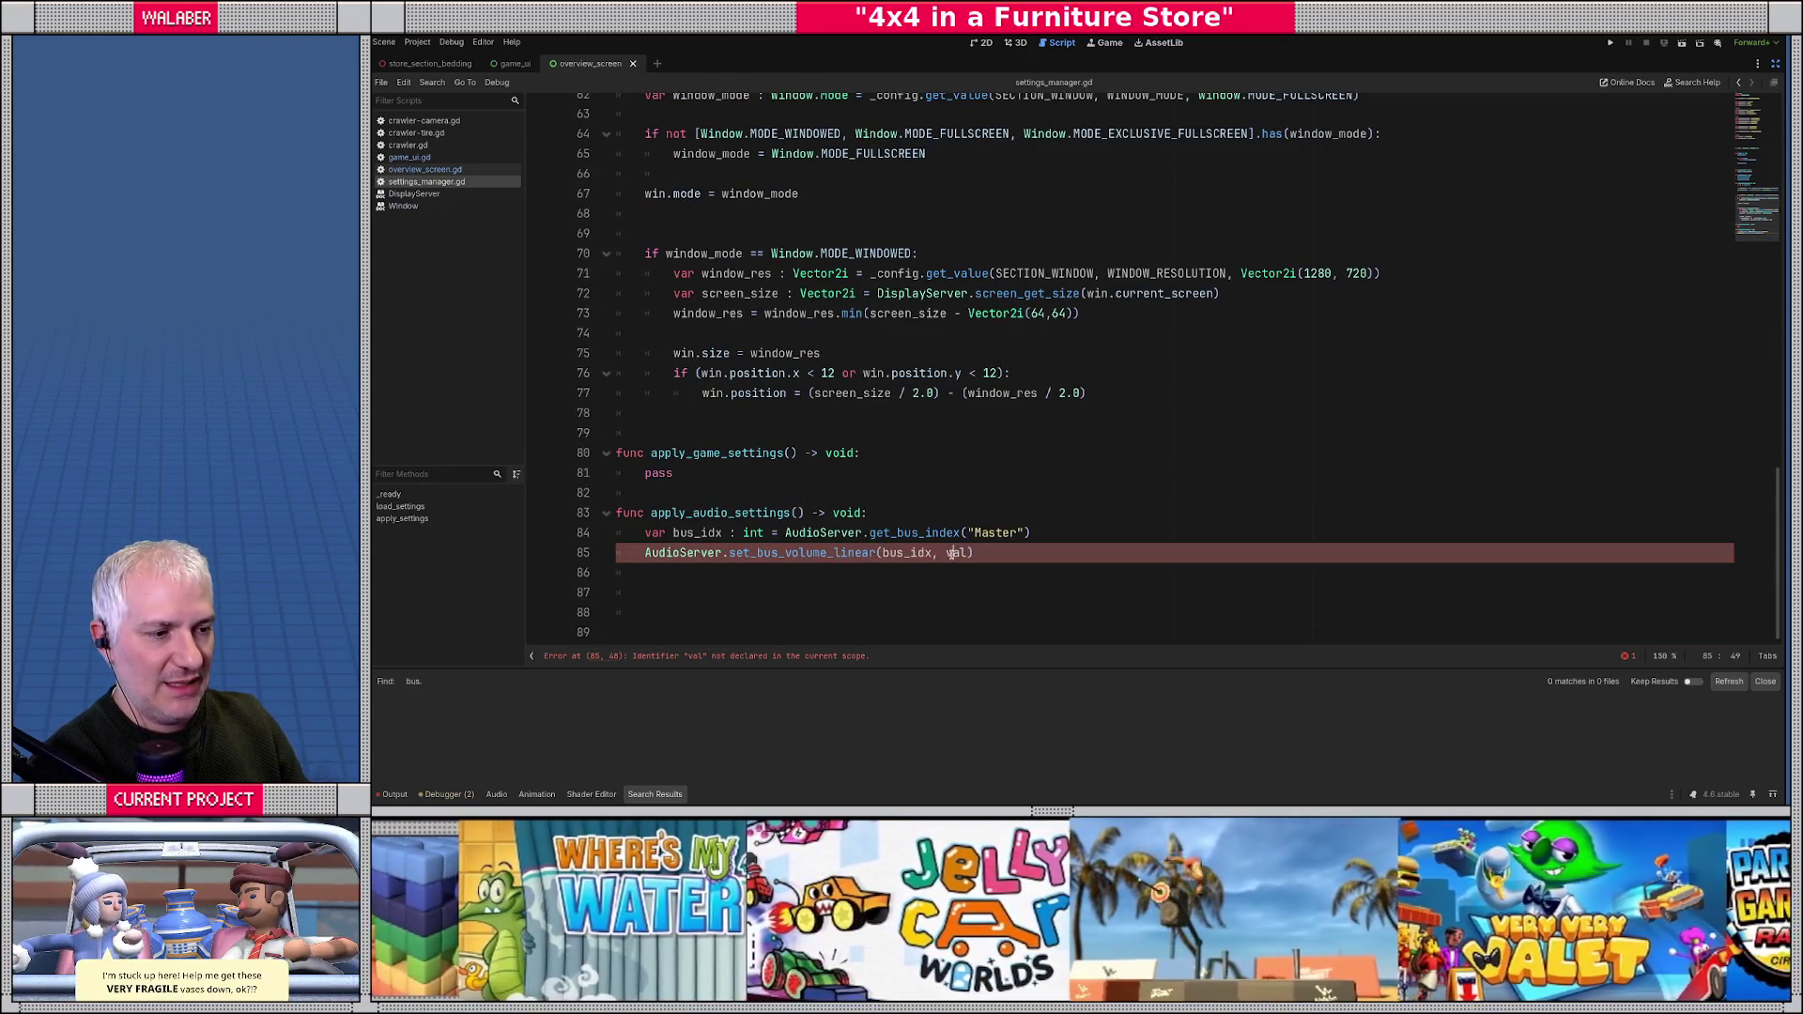
{"action": "type", "text": "_con"}
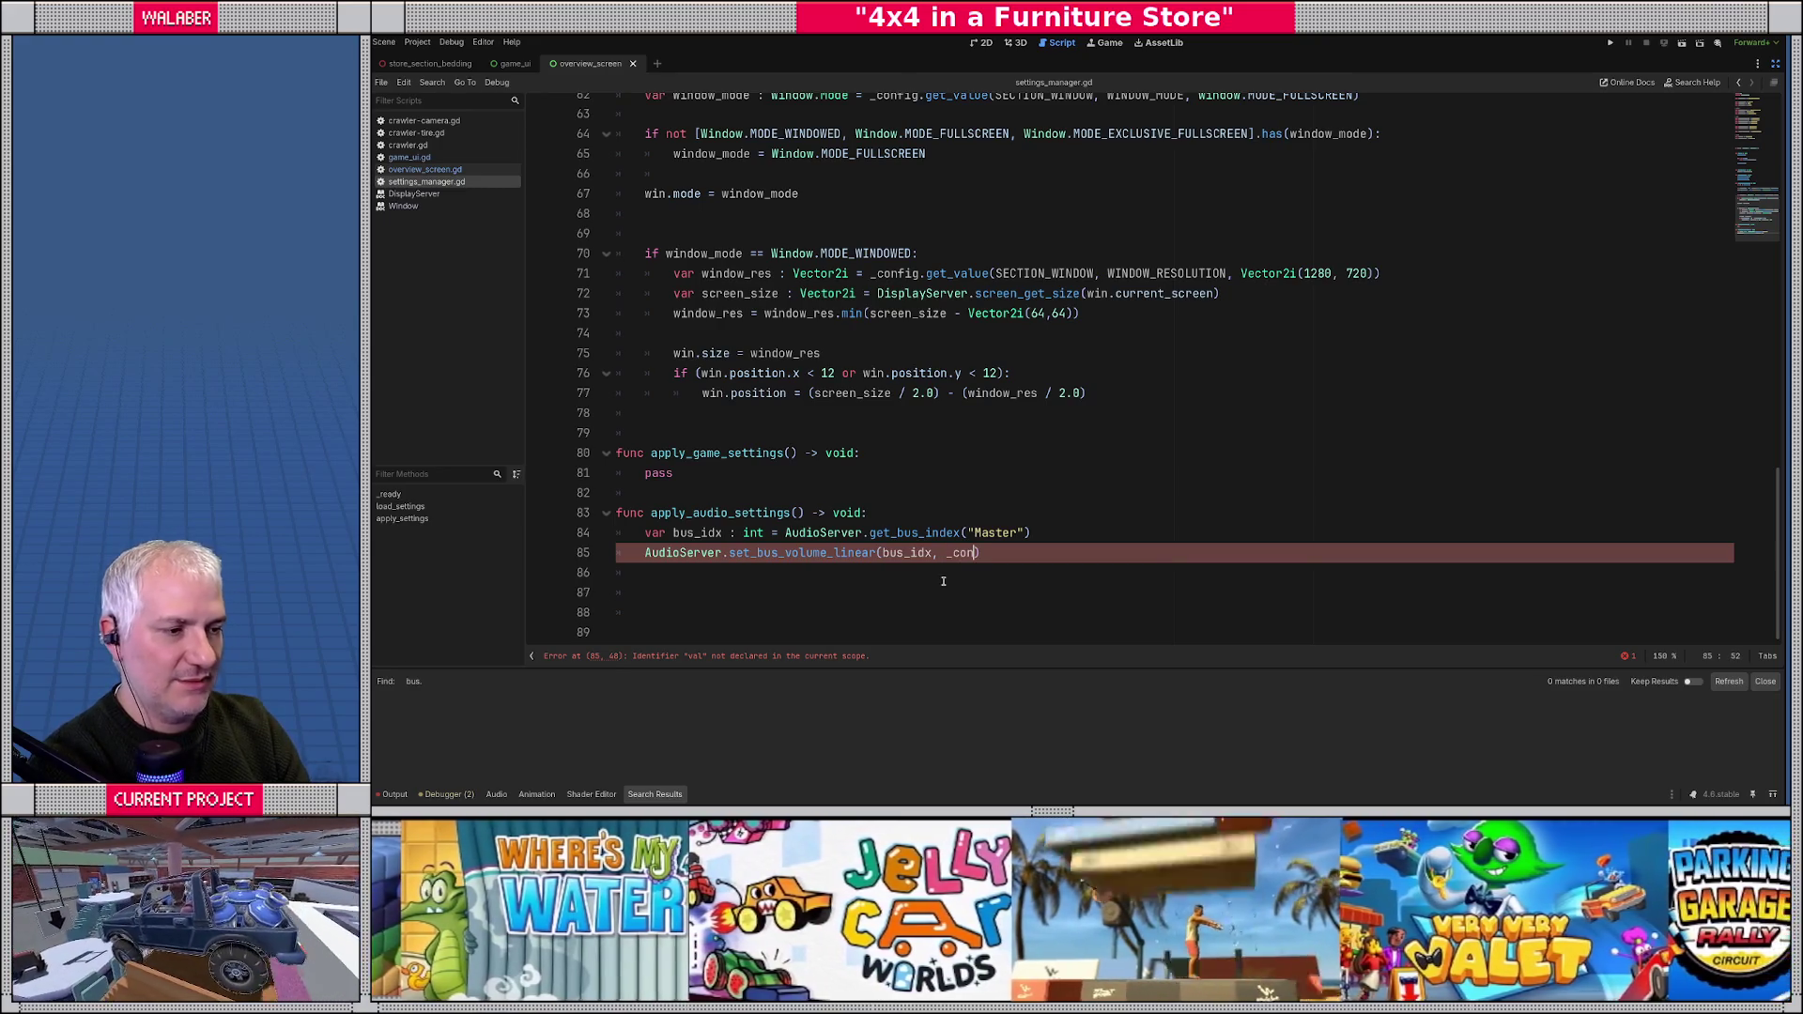
{"action": "type", "text": "fig.get_v"}
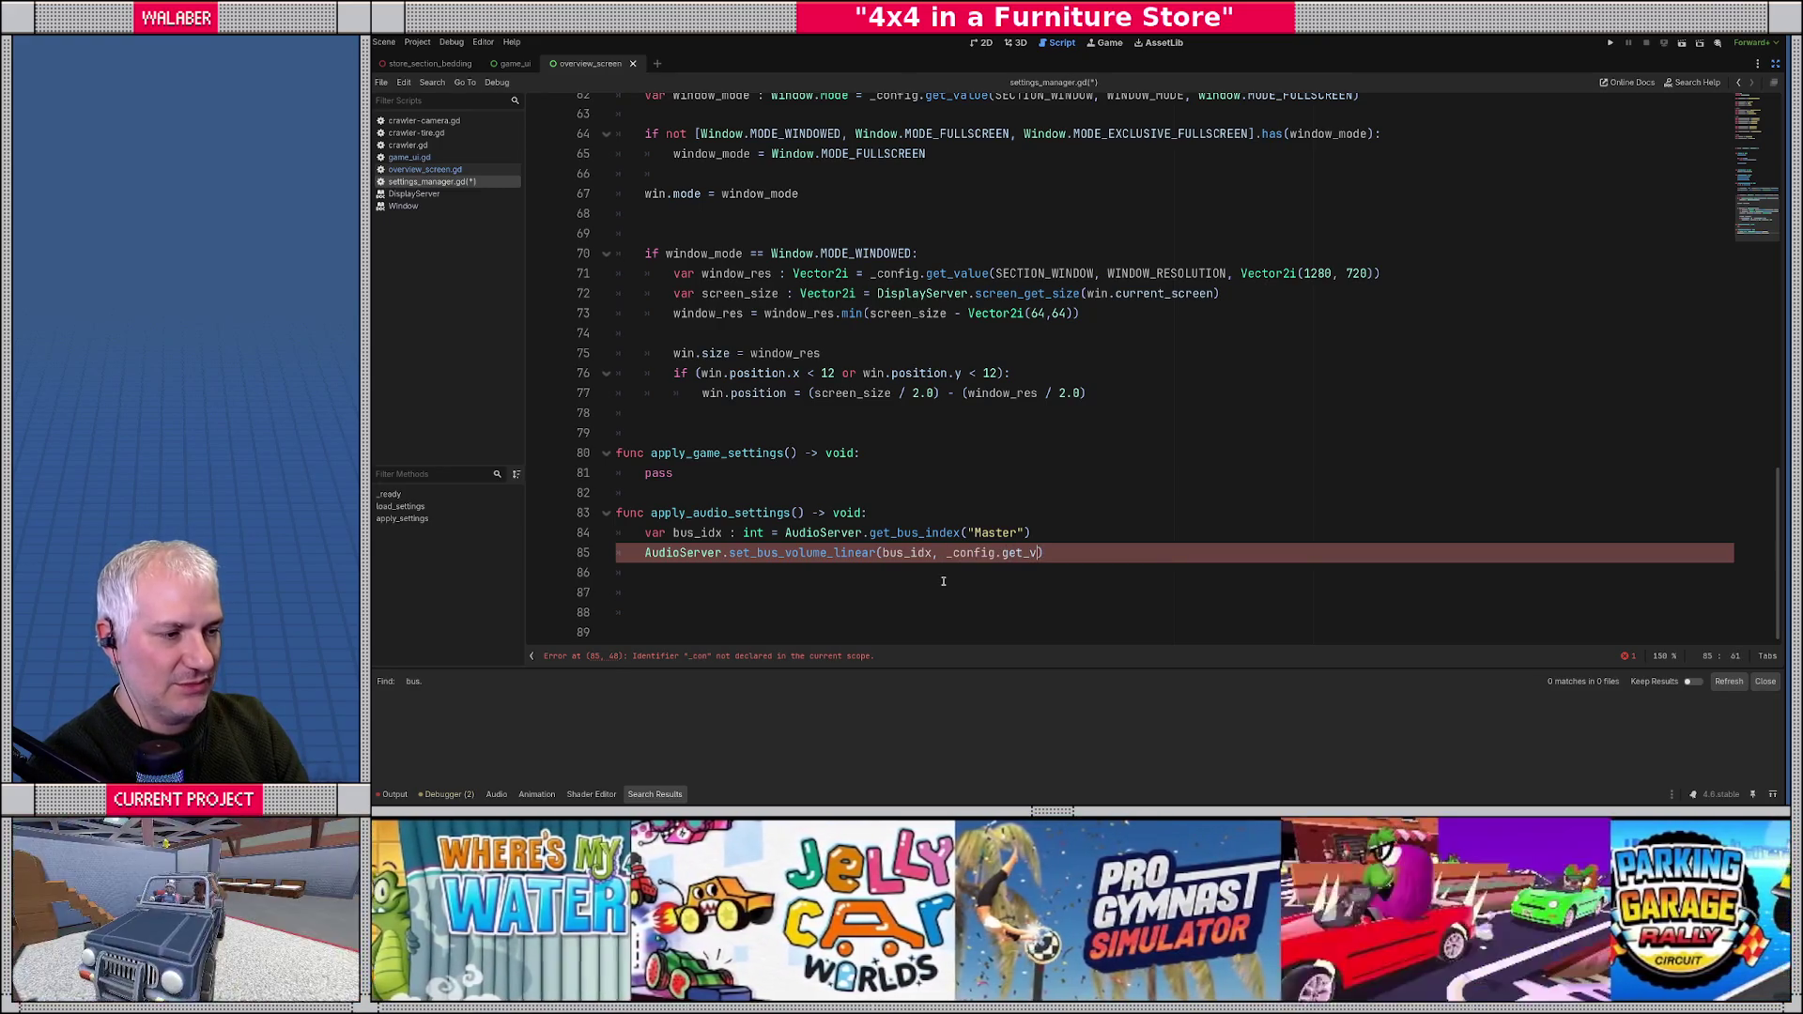
{"action": "type", "text": "alue(SECTION_"}
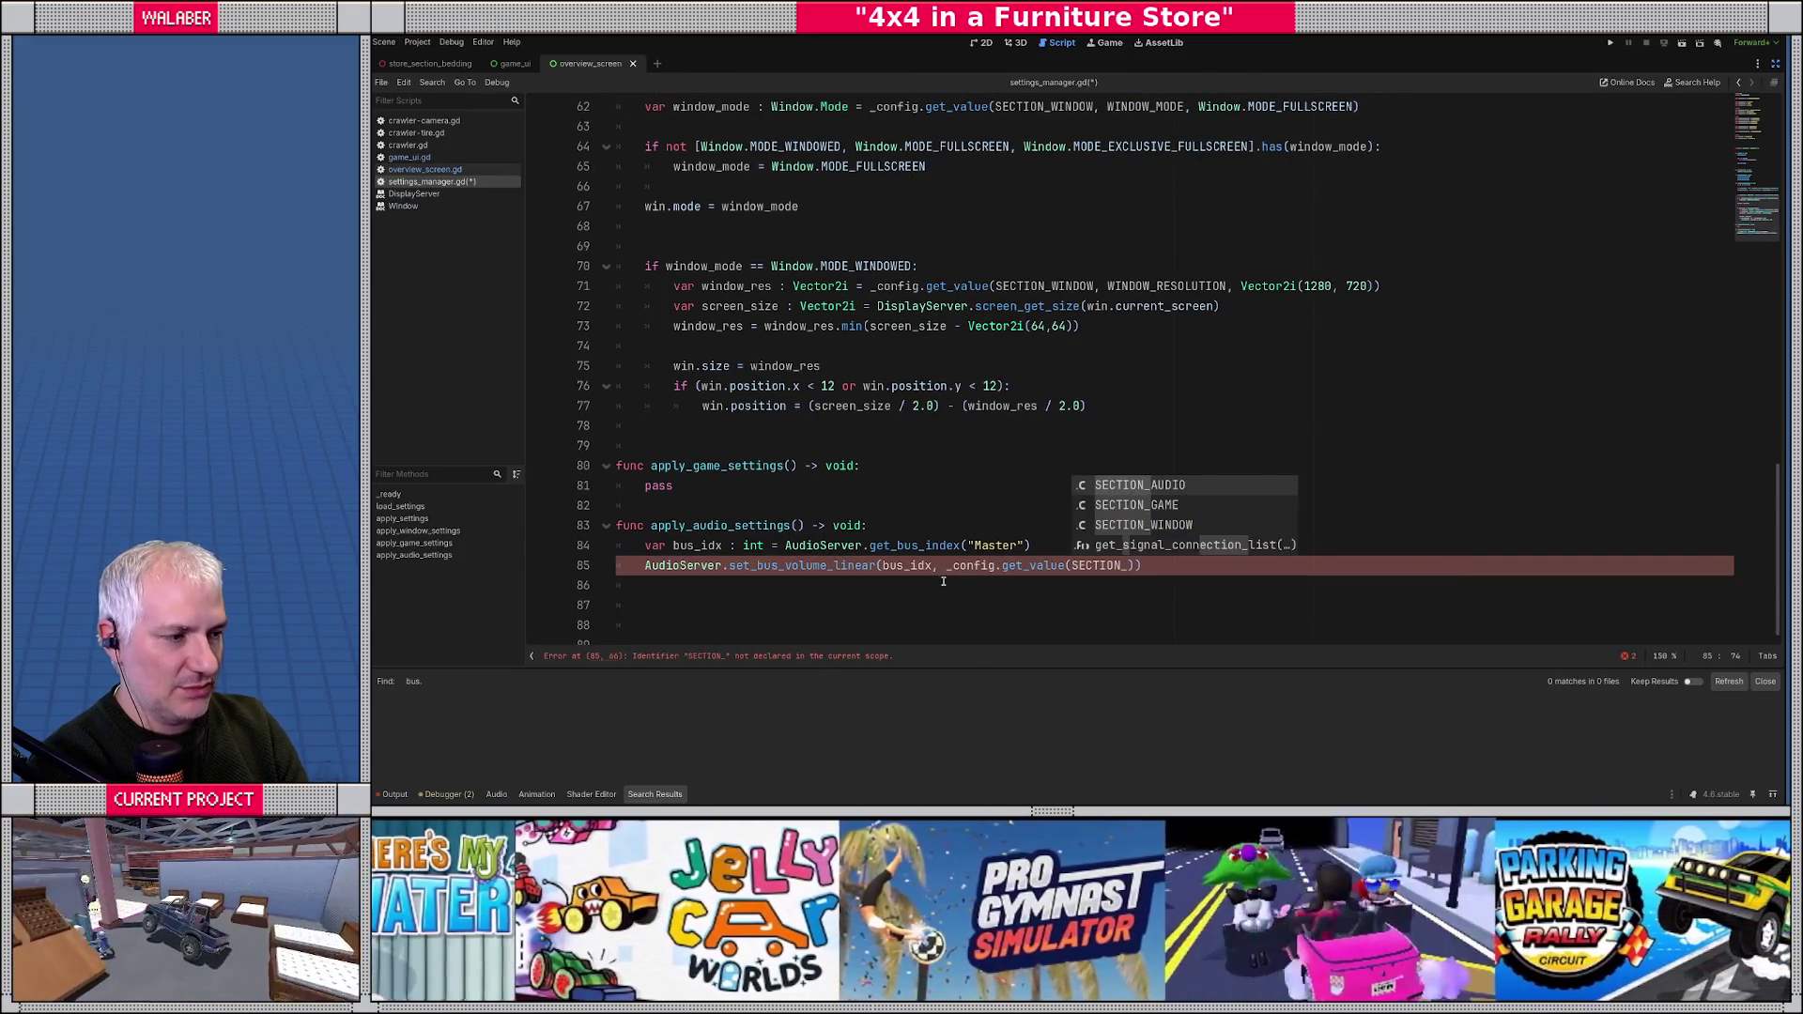
{"action": "key", "text": "Return"}
{"action": "type", "text": ", AU"}
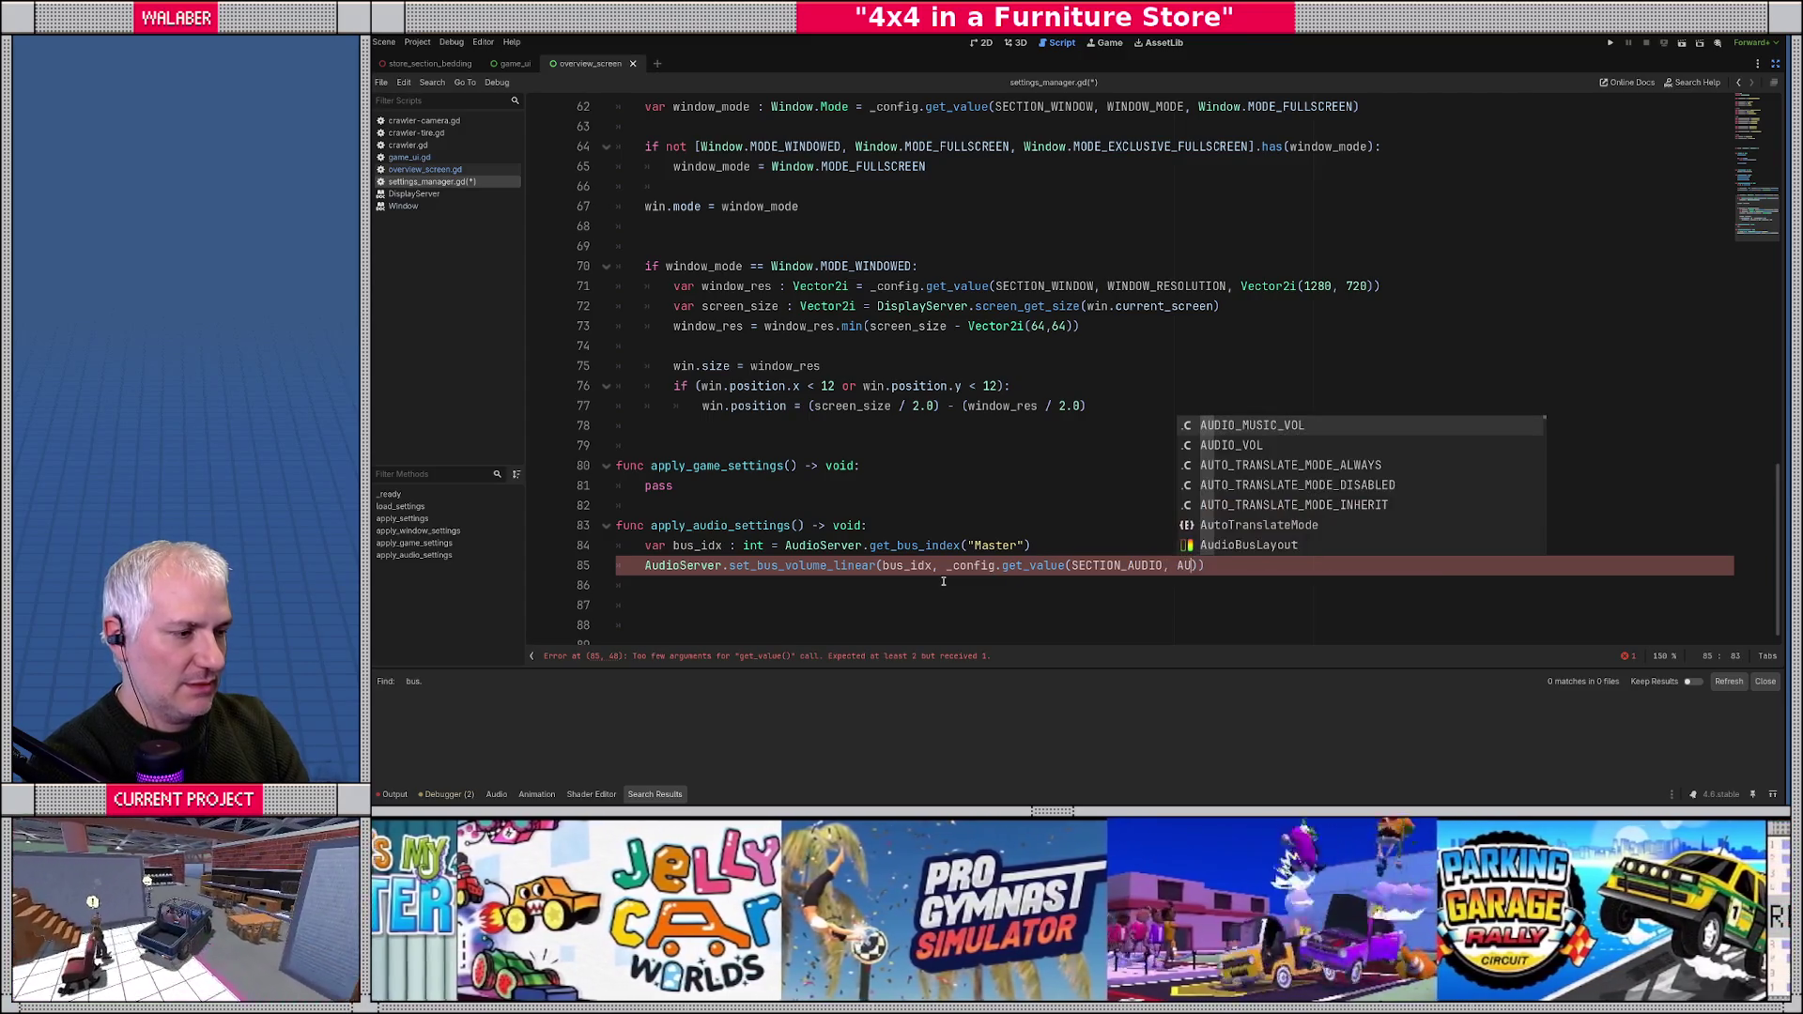
{"action": "key", "text": "Down"}
{"action": "key", "text": "Return"}
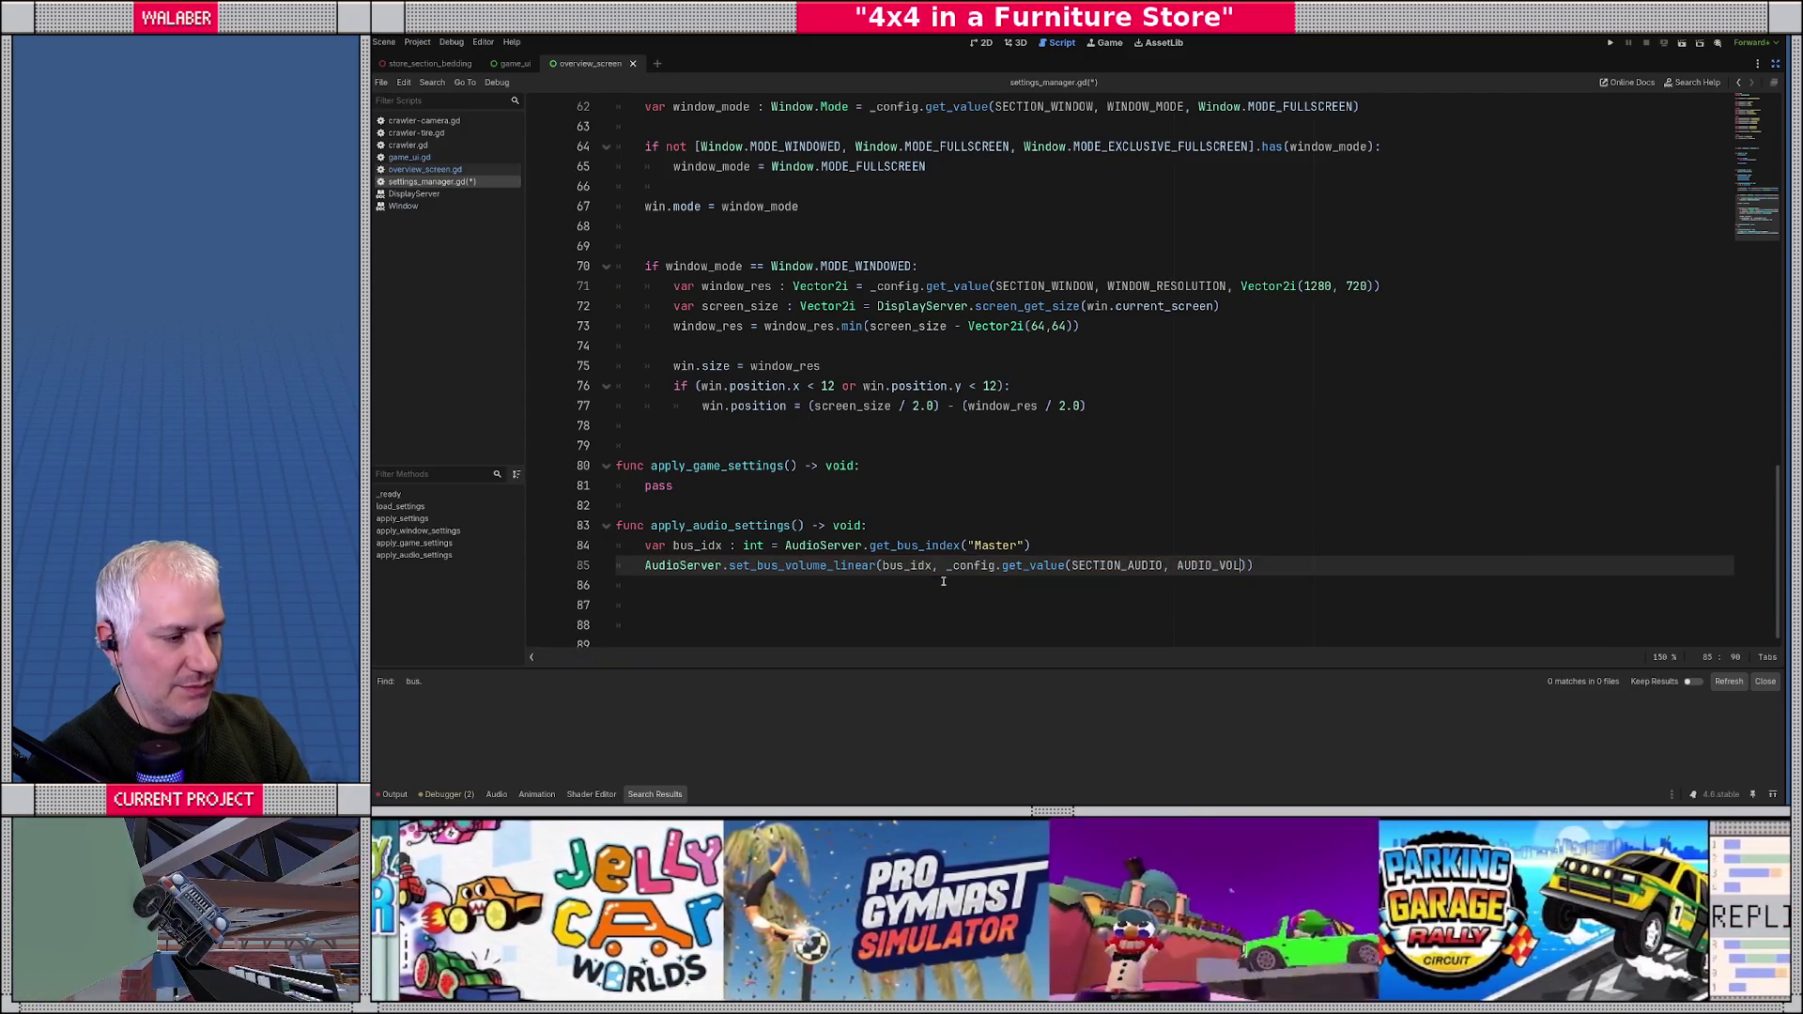
{"action": "type", "text": ","}
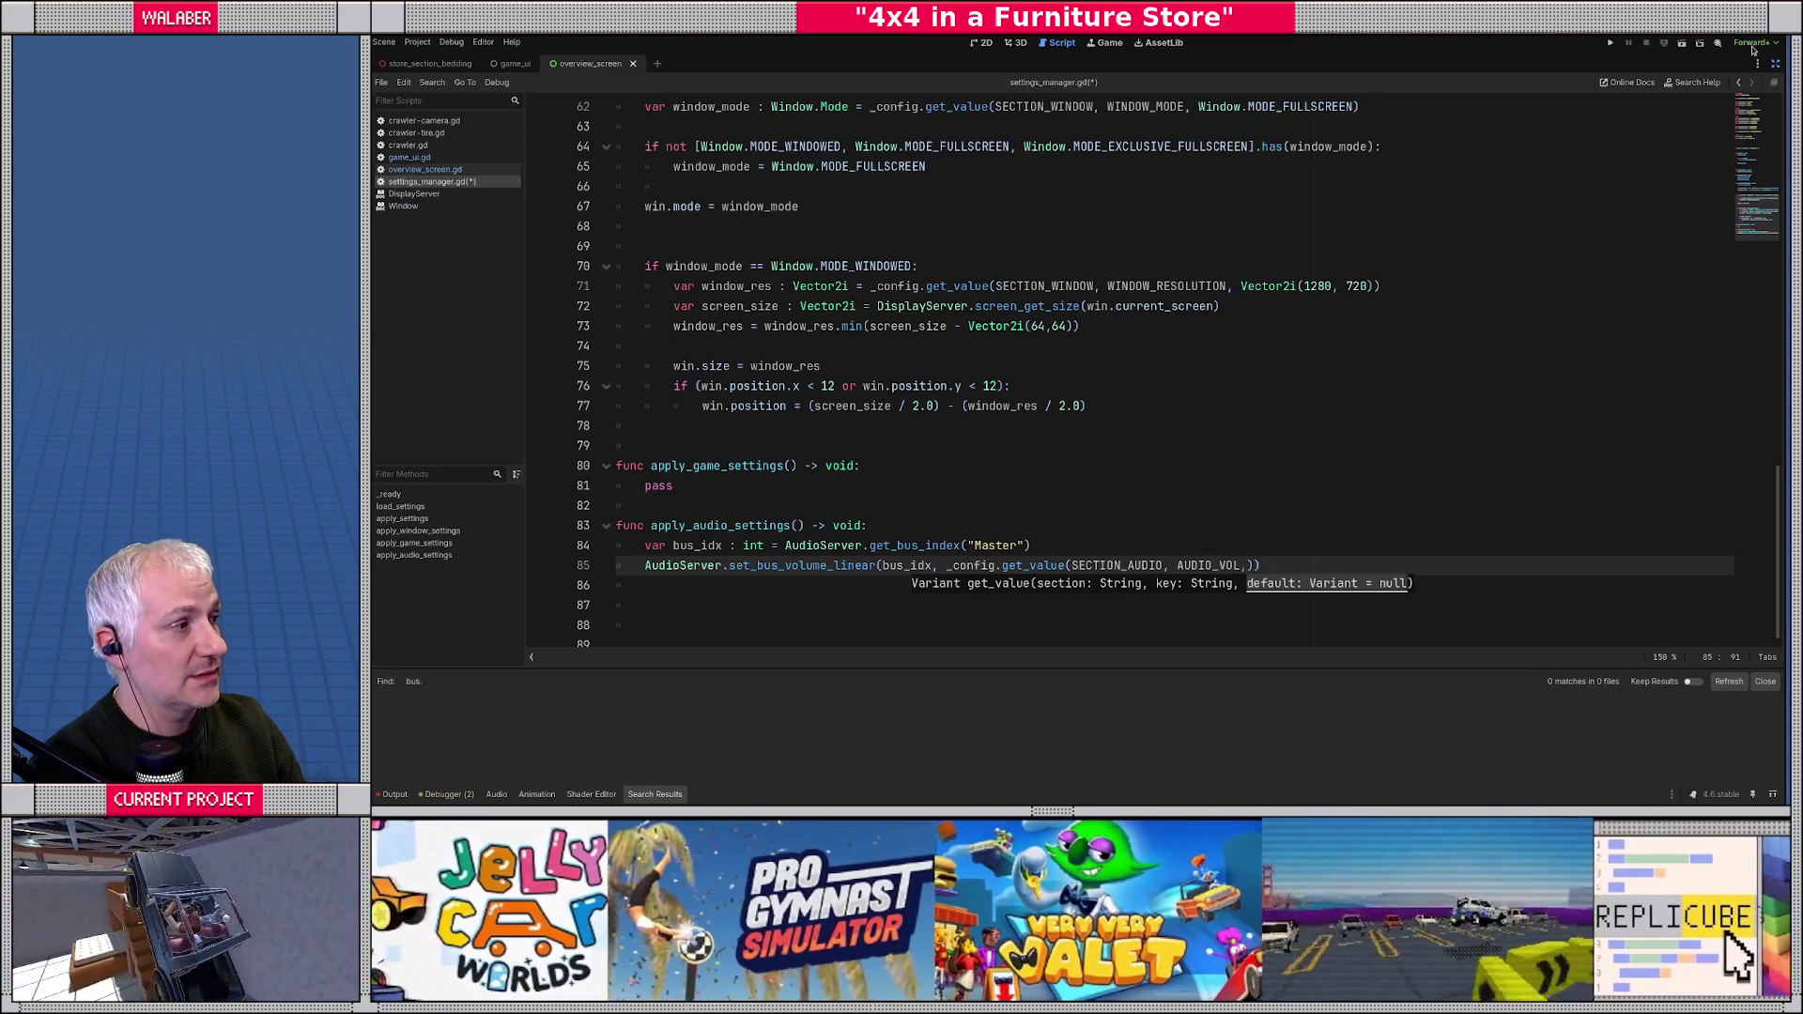
{"action": "left_click", "coordinate": [1774, 63]}
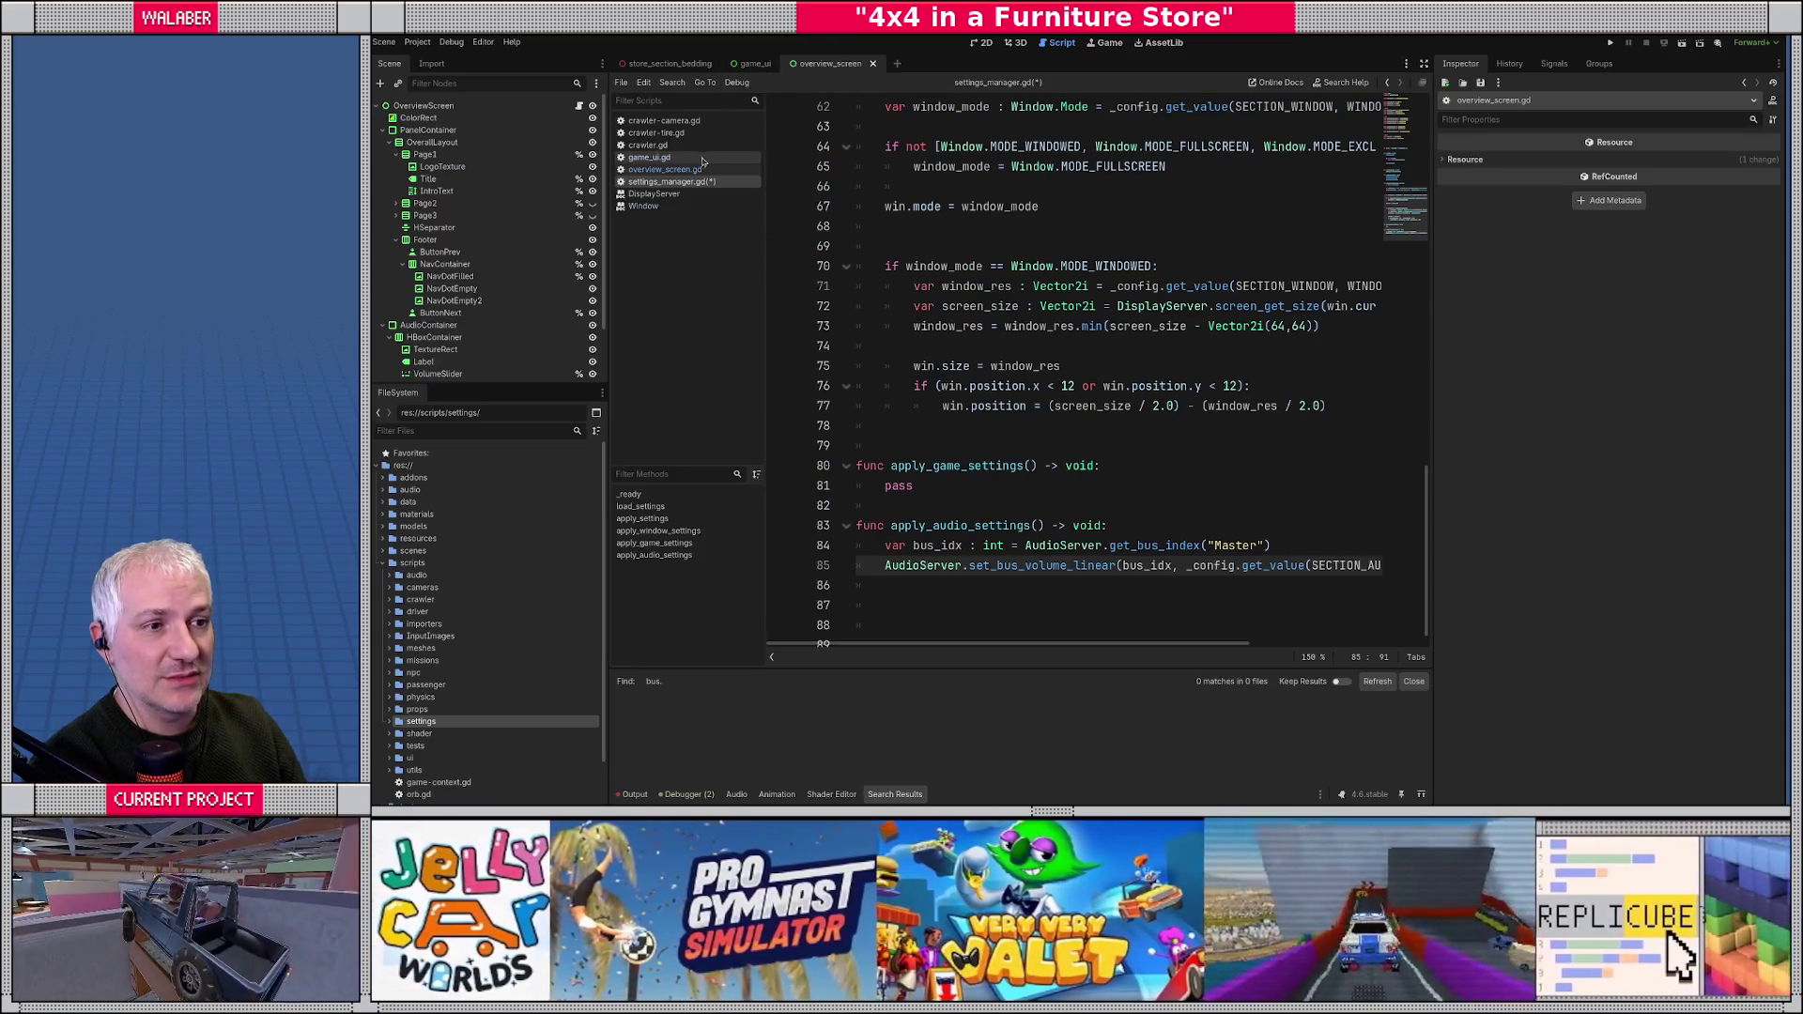
- Look up the default volume call in overview_screen.gd's _ready function
{"action": "left_click", "coordinate": [666, 170]}
{"action": "left_click", "coordinate": [1054, 246]}
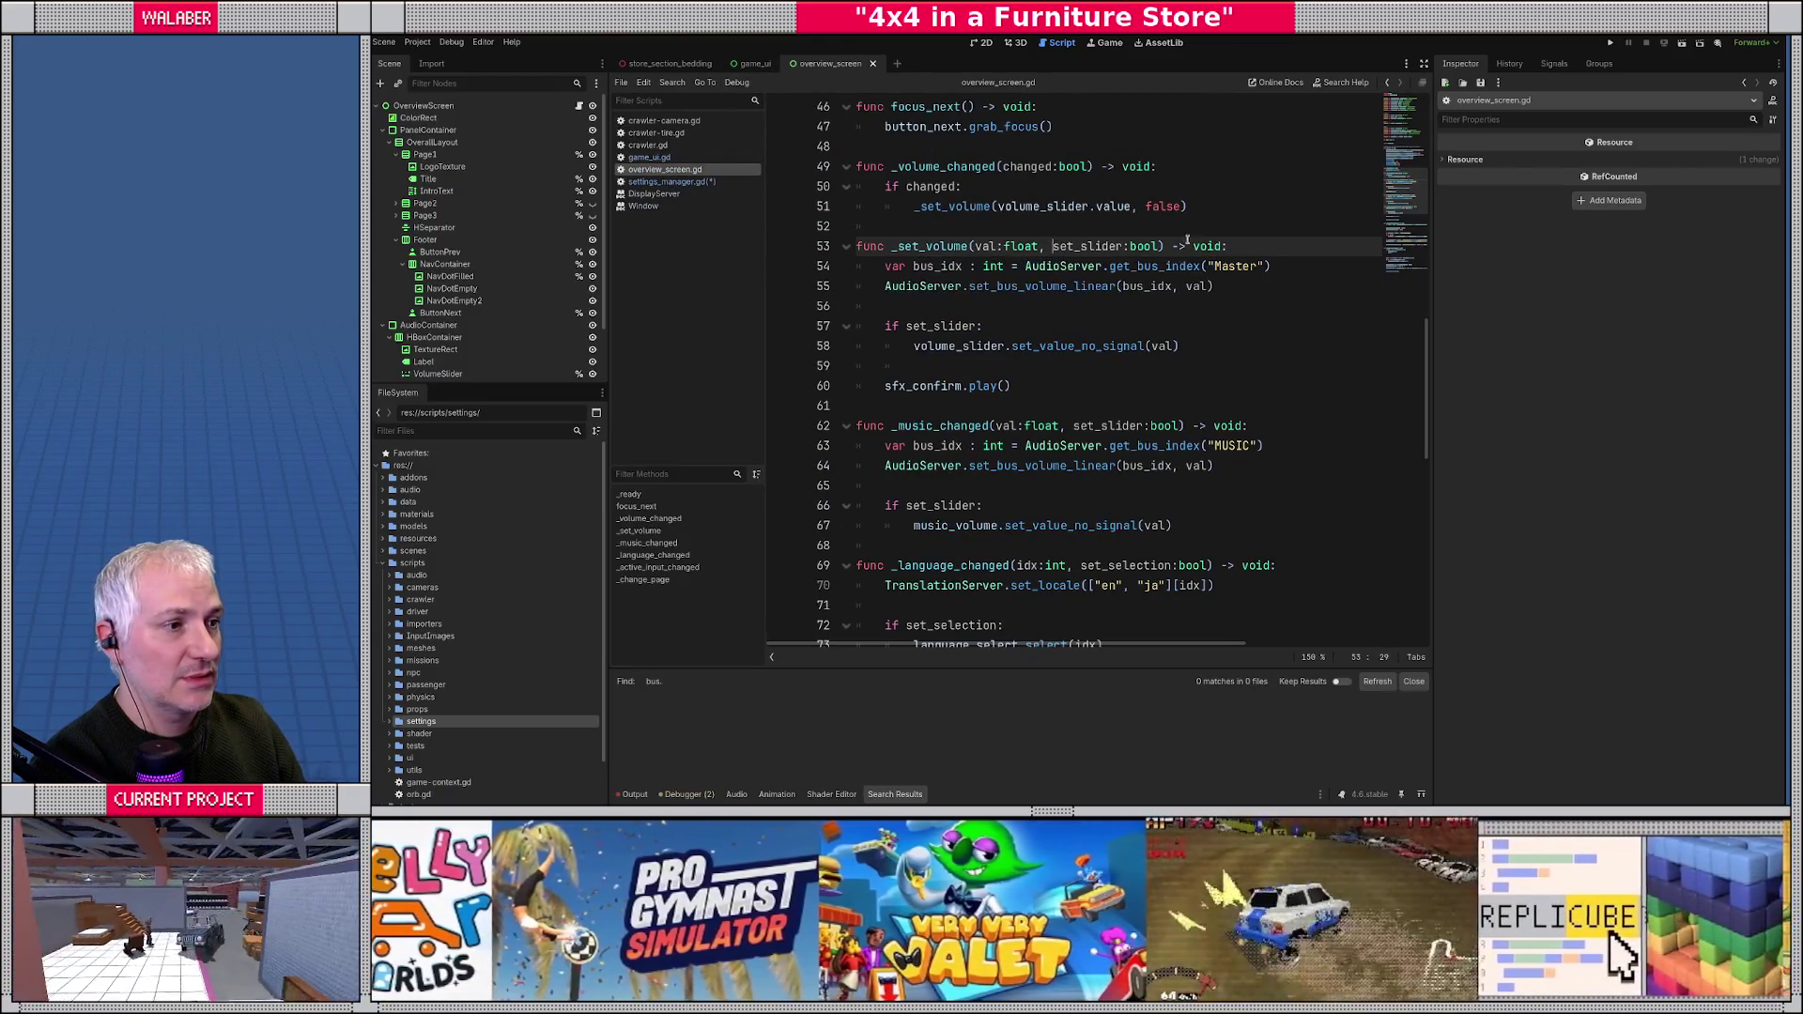
{"action": "left_click", "coordinate": [1394, 178]}
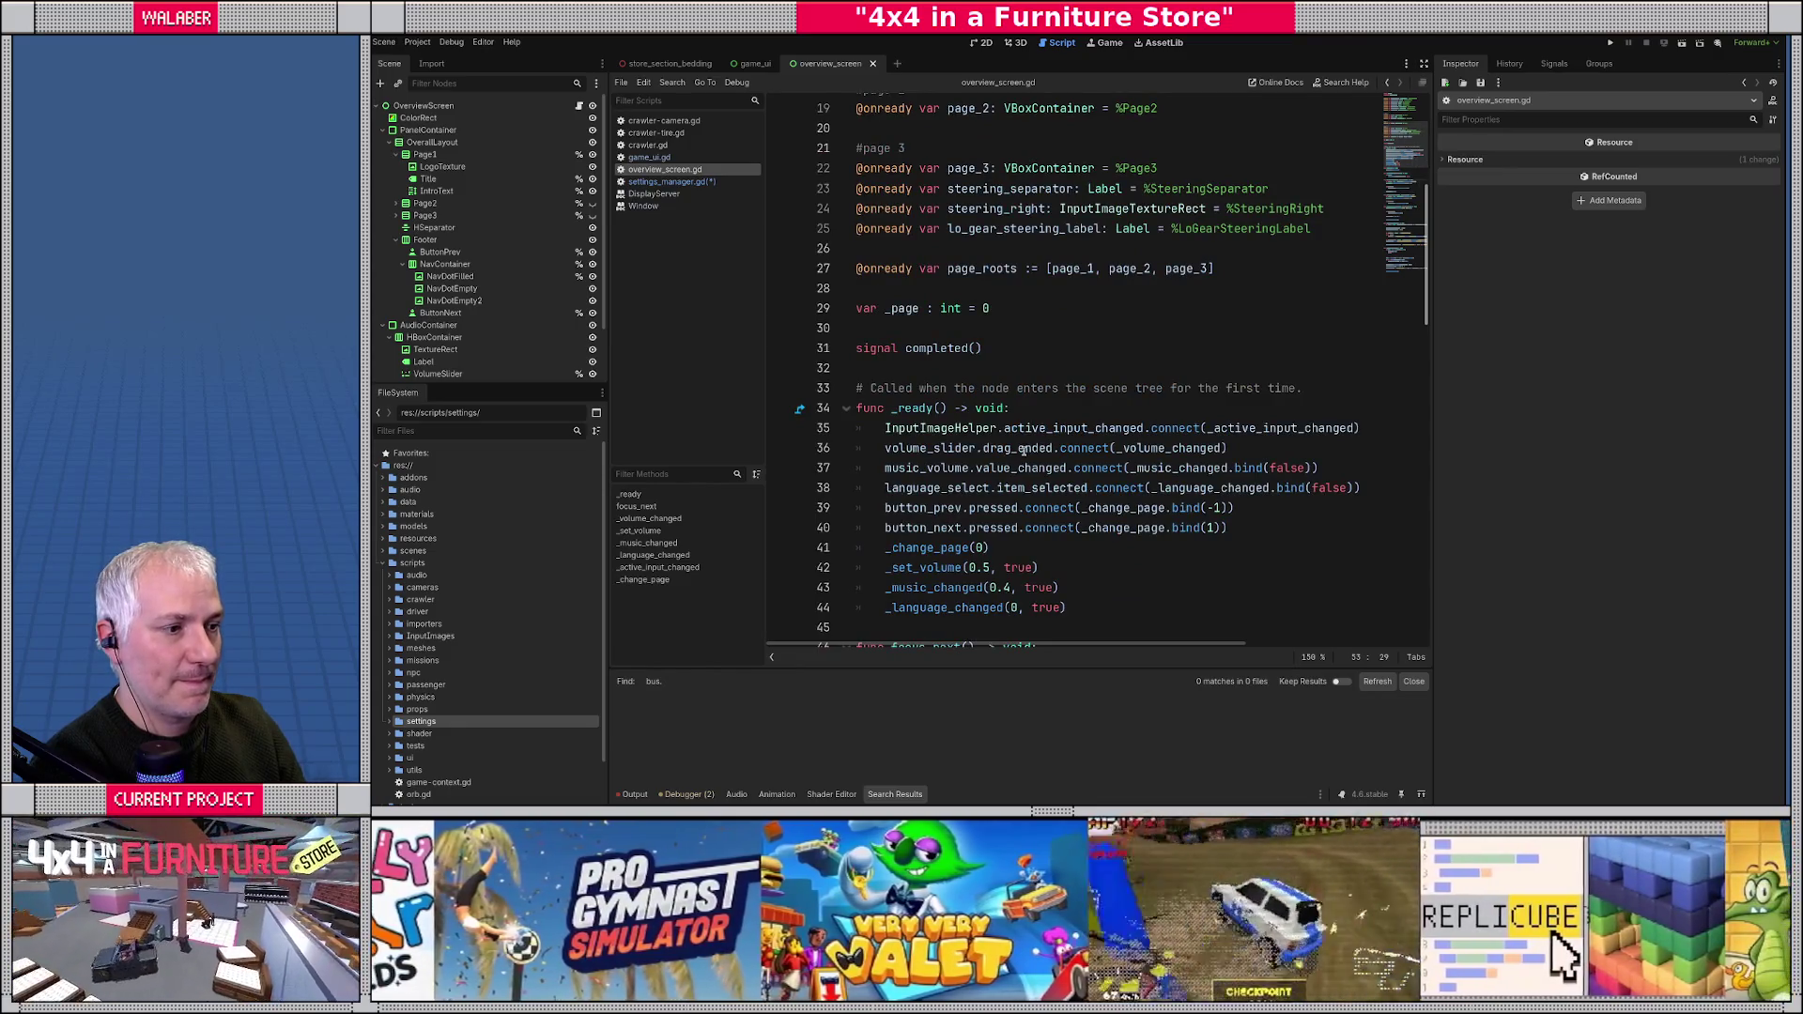
{"action": "scroll", "coordinate": [1006, 467], "scroll_direction": "down", "scroll_amount": 1}
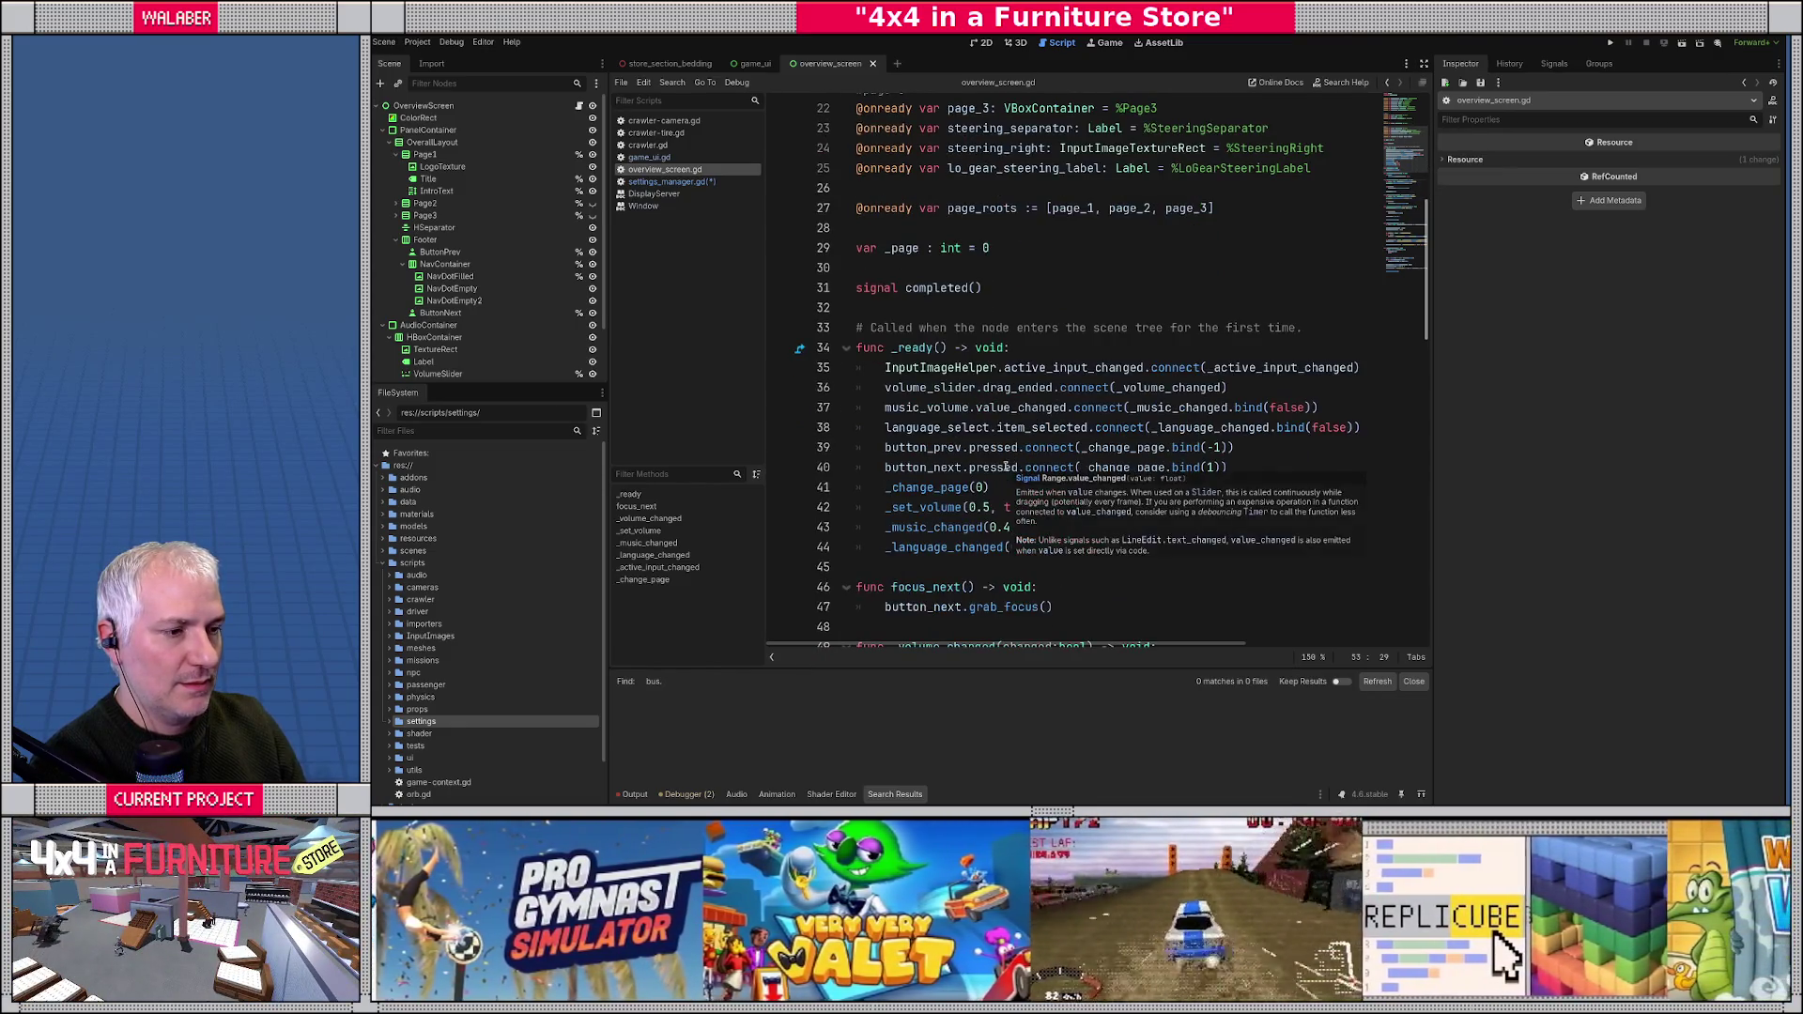
{"action": "left_click_drag", "start_coordinate": [915, 508], "coordinate": [1039, 507]}
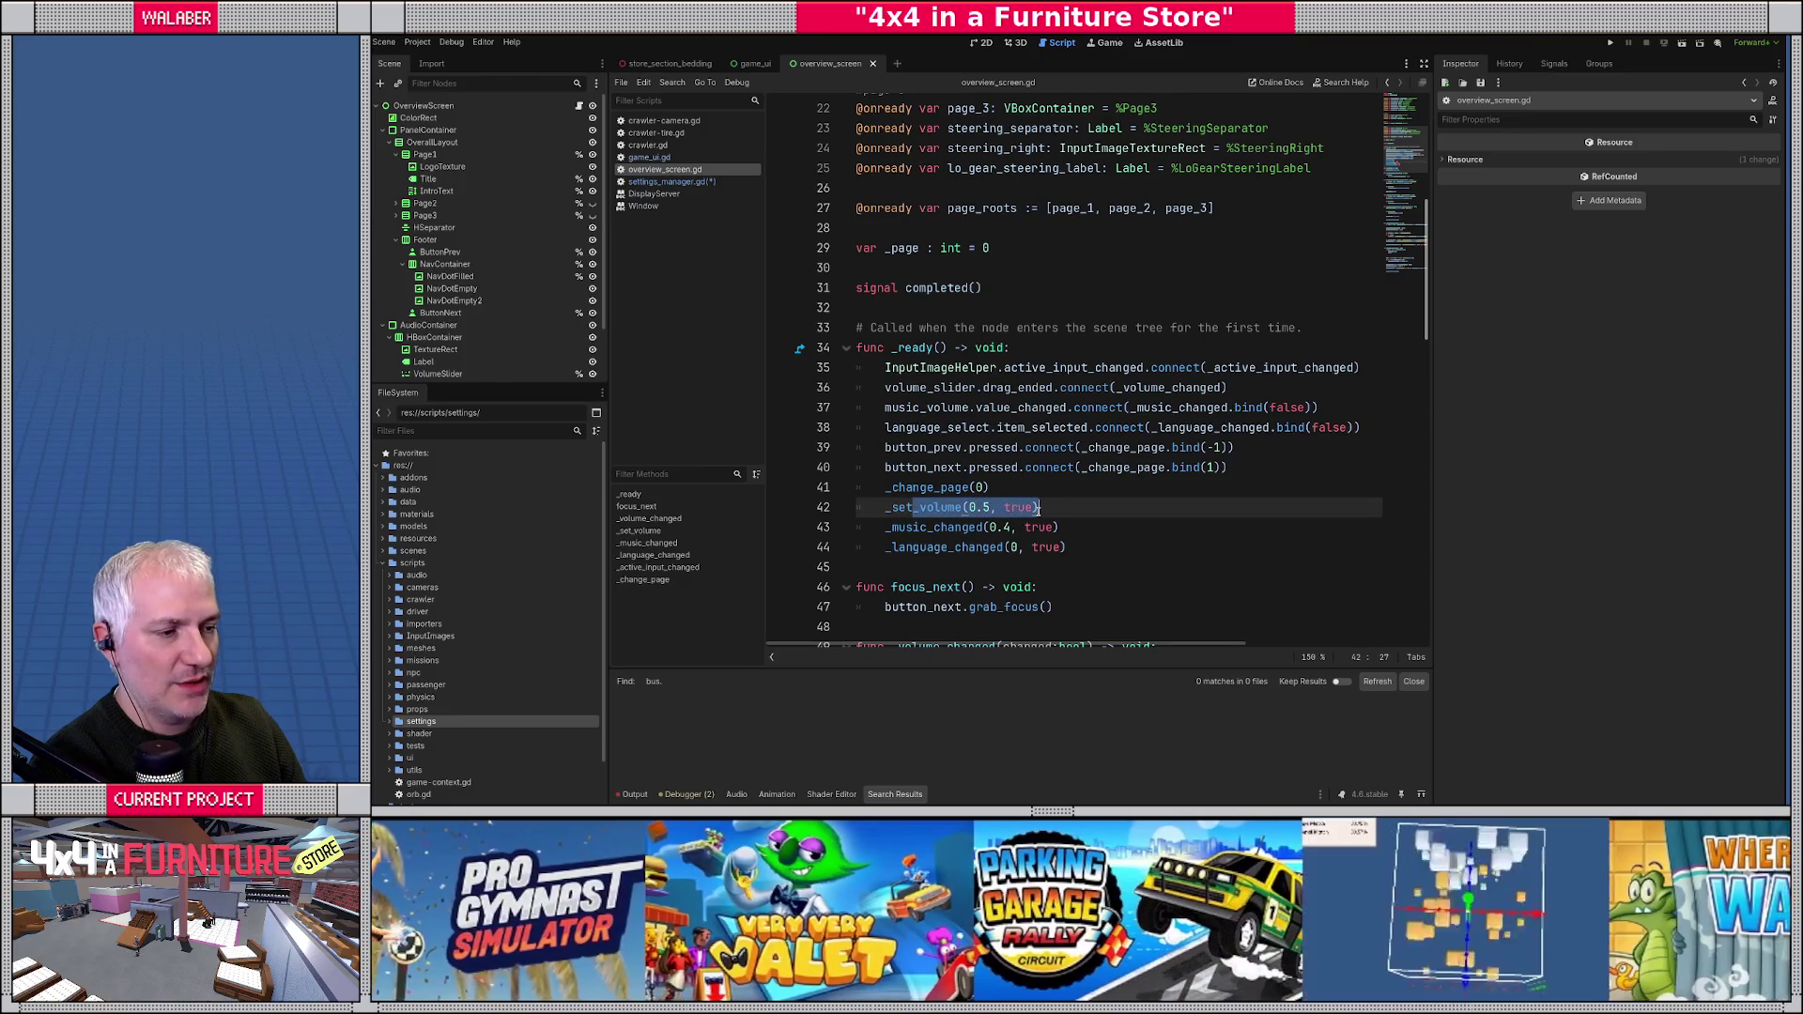
- Add DEFAULT_AUDIO_VOL as get_value's fallback argument on line 85
{"action": "left_click", "coordinate": [672, 181]}
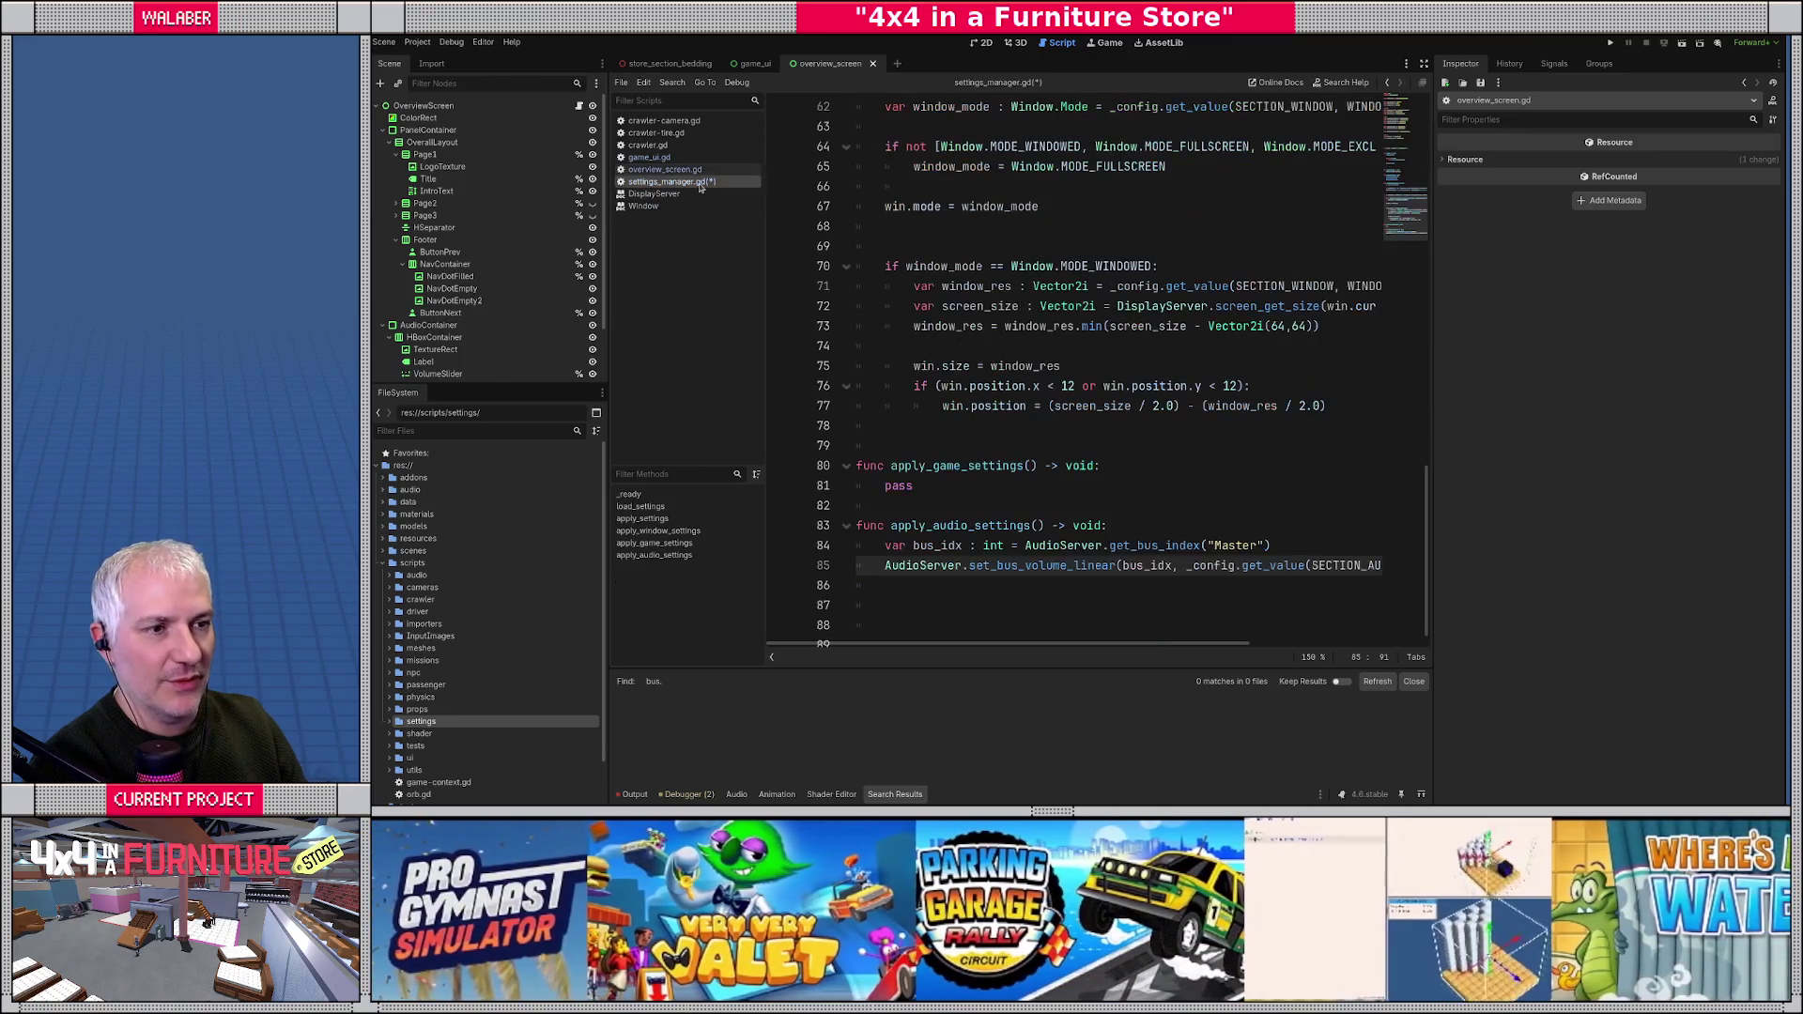
{"action": "left_click", "coordinate": [1423, 64]}
{"action": "key", "text": "Escape"}
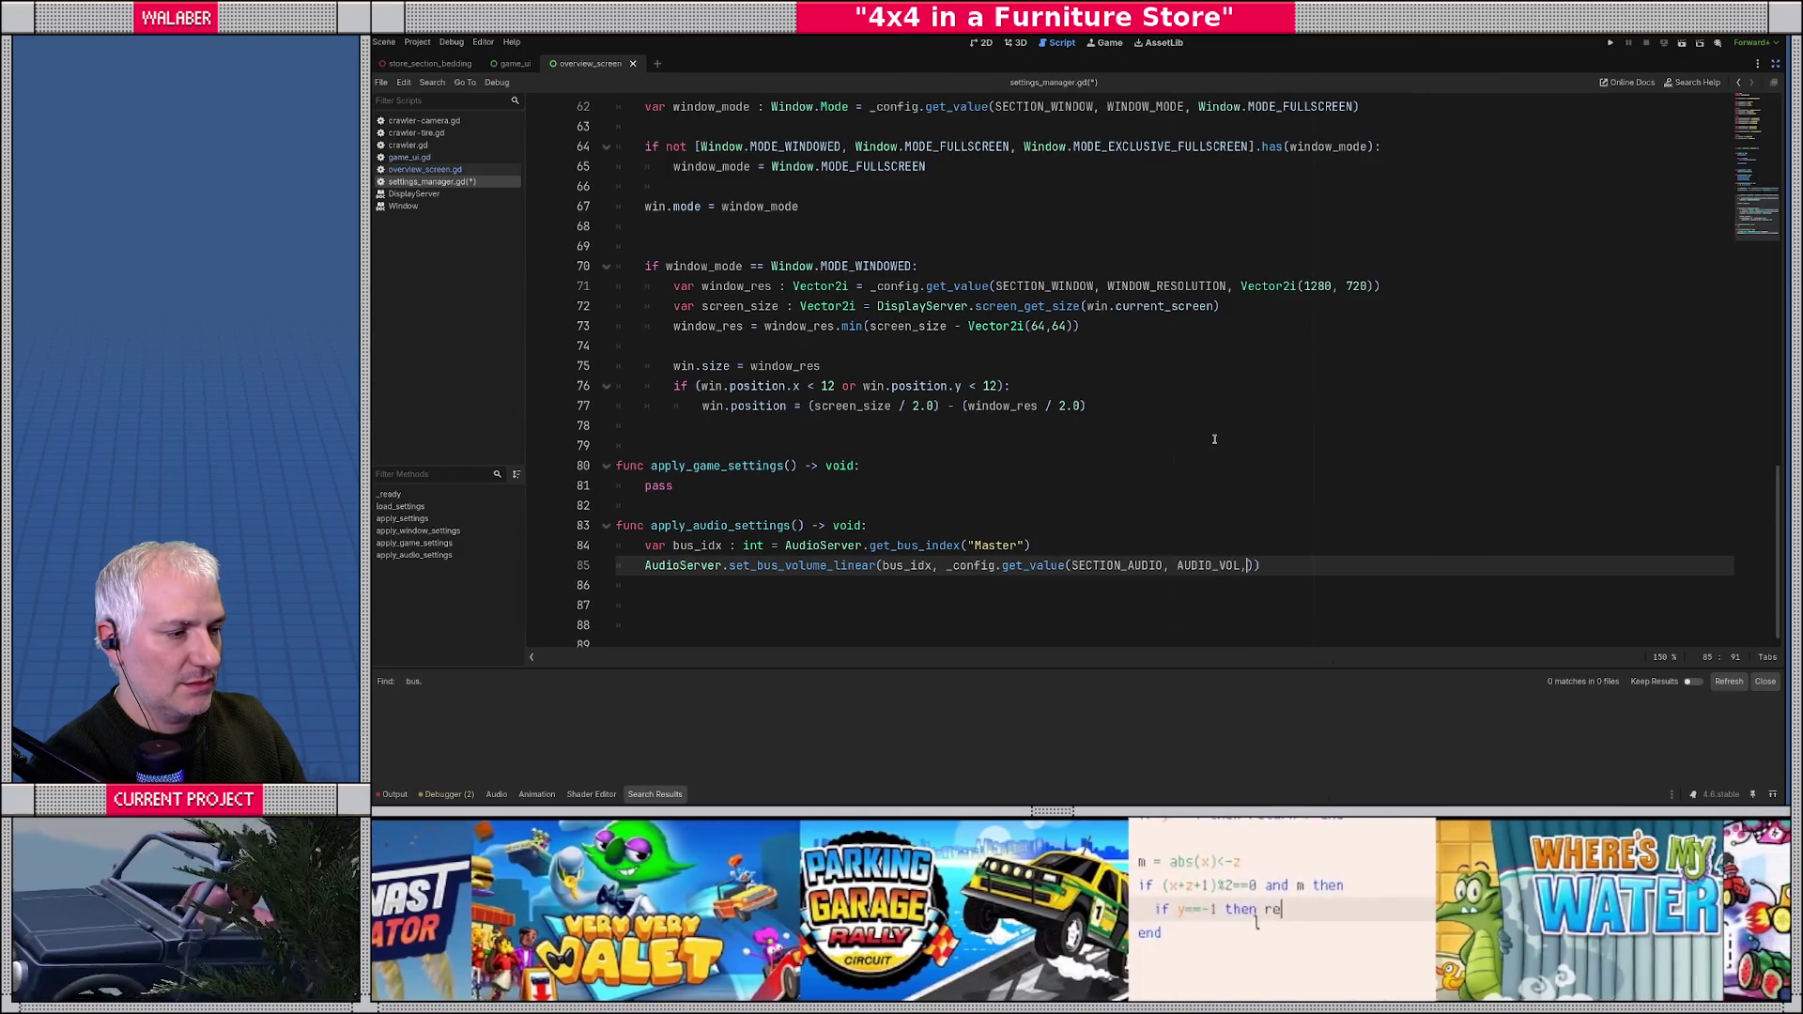
{"action": "type", "text": "DEFAULT_"}
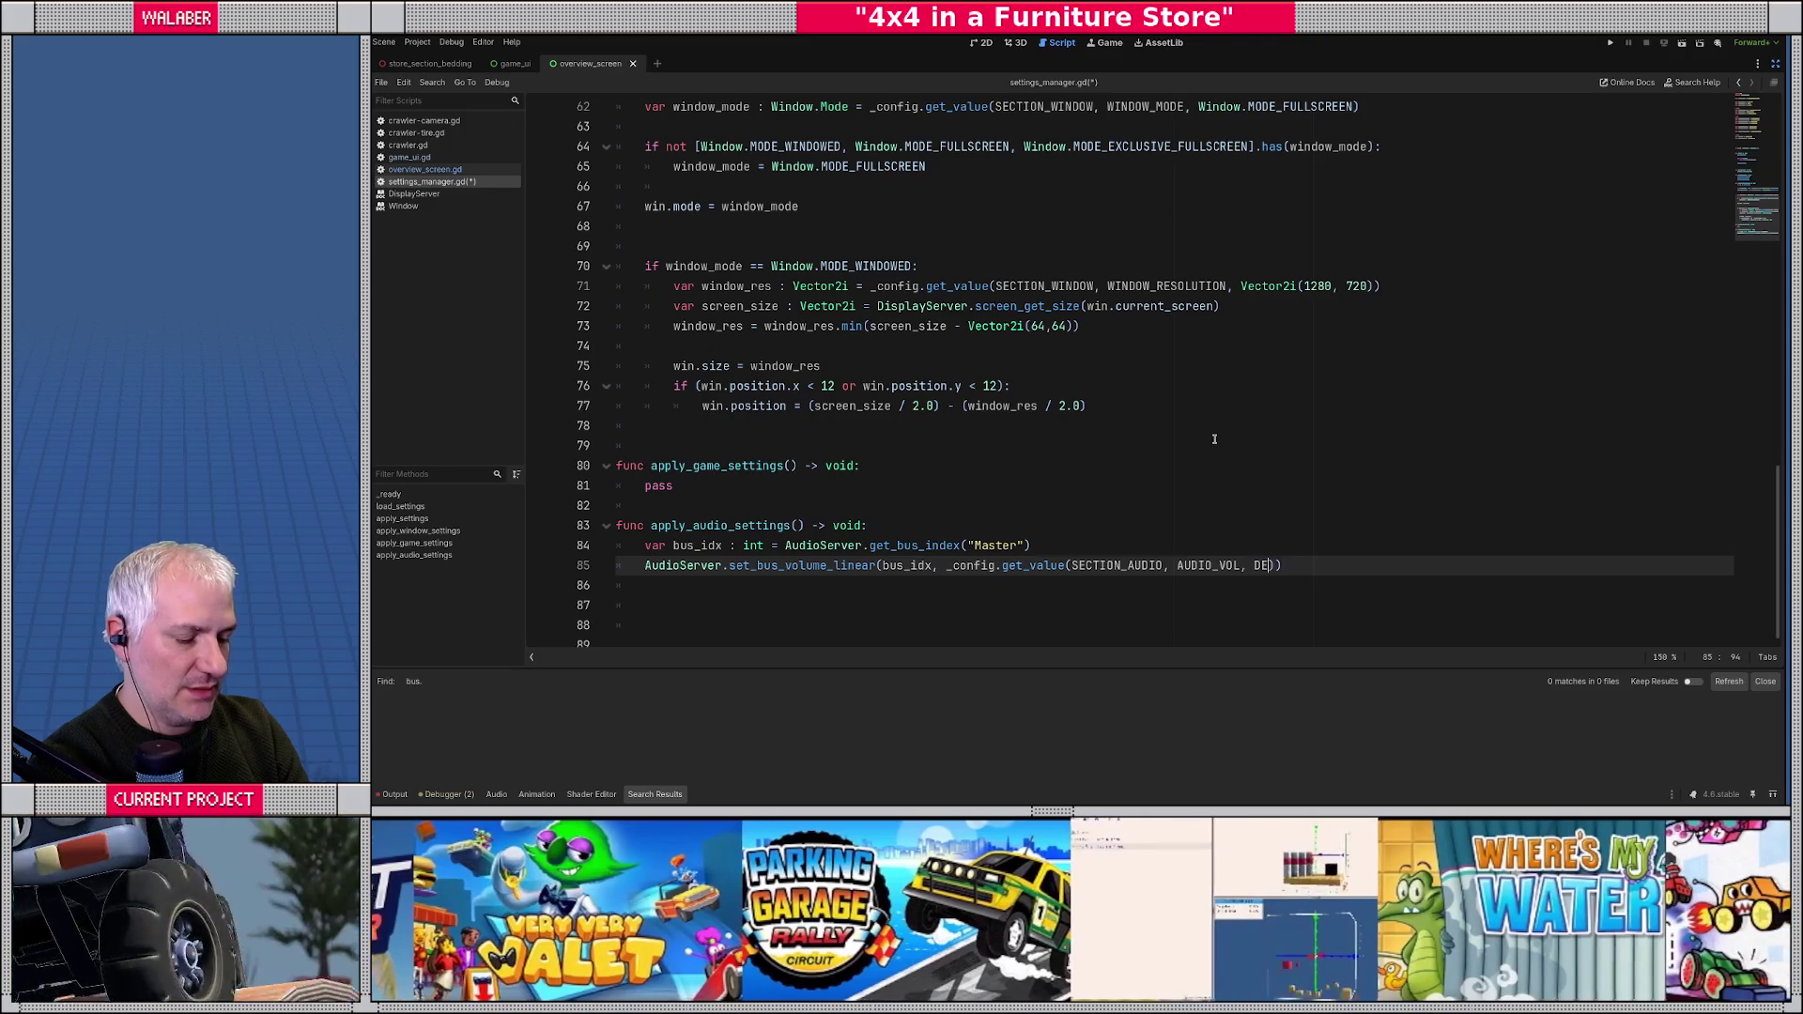
{"action": "type", "text": "AUDIO_VEL"}
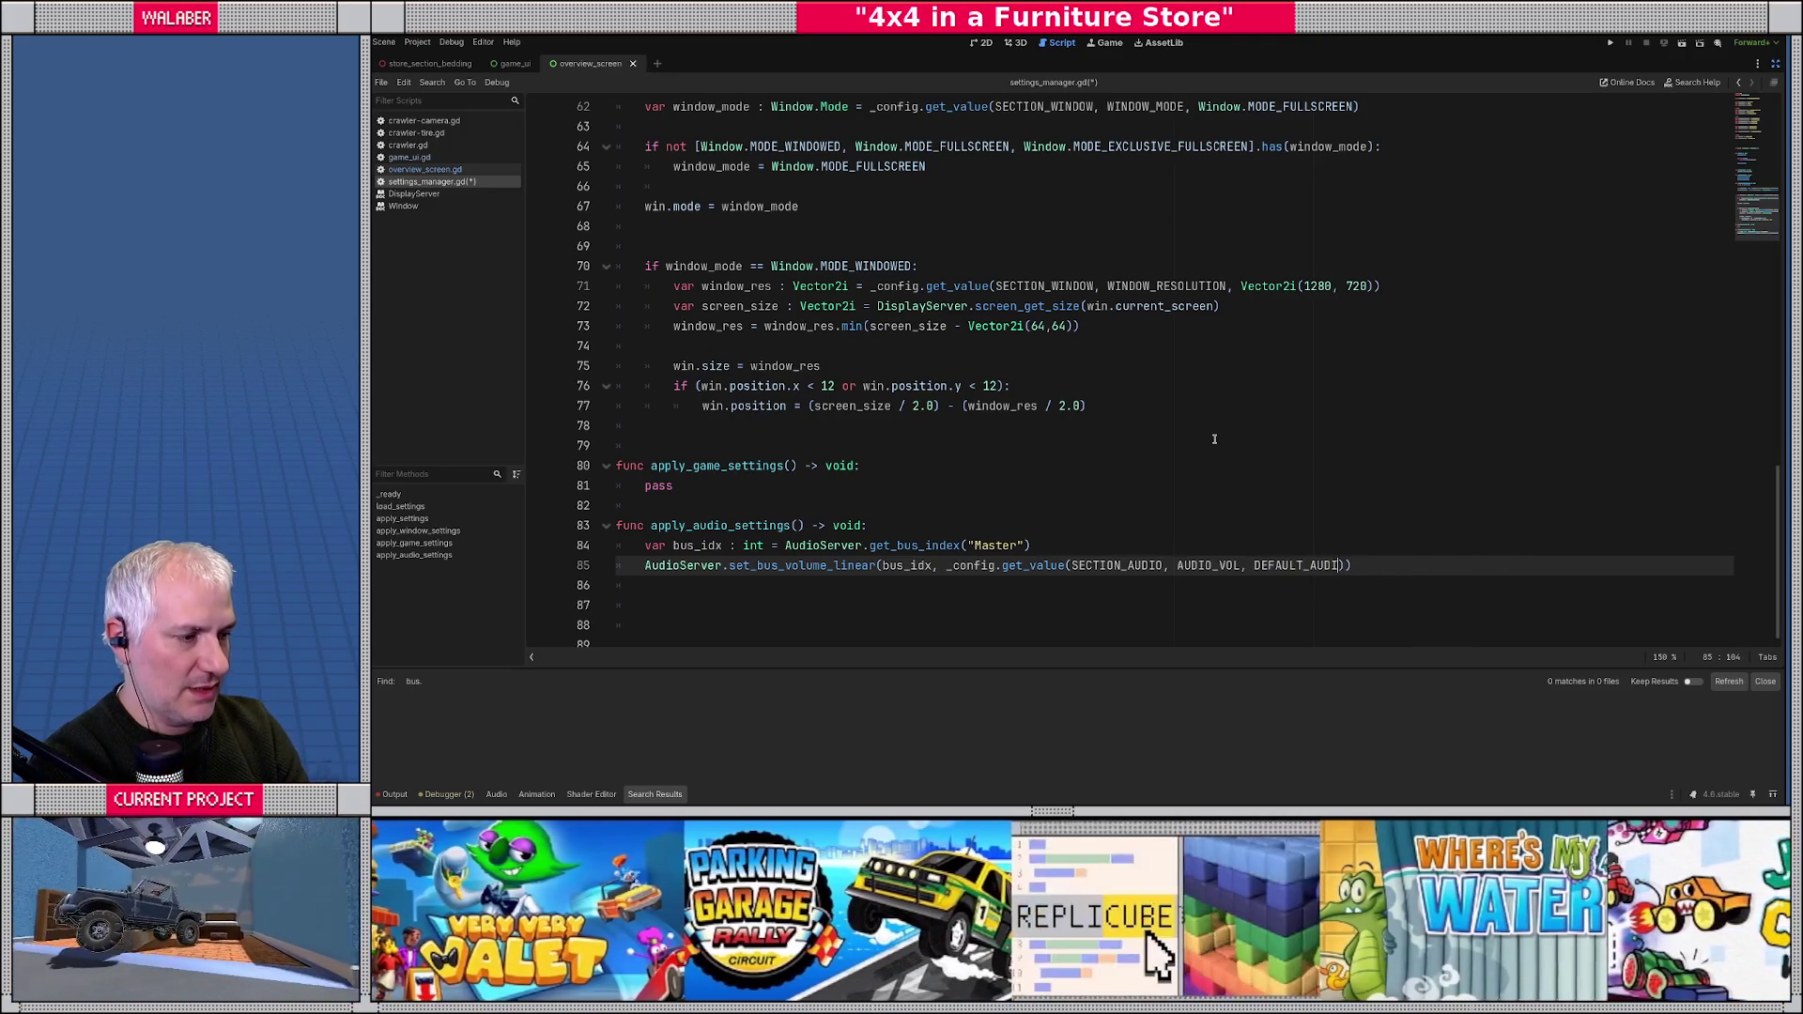
{"action": "key", "text": "BackSpace"}
{"action": "key", "text": "BackSpace"}
{"action": "type", "text": "OL"}
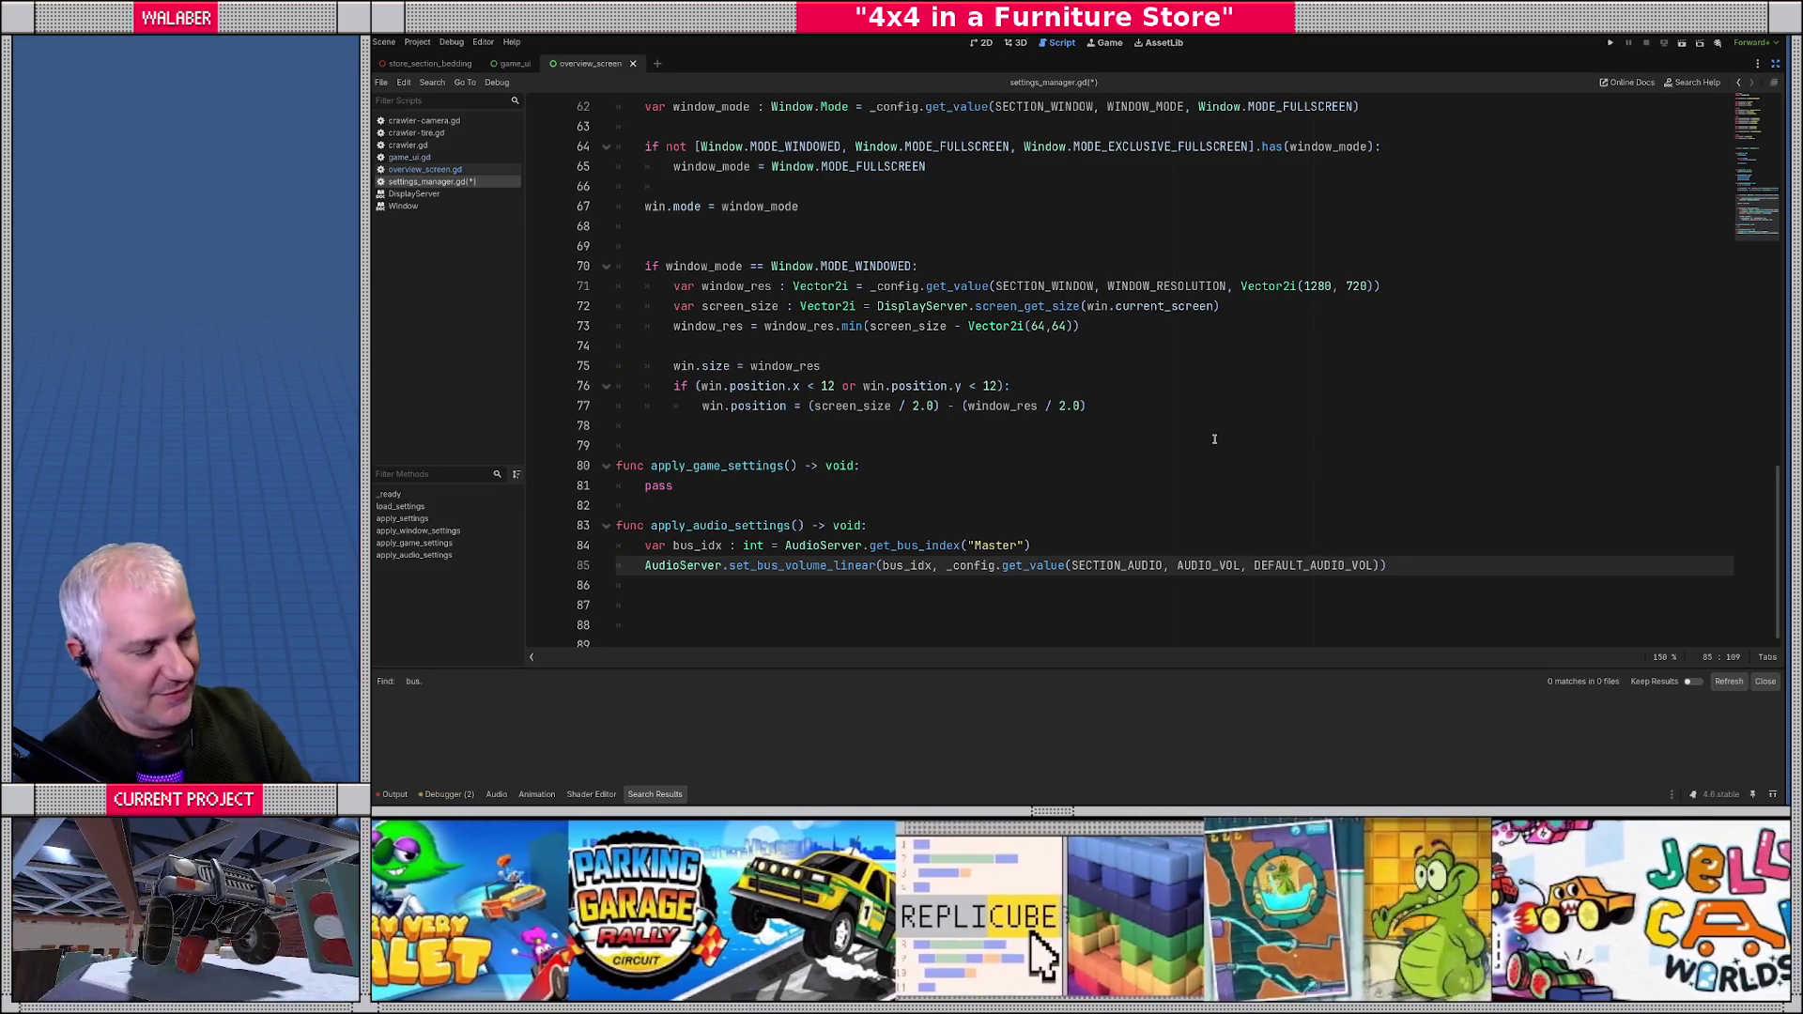
{"action": "key", "text": "End"}
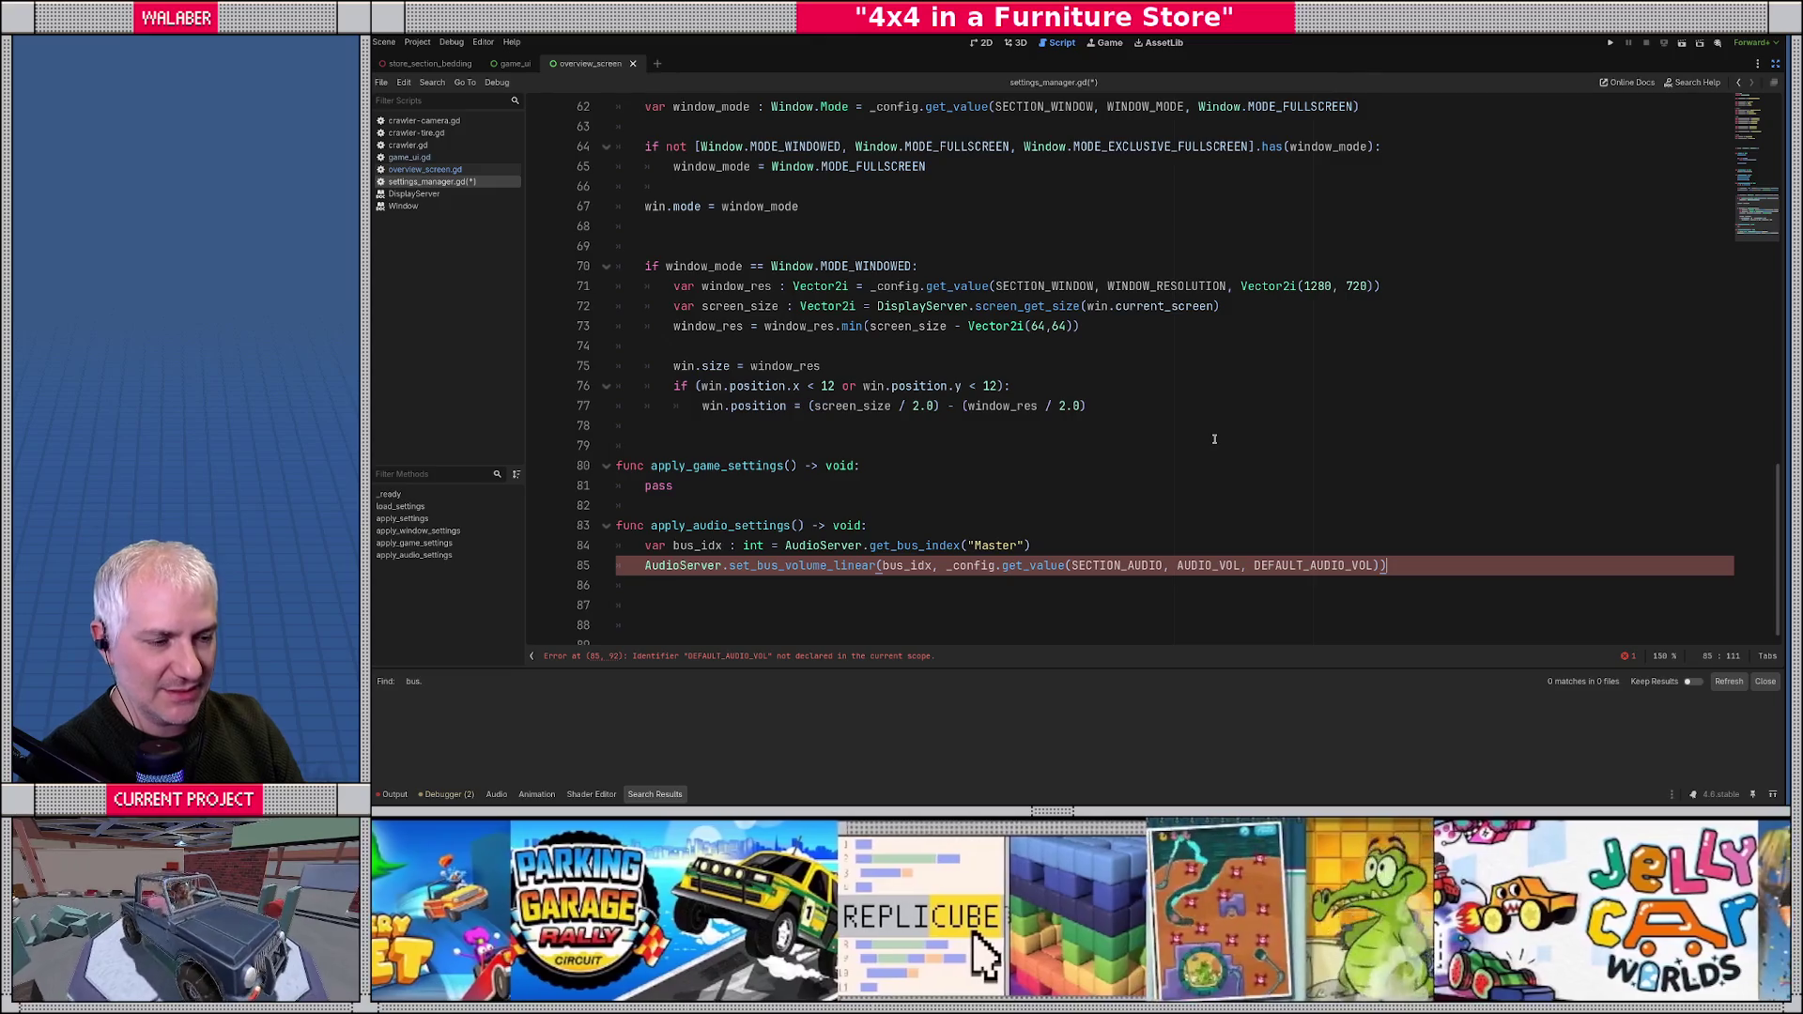
{"action": "left_click", "coordinate": [687, 548]}
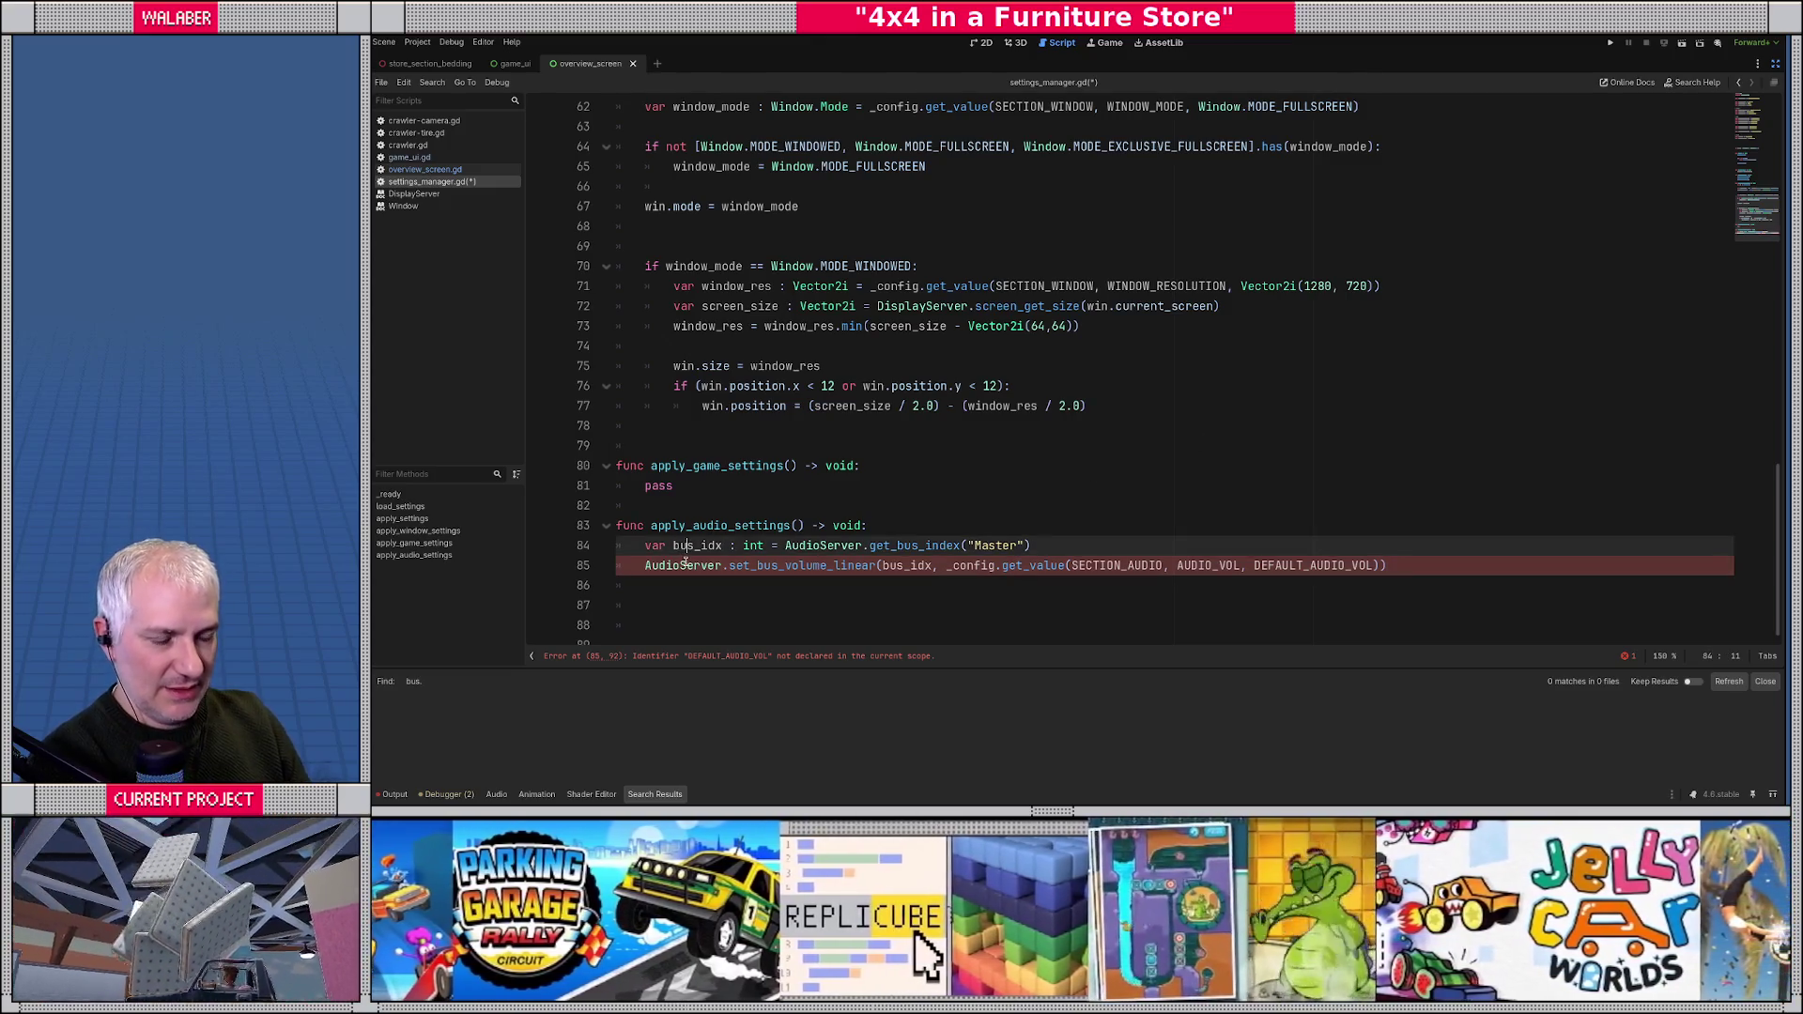
- Rename bus_idx to master_bus_idx on both Master volume lines
{"action": "key", "text": "Left"}
{"action": "key", "text": "Left"}
{"action": "type", "text": "masteR_"}
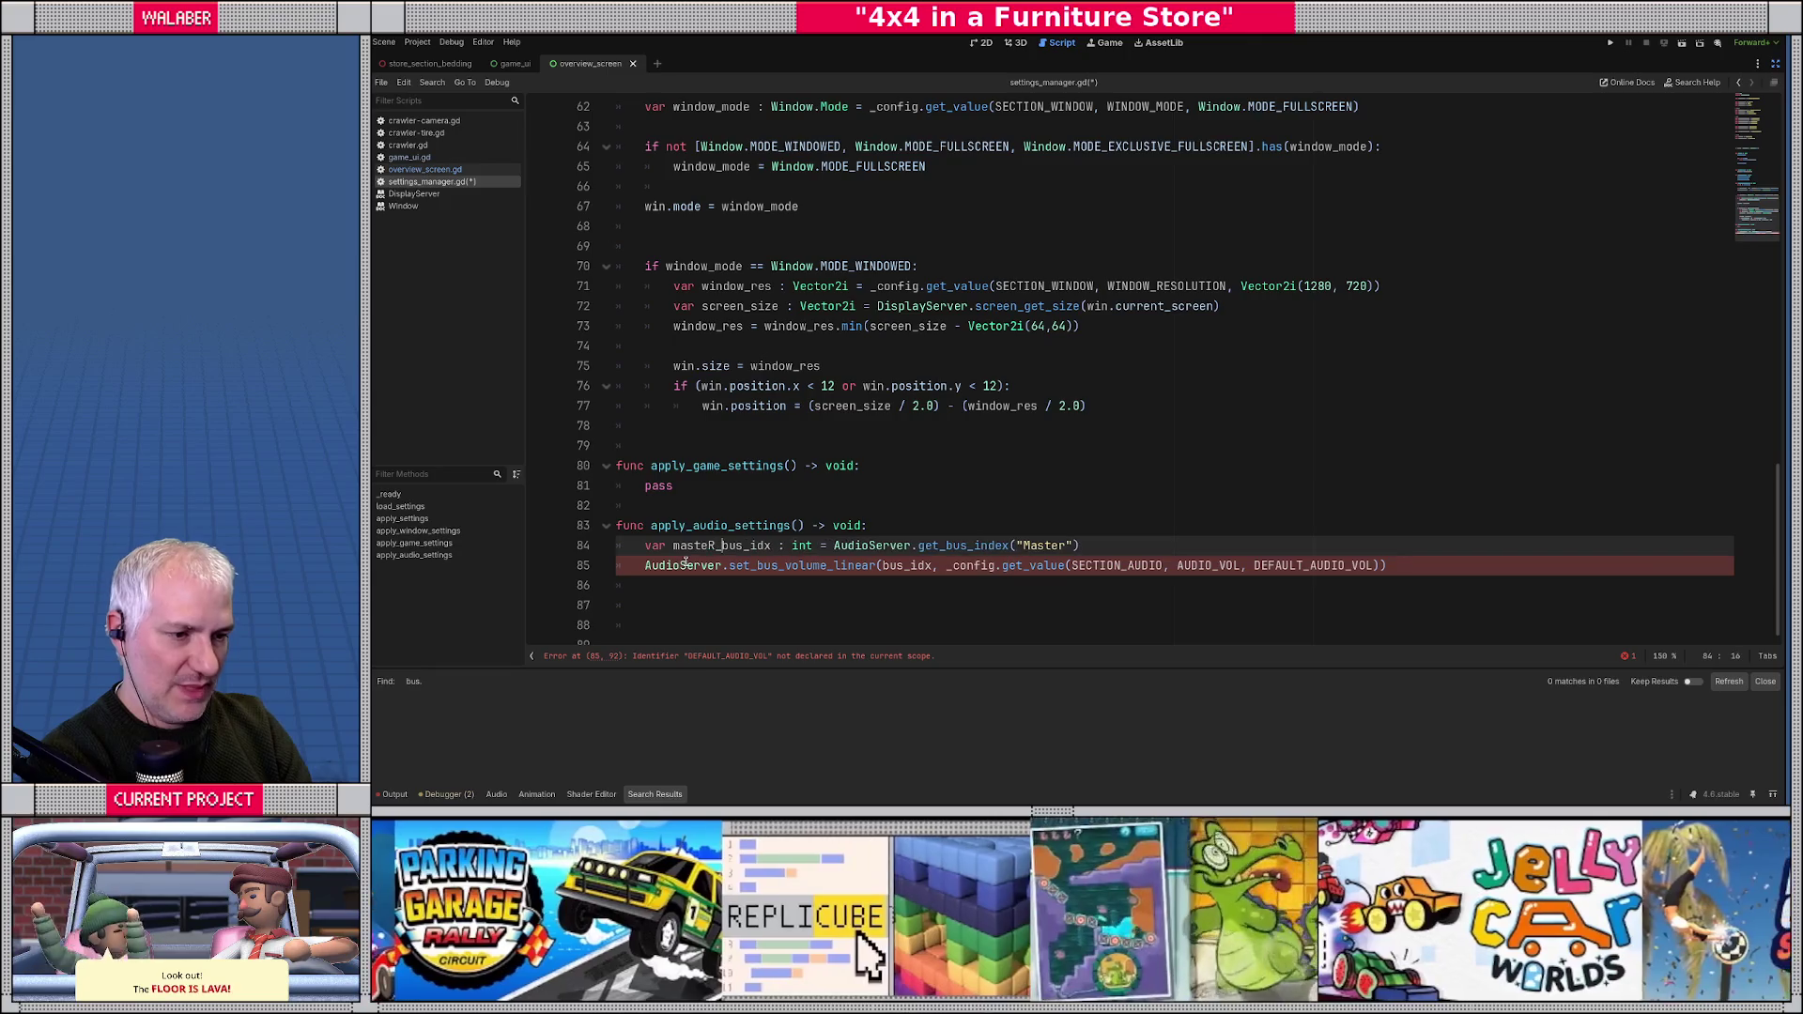
{"action": "key", "text": "Left"}
{"action": "key", "text": "BackSpace"}
{"action": "type", "text": "r"}
{"action": "key", "text": "Right"}
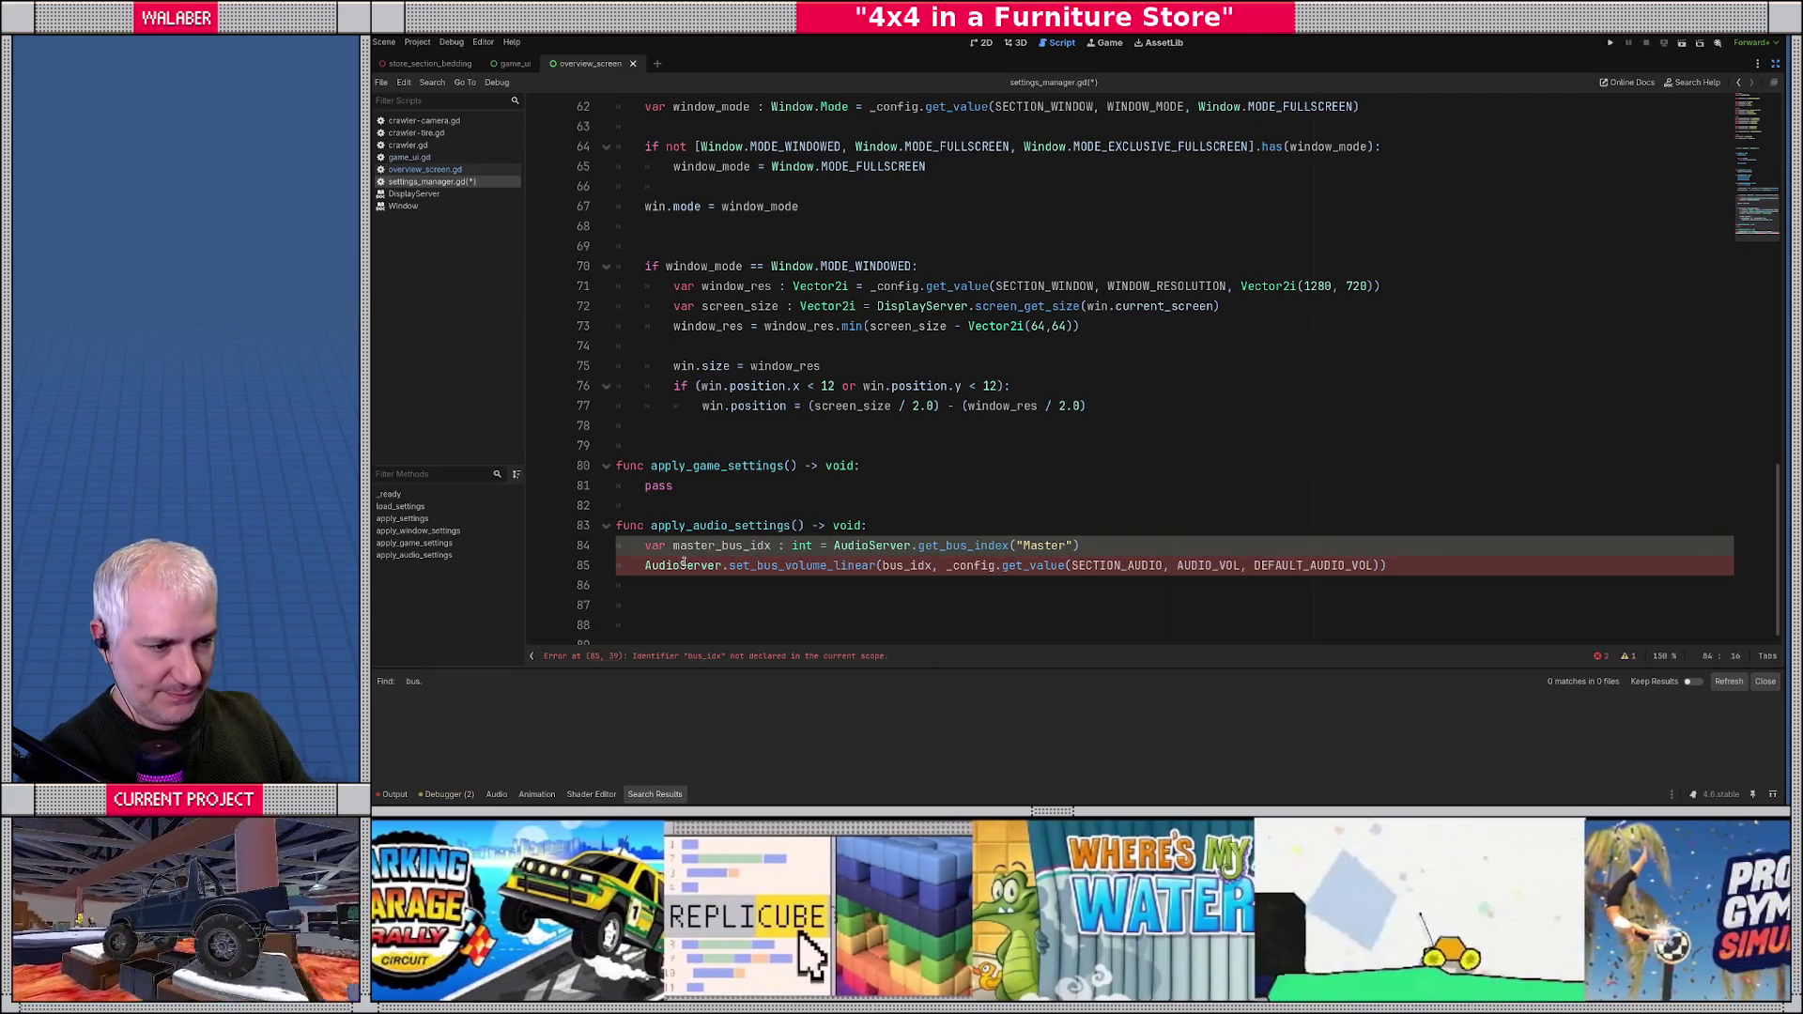
{"action": "double_click", "coordinate": [699, 546]}
{"action": "key", "text": "ctrl+c"}
{"action": "left_click", "coordinate": [910, 565]}
{"action": "double_click", "coordinate": [910, 565]}
{"action": "key", "text": "ctrl+v"}
- Duplicate the two Master volume lines directly below themselves
{"action": "left_click_drag", "start_coordinate": [645, 545], "coordinate": [1468, 568]}
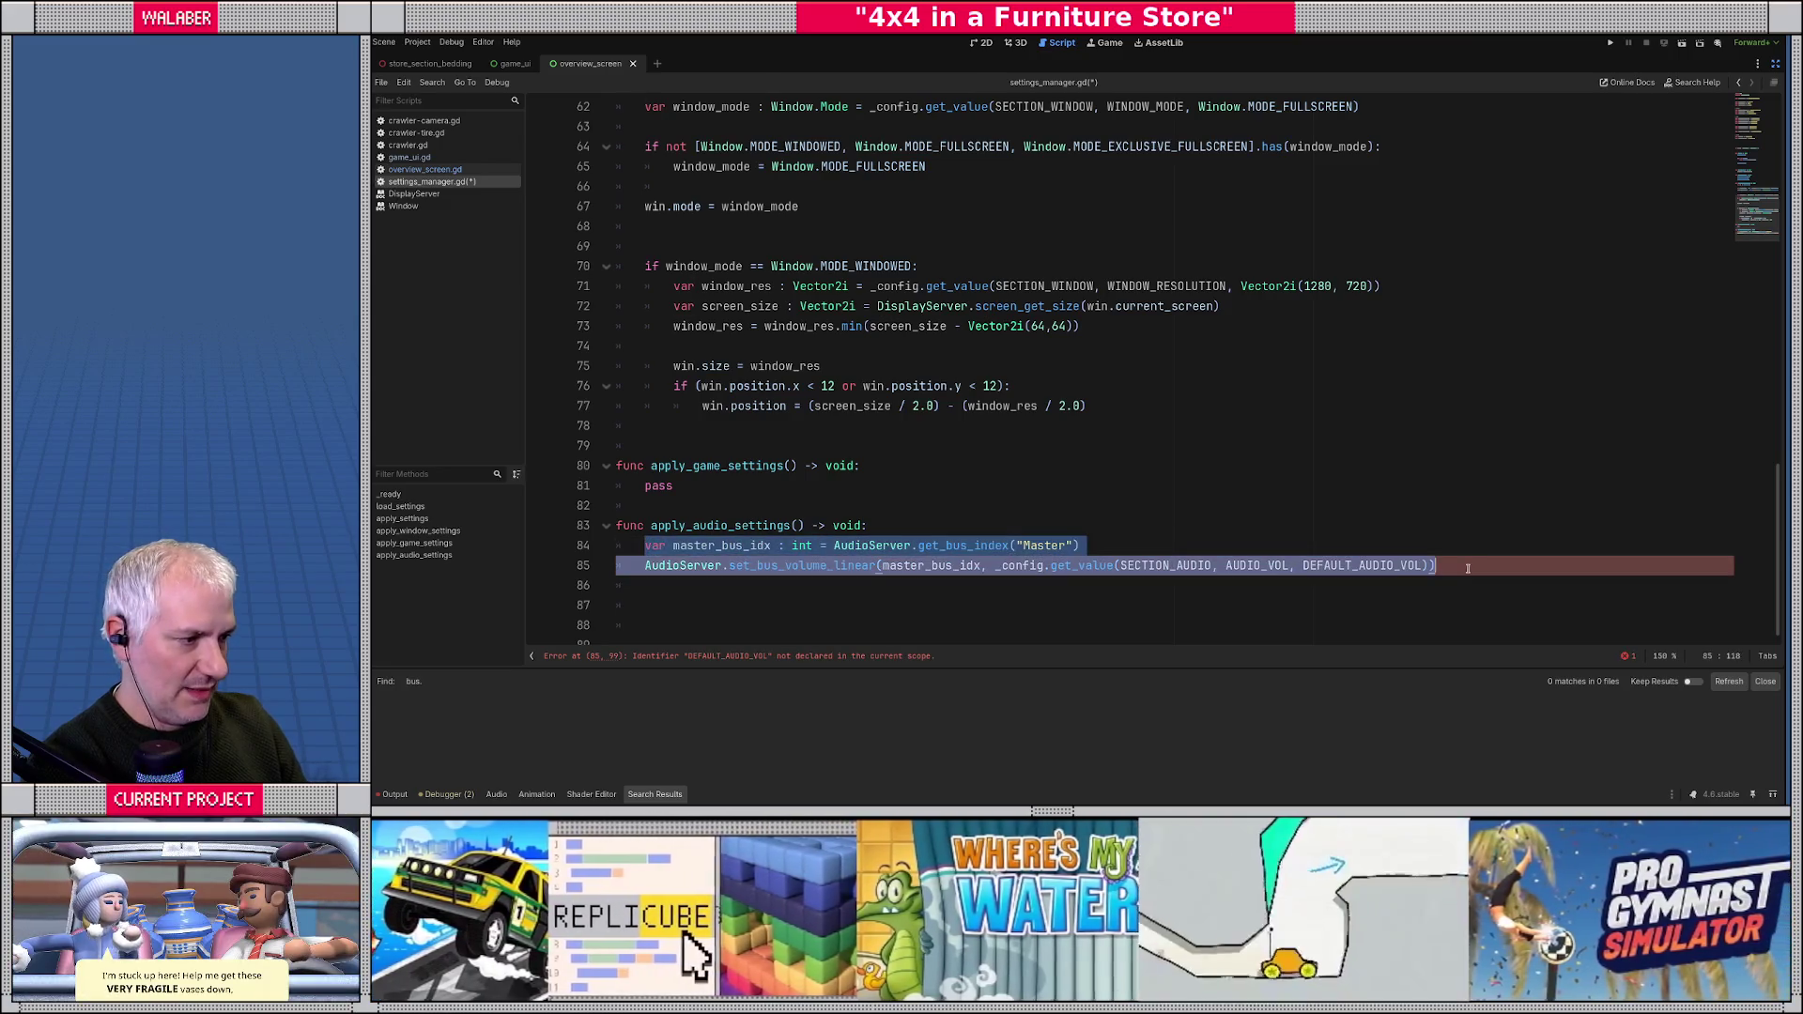
{"action": "key", "text": "ctrl+c"}
{"action": "left_click", "coordinate": [1453, 567]}
{"action": "key", "text": "Return"}
{"action": "key", "text": "Return"}
{"action": "key", "text": "ctrl+v"}
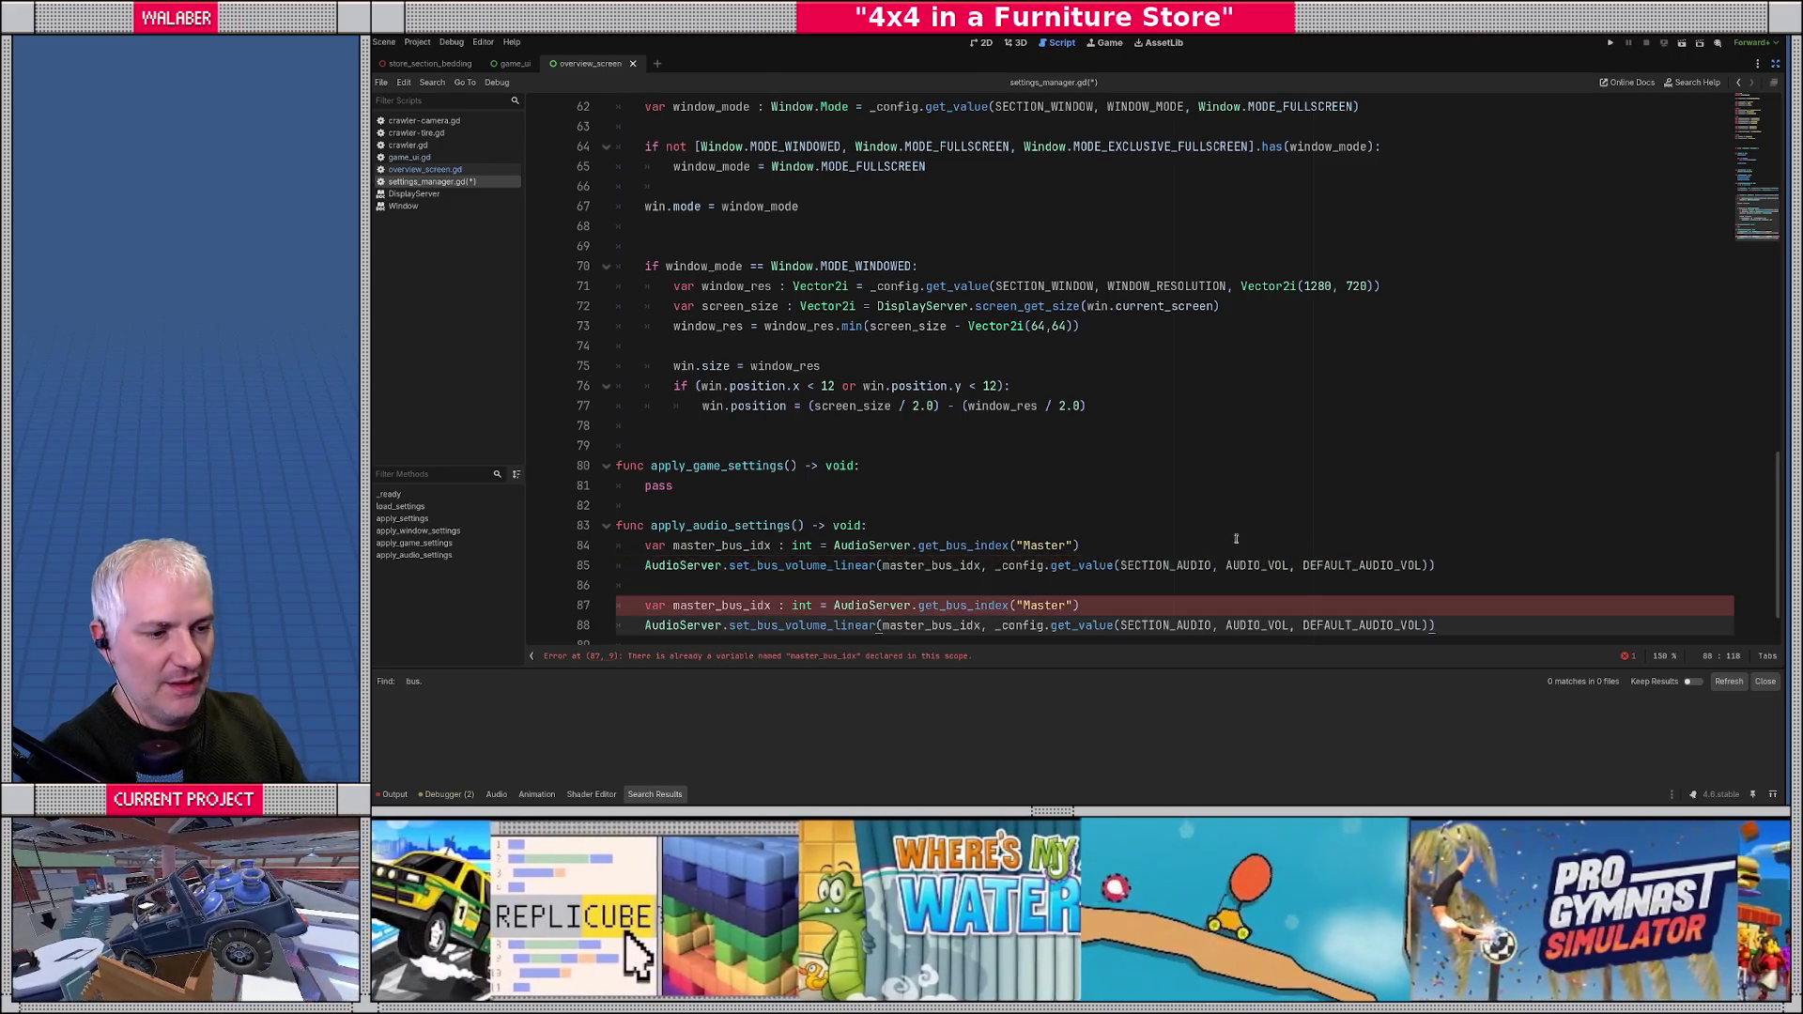
{"action": "scroll", "coordinate": [739, 509], "scroll_direction": "down", "scroll_amount": 1}
- Change the copy to music_bus_idx, the "Music" bus, AUDIO_MUSIC_VOL and DEFAULT_MUSIC_VOL
{"action": "double_click", "coordinate": [692, 533]}
{"action": "key", "text": "ctrl+d"}
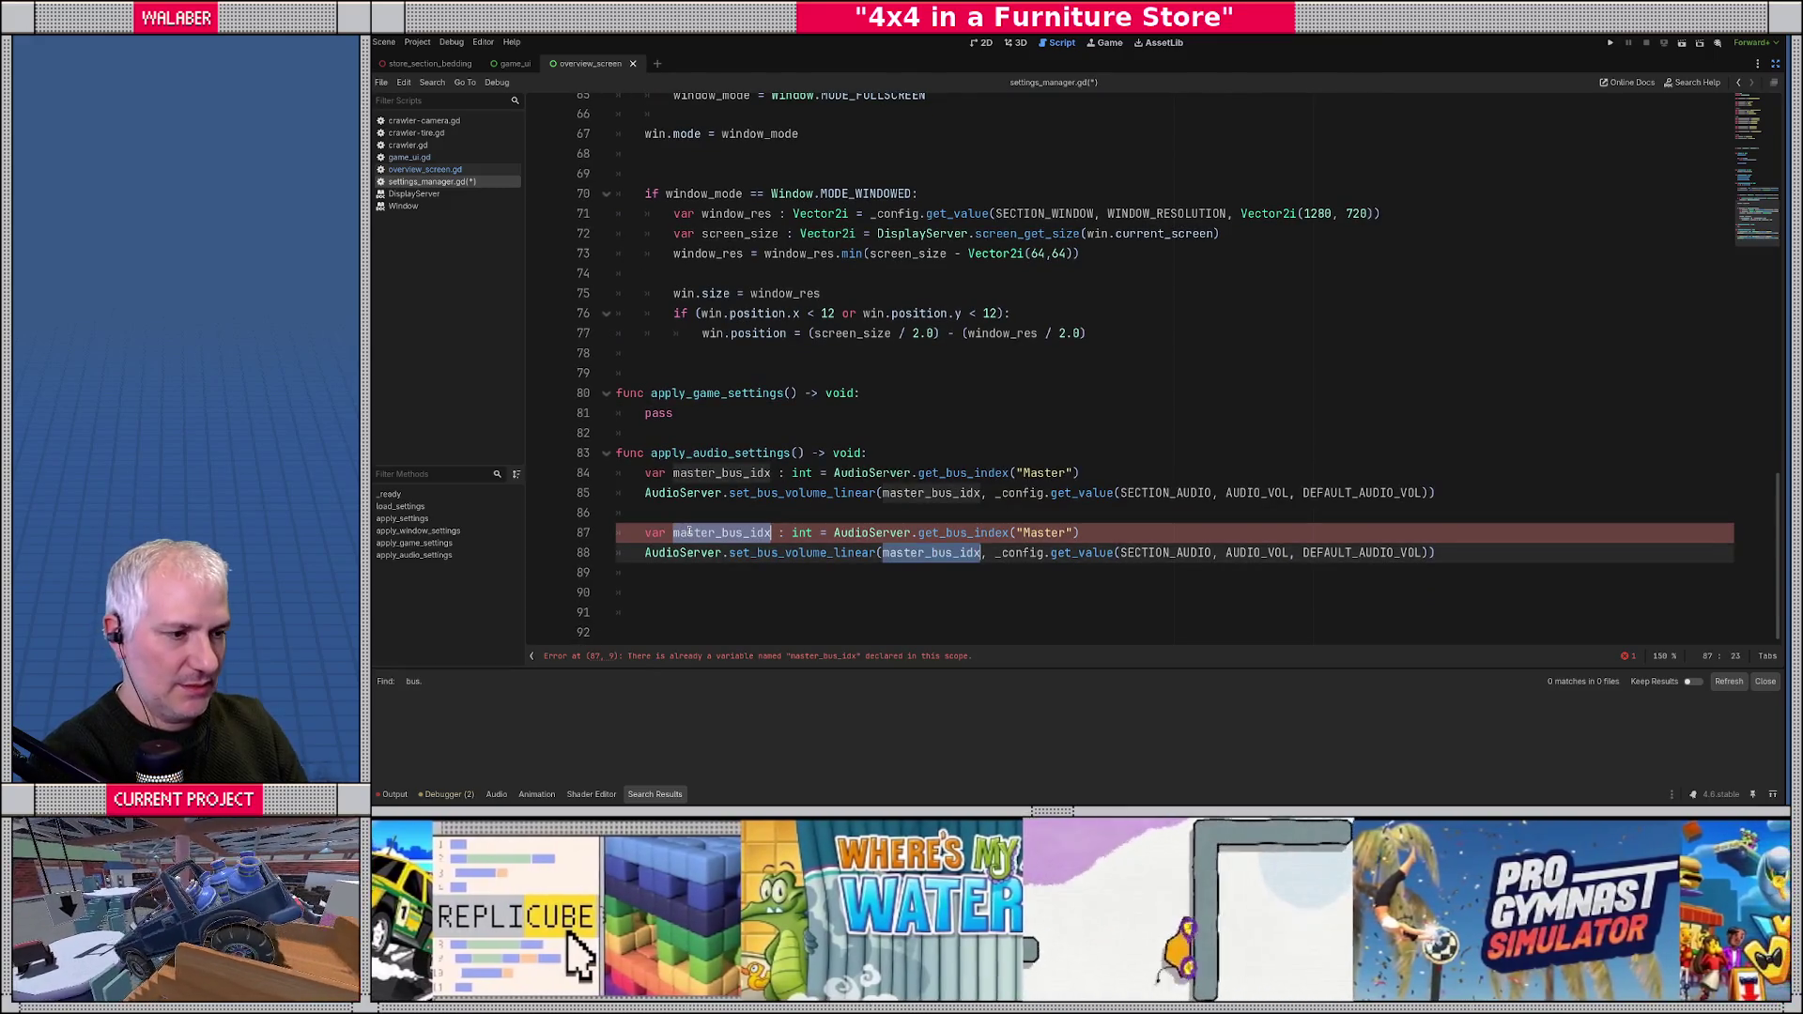
{"action": "type", "text": "music_bus_idx"}
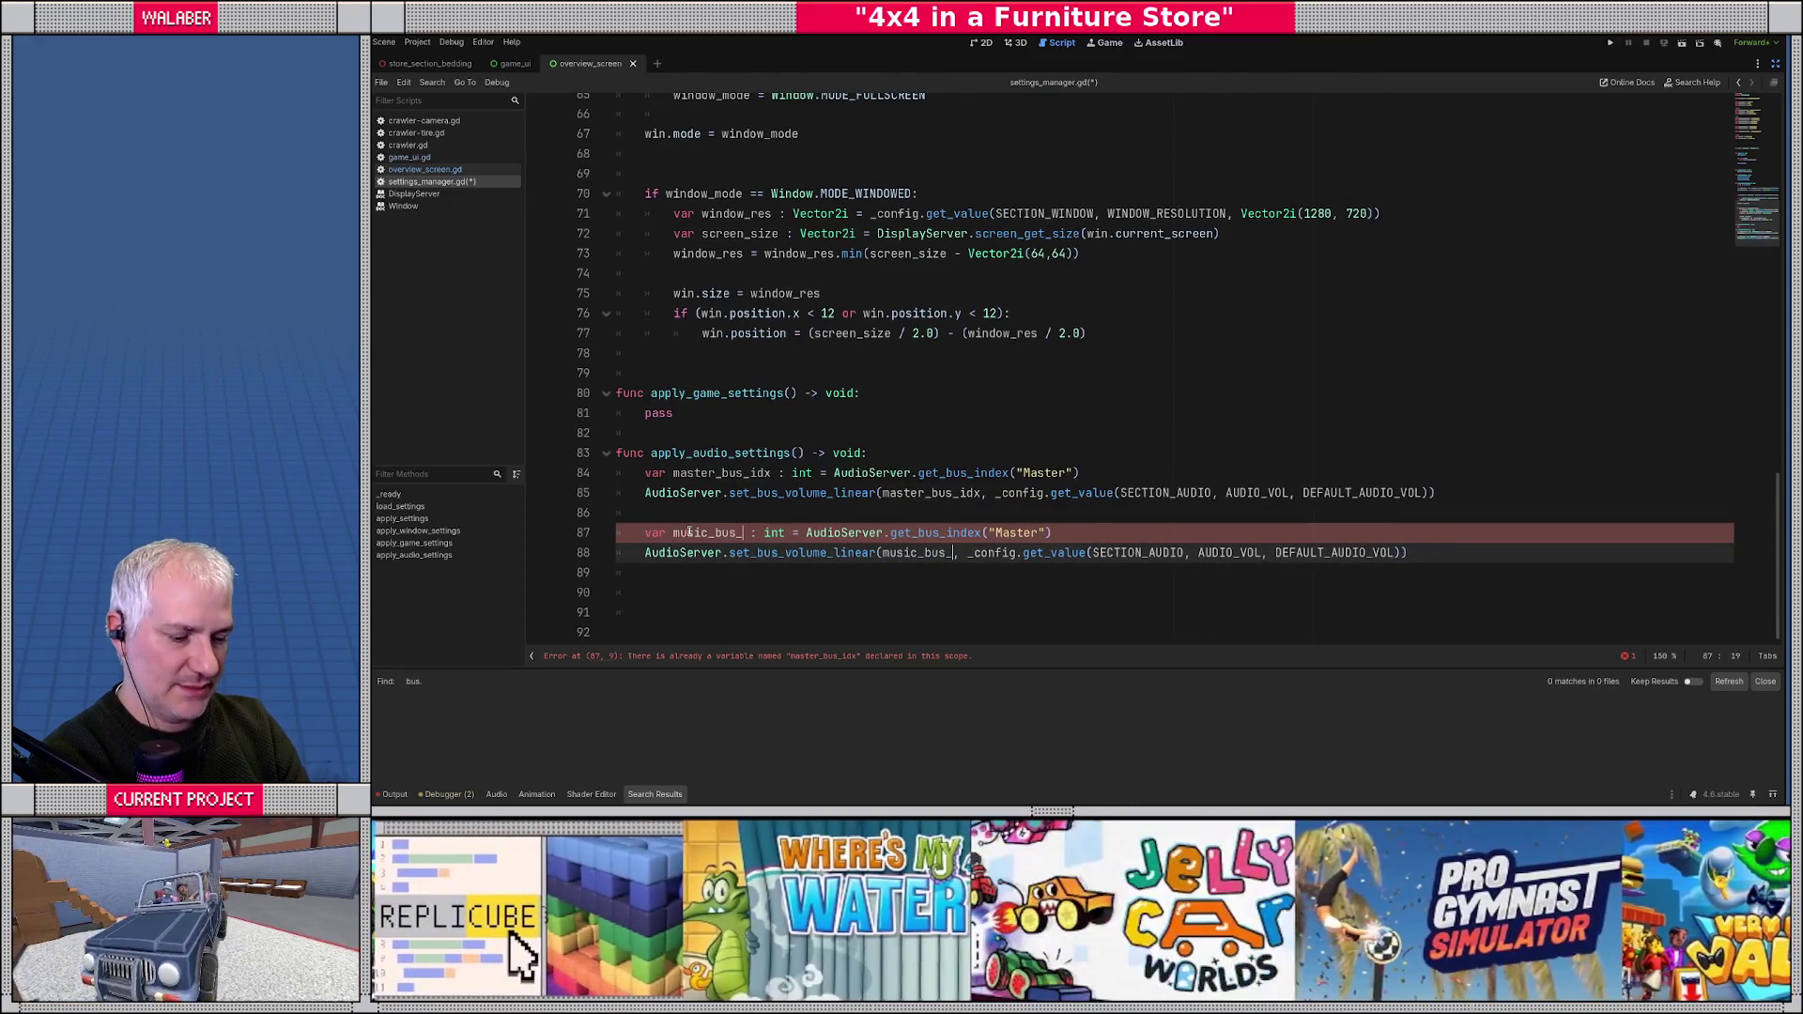
{"action": "double_click", "coordinate": [1033, 533]}
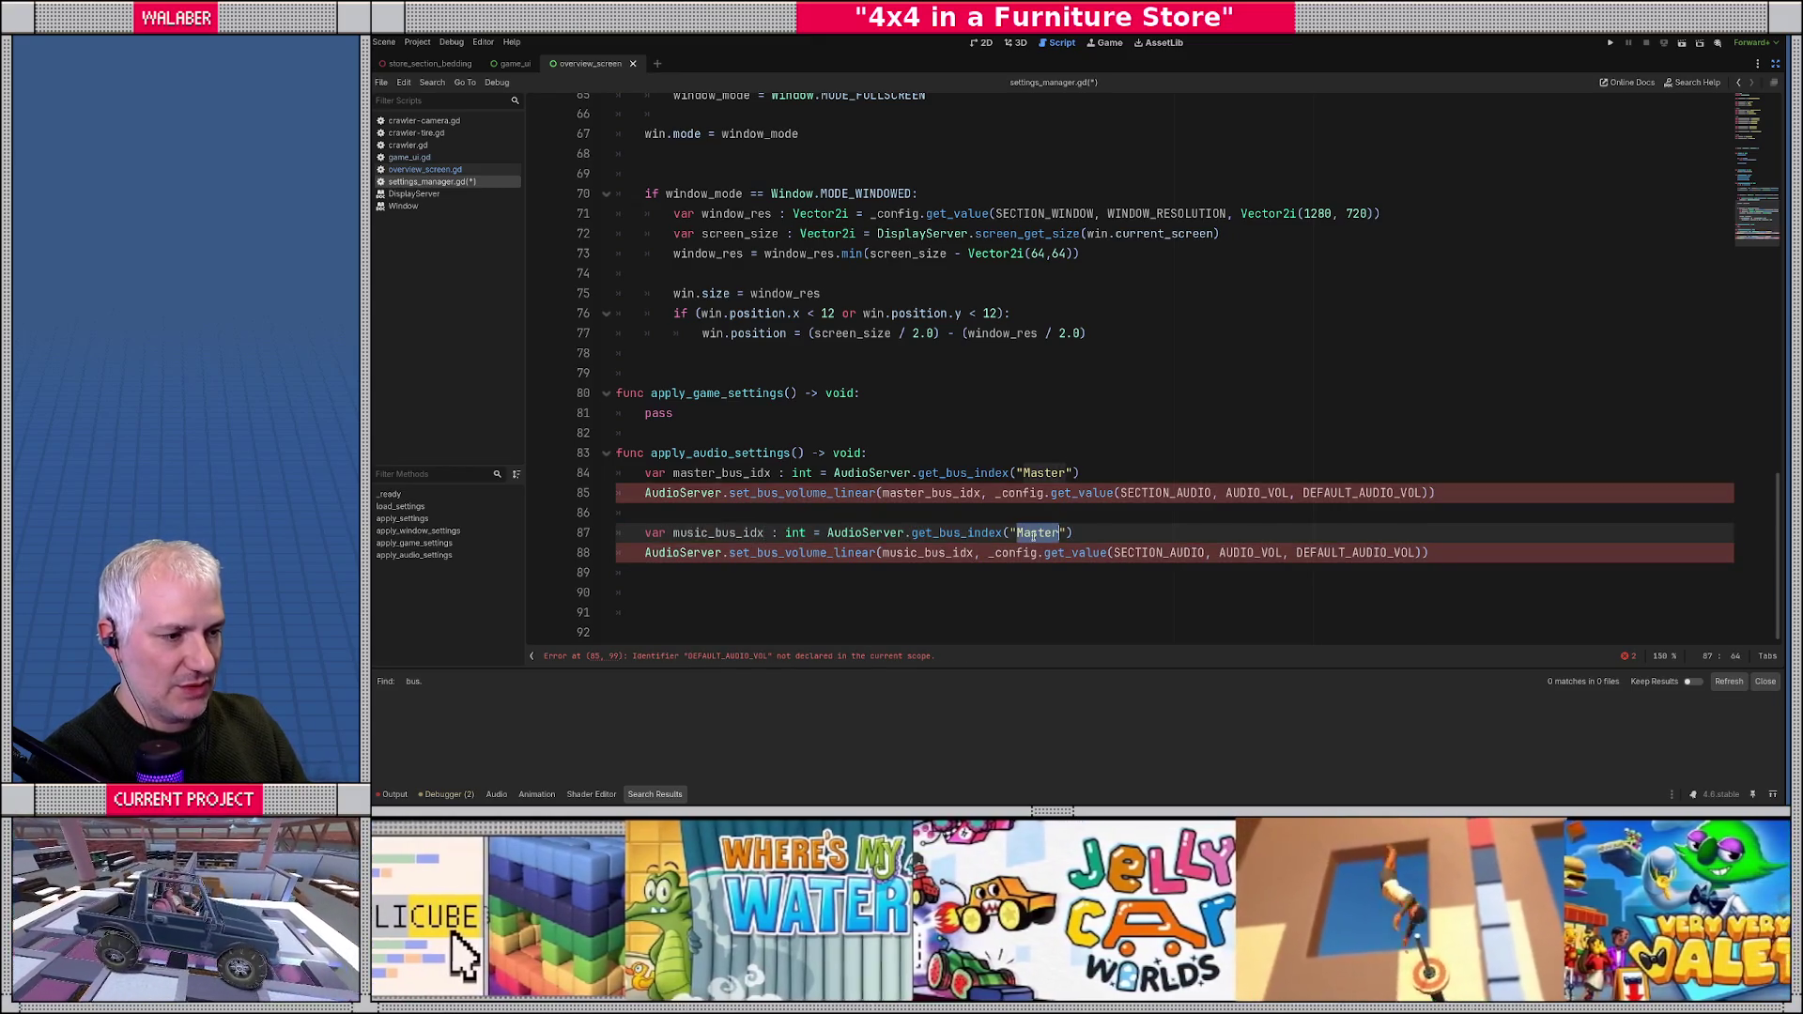
{"action": "type", "text": "Music"}
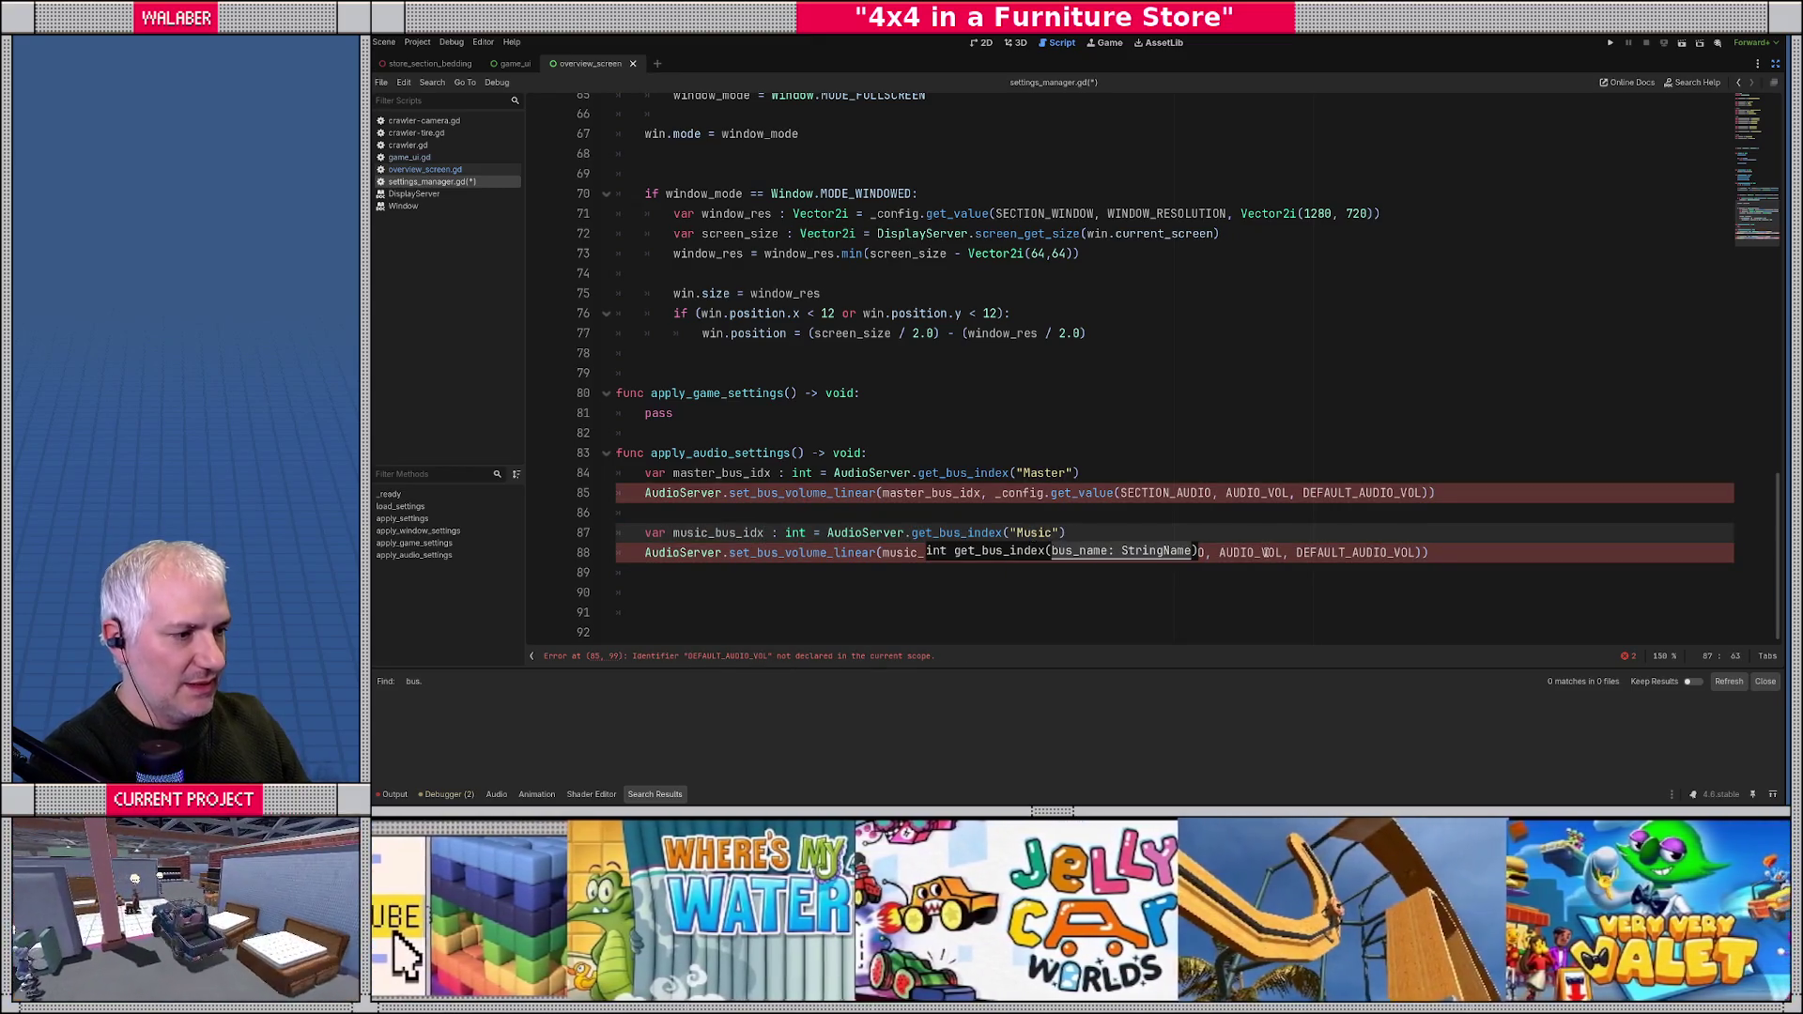
{"action": "double_click", "coordinate": [1266, 552]}
{"action": "type", "text": "AUDIO_MUSIC_VOL"}
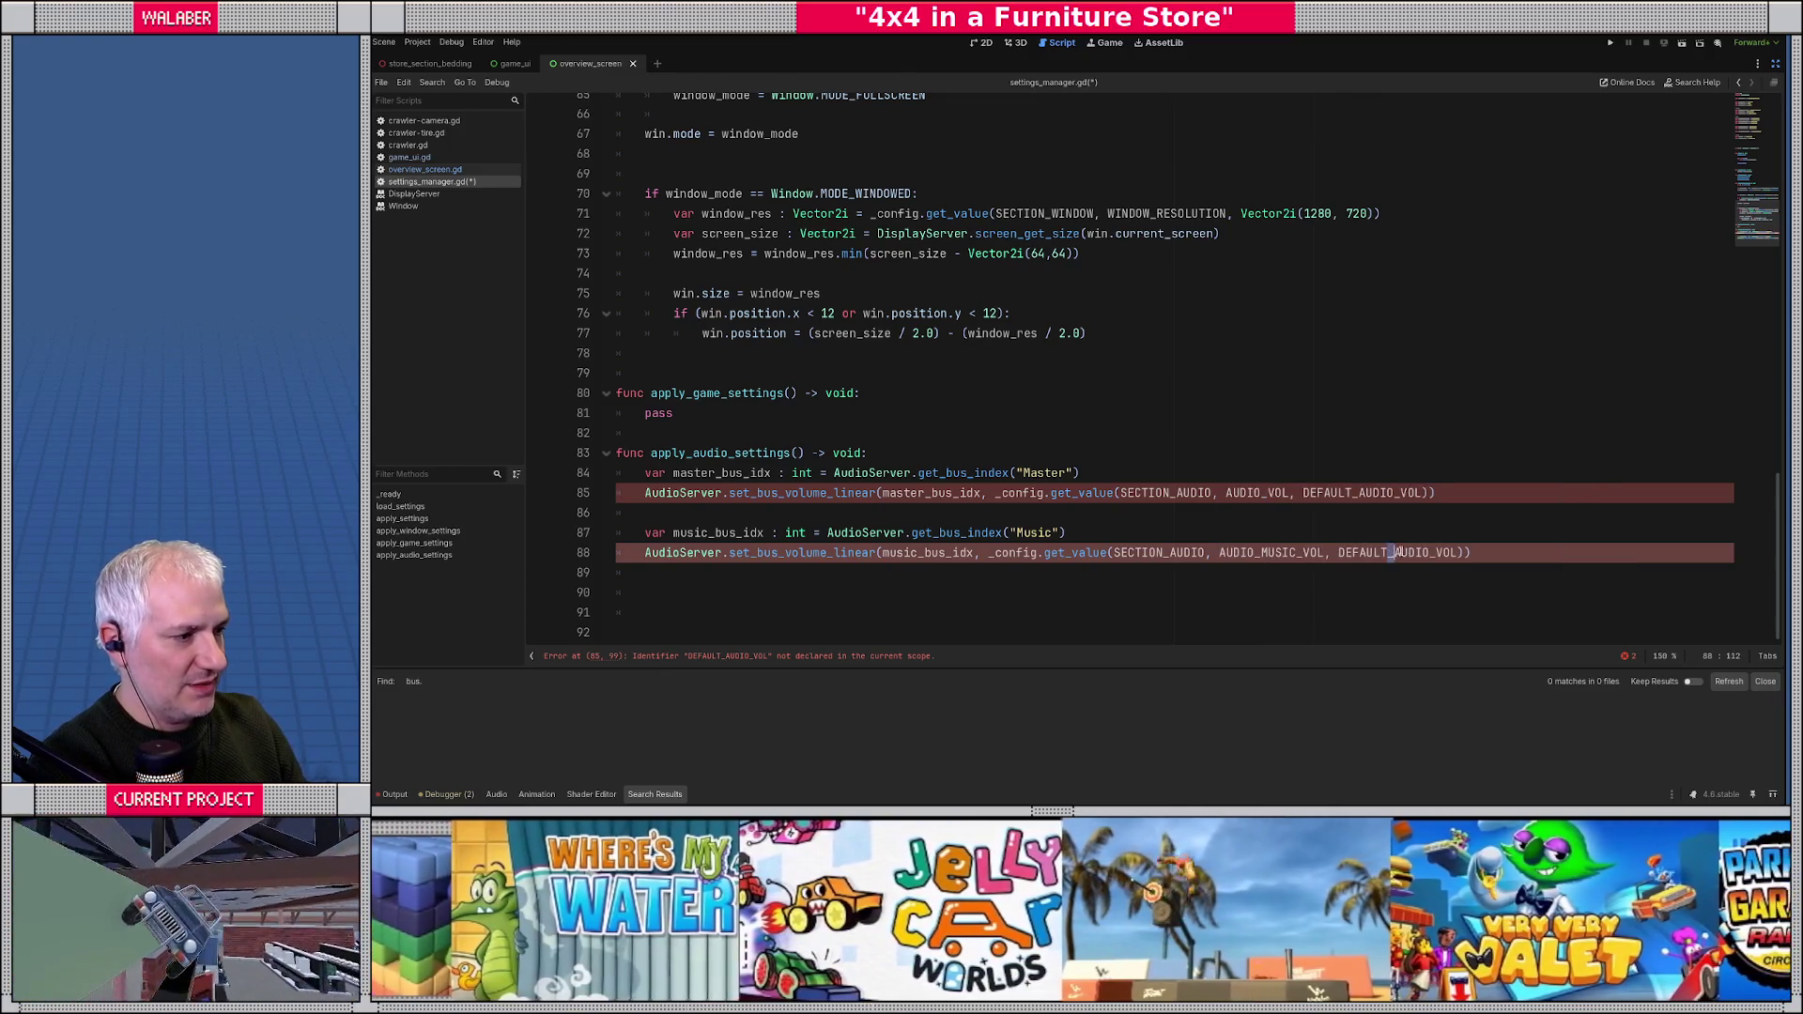
{"action": "left_click_drag", "start_coordinate": [1388, 552], "coordinate": [1431, 552]}
{"action": "type", "text": "MUSIC"}
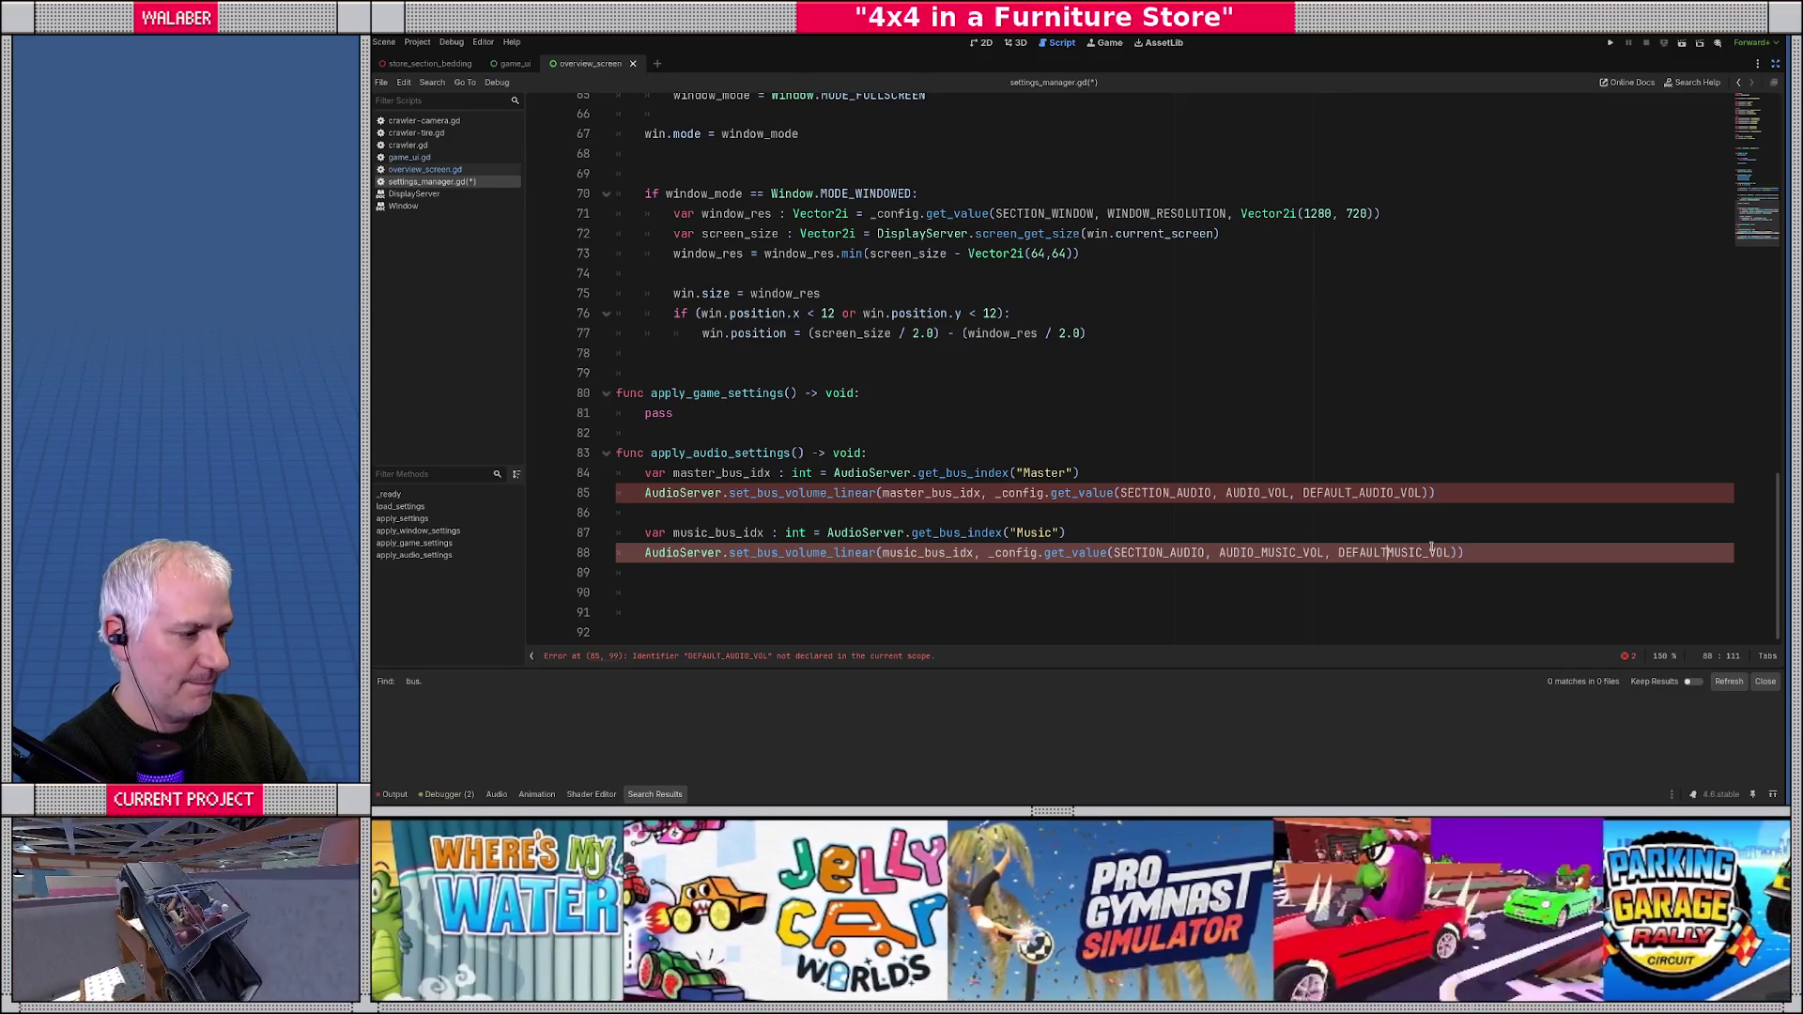
{"action": "left_click", "coordinate": [1388, 552]}
{"action": "type", "text": "_"}
{"action": "scroll", "coordinate": [1041, 290], "scroll_direction": "up", "scroll_amount": 6}
- Locate the undeclared DEFAULT_AUDIO_VOL name on line 85
{"action": "scroll", "coordinate": [1041, 290], "scroll_direction": "up", "scroll_amount": 5}
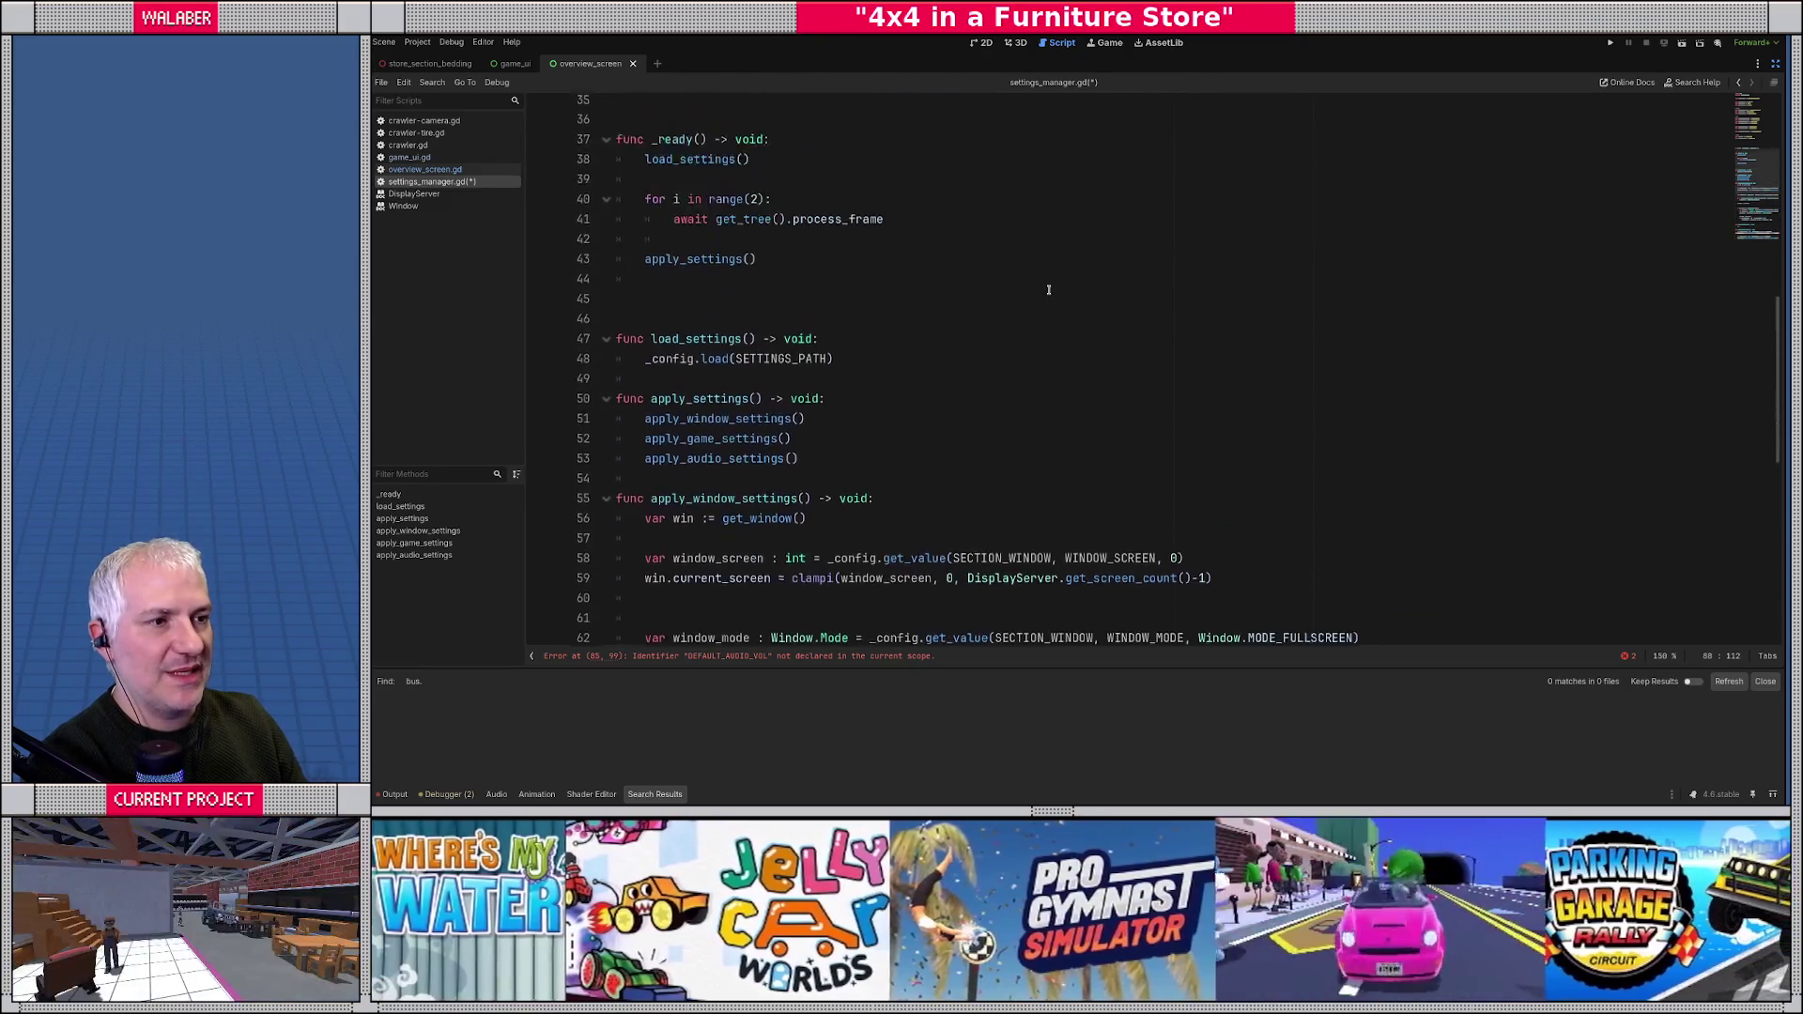
{"action": "scroll", "coordinate": [1048, 292], "scroll_direction": "down", "scroll_amount": 8}
{"action": "scroll", "coordinate": [1047, 292], "scroll_direction": "down", "scroll_amount": 3}
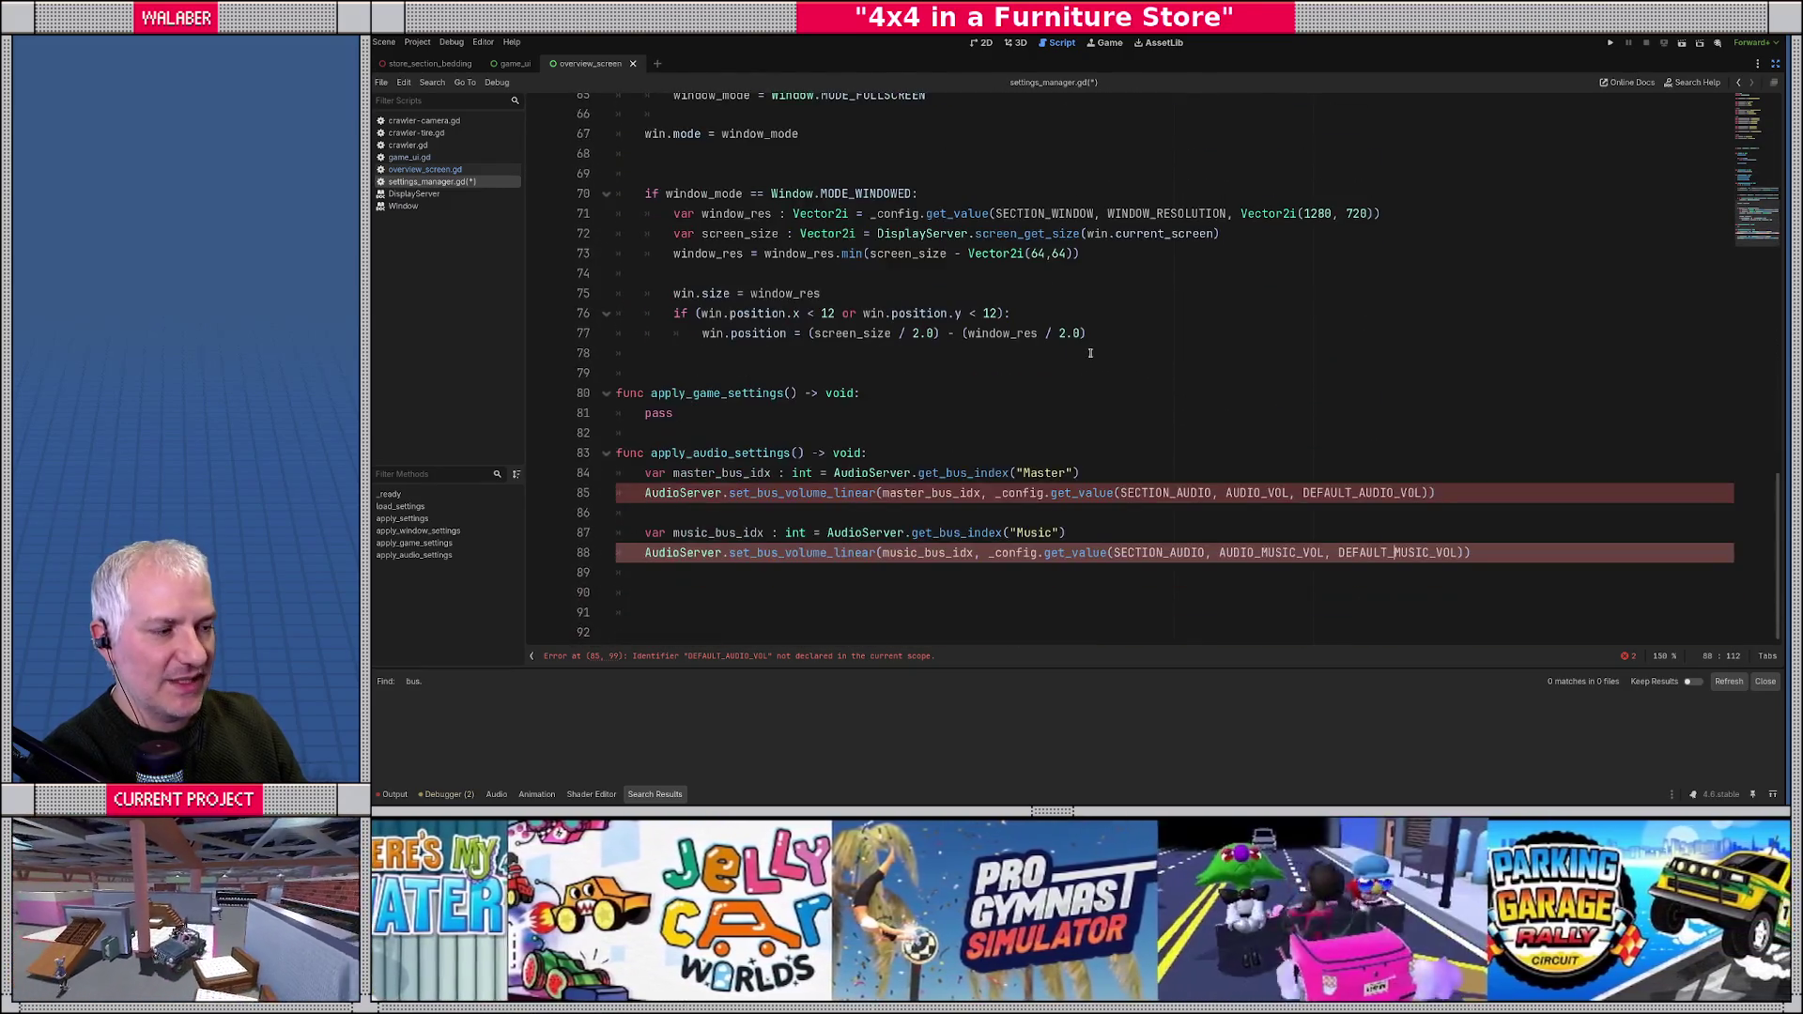
{"action": "double_click", "coordinate": [1326, 491]}
{"action": "scroll", "coordinate": [1233, 335], "scroll_direction": "up", "scroll_amount": 5}
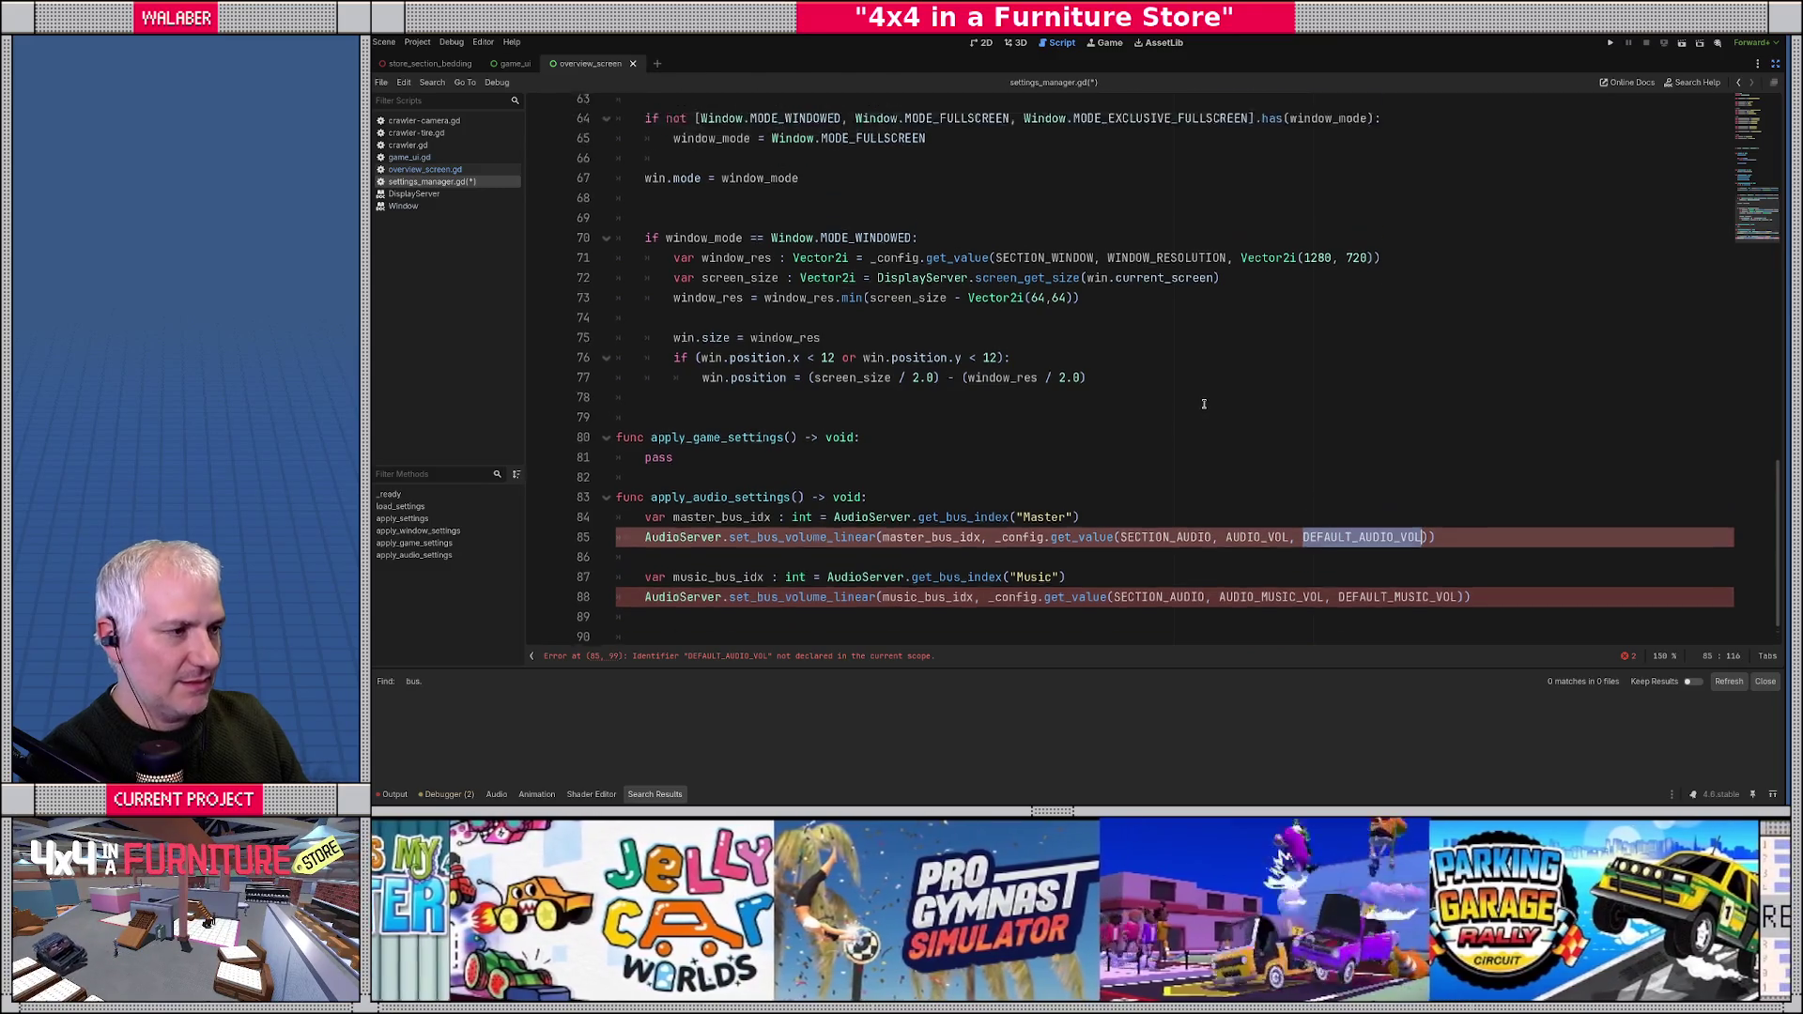
{"action": "scroll", "coordinate": [1094, 335], "scroll_direction": "up", "scroll_amount": 15}
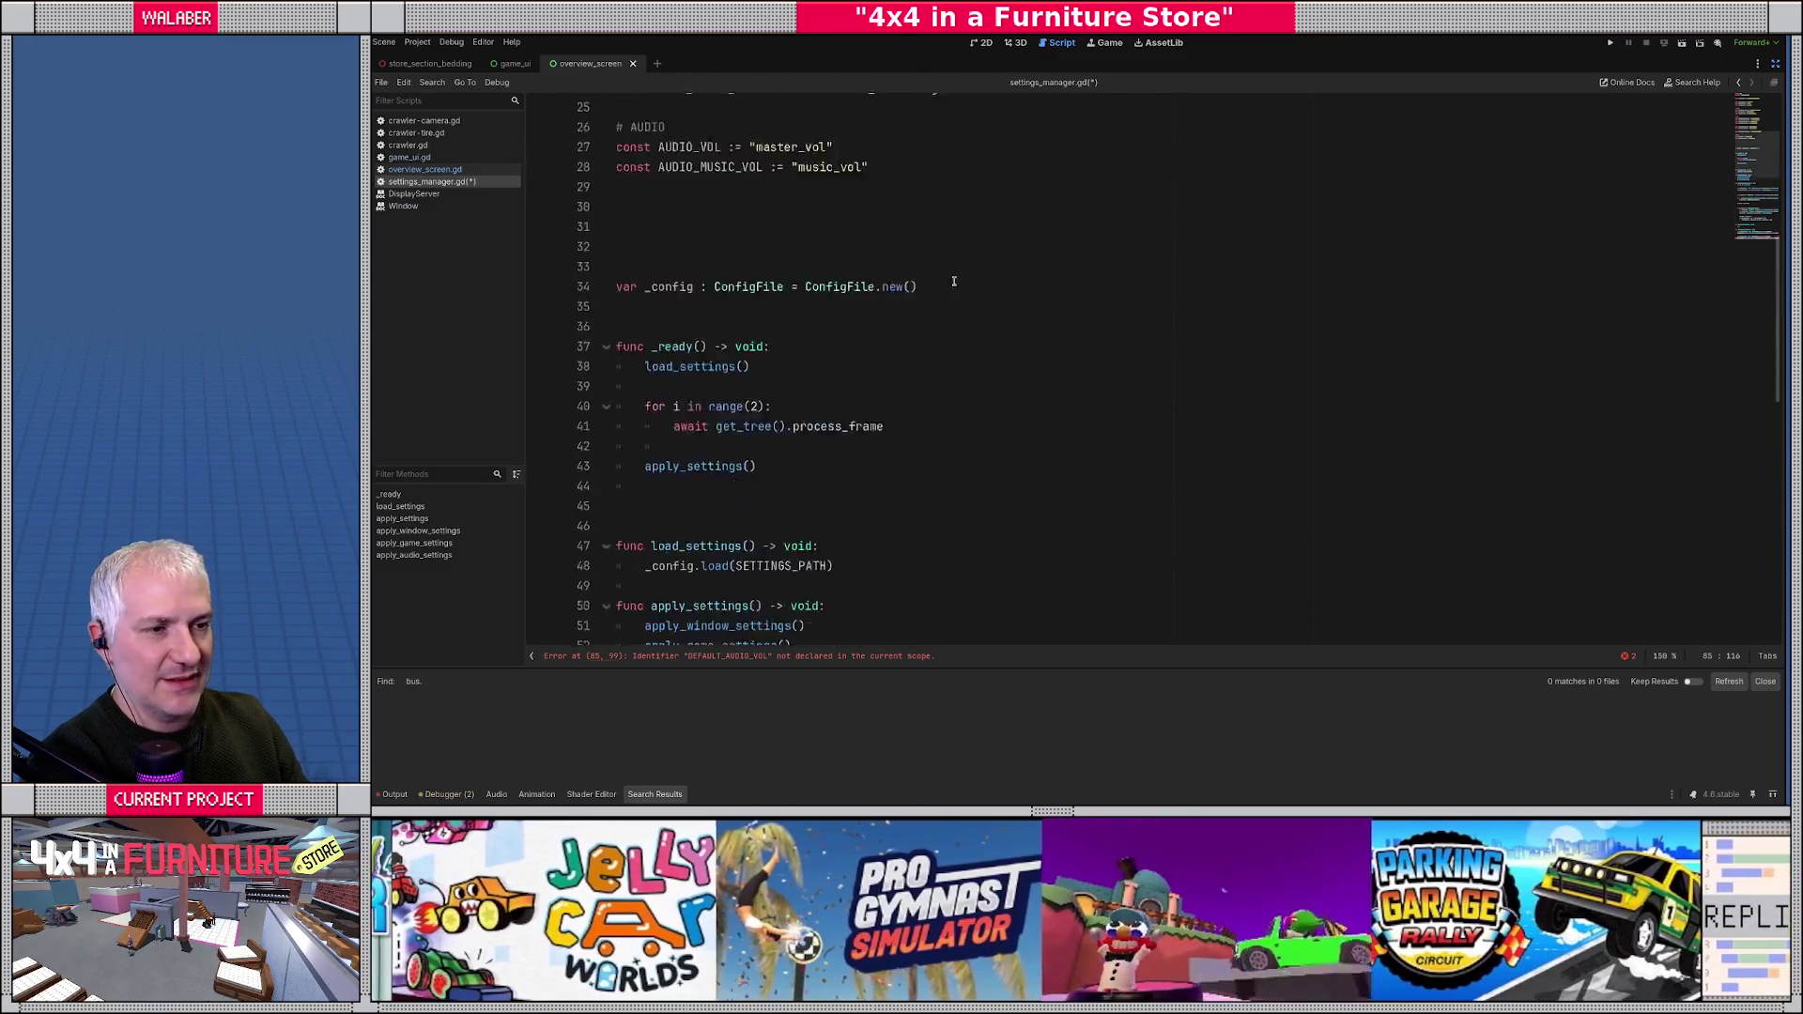
- Add const DEFAULT_WIN_RES := Vector2i(1280, 720) below the window constants
{"action": "left_click", "coordinate": [945, 347]}
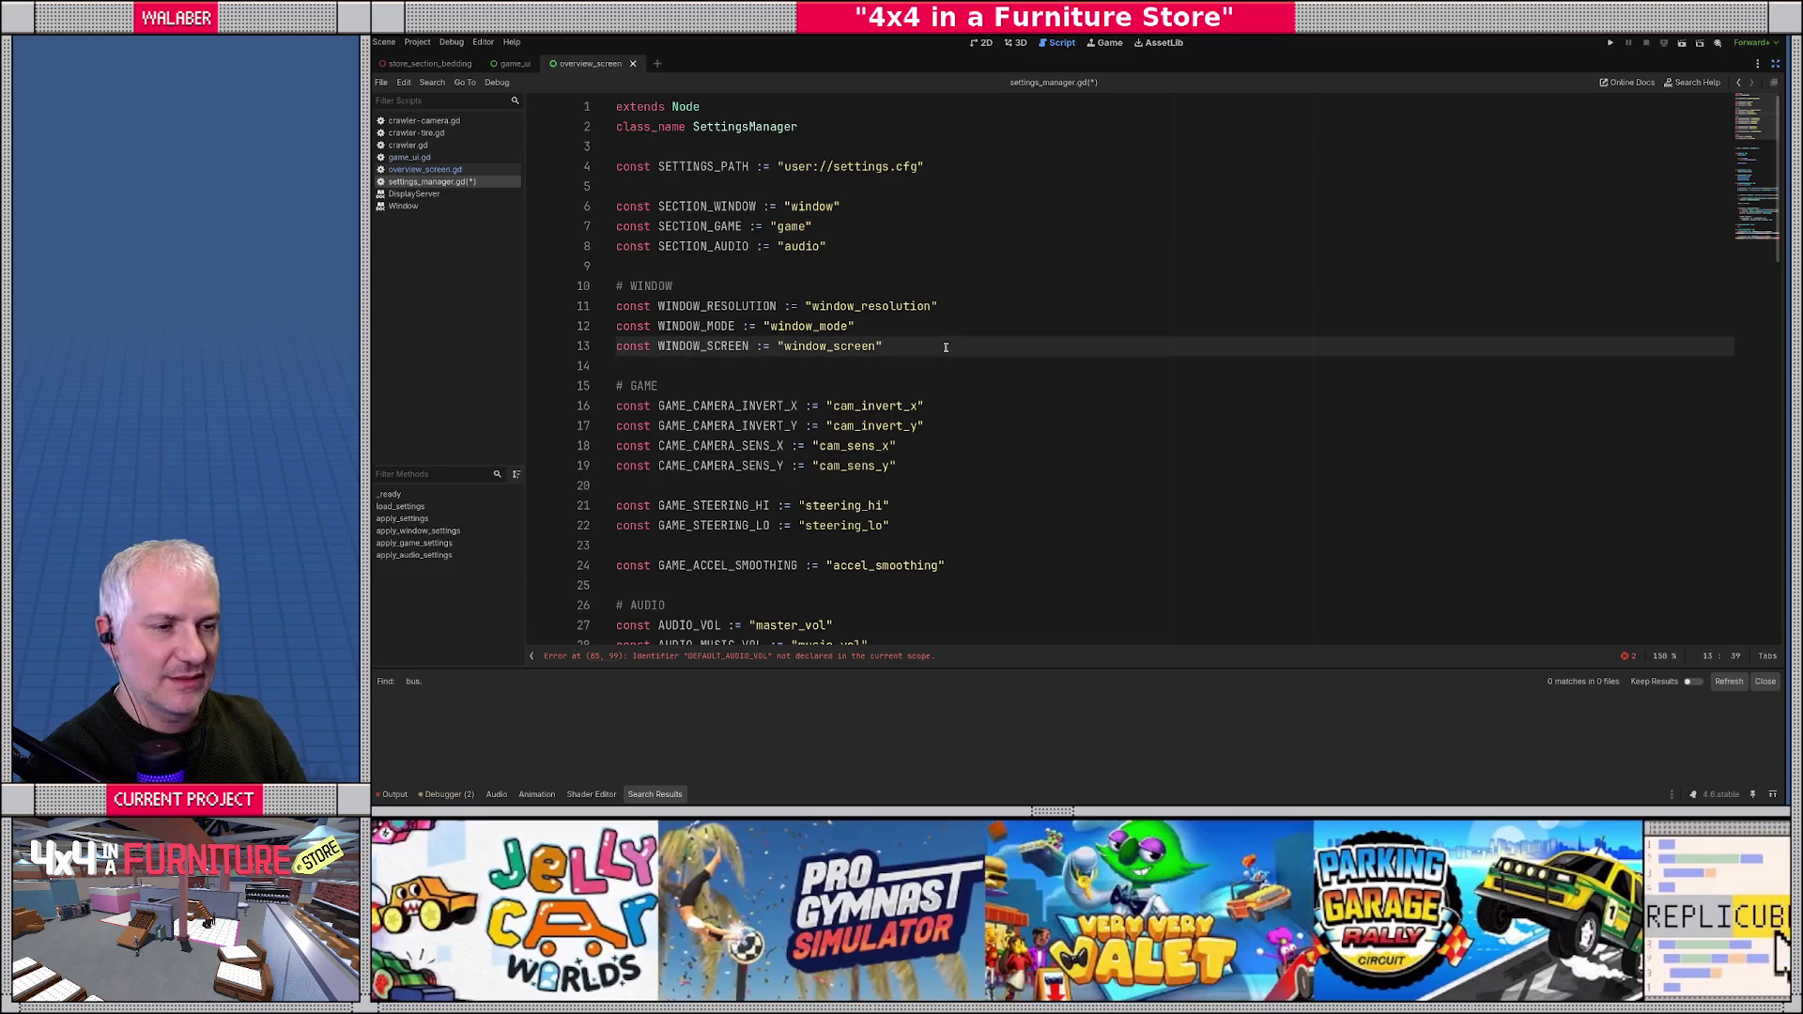
{"action": "key", "text": "Return"}
{"action": "key", "text": "Return"}
{"action": "type", "text": "coinst"}
{"action": "key", "text": "BackSpace"}
{"action": "key", "text": "BackSpace"}
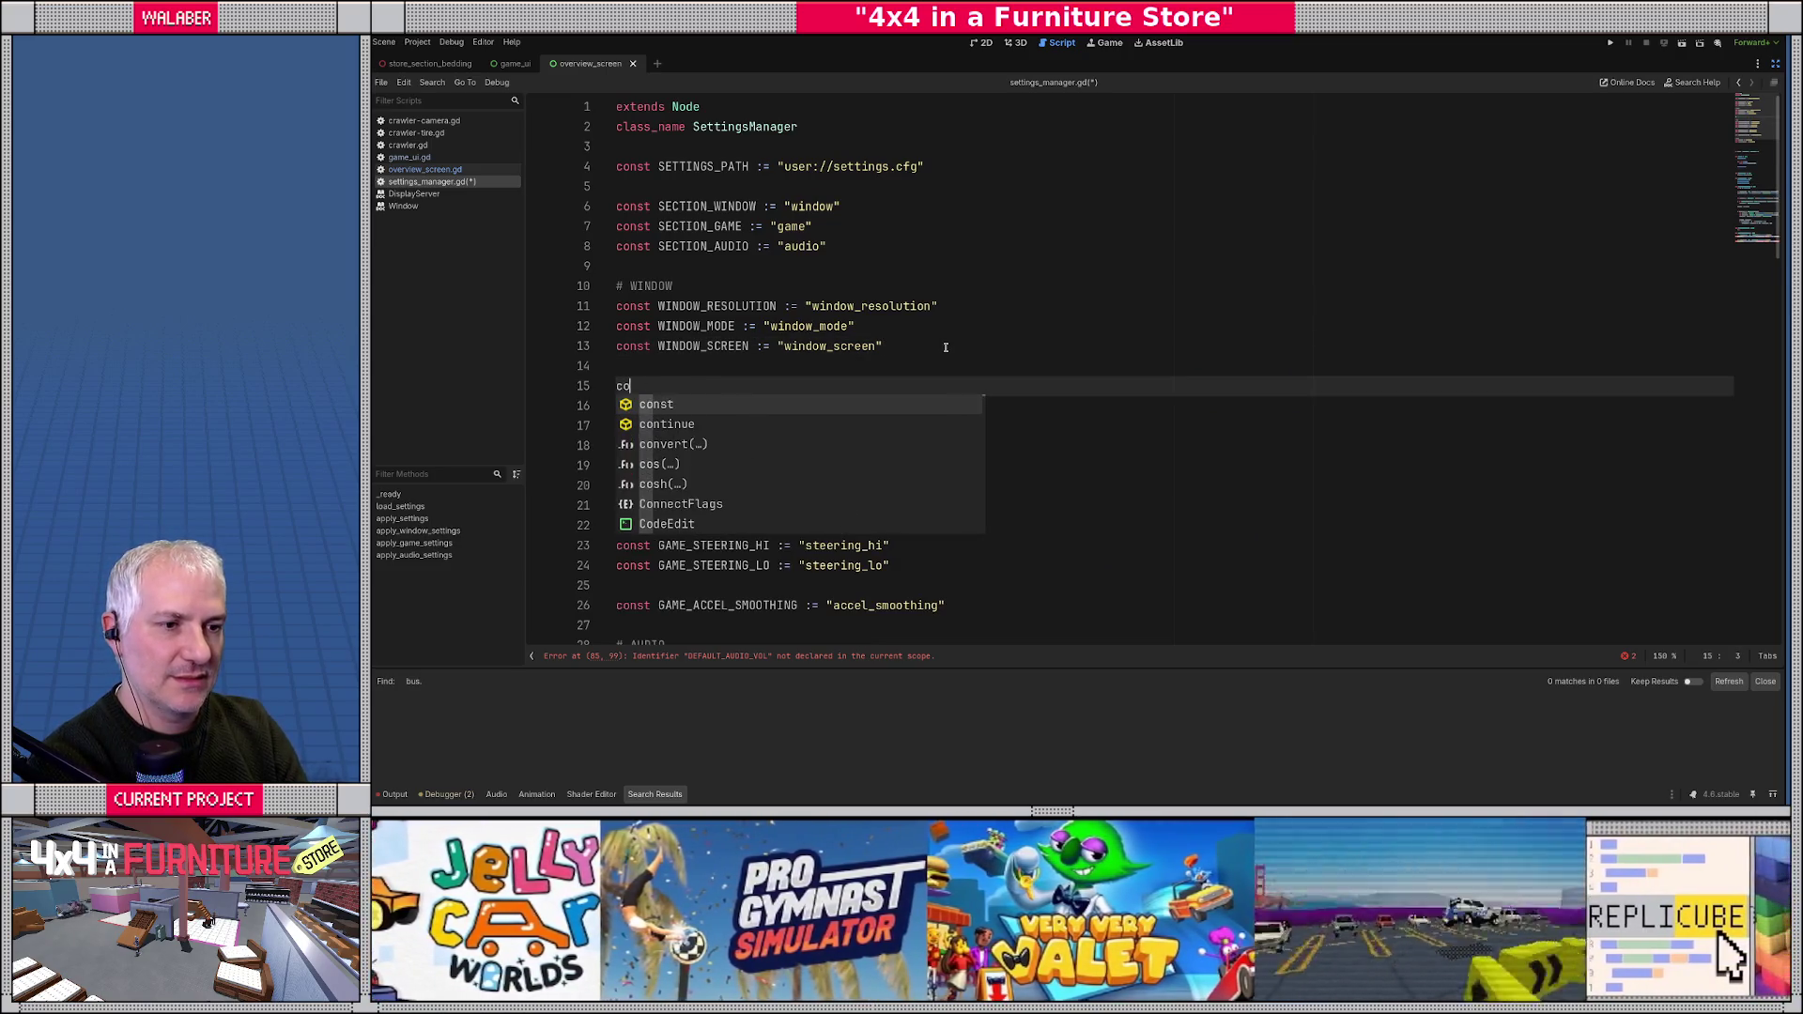
{"action": "type", "text": "nst DEFAUT"}
{"action": "type", "text": "L_"}
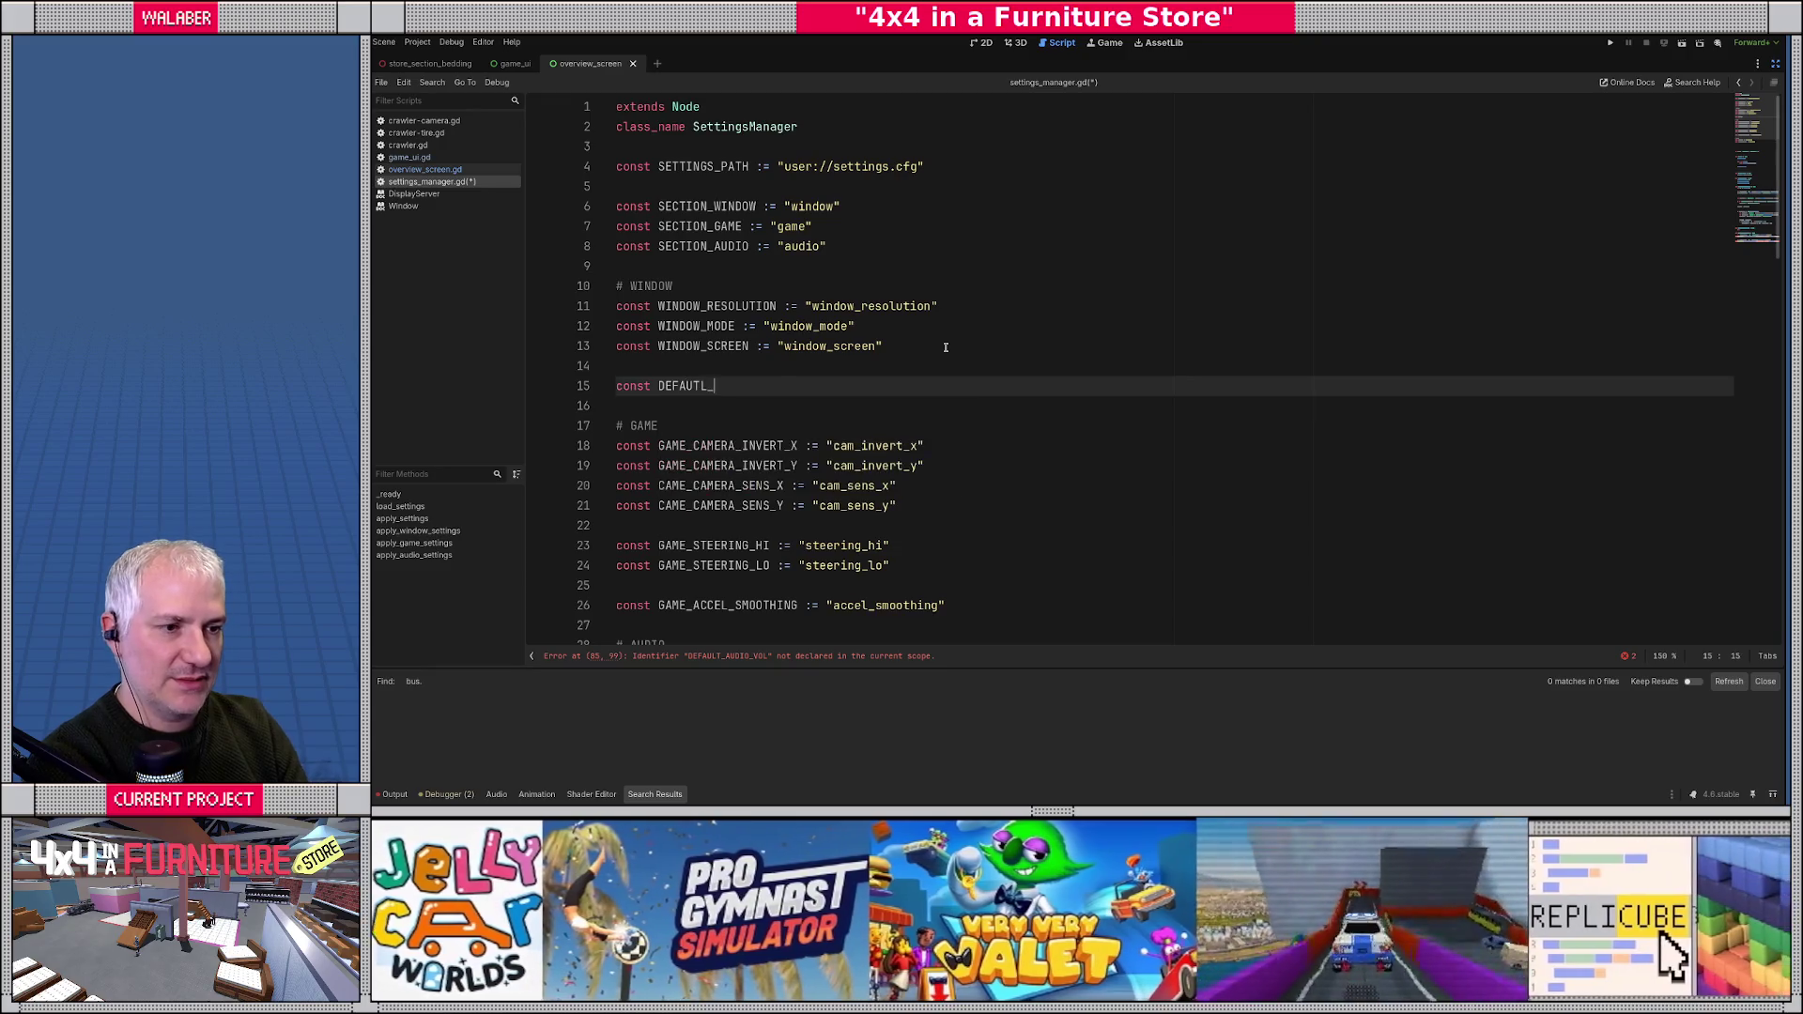
{"action": "type", "text": "RE"}
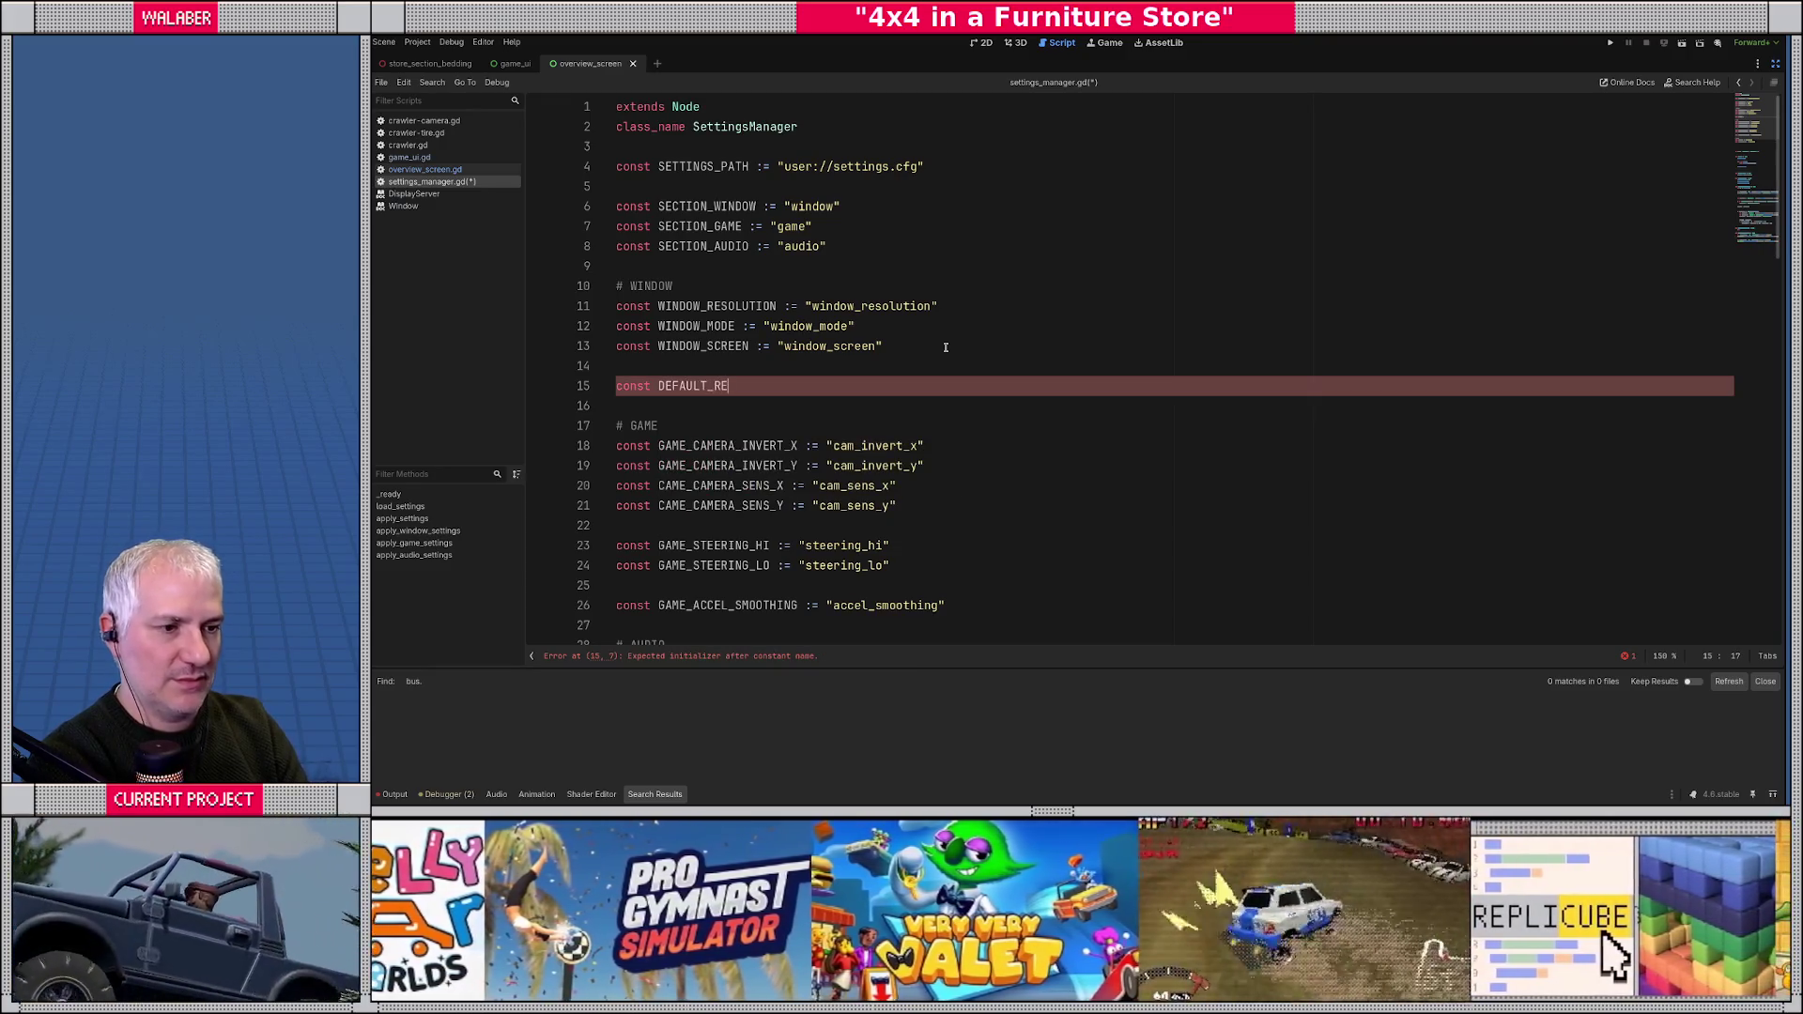
{"action": "type", "text": "S := Vector2("}
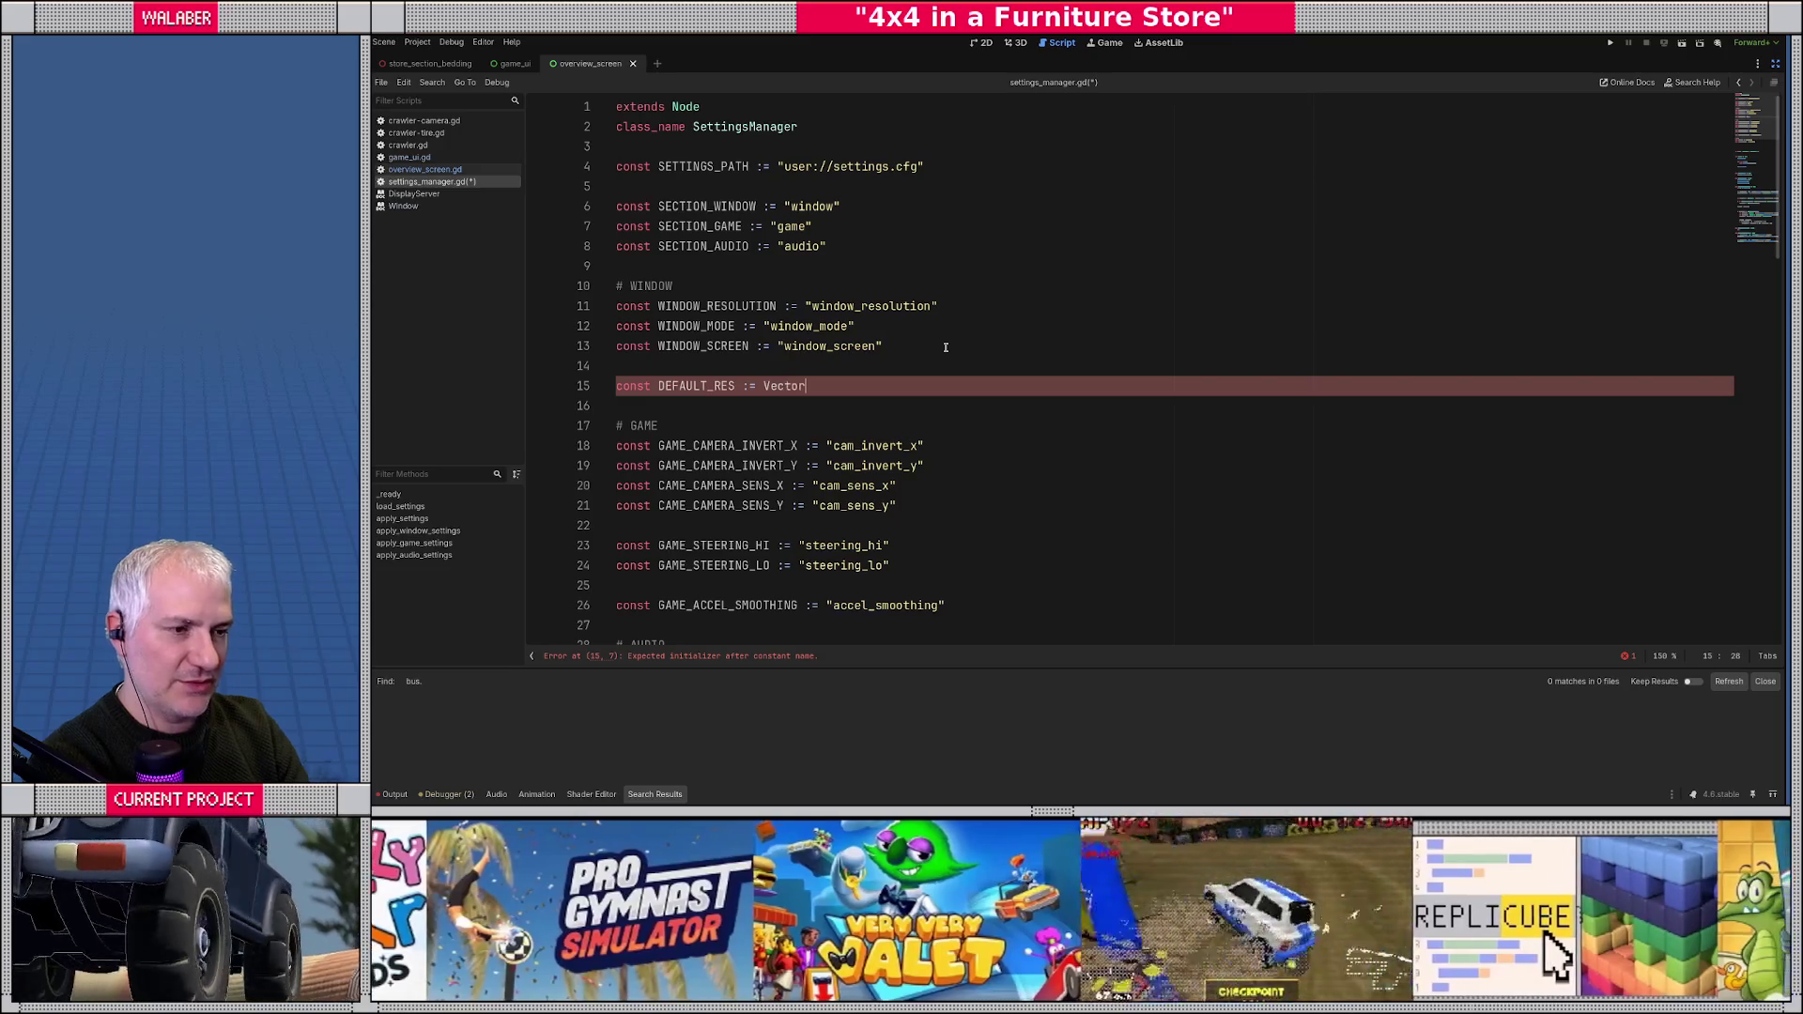
{"action": "key", "text": "BackSpace"}
{"action": "type", "text": "i("}
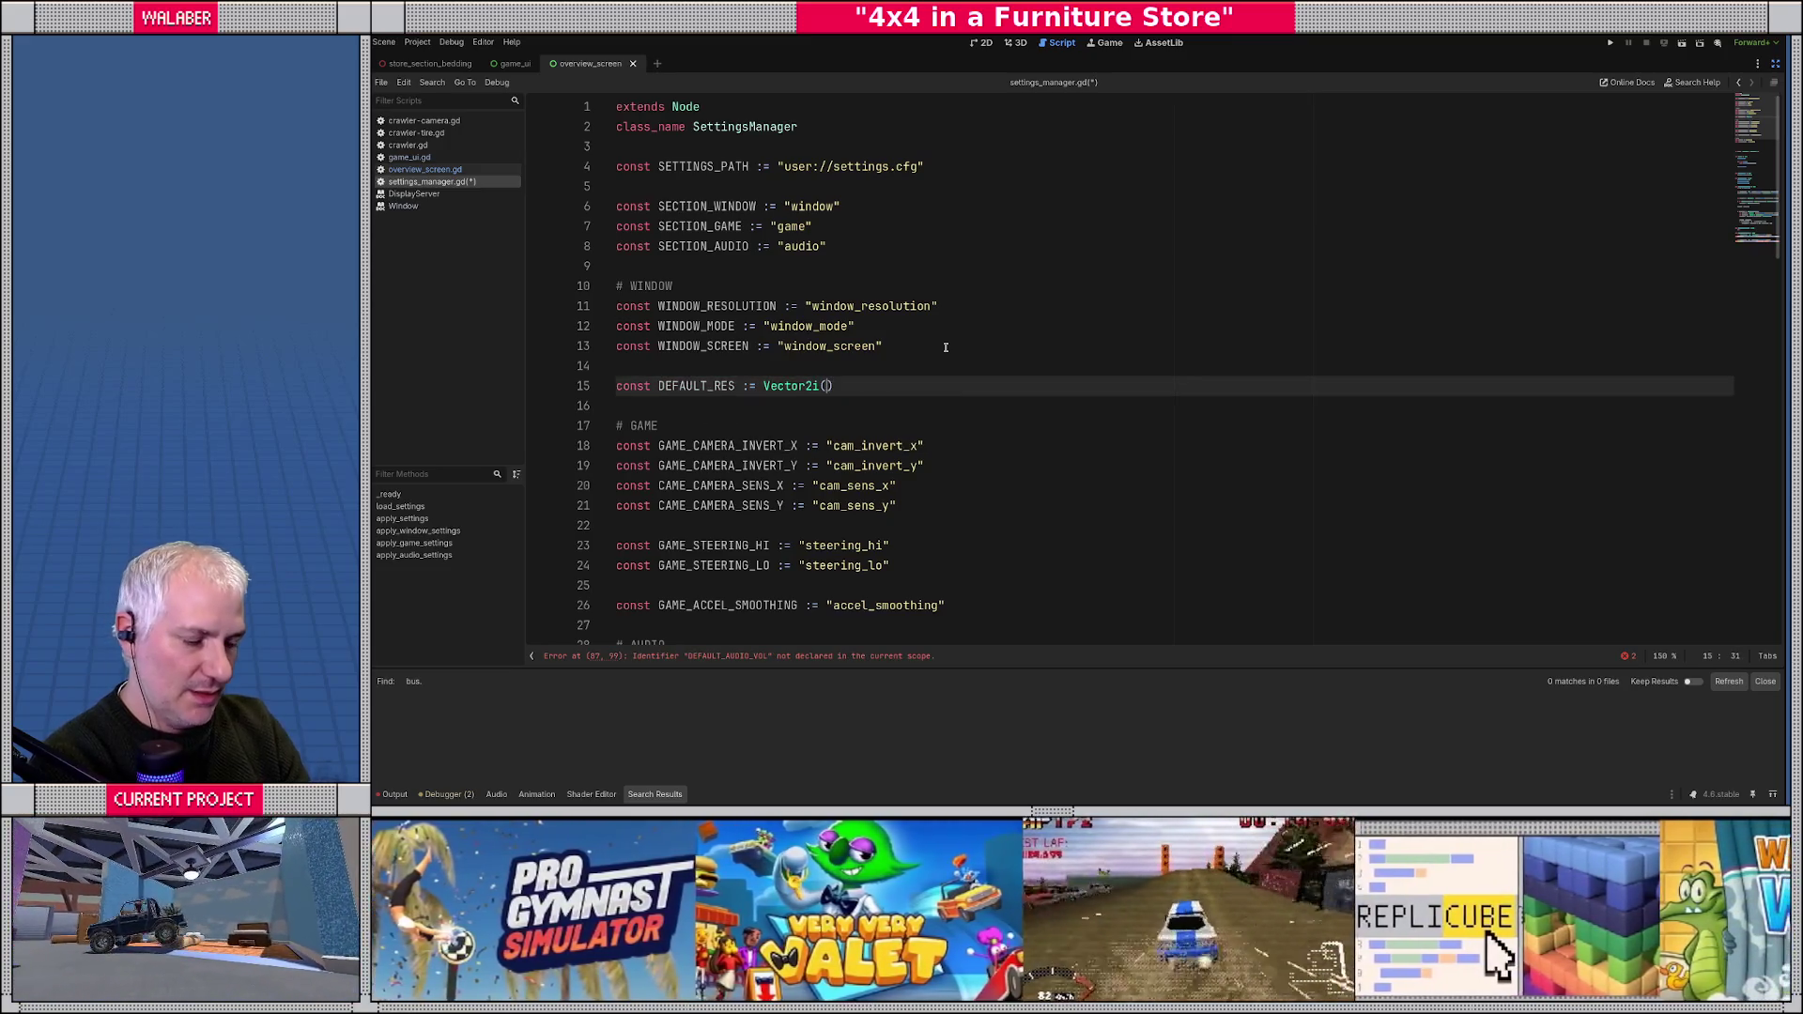
{"action": "type", "text": "12"}
{"action": "type", "text": "80, 72"}
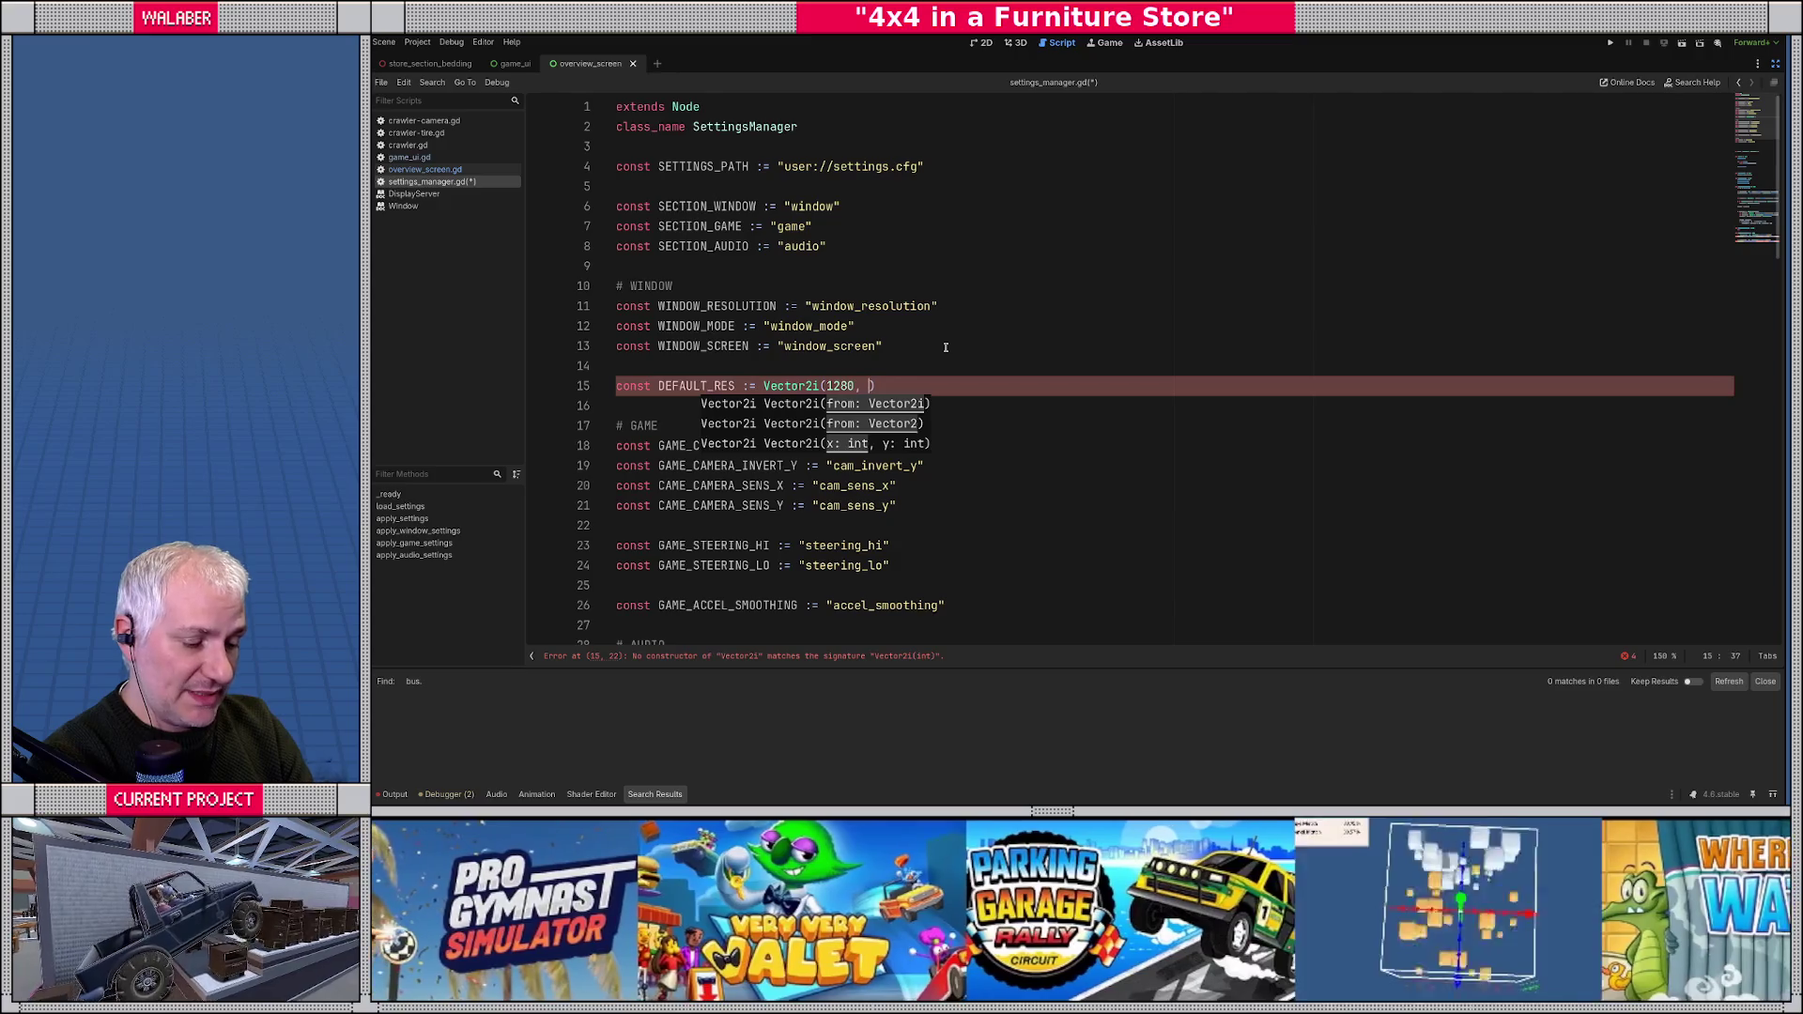
{"action": "type", "text": "0)"}
{"action": "key", "text": "Return"}
{"action": "type", "text": "onst DEFAULT_"}
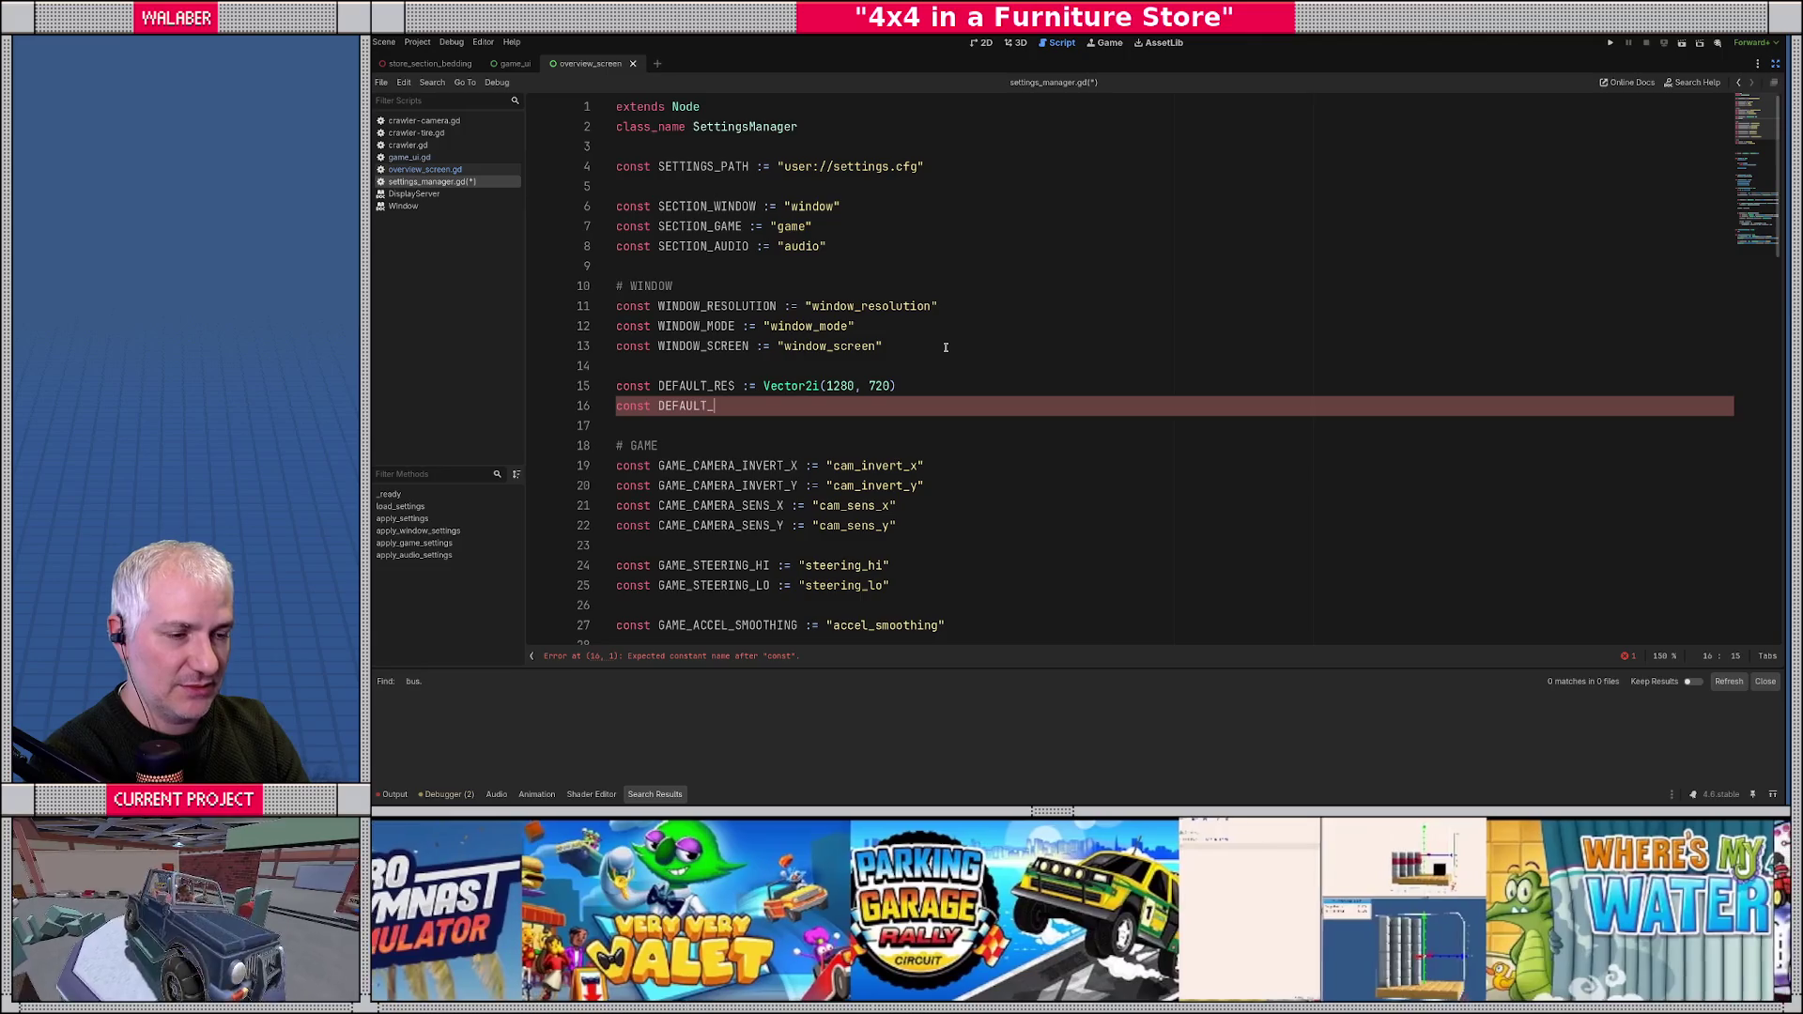
{"action": "type", "text": "WIN_MOD"}
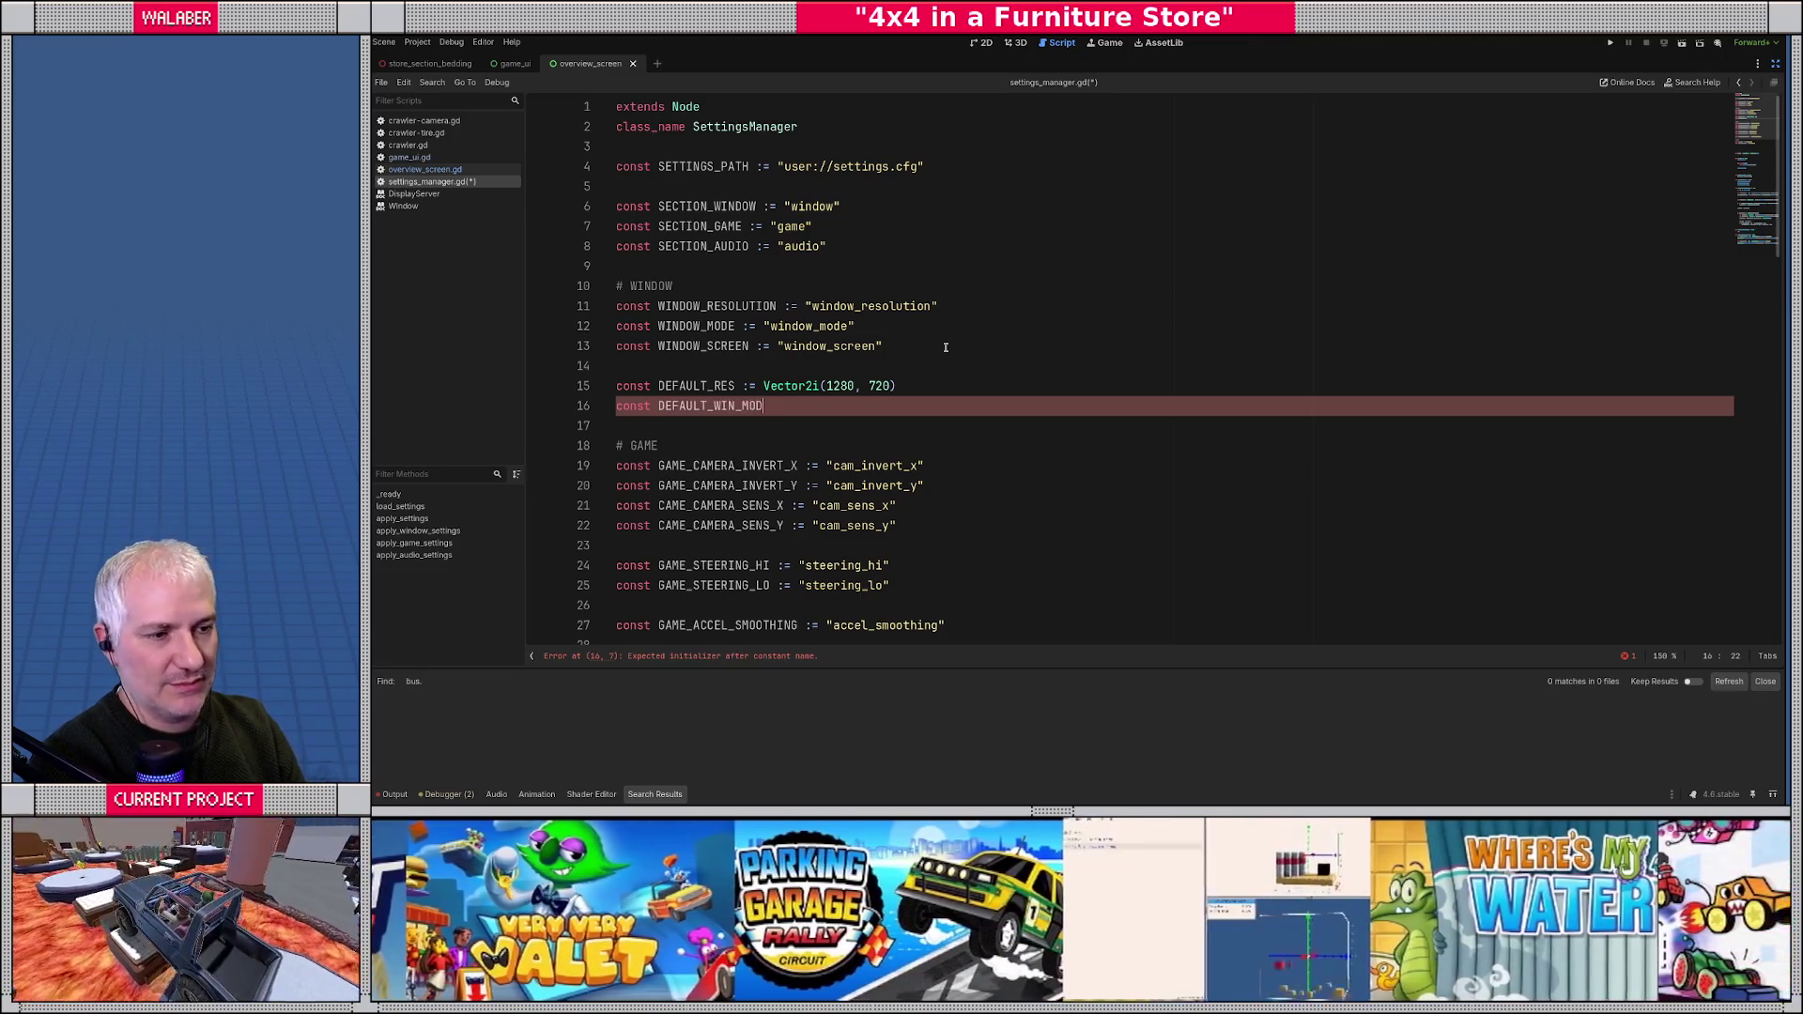
{"action": "type", "text": "E"}
{"action": "key", "text": "Up"}
{"action": "key", "text": "Left"}
{"action": "key", "text": "Left"}
{"action": "type", "text": "WIN_"}
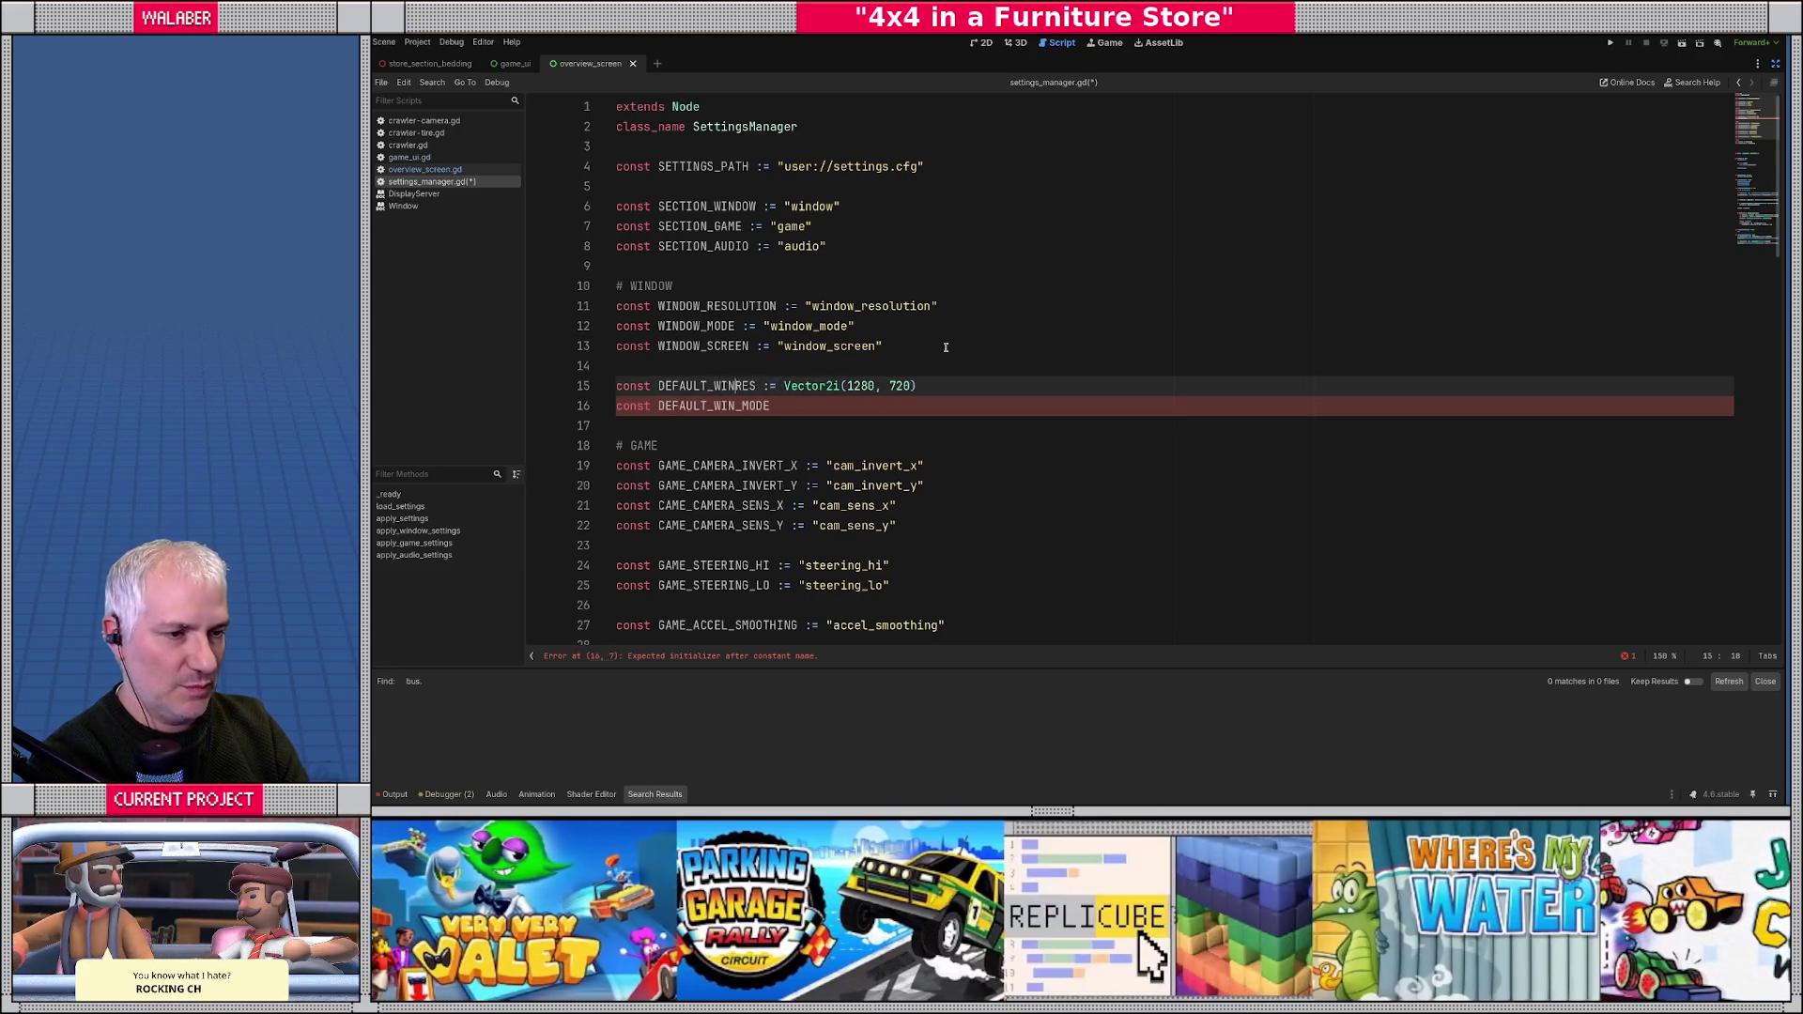
- Add DEFAULT_WIN_MODE := Window.MODE_FULLSCREEN and DEFAULT_WIN_SCREEN := 0 constants
{"action": "key", "text": "Down"}
{"action": "key", "text": "End"}
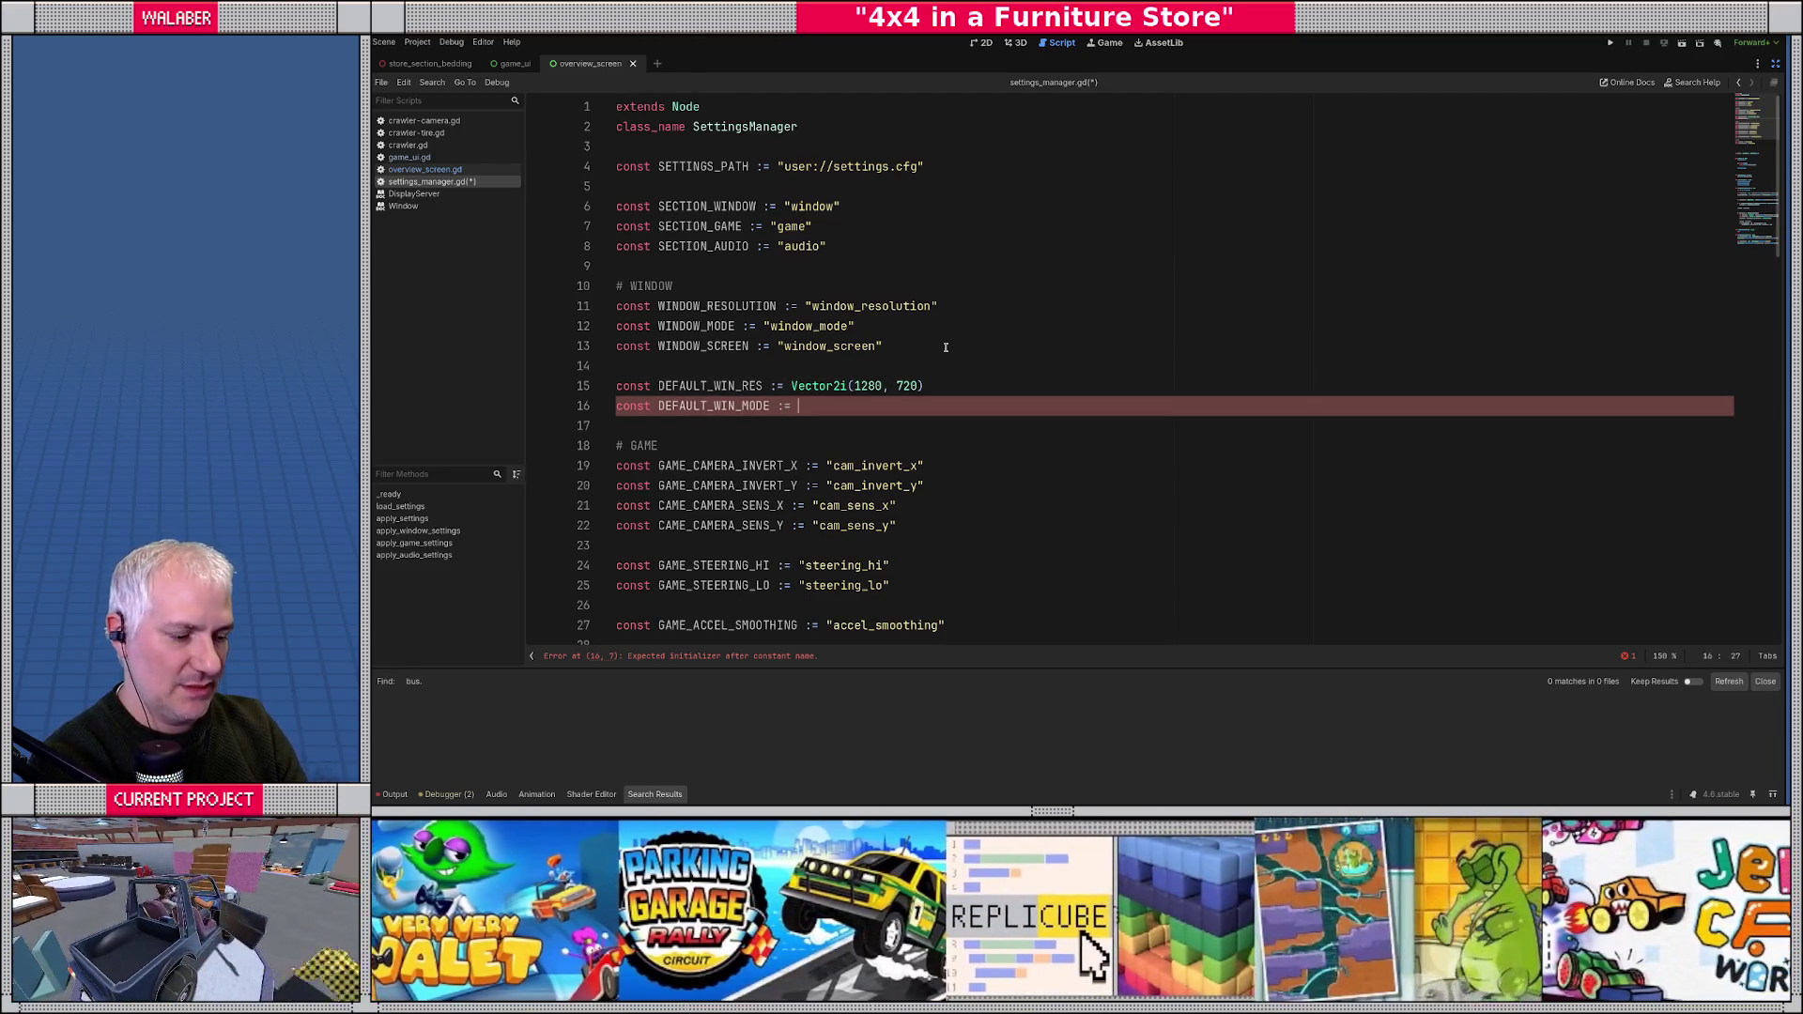
{"action": "type", "text": "Windo"}
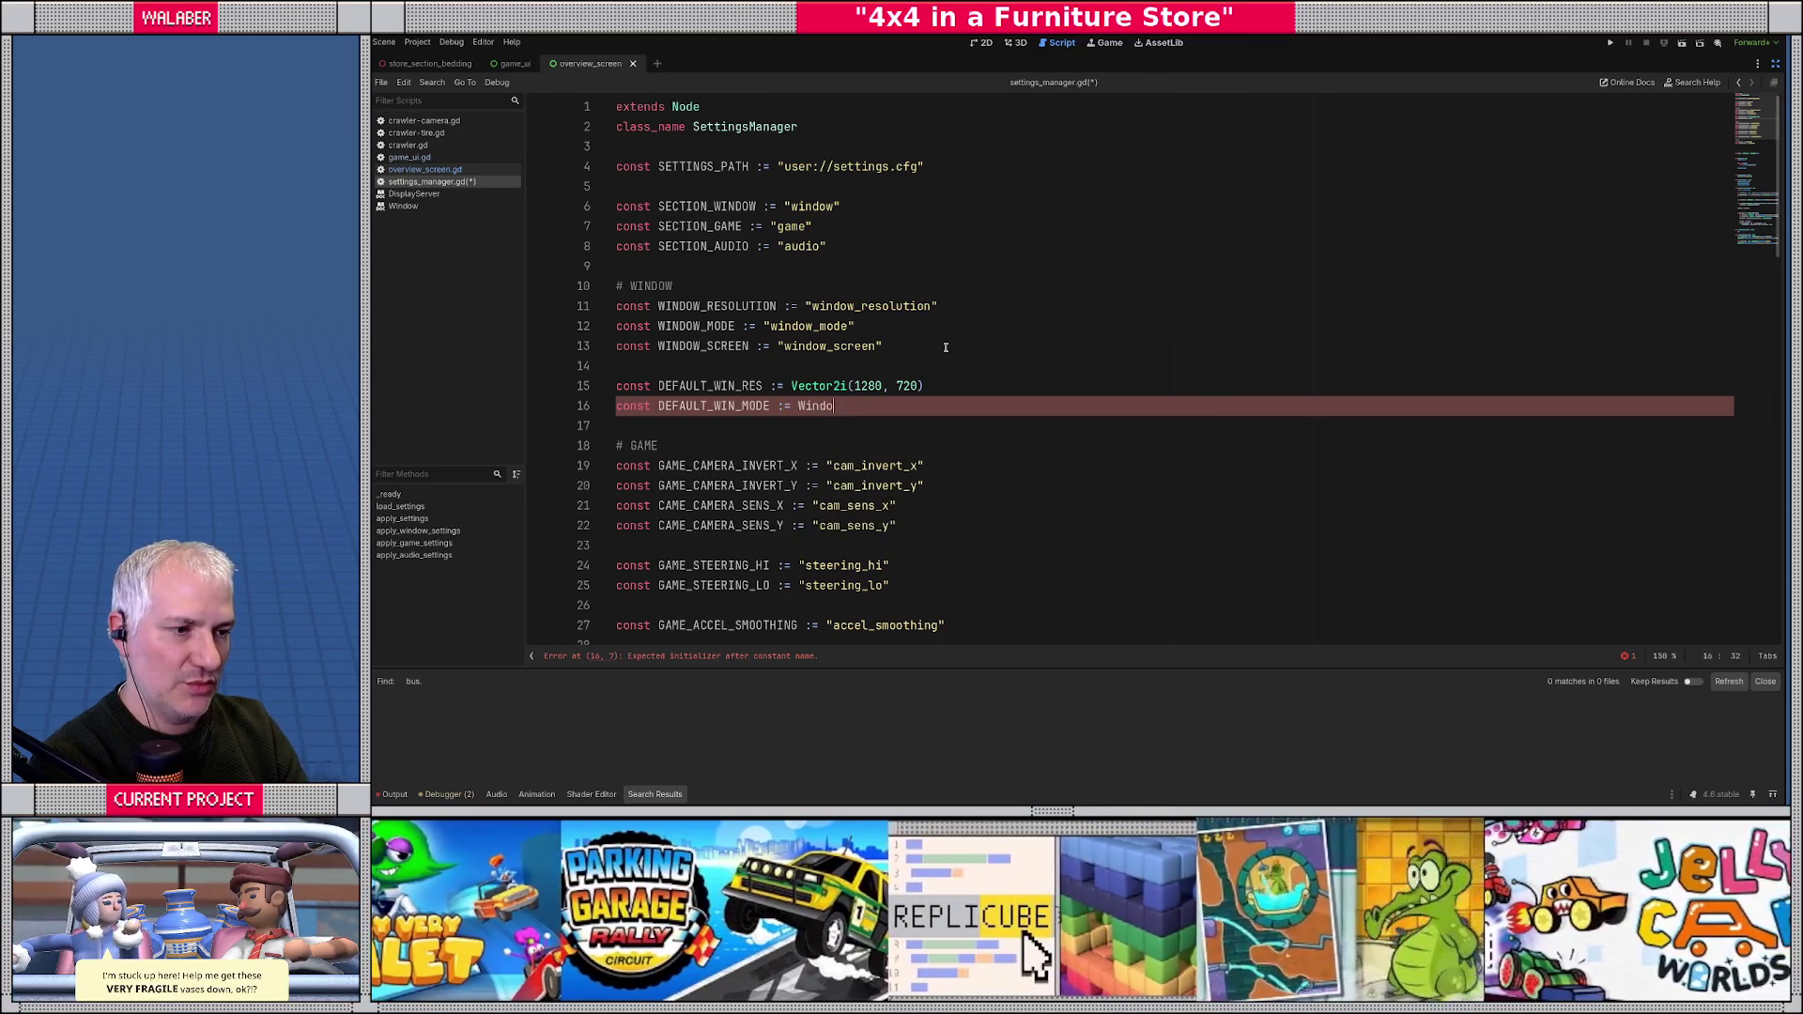
{"action": "type", "text": "w.MOD"}
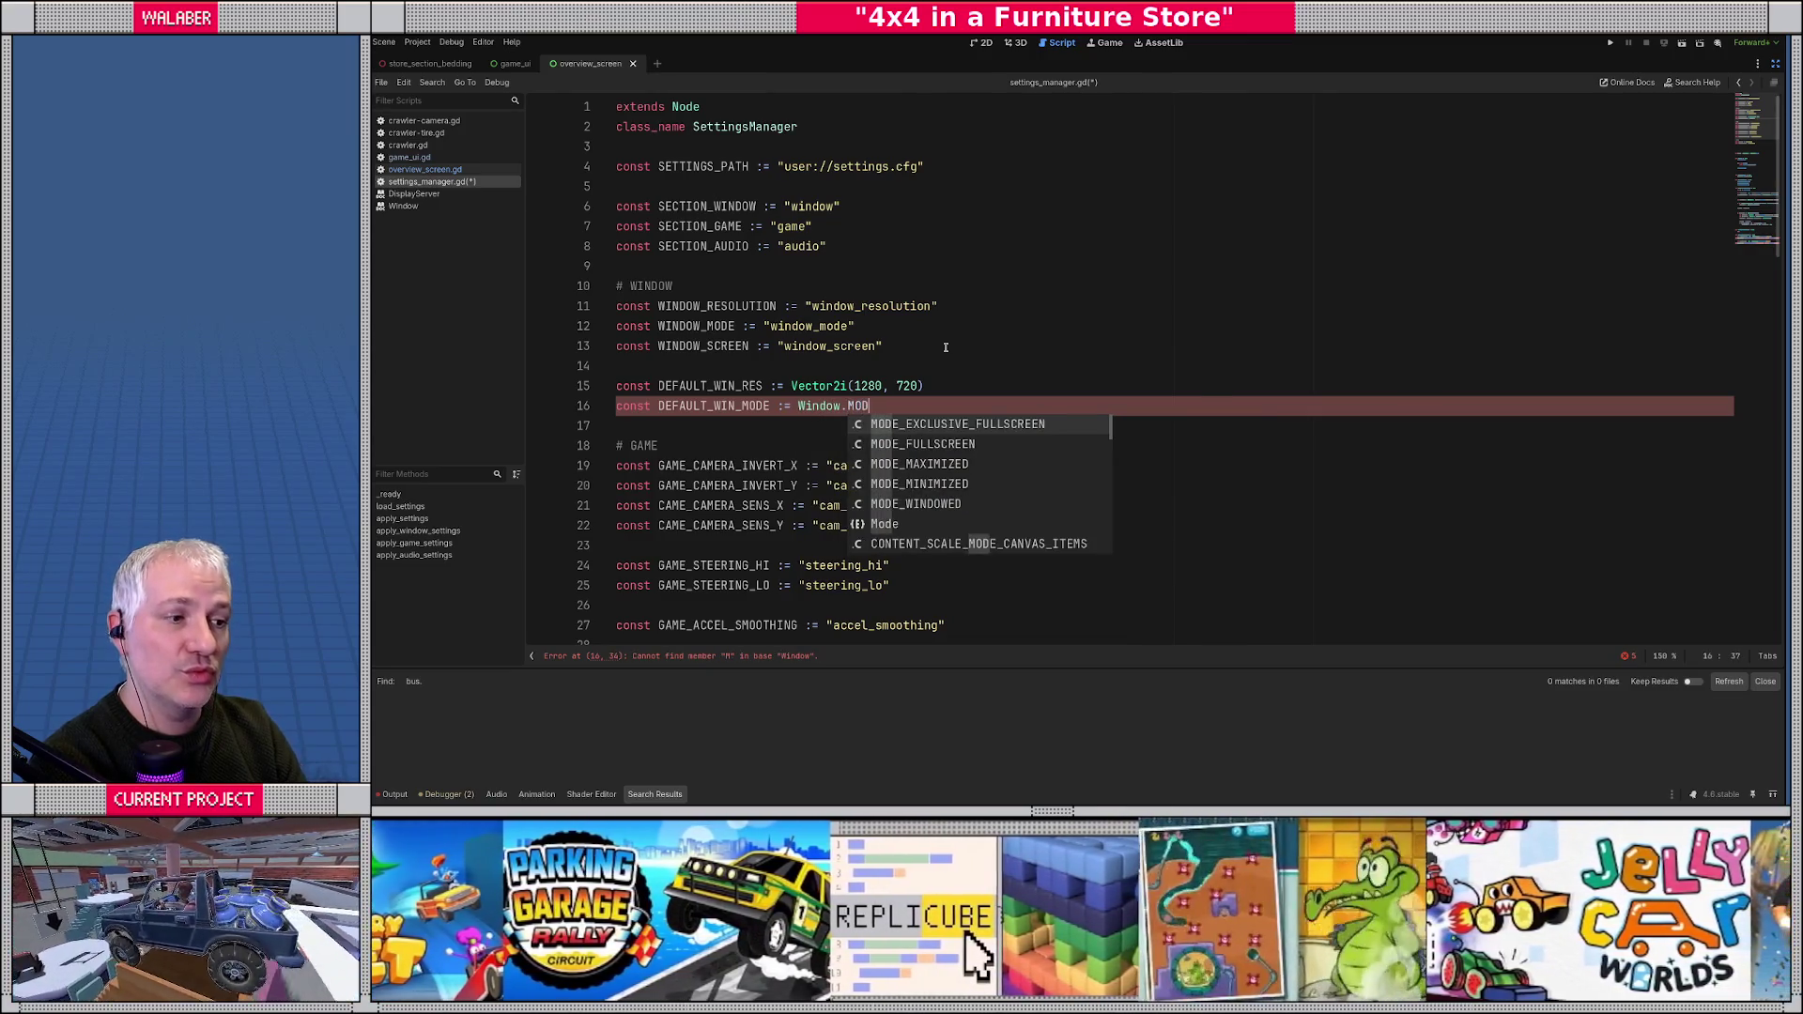
{"action": "type", "text": "E_F"}
{"action": "key", "text": "Return"}
{"action": "key", "text": "Return"}
{"action": "type", "text": "const DEFA"}
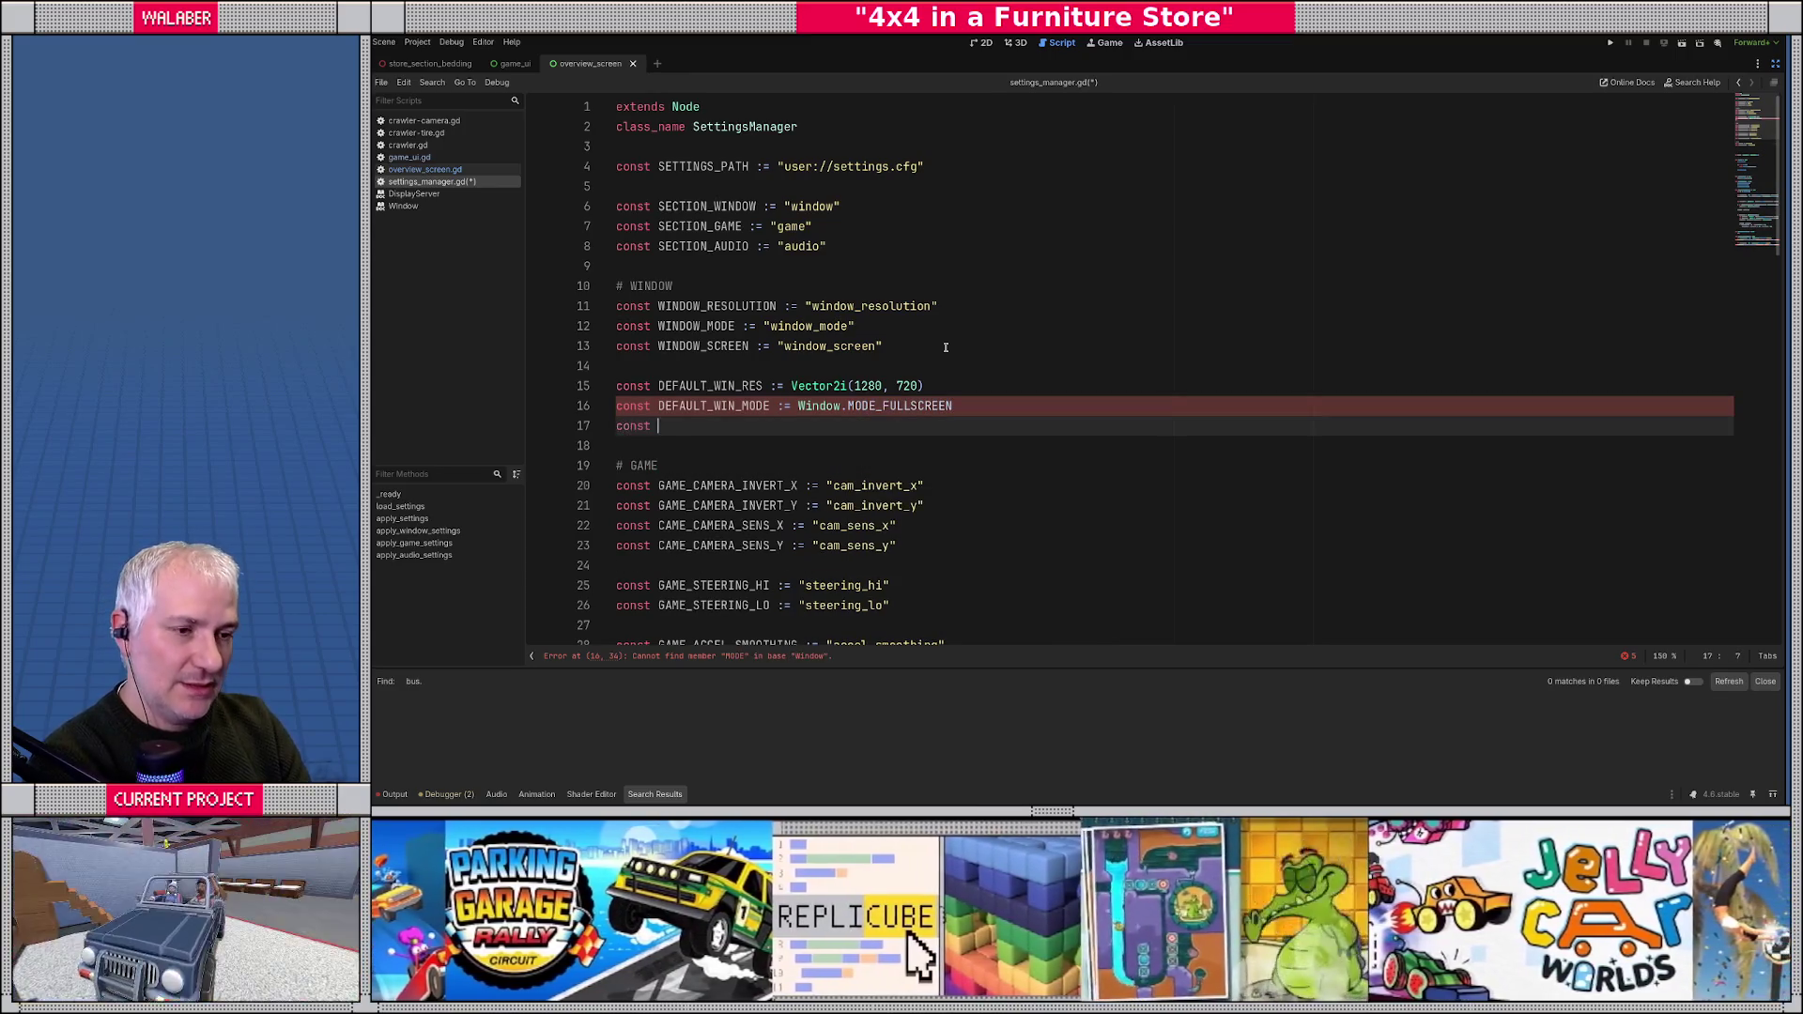
{"action": "type", "text": "ULT_WIN"}
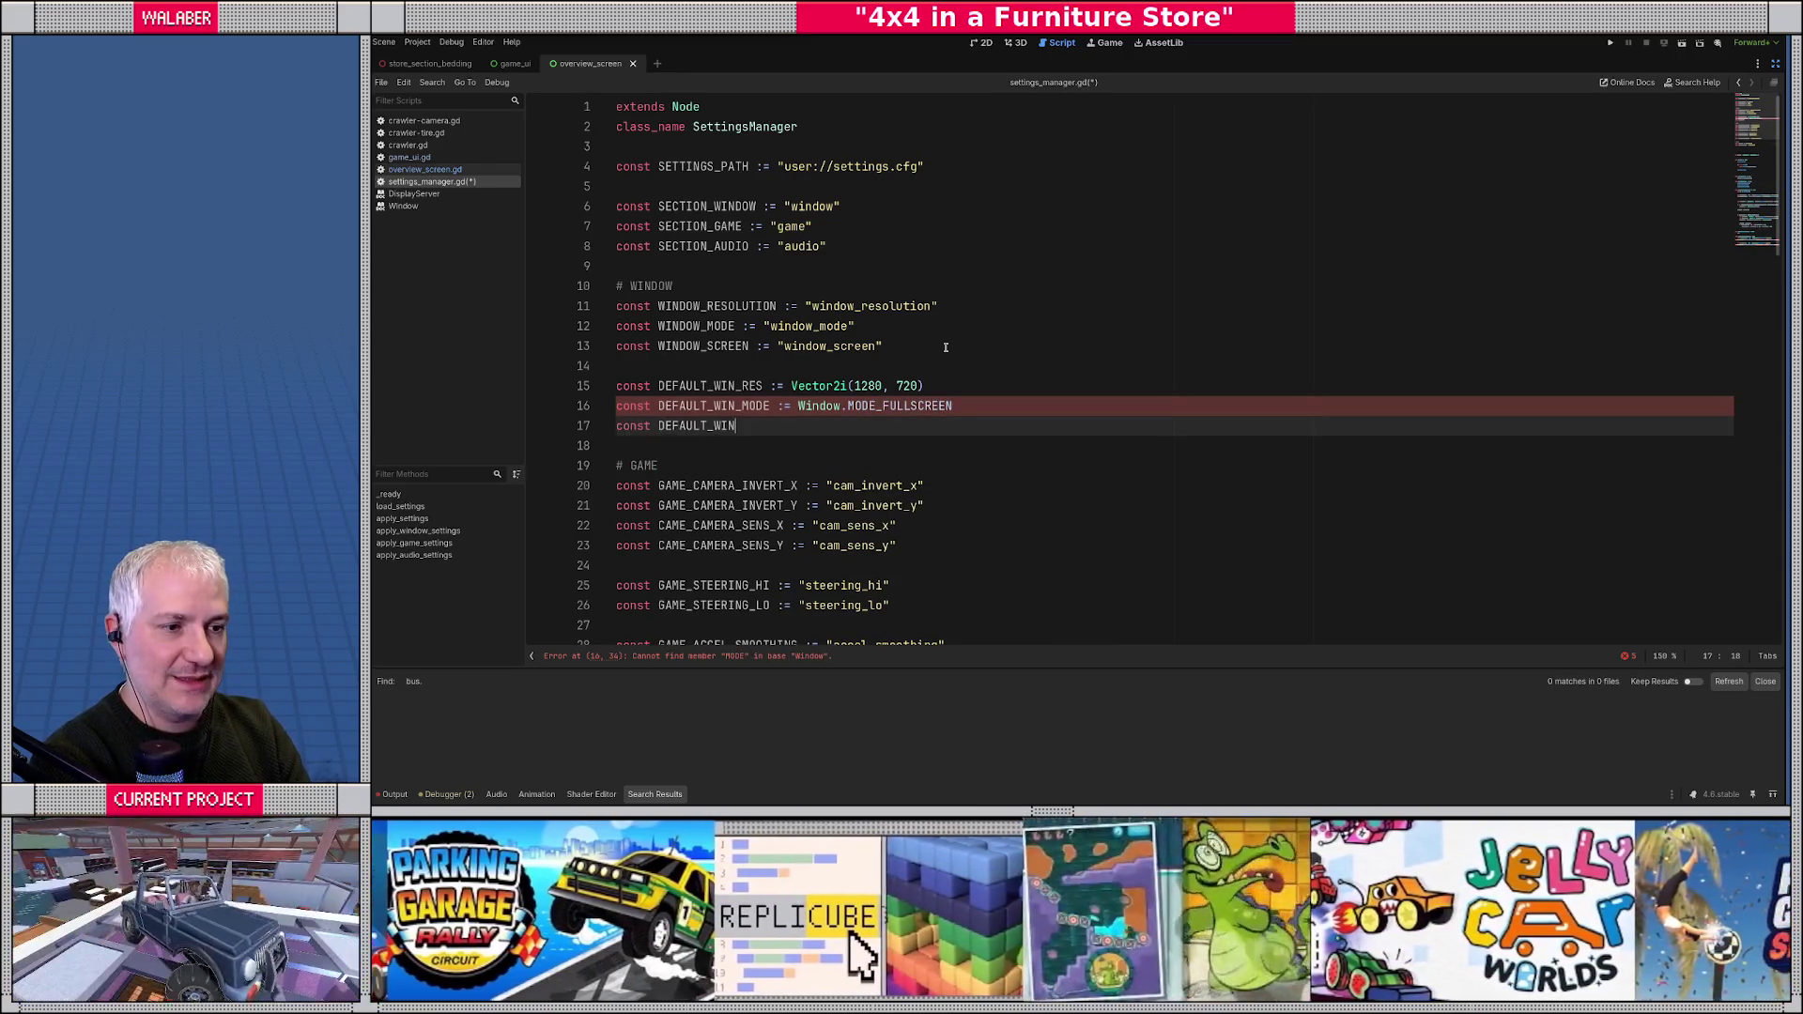
{"action": "type", "text": "_SCREEN := 0-"}
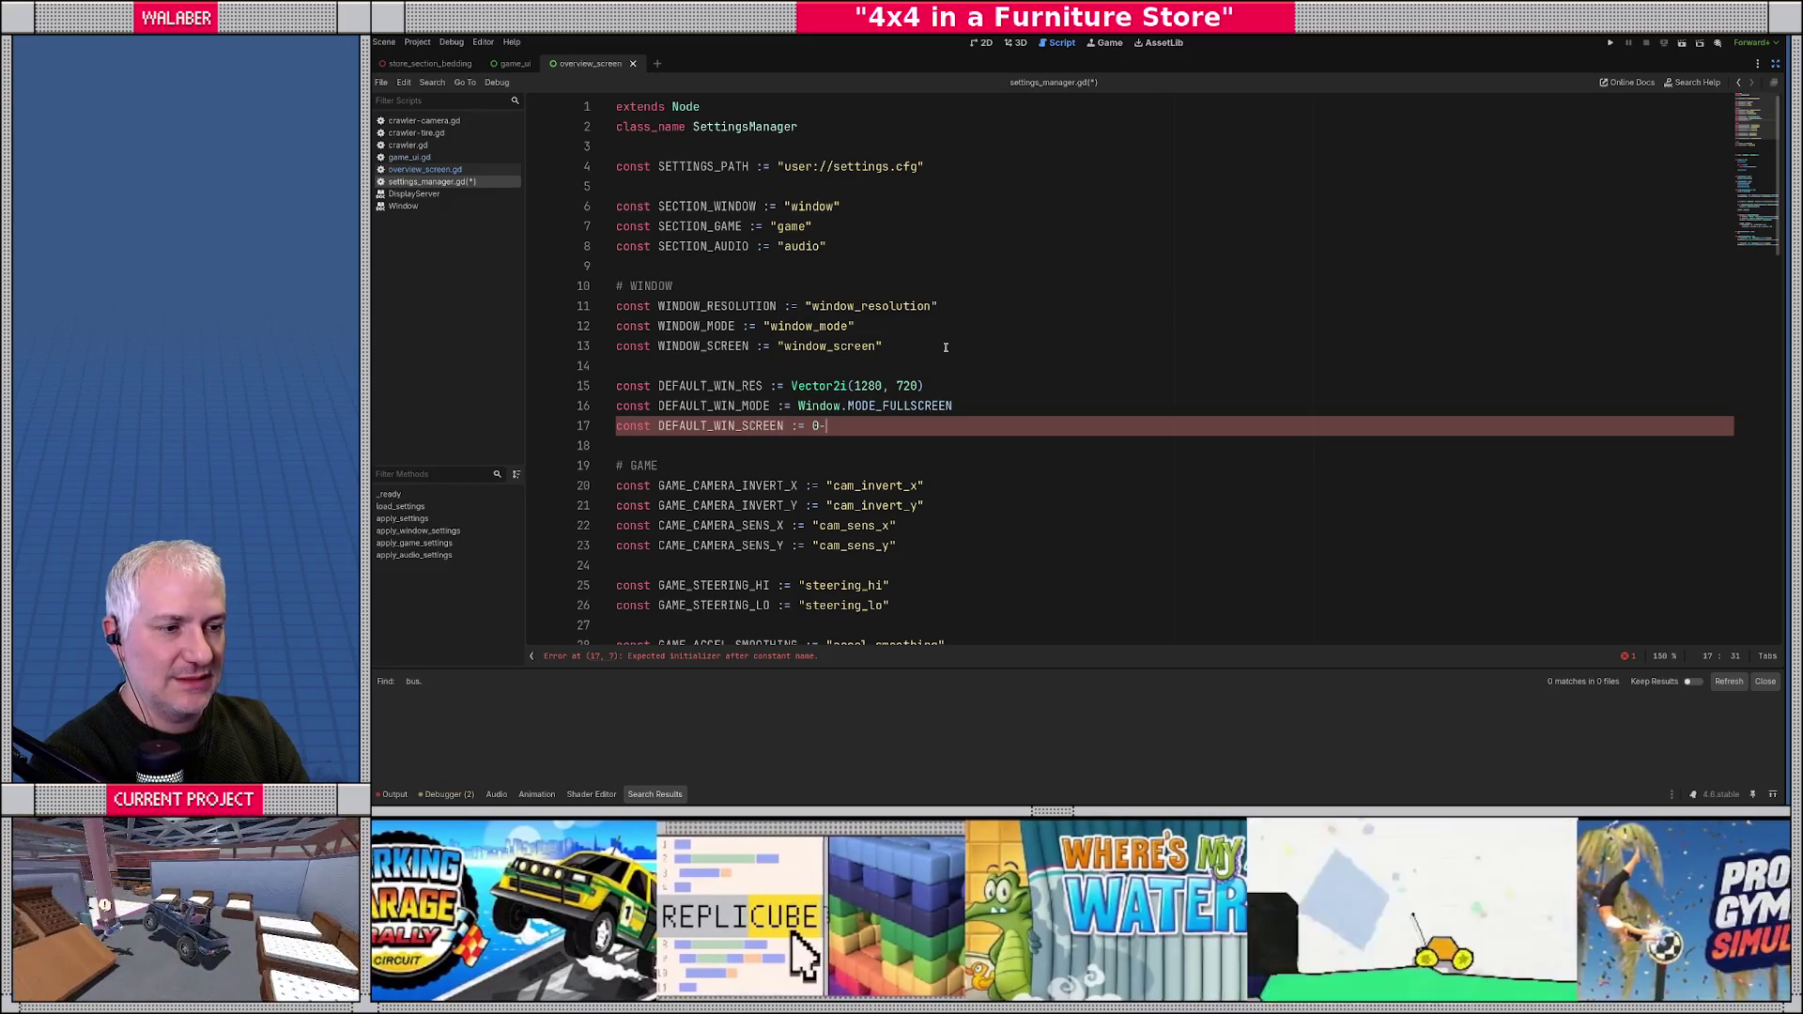
{"action": "key", "text": "BackSpace"}
{"action": "key", "text": "Down"}
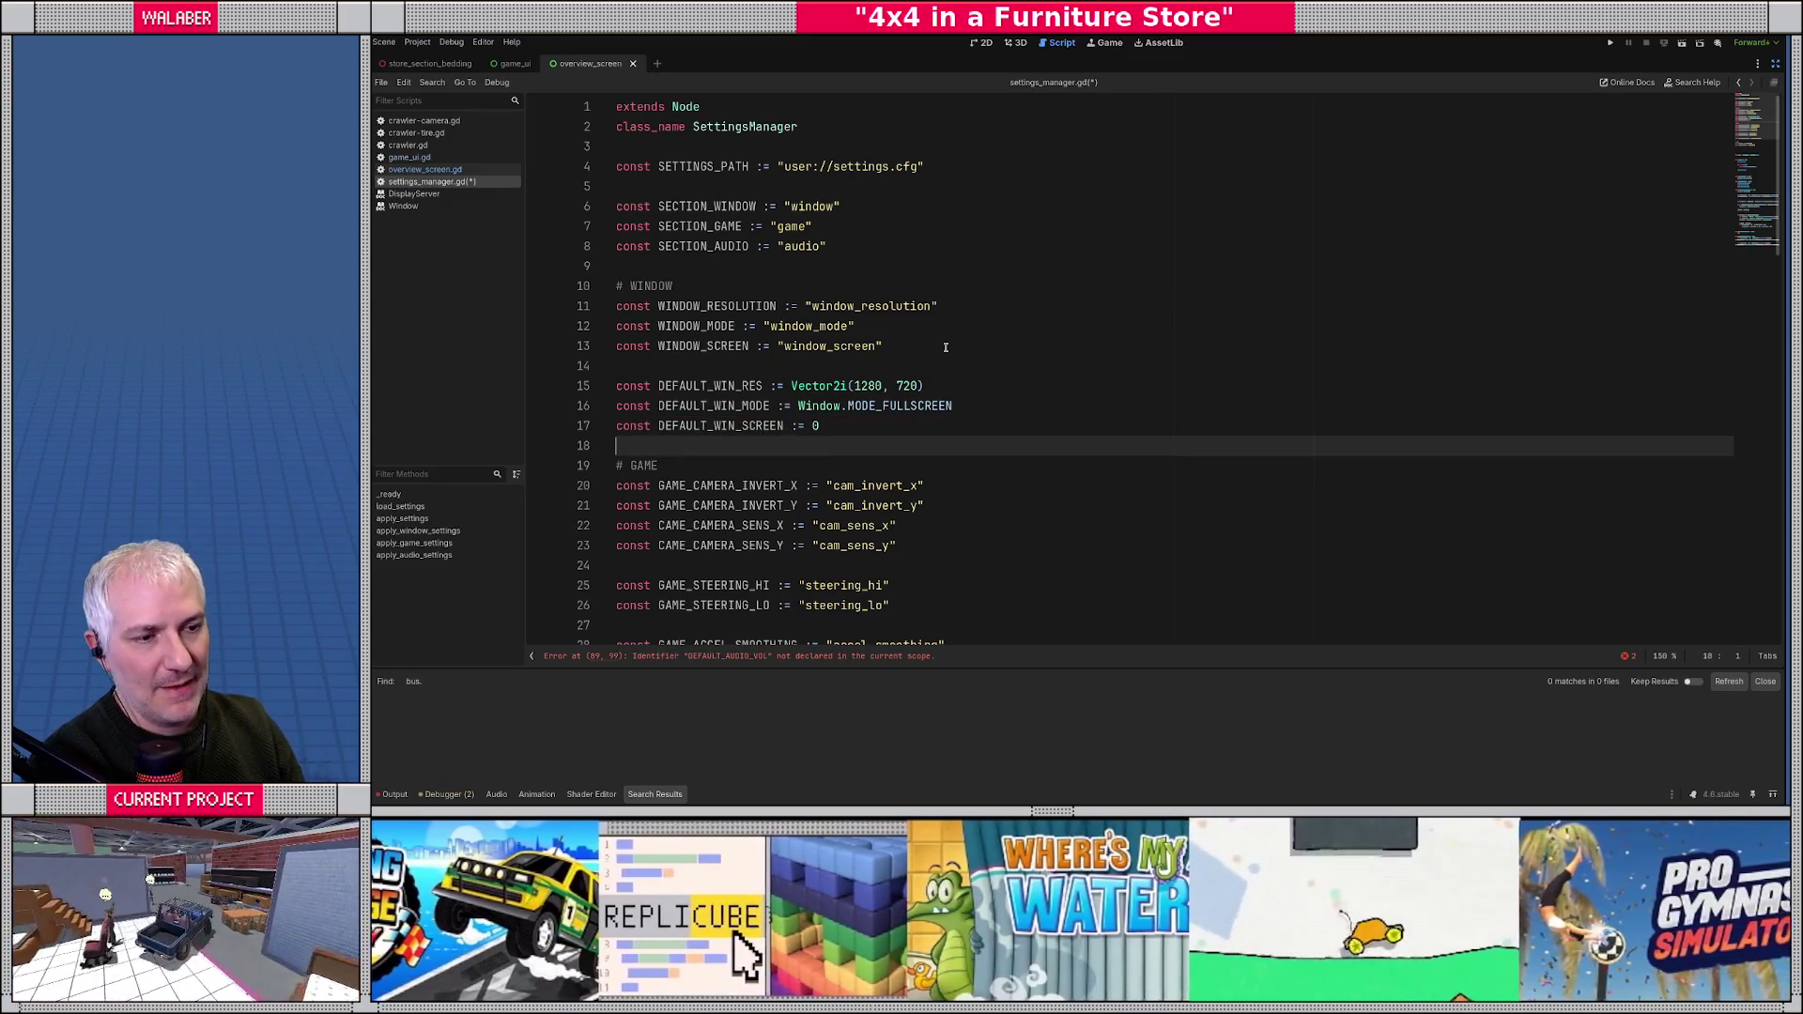
{"action": "key", "text": "Return"}
{"action": "scroll", "coordinate": [908, 343], "scroll_direction": "down", "scroll_amount": 4}
{"action": "scroll", "coordinate": [810, 401], "scroll_direction": "down", "scroll_amount": 2}
{"action": "left_click", "coordinate": [924, 266]}
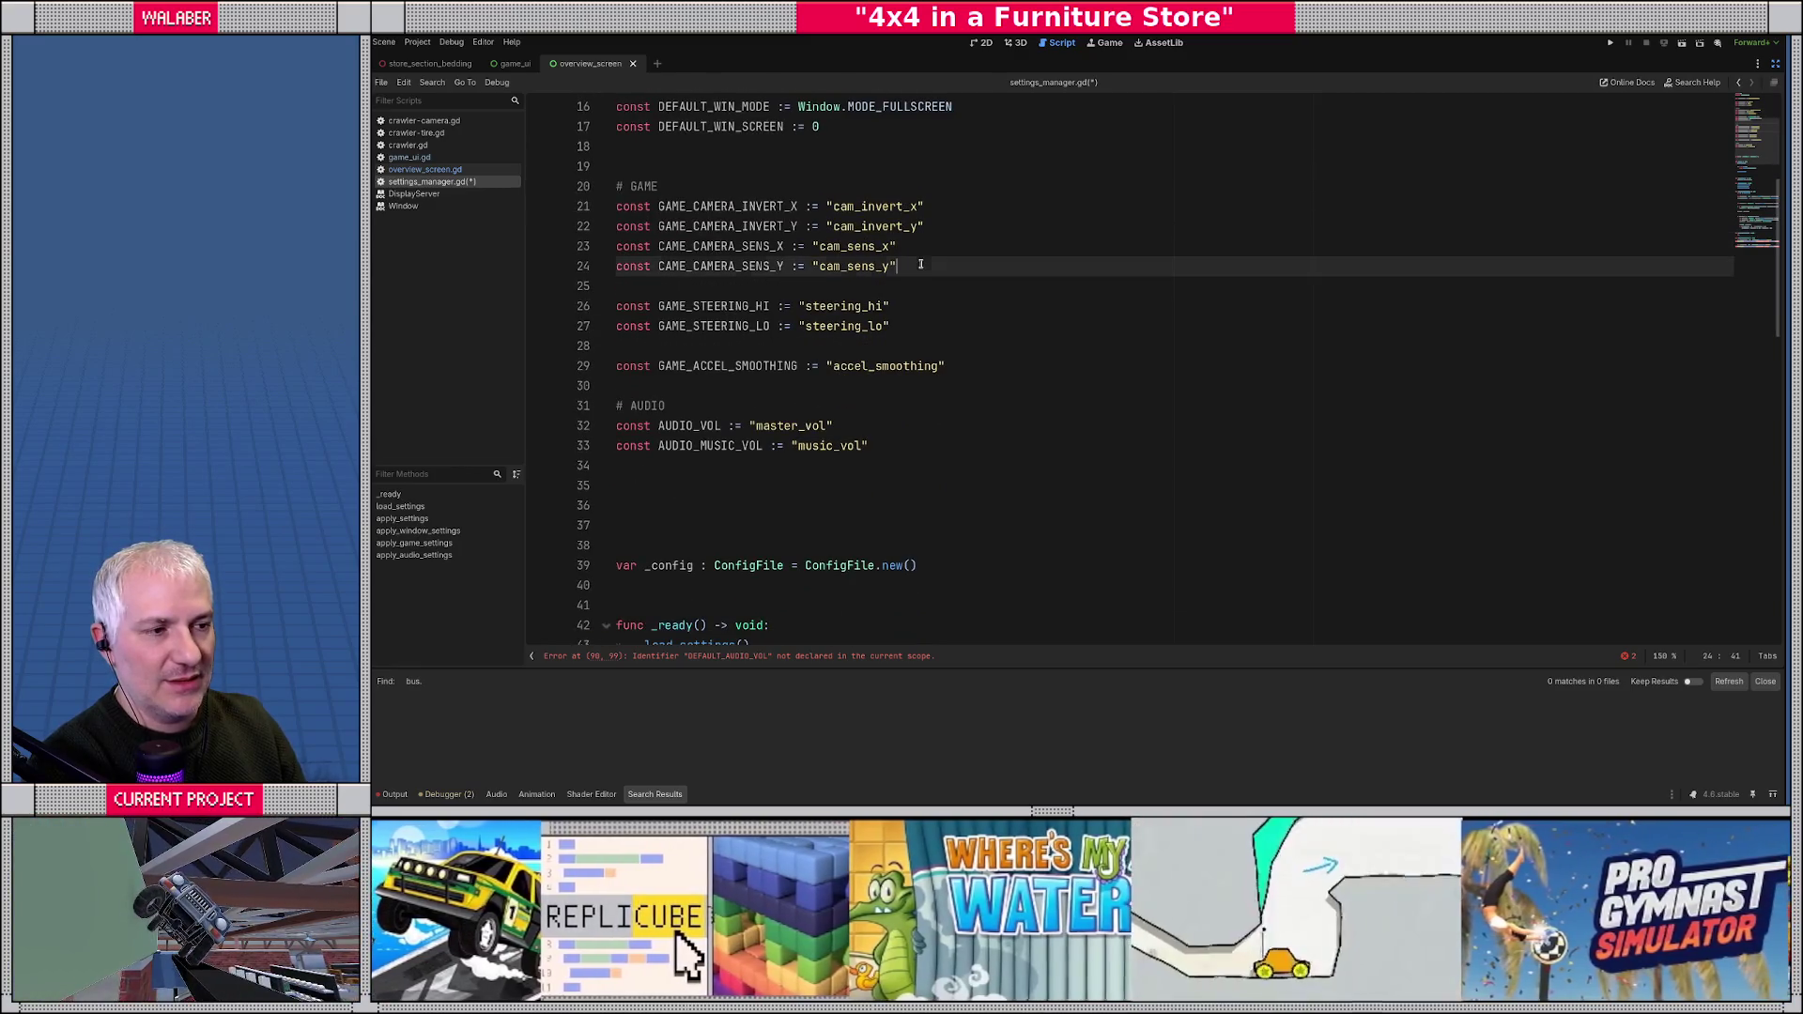
- Add DEFAULT_GAME_CAMERA_INVERT_X and DEFAULT_GAME_CAMERA_INVERT_Y constants, both set to false
{"action": "key", "text": "Down"}
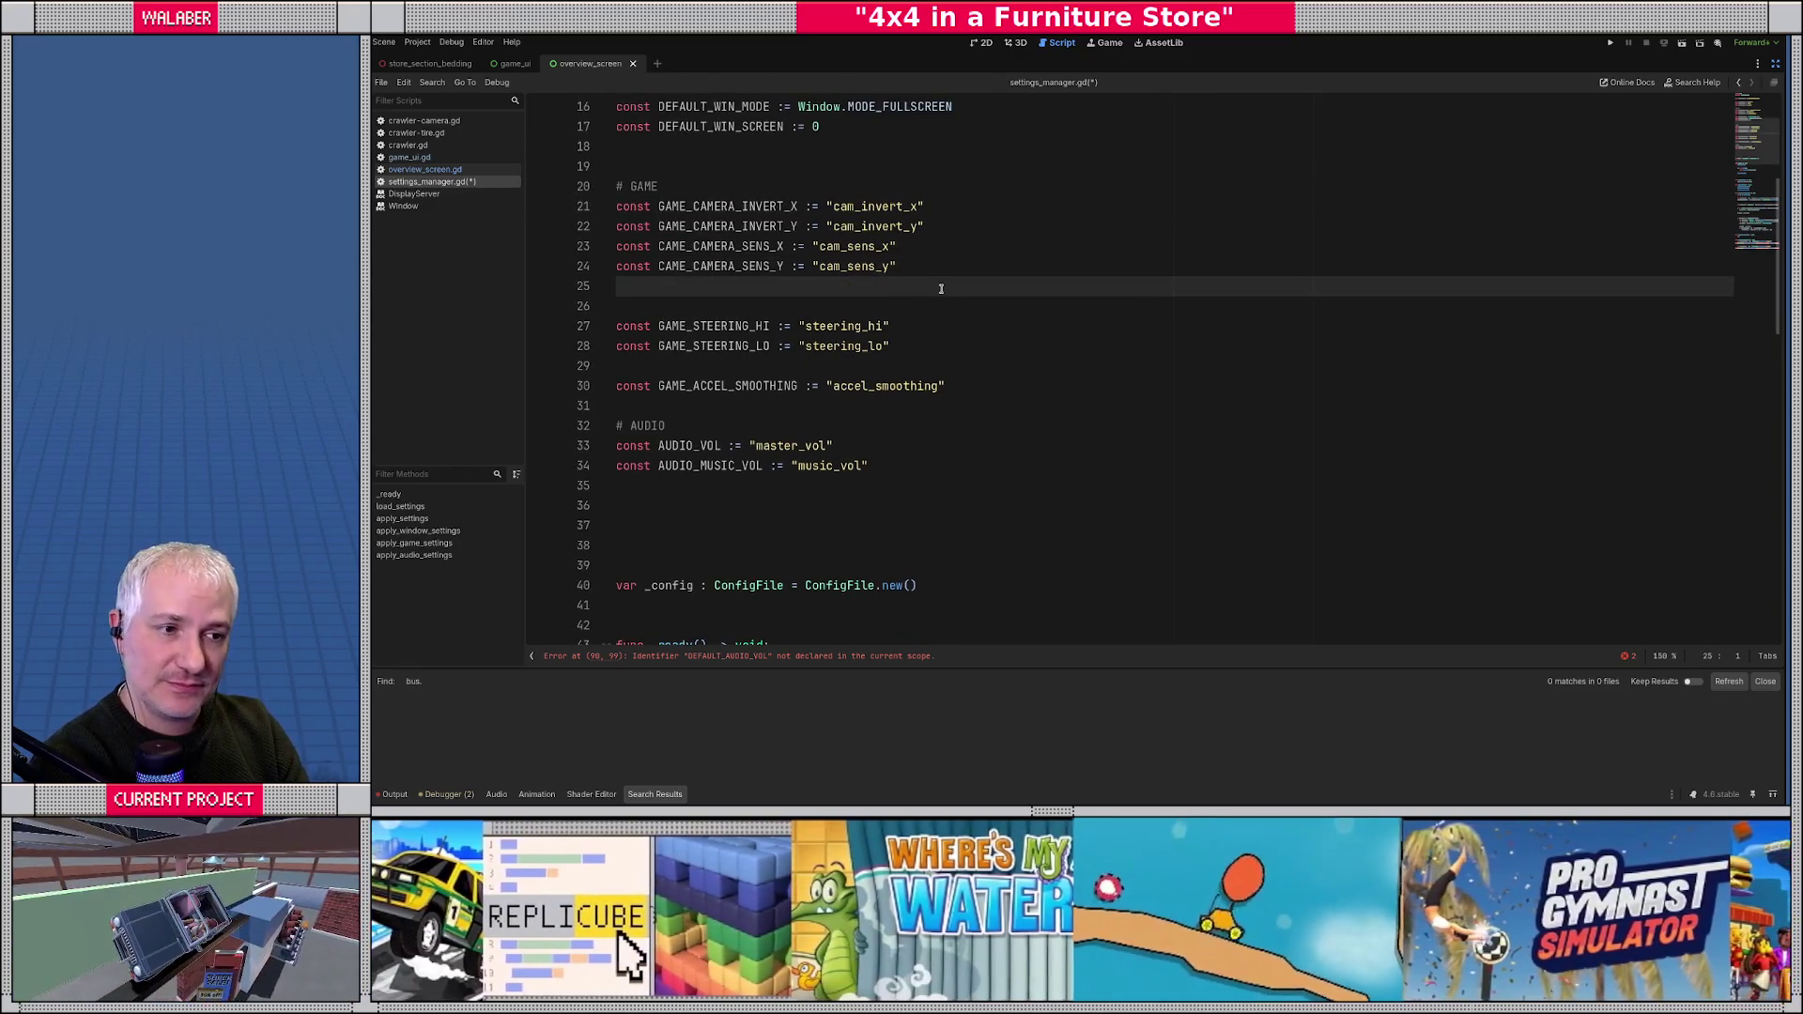
{"action": "key", "text": "Down"}
{"action": "key", "text": "Up"}
{"action": "key", "text": "Up"}
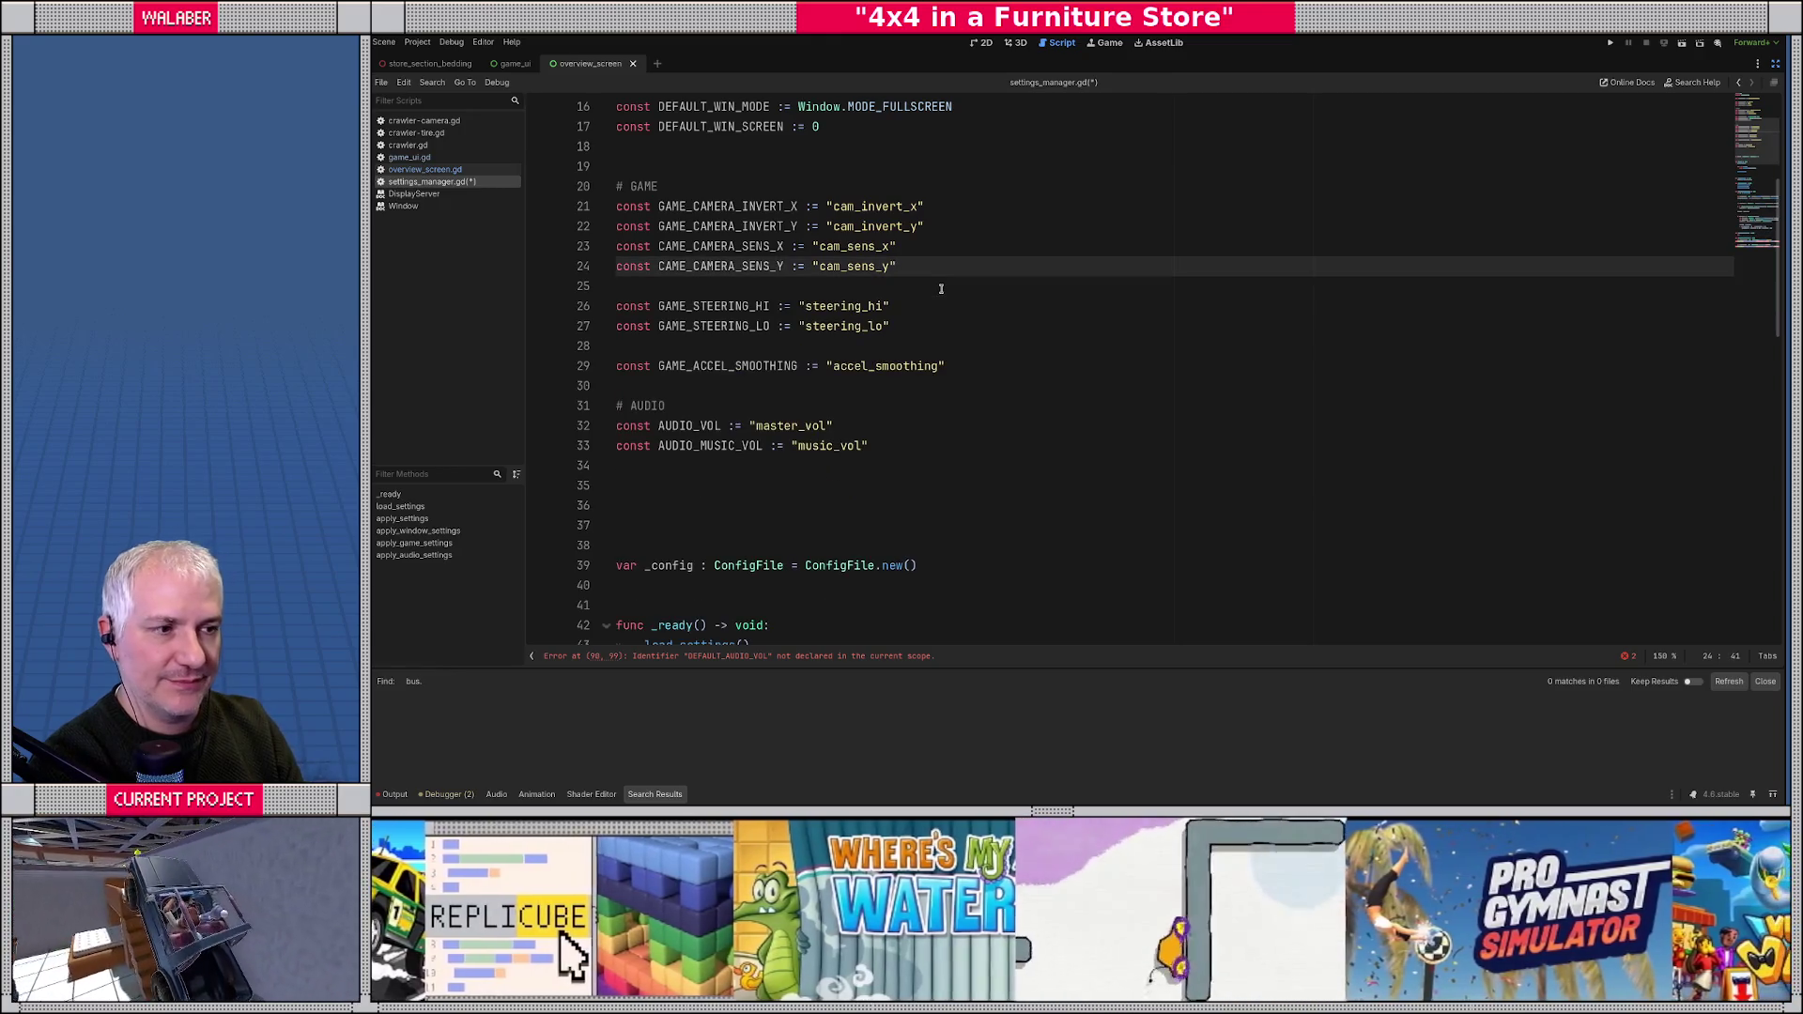
{"action": "key", "text": "Down"}
{"action": "key", "text": "Down"}
{"action": "key", "text": "Down"}
{"action": "key", "text": "Up"}
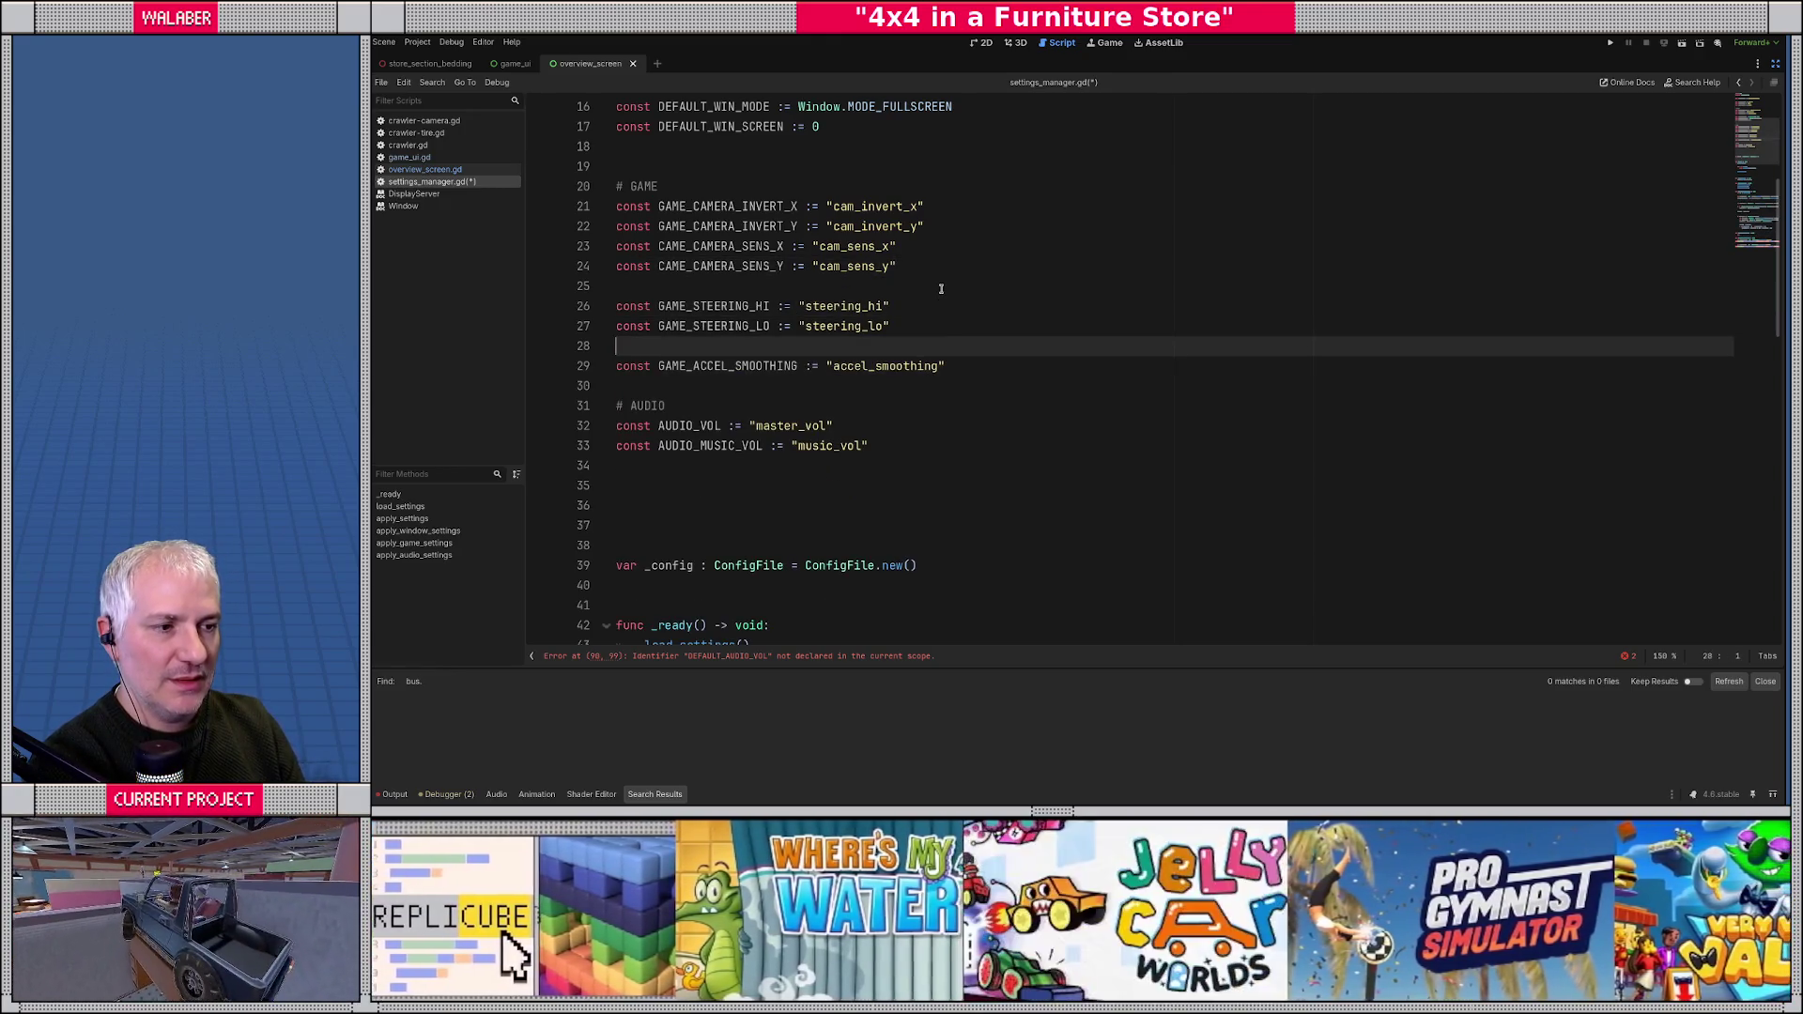
{"action": "key", "text": "Up"}
{"action": "key", "text": "Up"}
{"action": "key", "text": "Return"}
{"action": "key", "text": "Return"}
{"action": "key", "text": "Up"}
{"action": "key", "text": "Up"}
{"action": "type", "text": "const "}
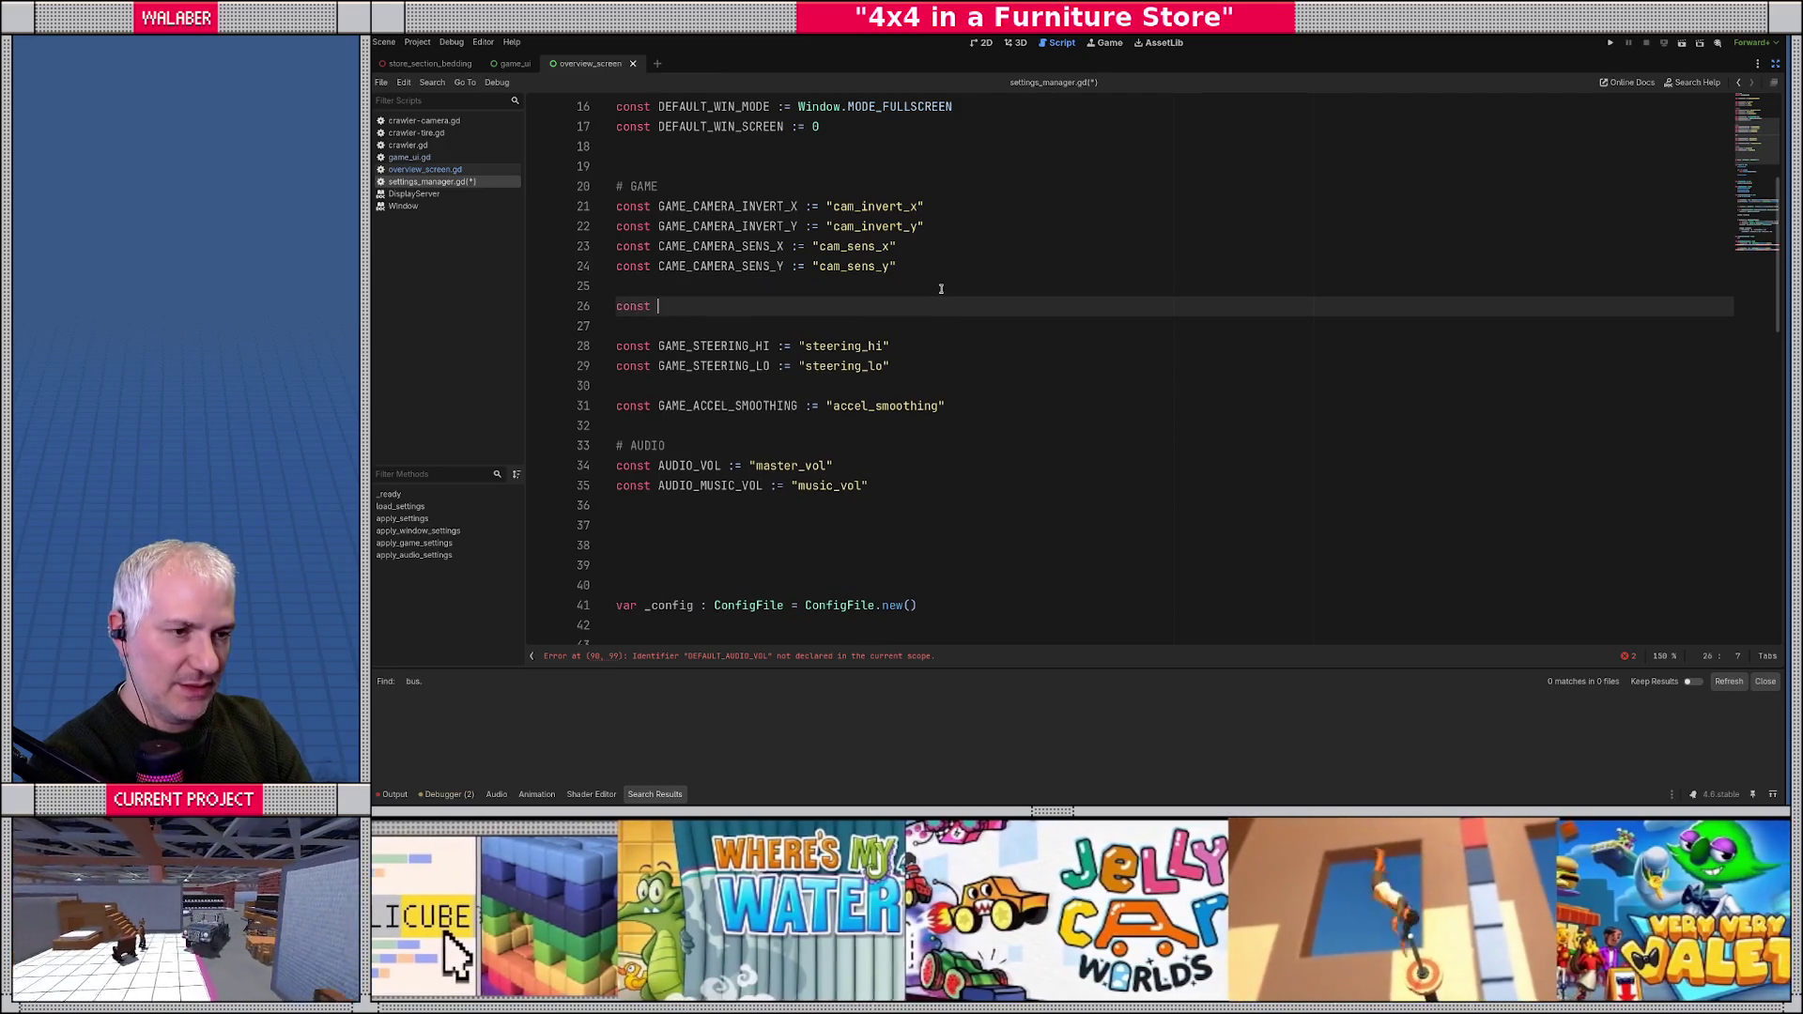
{"action": "type", "text": "DEFAULT_GAME_C"}
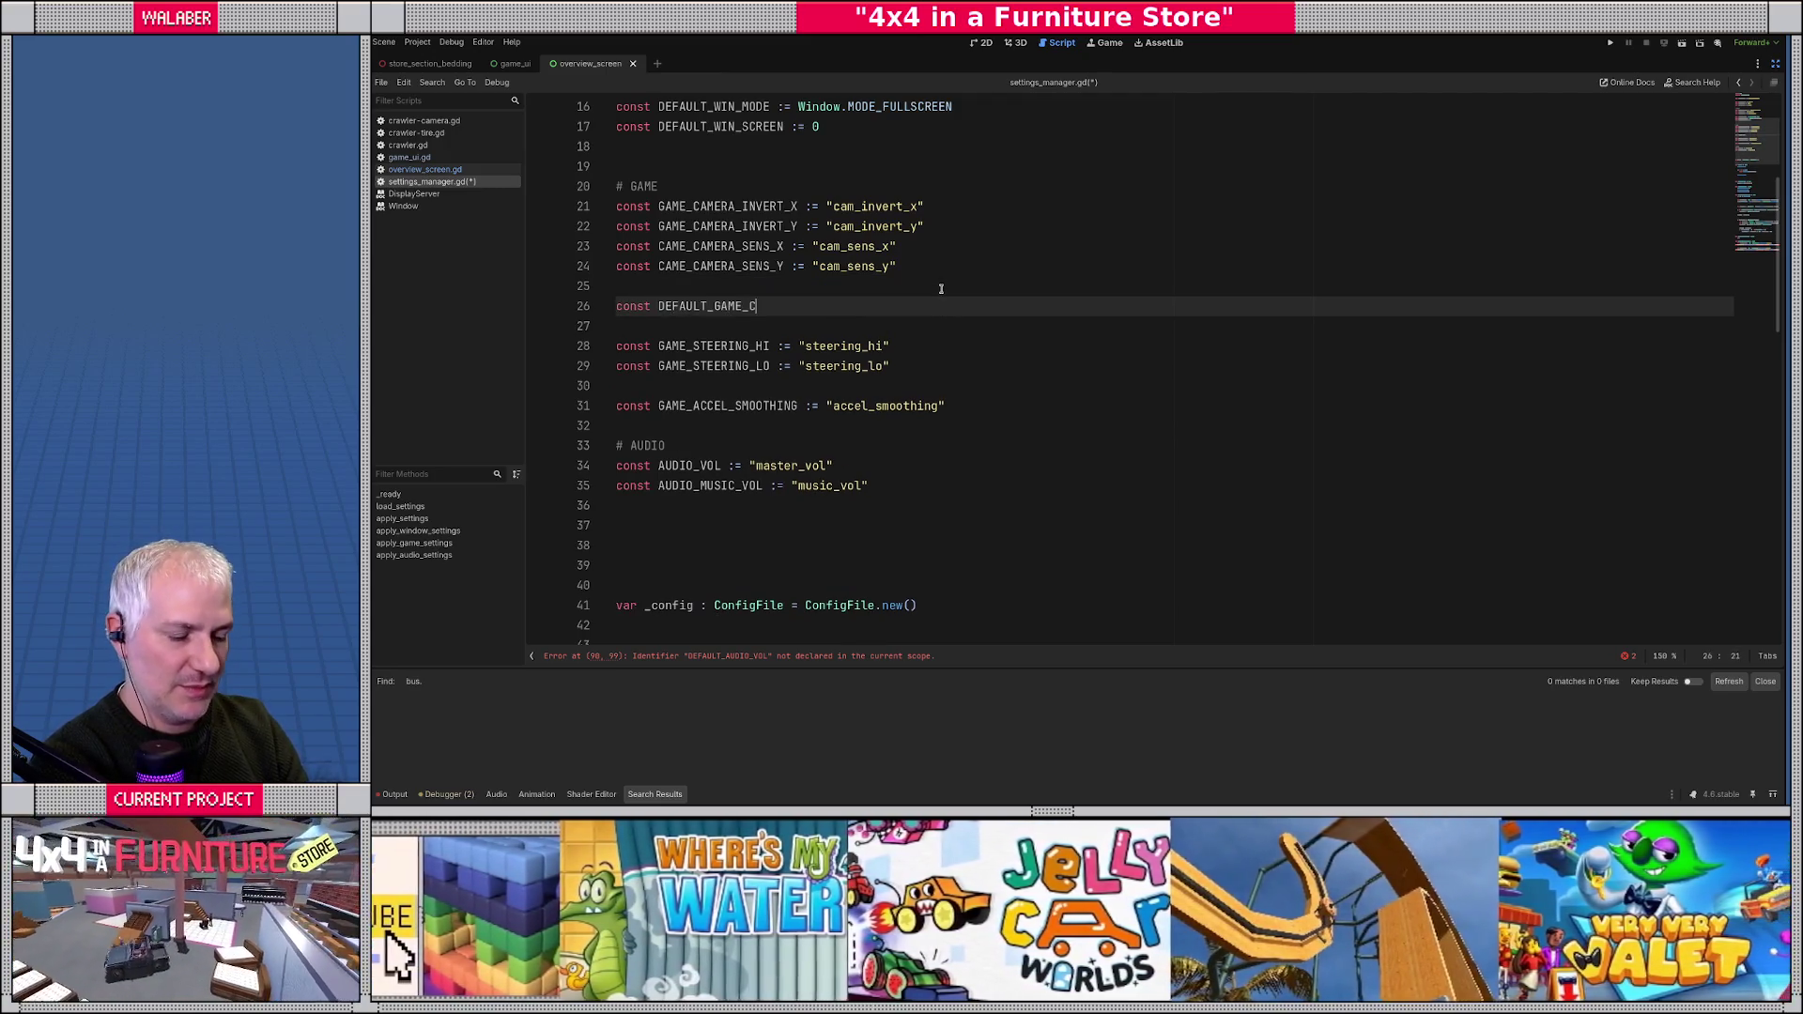
{"action": "type", "text": "AMERA_INVERT_X"}
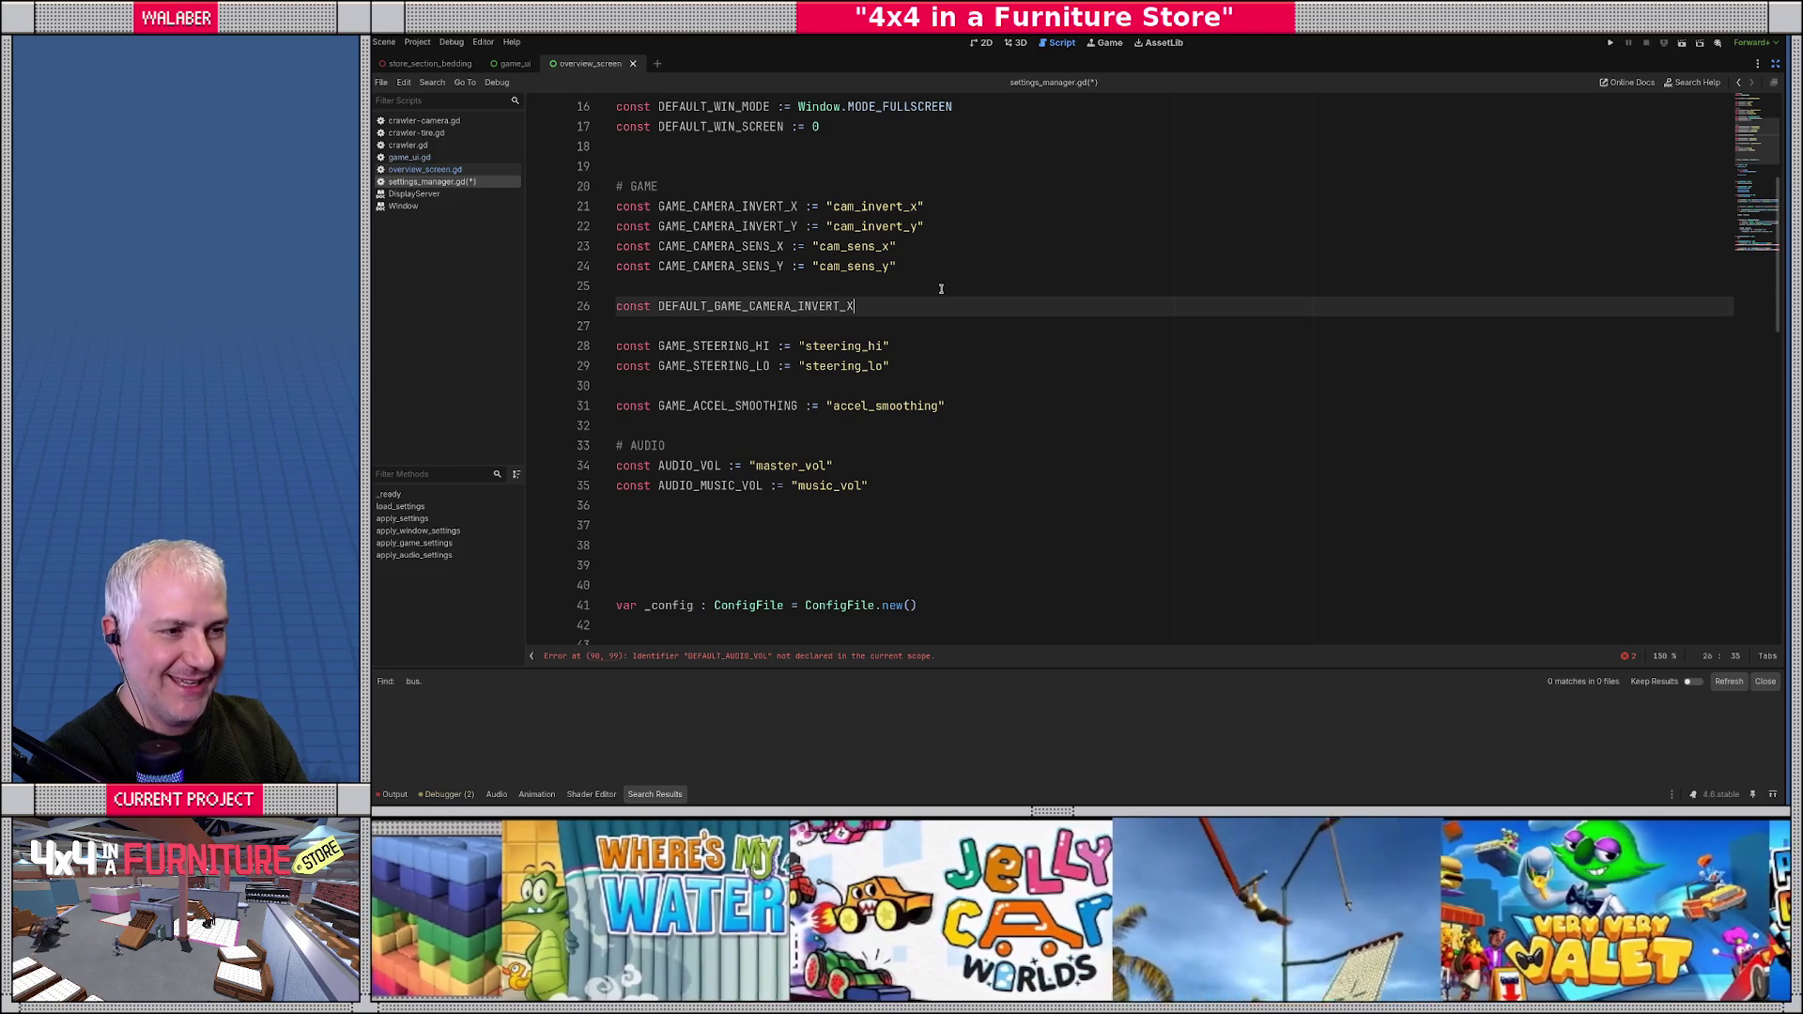
{"action": "type", "text": " := false"}
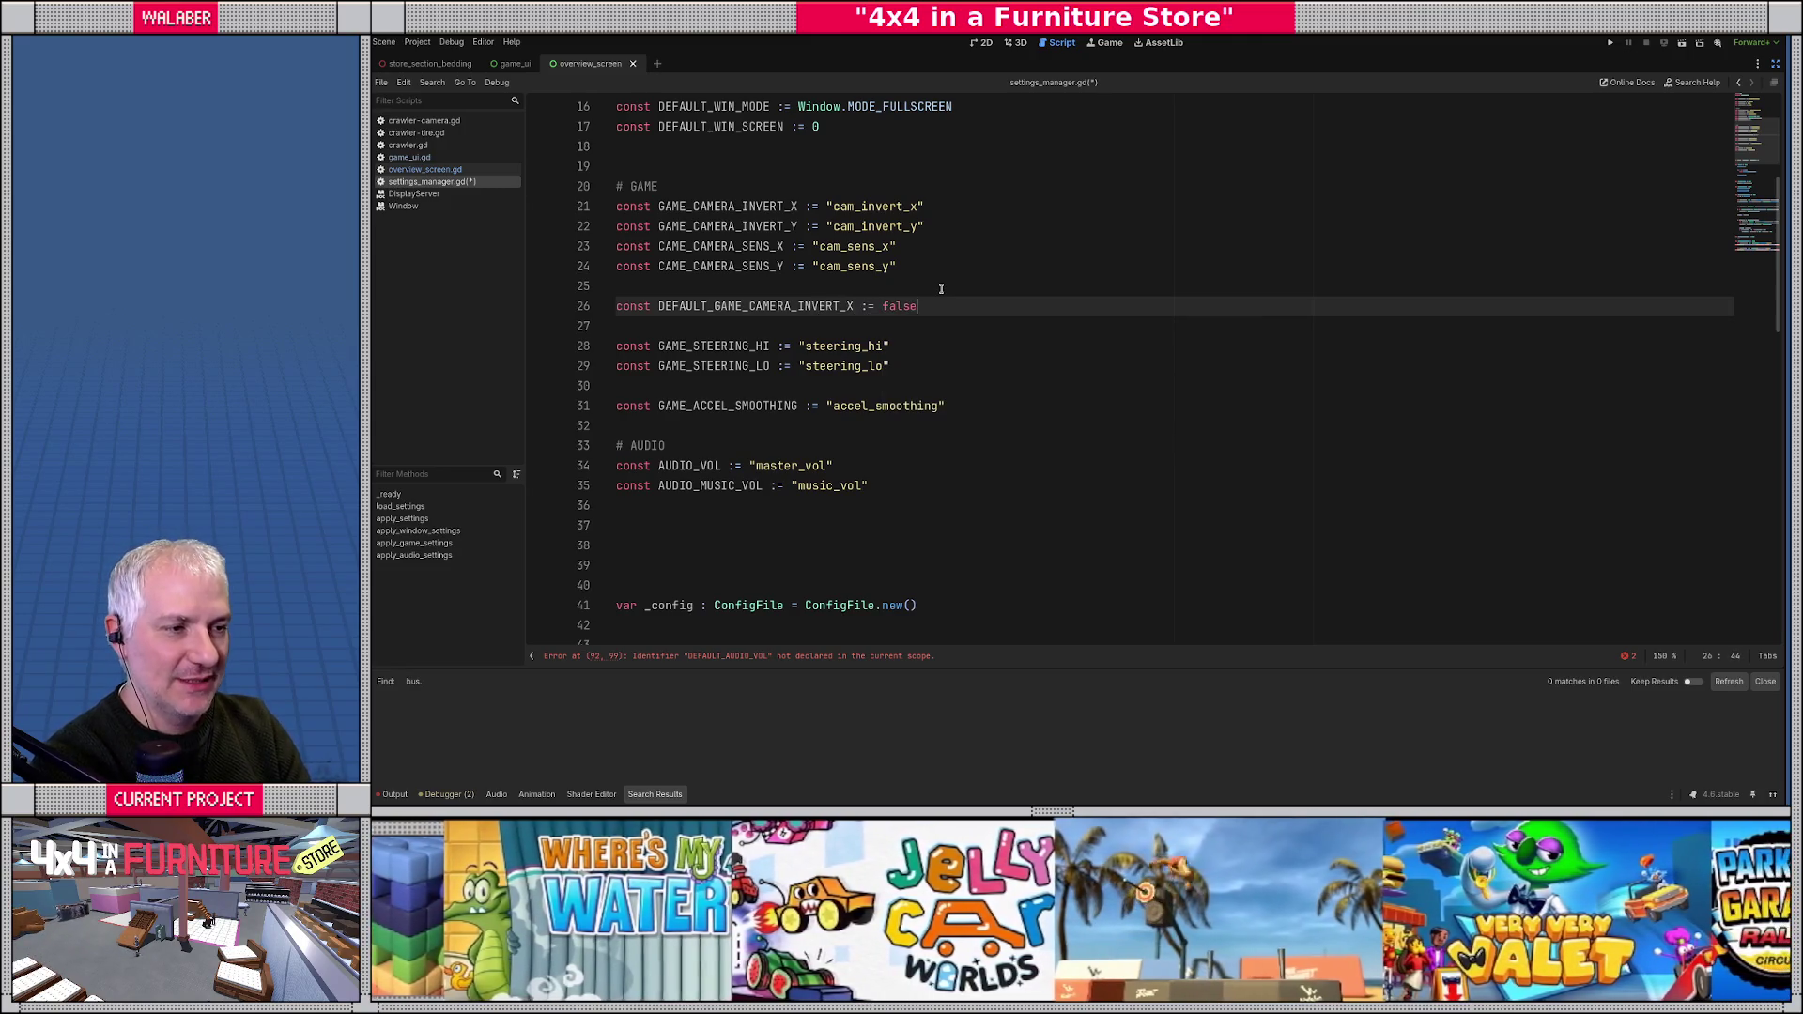
{"action": "key", "text": "Return"}
{"action": "type", "text": "cons"}
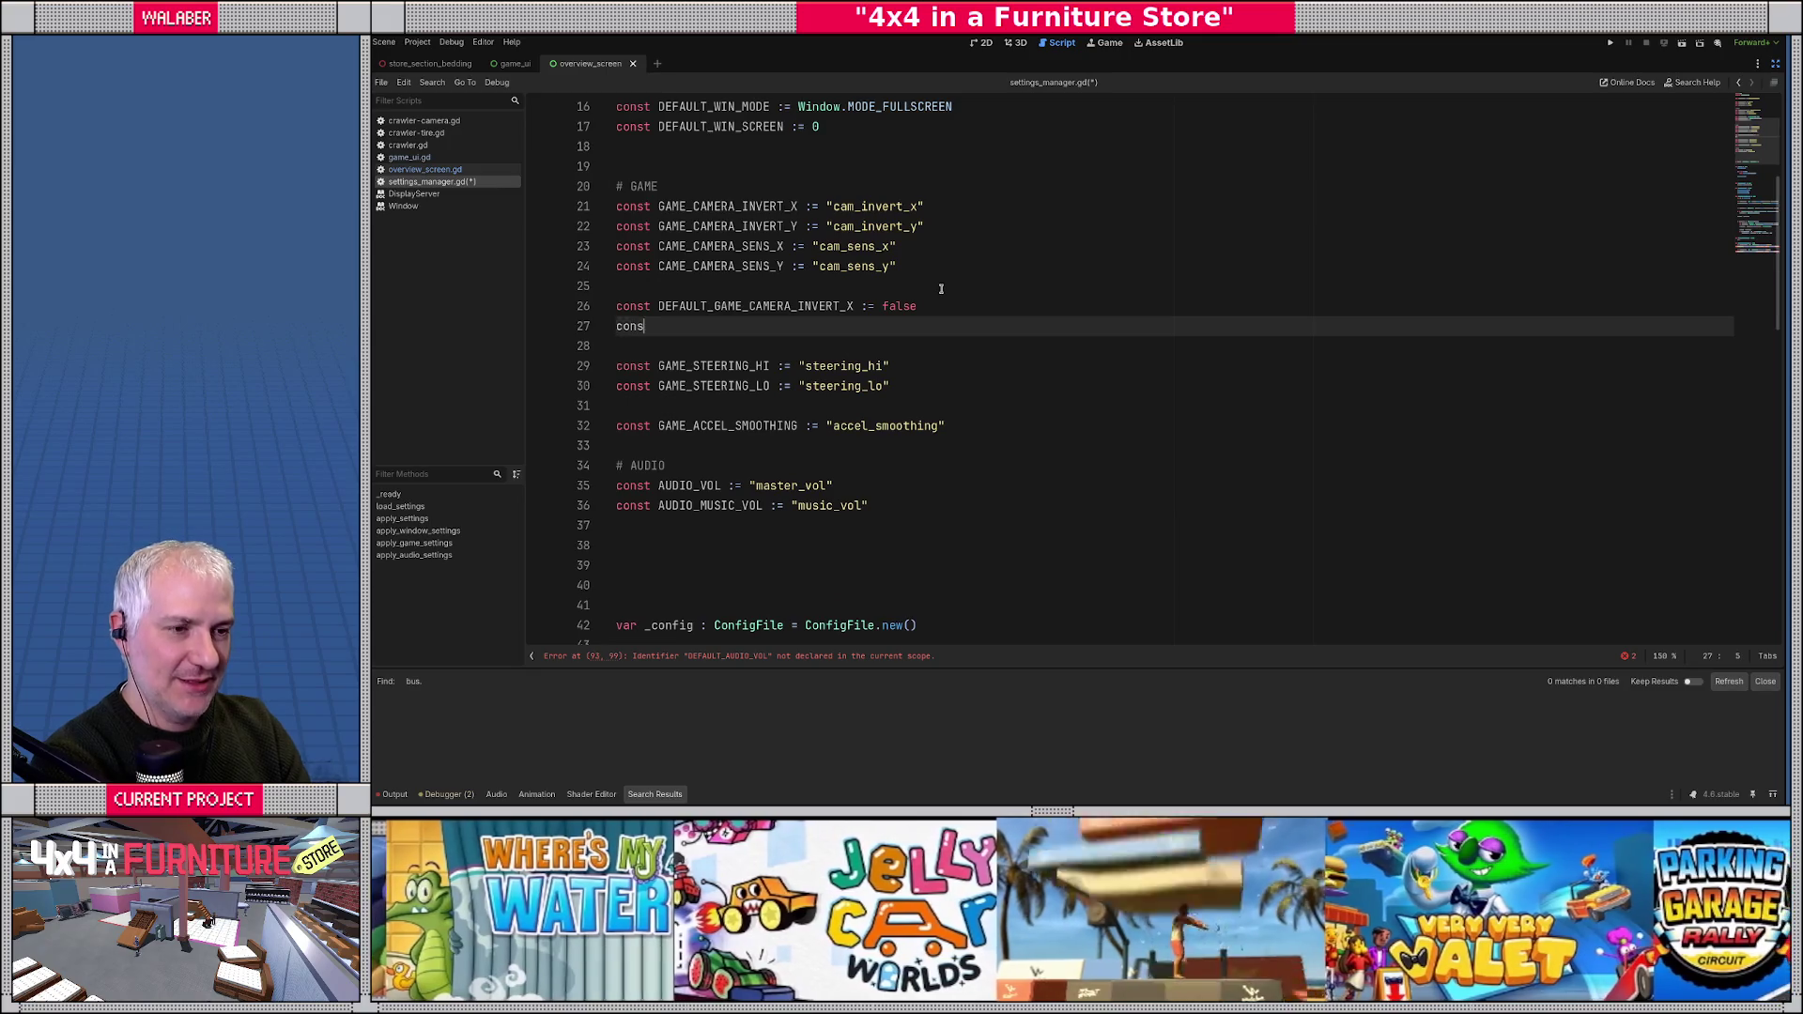
{"action": "type", "text": "t DEFAULT_GAME_"}
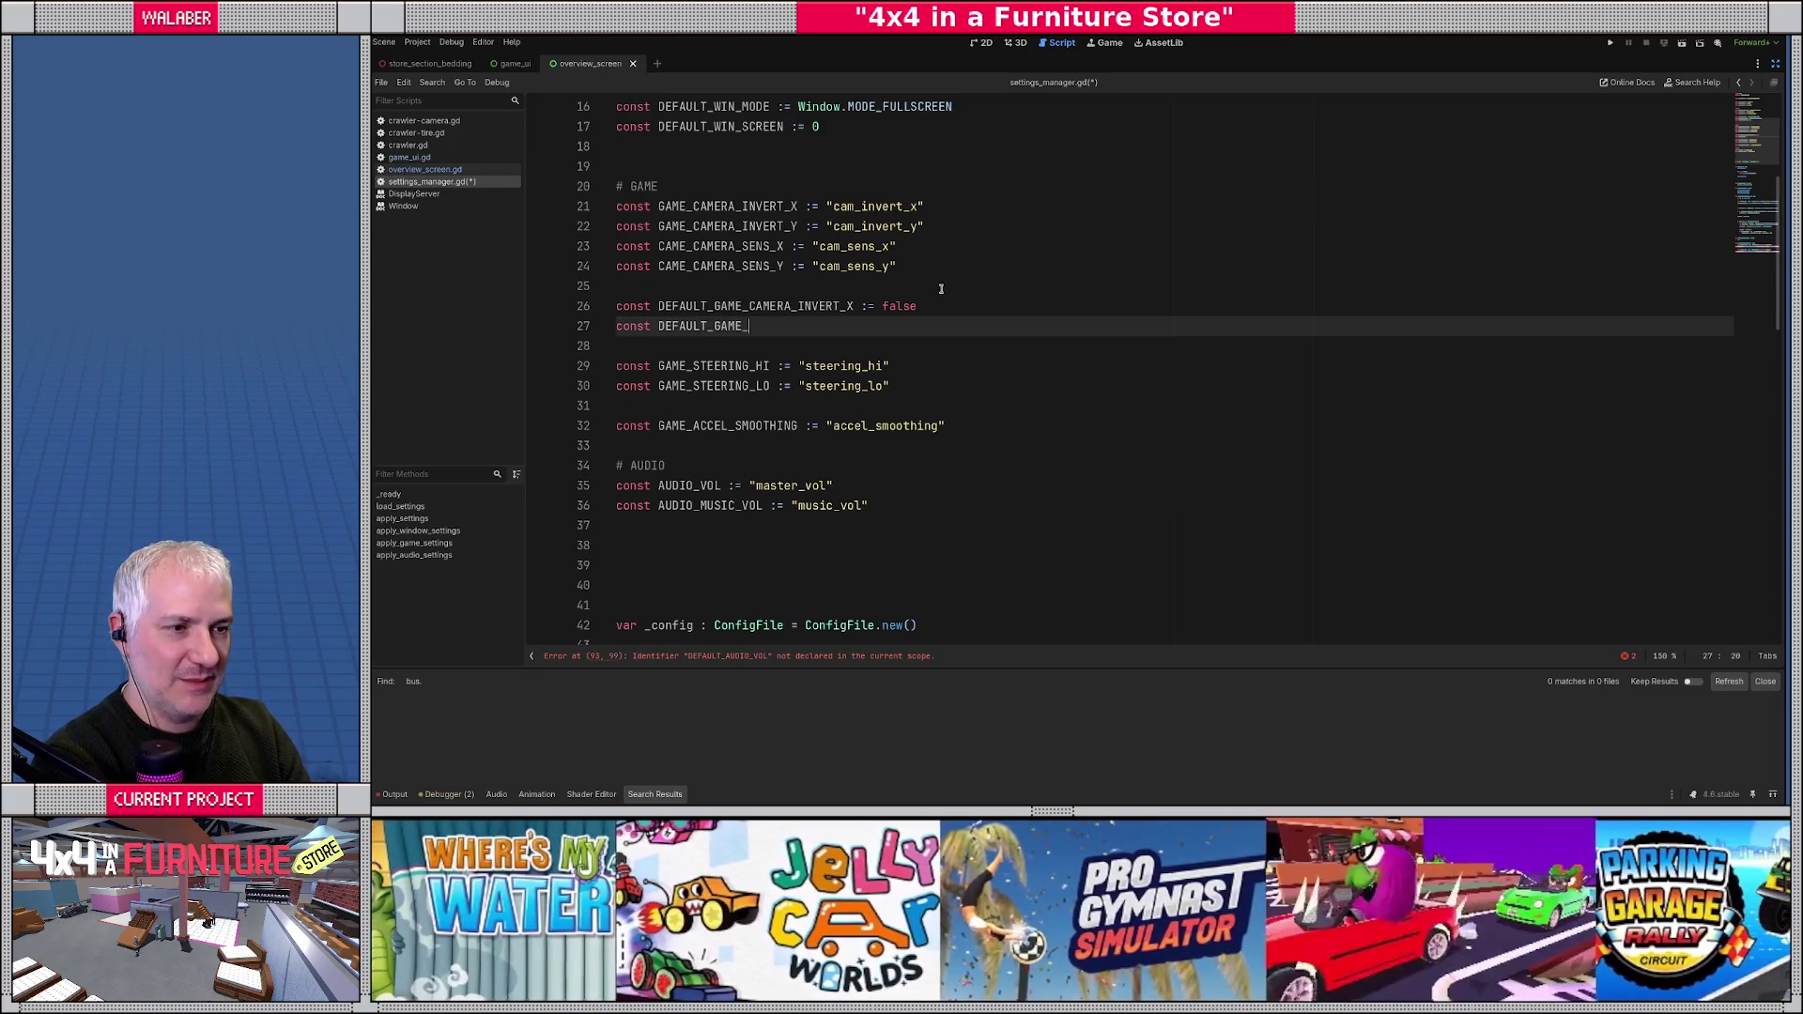
{"action": "type", "text": "CAMERA_IN"}
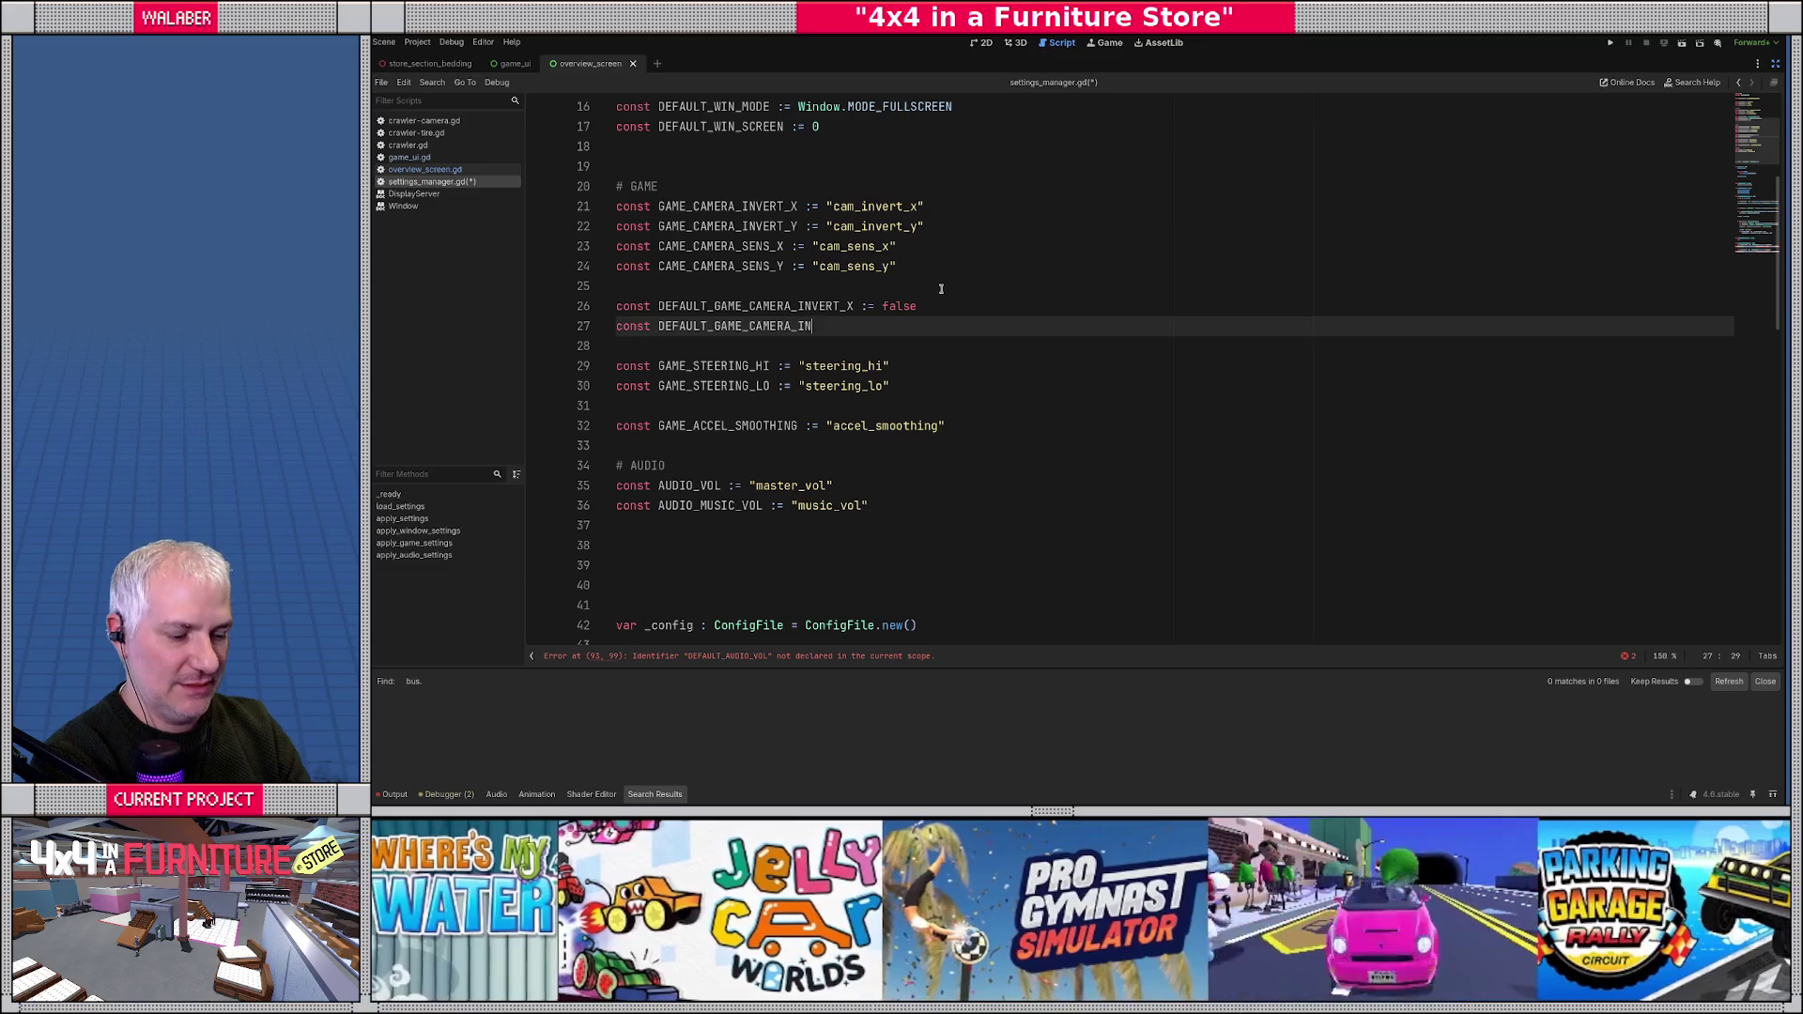
{"action": "type", "text": "VERT_Y := false"}
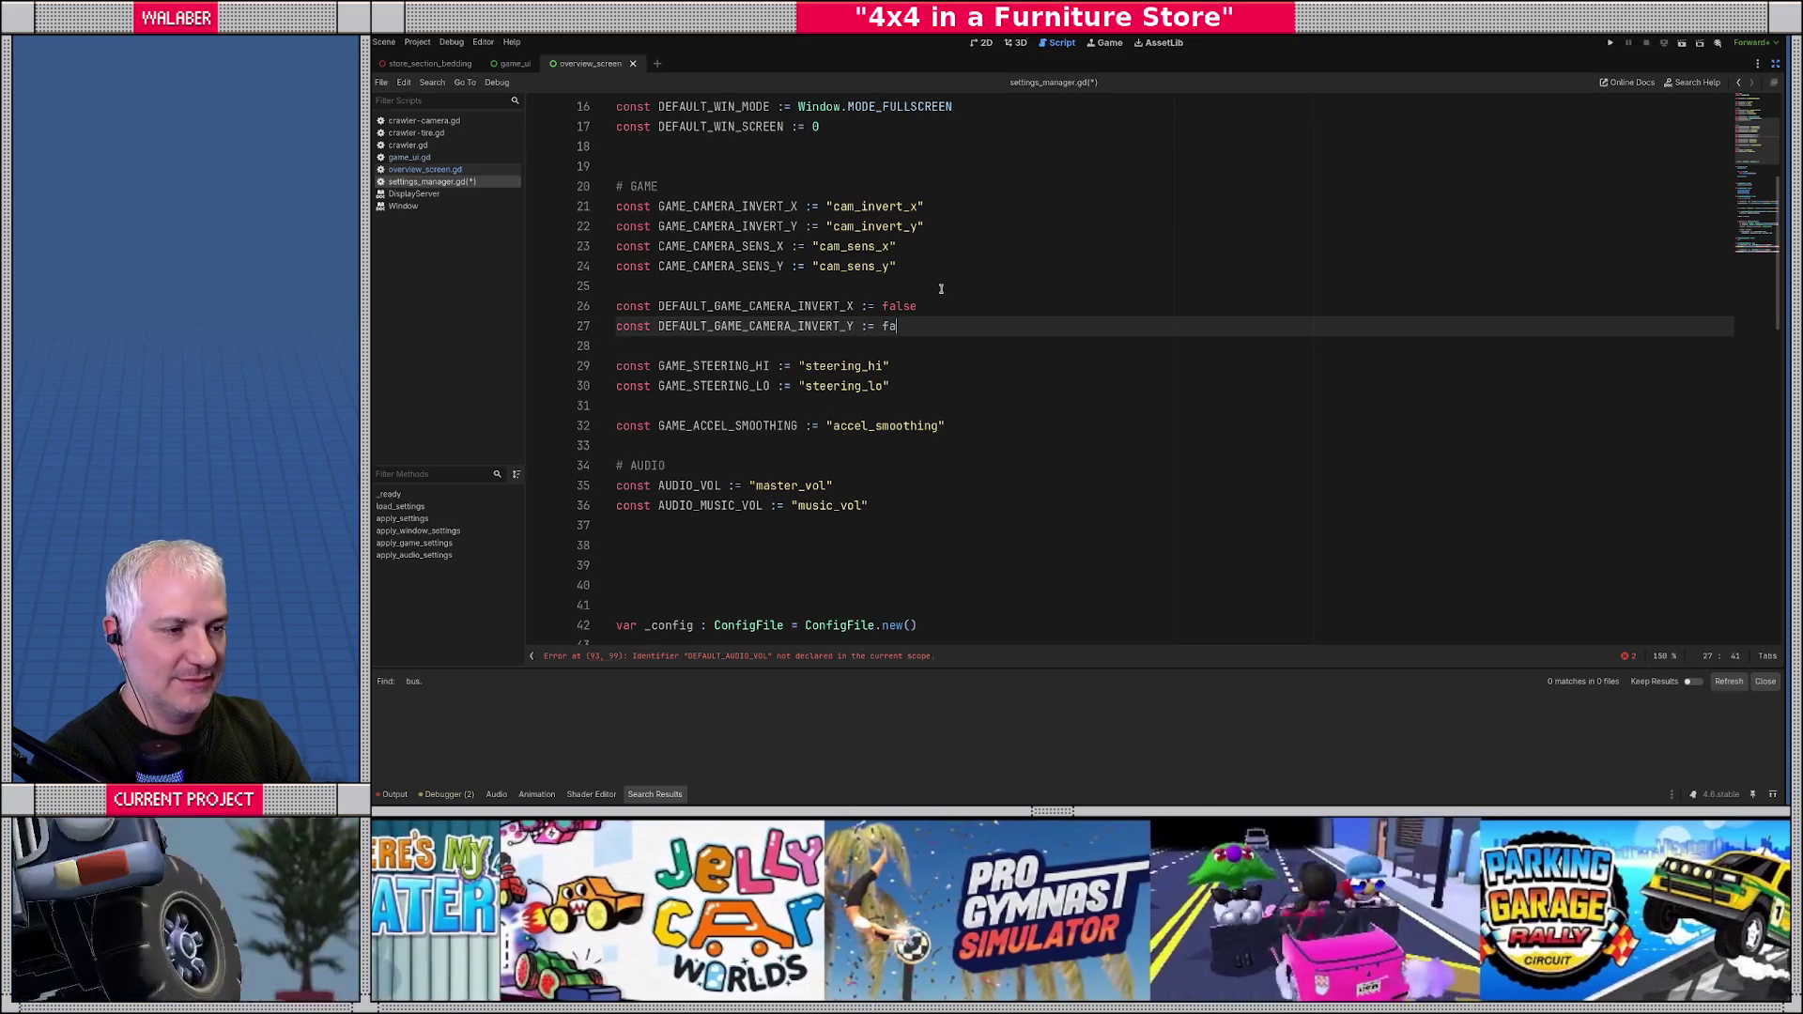
{"action": "key", "text": "Return"}
- Add DEFAULT_GAME_CAMERA_SEN_X := 1.0 and DEFAULT_GAME_CAMERA_SEN_Y := 1.0 constants
{"action": "type", "text": "const"}
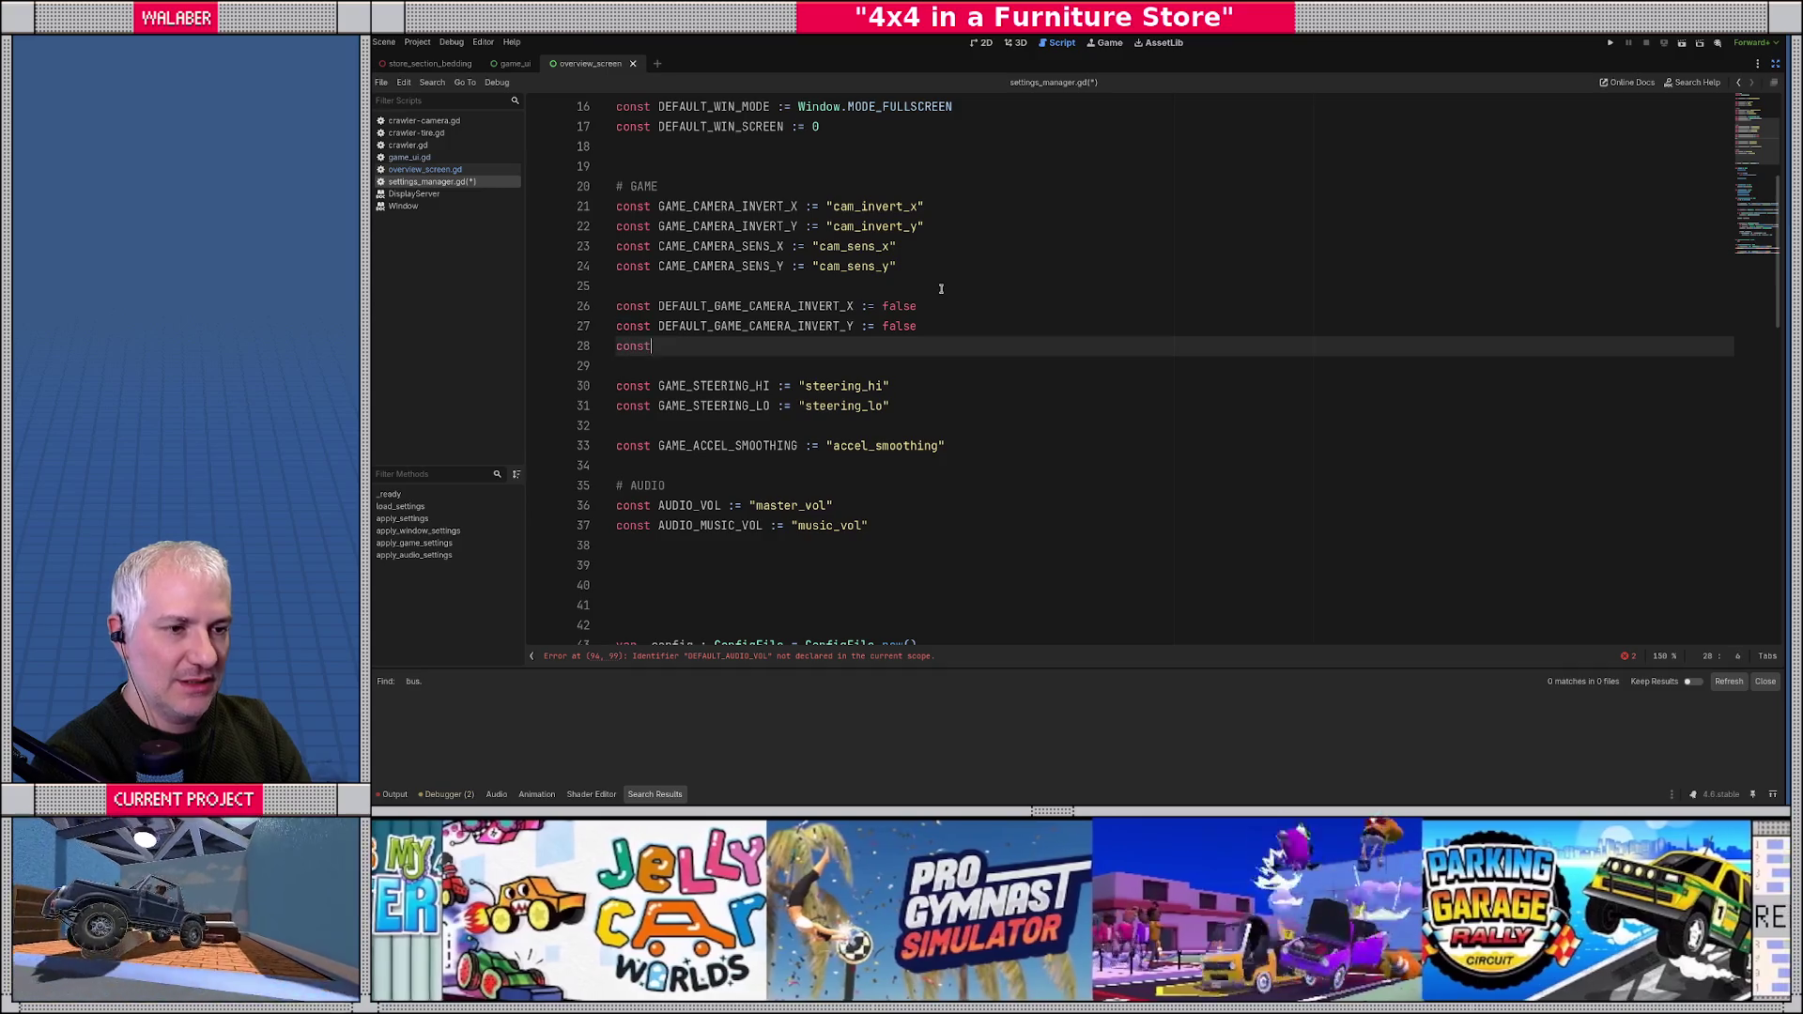
{"action": "type", "text": " DEFAULT_CAMERA"}
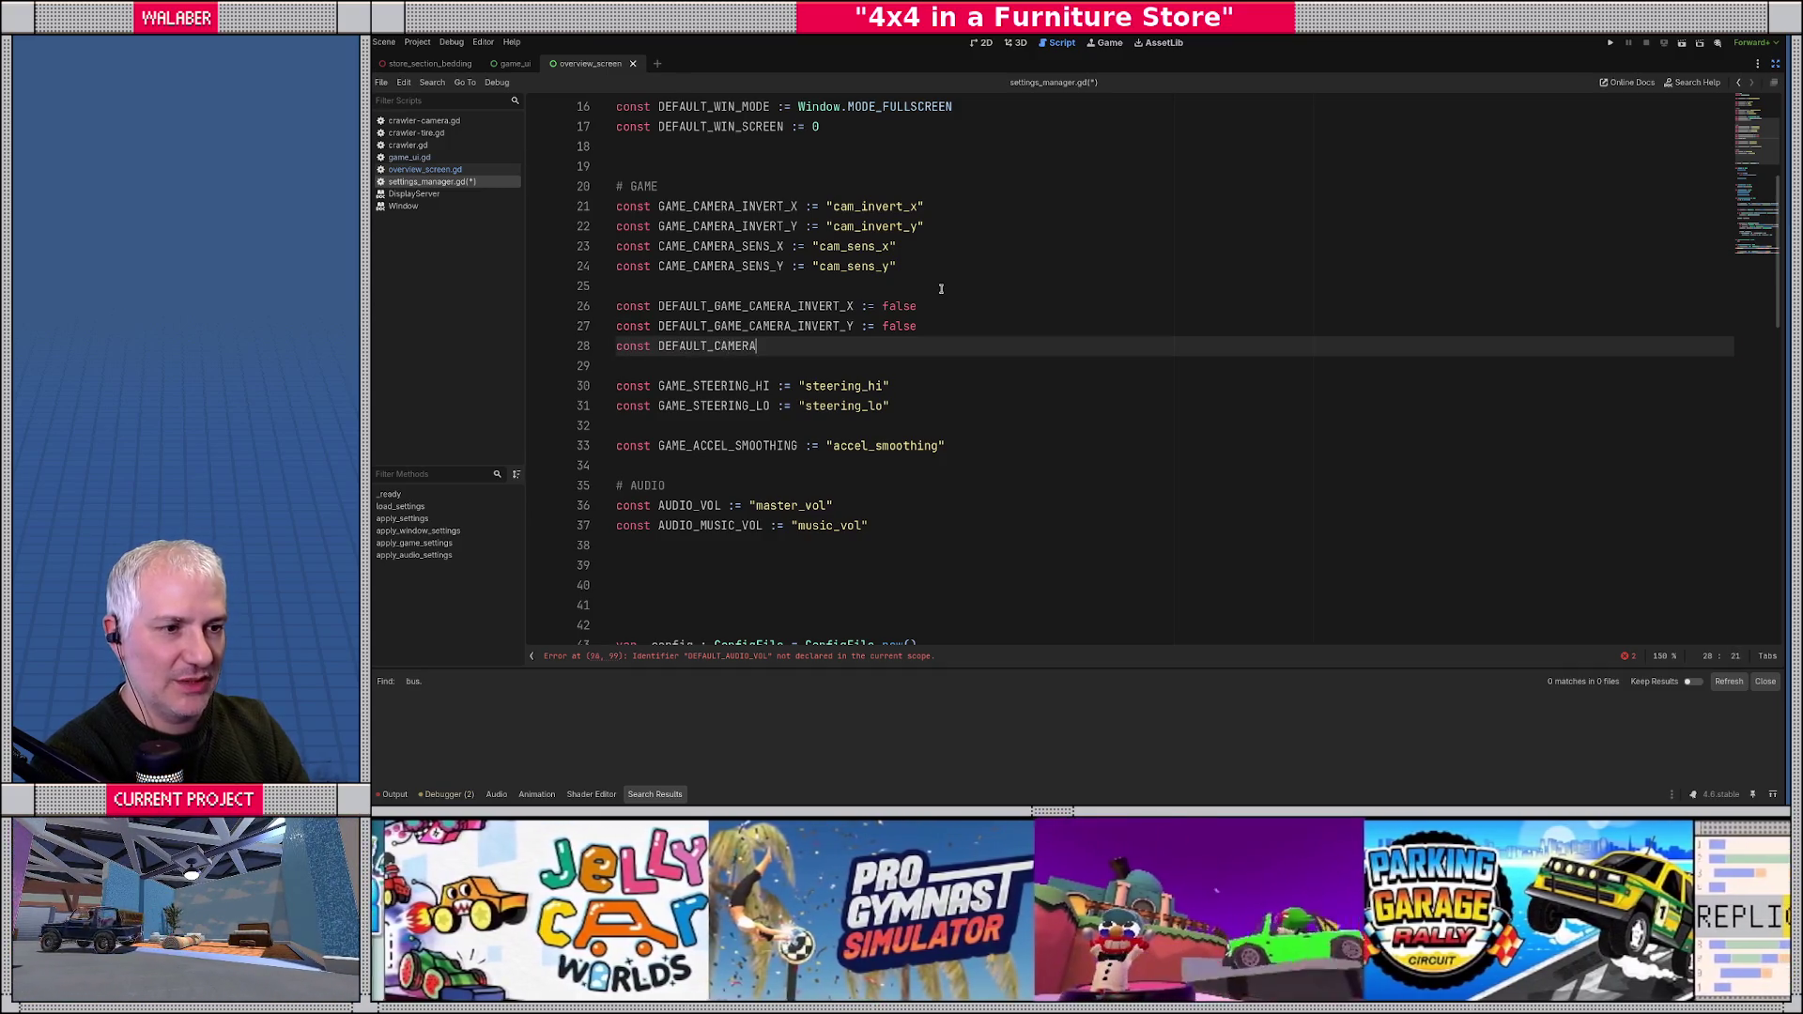
{"action": "key", "text": "BackSpace"}
{"action": "key", "text": "BackSpace"}
{"action": "key", "text": "BackSpace"}
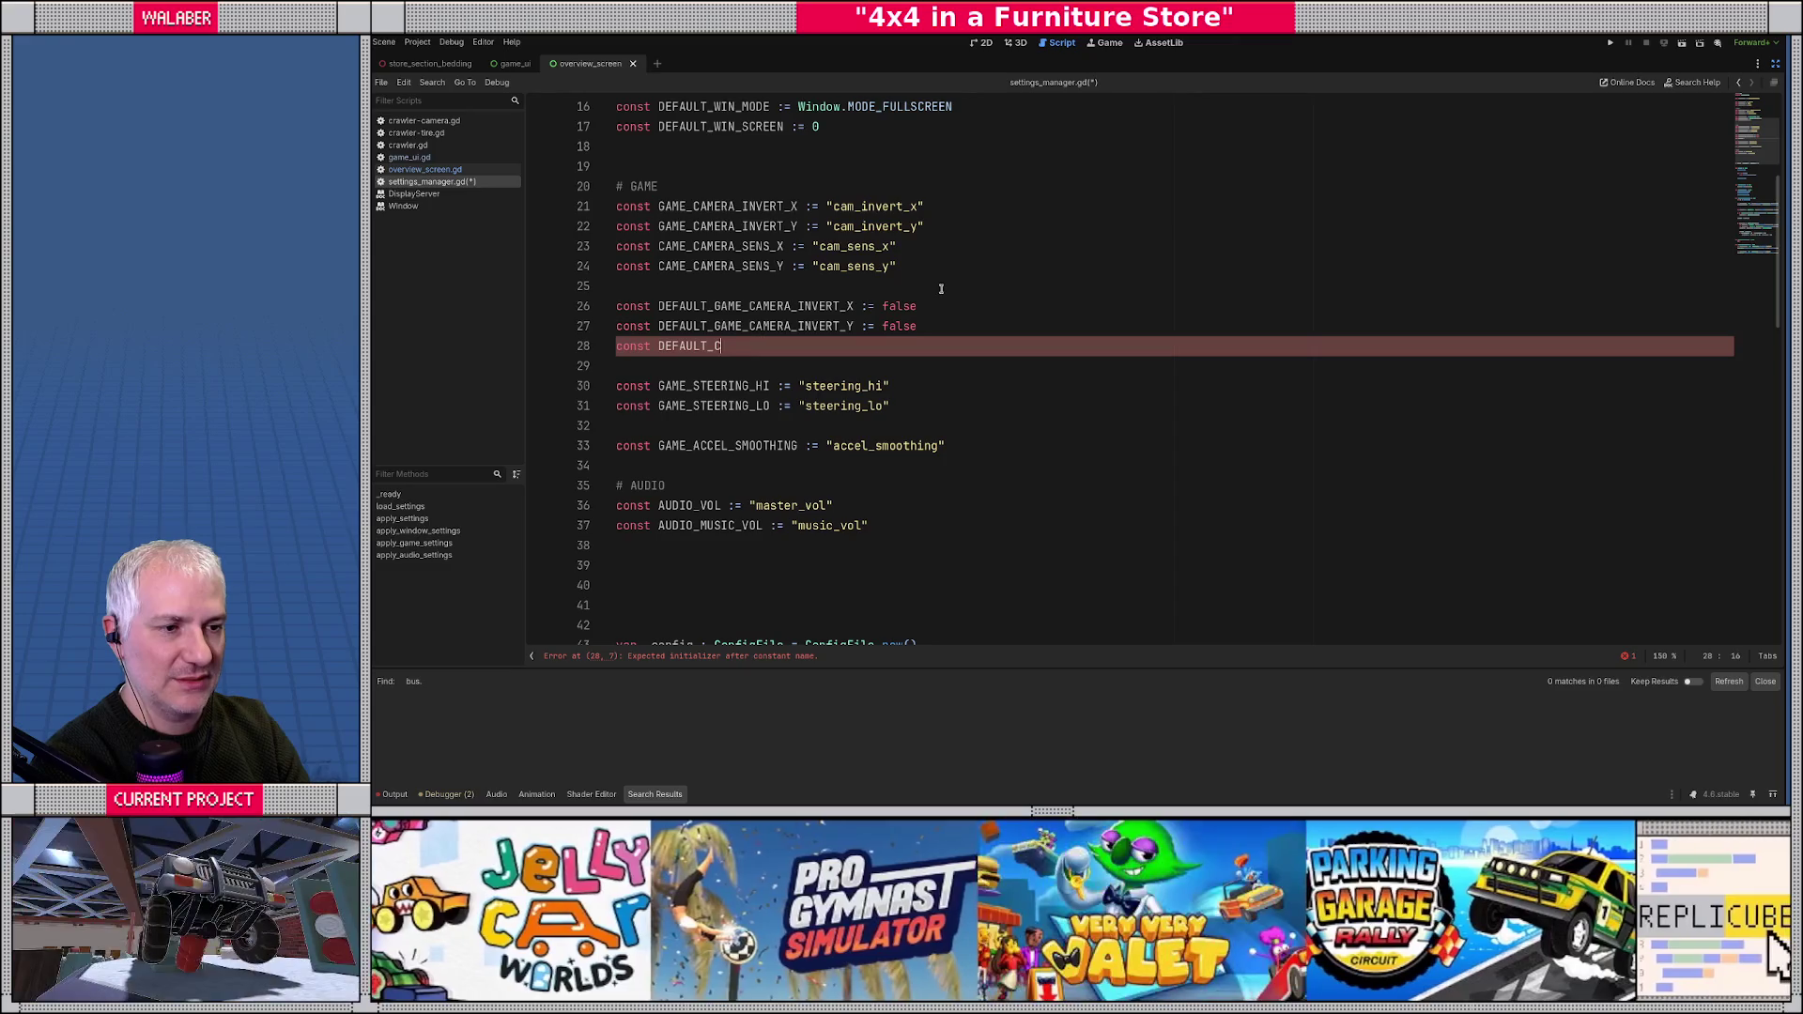
{"action": "type", "text": "AME"}
{"action": "key", "text": "Up"}
{"action": "key", "text": "Up"}
{"action": "key", "text": "Up"}
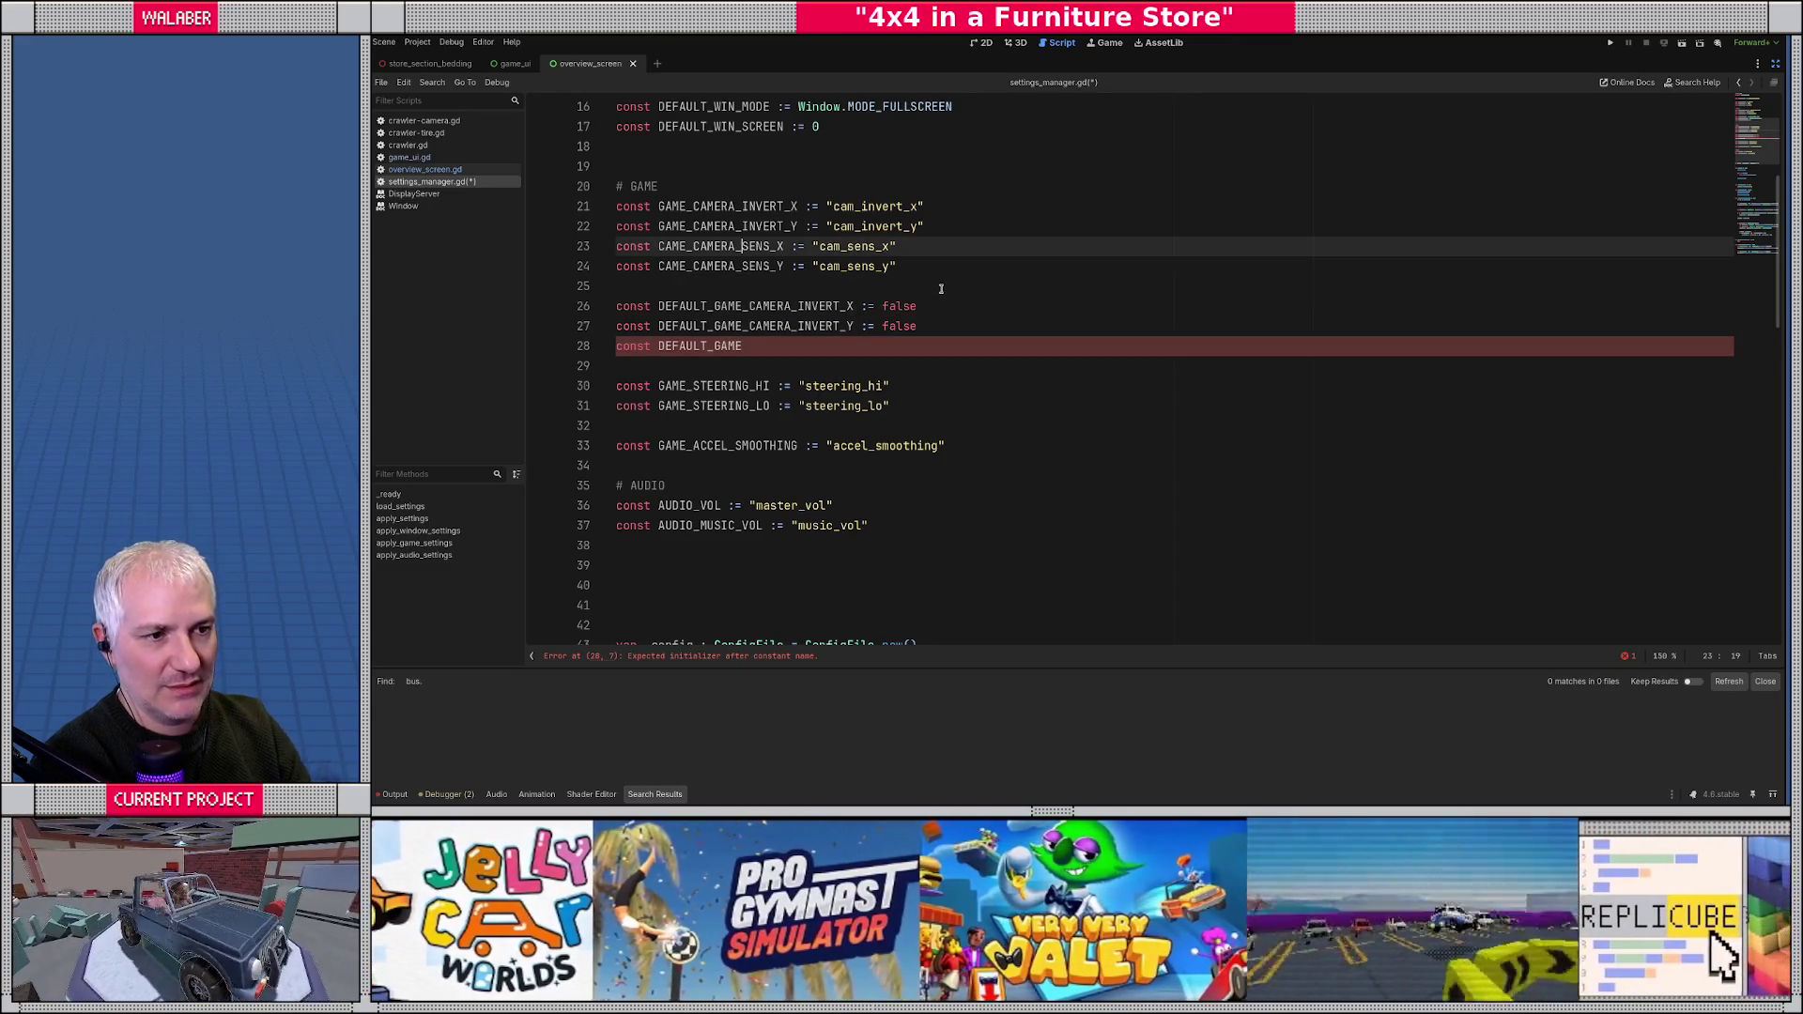
{"action": "key", "text": "Down"}
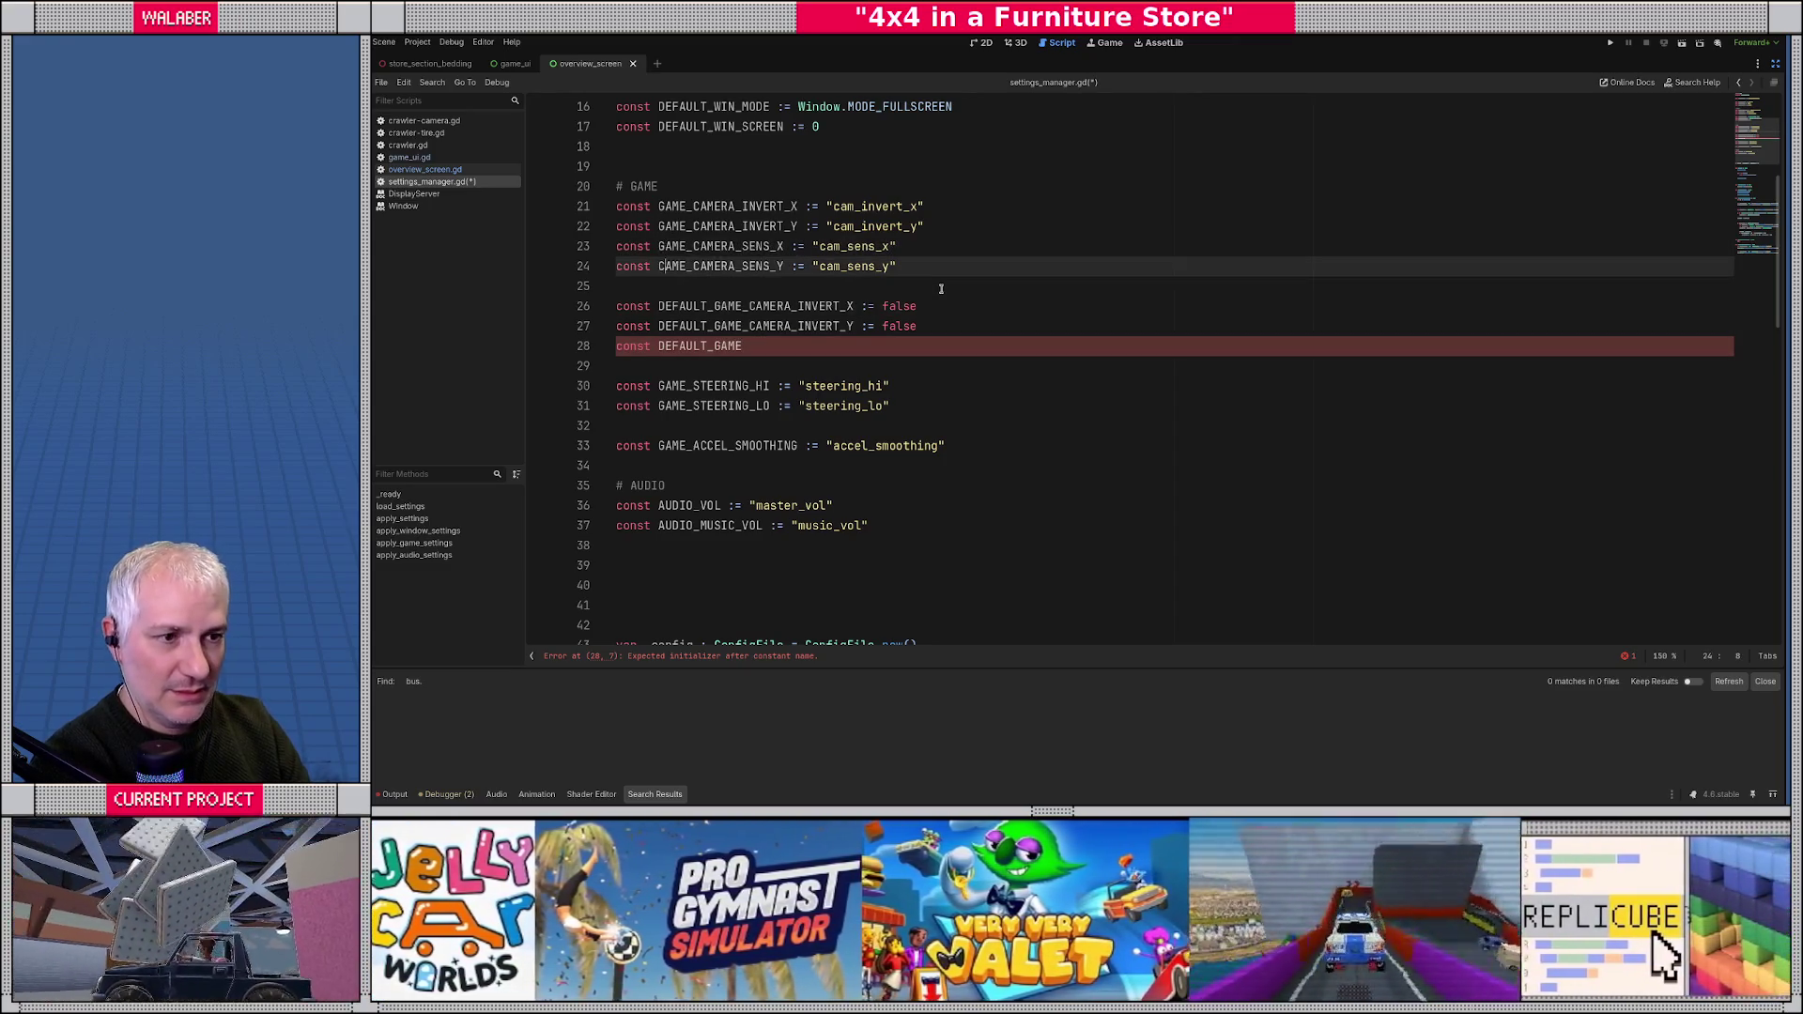
{"action": "key", "text": "Down"}
{"action": "key", "text": "Down"}
{"action": "key", "text": "Down"}
{"action": "key", "text": "Right"}
{"action": "key", "text": "Down"}
{"action": "key", "text": "End"}
{"action": "type", "text": "_"}
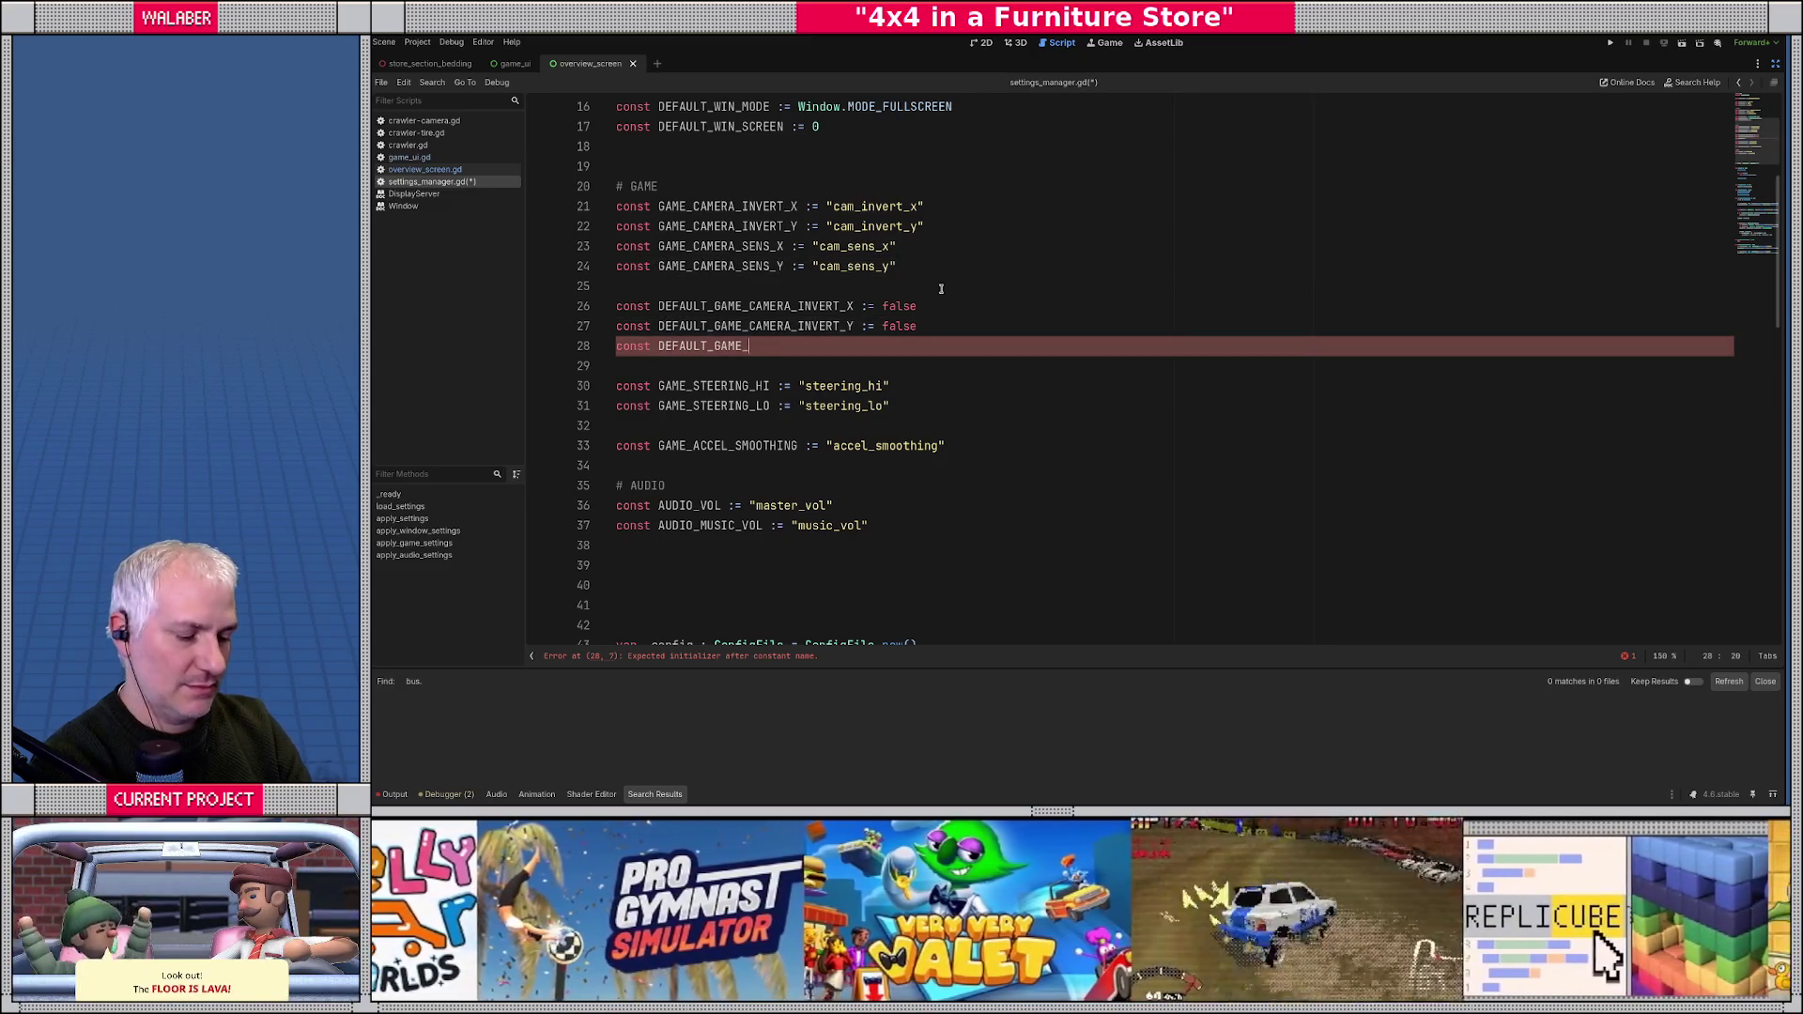
{"action": "type", "text": "CAMERA_SEN_X"}
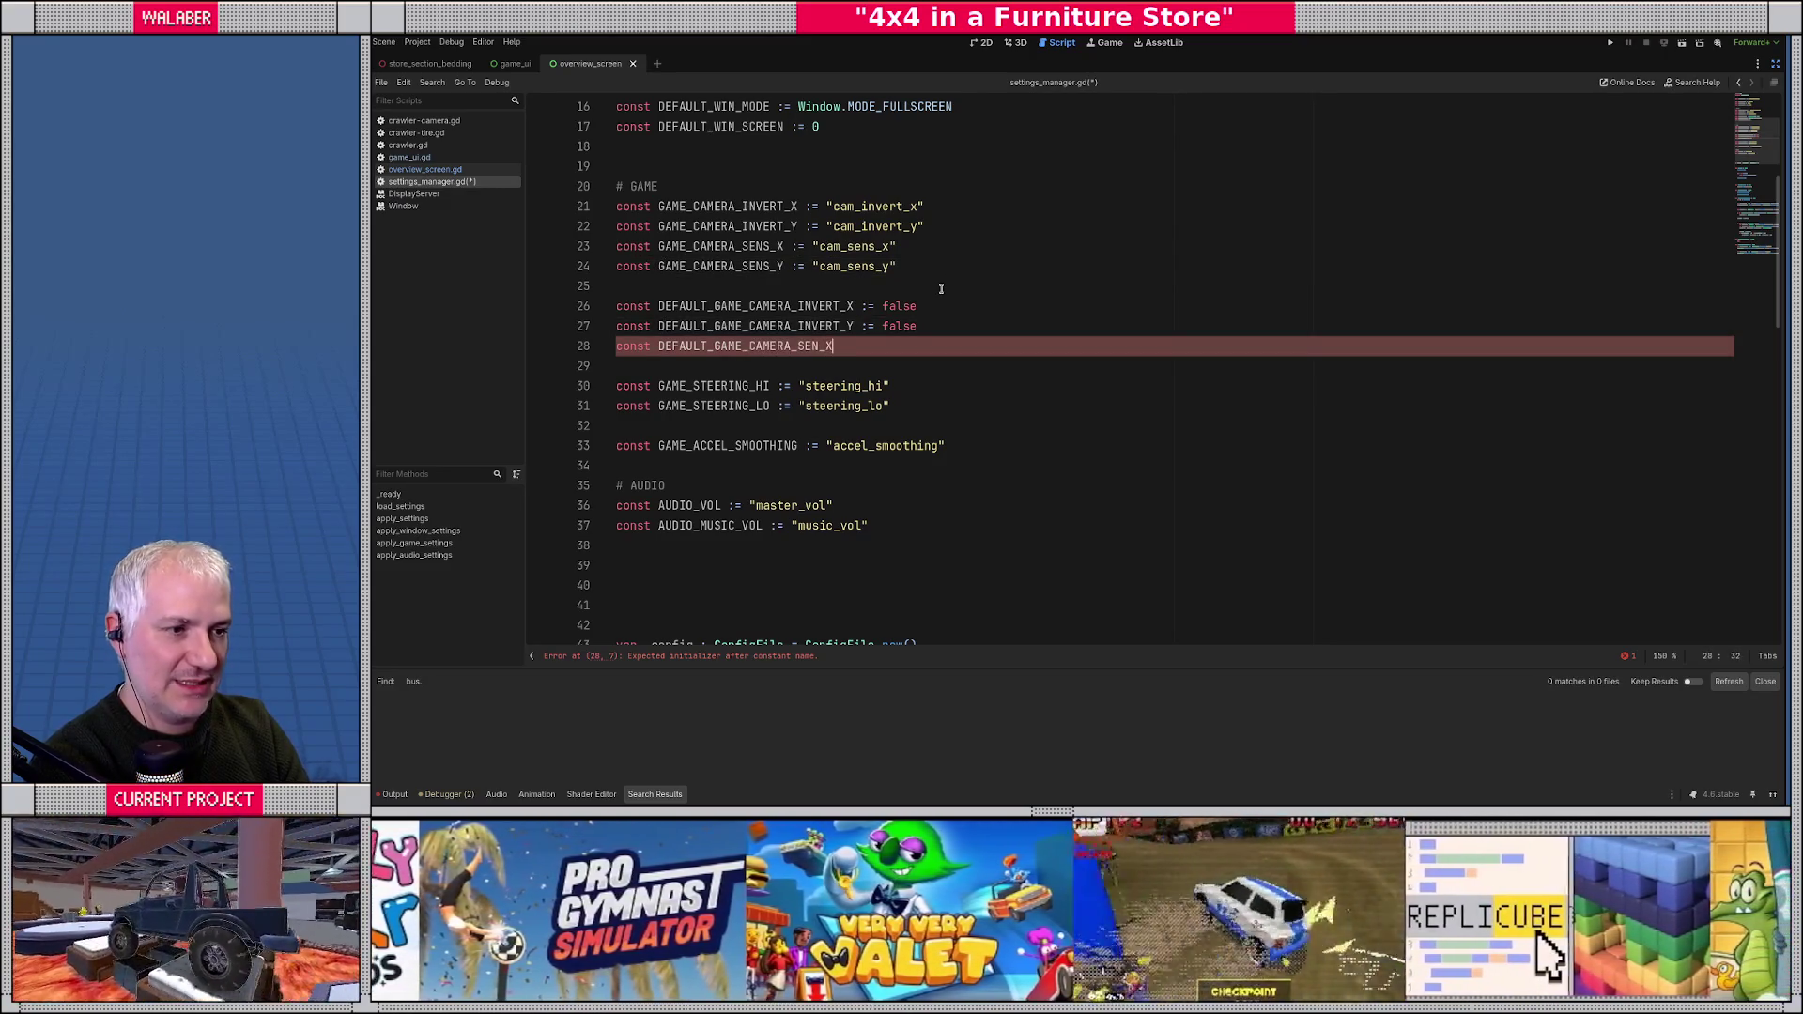
{"action": "type", "text": " := 1"}
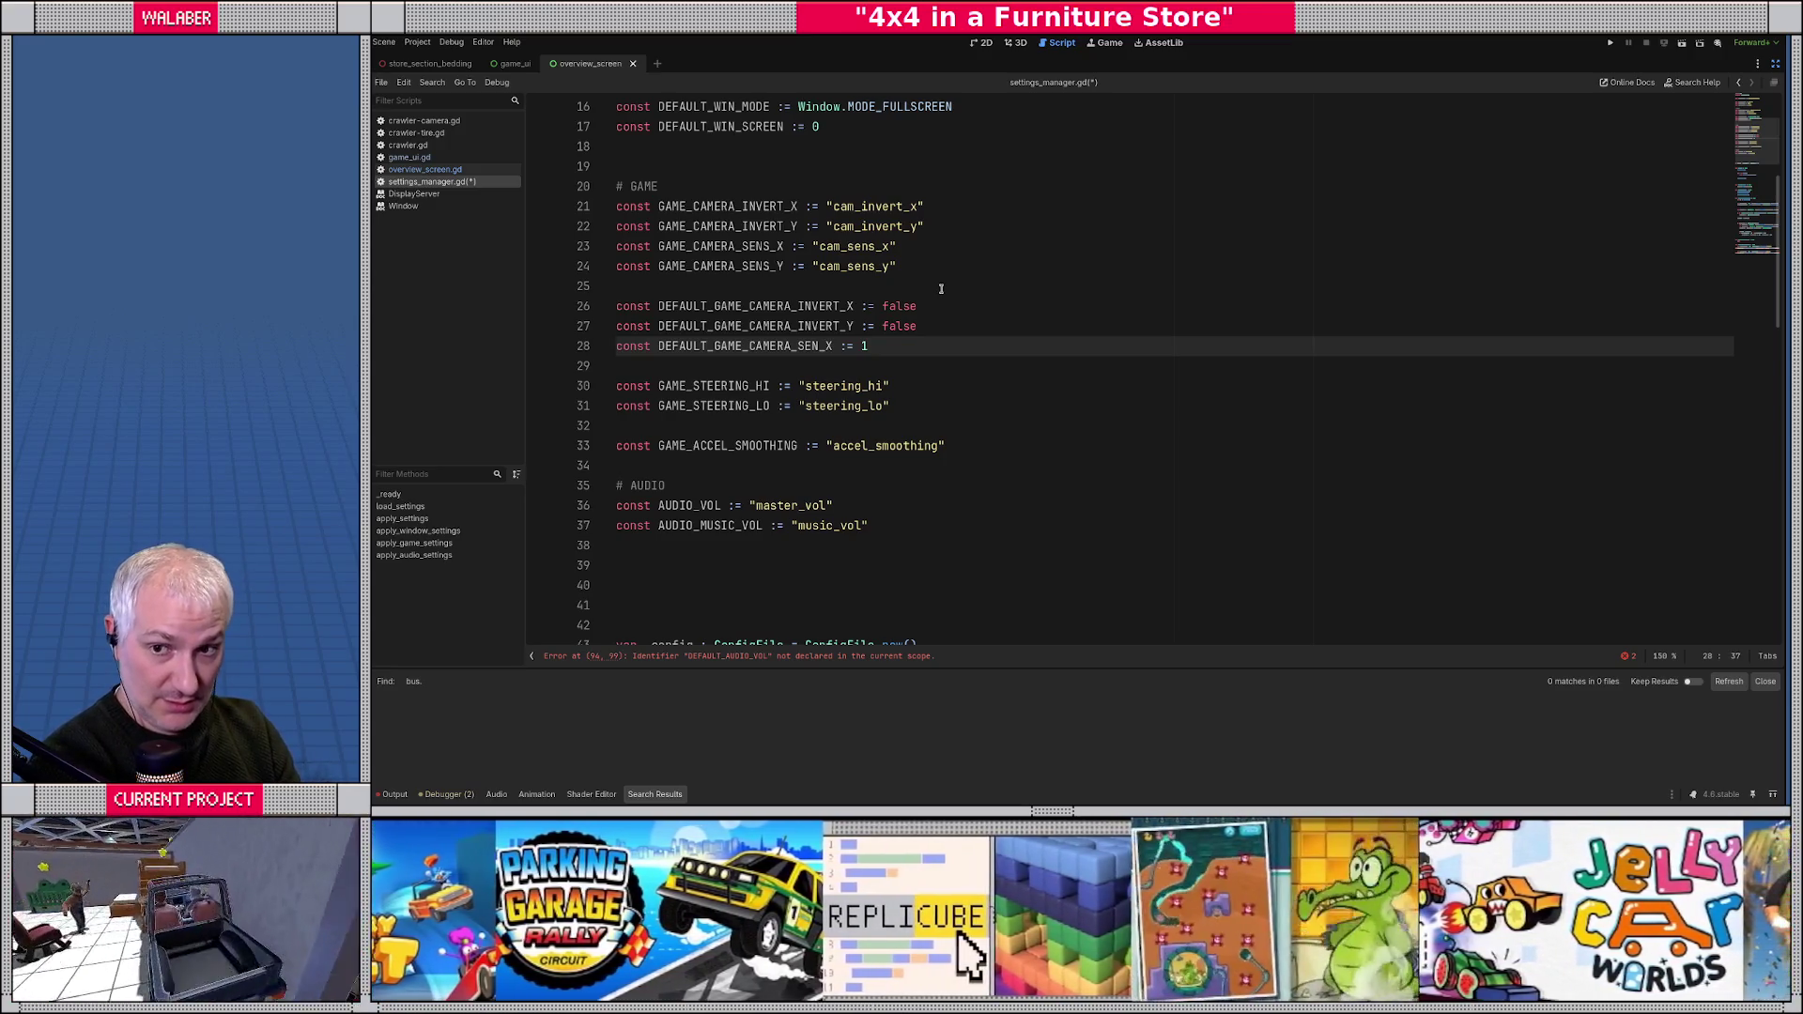
{"action": "type", "text": ".0"}
{"action": "key", "text": "Return"}
{"action": "type", "text": "const DEF"}
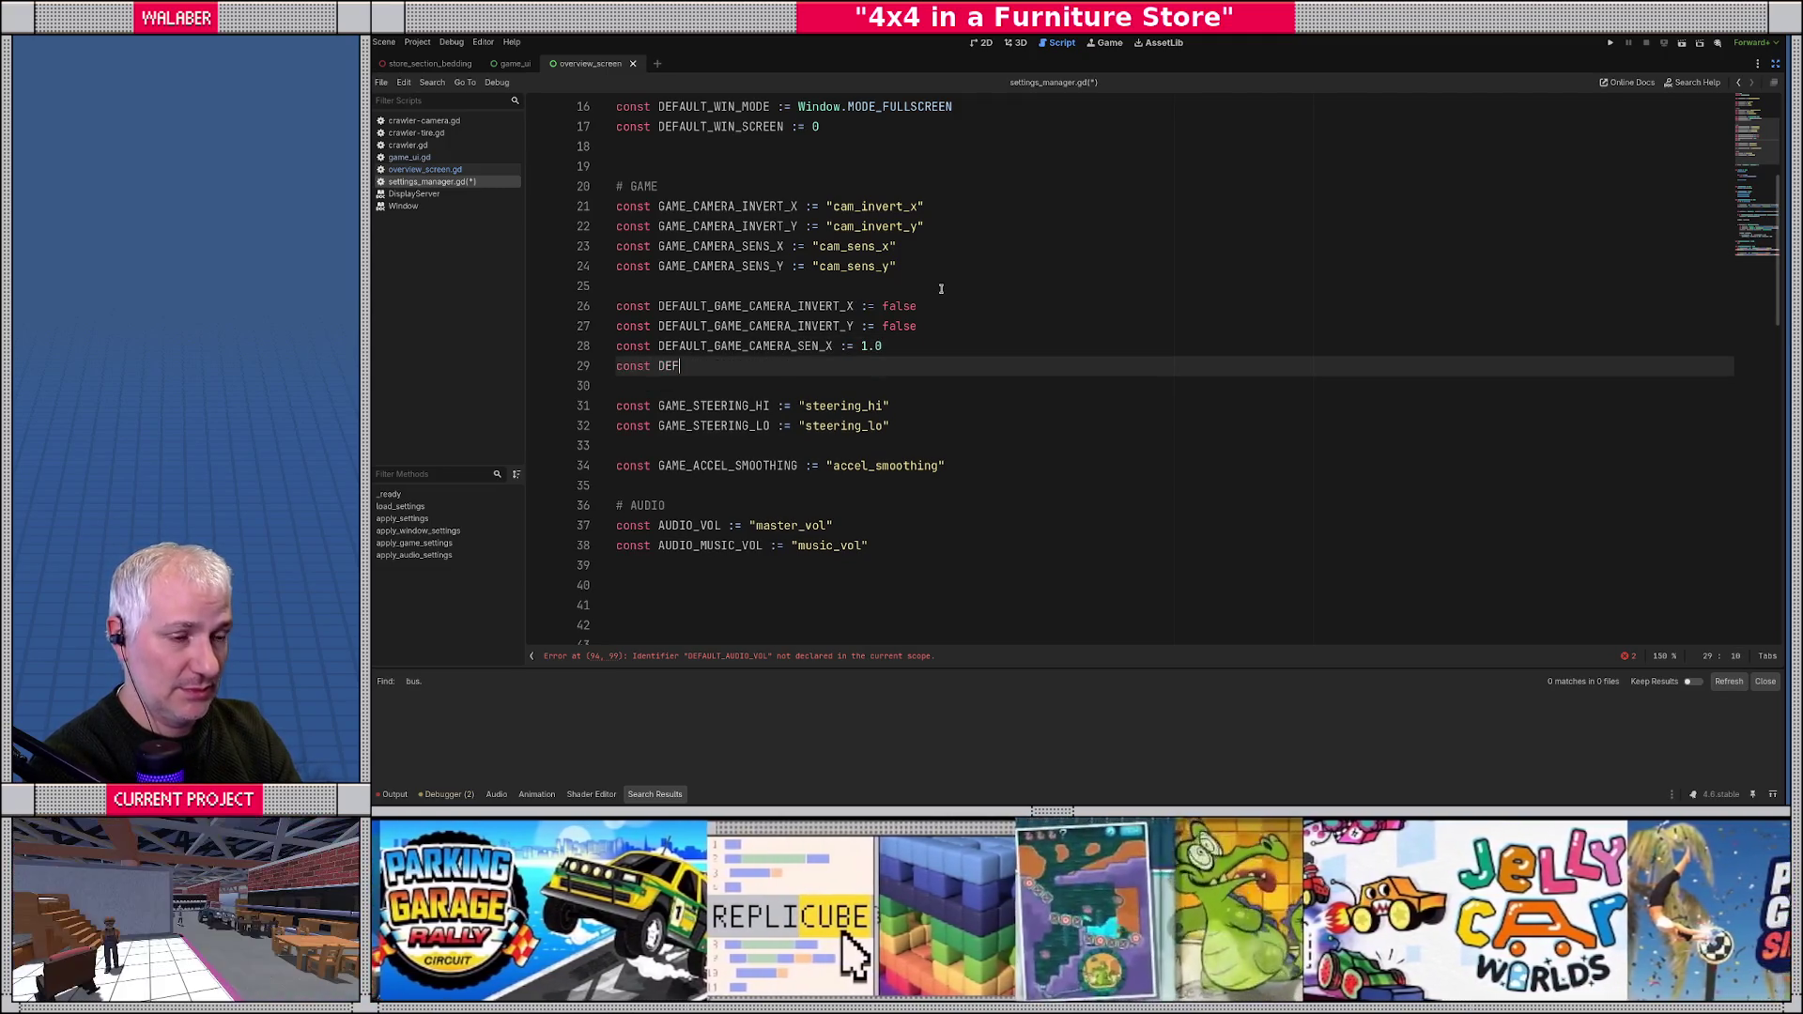
{"action": "type", "text": "AULT_CAME_CAMERA_SEN_Y"}
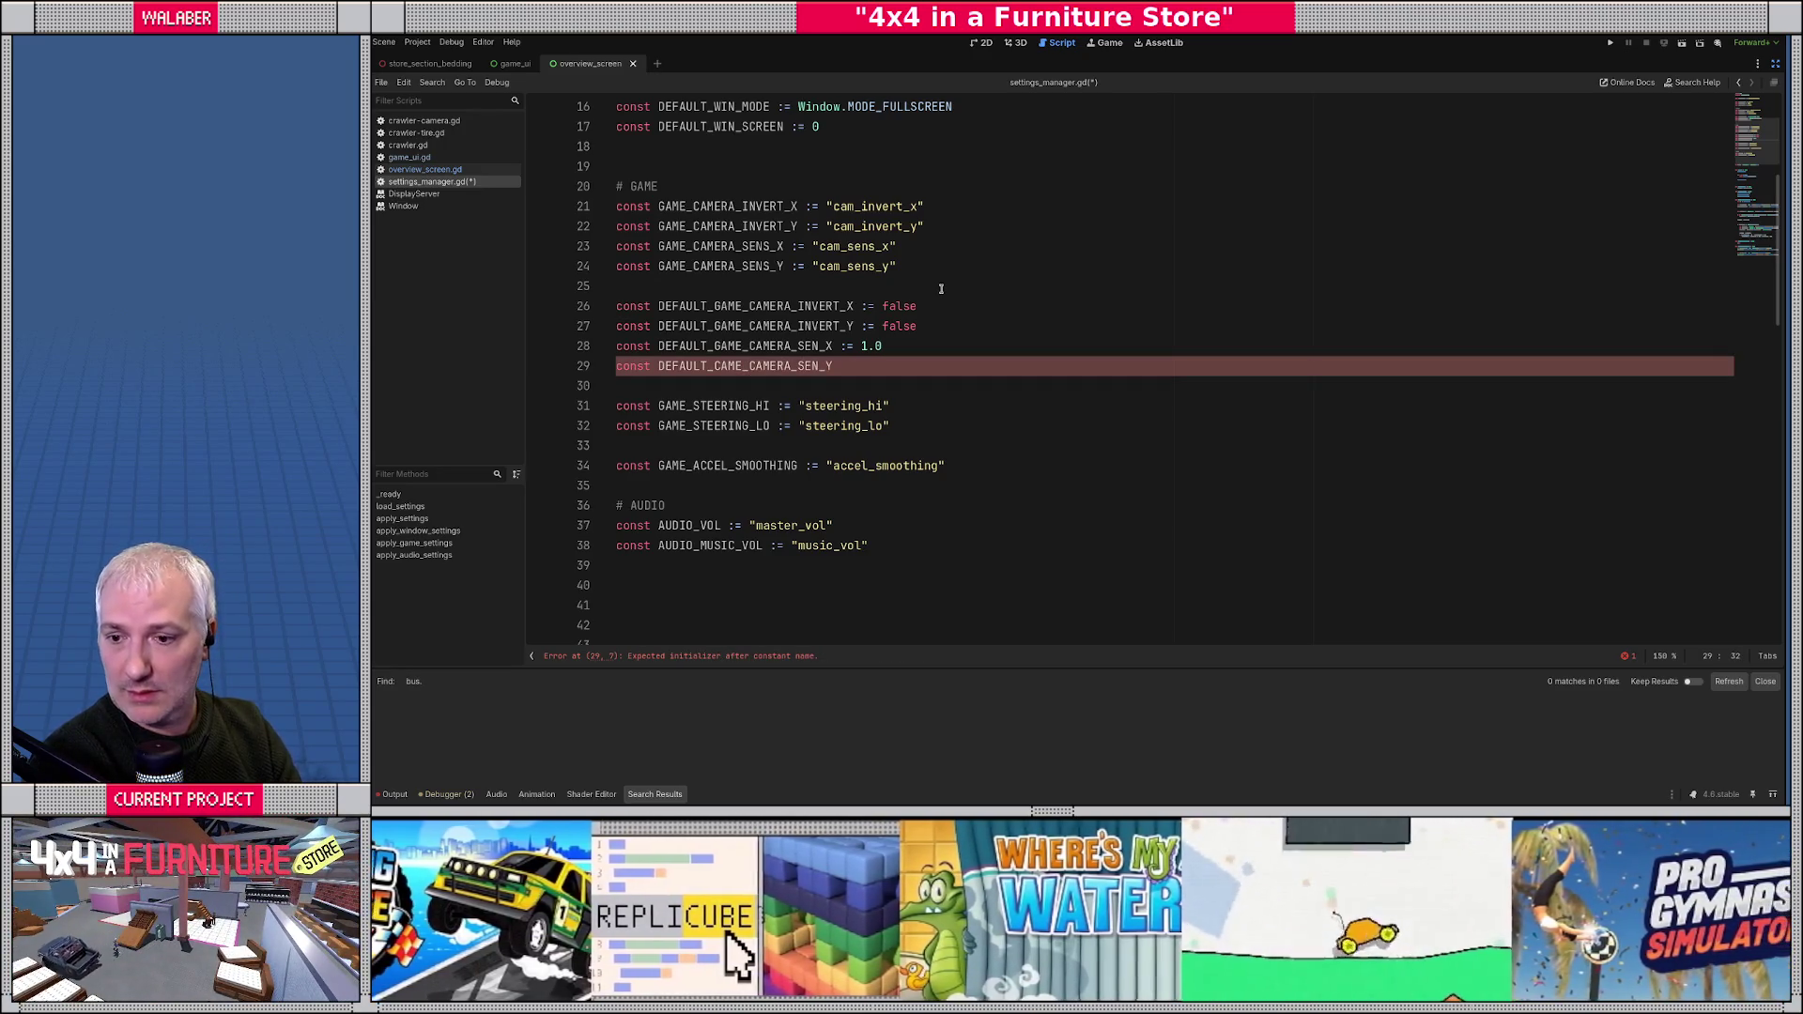
{"action": "type", "text": " := 1.0"}
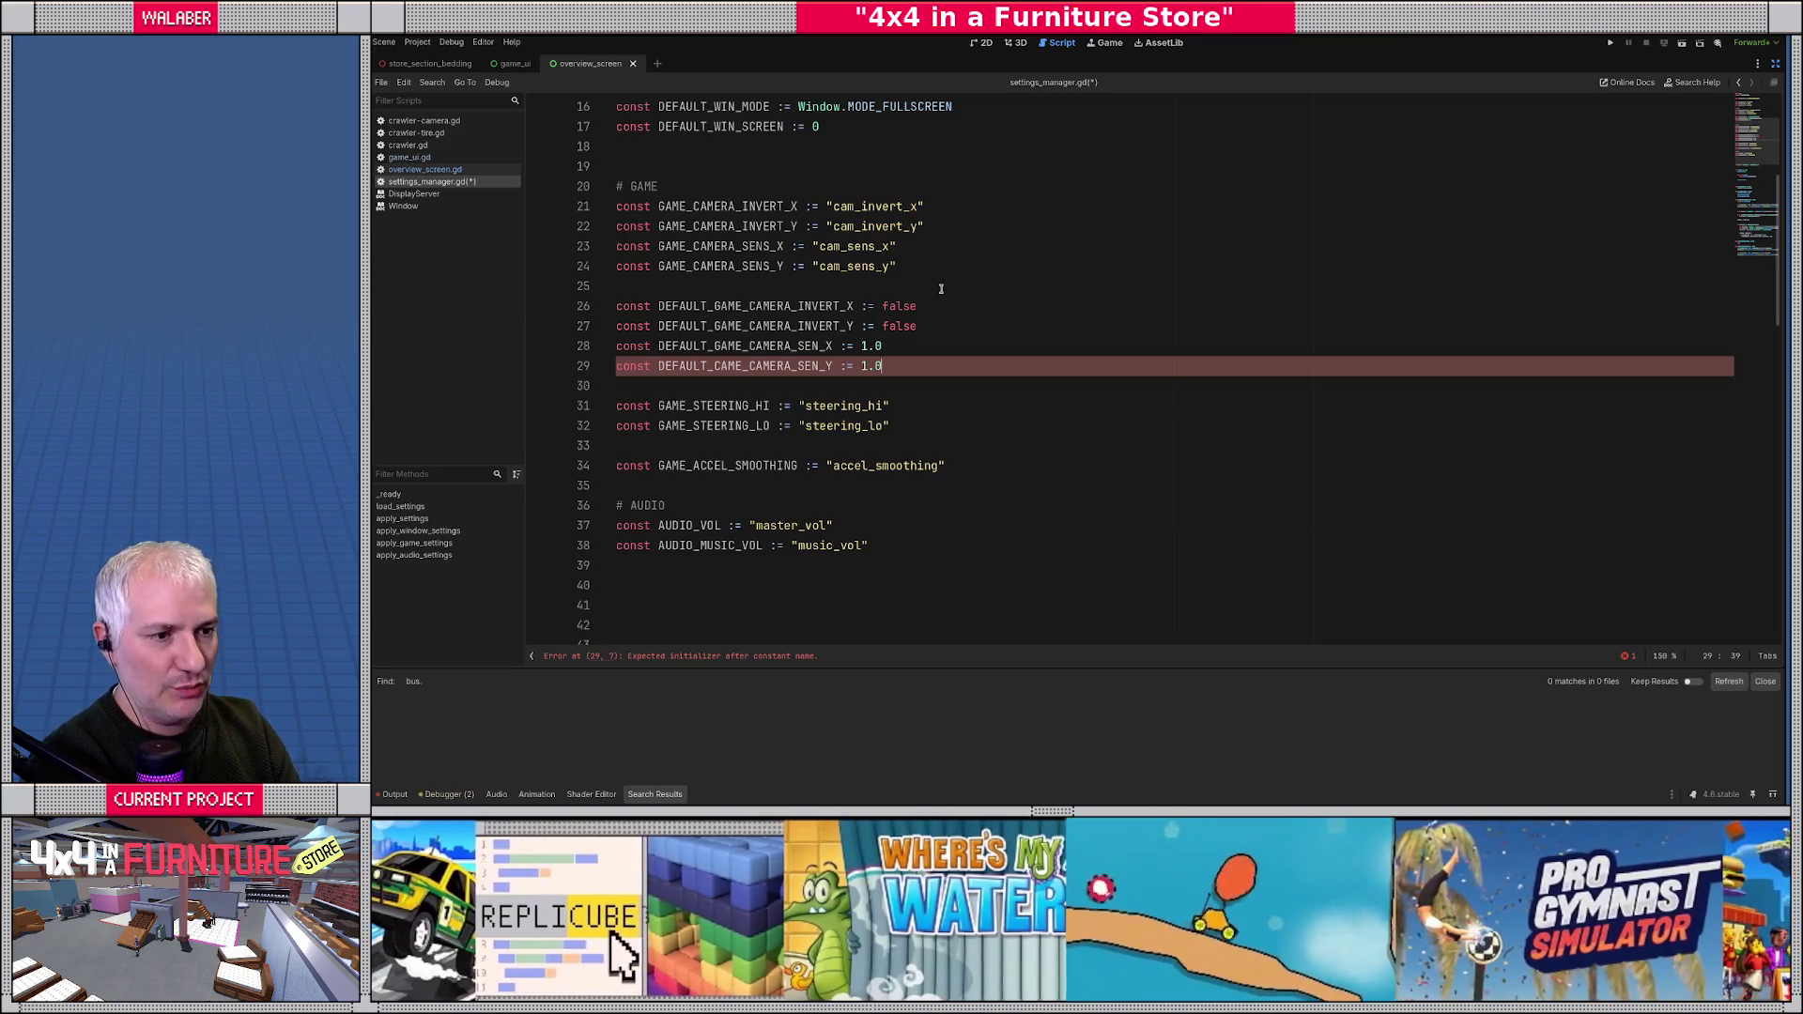
- Insert blank lines around the steering constants and above the accel smoothing constant
{"action": "key", "text": "Down"}
{"action": "key", "text": "Down"}
{"action": "key", "text": "Return"}
{"action": "key", "text": "Down"}
{"action": "key", "text": "Down"}
{"action": "key", "text": "Down"}
{"action": "key", "text": "Return"}
{"action": "key", "text": "Return"}
{"action": "key", "text": "Up"}
{"action": "key", "text": "Up"}
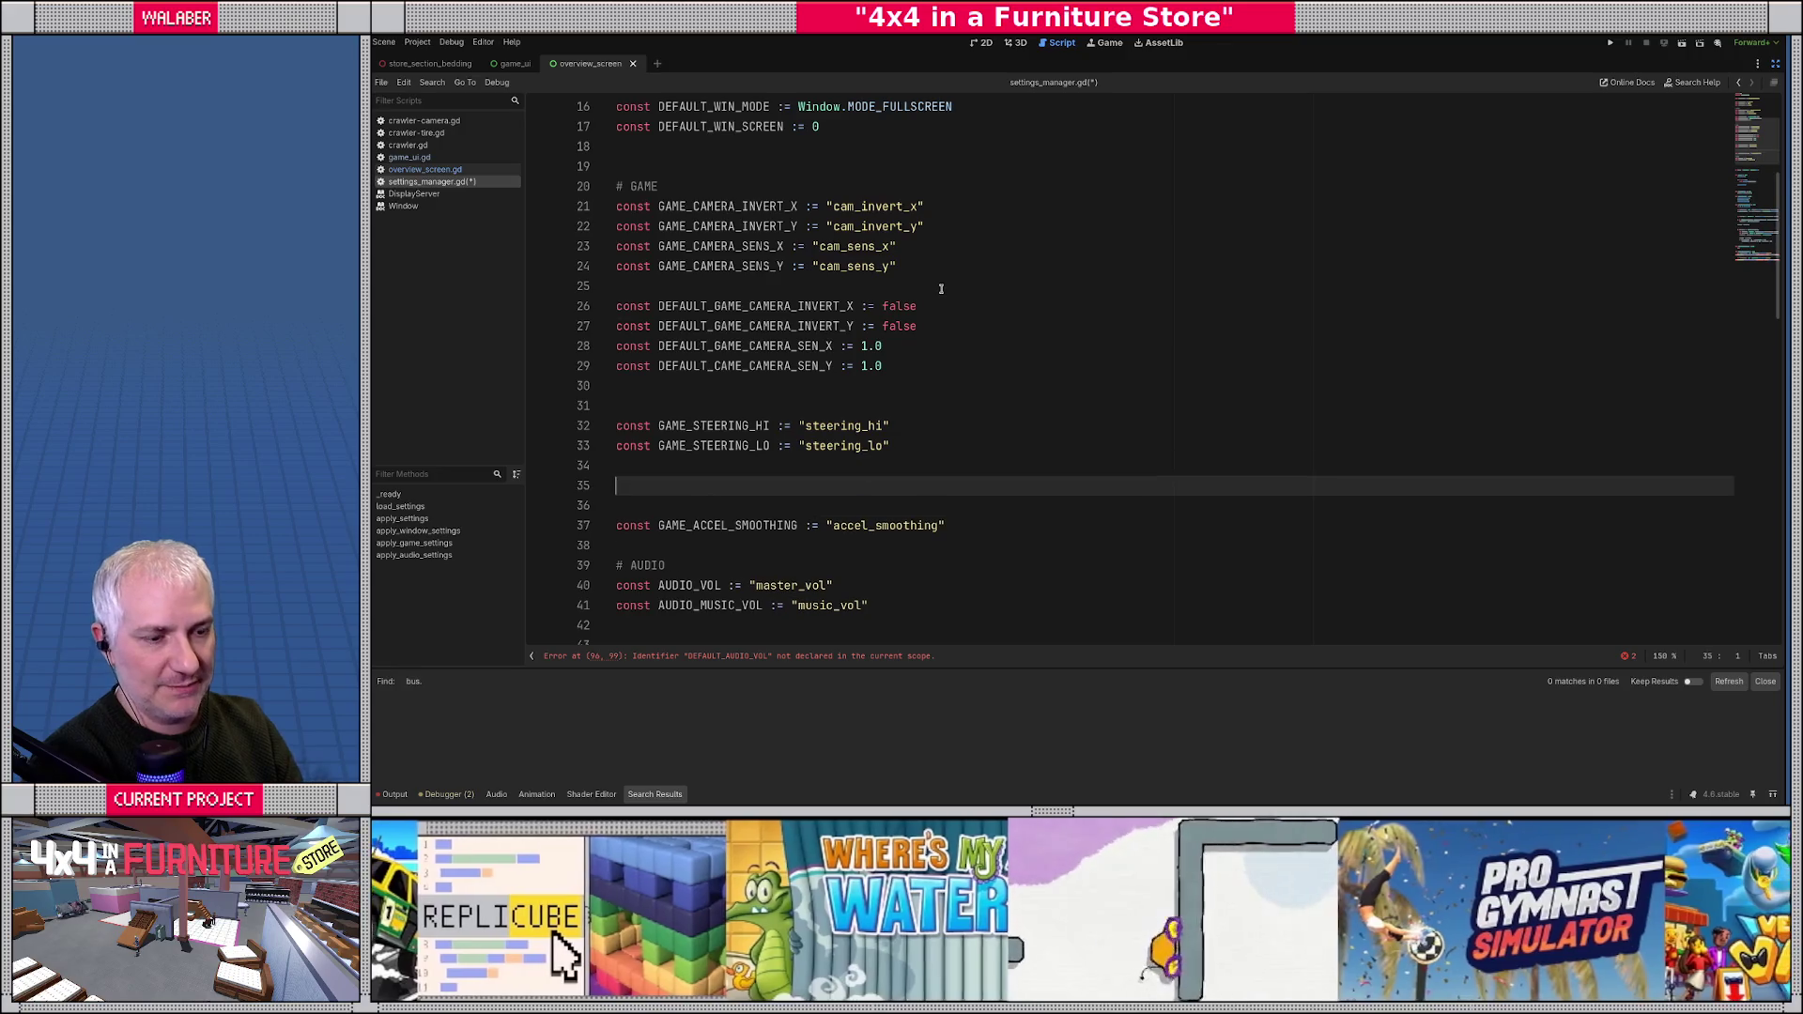
- Add DEFAULT_GAME_STEERING_LO := Crawler.SteeringMode.Swirl below the steering keys
{"action": "type", "text": "const DEFAULT_GAME_SET"}
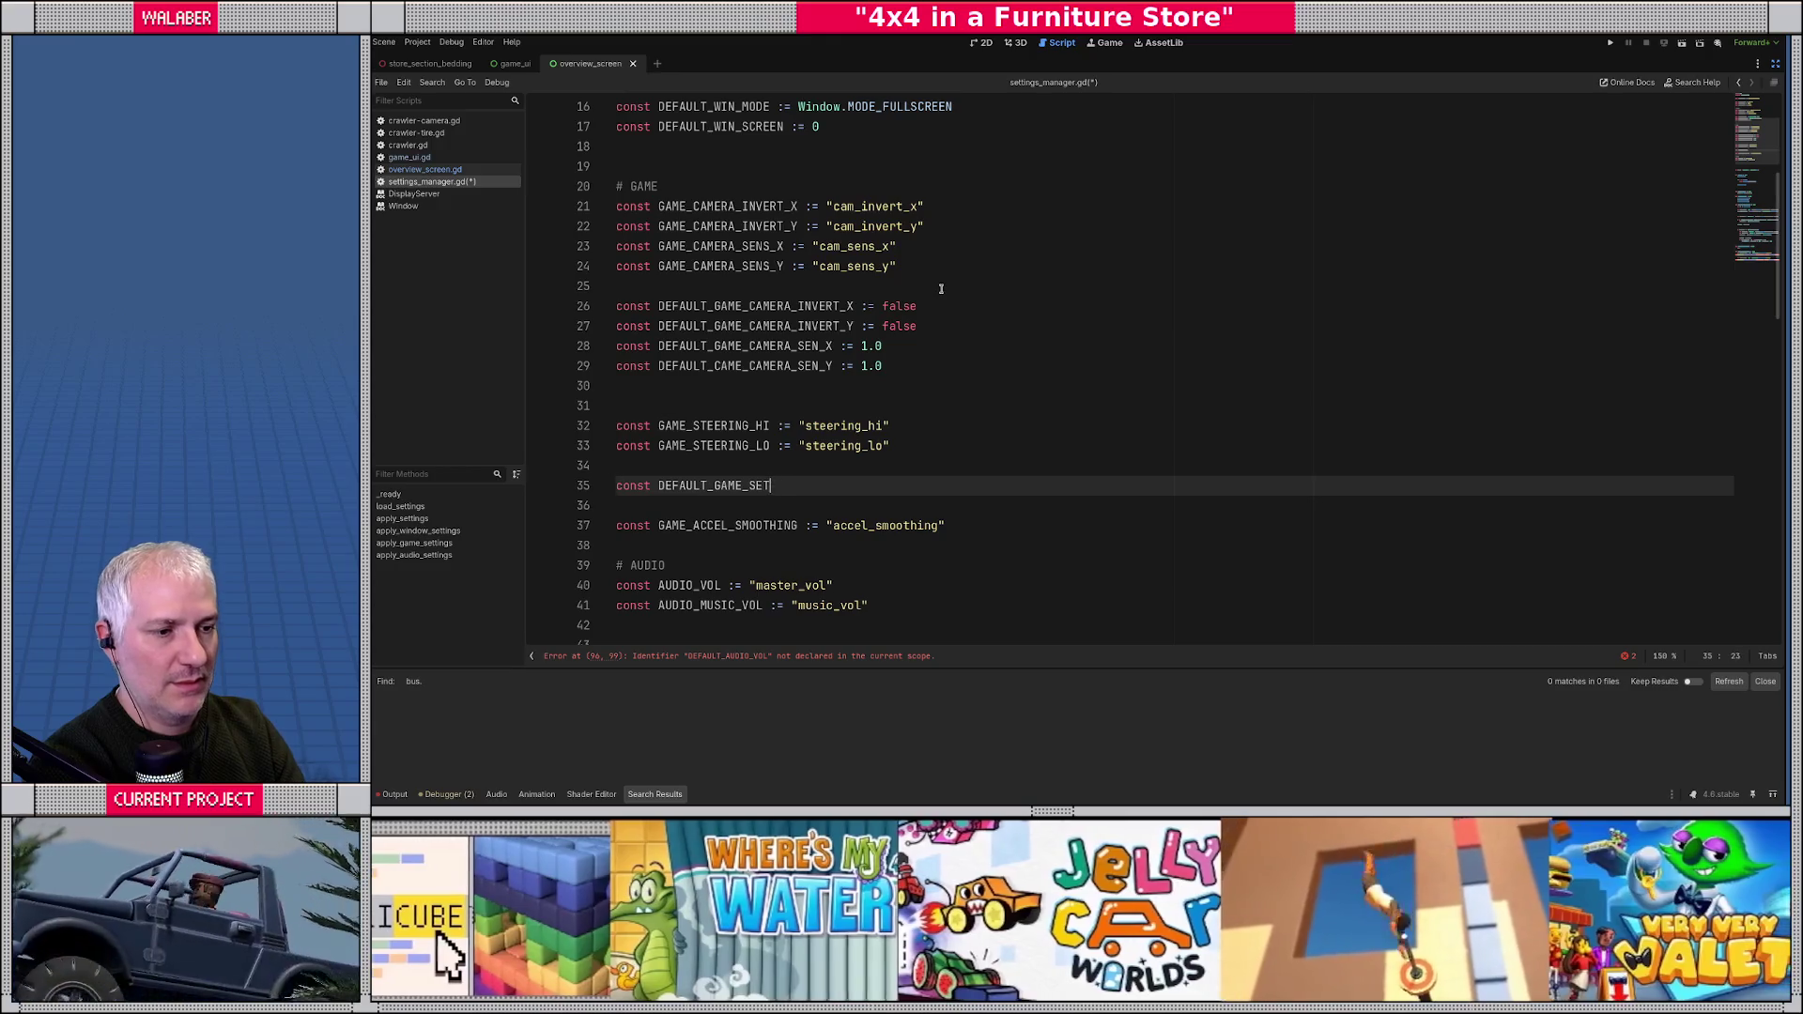
{"action": "key", "text": "BackSpace"}
{"action": "key", "text": "BackSpace"}
{"action": "type", "text": "TEERING_LO := Crawler.S"}
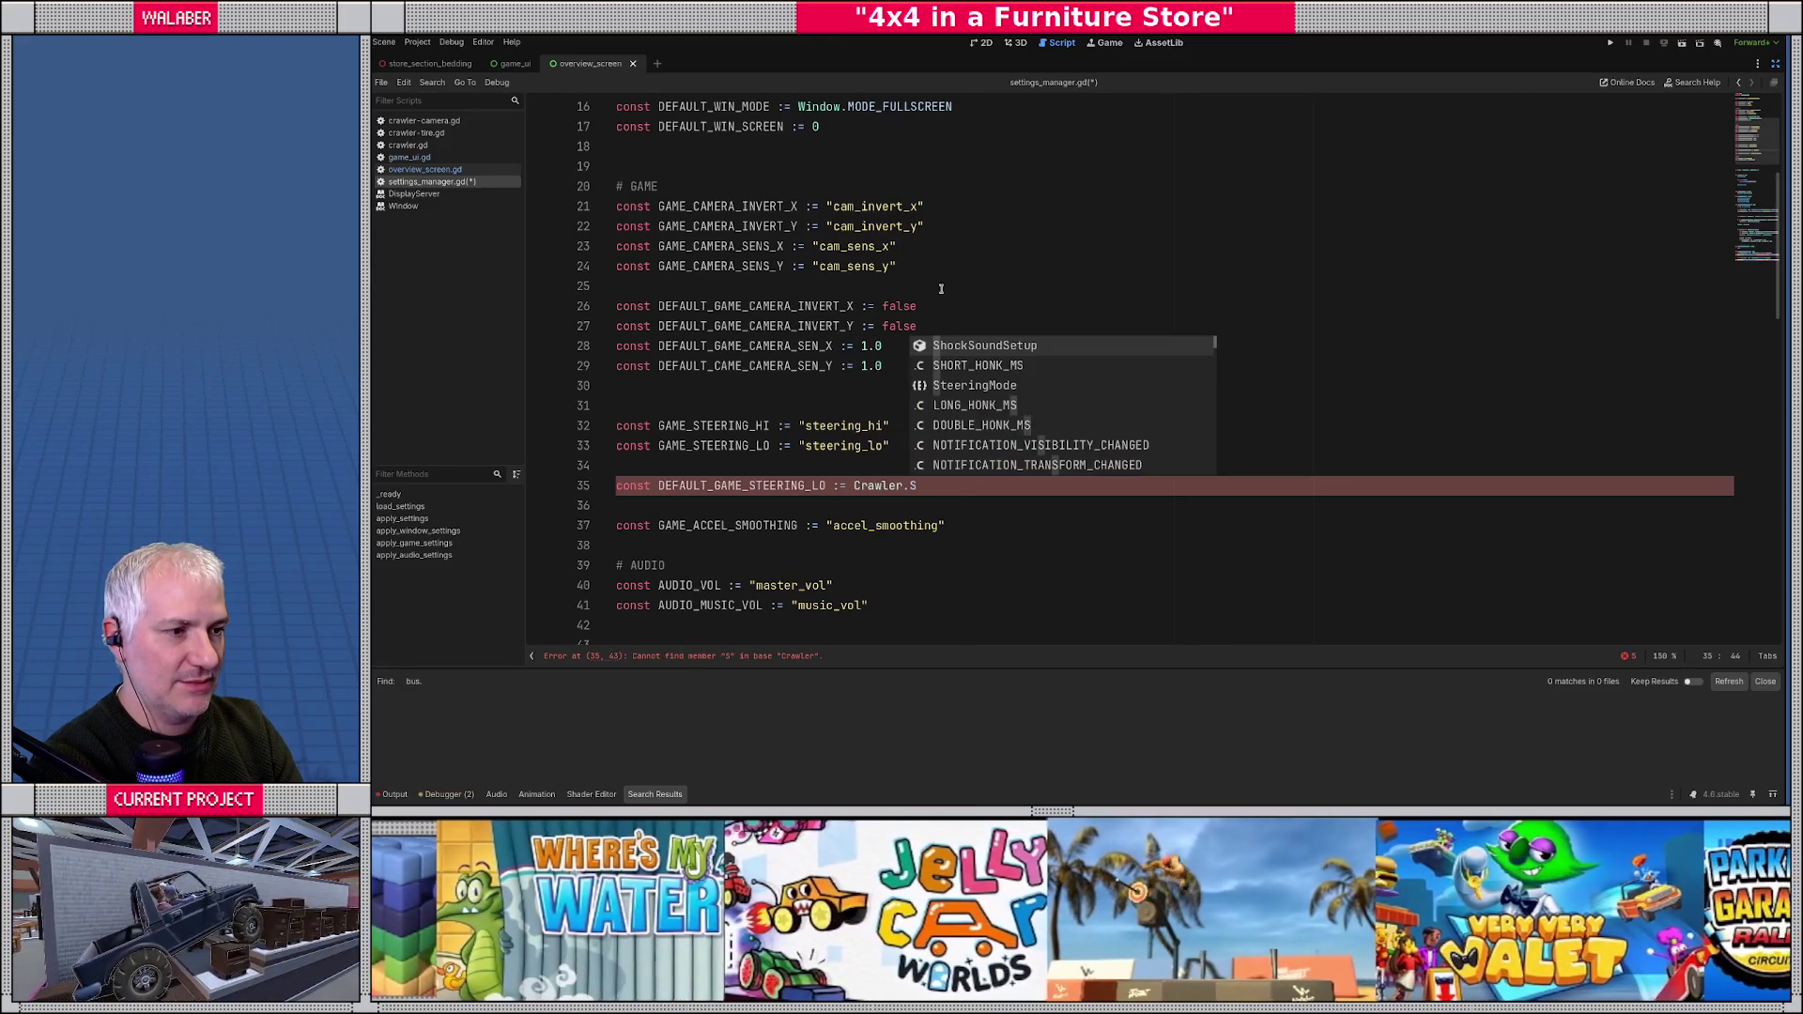
{"action": "type", "text": "te"}
{"action": "key", "text": "Return"}
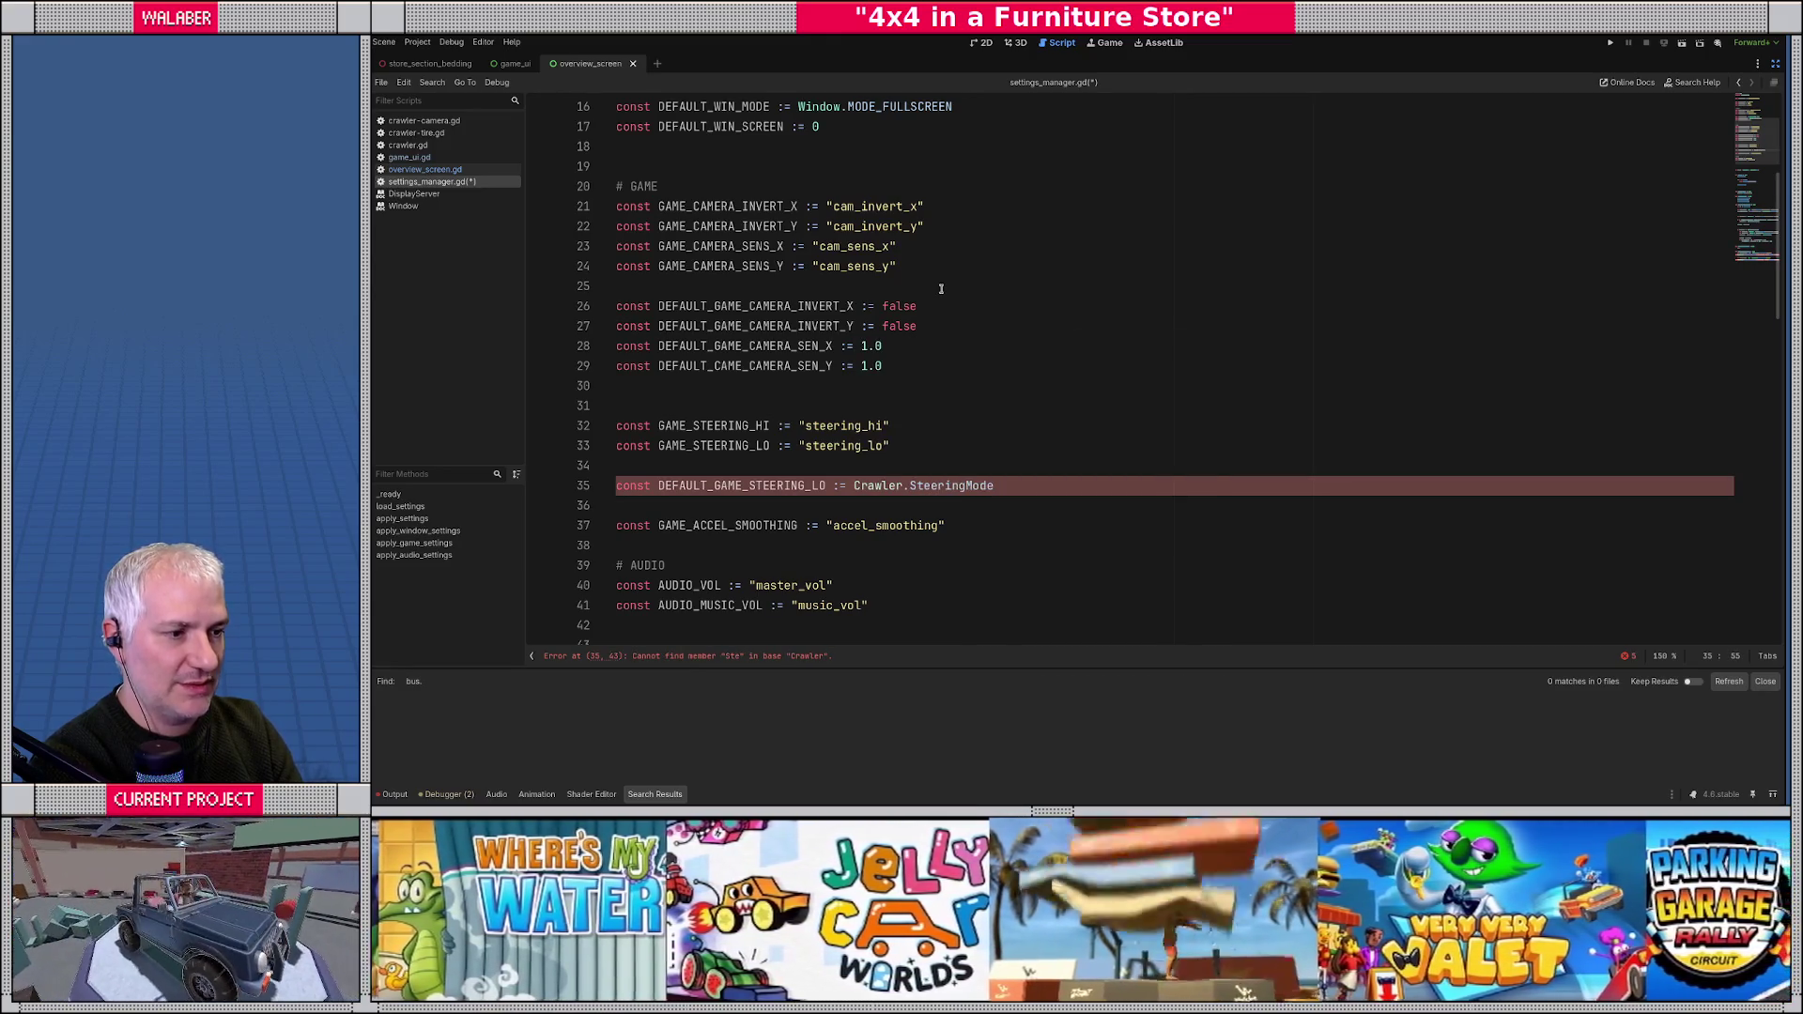
{"action": "type", "text": "."}
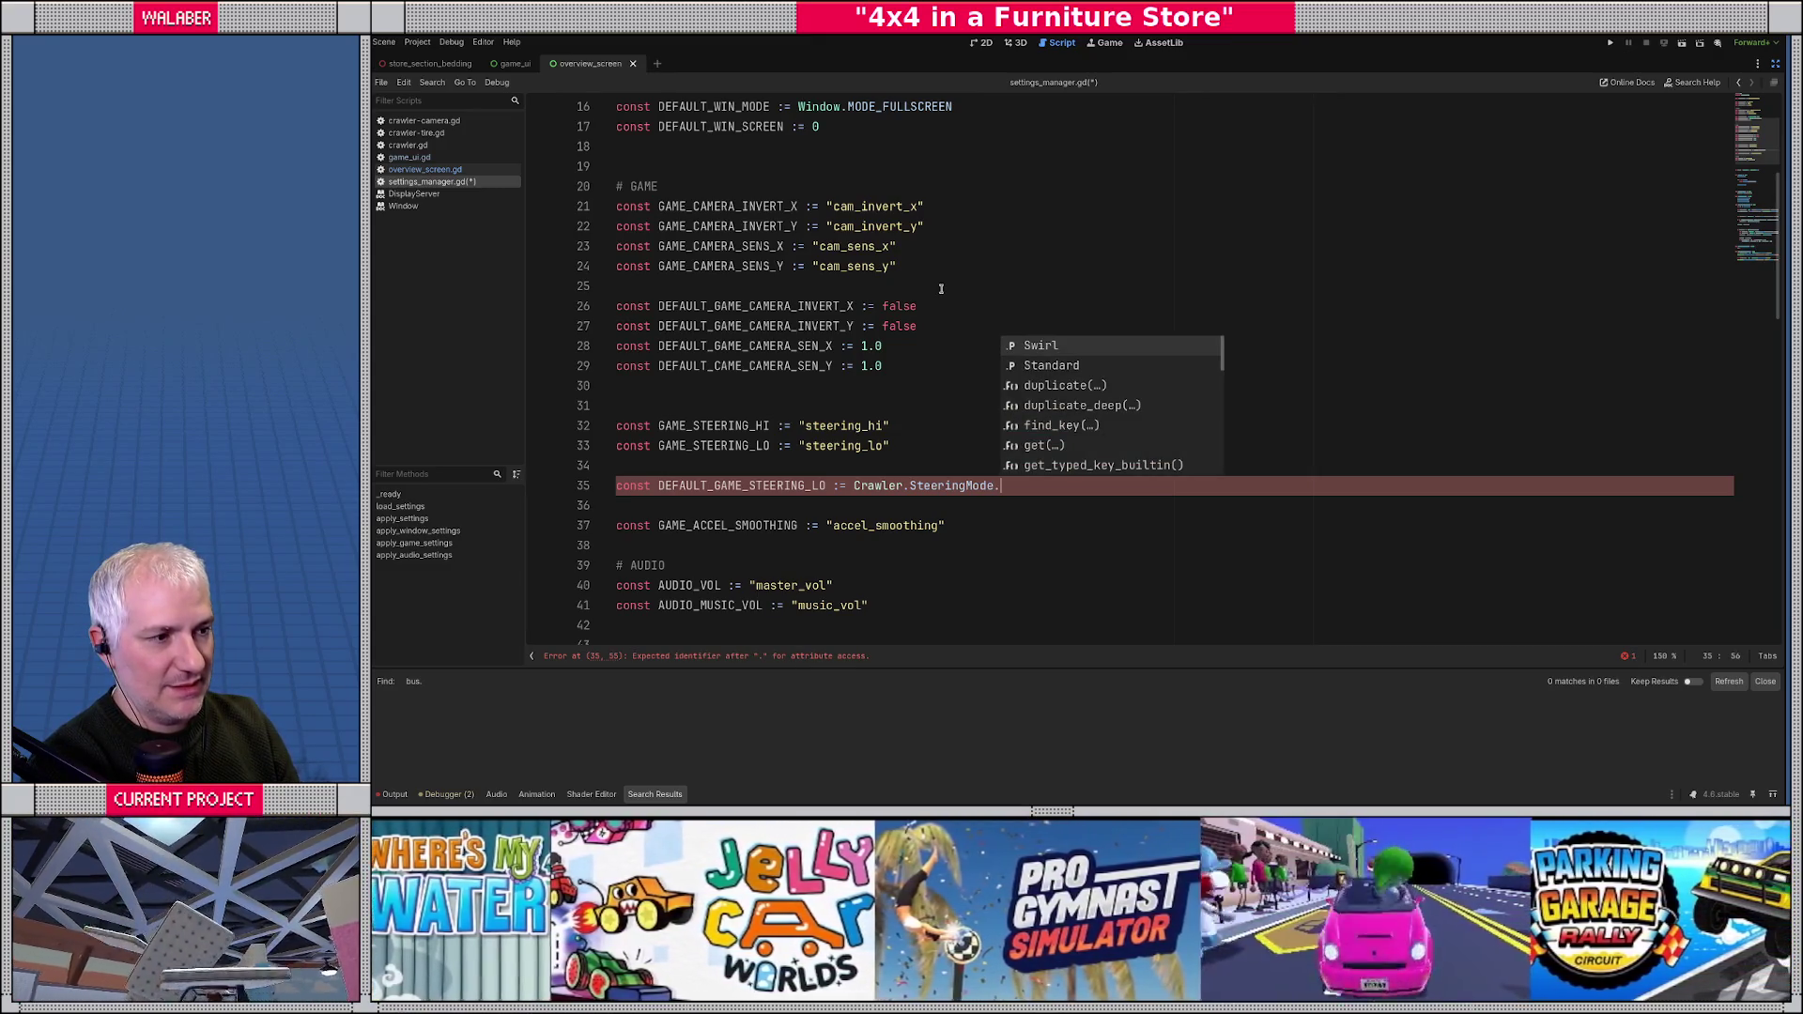
{"action": "key", "text": "Return"}
- Add DEFAULT_GAME_STEERING_HI := Crawler.SteeringMode.Standard on the line below it
{"action": "key", "text": "ctrl+shift+Return"}
{"action": "type", "text": "const D"}
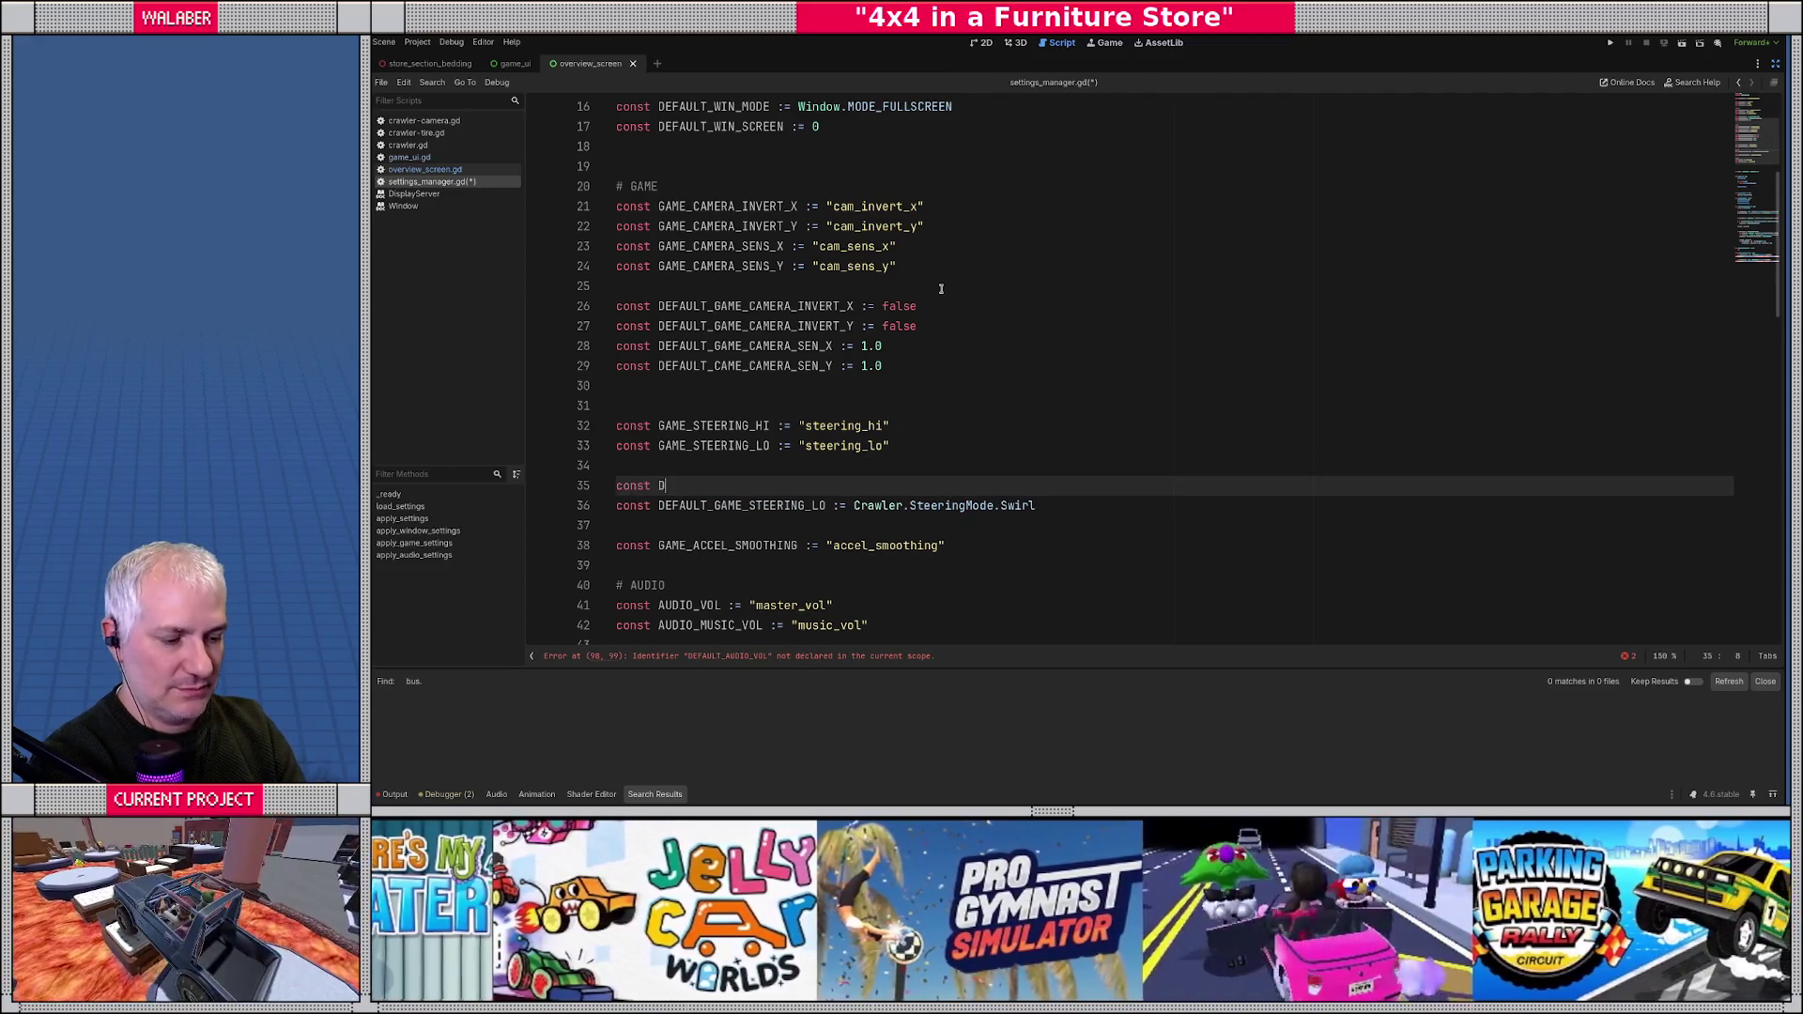
{"action": "type", "text": "EFAULT_GAME_SETTERN"}
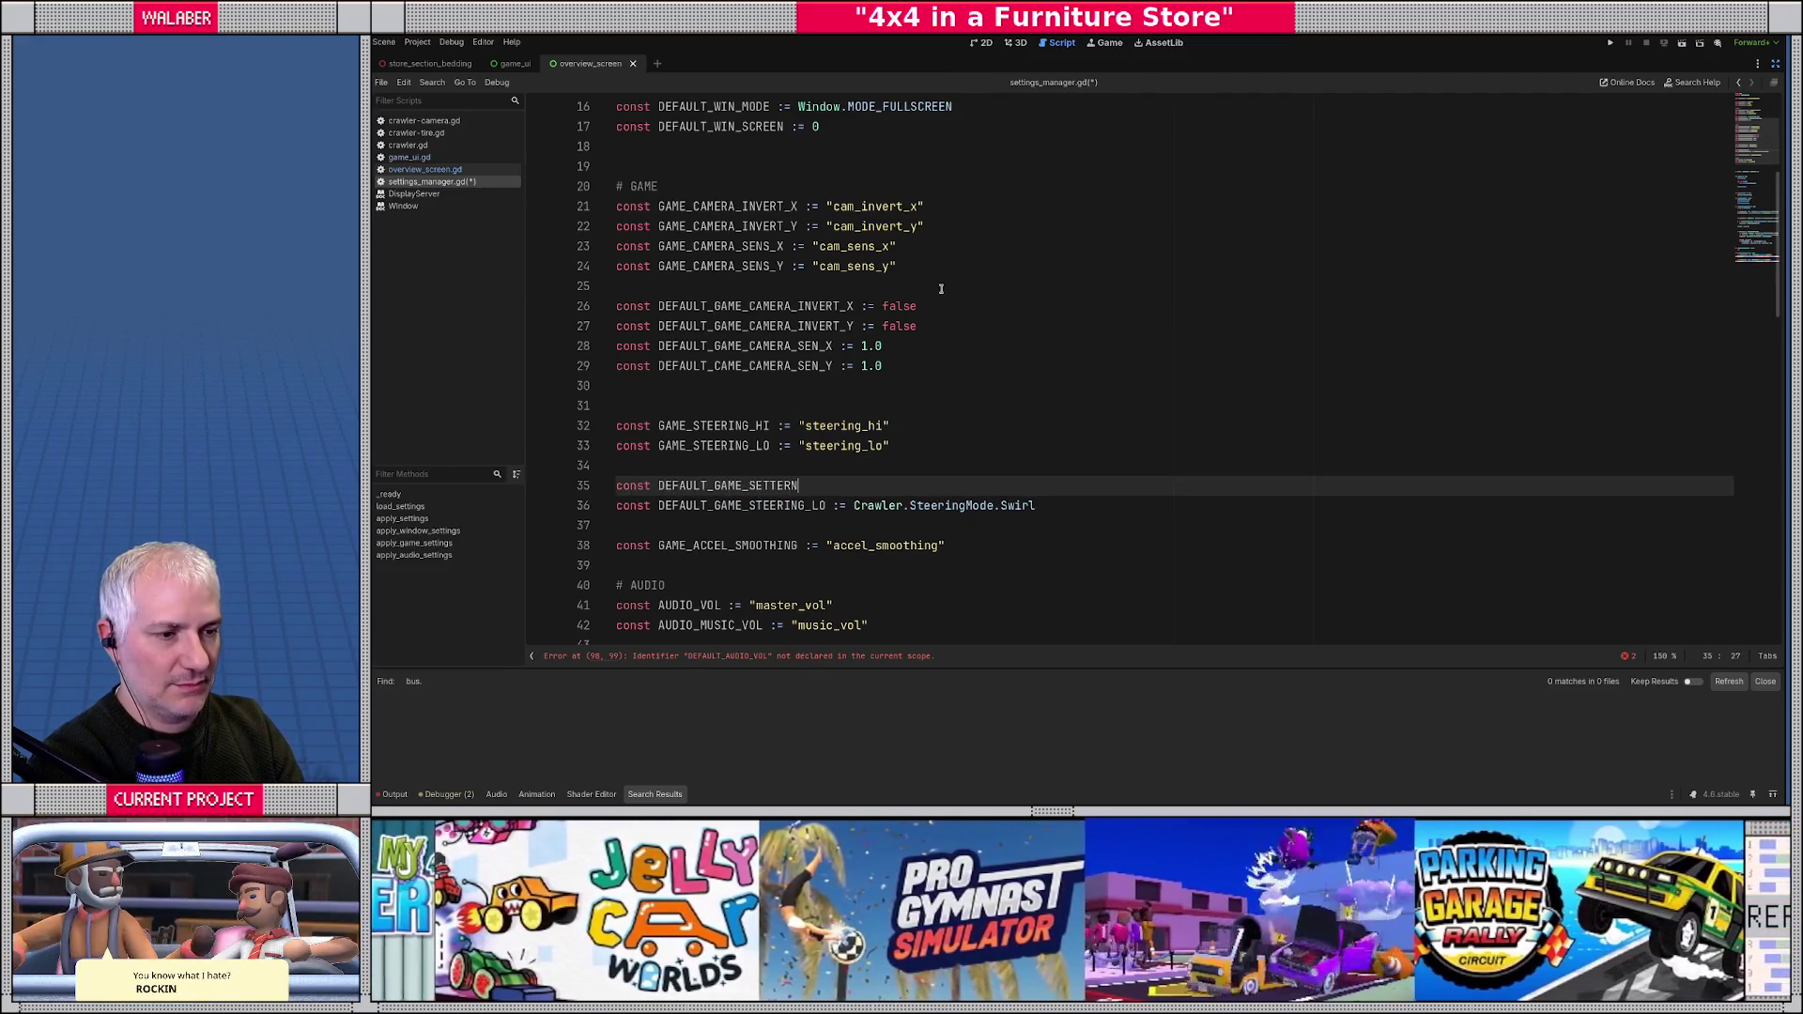
{"action": "key", "text": "BackSpace"}
{"action": "type", "text": "ING_H"}
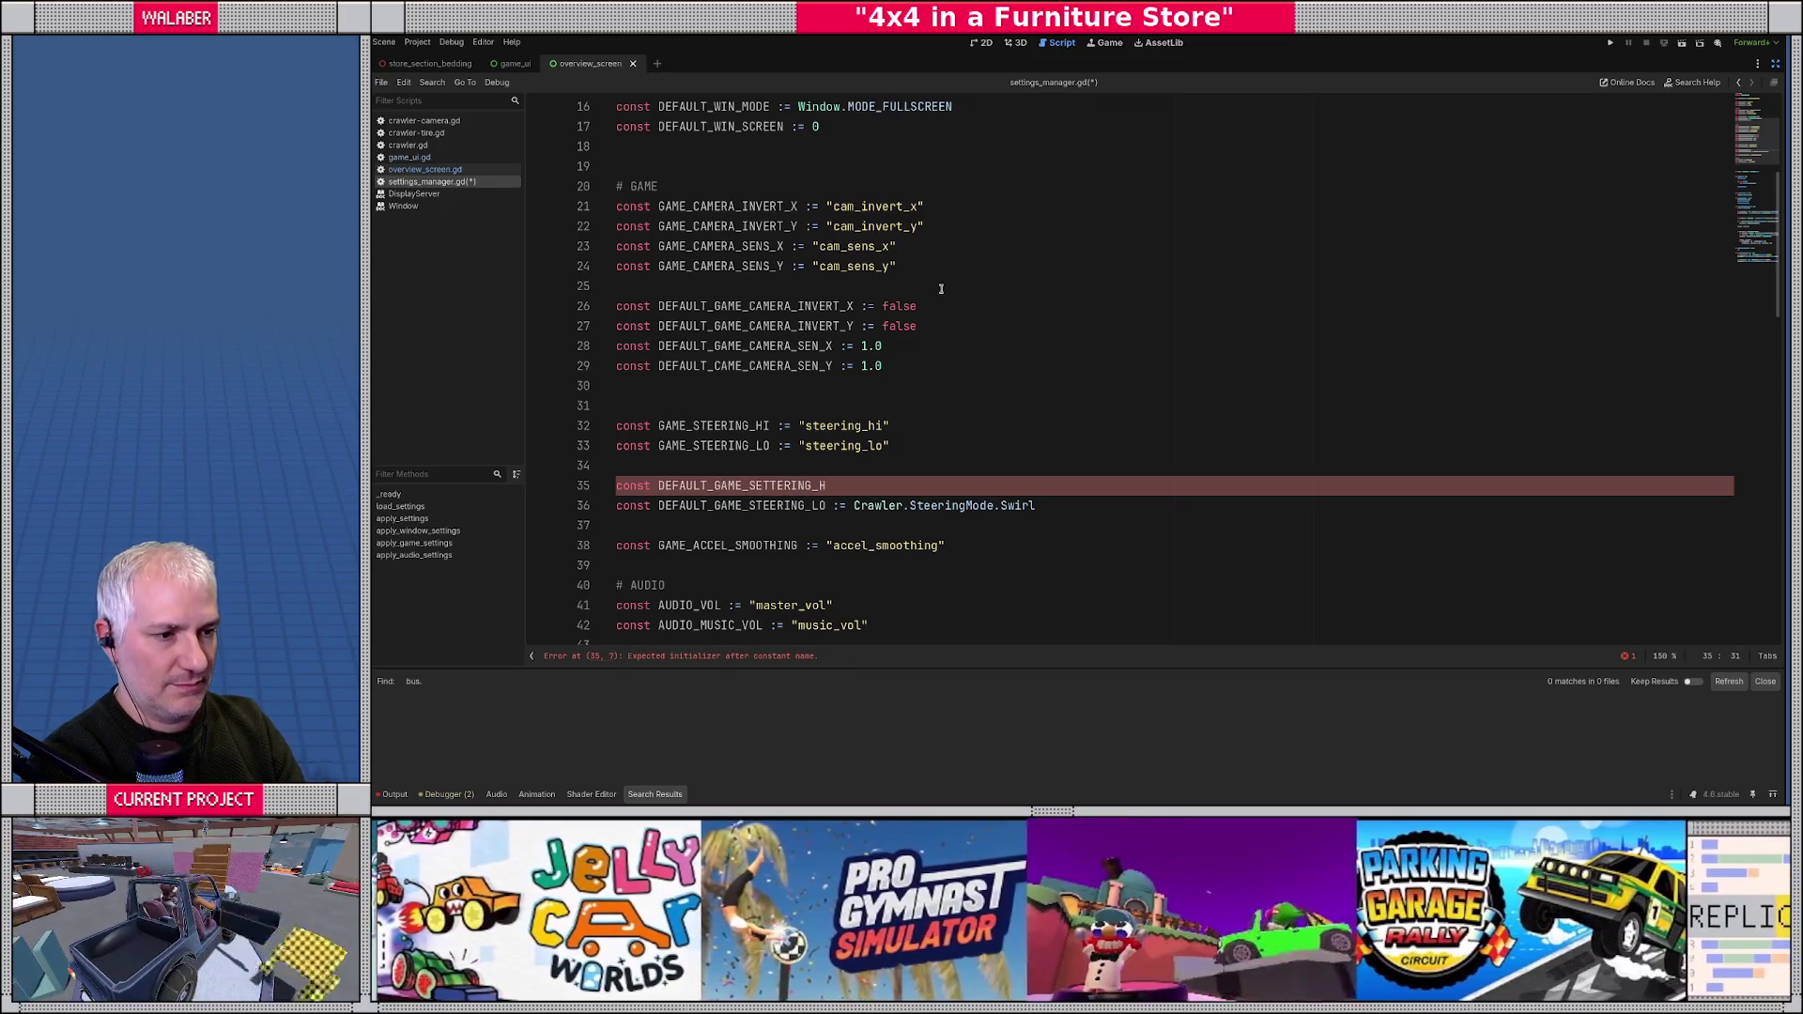
{"action": "key", "text": "BackSpace"}
{"action": "key", "text": "BackSpace"}
{"action": "key", "text": "BackSpace"}
{"action": "type", "text": "TEERING_HI := C"}
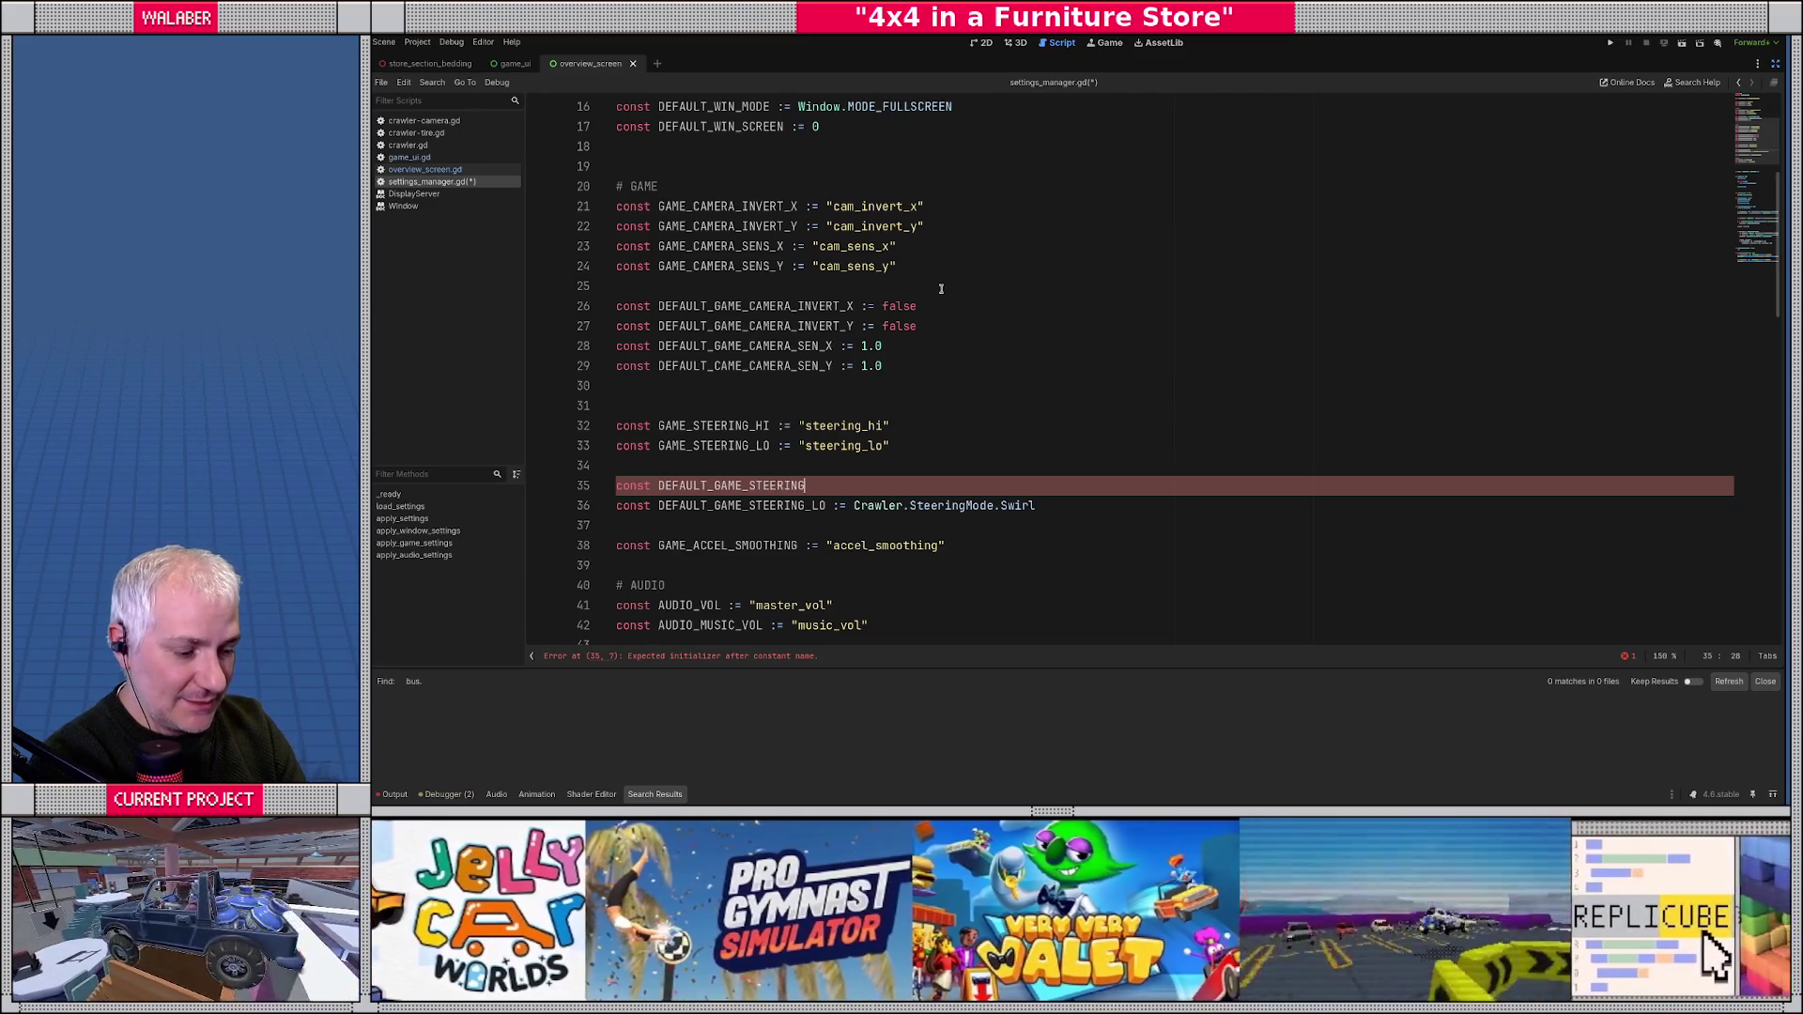
{"action": "type", "text": "ra"}
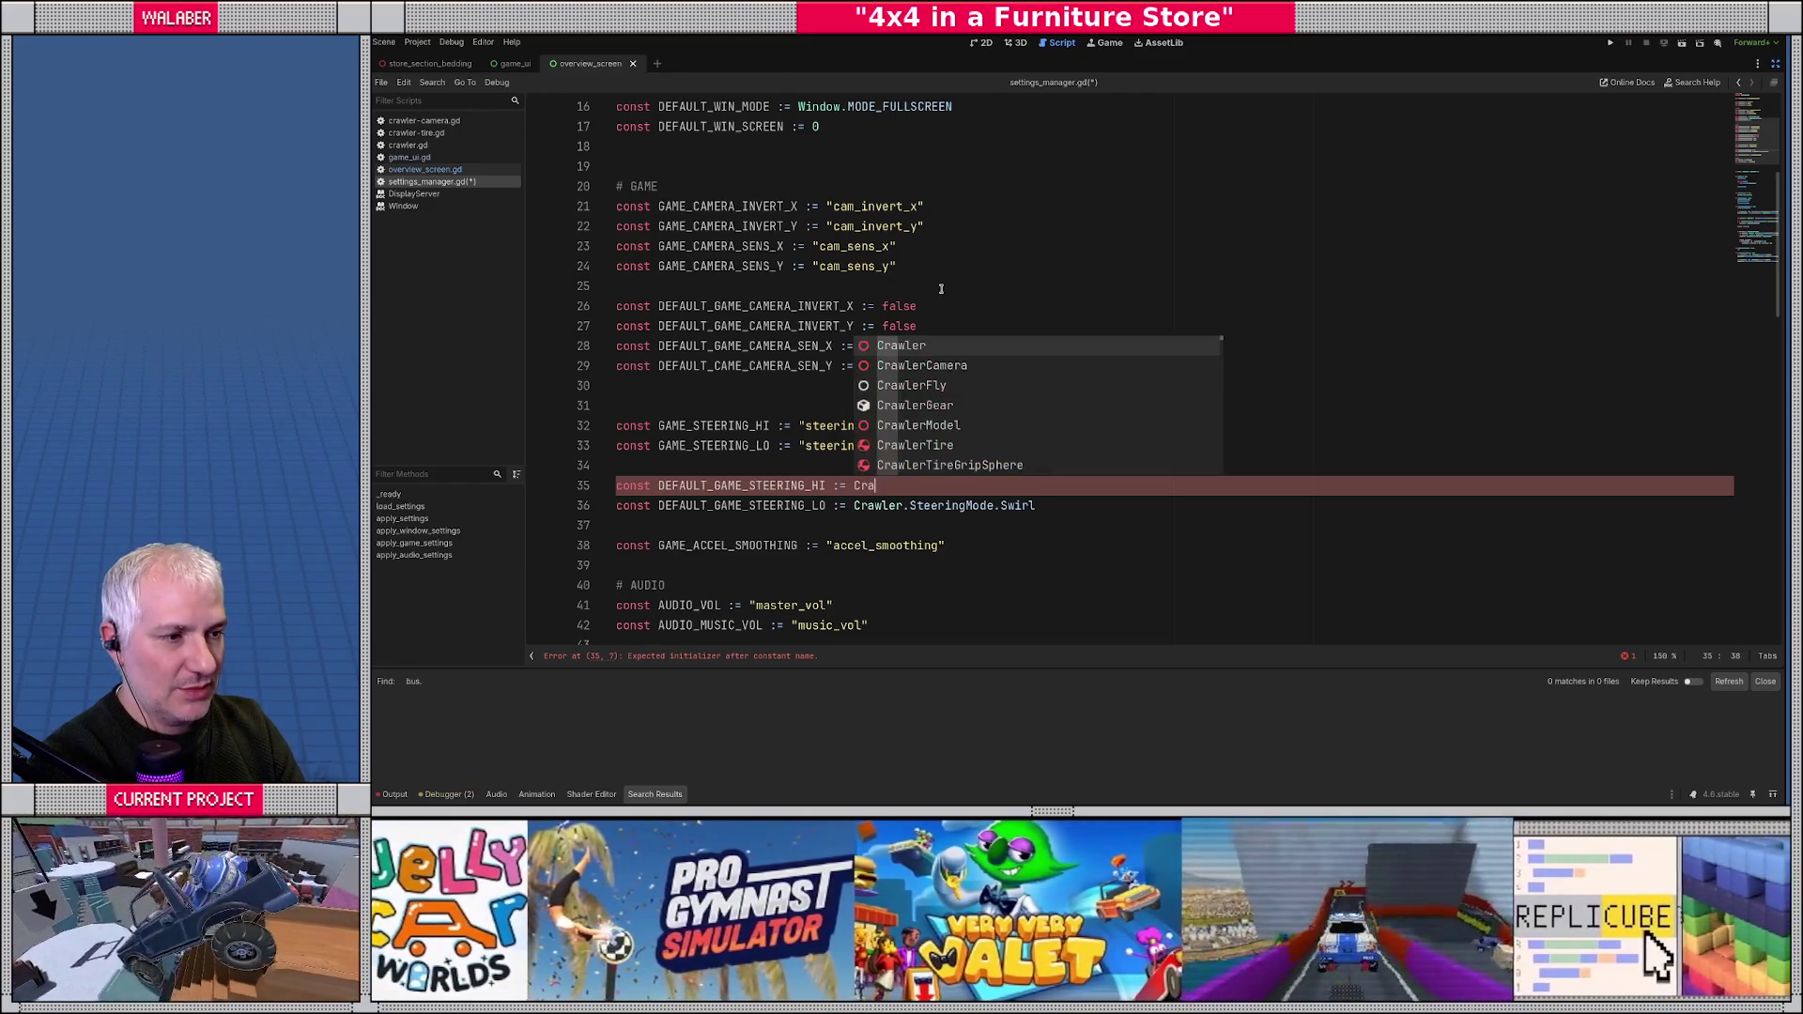
{"action": "key", "text": "Return"}
{"action": "type", "text": ".Stee"}
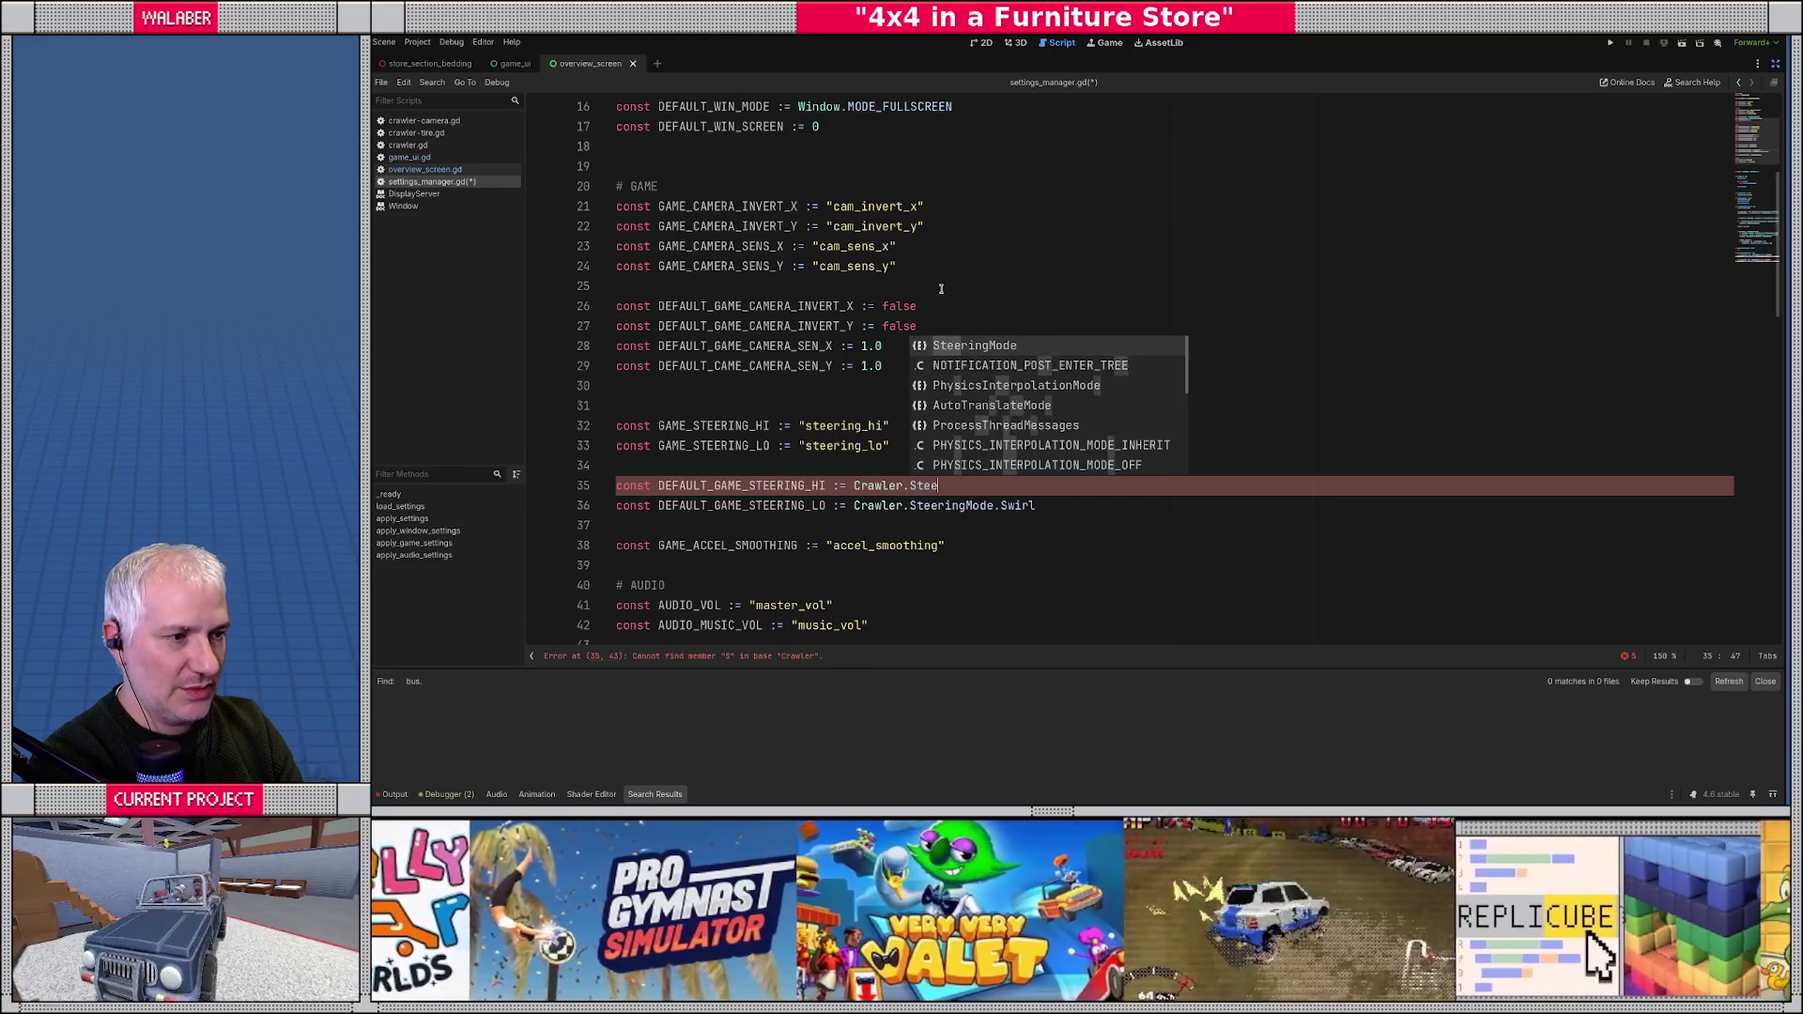
{"action": "key", "text": "Return"}
{"action": "type", "text": "."}
{"action": "key", "text": "Return"}
{"action": "key", "text": "Down"}
{"action": "key", "text": "Down"}
{"action": "key", "text": "Down"}
{"action": "key", "text": "Return"}
{"action": "key", "text": "Return"}
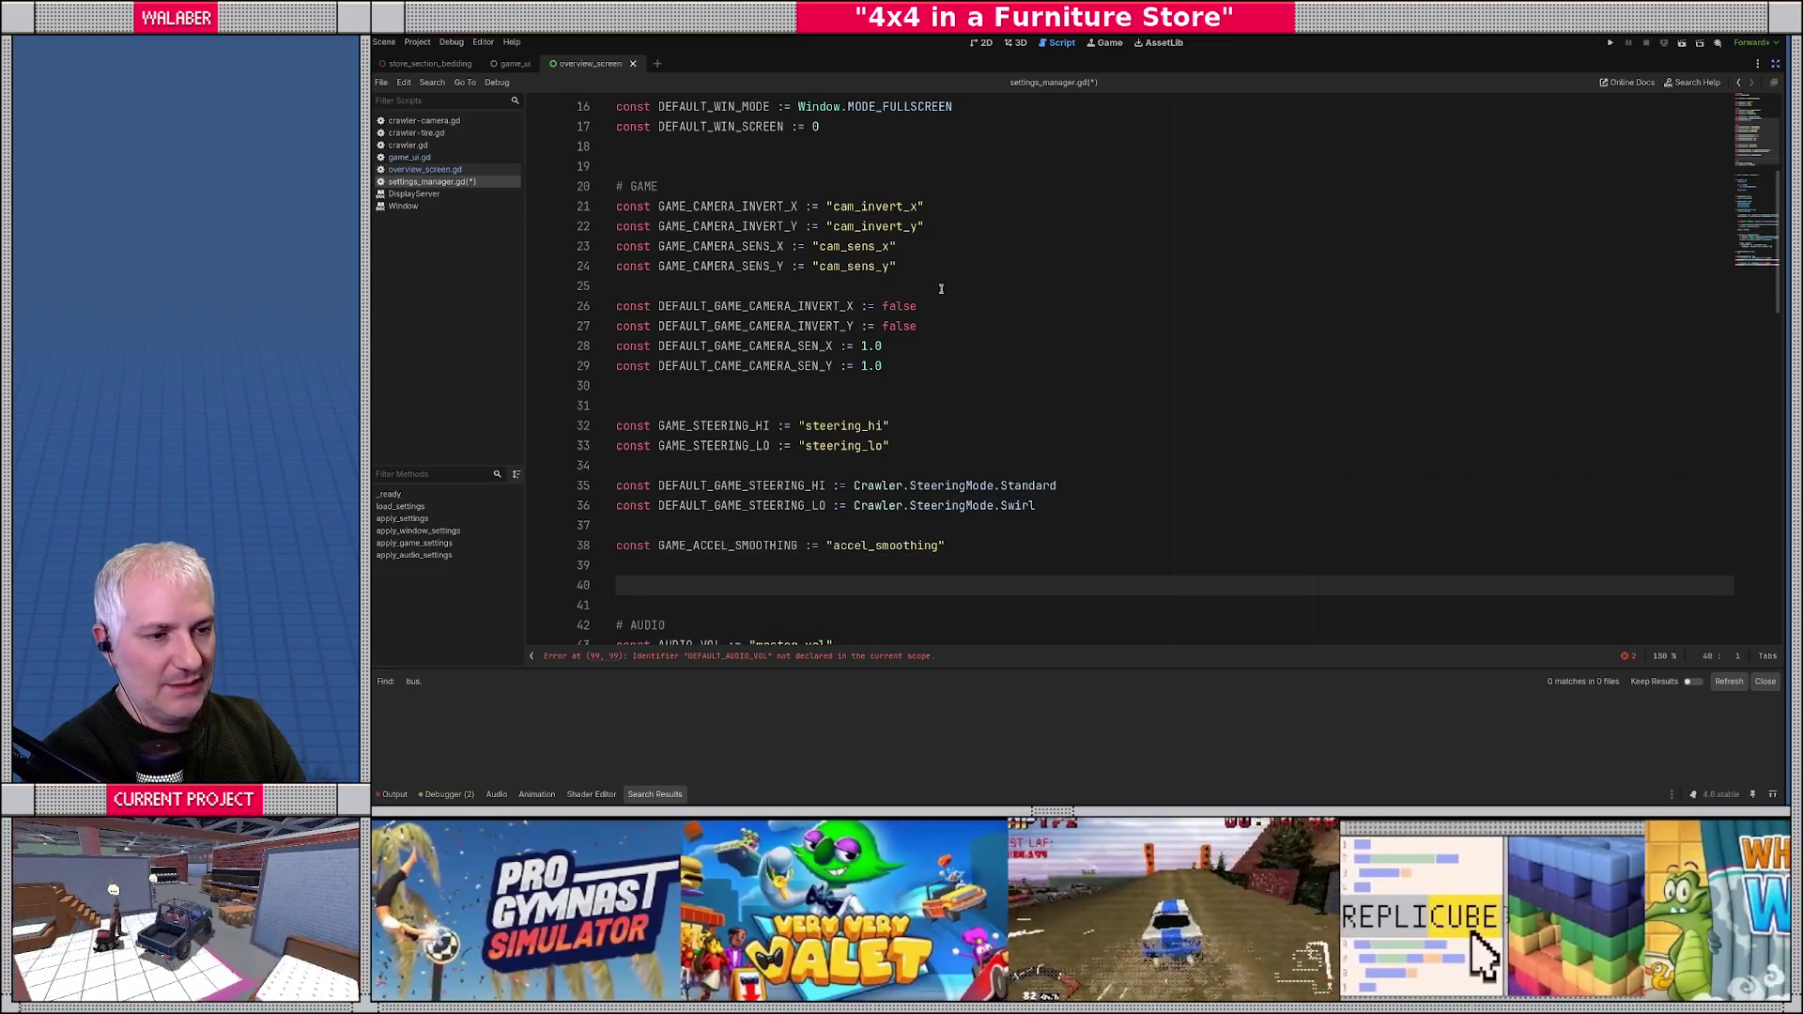
- Add DEFAULT_GAME_ACCEL_SMOOTHING := 1.0 and save the script
{"action": "type", "text": "const DEFAULT_GAME_AC"}
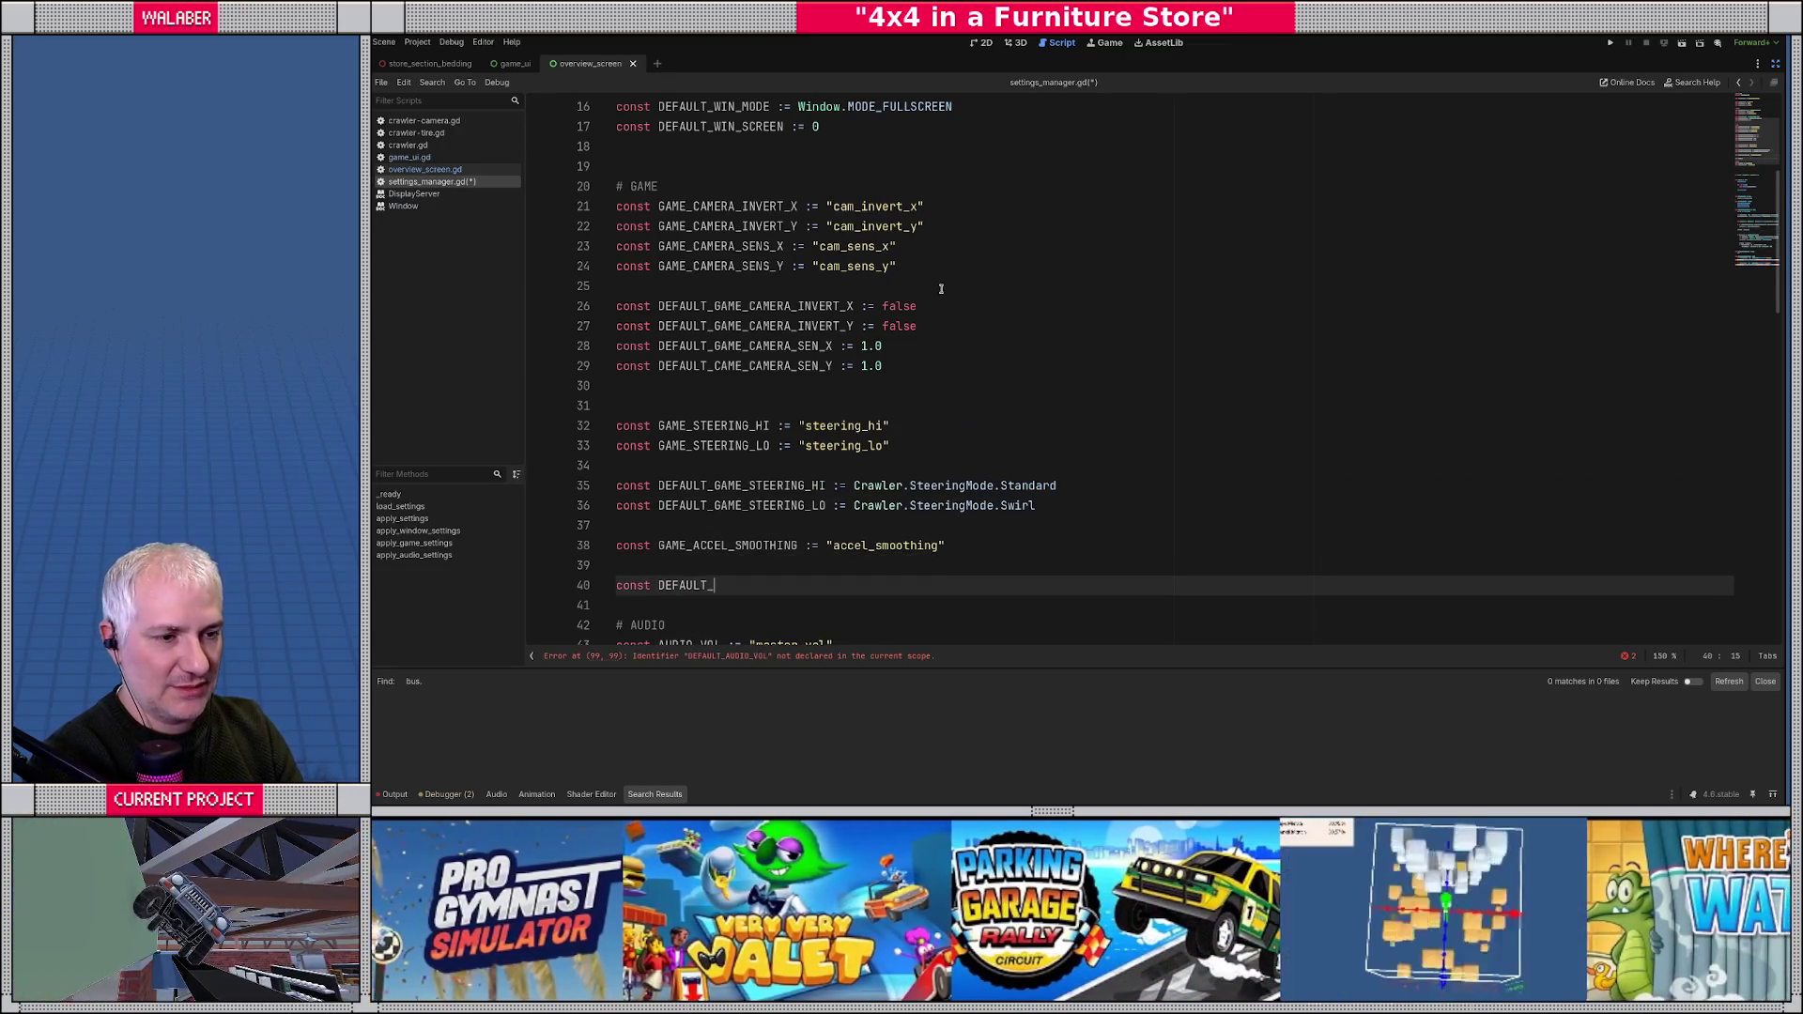
{"action": "type", "text": "CEL_SMOOTHING :="}
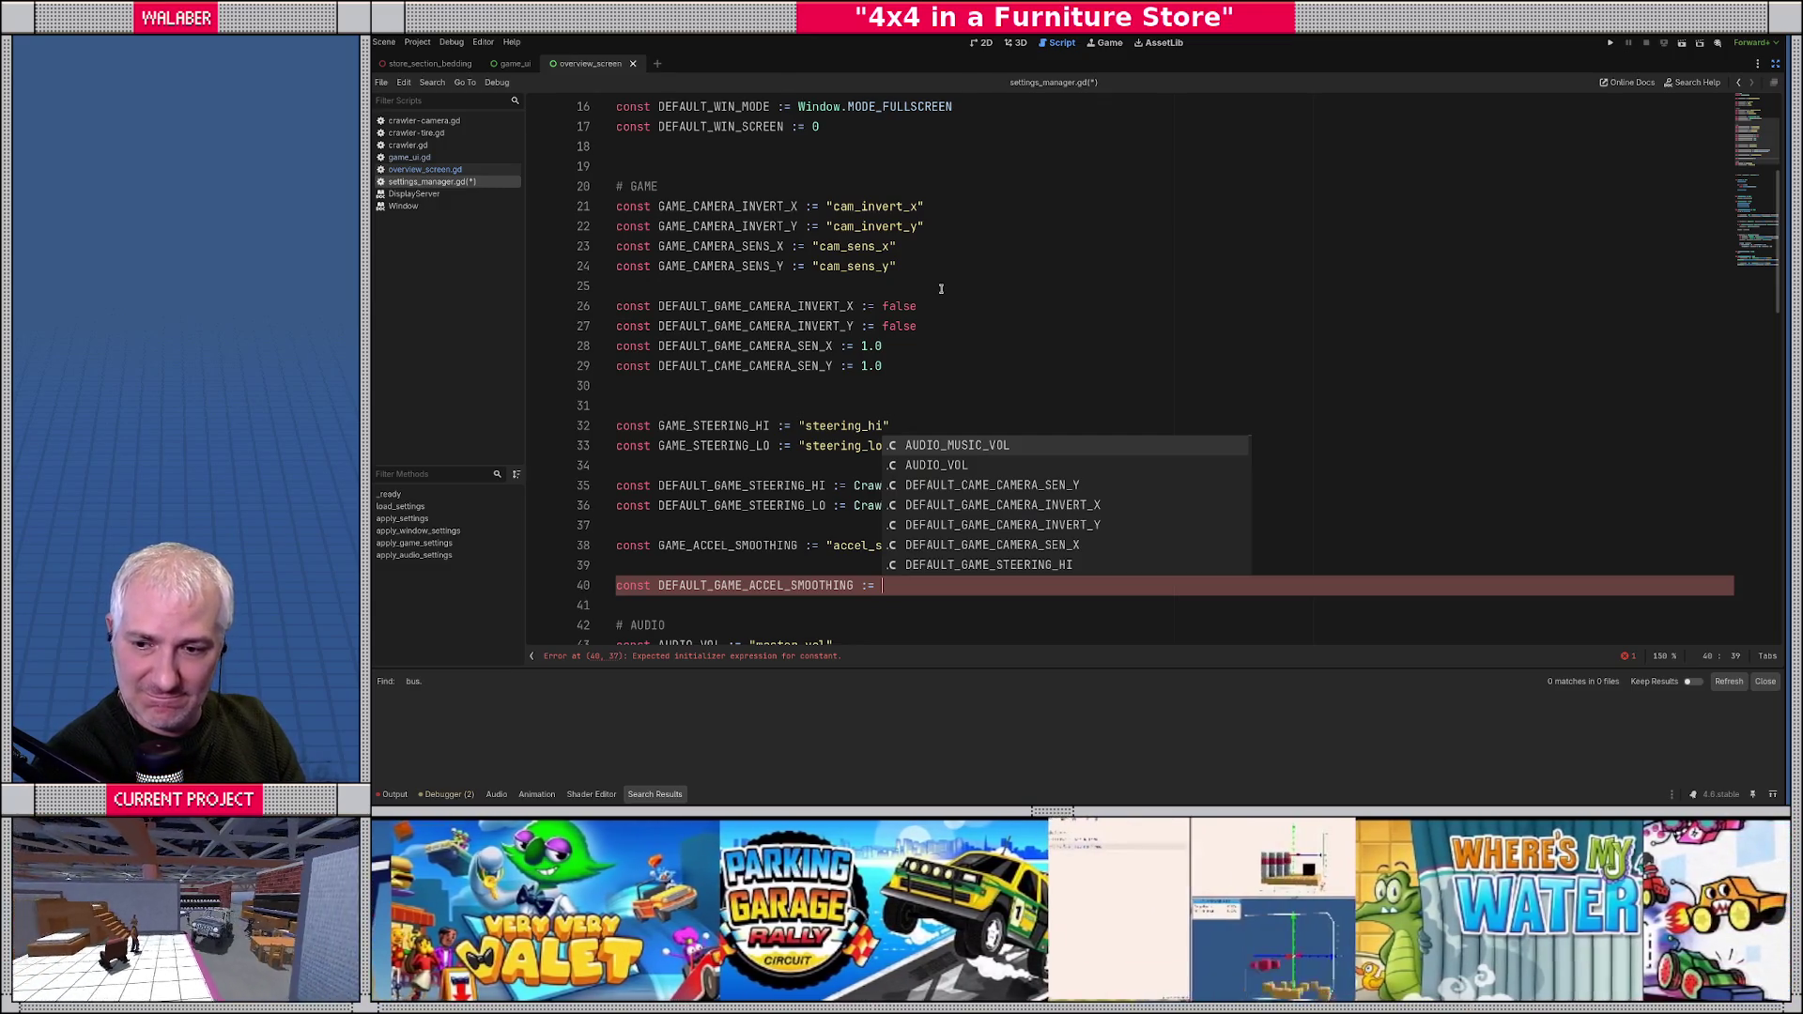
{"action": "type", "text": "1.0"}
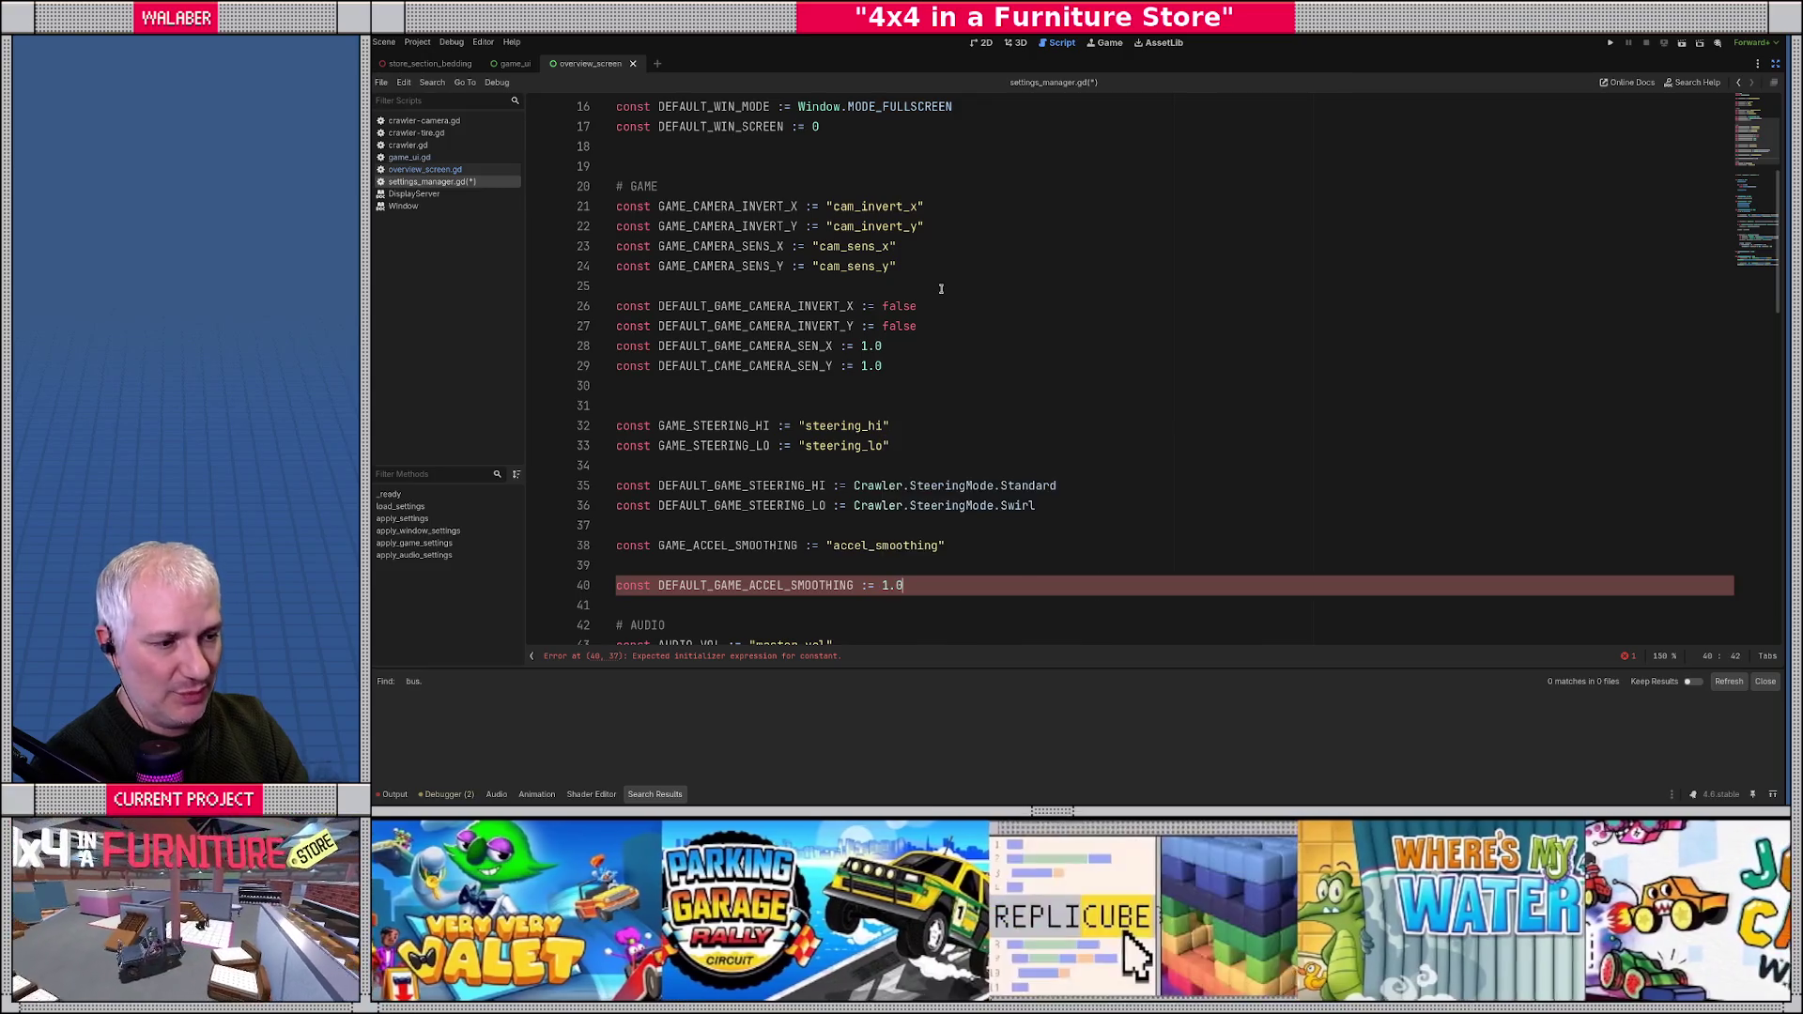
{"action": "key", "text": "Down"}
{"action": "key", "text": "Return"}
{"action": "key", "text": "ctrl+s"}
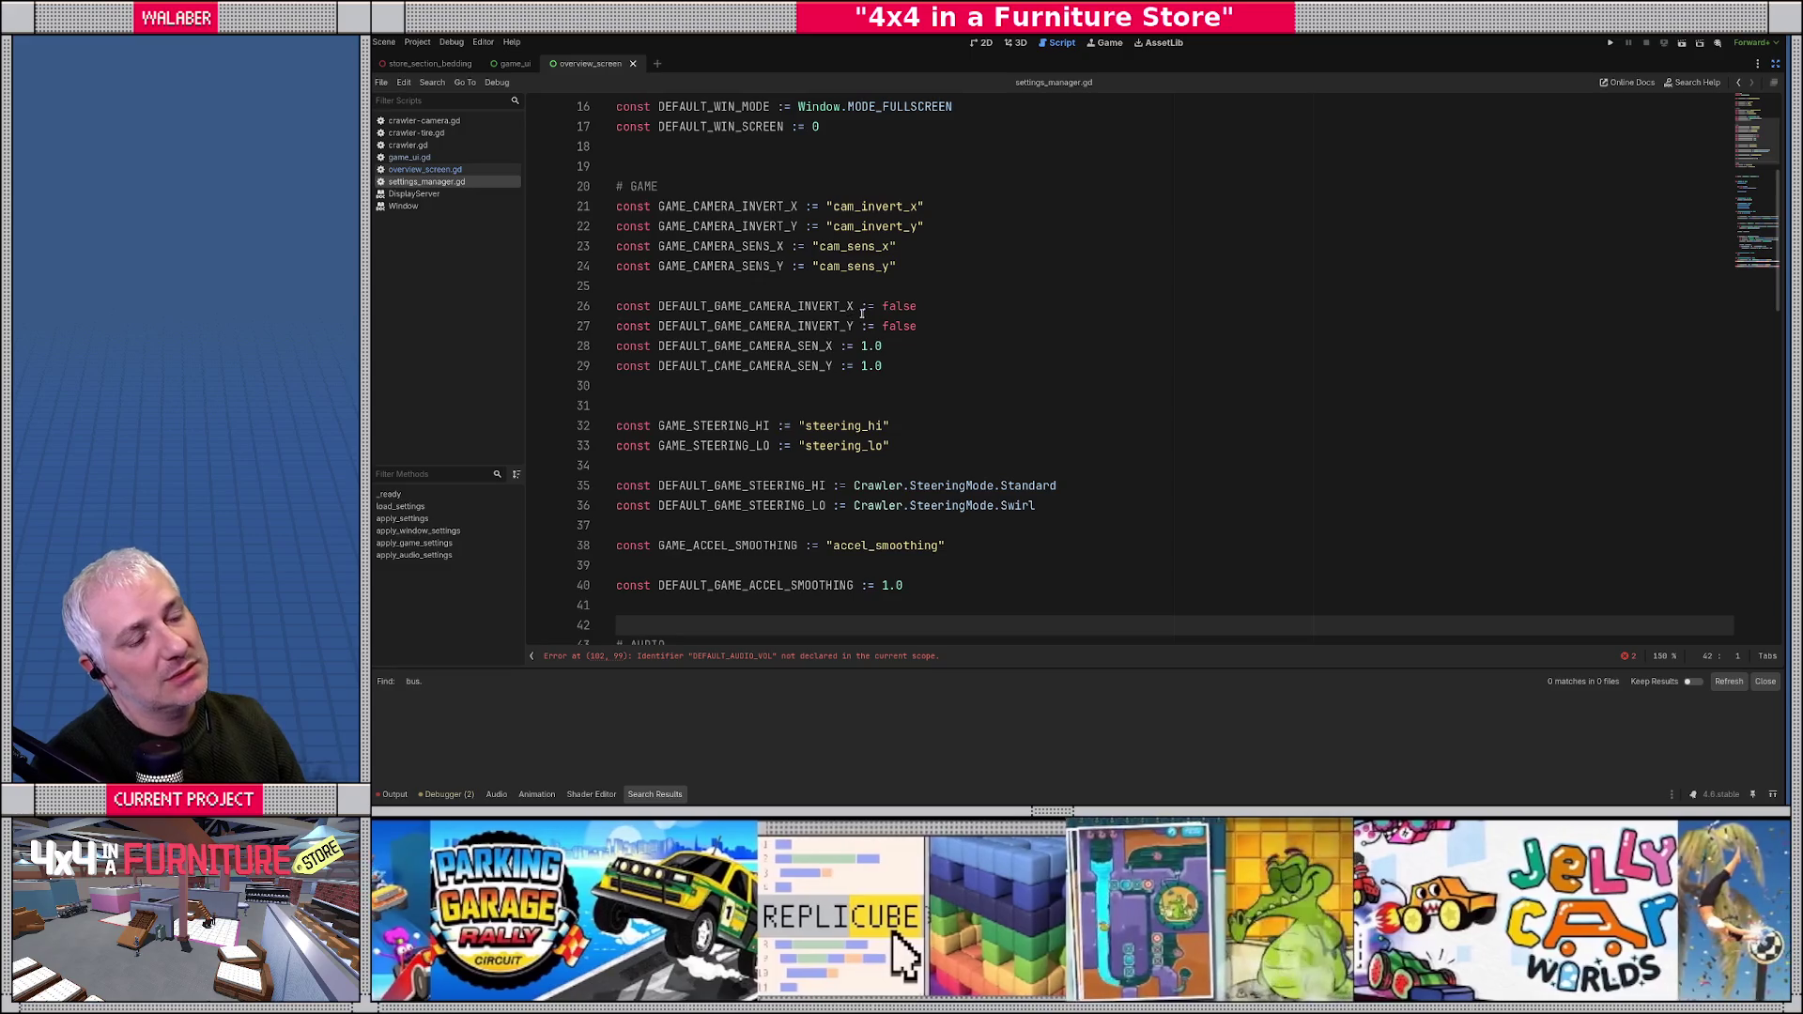
- Under the AUDIO constants, add const DEFAULT_AUDIO_VOL := 0.5
{"action": "scroll", "coordinate": [993, 372], "scroll_direction": "down", "scroll_amount": 3}
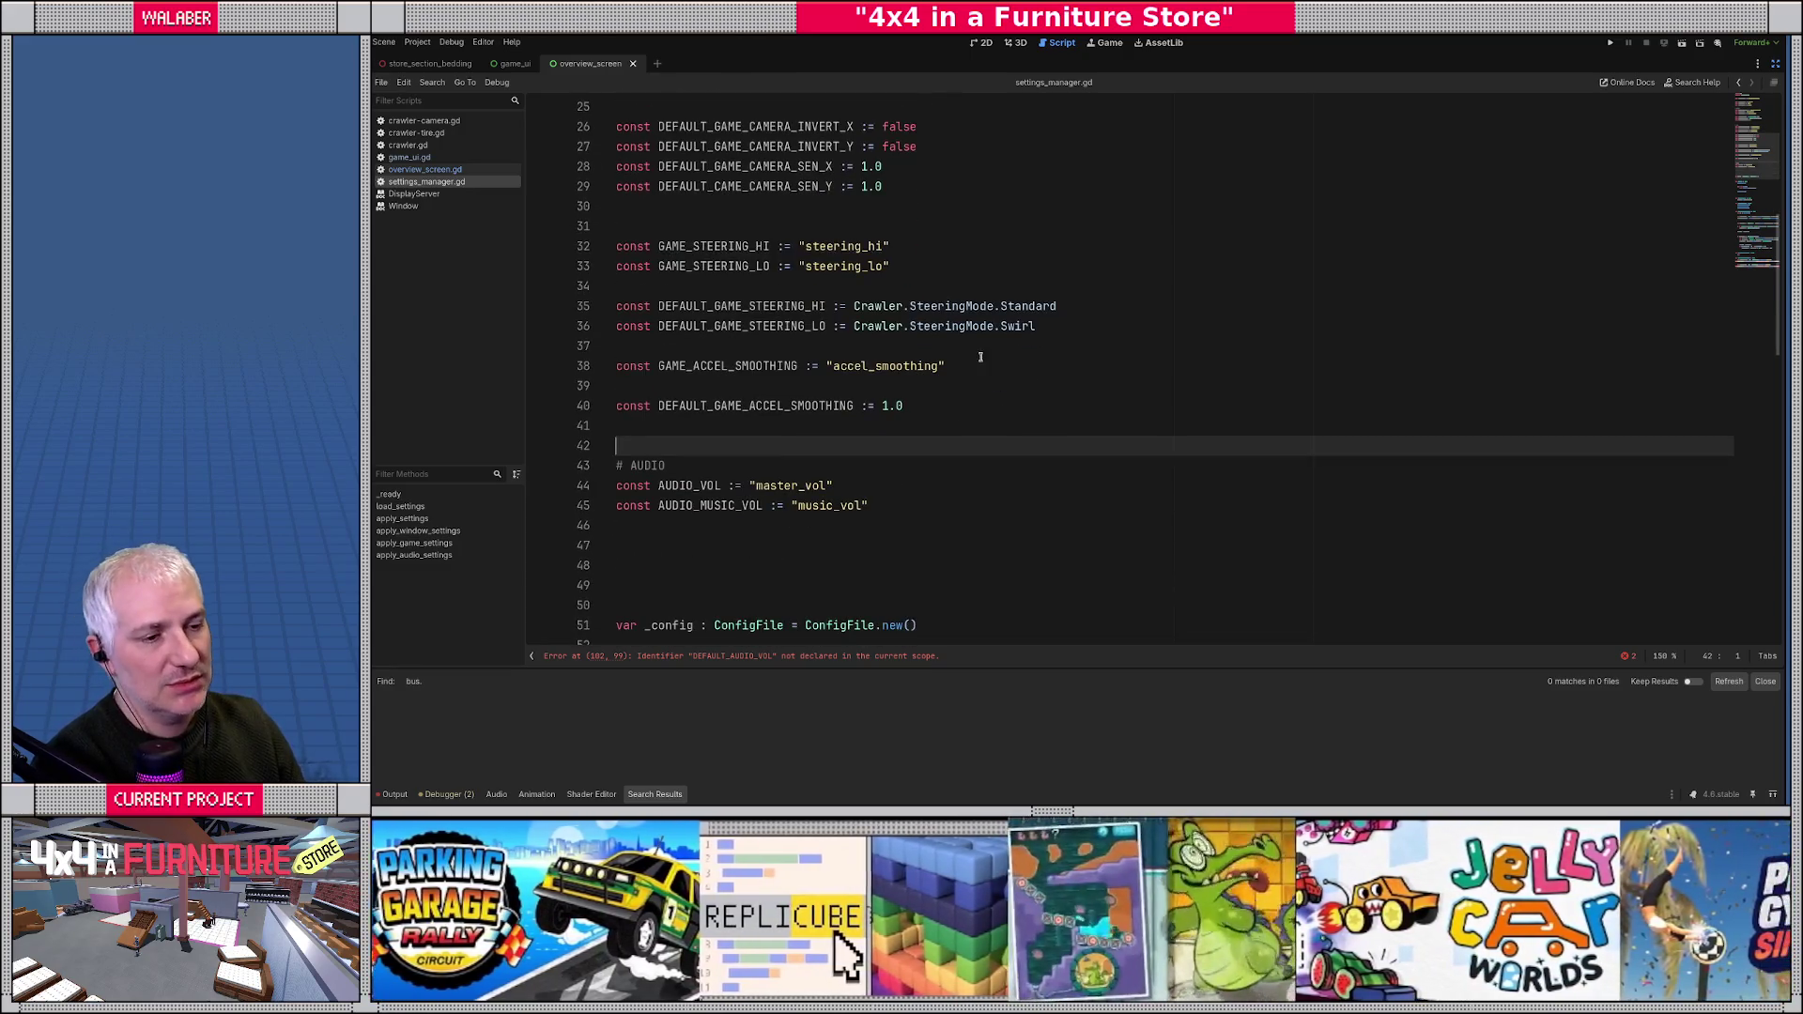
{"action": "scroll", "coordinate": [756, 437], "scroll_direction": "down", "scroll_amount": 2}
{"action": "left_click", "coordinate": [690, 411]}
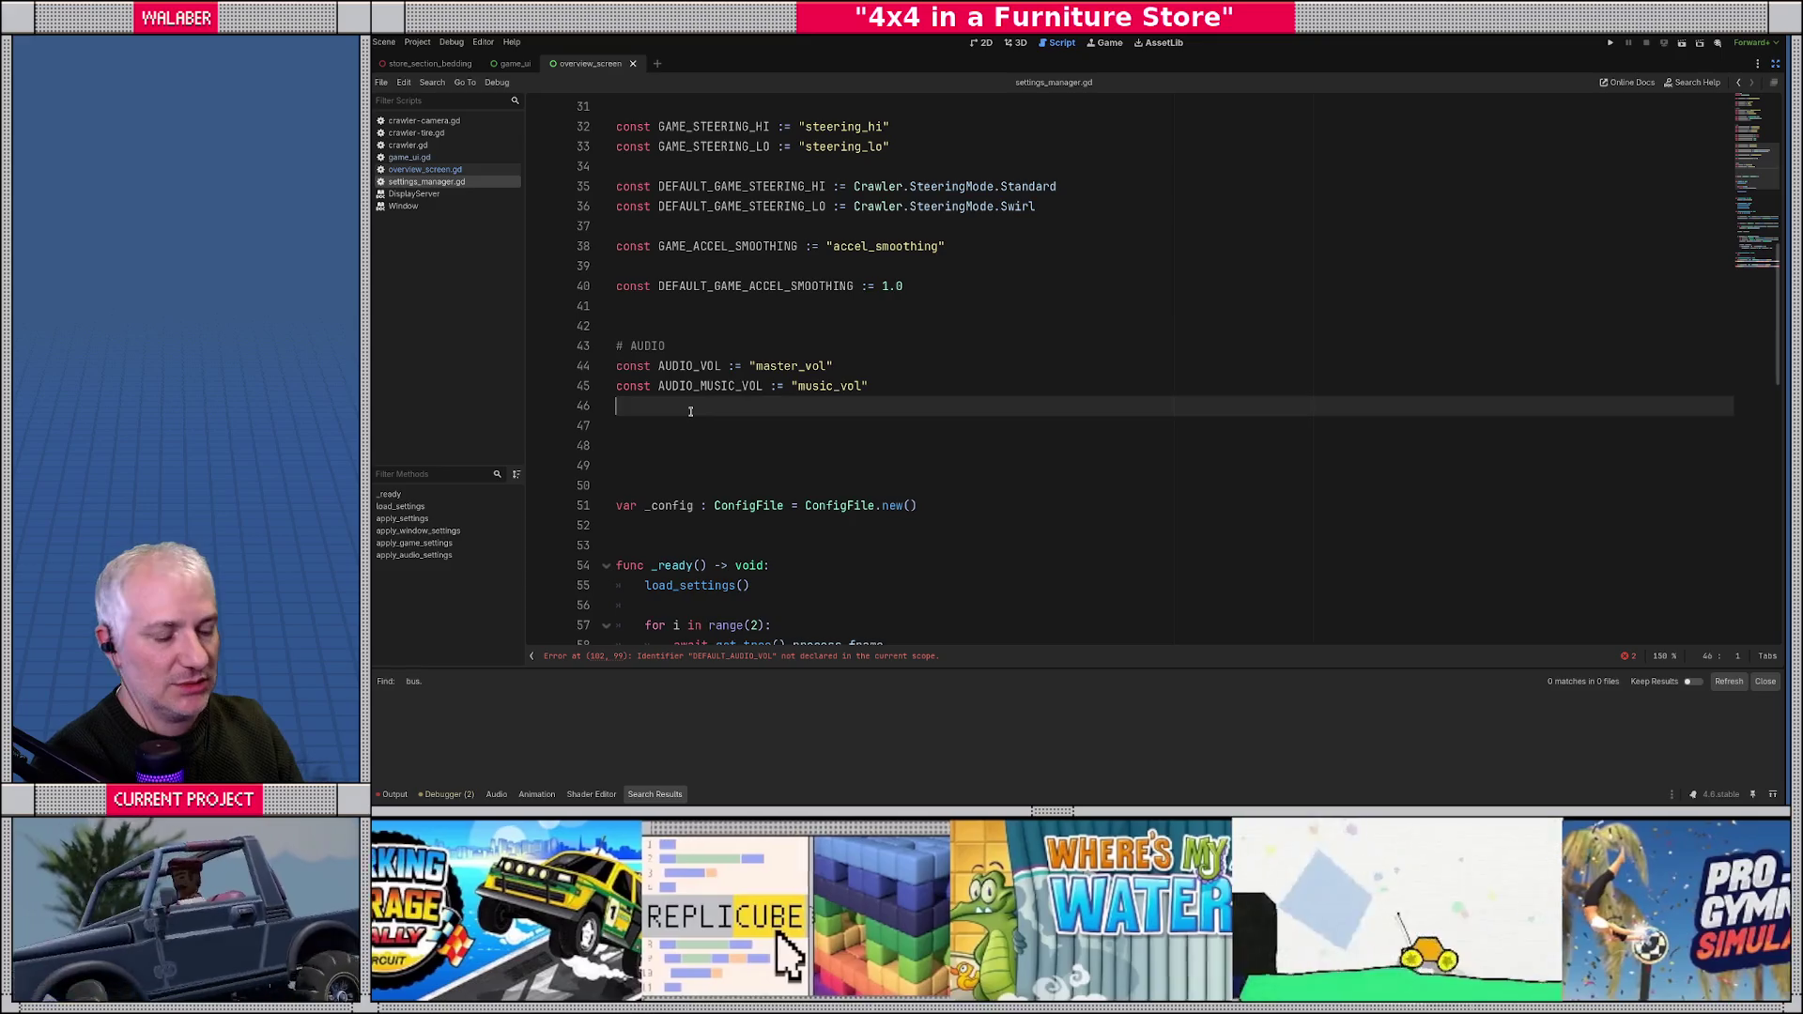
{"action": "key", "text": "Return"}
{"action": "type", "text": "const DEFAULT_AUDIO_V"}
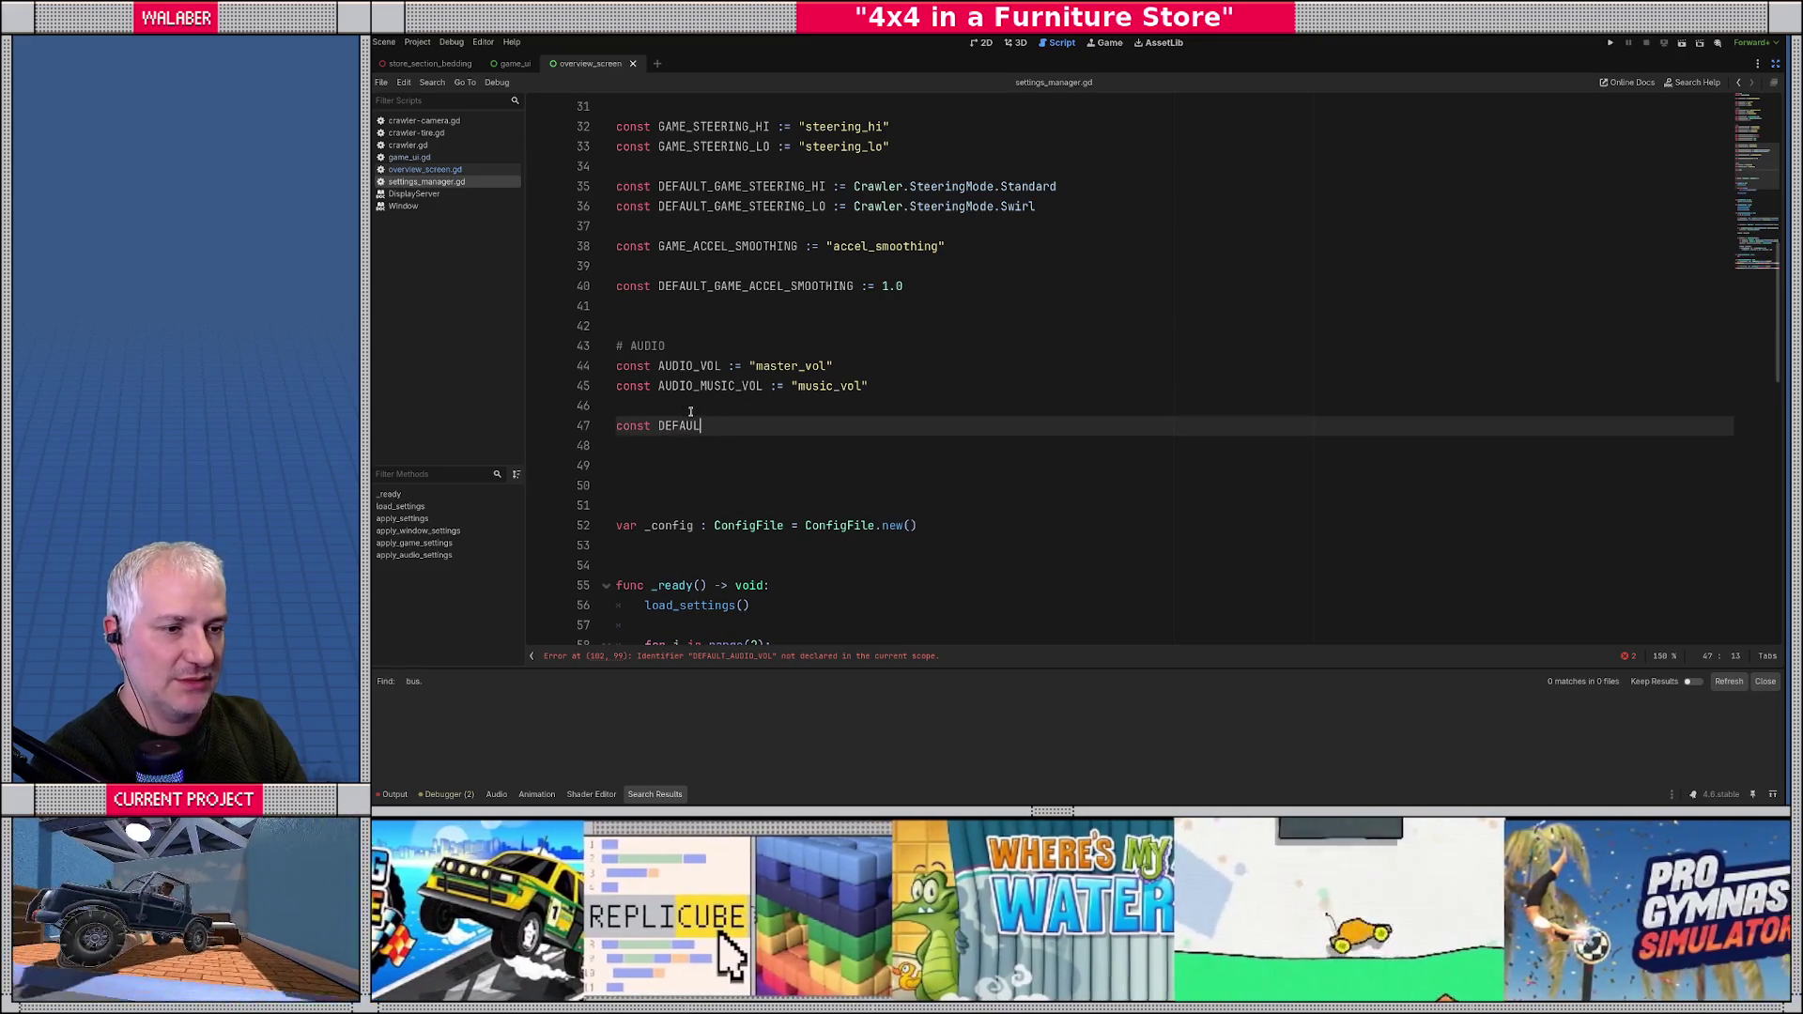
{"action": "type", "text": "OL"}
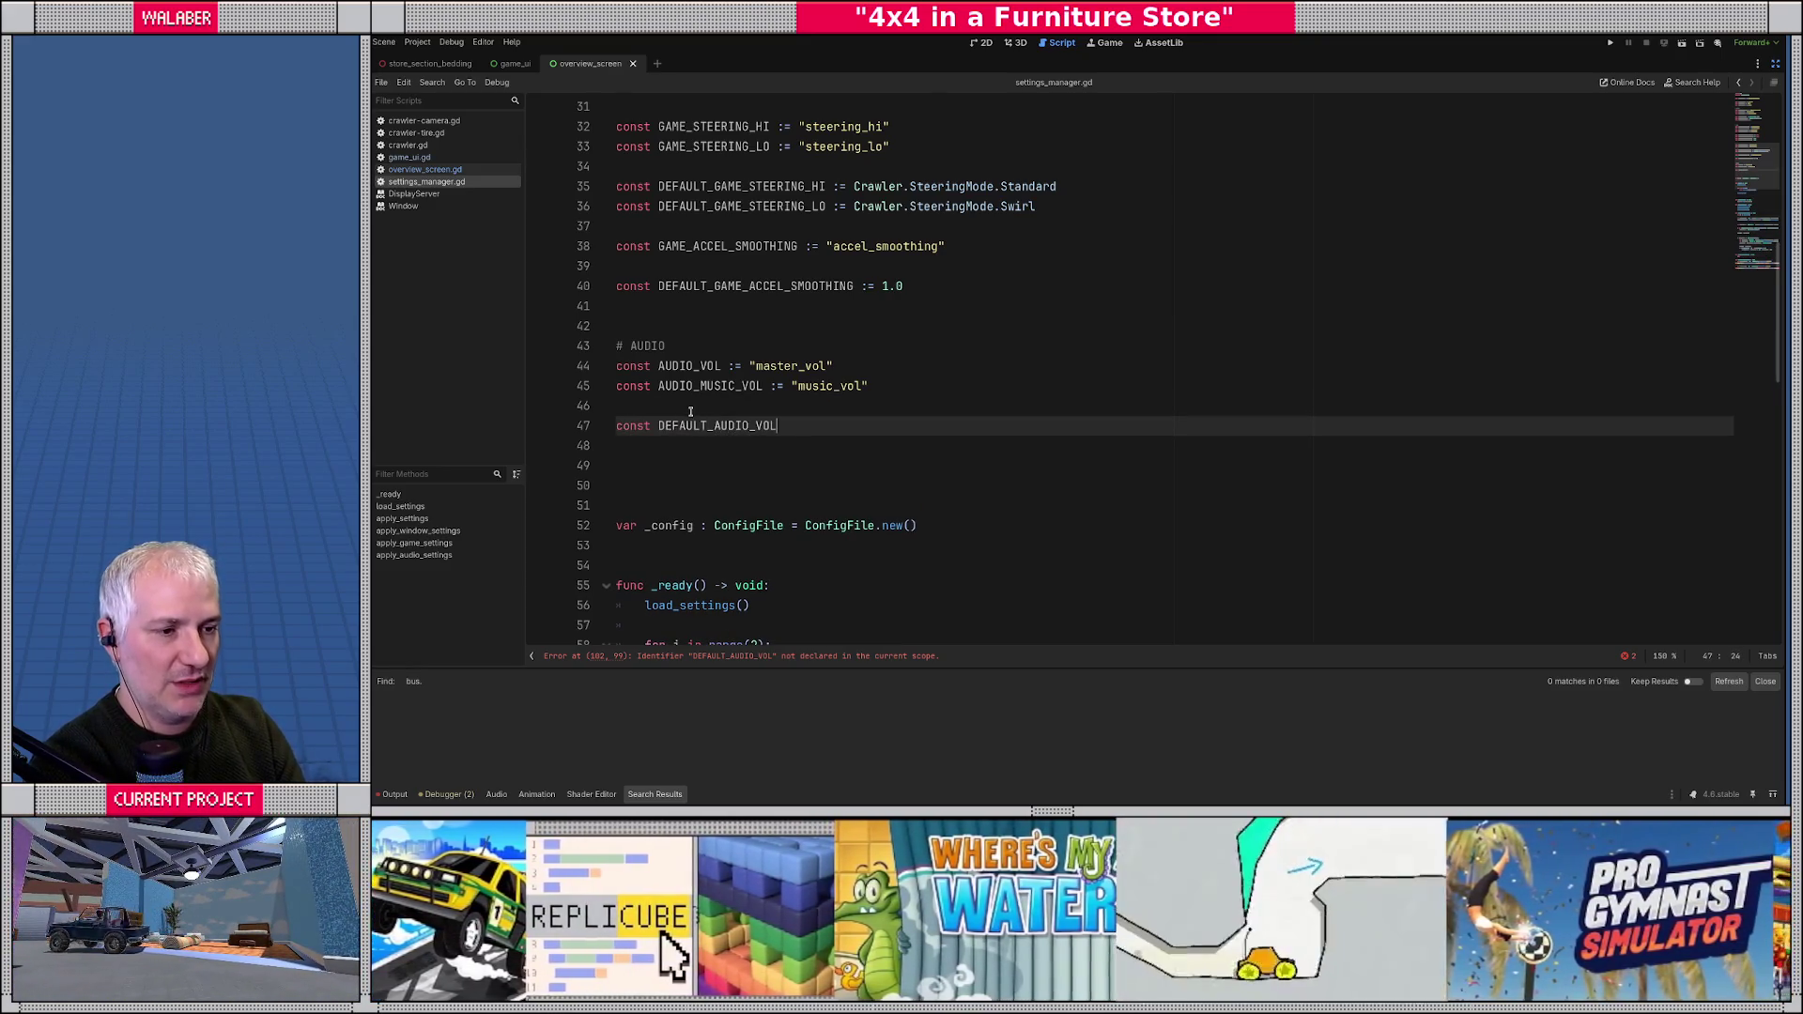
{"action": "type", "text": " := 0.5"}
{"action": "key", "text": "Return"}
- Add the DEFAULT_AUDIO_MUSIC_VOL constant below it, correcting the misspelled name and giving it a value
{"action": "type", "text": "const DE"}
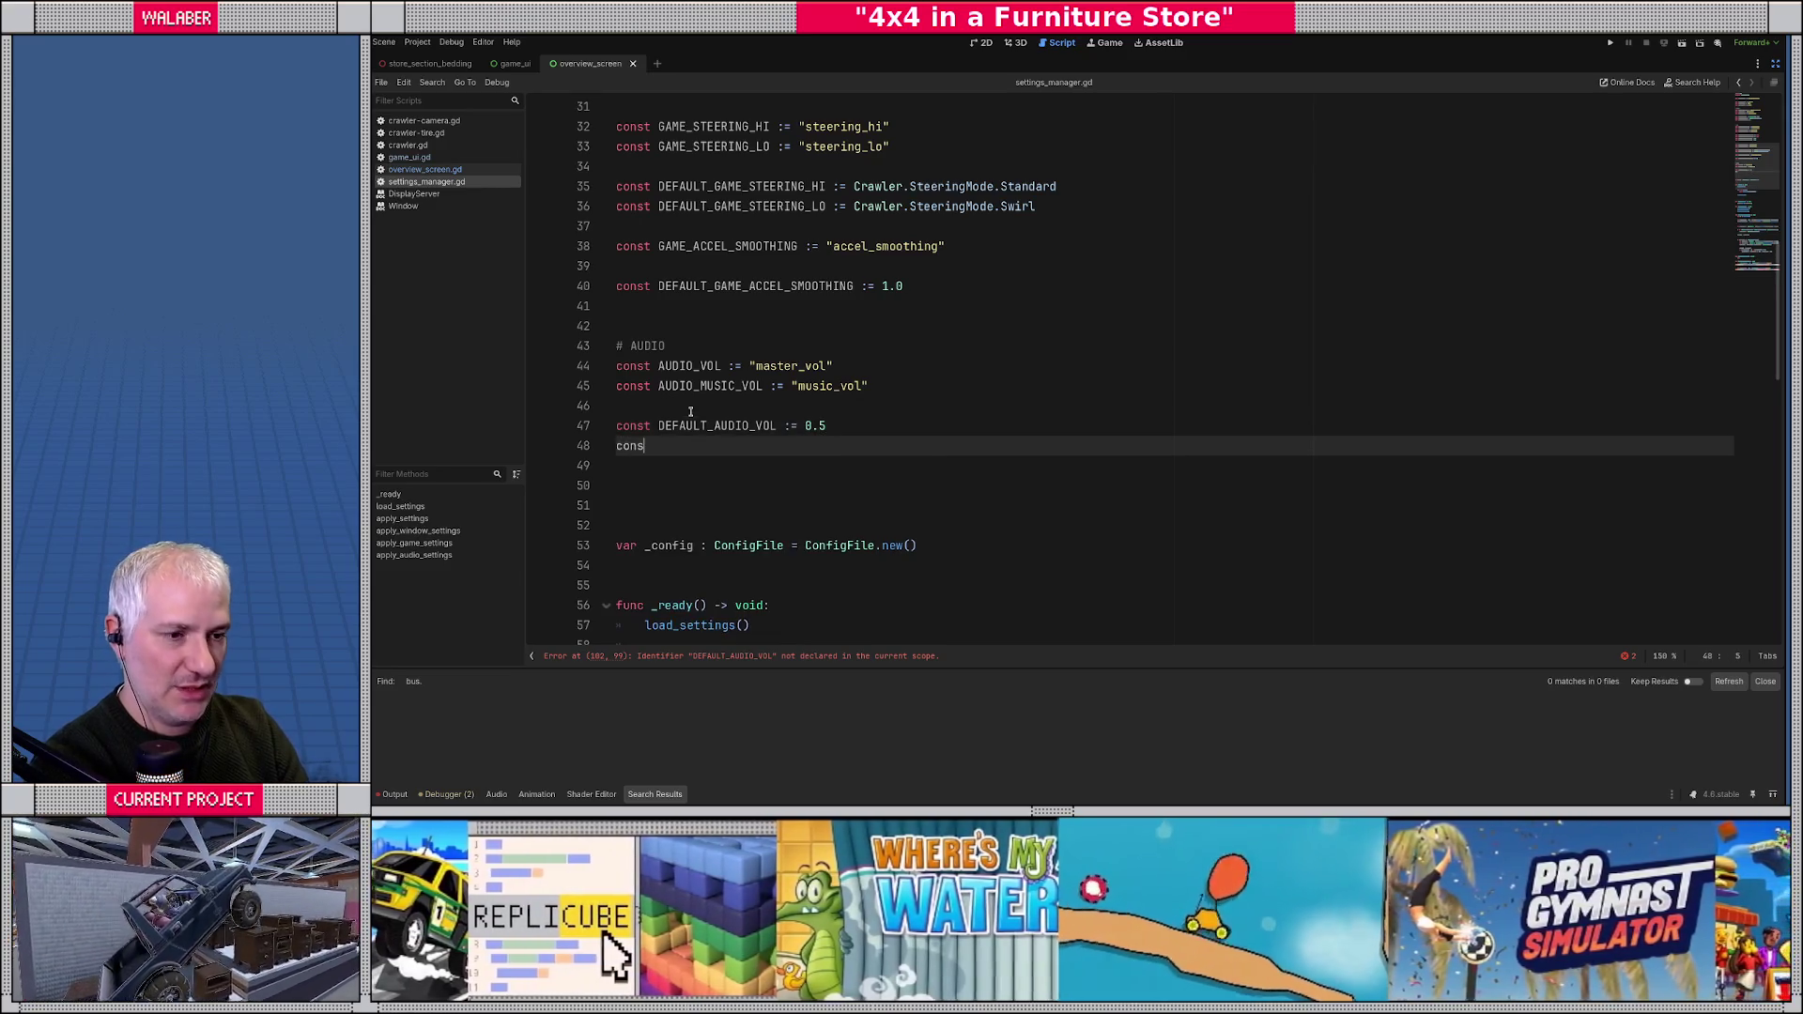
{"action": "type", "text": "FULA"}
{"action": "key", "text": "BackSpace"}
{"action": "key", "text": "BackSpace"}
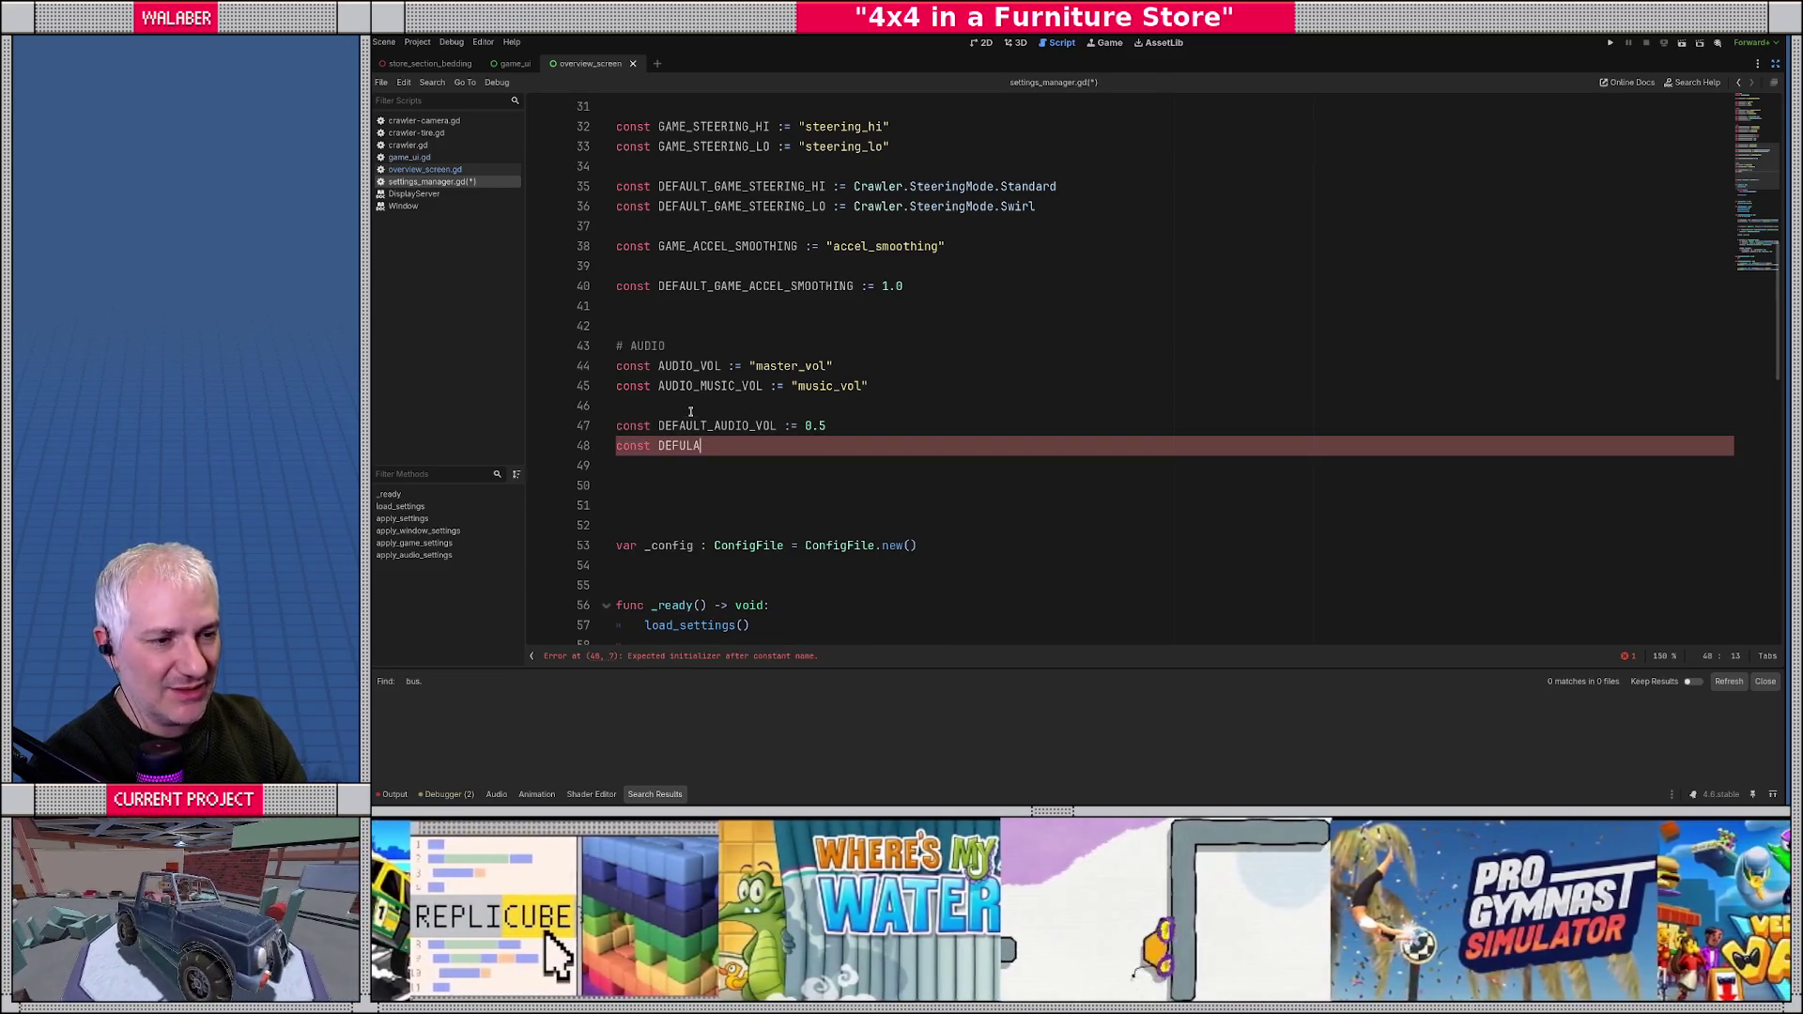
{"action": "key", "text": "BackSpace"}
{"action": "key", "text": "BackSpace"}
{"action": "key", "text": "BackSpace"}
{"action": "type", "text": "AULT_MUSIC_VOL"}
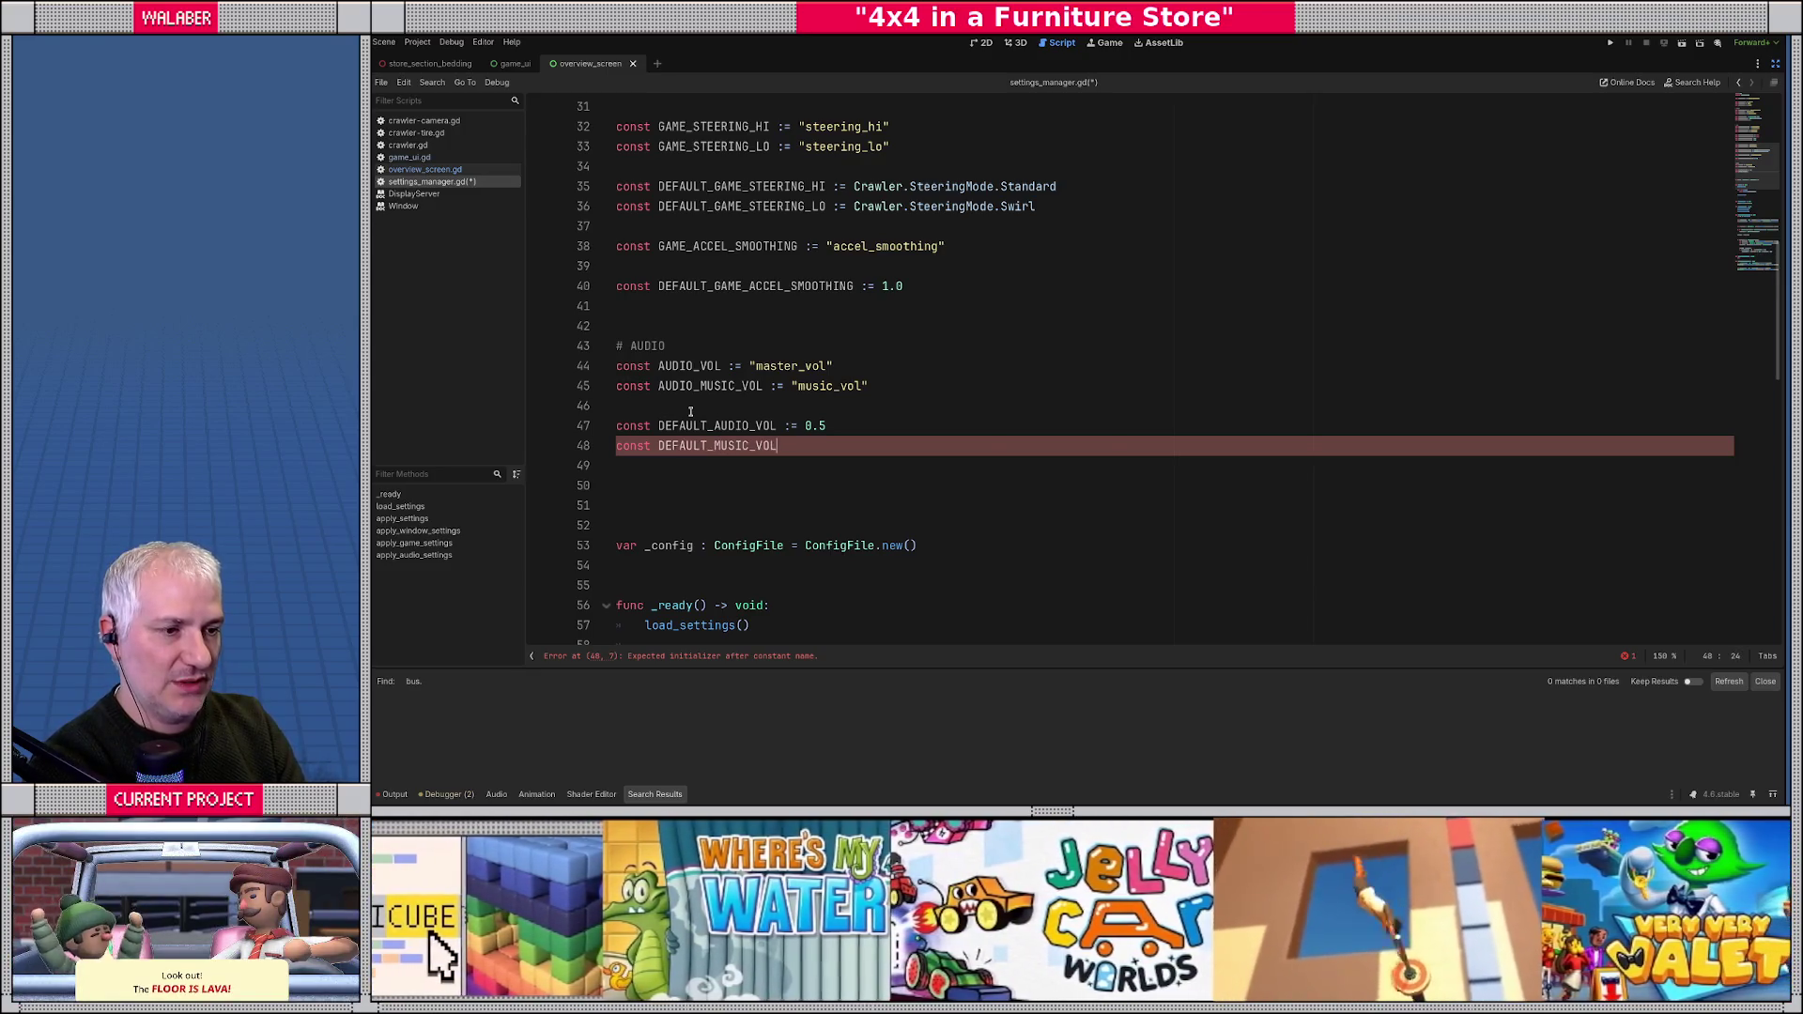
{"action": "scroll", "coordinate": [690, 413], "scroll_direction": "down", "scroll_amount": 15}
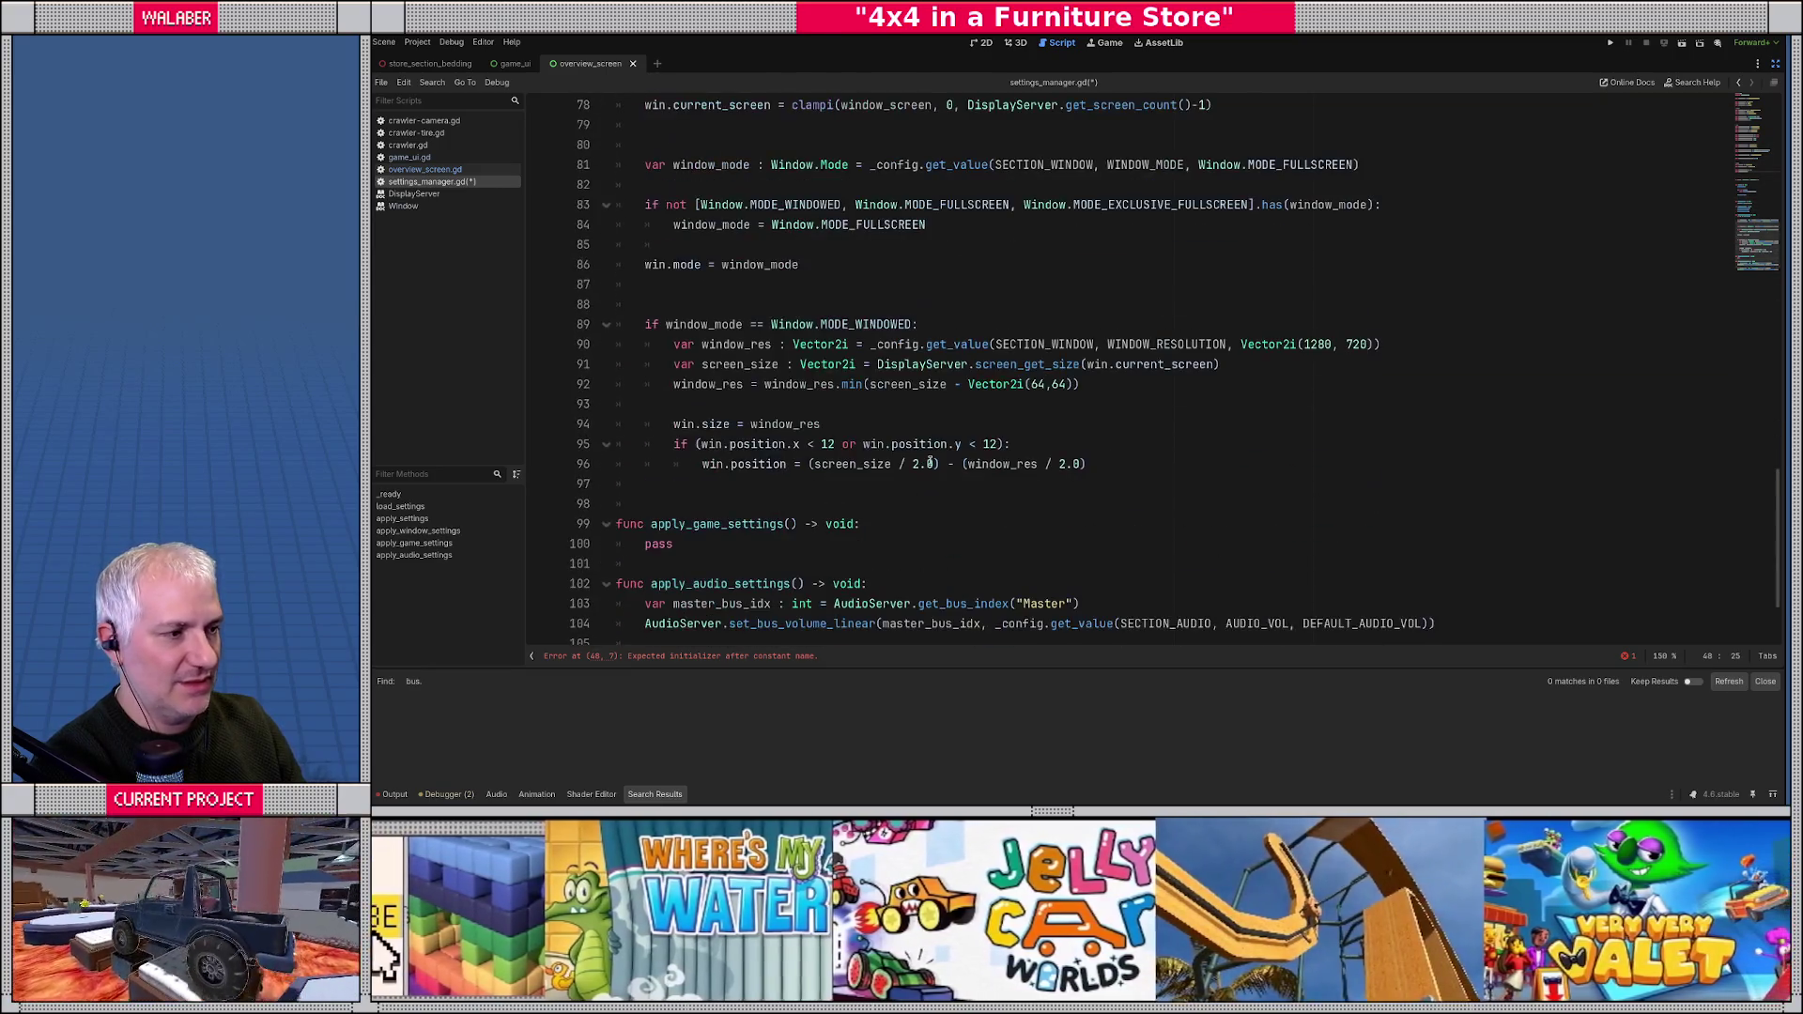
{"action": "scroll", "coordinate": [929, 463], "scroll_direction": "down", "scroll_amount": 3}
{"action": "scroll", "coordinate": [864, 446], "scroll_direction": "up", "scroll_amount": 15}
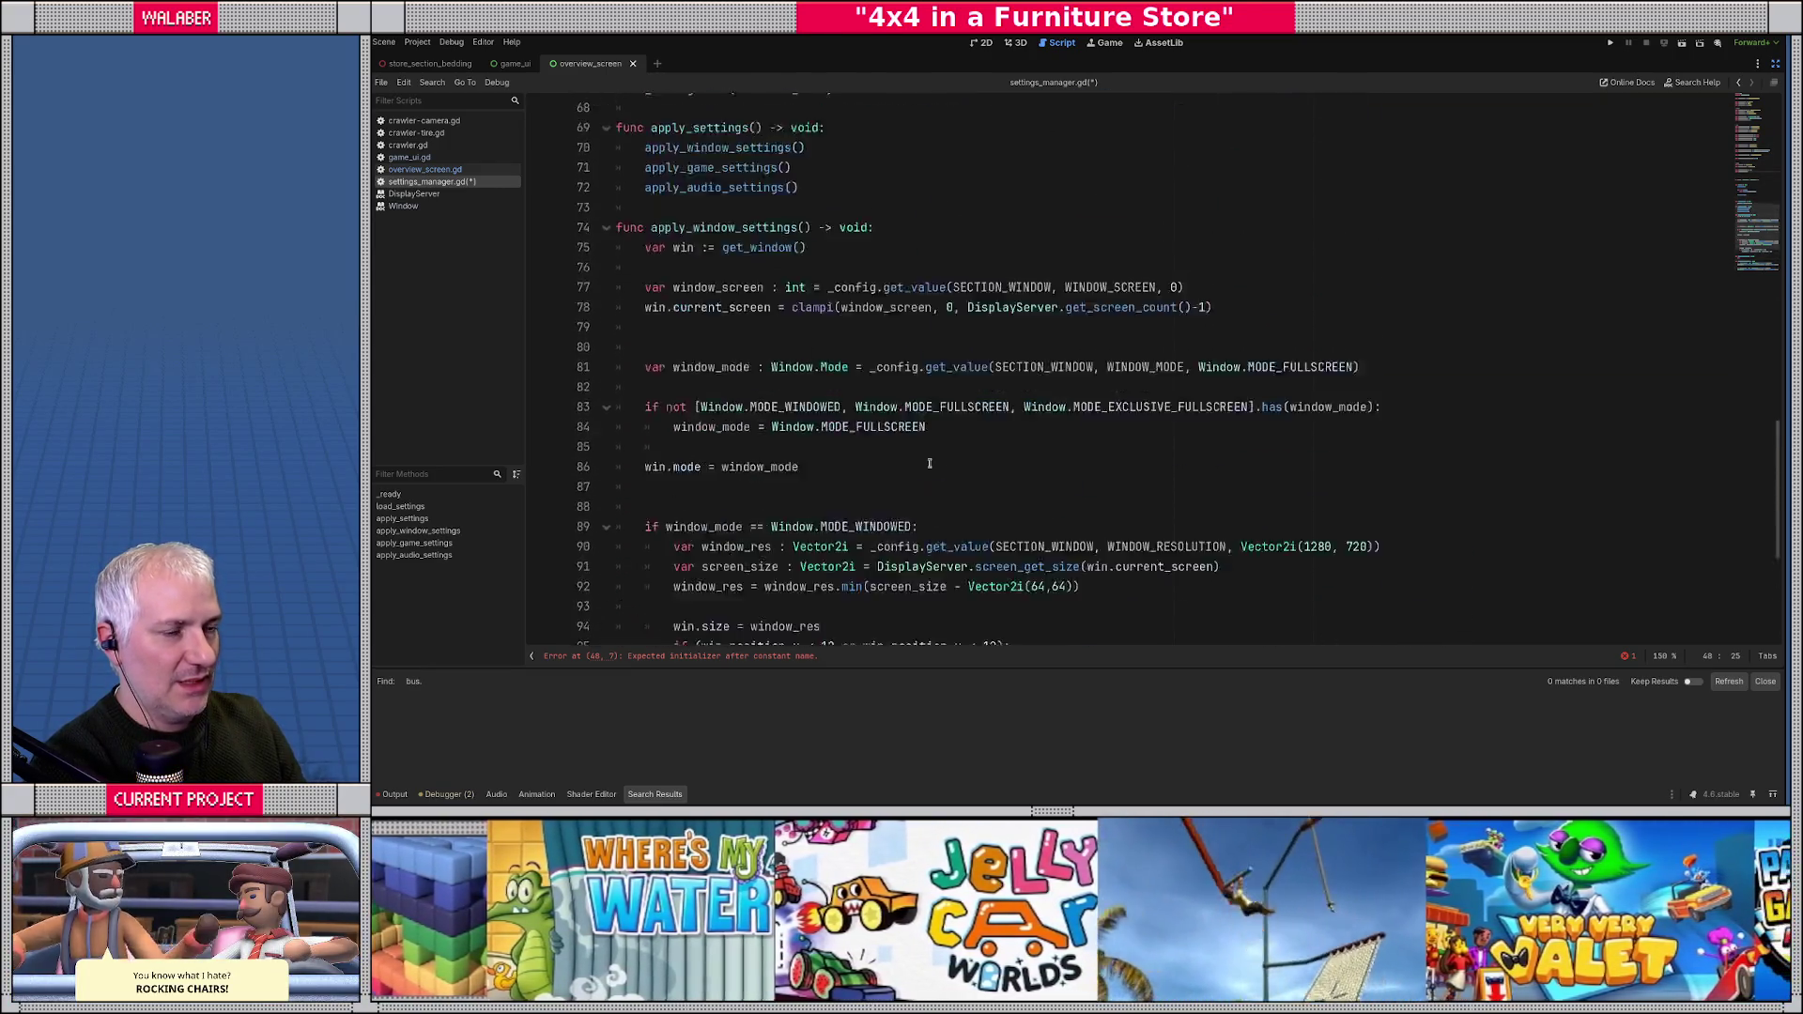
{"action": "left_click", "coordinate": [719, 335]}
{"action": "type", "text": "AUDIO"}
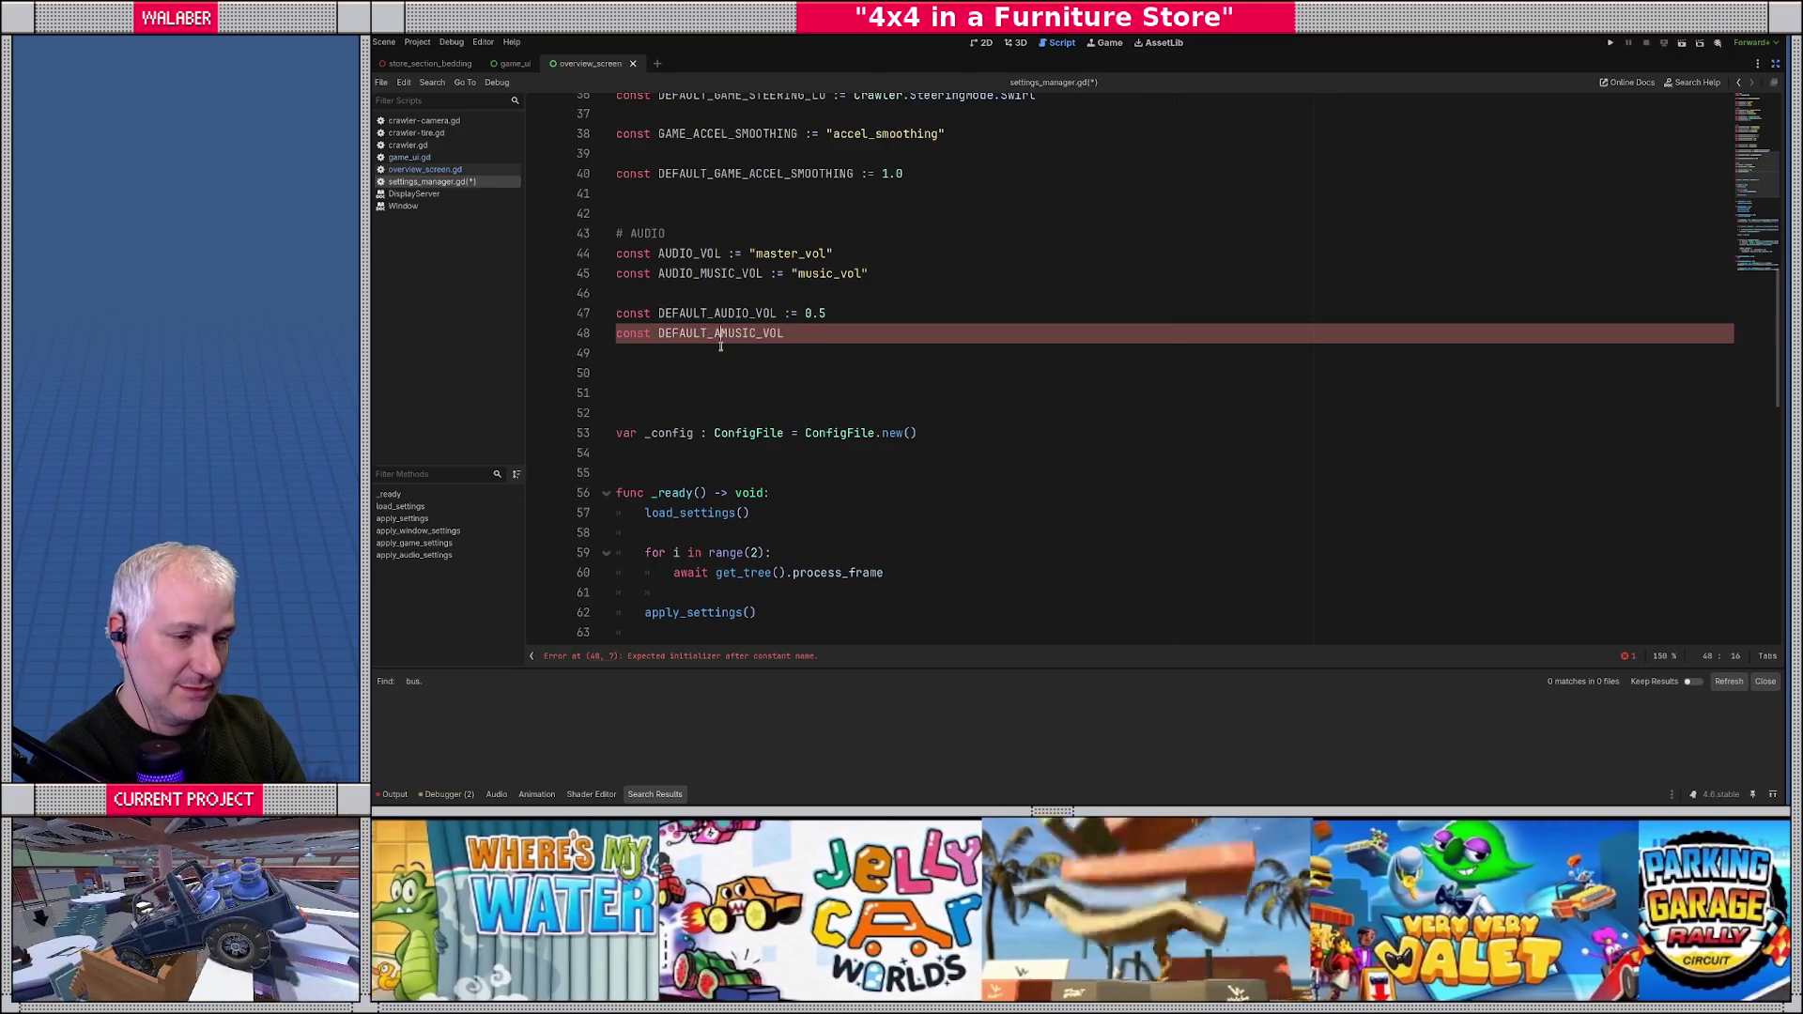
{"action": "type", "text": "_"}
{"action": "key", "text": "End"}
{"action": "type", "text": ":"}
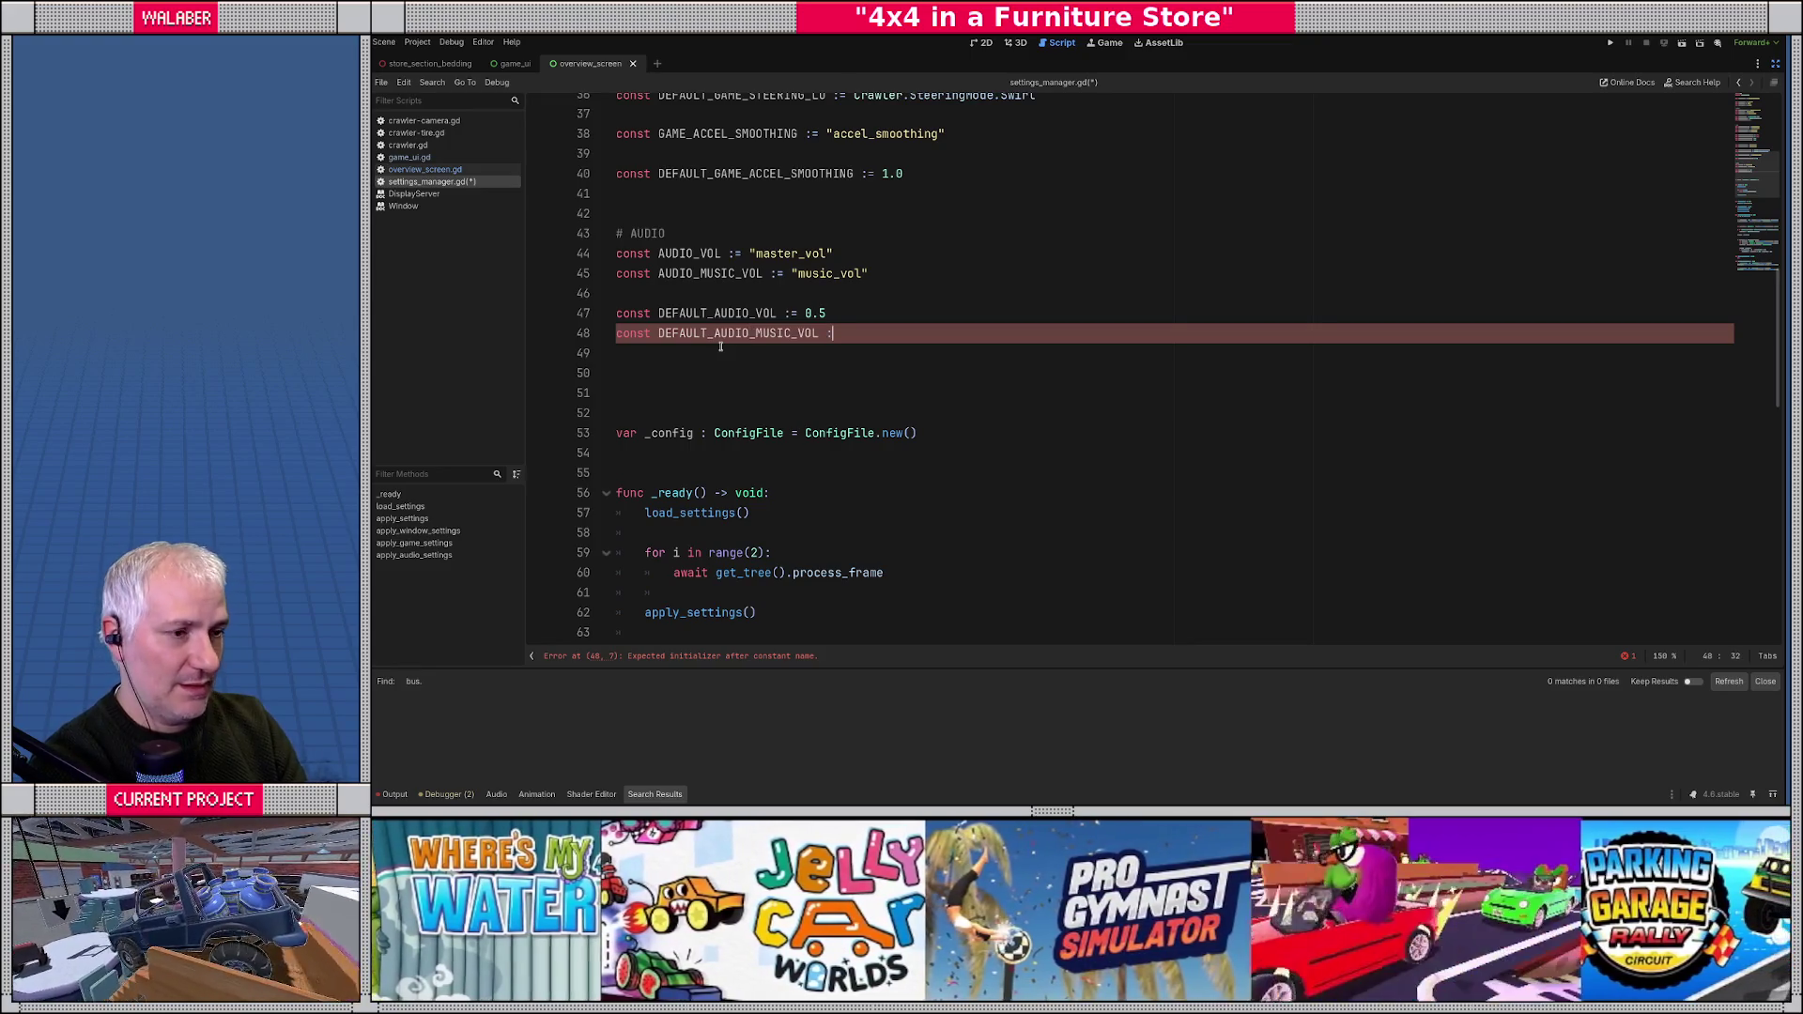
{"action": "type", "text": "= 0.5"}
{"action": "left_click", "coordinate": [716, 354]}
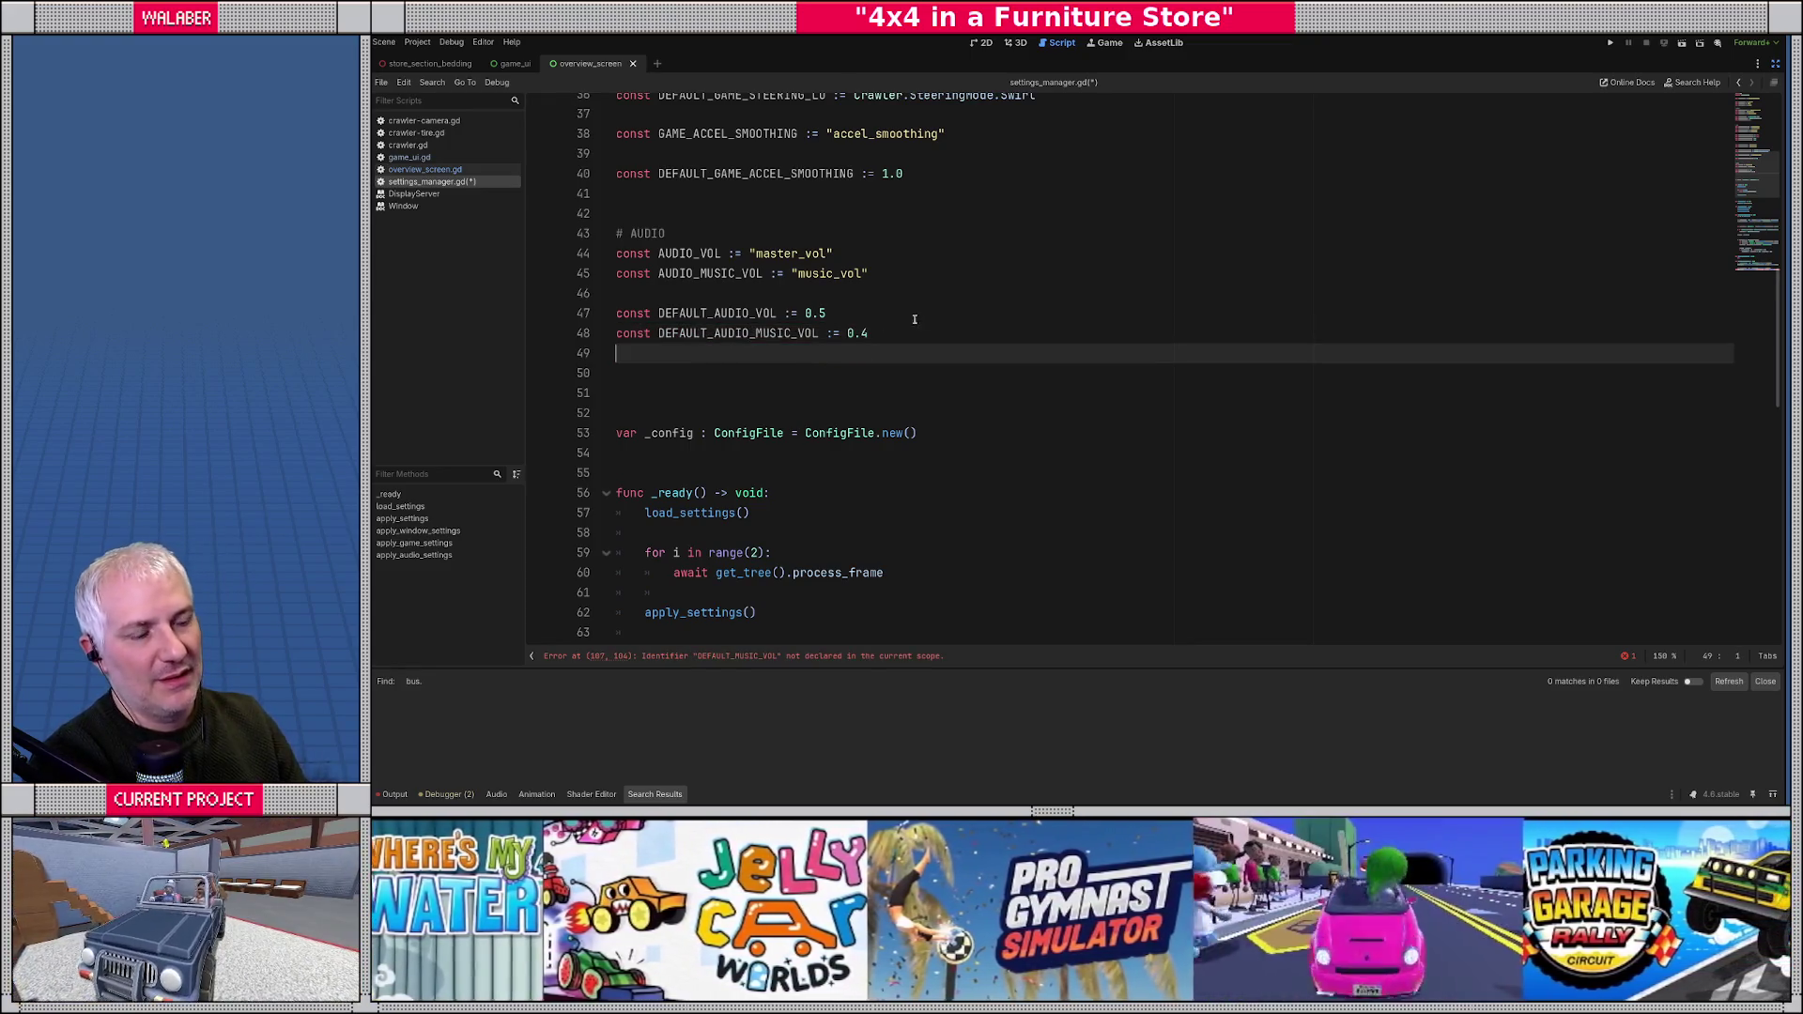
{"action": "scroll", "coordinate": [939, 329], "scroll_direction": "down", "scroll_amount": 10}
{"action": "double_click", "coordinate": [1172, 253]}
- Replace apply_window_settings' hardcoded fallbacks with DEFAULT_WIN_SCREEN, DEFAULT_WIN_MODE and DEFAULT_WIN_RES
{"action": "key", "text": "BackSpace"}
{"action": "type", "text": "DEFAULT_WIN_S"}
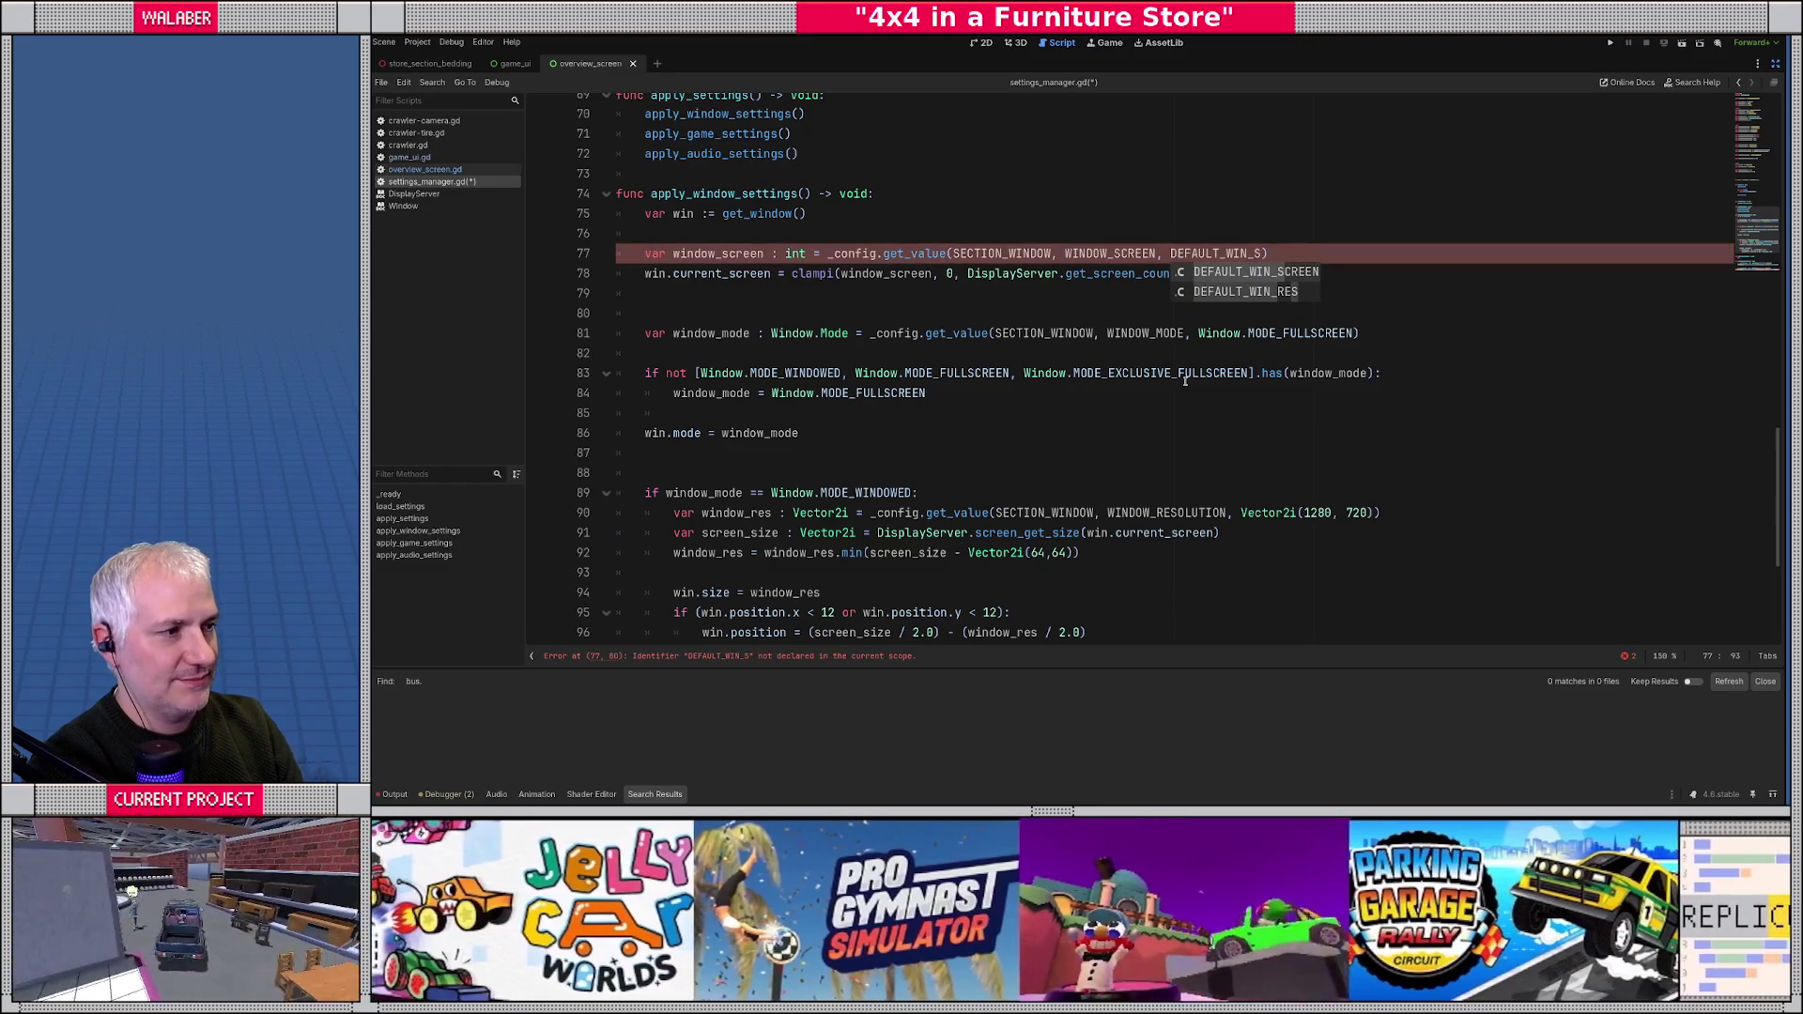
{"action": "key", "text": "Return"}
{"action": "key", "text": "Down"}
{"action": "key", "text": "Down"}
{"action": "key", "text": "Down"}
{"action": "left_click_drag", "start_coordinate": [1198, 333], "coordinate": [1355, 334]}
{"action": "type", "text": "DE"}
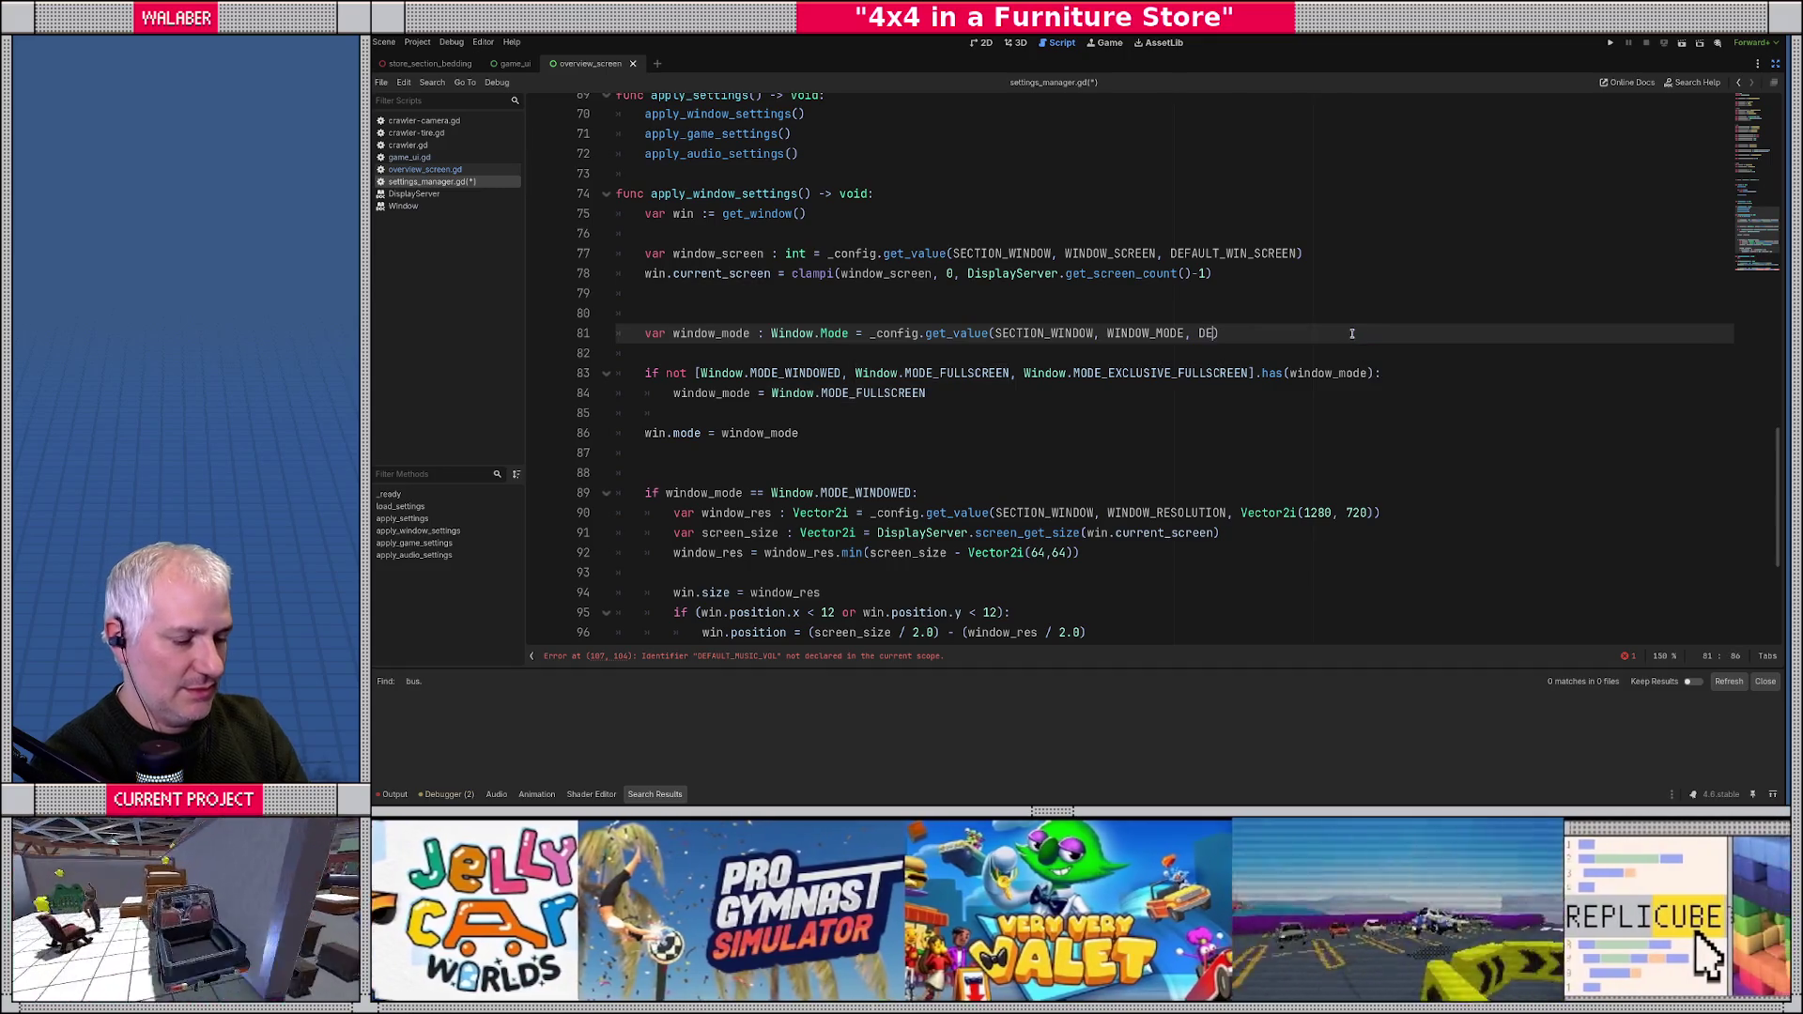
{"action": "type", "text": "FAULT_WIN_"}
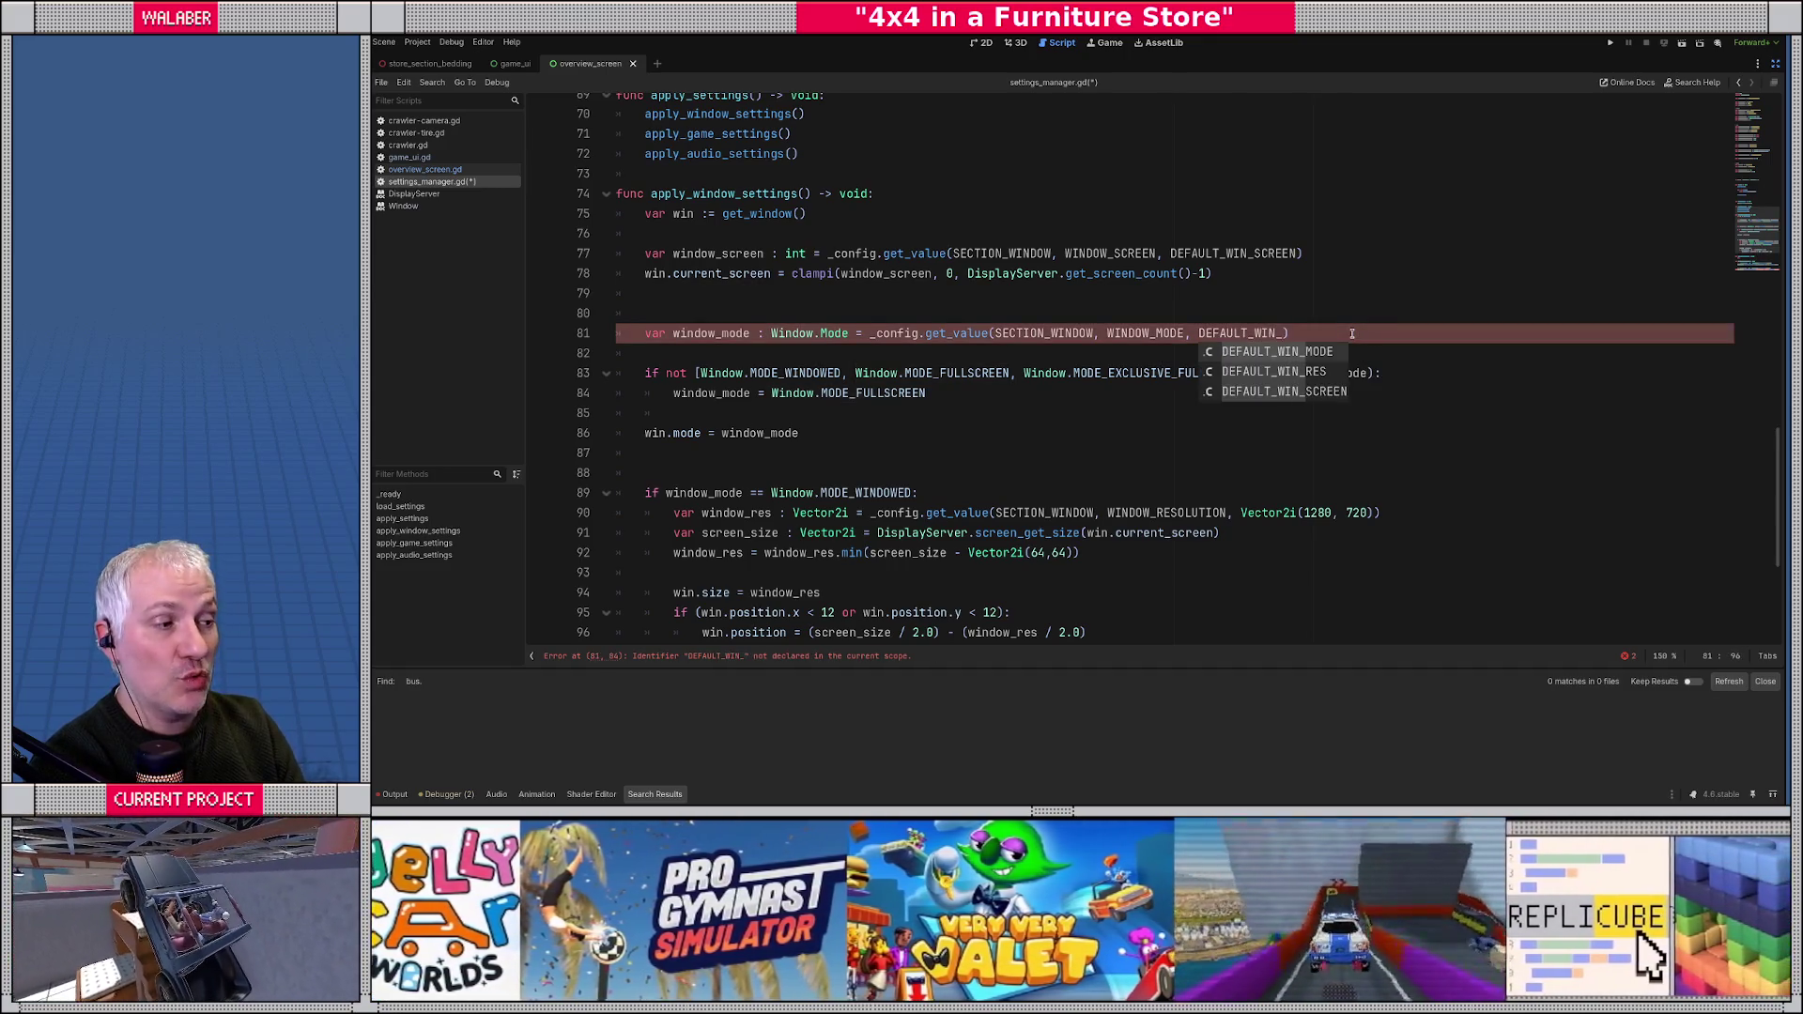
{"action": "type", "text": "MODE"}
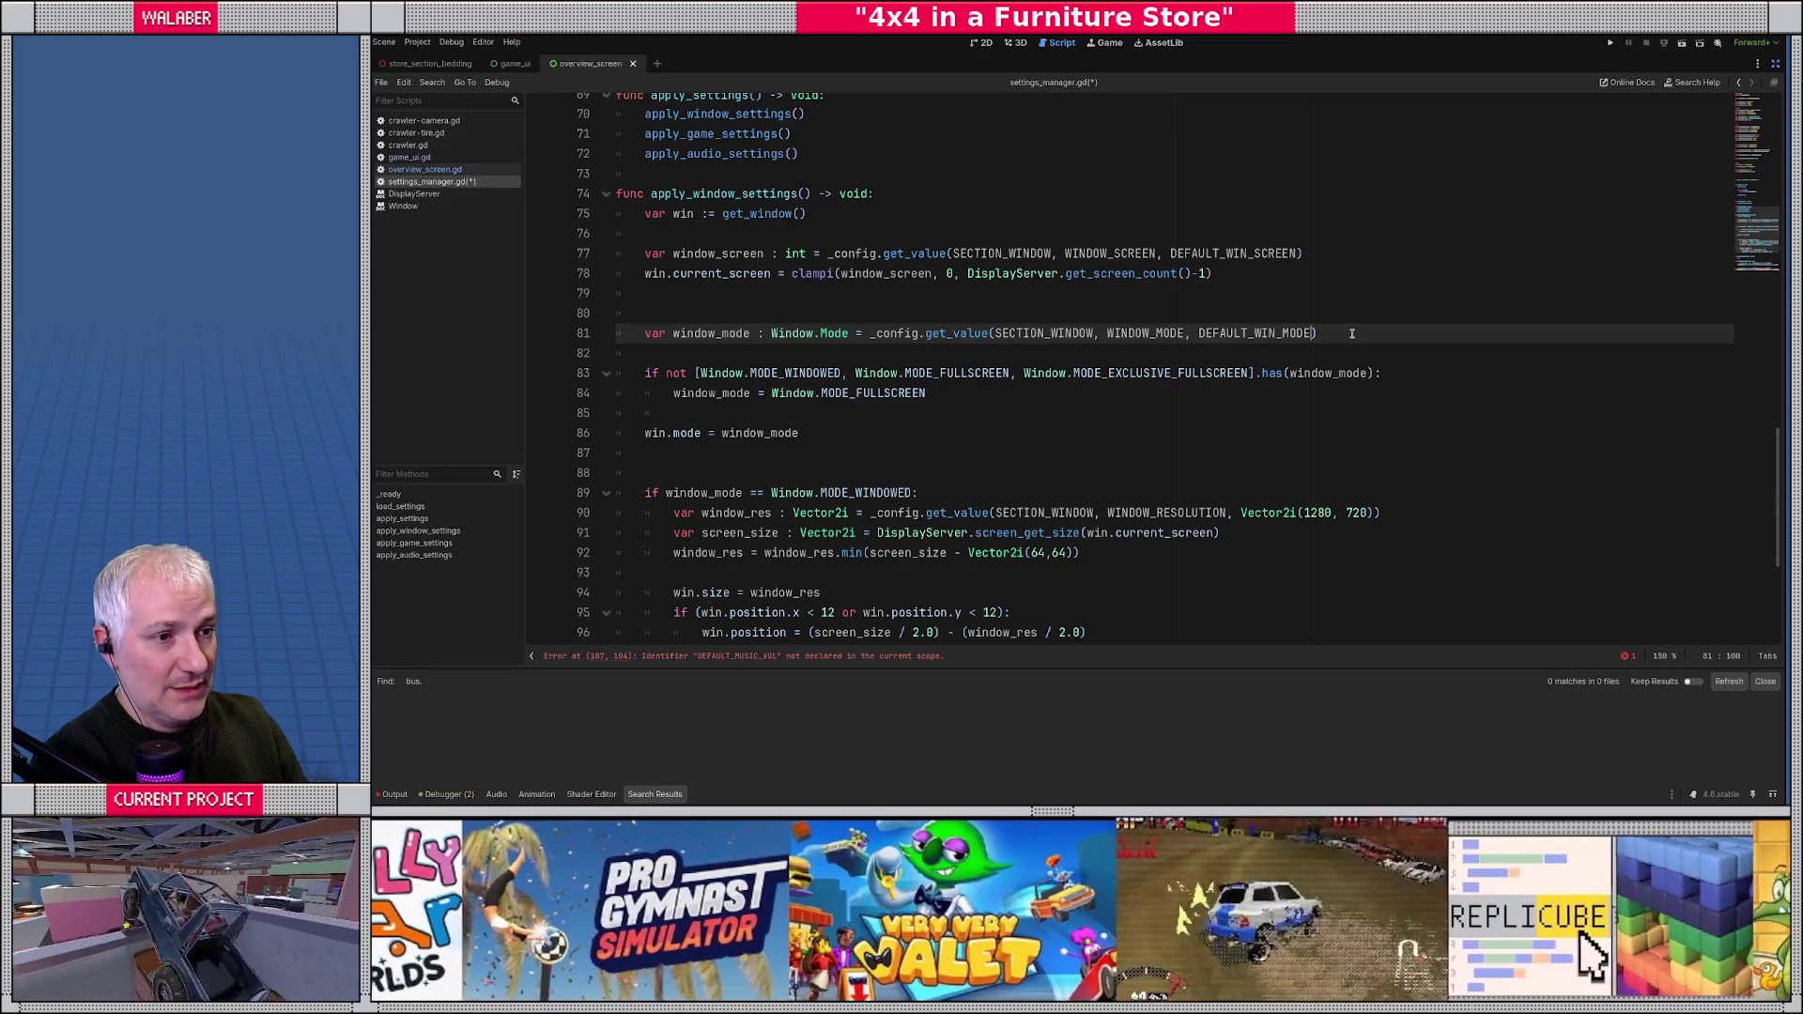
{"action": "scroll", "coordinate": [1129, 405], "scroll_direction": "down", "scroll_amount": 1}
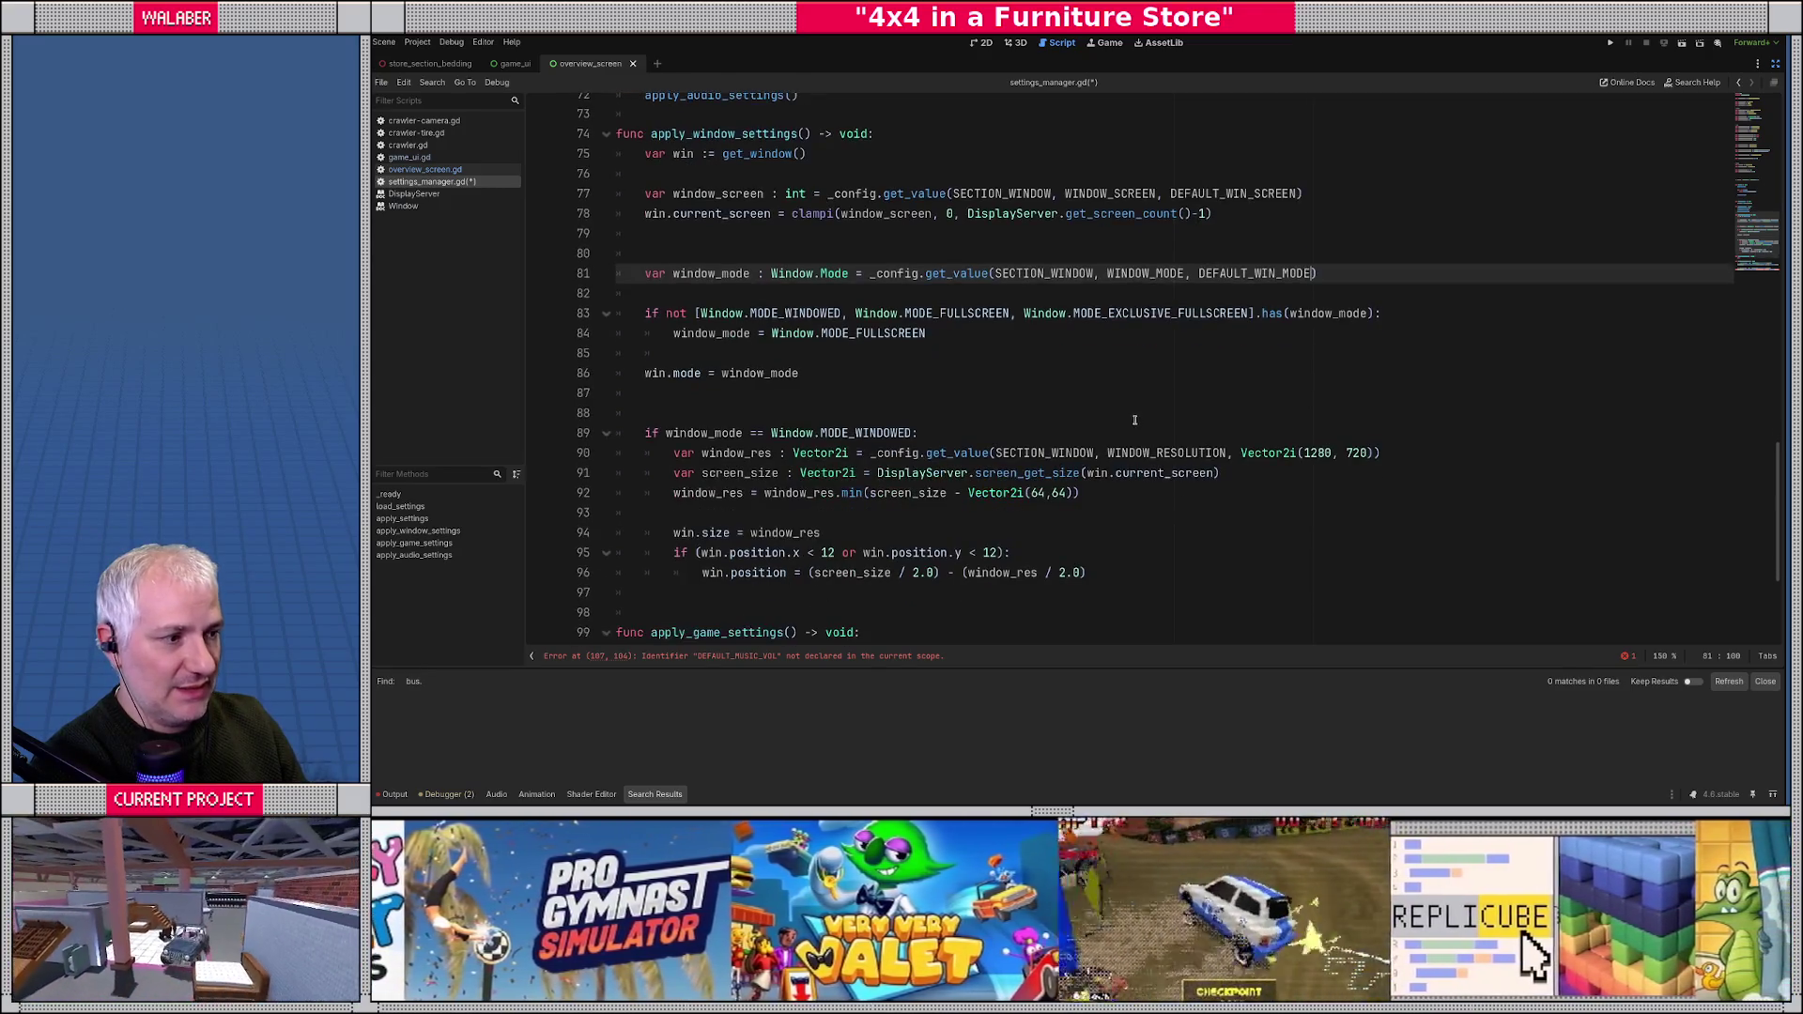
{"action": "left_click_drag", "start_coordinate": [1241, 453], "coordinate": [1374, 453]}
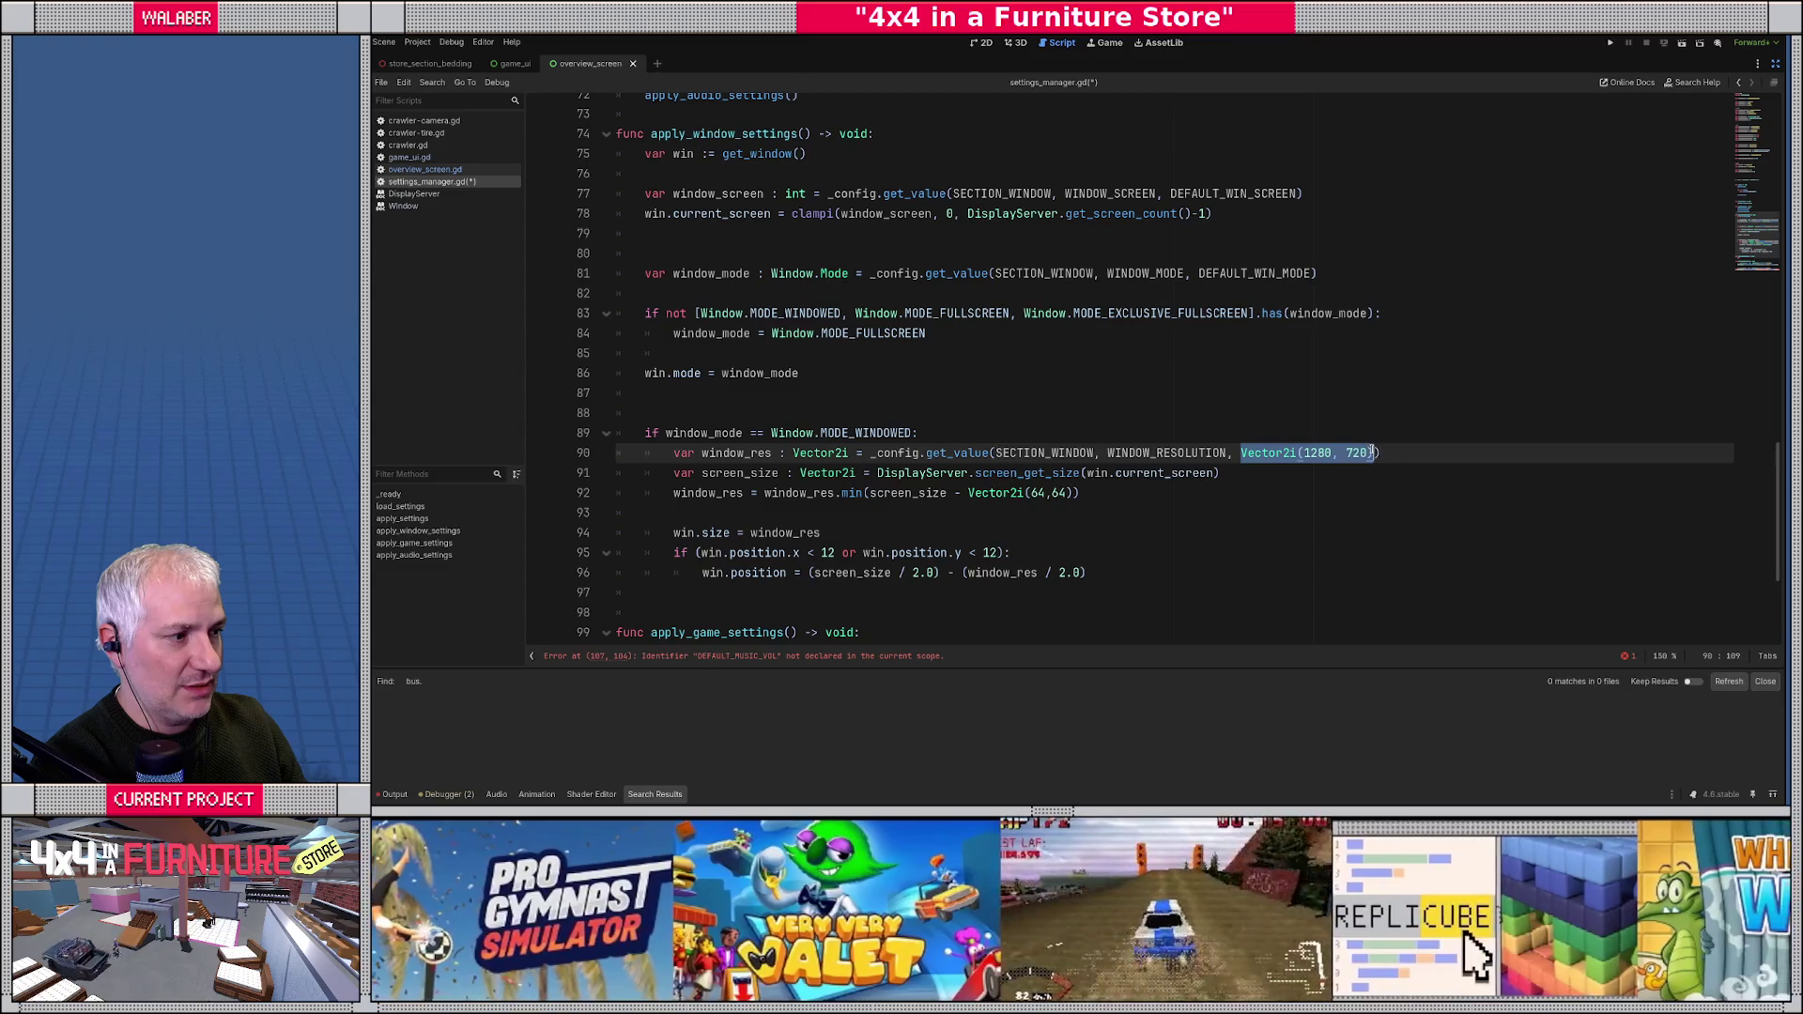
{"action": "type", "text": "DEFAUL"}
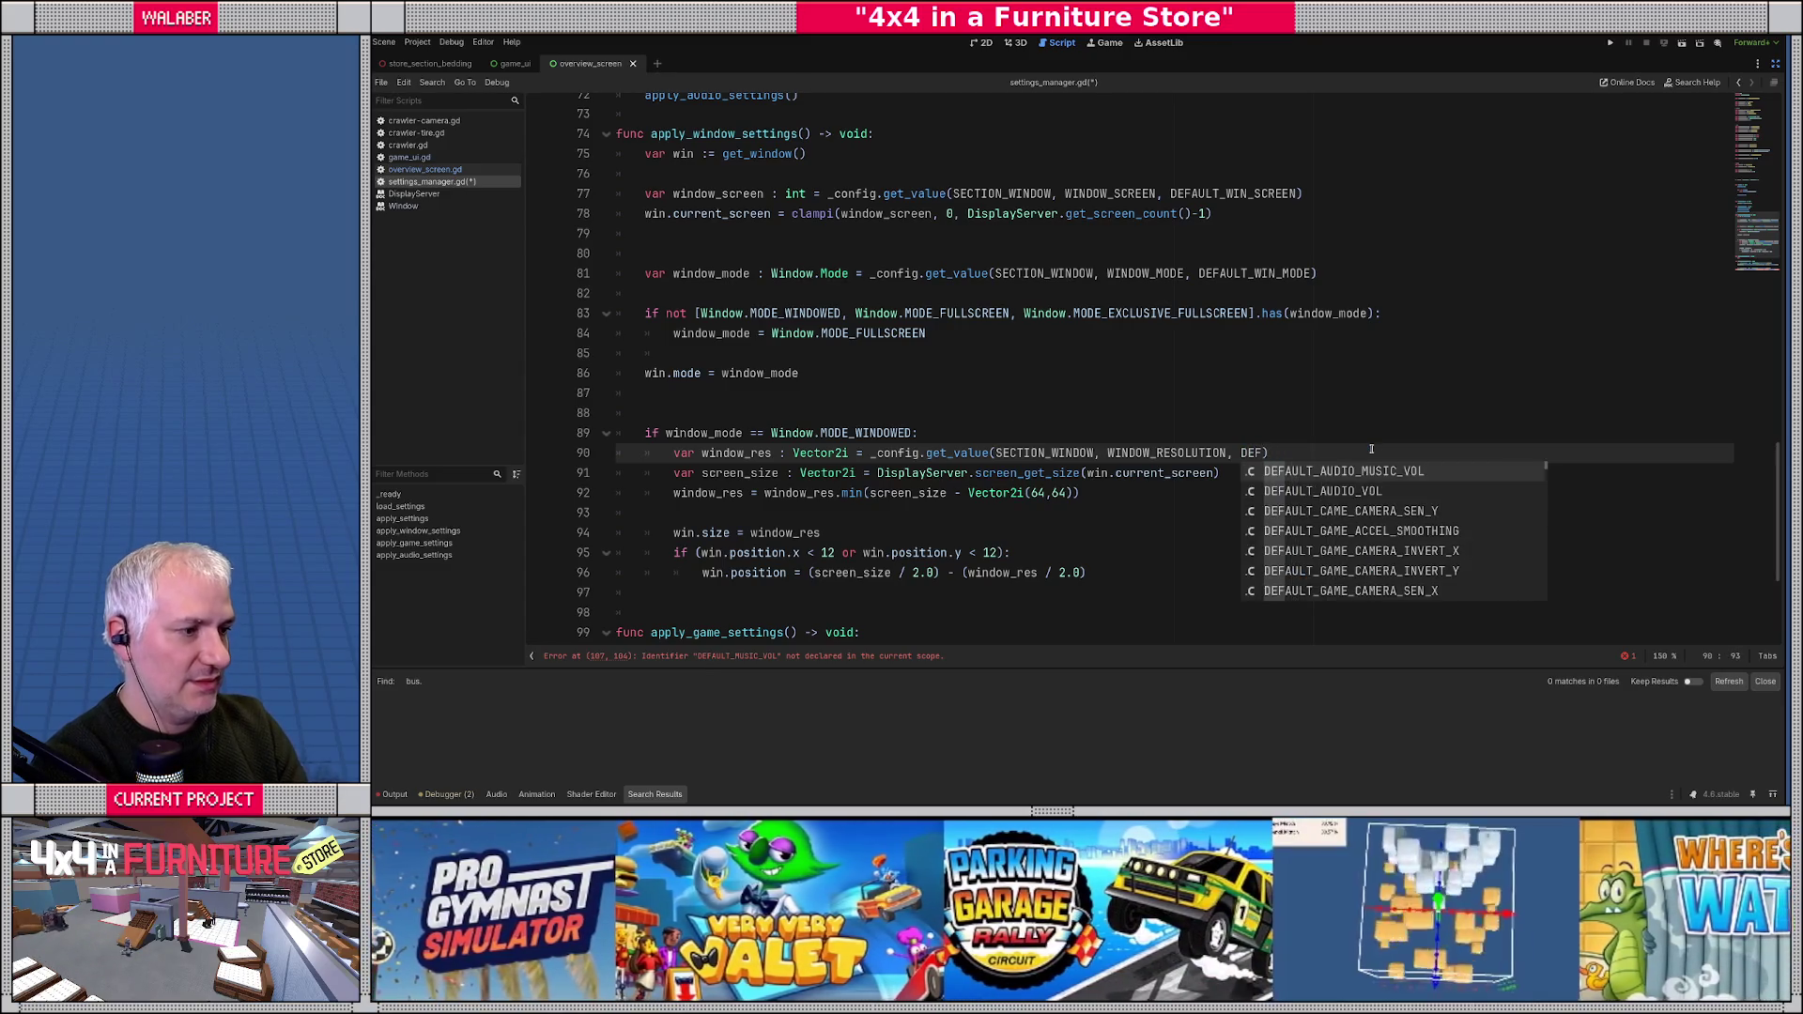
{"action": "type", "text": "T_WIN_"}
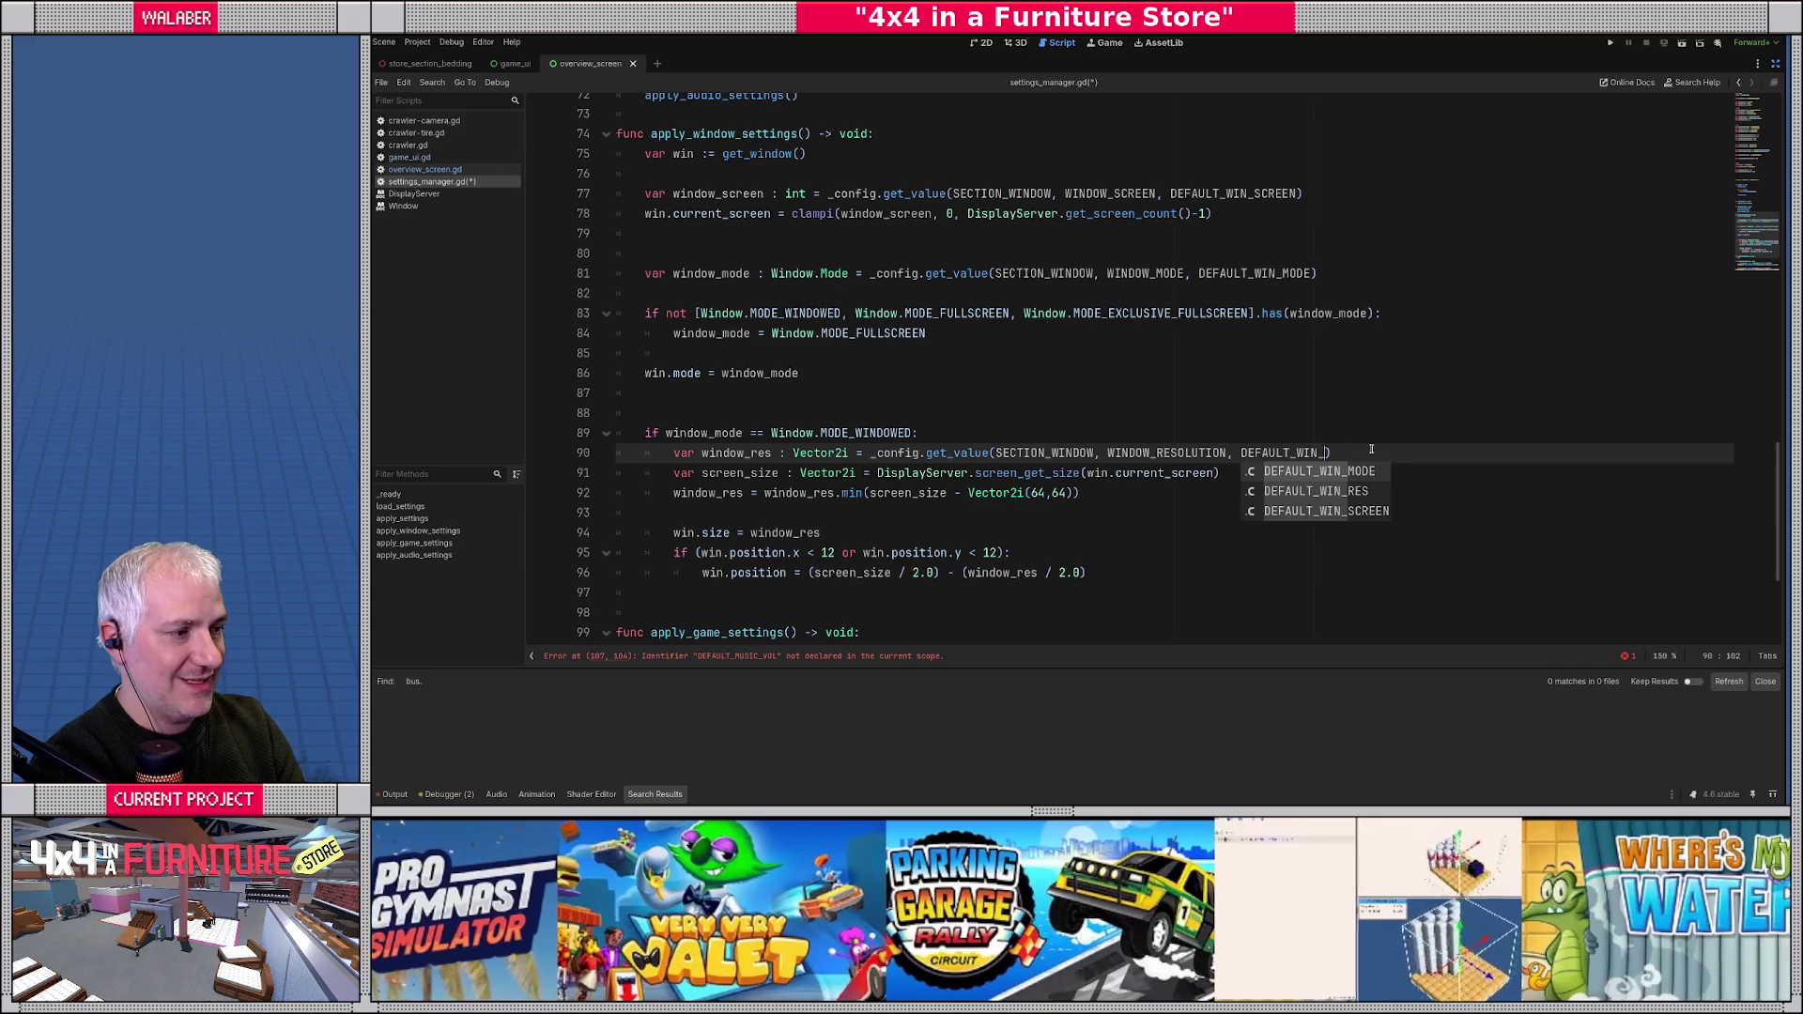
{"action": "type", "text": "RES"}
{"action": "scroll", "coordinate": [1084, 438], "scroll_direction": "down", "scroll_amount": 4}
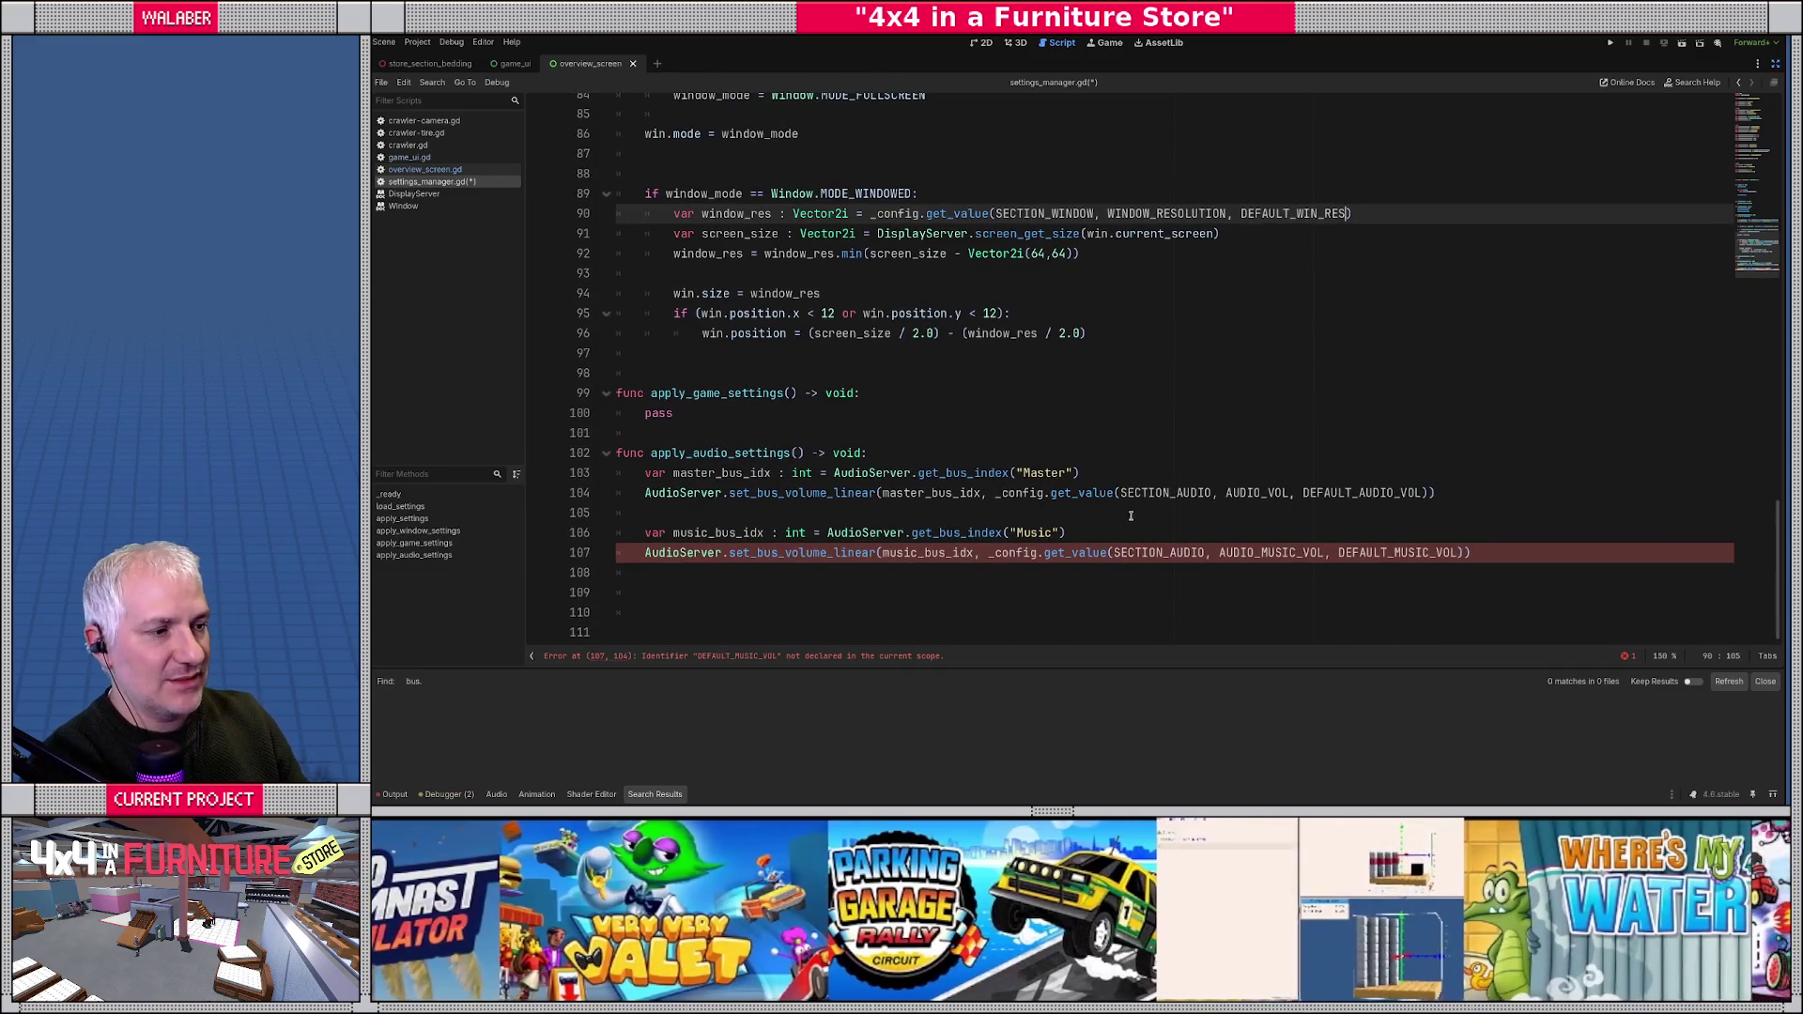
{"action": "left_click", "coordinate": [1385, 551]}
- Rename the music volume fallback on line 107 to DEFAULT_AUDIO_MUSIC_VOL
{"action": "type", "text": "_AUDIO"}
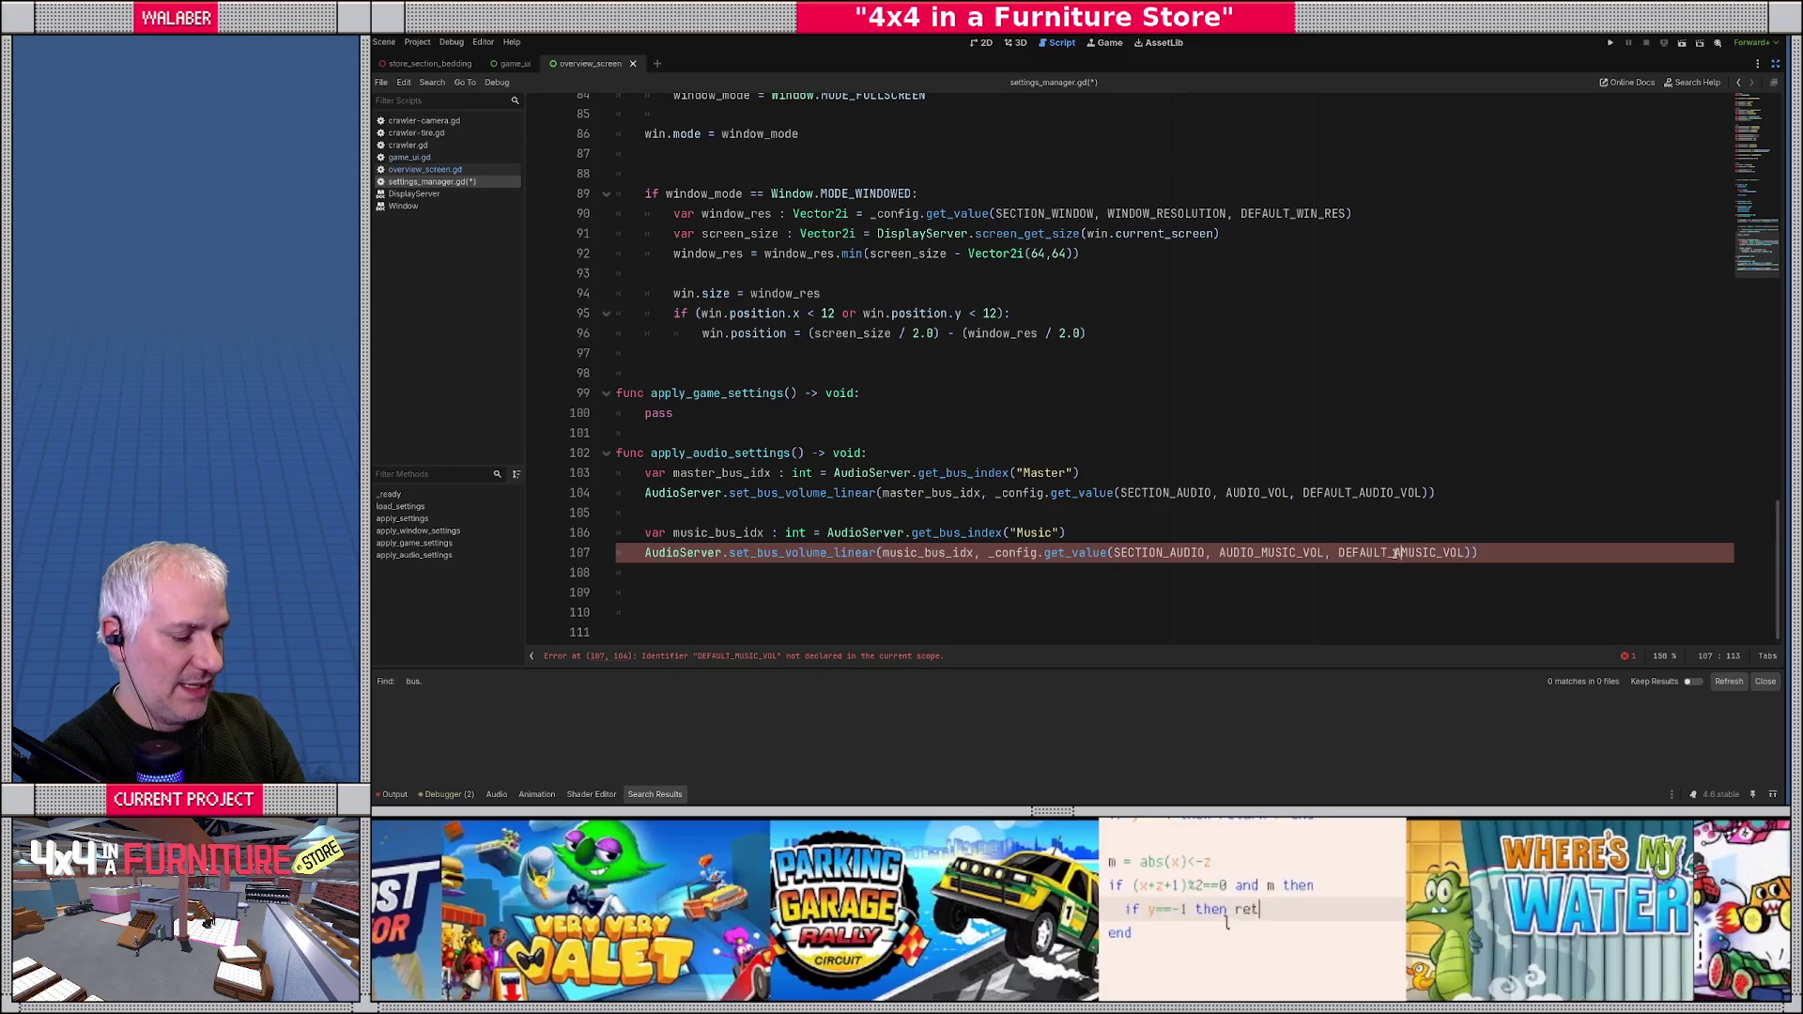
{"action": "left_click", "coordinate": [789, 515]}
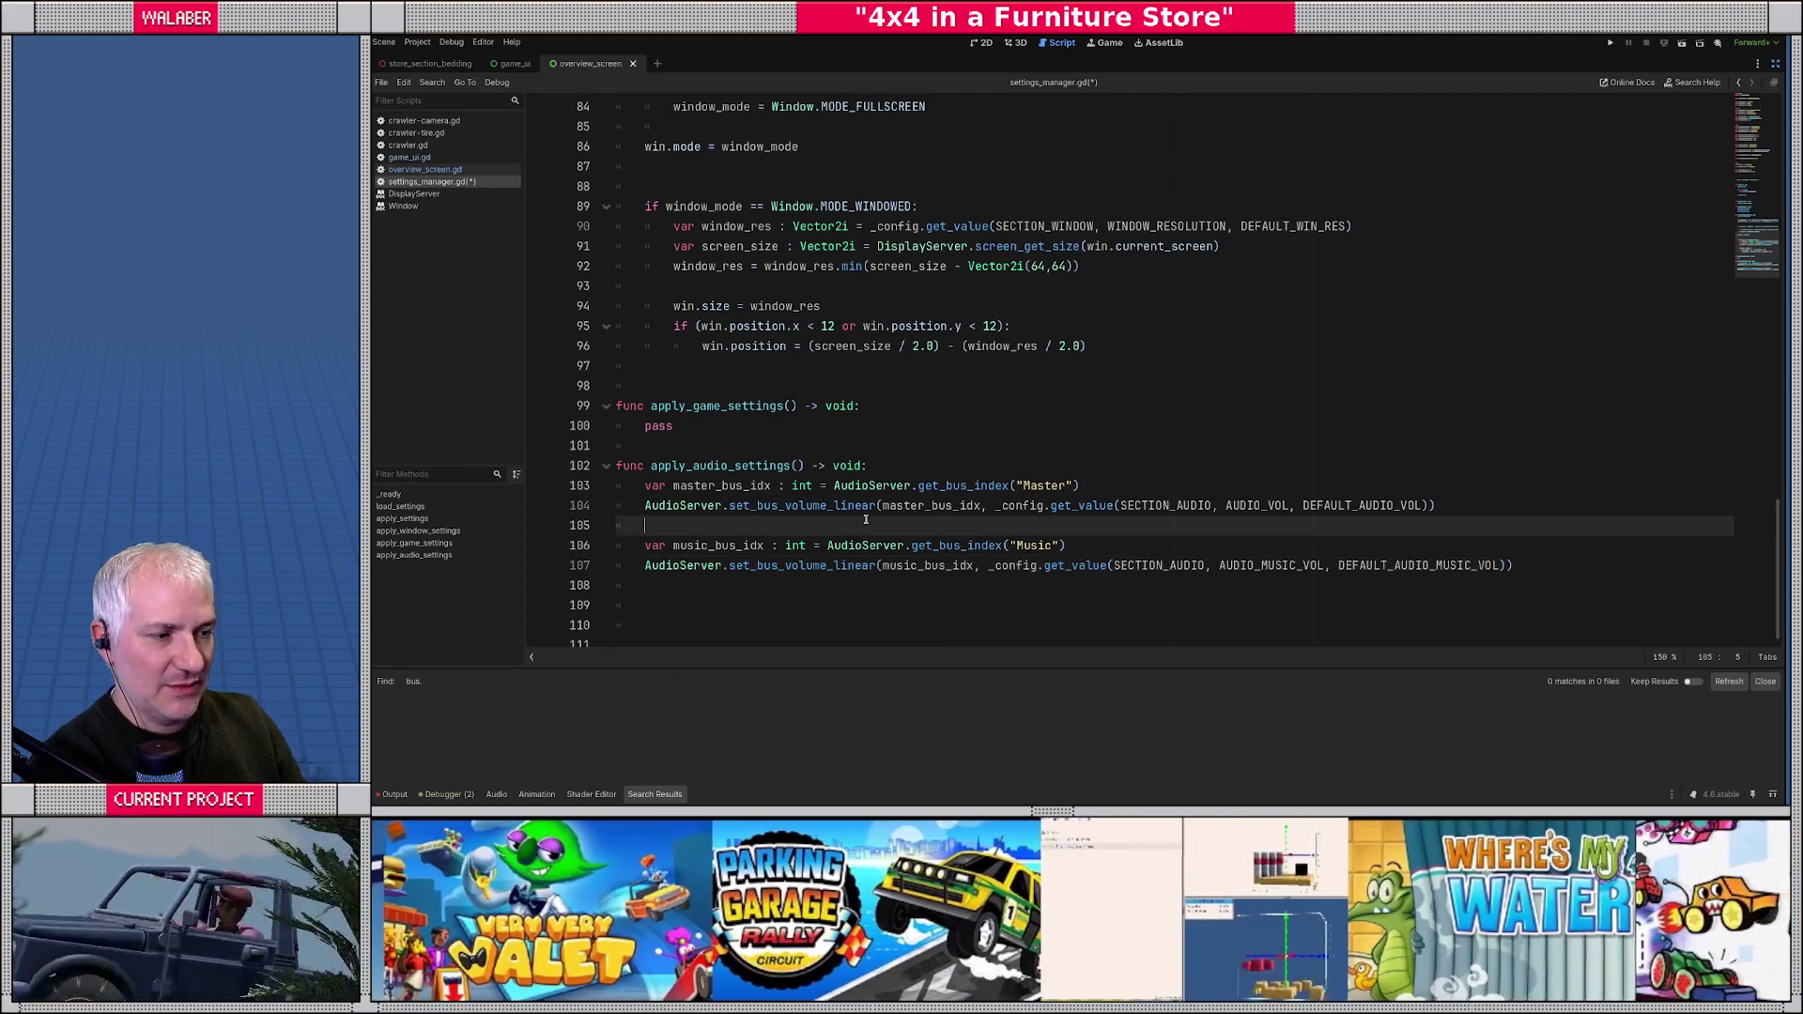
{"action": "left_click", "coordinate": [664, 569]}
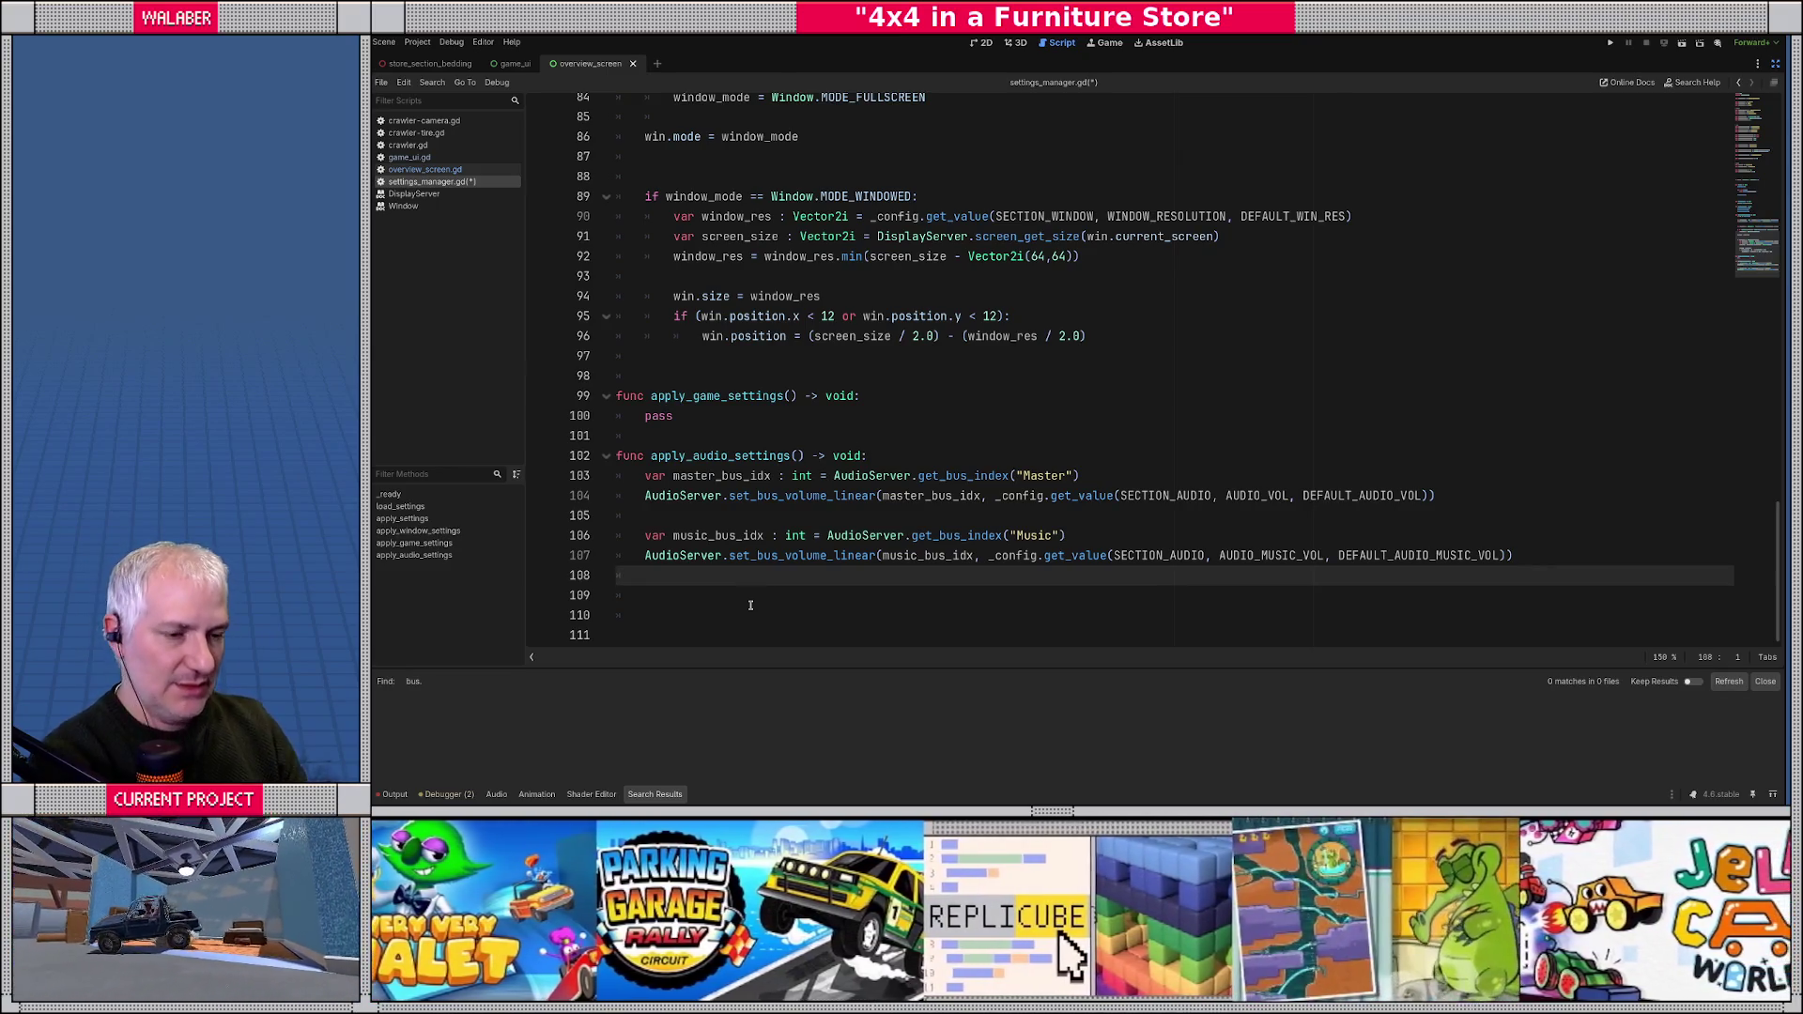
{"action": "left_click", "coordinate": [751, 604]}
- Save settings_manager.gd and scroll down through the script
{"action": "key", "text": "ctrl+s"}
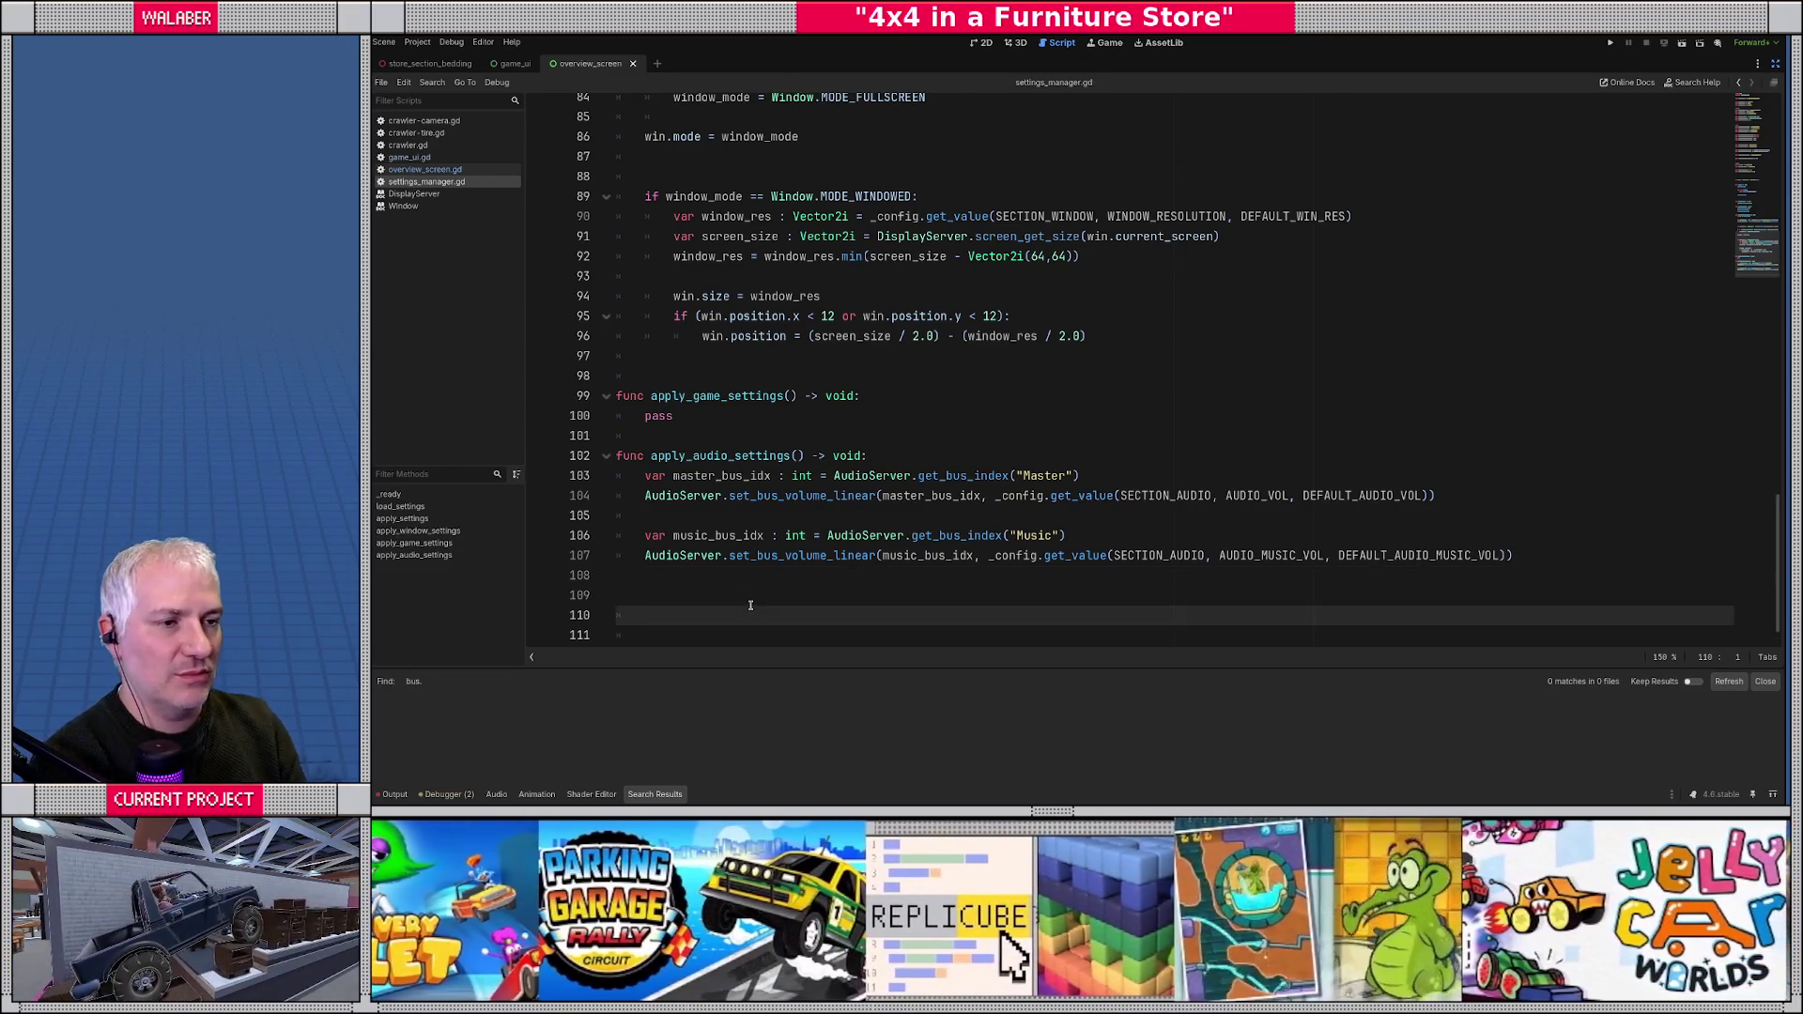
{"action": "scroll", "coordinate": [845, 526], "scroll_direction": "up", "scroll_amount": 20}
{"action": "scroll", "coordinate": [923, 474], "scroll_direction": "down", "scroll_amount": 13}
{"action": "scroll", "coordinate": [882, 413], "scroll_direction": "down", "scroll_amount": 1}
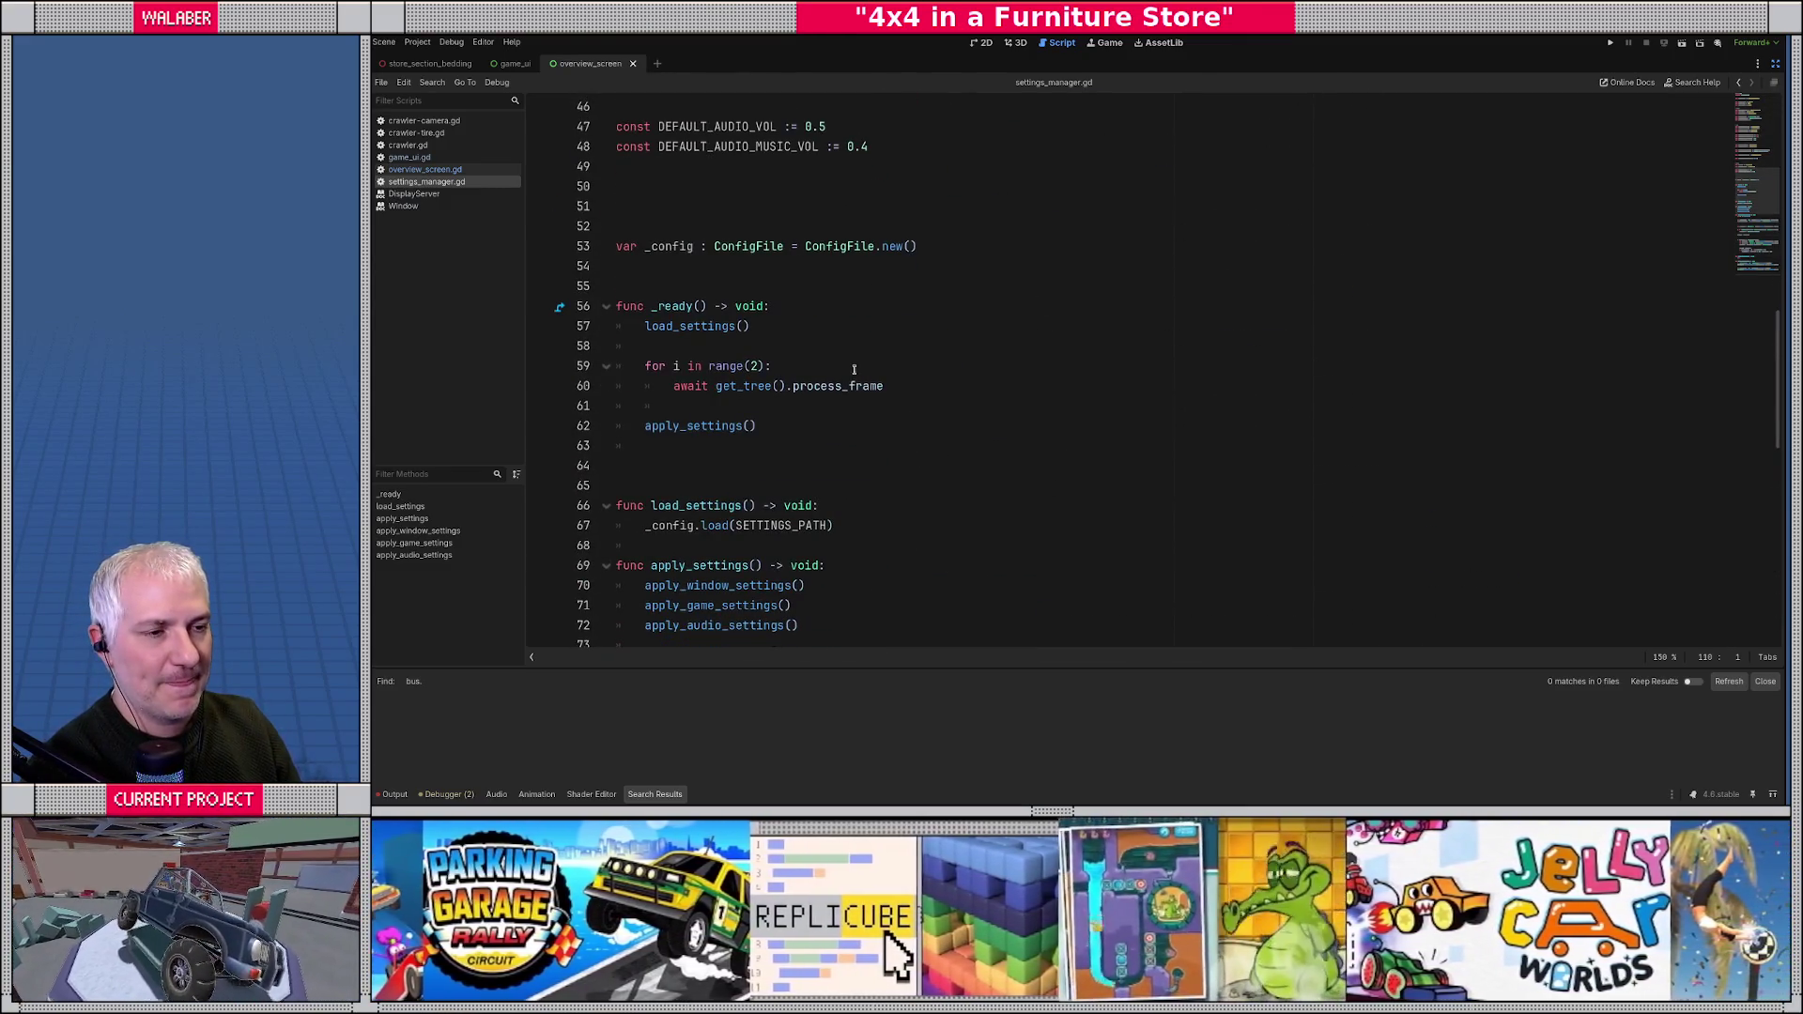
{"action": "scroll", "coordinate": [699, 280], "scroll_direction": "down", "scroll_amount": 12}
{"action": "type", "text": "# G"}
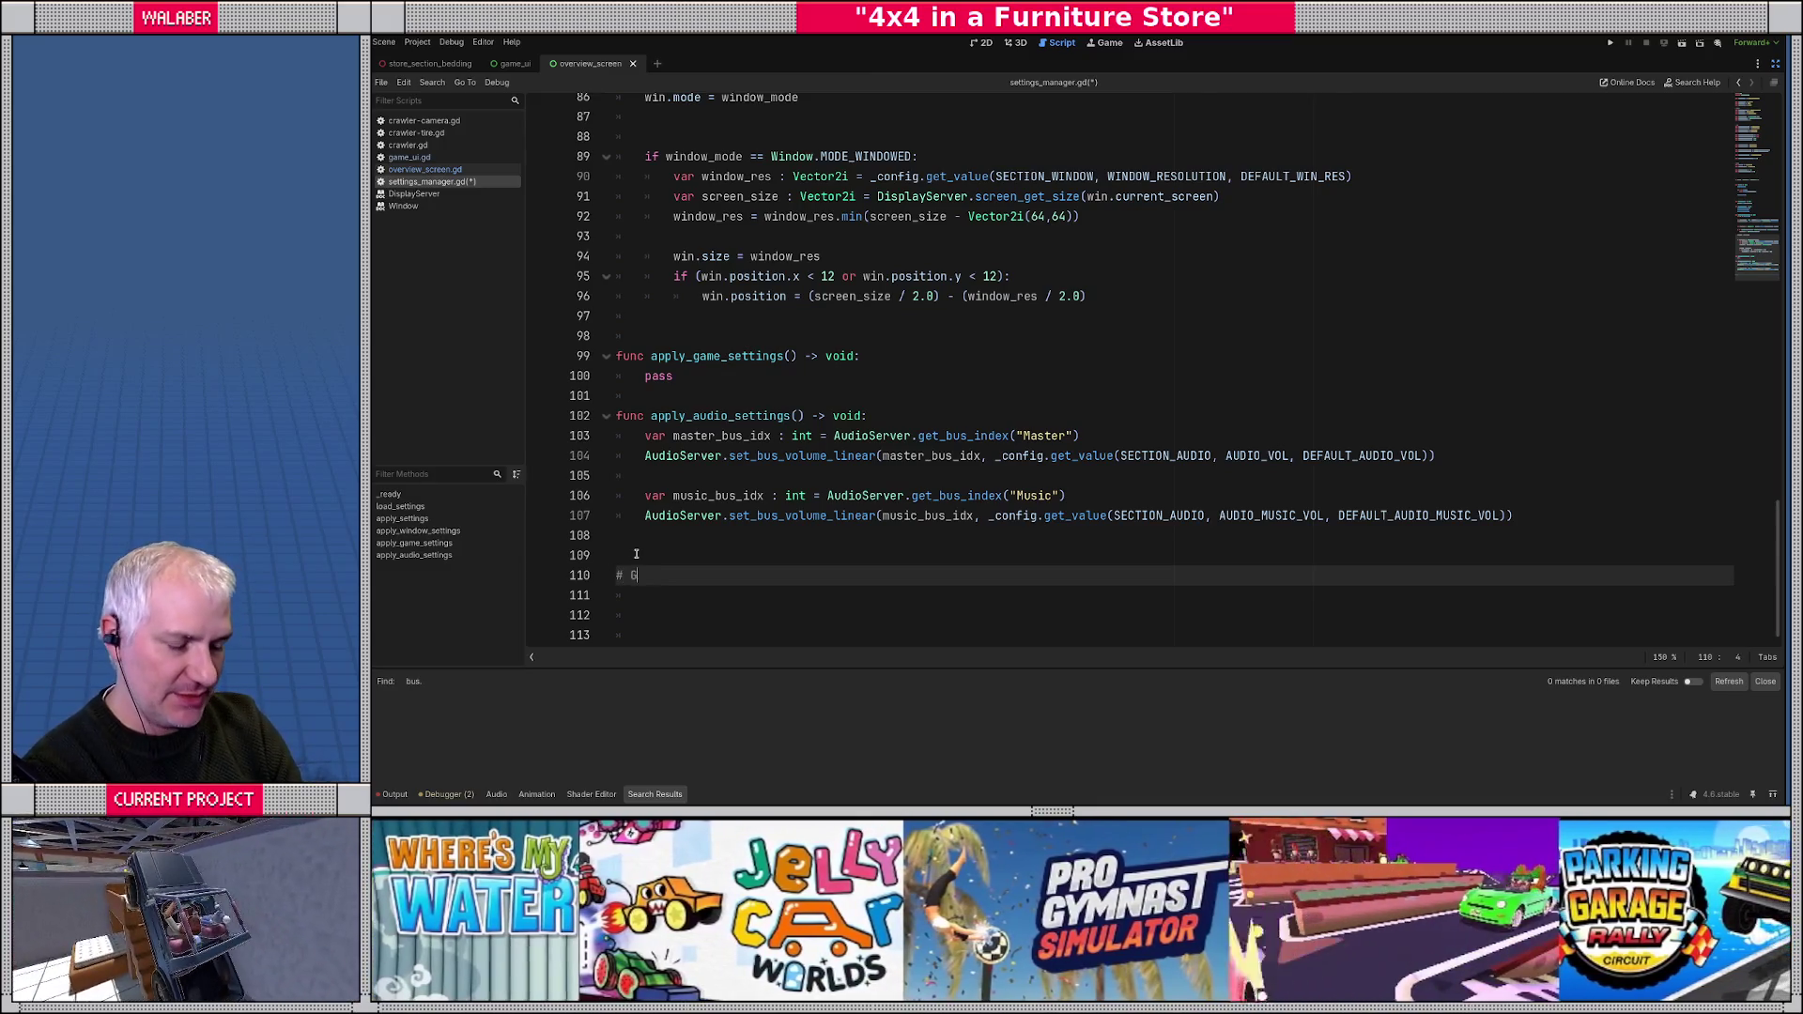
- Complete the # GAME SETTINGS comment with blank lines above it
{"action": "type", "text": "AME SETTINGS"}
{"action": "key", "text": "ctrl+shift+Return"}
{"action": "key", "text": "Return"}
{"action": "key", "text": "Return"}
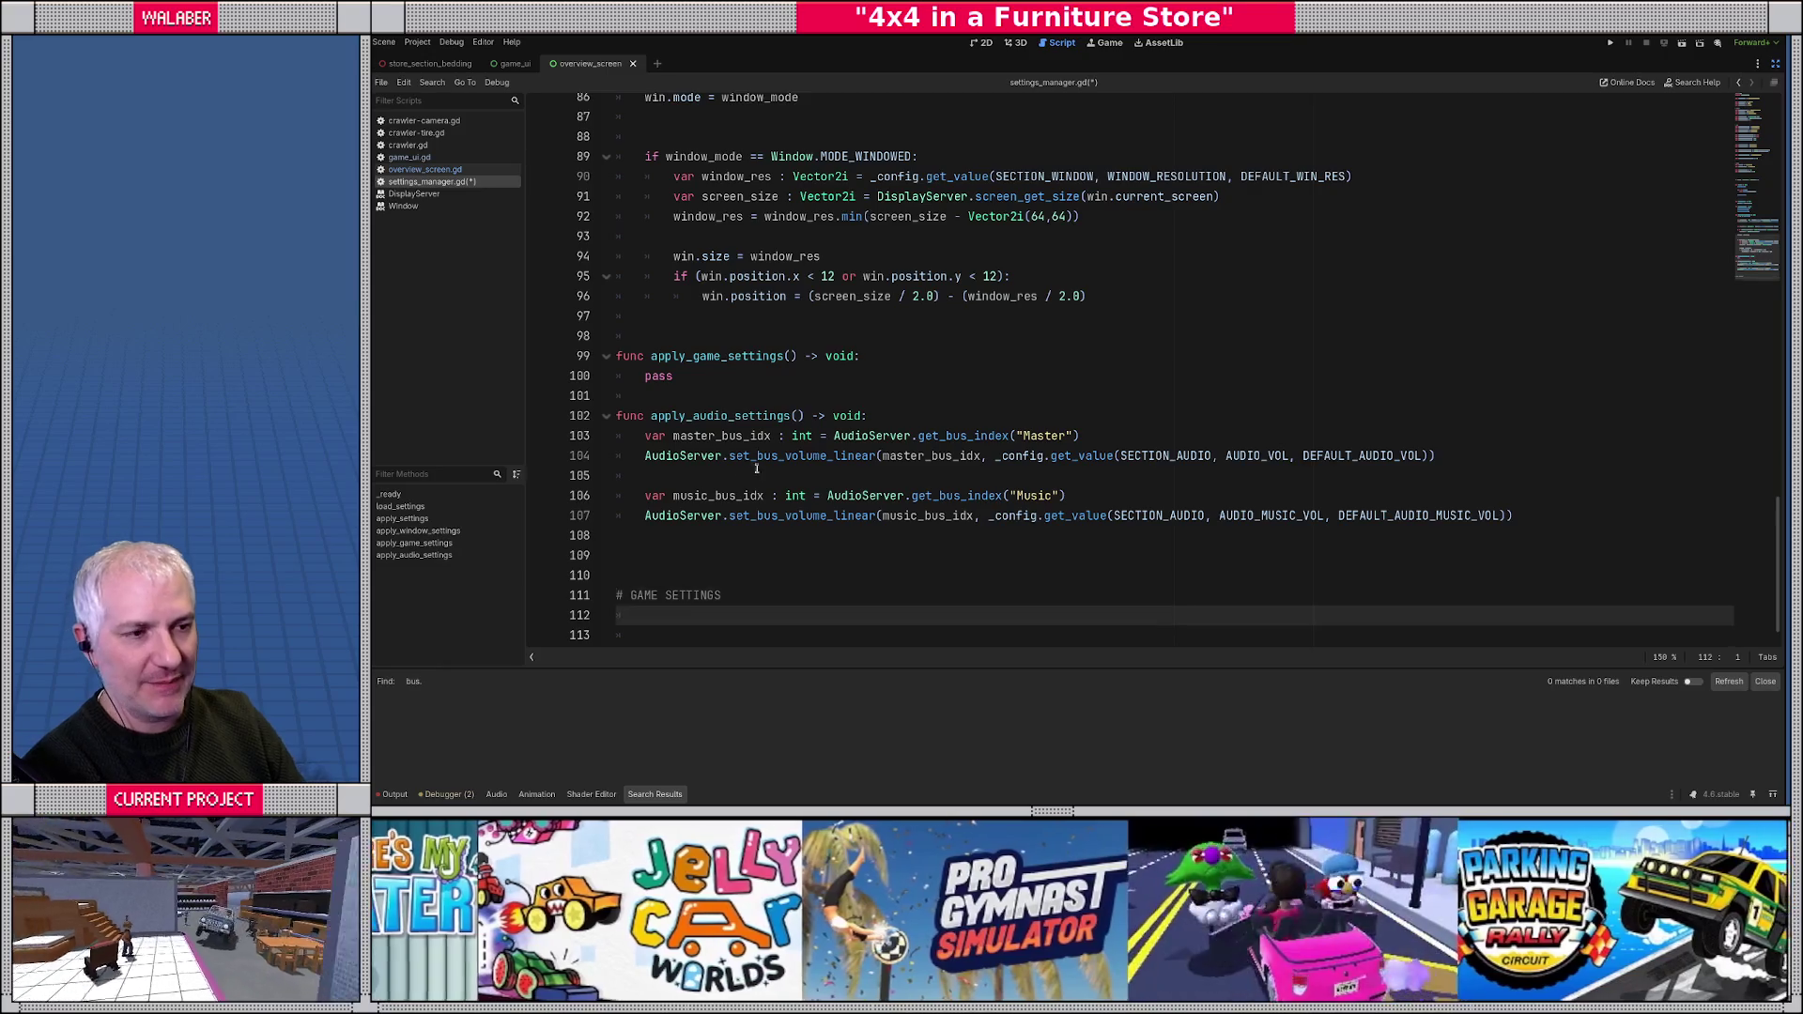
{"action": "scroll", "coordinate": [757, 368], "scroll_direction": "up", "scroll_amount": 10}
{"action": "scroll", "coordinate": [756, 368], "scroll_direction": "up", "scroll_amount": 10}
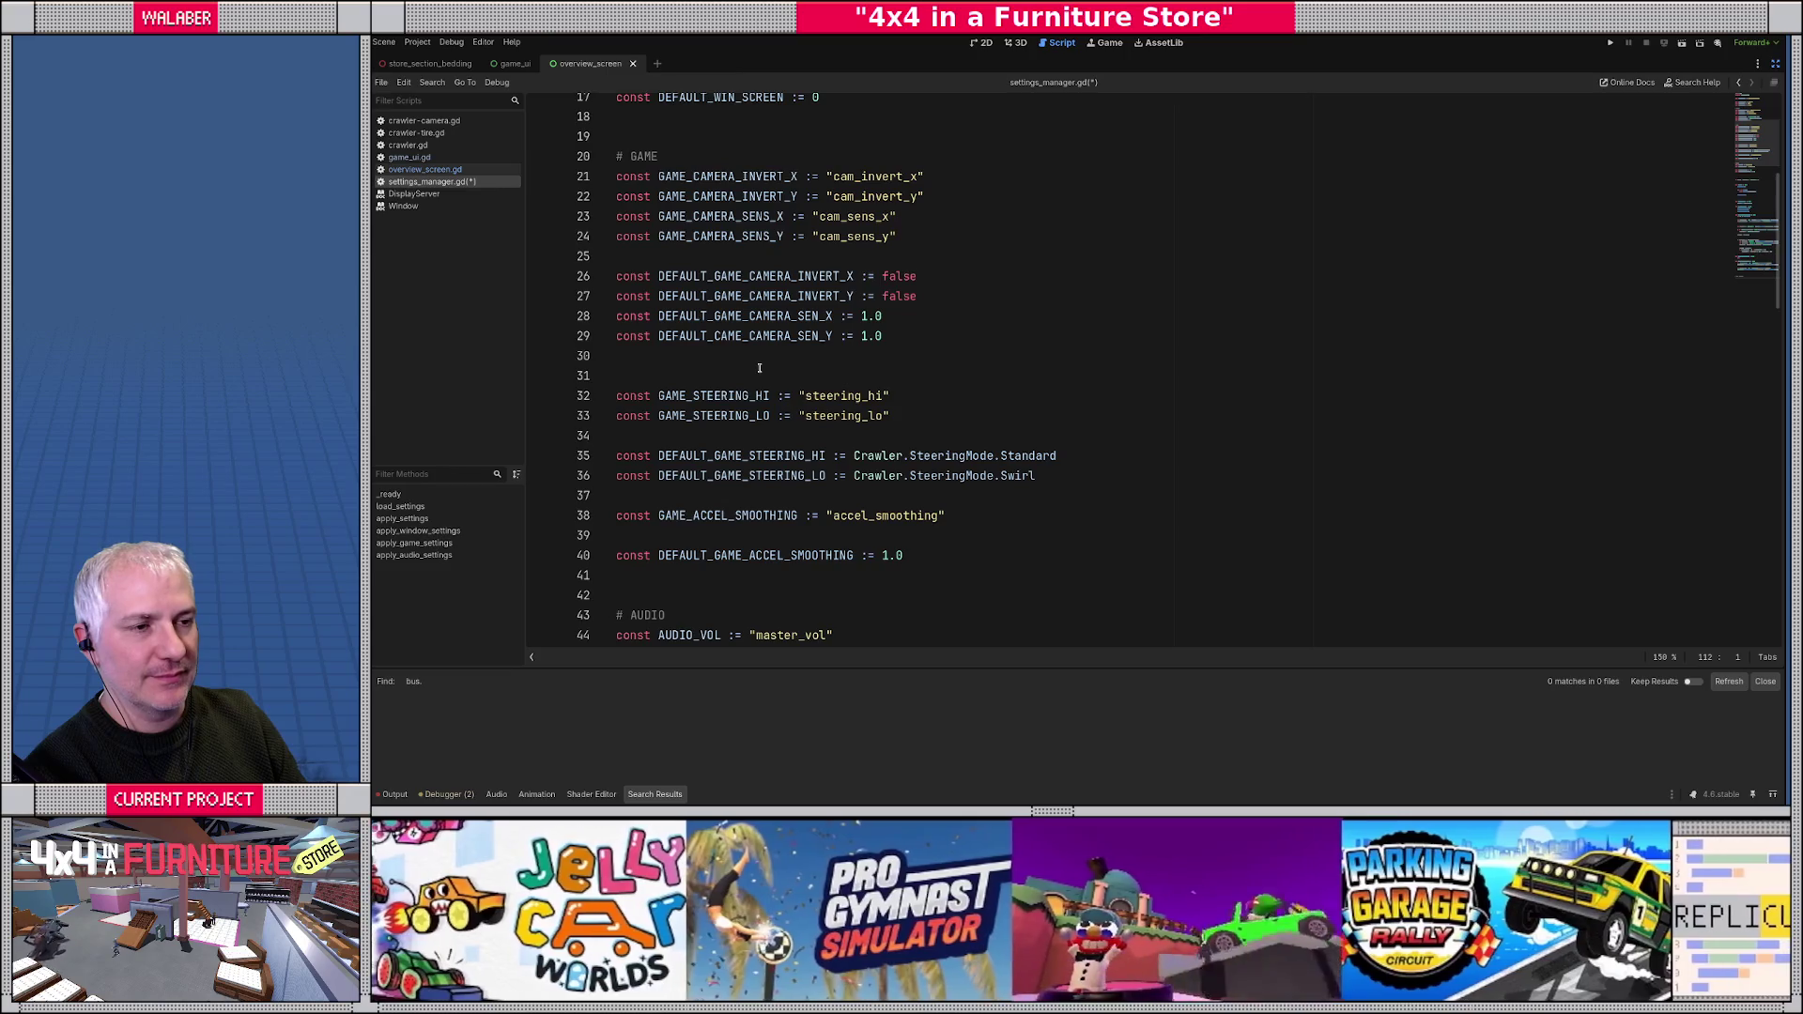
{"action": "scroll", "coordinate": [758, 368], "scroll_direction": "down", "scroll_amount": 20}
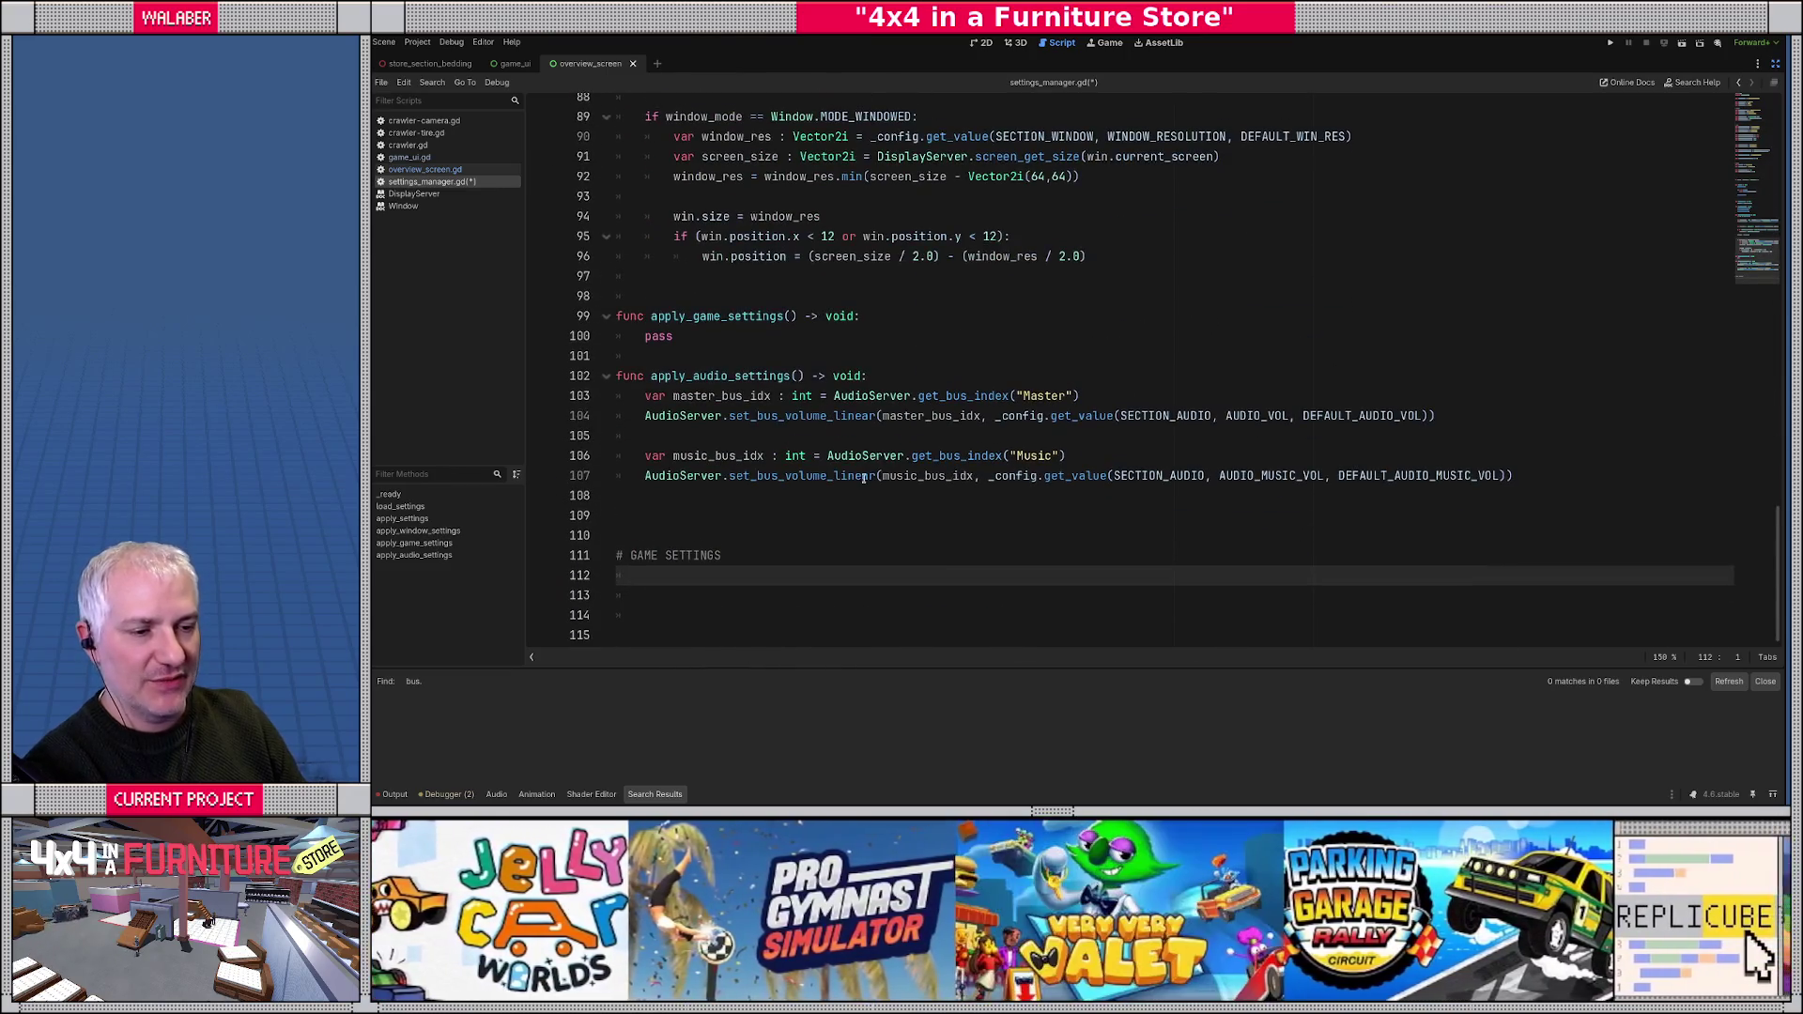
- Declare func get_camera_invert_x() -> bool: above a get_camera_invert stub
{"action": "type", "text": "func get_camer"}
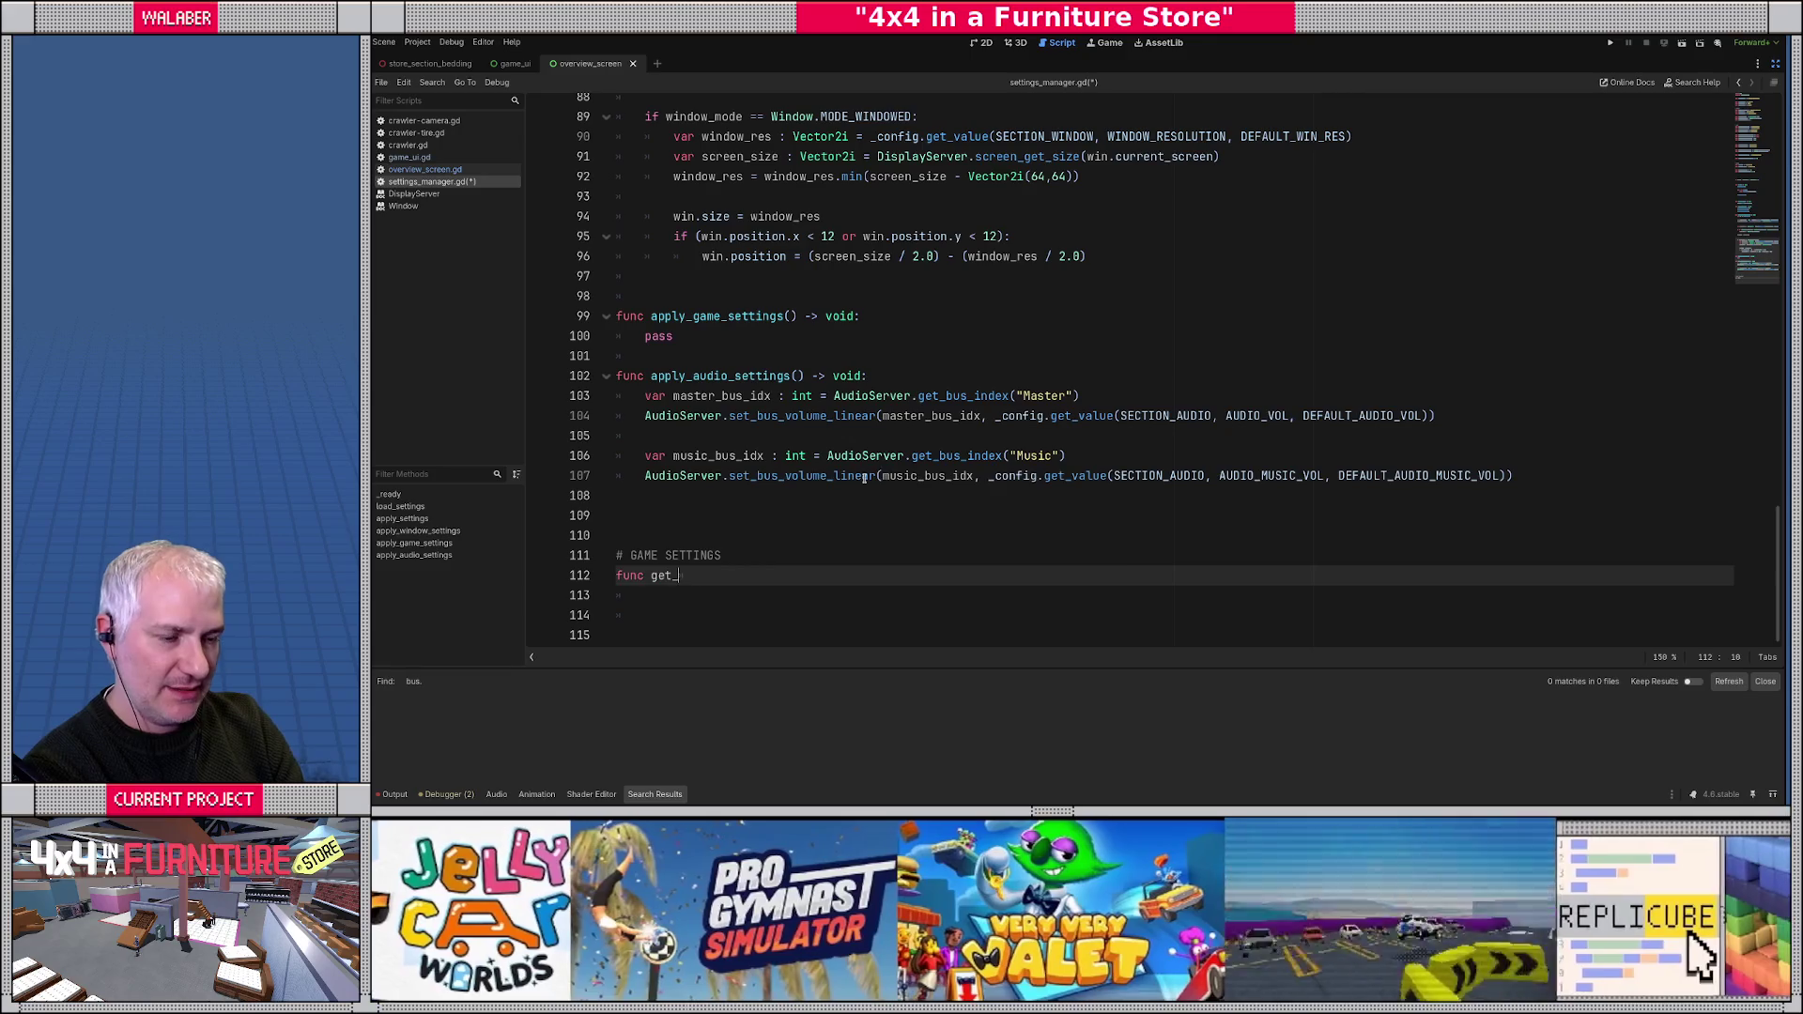
{"action": "type", "text": "a"}
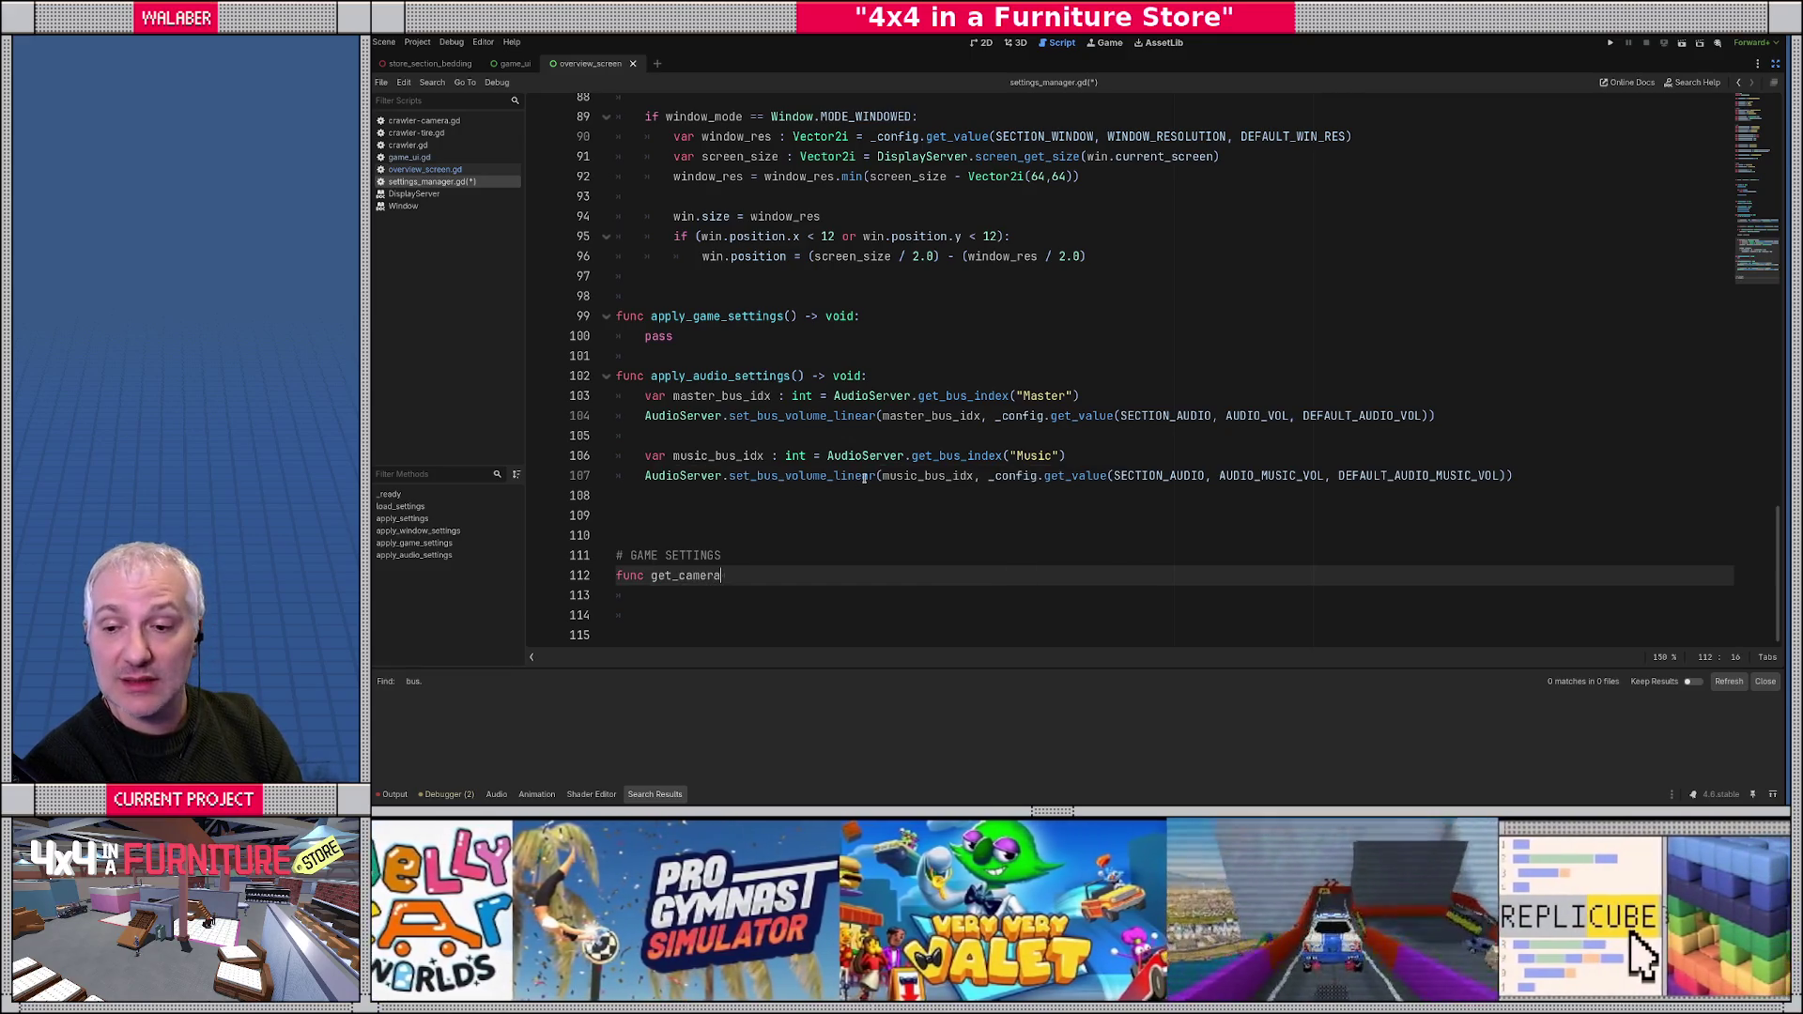
{"action": "type", "text": "_invert() ->"}
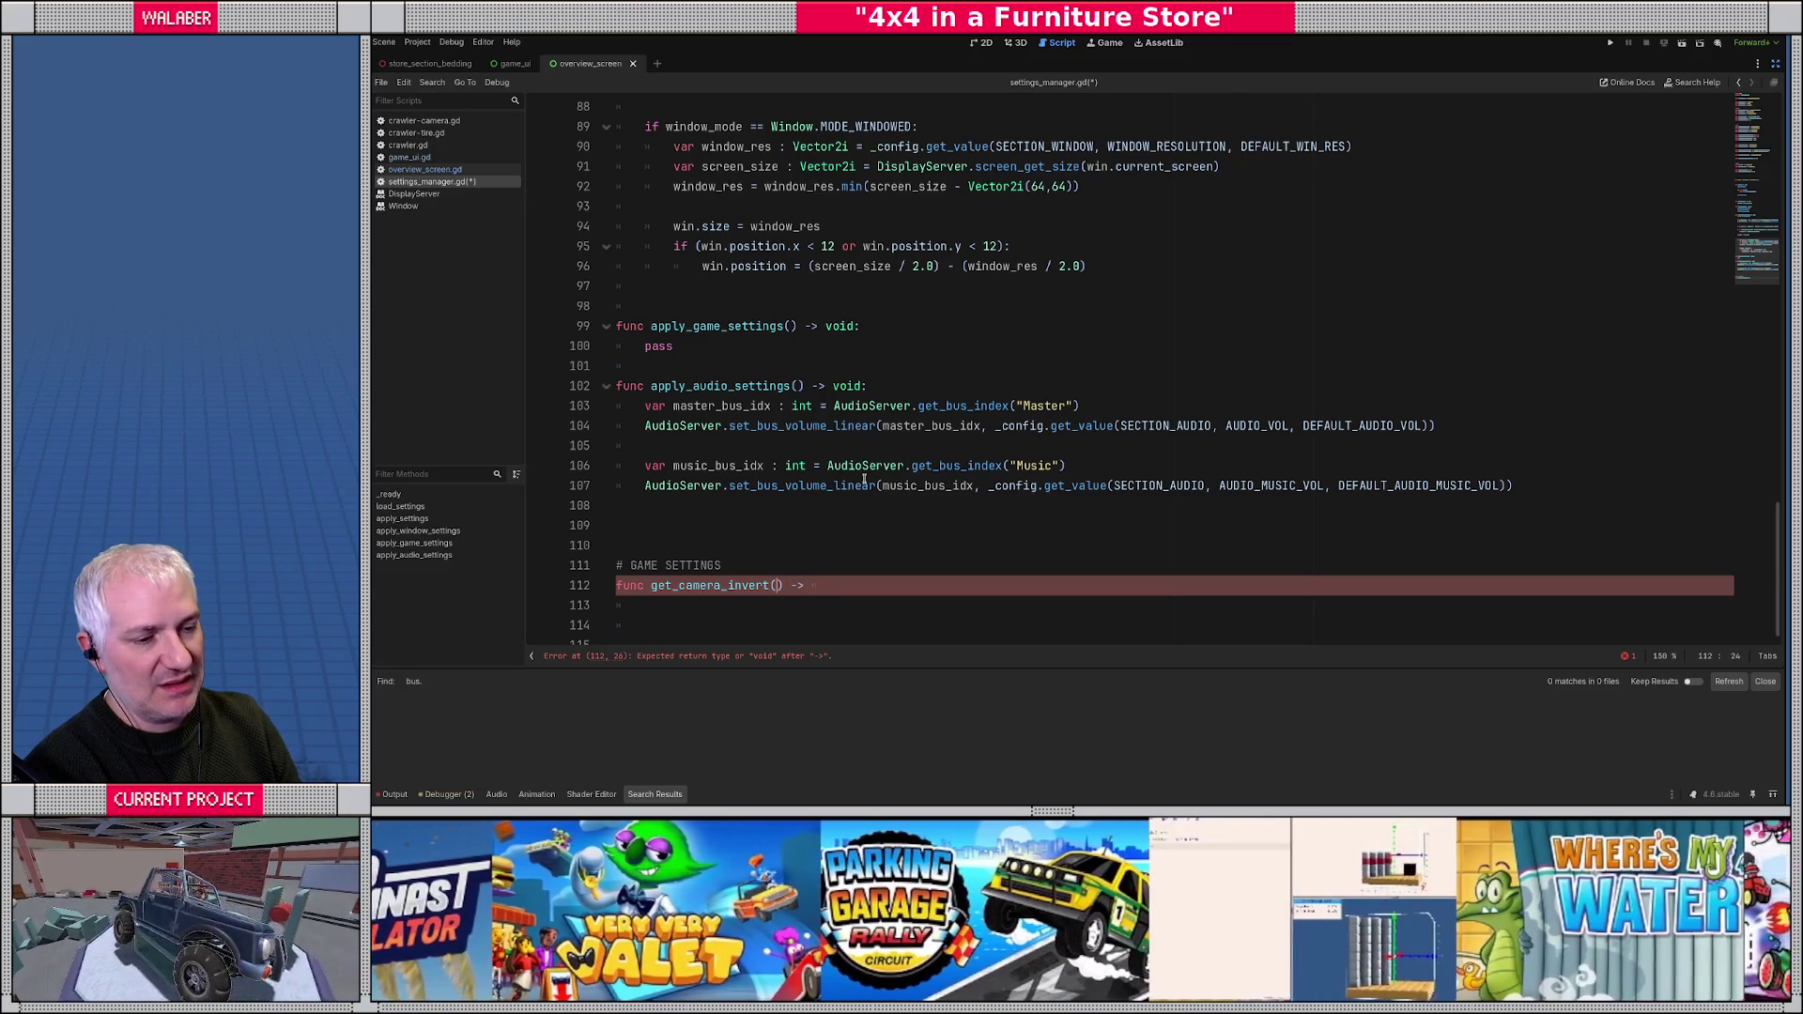
{"action": "key", "text": "ctrl+shift+Return"}
{"action": "type", "text": "func get_camera_invert"}
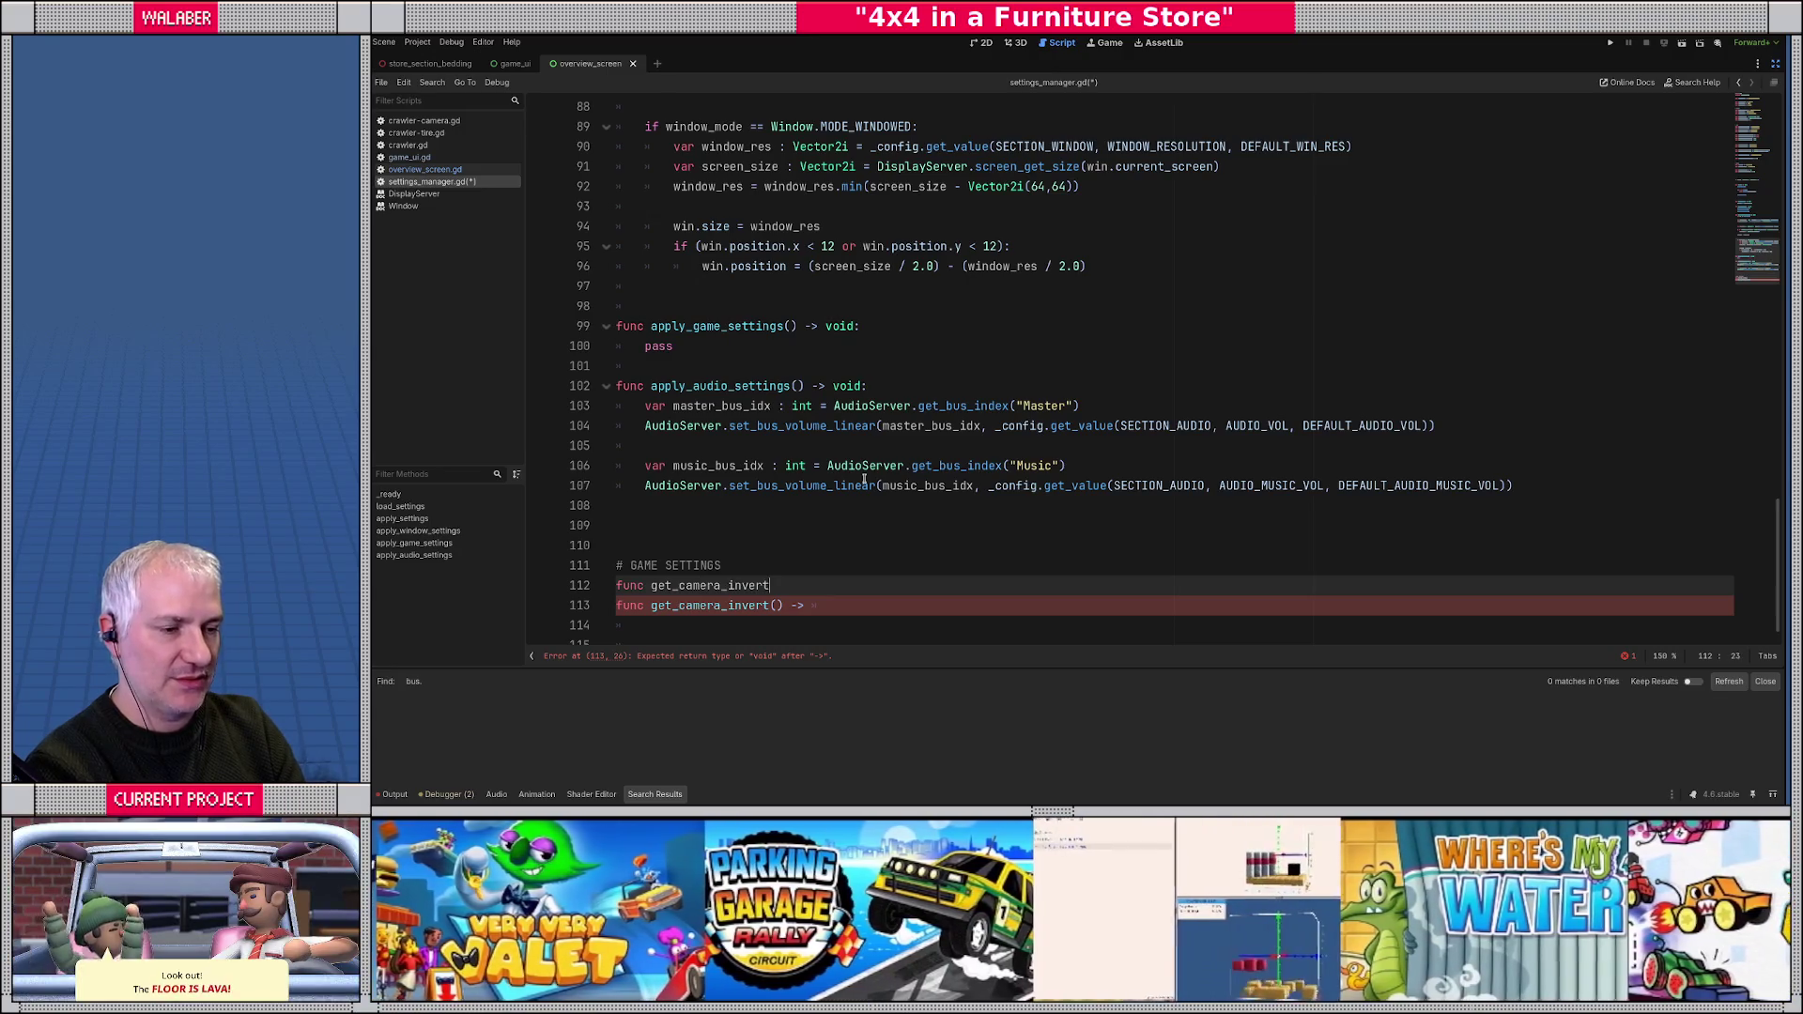
{"action": "type", "text": "_x() -> bool:"}
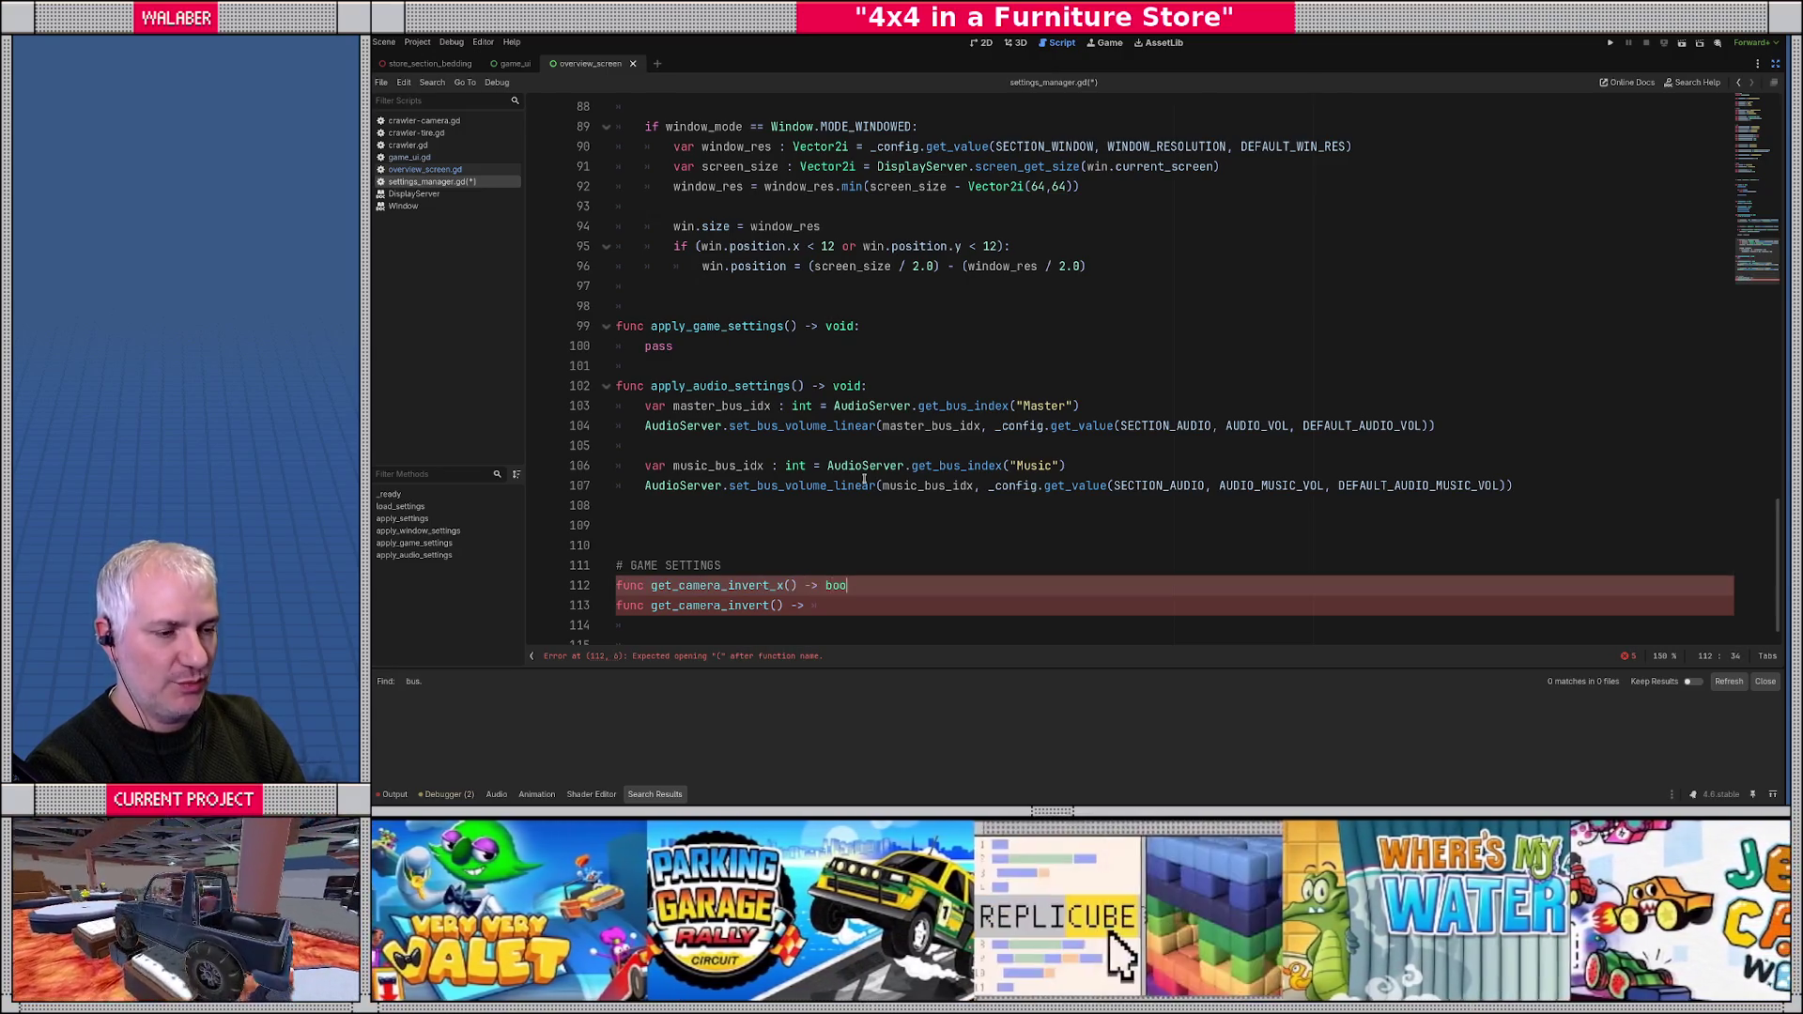
{"action": "key", "text": "Return"}
- Make it return _config.get_value(SECTION_GAME, GAME_CAMERA_INVERT_X, DEFAULT_GAME_CAMERA_INVERT_X)
{"action": "type", "text": "return "}
{"action": "type", "text": "_con"}
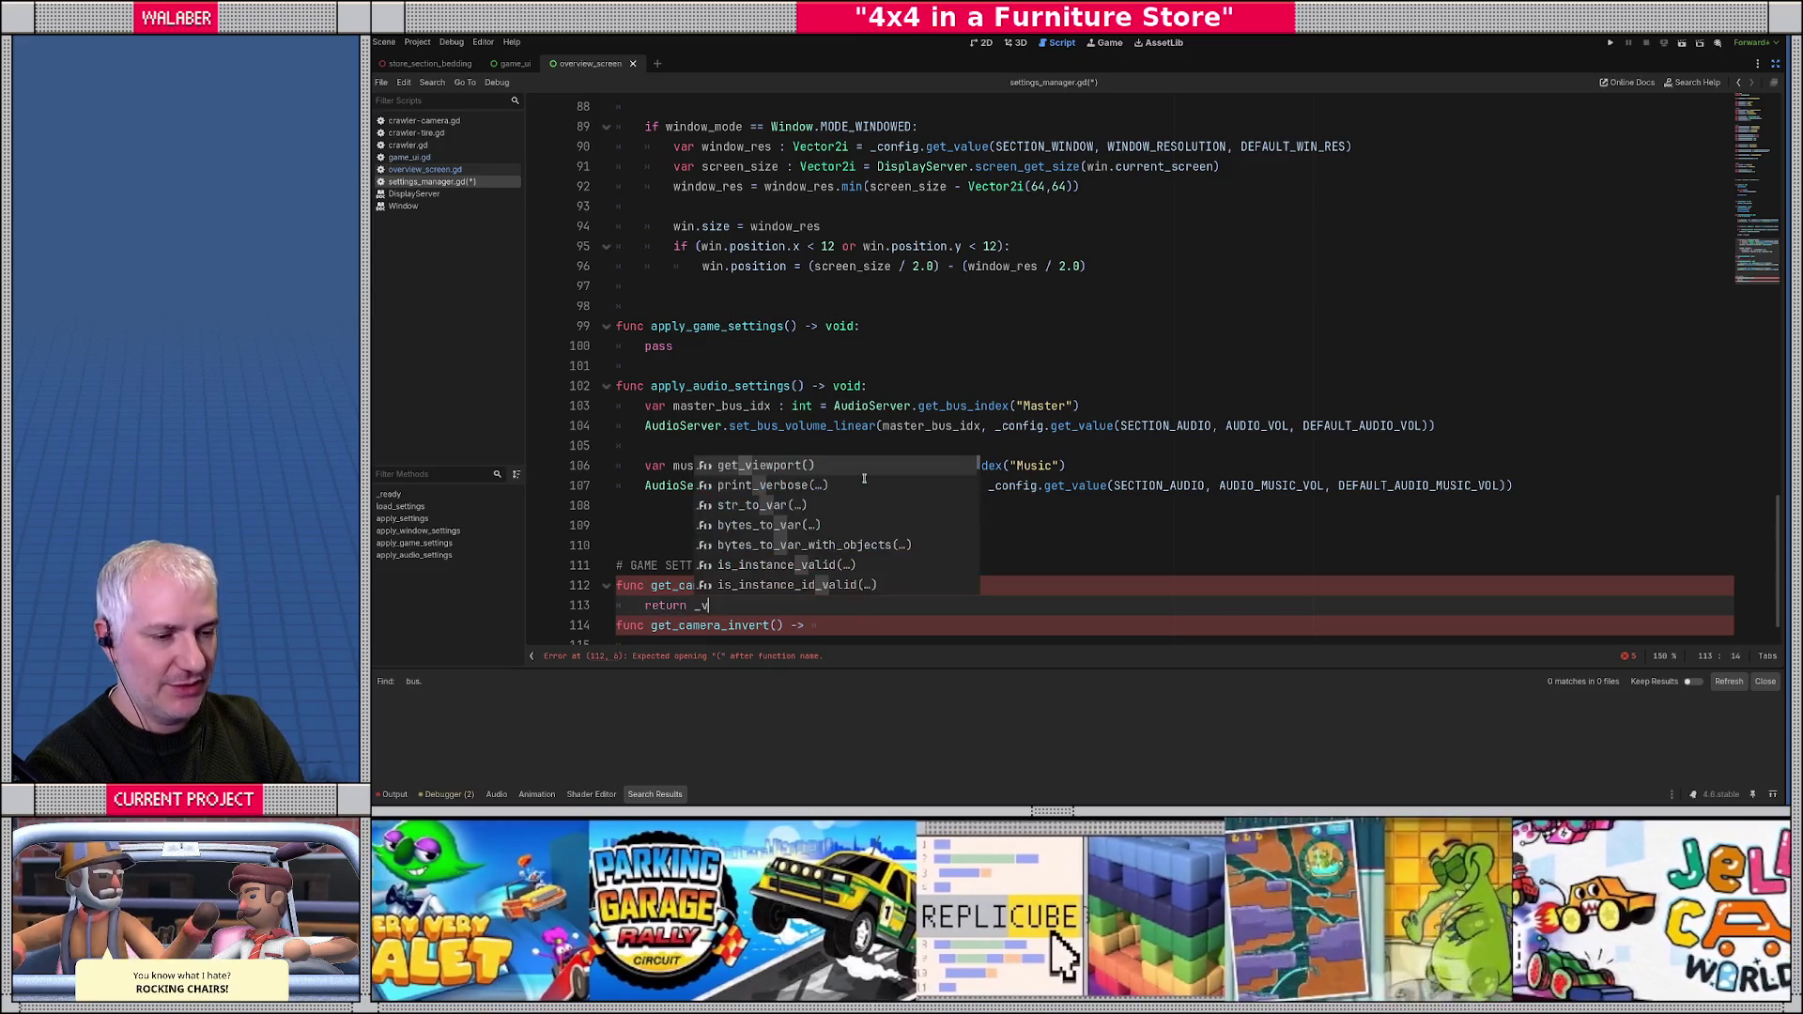
{"action": "key", "text": "Return"}
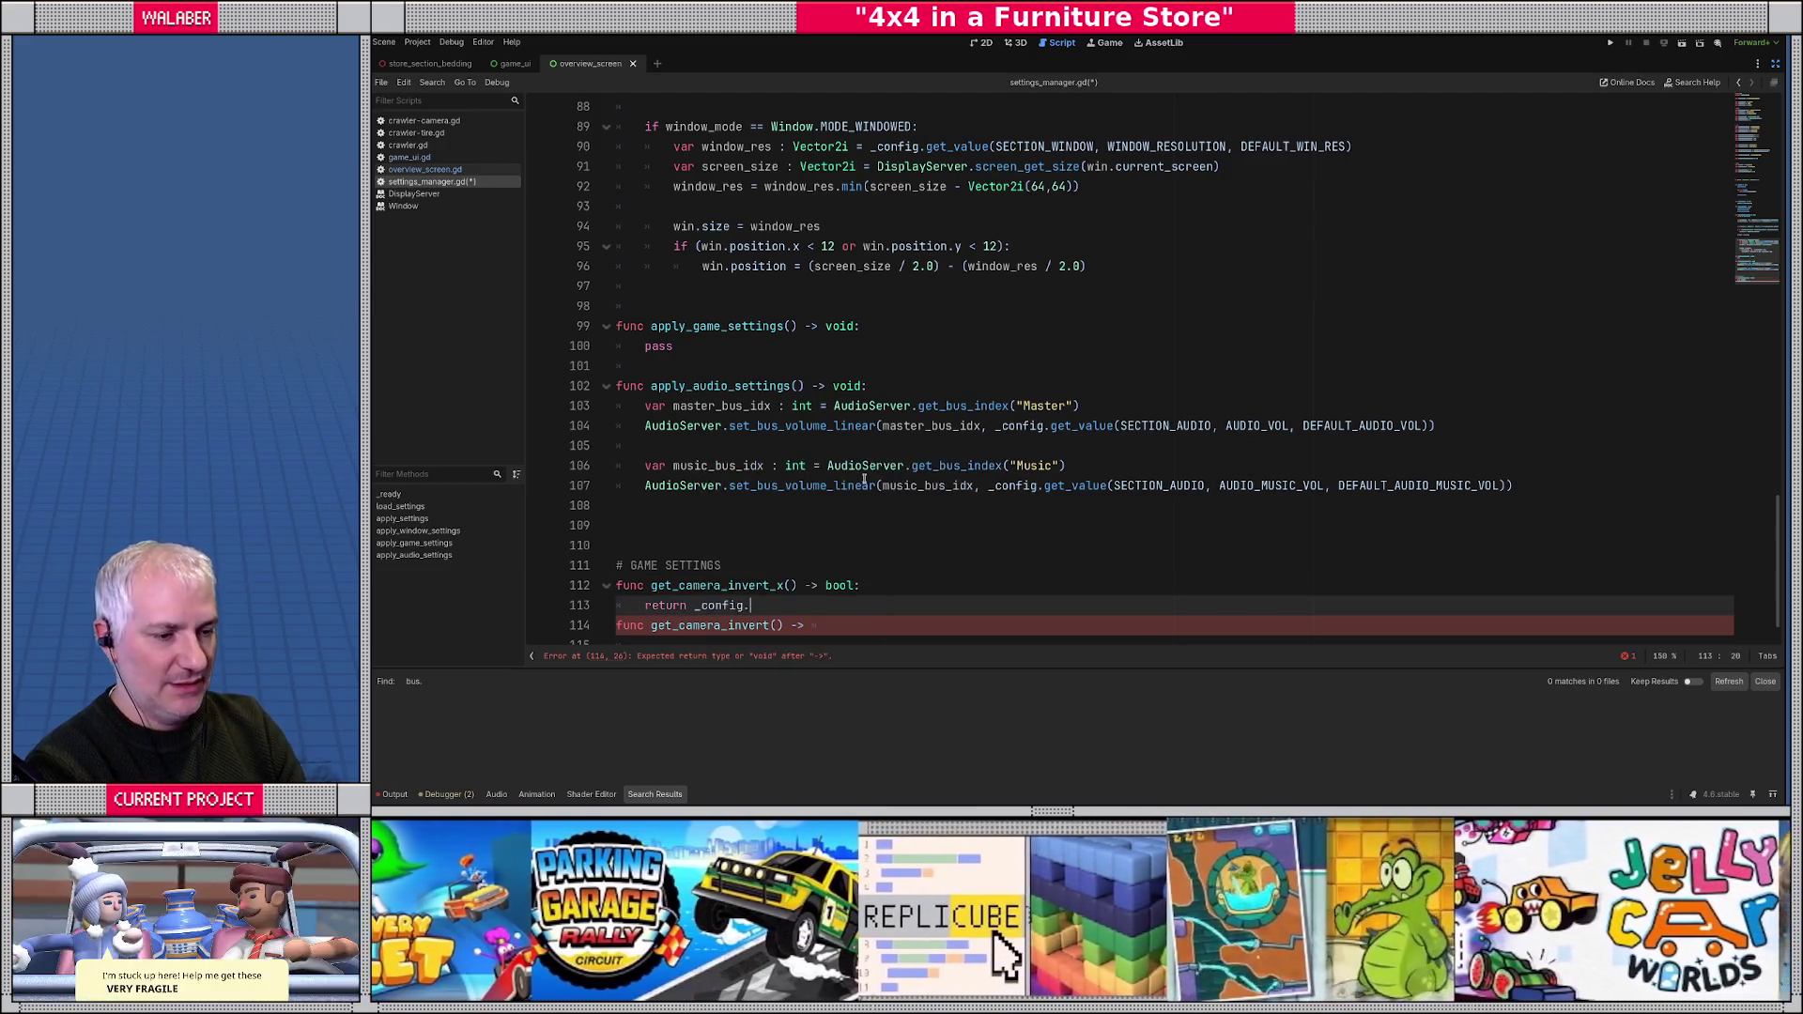
{"action": "type", "text": ".get_v"}
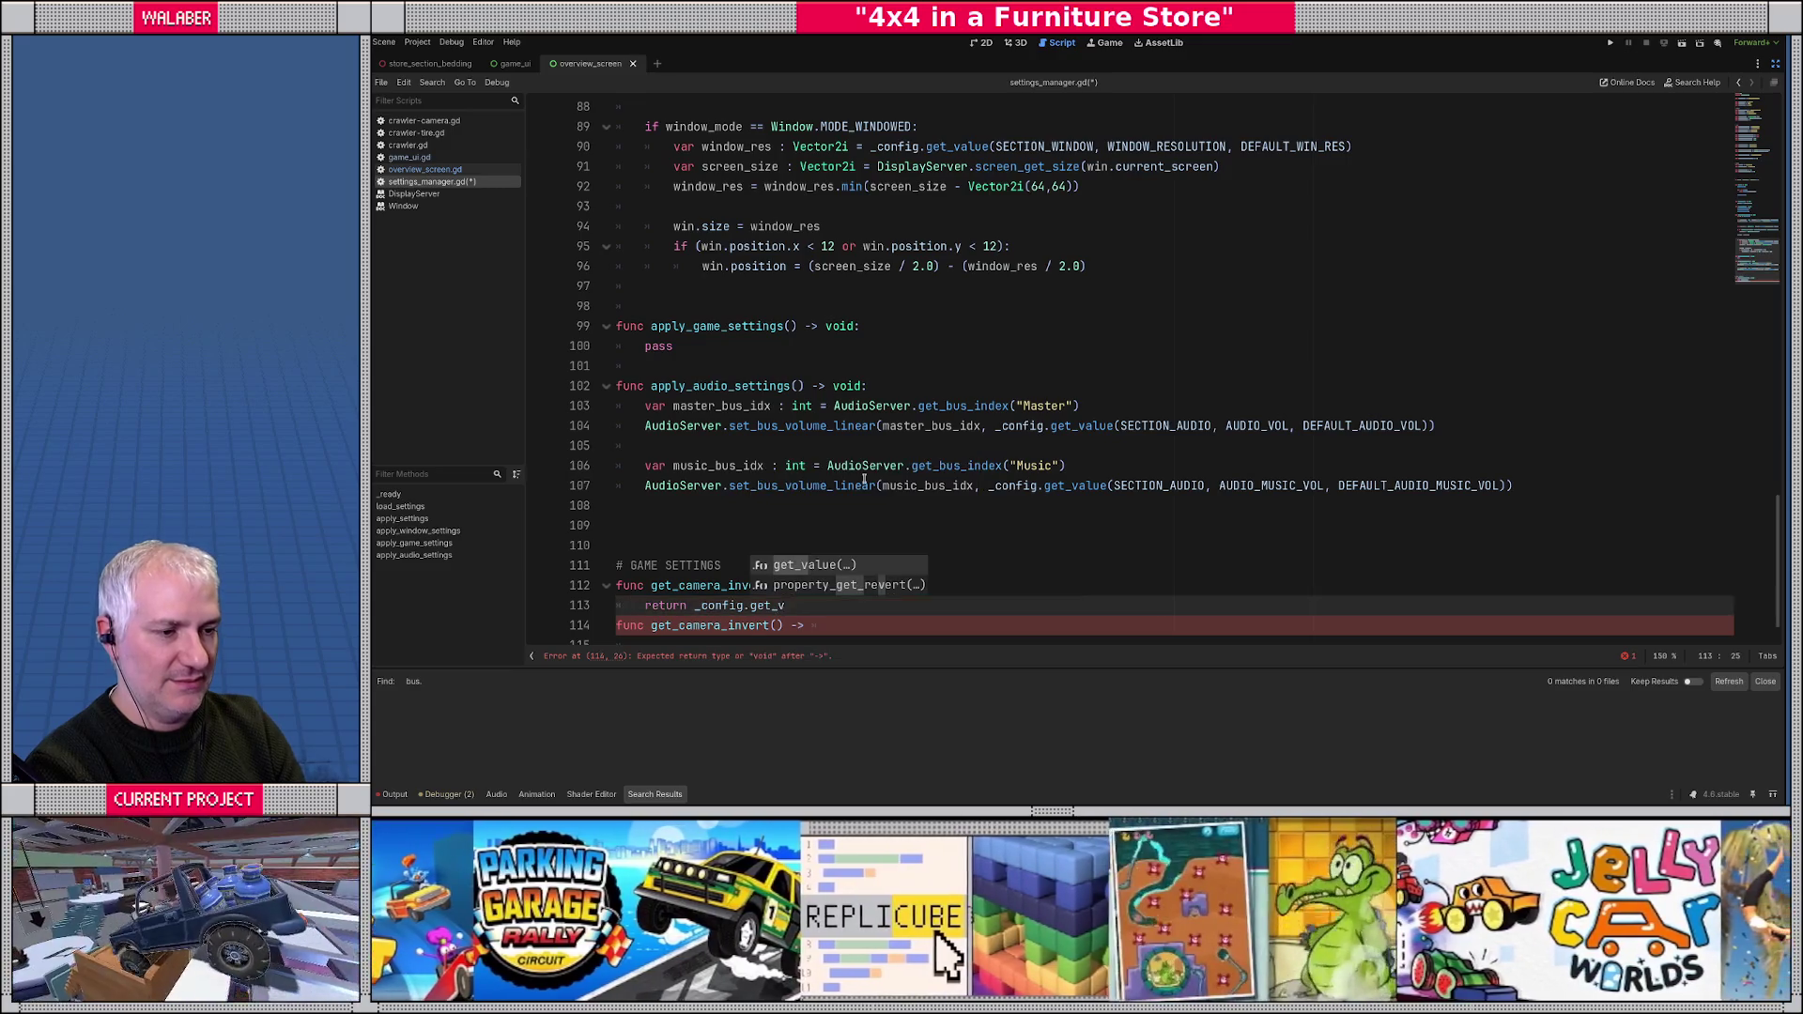
{"action": "key", "text": "Return"}
{"action": "type", "text": "SECTION_G"}
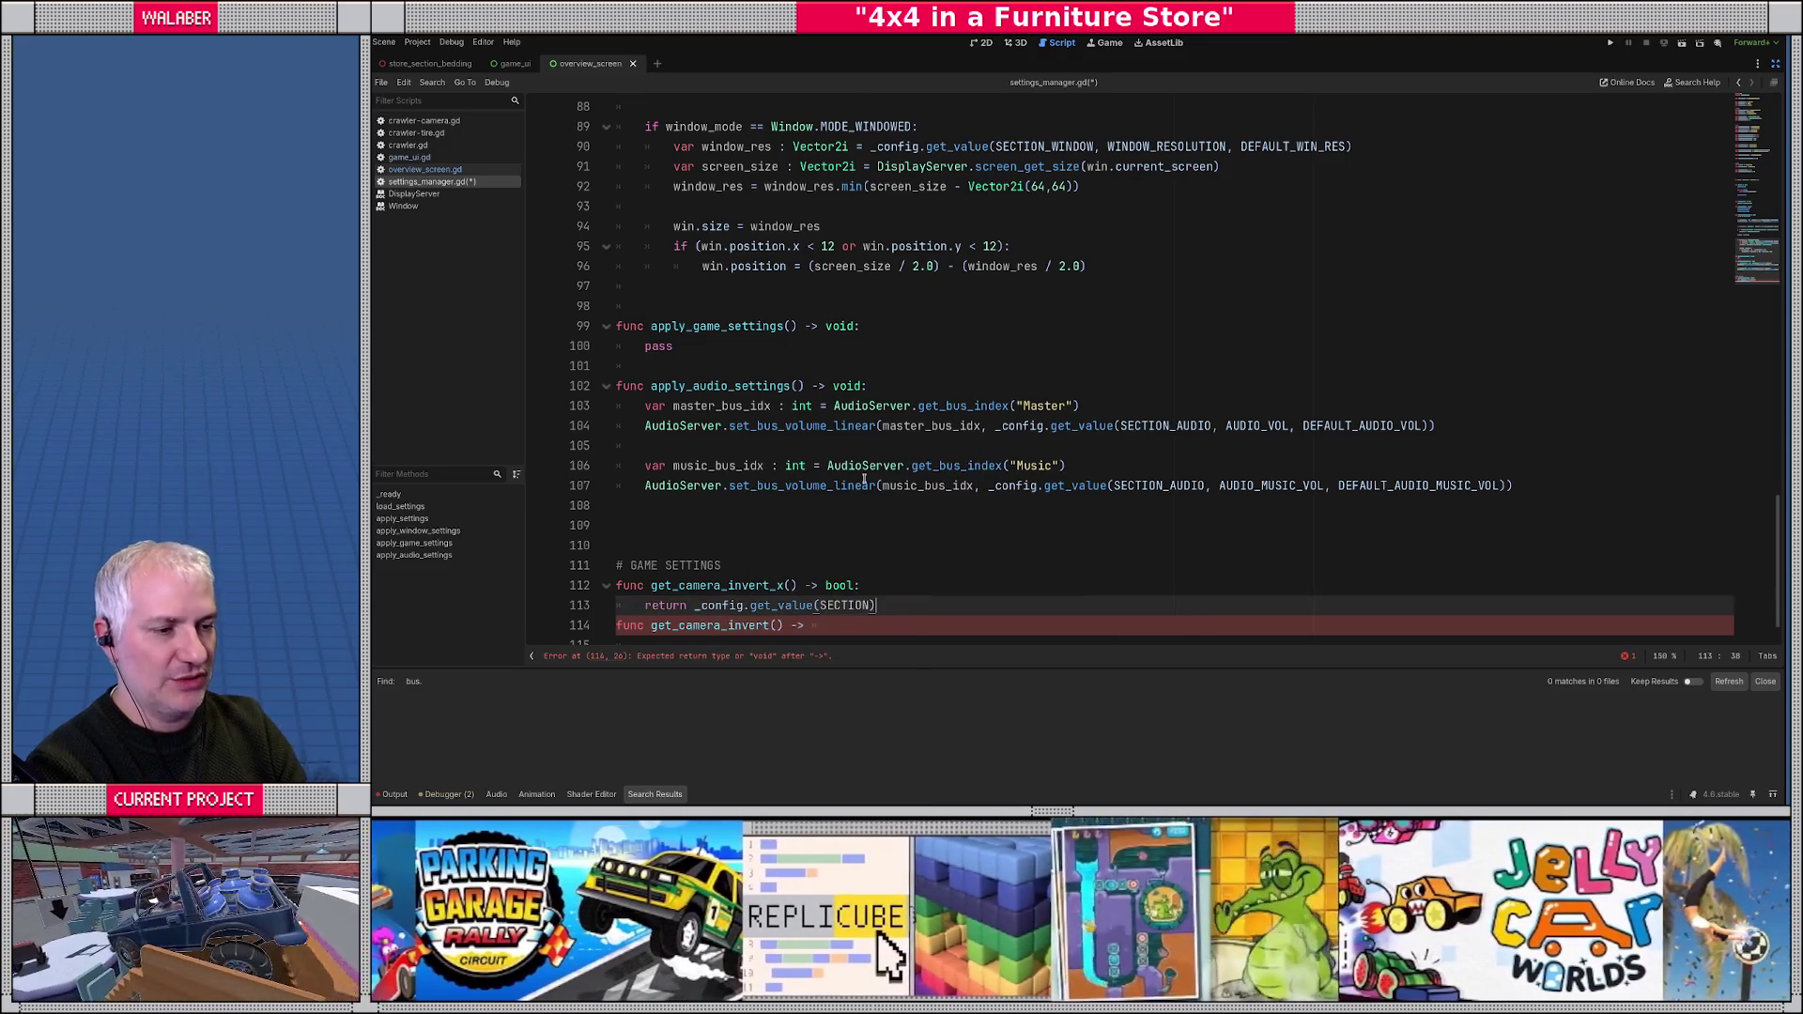
{"action": "type", "text": "AME, GAME_CAM"}
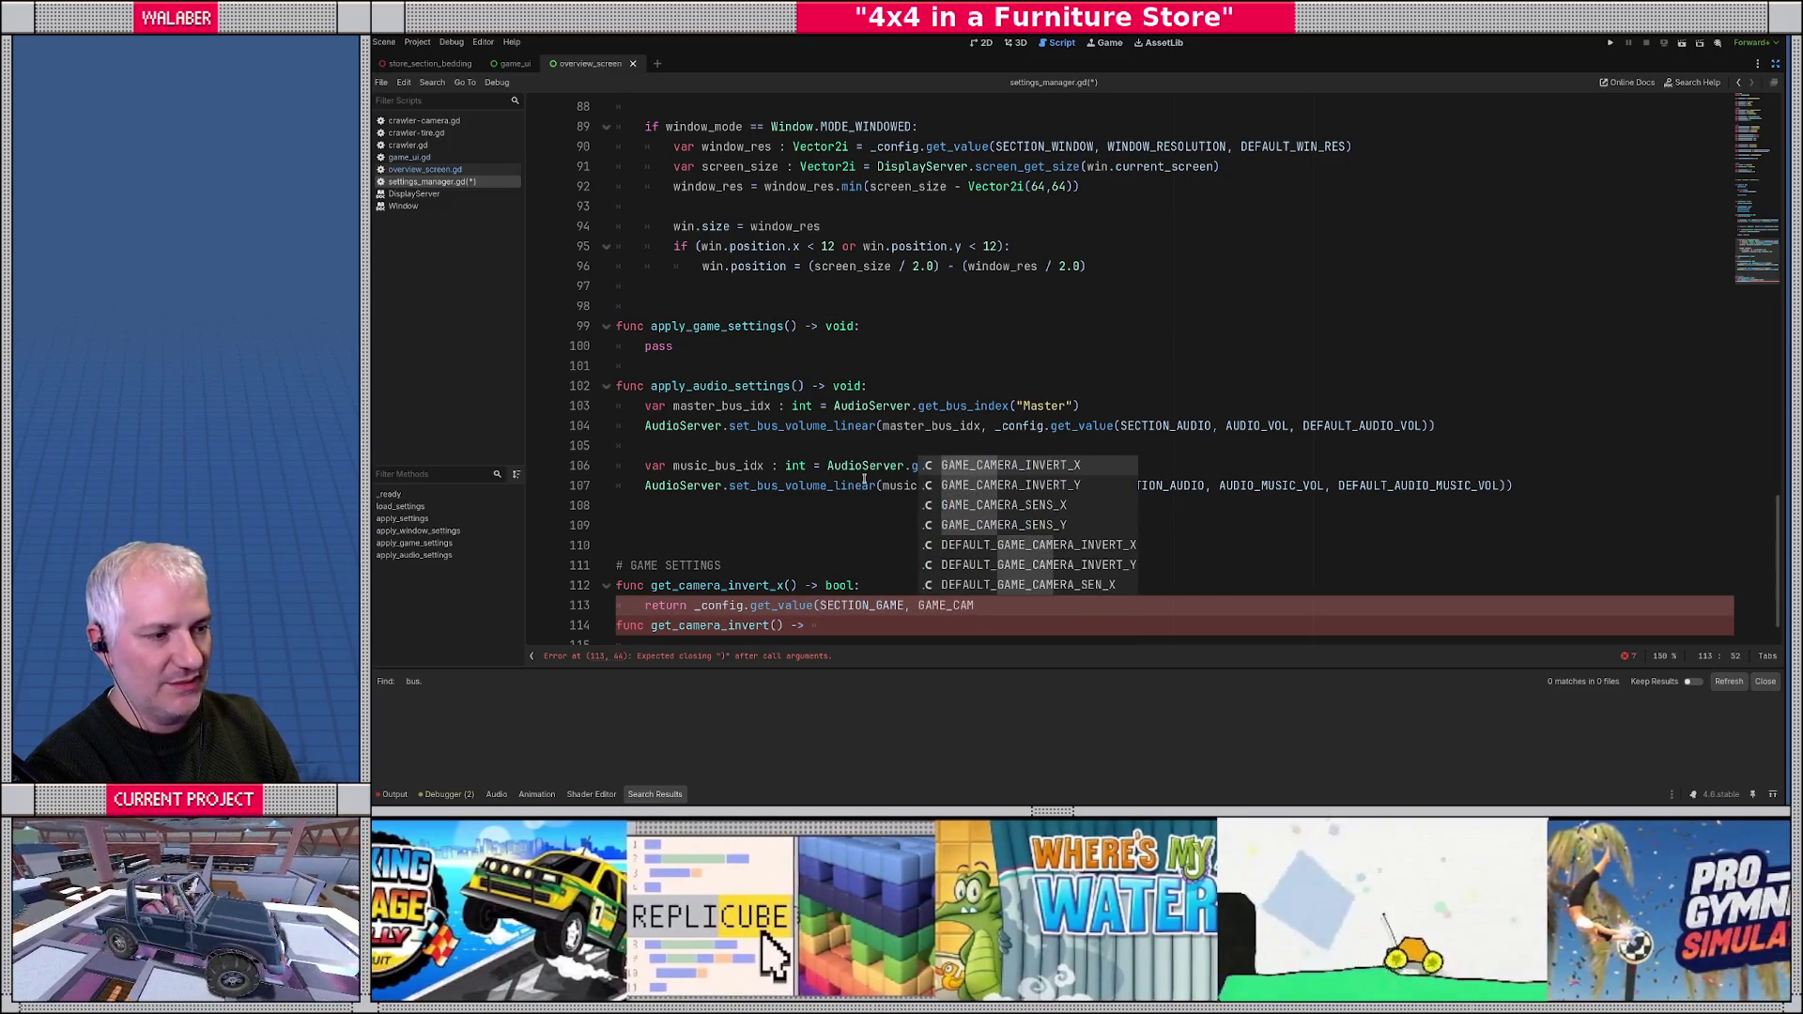
{"action": "key", "text": "Return"}
{"action": "type", "text": ",  DEFAULT_GFAM"}
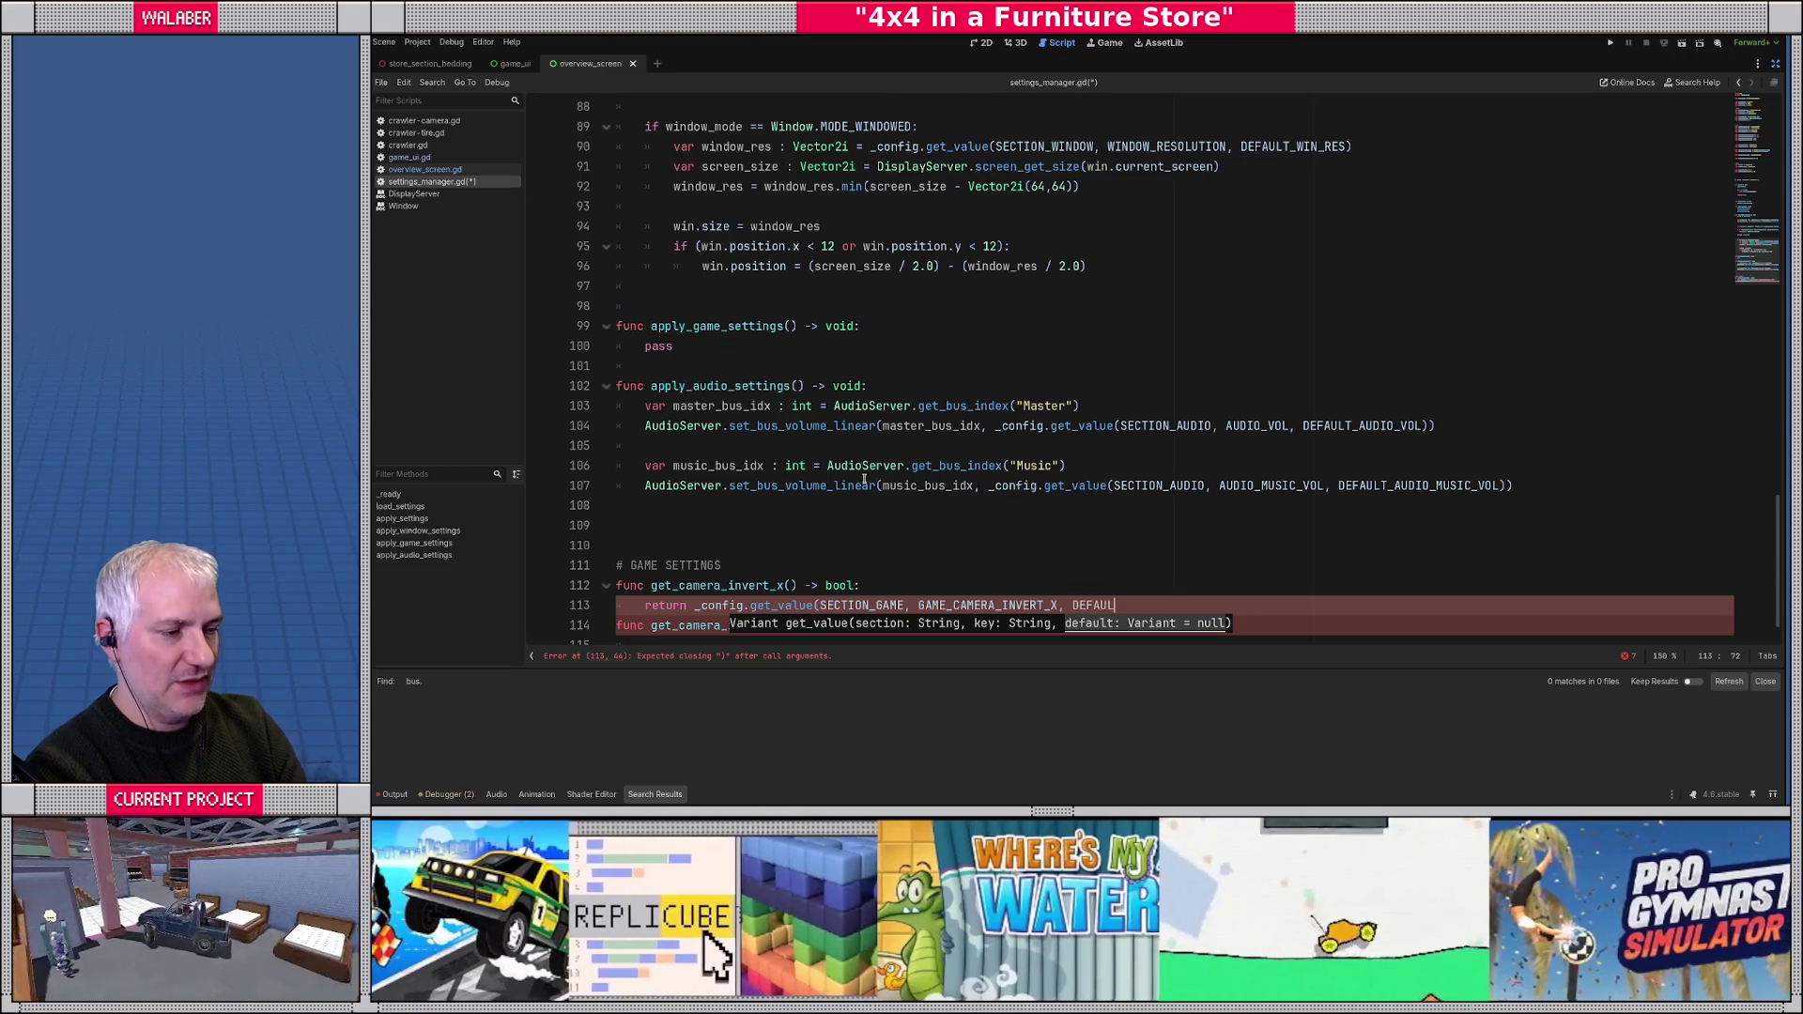
{"action": "key", "text": "BackSpace"}
{"action": "key", "text": "BackSpace"}
{"action": "key", "text": "BackSpace"}
{"action": "type", "text": "AME_CA"}
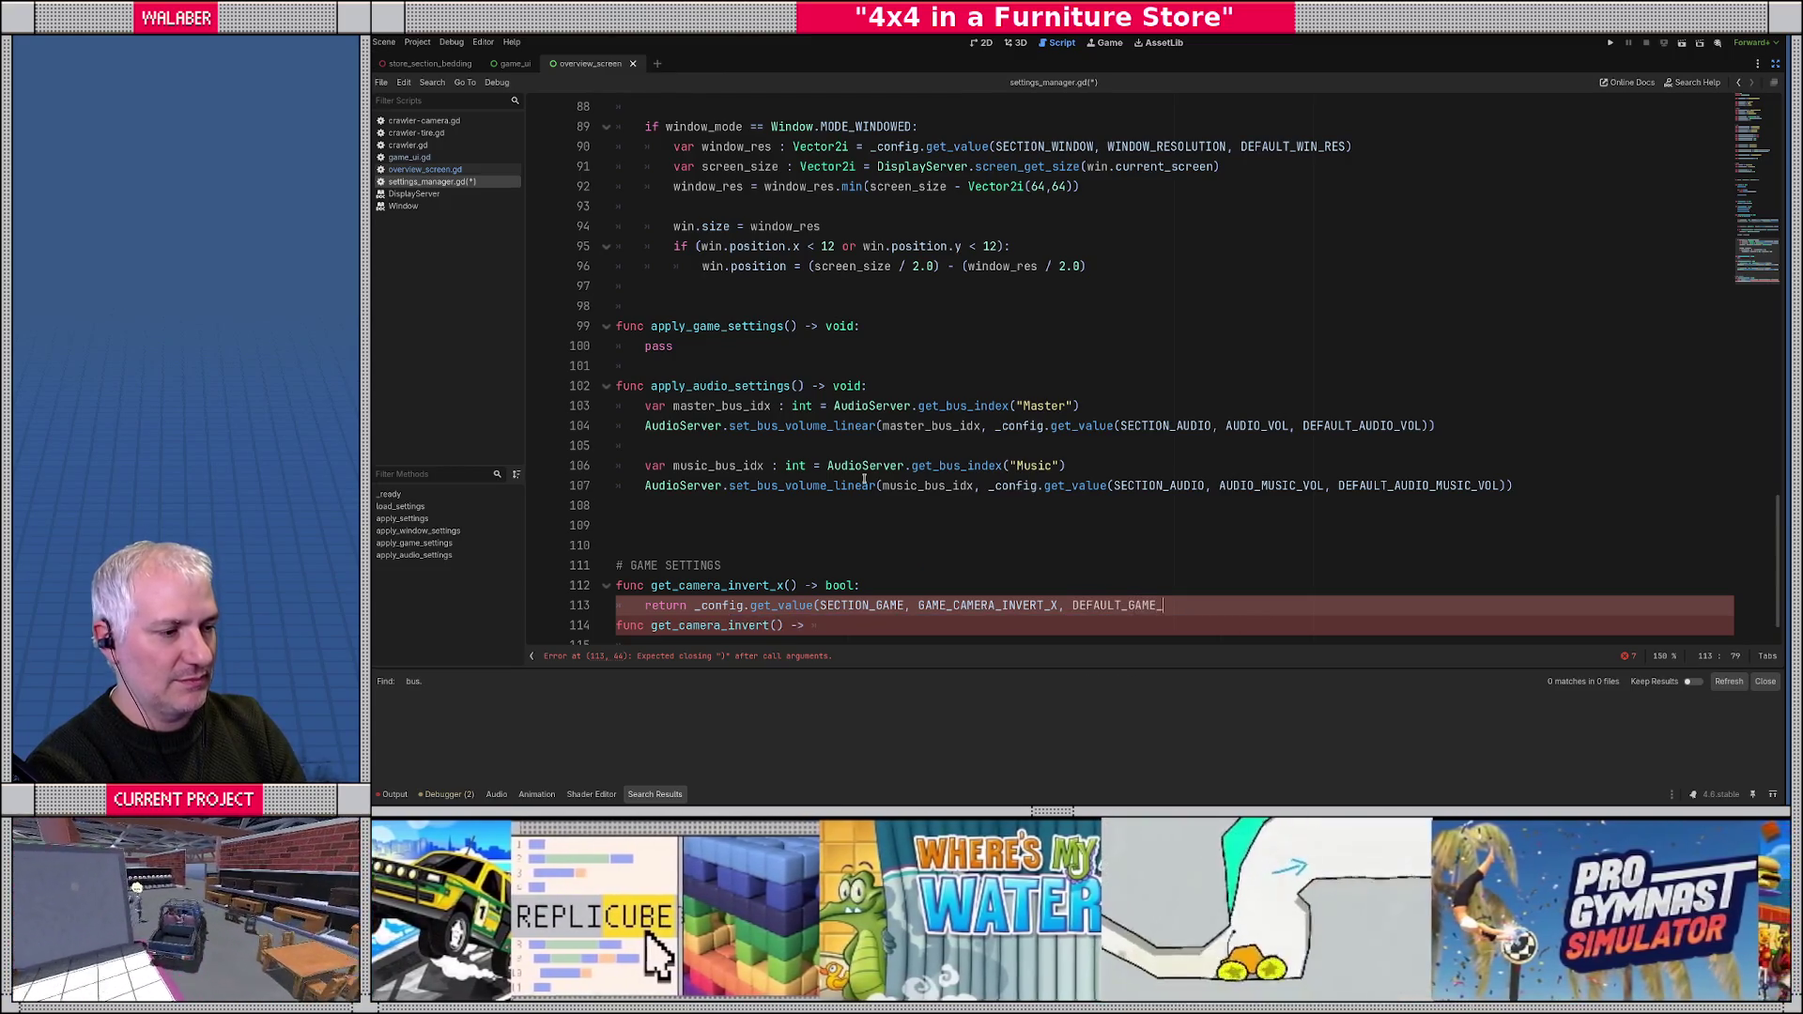
{"action": "key", "text": "Return"}
{"action": "type", "text": ")"}
{"action": "key", "text": "Return"}
{"action": "key", "text": "Return"}
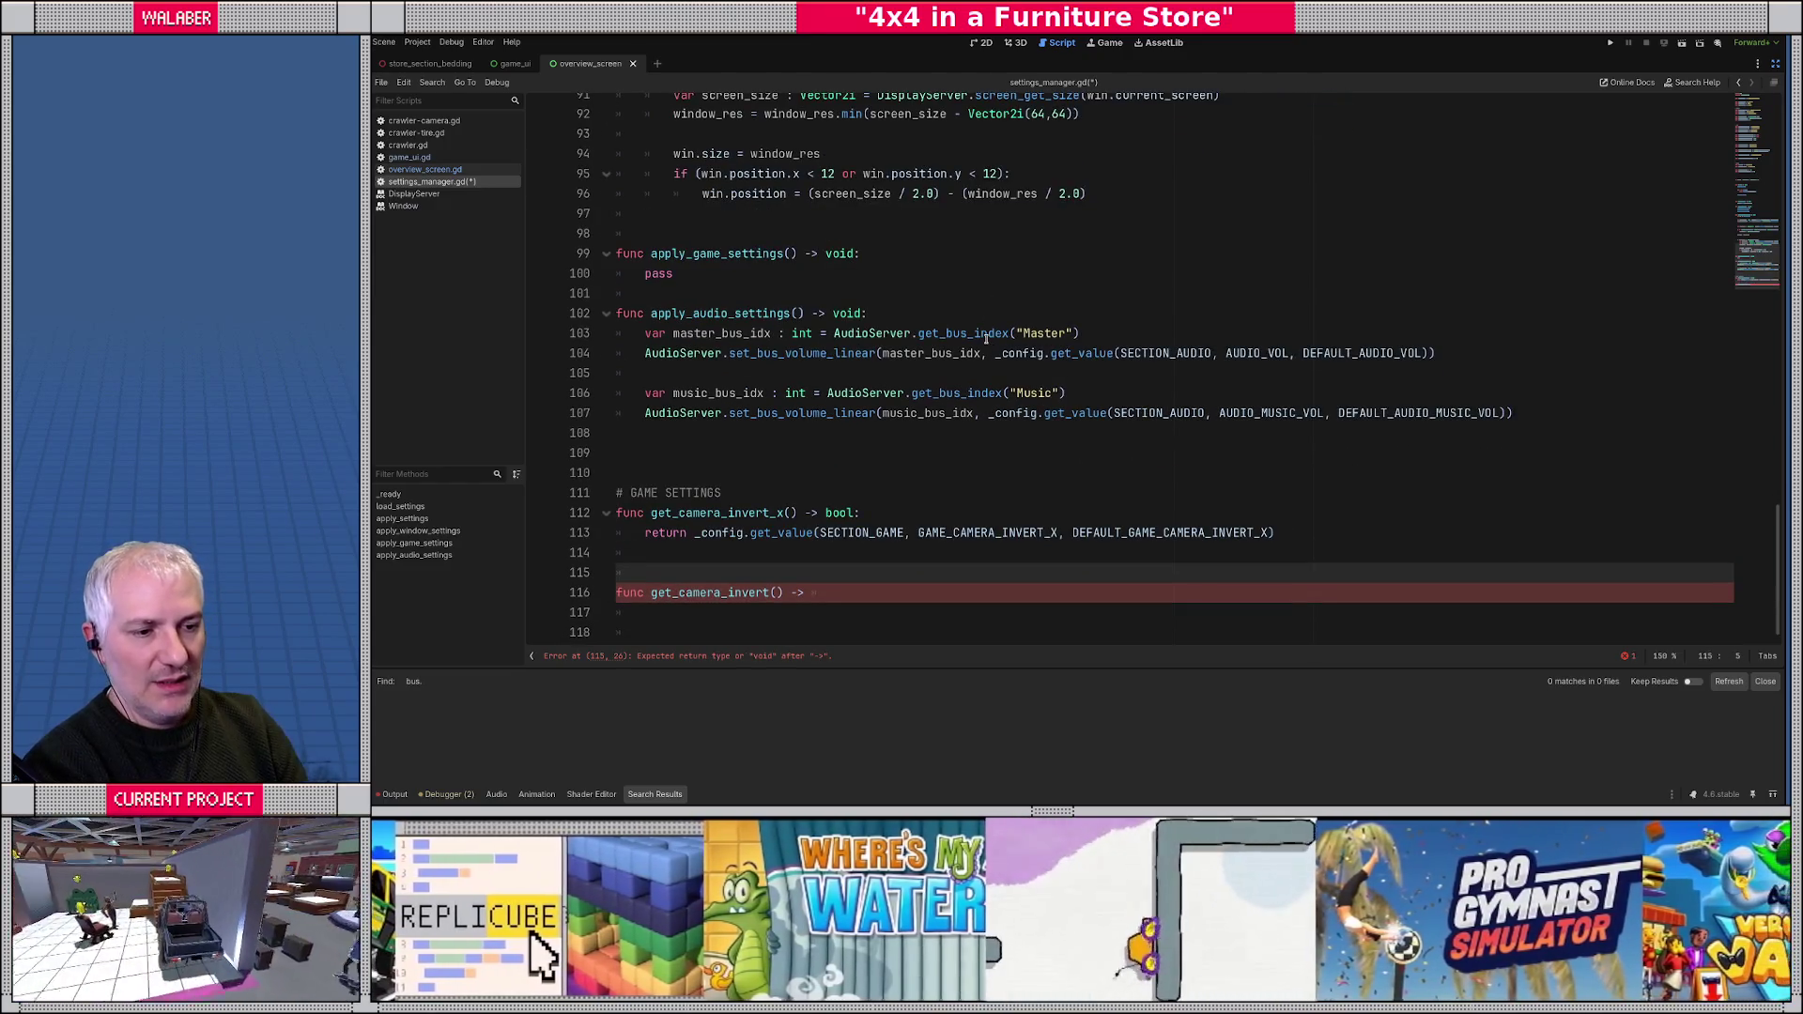
- Add a get_camera_invert_y() -> bool function with a copy of the invert X return line
{"action": "key", "text": "BackSpace"}
{"action": "type", "text": "func ge"}
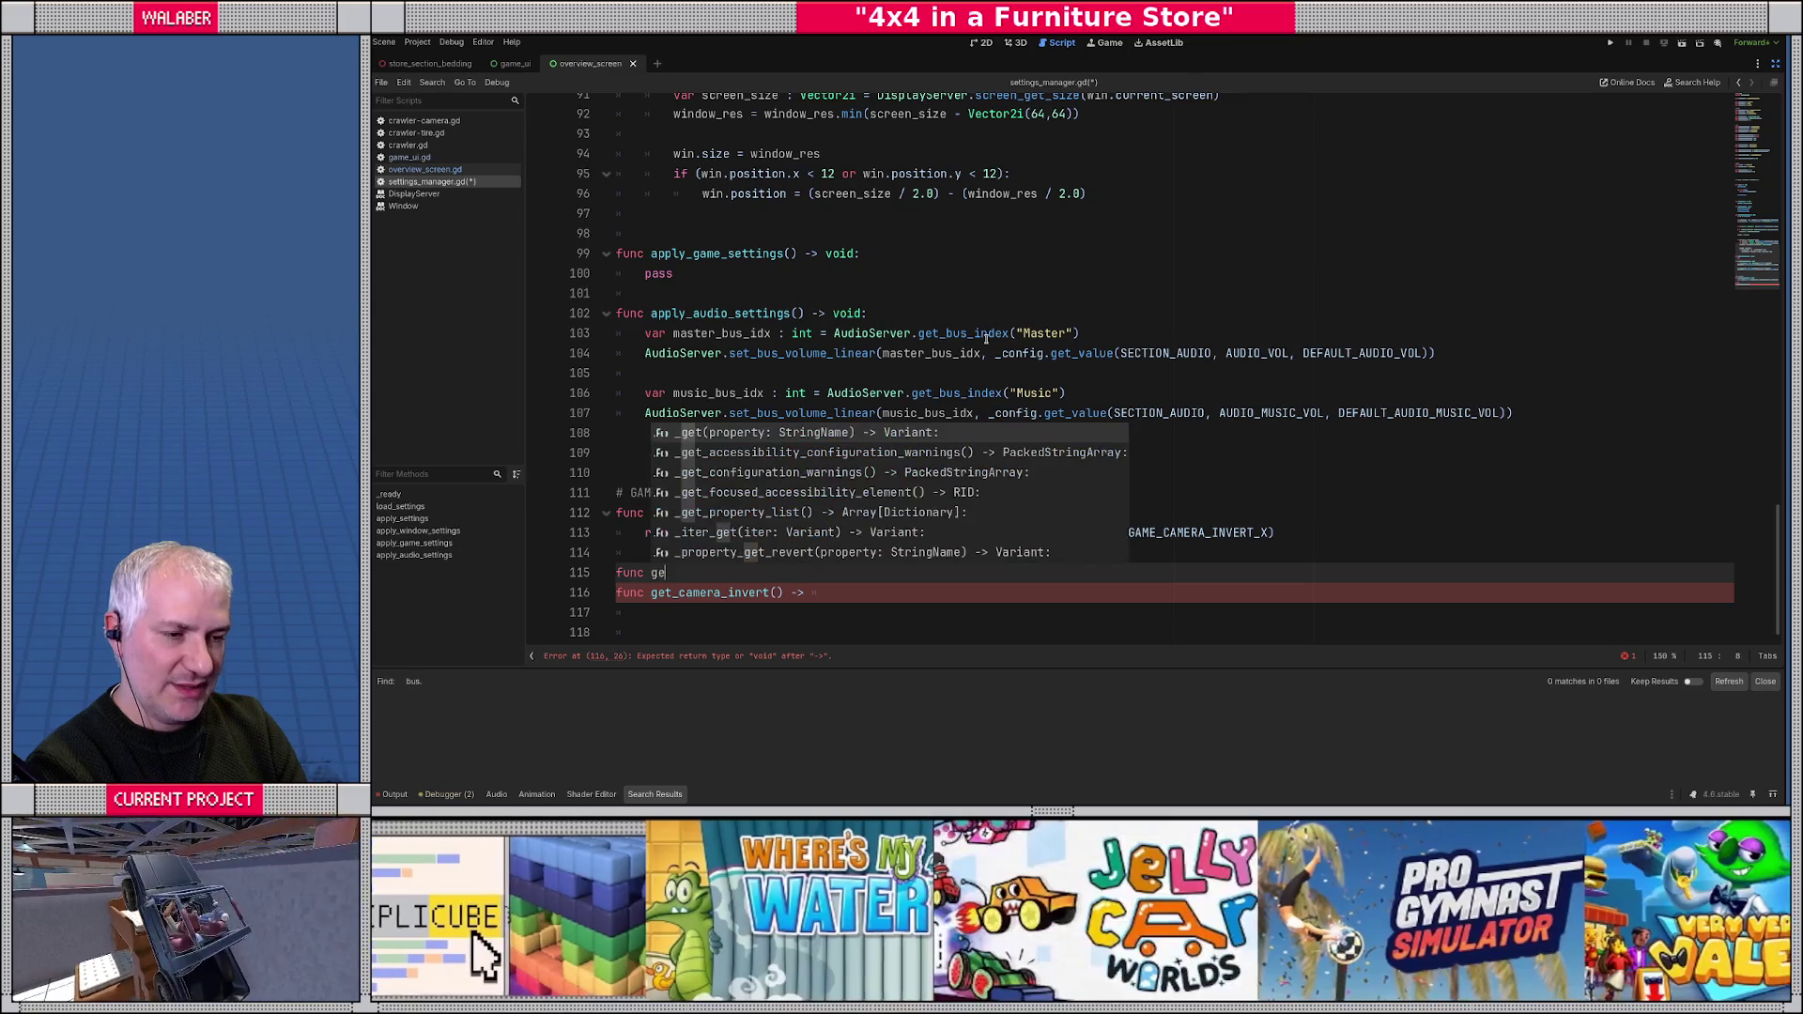
{"action": "type", "text": "t_camera_inver"}
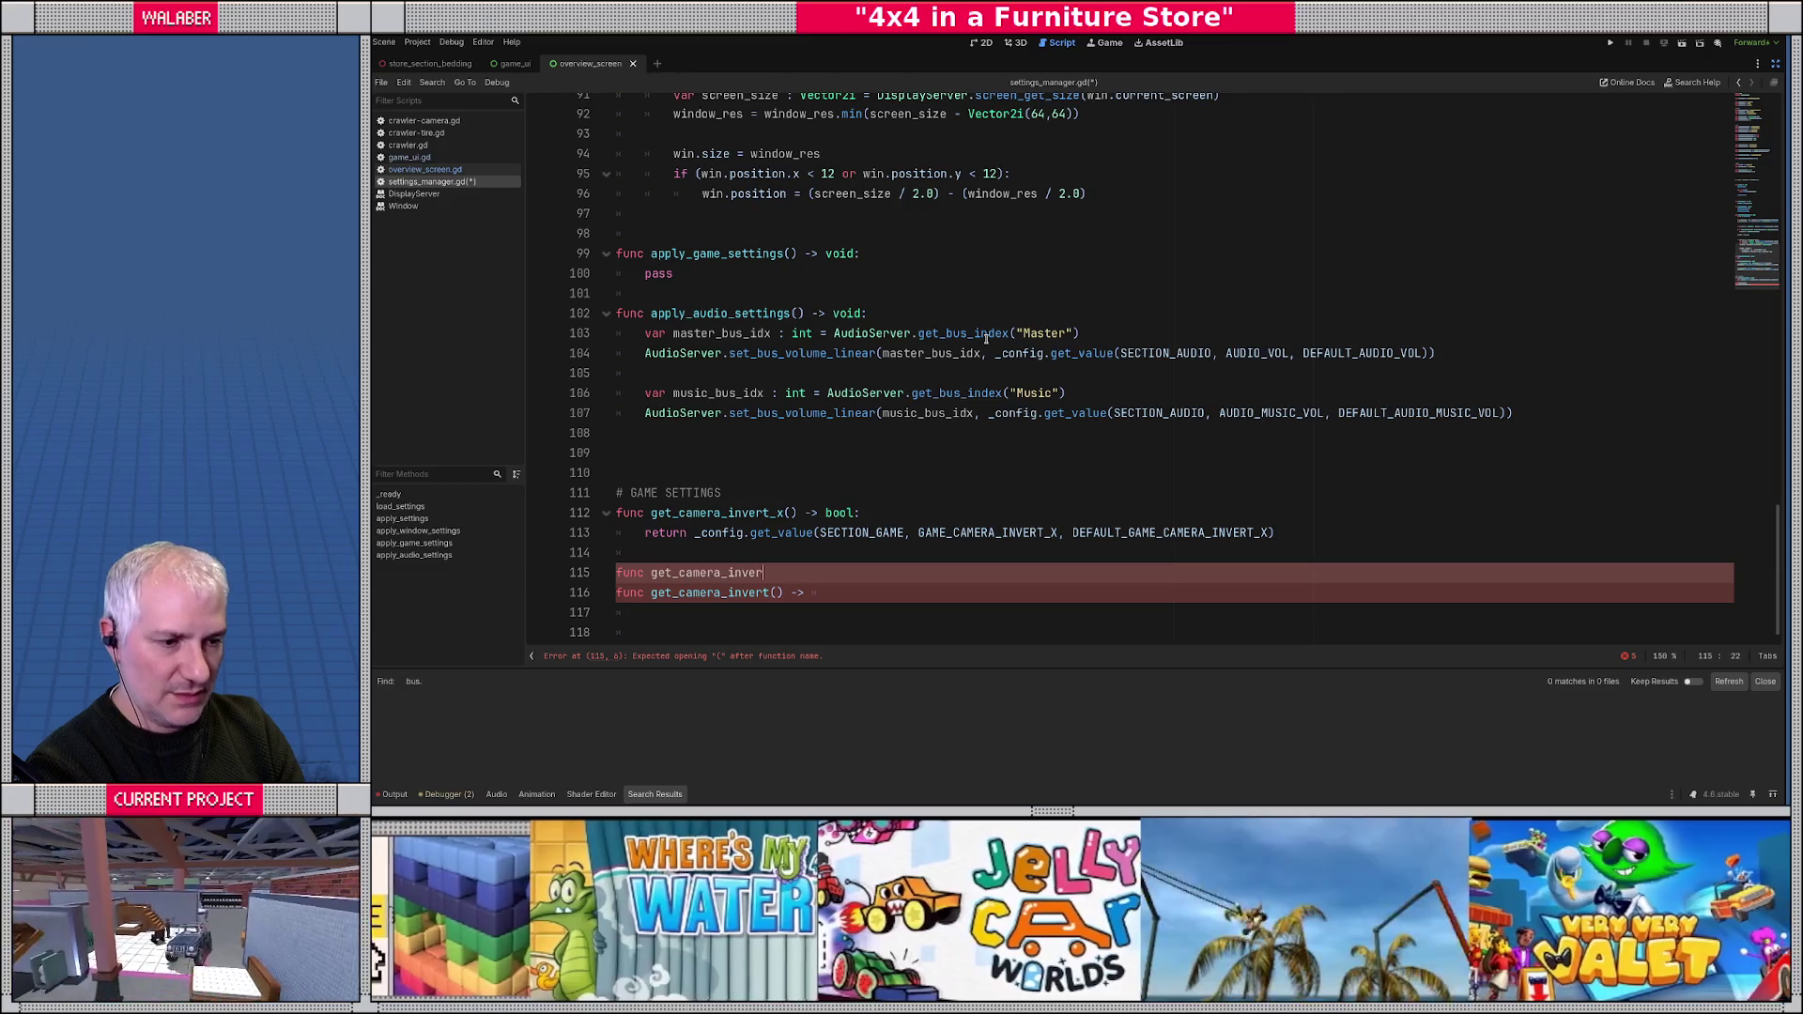
{"action": "type", "text": "ty_y() ->"}
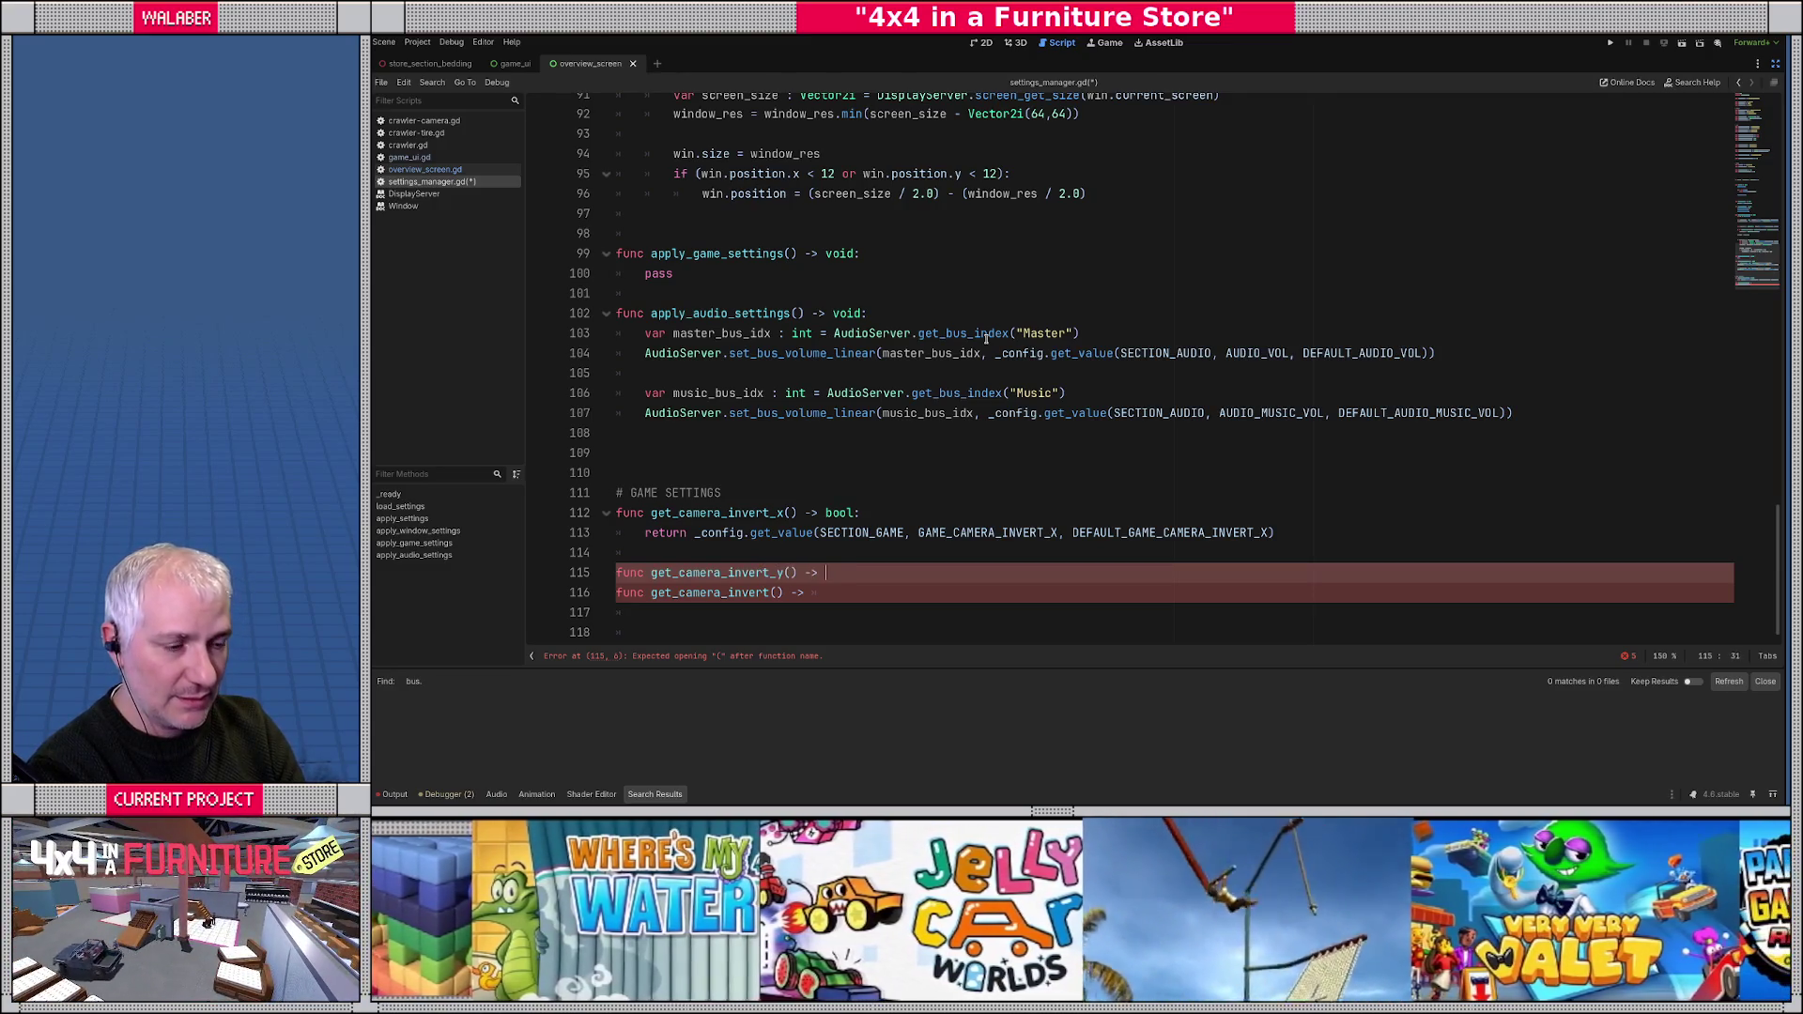
{"action": "type", "text": "bool"}
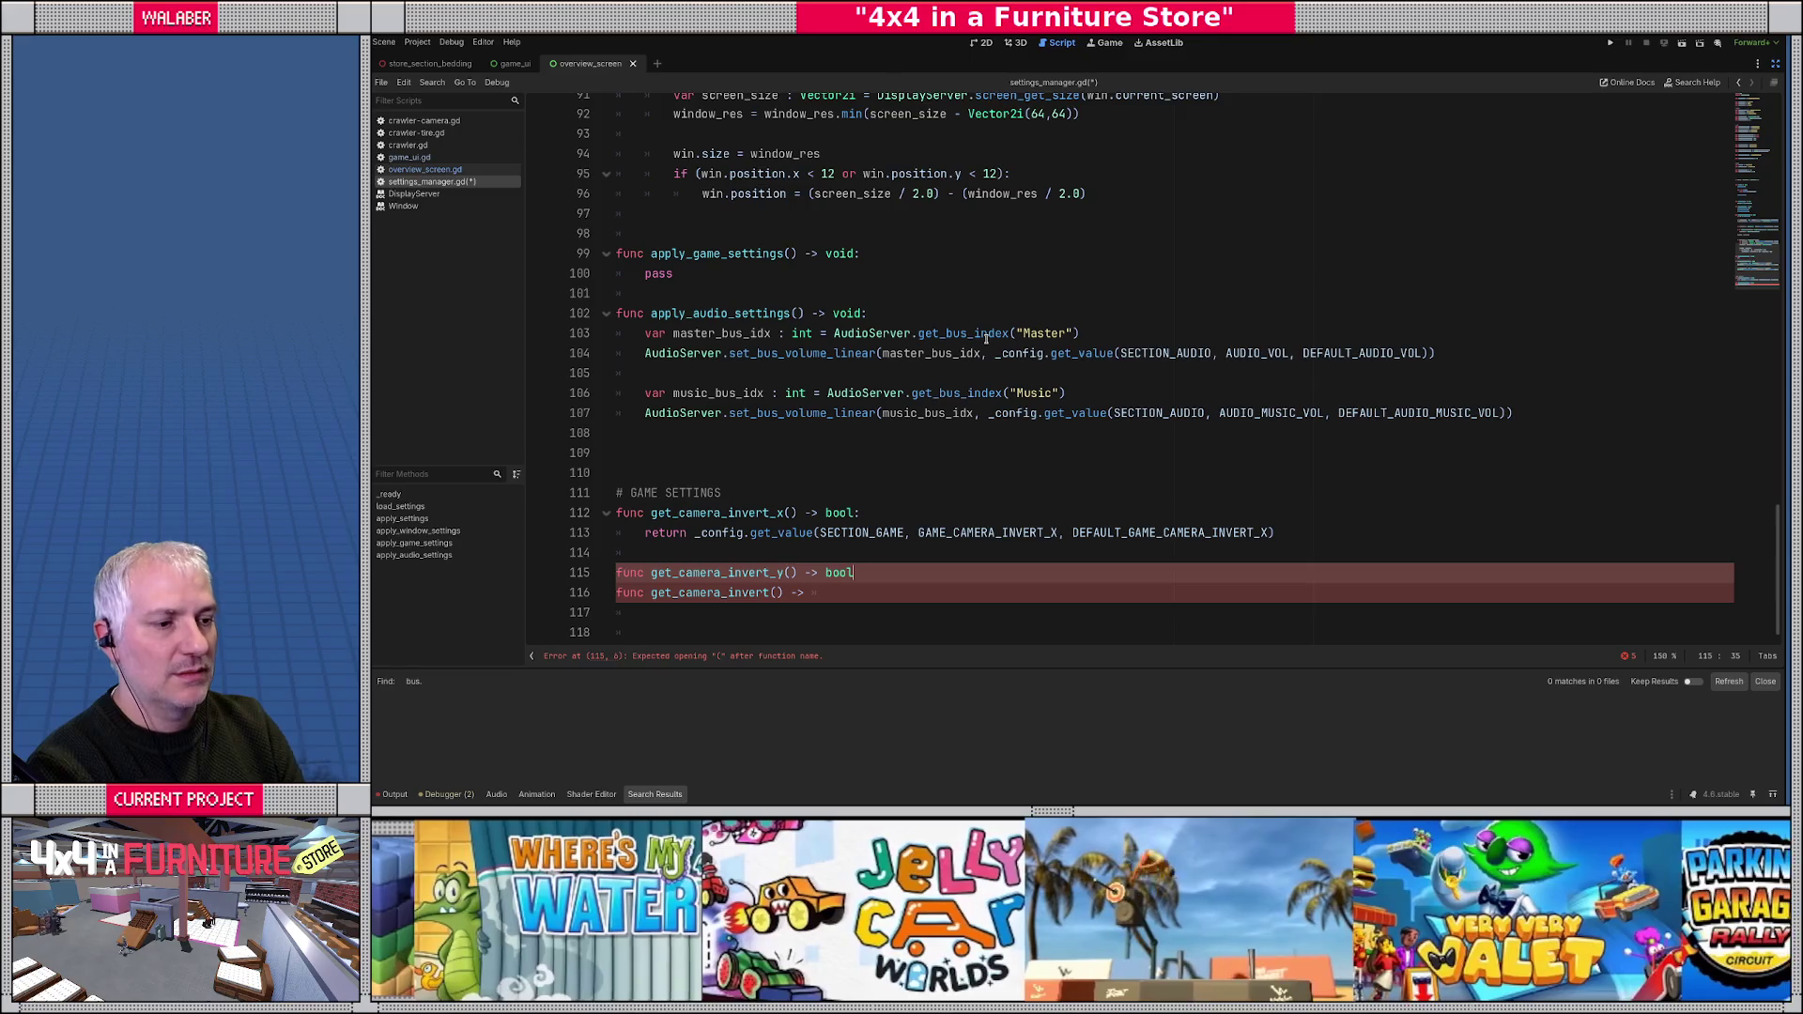
{"action": "type", "text": ":"}
{"action": "key", "text": "Up"}
{"action": "key", "text": "Home"}
{"action": "key", "text": "shift+Up"}
{"action": "key", "text": "ctrl+c"}
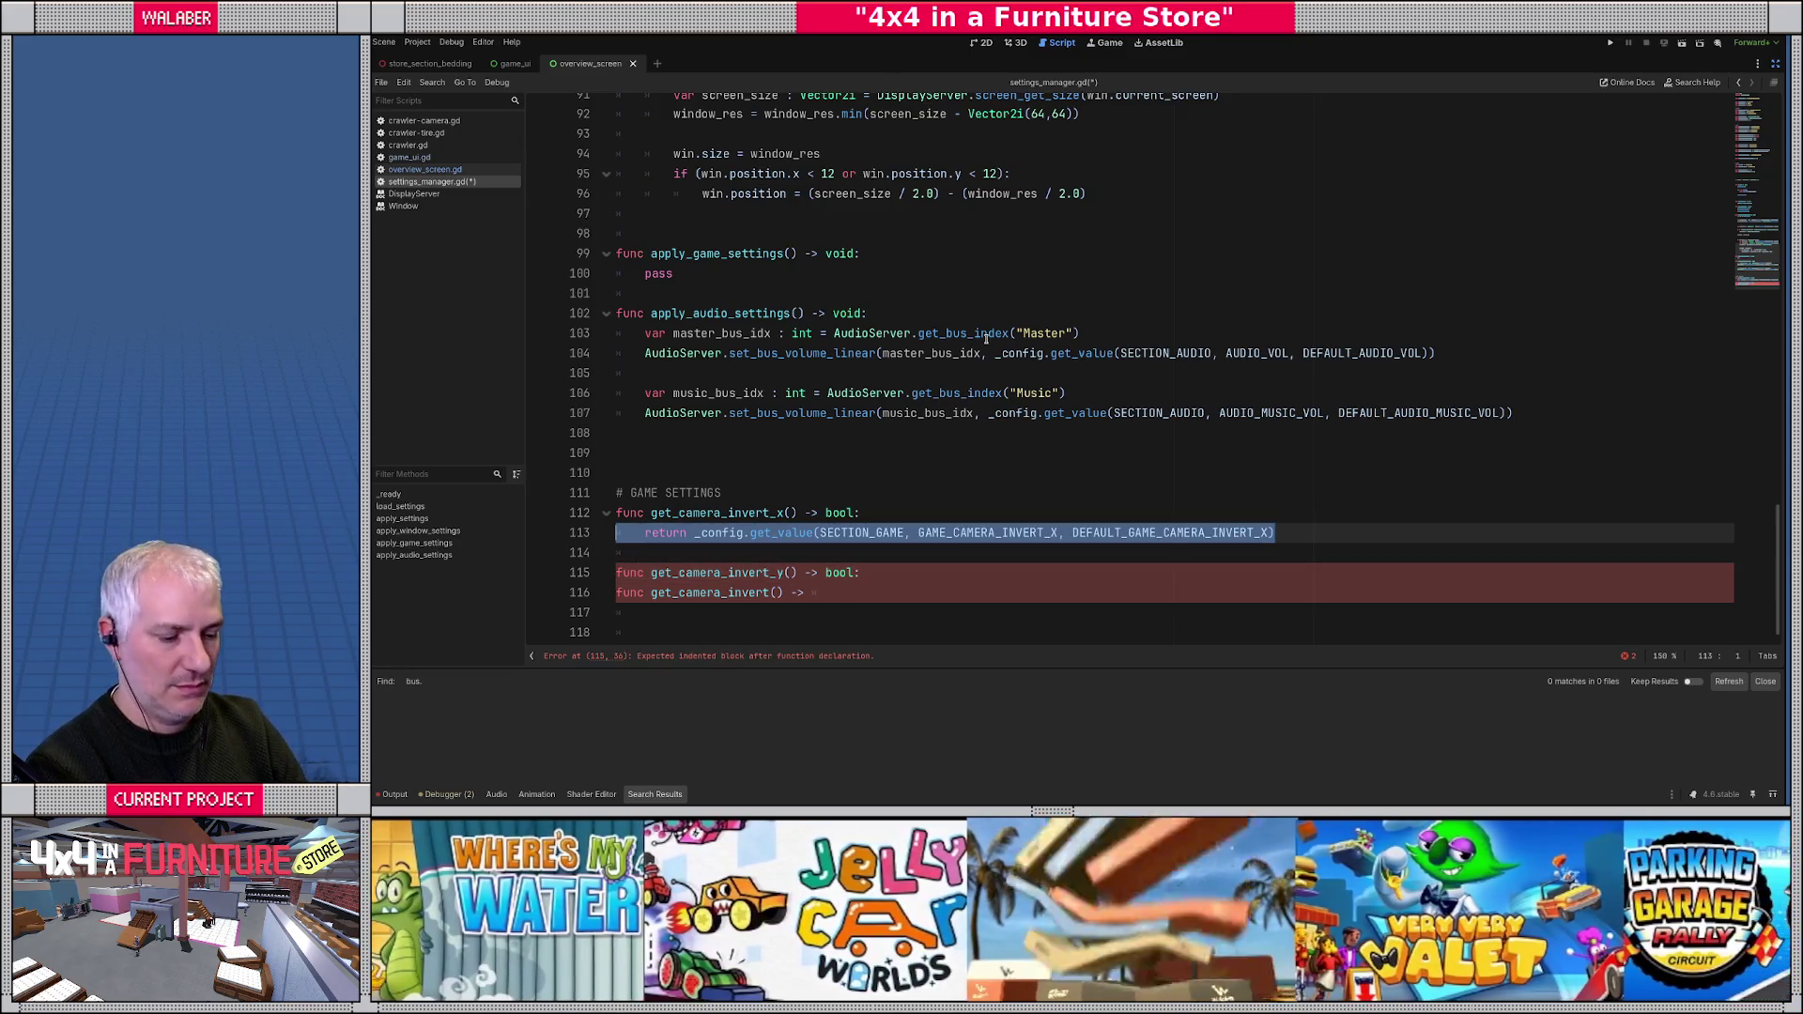
{"action": "key", "text": "Down"}
{"action": "key", "text": "Down"}
{"action": "key", "text": "End"}
{"action": "key", "text": "Return"}
{"action": "key", "text": "ctrl+v"}
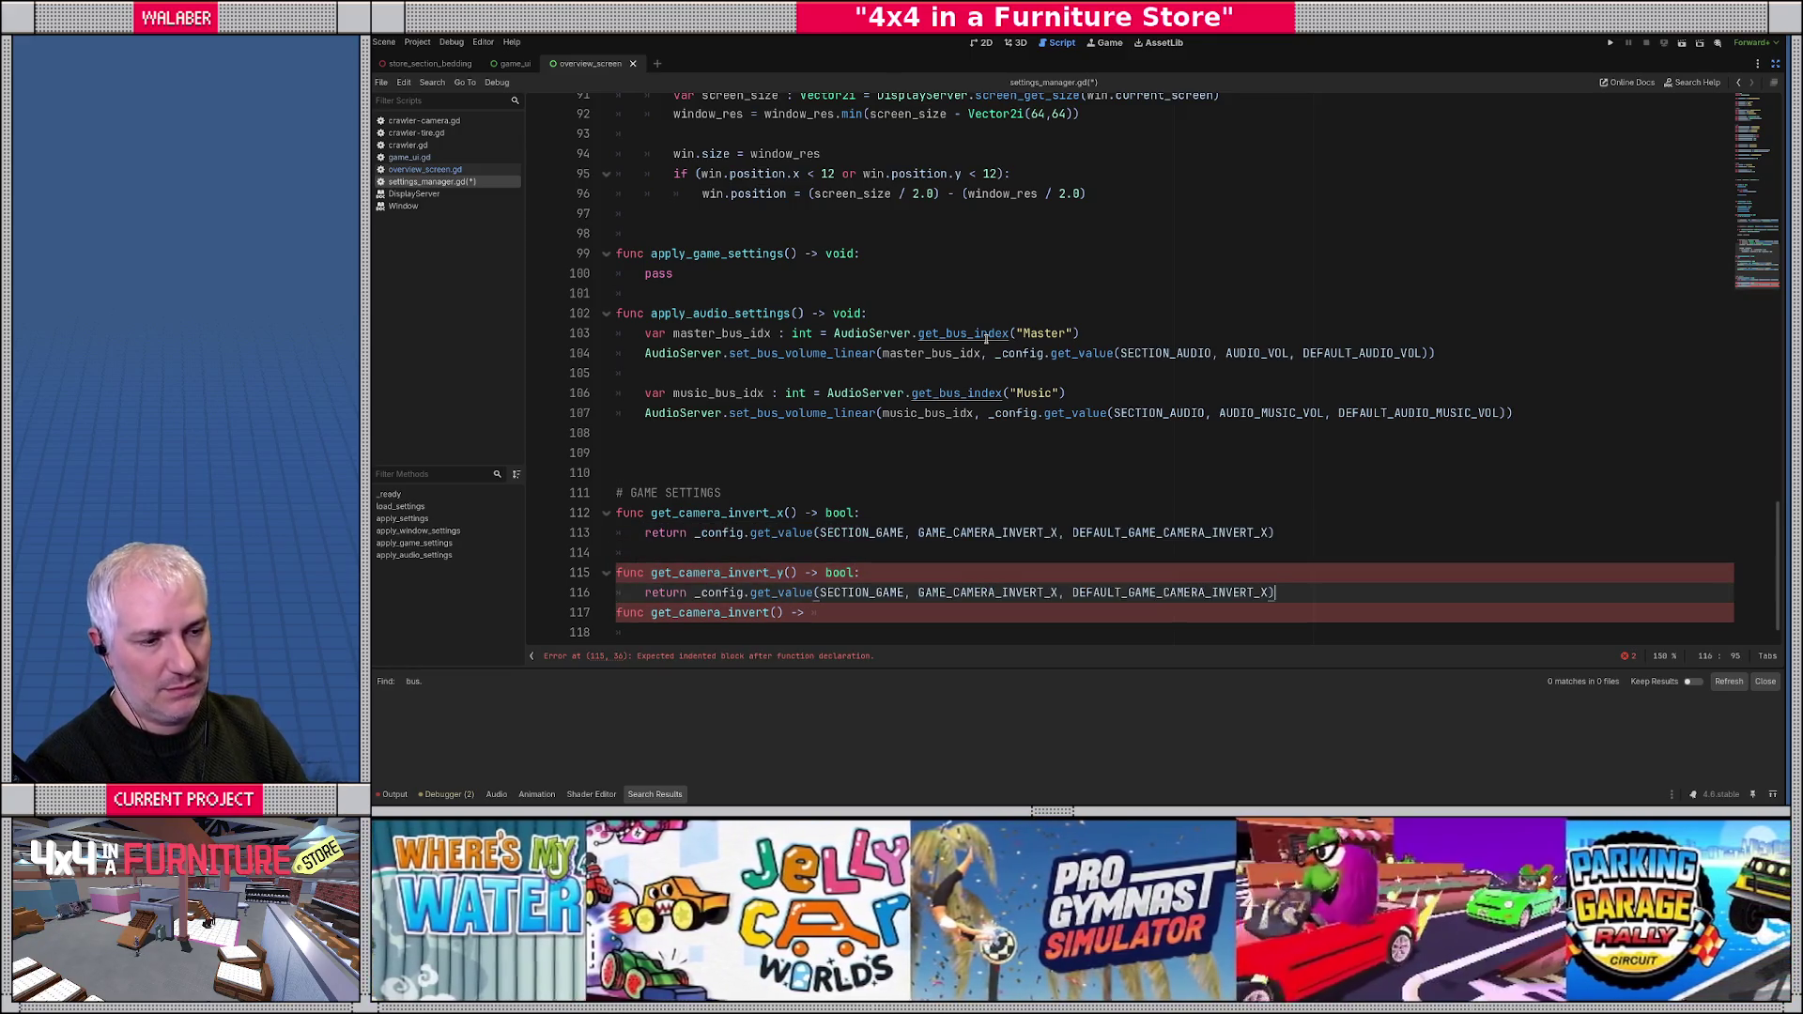
{"action": "key", "text": "Return"}
- Change the copied line to use GAME_CAMERA_INVERT_Y and DEFAULT_GAME_CAMERA_INVERT_Y
{"action": "scroll", "coordinate": [913, 502], "scroll_direction": "down", "scroll_amount": 1}
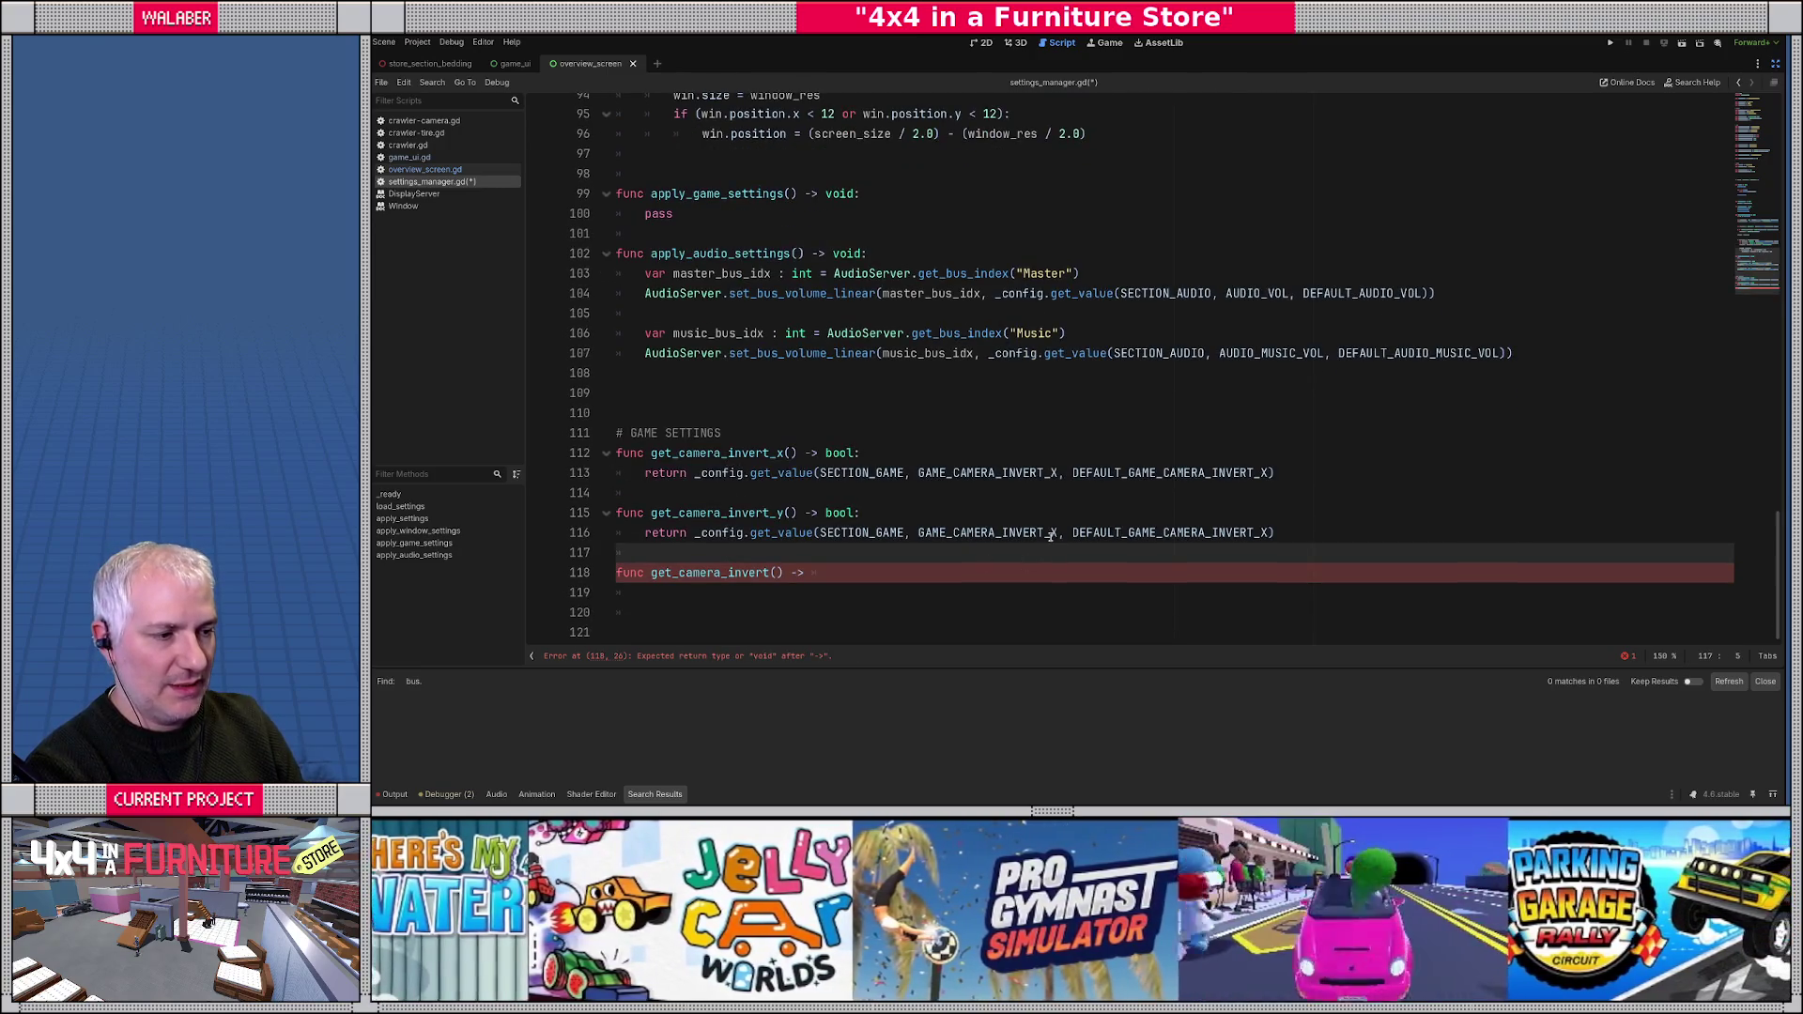
{"action": "left_click", "coordinate": [1051, 532]}
{"action": "key", "text": "Delete"}
{"action": "type", "text": "Y"}
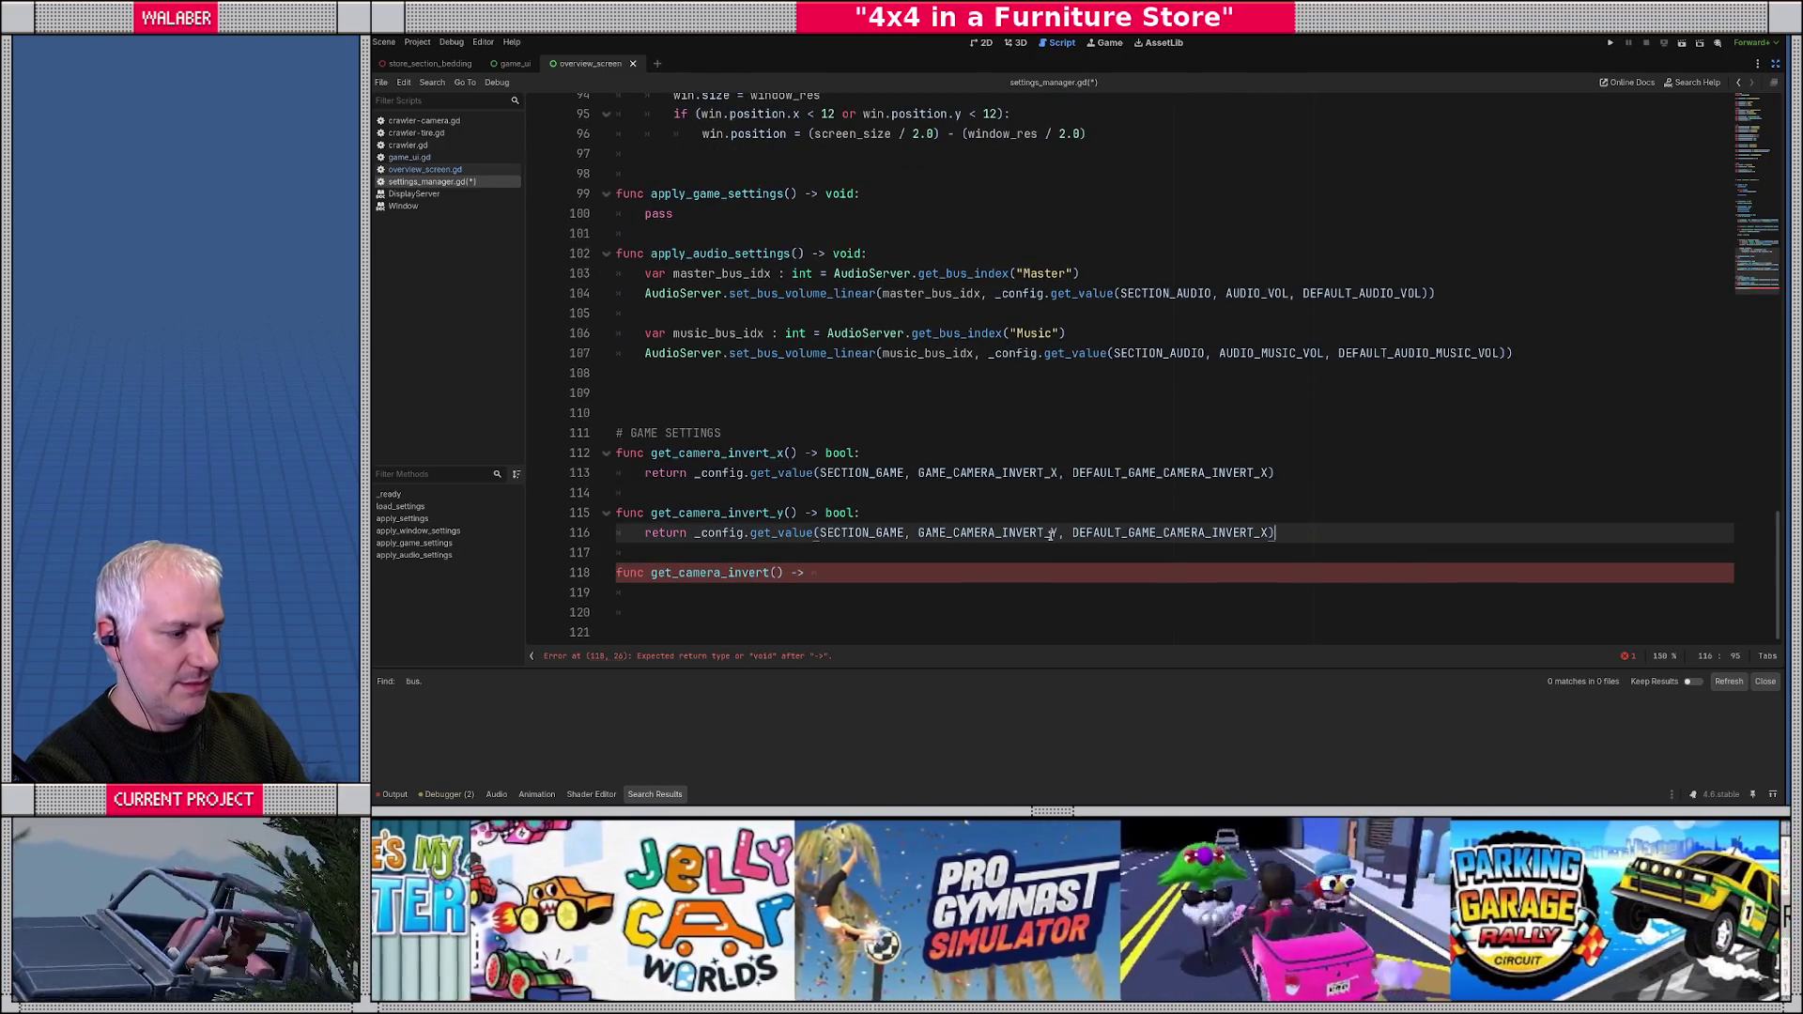
{"action": "key", "text": "Left"}
{"action": "key", "text": "BackSpace"}
{"action": "type", "text": "Y"}
{"action": "key", "text": "Down"}
{"action": "key", "text": "Down"}
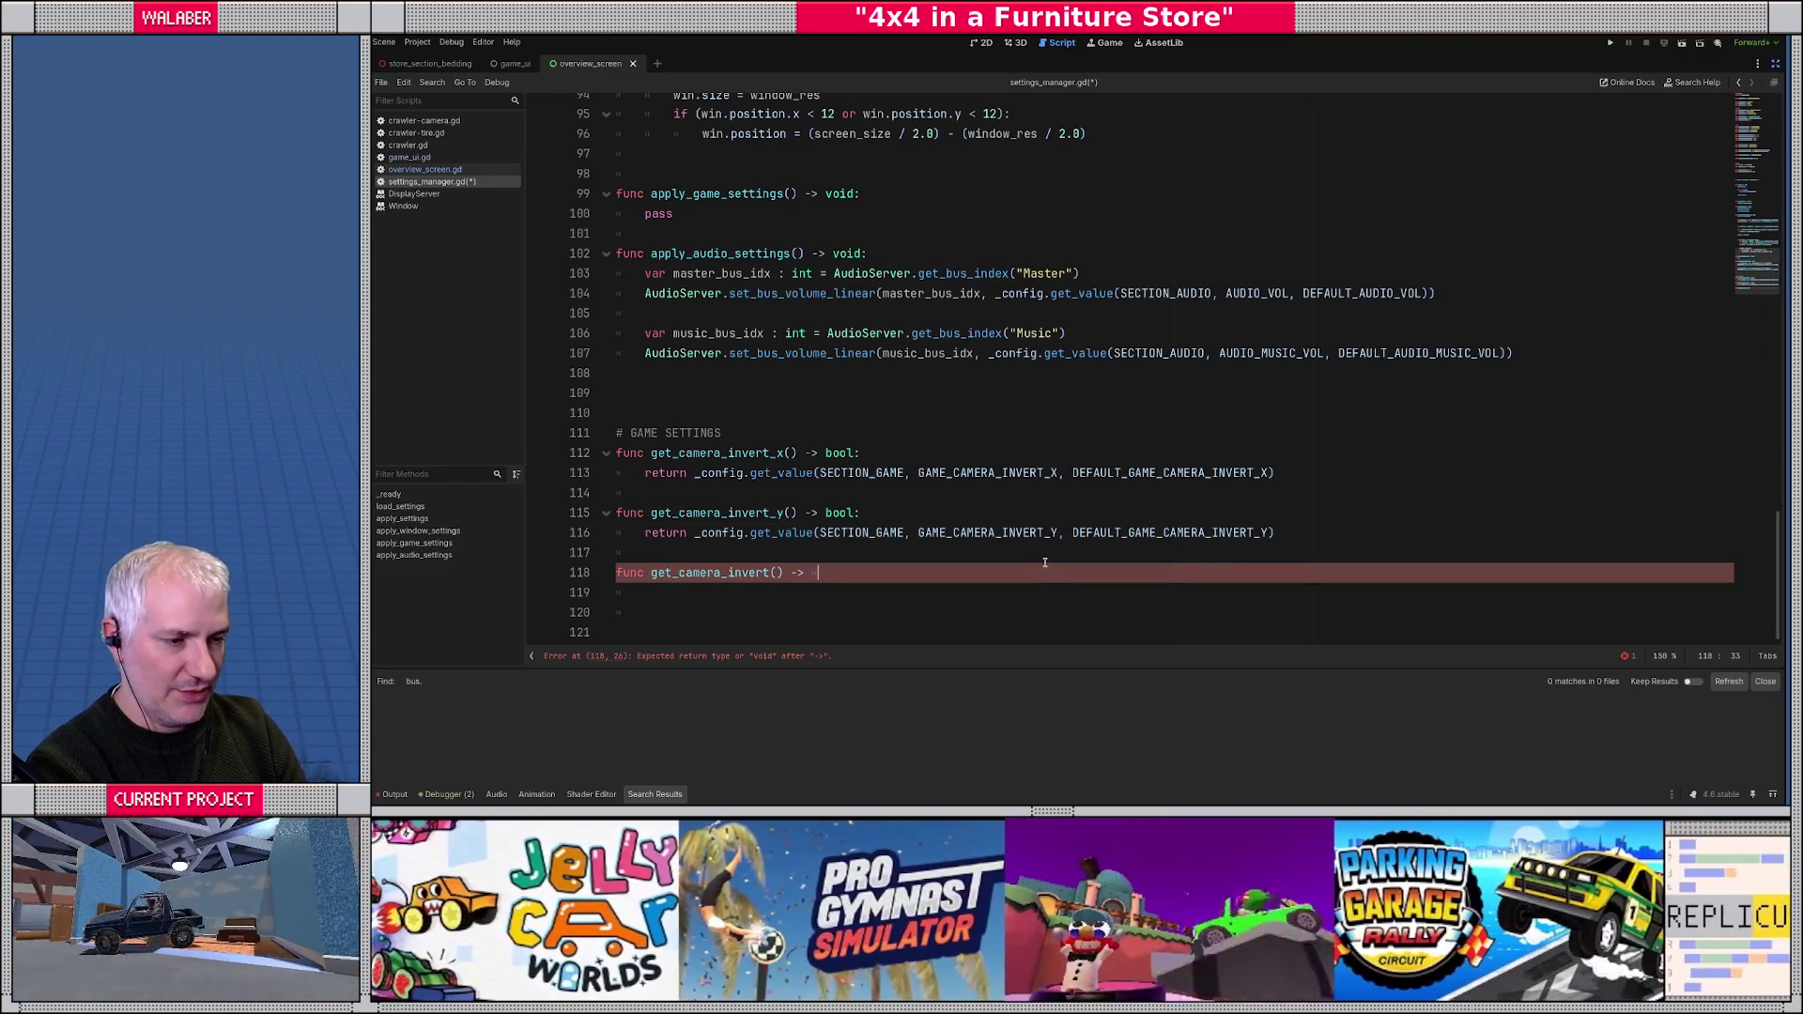
- Continue the get_camera_invert stub with a 'return Vector2(' body line
{"action": "type", "text": "Vecto"}
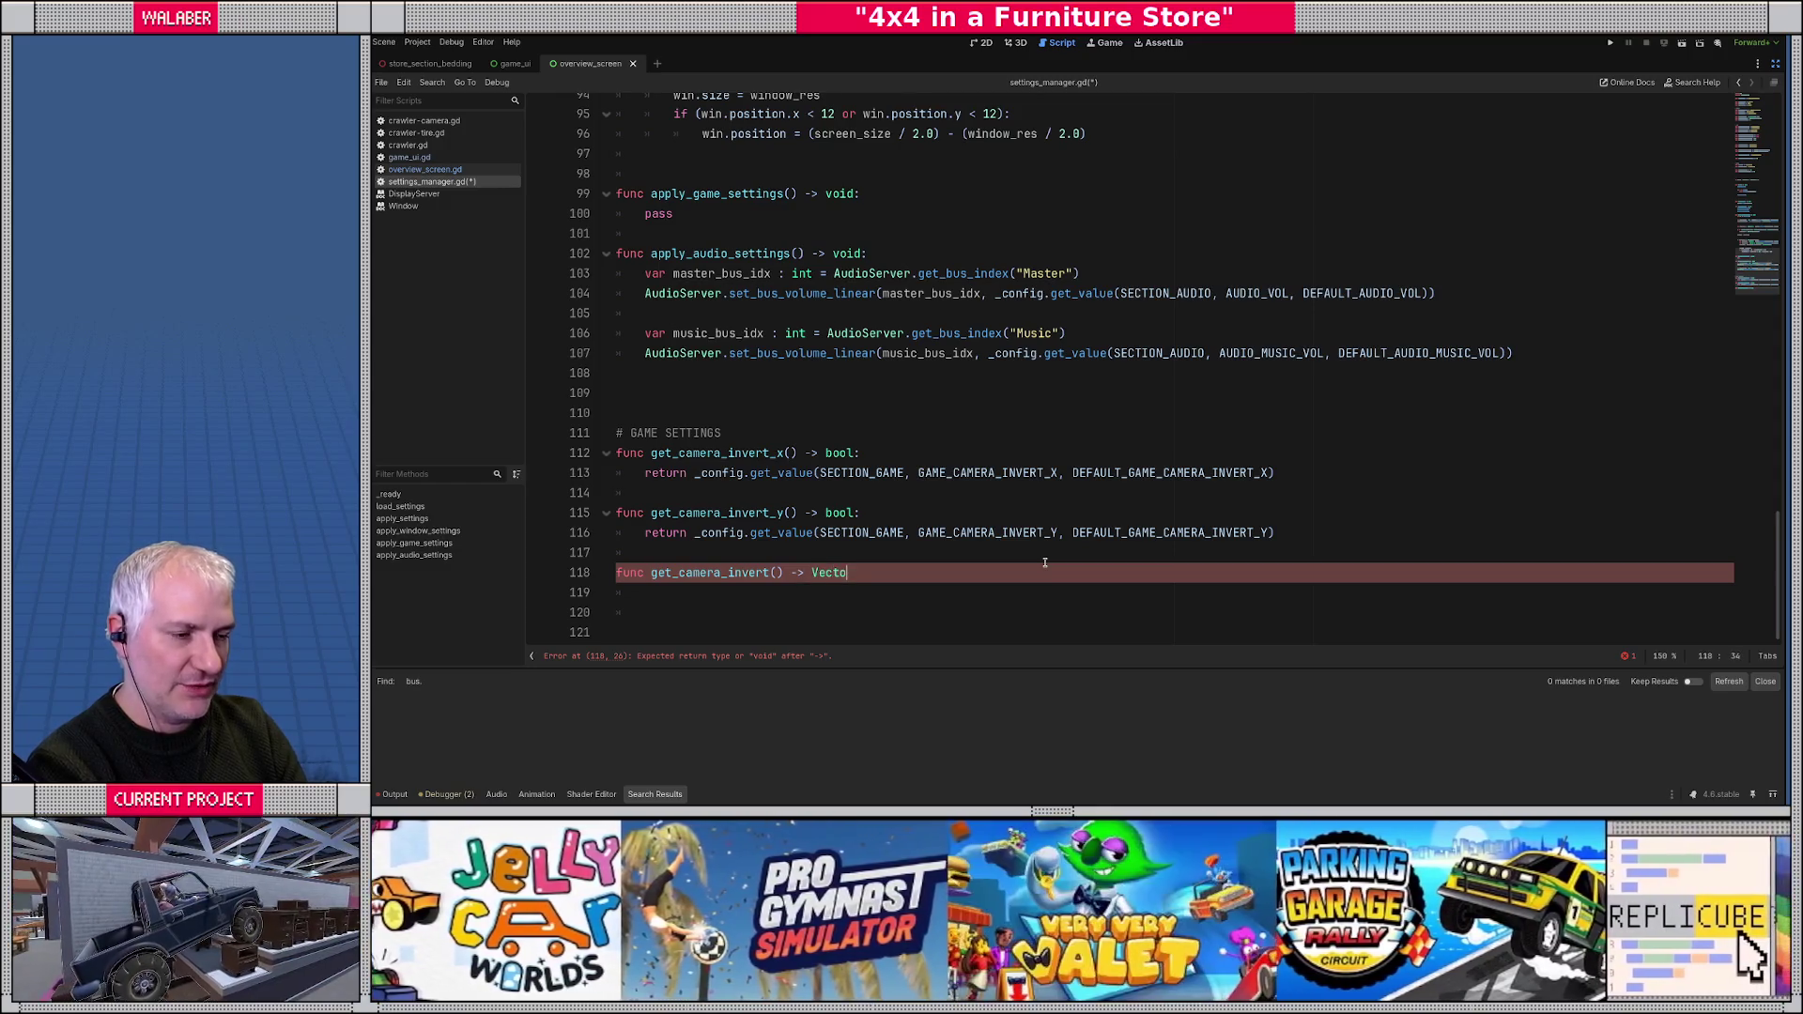
{"action": "type", "text": "r2:"}
{"action": "key", "text": "Return"}
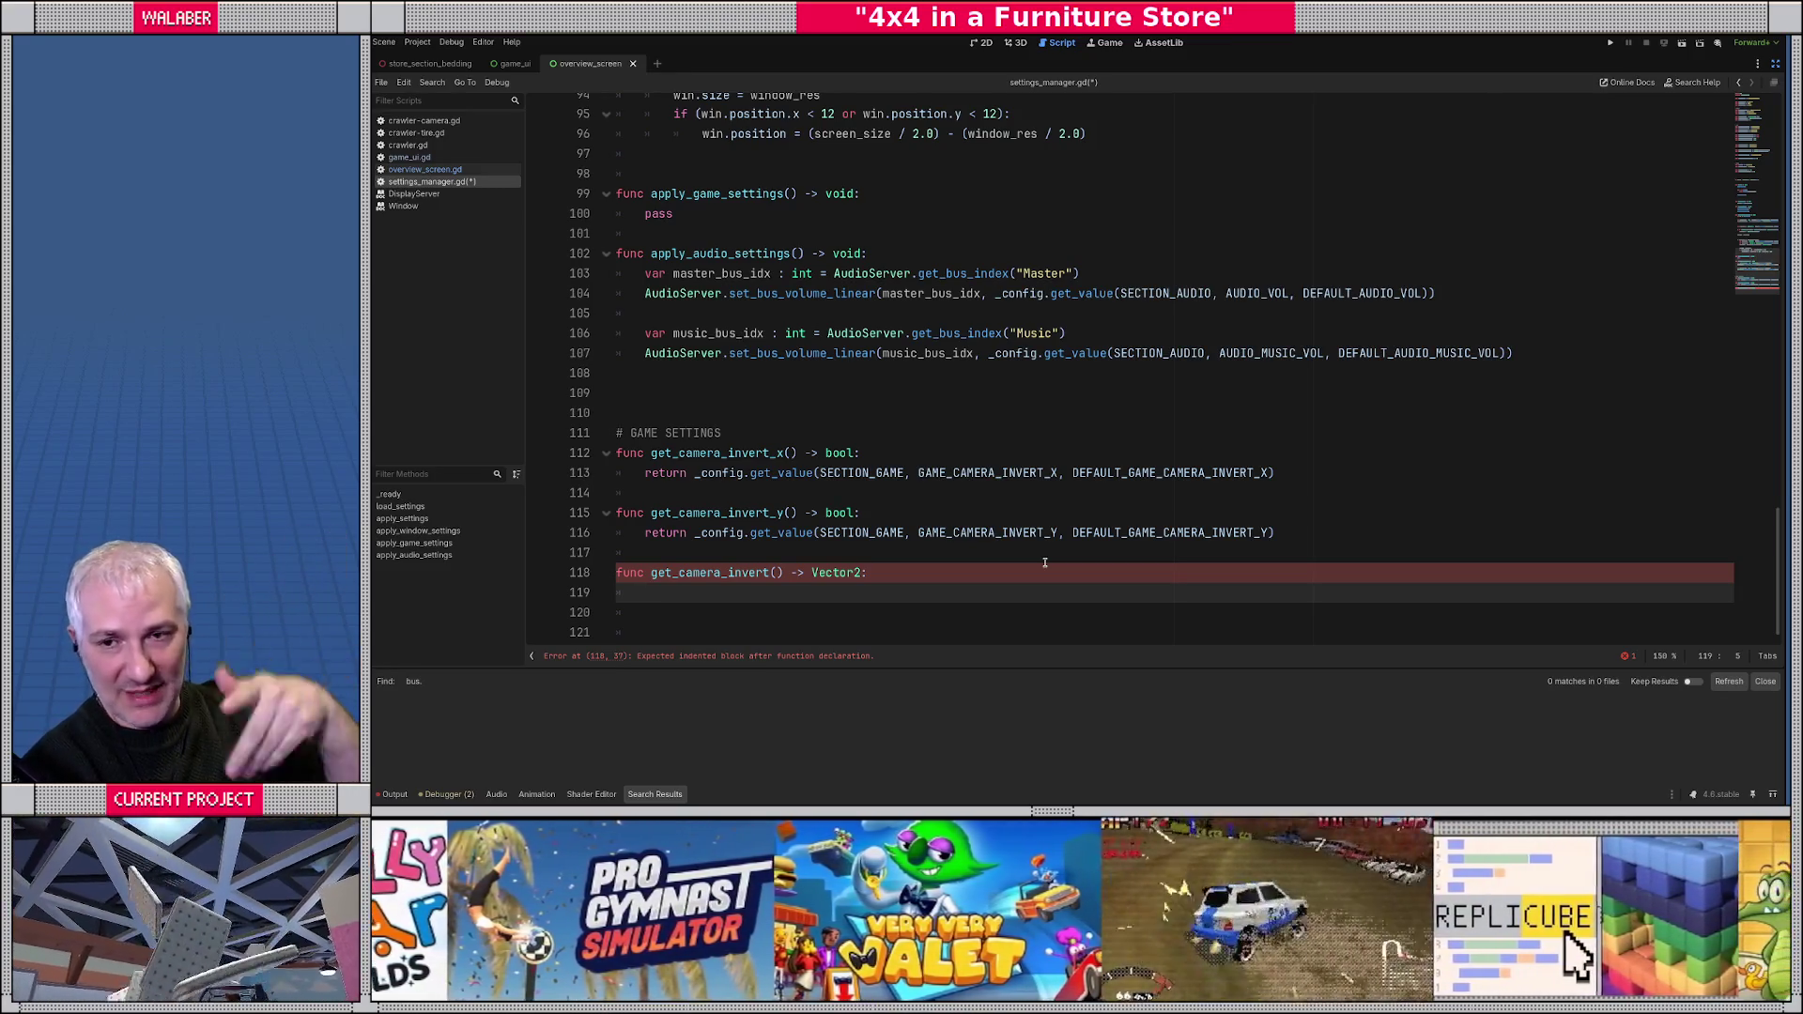
{"action": "type", "text": "return Vector2("}
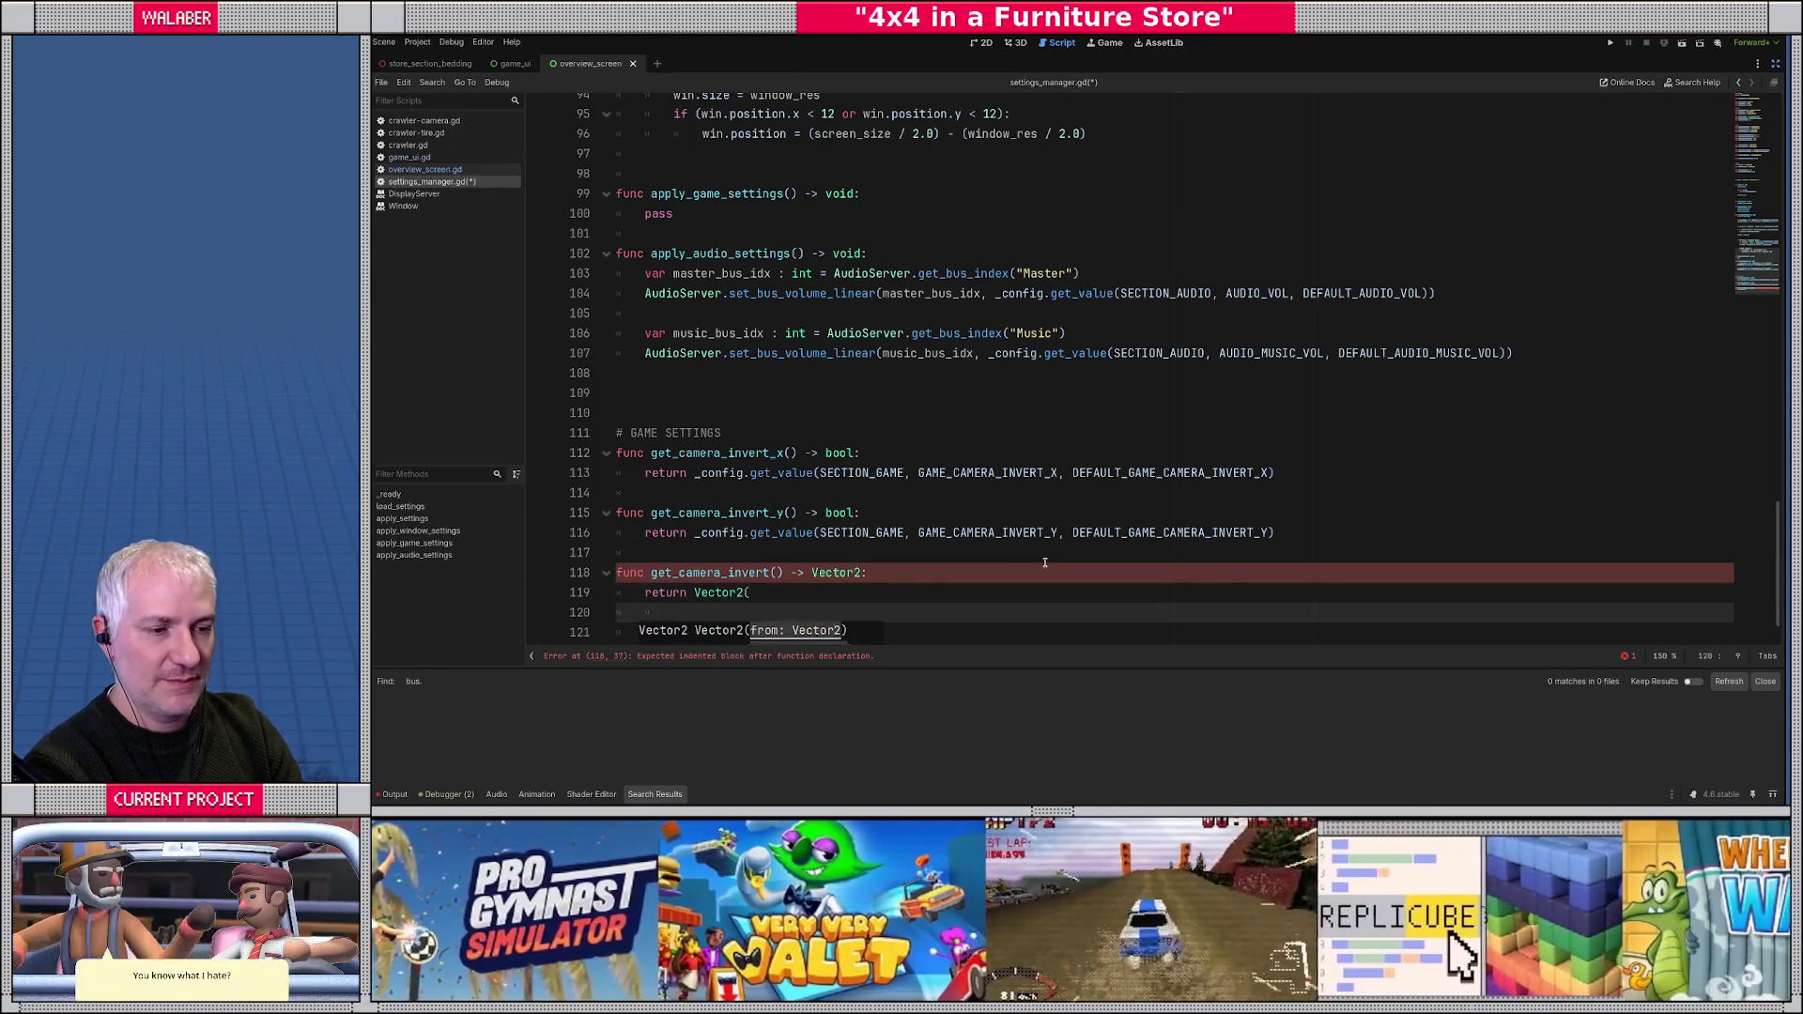
{"action": "key", "text": "Return"}
{"action": "scroll", "coordinate": [968, 382], "scroll_direction": "down", "scroll_amount": 1}
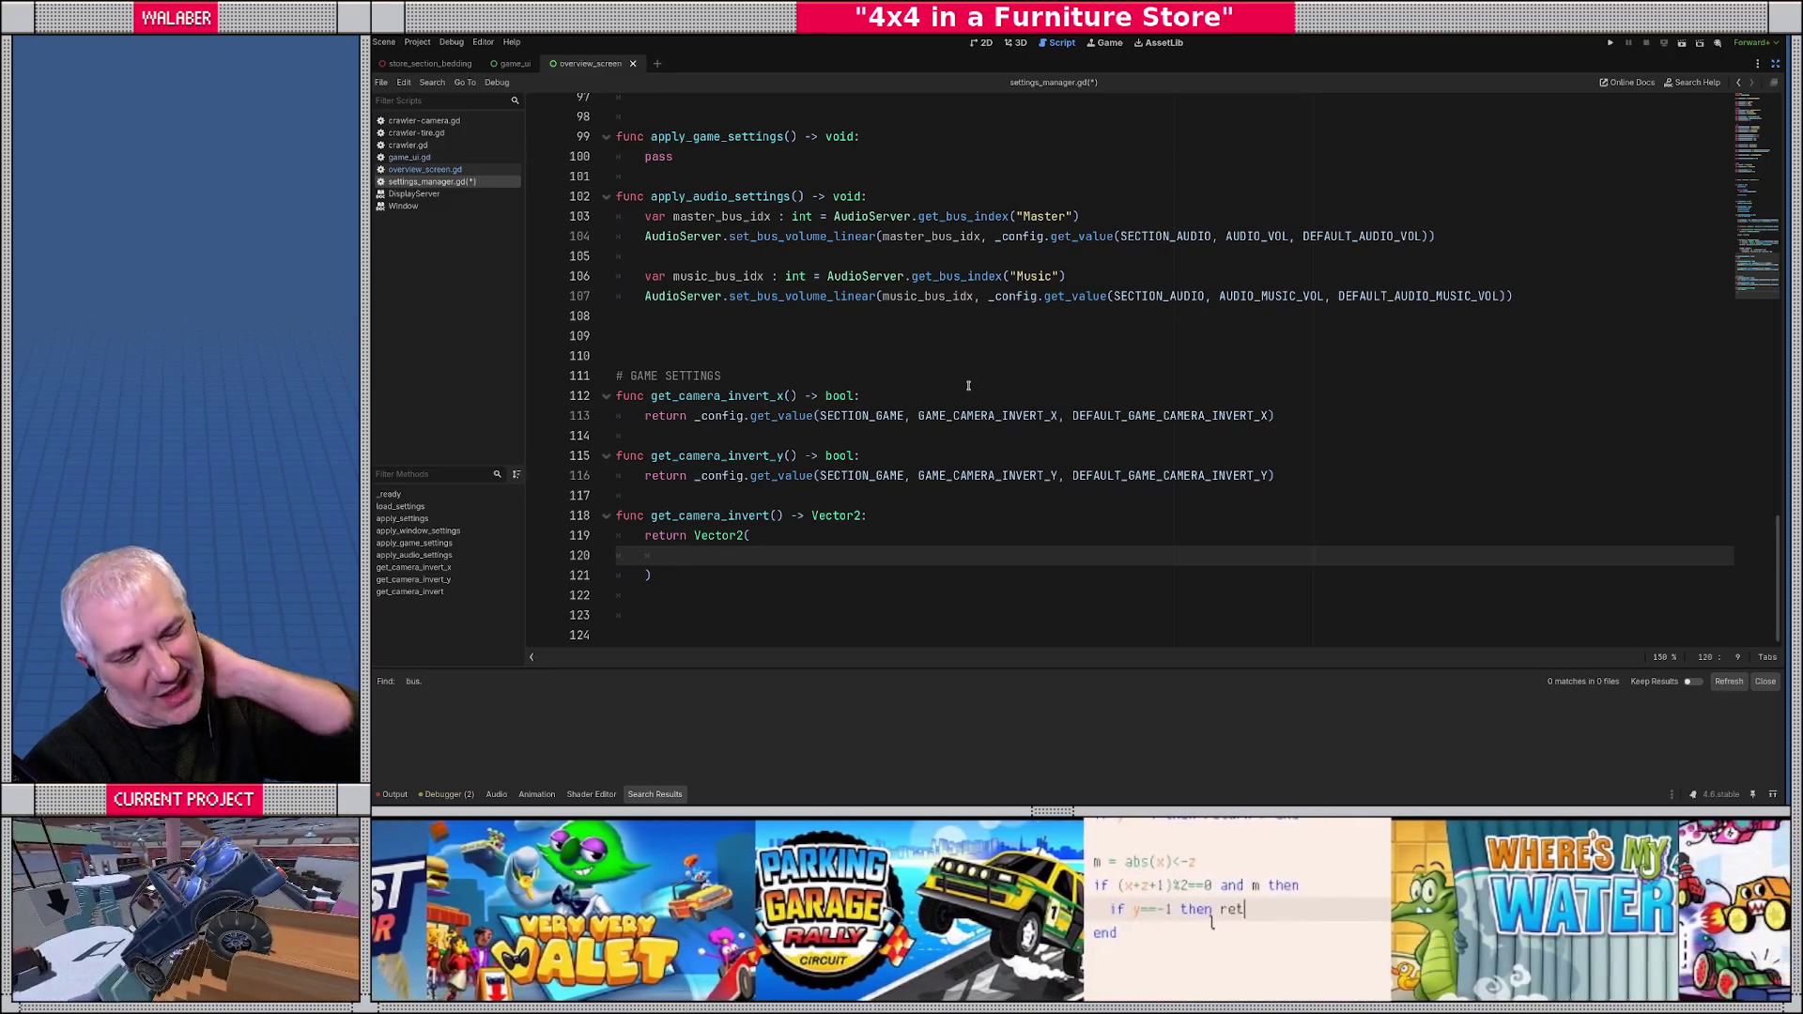
- Select the whole unfinished get_camera_invert function and delete it
{"action": "left_click_drag", "start_coordinate": [696, 416], "coordinate": [917, 416]}
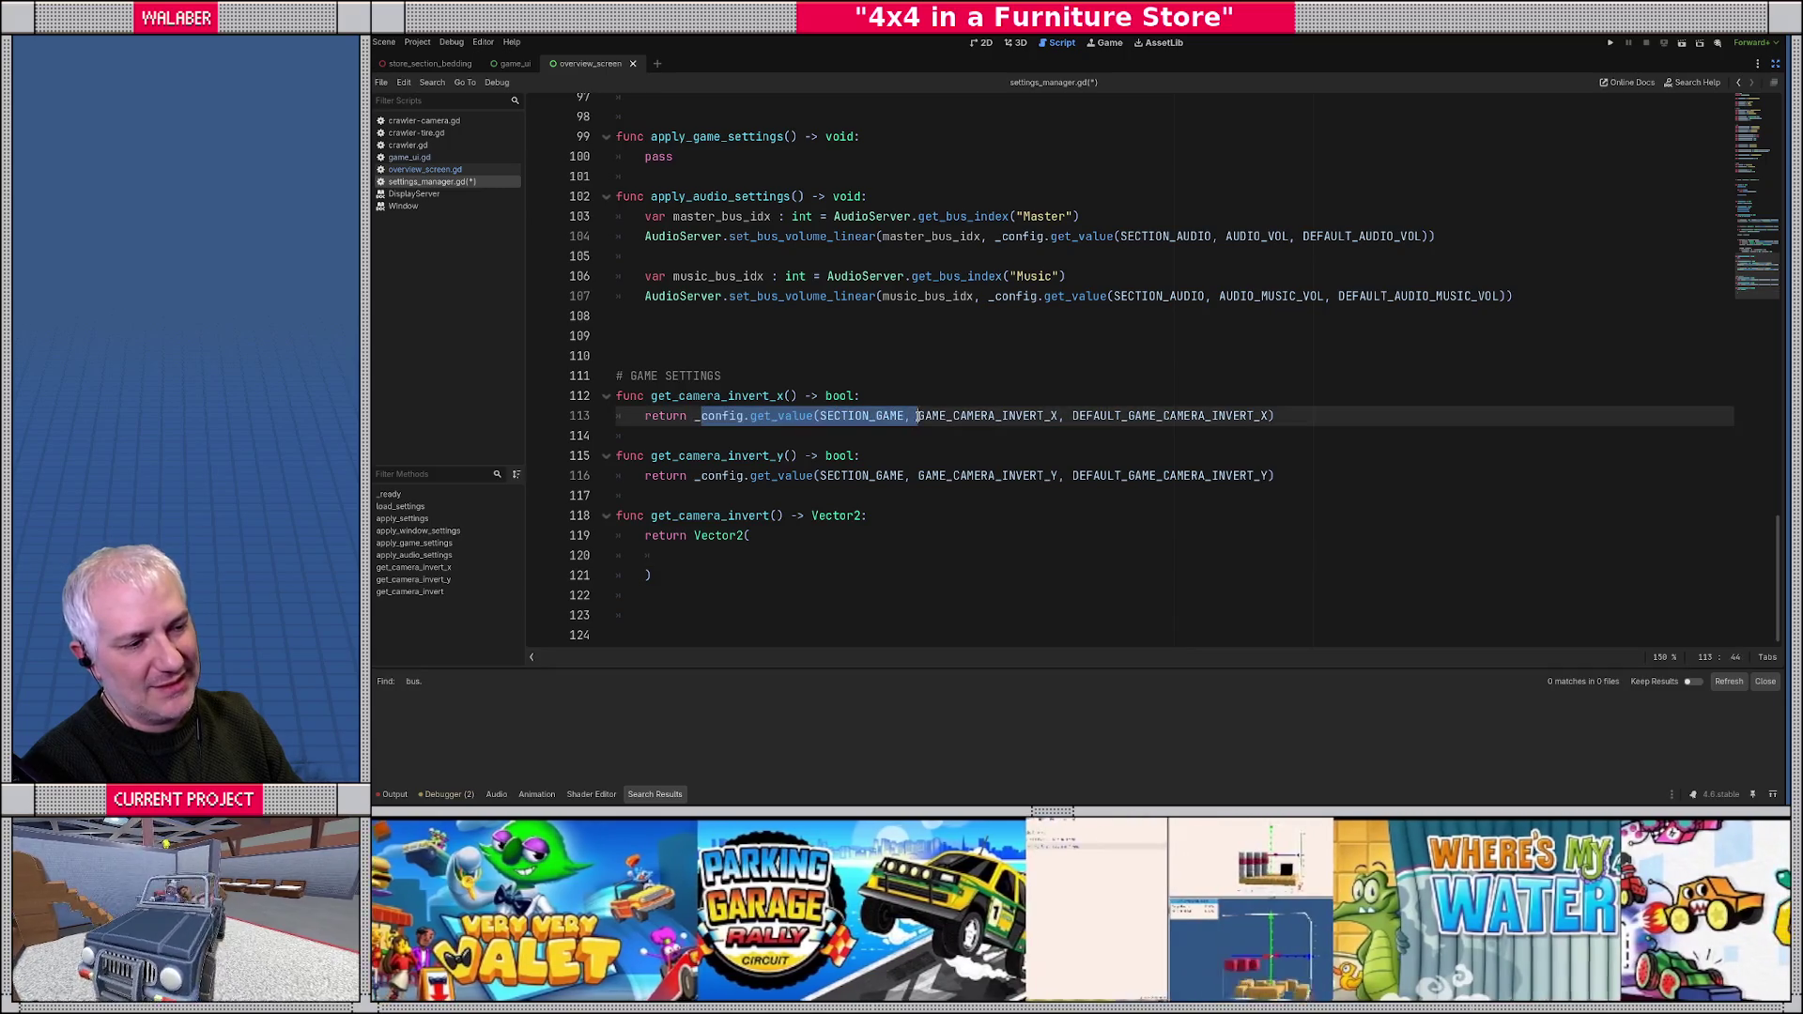
{"action": "left_click", "coordinate": [713, 435]}
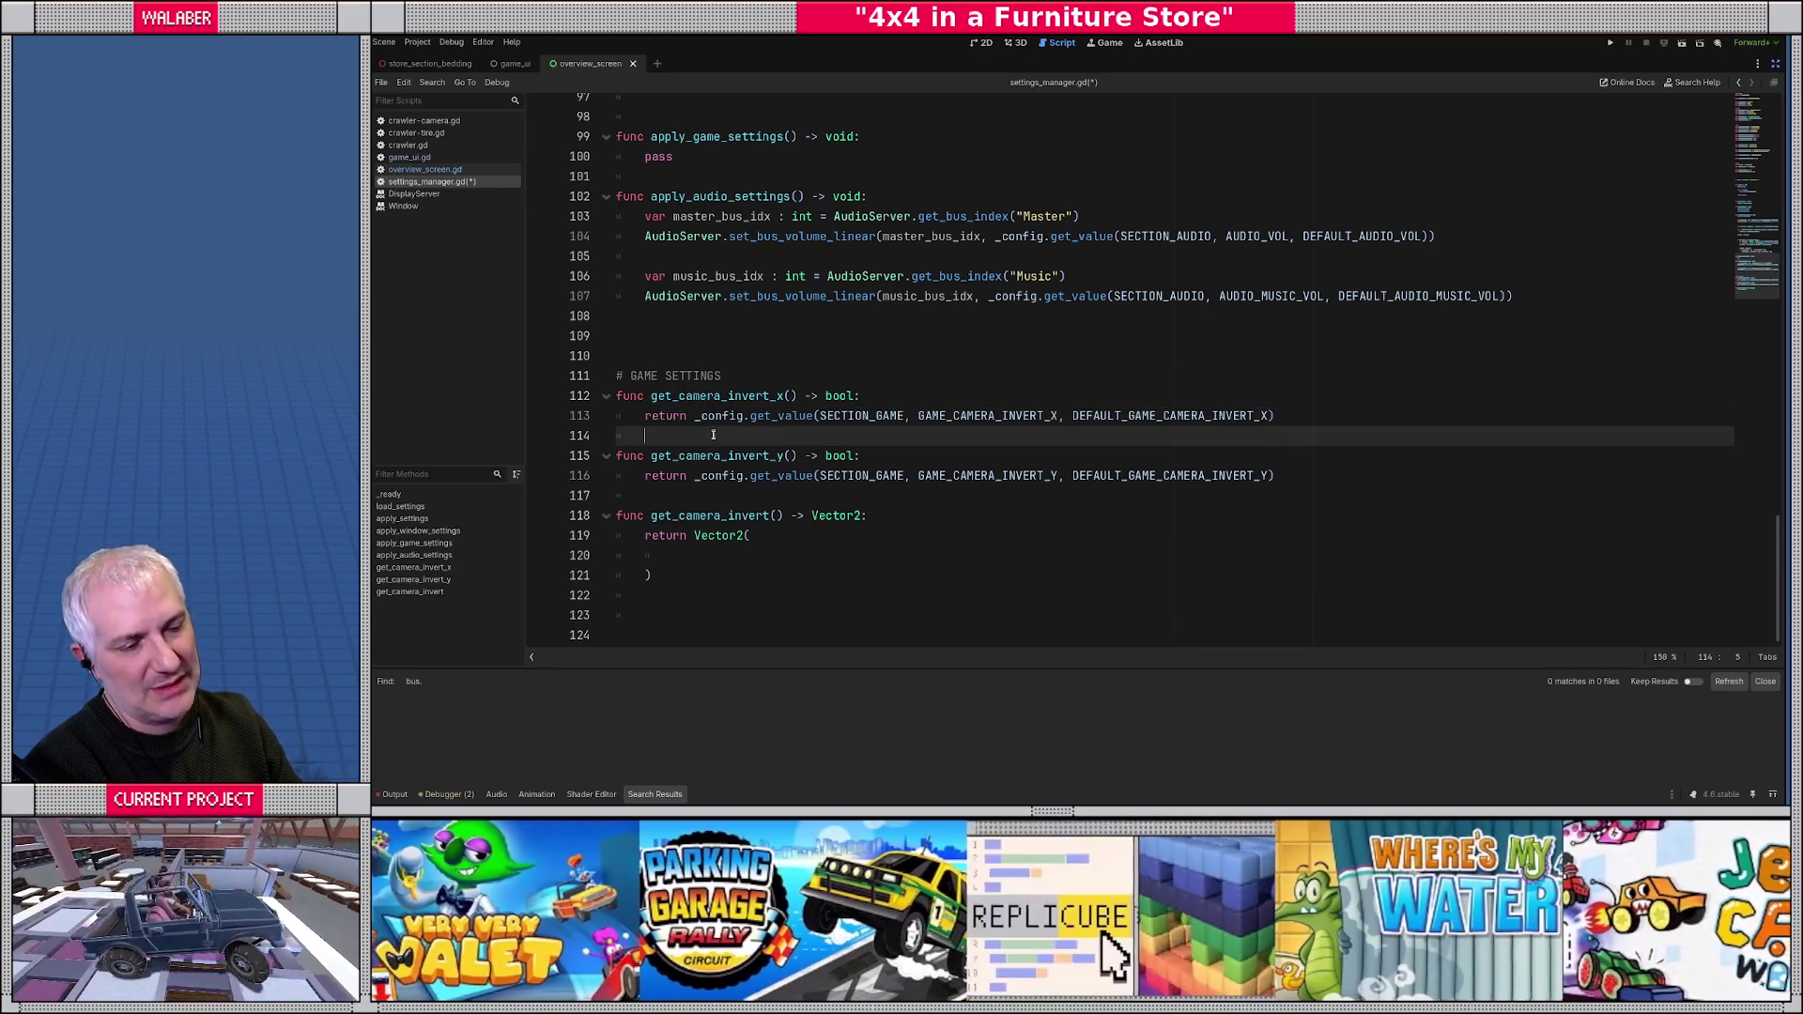
{"action": "left_click", "coordinate": [688, 555]}
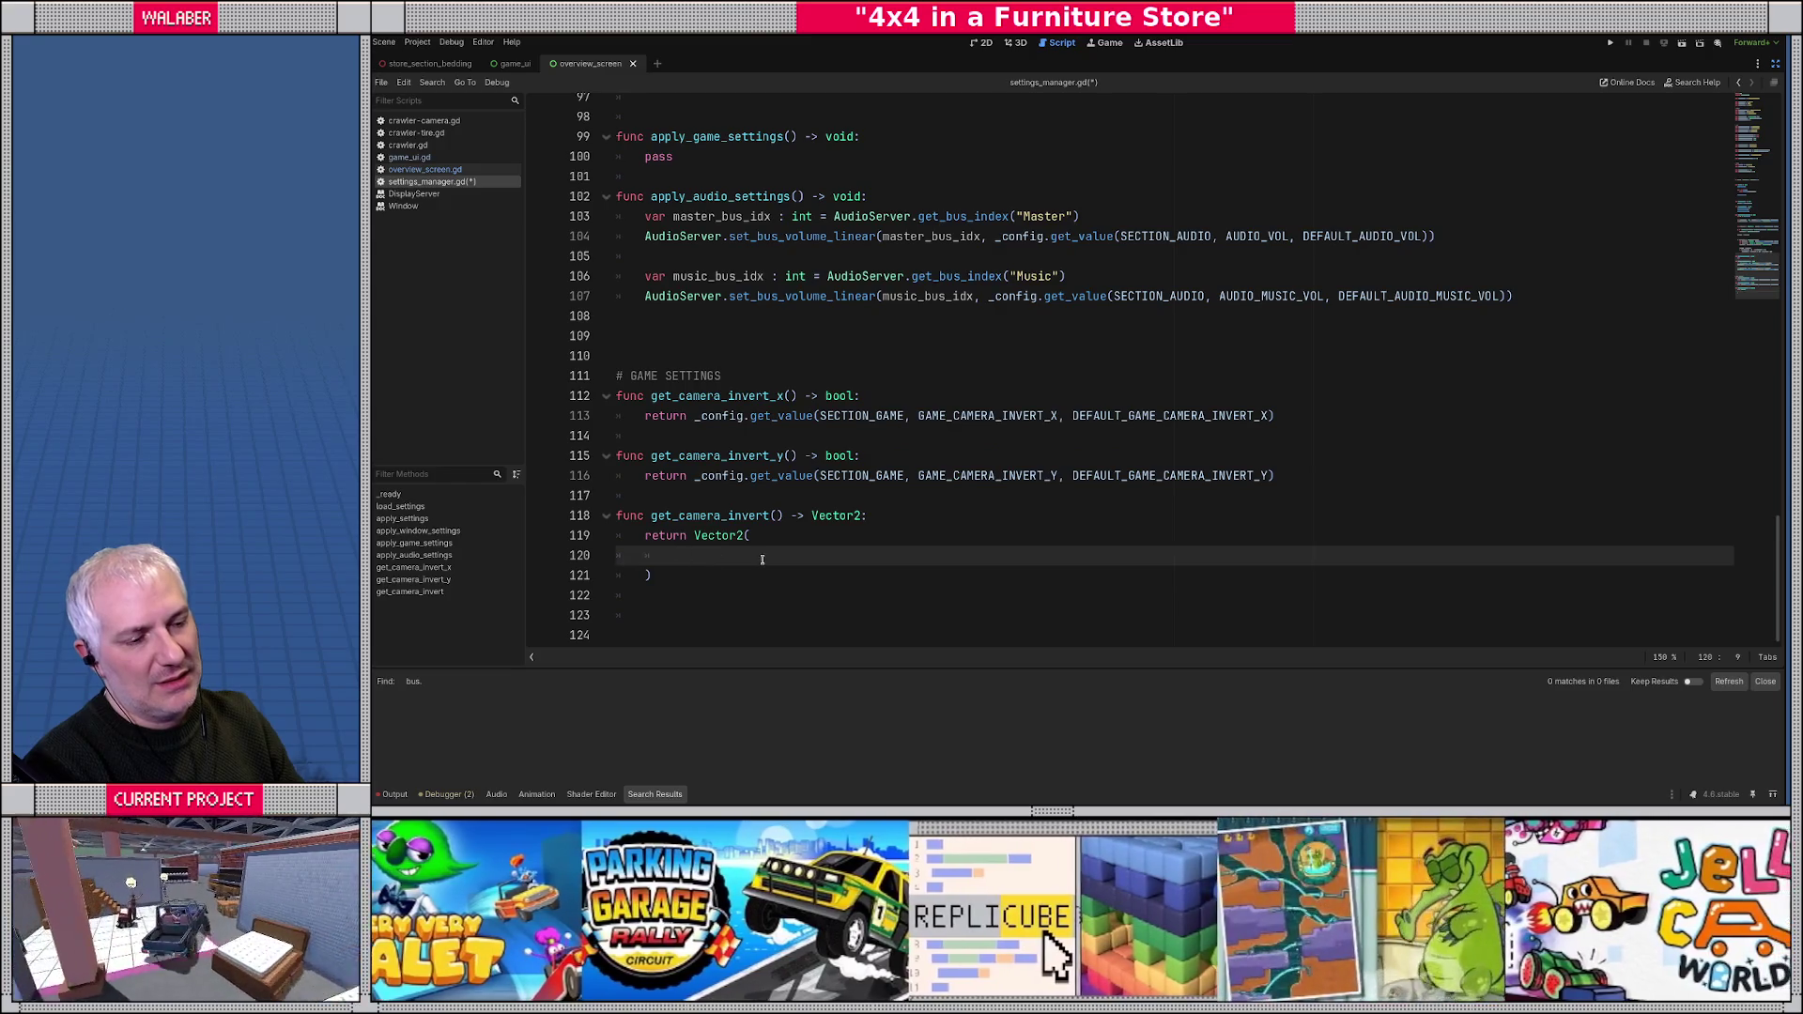
{"action": "scroll", "coordinate": [755, 554], "scroll_direction": "up", "scroll_amount": 1}
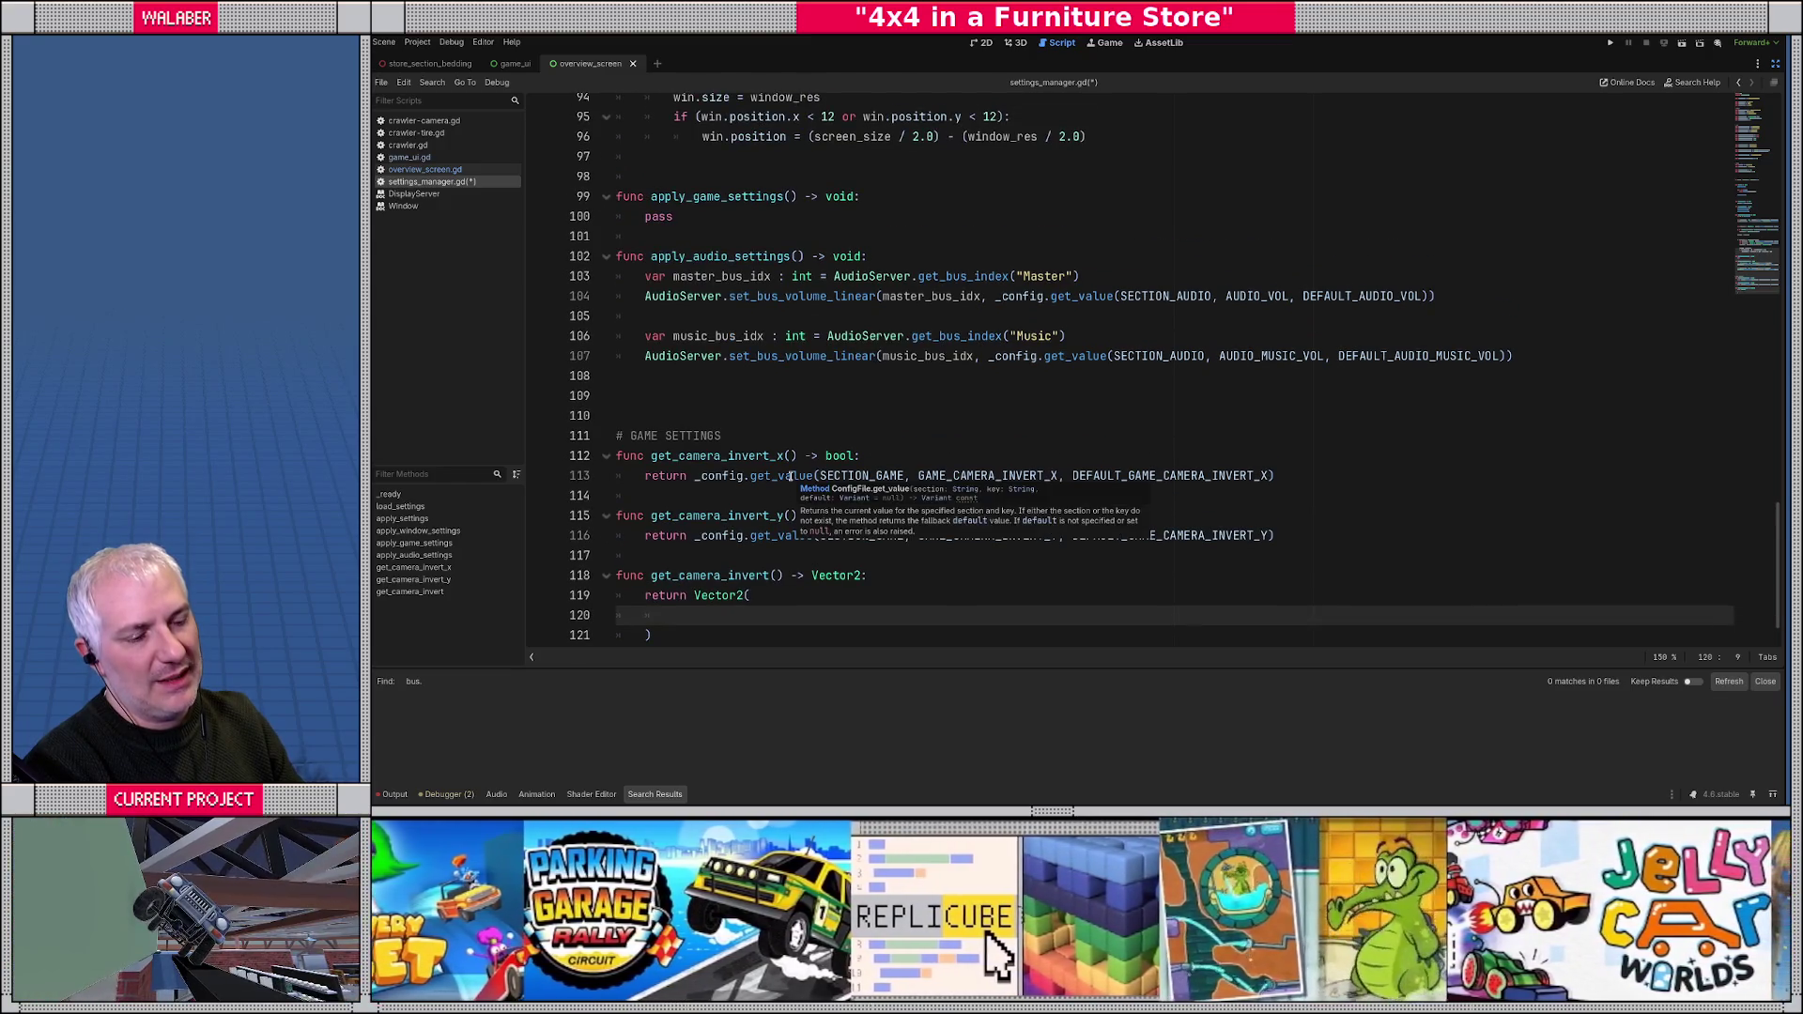
{"action": "scroll", "coordinate": [718, 531], "scroll_direction": "down", "scroll_amount": 1}
{"action": "left_click_drag", "start_coordinate": [682, 569], "coordinate": [599, 512]}
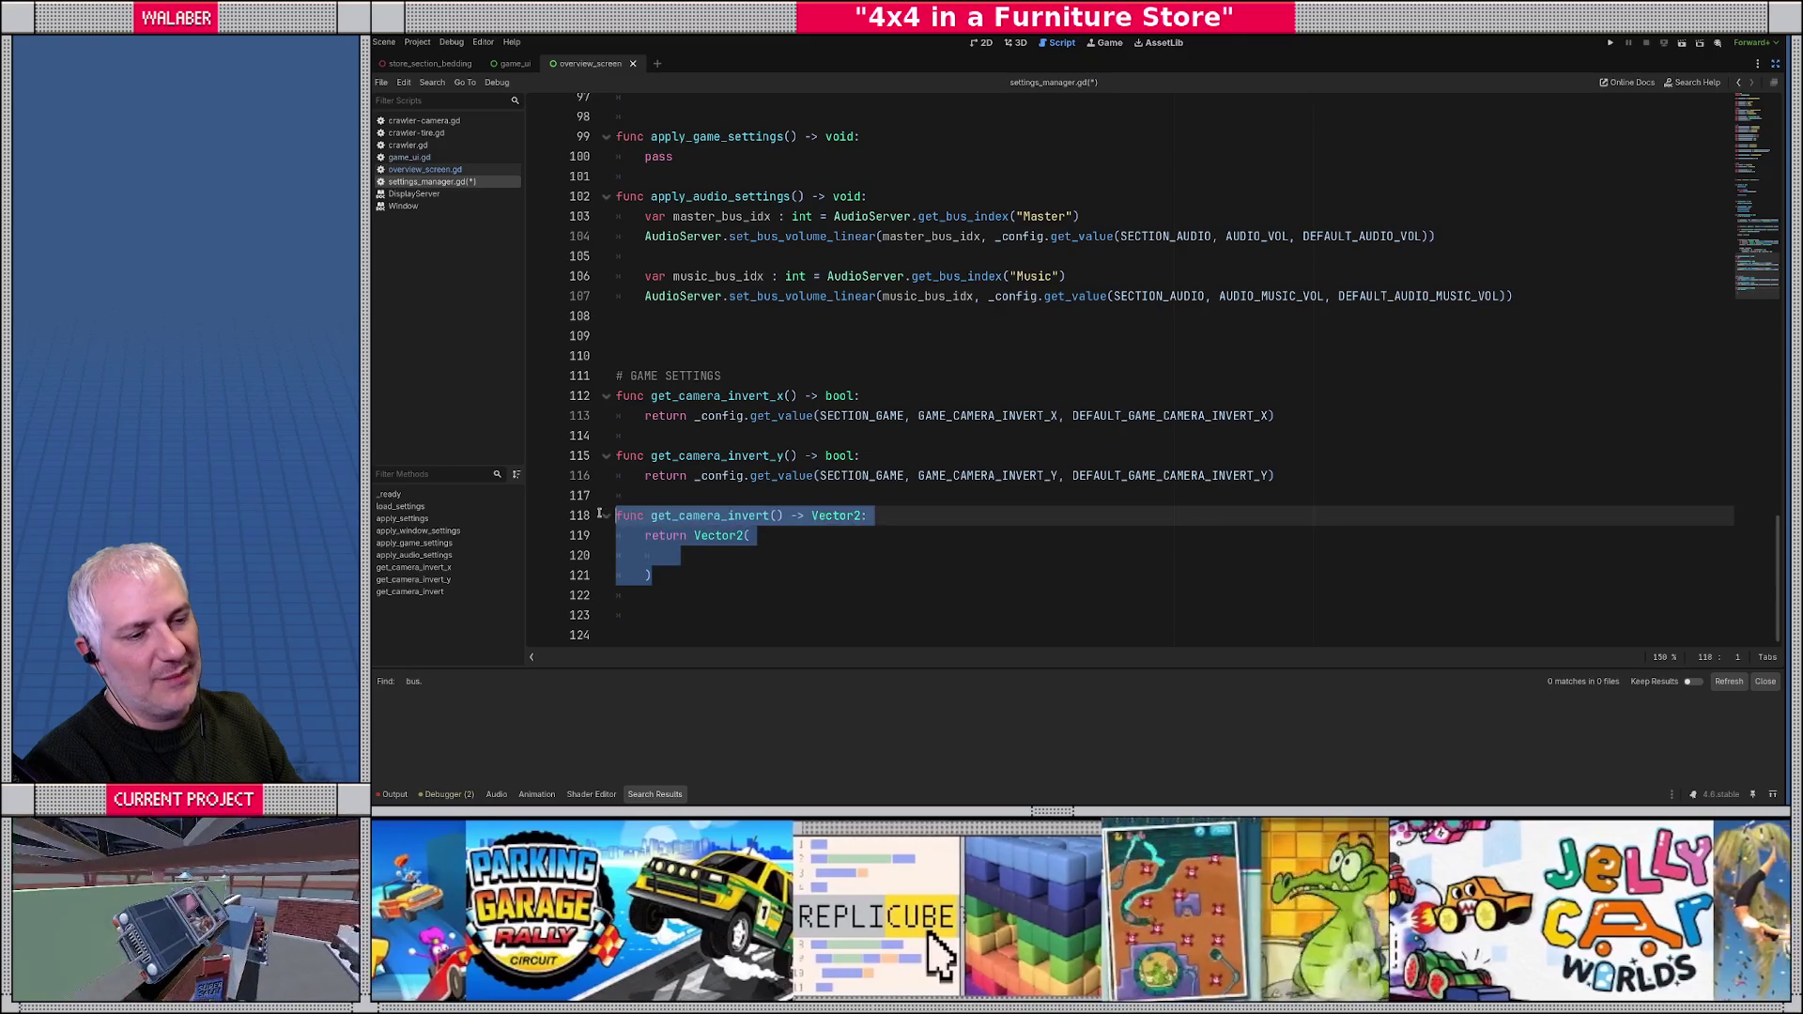
{"action": "key", "text": "BackSpace"}
{"action": "key", "text": "BackSpace"}
{"action": "scroll", "coordinate": [845, 516], "scroll_direction": "up", "scroll_amount": 5}
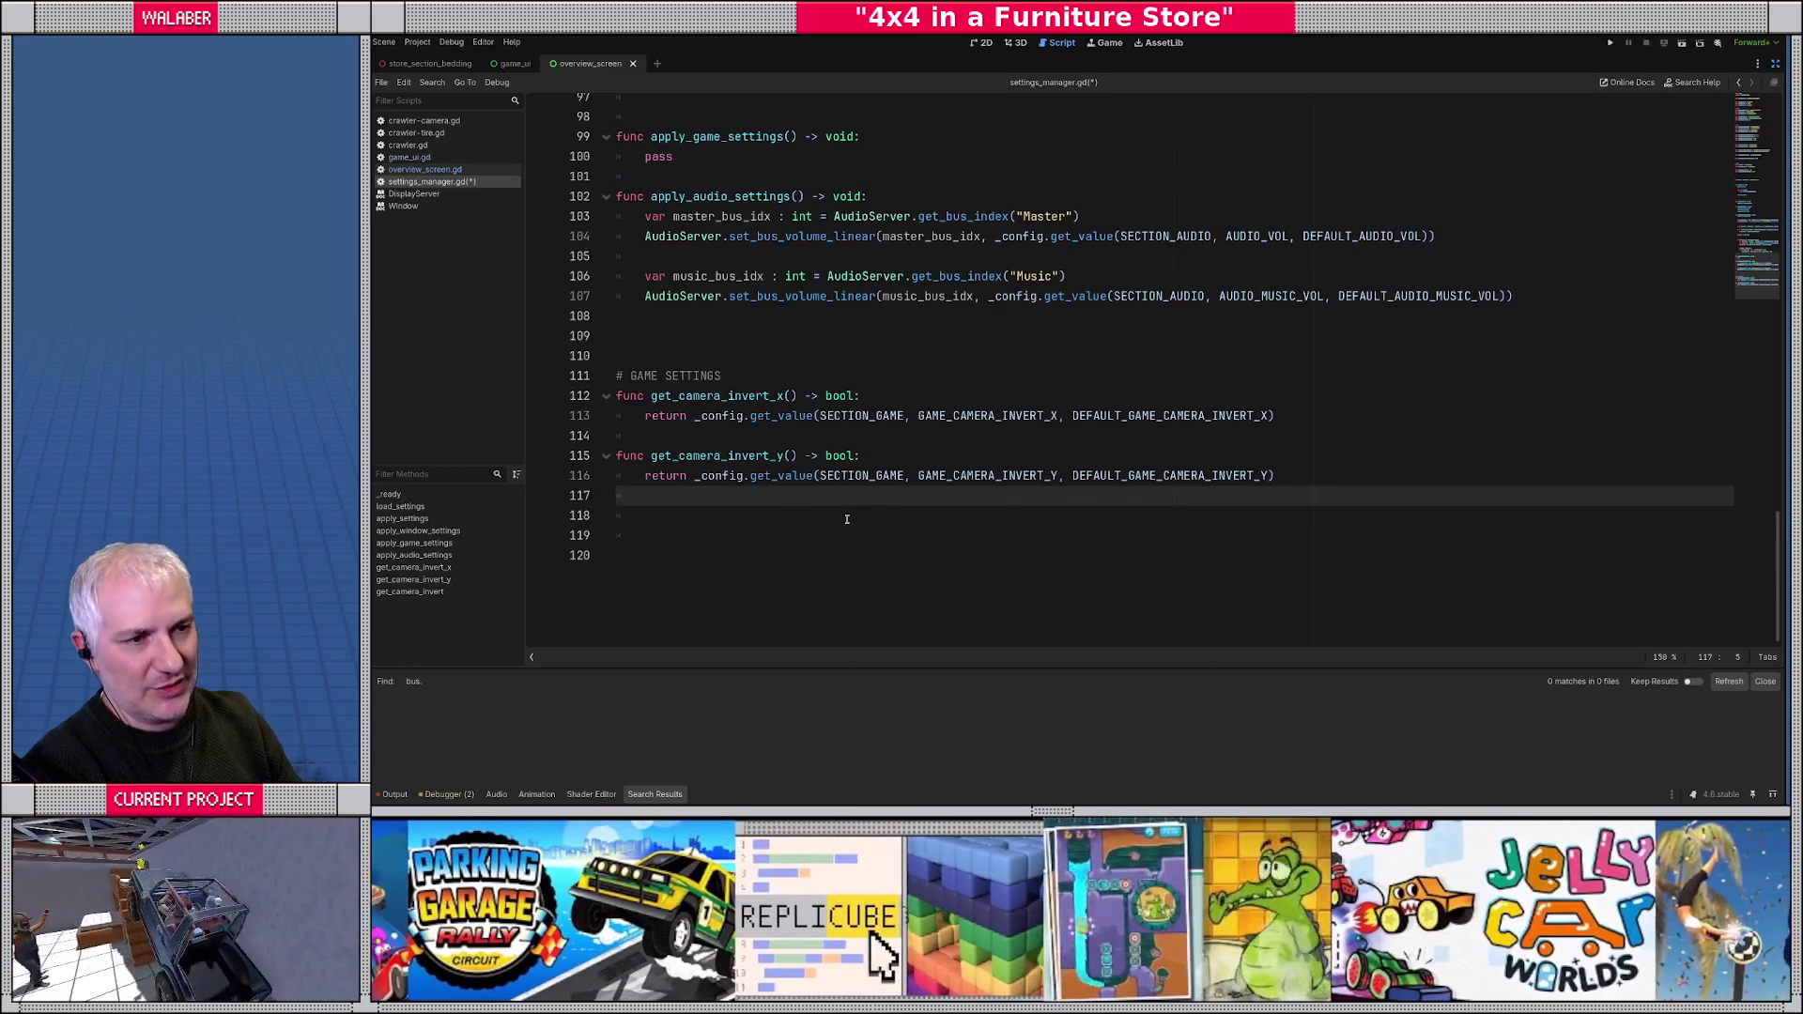
{"action": "double_click", "coordinate": [658, 477]}
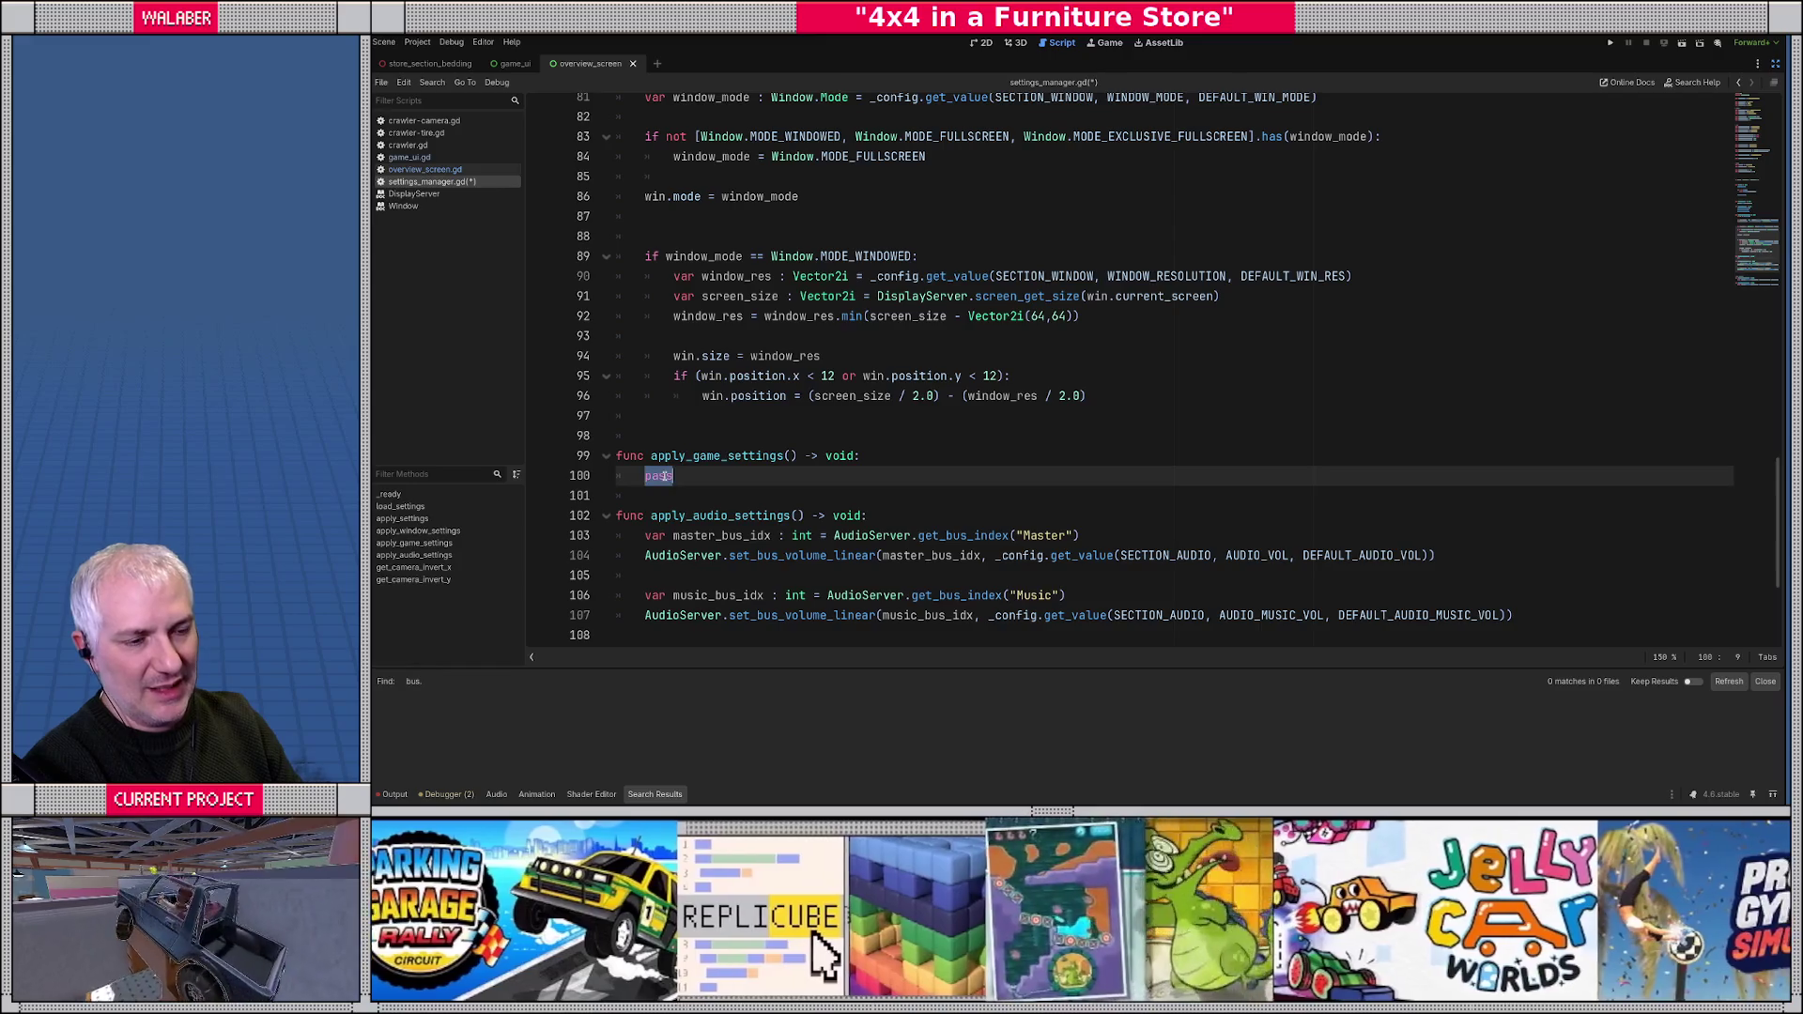
- Add the line 'signal settings_changed()' below the _config variable, above _ready
{"action": "scroll", "coordinate": [732, 388], "scroll_direction": "up", "scroll_amount": 9}
{"action": "scroll", "coordinate": [706, 357], "scroll_direction": "up", "scroll_amount": 4}
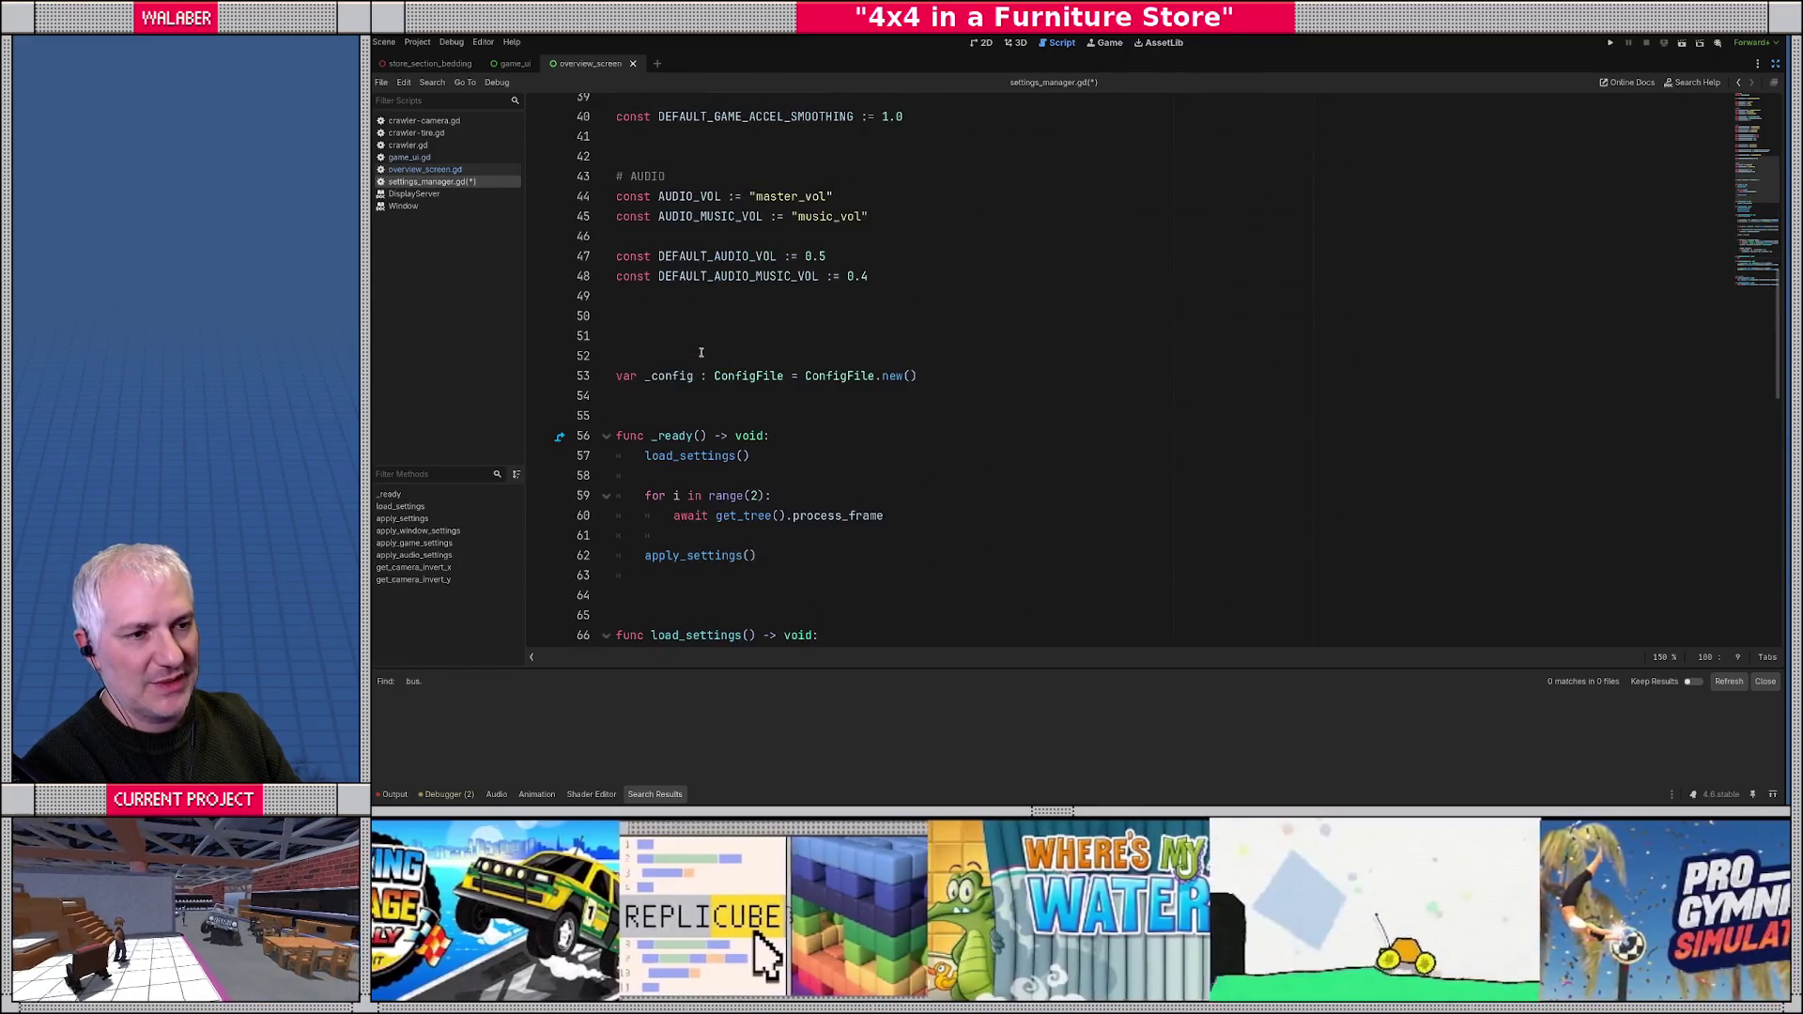
{"action": "left_click", "coordinate": [676, 404]}
{"action": "key", "text": "Return"}
{"action": "key", "text": "Return"}
{"action": "type", "text": "signal settings_"}
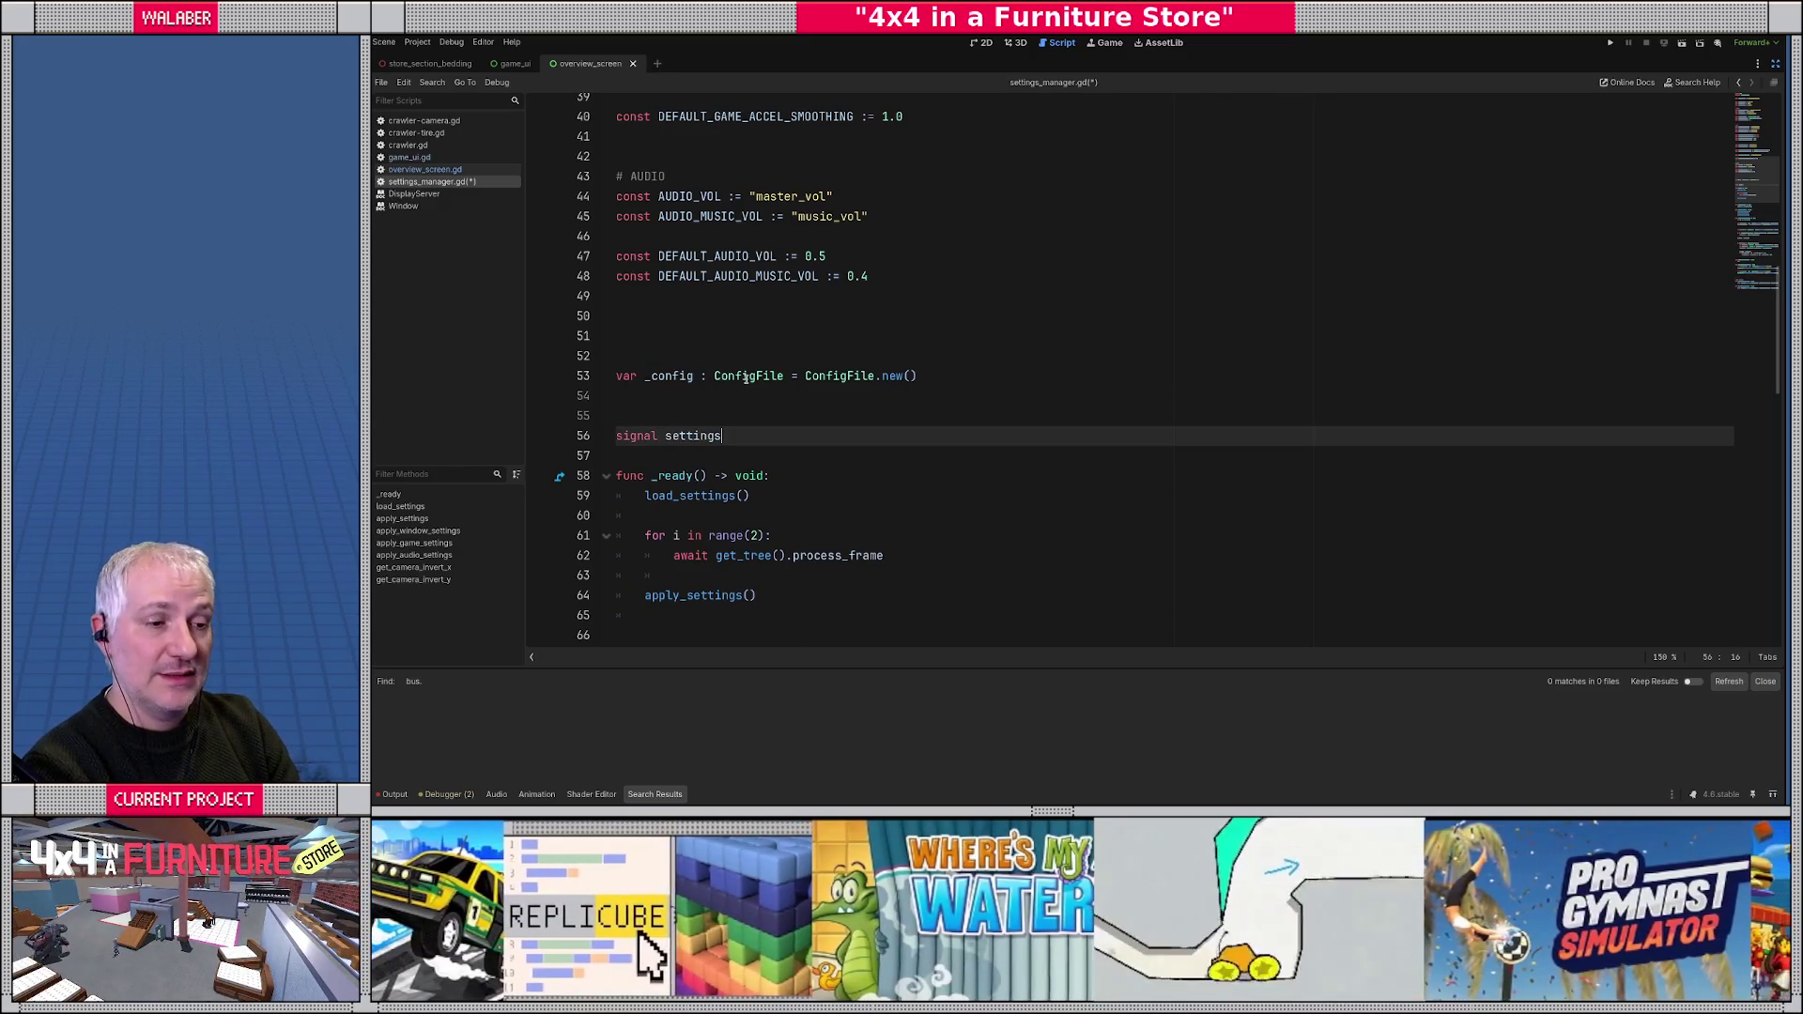
{"action": "type", "text": "changed()"}
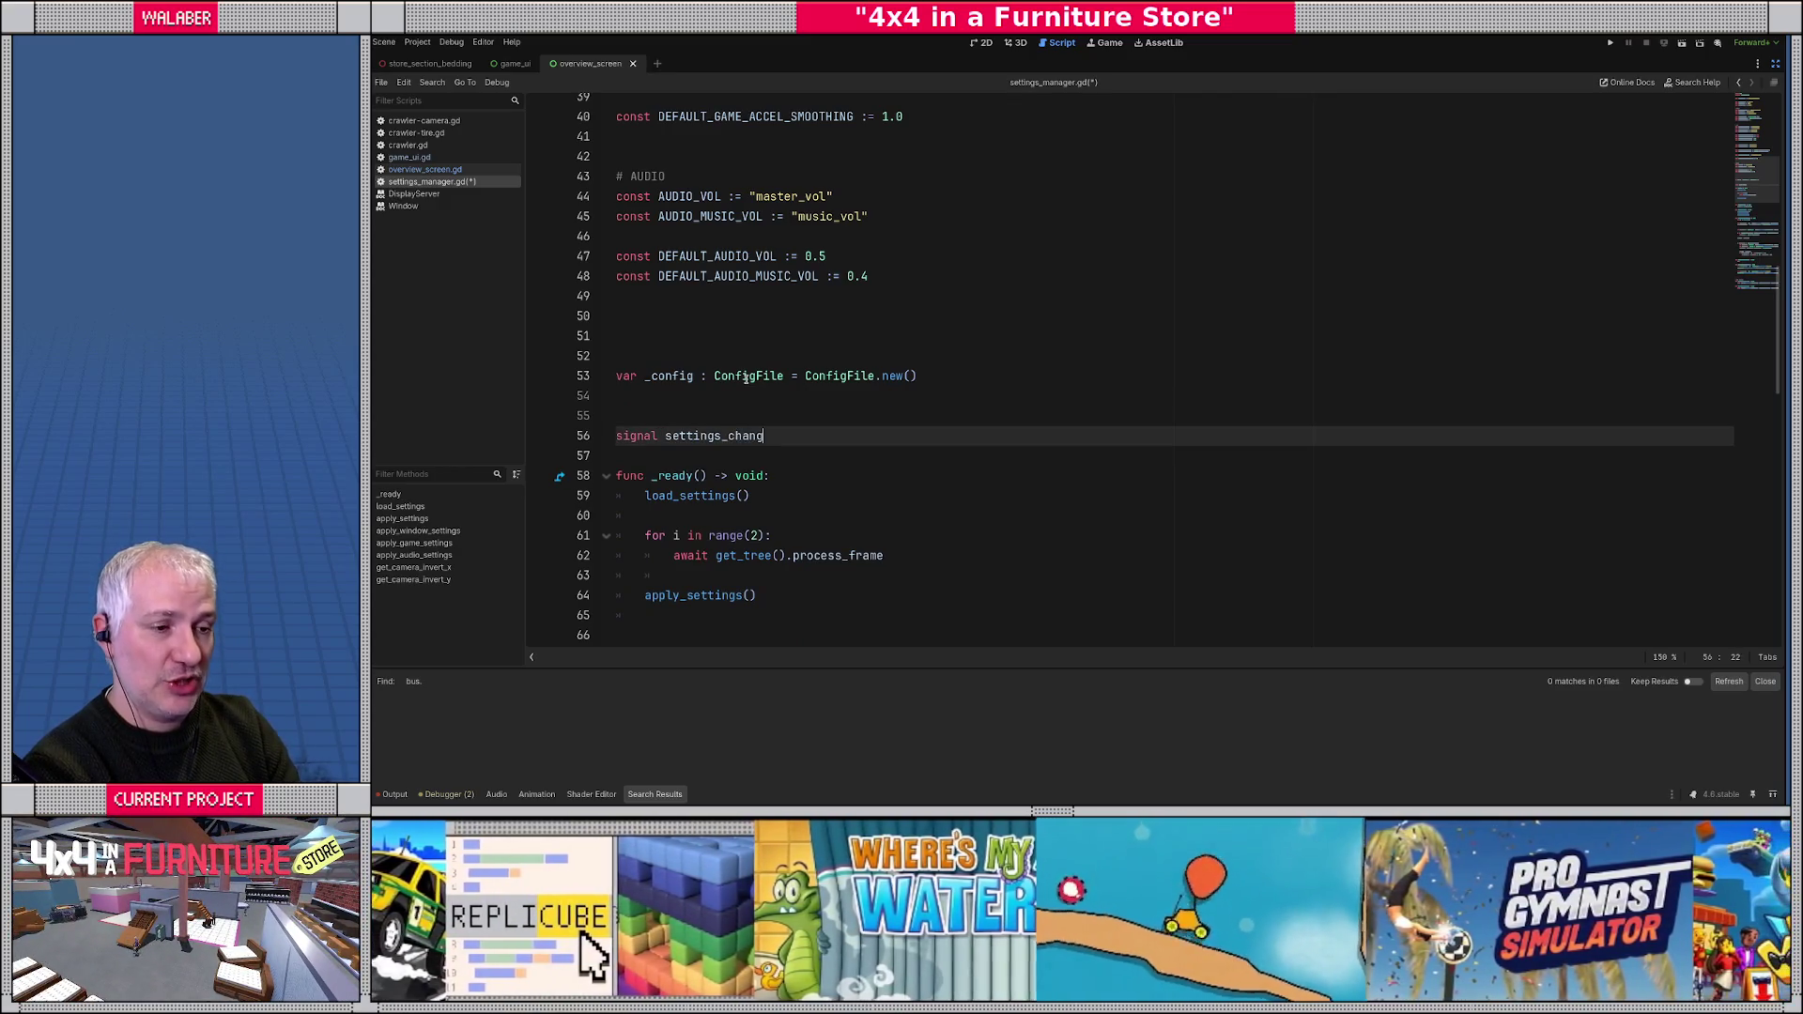
{"action": "key", "text": "Return"}
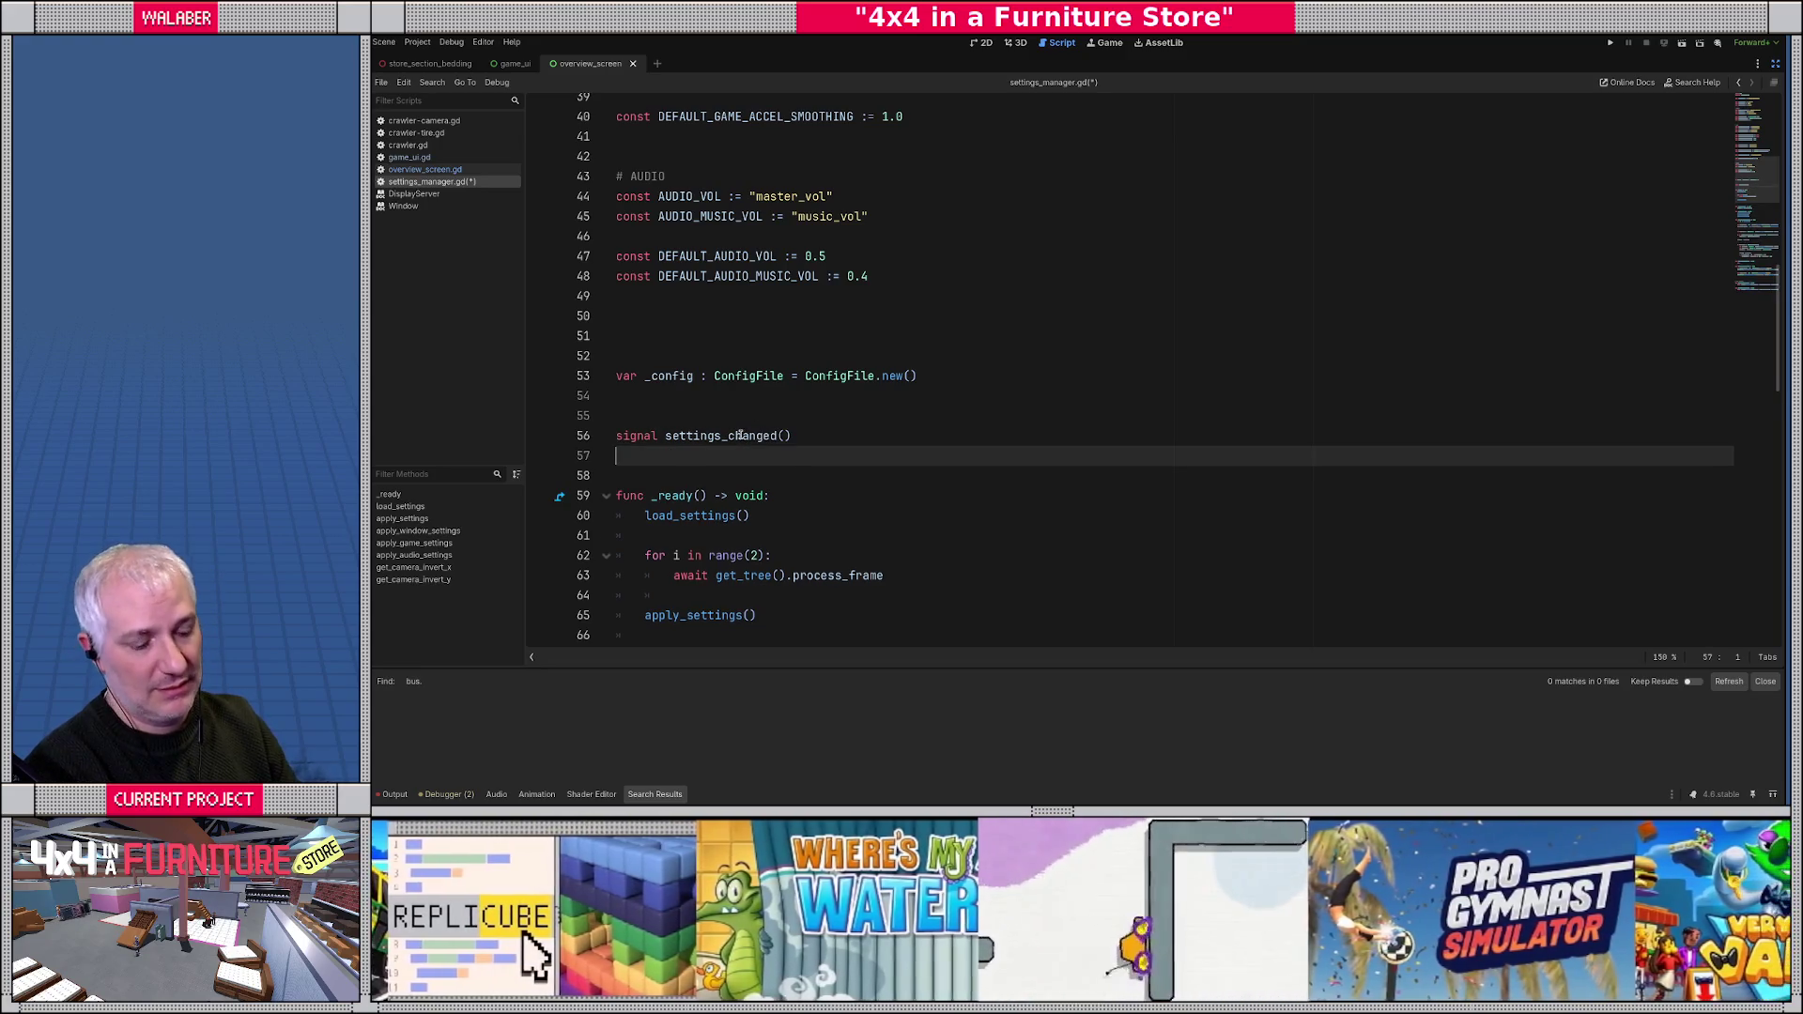
{"action": "key", "text": "shift+Up"}
{"action": "key", "text": "shift+Up"}
{"action": "left_click", "coordinate": [710, 453]}
{"action": "scroll", "coordinate": [742, 422], "scroll_direction": "down", "scroll_amount": 4}
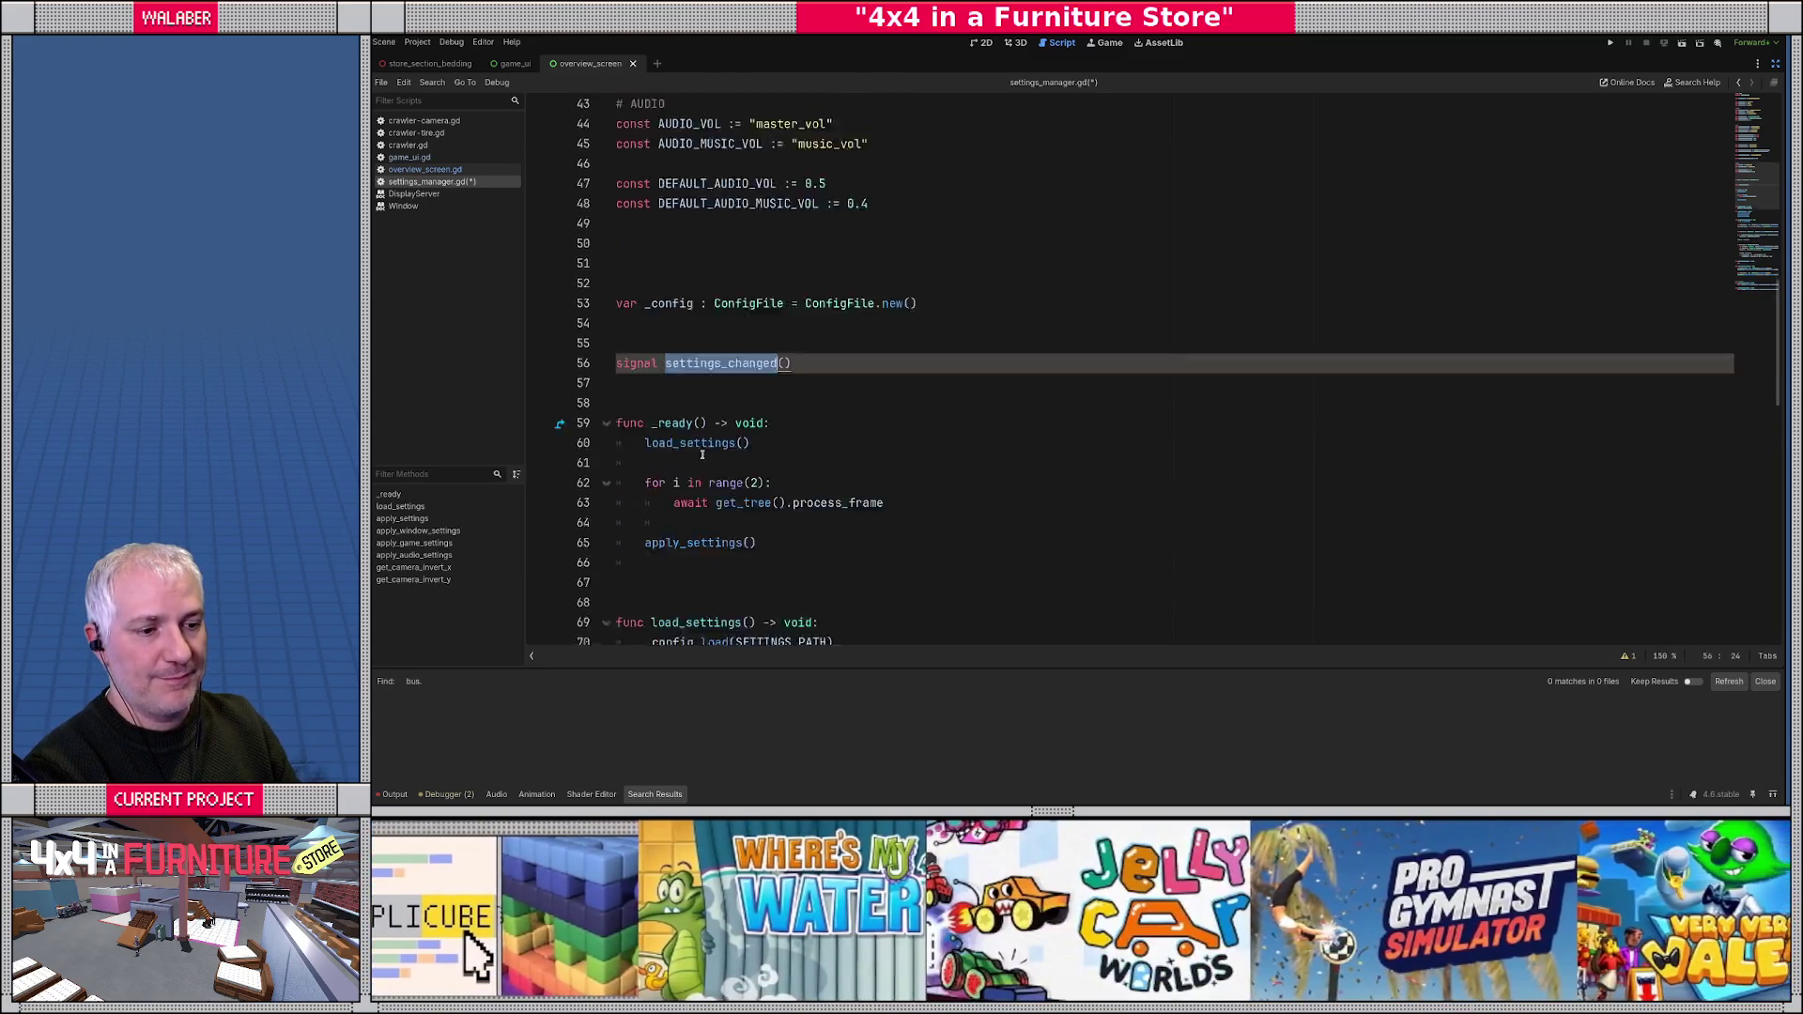
- Add settings_changed.emit() on a new line after apply_settings() in _ready
{"action": "left_click", "coordinate": [786, 385]}
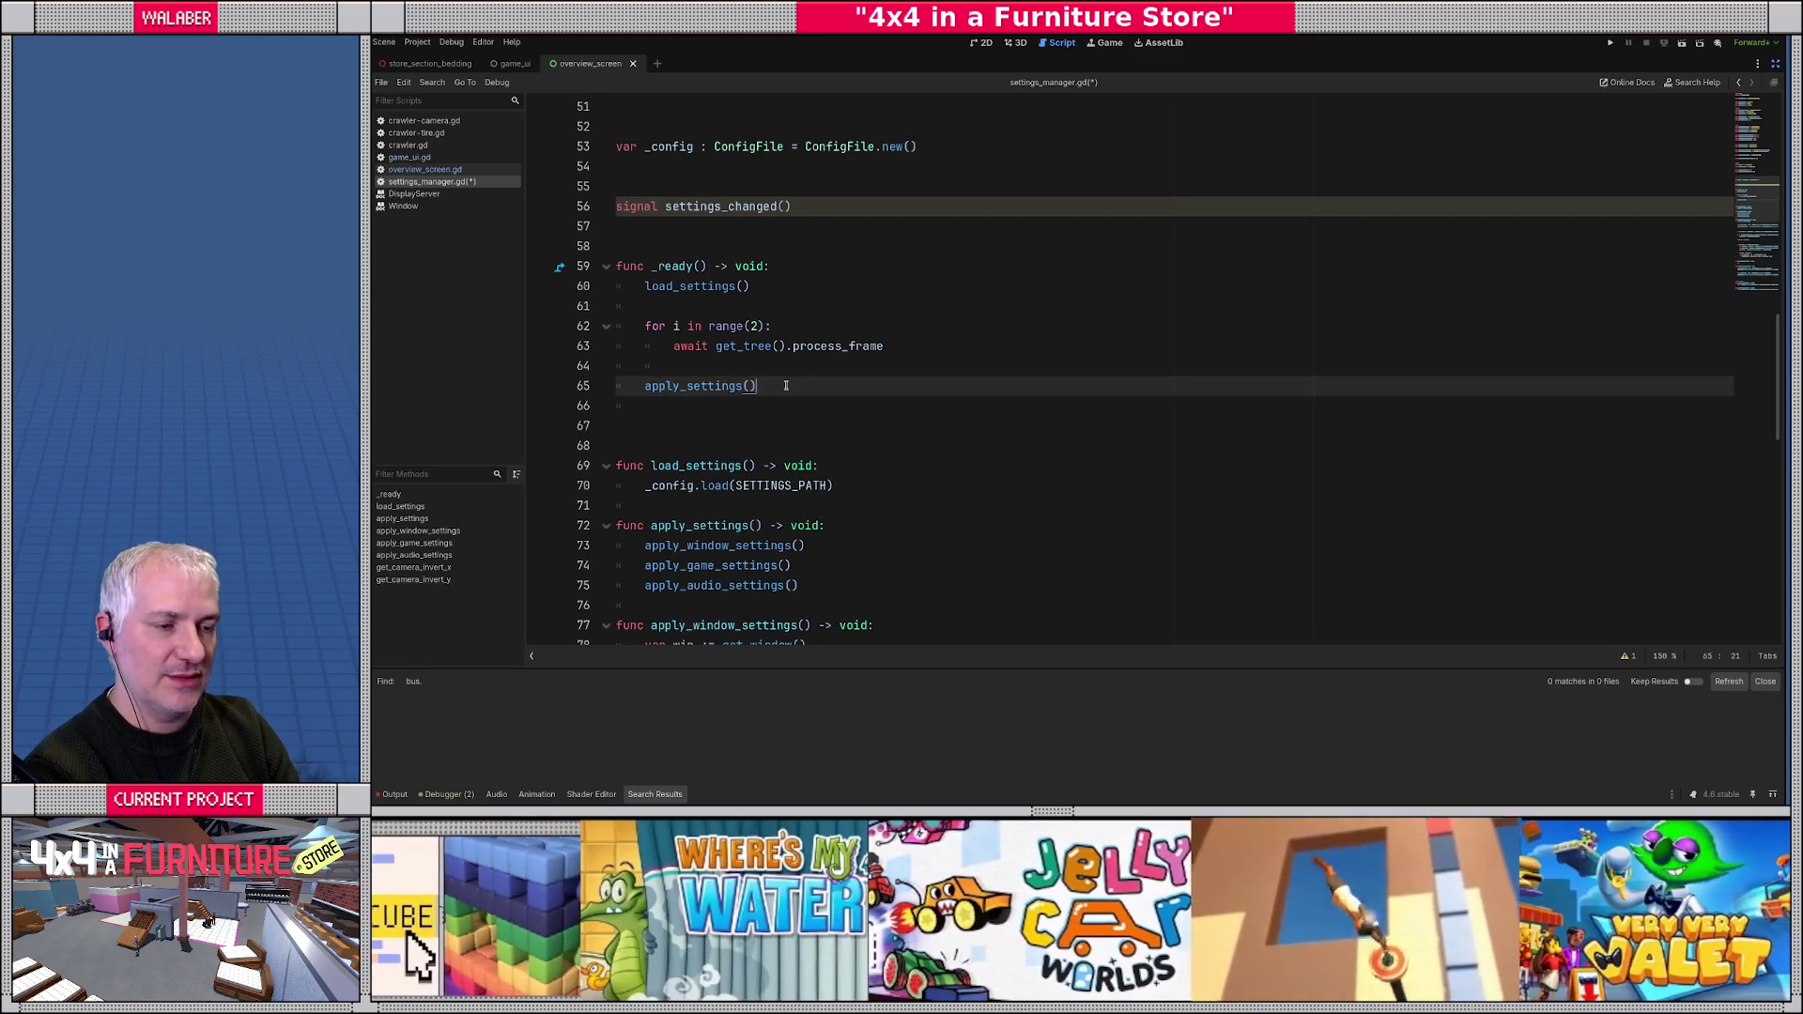
{"action": "key", "text": "Return"}
{"action": "type", "text": "settings_changed.e"}
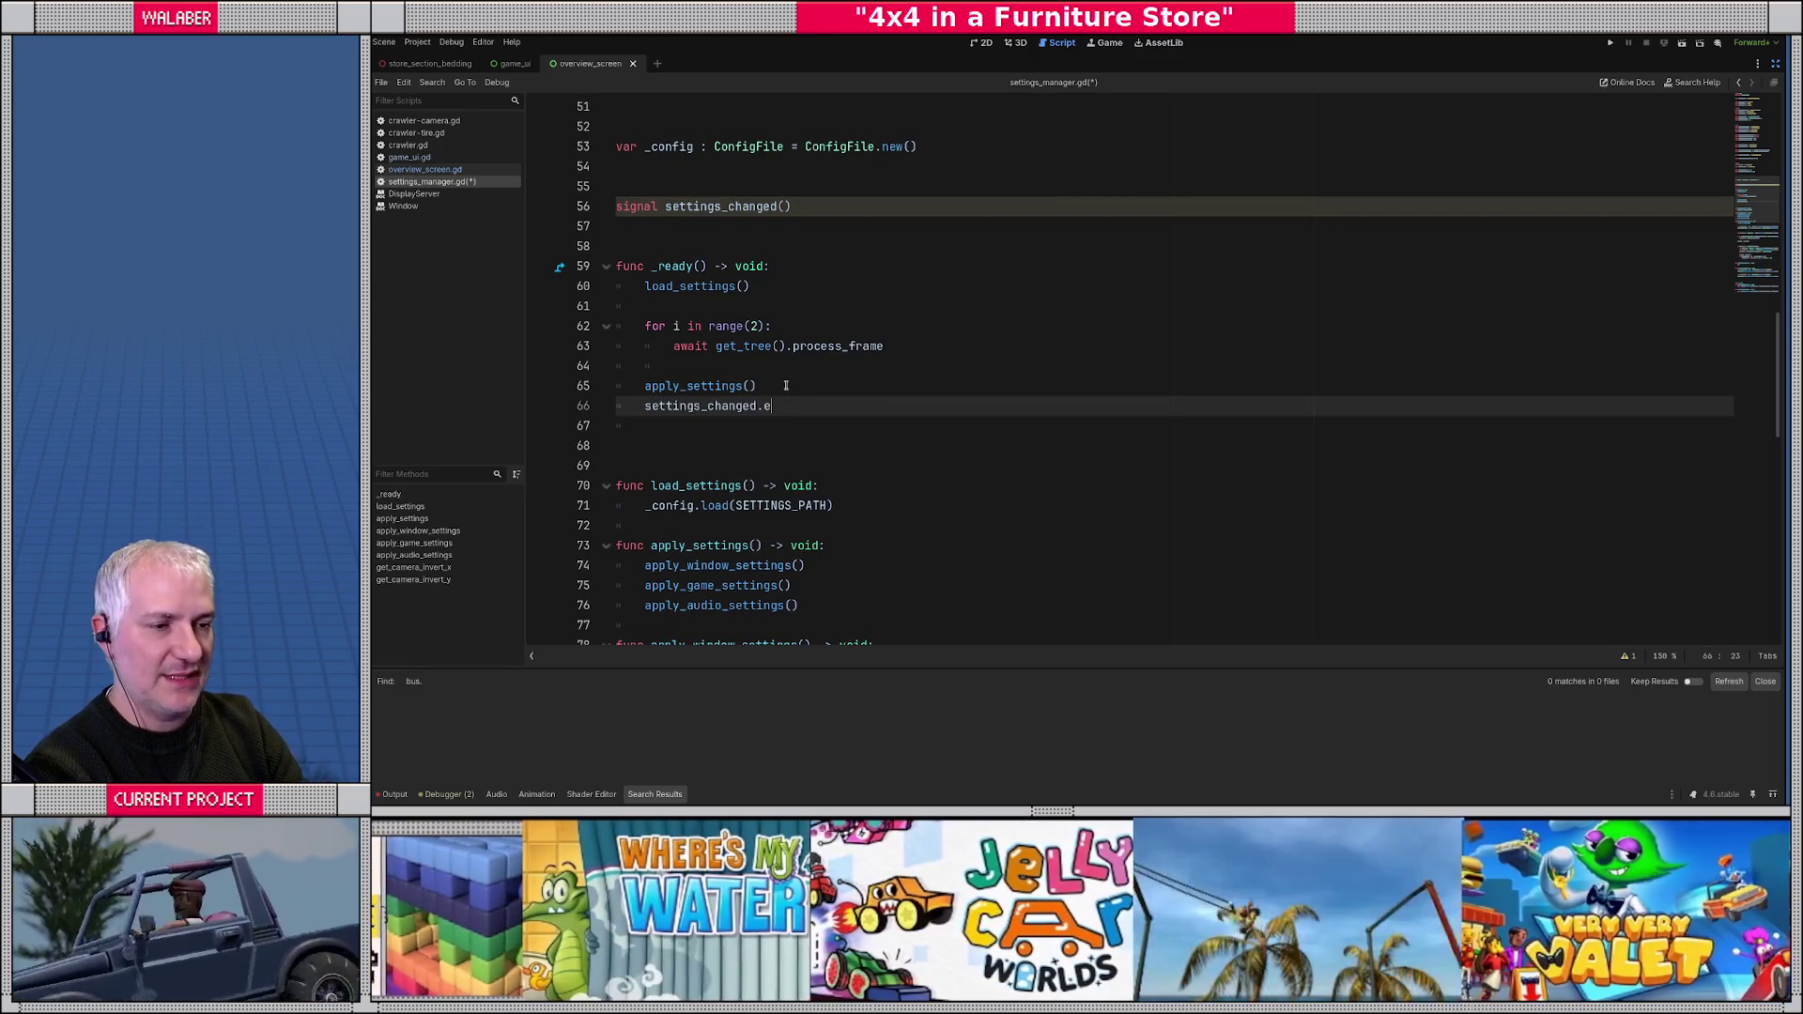
{"action": "key", "text": "Return"}
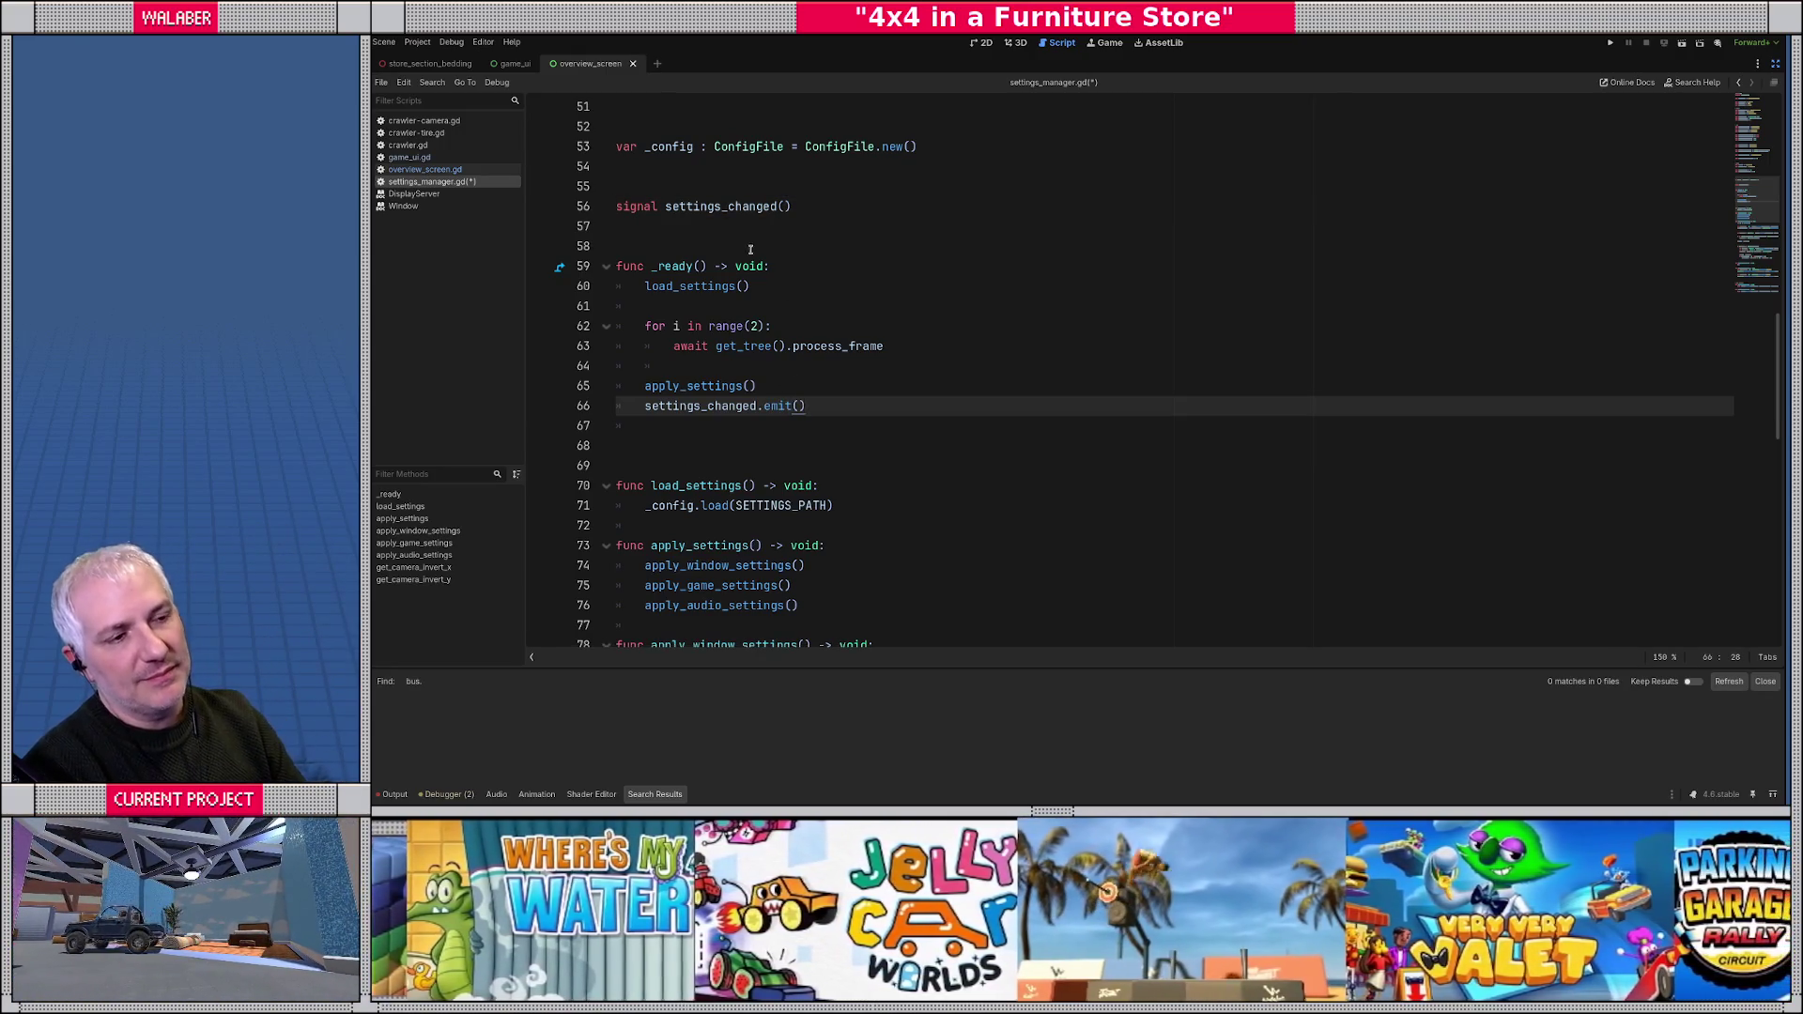
{"action": "left_click_drag", "start_coordinate": [645, 326], "coordinate": [885, 345]}
{"action": "left_click", "coordinate": [761, 388]}
{"action": "scroll", "coordinate": [722, 442], "scroll_direction": "down", "scroll_amount": 4}
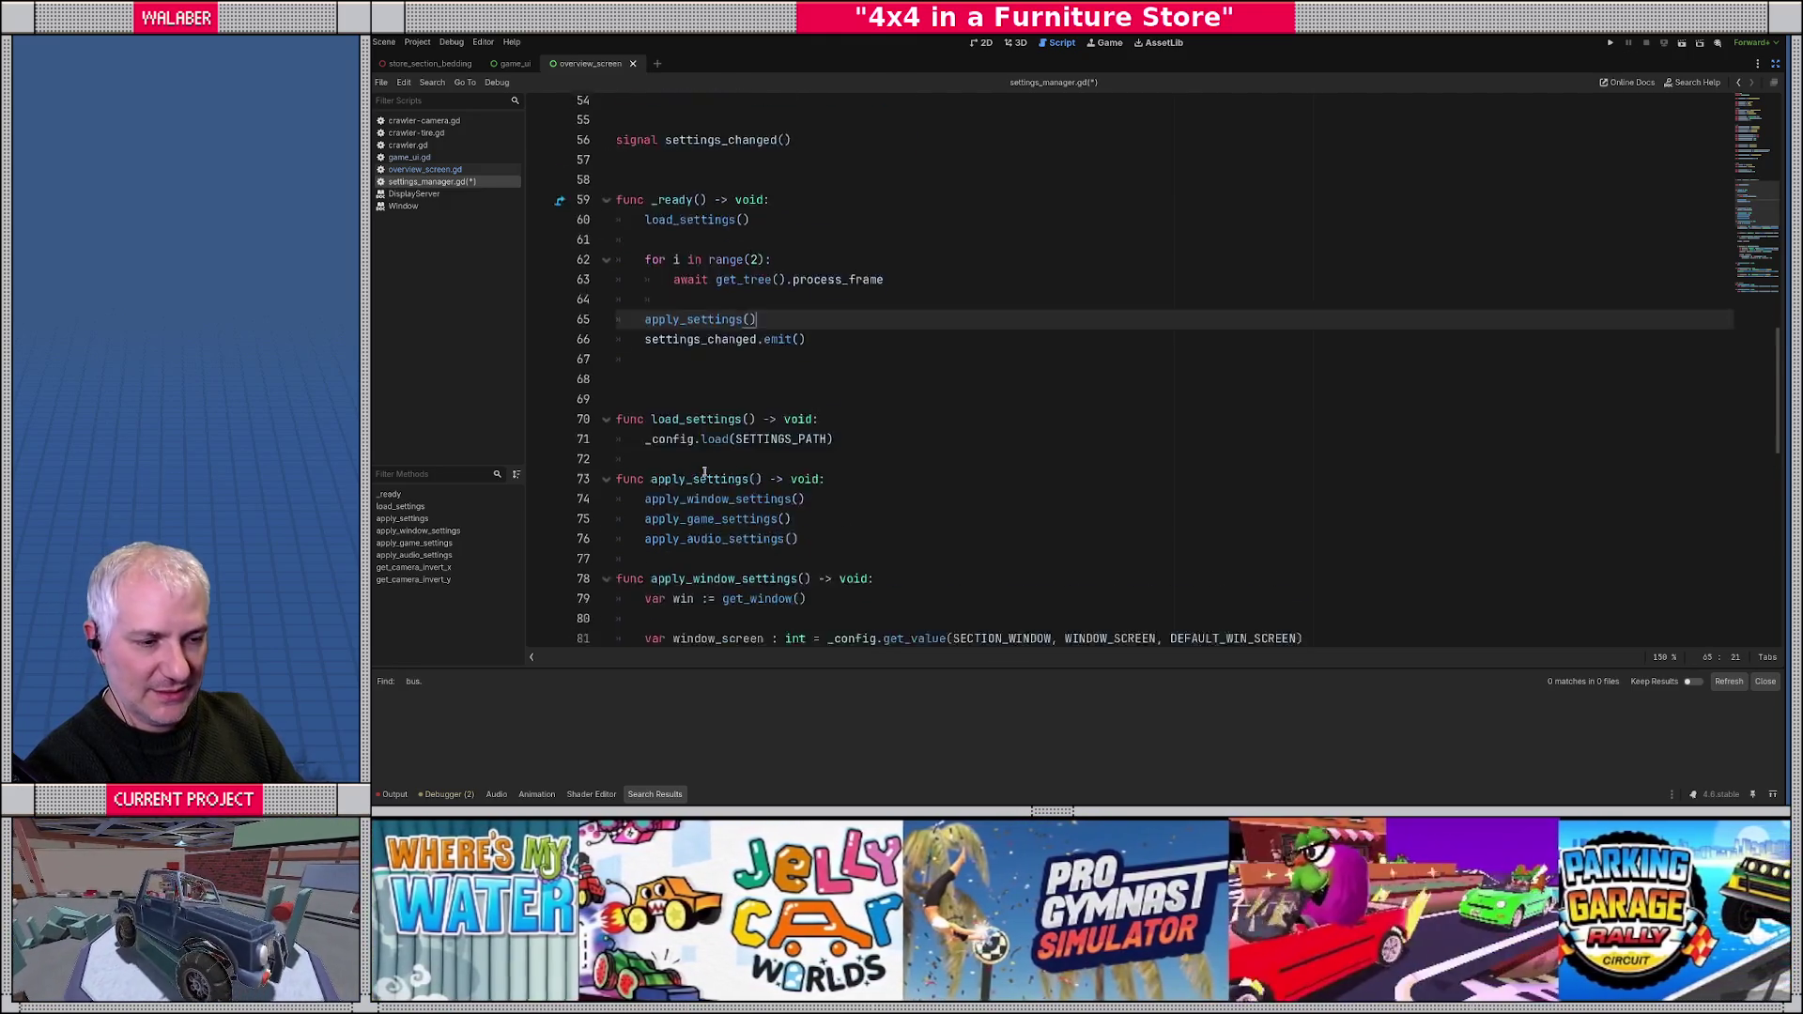
{"action": "scroll", "coordinate": [663, 384], "scroll_direction": "down", "scroll_amount": 11}
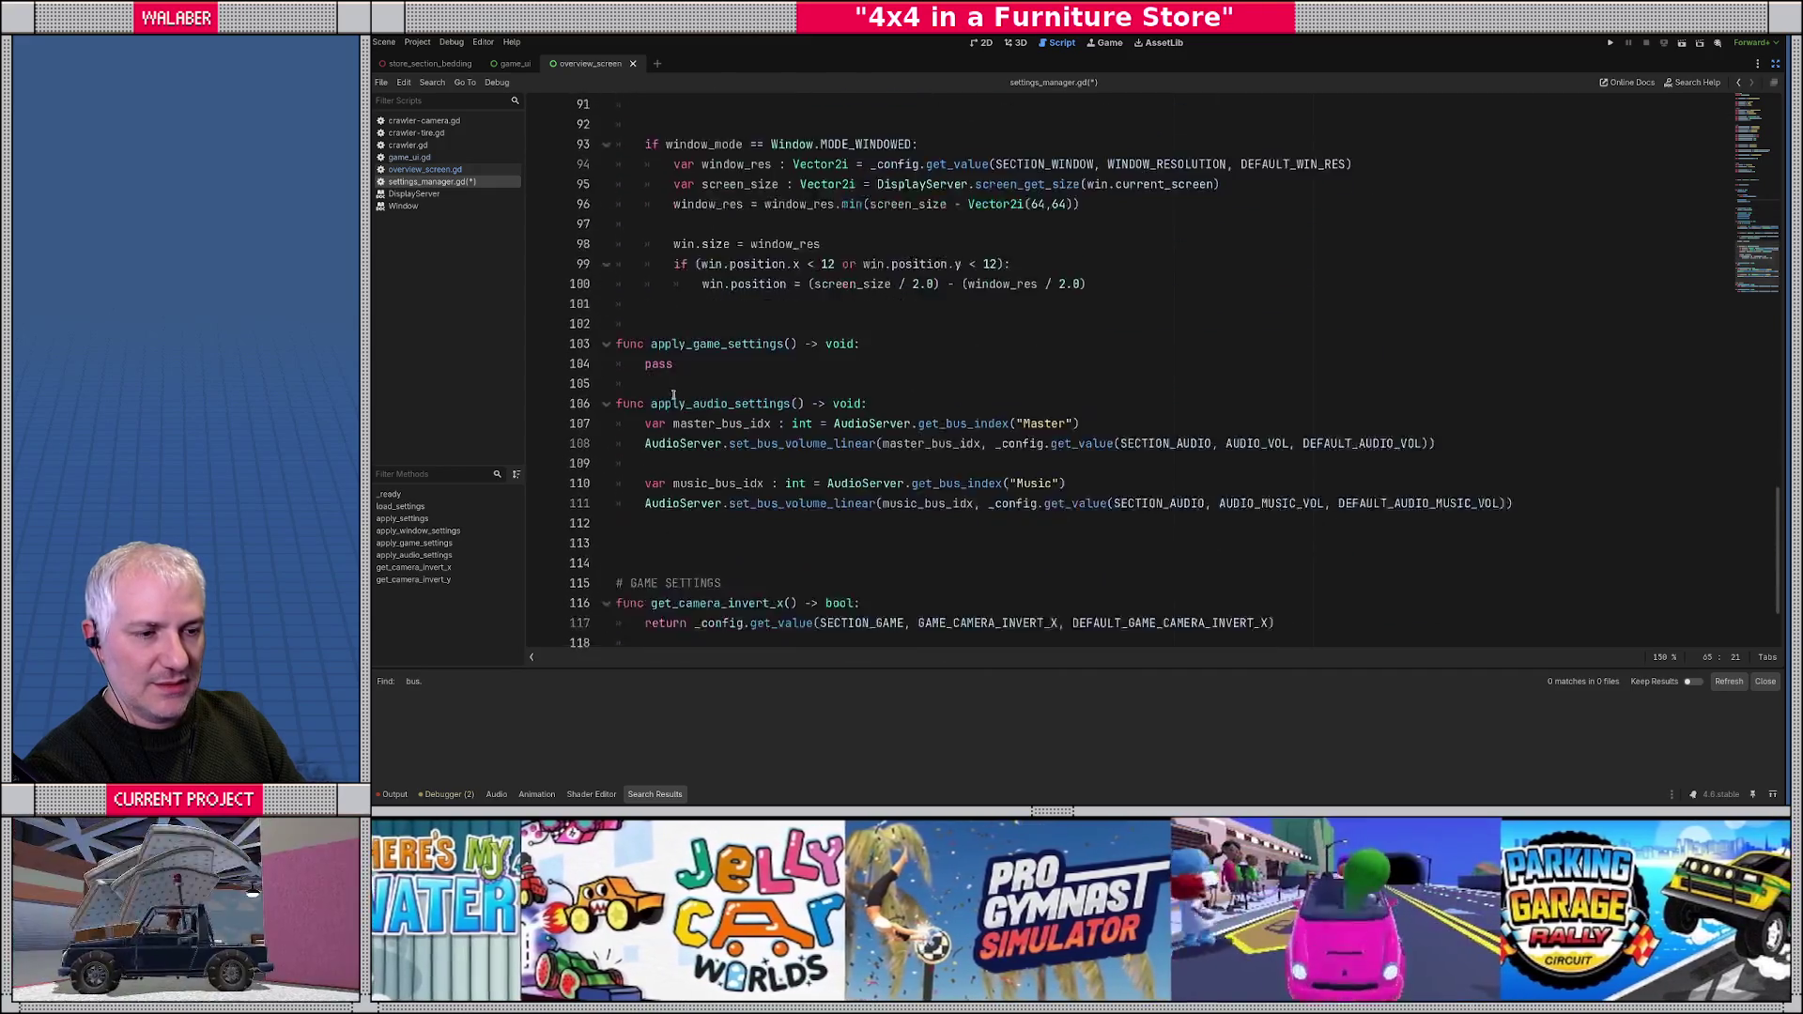
{"action": "scroll", "coordinate": [670, 346], "scroll_direction": "down", "scroll_amount": 1}
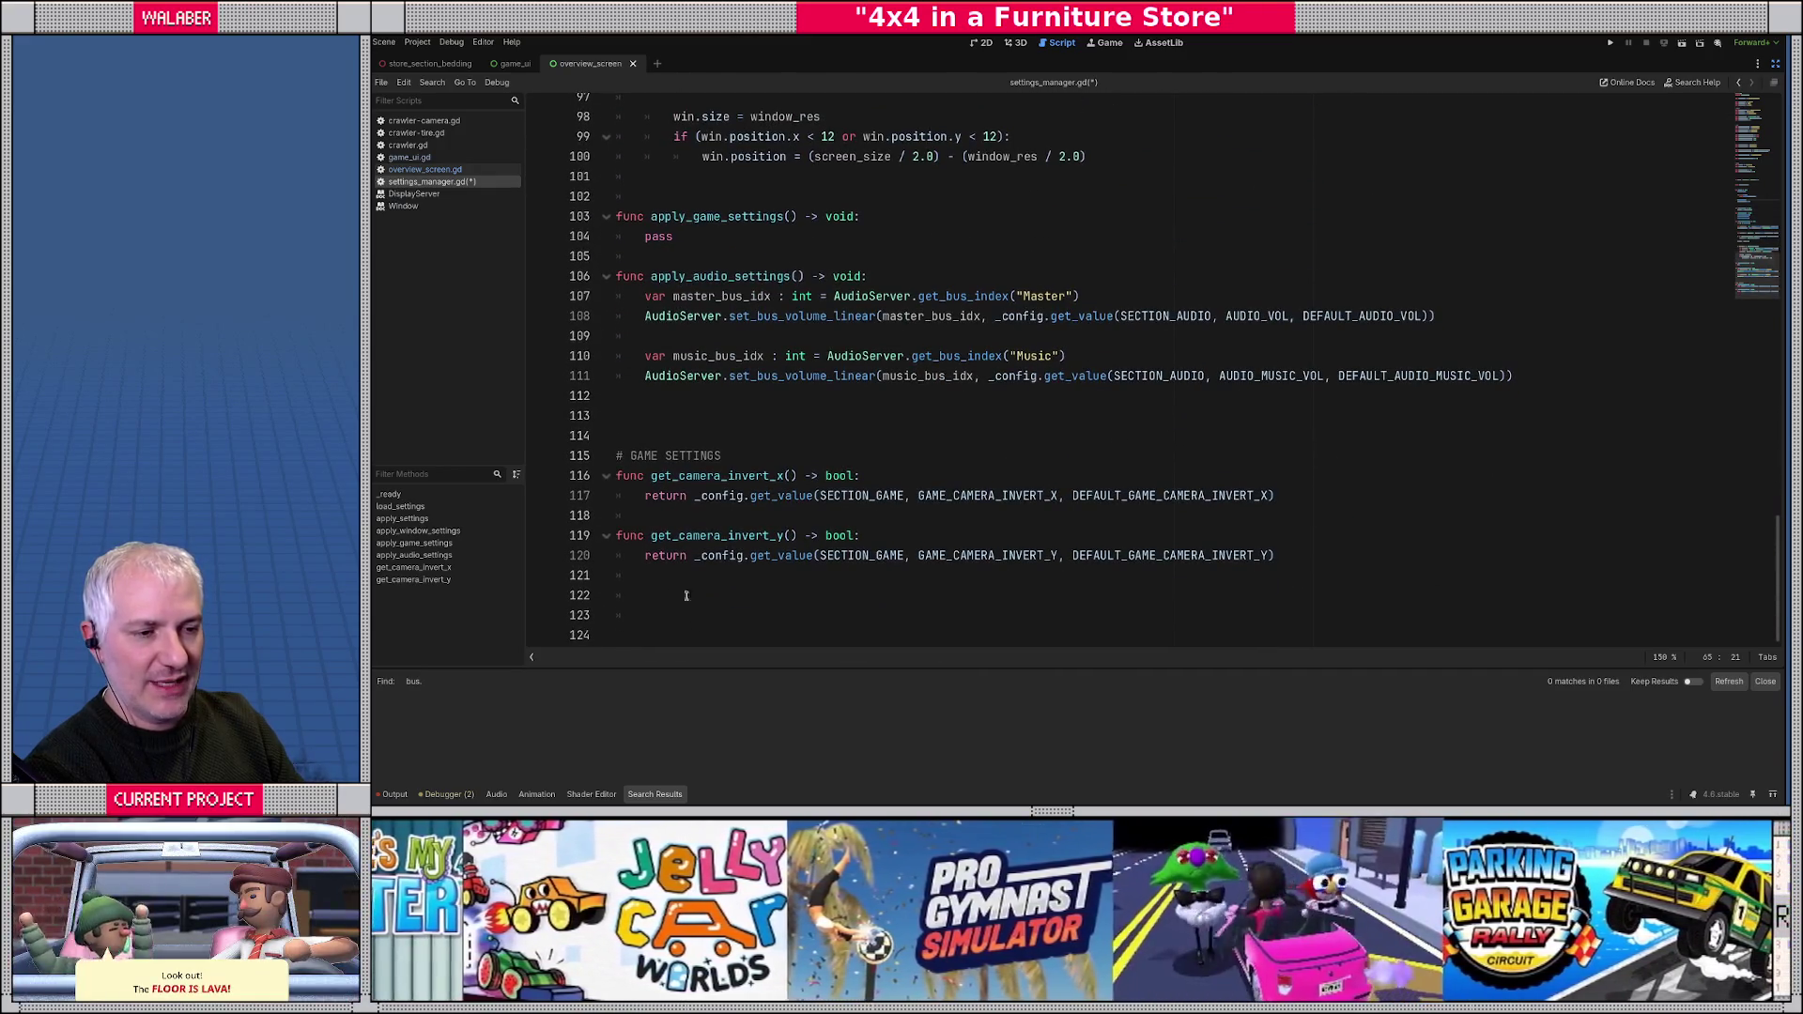
- Write a top-level func get_camera_invert() -> Vector2: that begins 'return Vector2('
{"action": "left_click", "coordinate": [644, 593]}
{"action": "key", "text": "BackSpace"}
{"action": "type", "text": "func get_camera_invert"}
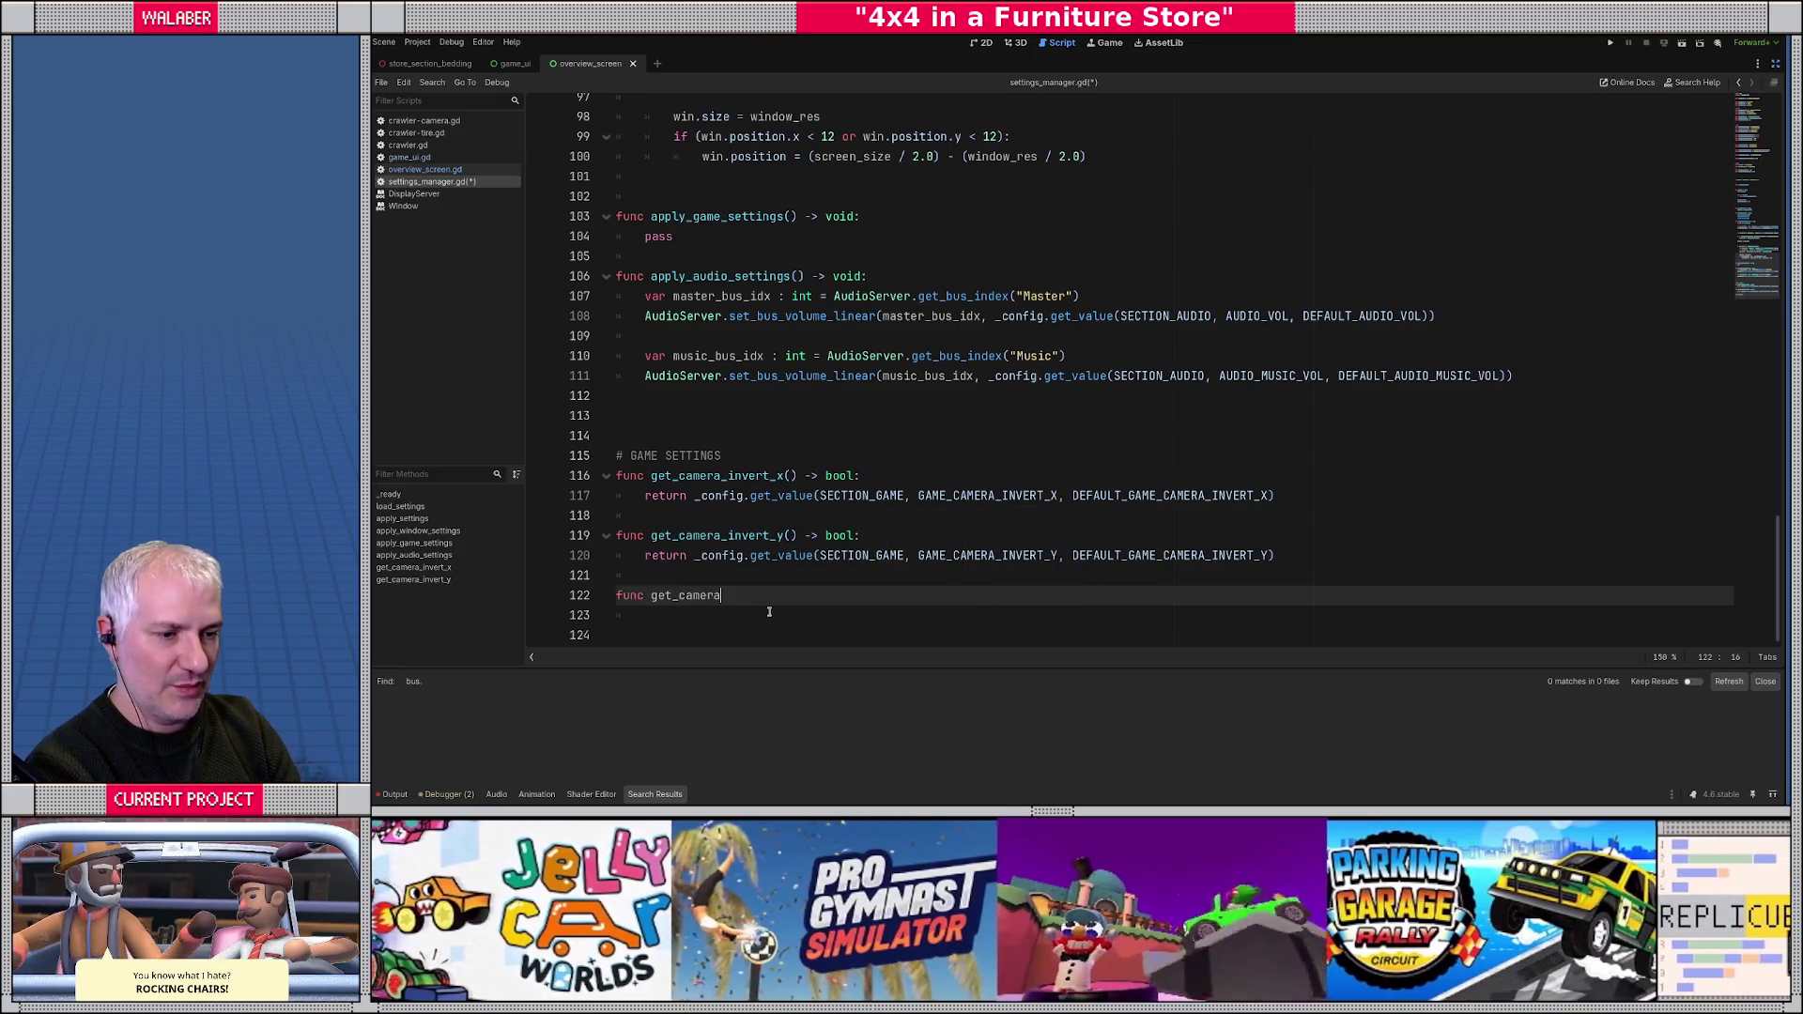
{"action": "type", "text": "() -> Vector2"}
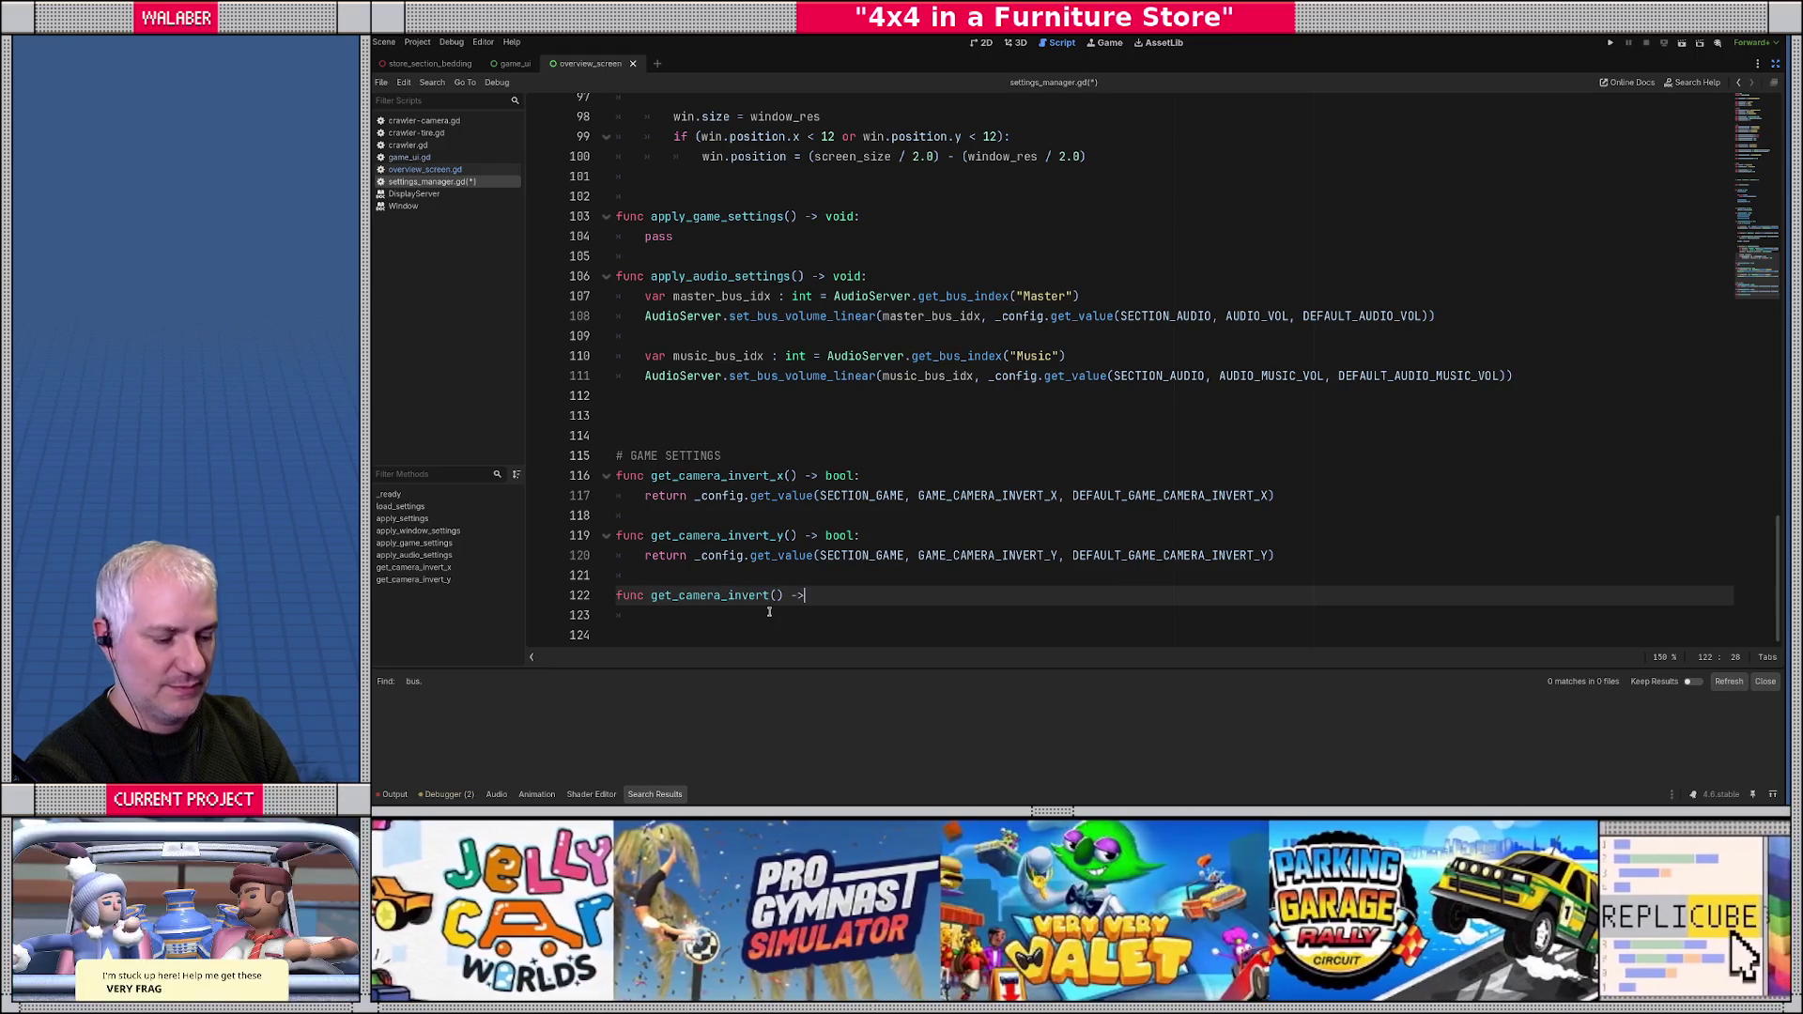
{"action": "type", "text": ":"}
{"action": "key", "text": "Return"}
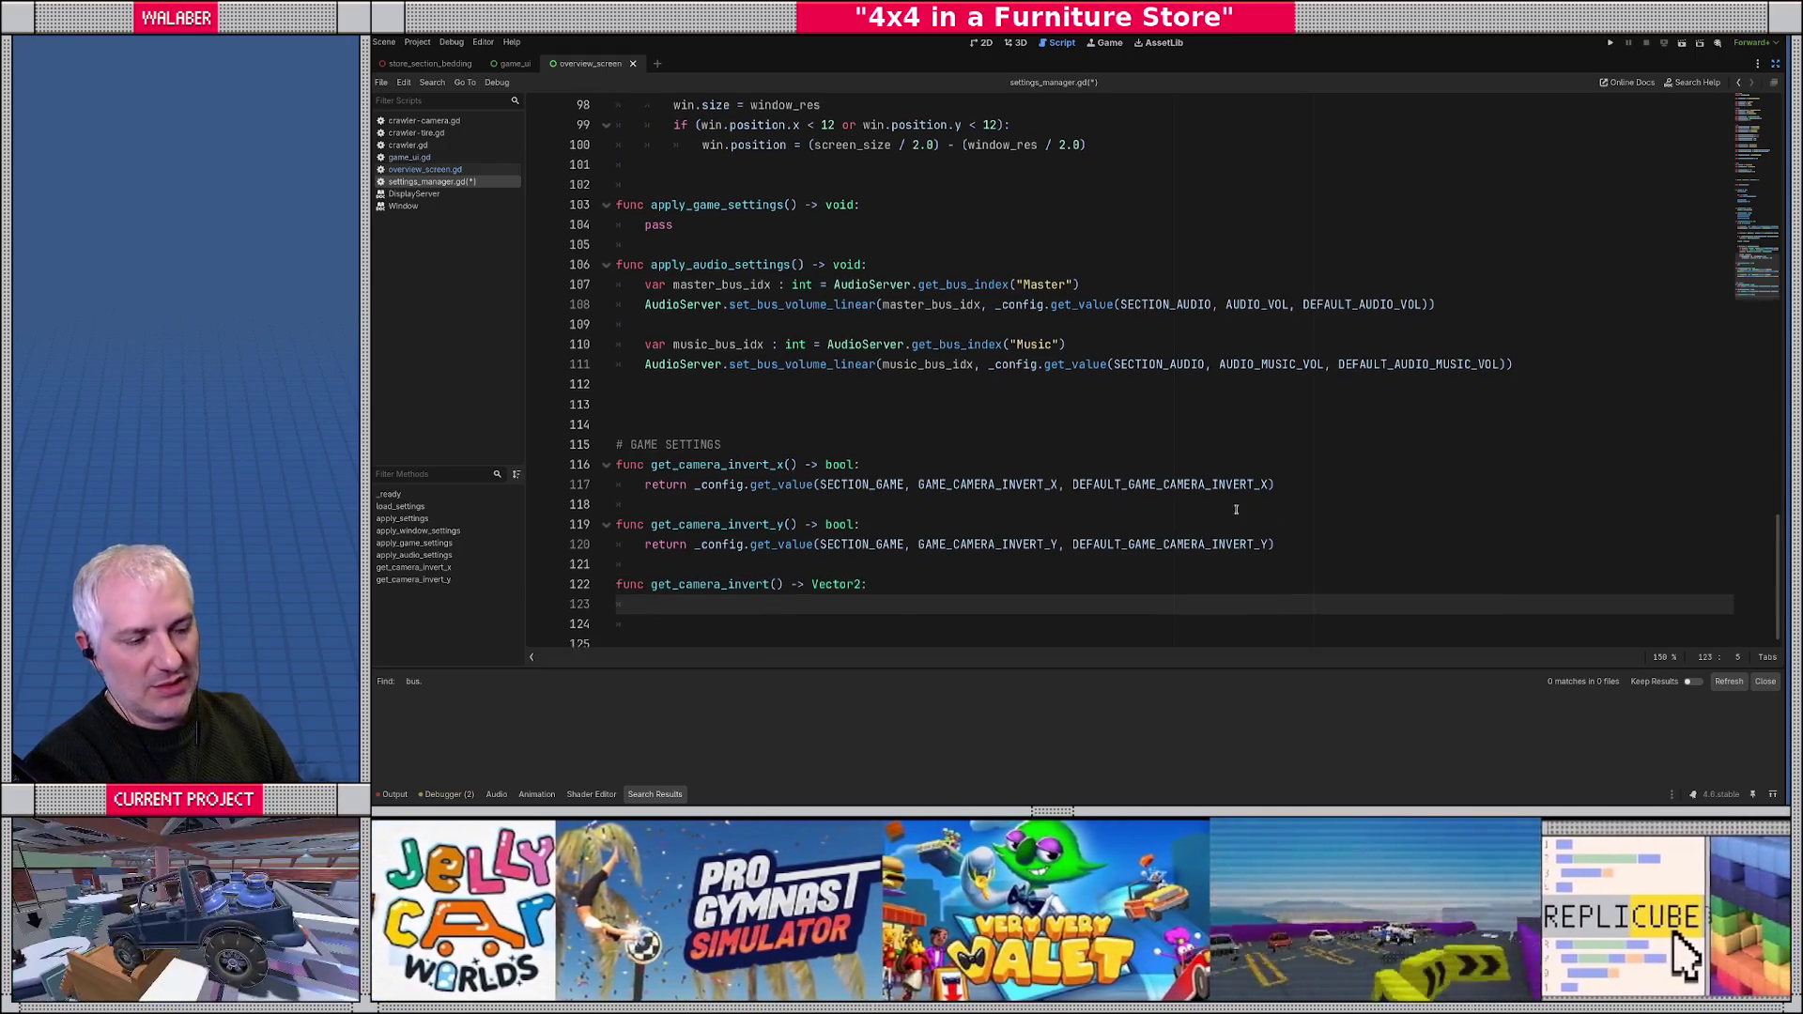
{"action": "type", "text": "return Vector2("}
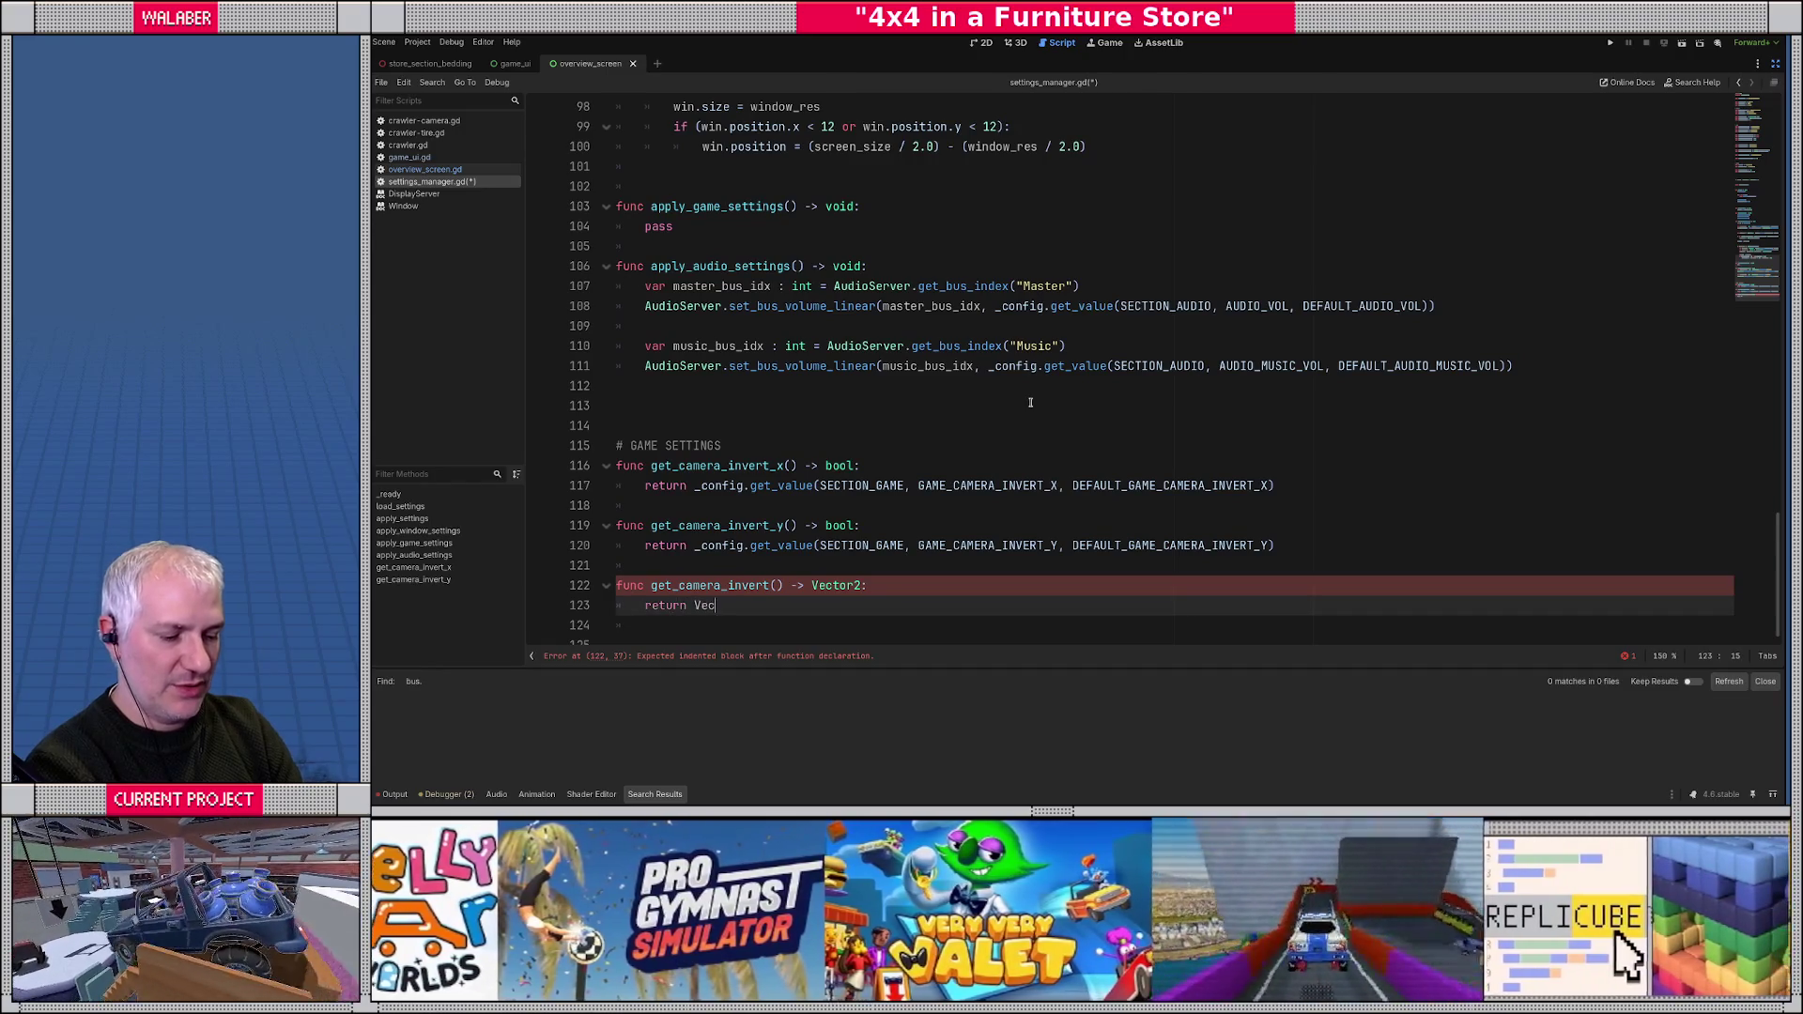
{"action": "key", "text": "Return"}
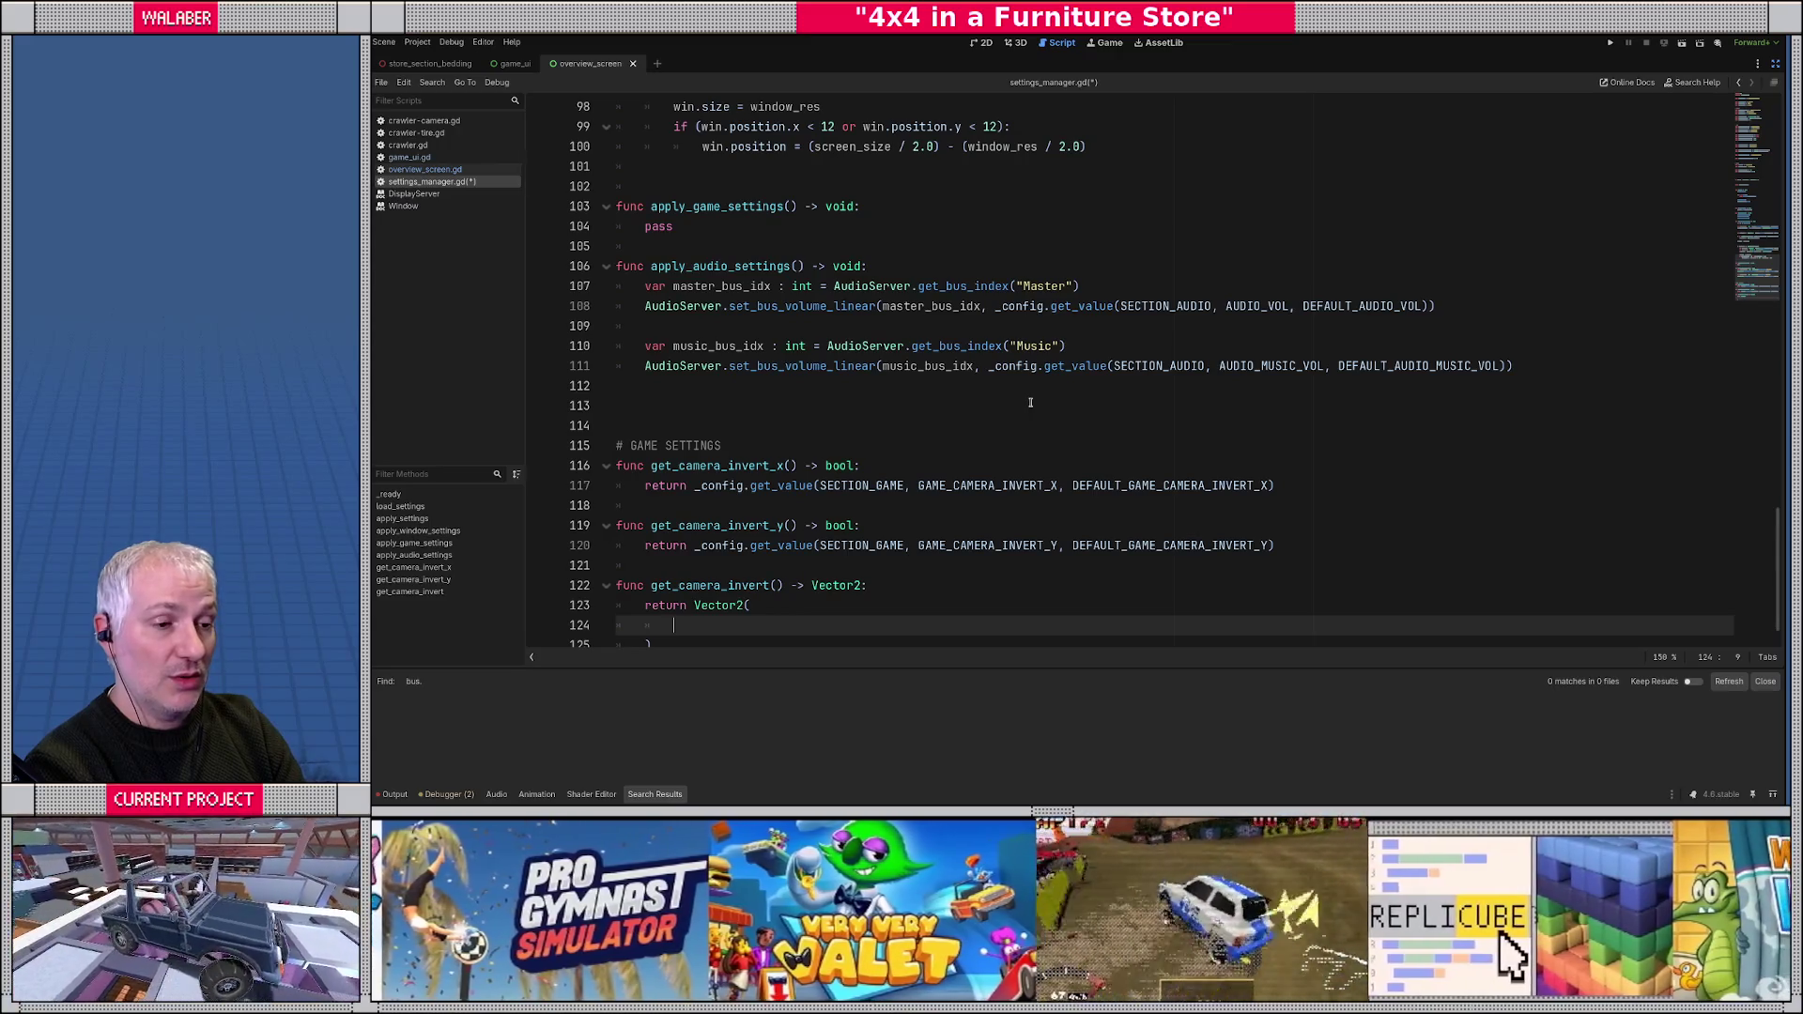
- Fill the Vector2 with '-1.0 if get_camera_invert_x() else 1.0' and the matching invert_y component
{"action": "type", "text": "-1.0 i"}
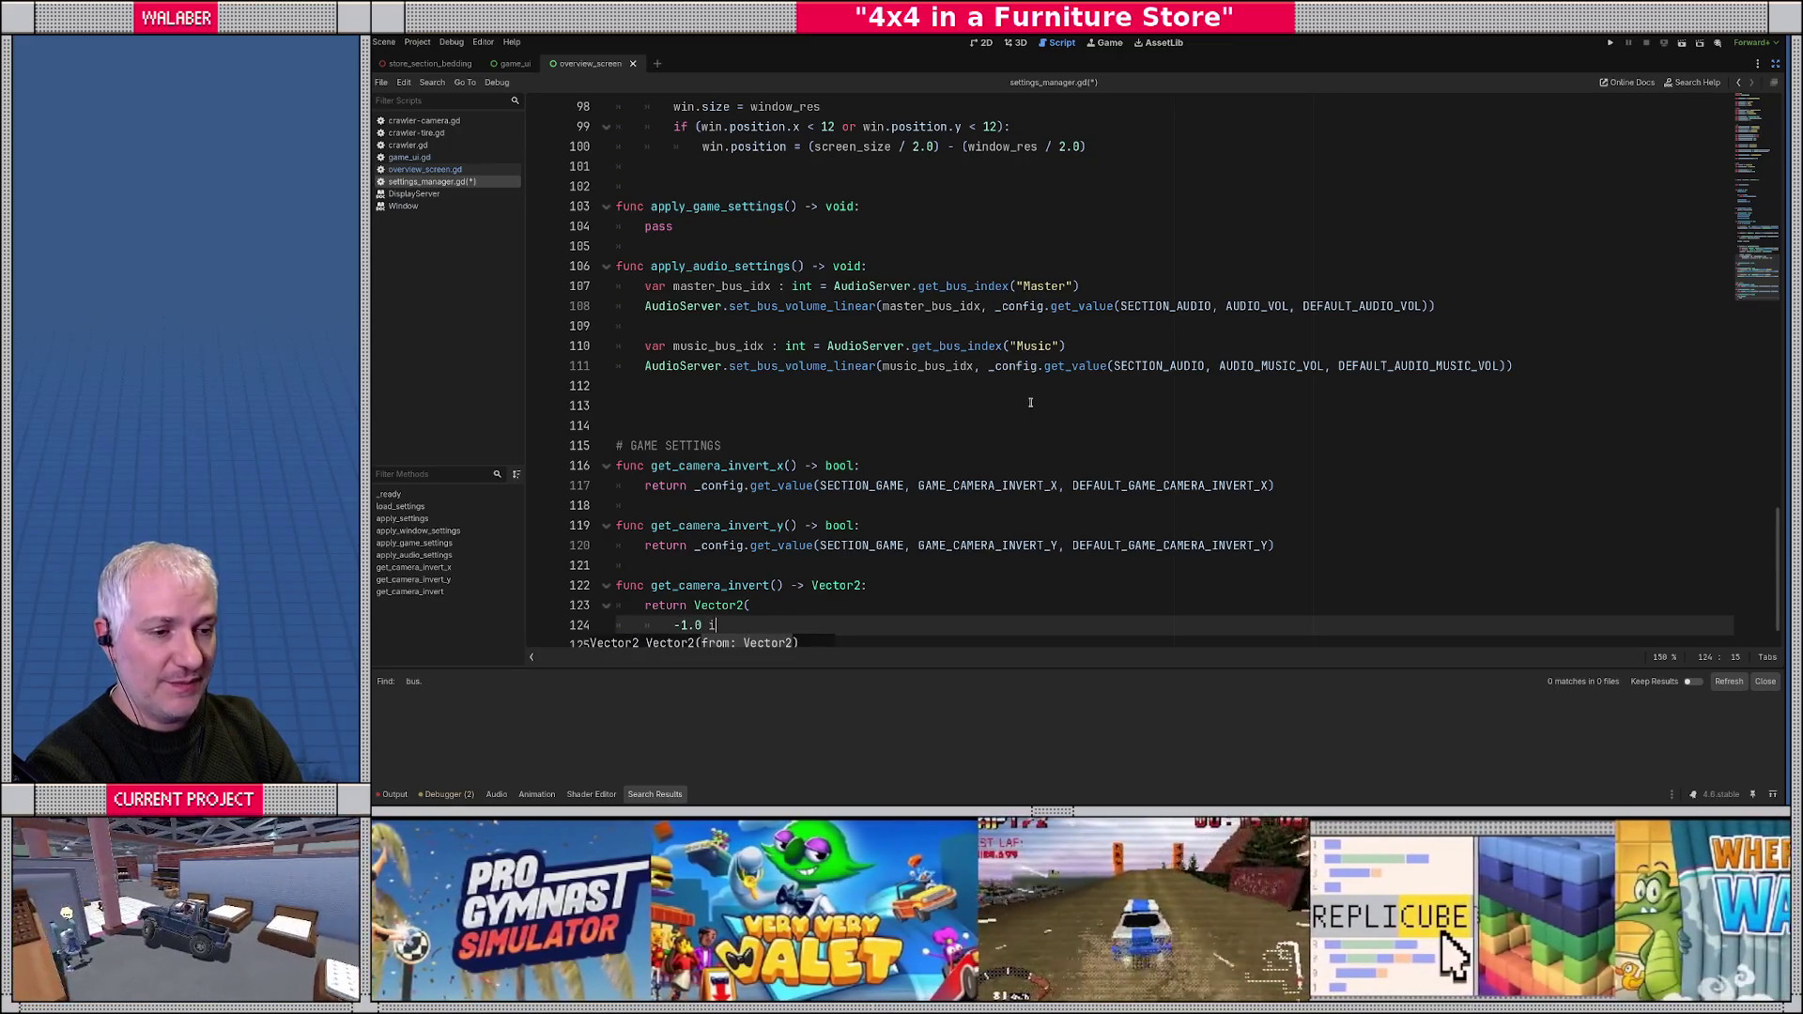
{"action": "type", "text": "f get_camera"}
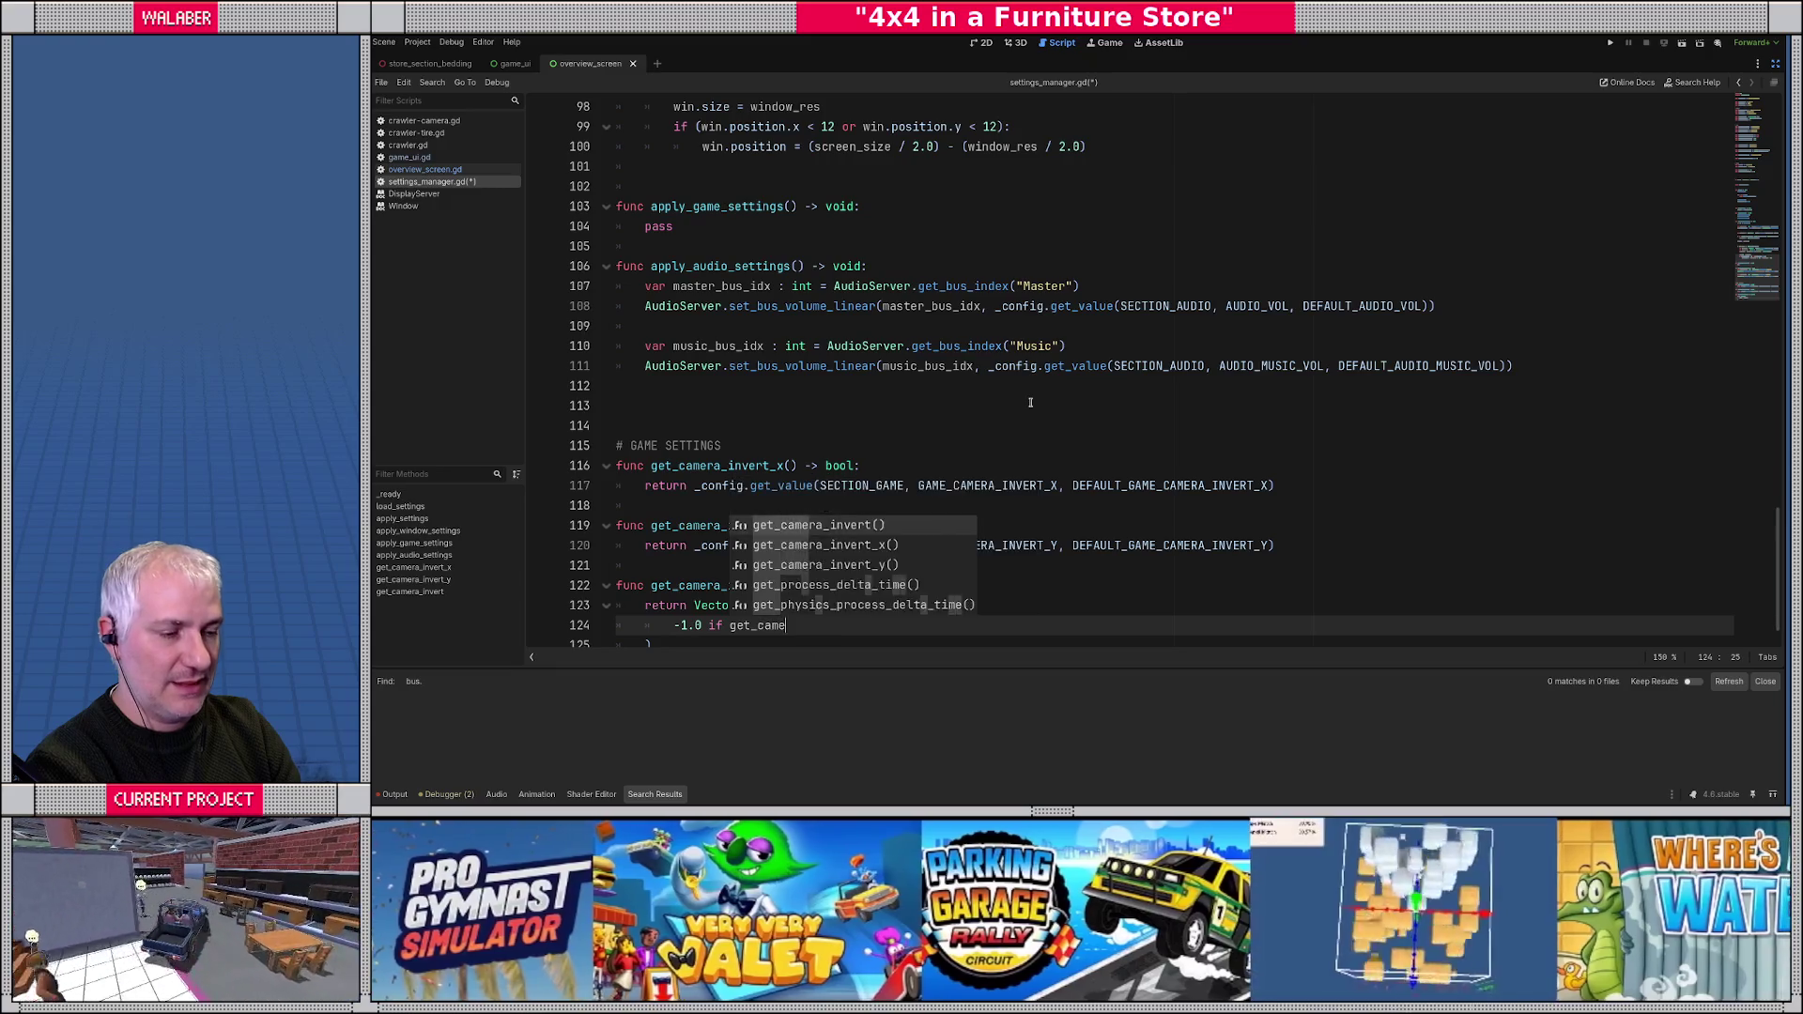
{"action": "key", "text": "Down"}
{"action": "key", "text": "Return"}
{"action": "type", "text": "else"}
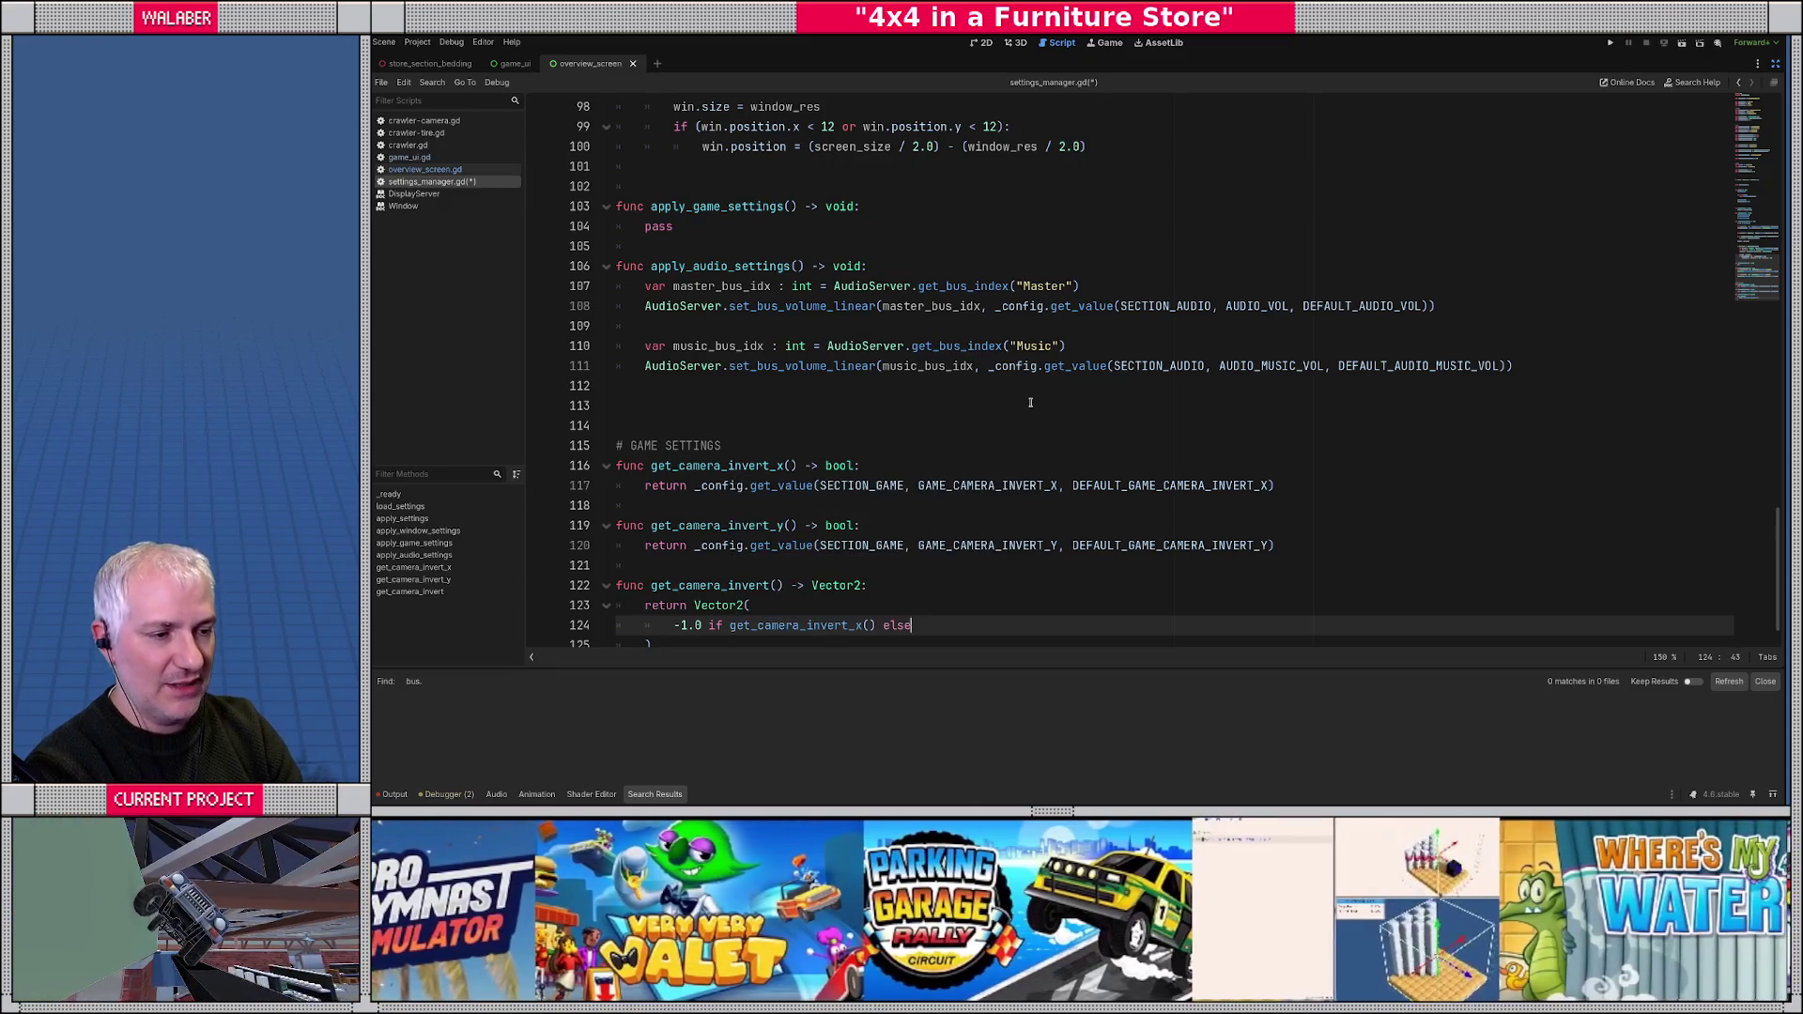
{"action": "type", "text": " 1.0,"}
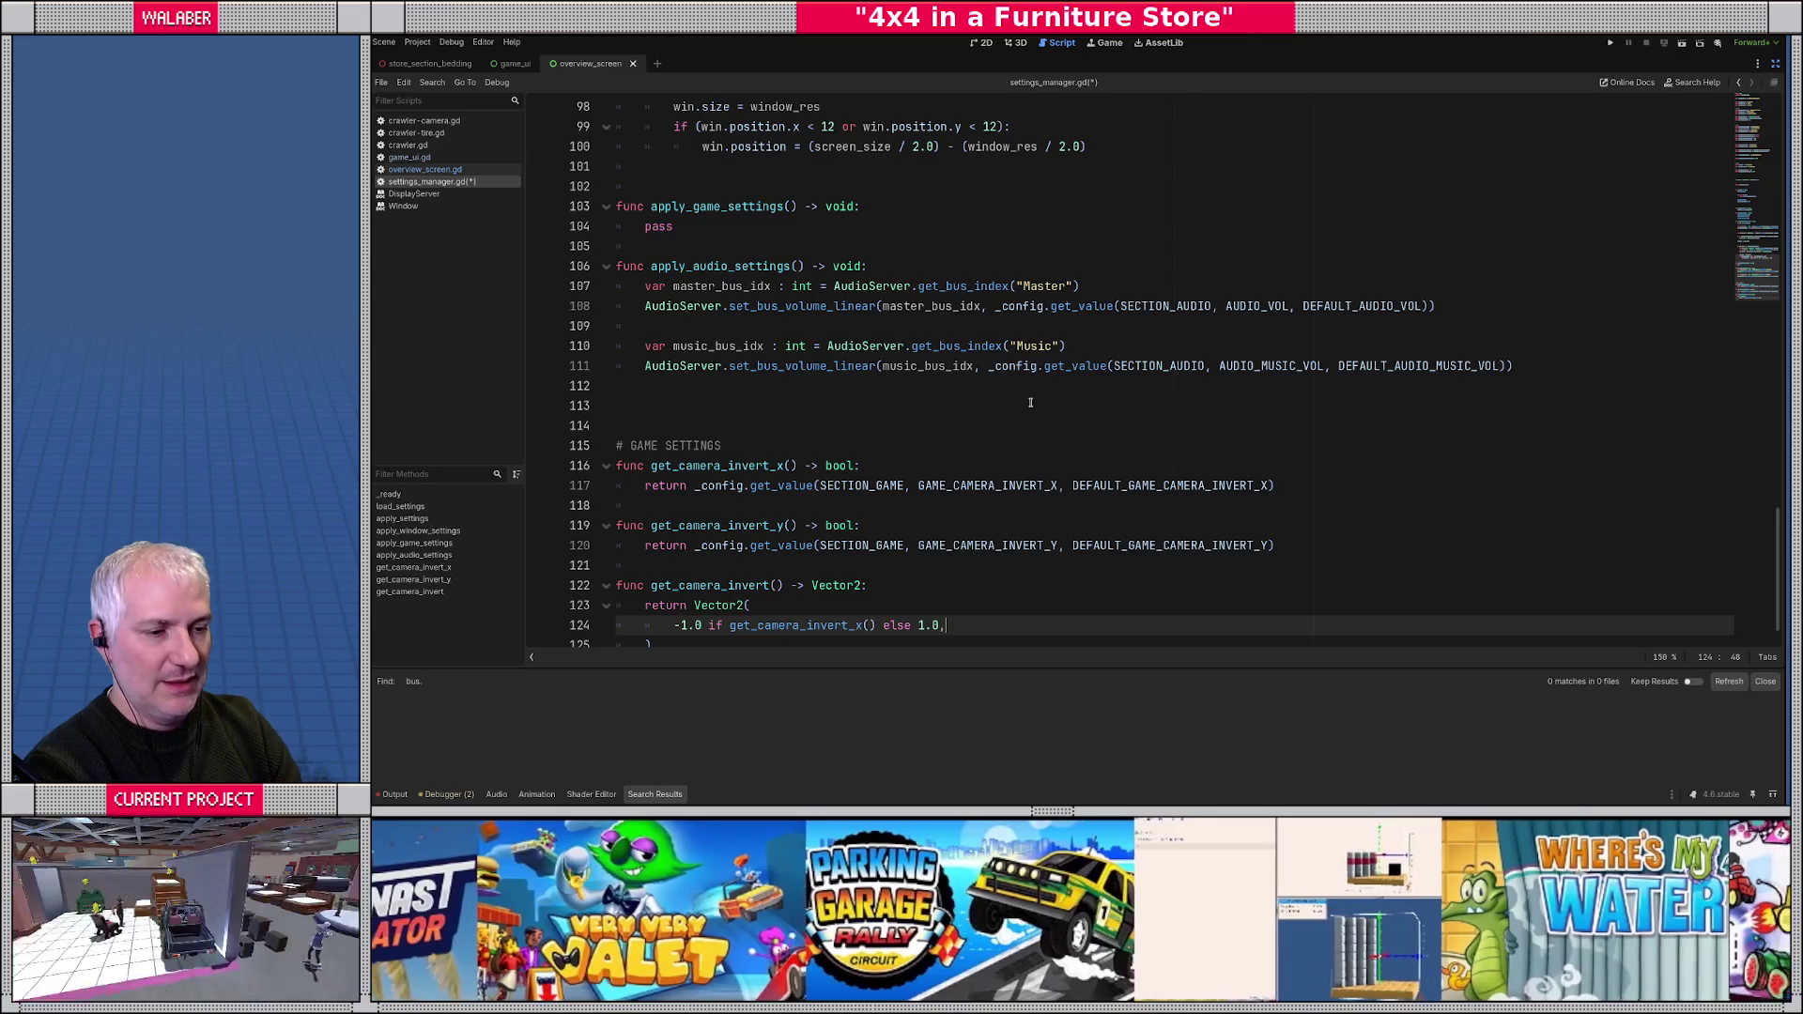
{"action": "key", "text": "Return"}
{"action": "type", "text": "1.0 if"}
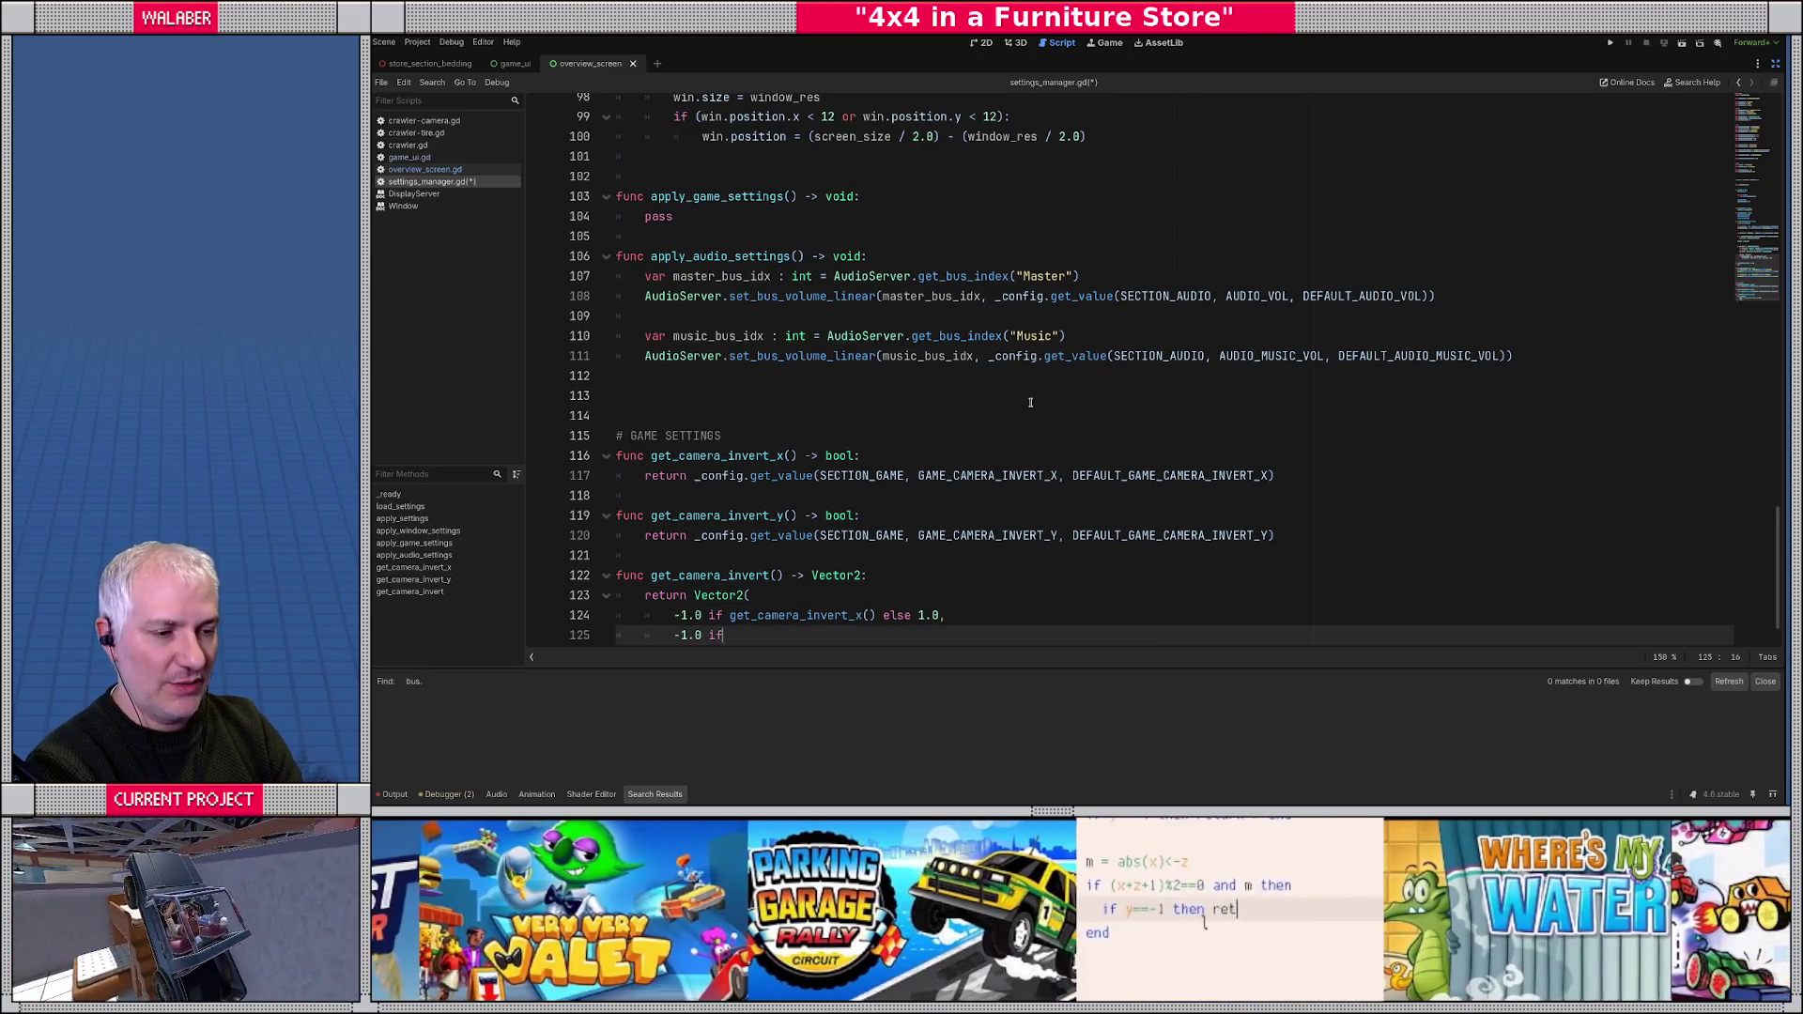
{"action": "type", "text": " get_camera_invert"}
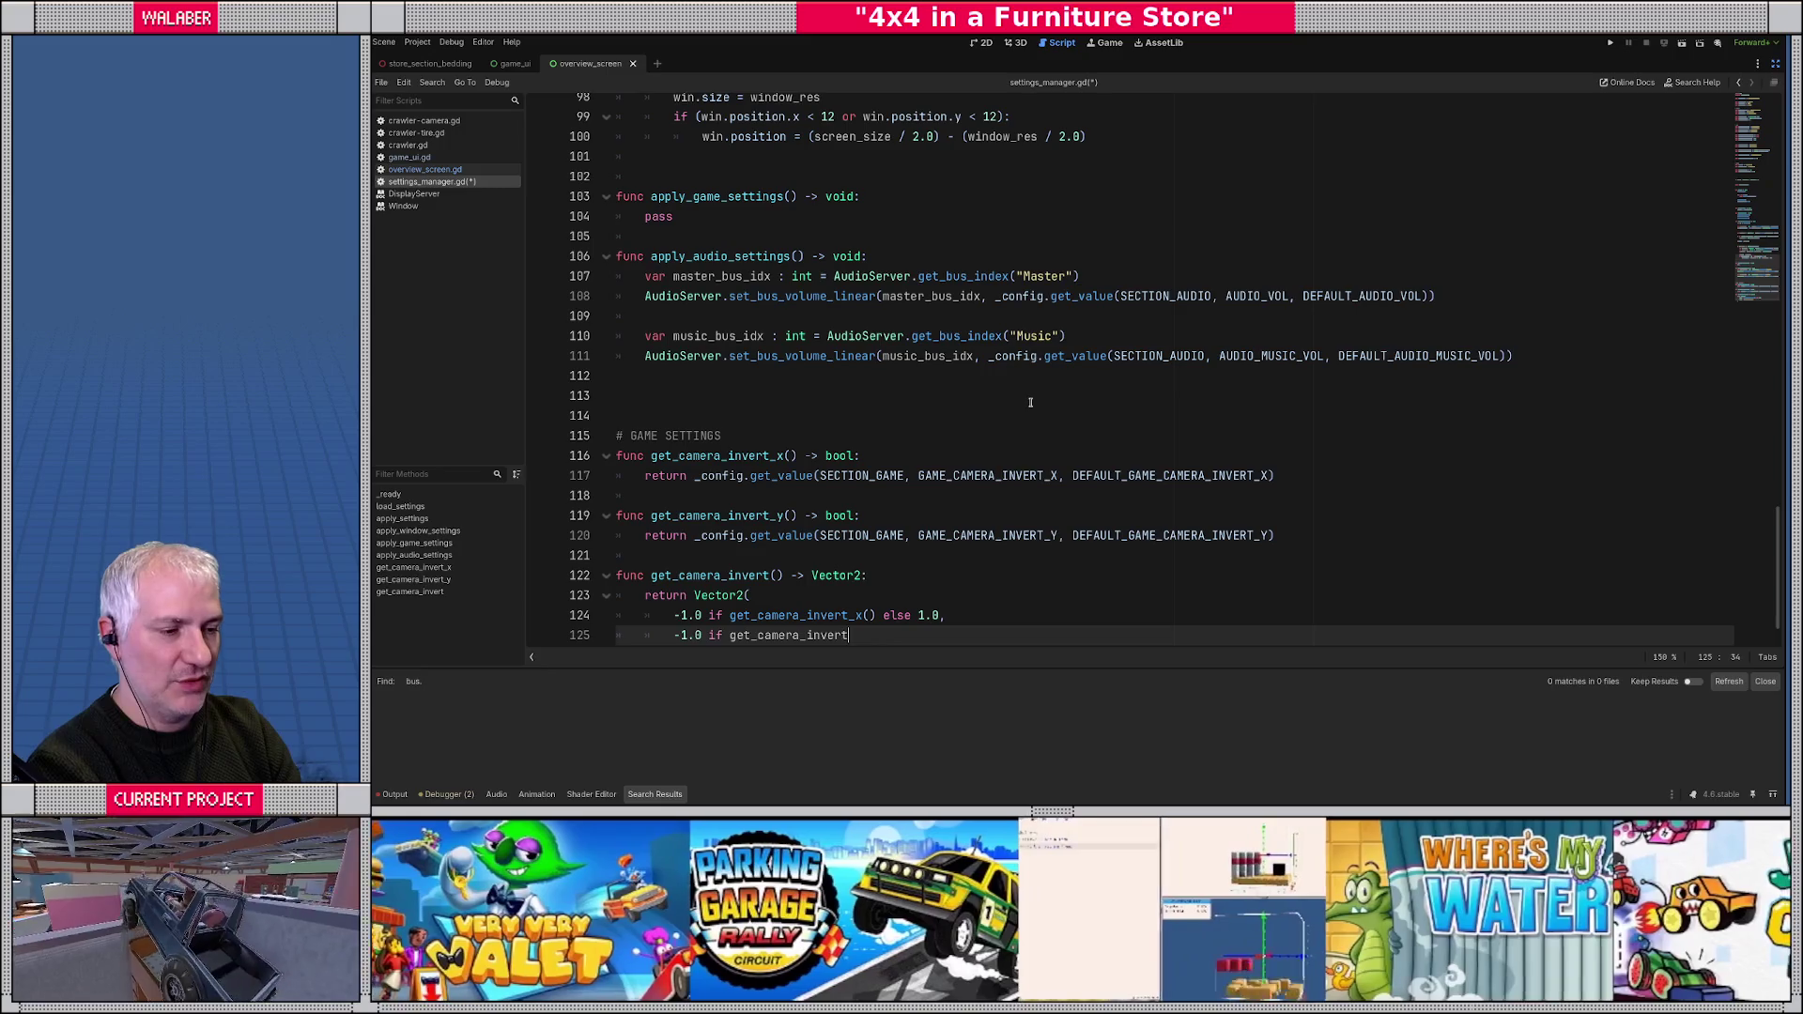
{"action": "key", "text": "Down"}
{"action": "key", "text": "Return"}
{"action": "type", "text": "else 1.0"}
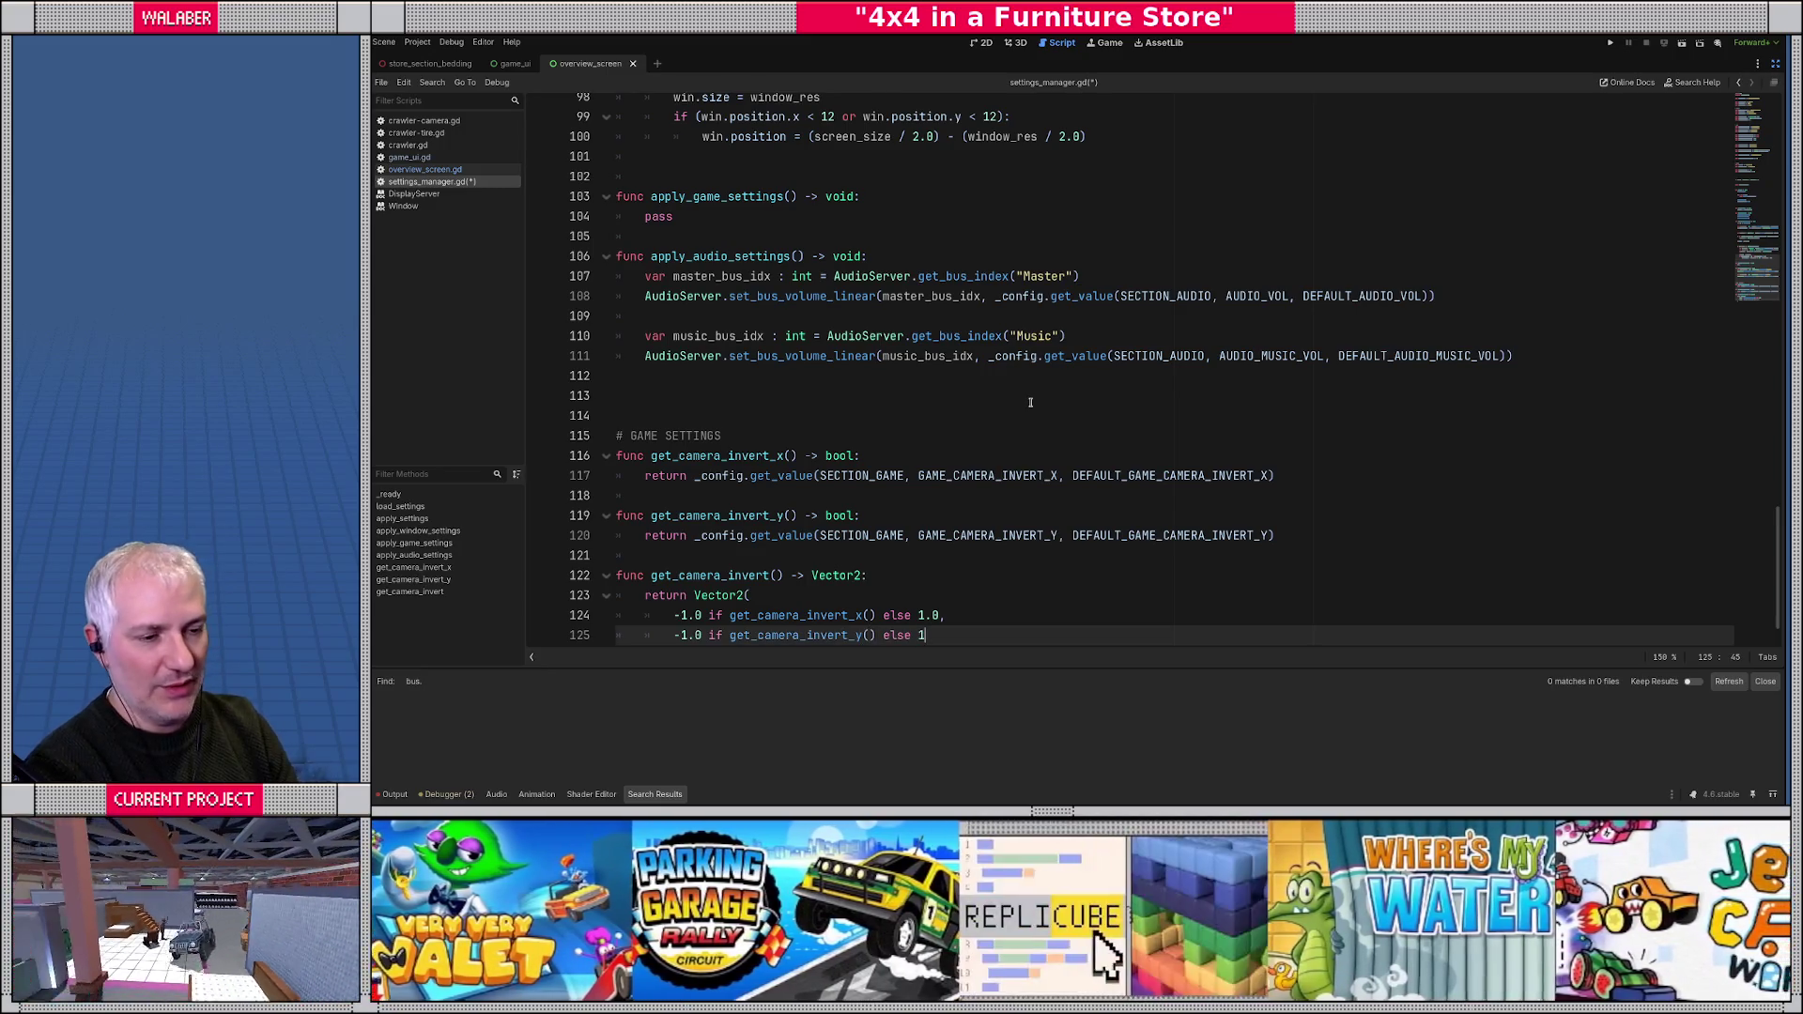
- Add blank lines after the new function, check its component lines, and restore the side panels
{"action": "key", "text": "Down"}
{"action": "key", "text": "Down"}
{"action": "key", "text": "Down"}
{"action": "key", "text": "Return"}
{"action": "key", "text": "Return"}
{"action": "key", "text": "Up"}
{"action": "key", "text": "Up"}
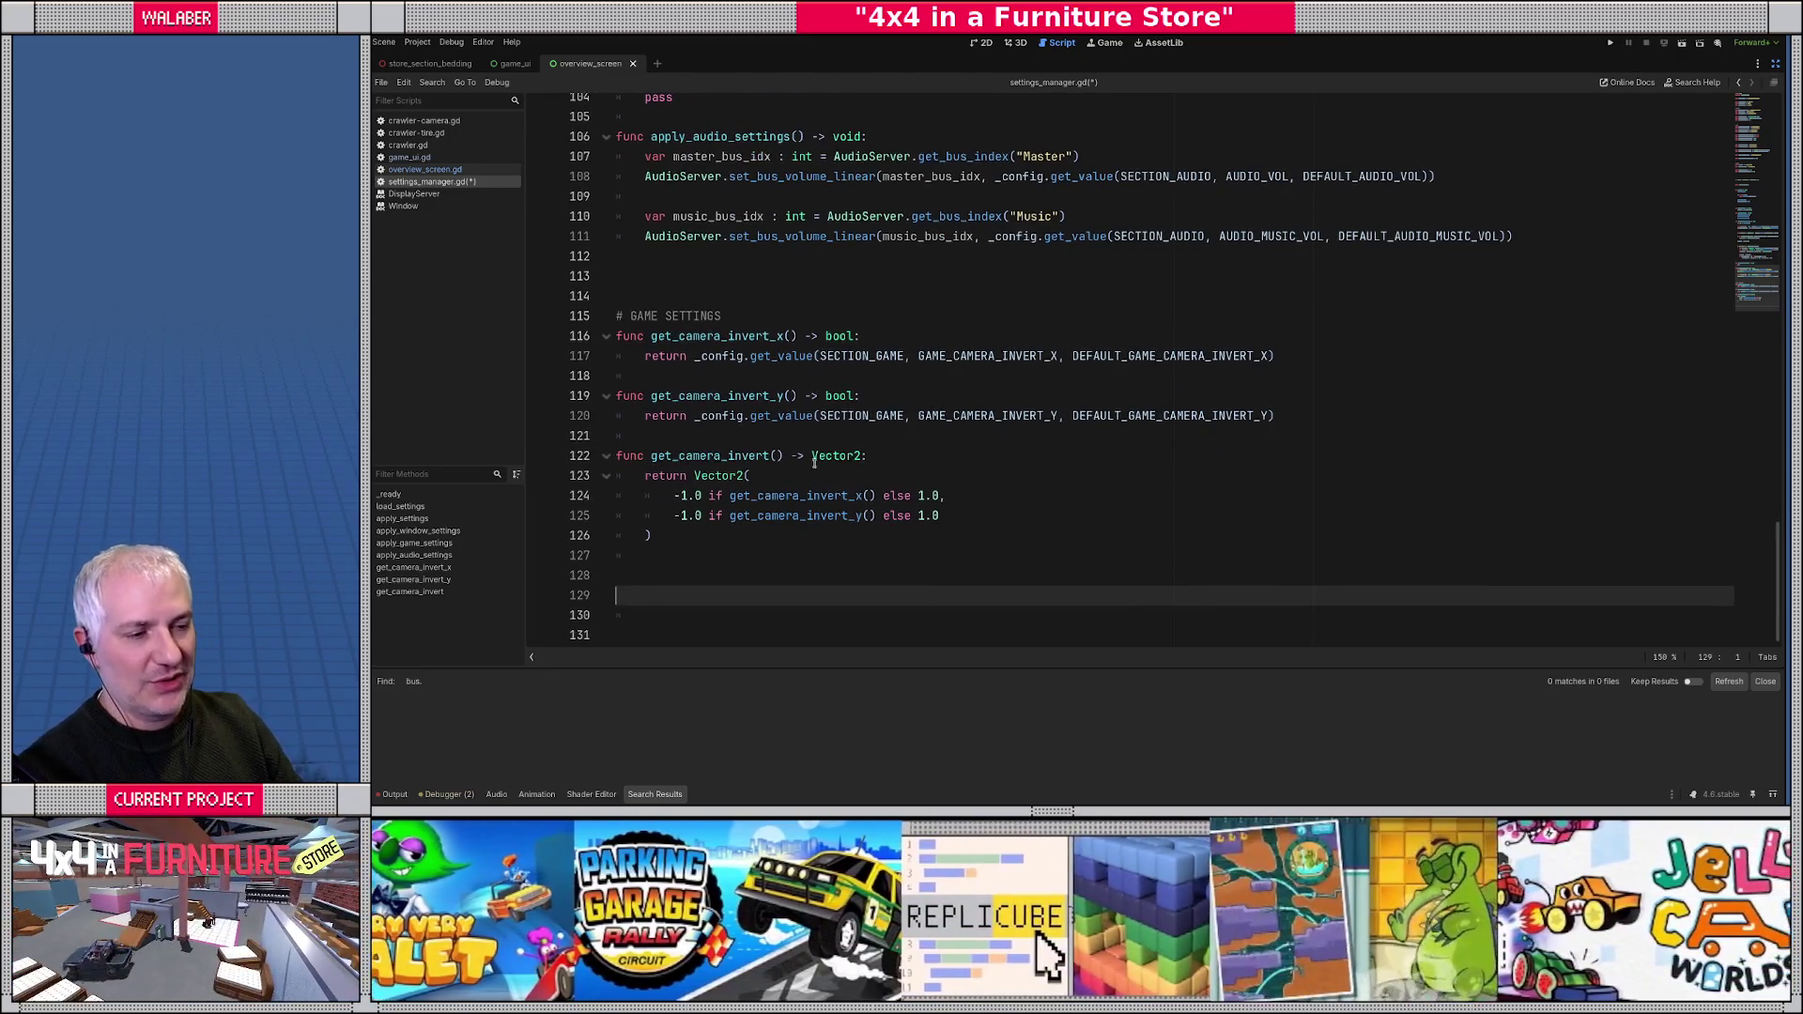
{"action": "double_click", "coordinate": [936, 497]}
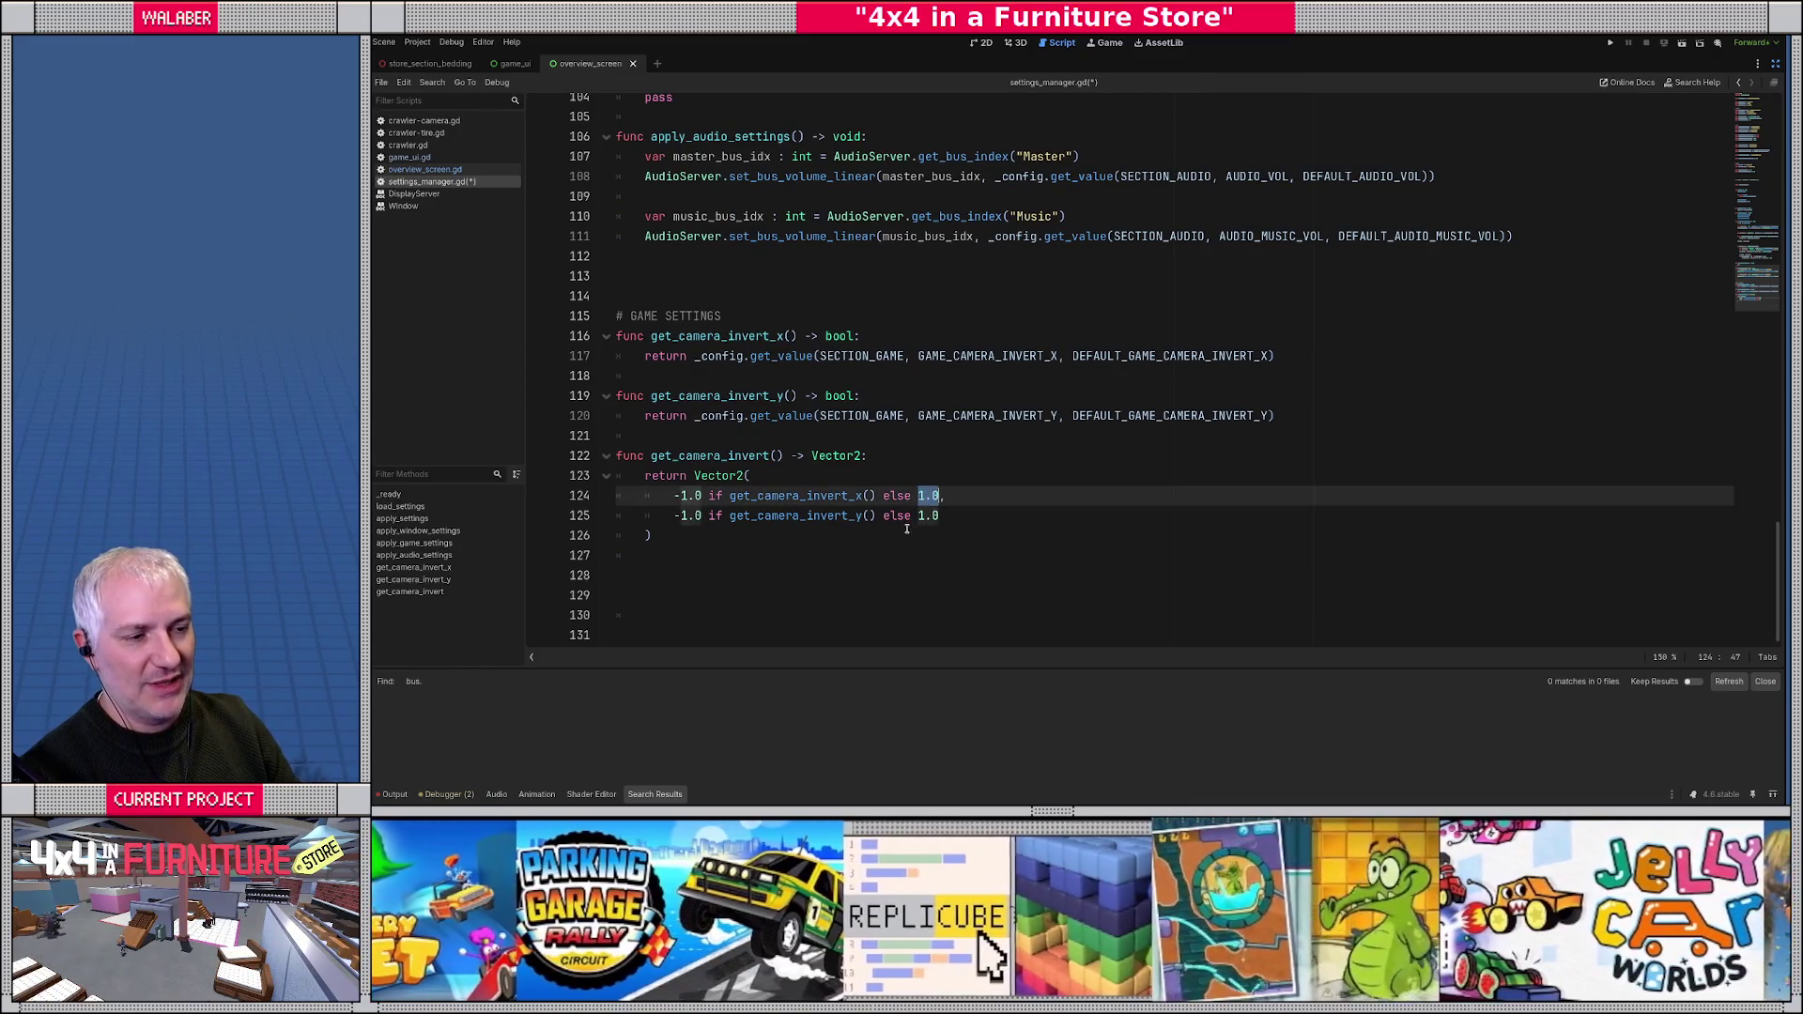
{"action": "double_click", "coordinate": [942, 516]}
{"action": "left_click_drag", "start_coordinate": [693, 494], "coordinate": [940, 515]}
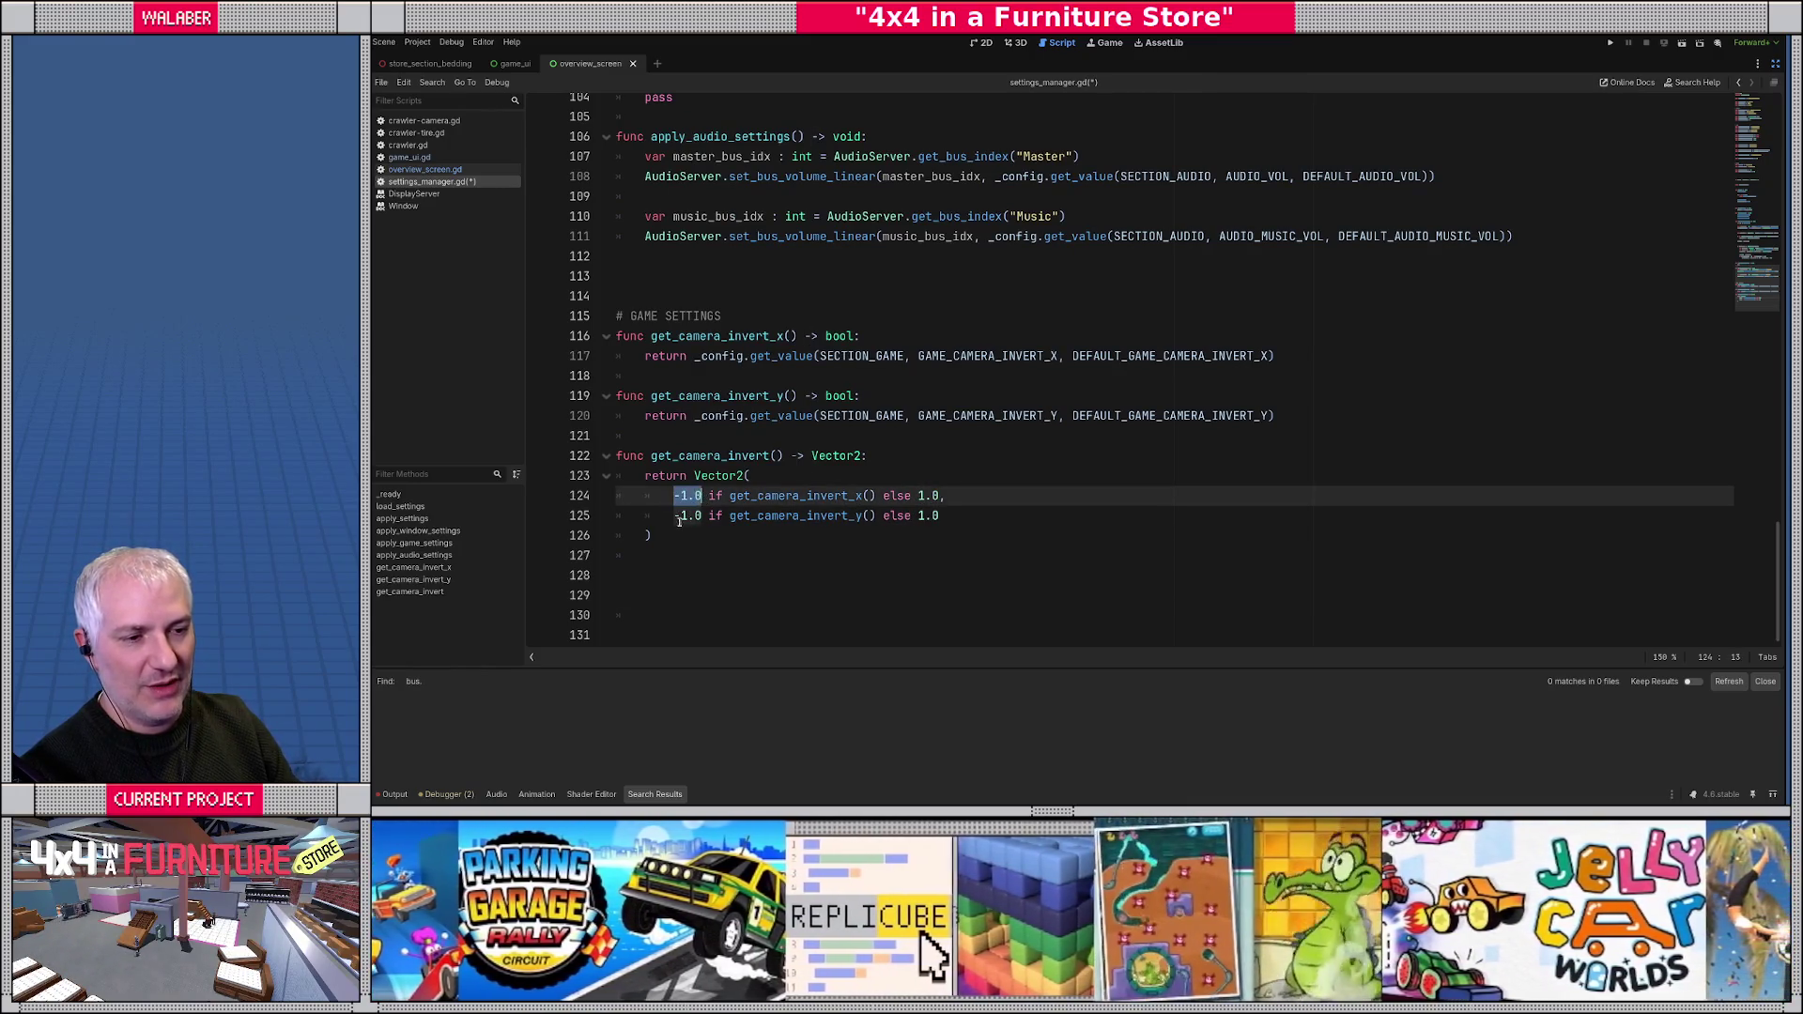
{"action": "left_click", "coordinate": [653, 536]}
{"action": "left_click", "coordinate": [655, 575]}
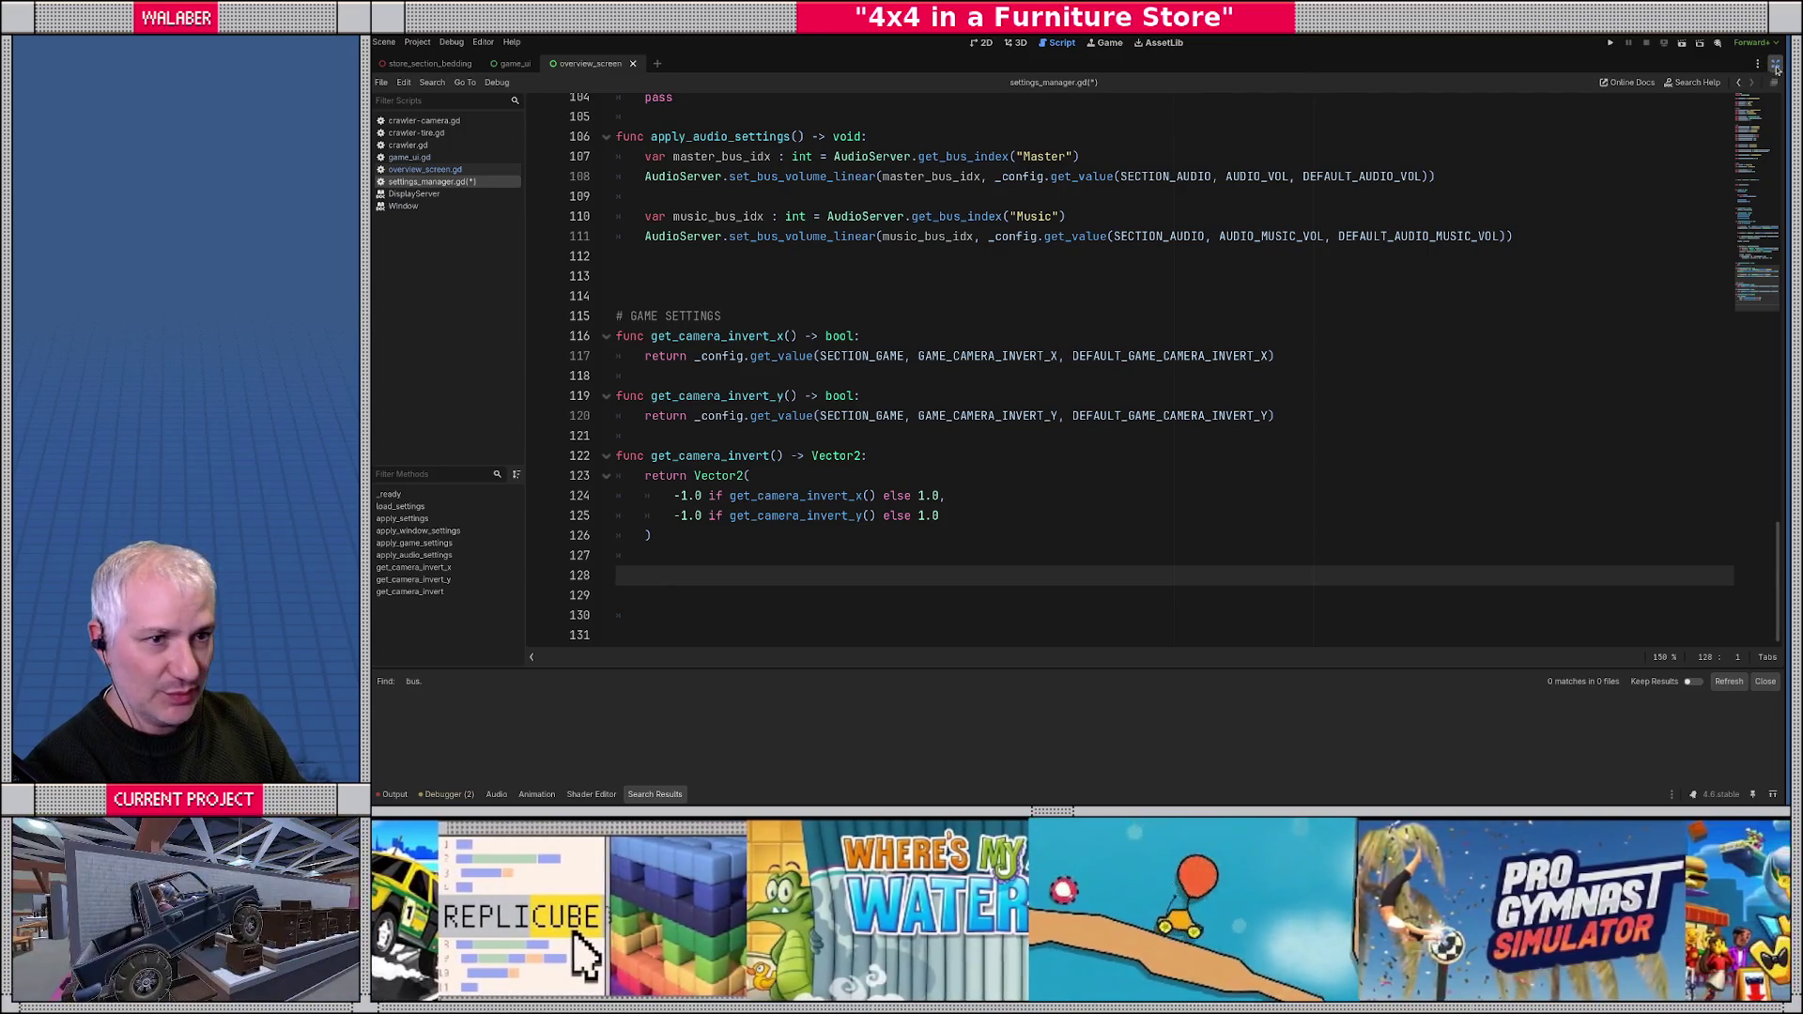
{"action": "left_click", "coordinate": [1776, 68]}
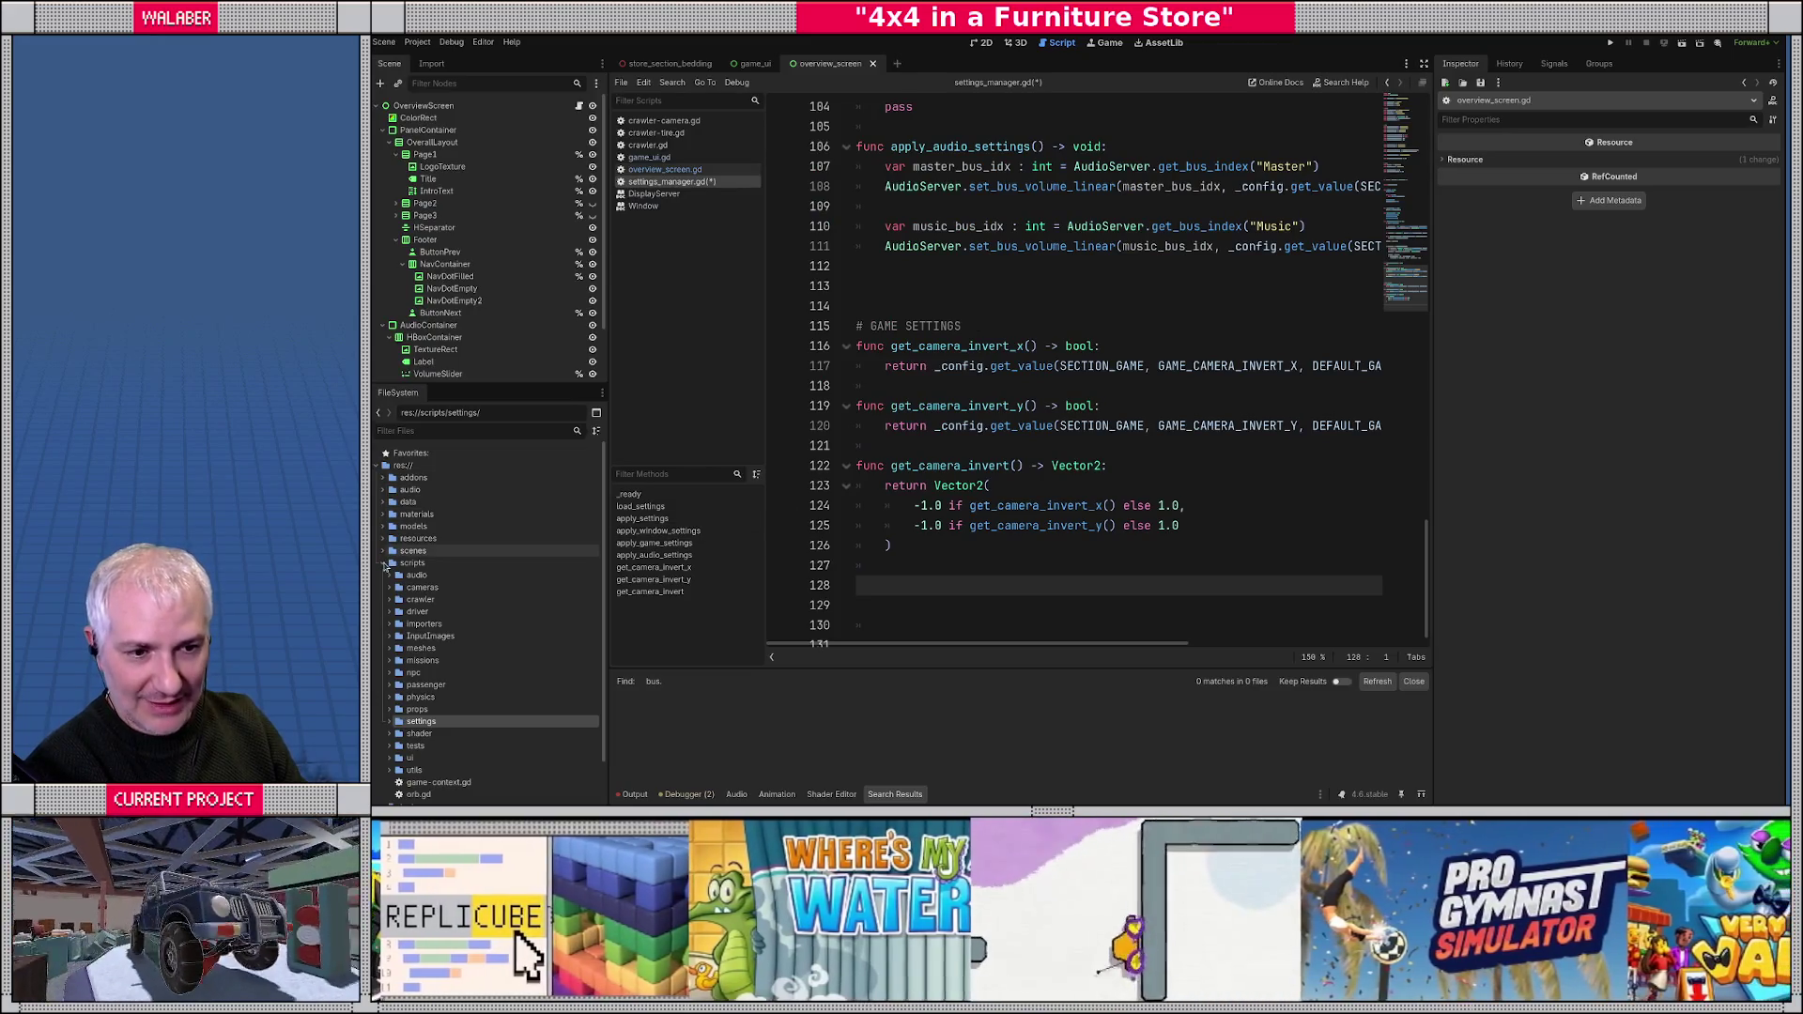
{"action": "left_click", "coordinate": [384, 563]}
{"action": "left_click", "coordinate": [384, 503]}
{"action": "left_click", "coordinate": [384, 504]}
{"action": "left_click", "coordinate": [383, 539]}
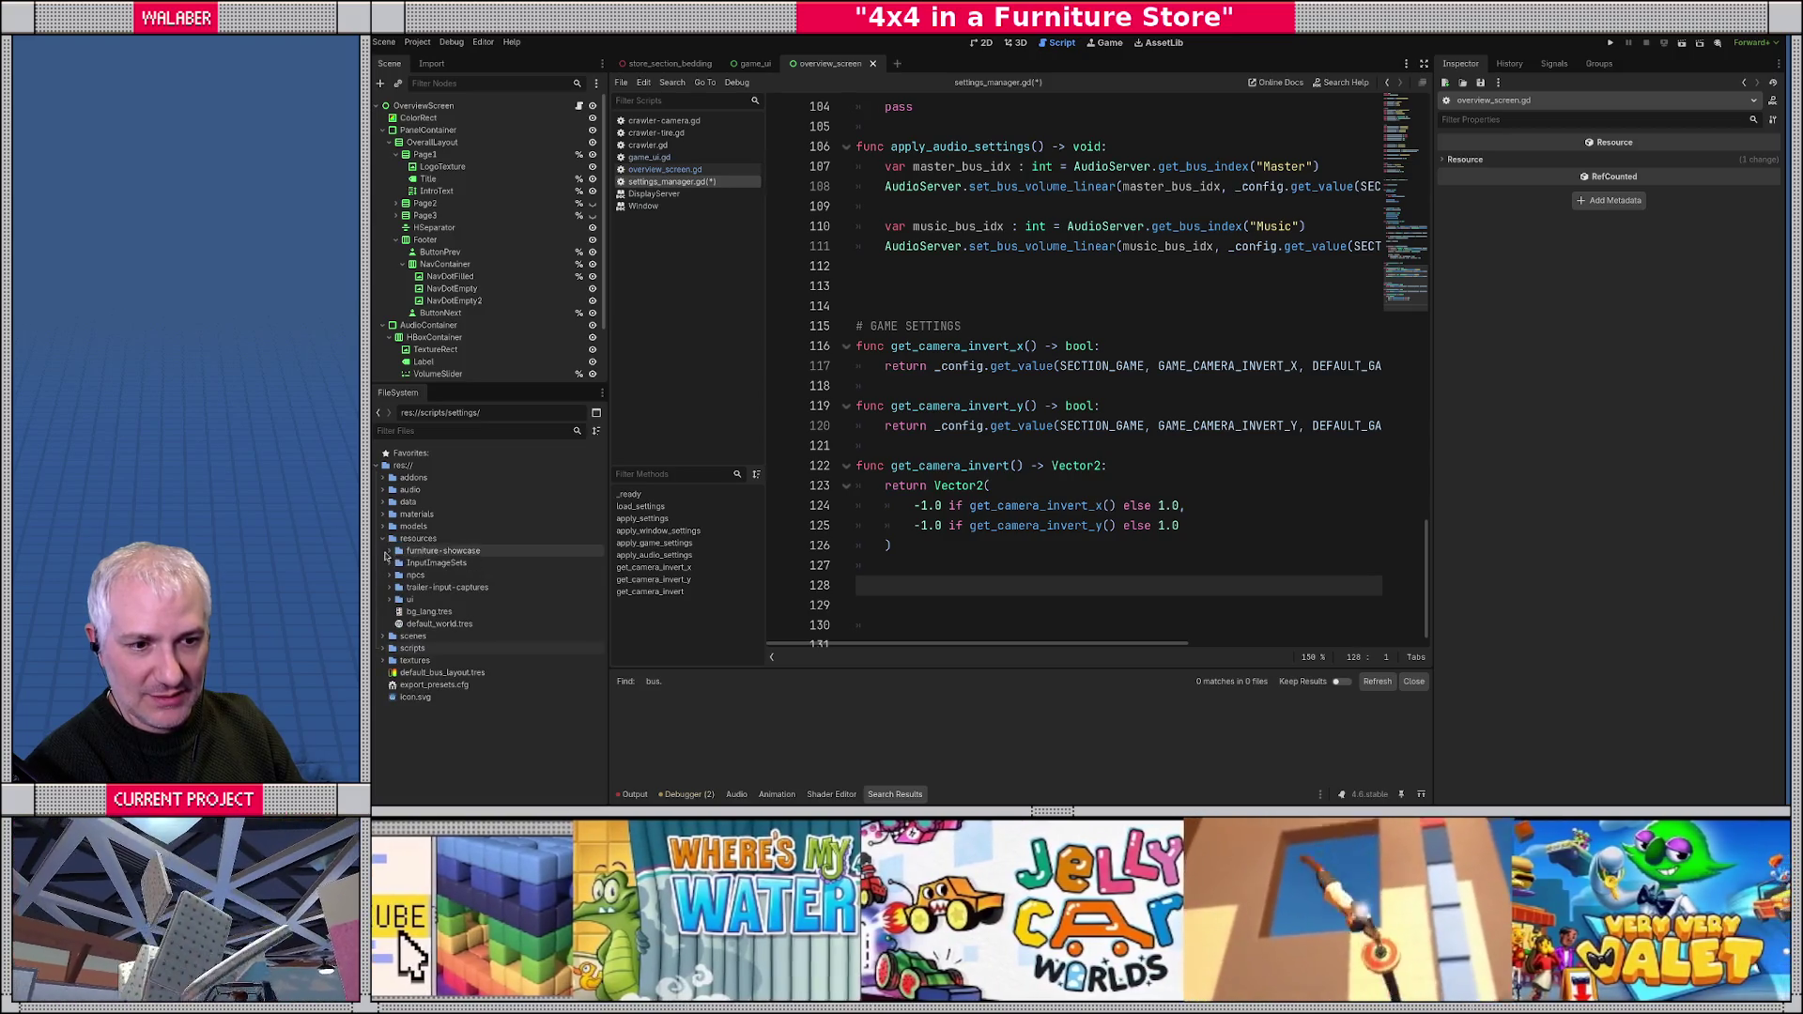
{"action": "left_click", "coordinate": [390, 563]}
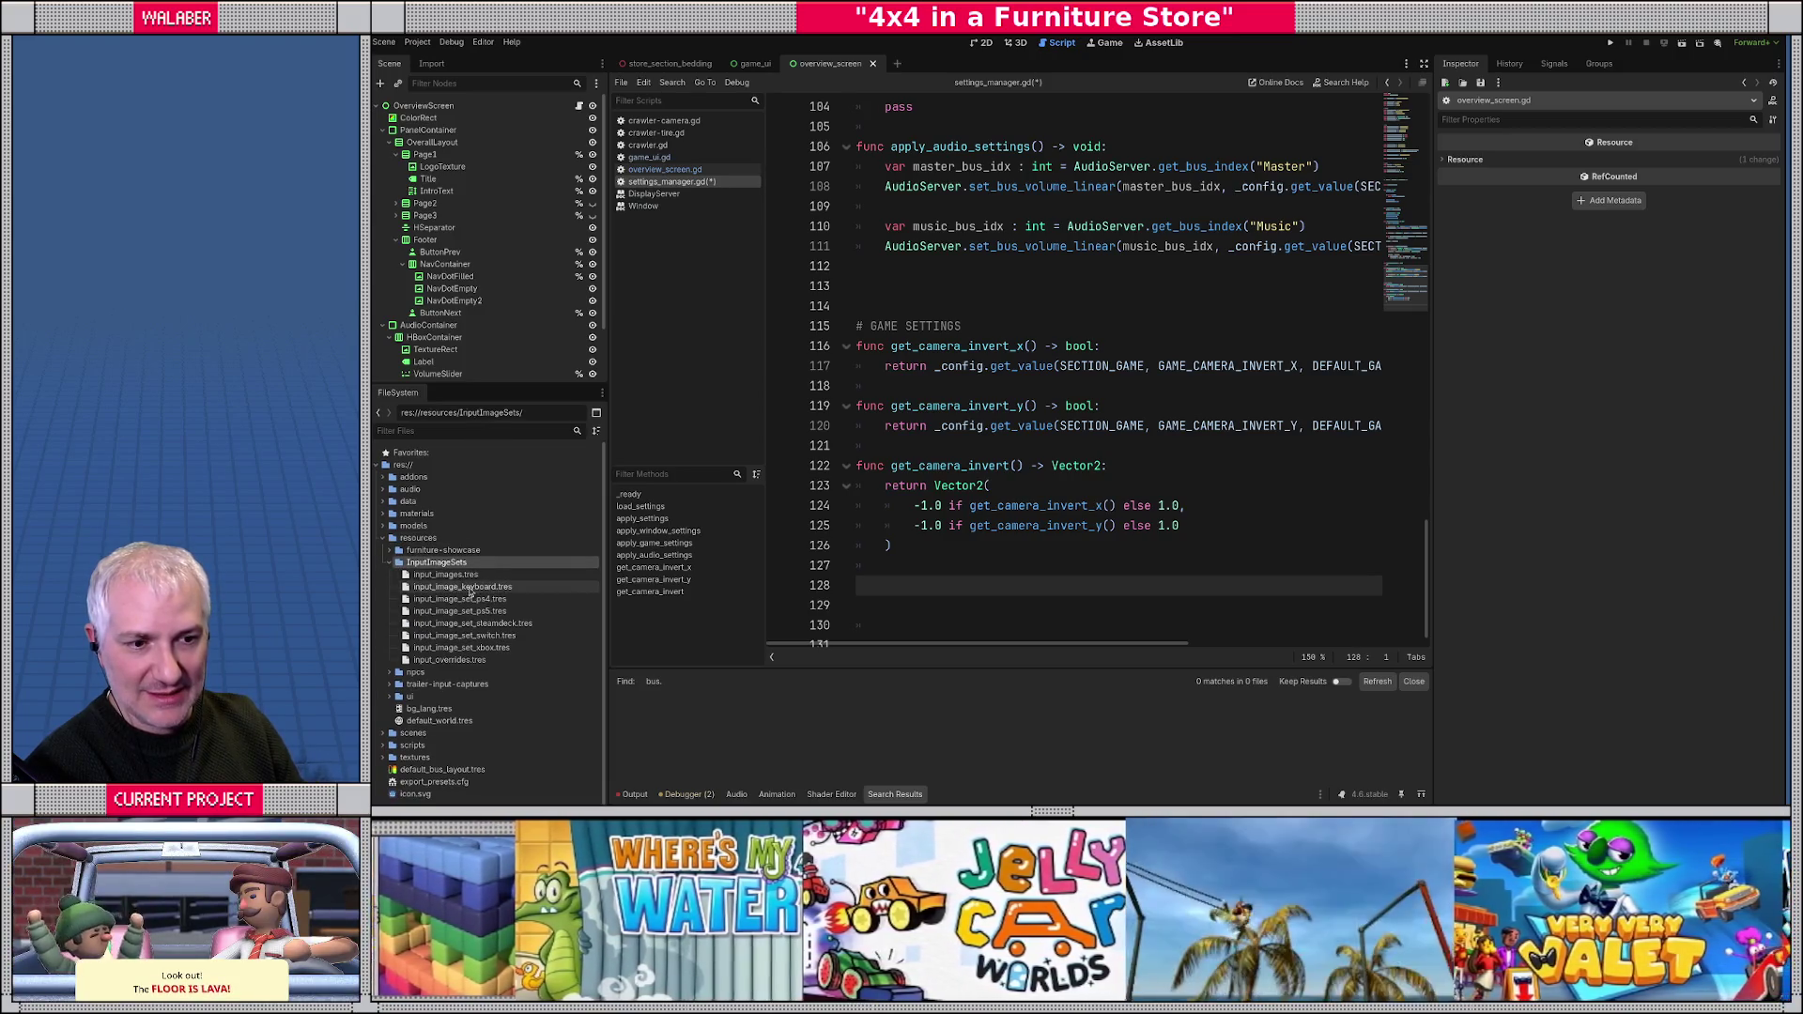
{"action": "left_click", "coordinate": [499, 600]}
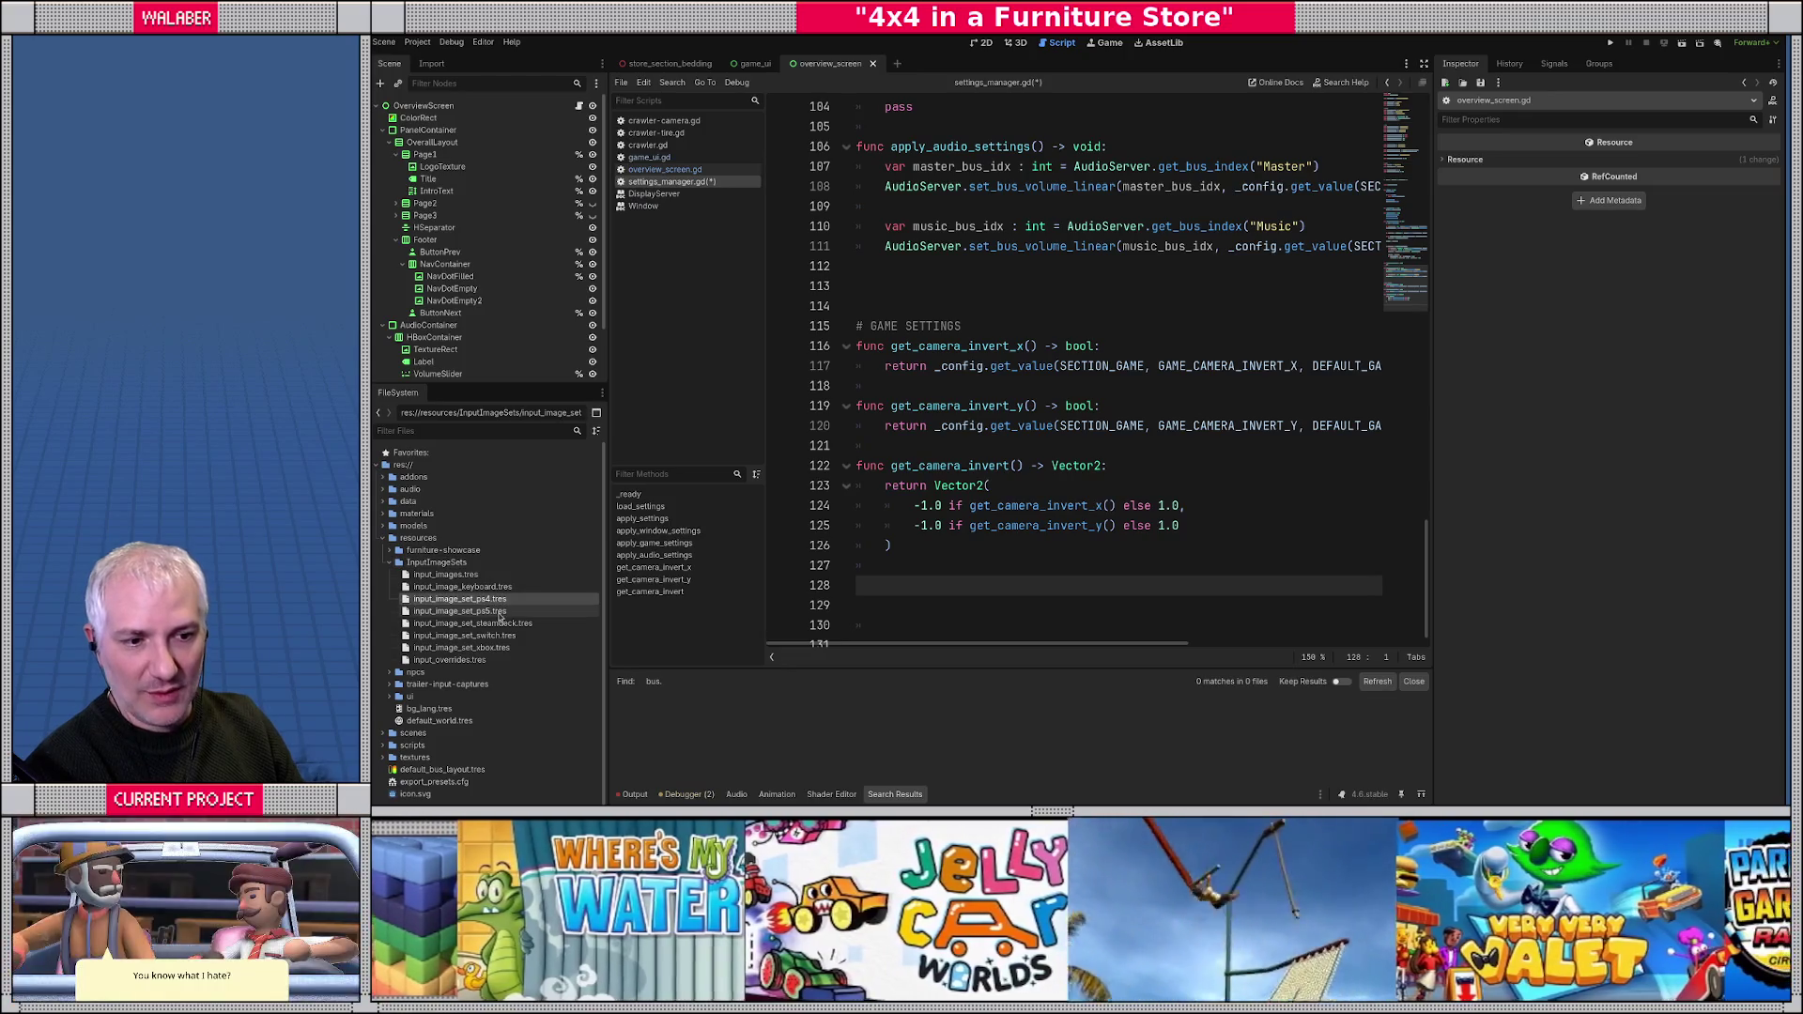
{"action": "left_click", "coordinate": [506, 624]}
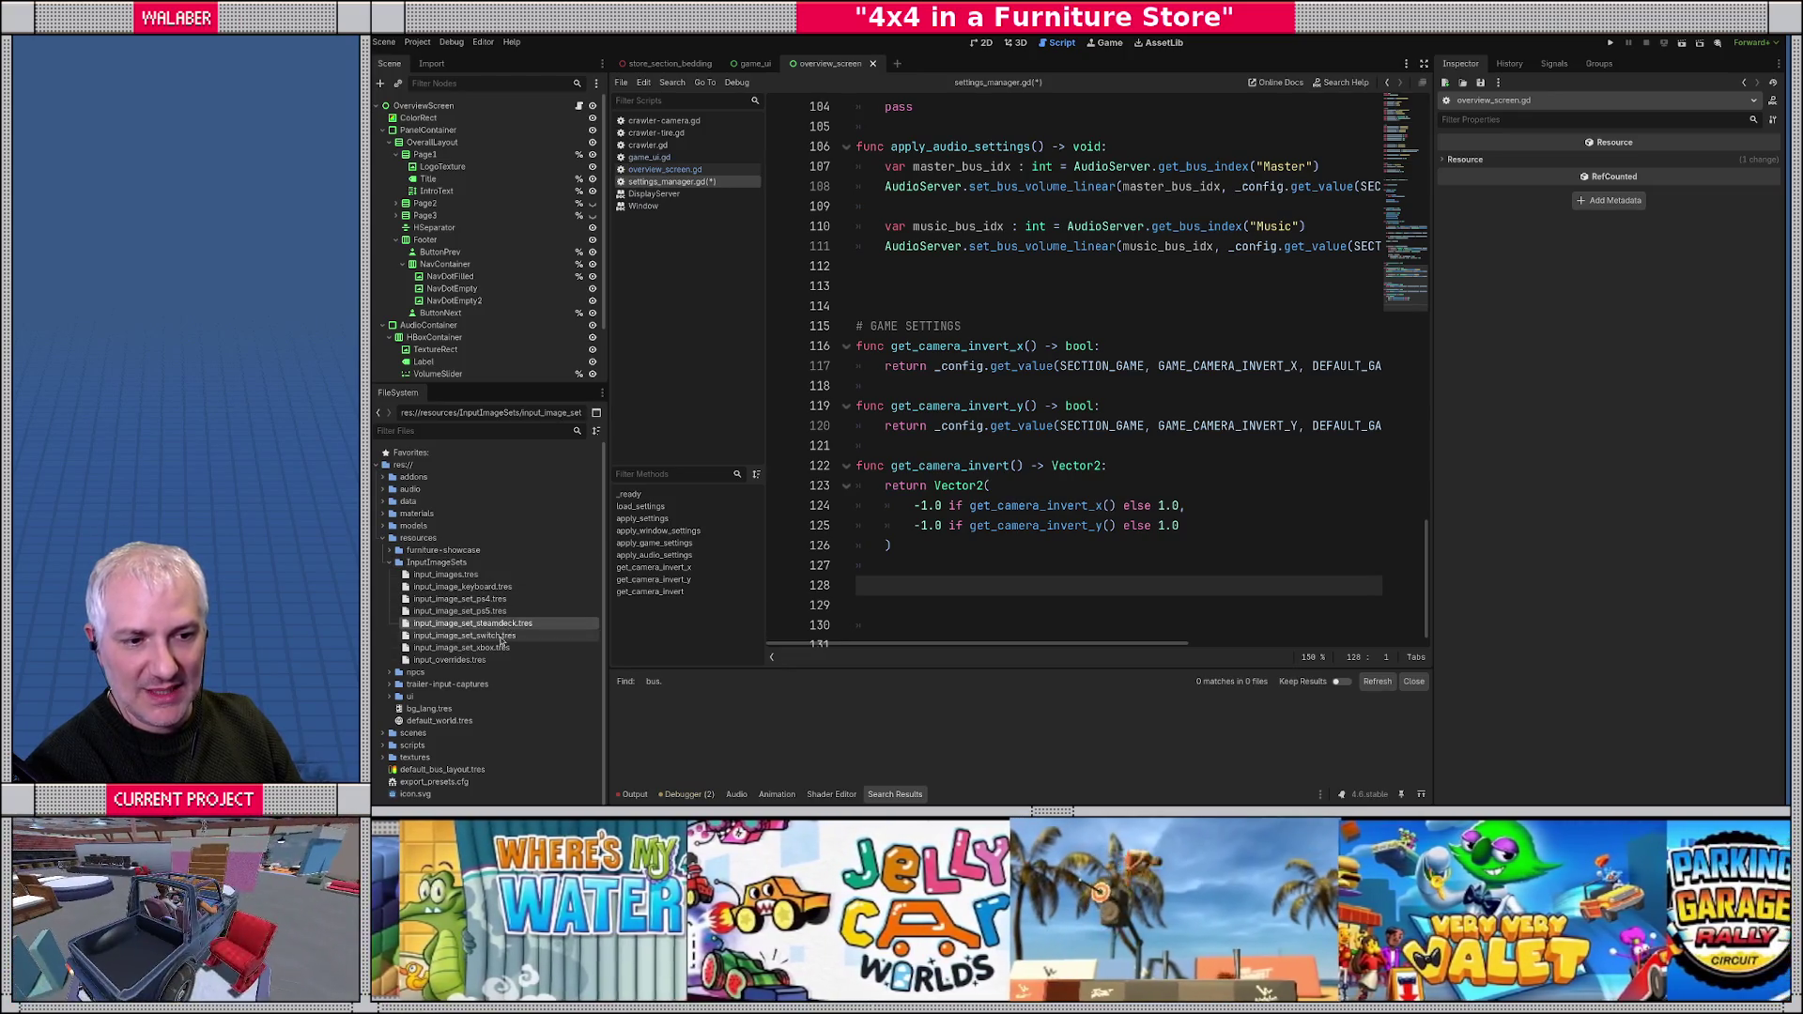
{"action": "left_click", "coordinate": [502, 637]}
{"action": "left_click", "coordinate": [498, 650]}
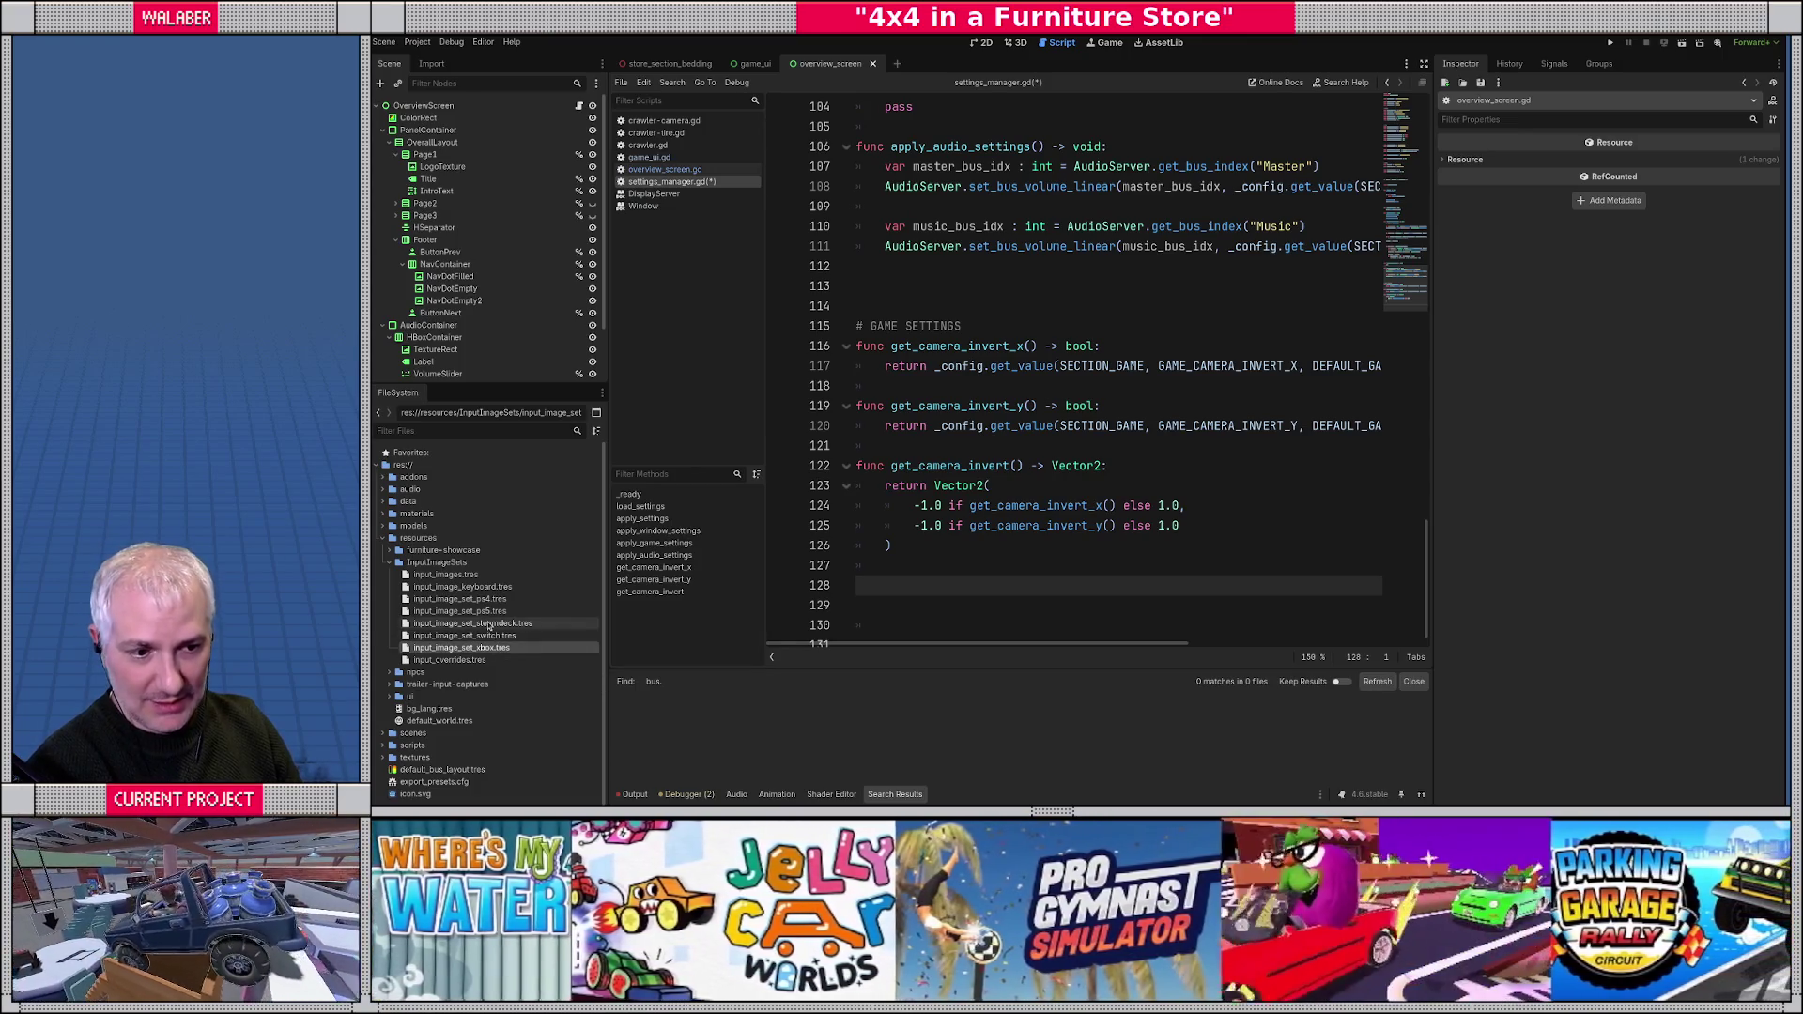
{"action": "left_click", "coordinate": [490, 625]}
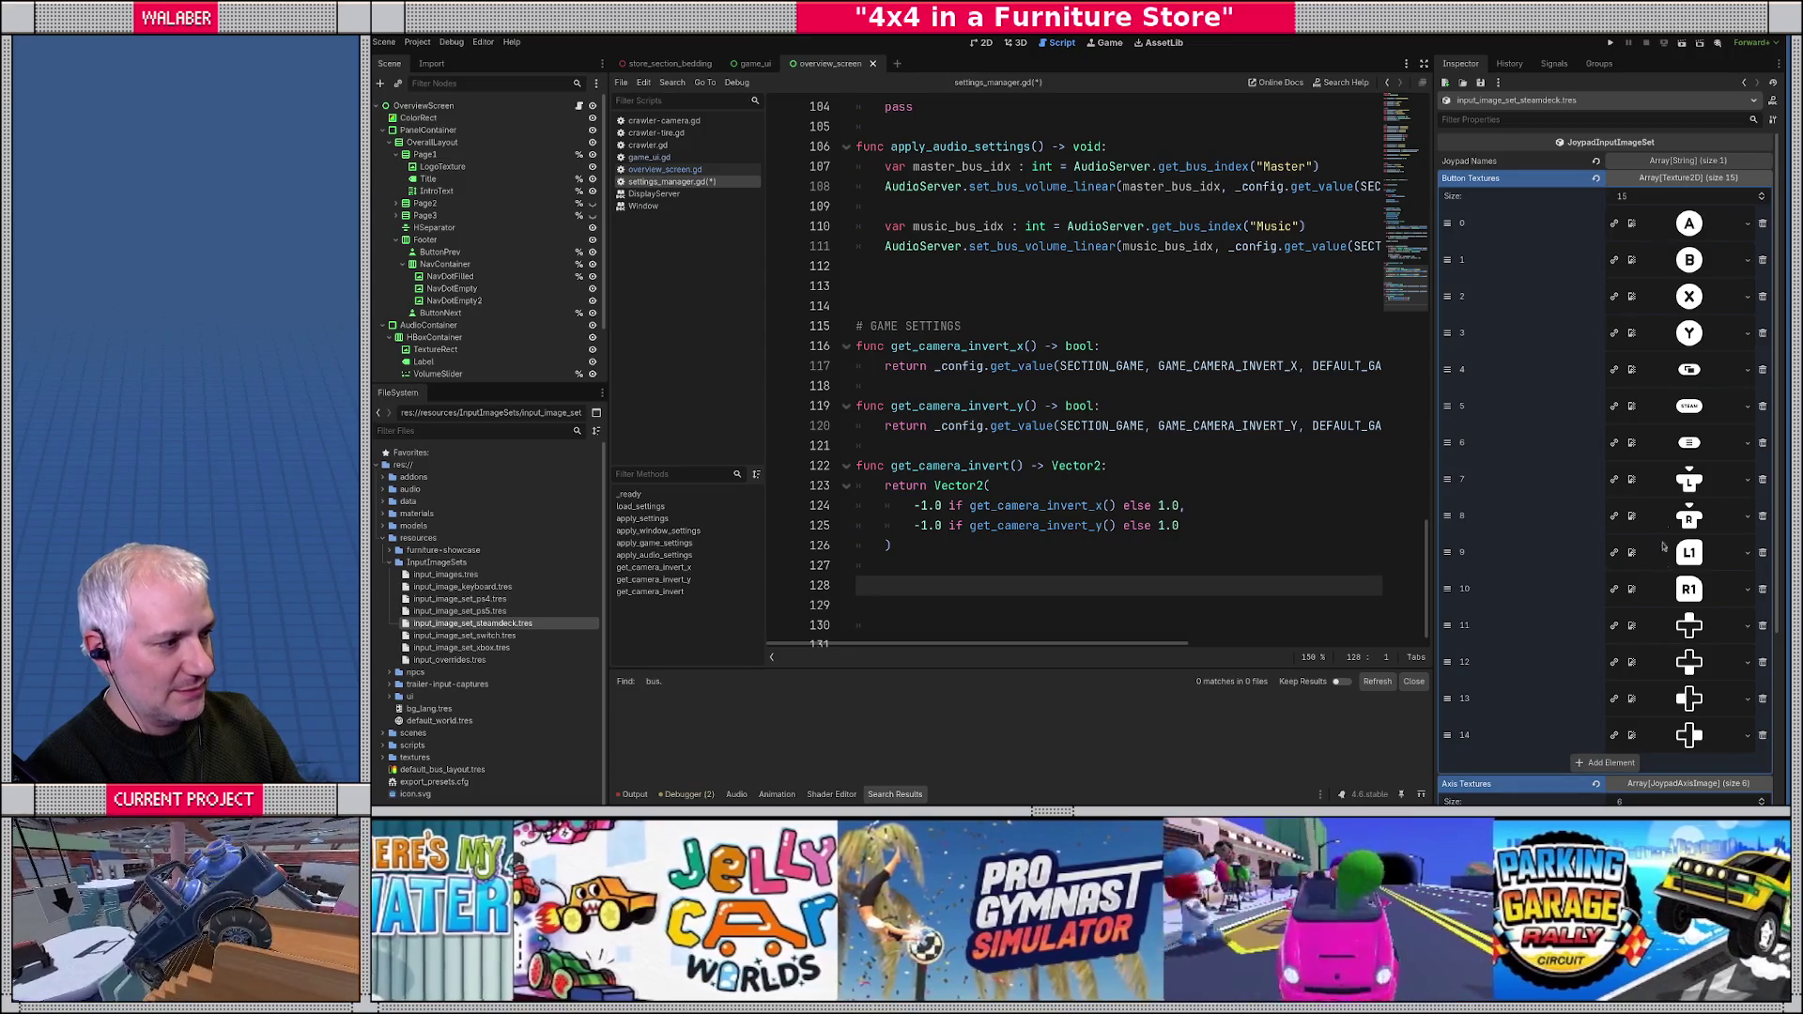
{"action": "scroll", "coordinate": [1662, 547], "scroll_direction": "down", "scroll_amount": 3}
{"action": "left_click", "coordinate": [1670, 653]}
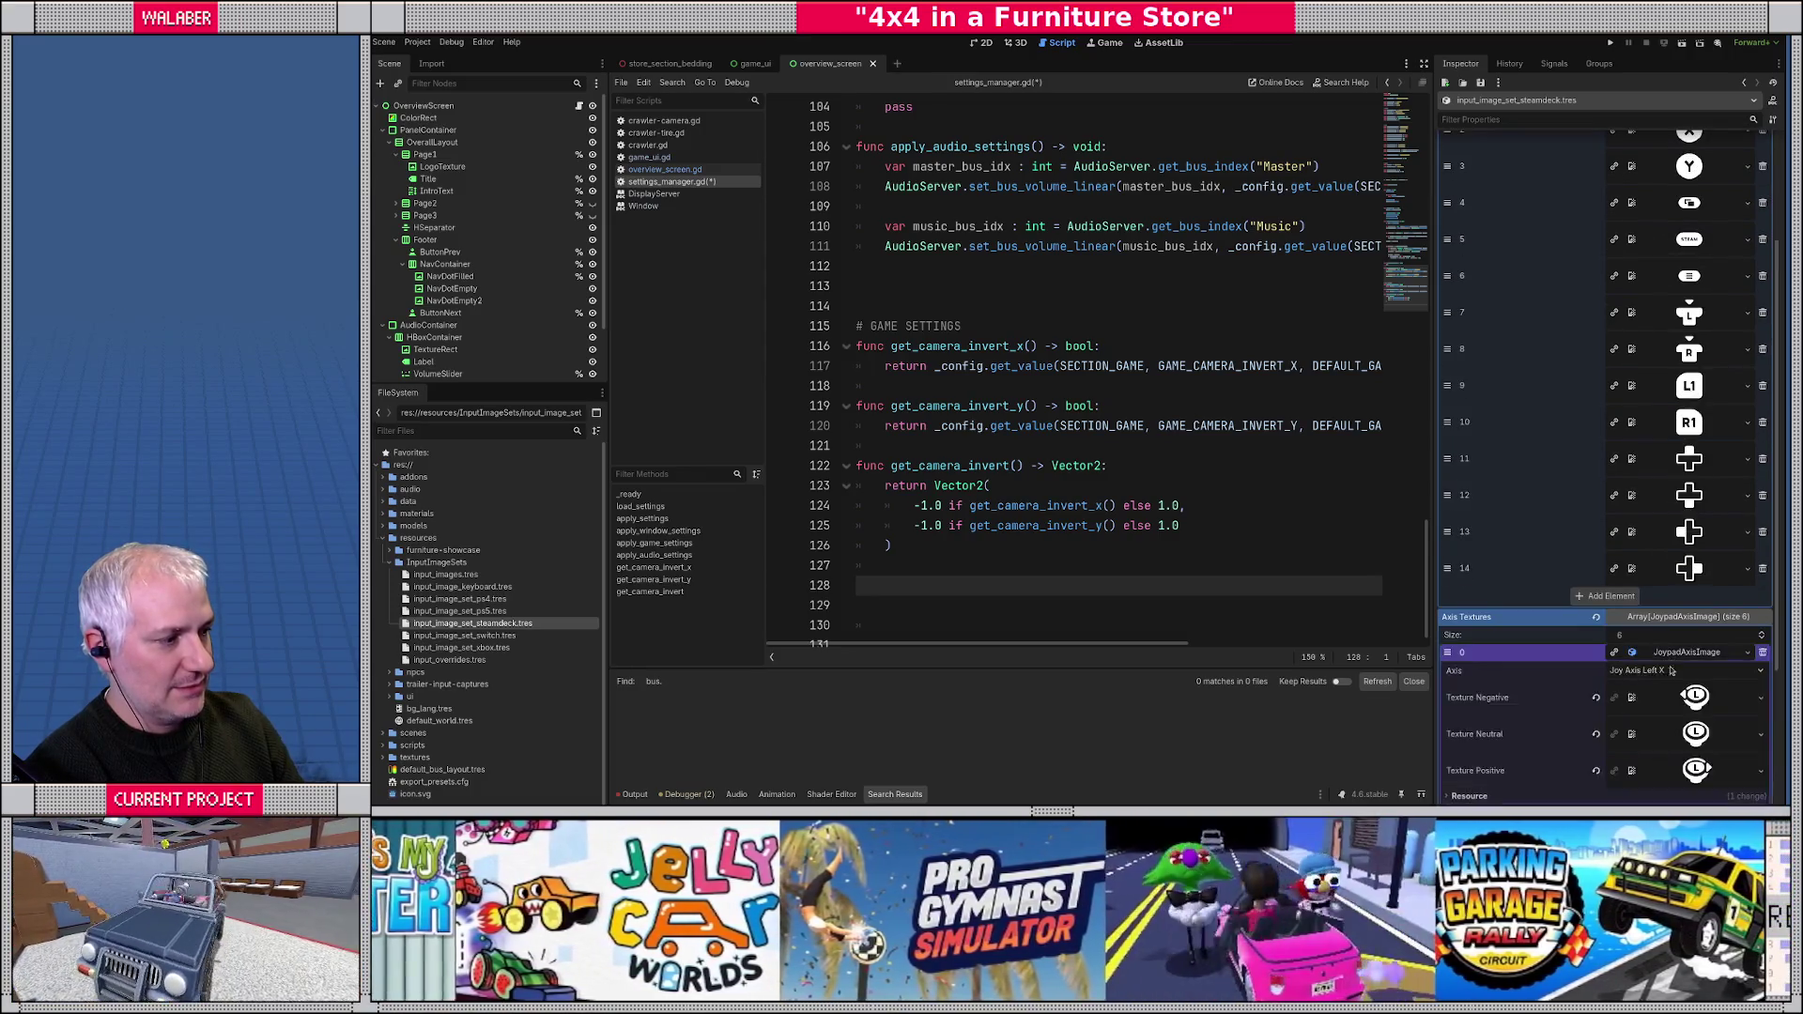
{"action": "scroll", "coordinate": [1672, 669], "scroll_direction": "down", "scroll_amount": 3}
{"action": "left_click", "coordinate": [1673, 665]}
{"action": "left_click", "coordinate": [1670, 640]}
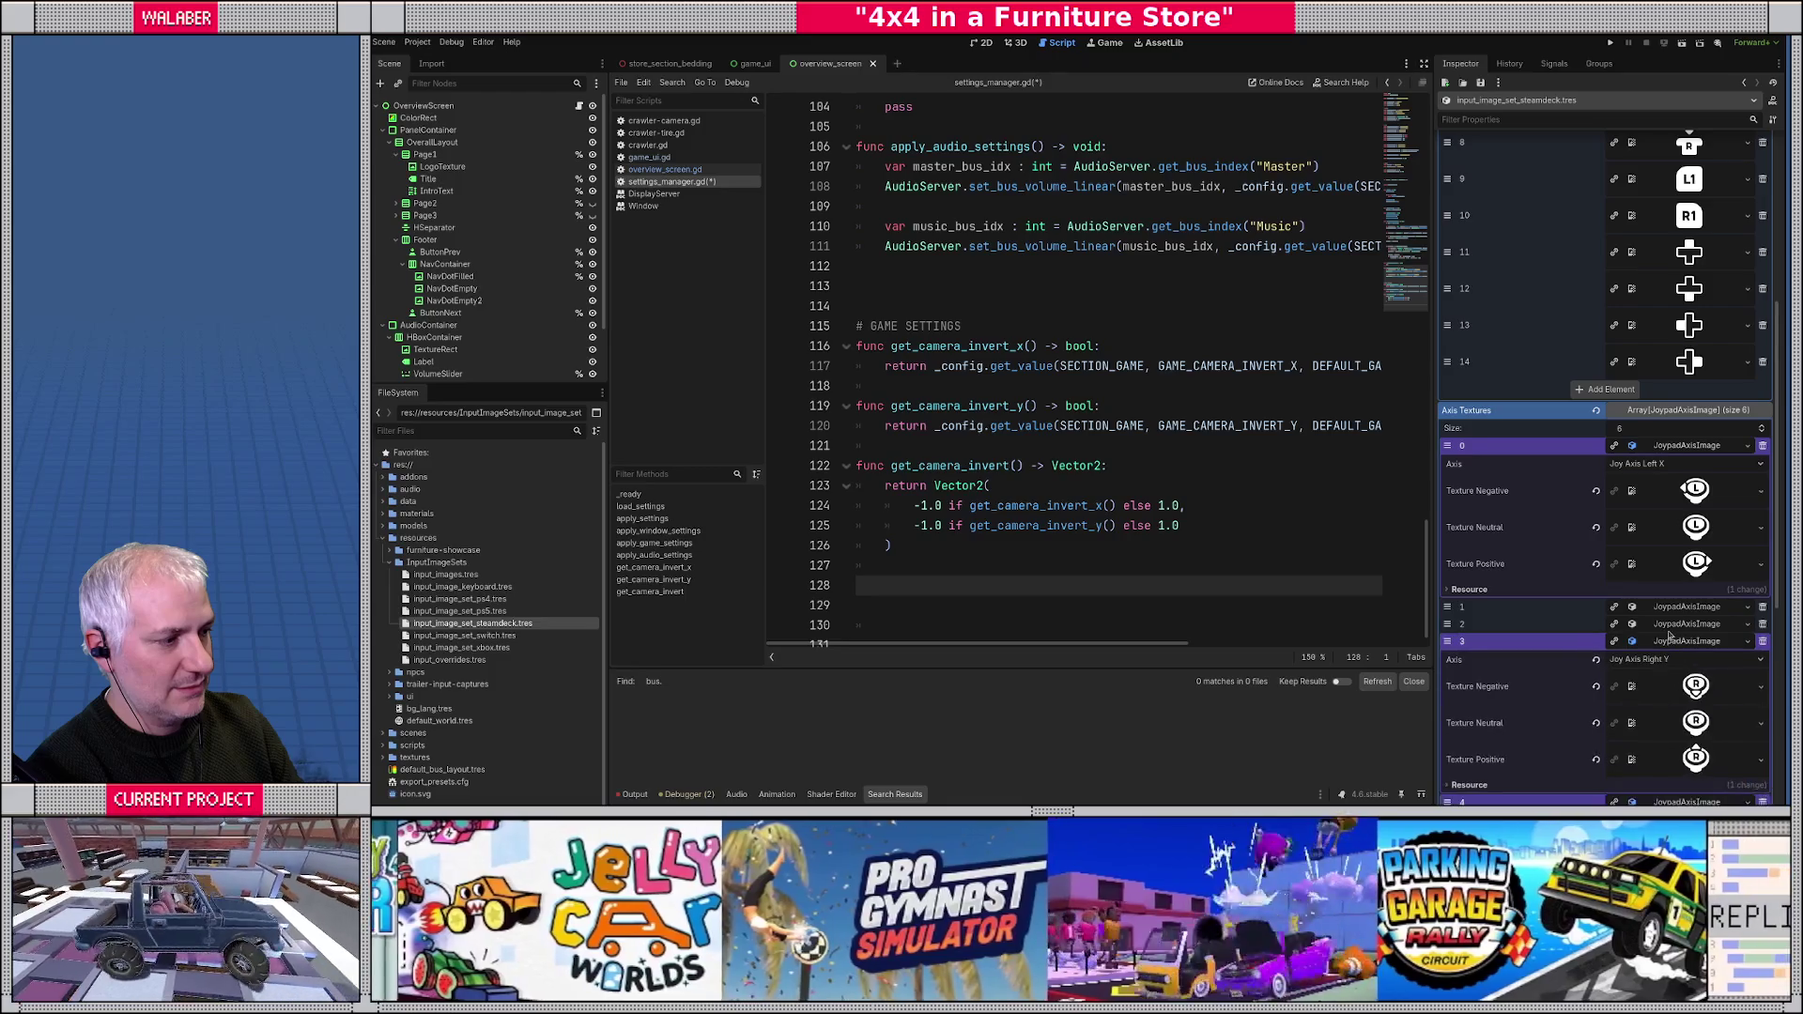
{"action": "left_click", "coordinate": [1668, 623]}
{"action": "left_click", "coordinate": [1668, 606]}
{"action": "scroll", "coordinate": [1609, 556], "scroll_direction": "down", "scroll_amount": 5}
{"action": "scroll", "coordinate": [1609, 555], "scroll_direction": "up", "scroll_amount": 10}
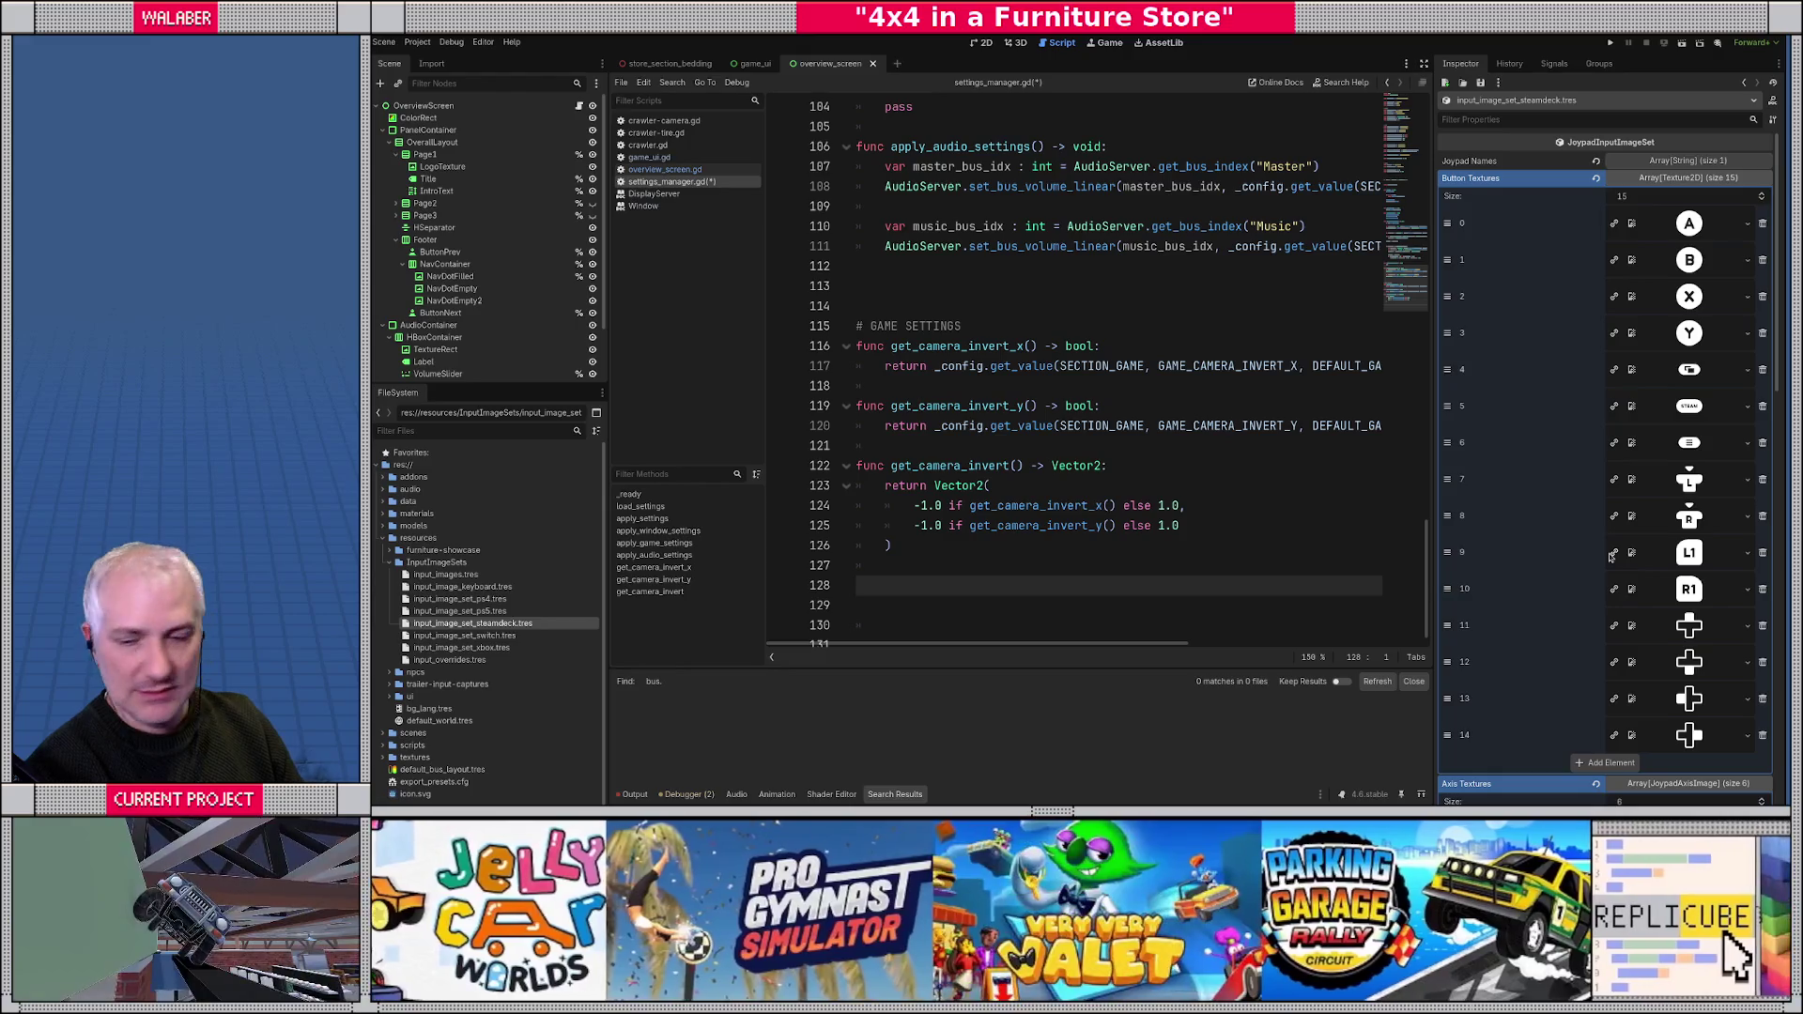
{"action": "scroll", "coordinate": [1610, 556], "scroll_direction": "down", "scroll_amount": 15}
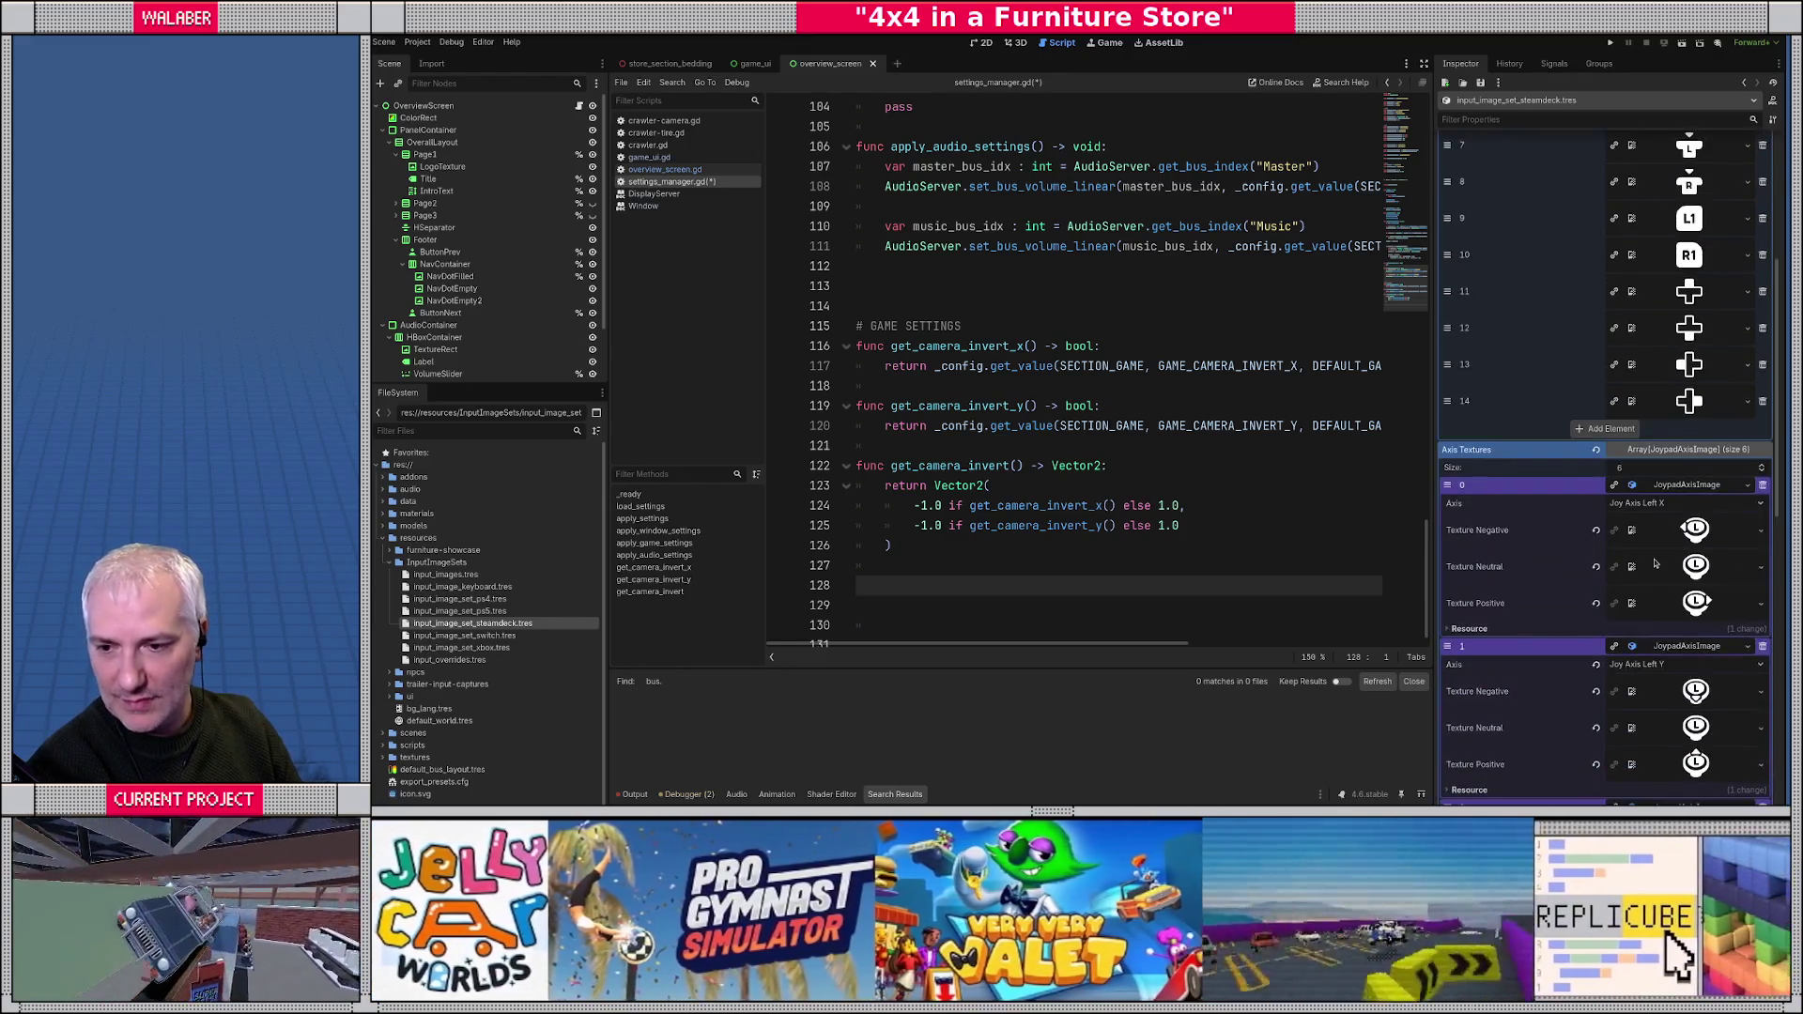
{"action": "scroll", "coordinate": [1658, 565], "scroll_direction": "up", "scroll_amount": 15}
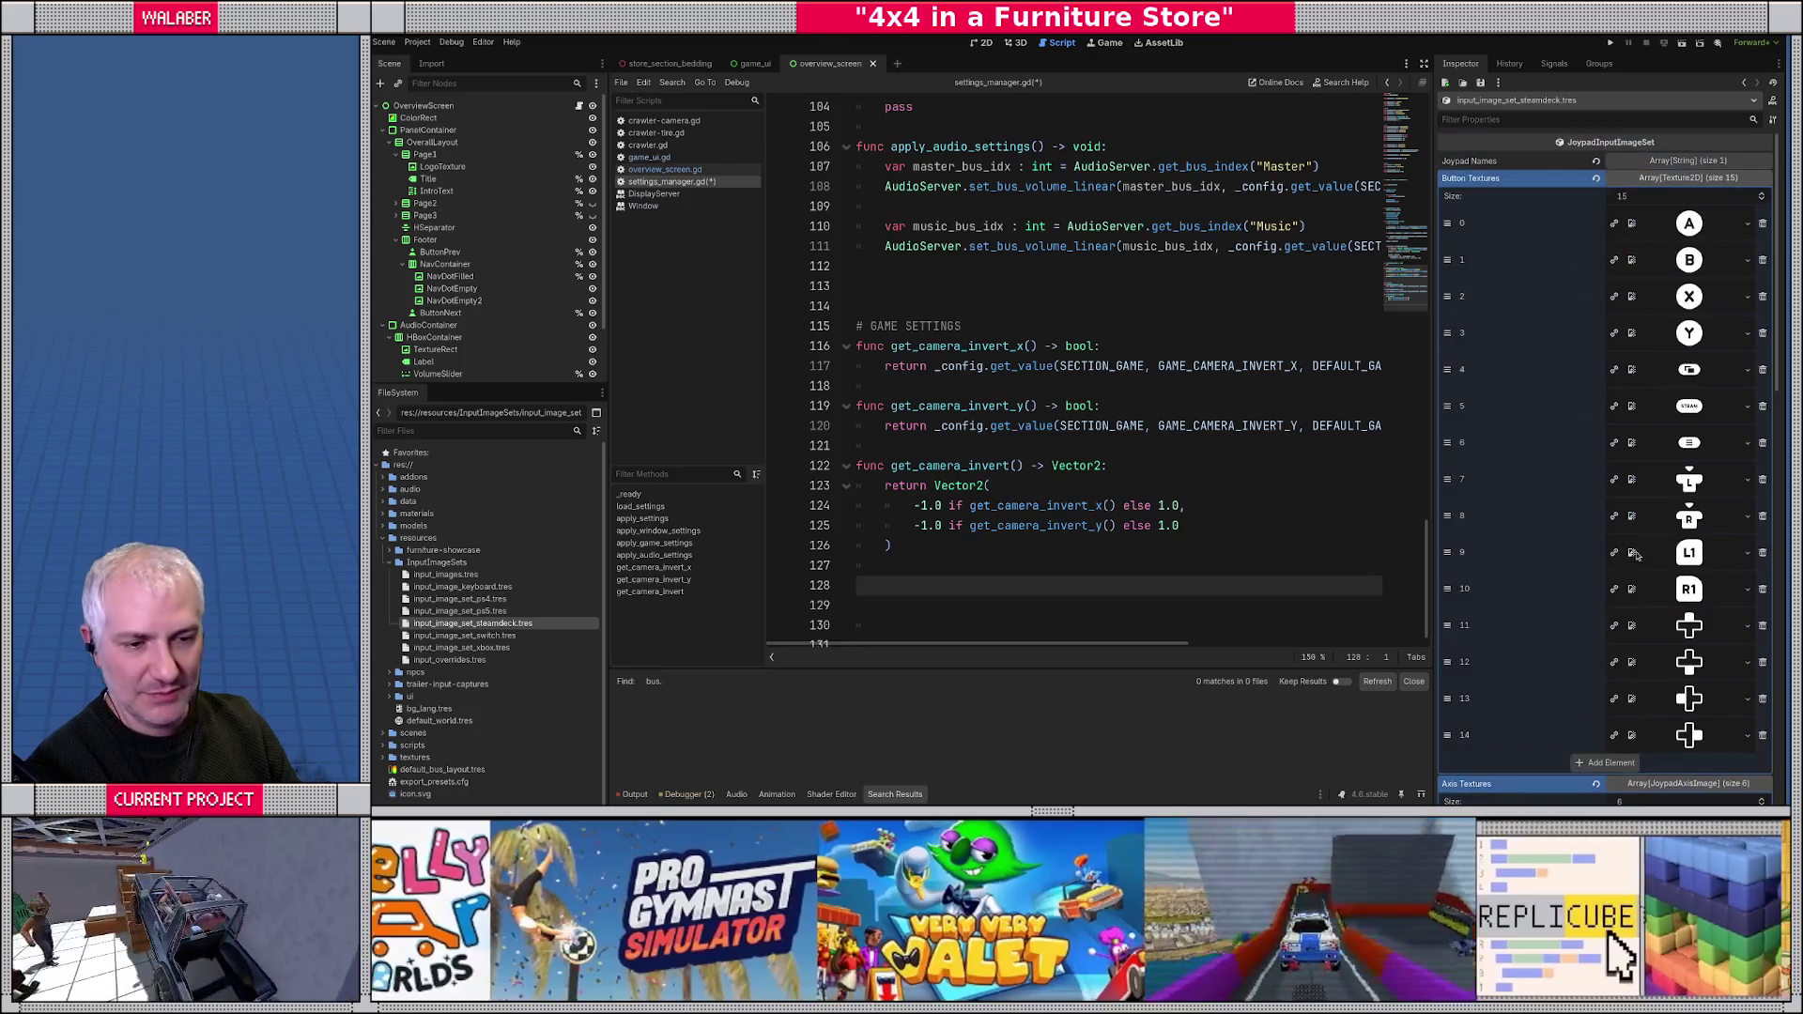
{"action": "left_click", "coordinate": [1127, 266]}
{"action": "left_click", "coordinate": [1423, 63]}
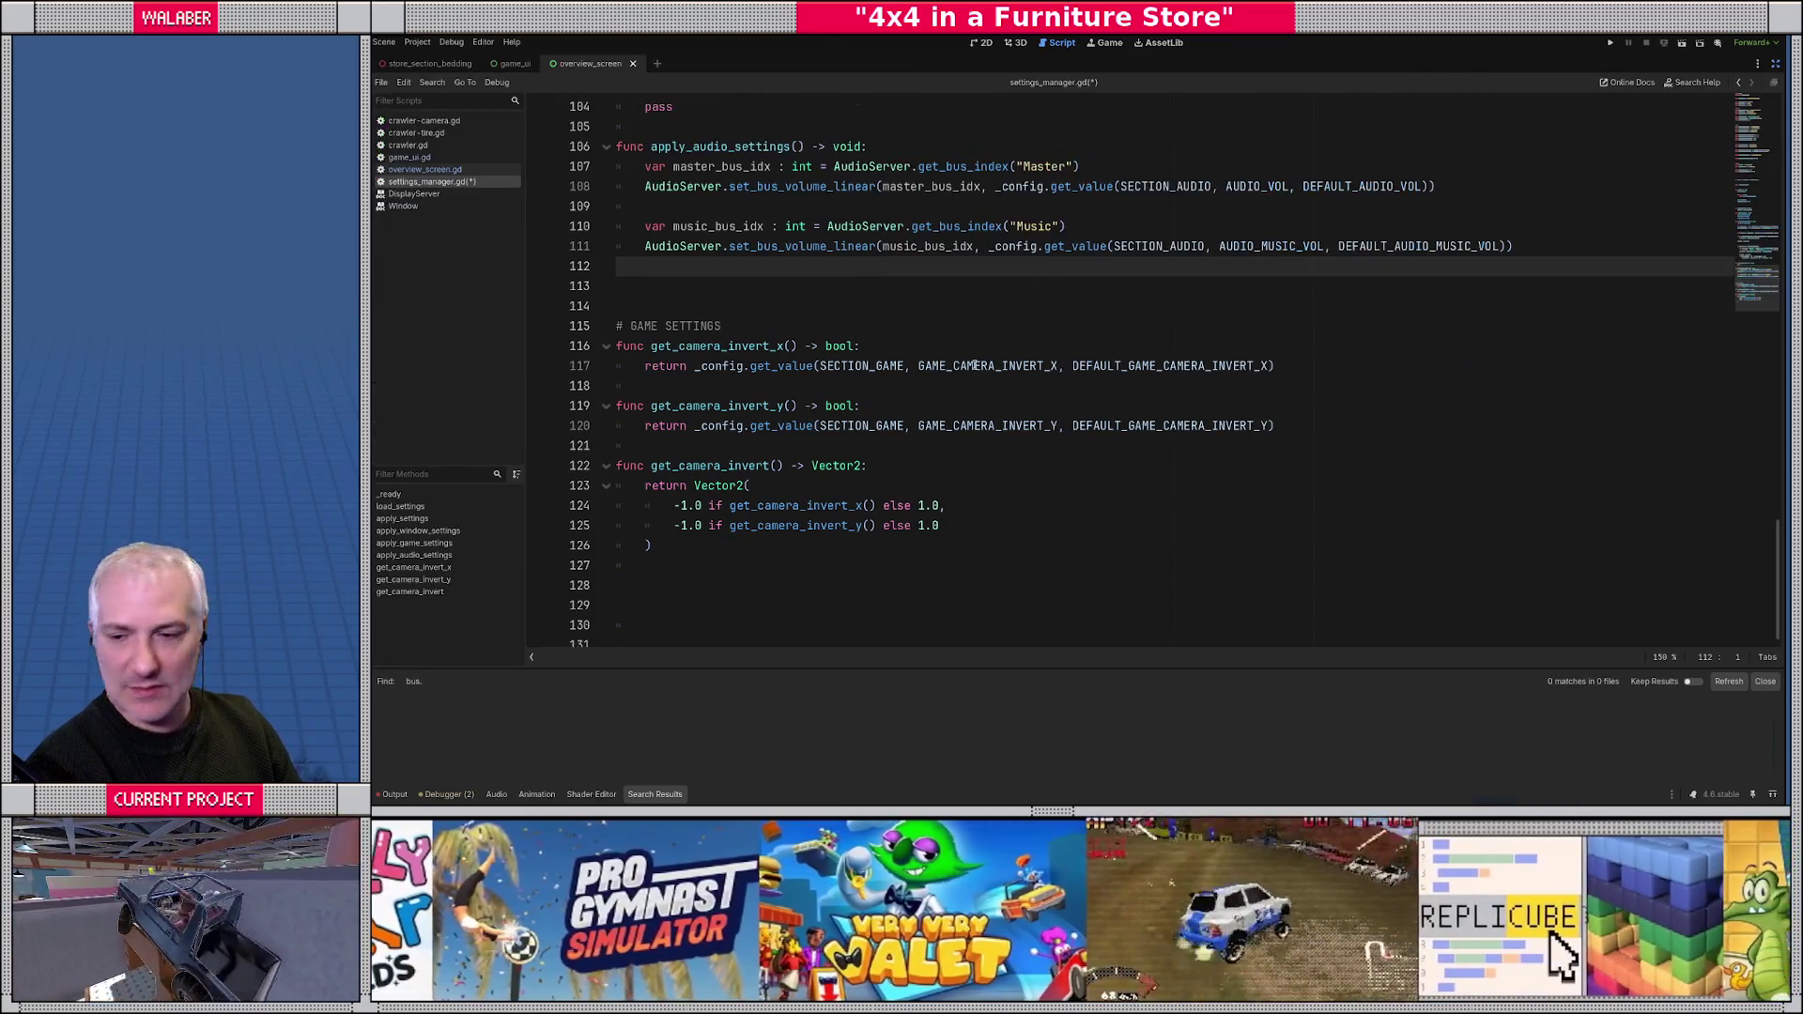
- Declare func get_camera_sensitivity_x() -> float: below get_camera_invert
{"action": "left_click", "coordinate": [628, 563]}
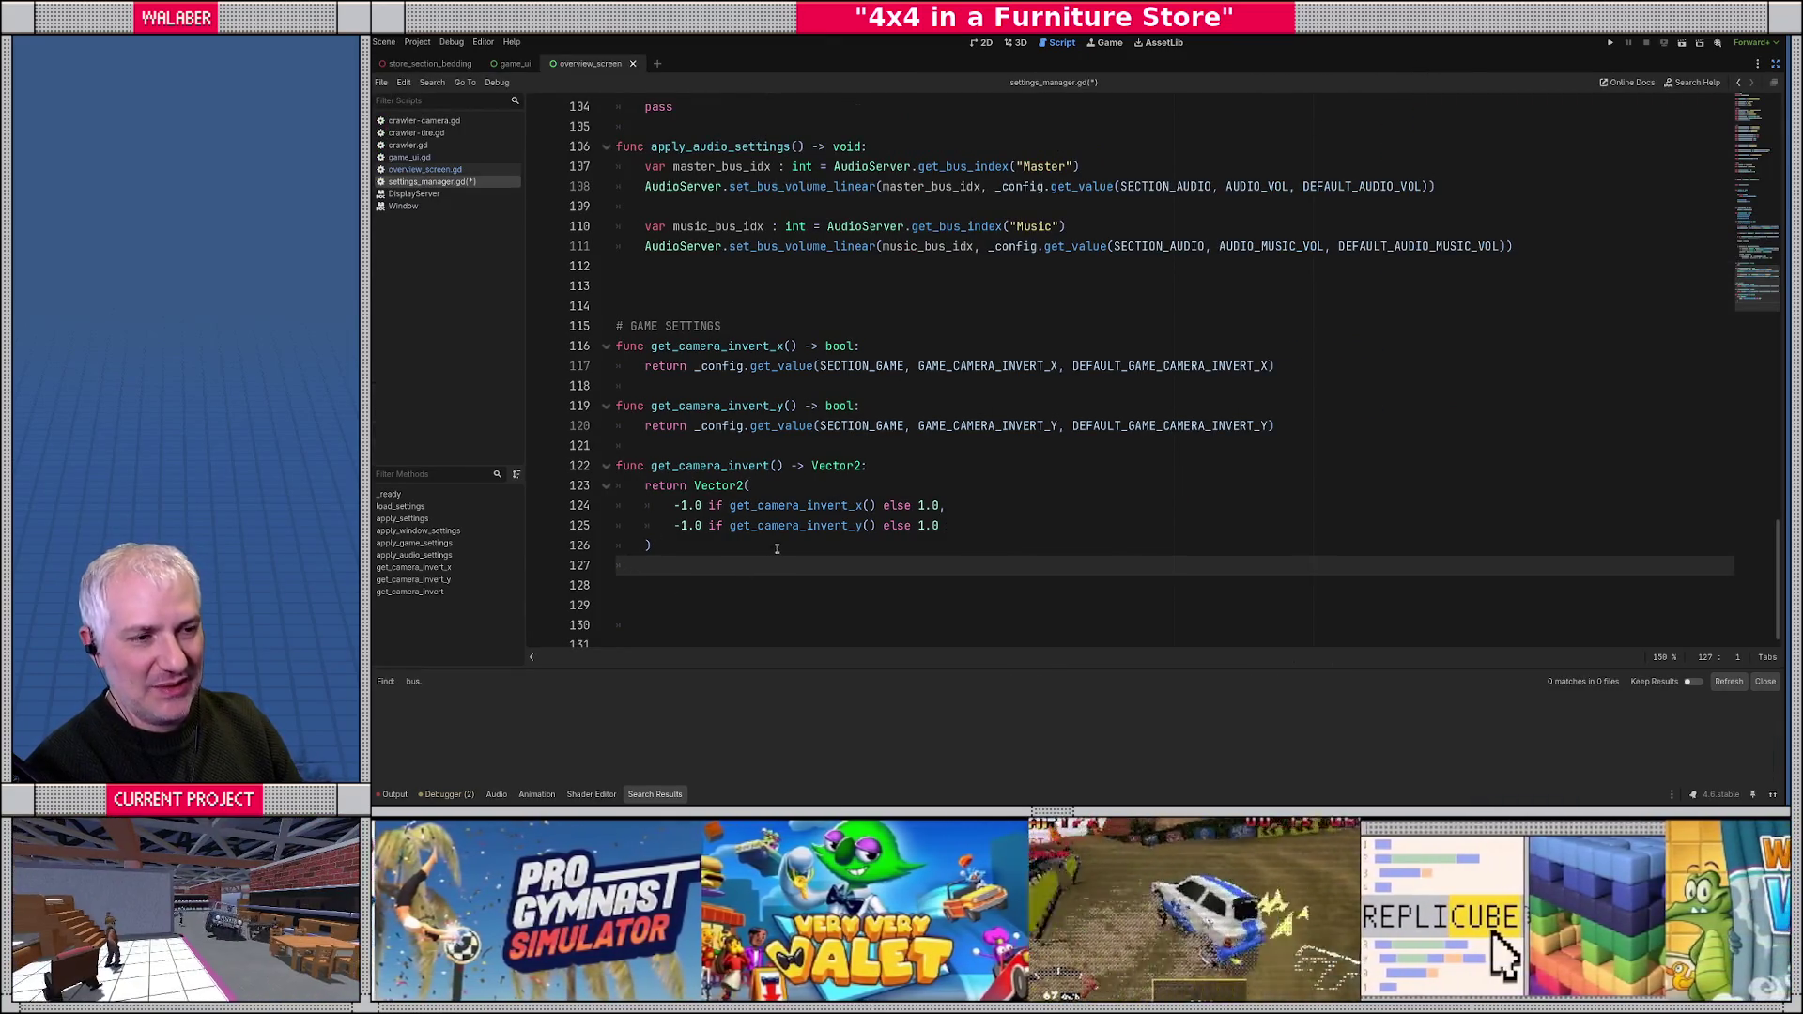
{"action": "scroll", "coordinate": [777, 548], "scroll_direction": "up", "scroll_amount": 20}
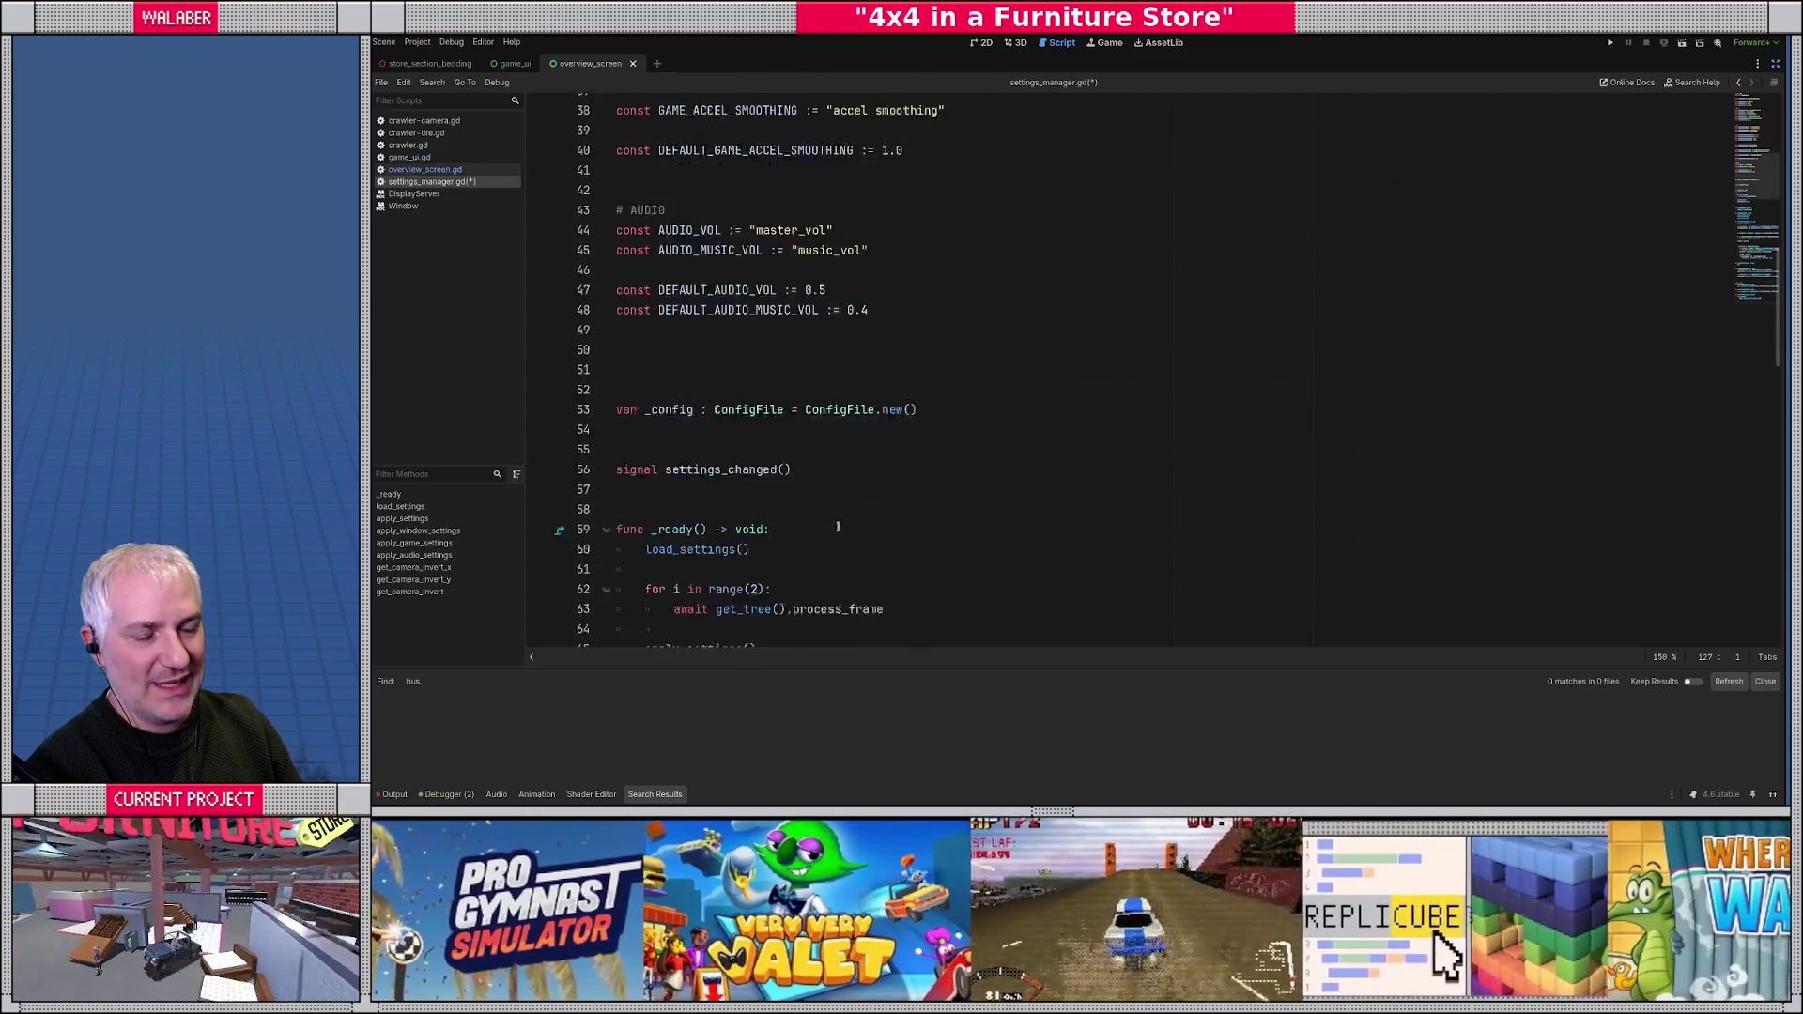
{"action": "scroll", "coordinate": [837, 527], "scroll_direction": "down", "scroll_amount": 20}
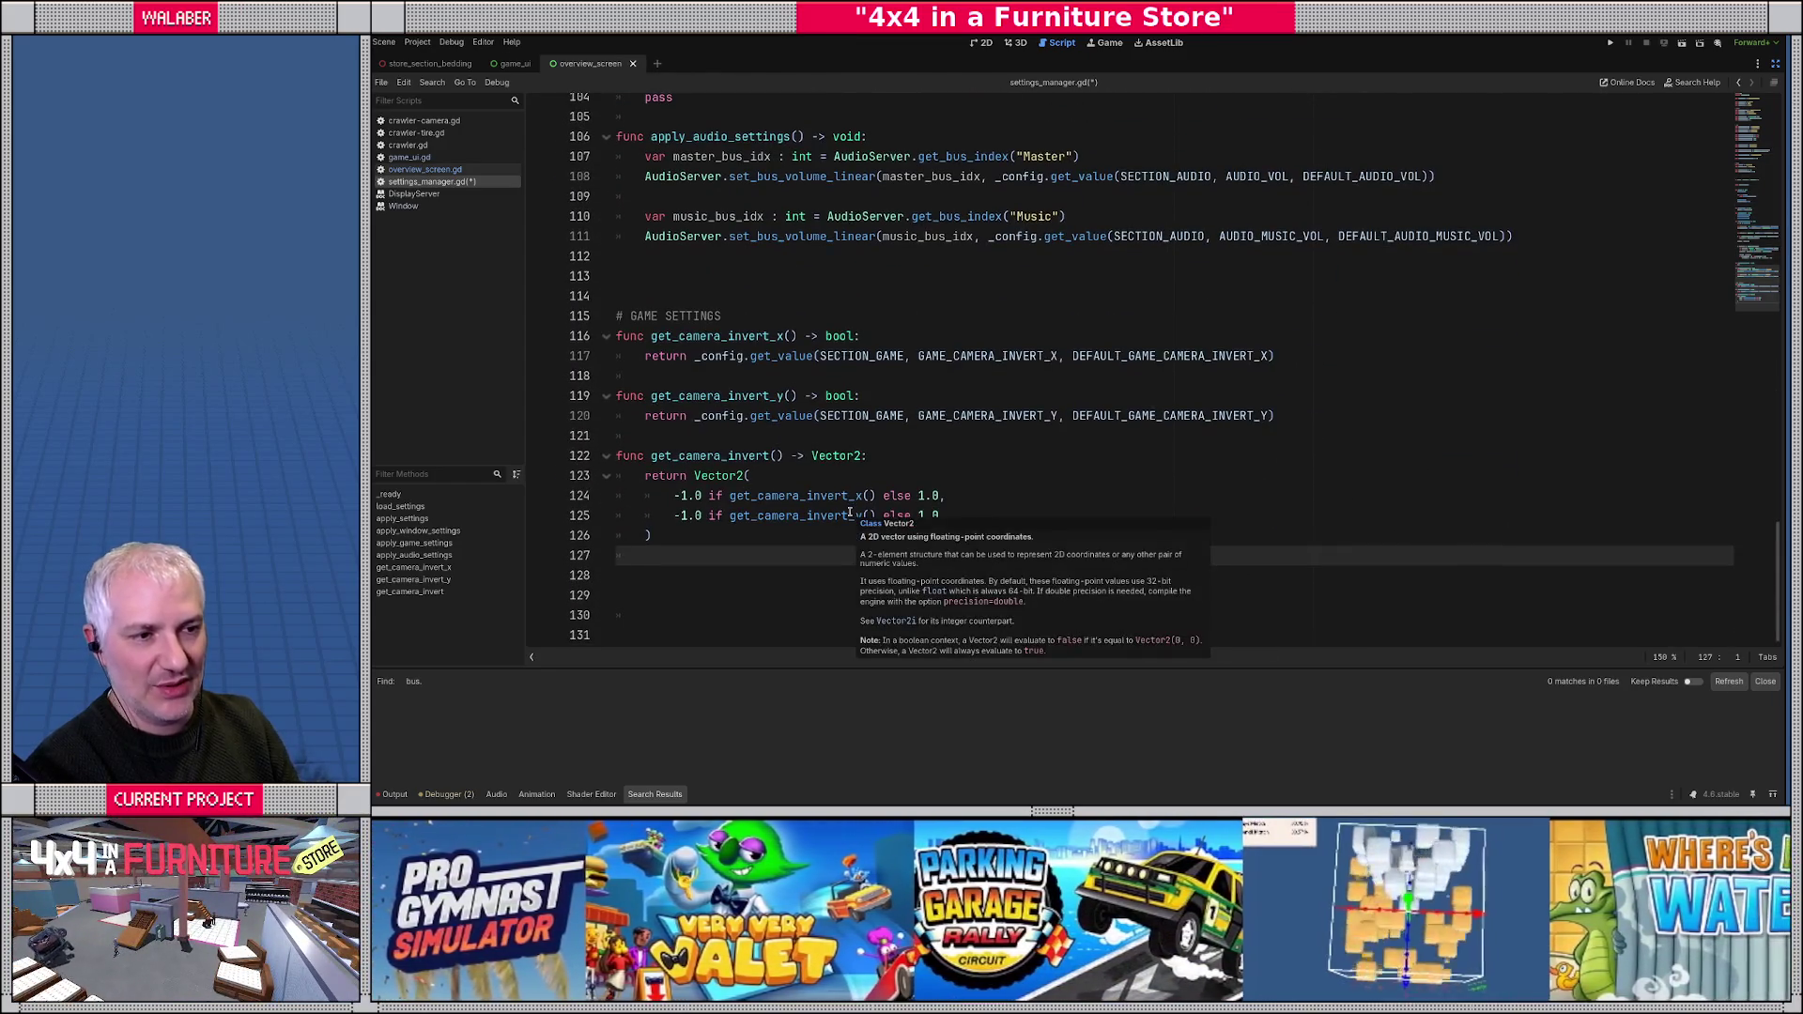
{"action": "key", "text": "Return"}
{"action": "type", "text": "func get_camera_sensi"}
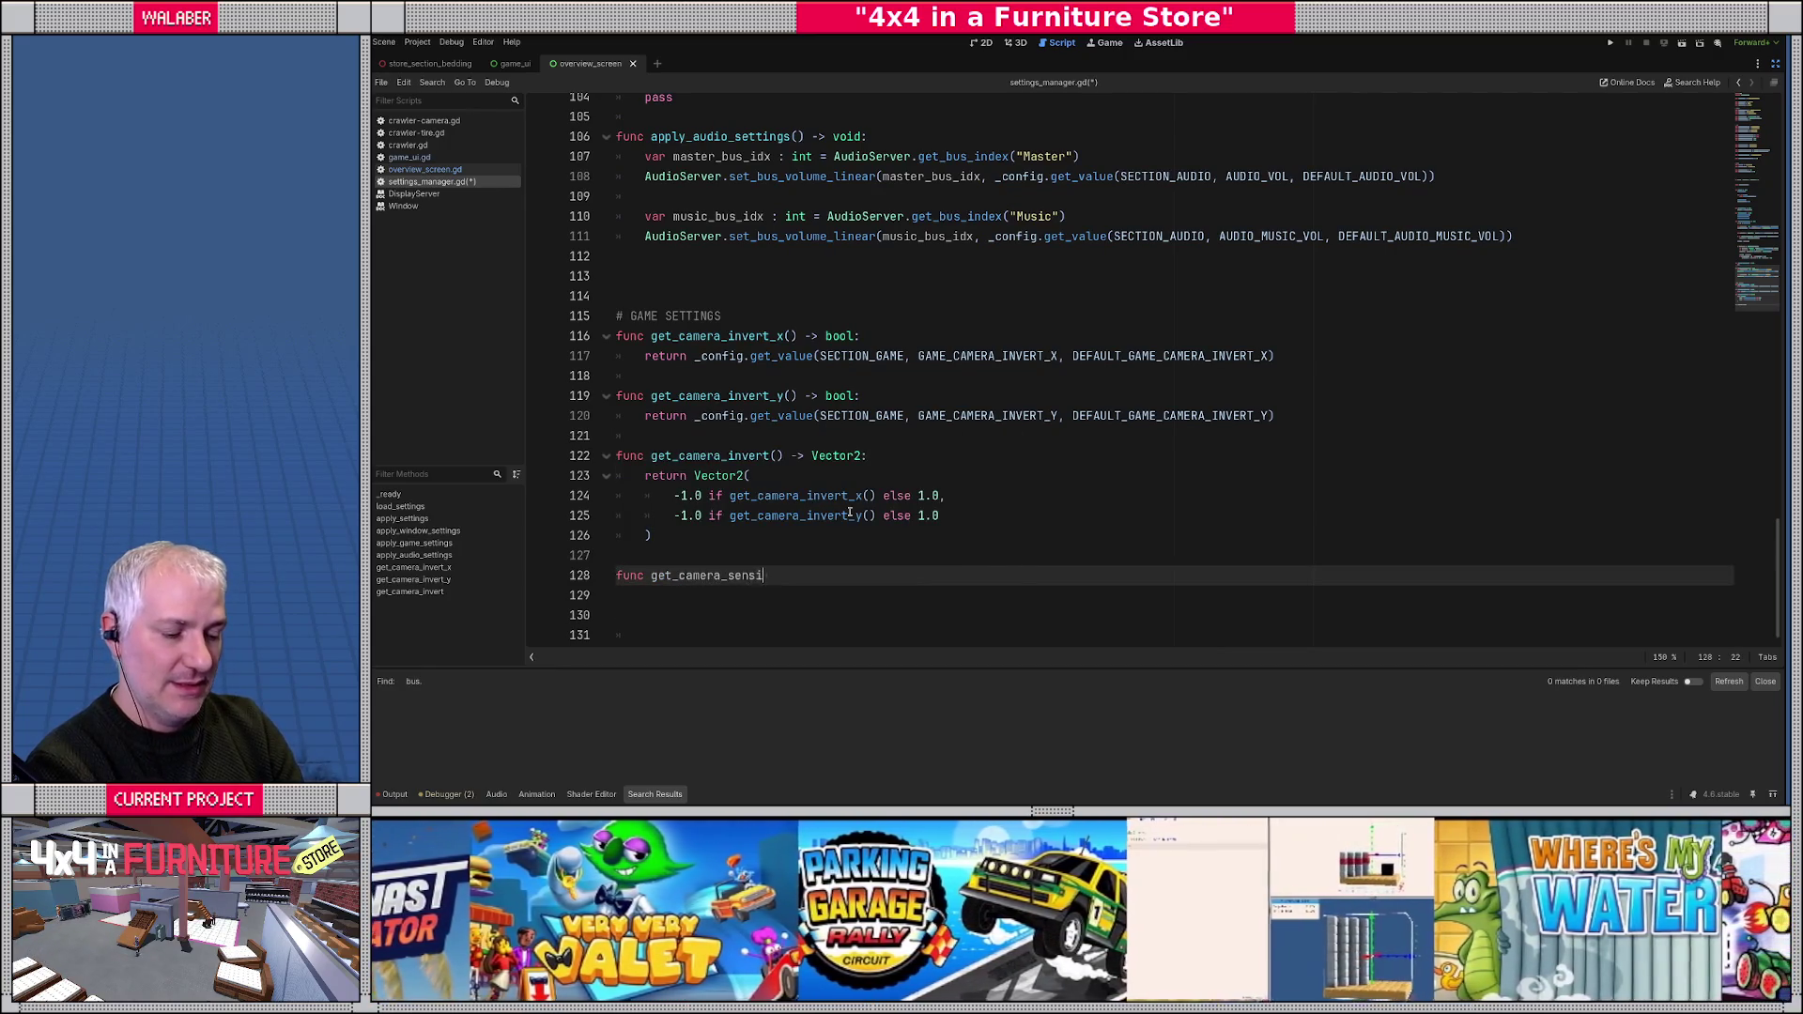
{"action": "type", "text": "tivity_x() -"}
{"action": "key", "text": "BackSpace"}
{"action": "key", "text": "BackSpace"}
{"action": "key", "text": "BackSpace"}
{"action": "type", "text": ") -> vlf"}
{"action": "key", "text": "BackSpace"}
{"action": "key", "text": "BackSpace"}
{"action": "key", "text": "BackSpace"}
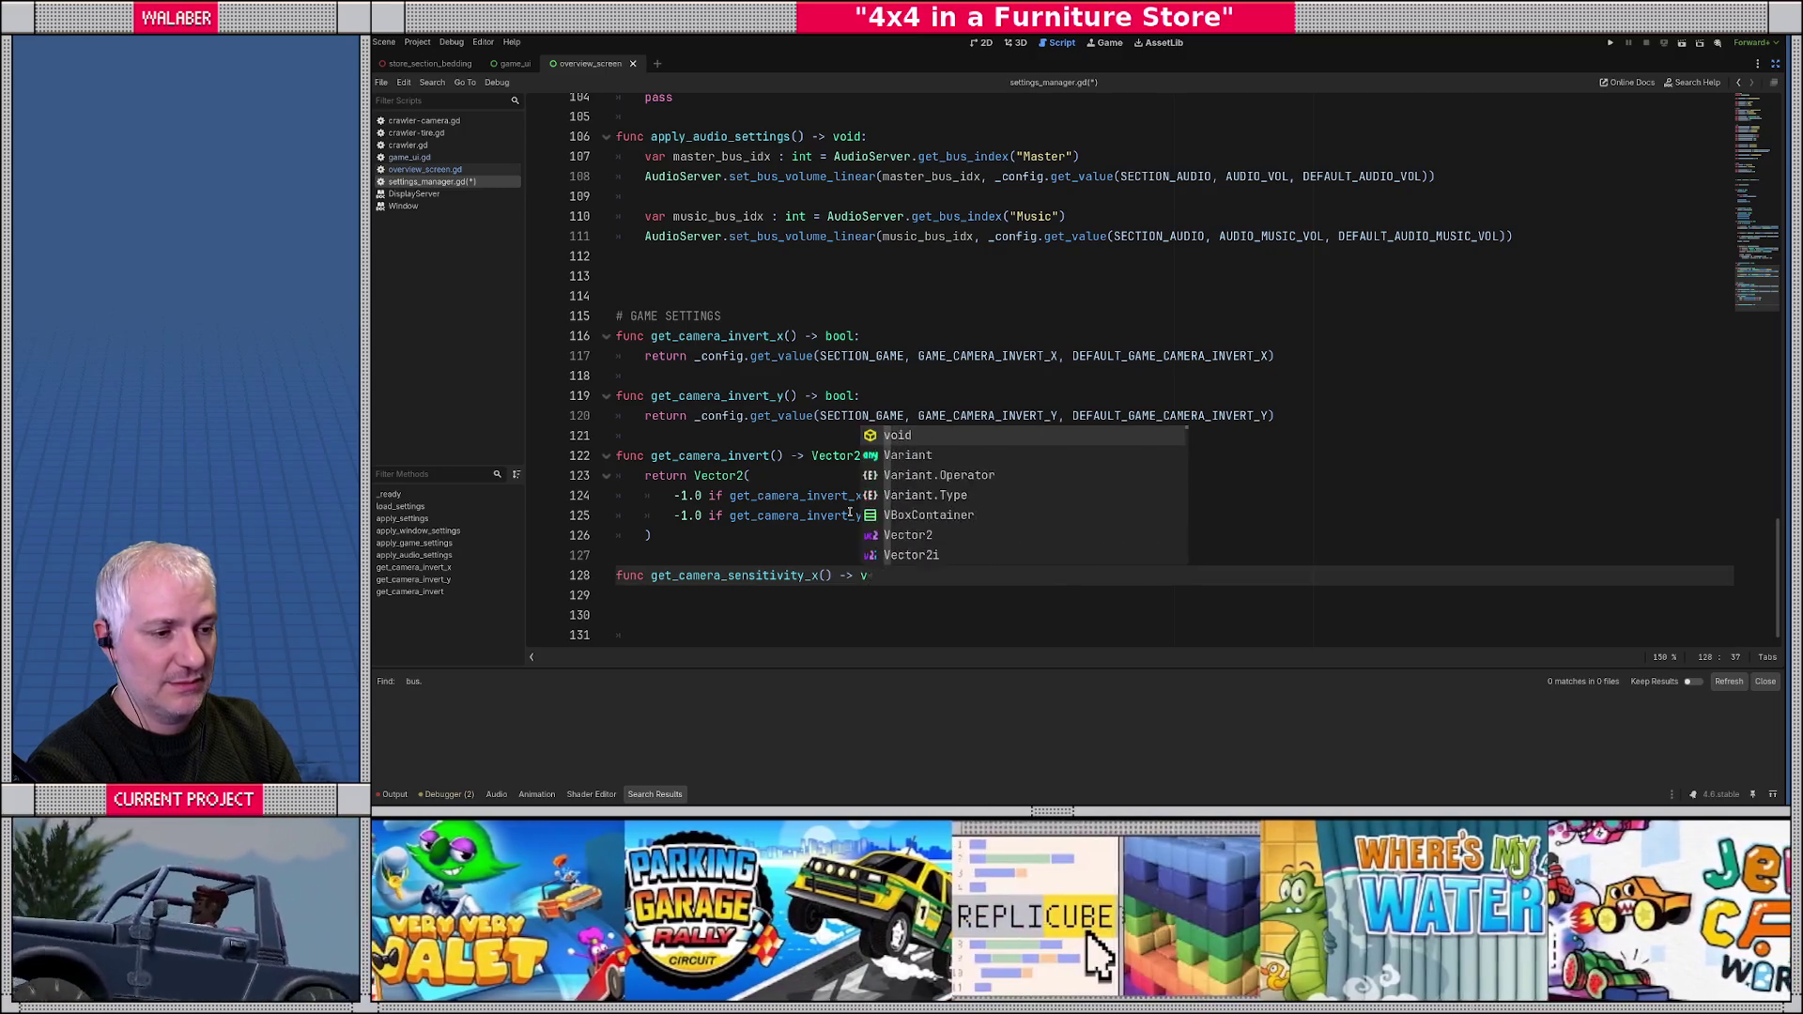
{"action": "type", "text": "float:"}
- Begin the body with 'return _config.' and bring the side panels back
{"action": "key", "text": "Return"}
{"action": "type", "text": "return _conf"}
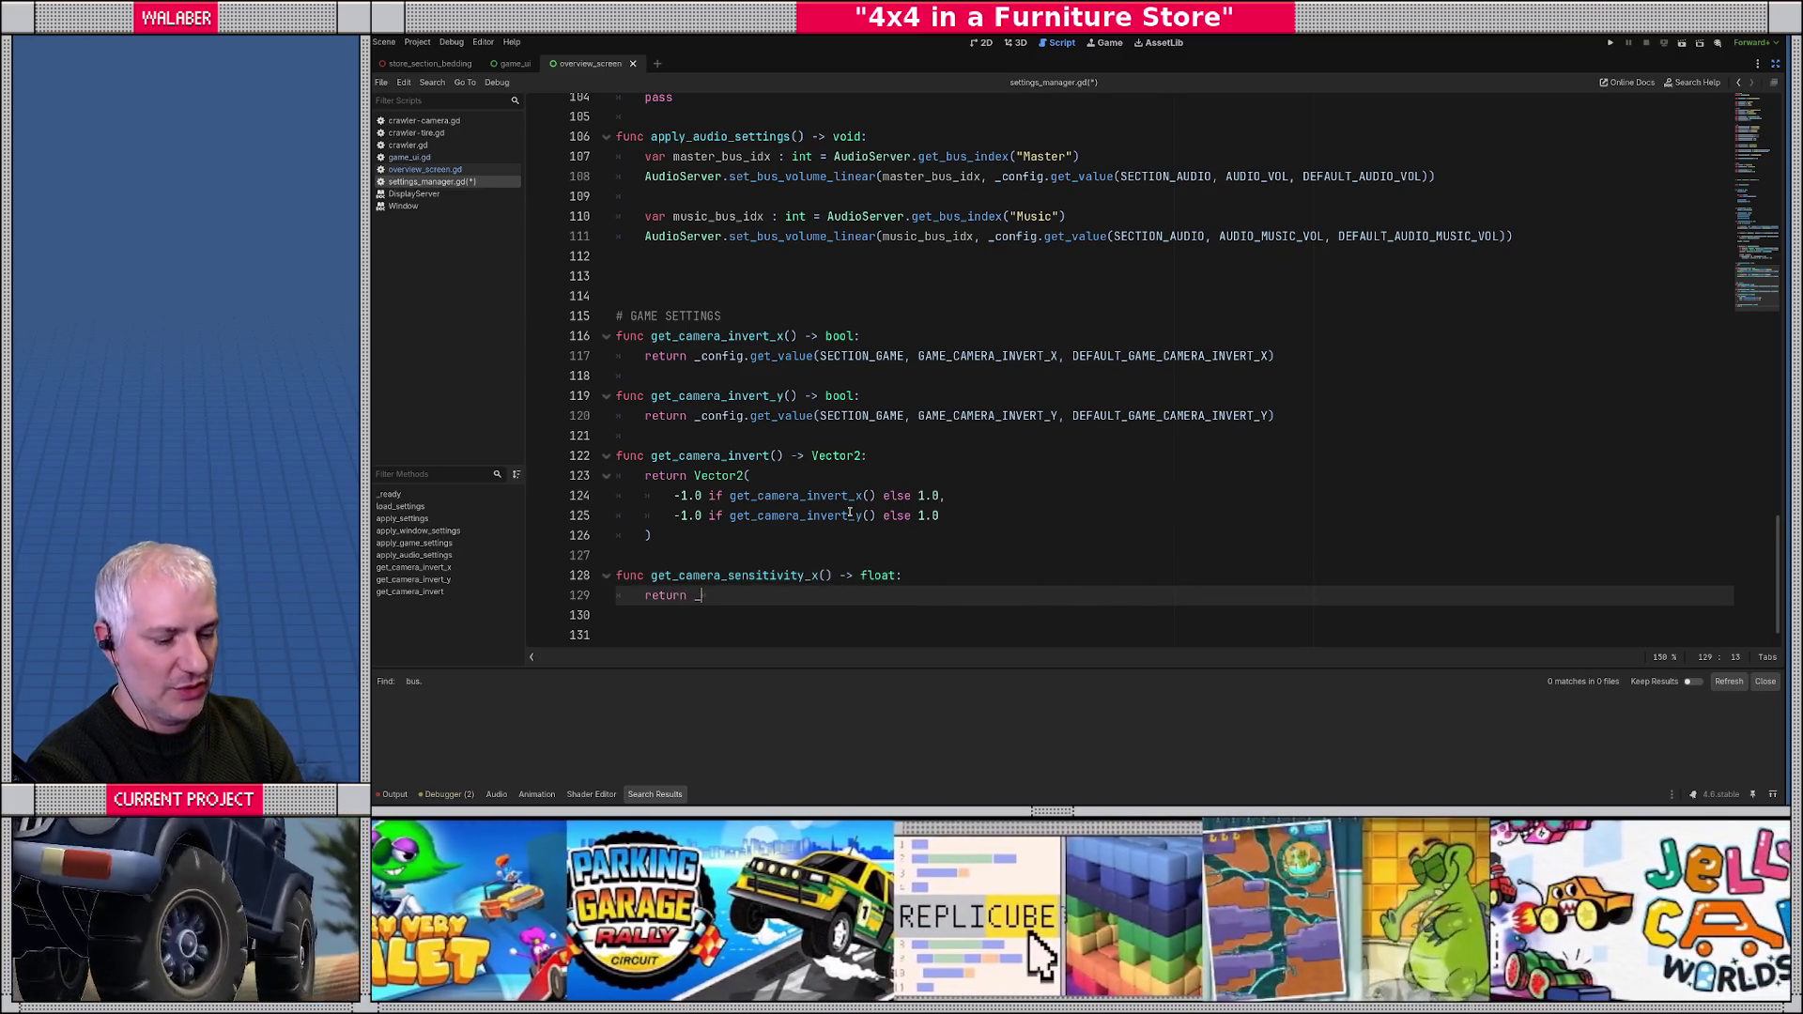
{"action": "key", "text": "Return"}
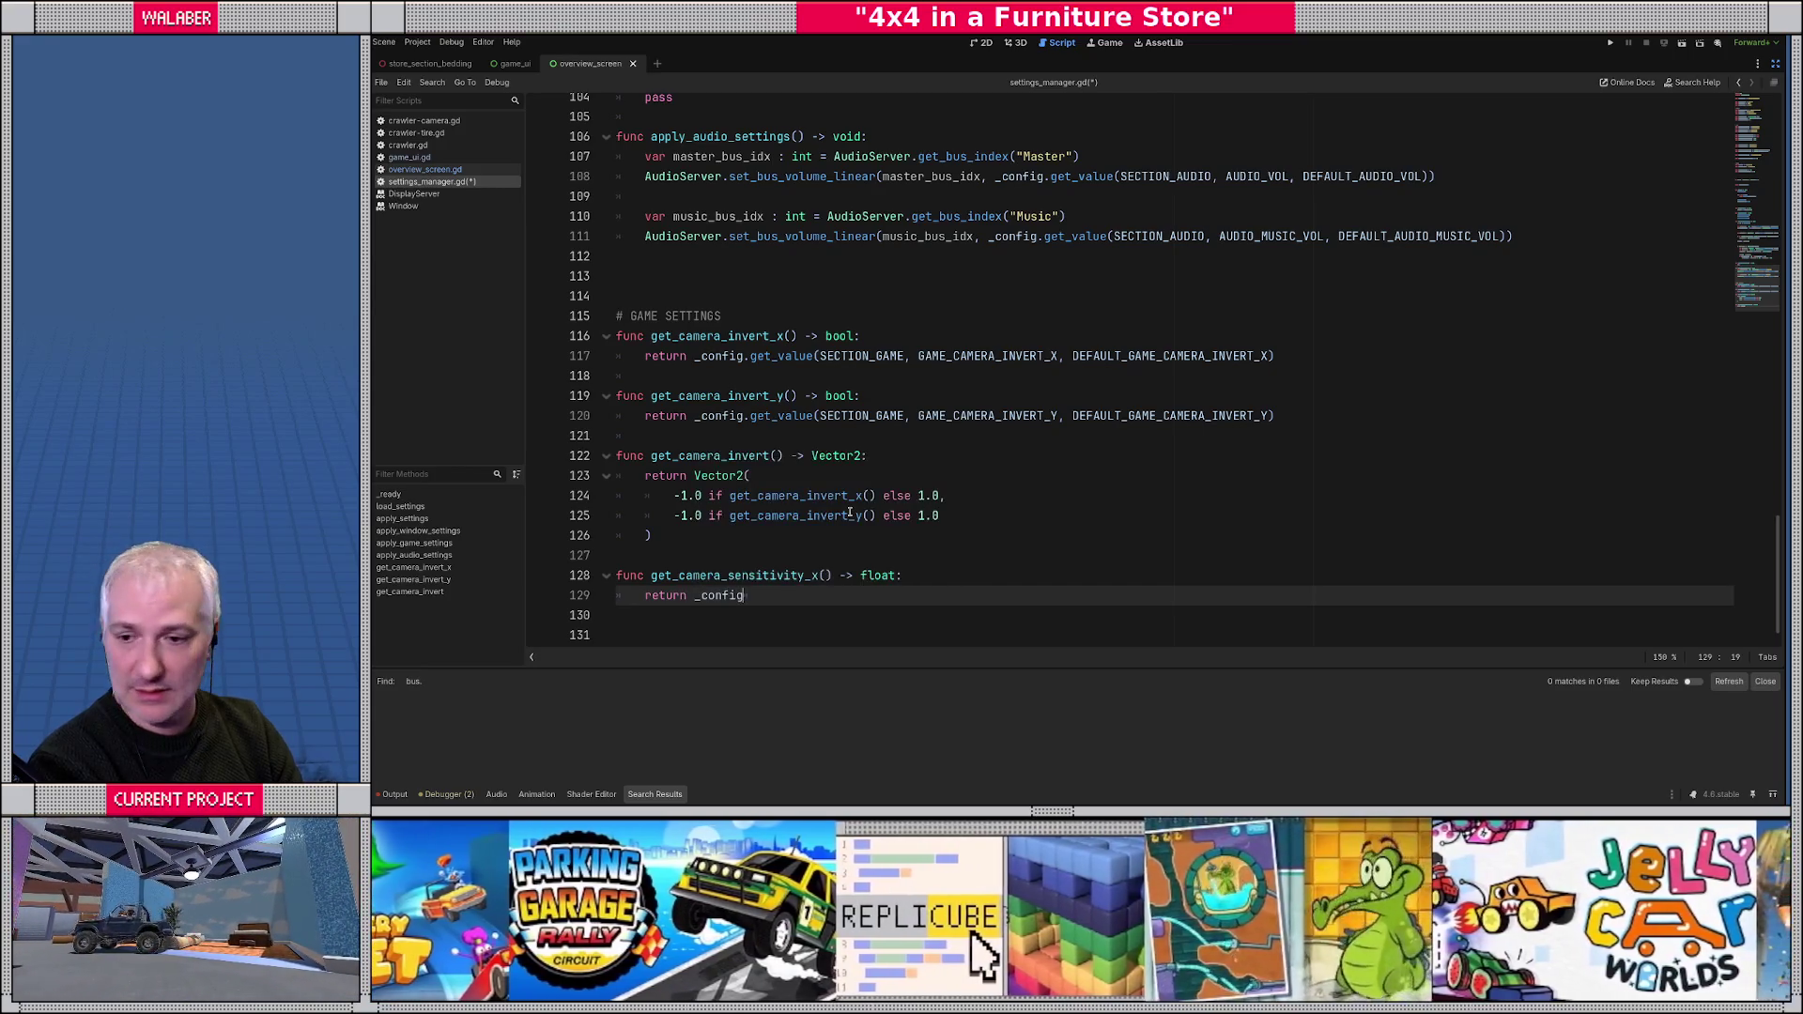
{"action": "type", "text": "."}
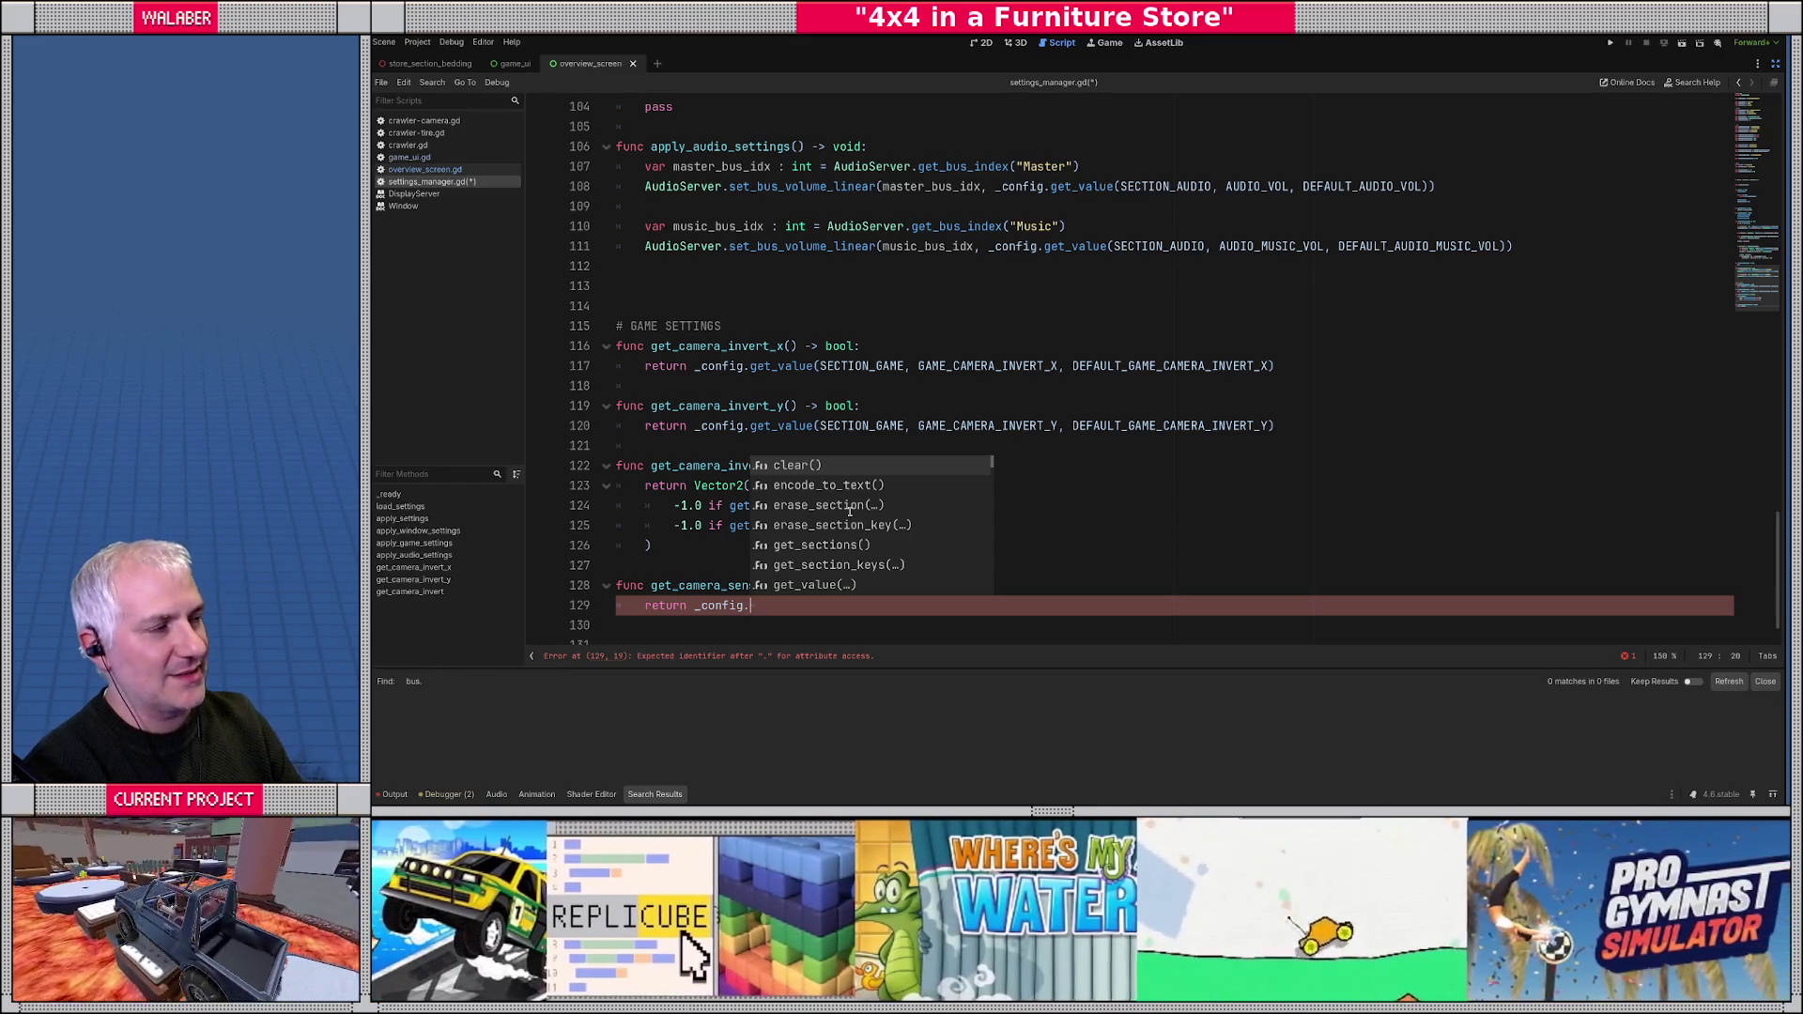
{"action": "left_click", "coordinate": [1775, 63]}
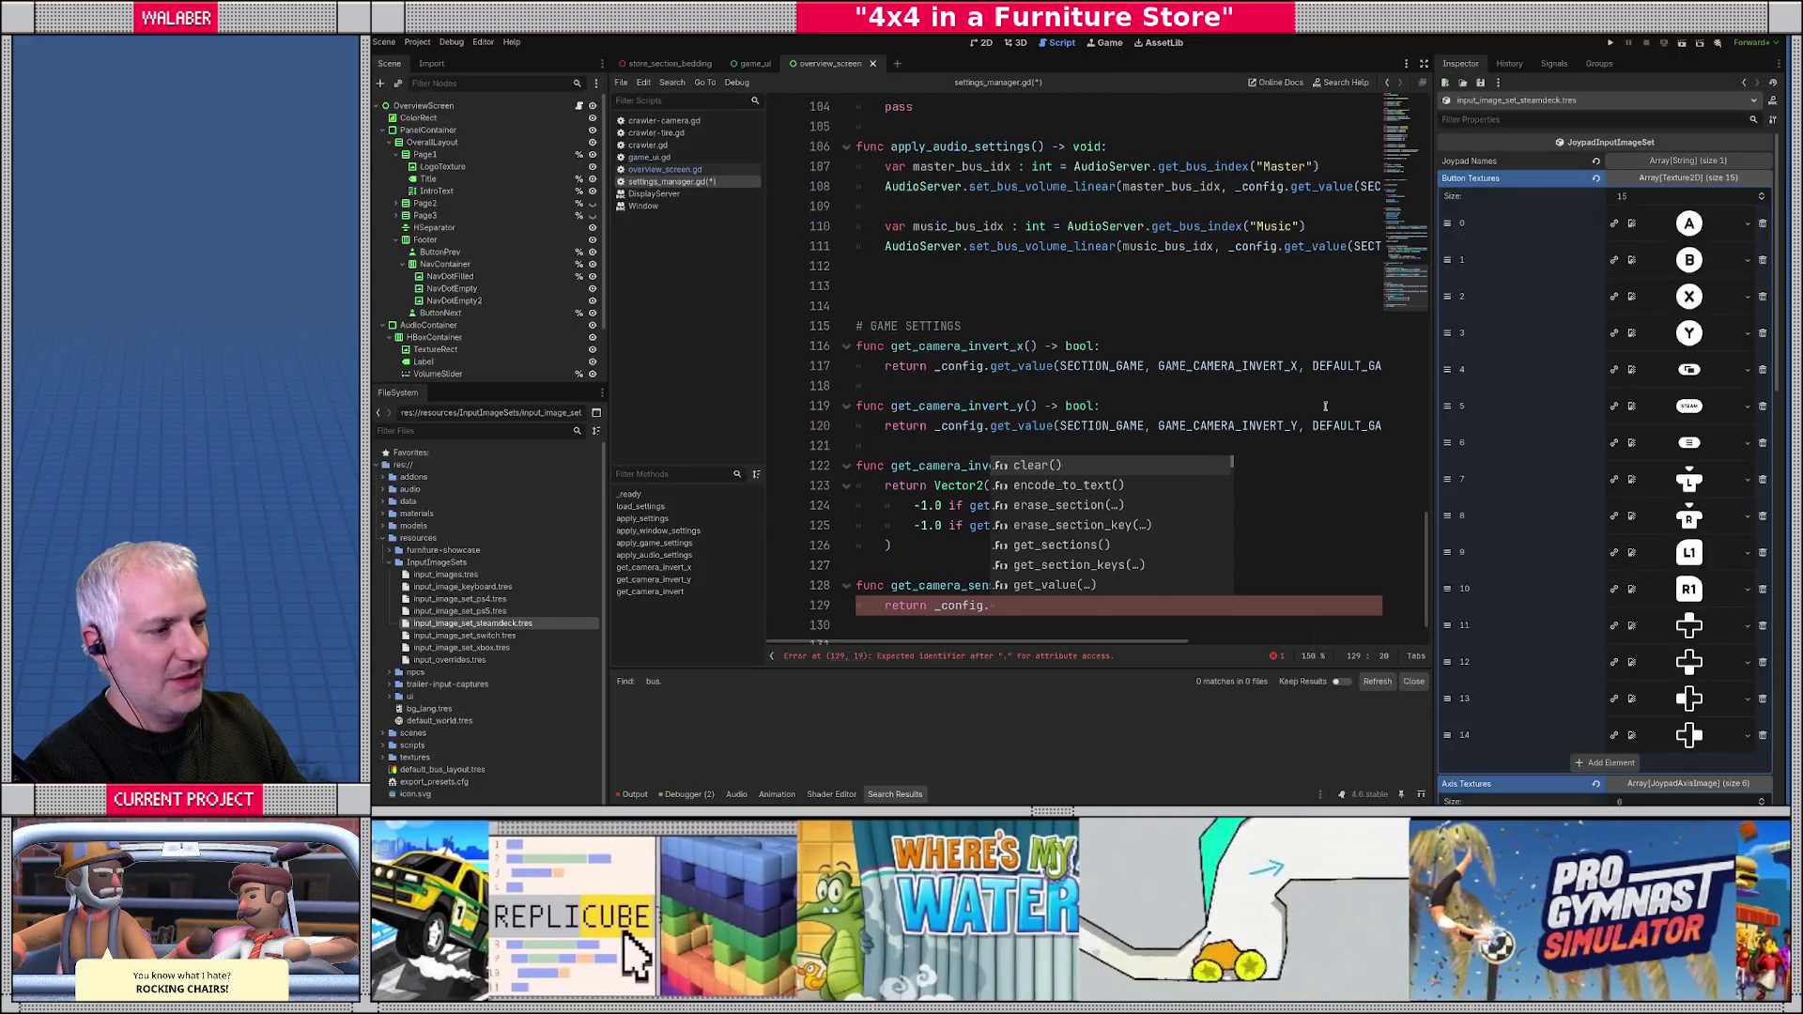
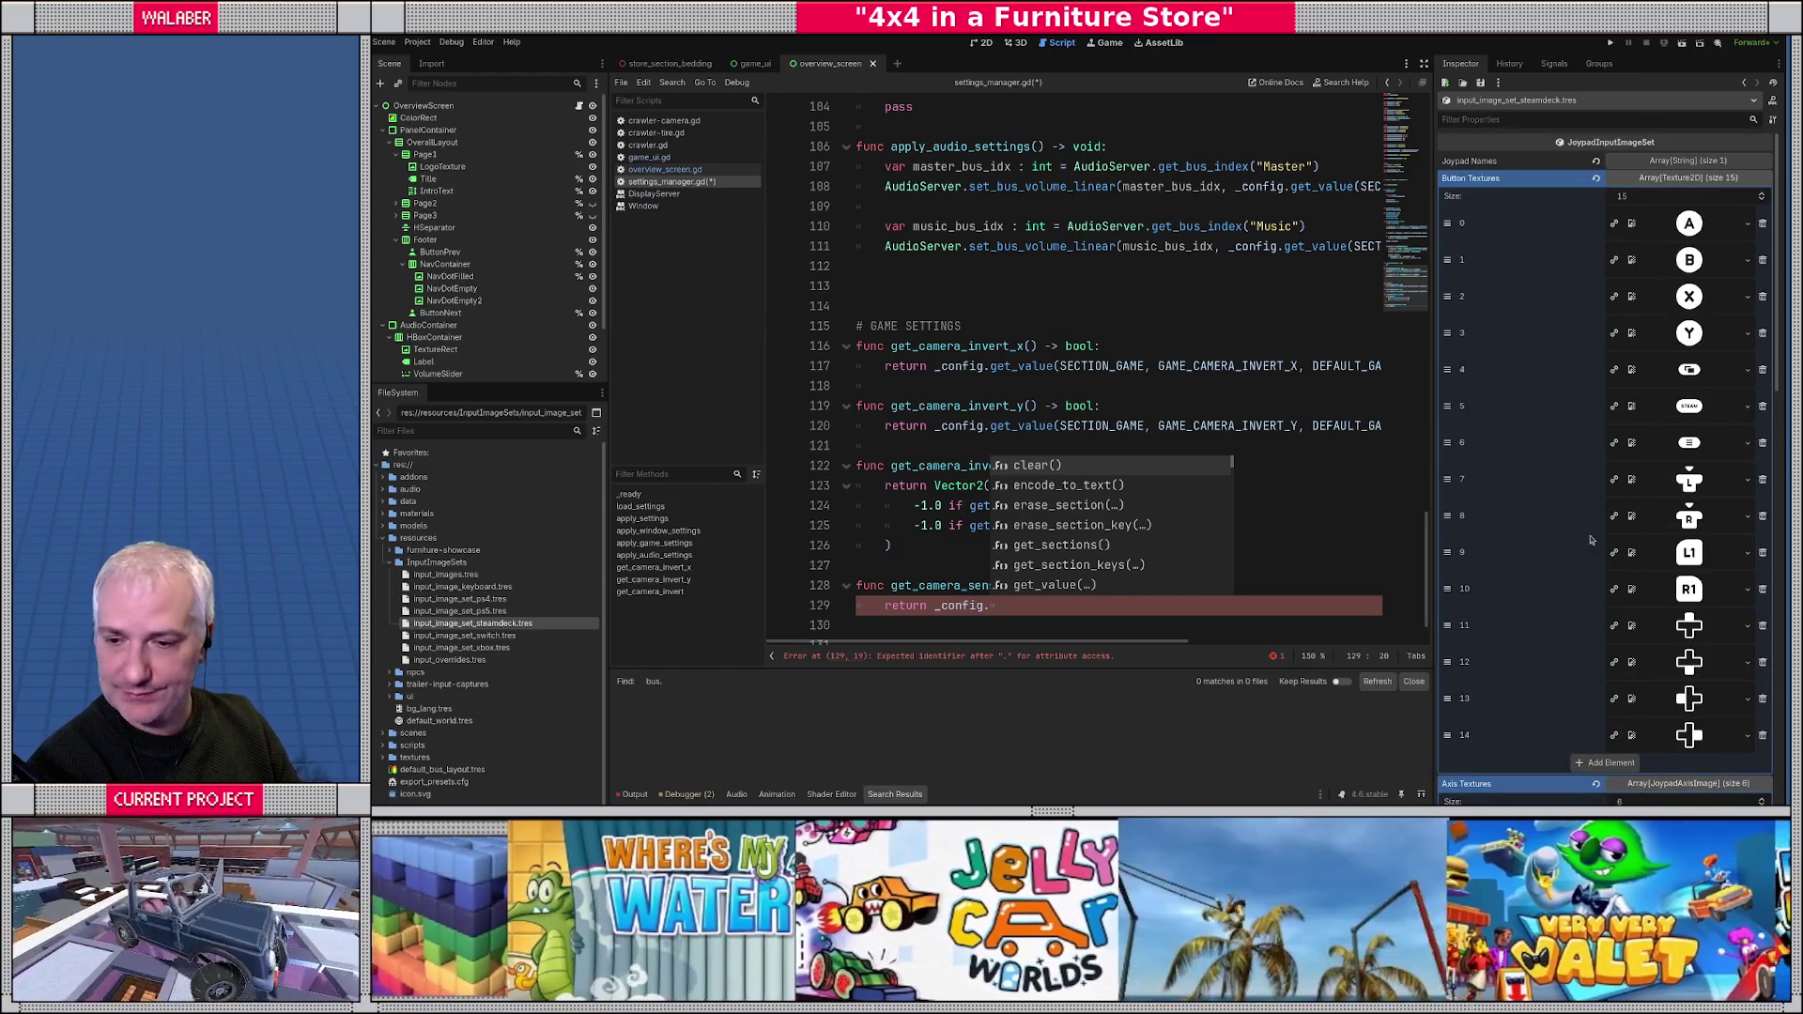
- Collapse the Button Textures array and Axis Textures elements 0–5 in the Inspector
{"action": "left_click", "coordinate": [1670, 179]}
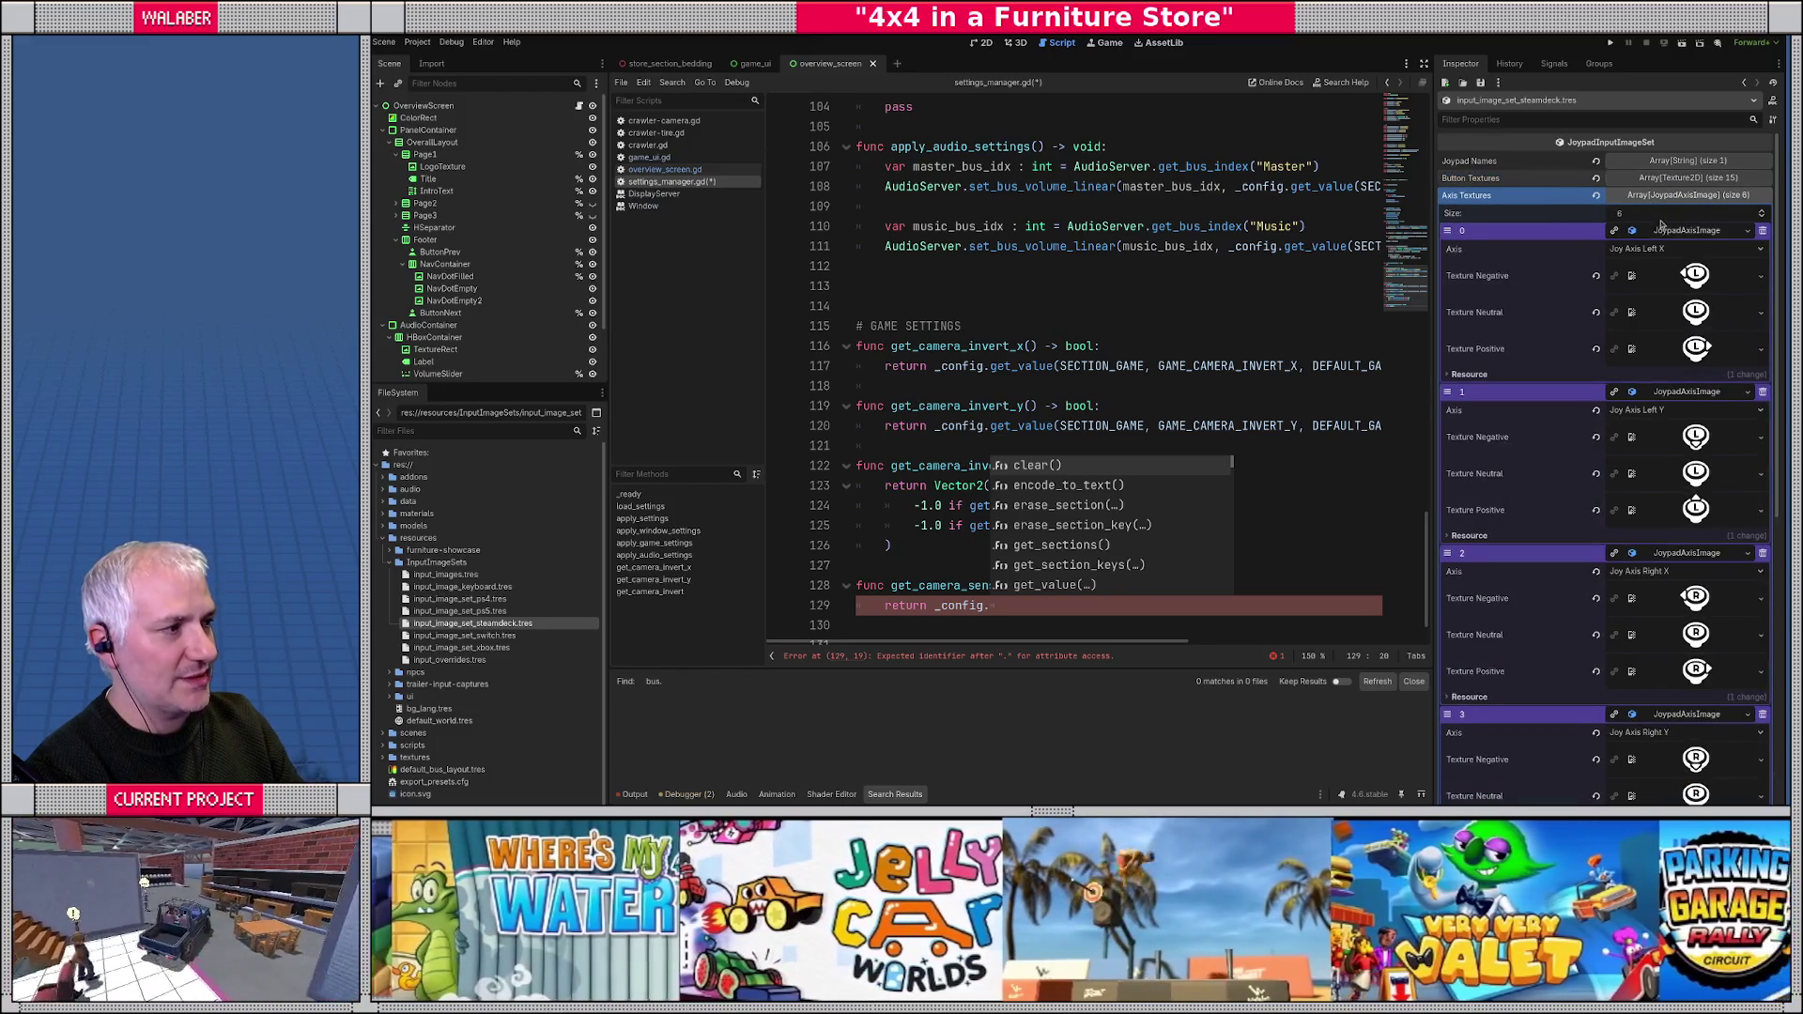
{"action": "left_click", "coordinate": [1664, 230]}
{"action": "left_click", "coordinate": [1667, 248]}
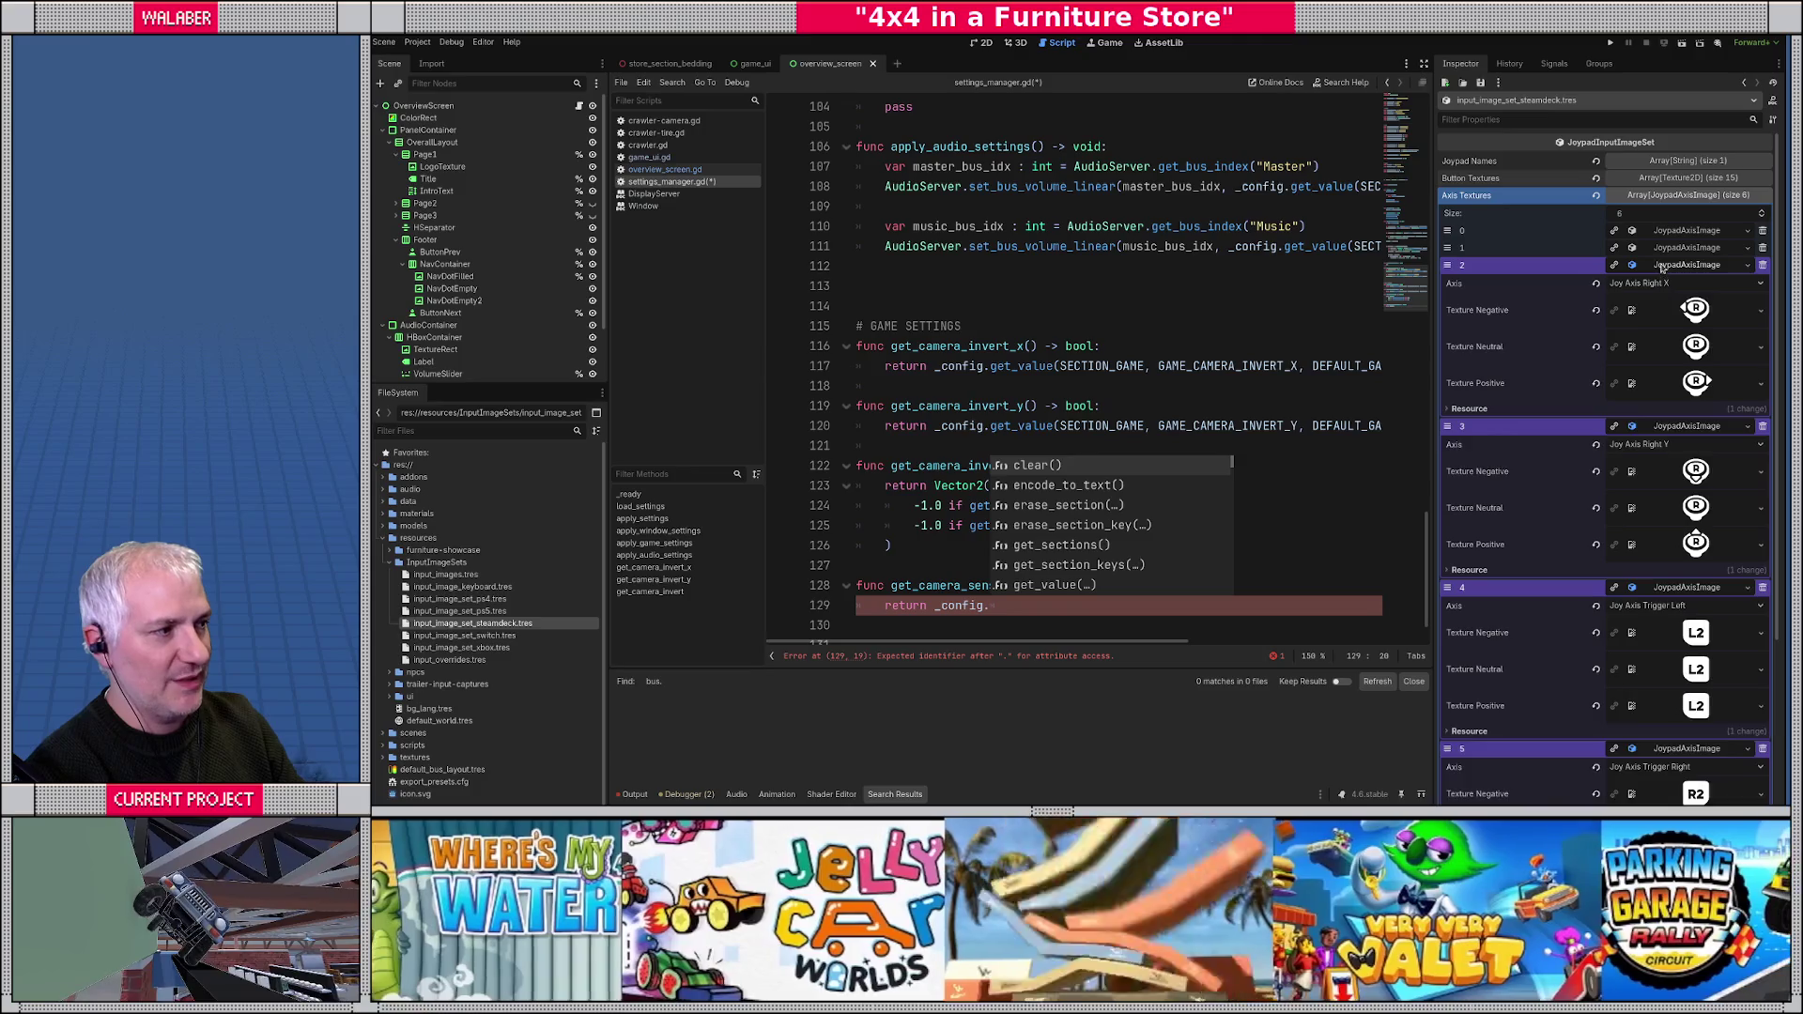
{"action": "left_click", "coordinate": [1662, 267]}
{"action": "left_click", "coordinate": [1665, 282]}
{"action": "left_click", "coordinate": [1665, 299]}
{"action": "left_click", "coordinate": [1667, 317]}
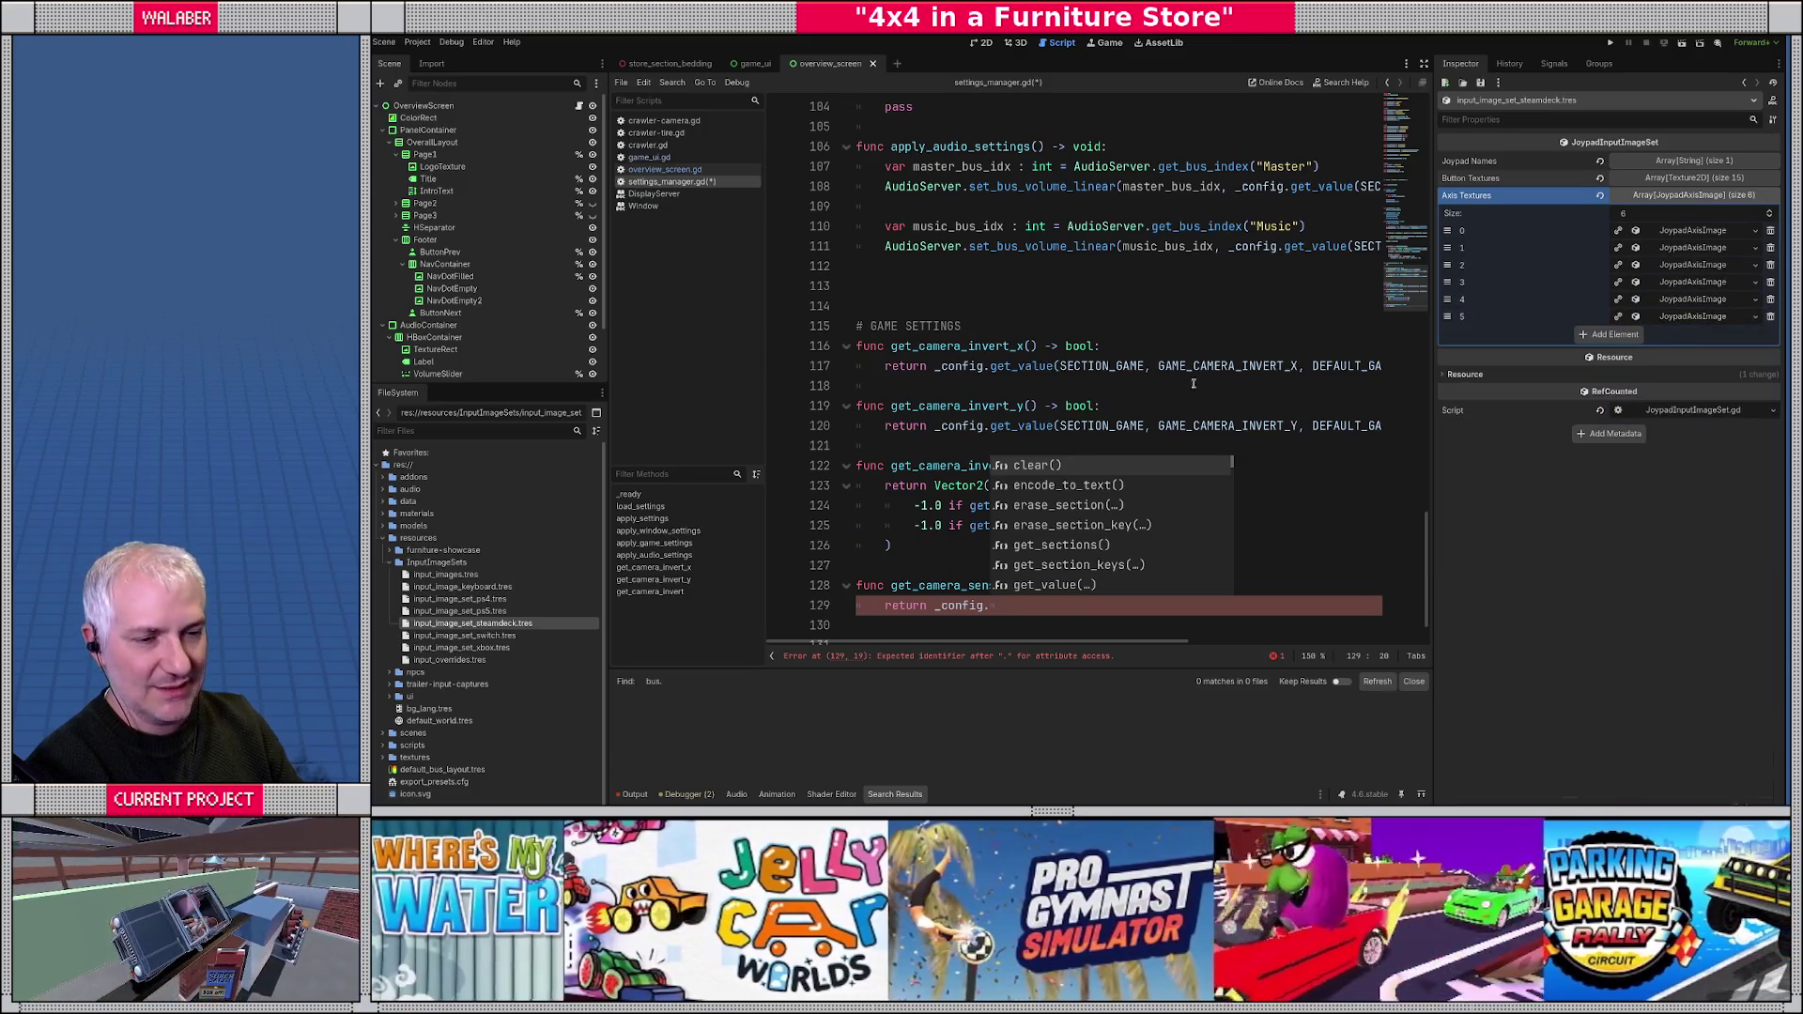
- Dismiss leftover suggestions and hide the side docks so the script fills the editor
{"action": "left_click", "coordinate": [954, 525]}
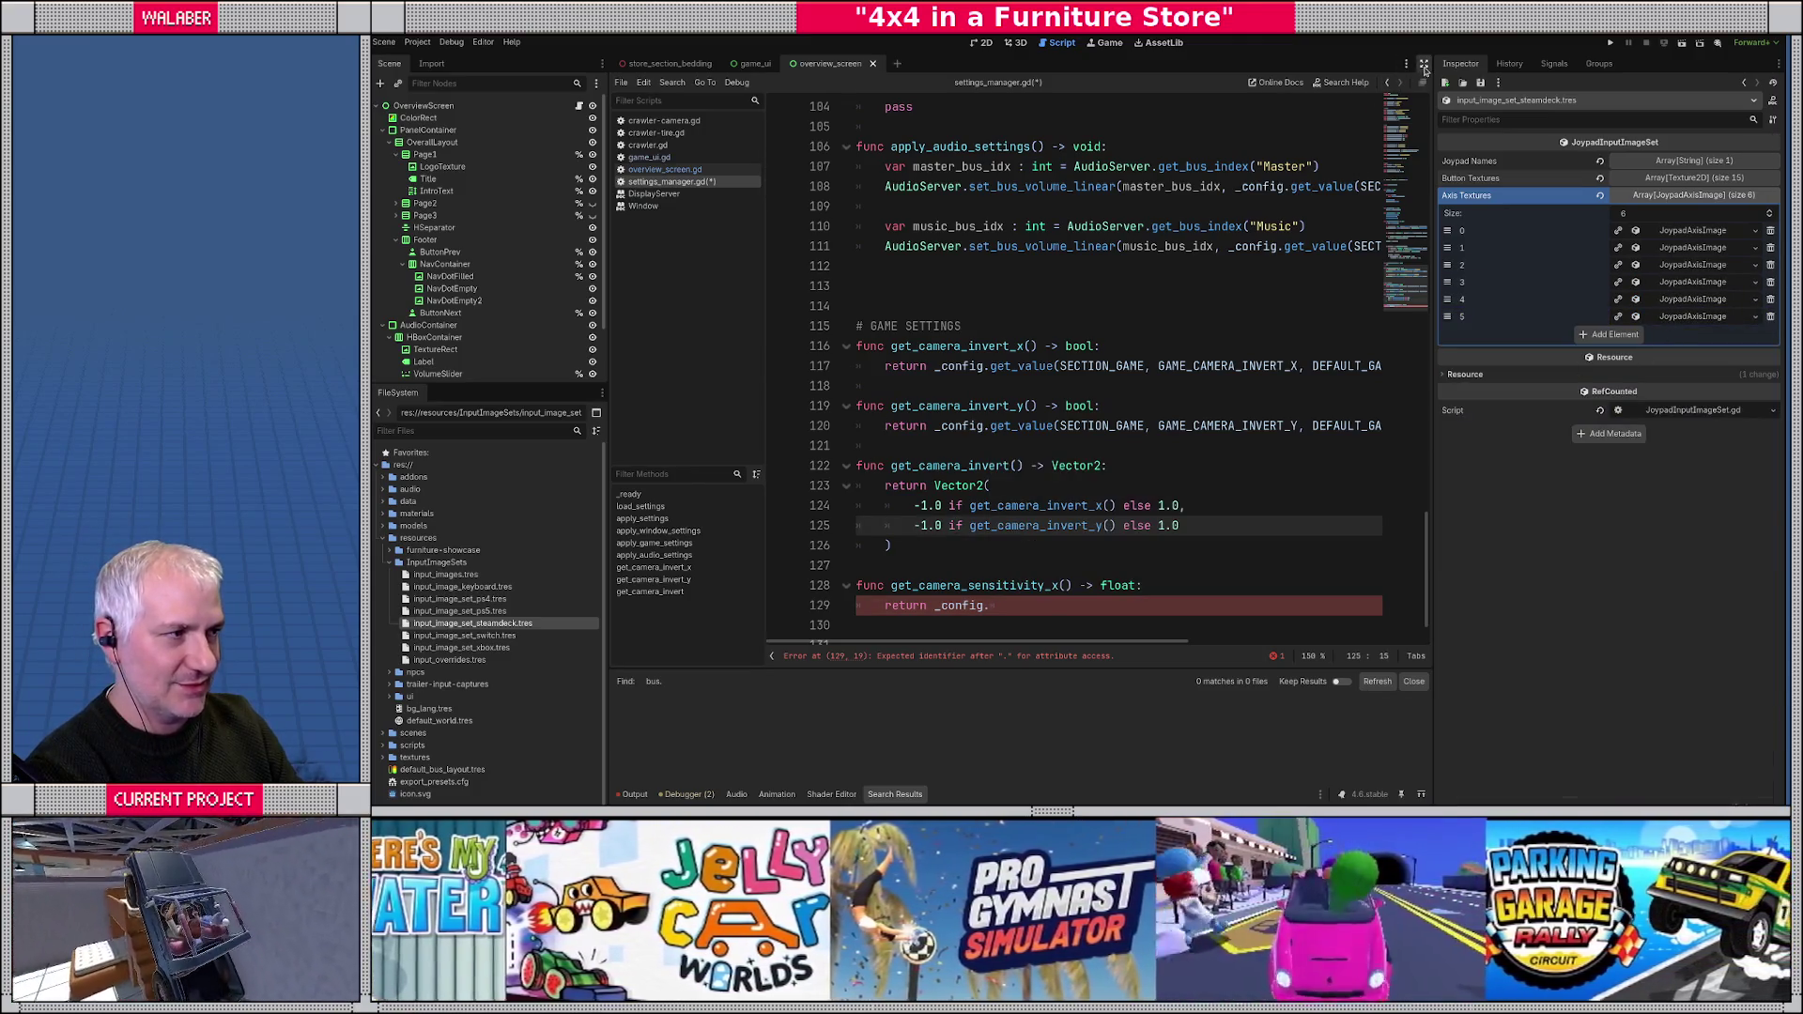
{"action": "left_click", "coordinate": [1424, 63]}
{"action": "left_click", "coordinate": [803, 594]}
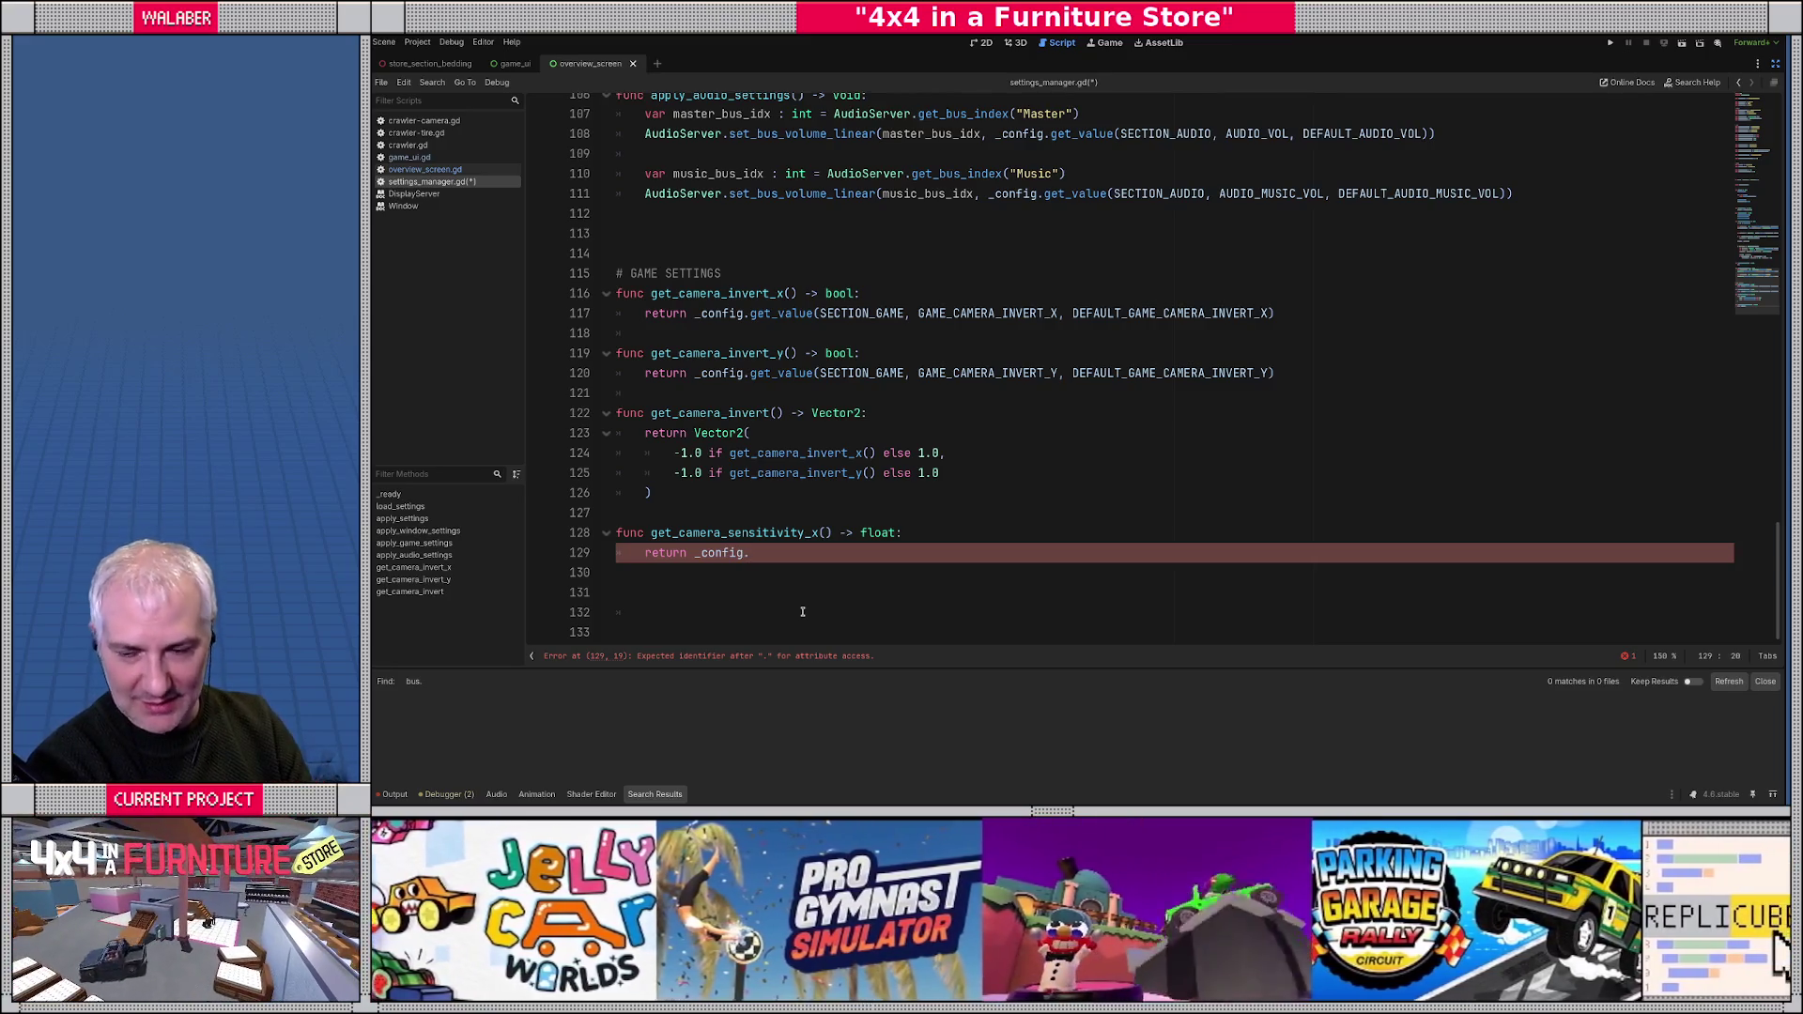
- Finish get_camera_sensitivity_x as _config.get_value(SECTION_GAME, GAME_CAMERA_SENS_X, DEFAULT_GAME_CAMERA_SEN_X)
{"action": "key", "text": "ctrl+space"}
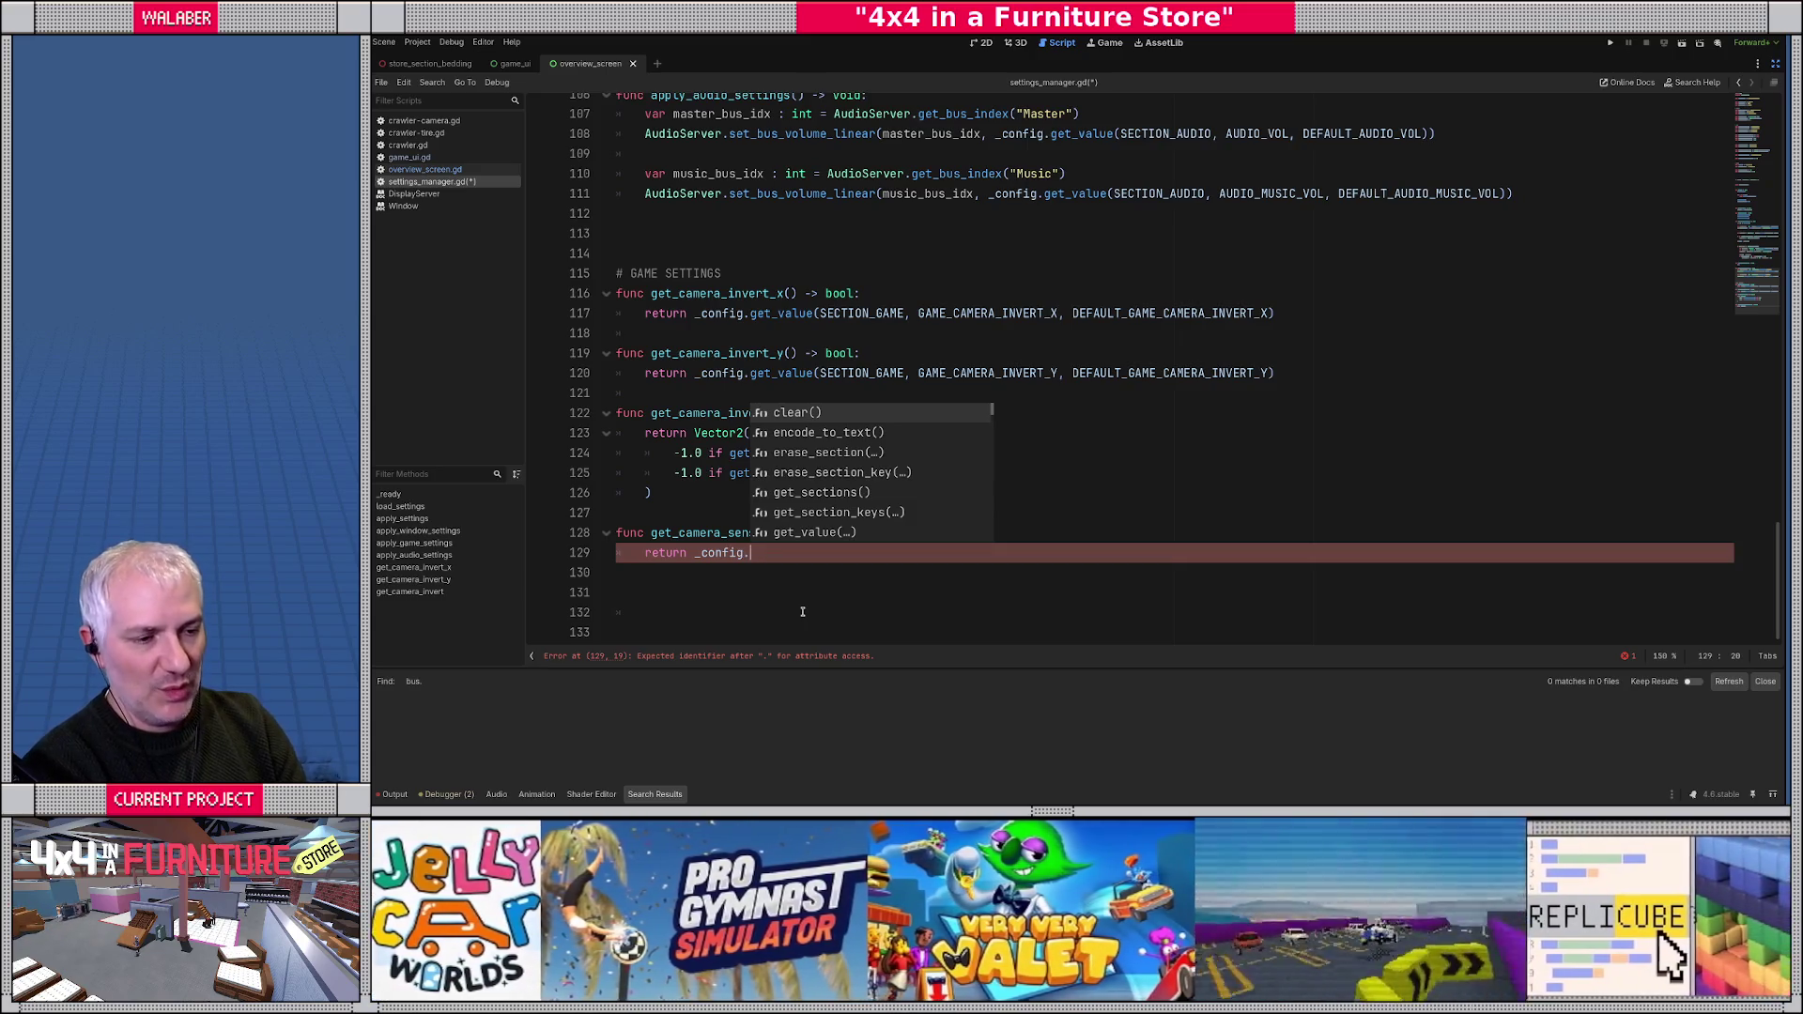
{"action": "type", "text": "get_v"}
{"action": "key", "text": "Return"}
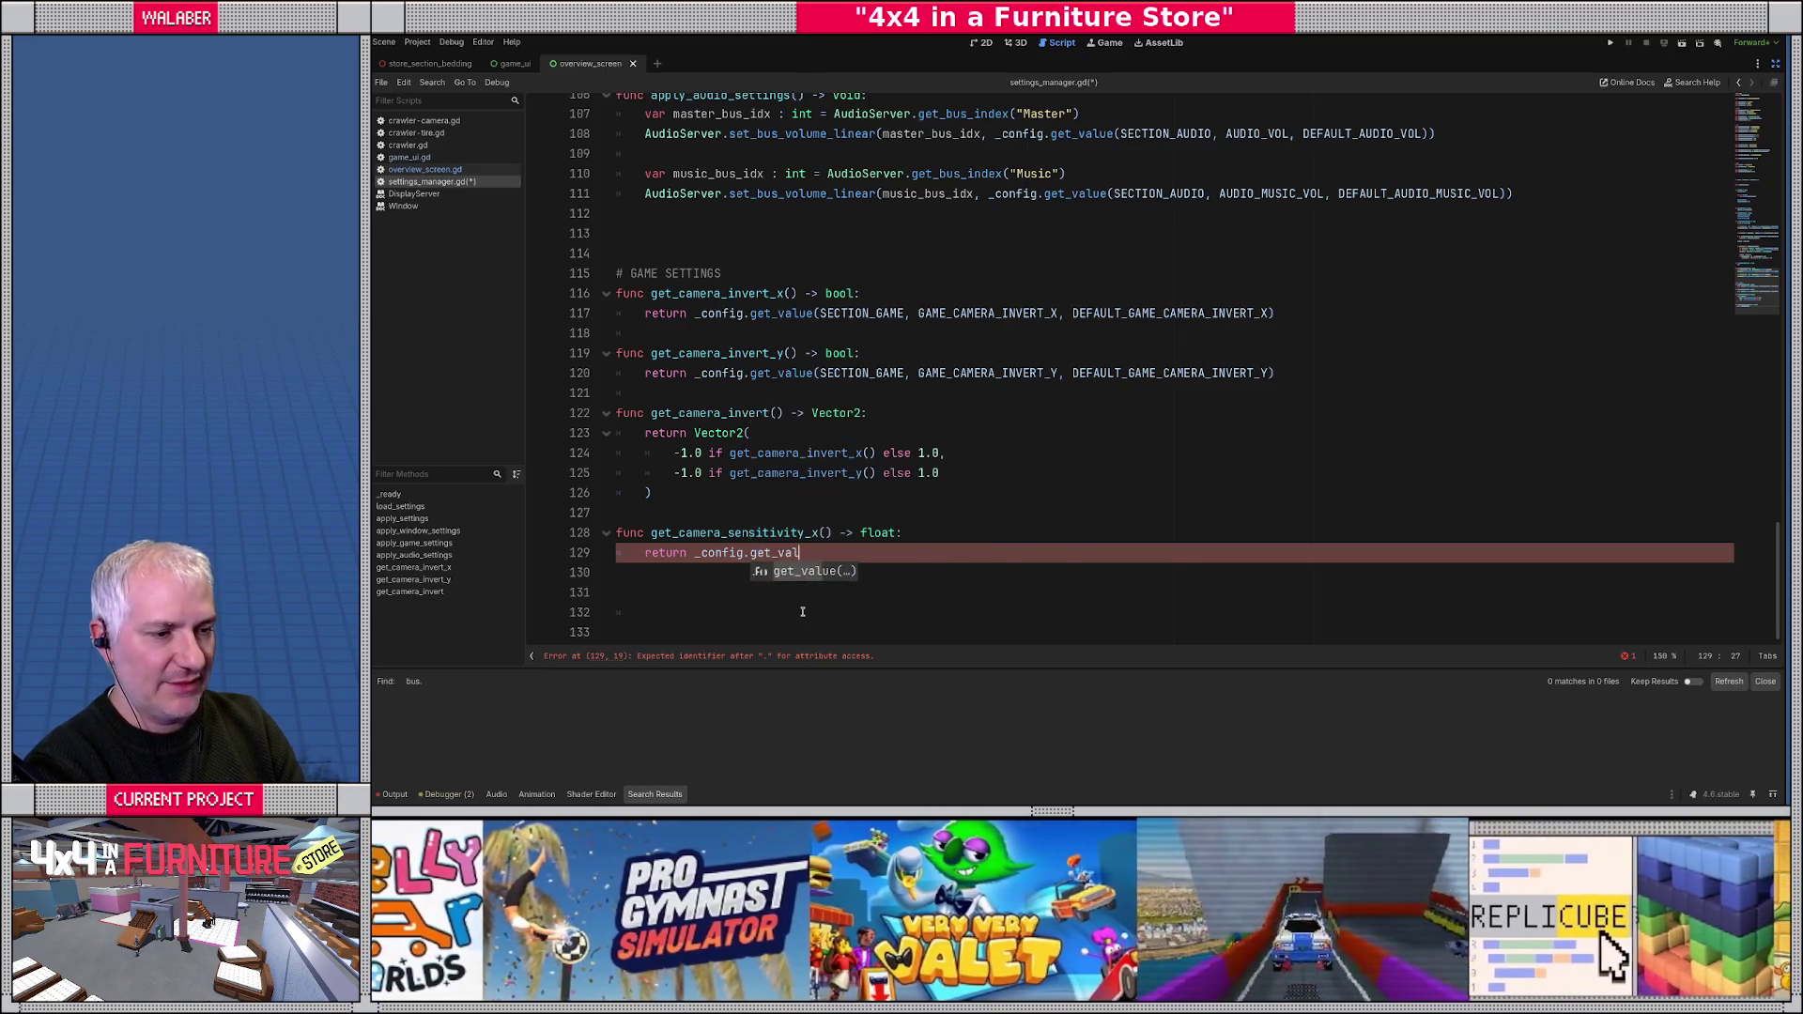
{"action": "type", "text": "SECTION_G"}
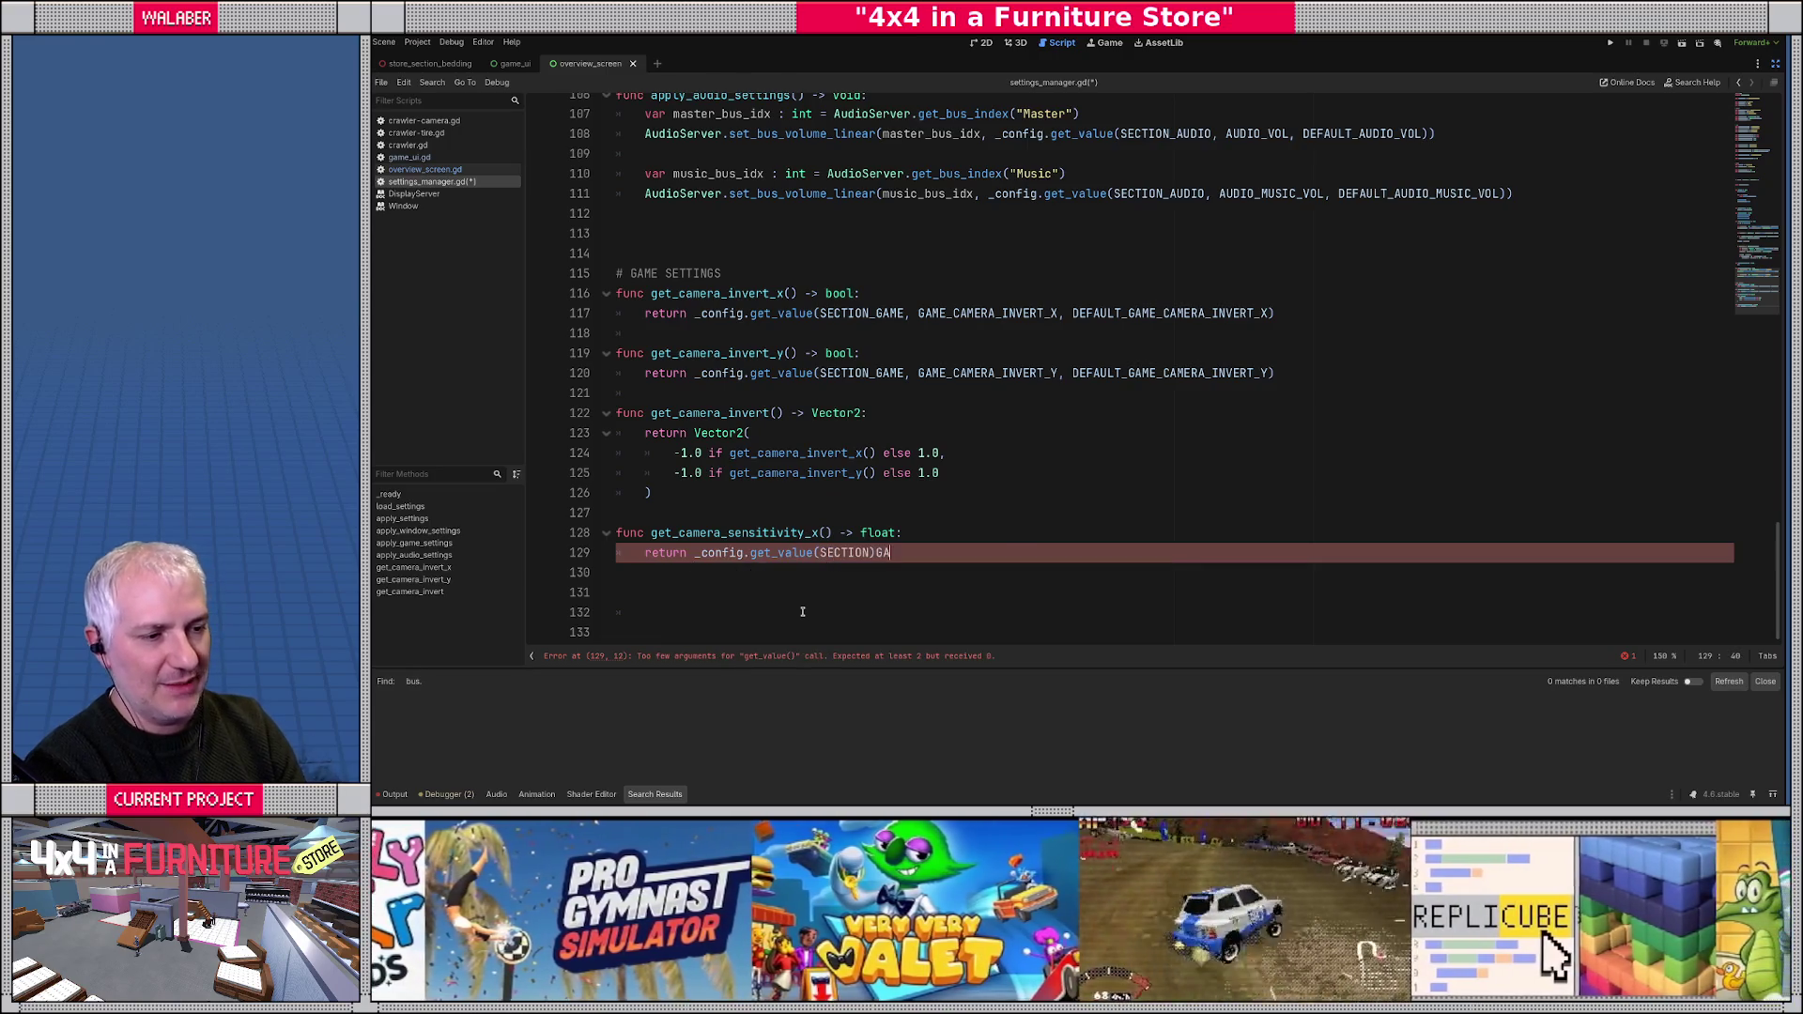
{"action": "type", "text": "AME, GAME_CAMER"}
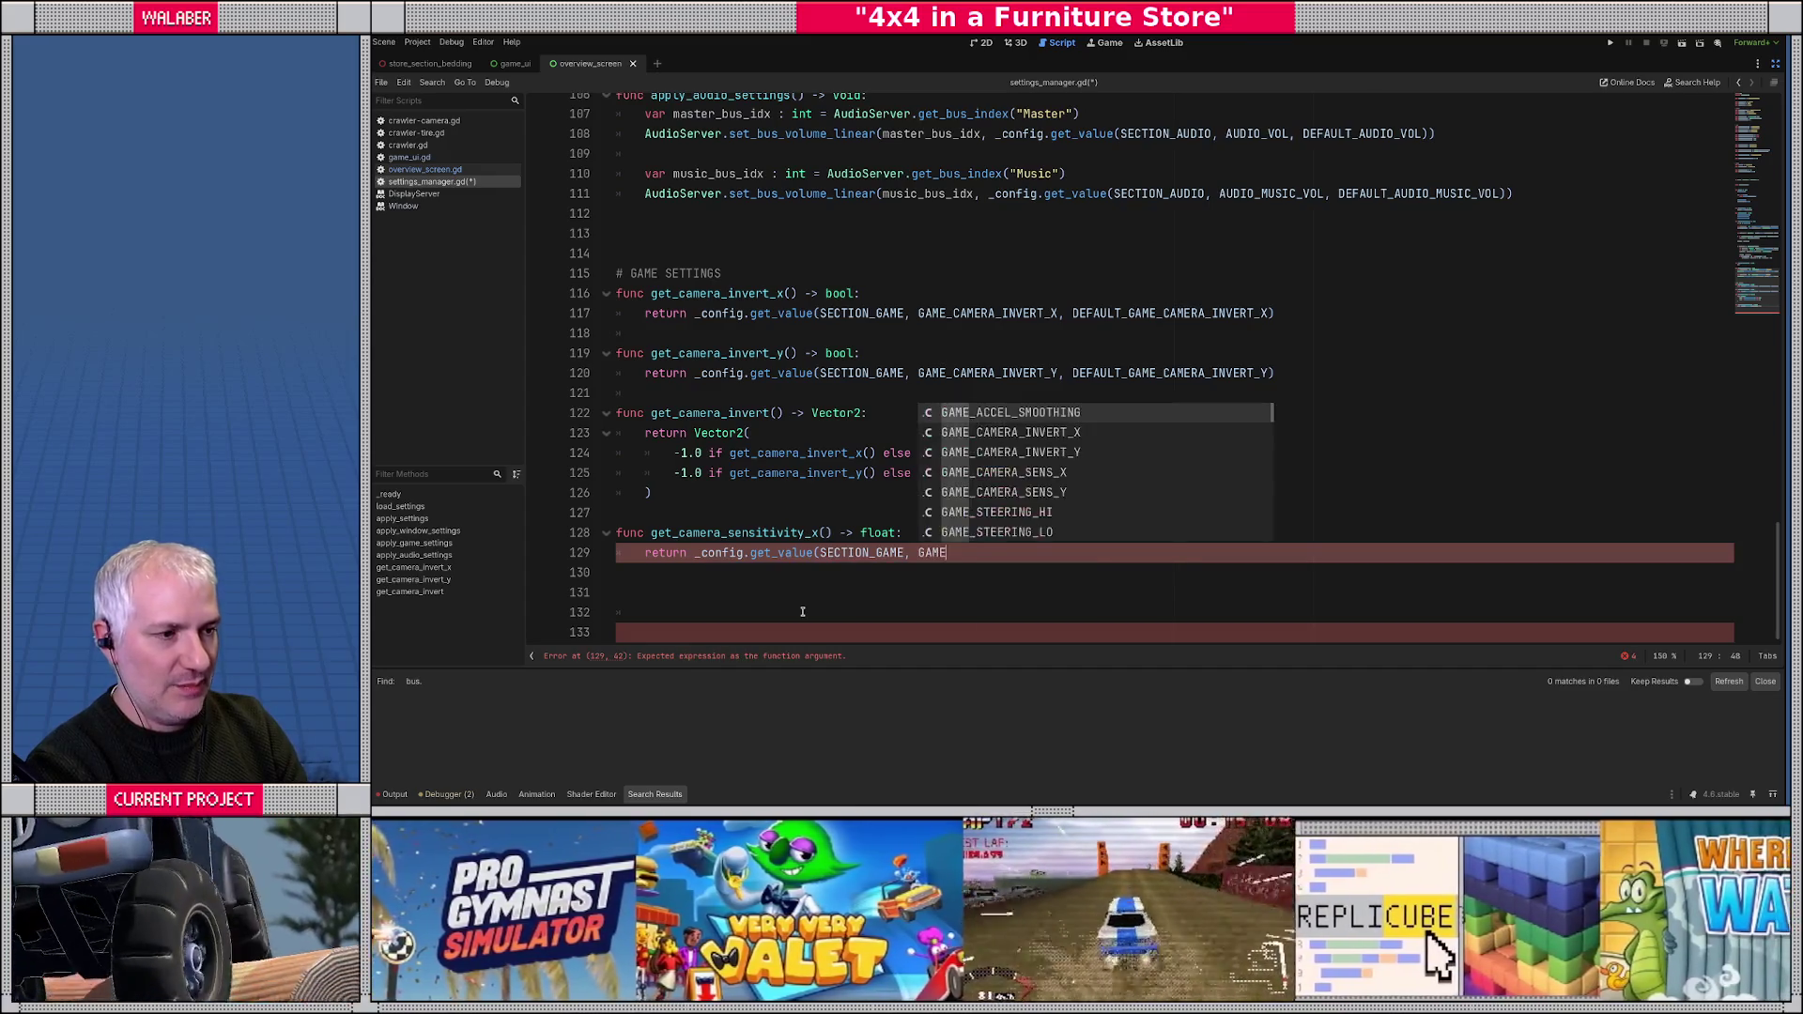
{"action": "type", "text": "A"}
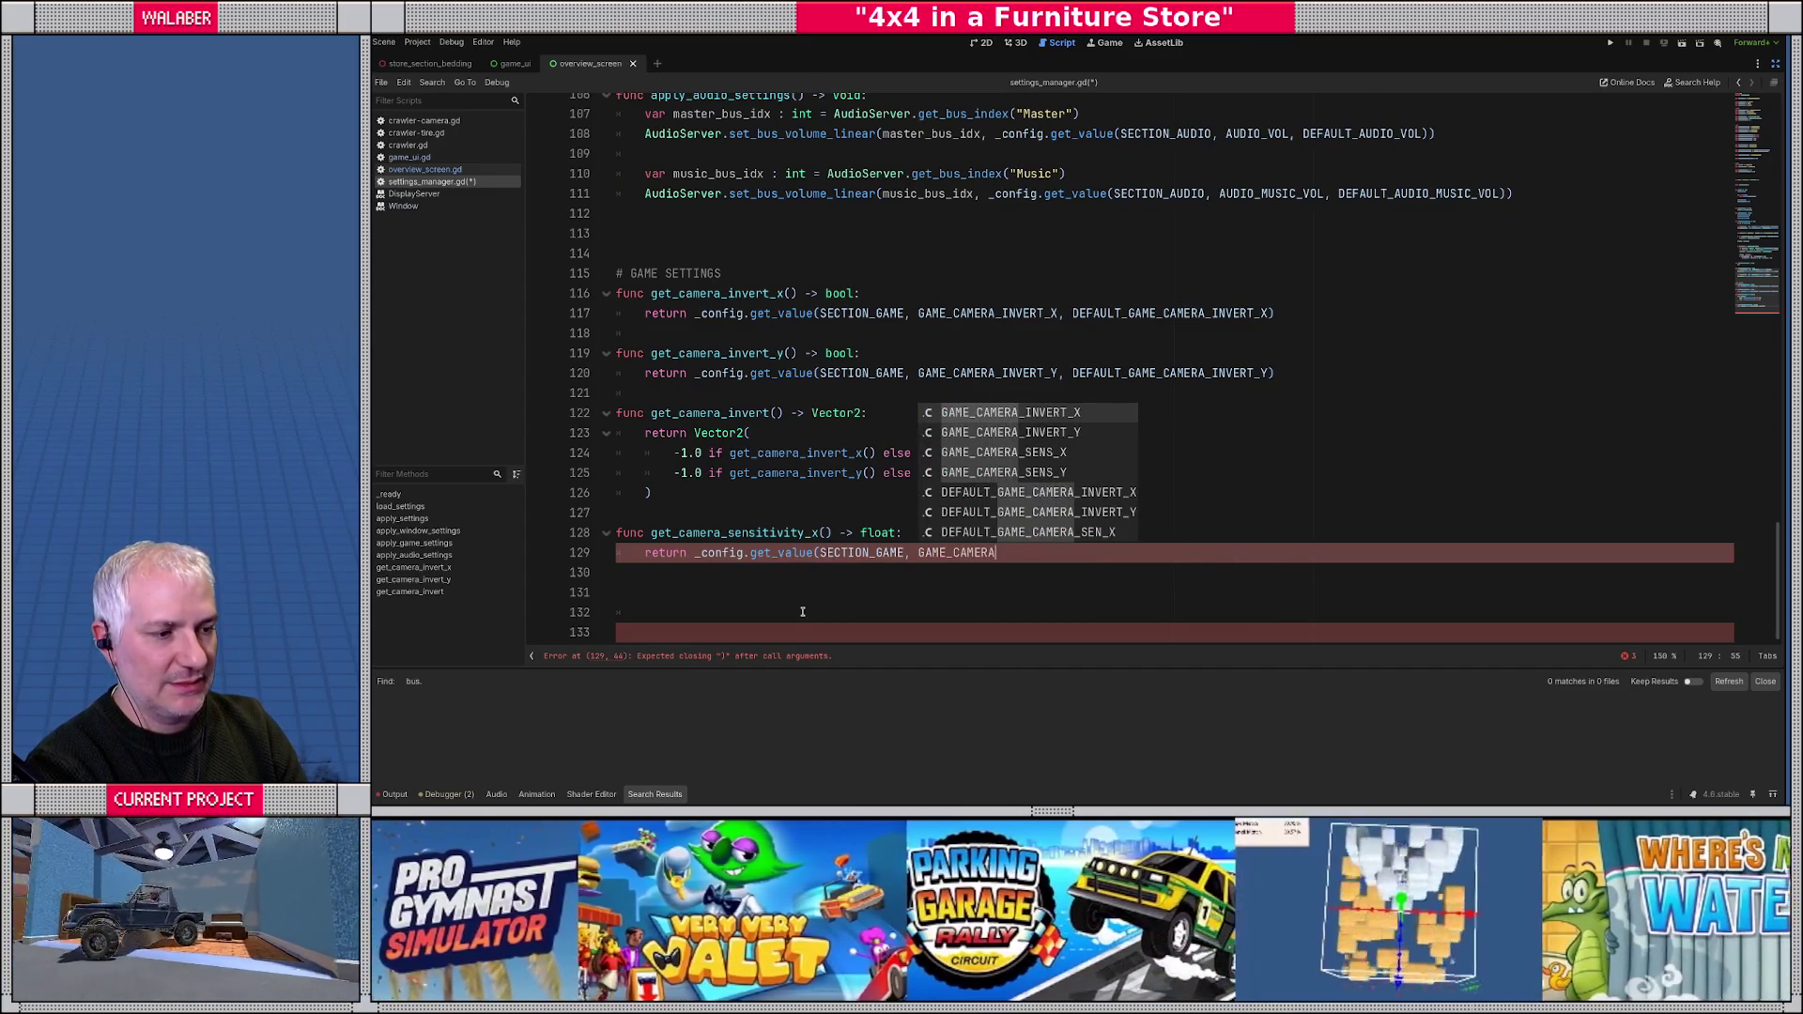
{"action": "type", "text": "_S"}
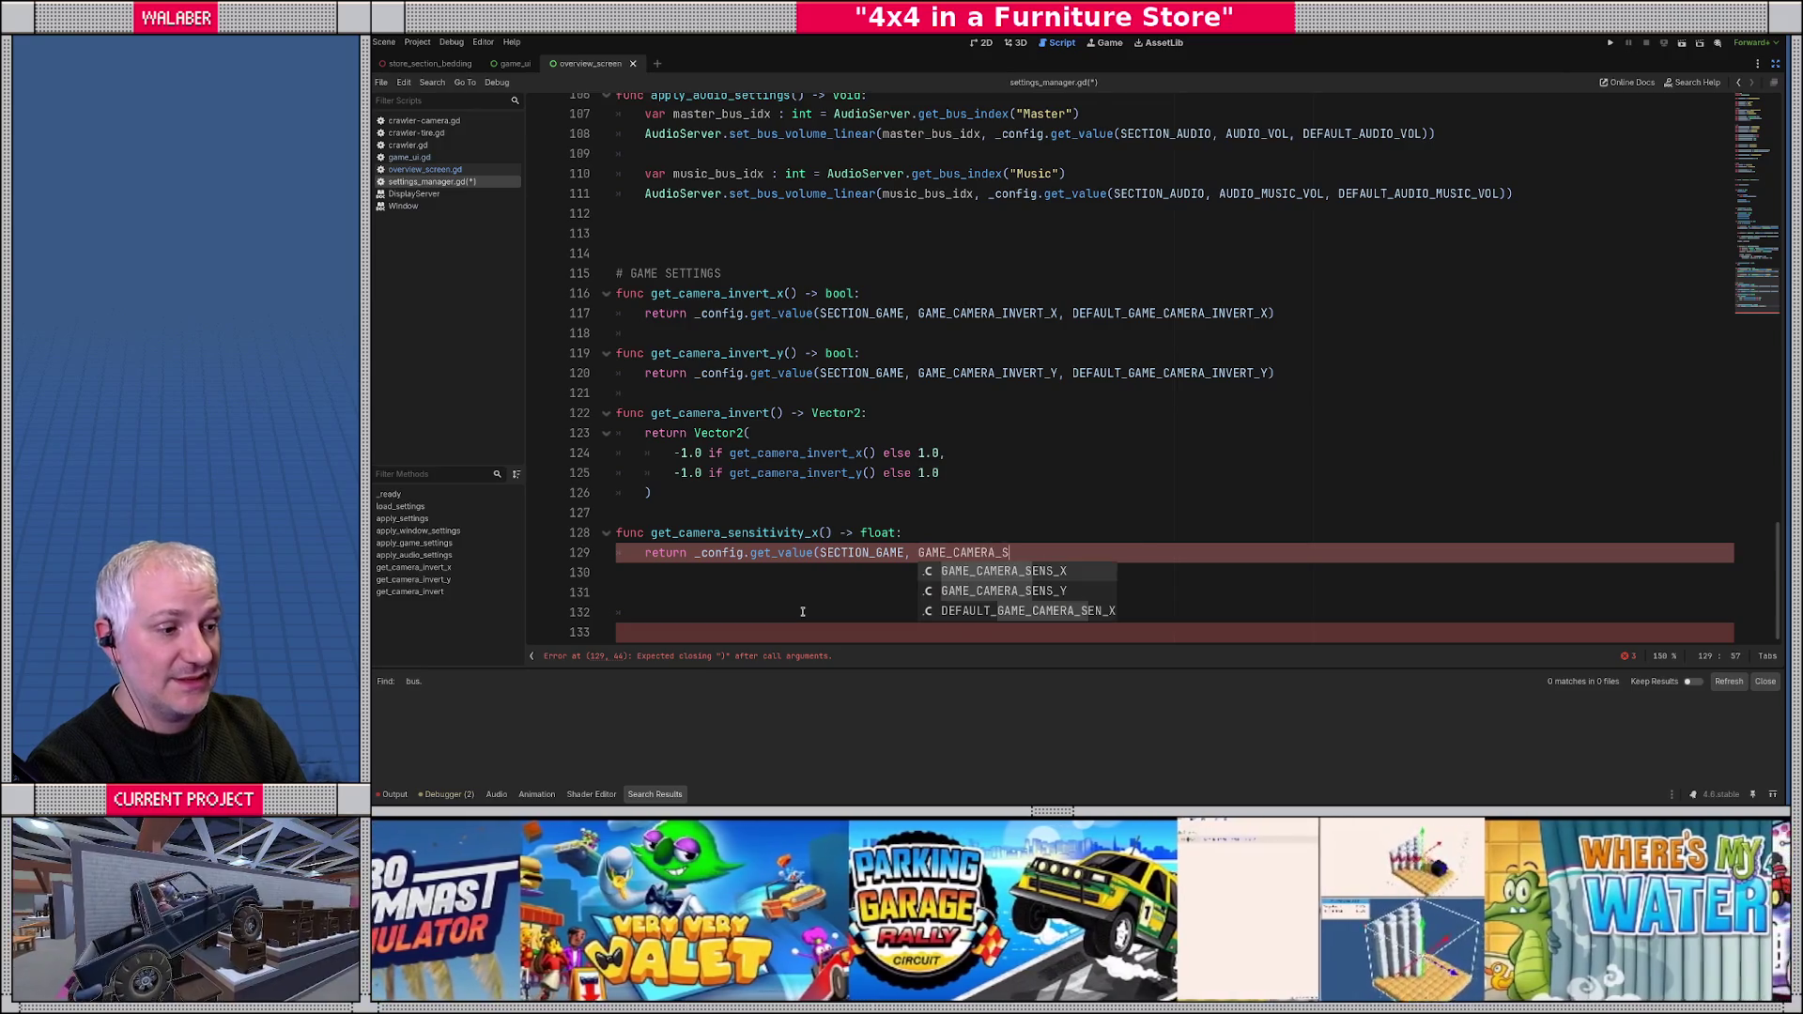
{"action": "key", "text": "Return"}
{"action": "type", "text": ", DEFAULT_"}
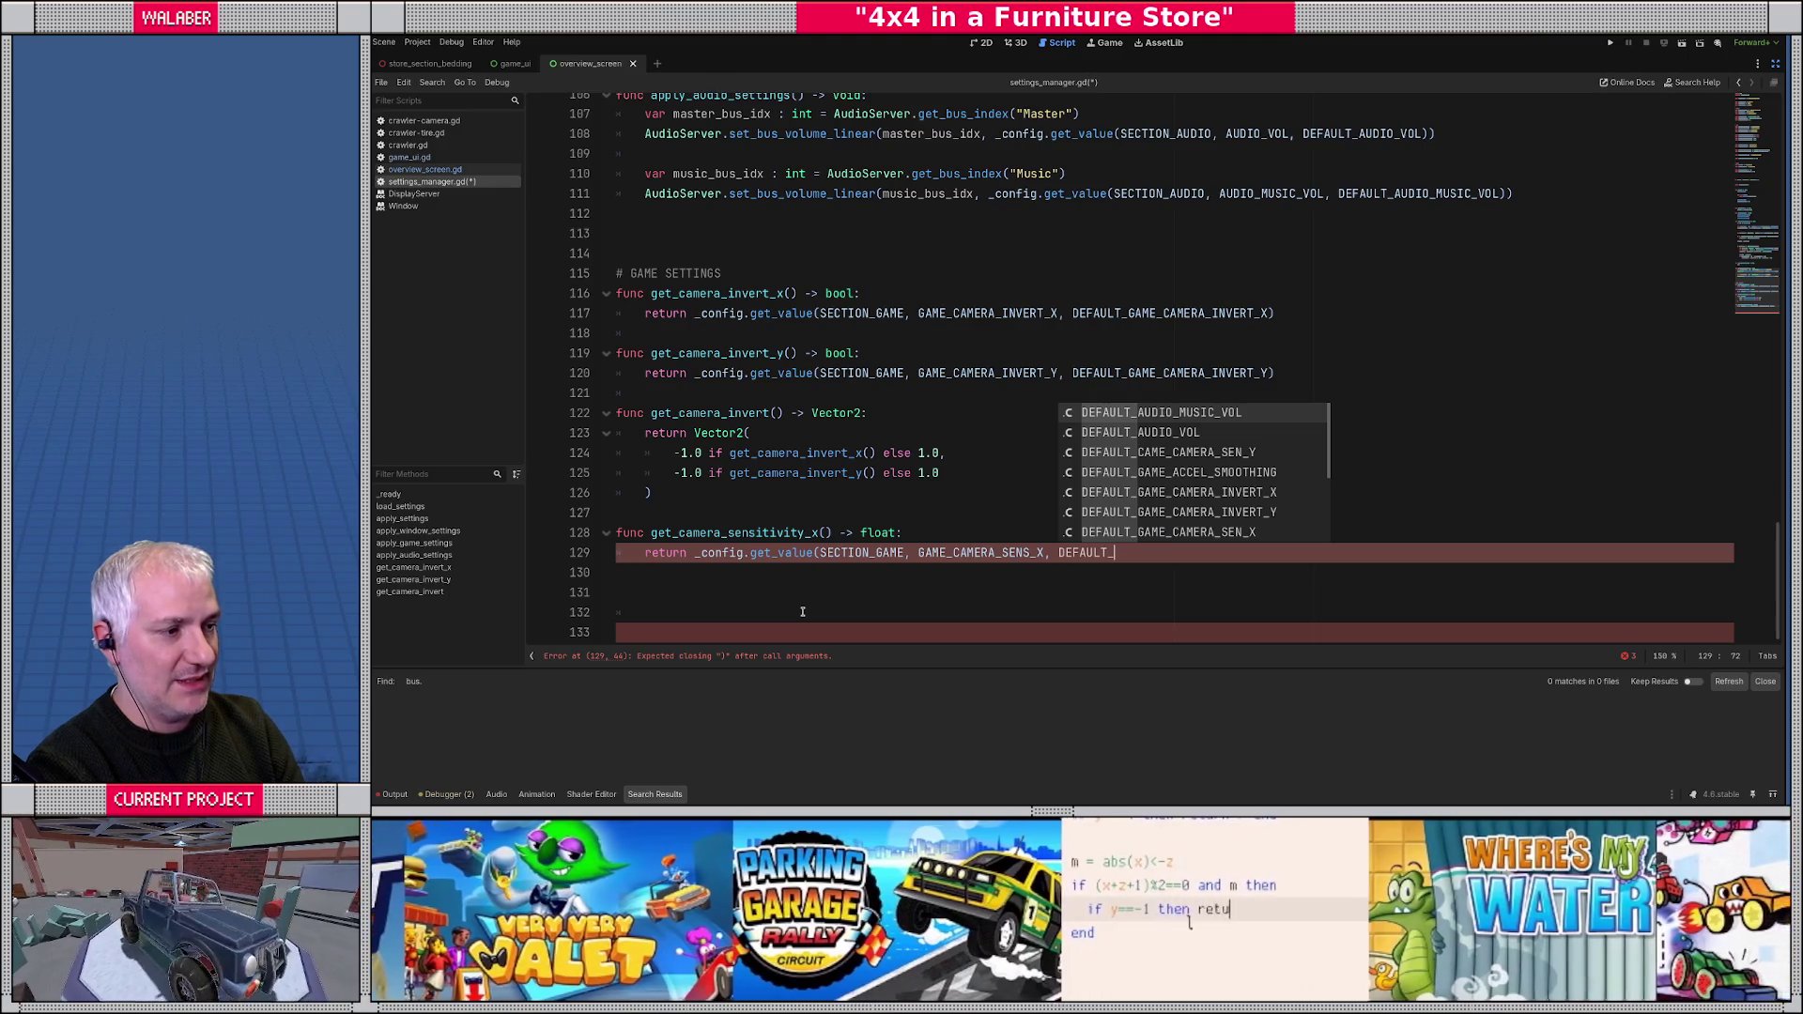
{"action": "type", "text": "G"}
{"action": "key", "text": "Return"}
{"action": "type", "text": ")"}
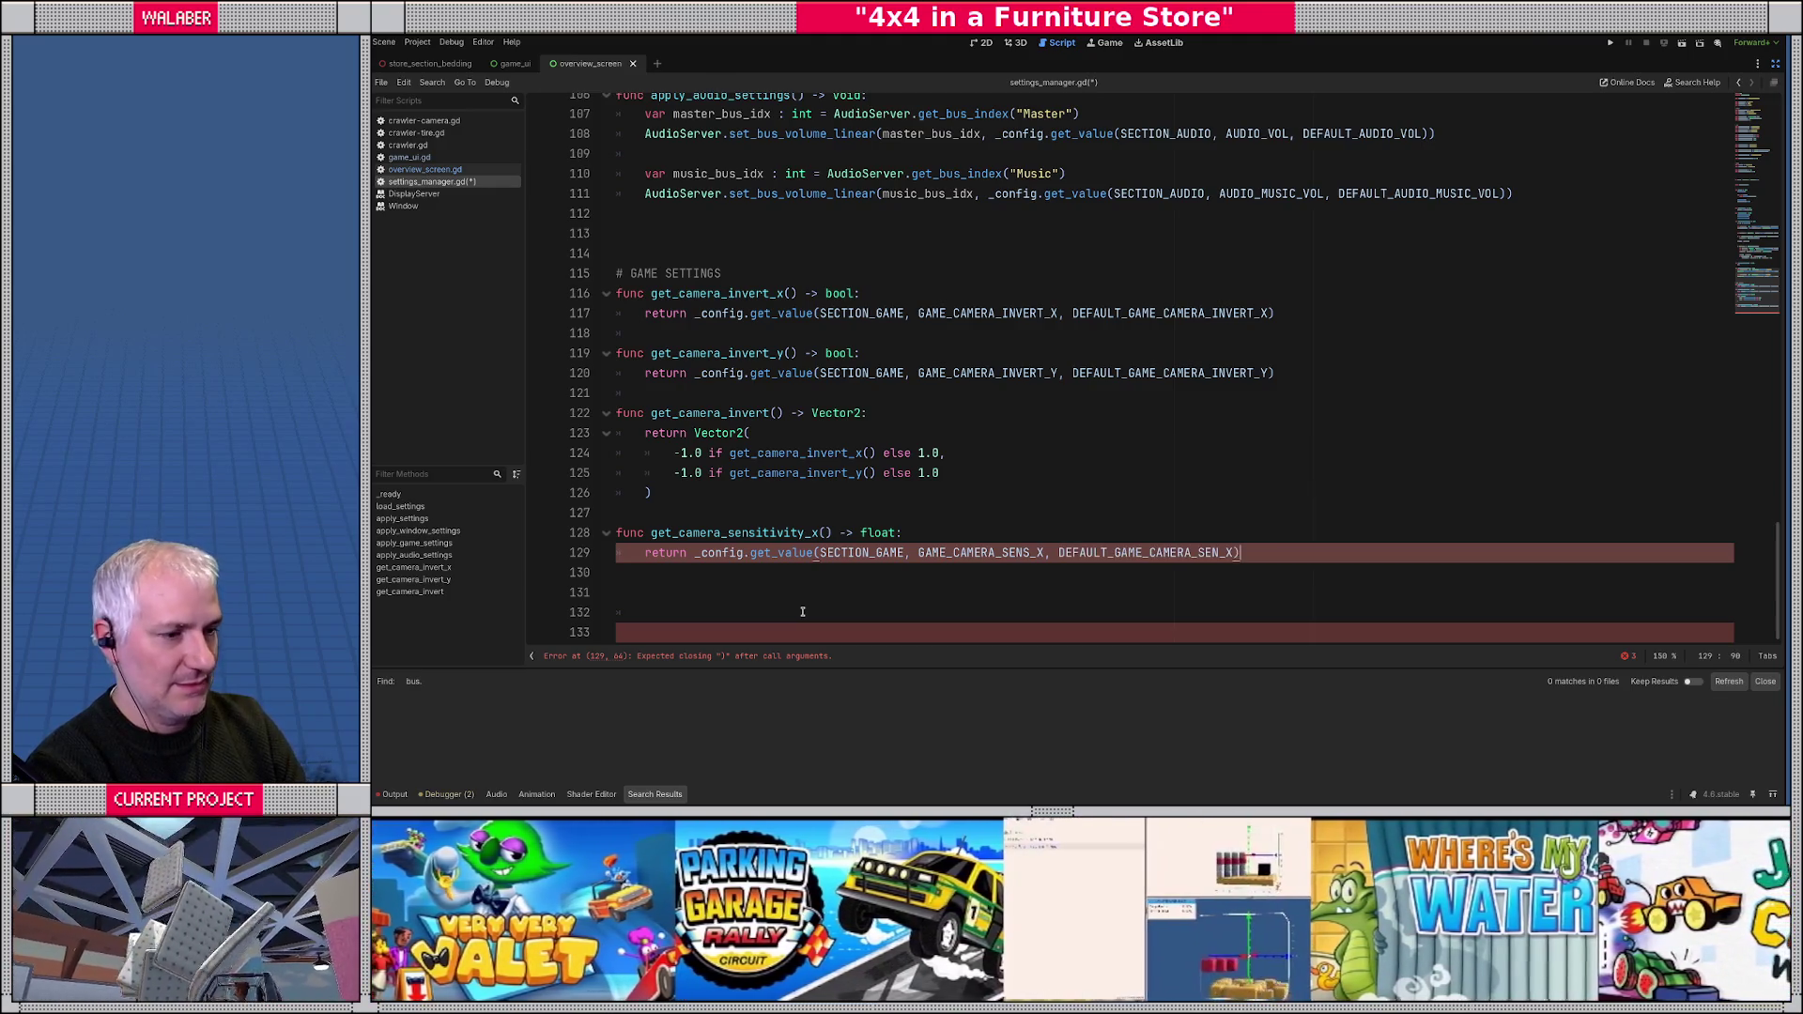
- Duplicate the getter below and rename the copy to get_camera_sensitivity_y
{"action": "key", "text": "shift+Home"}
{"action": "key", "text": "shift+Up"}
{"action": "left_click", "coordinate": [802, 612]}
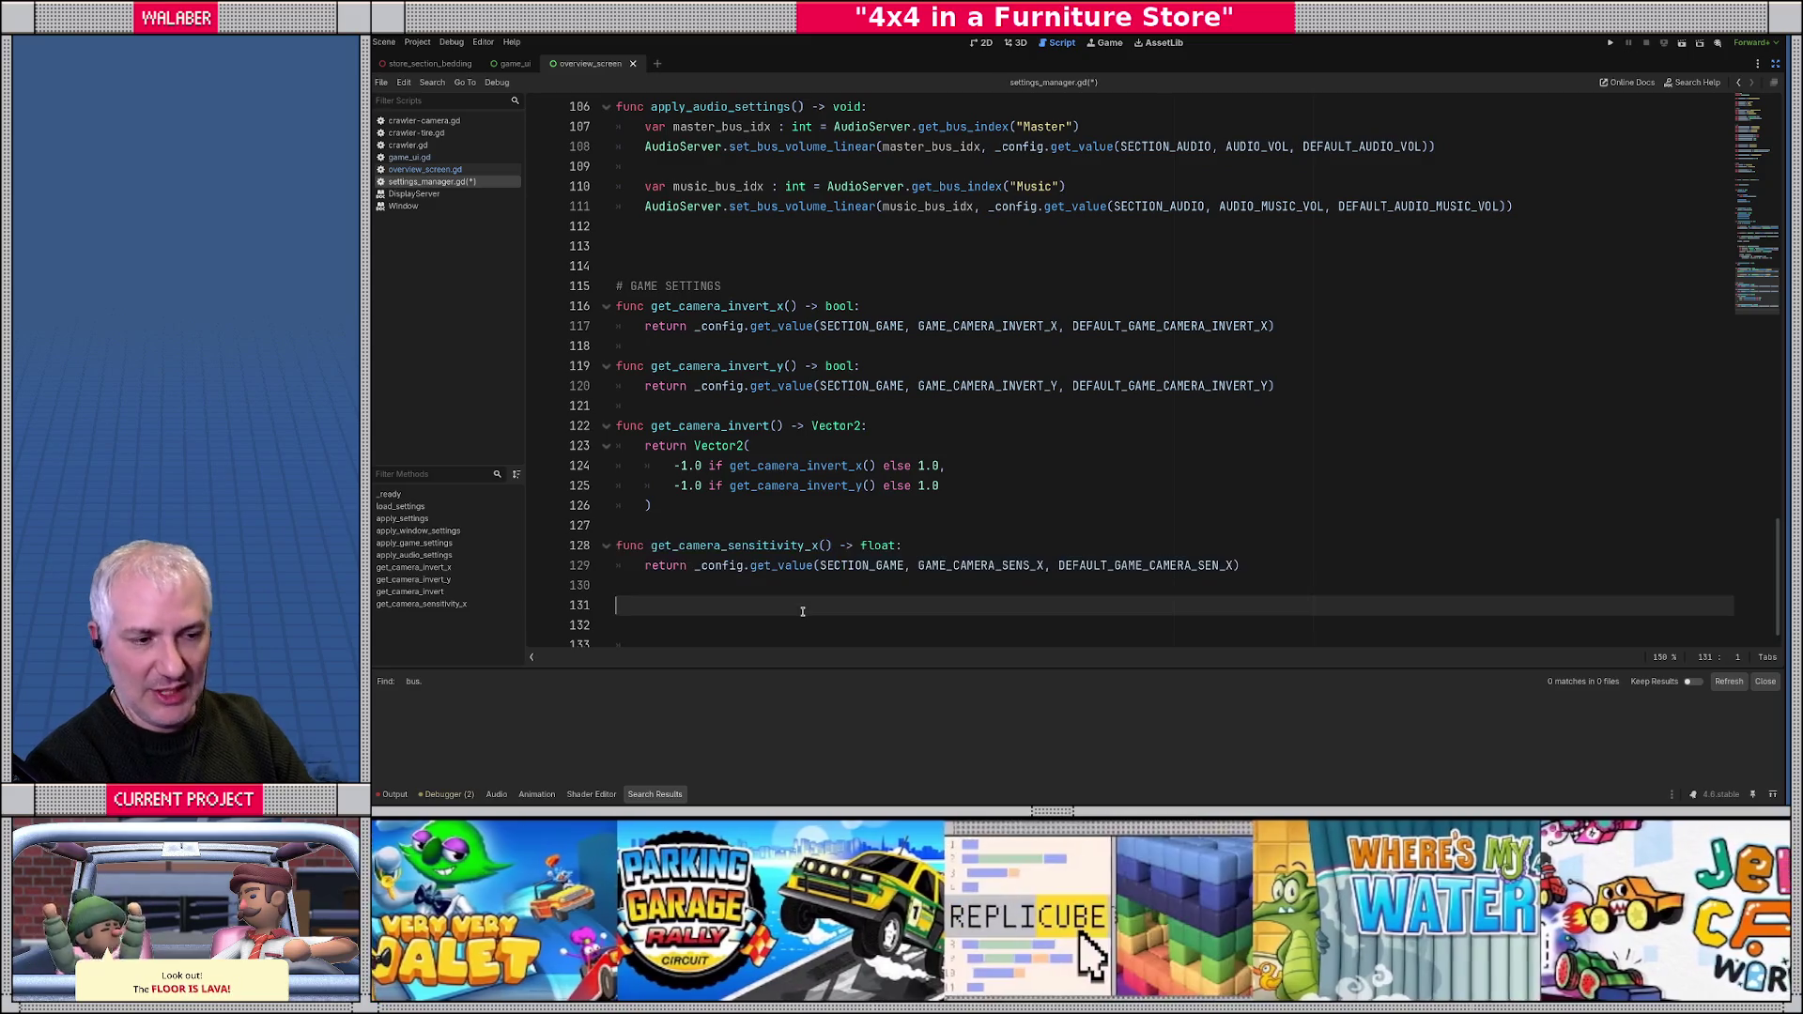
{"action": "type", "text": "func get_camera_sensitivity_x() -> float: \treturn _config.get_value(SECTION_GAME, GAME_CAMERA_SENS_X, DEFAULT_GAME_CAMERA_SEN_X)"}
{"action": "left_click", "coordinate": [813, 554]}
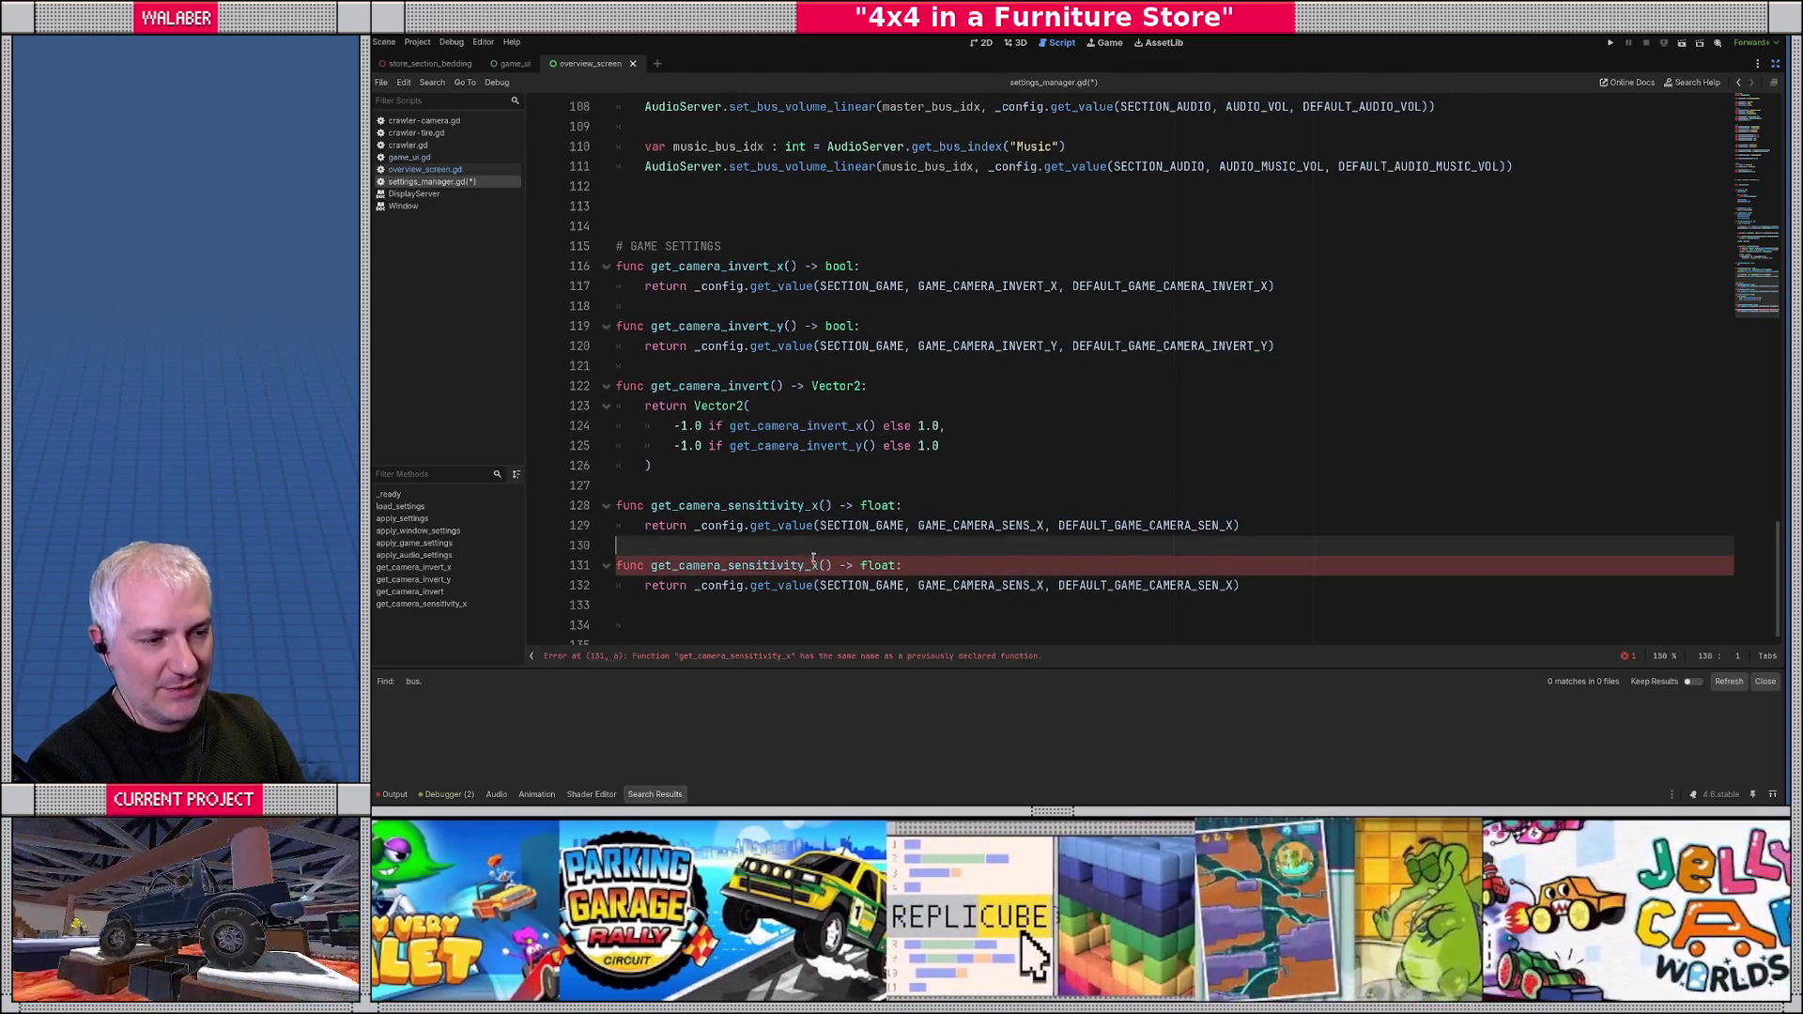
{"action": "left_click", "coordinate": [819, 566]}
{"action": "key", "text": "BackSpace"}
{"action": "type", "text": "y"}
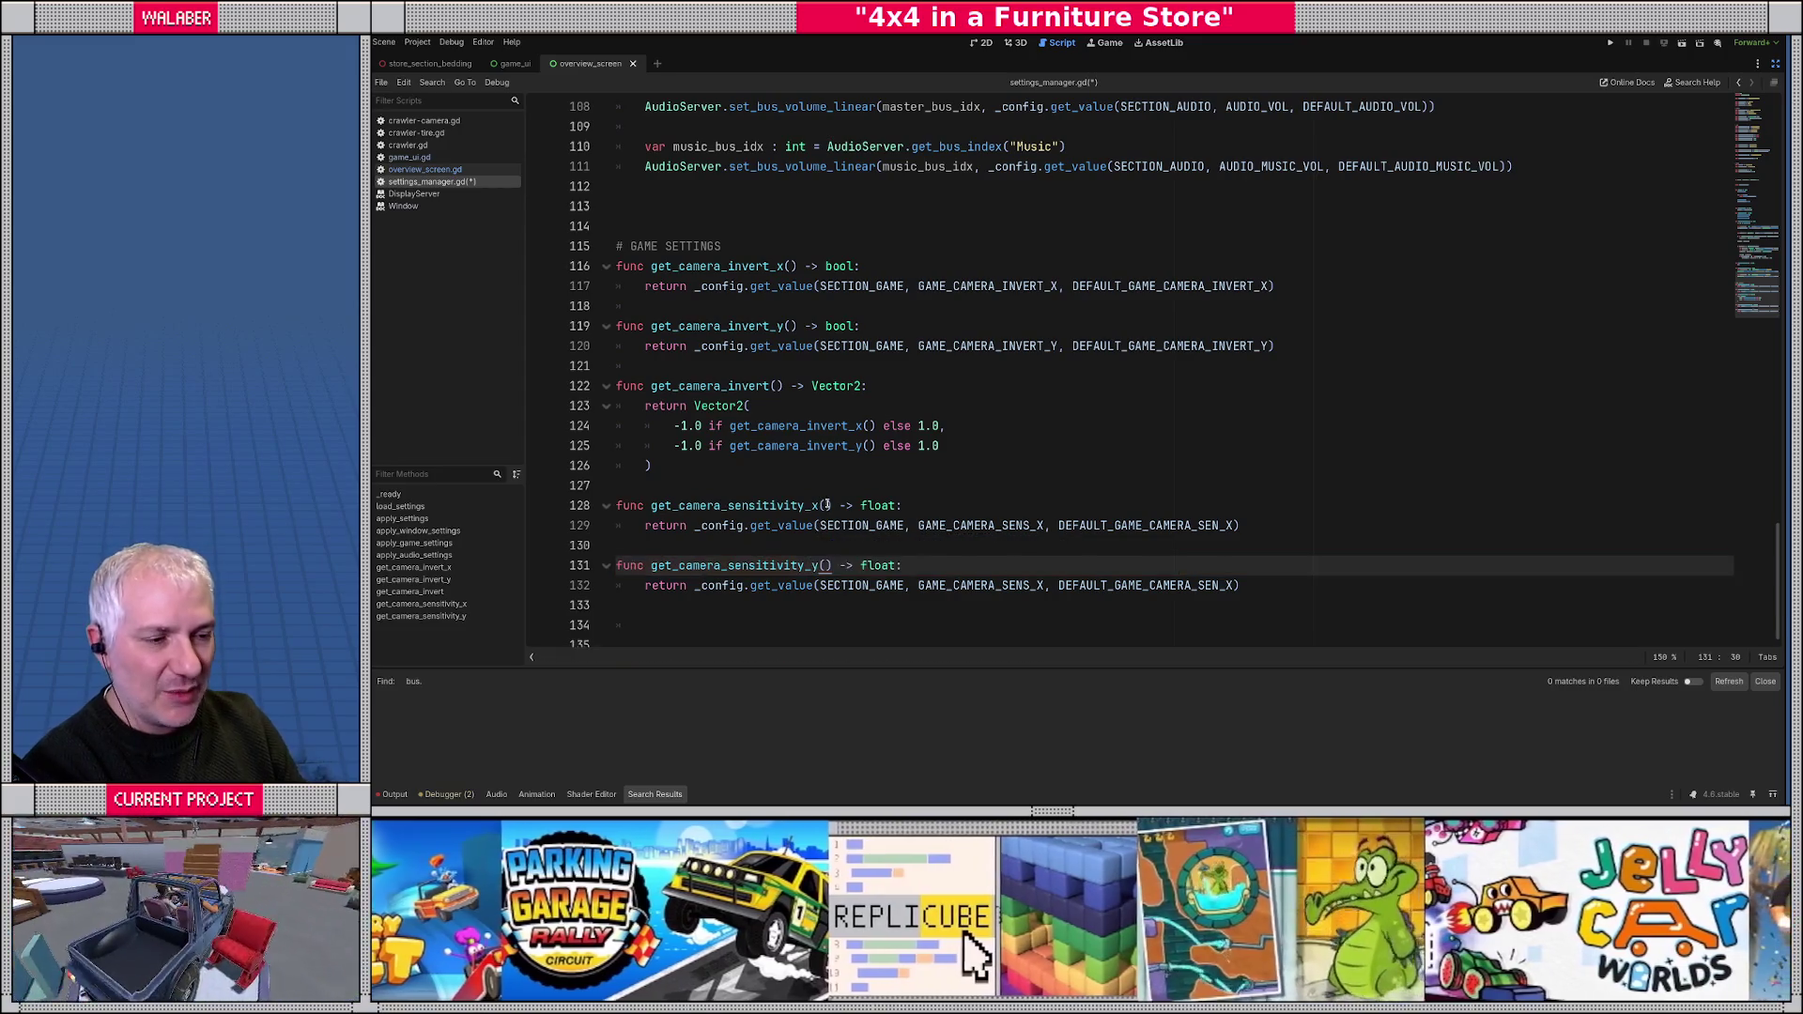
- Point the copy at GAME_CAMERA_SENS_Y and DEFAULT_GAME_CAMERA_SEN_Y
{"action": "left_click", "coordinate": [825, 507]}
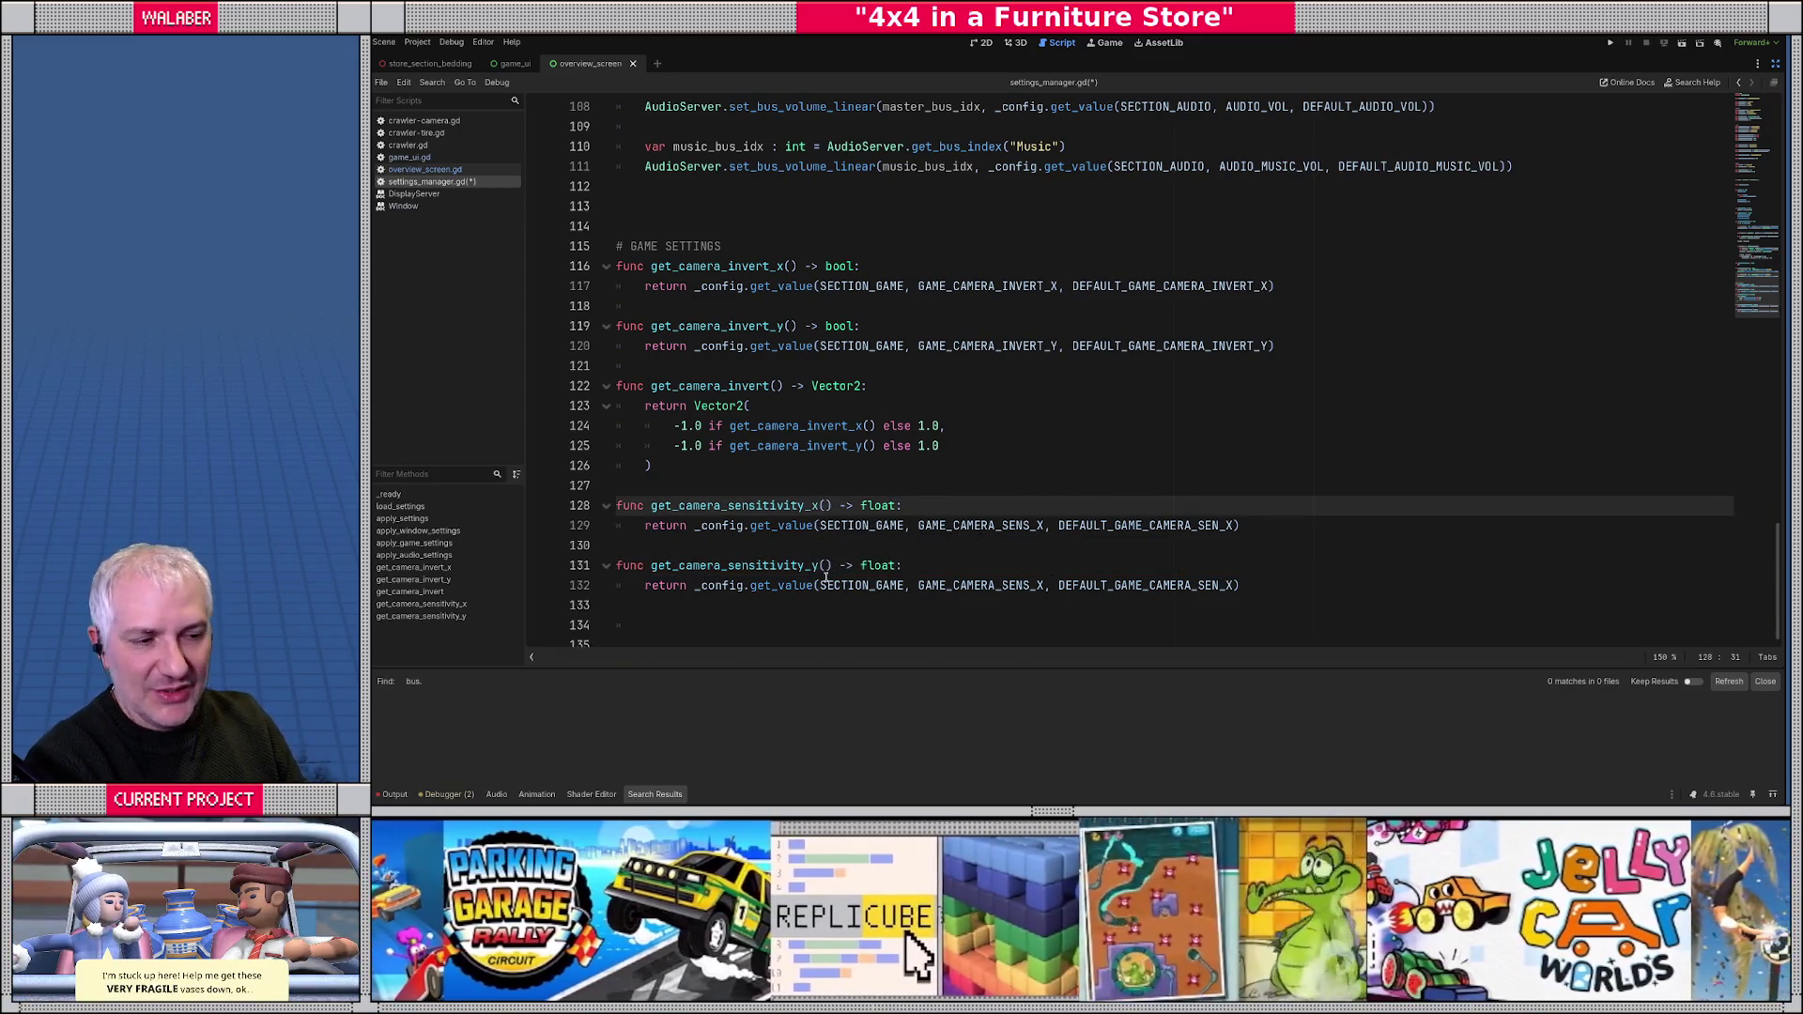
{"action": "left_click", "coordinate": [1042, 586]}
{"action": "key", "text": "BackSpace"}
{"action": "type", "text": "Y"}
{"action": "key", "text": "End"}
{"action": "key", "text": "Left"}
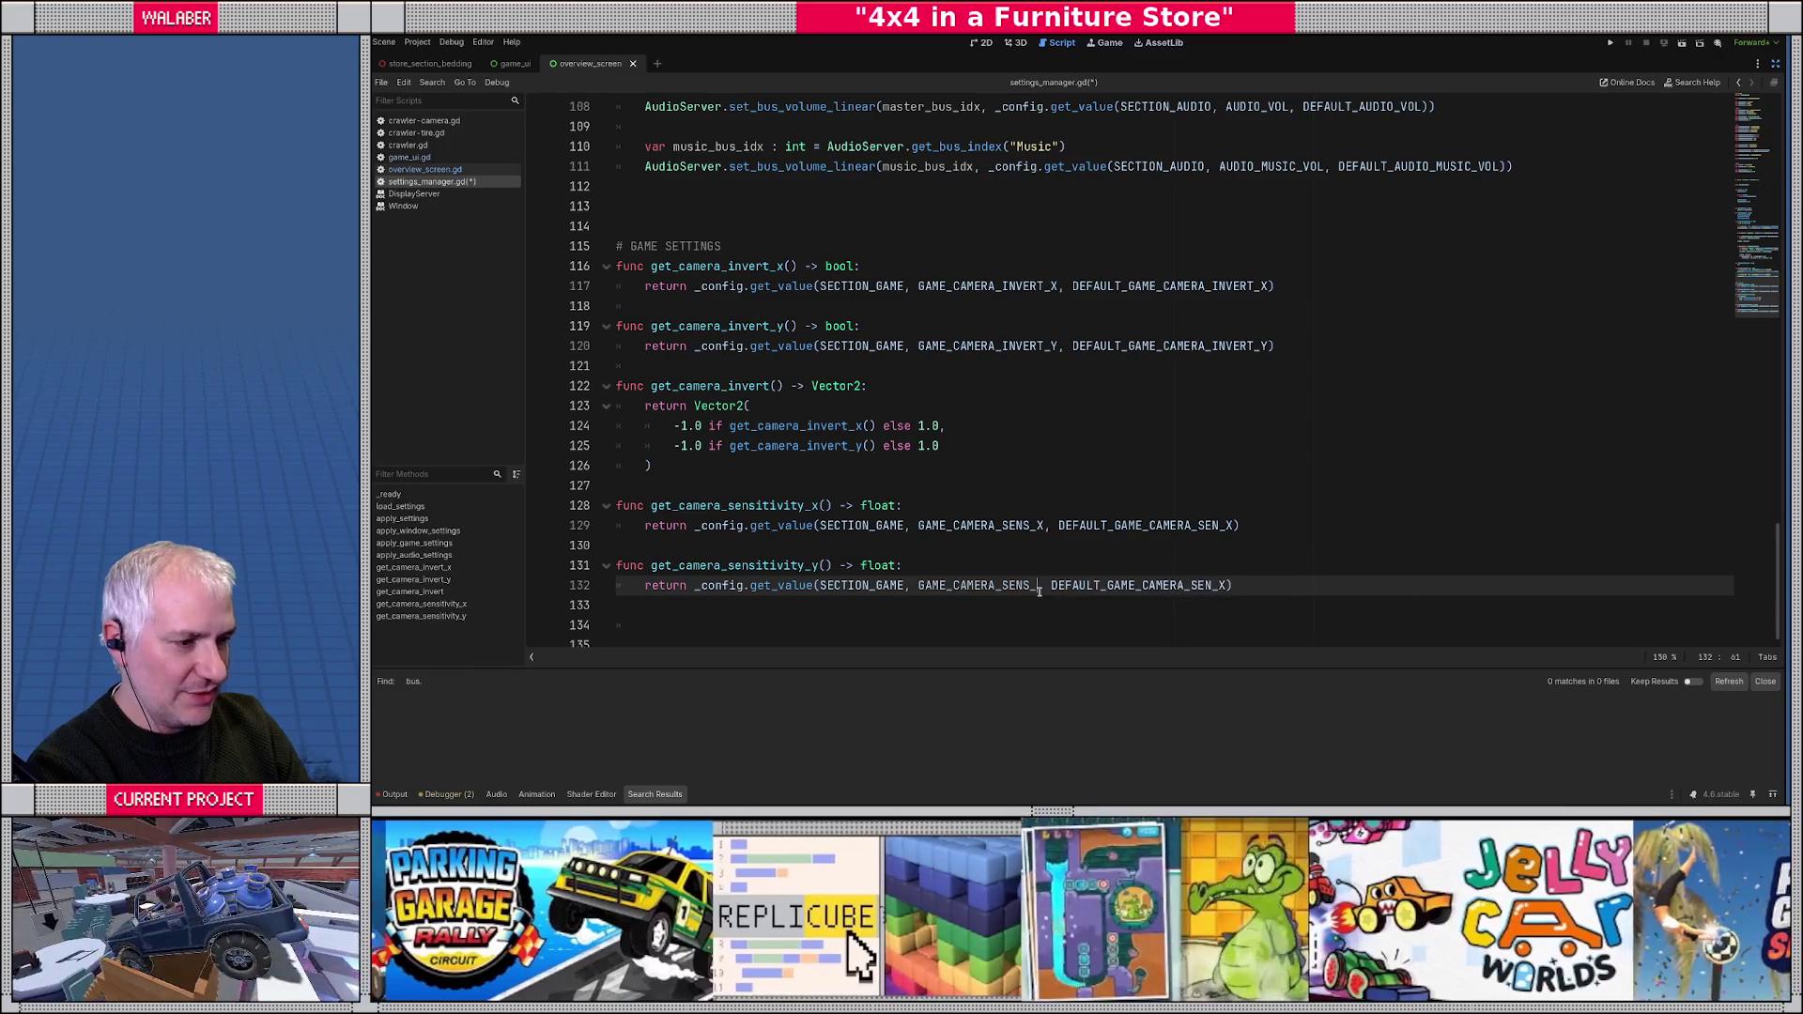
{"action": "key", "text": "BackSpace"}
{"action": "type", "text": "Y"}
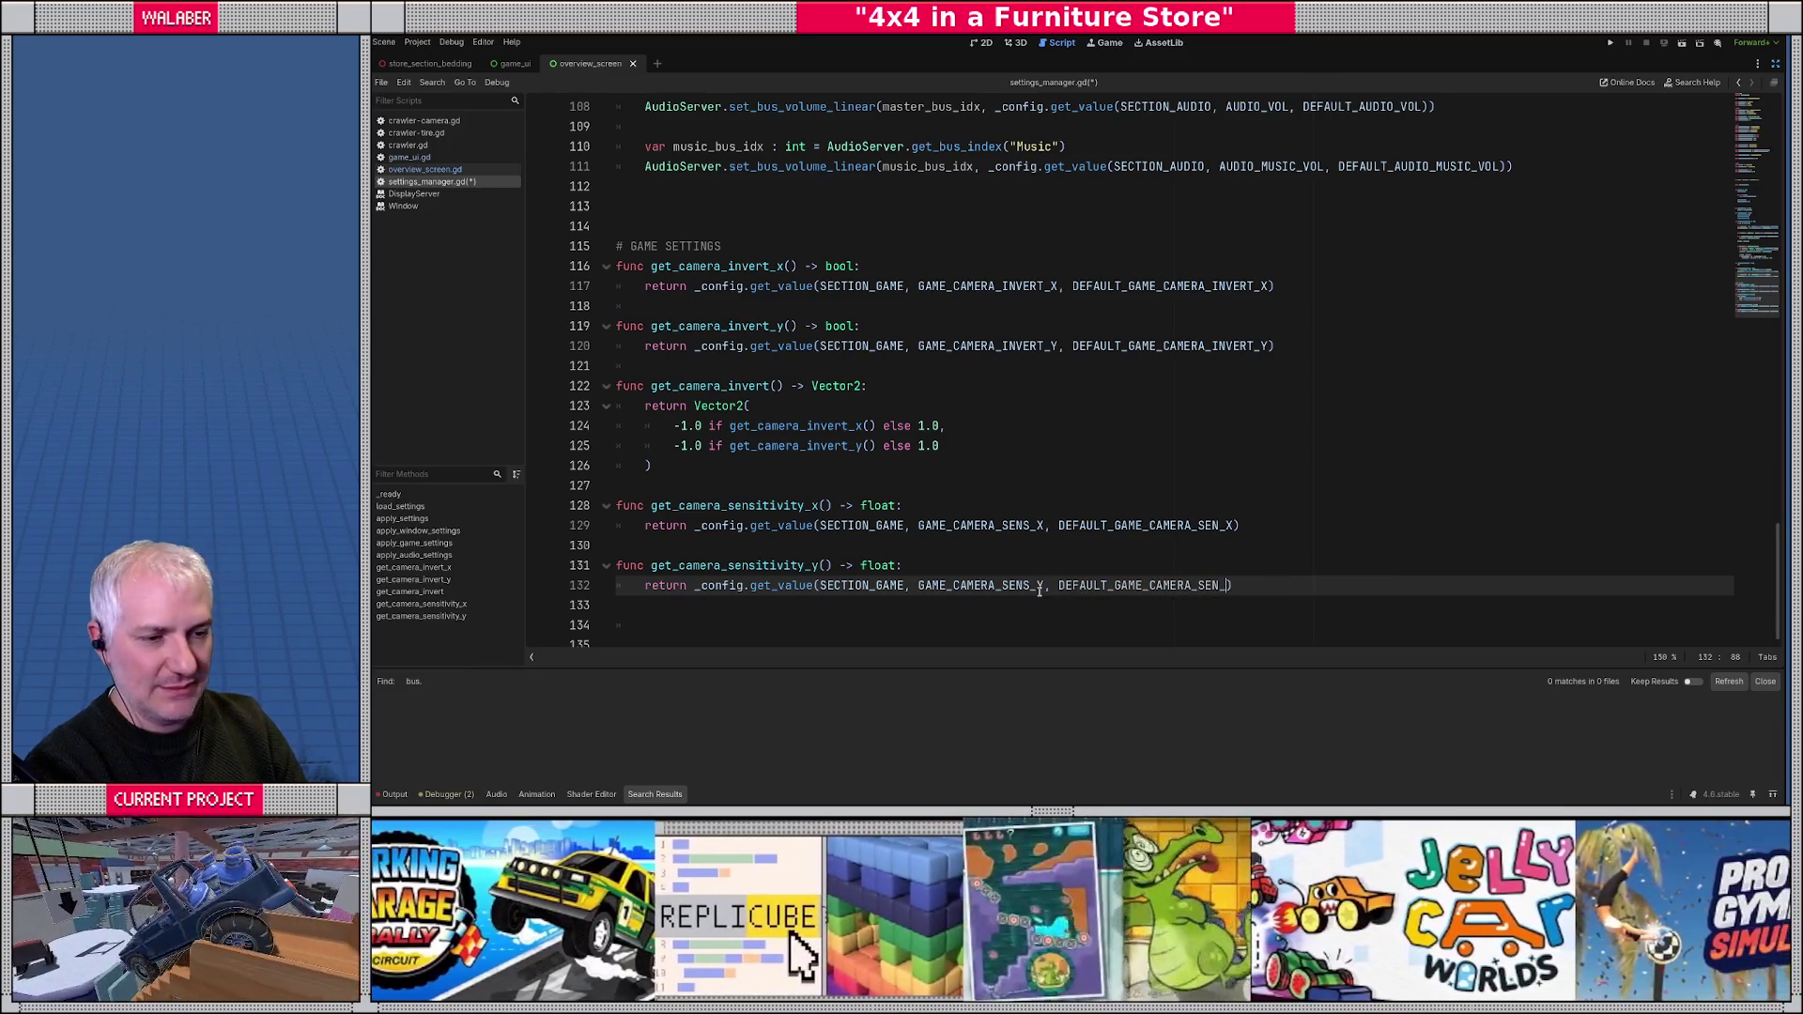
- Begin a new function declaration named get_camera_sensitivity
{"action": "key", "text": "Down"}
{"action": "key", "text": "Down"}
{"action": "type", "text": "func get"}
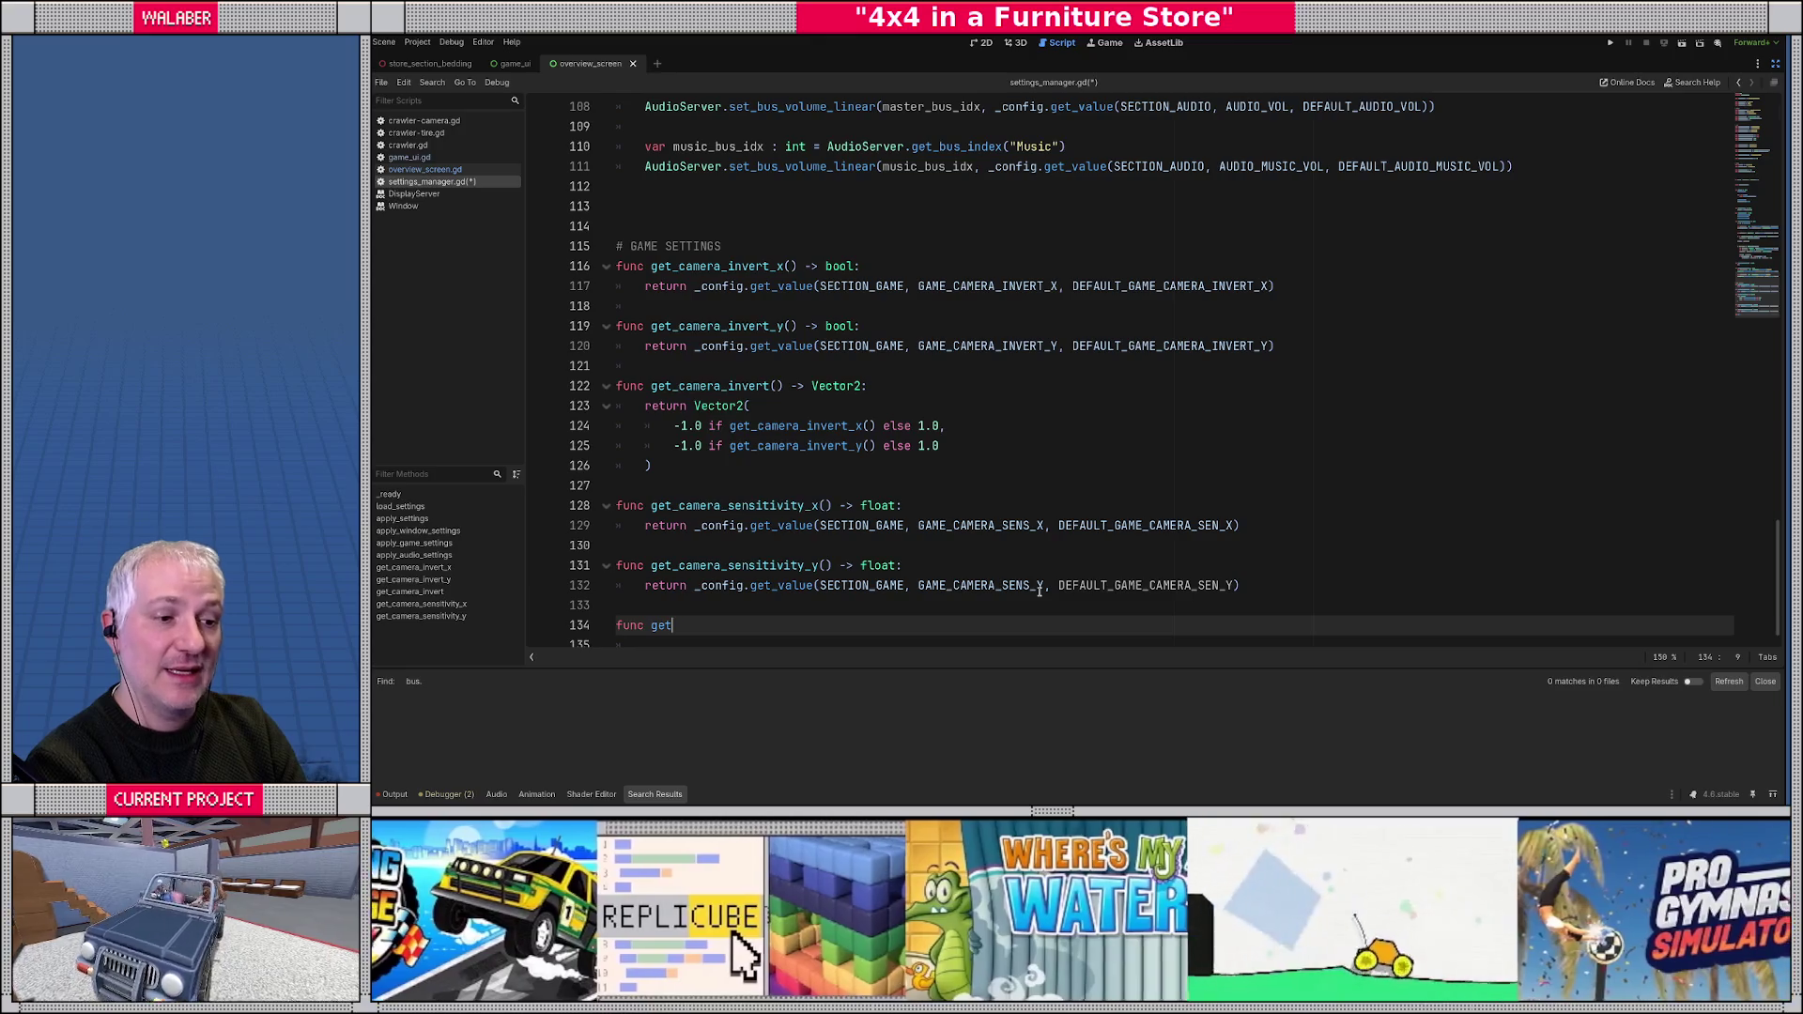
{"action": "type", "text": "_camera_sen"}
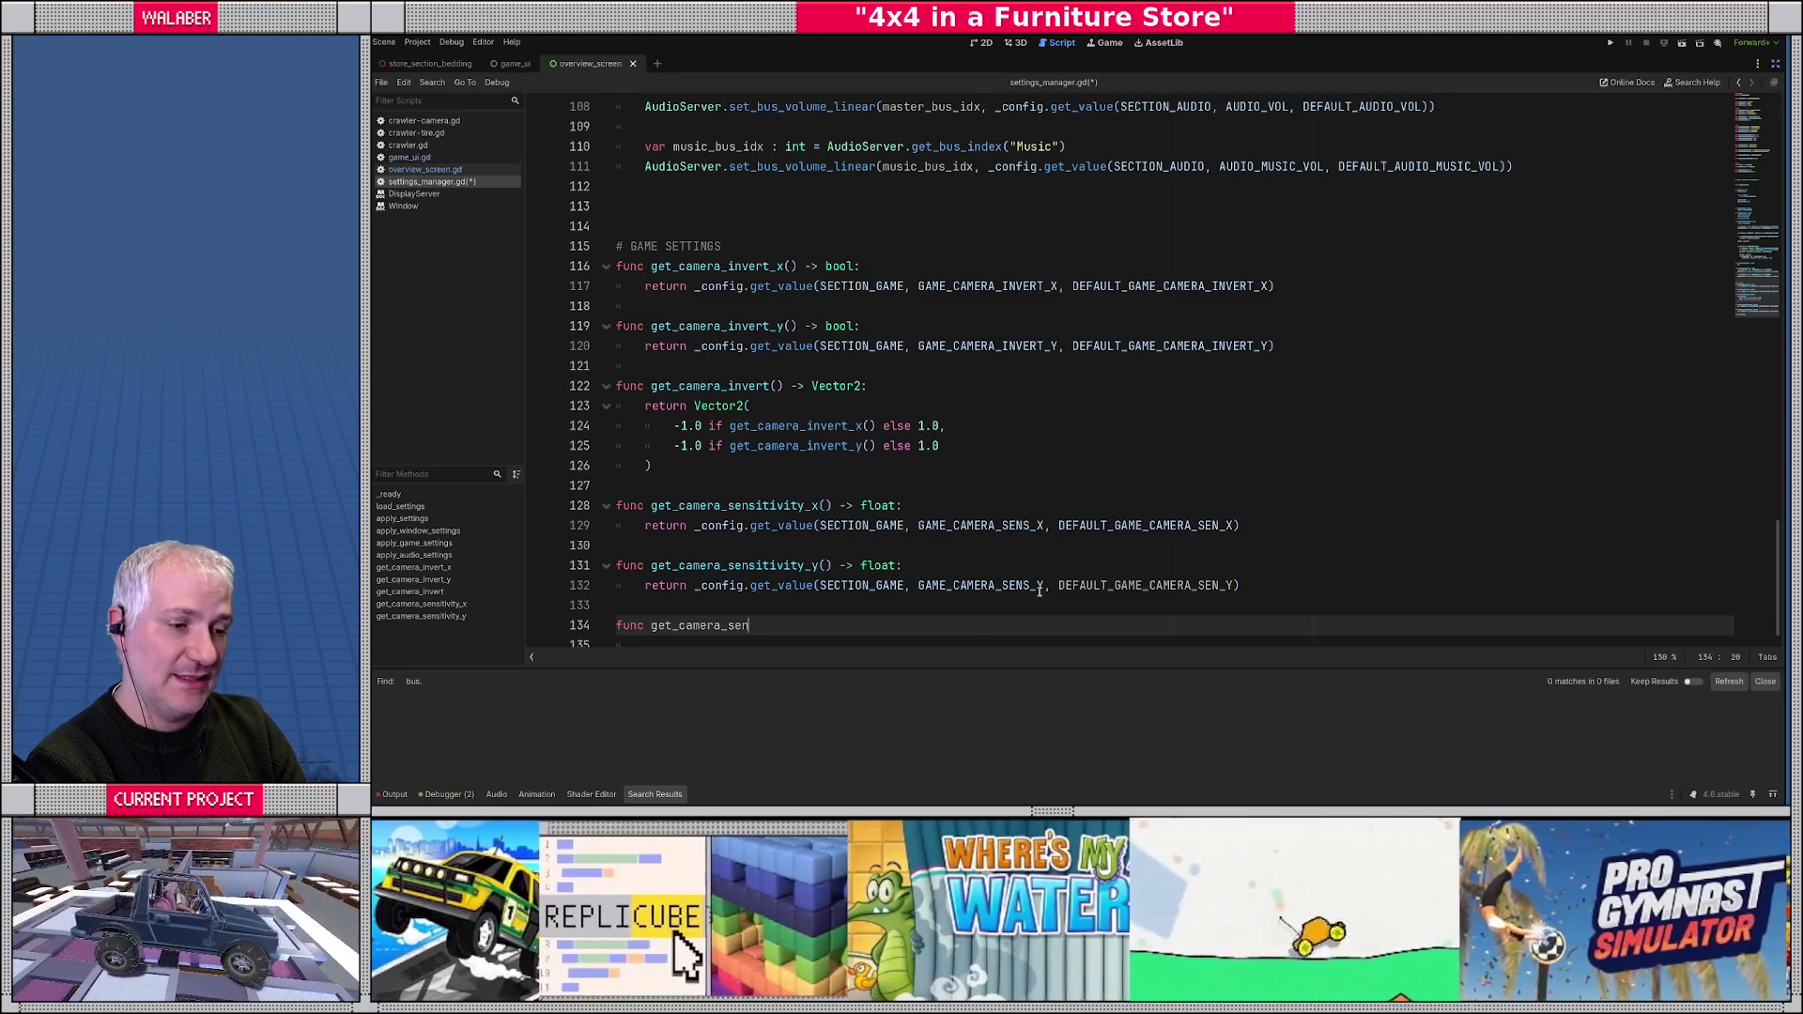
{"action": "type", "text": "sitivity"}
{"action": "scroll", "coordinate": [770, 357], "scroll_direction": "down", "scroll_amount": 1}
- Modelled on get_camera_invert, give get_camera_sensitivity a -> Vector2 return type
{"action": "mouse_move", "coordinate": [645, 373]}
{"action": "left_mouse_down"}
{"action": "mouse_move", "coordinate": [751, 378]}
{"action": "mouse_move", "coordinate": [757, 439]}
{"action": "left_mouse_up"}
{"action": "left_click", "coordinate": [707, 591]}
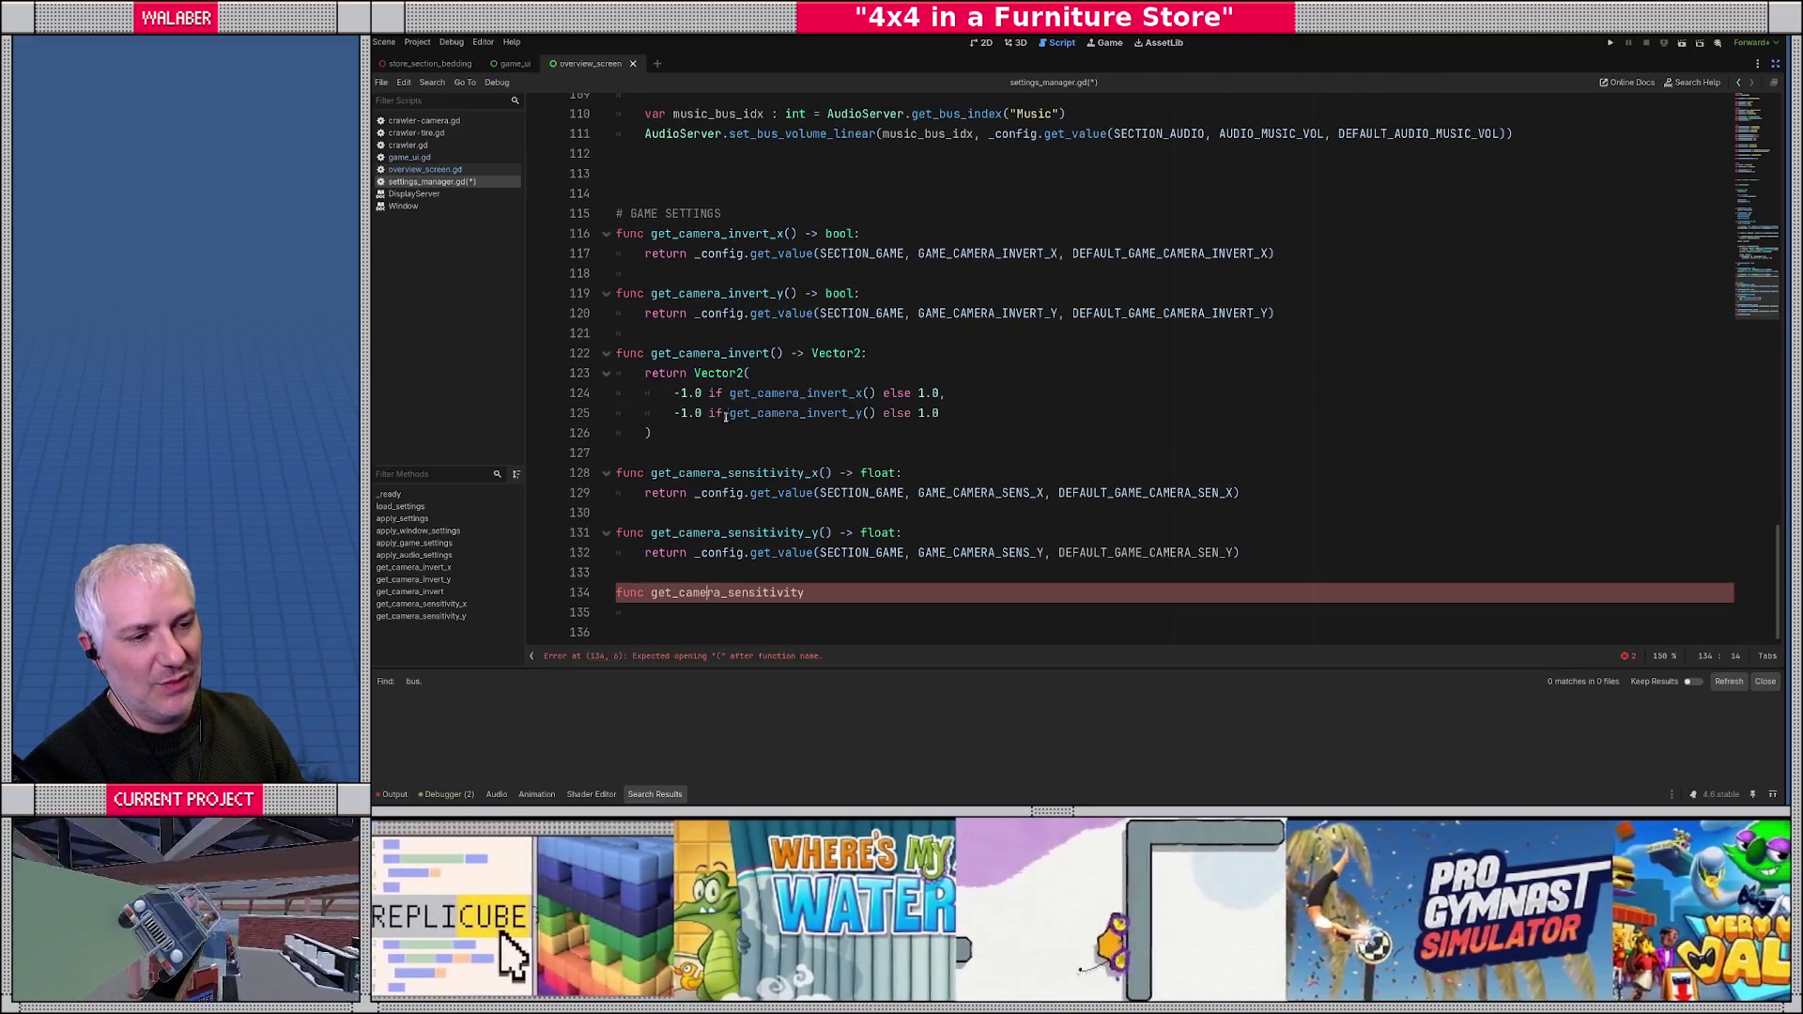
{"action": "left_click_drag", "start_coordinate": [679, 357], "coordinate": [759, 356]}
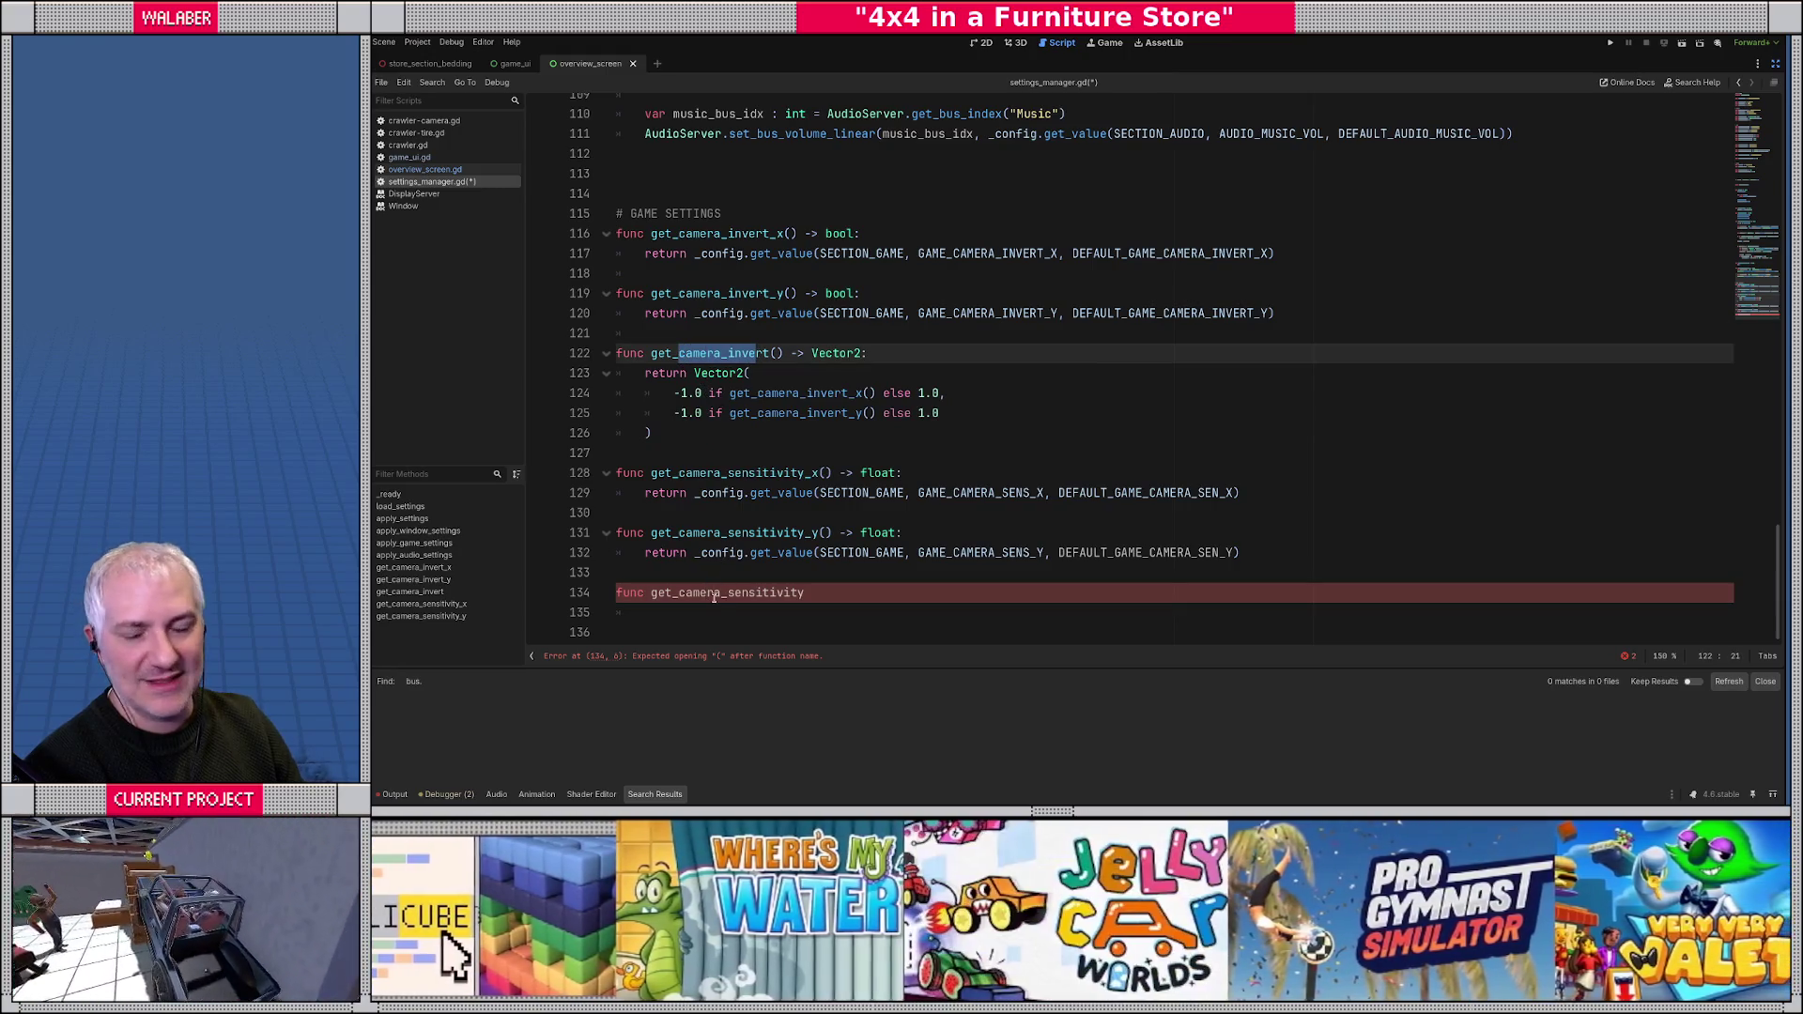
{"action": "left_click_drag", "start_coordinate": [654, 439], "coordinate": [583, 351]}
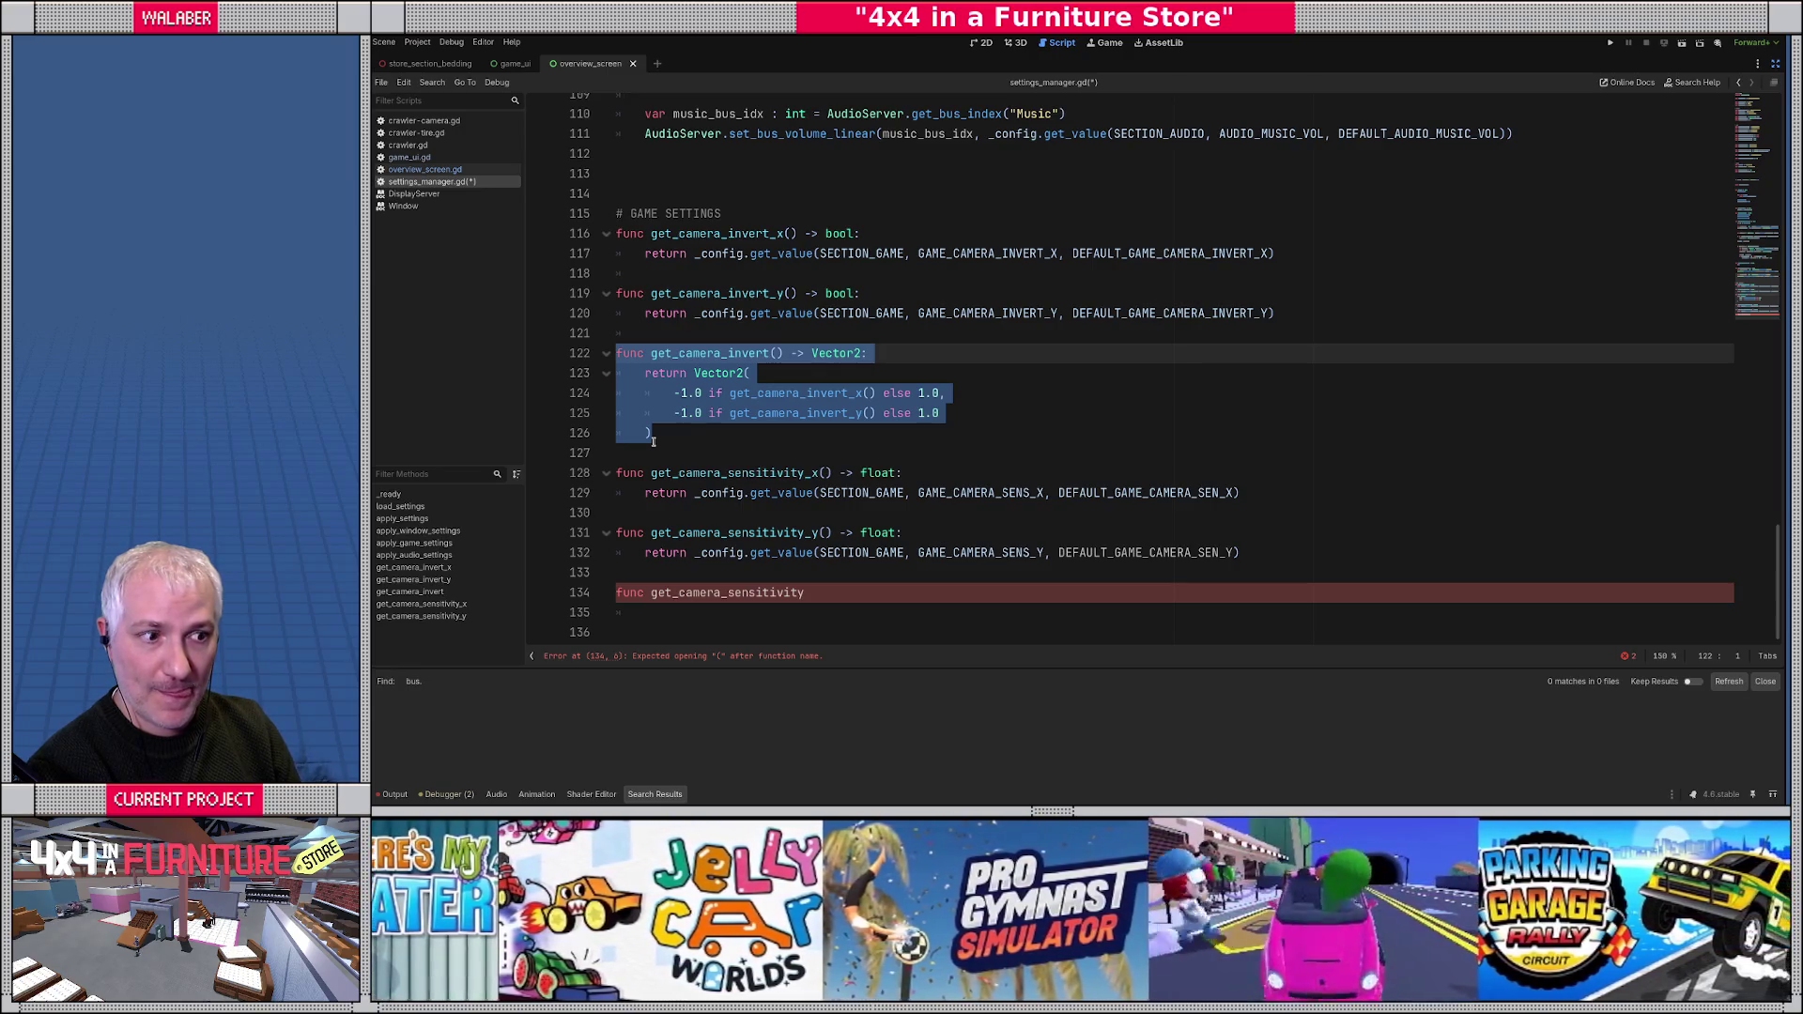
{"action": "left_click", "coordinate": [855, 594]}
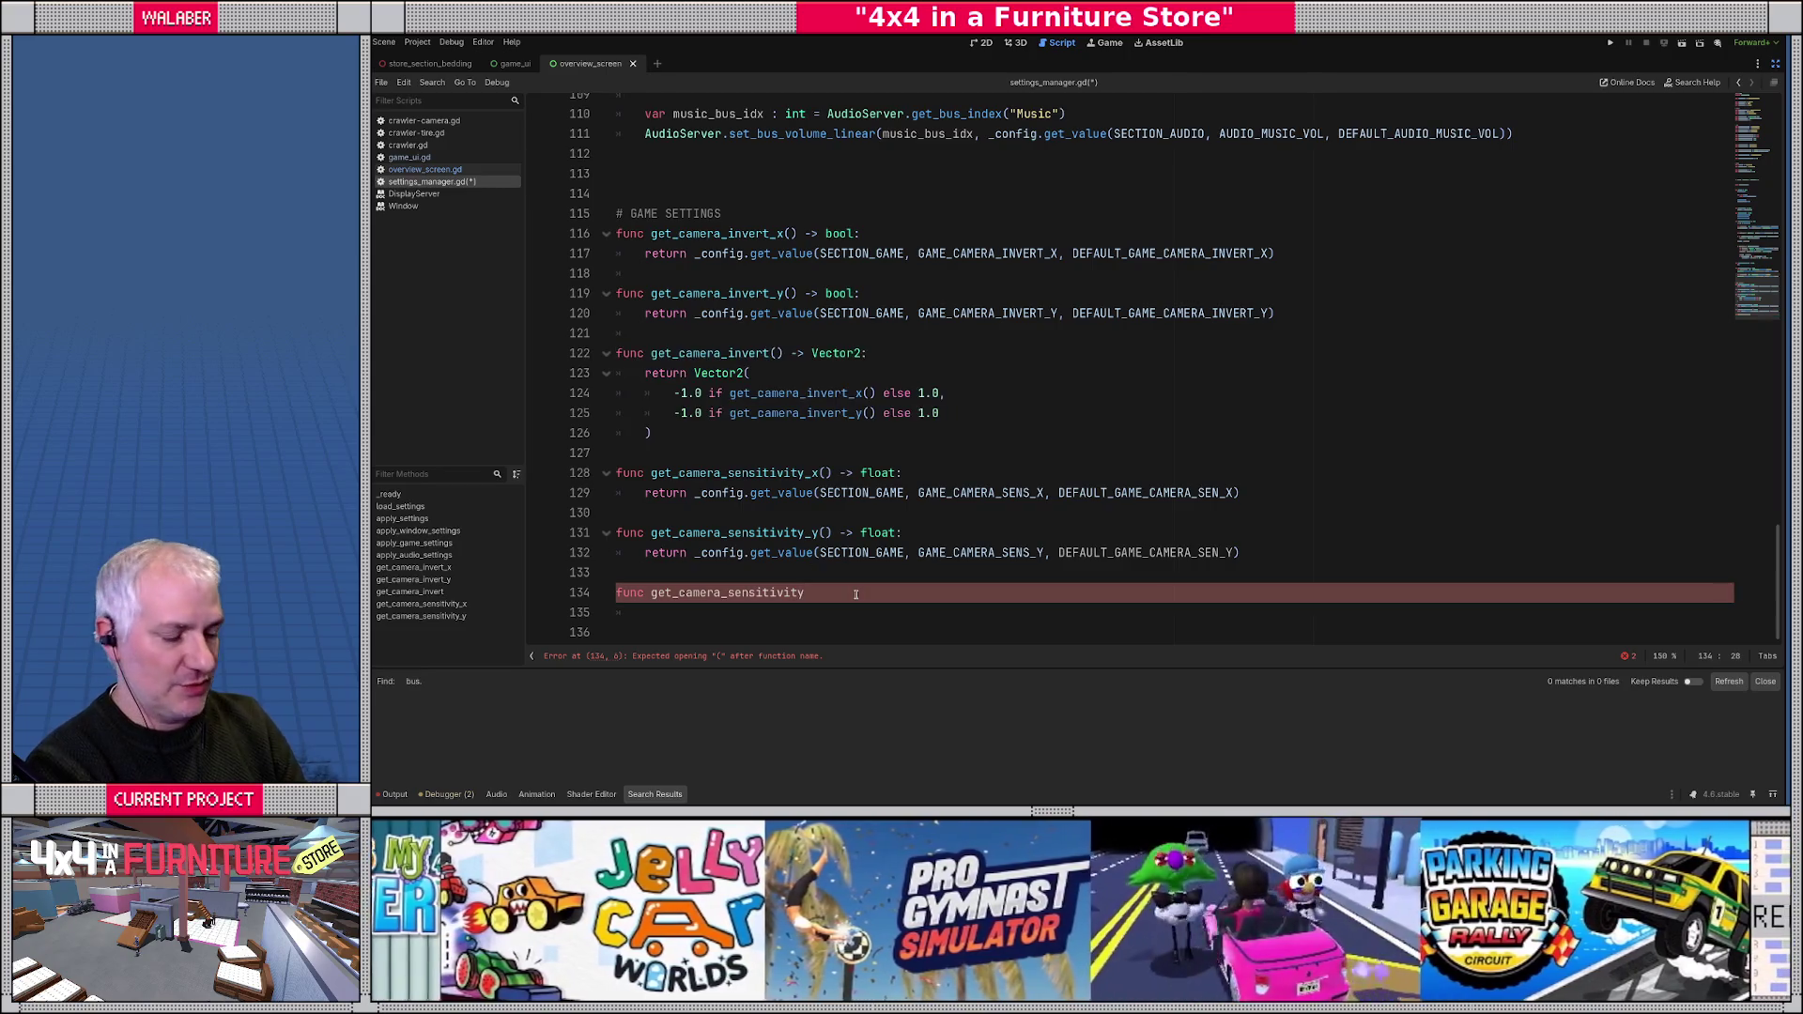
{"action": "type", "text": "() -> Vec"}
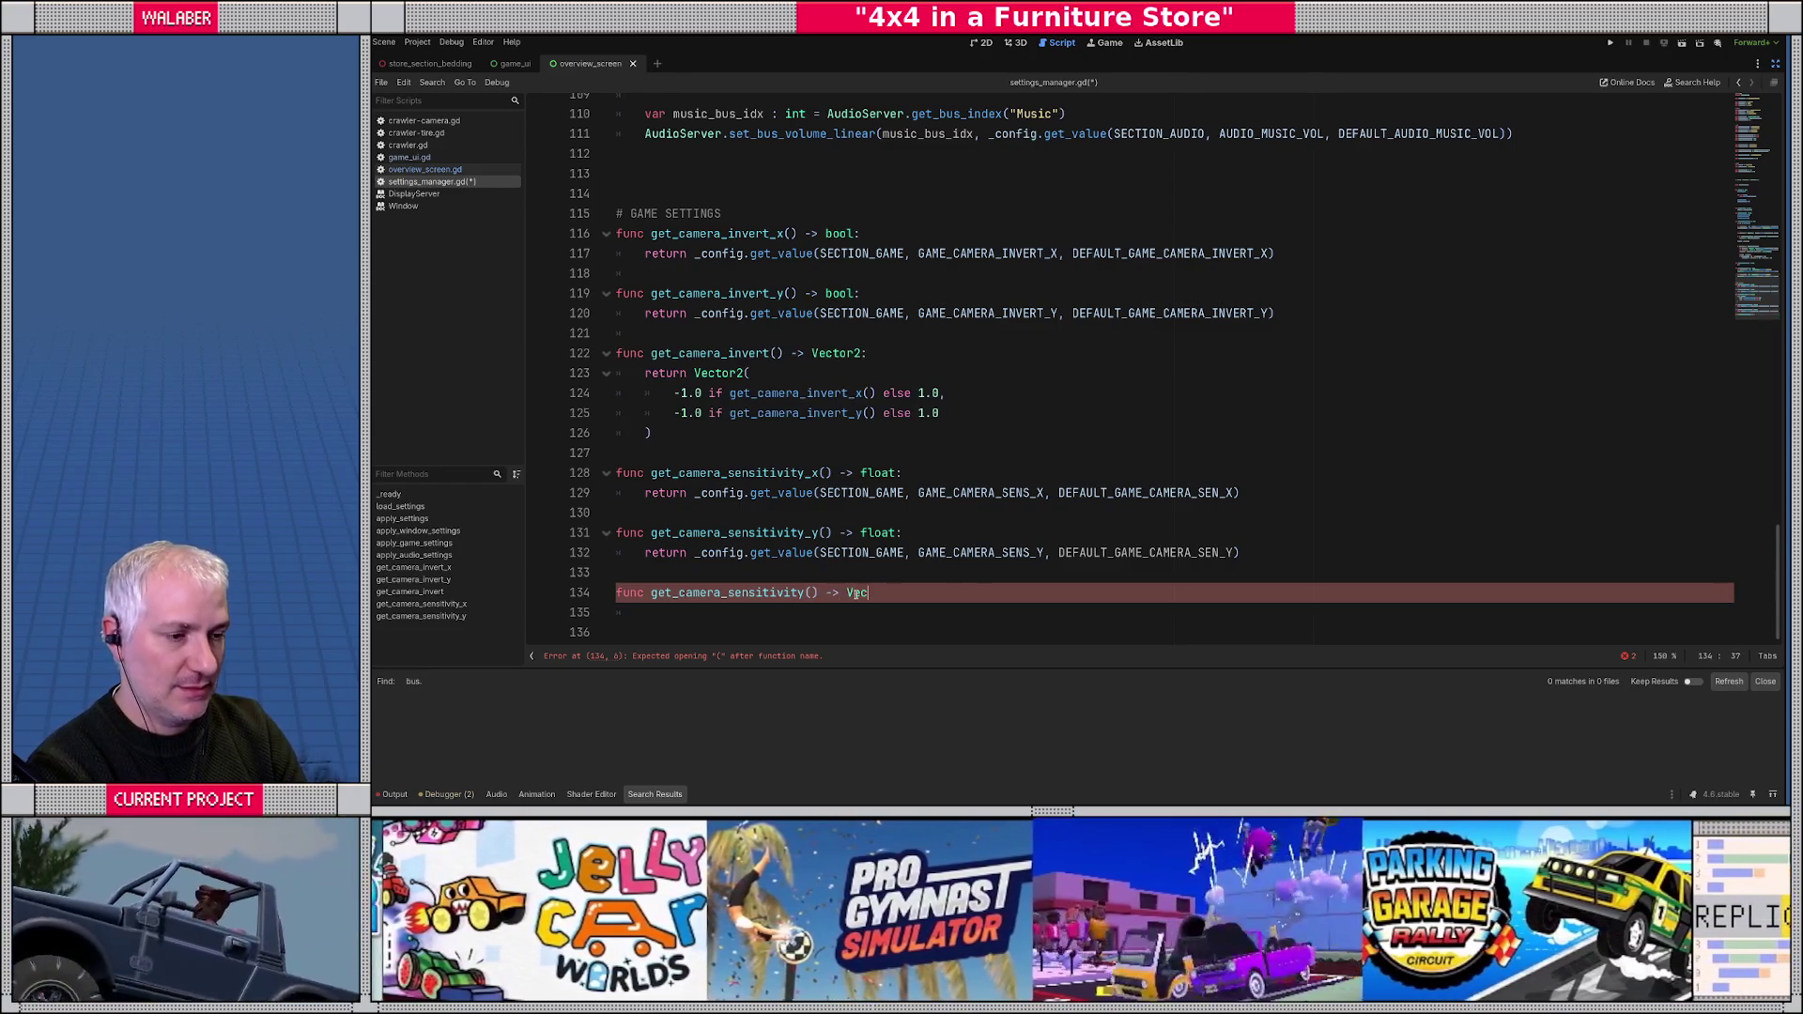
{"action": "type", "text": "tor2:"}
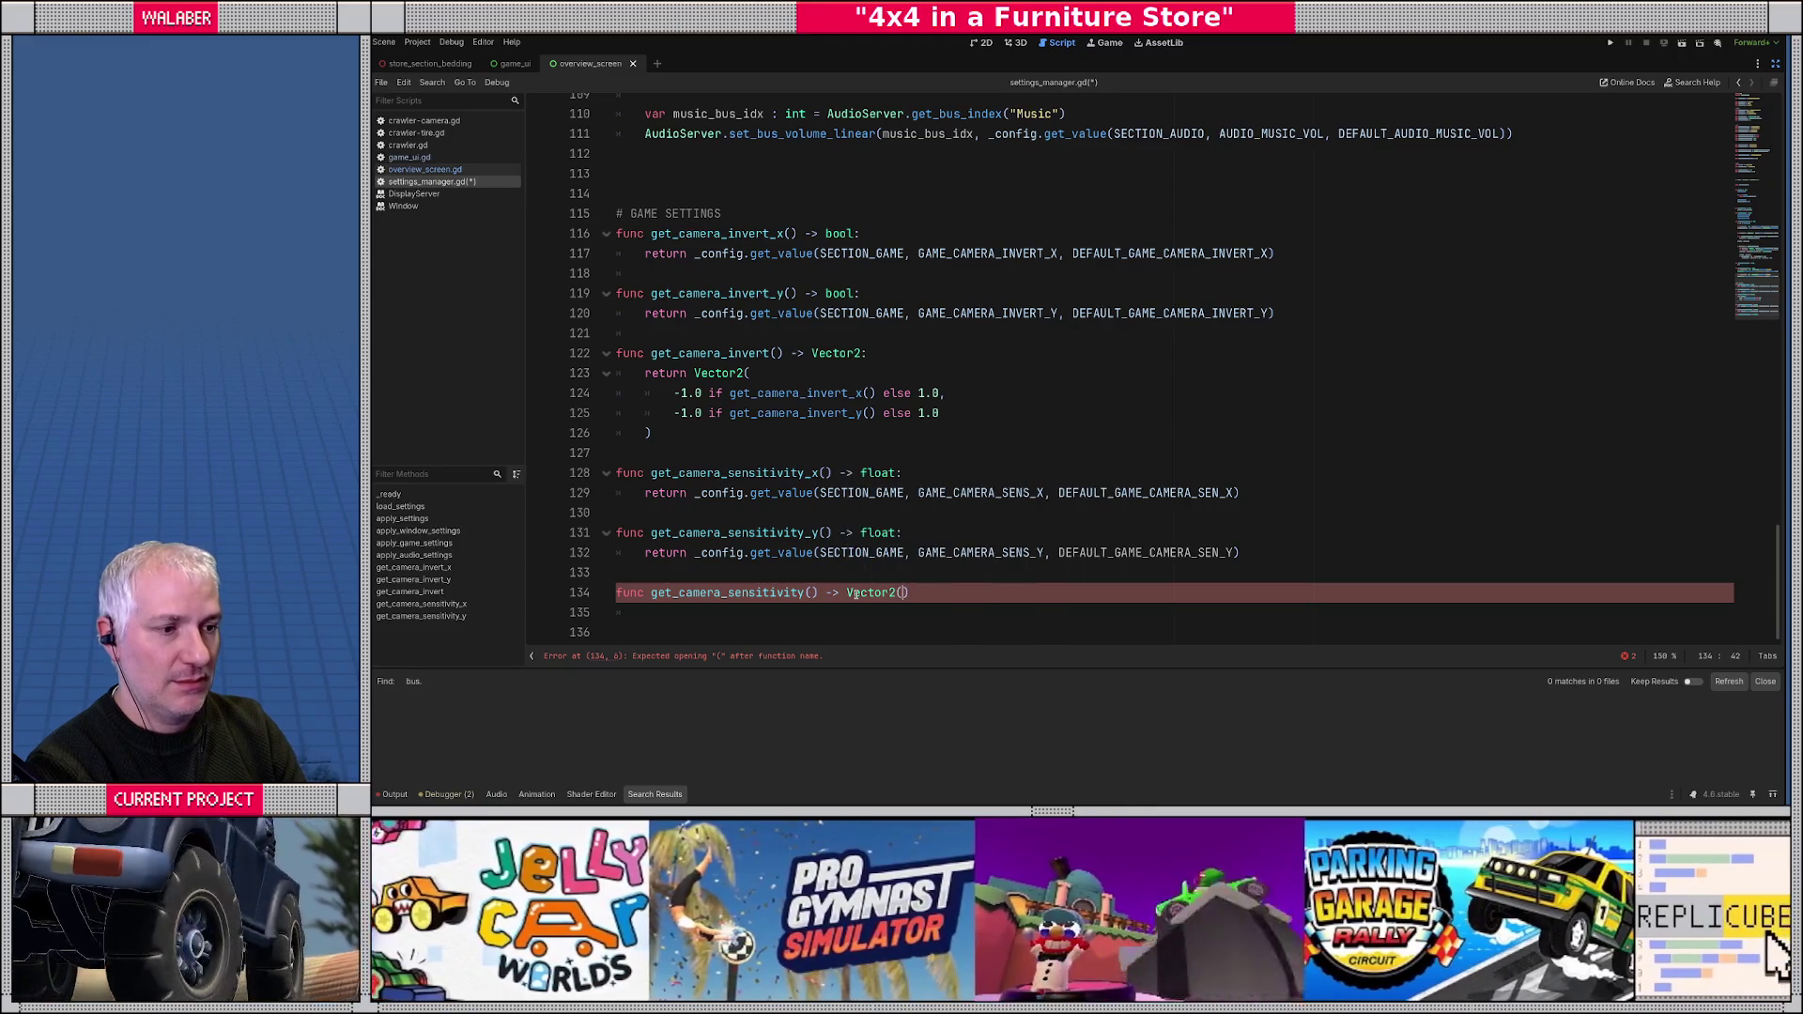
{"action": "key", "text": "Return"}
- Return Vector2(get_camera_sensitivity_x(), get_camera_sensitivity_y()) from it
{"action": "type", "text": "return Vect"}
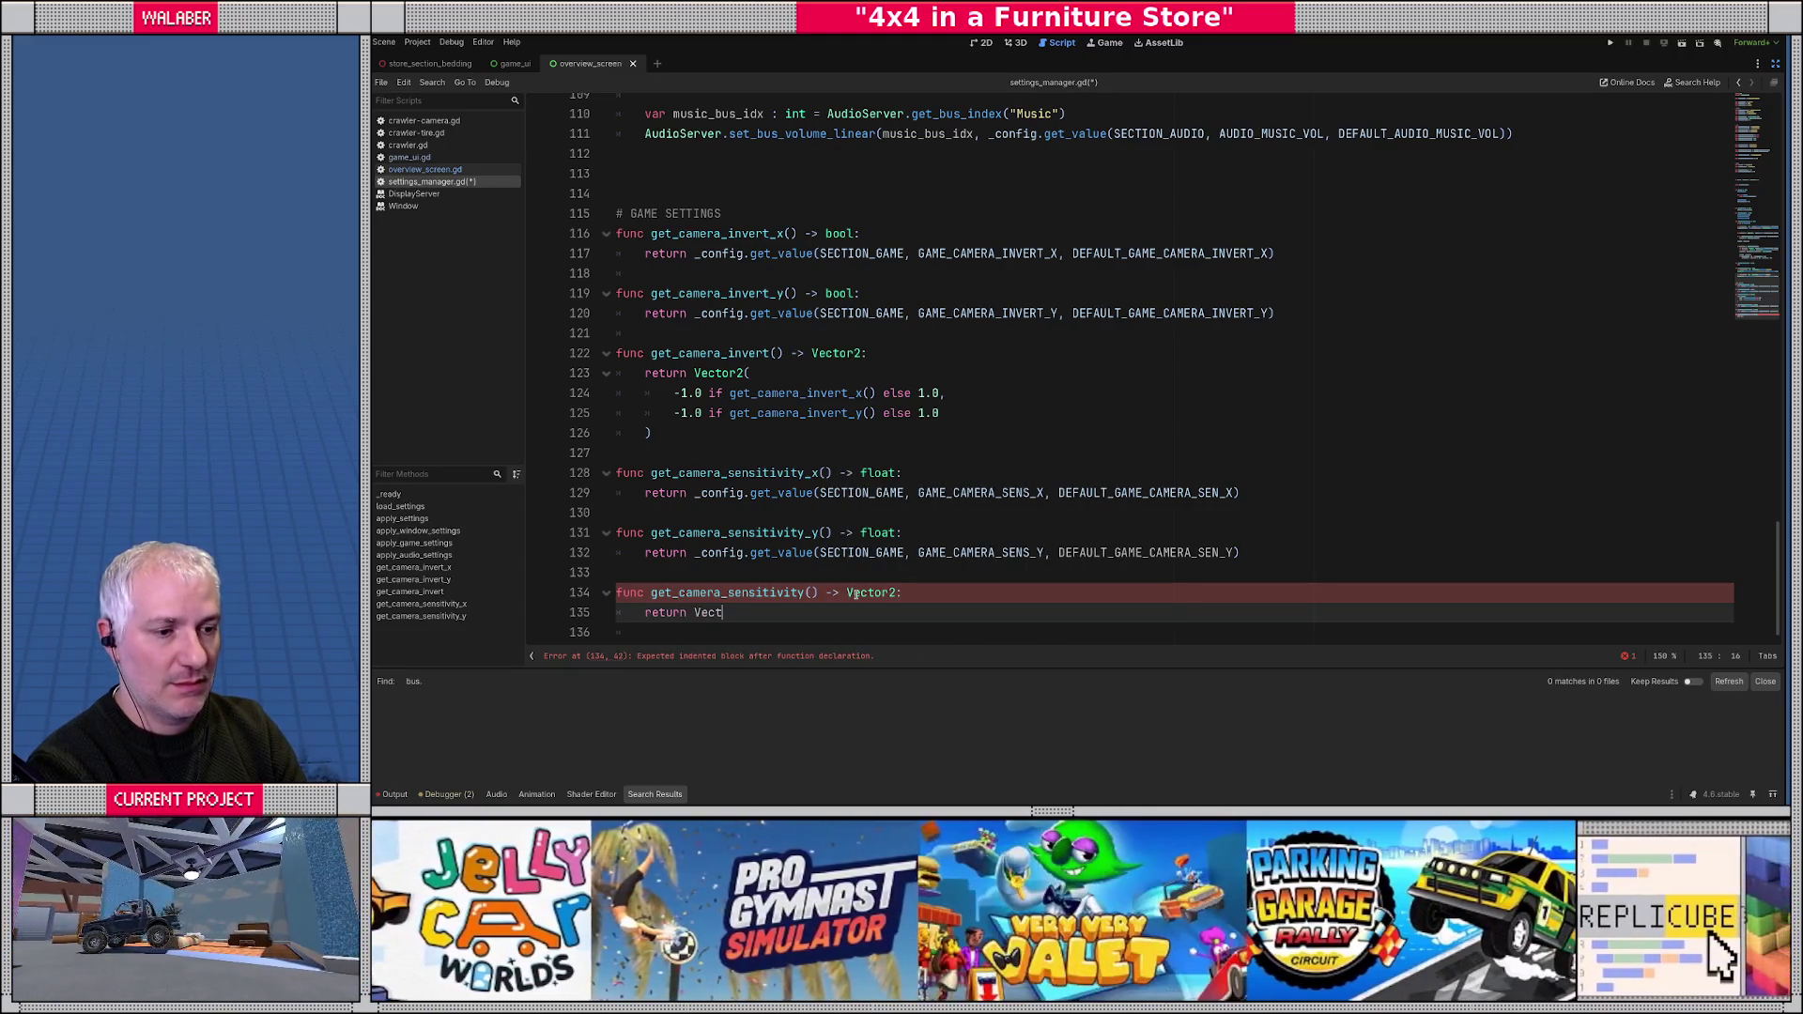
{"action": "type", "text": "or2("}
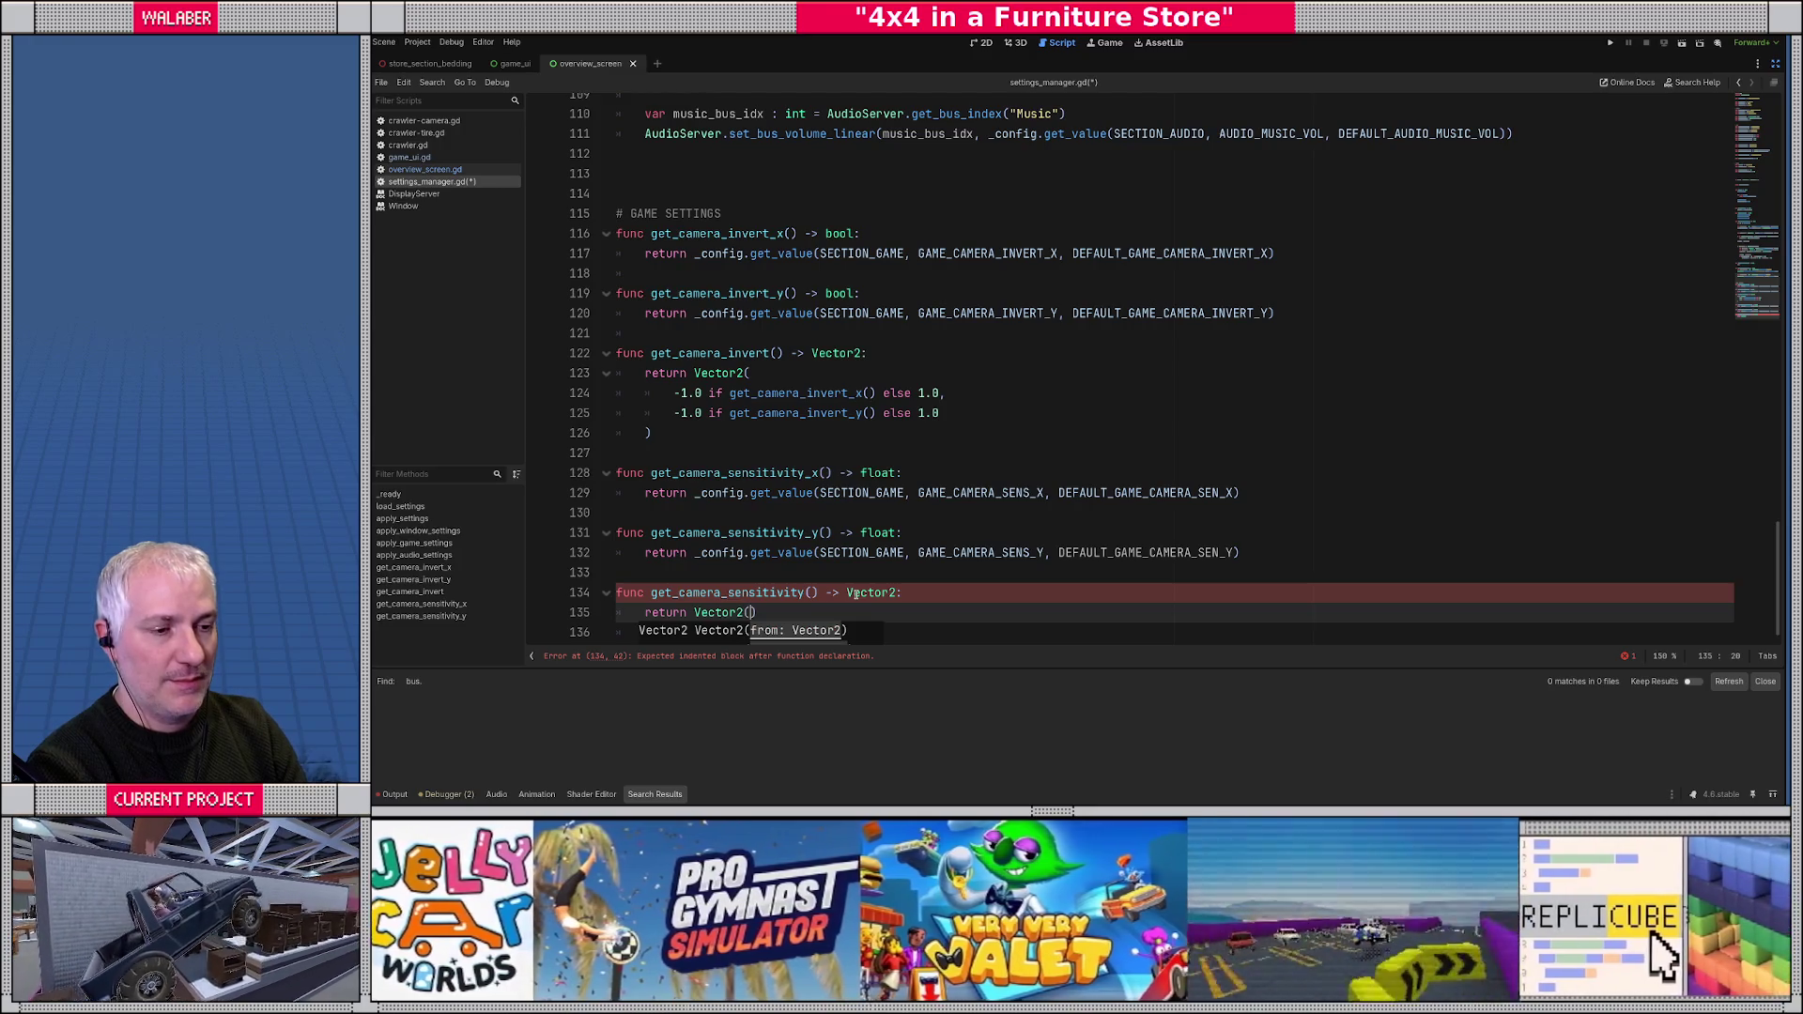
{"action": "type", "text": "get_camera_s"}
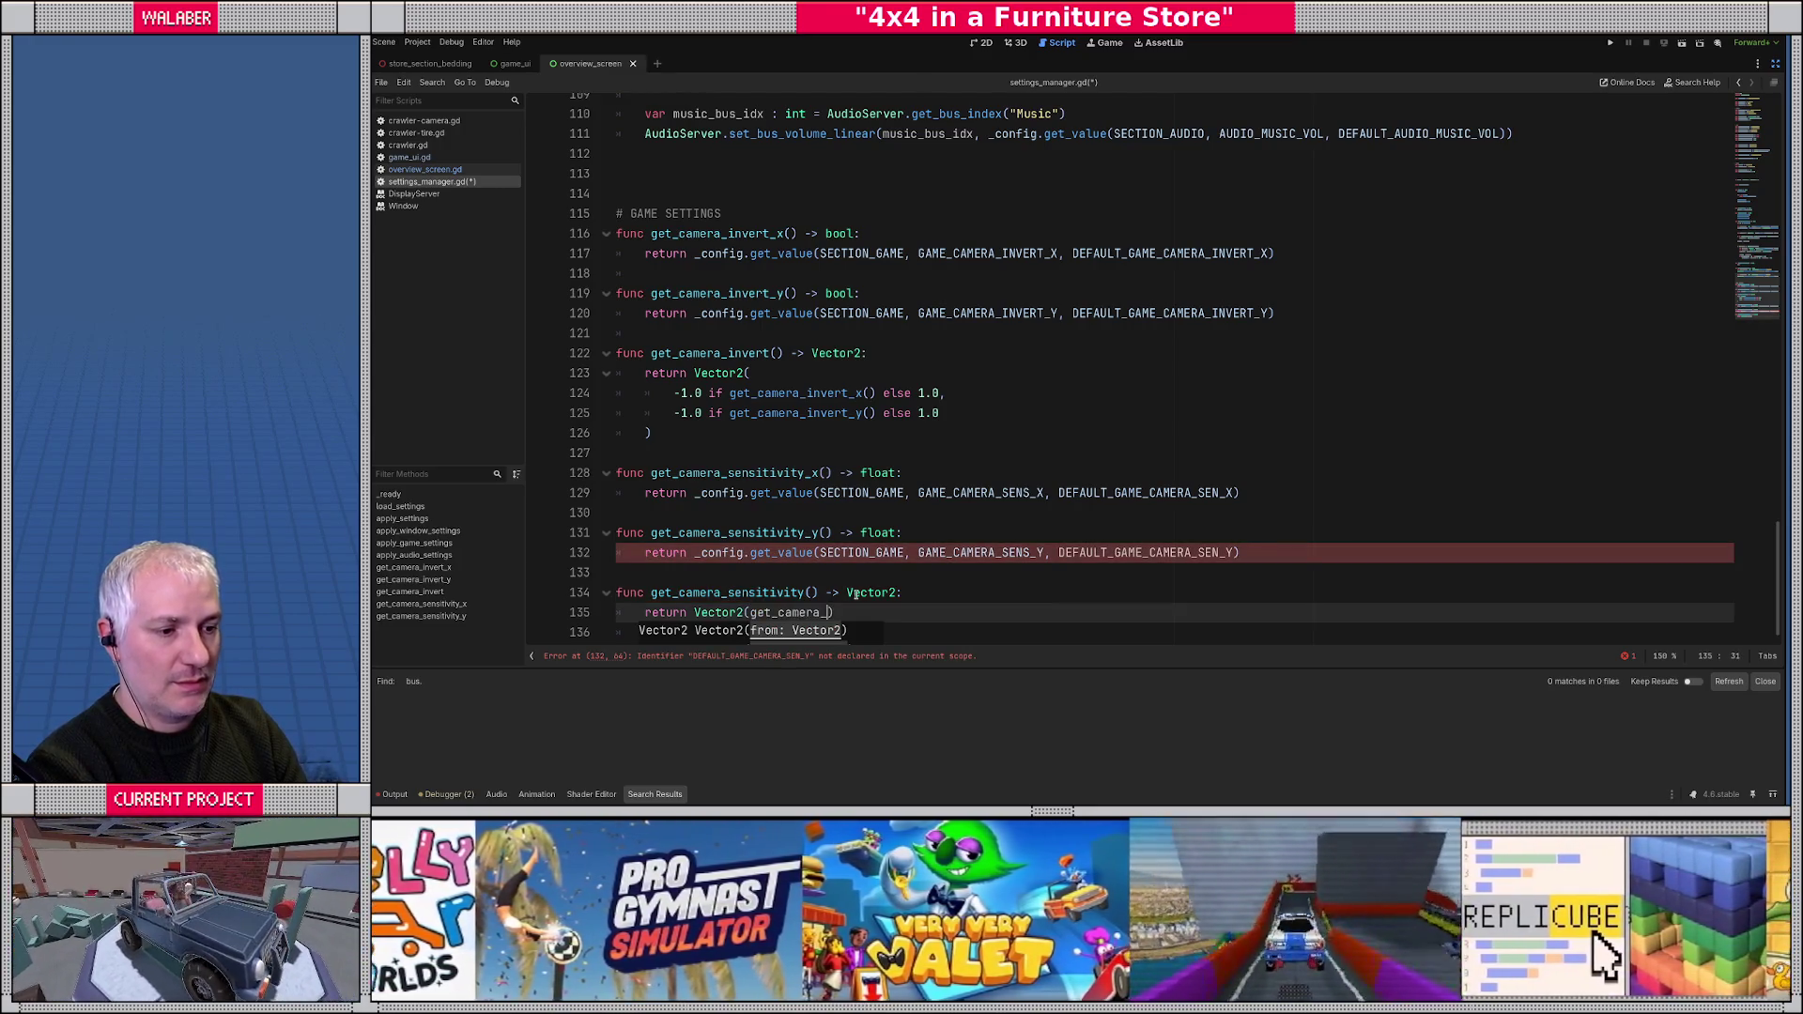
{"action": "key", "text": "Down"}
{"action": "key", "text": "Return"}
{"action": "type", "text": ", get_ca"}
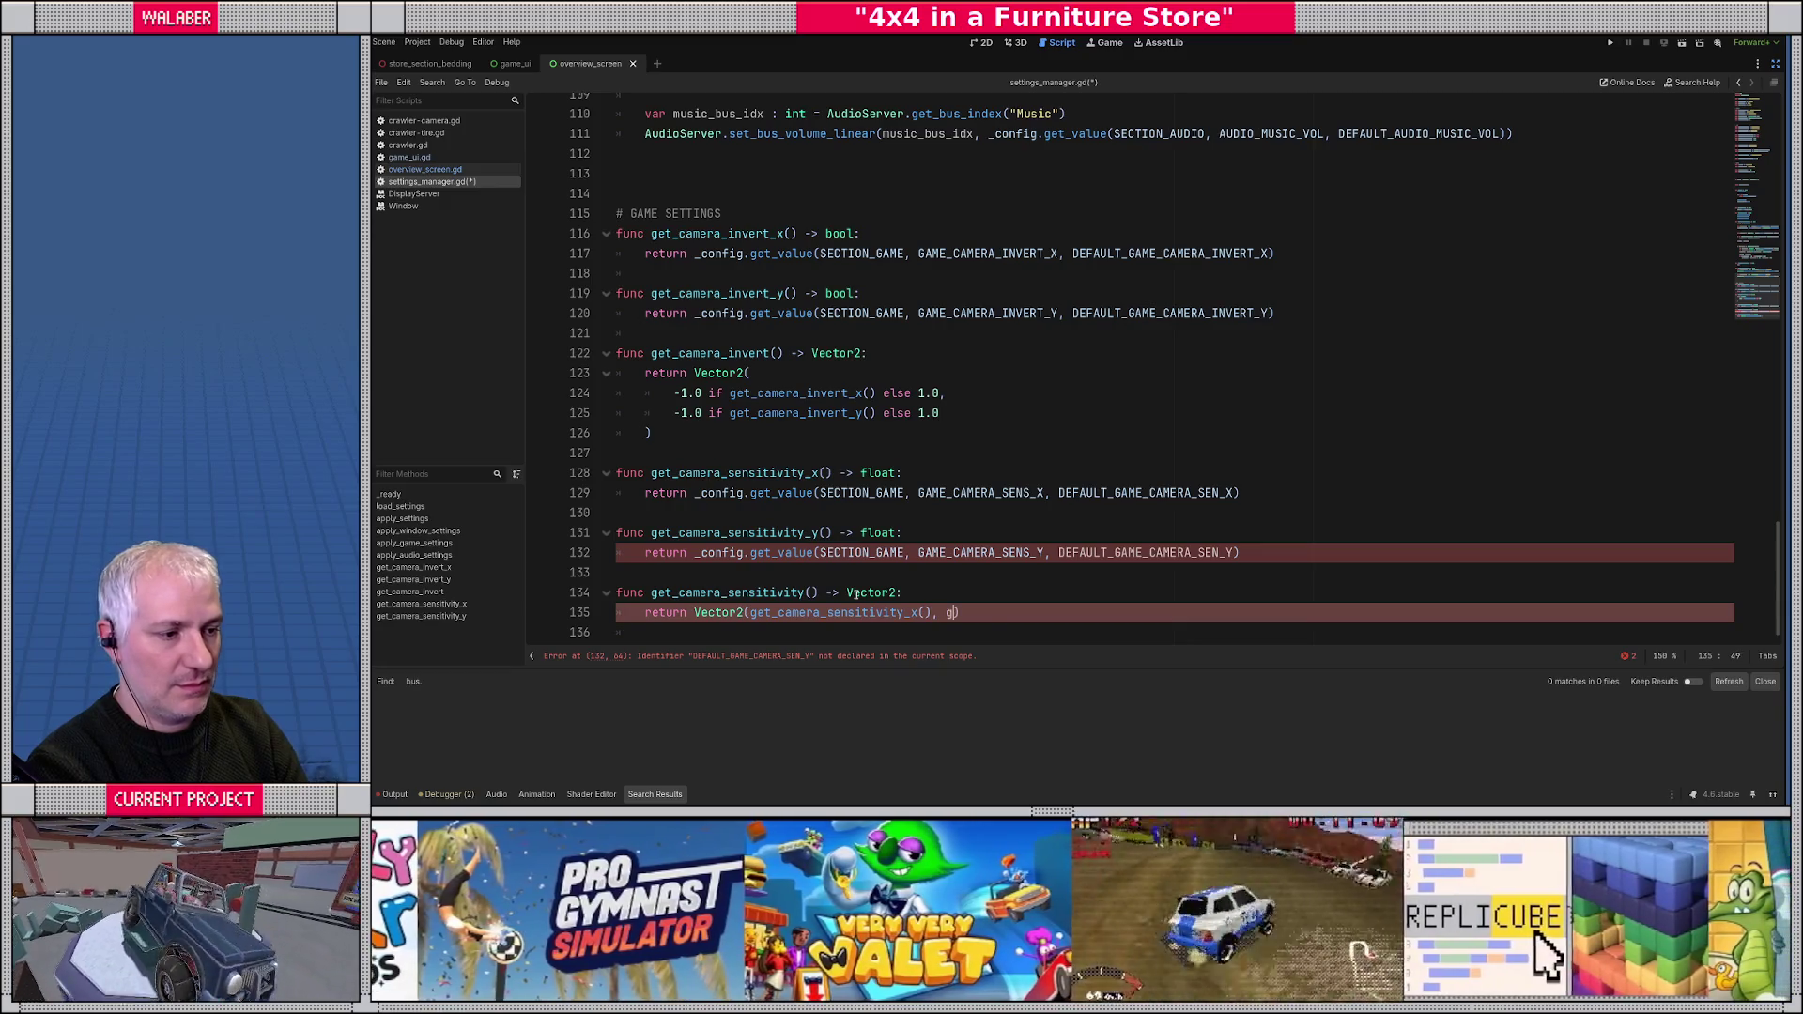
{"action": "key", "text": "Down"}
{"action": "key", "text": "Down"}
{"action": "key", "text": "Return"}
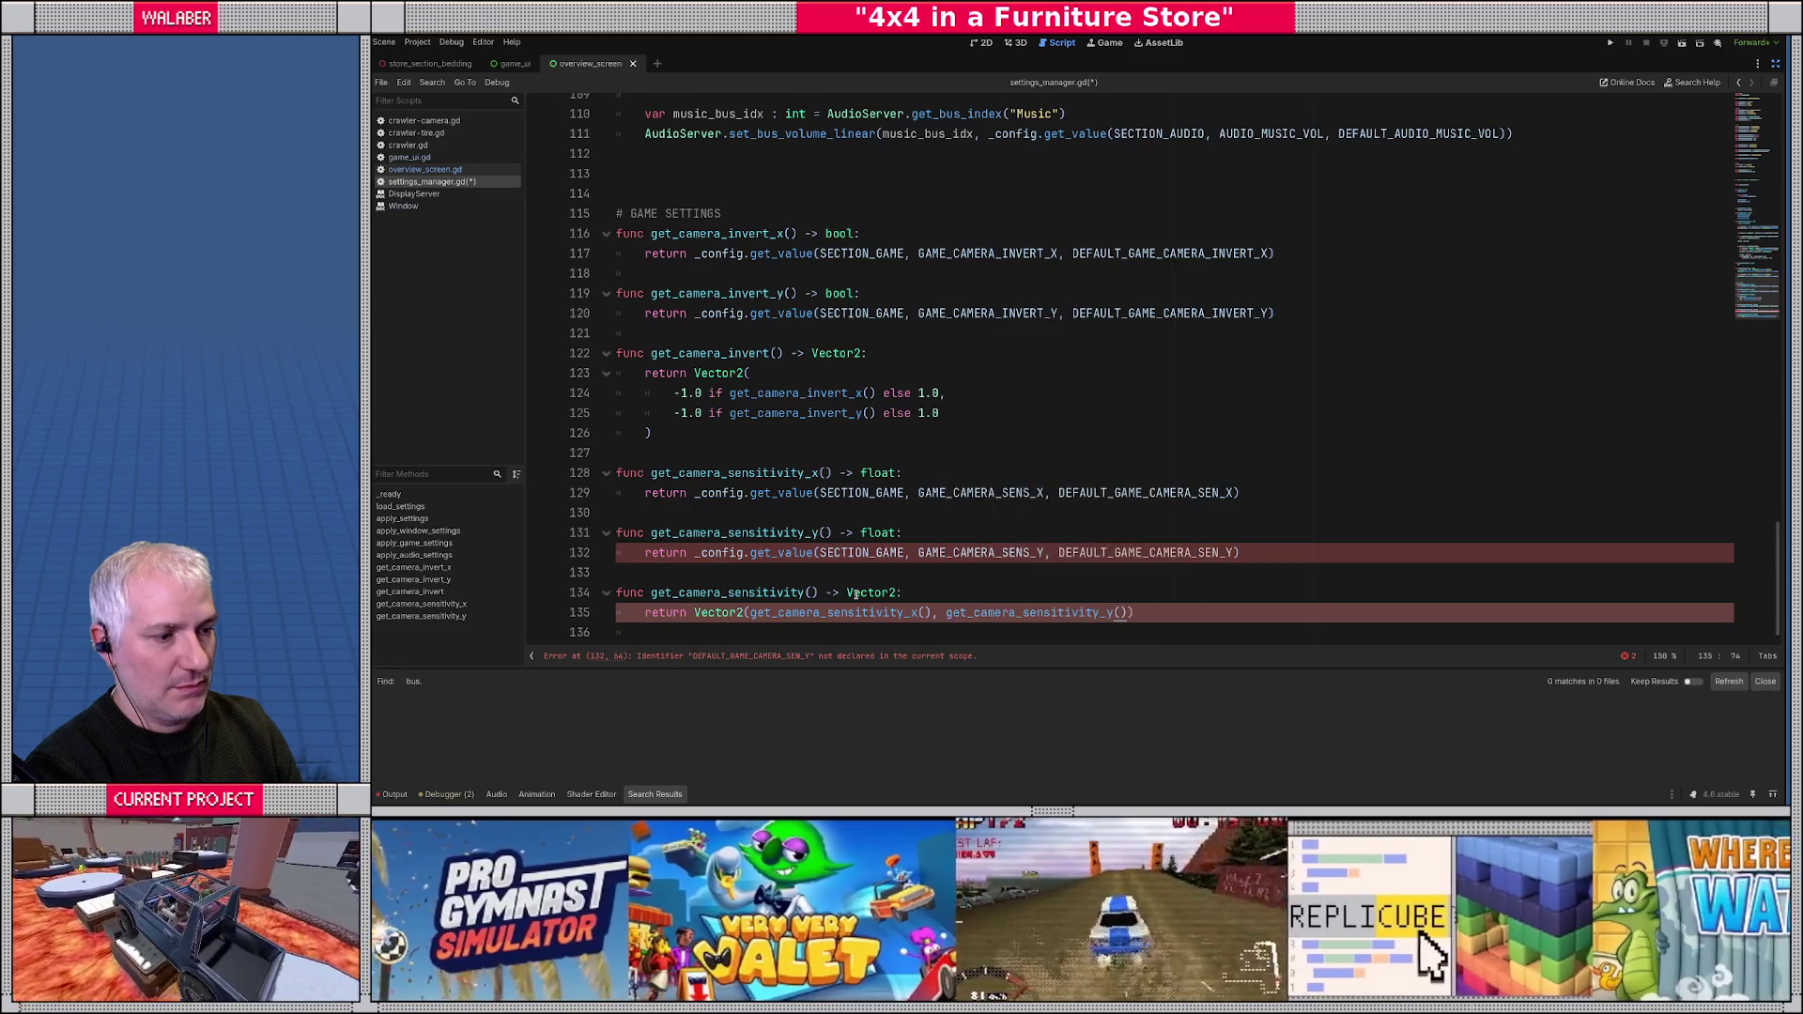
- Start declaring get_camera_invert_and_sensitivity() -> Vector2 below it
{"action": "key", "text": "End"}
{"action": "key", "text": "Return"}
{"action": "key", "text": "Return"}
{"action": "key", "text": "BackSpace"}
{"action": "type", "text": "func get_camera"}
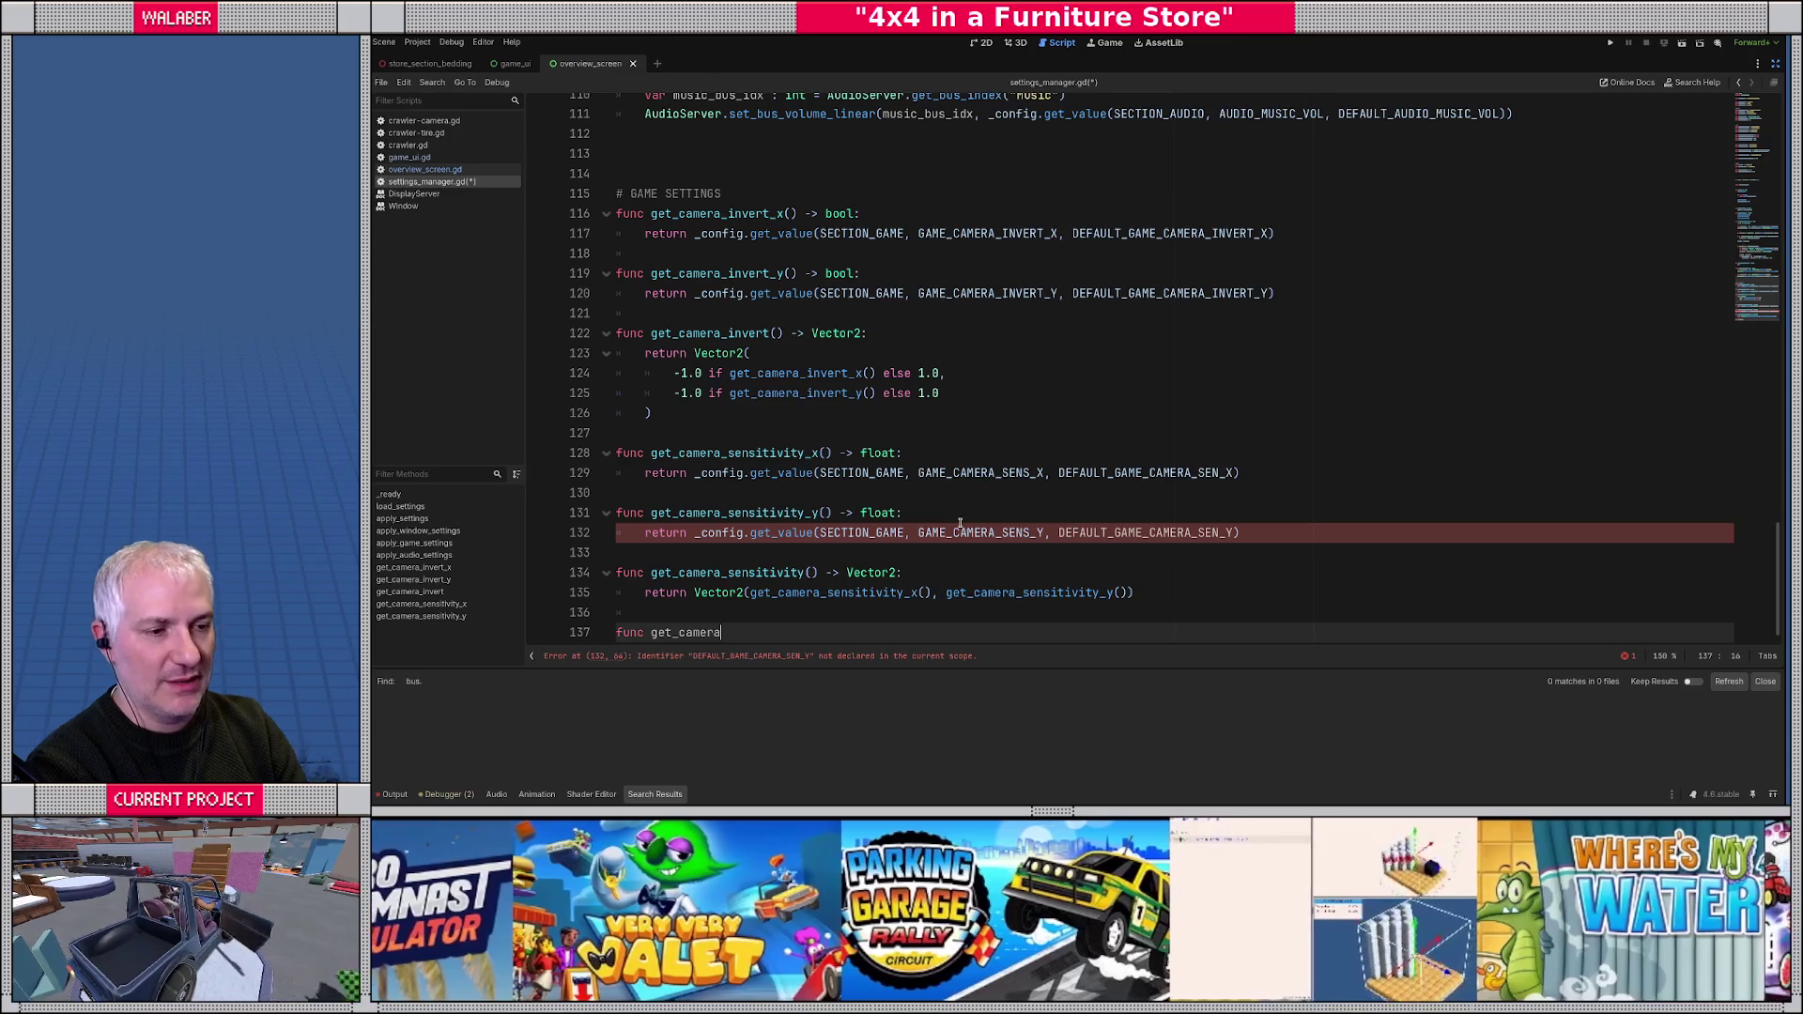
{"action": "type", "text": "_"}
{"action": "type", "text": "invert"}
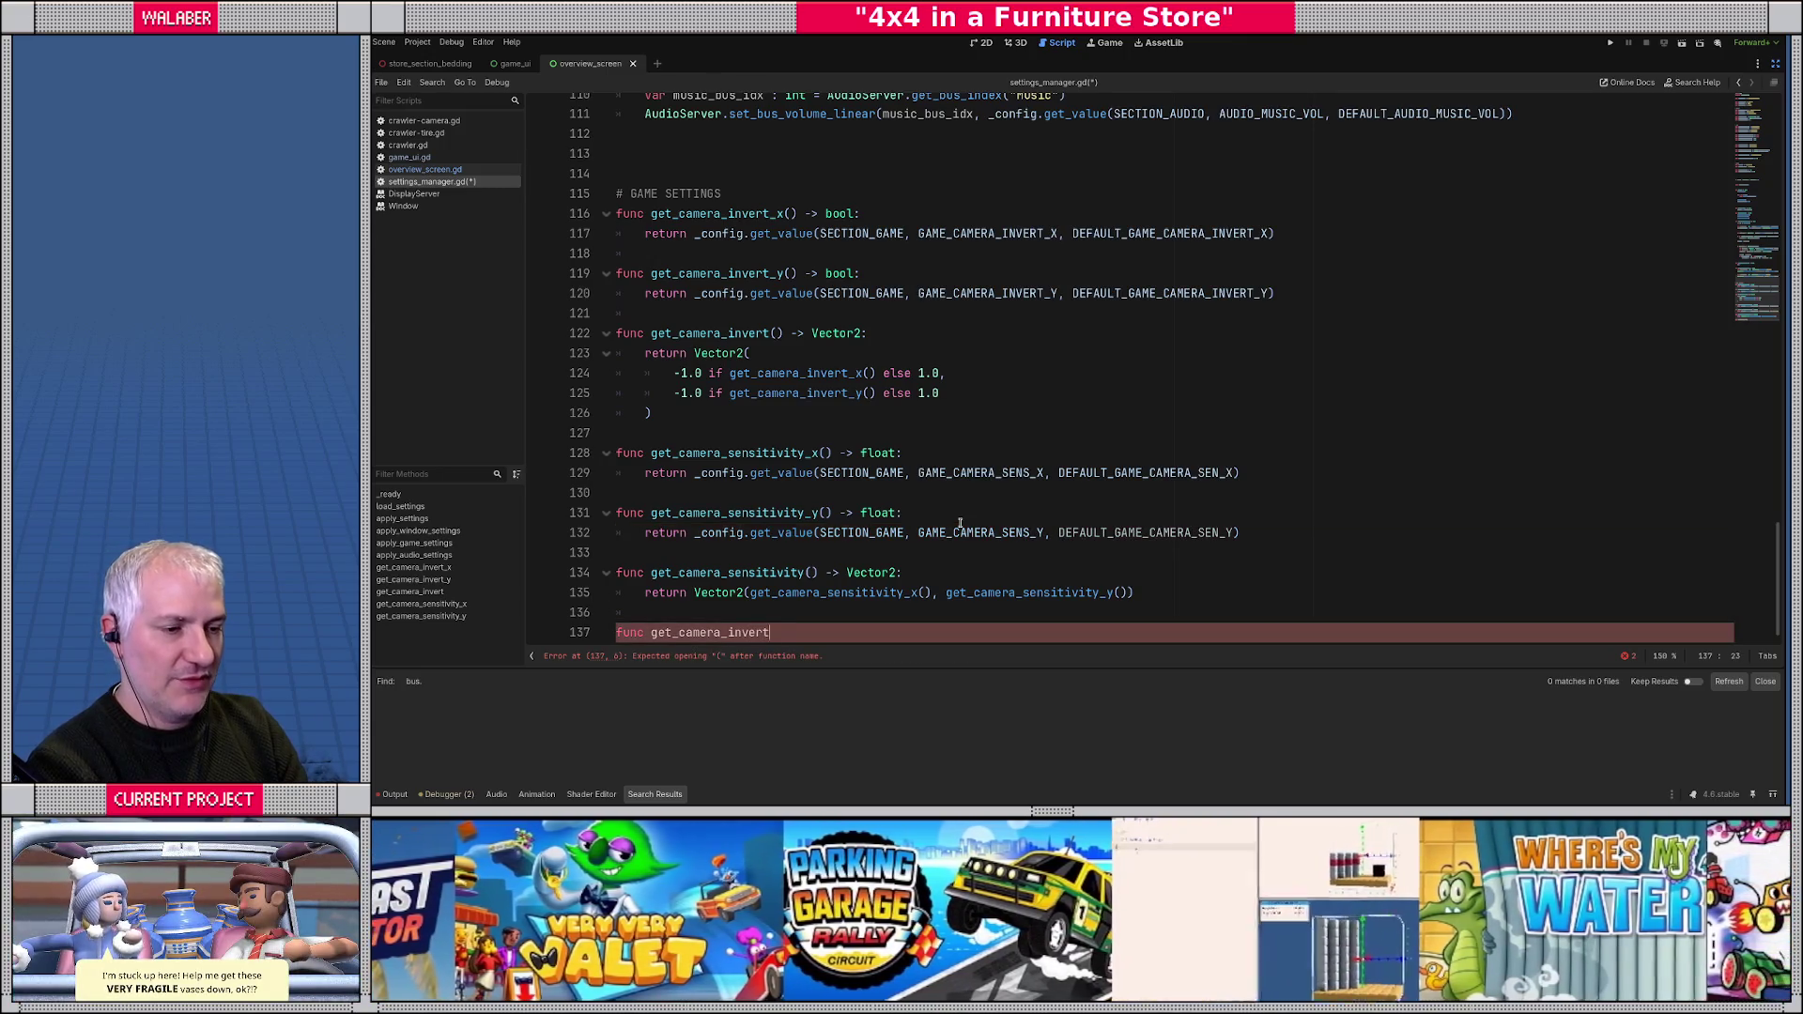
{"action": "type", "text": "_and_sens"}
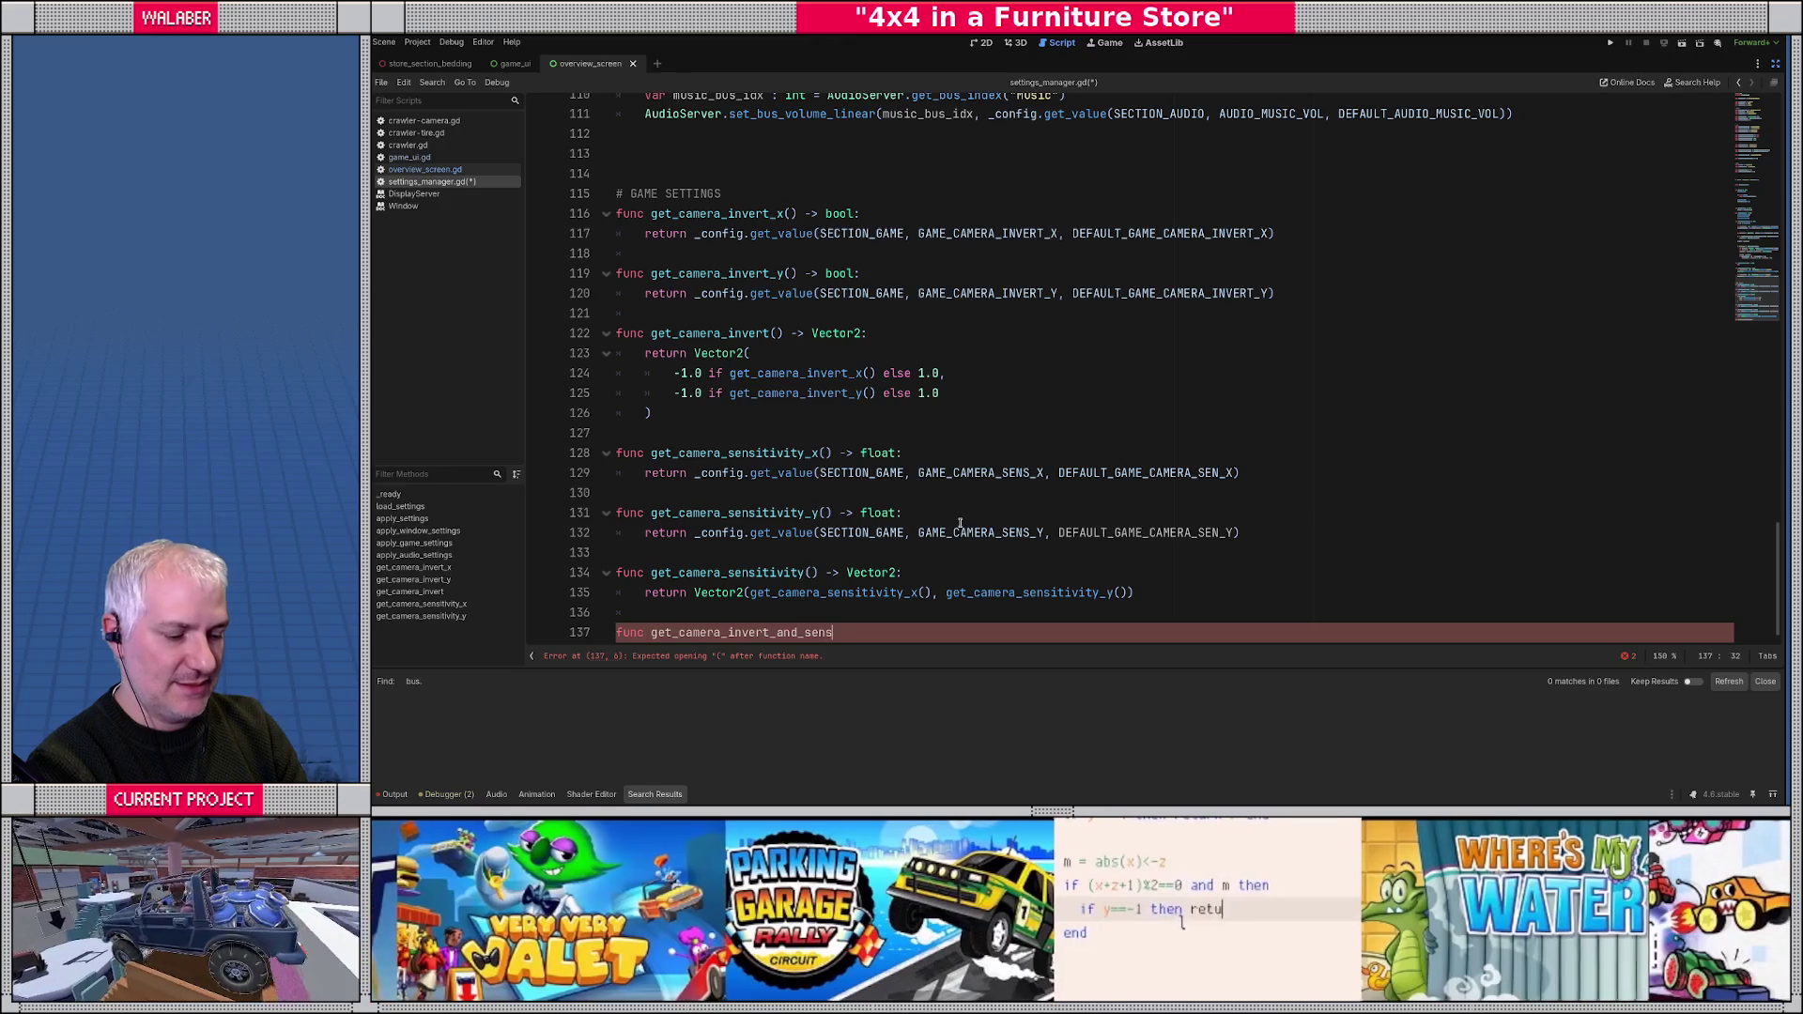
{"action": "type", "text": "itivity() -> Vector"}
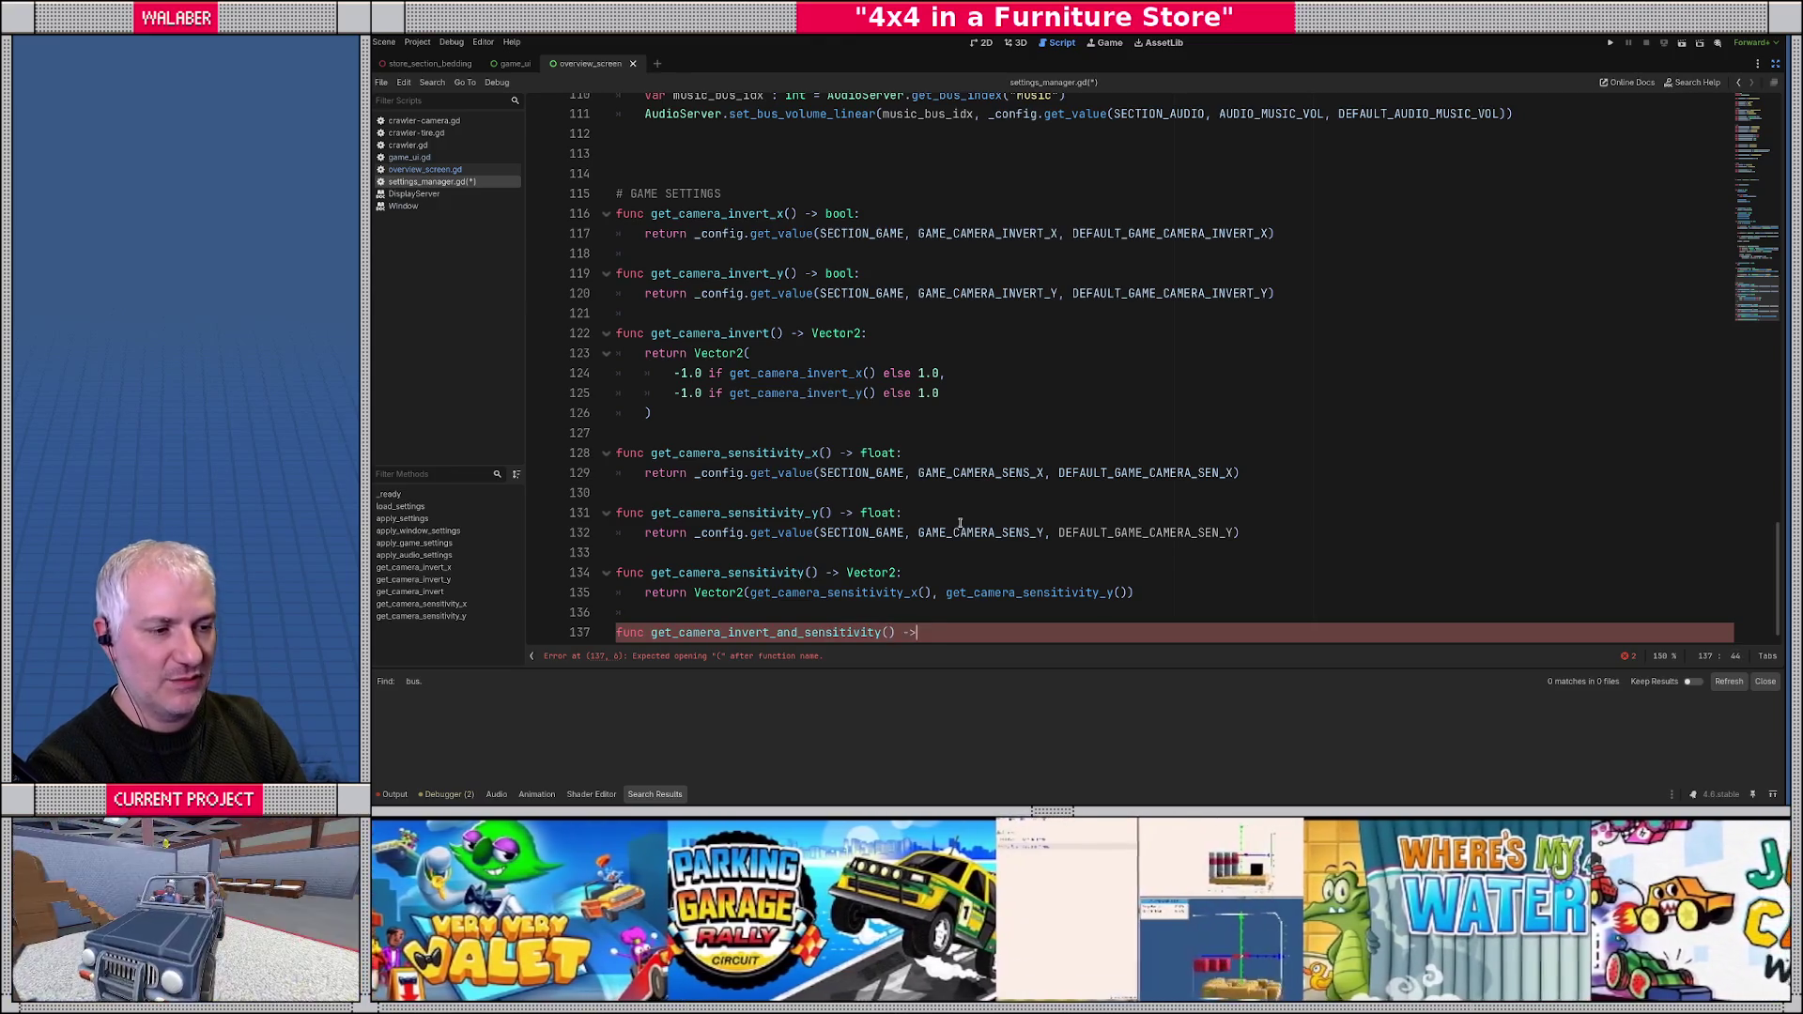
{"action": "type", "text": "2:"}
- Return get_camera_invert() * get_camera_sensitivity(), undoing a wrong completion, then inspect the line 132 error
{"action": "key", "text": "Return"}
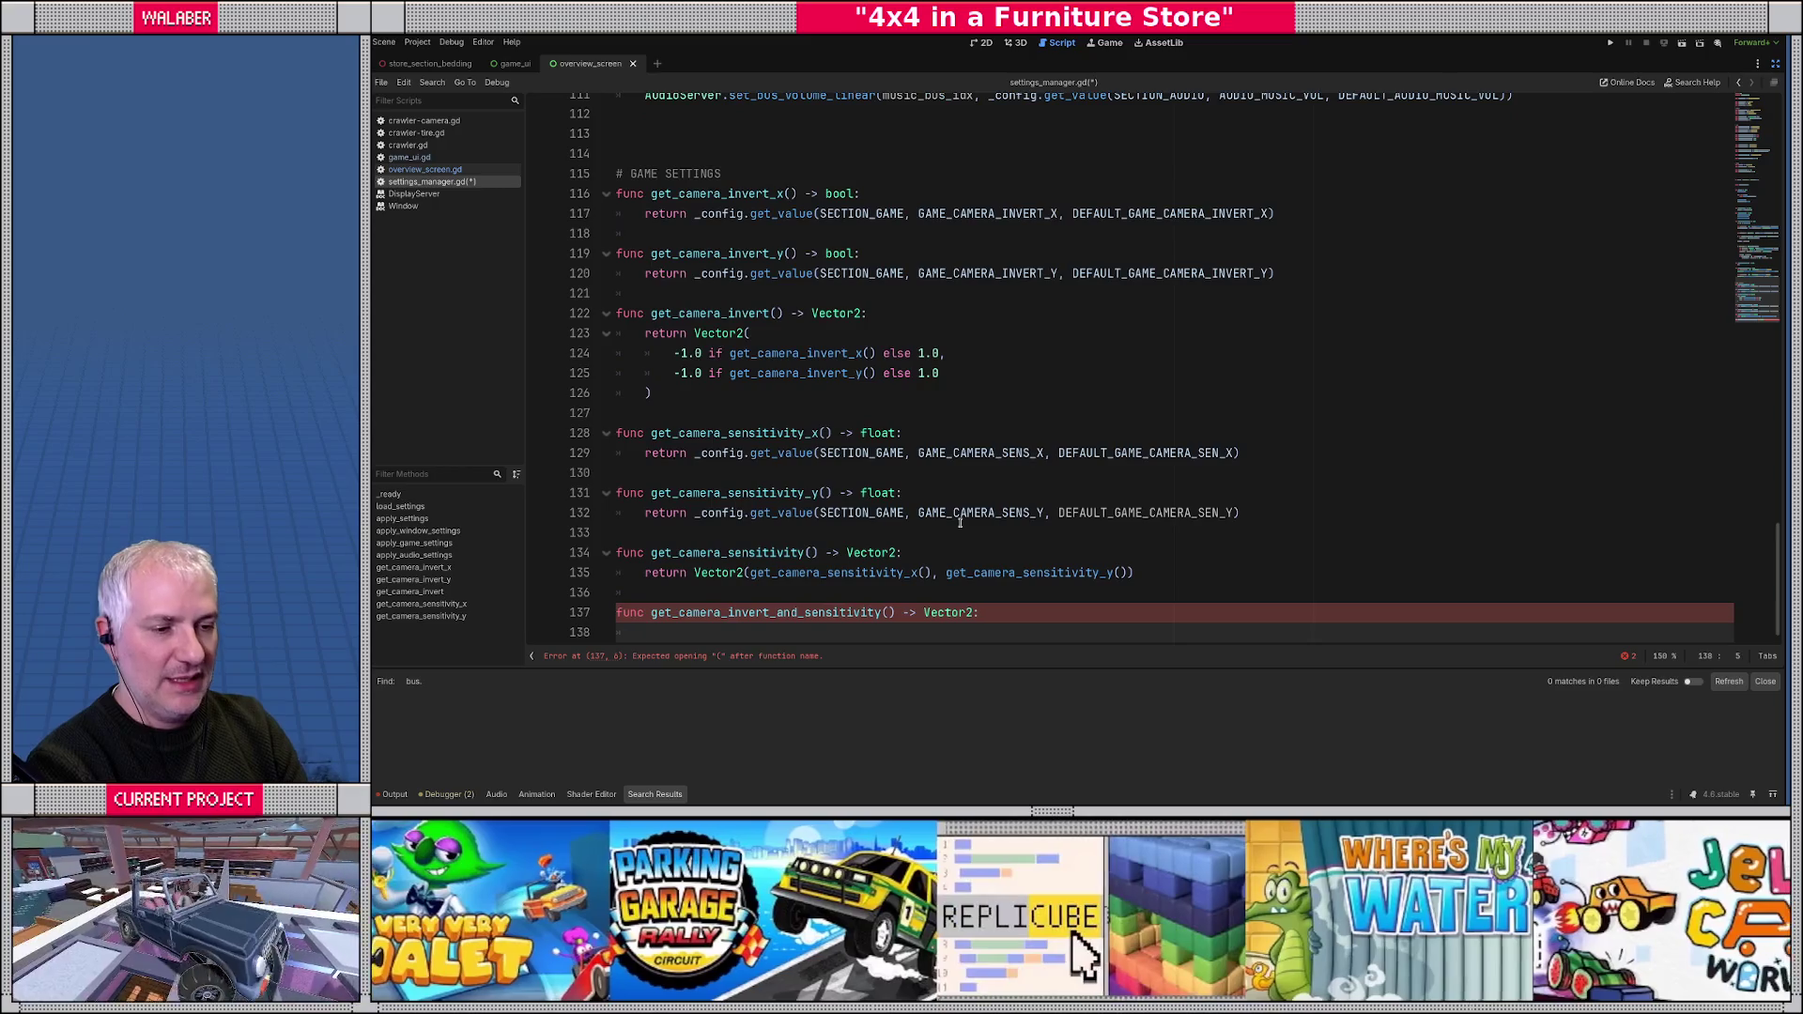
{"action": "type", "text": "return get_"}
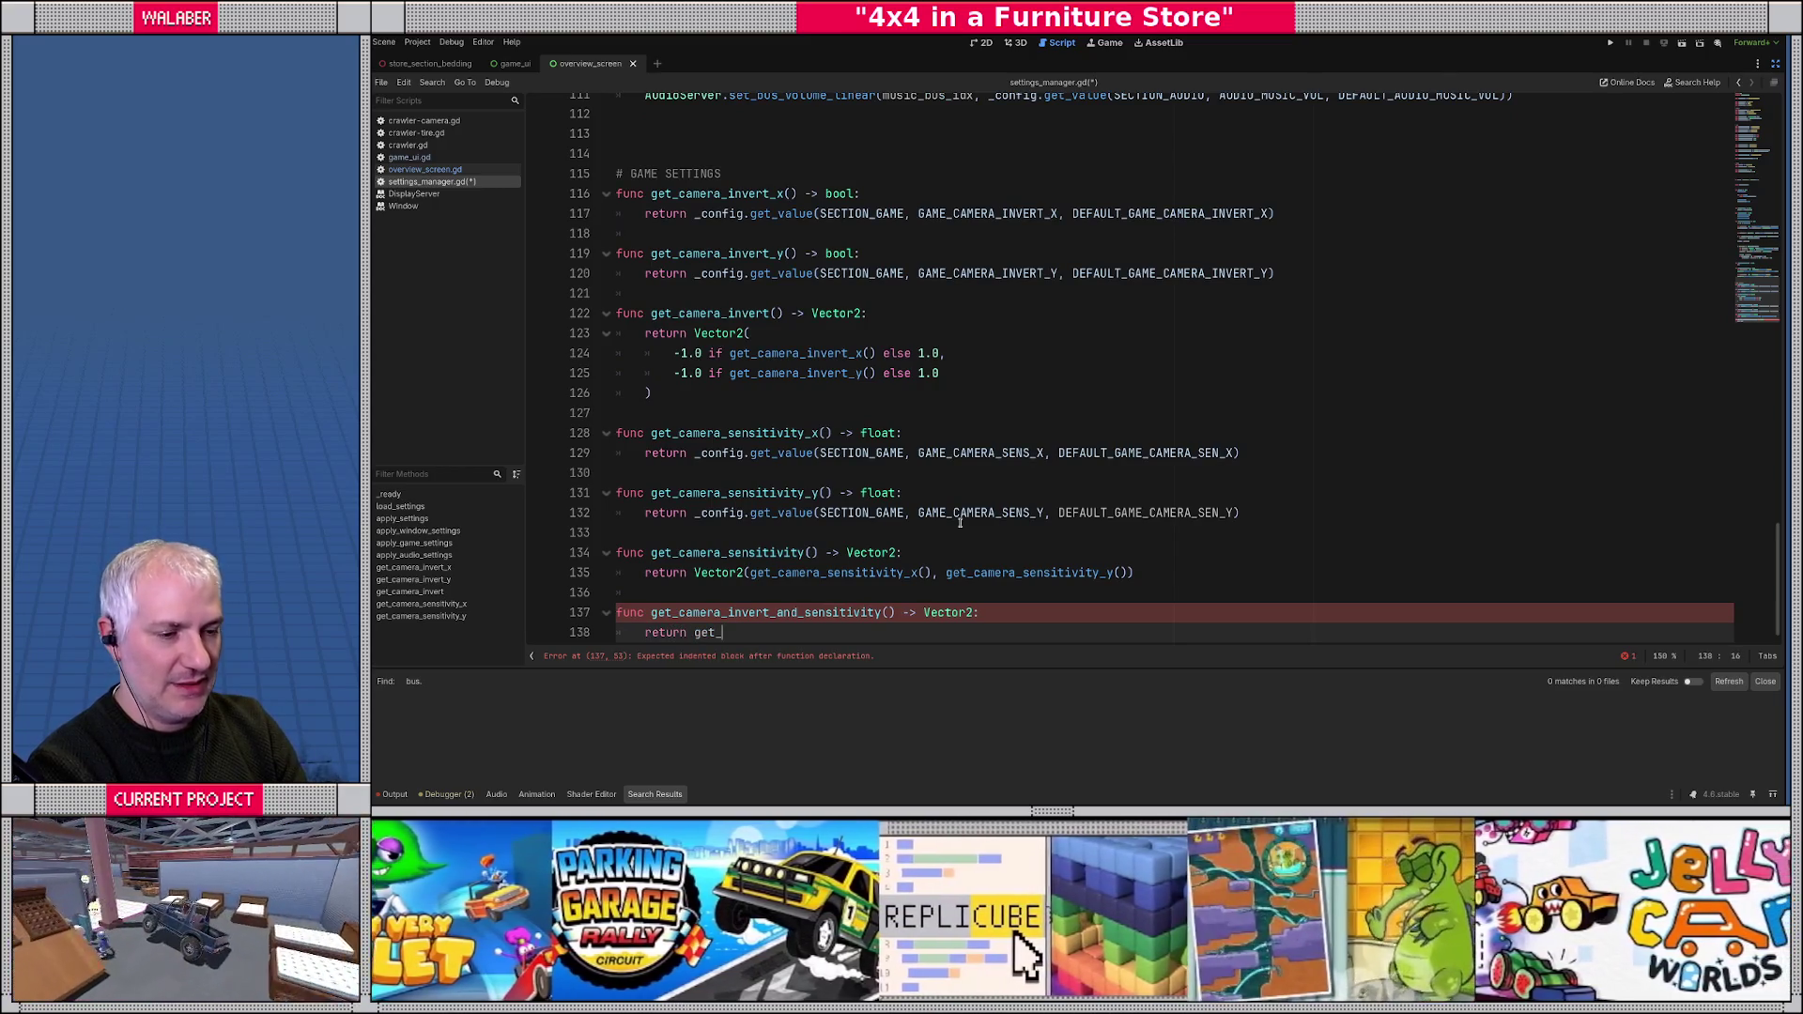
{"action": "type", "text": "camera_i"}
{"action": "key", "text": "Return"}
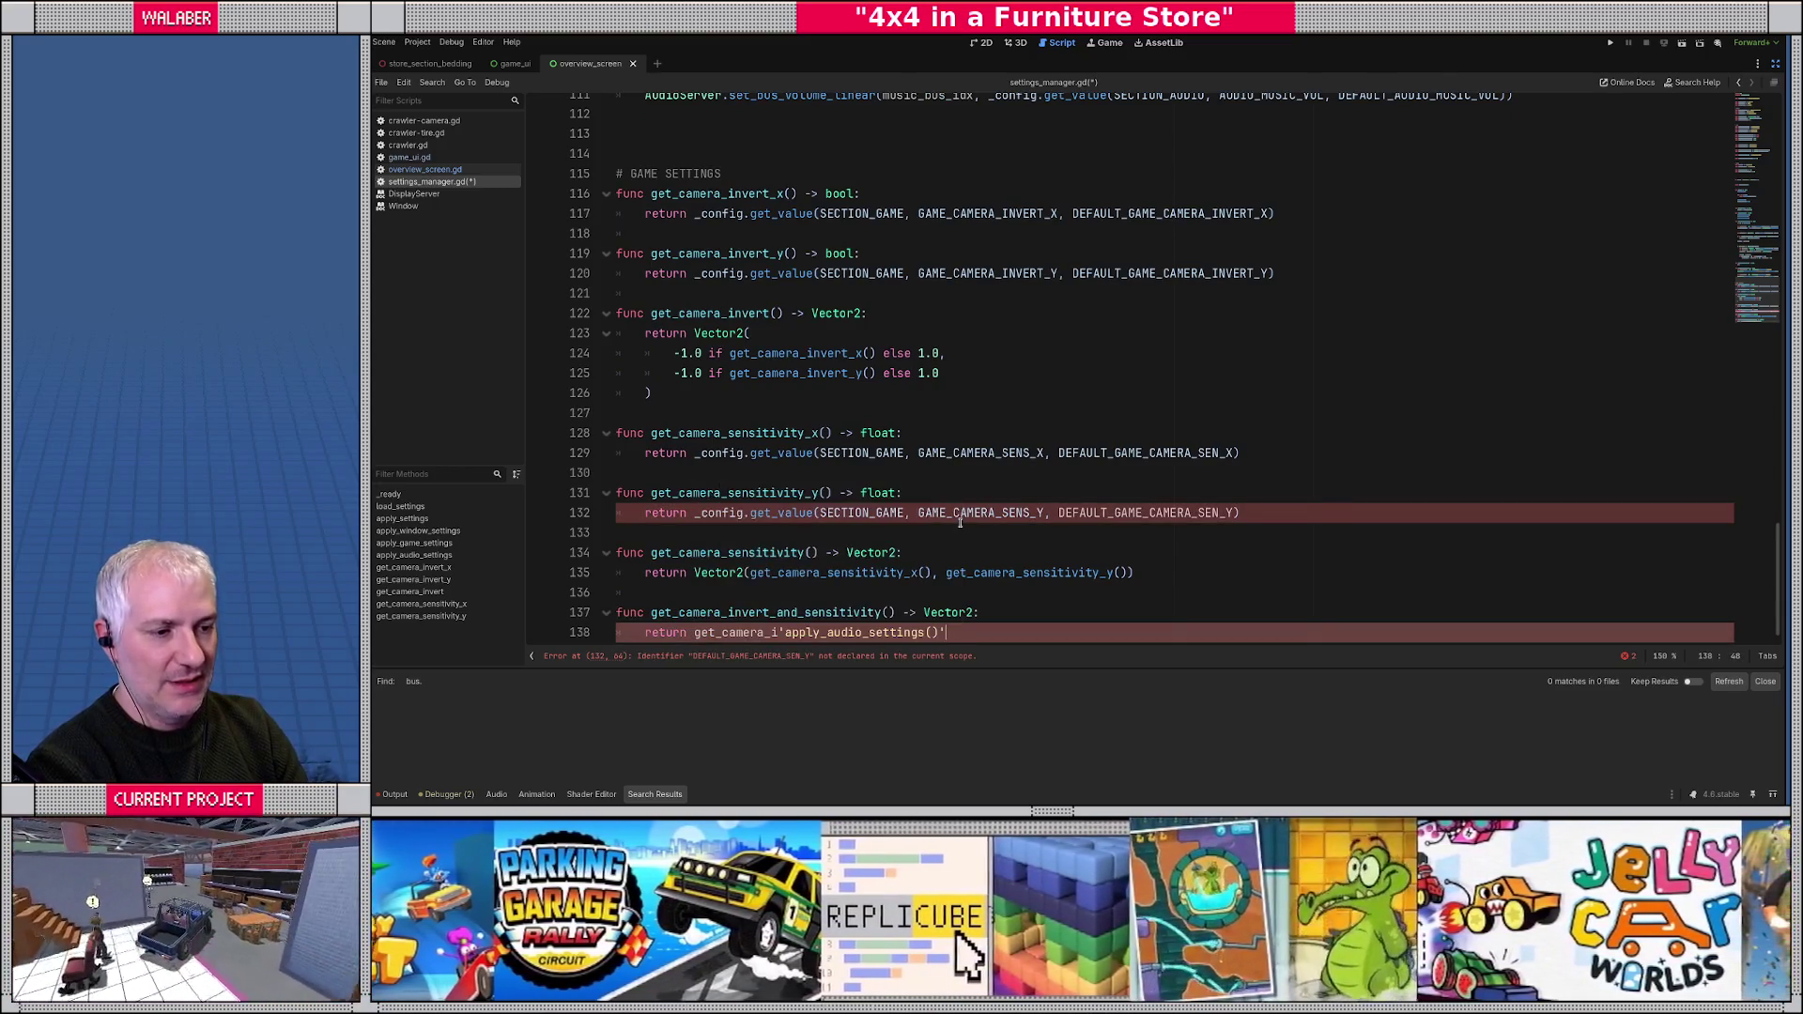
{"action": "key", "text": "ctrl+z"}
{"action": "key", "text": "BackSpace"}
{"action": "type", "text": "in"}
{"action": "key", "text": "Return"}
{"action": "type", "text": "* get_"}
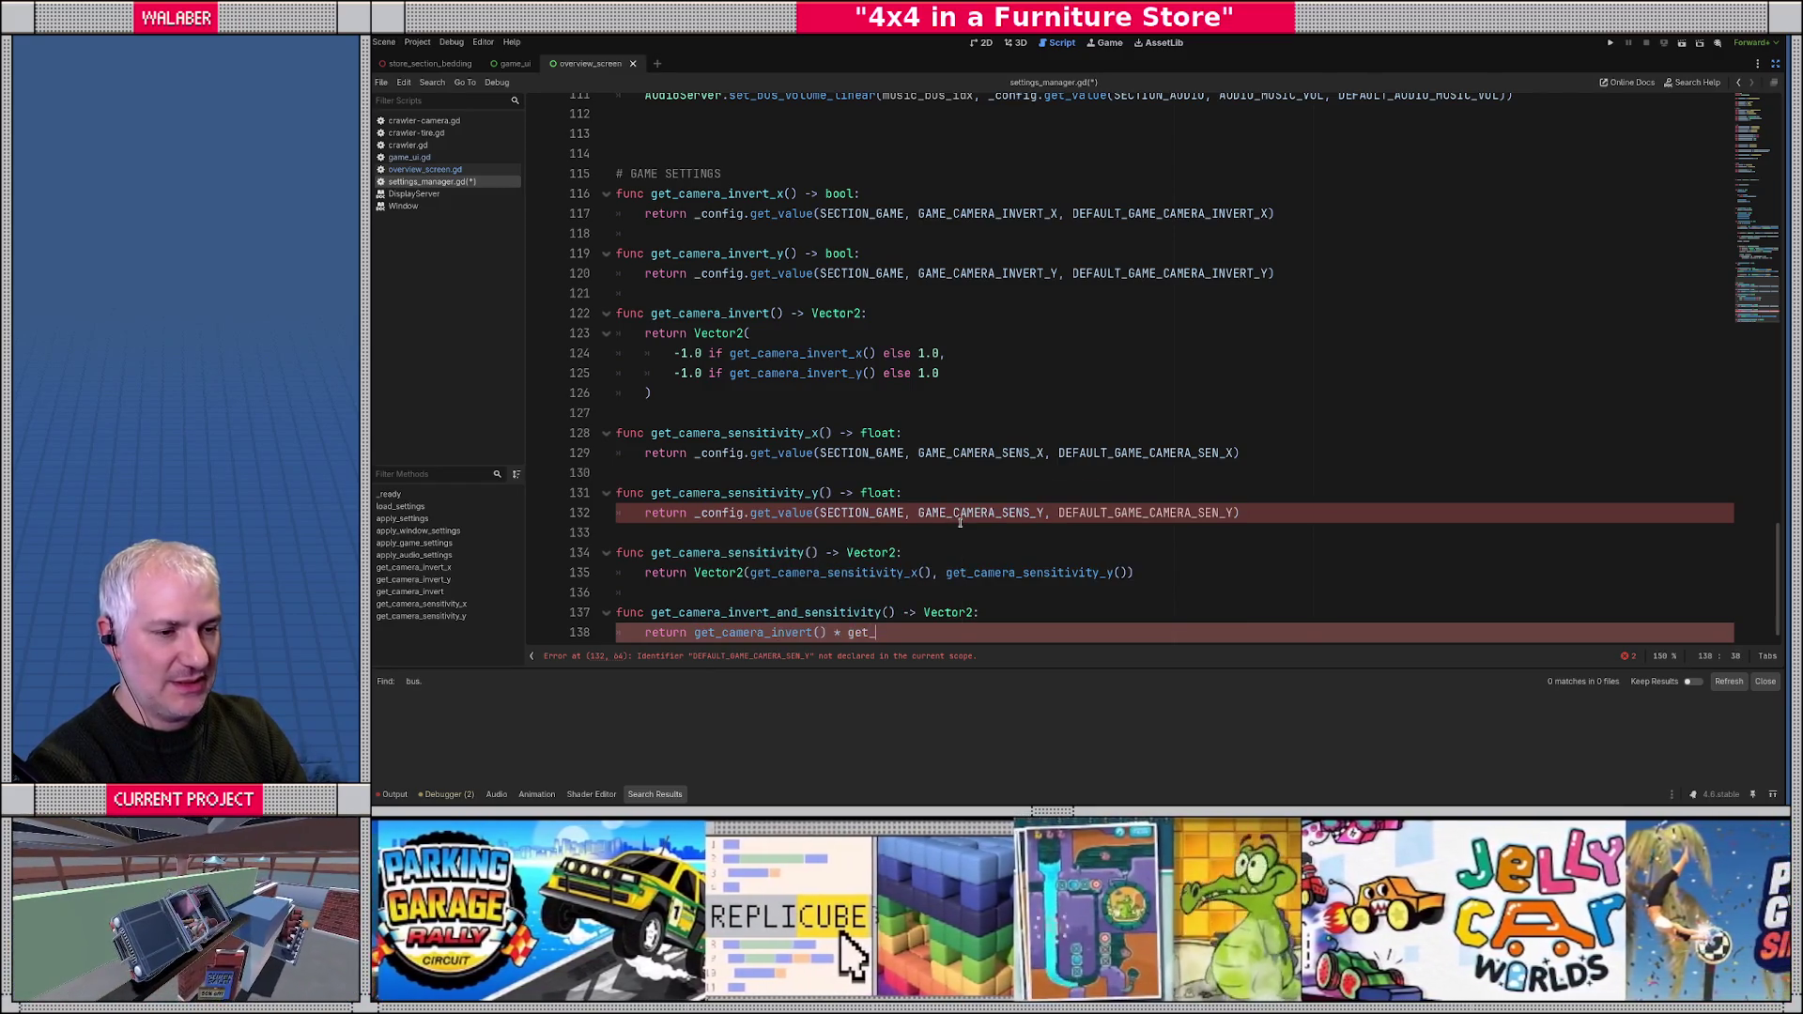
{"action": "type", "text": "cam"}
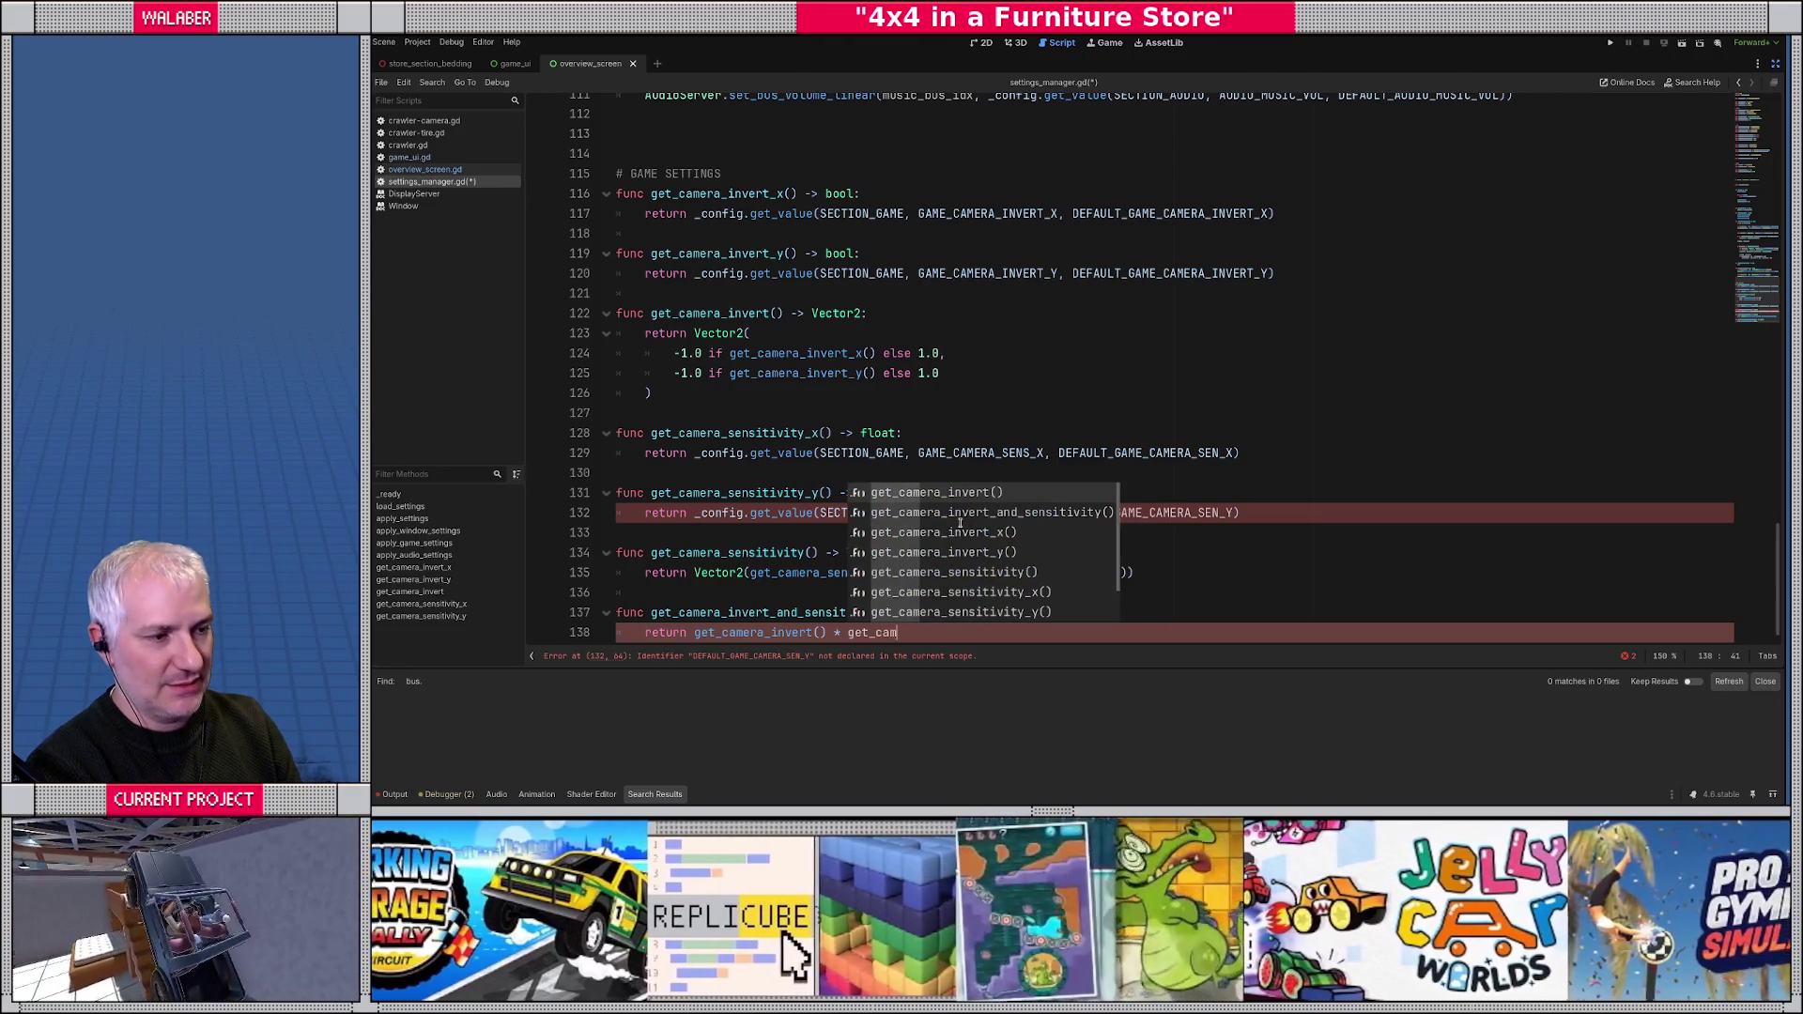
{"action": "type", "text": "era_se"}
{"action": "key", "text": "Return"}
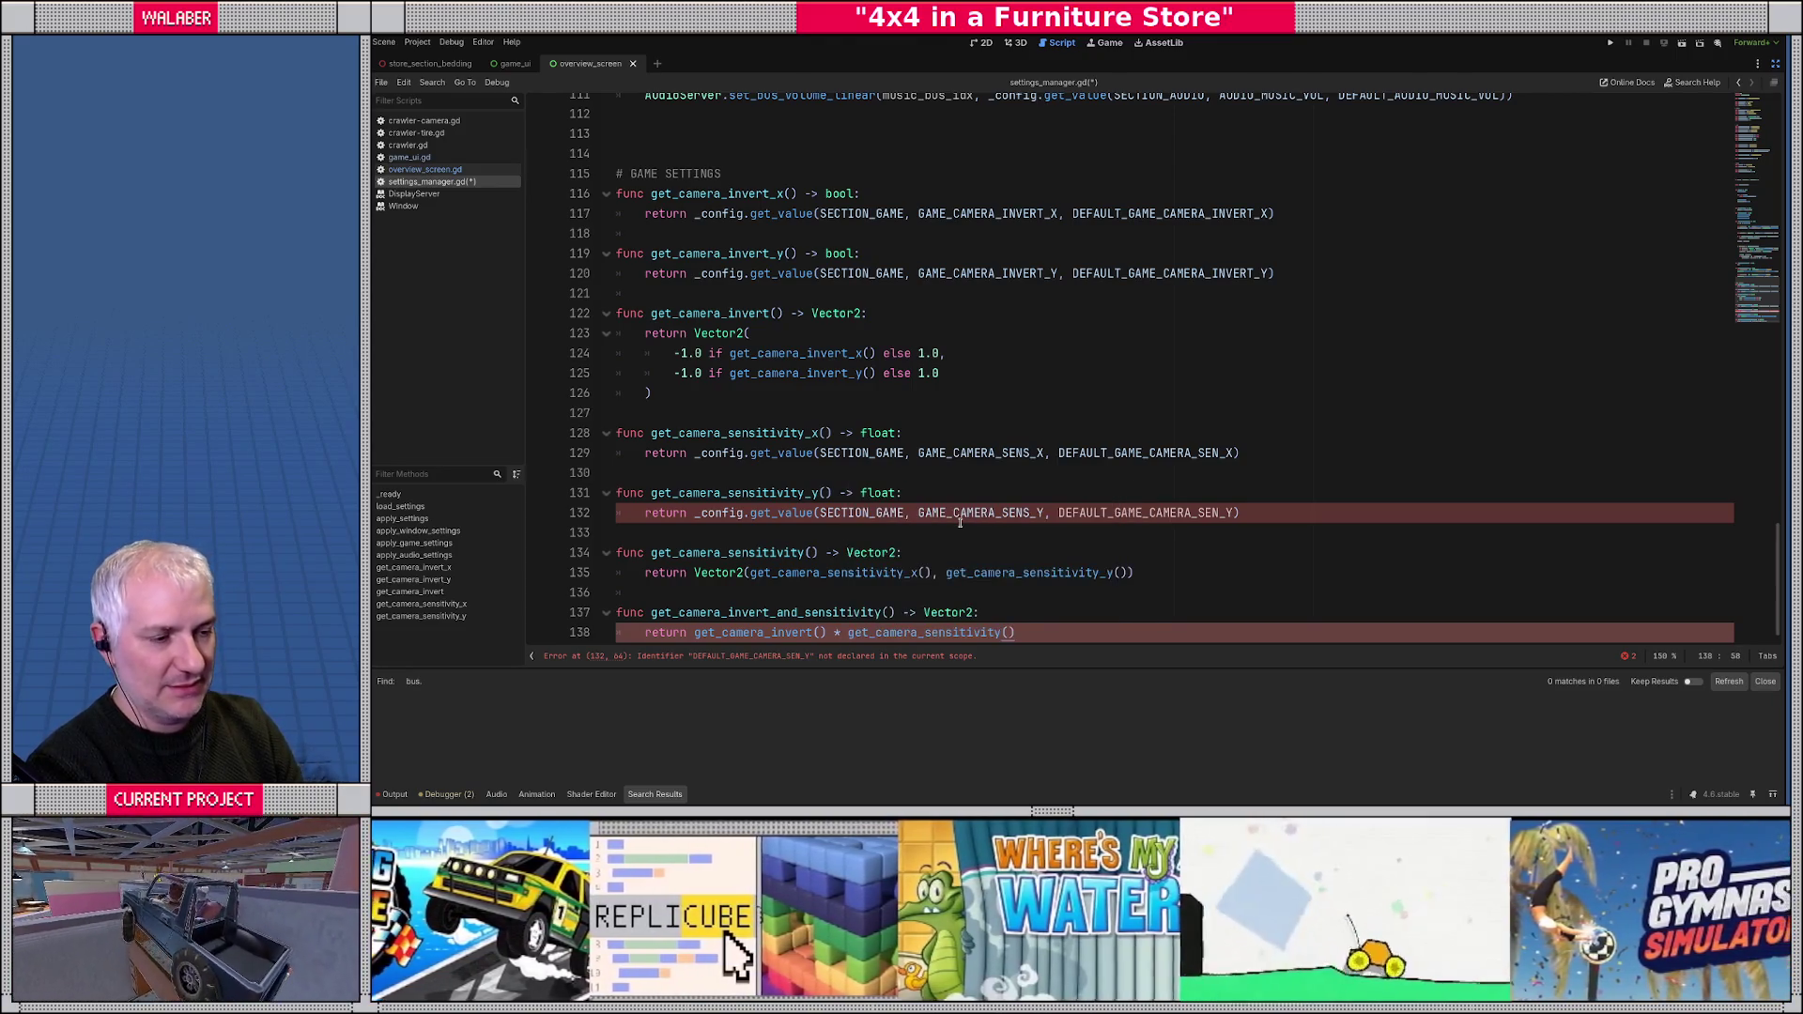
{"action": "key", "text": "Return"}
{"action": "key", "text": "Return"}
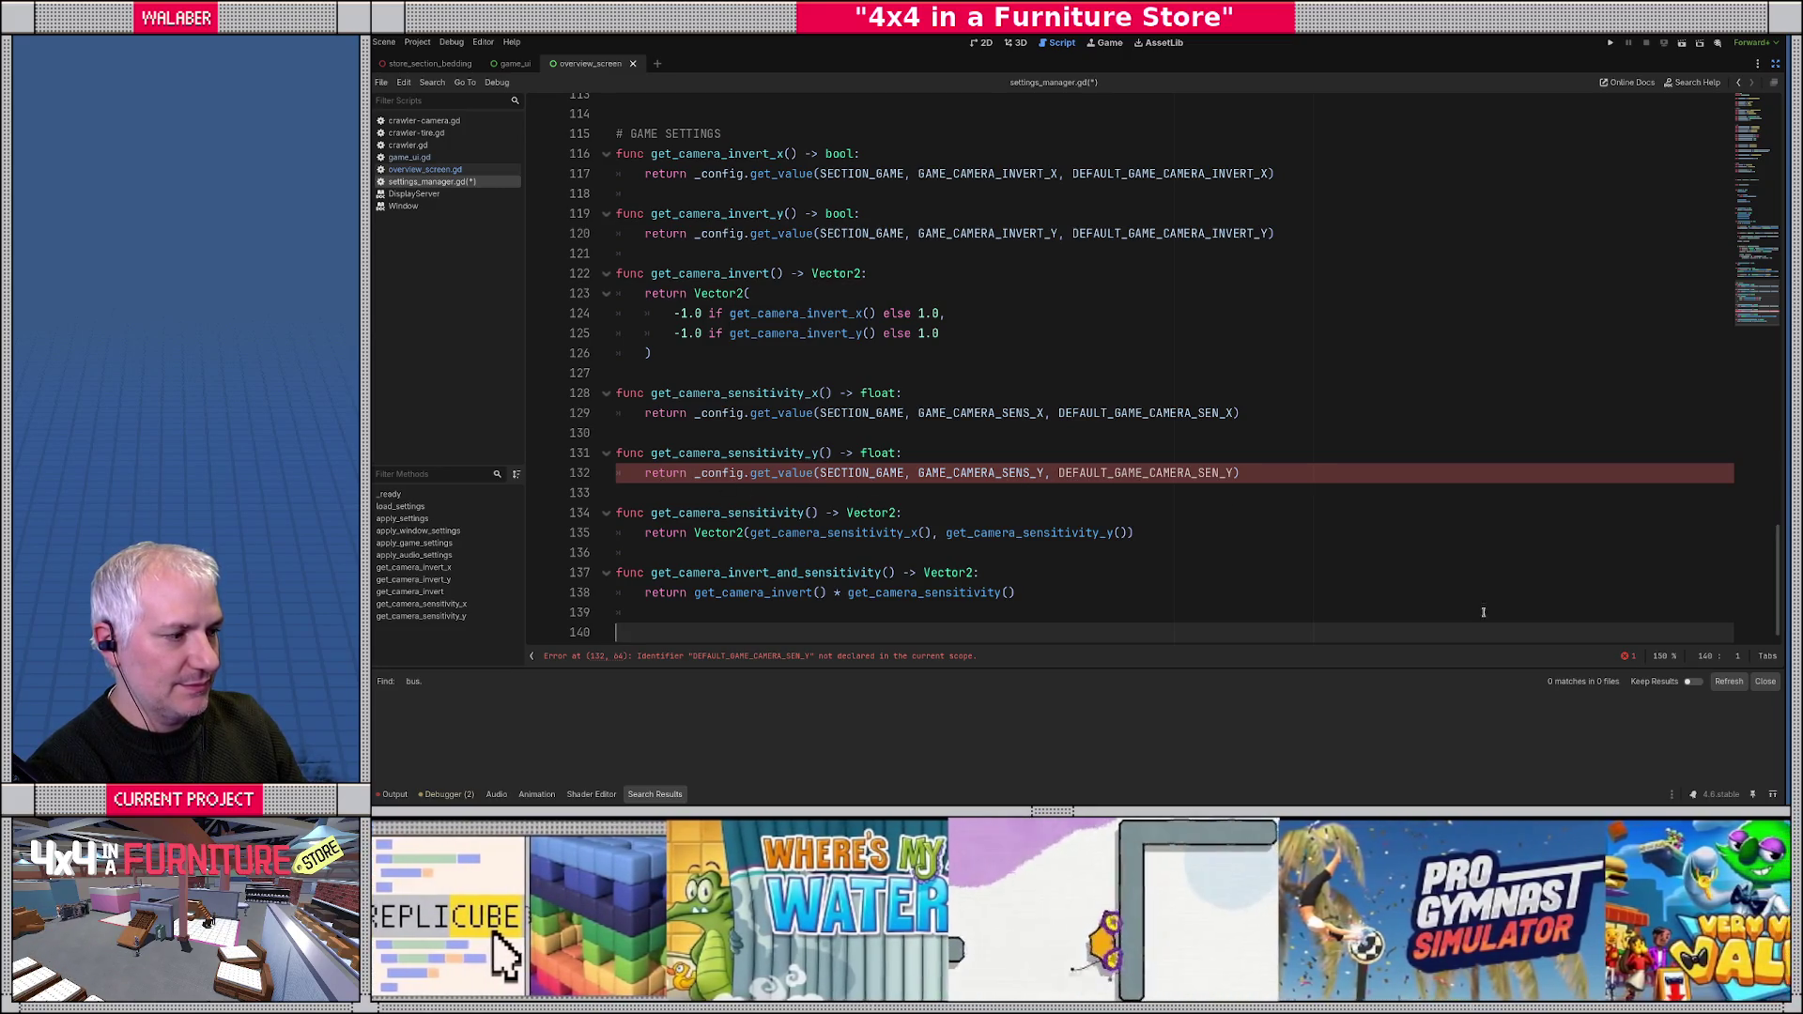
{"action": "left_click", "coordinate": [1629, 657]}
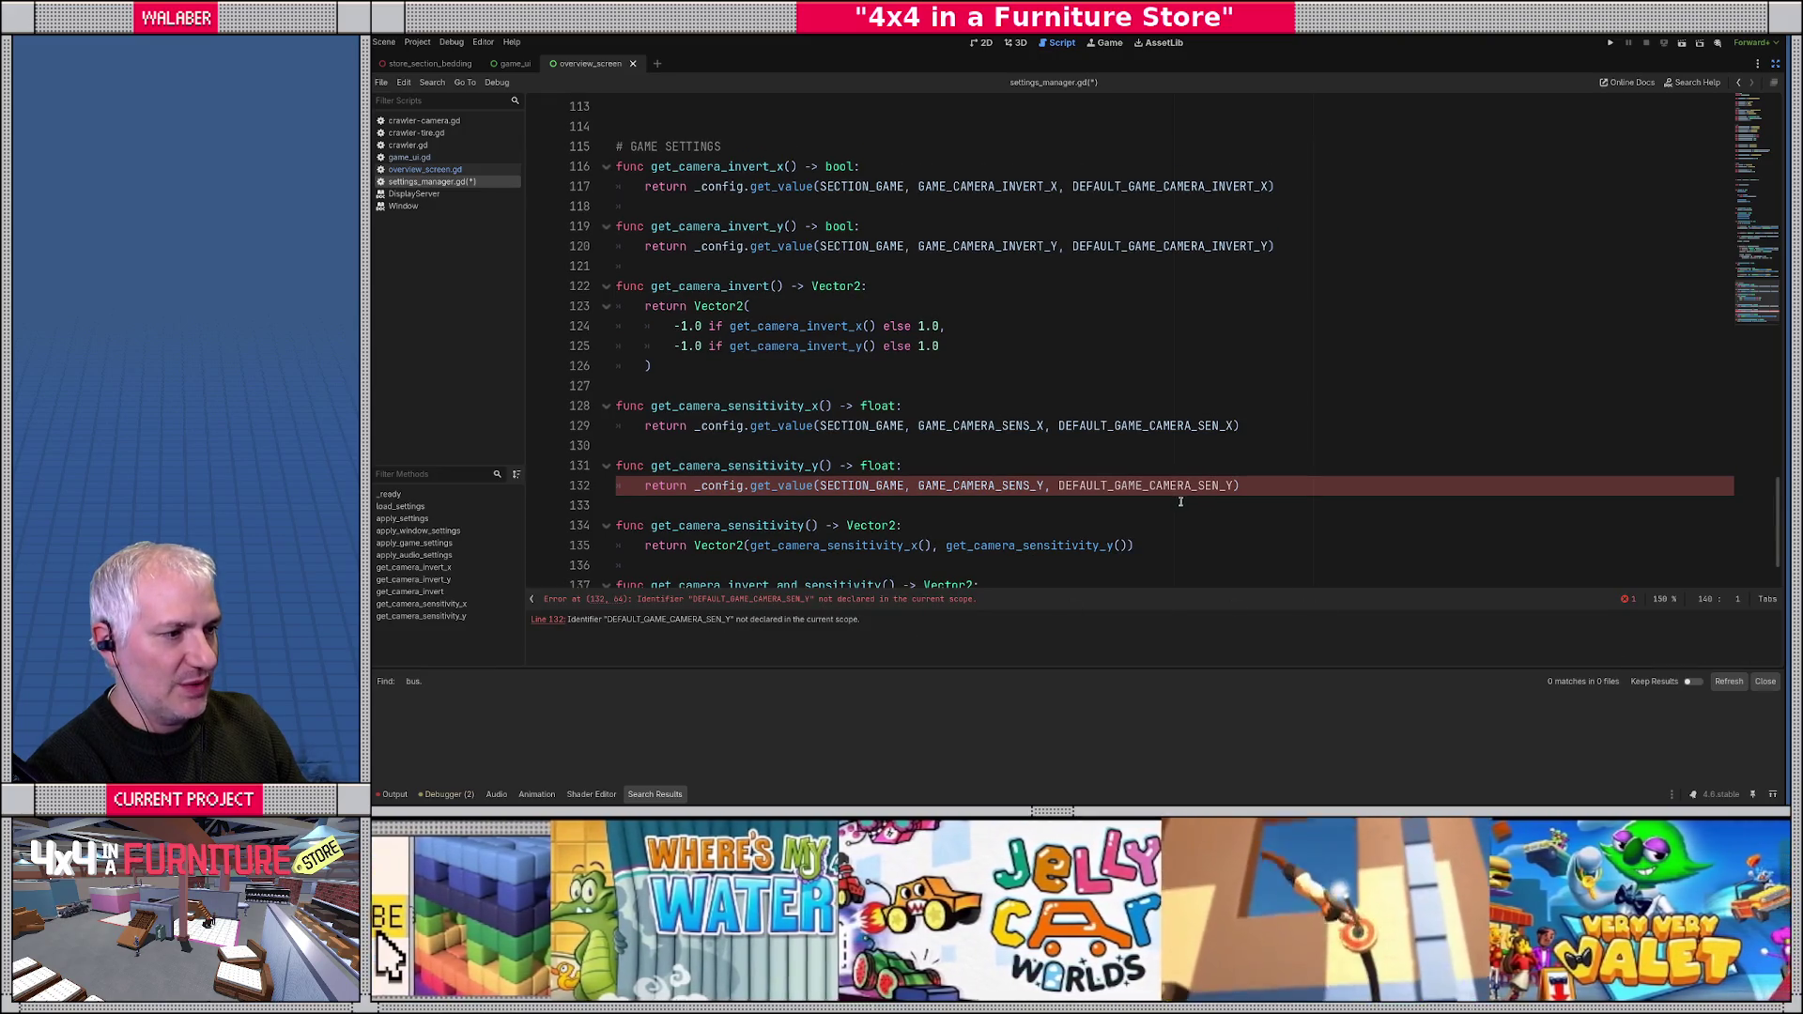
- Find the default constants and rename DEFAULT_GAME_CAMERA_SEN_X to DEFAULT_GAME_CAMERA_SENS_X
{"action": "scroll", "coordinate": [1180, 502], "scroll_direction": "up", "scroll_amount": 20}
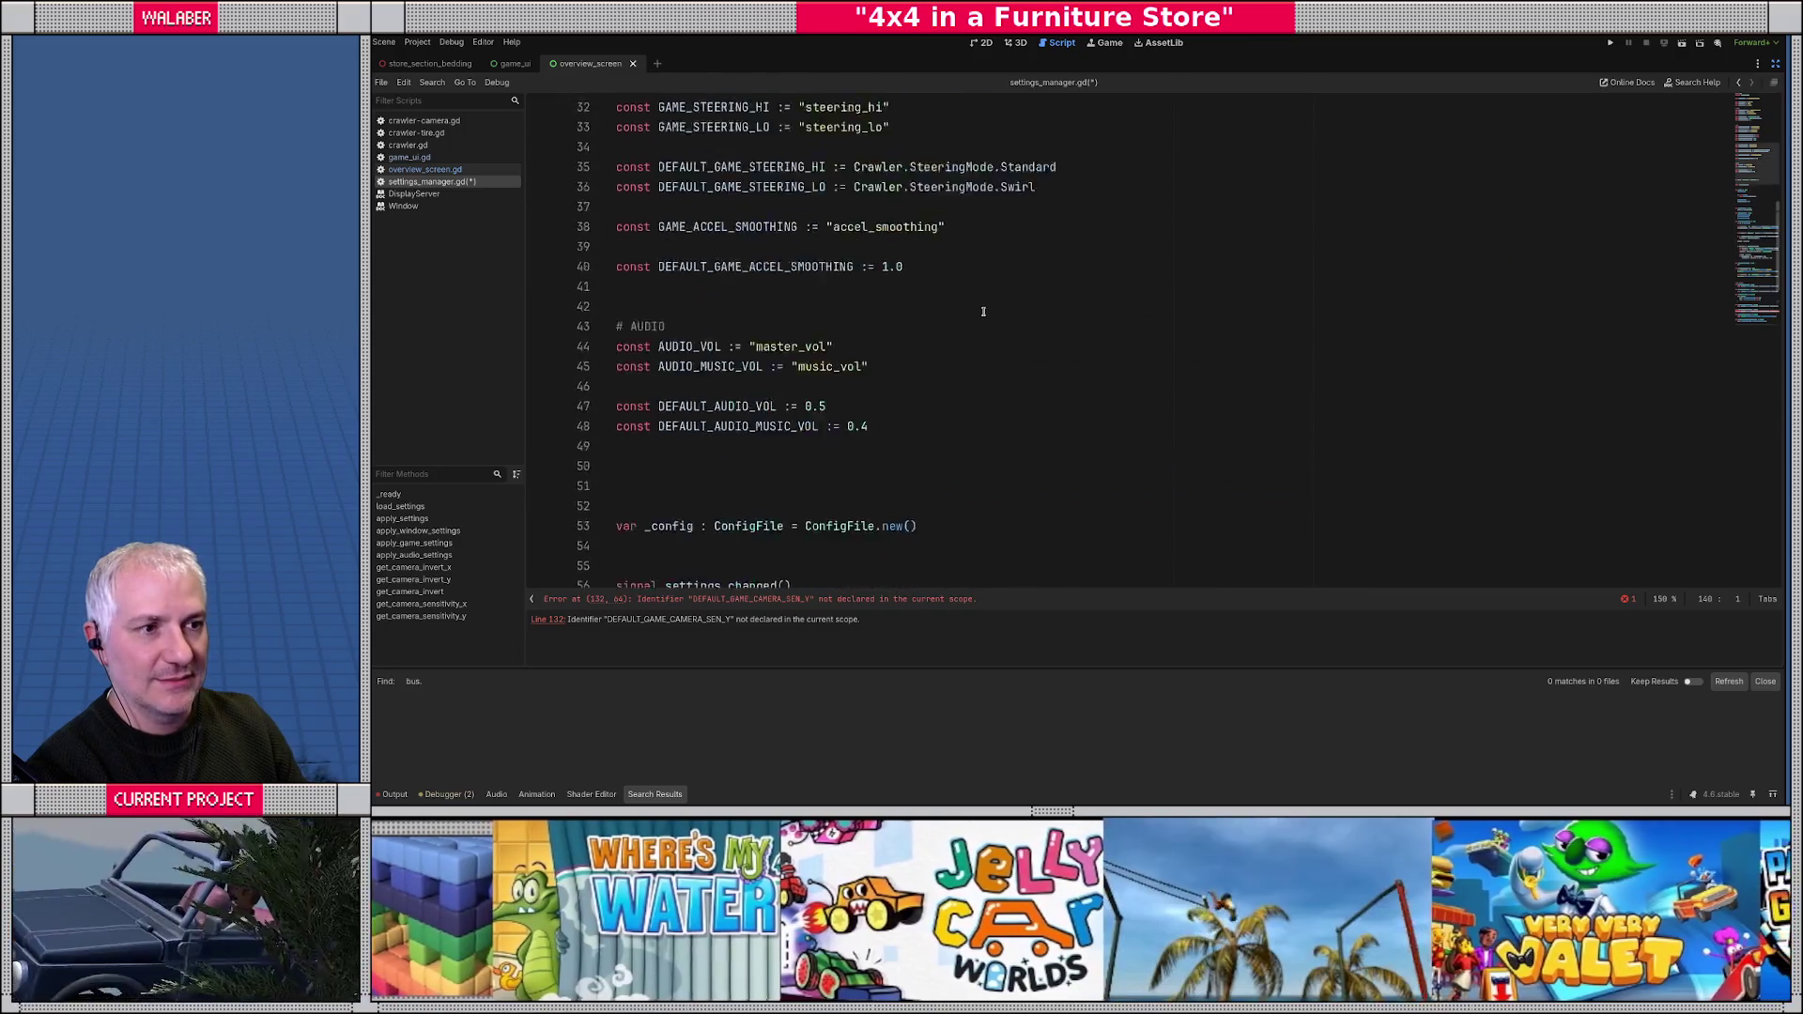
{"action": "scroll", "coordinate": [983, 311], "scroll_direction": "up", "scroll_amount": 6}
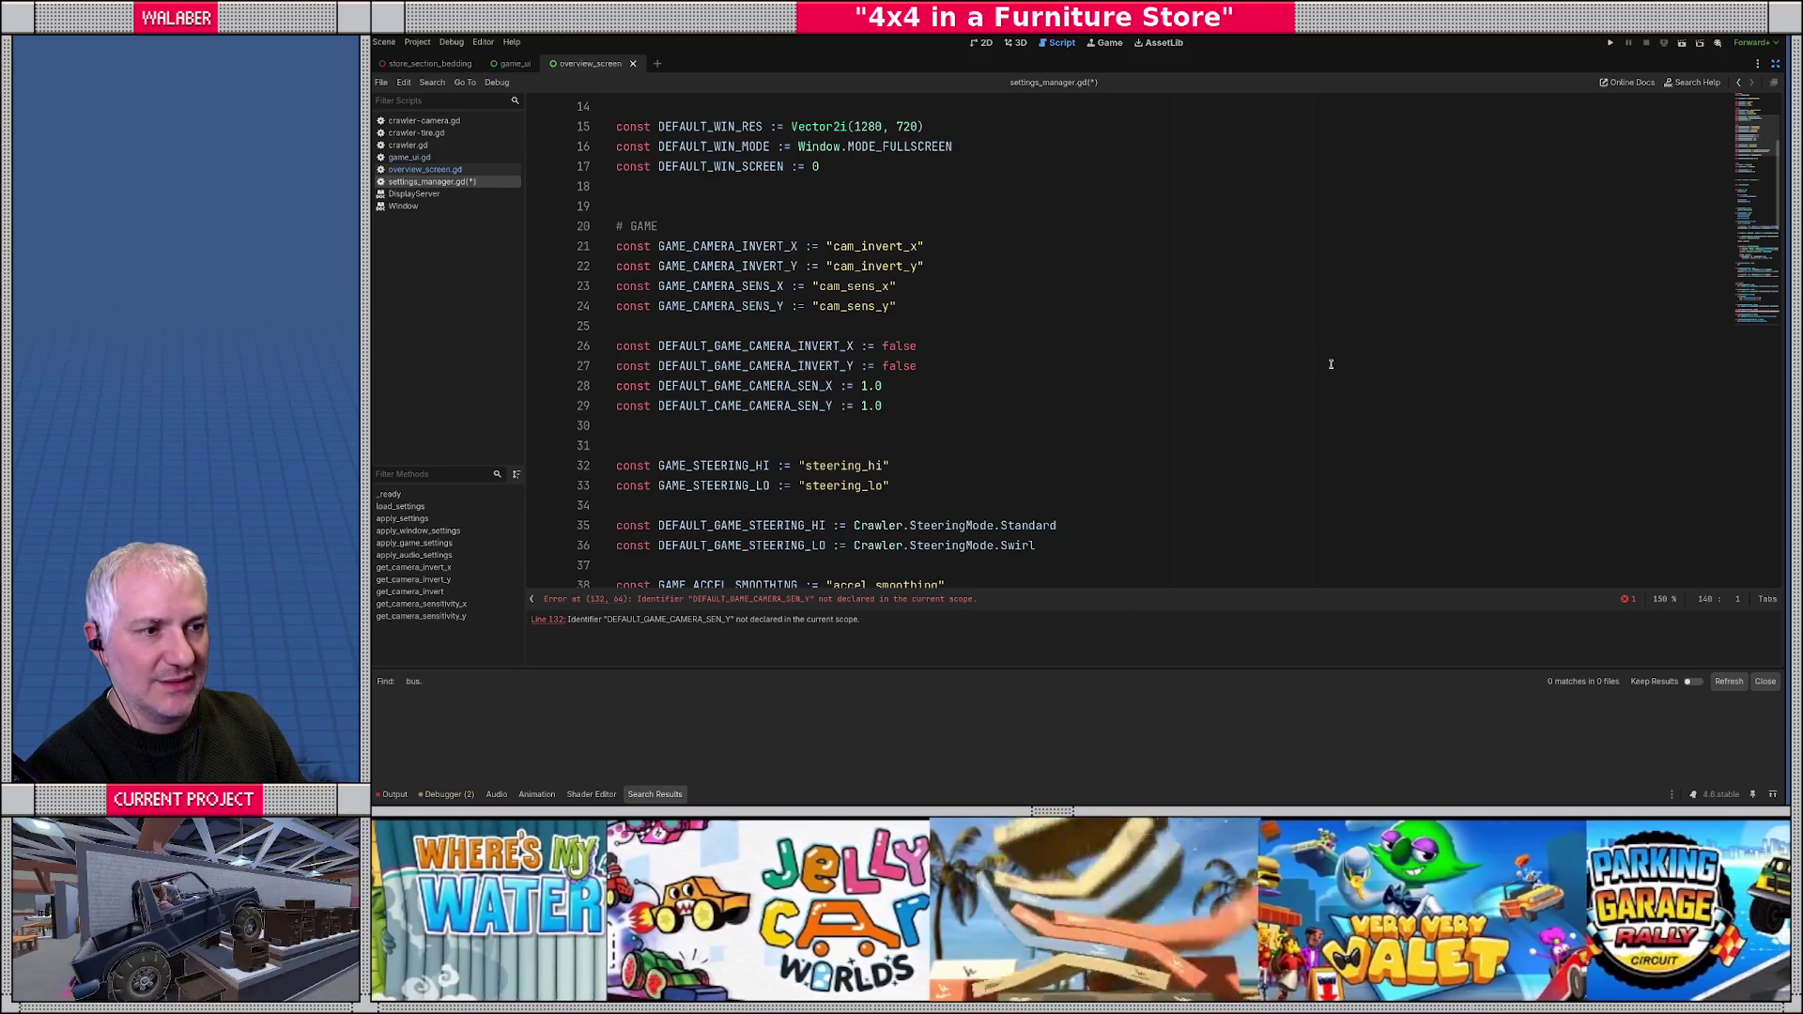
{"action": "scroll", "coordinate": [1330, 364], "scroll_direction": "down", "scroll_amount": 20}
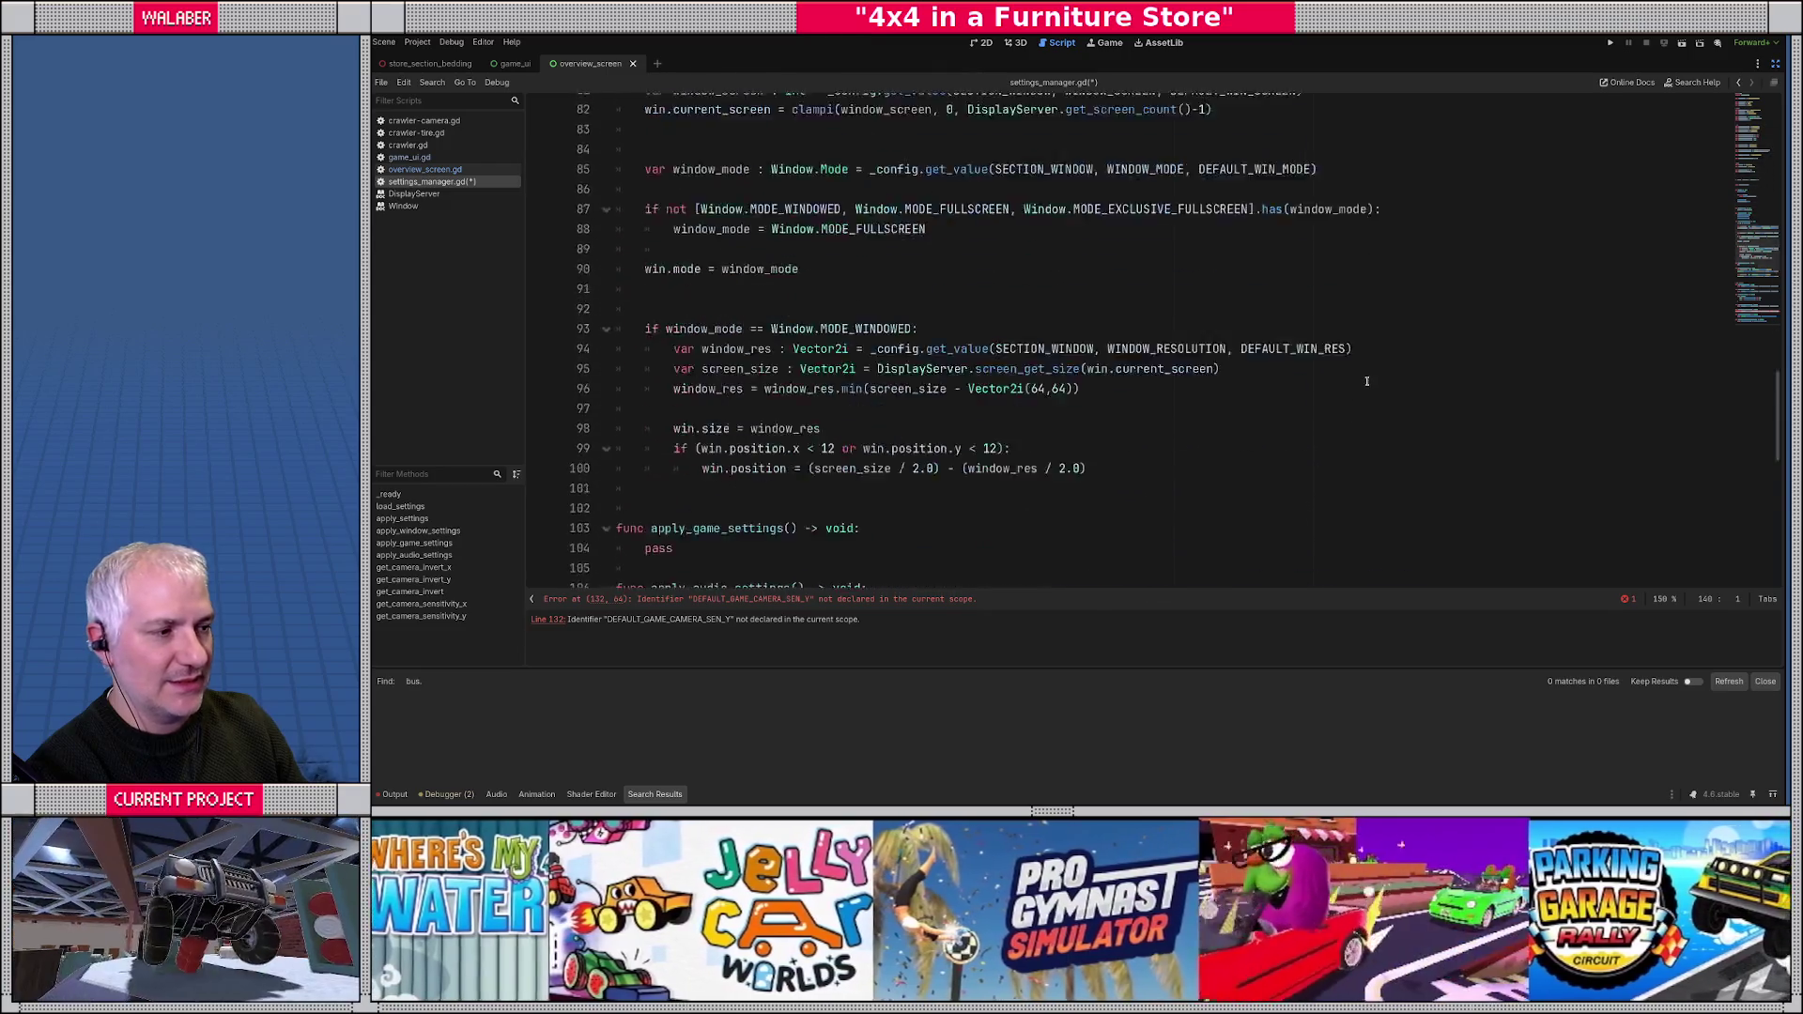
{"action": "scroll", "coordinate": [1365, 380], "scroll_direction": "down", "scroll_amount": 5}
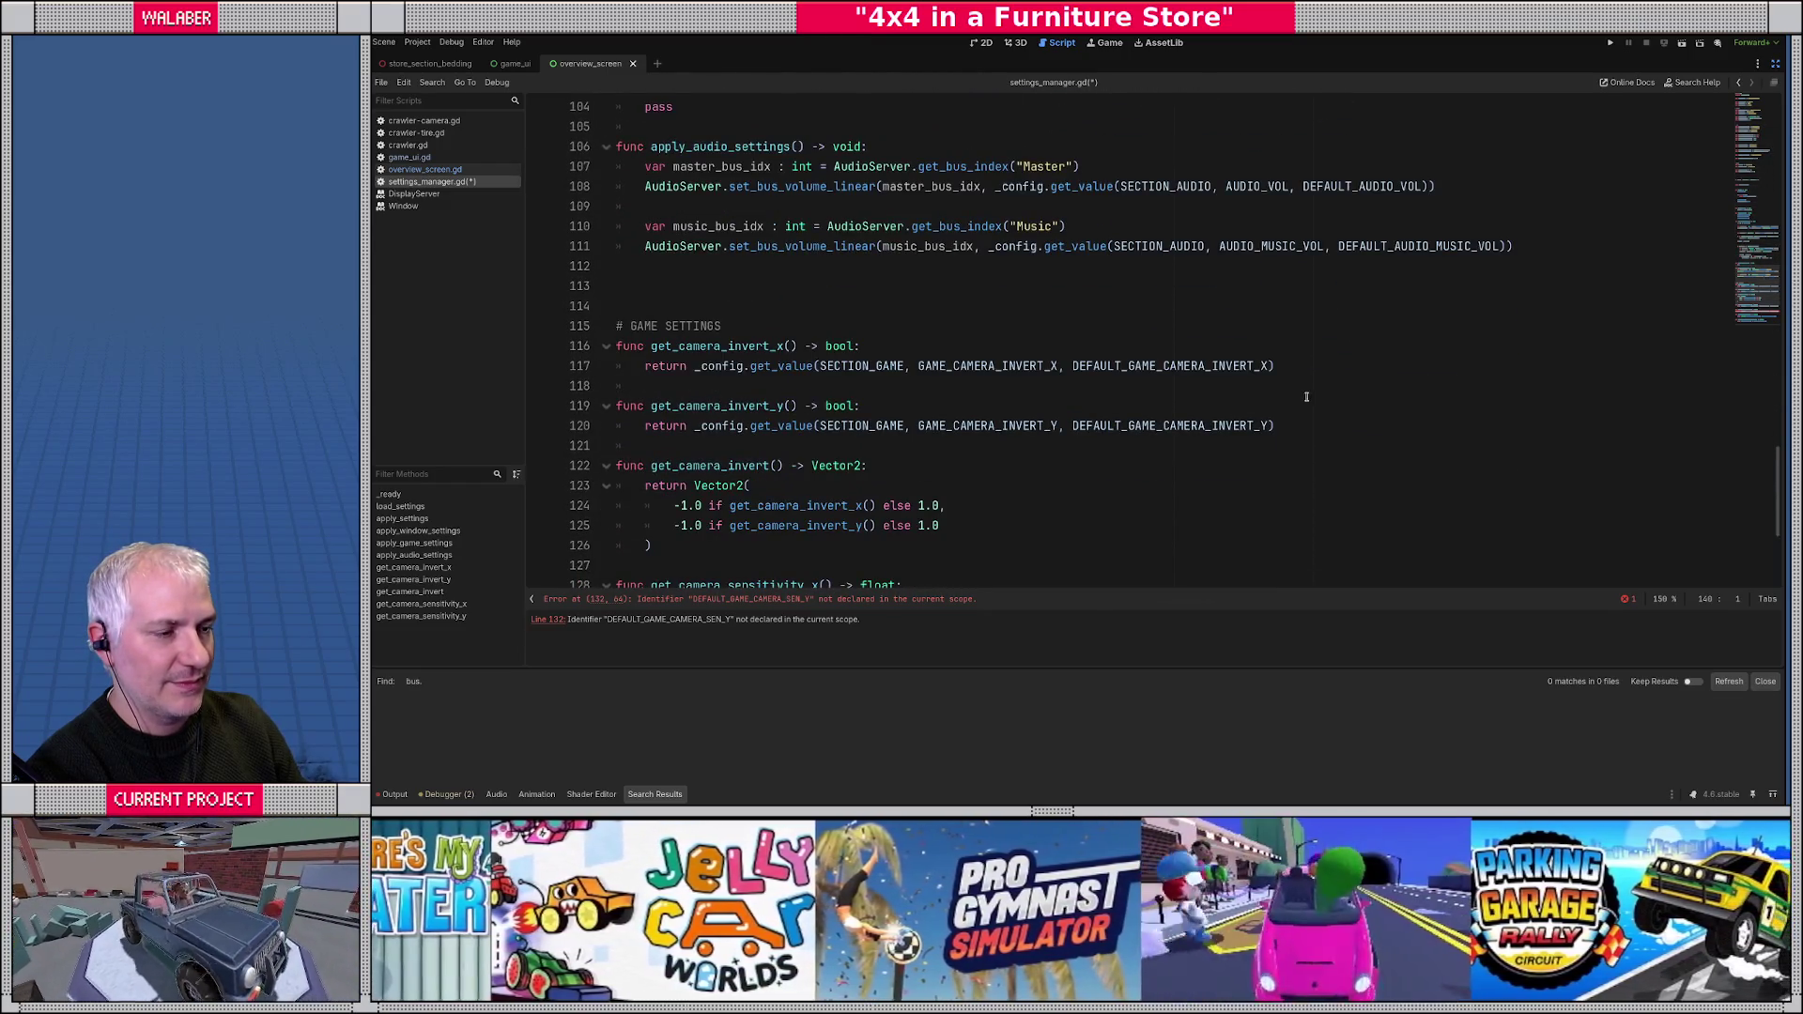
{"action": "scroll", "coordinate": [1268, 402], "scroll_direction": "down", "scroll_amount": 4}
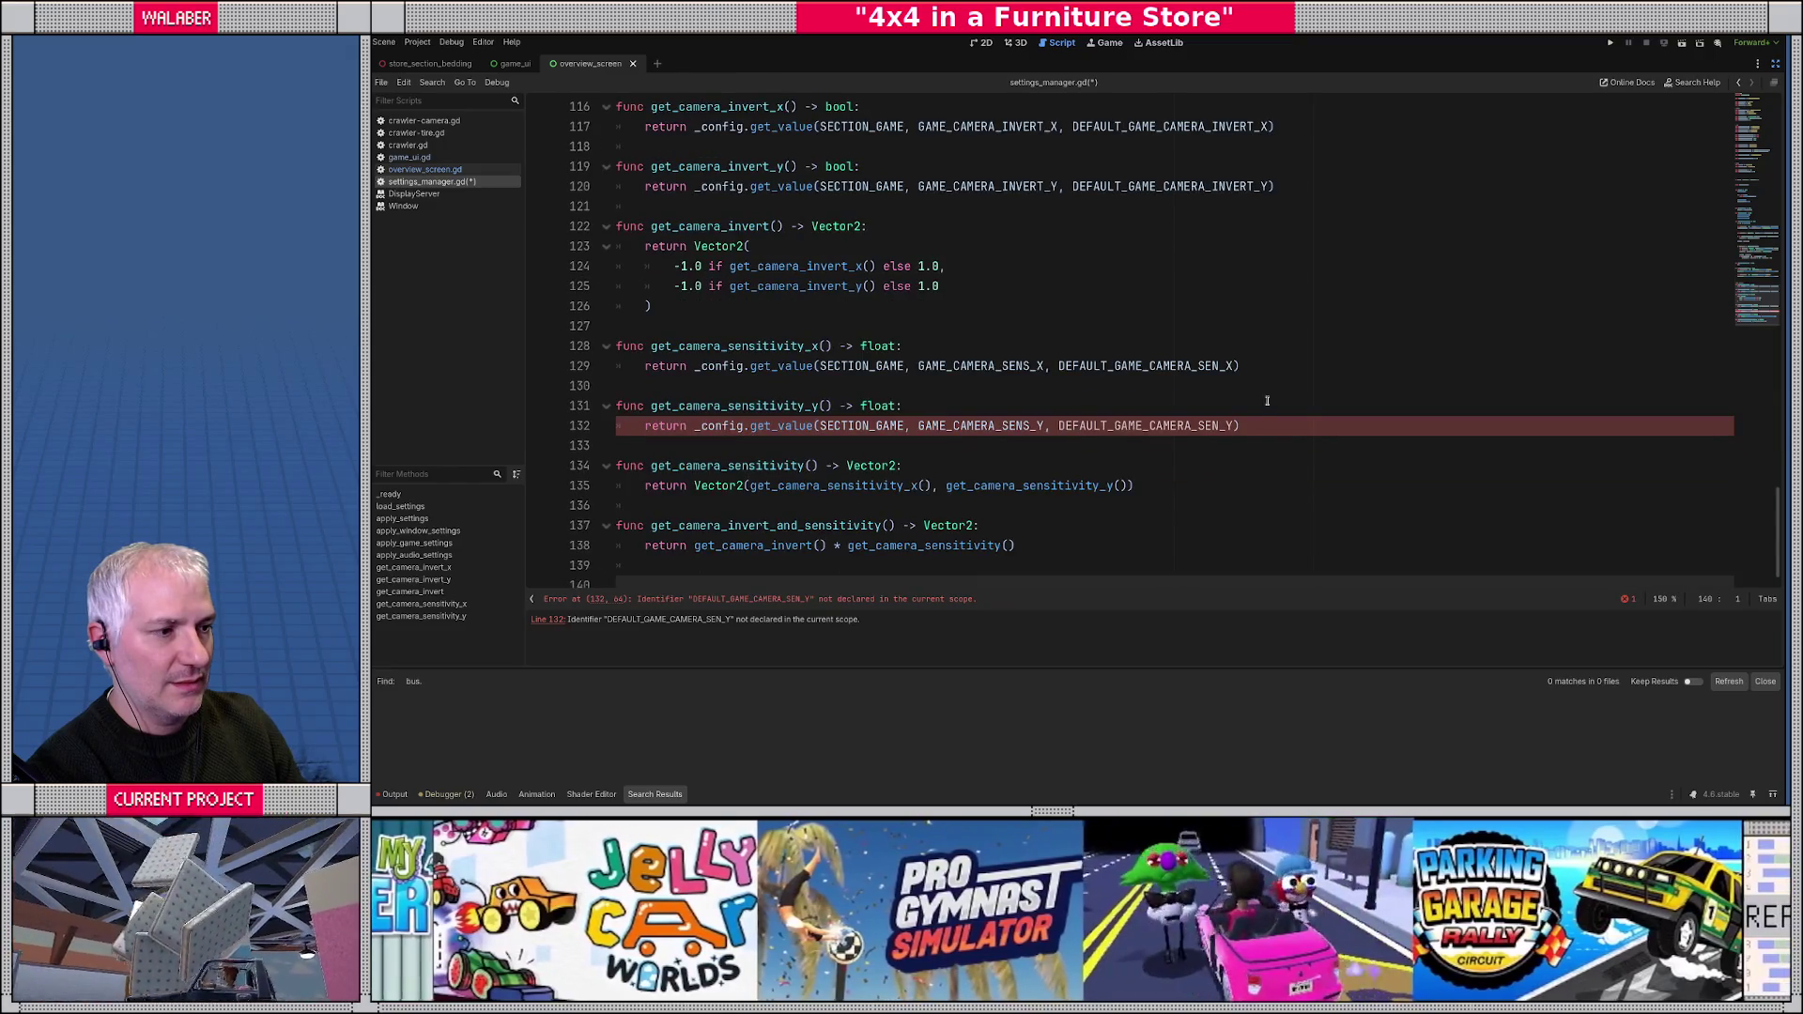
{"action": "scroll", "coordinate": [1120, 423], "scroll_direction": "up", "scroll_amount": 20}
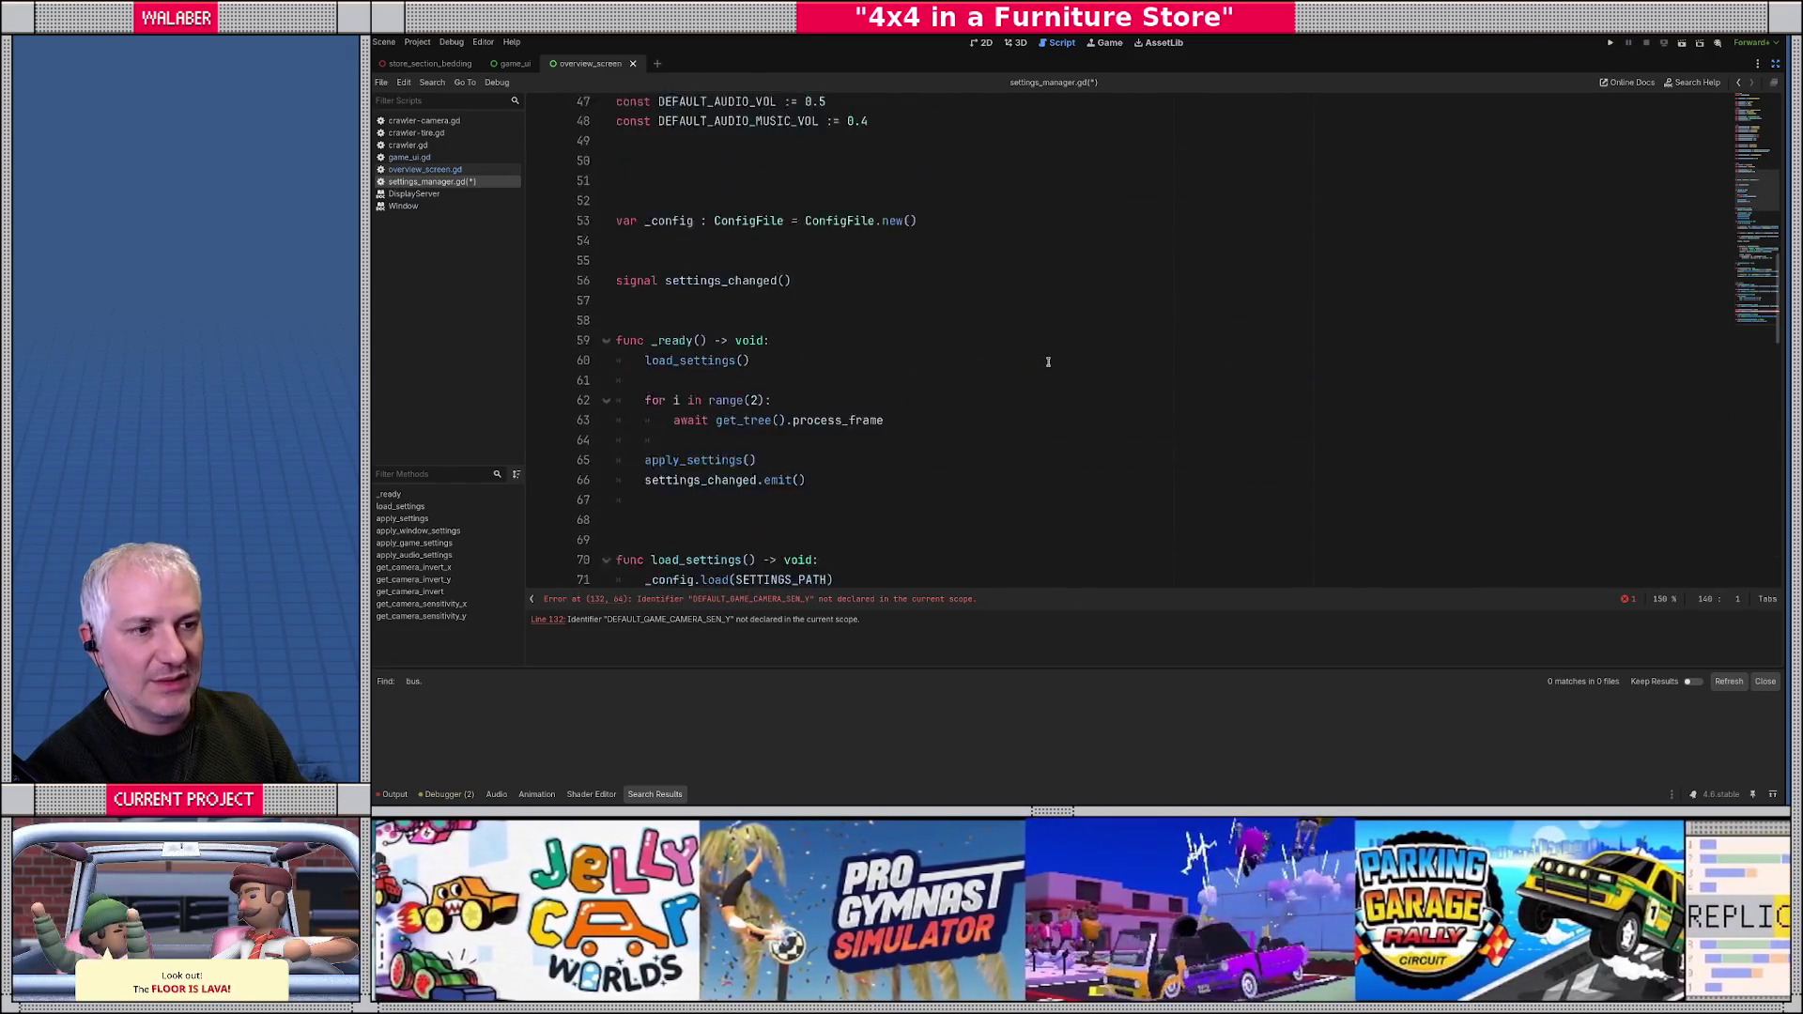
{"action": "scroll", "coordinate": [1042, 357], "scroll_direction": "up", "scroll_amount": 3}
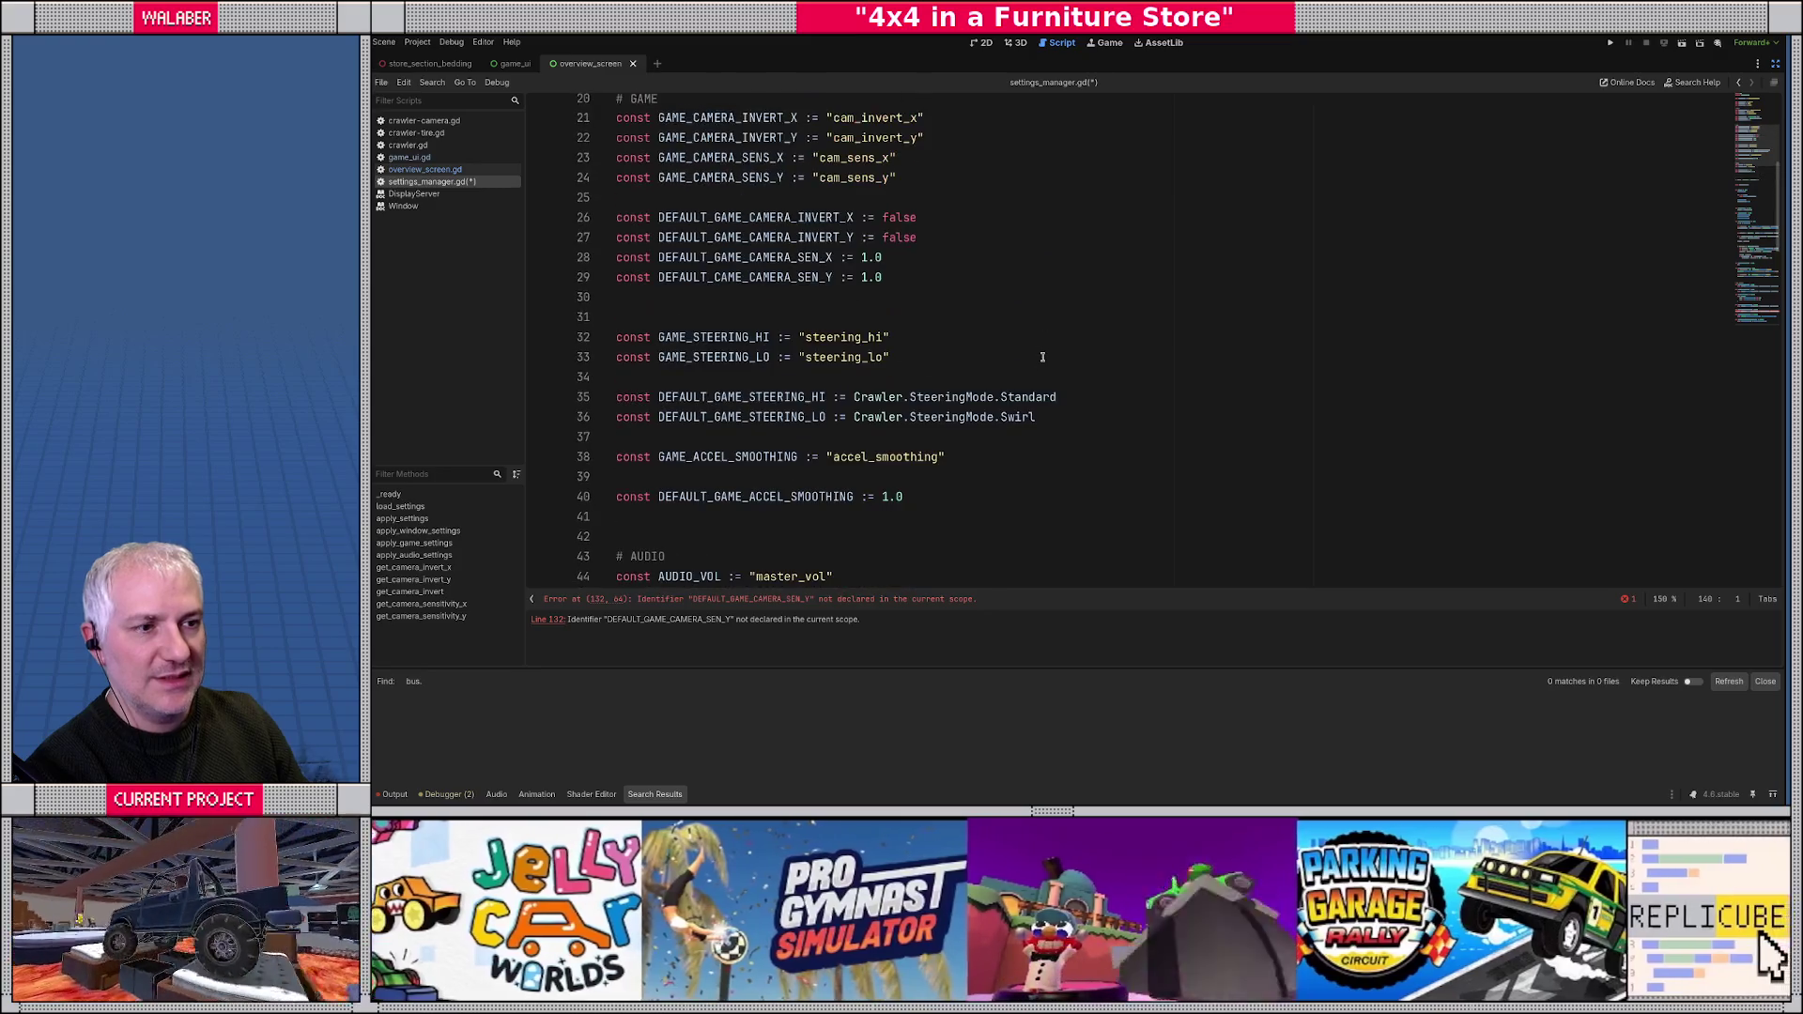
{"action": "left_click", "coordinate": [716, 285]}
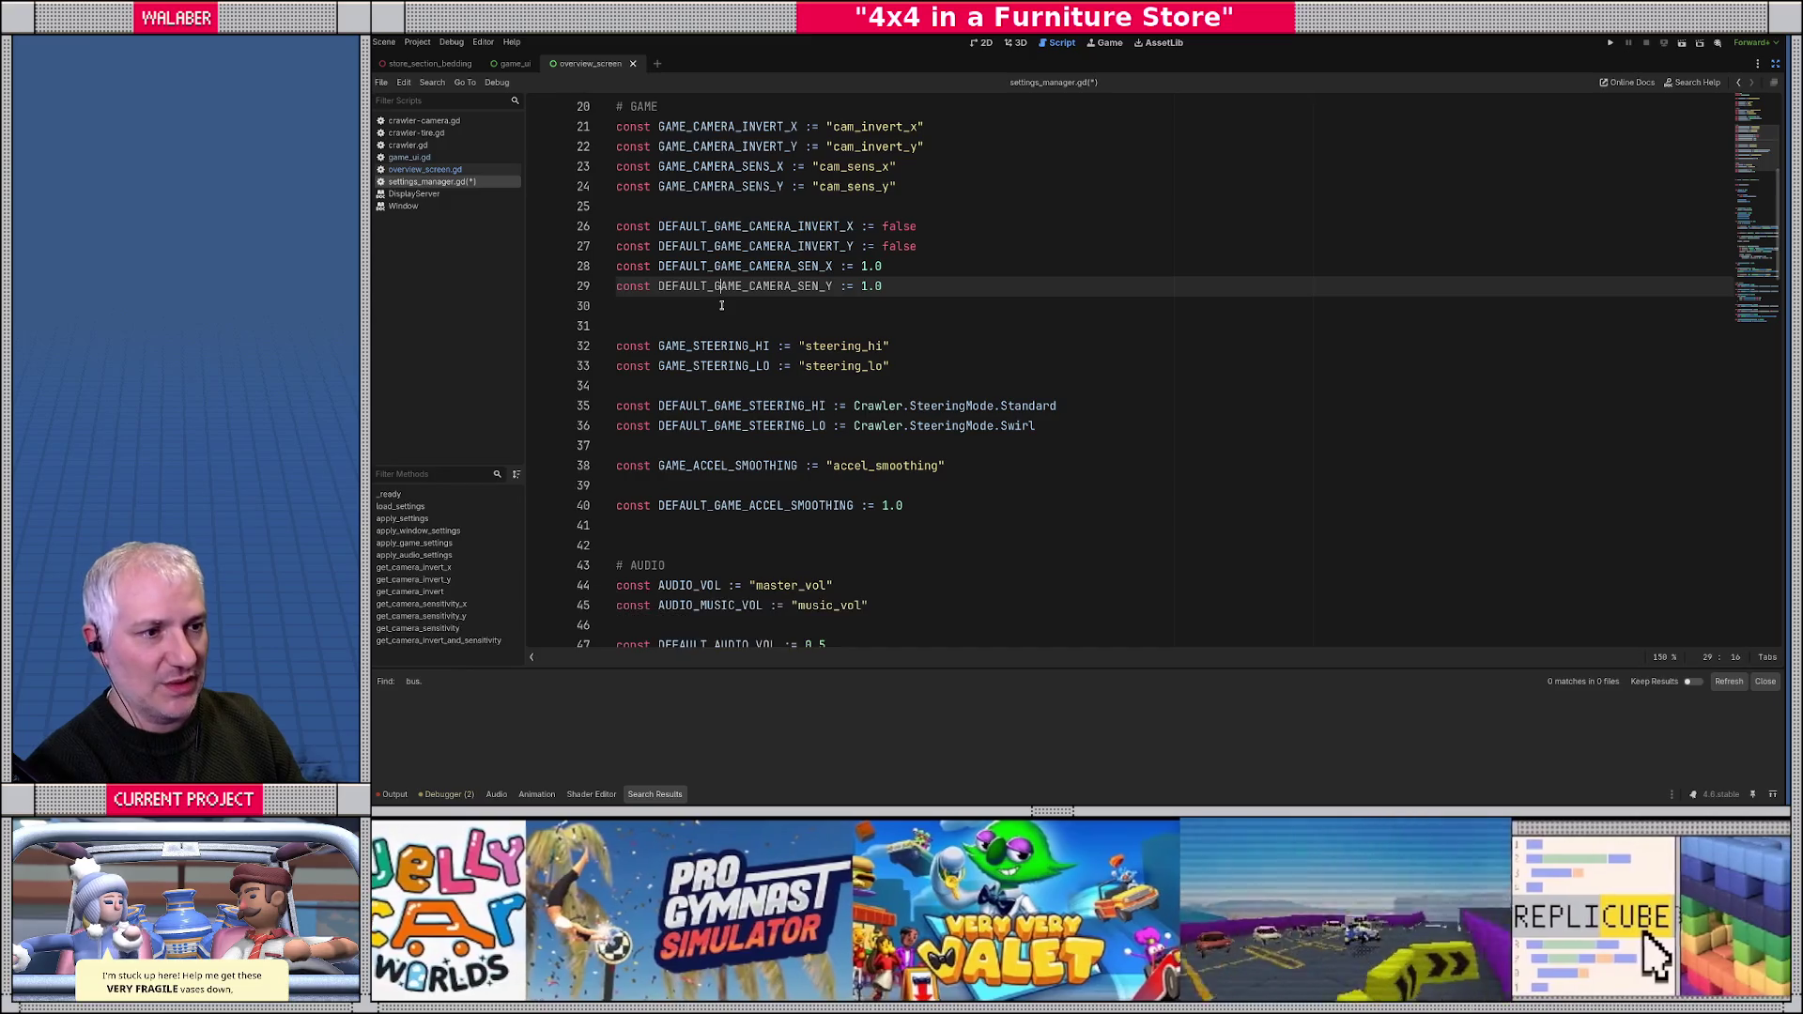
{"action": "left_click", "coordinate": [826, 275]}
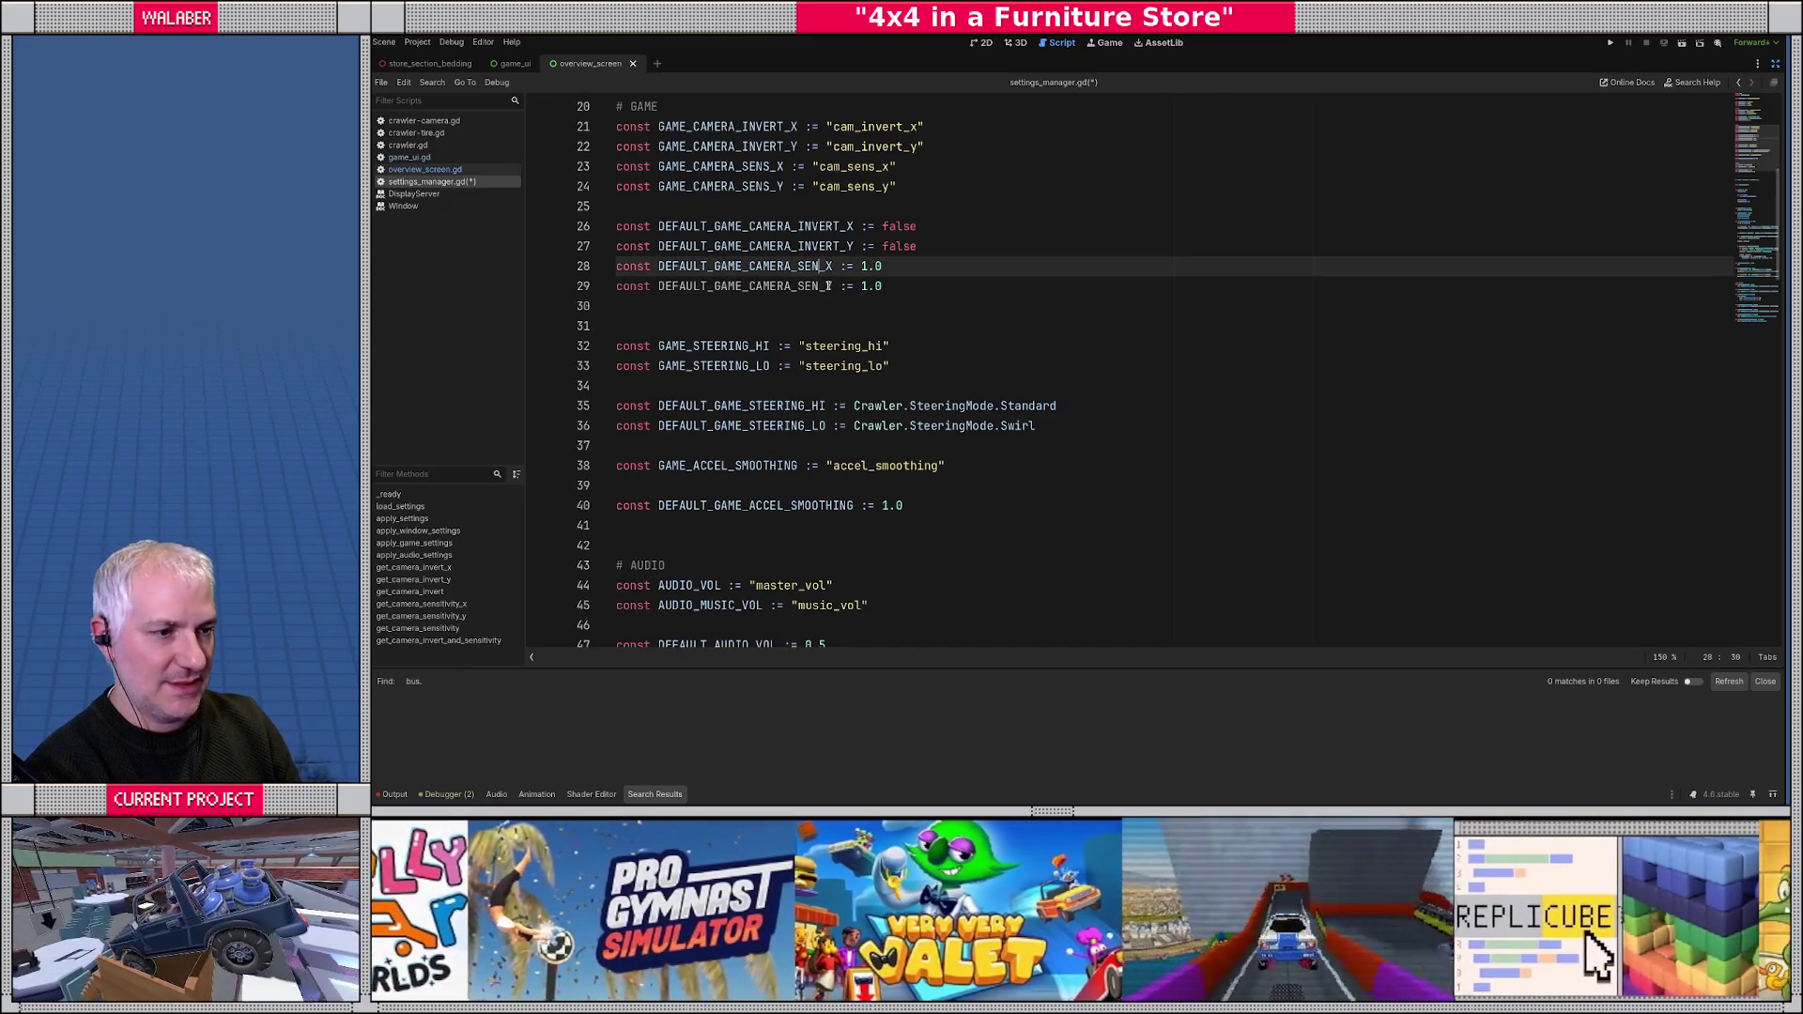
{"action": "double_click", "coordinate": [800, 267]}
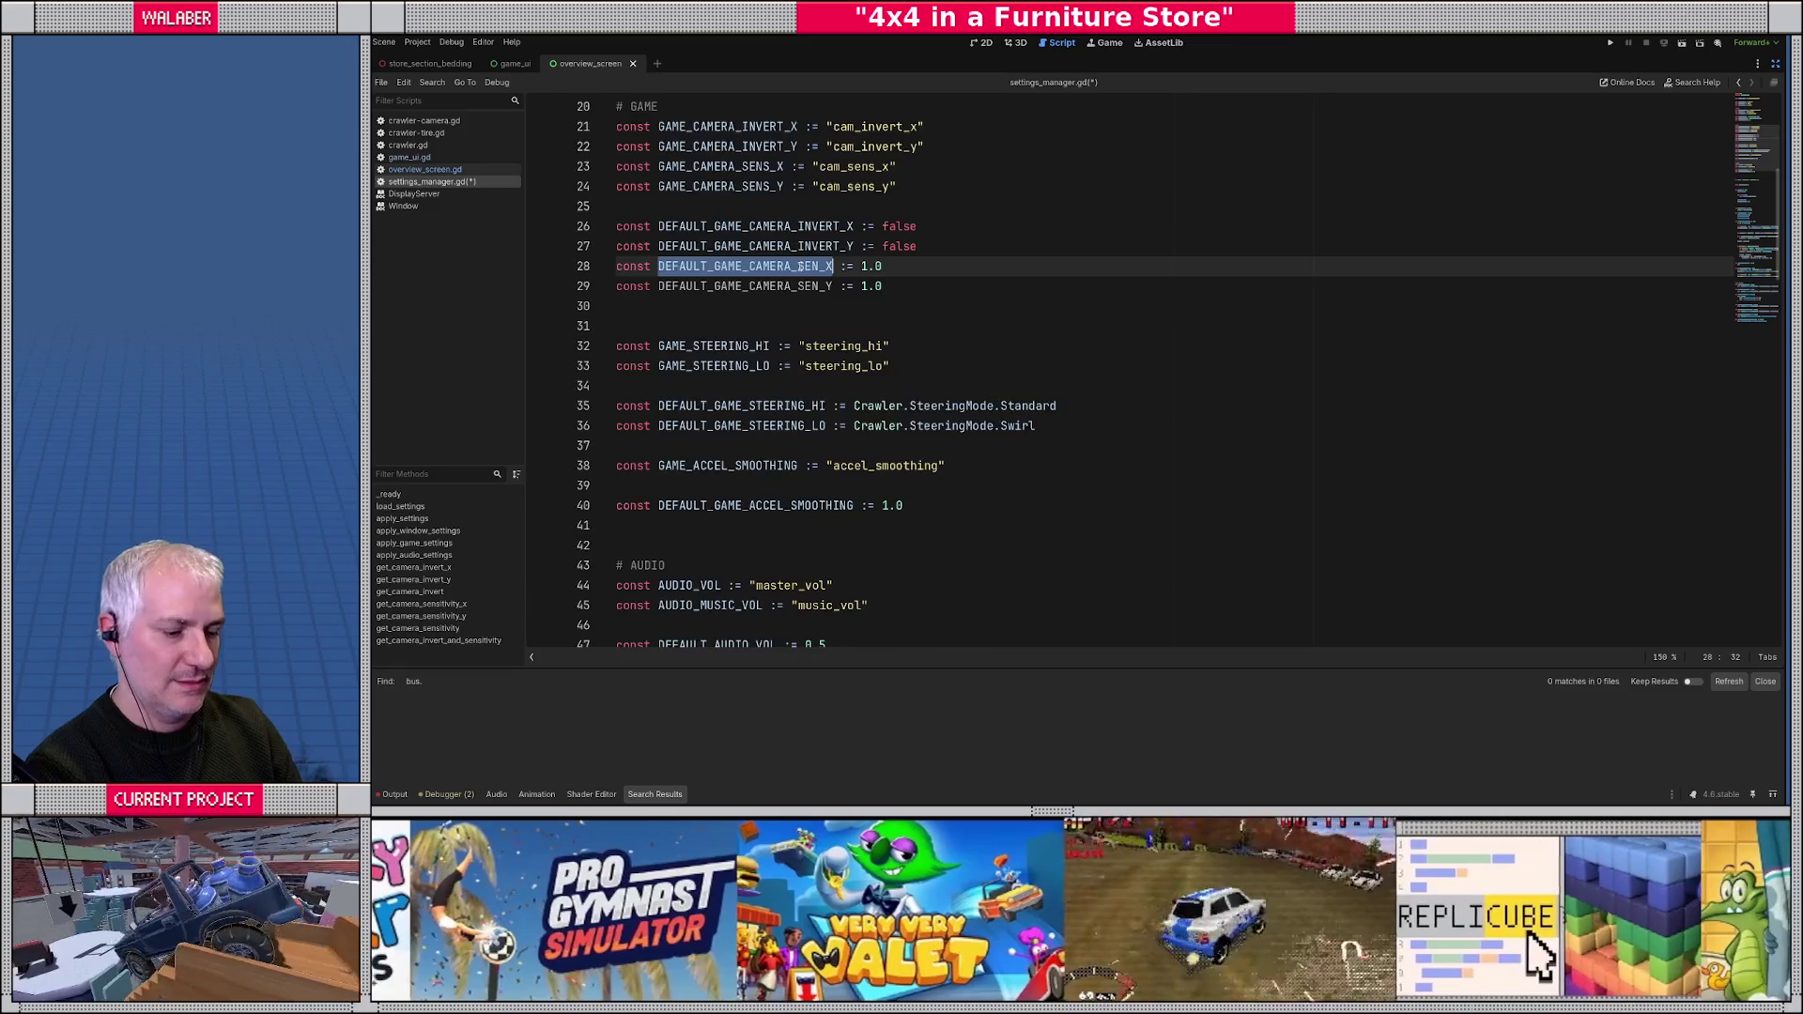
{"action": "key", "text": "ctrl+d"}
{"action": "key", "text": "Escape"}
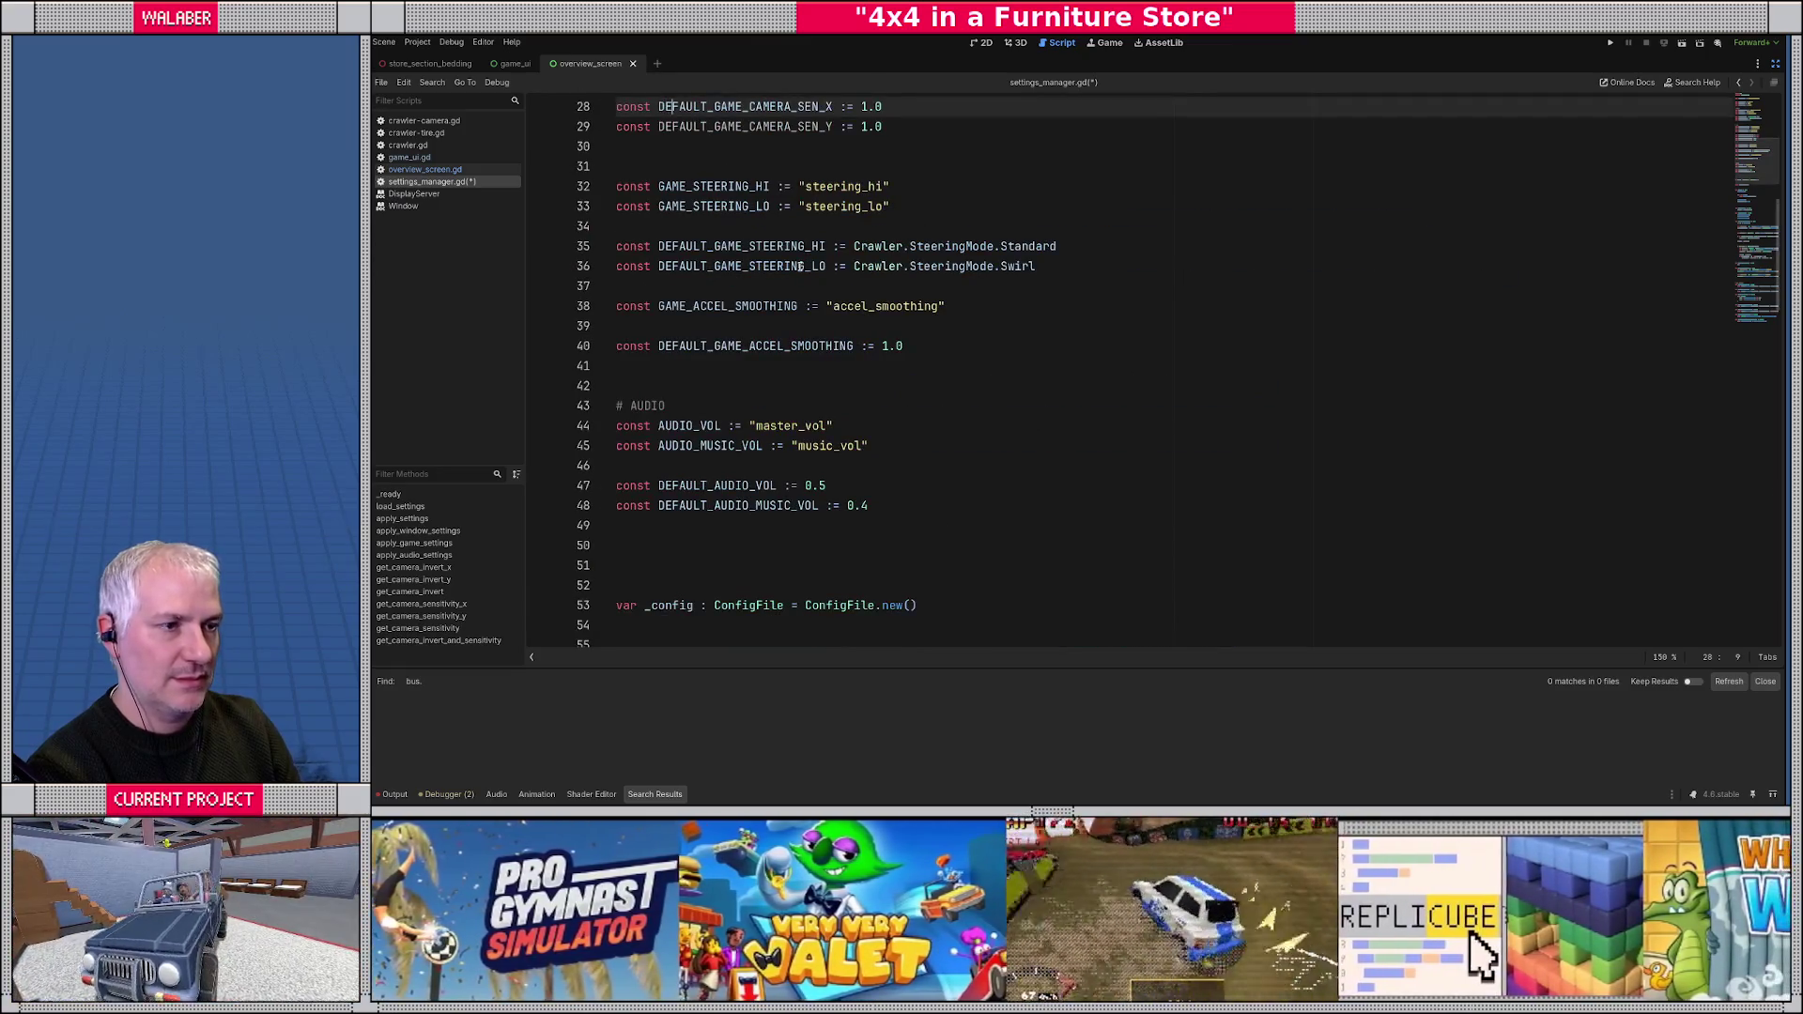
{"action": "key", "text": "Right"}
{"action": "type", "text": "S"}
- Rename DEFAULT_GAME_CAMERA_SEN_Y to DEFAULT_GAME_CAMERA_SENS_Y and save the script
{"action": "double_click", "coordinate": [790, 126]}
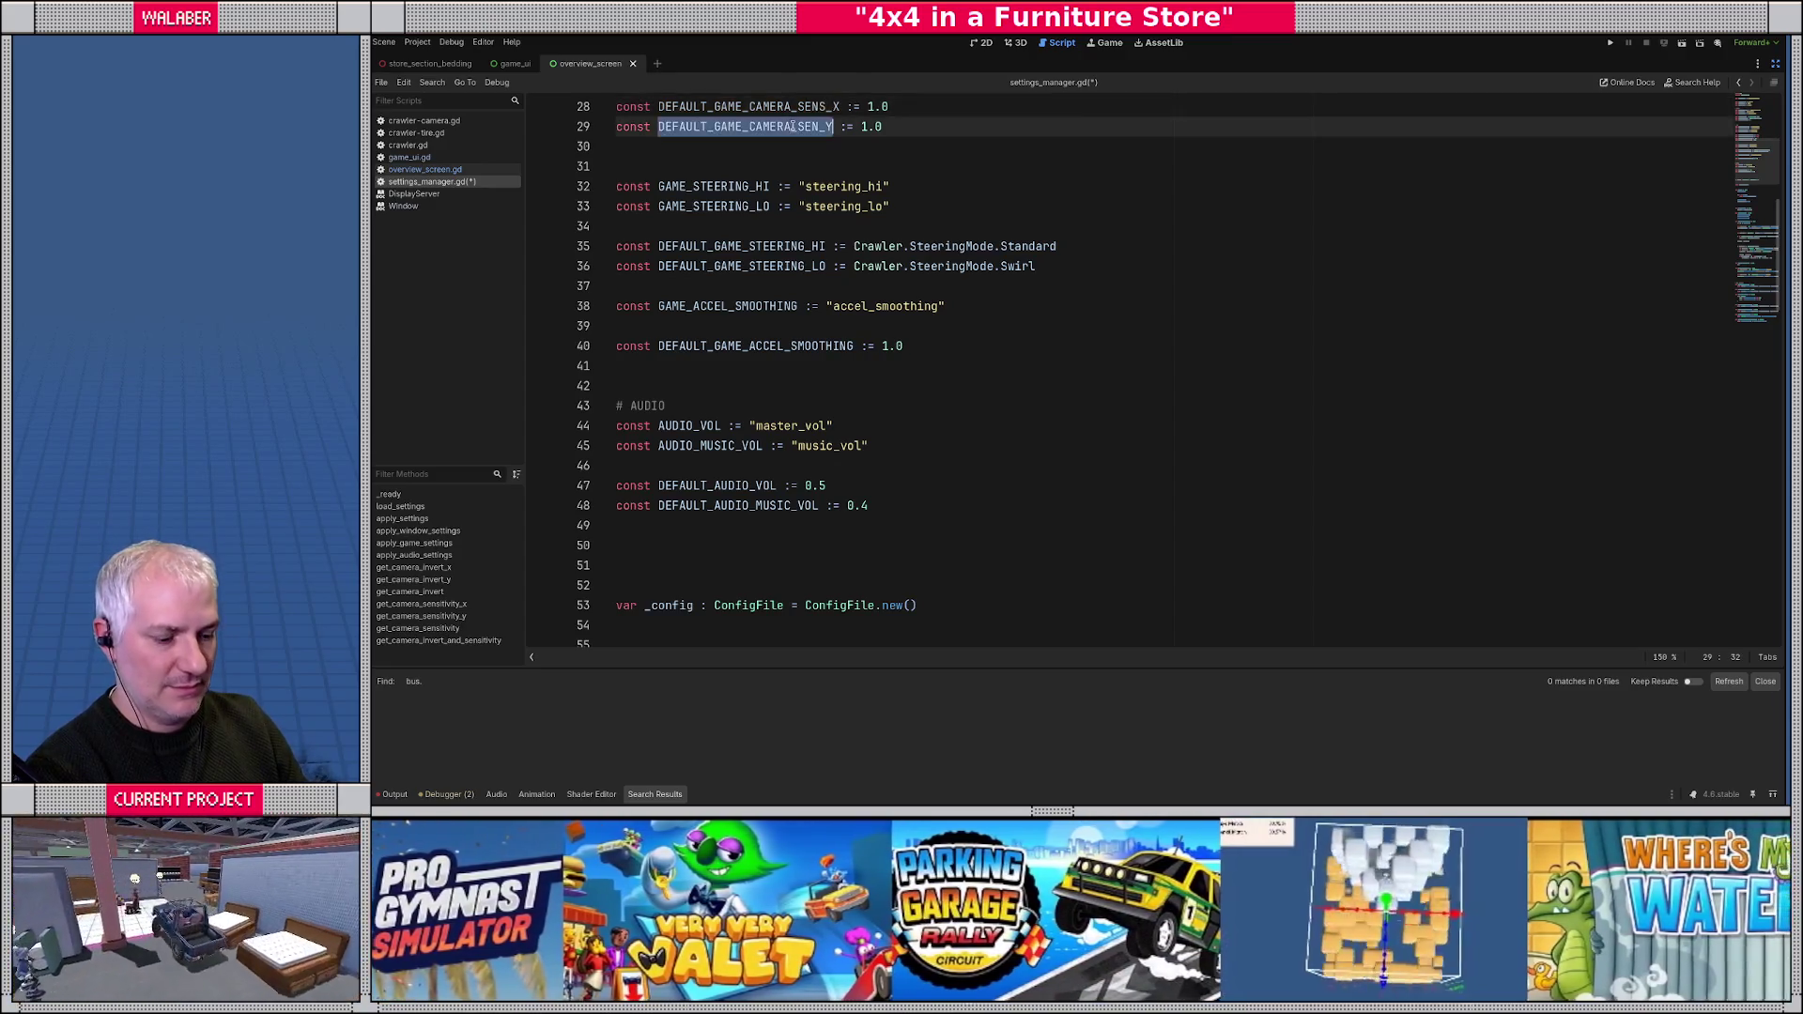
{"action": "key", "text": "ctrl+d"}
{"action": "key", "text": "Escape"}
{"action": "type", "text": "S"}
{"action": "left_click", "coordinate": [789, 126]}
{"action": "key", "text": "ctrl+s"}
{"action": "scroll", "coordinate": [1161, 450], "scroll_direction": "down", "scroll_amount": 20}
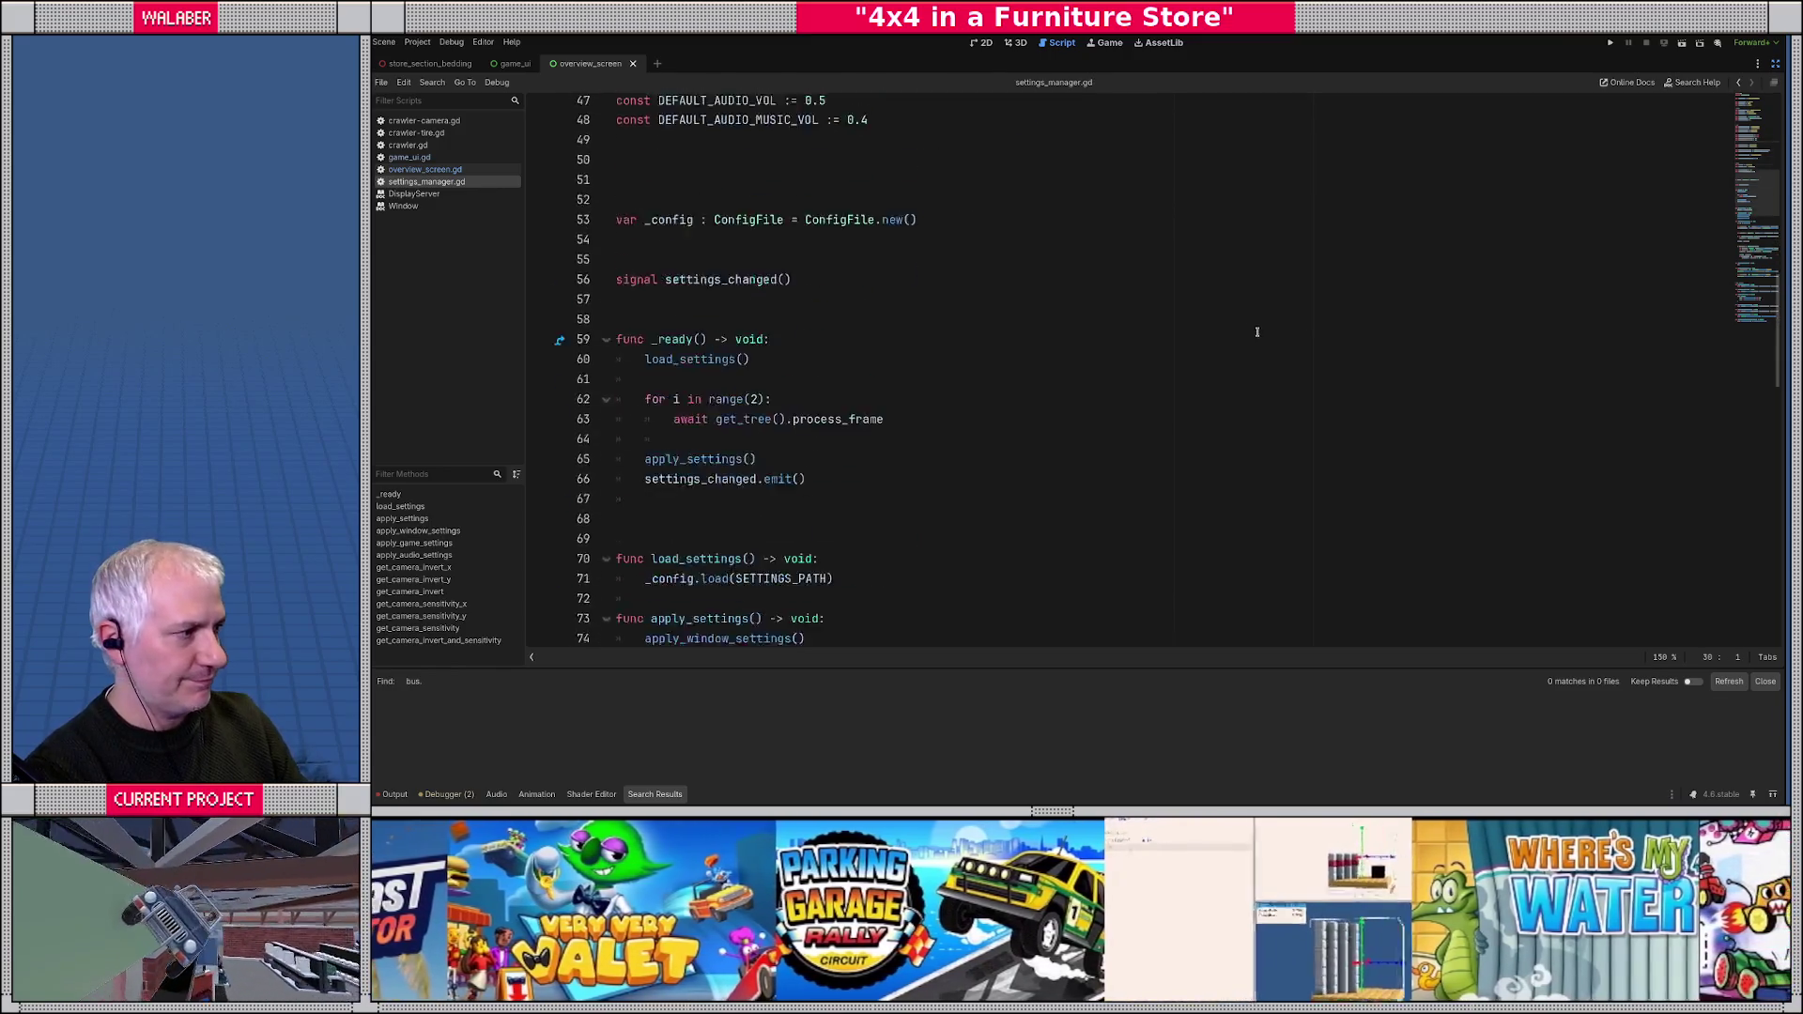
{"action": "left_click", "coordinate": [1033, 615]}
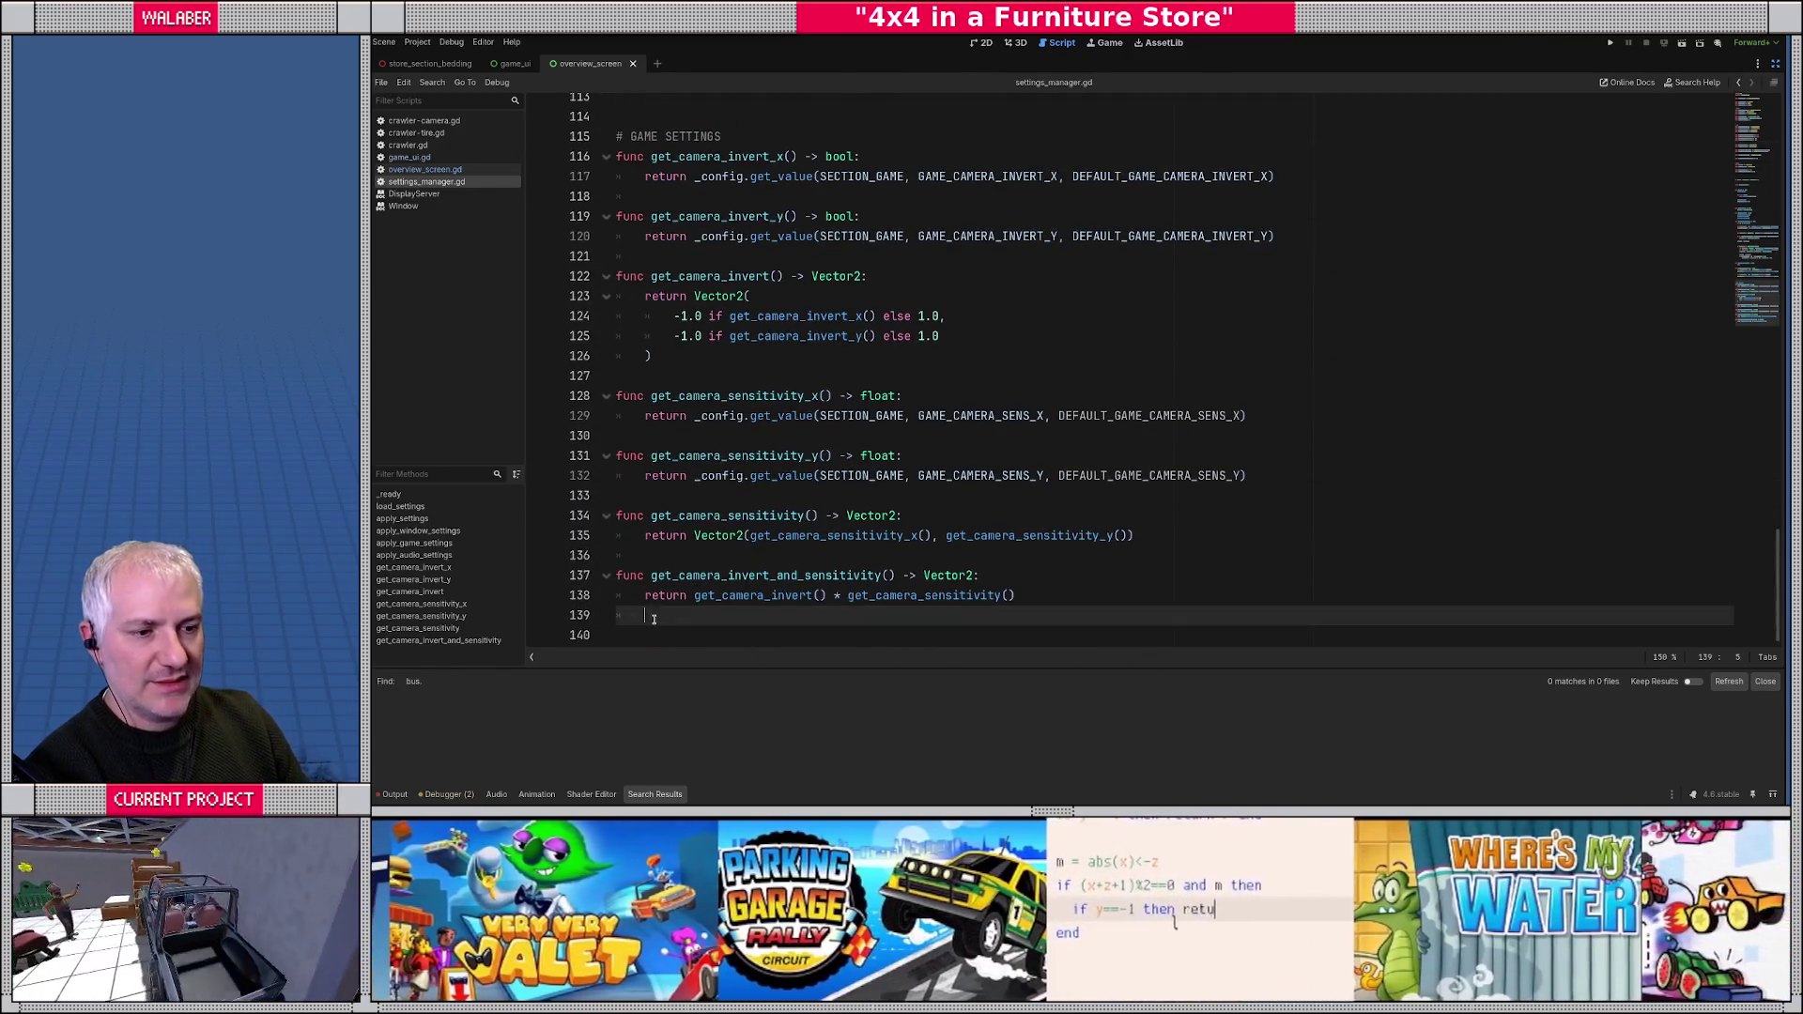
- Declare func get_steering_mode_hi() -> Crawler.SteeringMode: below the camera getters
{"action": "scroll", "coordinate": [980, 370], "scroll_direction": "up", "scroll_amount": 20}
{"action": "scroll", "coordinate": [979, 370], "scroll_direction": "up", "scroll_amount": 13}
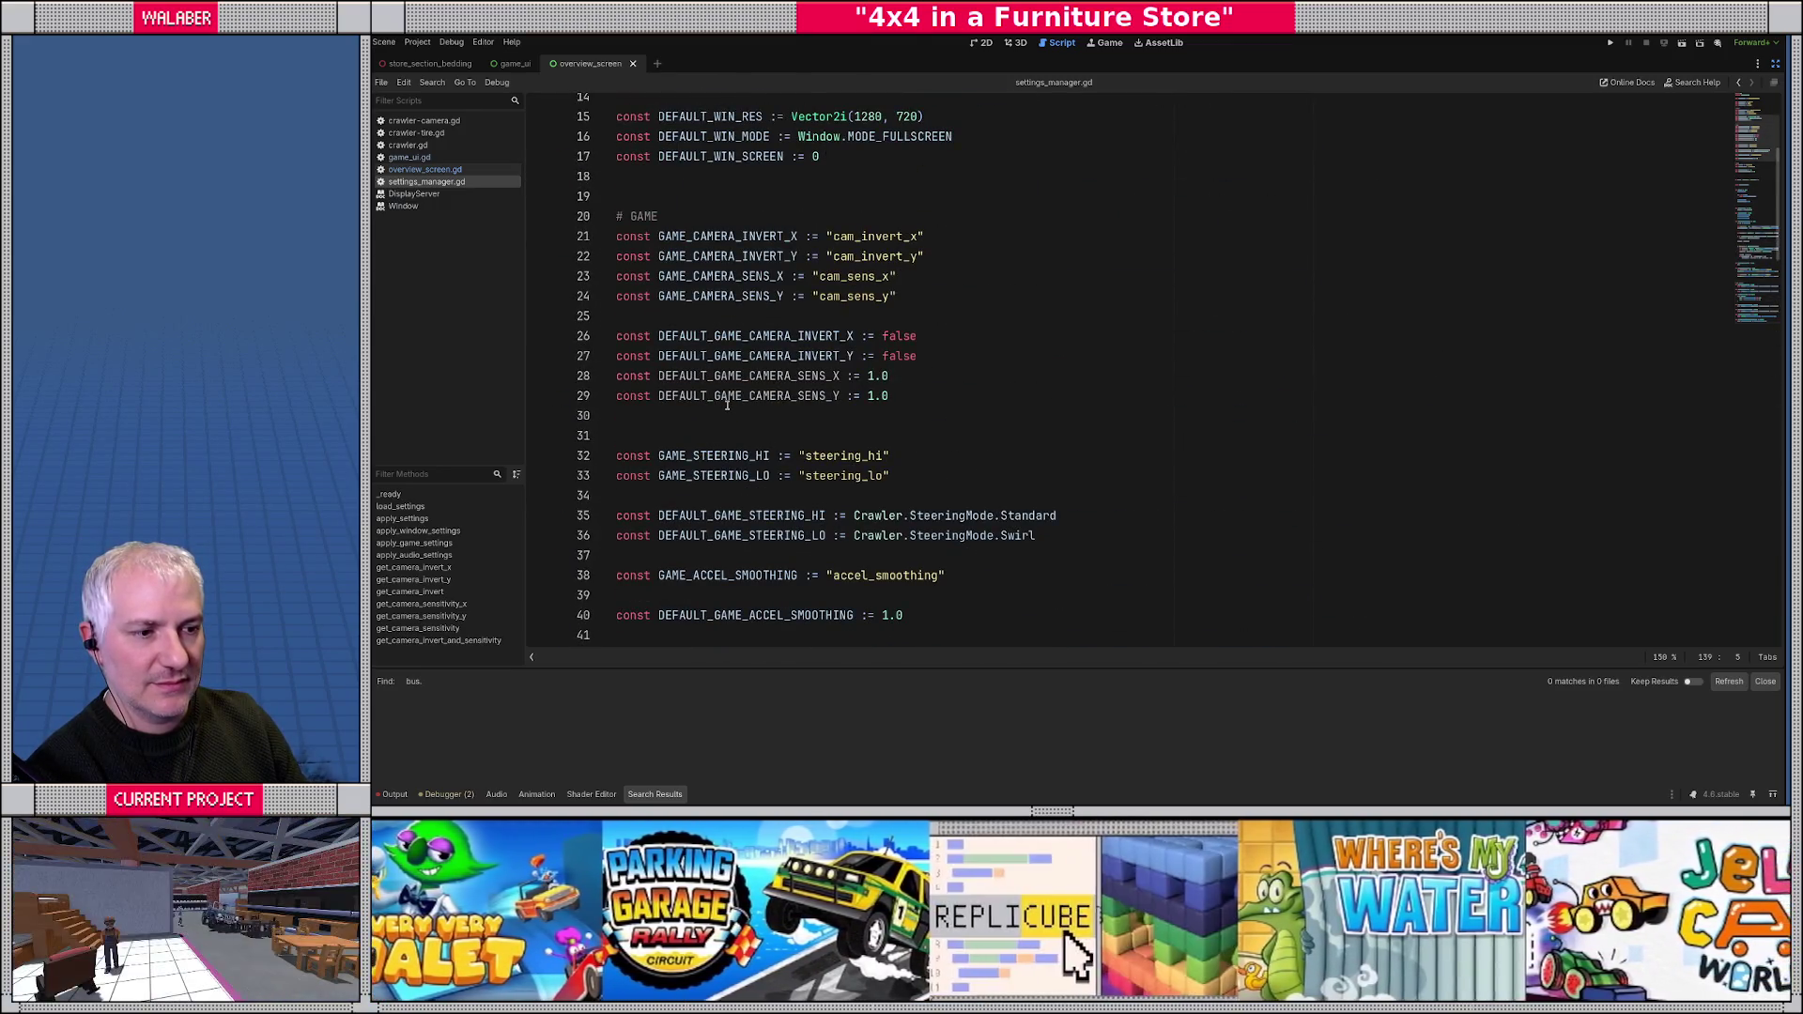
{"action": "scroll", "coordinate": [727, 404], "scroll_direction": "down", "scroll_amount": 20}
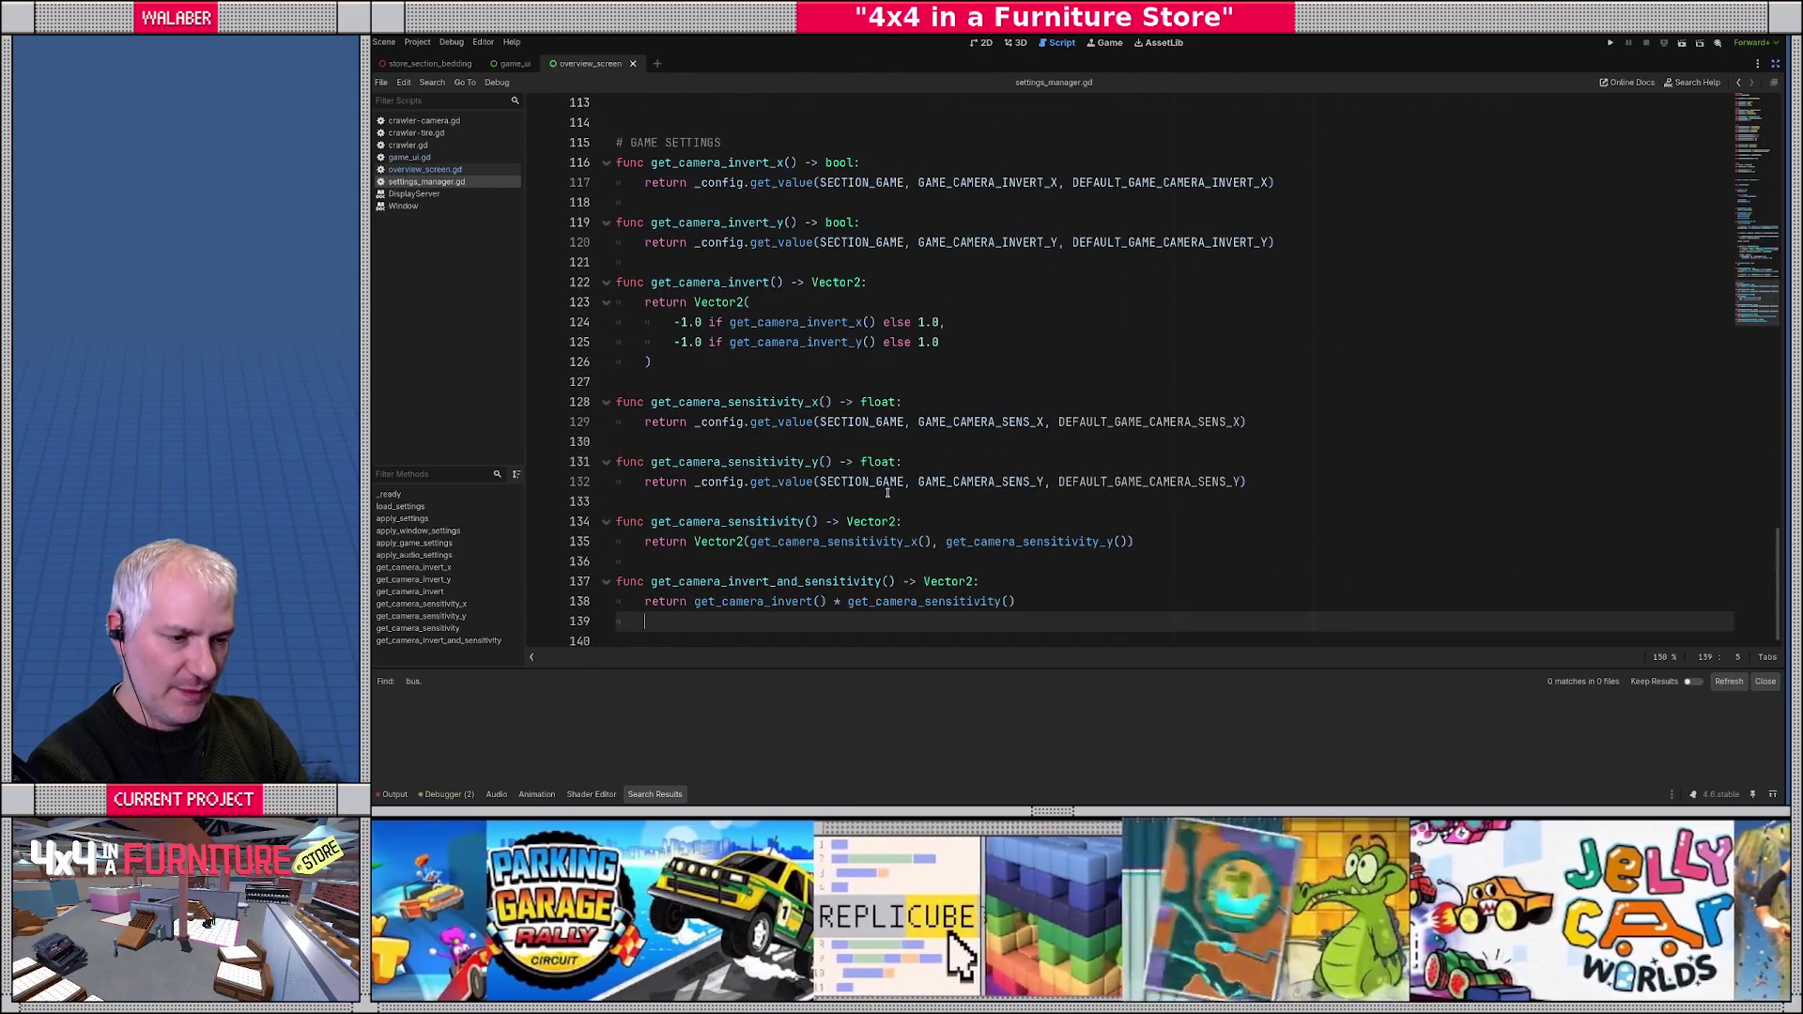
{"action": "key", "text": "Down"}
{"action": "type", "text": "func get_steering_"}
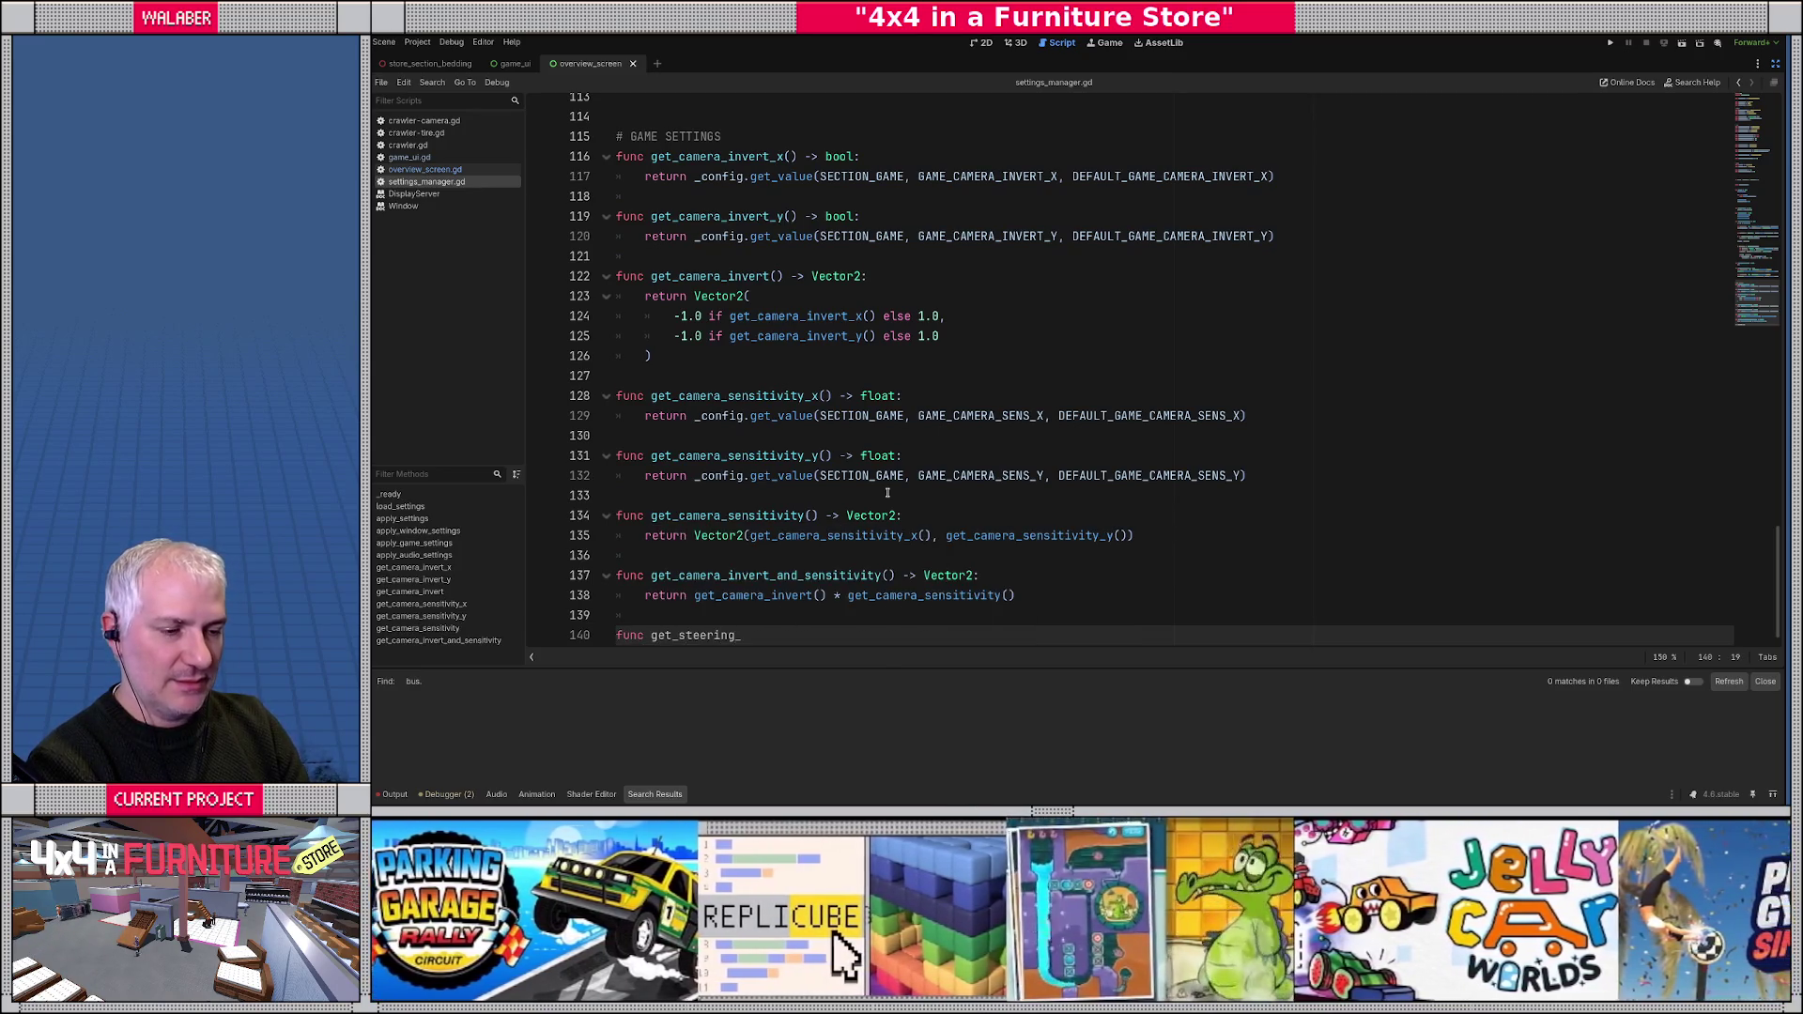
{"action": "type", "text": "mode_"}
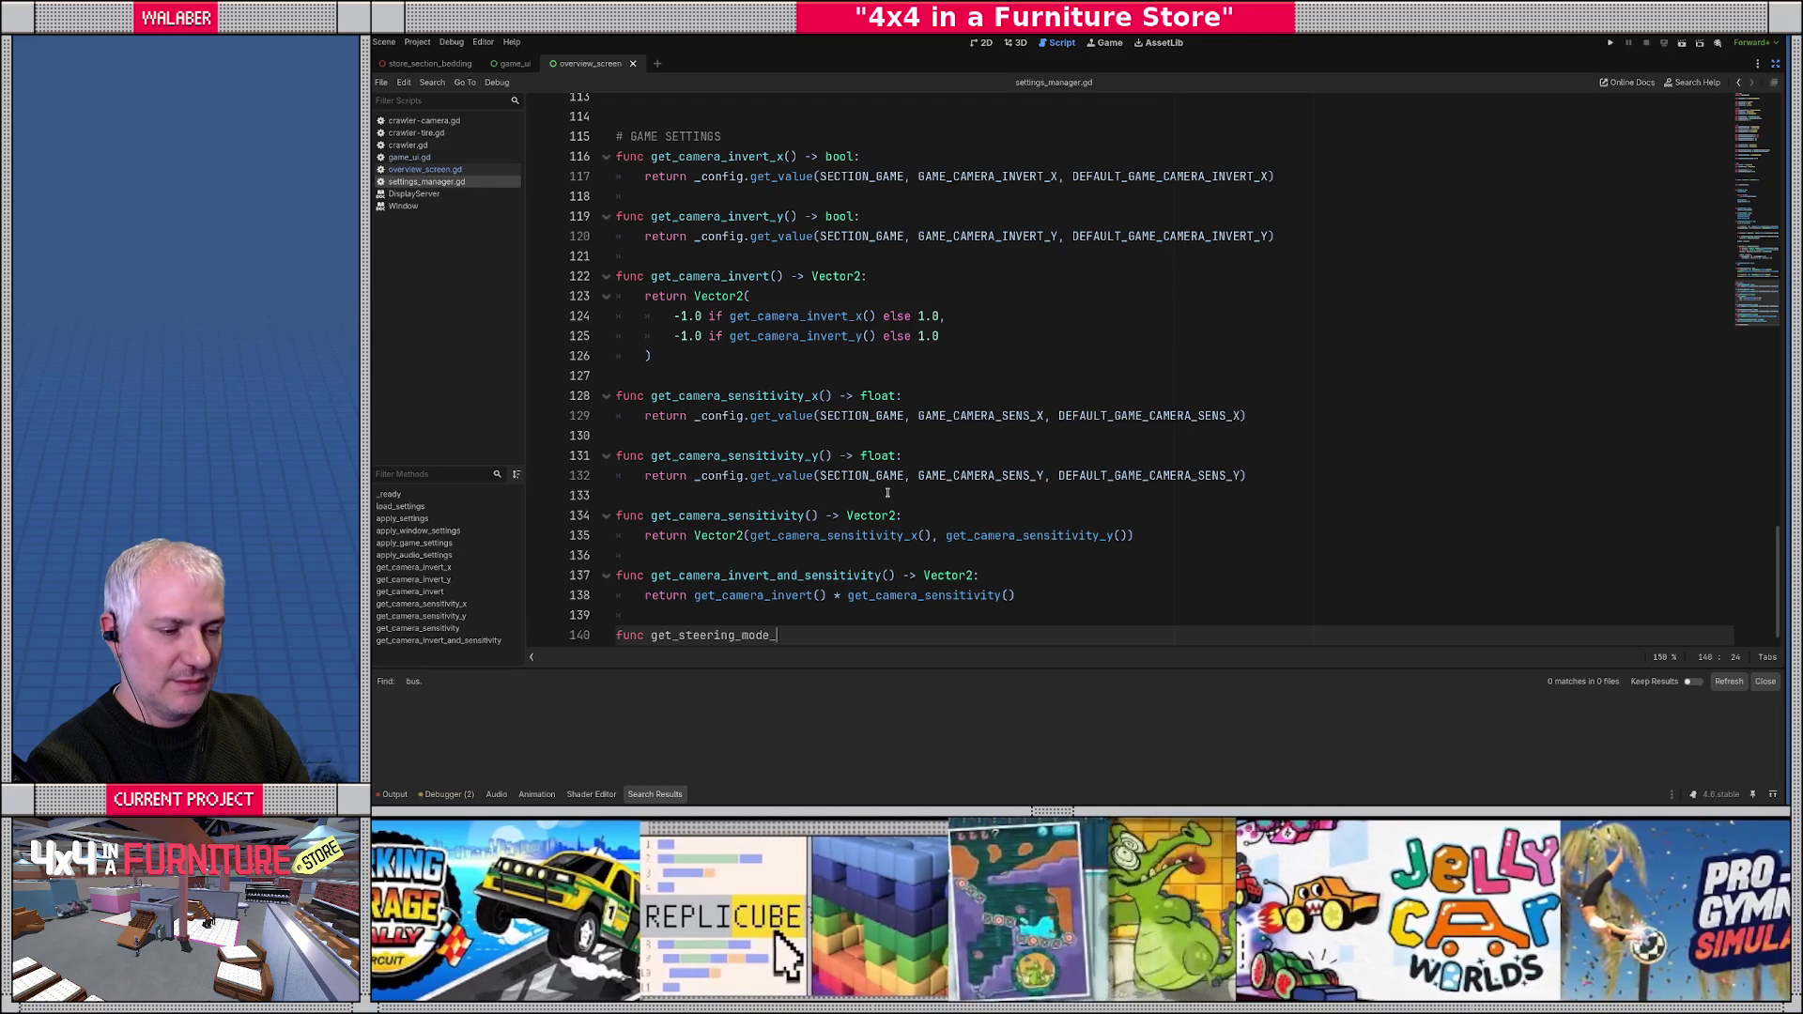
{"action": "key", "text": "BackSpace"}
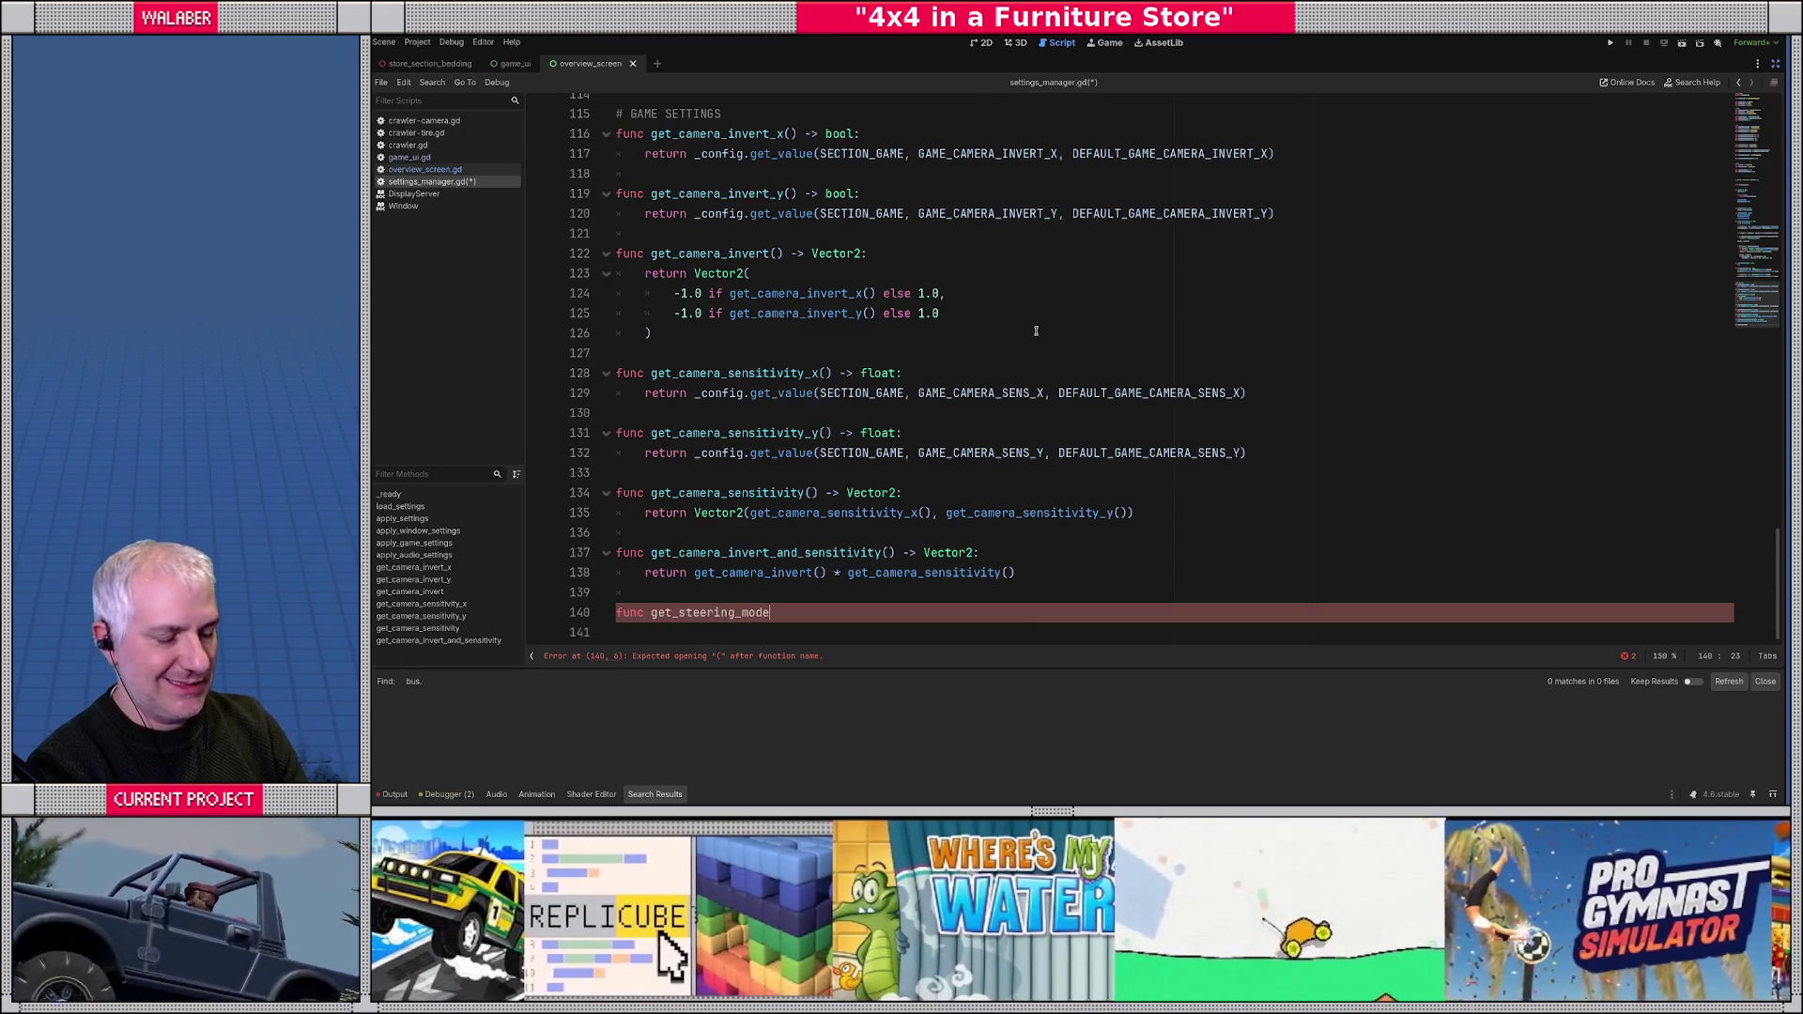
{"action": "type", "text": "_hi() -"}
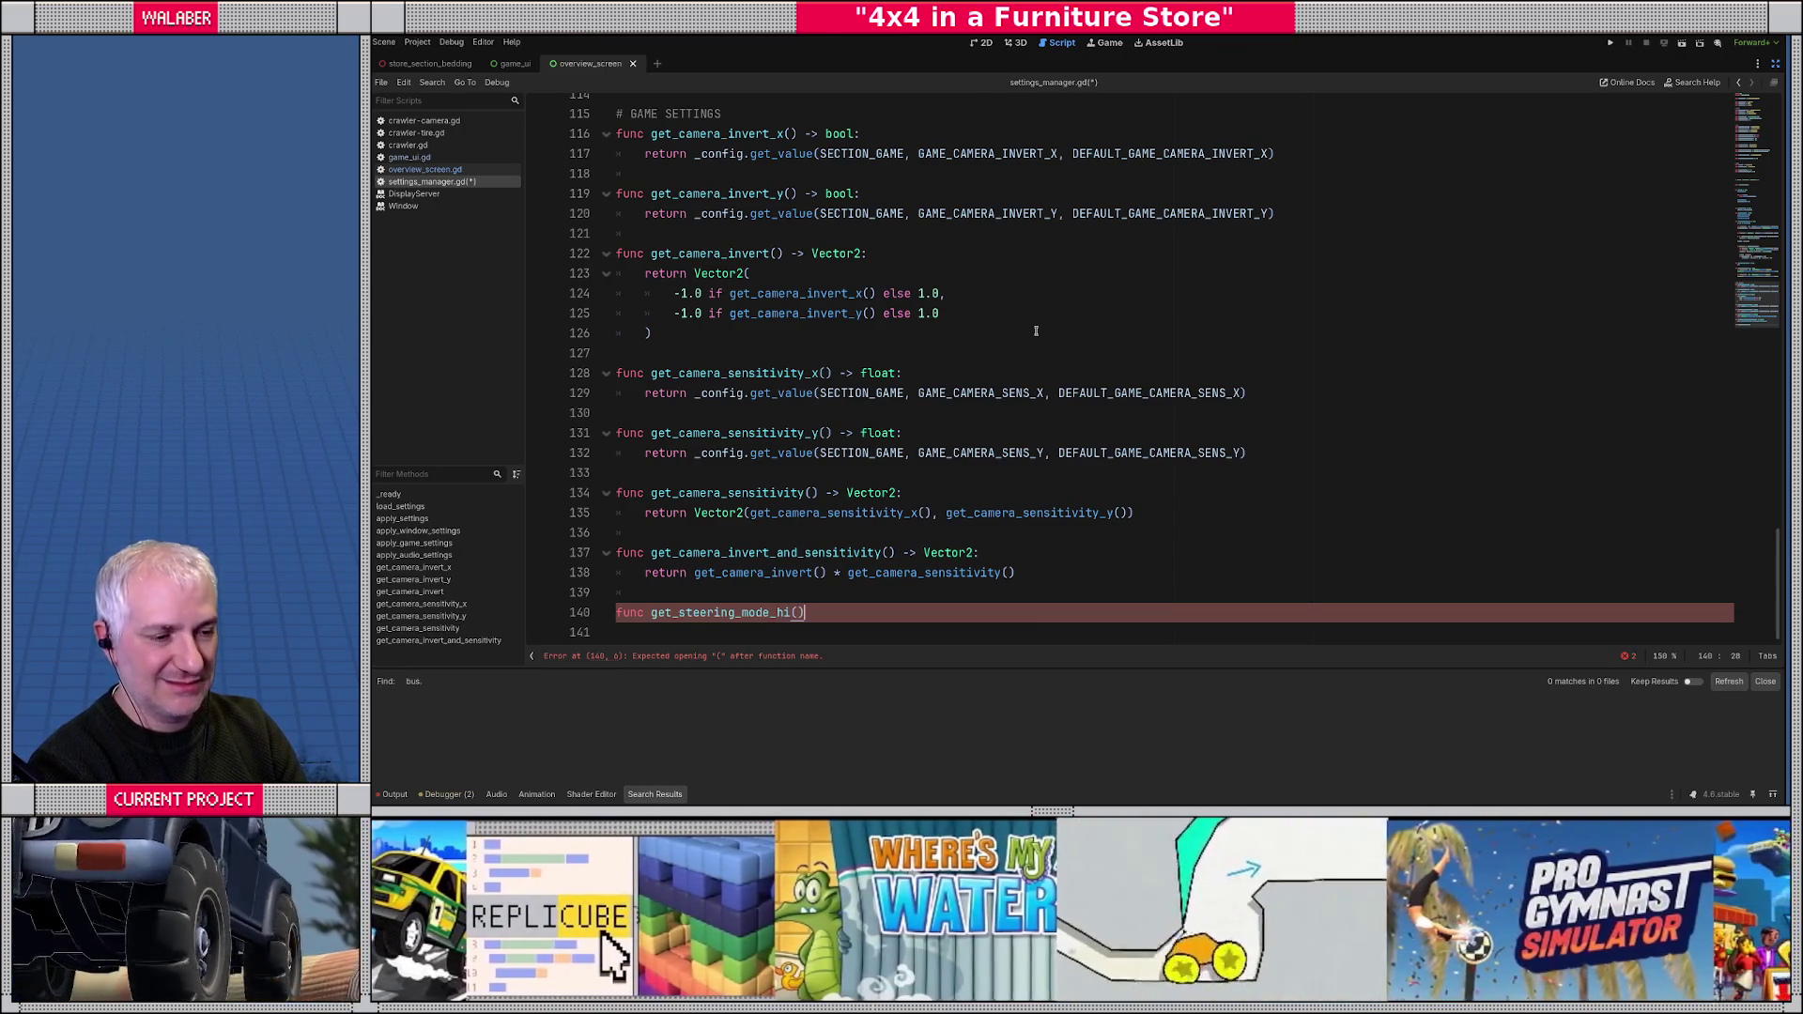
{"action": "type", "text": ">"}
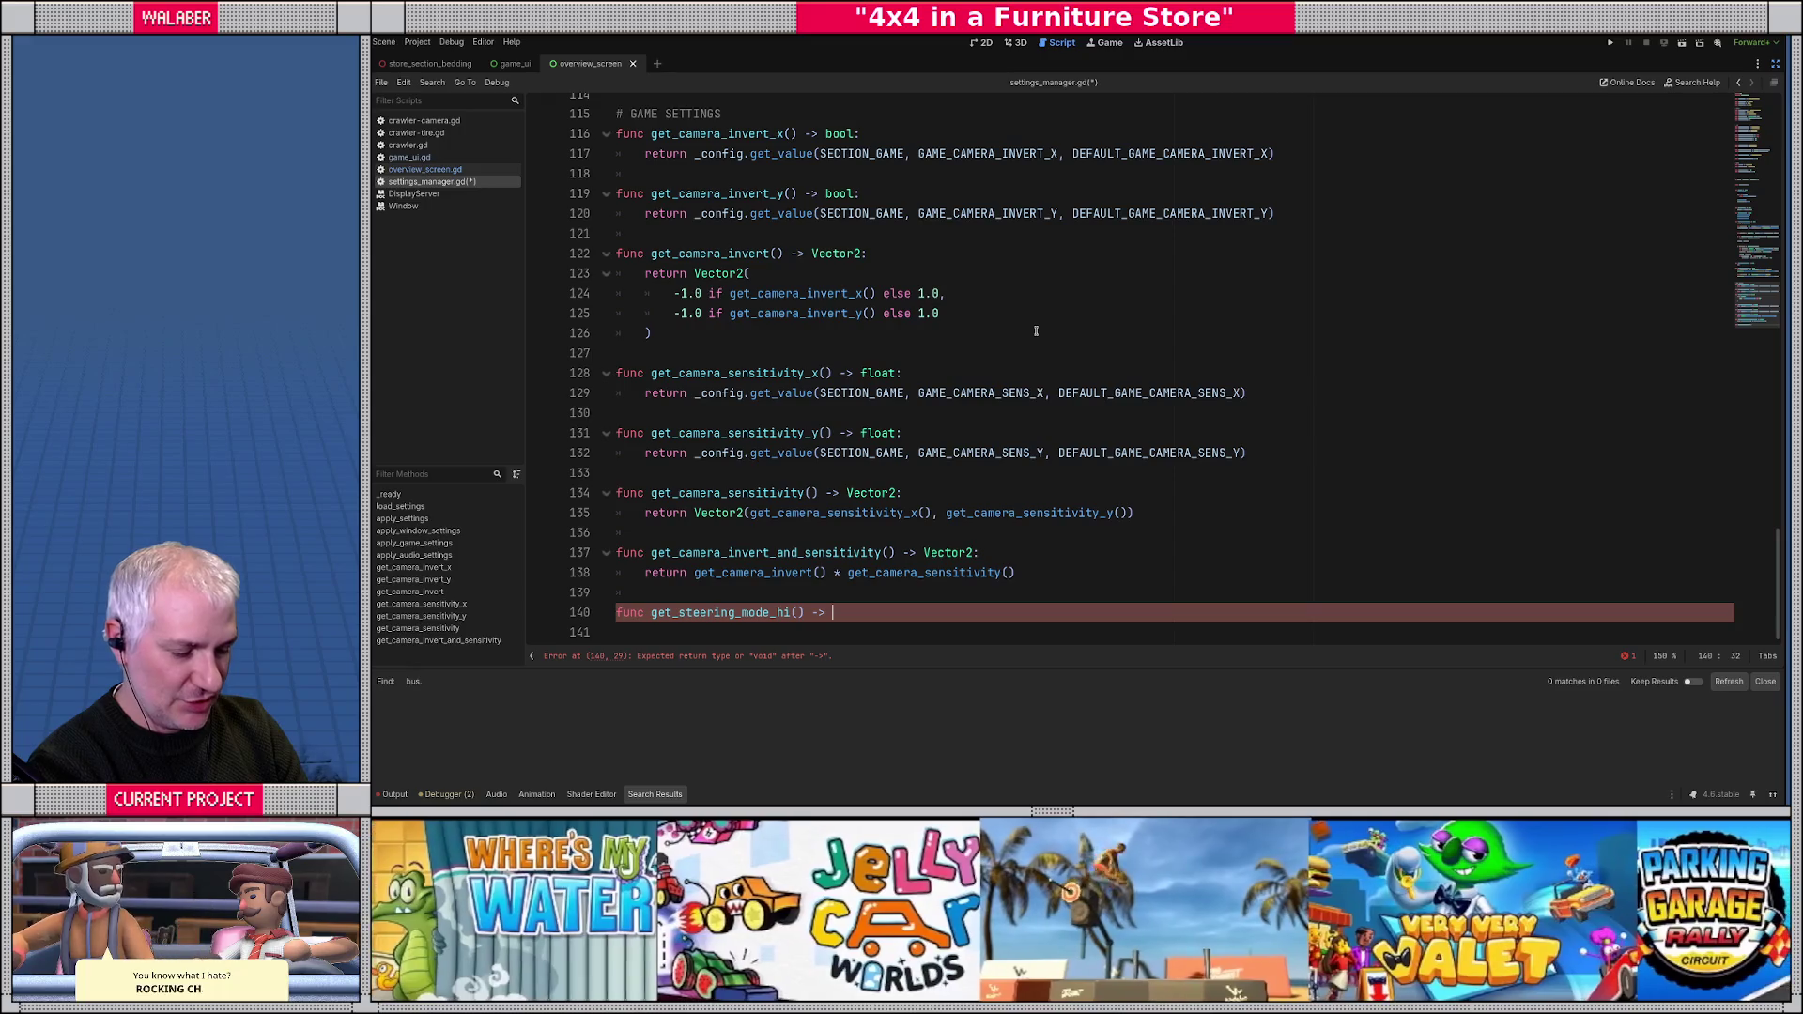
{"action": "type", "text": "Craw"}
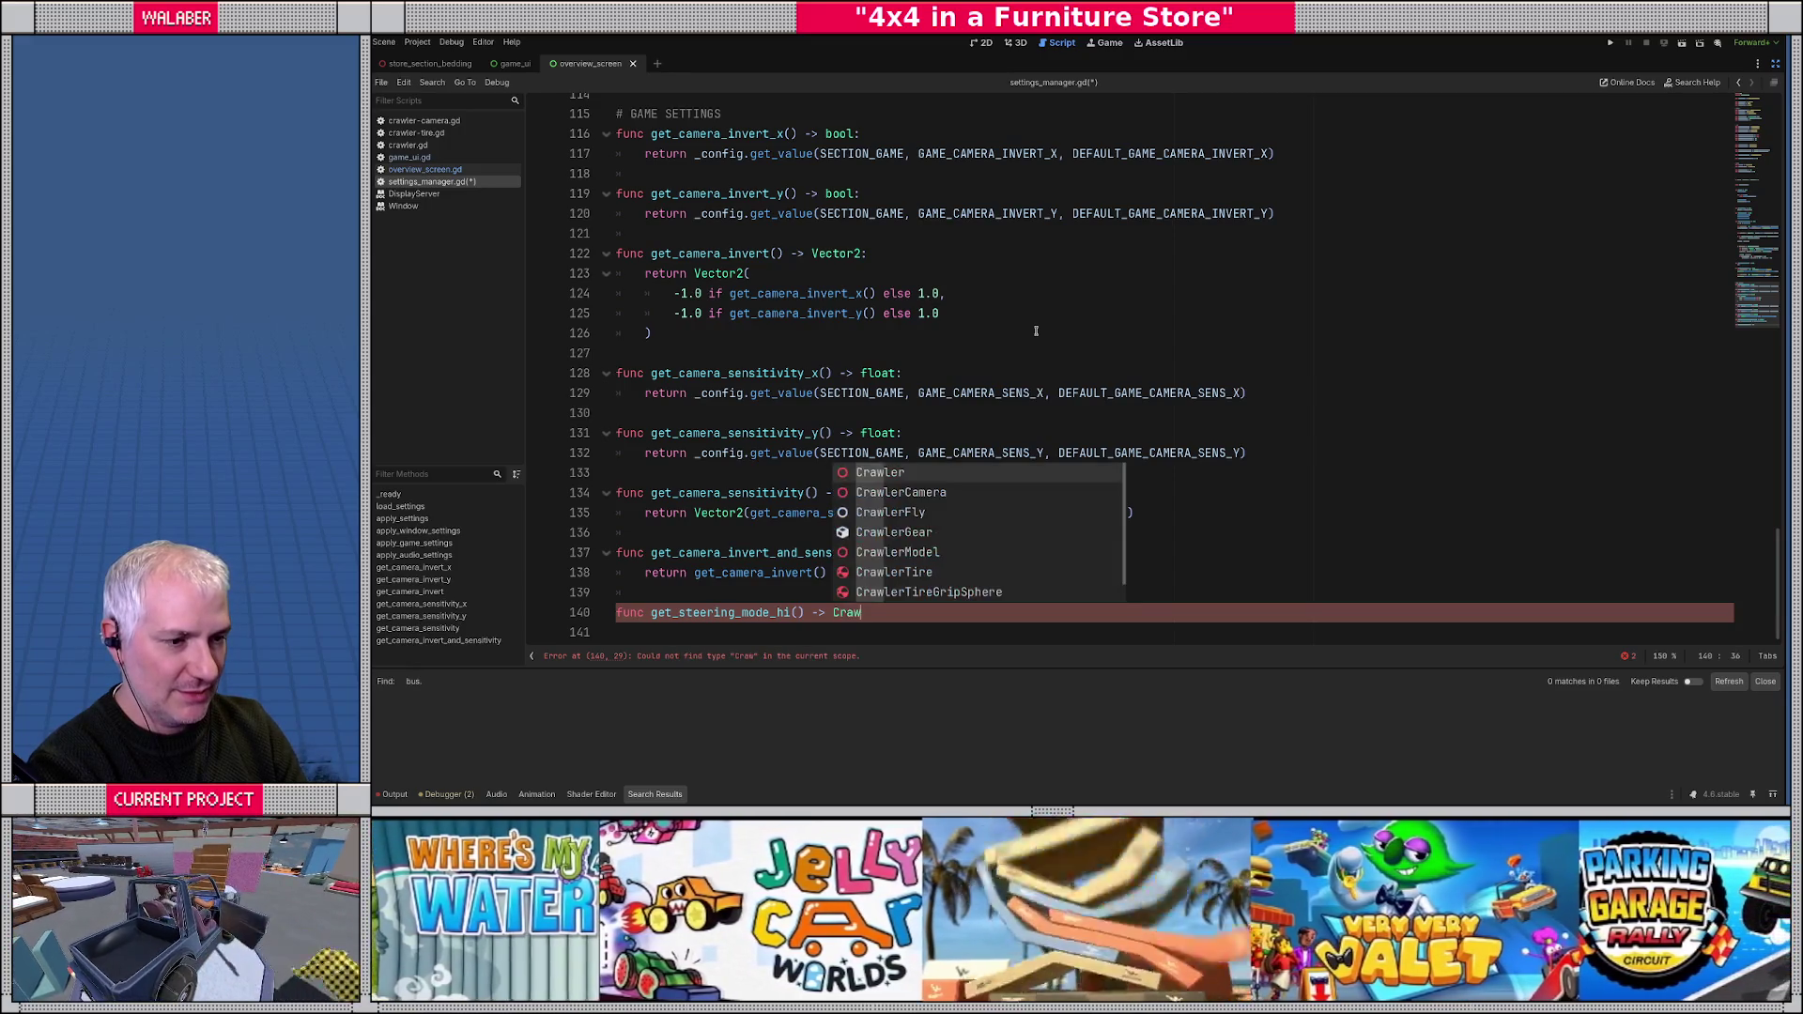
{"action": "type", "text": "ler.St"}
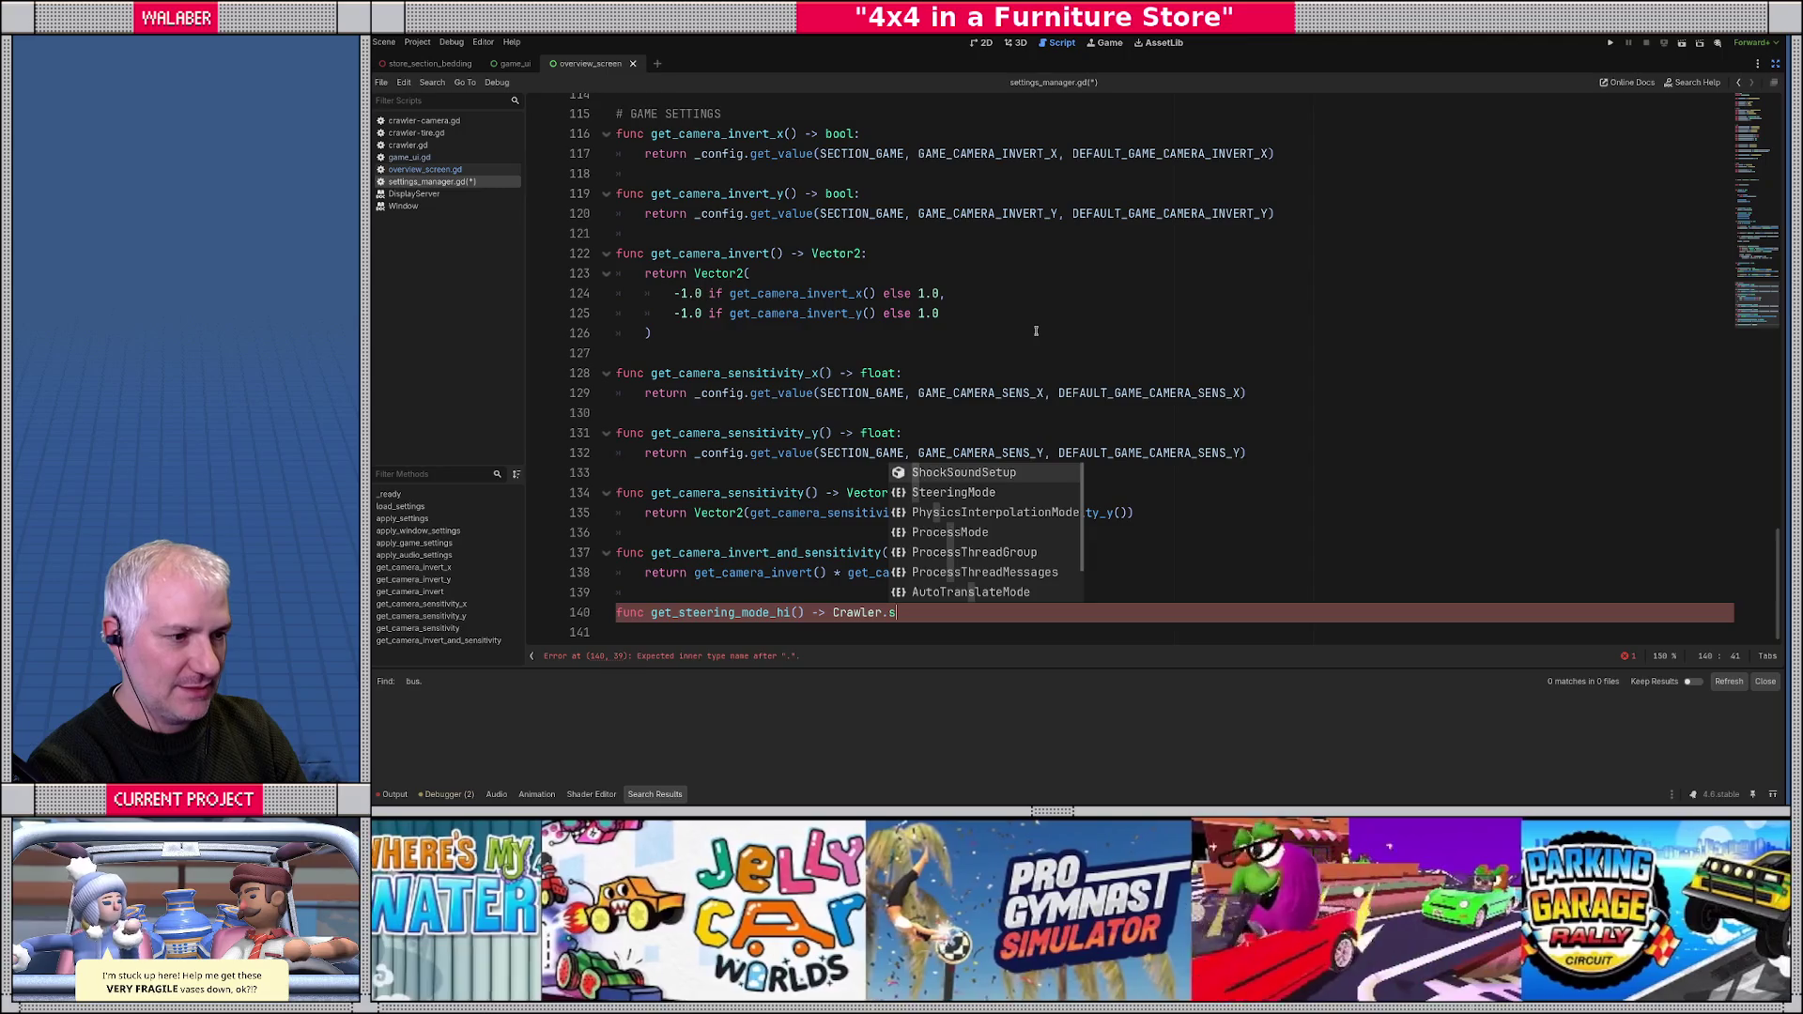
{"action": "key", "text": "Return"}
{"action": "type", "text": ":"}
{"action": "key", "text": "Return"}
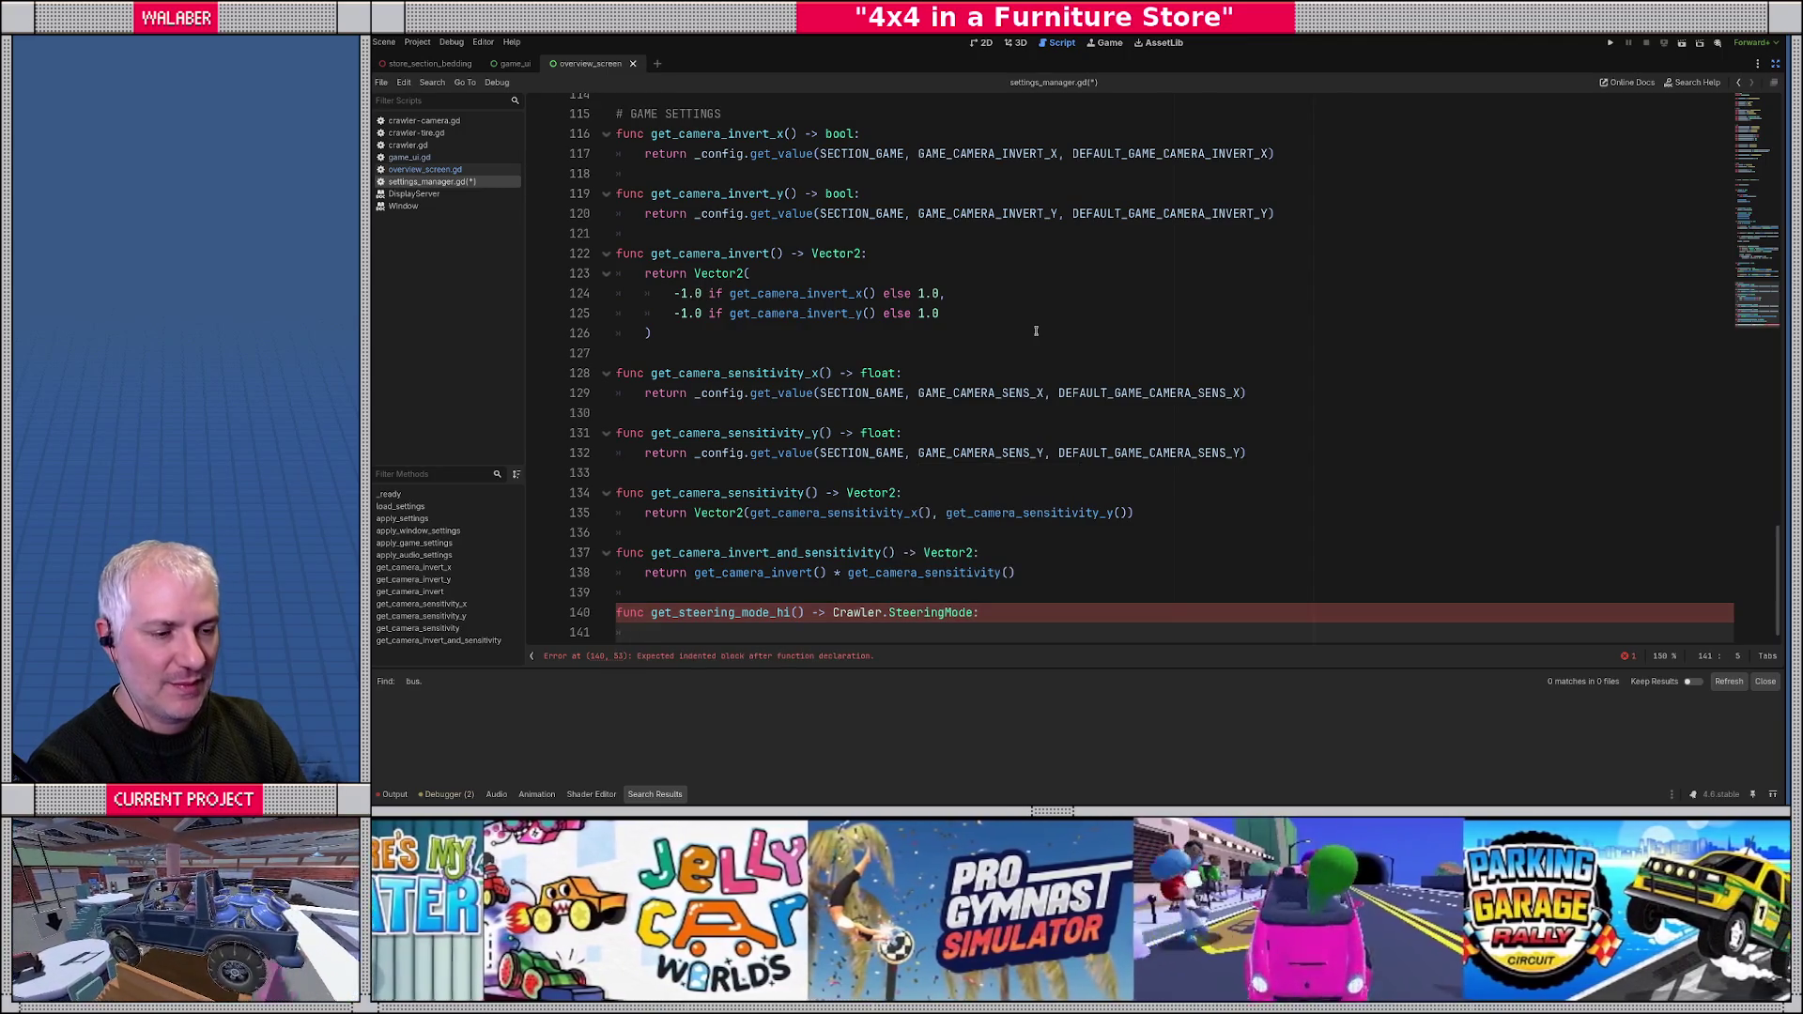
- Return _config.get_value(SECTION_GAME, GAME_STEERING_HI, DEFAULT_GAME_STEERING_HI) from it
{"action": "type", "text": "return _config.get_v"}
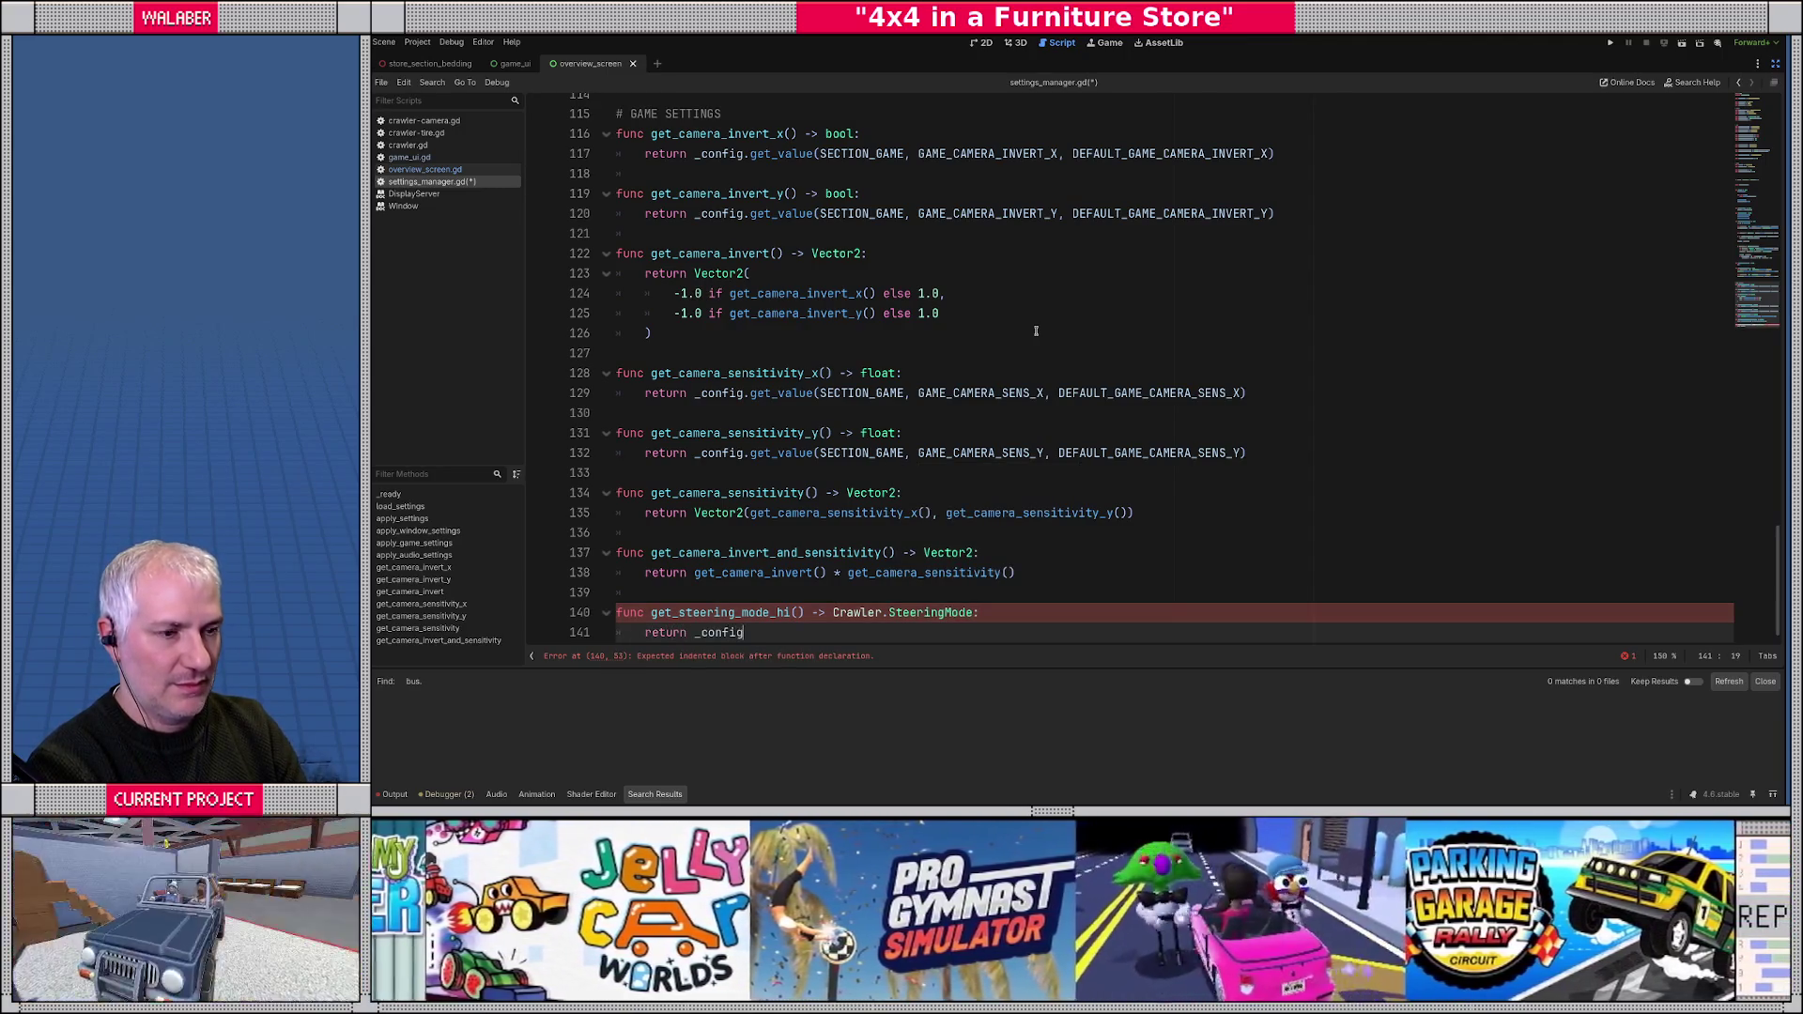
{"action": "type", "text": "alue"}
{"action": "key", "text": "Return"}
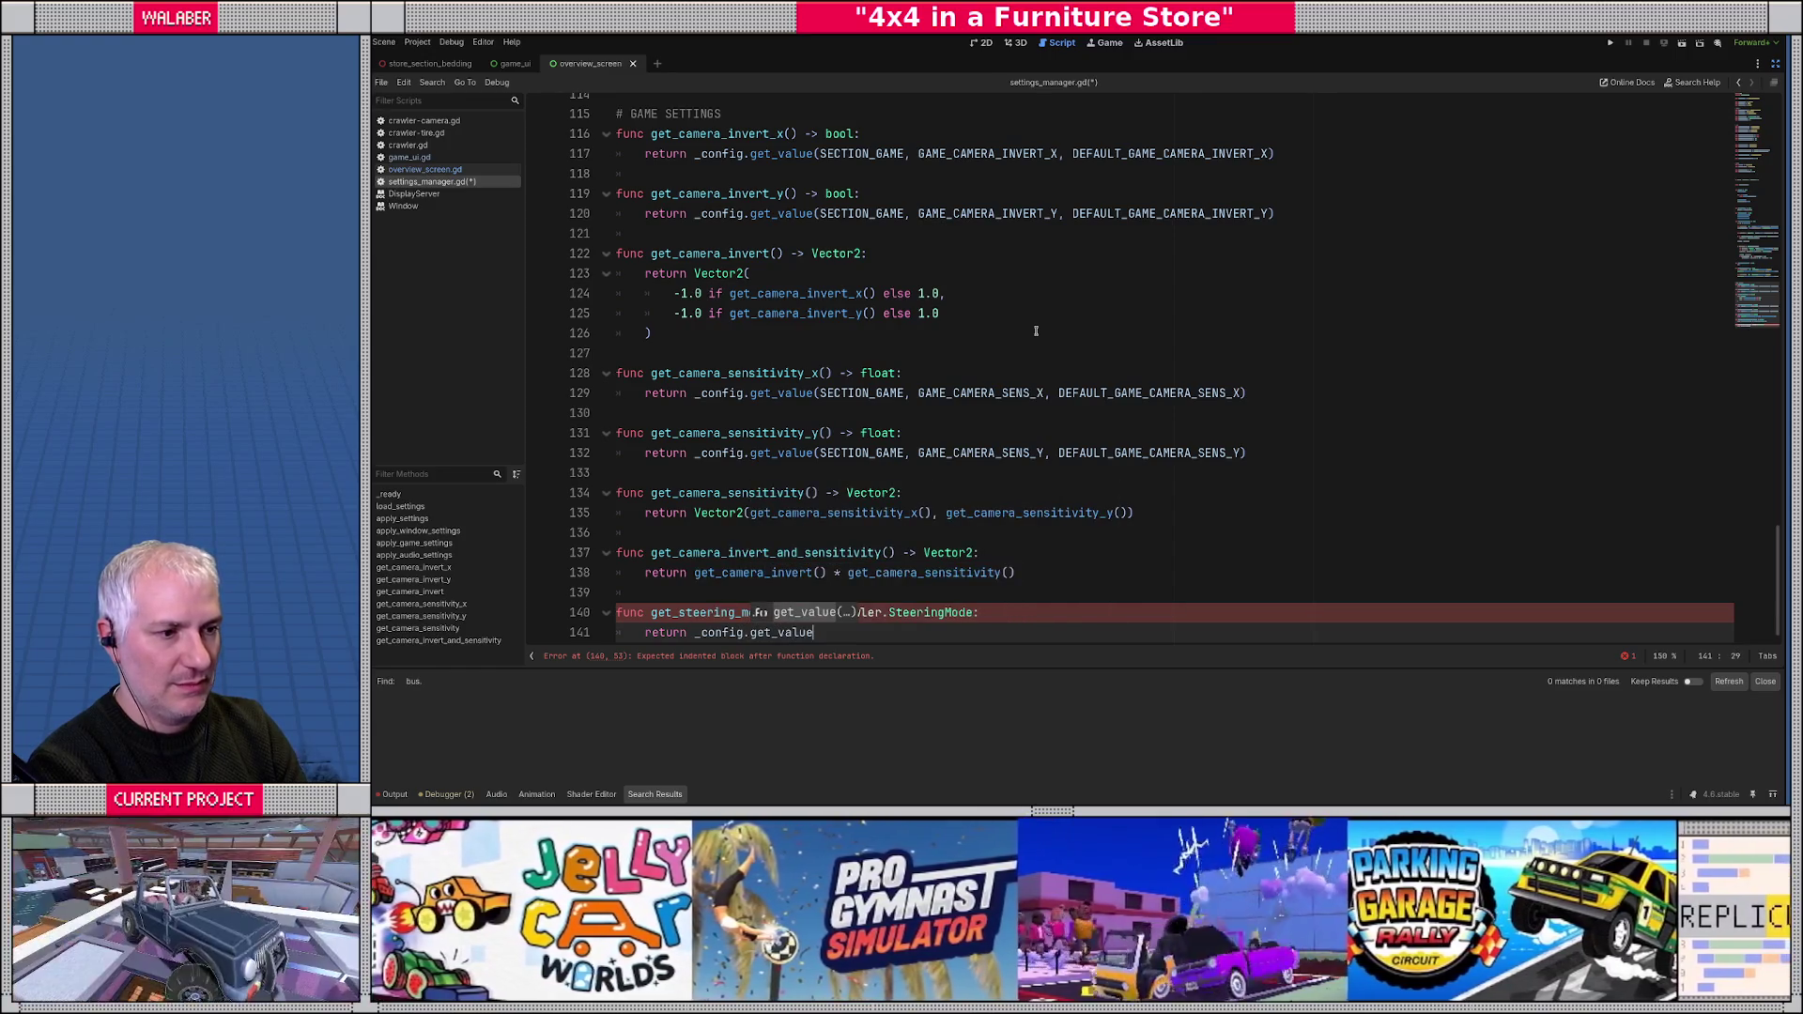
{"action": "type", "text": "SECTION_G"}
{"action": "key", "text": "Return"}
{"action": "type", "text": ", GAME_ST"}
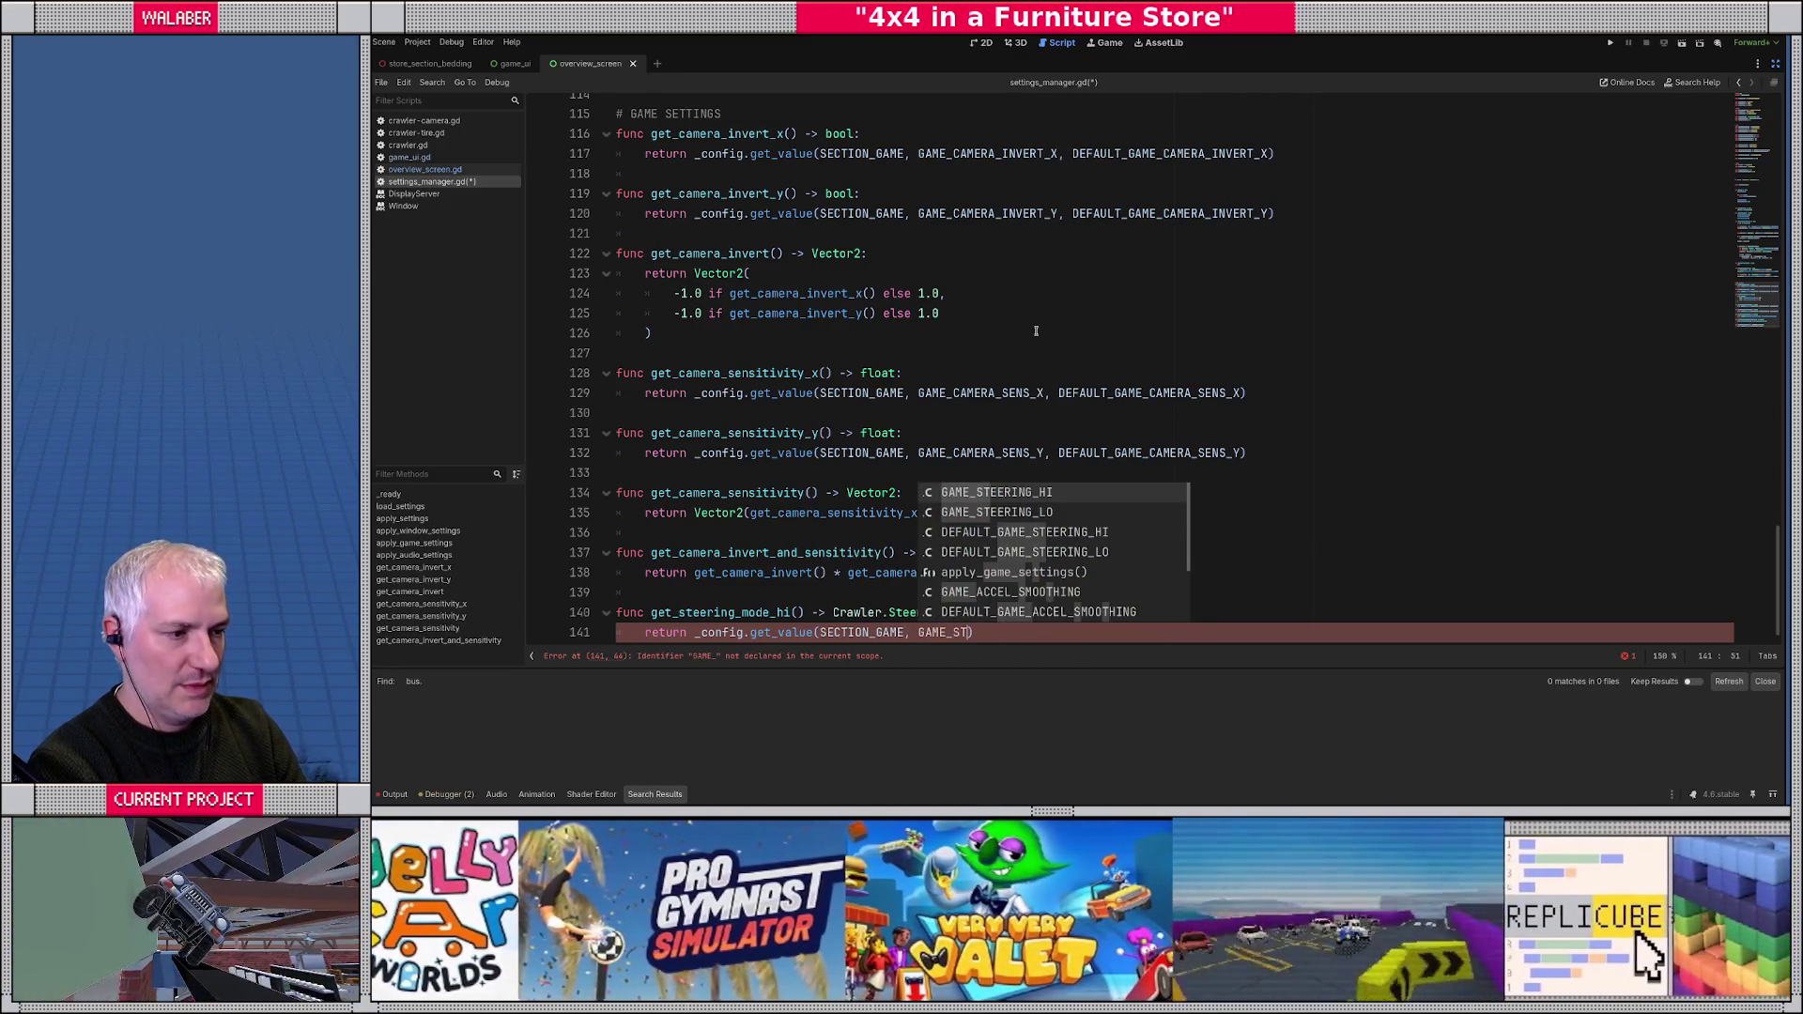
{"action": "key", "text": "Return"}
{"action": "type", "text": ", DEFAULT"}
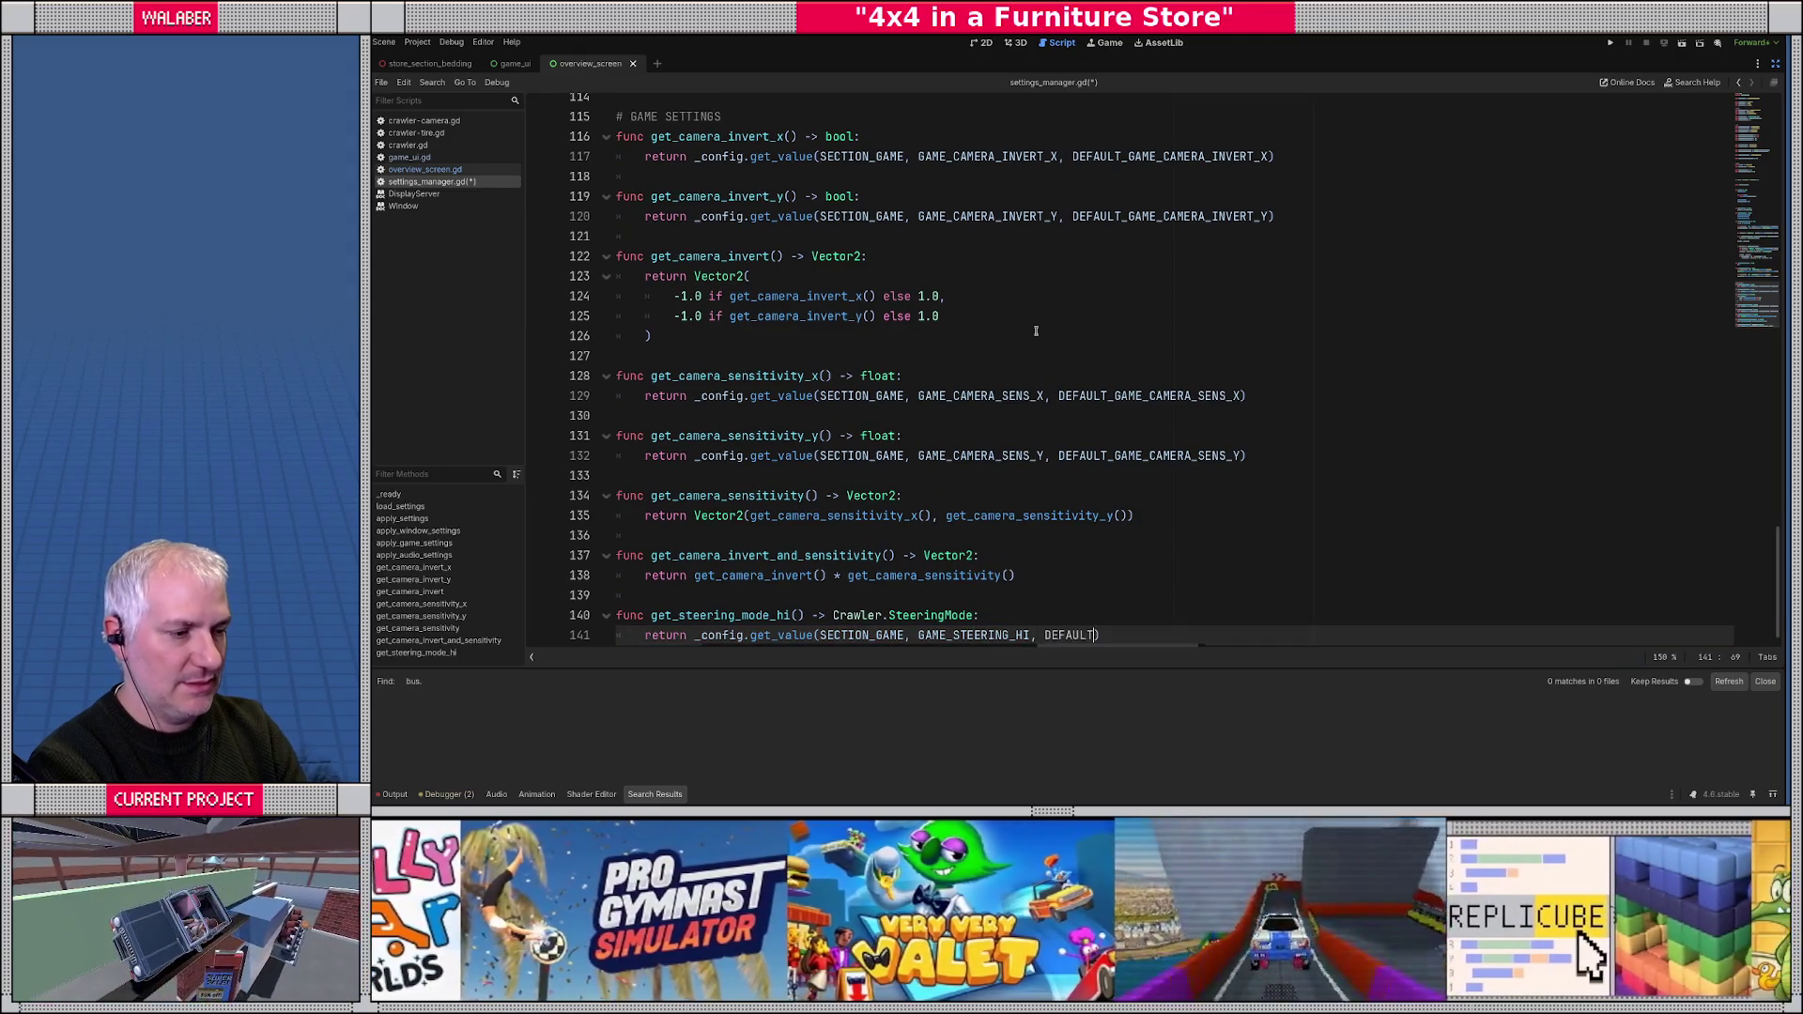
{"action": "type", "text": "_S"}
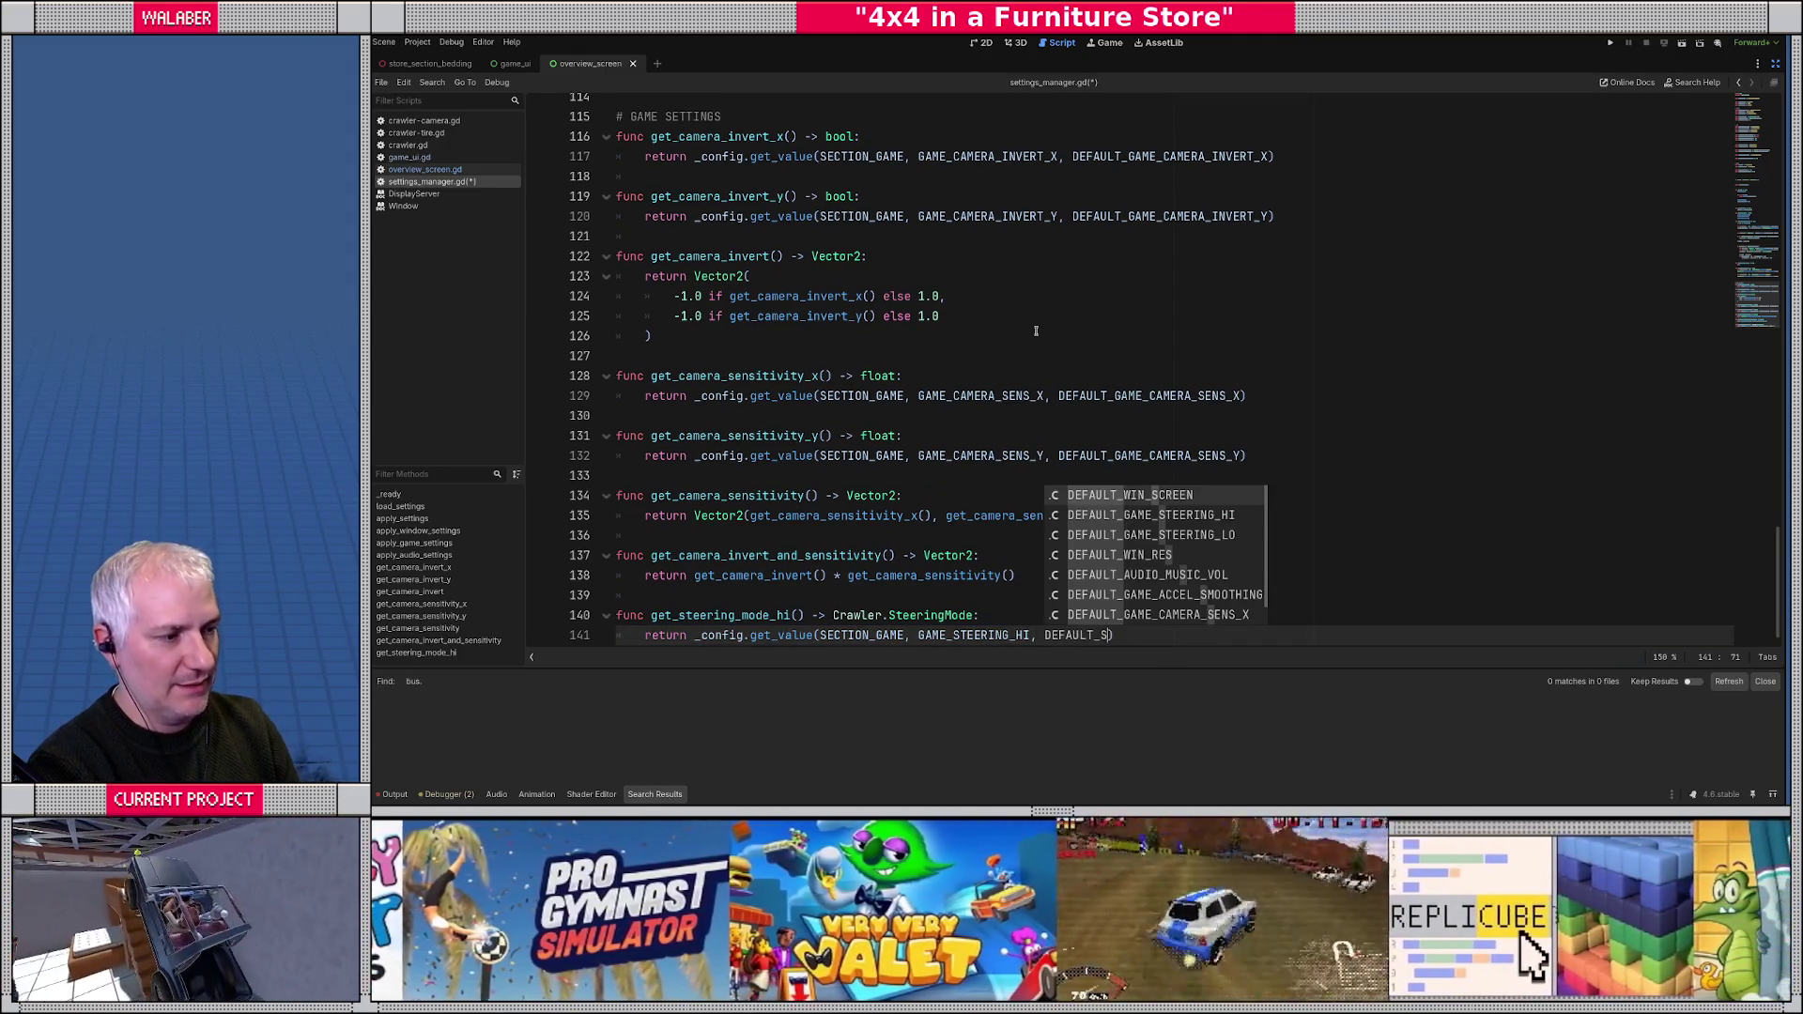
{"action": "key", "text": "Down"}
{"action": "key", "text": "Return"}
{"action": "key", "text": "Return"}
{"action": "key", "text": "Return"}
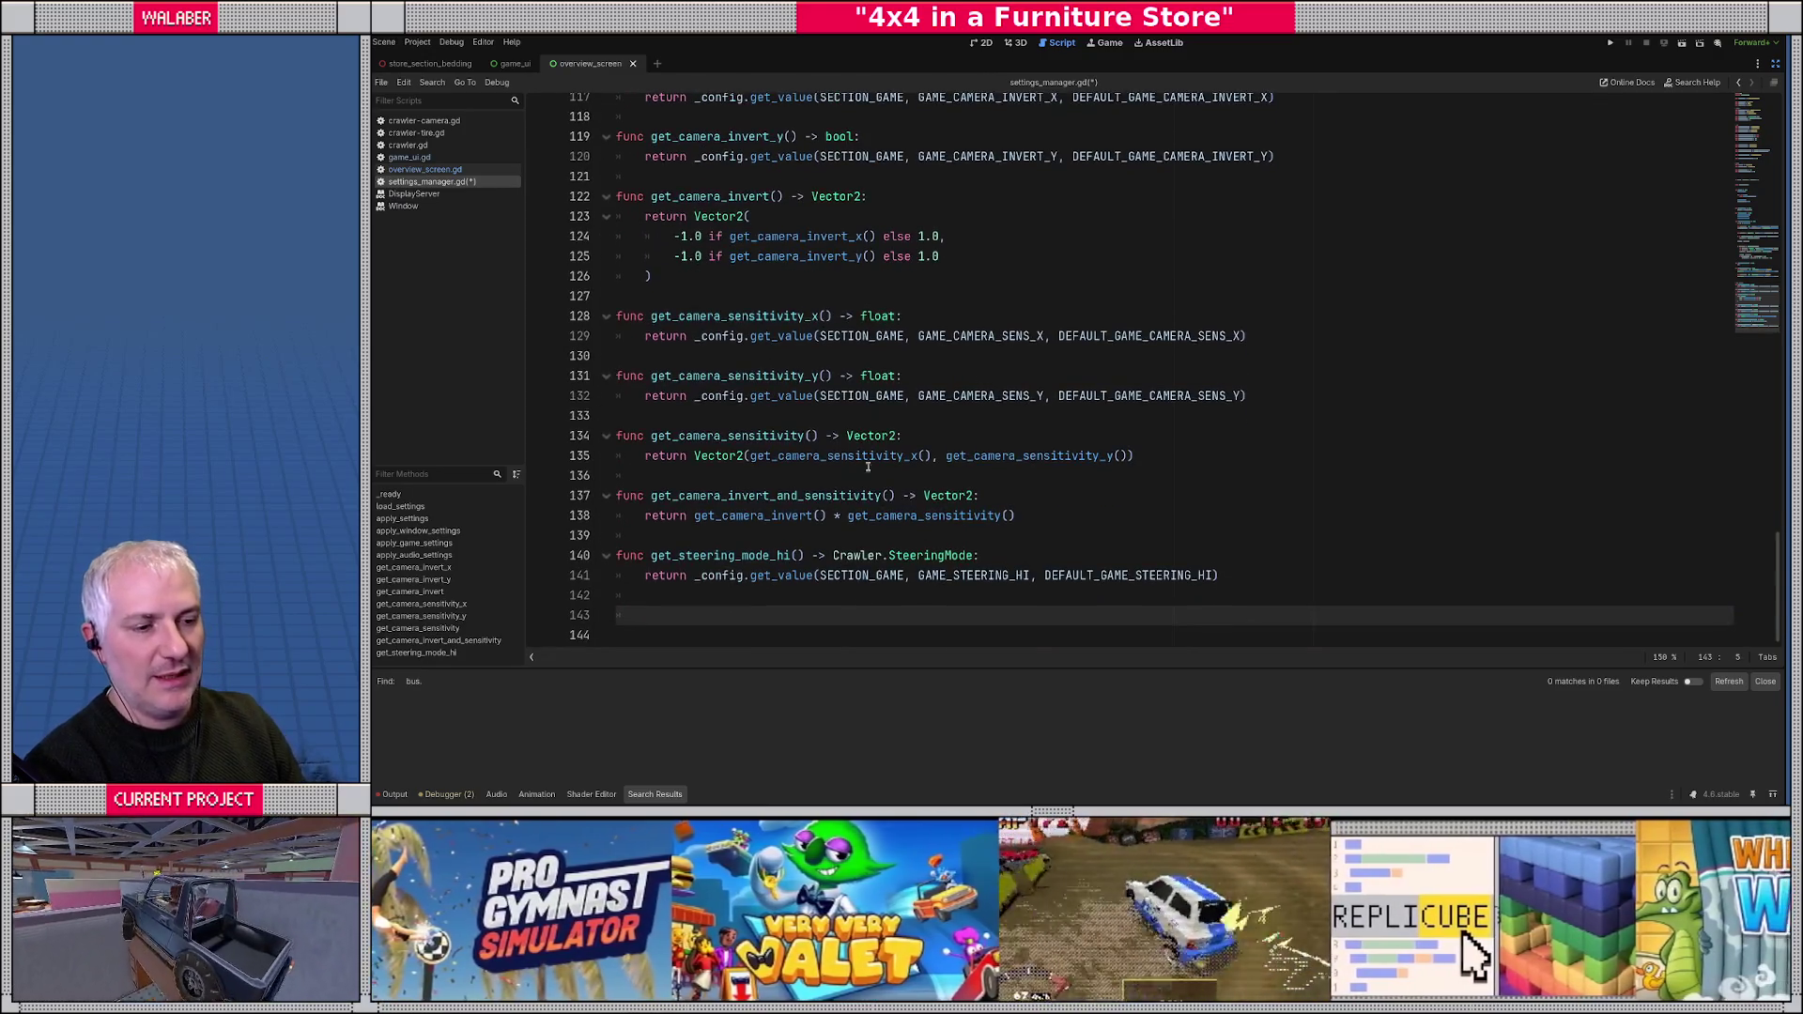
{"action": "key", "text": "Return"}
{"action": "key", "text": "Return"}
{"action": "key", "text": "Return"}
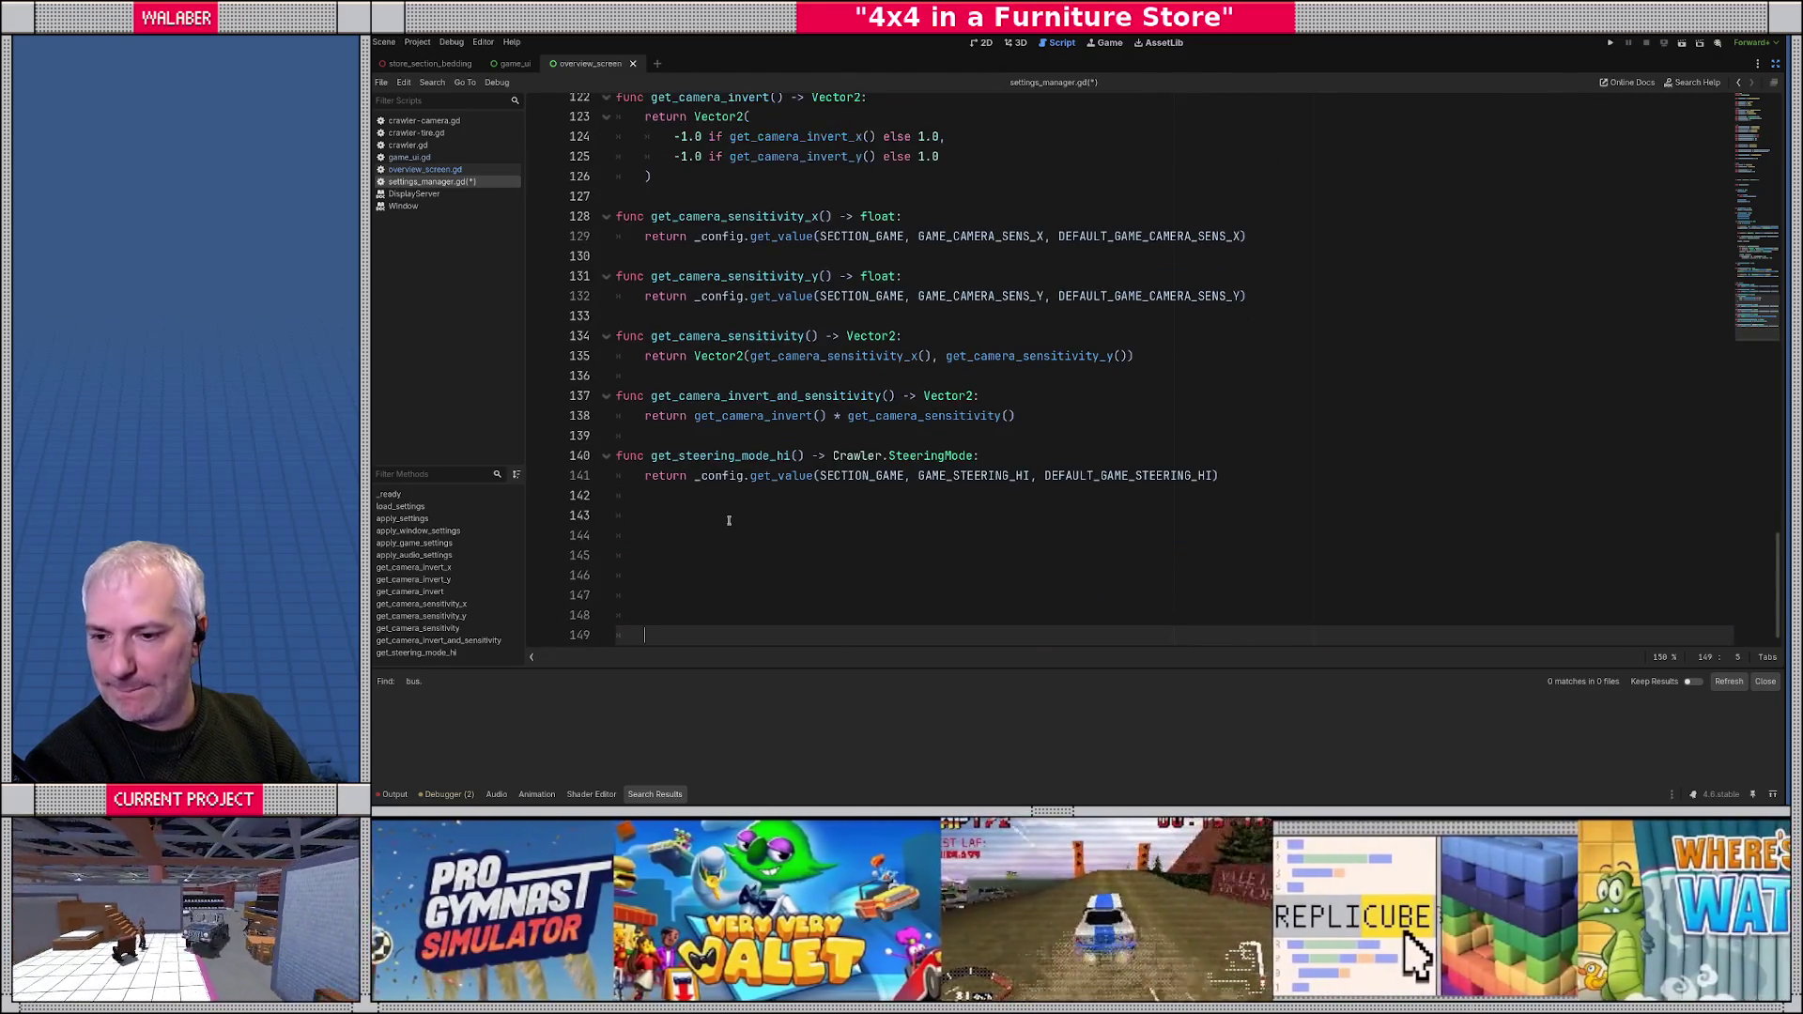
- Paste a copy of get_steering_mode_hi below and rename it get_steering_mode_lo
{"action": "left_click_drag", "start_coordinate": [616, 457], "coordinate": [1284, 477]}
{"action": "key", "text": "ctrl+c"}
{"action": "left_click", "coordinate": [637, 516]}
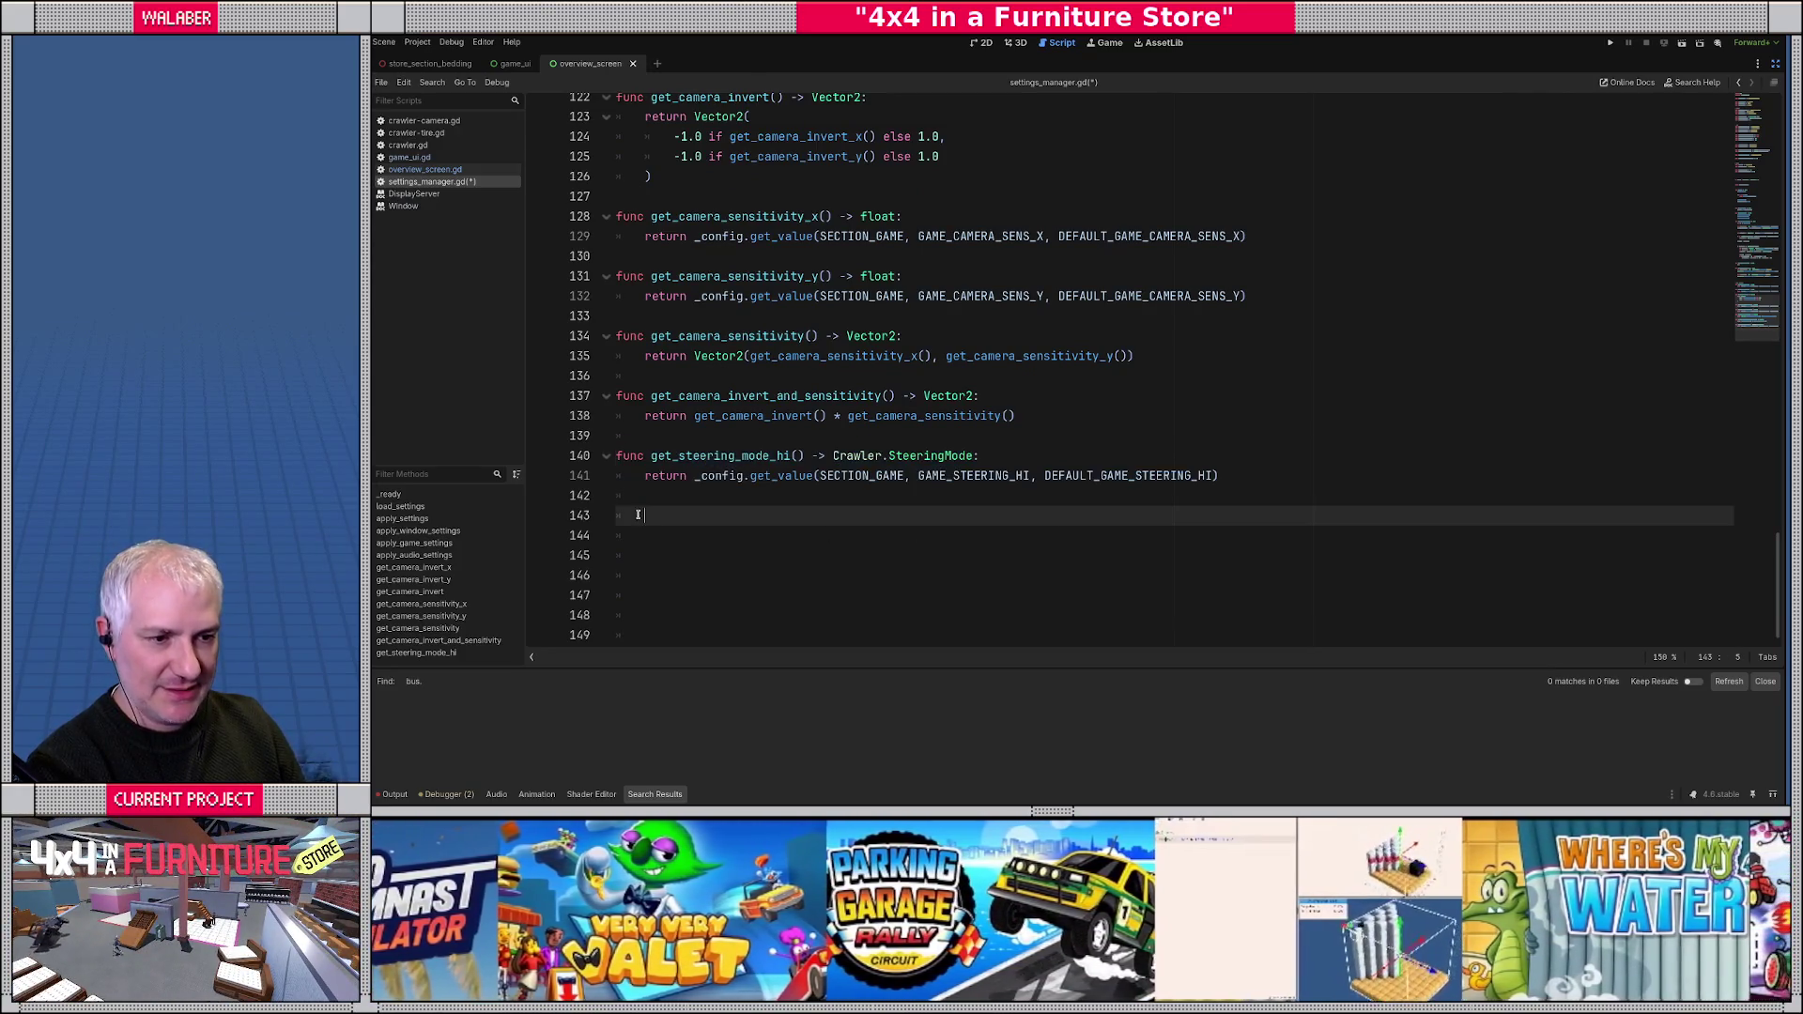
{"action": "key", "text": "ctrl+v"}
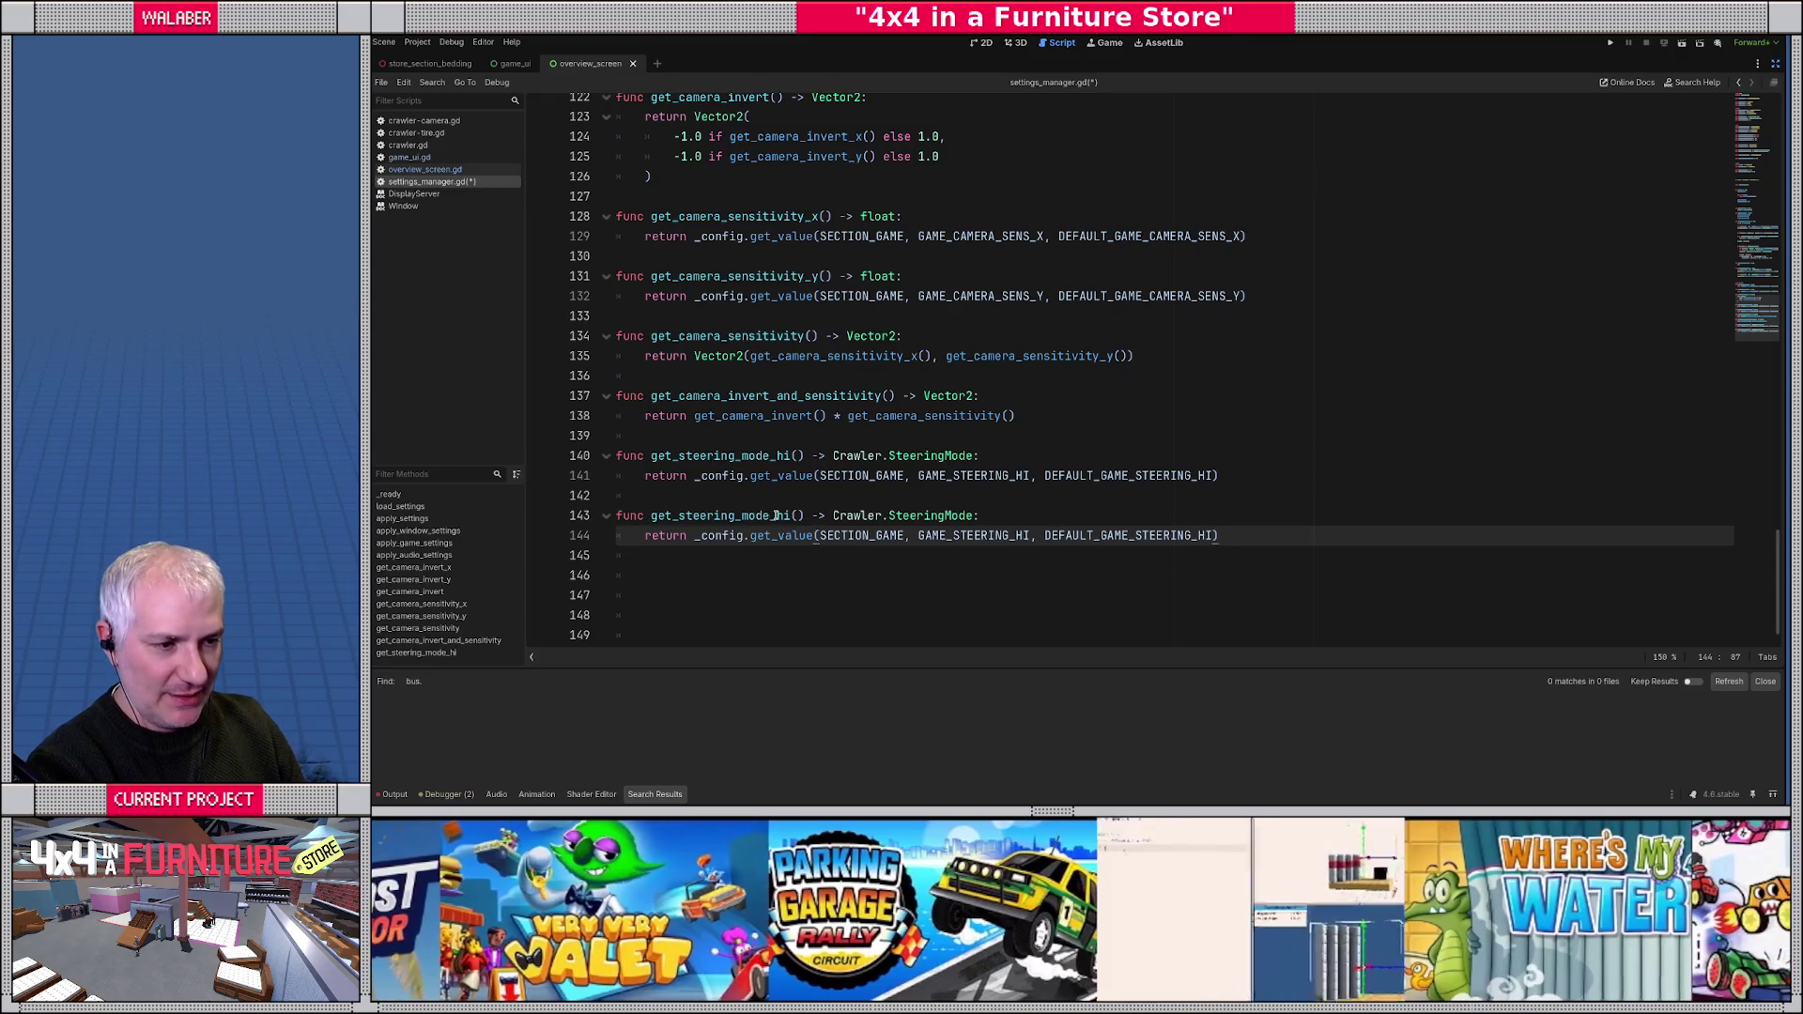
{"action": "double_click", "coordinate": [781, 516]}
{"action": "type", "text": "lo"}
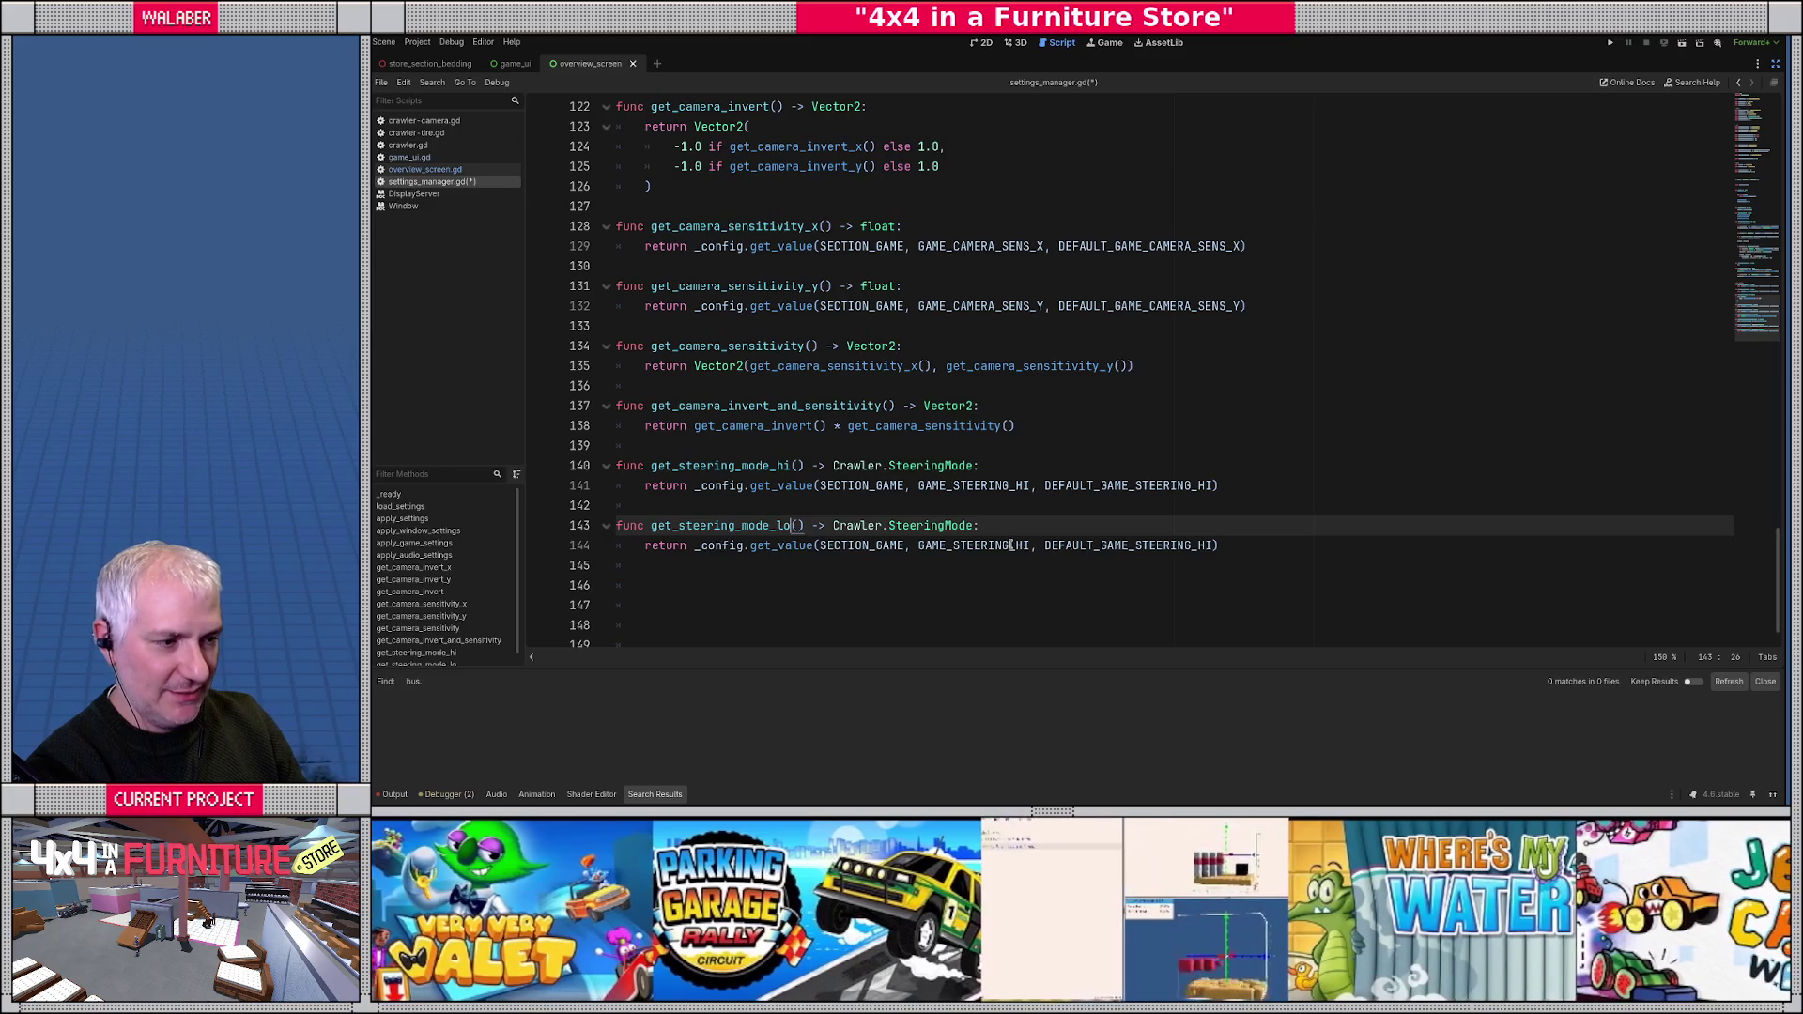
- Switch the copy to GAME_STEERING_LO and DEFAULT_GAME_STEERING_LO, then save settings_manager.gd
{"action": "key", "text": "Down"}
{"action": "key", "text": "ctrl+Right"}
{"action": "key", "text": "ctrl+Right"}
{"action": "key", "text": "ctrl+Right"}
{"action": "key", "text": "BackSpace"}
{"action": "key", "text": "BackSpace"}
{"action": "type", "text": "LO"}
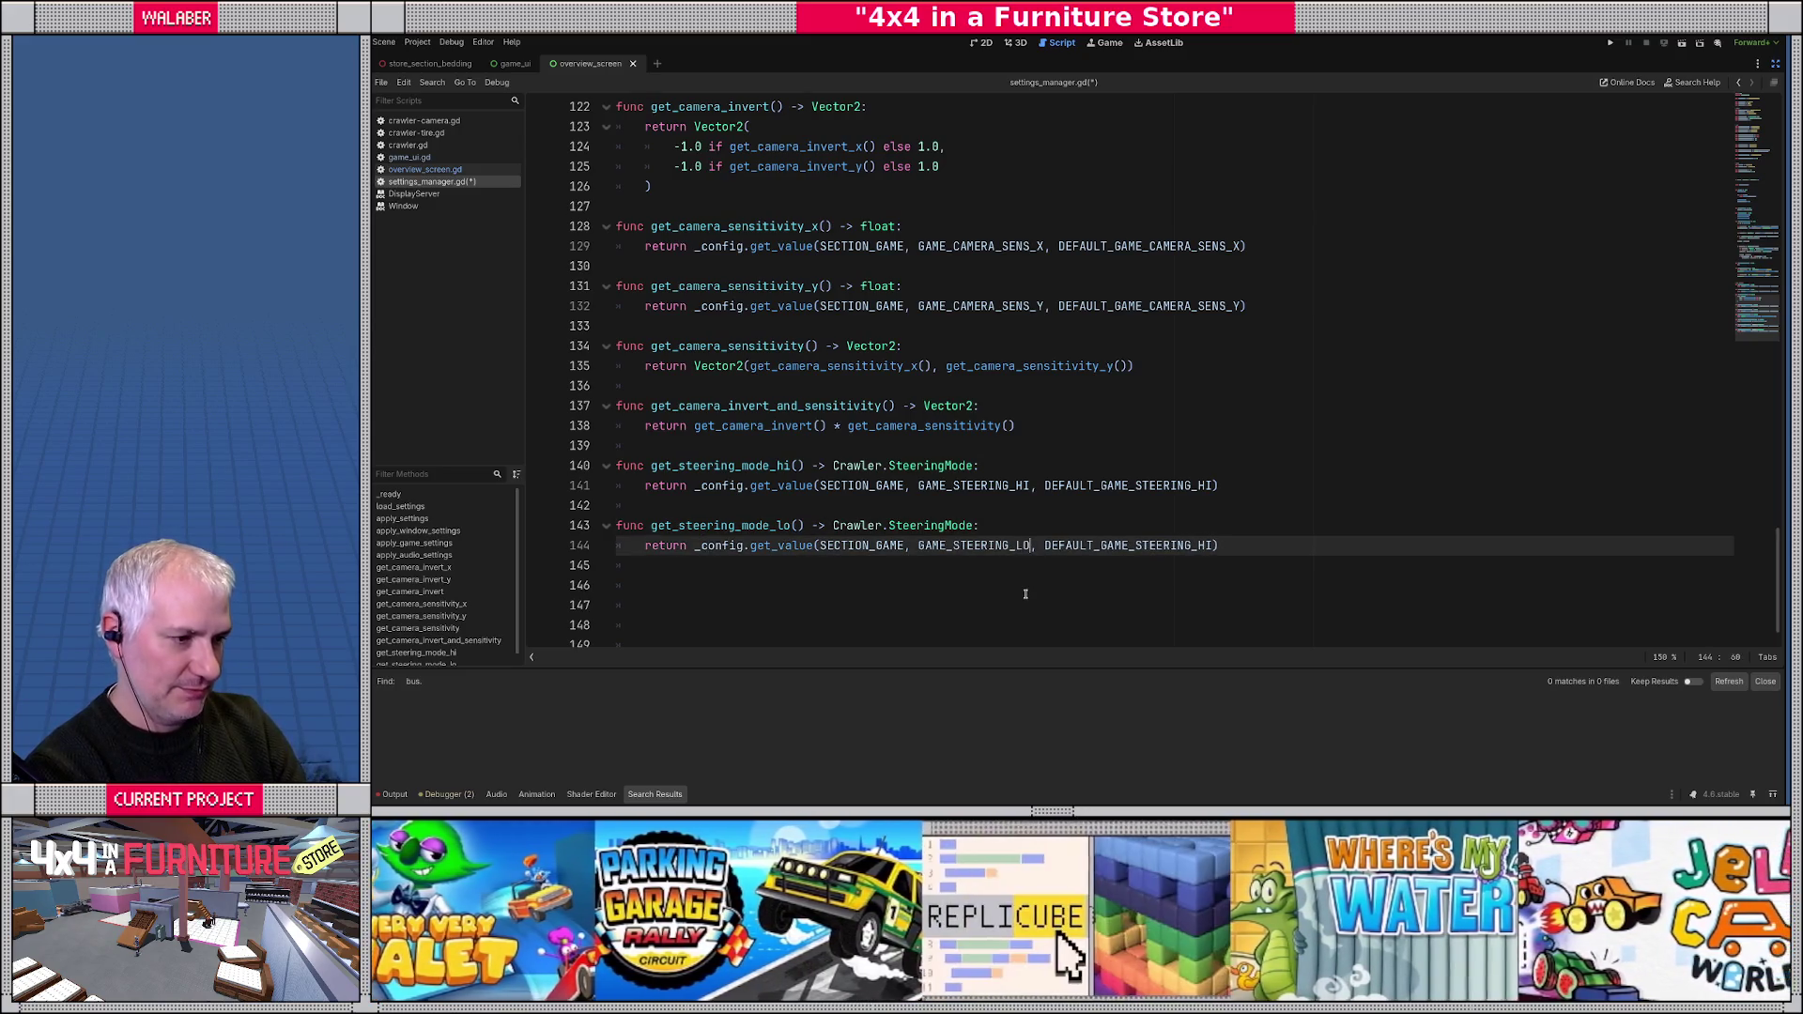
{"action": "key", "text": "End"}
{"action": "key", "text": "Left"}
{"action": "key", "text": "BackSpace"}
{"action": "key", "text": "BackSpace"}
{"action": "type", "text": "LO"}
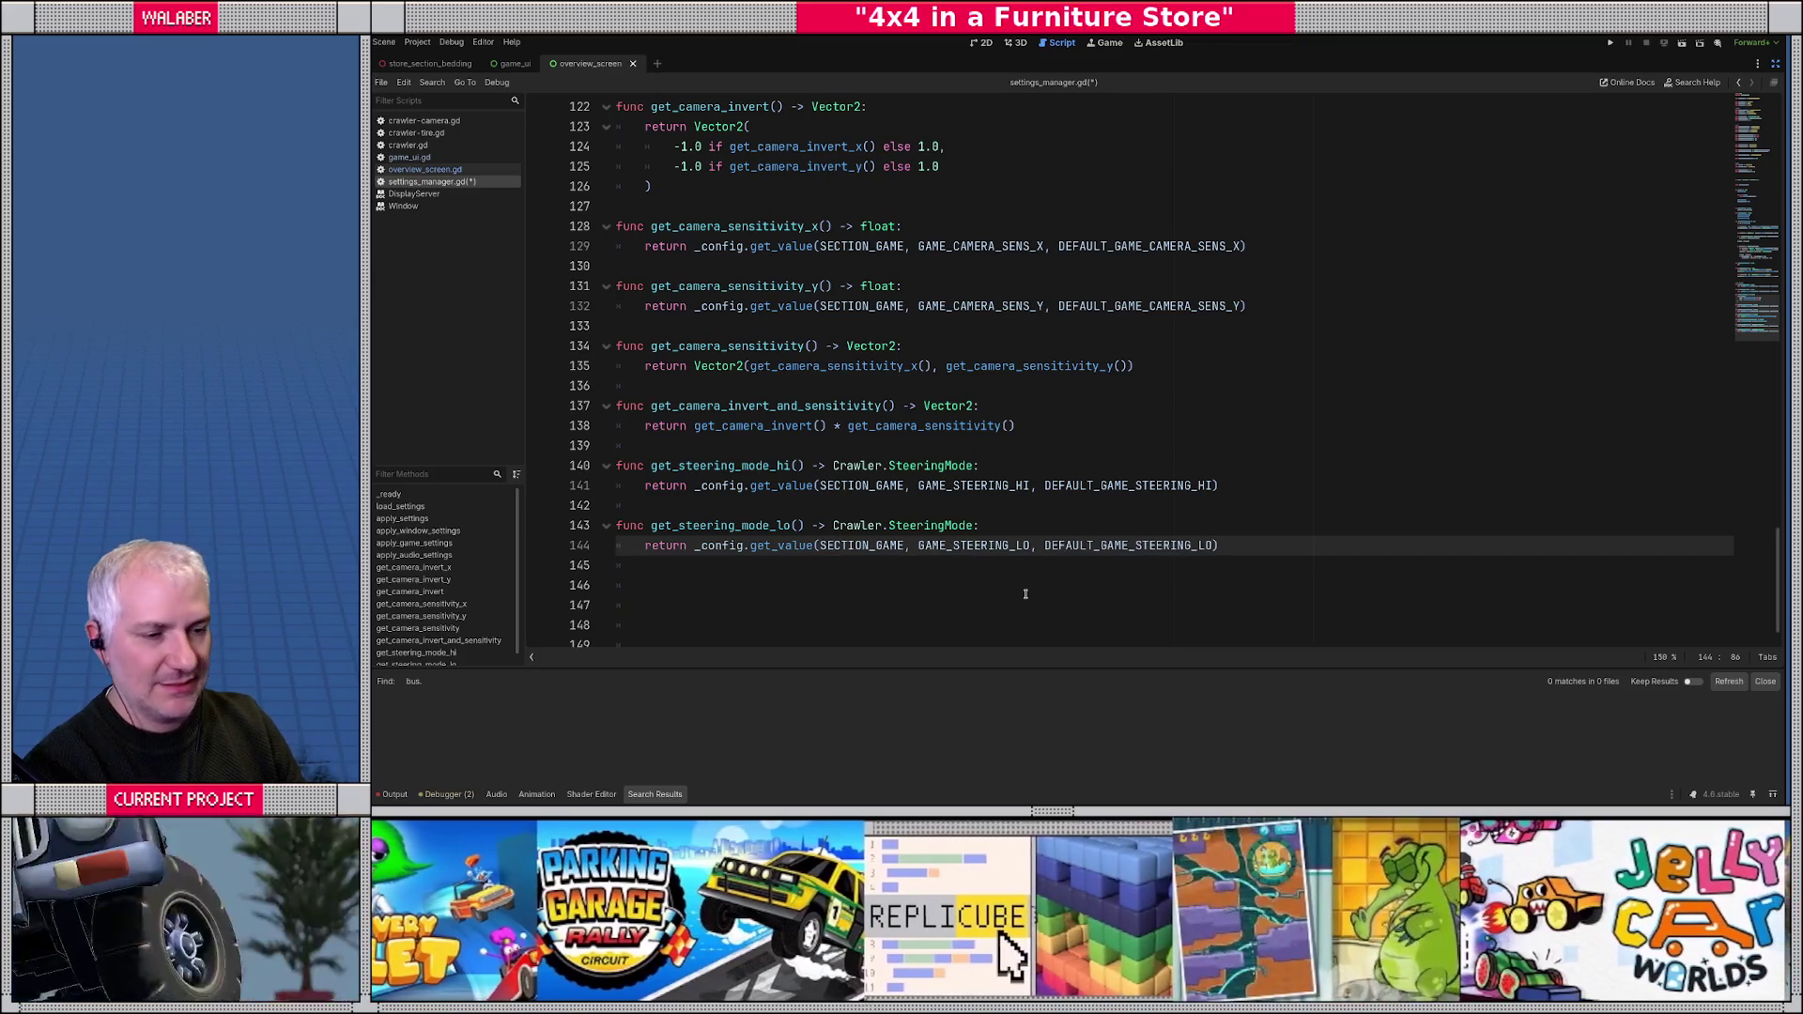
{"action": "left_click", "coordinate": [665, 572]}
{"action": "key", "text": "ctrl+s"}
{"action": "left_click", "coordinate": [625, 587]}
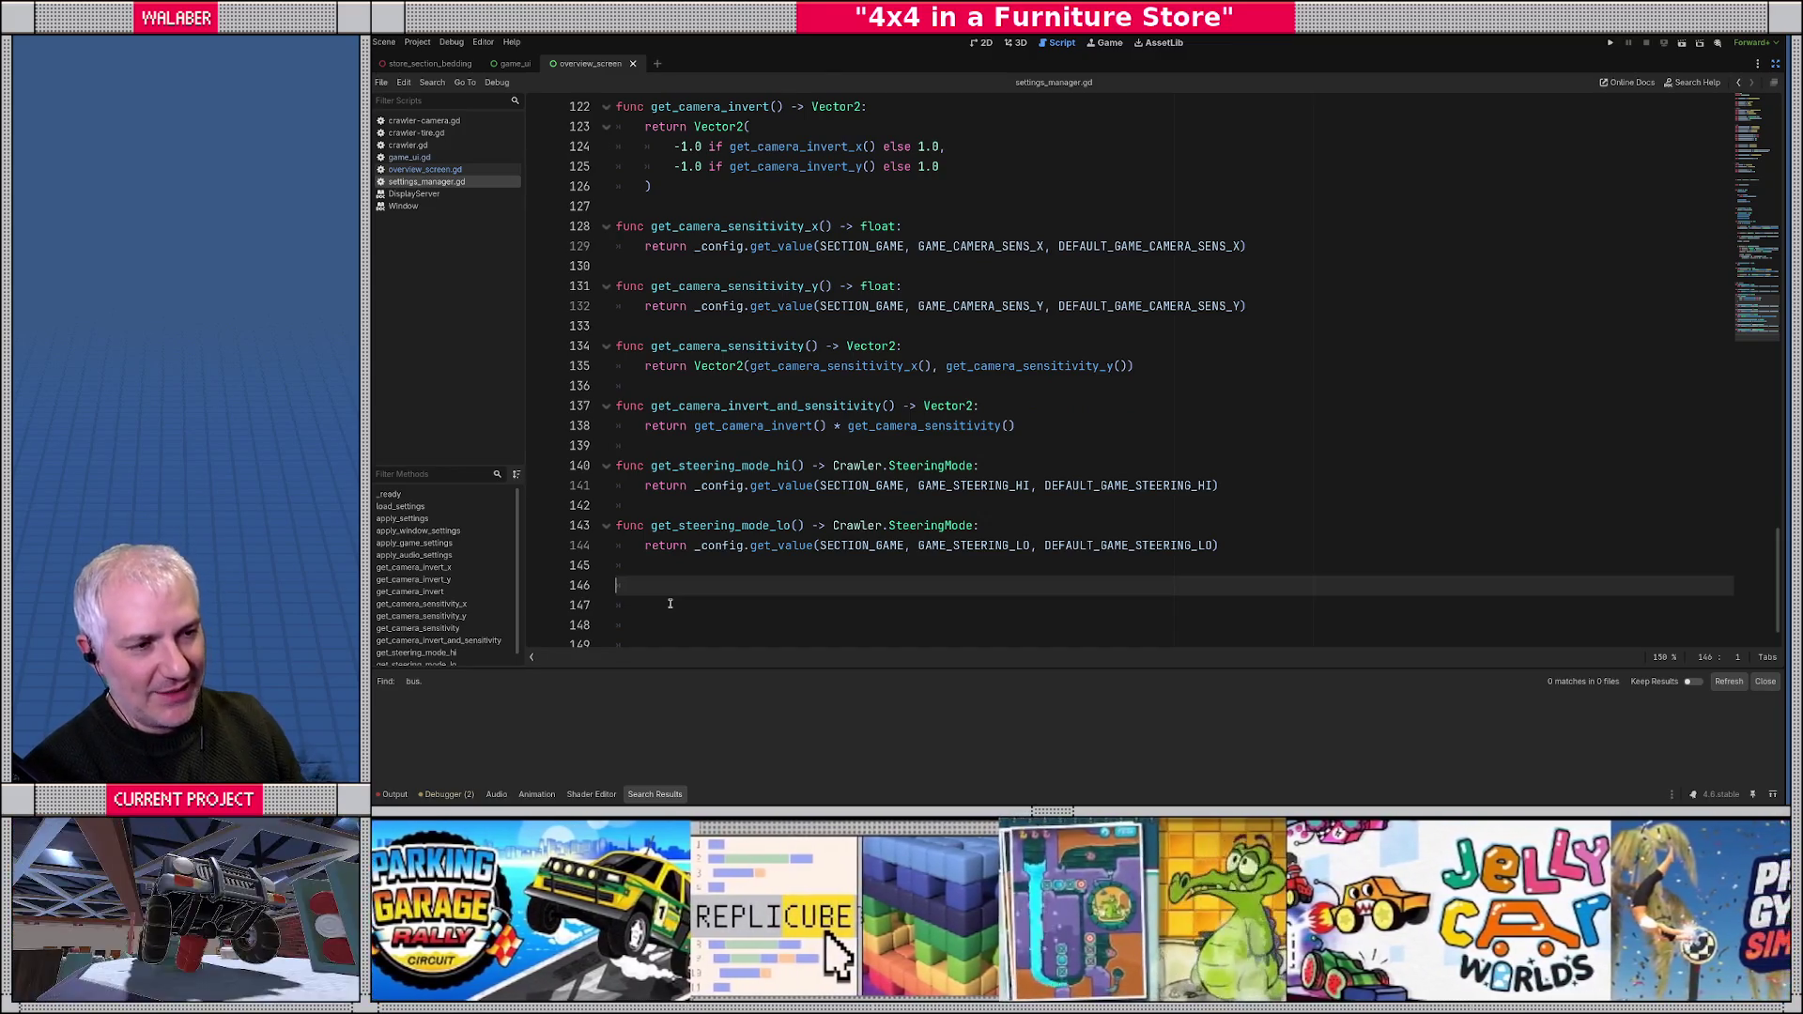
{"action": "scroll", "coordinate": [669, 602], "scroll_direction": "up", "scroll_amount": 20}
{"action": "scroll", "coordinate": [794, 310], "scroll_direction": "up", "scroll_amount": 7}
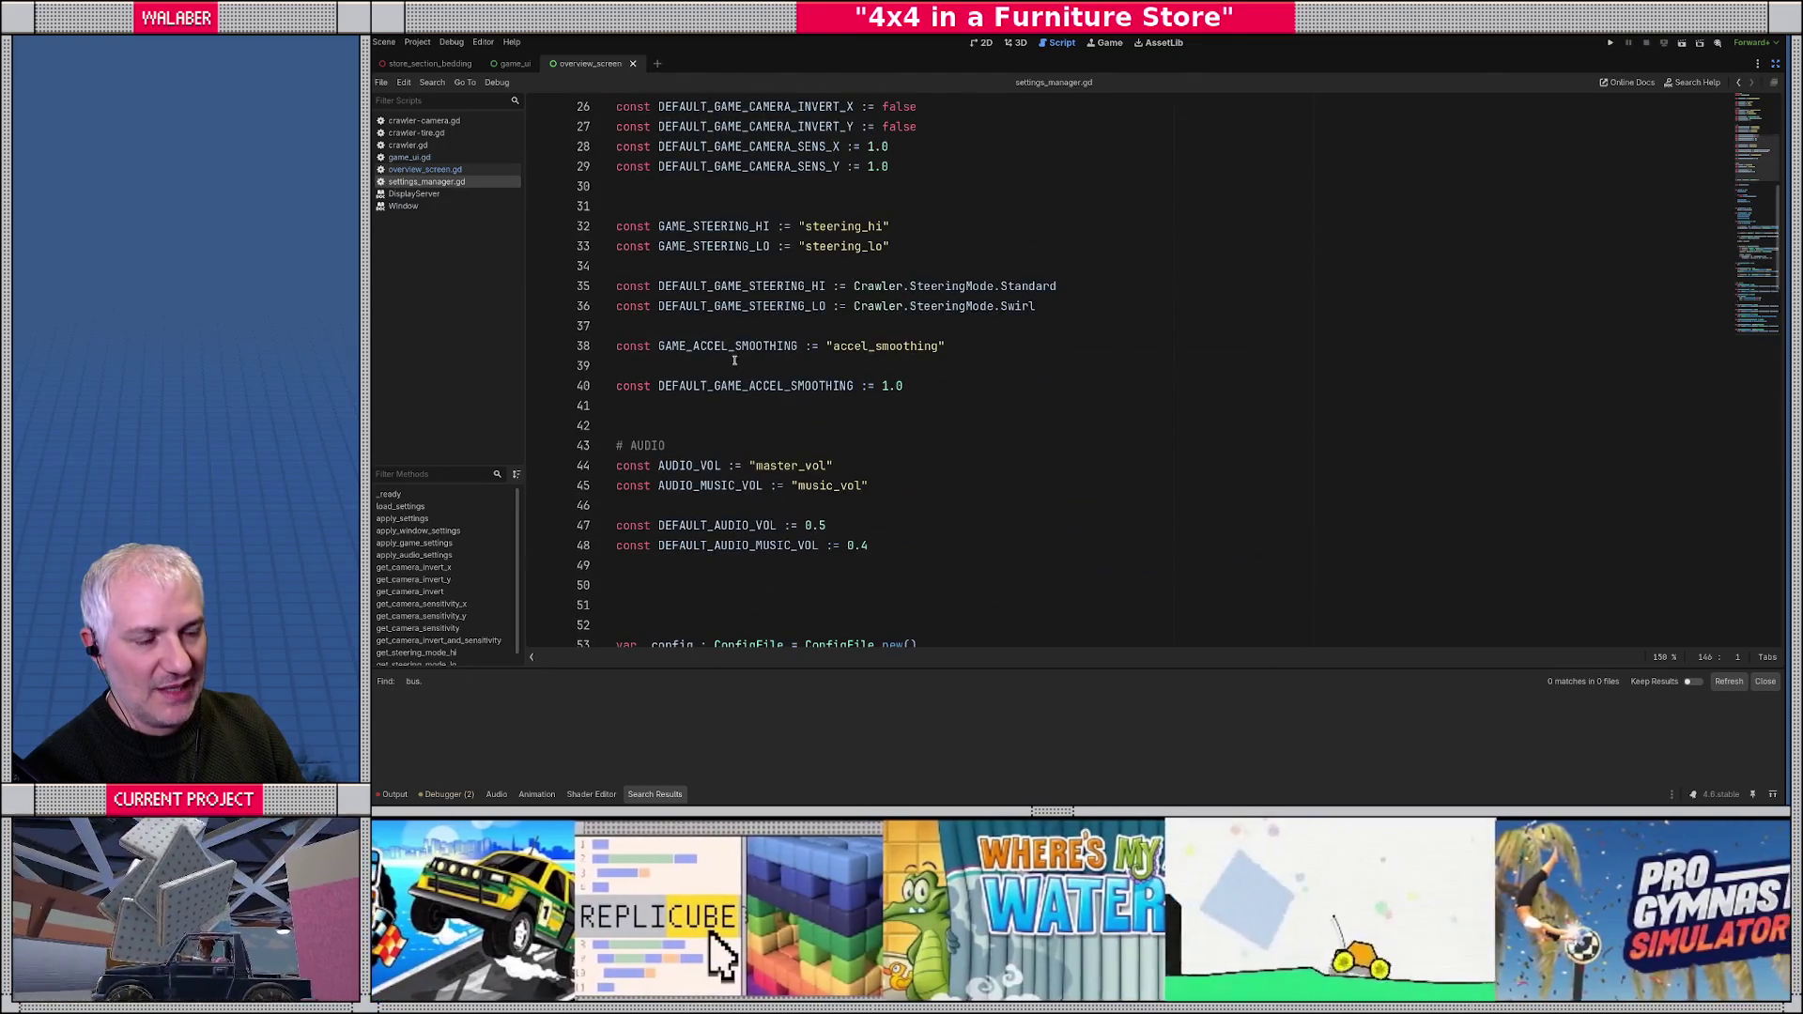
- Add get_accel_smoothing() -> float returning _config.get_value(SECTION_GAME, GAME_ACCEL_SMOOTHING, DEFAULT_GAME_ACCEL_SMOOTHING)
{"action": "scroll", "coordinate": [734, 359], "scroll_direction": "down", "scroll_amount": 20}
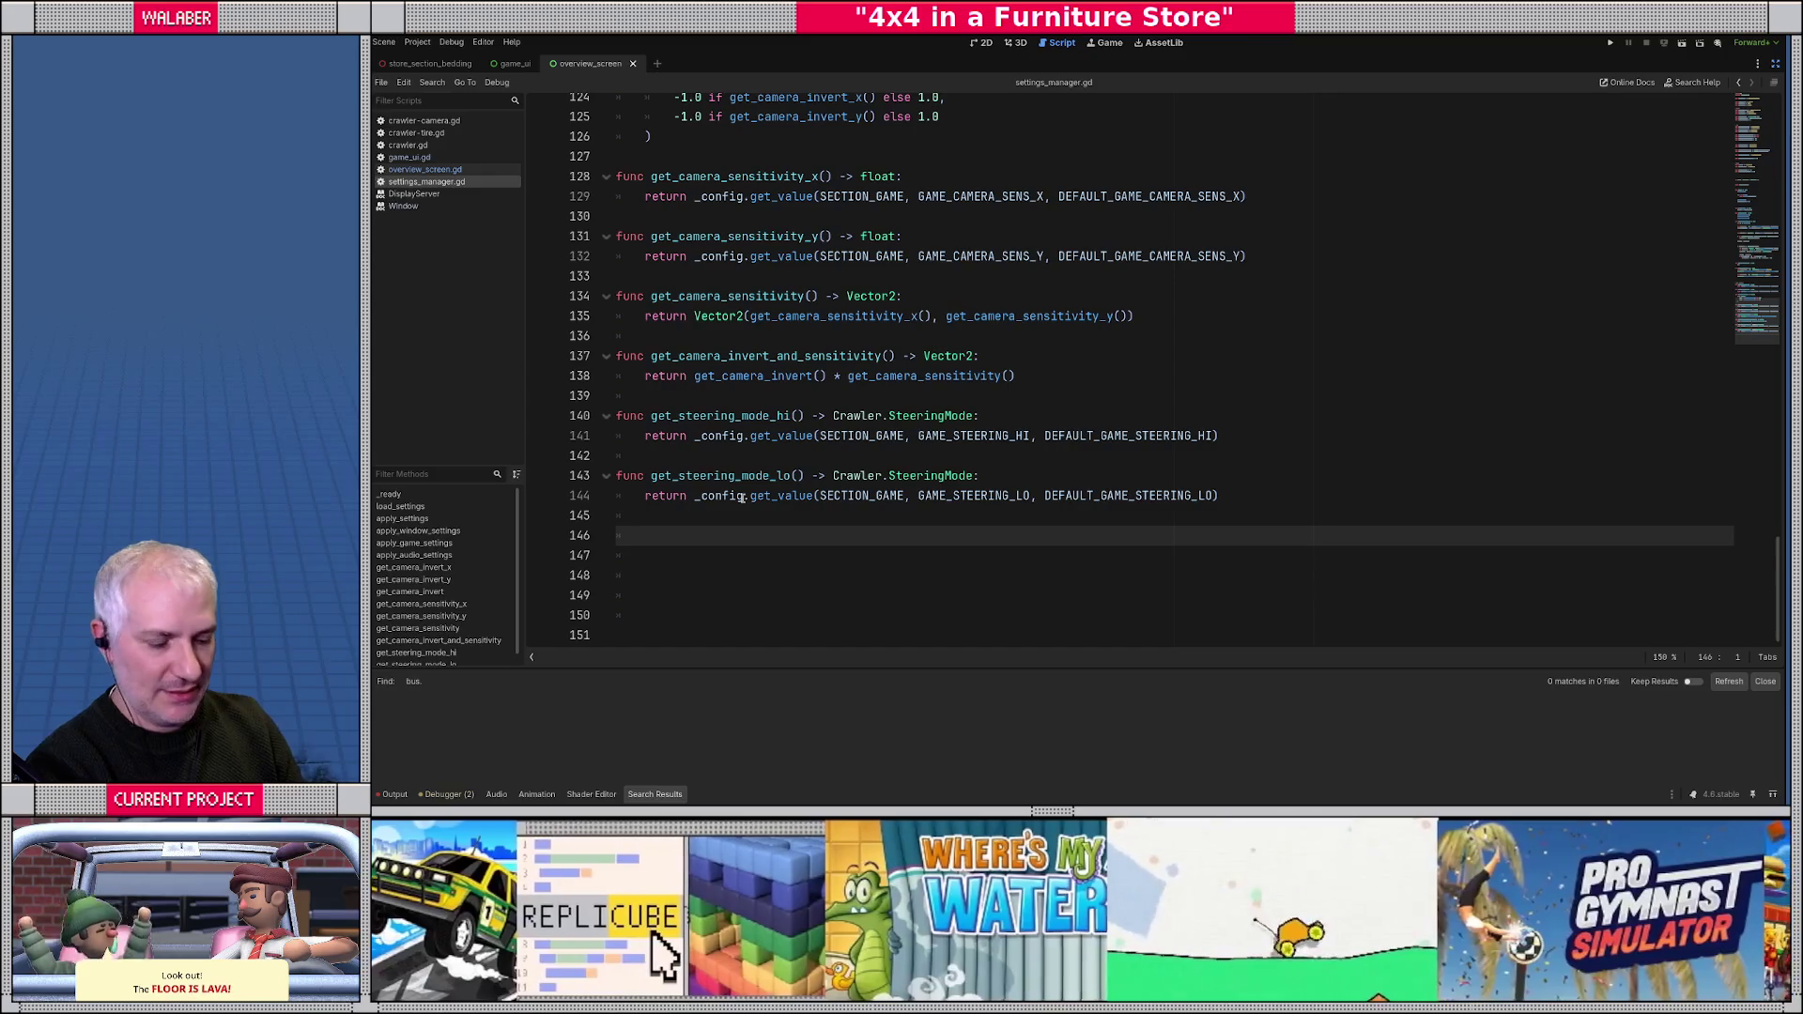
{"action": "type", "text": "func get_"}
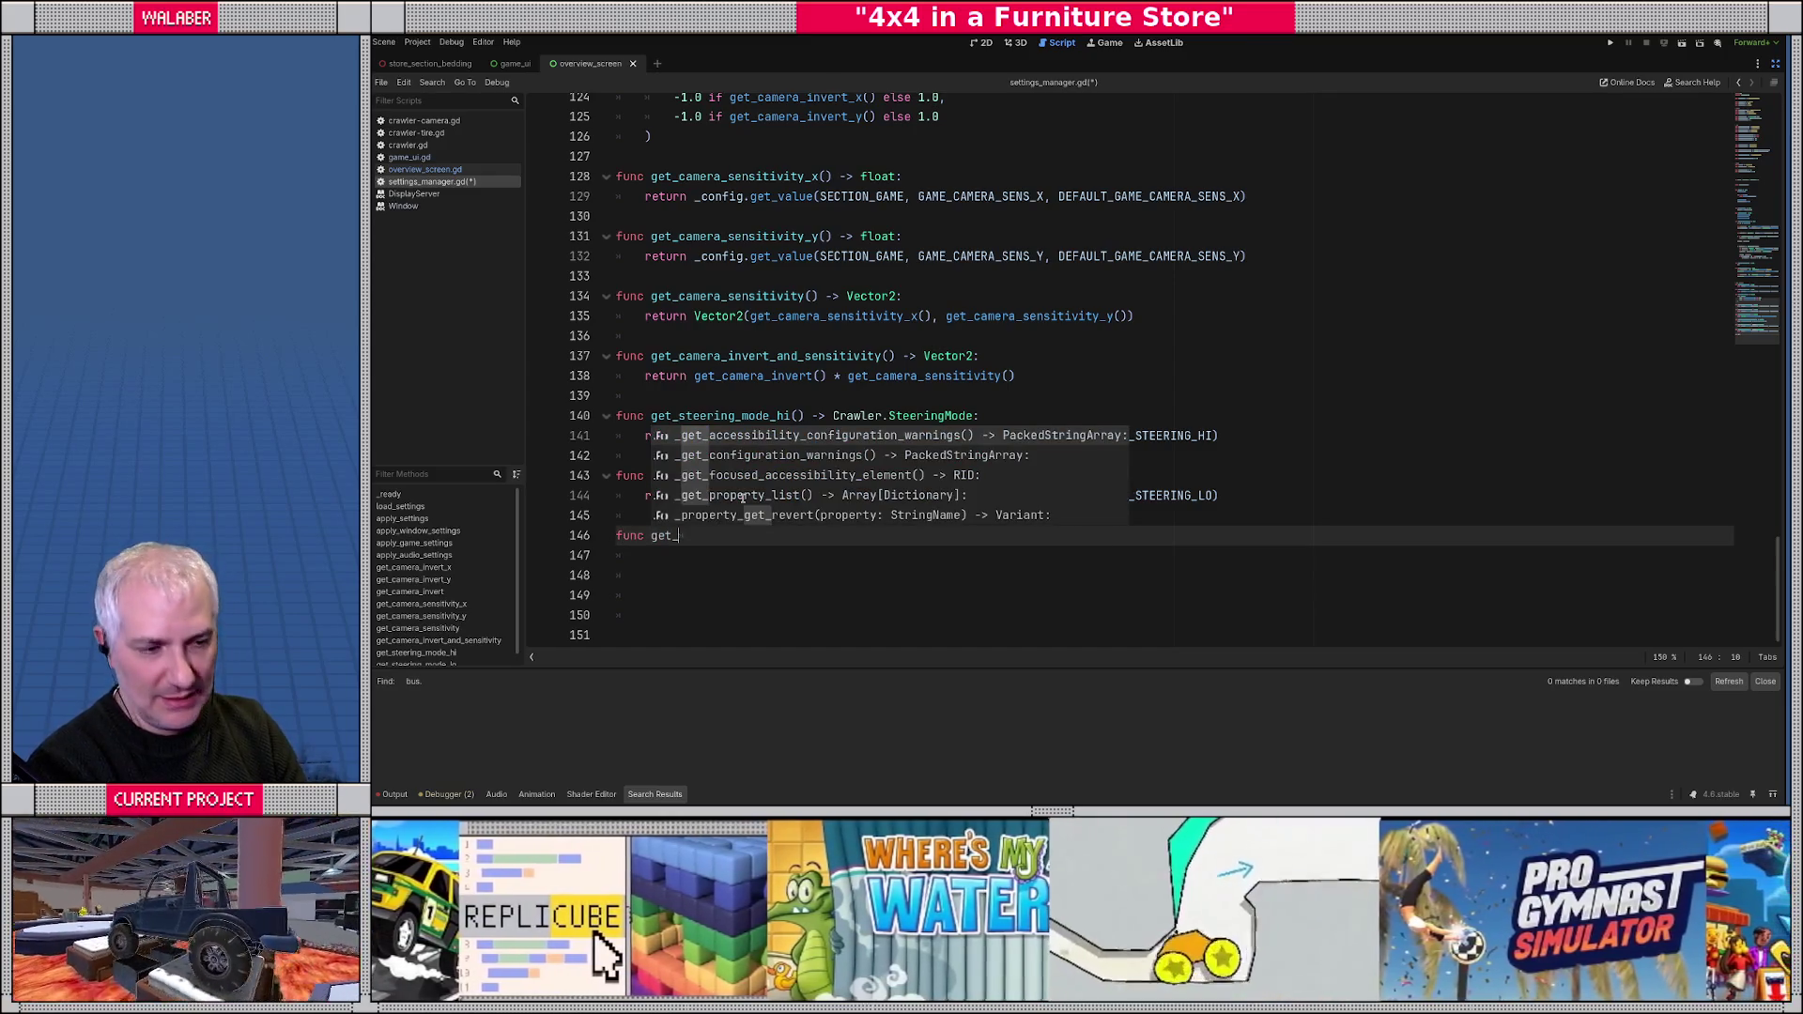
{"action": "type", "text": "acce"}
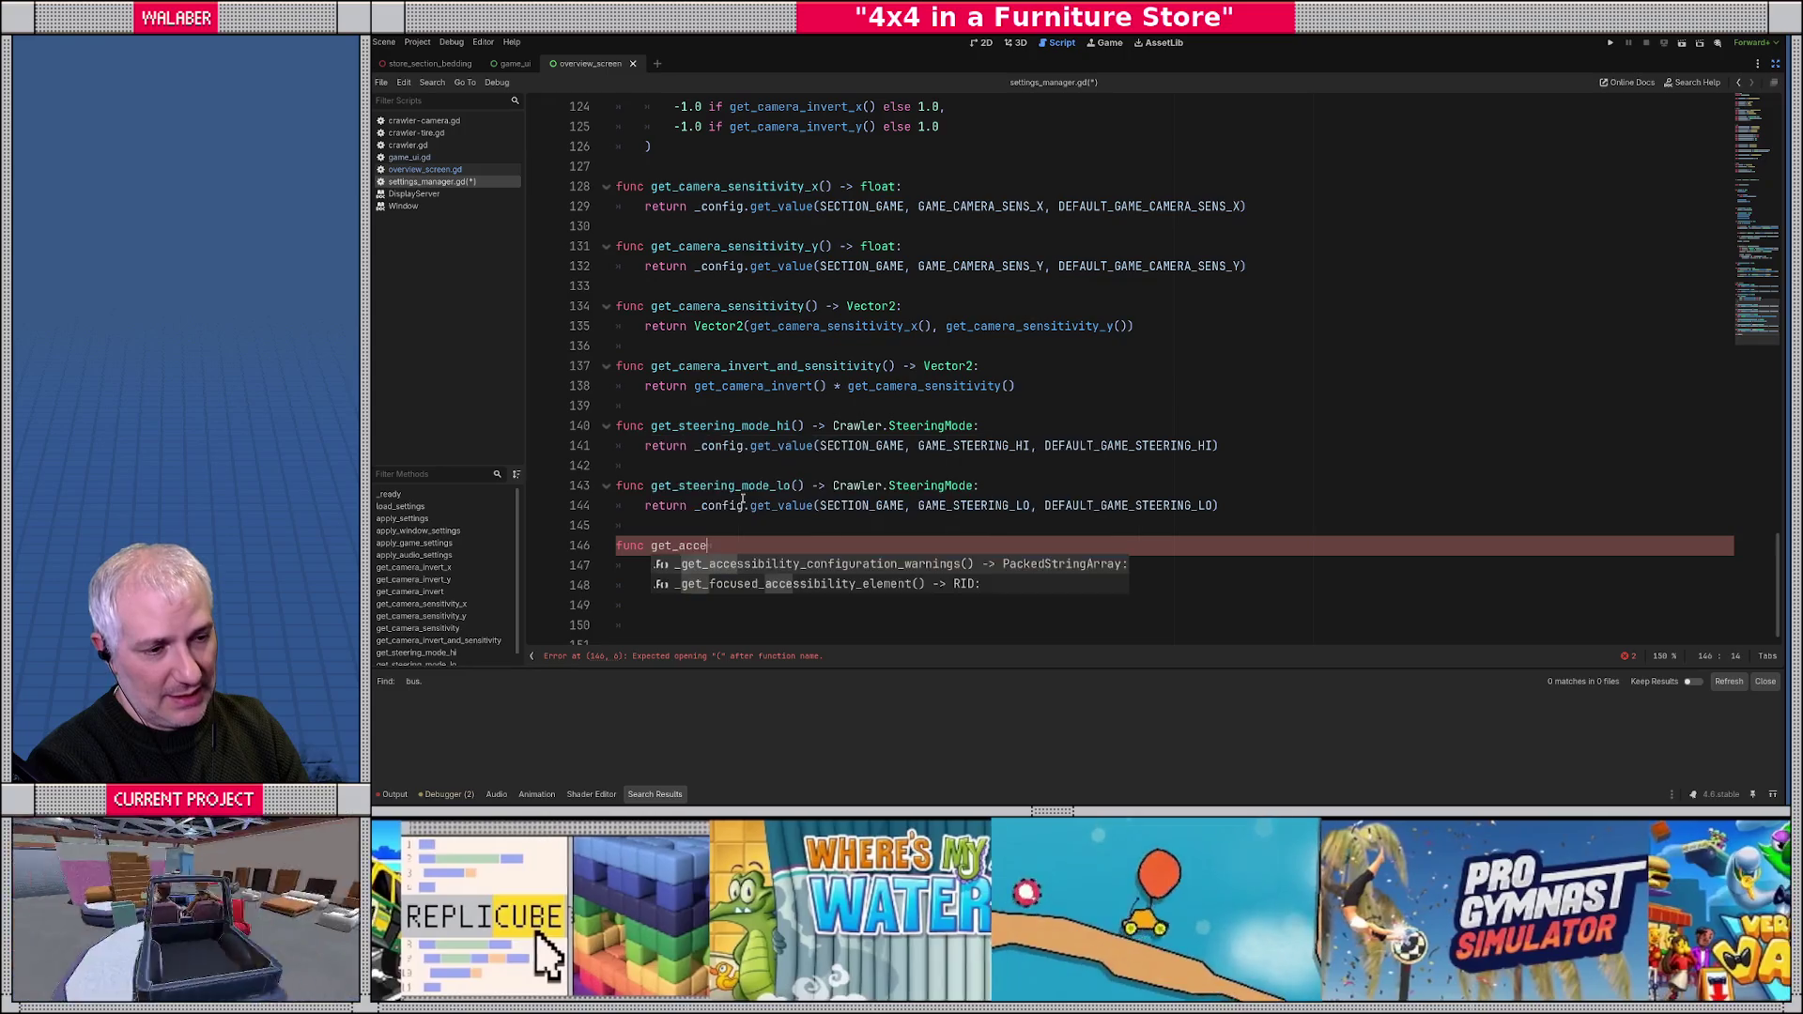
{"action": "type", "text": "l_smoothing() ->"}
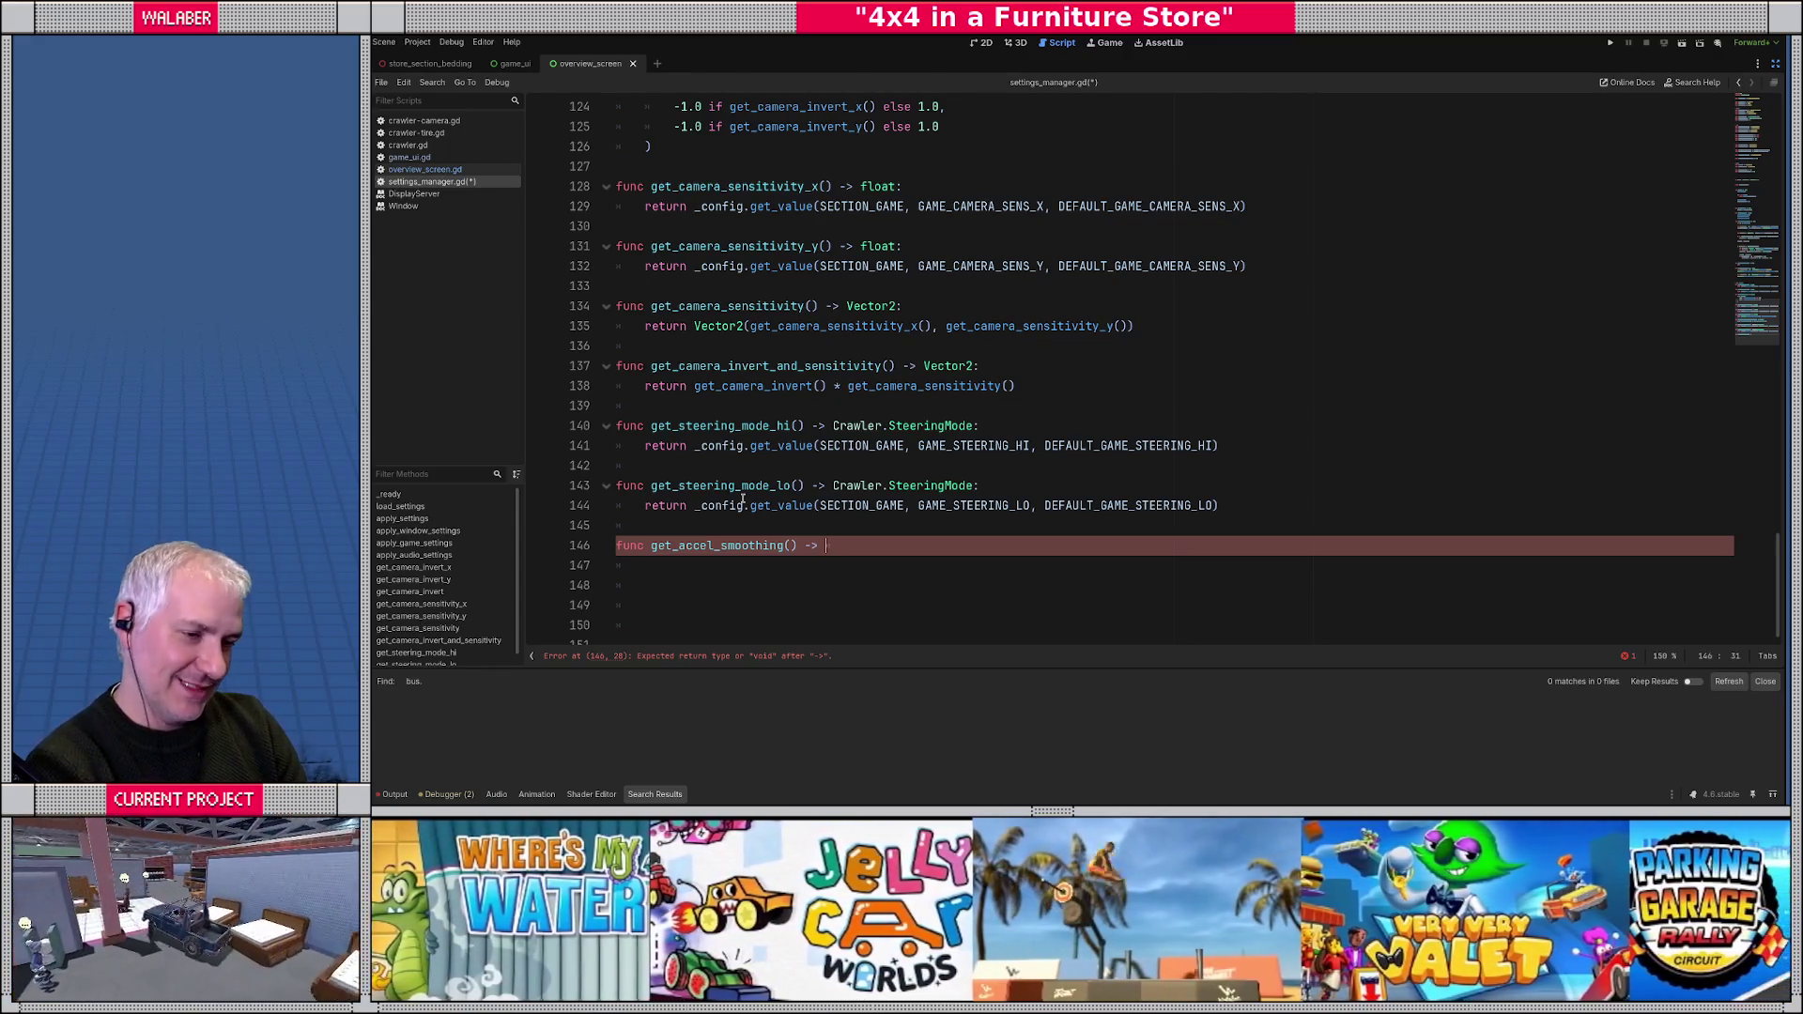
{"action": "type", "text": "float:"}
{"action": "key", "text": "Return"}
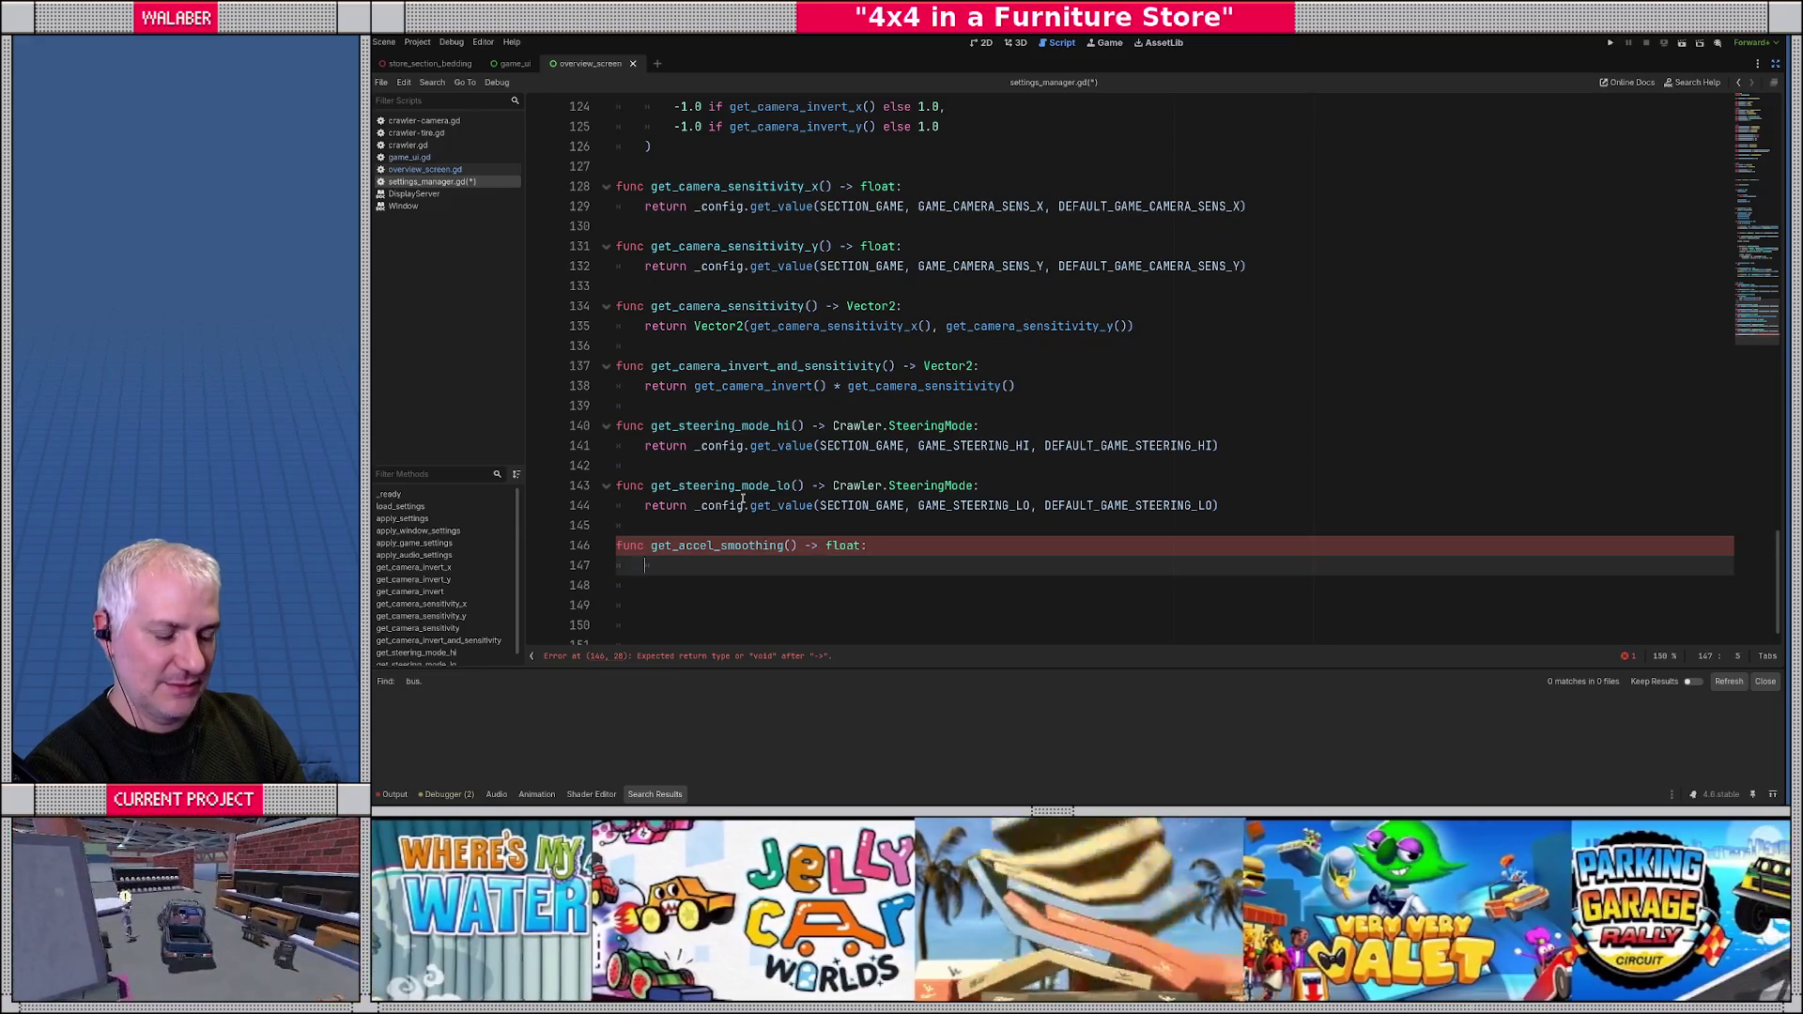
{"action": "type", "text": "return _config.get_valu"}
{"action": "key", "text": "Return"}
{"action": "type", "text": "SECTION_GAME, GAME"}
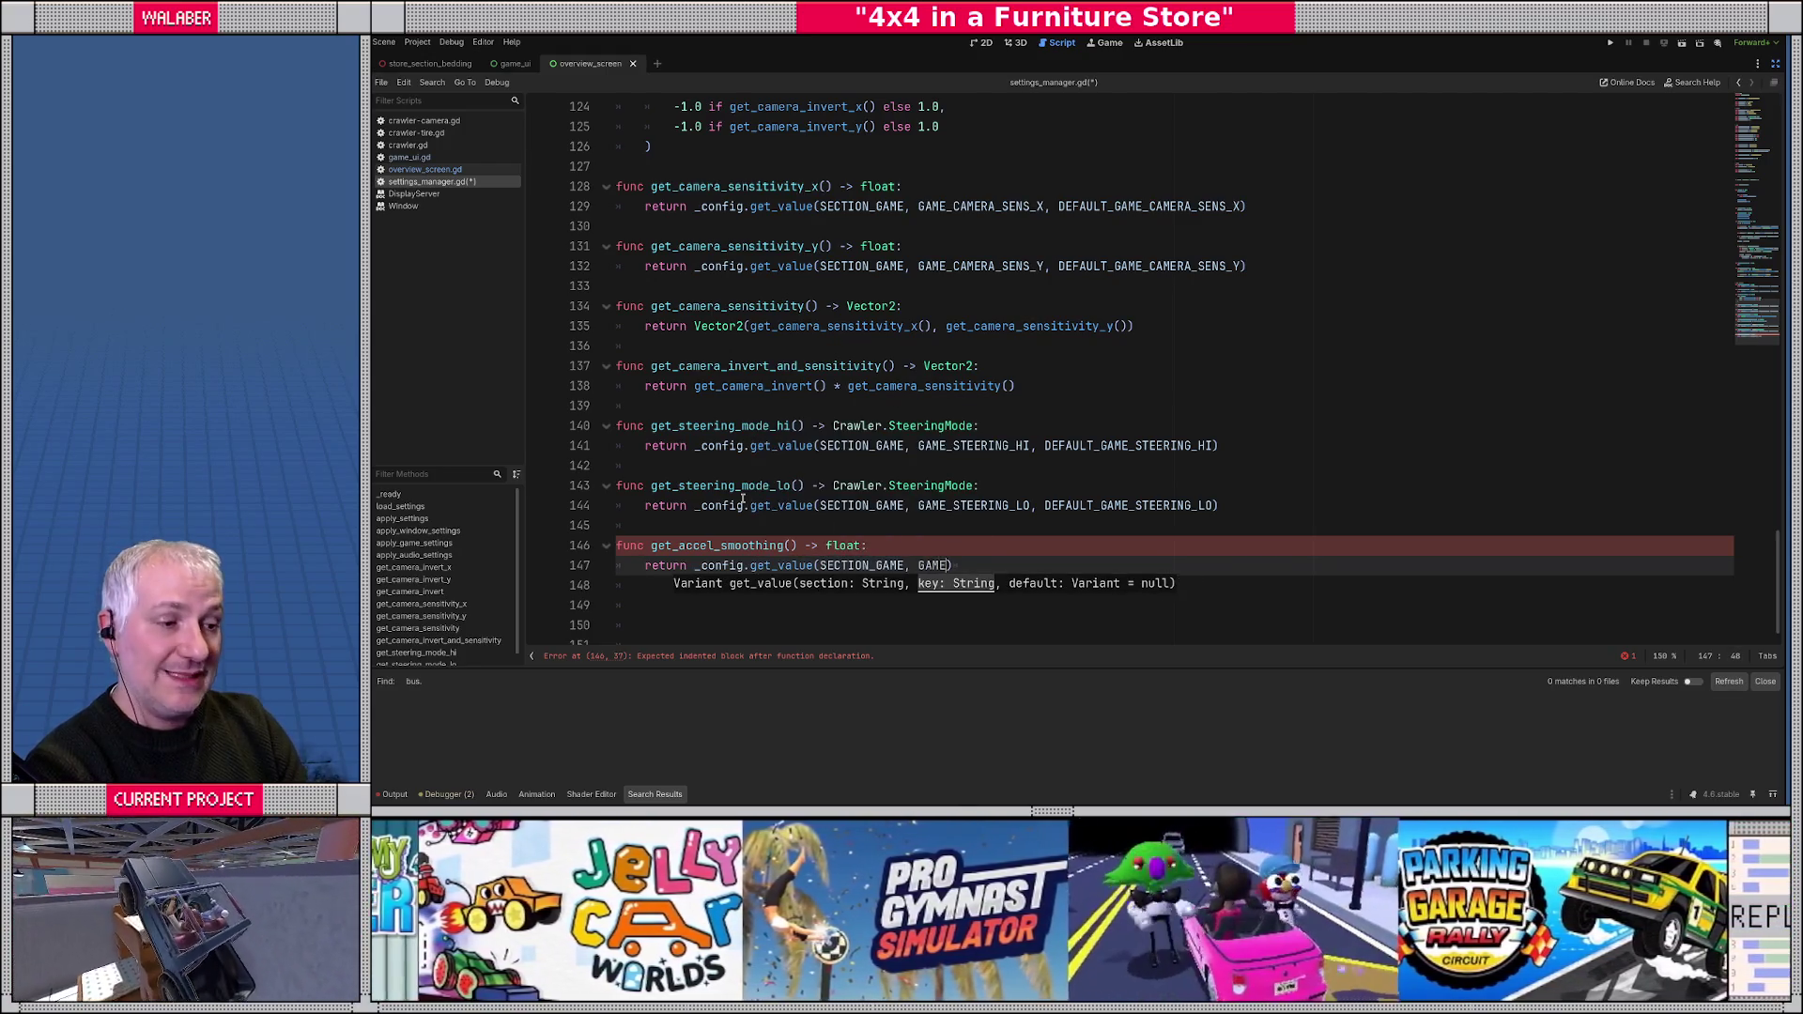
{"action": "type", "text": "_"}
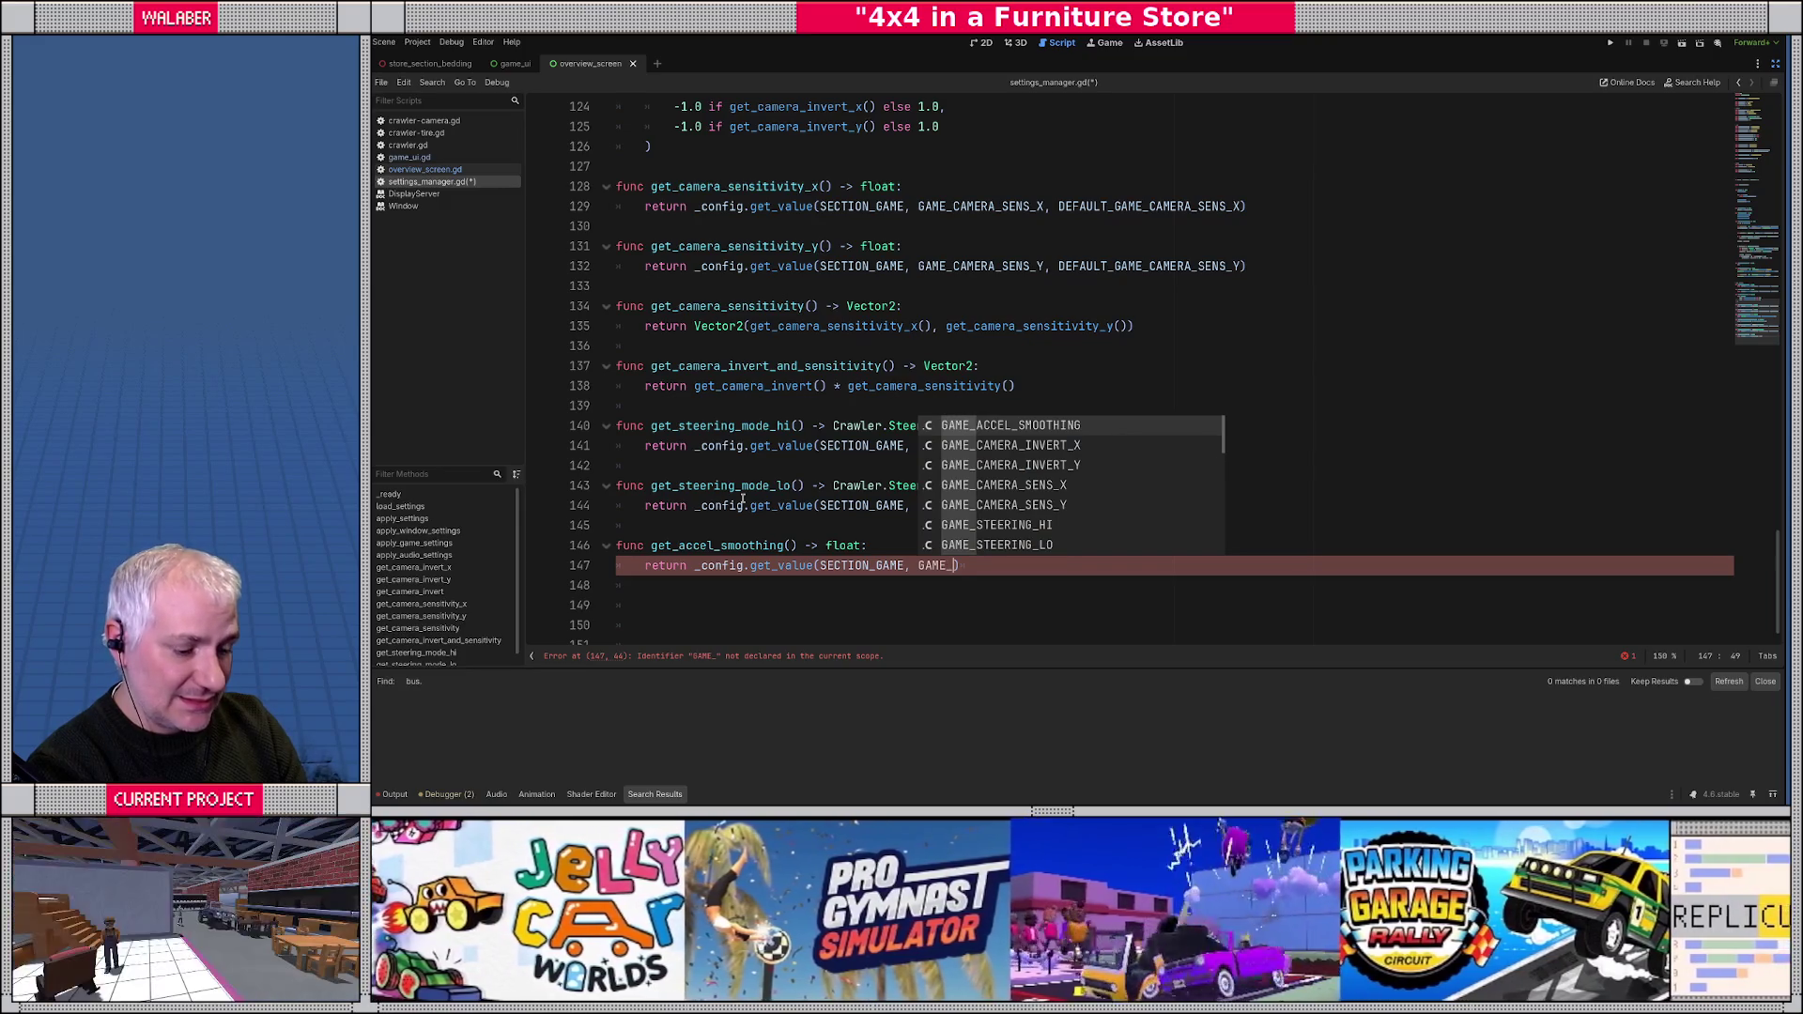
{"action": "type", "text": "AC"}
{"action": "key", "text": "Return"}
{"action": "type", "text": ", DEFAULT_AC"}
{"action": "key", "text": "Down"}
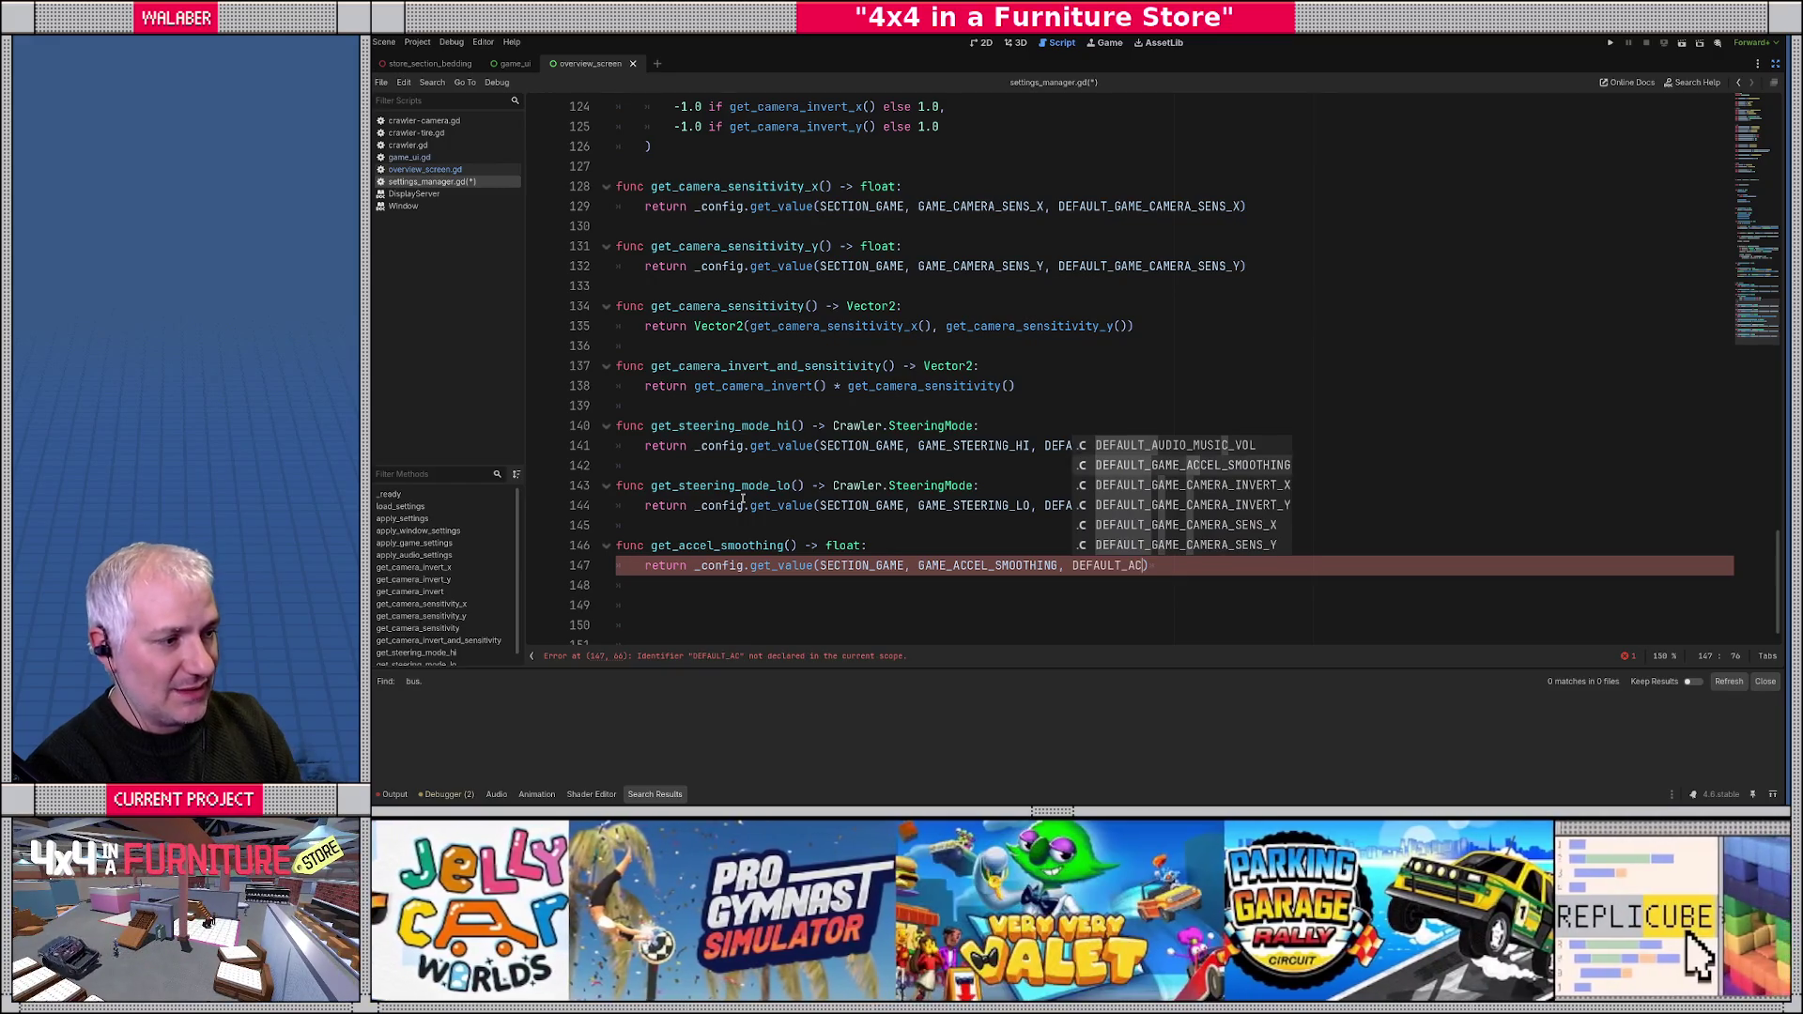
{"action": "key", "text": "Return"}
{"action": "key", "text": "Down"}
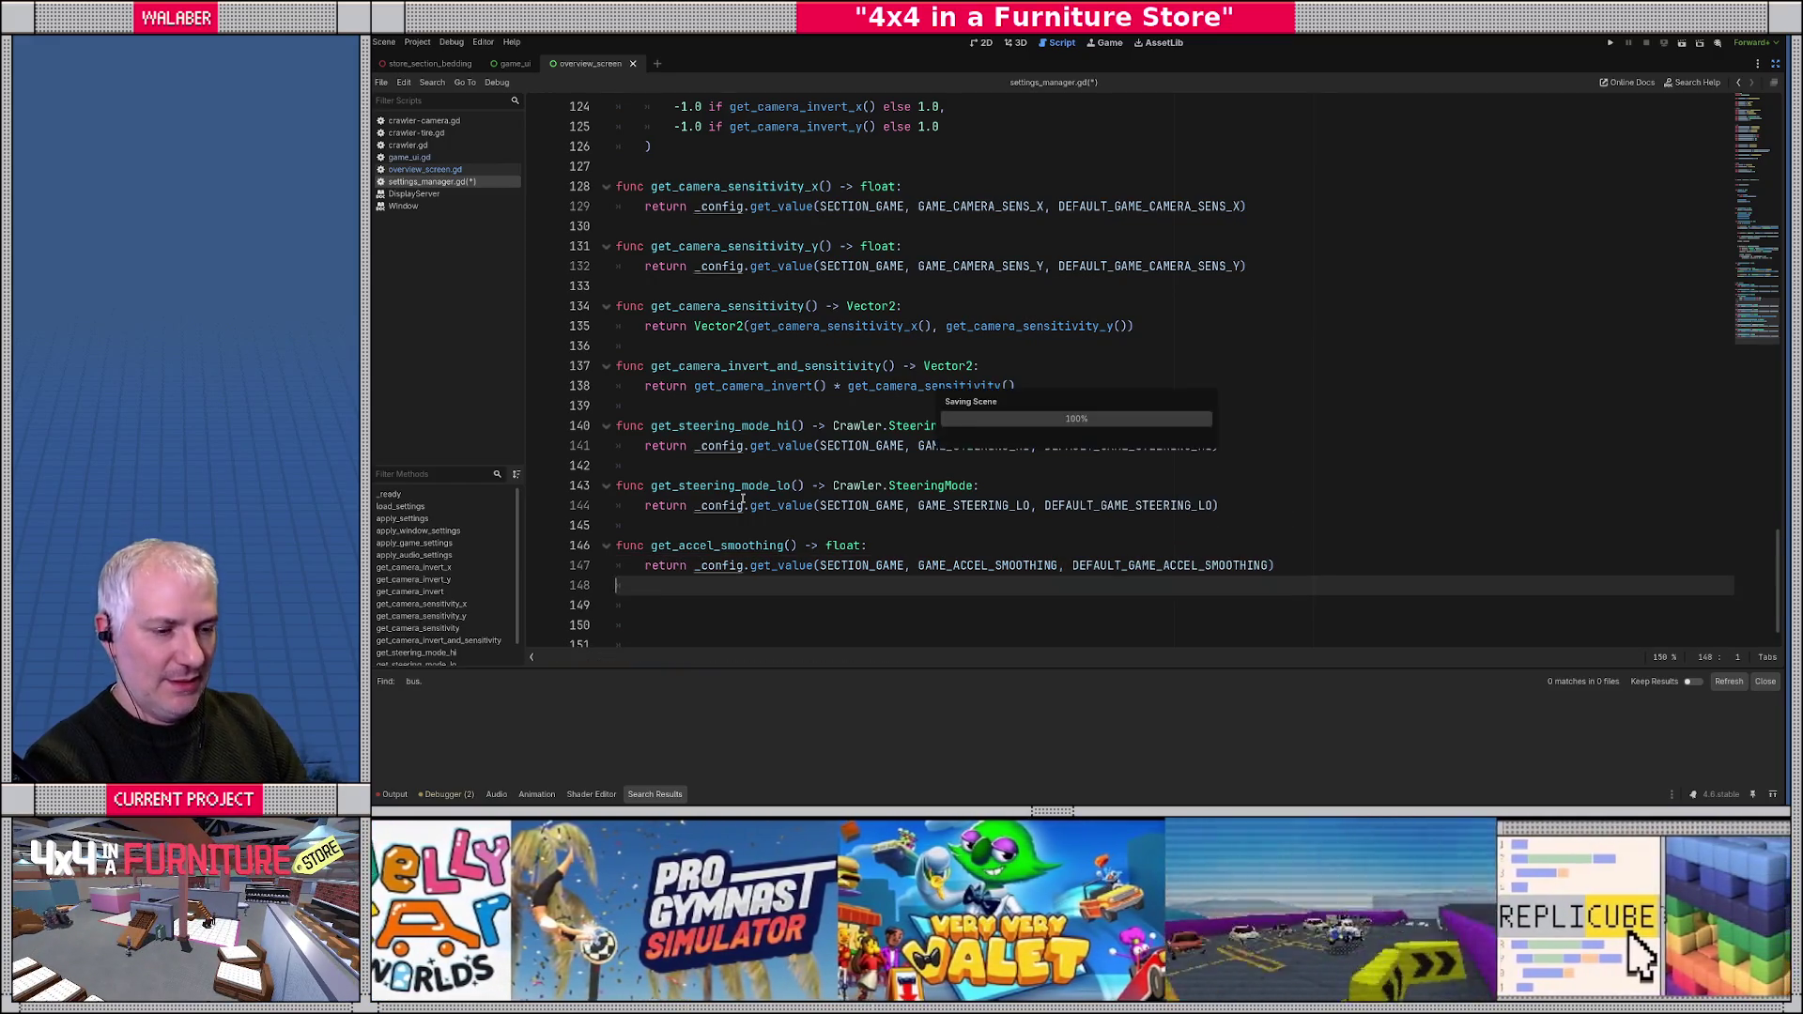
- Save settings_manager.gd
{"action": "key", "text": "ctrl+s"}
{"action": "scroll", "coordinate": [913, 477], "scroll_direction": "up", "scroll_amount": 15}
{"action": "scroll", "coordinate": [913, 474], "scroll_direction": "up", "scroll_amount": 6}
{"action": "scroll", "coordinate": [911, 464], "scroll_direction": "down", "scroll_amount": 6}
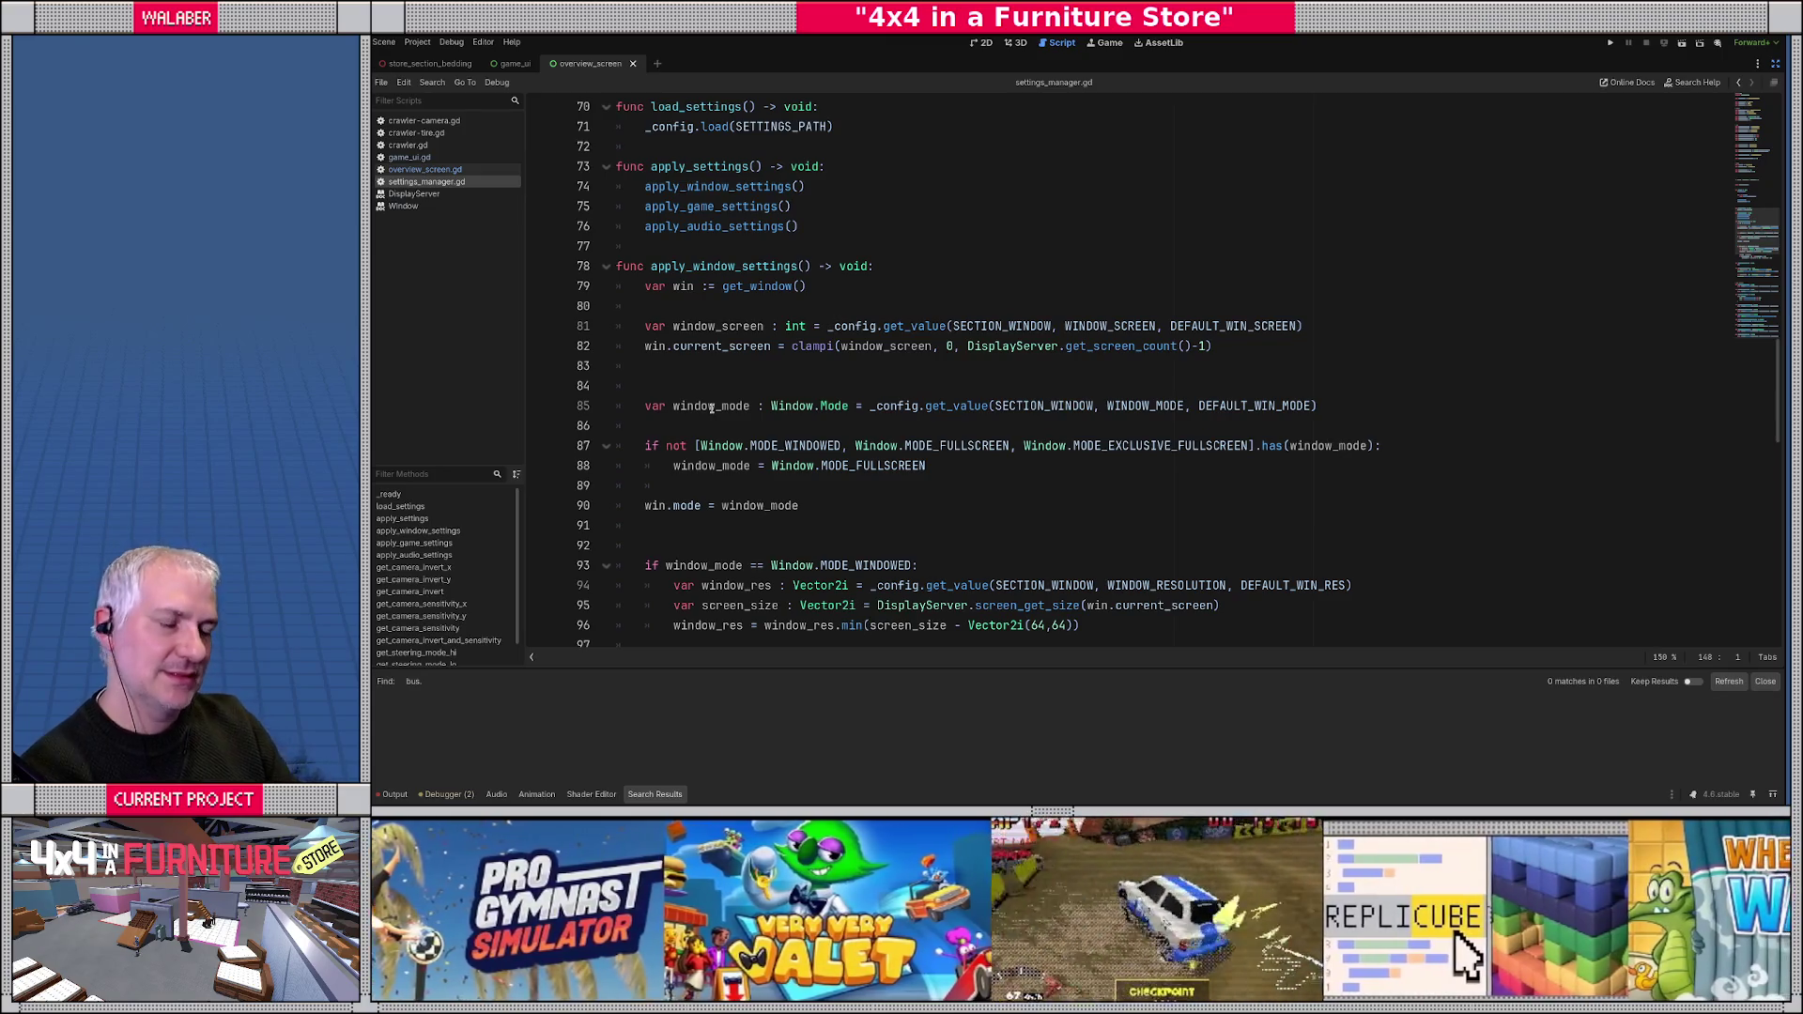
- Add a '# WINDOW' section heading on a fresh line above # GAME SETTINGS
{"action": "left_click", "coordinate": [730, 307]}
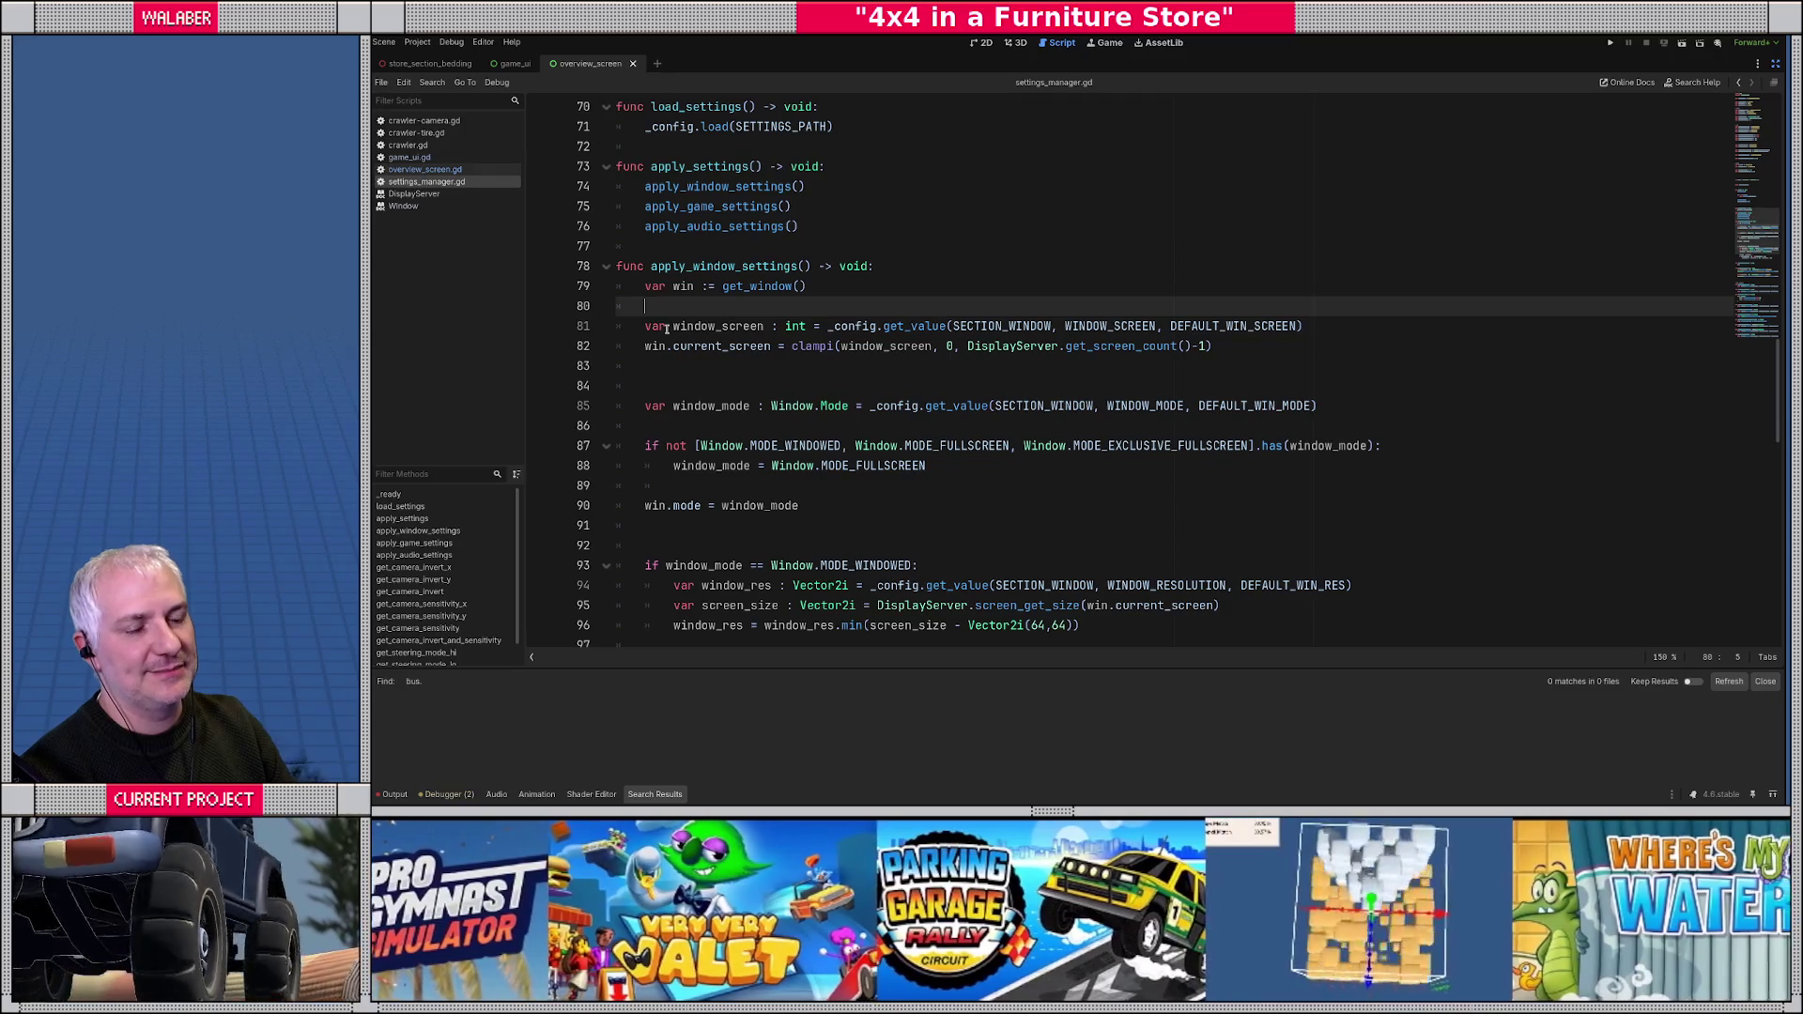
{"action": "scroll", "coordinate": [788, 358], "scroll_direction": "down", "scroll_amount": 6}
{"action": "left_click", "coordinate": [633, 366]}
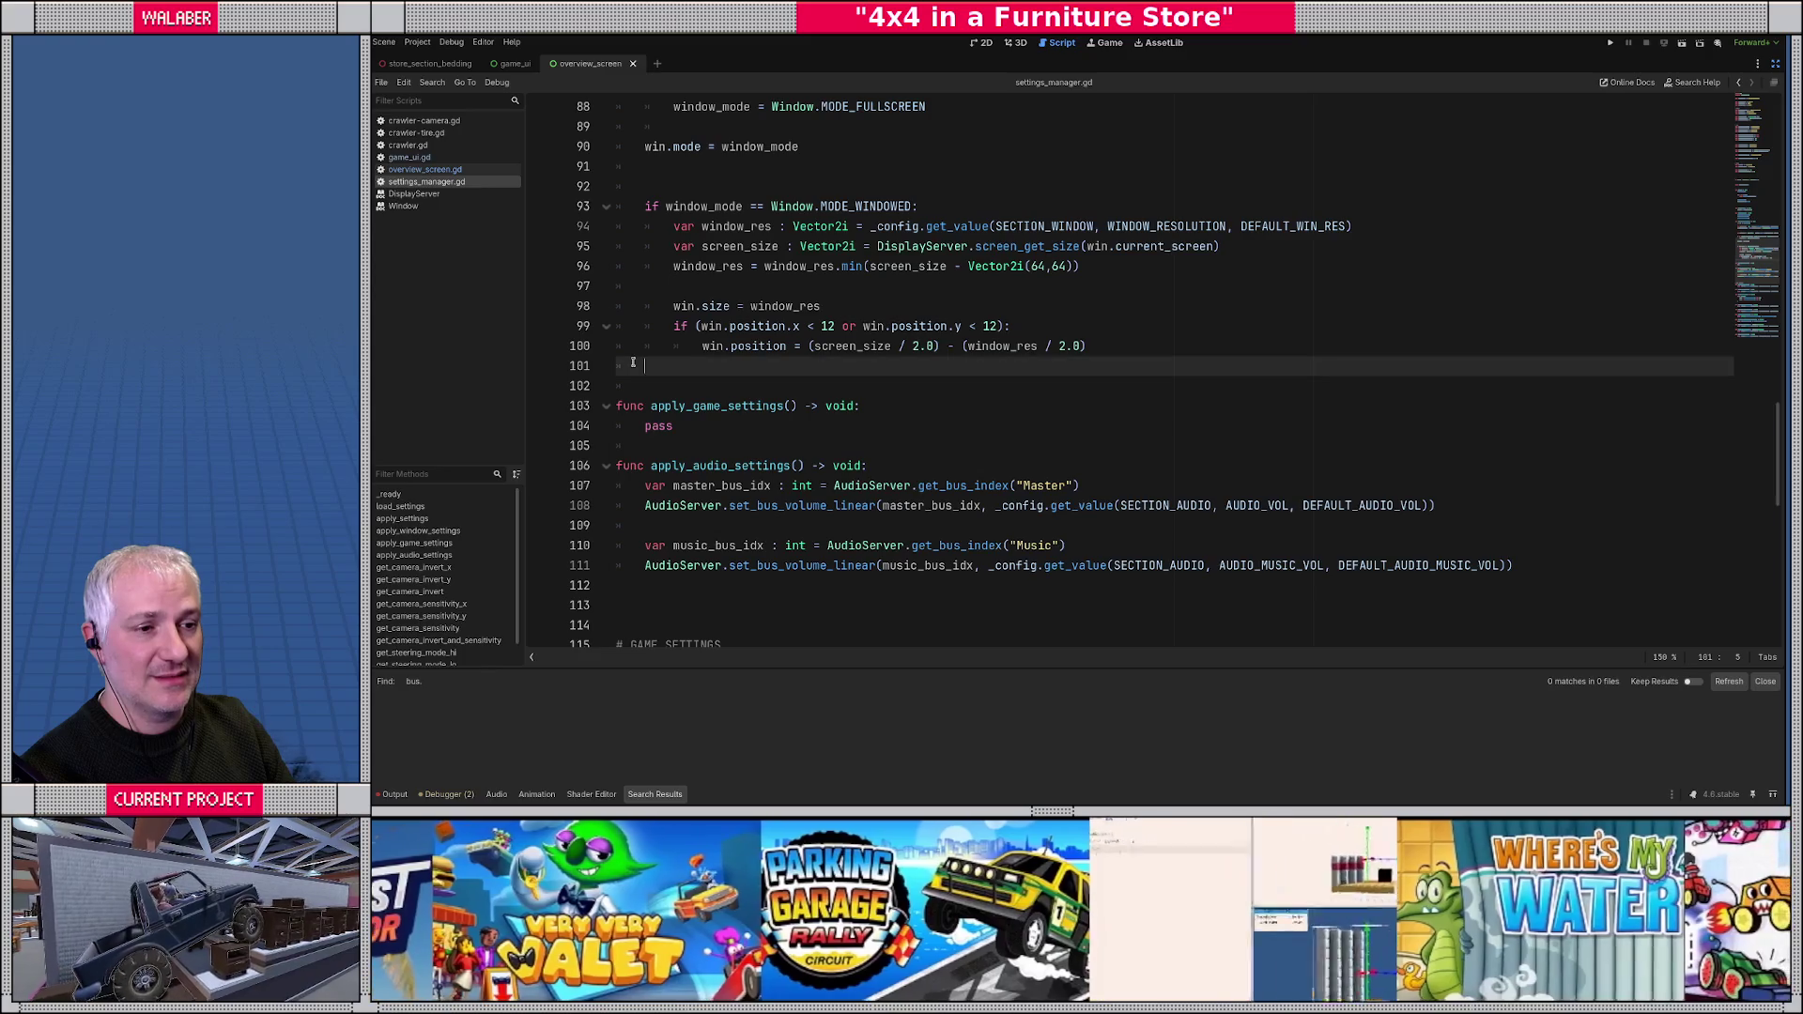
{"action": "scroll", "coordinate": [752, 409], "scroll_direction": "down", "scroll_amount": 3}
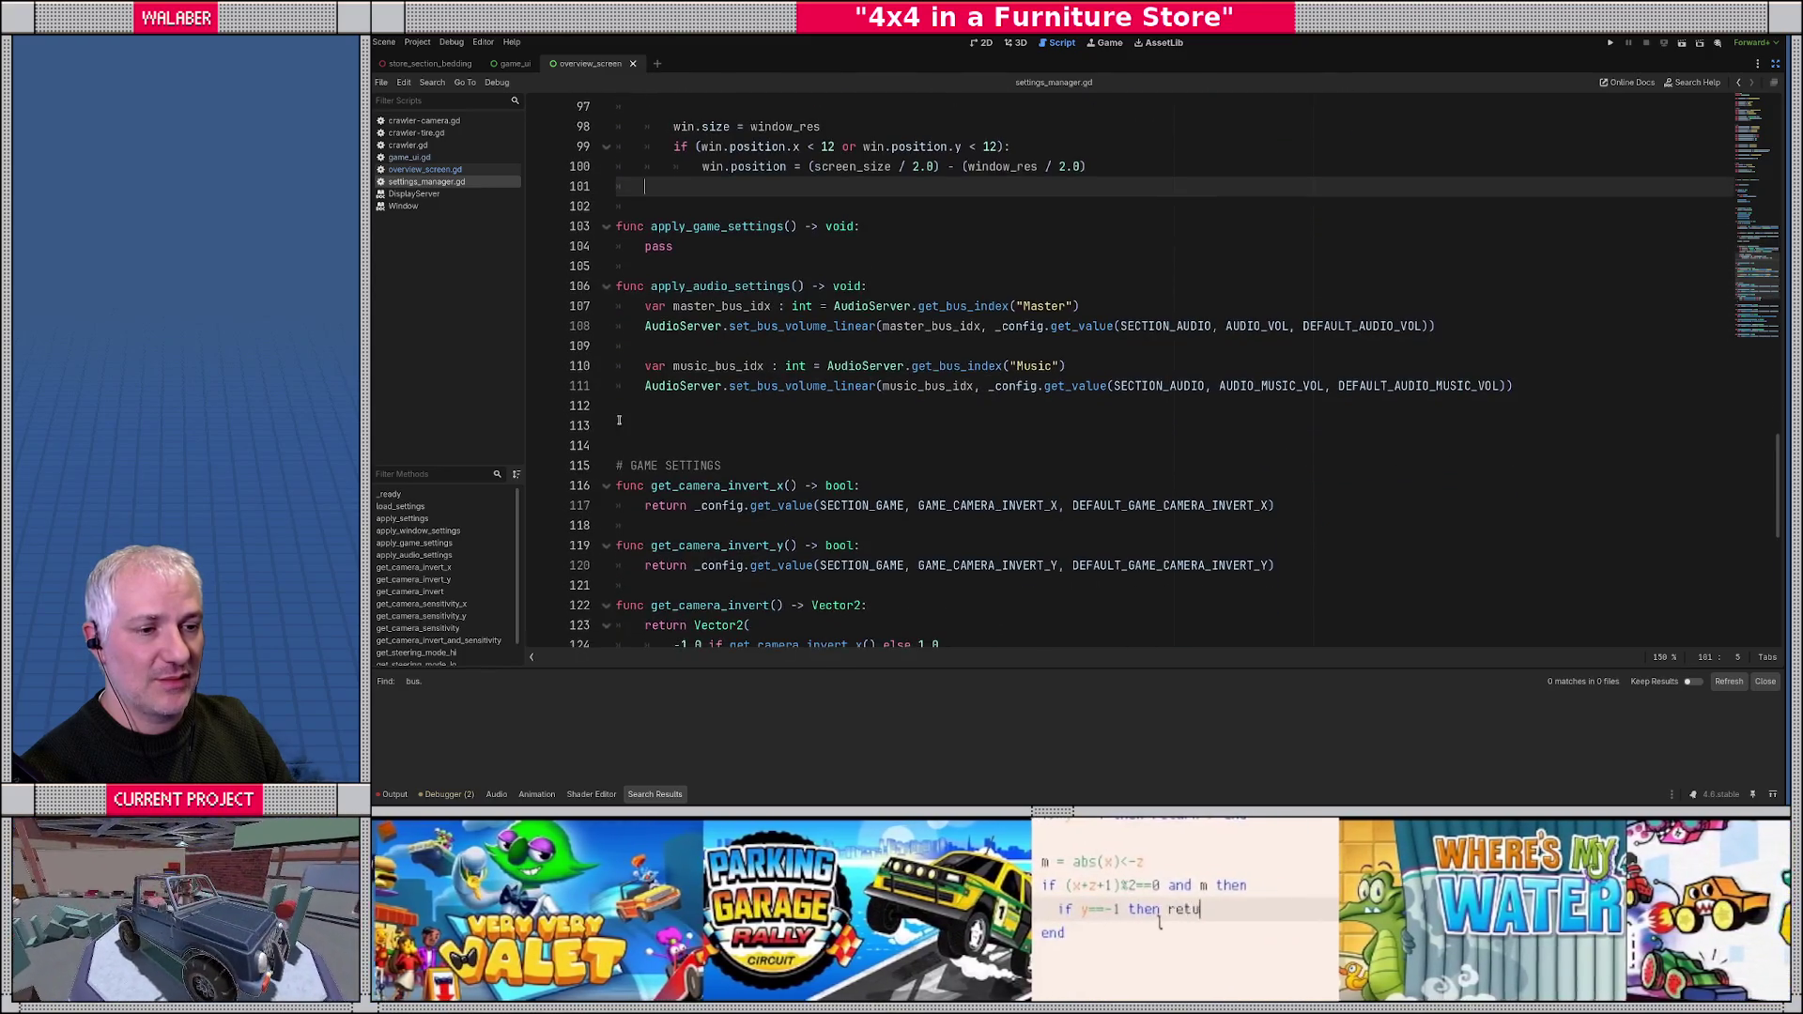
{"action": "left_click", "coordinate": [620, 421]}
{"action": "key", "text": "Return"}
{"action": "type", "text": "# WINDOW"}
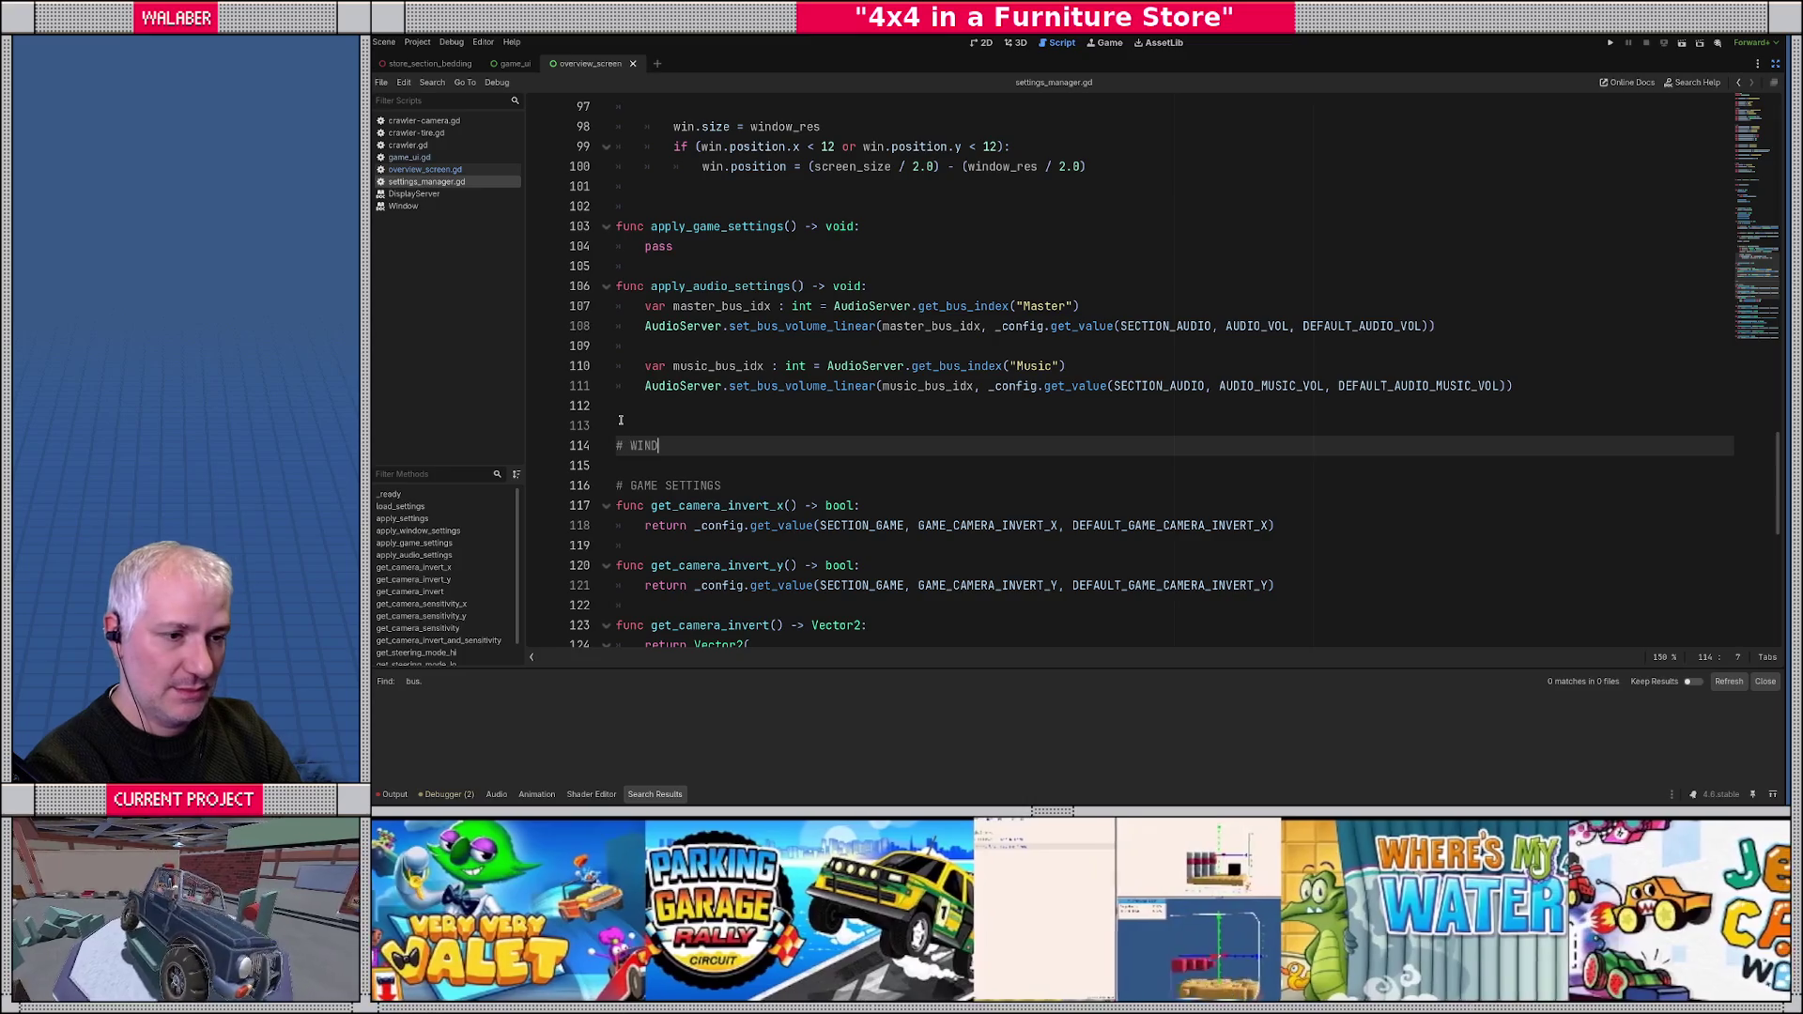
{"action": "key", "text": "Return"}
- Write get_window_mode() -> Window.Mode returning _config.get_value(SECTION_WINDOW, WINDOW_MODE, DEFAULT_WIN_MODE)
{"action": "type", "text": "func get_"}
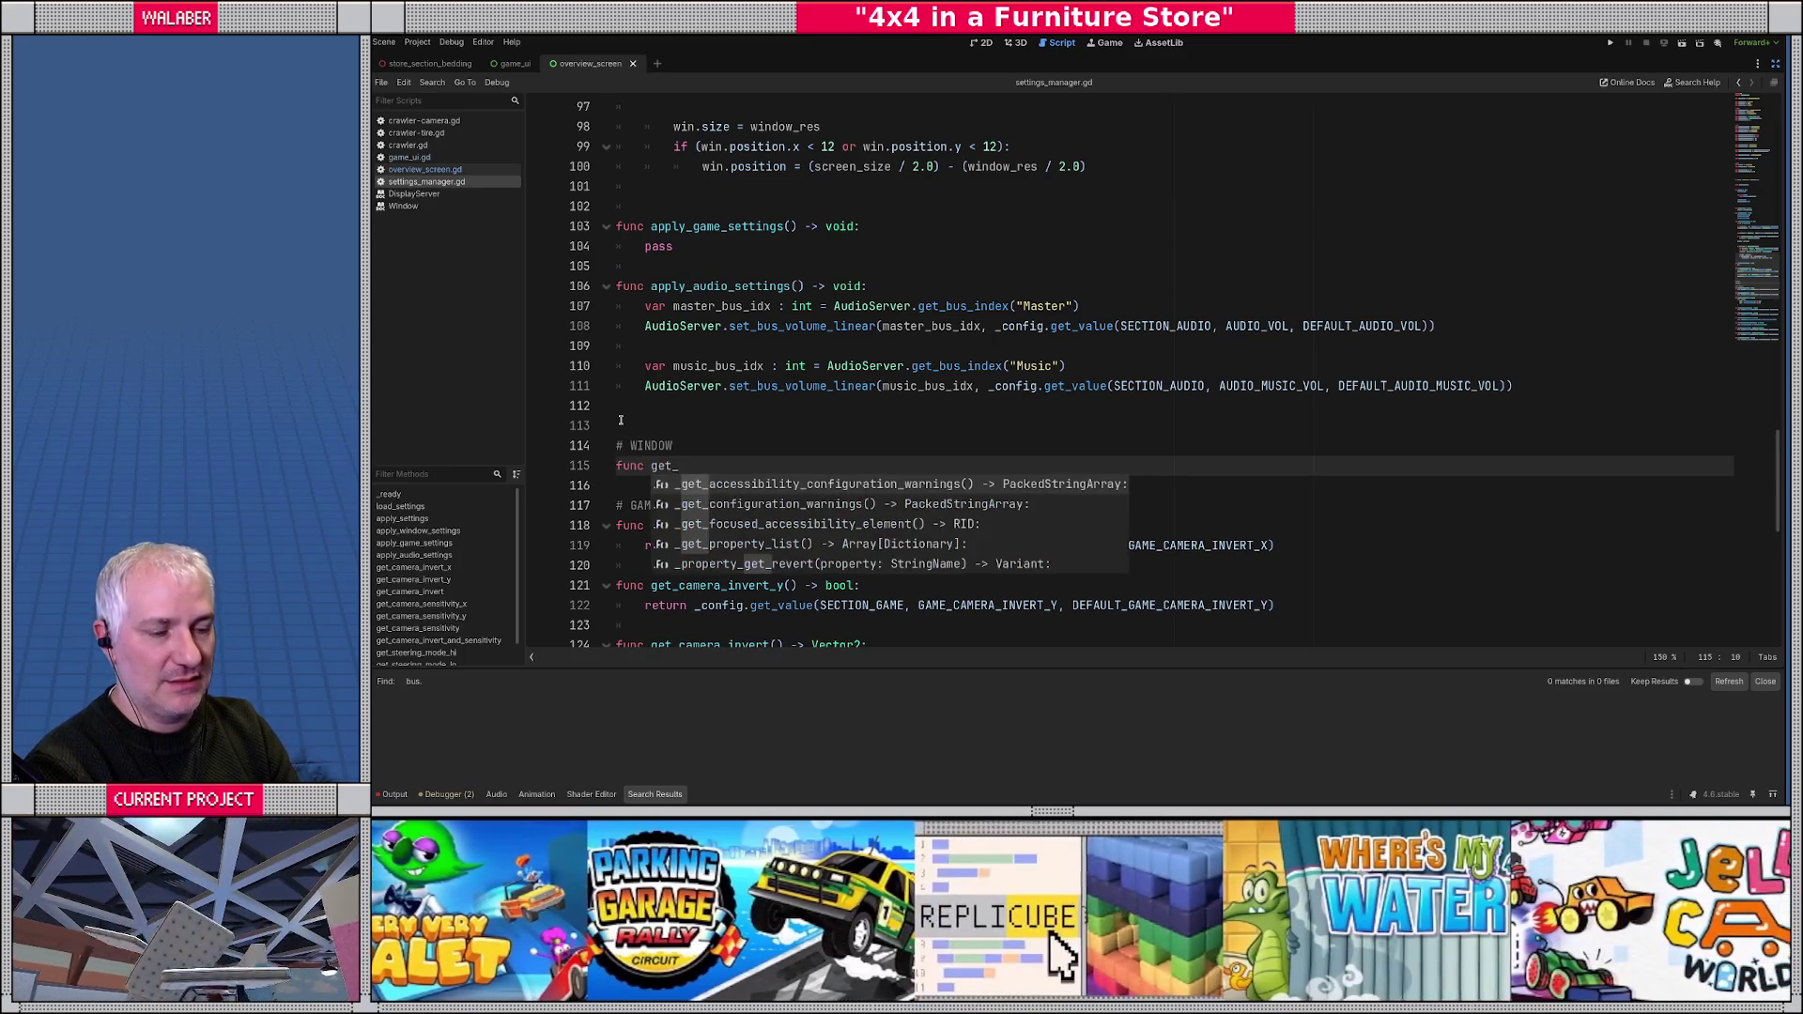
{"action": "type", "text": "window_mode"}
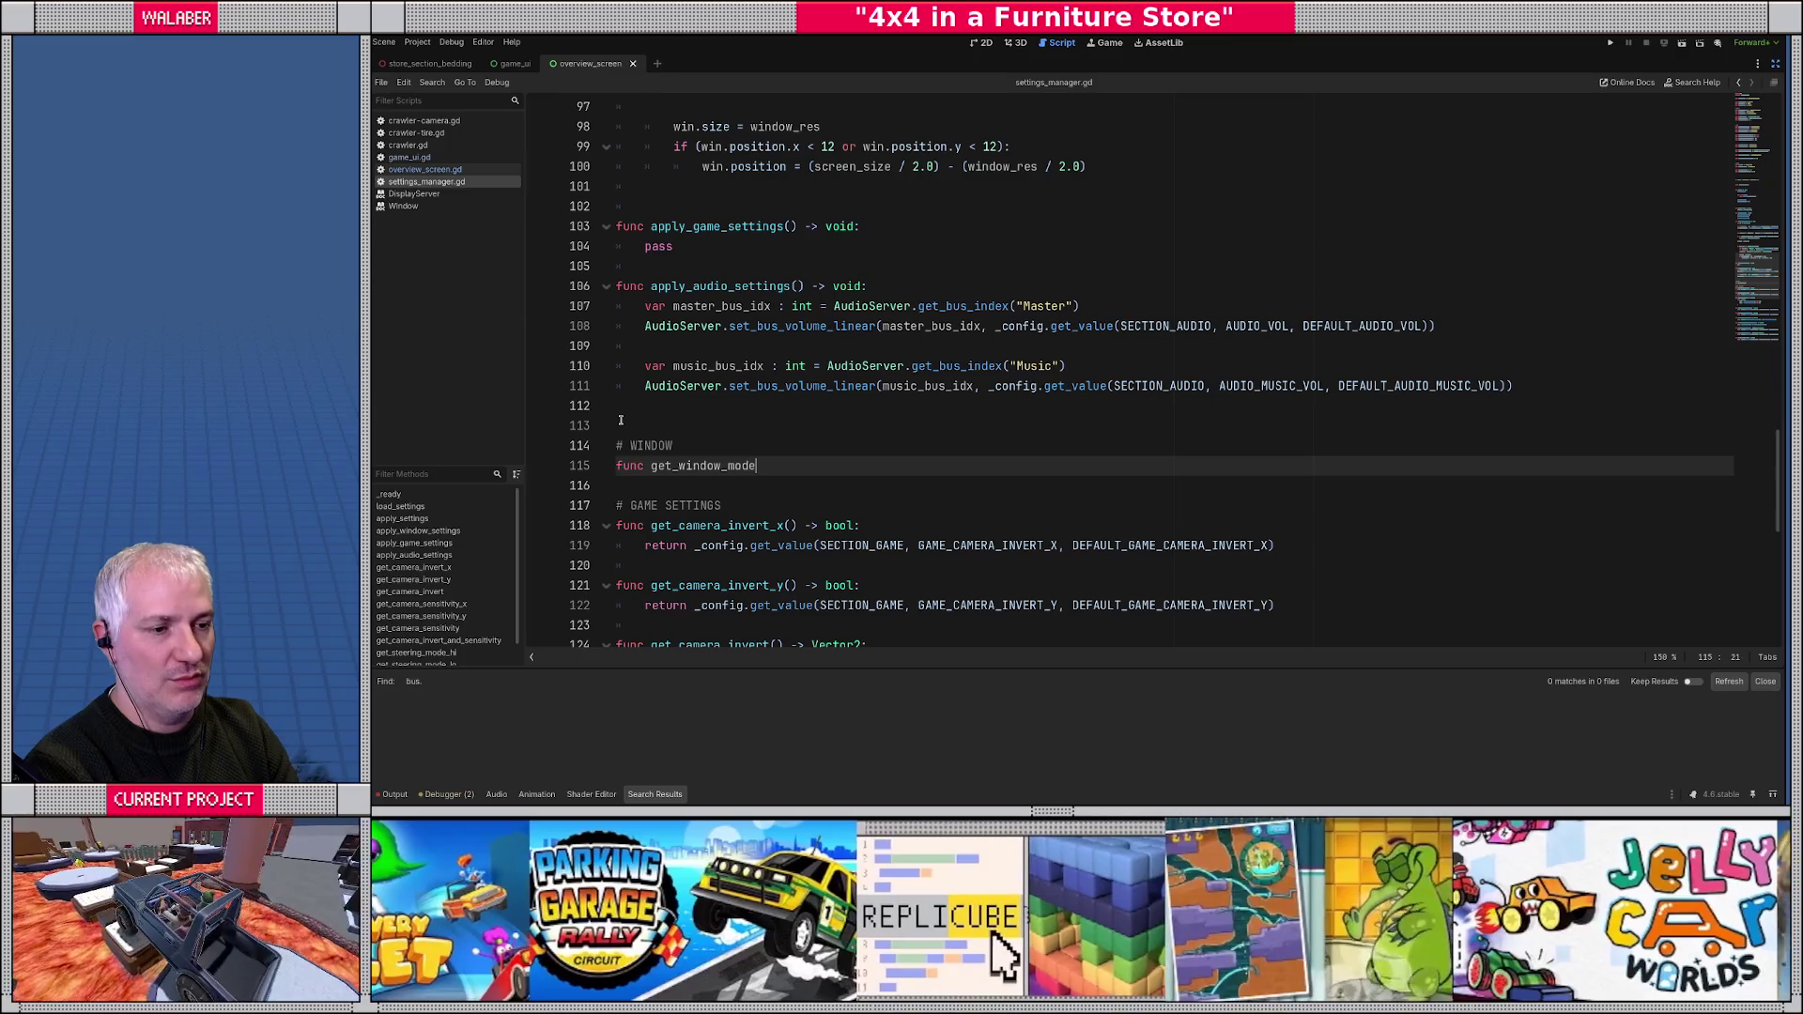
{"action": "type", "text": "() -> "}
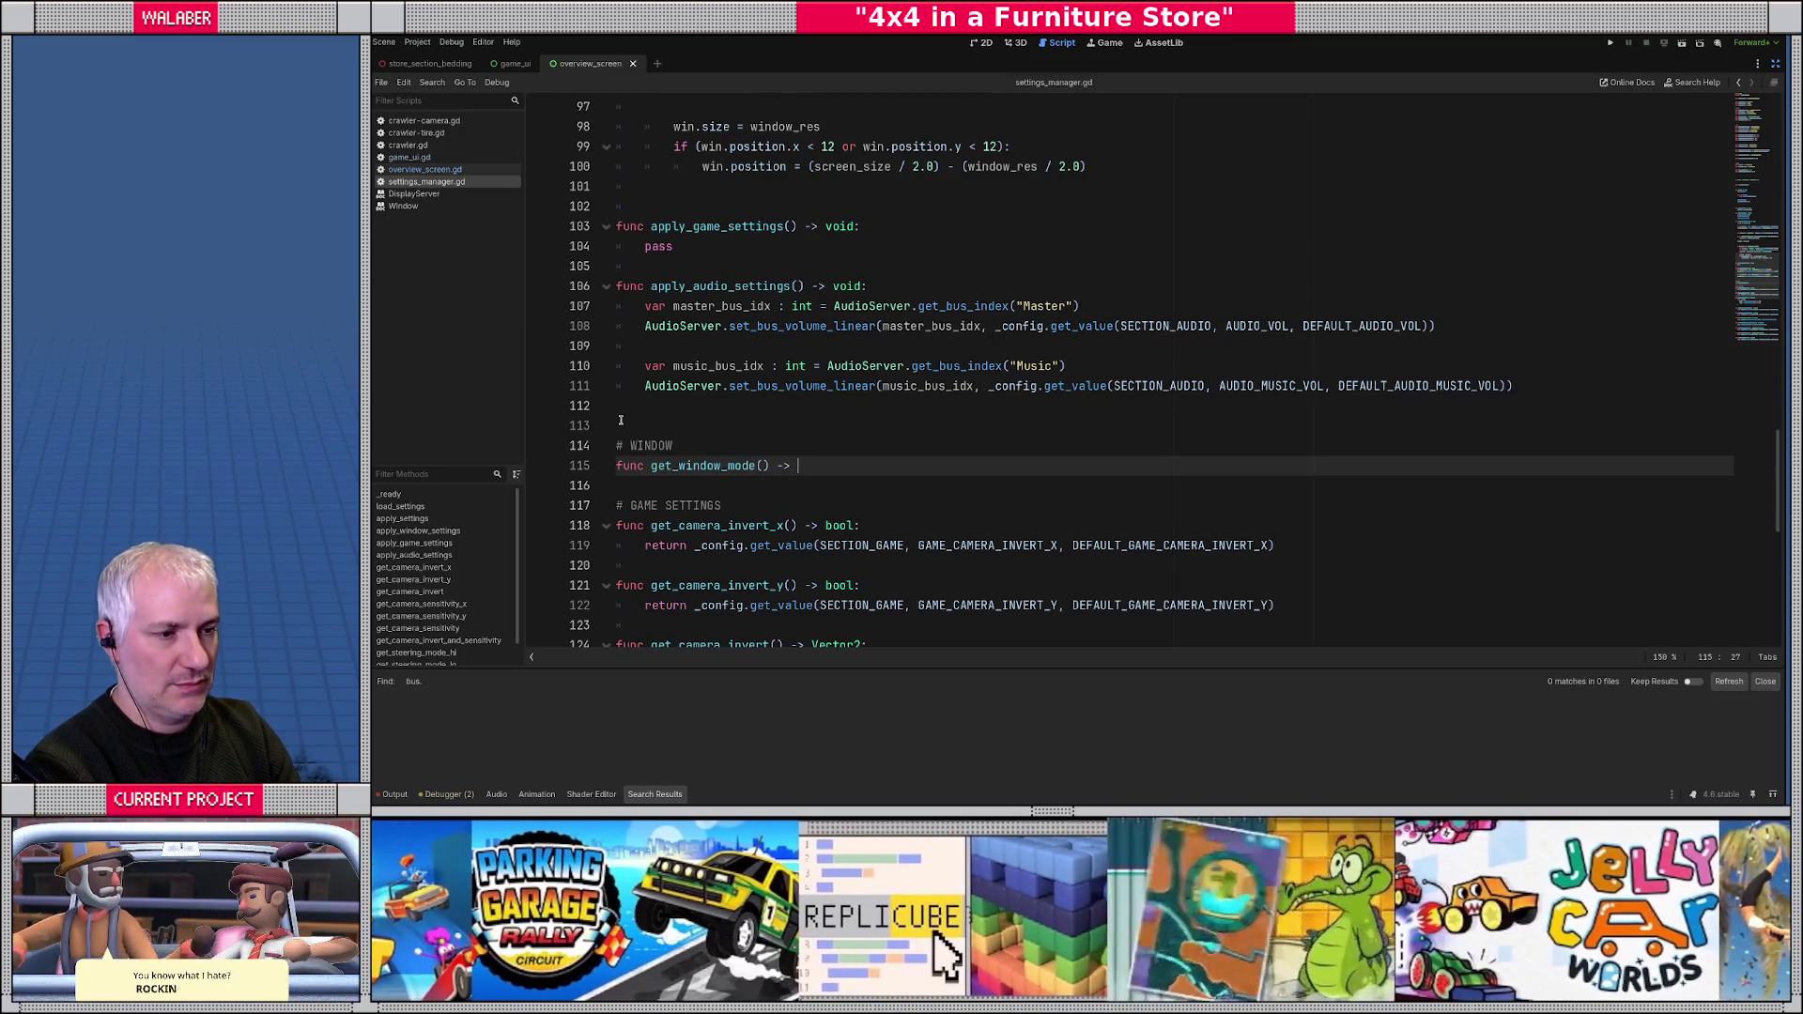
{"action": "type", "text": "Window.Mode:"}
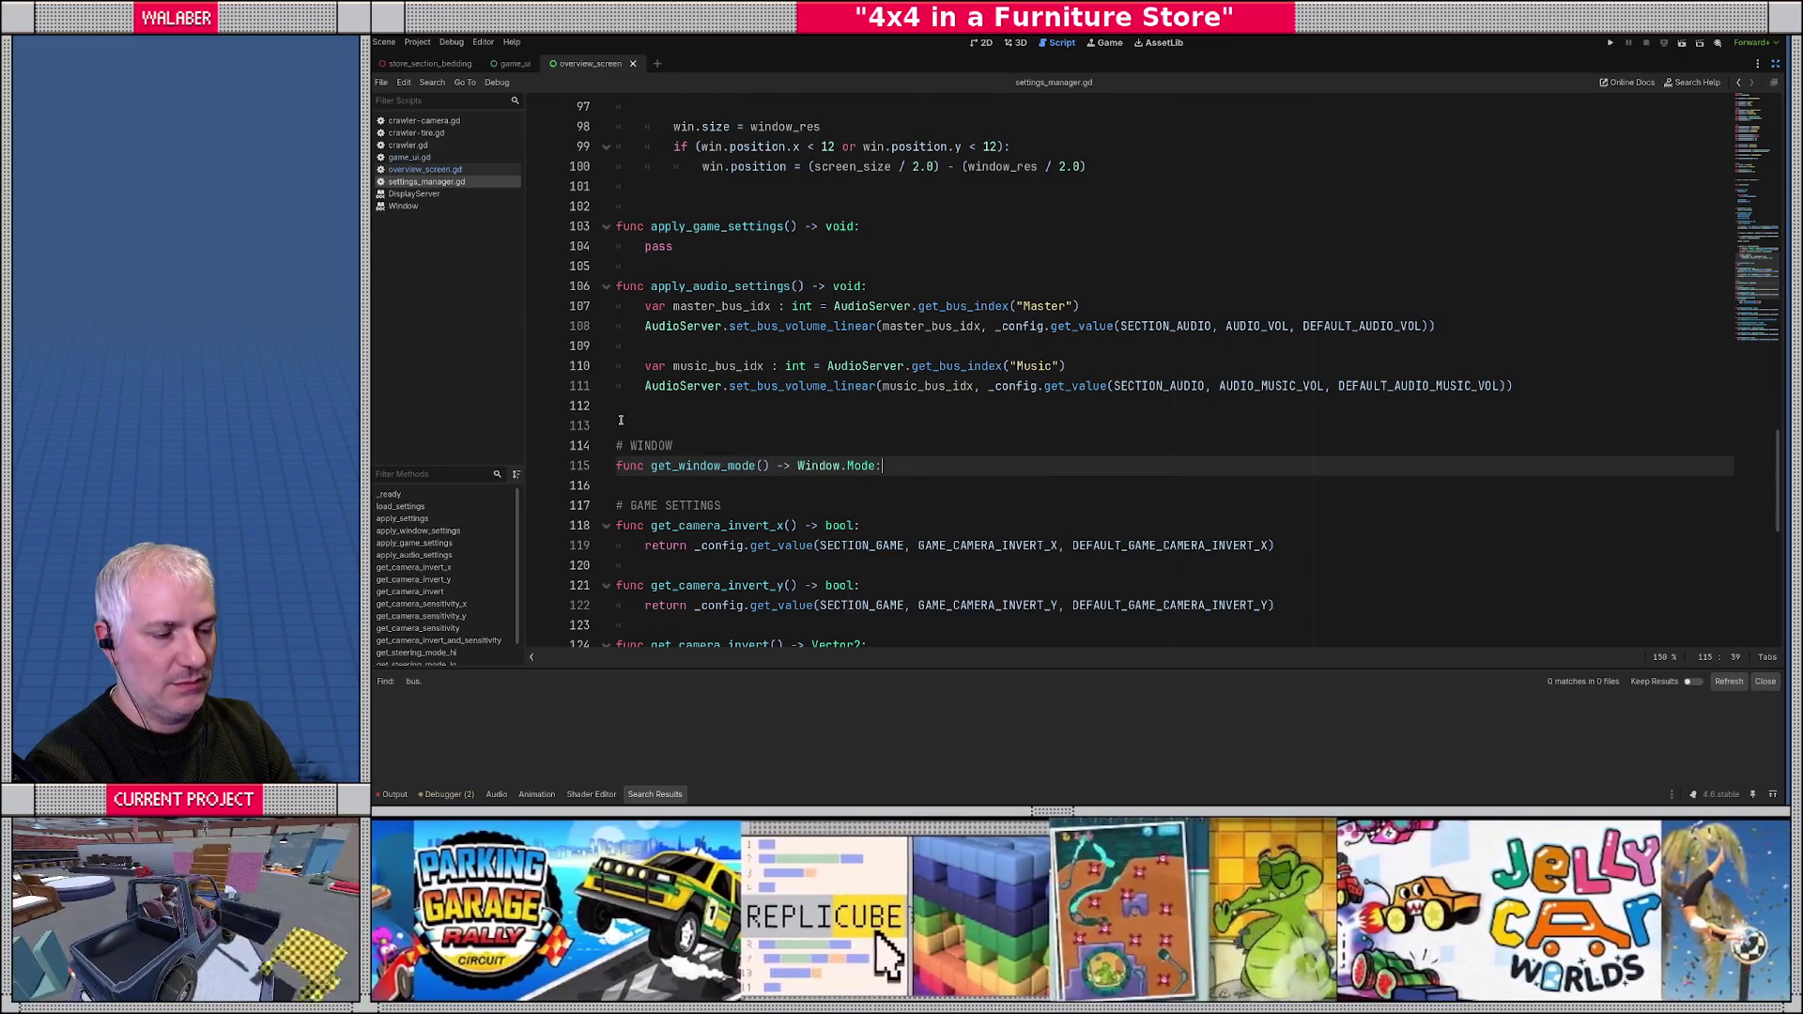
{"action": "key", "text": "Return"}
{"action": "type", "text": "return _config.get_v"}
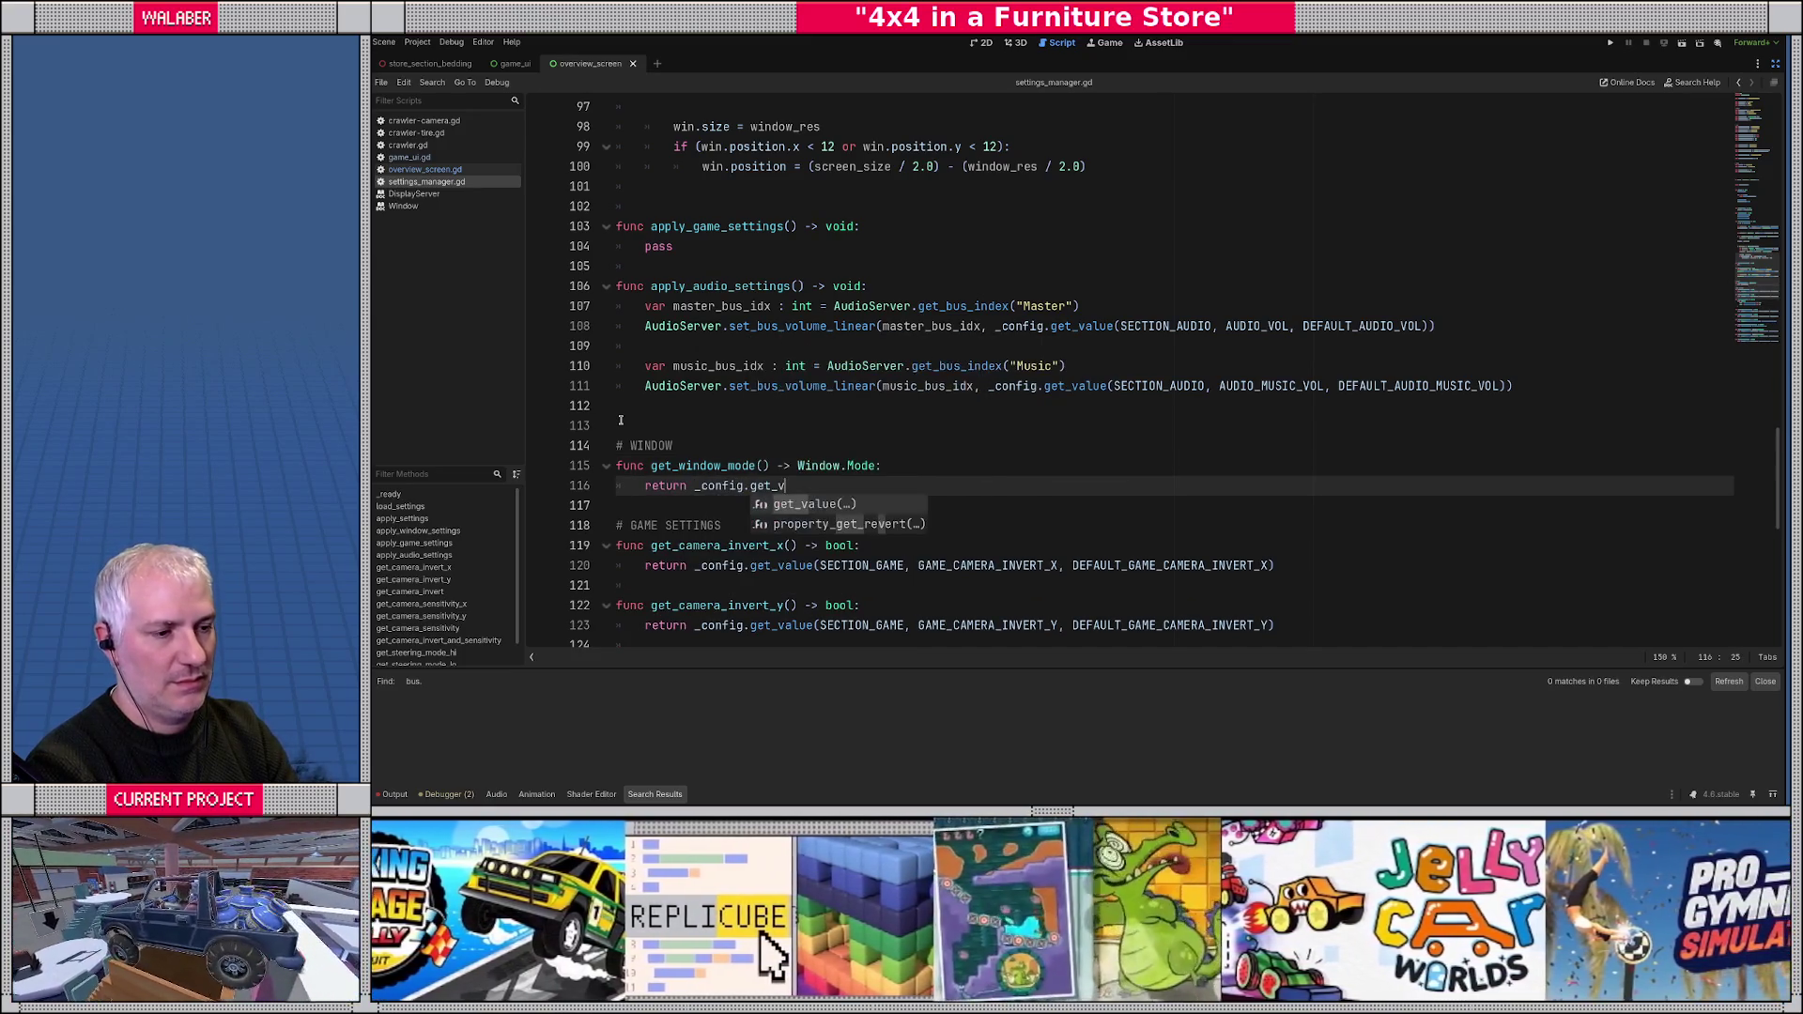
{"action": "key", "text": "Return"}
{"action": "type", "text": "SECTION_W"}
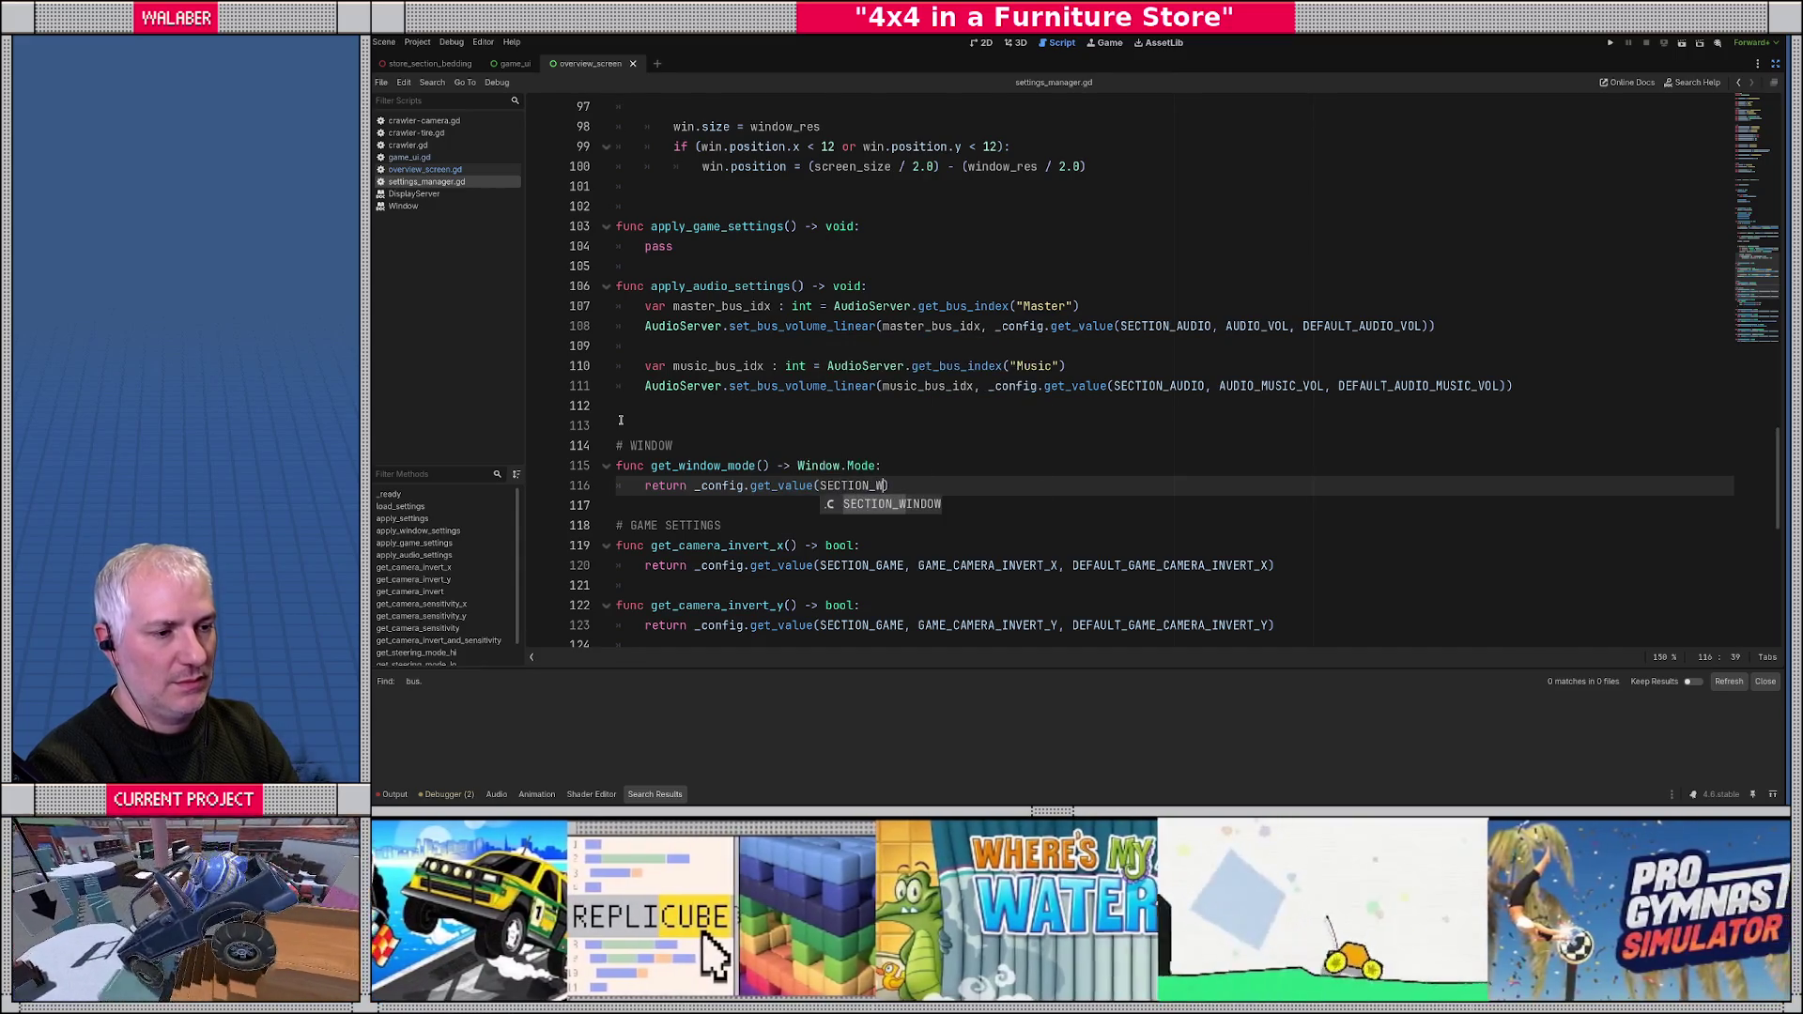
{"action": "key", "text": "Return"}
{"action": "type", "text": ", WIND"}
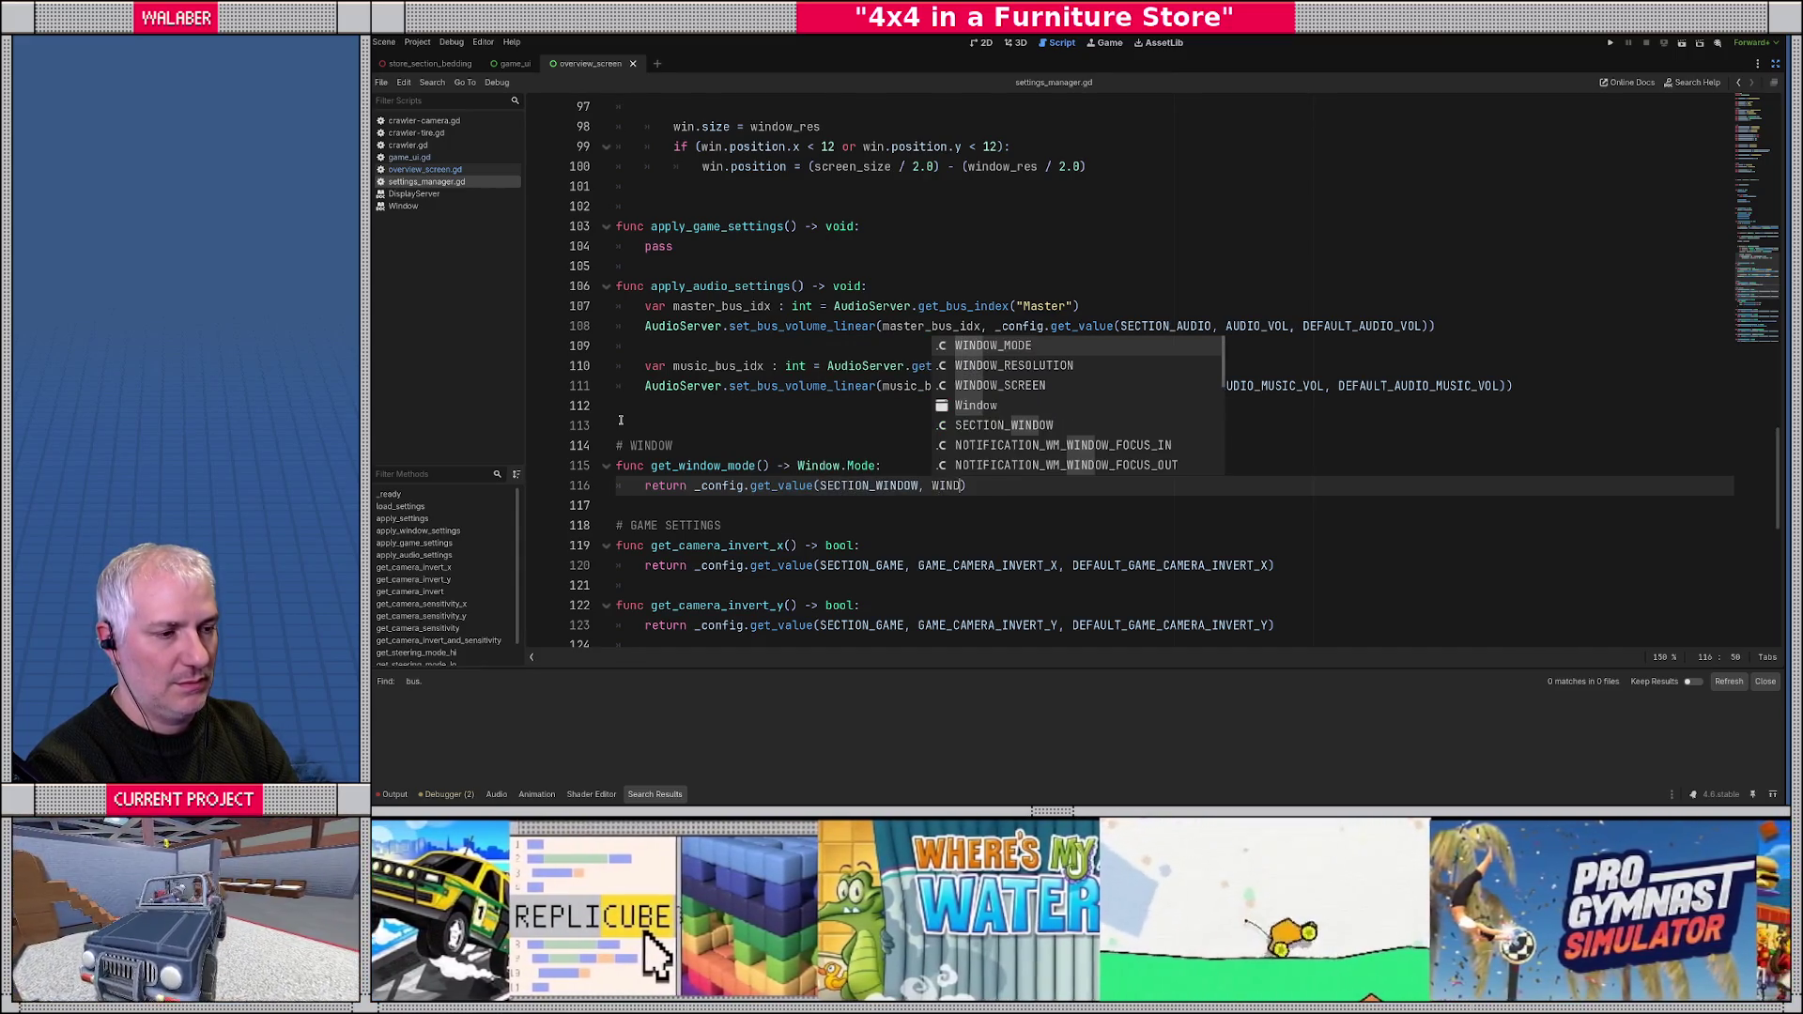
{"action": "key", "text": "Return"}
{"action": "type", "text": ", DEFAULT_WIND"}
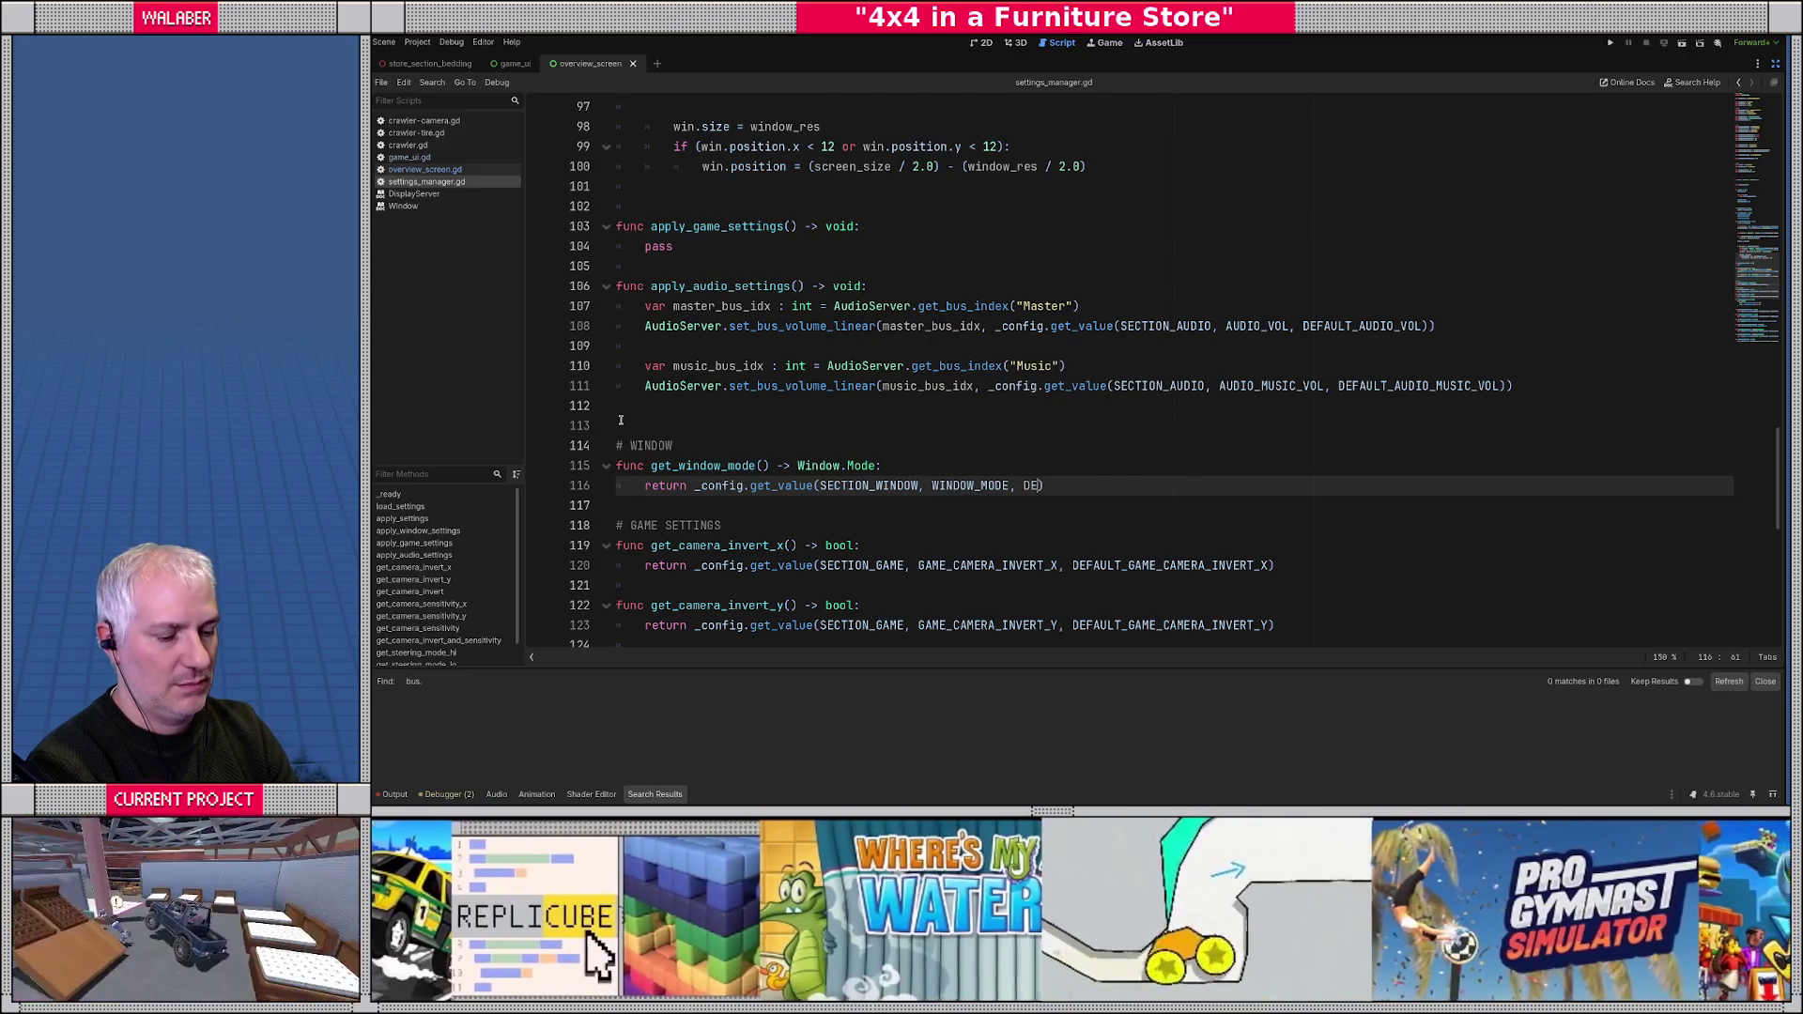
{"action": "key", "text": "Return"}
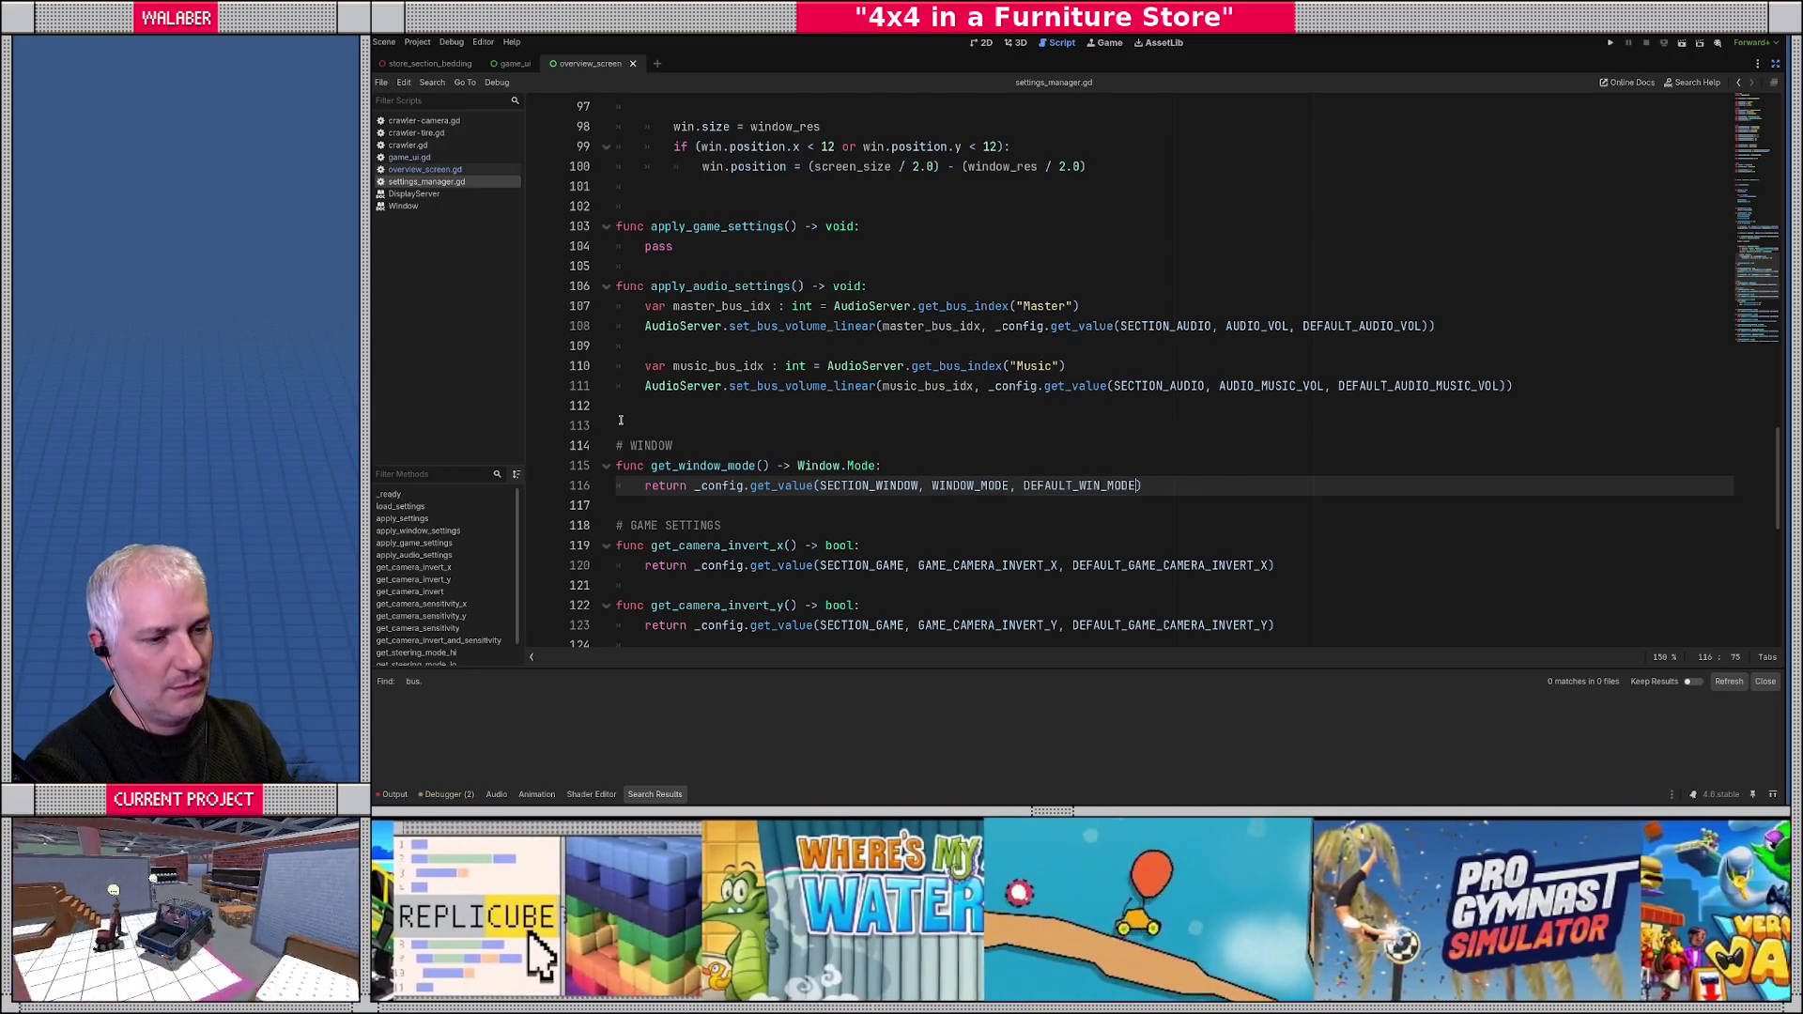
{"action": "key", "text": "End"}
{"action": "key", "text": "Return"}
{"action": "key", "text": "Return"}
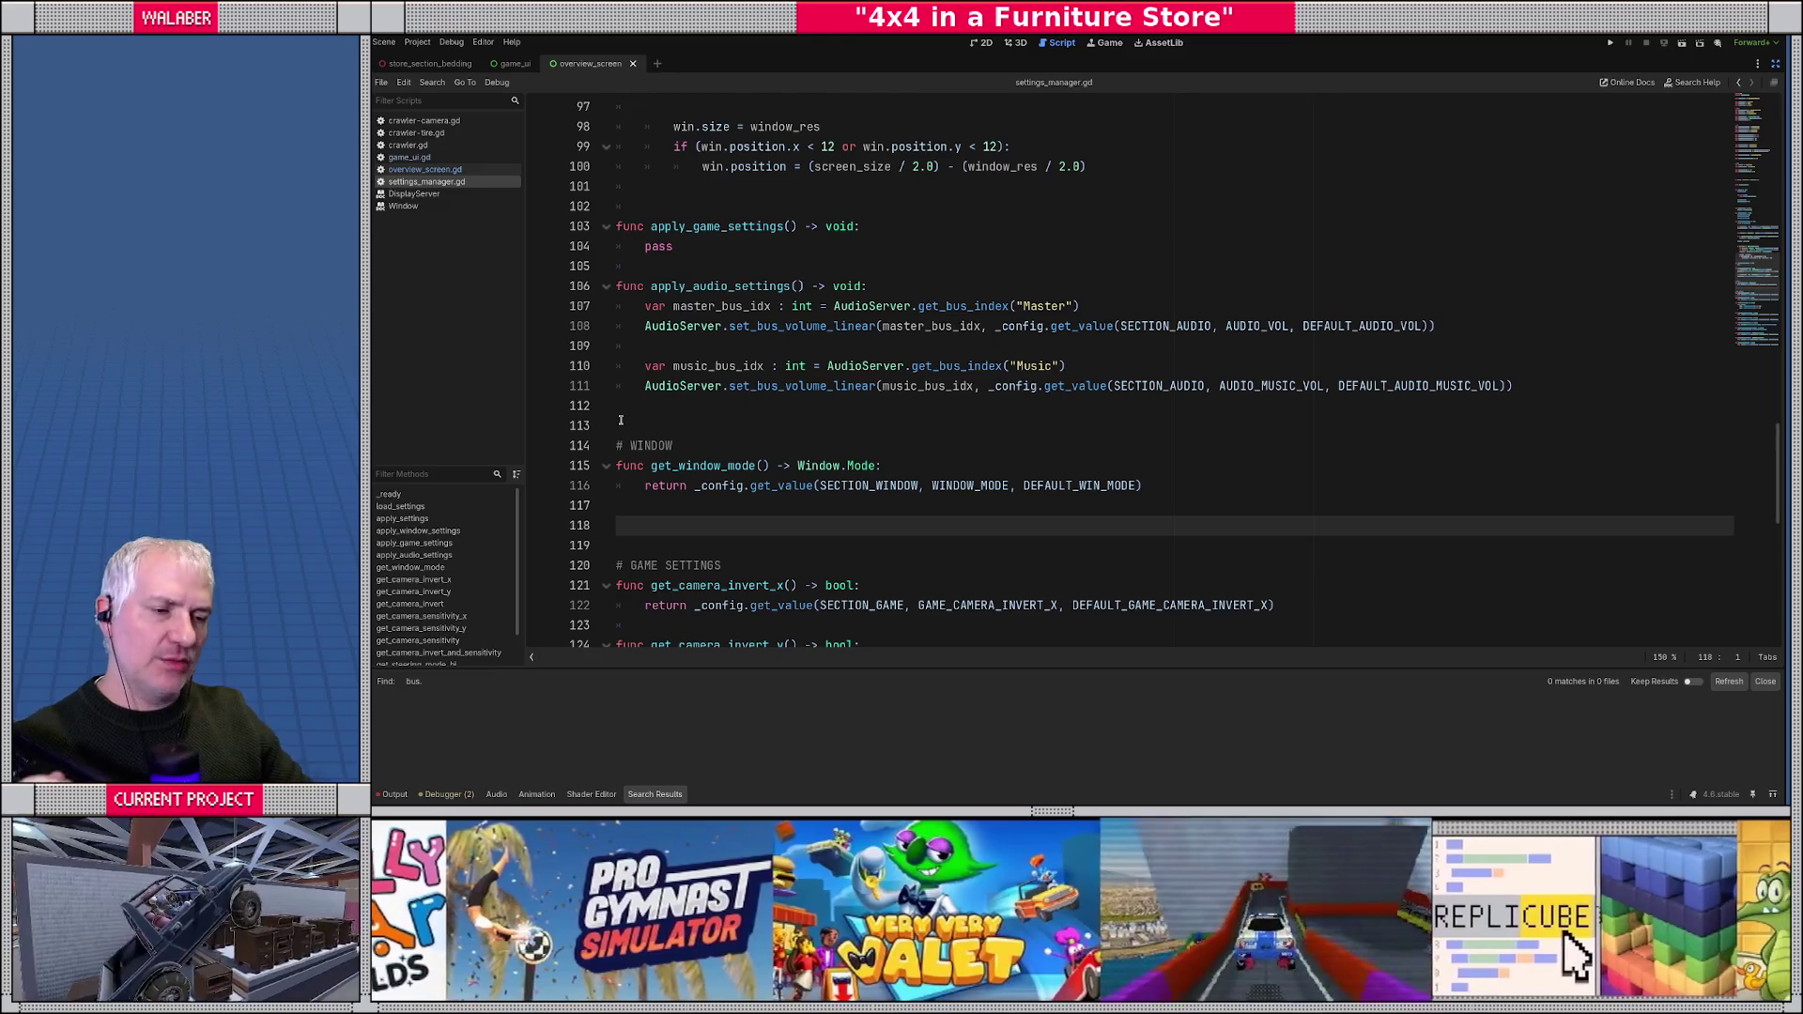
{"action": "scroll", "coordinate": [627, 419], "scroll_direction": "down", "scroll_amount": 2}
- Declare func set_window_mode(apply_now : bool) -> void:
{"action": "type", "text": "func set_window_mode"}
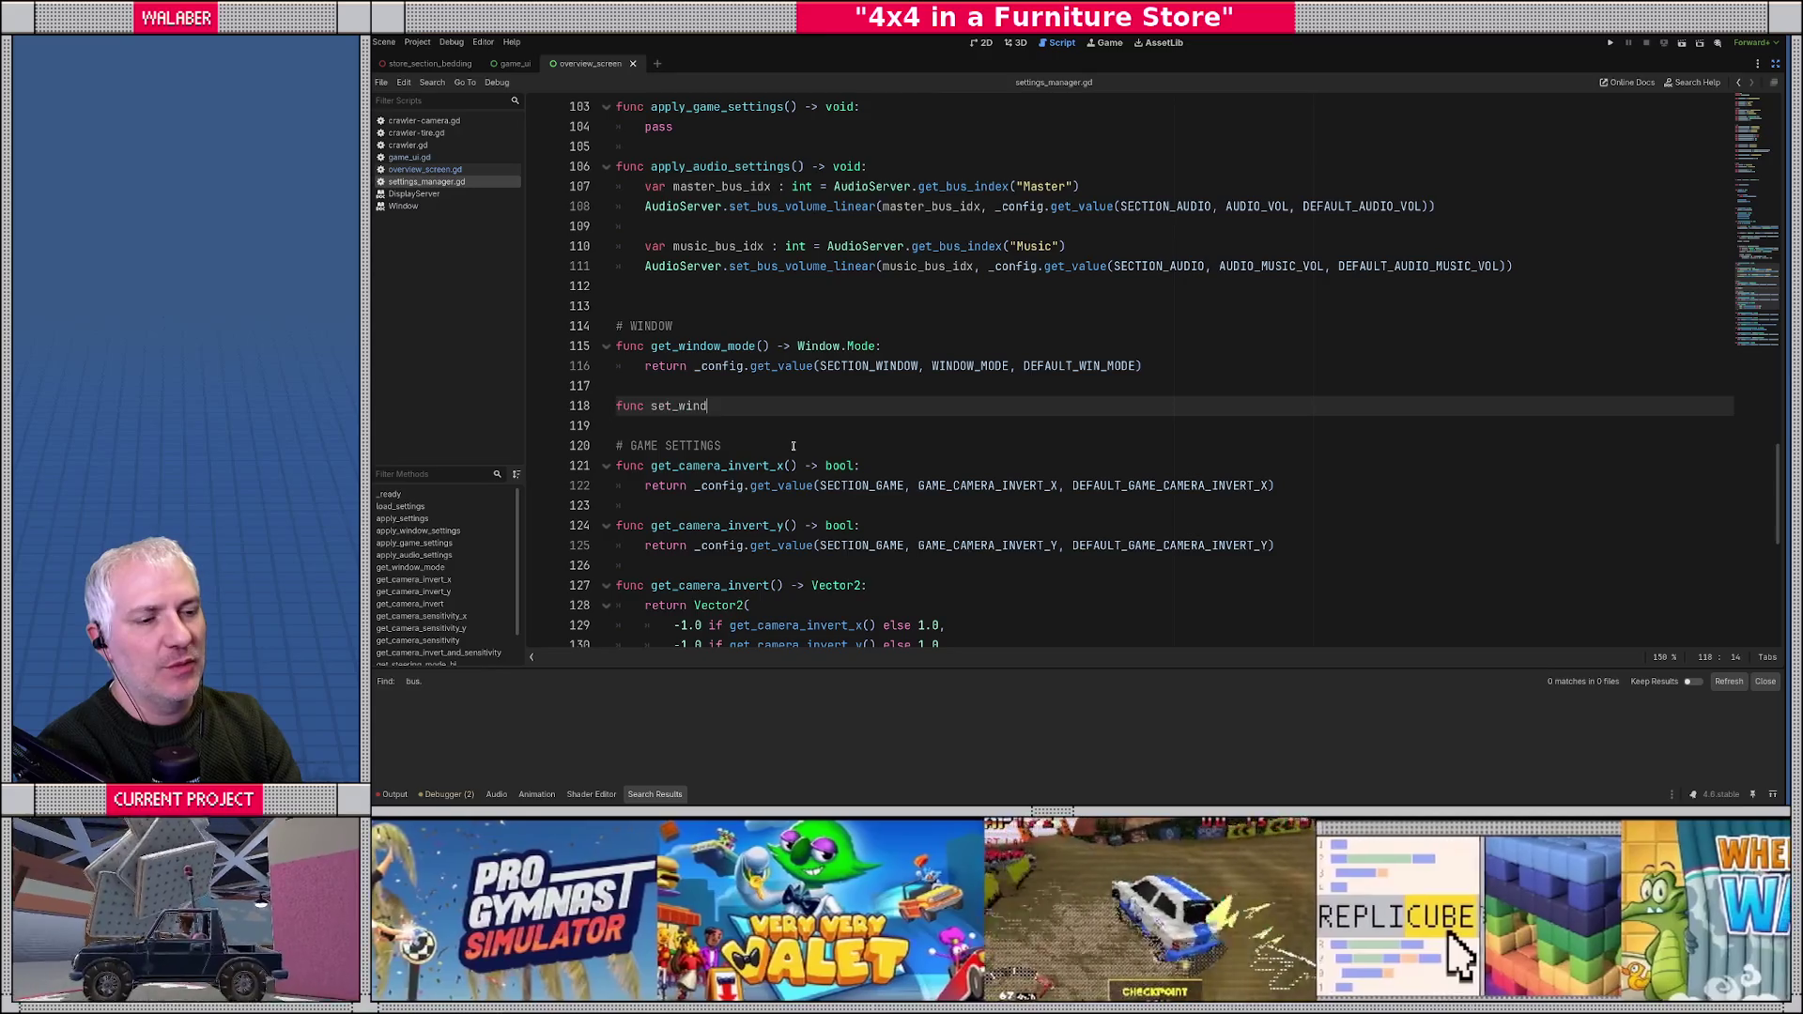
{"action": "type", "text": "()"}
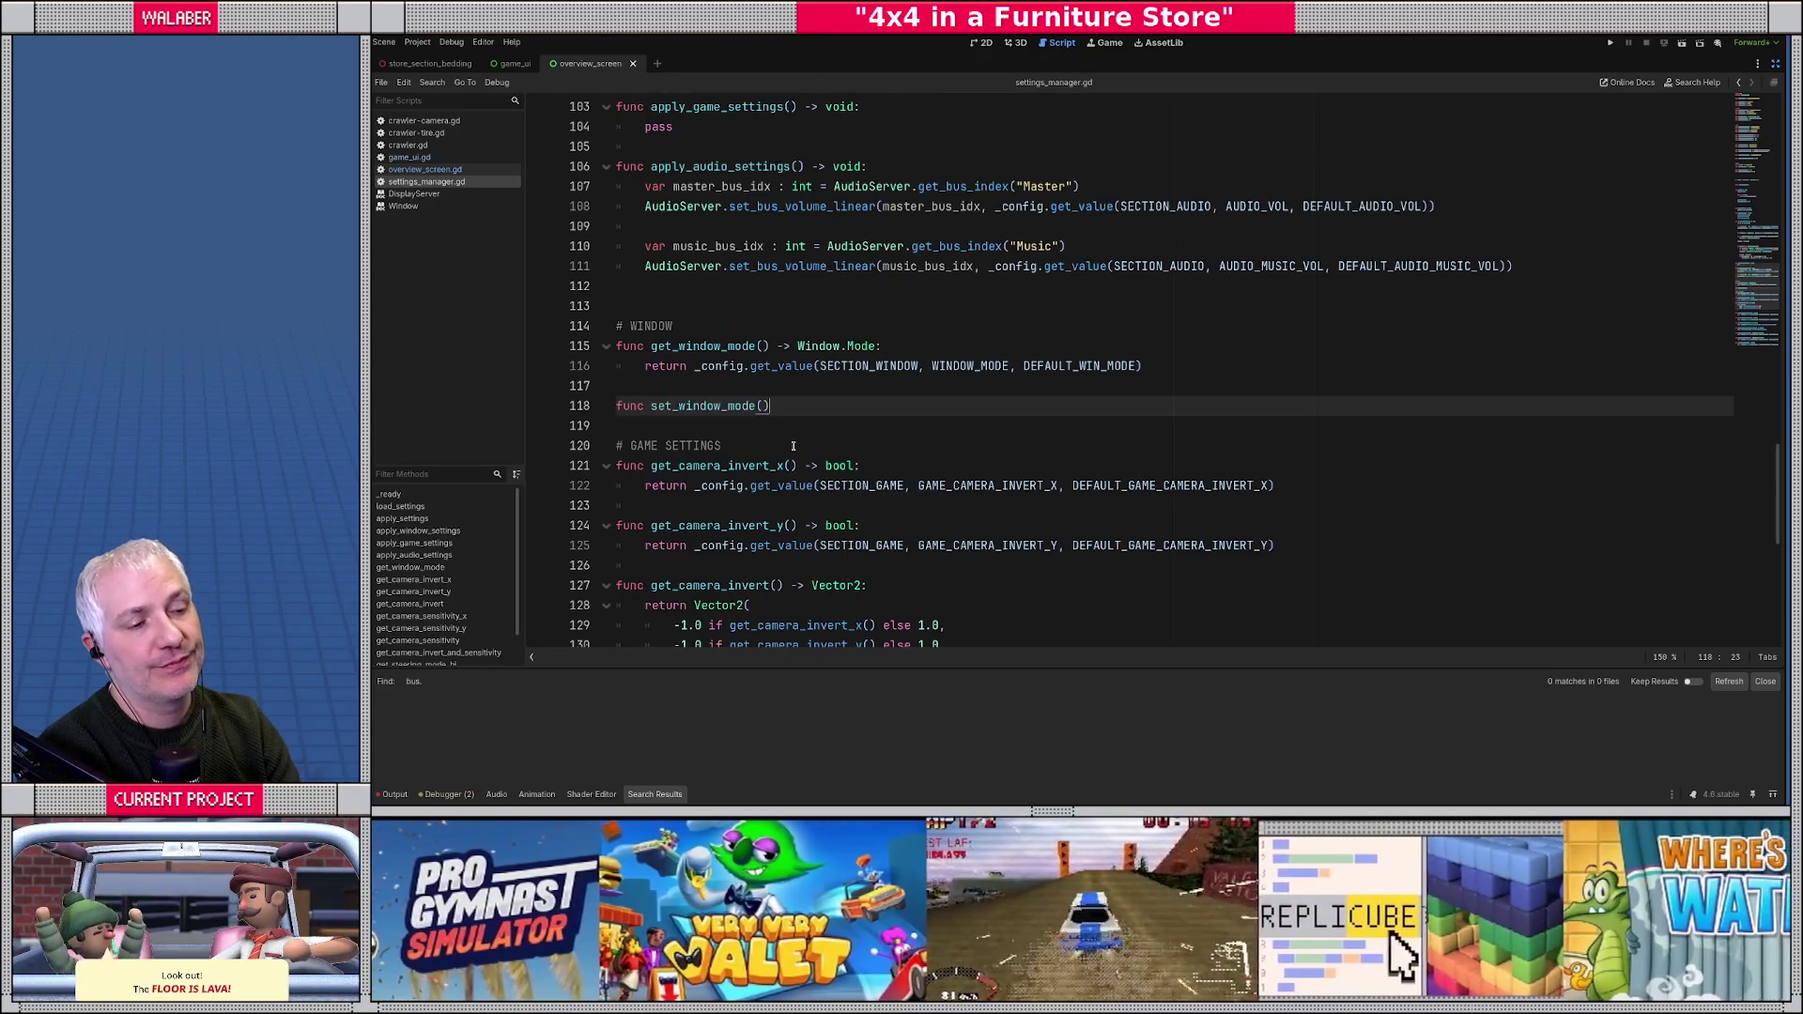
{"action": "type", "text": " ->"}
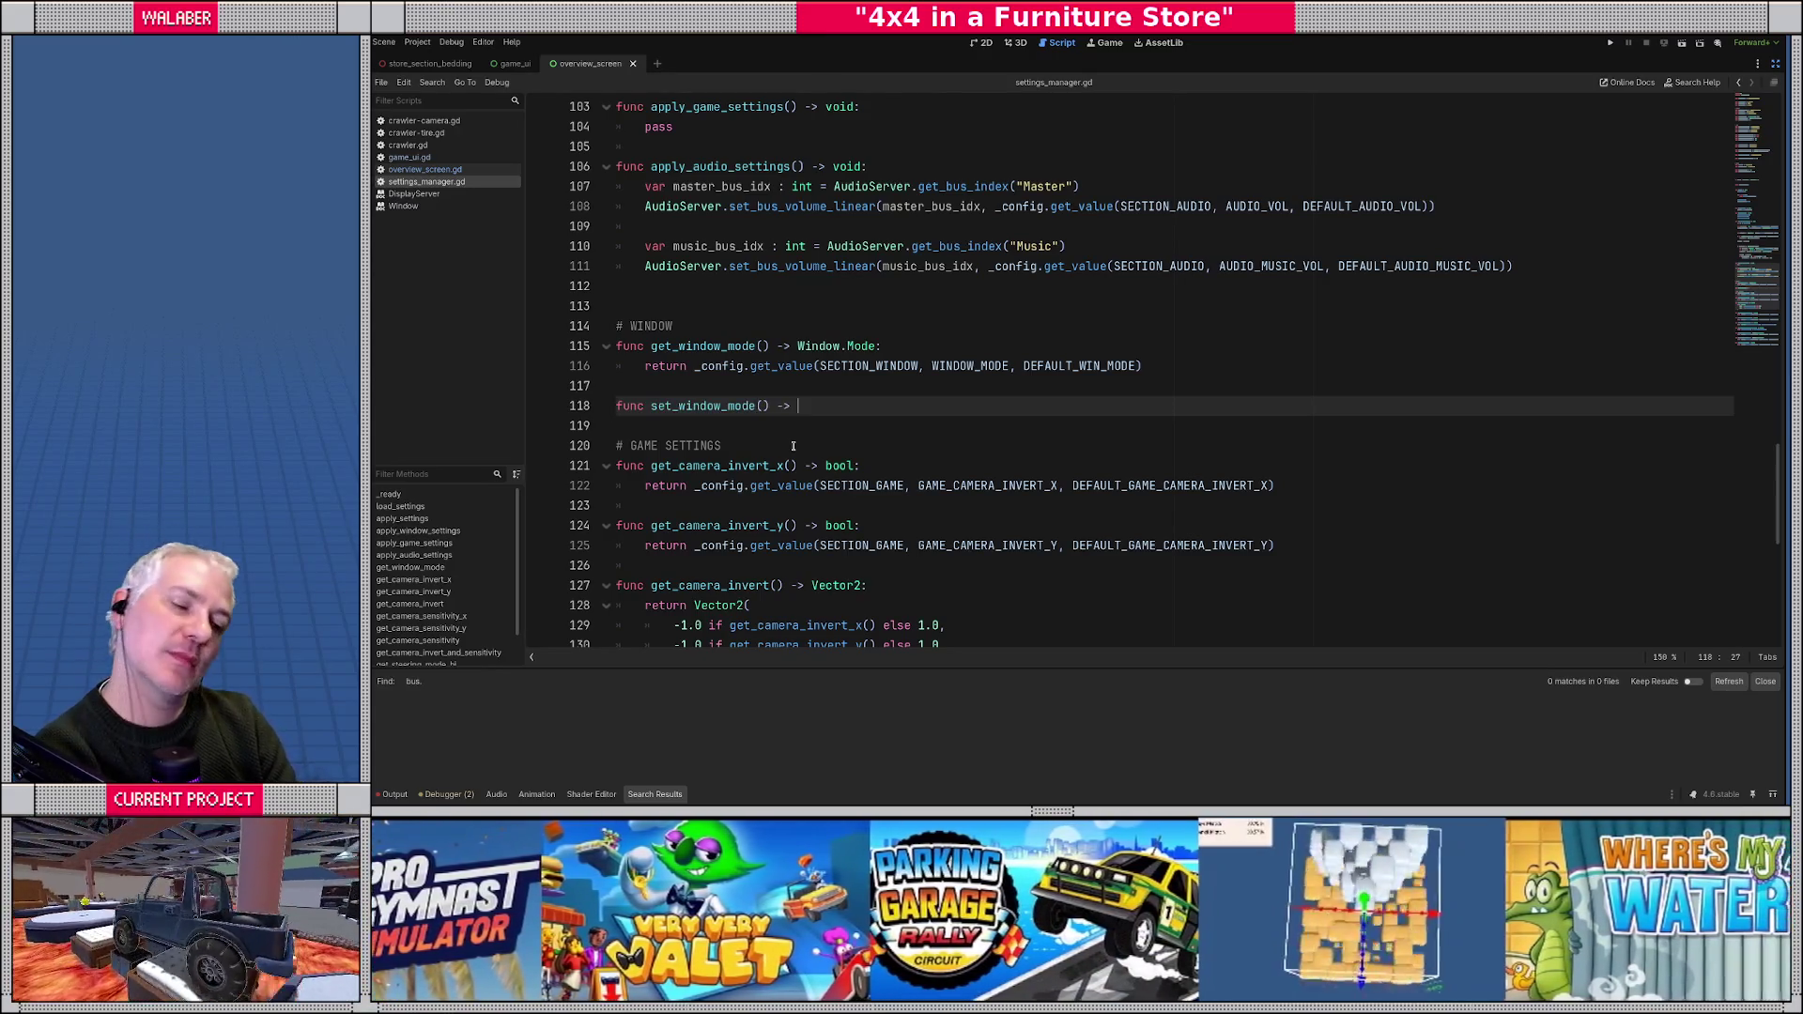
{"action": "key", "text": "Left"}
{"action": "key", "text": "Left"}
{"action": "key", "text": "Left"}
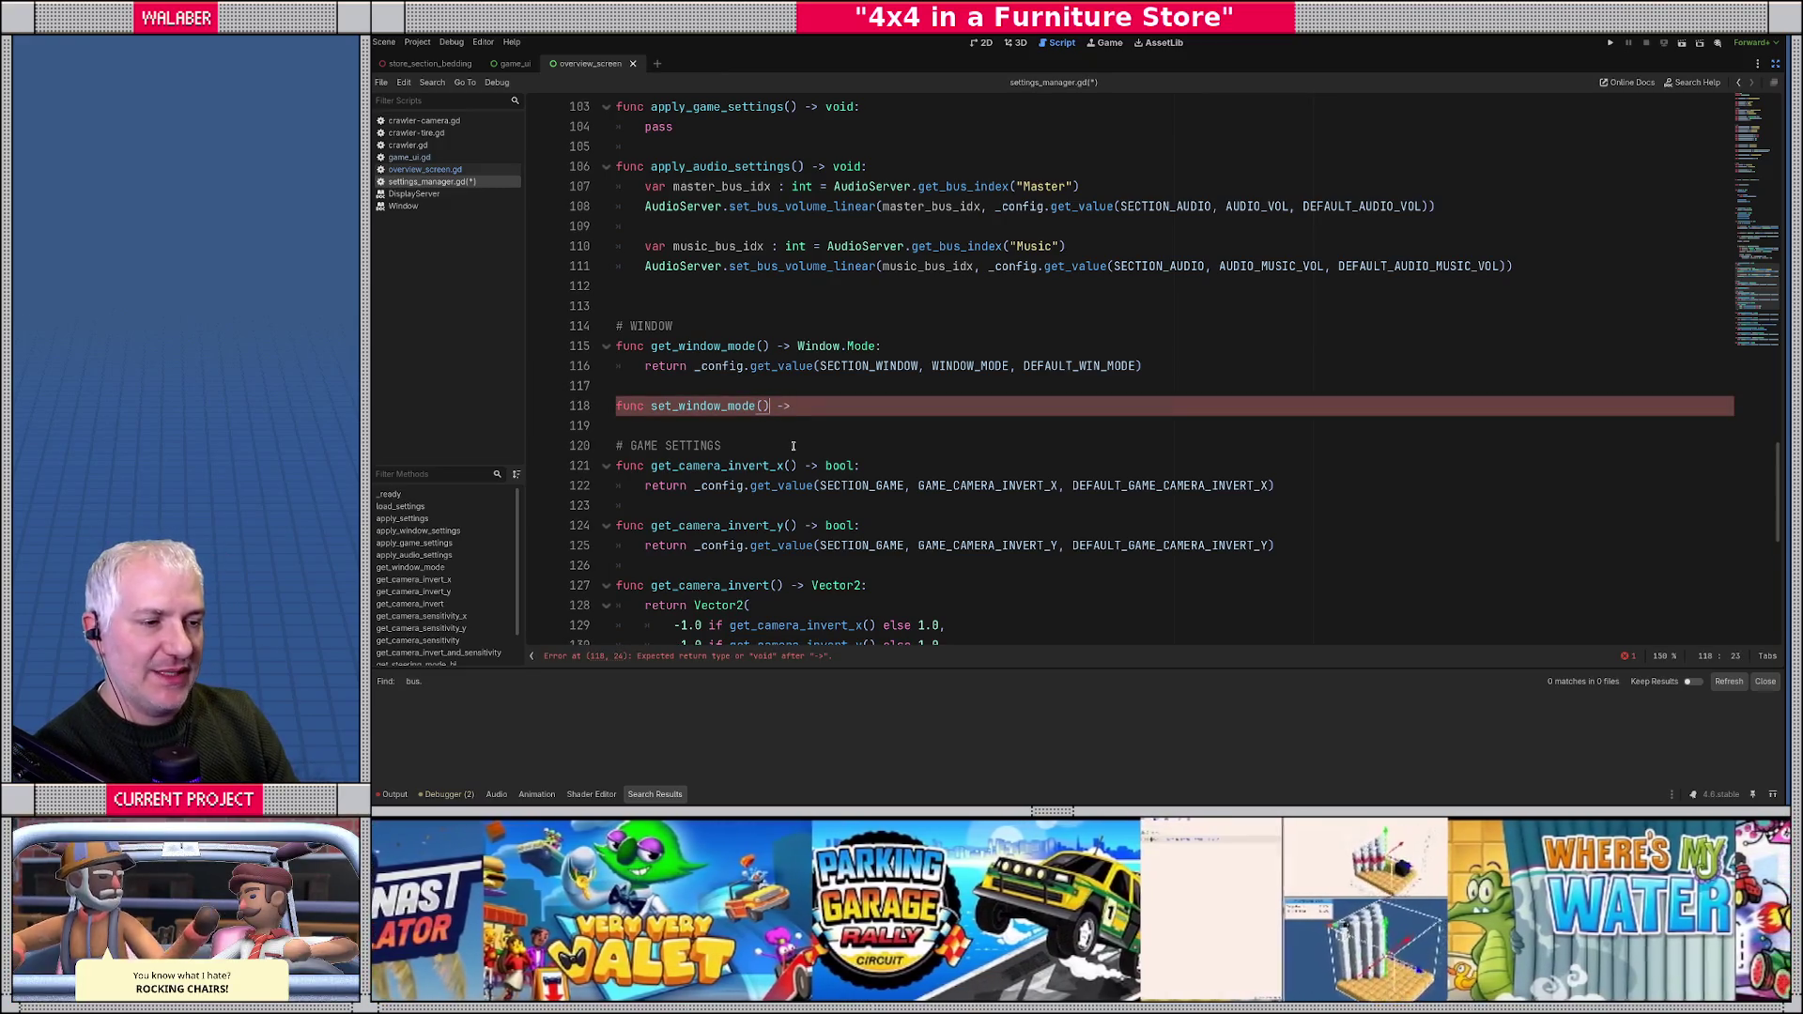
{"action": "type", "text": "app"}
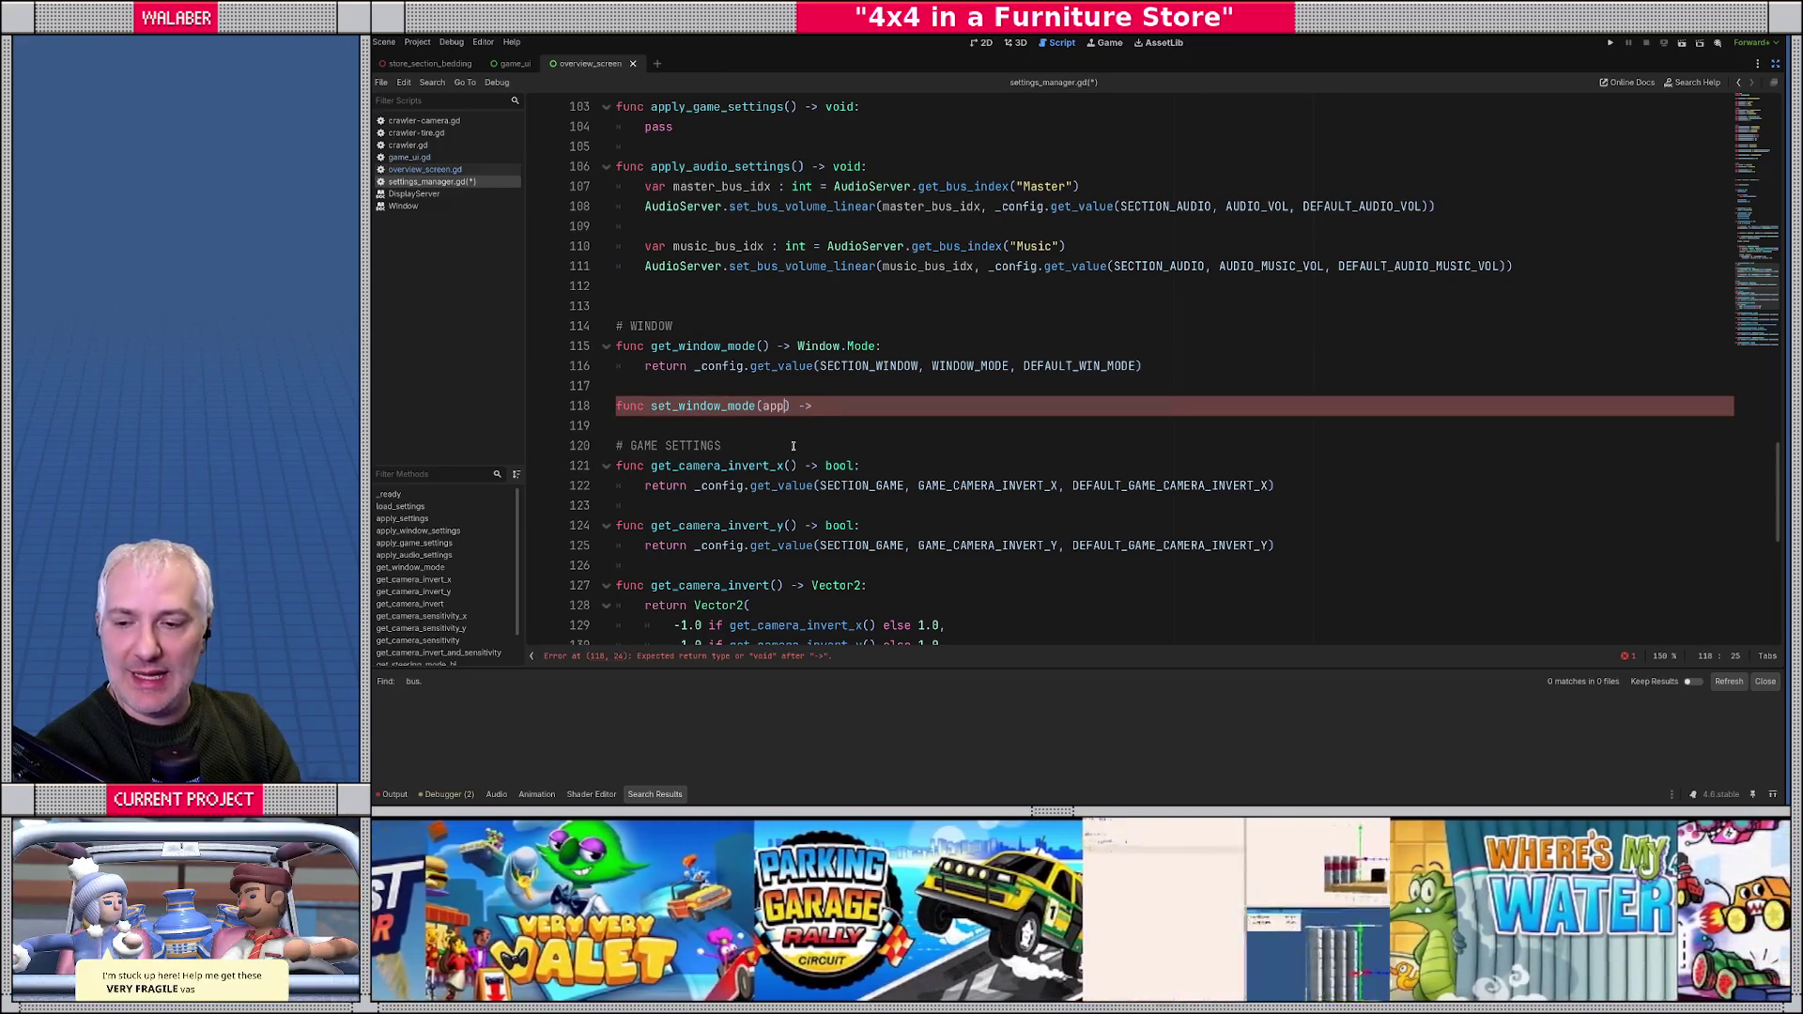
{"action": "type", "text": "ly_now : bool"}
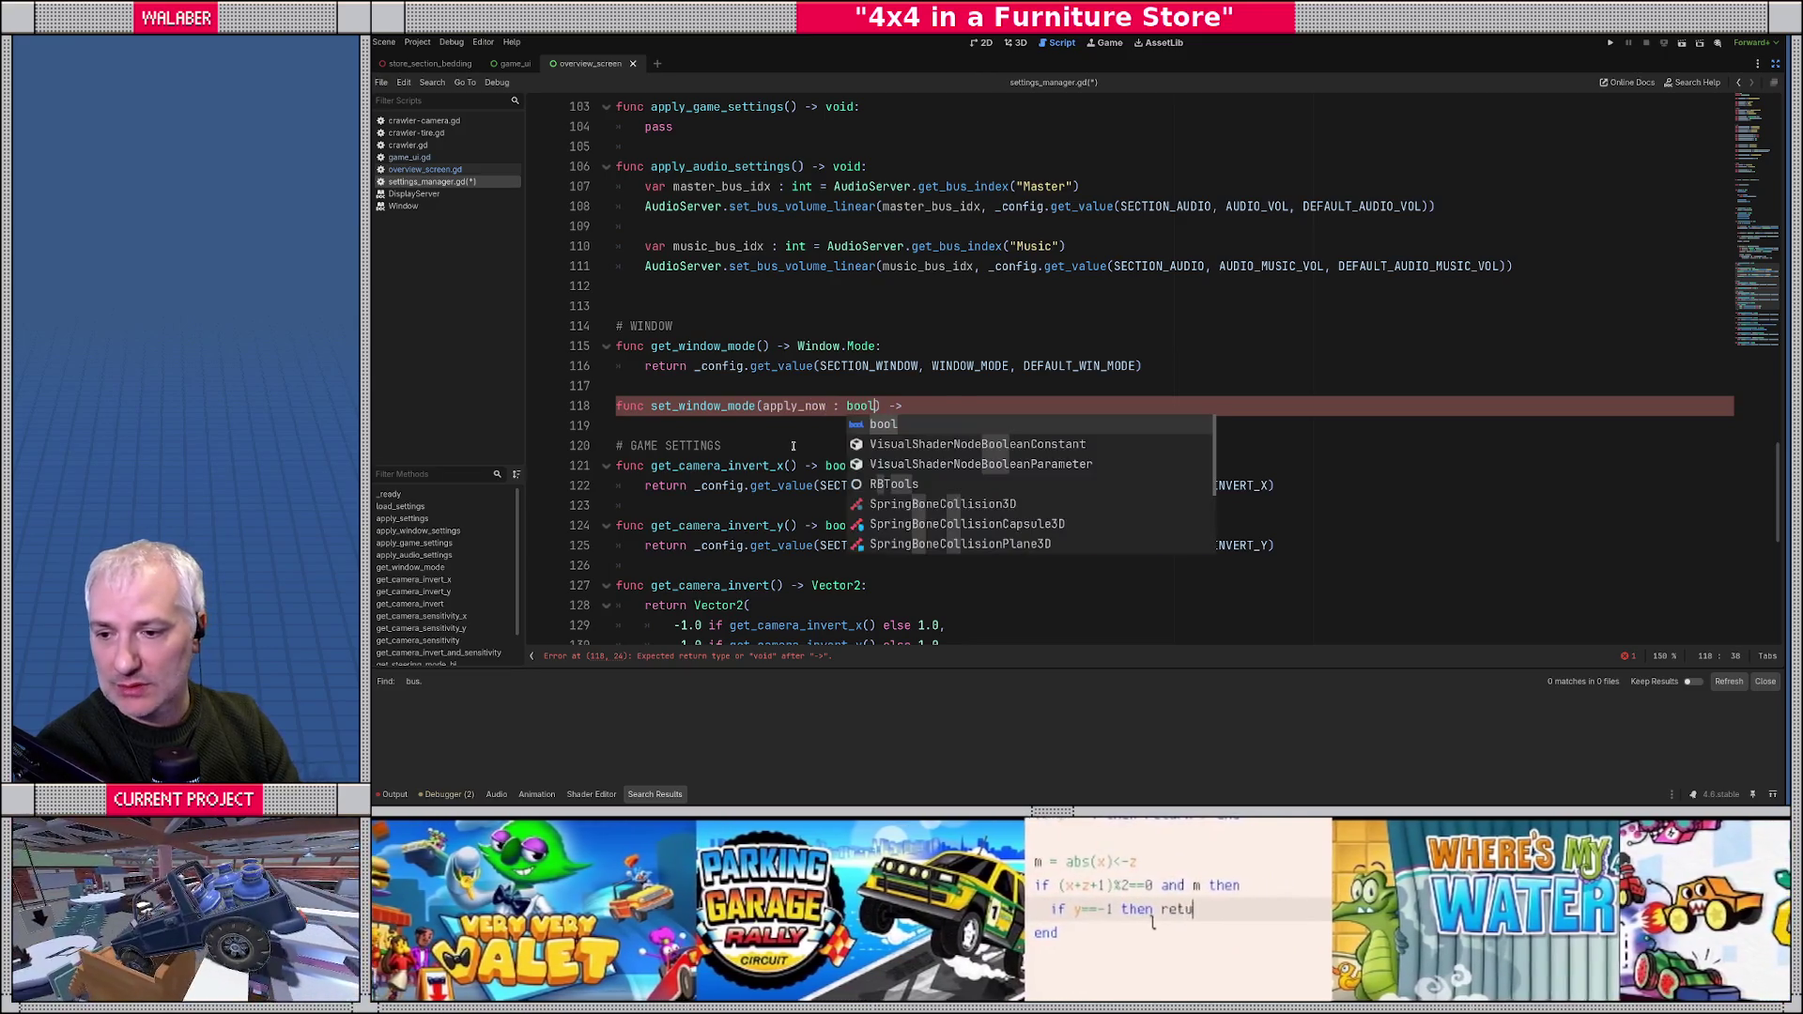
{"action": "key", "text": "End"}
{"action": "type", "text": "void:"}
{"action": "key", "text": "Return"}
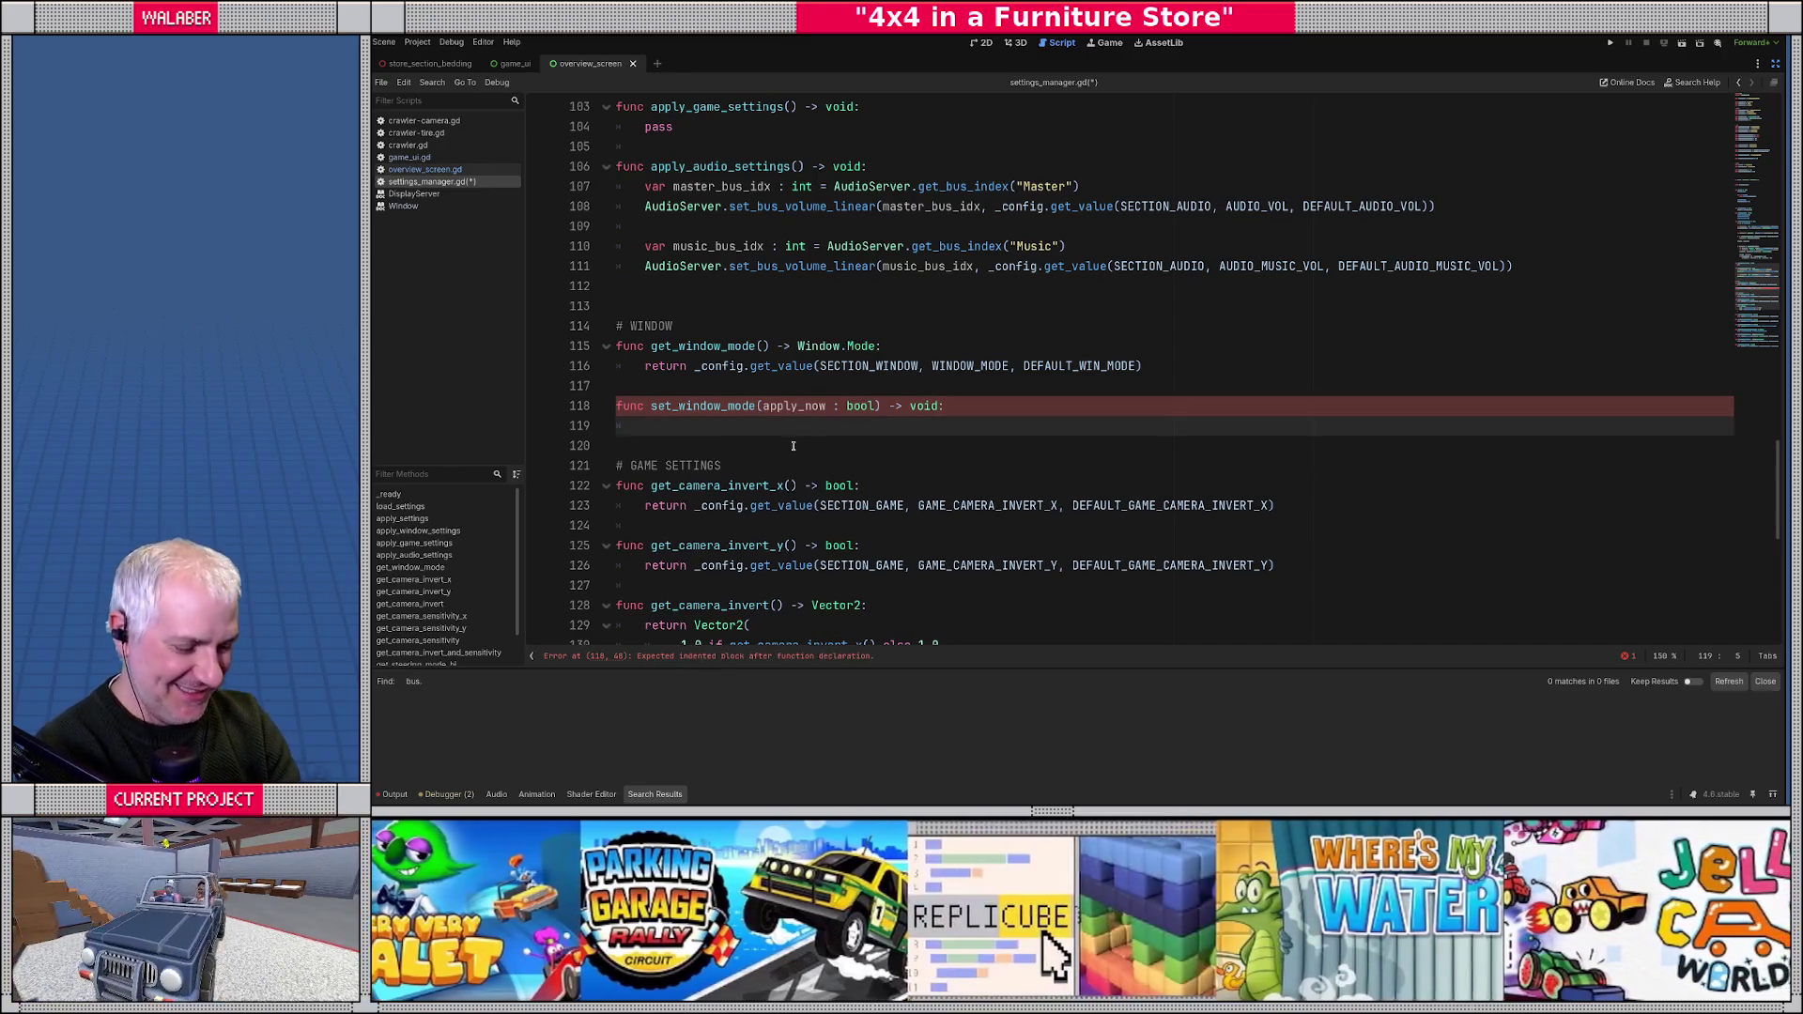
- Start the body with _config.set_value(SECTION_WINDOW, WINDOW_MODE
{"action": "type", "text": "_config."}
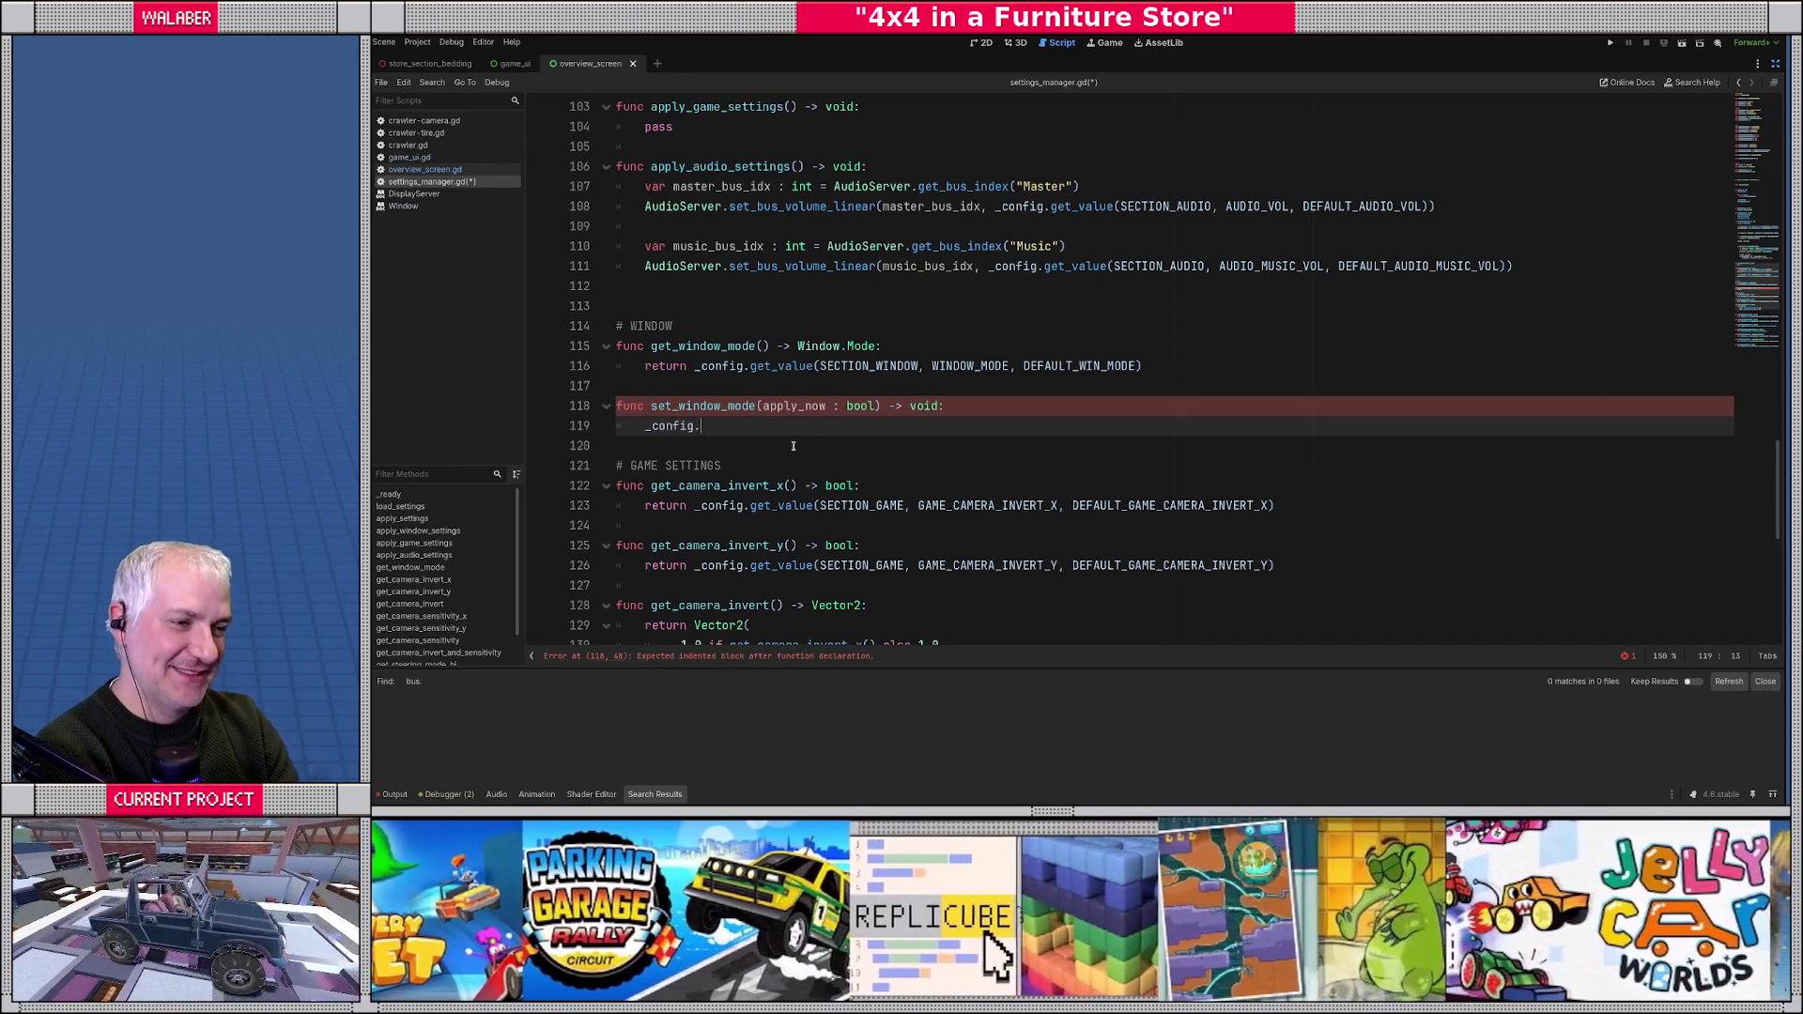
{"action": "type", "text": "set_v"}
{"action": "key", "text": "Return"}
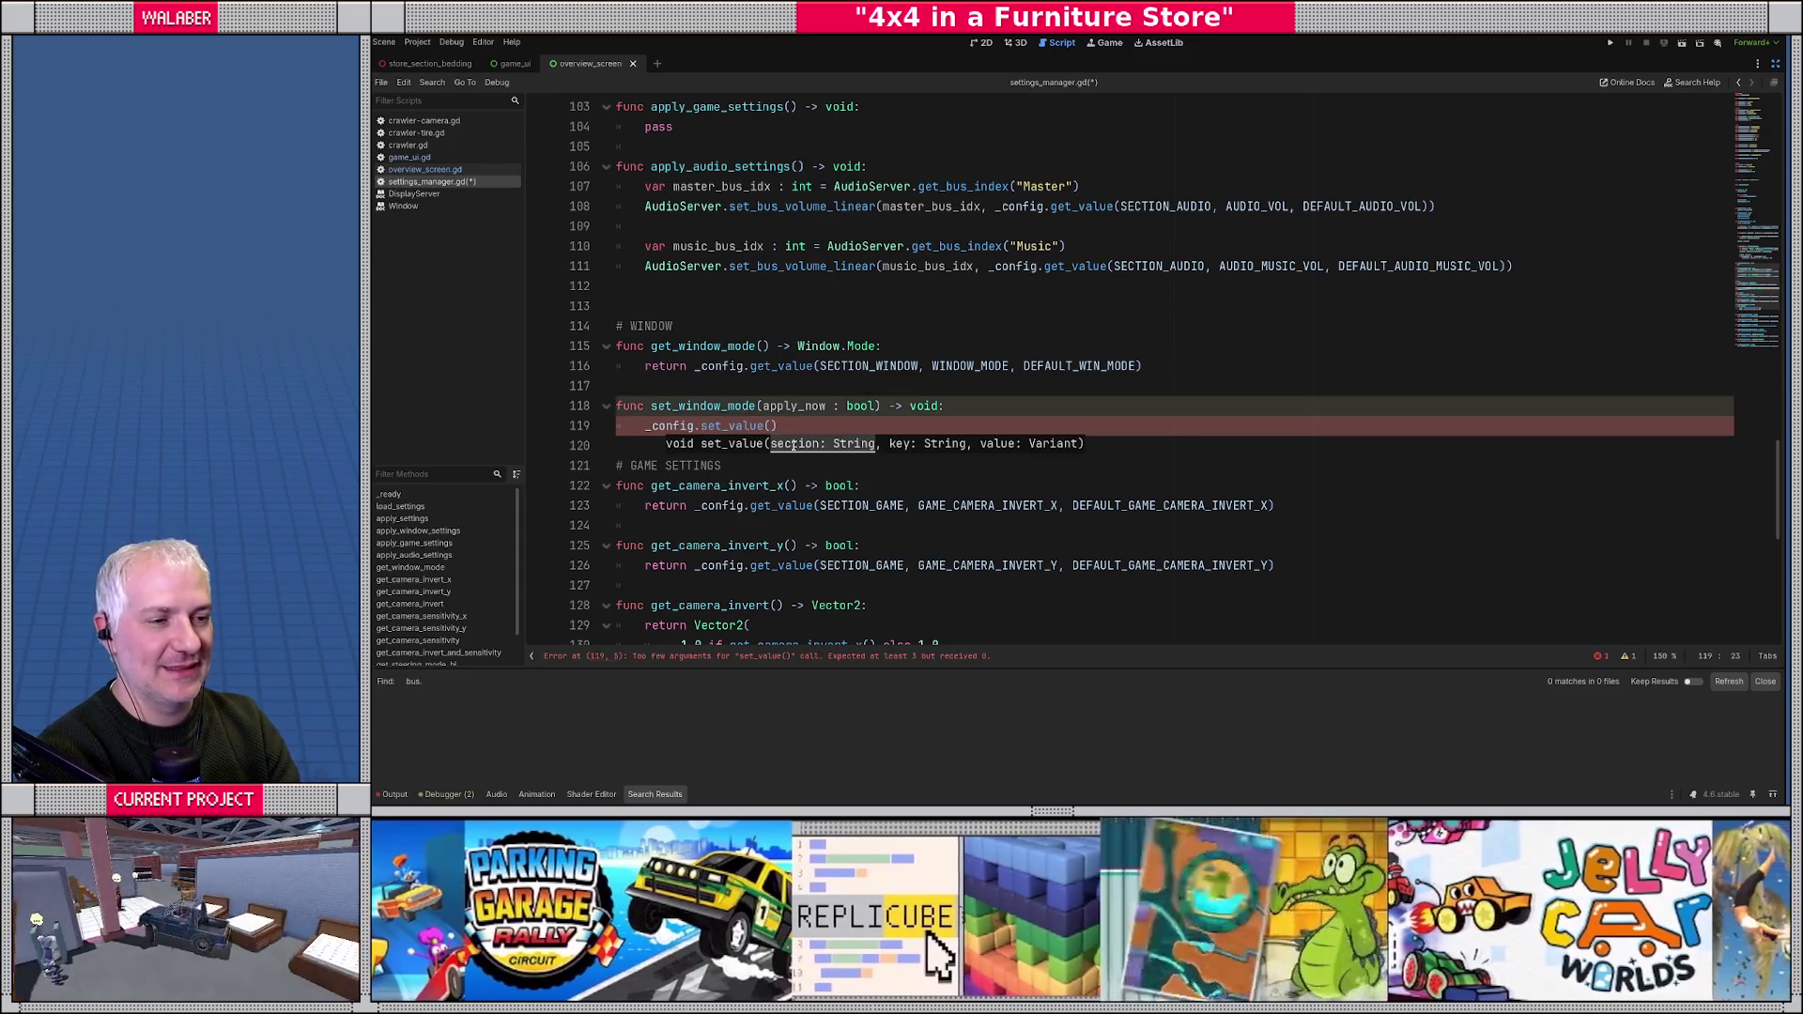
{"action": "type", "text": "SECTIO"}
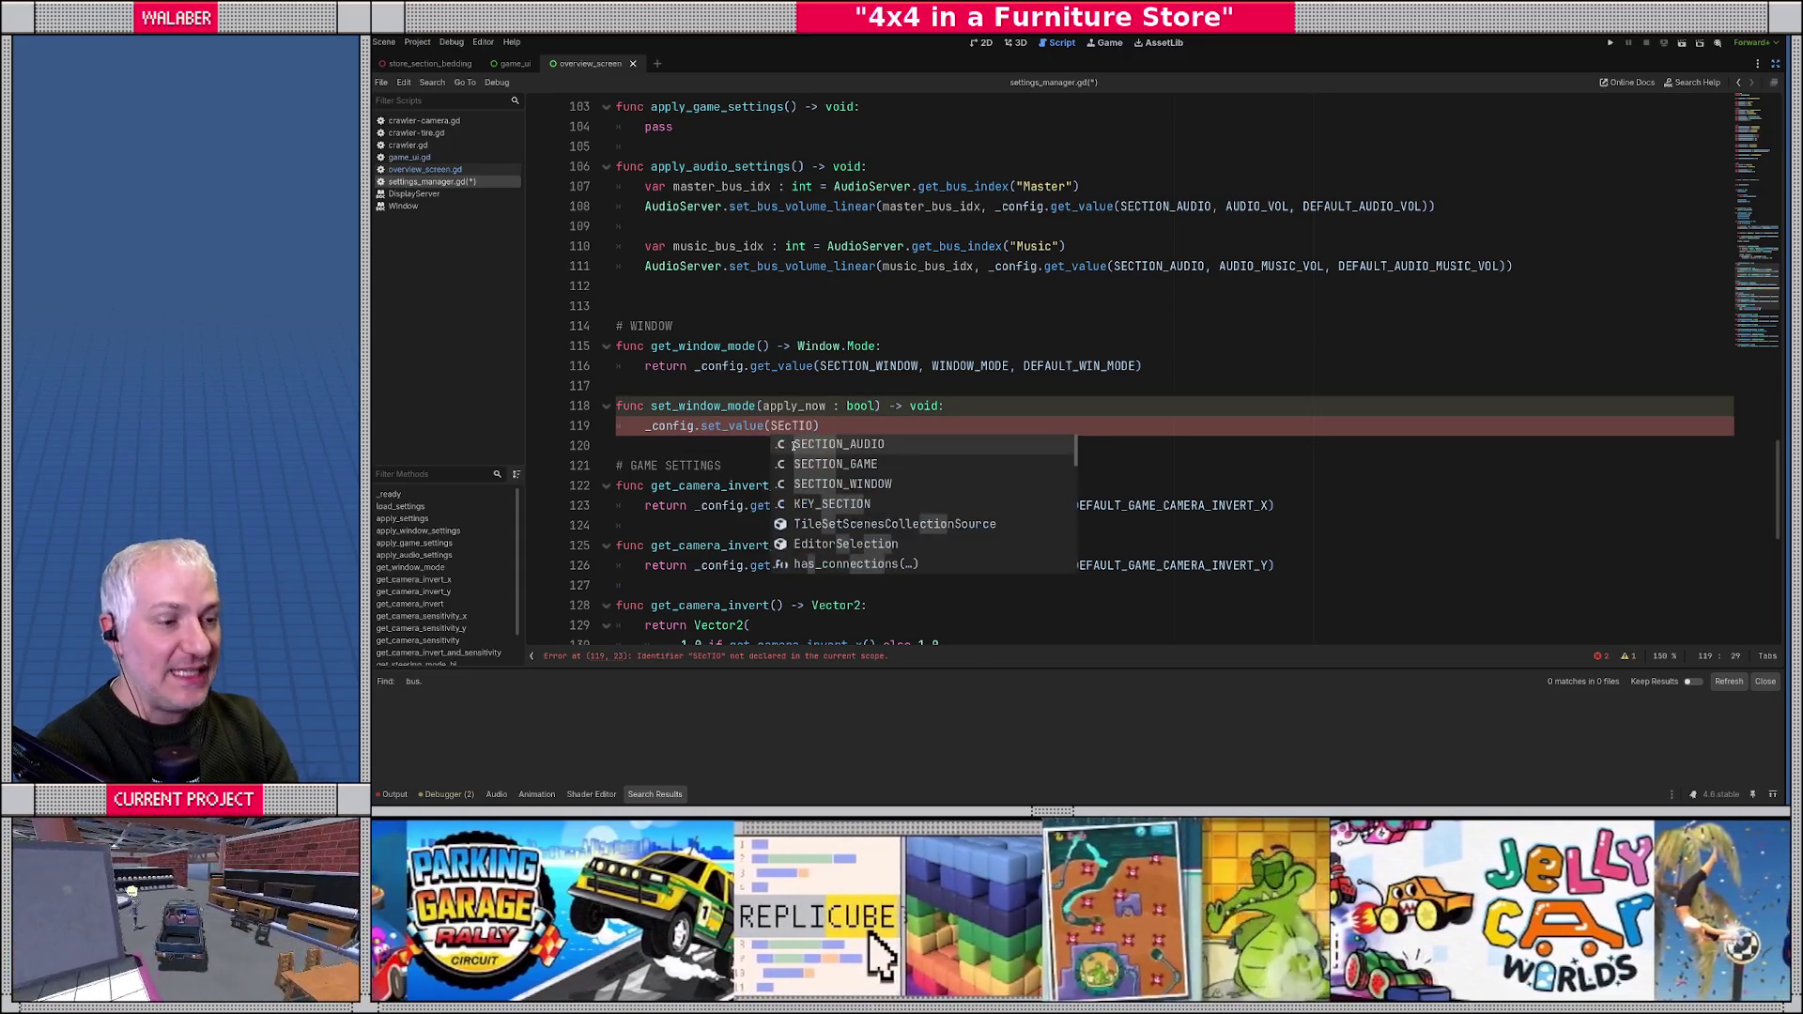
{"action": "key", "text": "Down"}
{"action": "key", "text": "Down"}
{"action": "key", "text": "Return"}
{"action": "type", "text": ", WINdOW_"}
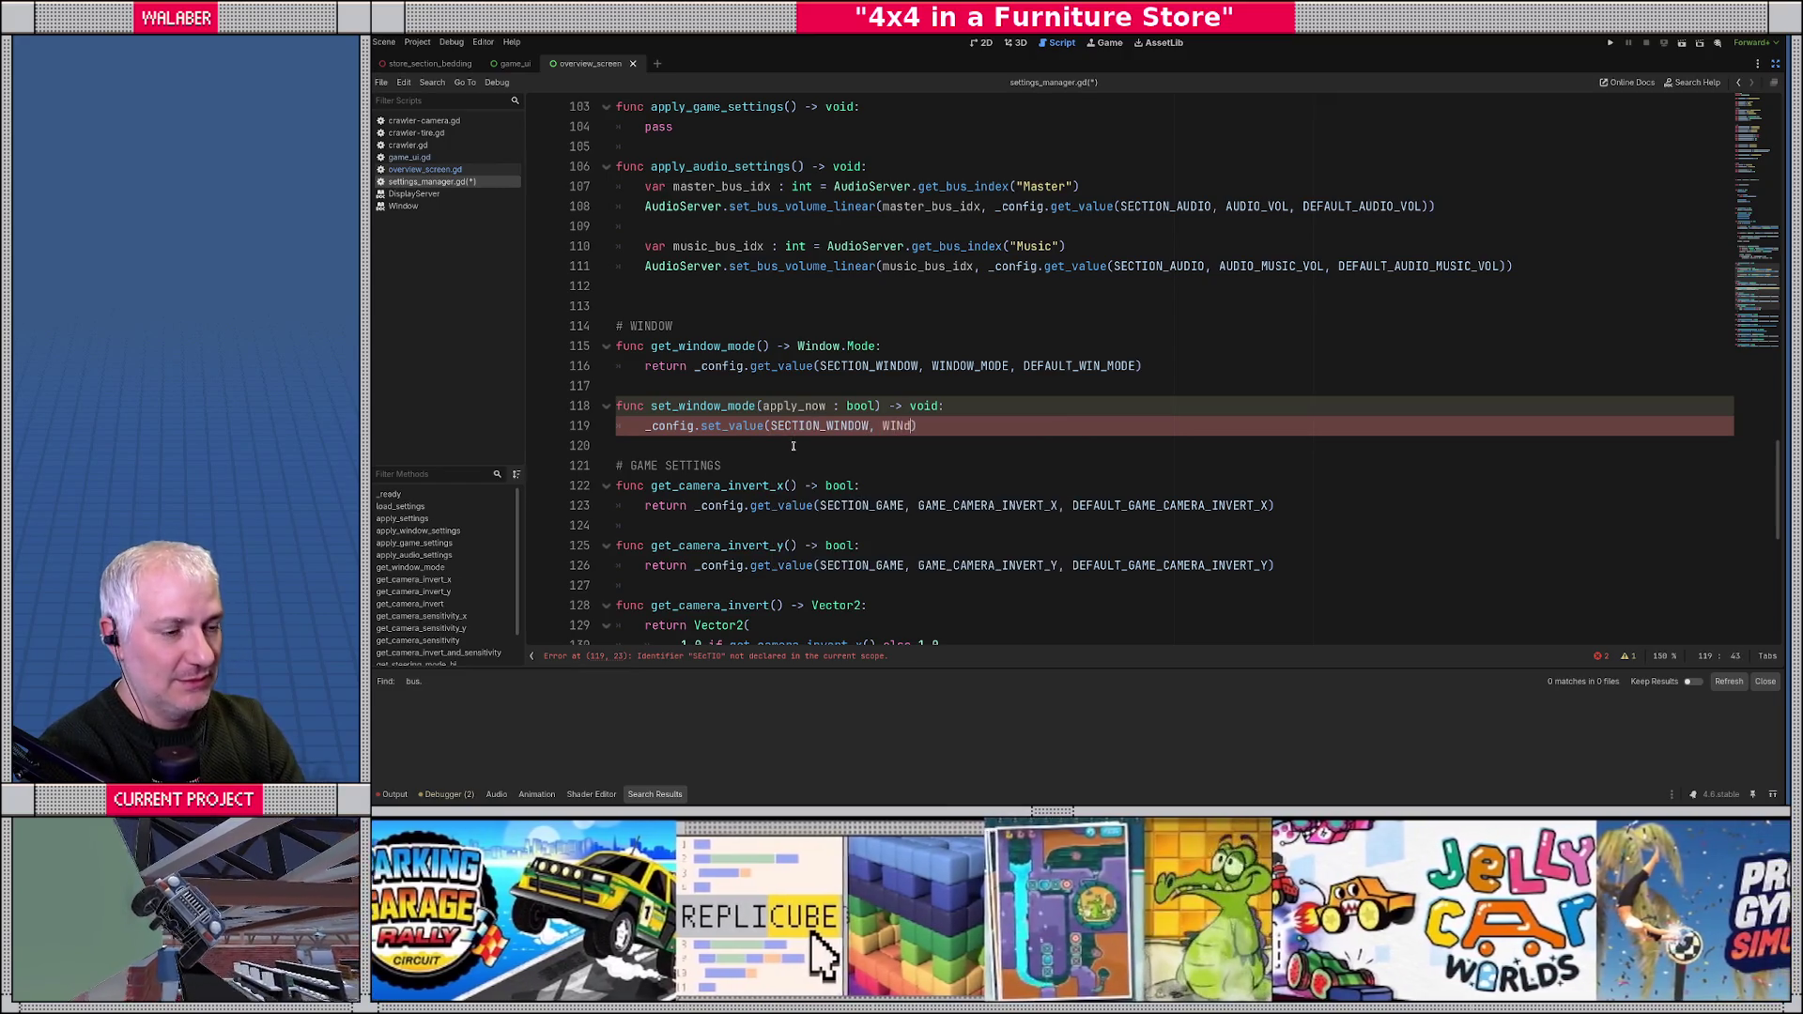
{"action": "type", "text": "MO"}
{"action": "key", "text": "Return"}
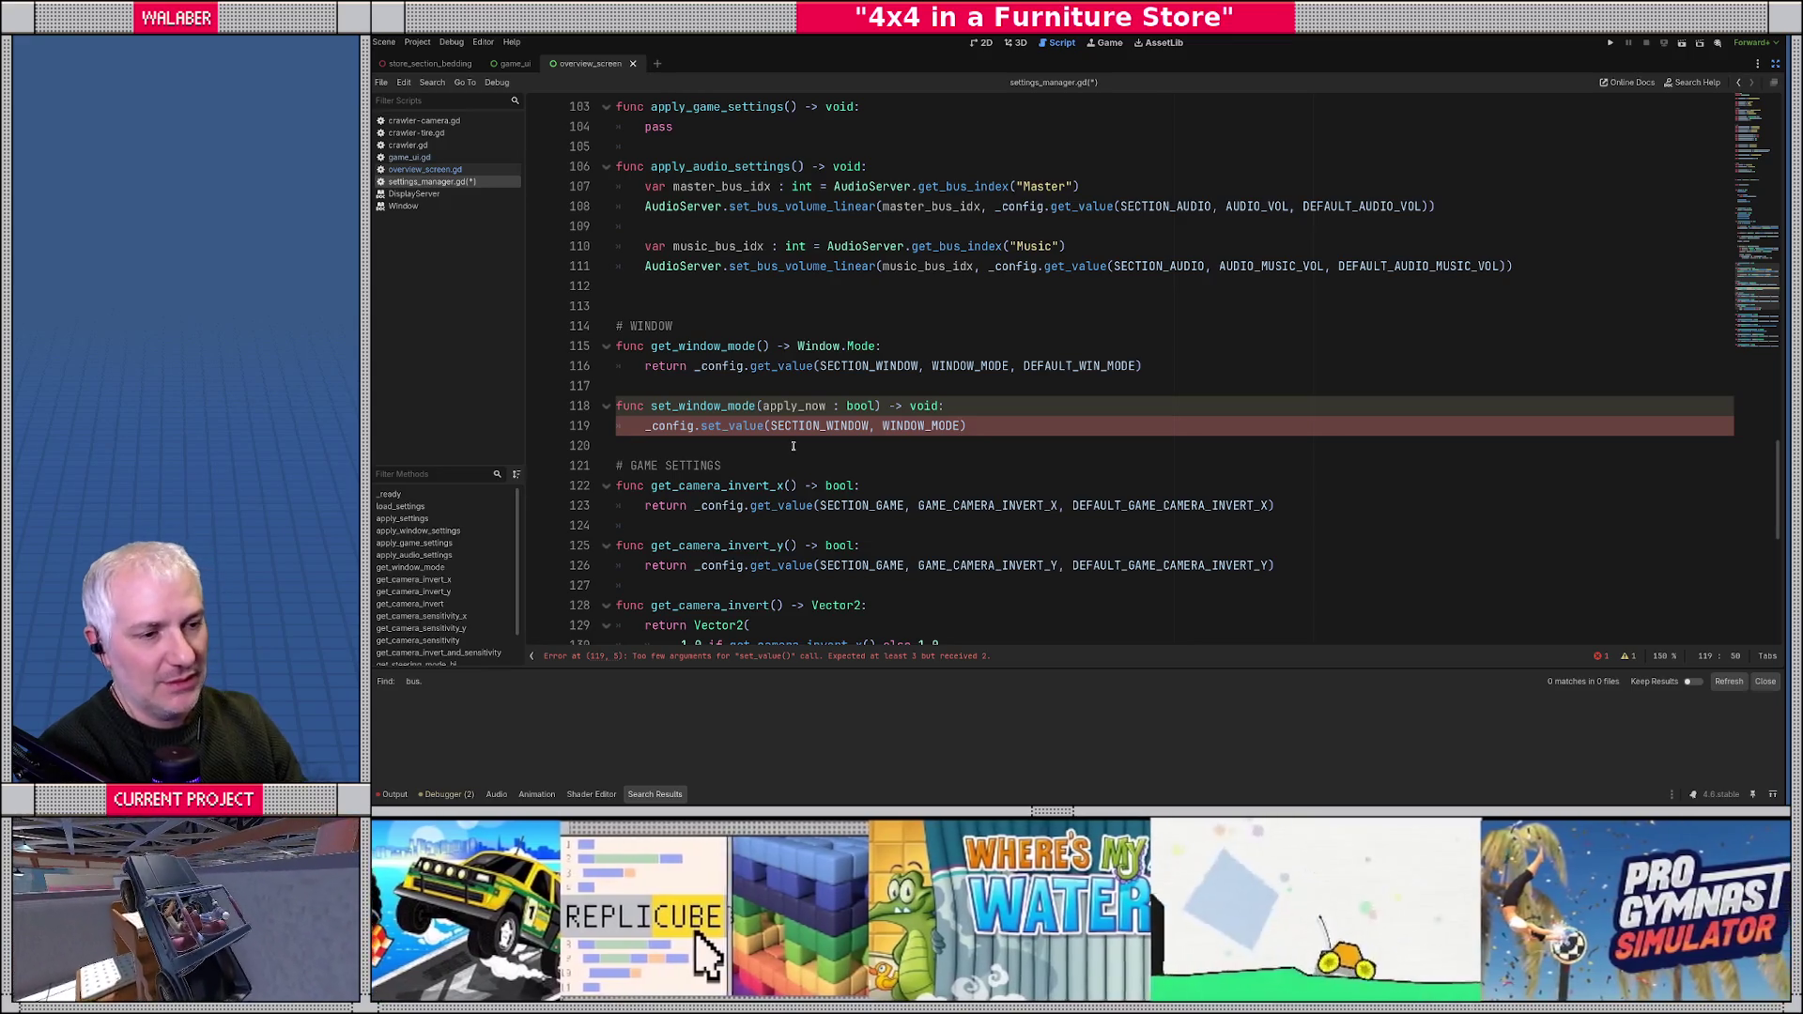
- Add parameter m : Window.Mode and pass m as the stored value
{"action": "left_click", "coordinate": [762, 405]}
{"action": "type", "text": "set_window_"}
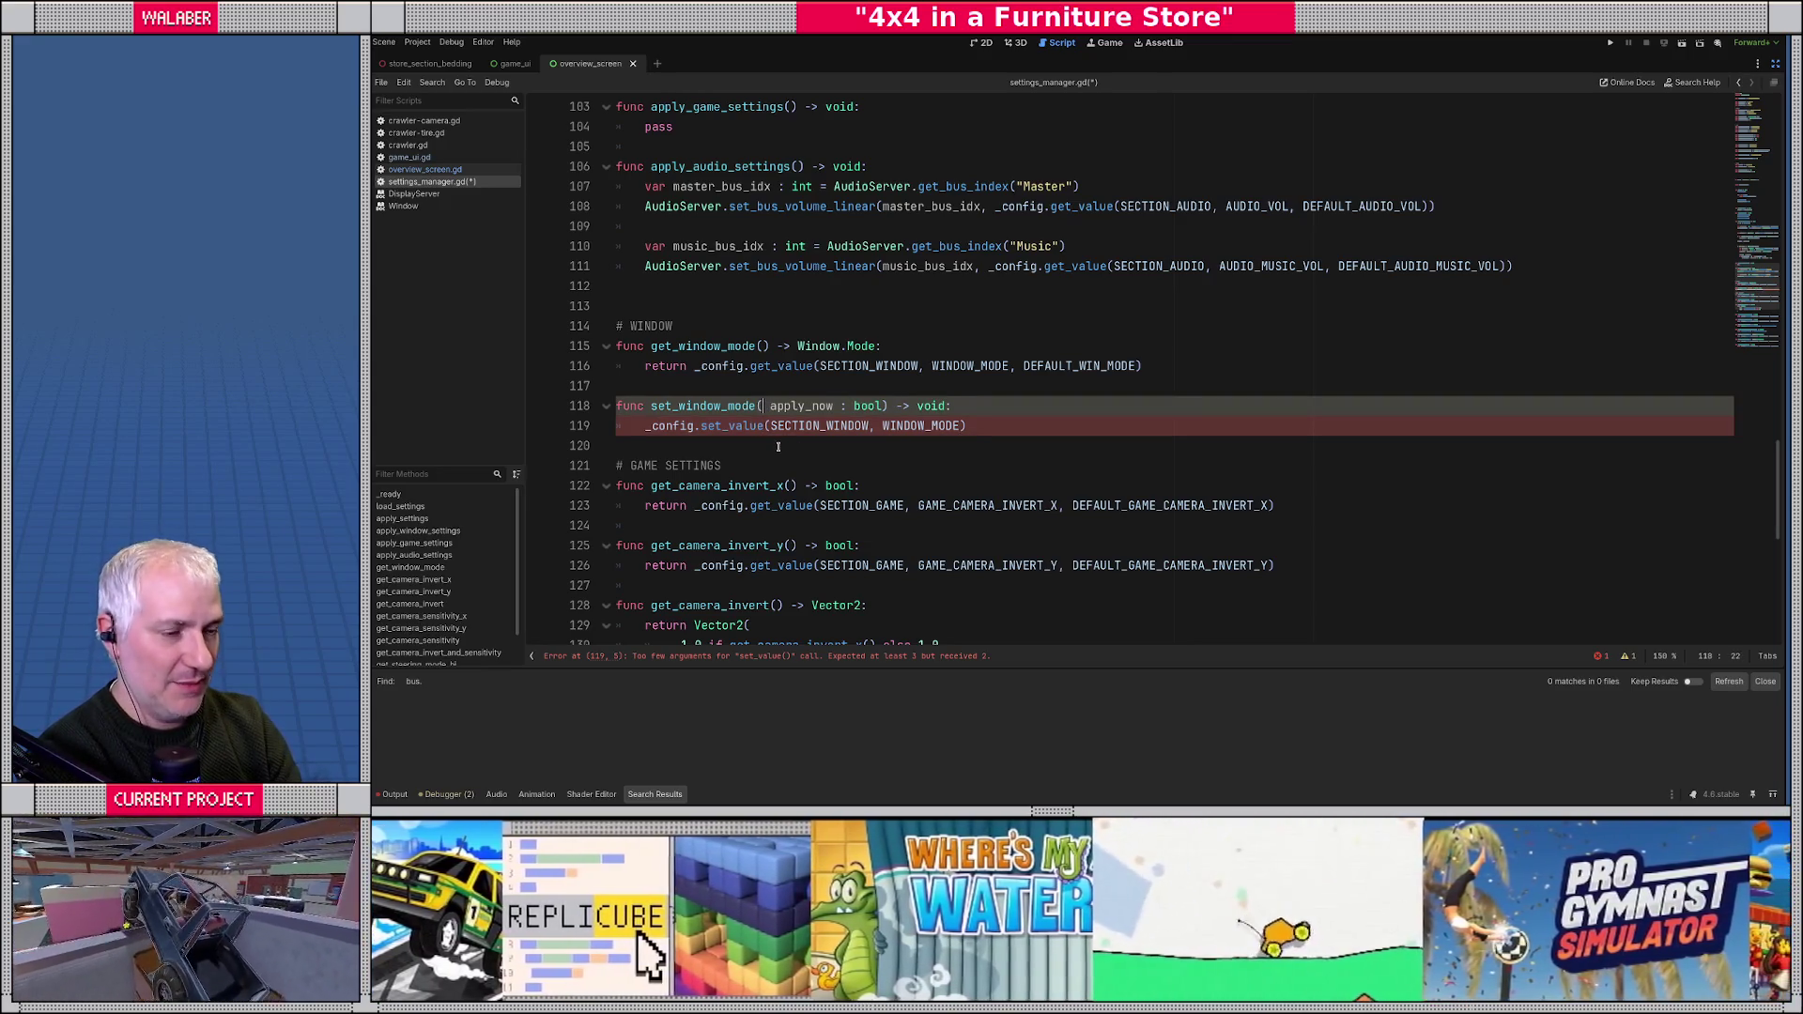
{"action": "type", "text": "mode(m : Window.Mode,"}
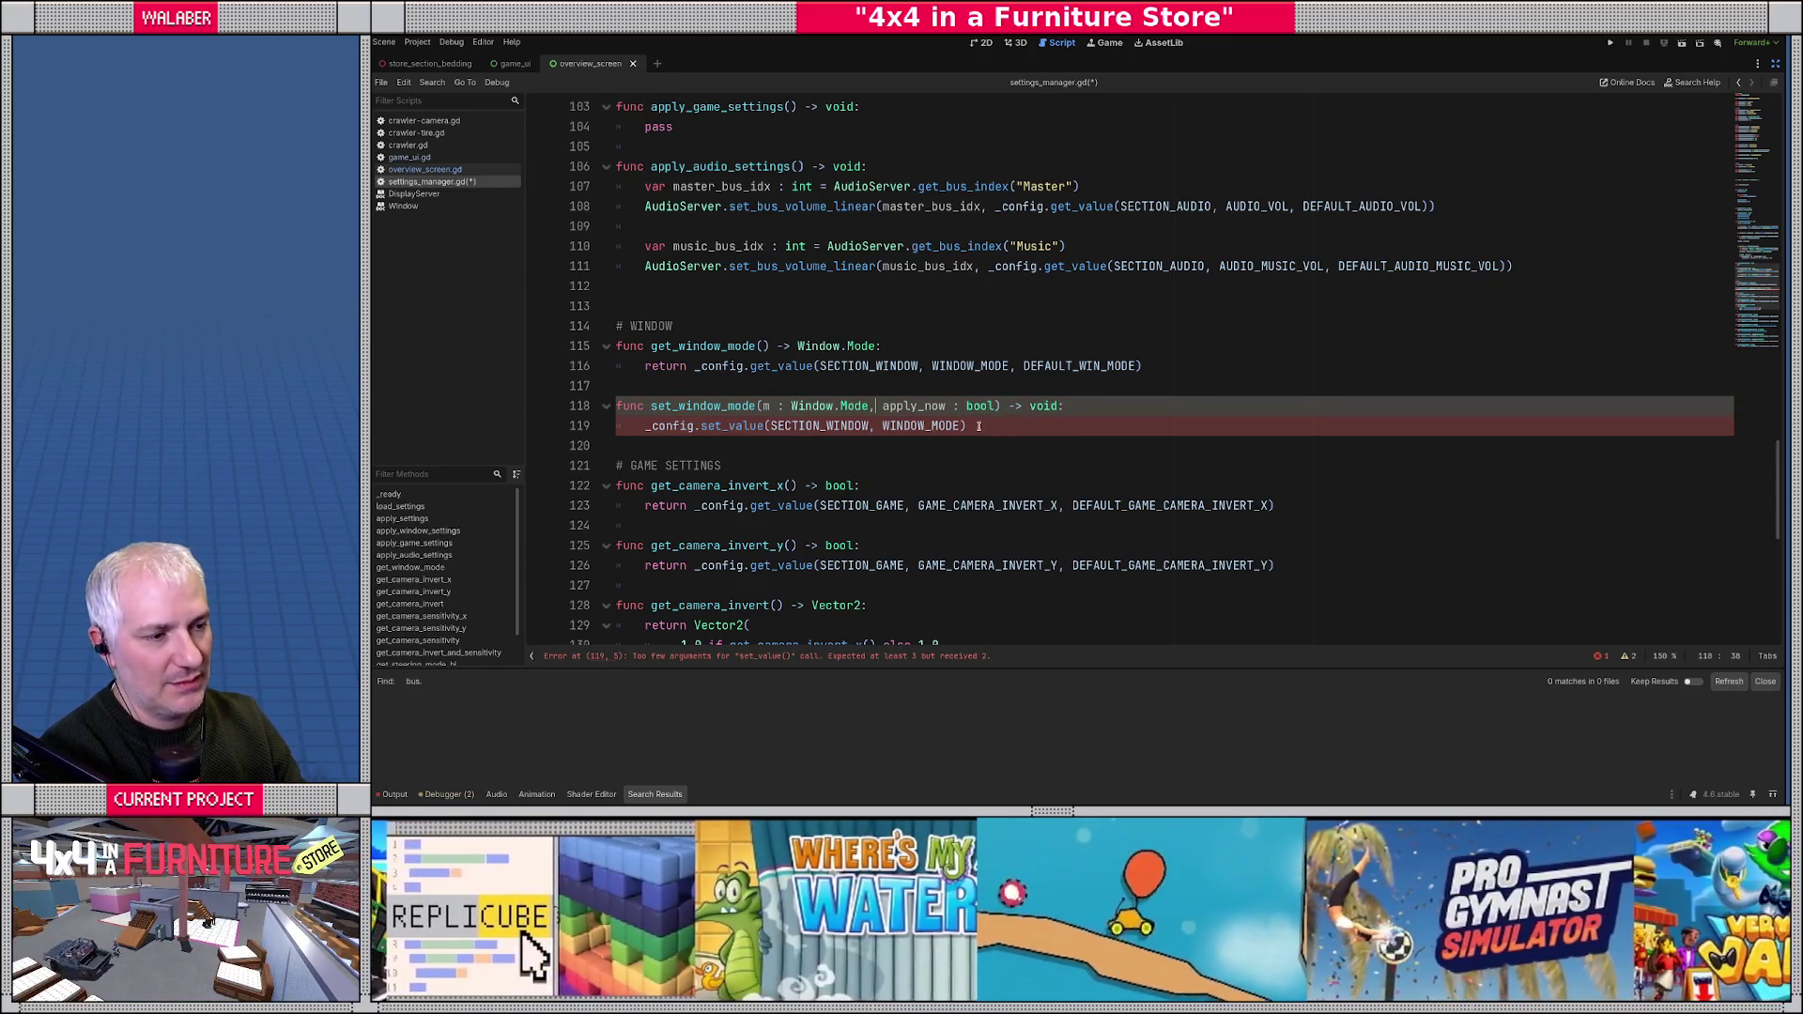
{"action": "left_click", "coordinate": [958, 427]}
{"action": "type", "text": ", m"}
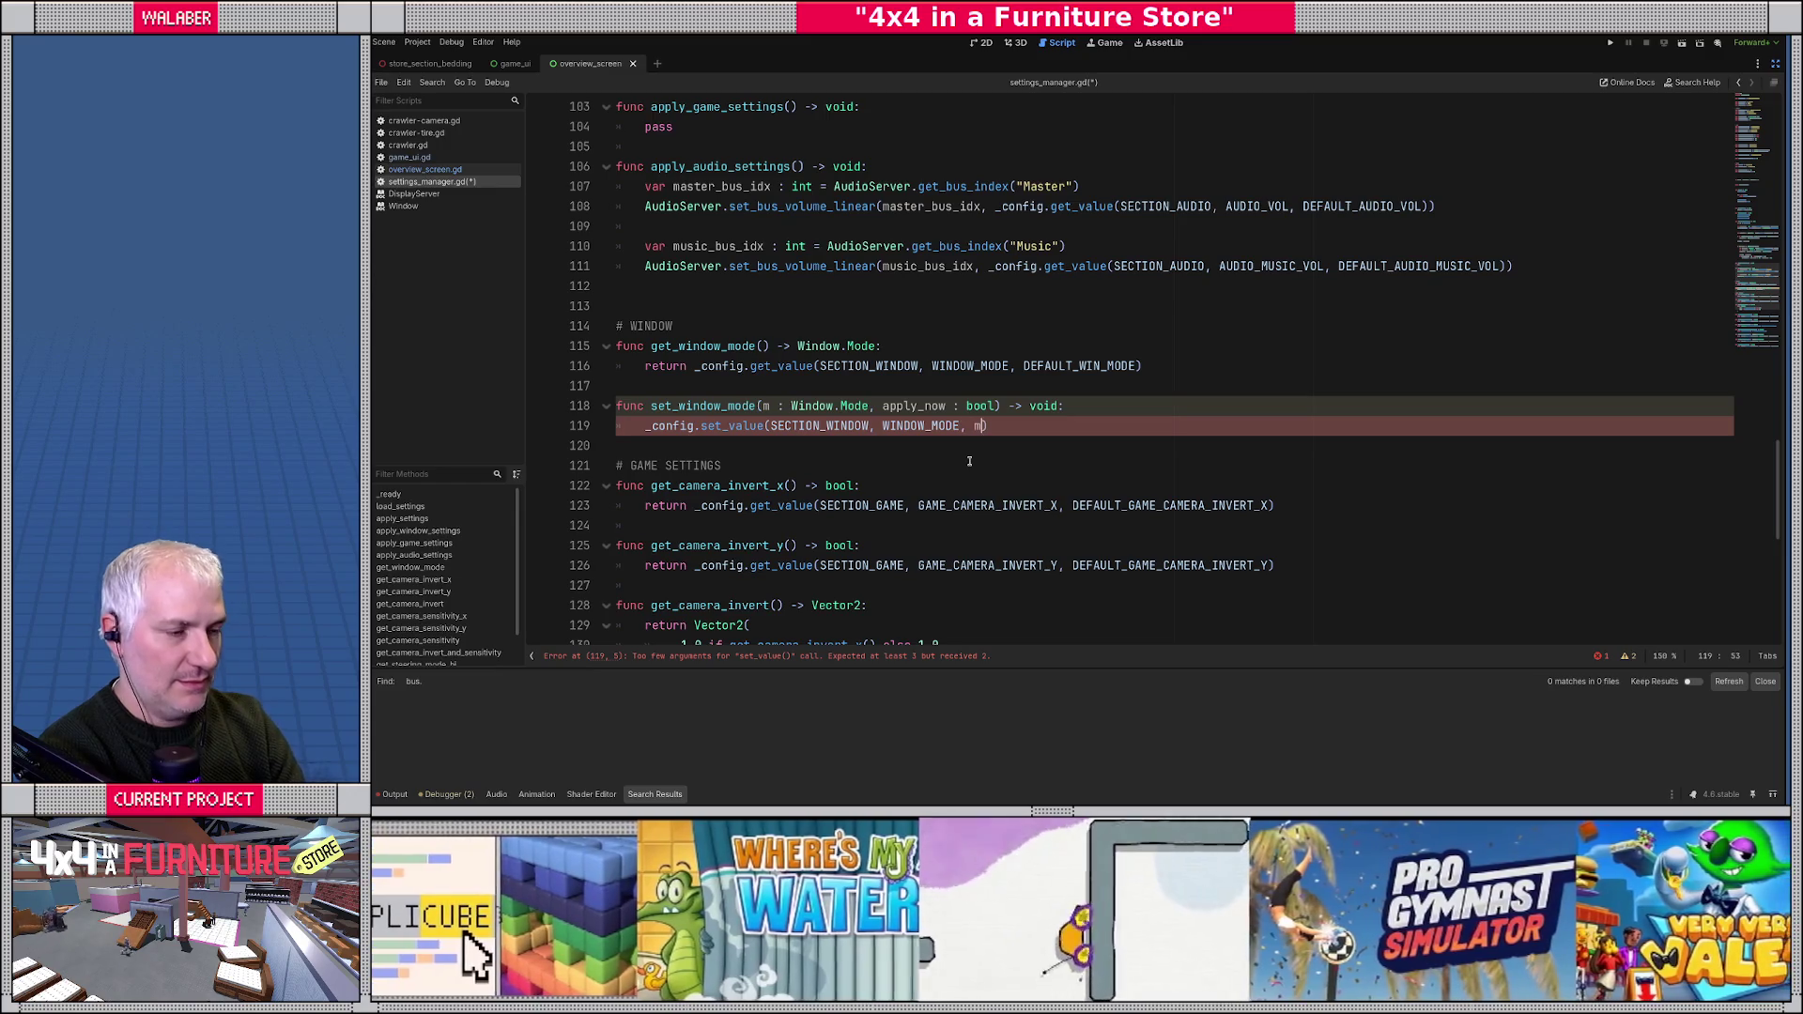
{"action": "key", "text": "End"}
{"action": "key", "text": "Return"}
- Add 'if apply_now: apply_window_settings()' after the set_value call, separated by a blank line
{"action": "type", "text": "if app"}
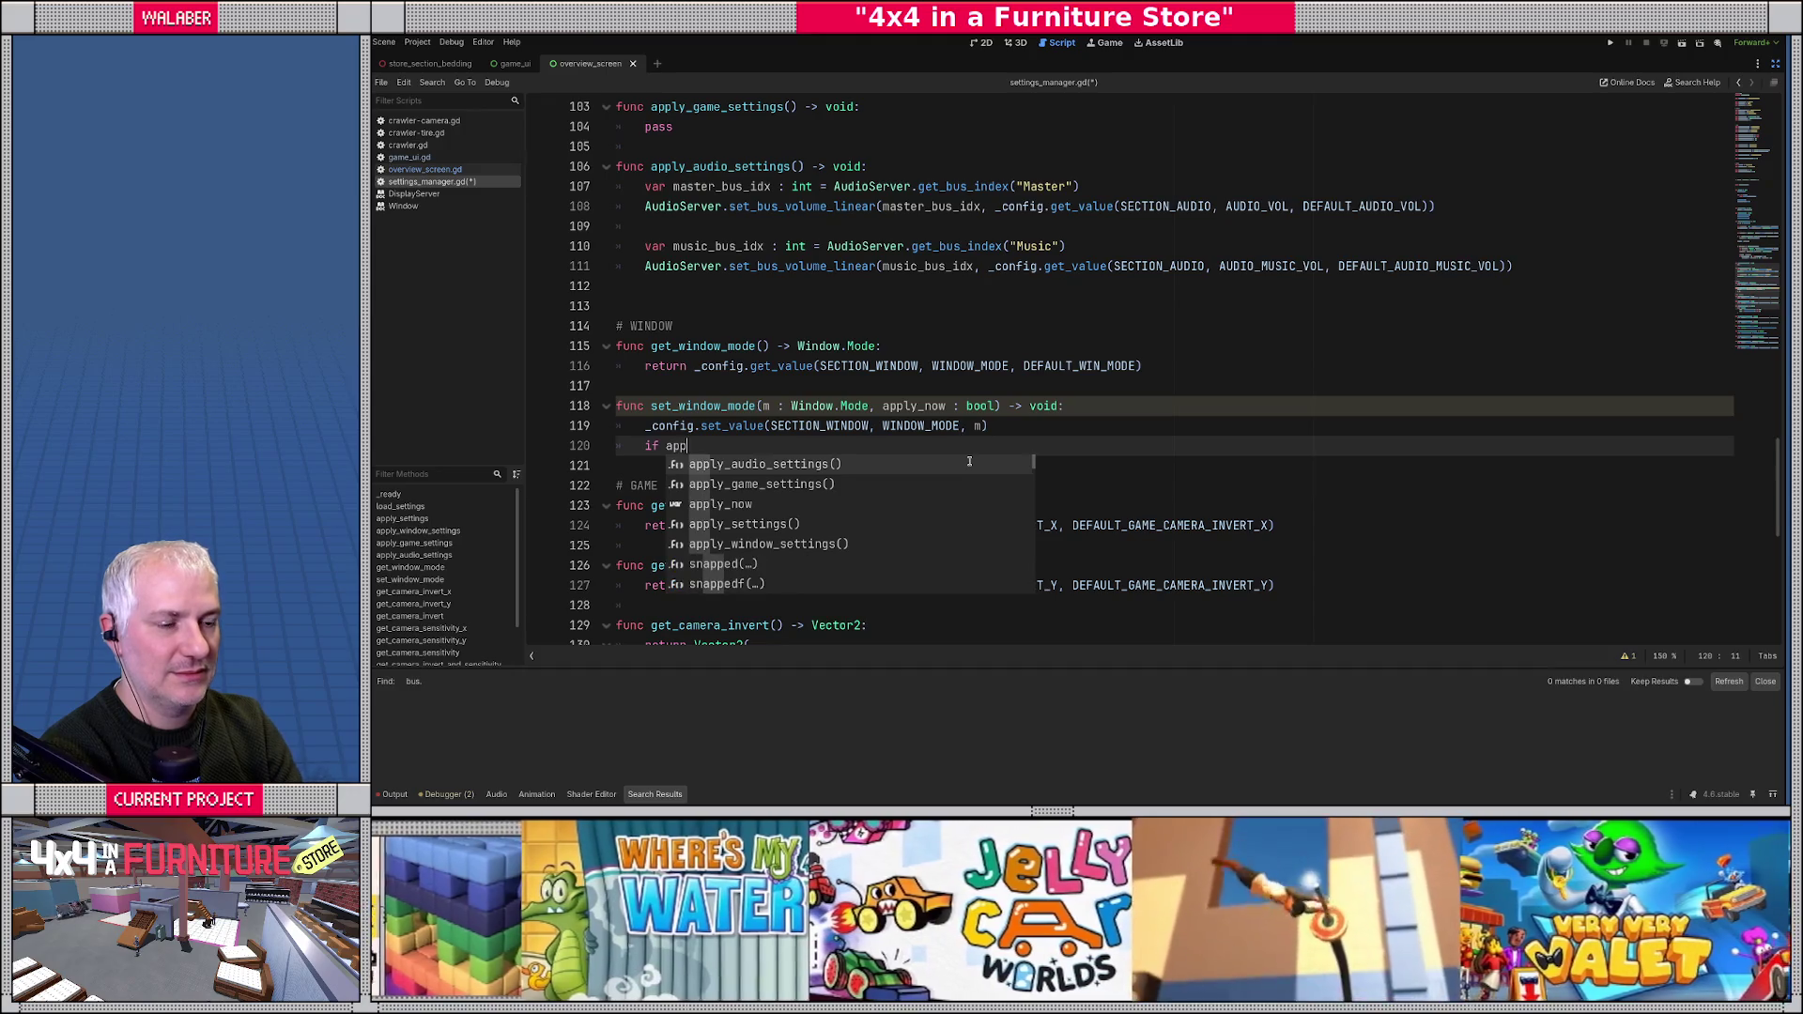
{"action": "key", "text": "Down"}
{"action": "key", "text": "Down"}
{"action": "key", "text": "Return"}
{"action": "type", "text": ":"}
{"action": "key", "text": "Return"}
{"action": "type", "text": "apply_w"}
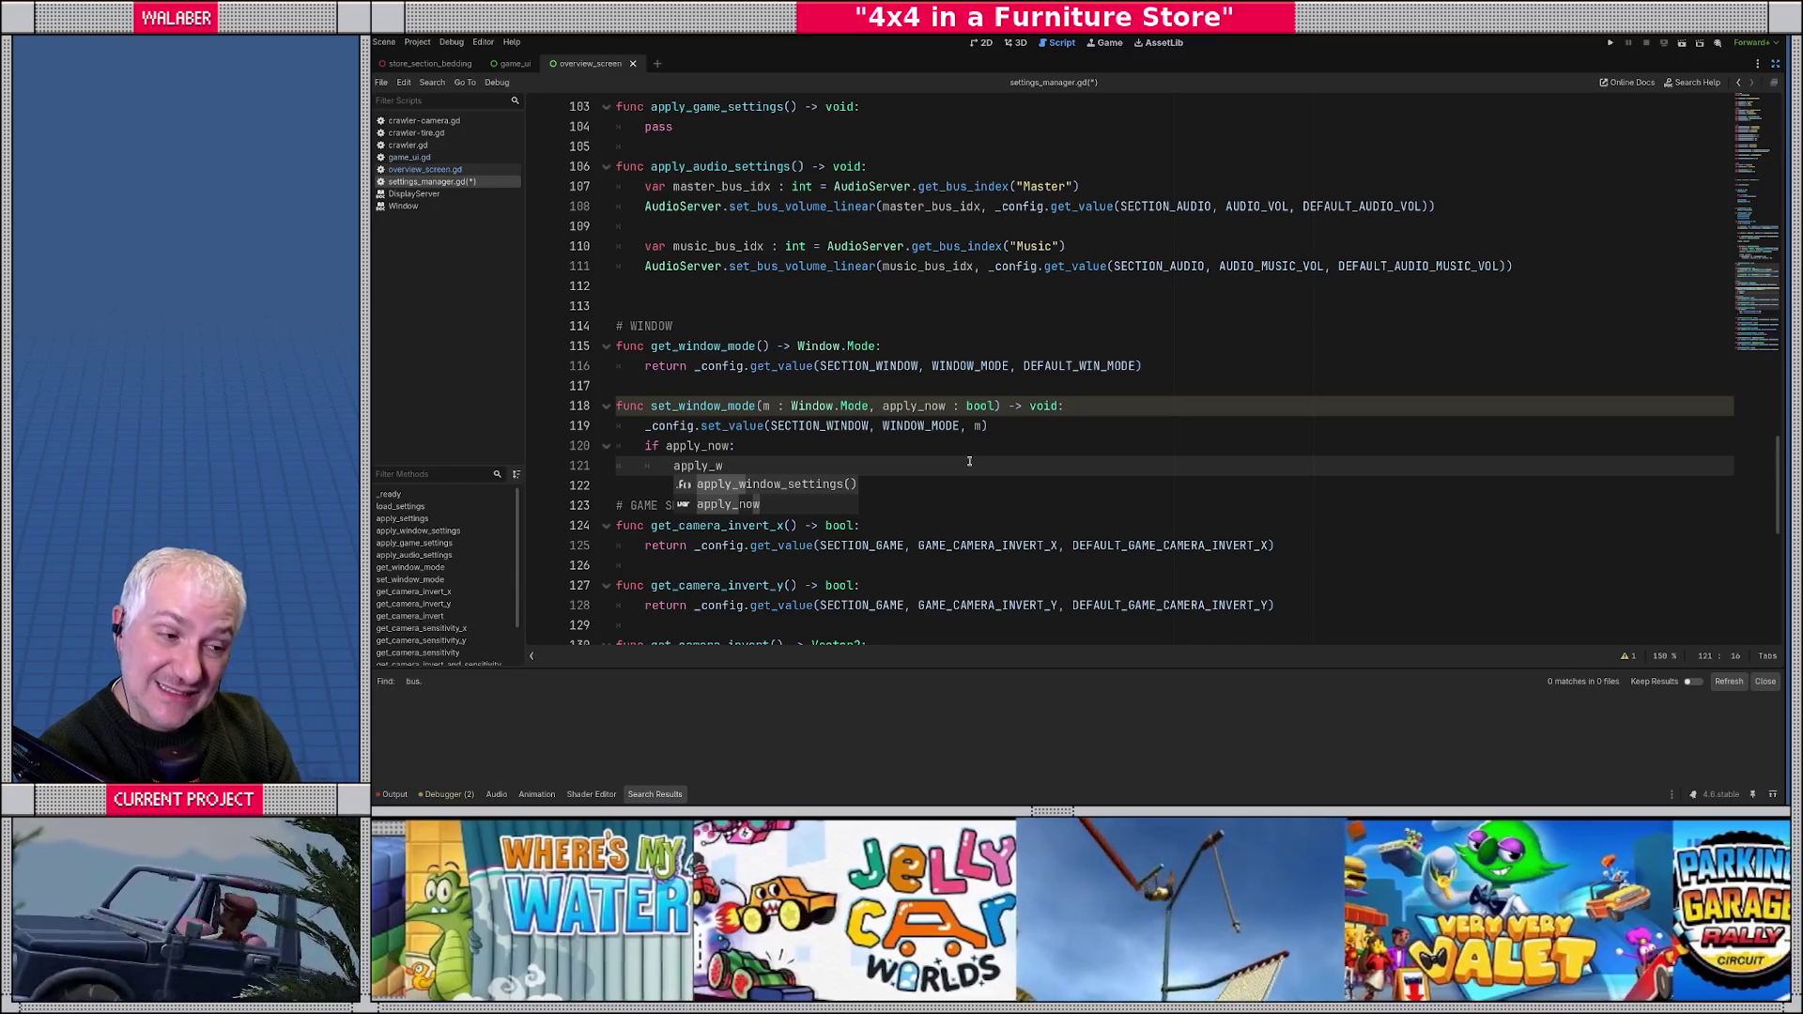
{"action": "key", "text": "Return"}
{"action": "key", "text": "Up"}
{"action": "key", "text": "Up"}
{"action": "key", "text": "End"}
{"action": "key", "text": "Return"}
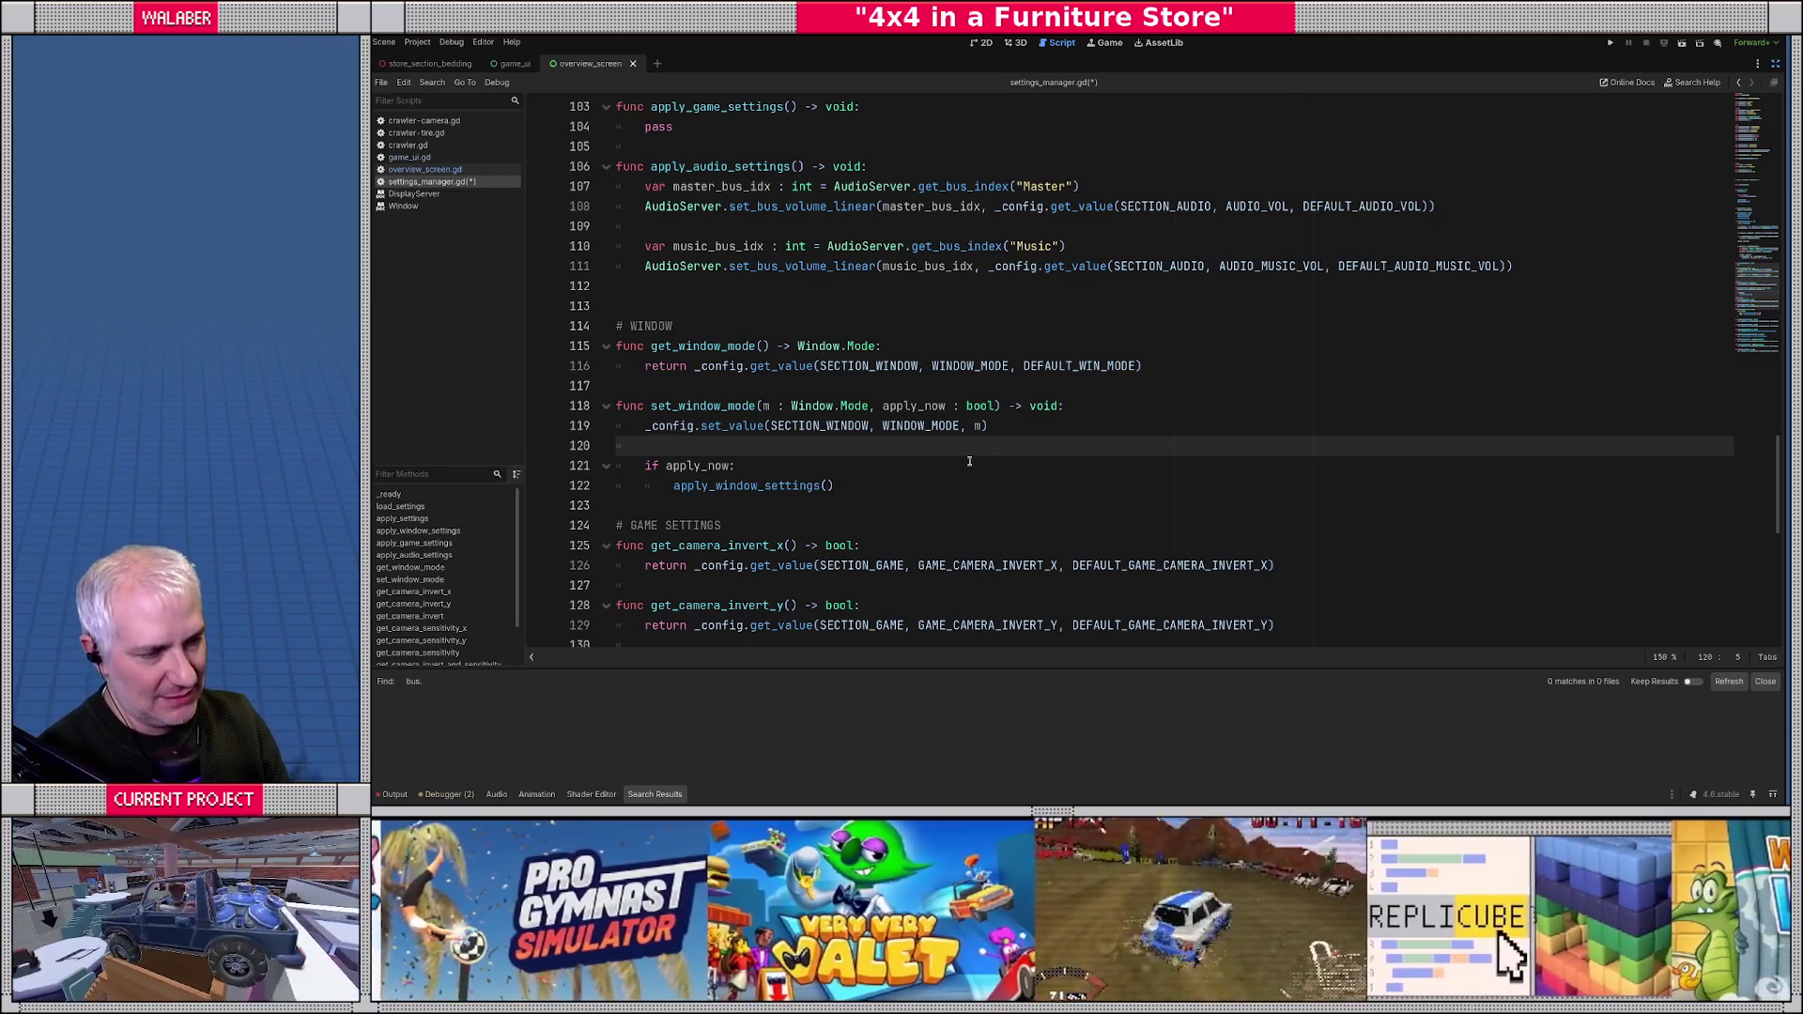
- Try adding a save_now : bool parameter, then undo it
{"action": "left_click", "coordinate": [995, 405]}
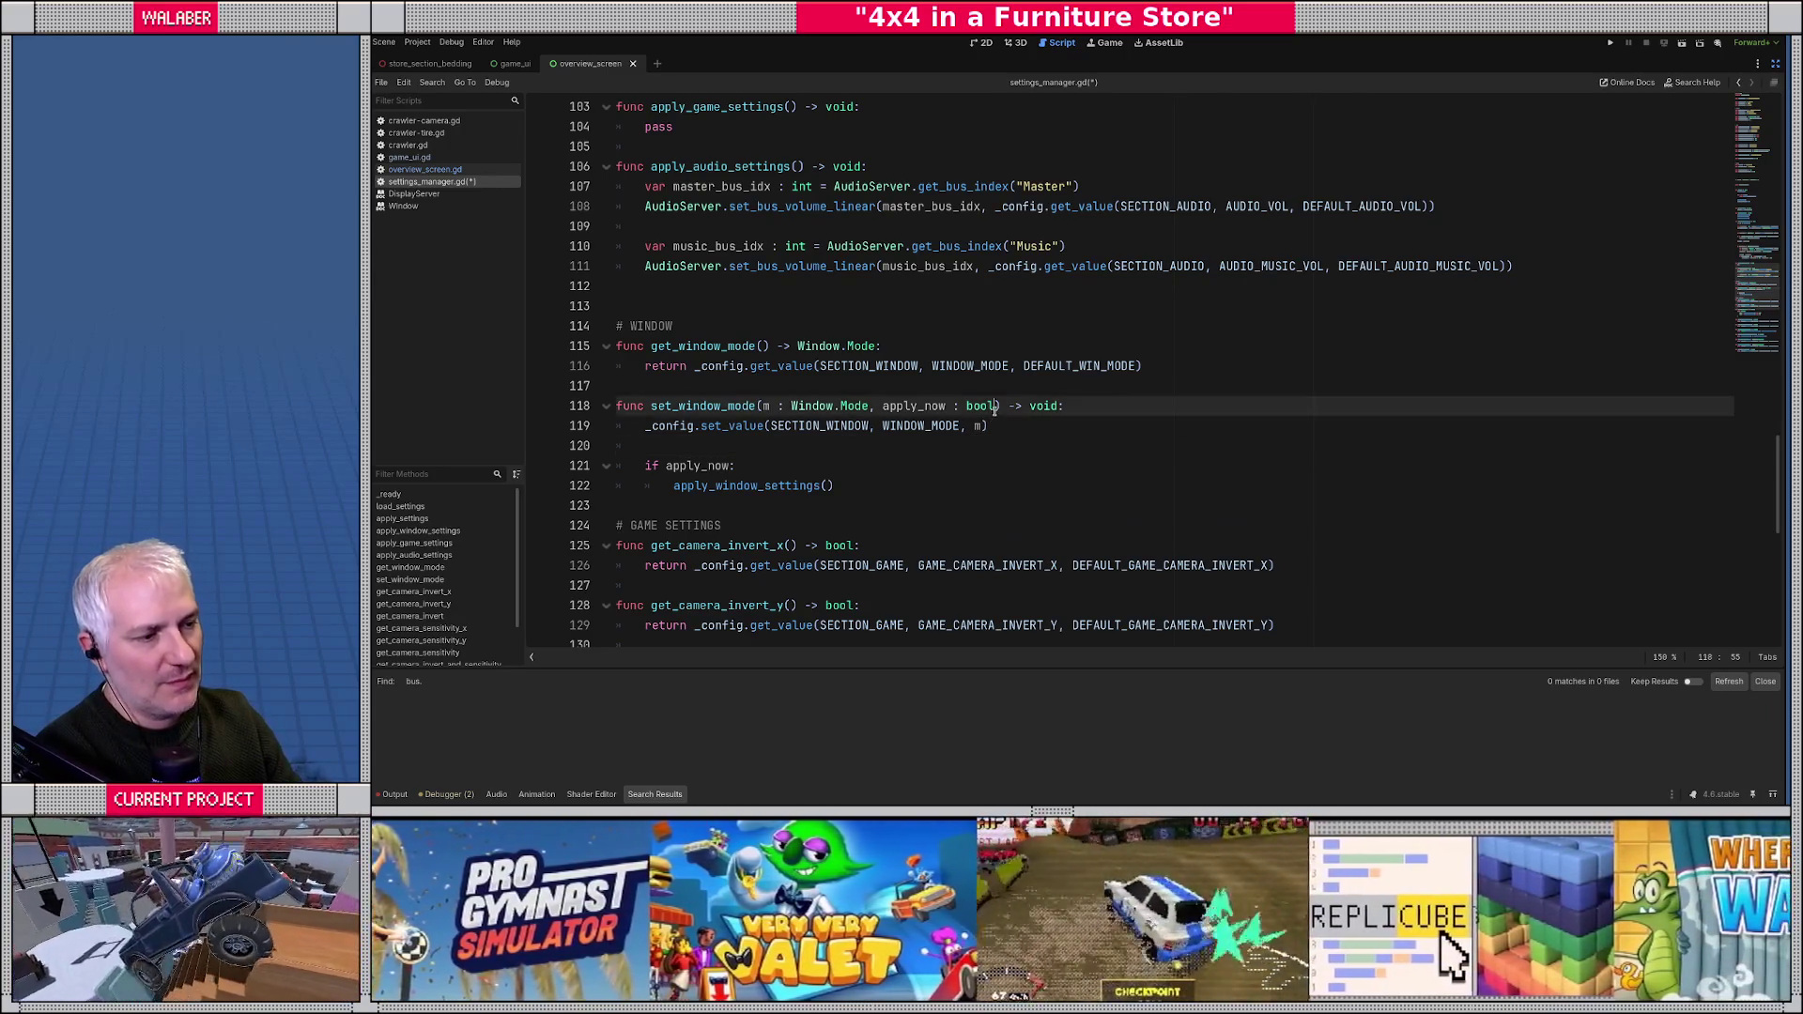
{"action": "type", "text": ", save"}
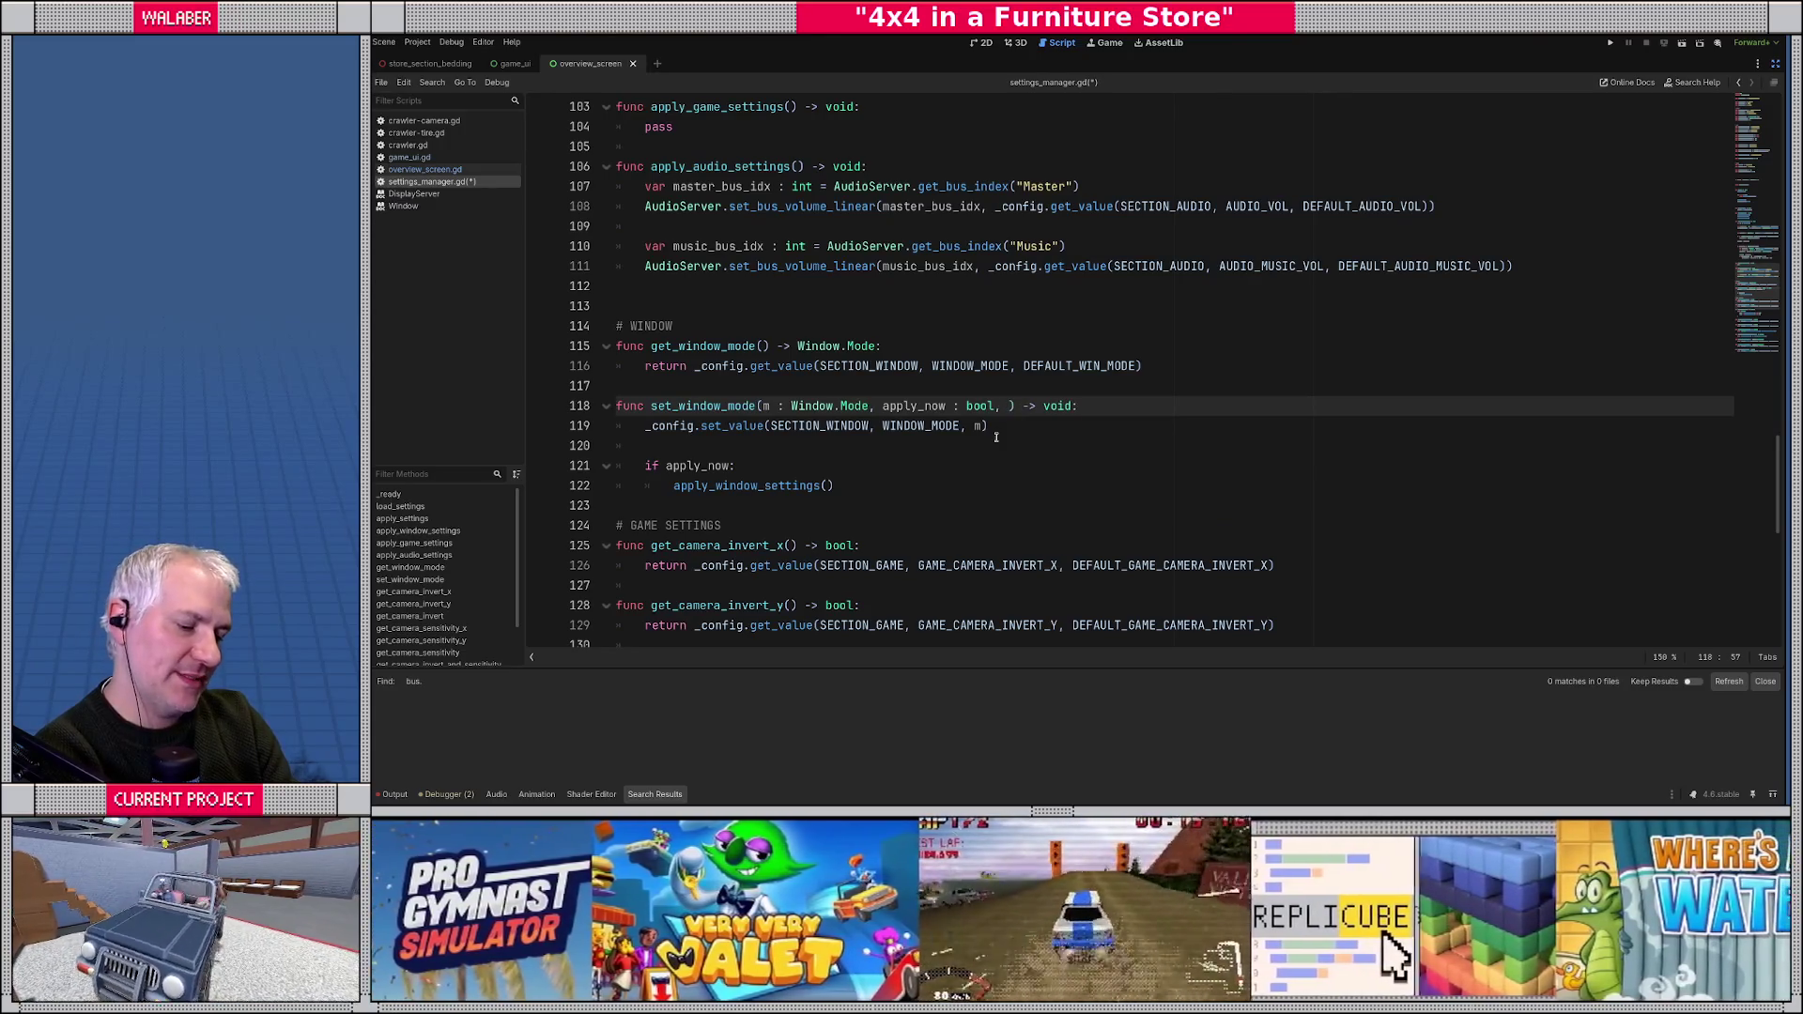
{"action": "type", "text": "_now:bool"}
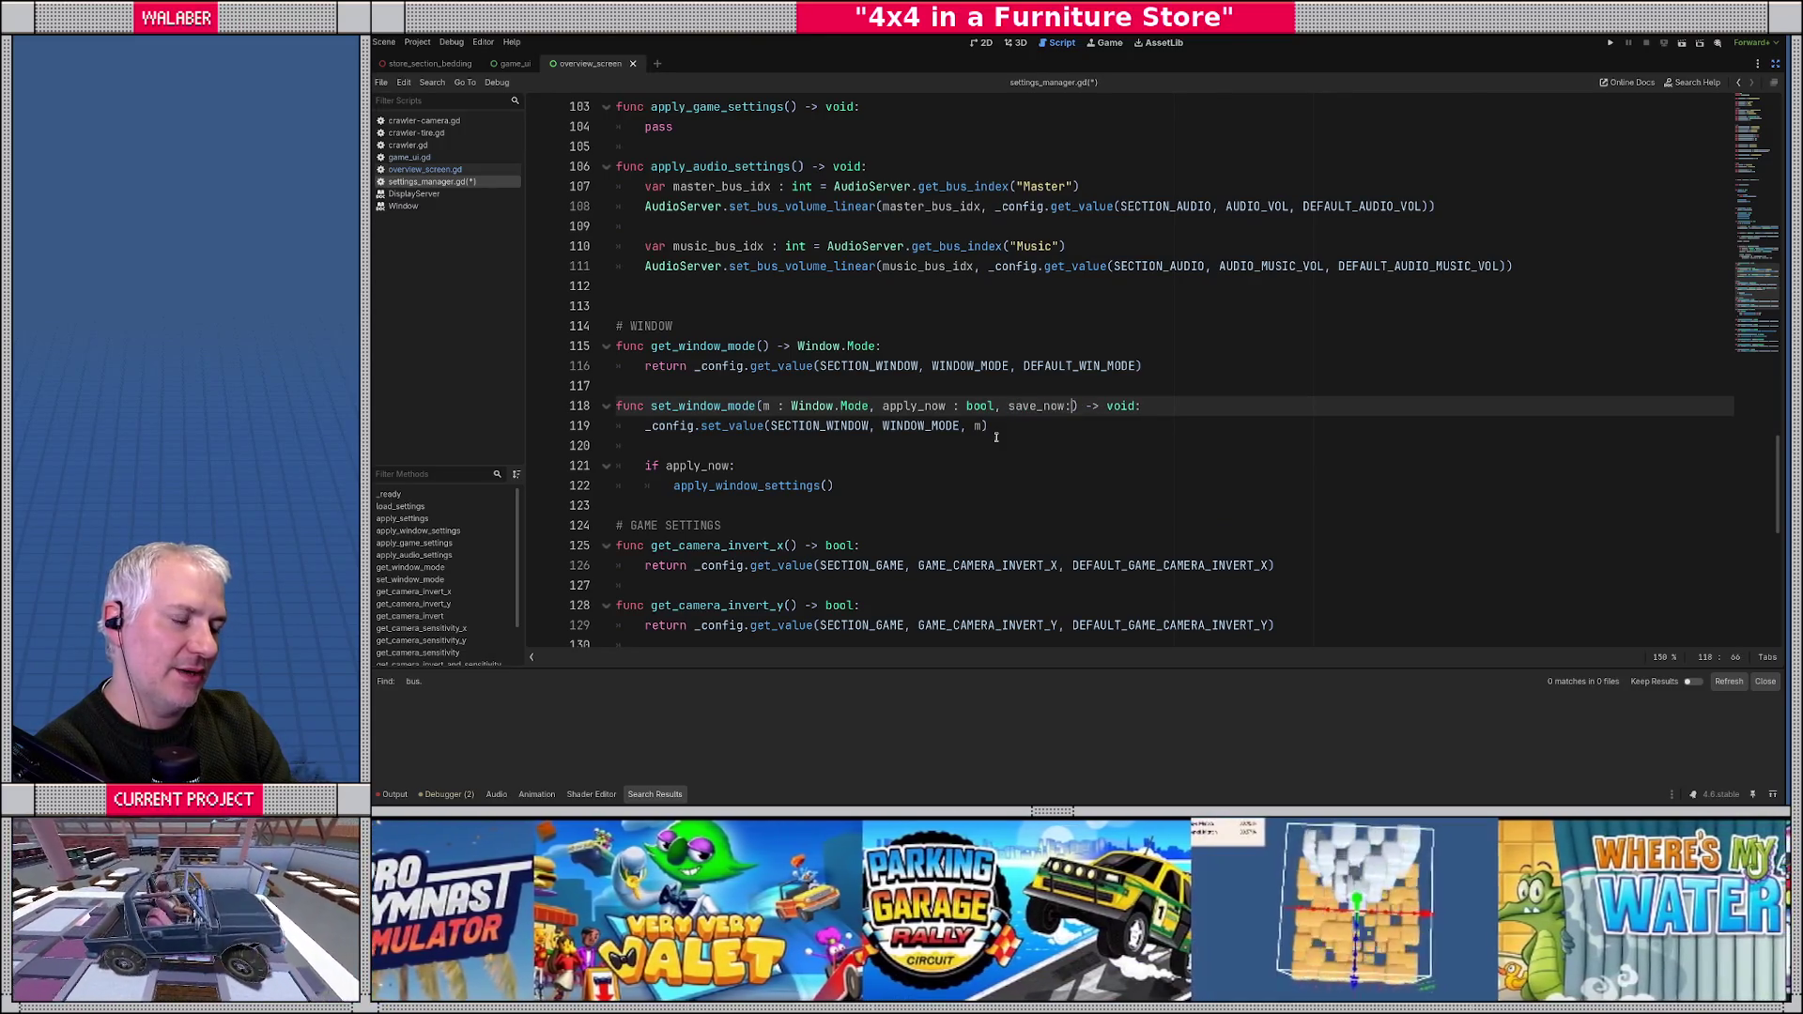
{"action": "key", "text": "Escape"}
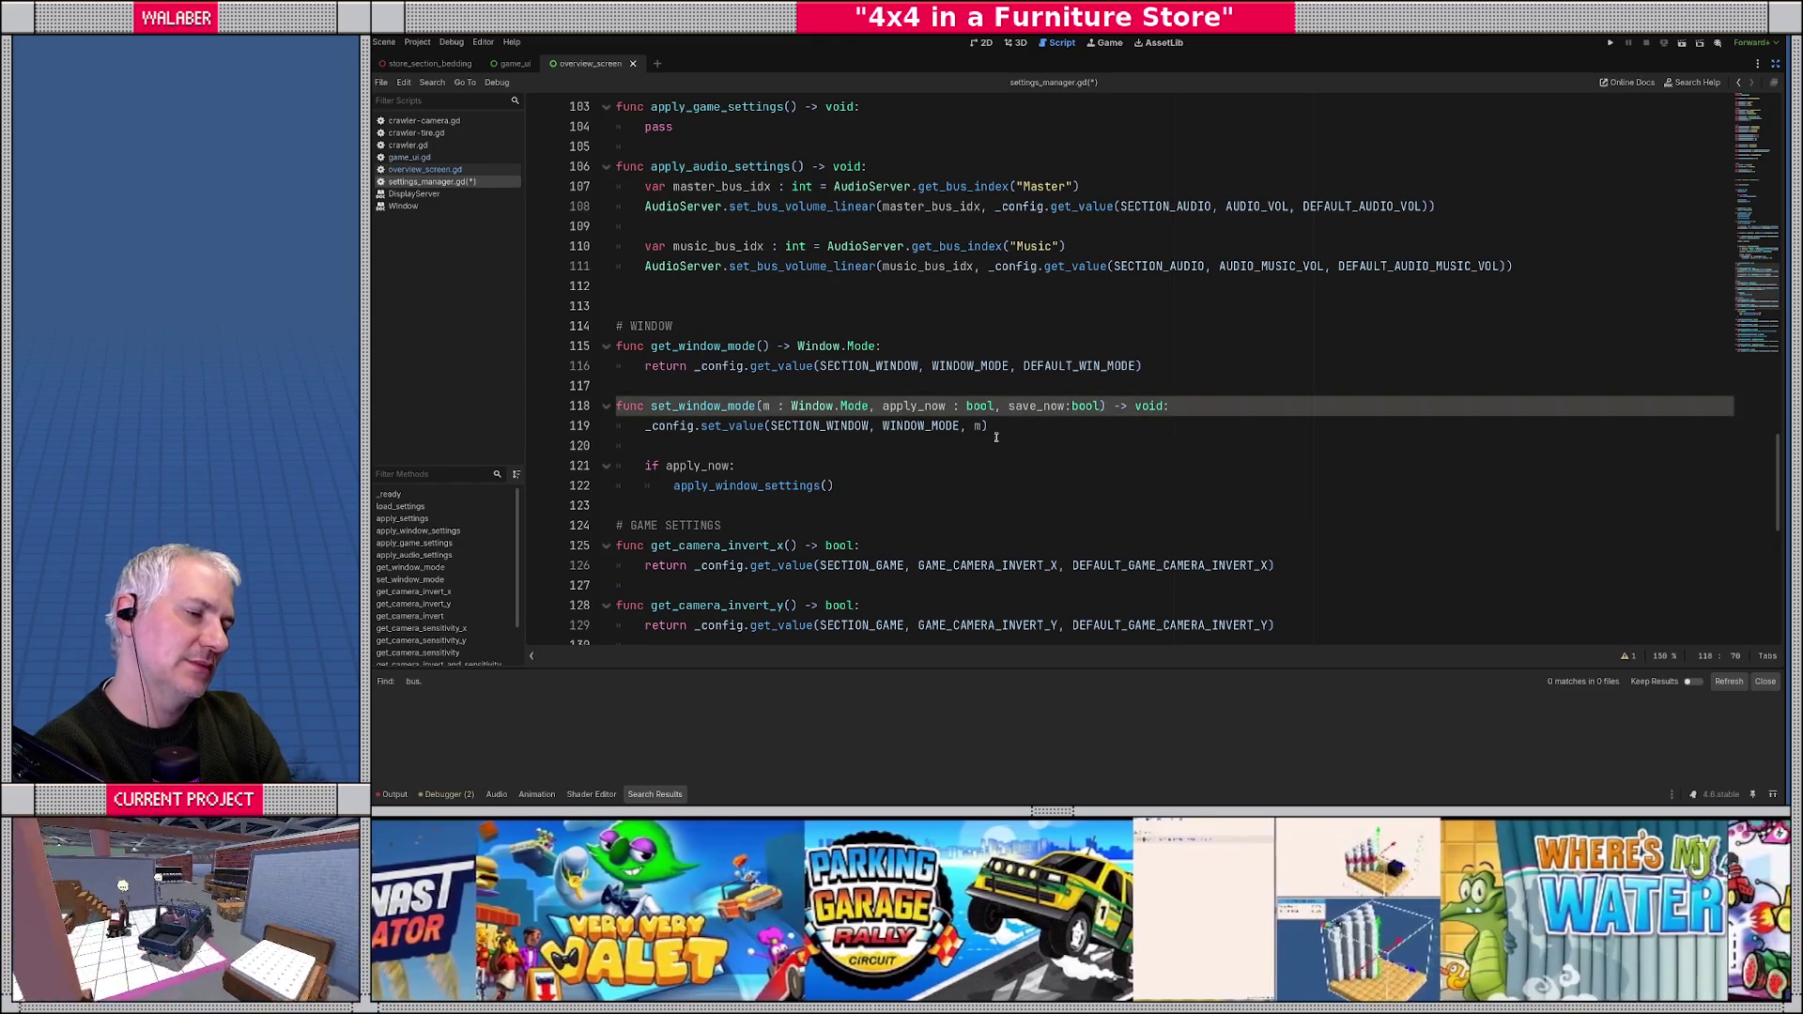
{"action": "key", "text": "ctrl+z"}
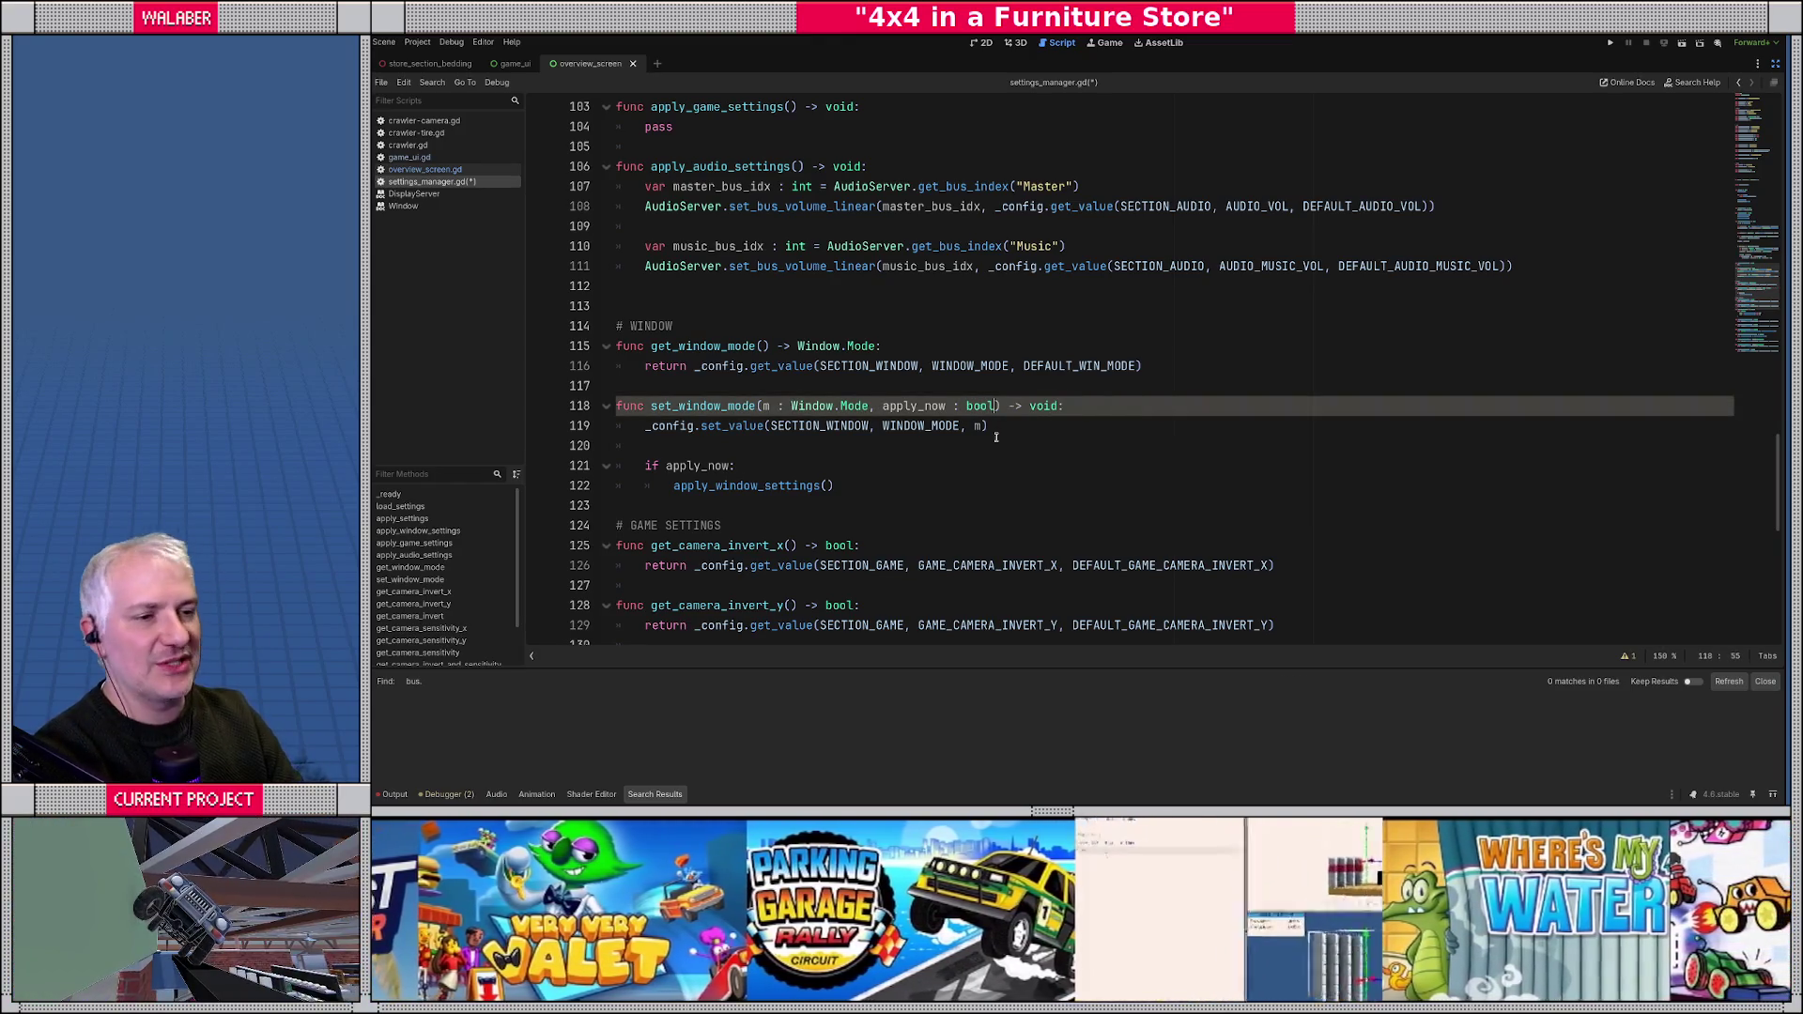
{"action": "scroll", "coordinate": [997, 436], "scroll_direction": "up", "scroll_amount": 15}
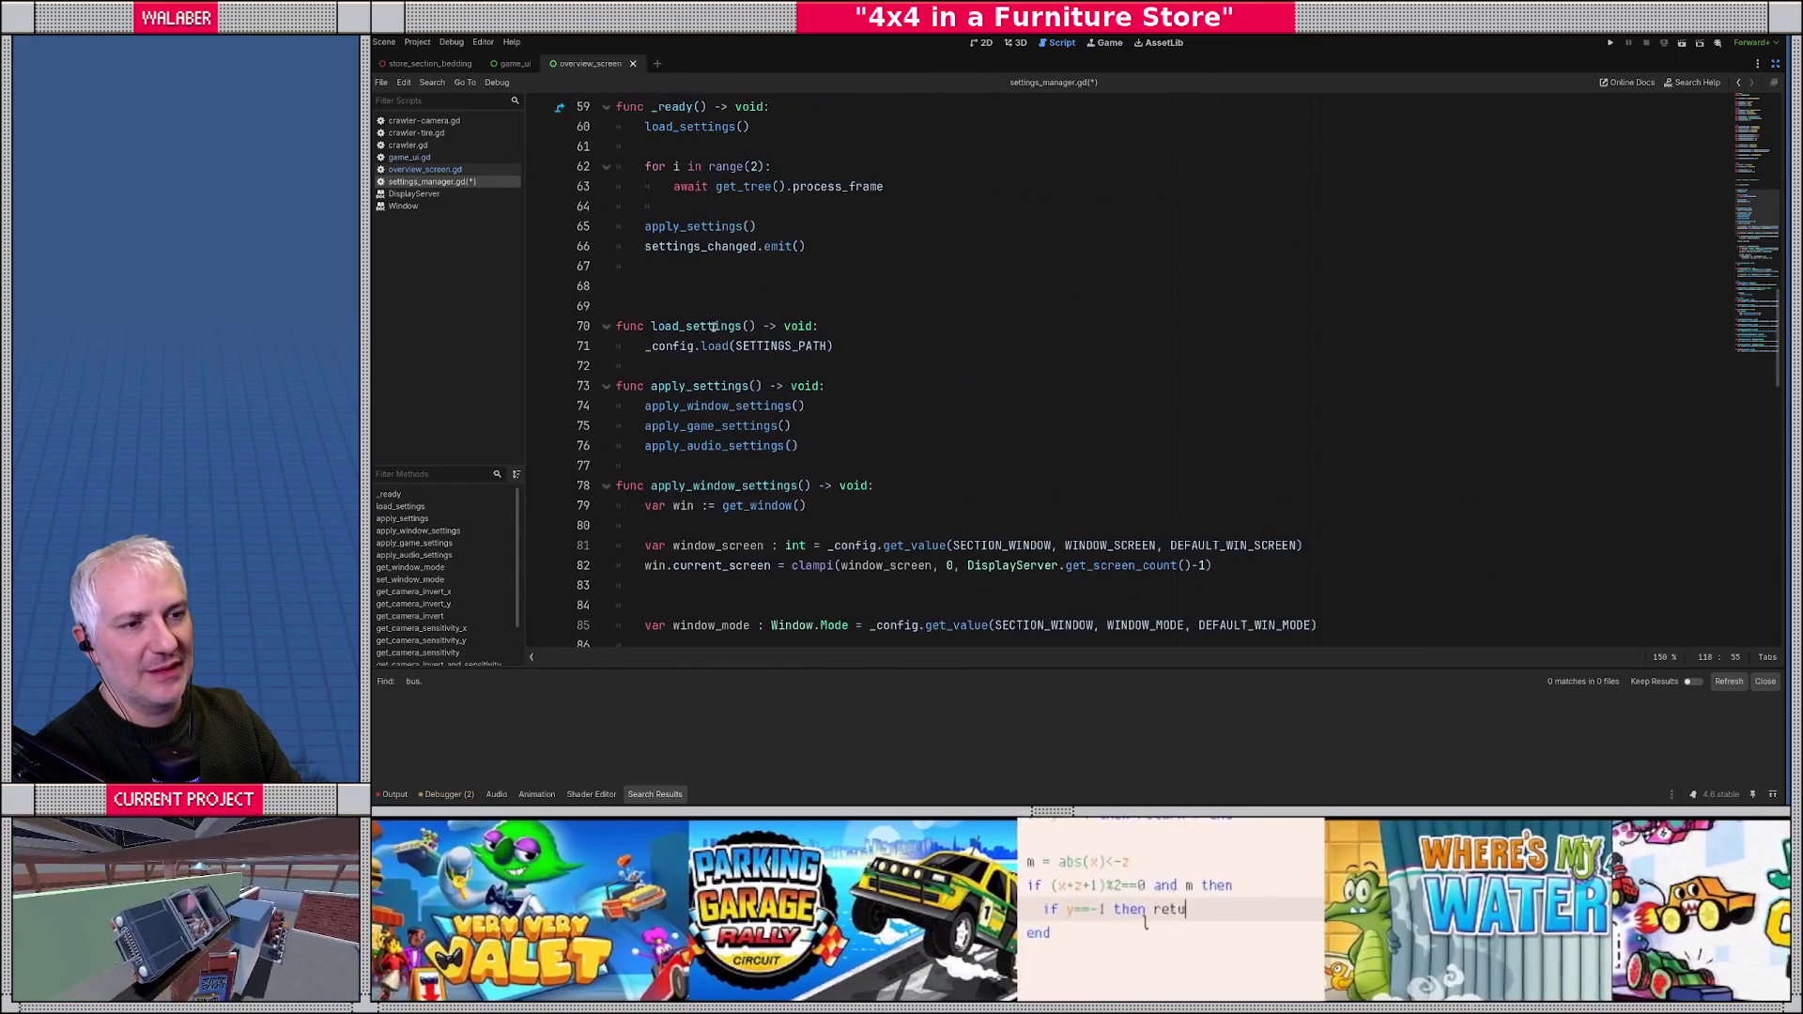
{"action": "scroll", "coordinate": [702, 333], "scroll_direction": "up", "scroll_amount": 1}
{"action": "scroll", "coordinate": [702, 387], "scroll_direction": "down", "scroll_amount": 1}
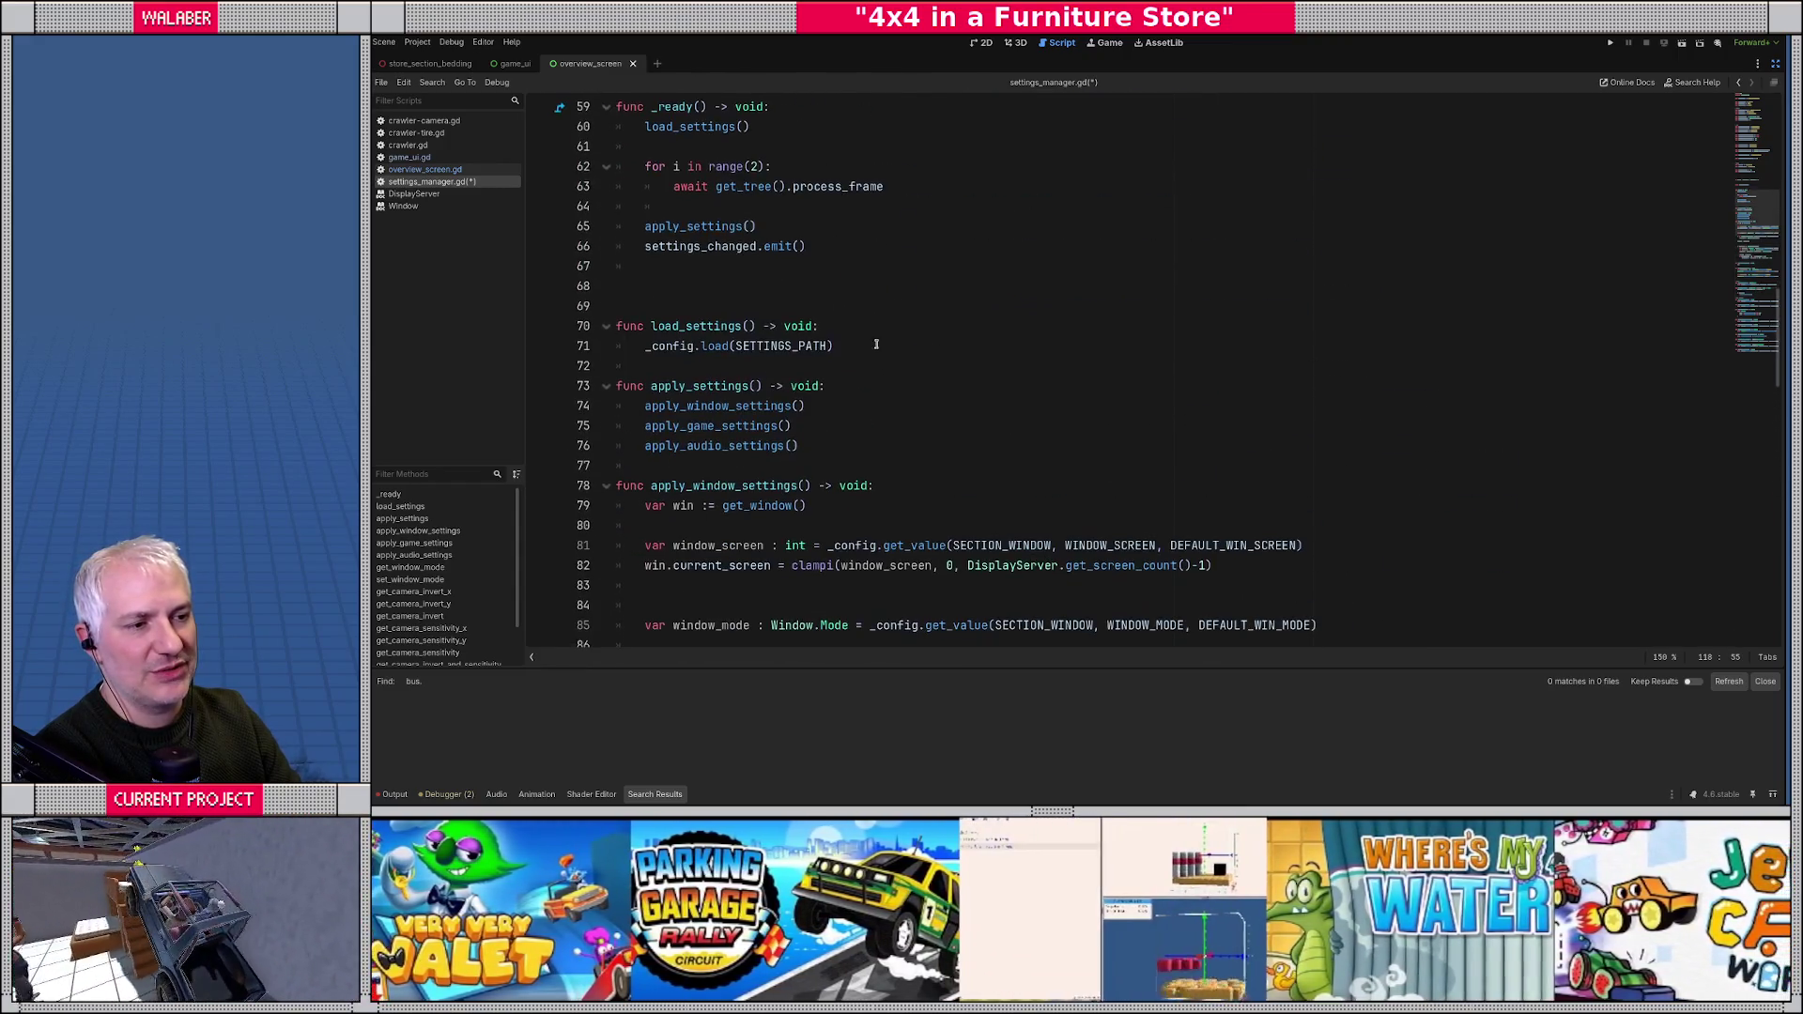
{"action": "left_click", "coordinate": [878, 344]}
{"action": "key", "text": "Return"}
{"action": "key", "text": "Return"}
{"action": "key", "text": "BackSpace"}
{"action": "type", "text": "func save_settings() -> void:"}
{"action": "key", "text": "Return"}
{"action": "type", "text": "_confi"}
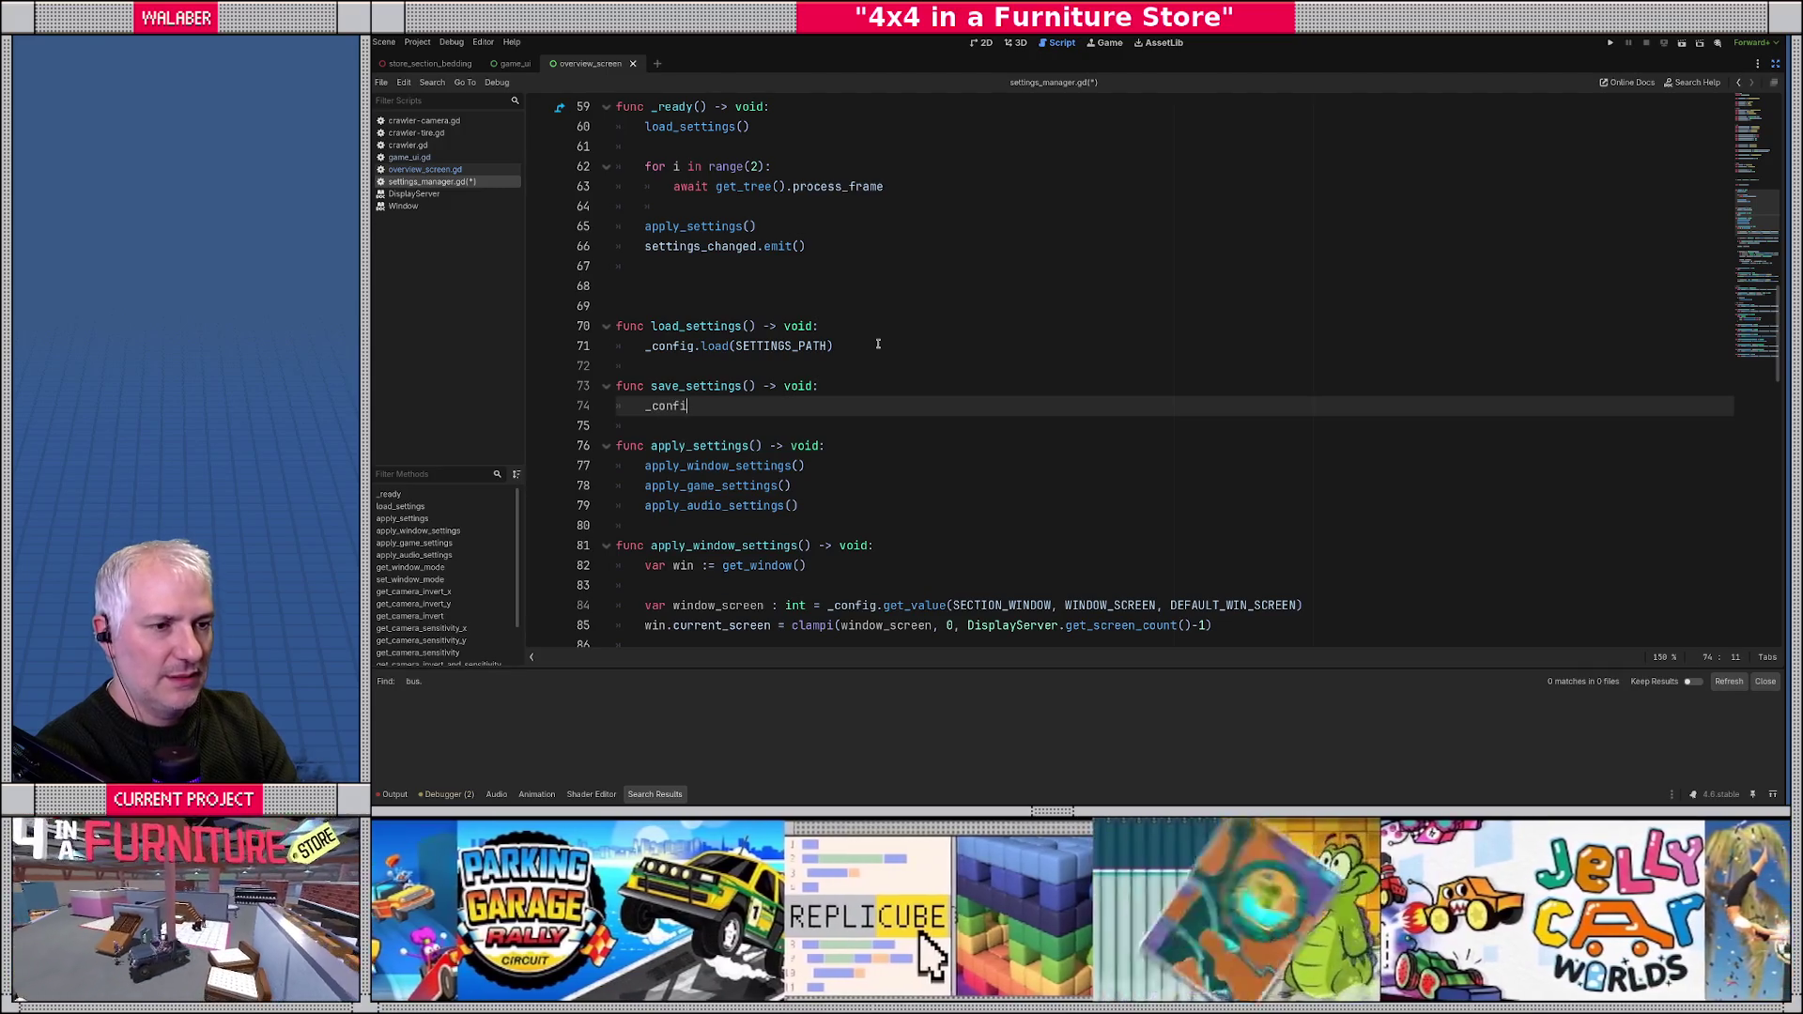
{"action": "type", "text": "g.lo"}
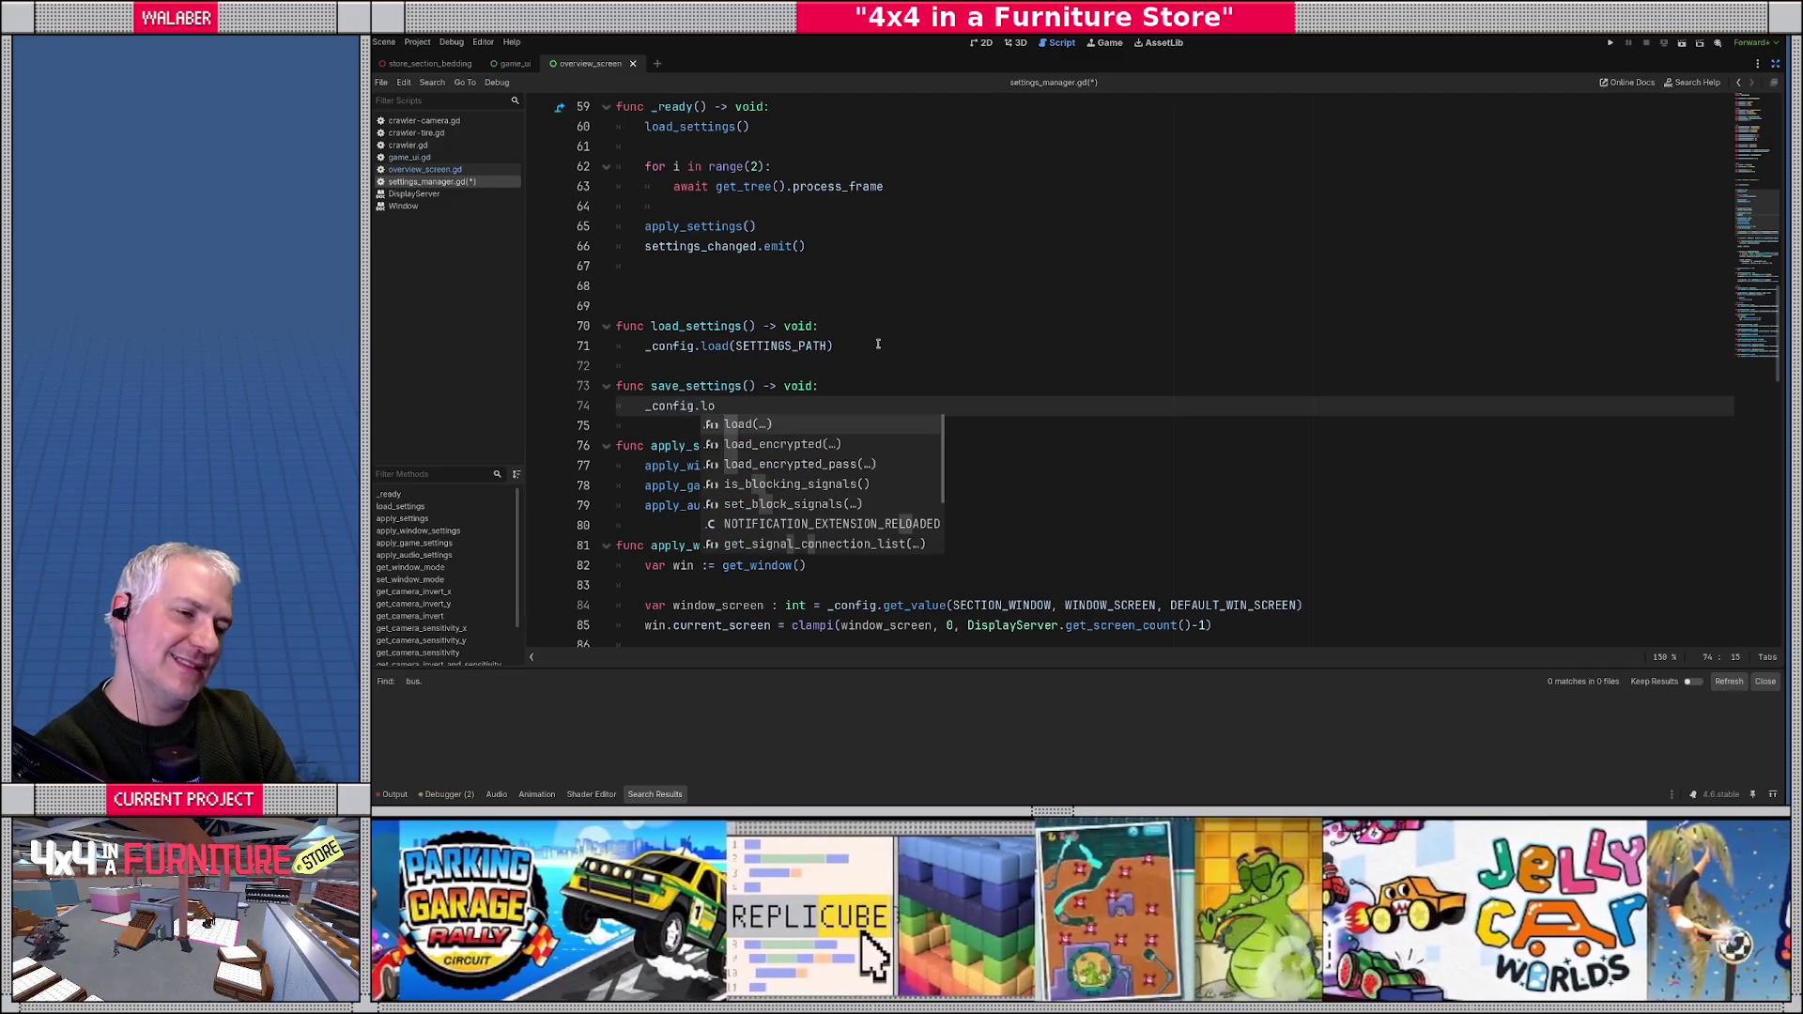
{"action": "key", "text": "Return"}
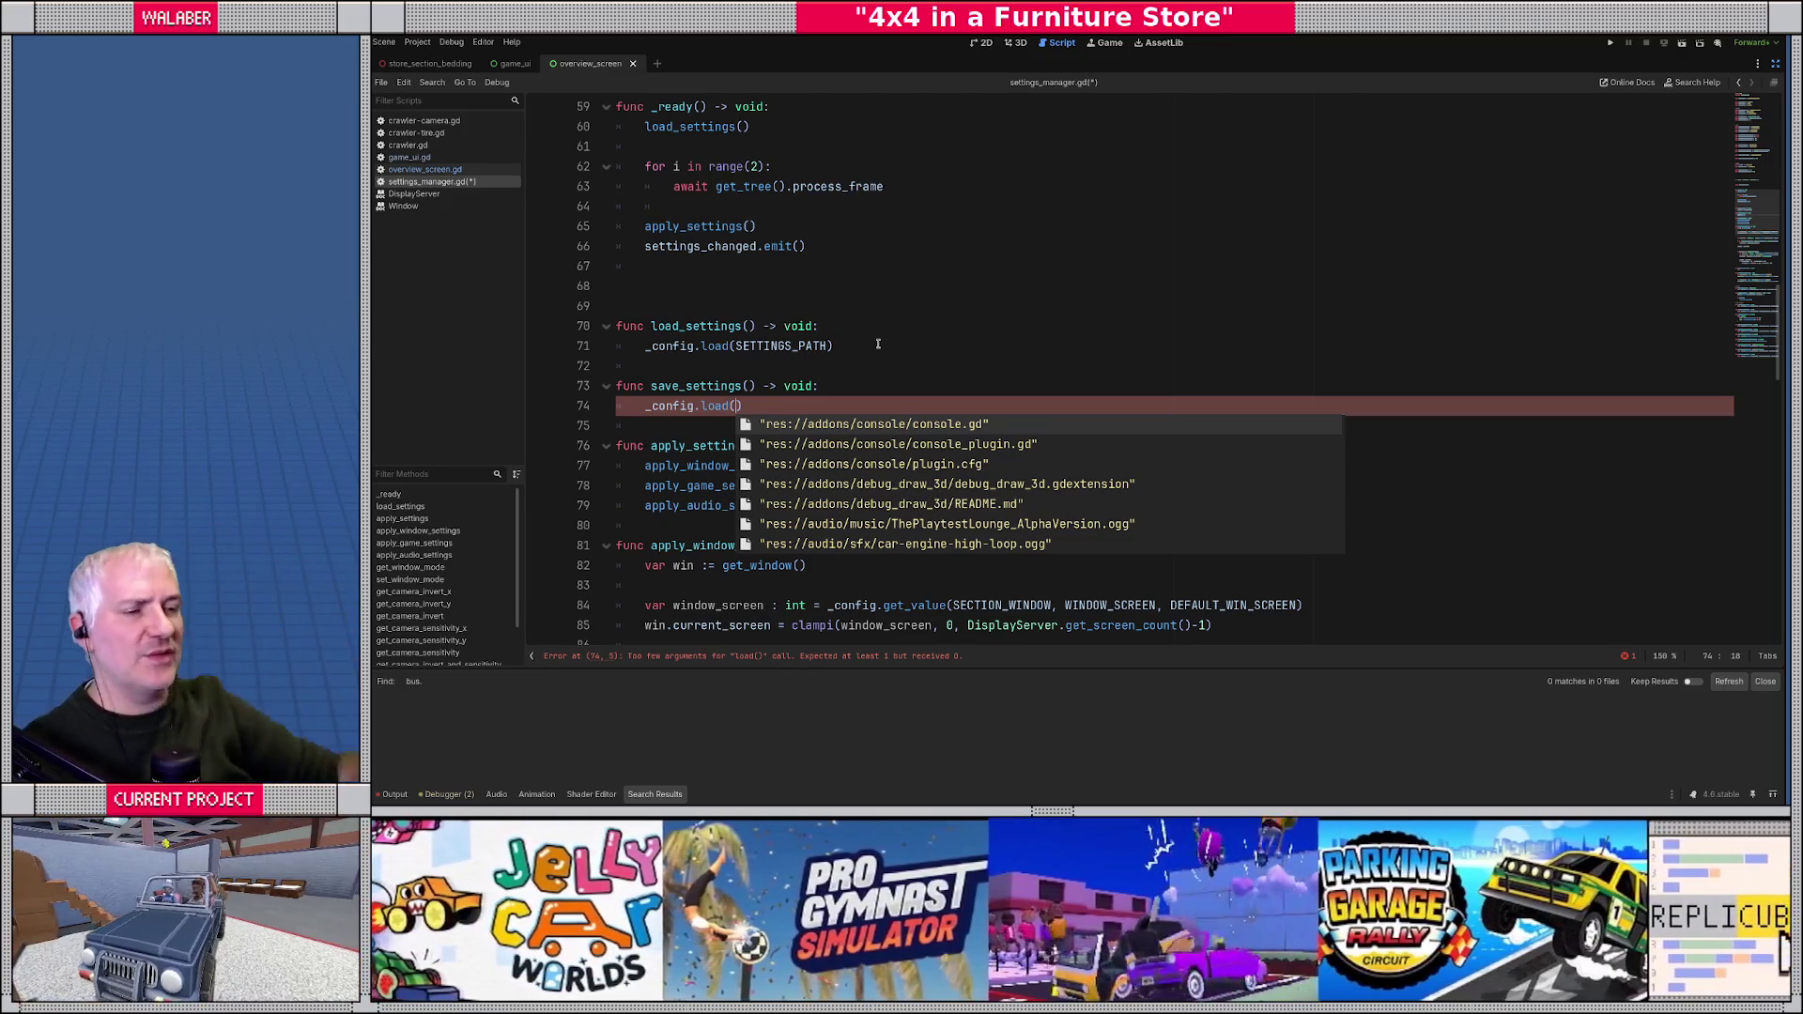
{"action": "left_click", "coordinate": [821, 388]}
{"action": "left_click_drag", "start_coordinate": [760, 409], "coordinate": [579, 375]}
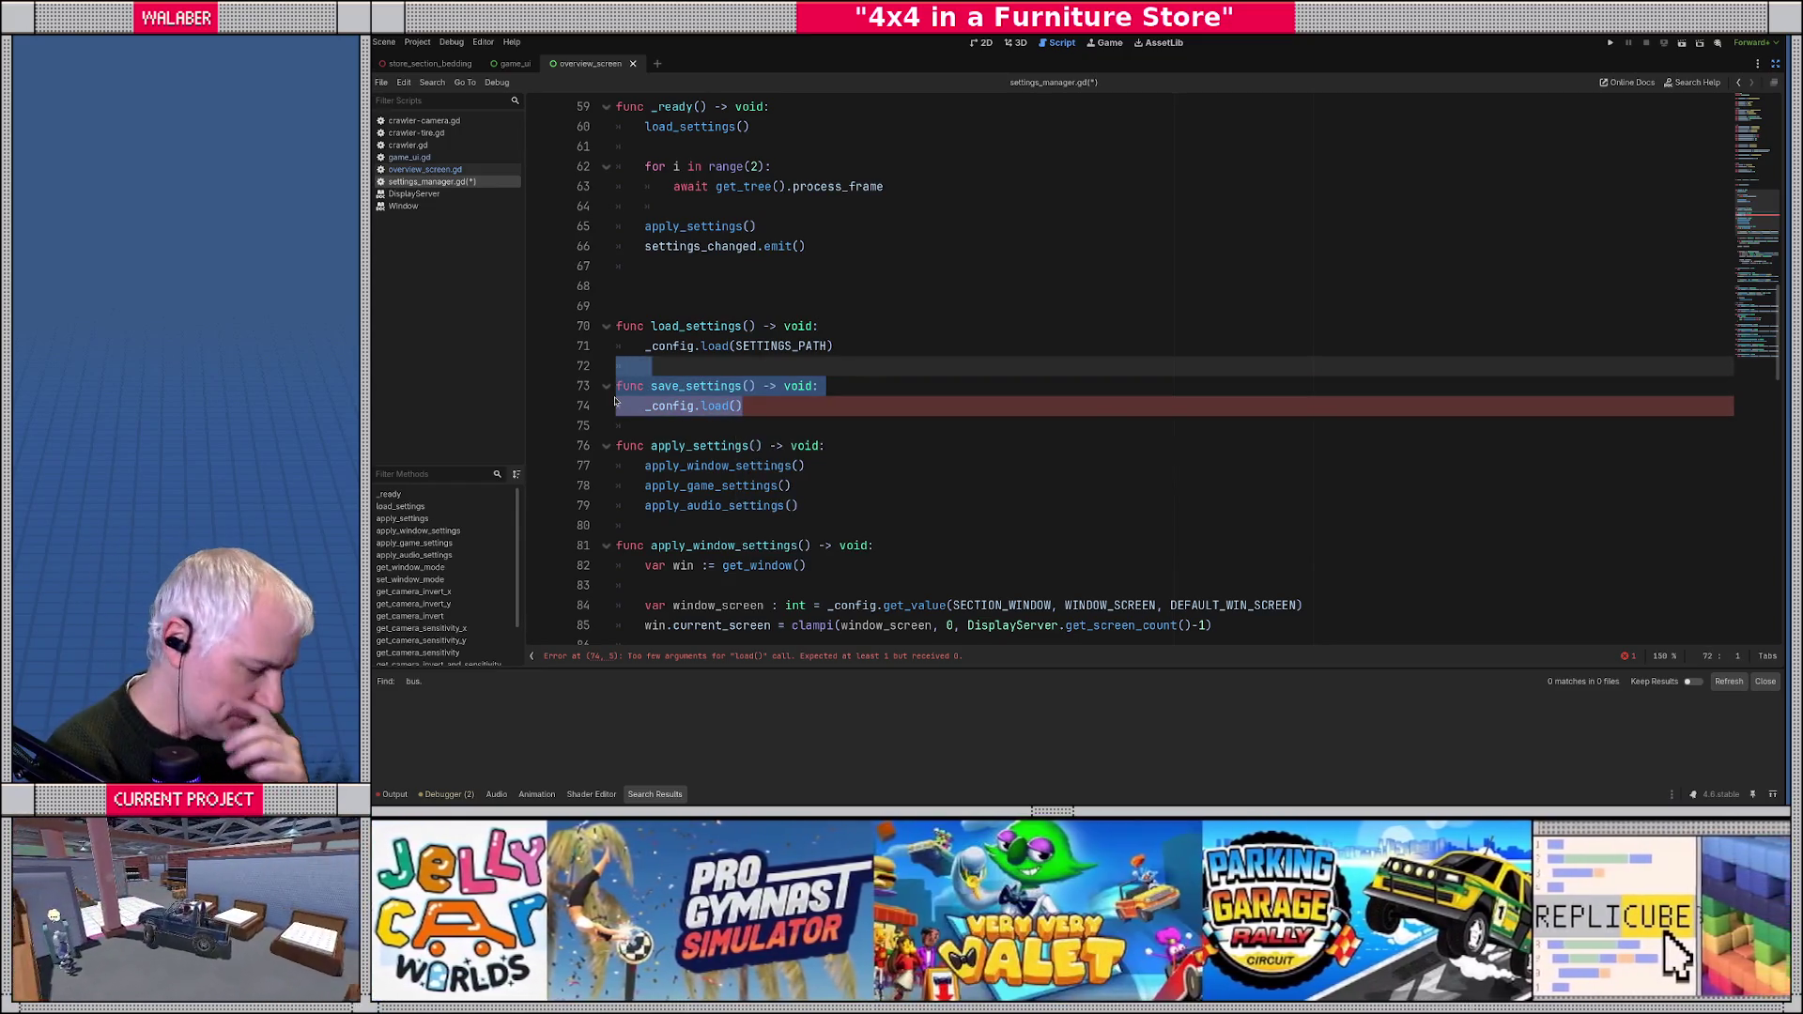
{"action": "key", "text": "shift+Down"}
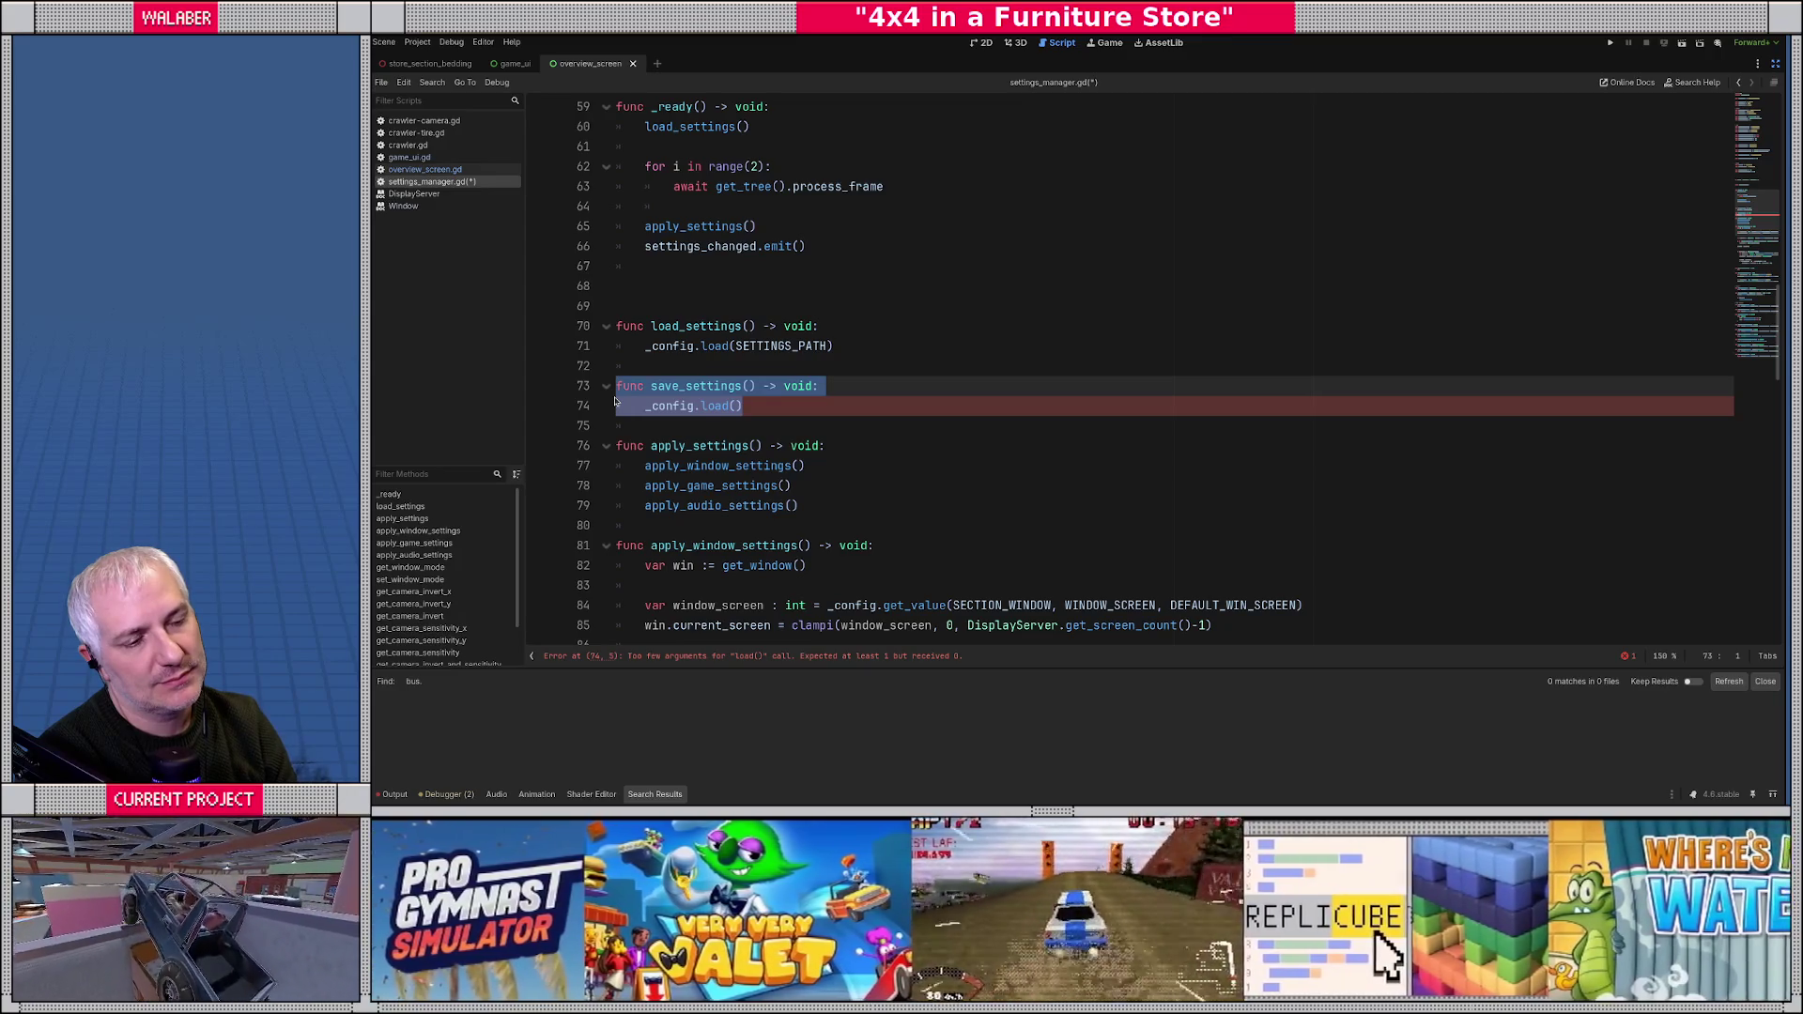
{"action": "key", "text": "BackSpace"}
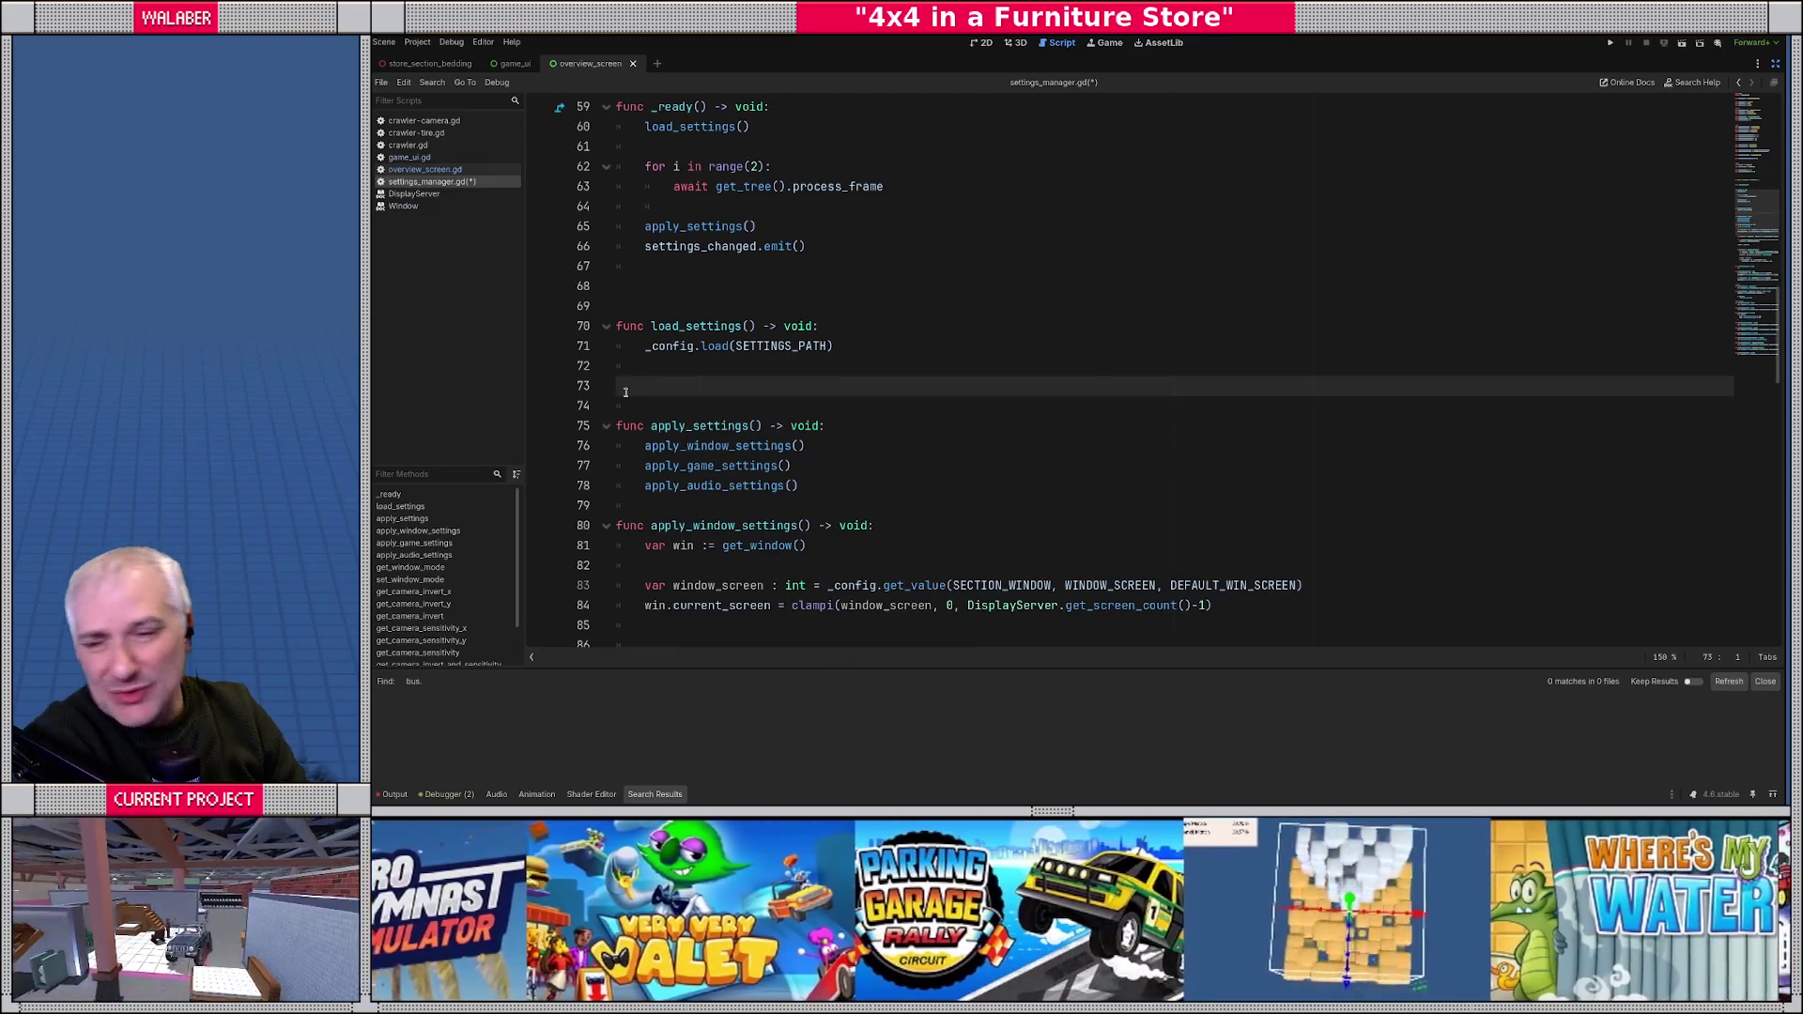
{"action": "scroll", "coordinate": [657, 395], "scroll_direction": "up", "scroll_amount": 7}
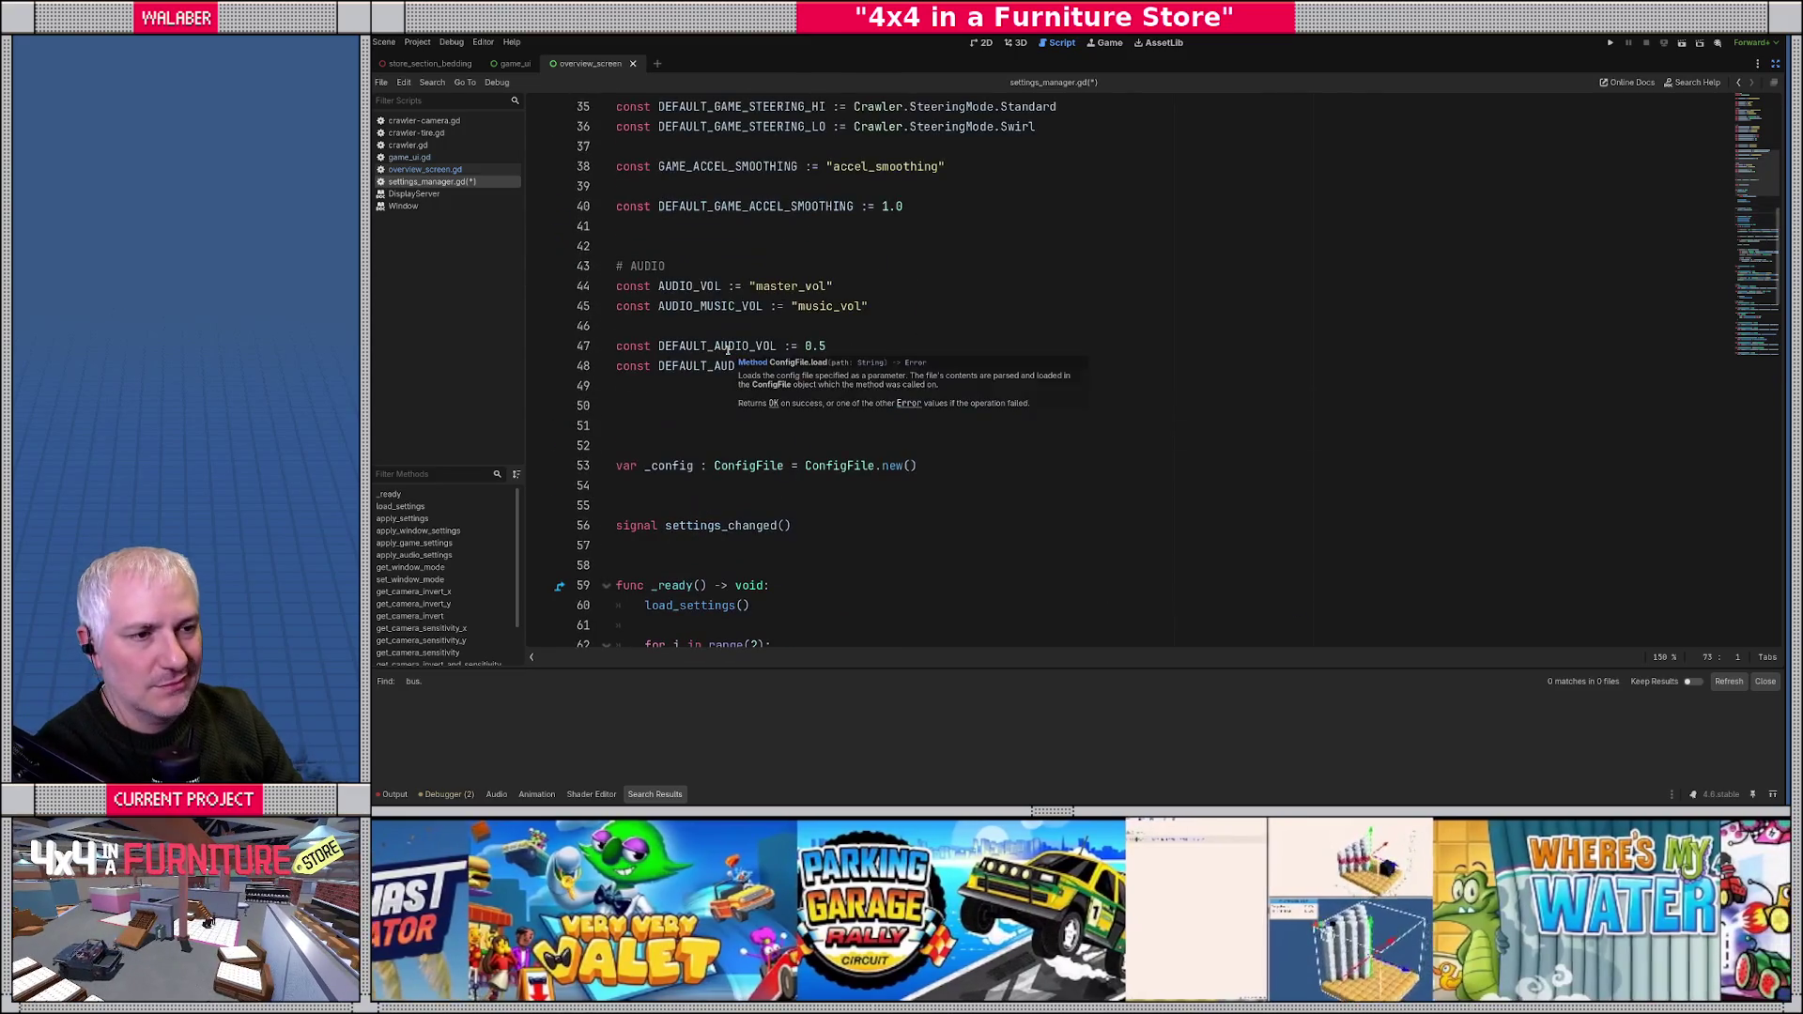
- Declare var _save_timer := -1.0 below the _config variable
{"action": "left_click", "coordinate": [691, 427]}
{"action": "key", "text": "Return"}
{"action": "type", "text": "v"}
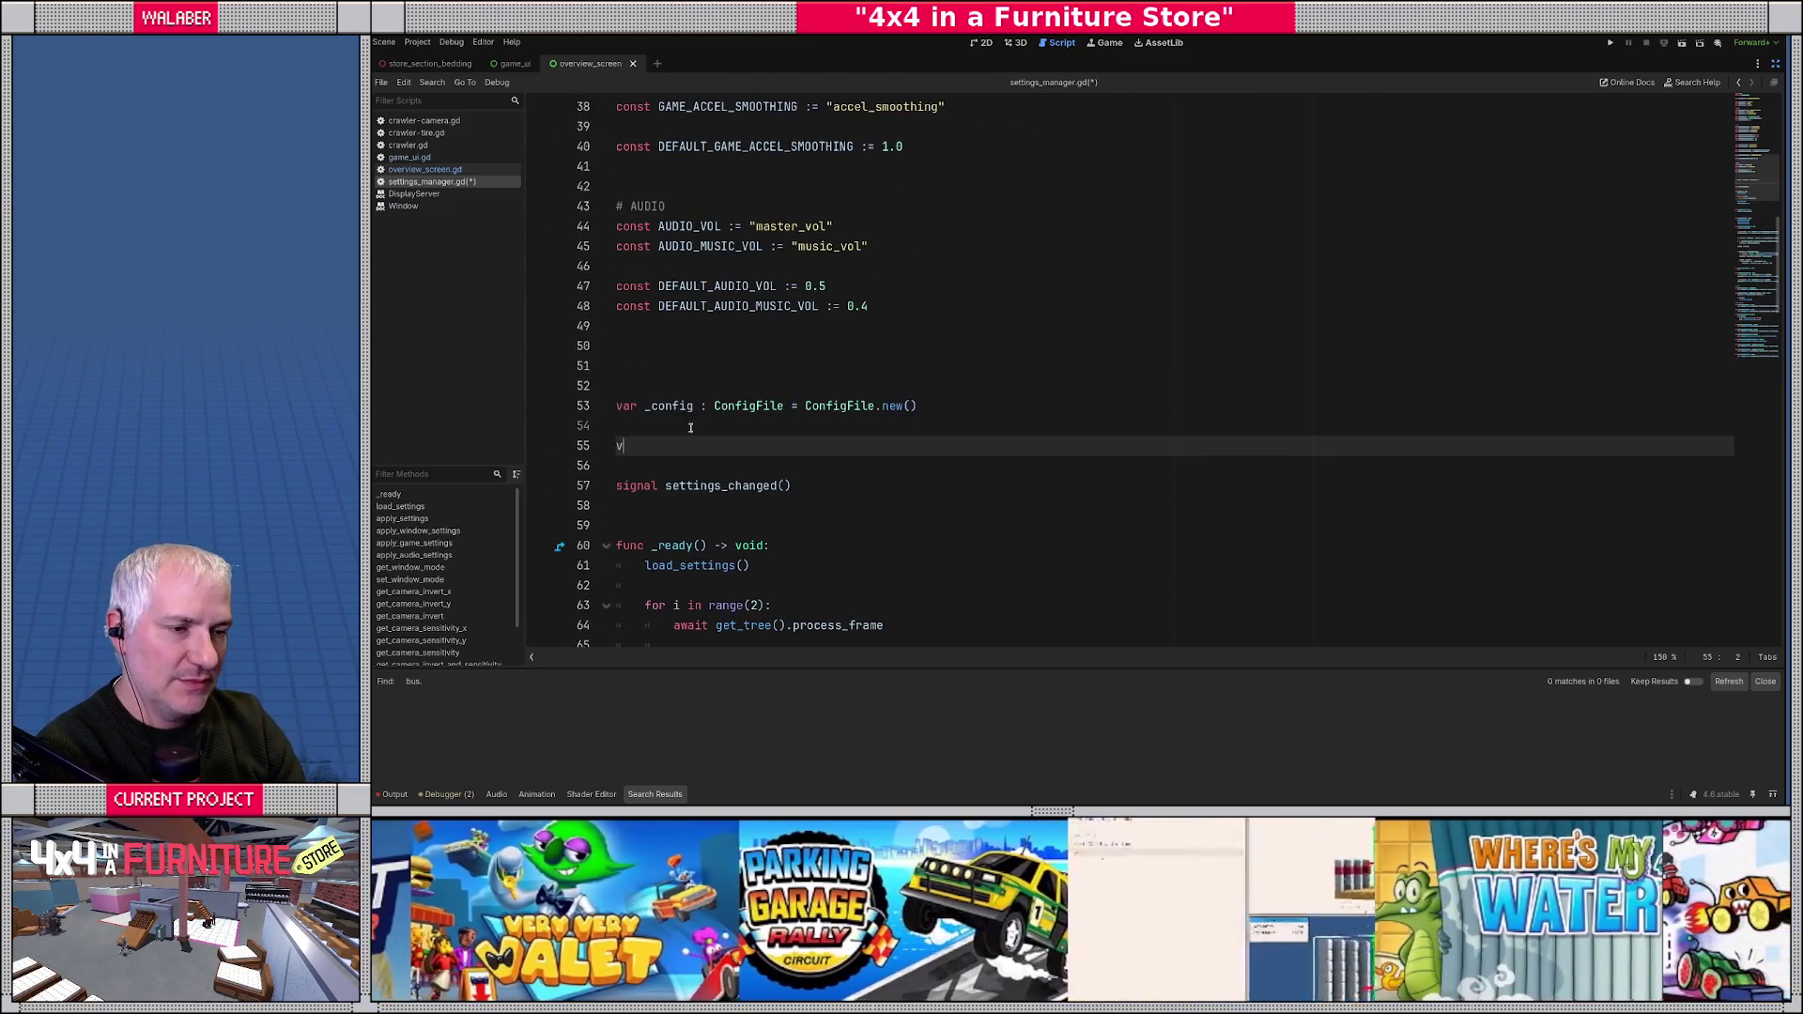
{"action": "type", "text": "ar _"}
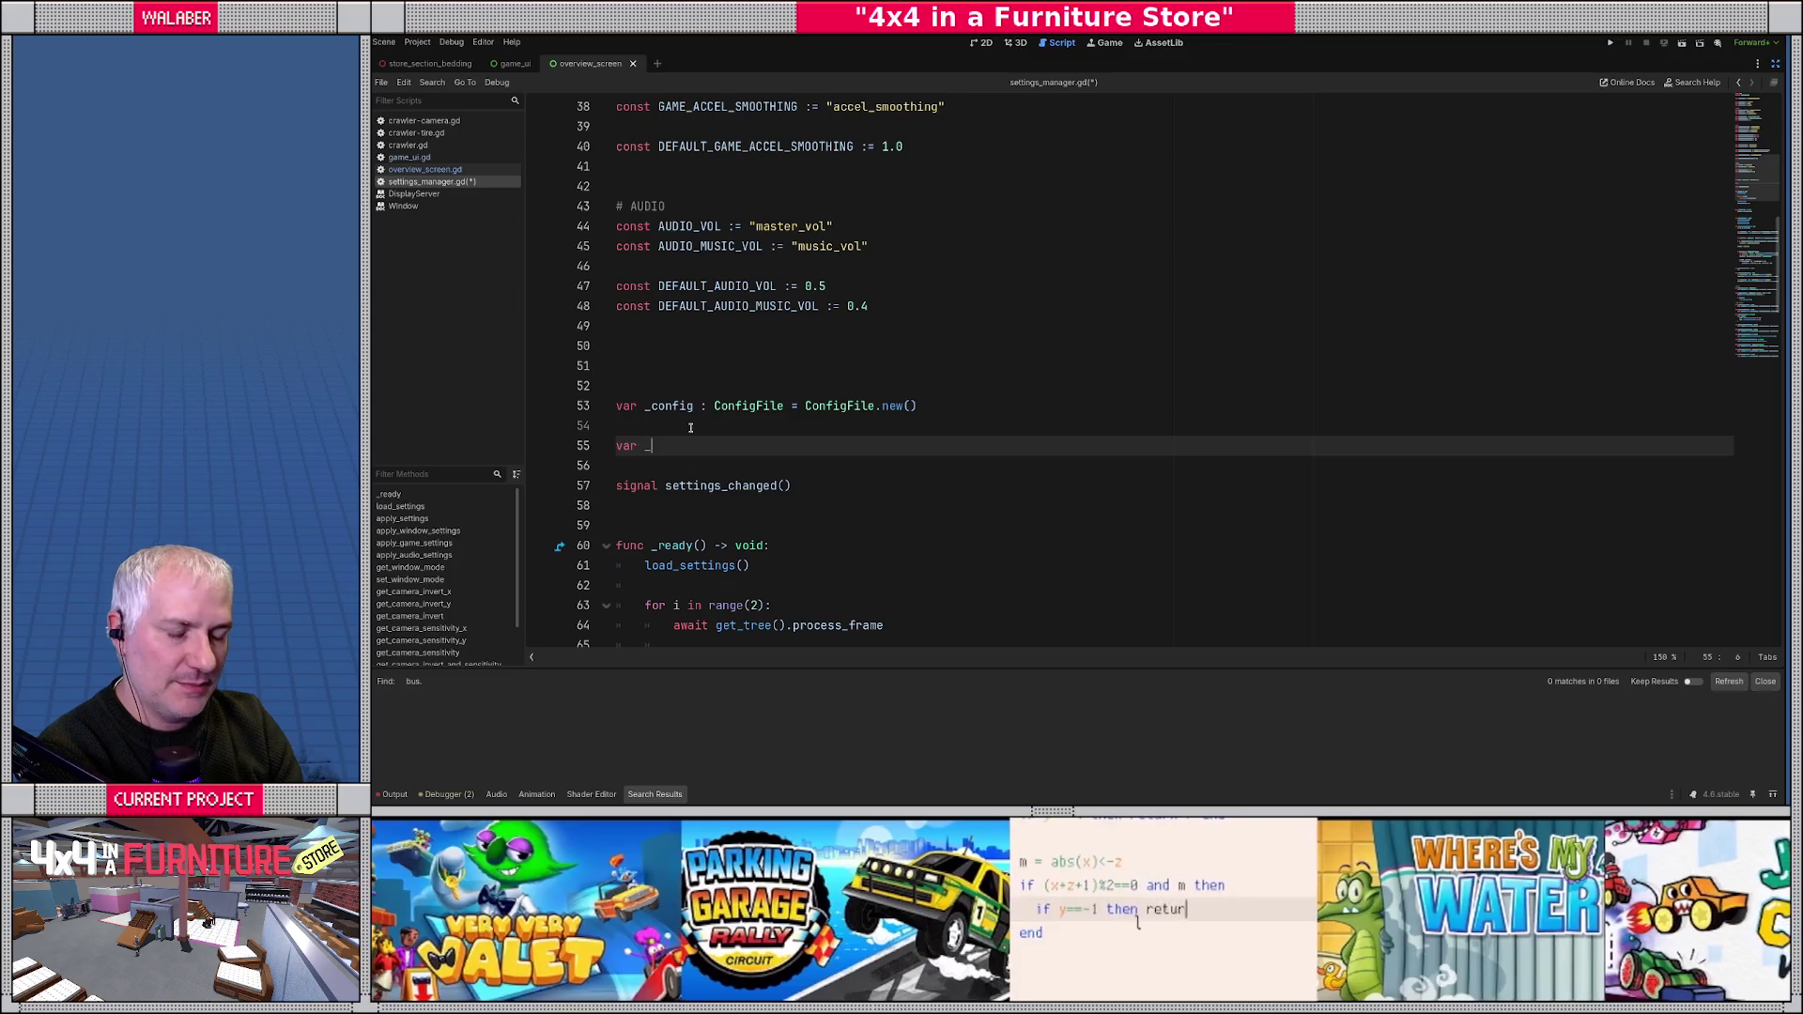
{"action": "type", "text": "save_timer : flo"}
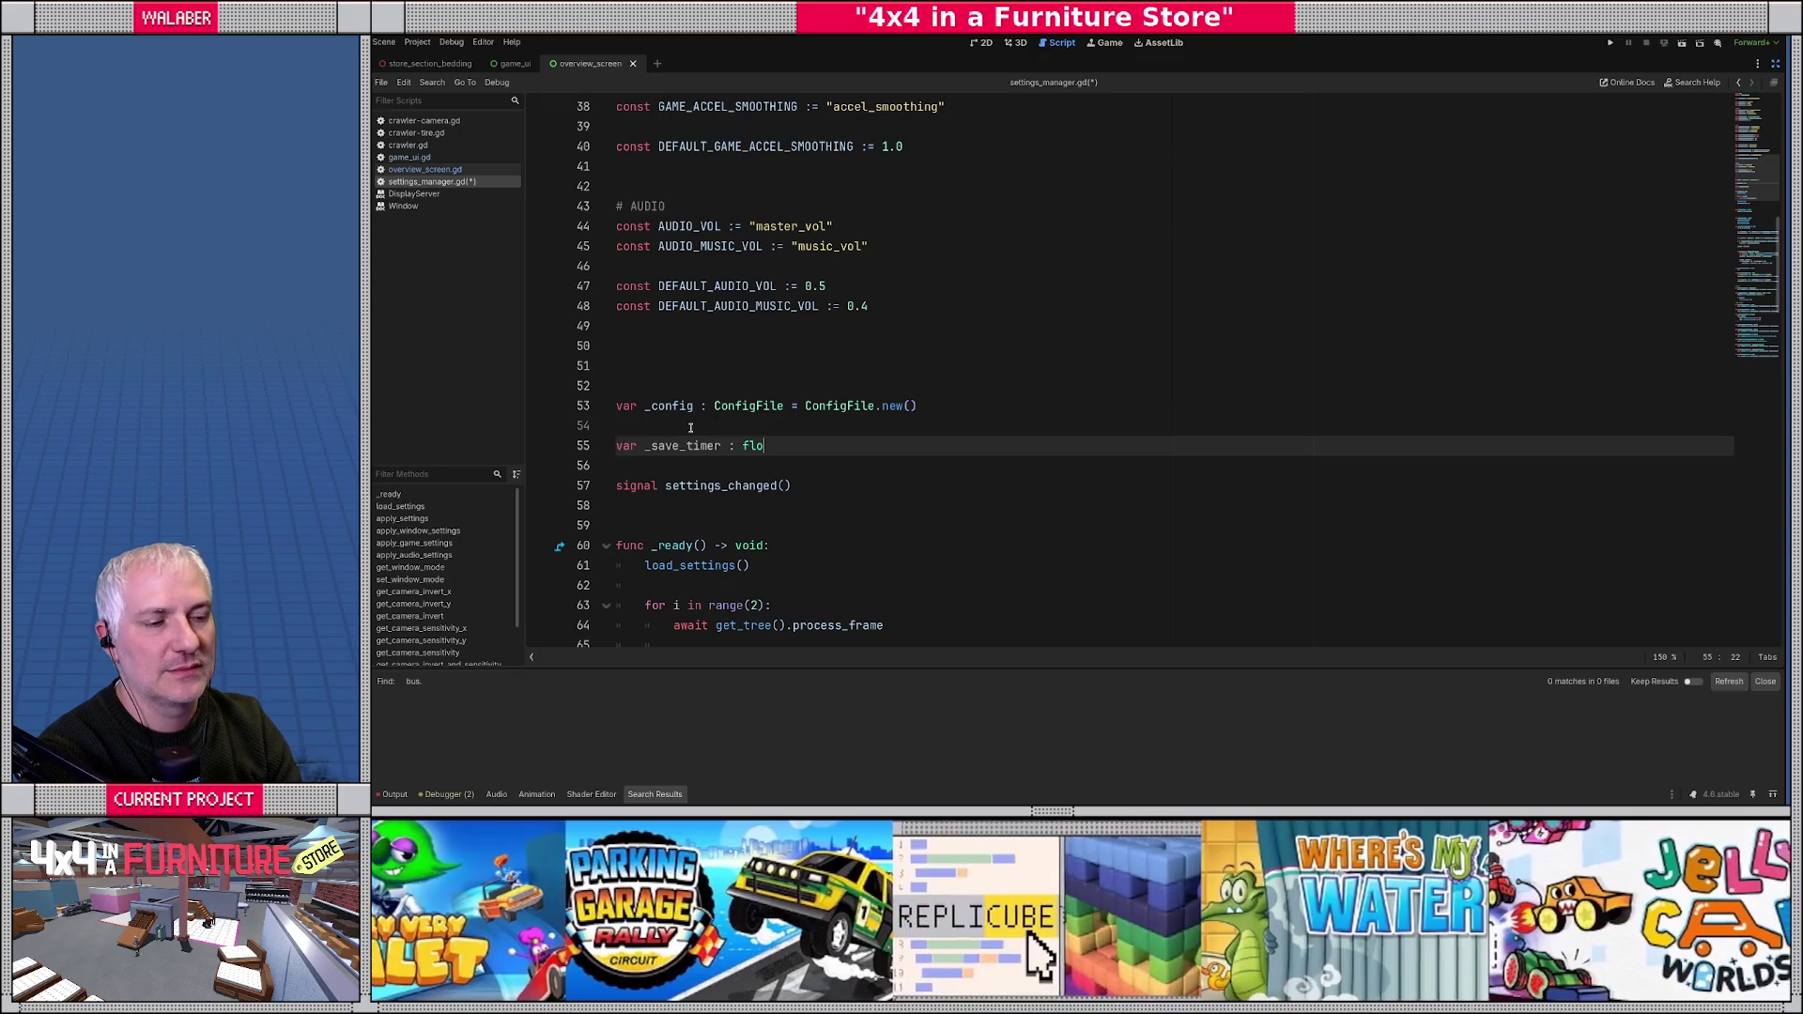
{"action": "key", "text": "BackSpace"}
{"action": "key", "text": "BackSpace"}
{"action": "key", "text": "BackSpace"}
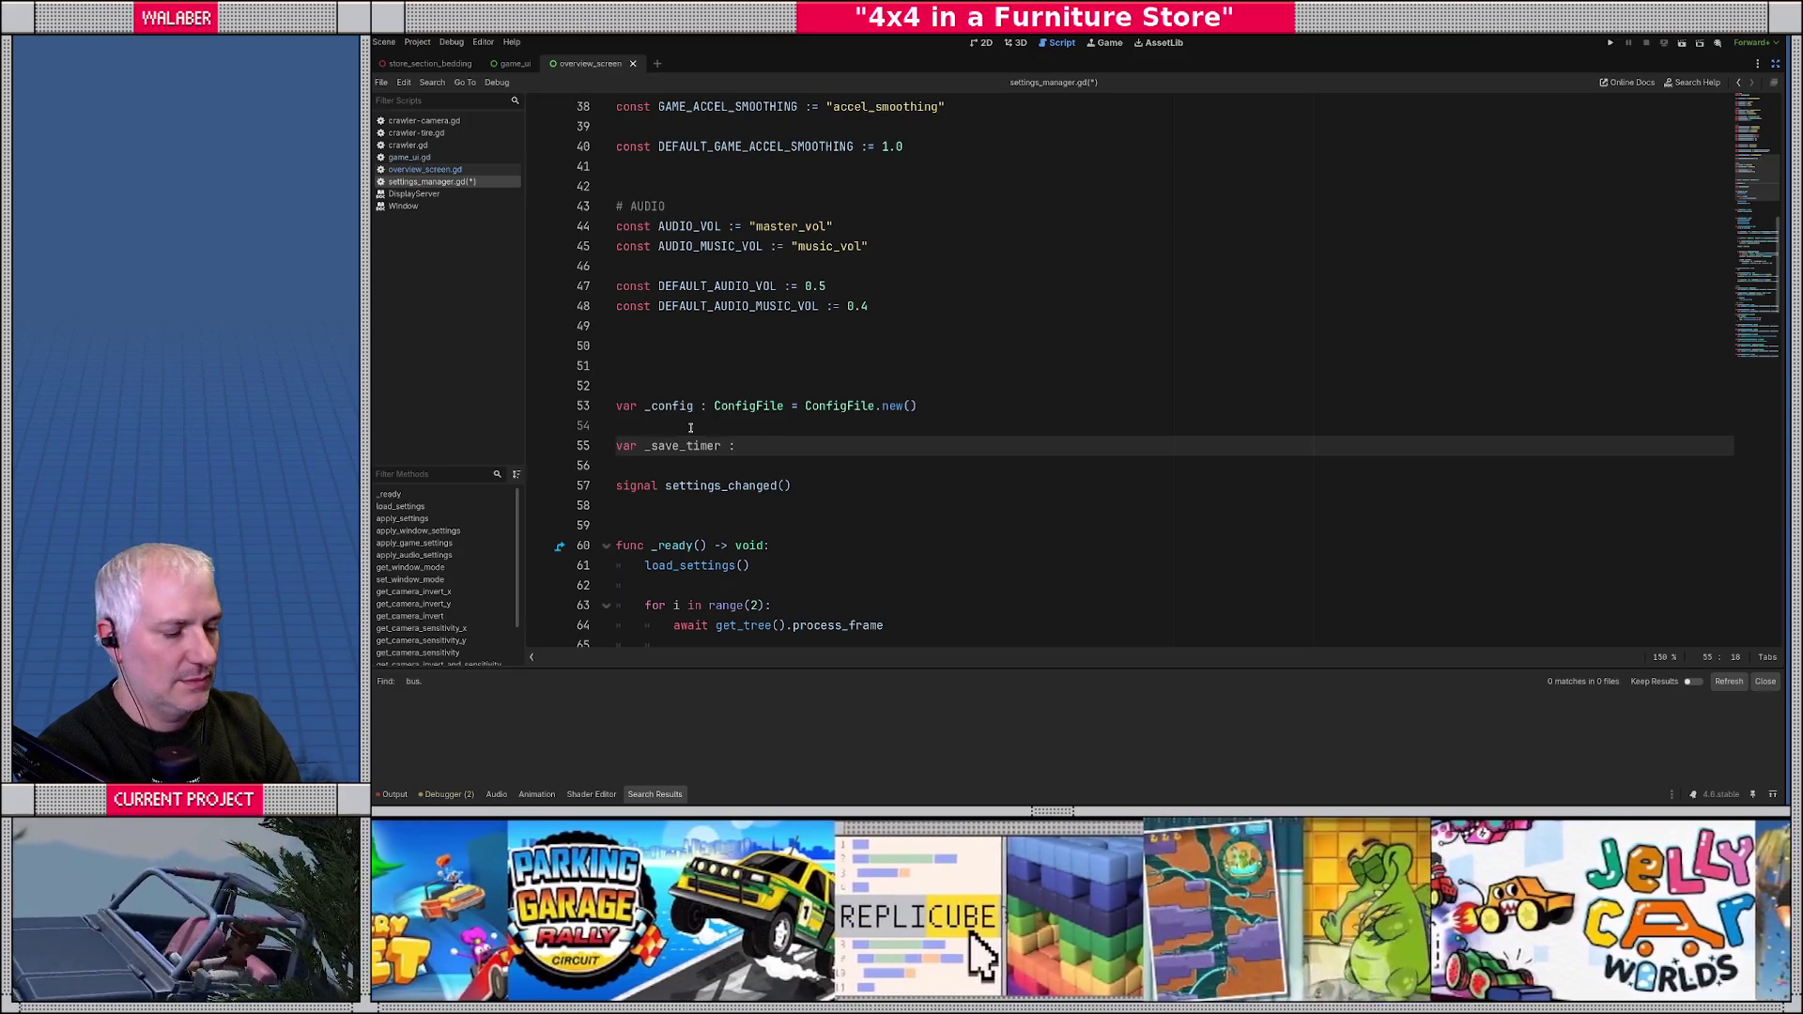
{"action": "type", "text": "=-1.0"}
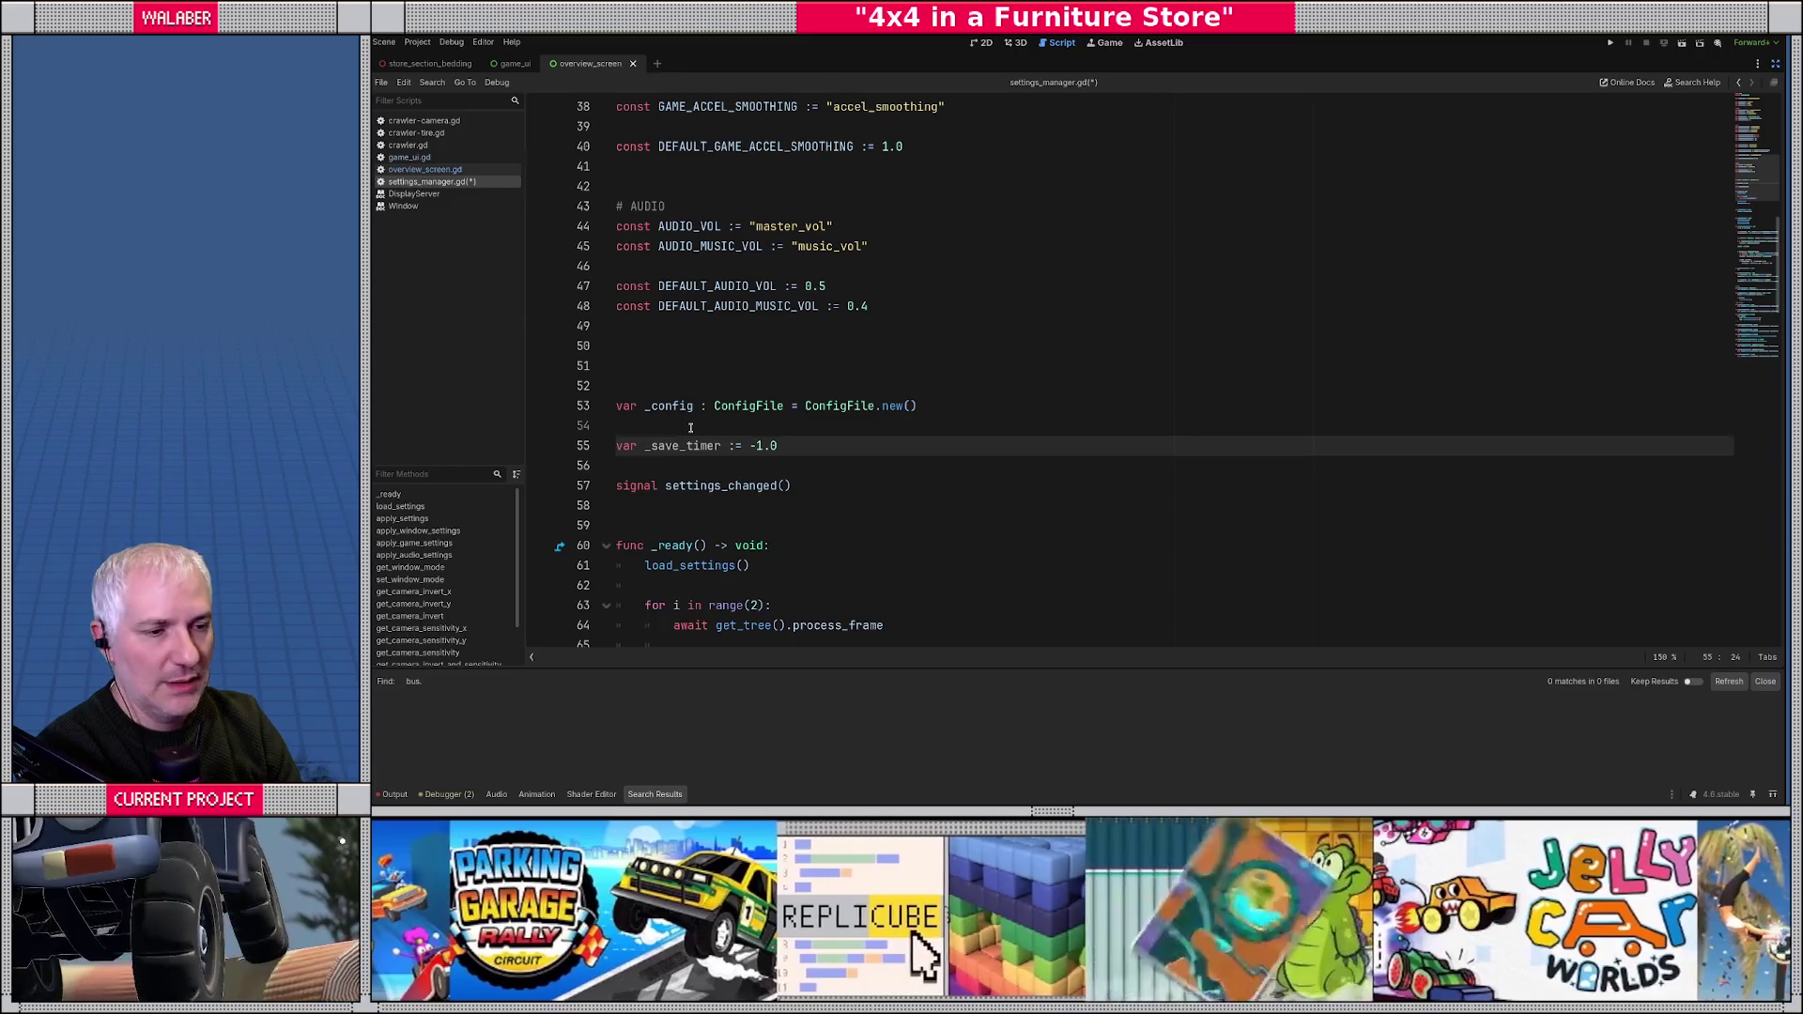
{"action": "key", "text": "Return"}
{"action": "left_click", "coordinate": [643, 446]}
{"action": "key", "text": "Down"}
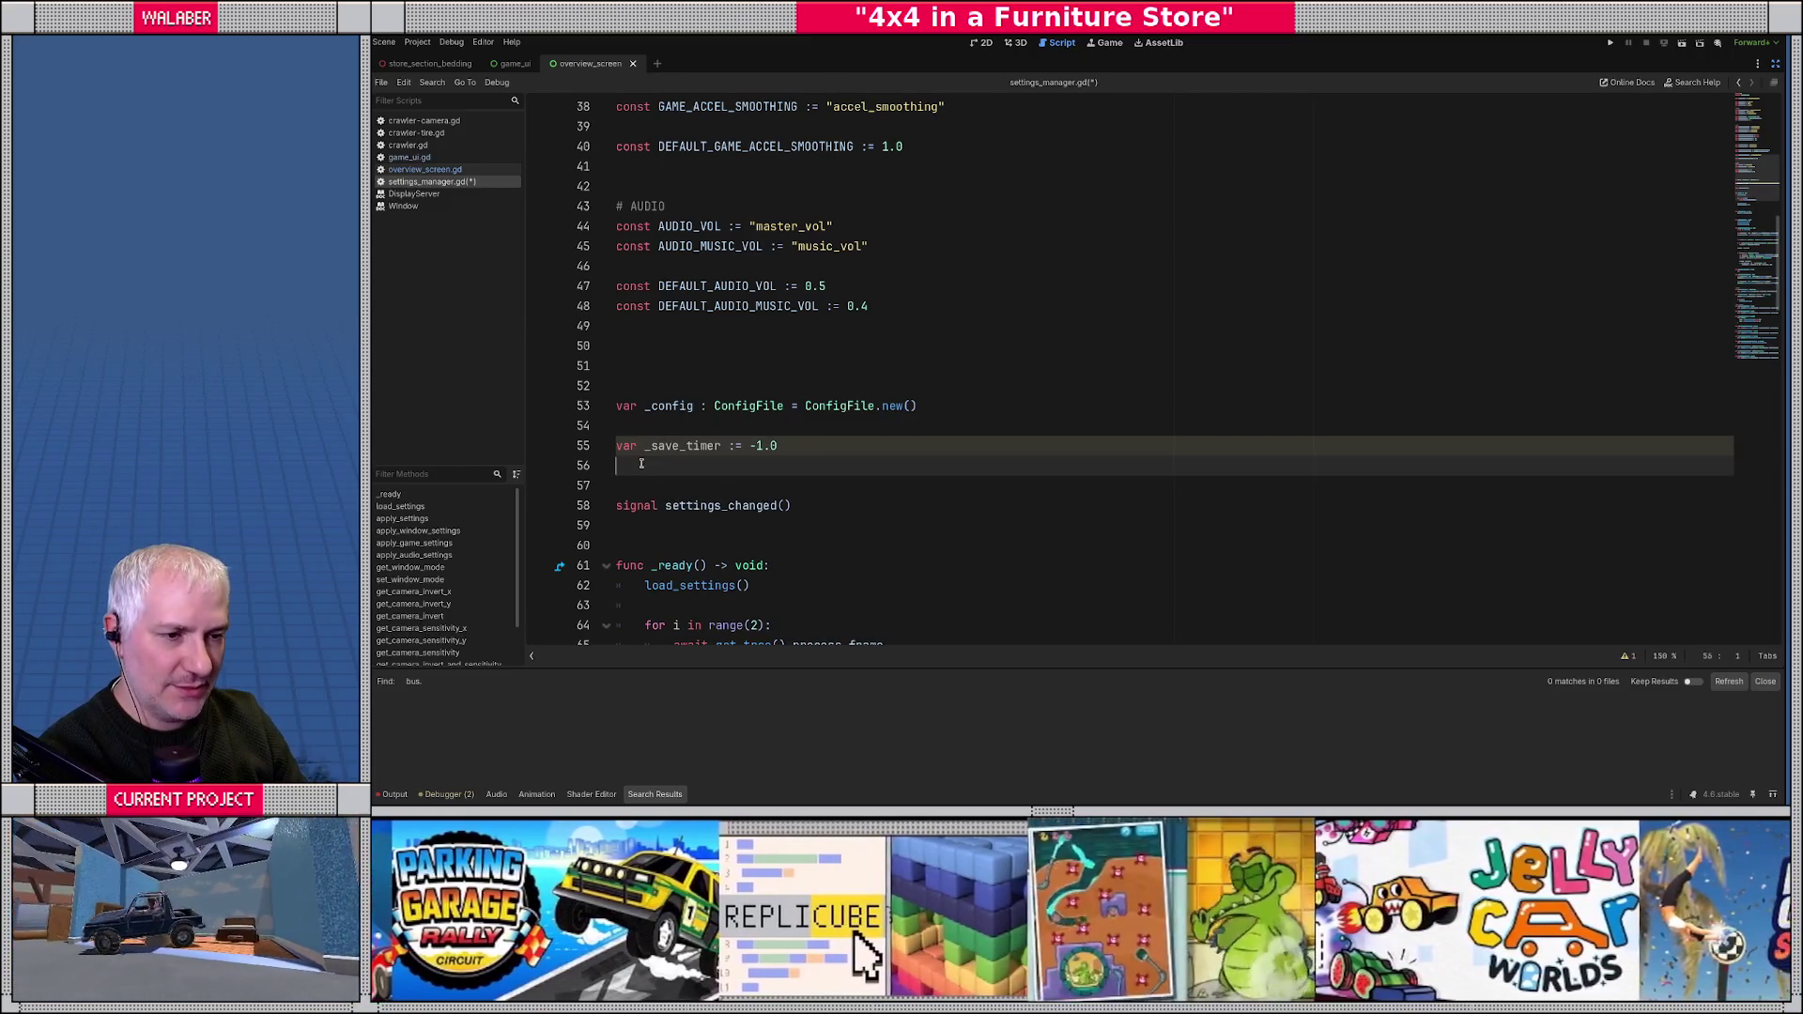
{"action": "key", "text": "Return"}
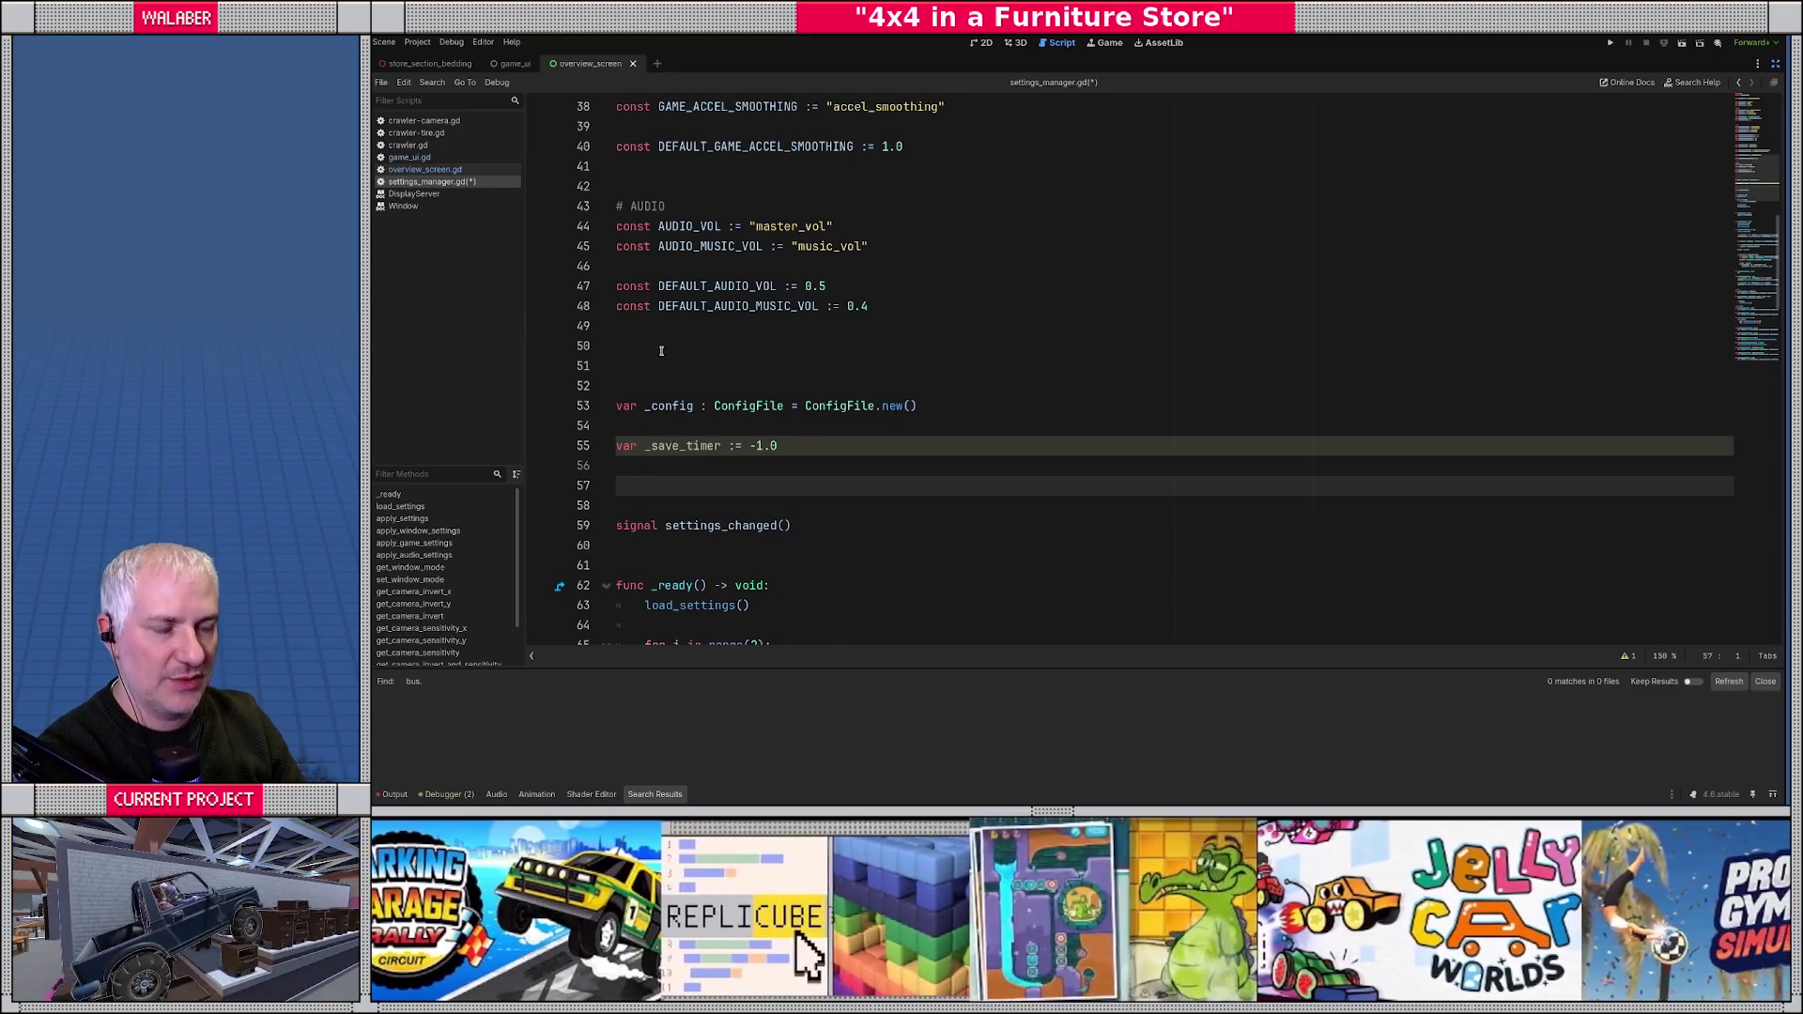
- Add const AUTOSAVE_DELAY := 1.0 below the audio constants, correcting the keyword to lowercase
{"action": "left_click", "coordinate": [661, 351]}
{"action": "key", "text": "Return"}
{"action": "type", "text": "CONST AUTOSA"}
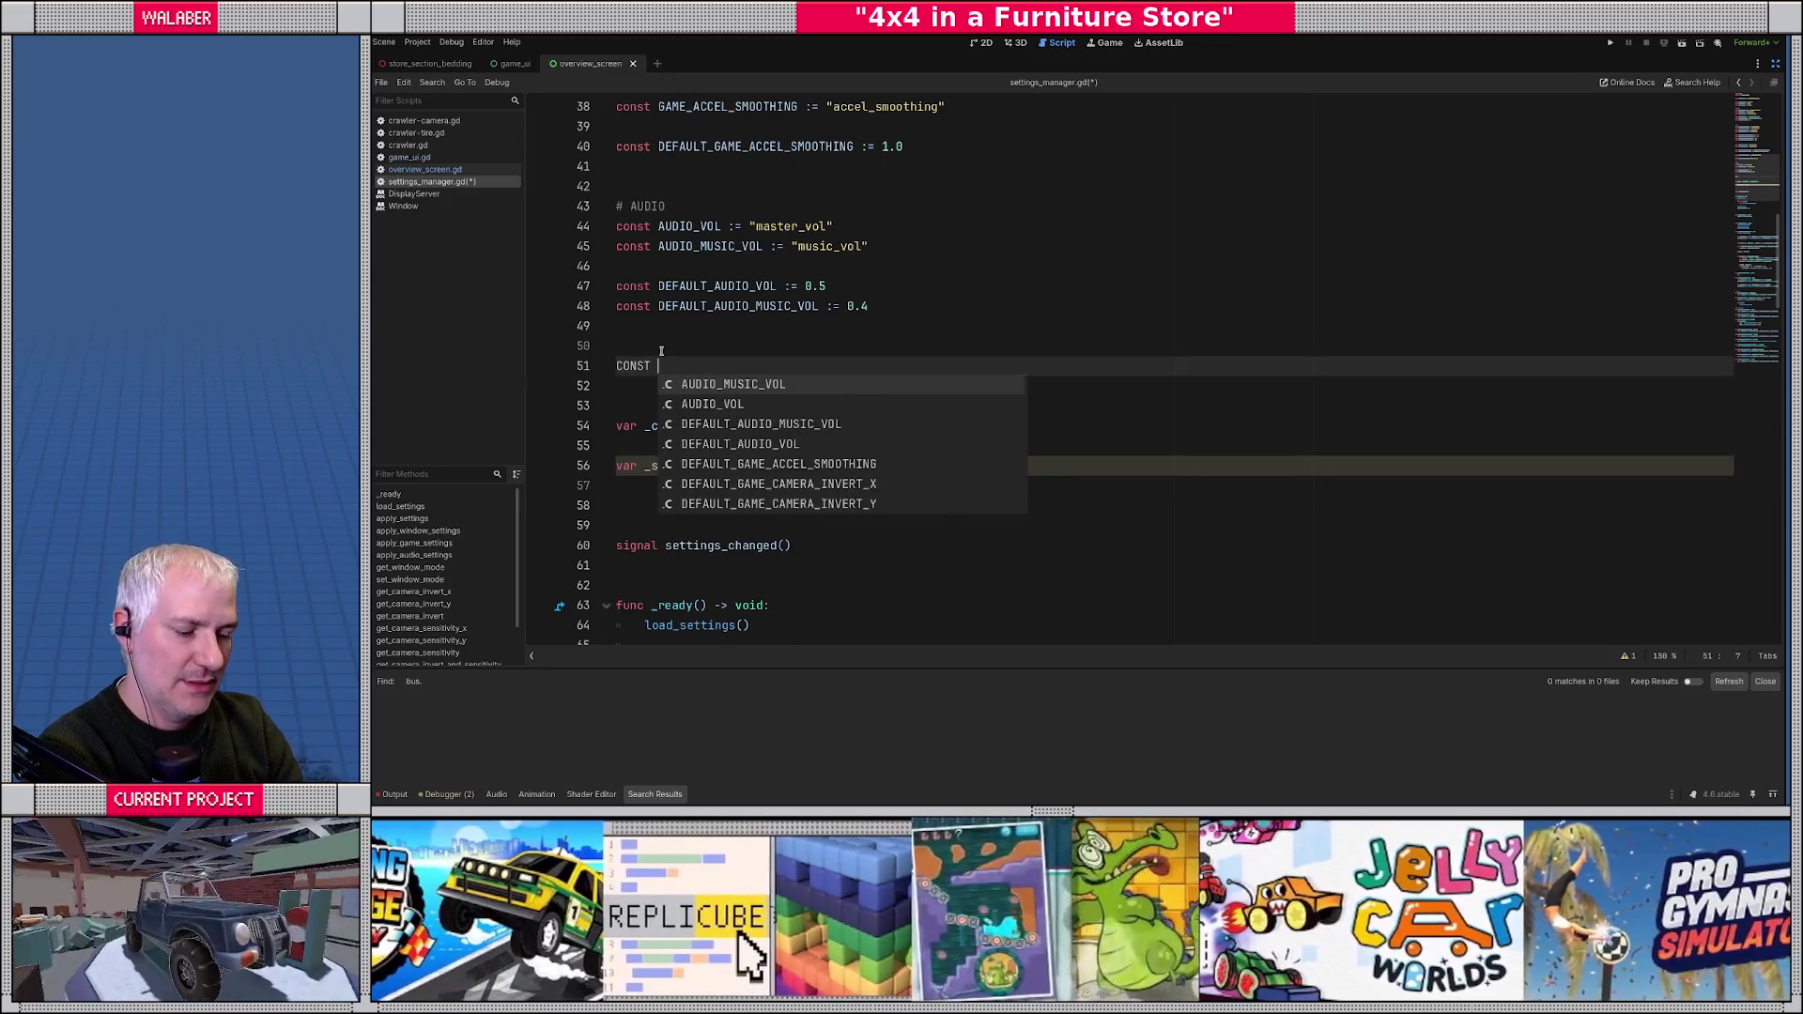
{"action": "type", "text": "_DELAY"}
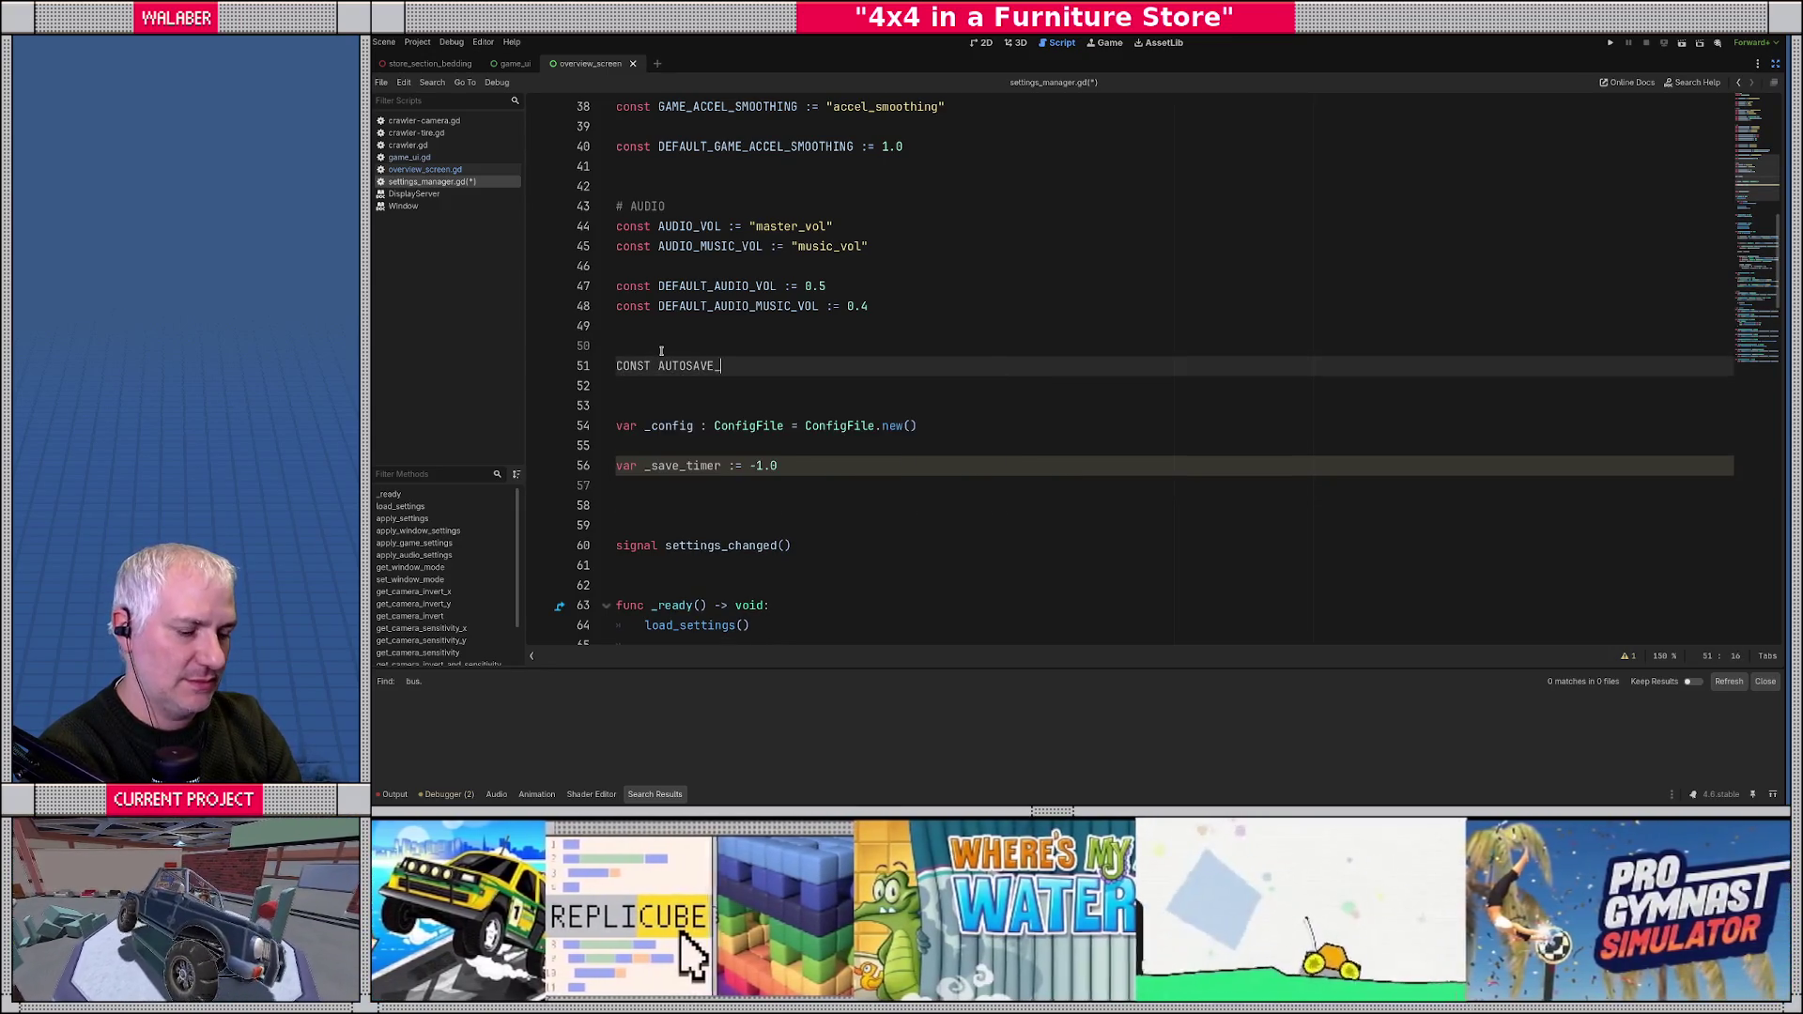
{"action": "key", "text": "Delete"}
{"action": "key", "text": "Delete"}
{"action": "key", "text": "Delete"}
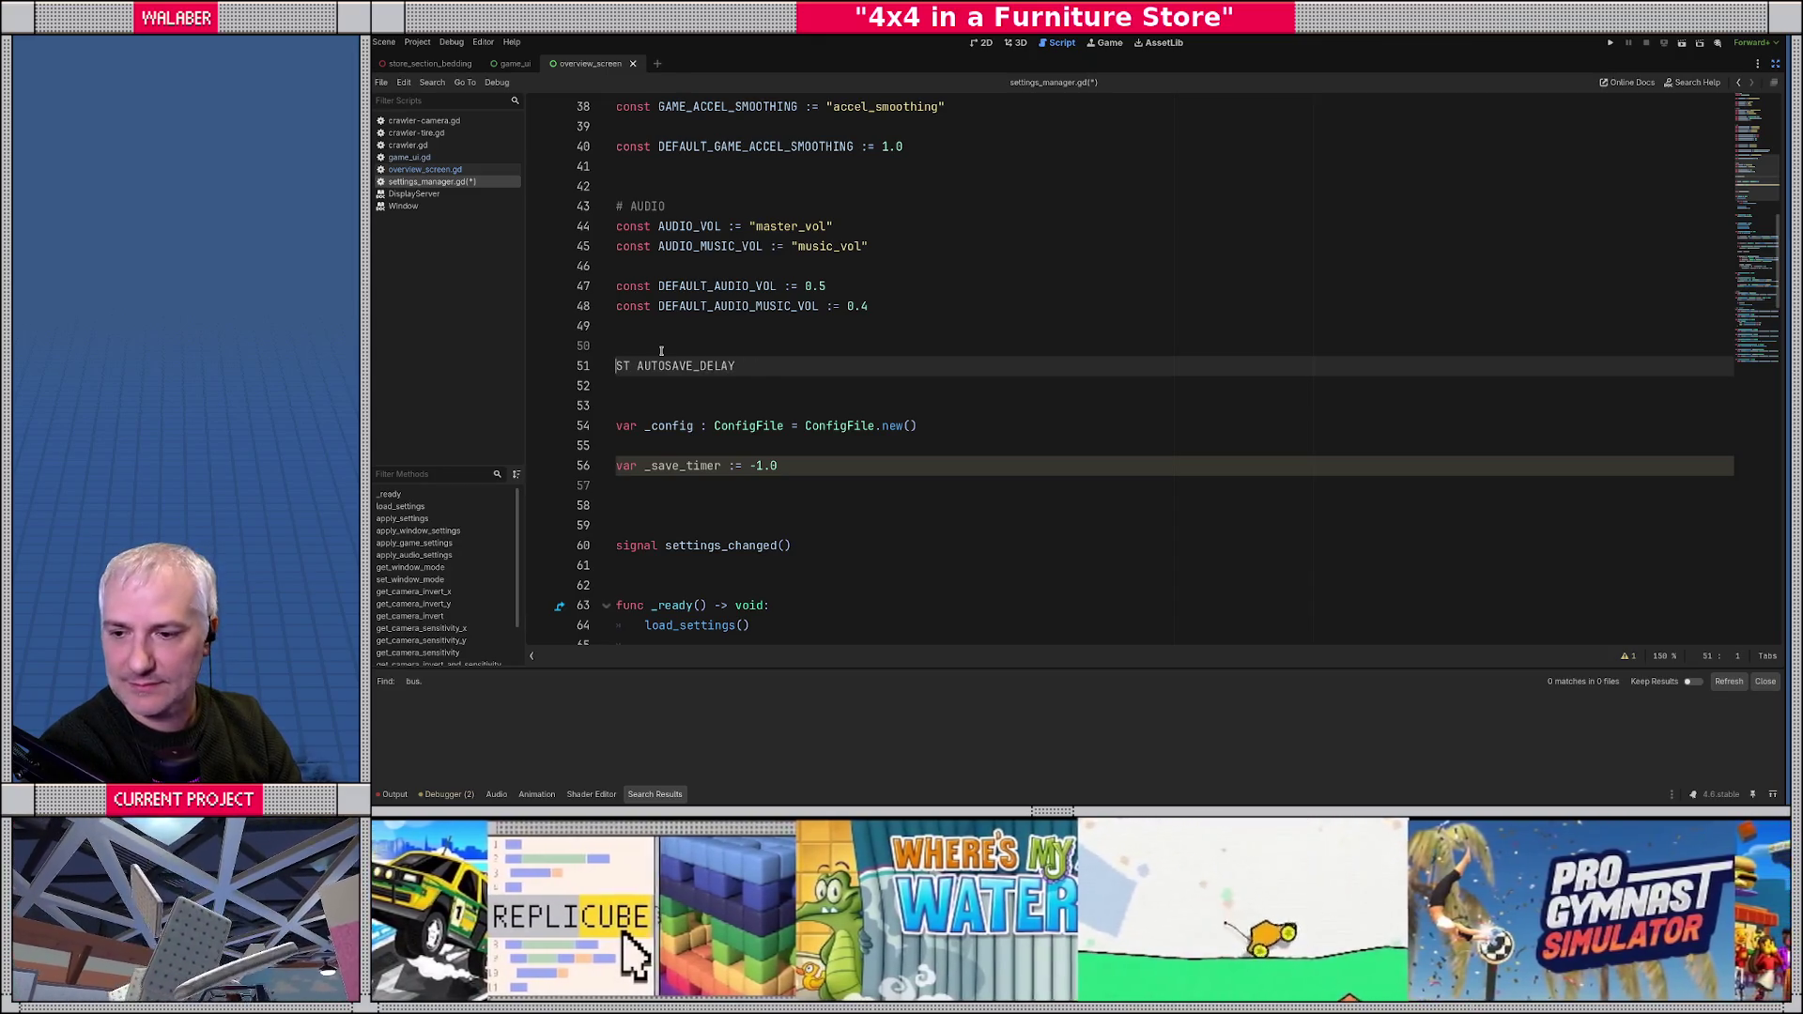
{"action": "key", "text": "Delete"}
{"action": "key", "text": "Delete"}
{"action": "type", "text": "const"}
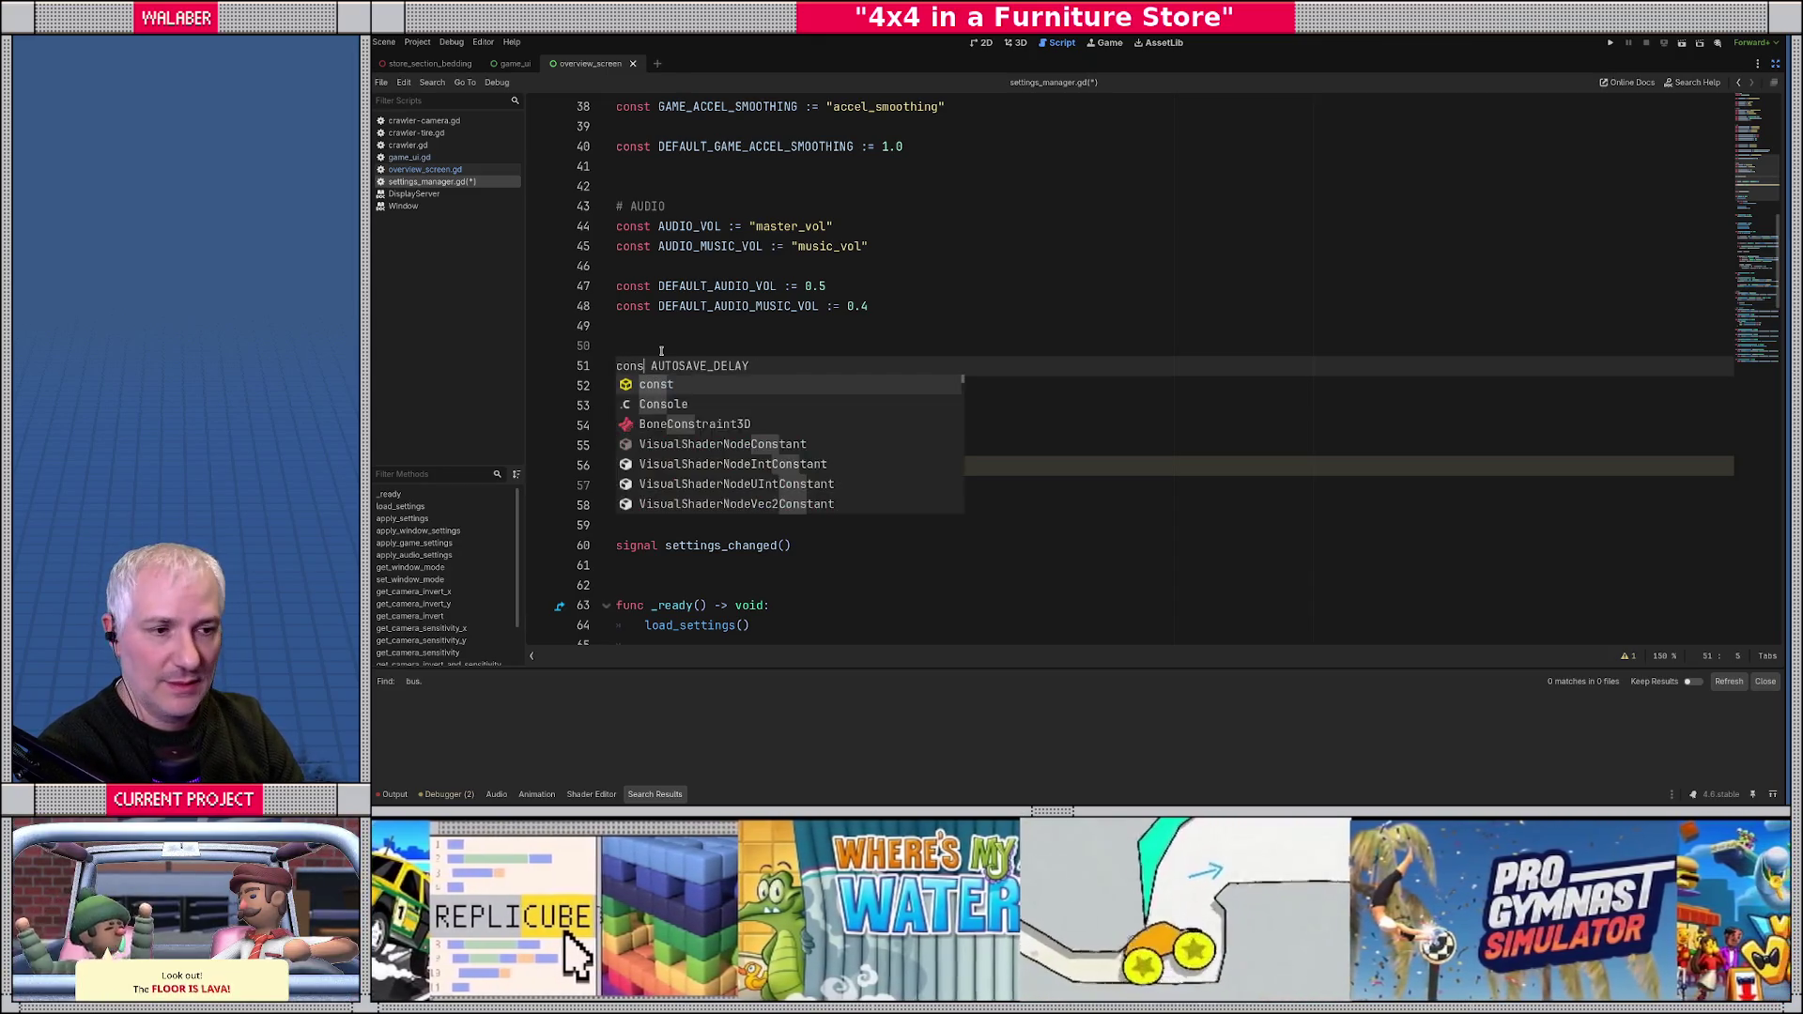
{"action": "key", "text": "Escape"}
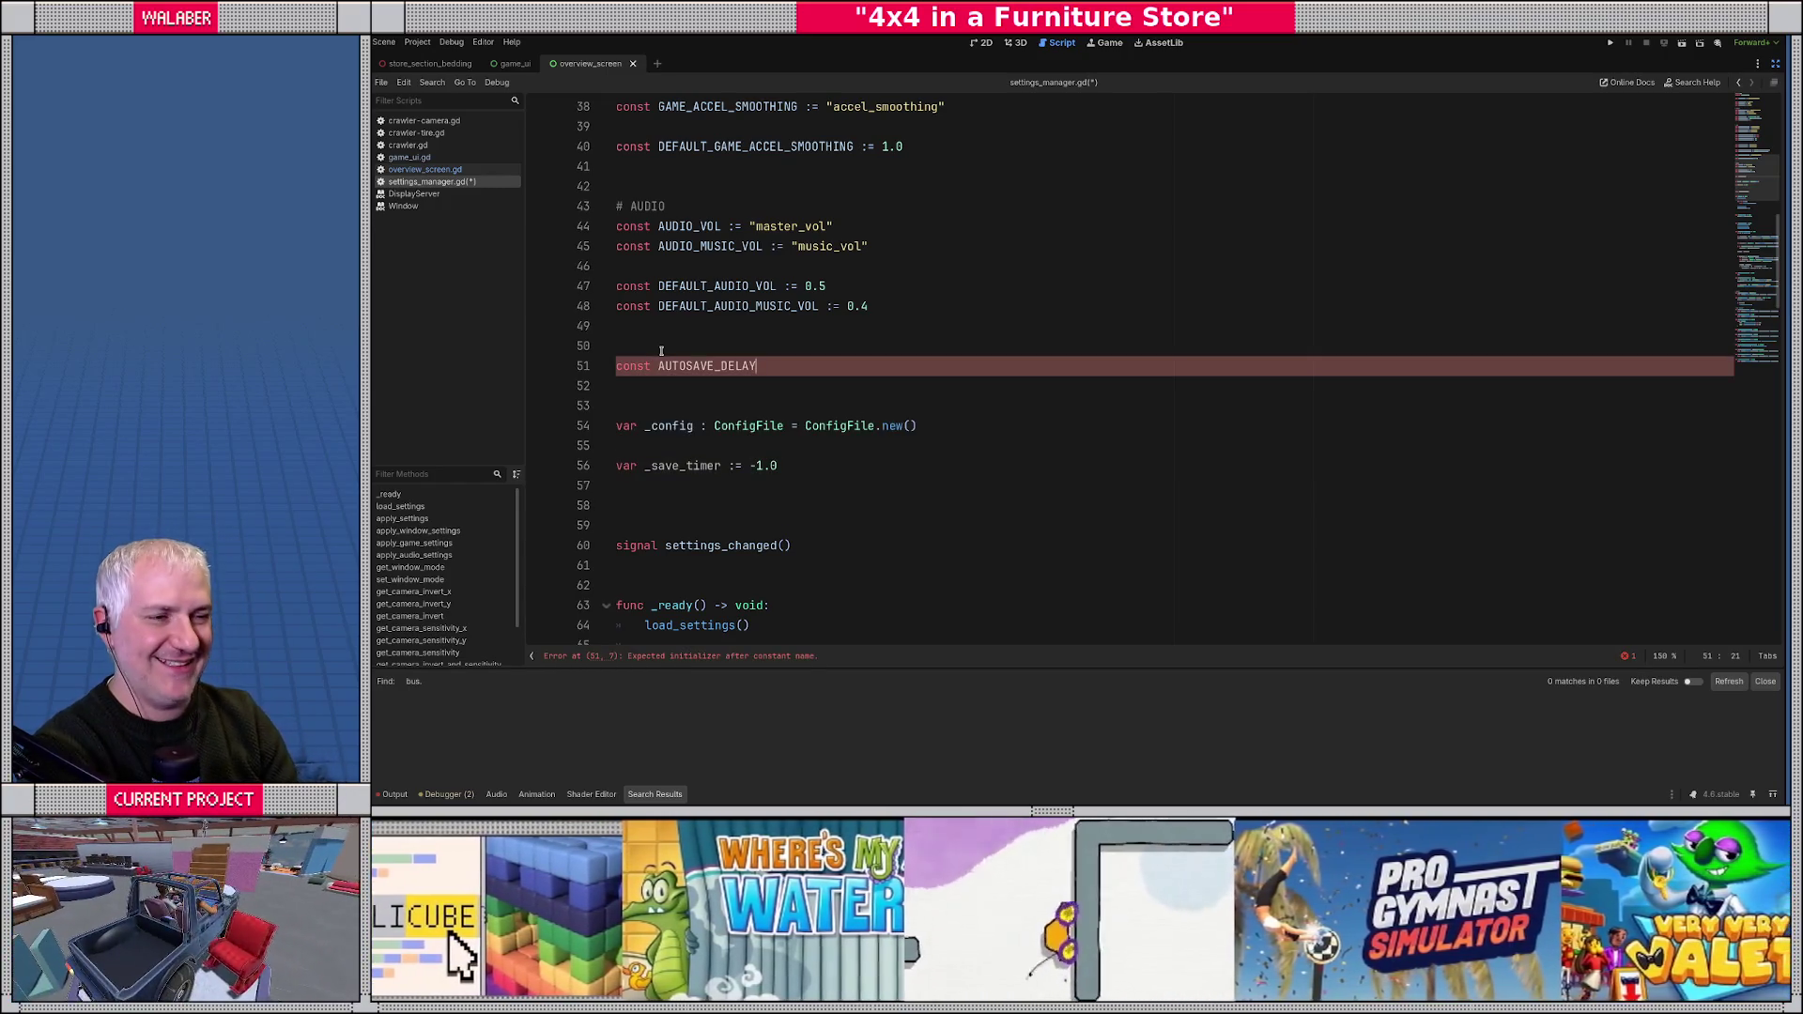
{"action": "type", "text": " :="}
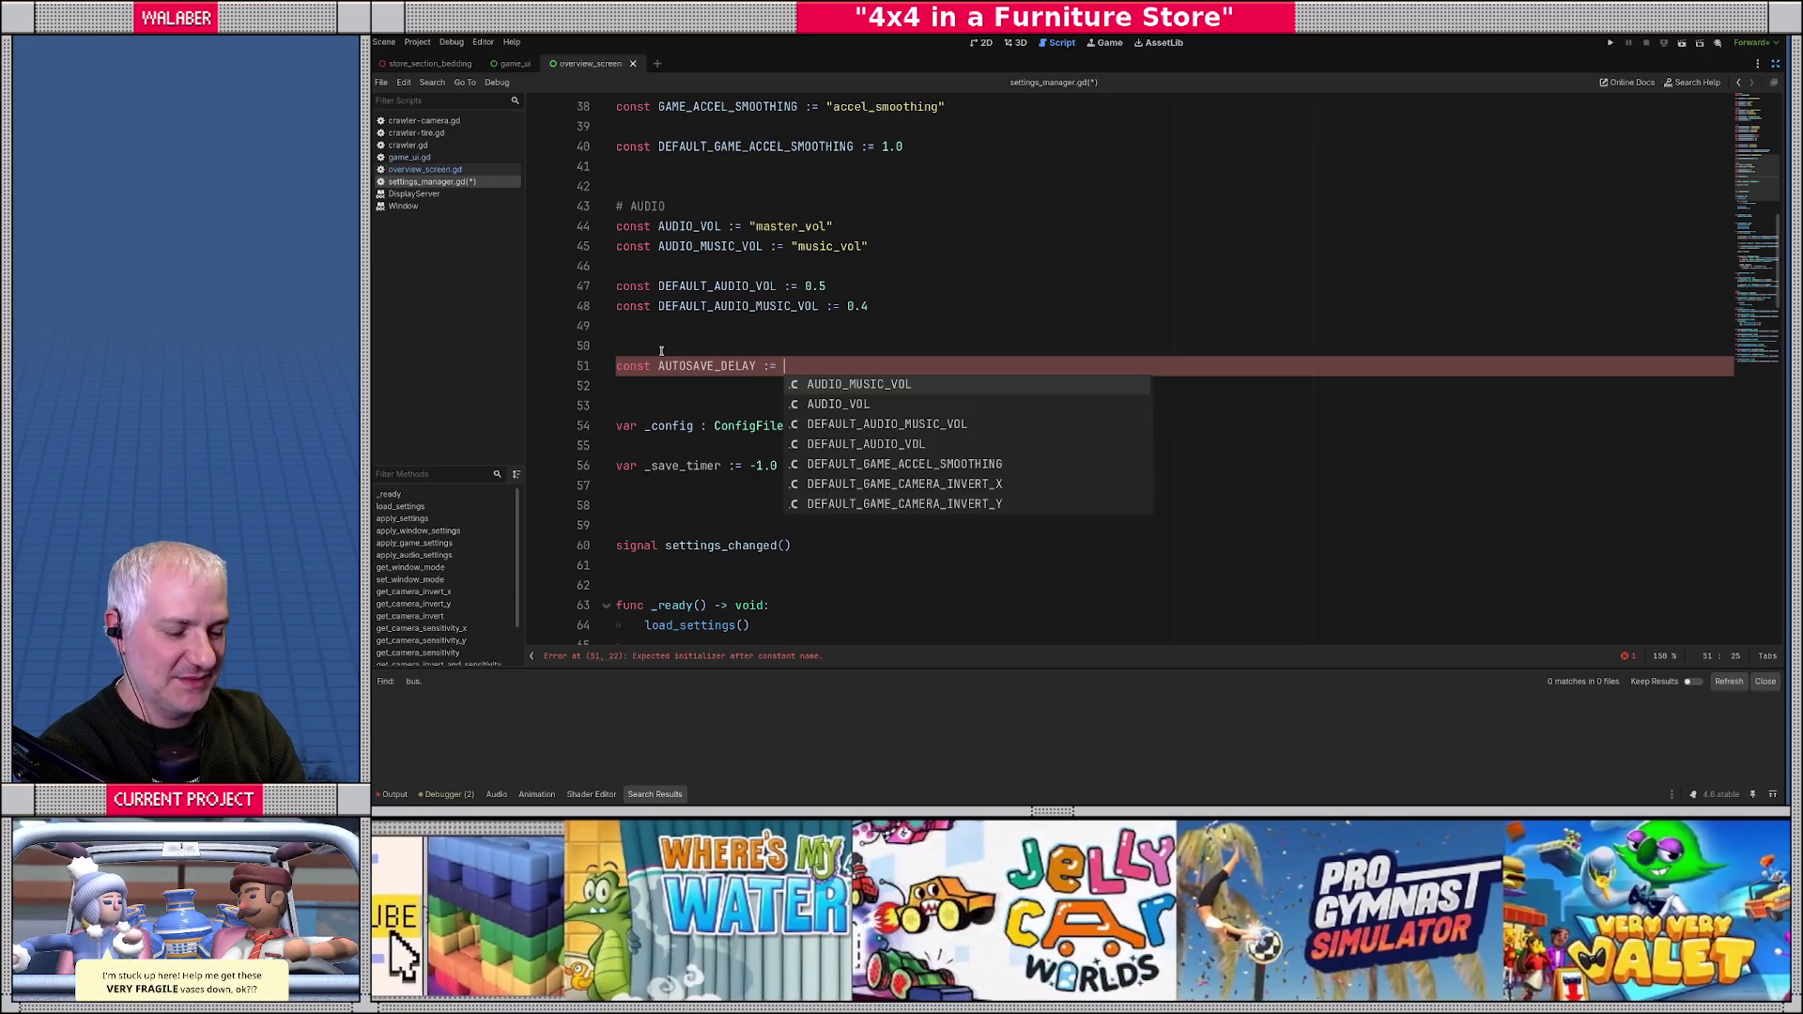
{"action": "type", "text": " 1."}
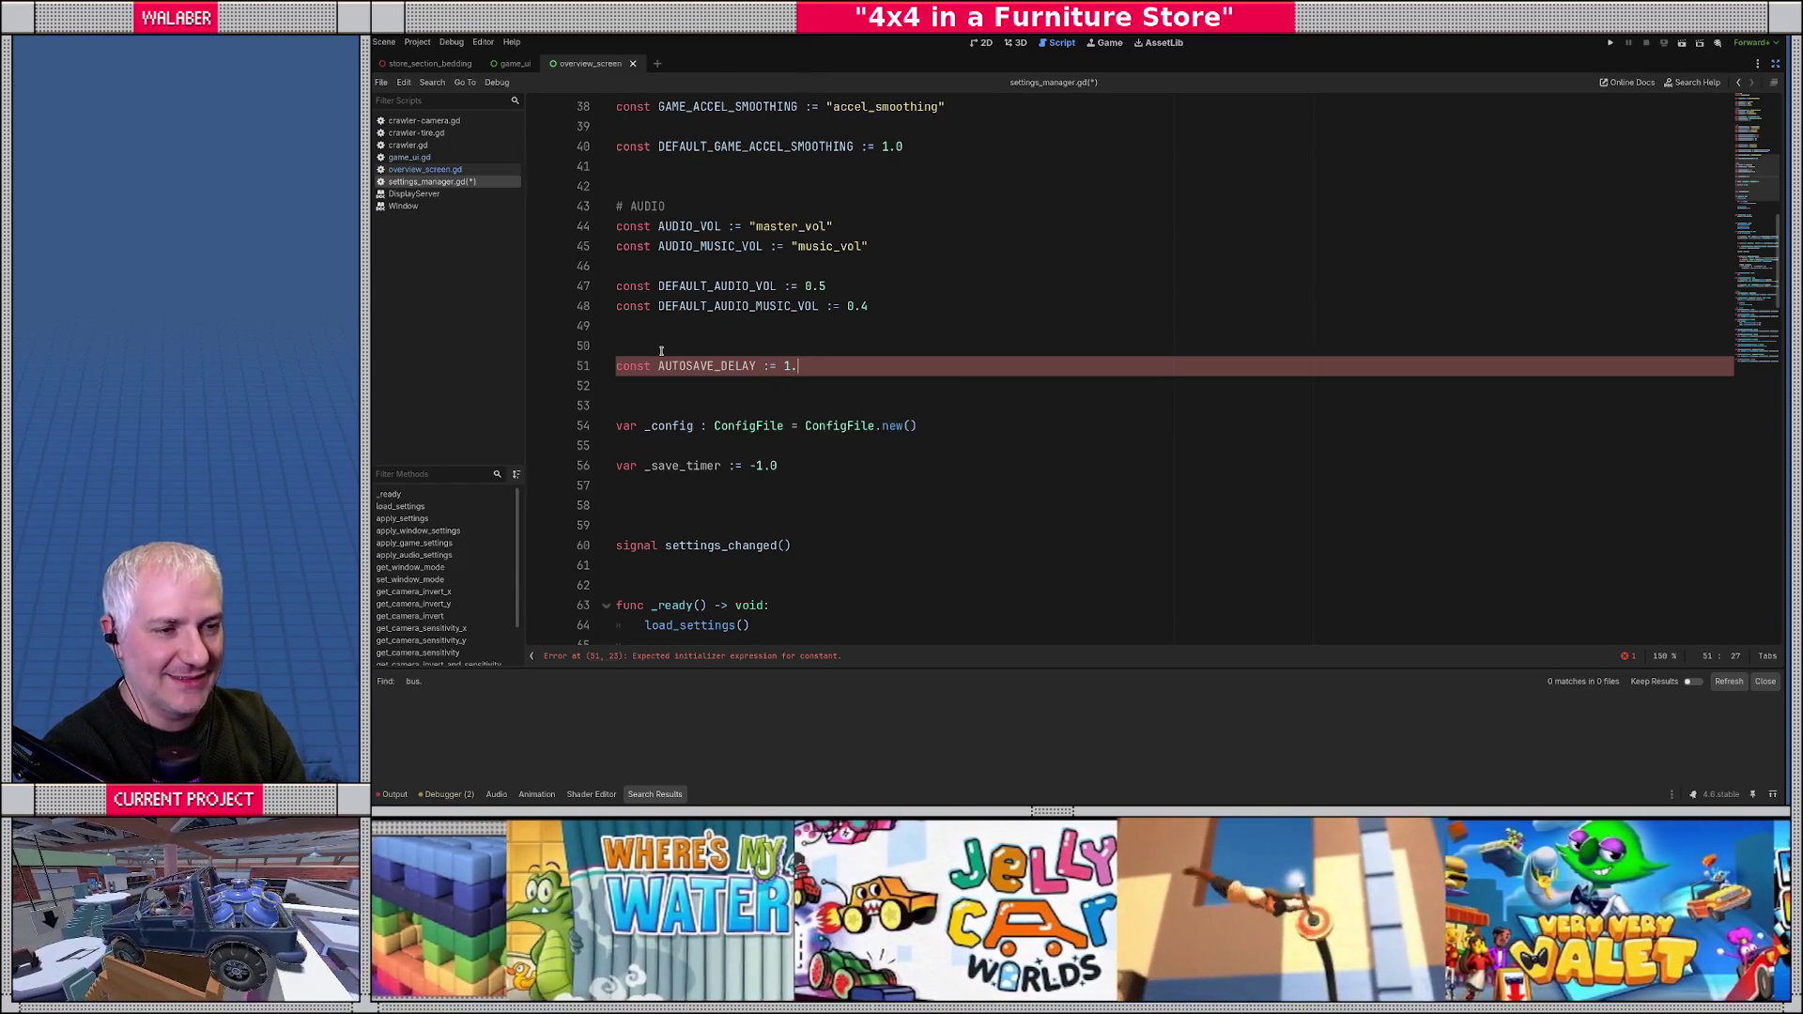
{"action": "type", "text": "0"}
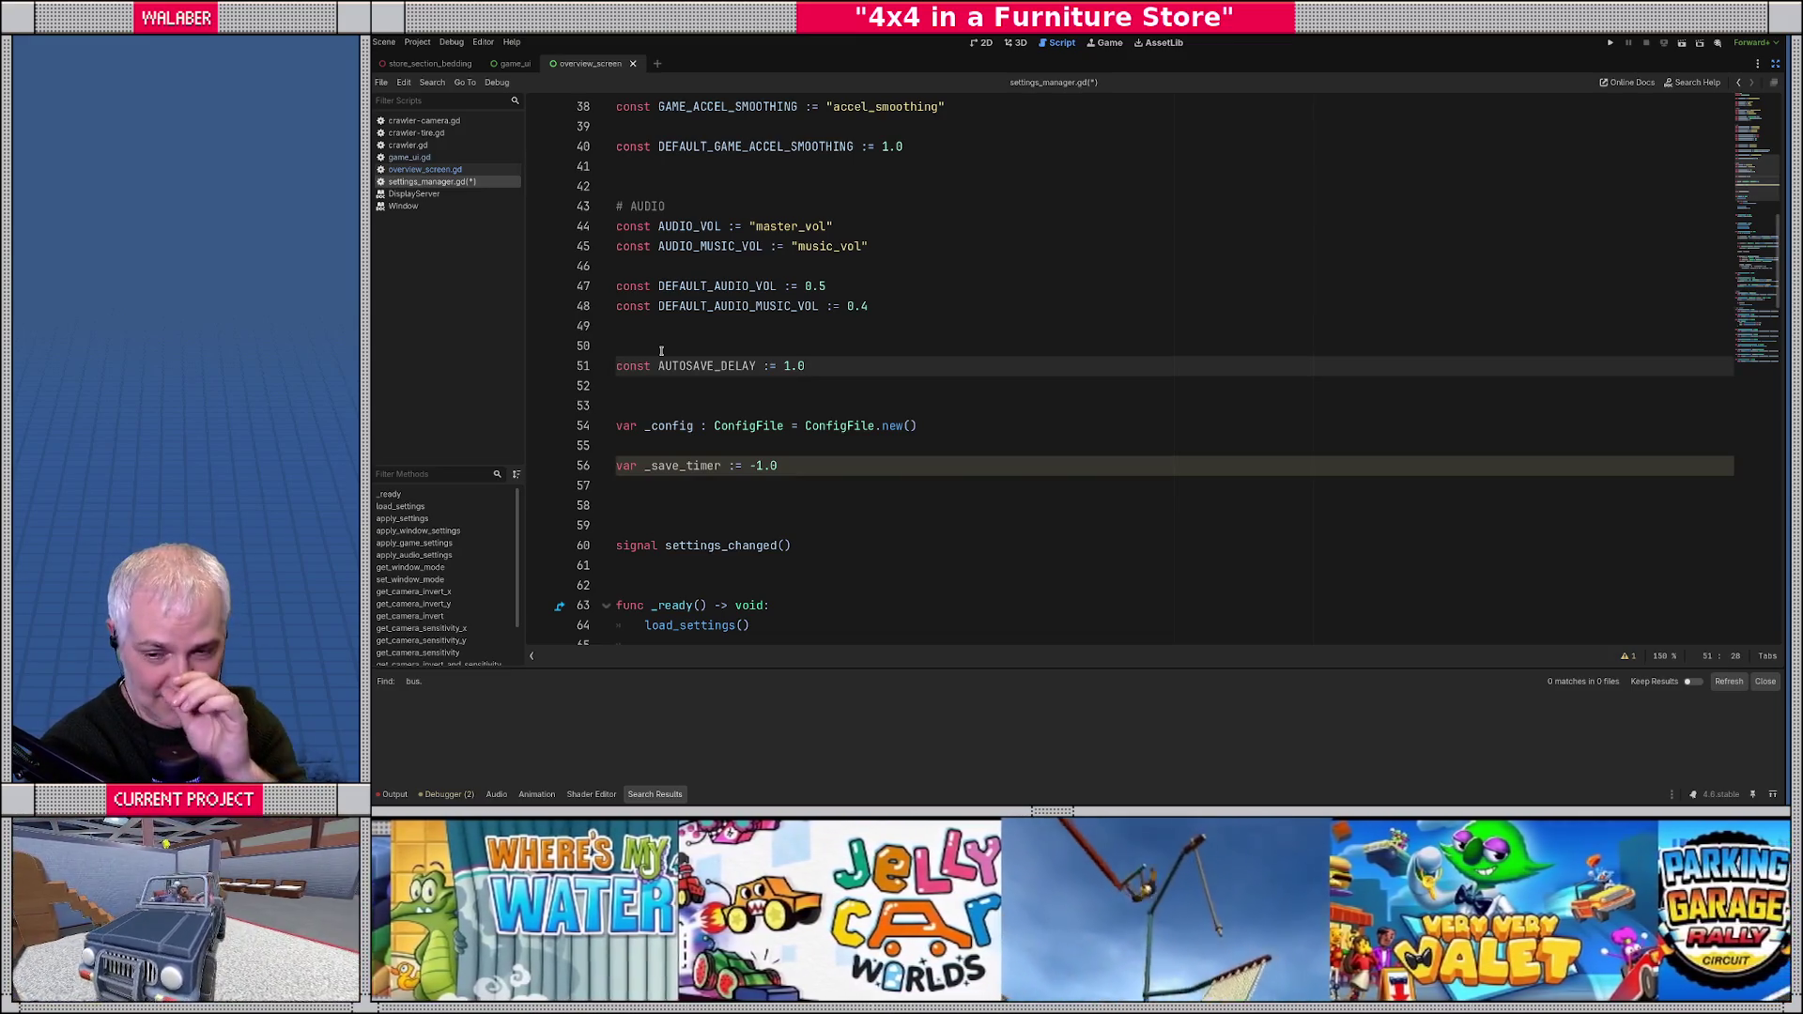
- Save settings_manager.gd
{"action": "left_click", "coordinate": [649, 386]}
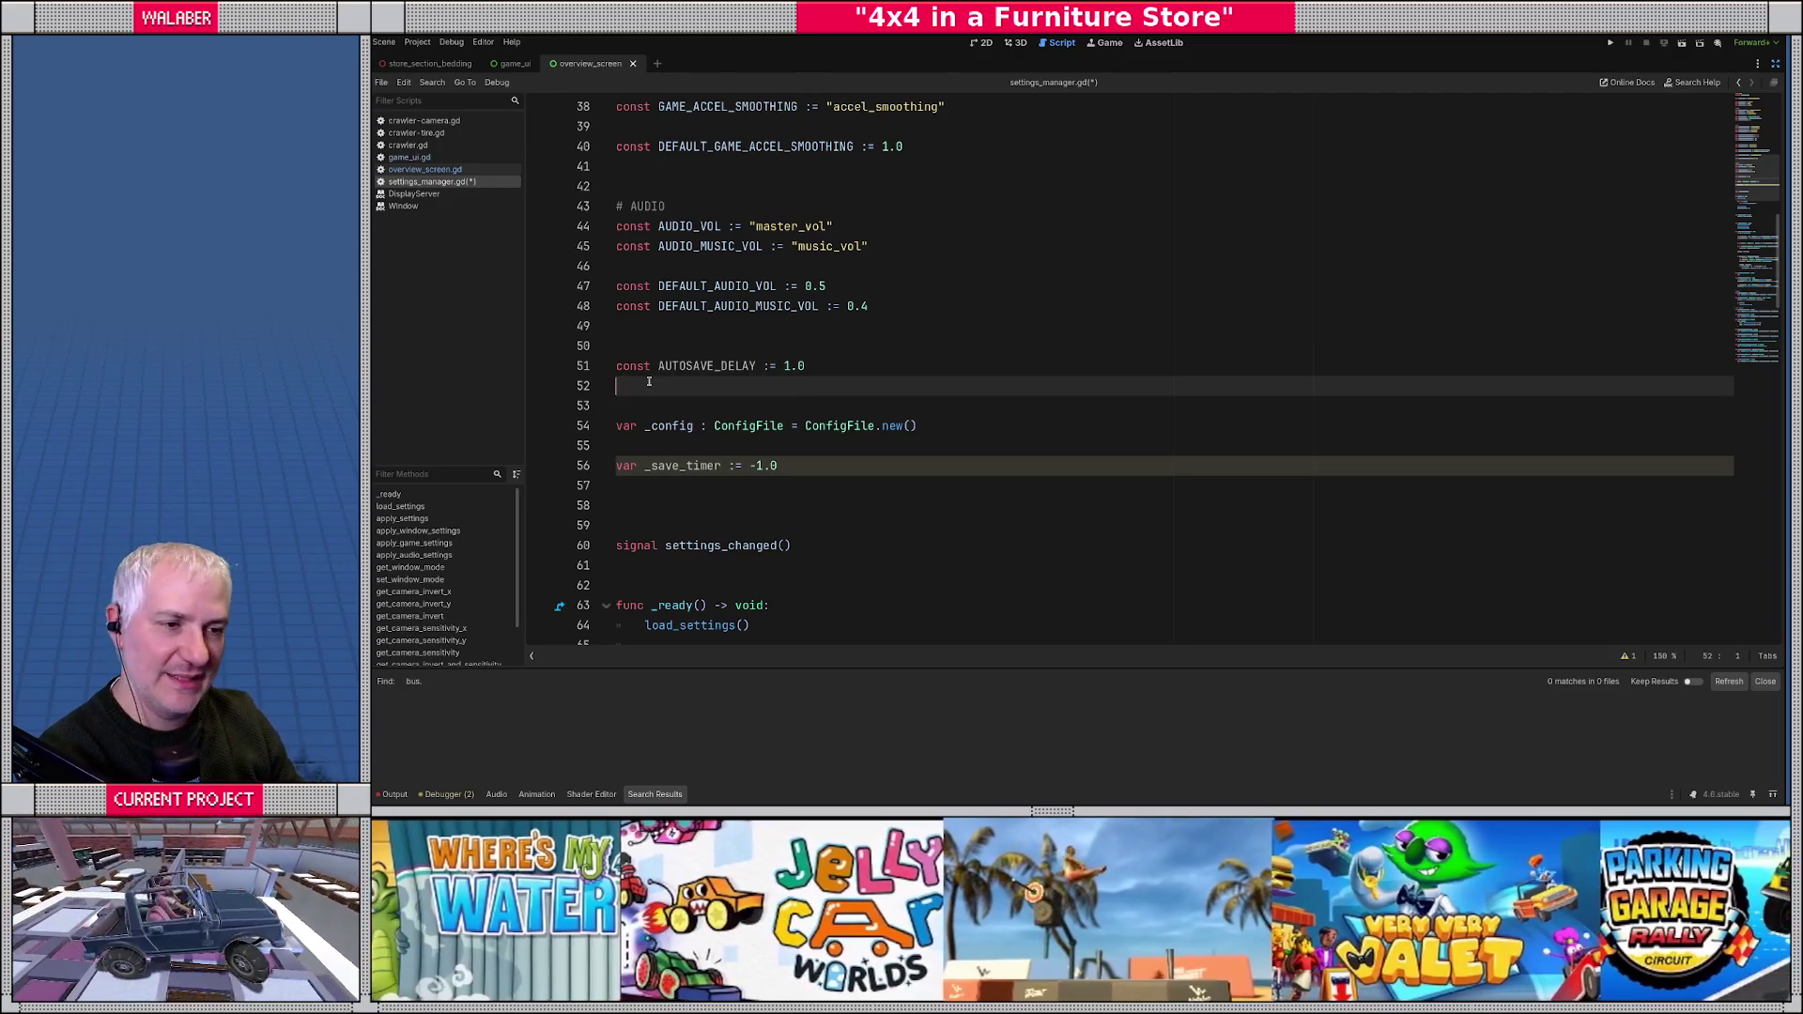
{"action": "left_click", "coordinate": [632, 403]}
{"action": "key", "text": "ctrl+s"}
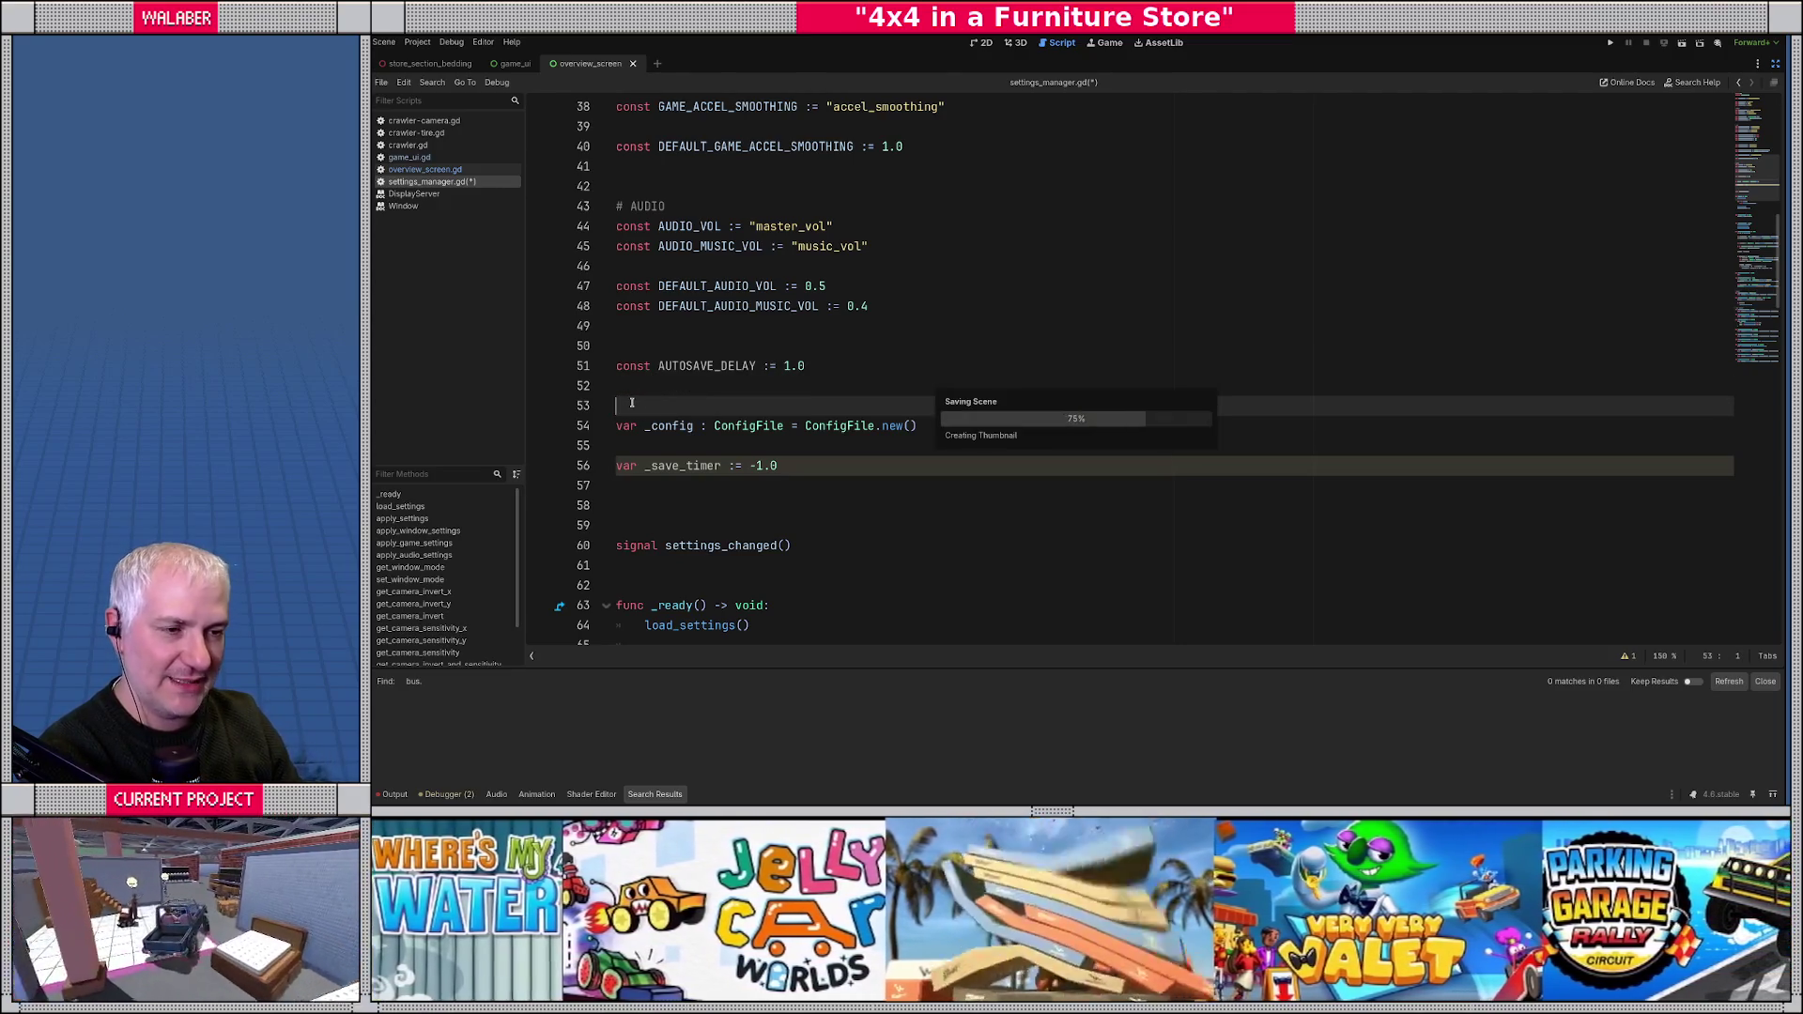
{"action": "left_click", "coordinate": [633, 388]}
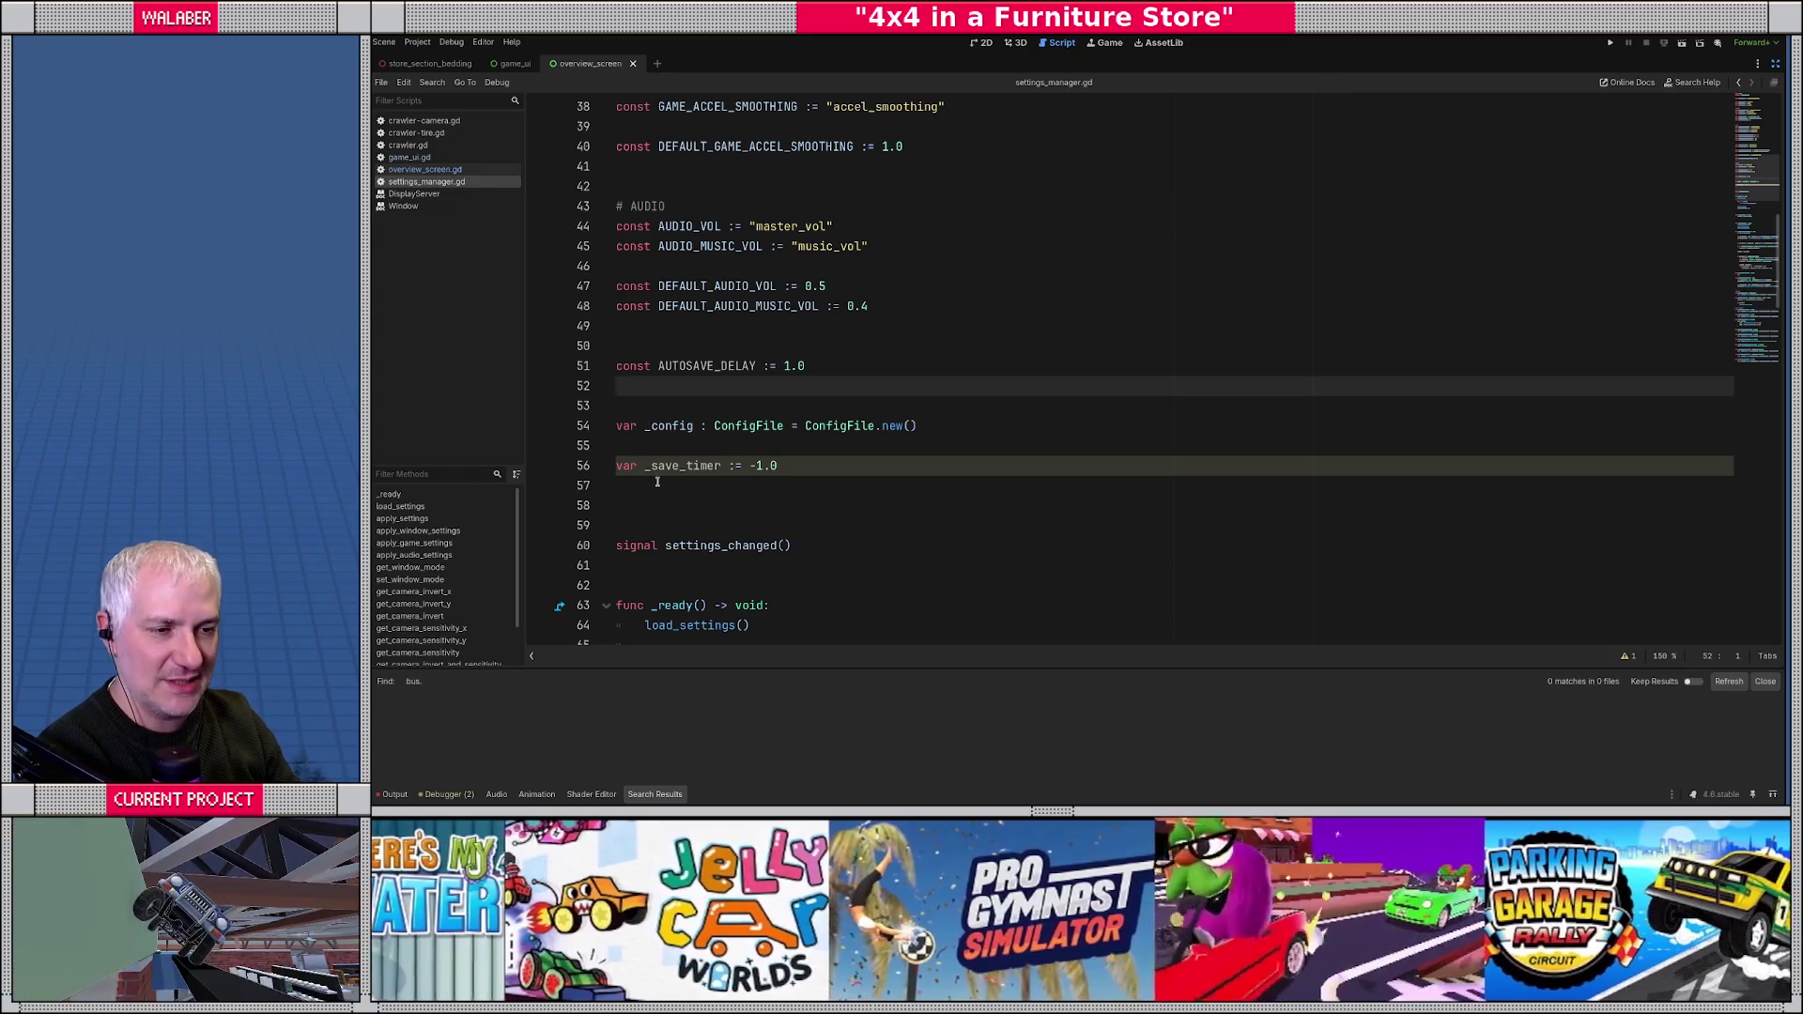
{"action": "left_click", "coordinate": [639, 488]}
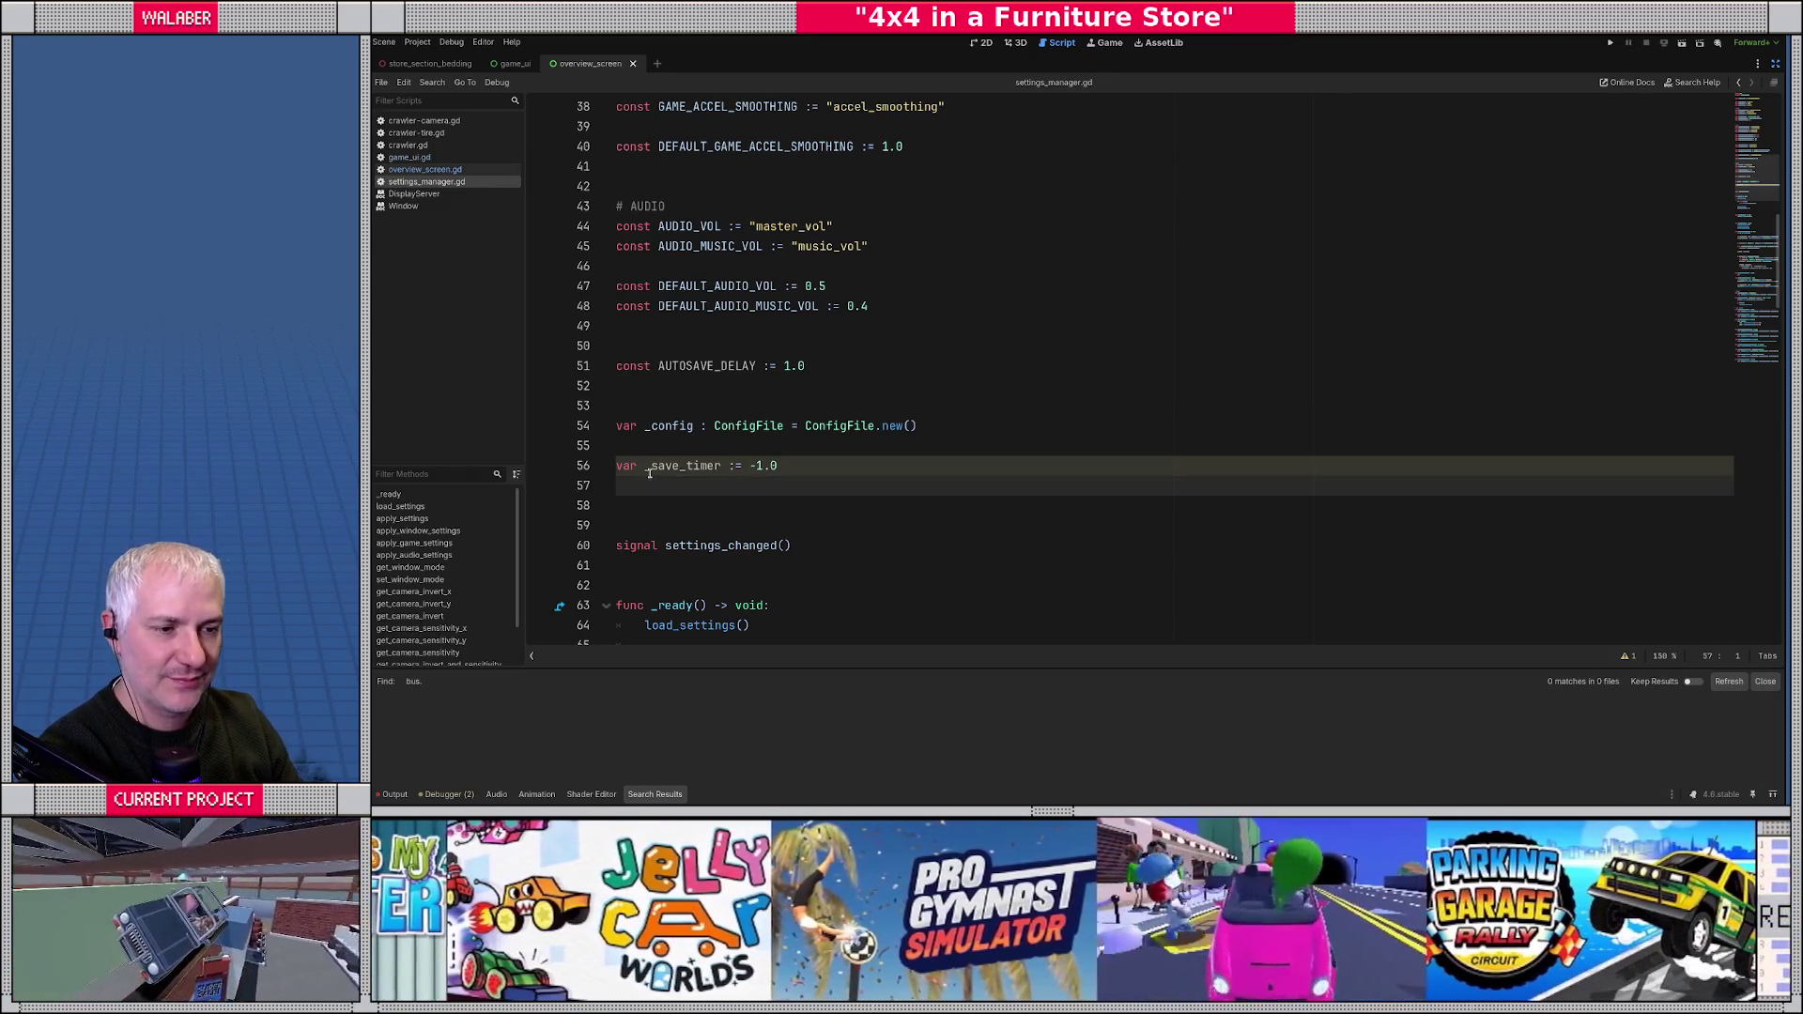
- Below _ready, add func _process(delta) with an 'if _save_timer > 0.0:' check
{"action": "scroll", "coordinate": [648, 473], "scroll_direction": "down", "scroll_amount": 4}
{"action": "left_click", "coordinate": [649, 531]}
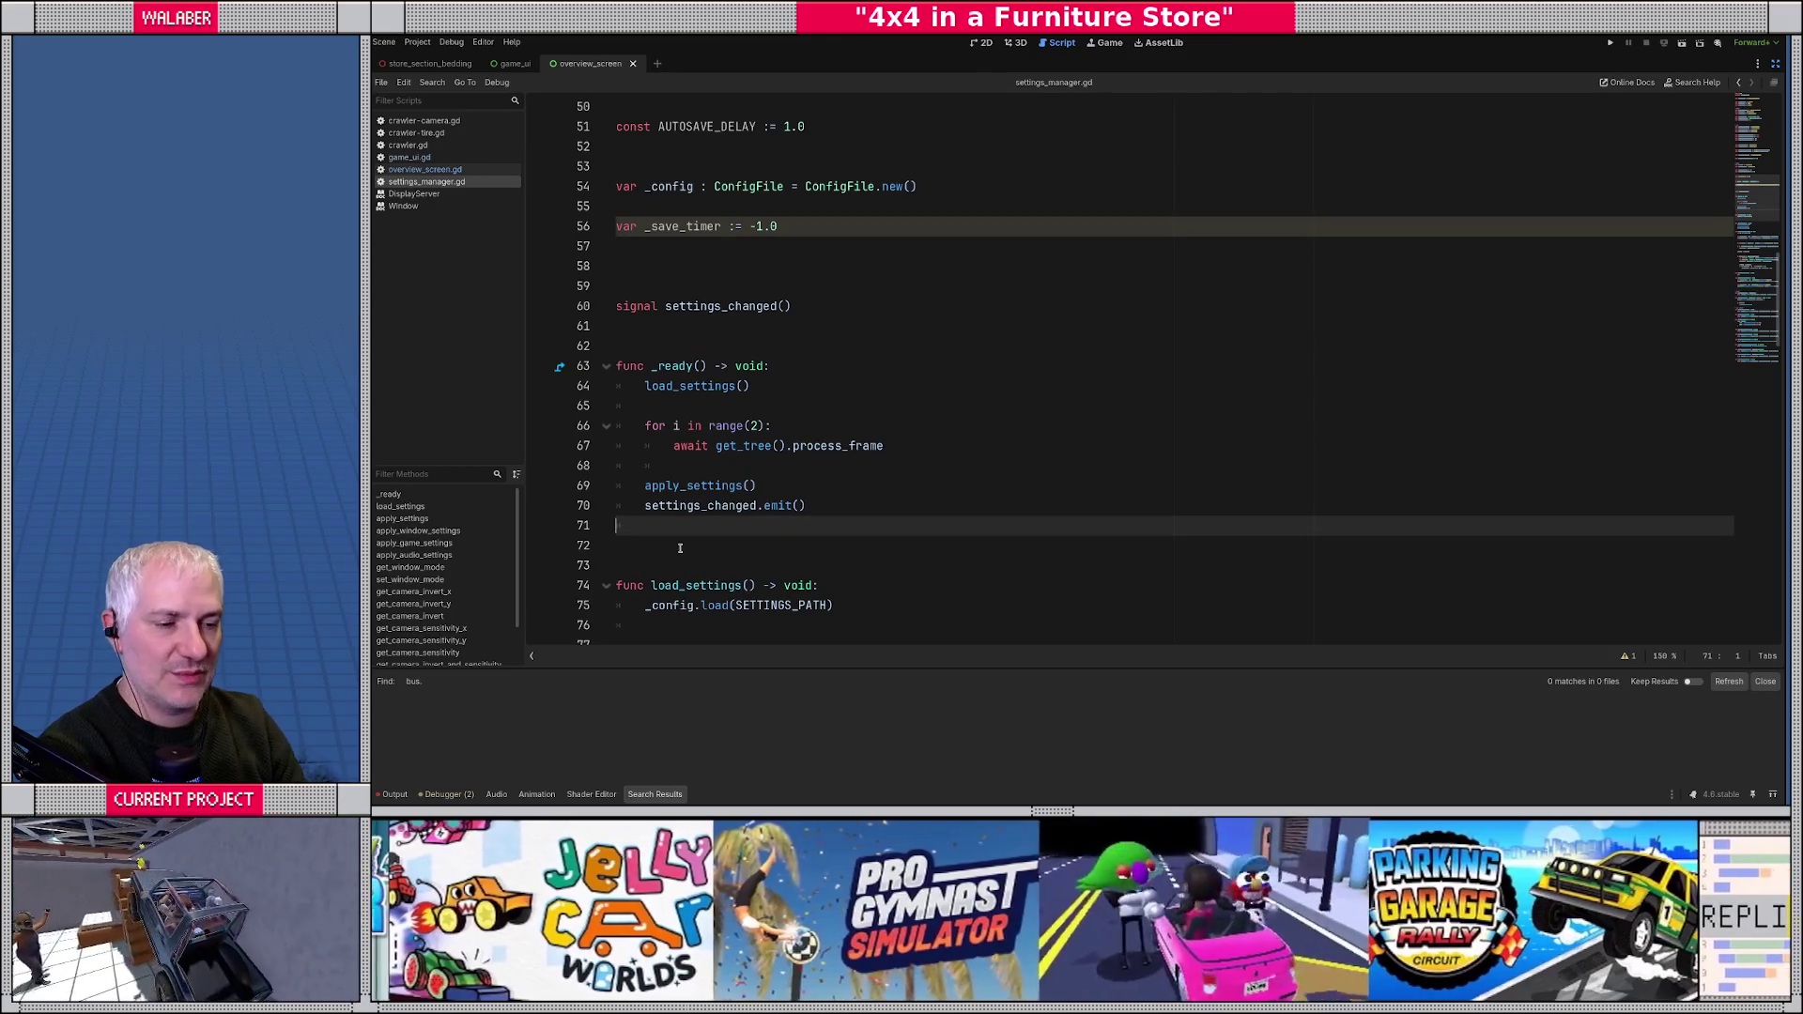
{"action": "key", "text": "Return"}
{"action": "key", "text": "Return"}
{"action": "type", "text": "func _"}
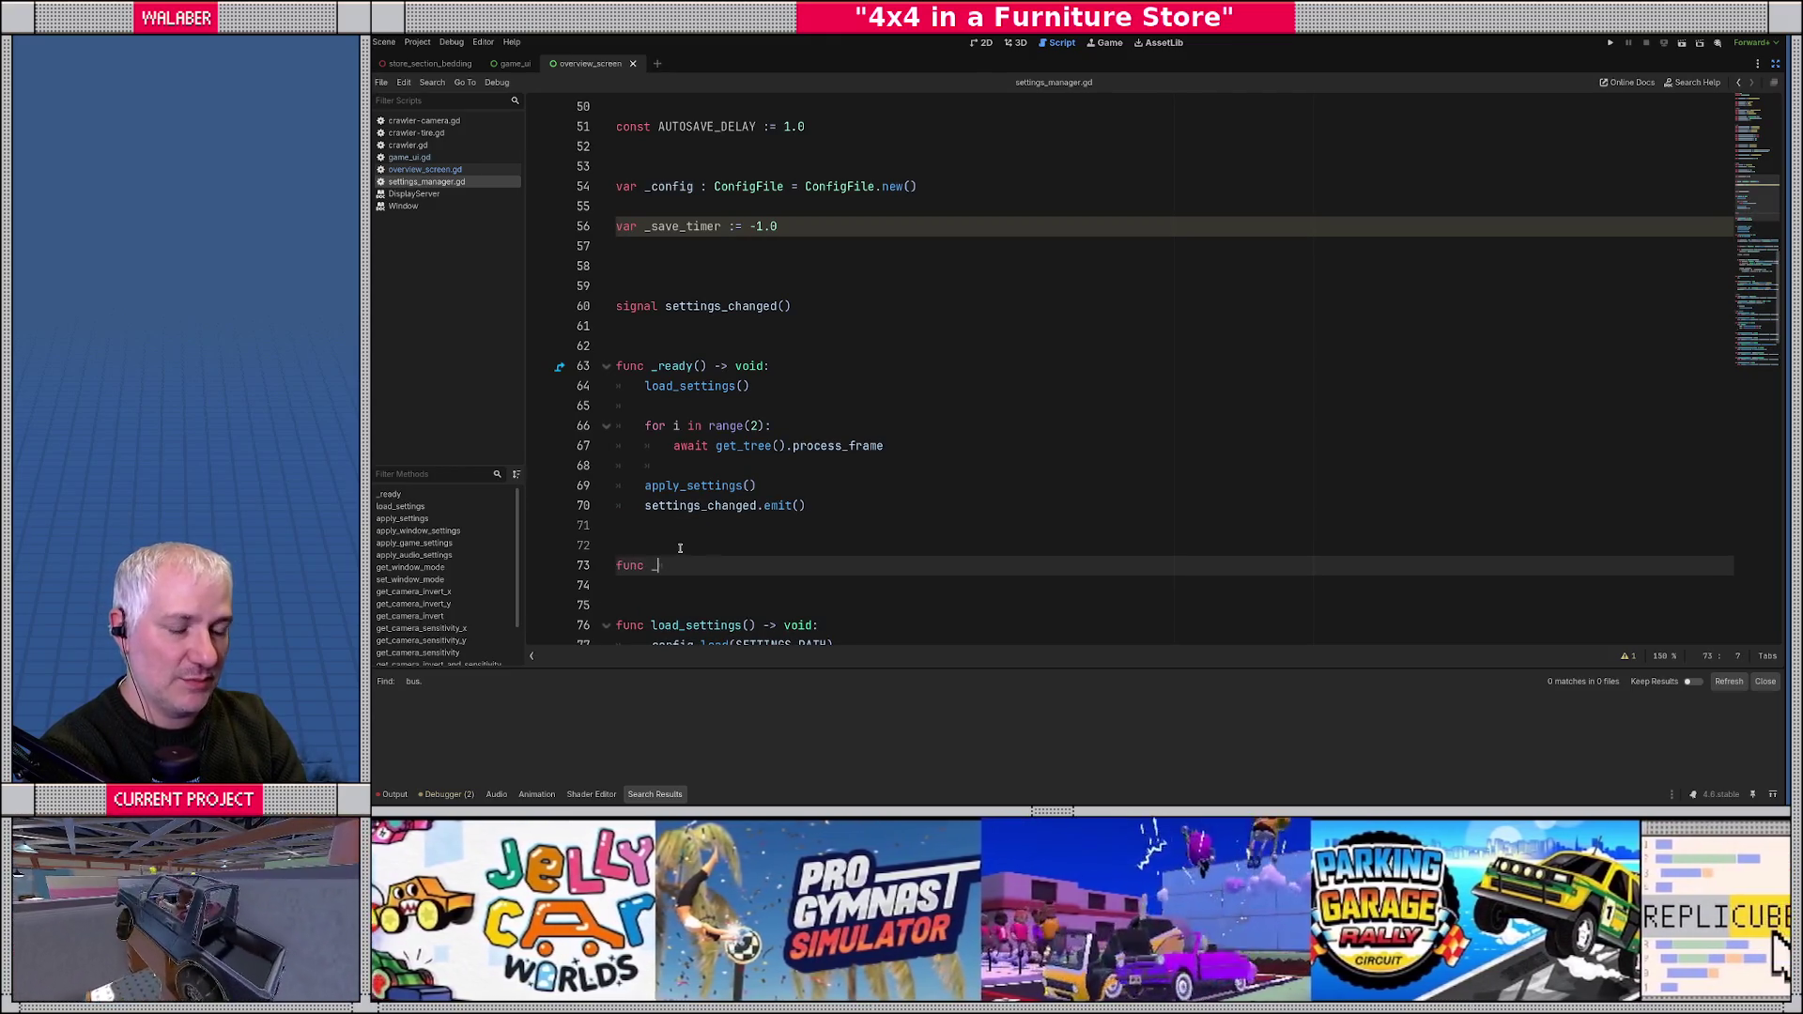
{"action": "type", "text": "pro"}
{"action": "key", "text": "Return"}
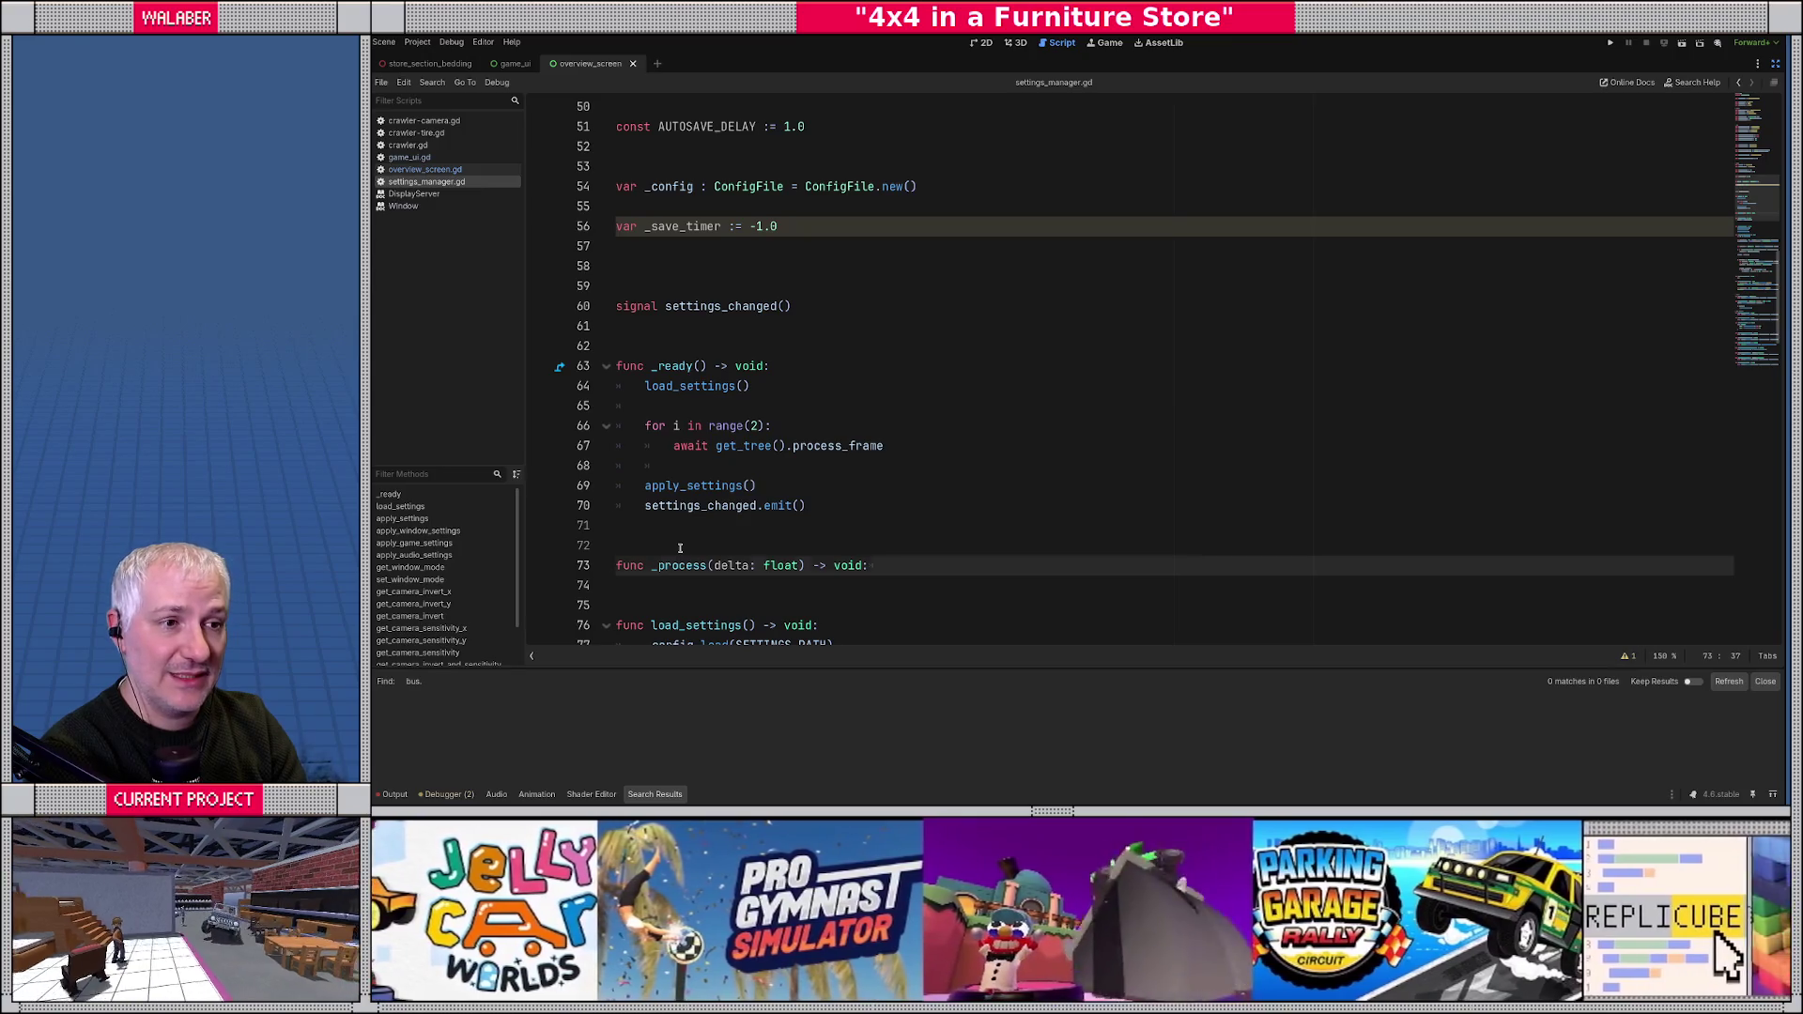
{"action": "key", "text": "Return"}
{"action": "type", "text": "if get"}
{"action": "key", "text": "Return"}
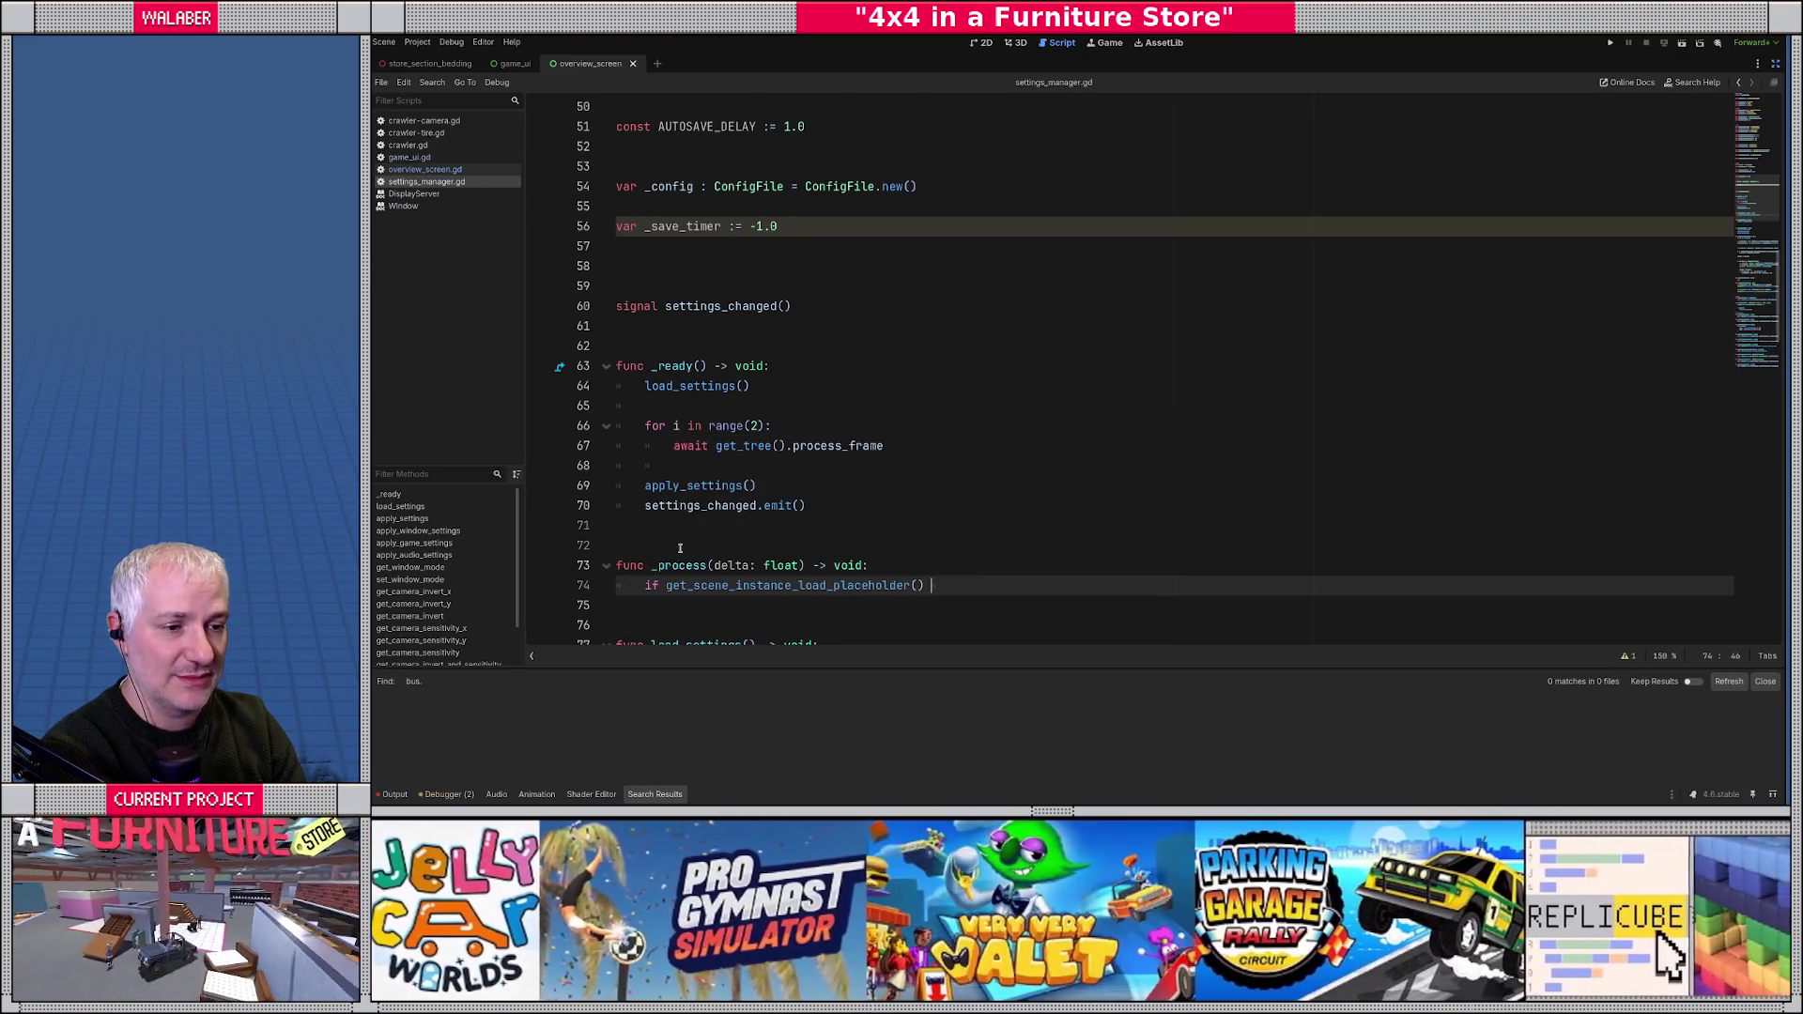
{"action": "key", "text": "ctrl+BackSpace"}
{"action": "key", "text": "ctrl+BackSpace"}
{"action": "type", "text": "_sa"}
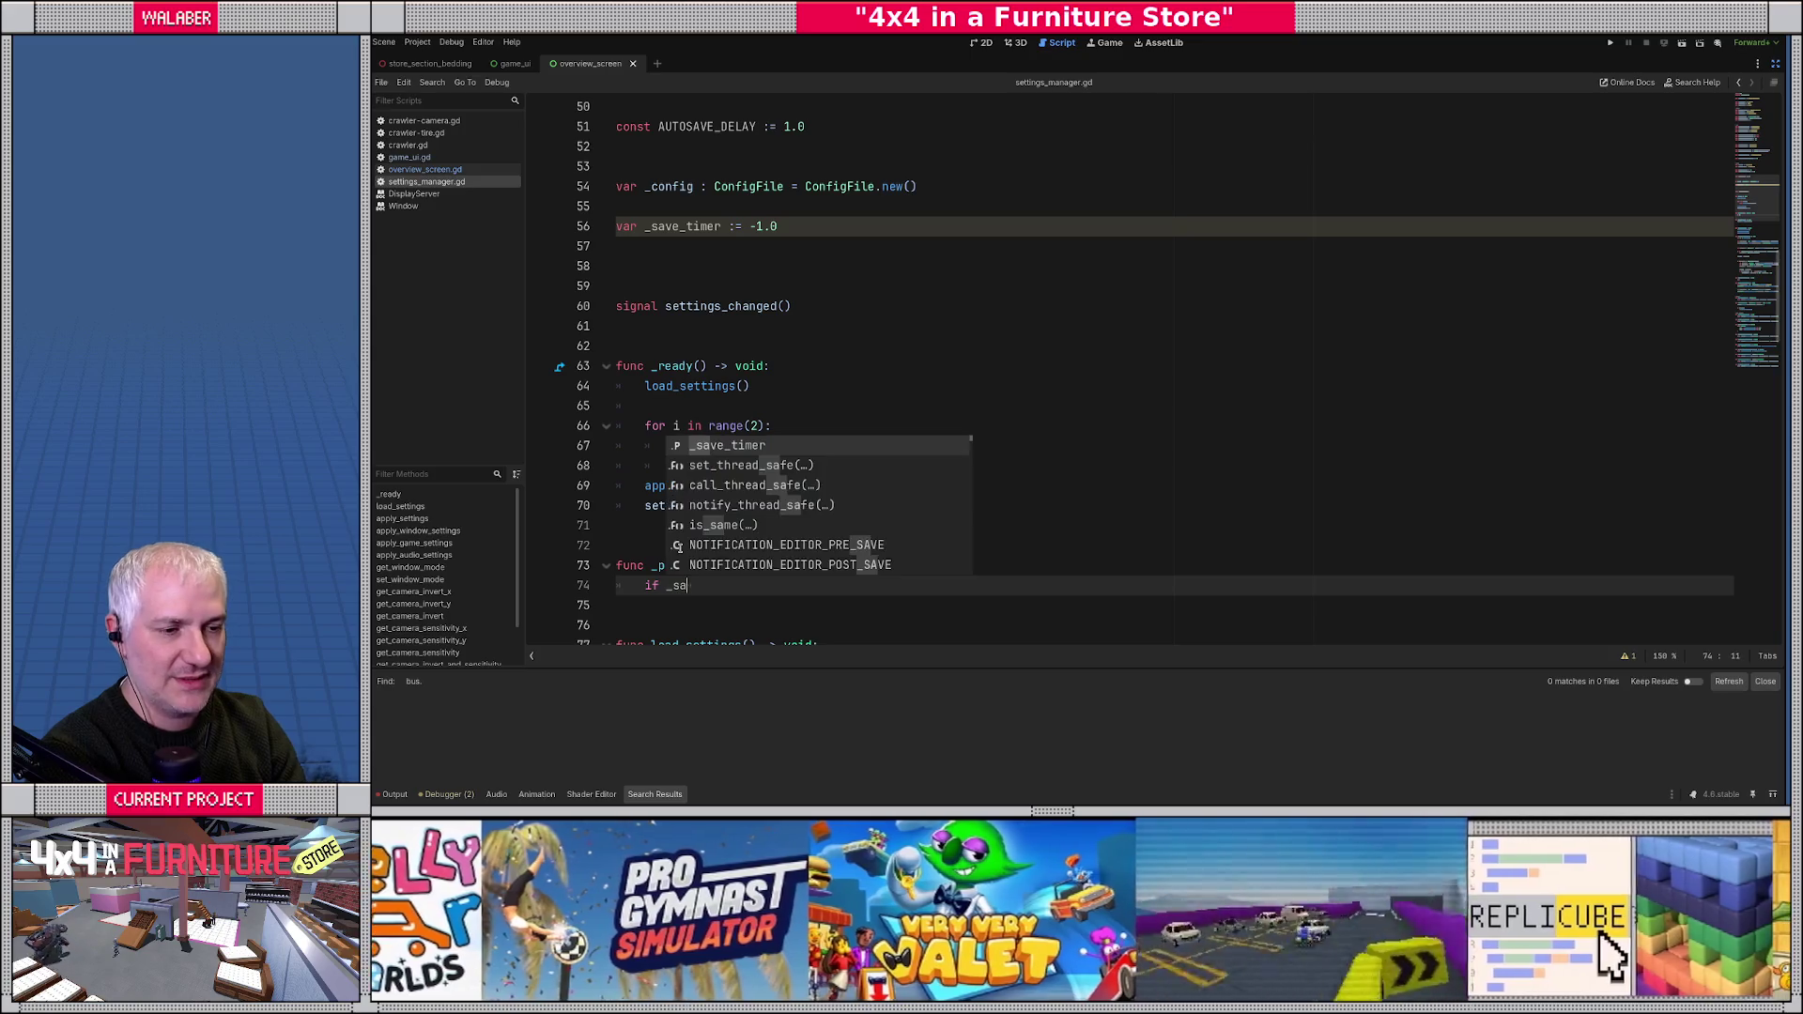
{"action": "key", "text": "Return"}
{"action": "type", "text": "> 0.0:"}
{"action": "key", "text": "Return"}
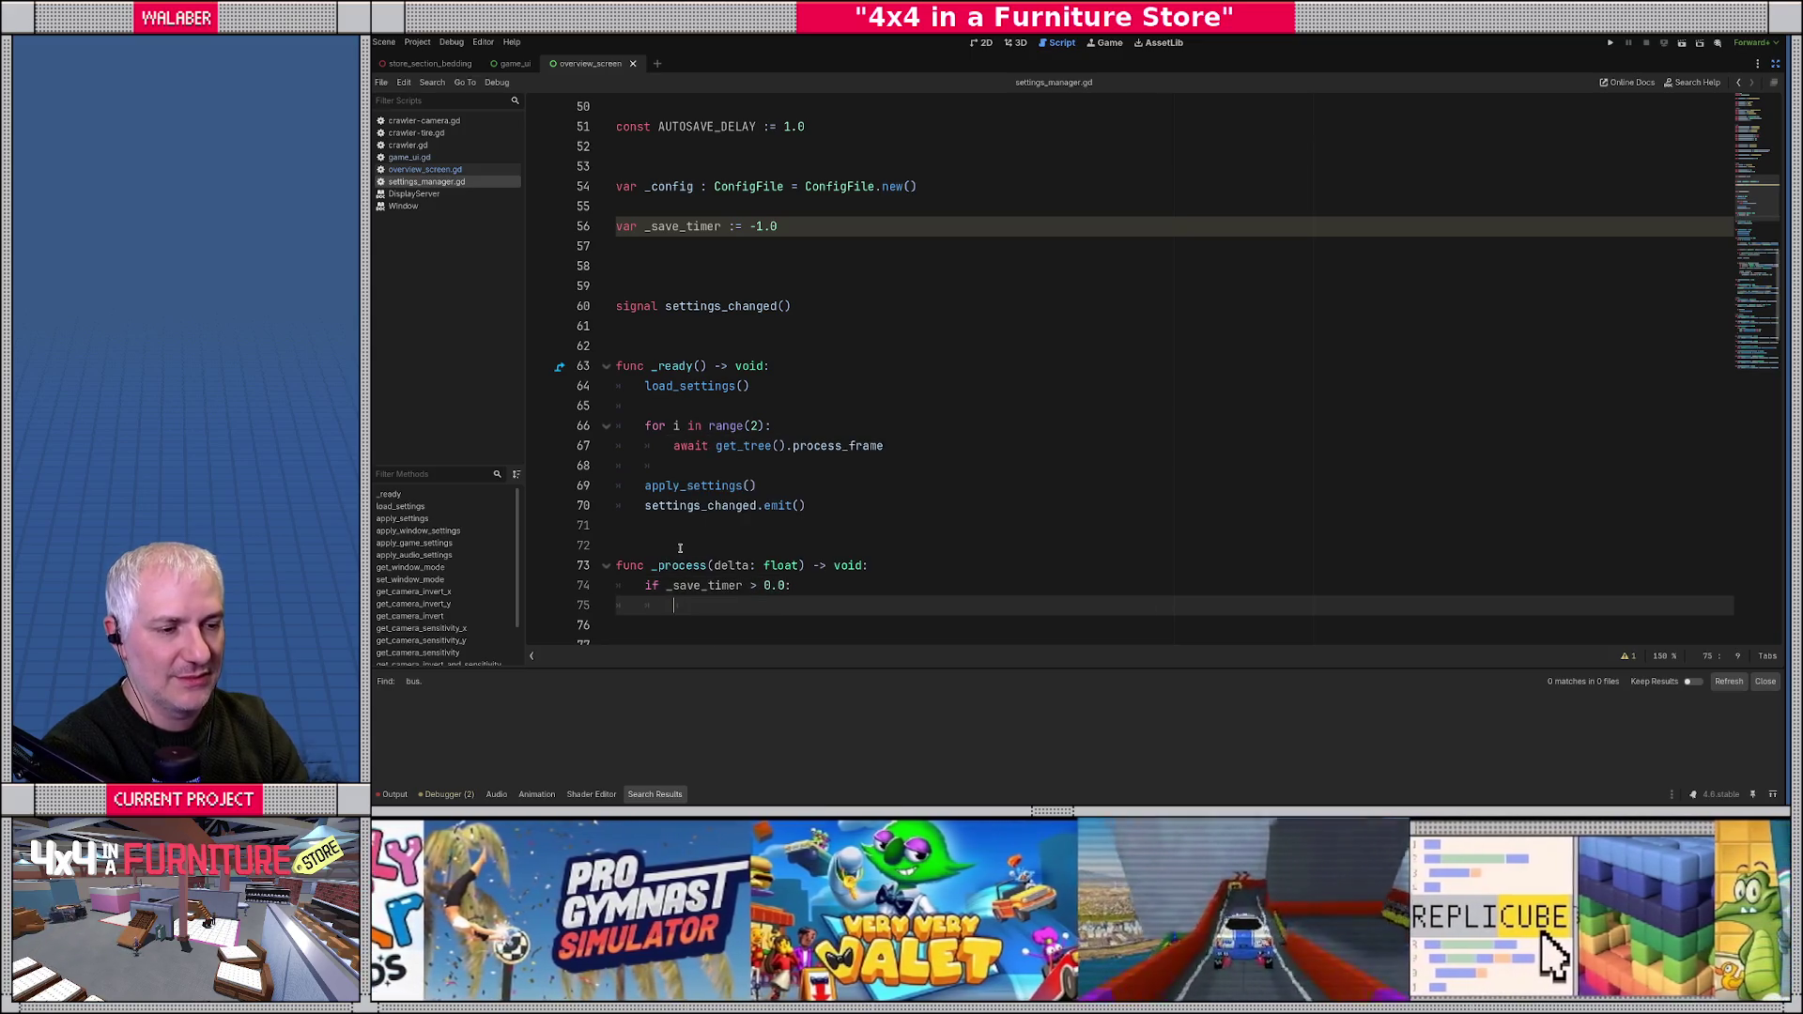
- Inside it, subtract delta from _save_timer and call save_settings() when it reaches <= 0.0
{"action": "type", "text": "_sa"}
{"action": "key", "text": "Return"}
{"action": "type", "text": "delta"}
{"action": "key", "text": "Return"}
{"action": "type", "text": "if _s"}
{"action": "key", "text": "Return"}
{"action": "type", "text": "<= 0.0:"}
{"action": "key", "text": "Return"}
{"action": "type", "text": "save_settings()"}
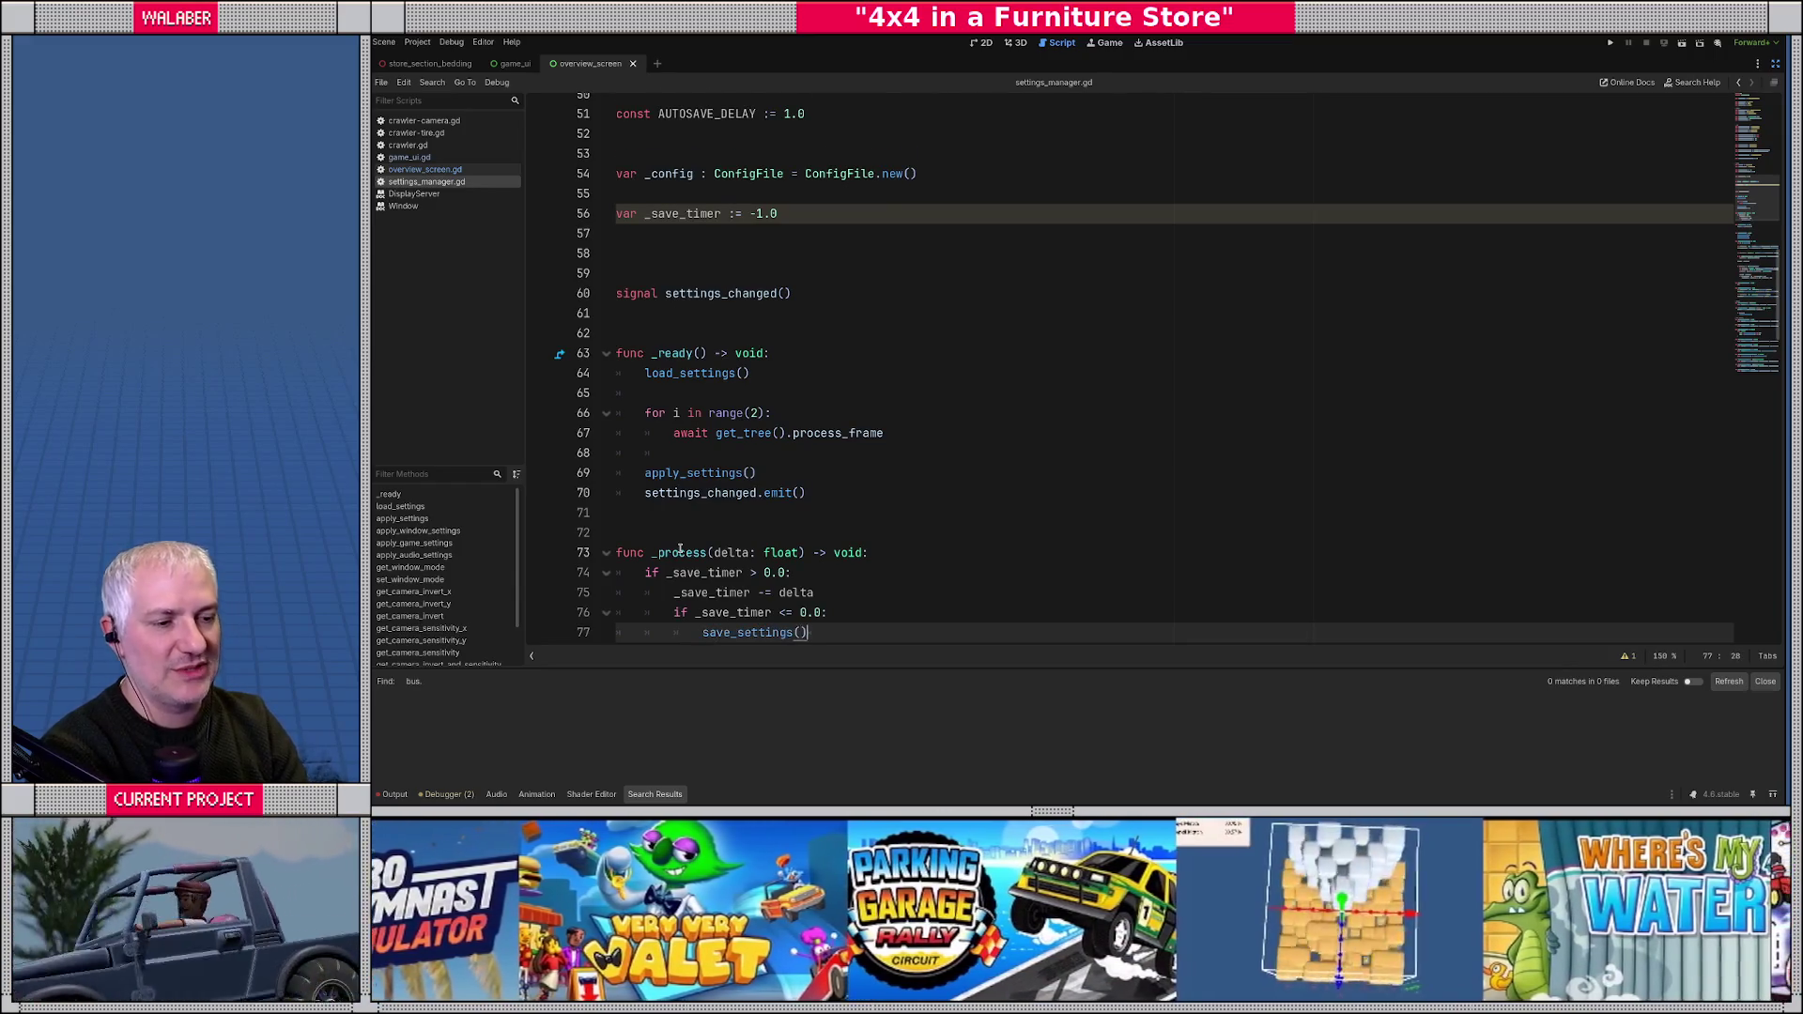
{"action": "key", "text": "Return"}
{"action": "scroll", "coordinate": [657, 525], "scroll_direction": "down", "scroll_amount": 4}
- Write save_settings() -> void calling _config.save(SETTINGS_PATH) below load_settings
{"action": "left_click", "coordinate": [621, 508]}
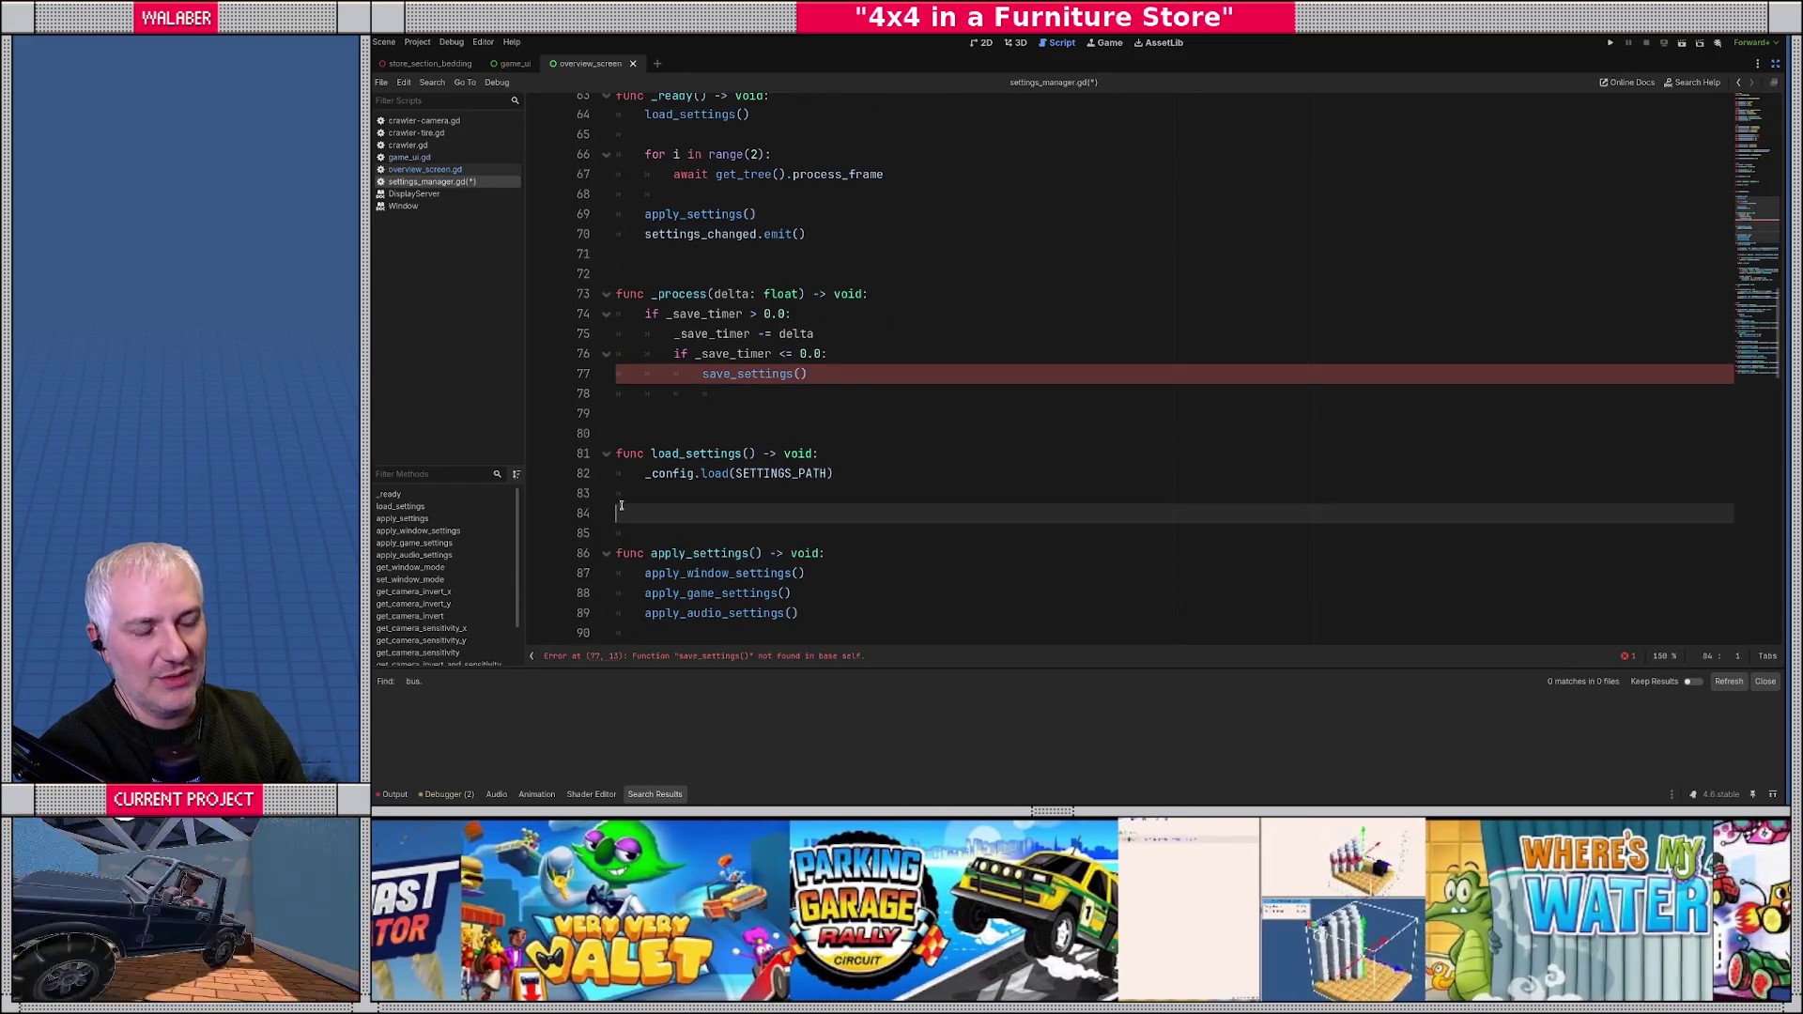
{"action": "type", "text": "func save_settings"}
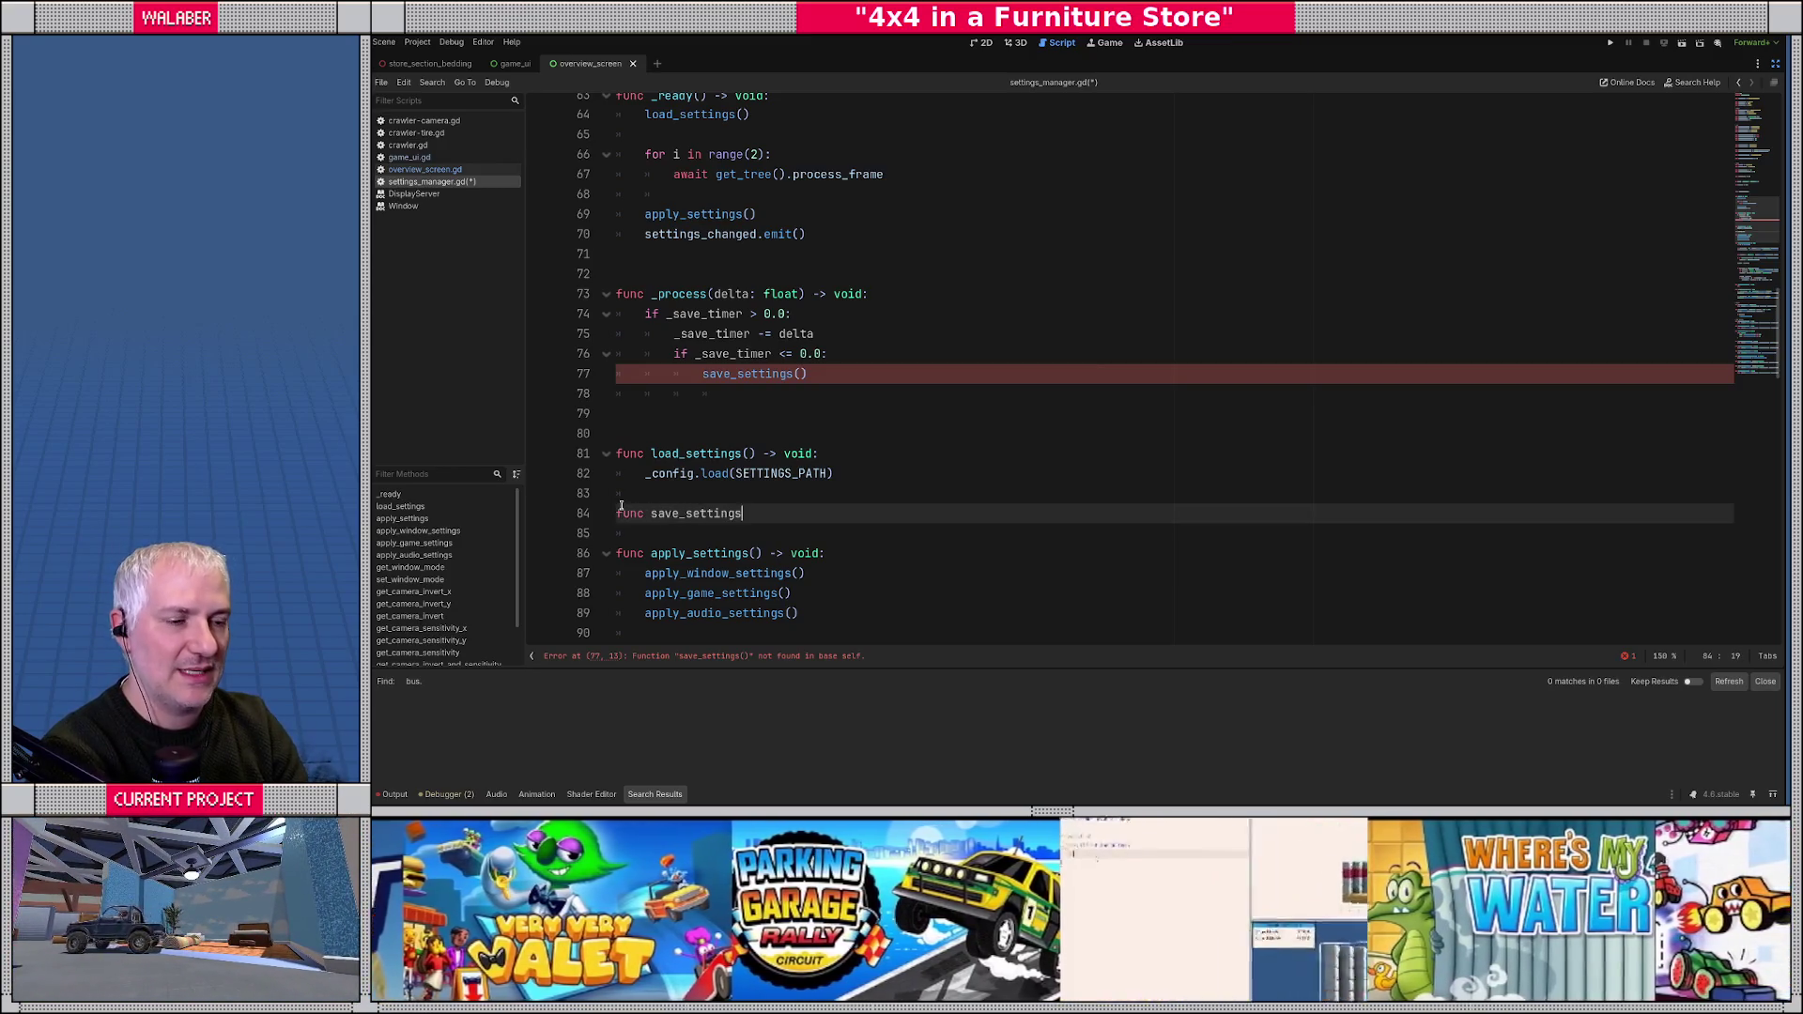
{"action": "type", "text": "() -> void:"}
{"action": "key", "text": "Return"}
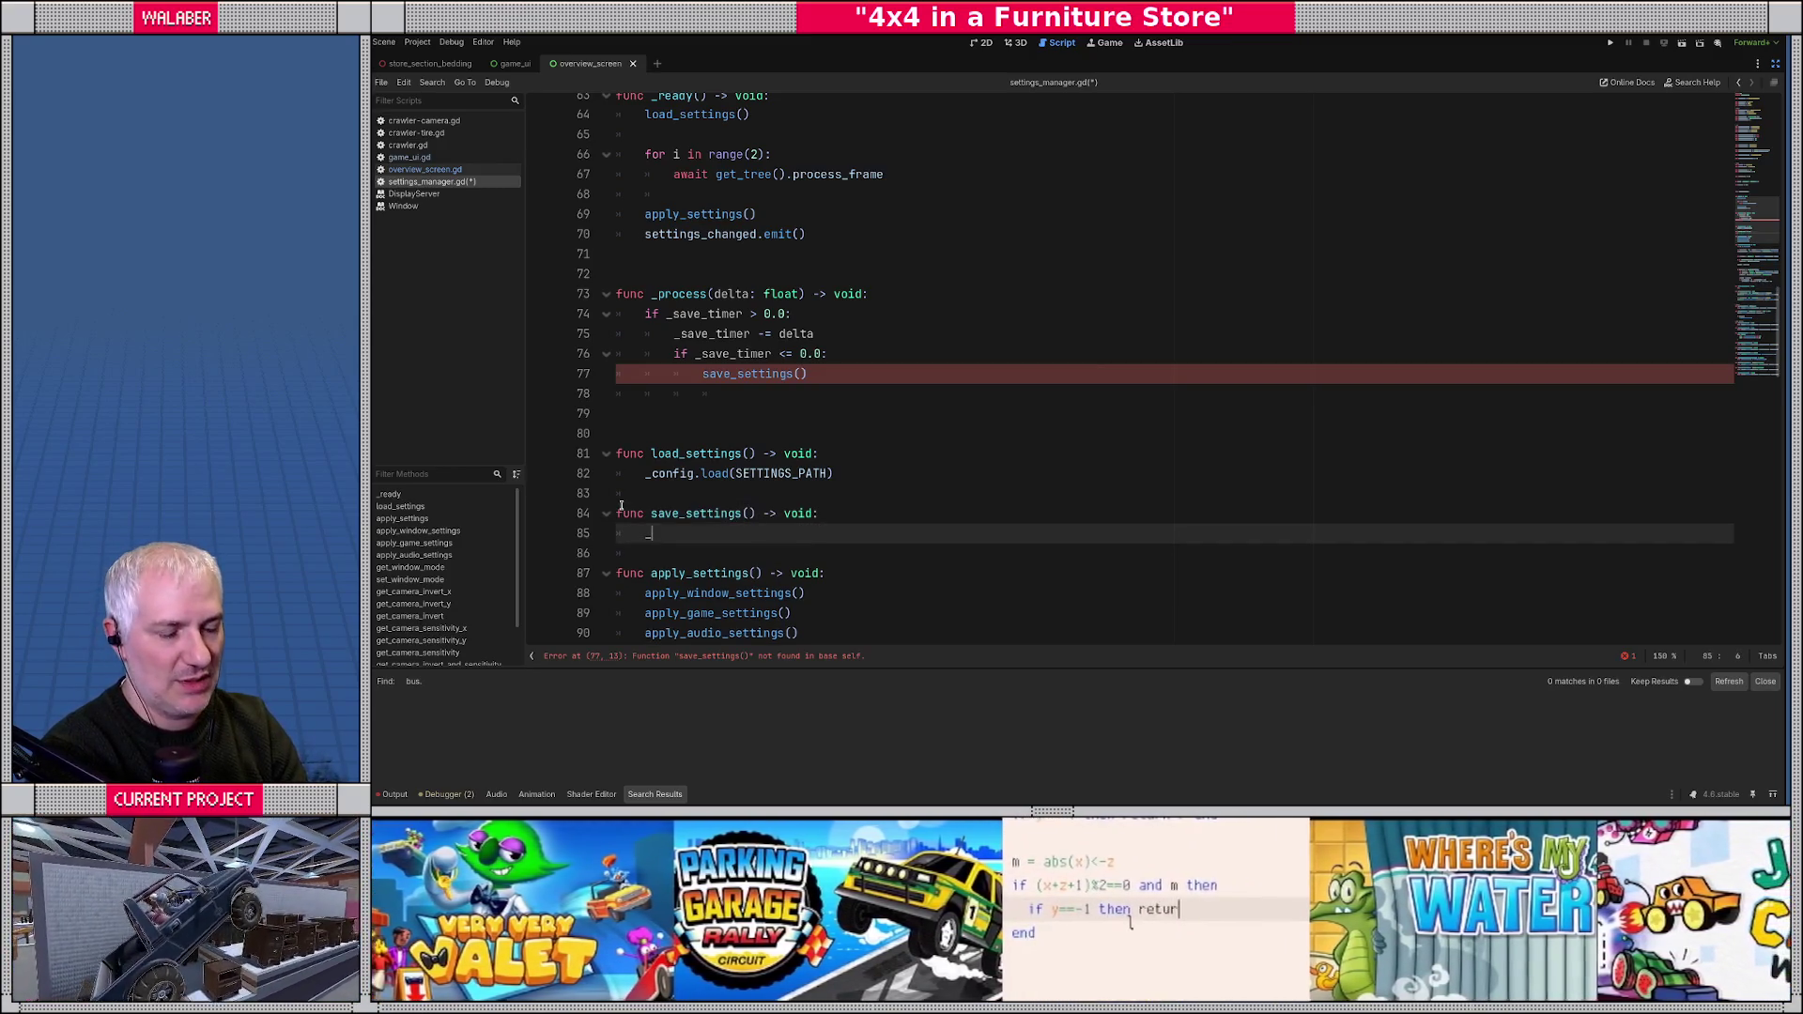
{"action": "type", "text": "config.sa"}
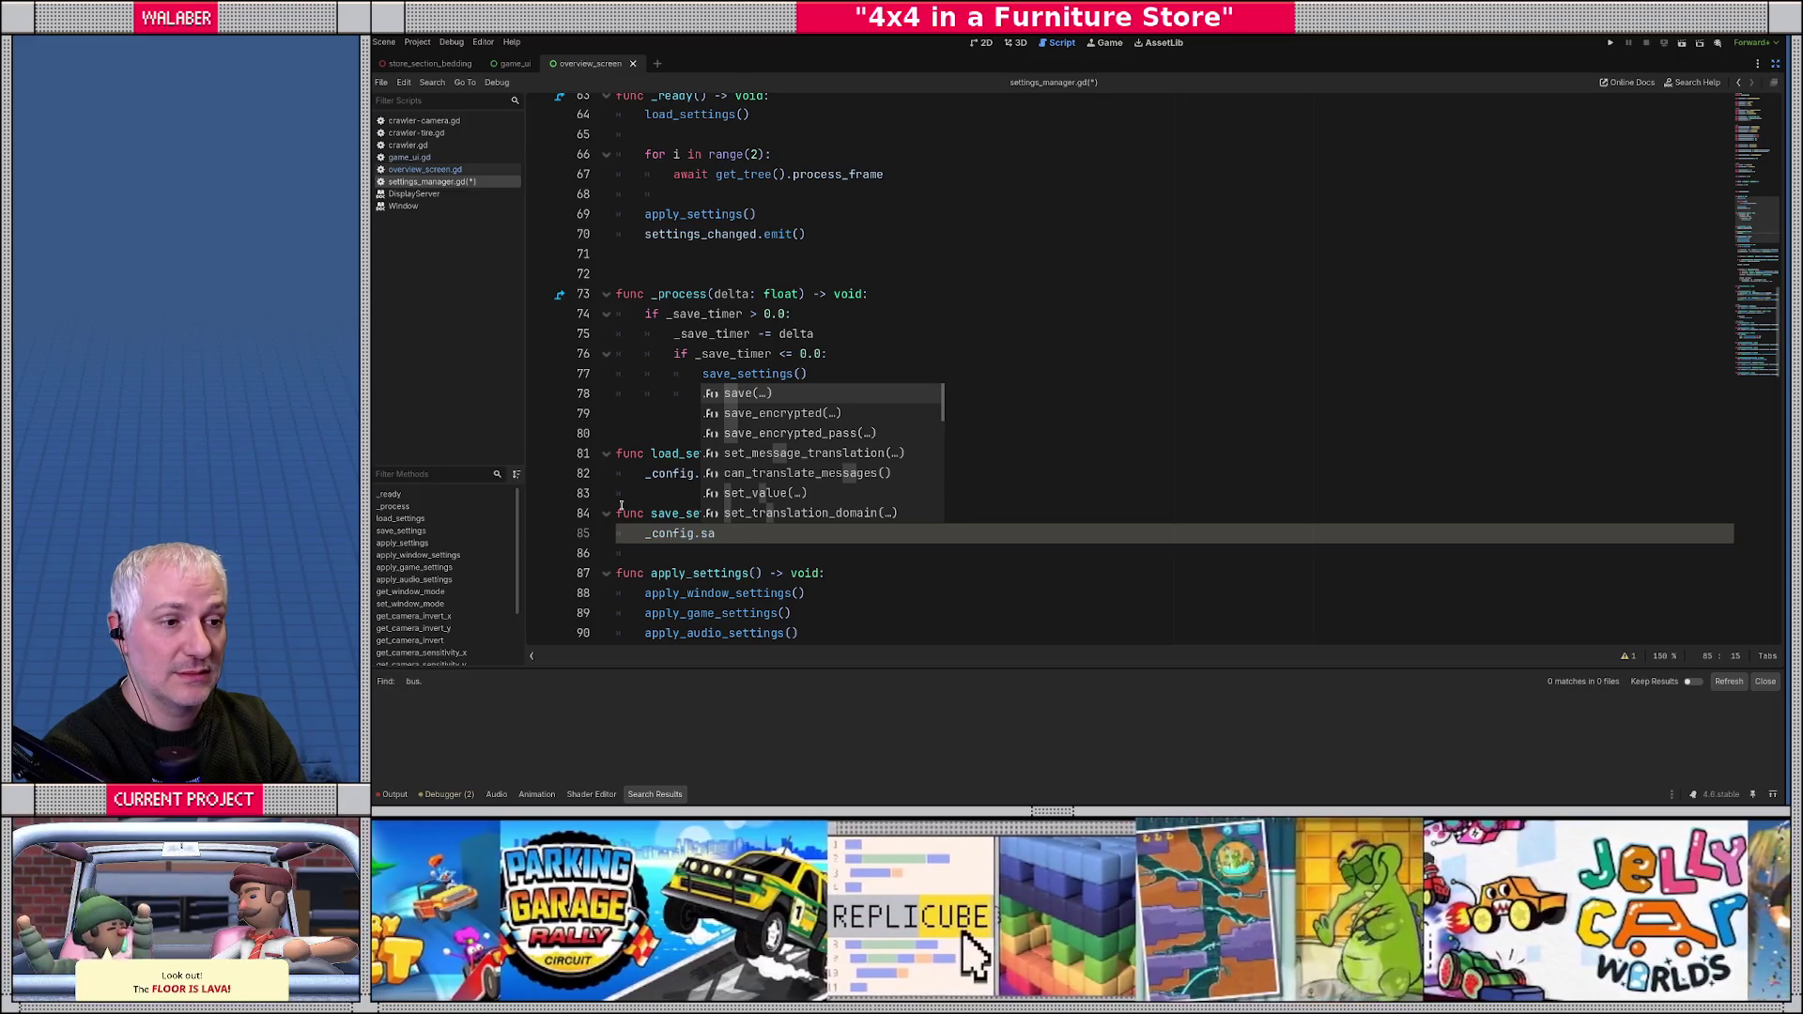
{"action": "key", "text": "Return"}
{"action": "type", "text": "SETTINGS_P"}
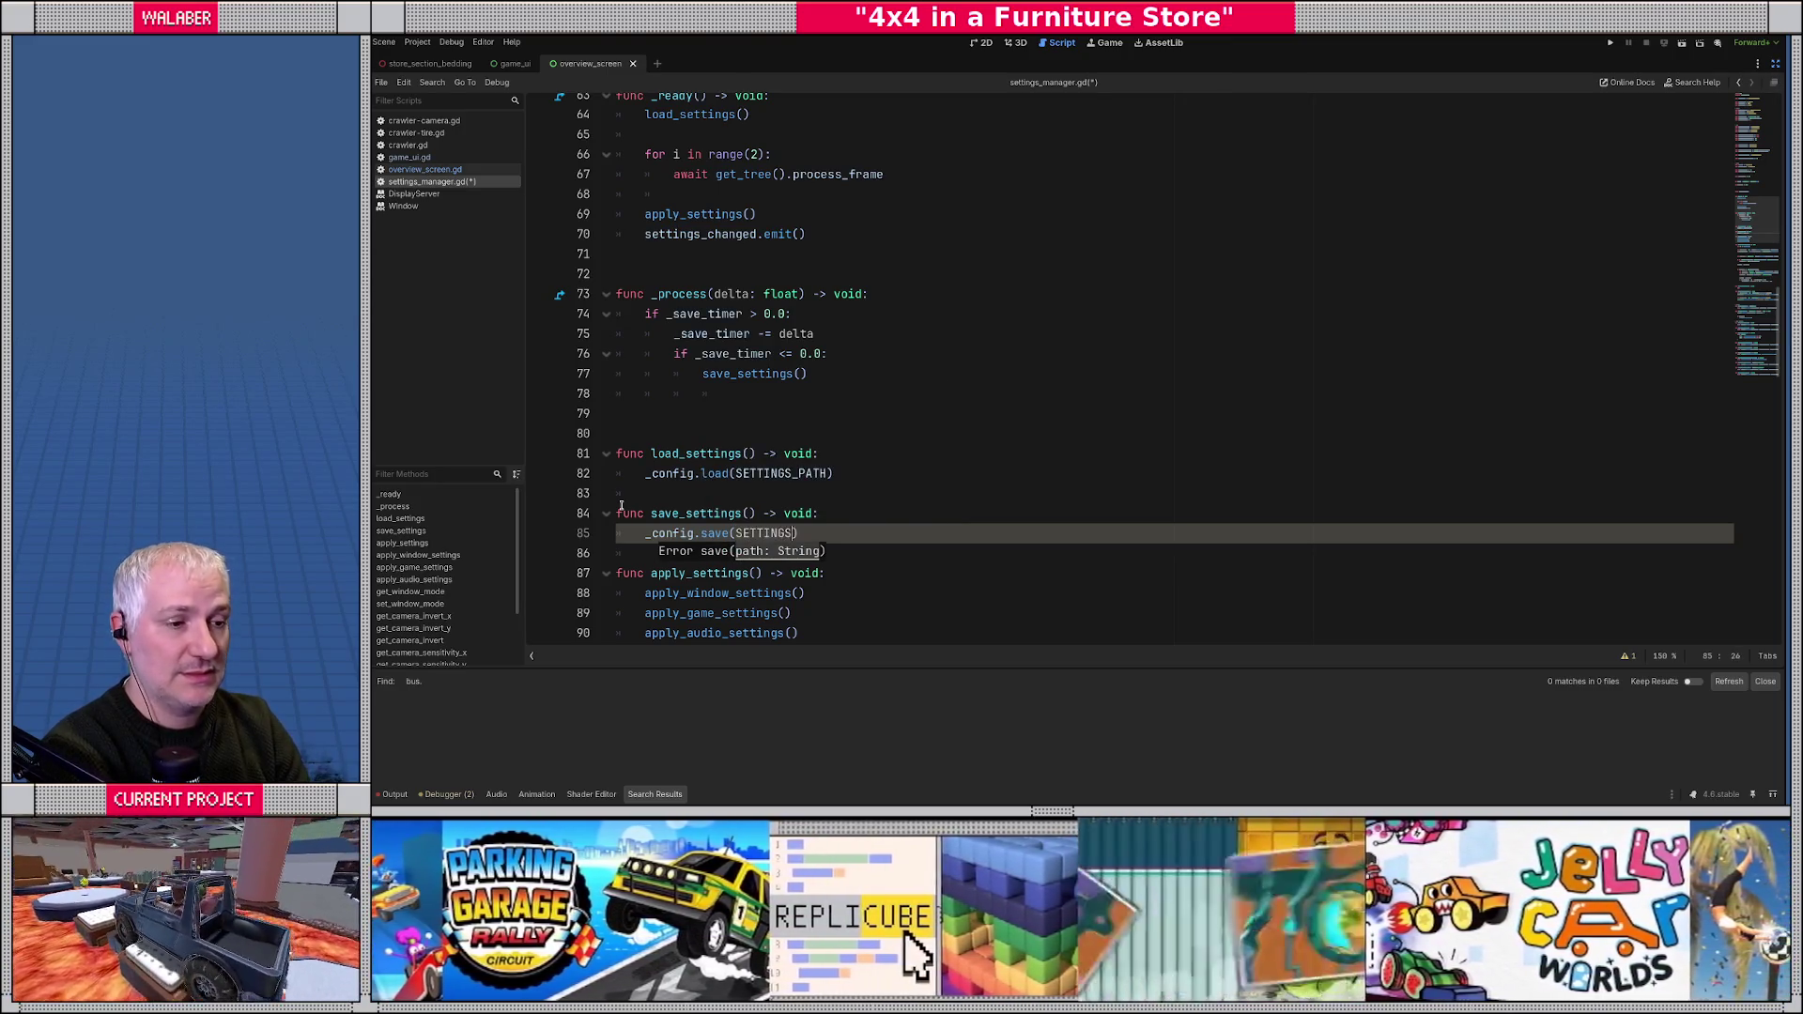
{"action": "key", "text": "Return"}
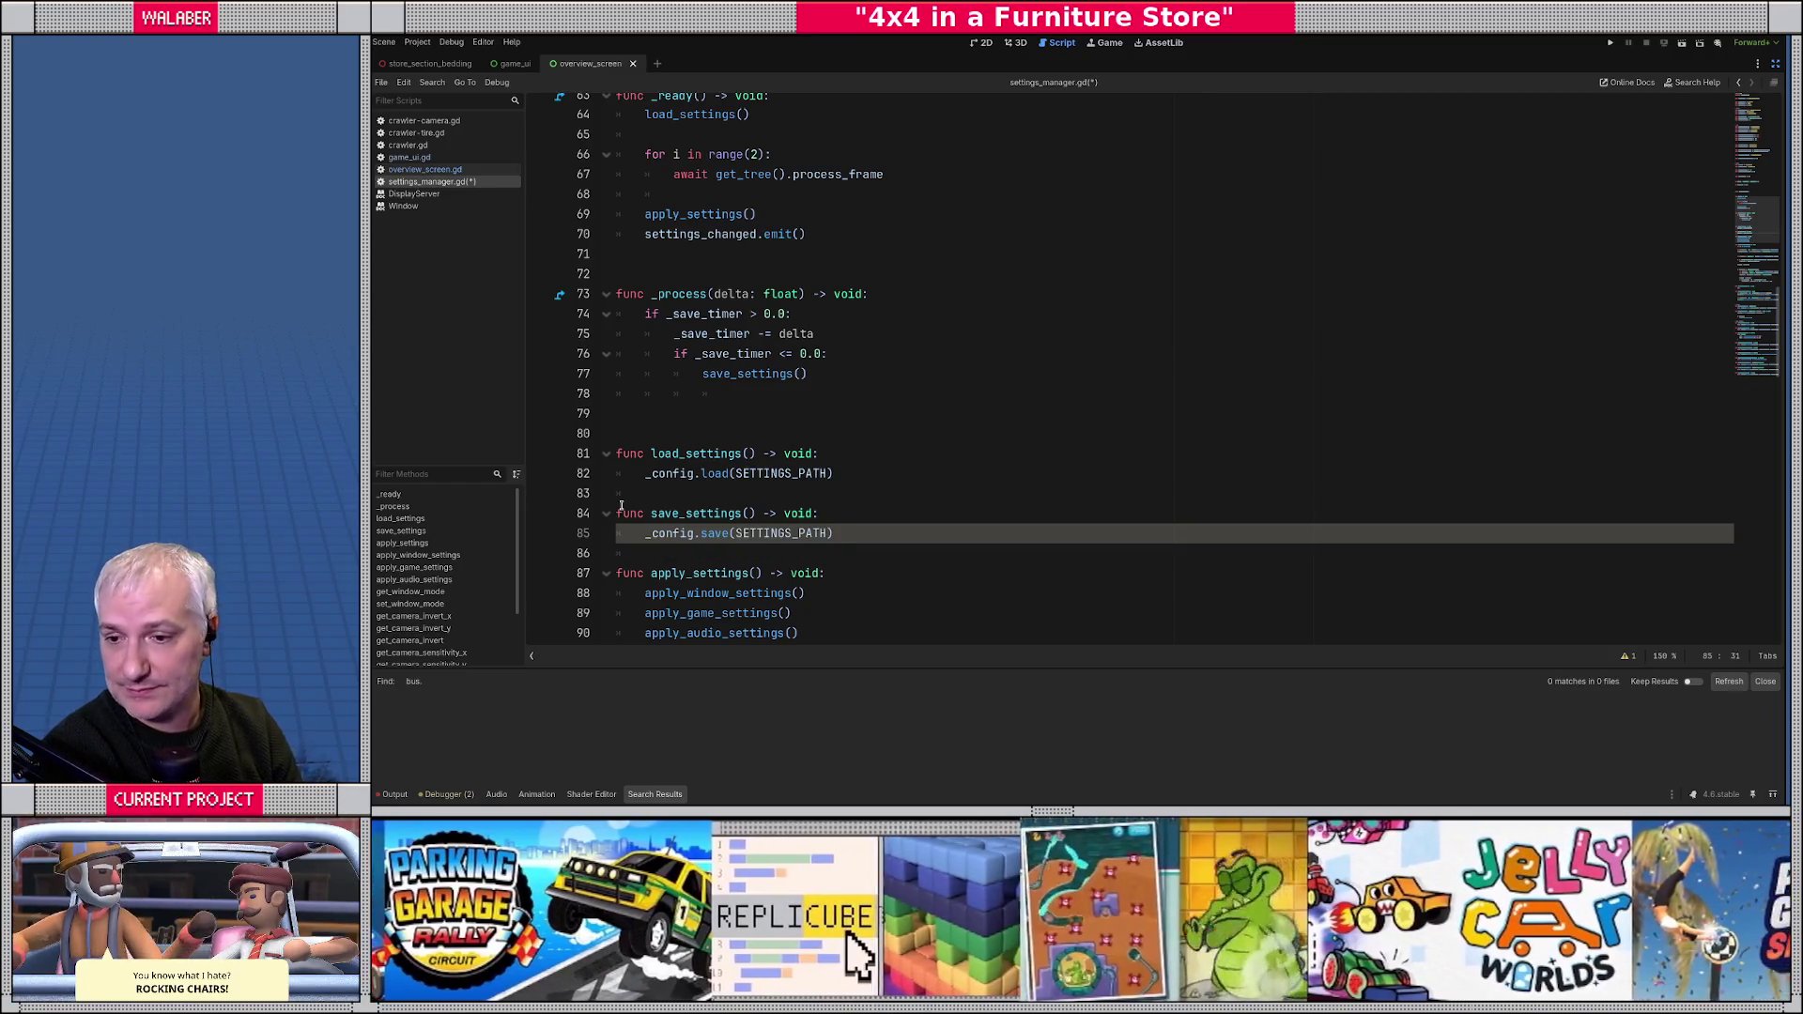
- Select the load_settings and save_settings functions
{"action": "scroll", "coordinate": [620, 505], "scroll_direction": "up", "scroll_amount": 1}
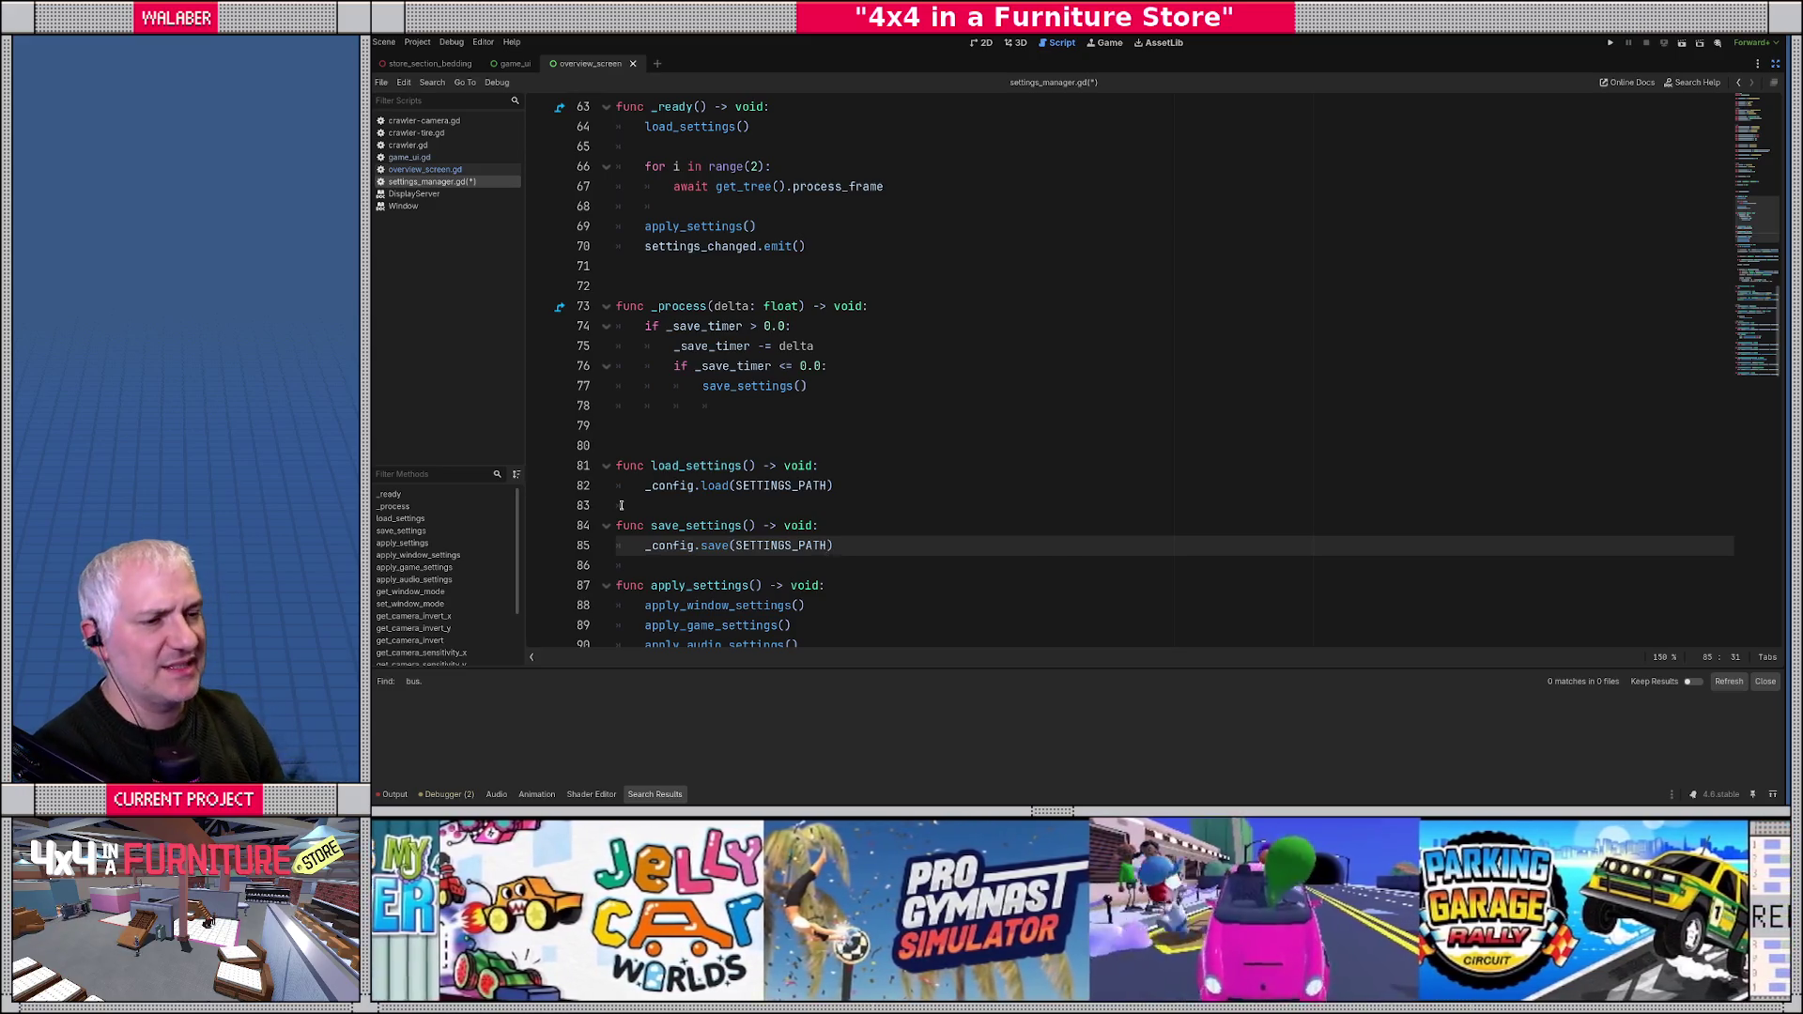
{"action": "left_click", "coordinate": [667, 246]}
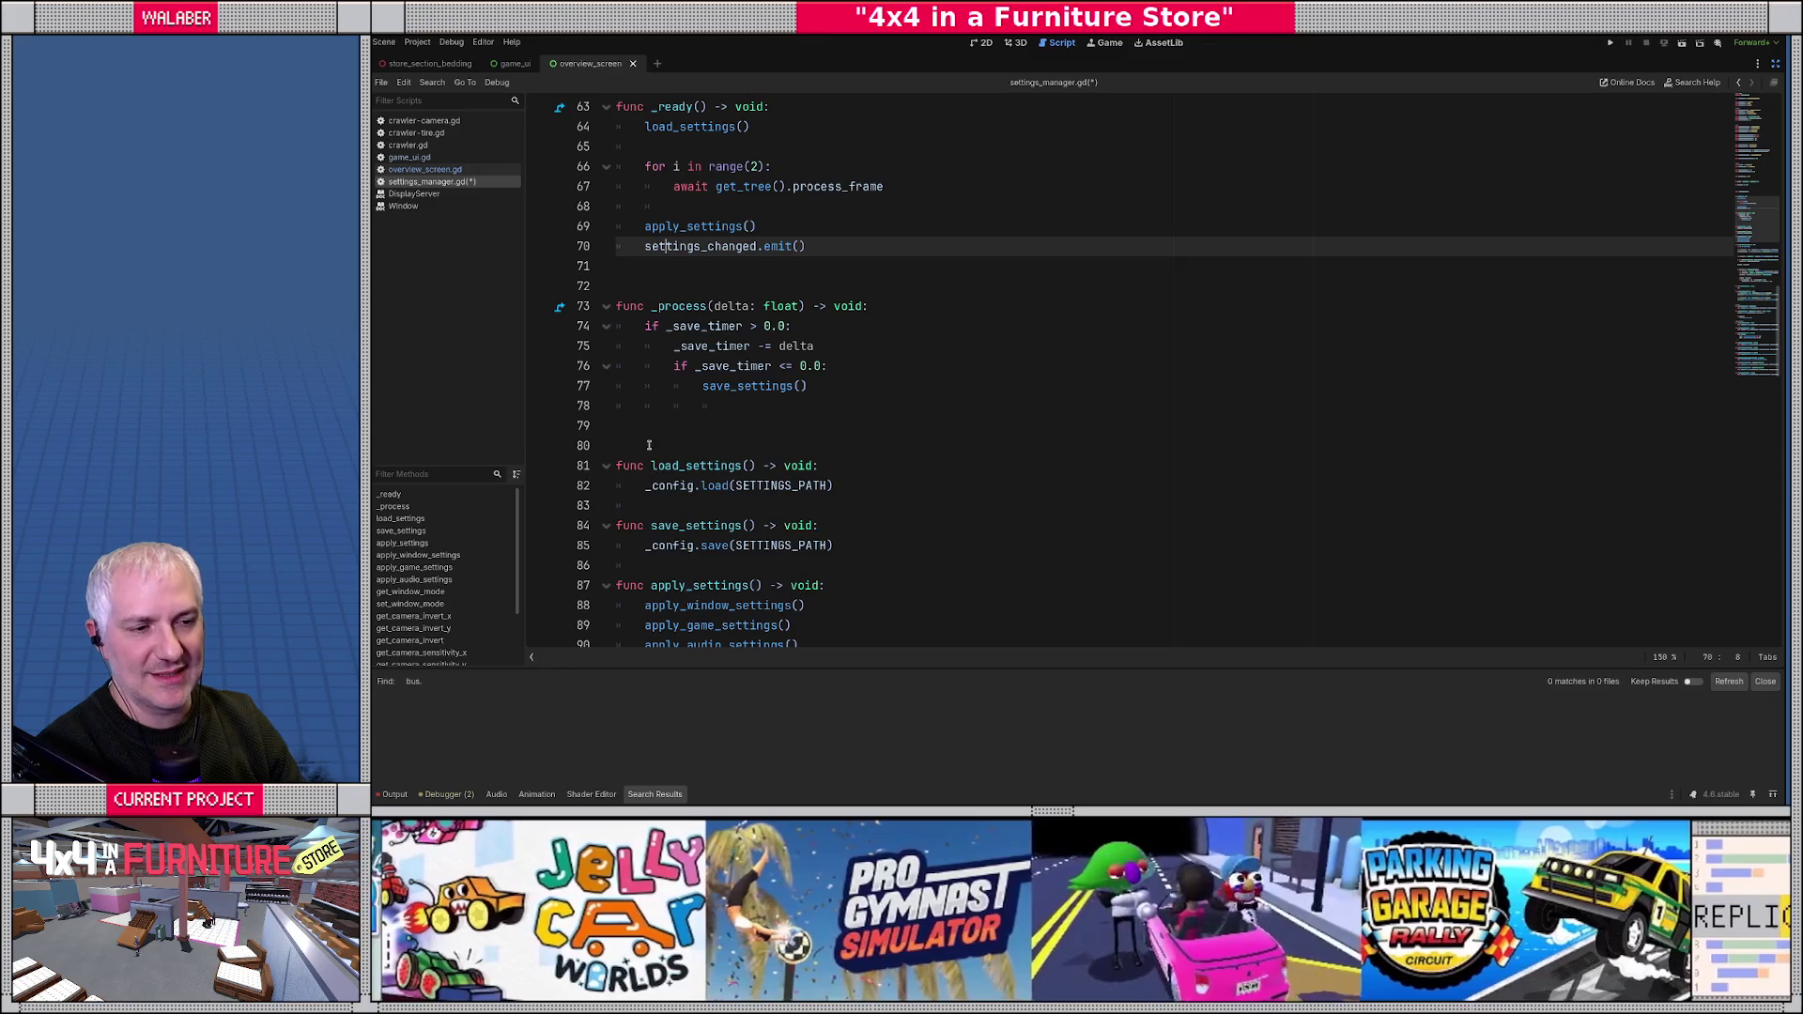
{"action": "left_click_drag", "start_coordinate": [649, 445], "coordinate": [725, 564]}
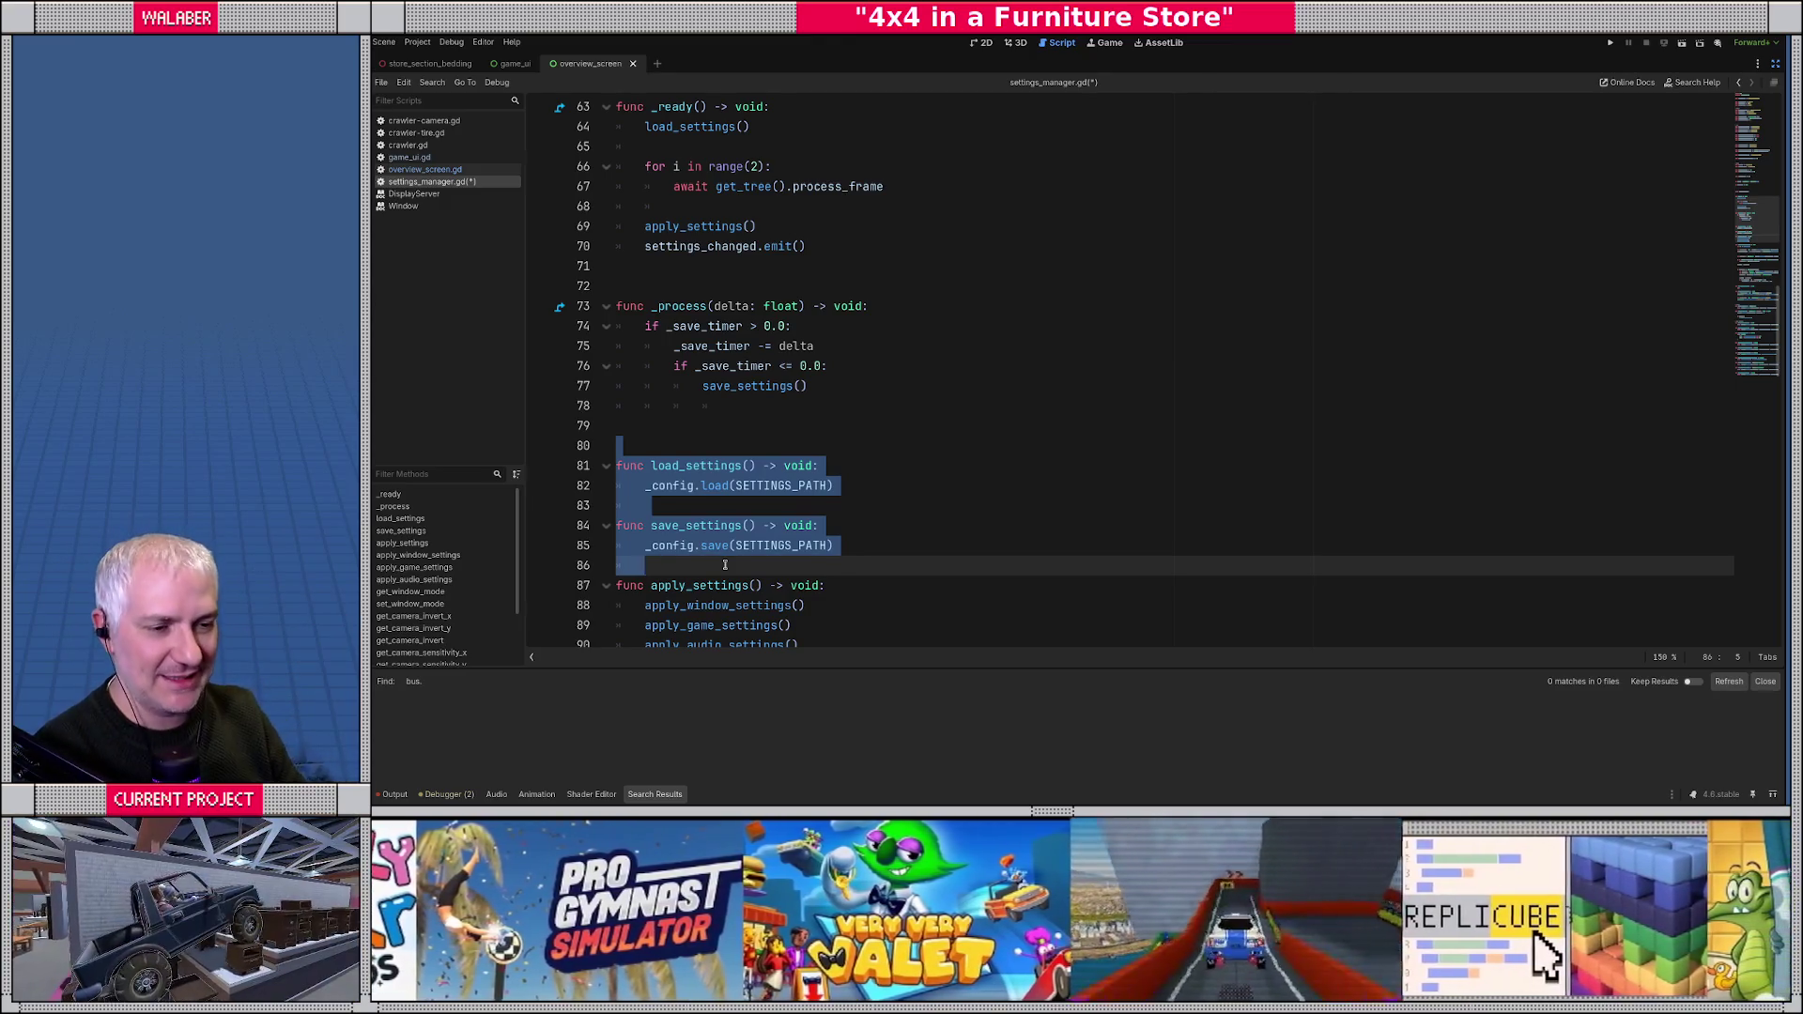
- Paste over the selected function block and save settings_manager.gd
{"action": "key", "text": "ctrl+v"}
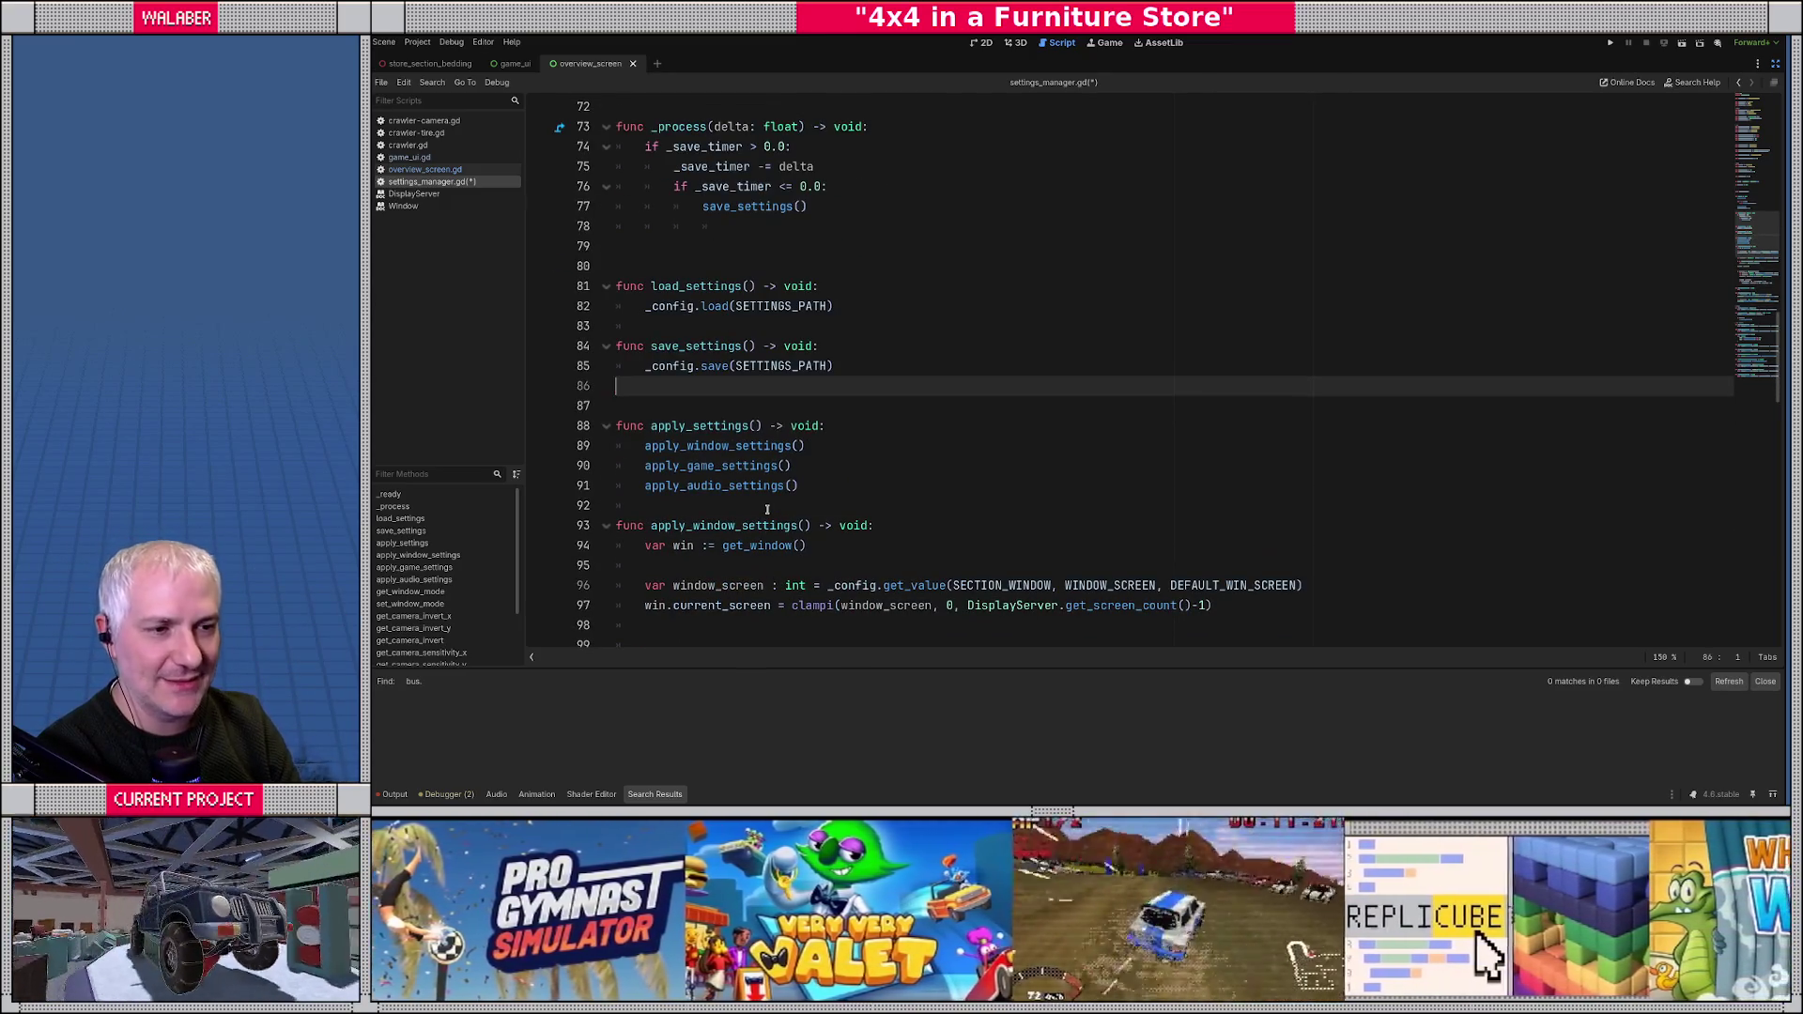
{"action": "key", "text": "Up"}
{"action": "key", "text": "Up"}
{"action": "key", "text": "Up"}
{"action": "key", "text": "Down"}
{"action": "key", "text": "Down"}
{"action": "key", "text": "Down"}
{"action": "key", "text": "Down"}
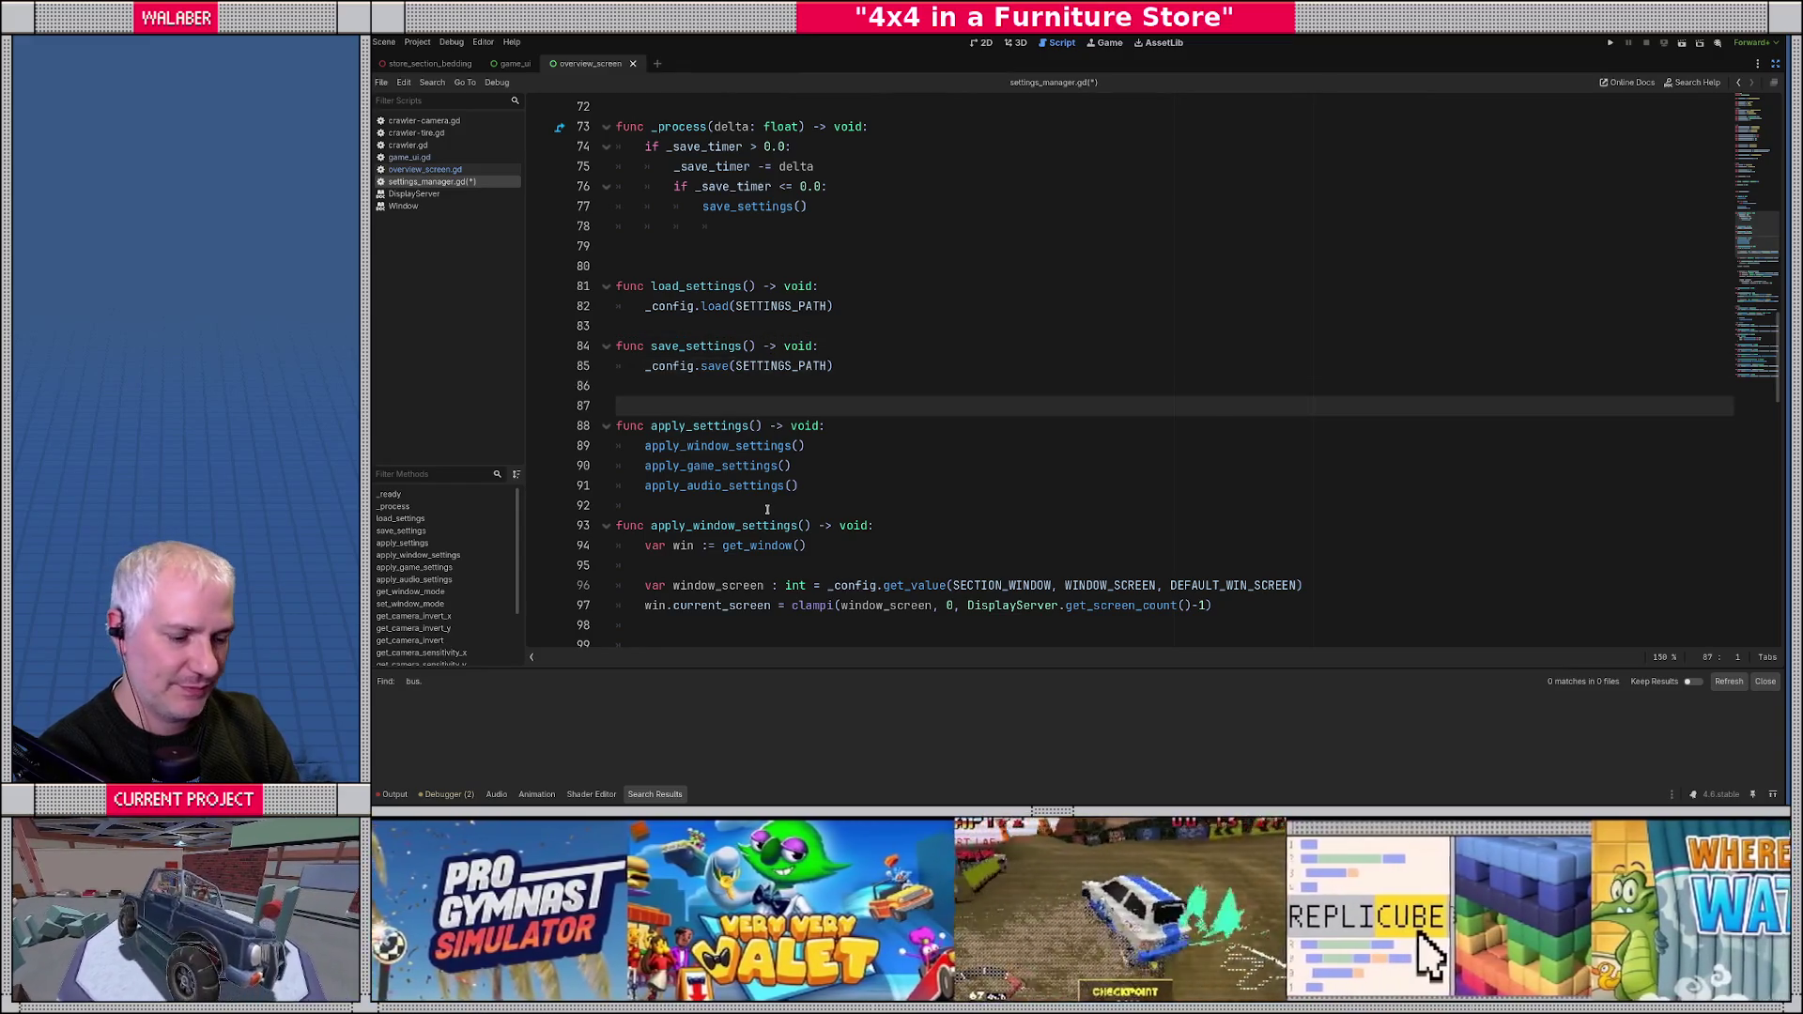
{"action": "key", "text": "ctrl+s"}
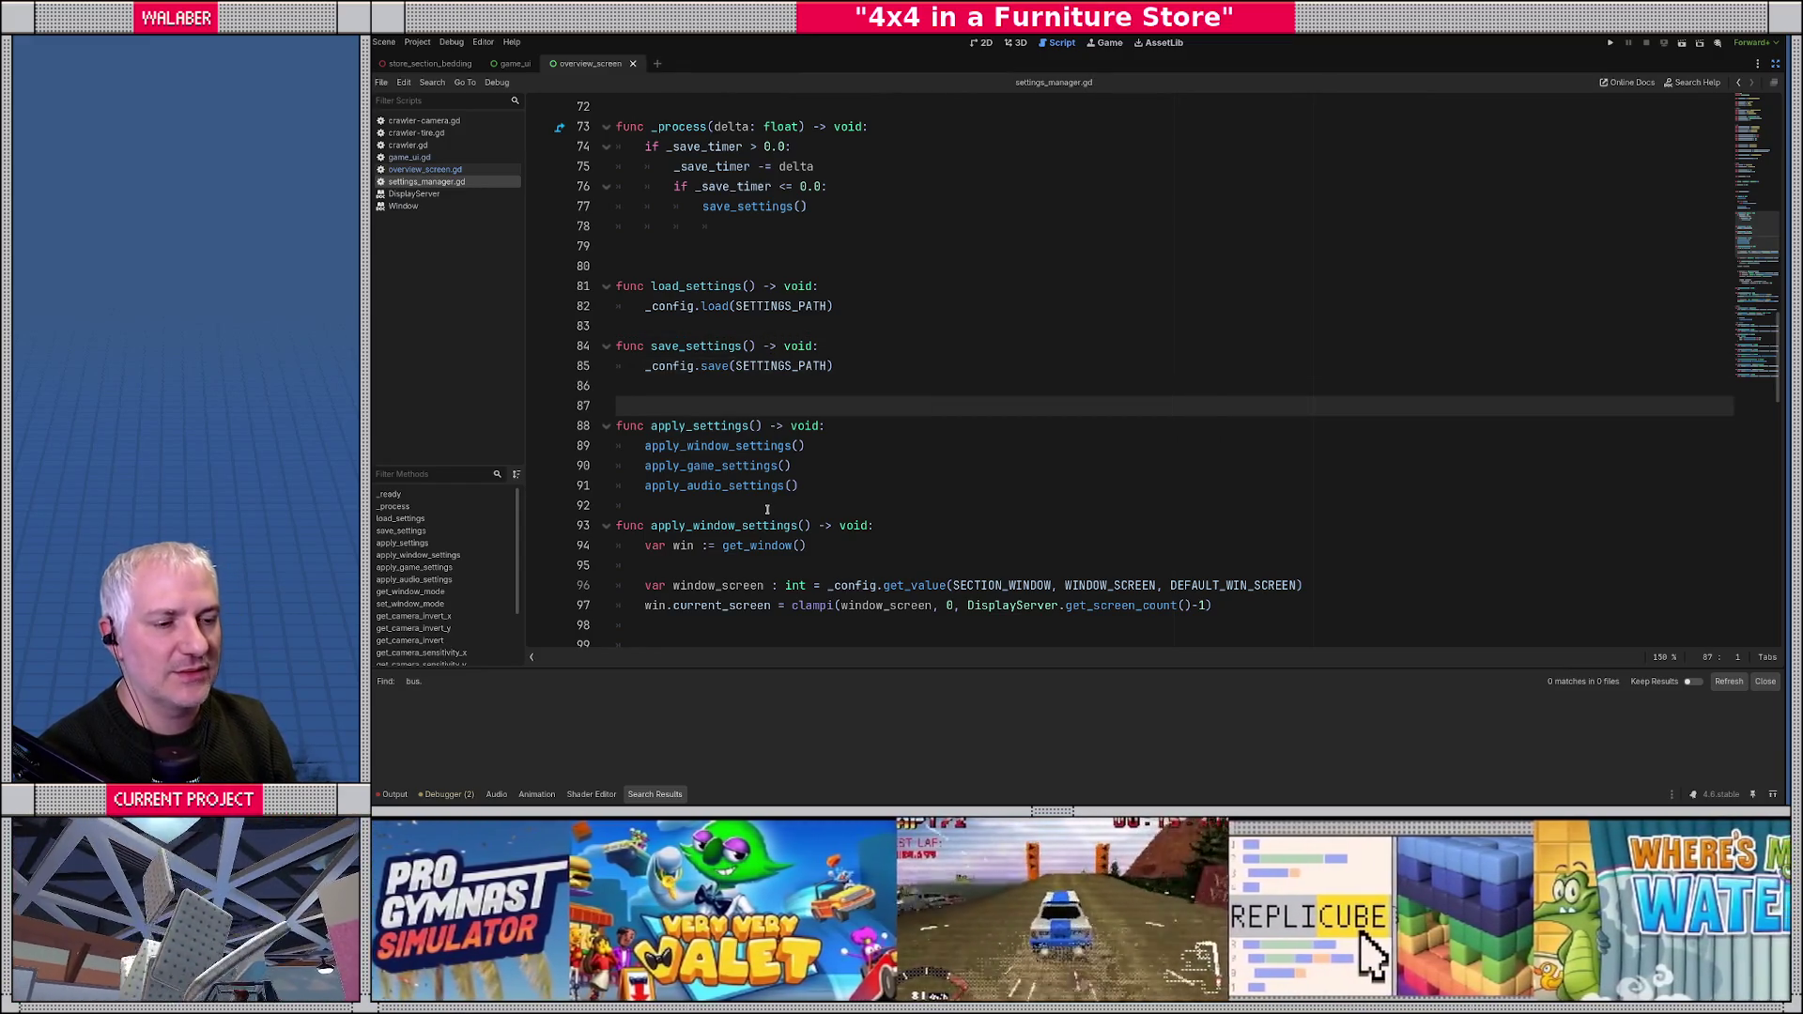
{"action": "scroll", "coordinate": [767, 510], "scroll_direction": "down", "scroll_amount": 13}
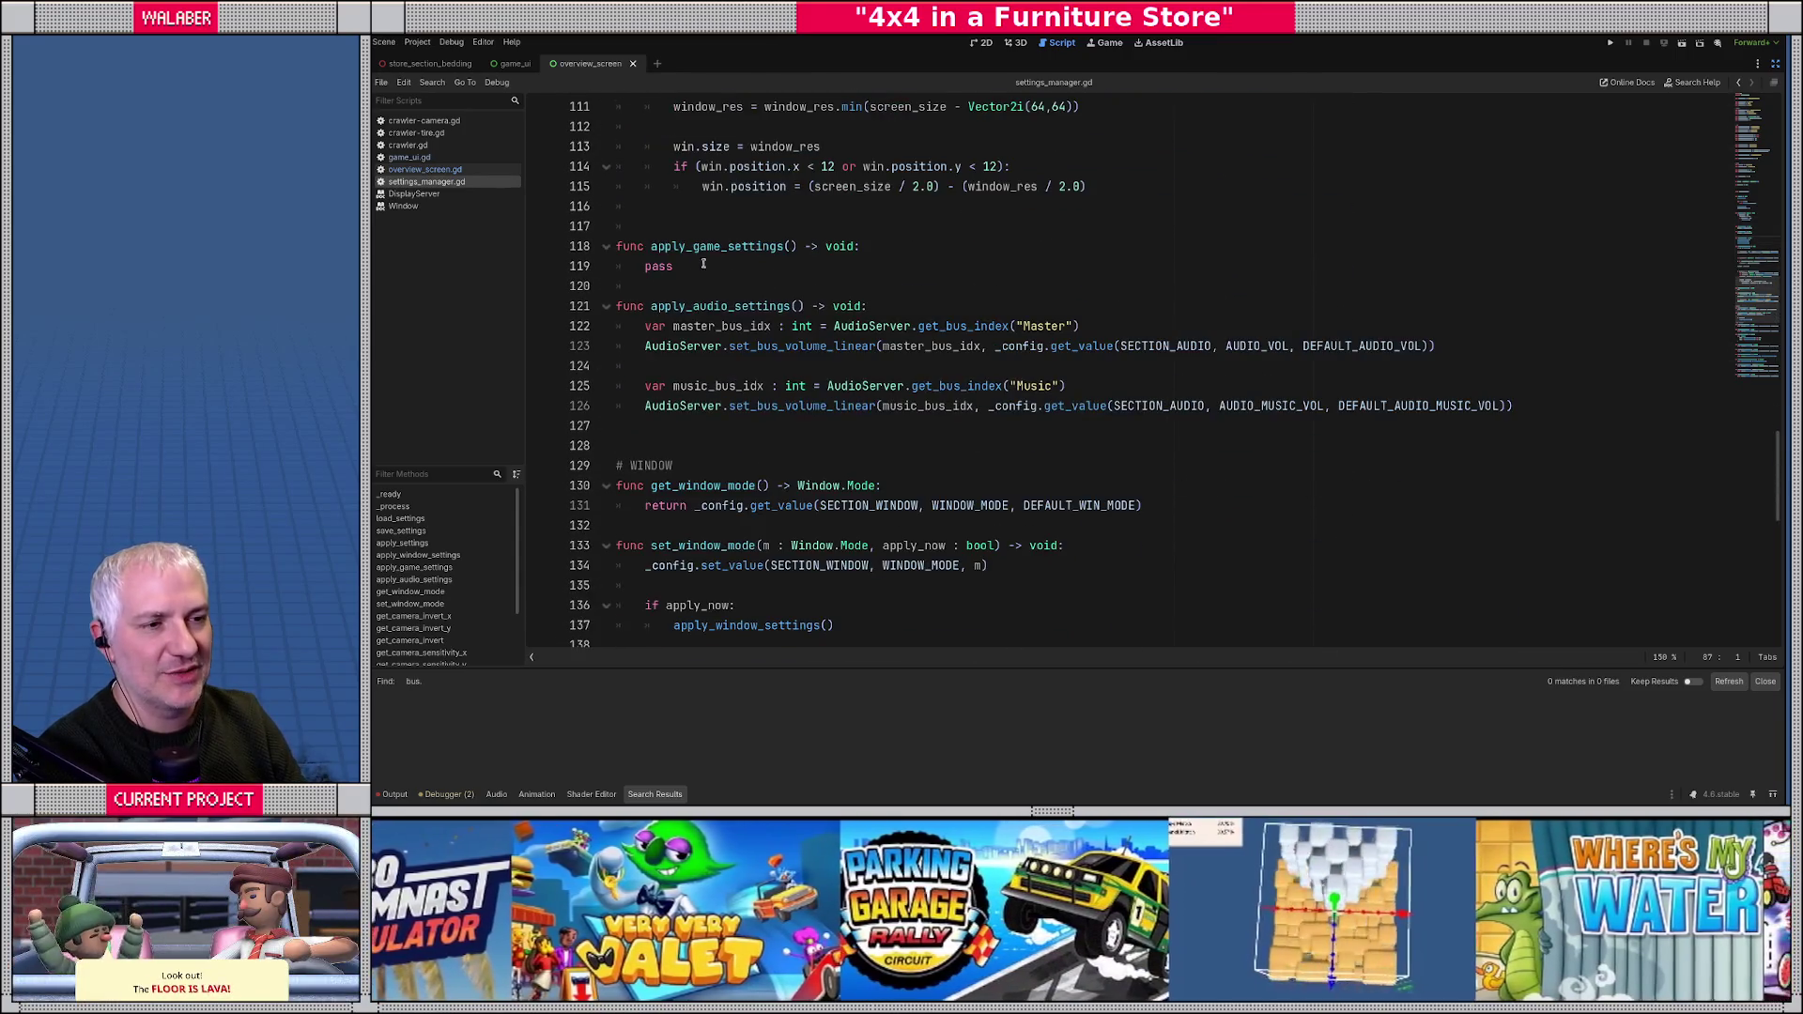
{"action": "scroll", "coordinate": [692, 418], "scroll_direction": "down", "scroll_amount": 4}
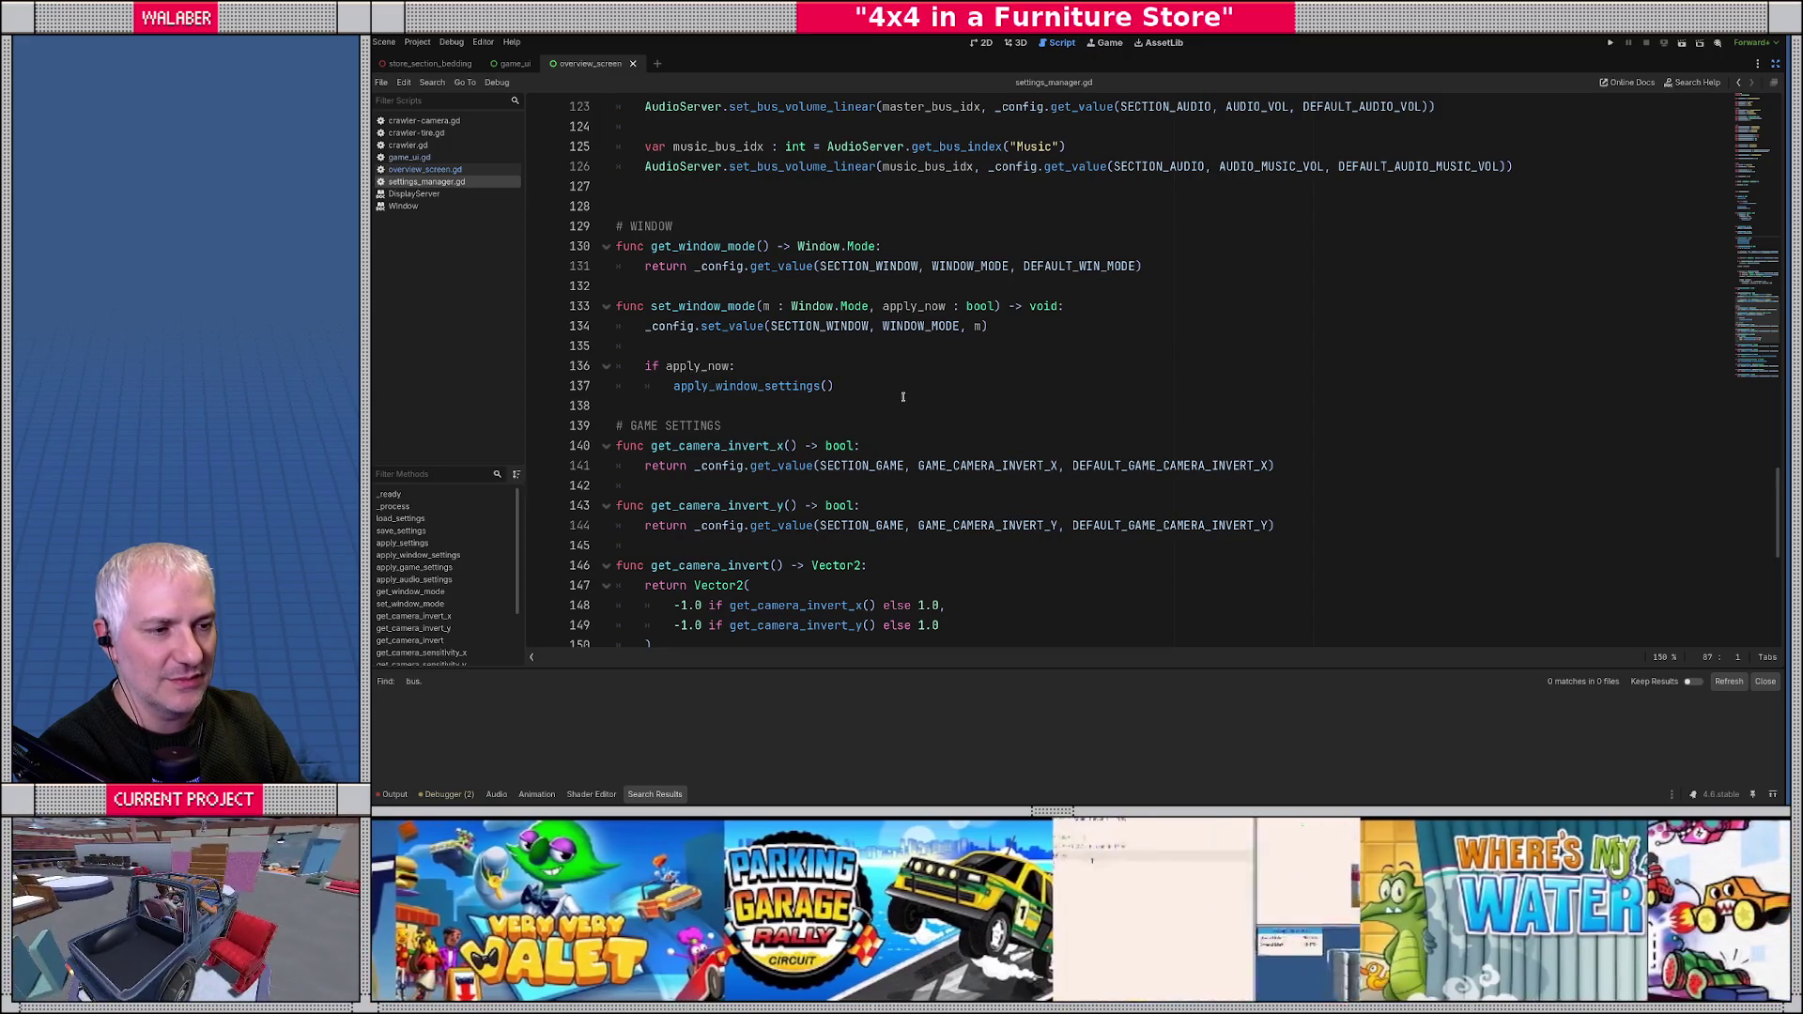
- Add the line _save_timer = AUTOSAVE_DELAY right after apply_window_settings() in set_window_mode
{"action": "left_click", "coordinate": [896, 385]}
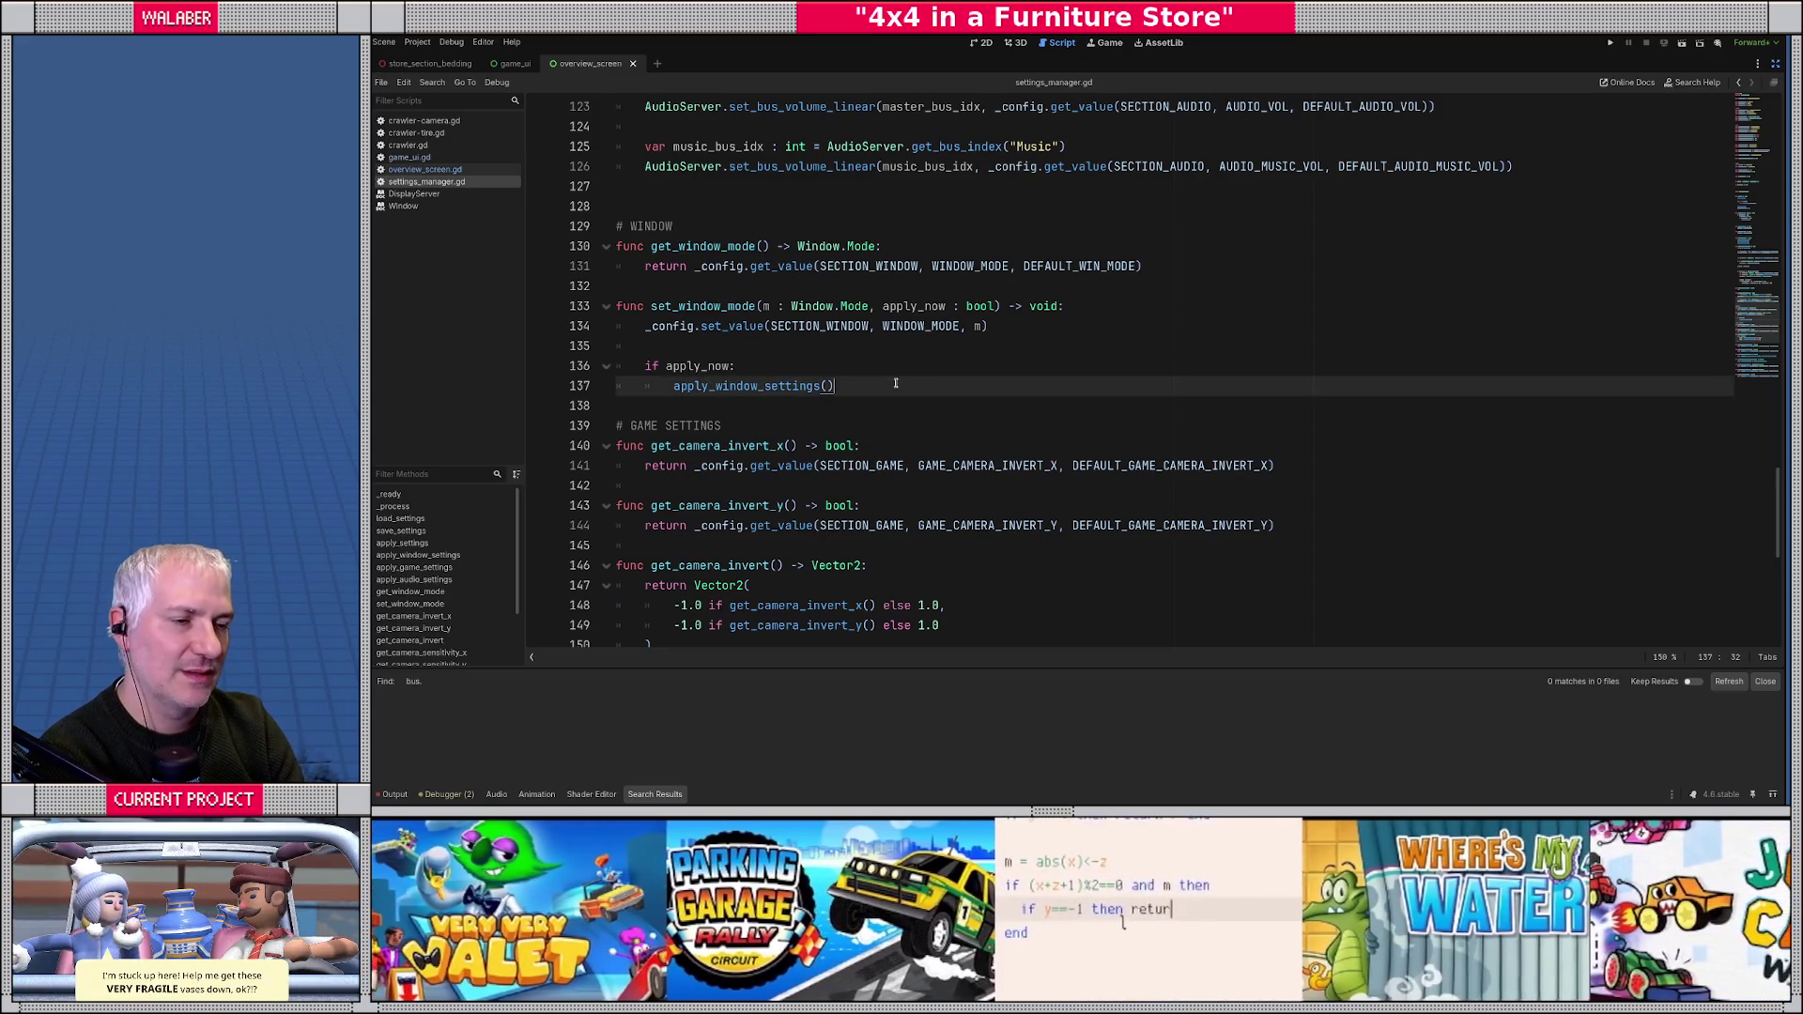
{"action": "key", "text": "Return"}
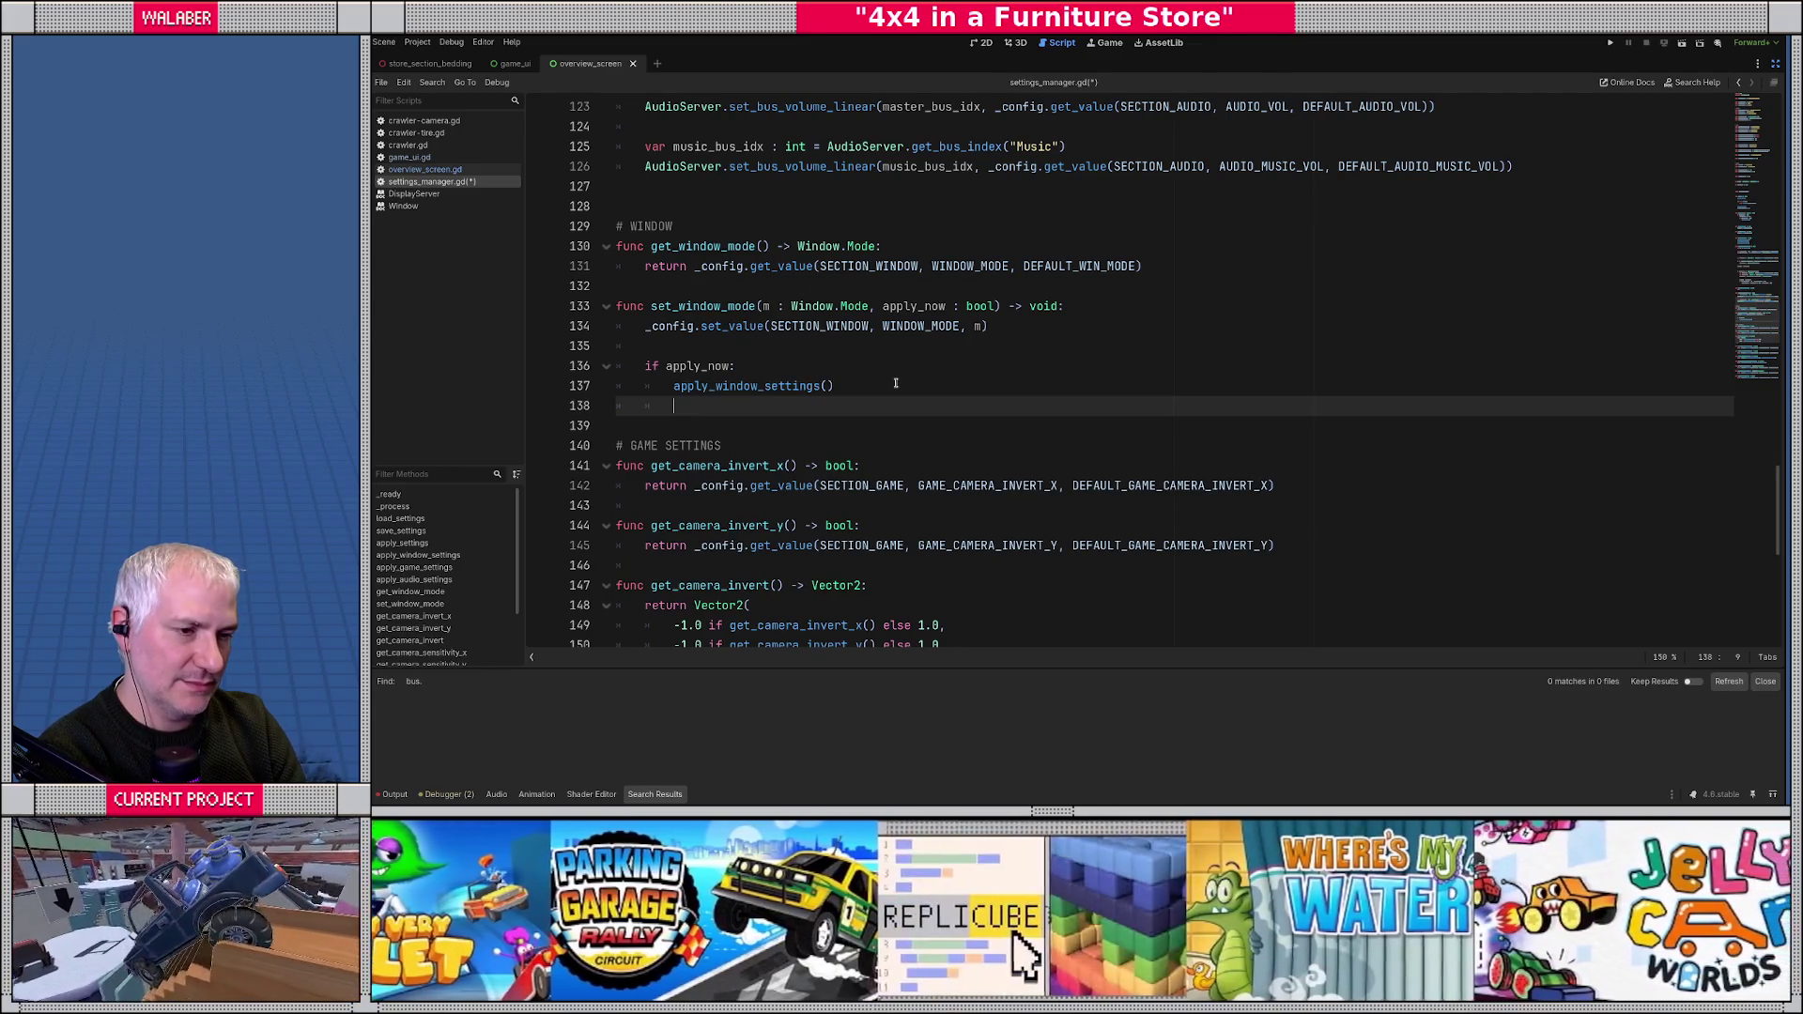
{"action": "type", "text": "_sa"}
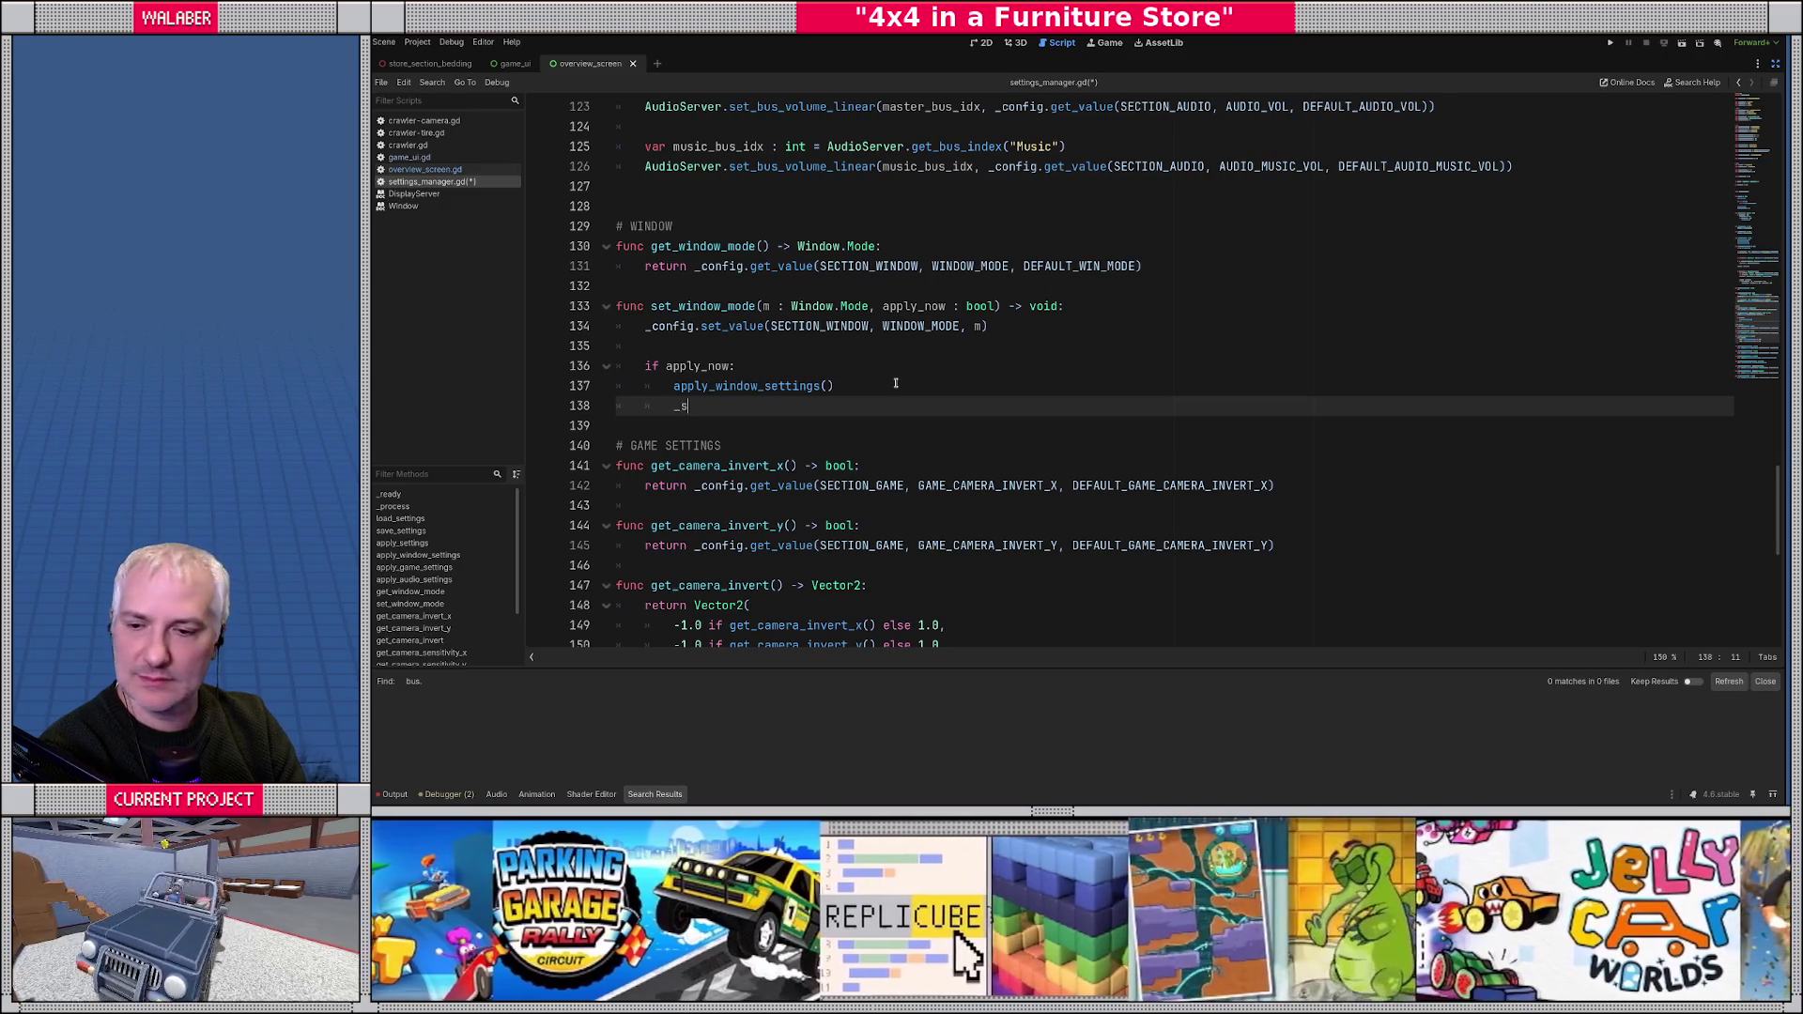
{"action": "key", "text": "Return"}
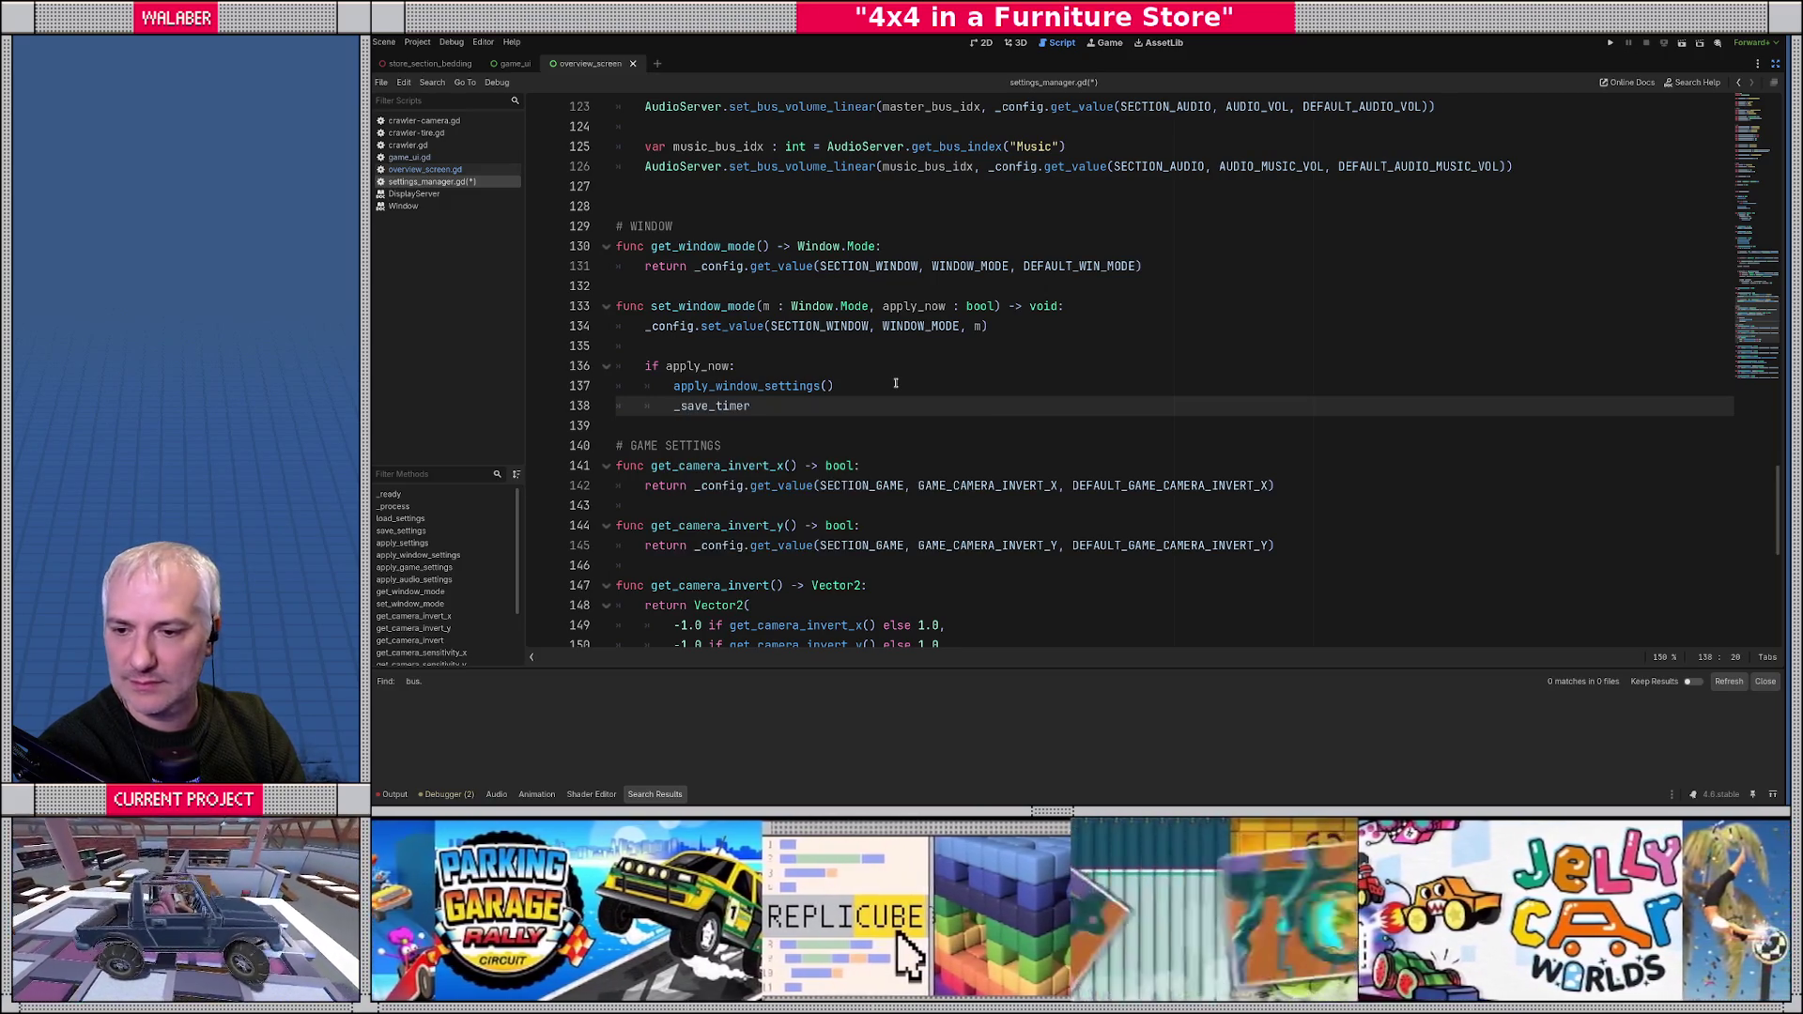
{"action": "type", "text": " = "}
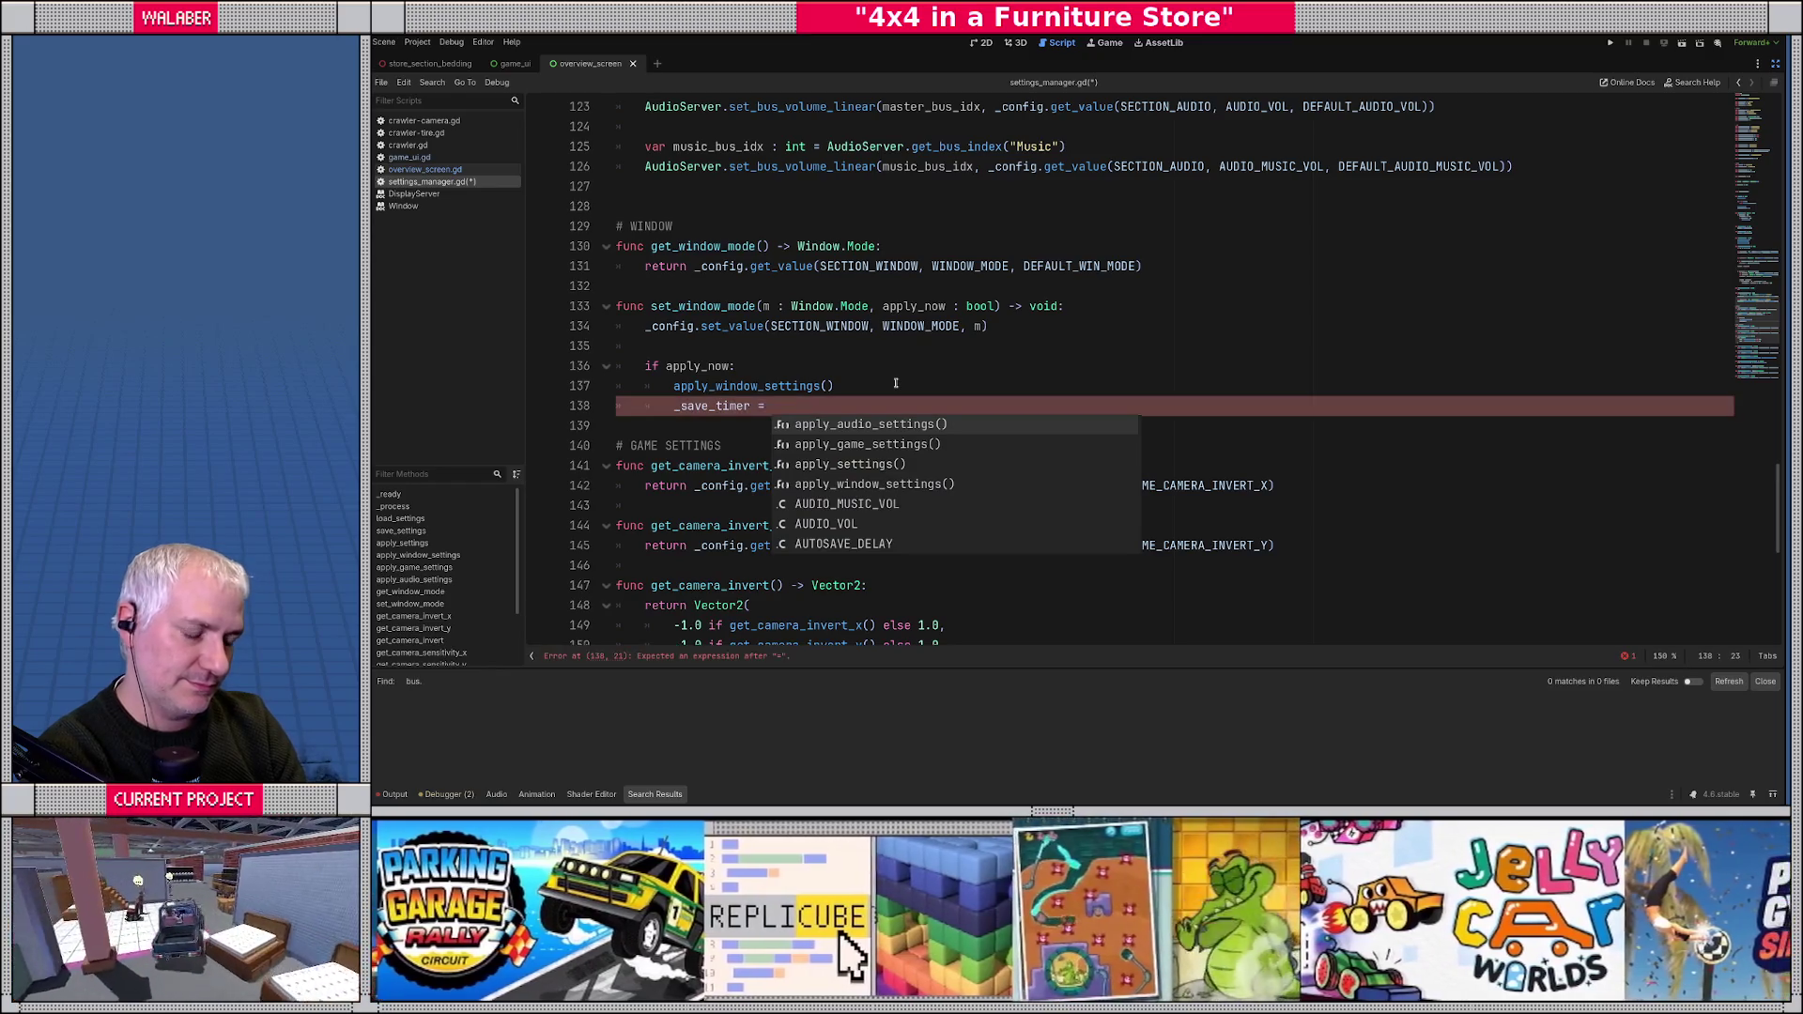
{"action": "type", "text": "AUTO"}
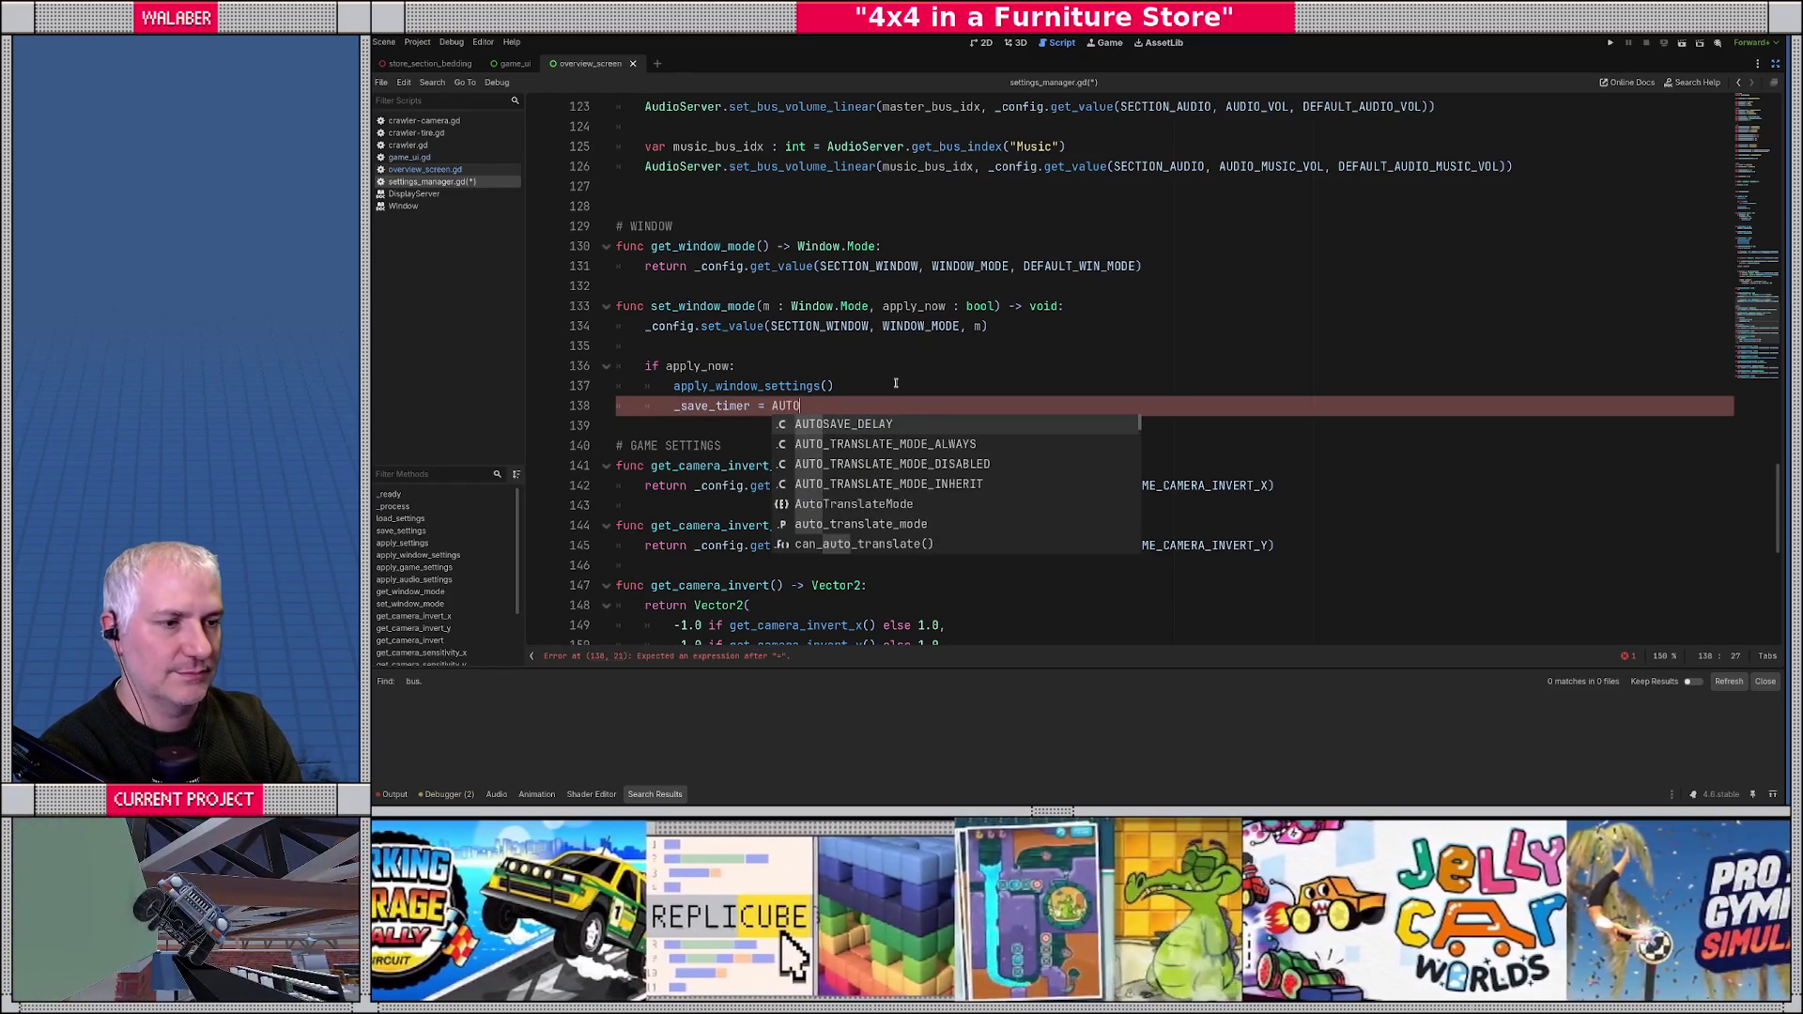
{"action": "key", "text": "Return"}
{"action": "key", "text": "Home"}
{"action": "key", "text": "shift+End"}
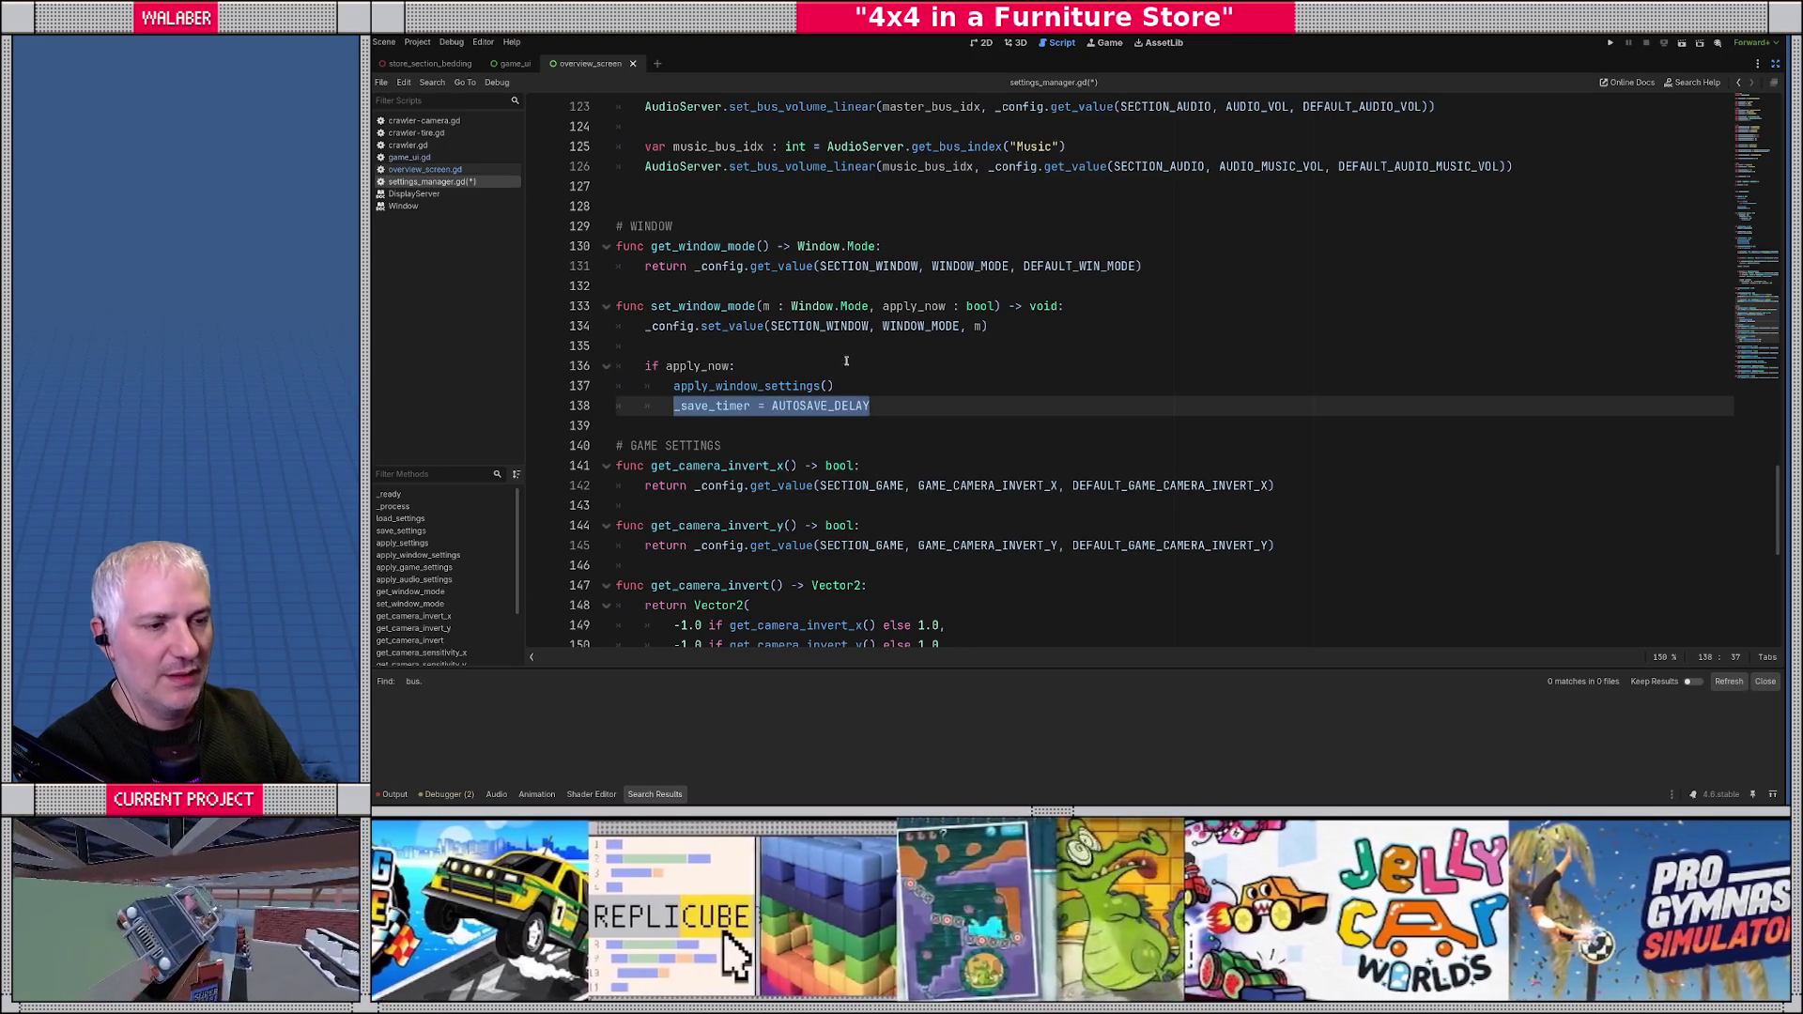
{"action": "left_click", "coordinate": [845, 349]}
{"action": "scroll", "coordinate": [751, 362], "scroll_direction": "down", "scroll_amount": 3}
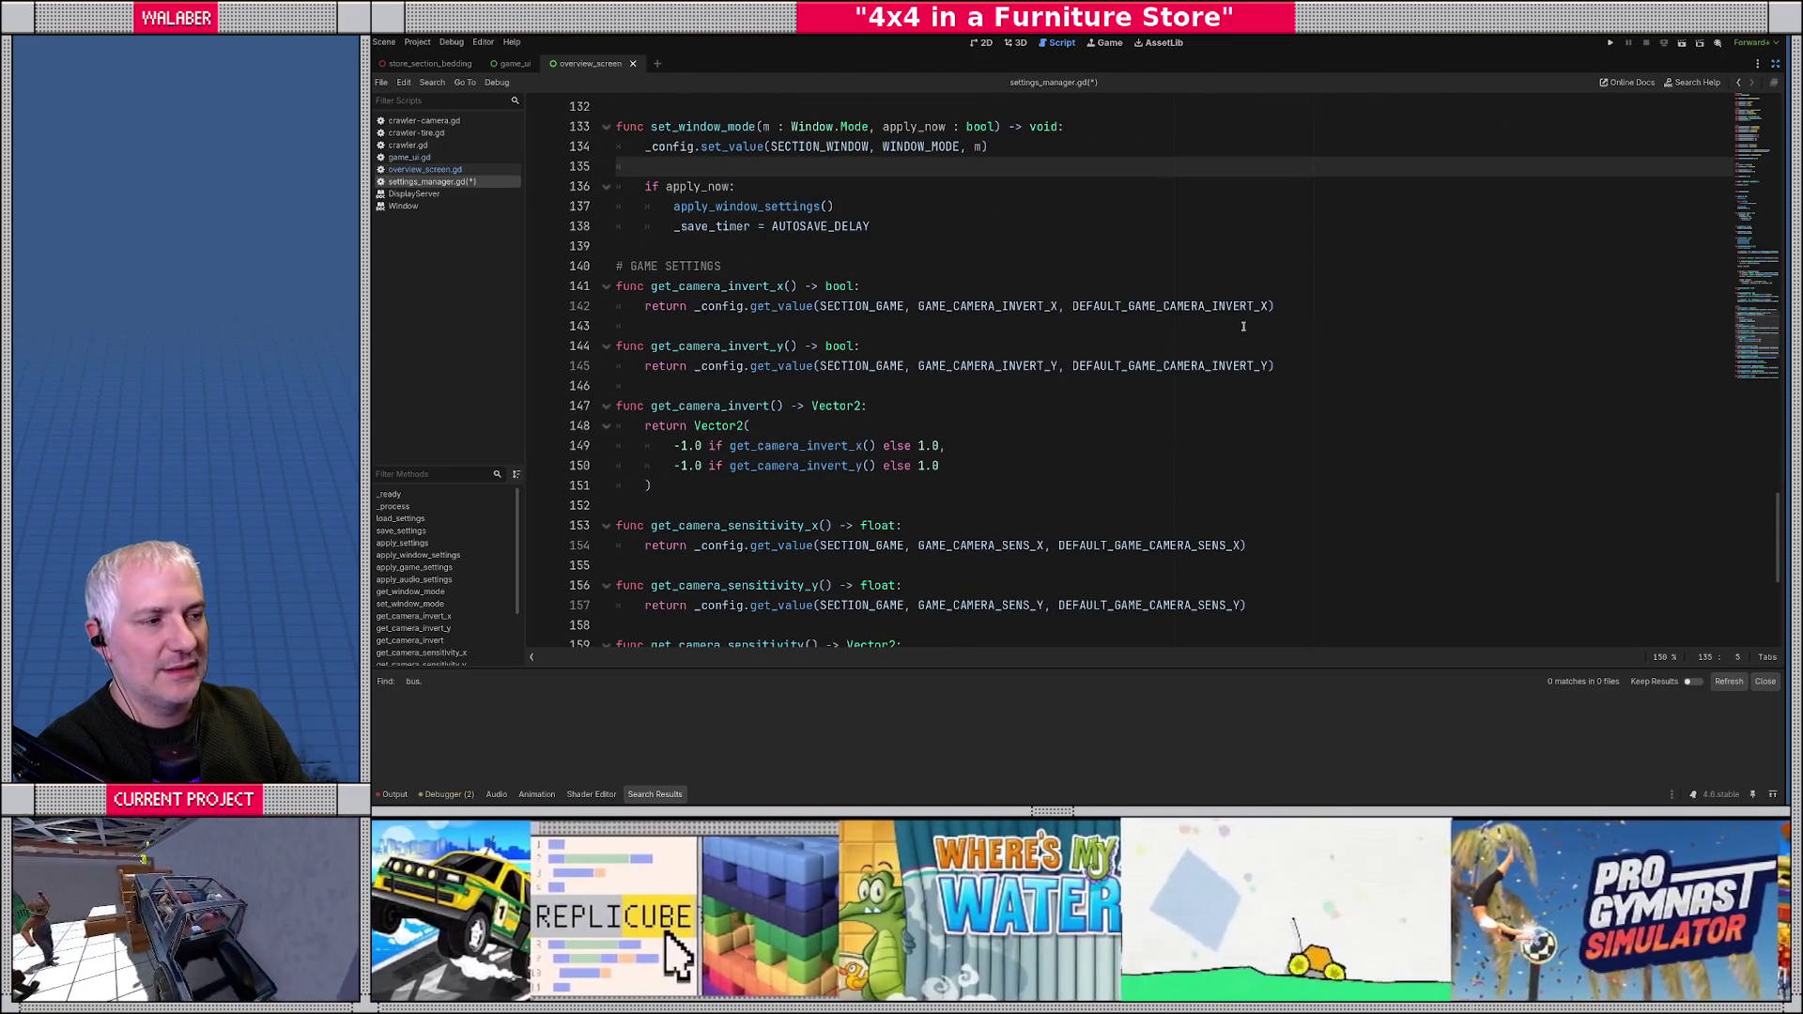
- Below get_camera_invert_x, begin func set_camera_invert_x(invert:bool) -> void: with an unfinished _config.set_value( call
{"action": "left_click", "coordinate": [1287, 302]}
{"action": "key", "text": "Return"}
{"action": "key", "text": "Return"}
{"action": "type", "text": "func set_camear"}
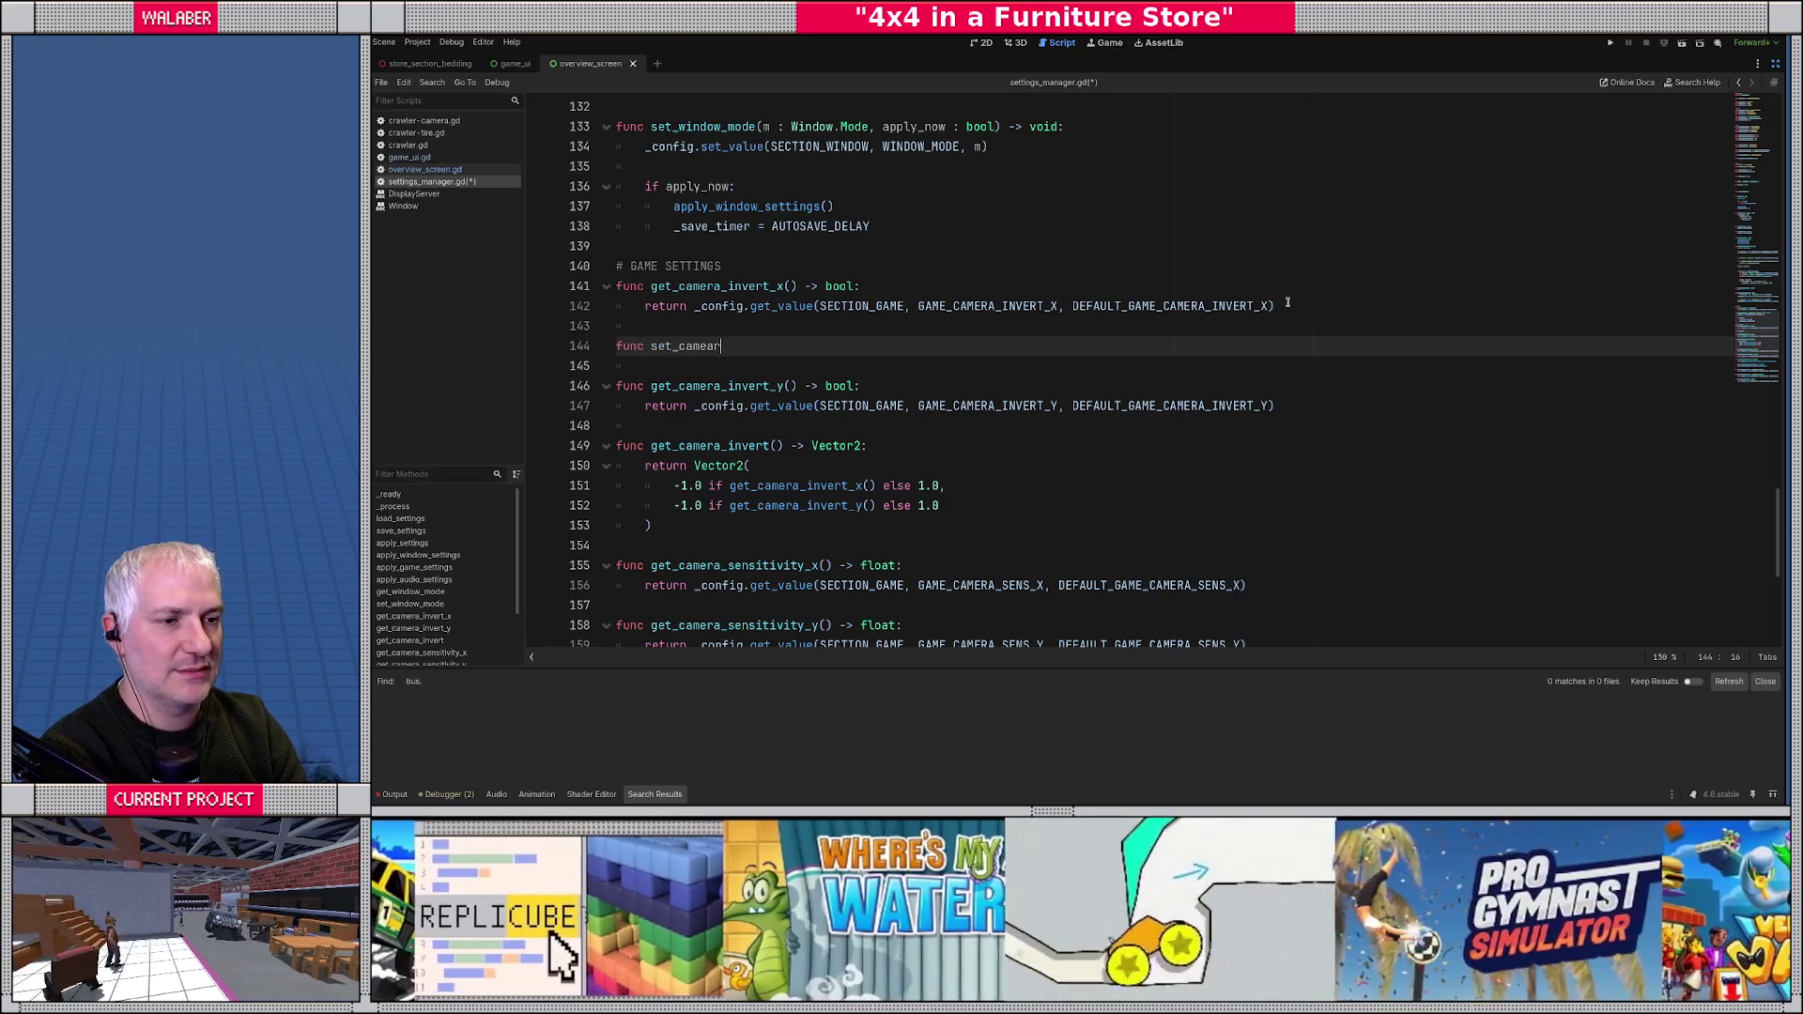
{"action": "key", "text": "BackSpace"}
{"action": "key", "text": "BackSpace"}
{"action": "type", "text": "ra_invert_x"}
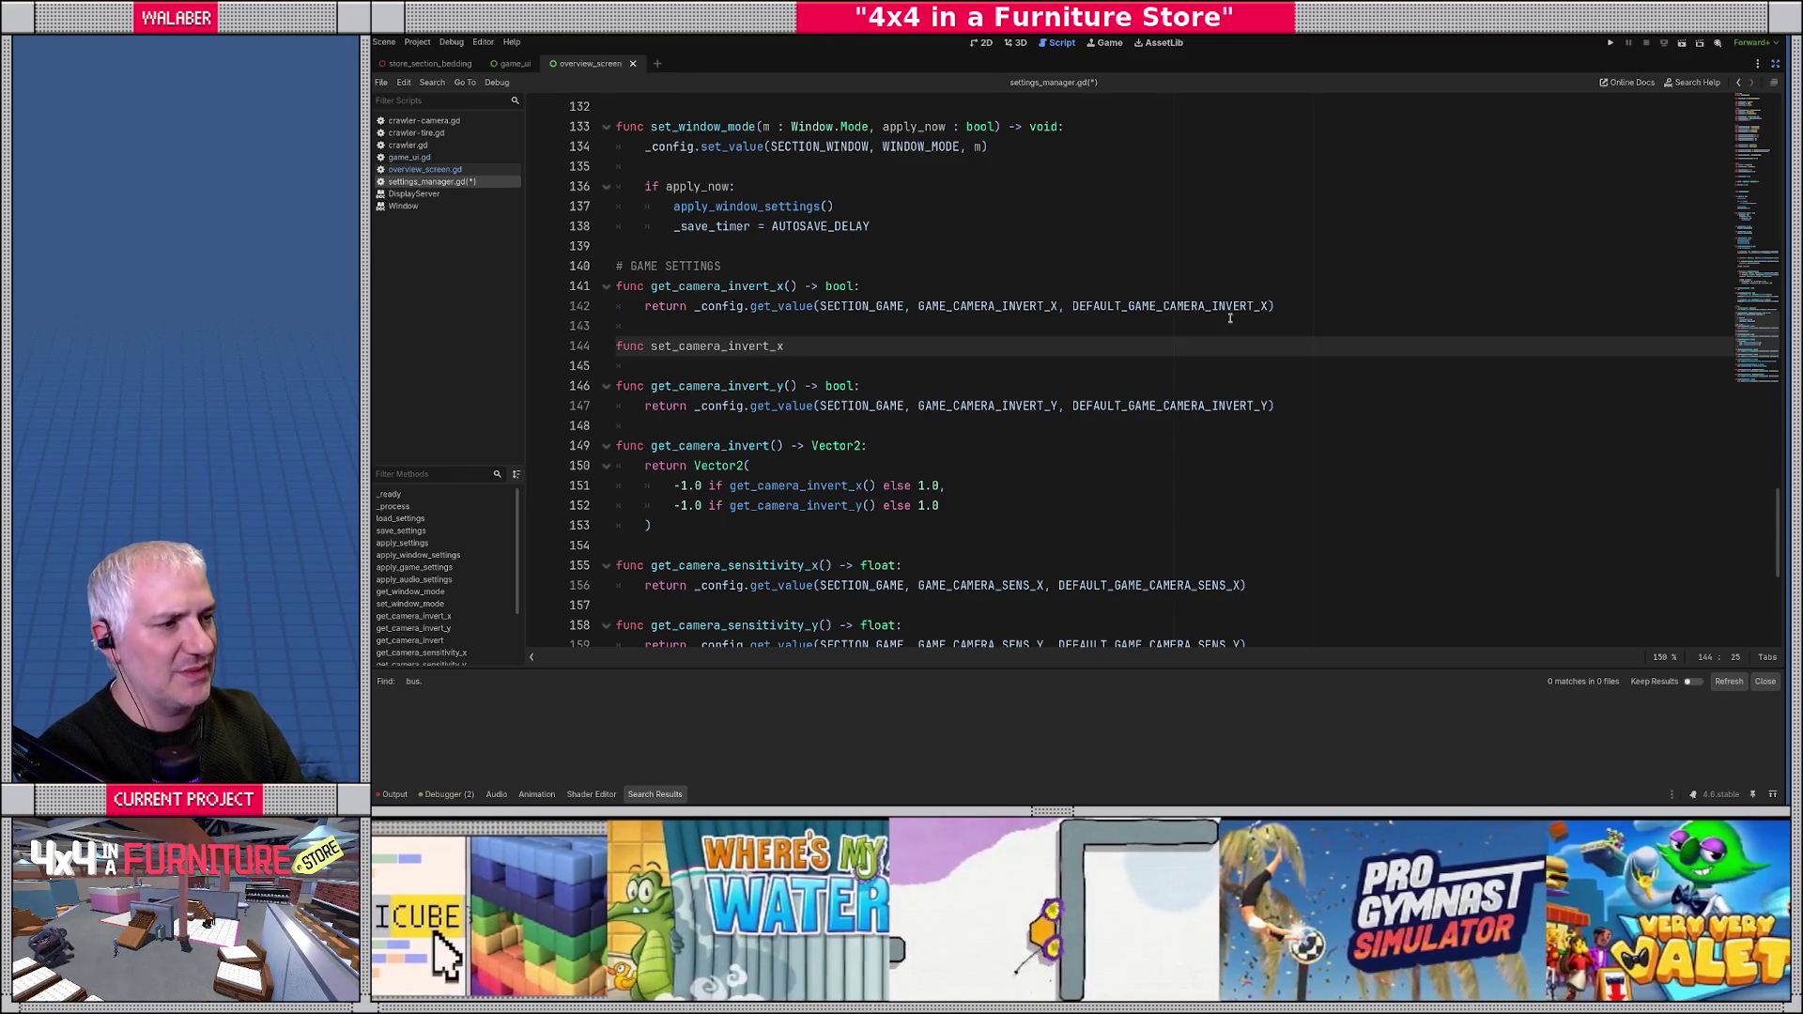
{"action": "scroll", "coordinate": [1215, 310], "scroll_direction": "up", "scroll_amount": 20}
{"action": "scroll", "coordinate": [806, 411], "scroll_direction": "down", "scroll_amount": 20}
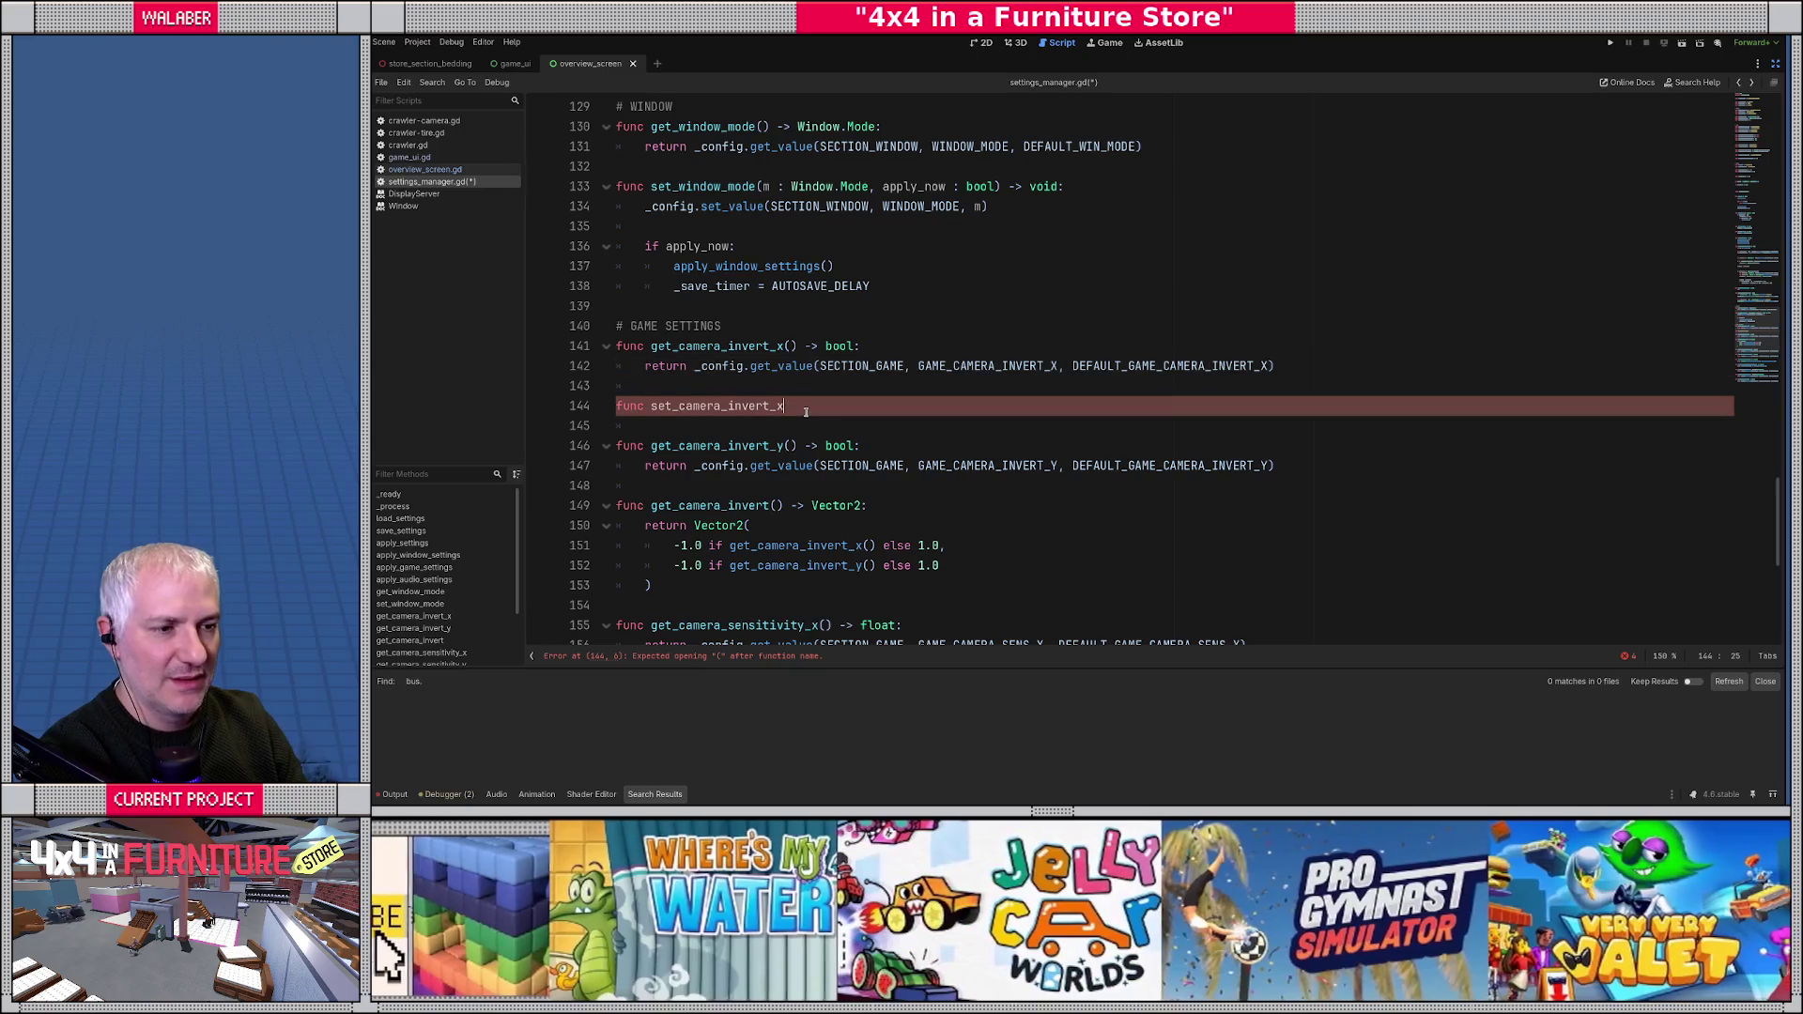
{"action": "type", "text": "("}
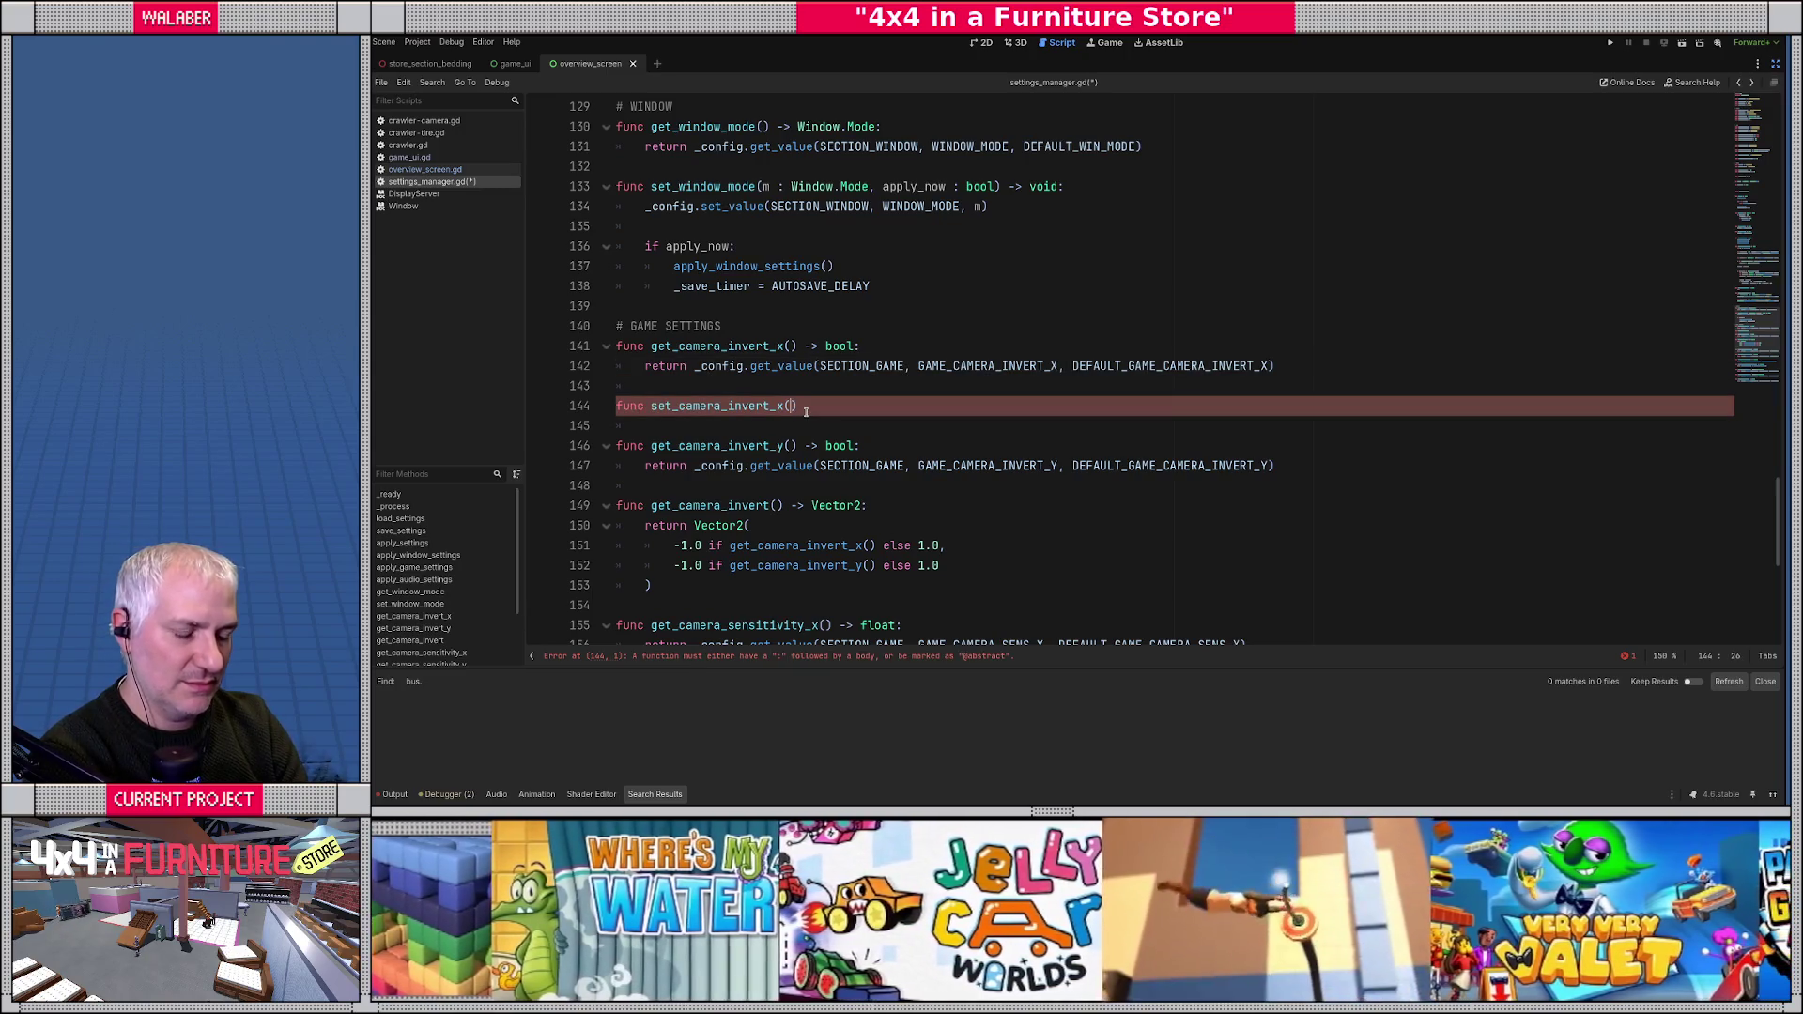
{"action": "type", "text": "invert:bool) -> void:"}
{"action": "key", "text": "Return"}
{"action": "type", "text": "_conf"}
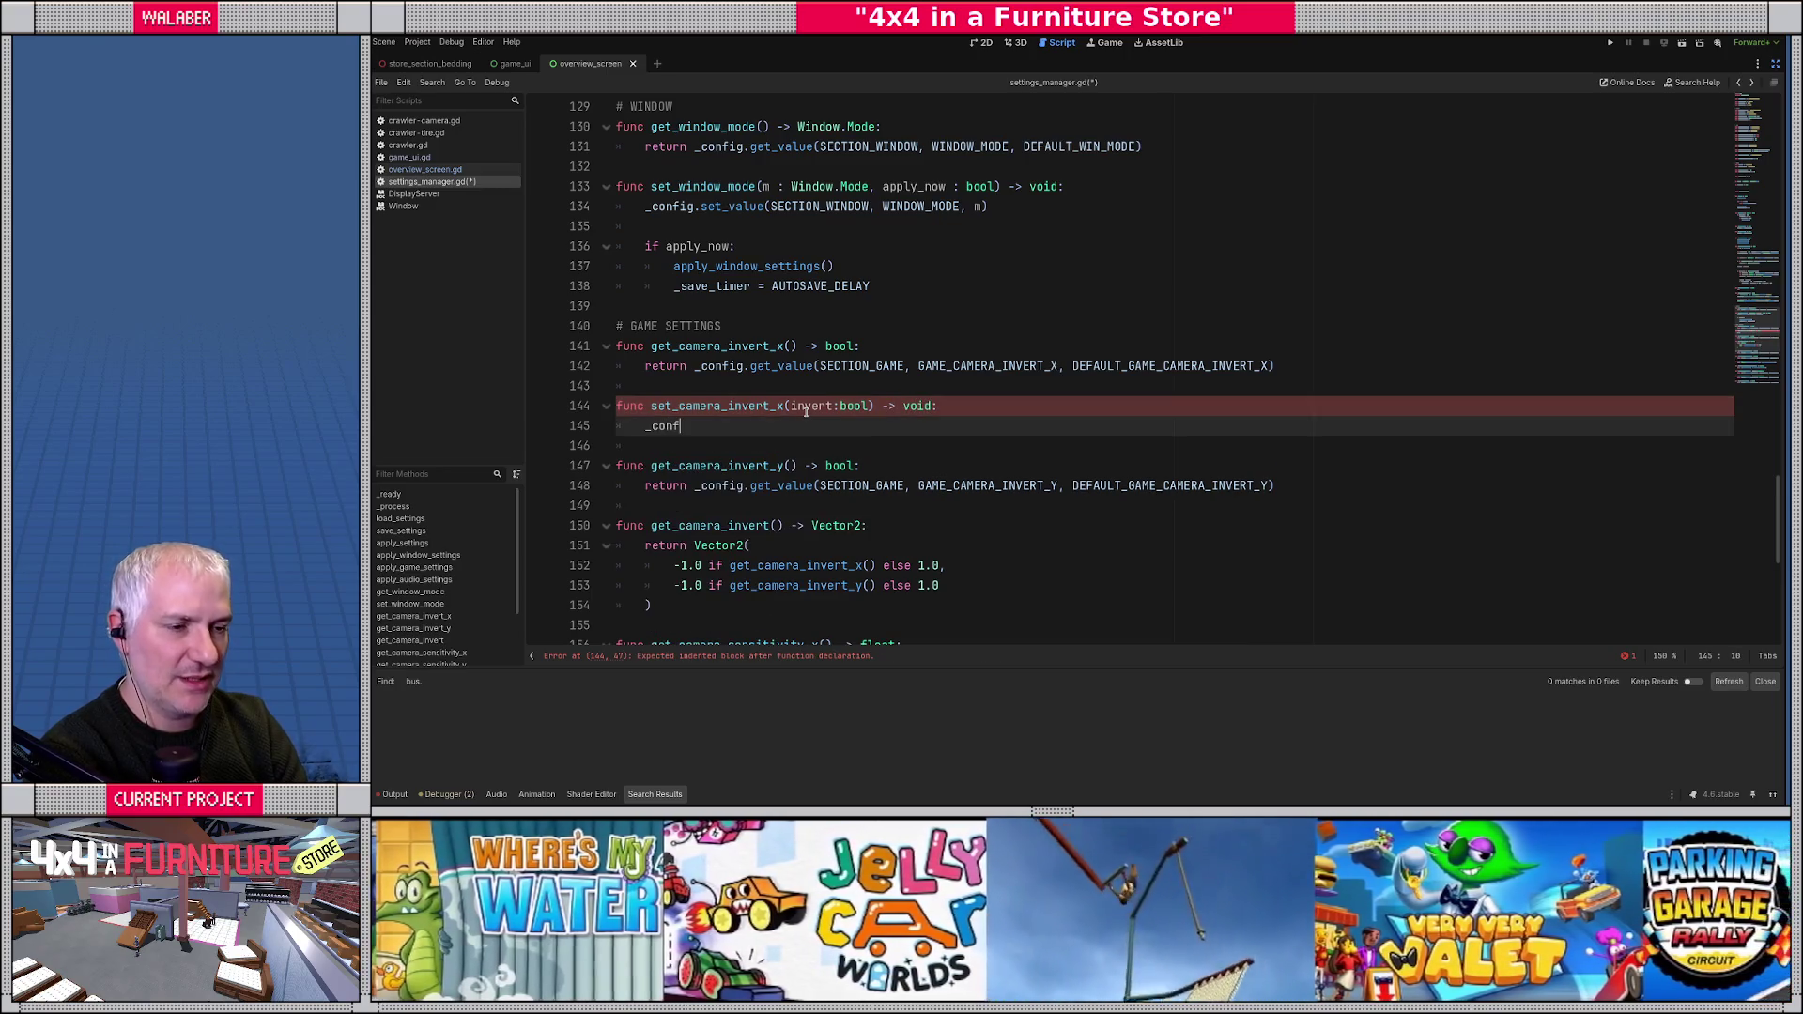
{"action": "type", "text": "ig.set_va"}
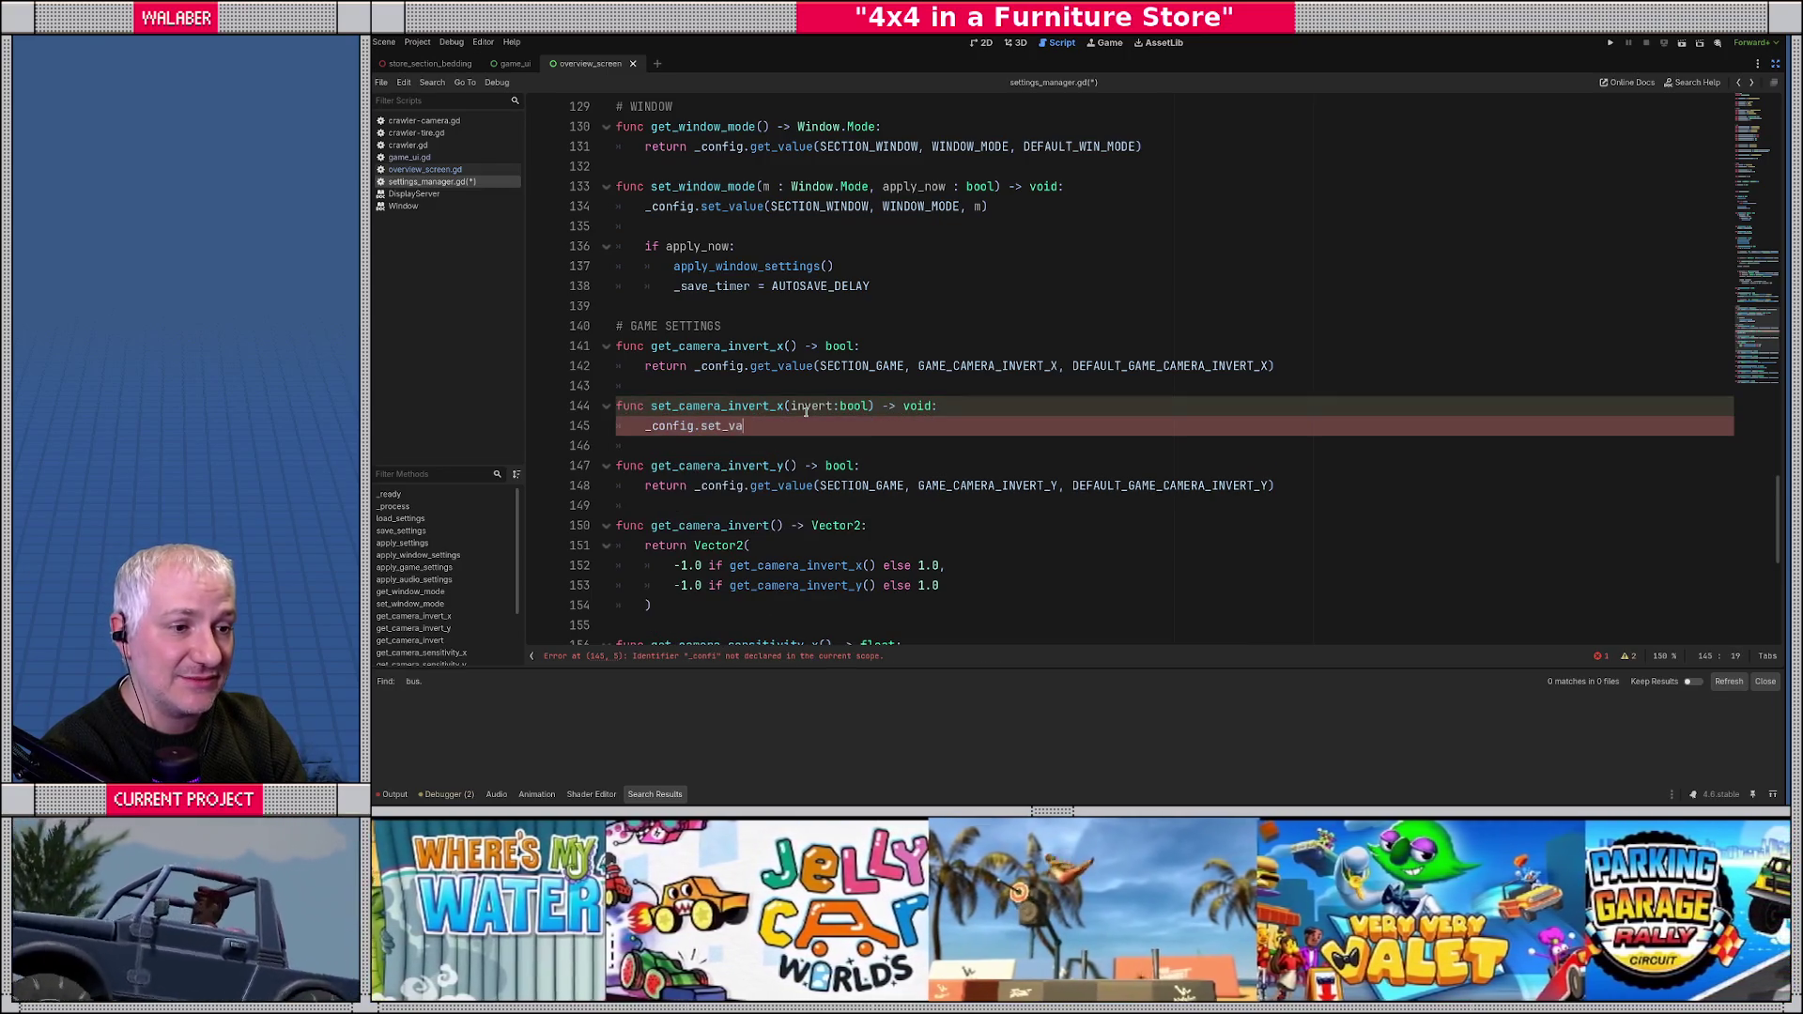
{"action": "type", "text": "lue("}
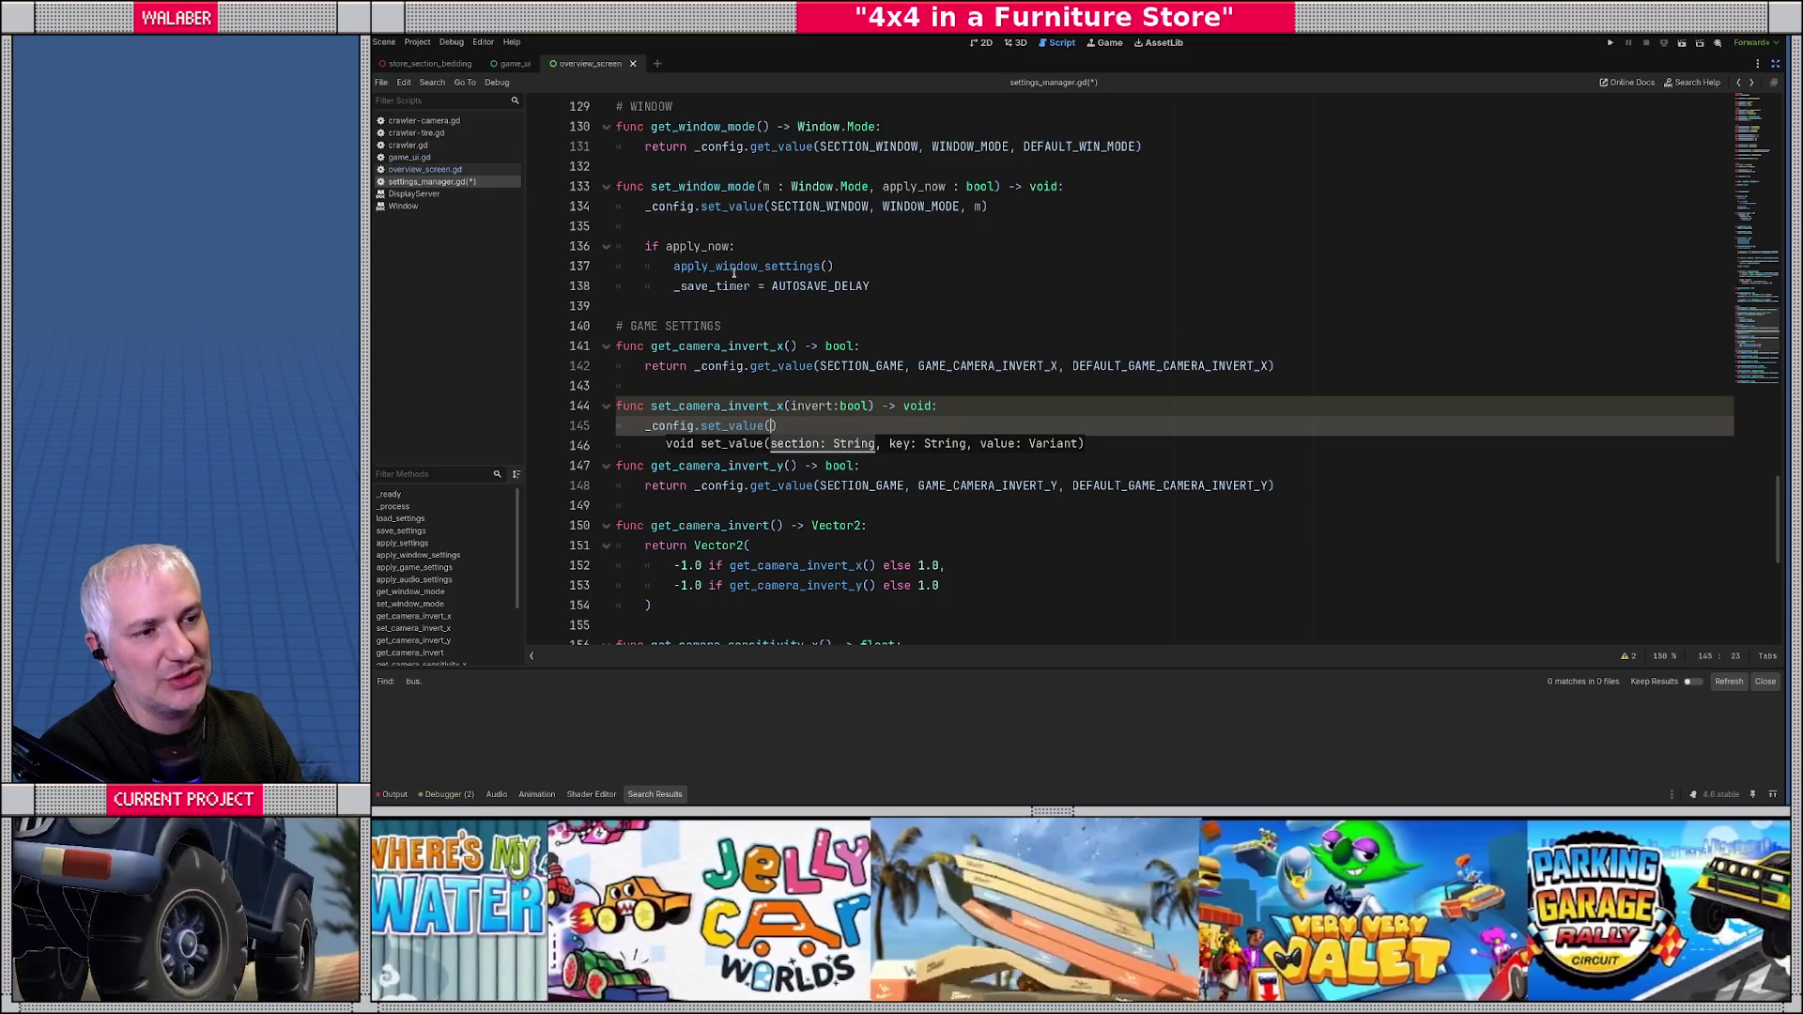
{"action": "left_click", "coordinate": [911, 291]}
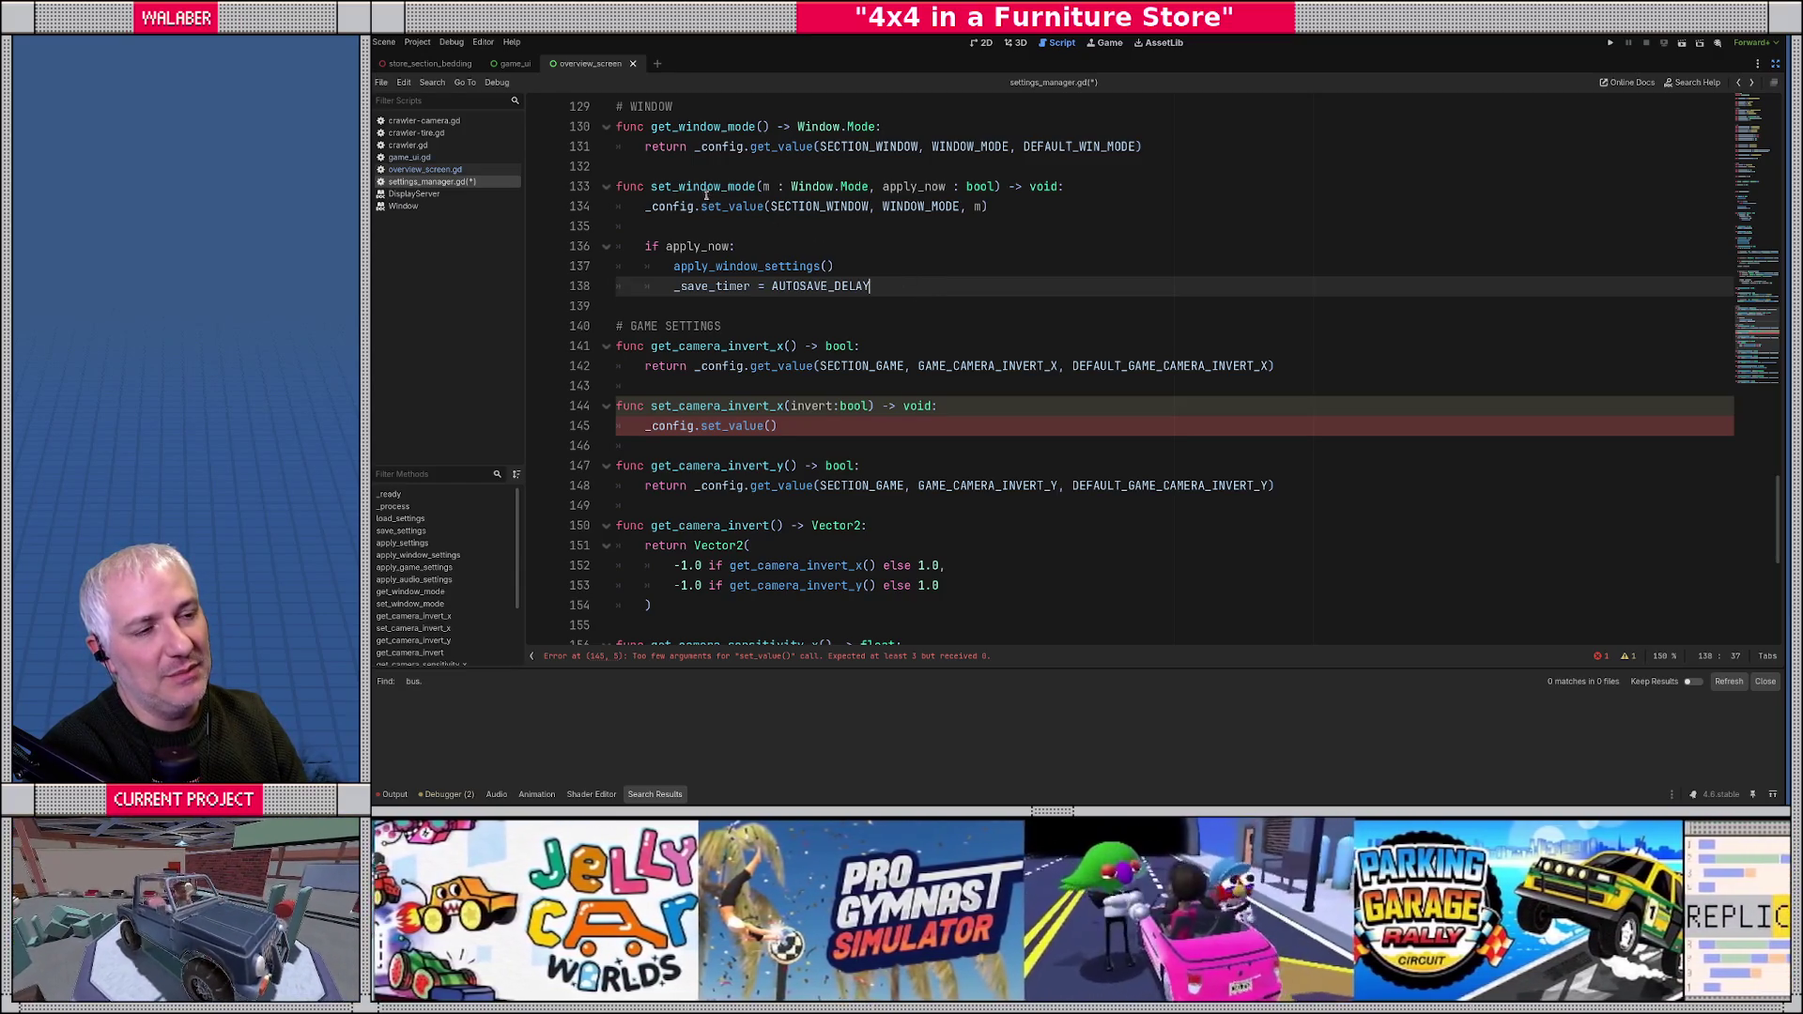
- Replace the settings_changed signal with window_setting_changed, game_setting_changed and audio_setting_changed signal declarations
{"action": "scroll", "coordinate": [903, 258], "scroll_direction": "up", "scroll_amount": 15}
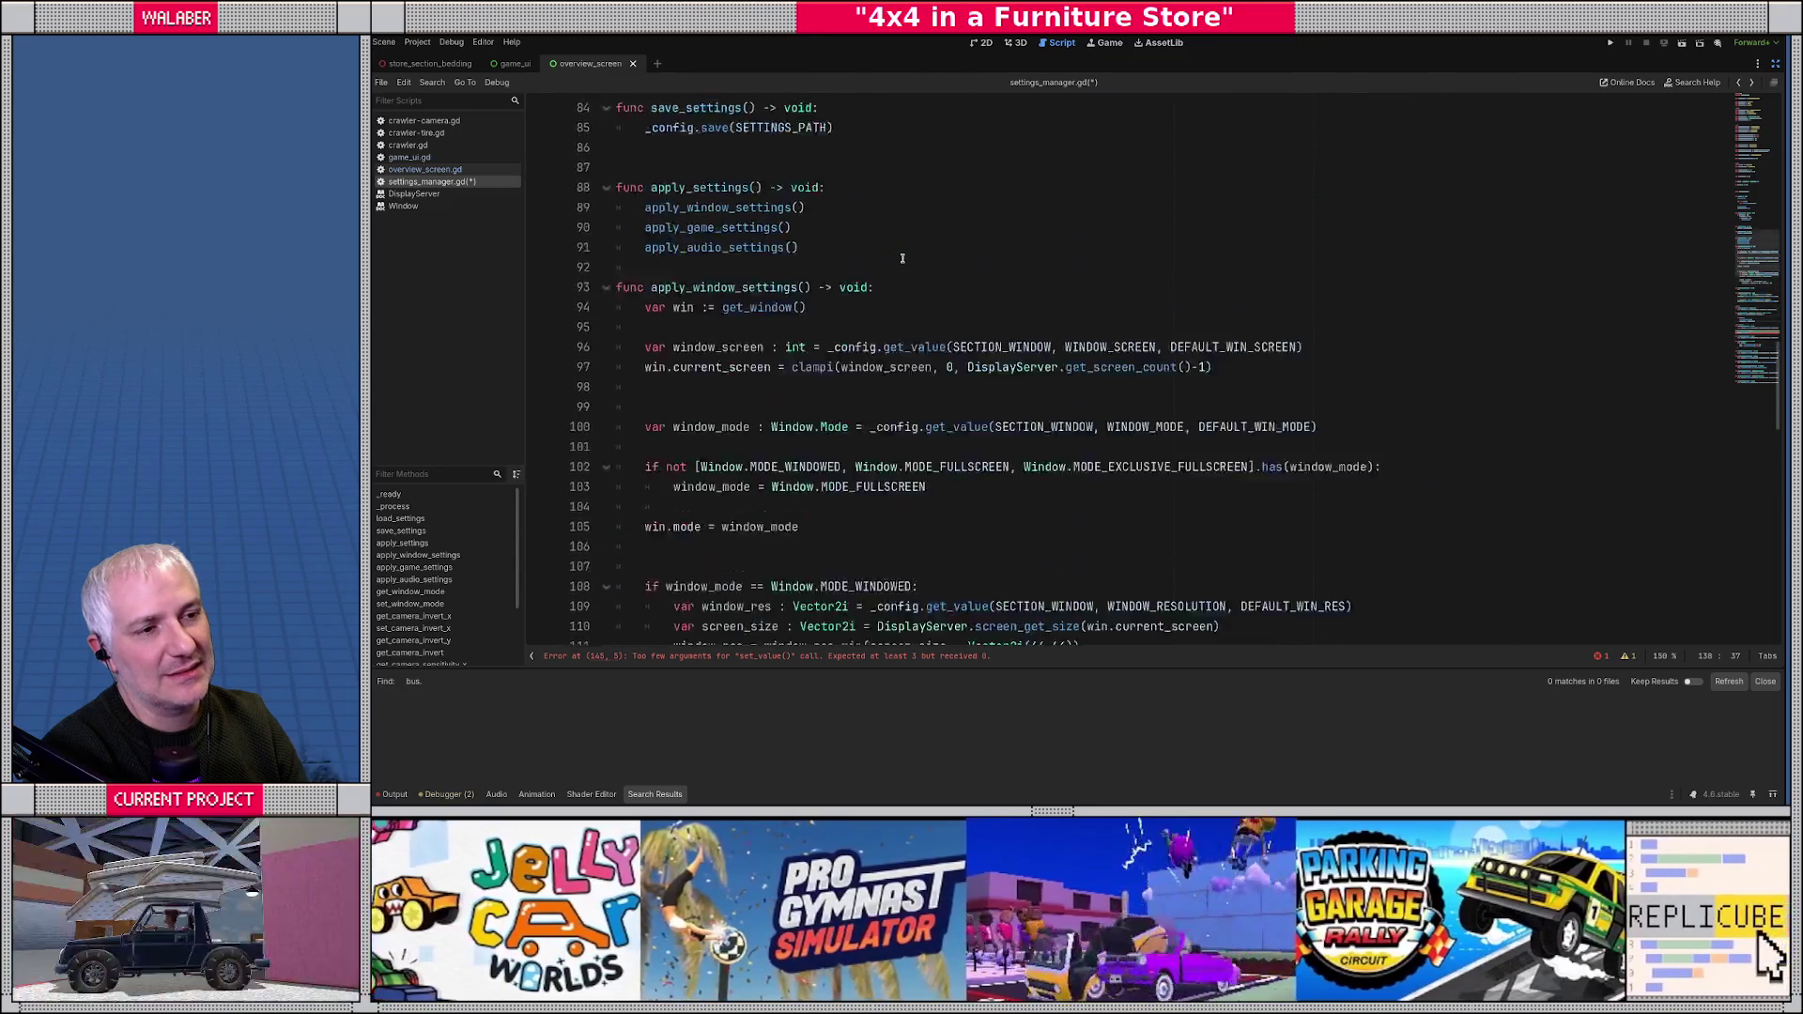
{"action": "scroll", "coordinate": [903, 258], "scroll_direction": "up", "scroll_amount": 6}
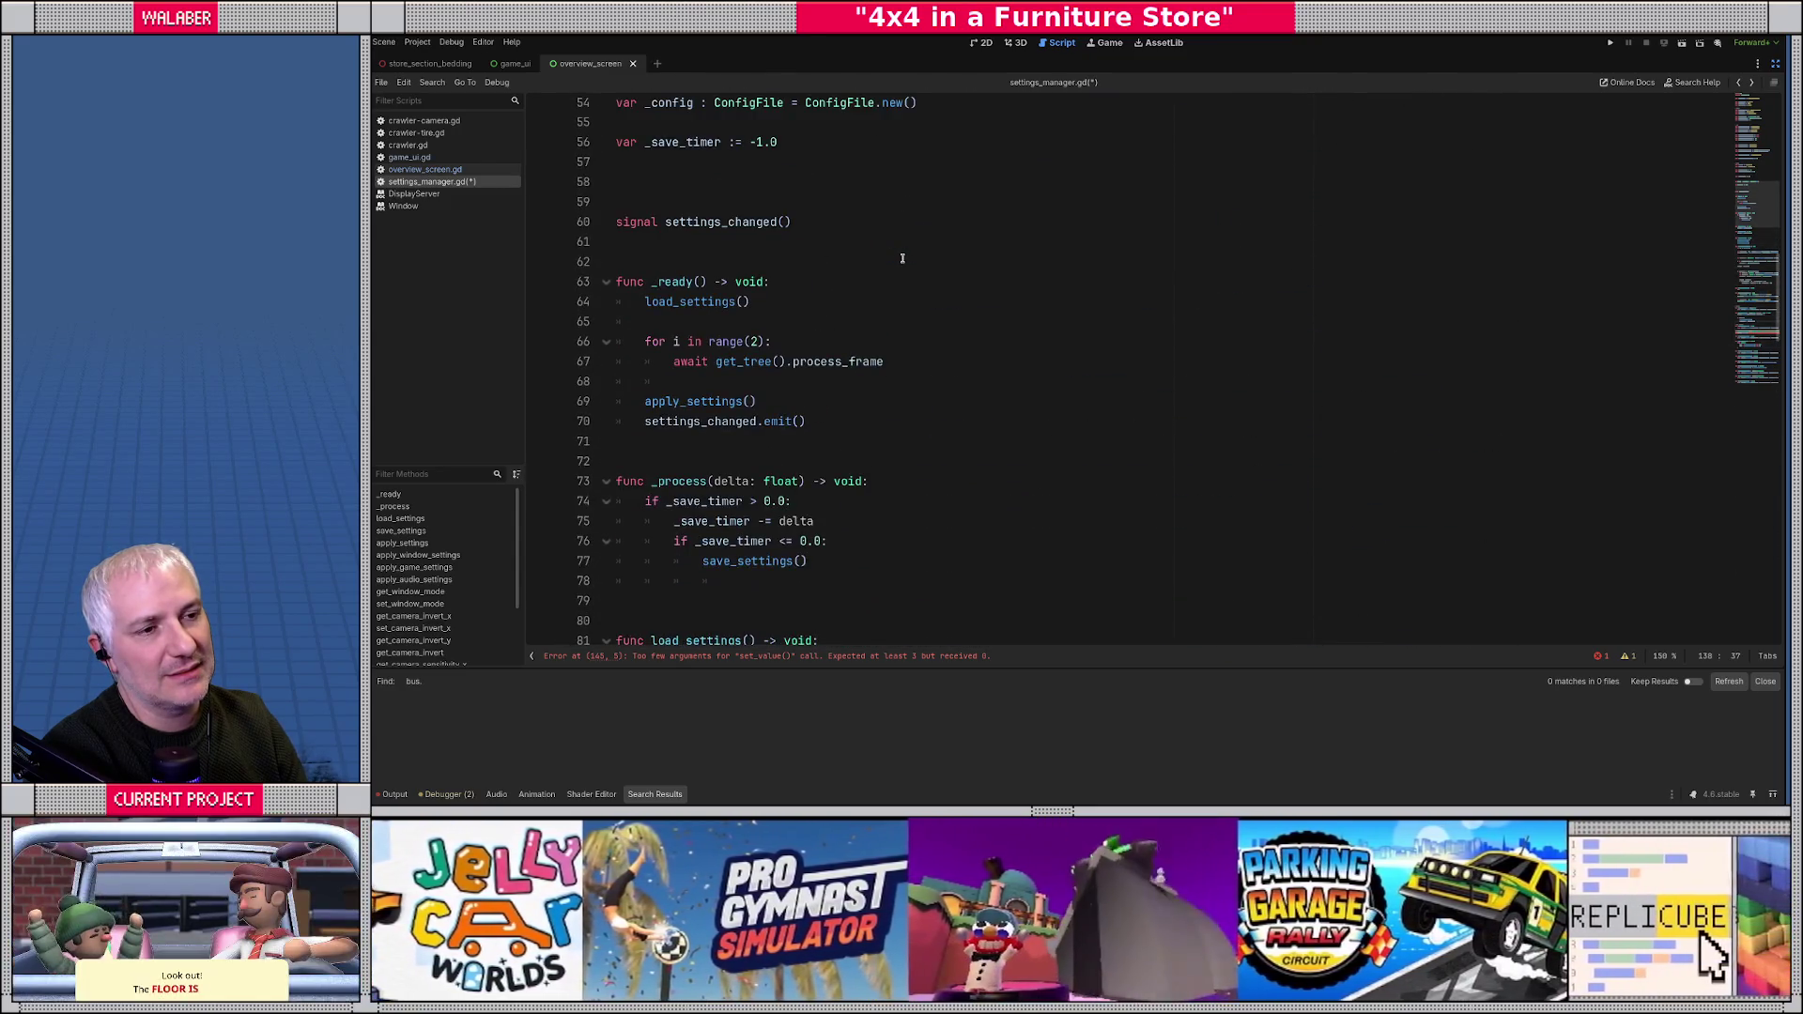
{"action": "left_click", "coordinate": [676, 228]}
{"action": "type", "text": "game_"}
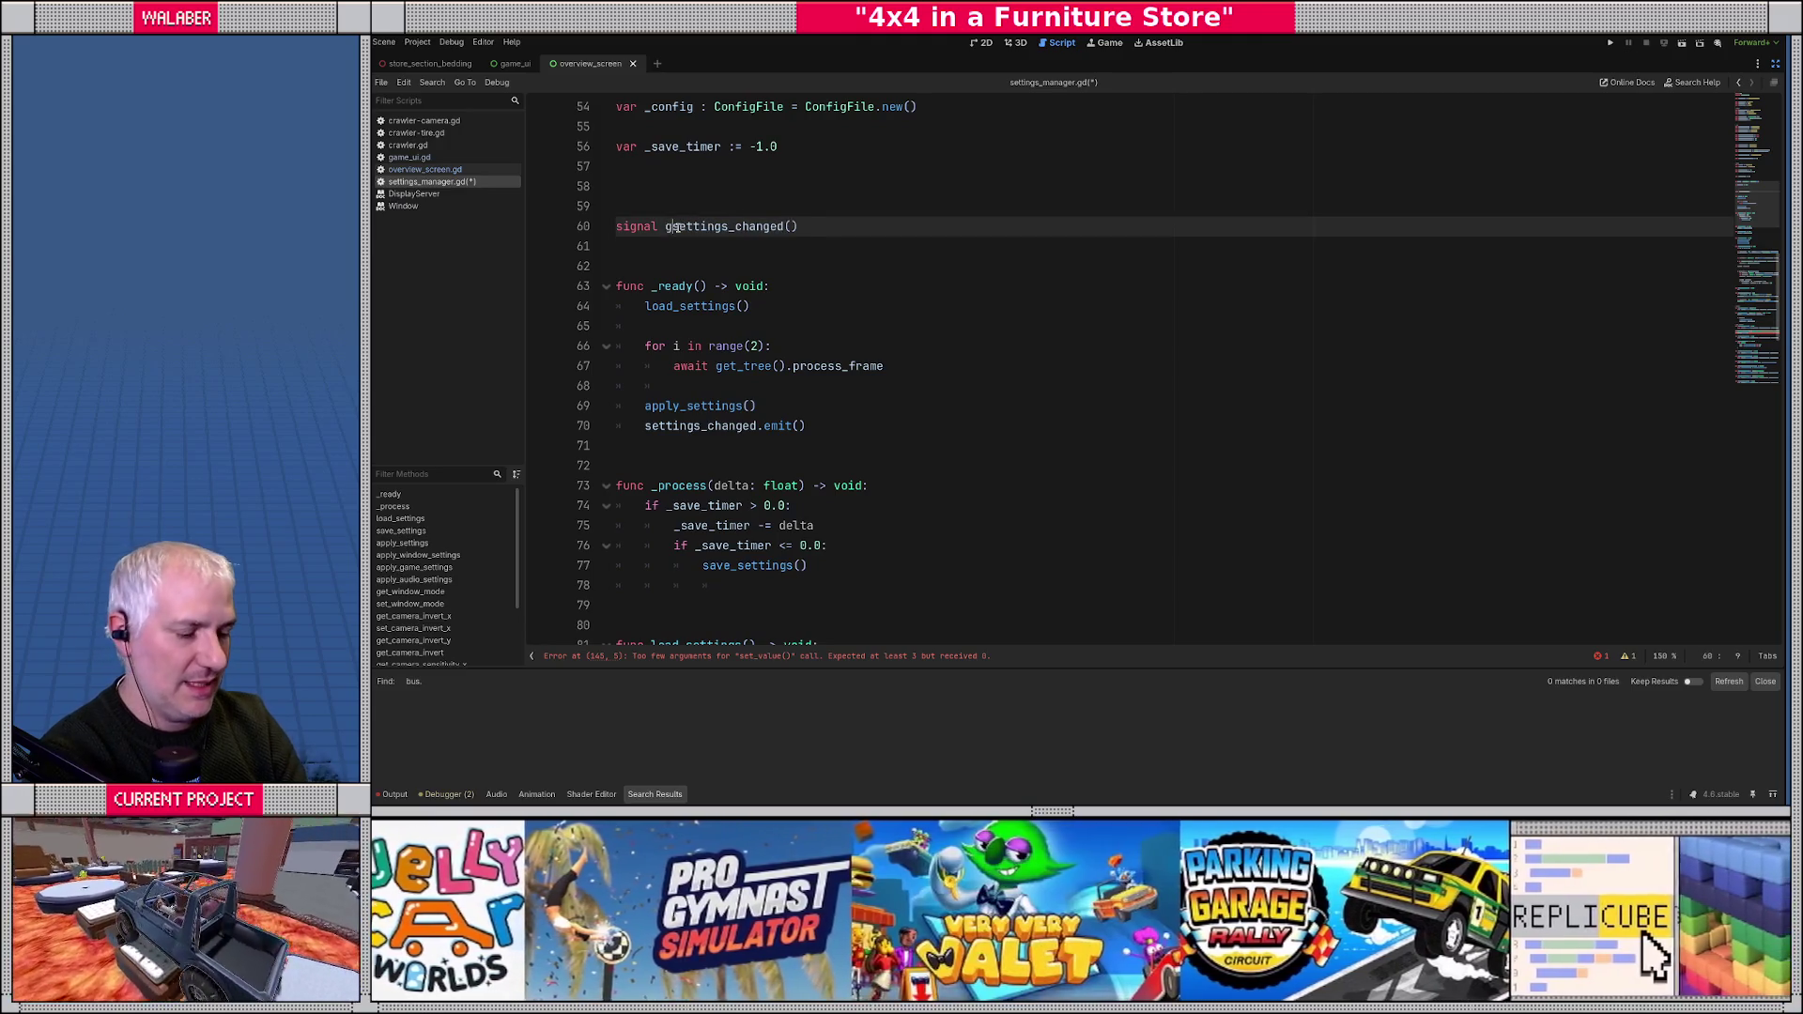
{"action": "key", "text": "Right"}
{"action": "key", "text": "Right"}
{"action": "key", "text": "Right"}
{"action": "key", "text": "BackSpace"}
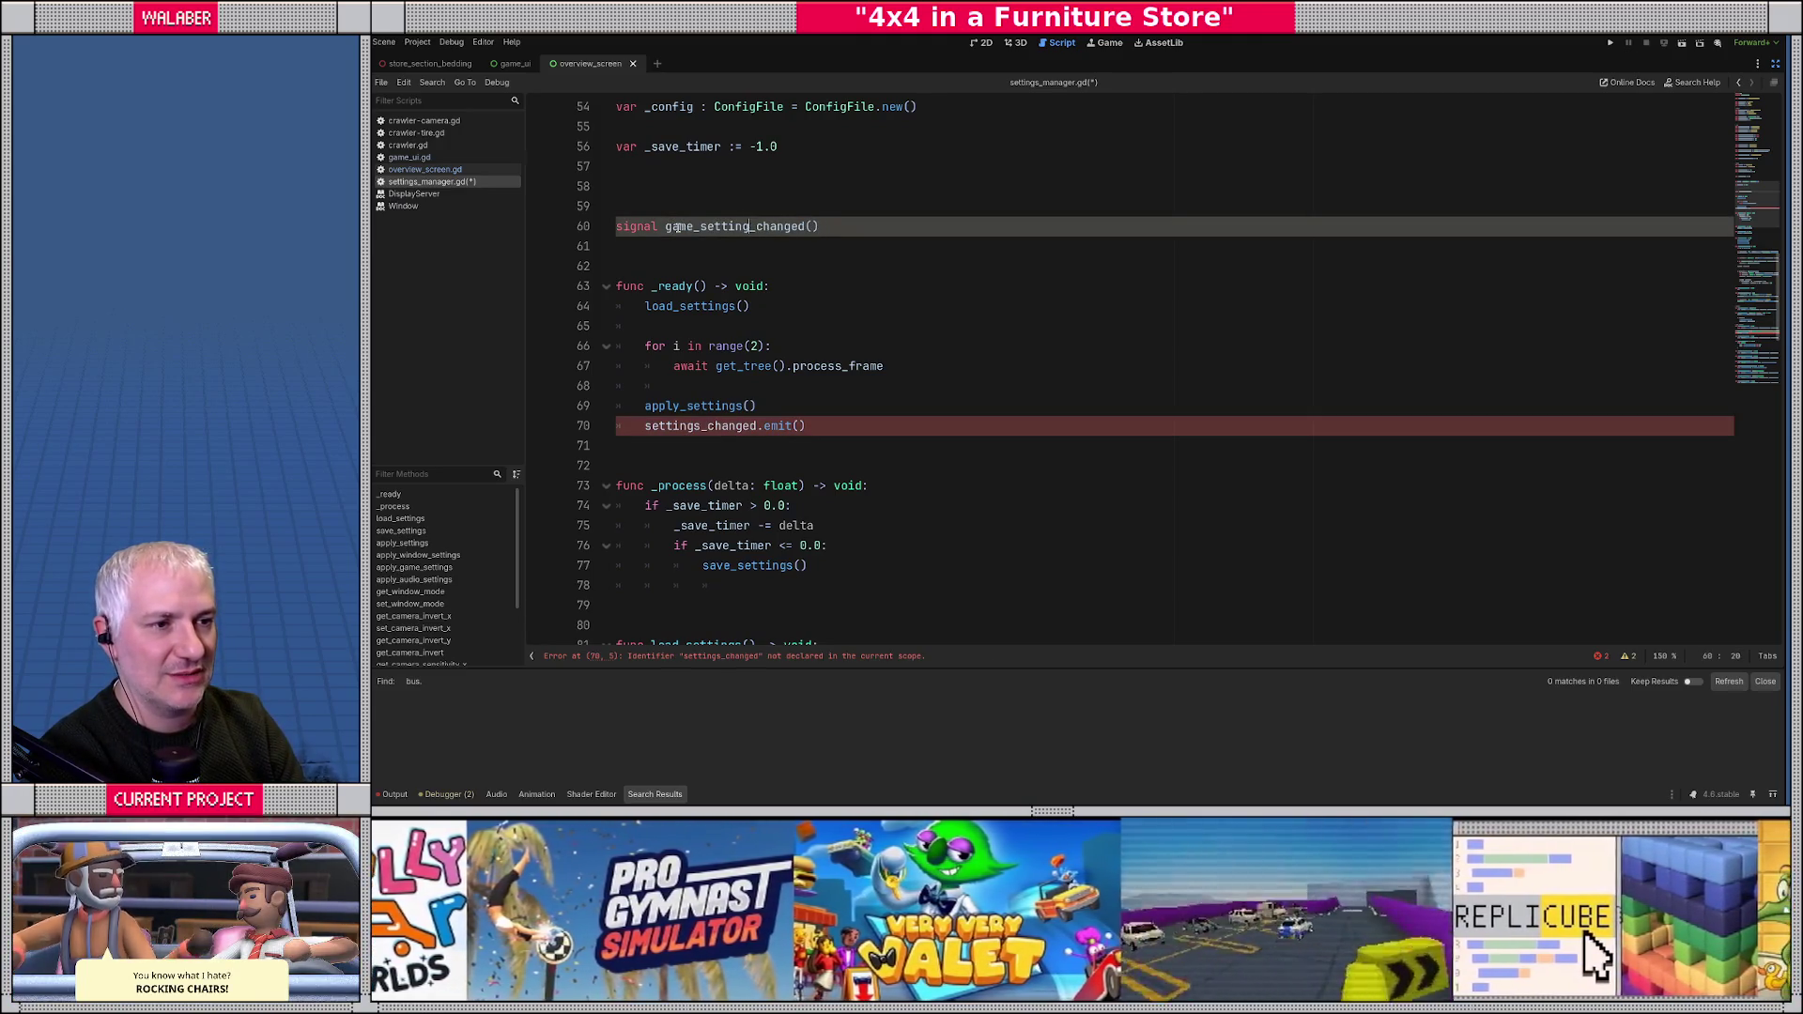
{"action": "key", "text": "Down"}
{"action": "type", "text": "signal "}
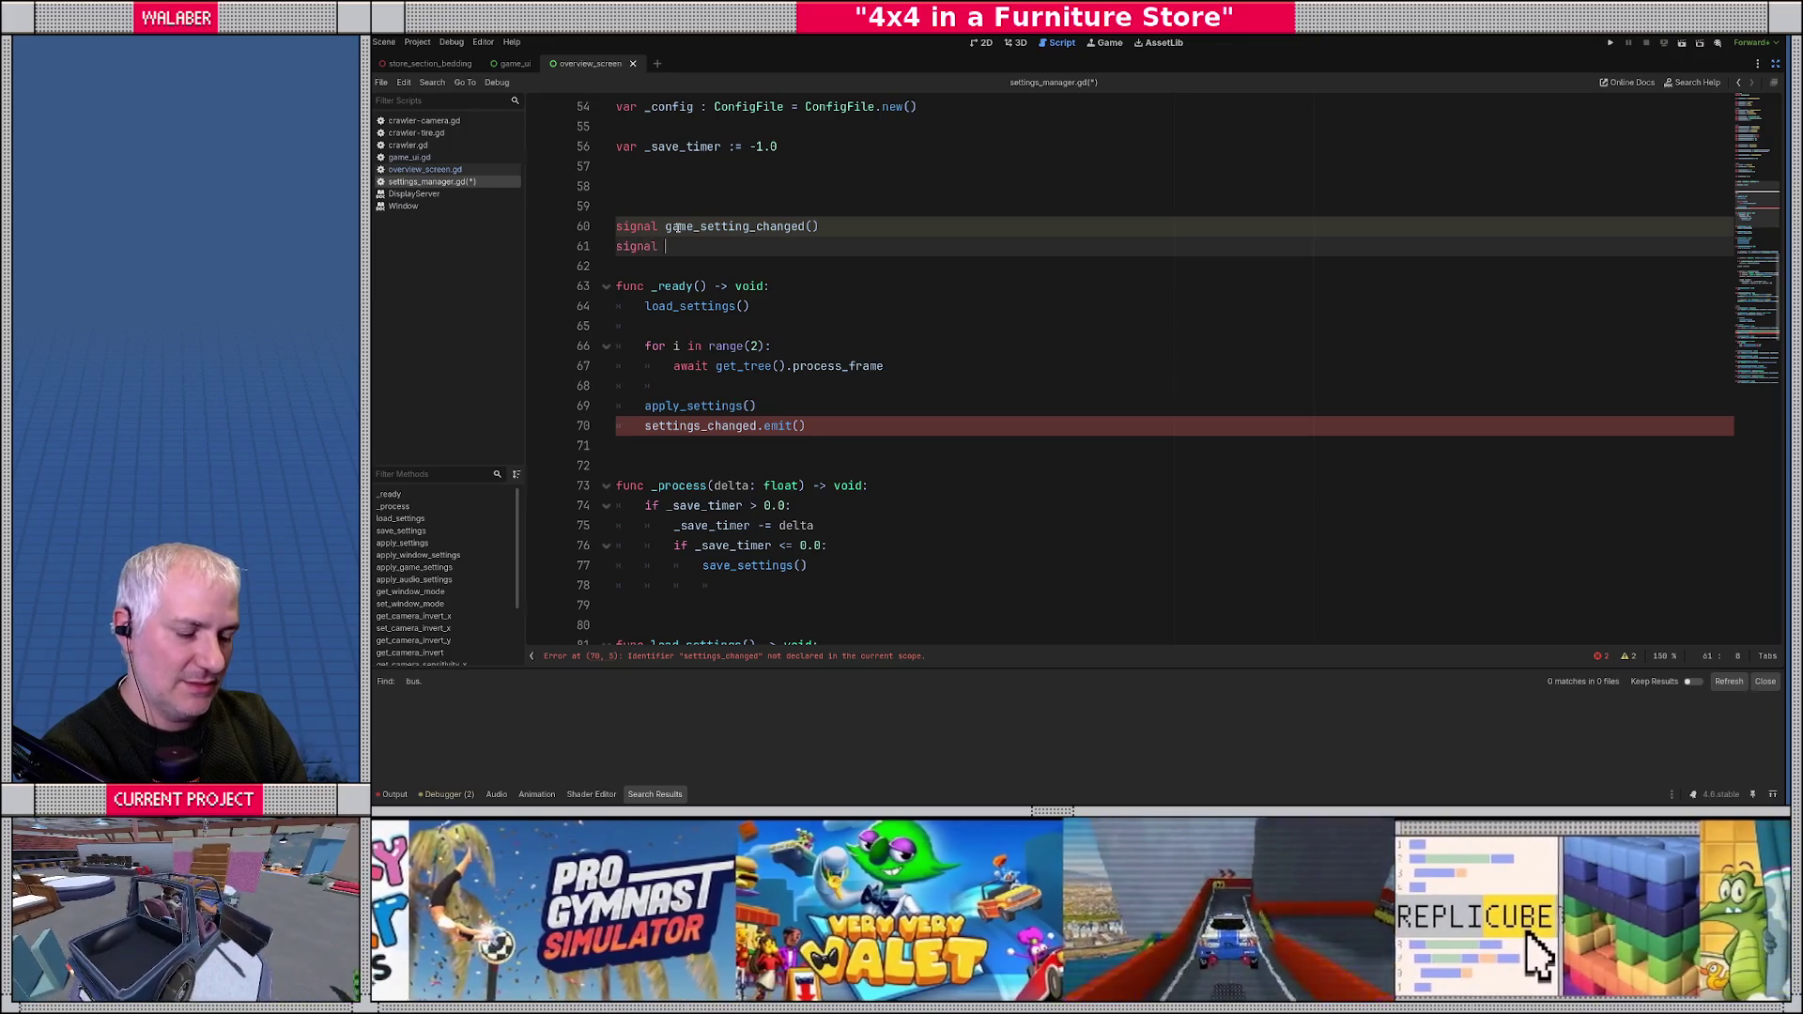
{"action": "type", "text": "audio_Setting"}
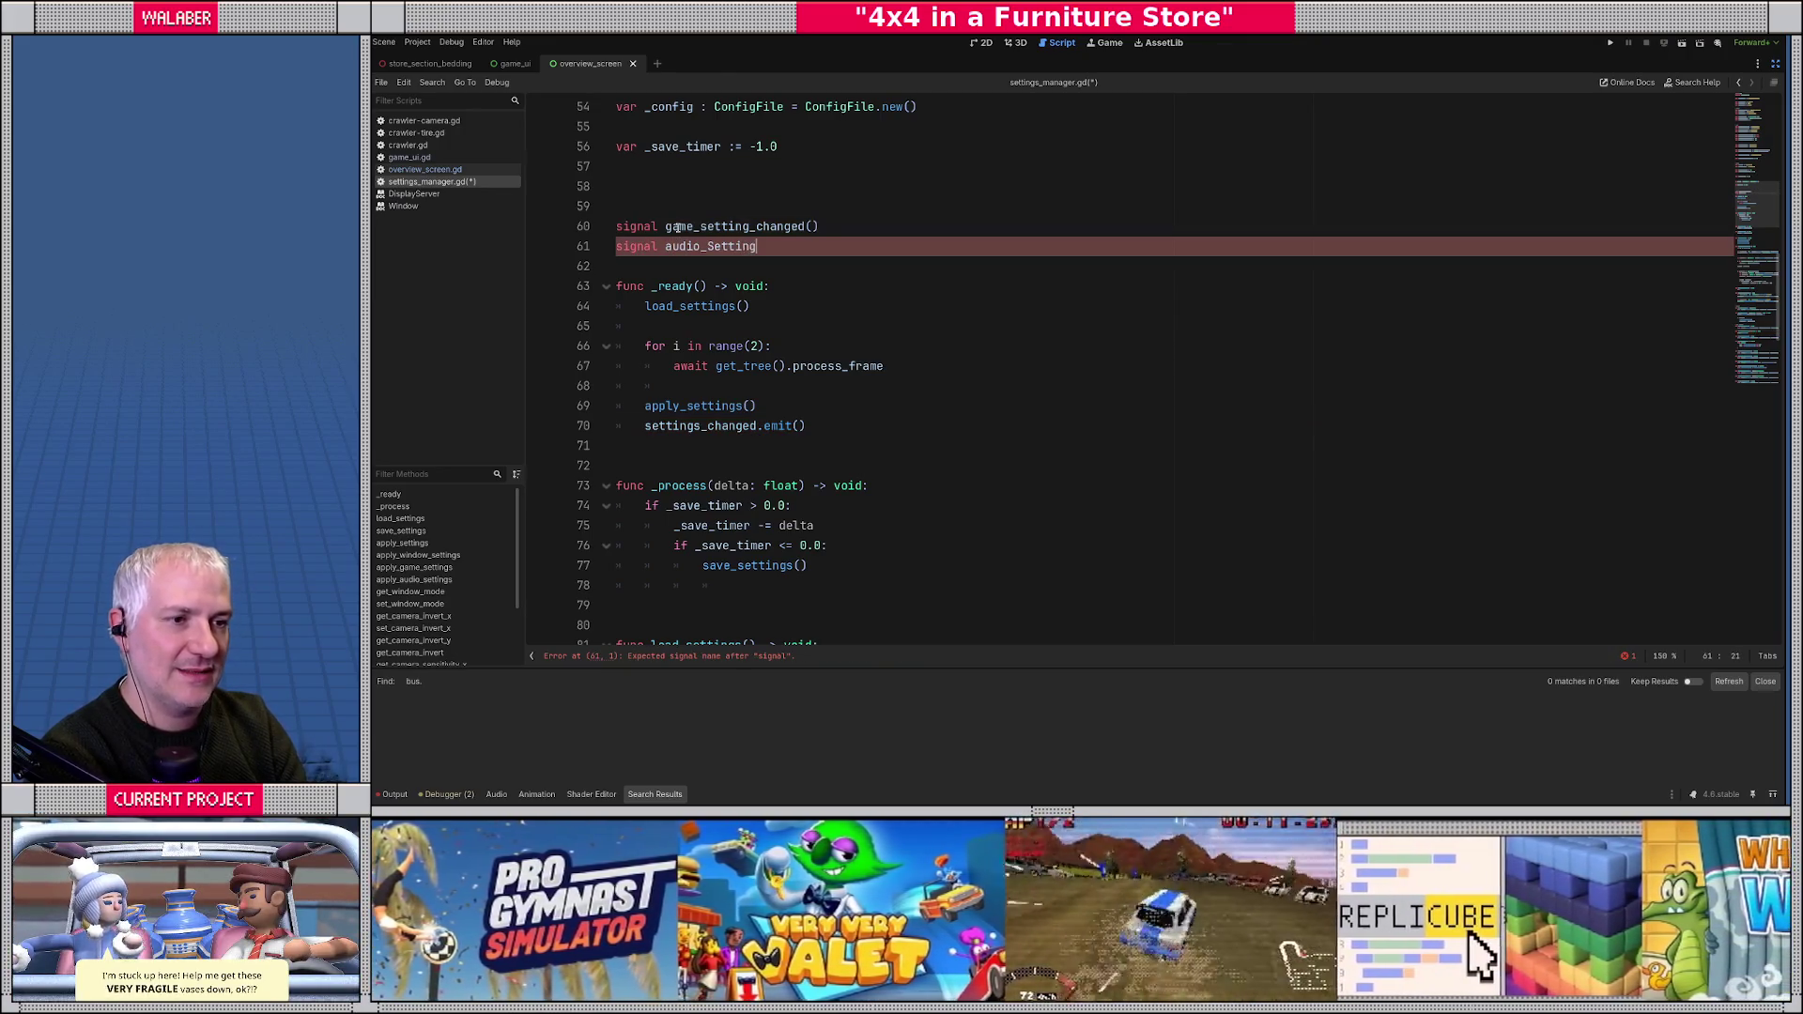
{"action": "key", "text": "BackSpace"}
{"action": "key", "text": "BackSpace"}
{"action": "key", "text": "BackSpace"}
{"action": "key", "text": "BackSpace"}
{"action": "key", "text": "BackSpace"}
{"action": "type", "text": "settin"}
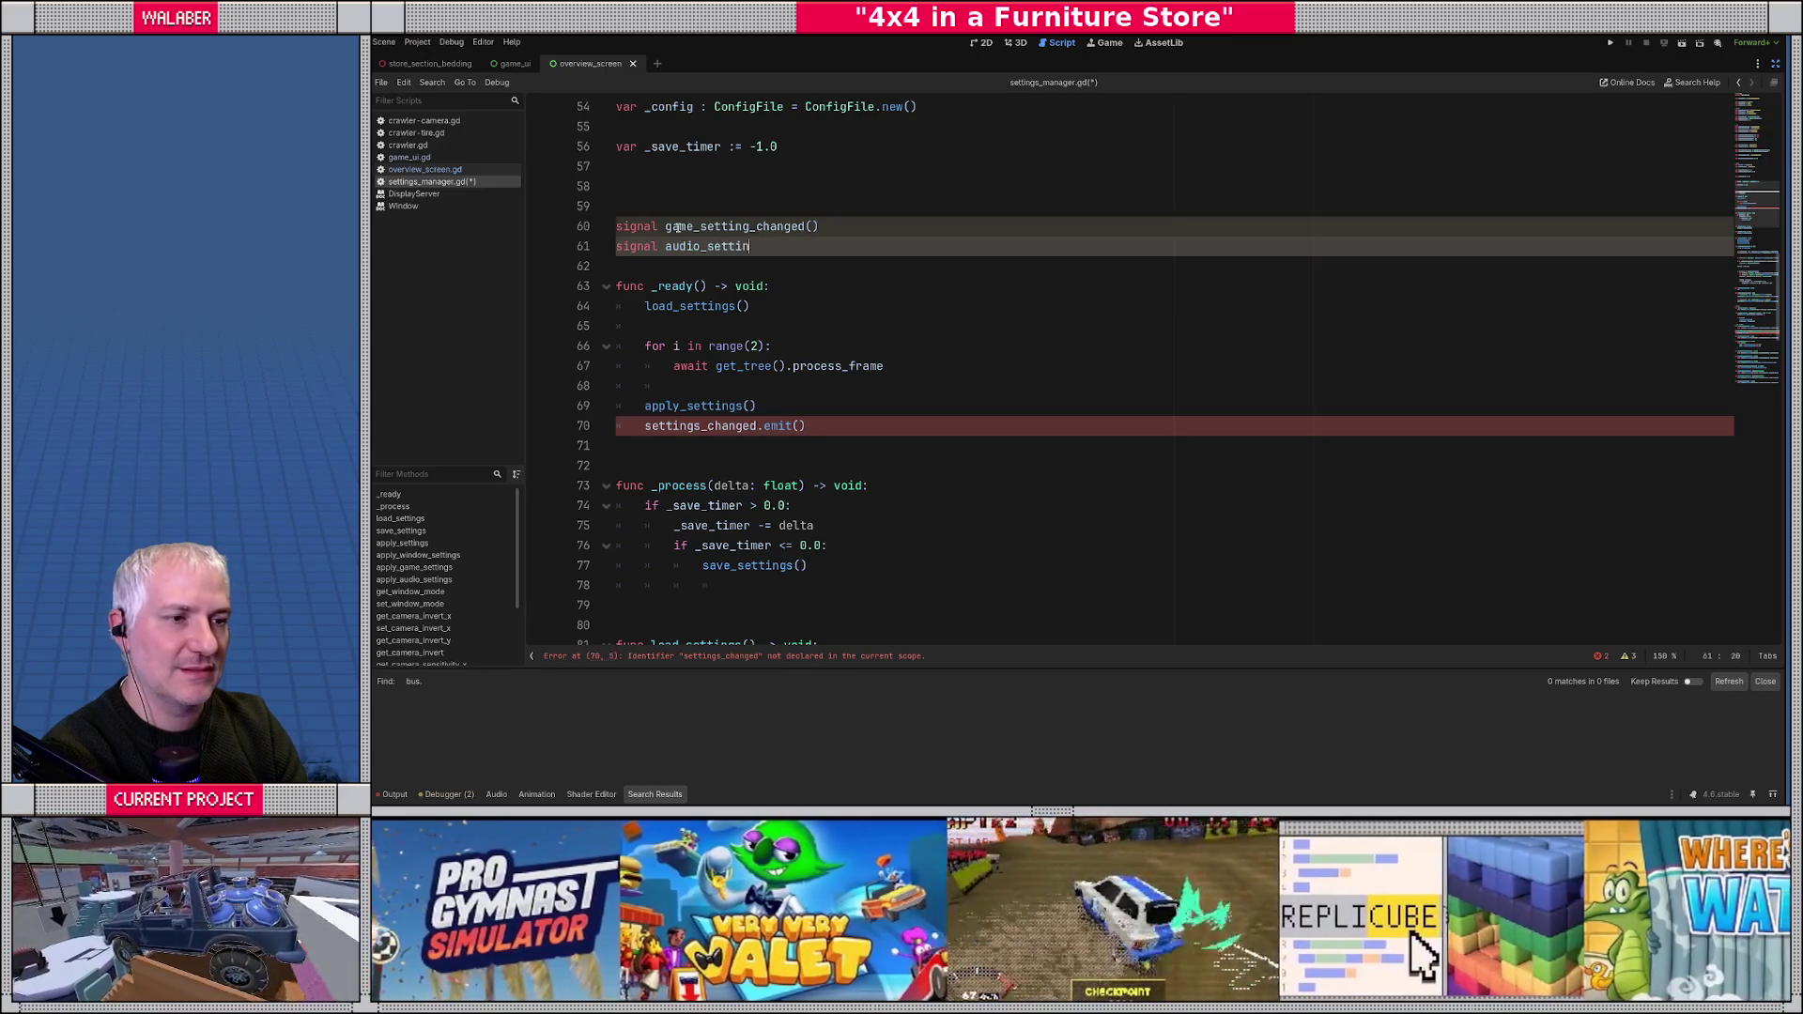
{"action": "type", "text": "g_changed()"}
{"action": "key", "text": "Up"}
{"action": "key", "text": "Up"}
{"action": "type", "text": "signal window_settin"}
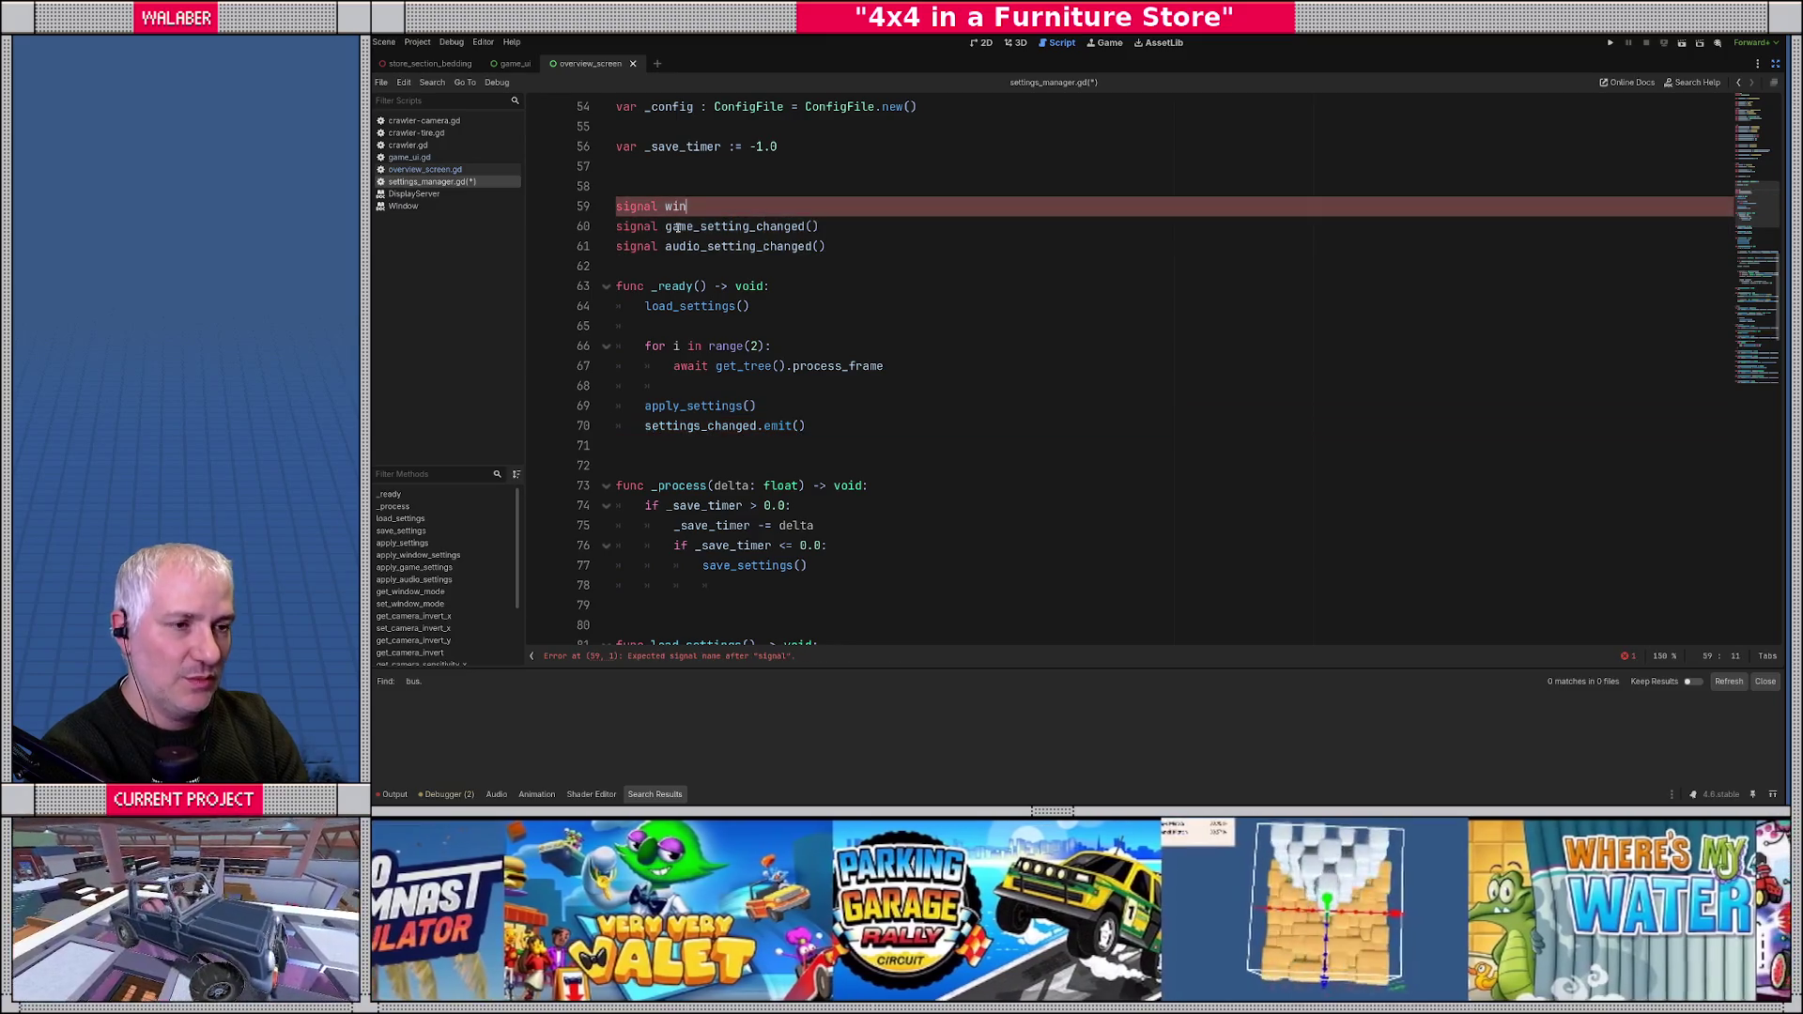
{"action": "type", "text": "g_"}
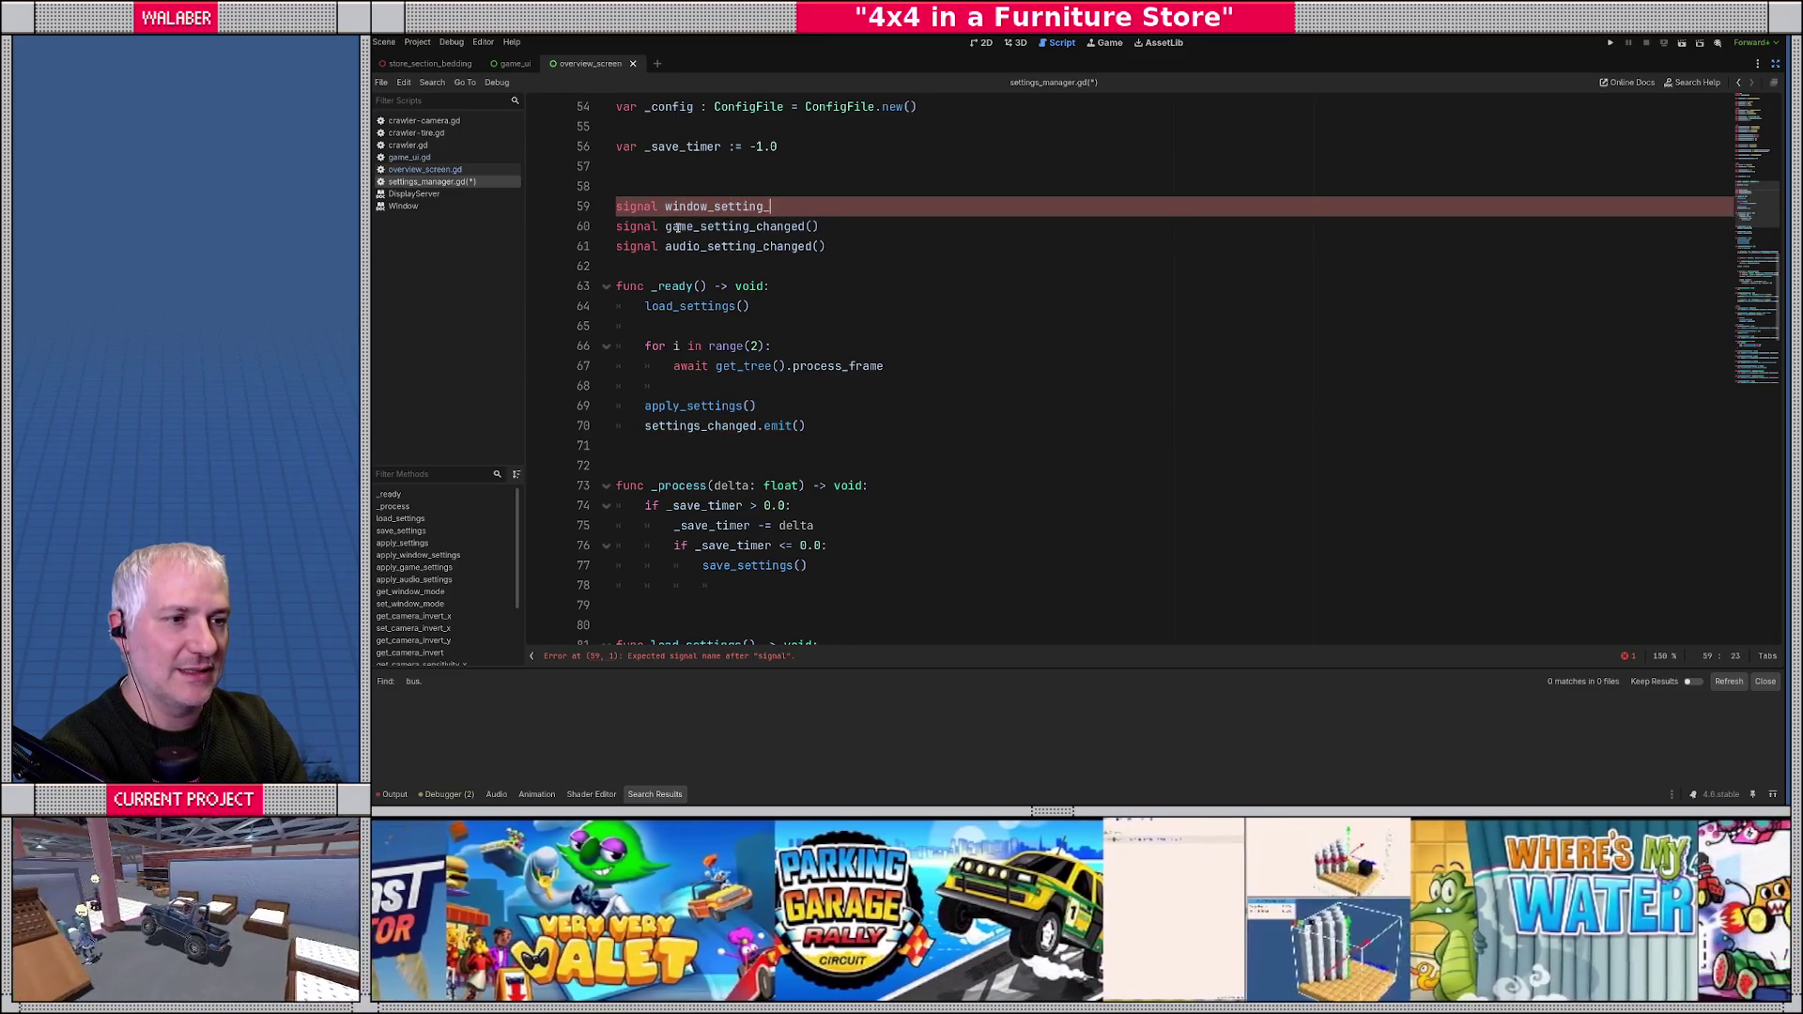
{"action": "type", "text": "changed()"}
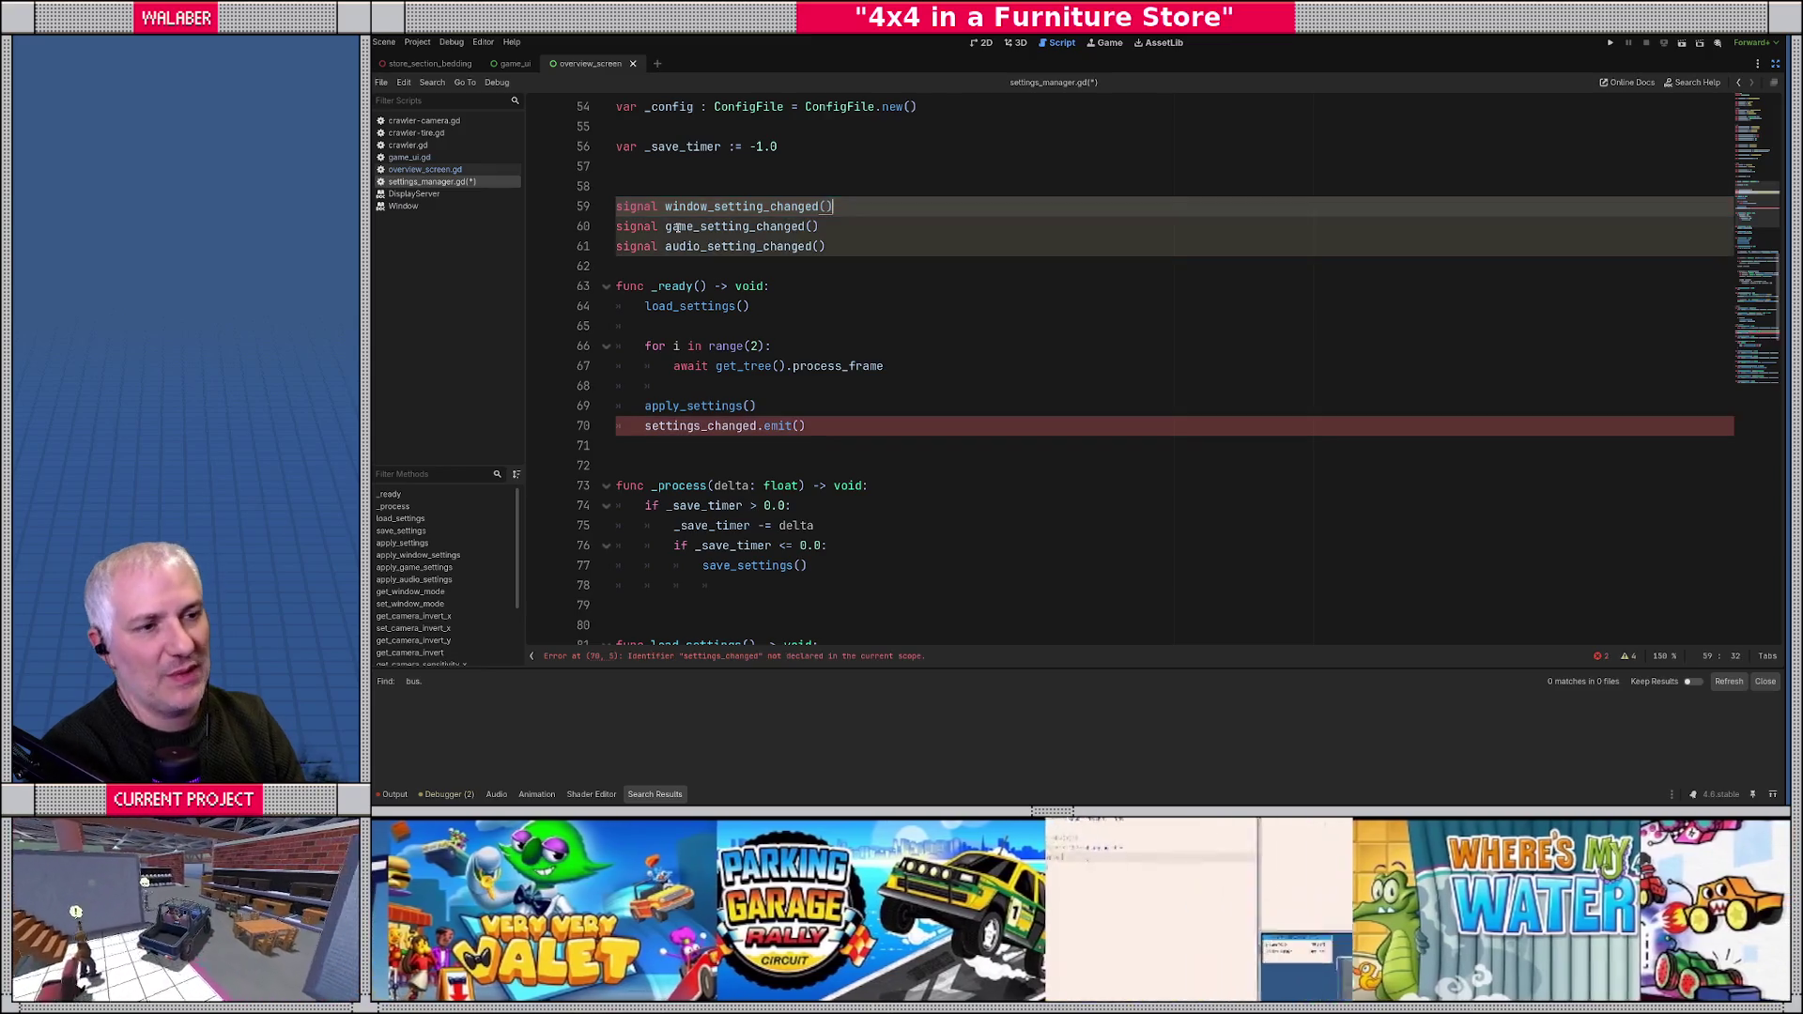
{"action": "double_click", "coordinate": [712, 206]}
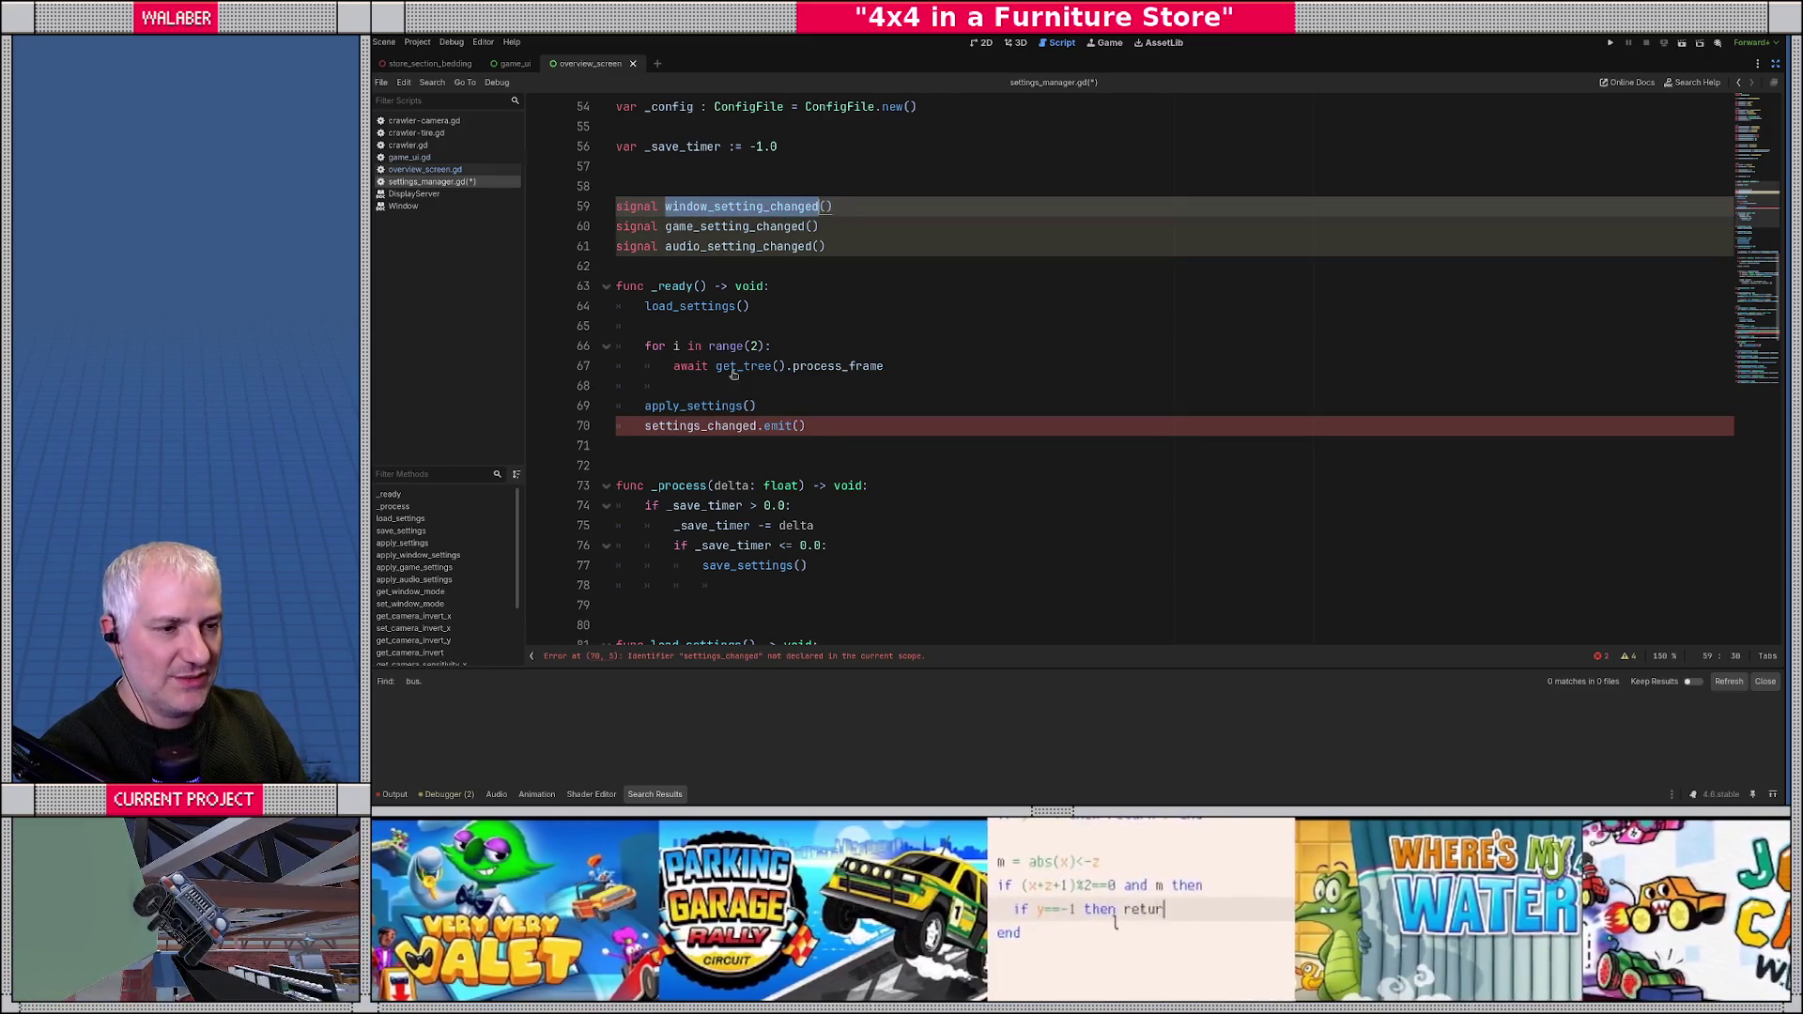
- Delete the old settings_changed.emit() line from _ready
{"action": "left_click", "coordinate": [650, 428]}
{"action": "key", "text": "ctrl+shift+k"}
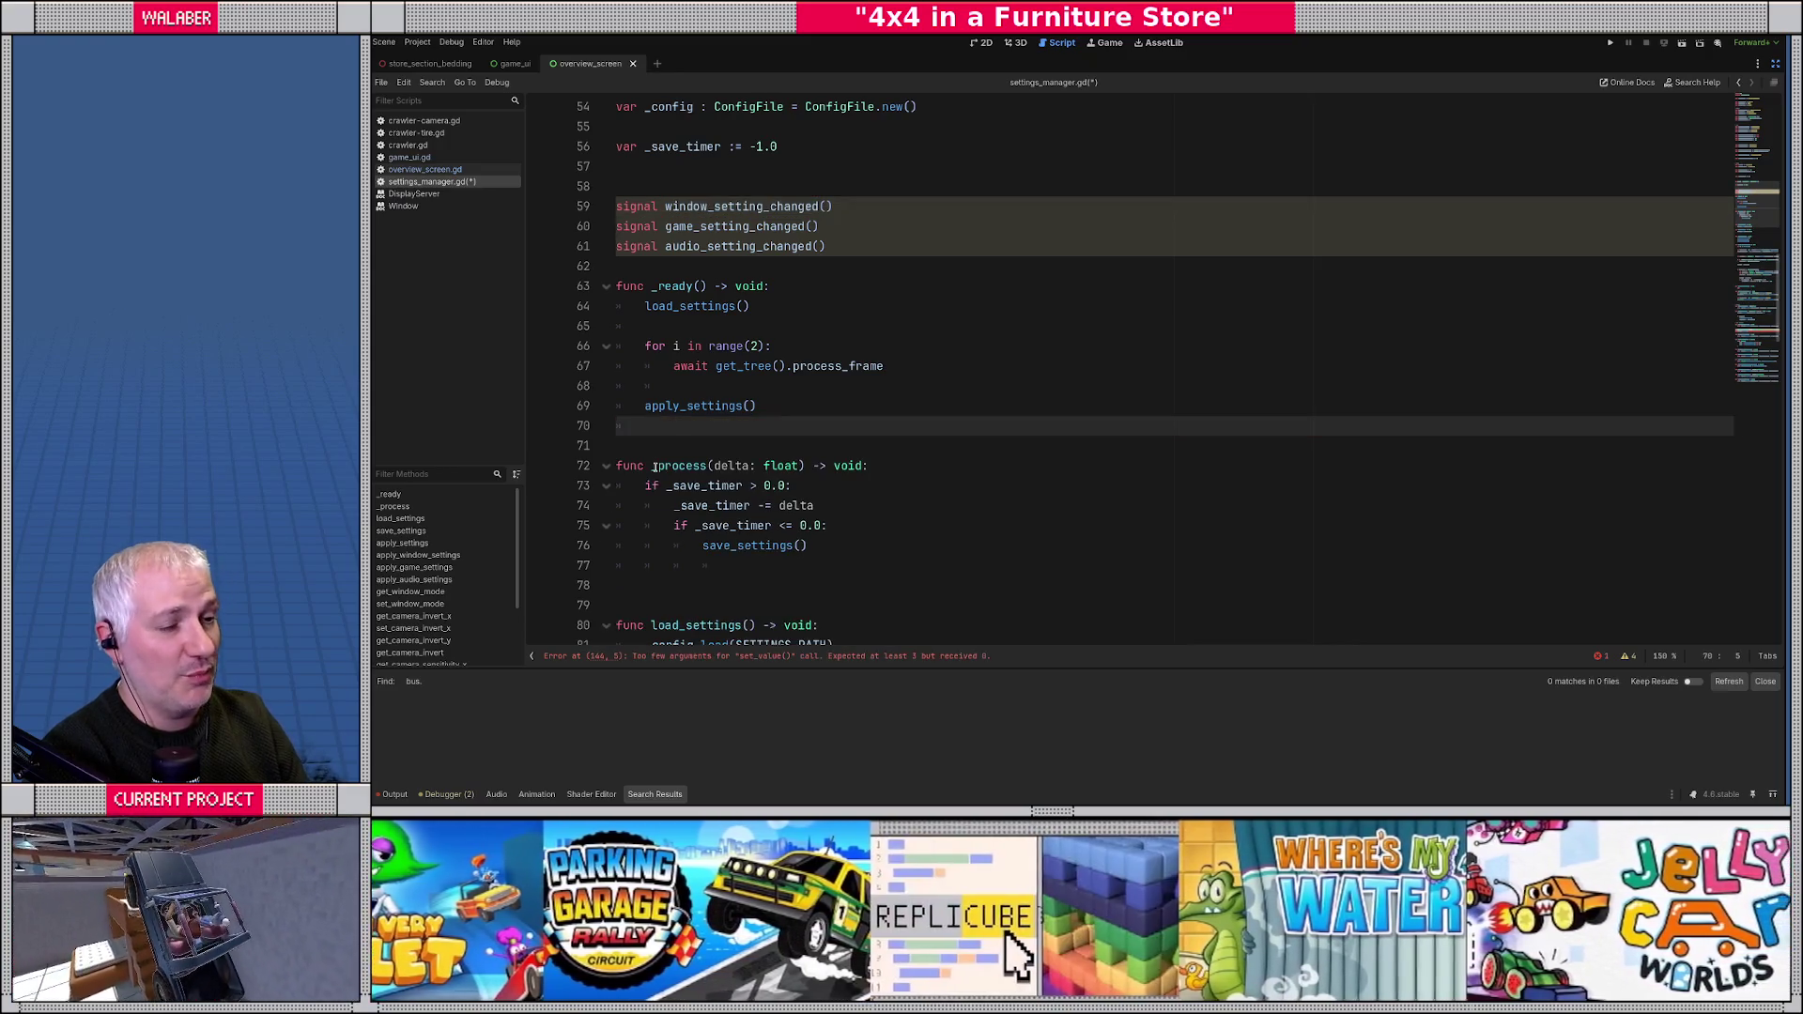
{"action": "left_click", "coordinate": [673, 405], "text": "ctrl"}
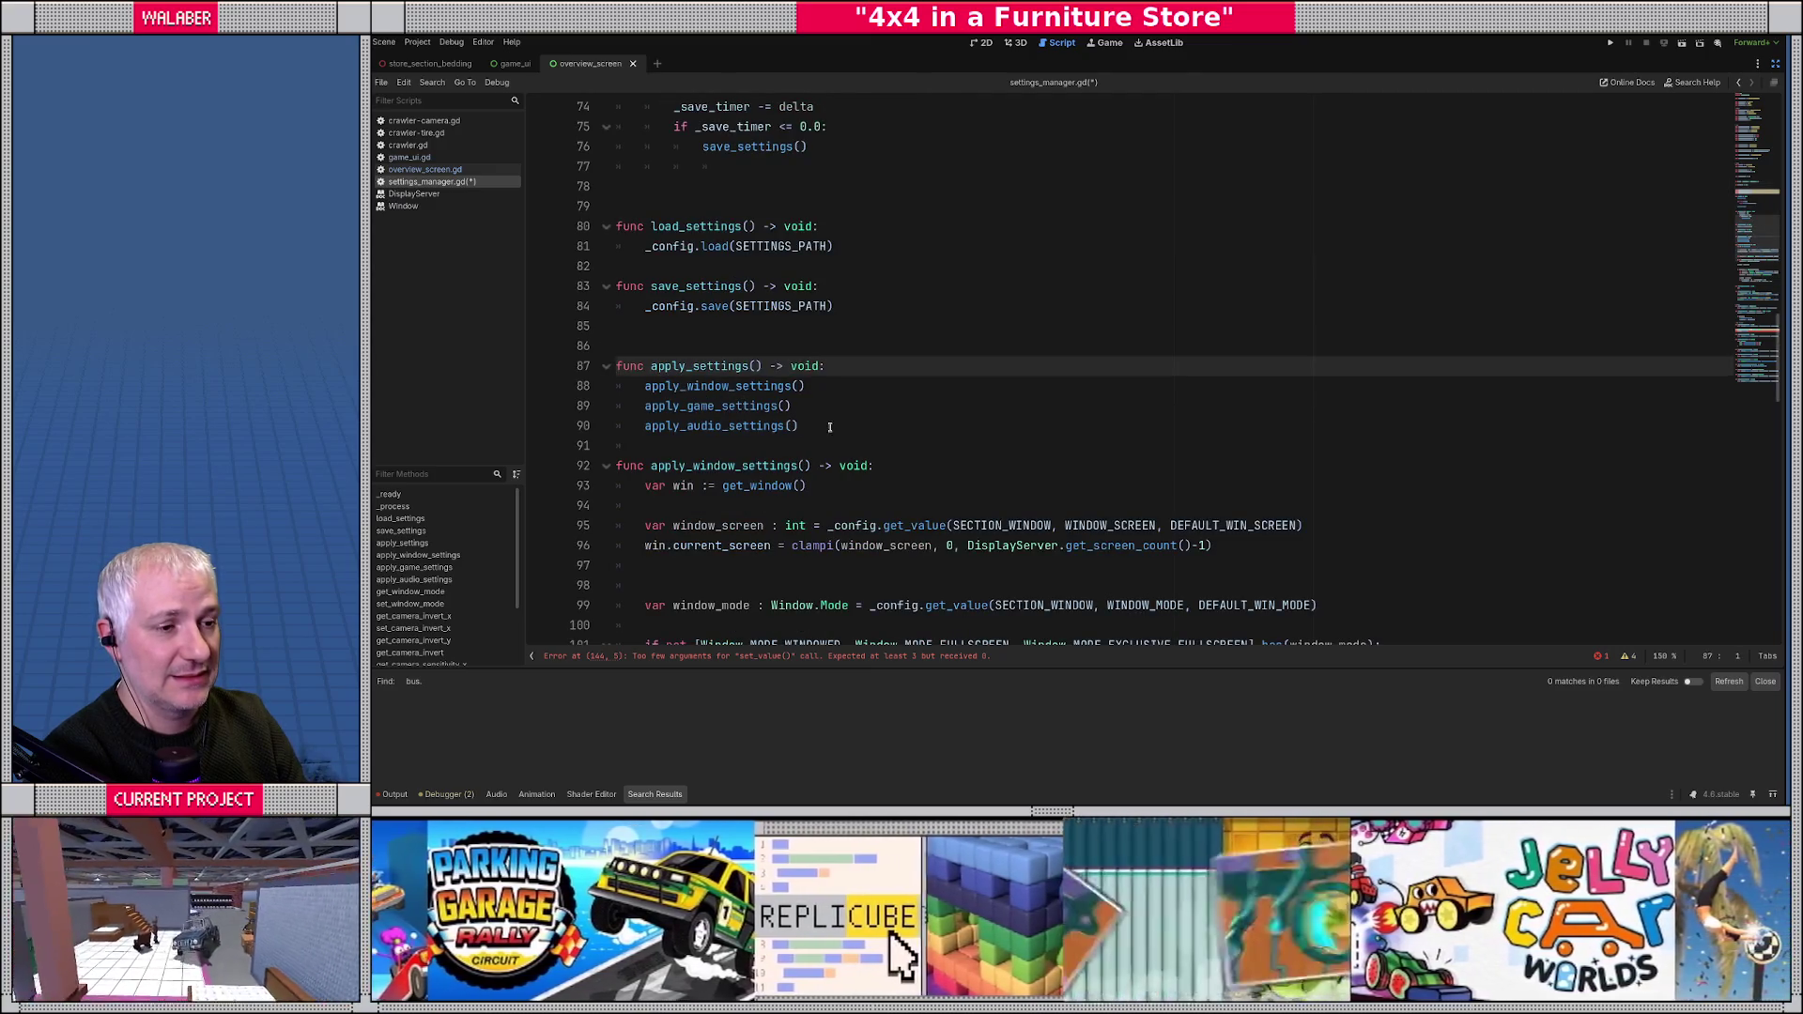
{"action": "key", "text": "alt+Left"}
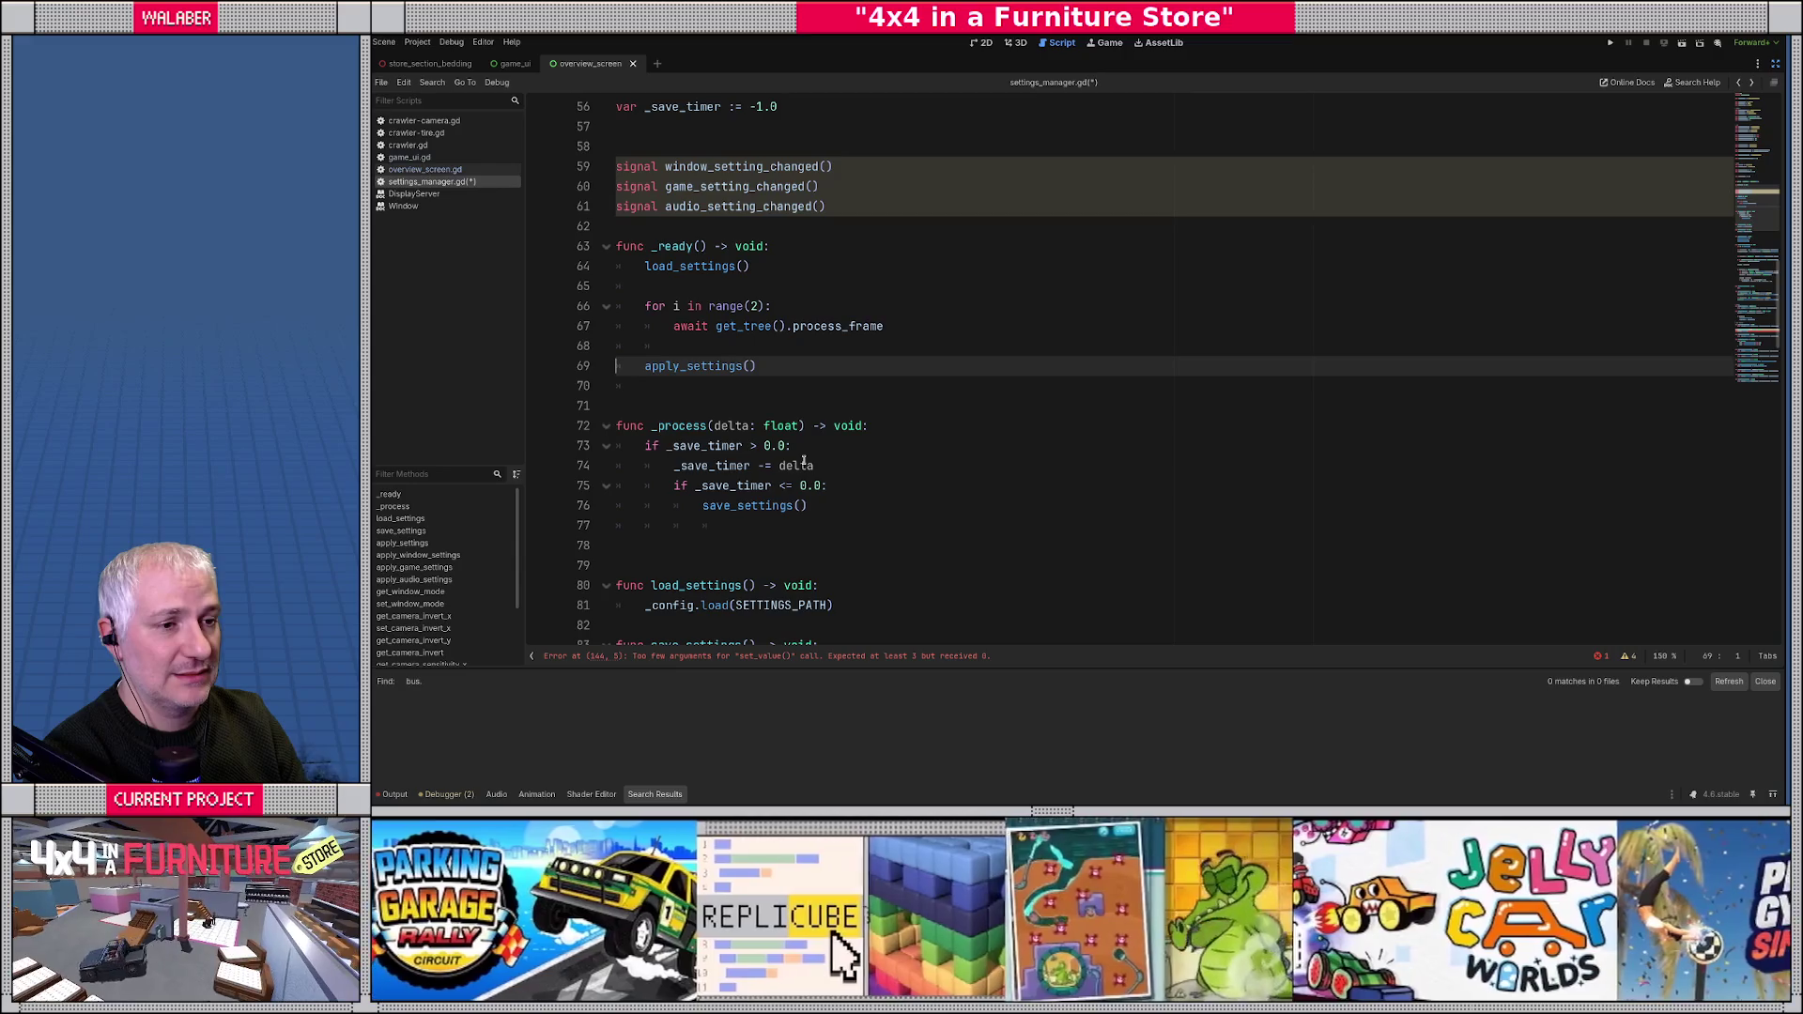
- After apply_settings() in _ready, emit window_setting_changed, game_setting_changed and audio_setting_changed
{"action": "left_click", "coordinate": [779, 366]}
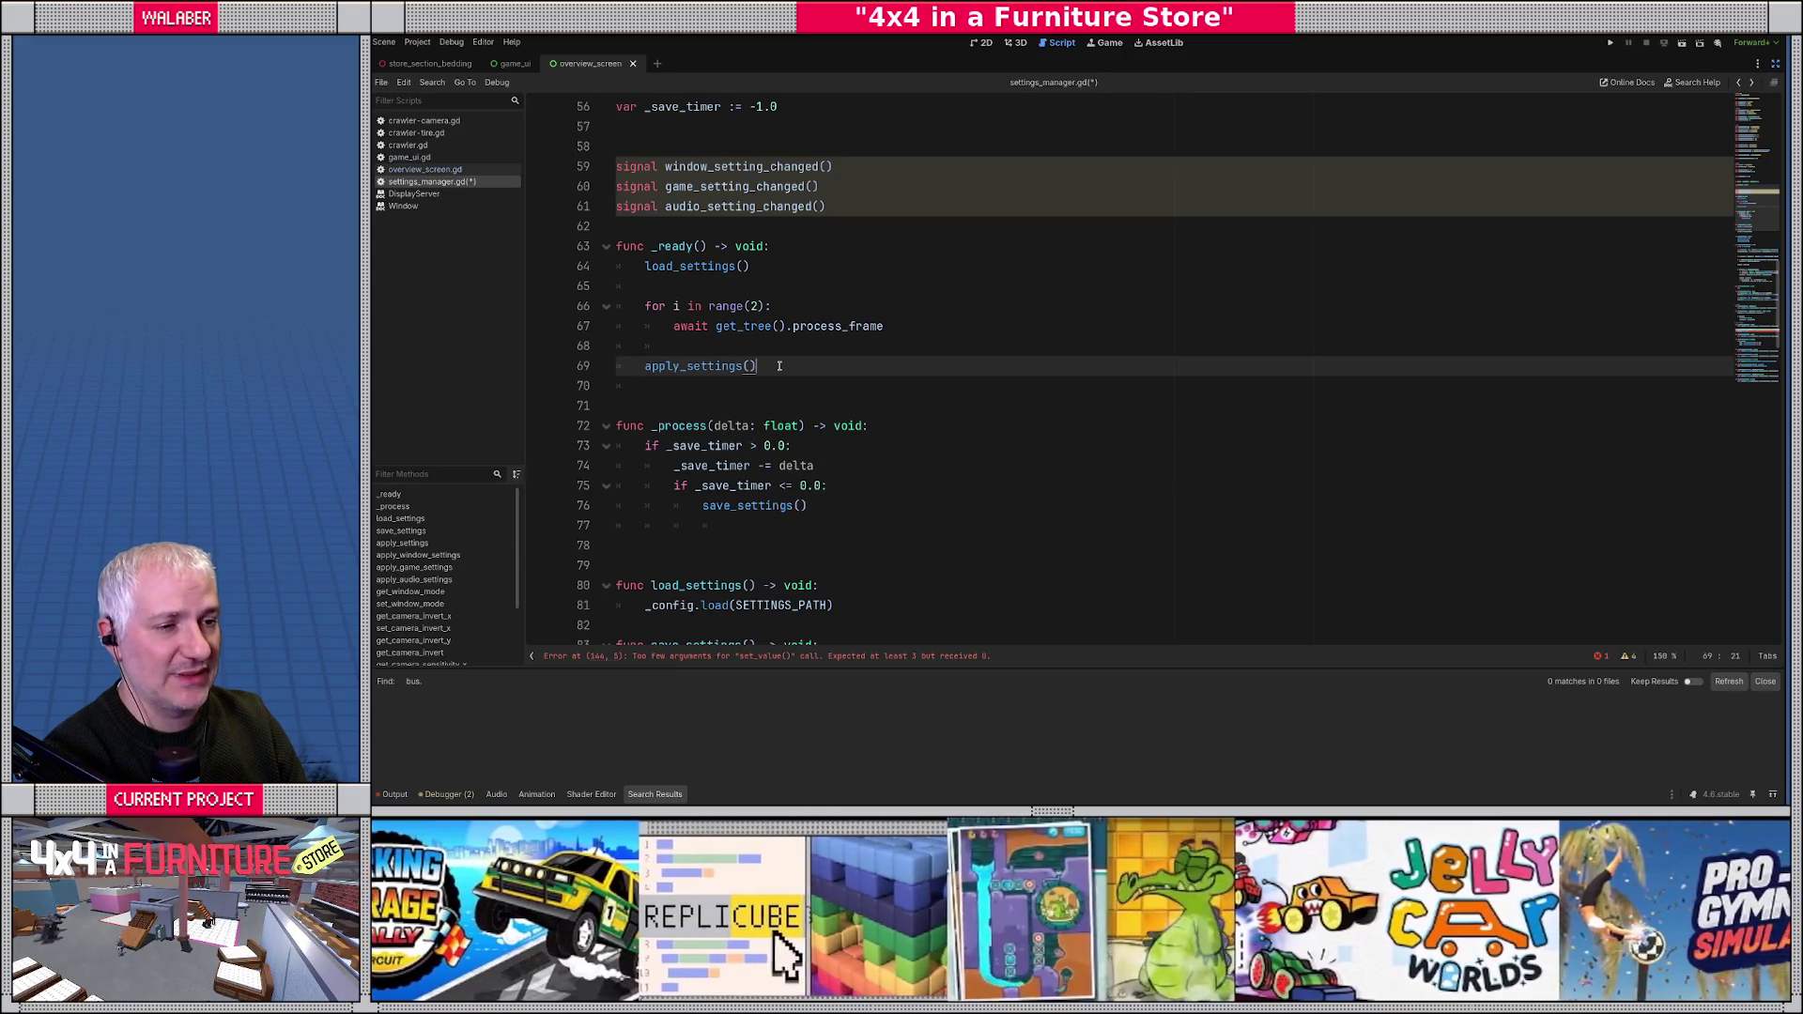
{"action": "key", "text": "Return"}
{"action": "type", "text": "windo"}
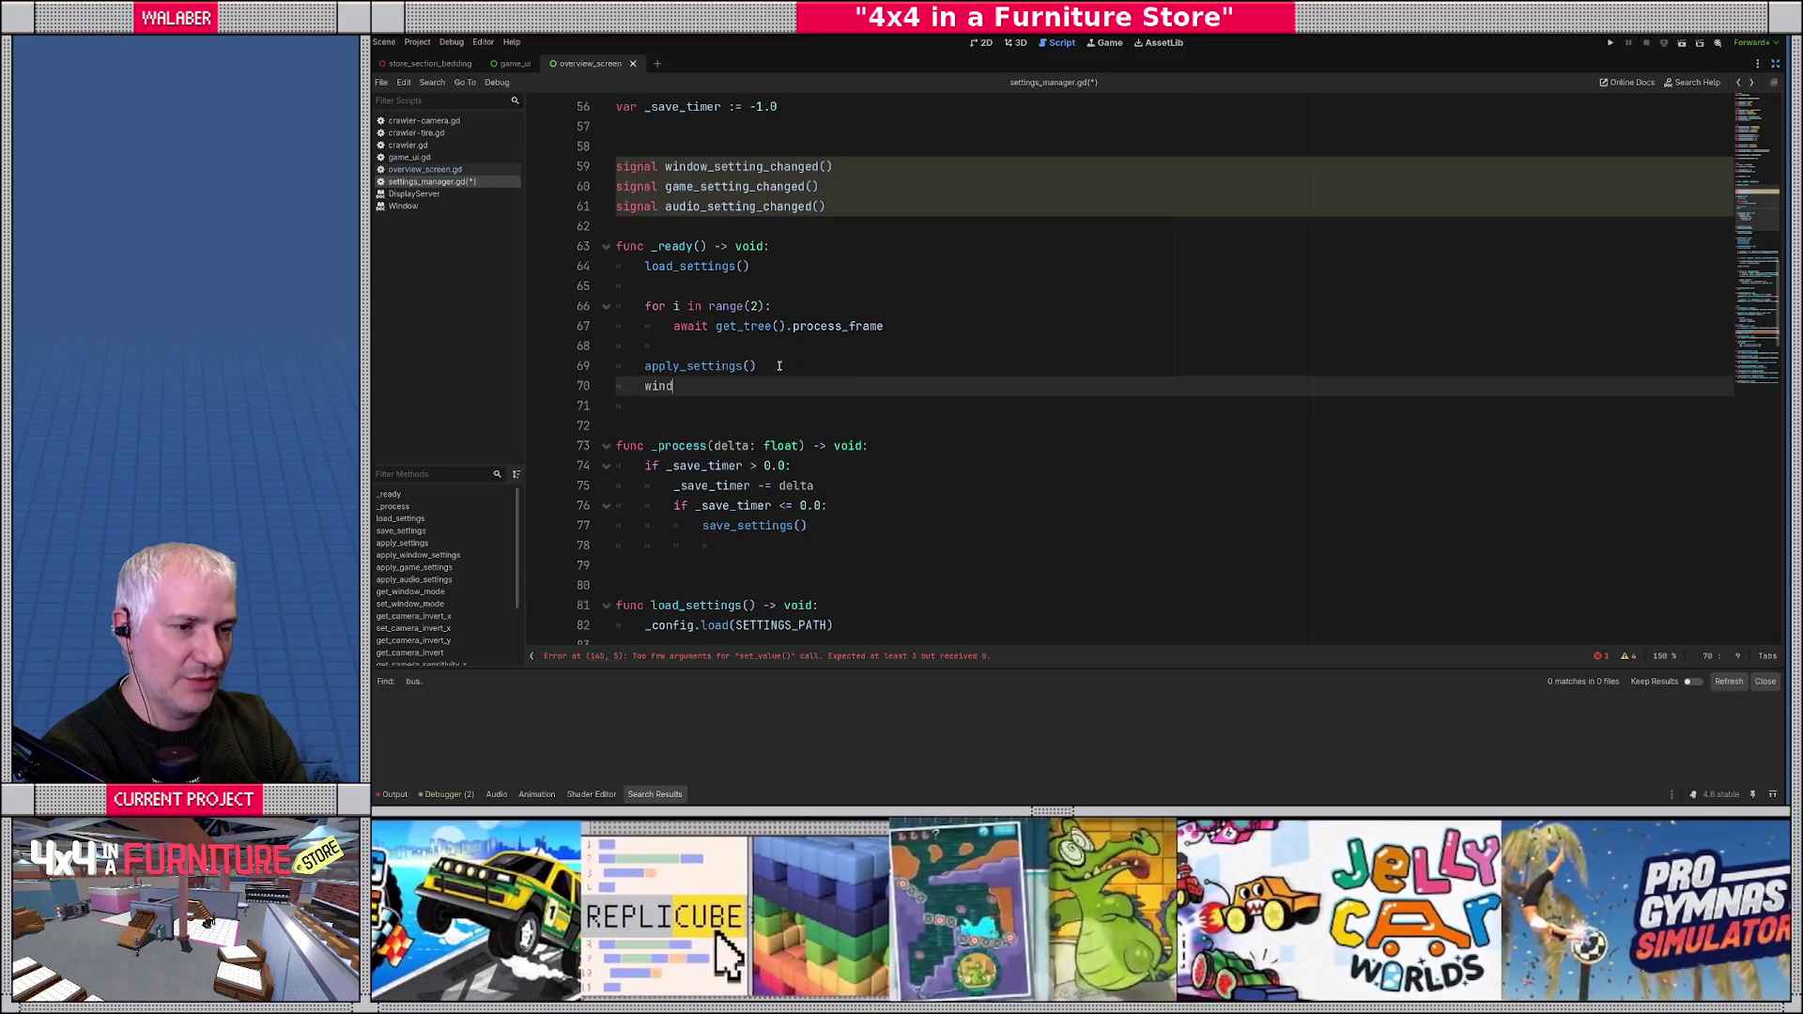
{"action": "key", "text": "Return"}
{"action": "type", "text": ".emit()"}
{"action": "key", "text": "Return"}
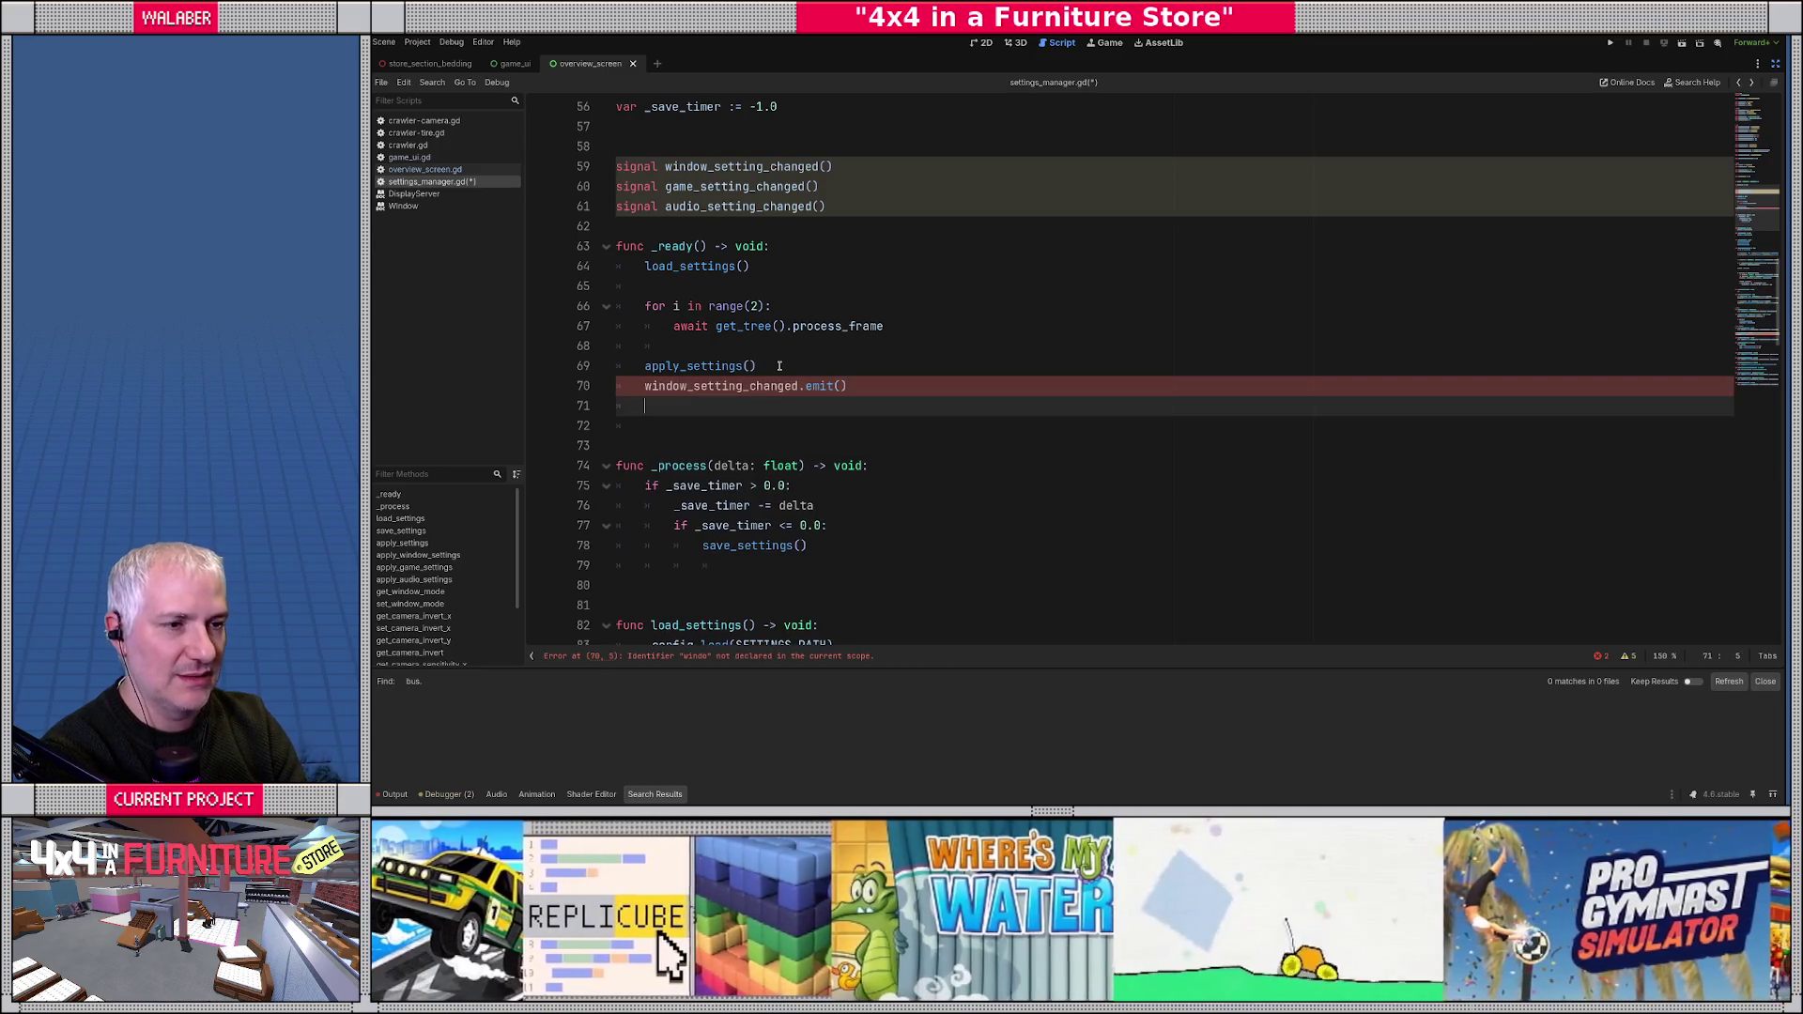
{"action": "type", "text": "game_s"}
{"action": "key", "text": "Return"}
{"action": "type", "text": ".emit()"}
{"action": "key", "text": "Return"}
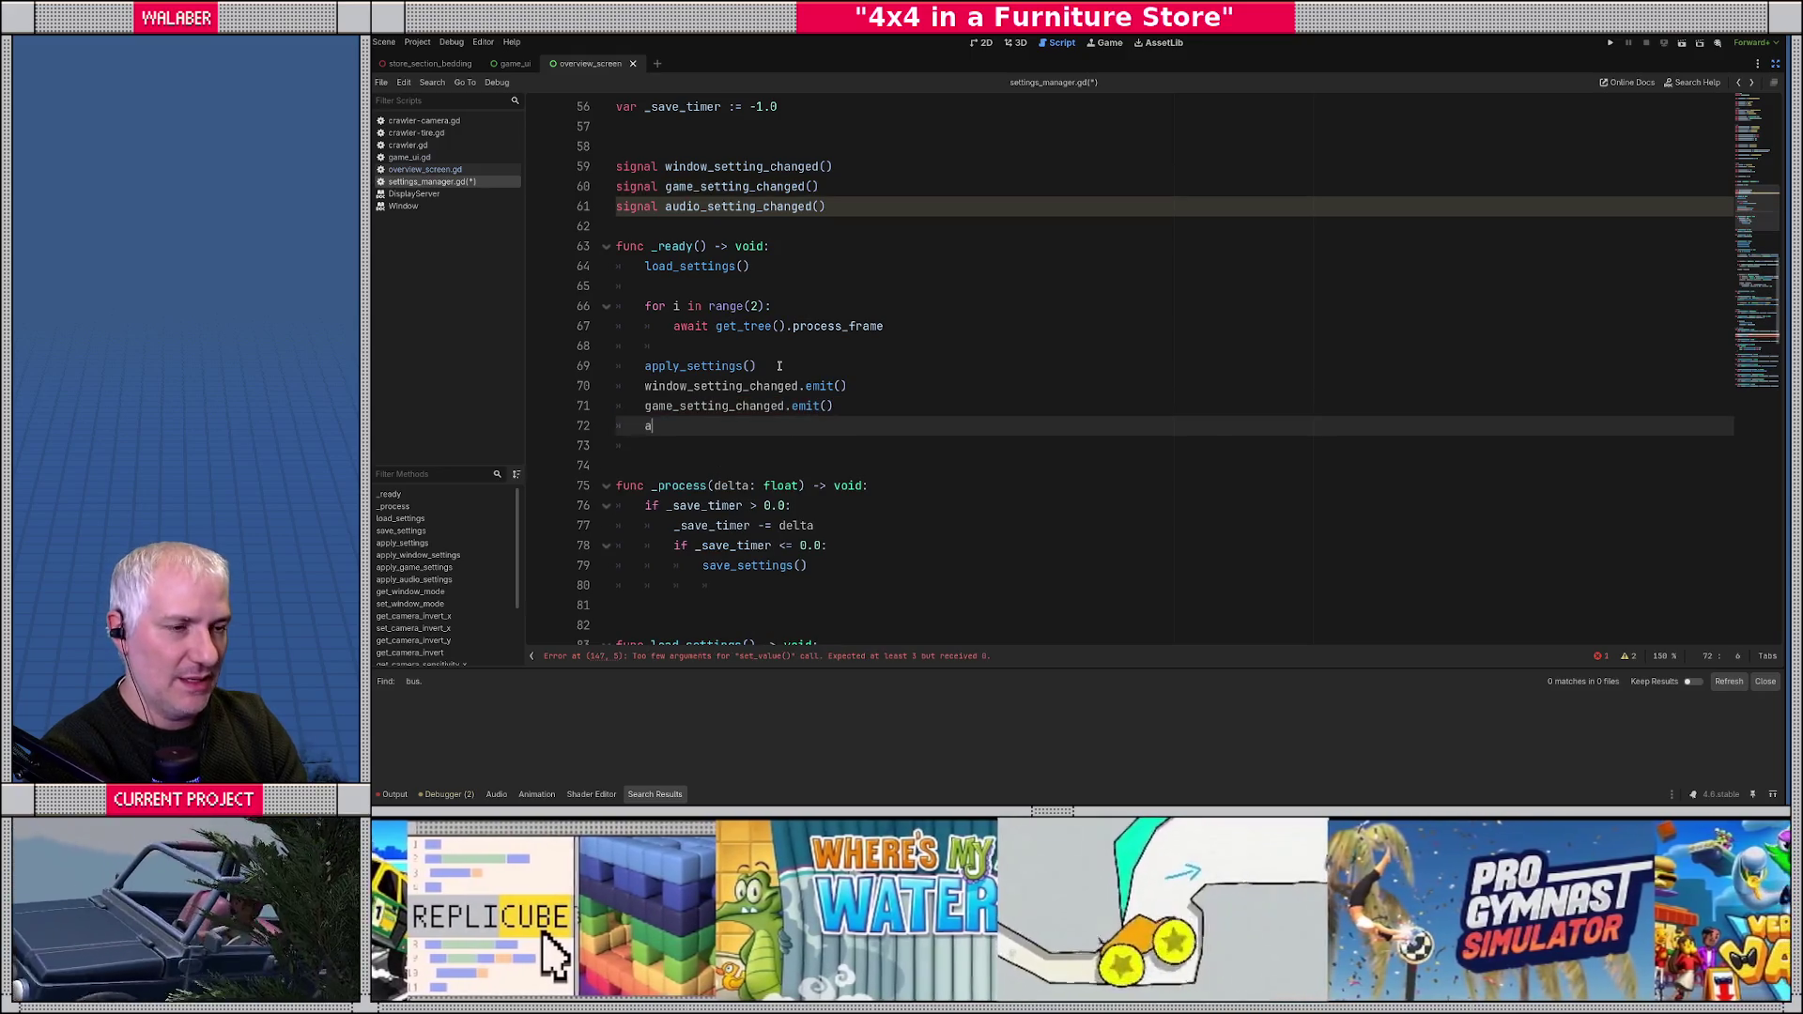
{"action": "type", "text": "au"}
{"action": "key", "text": "Return"}
{"action": "type", "text": ".emit()"}
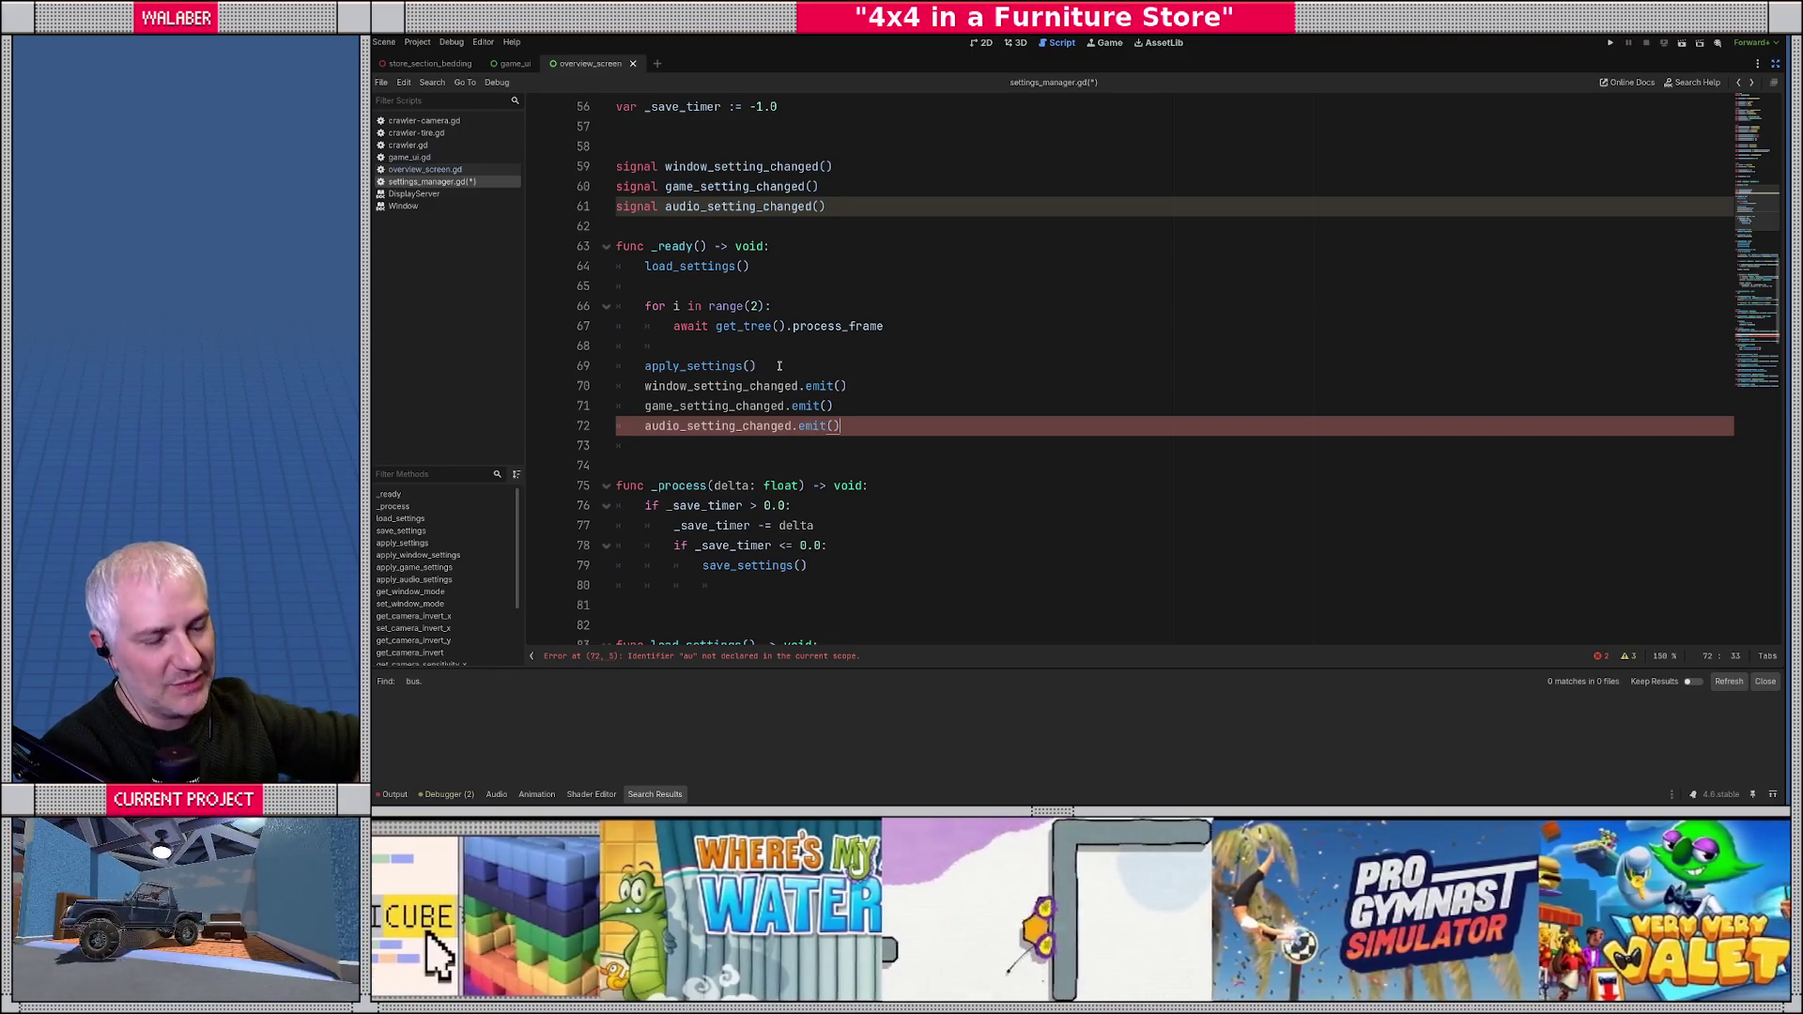
{"action": "key", "text": "Up"}
{"action": "key", "text": "Up"}
{"action": "key", "text": "Home"}
{"action": "left_click", "coordinate": [918, 406], "text": "shift"}
{"action": "left_click", "coordinate": [834, 406]}
{"action": "scroll", "coordinate": [732, 386], "scroll_direction": "down", "scroll_amount": 3}
{"action": "scroll", "coordinate": [732, 386], "scroll_direction": "down", "scroll_amount": 4}
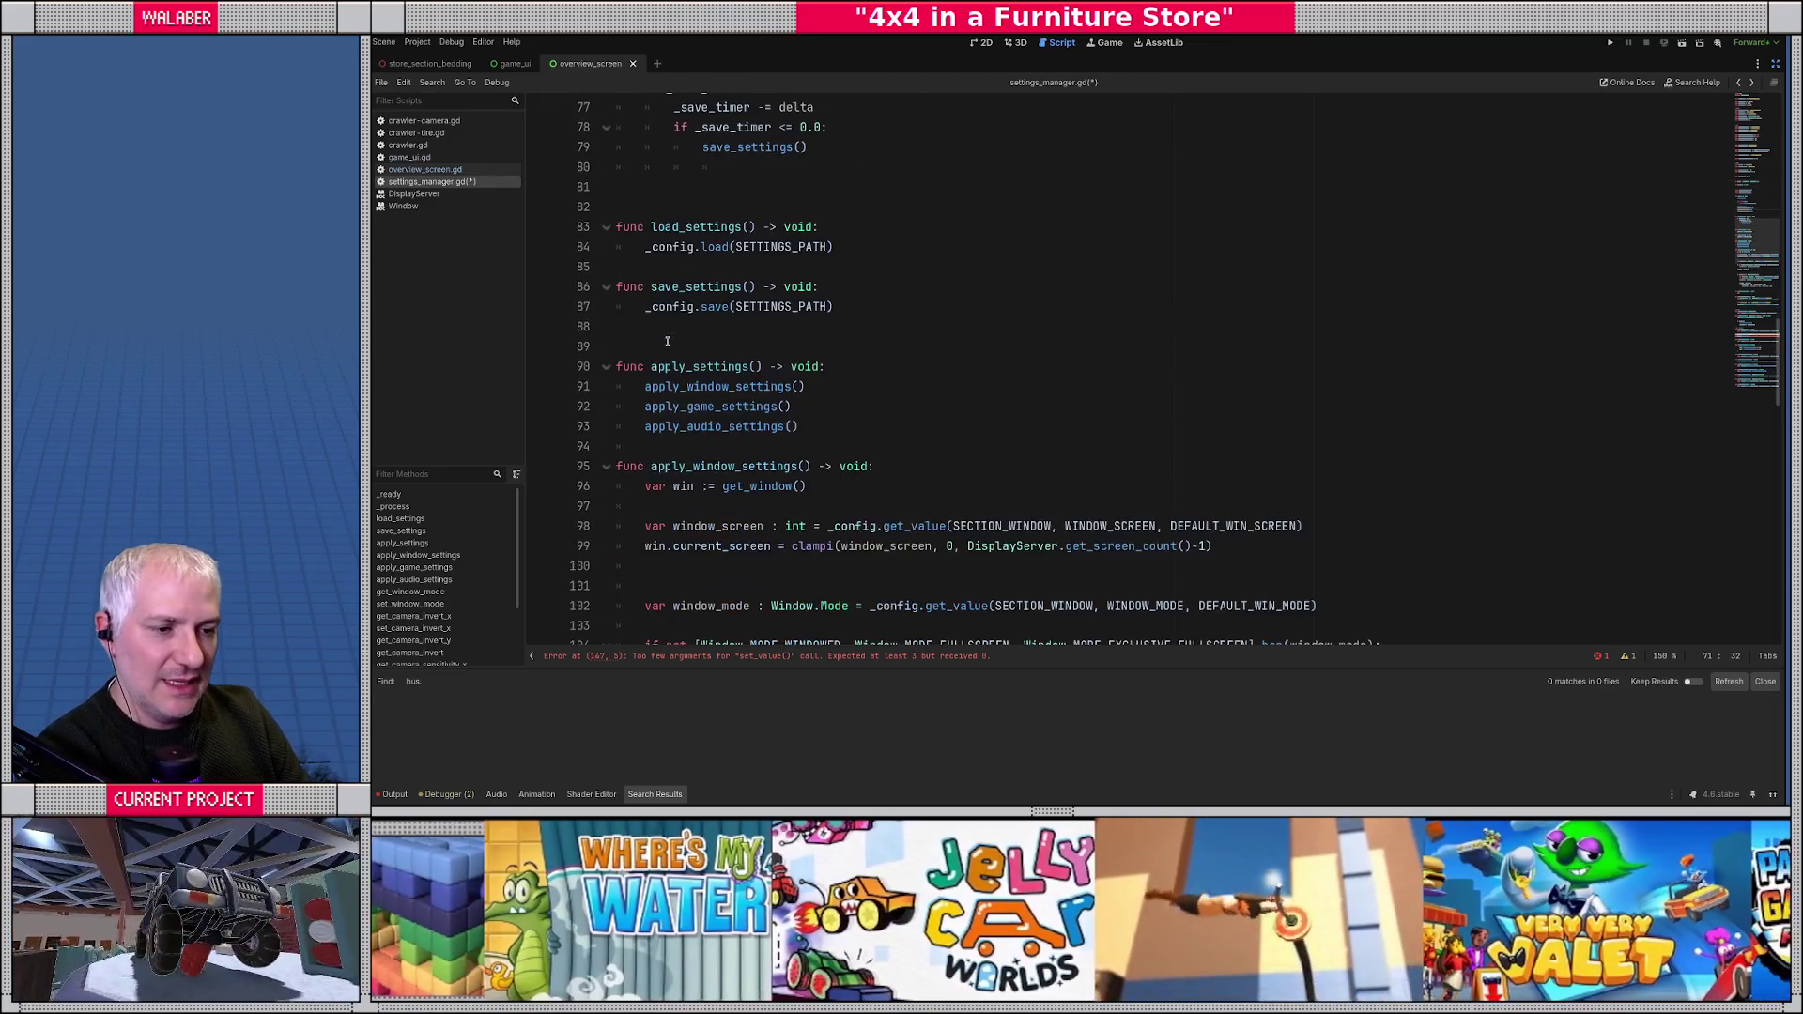
{"action": "scroll", "coordinate": [648, 356], "scroll_direction": "down", "scroll_amount": 4}
{"action": "scroll", "coordinate": [648, 356], "scroll_direction": "down", "scroll_amount": 8}
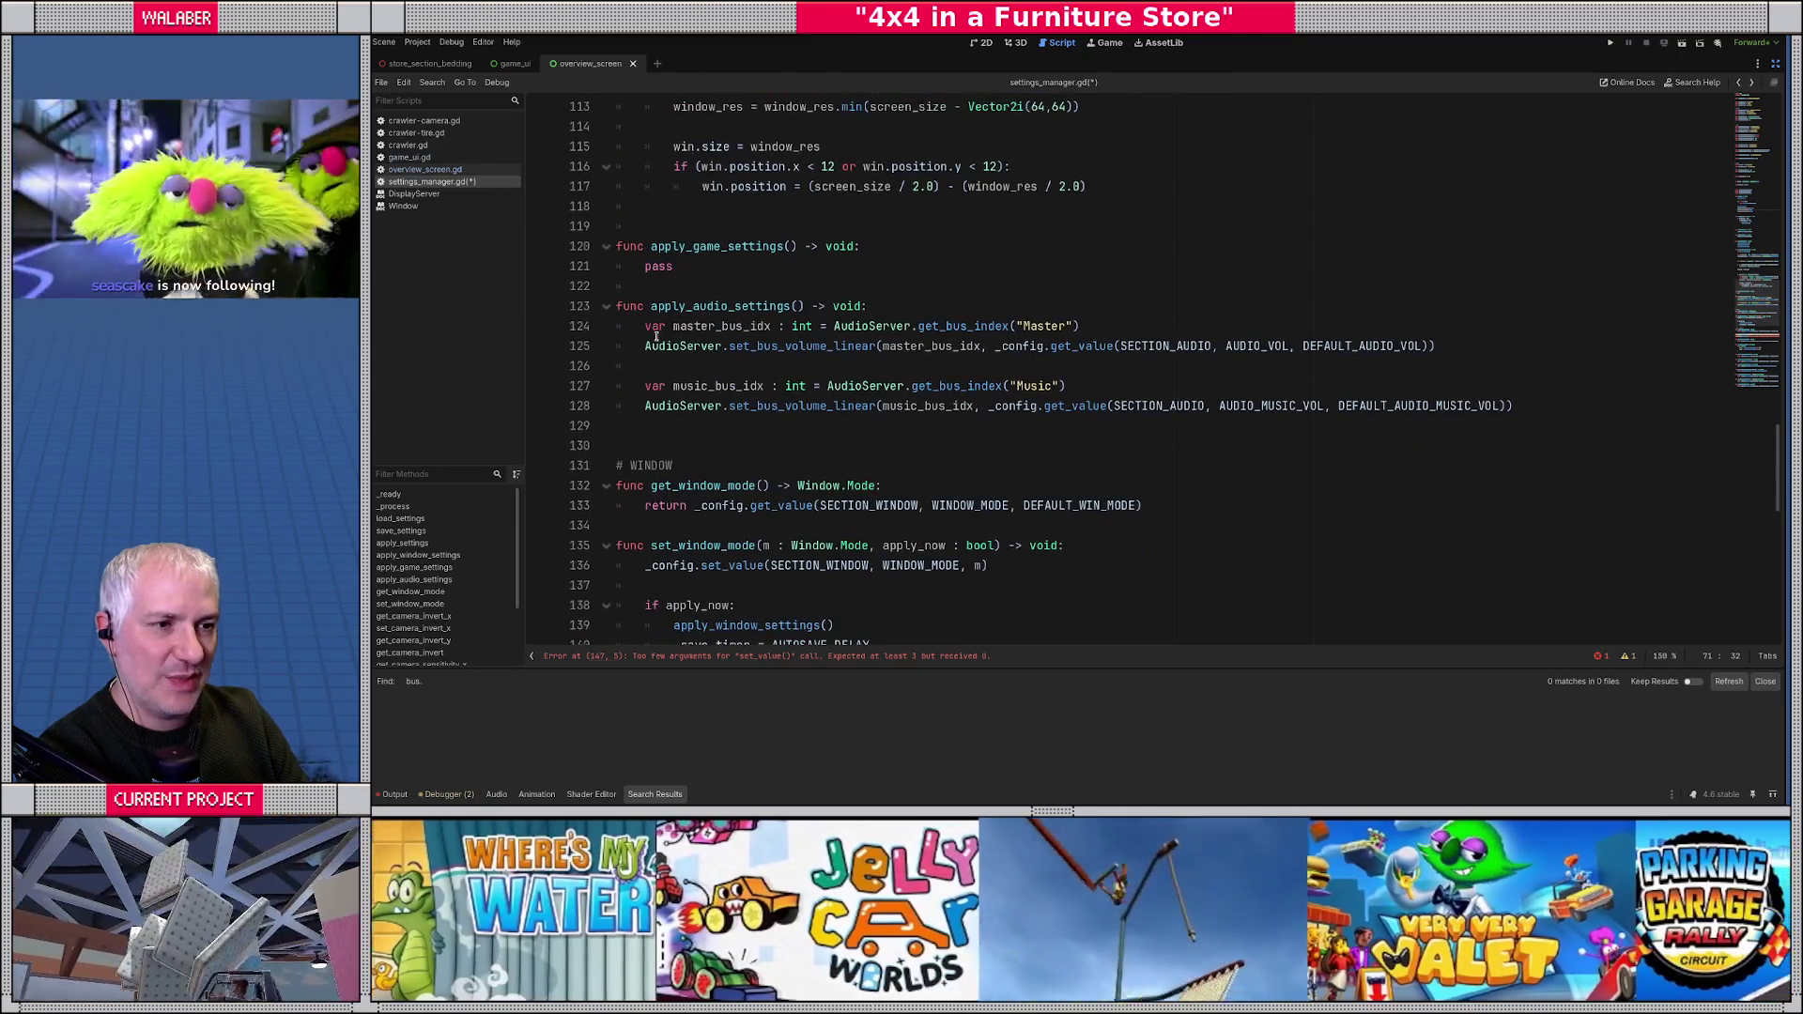
{"action": "scroll", "coordinate": [864, 392], "scroll_direction": "down", "scroll_amount": 4}
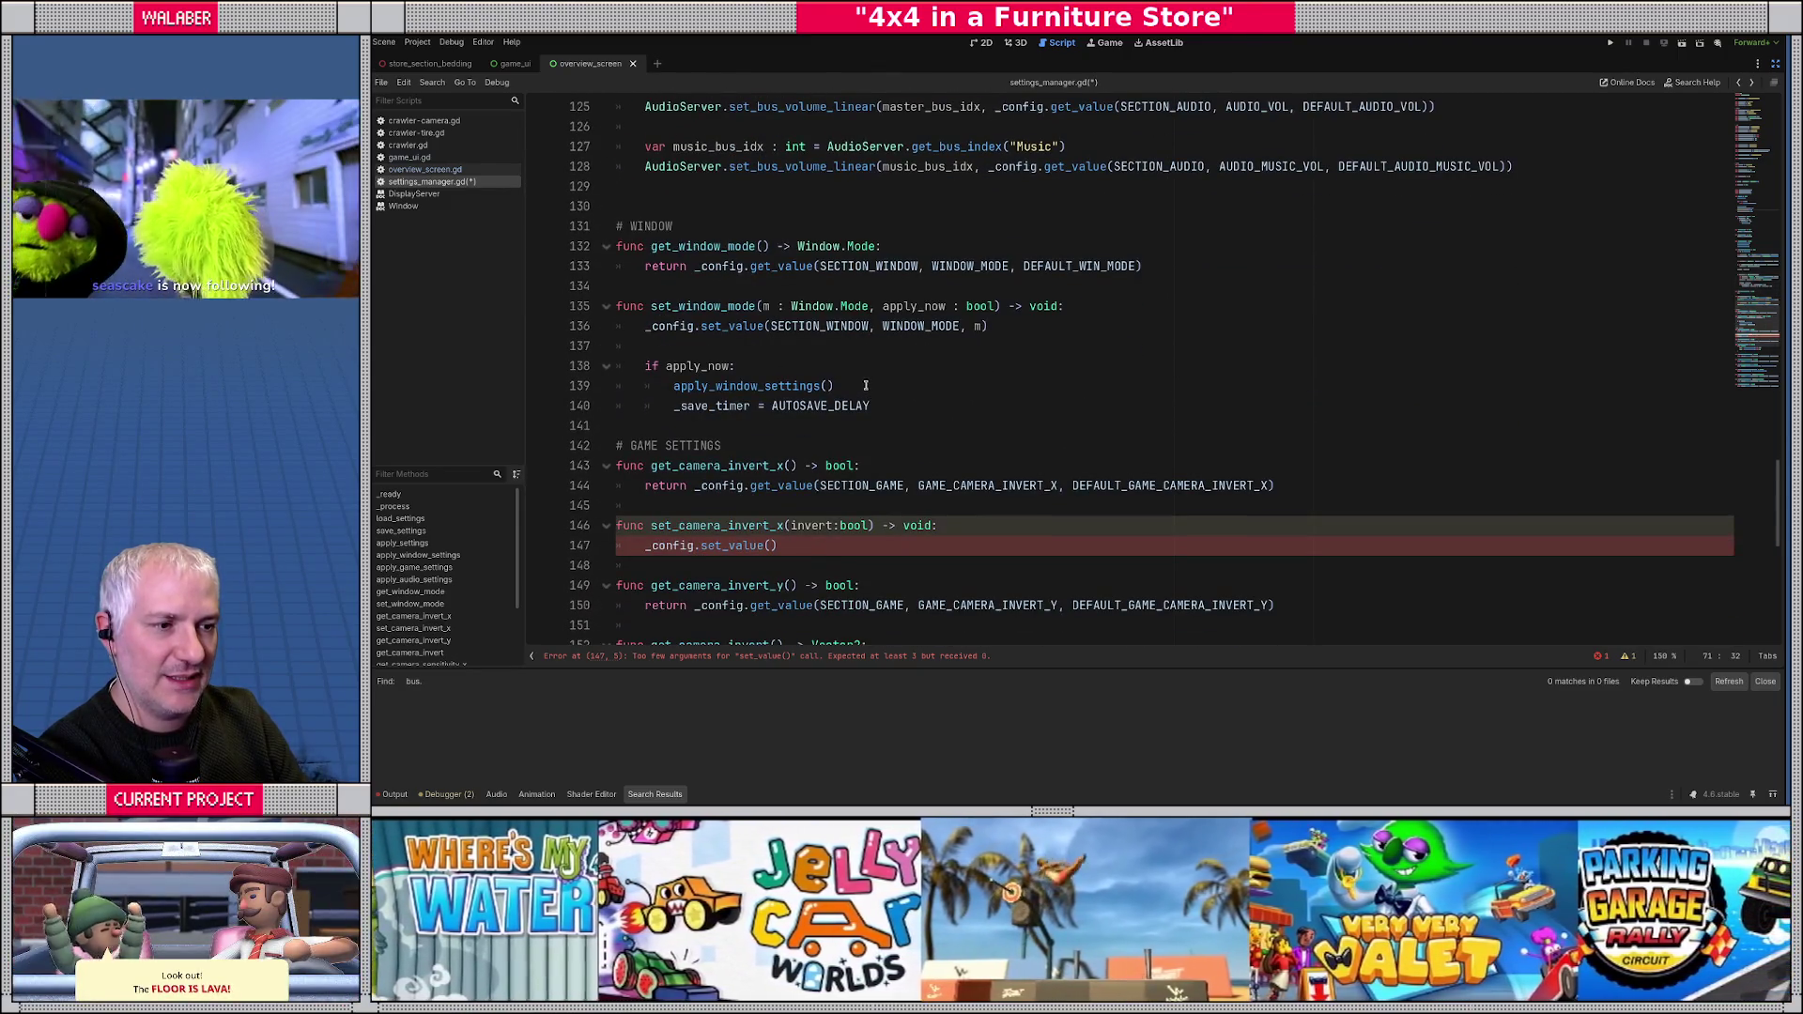
- Emit window_setting_changed after apply_window_settings() in set_window_mode
{"action": "left_click", "coordinate": [865, 389]}
{"action": "key", "text": "Return"}
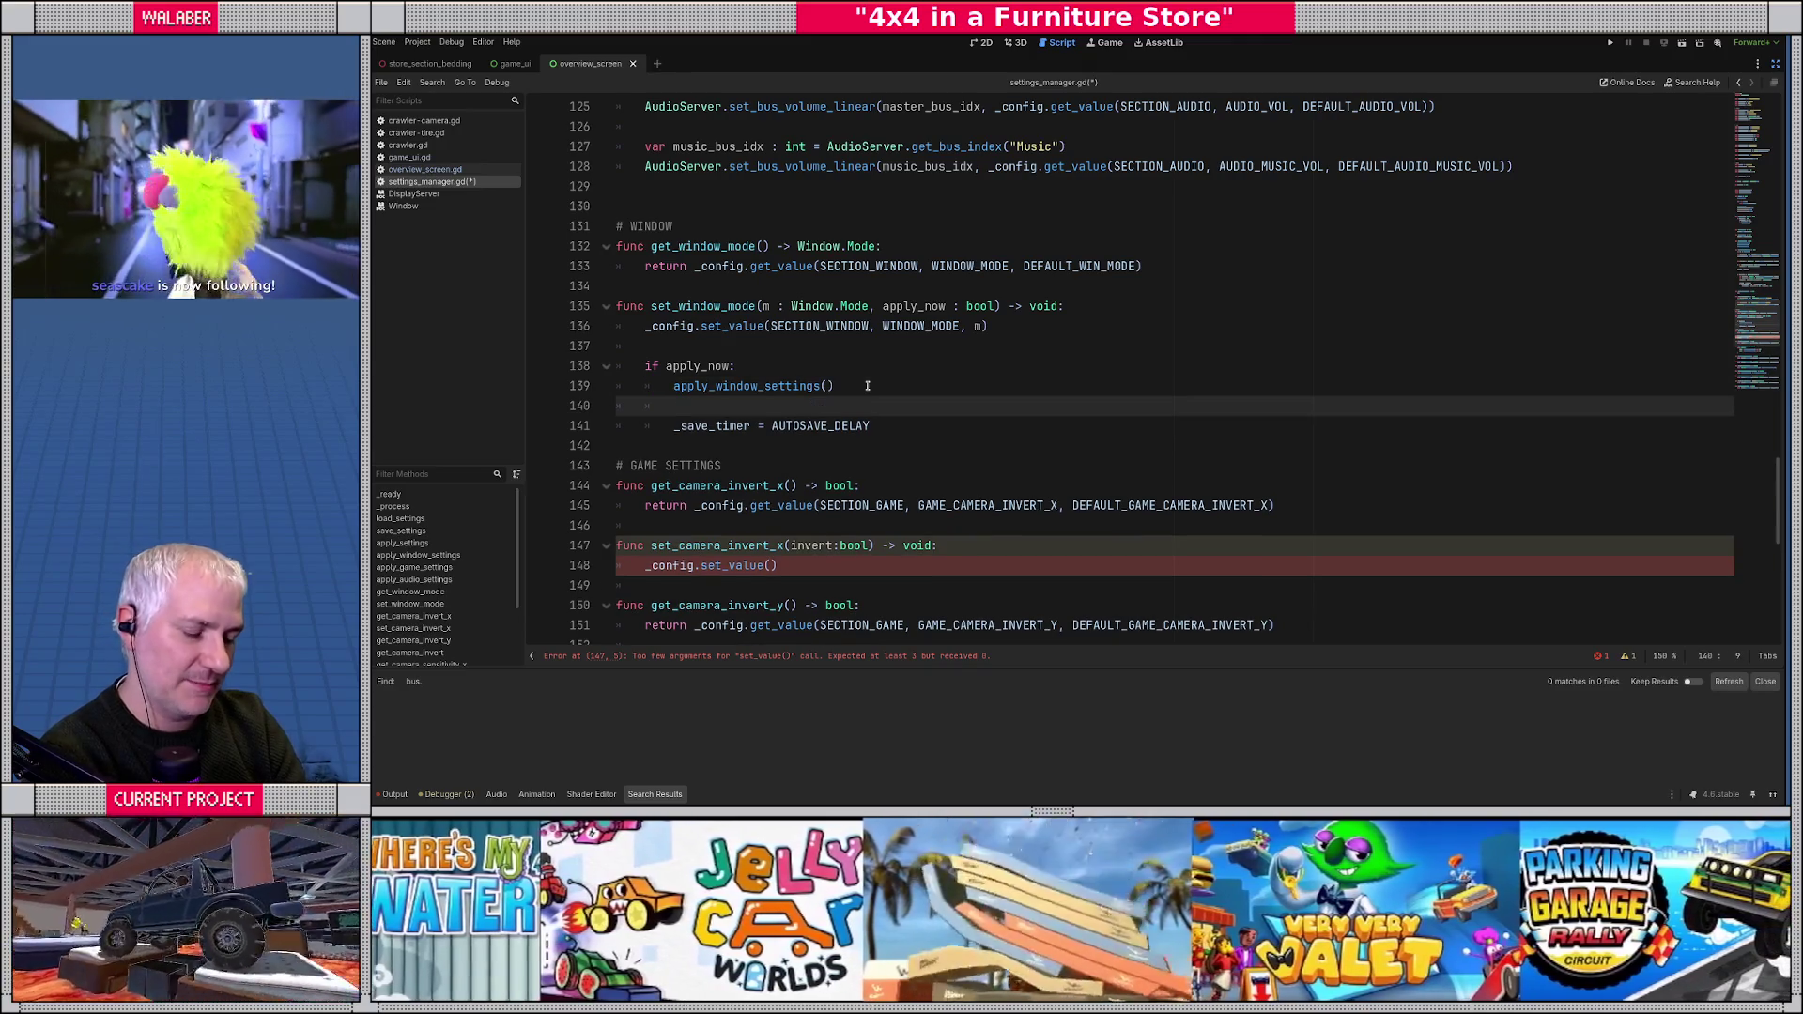
{"action": "type", "text": "window_s"}
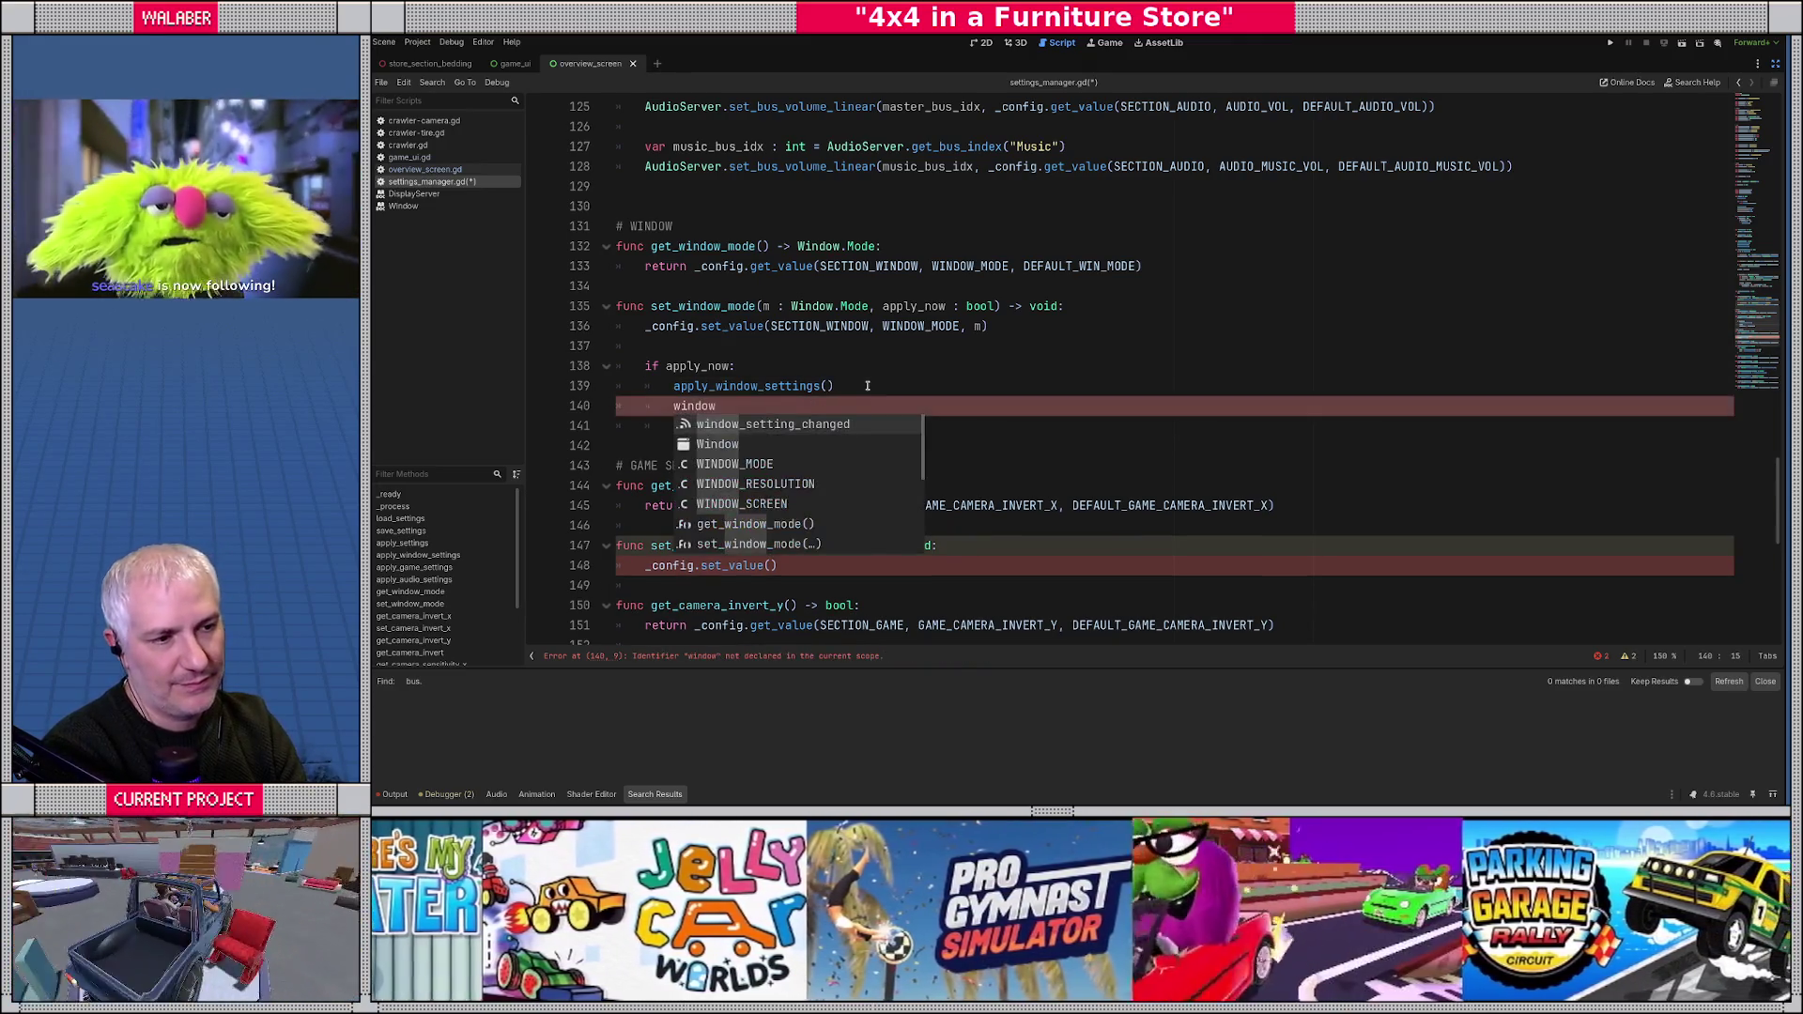
{"action": "key", "text": "Return"}
{"action": "type", "text": ".emit()"}
{"action": "key", "text": "Down"}
{"action": "key", "text": "Down"}
{"action": "scroll", "coordinate": [791, 391], "scroll_direction": "down", "scroll_amount": 3}
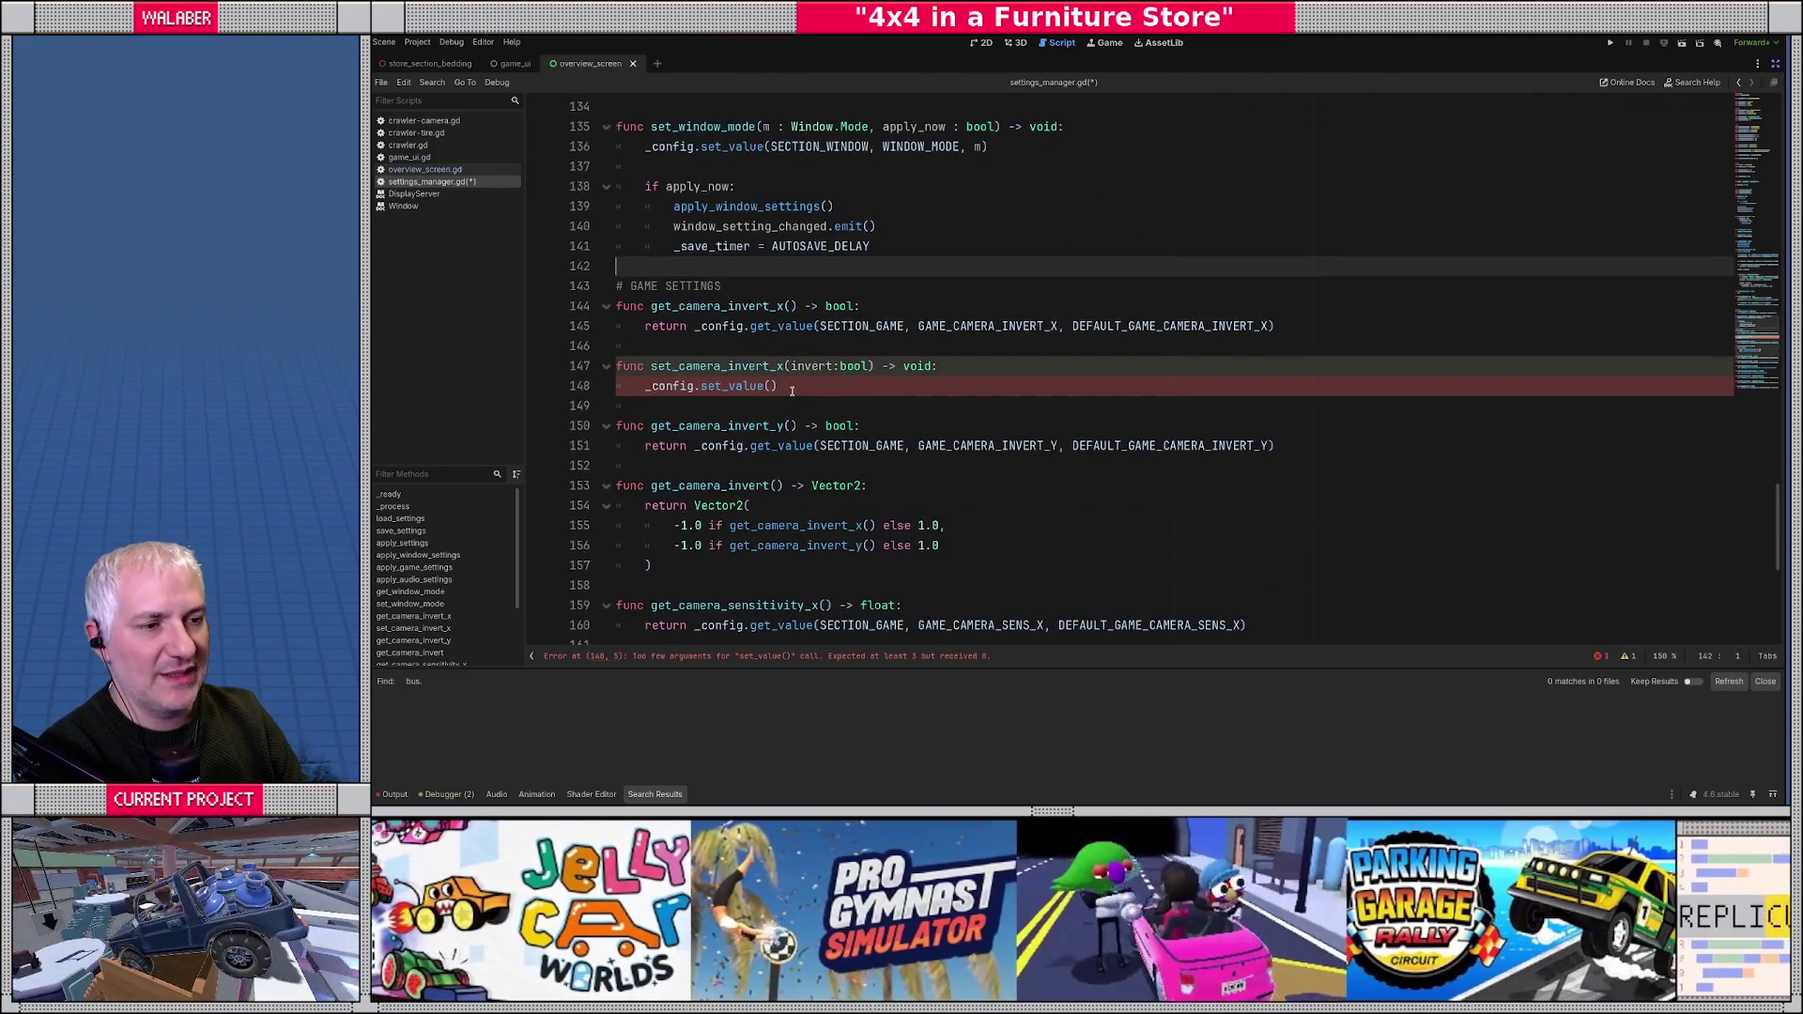
- Complete the setter's call as _config.set_value(SECTION_GAME, GAME_CAMERA_INVERT_X, invert)
{"action": "left_click", "coordinate": [791, 390]}
{"action": "key", "text": "BackSpace"}
{"action": "type", "text": "SECTION_GAME, GAME_CAMERA"}
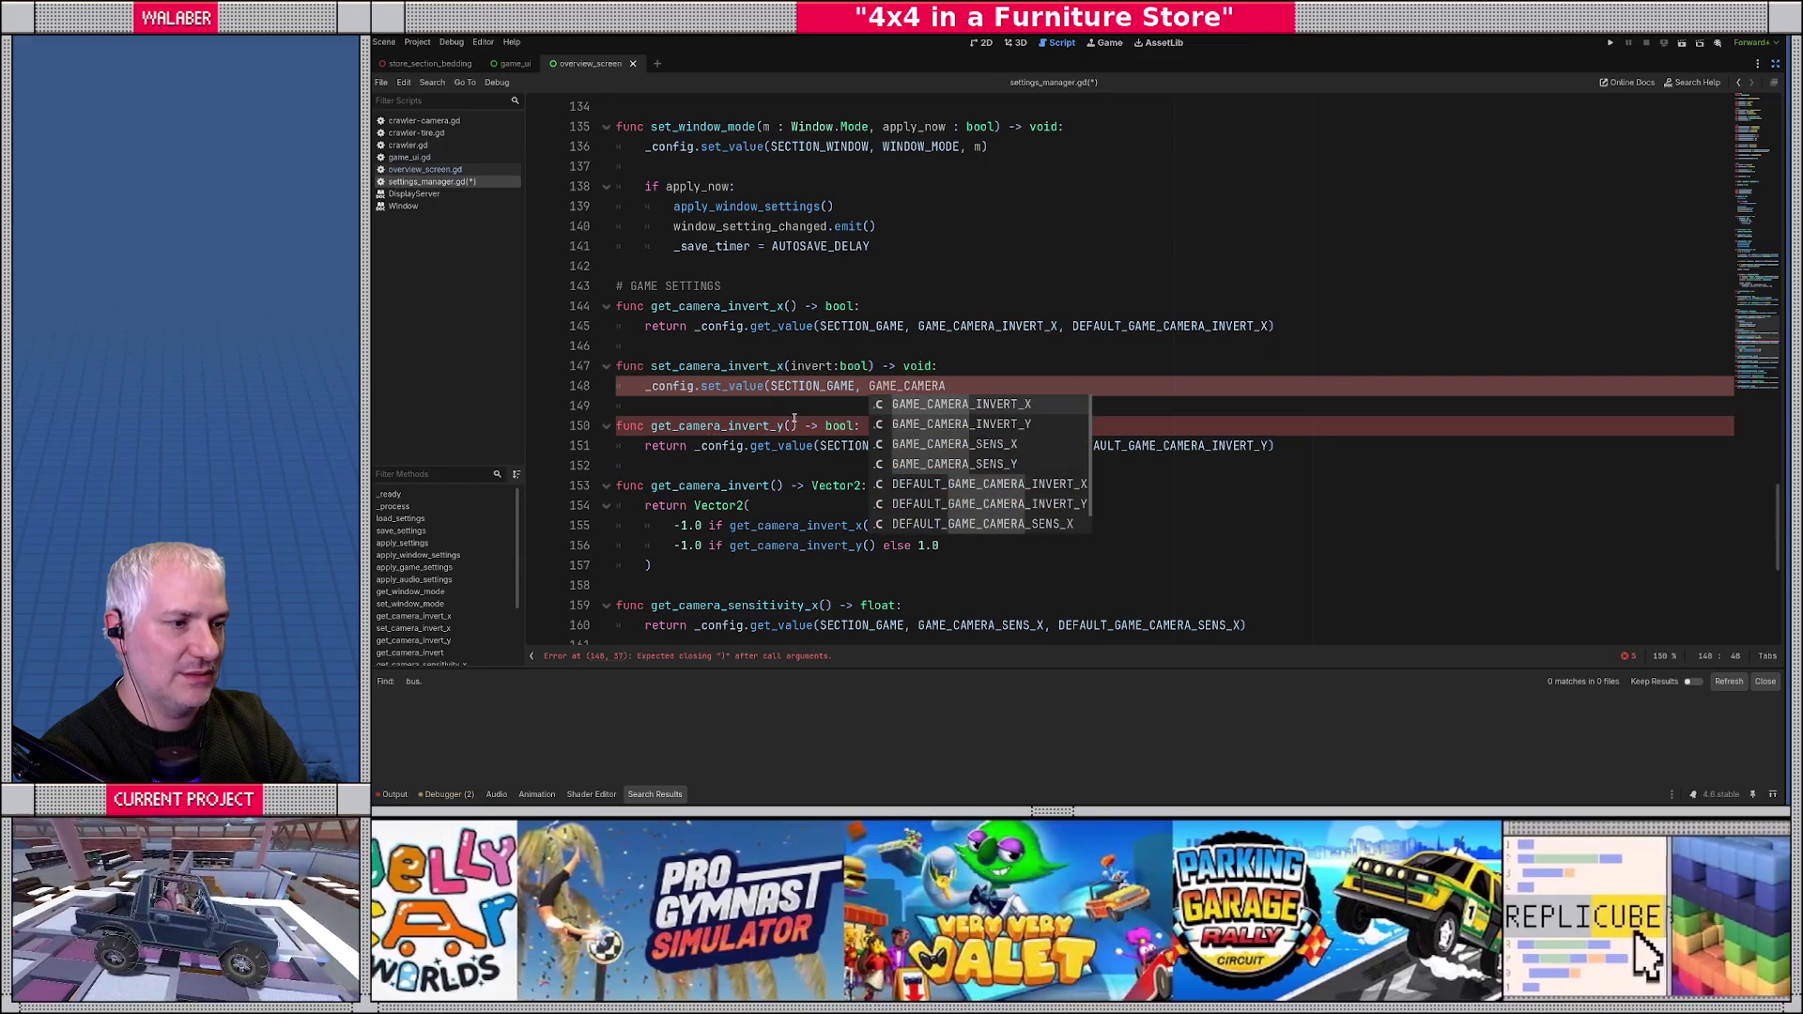
{"action": "key", "text": "Down"}
{"action": "key", "text": "Return"}
{"action": "type", "text": ", i"}
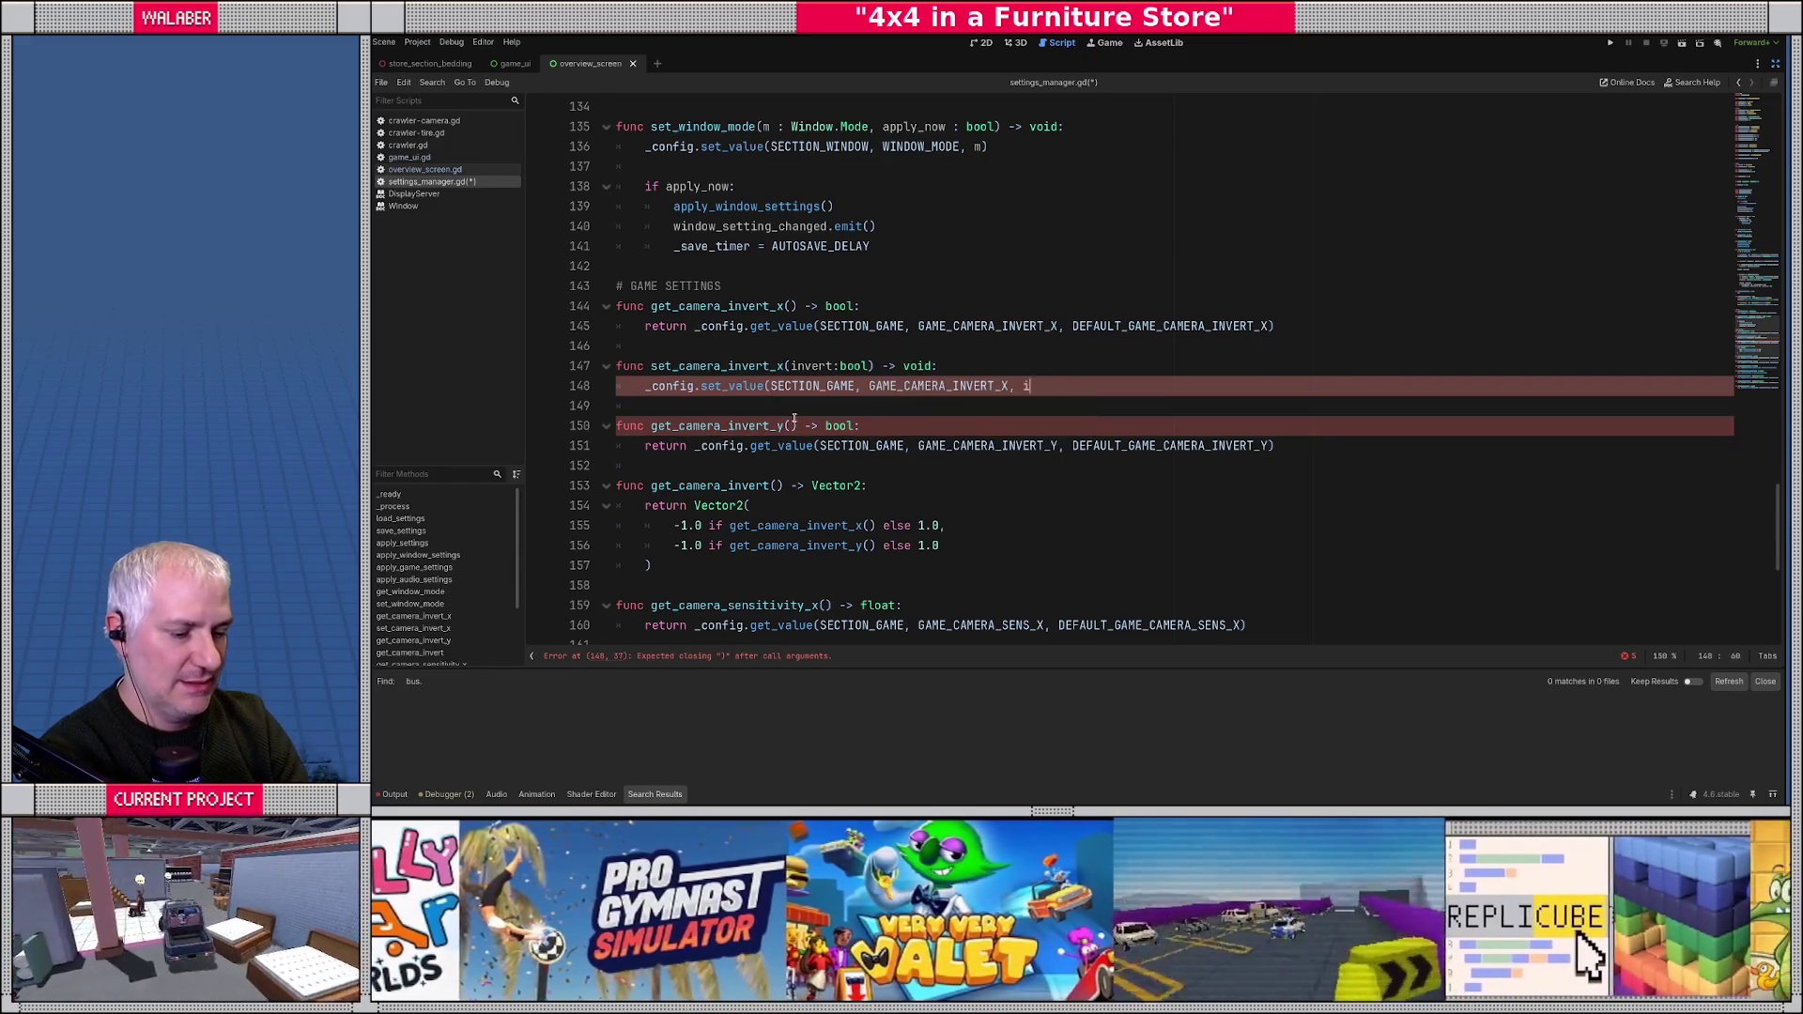
{"action": "type", "text": "nvert)"}
{"action": "key", "text": "Return"}
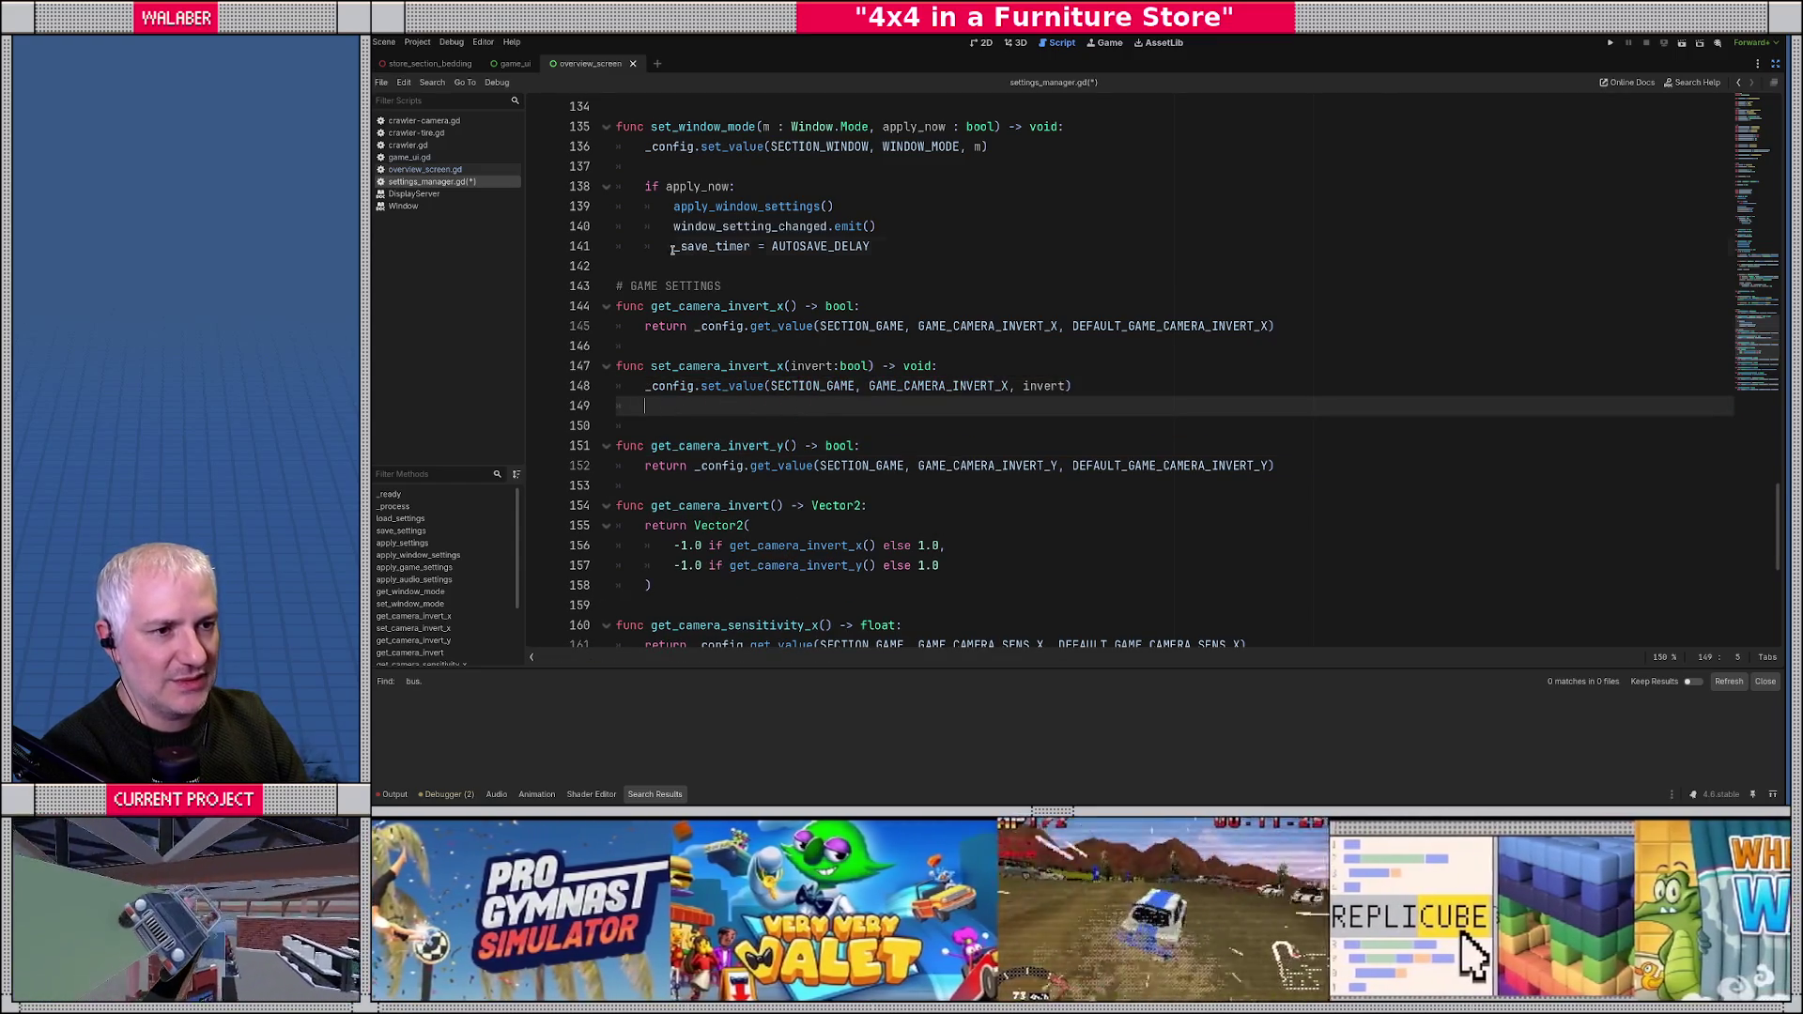
- Give set_camera_invert_x the _save_timer = AUTOSAVE_DELAY reset and a game_setting_changed.emit() call
{"action": "left_click", "coordinate": [675, 249]}
{"action": "left_click", "coordinate": [696, 406]}
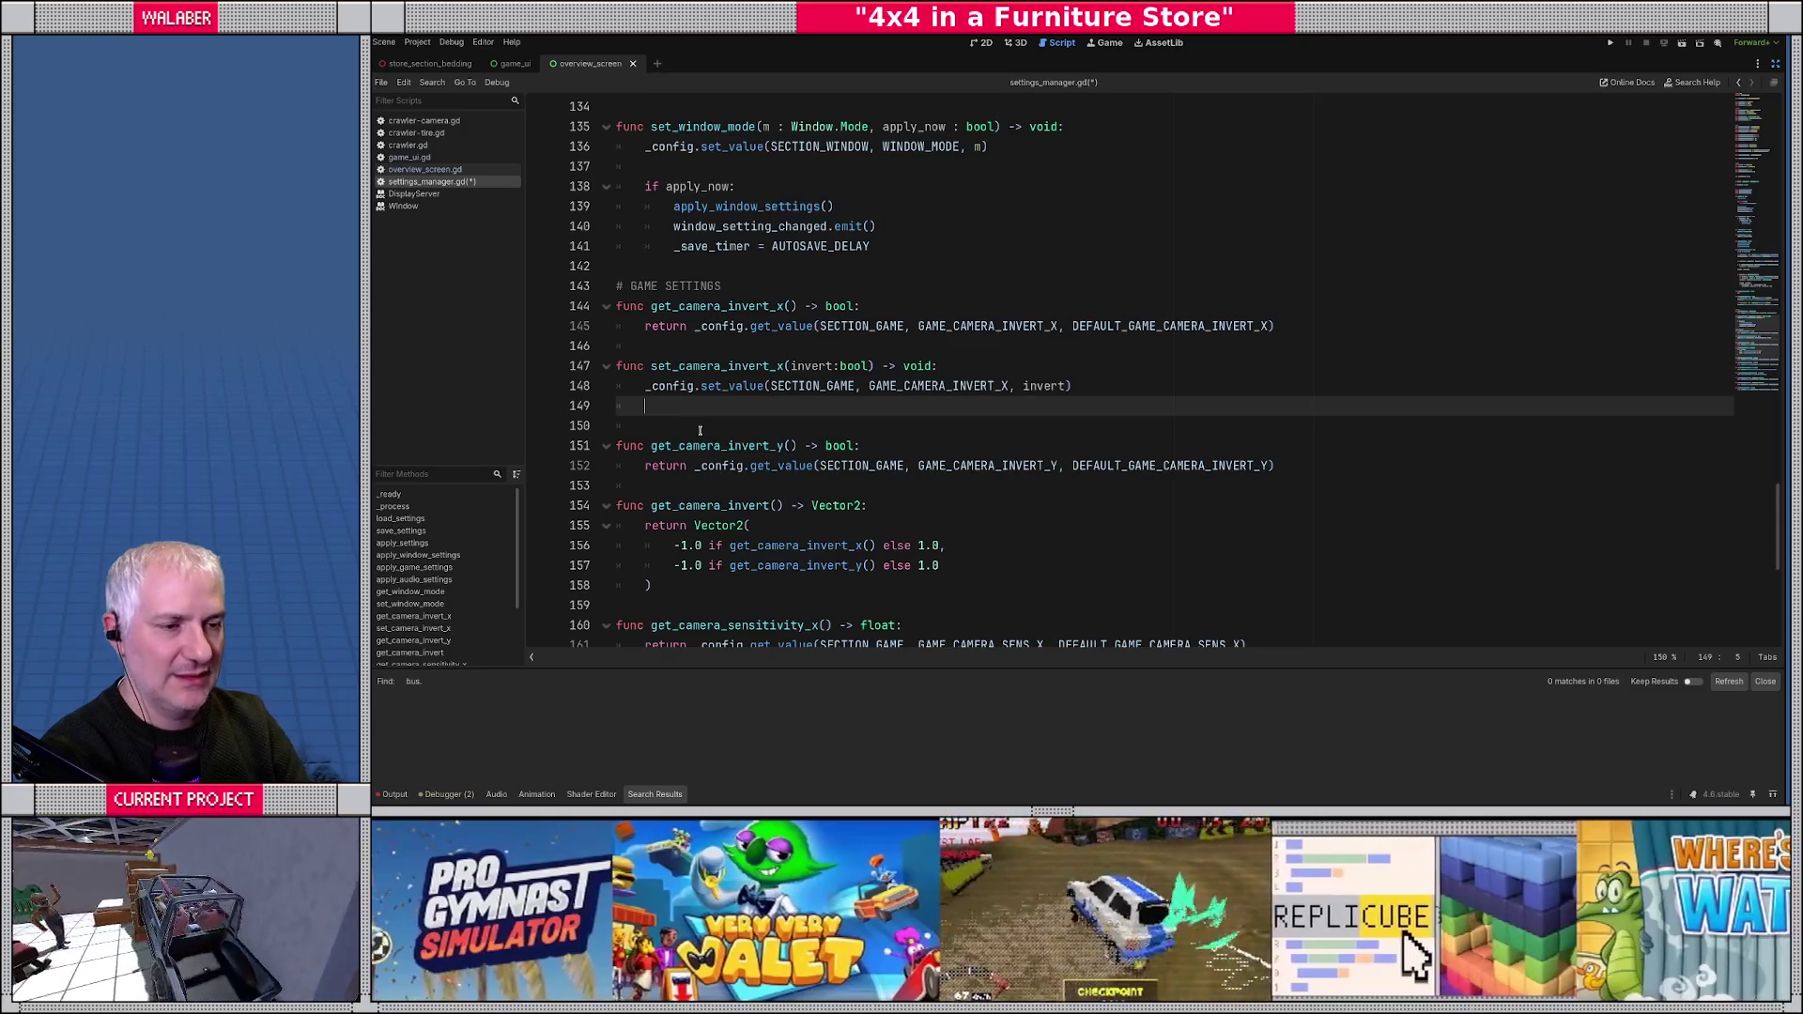
{"action": "type", "text": "_save_timer = AUTOSAVE_DELAY"}
{"action": "type", "text": "game_S"}
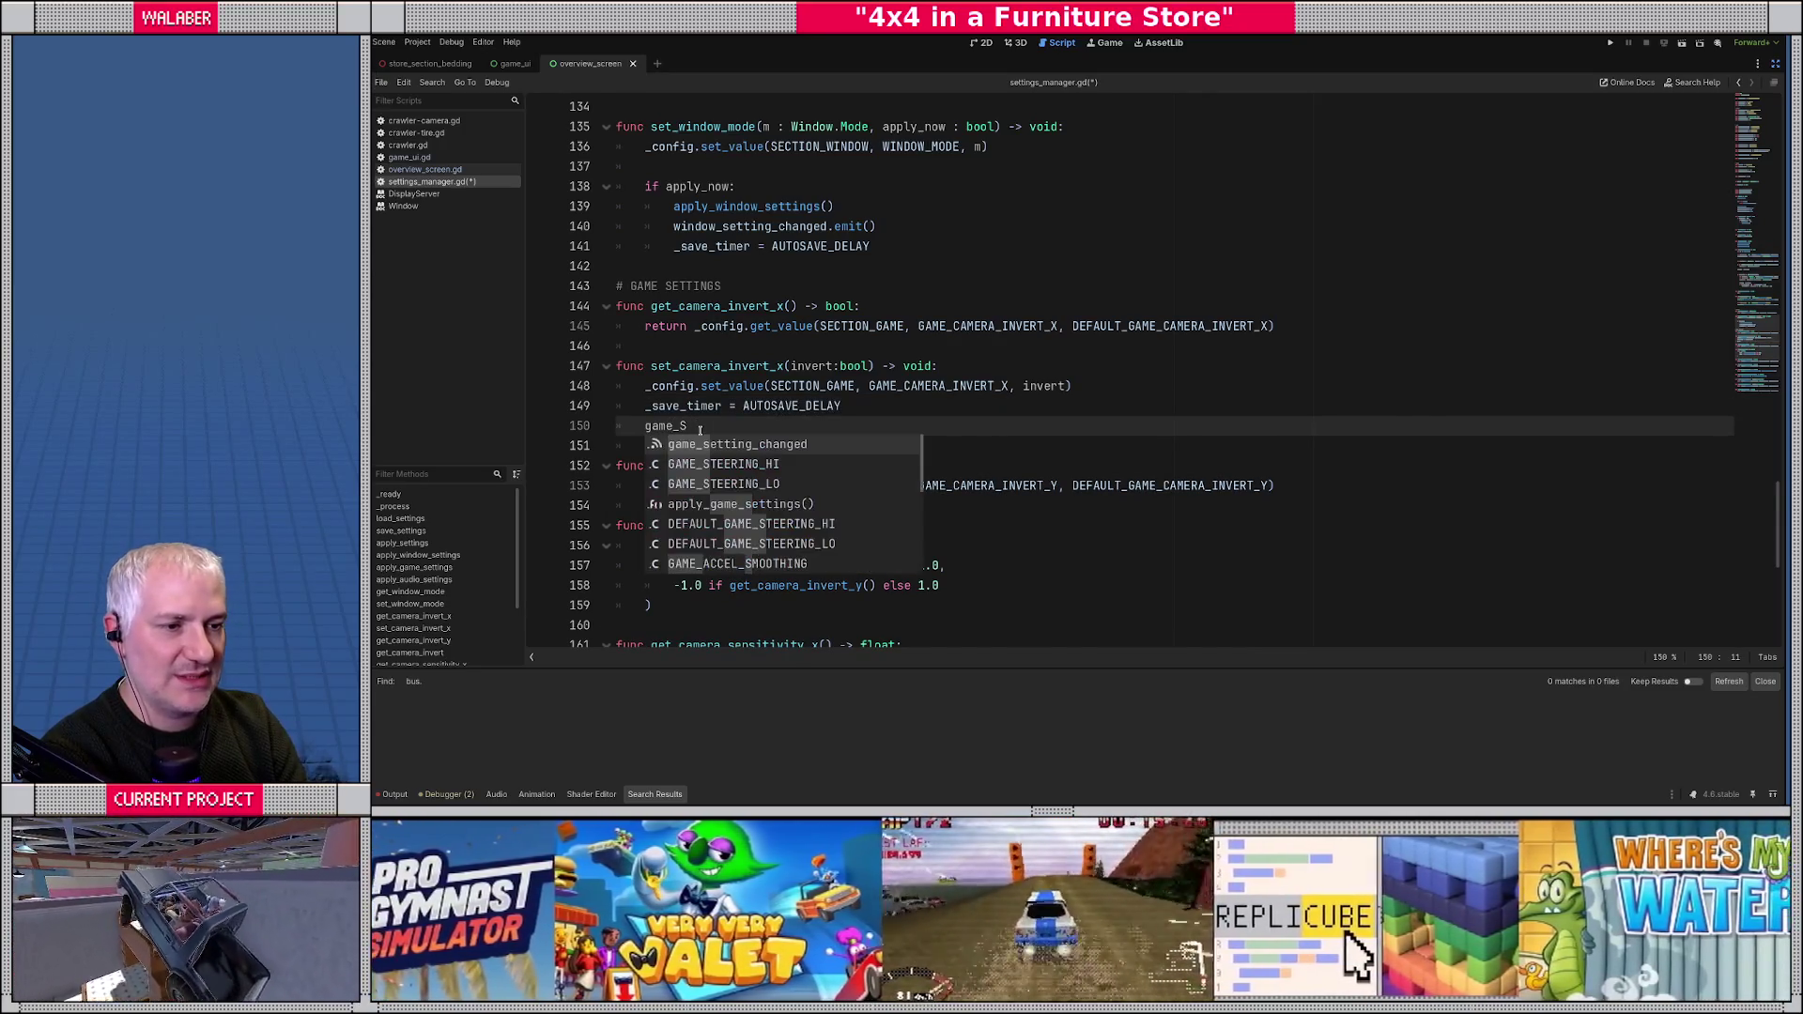
{"action": "key", "text": "Return"}
{"action": "type", "text": ".emit()"}
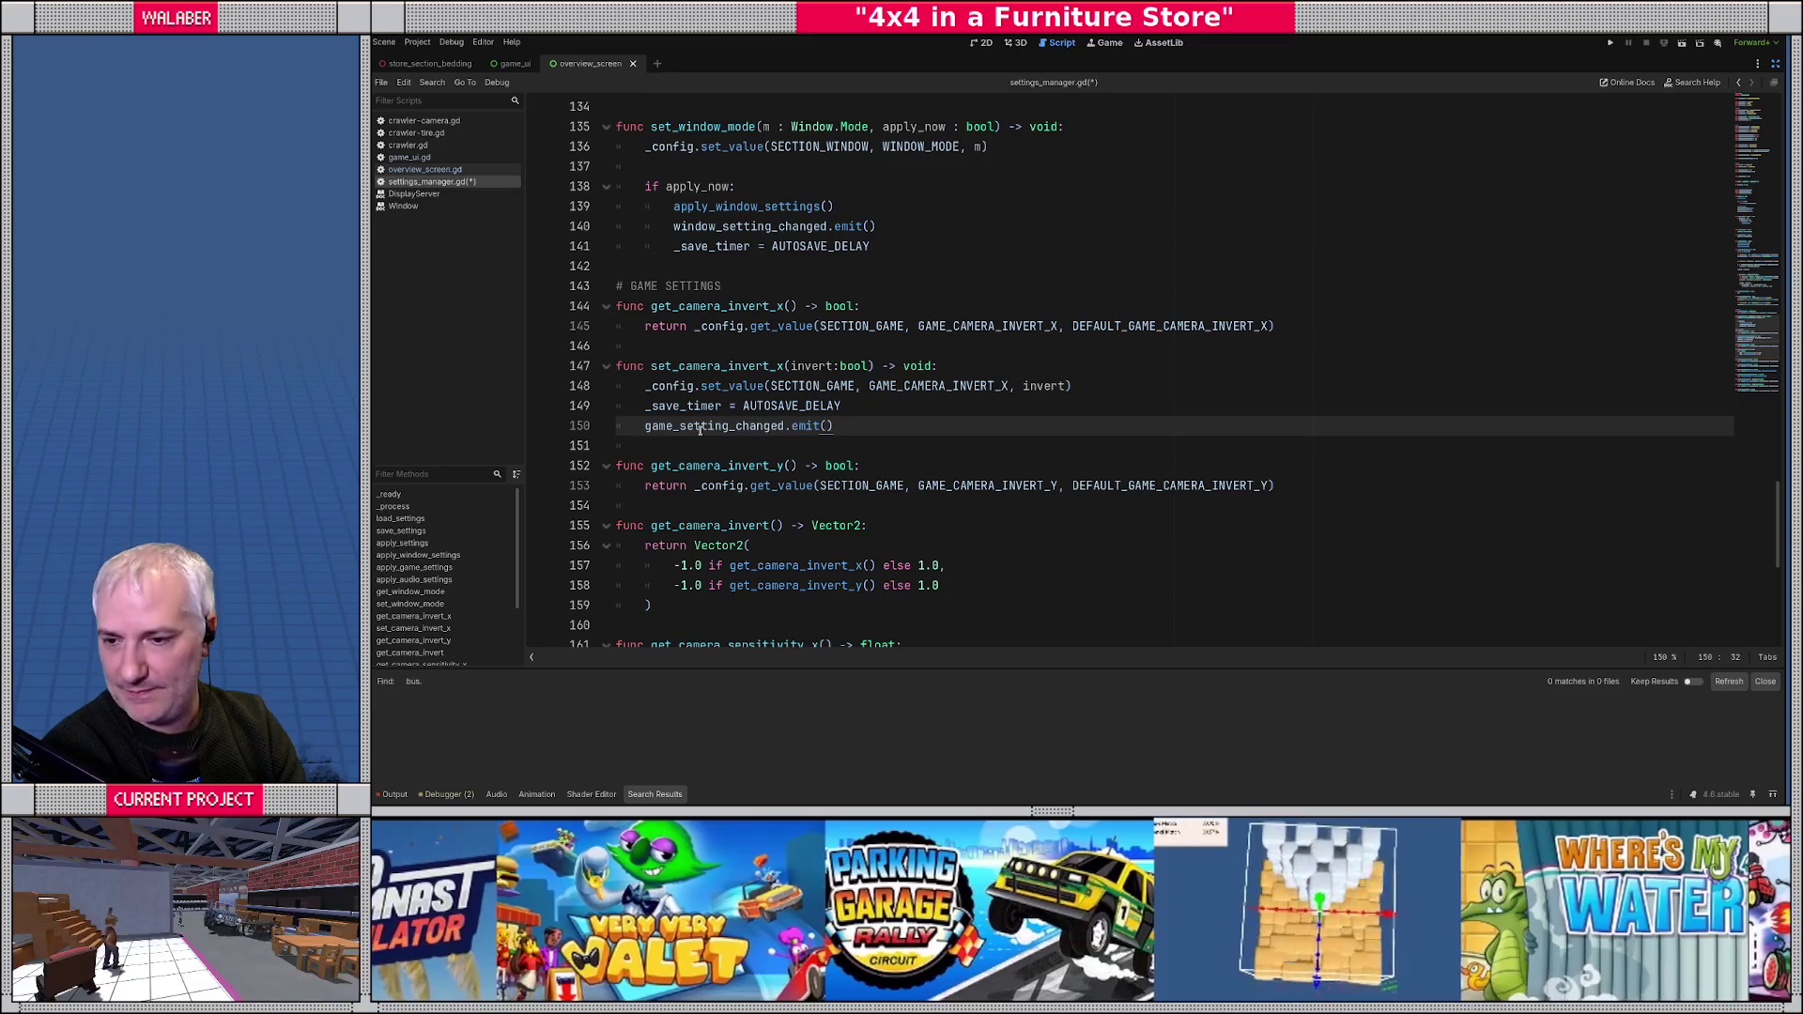
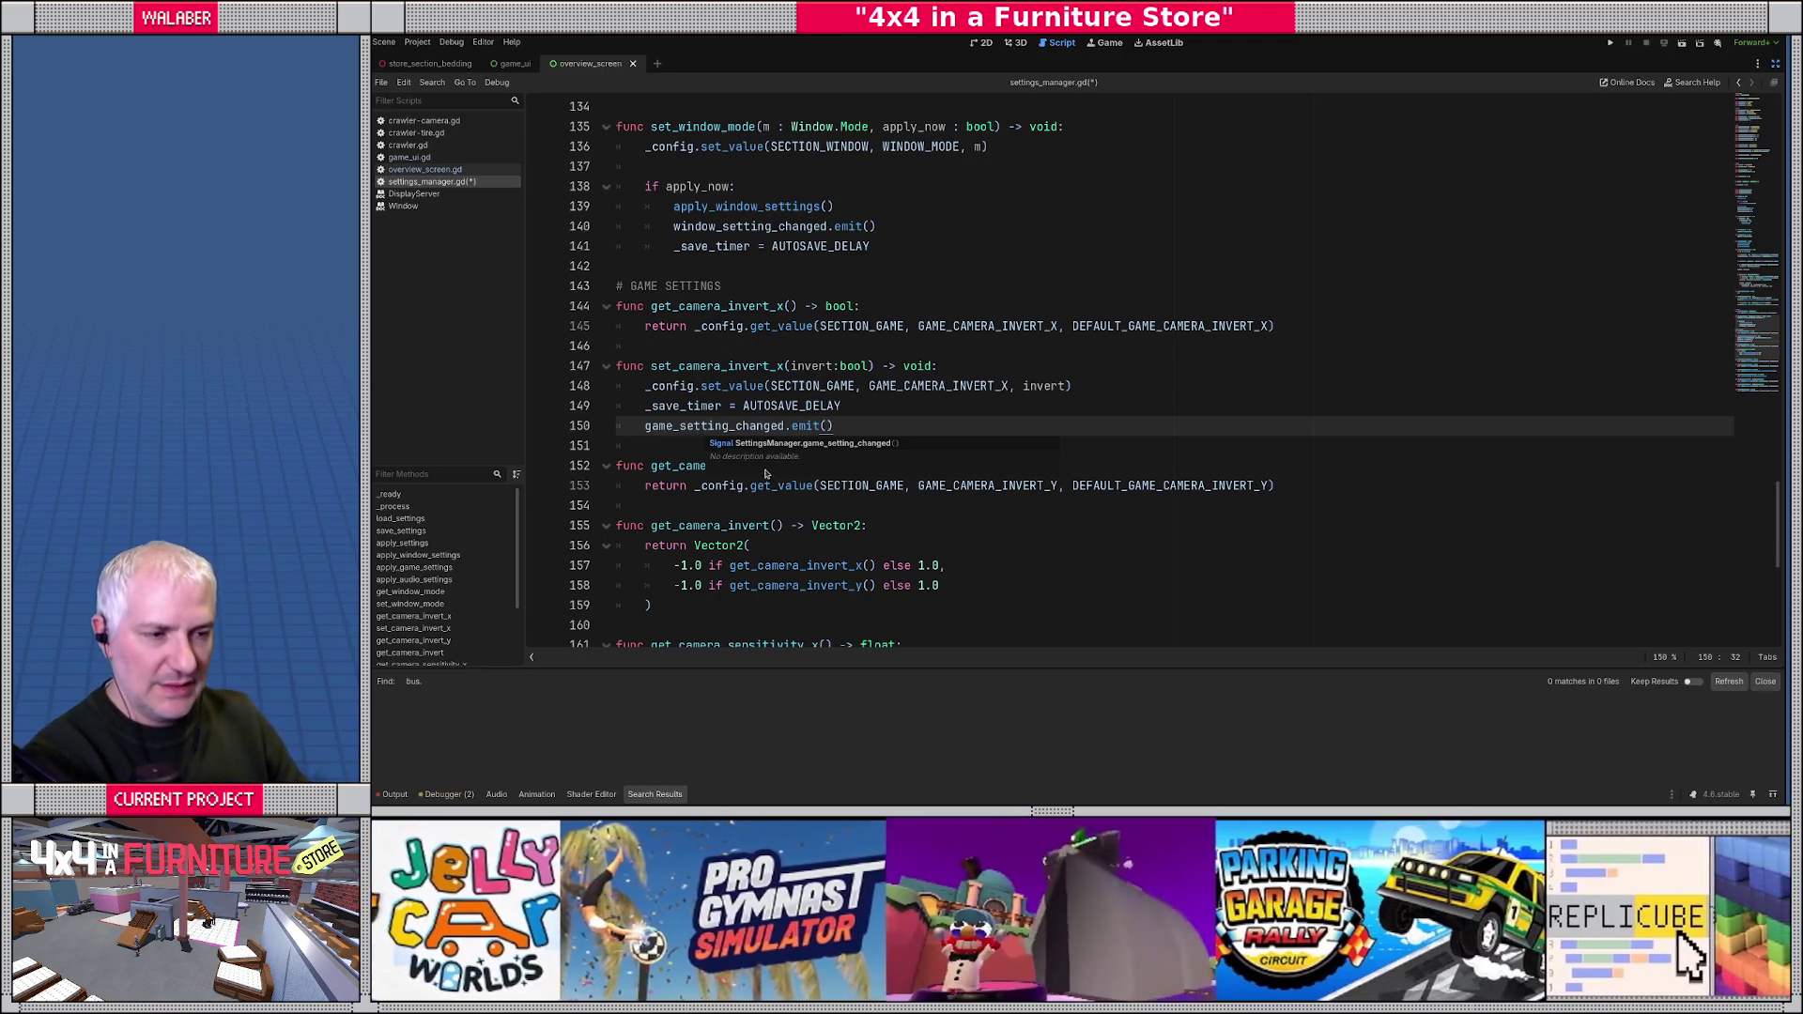
- Paste a copy of set_camera_invert_x below the get_camera_invert_y function
{"action": "scroll", "coordinate": [875, 425], "scroll_direction": "down", "scroll_amount": 1}
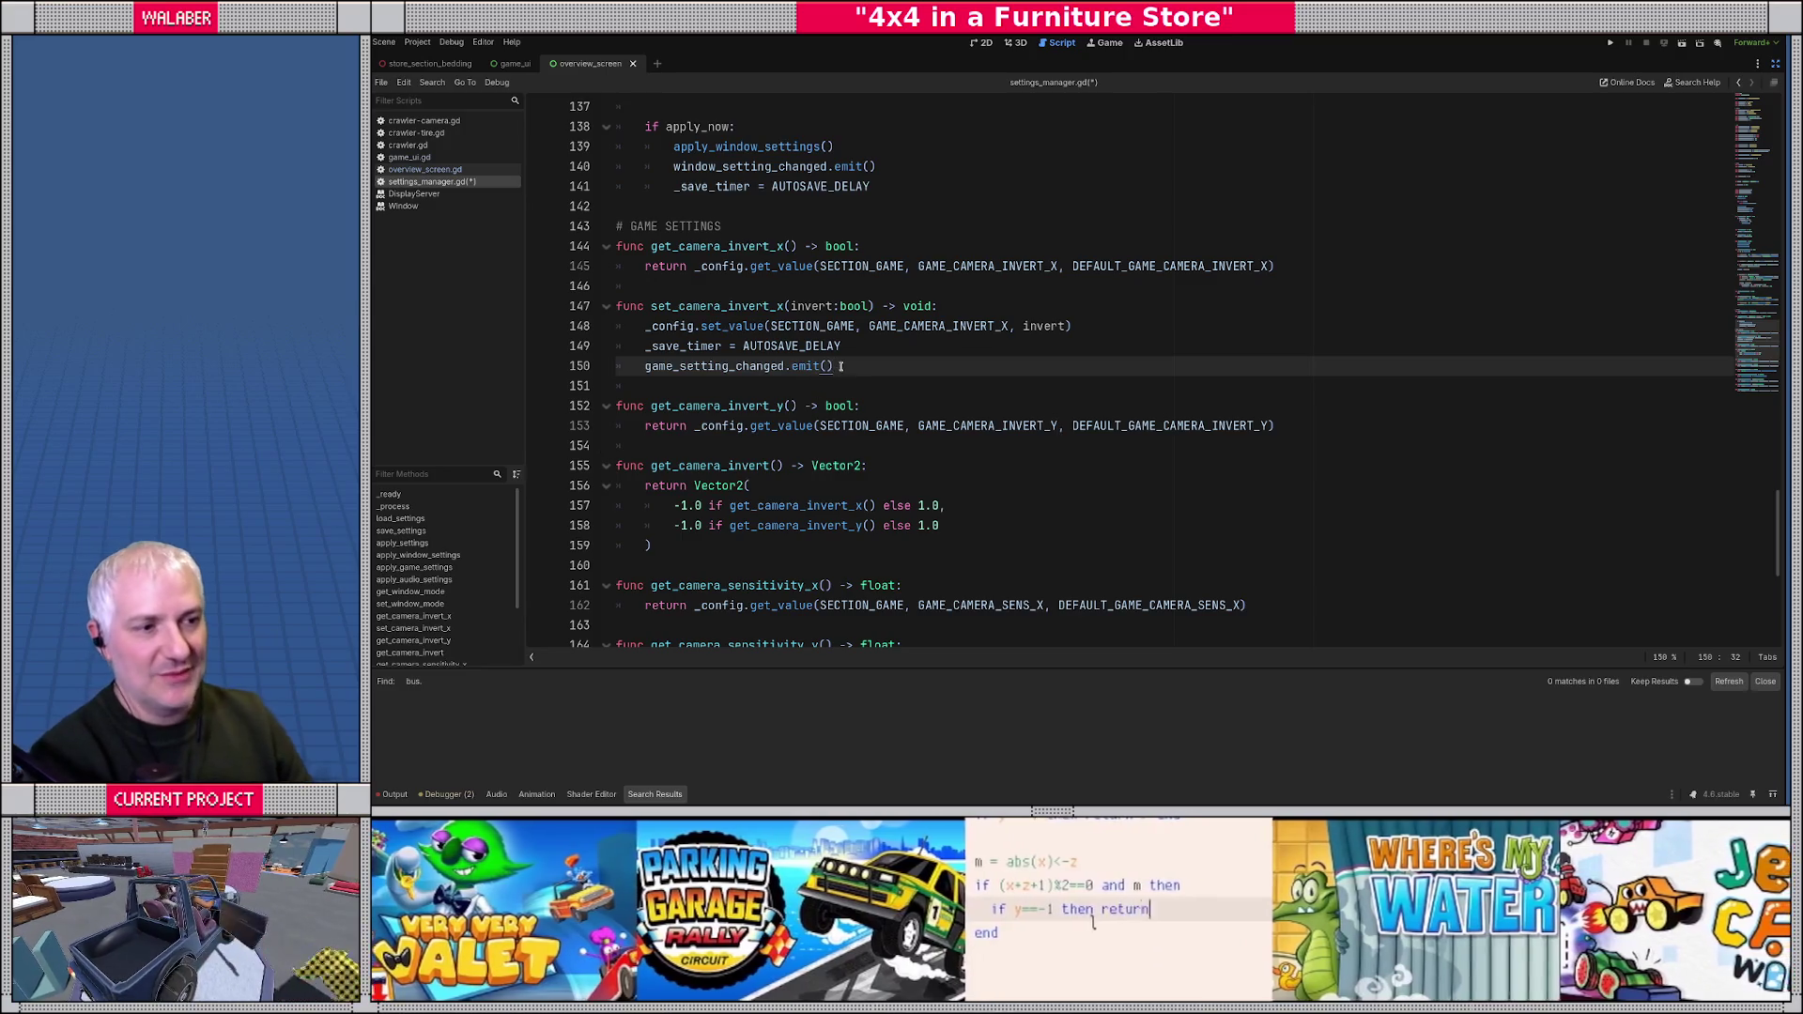
{"action": "left_click_drag", "start_coordinate": [833, 365], "coordinate": [590, 309]}
{"action": "key", "text": "ctrl+c"}
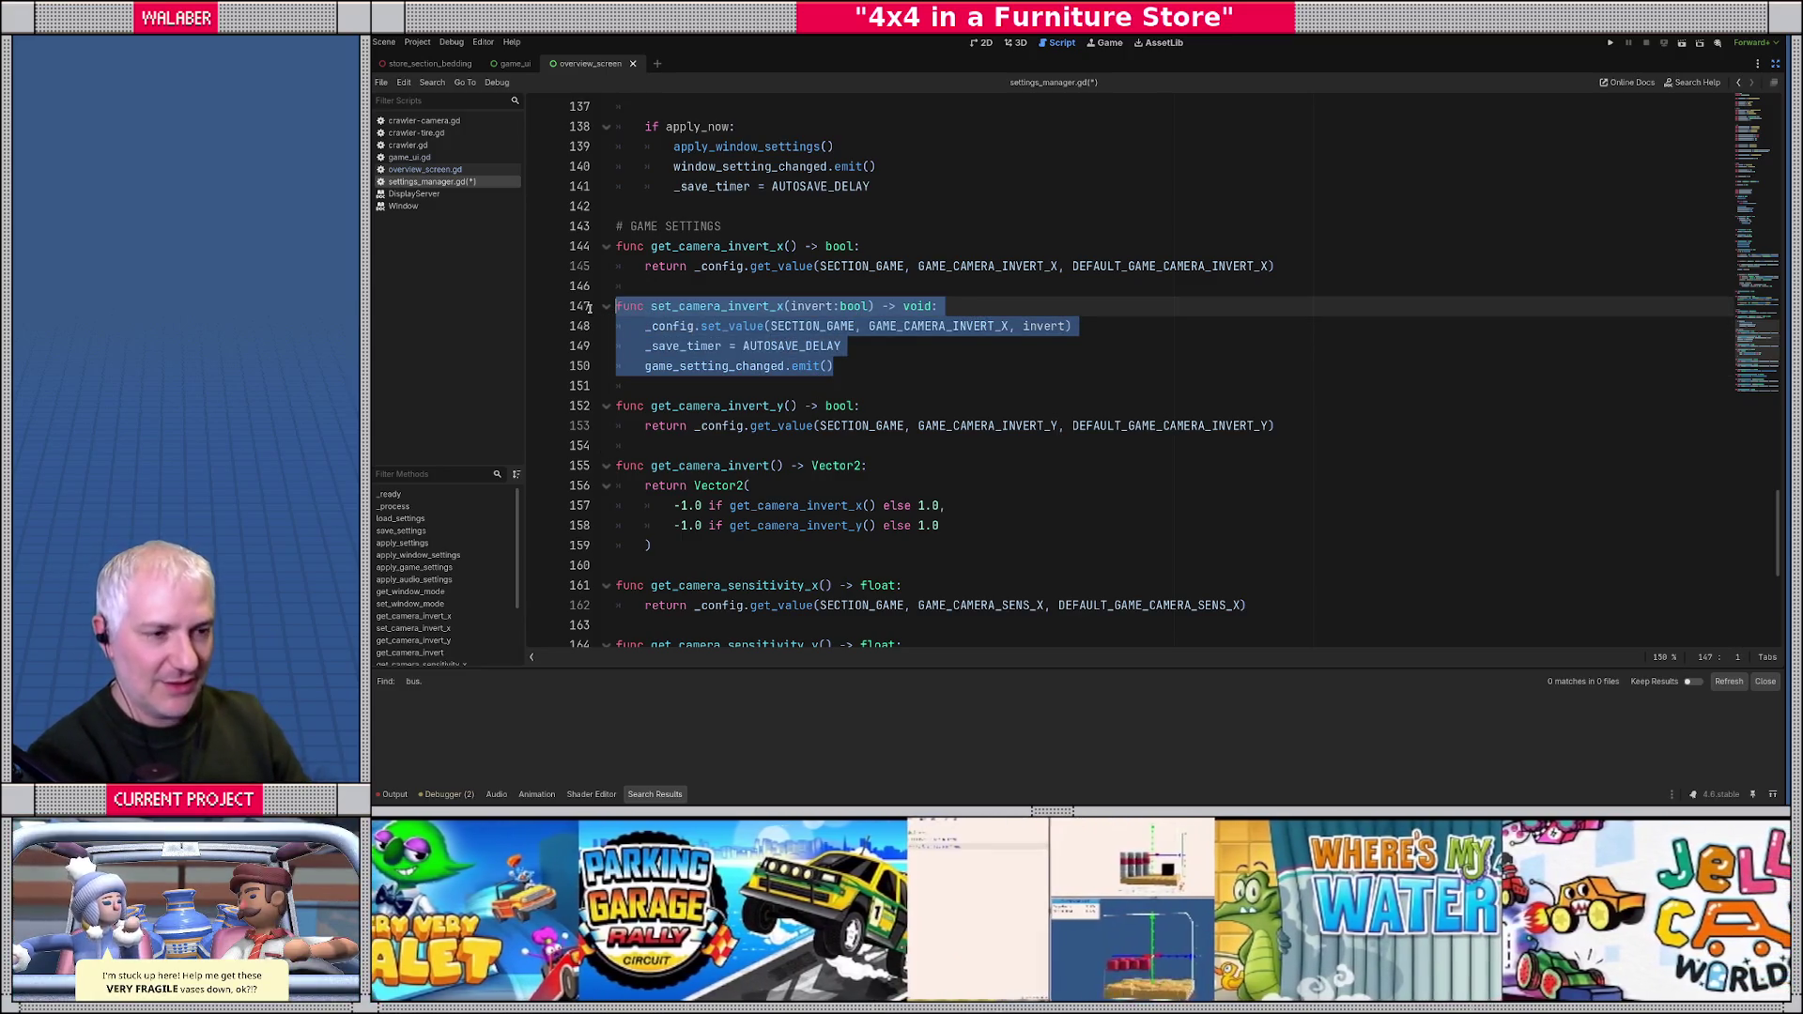
{"action": "left_click", "coordinate": [1300, 425]}
{"action": "key", "text": "Return"}
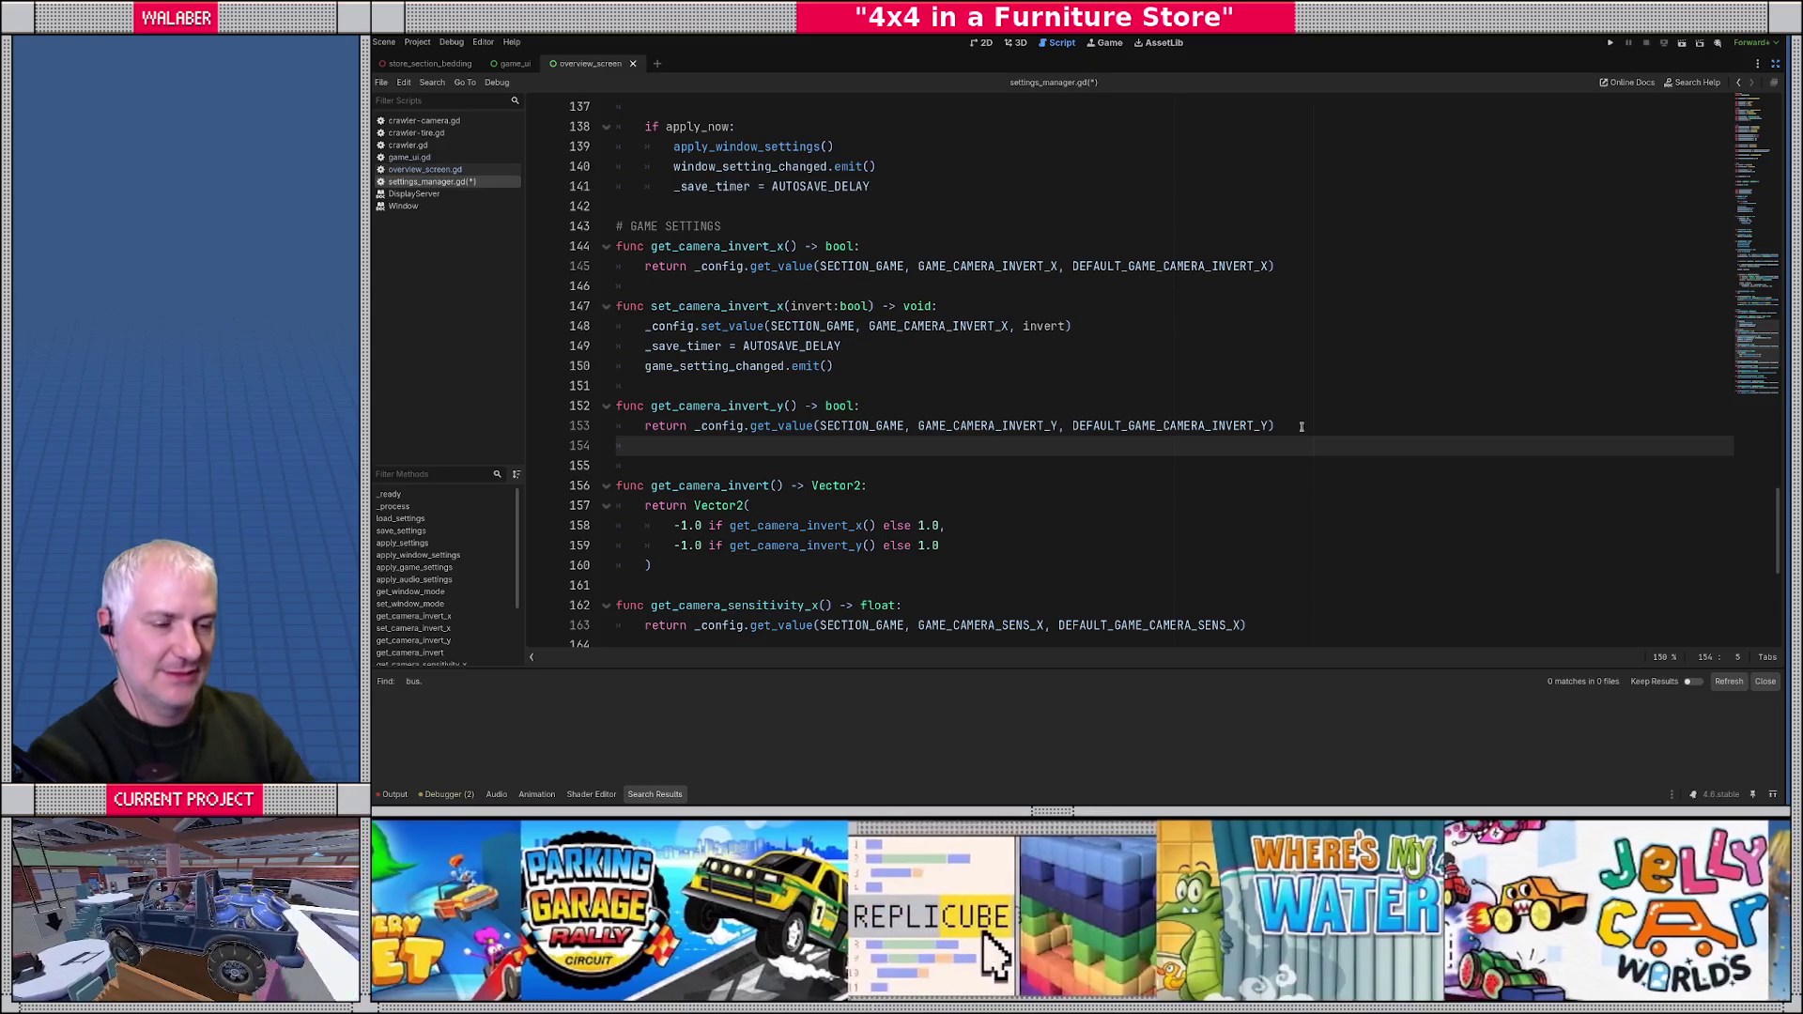
{"action": "key", "text": "ctrl+v"}
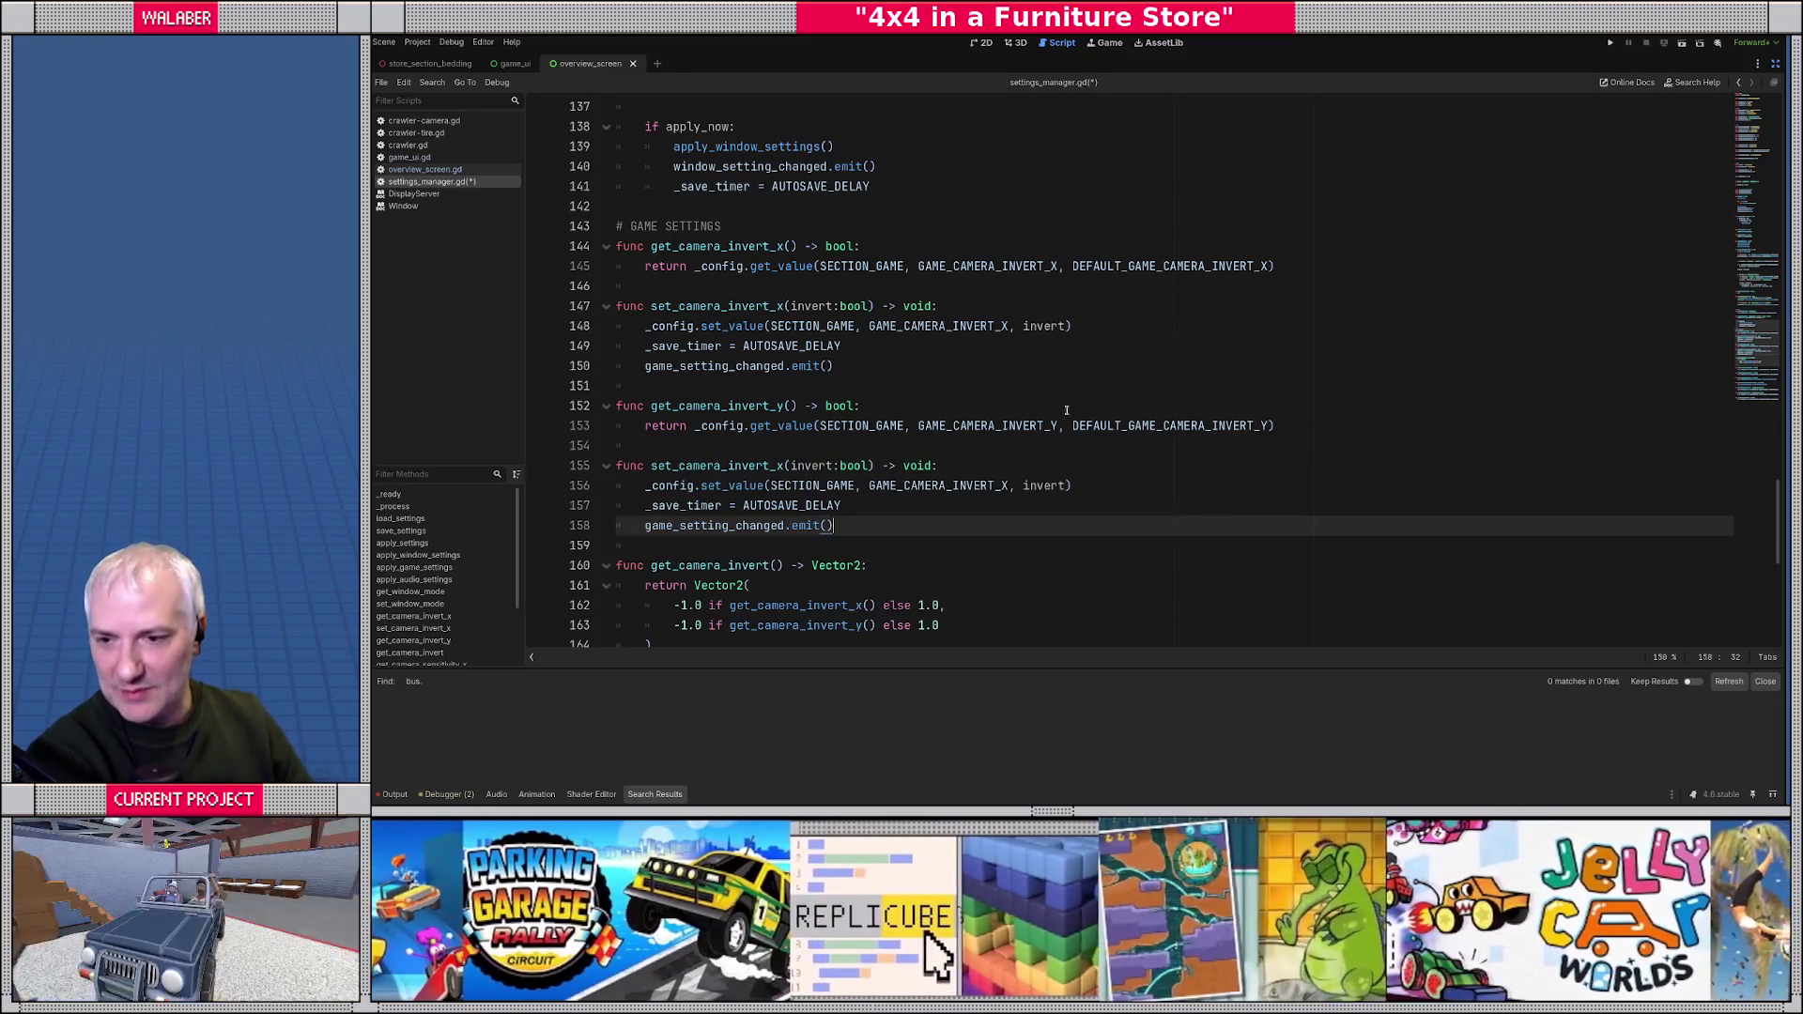
- Rename the copy to set_camera_invert_y and make it store GAME_CAMERA_INVERT_Y
{"action": "scroll", "coordinate": [1014, 404], "scroll_direction": "down", "scroll_amount": 1}
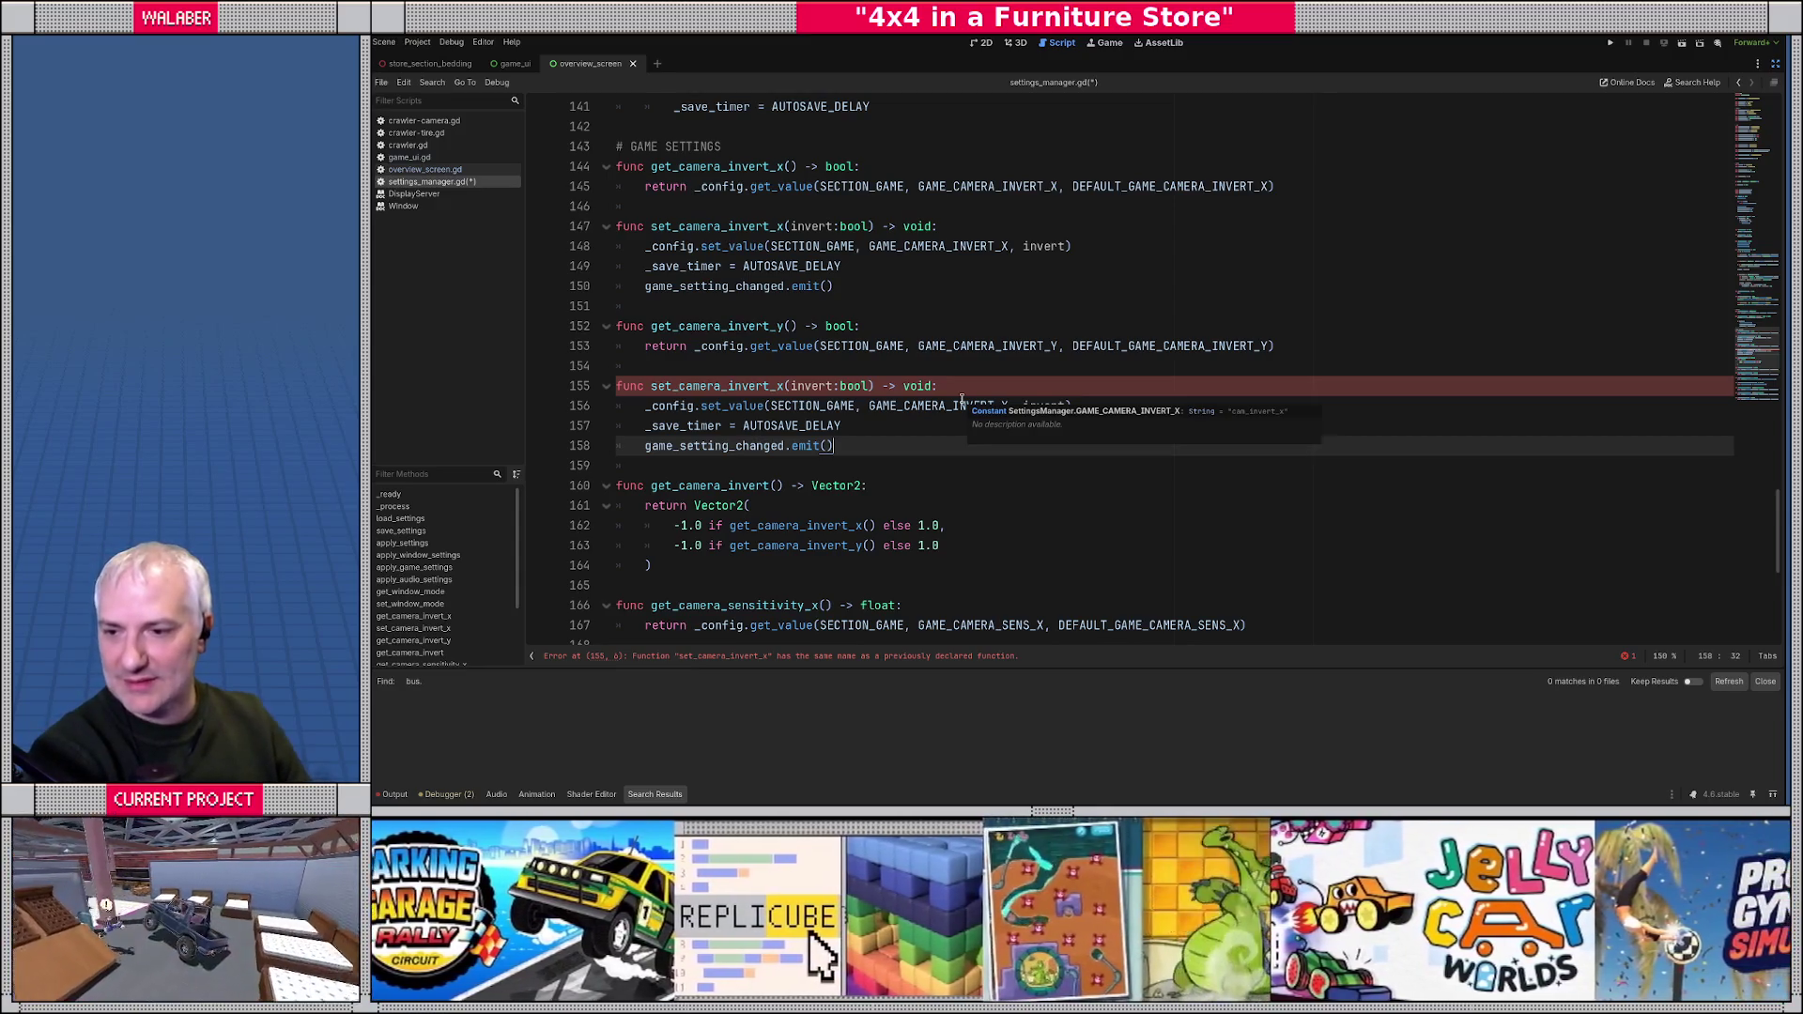
{"action": "mouse_move", "coordinate": [723, 403]}
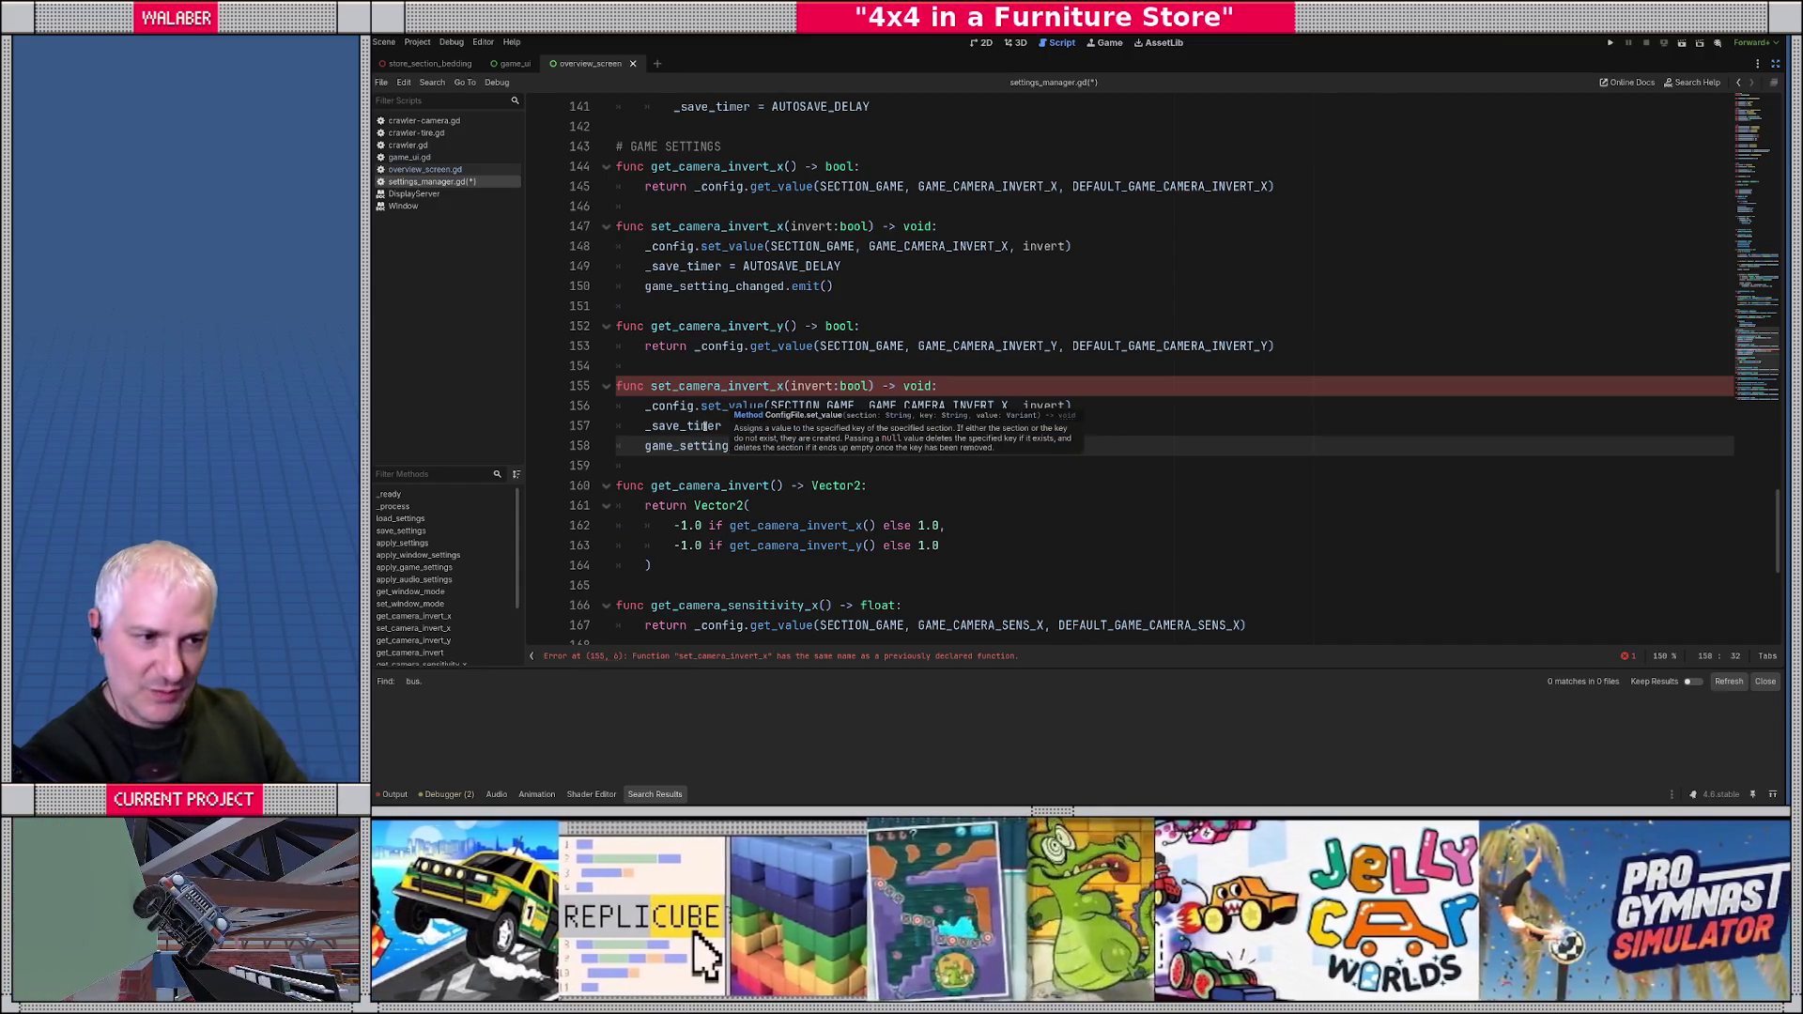
{"action": "left_click", "coordinate": [775, 386]}
{"action": "key", "text": "Delete"}
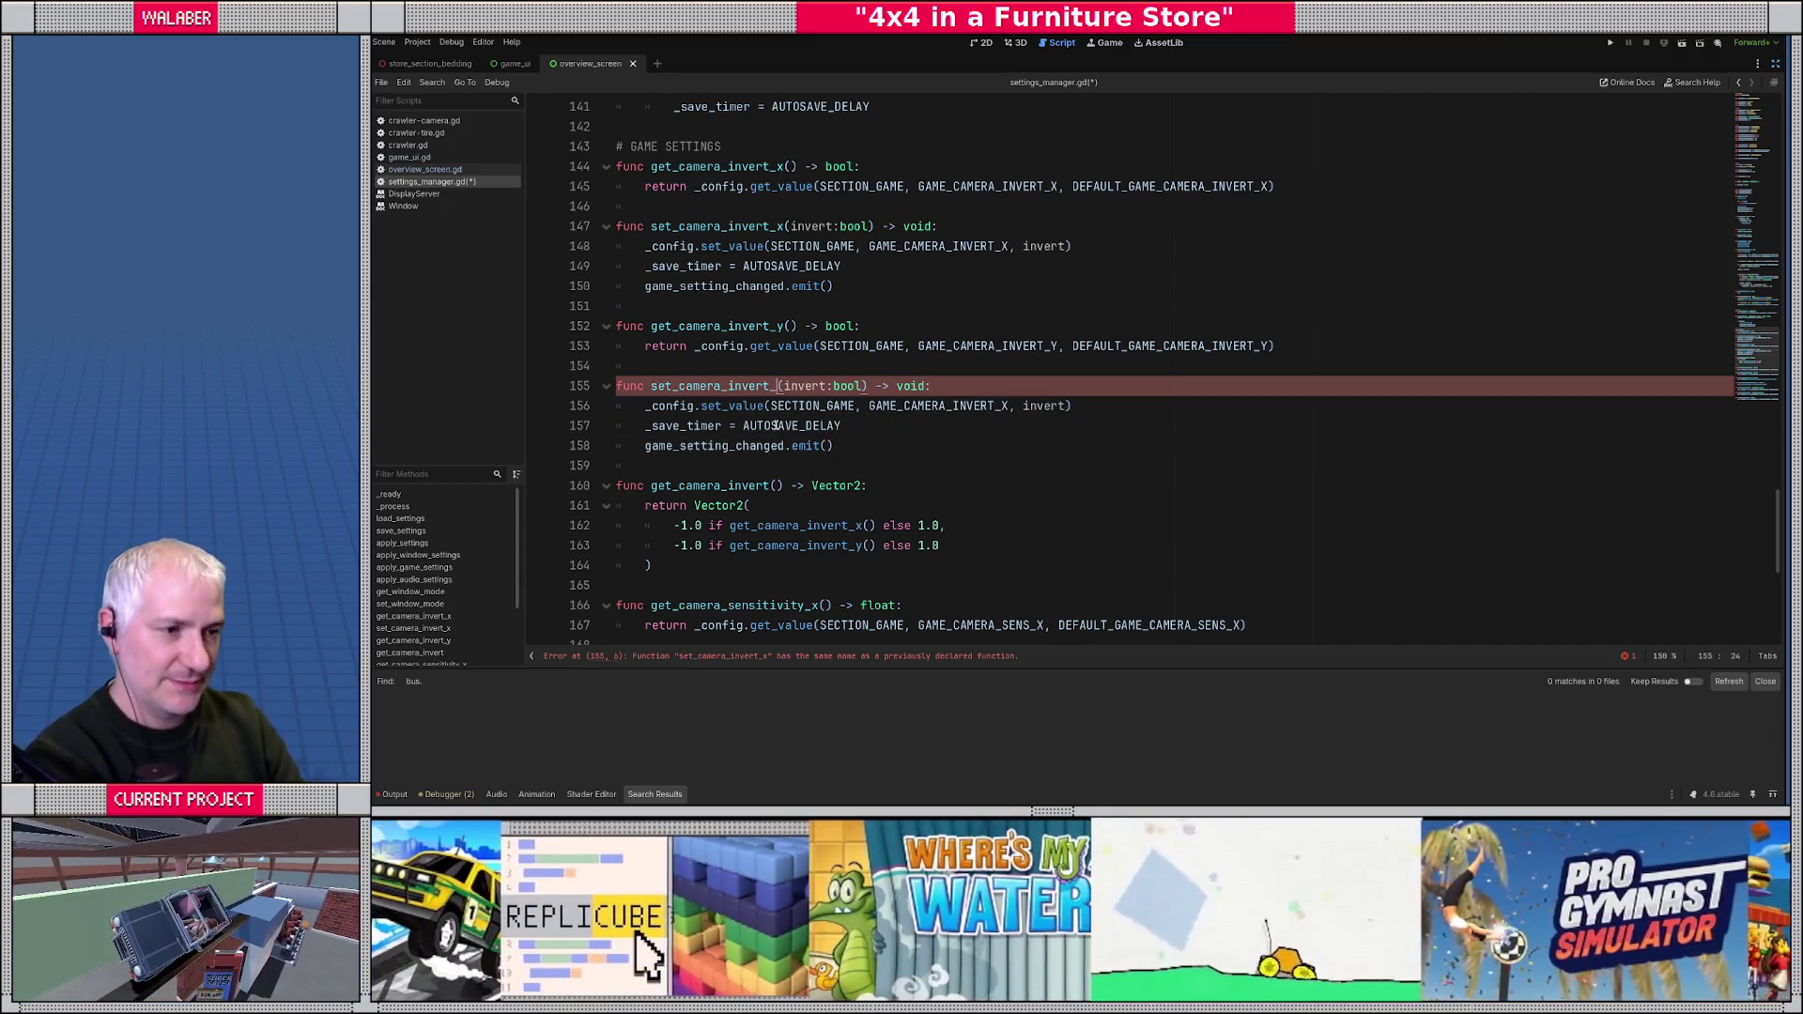
{"action": "type", "text": "y"}
{"action": "key", "text": "Down"}
{"action": "key", "text": "Right"}
{"action": "key", "text": "Right"}
{"action": "key", "text": "Right"}
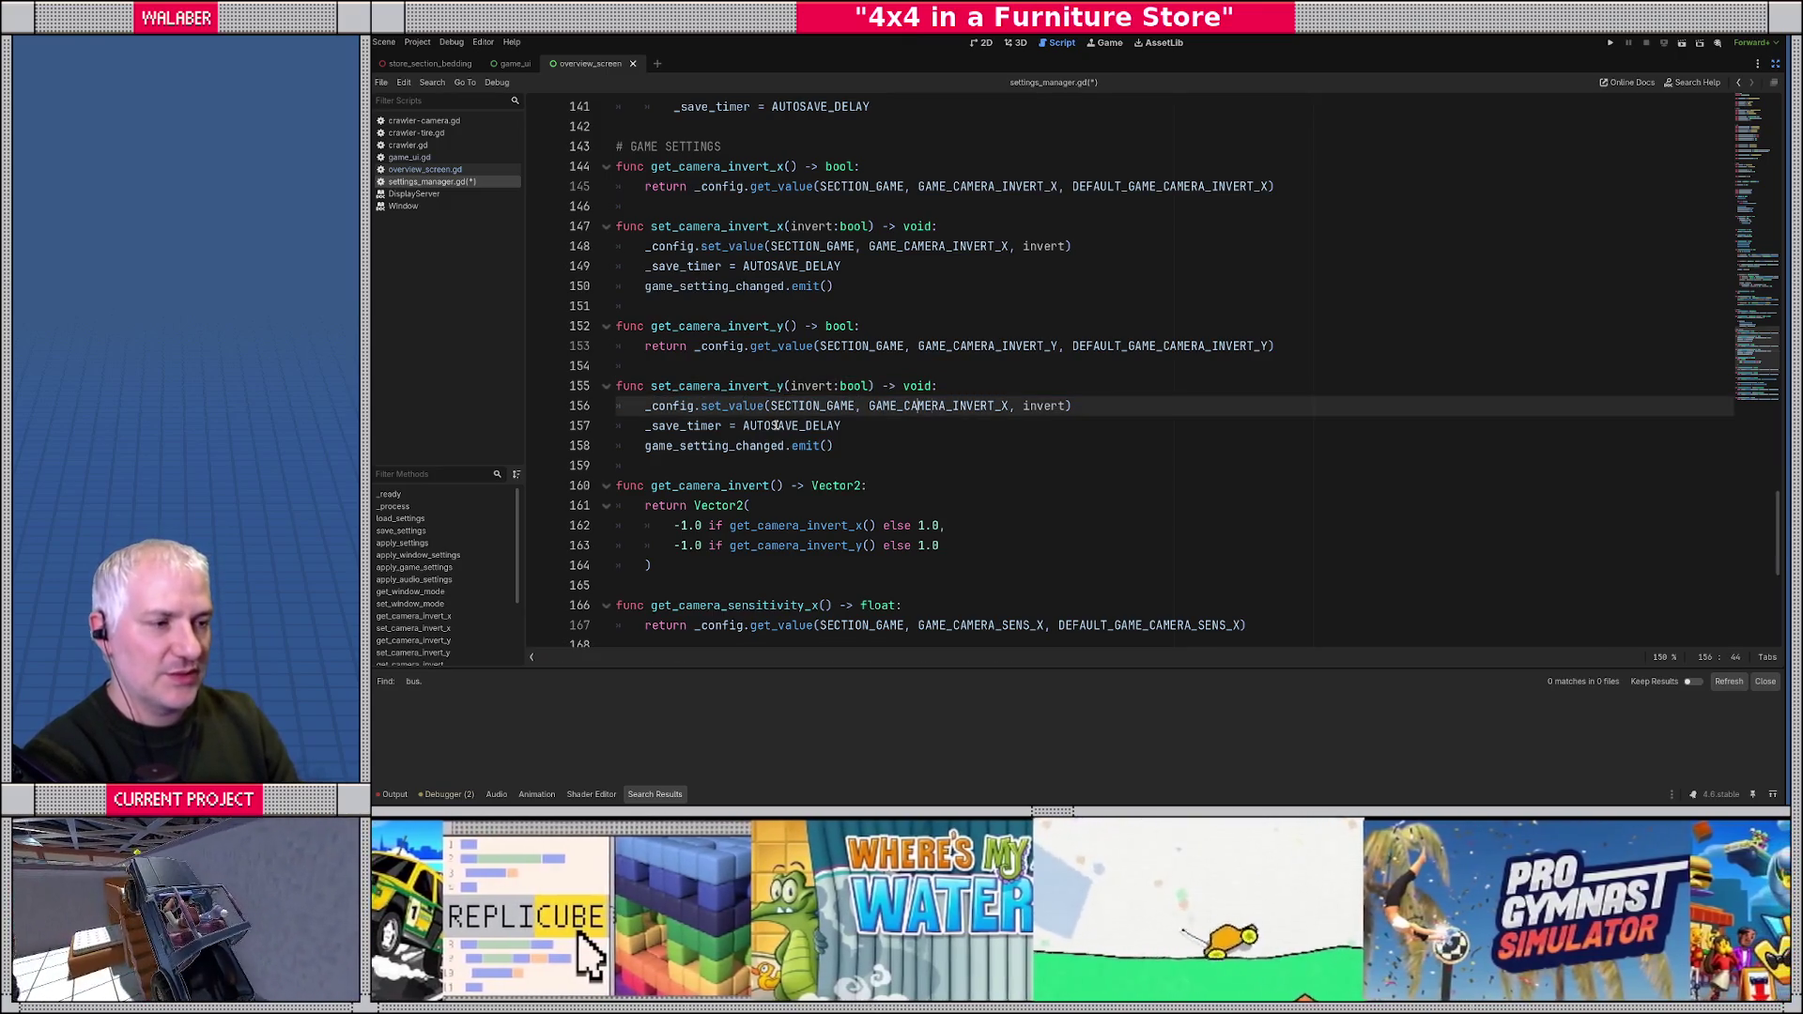
{"action": "key", "text": "Right"}
{"action": "key", "text": "Right"}
{"action": "key", "text": "Delete"}
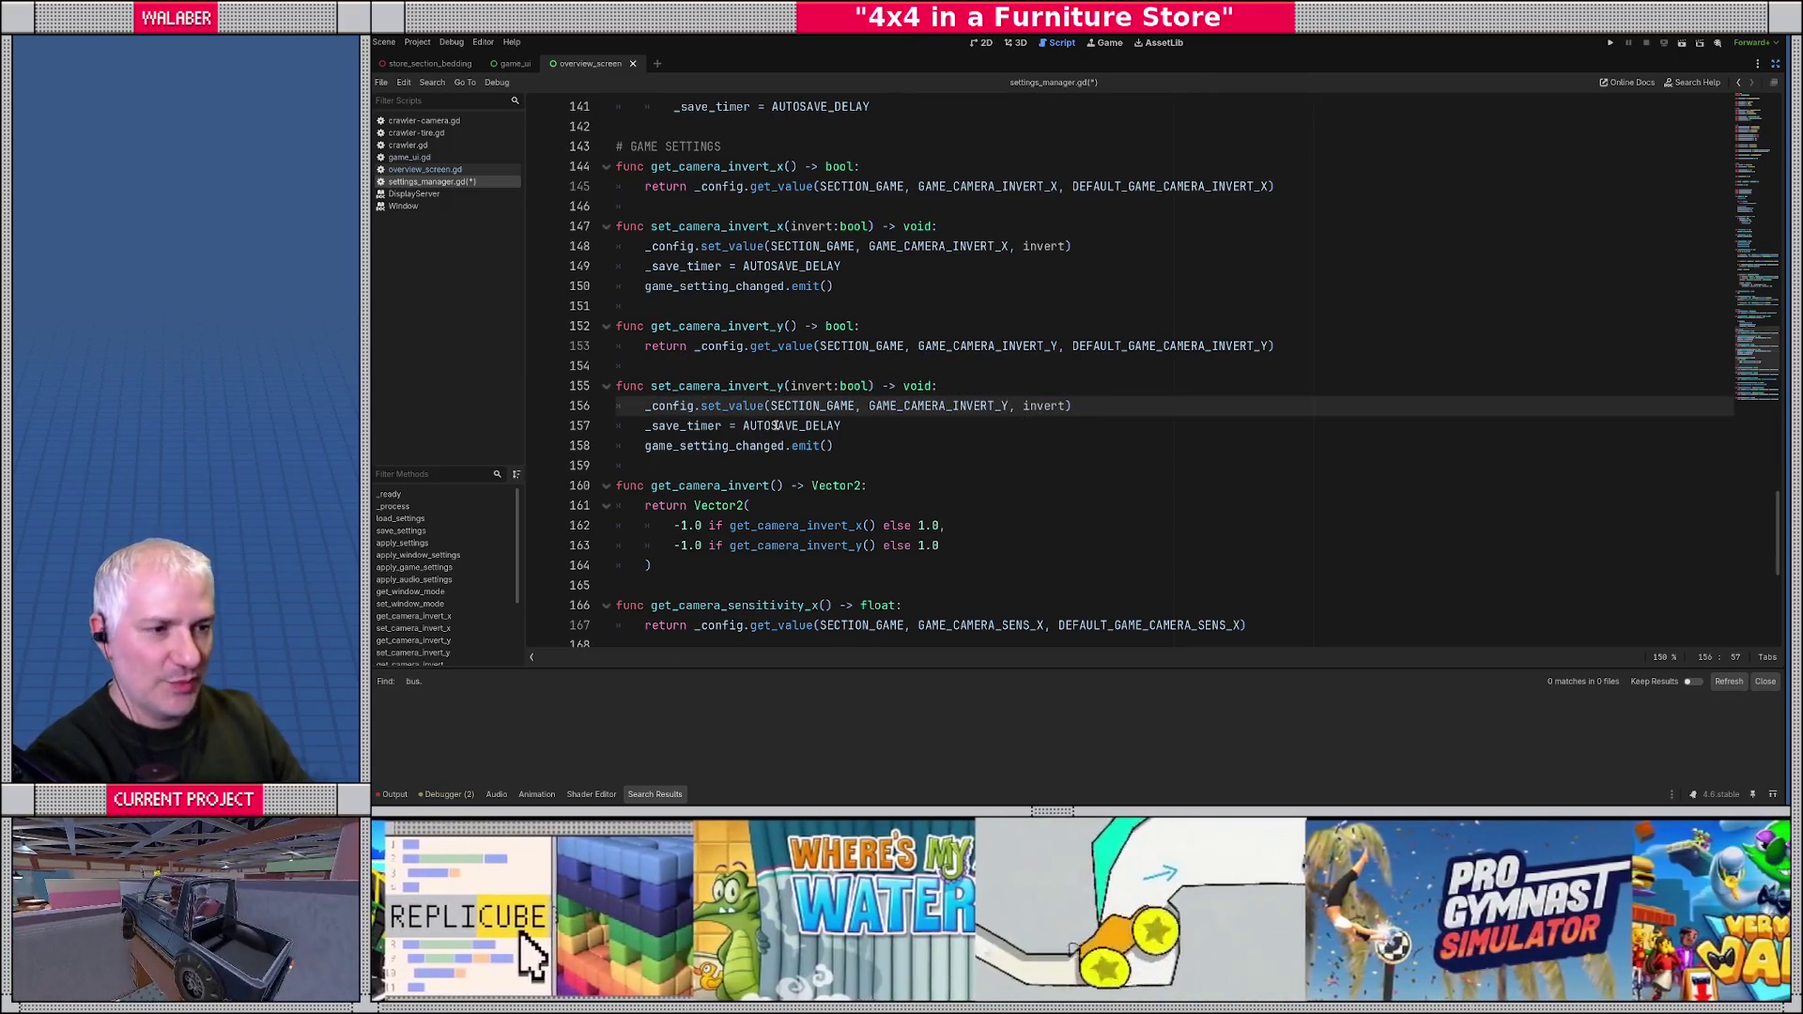
{"action": "left_click", "coordinate": [694, 445]}
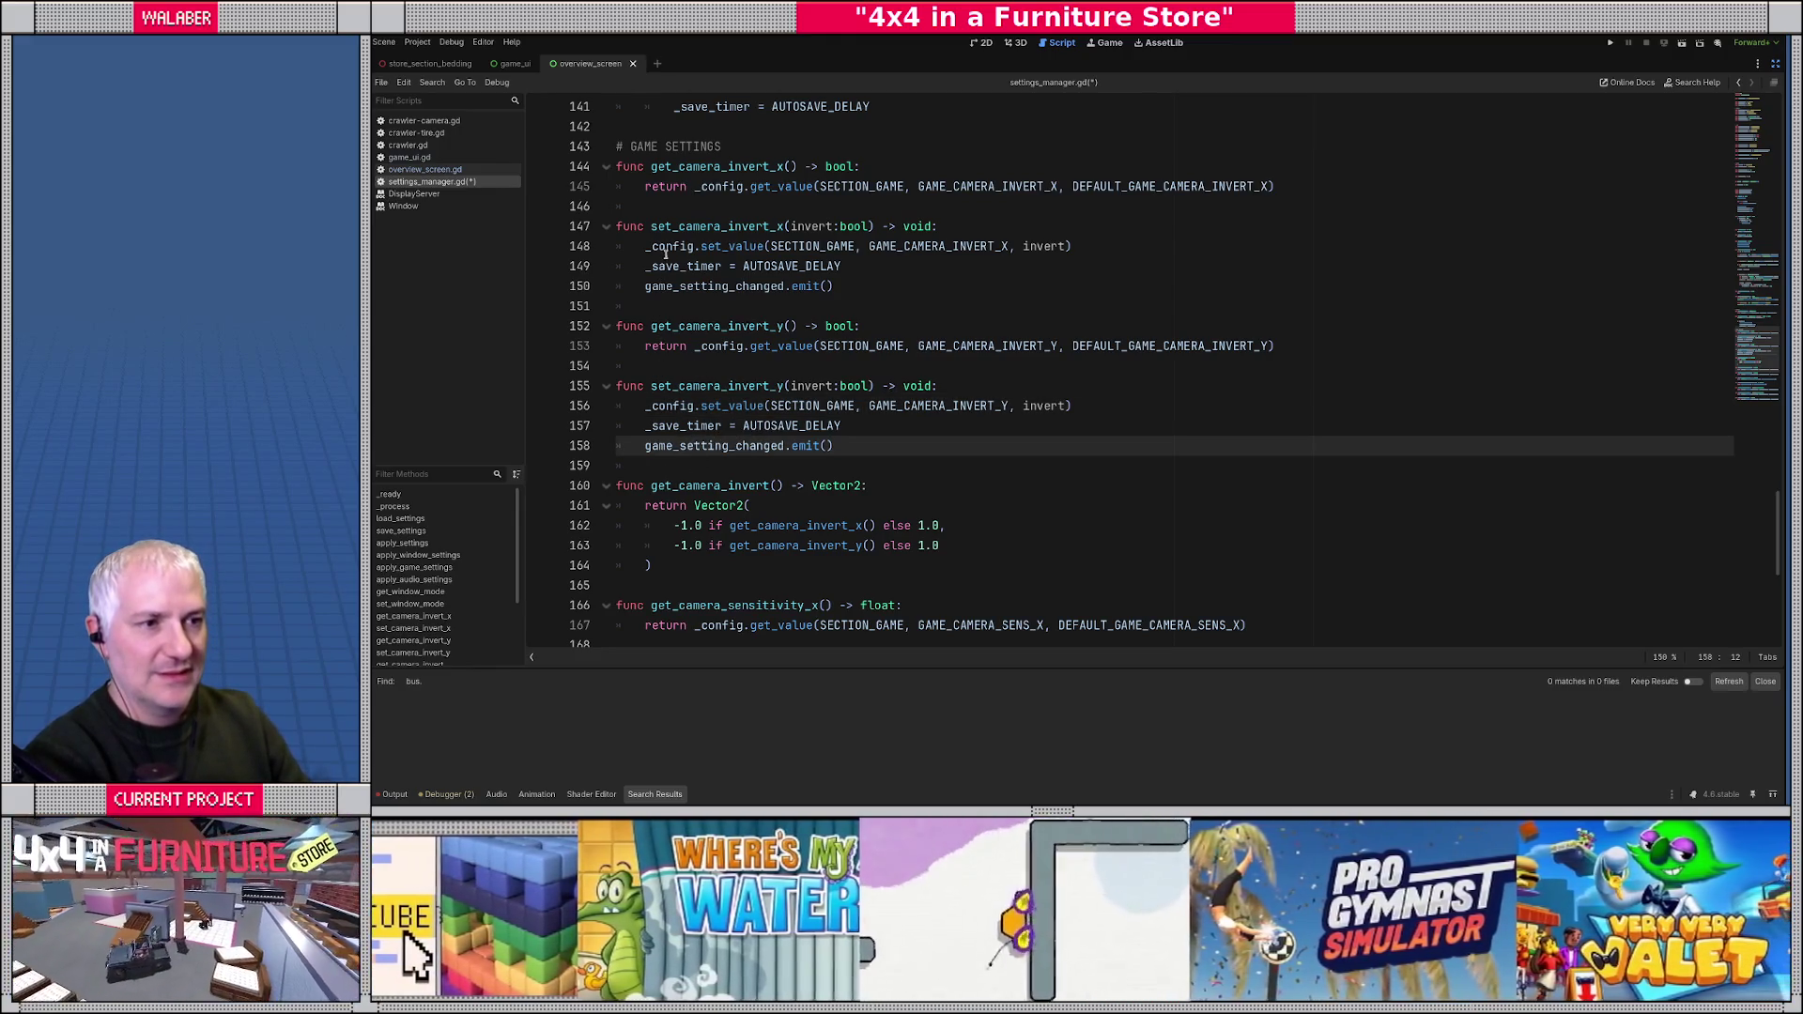
{"action": "mouse_move", "coordinate": [615, 228]}
{"action": "left_mouse_down"}
{"action": "mouse_move", "coordinate": [714, 234]}
{"action": "mouse_move", "coordinate": [857, 288]}
{"action": "left_mouse_up"}
{"action": "key", "text": "ctrl+c"}
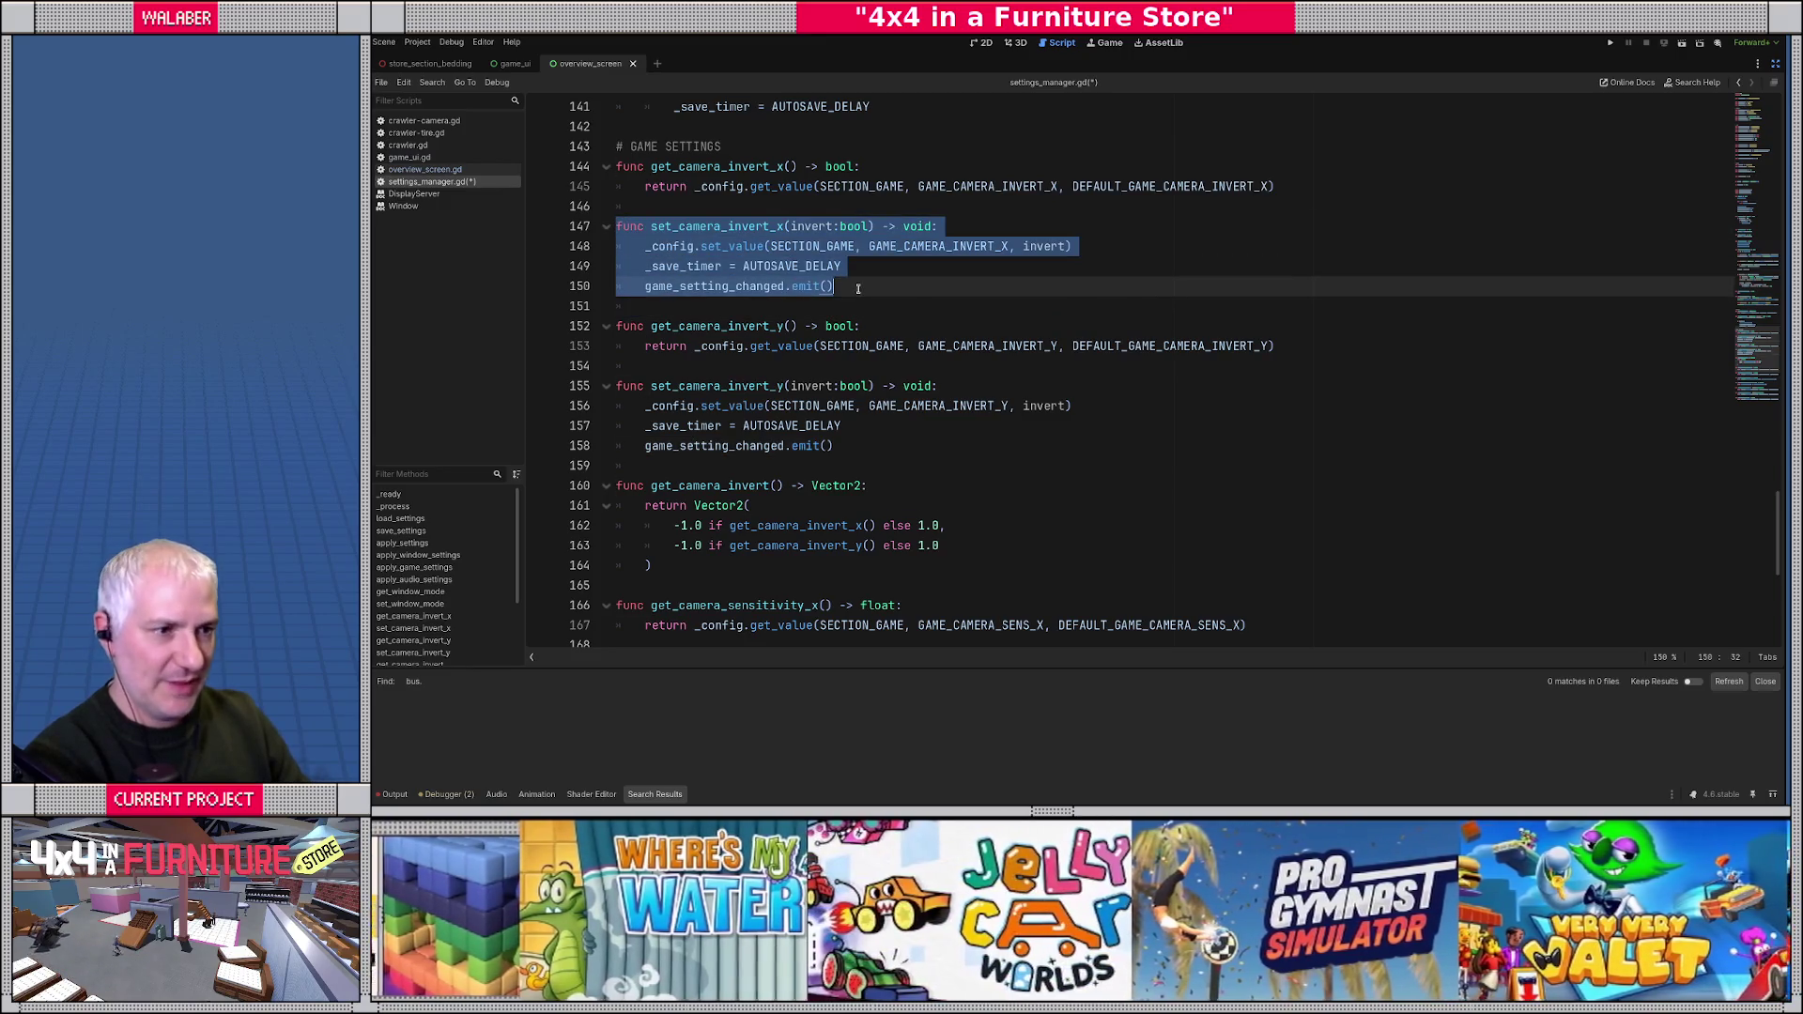
- Paste a copy of the invert setter below get_camera_sensitivity_x
{"action": "scroll", "coordinate": [838, 307], "scroll_direction": "down", "scroll_amount": 4}
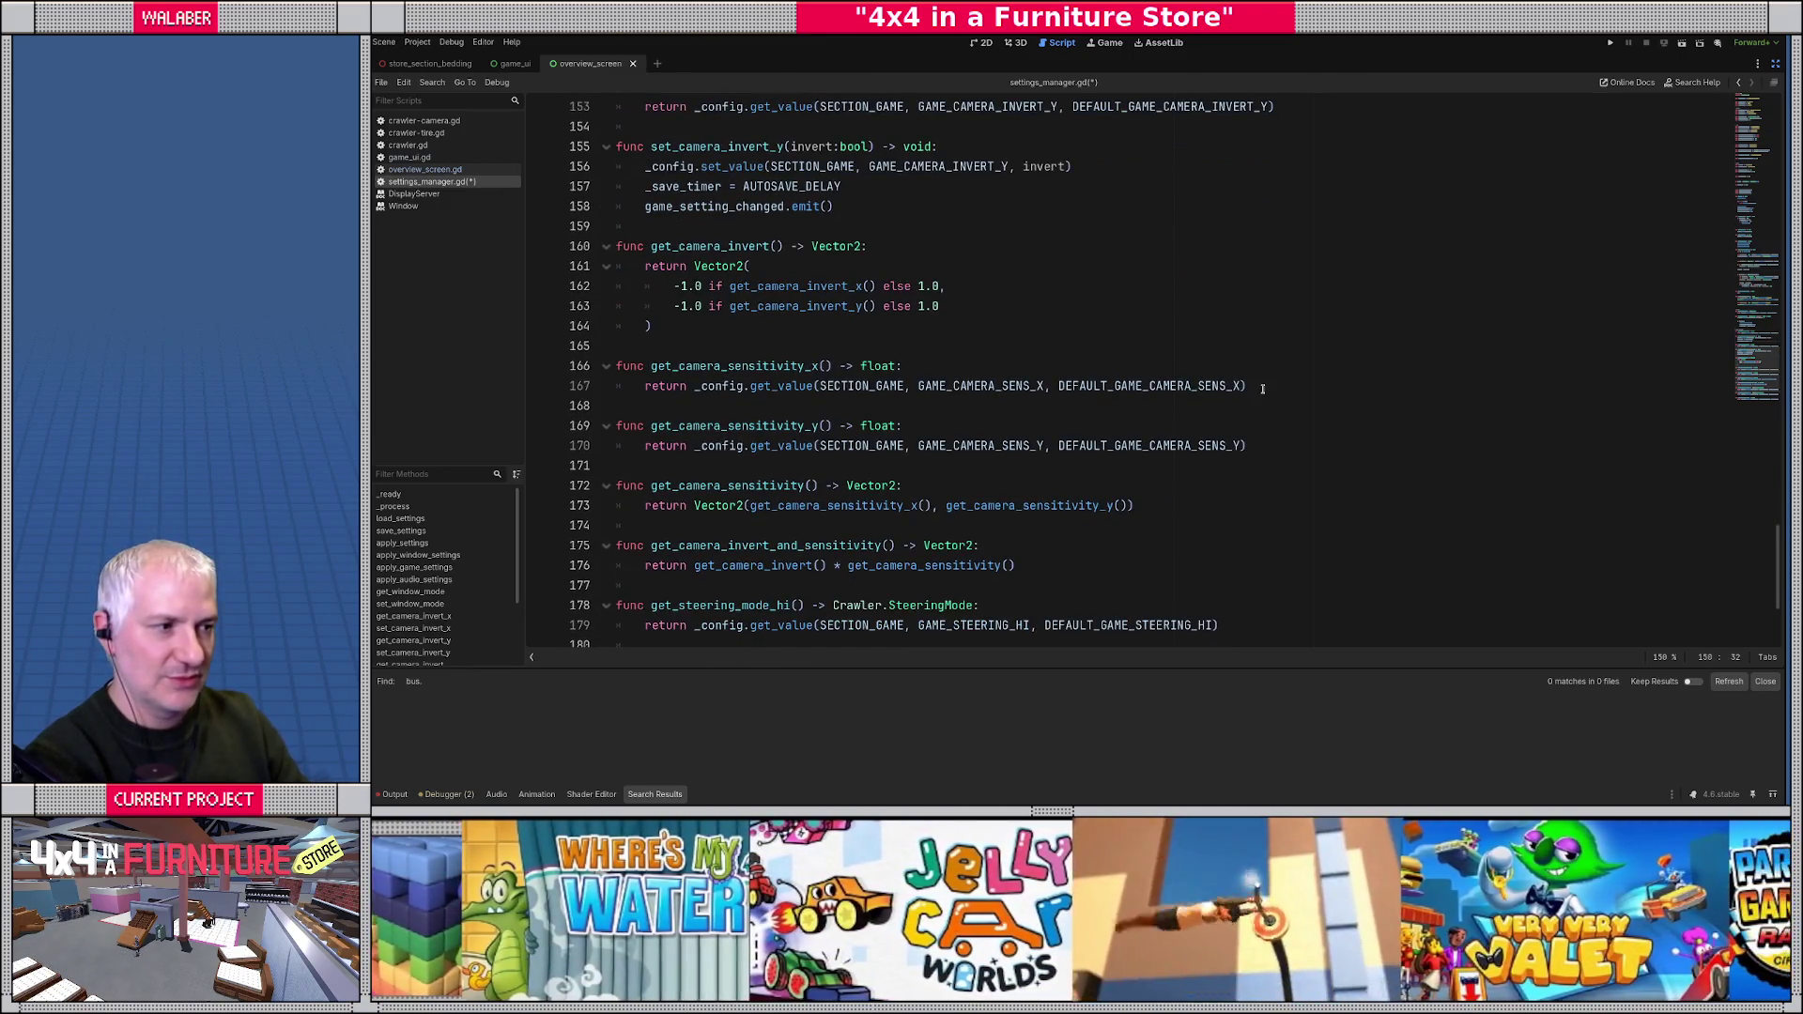
{"action": "left_click", "coordinate": [1263, 389]}
{"action": "key", "text": "Return"}
{"action": "key", "text": "Return"}
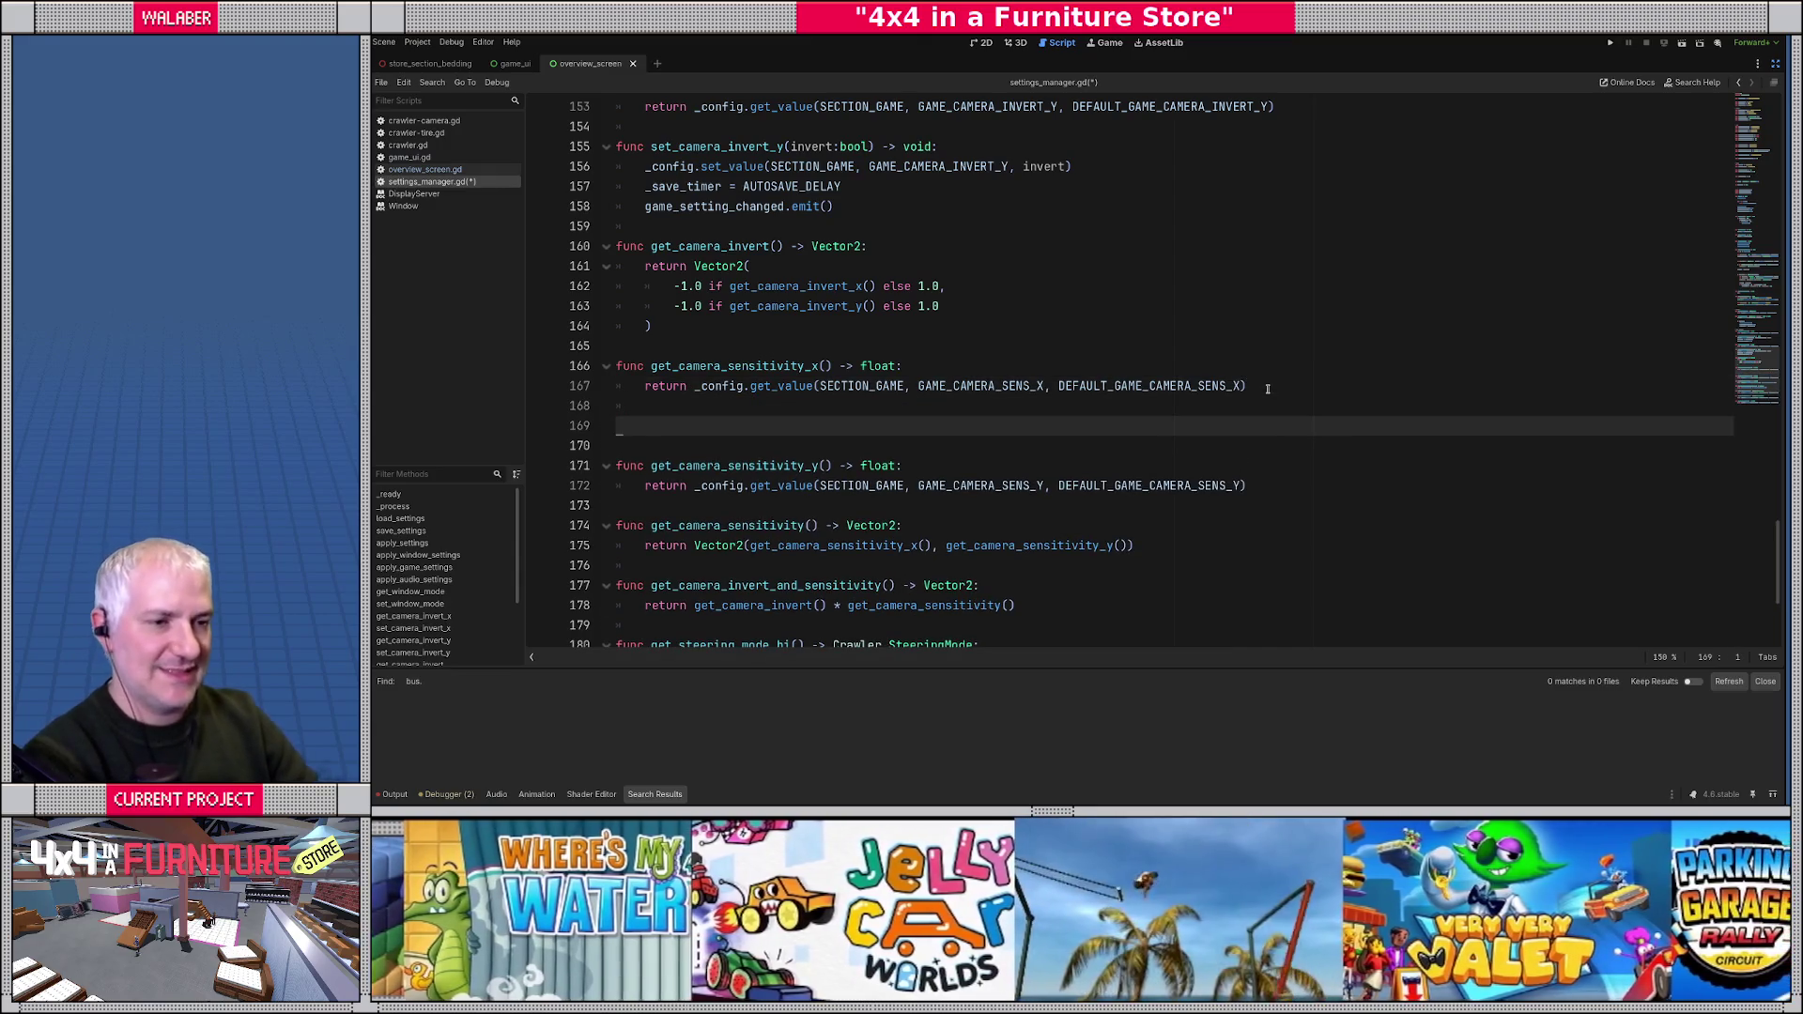
{"action": "key", "text": "ctrl+v"}
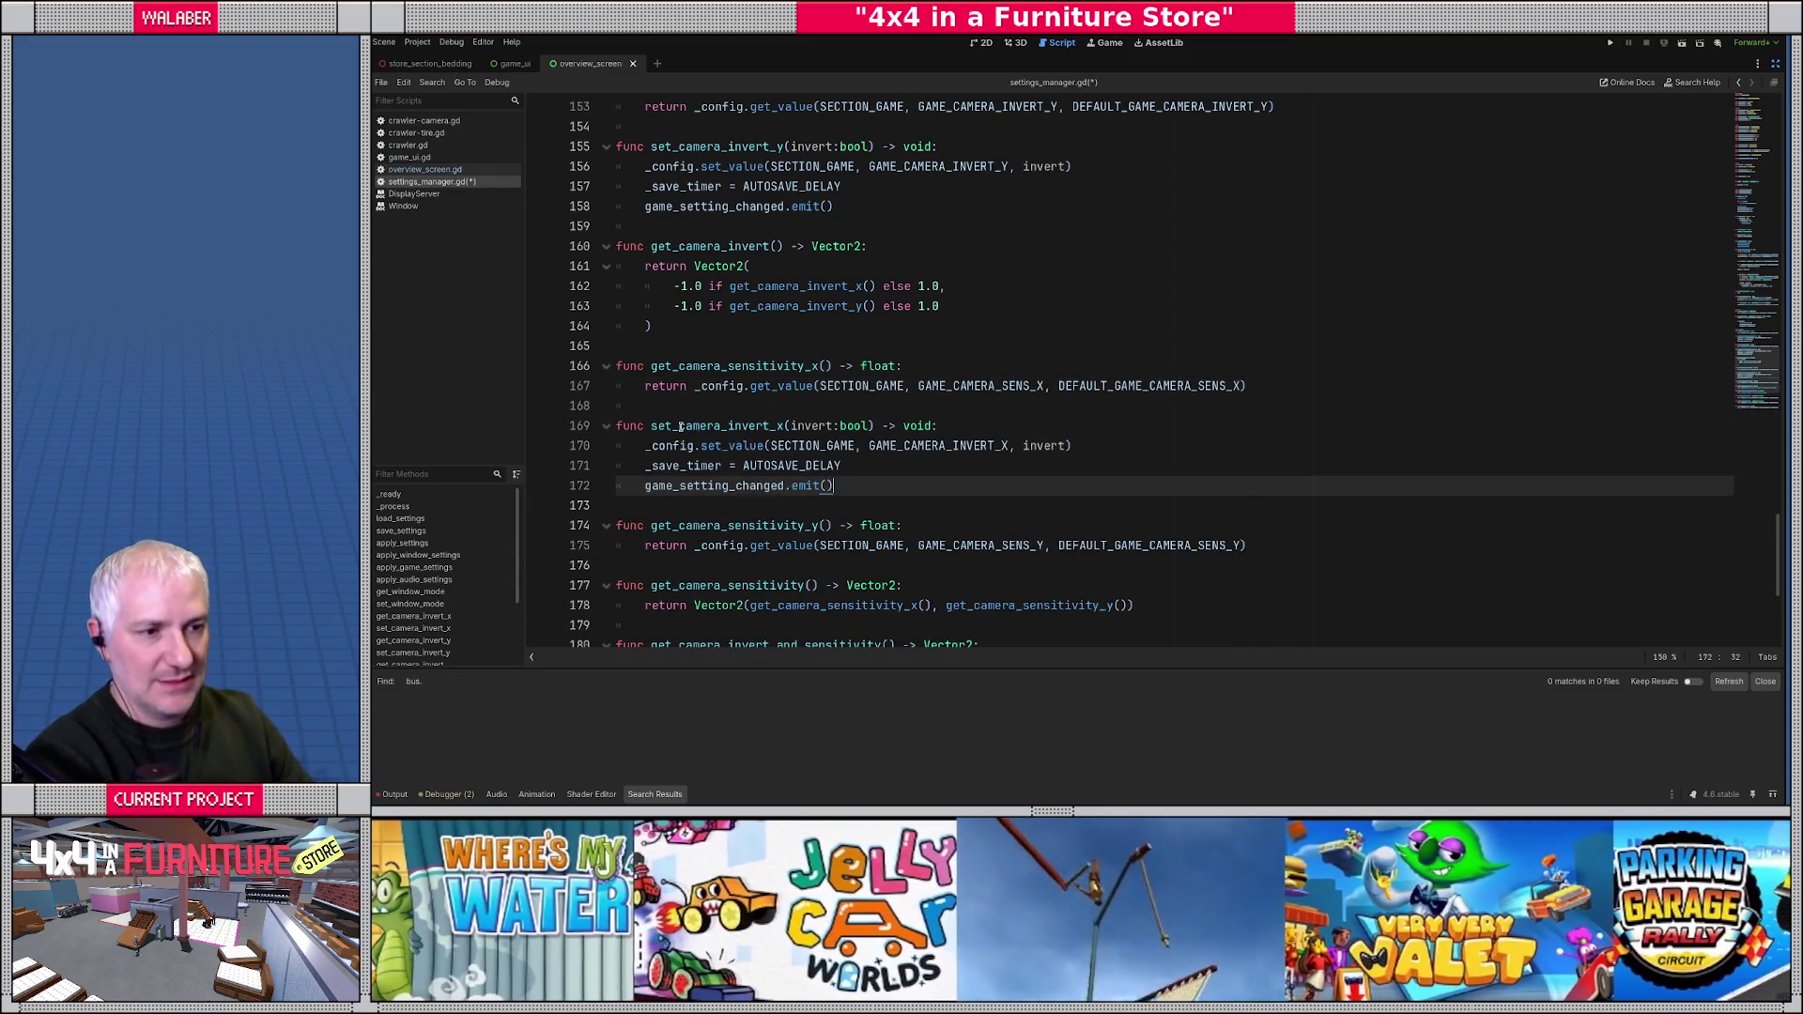
- Turn the copy into set_camera_sensitivity_x(s:float), saving s under GAME_CAMERA_SENS_X
{"action": "left_click_drag", "start_coordinate": [728, 425], "coordinate": [771, 426]}
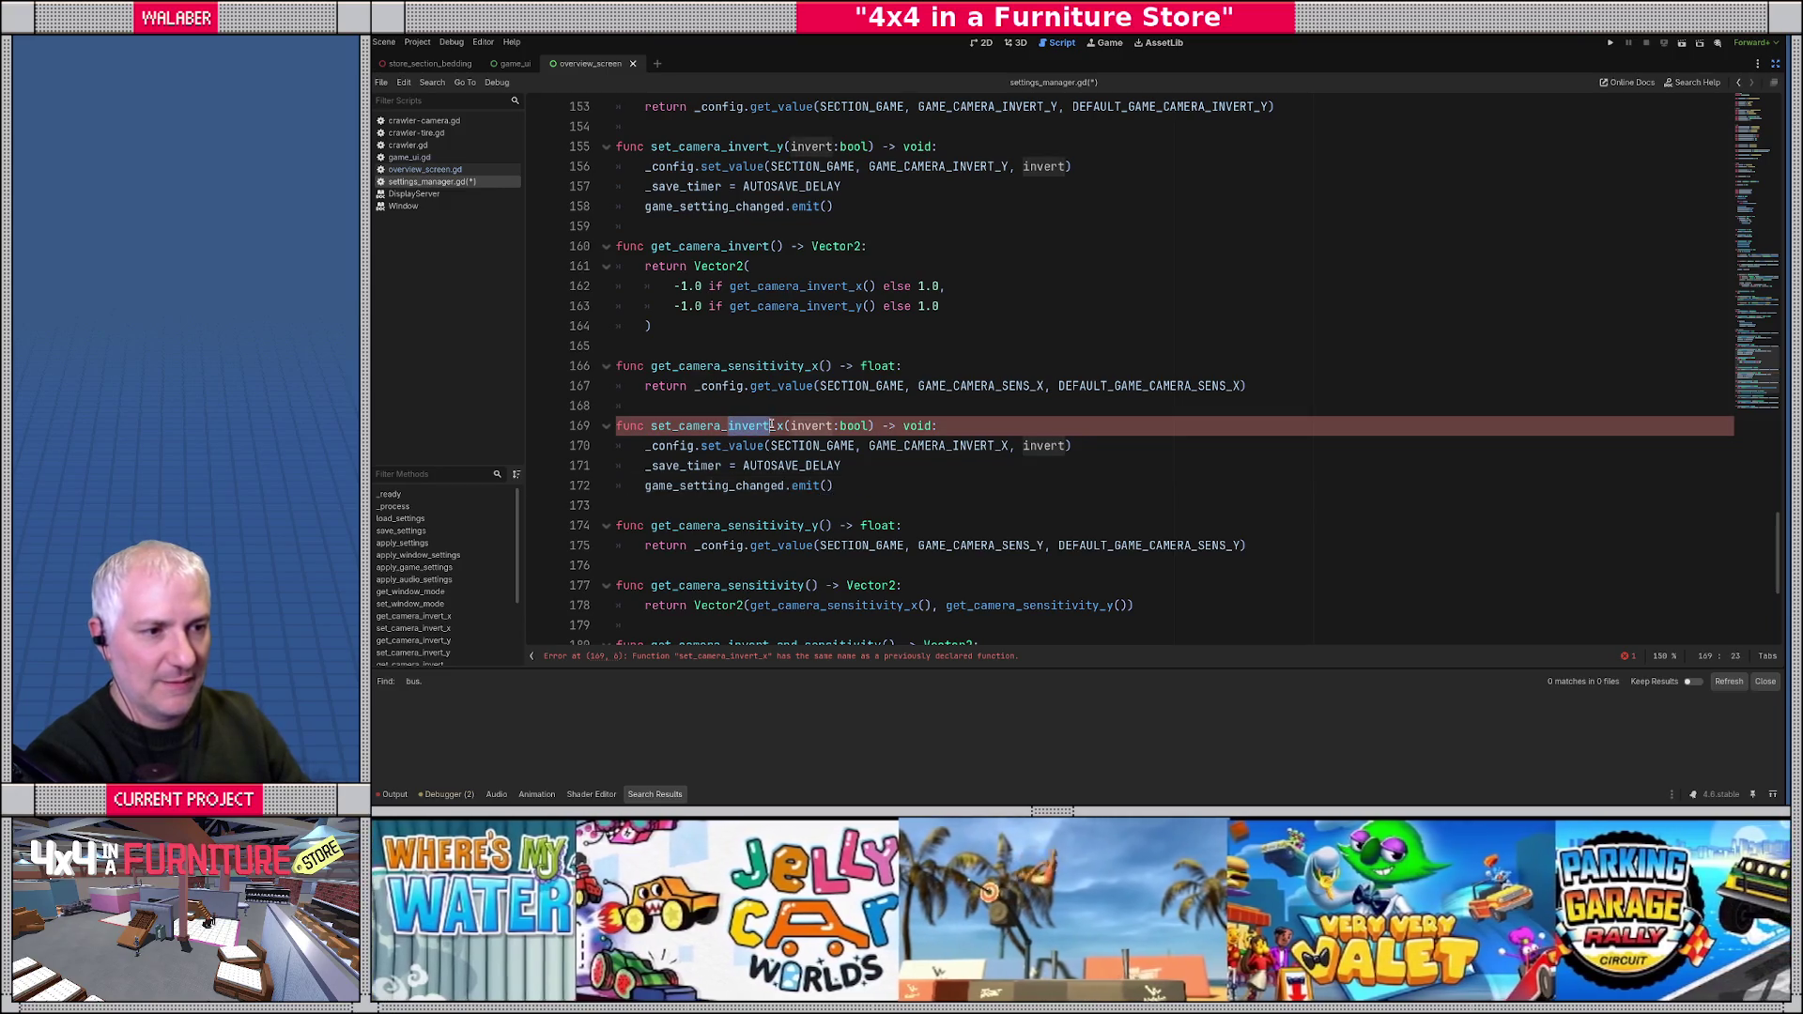
{"action": "type", "text": "sensitivity"}
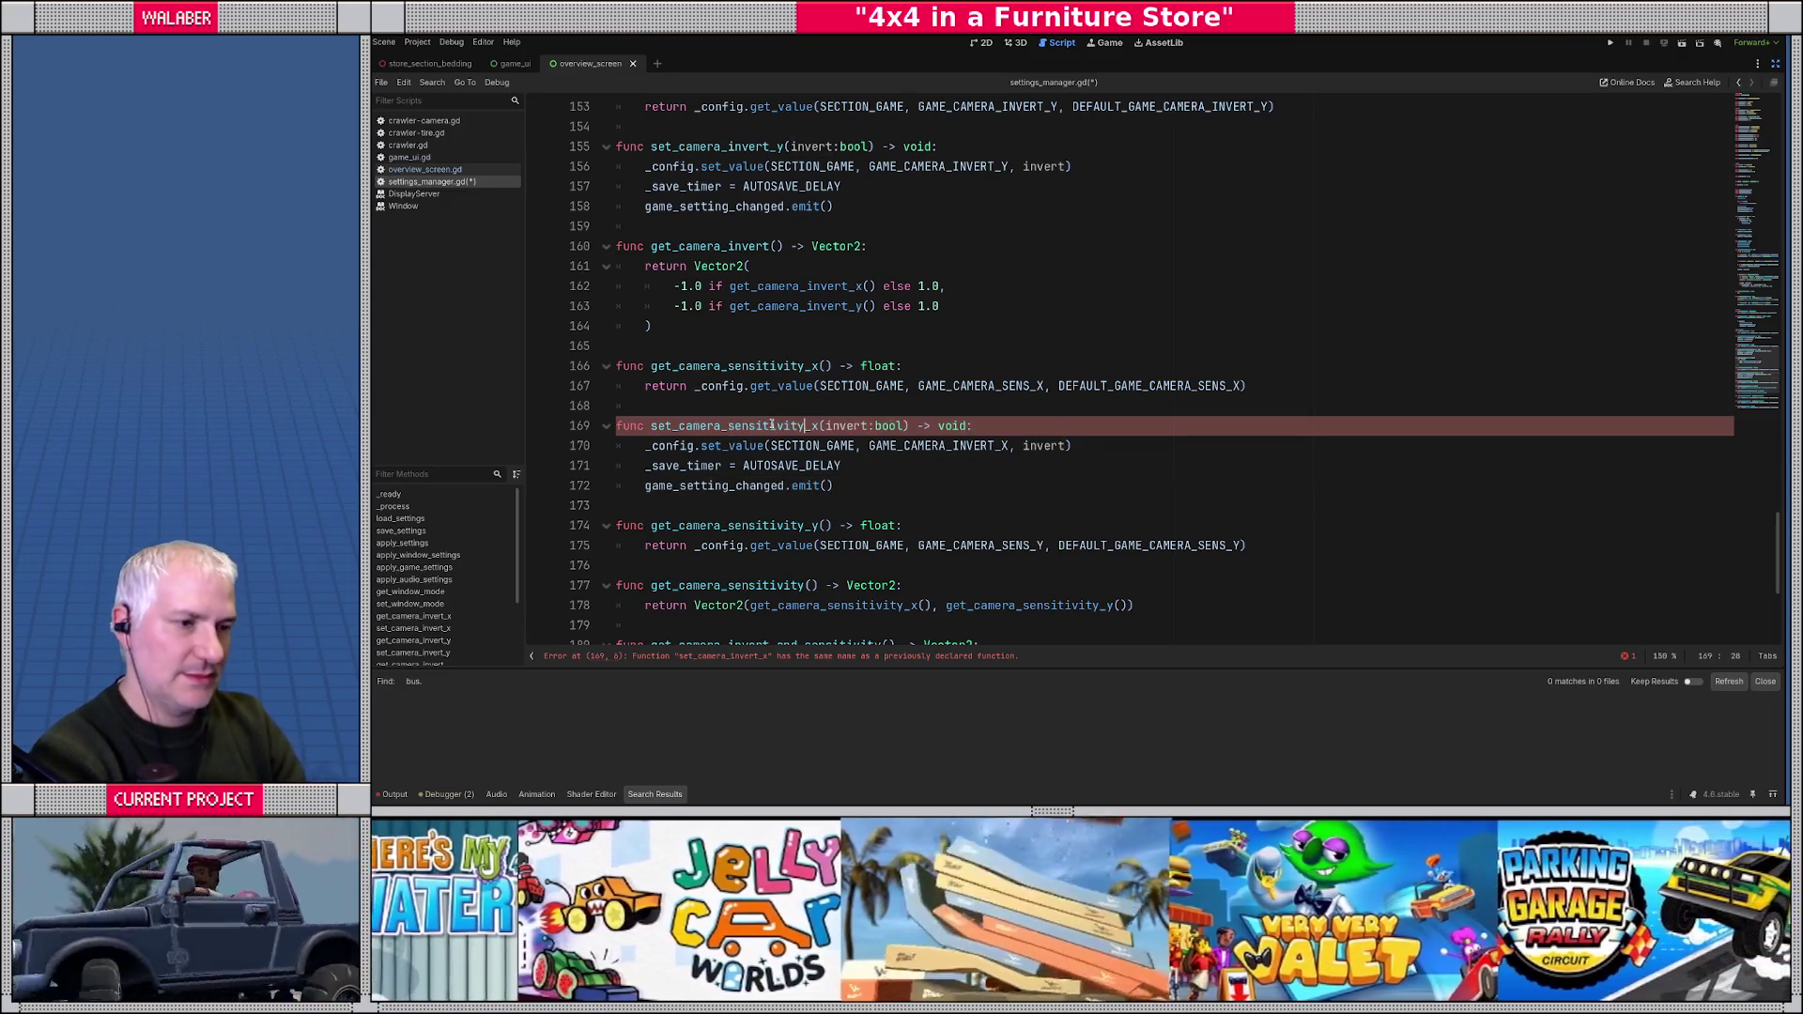
{"action": "double_click", "coordinate": [838, 428]}
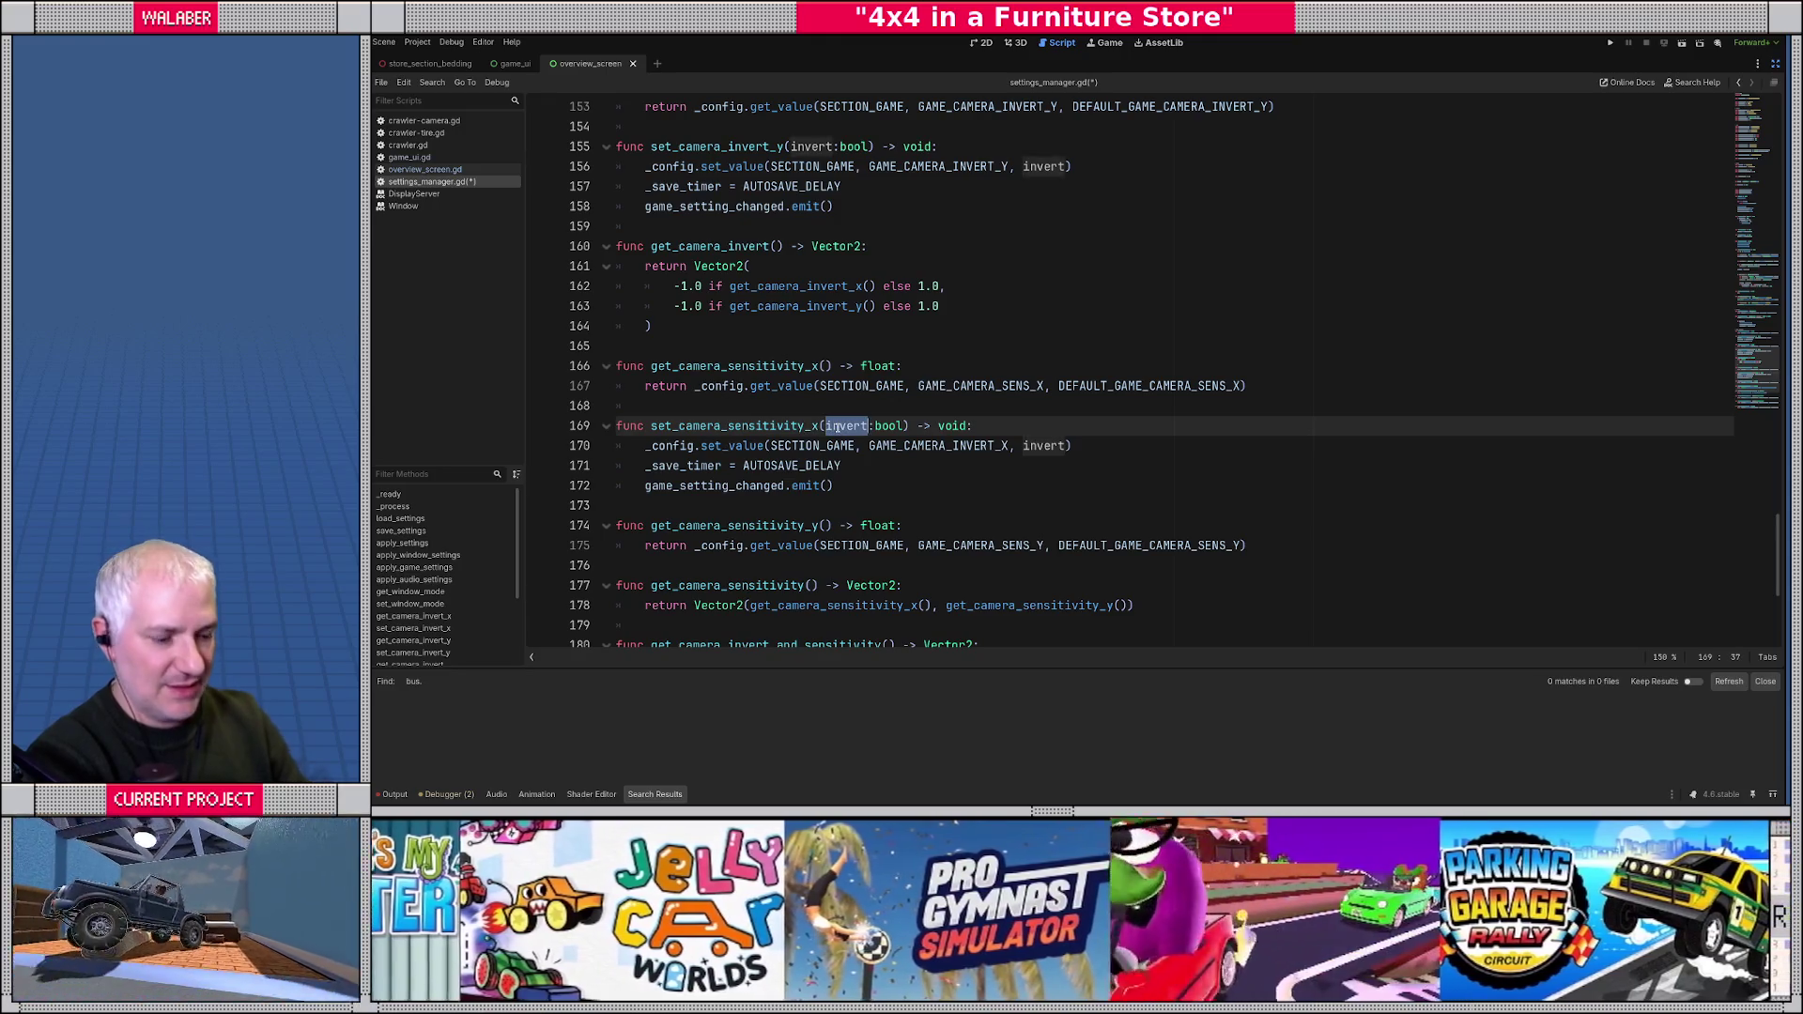
{"action": "type", "text": "s"}
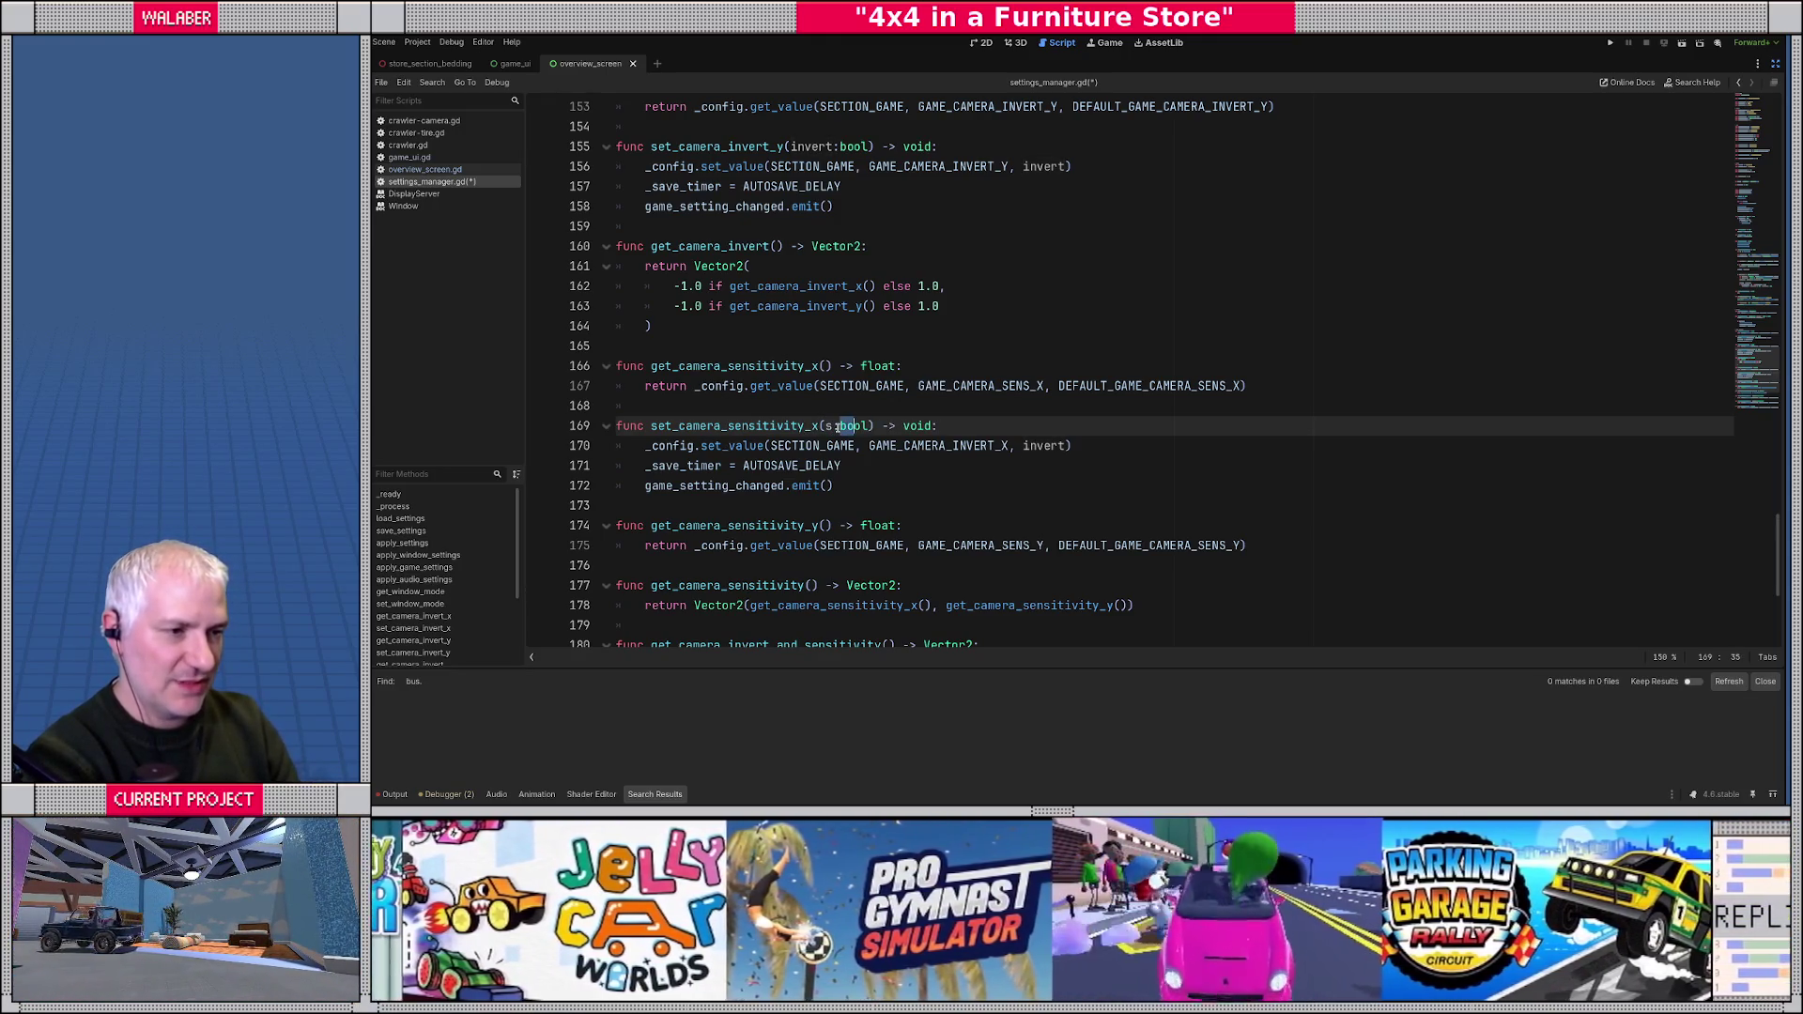
{"action": "key", "text": "Delete"}
{"action": "key", "text": "Delete"}
{"action": "key", "text": "Delete"}
{"action": "type", "text": ":float"}
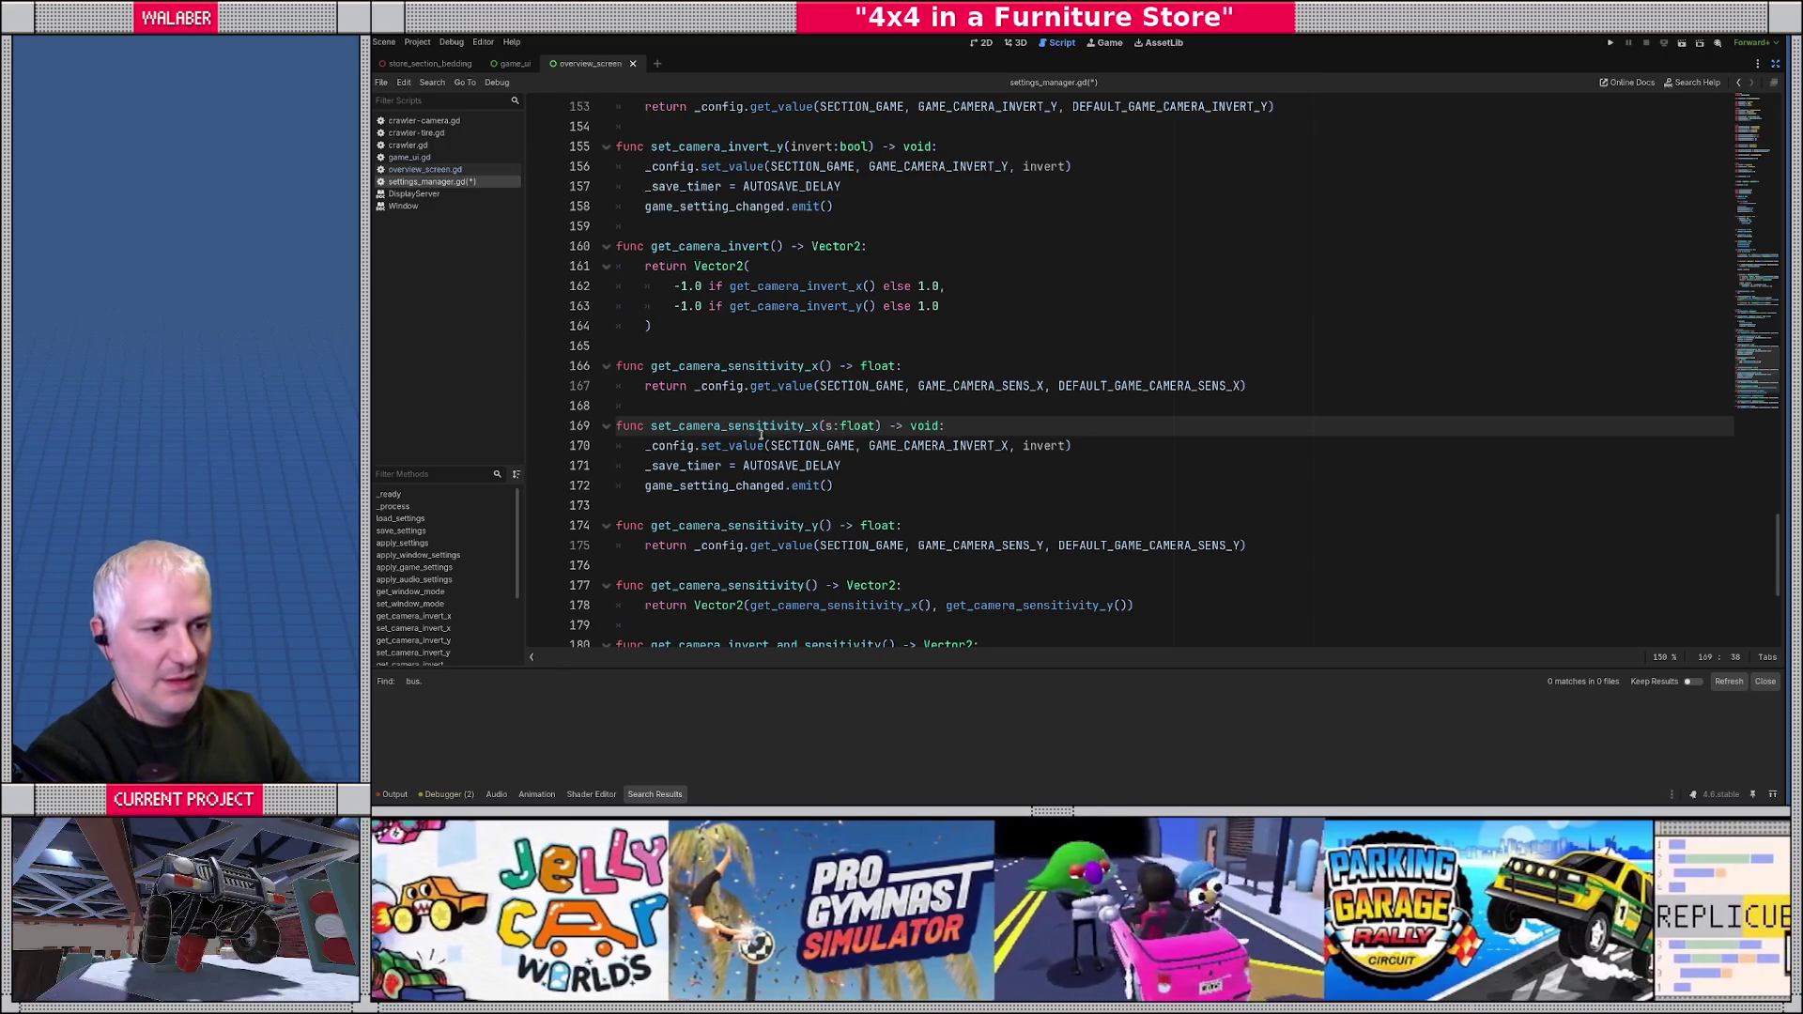
{"action": "double_click", "coordinate": [939, 446]}
{"action": "type", "text": "GAME_CAMERA_S"}
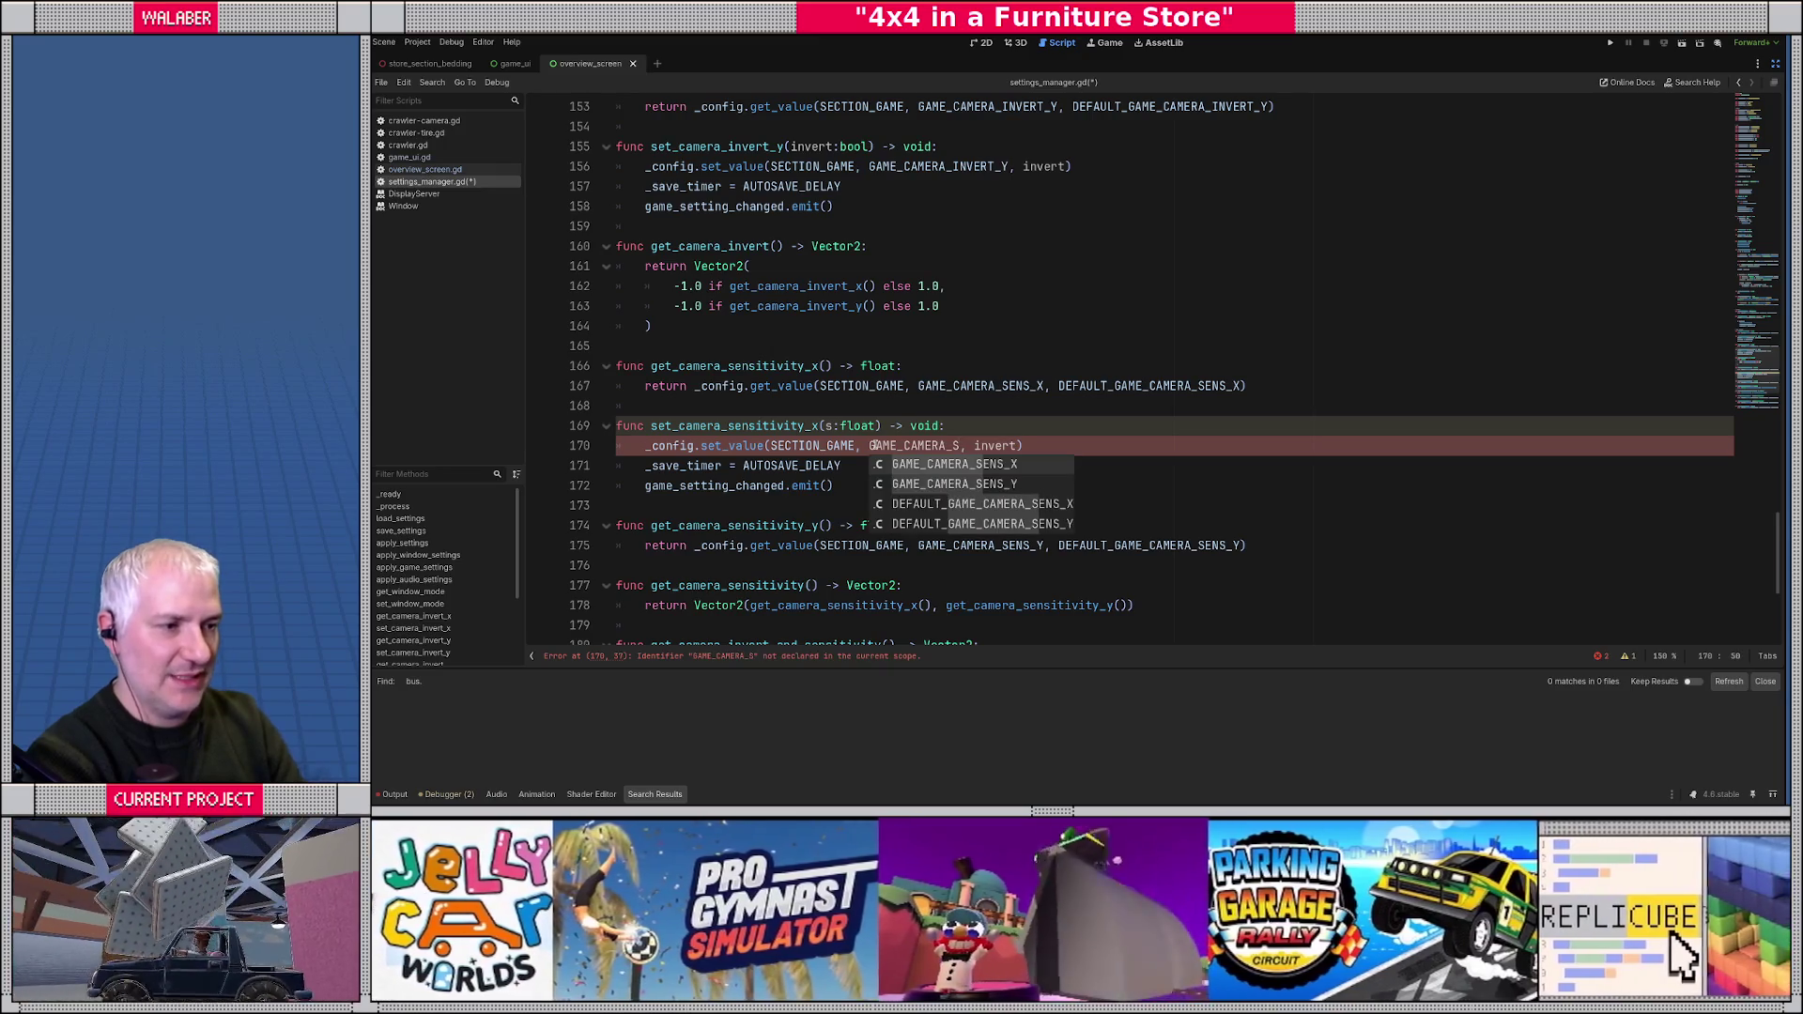
{"action": "key", "text": "Return"}
{"action": "key", "text": "Right"}
{"action": "key", "text": "Right"}
{"action": "key", "text": "ctrl+Delete"}
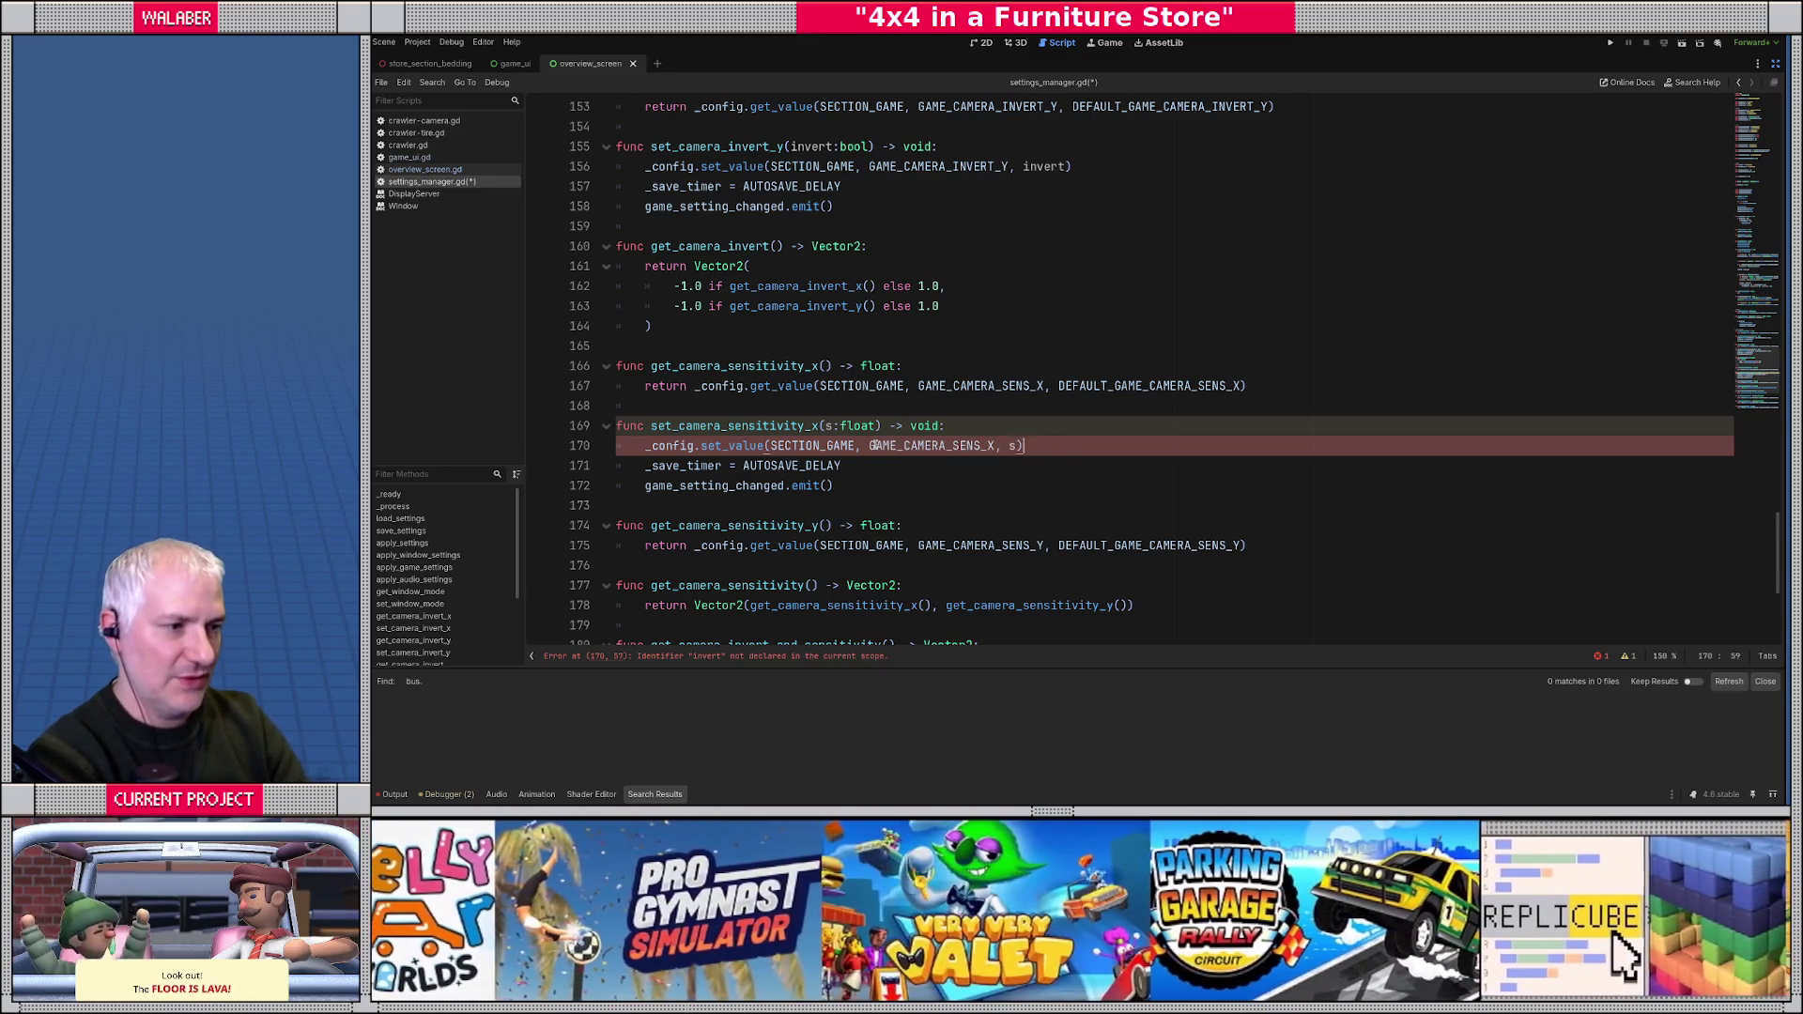
{"action": "type", "text": "s"}
- Duplicate set_camera_sensitivity_x below the get_camera_sensitivity_y function
{"action": "left_click_drag", "start_coordinate": [830, 495], "coordinate": [539, 425]}
{"action": "key", "text": "ctrl+c"}
{"action": "scroll", "coordinate": [938, 394], "scroll_direction": "down", "scroll_amount": 3}
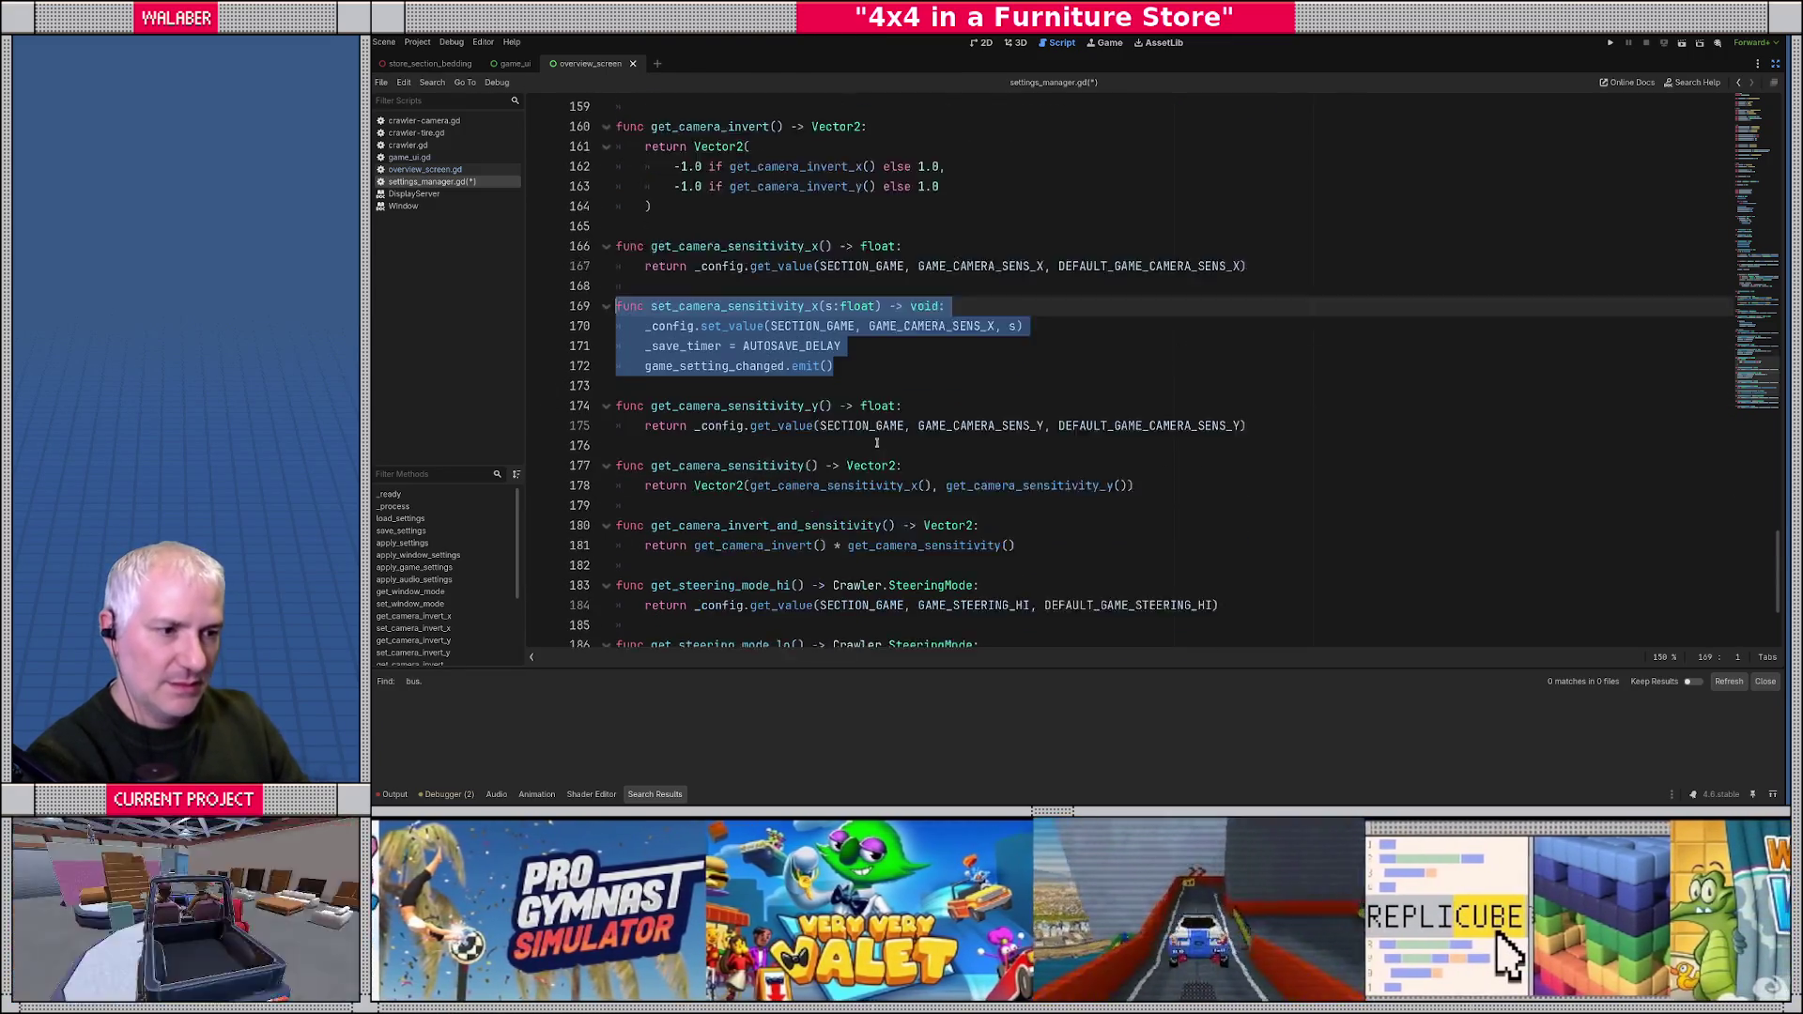
{"action": "left_click", "coordinate": [1271, 360]}
{"action": "key", "text": "Return"}
{"action": "key", "text": "ctrl+v"}
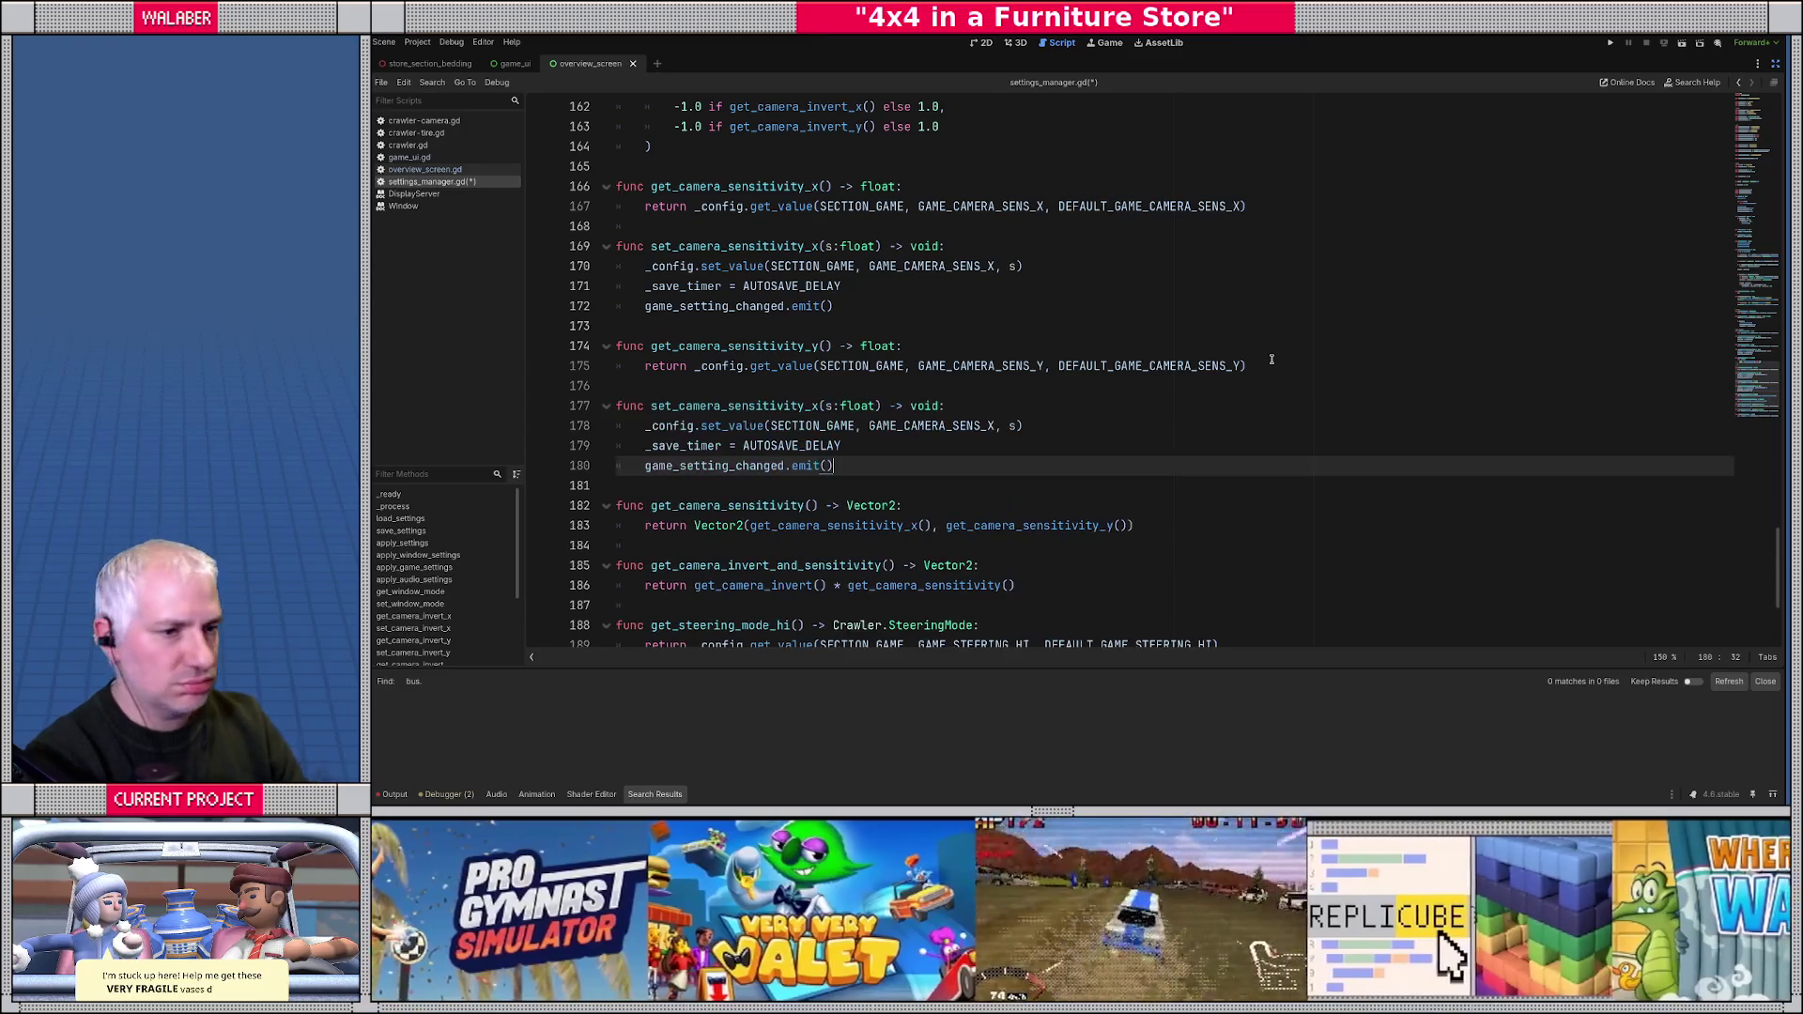
- Rename the duplicate to set_camera_sensitivity_y, storing GAME_CAMERA_SENS_Y
{"action": "left_click", "coordinate": [822, 409]}
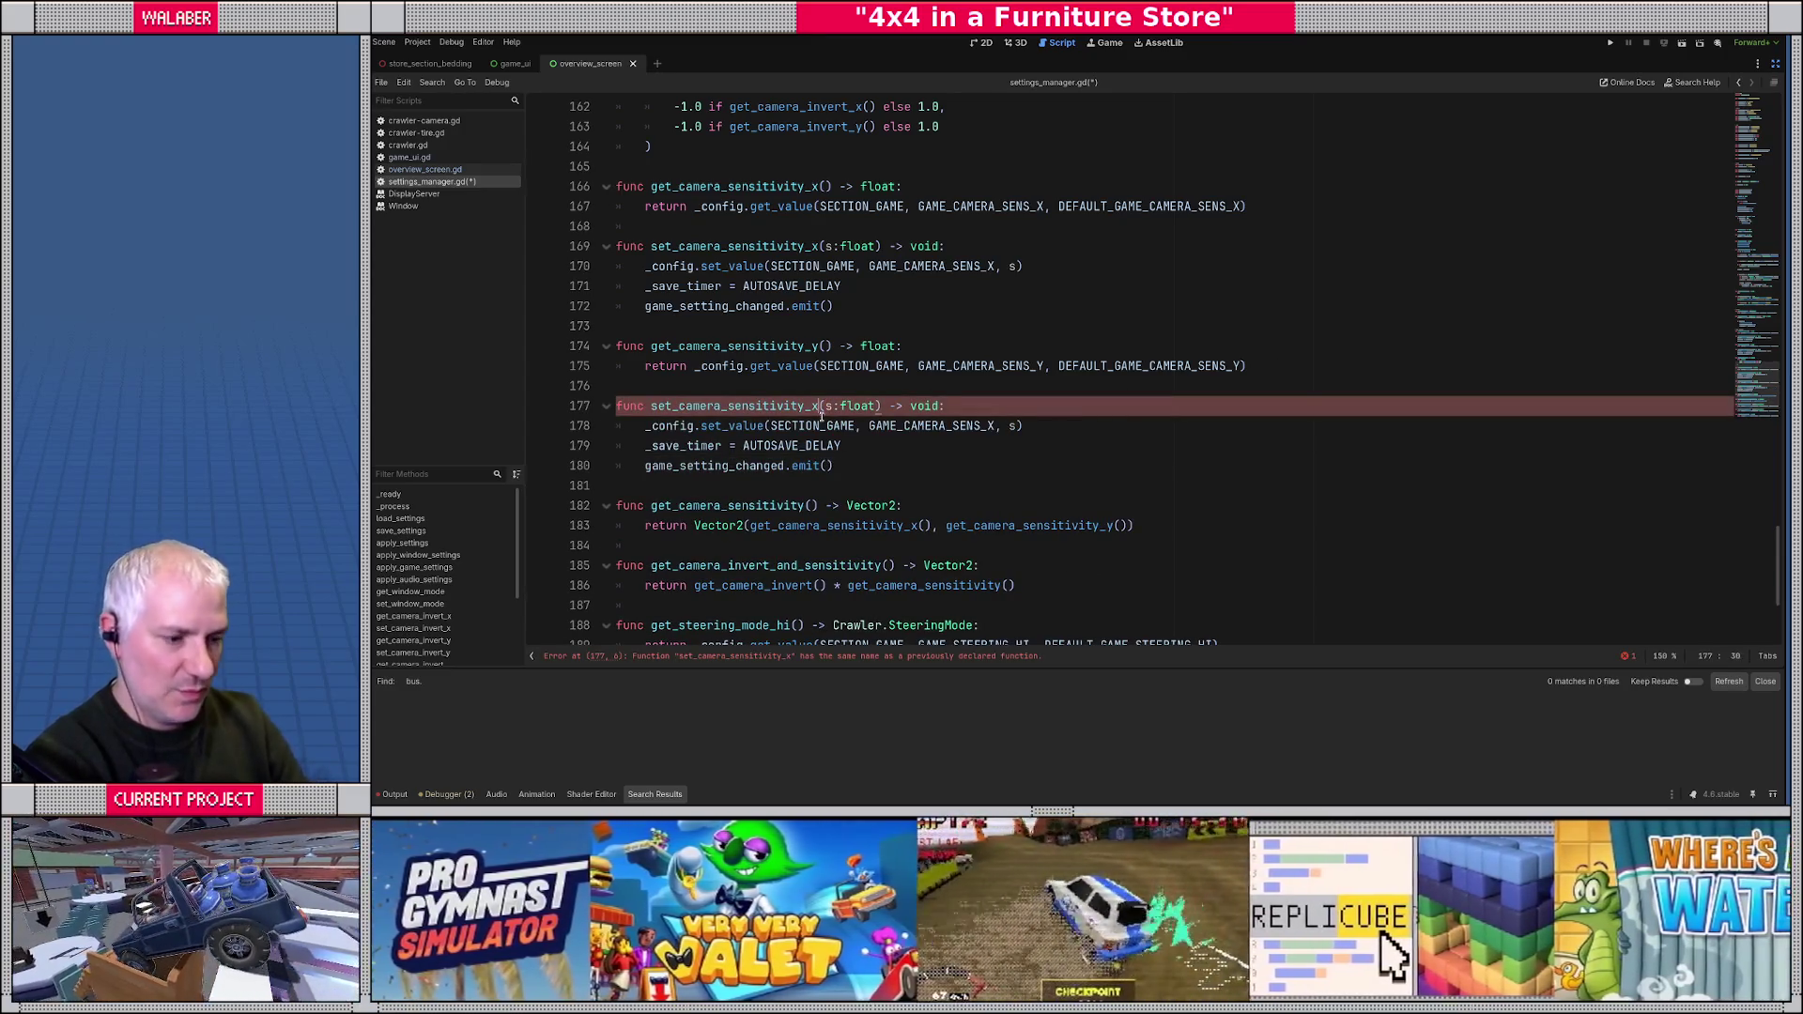
{"action": "key", "text": "BackSpace"}
{"action": "type", "text": "y"}
{"action": "key", "text": "Down"}
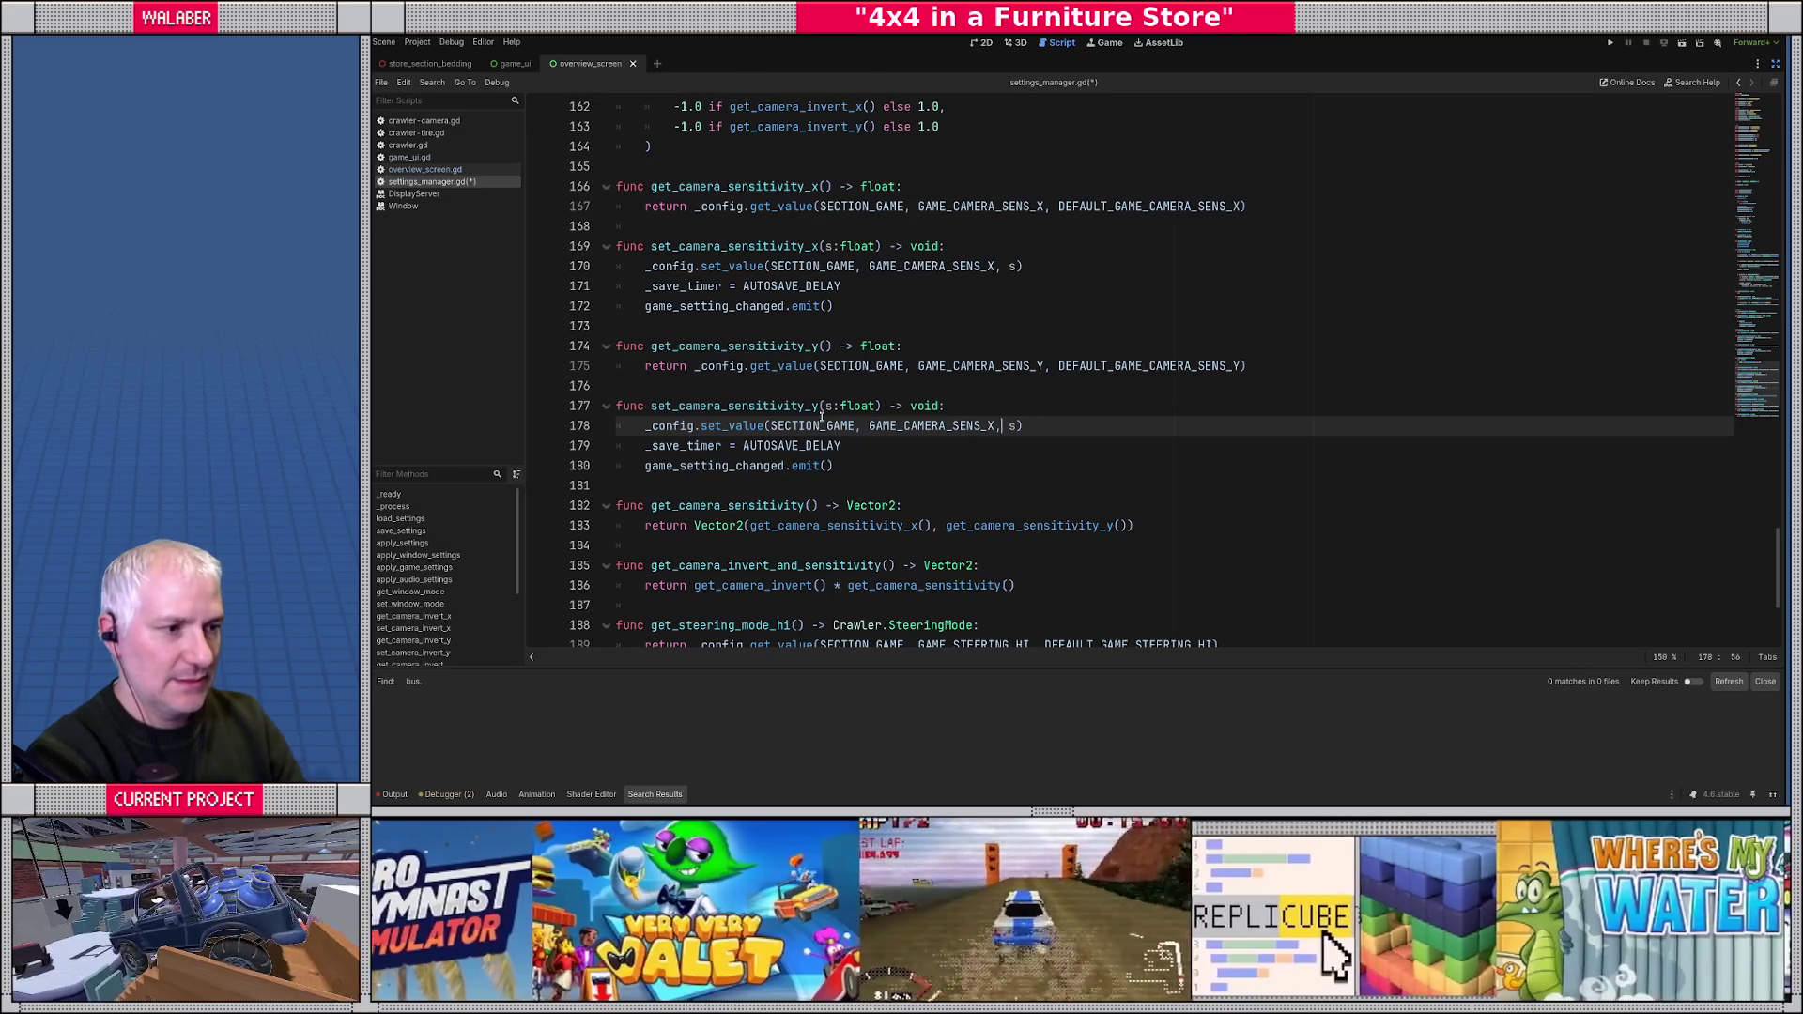
{"action": "key", "text": "Left"}
{"action": "key", "text": "BackSpace"}
{"action": "type", "text": "Y"}
{"action": "key", "text": "Down"}
{"action": "key", "text": "Down"}
{"action": "key", "text": "Down"}
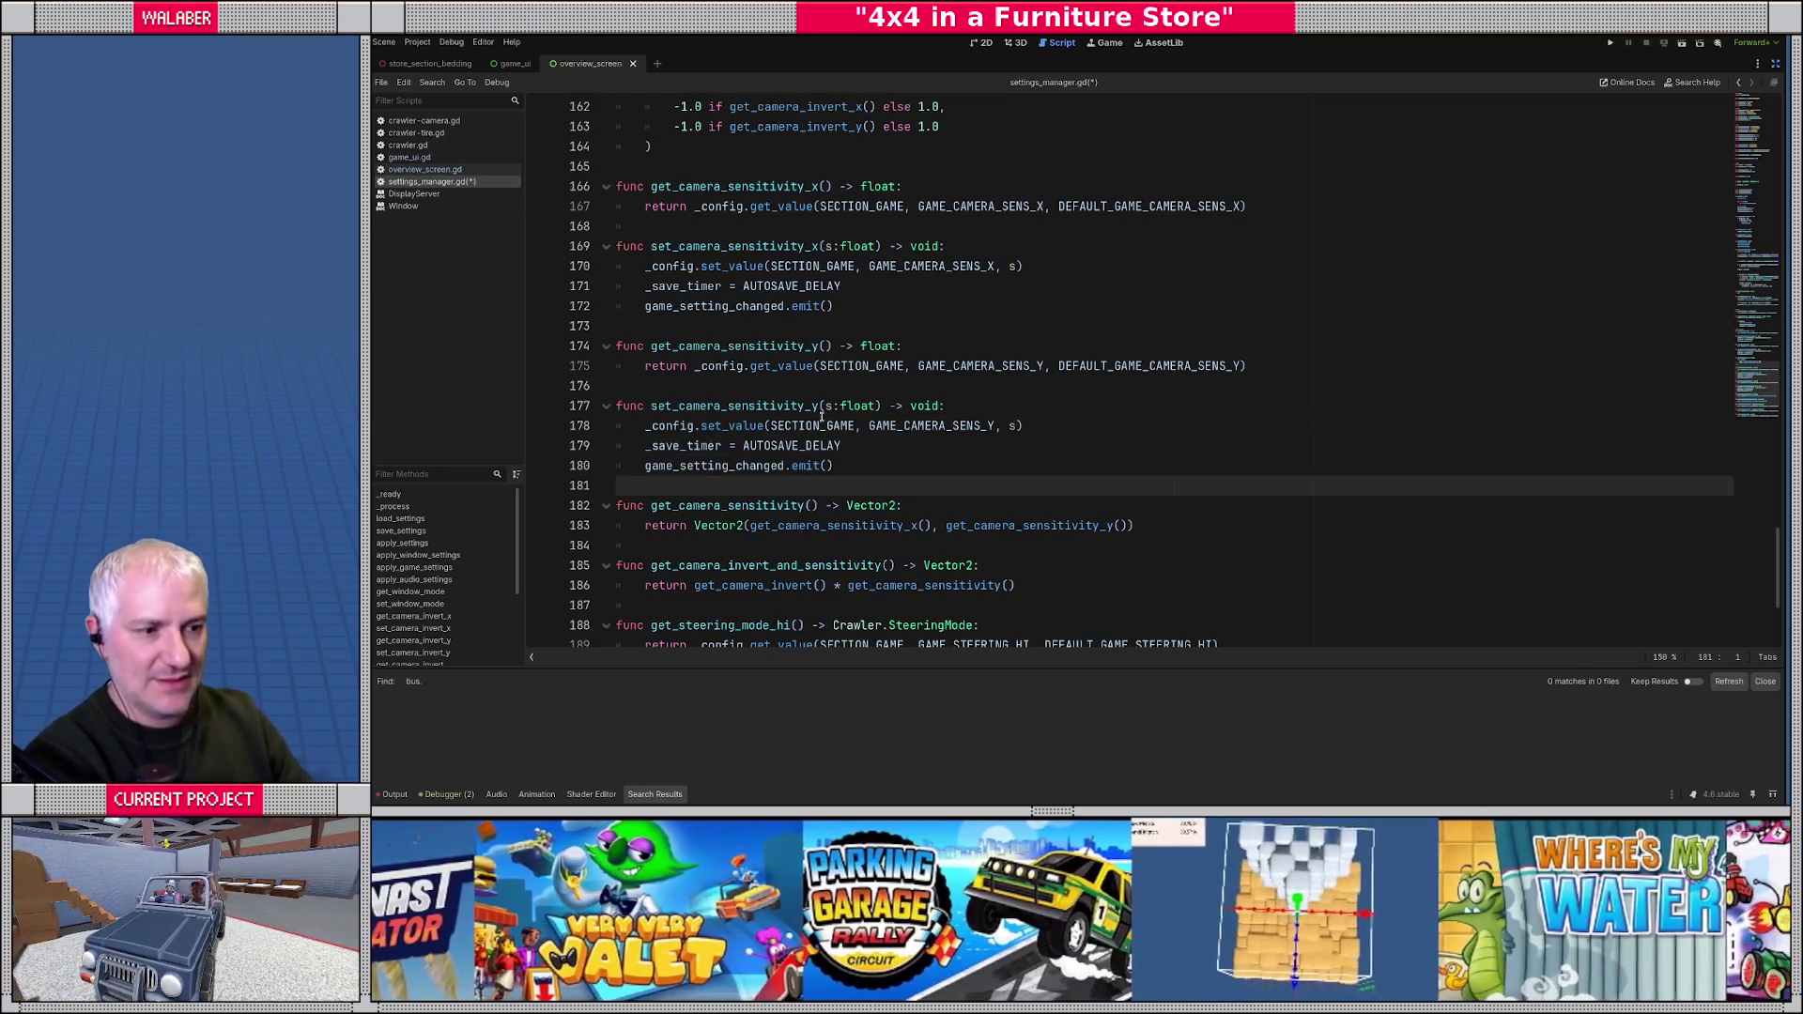
{"action": "scroll", "coordinate": [789, 427], "scroll_direction": "down", "scroll_amount": 4}
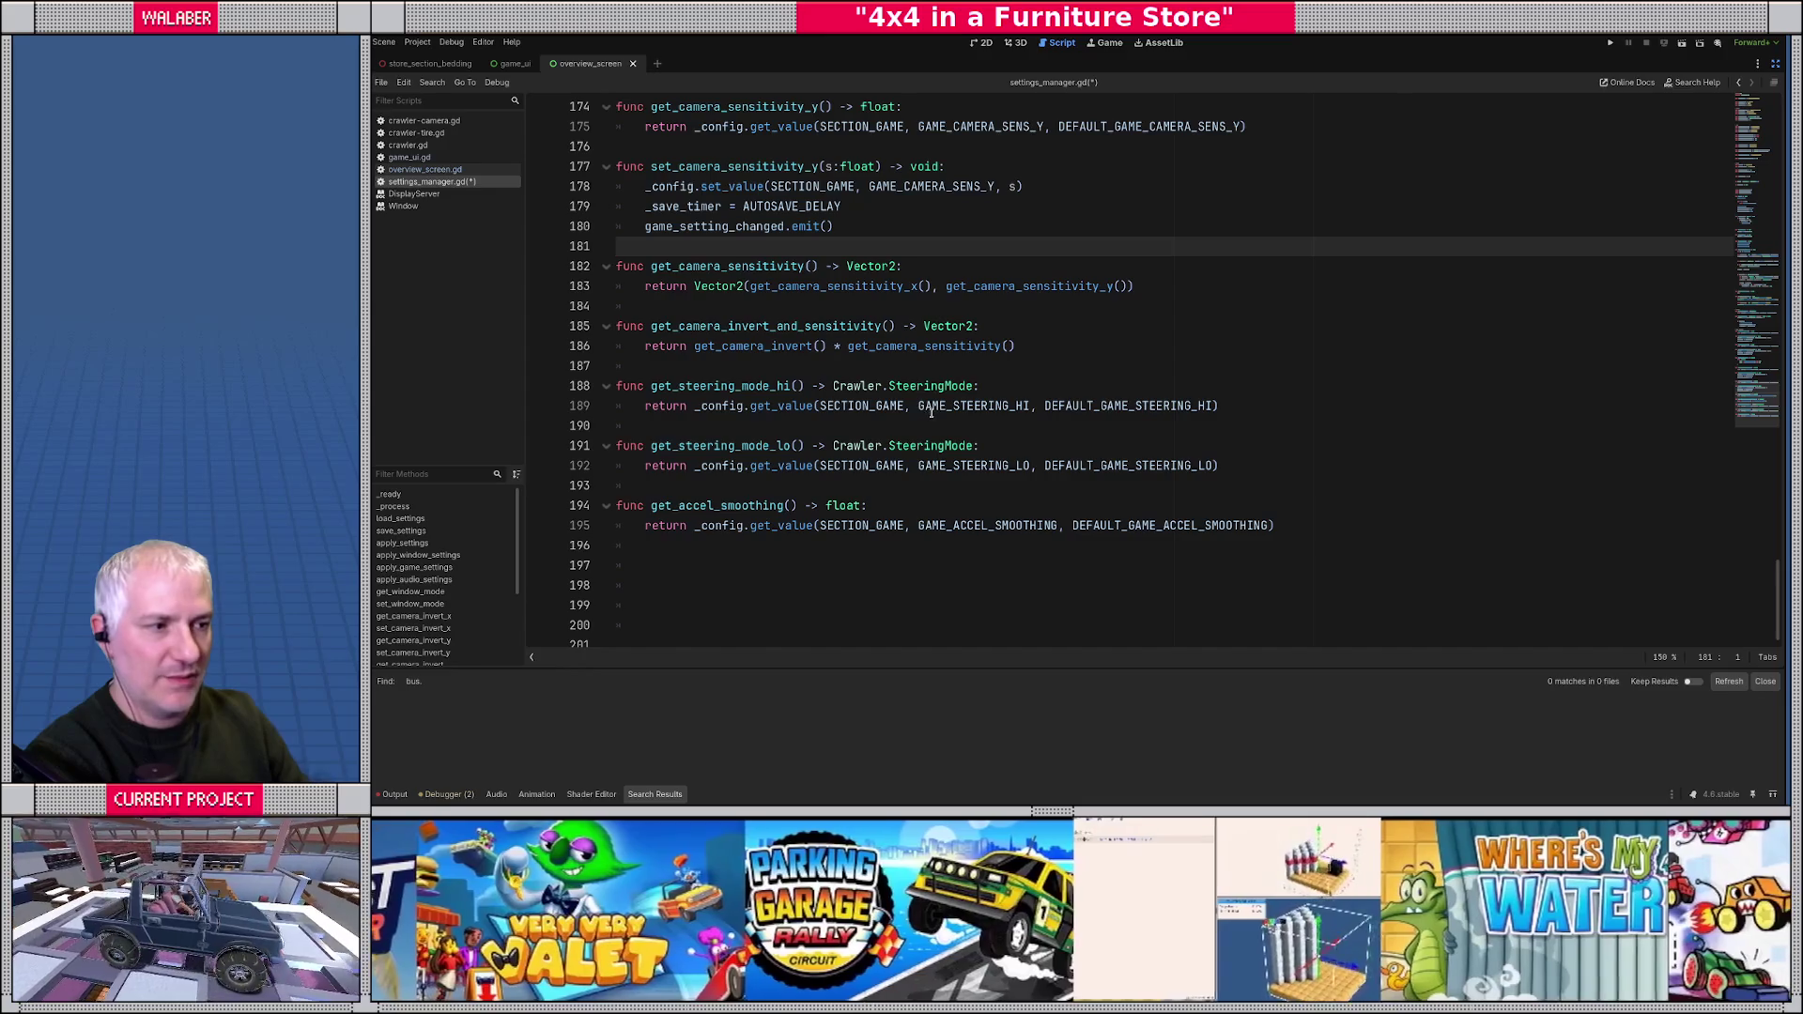
- Write the header func set_steering_mode_hi(m:Crawler.SteeringMode) -> void below get_steering_mode_hi
{"action": "left_click", "coordinate": [1245, 403]}
{"action": "key", "text": "Return"}
{"action": "key", "text": "Return"}
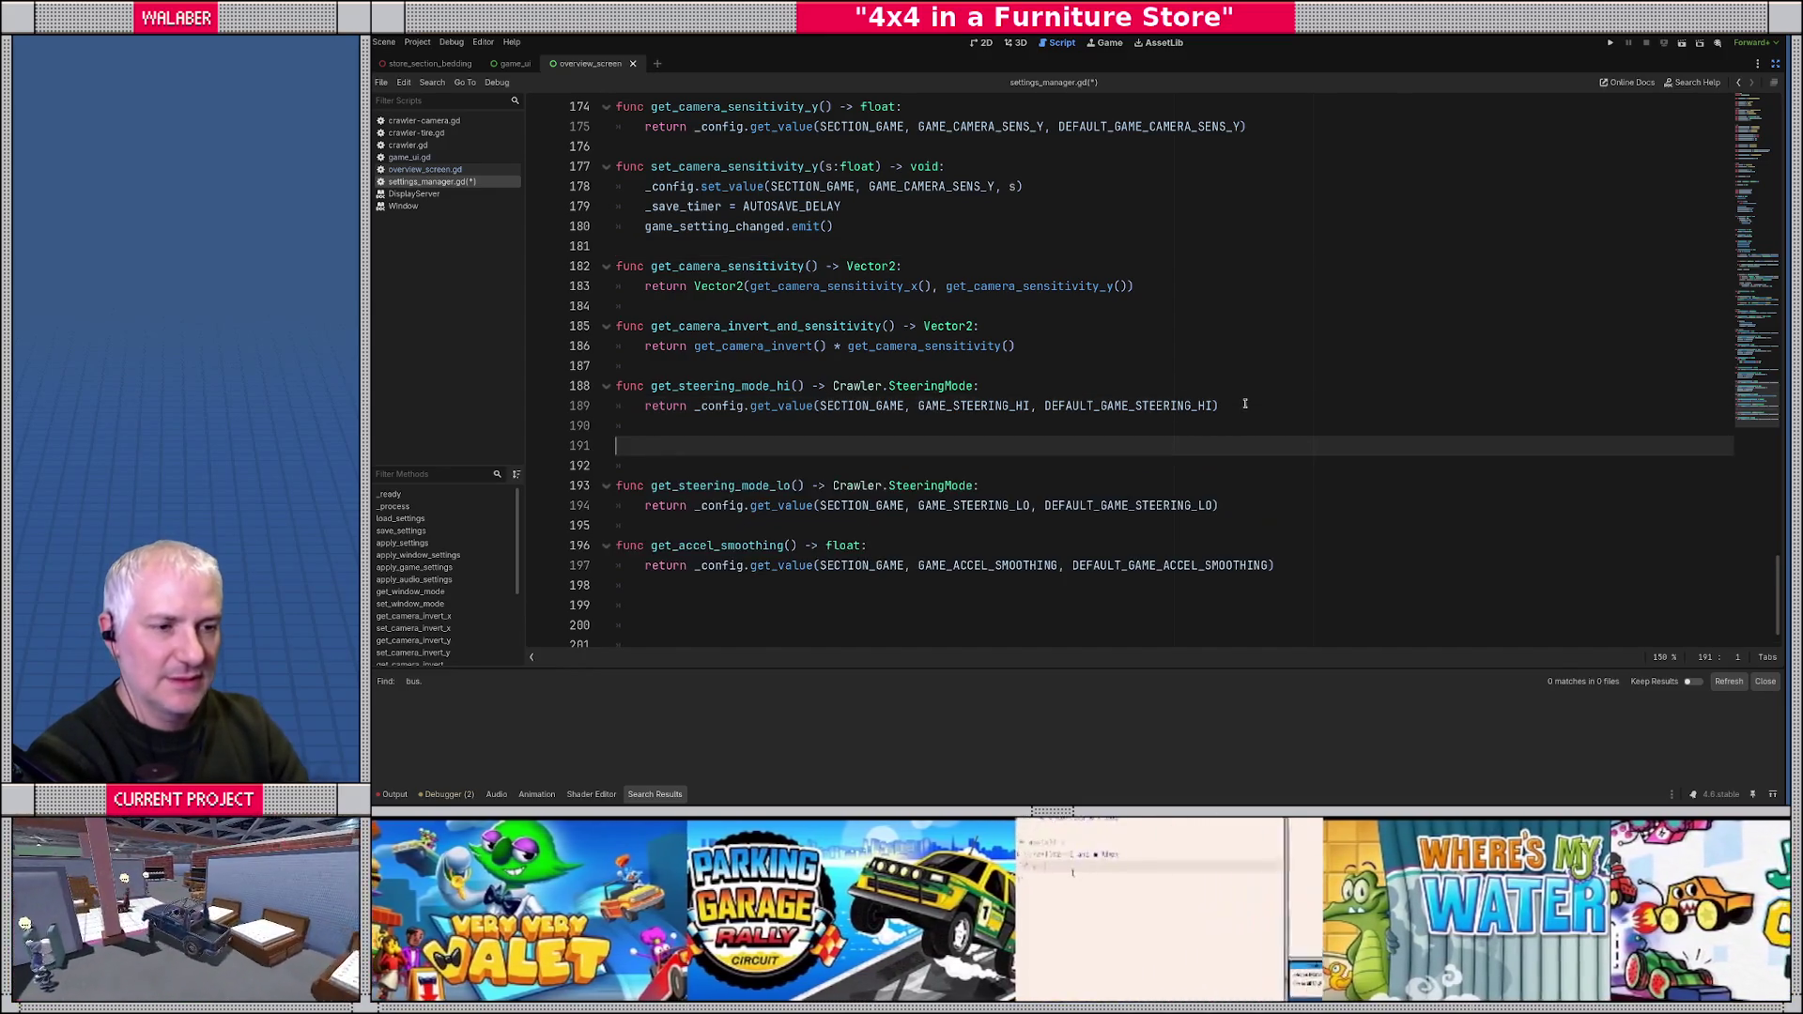
{"action": "type", "text": "fuinc"}
{"action": "key", "text": "BackSpace"}
{"action": "key", "text": "BackSpace"}
{"action": "key", "text": "BackSpace"}
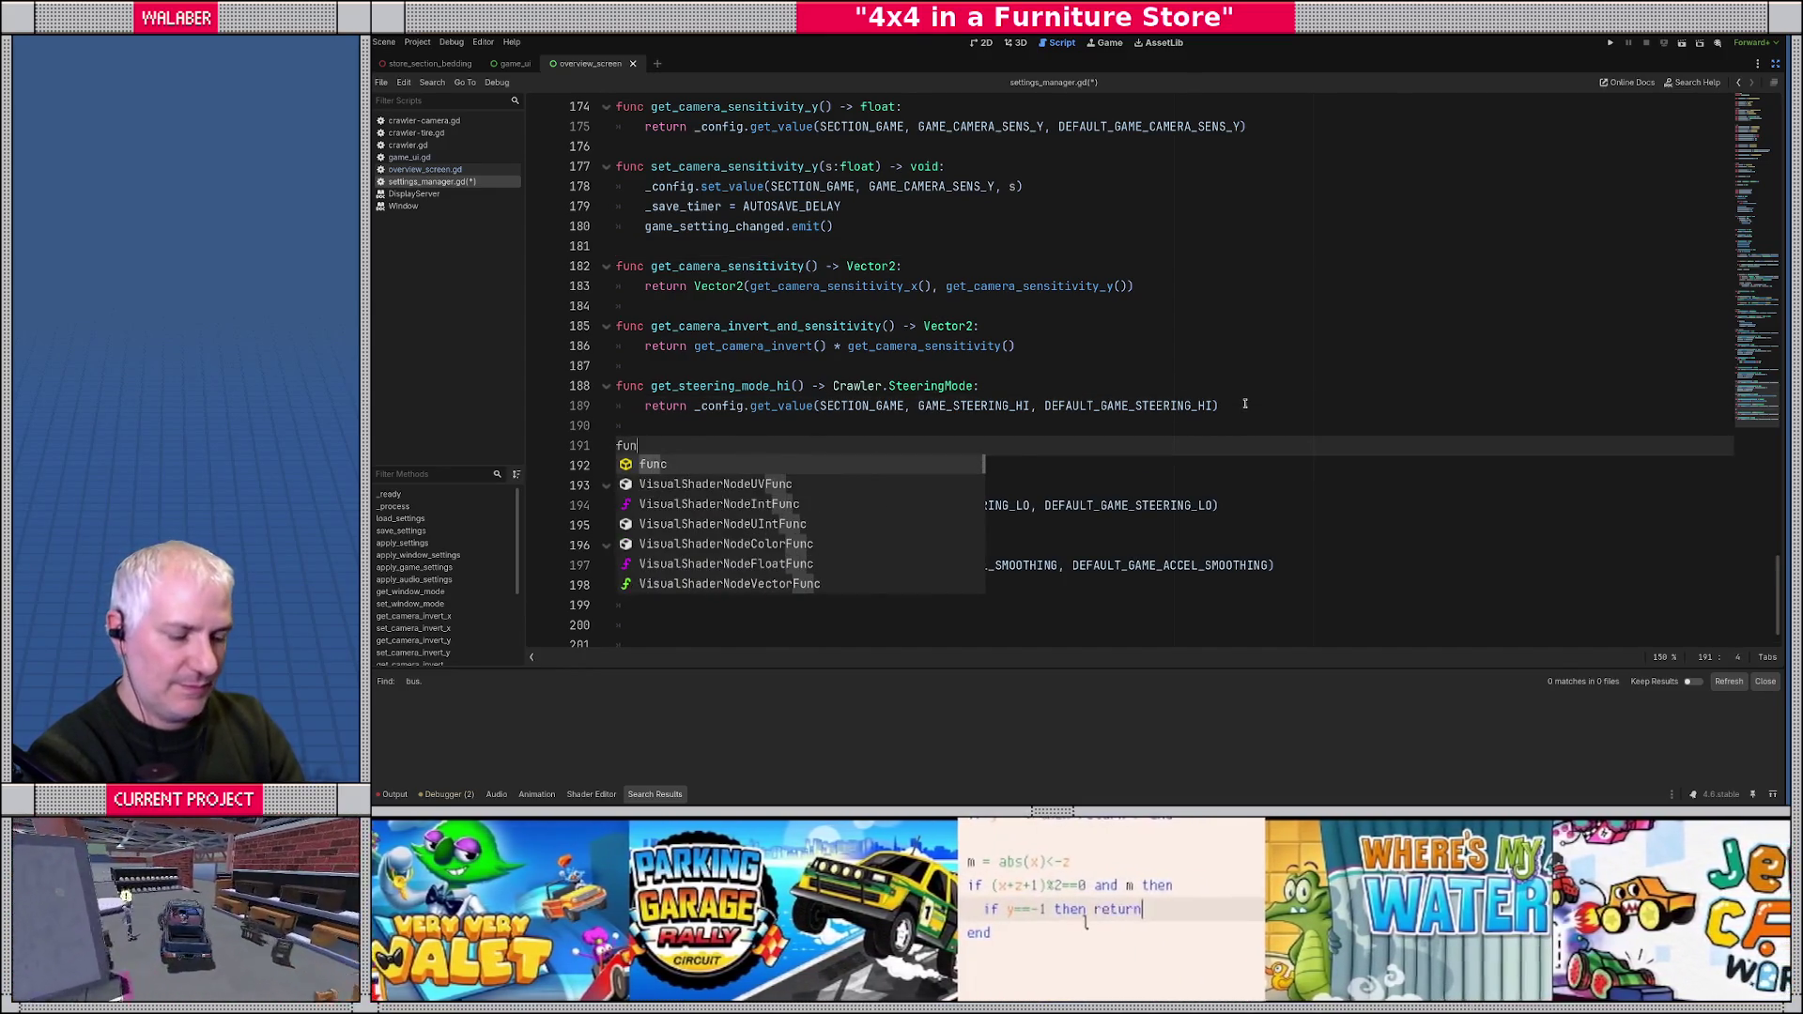
{"action": "type", "text": "nc set_steering_mode_hi"}
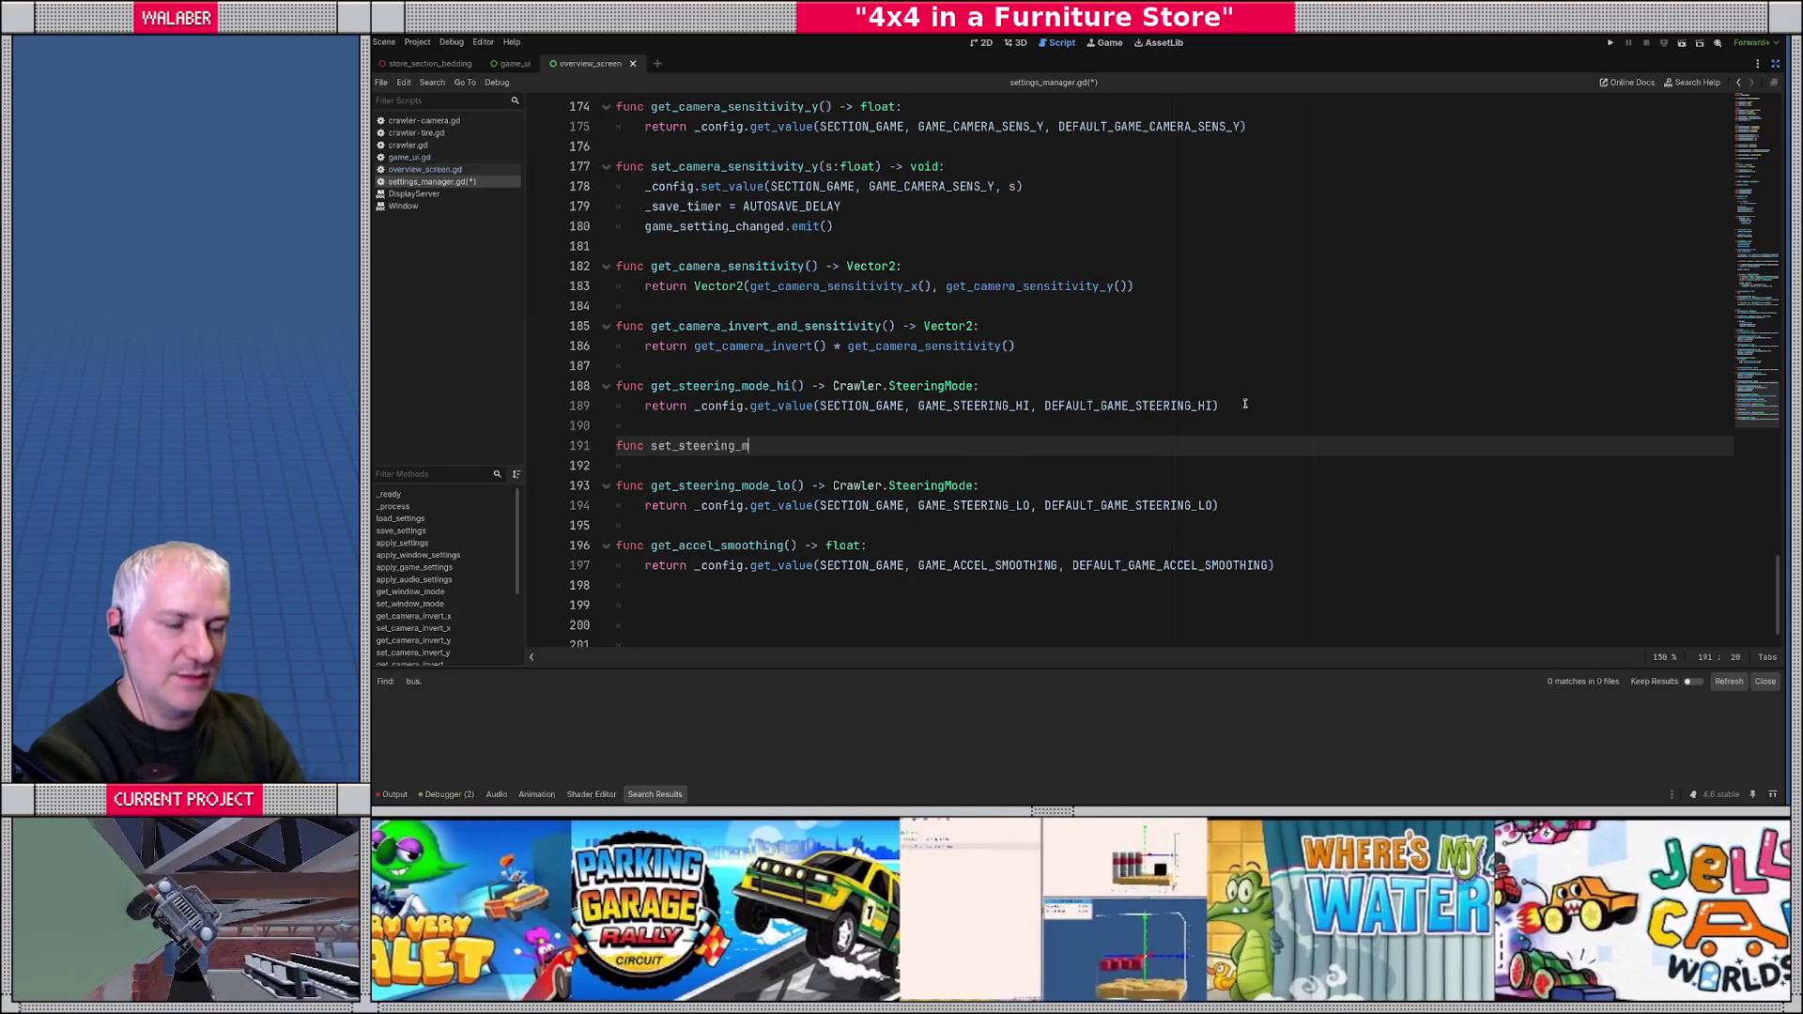
{"action": "type", "text": "(m:Cr"}
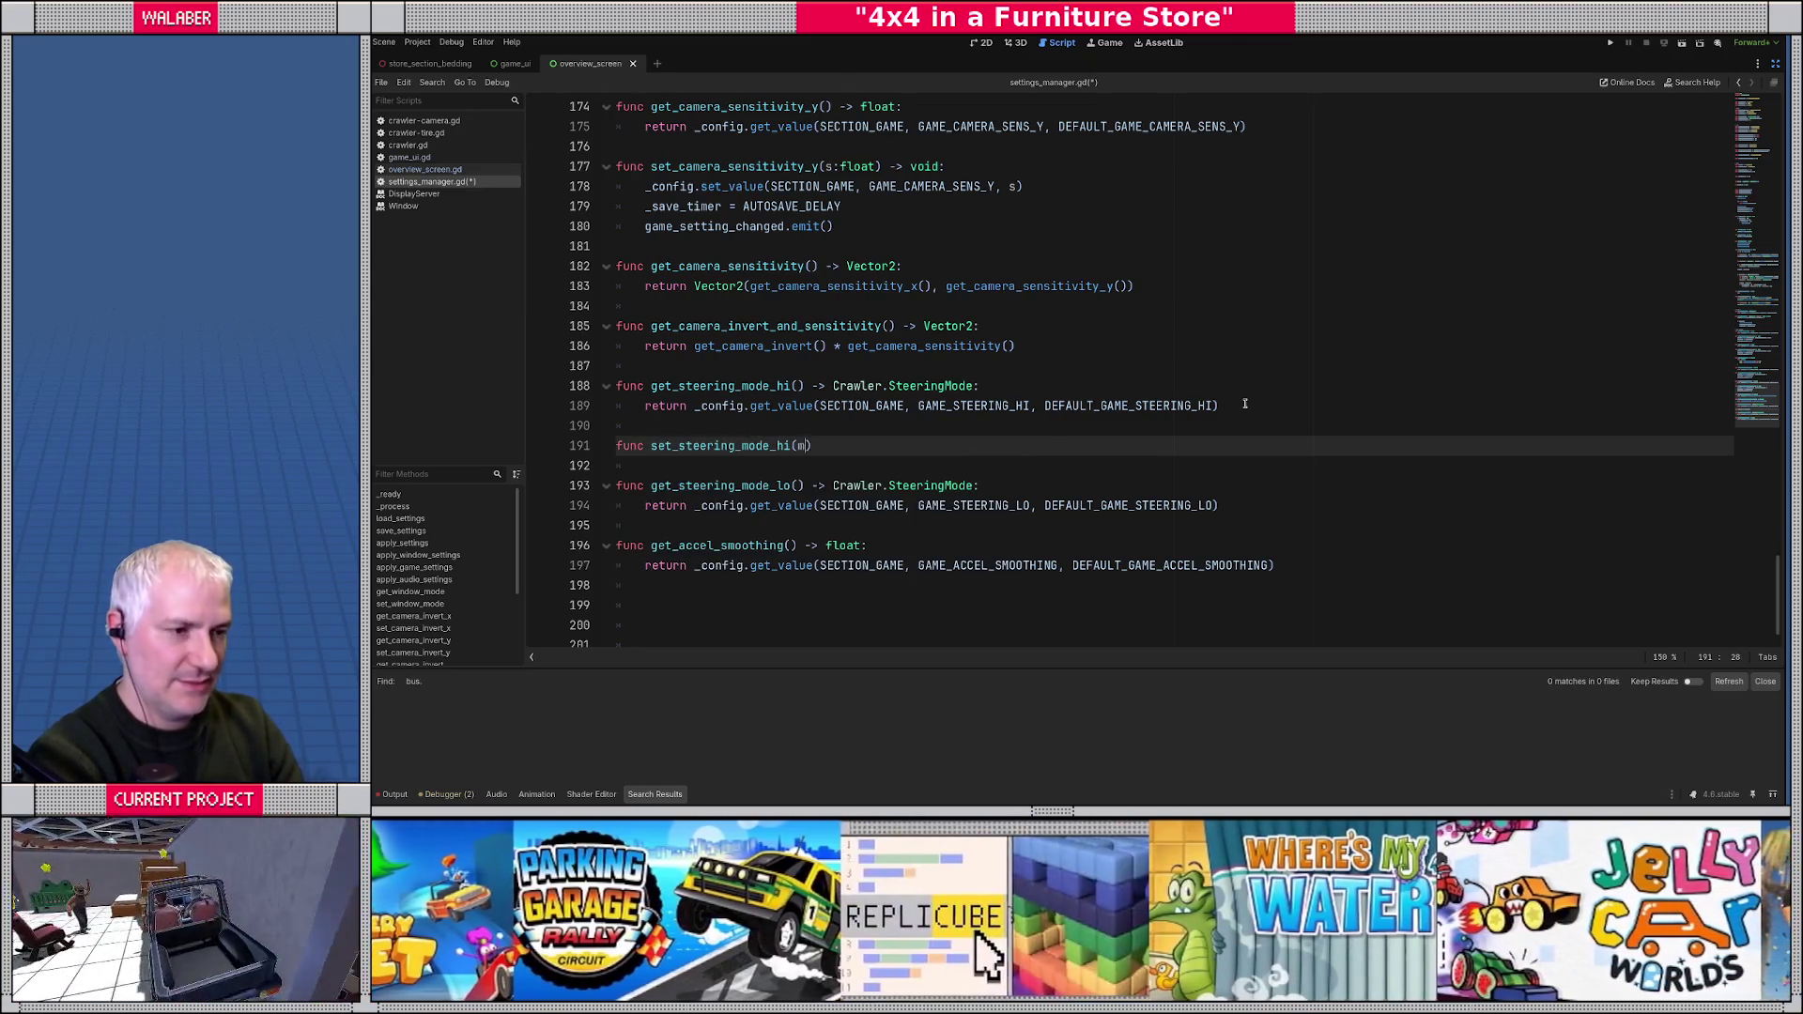
{"action": "type", "text": "aw"}
{"action": "key", "text": "Return"}
{"action": "type", "text": ".St"}
{"action": "key", "text": "Return"}
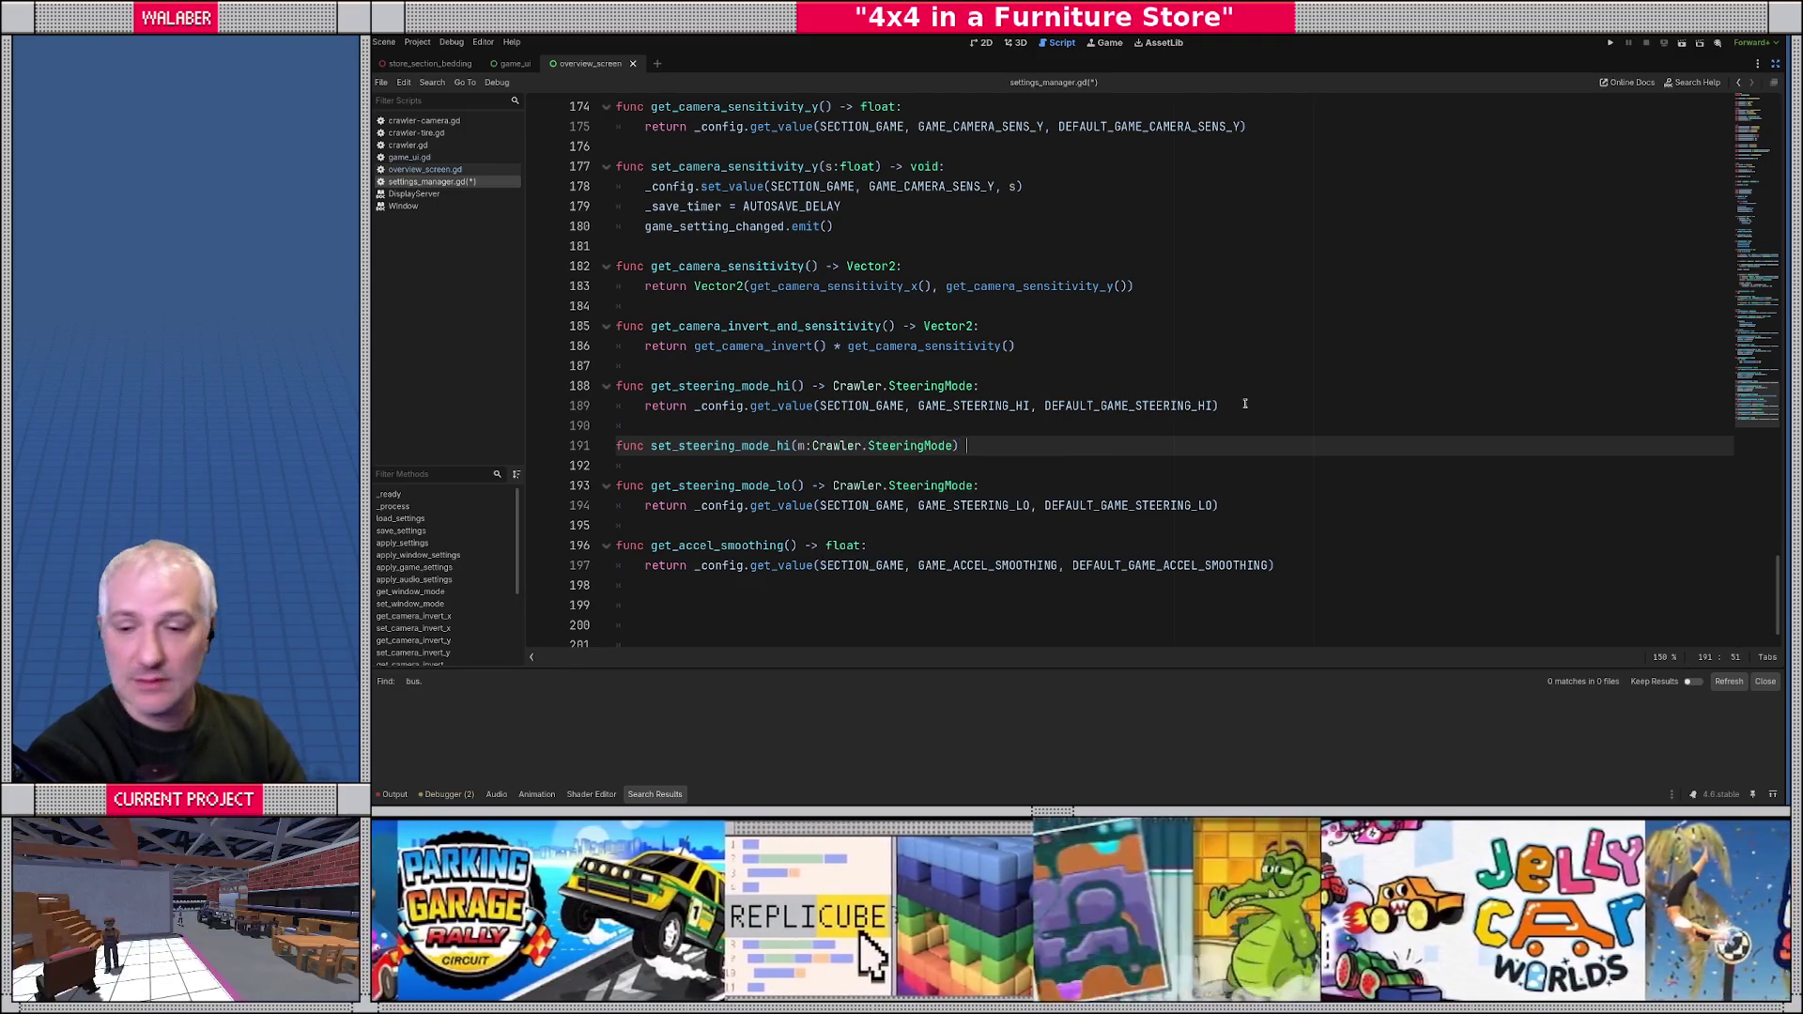
{"action": "type", "text": ") -> void:"}
{"action": "key", "text": "Return"}
- Fill its body with set_value(SECTION_GAME, GAME_STEERING_HI, m) plus the copied autosave-timer and signal lines
{"action": "type", "text": "_config."}
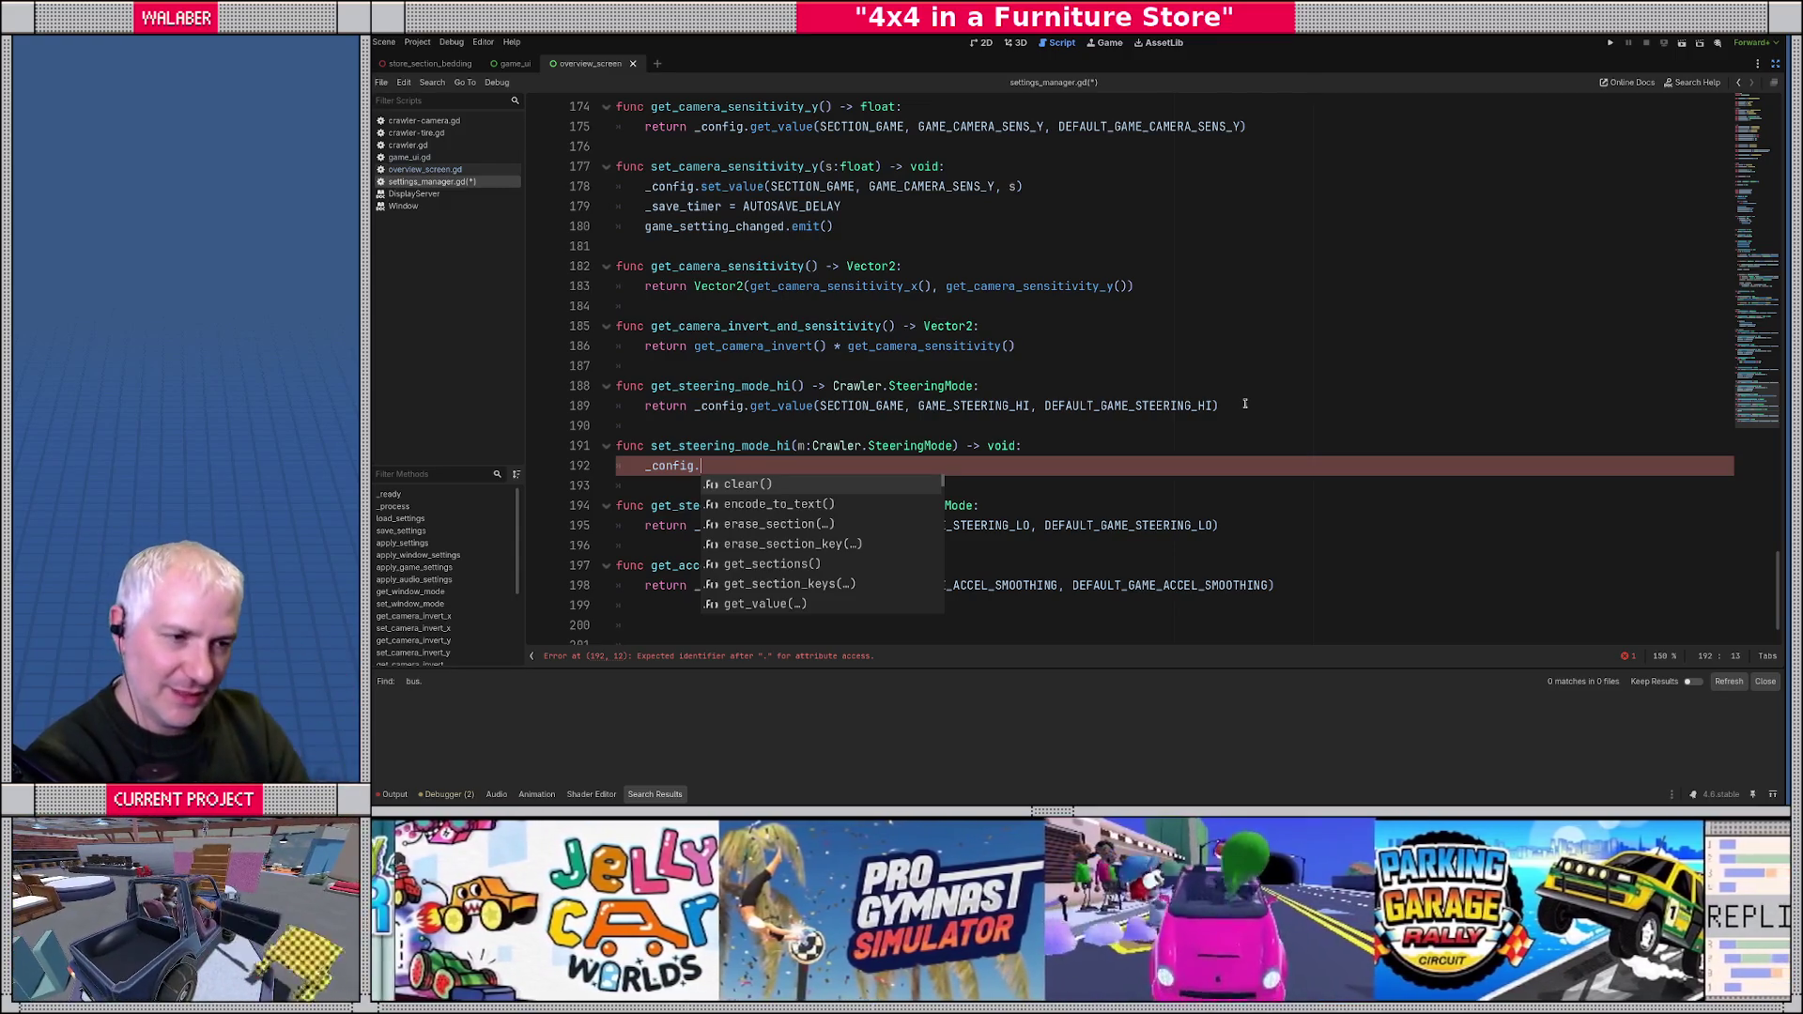
{"action": "type", "text": "set_value"}
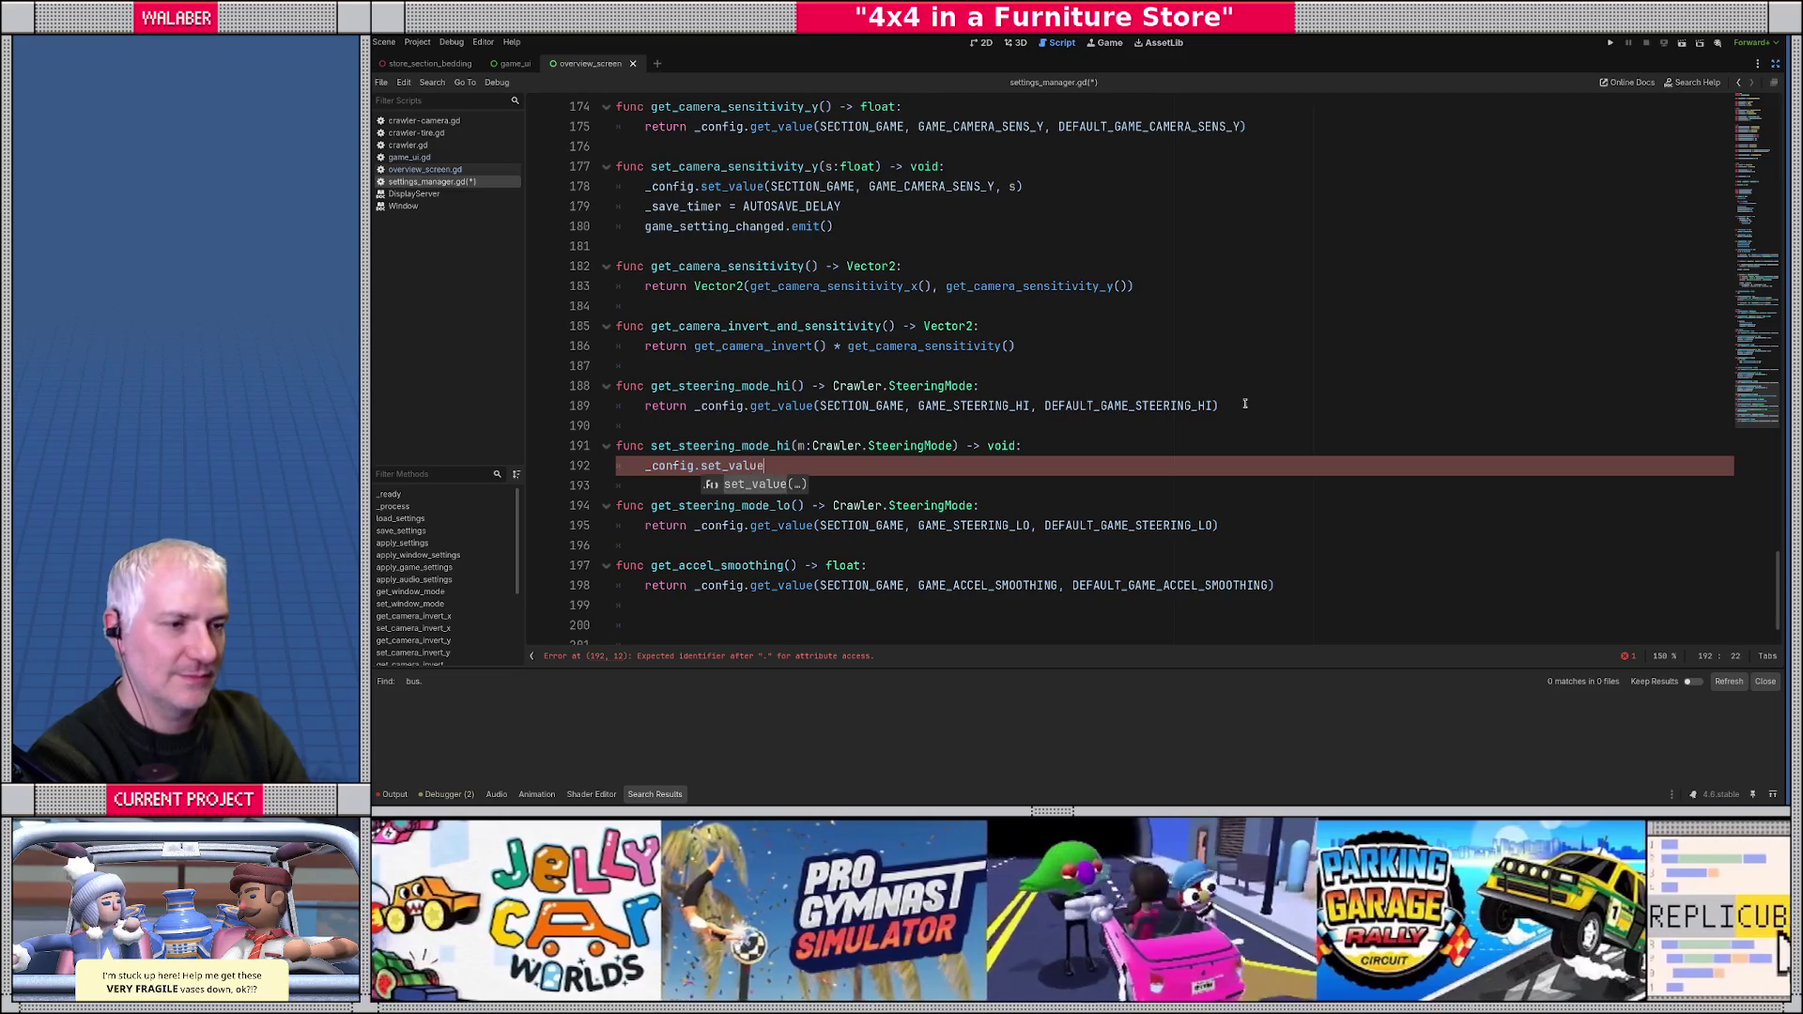
{"action": "type", "text": "(SECTION_GA"}
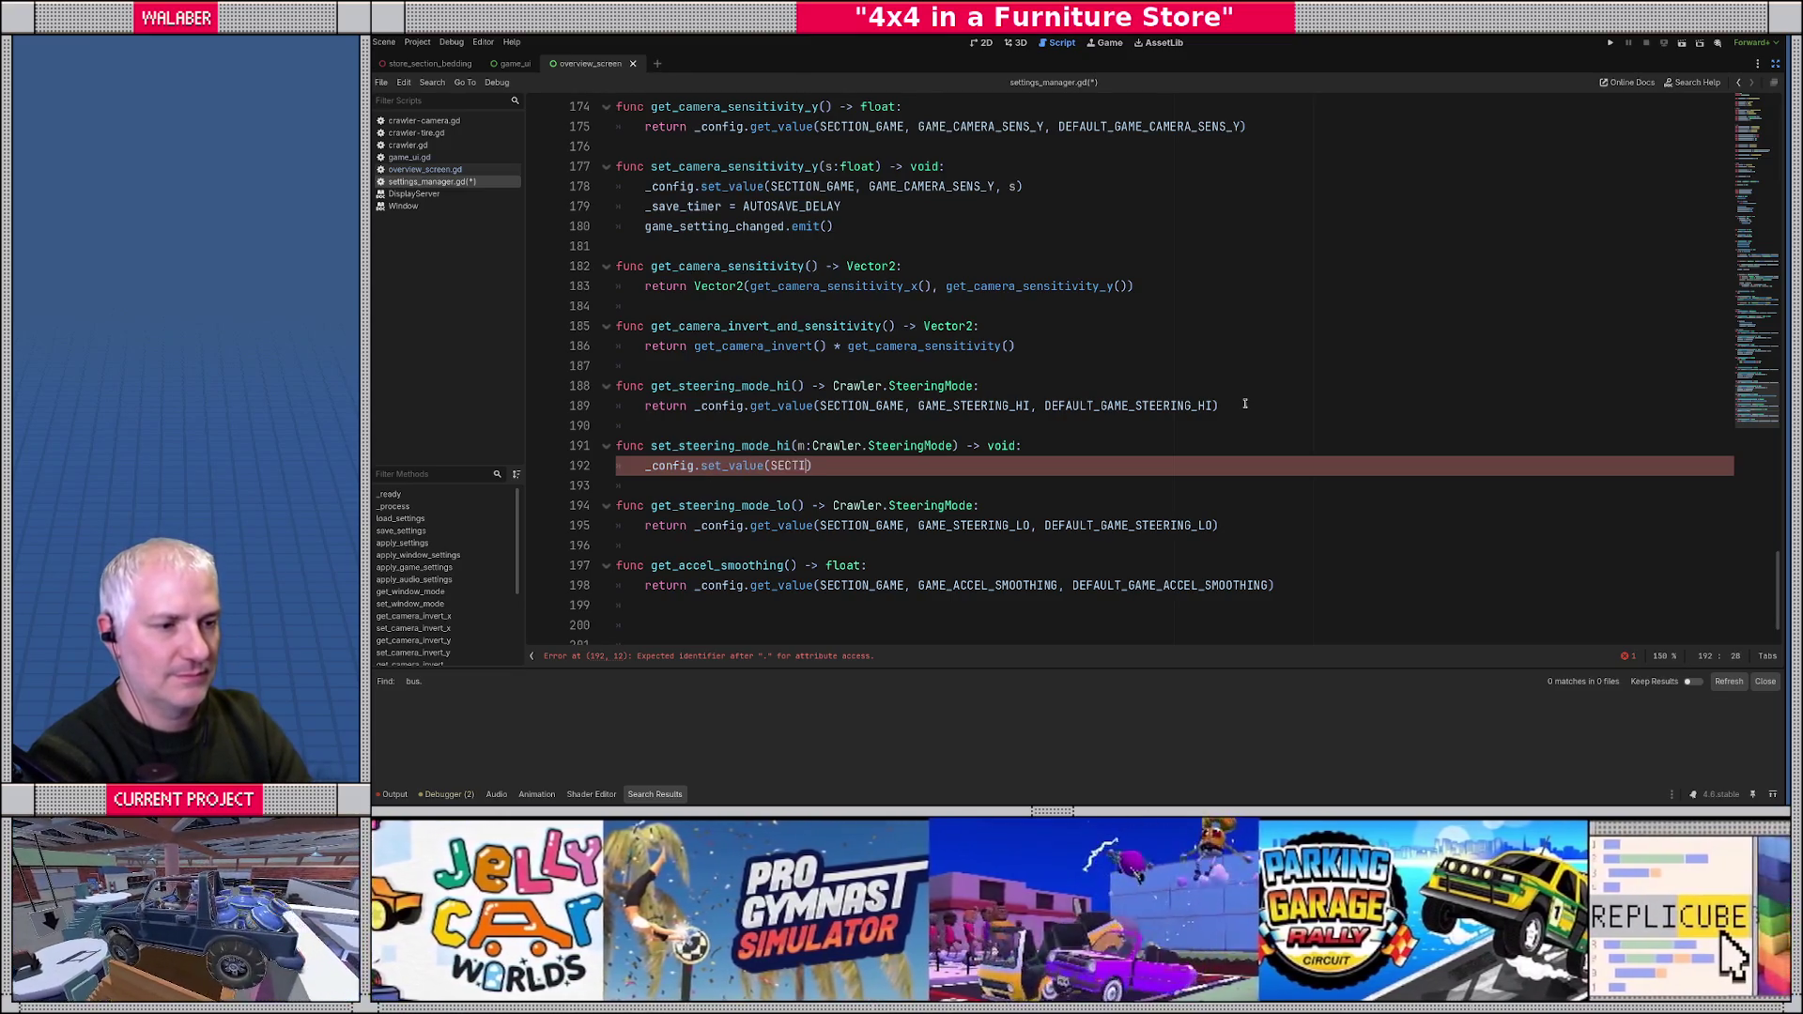
{"action": "type", "text": "ME, GAME_S"}
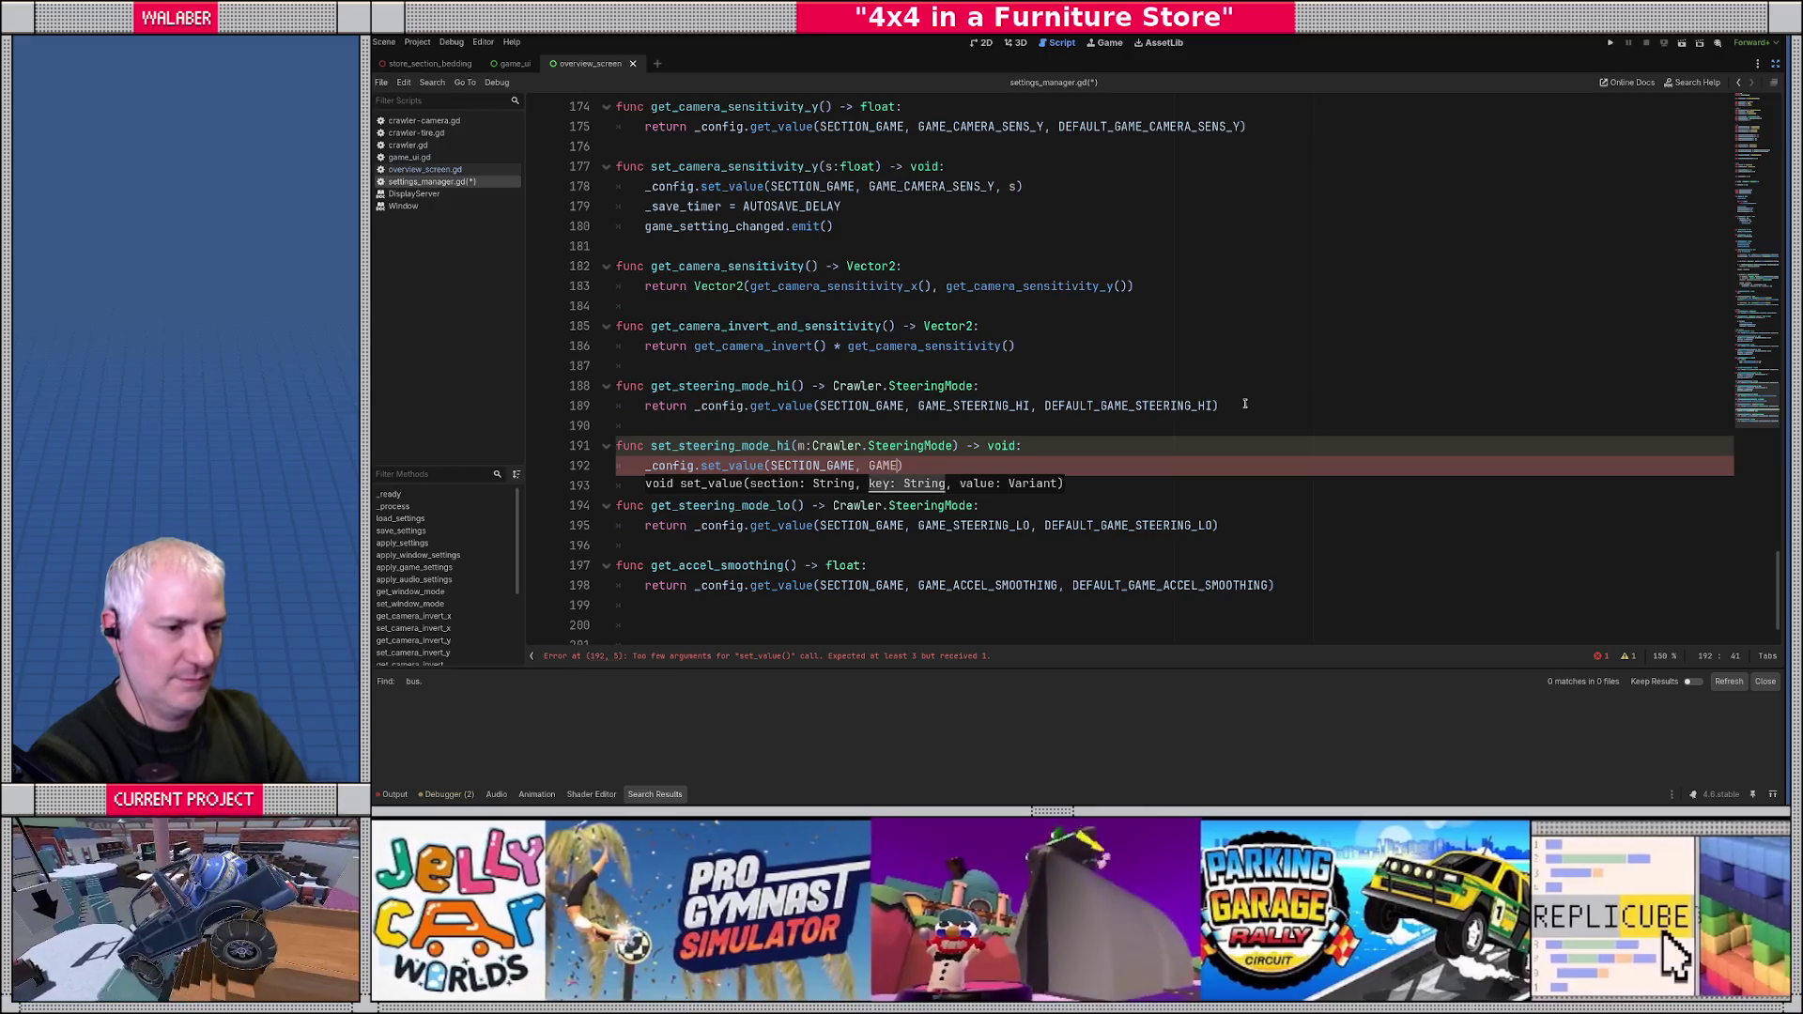
{"action": "type", "text": "TEERING_HI"}
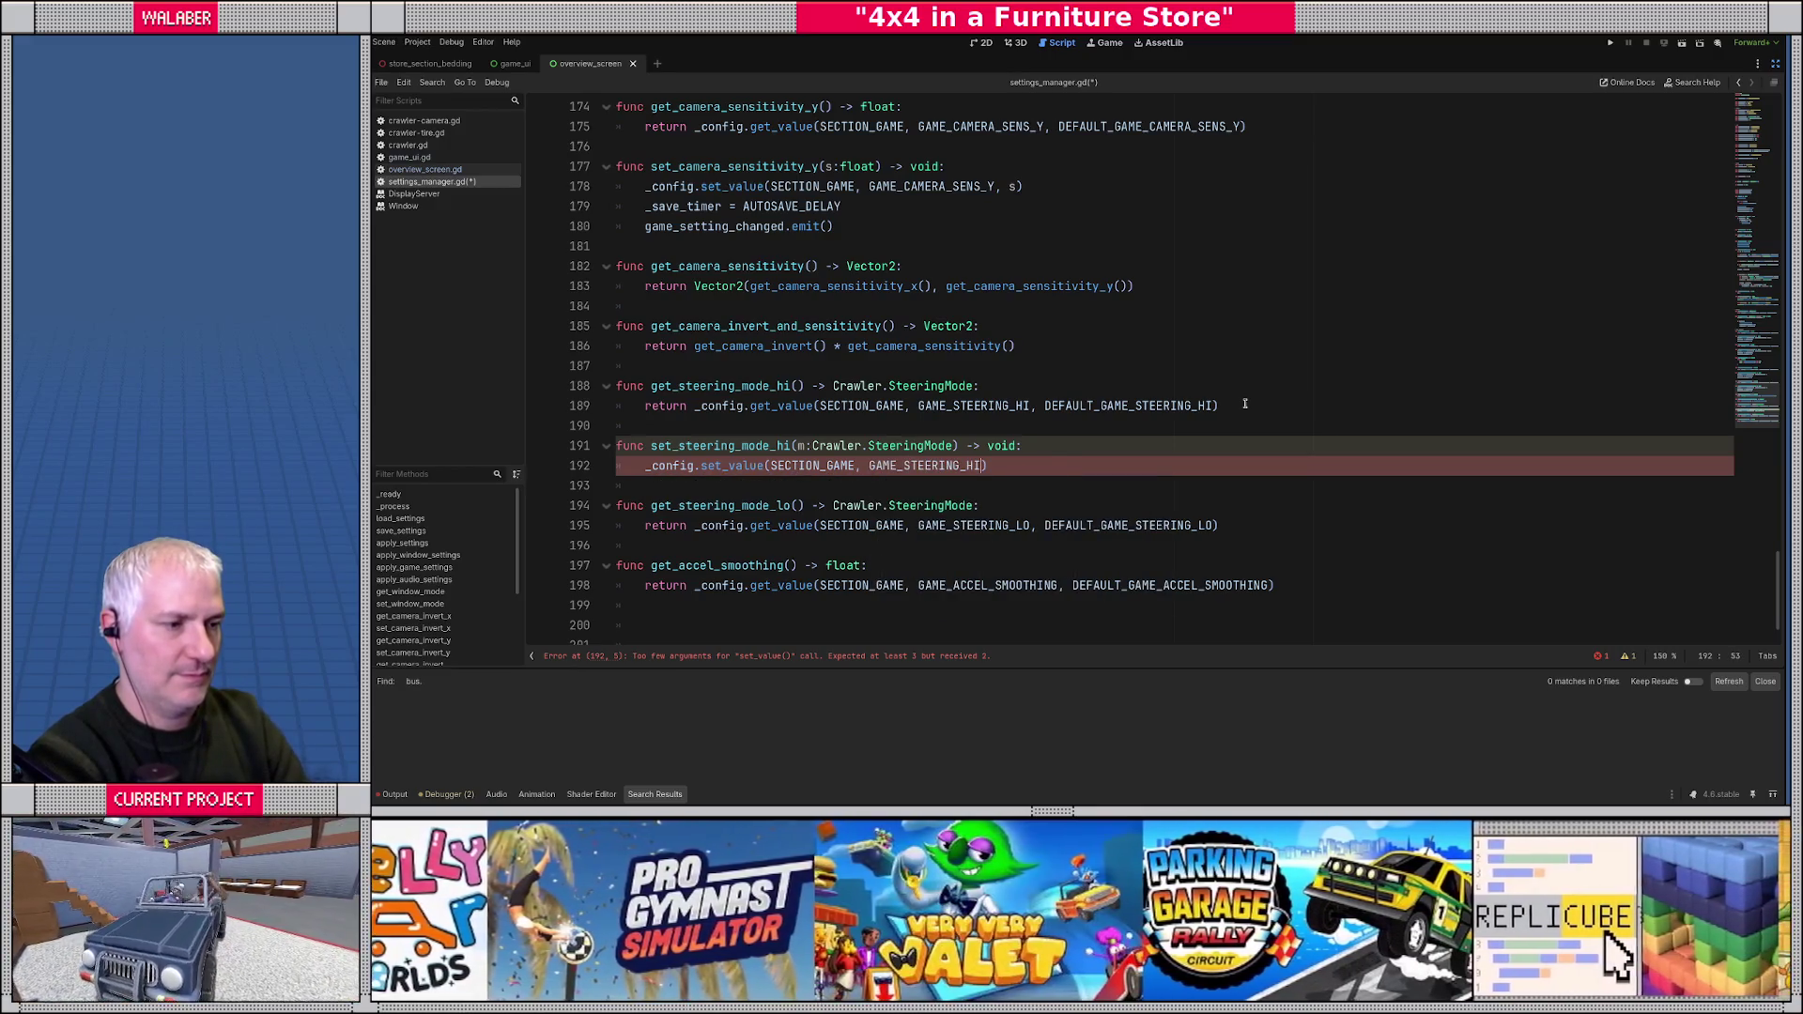
{"action": "type", "text": ", m"}
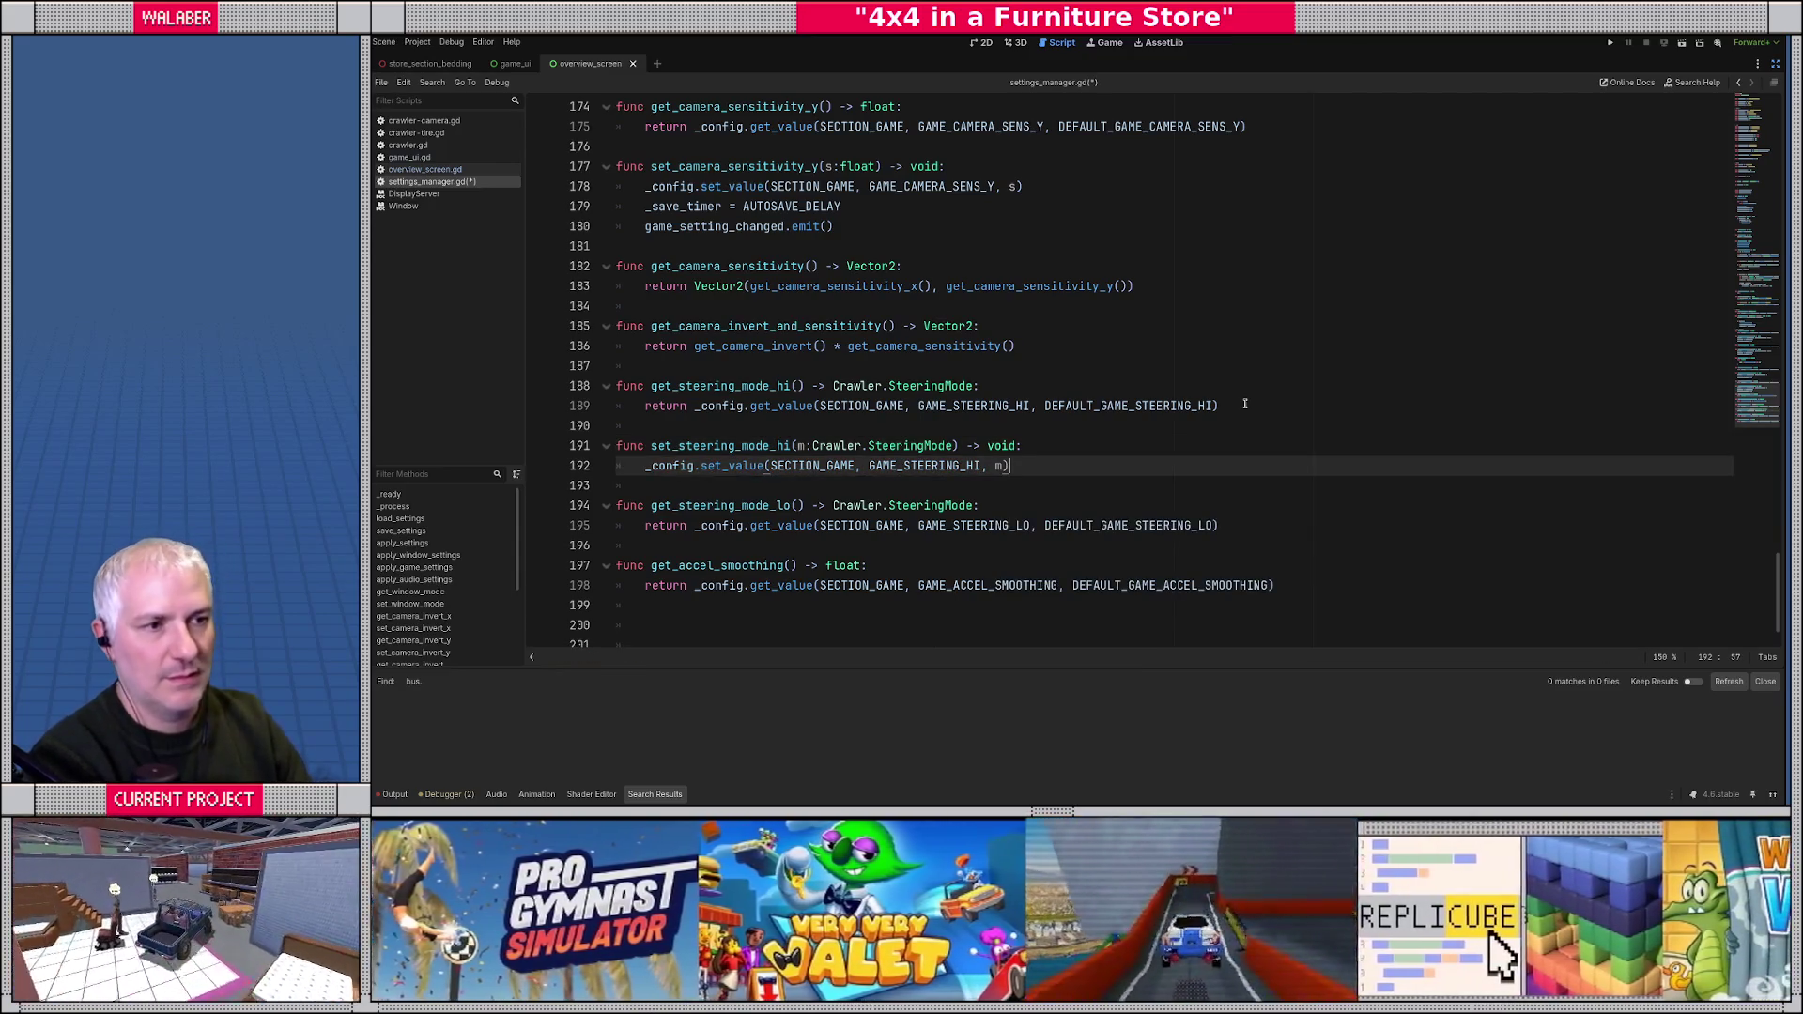
{"action": "left_click_drag", "start_coordinate": [648, 205], "coordinate": [977, 226]}
{"action": "key", "text": "ctrl+c"}
{"action": "left_click", "coordinate": [1024, 468]}
{"action": "key", "text": "Return"}
{"action": "key", "text": "ctrl+v"}
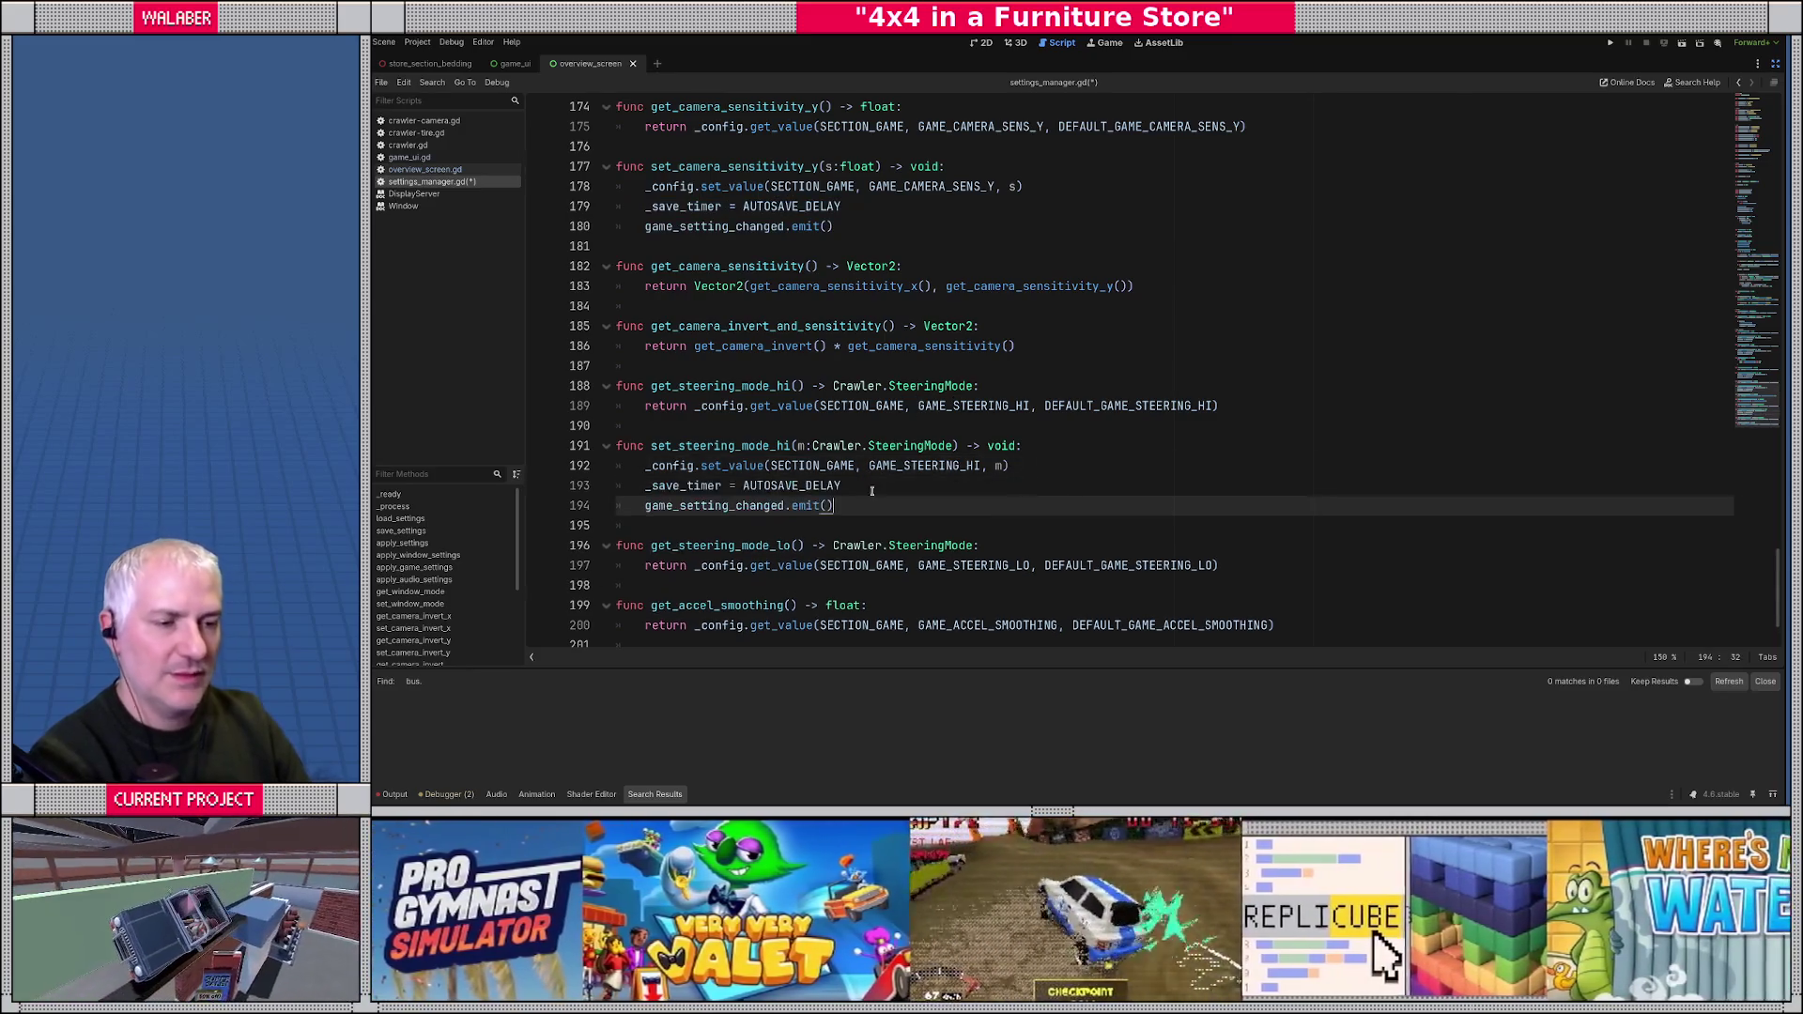
- Duplicate set_steering_mode_hi below the get_steering_mode_lo function
{"action": "scroll", "coordinate": [772, 470], "scroll_direction": "down", "scroll_amount": 1}
{"action": "mouse_move", "coordinate": [853, 451]}
{"action": "left_mouse_down"}
{"action": "mouse_move", "coordinate": [755, 445]}
{"action": "mouse_move", "coordinate": [612, 385]}
{"action": "left_mouse_up"}
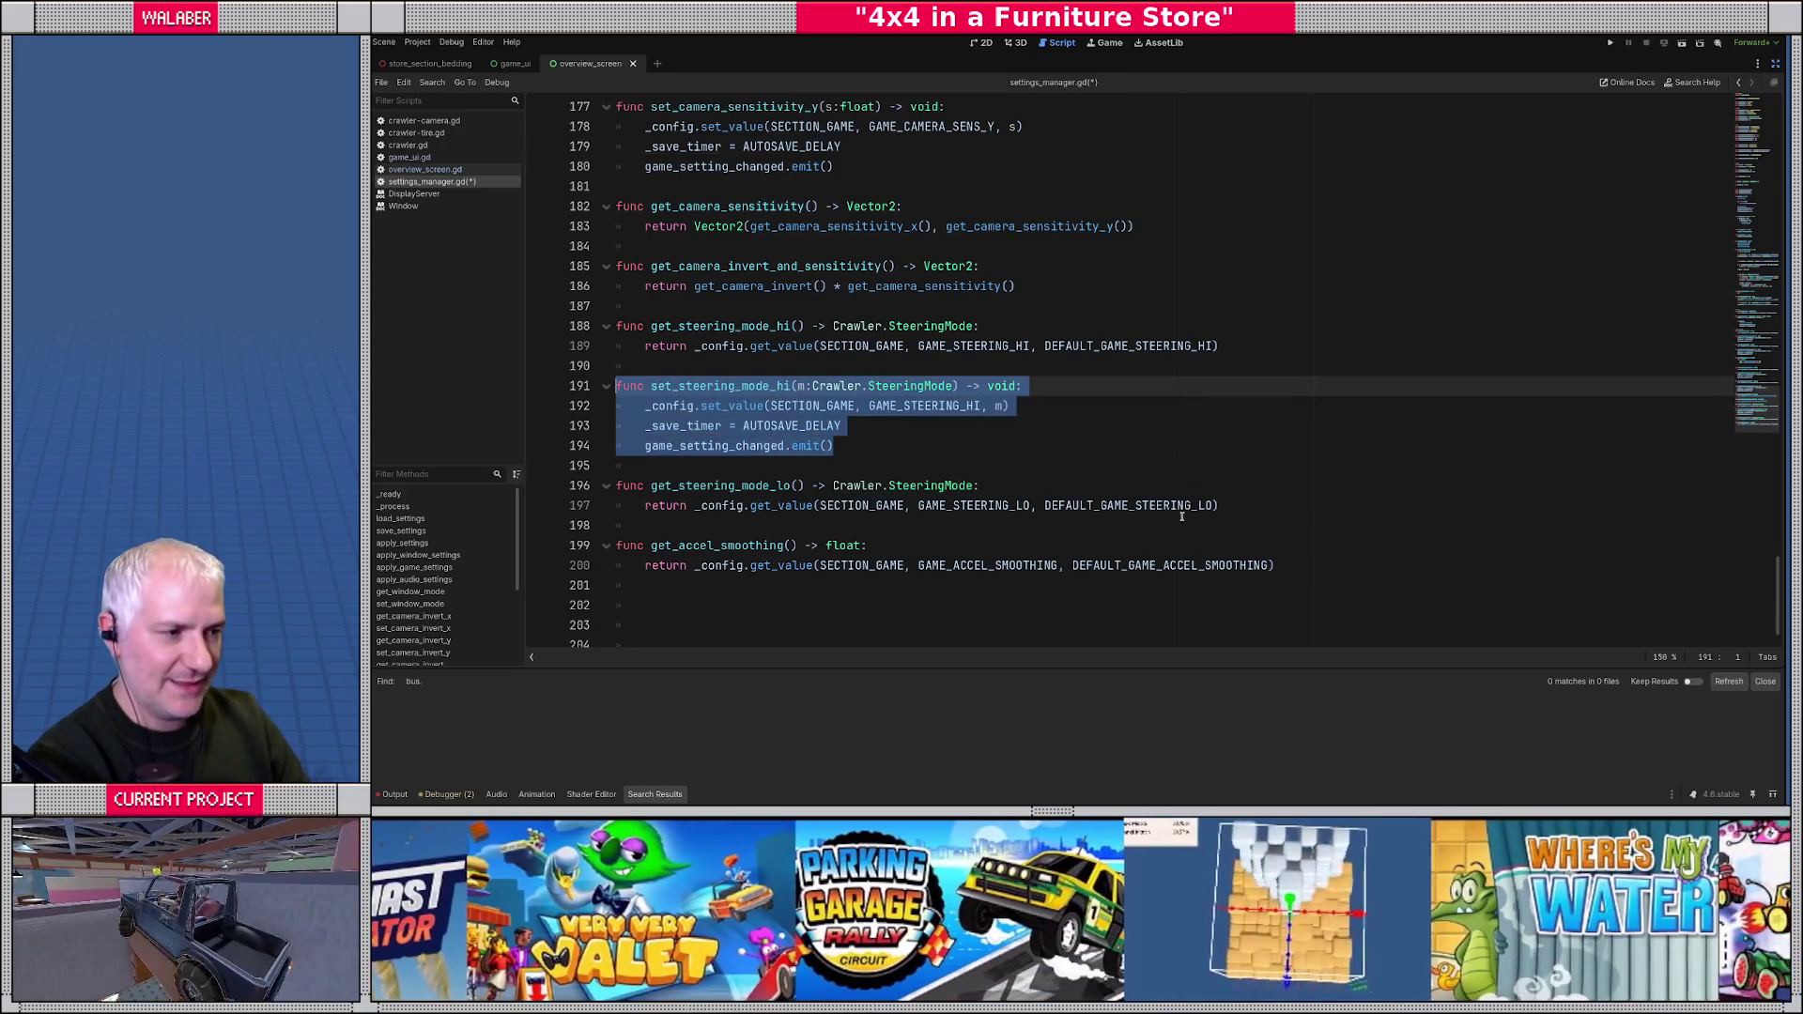
{"action": "left_click", "coordinate": [1264, 507]}
{"action": "key", "text": "Return"}
{"action": "key", "text": "Return"}
{"action": "key", "text": "ctrl+v"}
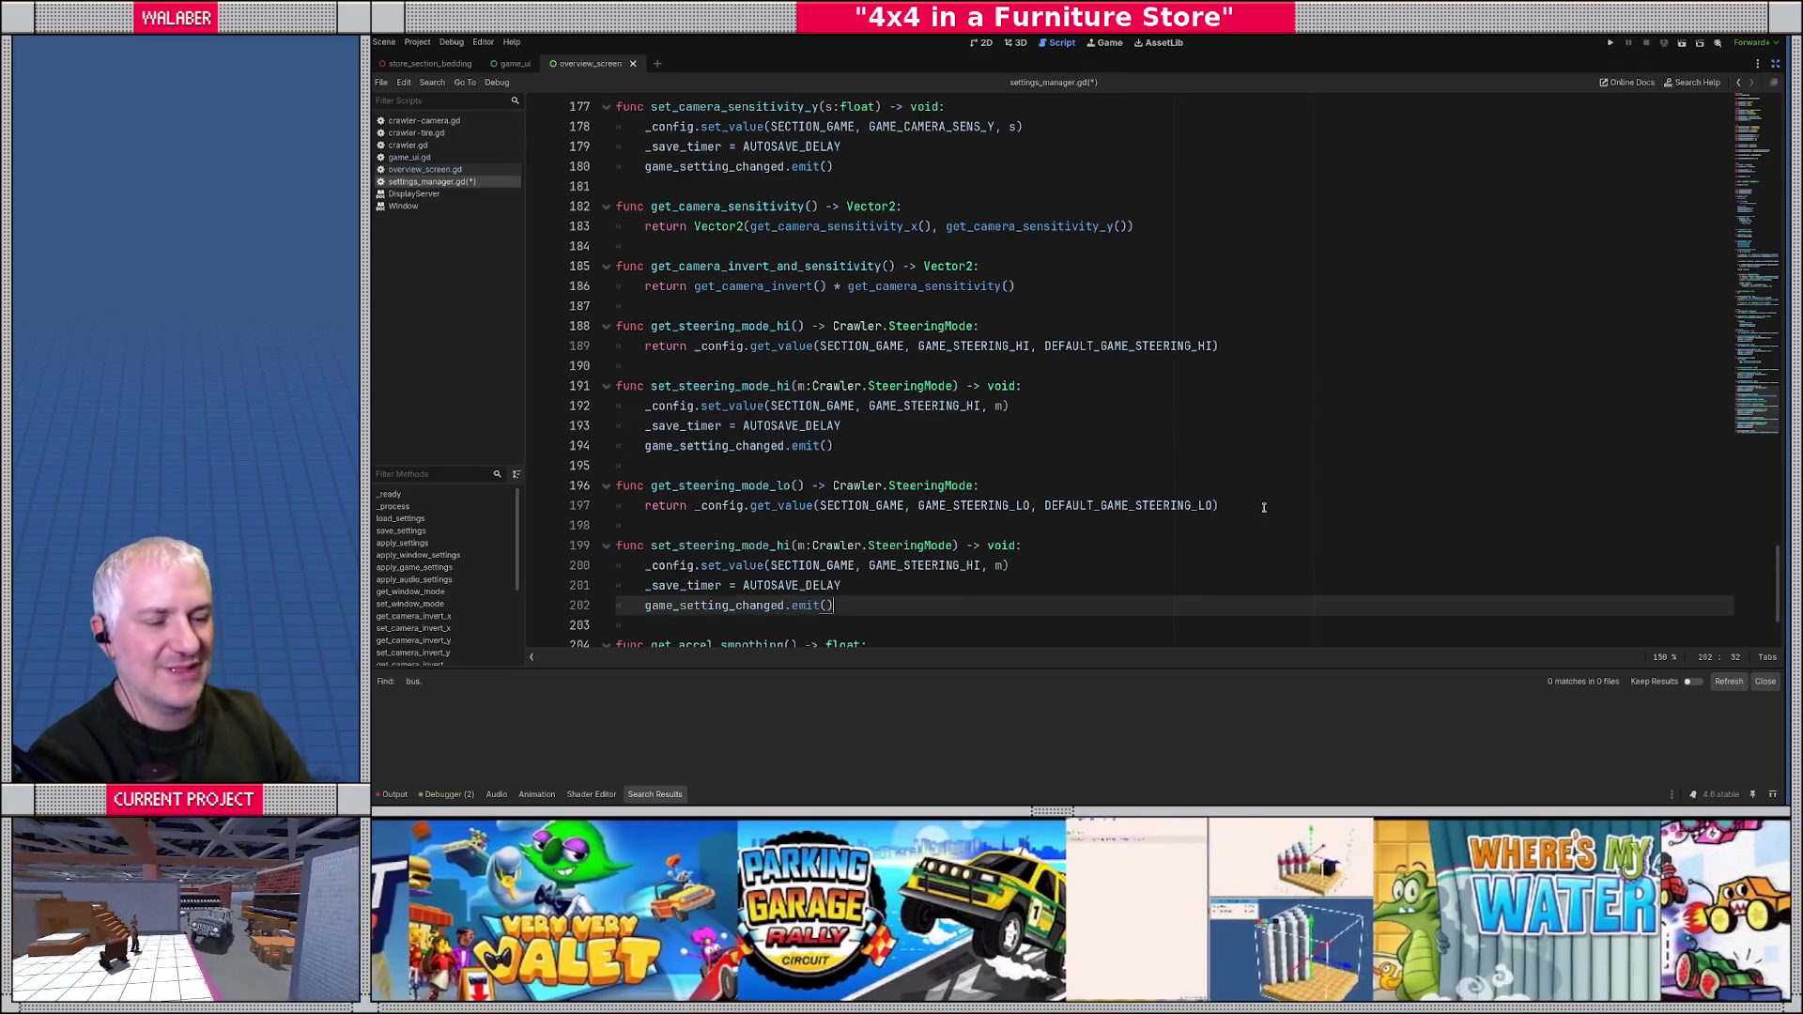
- Rename the duplicate to set_steering_mode_lo and change its key to GAME_STEERING_LO
{"action": "scroll", "coordinate": [860, 501], "scroll_direction": "down", "scroll_amount": 2}
{"action": "scroll", "coordinate": [860, 501], "scroll_direction": "down", "scroll_amount": 1}
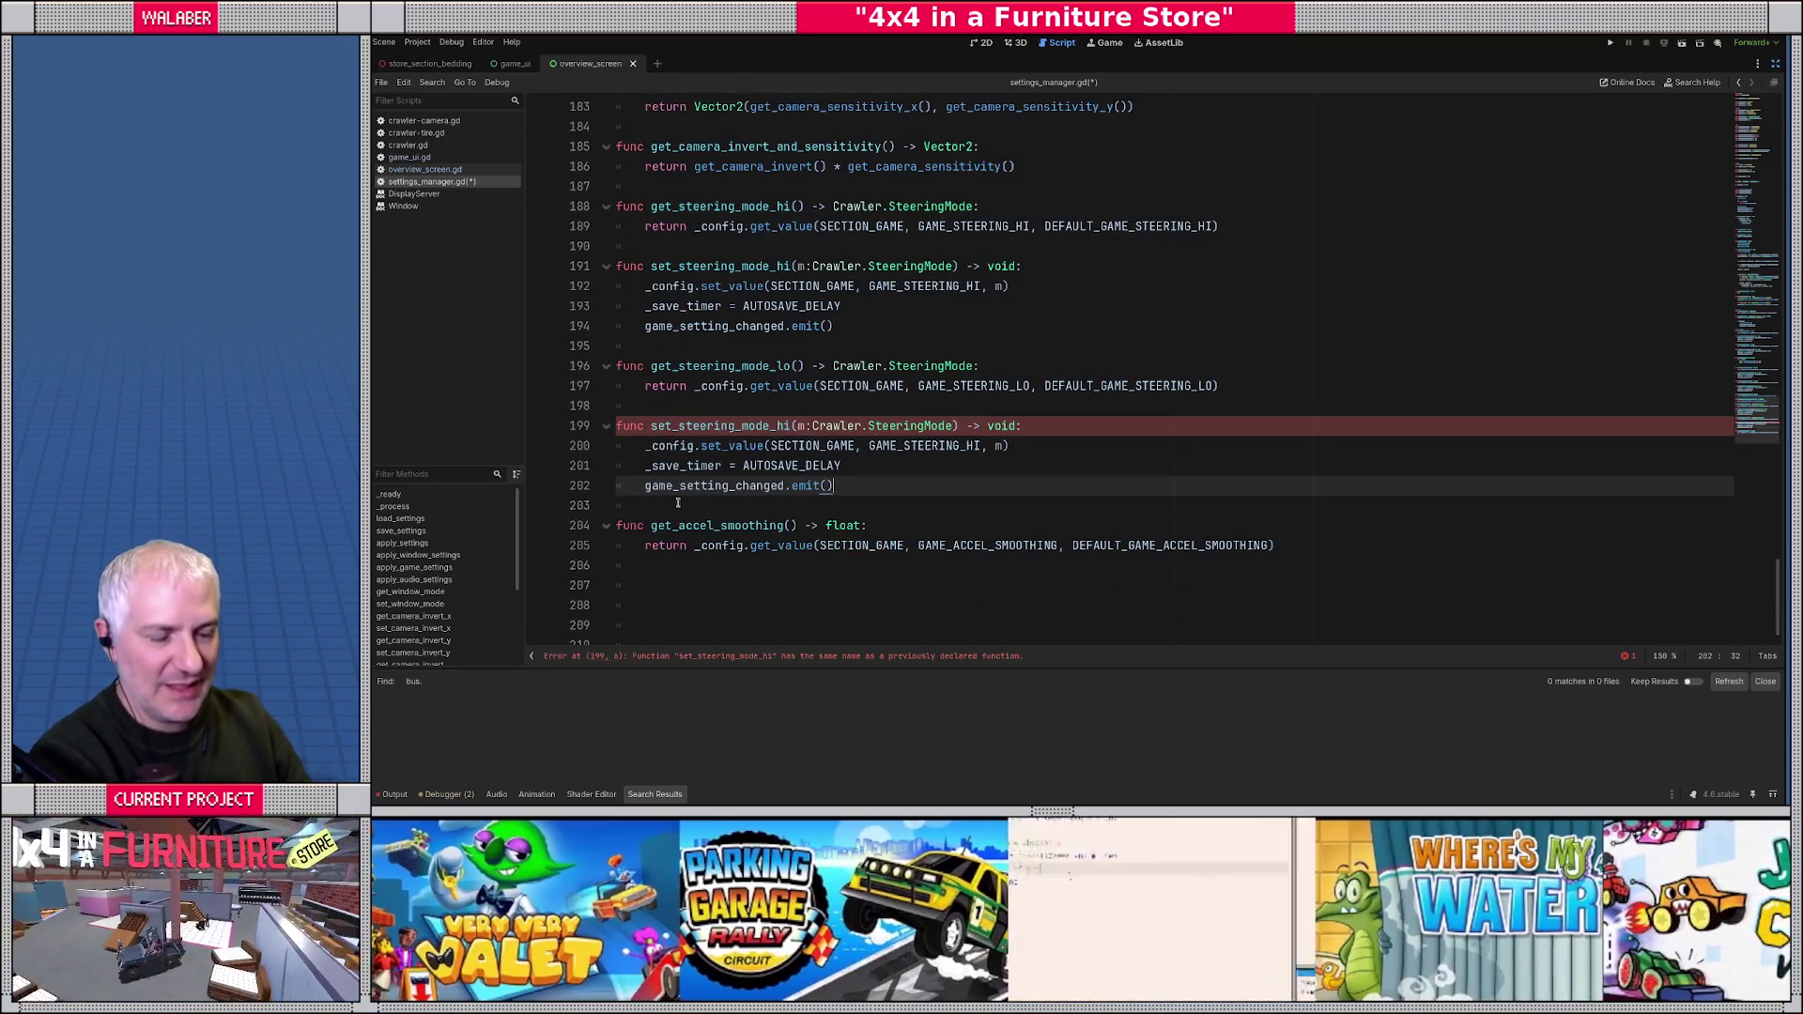
{"action": "left_click", "coordinate": [791, 426]}
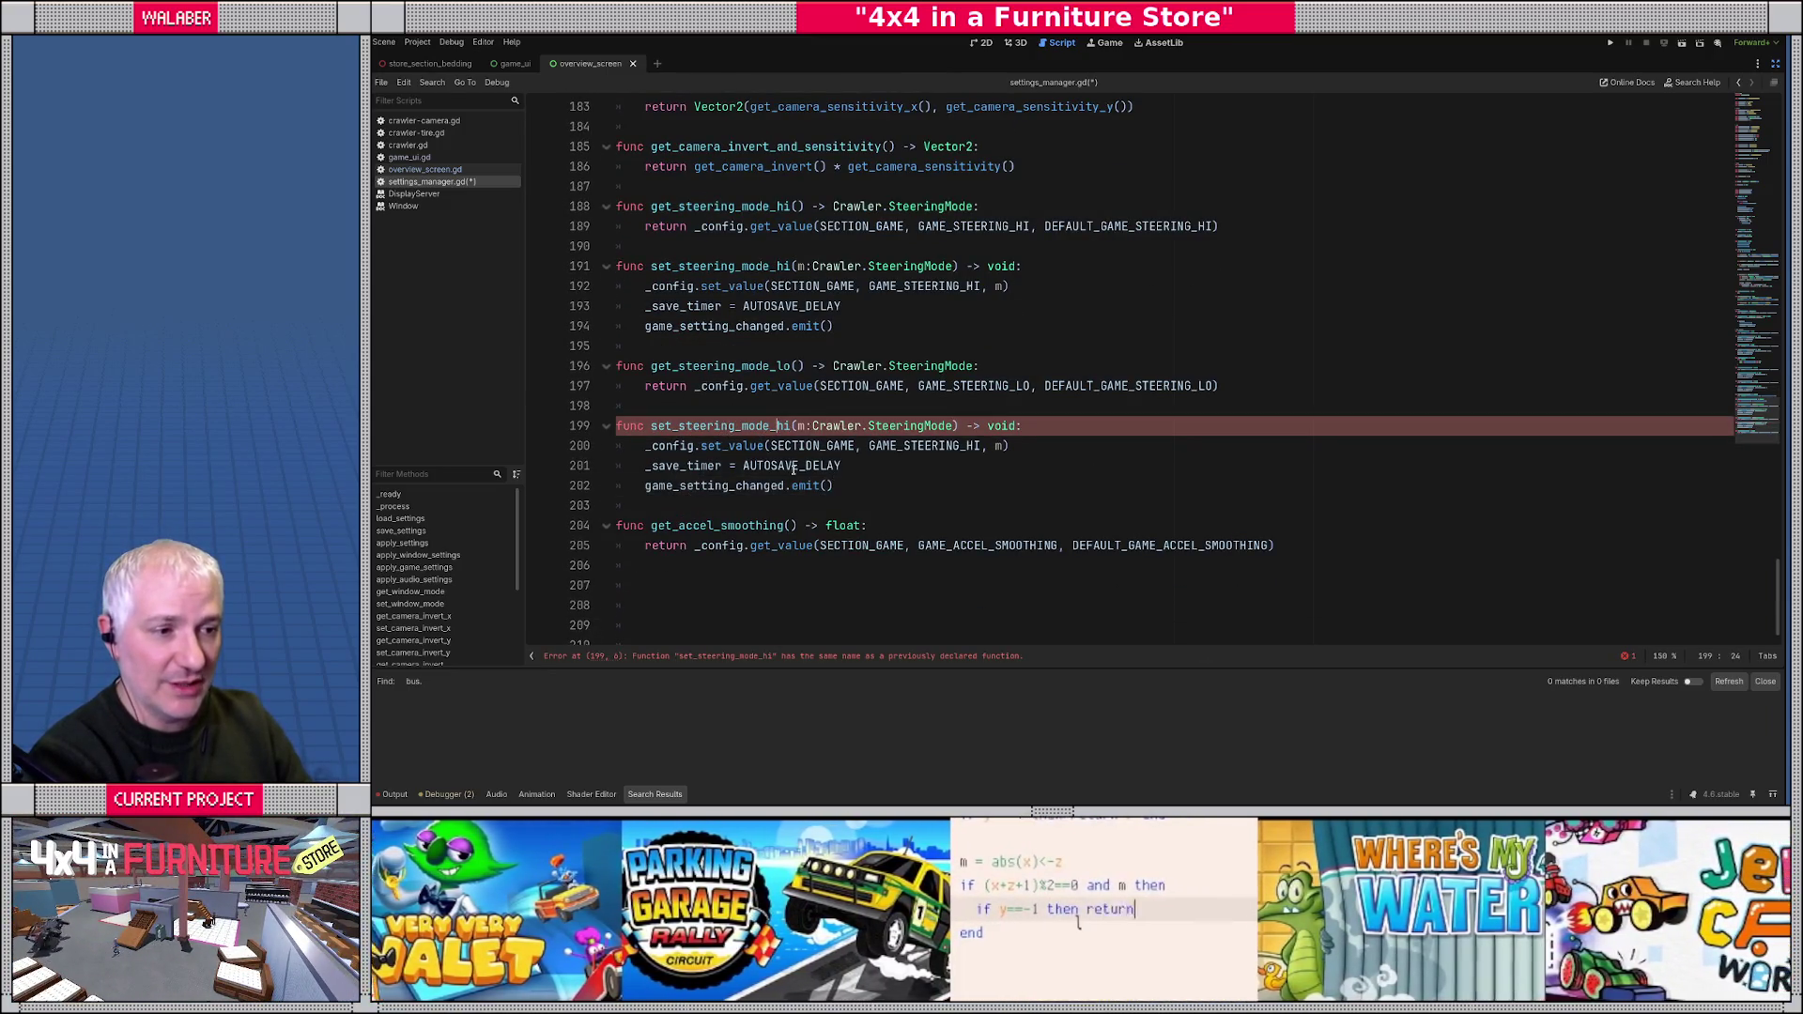
{"action": "key", "text": "BackSpace"}
{"action": "key", "text": "BackSpace"}
{"action": "type", "text": "lo"}
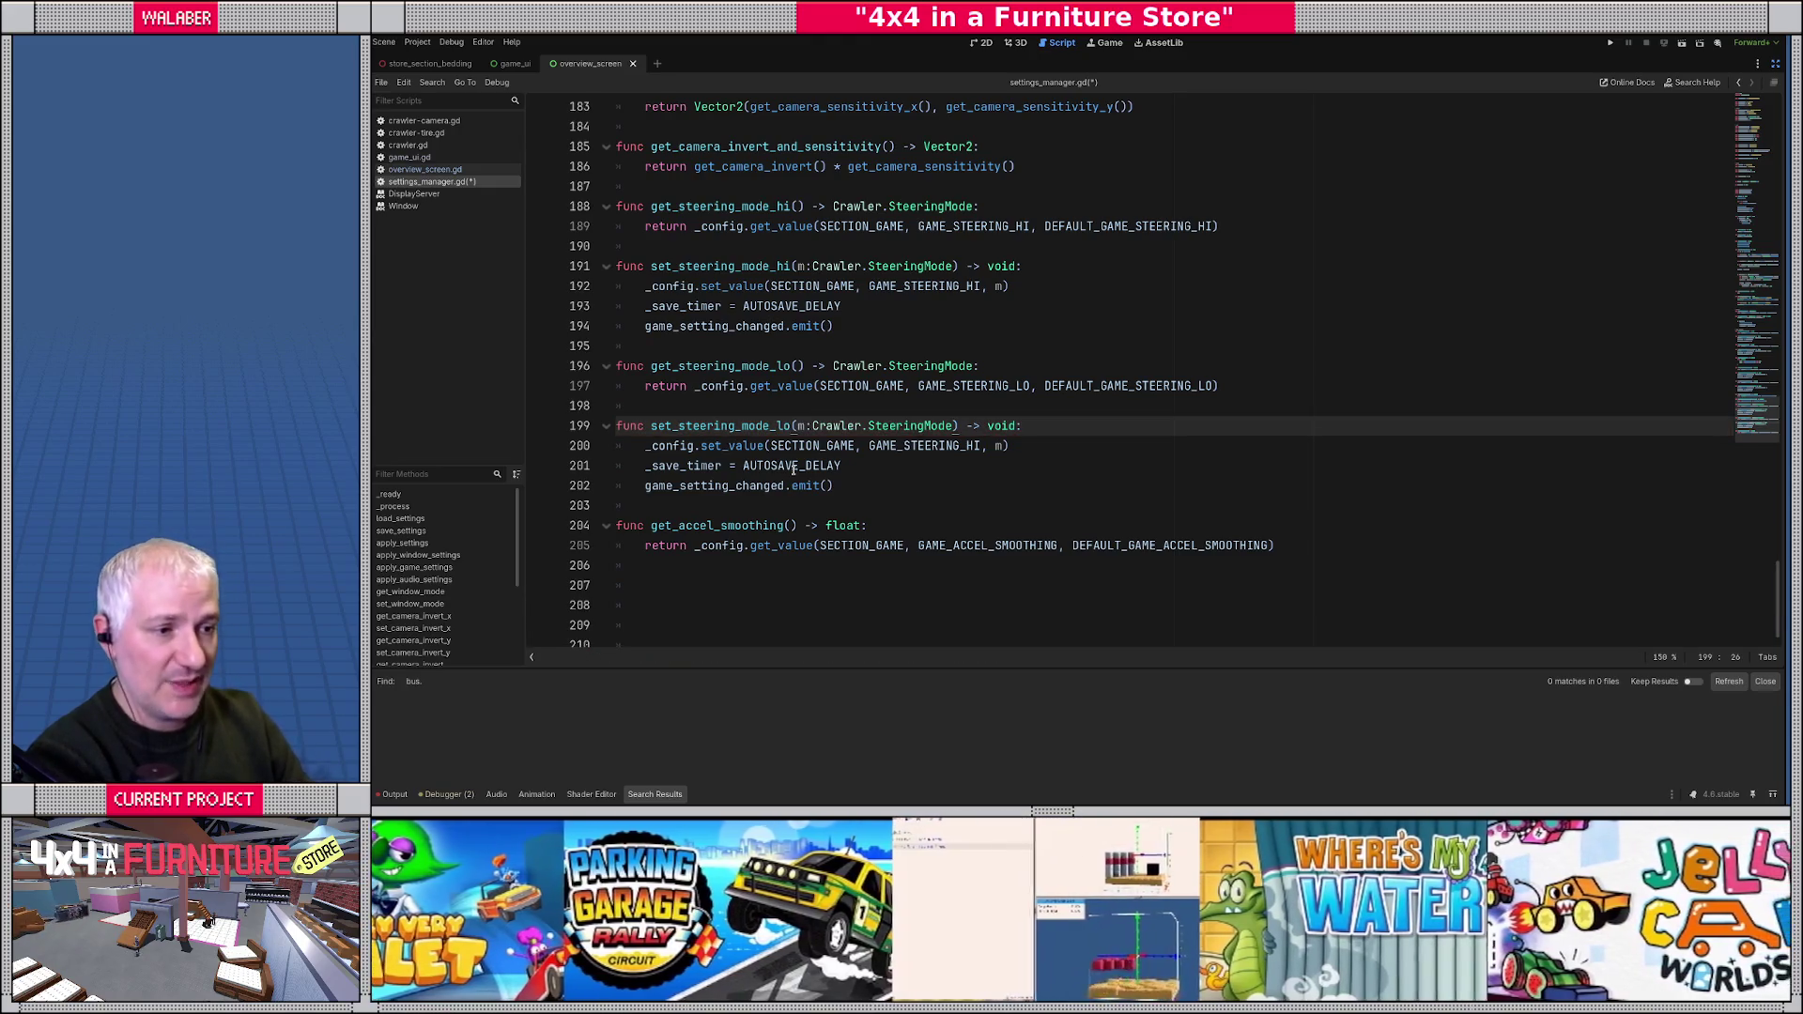
{"action": "left_click", "coordinate": [980, 445]}
{"action": "key", "text": "BackSpace"}
{"action": "key", "text": "BackSpace"}
{"action": "type", "text": "LO"}
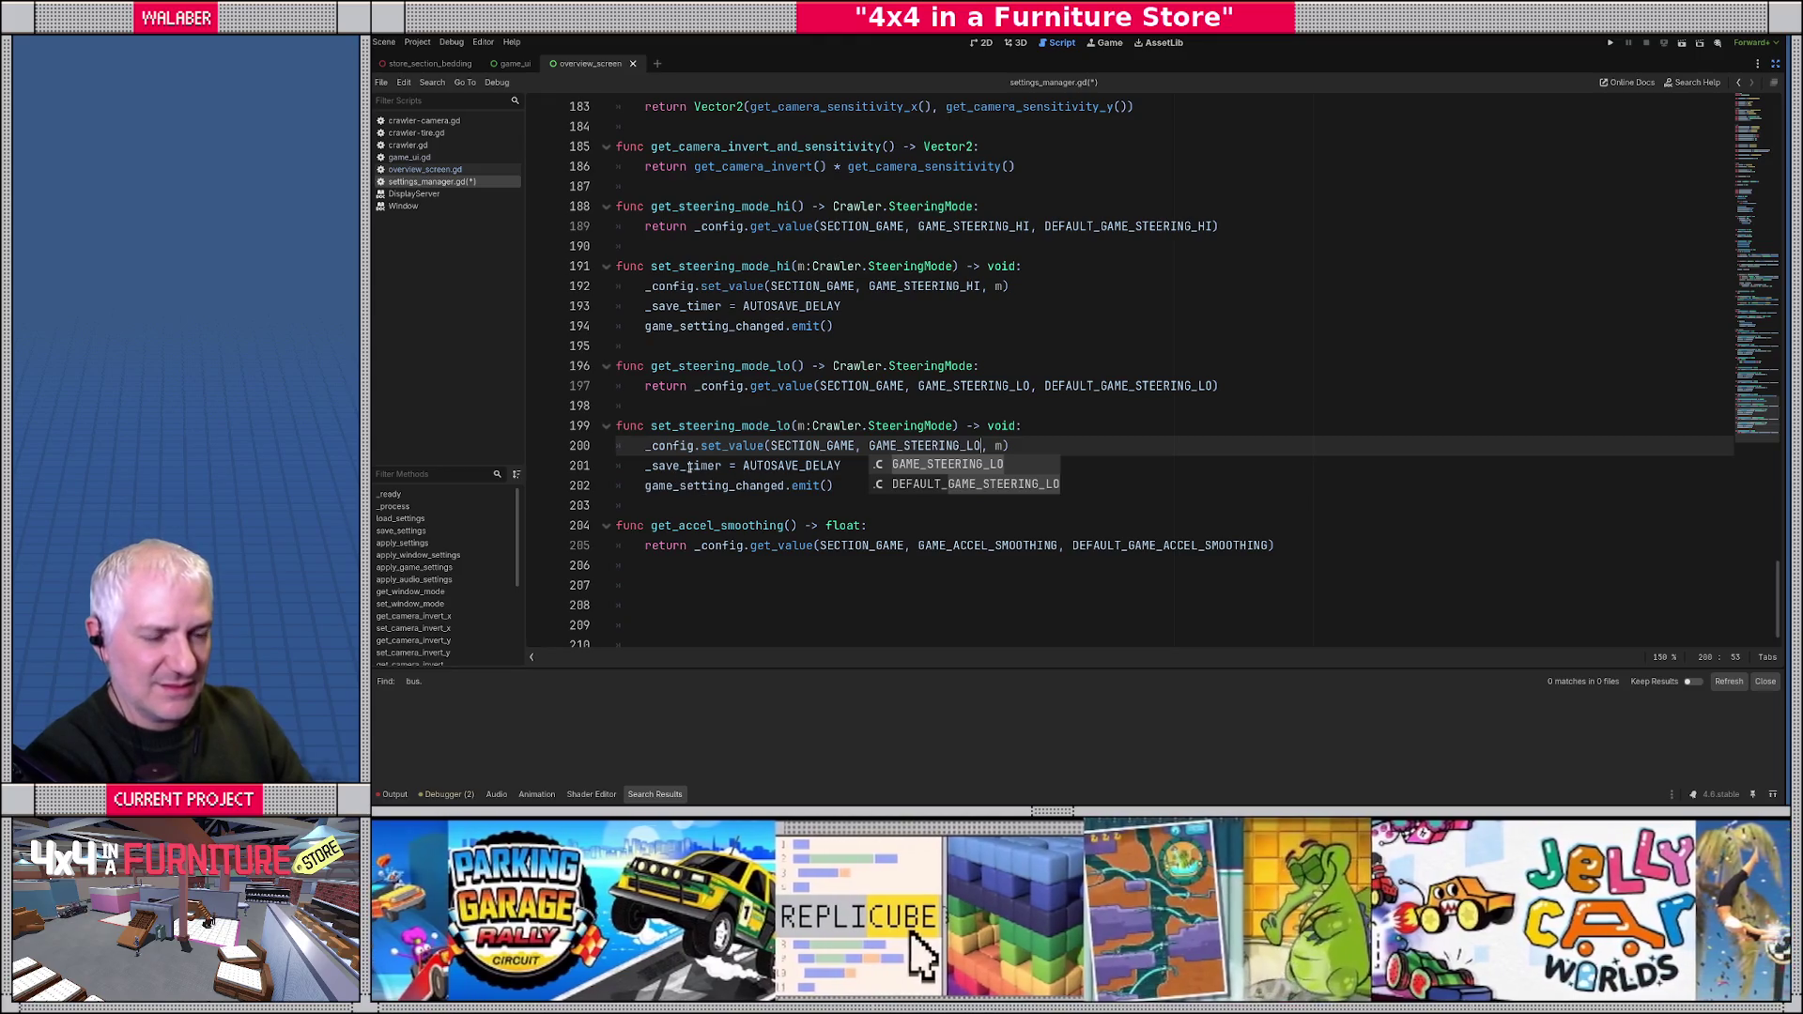
{"action": "left_click", "coordinate": [707, 402]}
{"action": "left_click", "coordinate": [711, 508]}
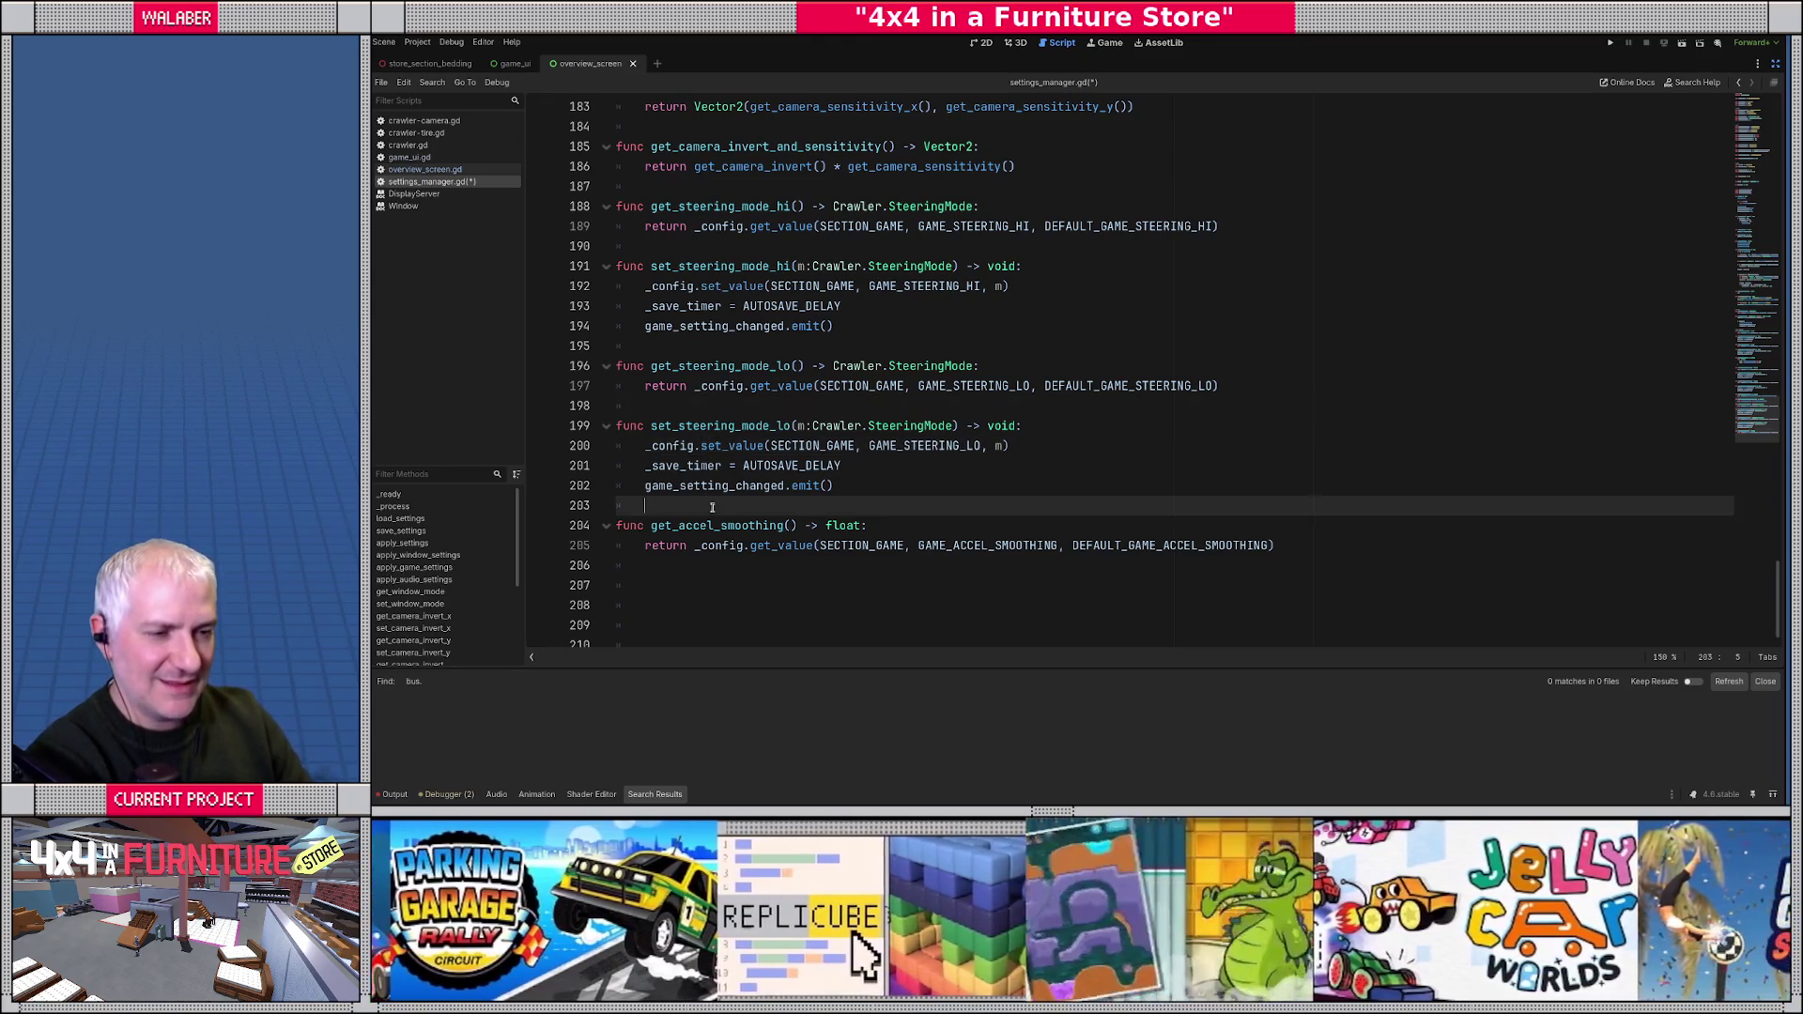
{"action": "left_click", "coordinate": [638, 567]}
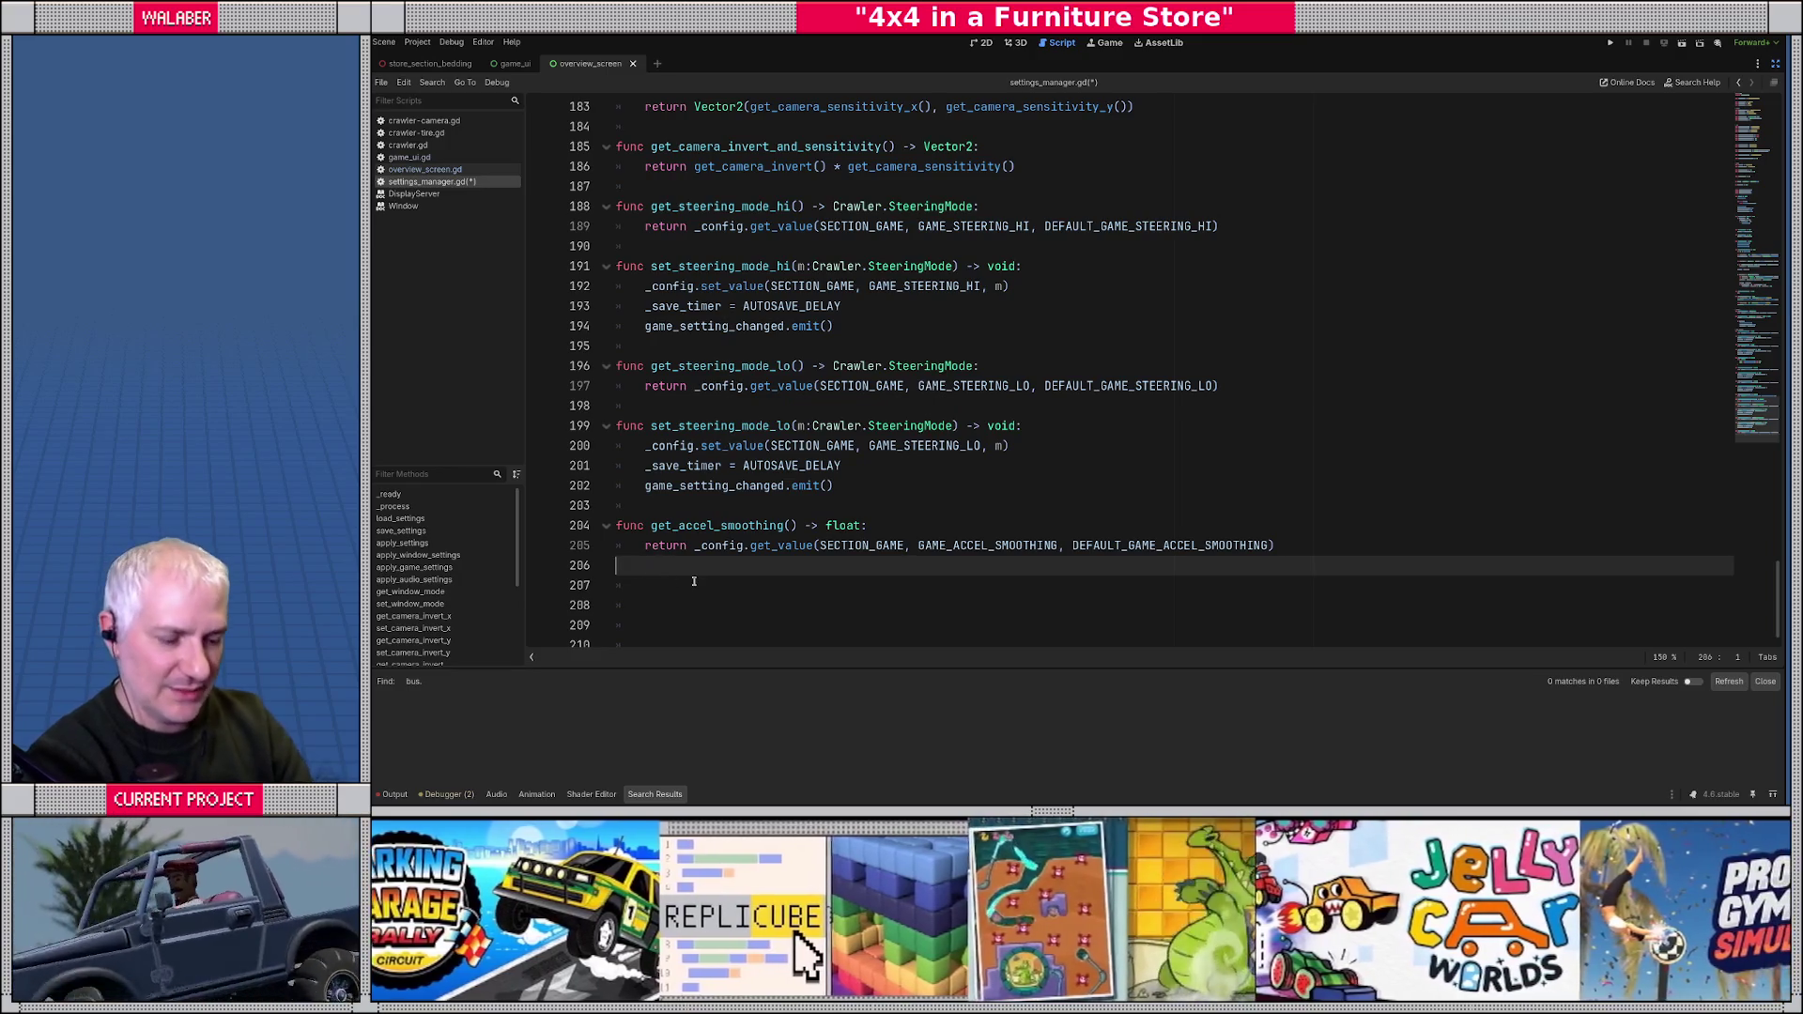
- Write set_accel_smoothing(v:float) calling _config.set_value(SECTION_GAME, GAME_ACCEL_SMOOTHING, v)
{"action": "left_click", "coordinate": [694, 581]}
{"action": "type", "text": "func set_accel_smoothing"}
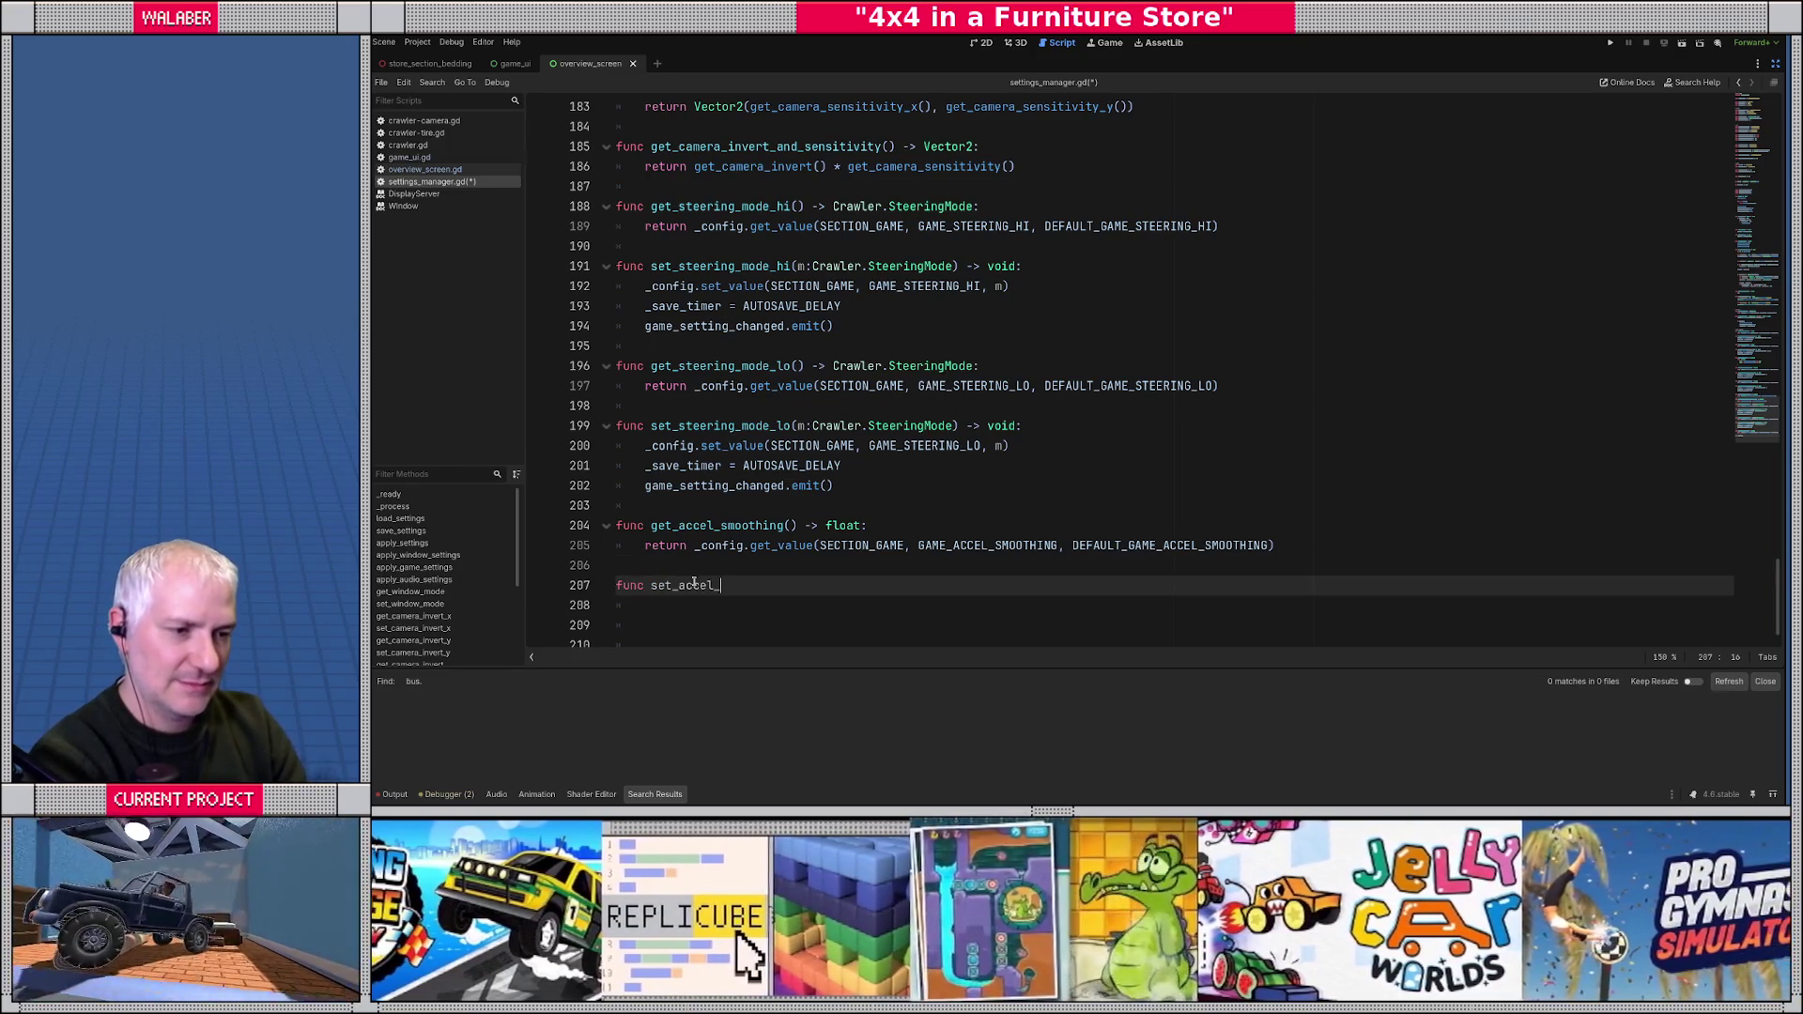
{"action": "type", "text": "(v:float) -> vo"}
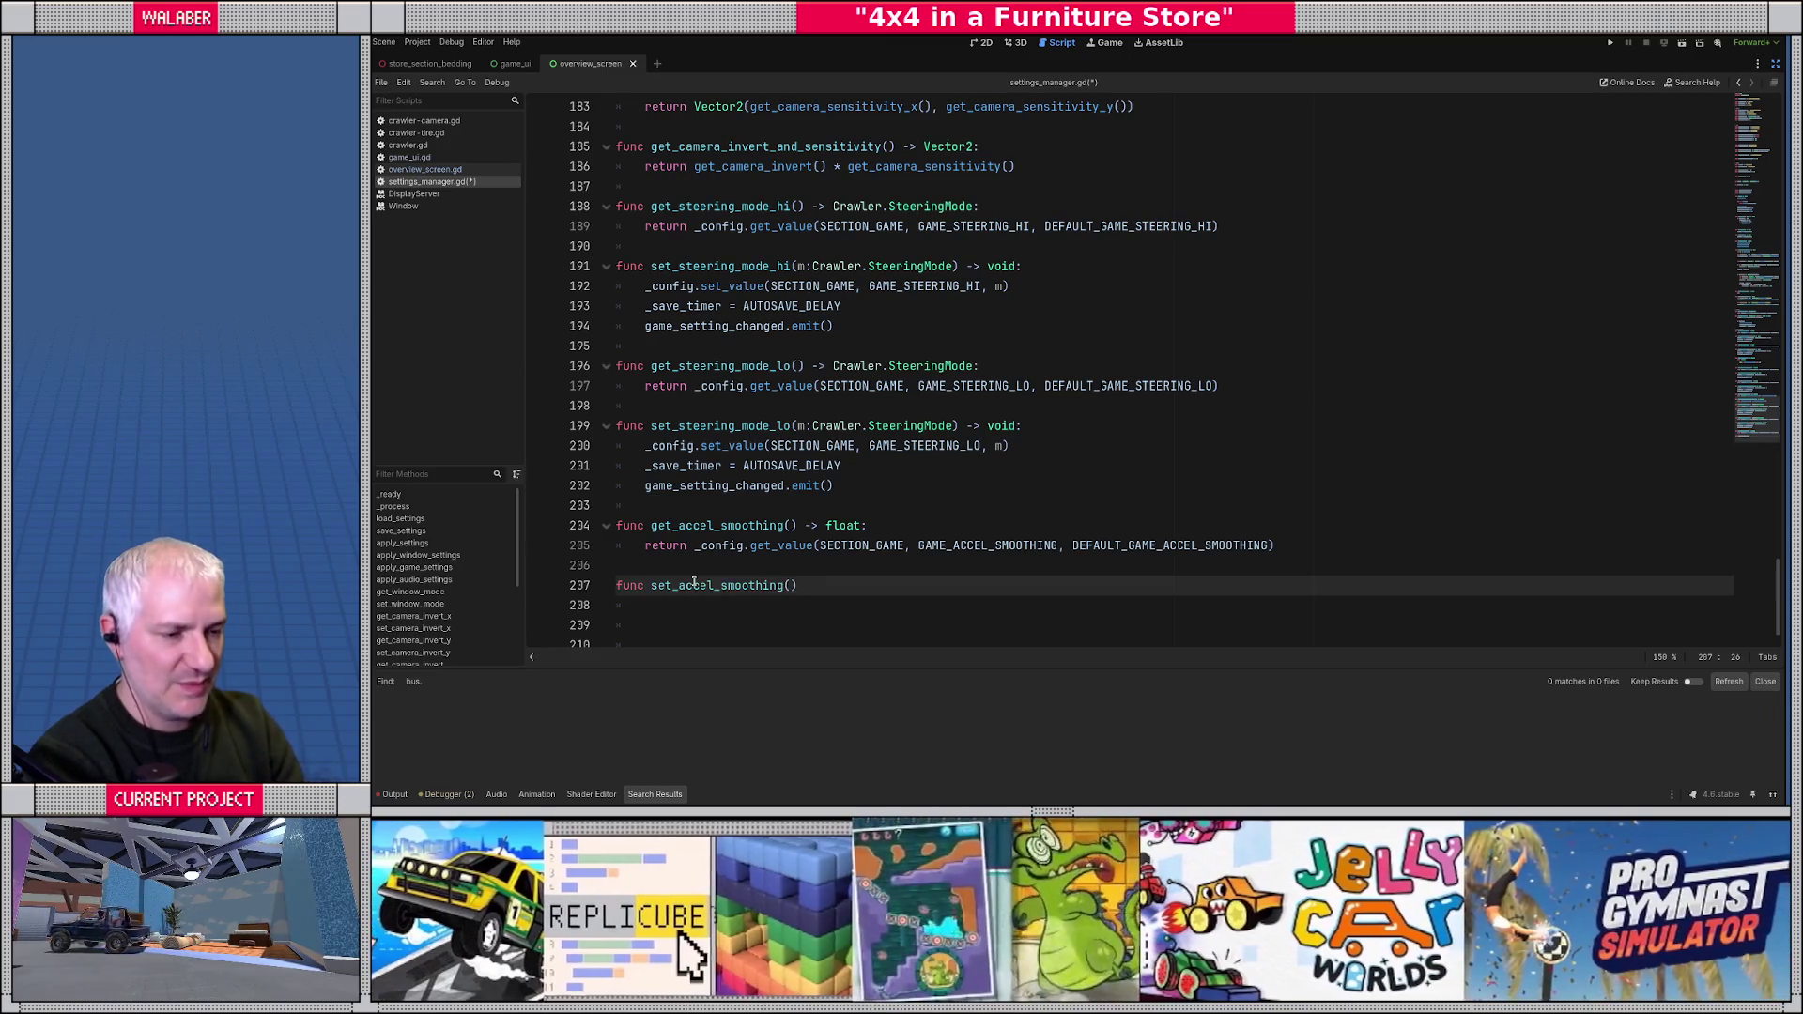
{"action": "type", "text": "id:"}
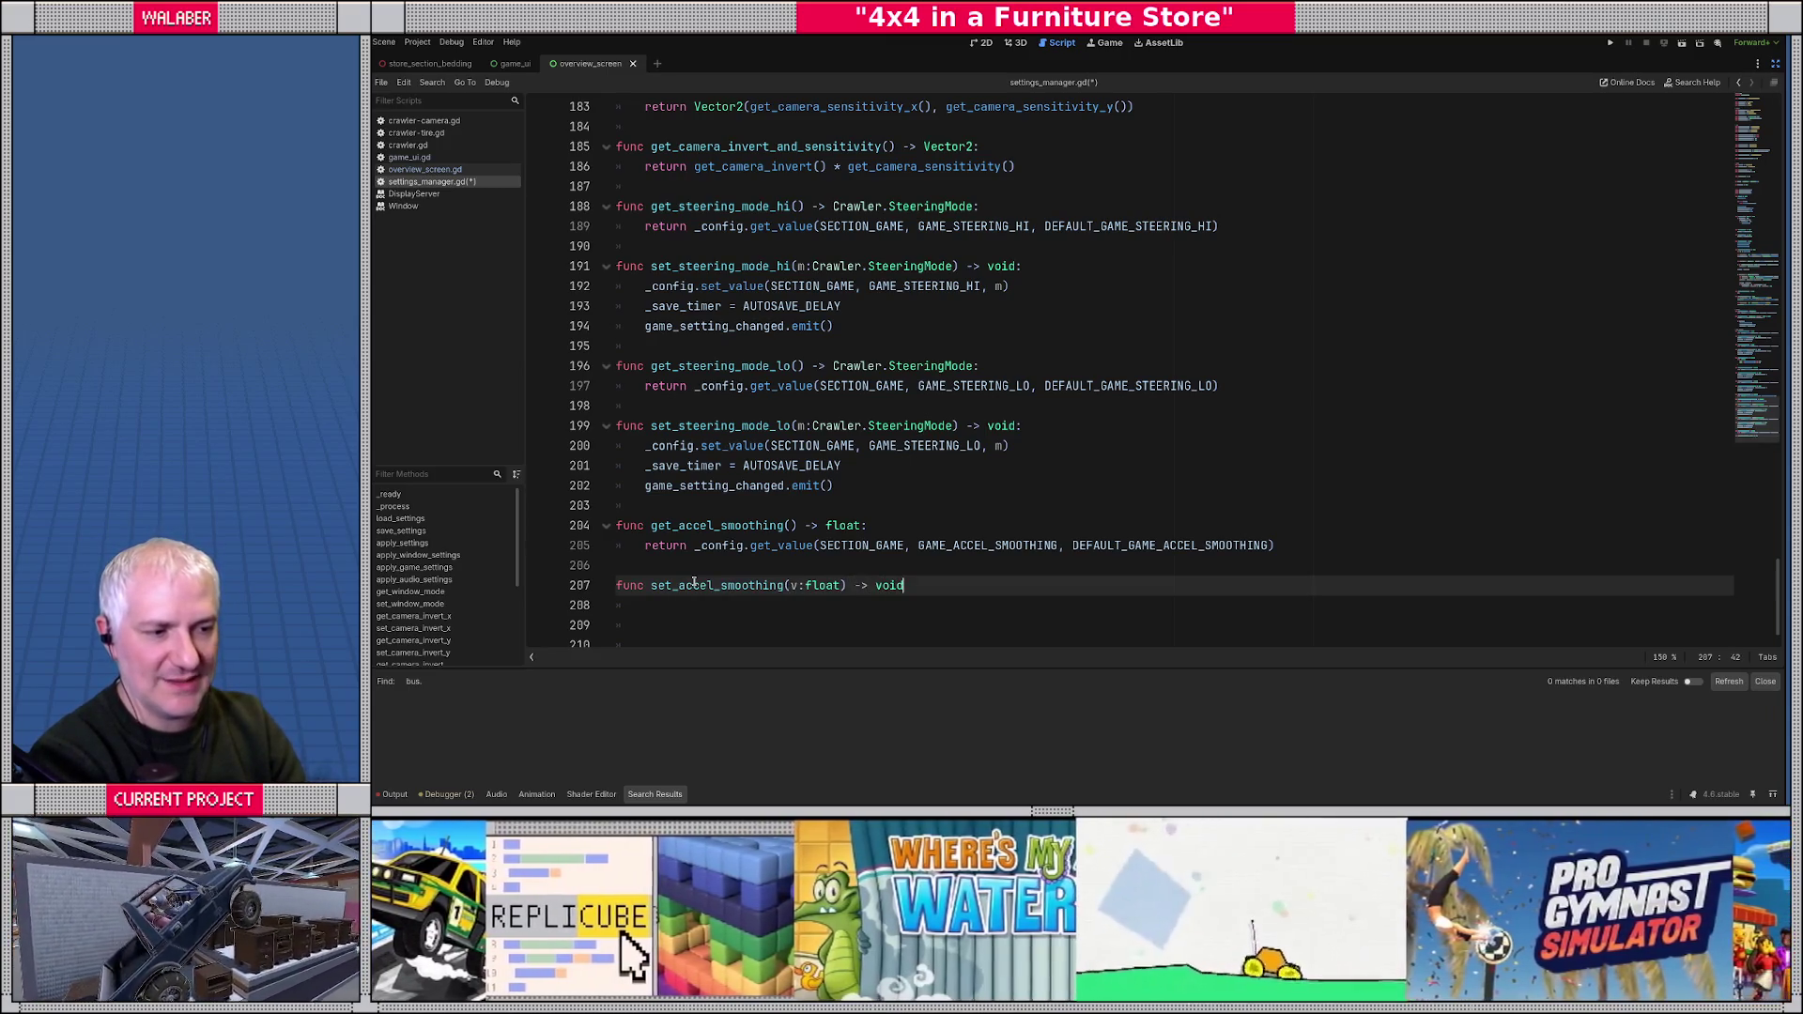
{"action": "key", "text": "Return"}
{"action": "type", "text": "_config."}
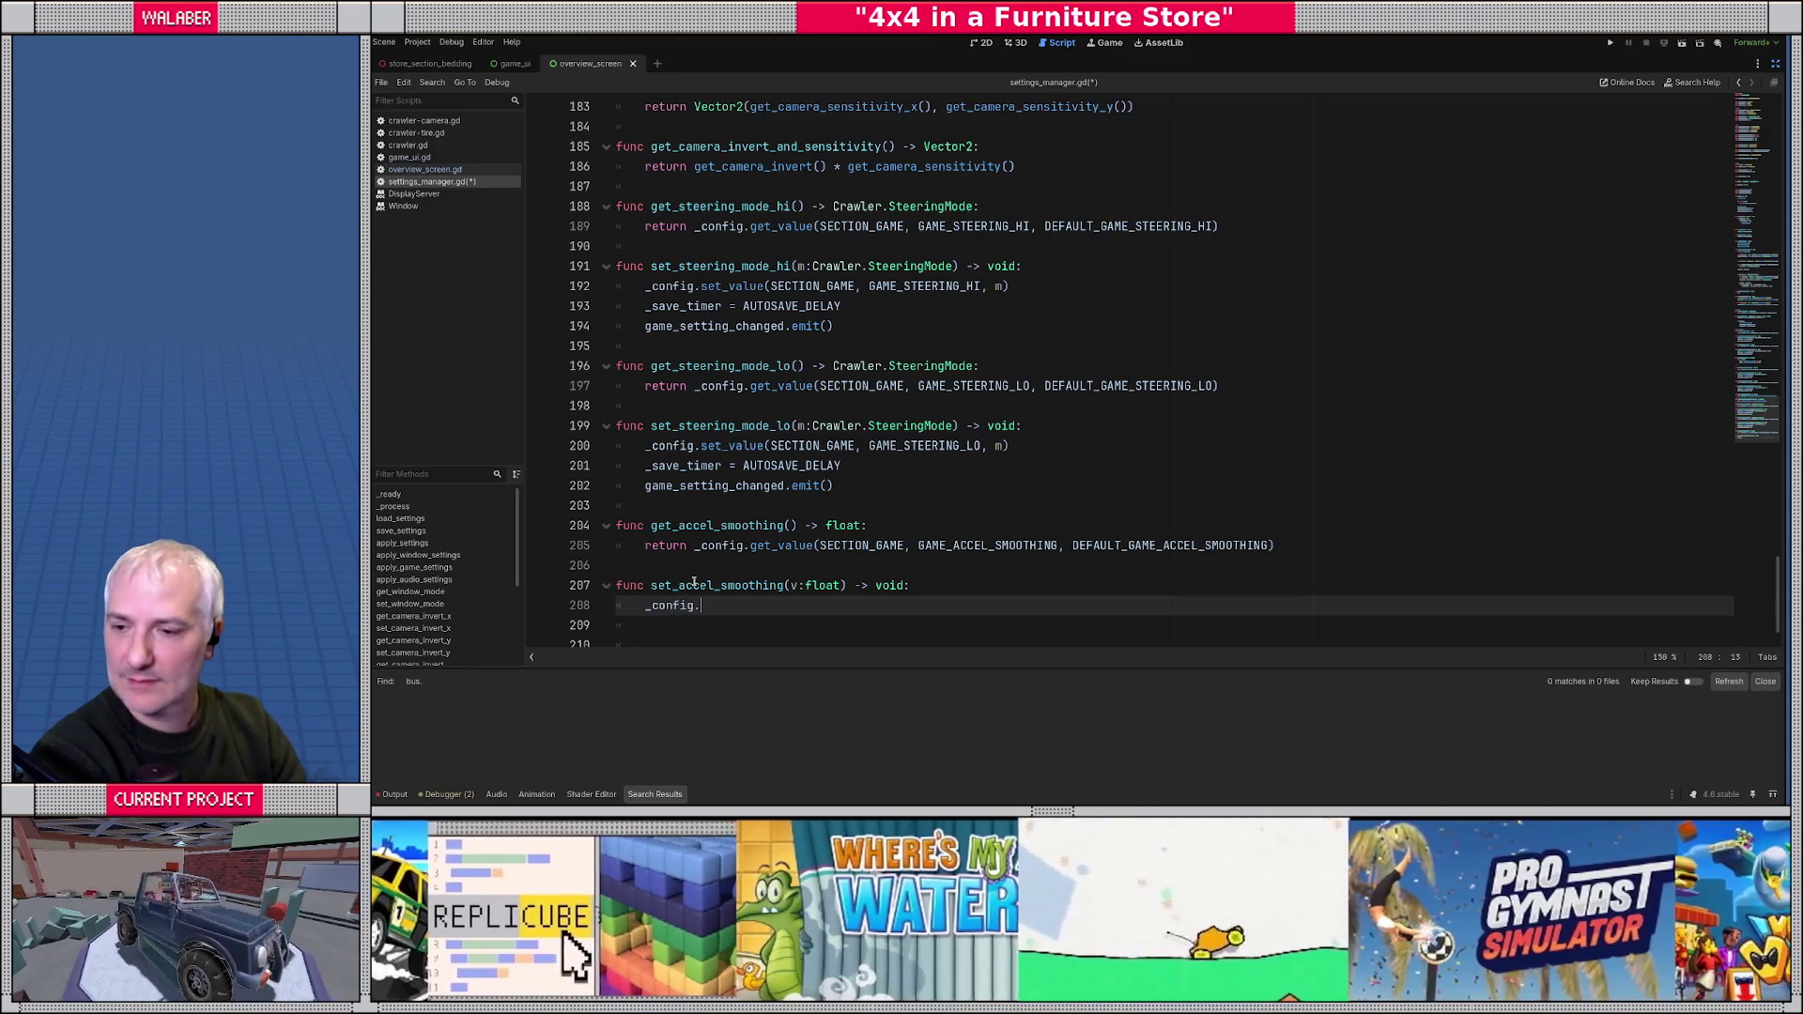
{"action": "type", "text": "set_va"}
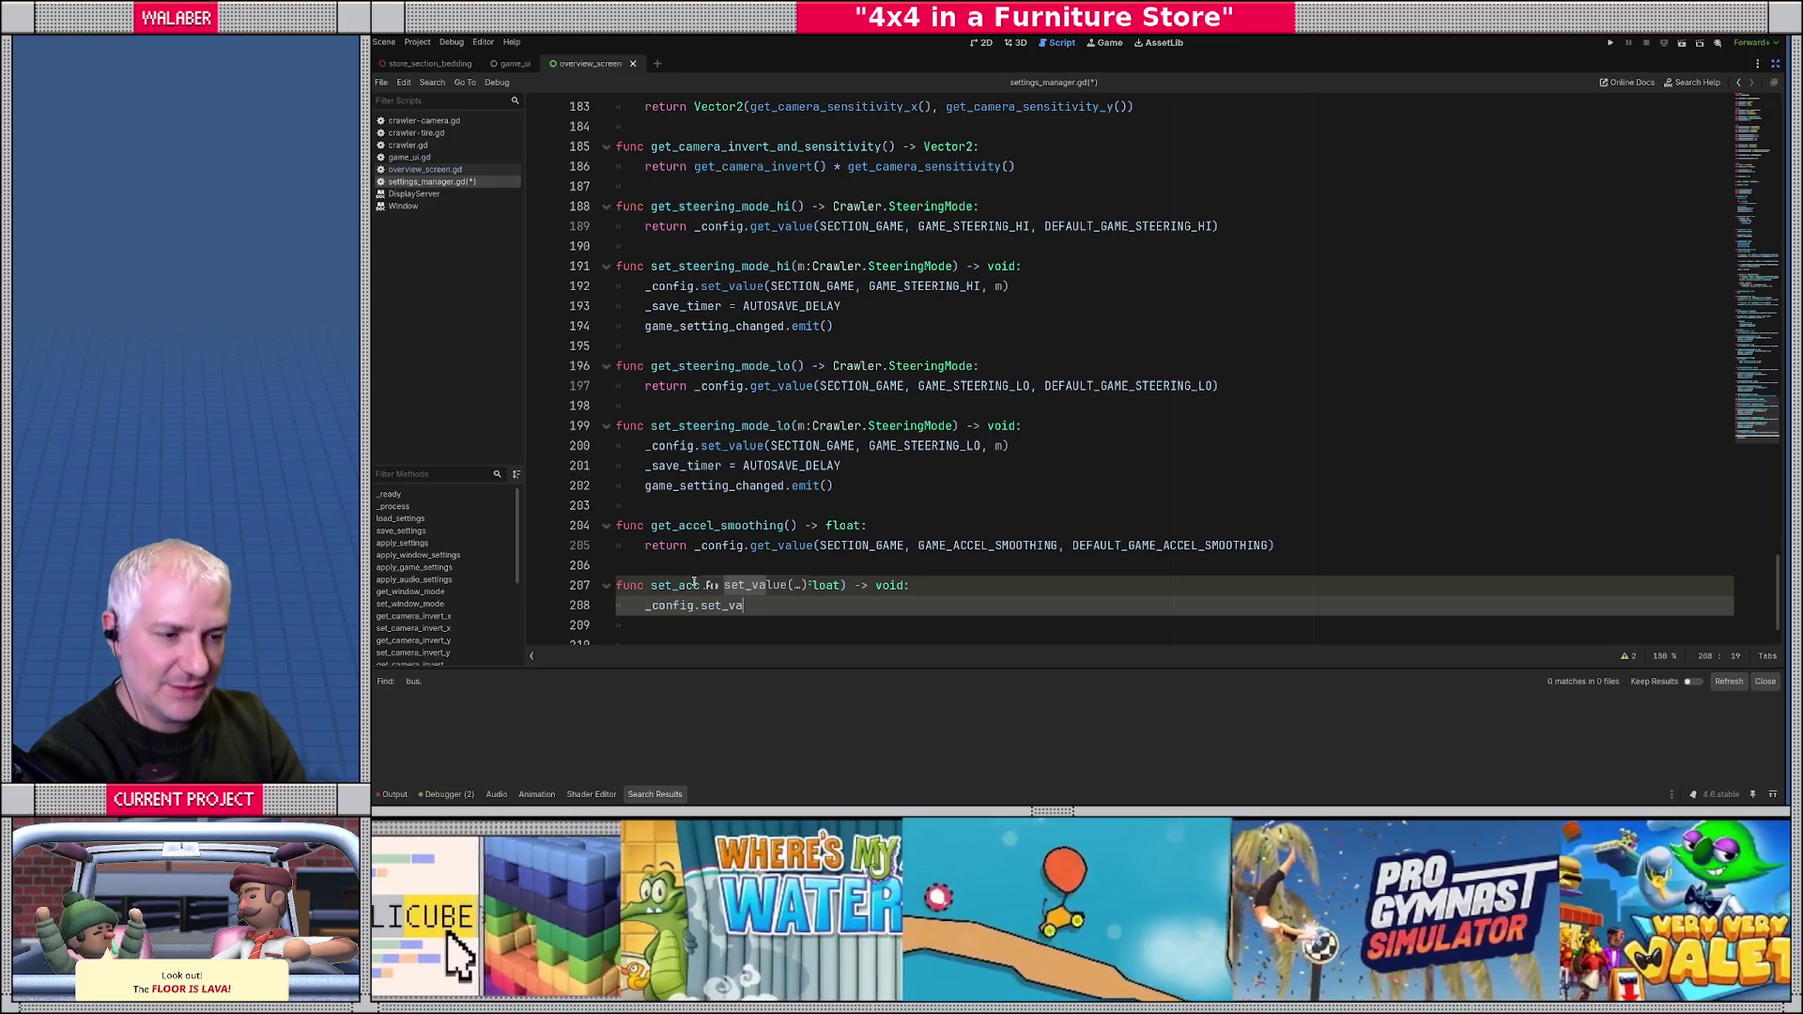
{"action": "key", "text": "Return"}
{"action": "type", "text": "SECTION_GAME"}
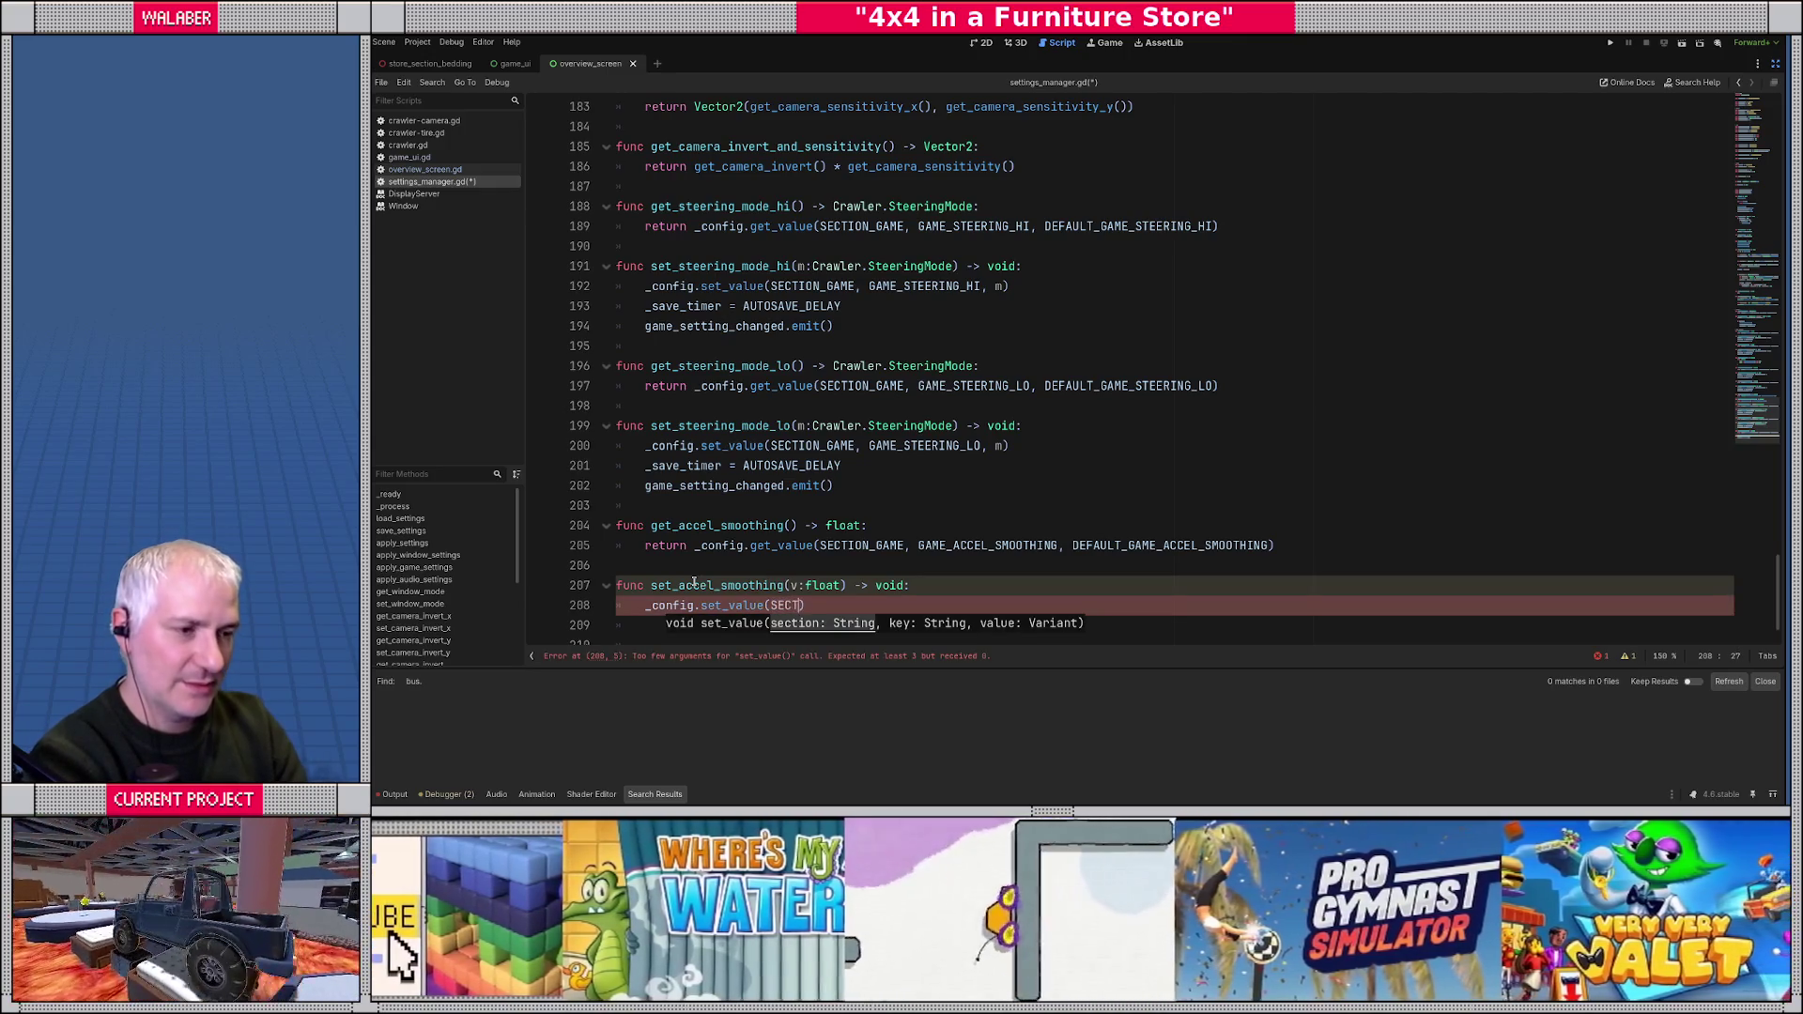
{"action": "type", "text": ","}
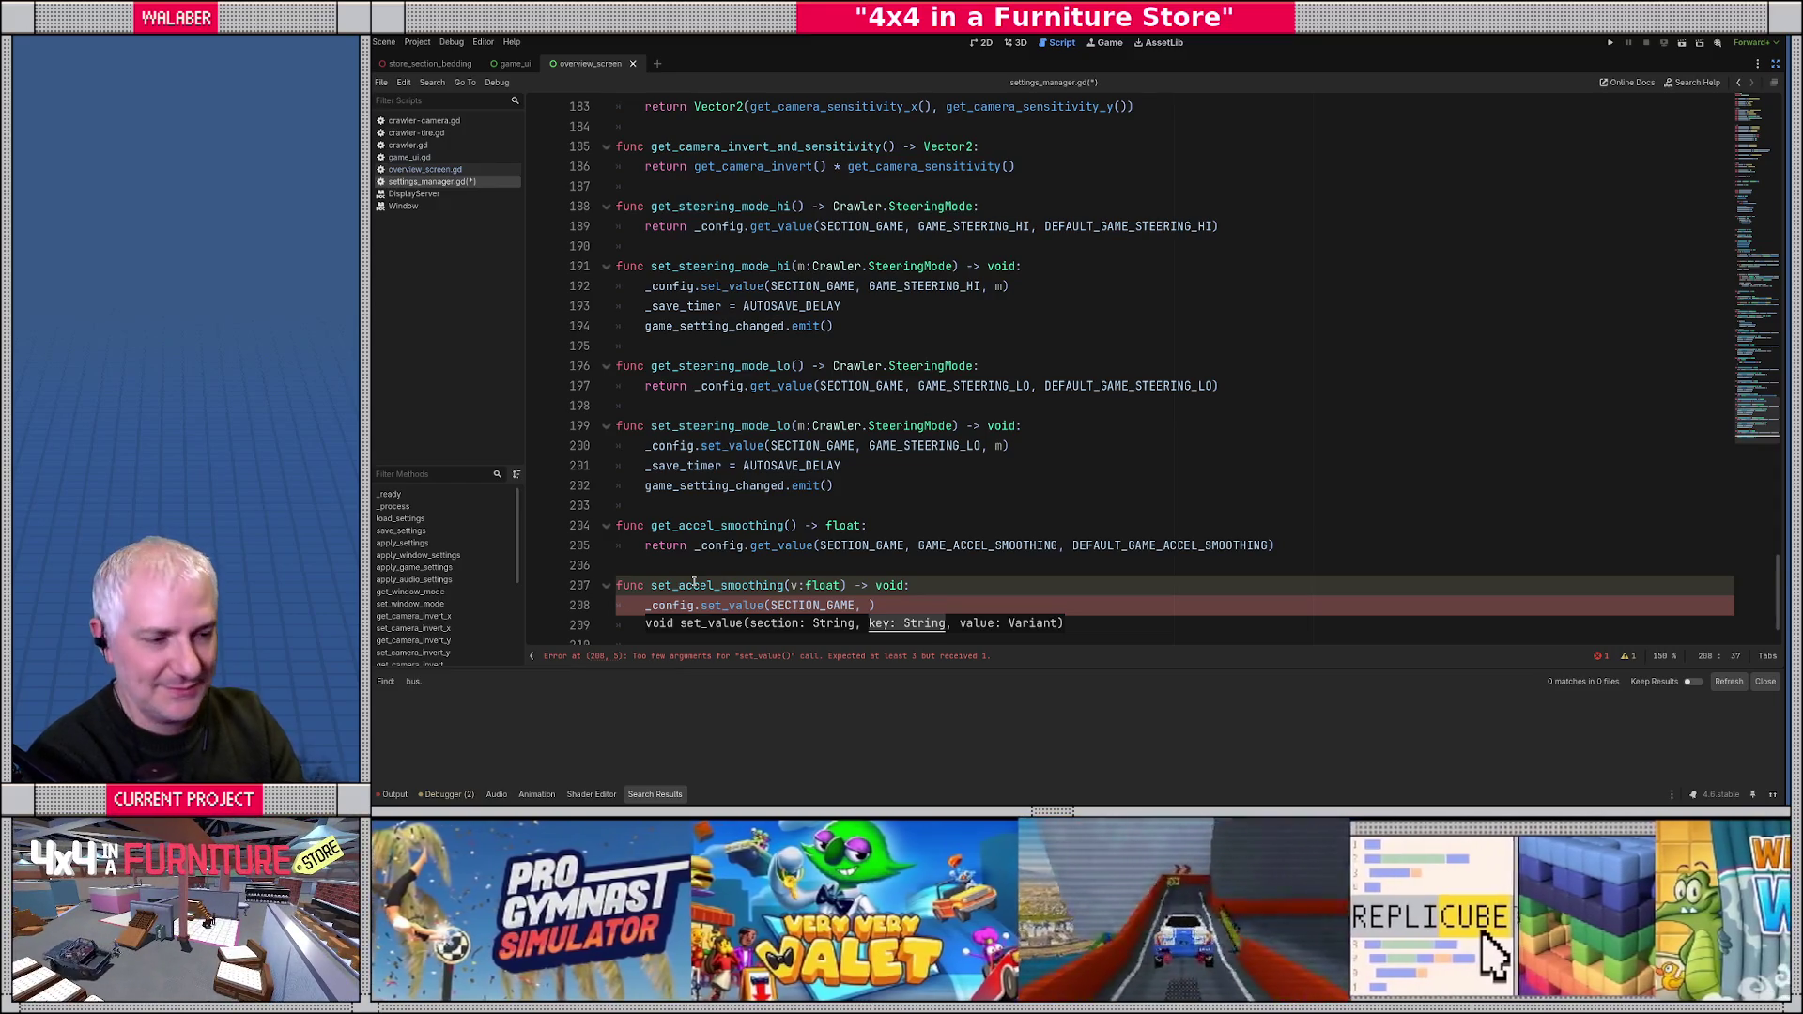
{"action": "type", "text": "GAME_ACCEL_SMOOTHING, v"}
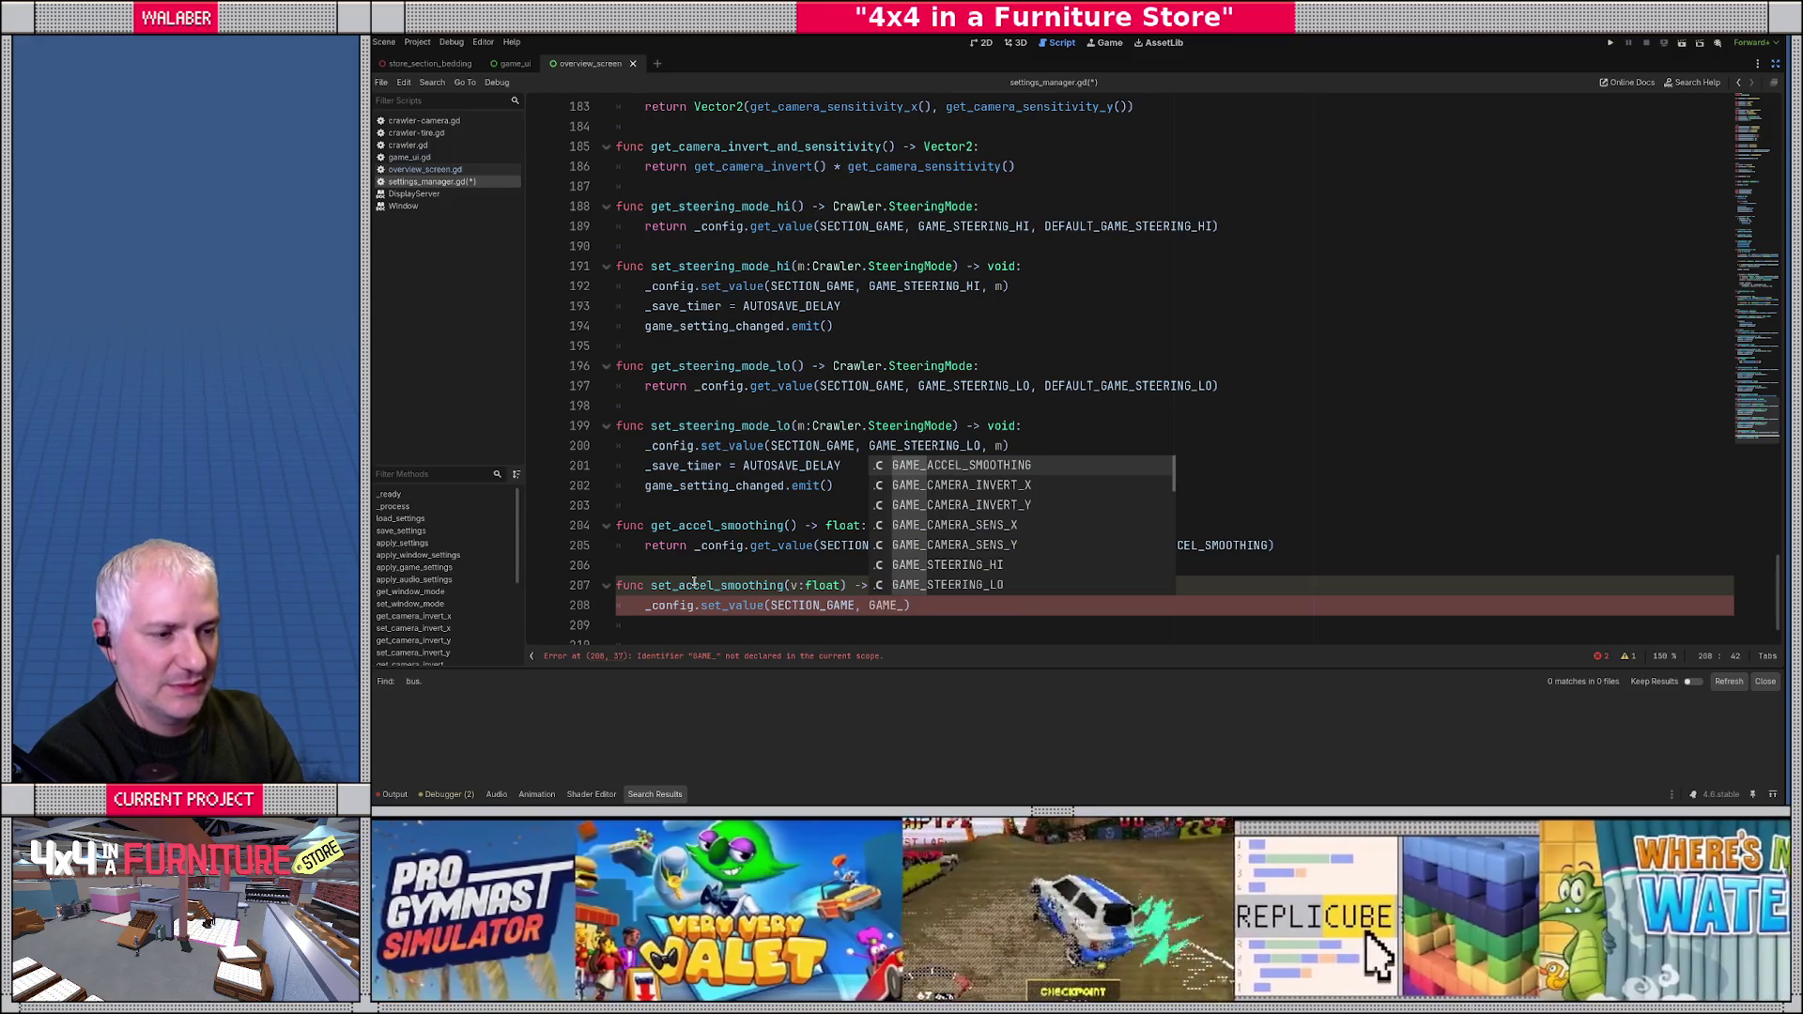
{"action": "key", "text": "Return"}
{"action": "type", "text": ", v)"}
- Add the autosave-timer and signal lines, delete the surplus pasted lines, and save the script
{"action": "key", "text": "Return"}
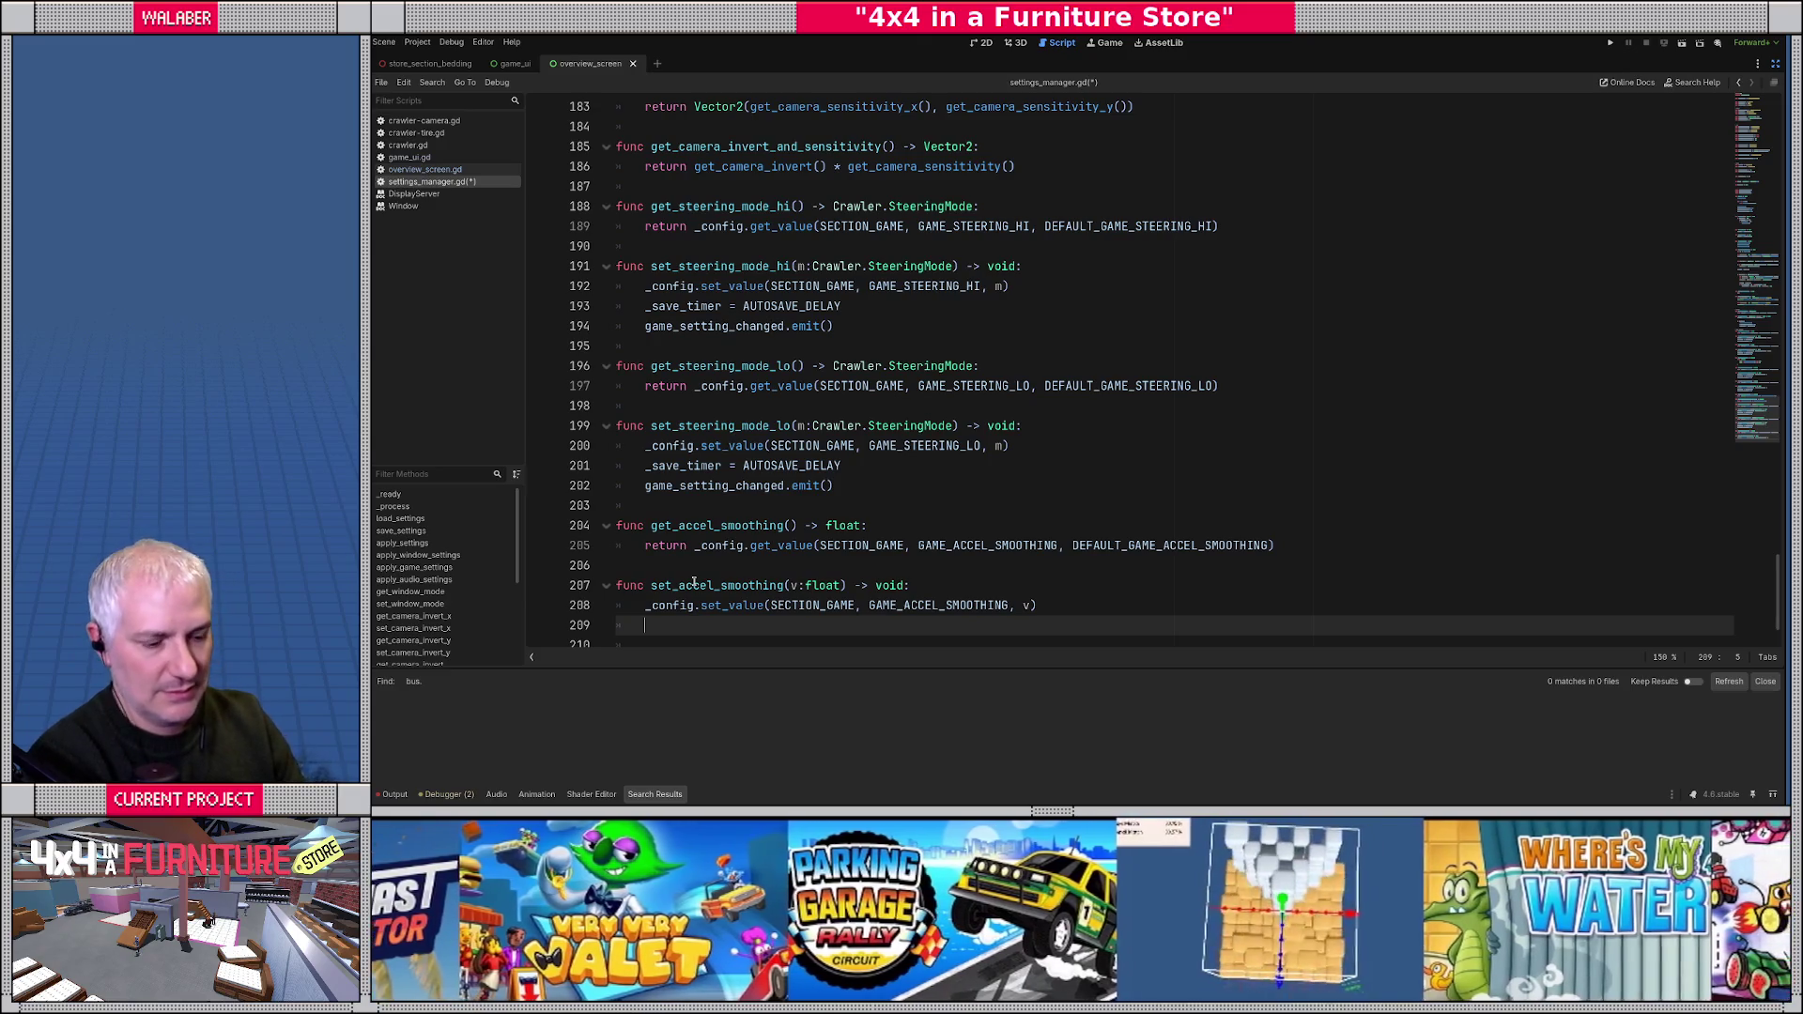
{"action": "type", "text": "func set_steering_mode_hi(m:Crawler.SteeringMode) -> void: \t_config.set_value(SECTION_GAME, GAME_STEERING_HI, m) \t_save_timer = AUTOSAVE_DELAY \tgame_setting_changed.emit()"}
{"action": "left_click_drag", "start_coordinate": [650, 579], "coordinate": [644, 625]}
{"action": "key", "text": "BackSpace"}
{"action": "scroll", "coordinate": [770, 608], "scroll_direction": "down", "scroll_amount": 1}
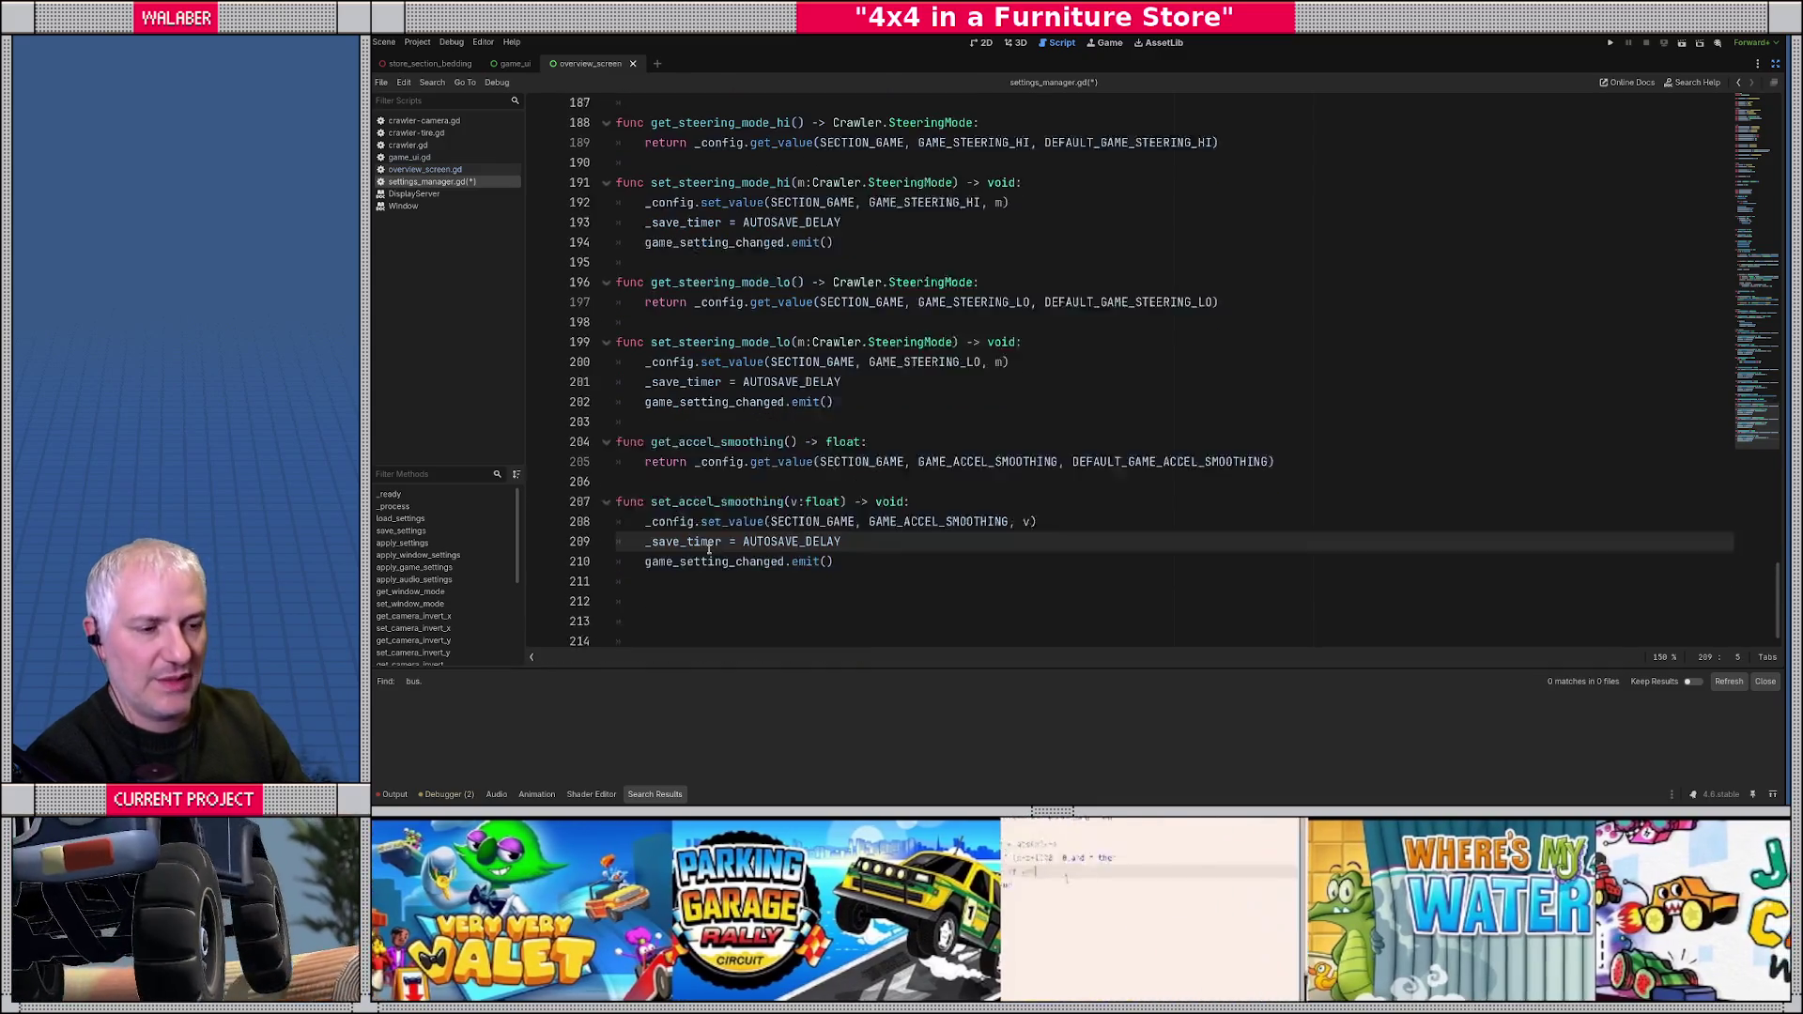
{"action": "key", "text": "Down"}
{"action": "key", "text": "Down"}
{"action": "key", "text": "Down"}
{"action": "key", "text": "Down"}
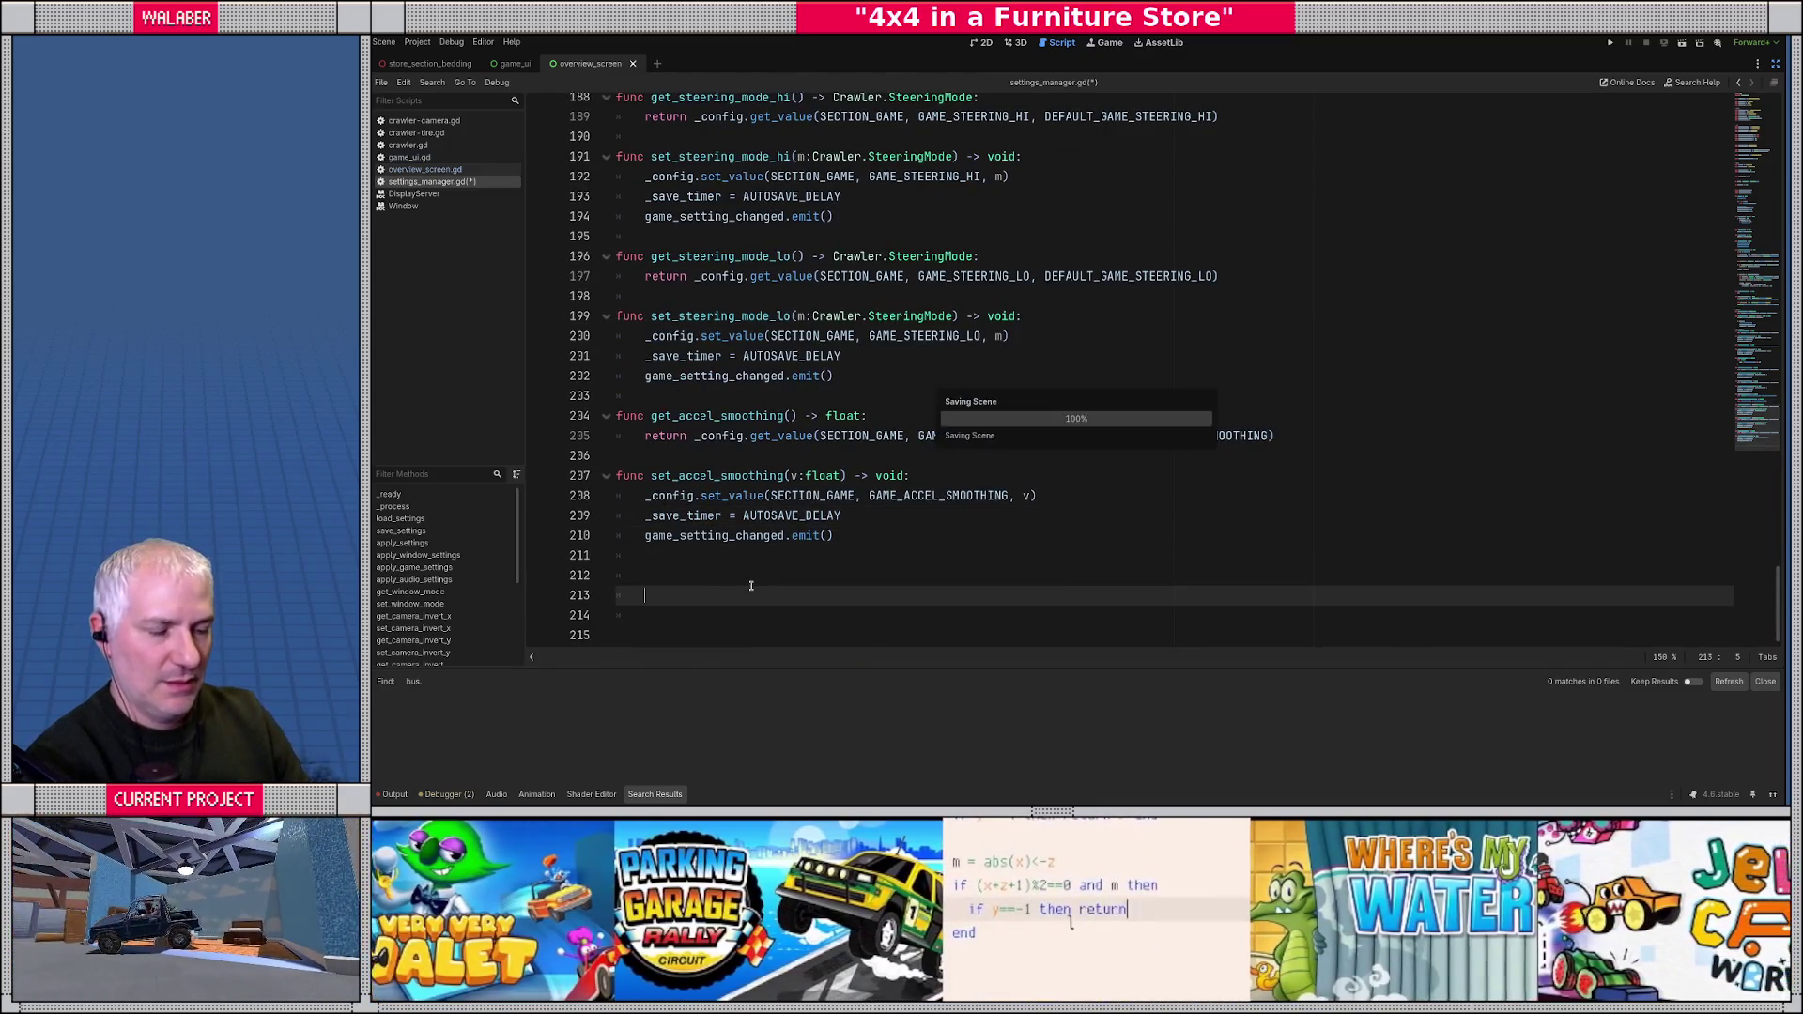
{"action": "scroll", "coordinate": [959, 526], "scroll_direction": "up", "scroll_amount": 1}
{"action": "scroll", "coordinate": [959, 526], "scroll_direction": "up", "scroll_amount": 20}
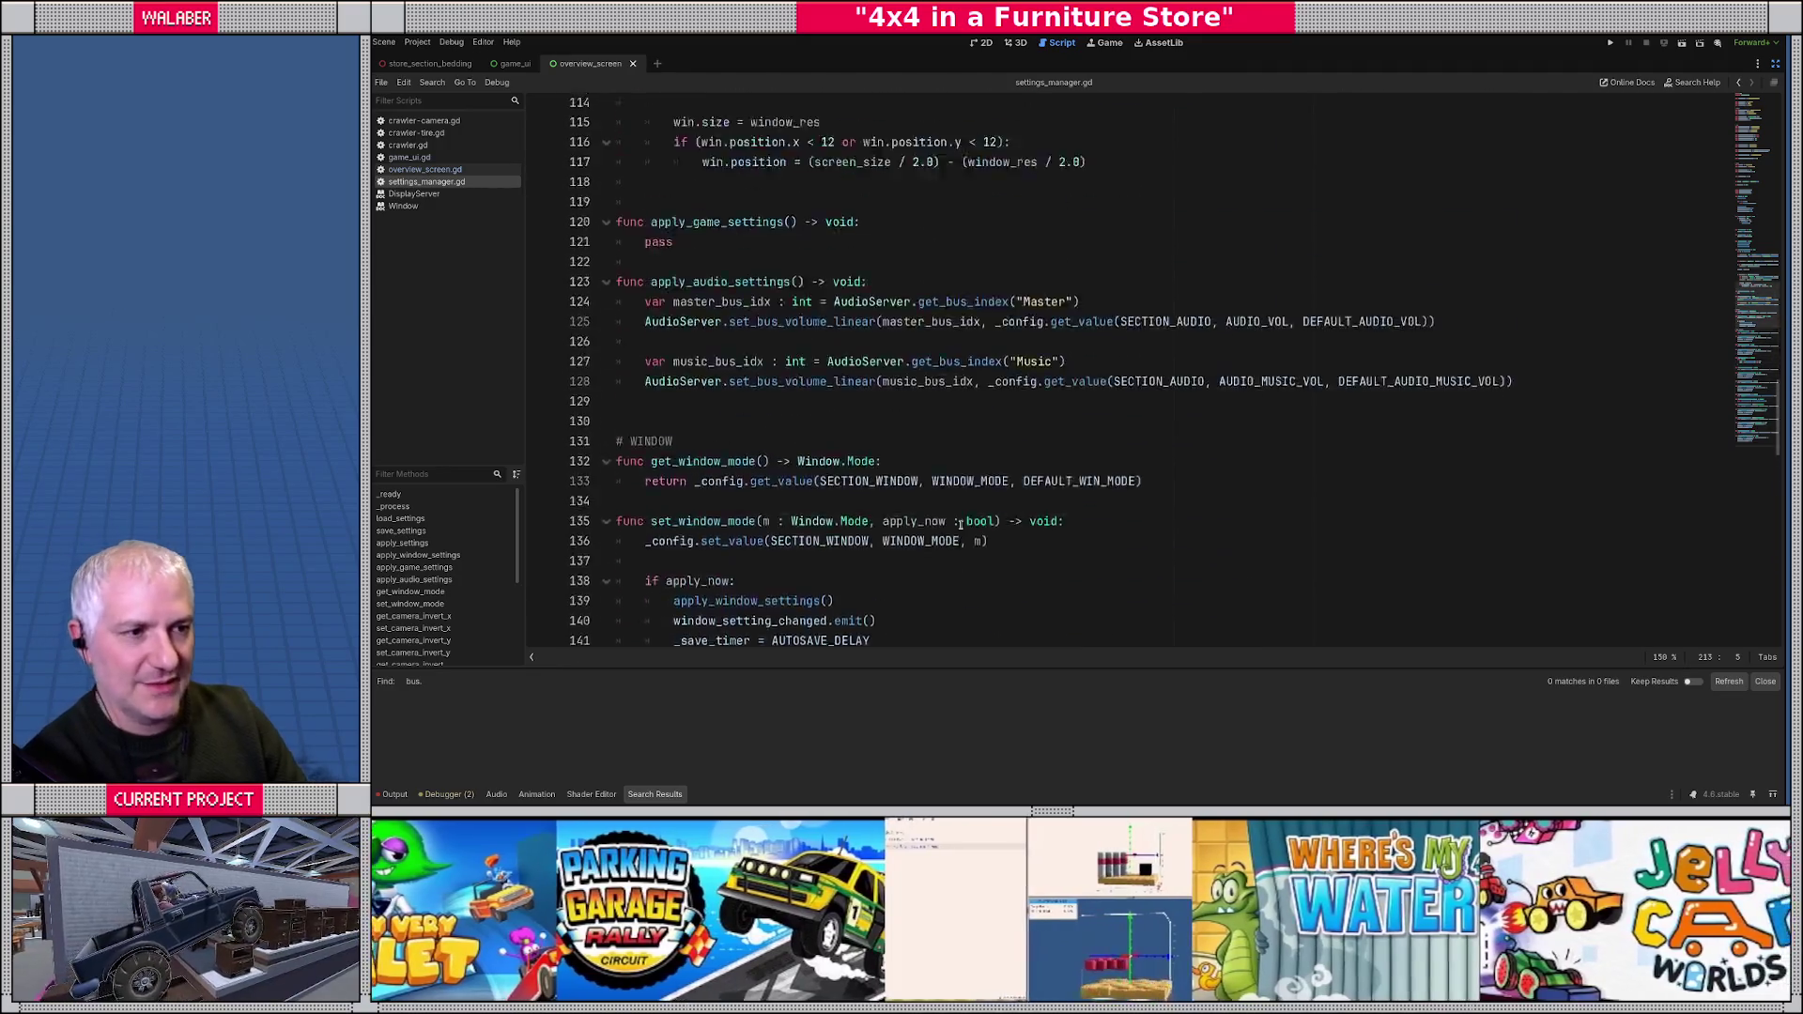
{"action": "scroll", "coordinate": [960, 525], "scroll_direction": "up", "scroll_amount": 11}
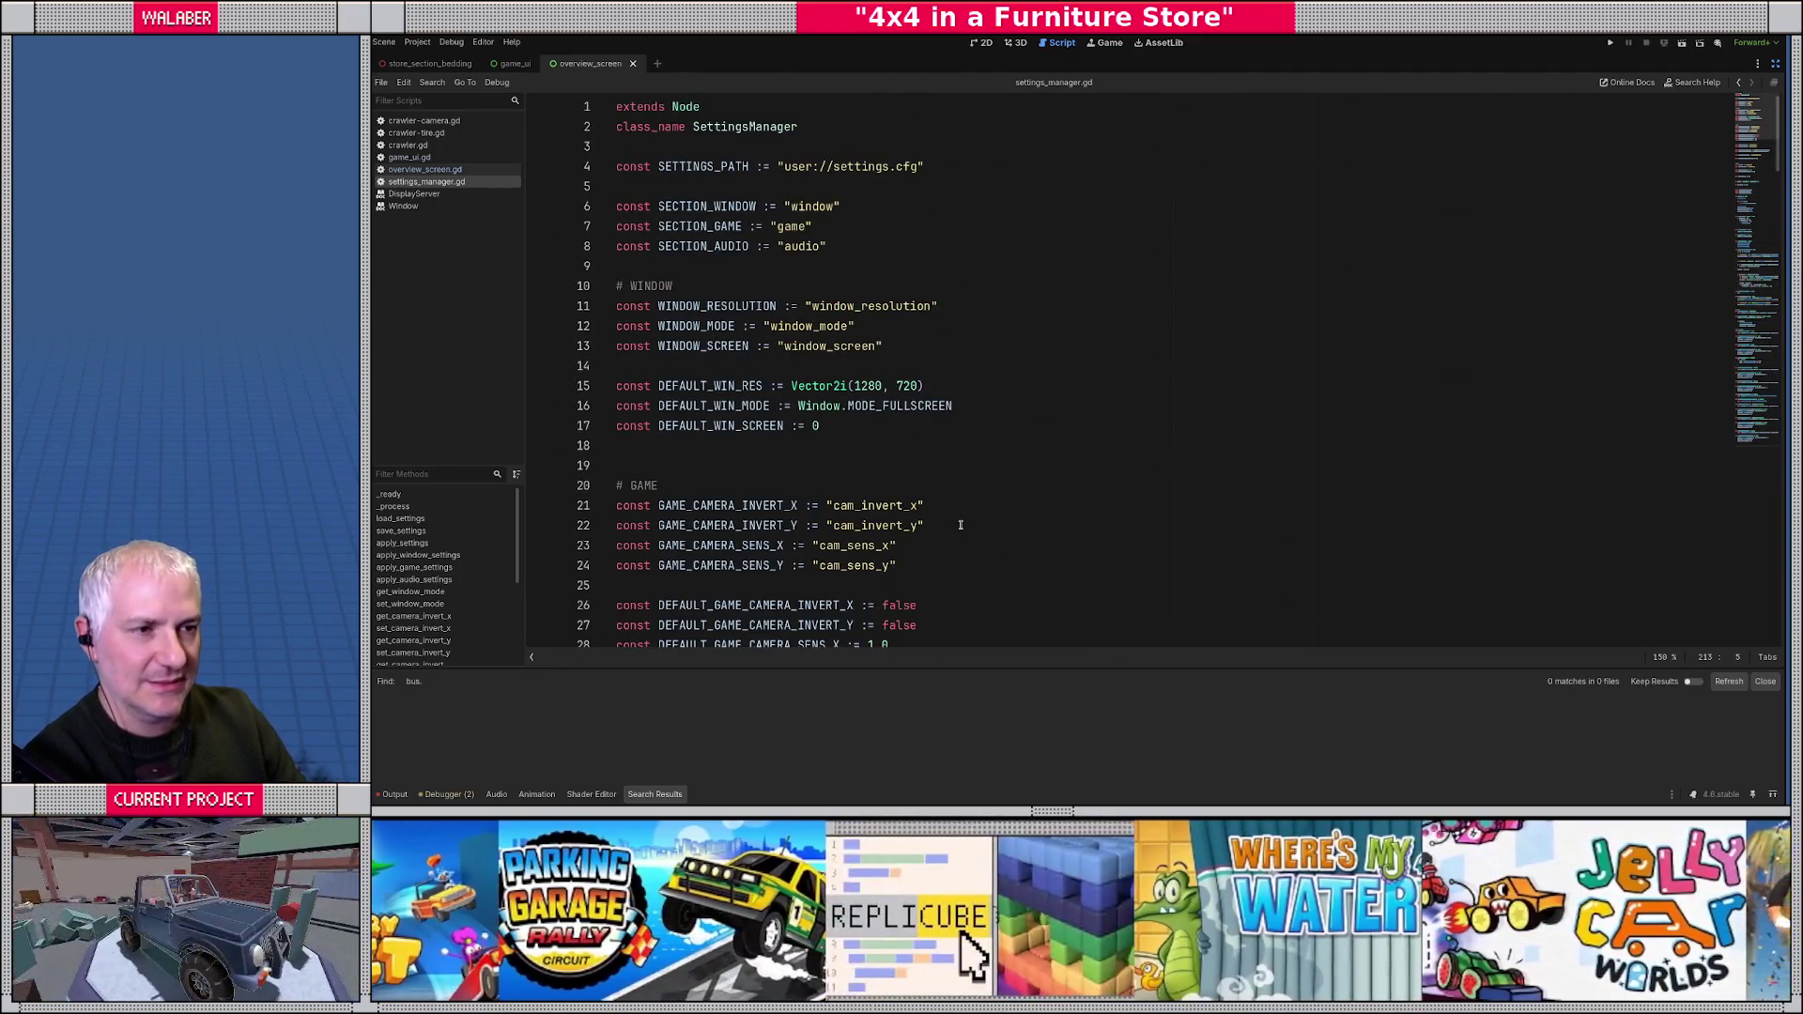
{"action": "scroll", "coordinate": [1031, 455], "scroll_direction": "down", "scroll_amount": 10}
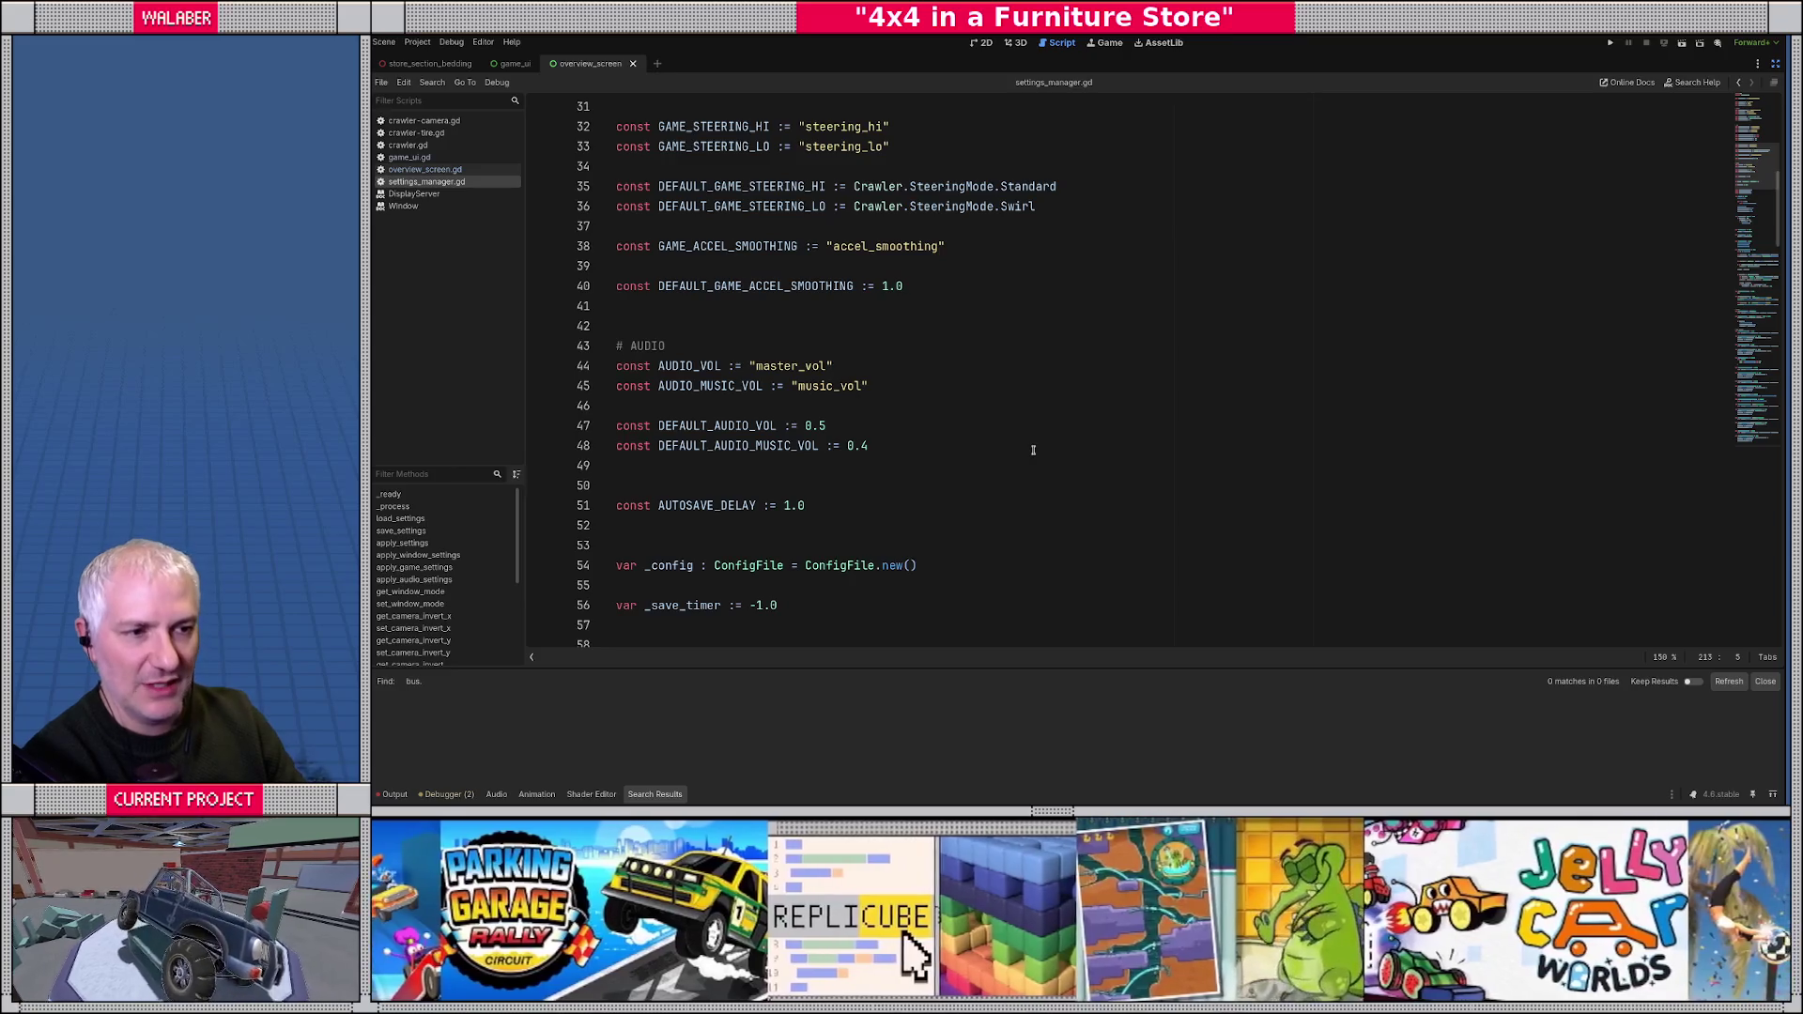
{"action": "scroll", "coordinate": [1033, 450], "scroll_direction": "down", "scroll_amount": 10}
{"action": "scroll", "coordinate": [1084, 402], "scroll_direction": "down", "scroll_amount": 20}
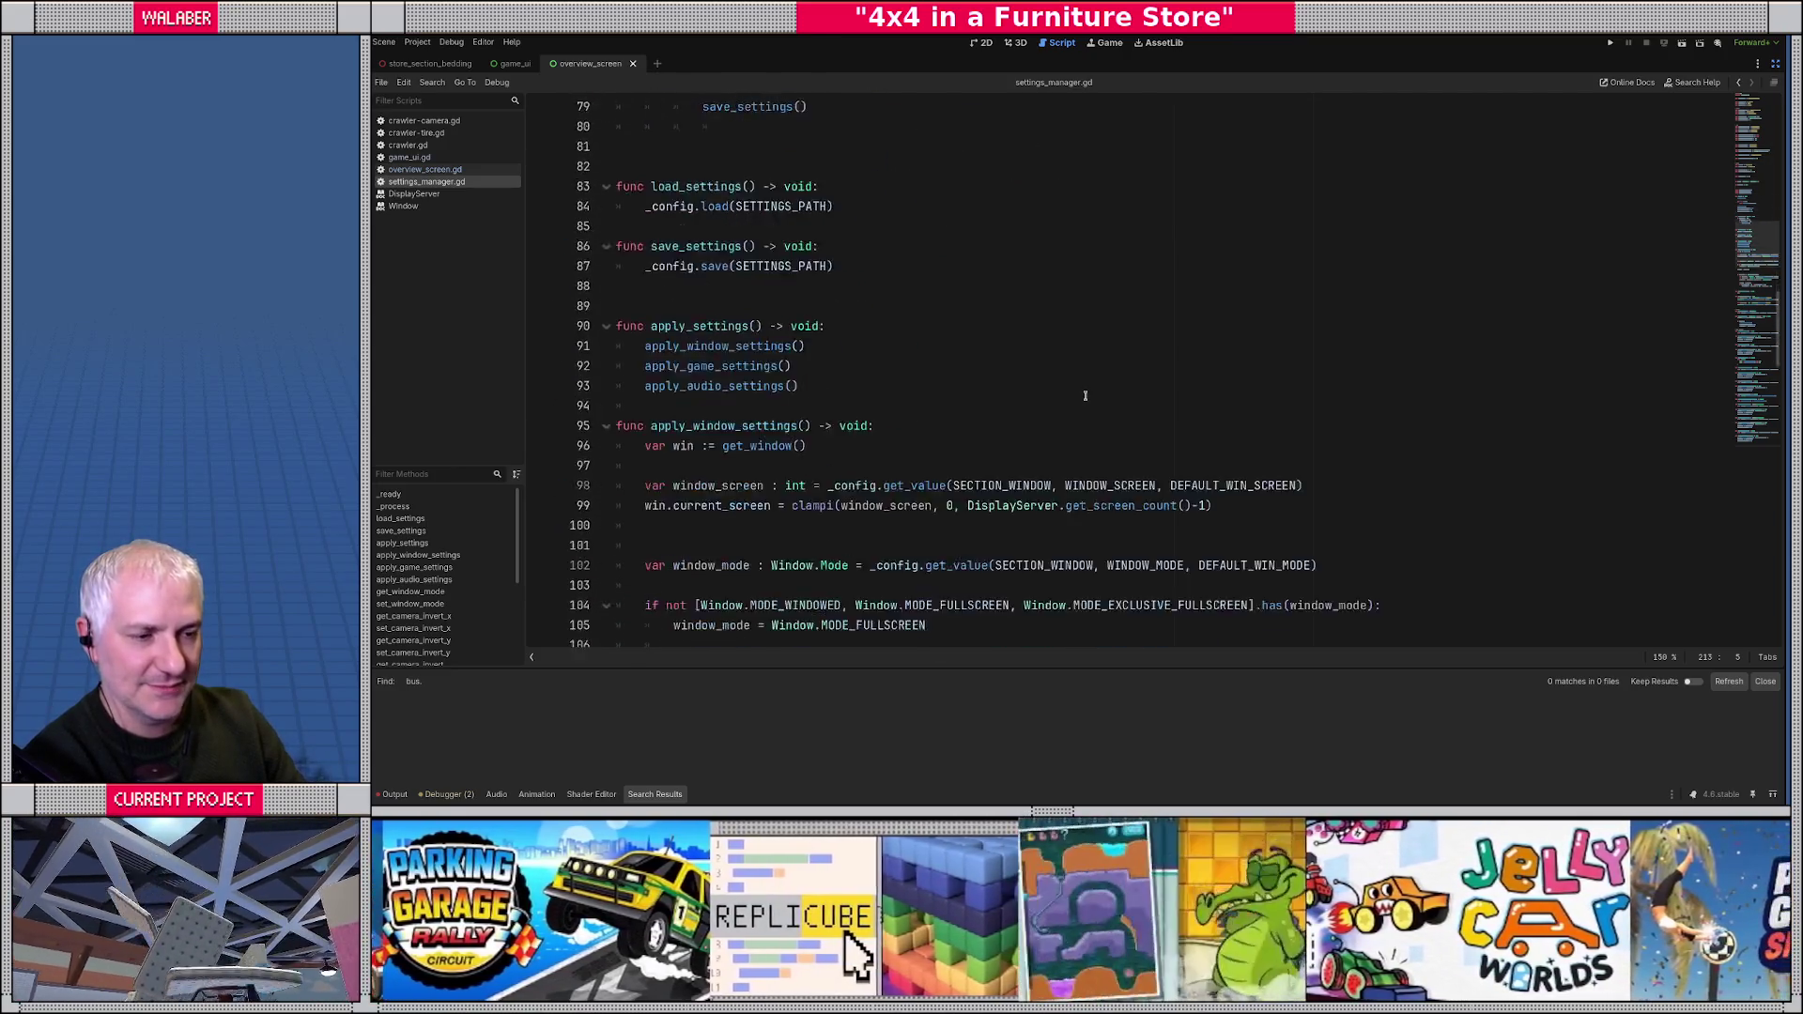
{"action": "scroll", "coordinate": [1084, 393], "scroll_direction": "down", "scroll_amount": 2}
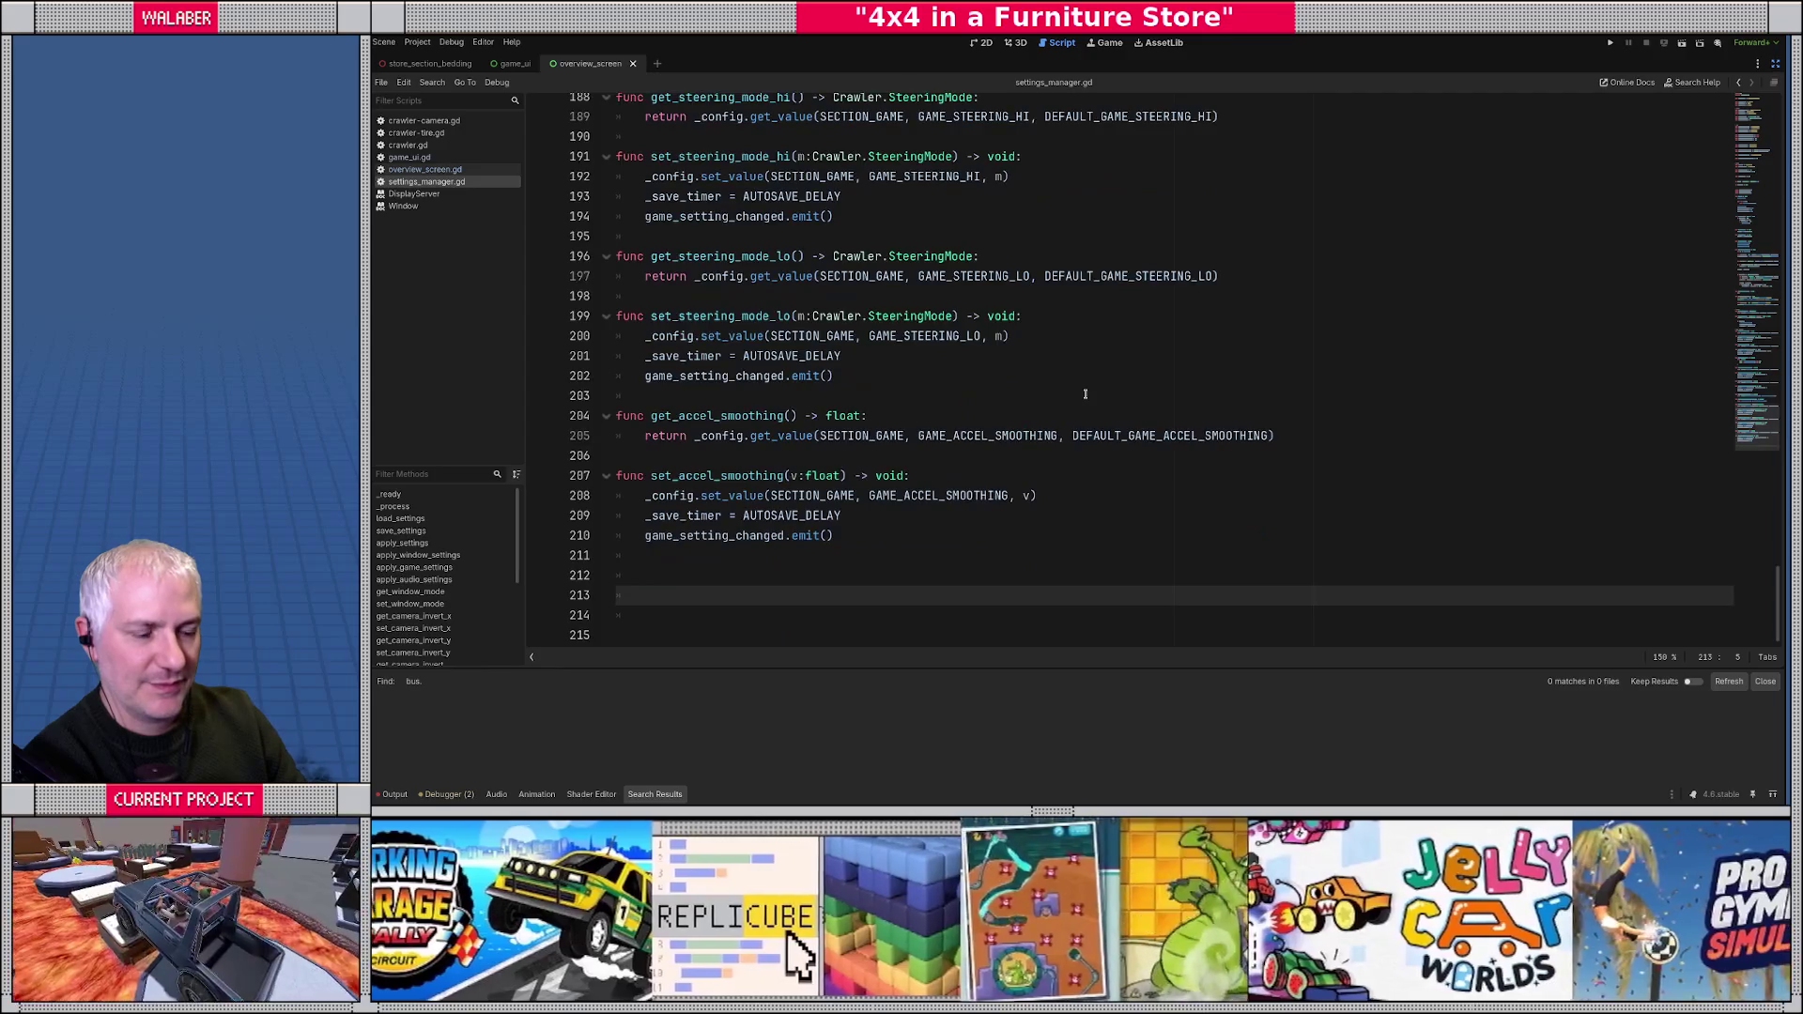
{"action": "left_click", "coordinate": [878, 396]}
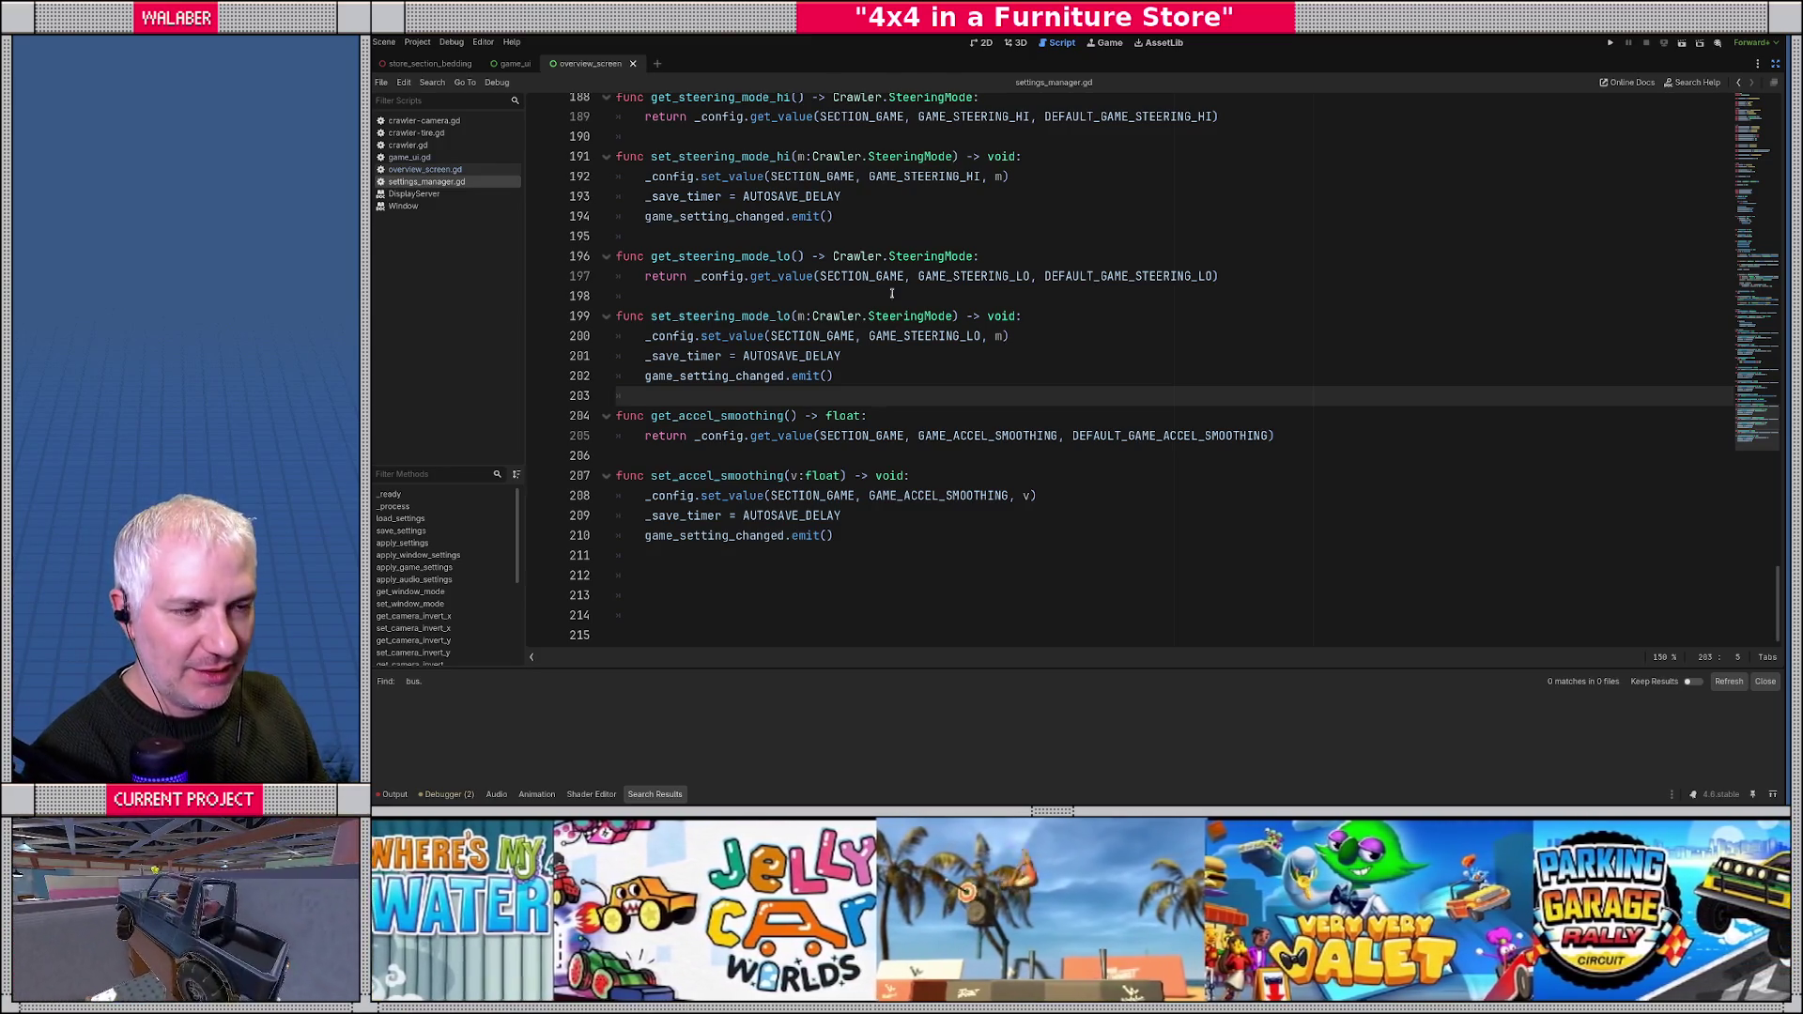
{"action": "left_click", "coordinate": [1773, 66]}
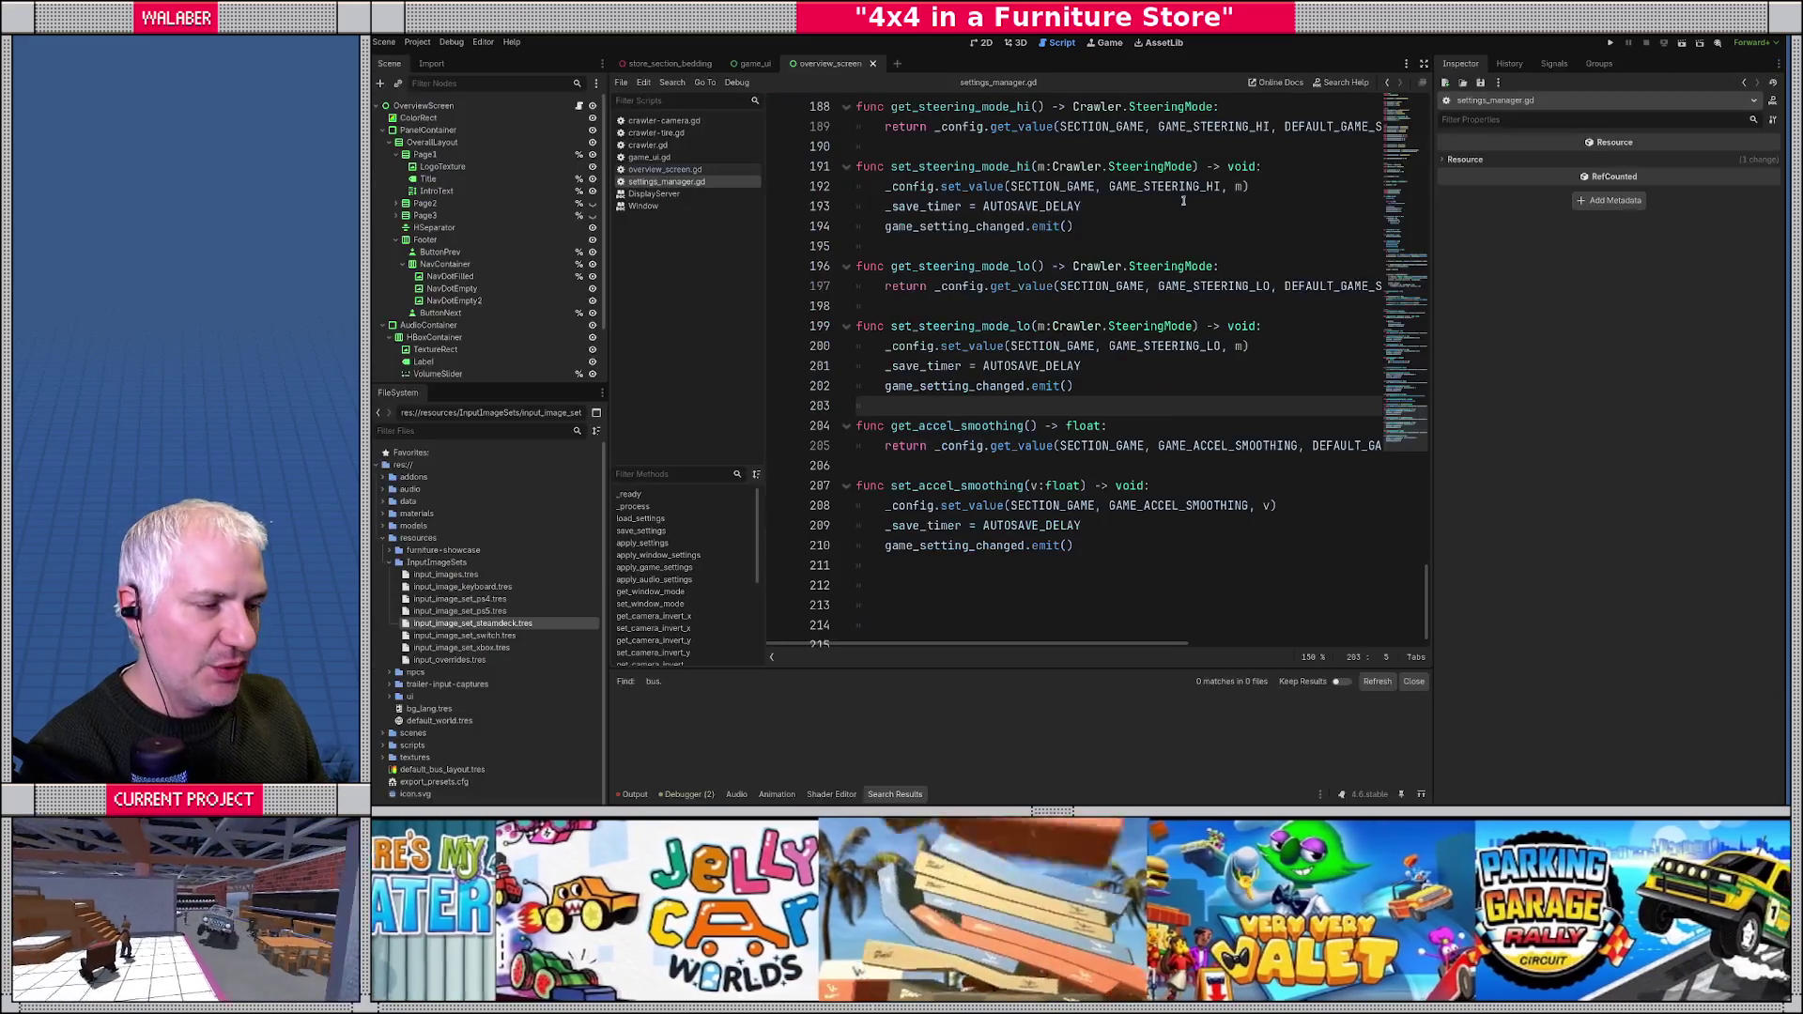
- Switch to the 2D workspace and launch the game with F5
{"action": "left_click", "coordinate": [985, 43]}
{"action": "scroll", "coordinate": [909, 312], "scroll_direction": "down", "scroll_amount": 5}
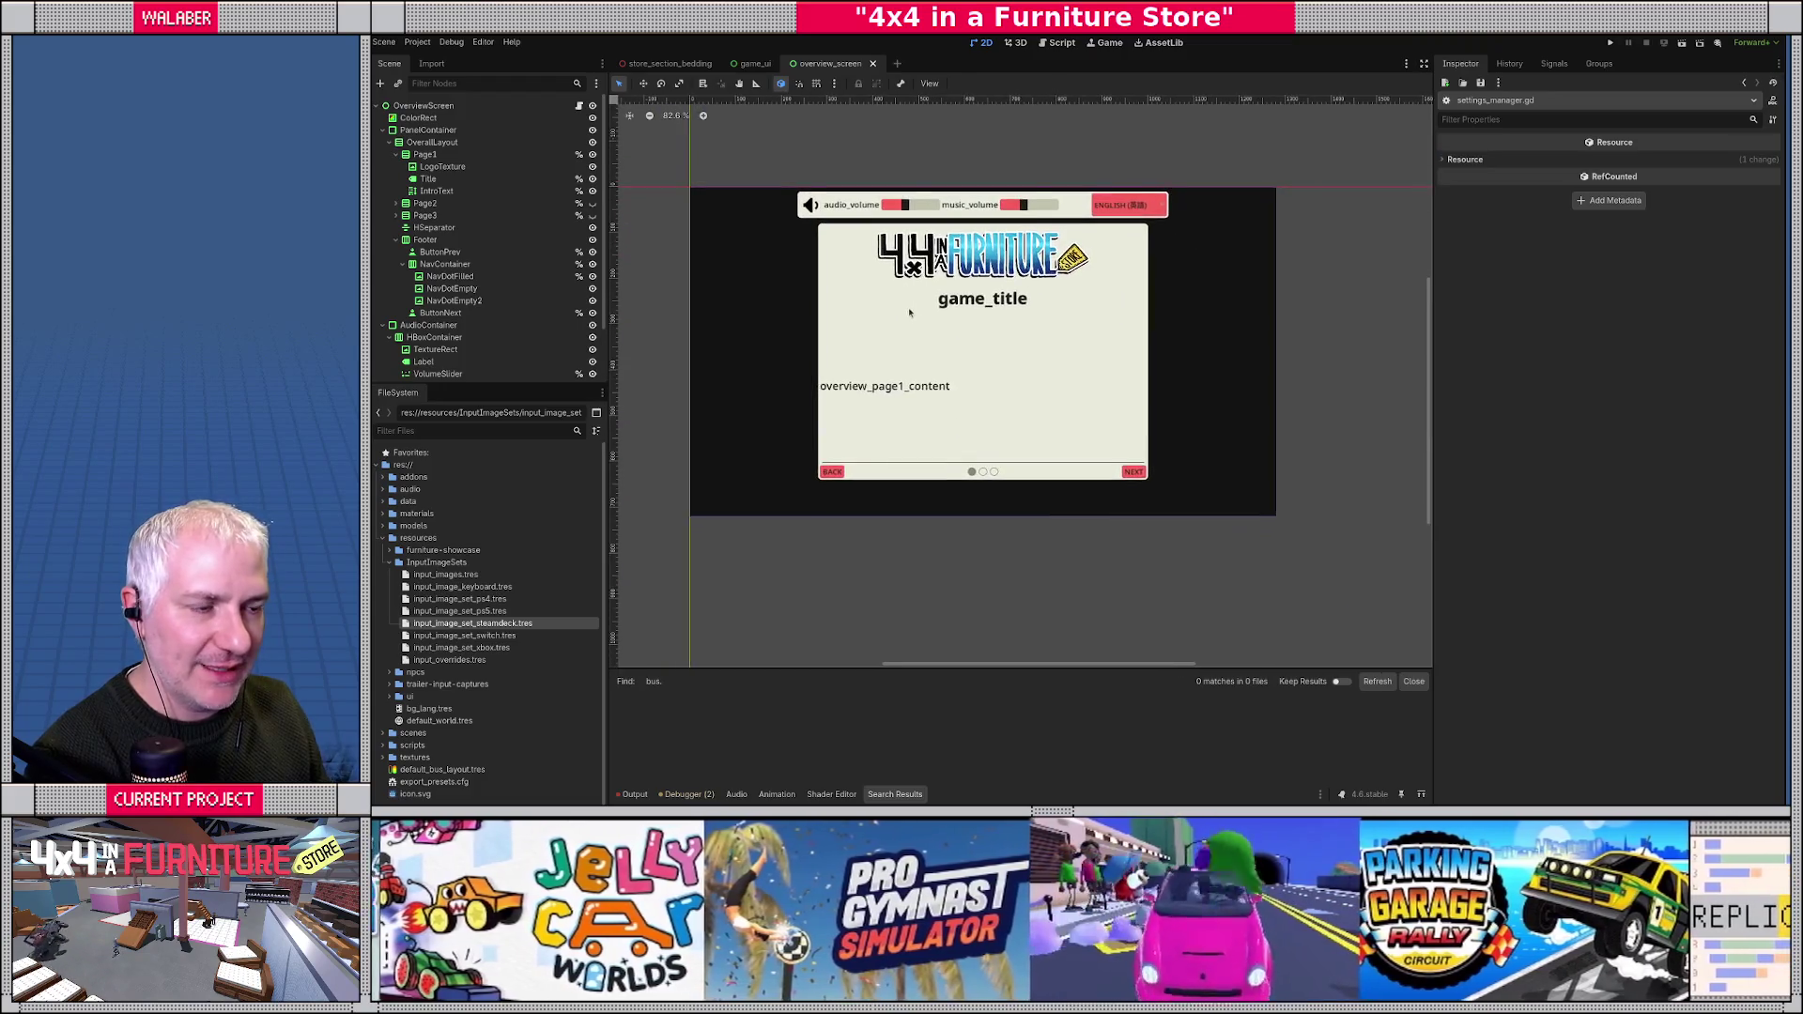
{"action": "scroll", "coordinate": [924, 313], "scroll_direction": "up", "scroll_amount": 1}
{"action": "key", "text": "F5"}
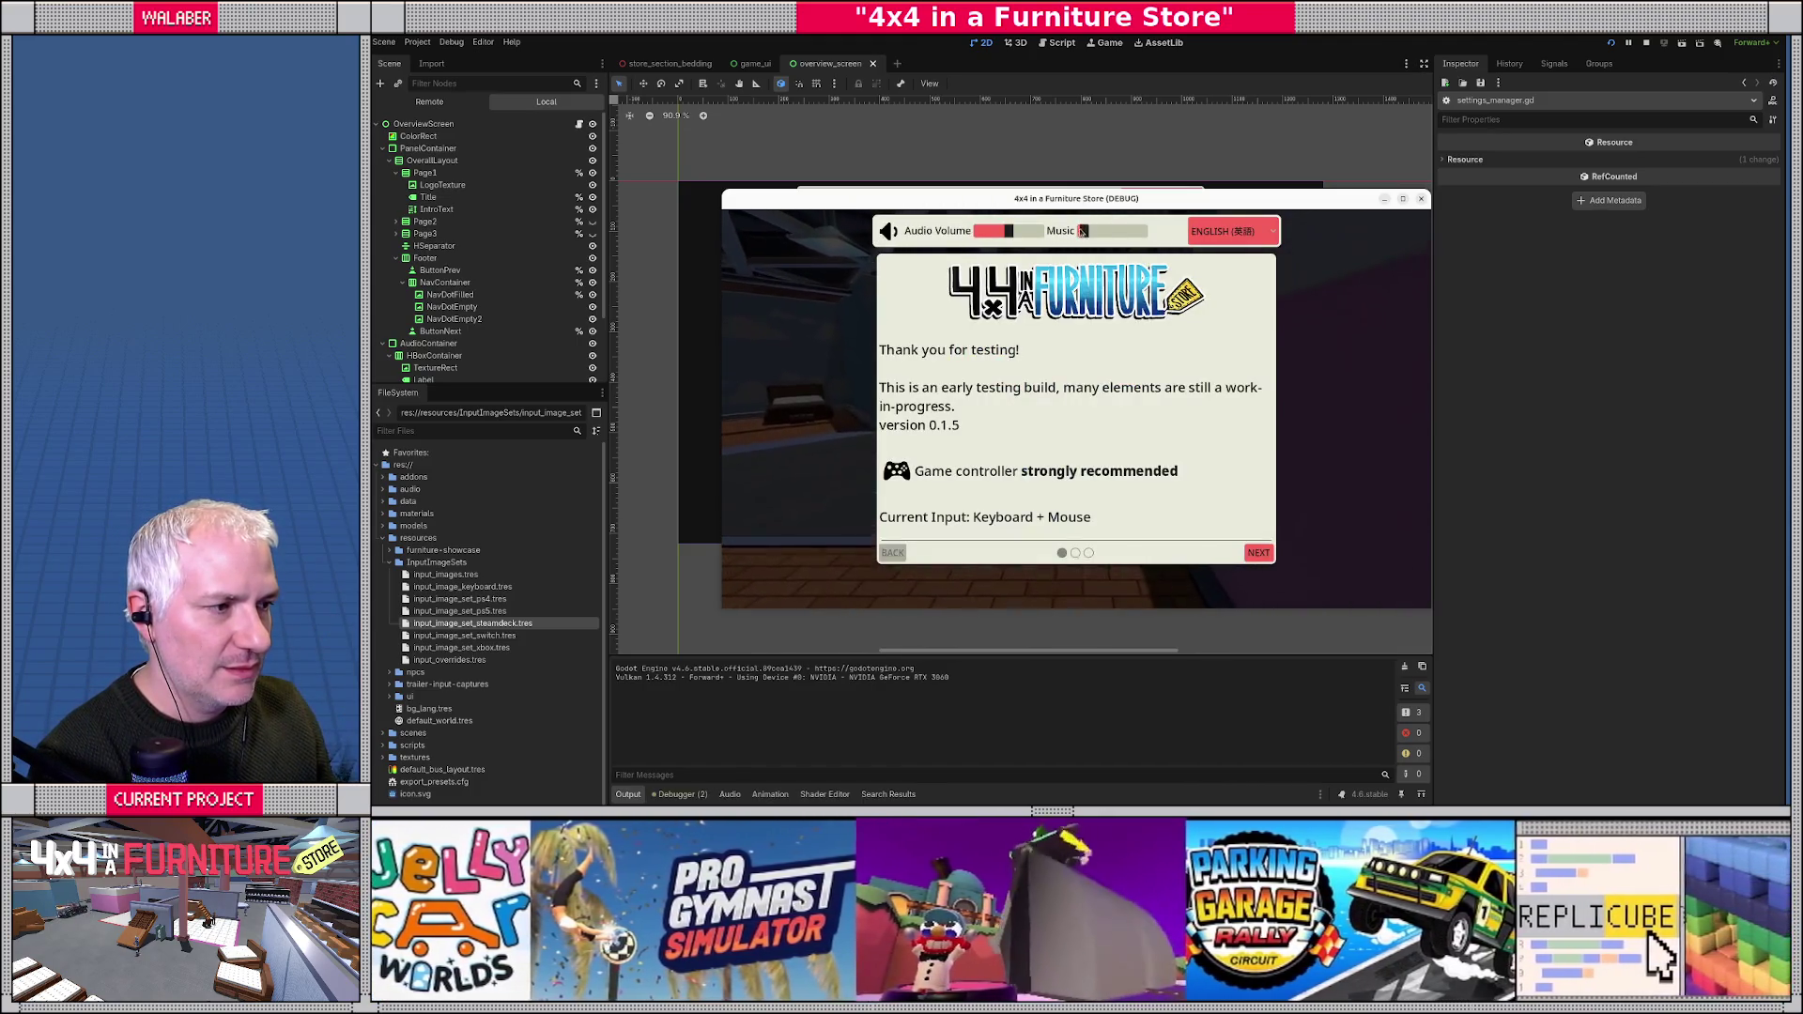
{"action": "mouse_move", "coordinate": [977, 200]}
{"action": "left_mouse_down"}
{"action": "mouse_move", "coordinate": [878, 153]}
{"action": "mouse_move", "coordinate": [930, 173]}
{"action": "left_mouse_up"}
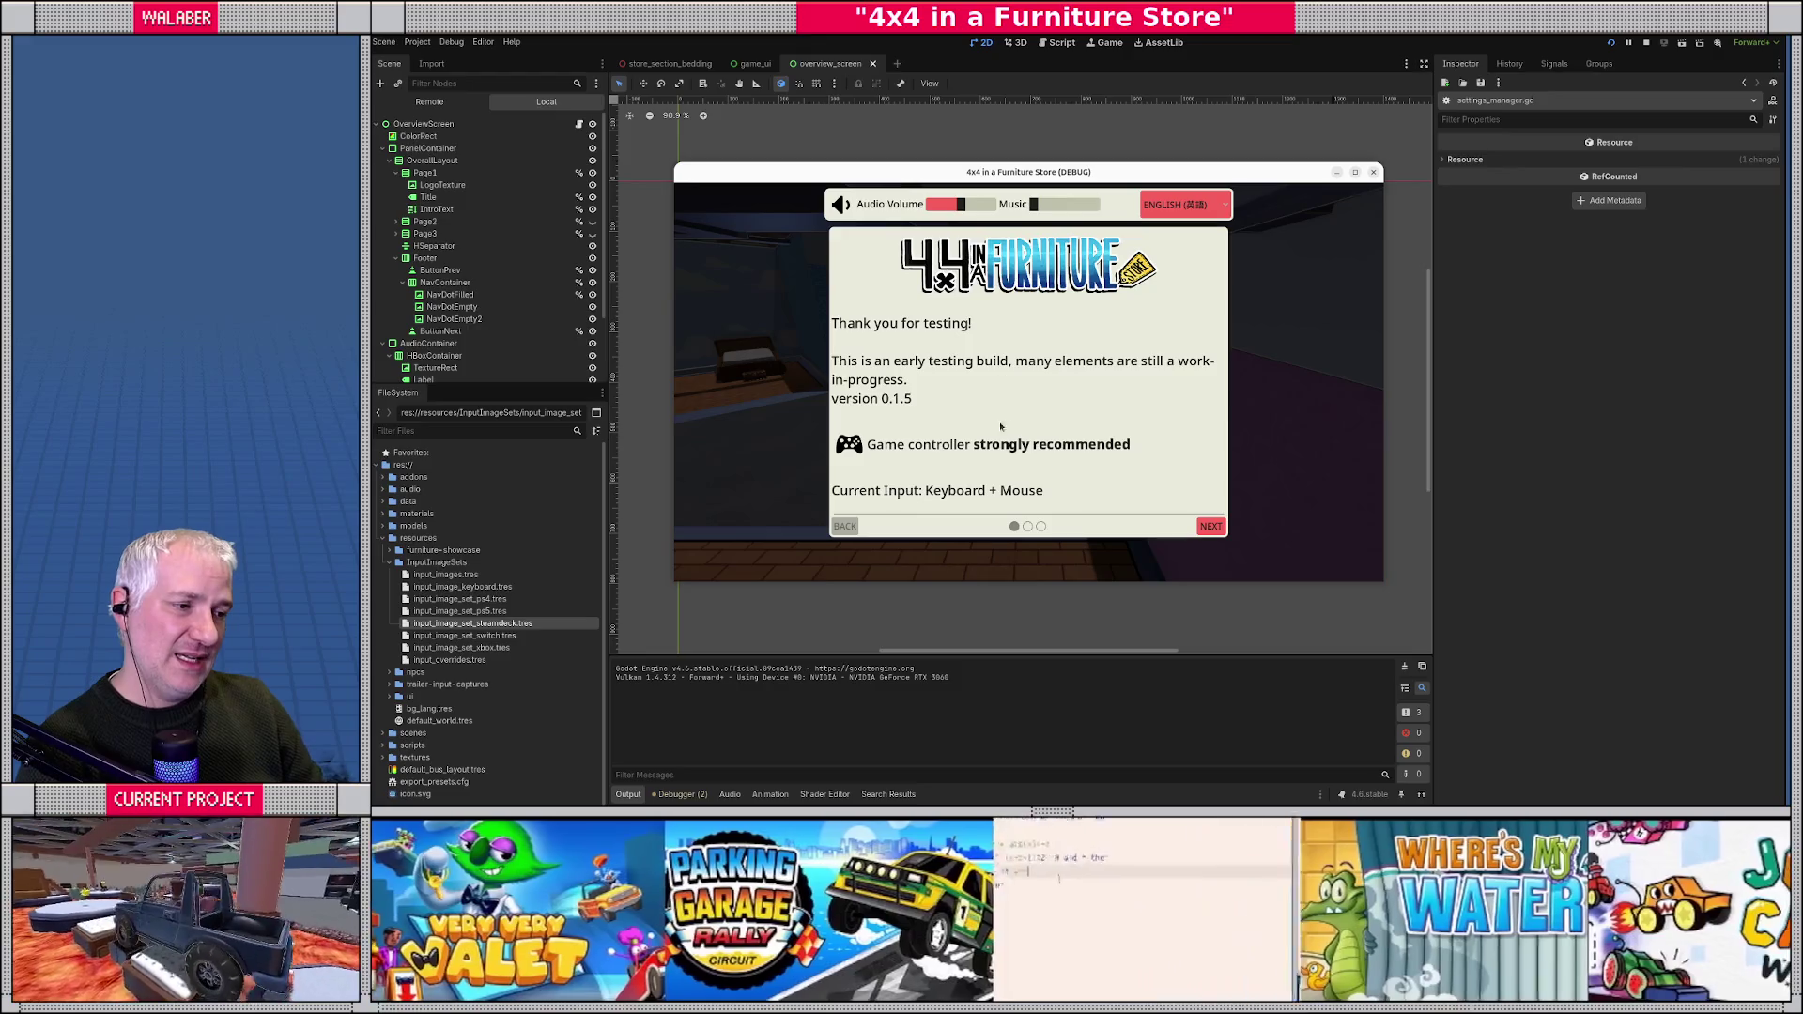
- Click through the Welcome to KAGU and Your 4x4 Vehicle pages to GO DRIVE!, then stop the game
{"action": "left_click", "coordinate": [1210, 526]}
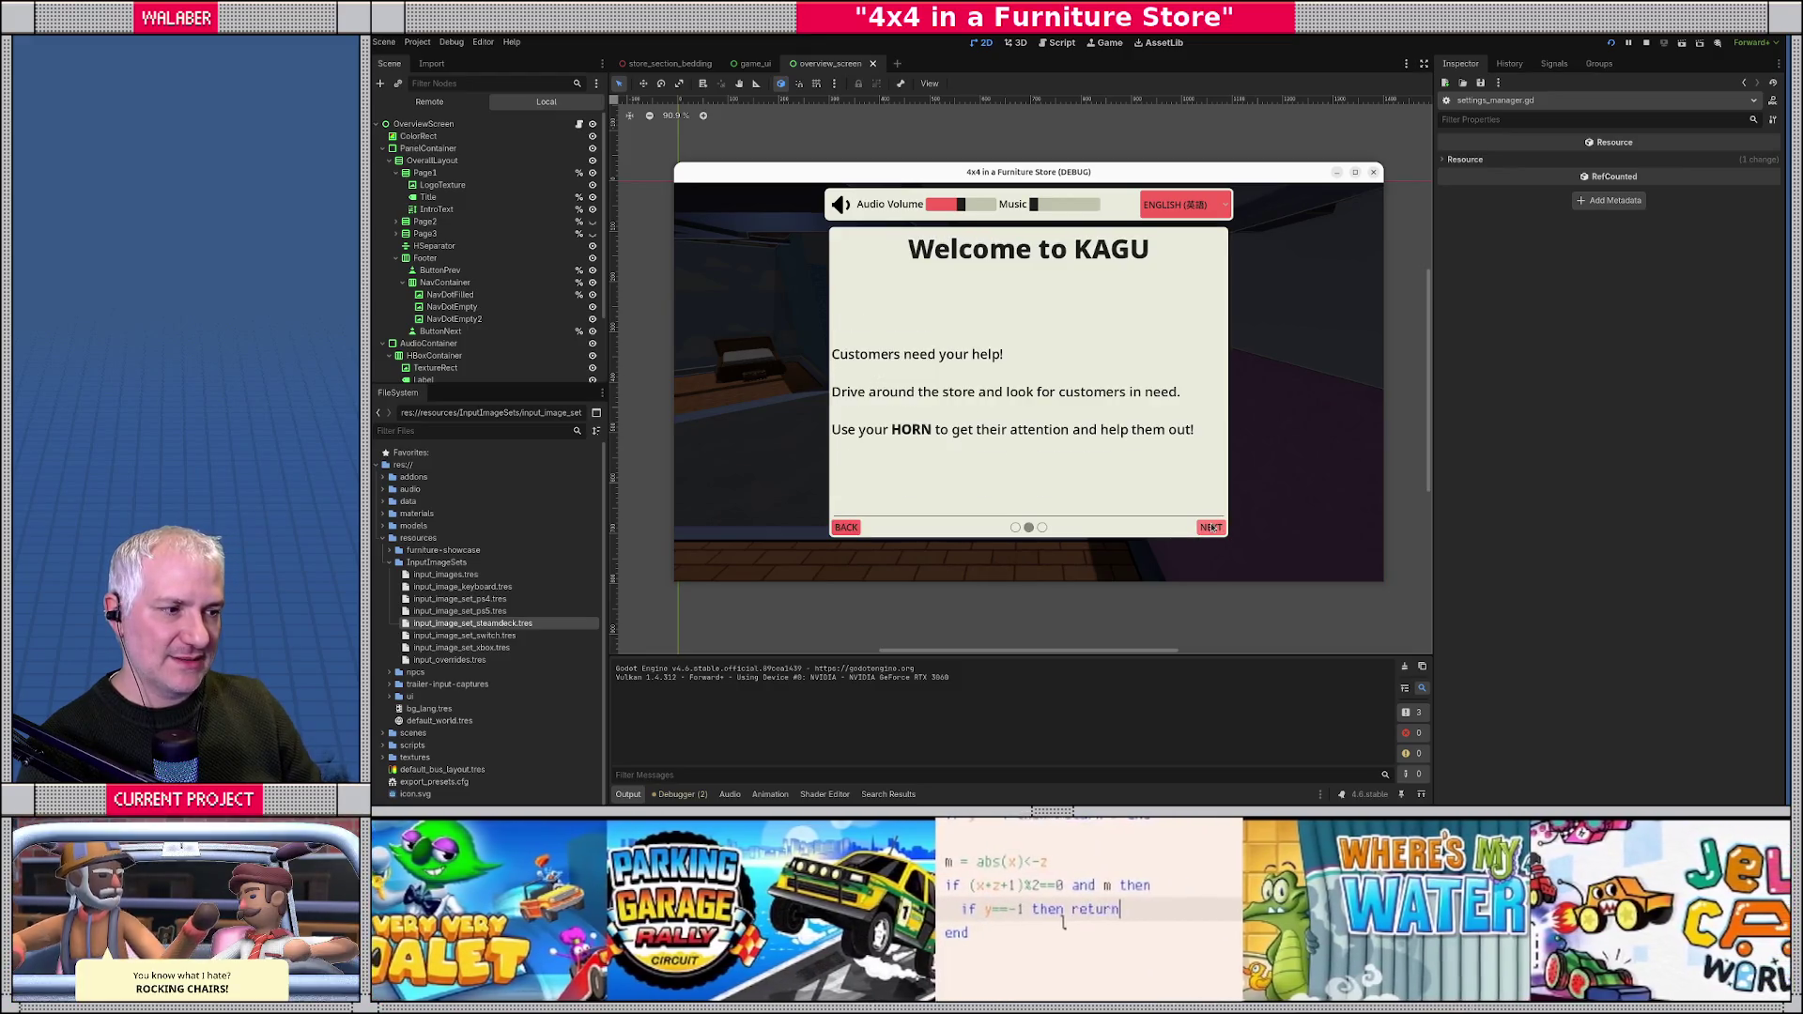
{"action": "left_click", "coordinate": [1211, 529]}
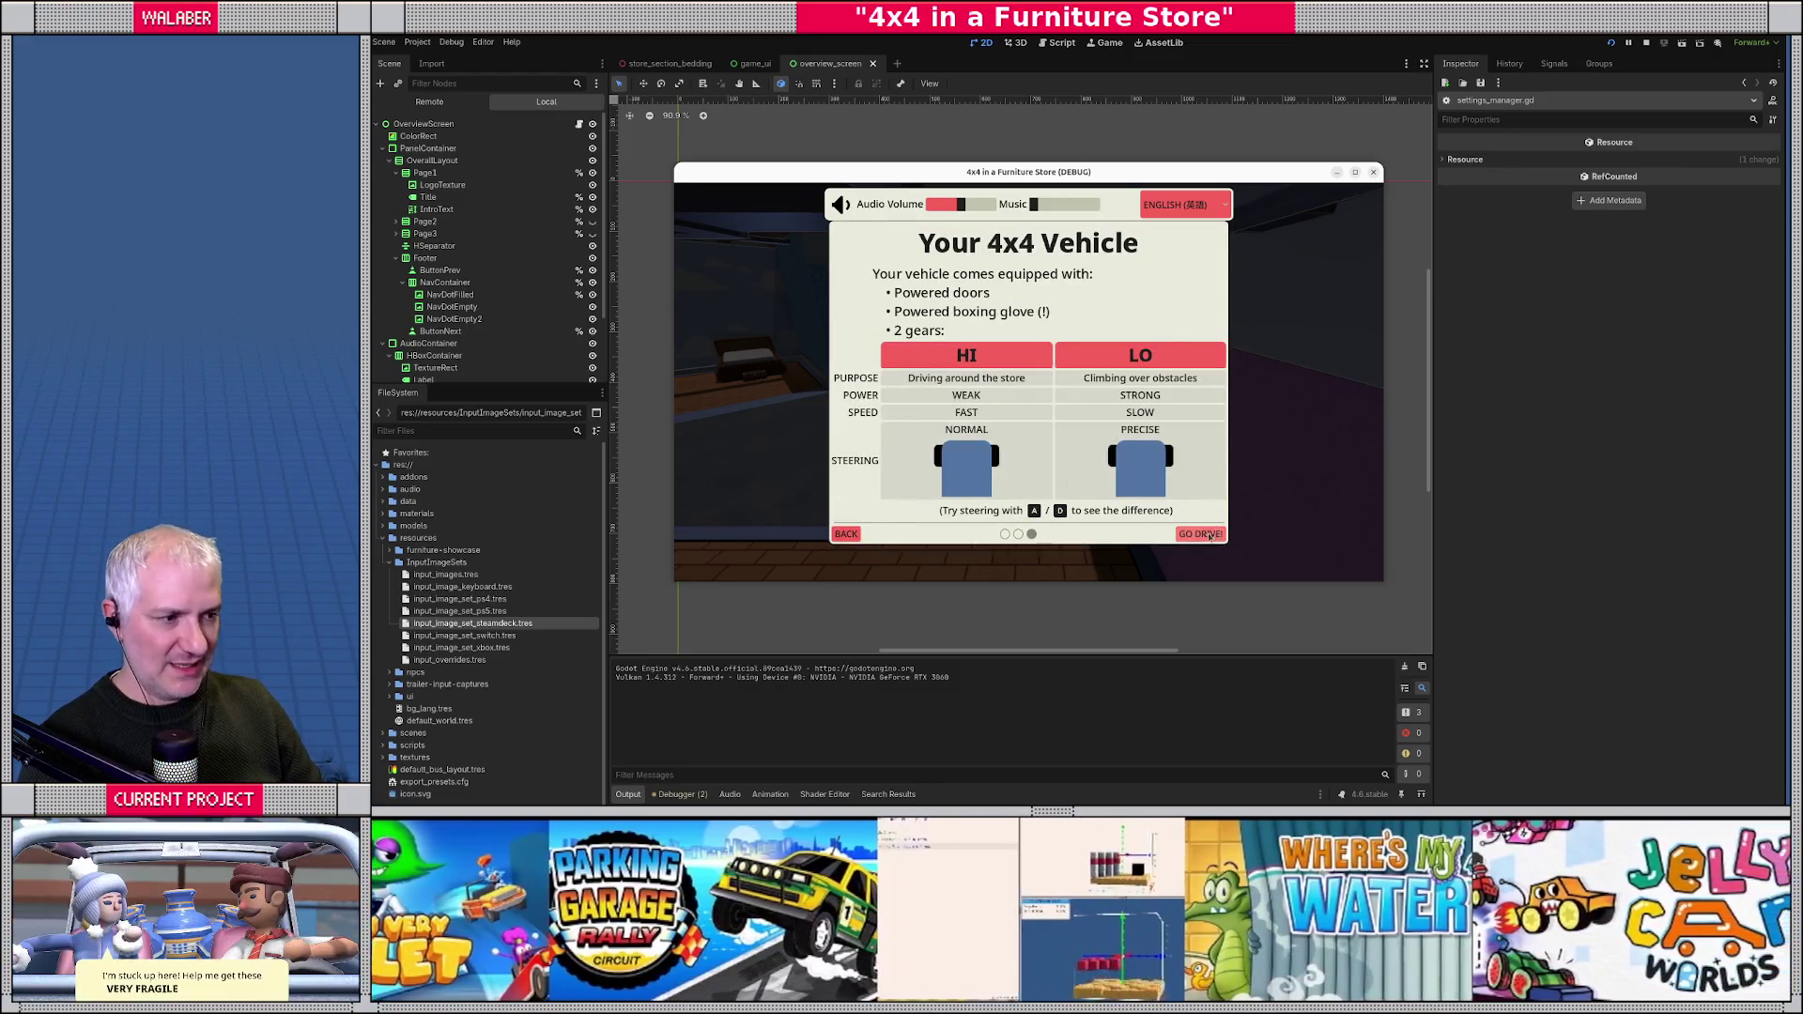
{"action": "left_click", "coordinate": [1208, 536]}
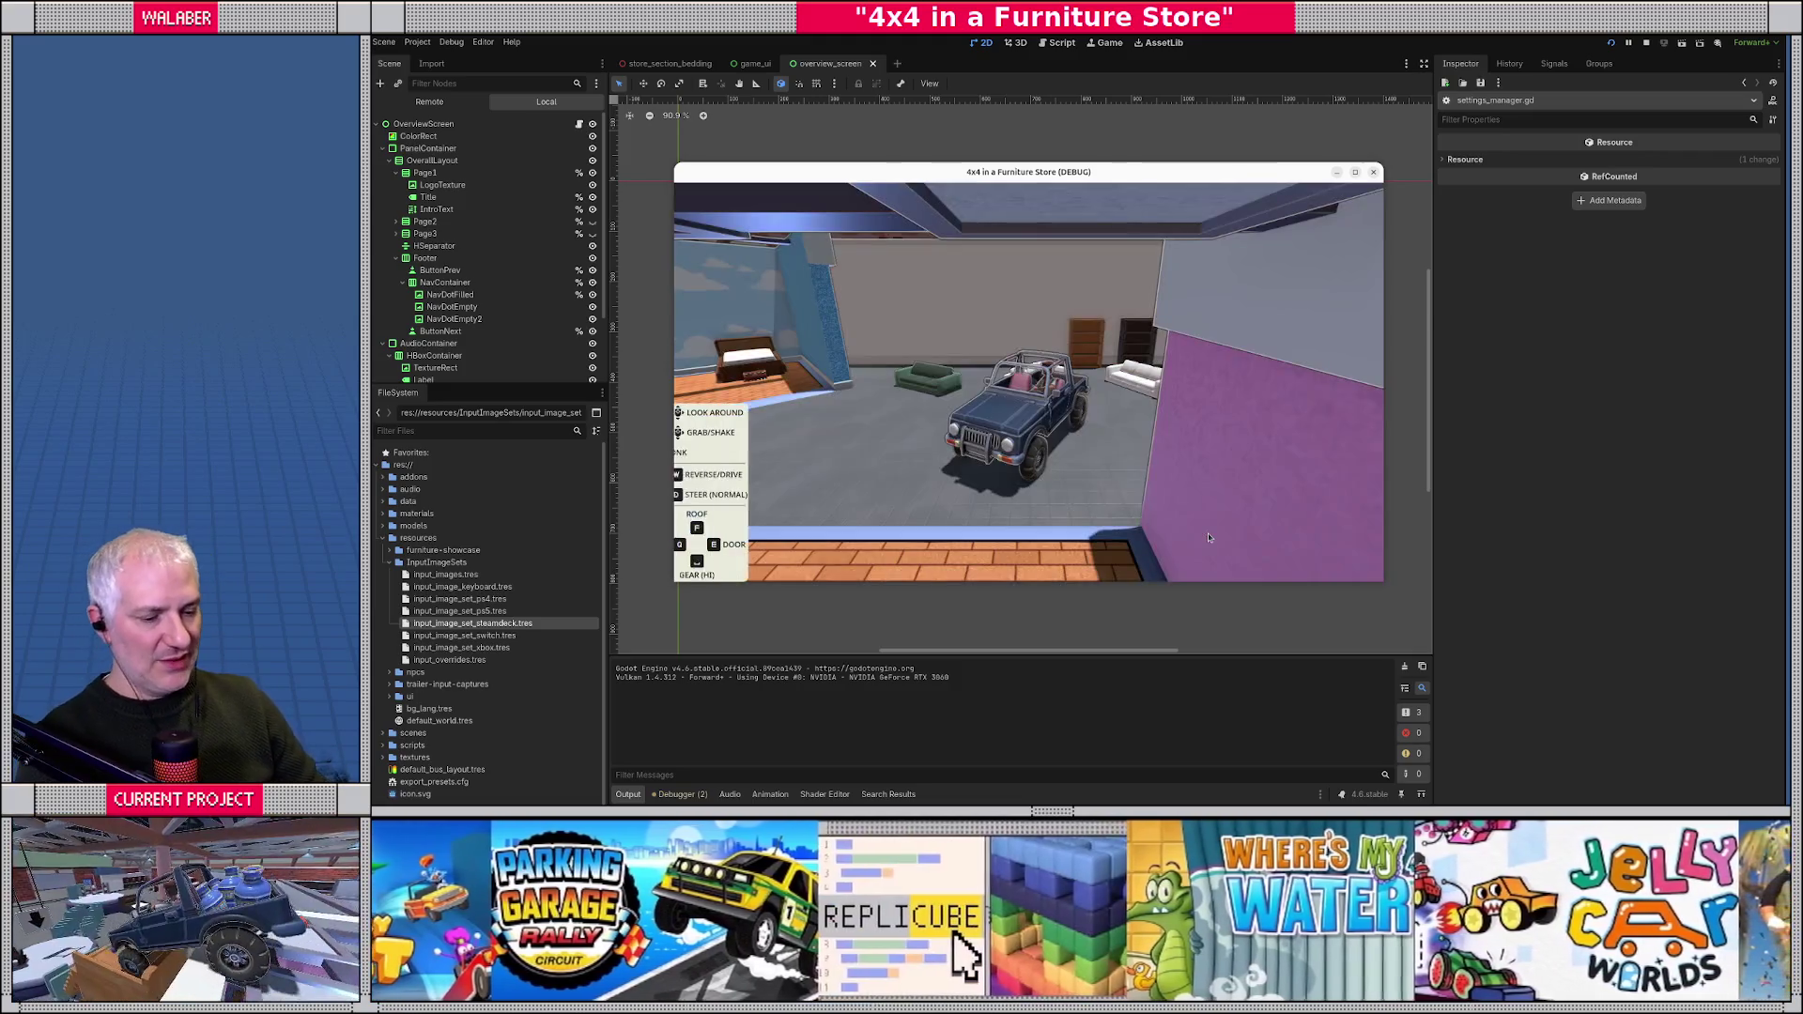
{"action": "left_click", "coordinate": [1203, 538]}
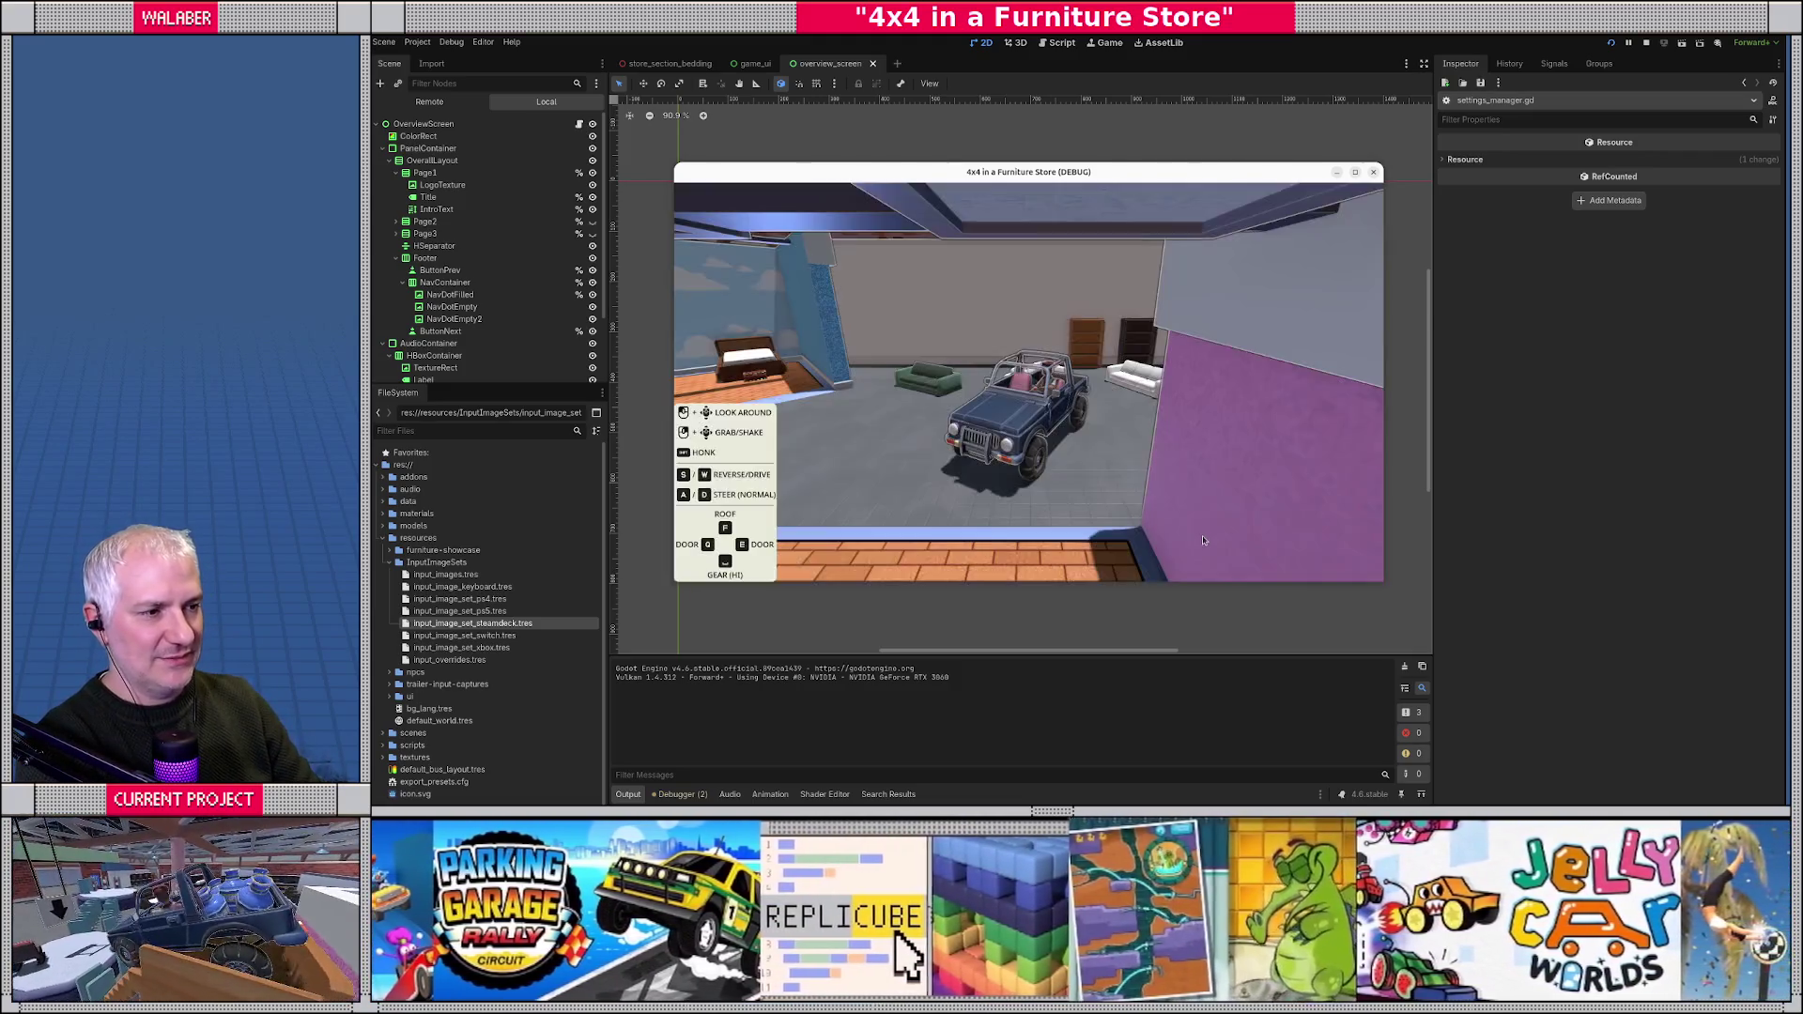
{"action": "left_click", "coordinate": [1203, 538]}
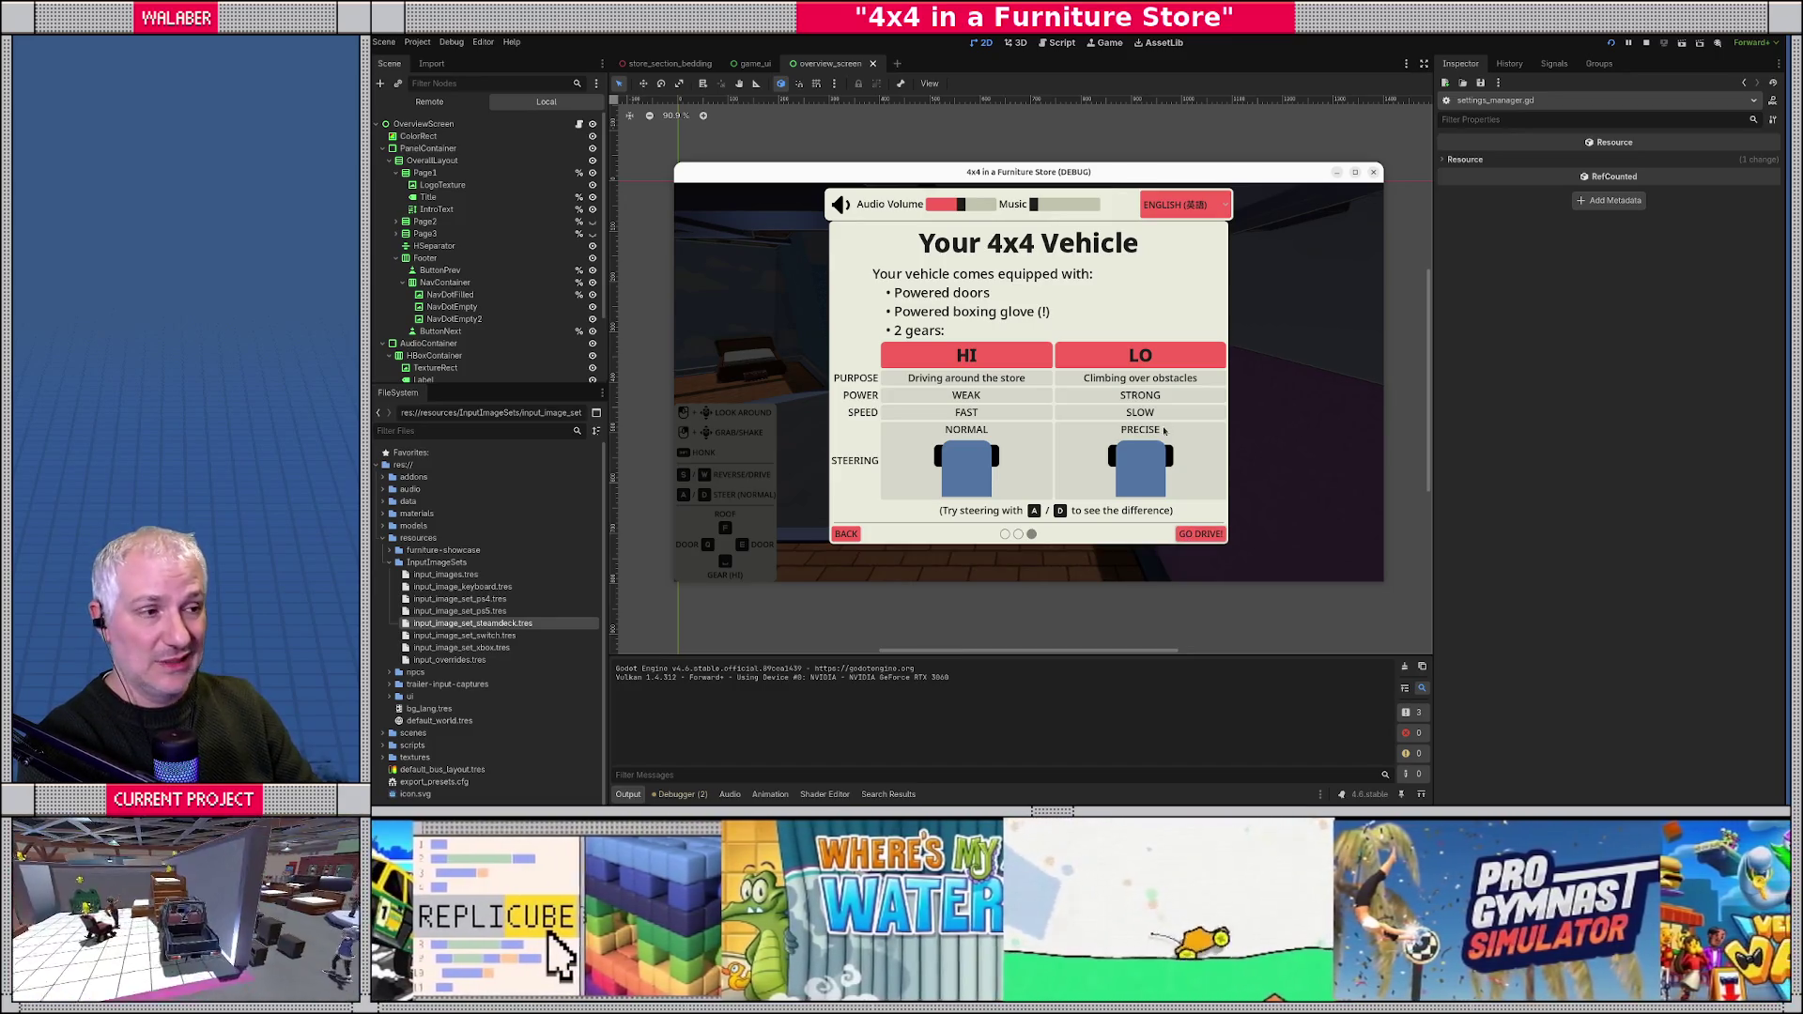
{"action": "left_click", "coordinate": [1645, 43]}
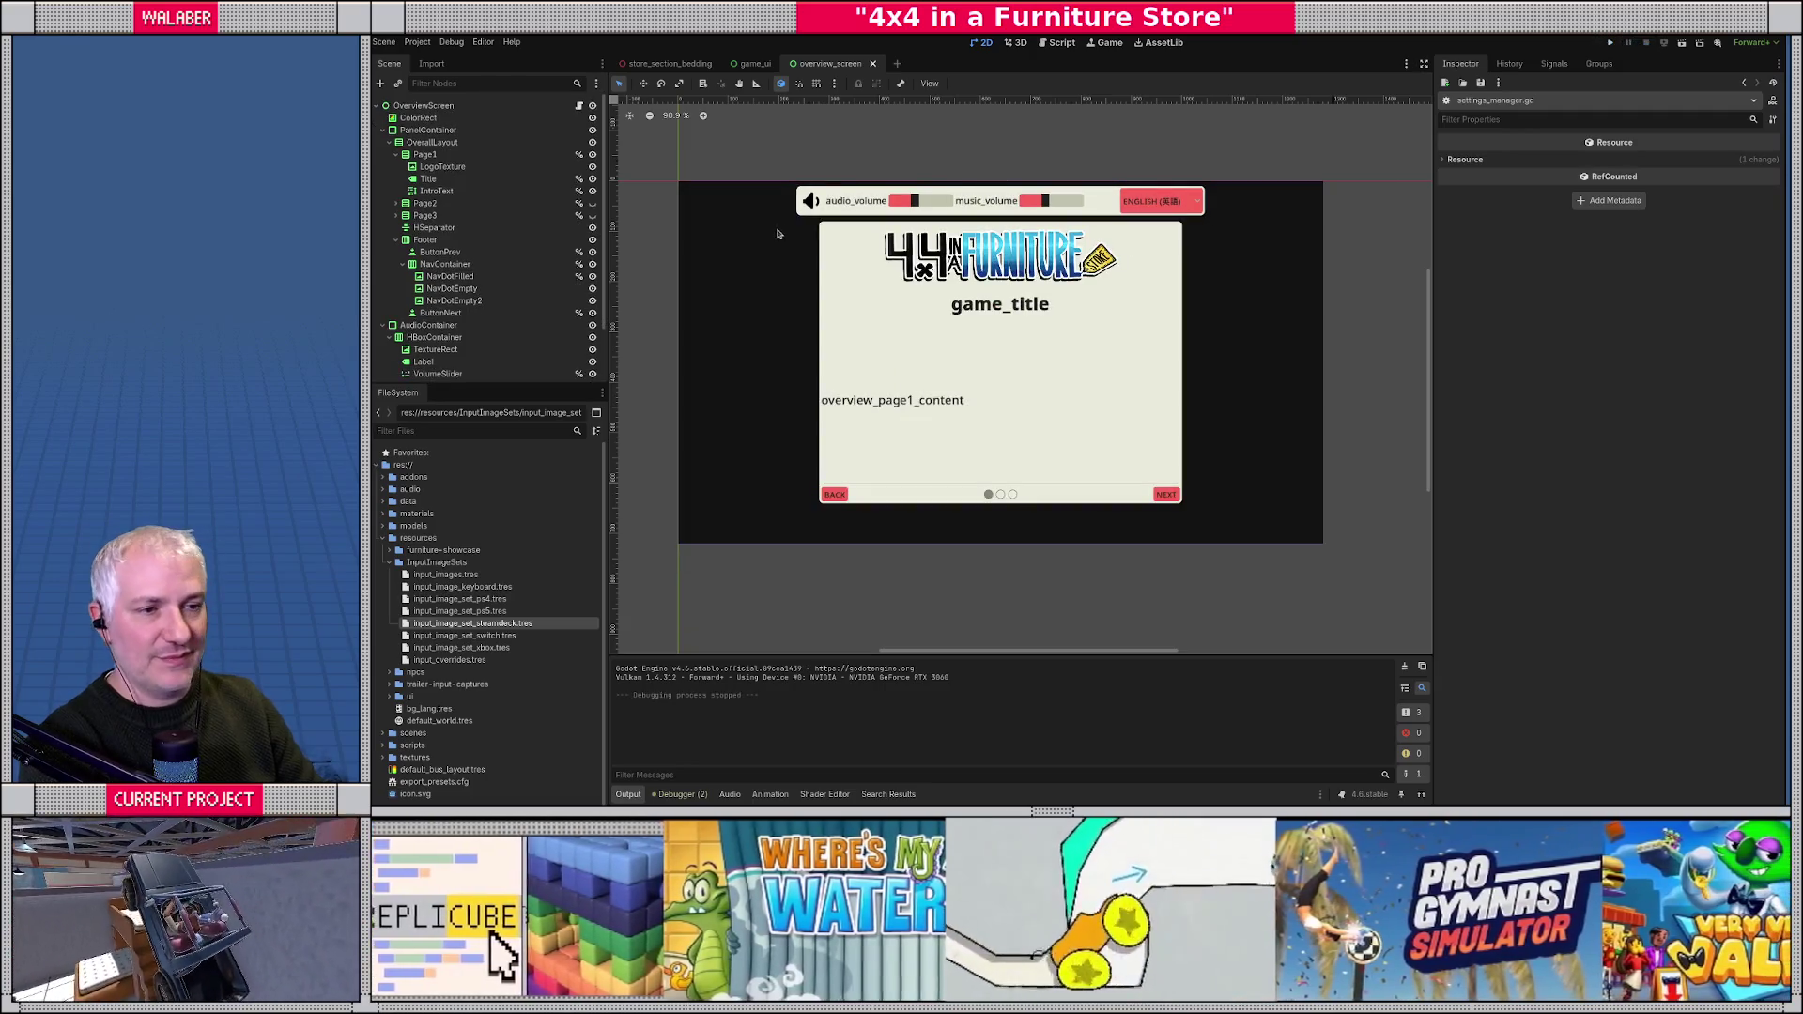
- Collapse Page1 in the Scene dock and hide it with its eye icon
{"action": "left_click", "coordinate": [395, 154]}
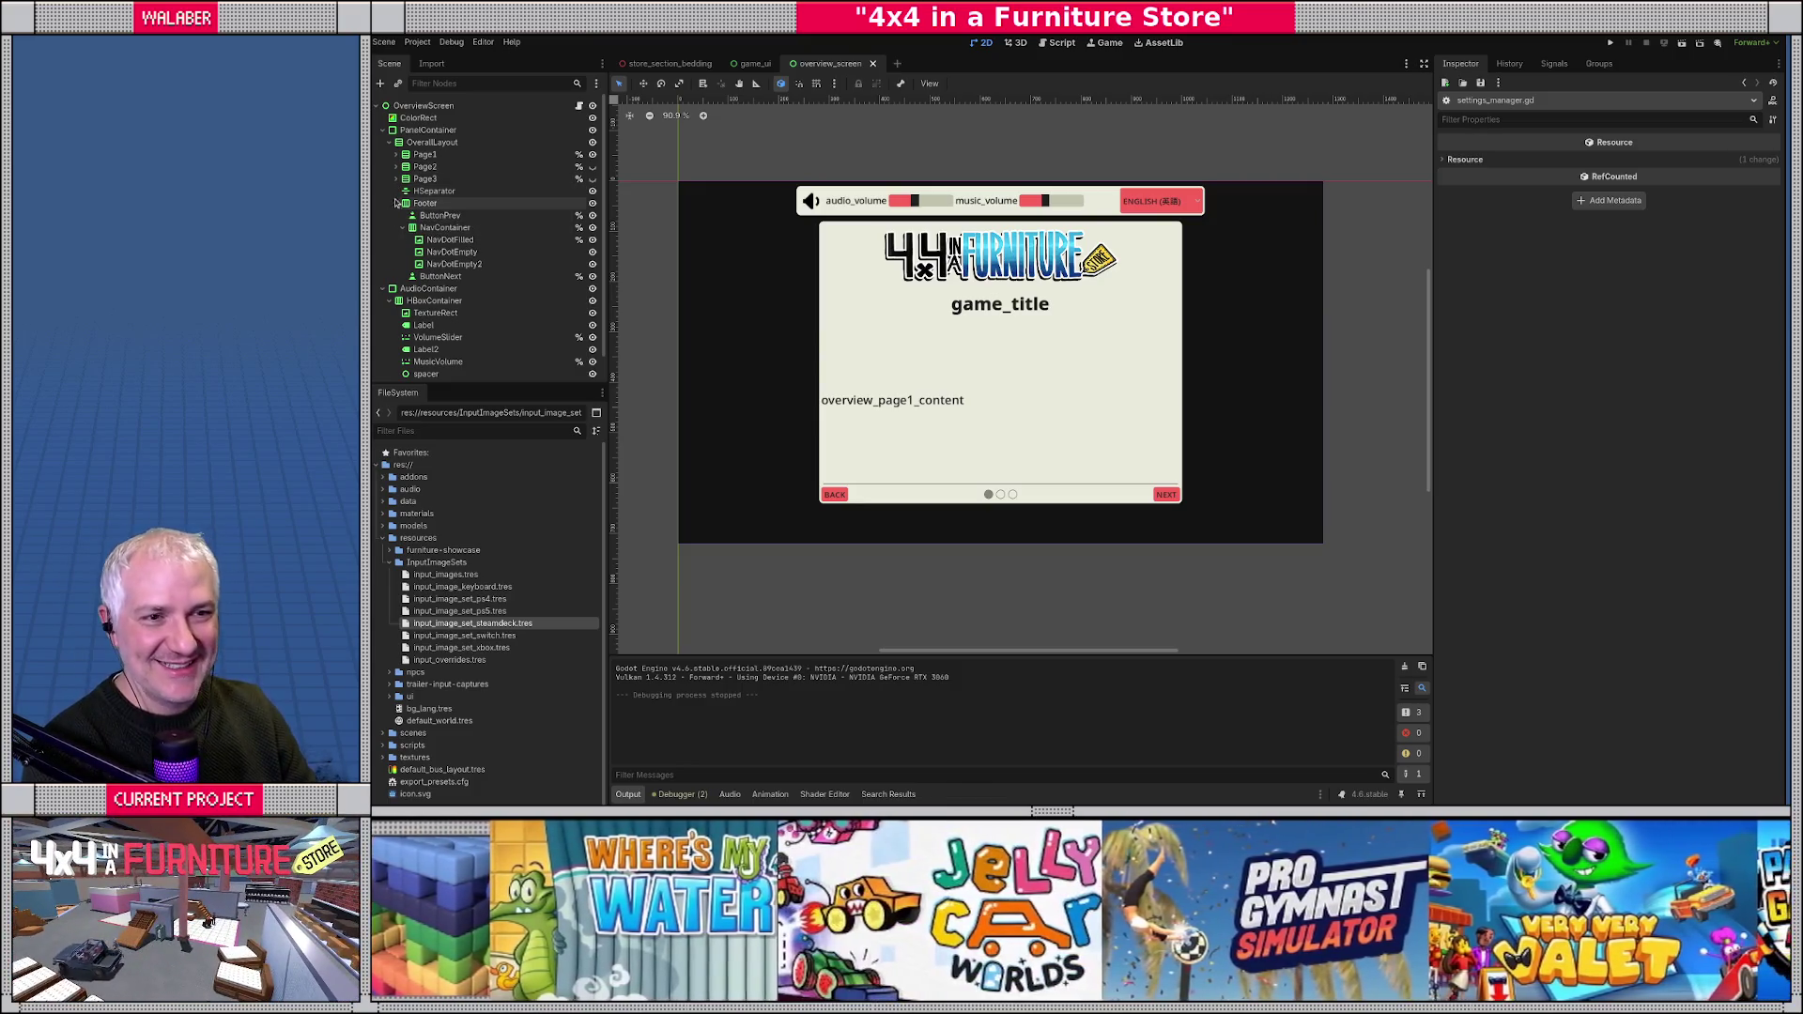
{"action": "left_click", "coordinate": [424, 179]}
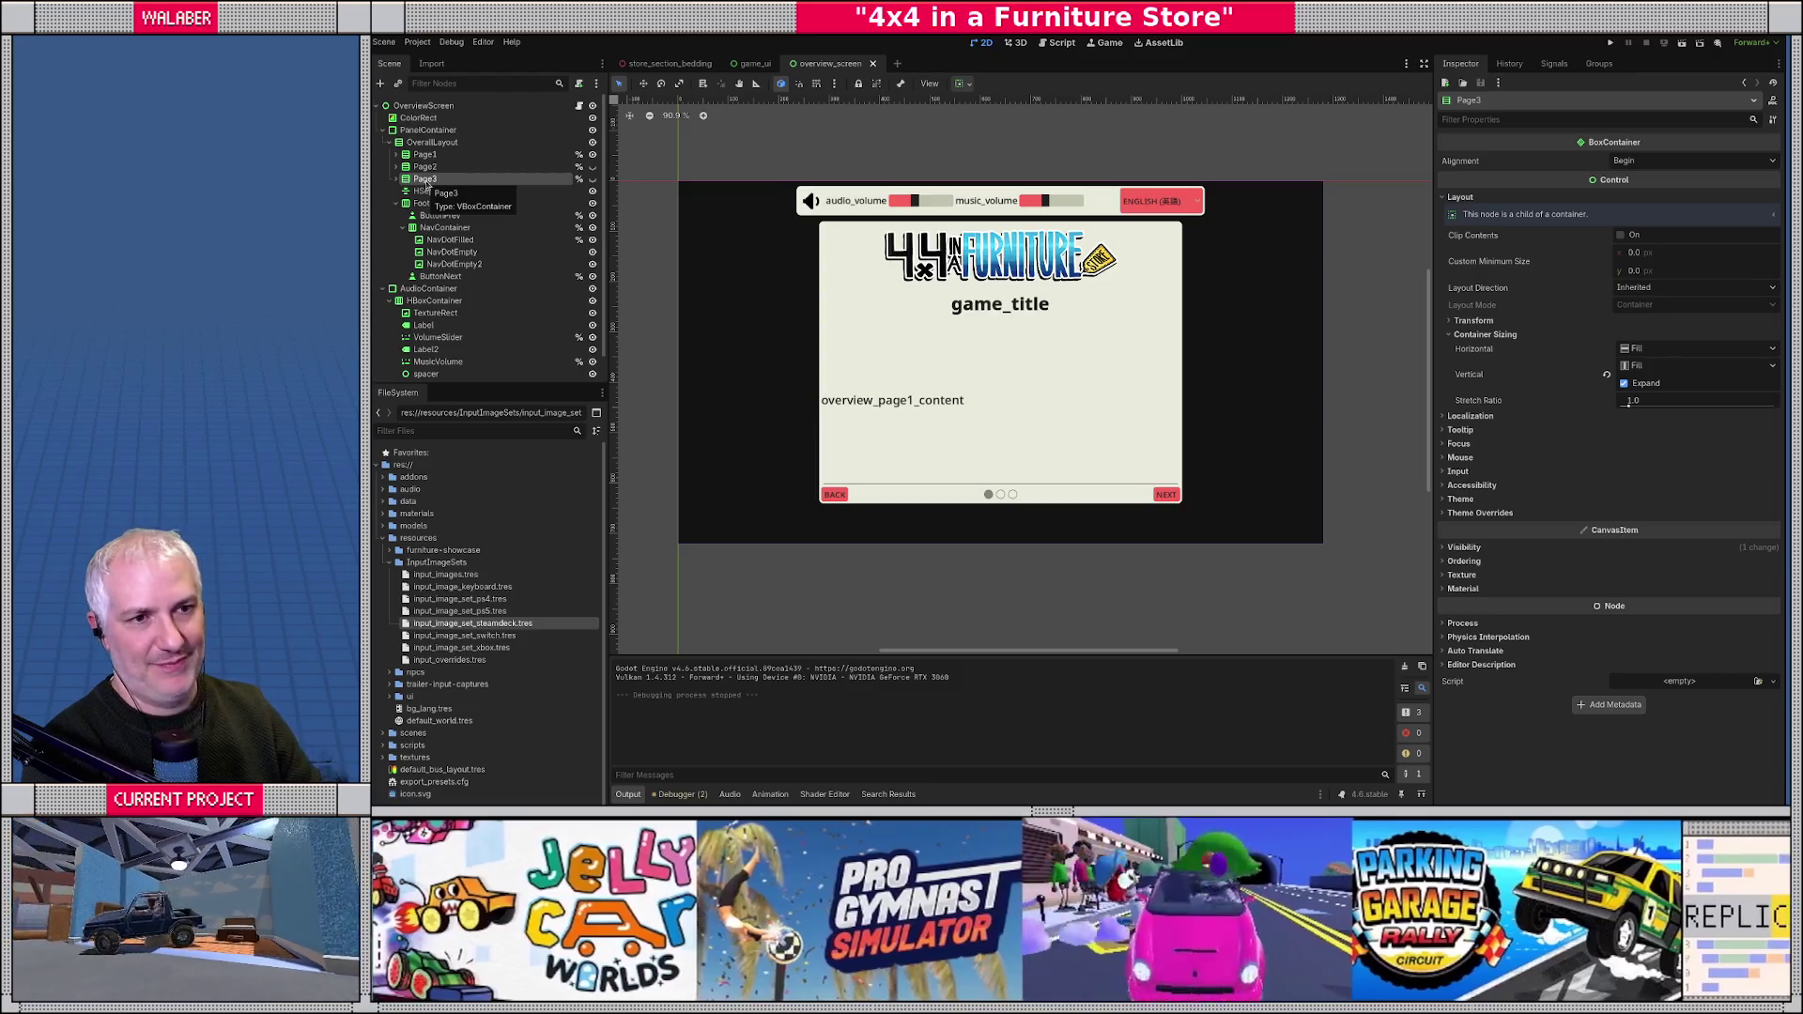
{"action": "left_click", "coordinate": [592, 154]}
{"action": "right_click", "coordinate": [430, 144]}
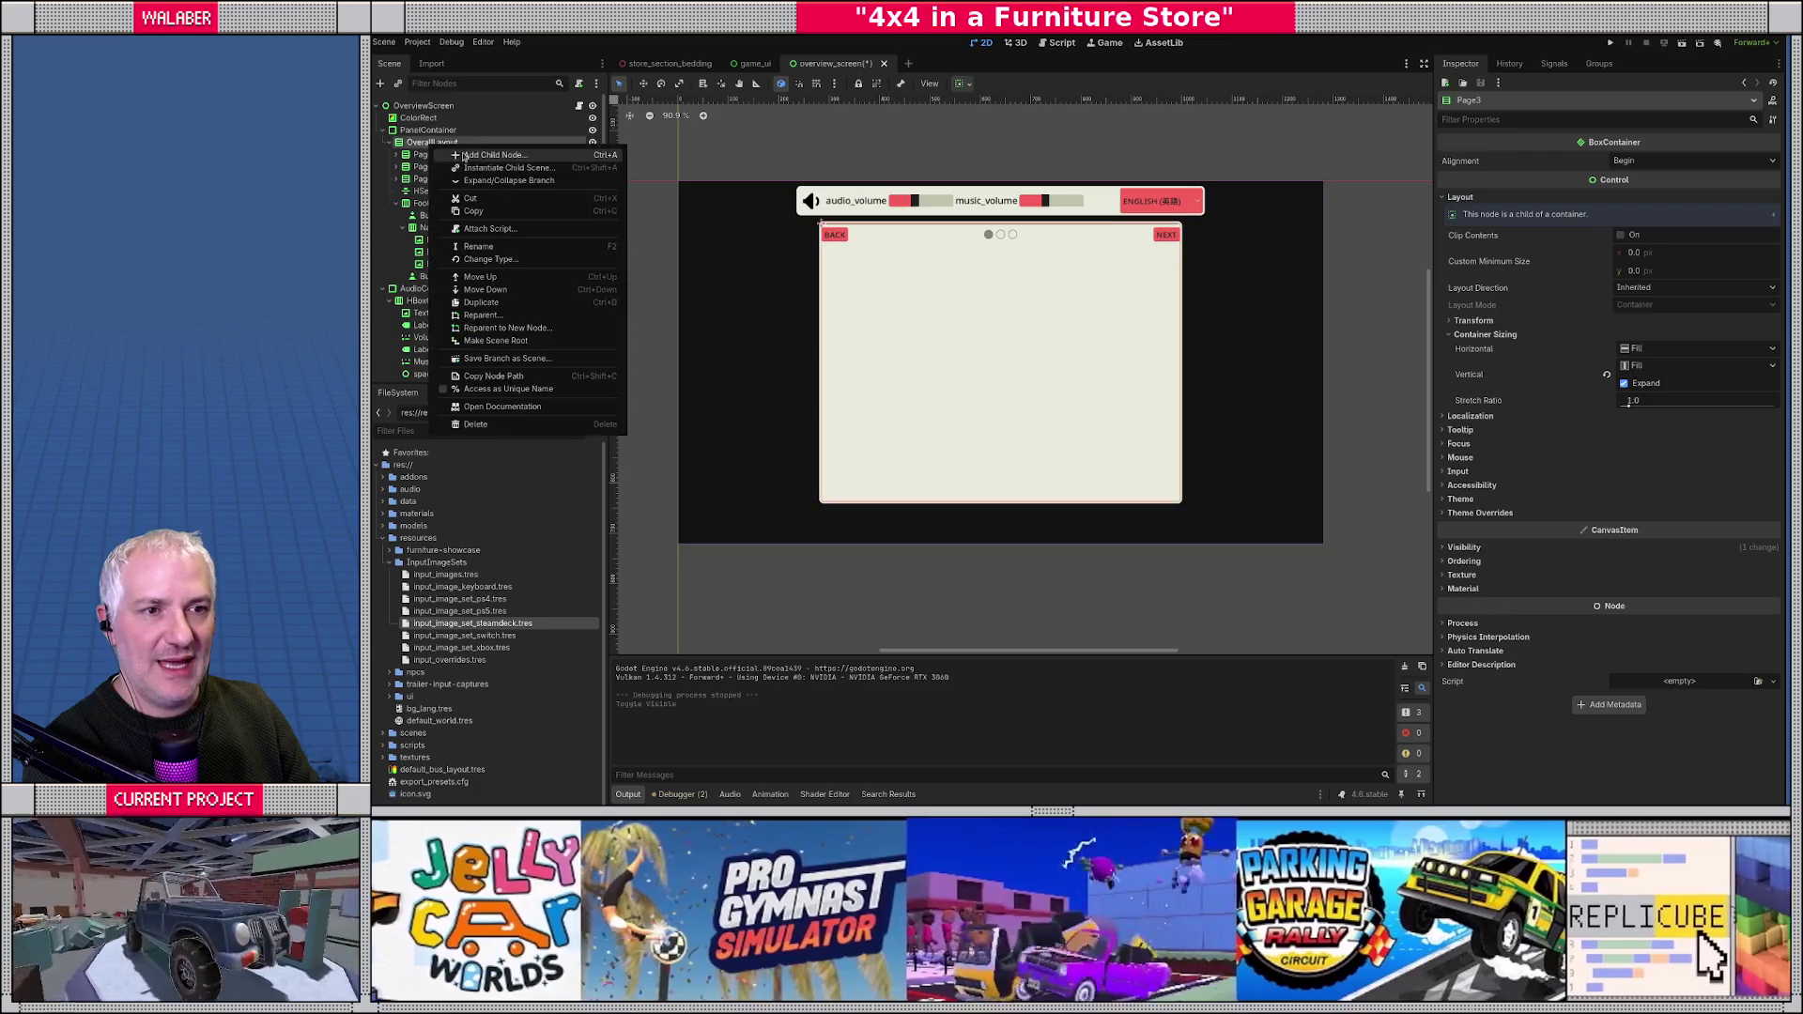
- Add an HBoxContainer under OverallLayout below Page3, name it Page4, and enter settings_title
{"action": "left_click", "coordinate": [463, 157]}
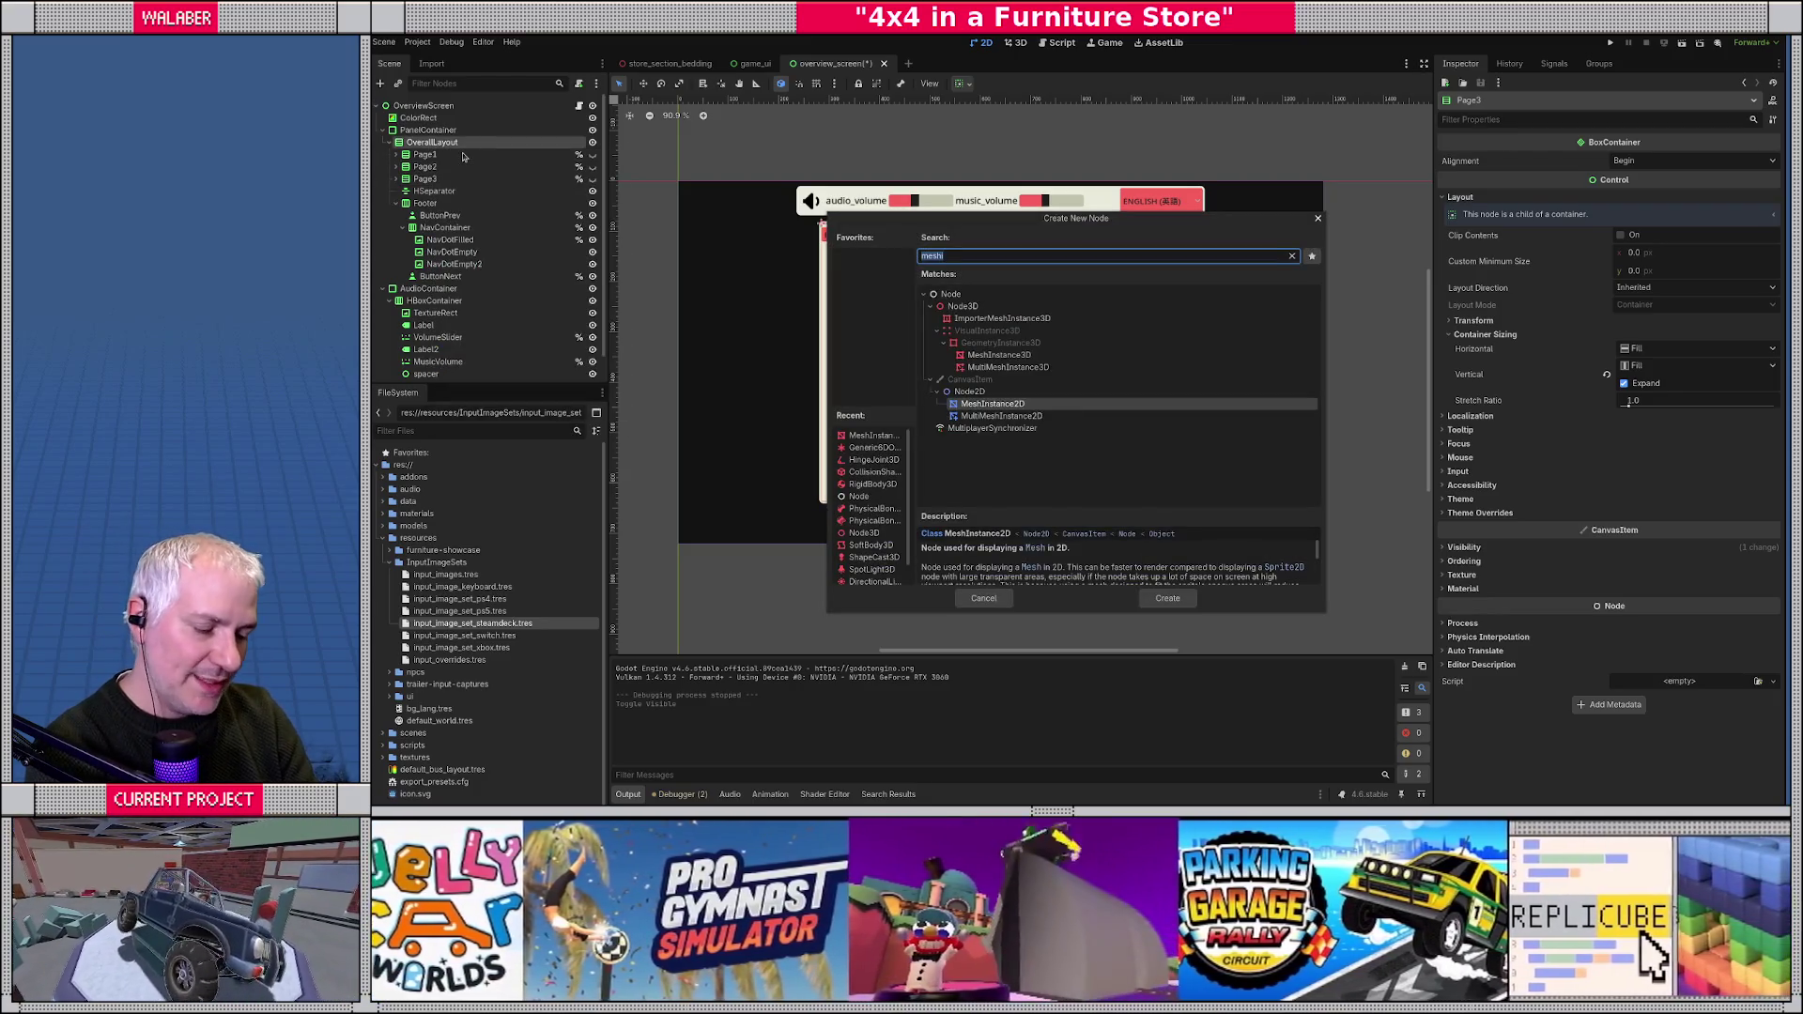
{"action": "type", "text": "hbox"}
{"action": "key", "text": "Return"}
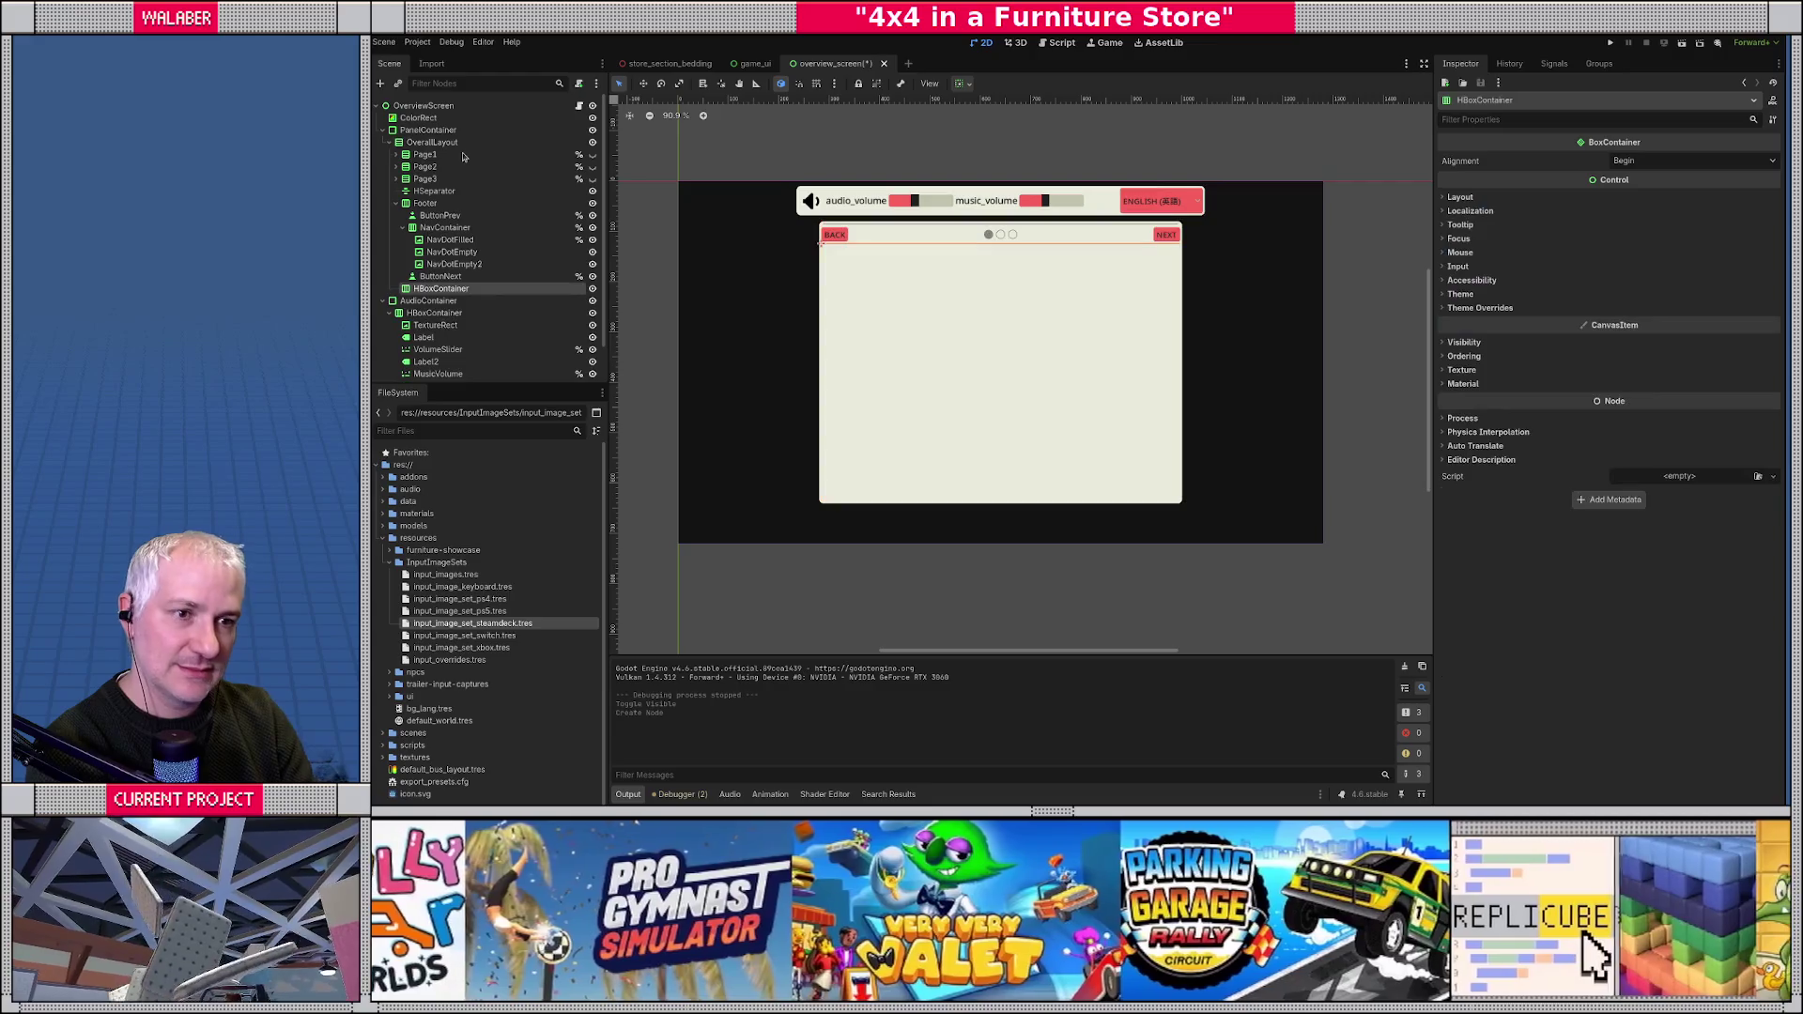
{"action": "left_click_drag", "start_coordinate": [412, 297], "coordinate": [420, 190]}
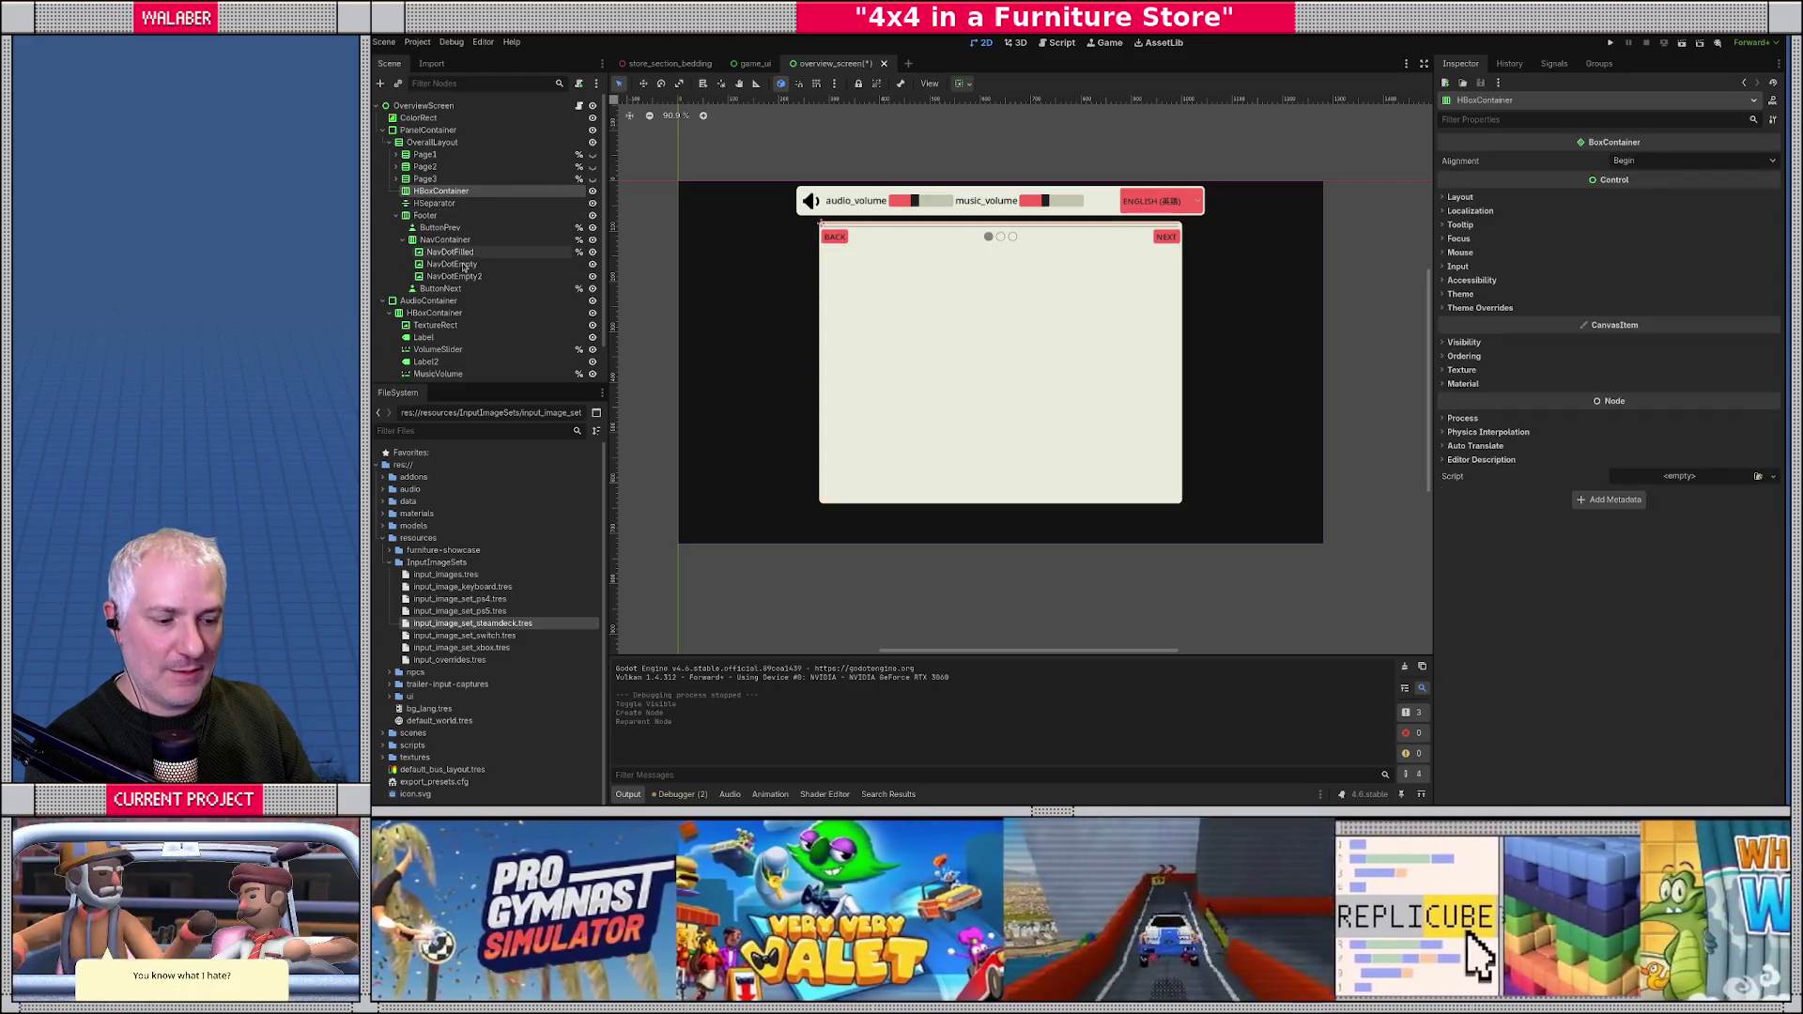
{"action": "type", "text": "Page4"}
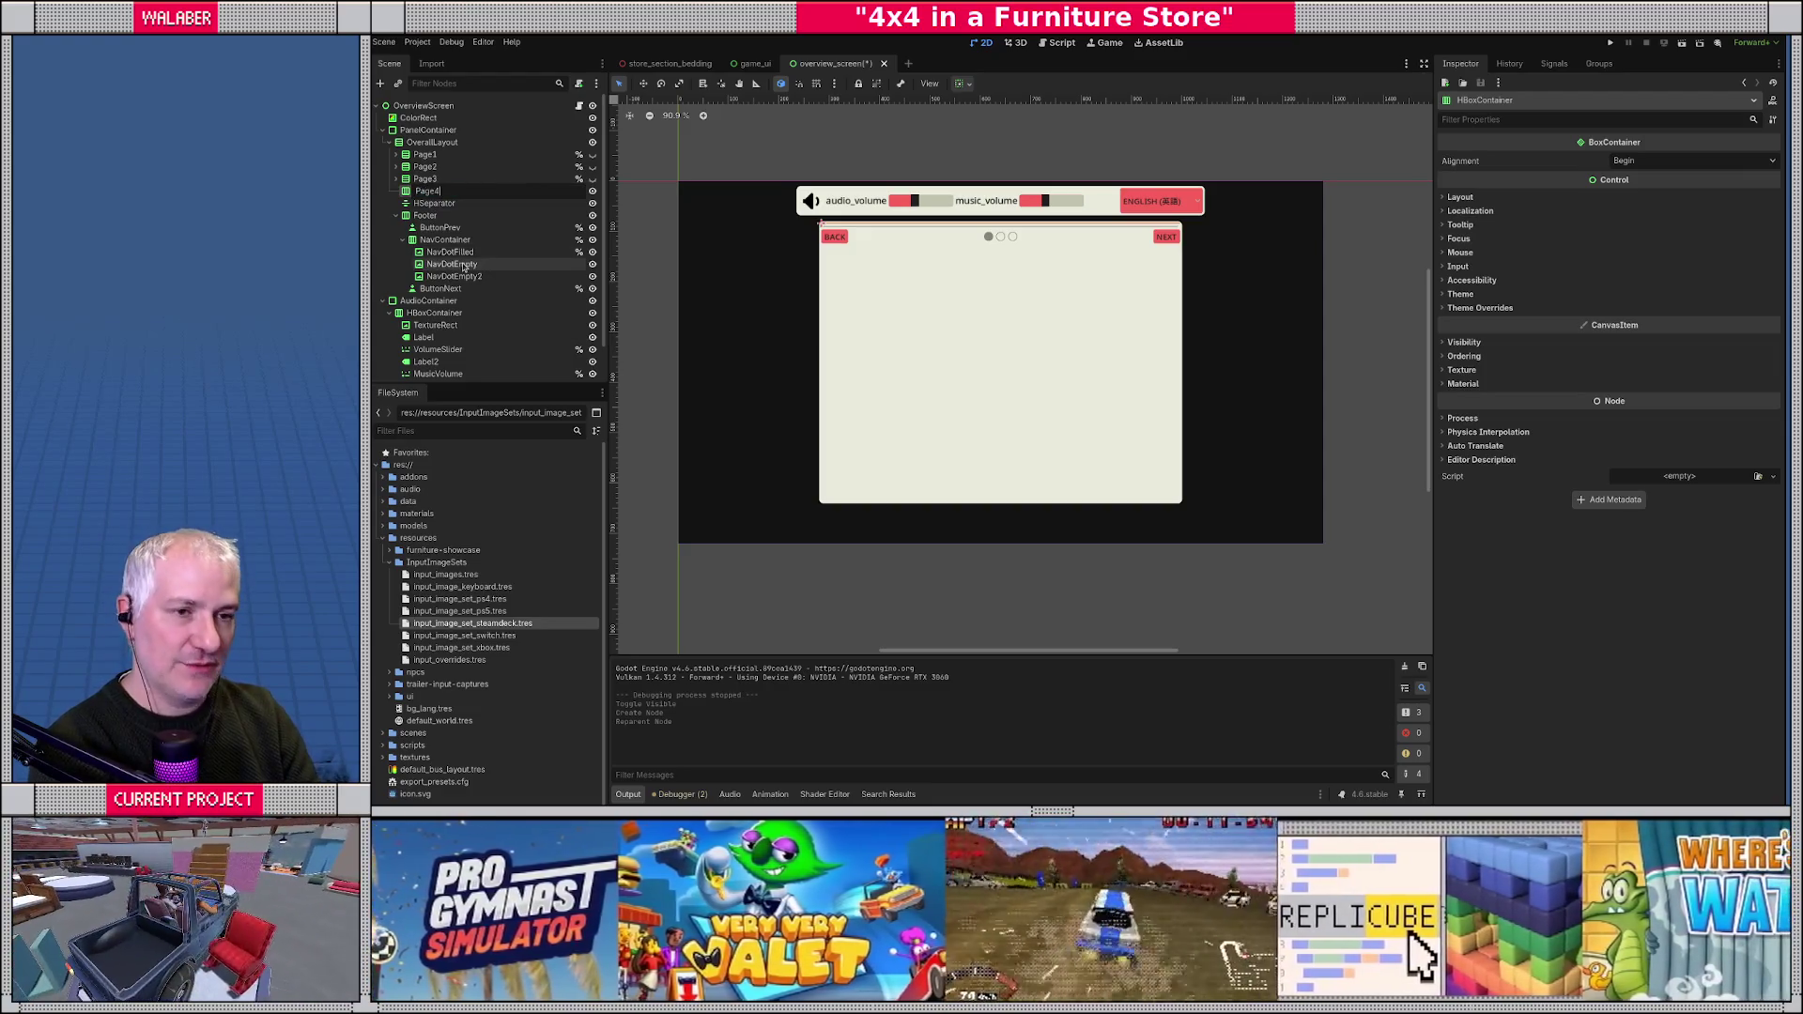
{"action": "key", "text": "Return"}
{"action": "type", "text": "SettingsContent"}
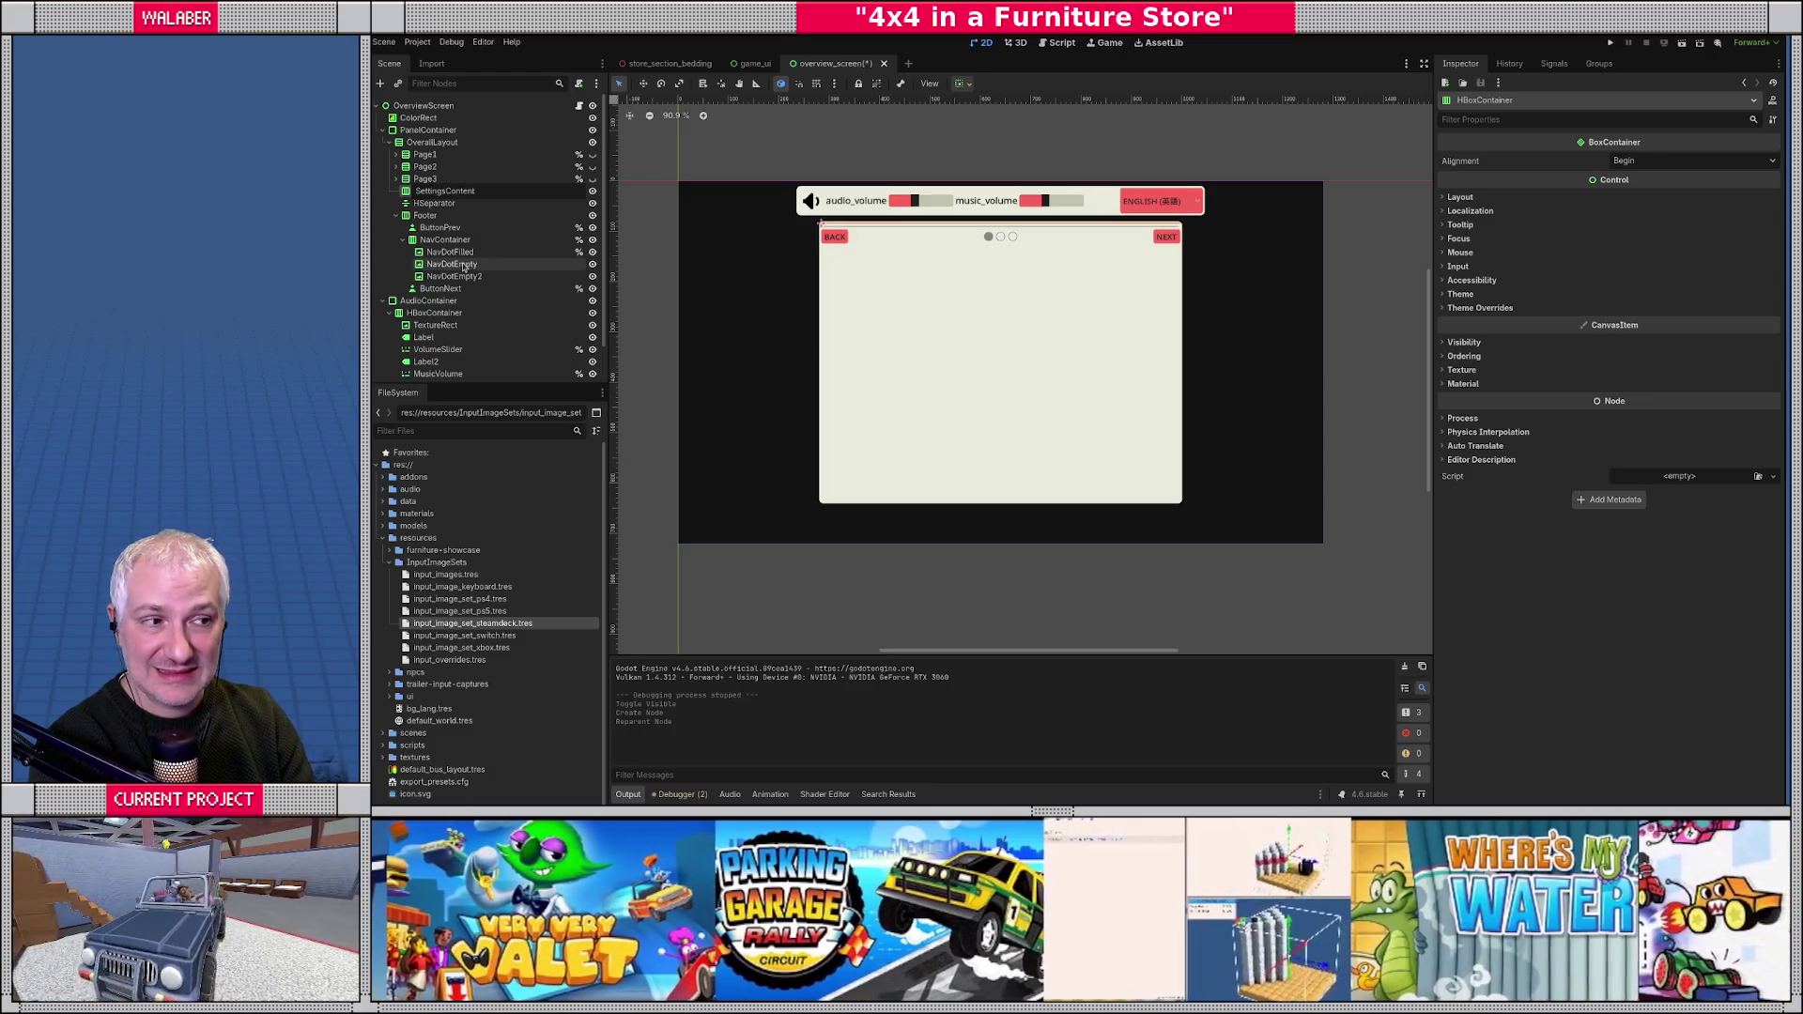
{"action": "type", "text": "settings_tit"}
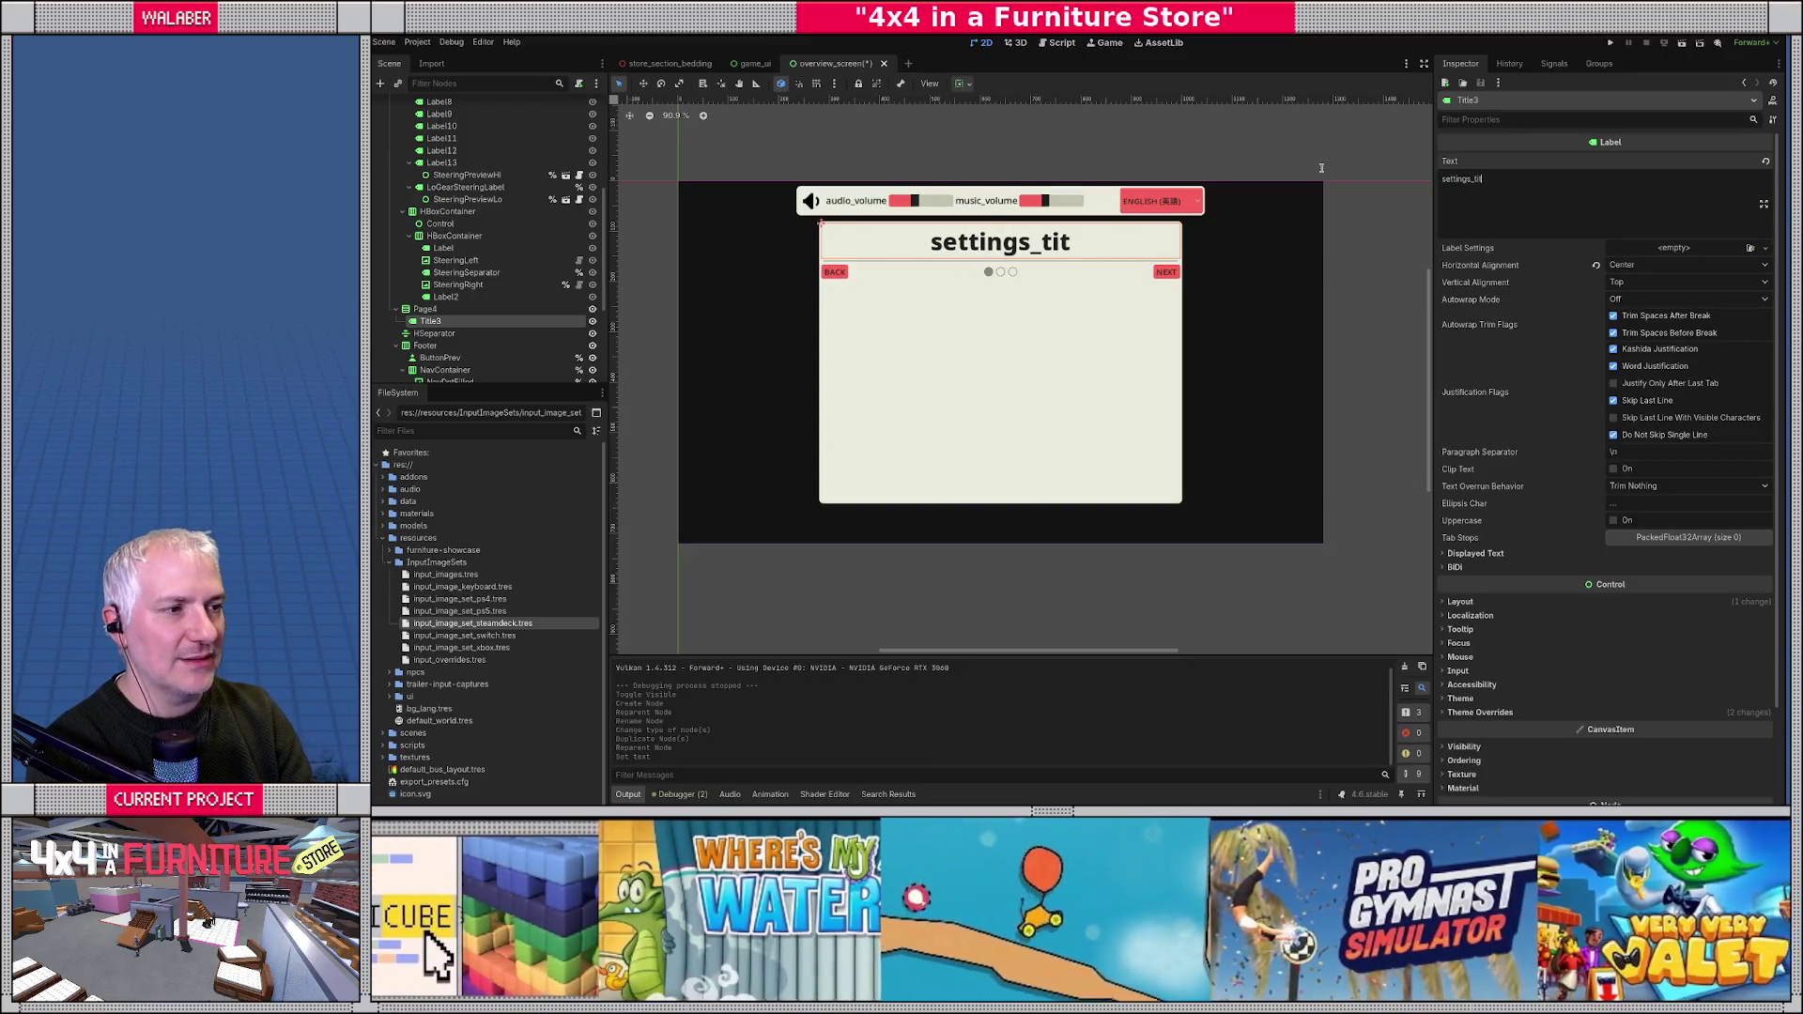
{"action": "type", "text": "le"}
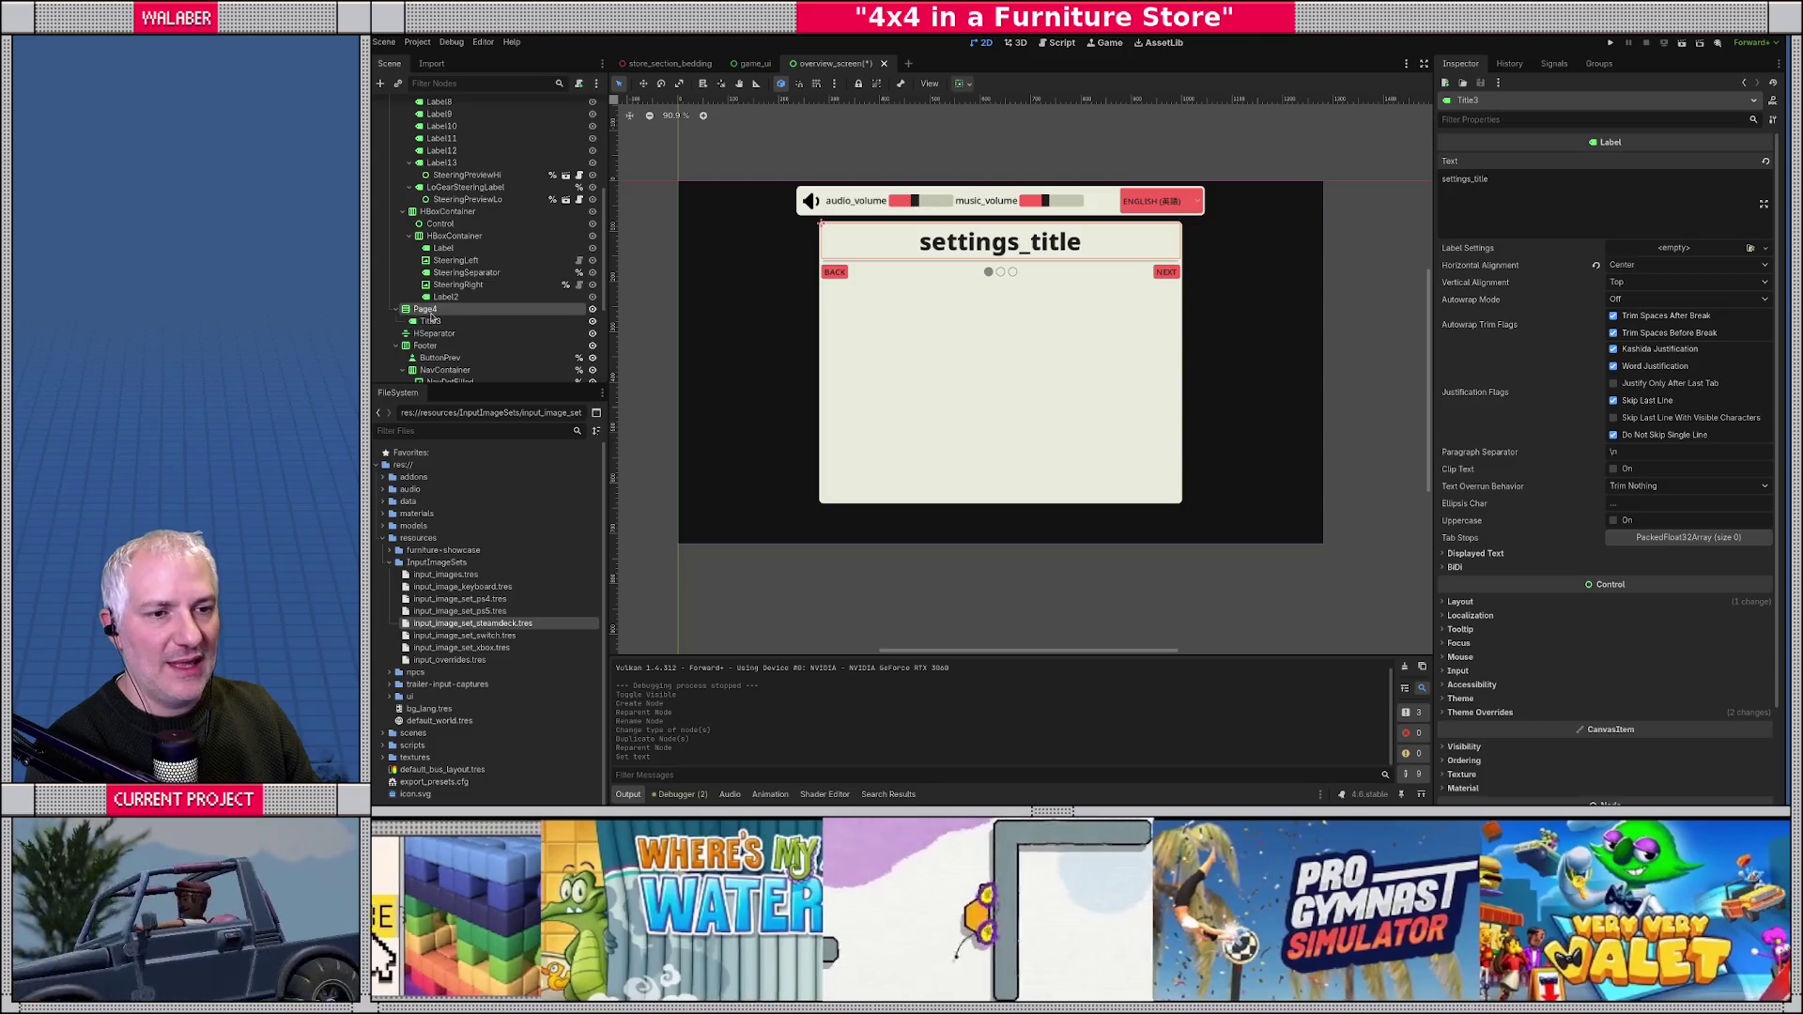
{"action": "left_click", "coordinate": [427, 310]}
- Add a VBoxContainer under Page4 named SettingsUI and enlarge the Scene dock
{"action": "right_click", "coordinate": [427, 314]}
{"action": "left_click", "coordinate": [455, 324]}
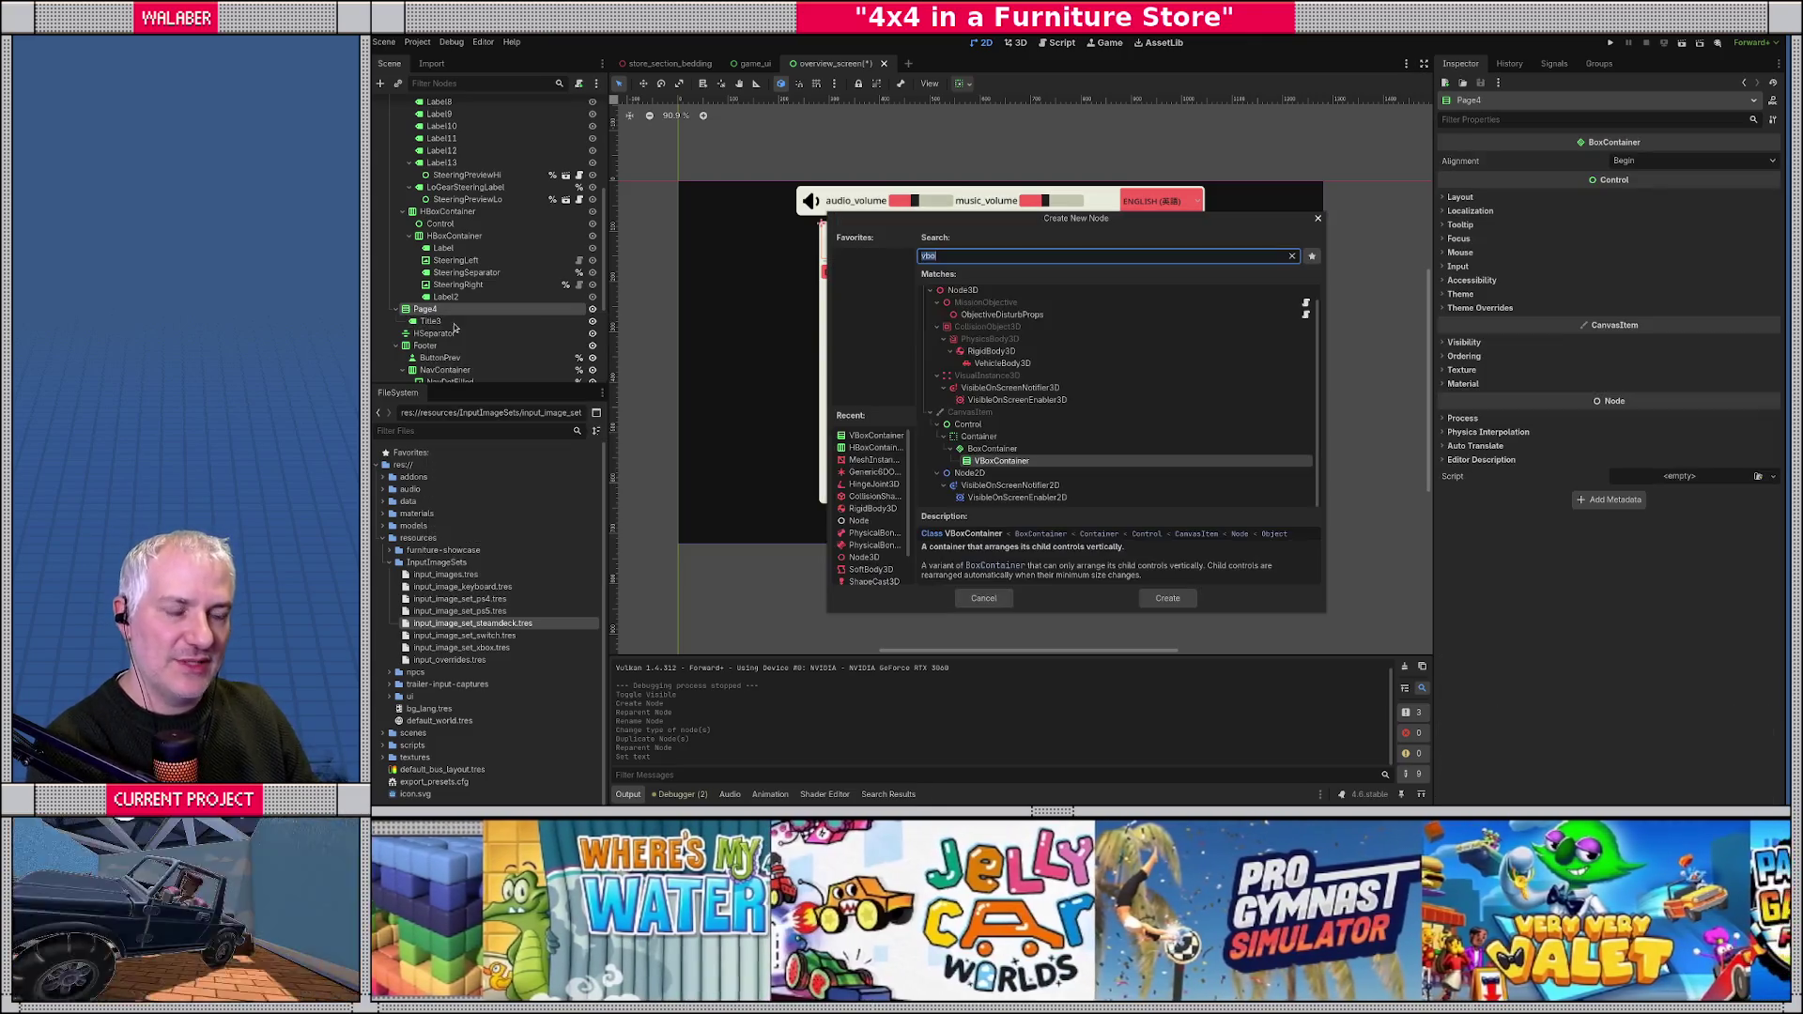
{"action": "type", "text": "vbo"}
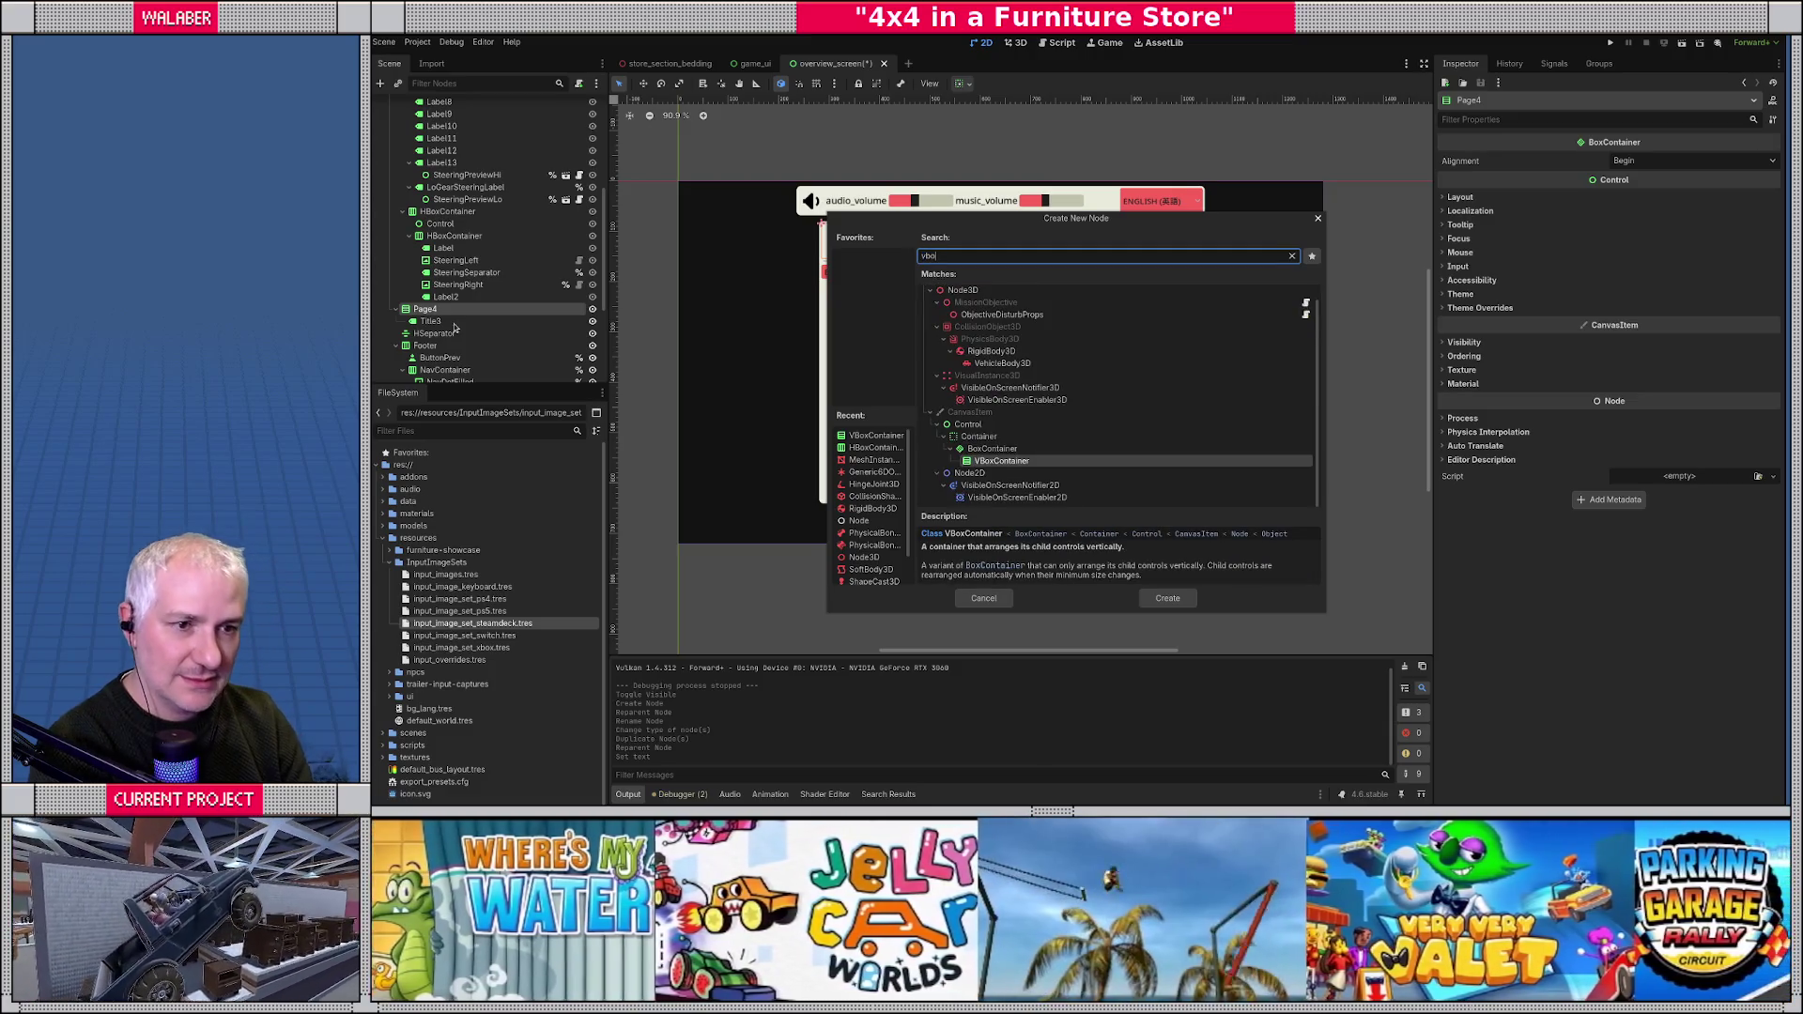
{"action": "key", "text": "Return"}
{"action": "type", "text": "Set"}
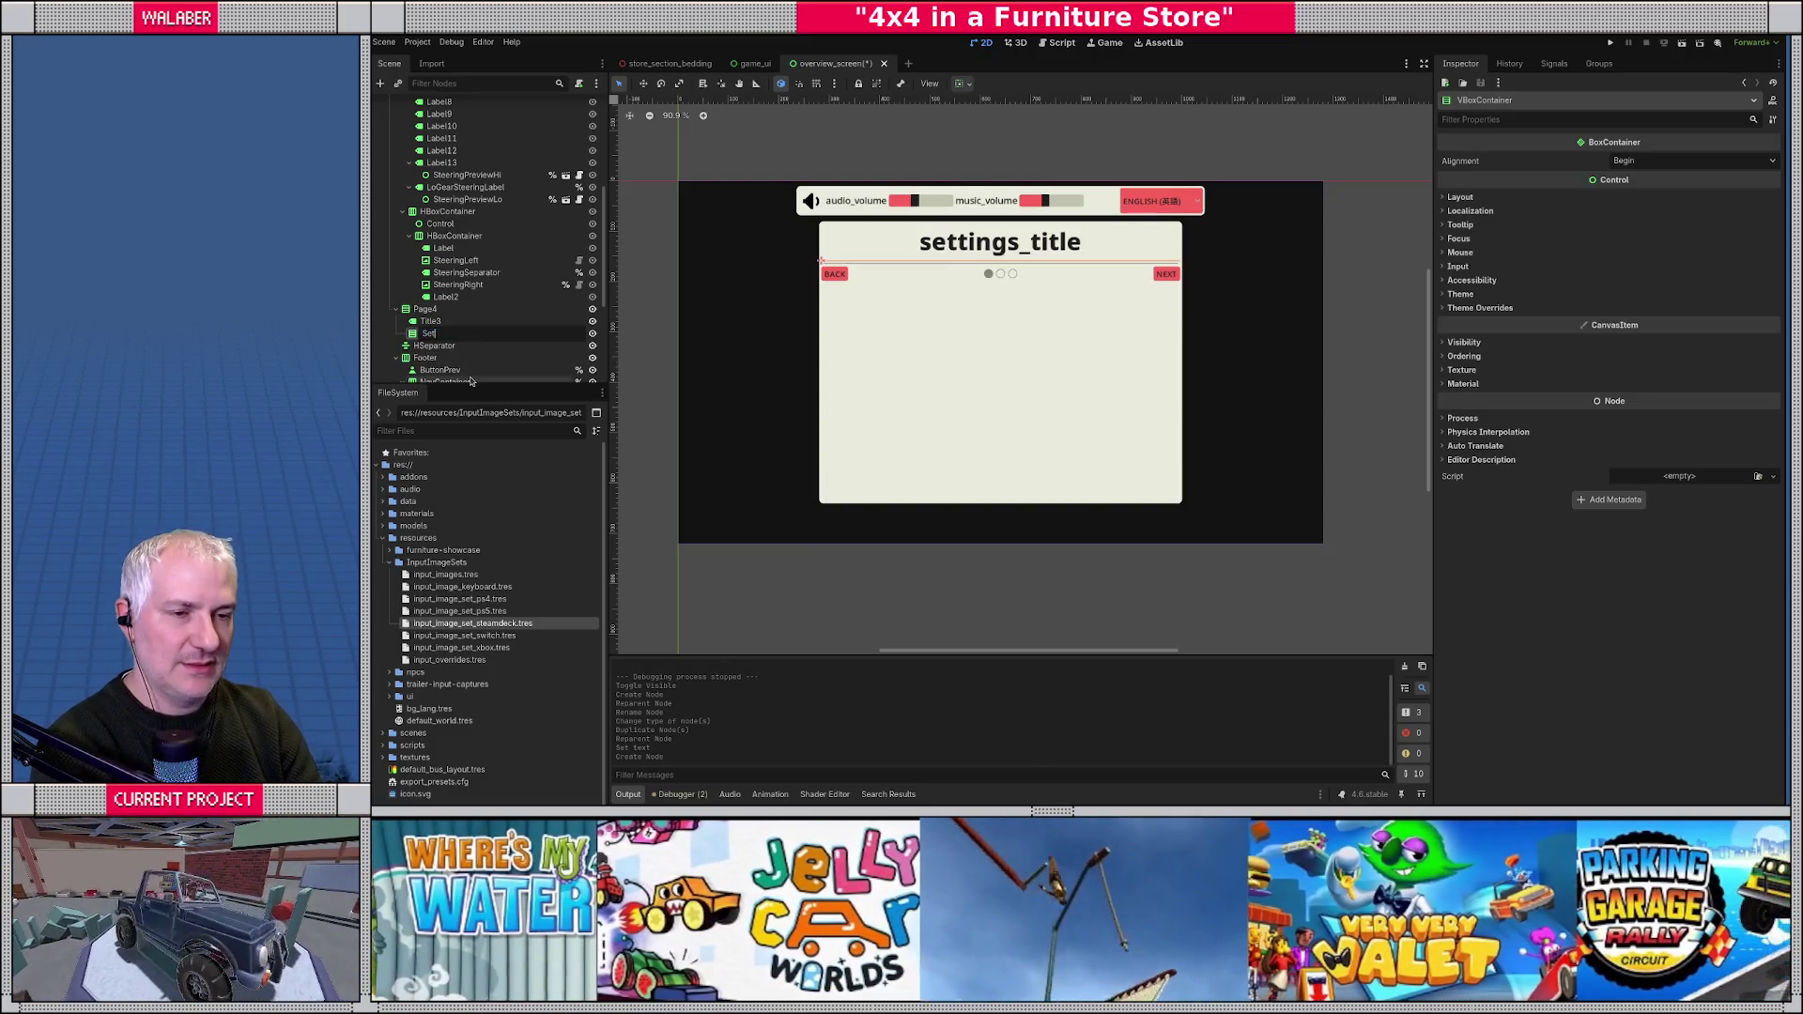
{"action": "type", "text": "tingPanel"}
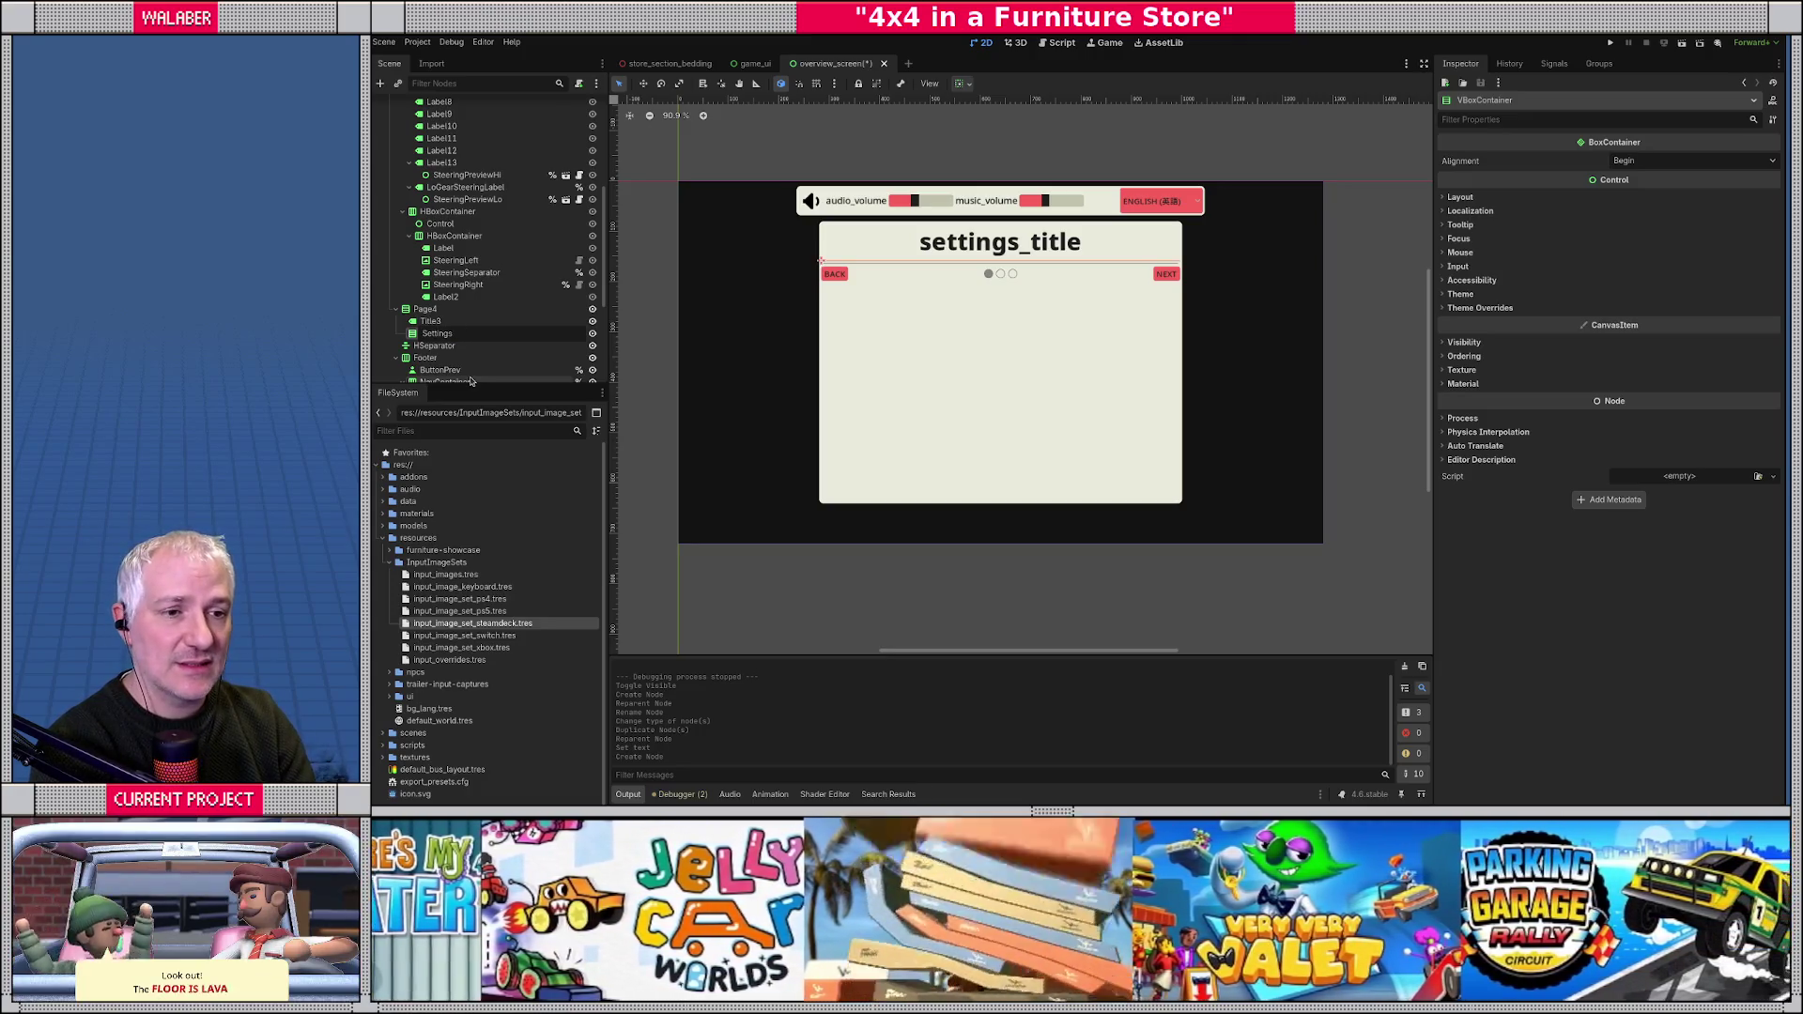
{"action": "type", "text": "tent"}
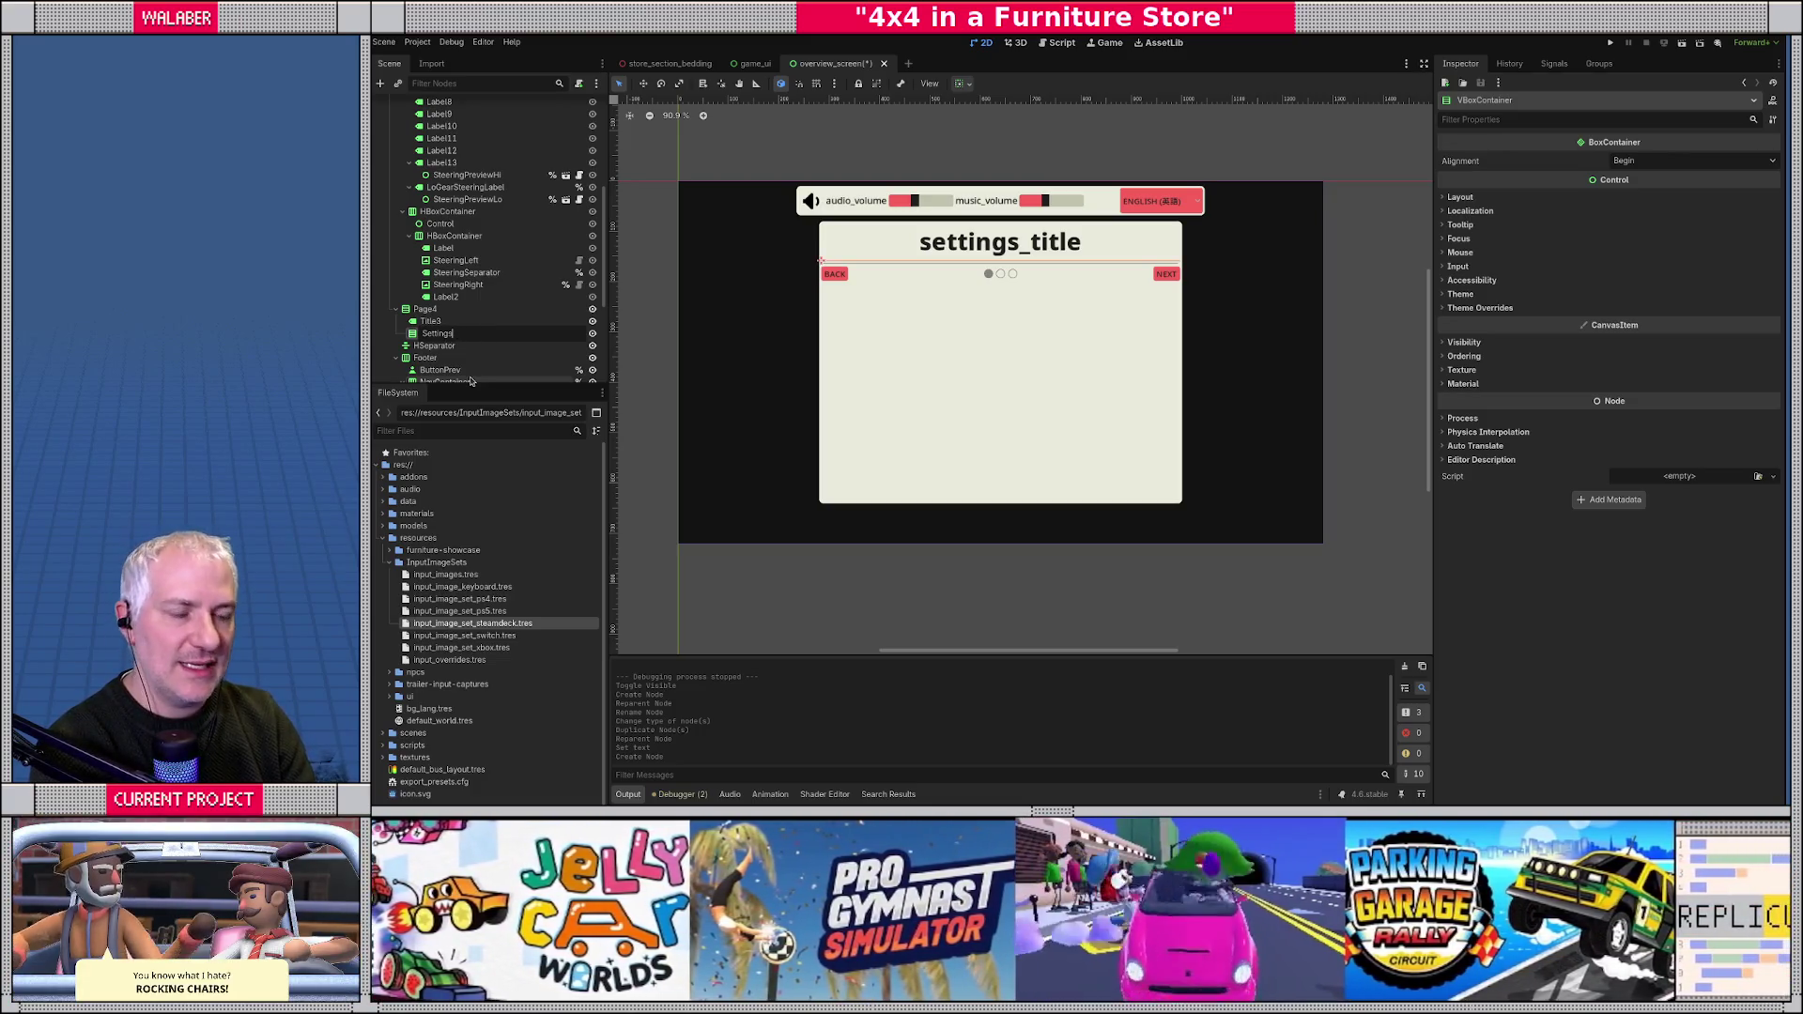
{"action": "type", "text": "Content"}
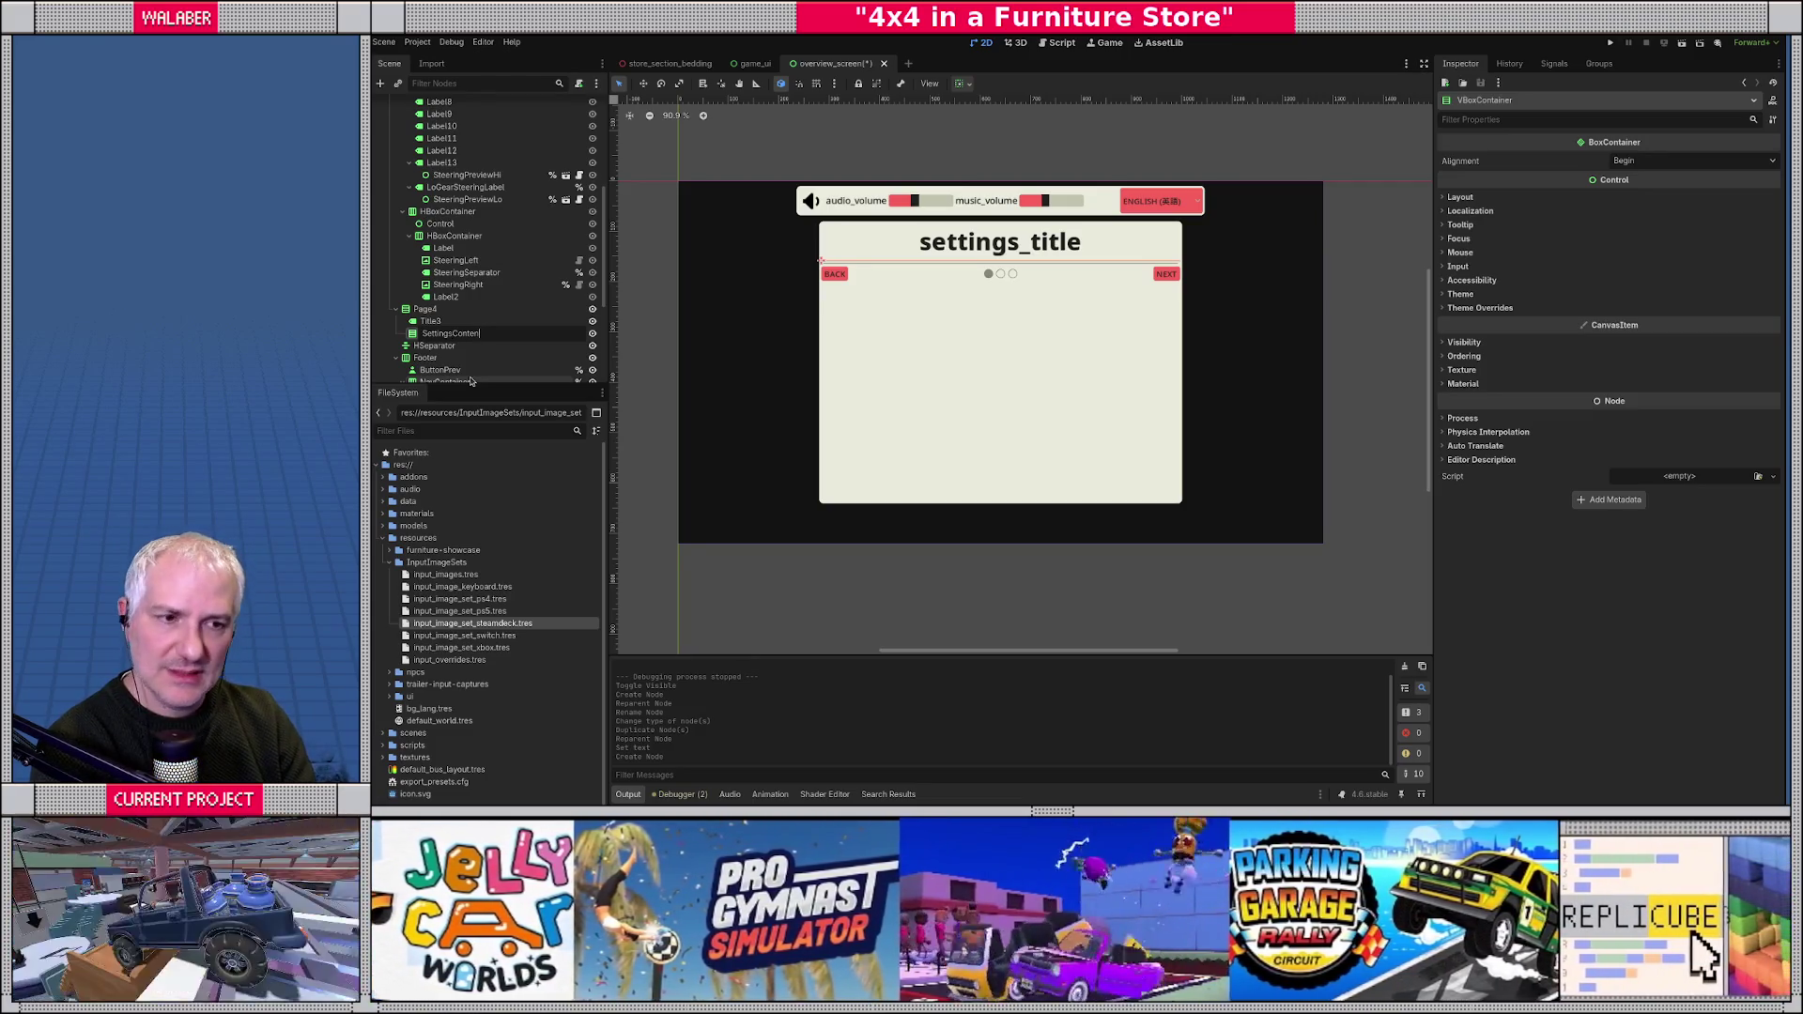
{"action": "key", "text": "BackSpace"}
{"action": "key", "text": "BackSpace"}
{"action": "key", "text": "BackSpace"}
{"action": "type", "text": "I"}
{"action": "key", "text": "Return"}
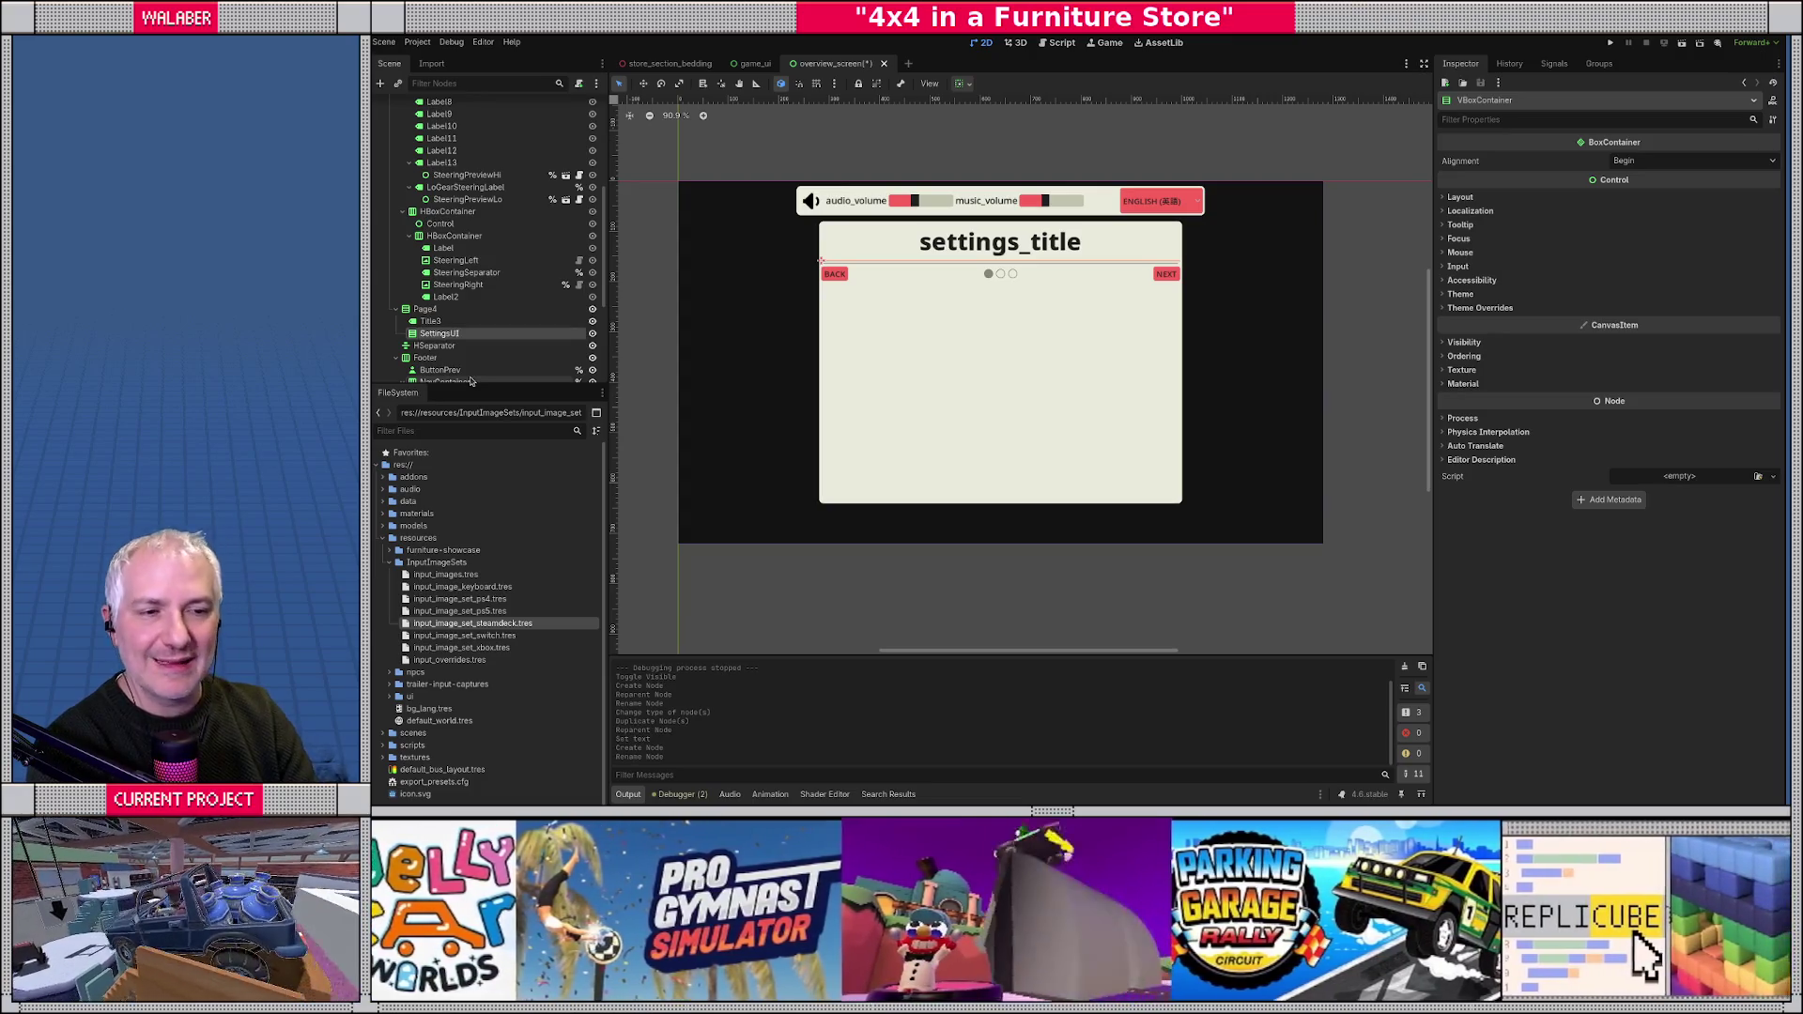
{"action": "scroll", "coordinate": [479, 376], "scroll_direction": "down", "scroll_amount": 1}
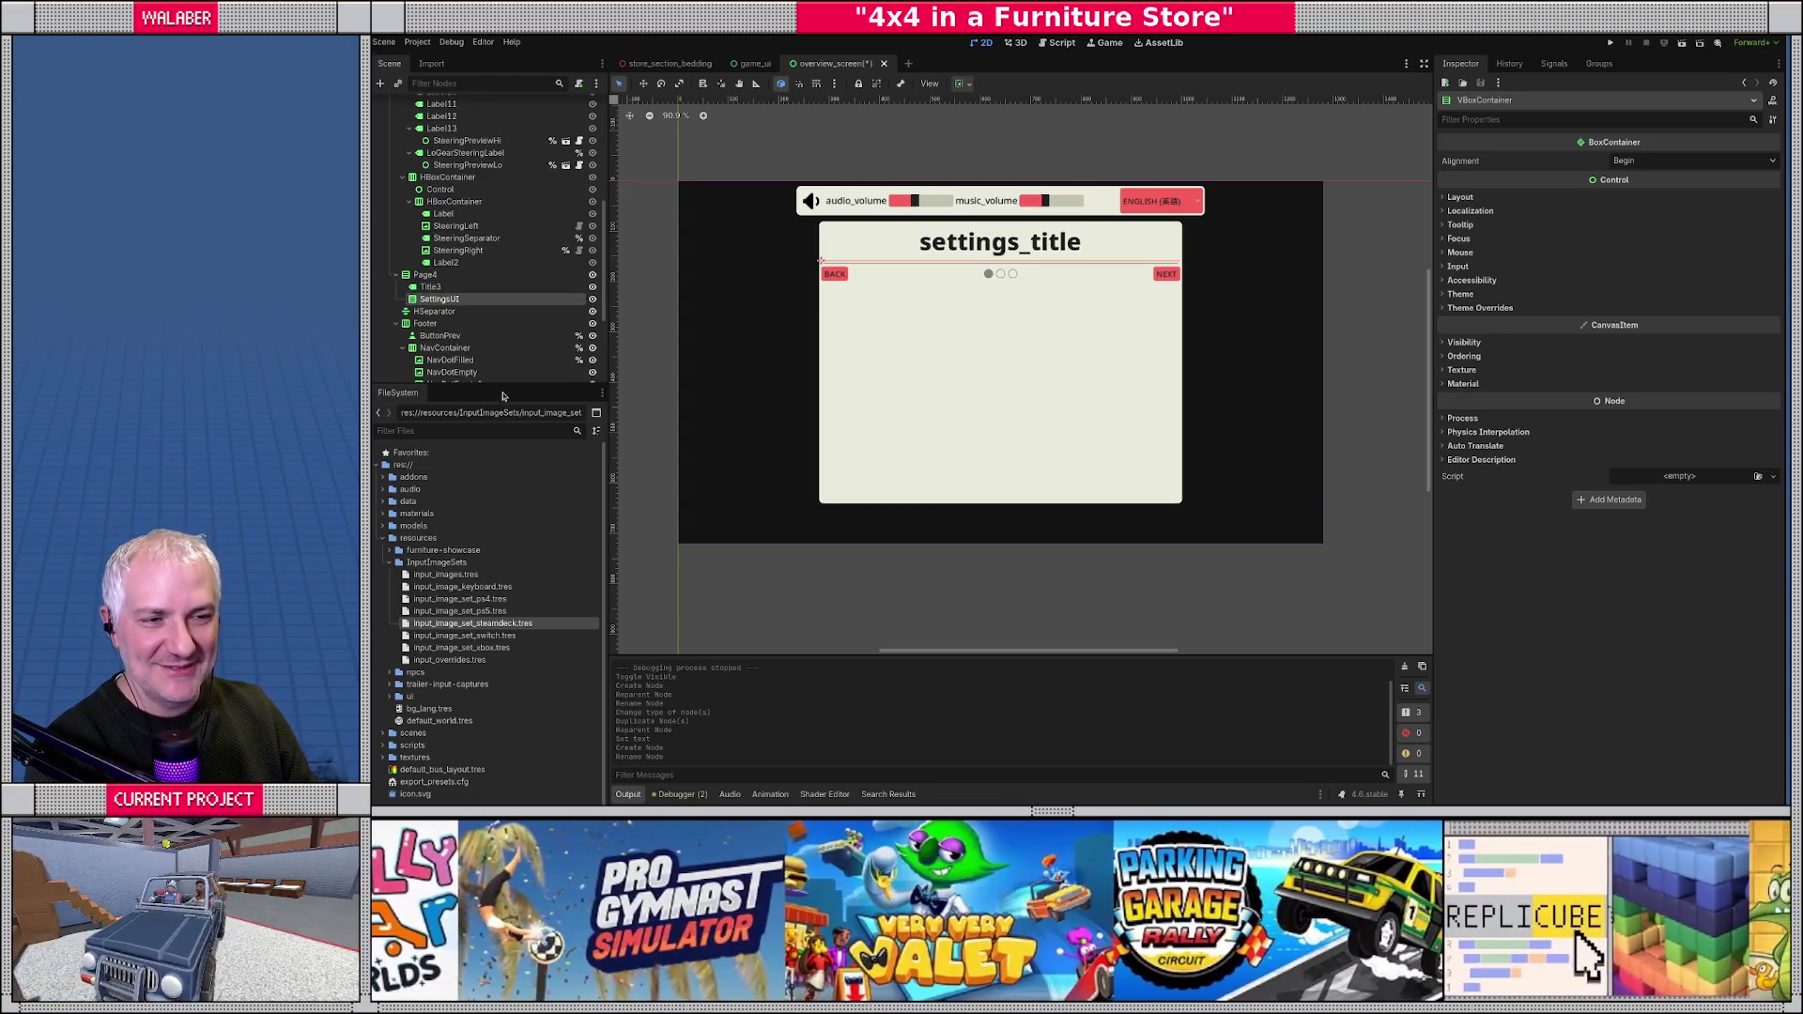
{"action": "left_click_drag", "start_coordinate": [502, 384], "coordinate": [503, 507]}
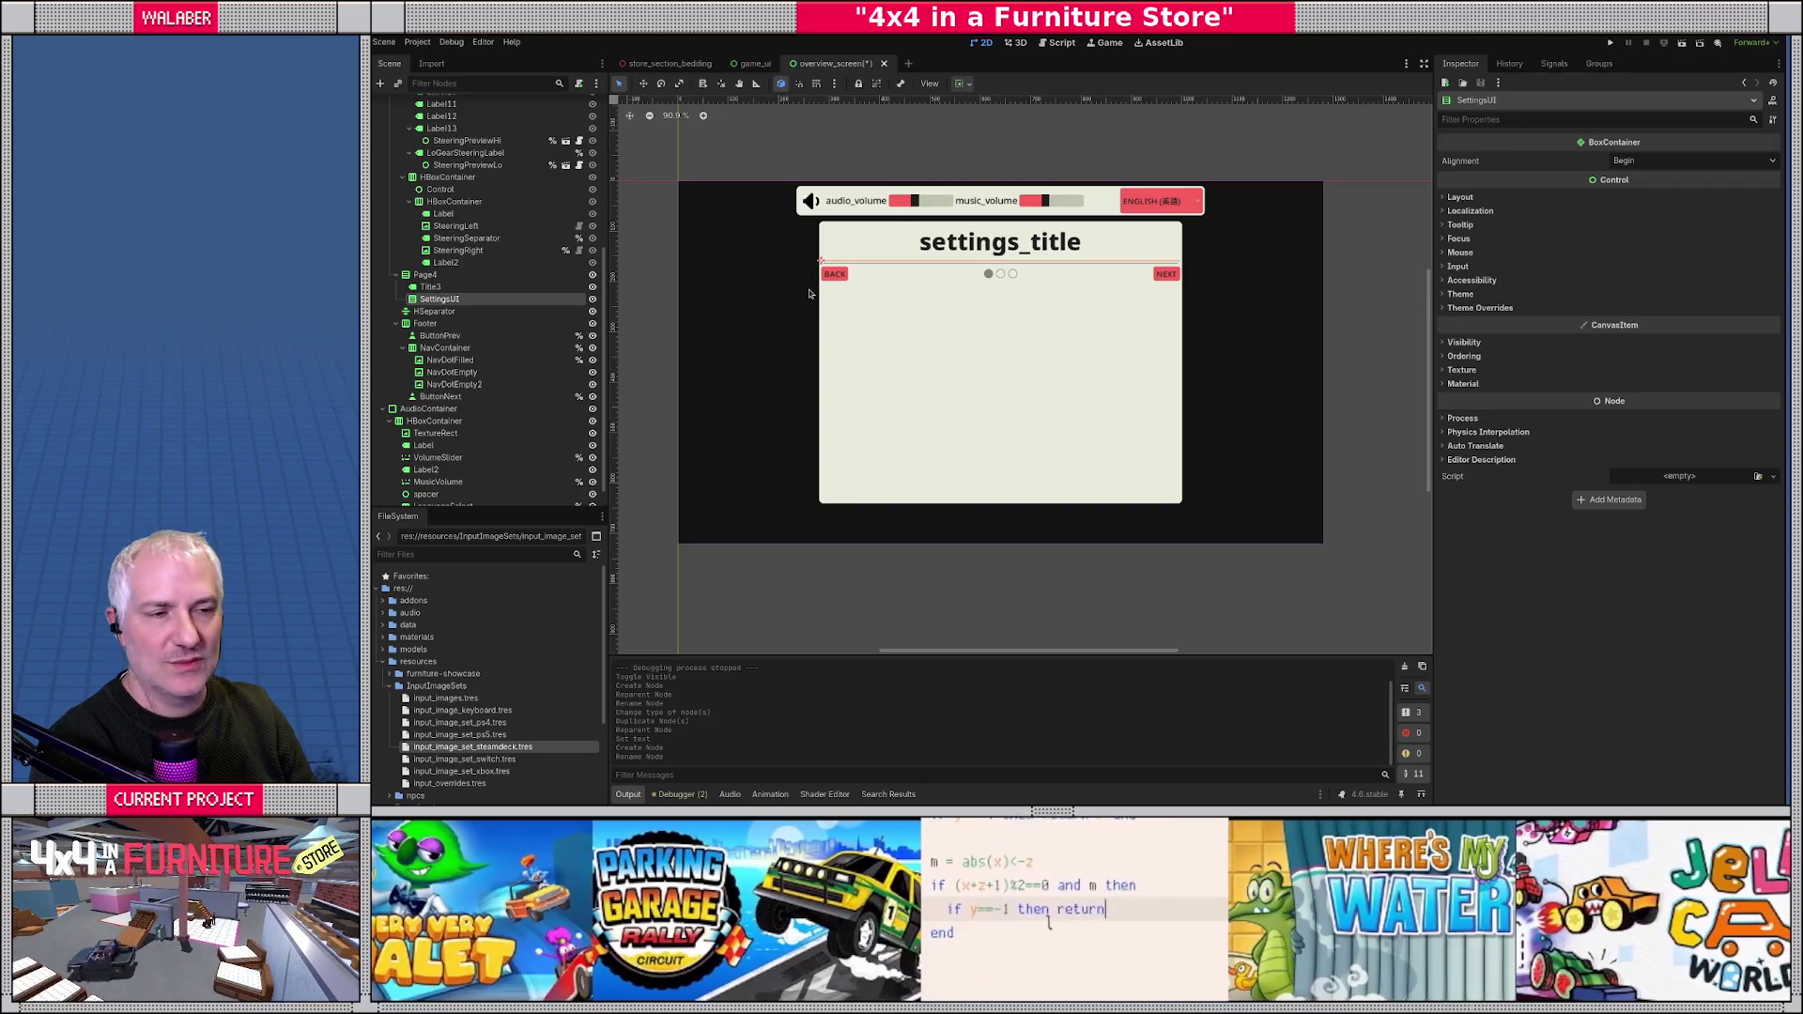
{"action": "key", "text": "alt+Tab"}
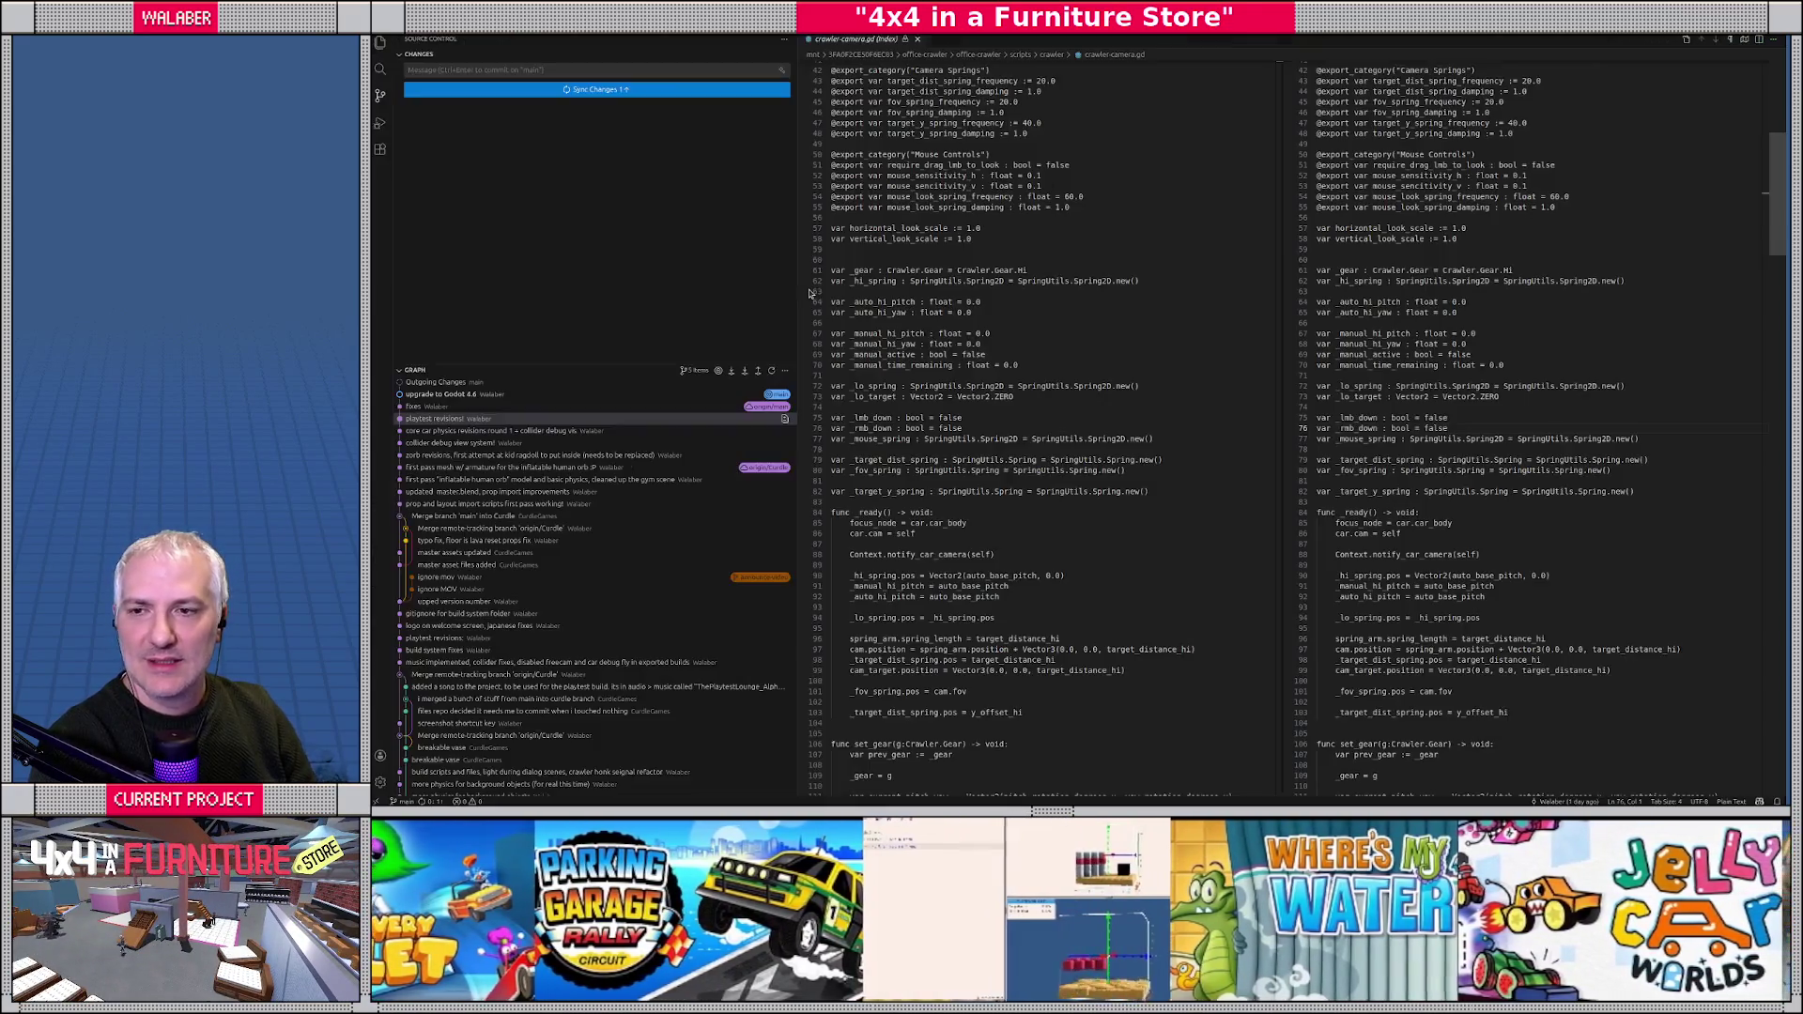
- Open settings_manager.gd full-width and check the WINDOW_MODE, WINDOW_RESOLUTION and WINDOW_SCREEN keys
{"action": "key", "text": "alt+Tab"}
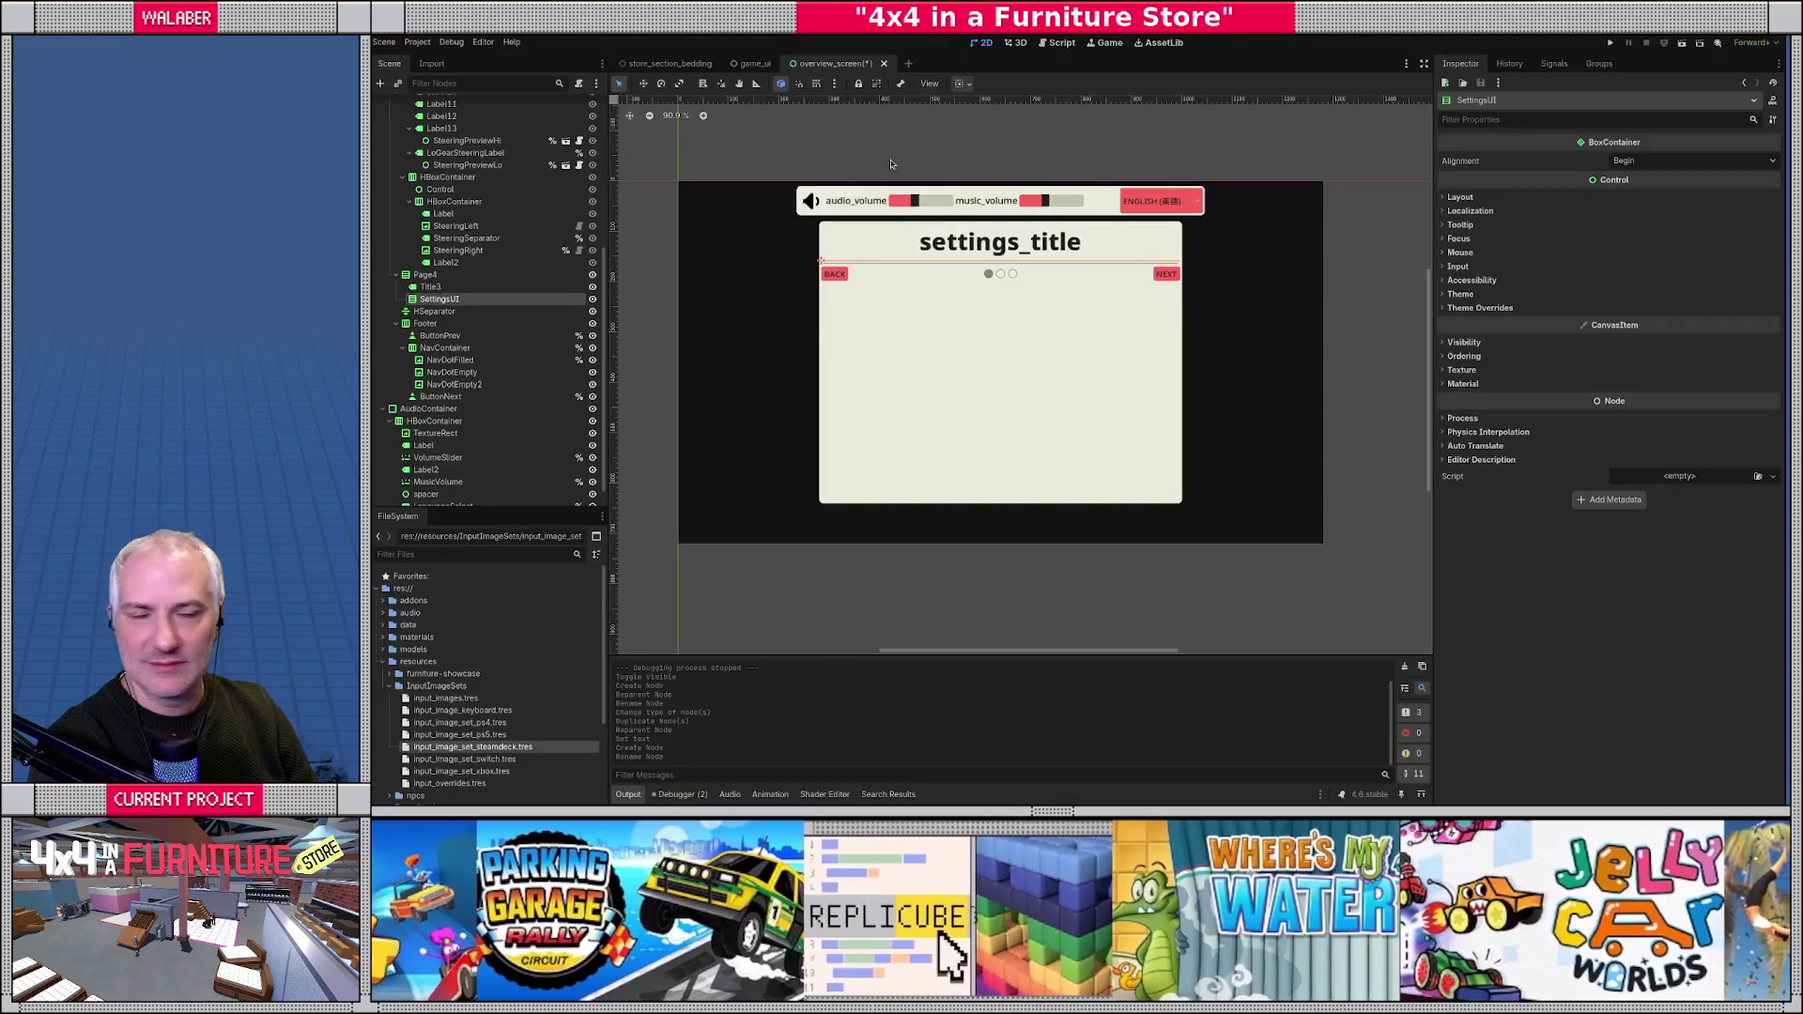
{"action": "left_click", "coordinate": [1065, 44]}
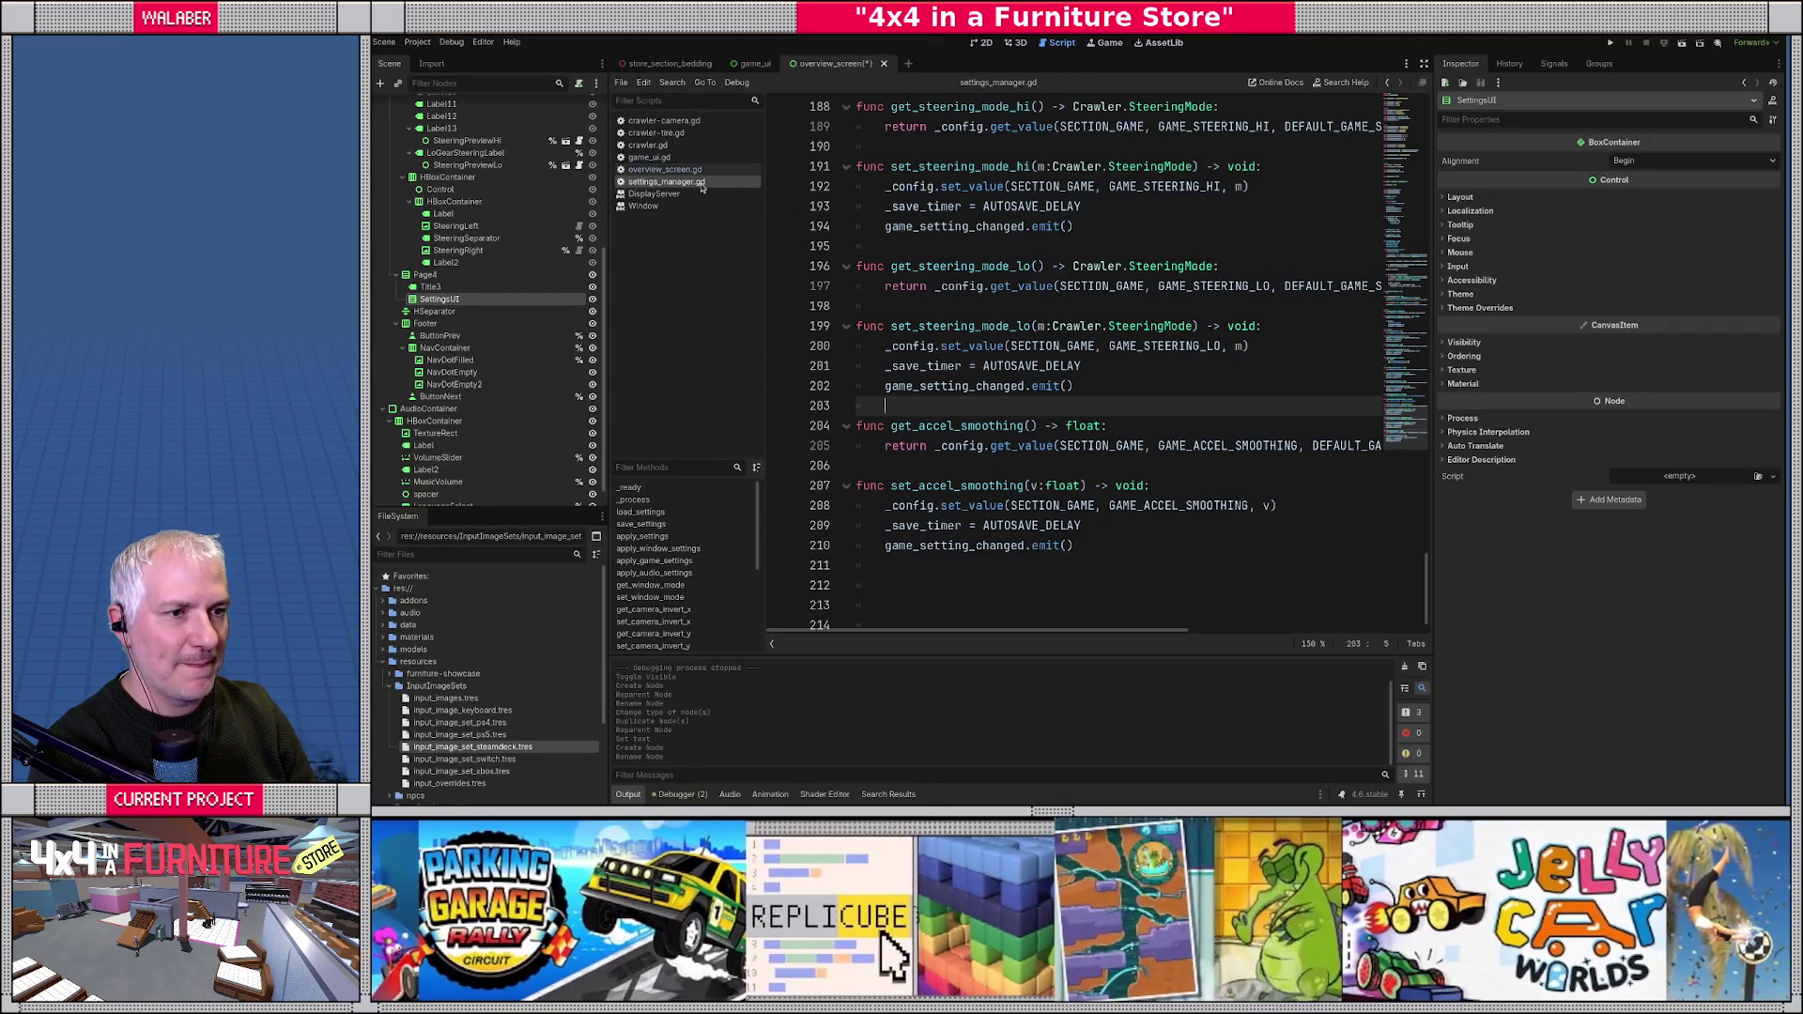
{"action": "left_click", "coordinate": [1424, 63]}
{"action": "scroll", "coordinate": [1132, 282], "scroll_direction": "up", "scroll_amount": 20}
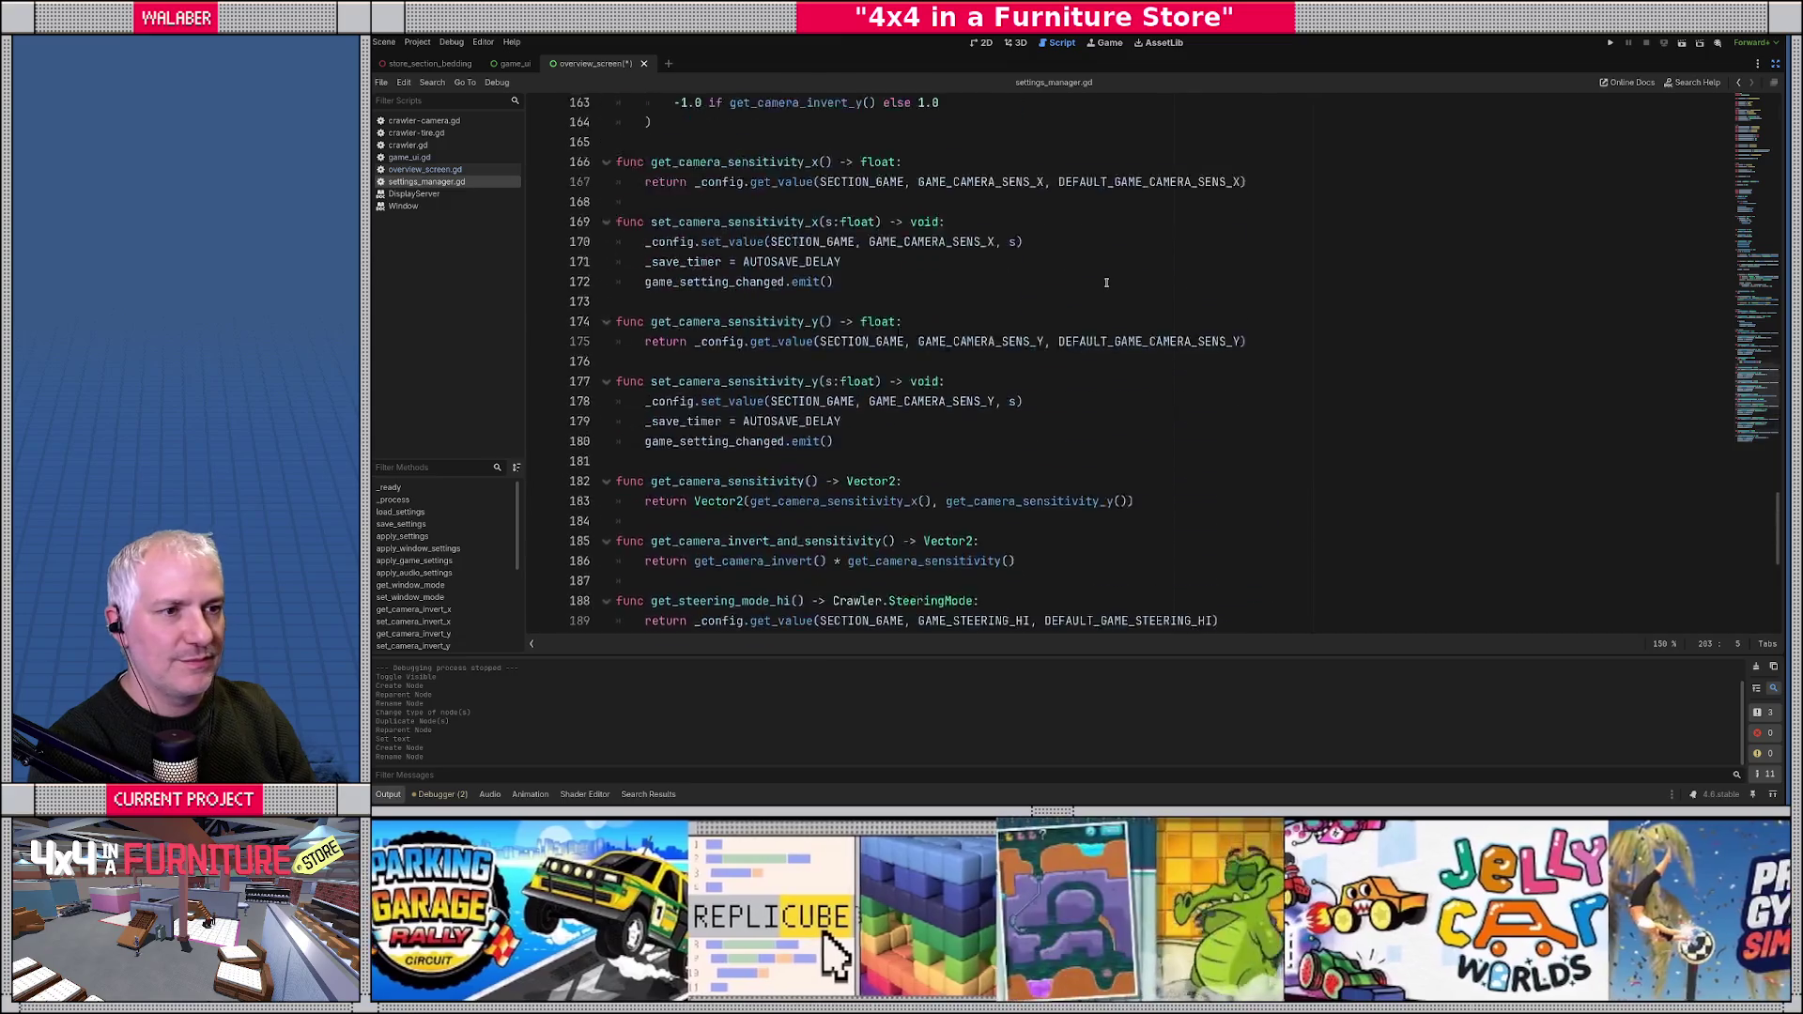
{"action": "scroll", "coordinate": [1132, 283], "scroll_direction": "up", "scroll_amount": 20}
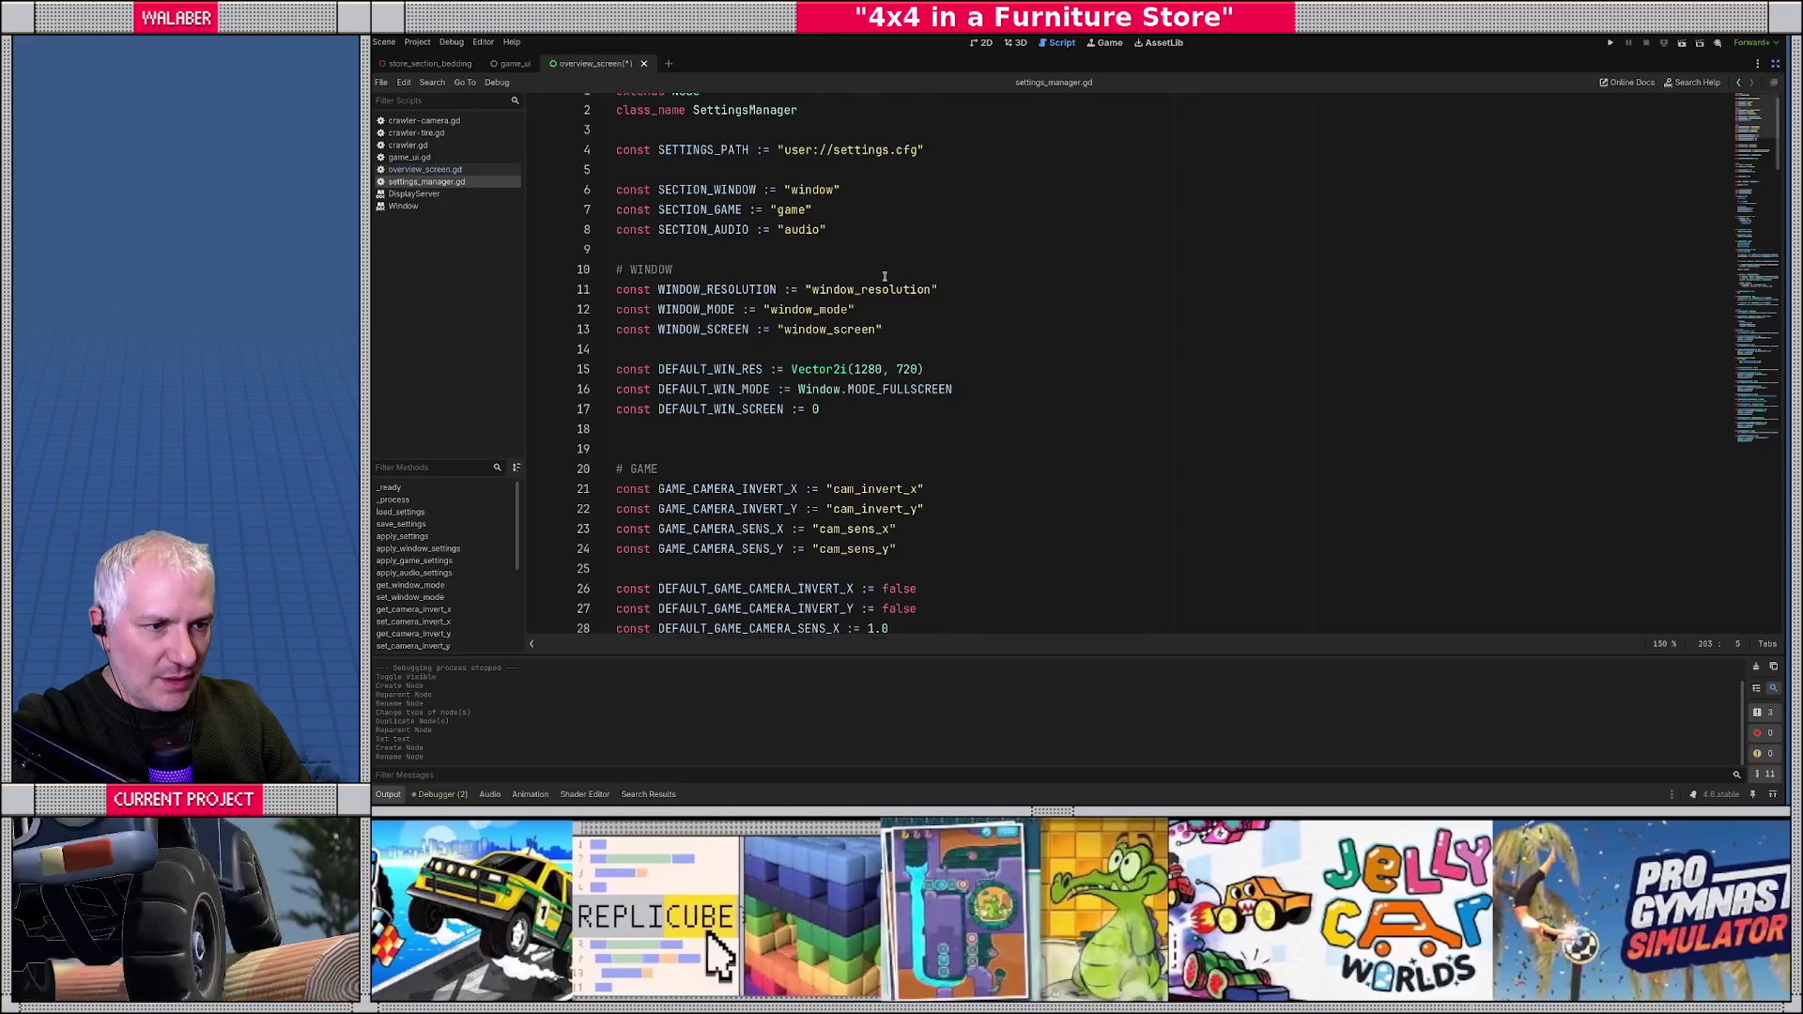
{"action": "scroll", "coordinate": [798, 270], "scroll_direction": "down", "scroll_amount": 1}
{"action": "double_click", "coordinate": [703, 267]}
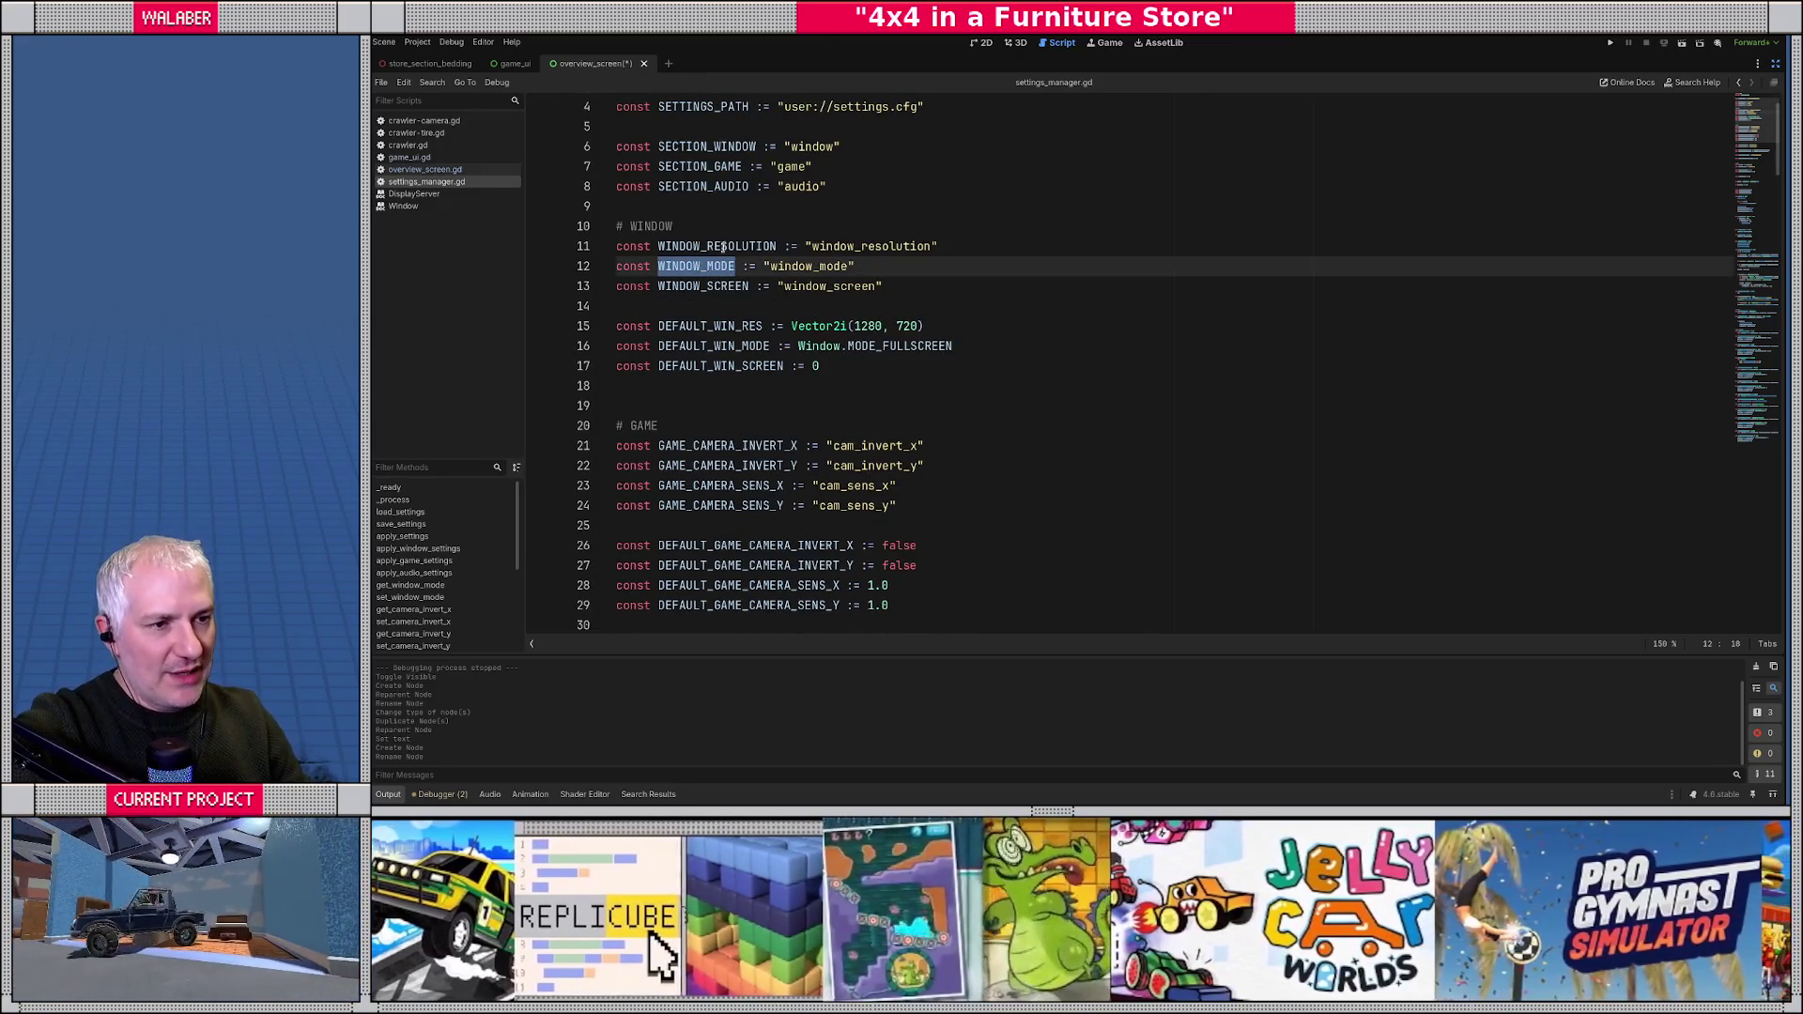
{"action": "double_click", "coordinate": [723, 246]}
{"action": "double_click", "coordinate": [720, 286]}
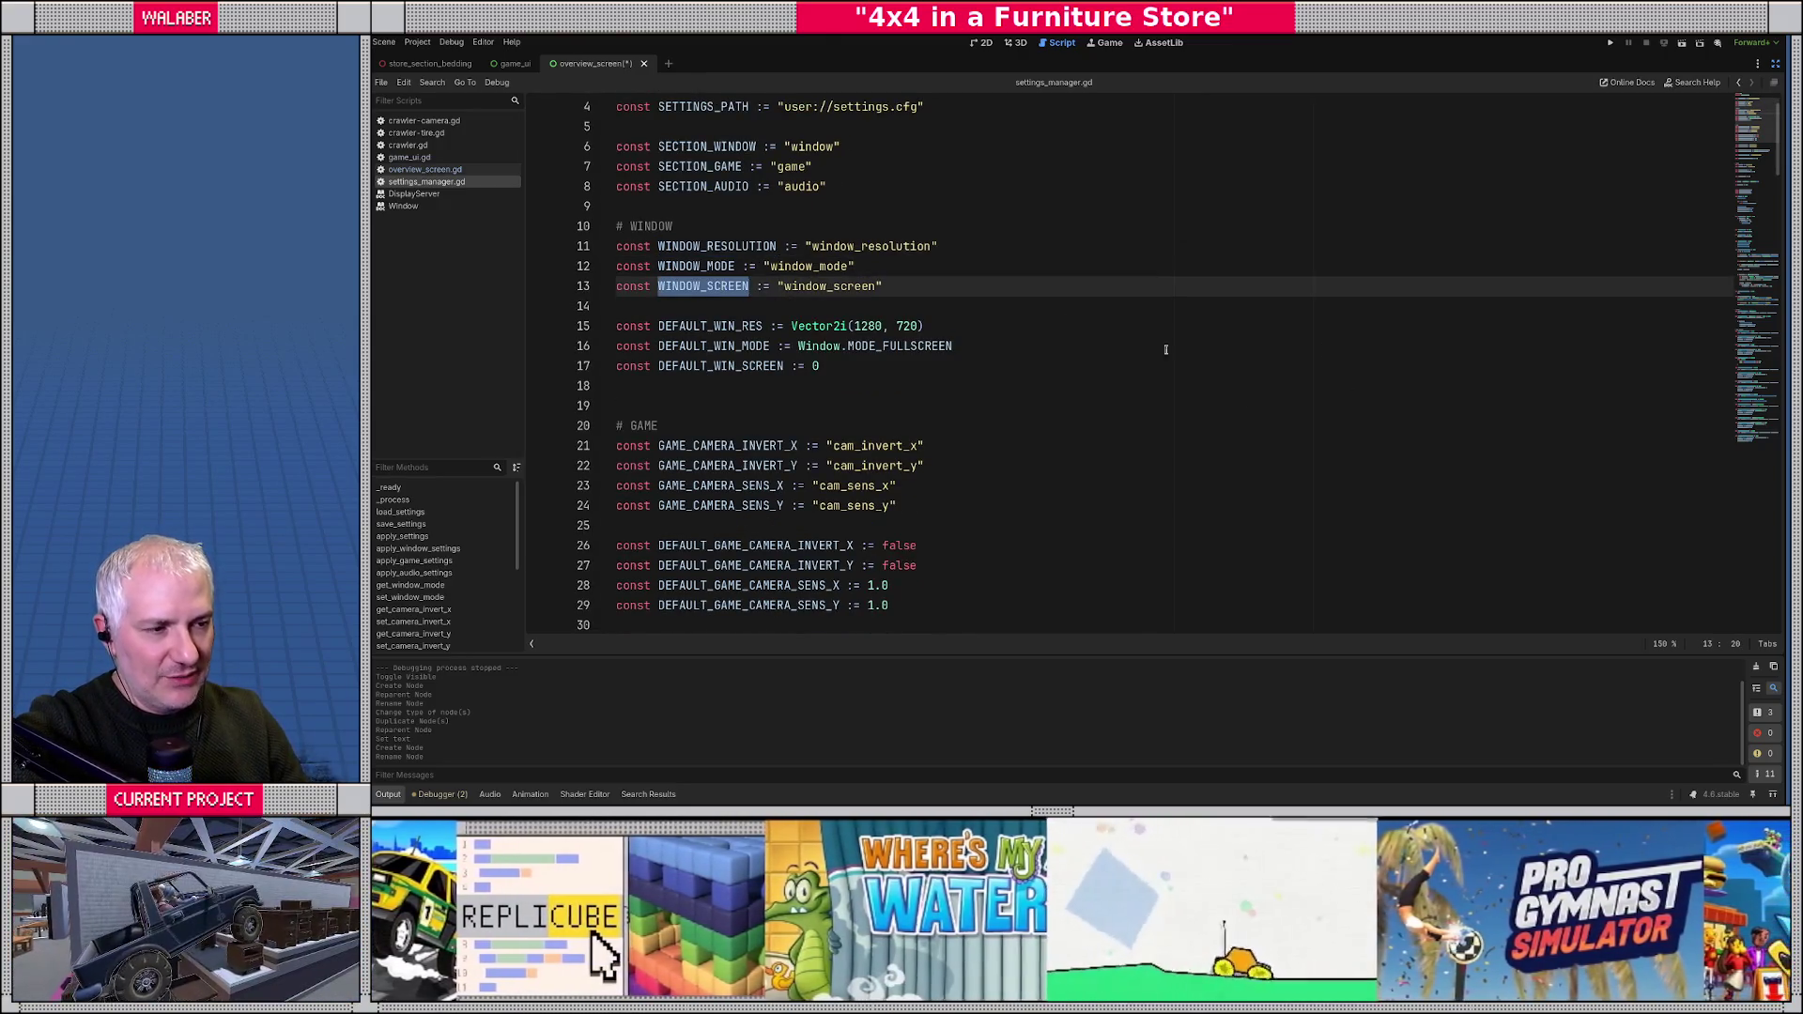
{"action": "double_click", "coordinate": [714, 267]}
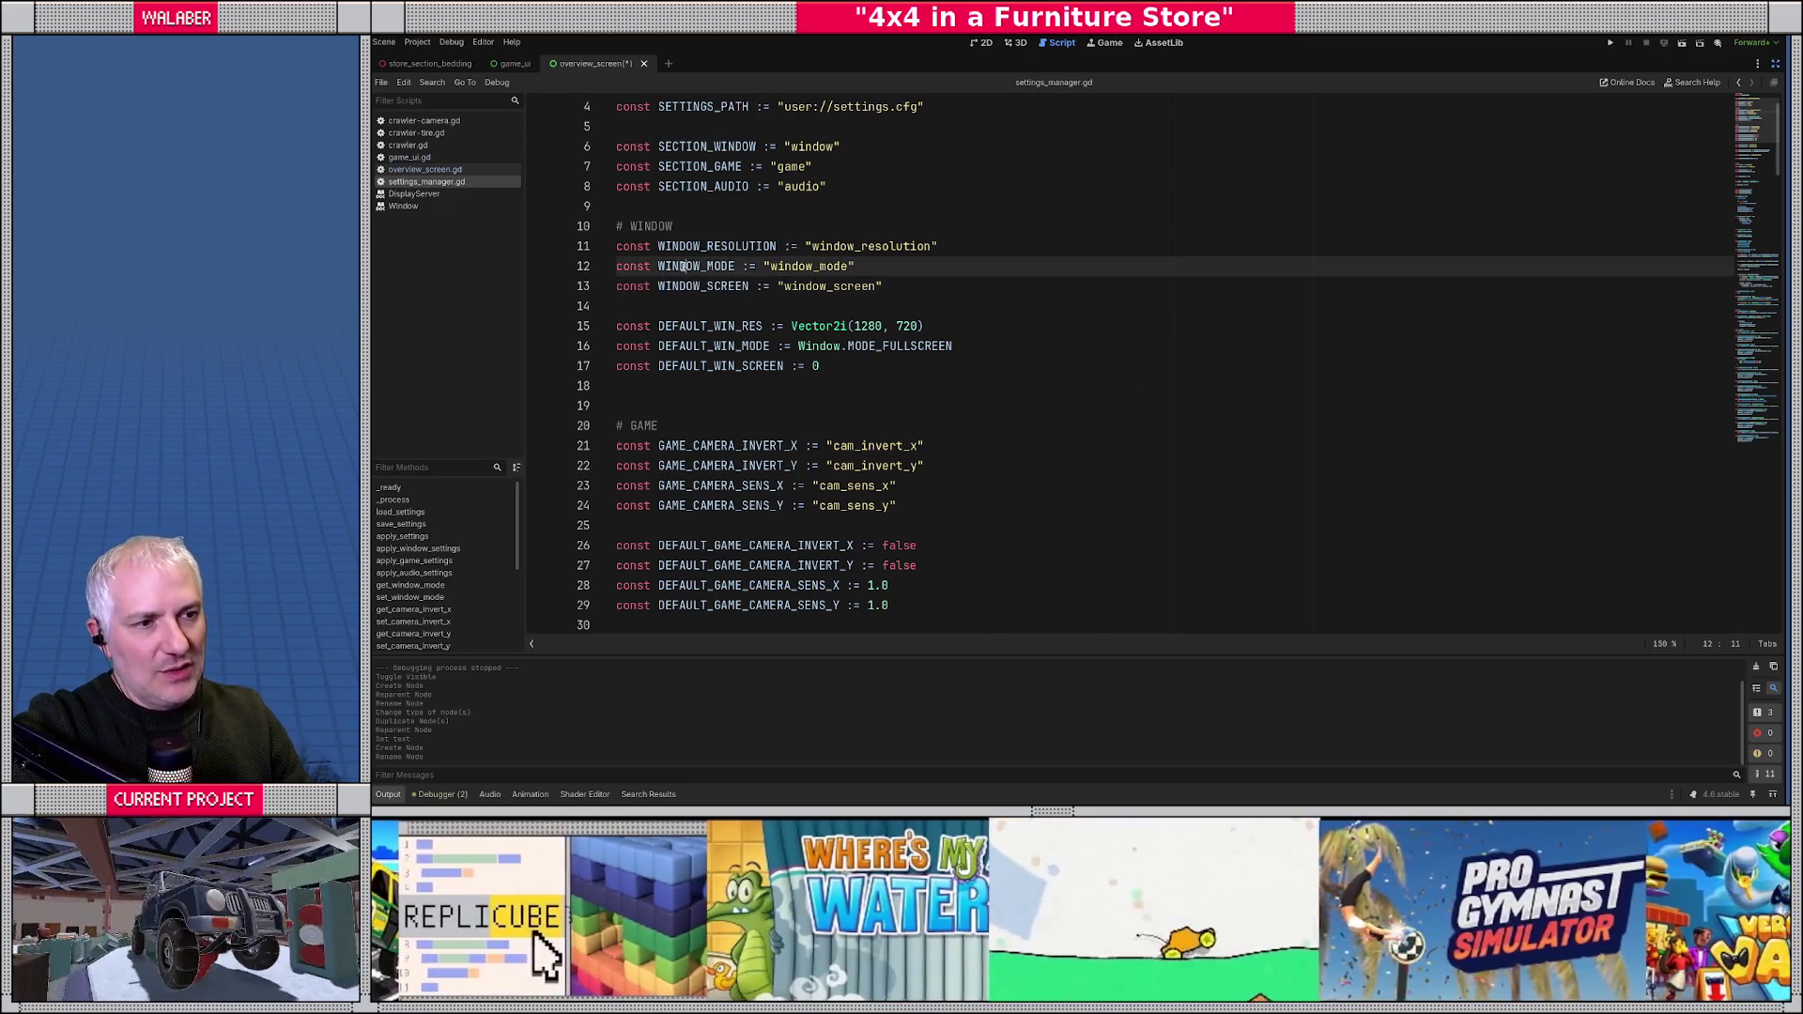
- Review the game keys: camera invert, camera sensitivity, steering hi/lo and acceleration smoothing
{"action": "scroll", "coordinate": [732, 235], "scroll_direction": "down", "scroll_amount": 4}
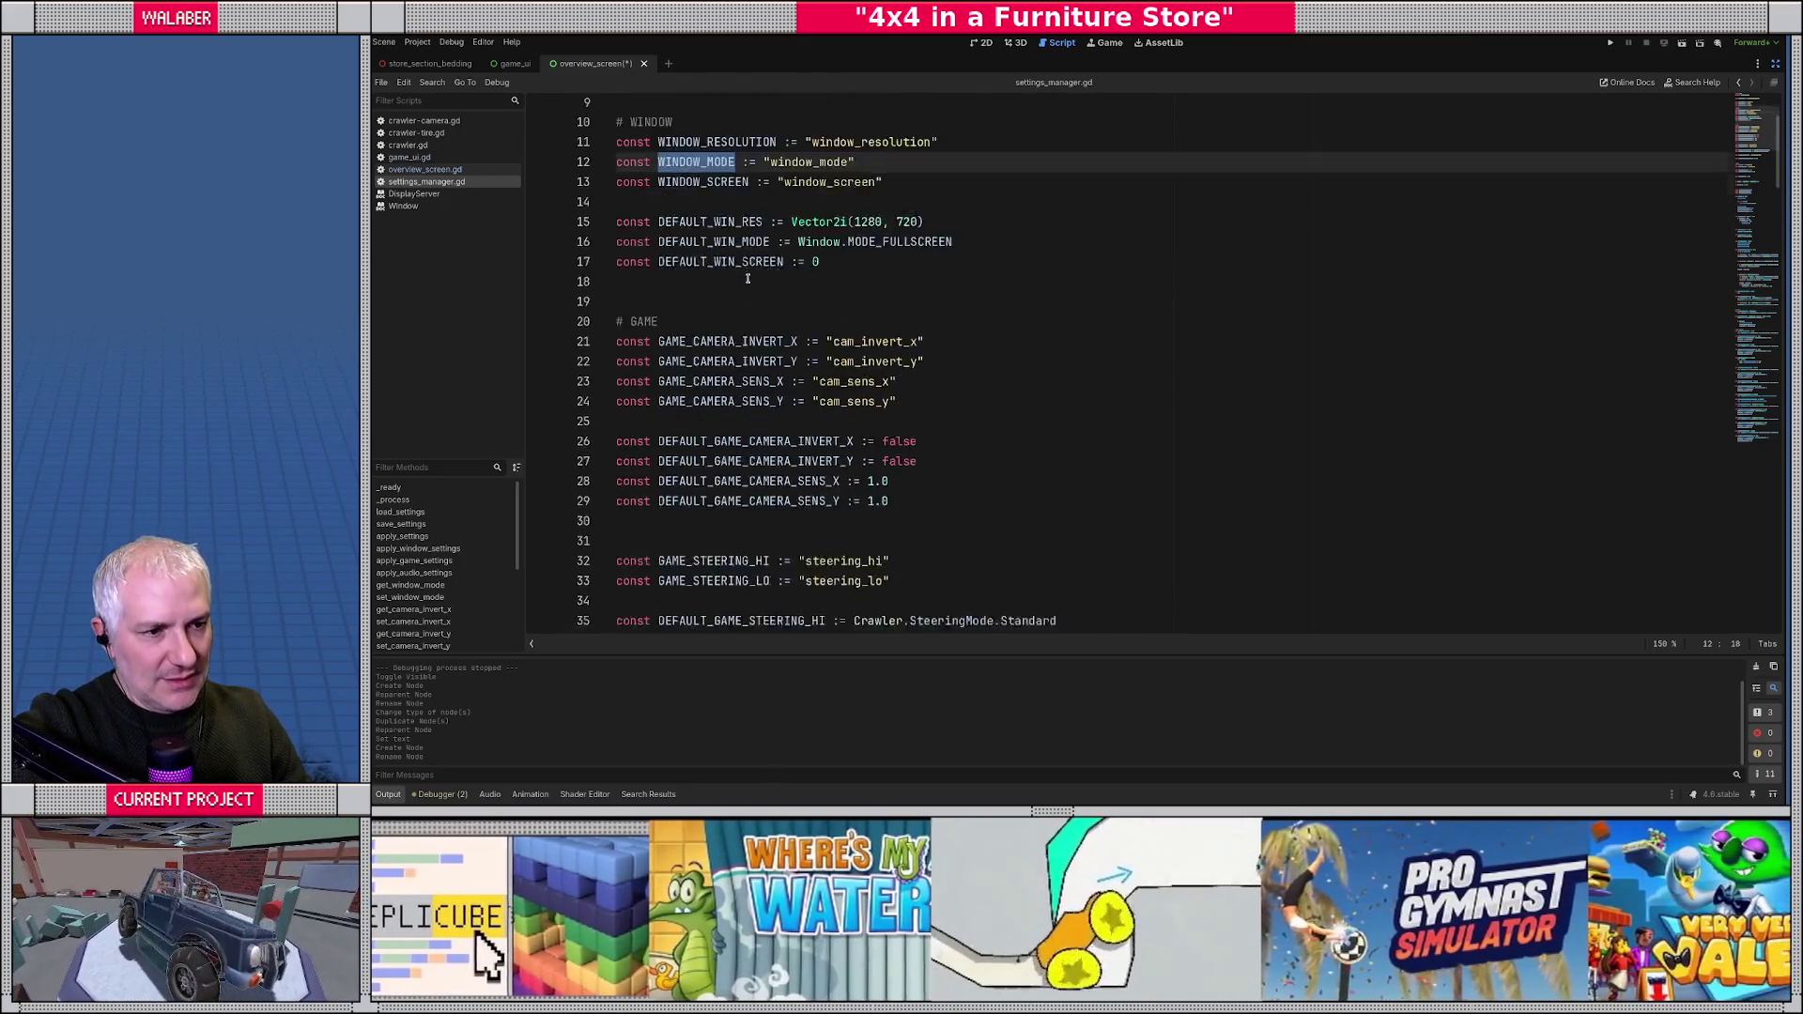
{"action": "left_click", "coordinate": [734, 207]}
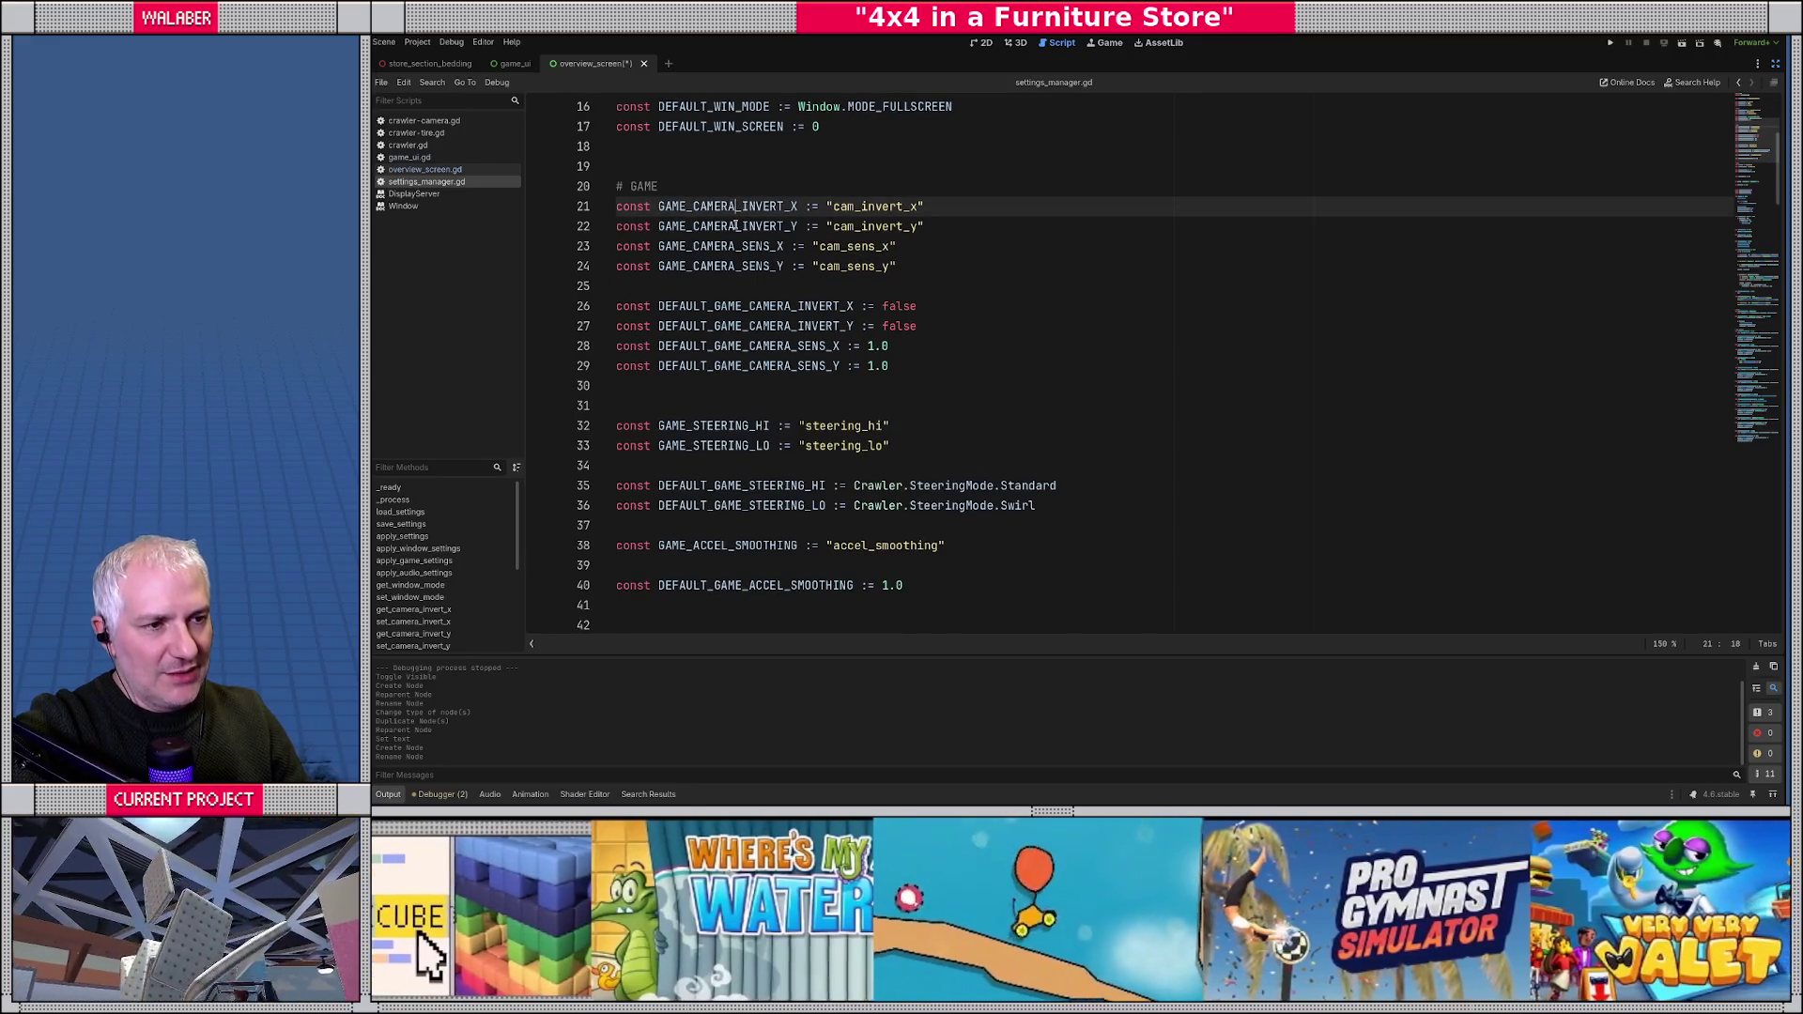
{"action": "left_click", "coordinate": [736, 226]}
{"action": "left_click", "coordinate": [736, 246]}
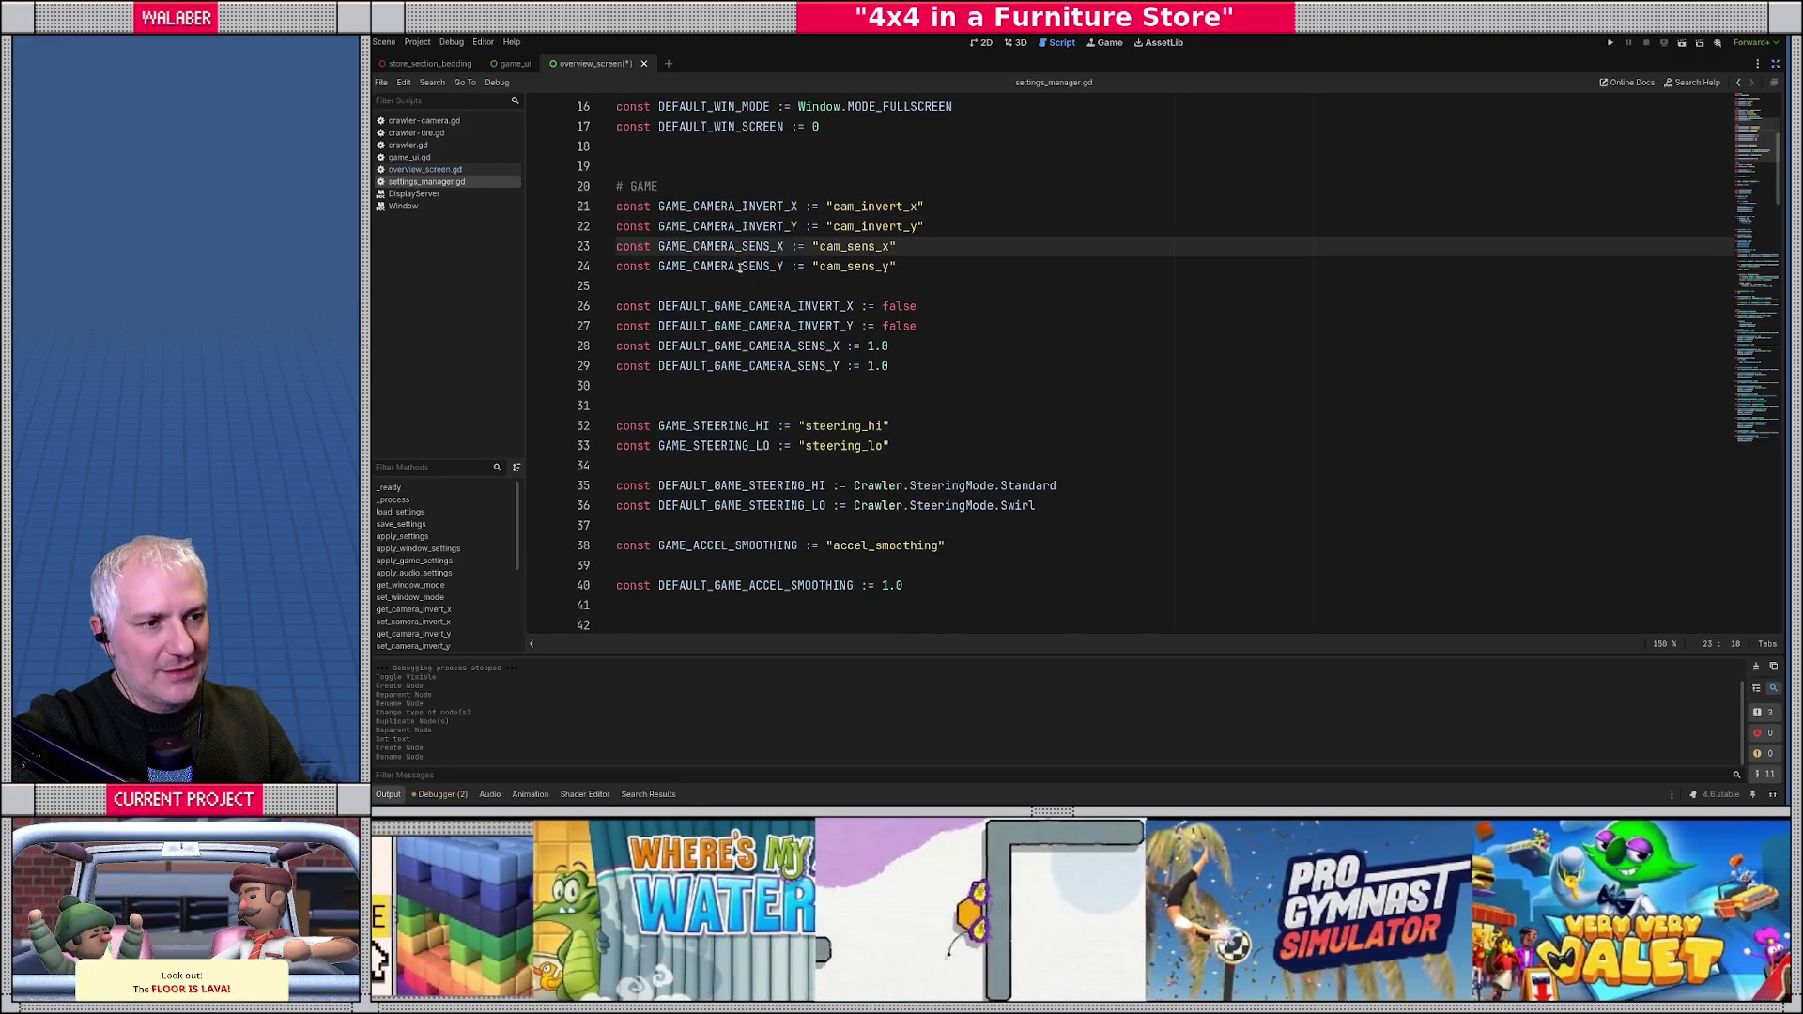
{"action": "double_click", "coordinate": [740, 267]}
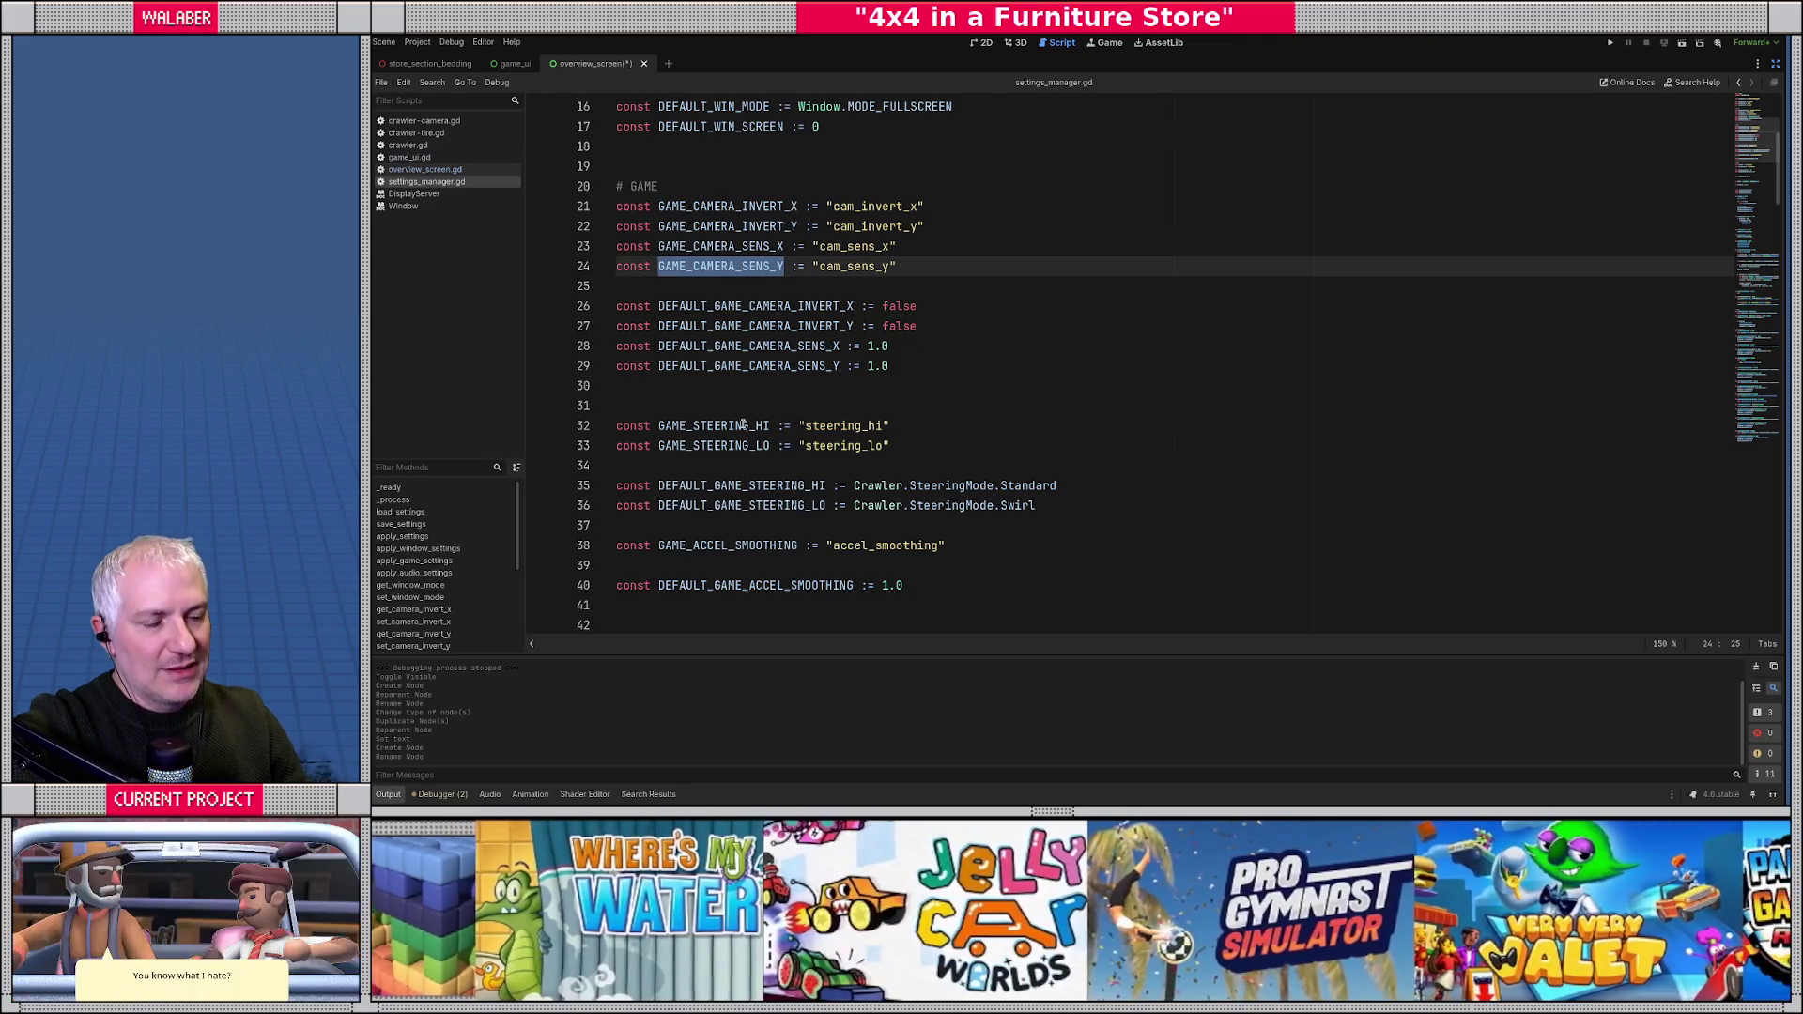
{"action": "double_click", "coordinate": [740, 427]}
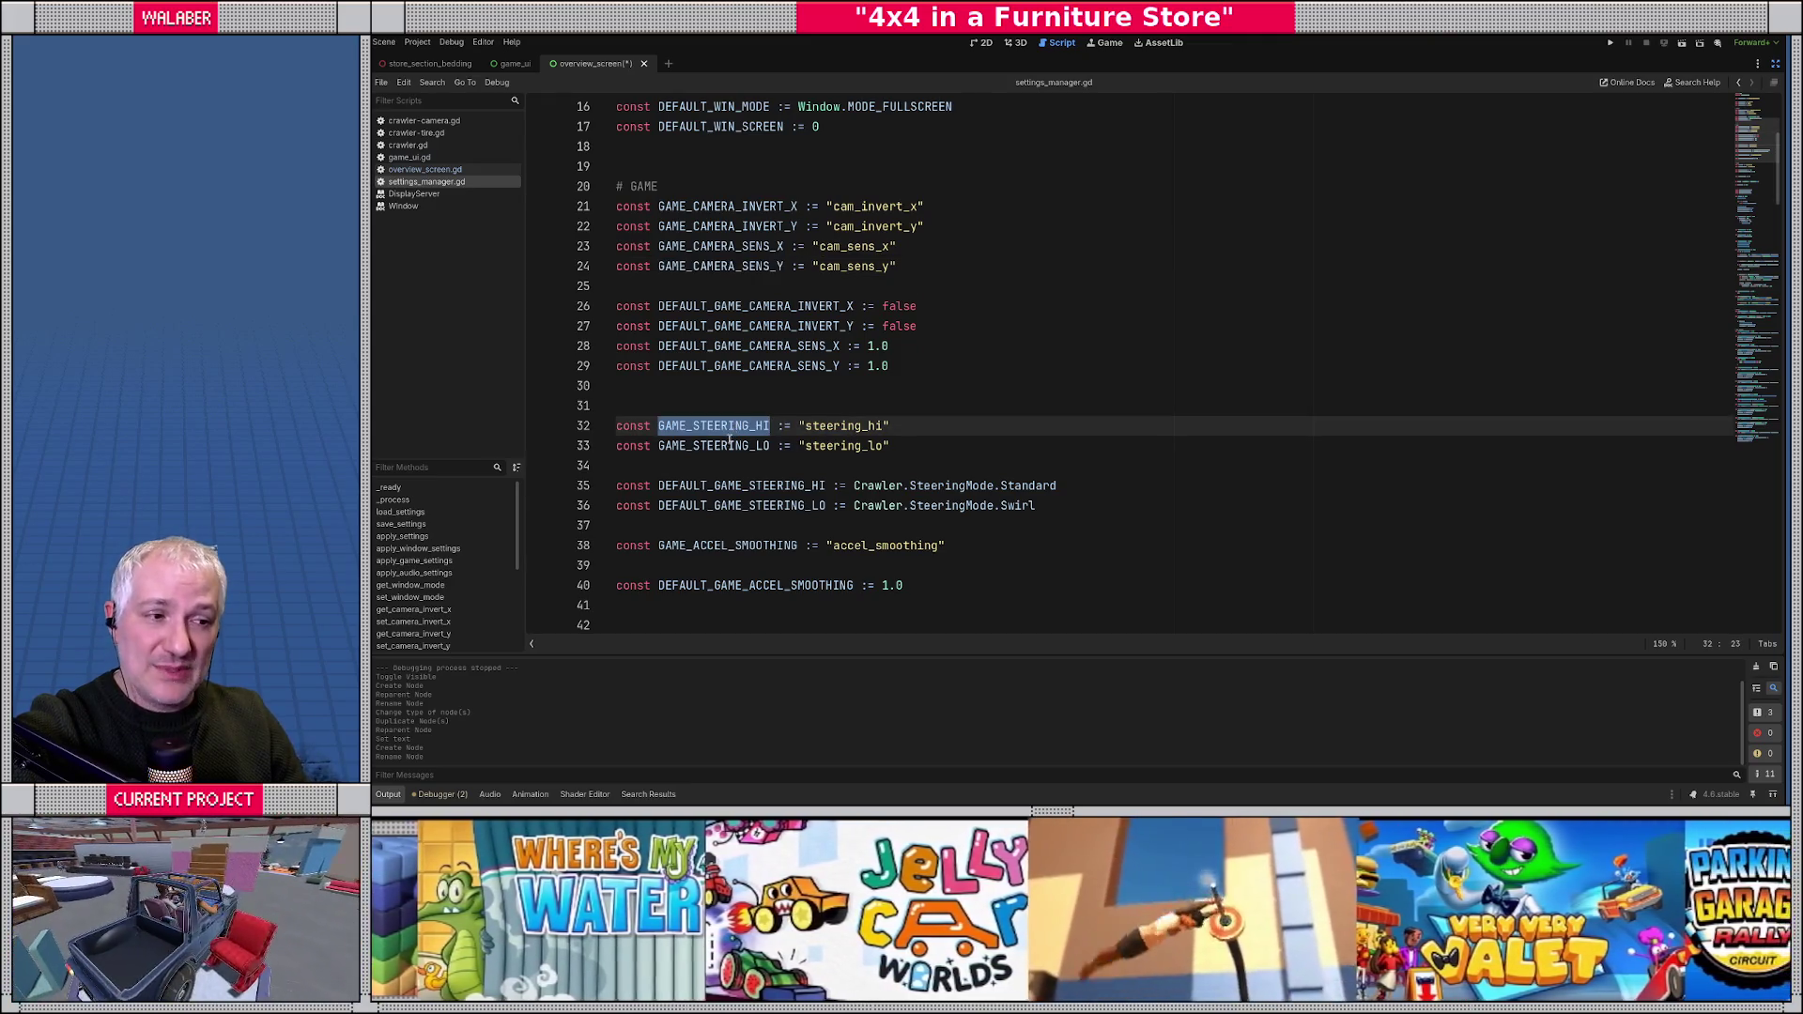
{"action": "double_click", "coordinate": [728, 446]}
{"action": "scroll", "coordinate": [728, 441], "scroll_direction": "down", "scroll_amount": 2}
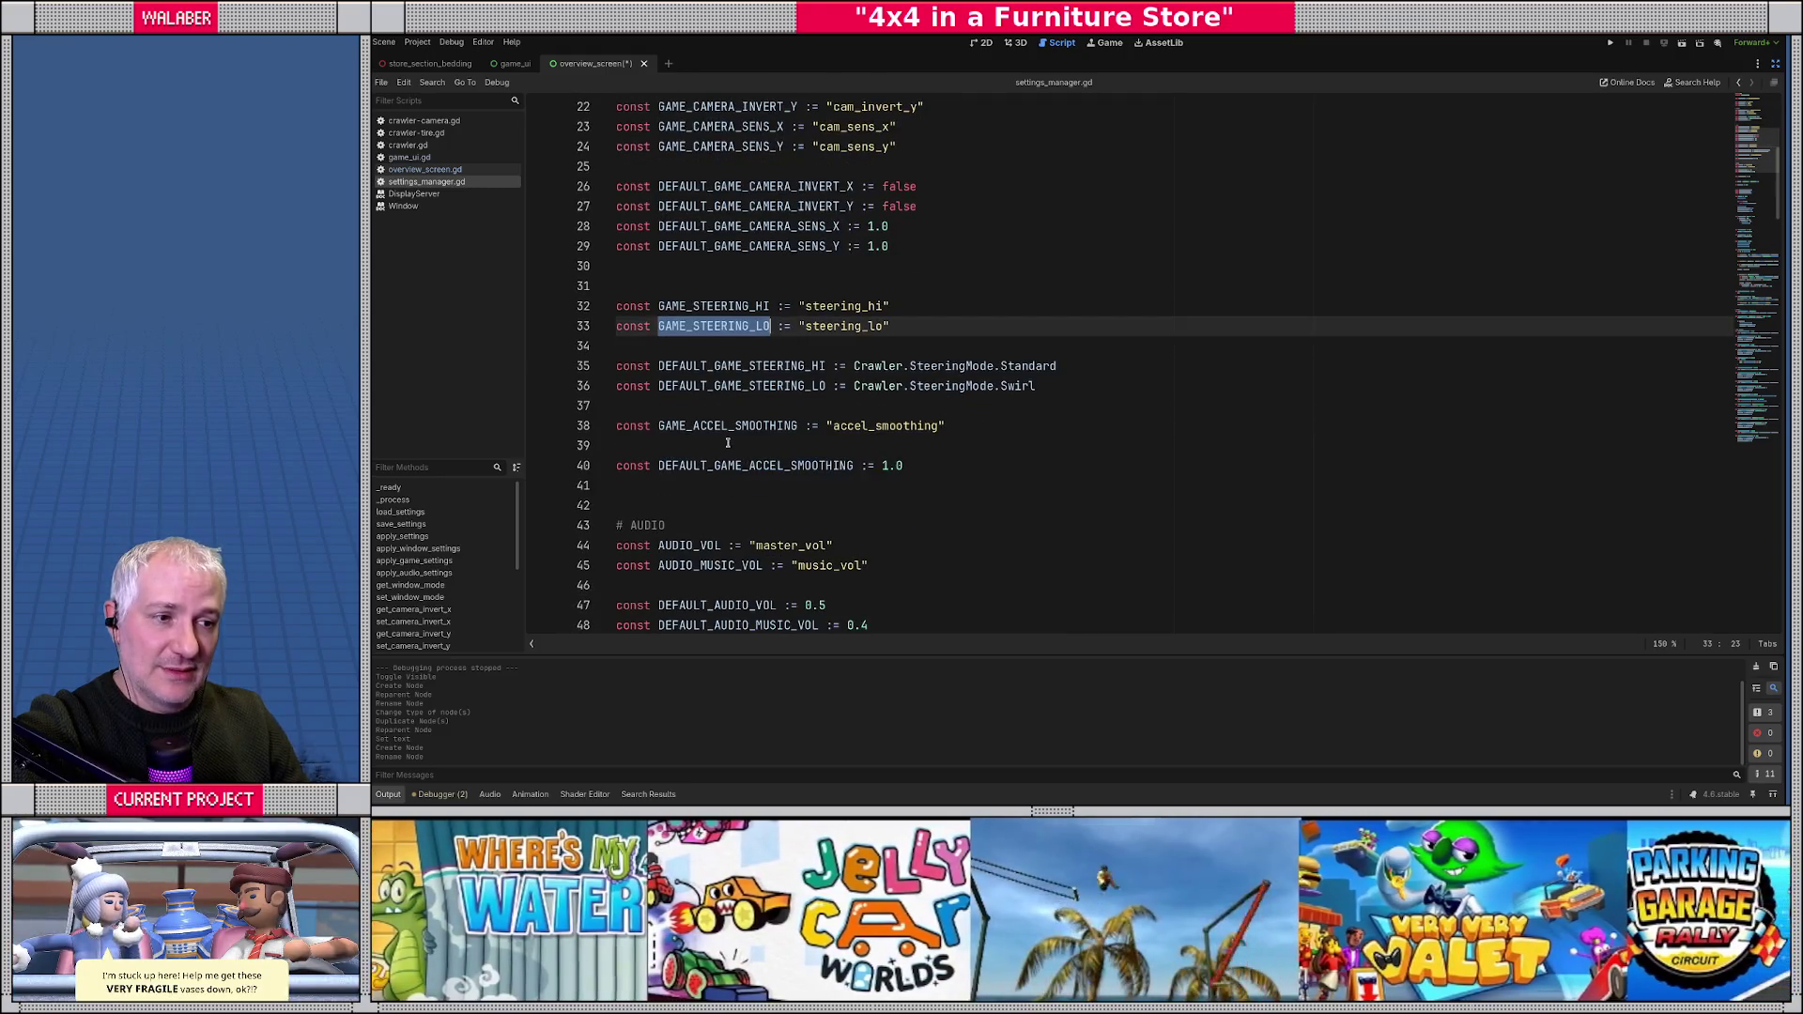
{"action": "double_click", "coordinate": [728, 427]}
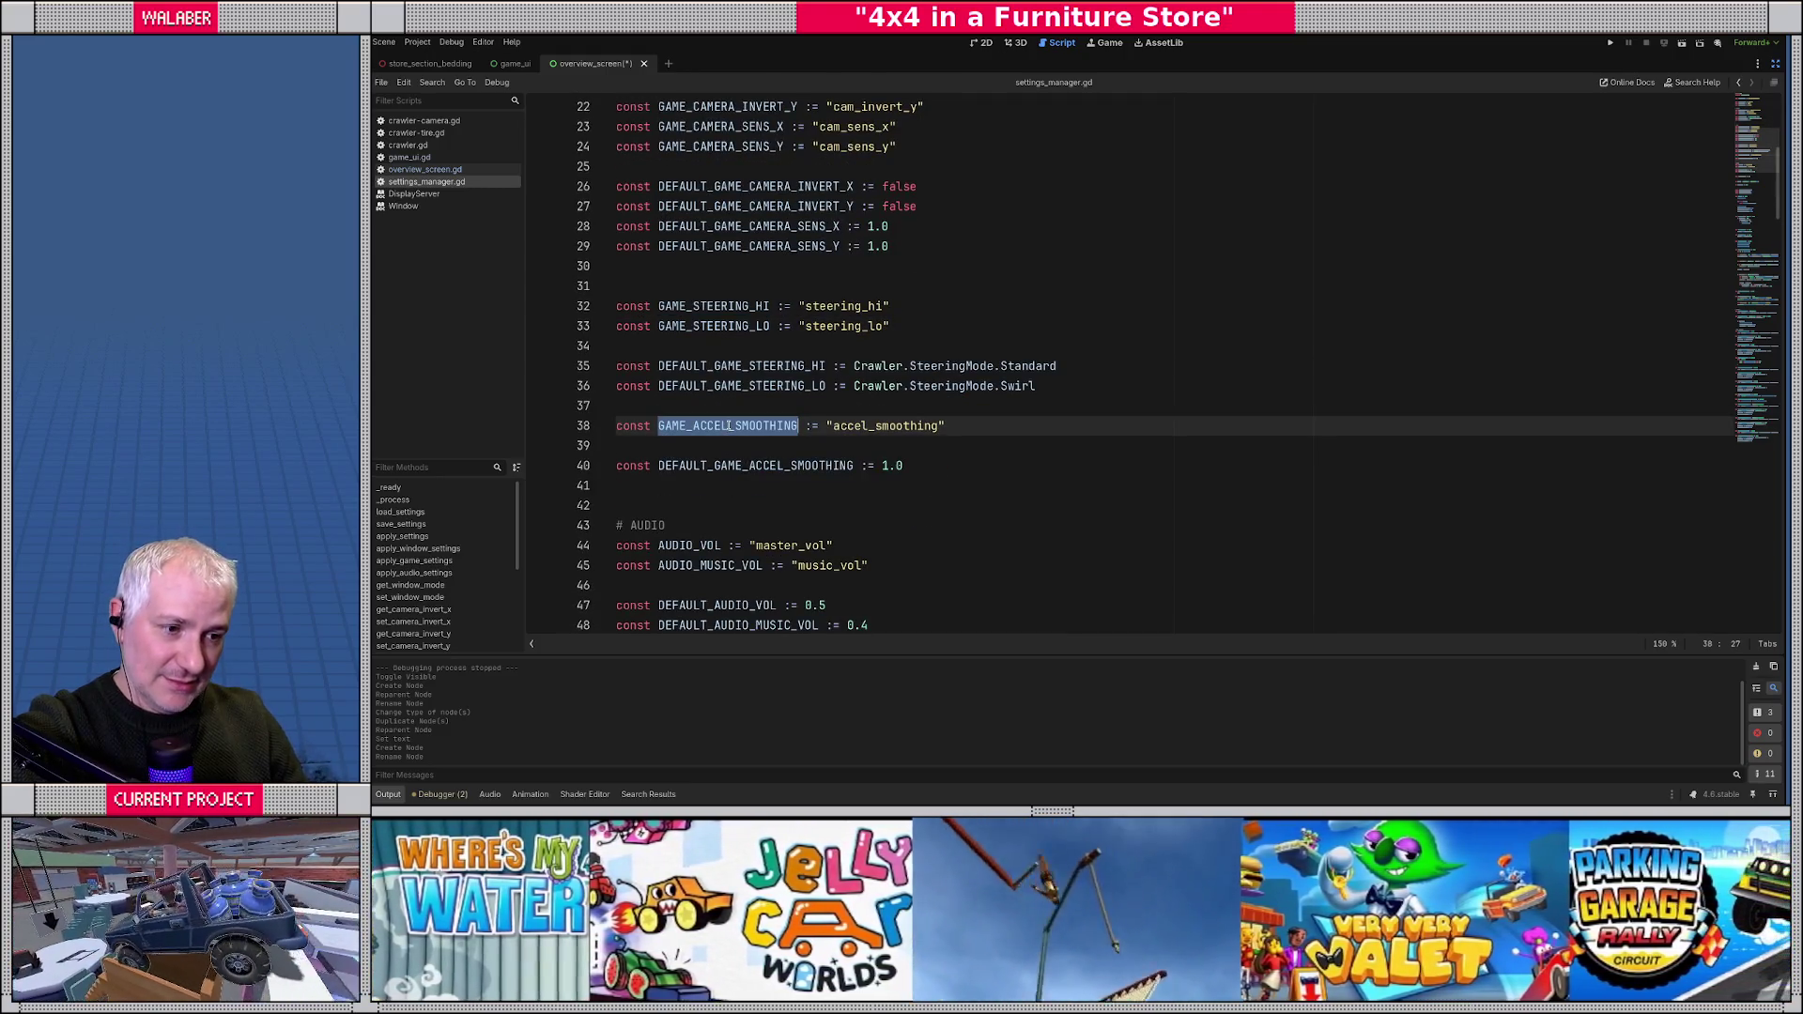
- Check the DEFAULT_AUDIO_VOL and DEFAULT_AUDIO_MUSIC_VOL keys, restore the docks and save the scene
{"action": "scroll", "coordinate": [729, 427], "scroll_direction": "down", "scroll_amount": 2}
{"action": "double_click", "coordinate": [737, 486]}
{"action": "left_click", "coordinate": [742, 505]}
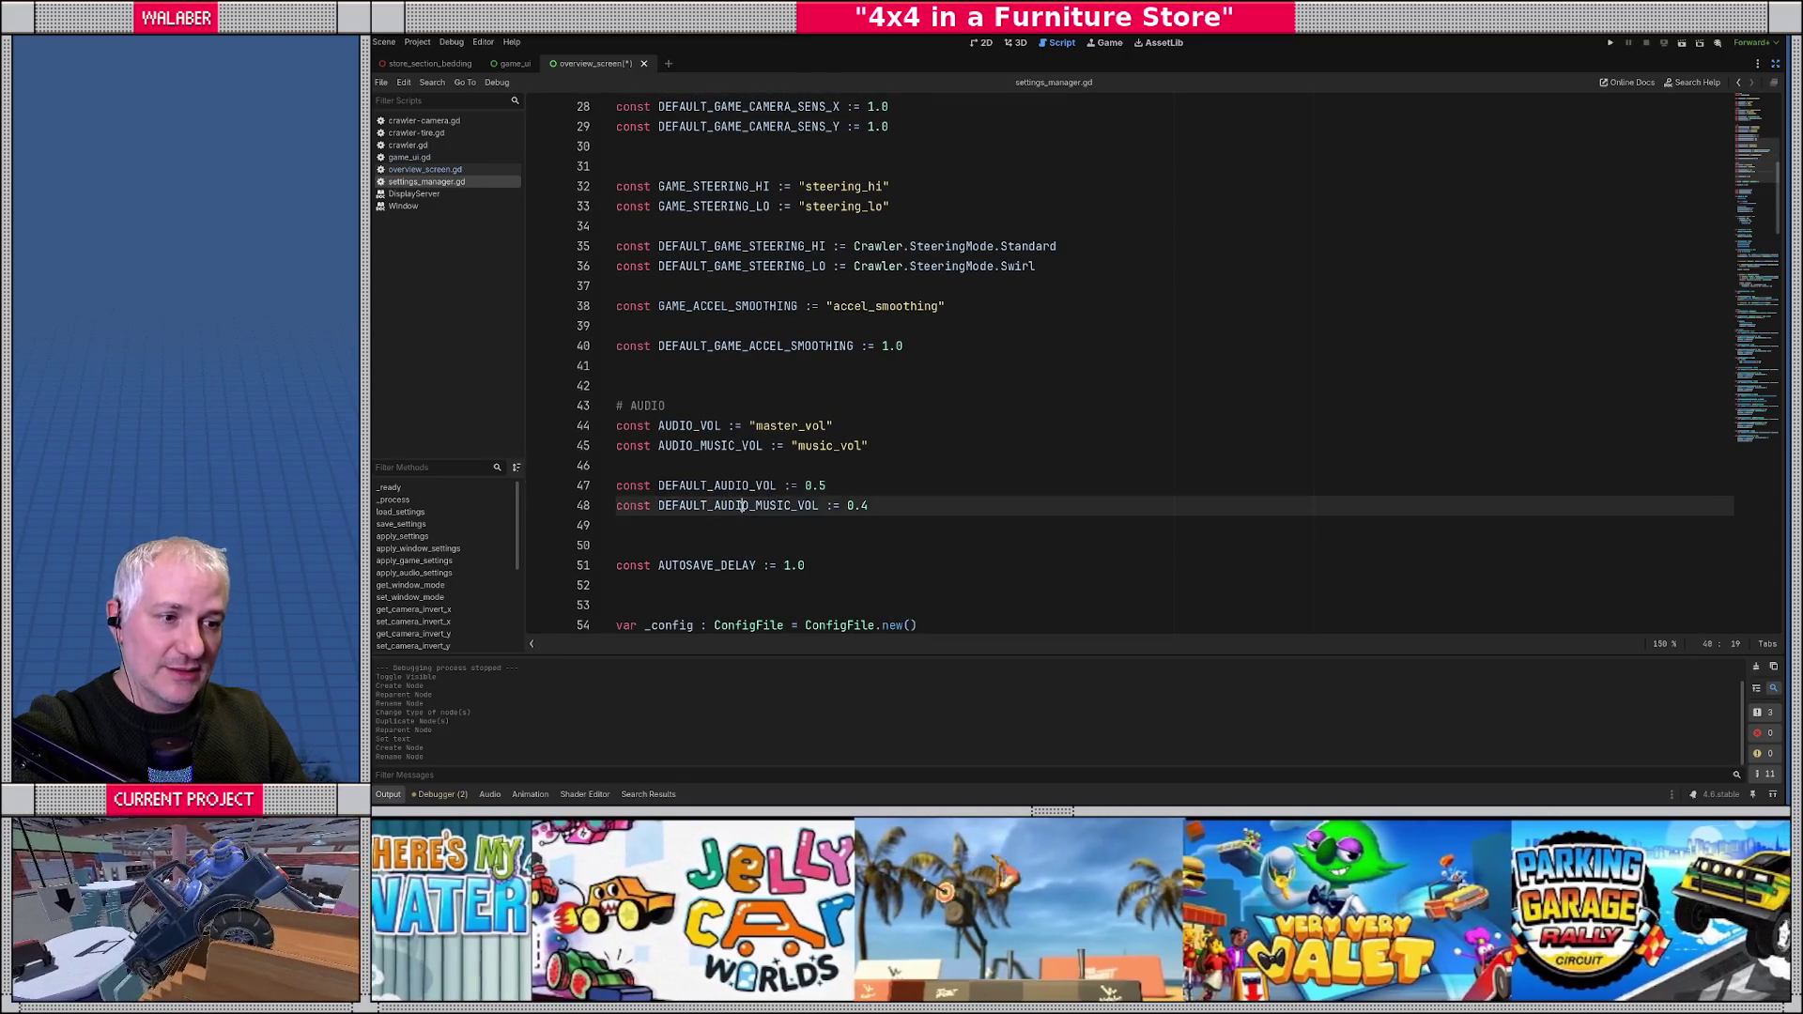
{"action": "double_click", "coordinate": [742, 505]}
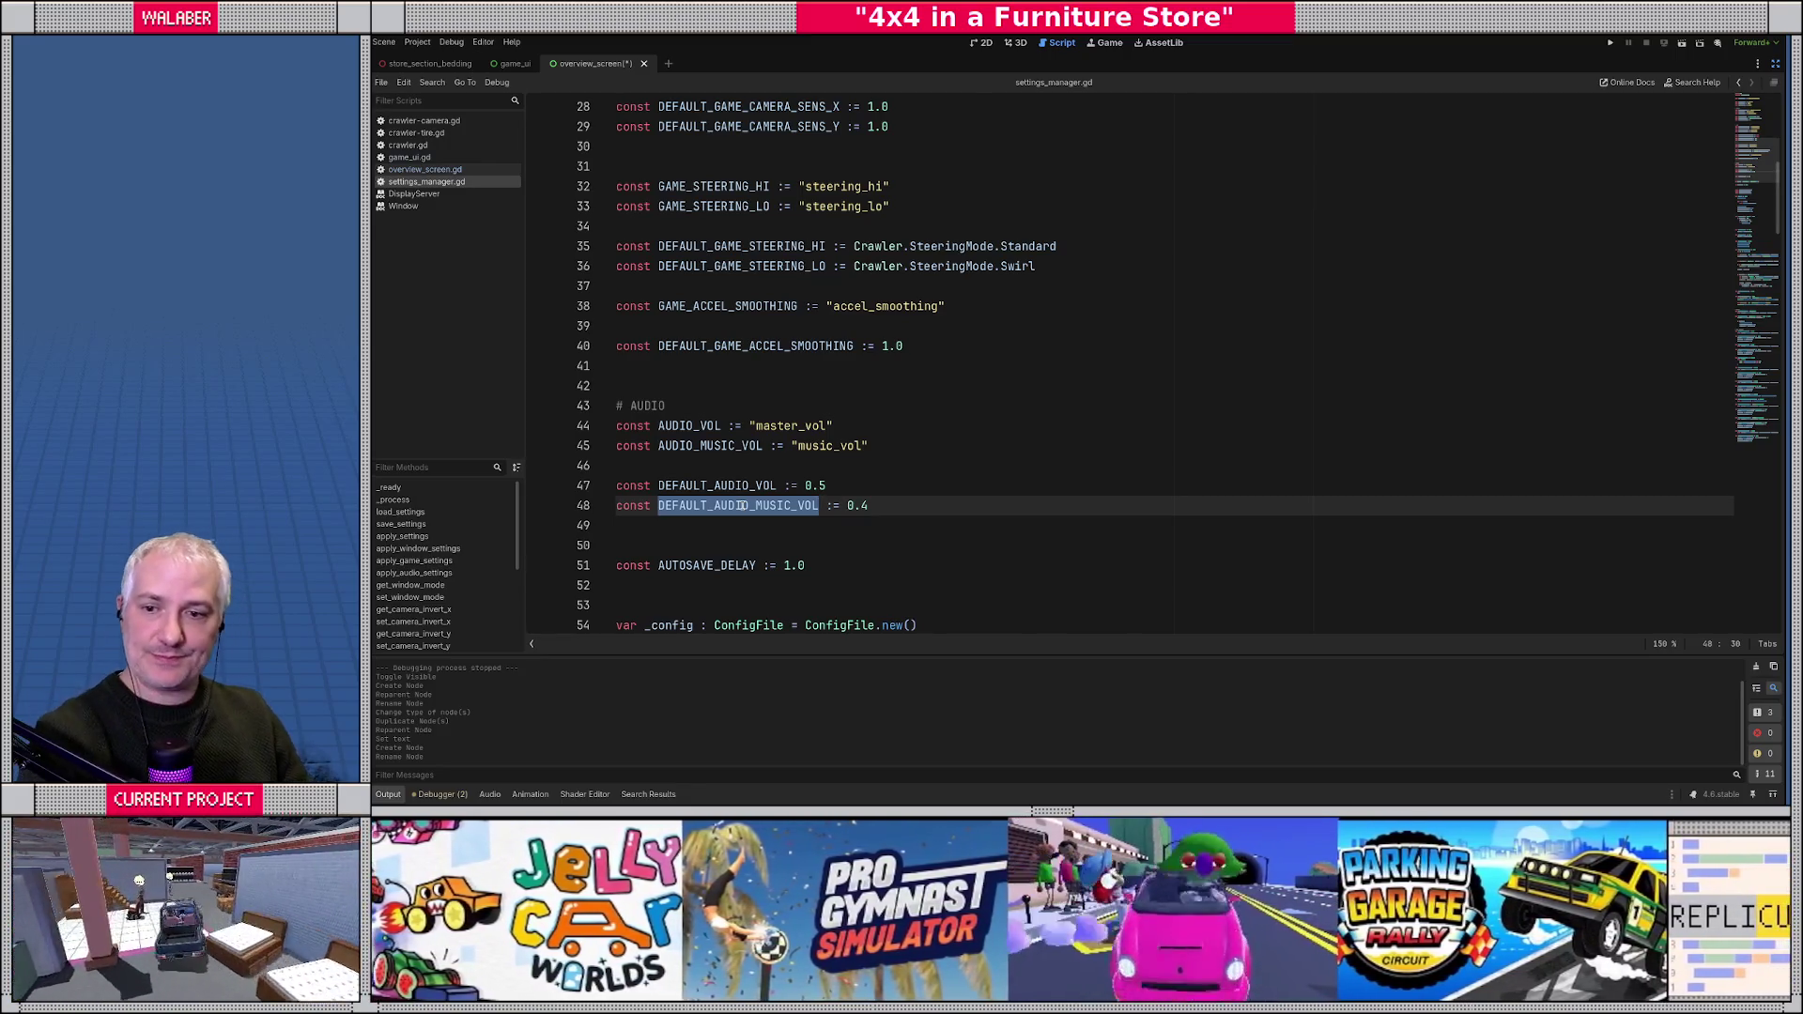
{"action": "left_click", "coordinate": [1775, 63]}
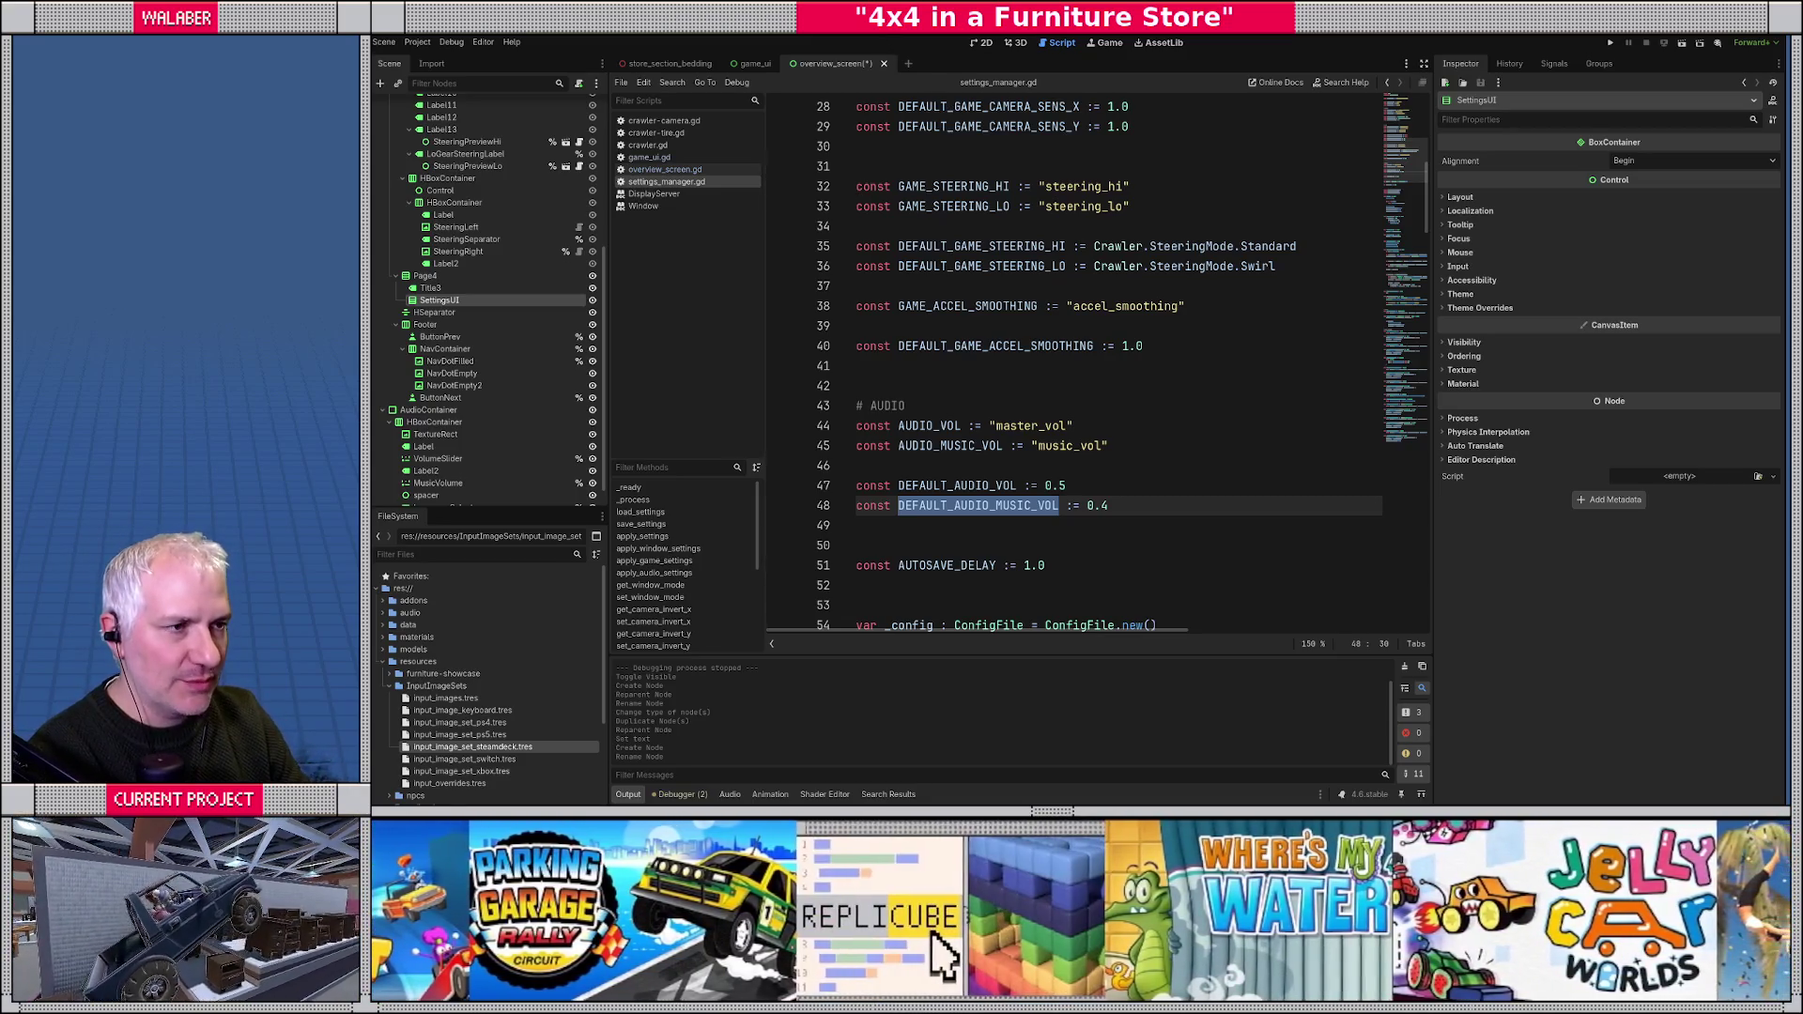
{"action": "left_click", "coordinate": [967, 425]}
{"action": "key", "text": "ctrl+s"}
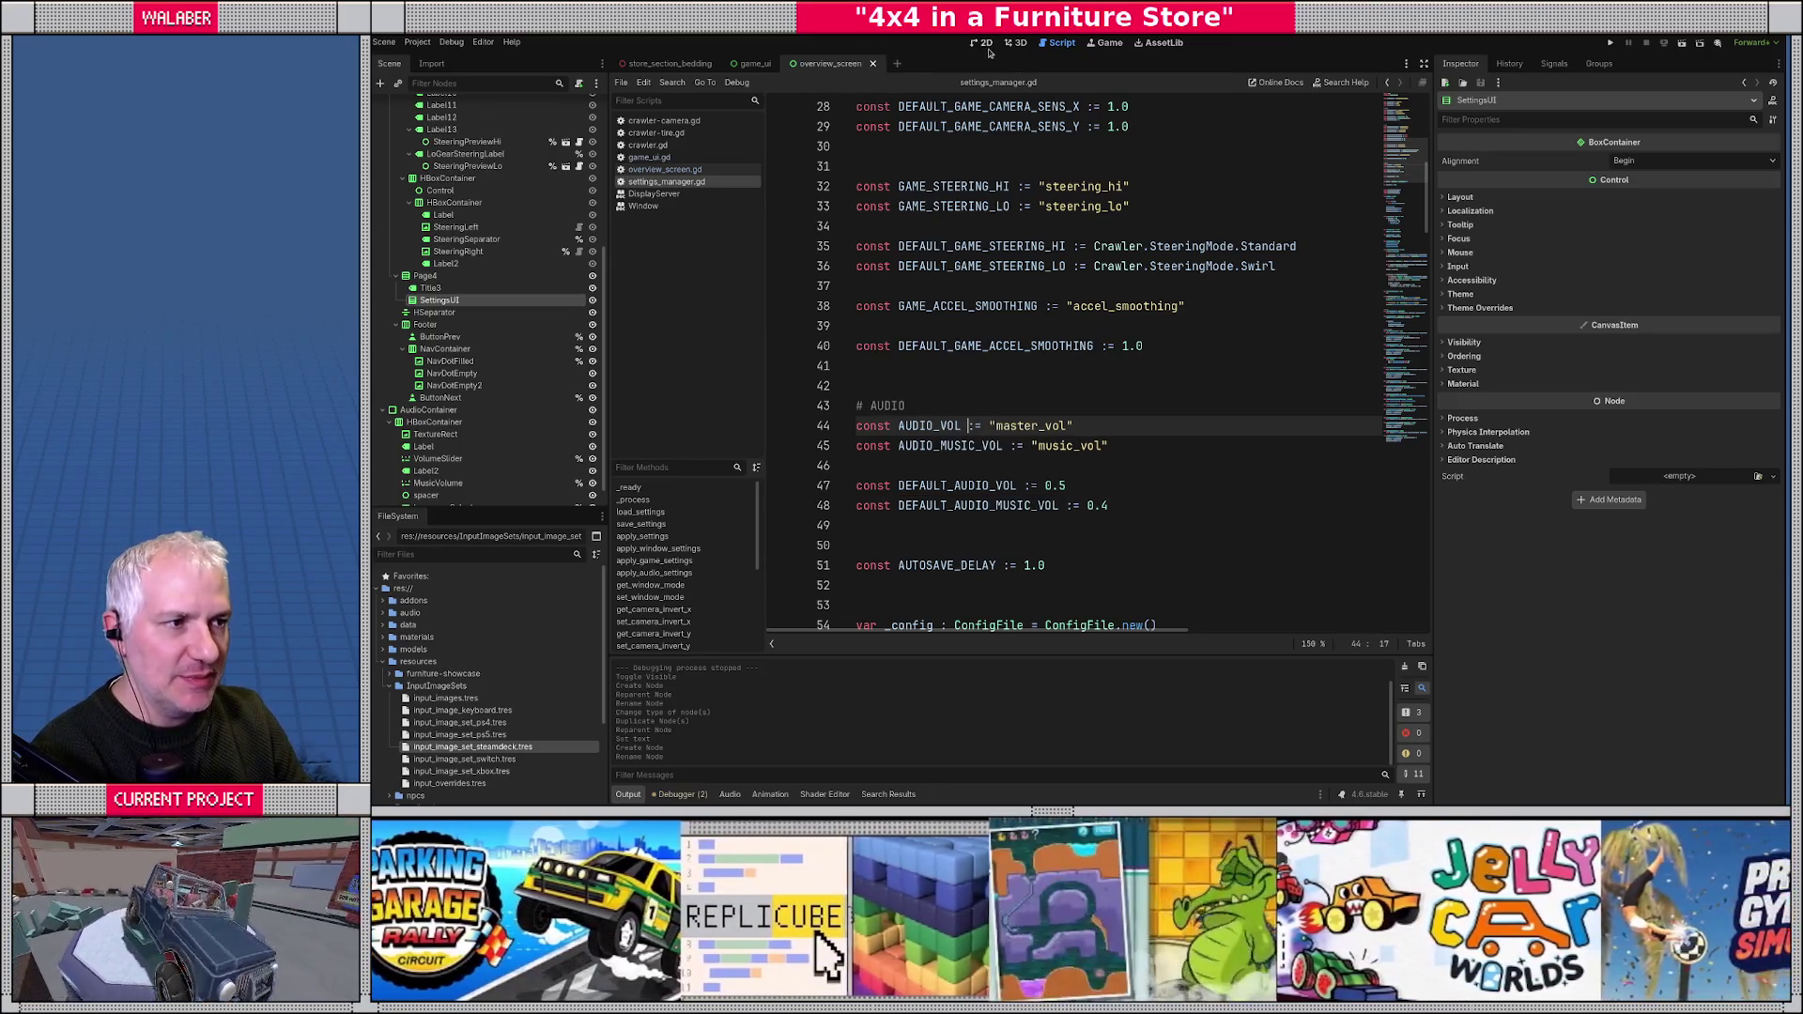
{"action": "left_click", "coordinate": [982, 43]}
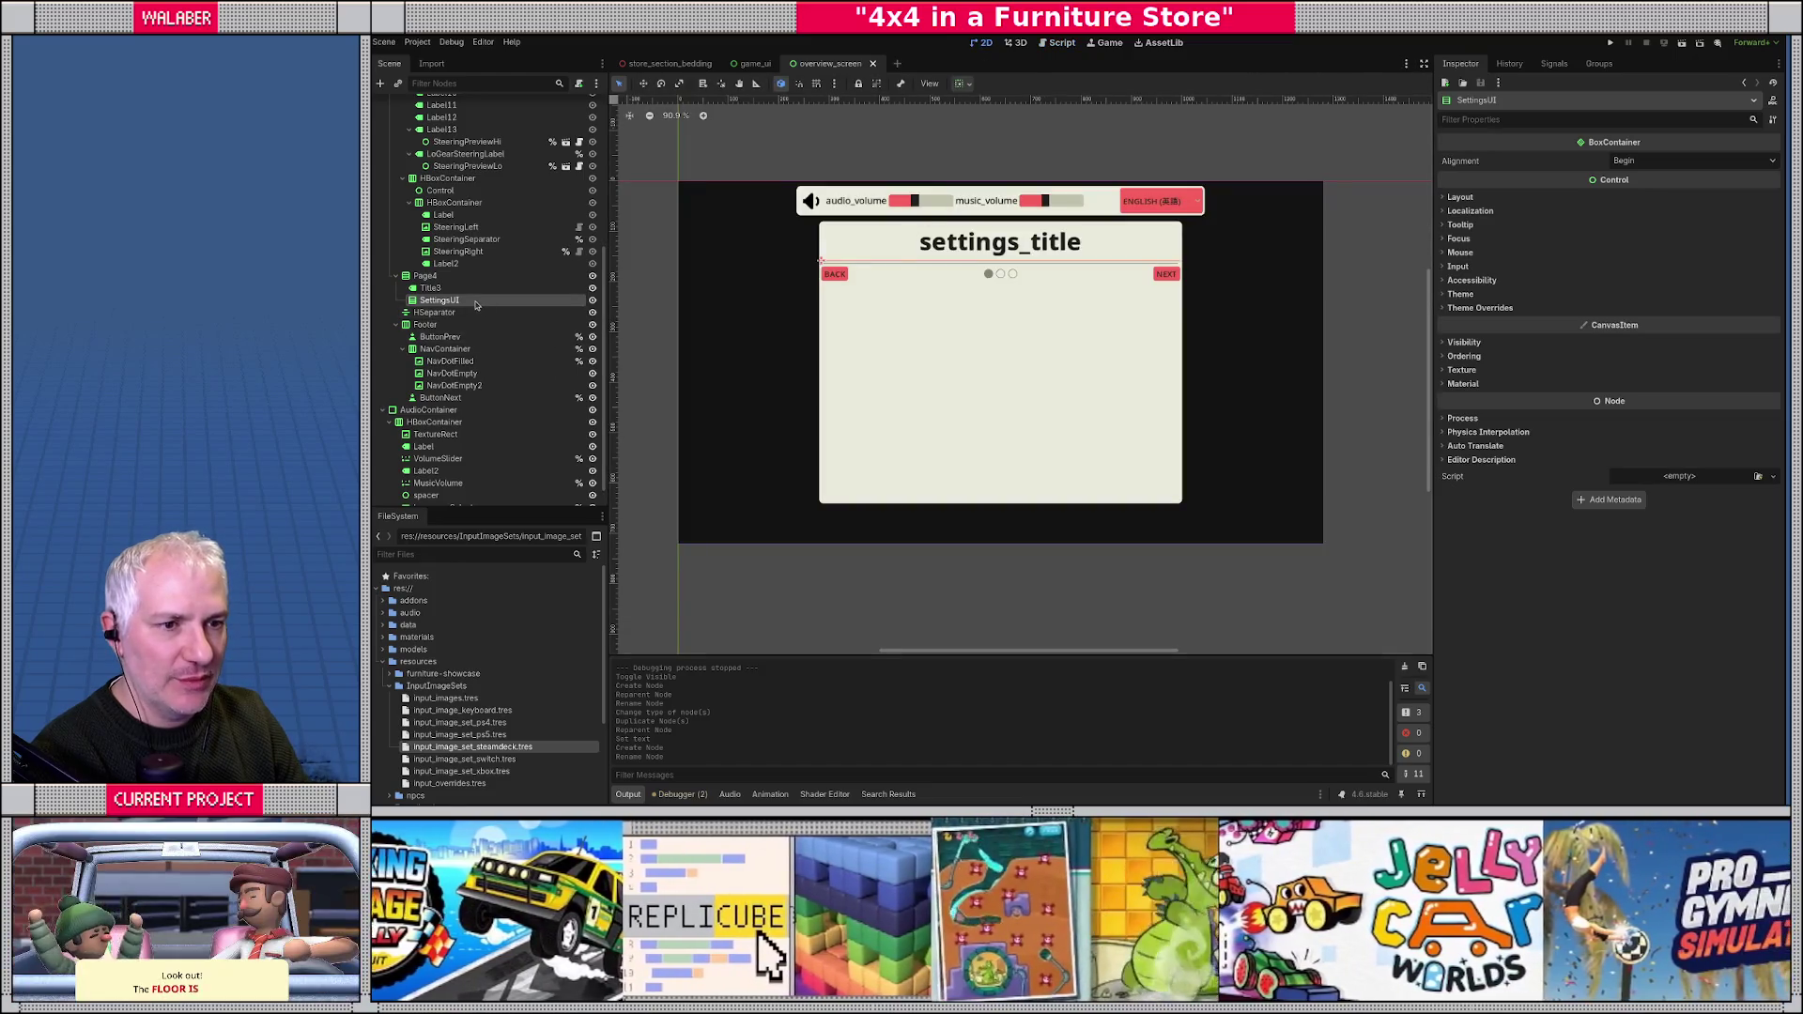
- Create a GridContainer under SettingsUI with Columns set to 2
{"action": "right_click", "coordinate": [477, 301]}
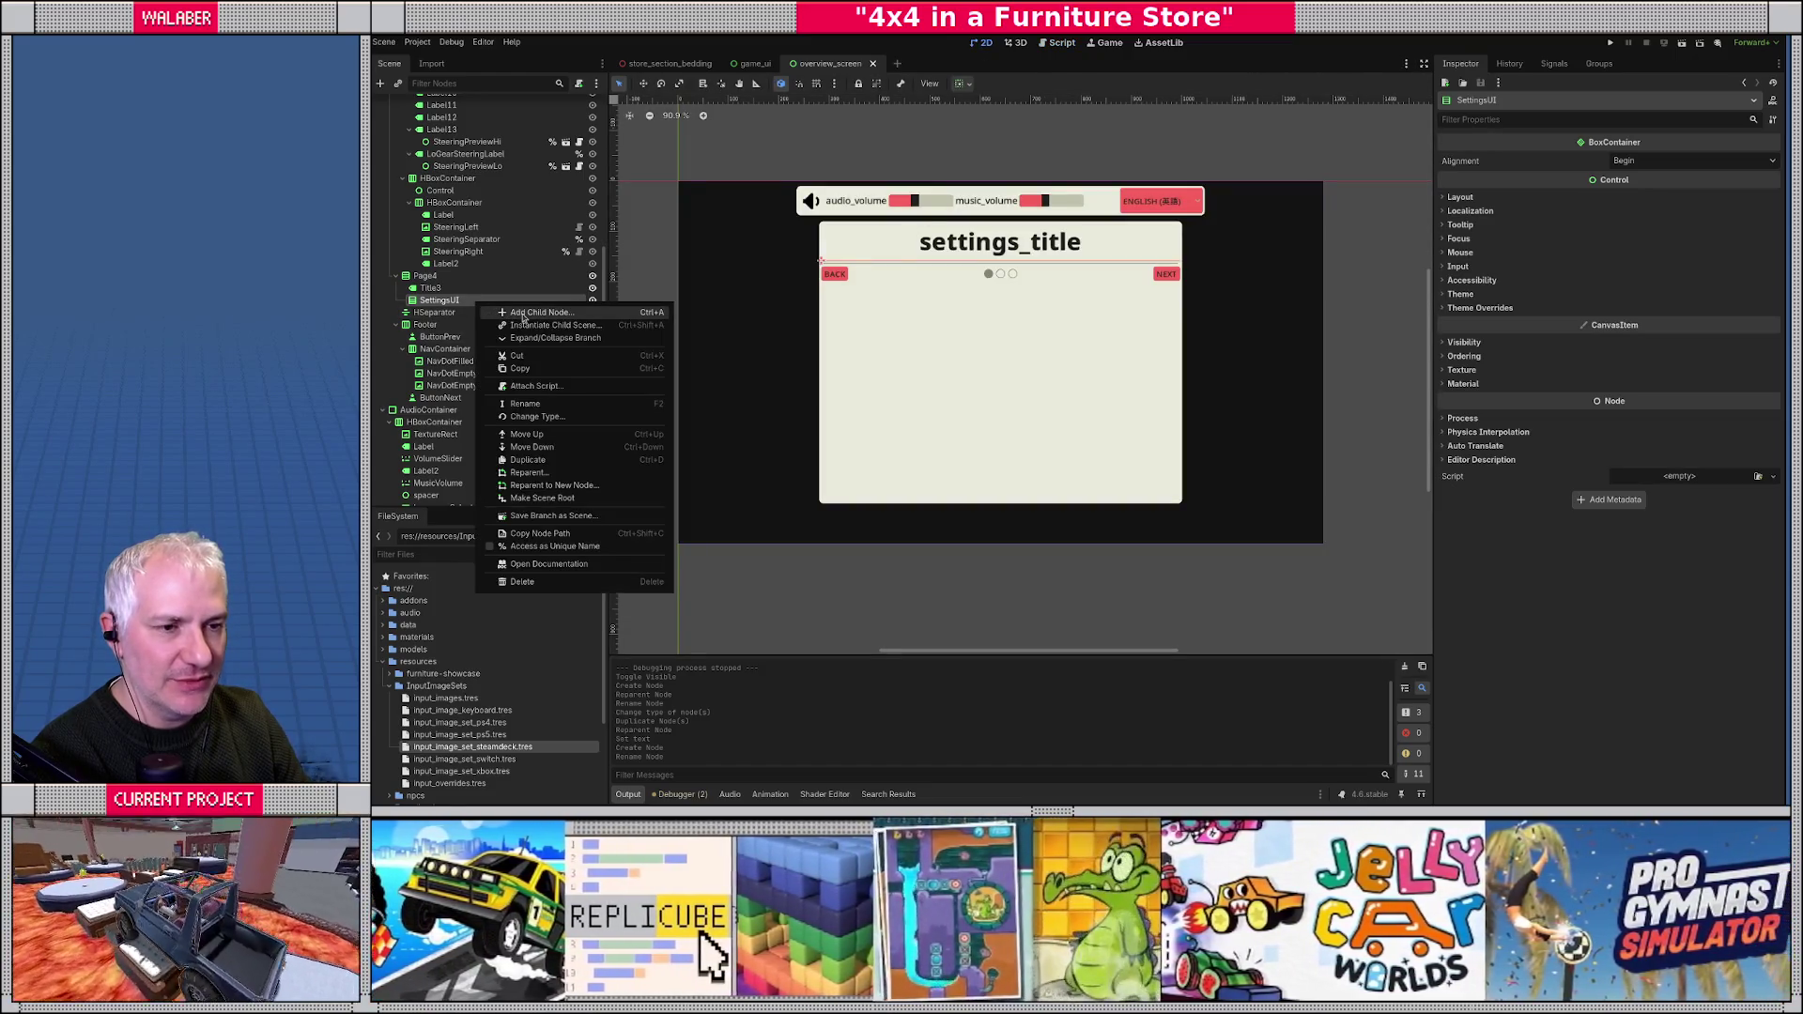
{"action": "left_click", "coordinate": [524, 313]}
{"action": "type", "text": "grid"}
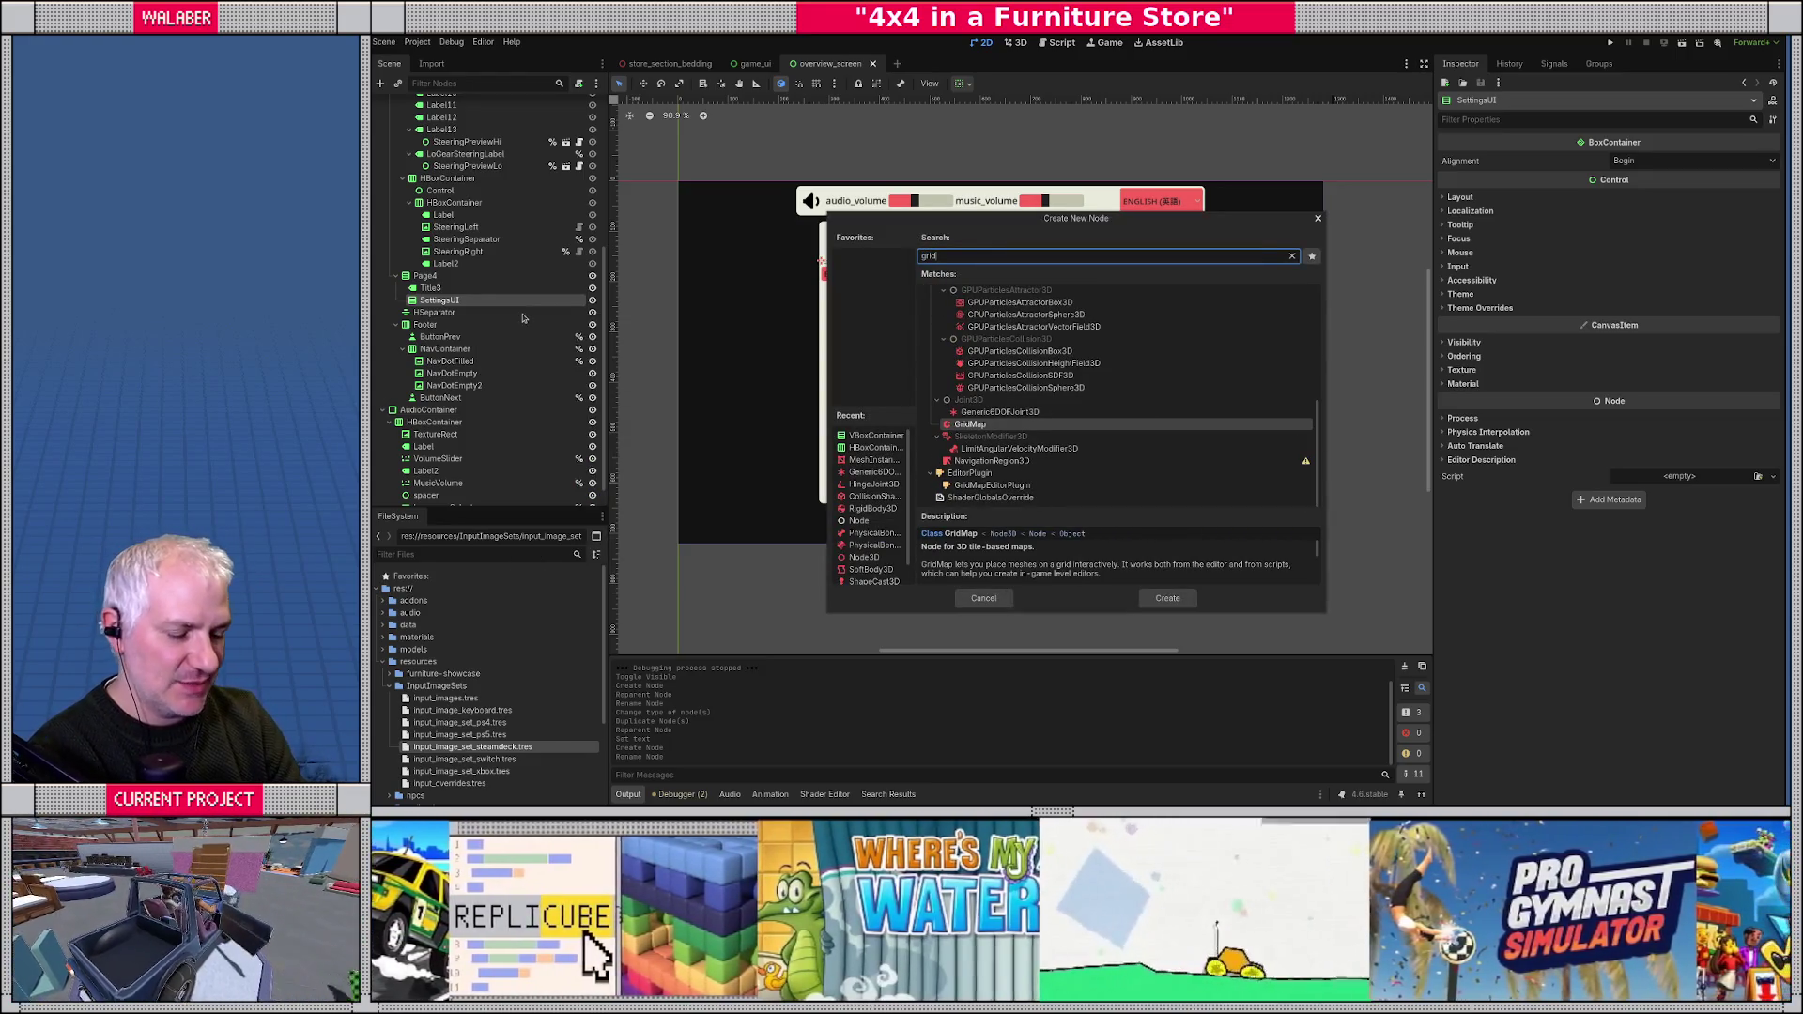
{"action": "type", "text": "c"}
{"action": "key", "text": "Return"}
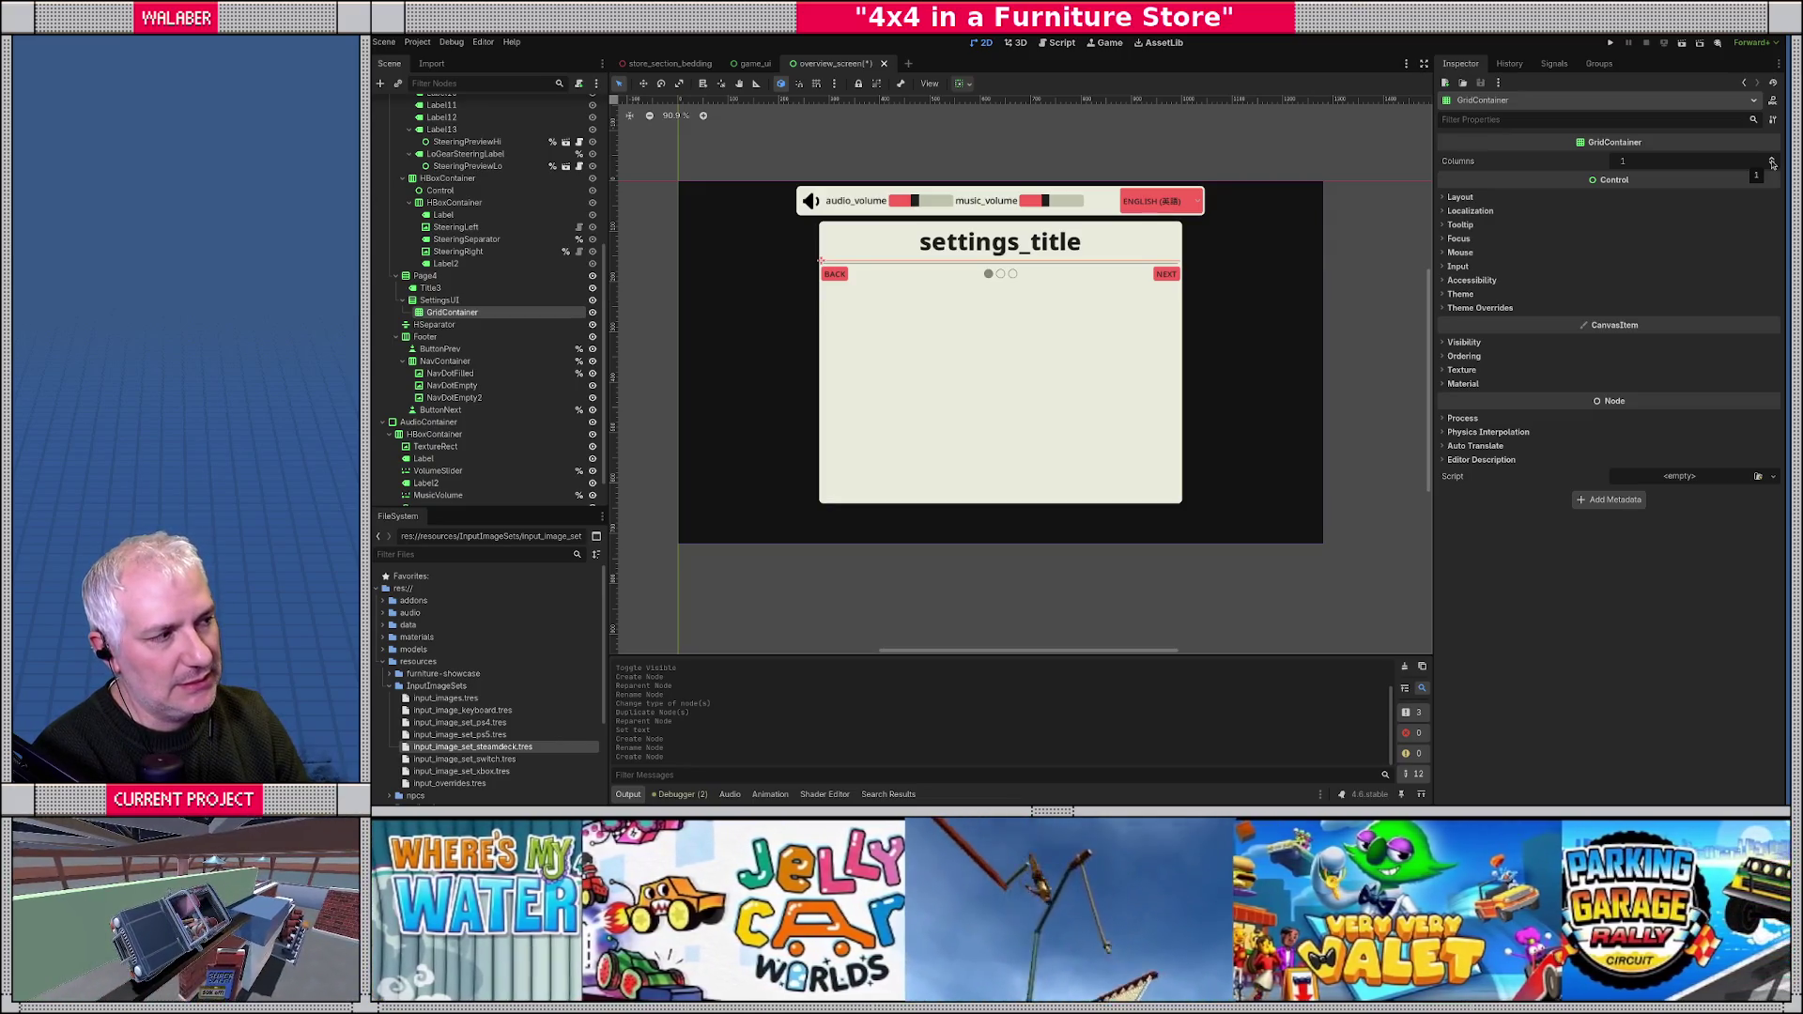
{"action": "left_click", "coordinate": [1772, 161]}
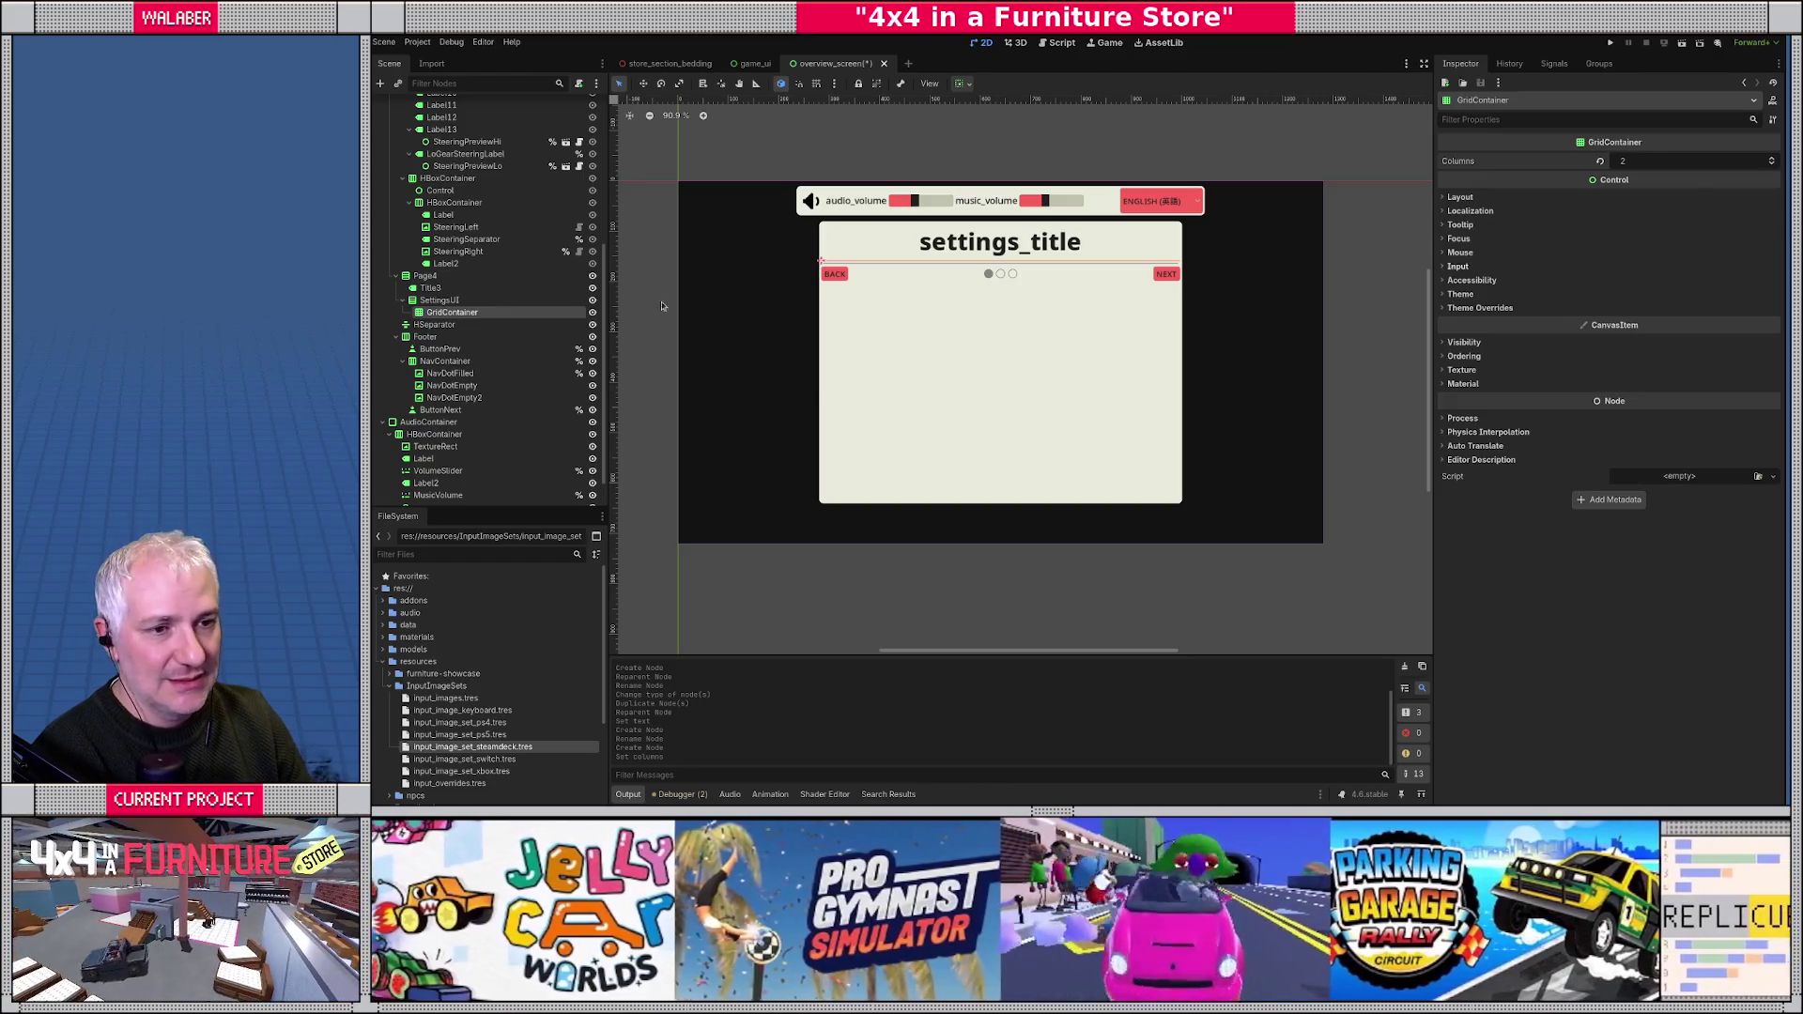
{"action": "right_click", "coordinate": [465, 313]}
{"action": "left_click", "coordinate": [497, 326]}
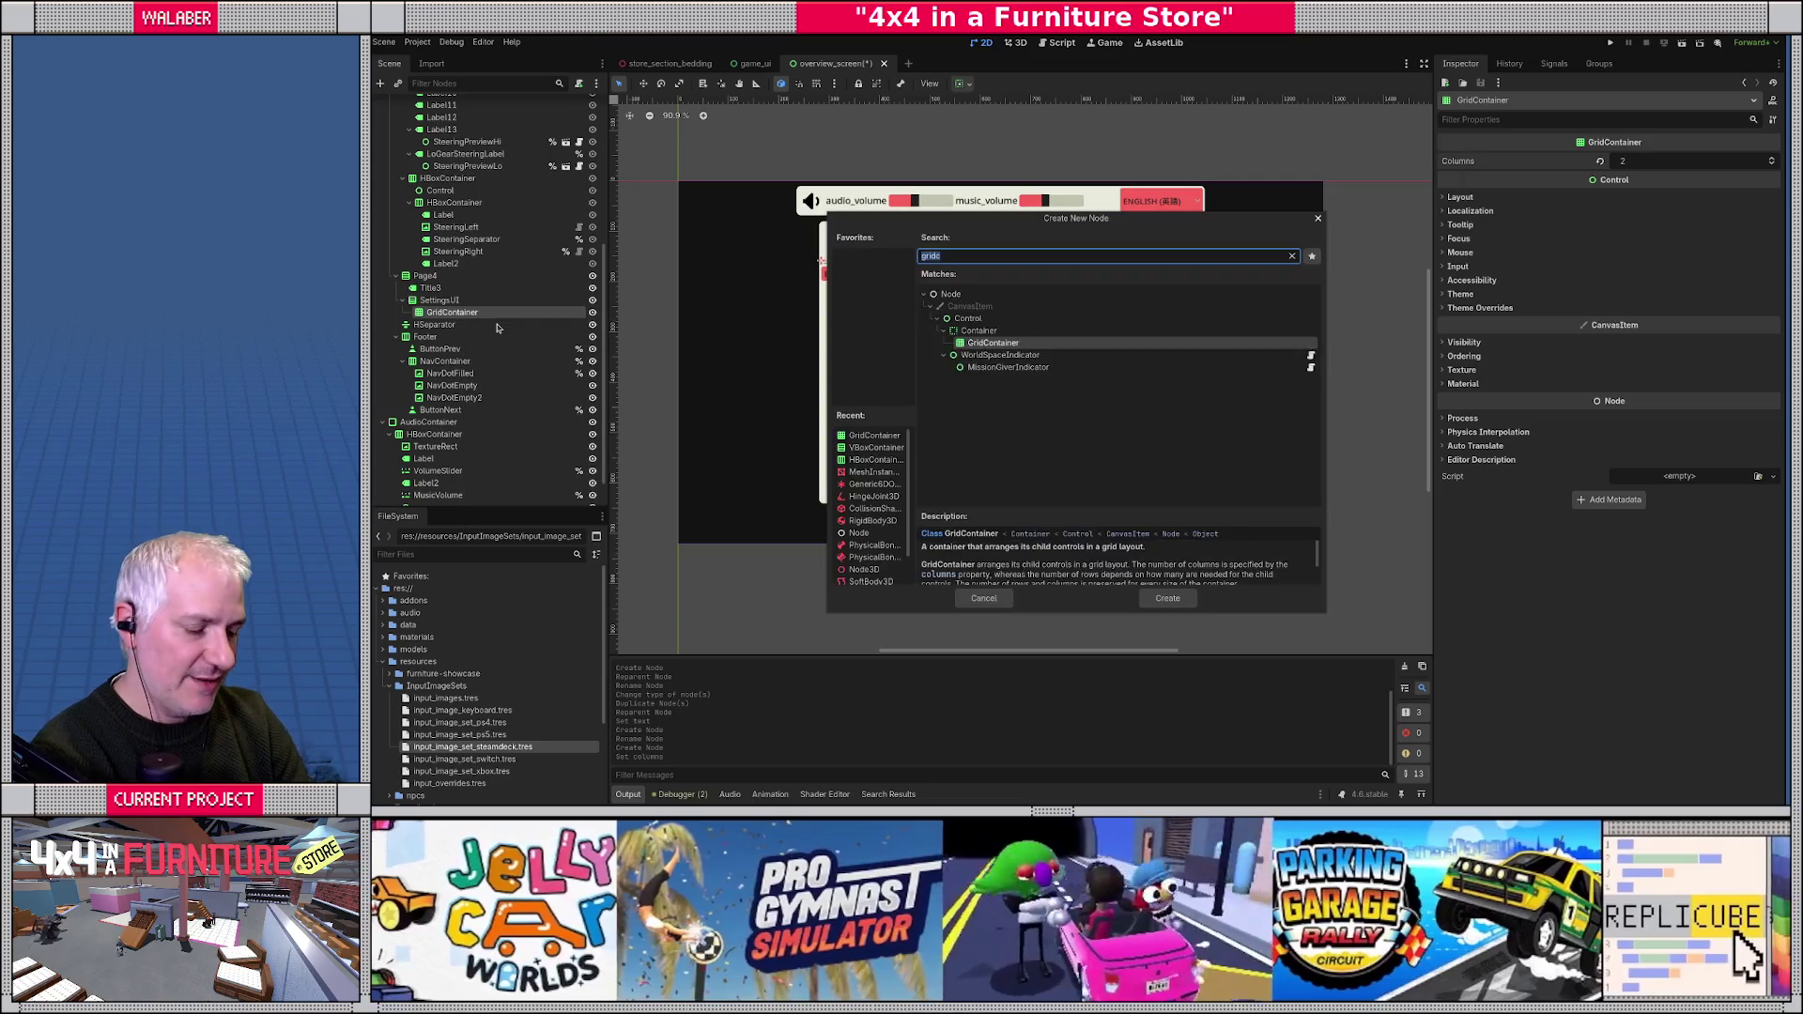
- Create a Label in the GridContainer with the text 'Window Mode'
{"action": "type", "text": "label"}
{"action": "key", "text": "Return"}
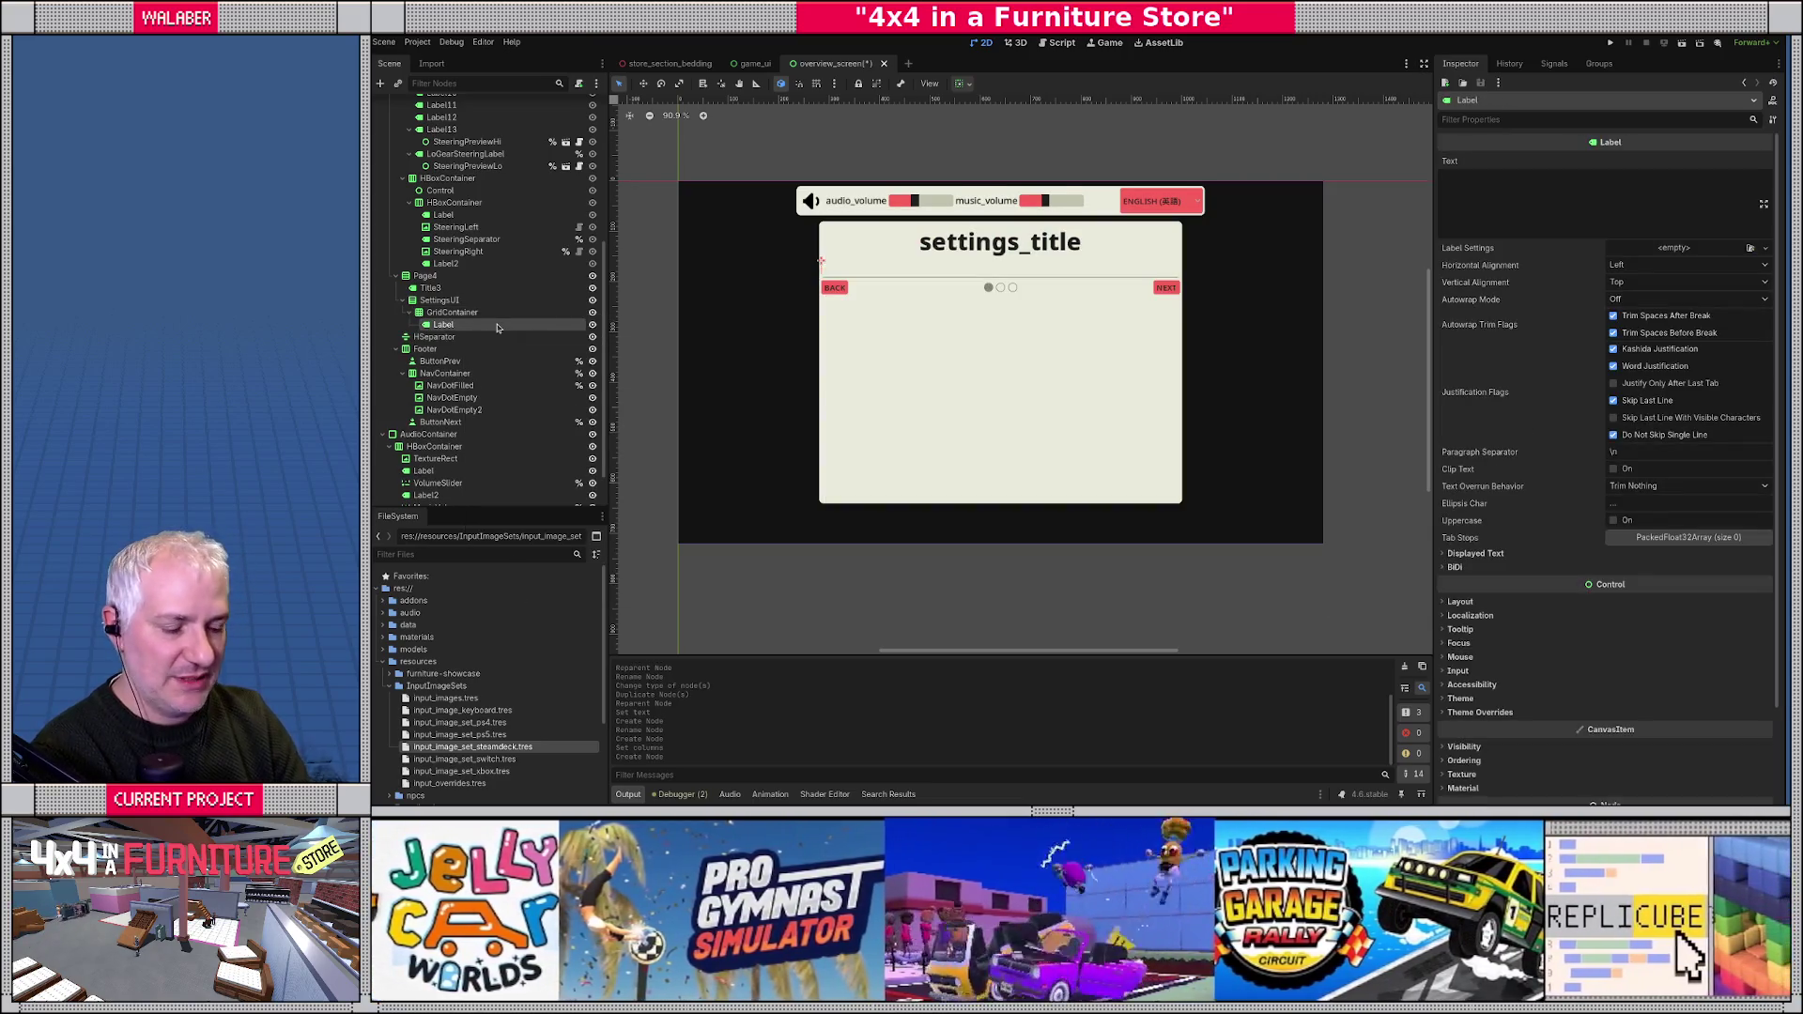
{"action": "left_click", "coordinate": [1474, 222]}
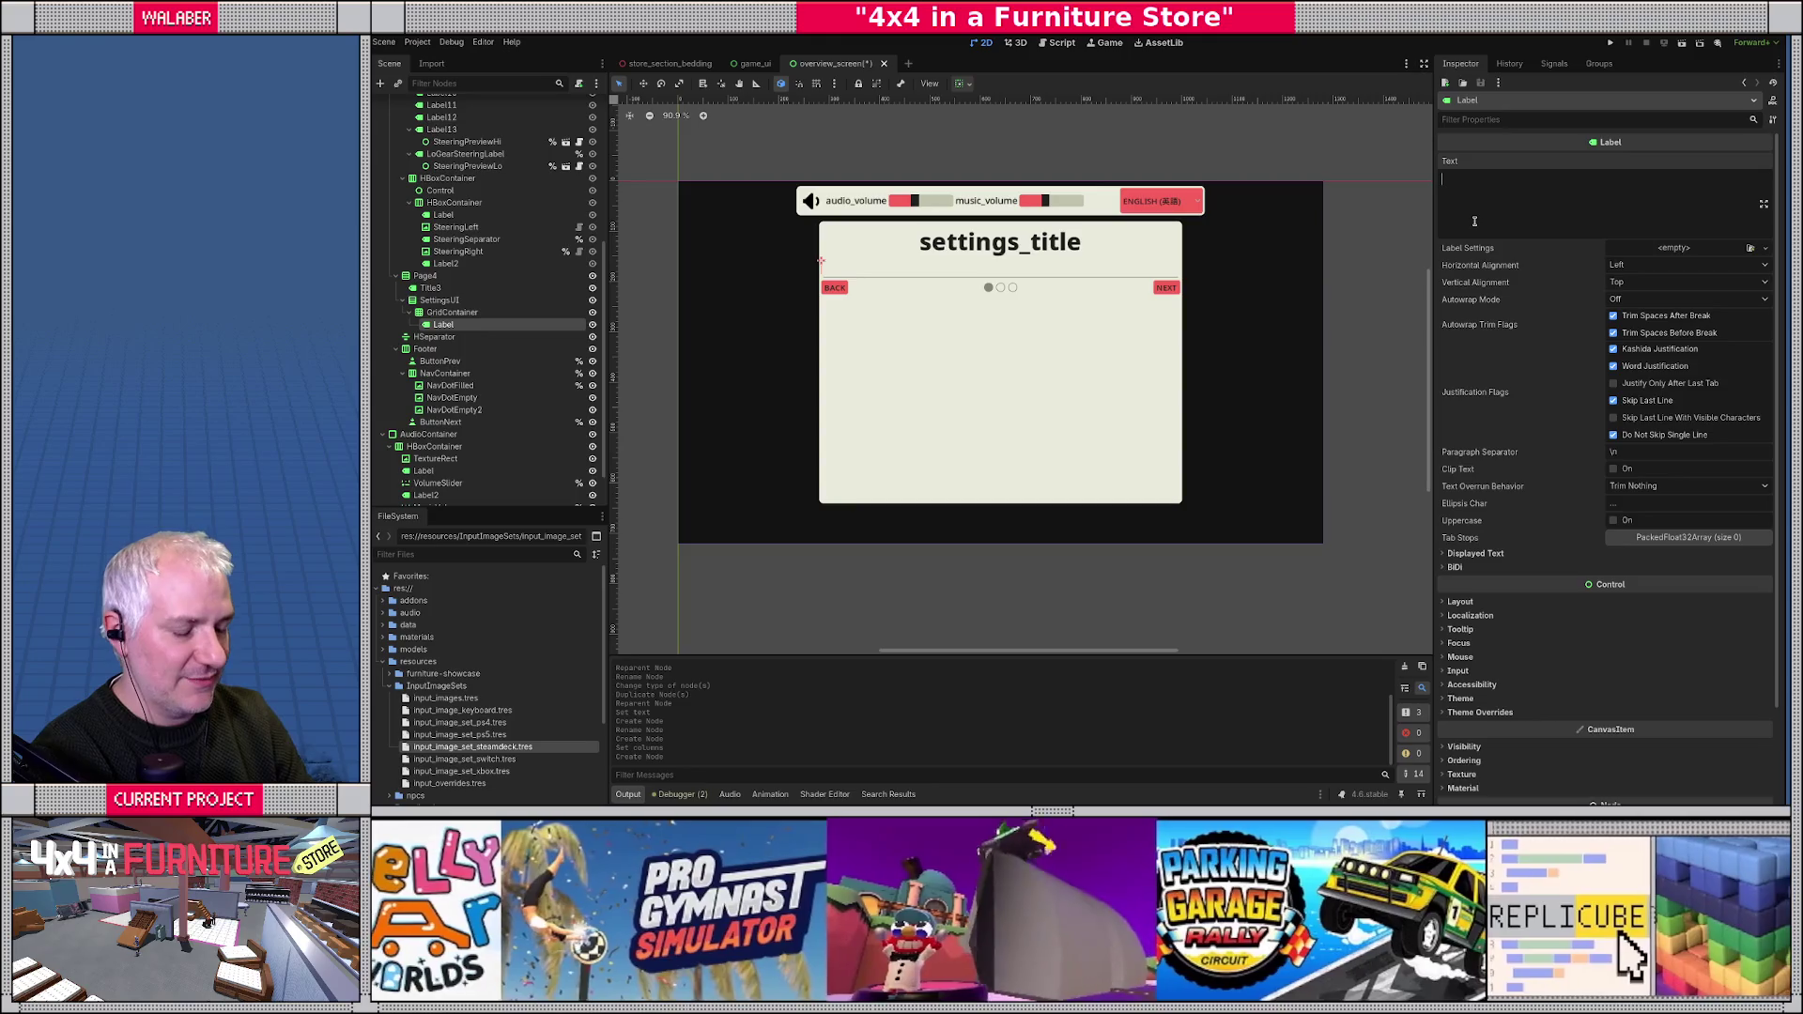
{"action": "type", "text": "Window Mode"}
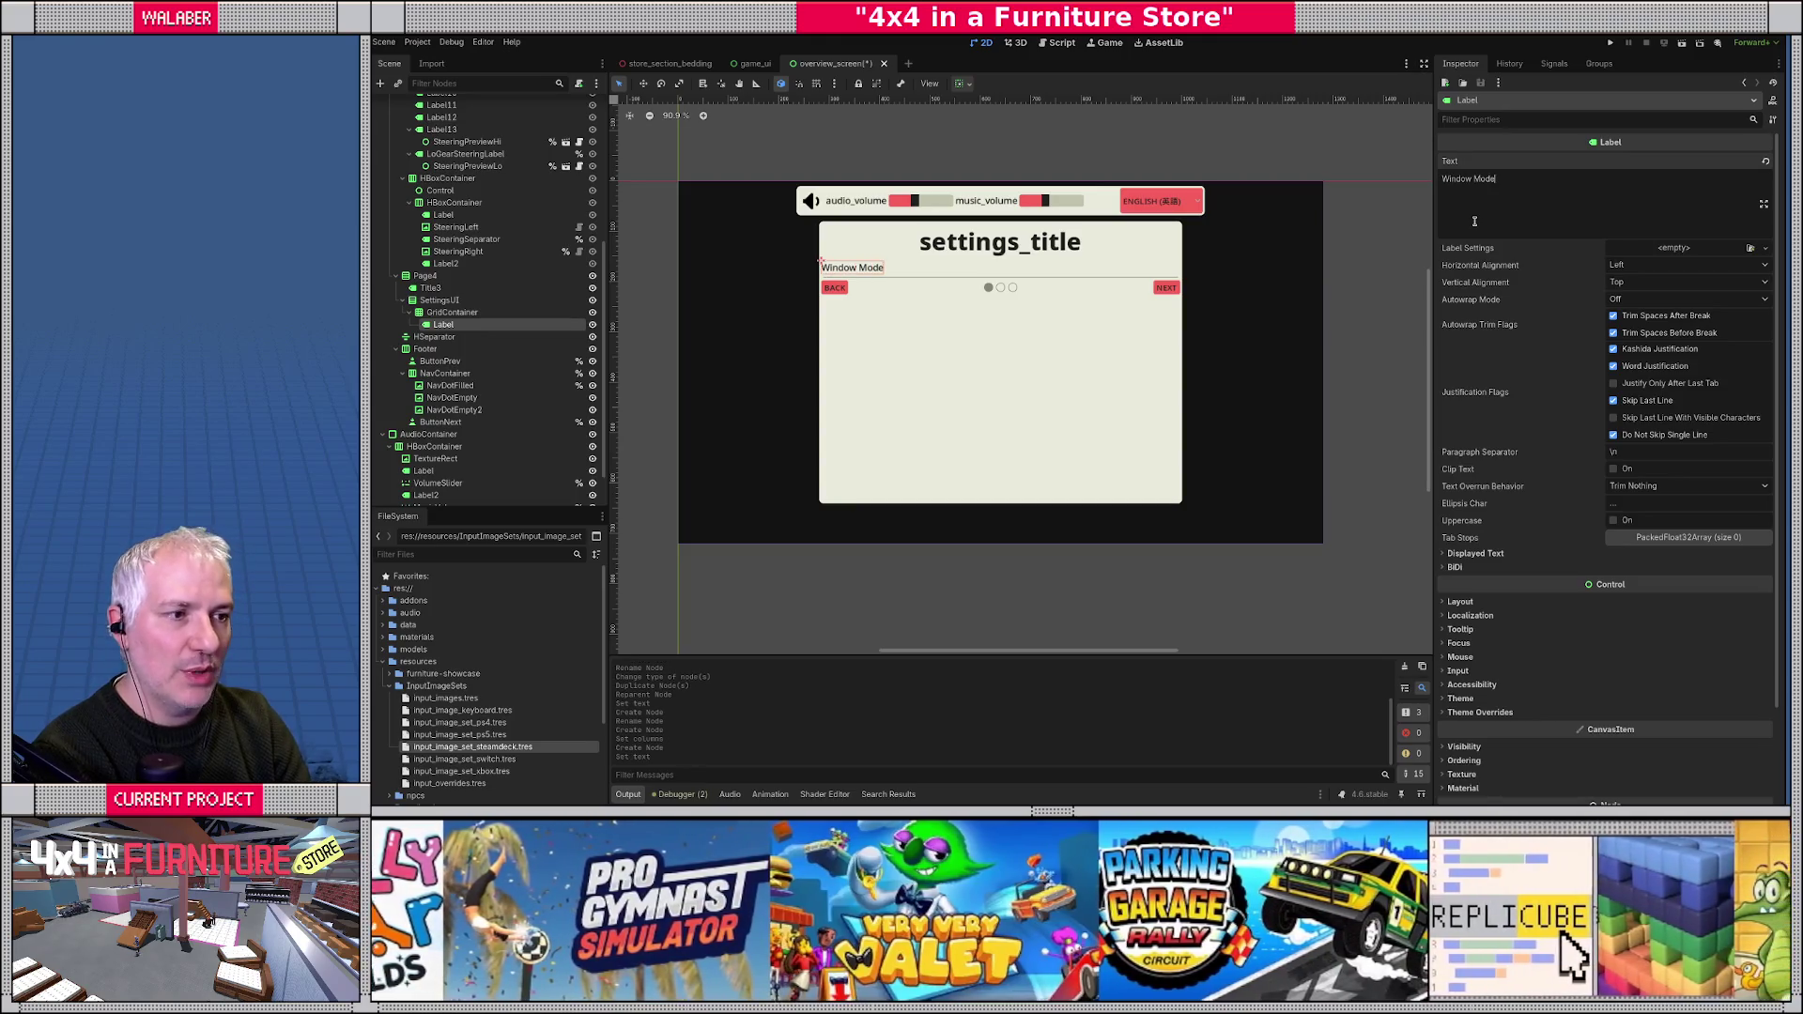
- Add an OptionButton node as a child of the GridContainer
{"action": "left_click", "coordinate": [458, 314]}
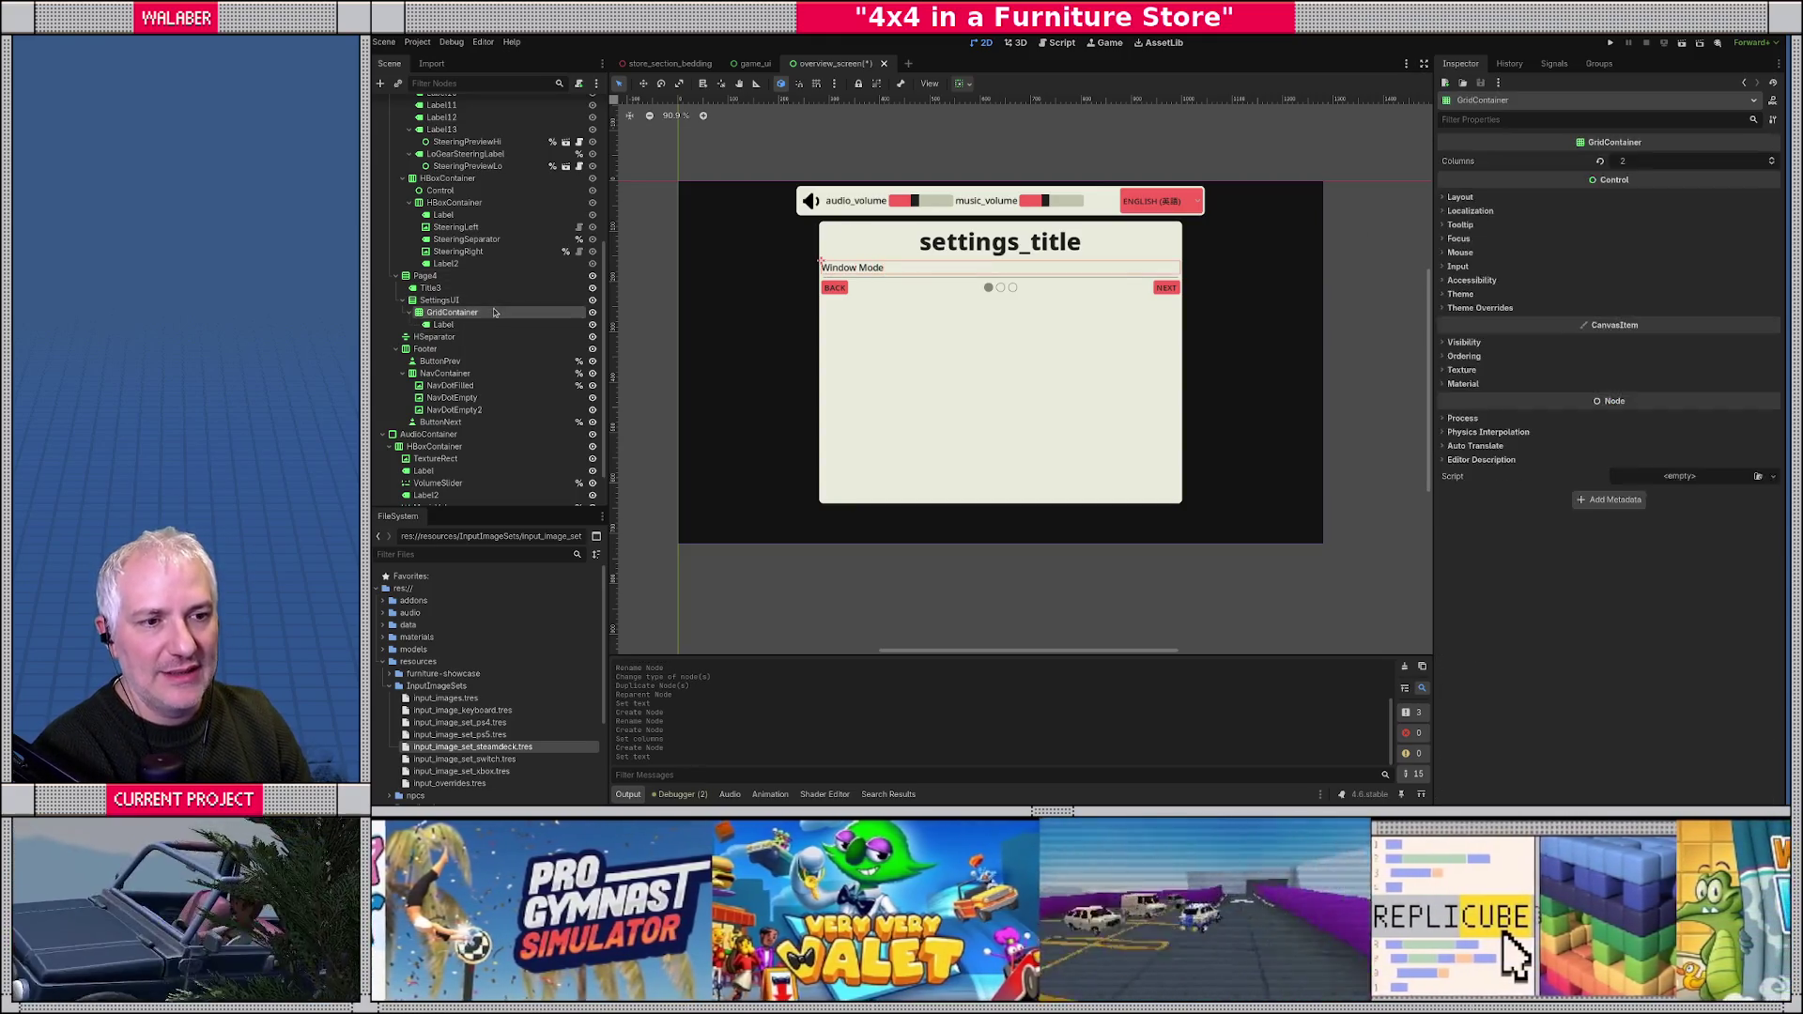
{"action": "right_click", "coordinate": [460, 315]}
{"action": "left_click", "coordinate": [490, 322]}
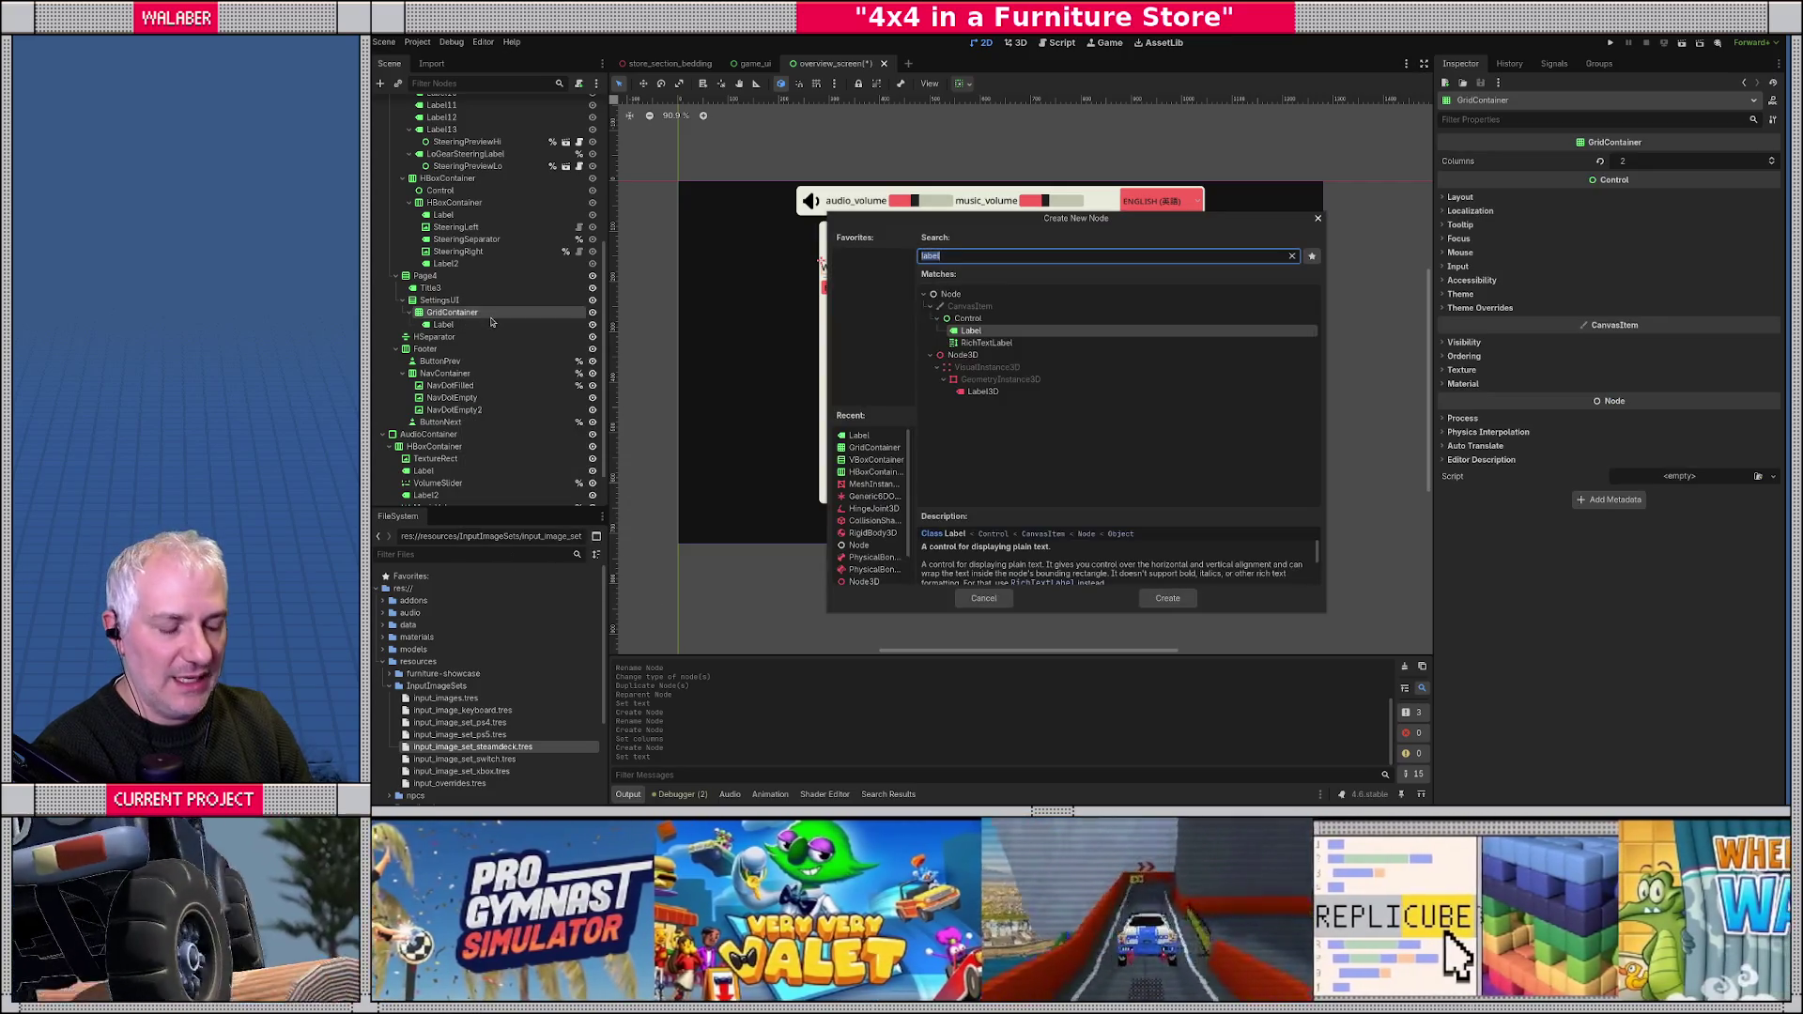
{"action": "type", "text": "dro"}
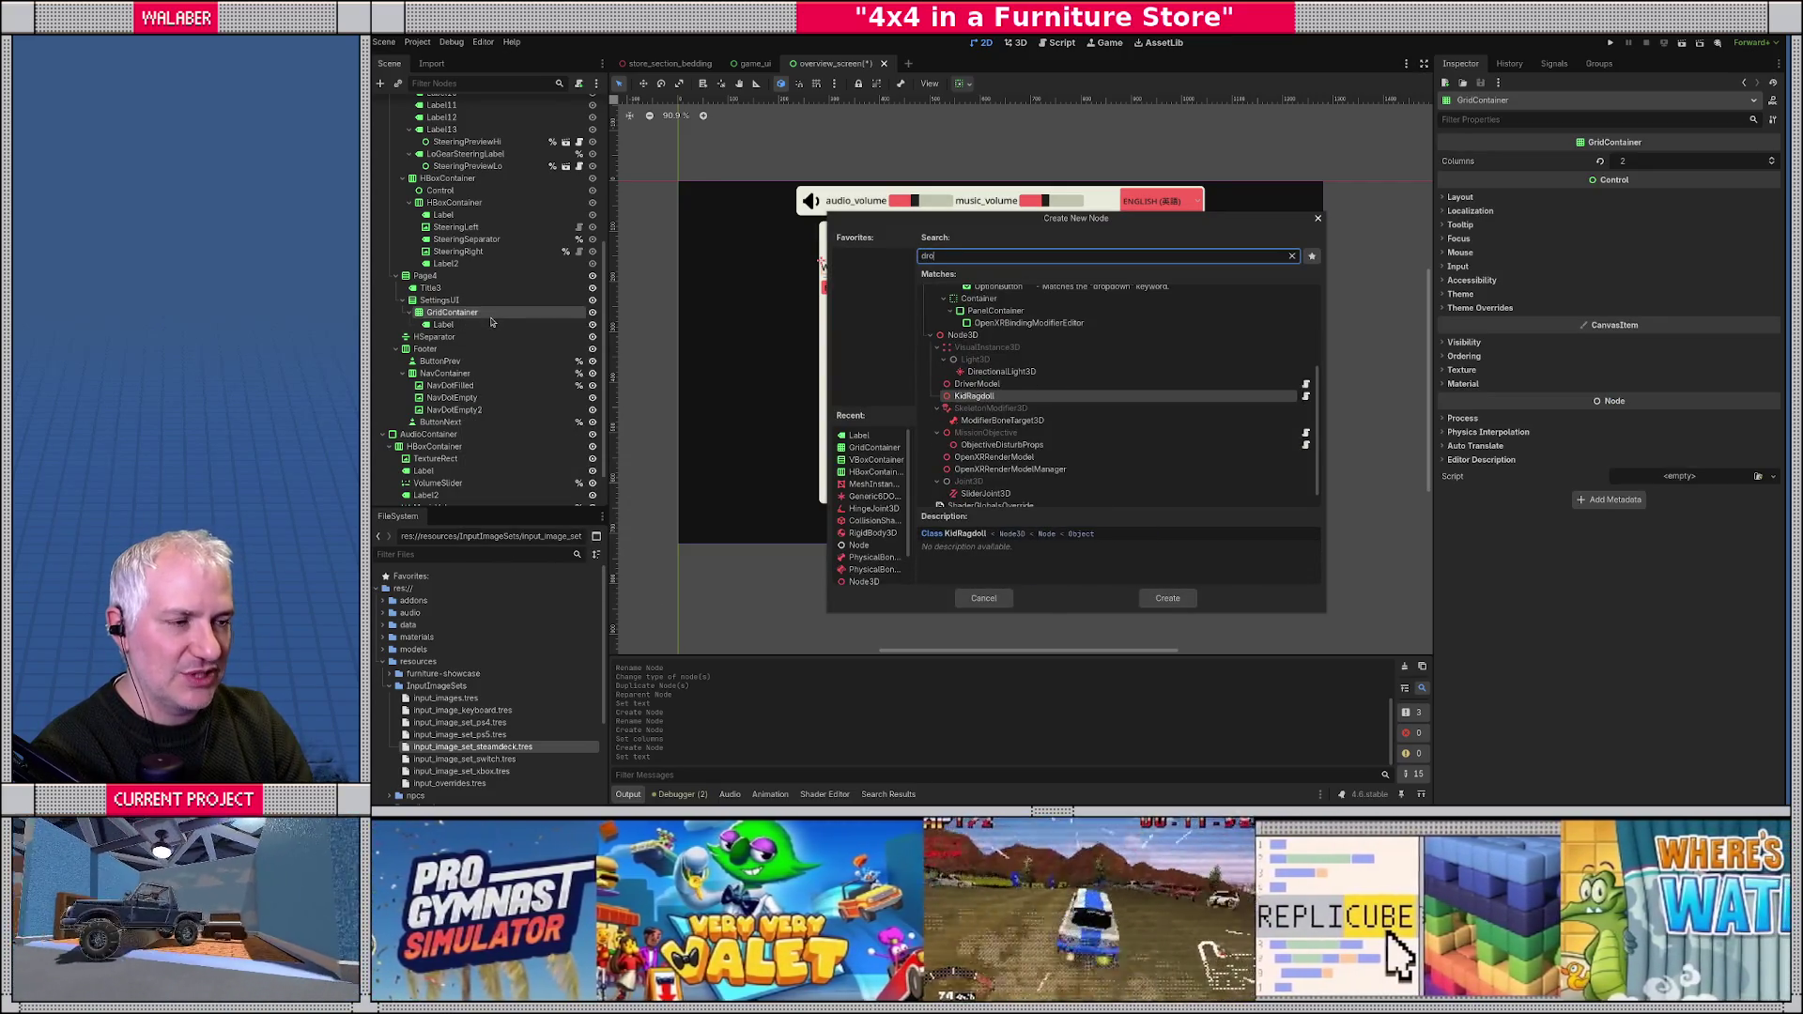
{"action": "type", "text": "p"}
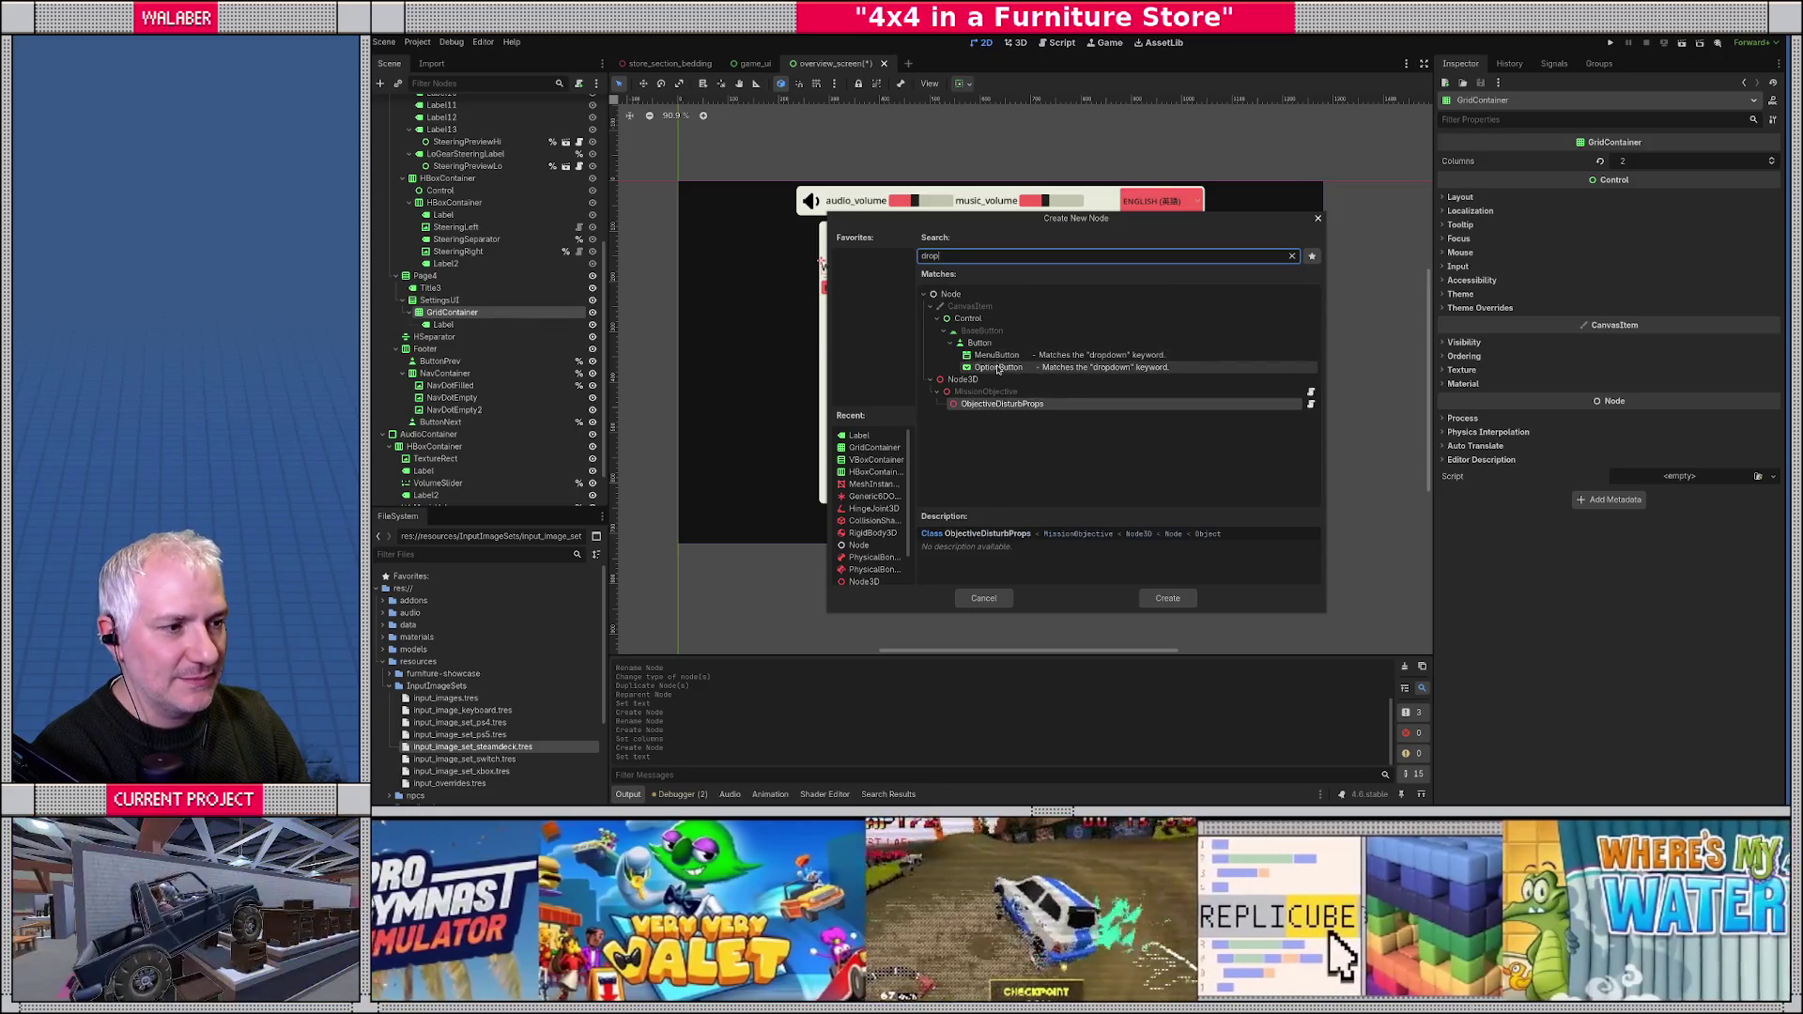
{"action": "left_click", "coordinate": [998, 367]}
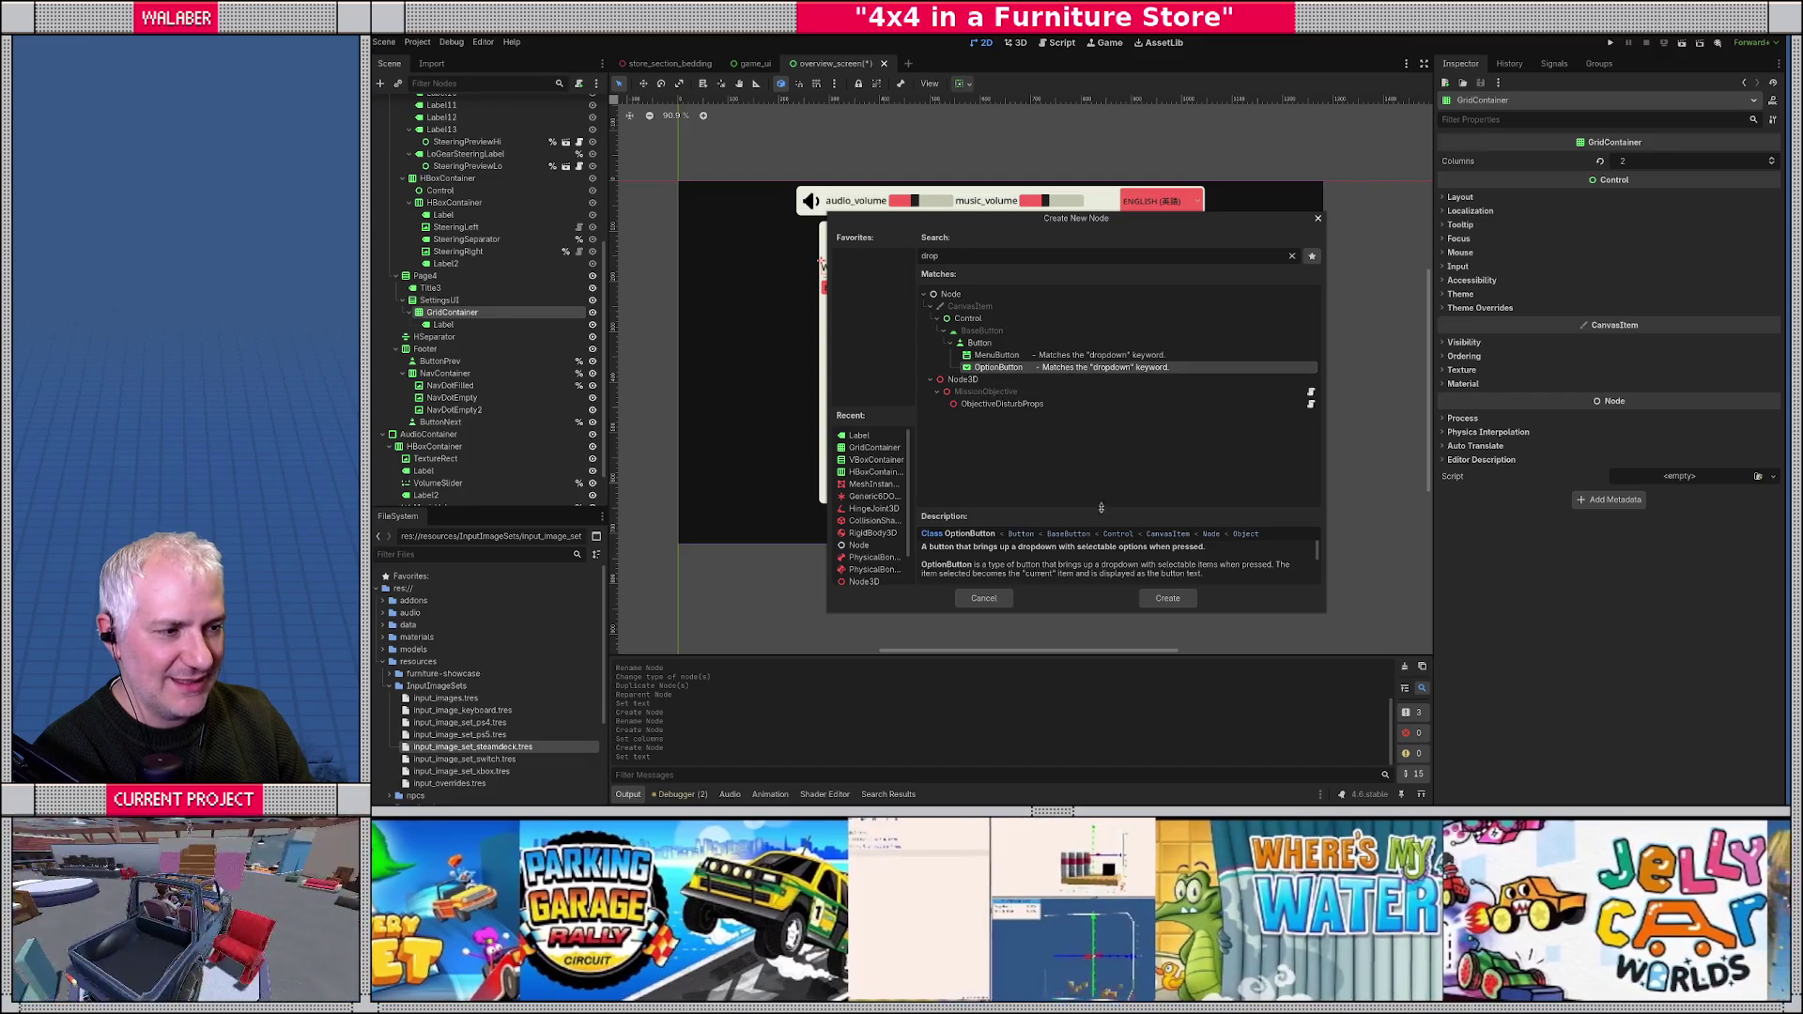
{"action": "left_click_drag", "start_coordinate": [1103, 506], "coordinate": [1103, 415]}
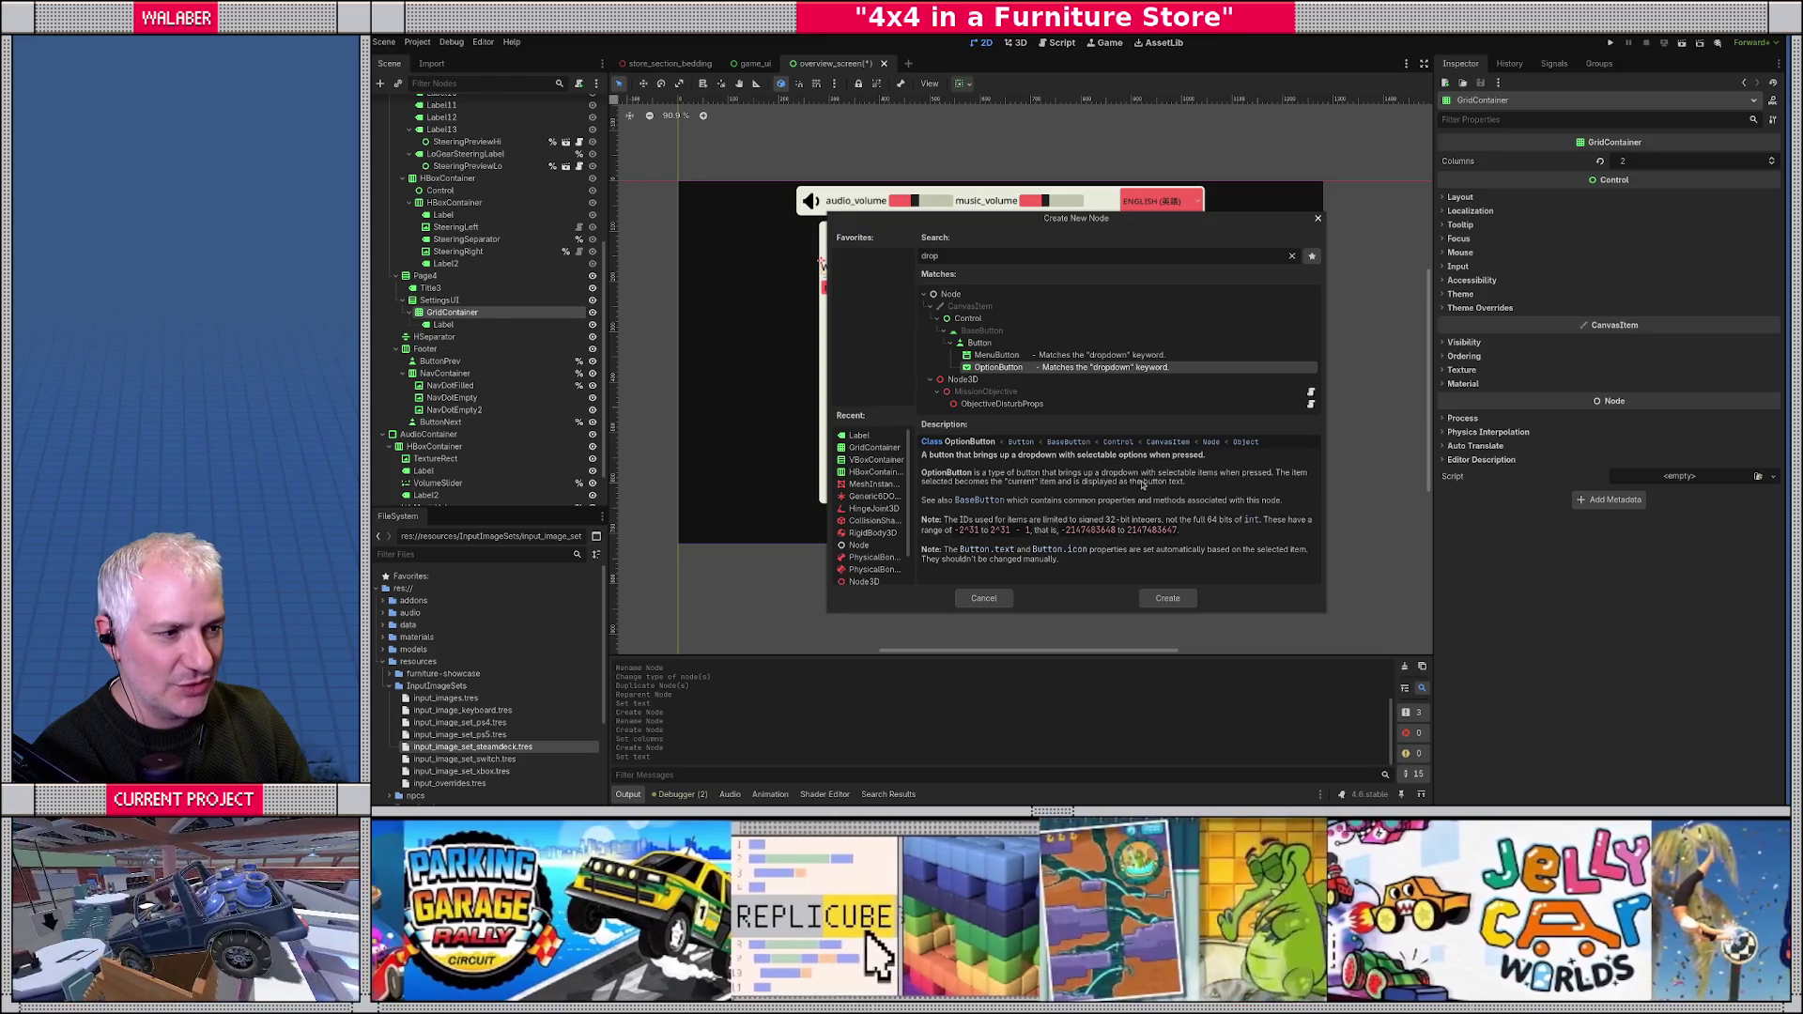
{"action": "left_click_drag", "start_coordinate": [1103, 427], "coordinate": [1104, 521]}
{"action": "double_click", "coordinate": [995, 367]}
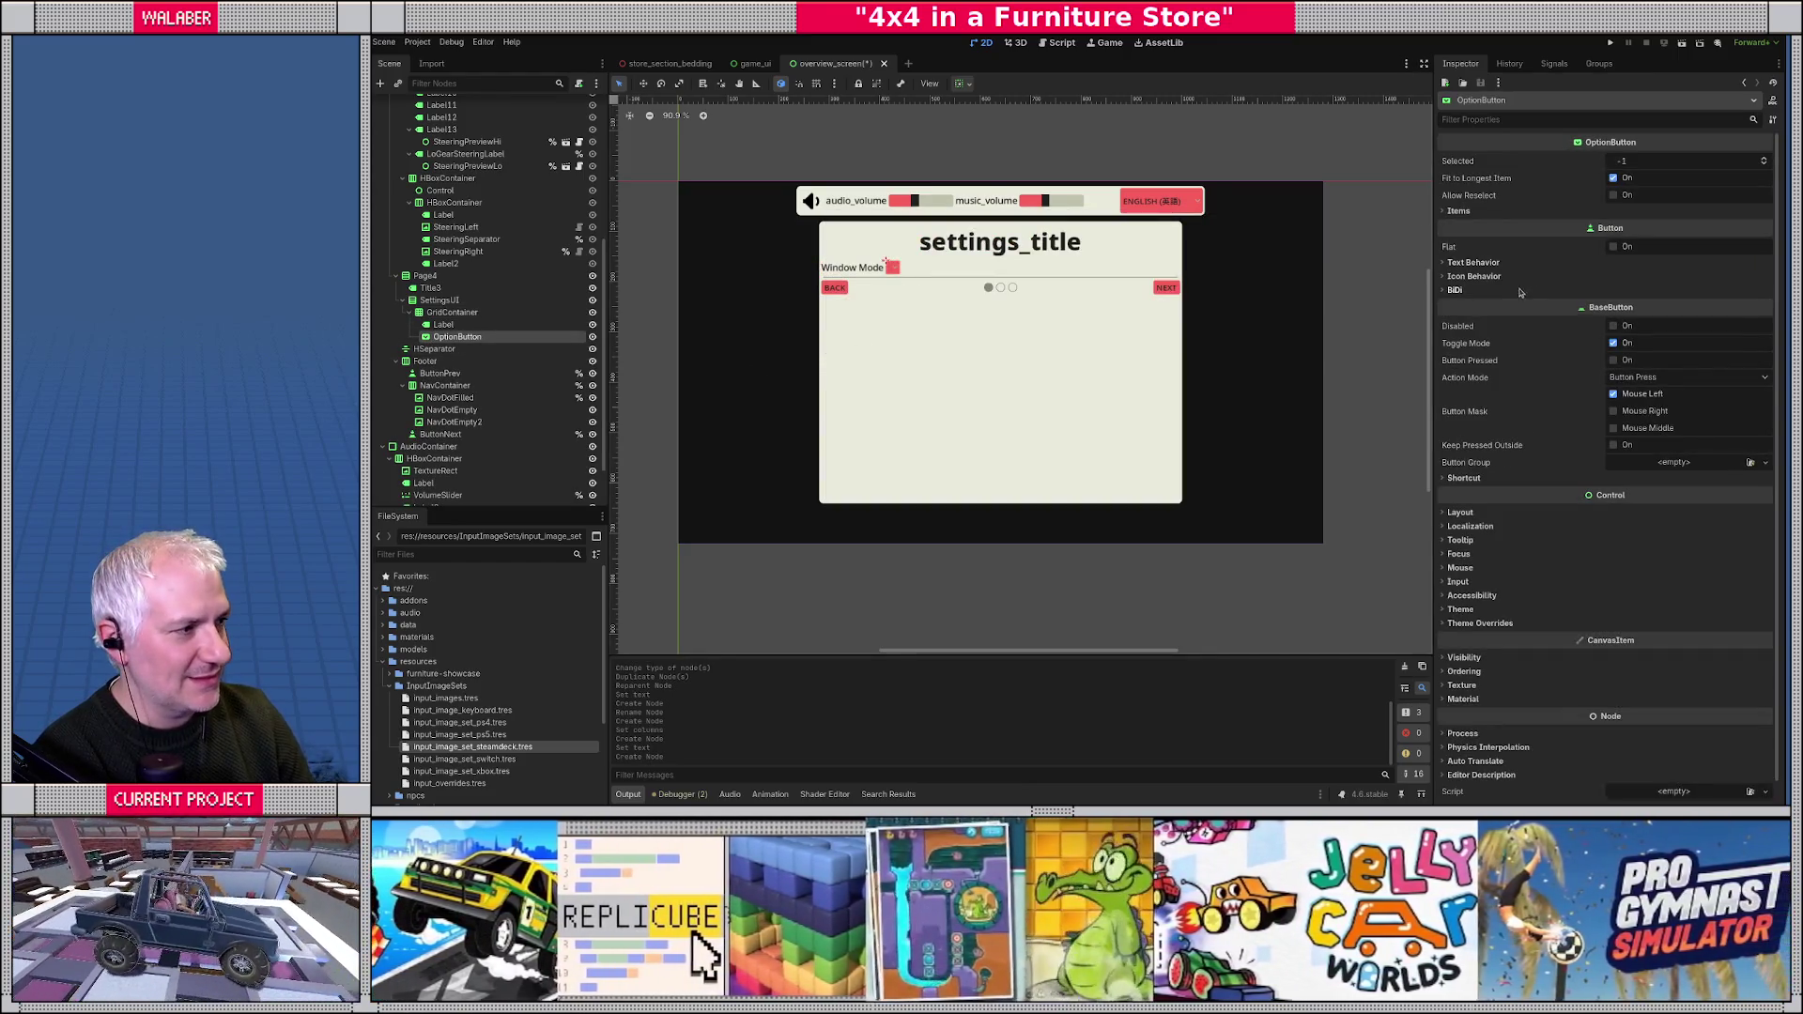
- Give the OptionButton three items and open settings_manager.gd
{"action": "left_click", "coordinate": [1458, 211]}
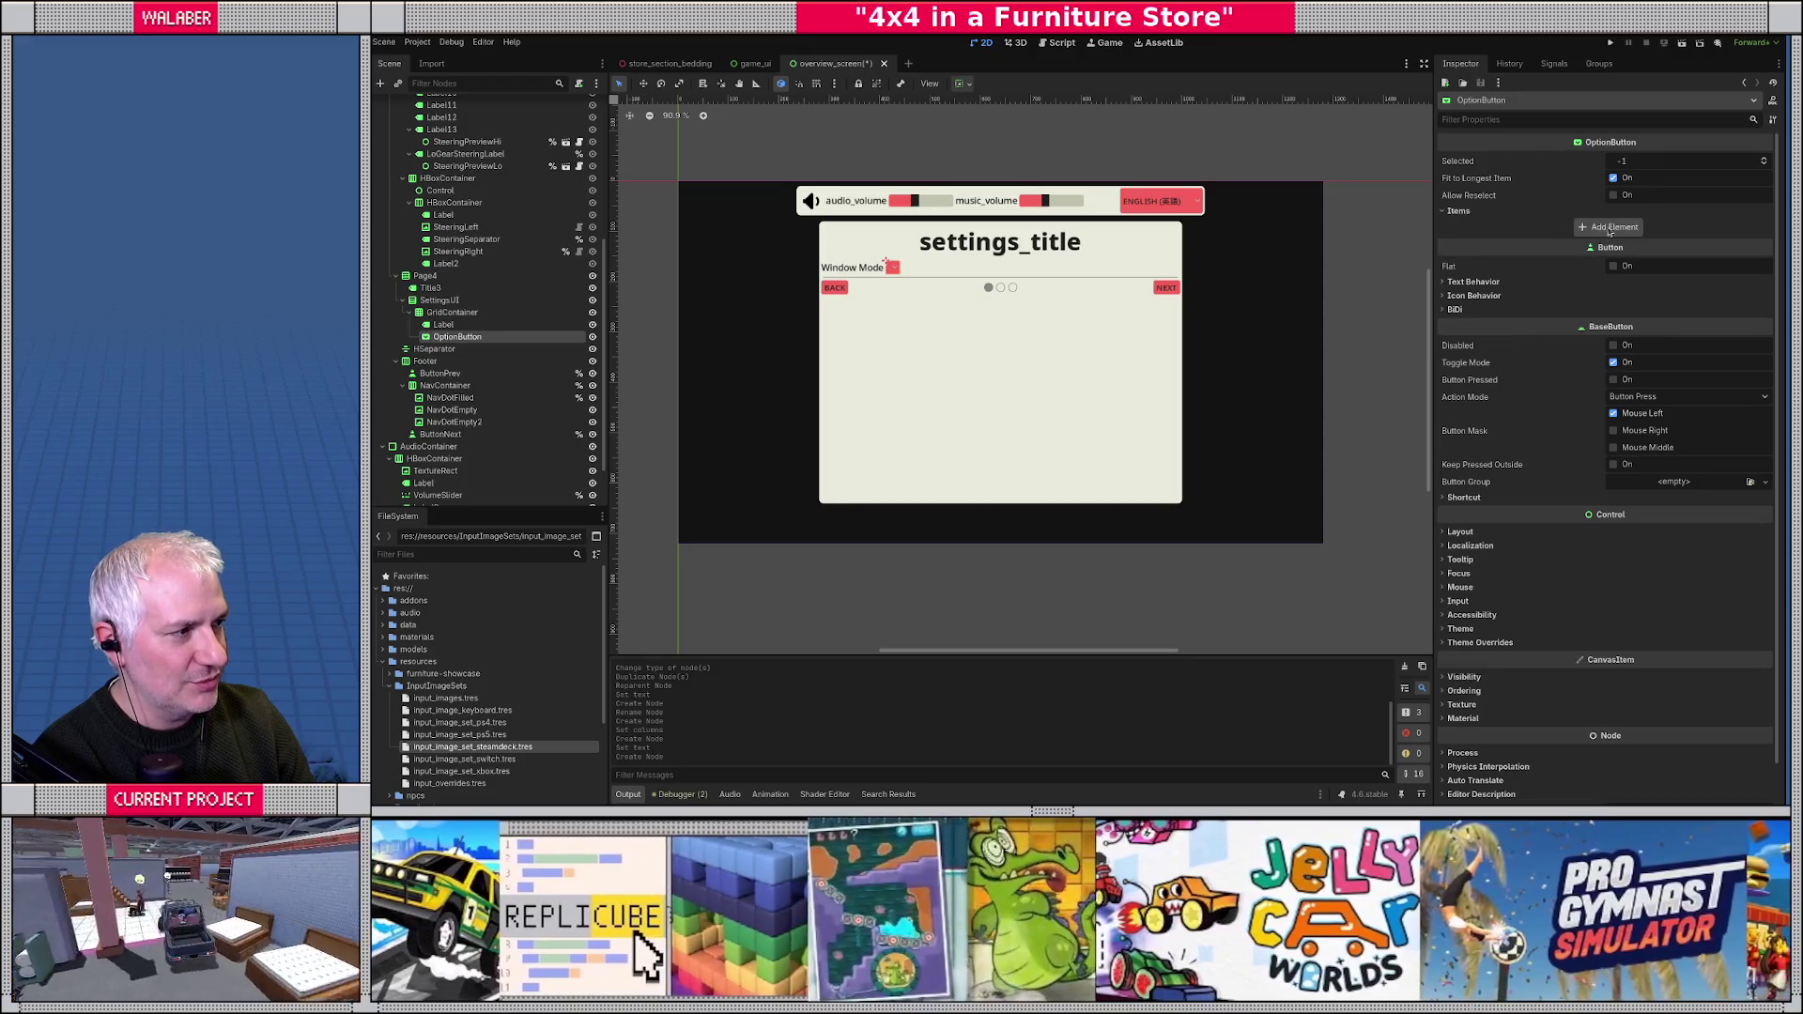
{"action": "left_click", "coordinate": [1608, 228]}
{"action": "left_click", "coordinate": [1608, 322]}
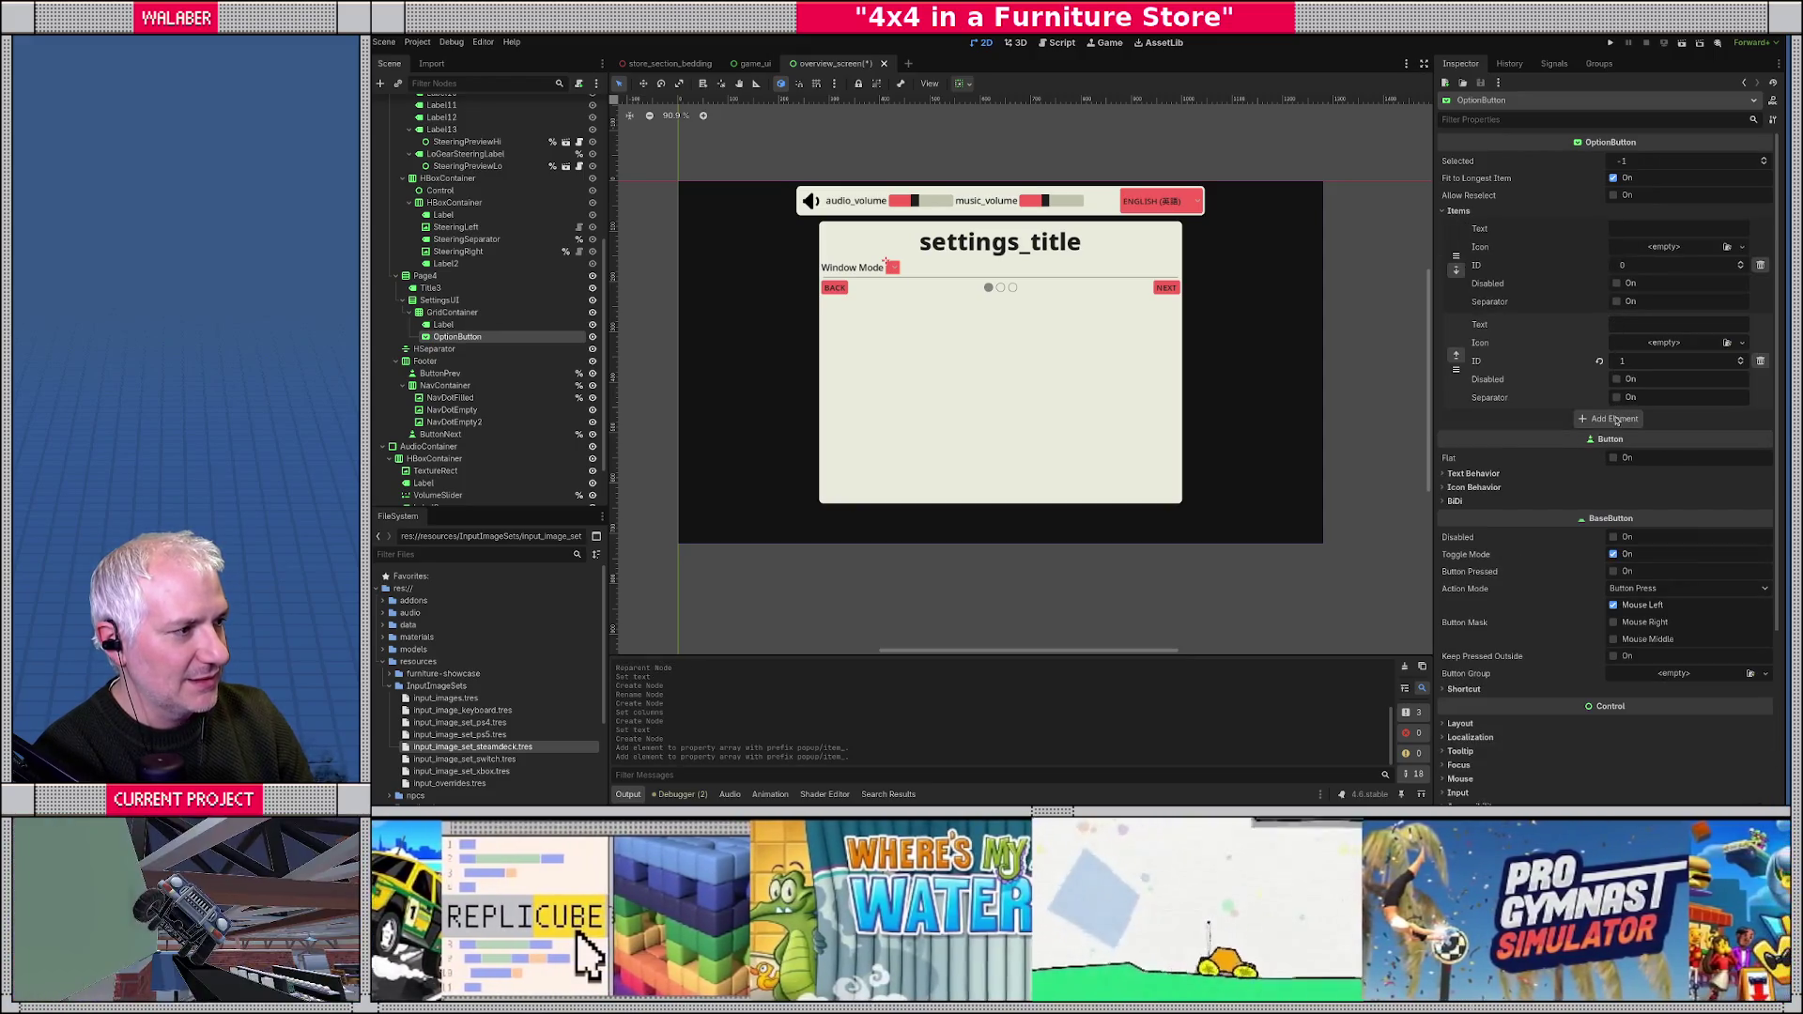
{"action": "left_click", "coordinate": [1613, 419]}
{"action": "left_click", "coordinate": [1059, 43]}
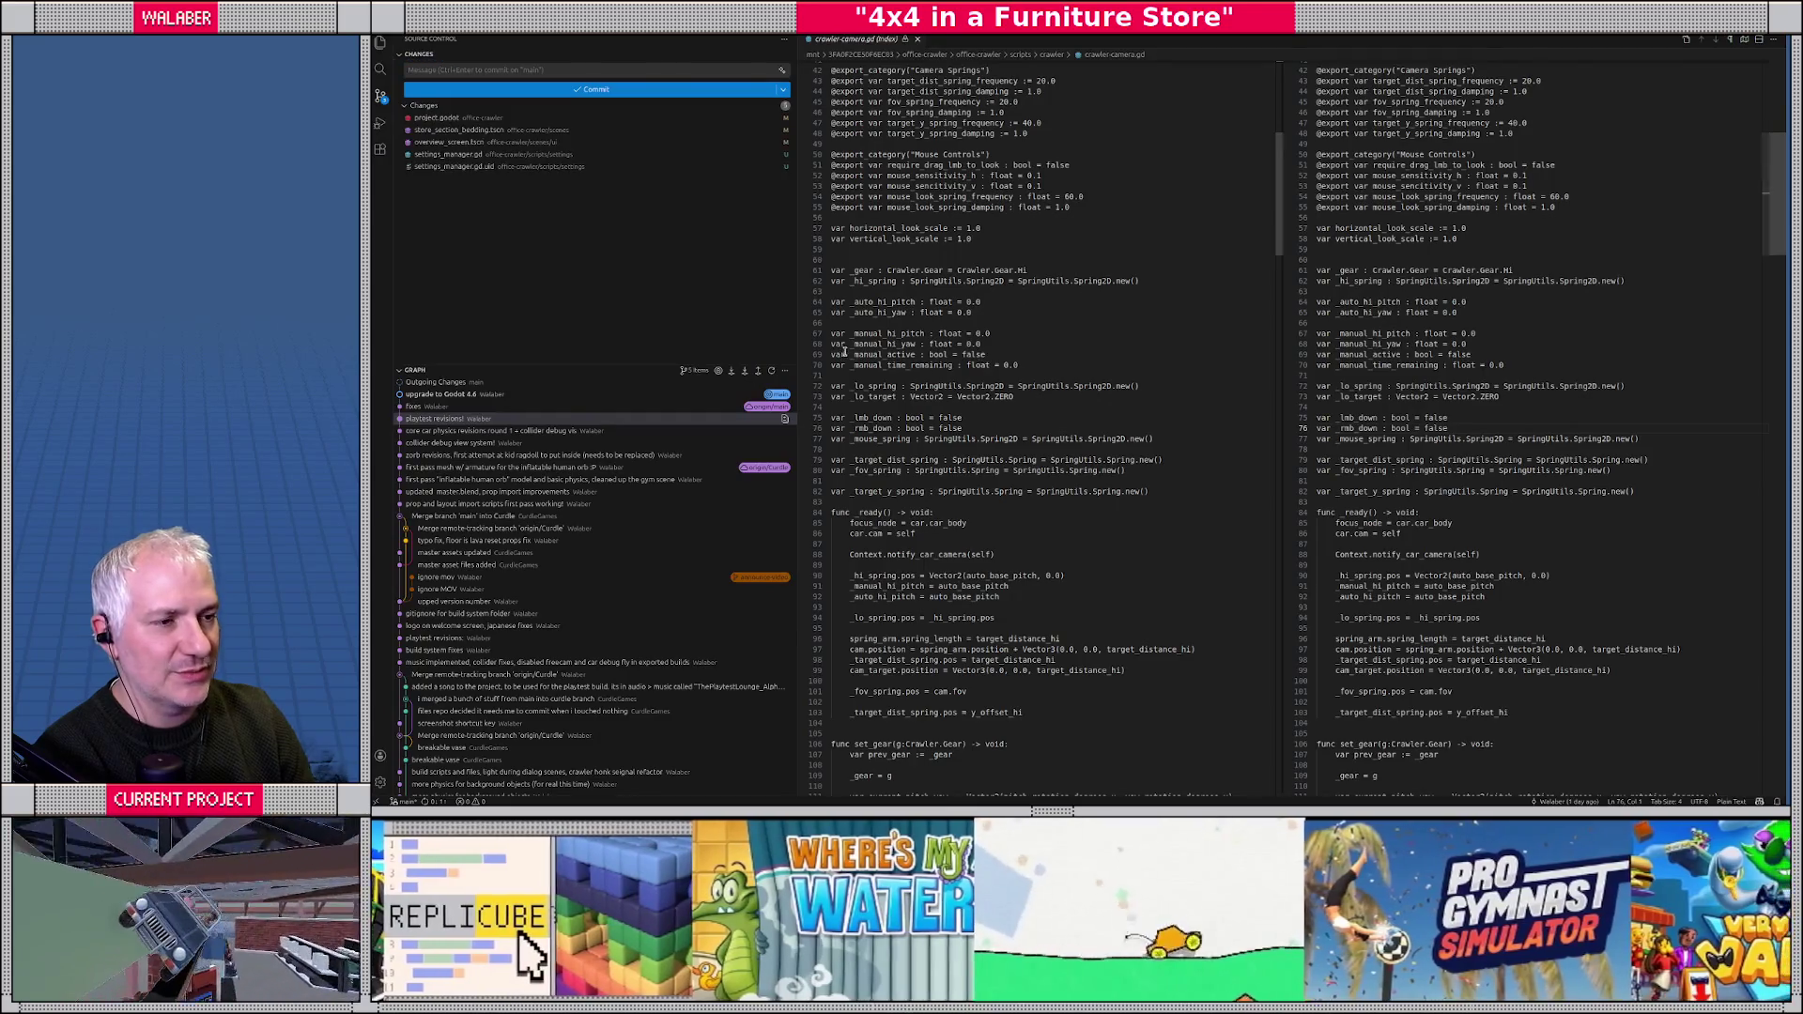
{"action": "left_click", "coordinate": [982, 42]}
{"action": "left_click", "coordinate": [1060, 43]}
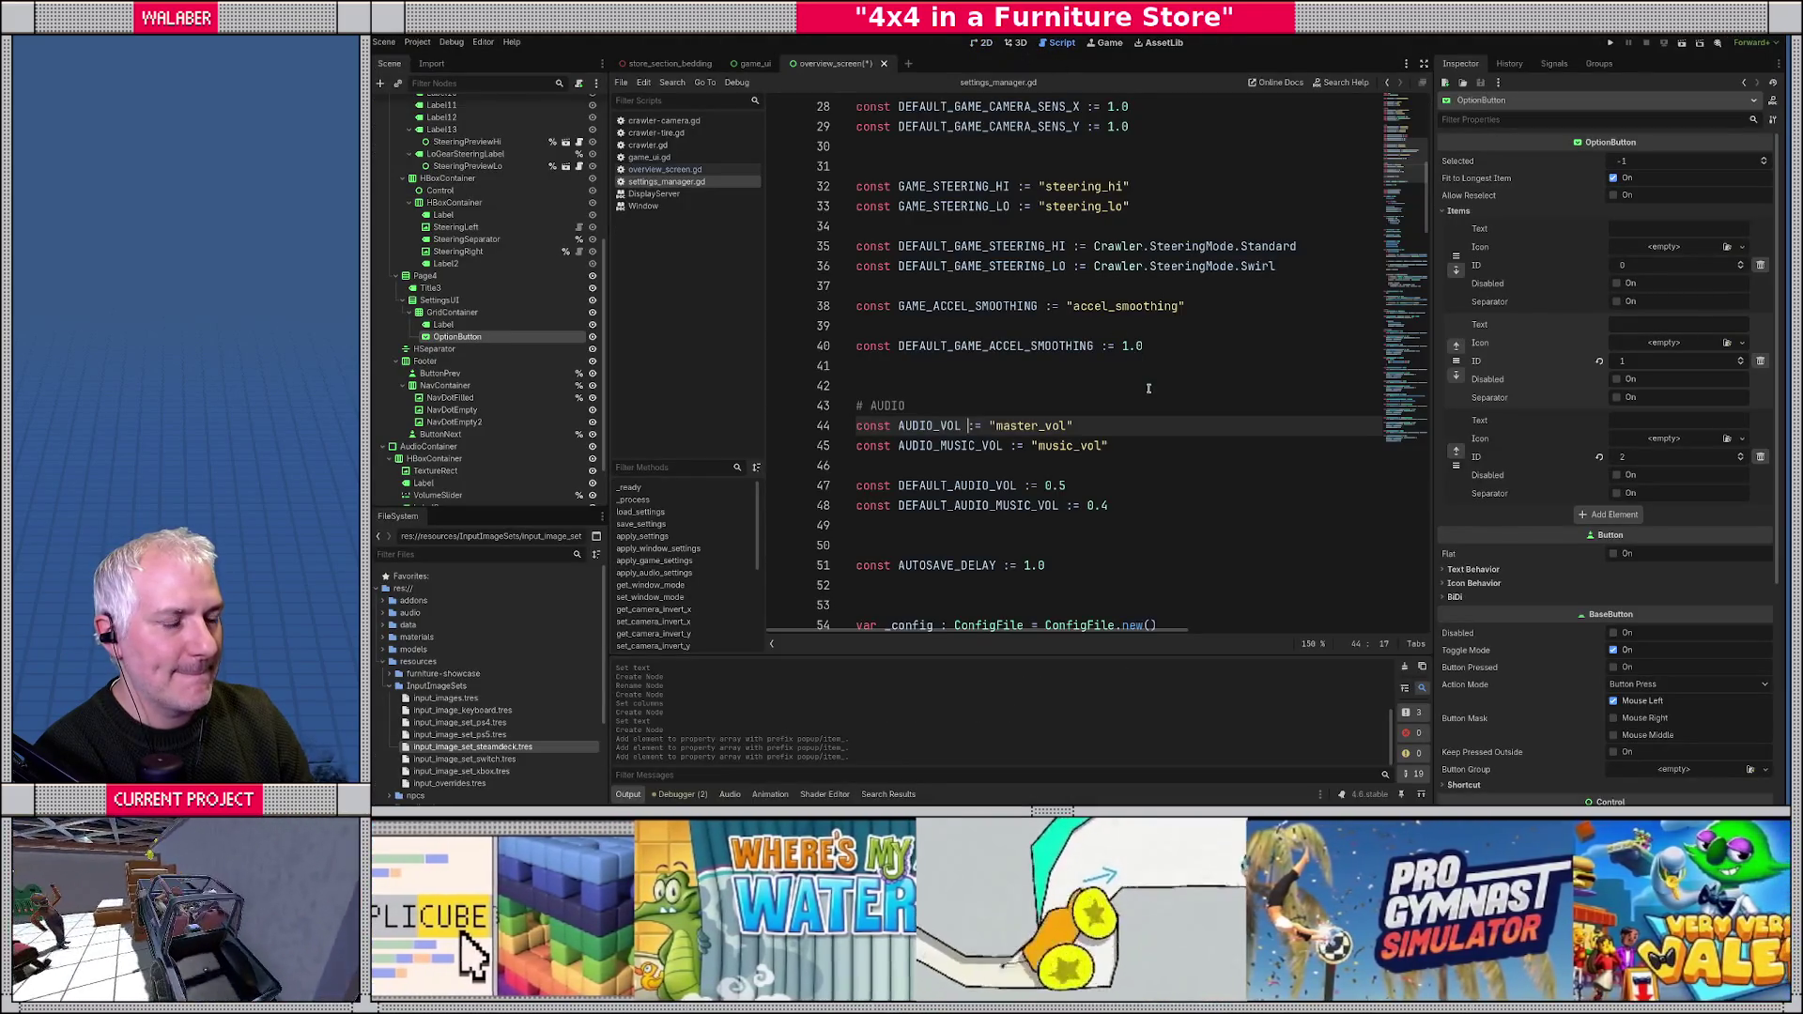
- Open the Window class Mode documentation from the MODE_WINDOWED reference on line 104
{"action": "scroll", "coordinate": [1148, 388], "scroll_direction": "down", "scroll_amount": 6}
{"action": "left_click", "coordinate": [1424, 63]}
{"action": "scroll", "coordinate": [1039, 326], "scroll_direction": "down", "scroll_amount": 3}
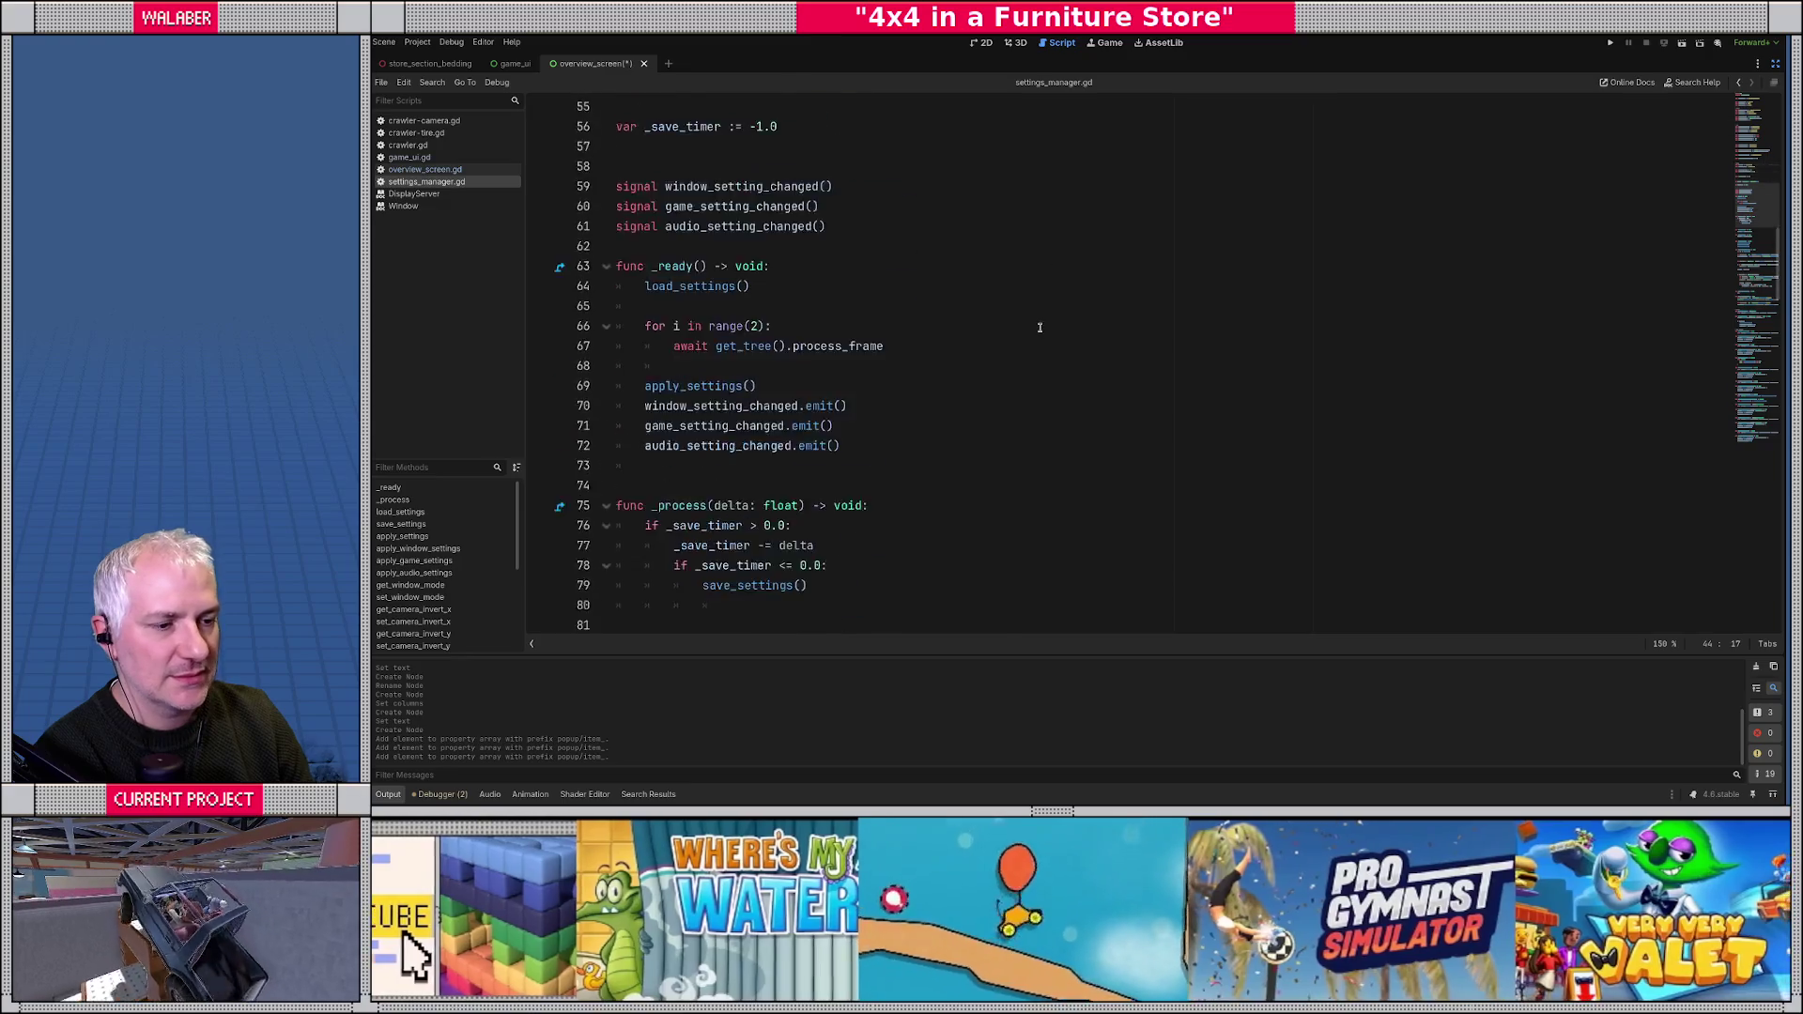
{"action": "scroll", "coordinate": [1040, 327], "scroll_direction": "down", "scroll_amount": 11}
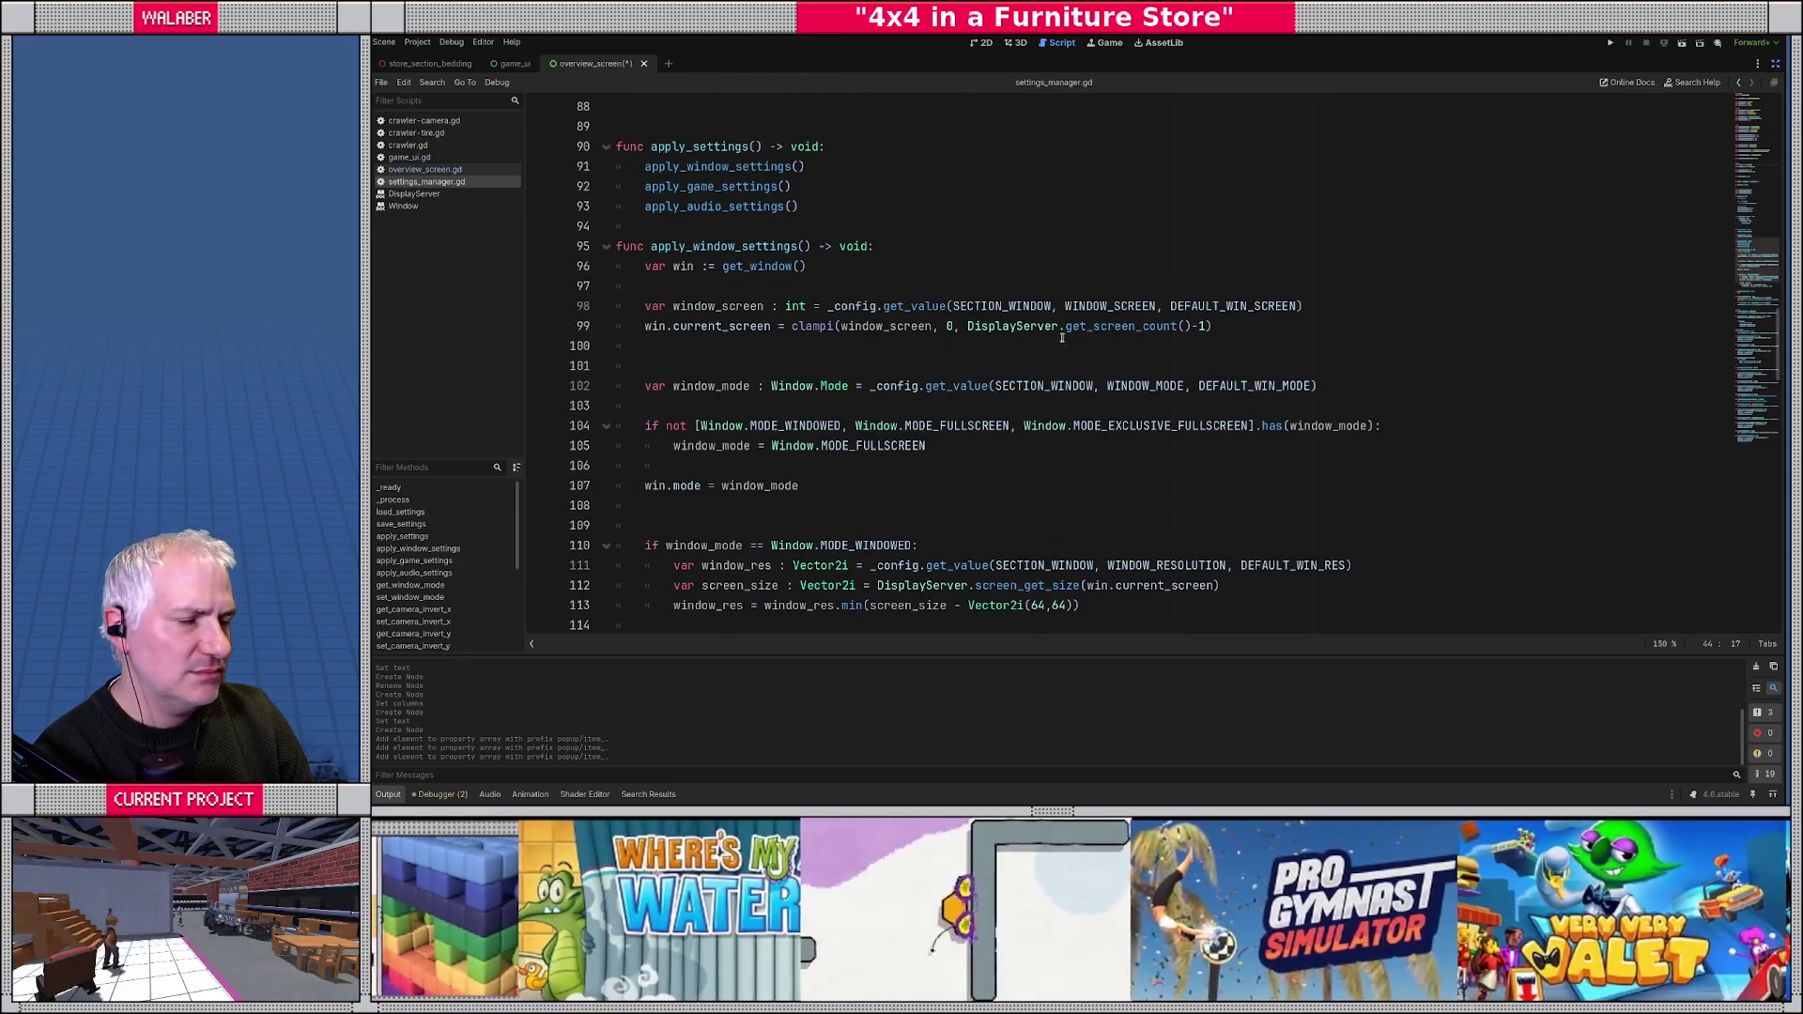
{"action": "left_click", "coordinate": [779, 429]}
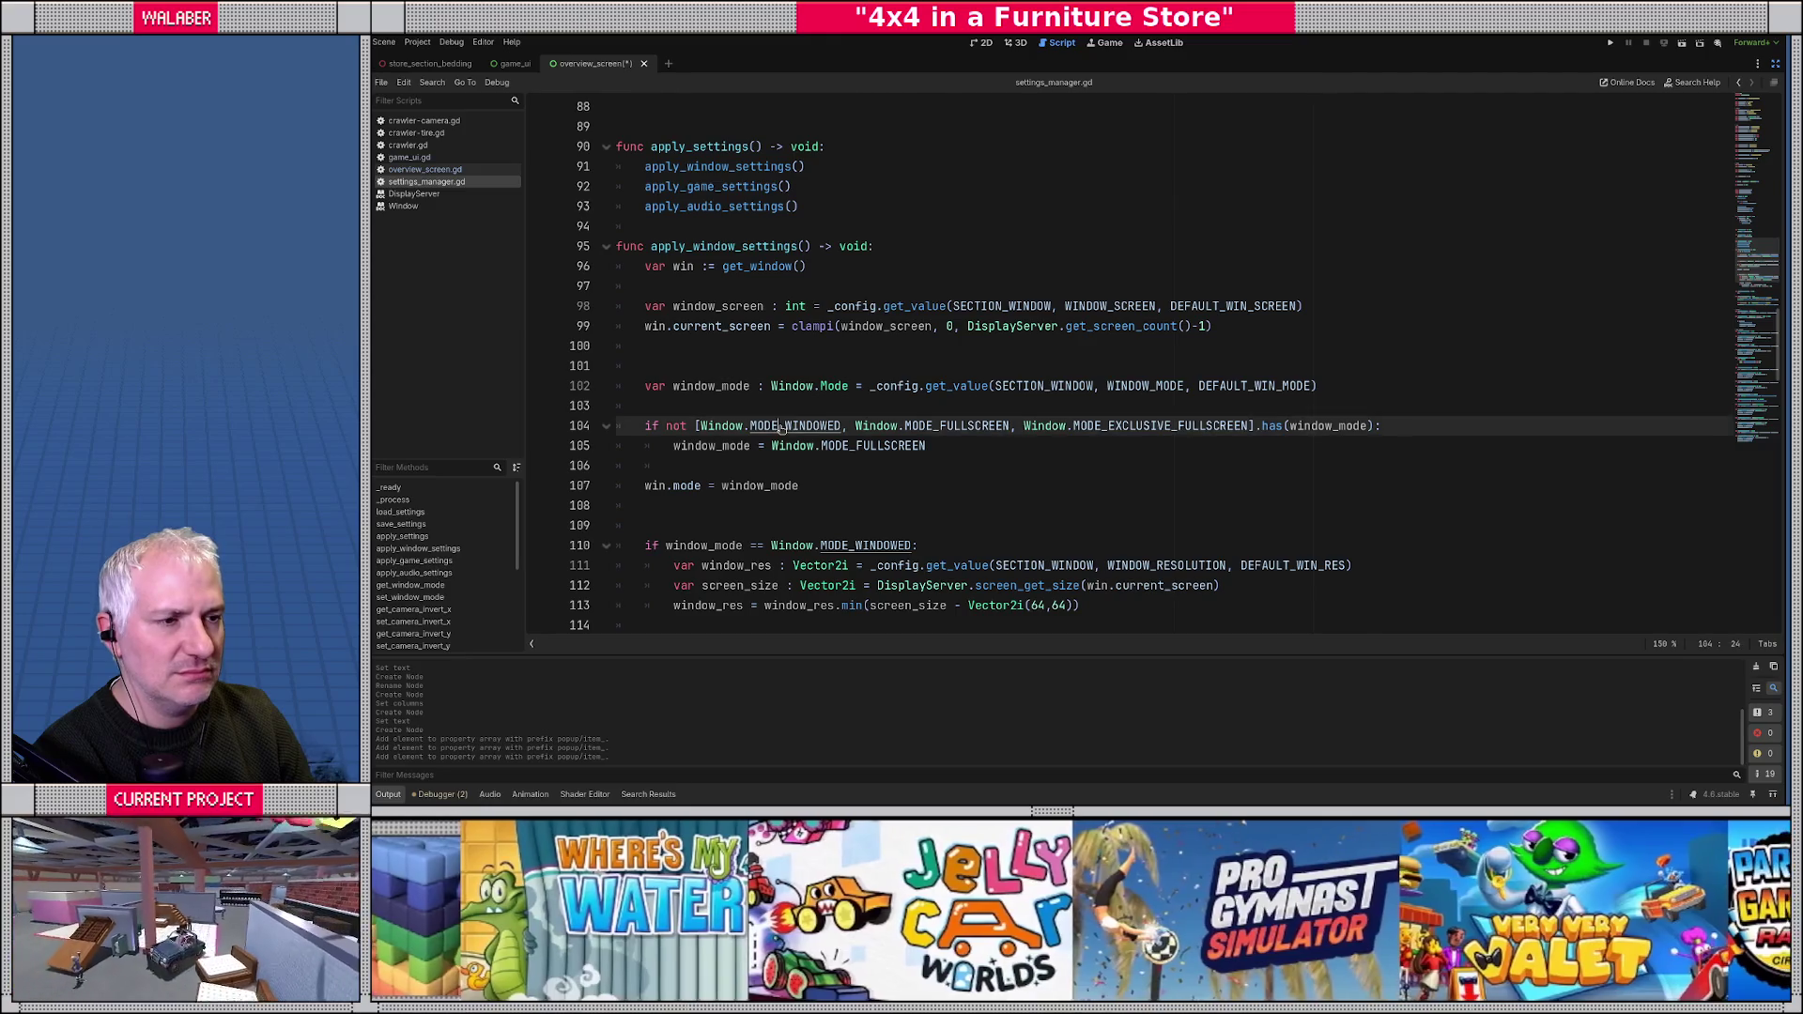
{"action": "key", "text": "alt+F1"}
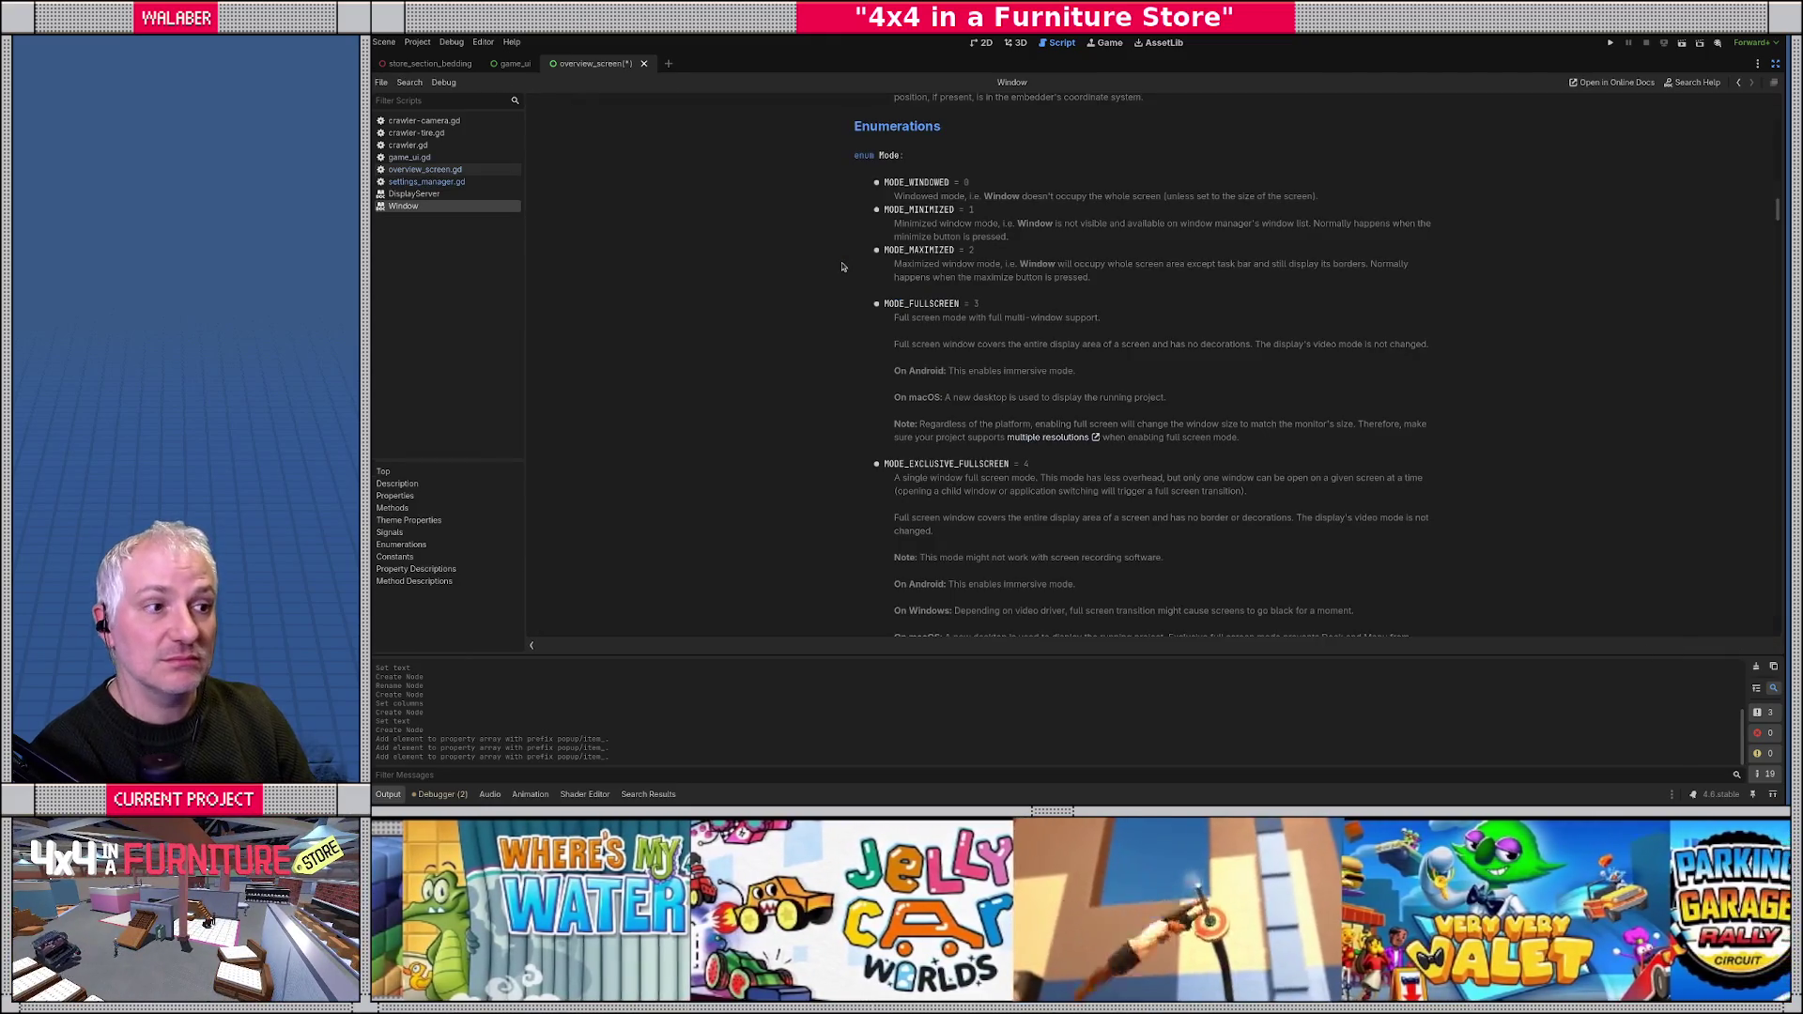
- Restore the side docks and bring the 4x4-loc localization spreadsheet forward
{"action": "key", "text": "alt+Tab"}
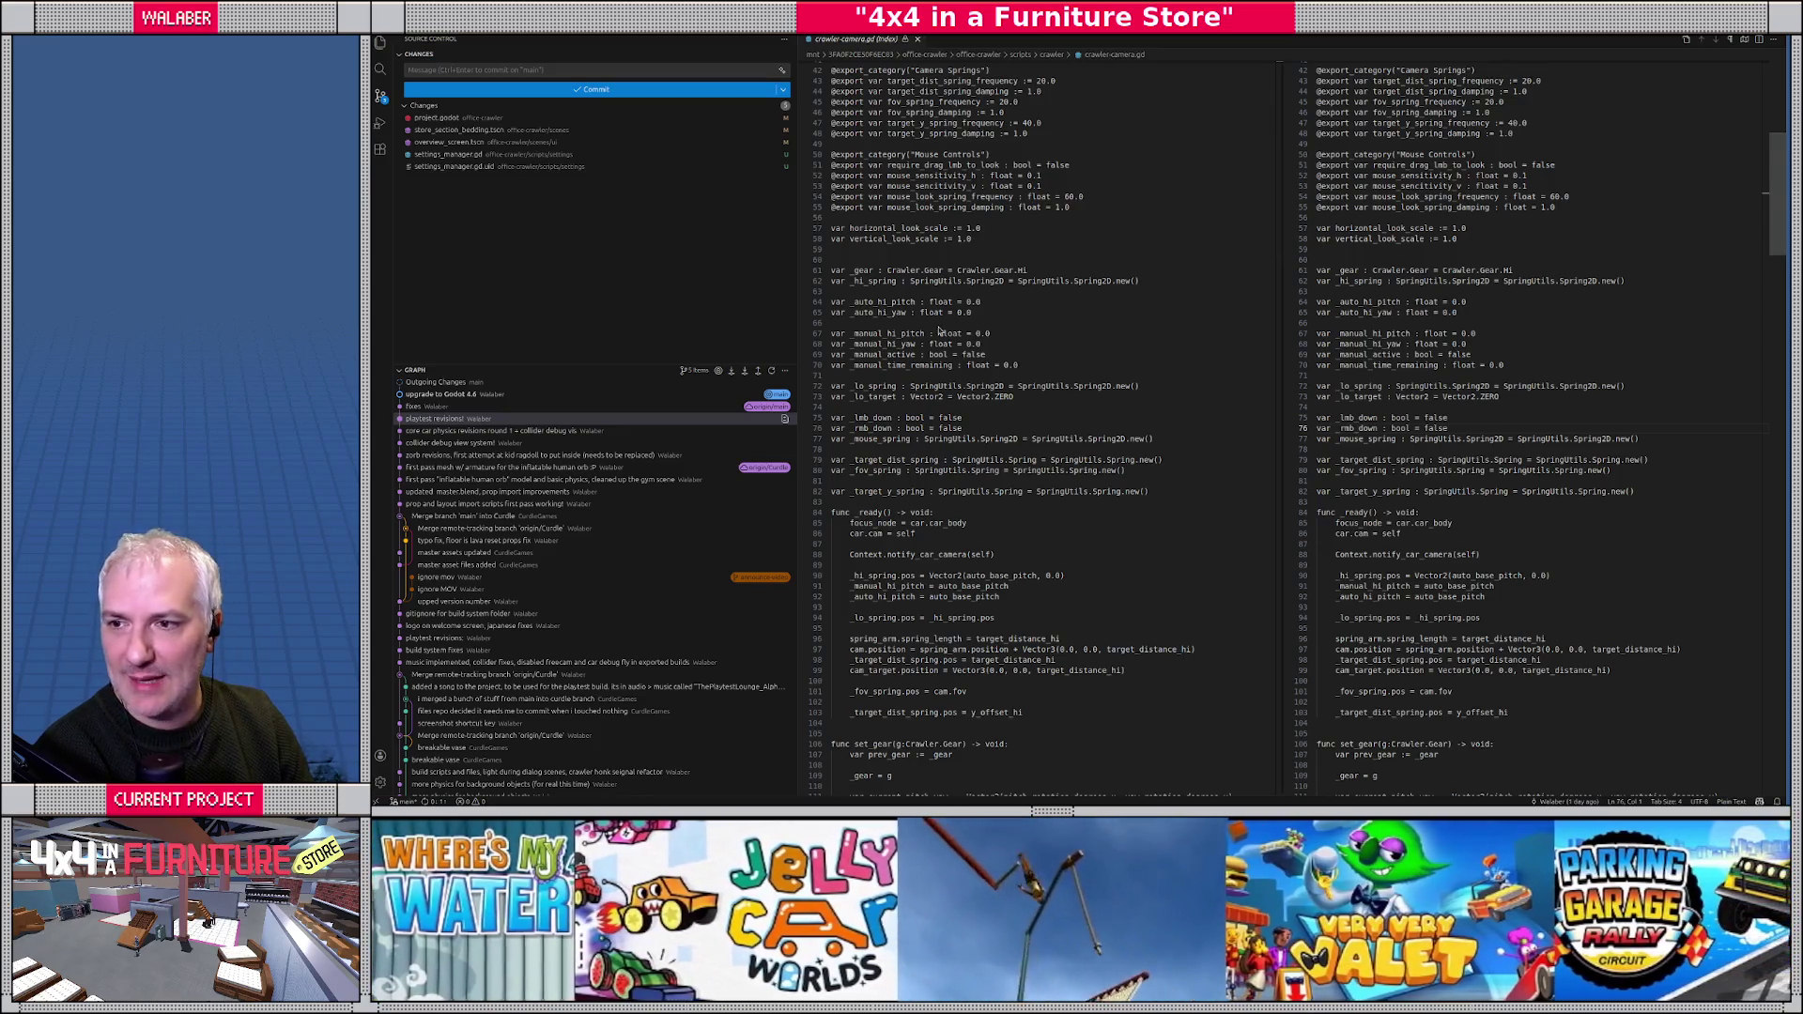
{"action": "key", "text": "alt+Tab"}
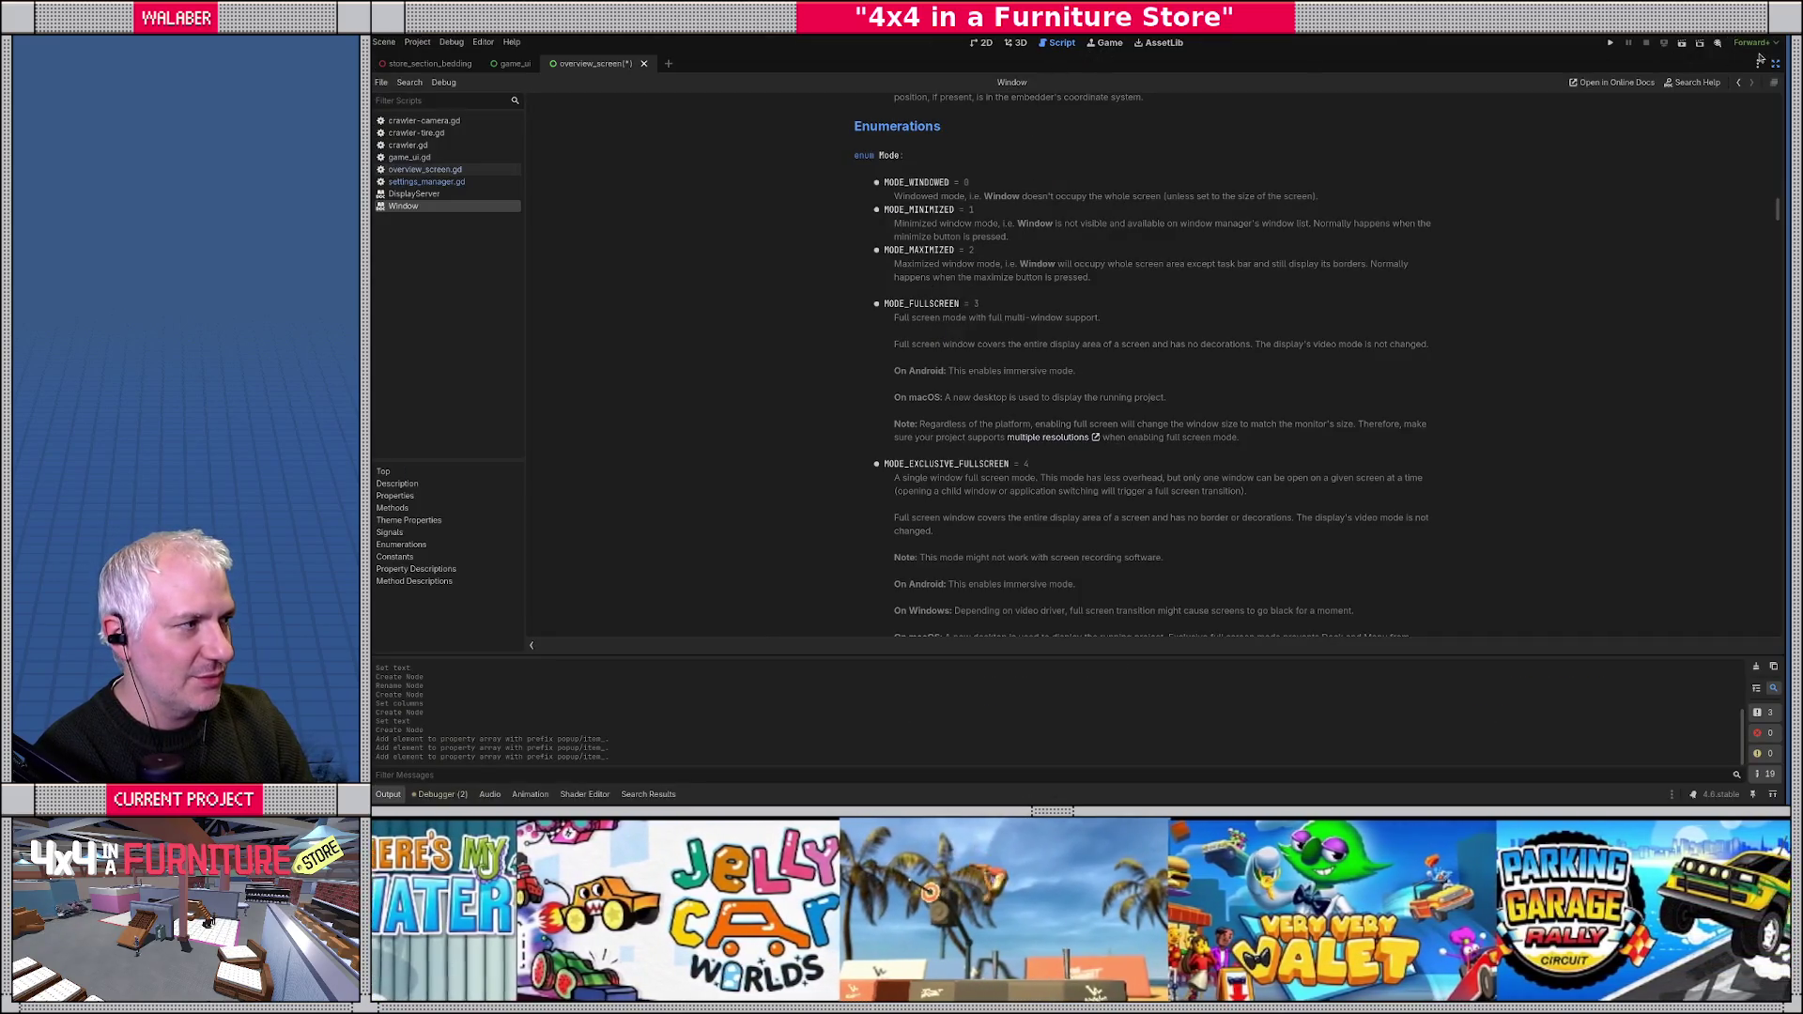
{"action": "left_click", "coordinate": [1775, 63]}
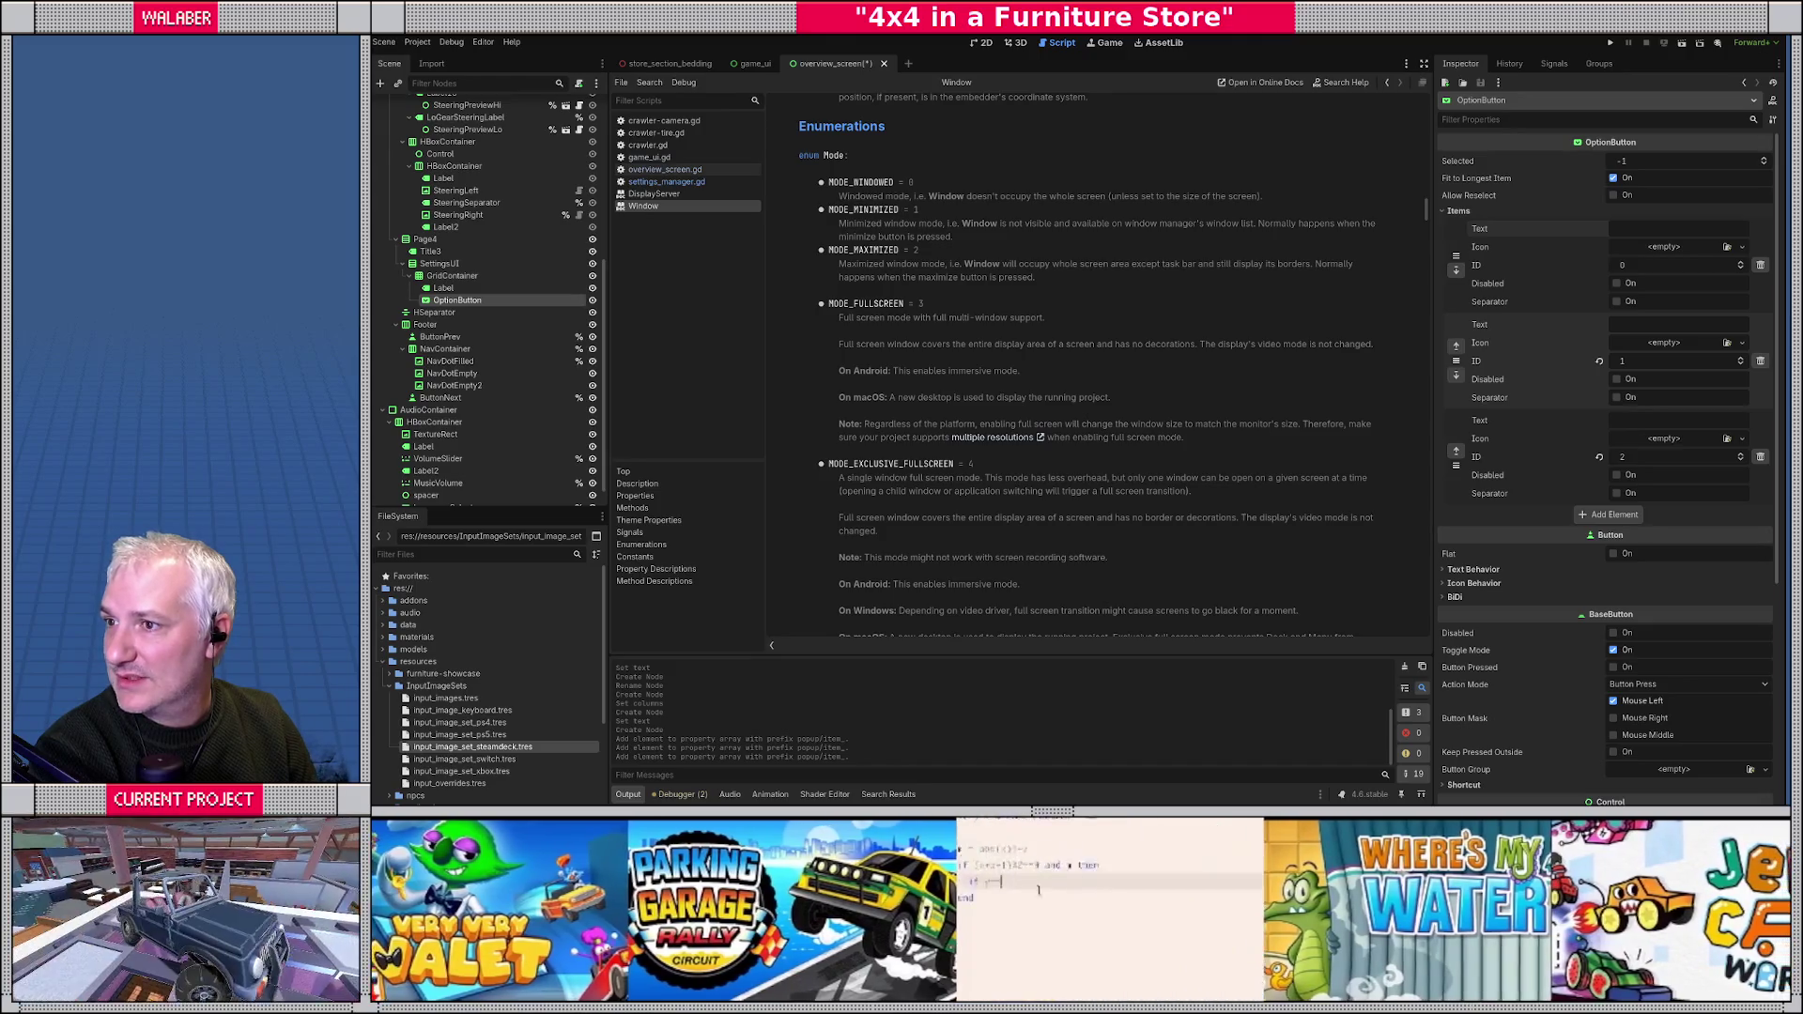
{"action": "key", "text": "alt+Tab"}
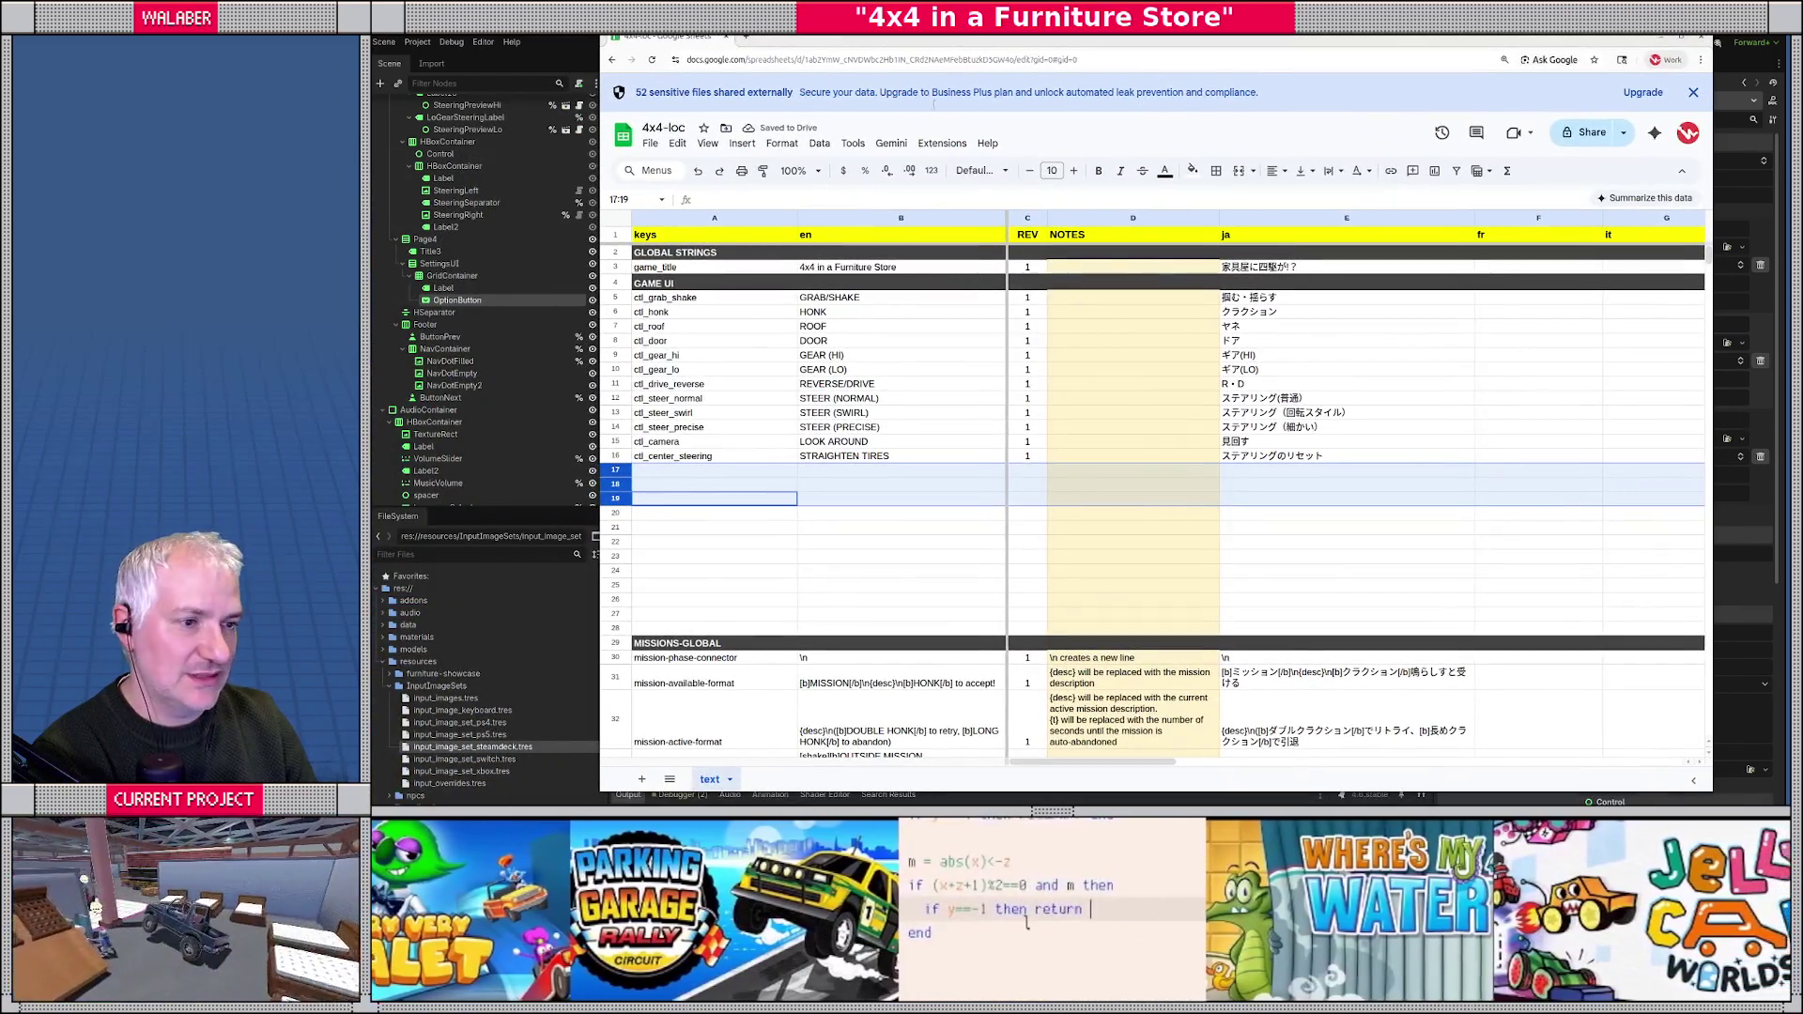
- Copy the GAME UI header row into row 19 and rename it SETTINGS
{"action": "left_click", "coordinate": [615, 283]}
{"action": "key", "text": "ctrl+c"}
{"action": "left_click", "coordinate": [615, 498]}
{"action": "key", "text": "ctrl+v"}
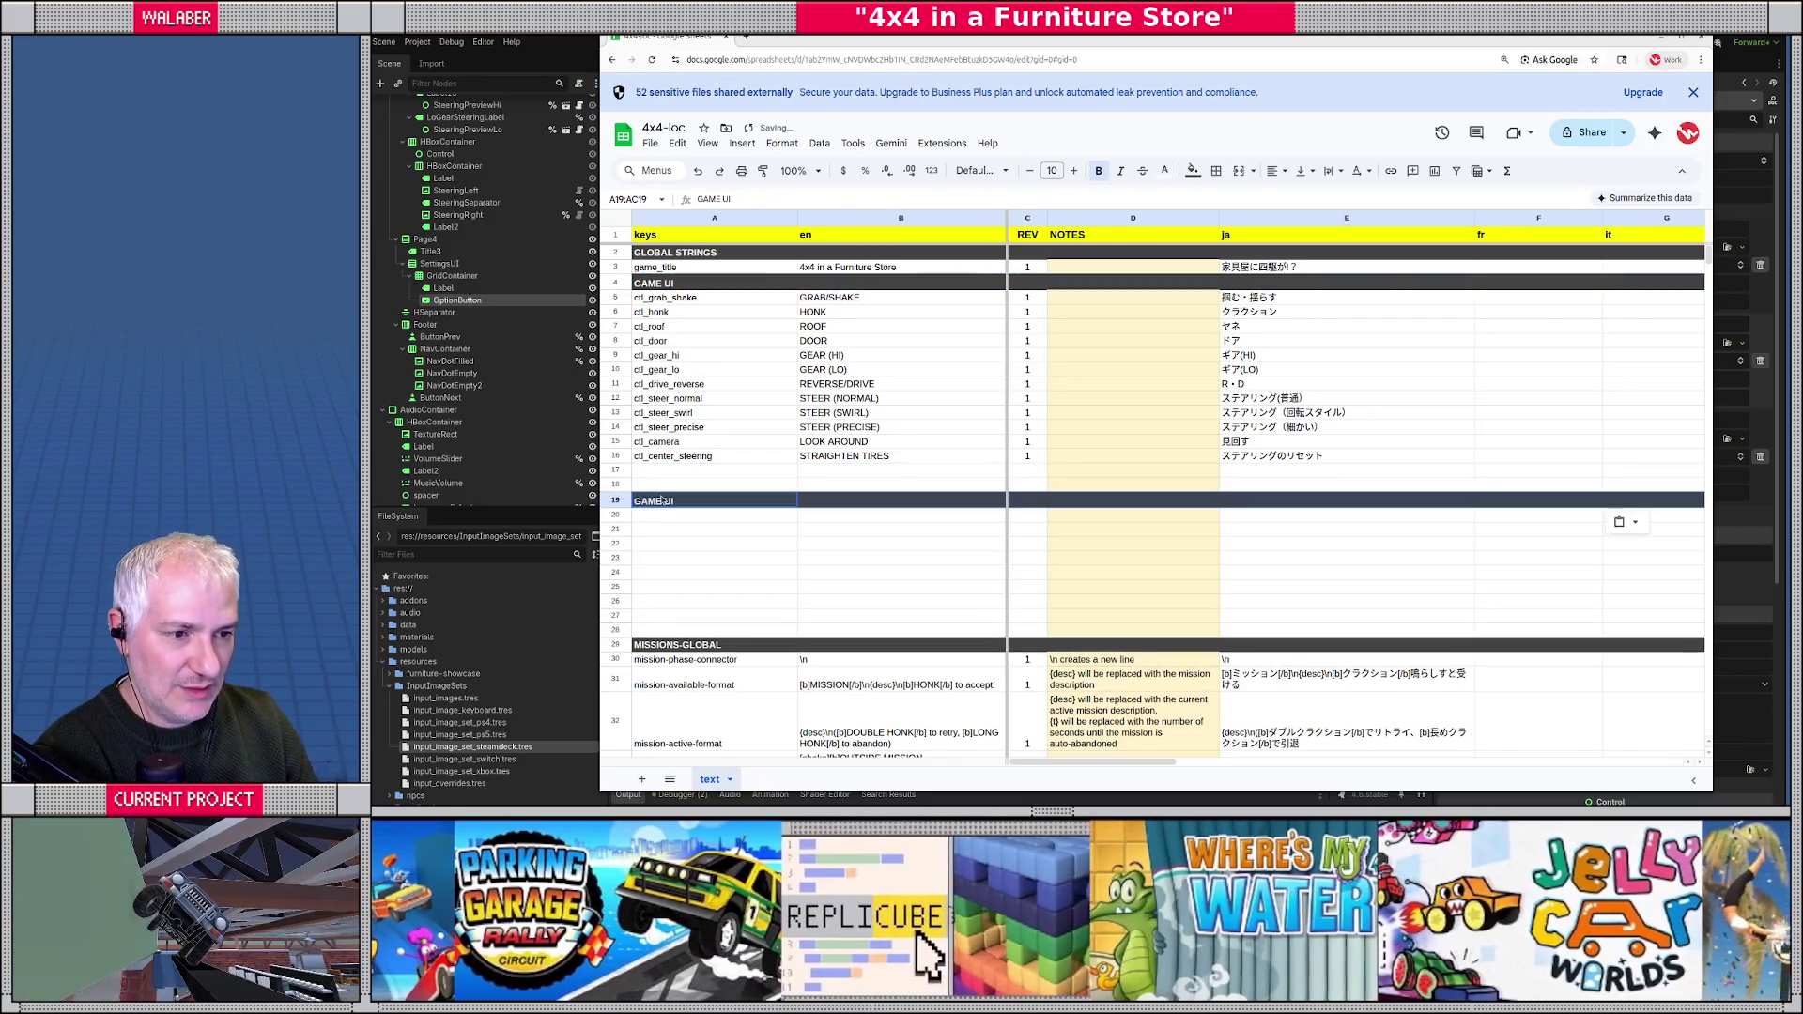
{"action": "key", "text": "BackSpace"}
{"action": "key", "text": "BackSpace"}
{"action": "key", "text": "BackSpace"}
{"action": "type", "text": "SETTINGS"}
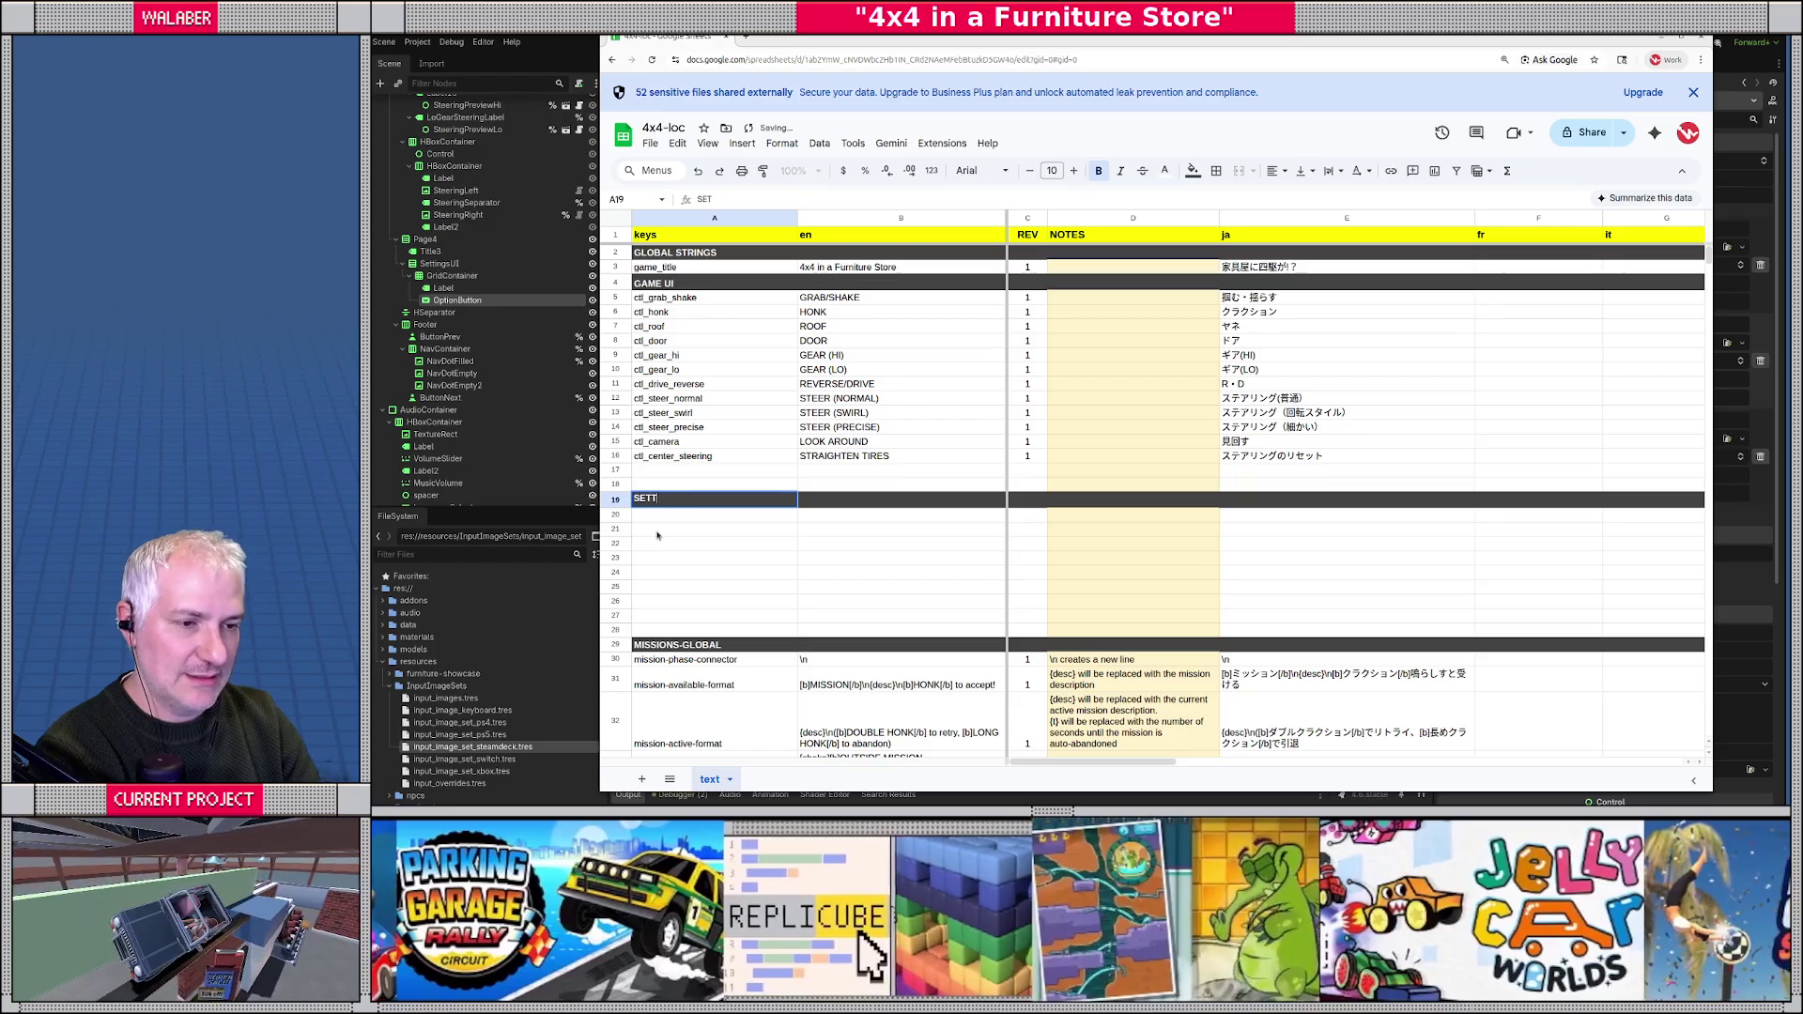
{"action": "key", "text": "Return"}
- Add the key settings_title with English text Settings
{"action": "type", "text": "settings_title"}
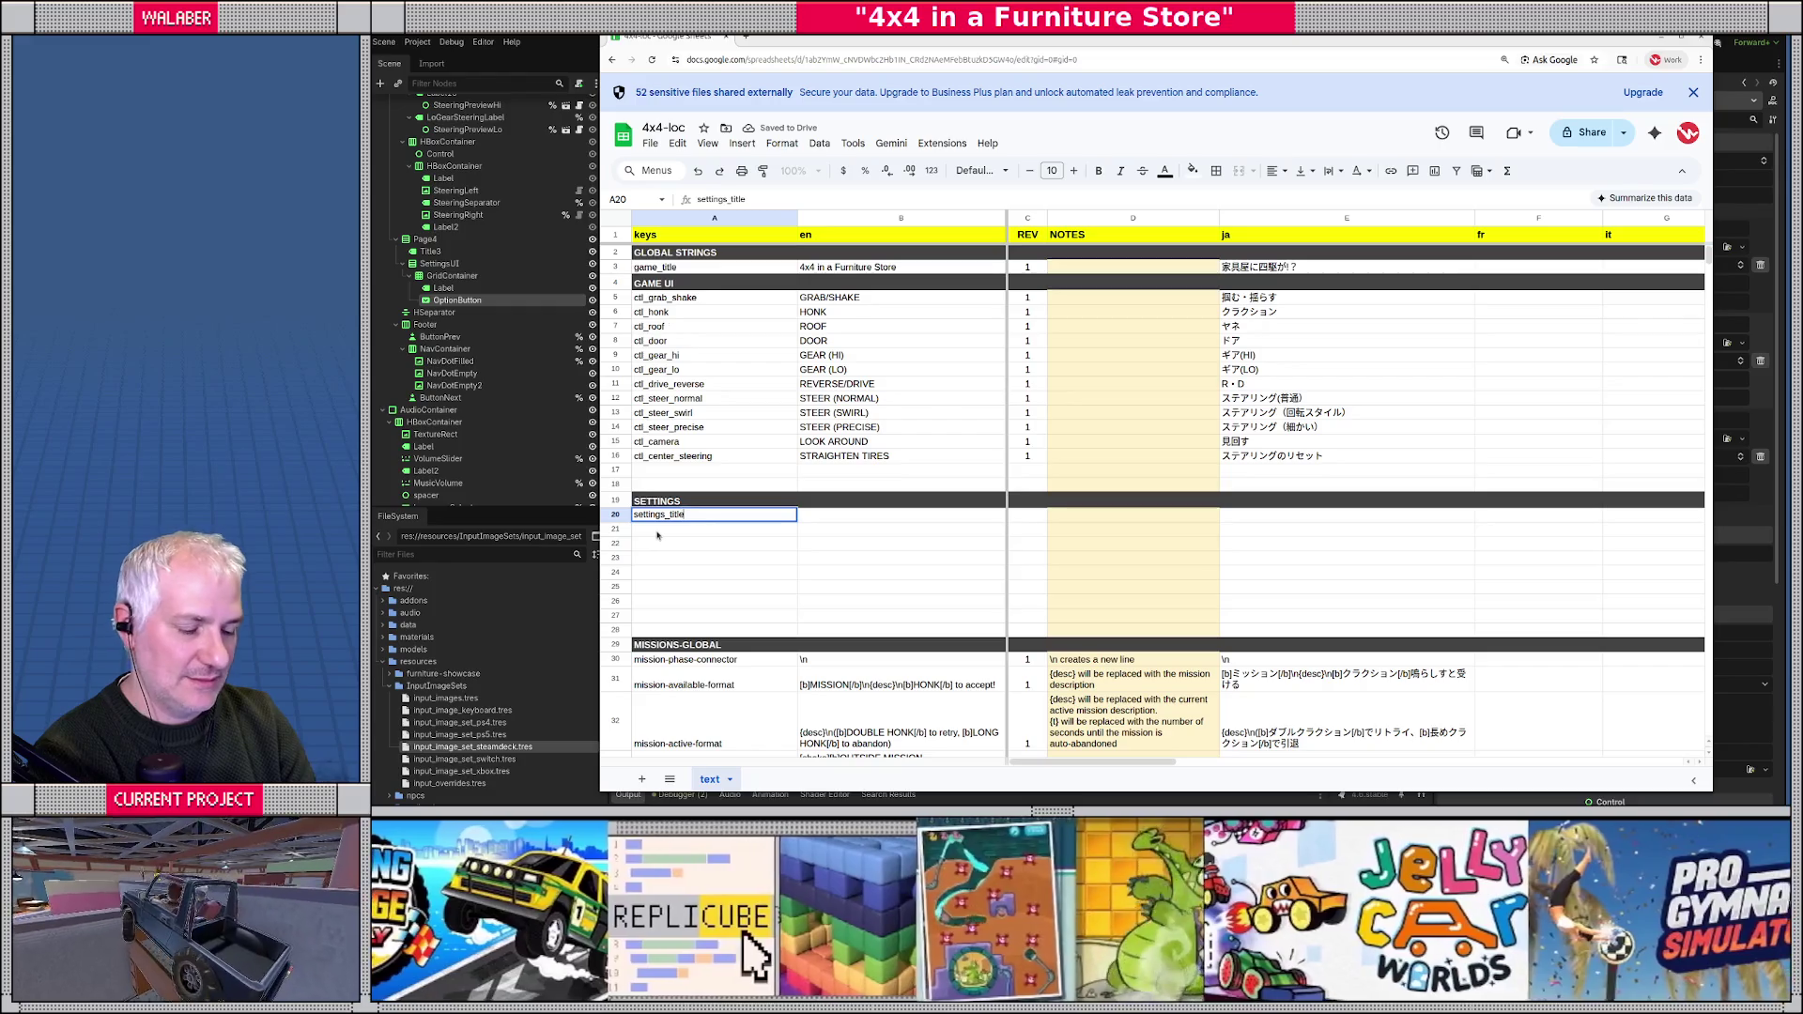
{"action": "key", "text": "Tab"}
{"action": "type", "text": "Settings"}
{"action": "key", "text": "Return"}
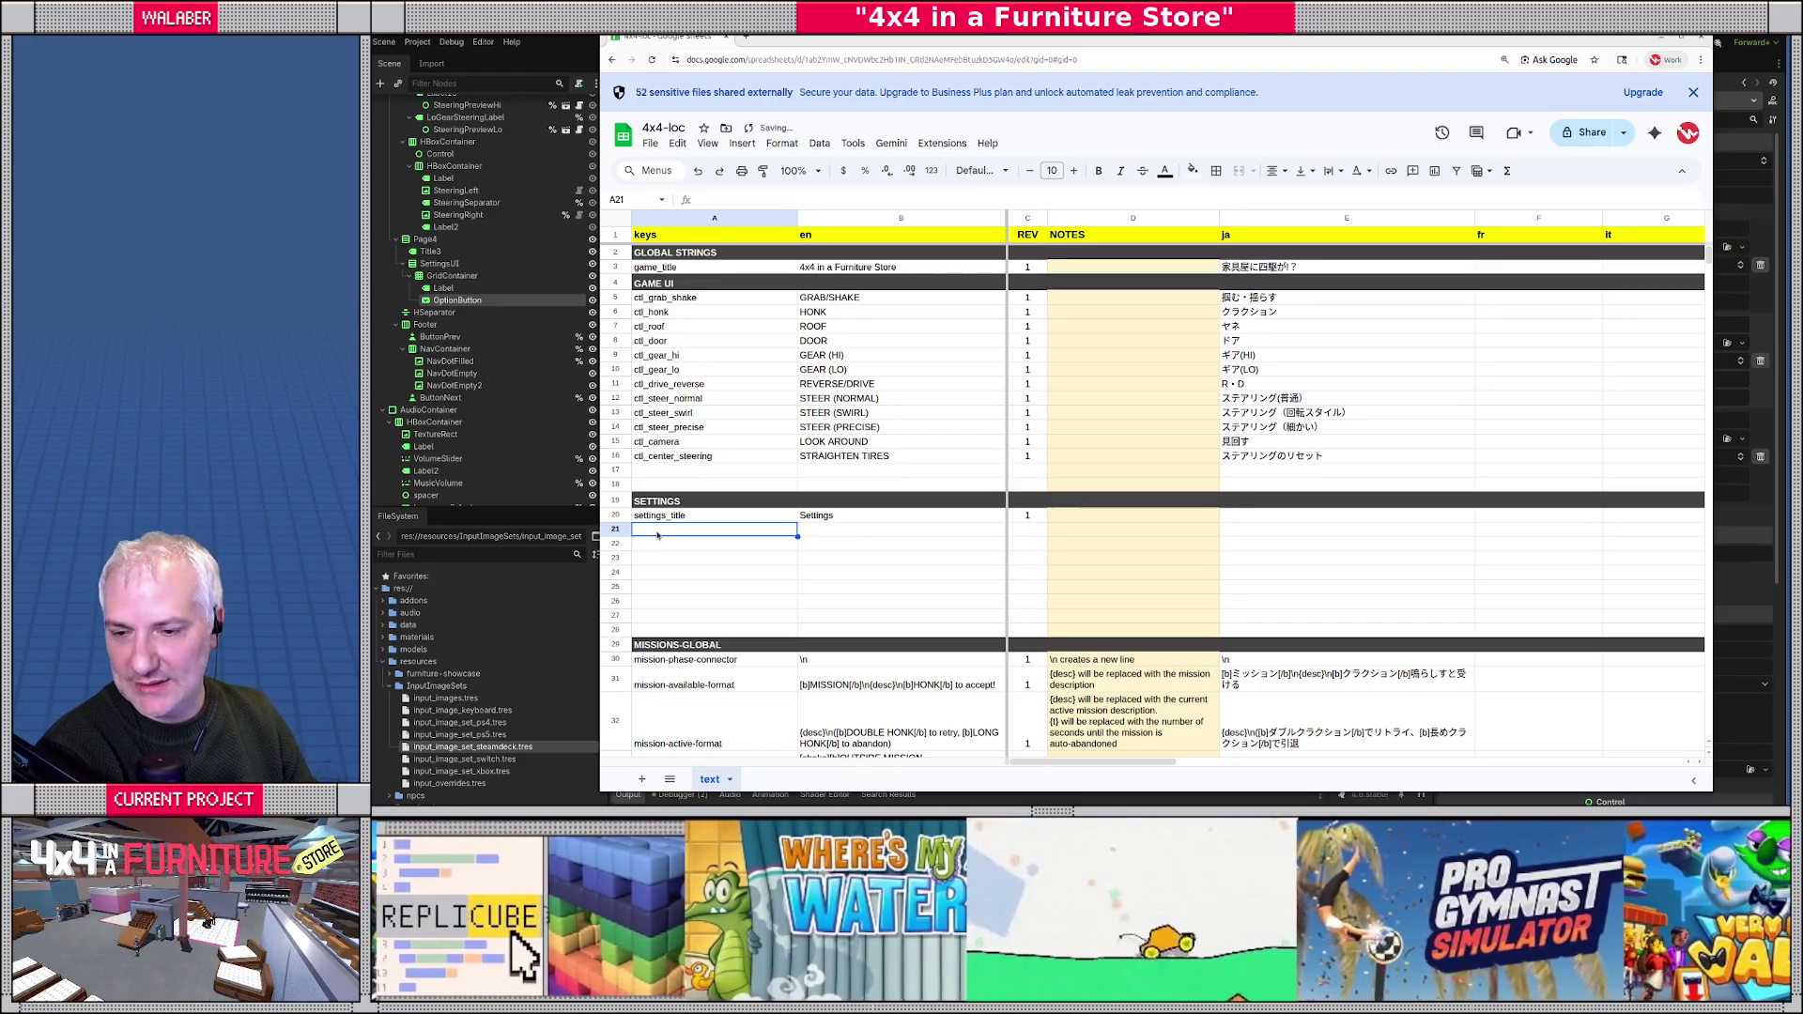
- Insert seven blank rows (21–27) into the SETTINGS section
{"action": "mouse_move", "coordinate": [919, 40]}
{"action": "left_mouse_down"}
{"action": "mouse_move", "coordinate": [896, 36]}
{"action": "mouse_move", "coordinate": [882, 75]}
{"action": "mouse_move", "coordinate": [899, 71]}
{"action": "left_mouse_up"}
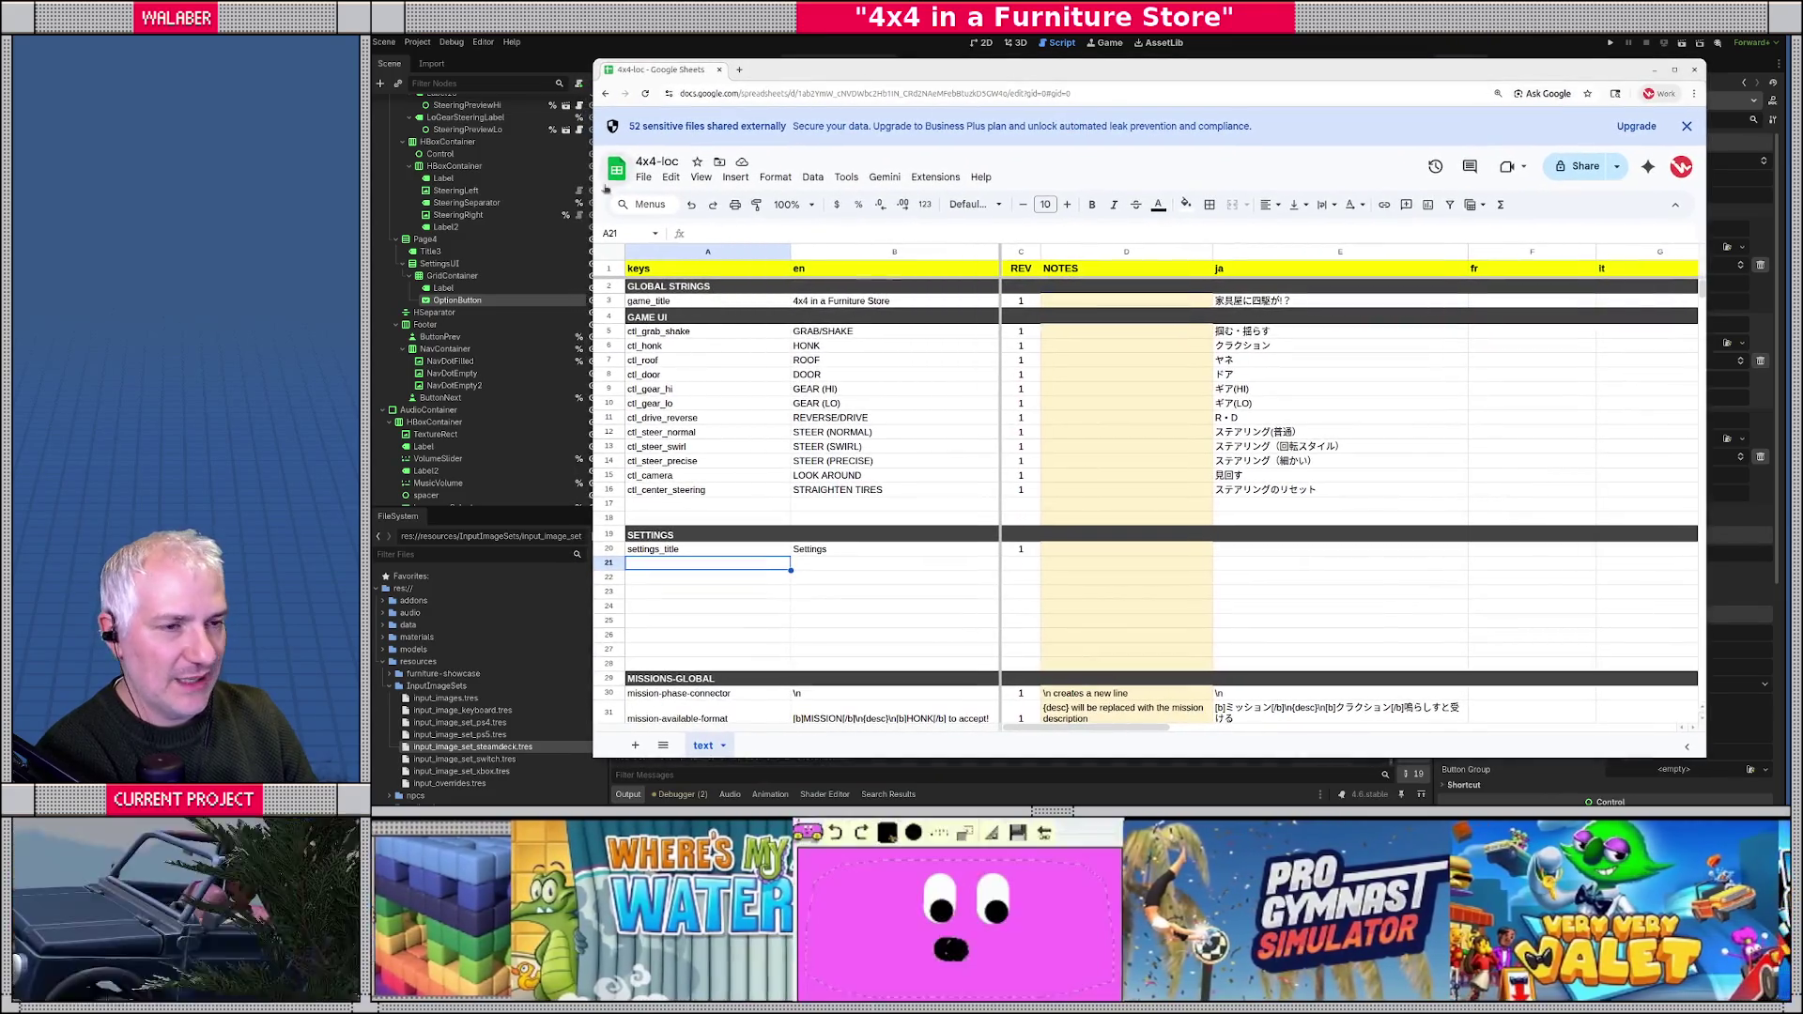
{"action": "left_click_drag", "start_coordinate": [594, 206], "coordinate": [494, 207]}
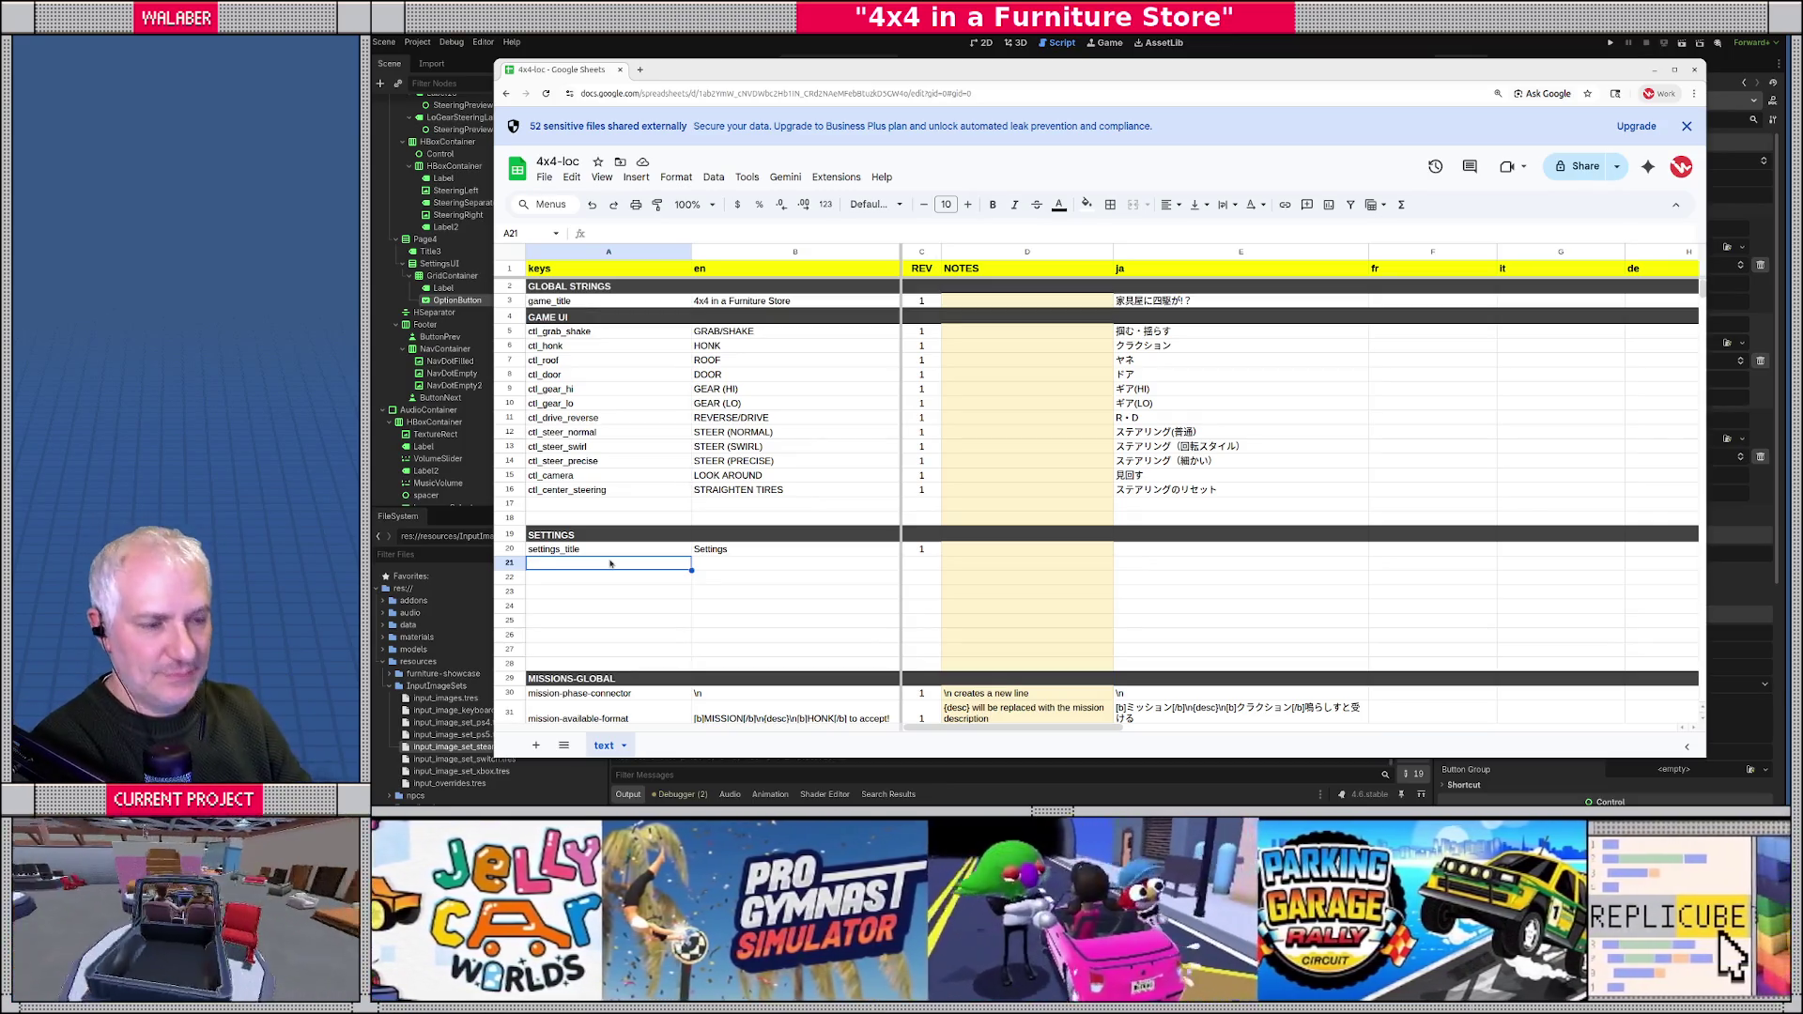
{"action": "scroll", "coordinate": [617, 575], "scroll_direction": "down", "scroll_amount": 4}
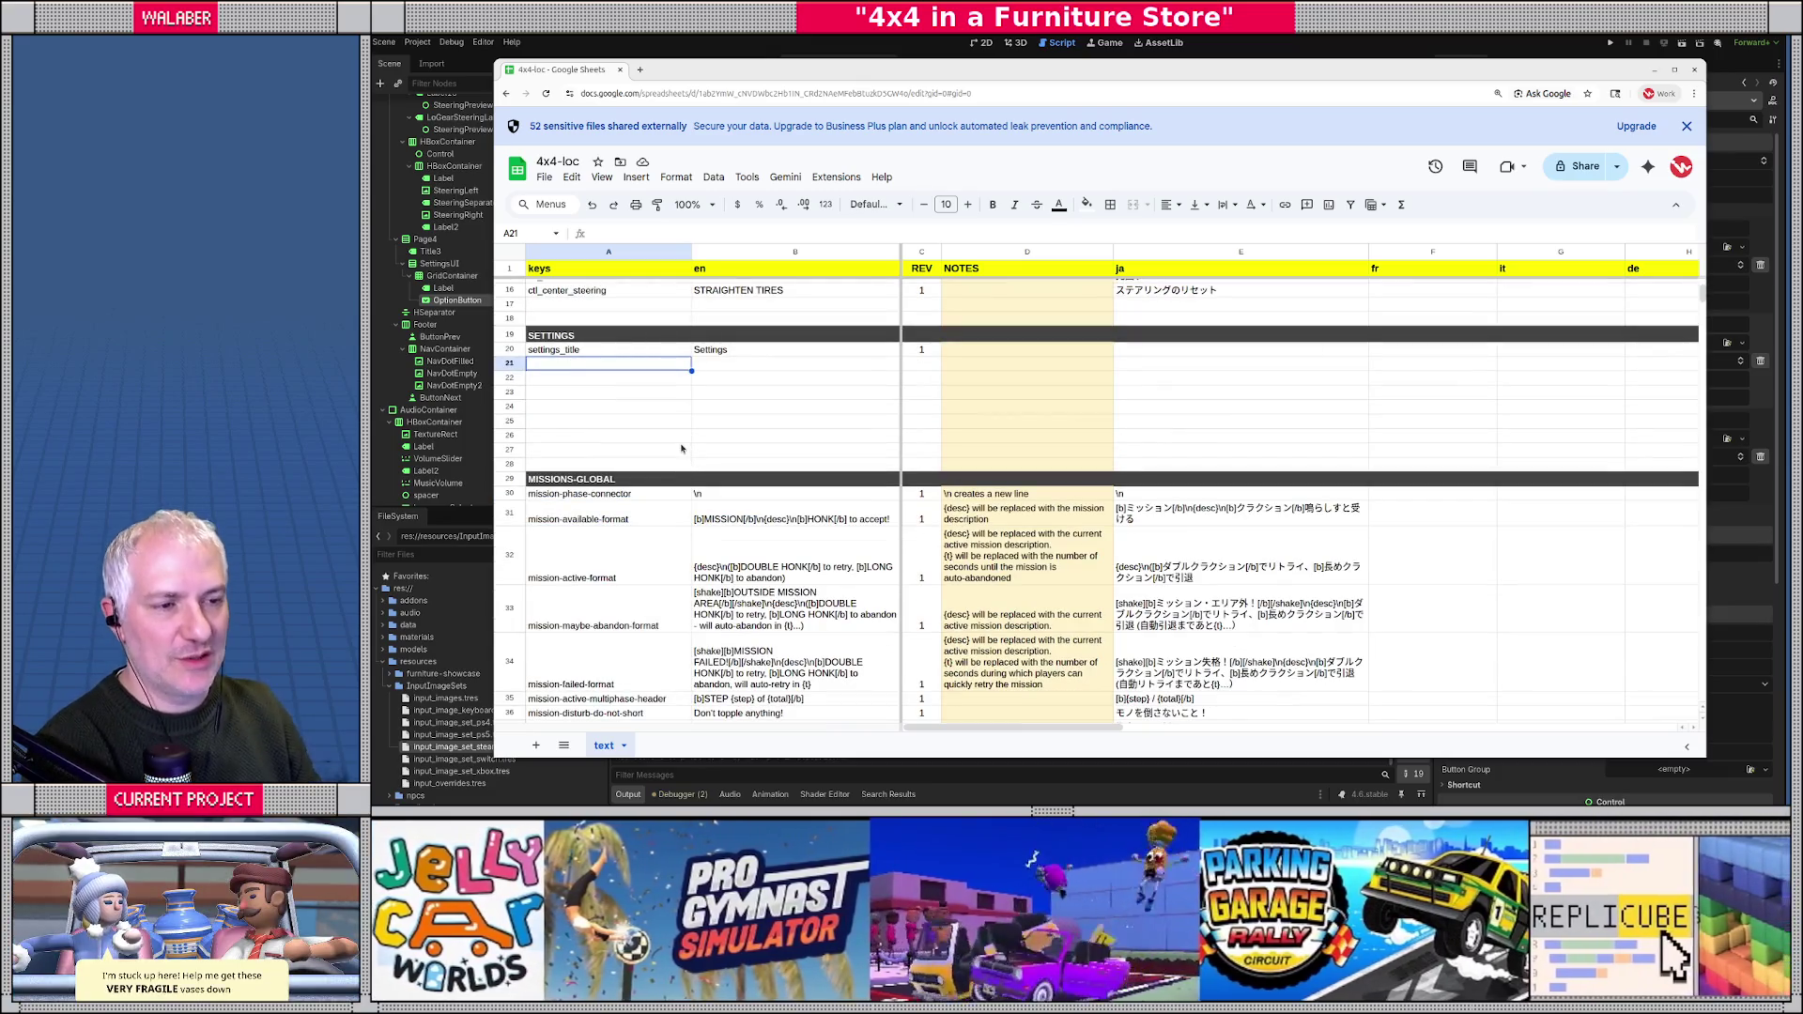
{"action": "left_click_drag", "start_coordinate": [509, 363], "coordinate": [512, 449]}
{"action": "right_click", "coordinate": [514, 449]}
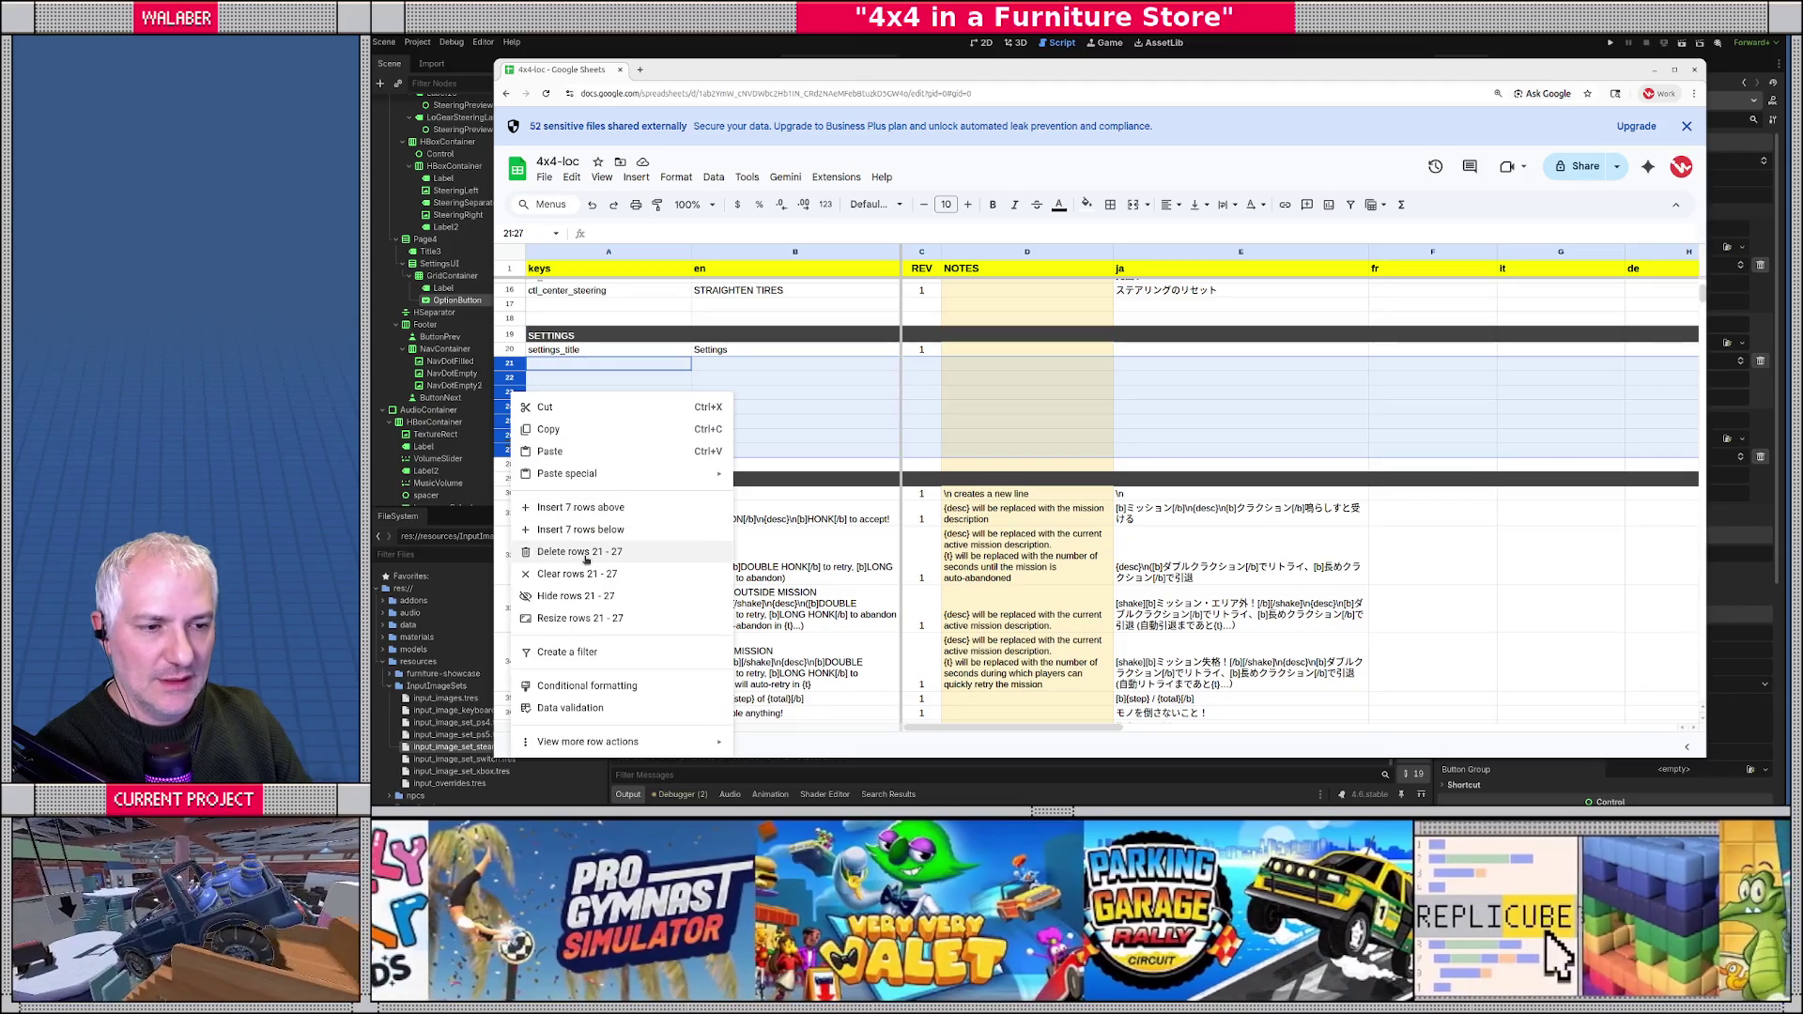
{"action": "left_click", "coordinate": [611, 388]}
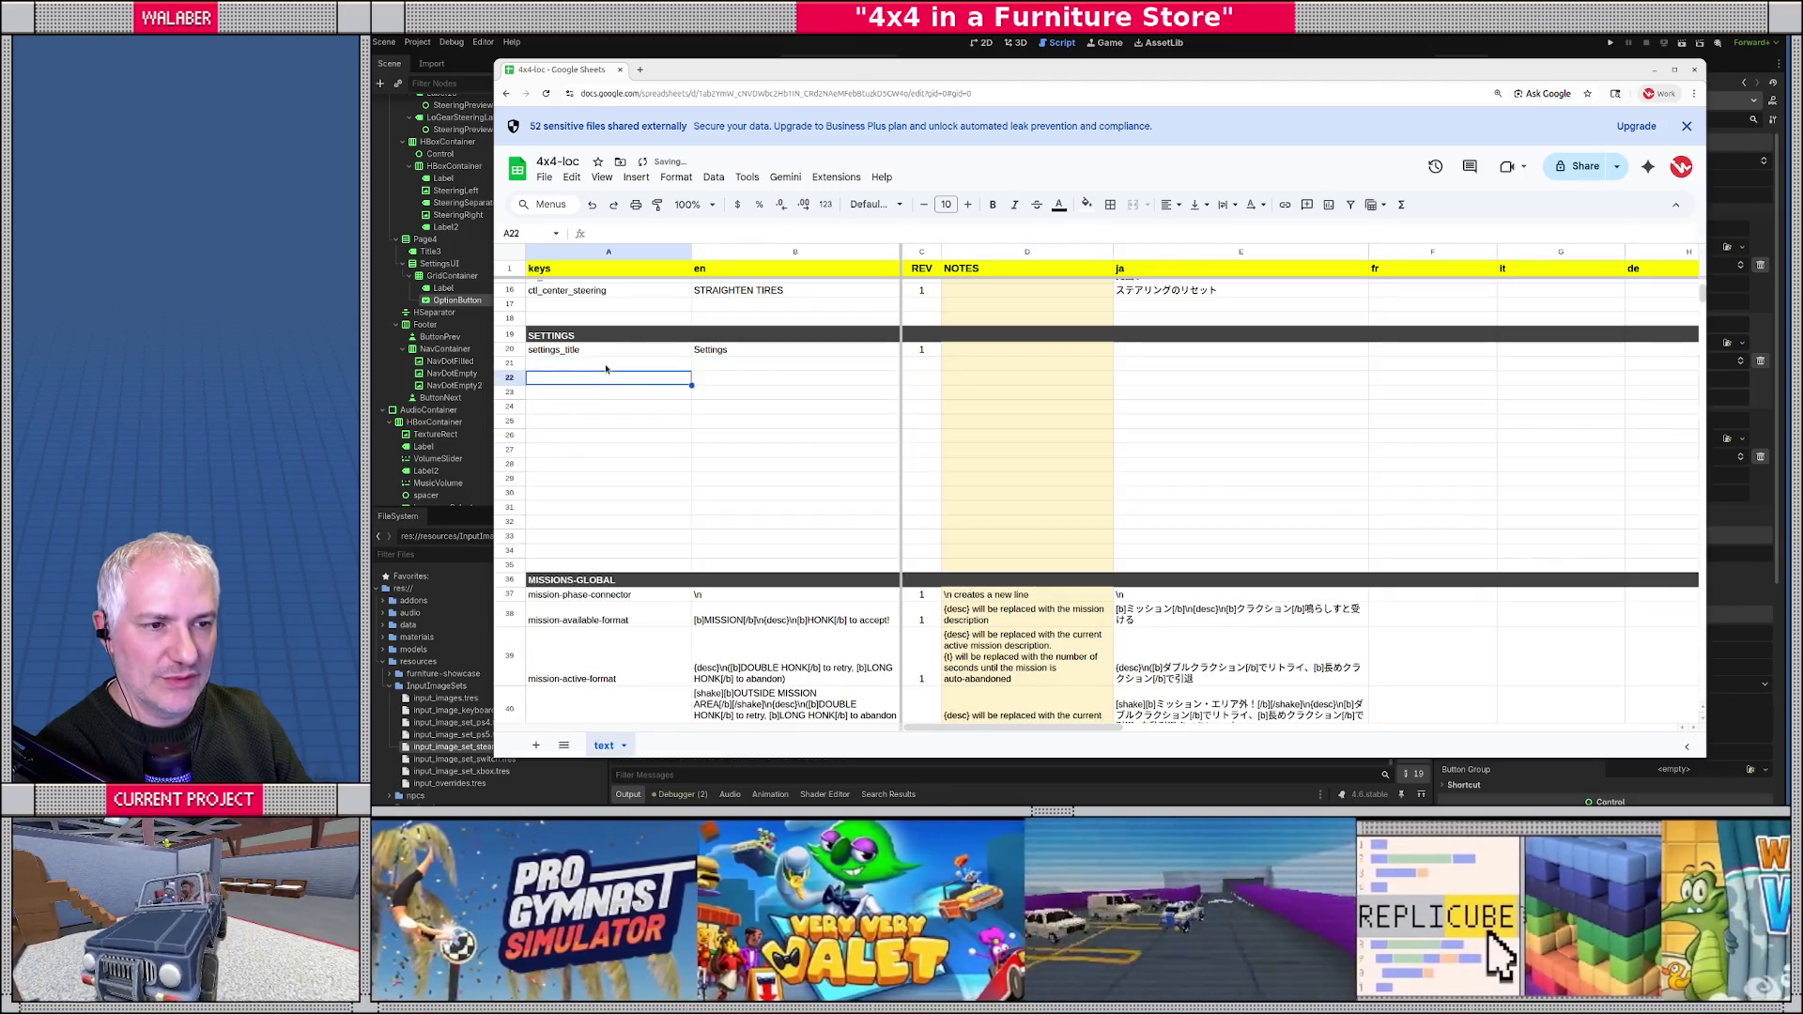
{"action": "key", "text": "alt+Tab"}
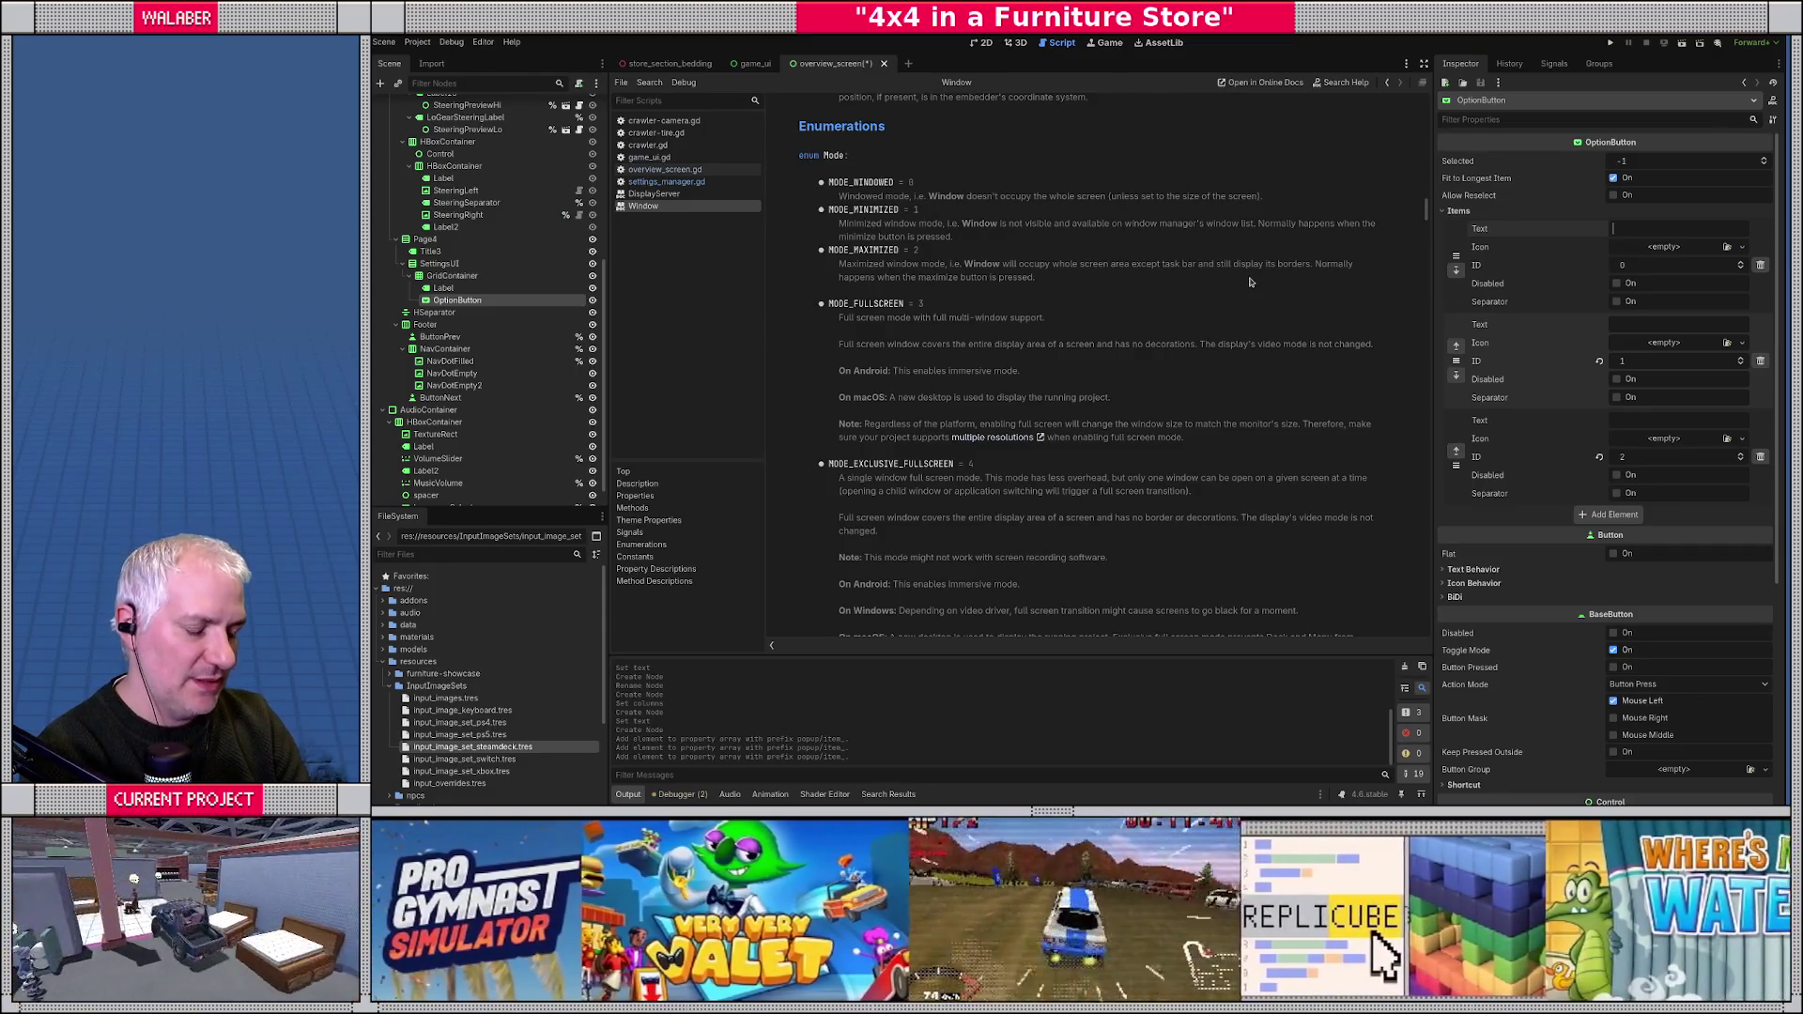
- Key the dropdown items window_mode_windowed, window_mode_fullscreen, window_mode_exclusive_fullscreen with IDs 0, 3, 4
{"action": "type", "text": "window_mode_windowed"}
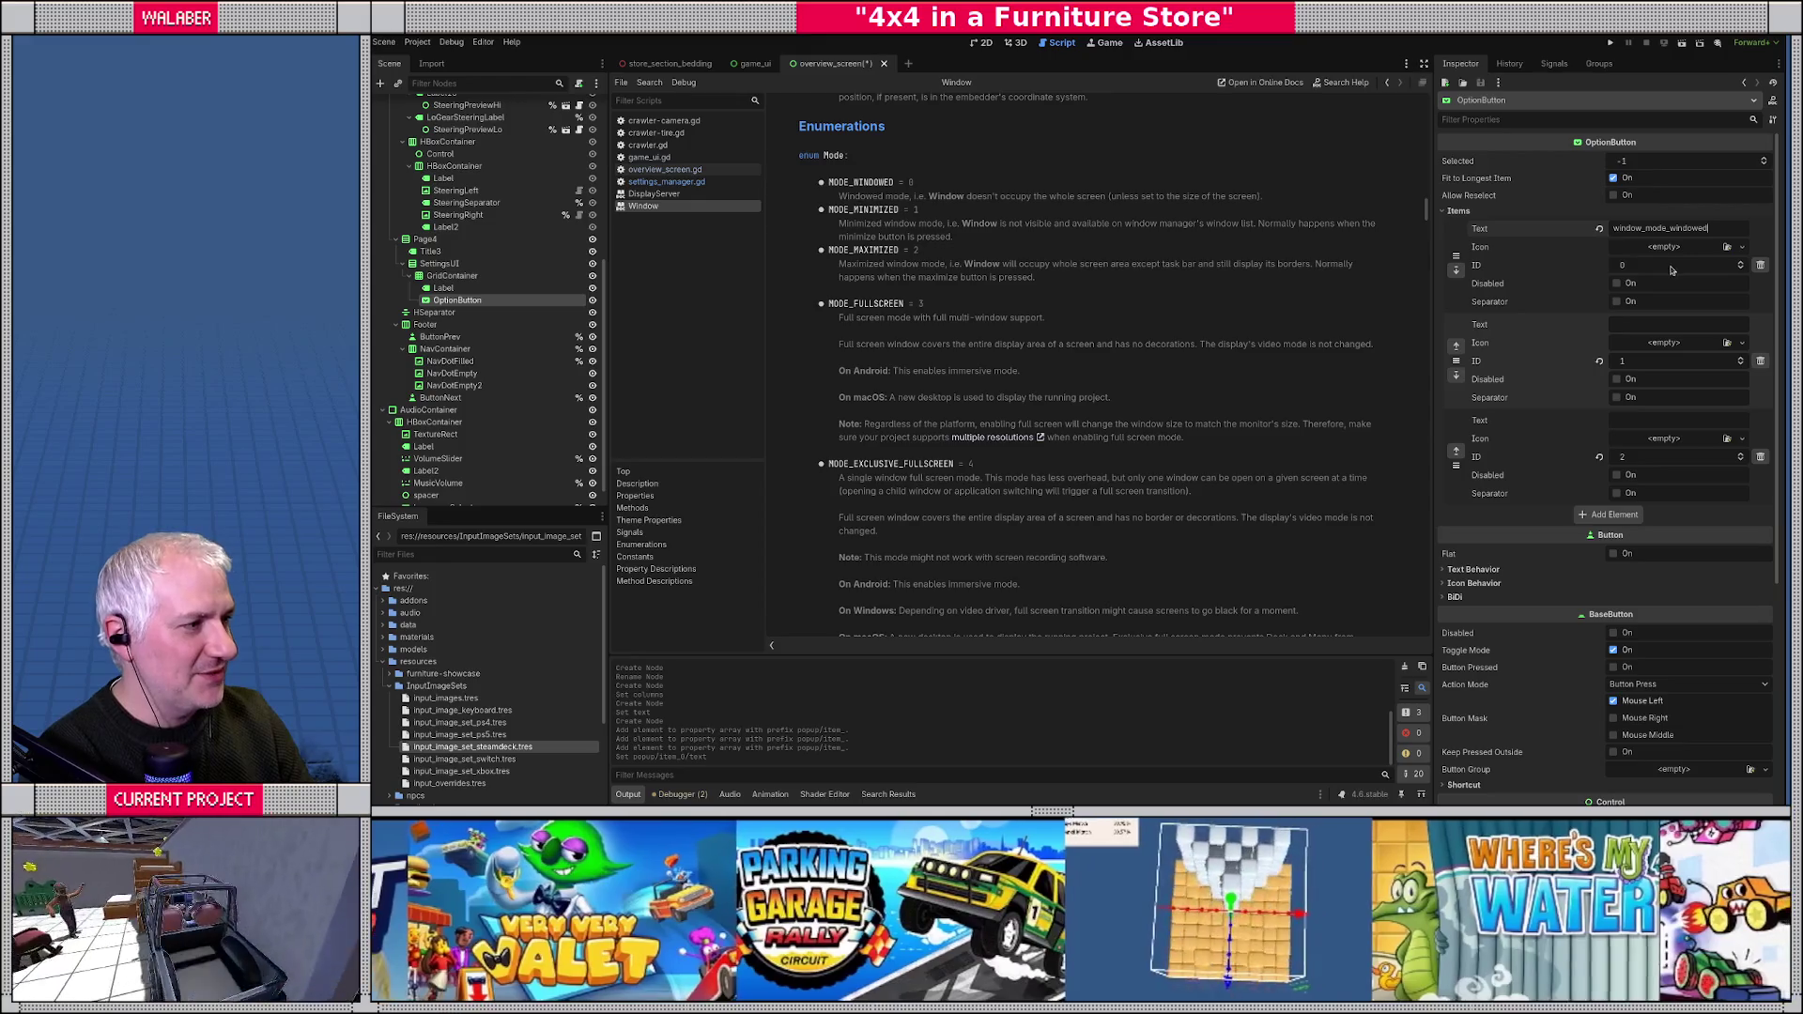
{"action": "left_click", "coordinate": [1665, 323]}
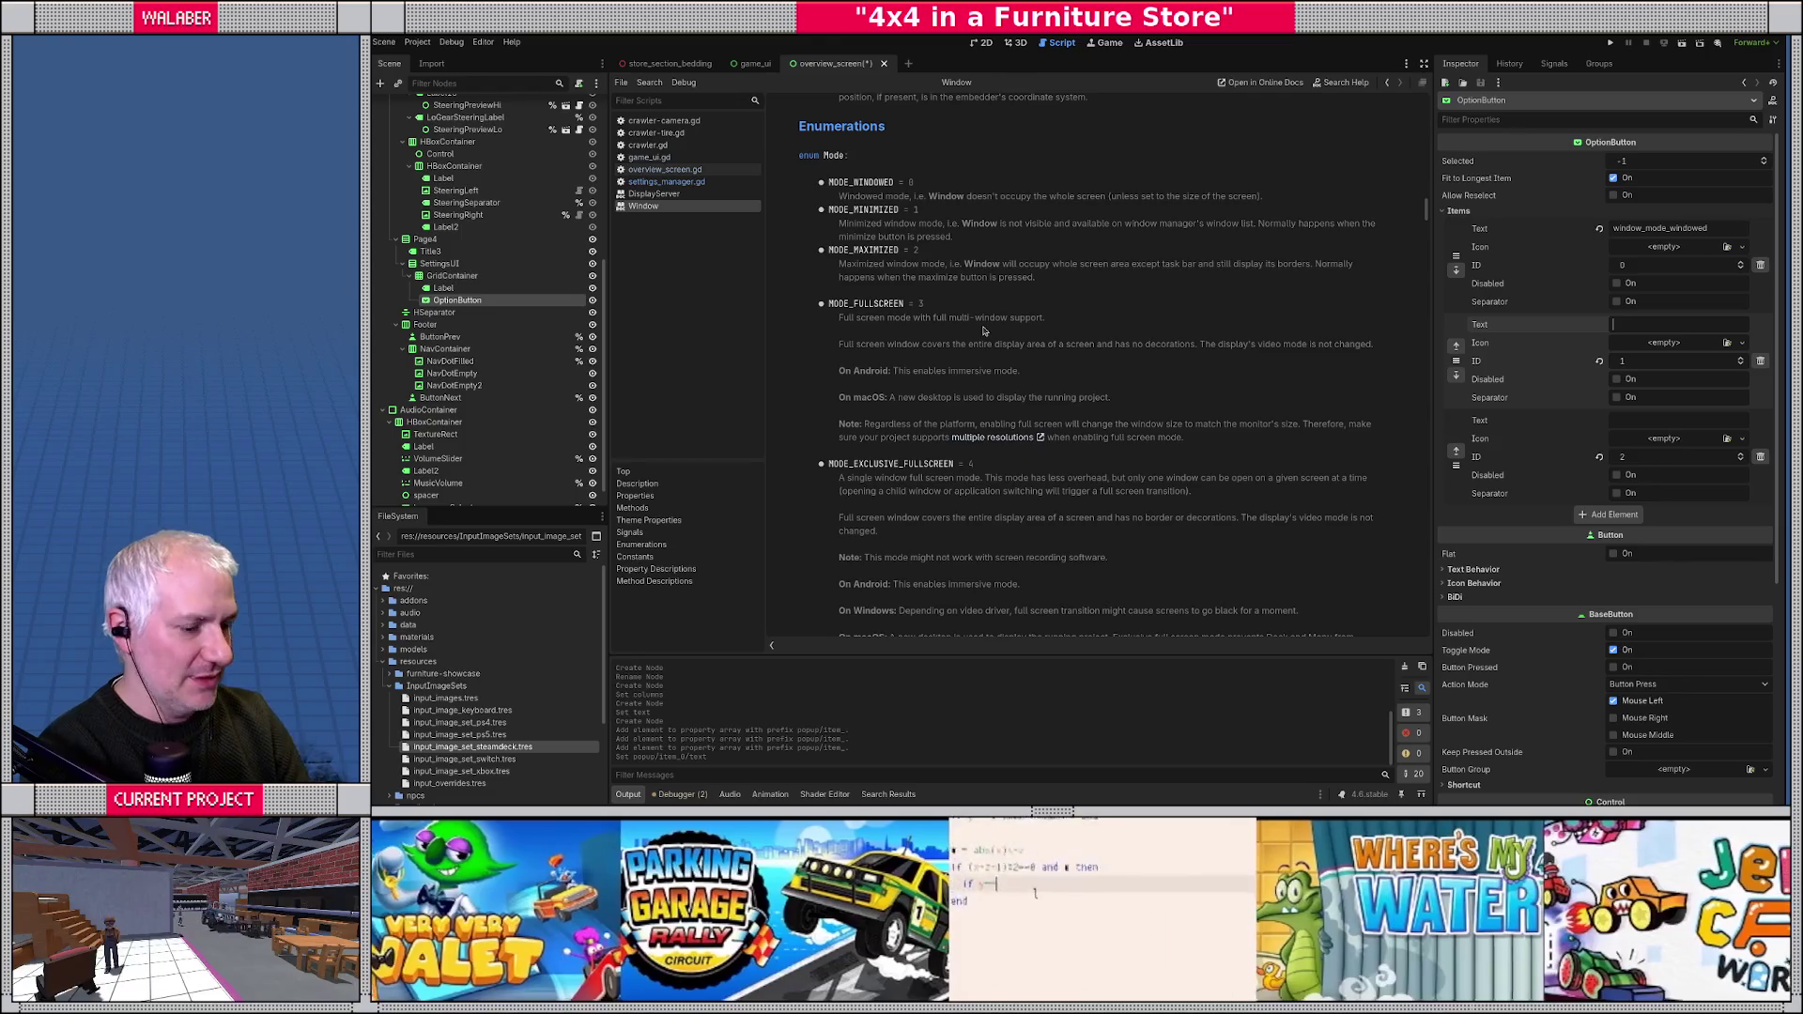
{"action": "type", "text": "window_mode_ful"}
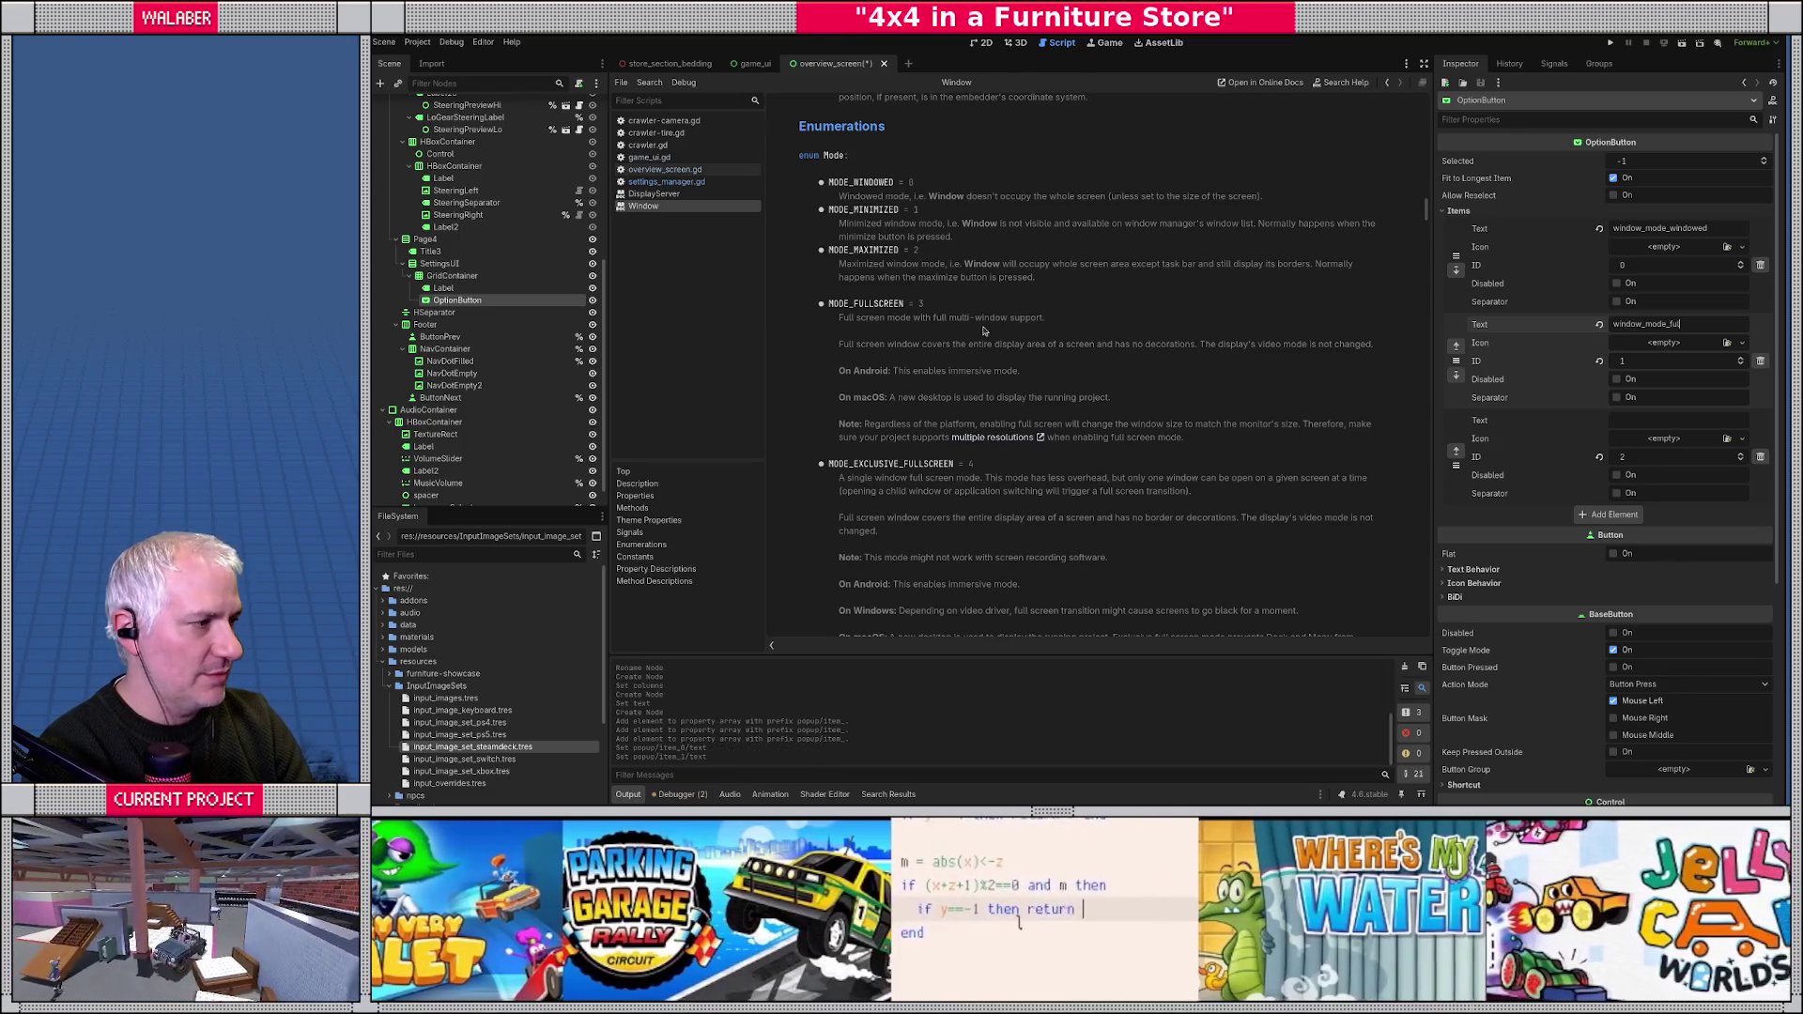
{"action": "type", "text": "lscreen"}
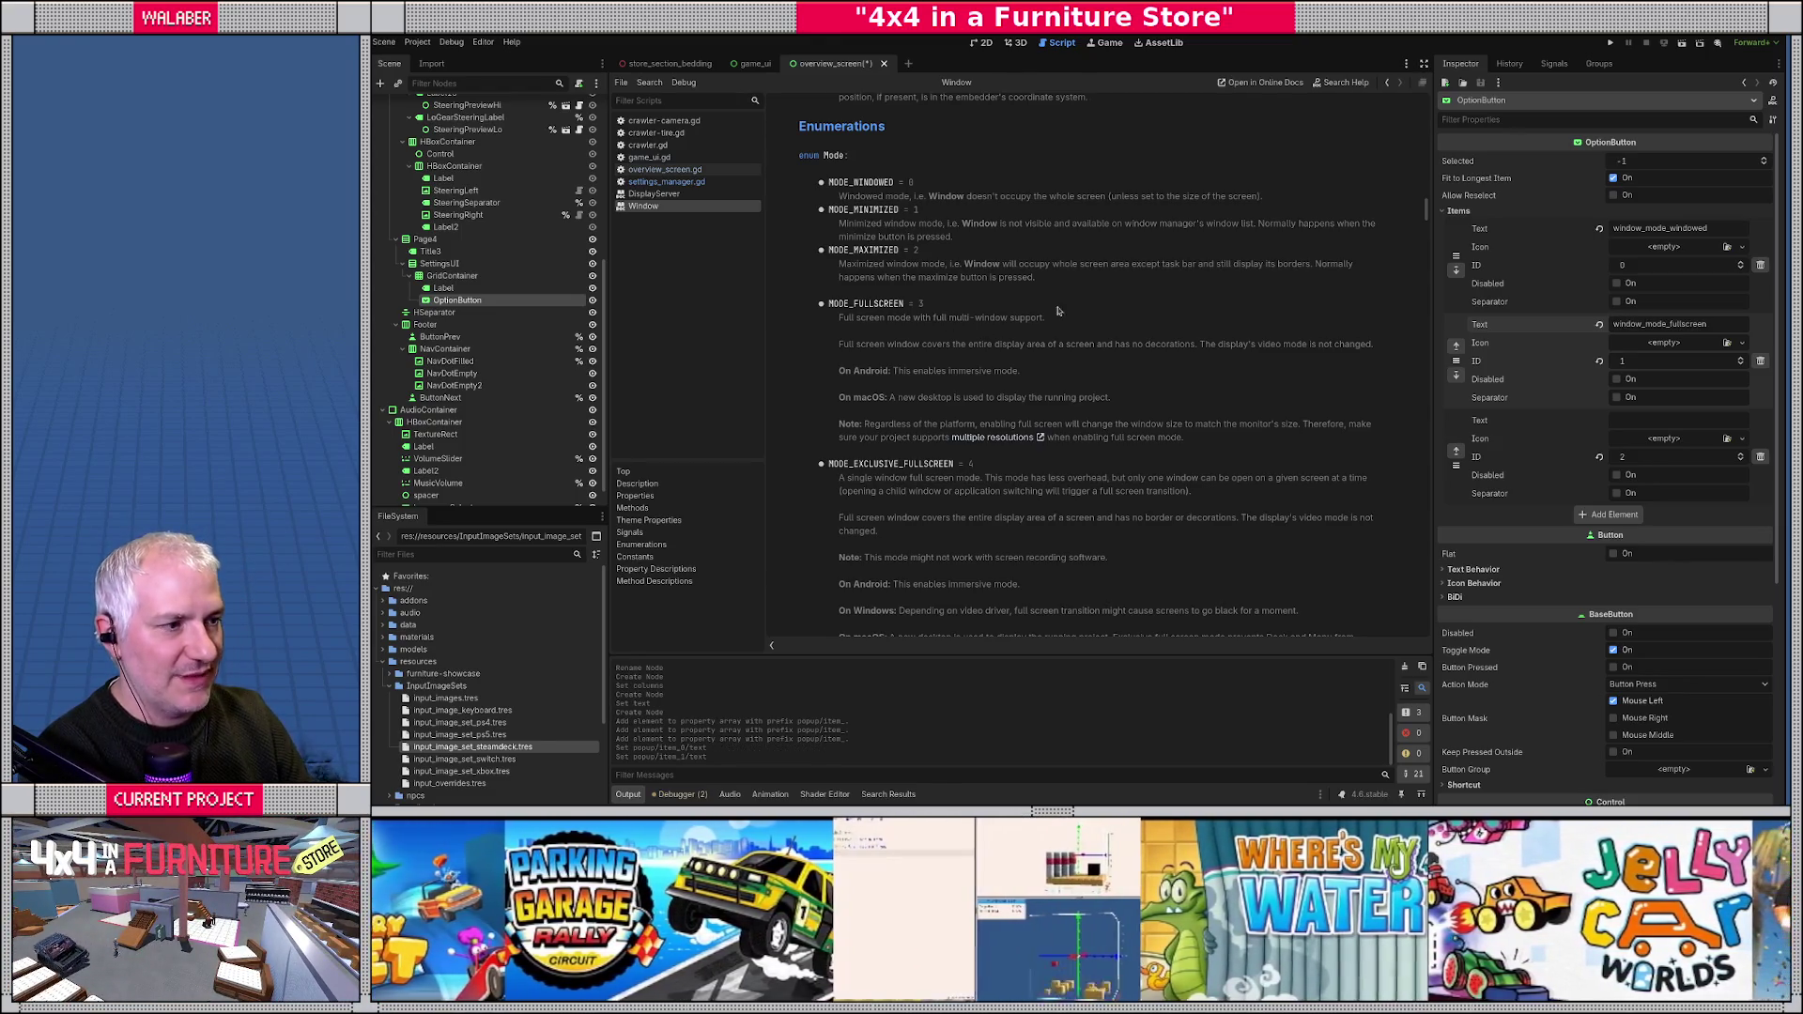
{"action": "left_click", "coordinate": [1742, 359]}
{"action": "left_click", "coordinate": [1741, 359]}
{"action": "left_click", "coordinate": [1660, 421]}
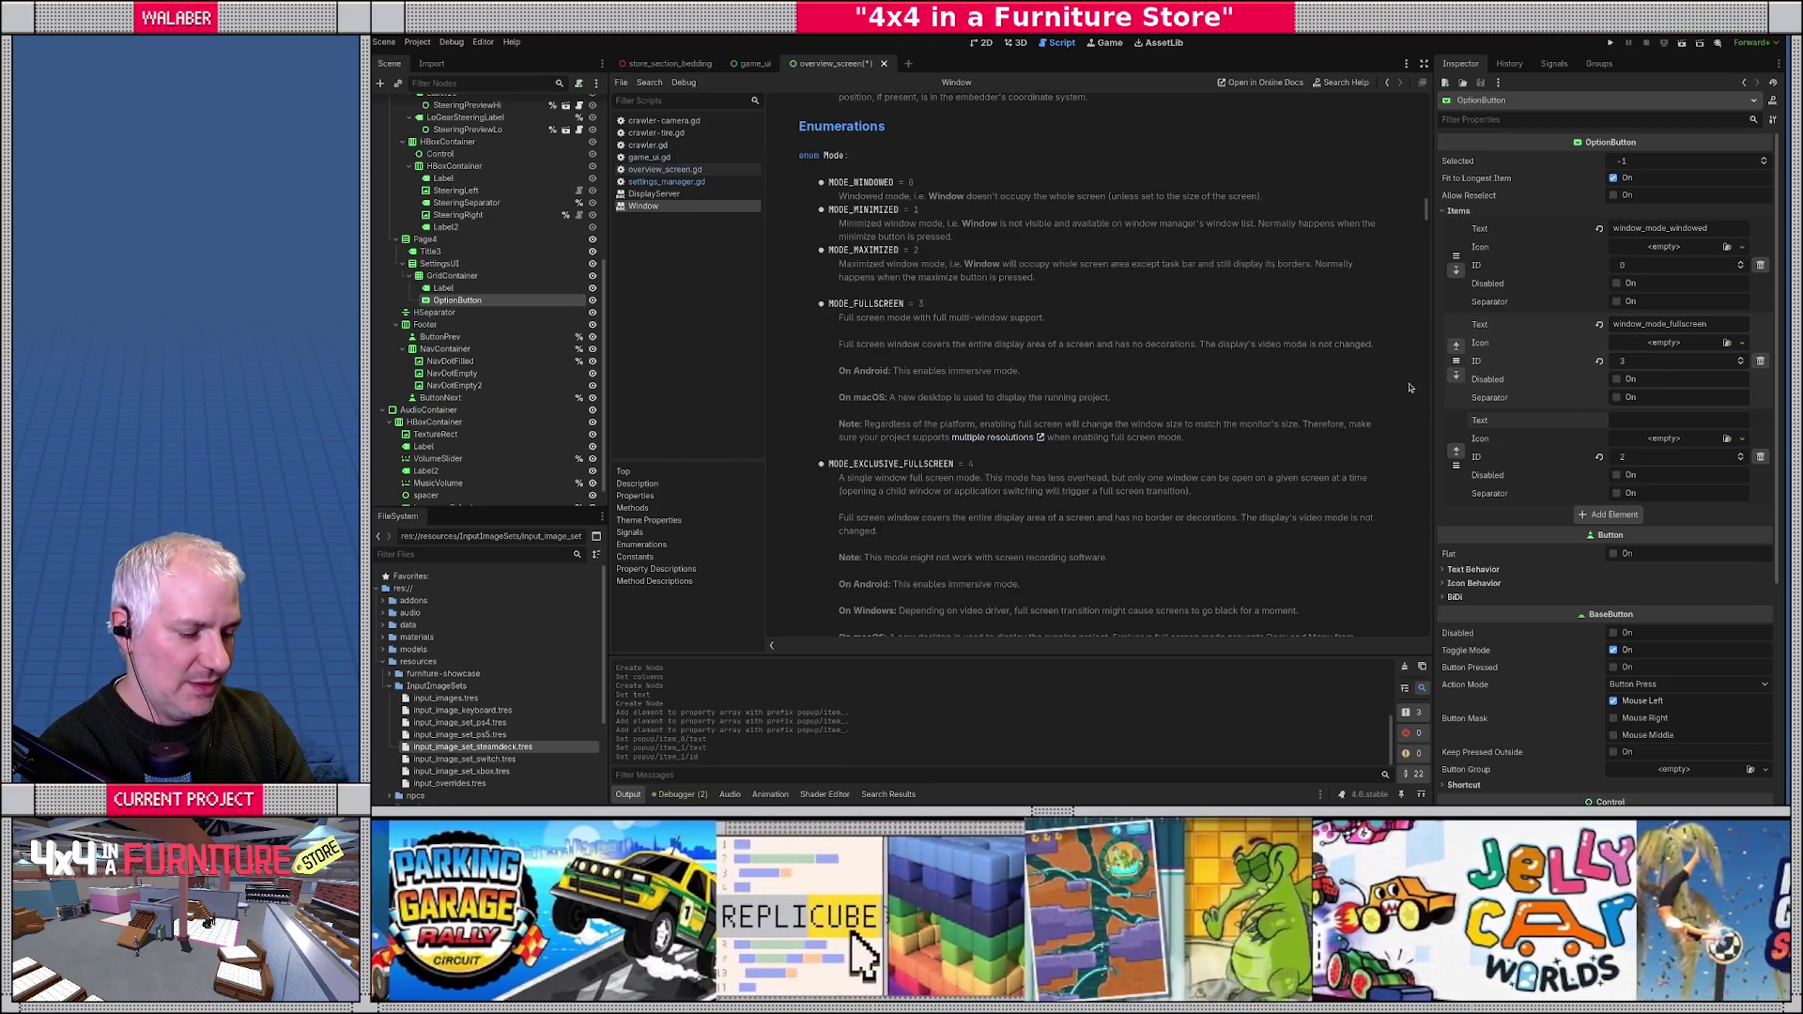
{"action": "type", "text": "window_mode_"}
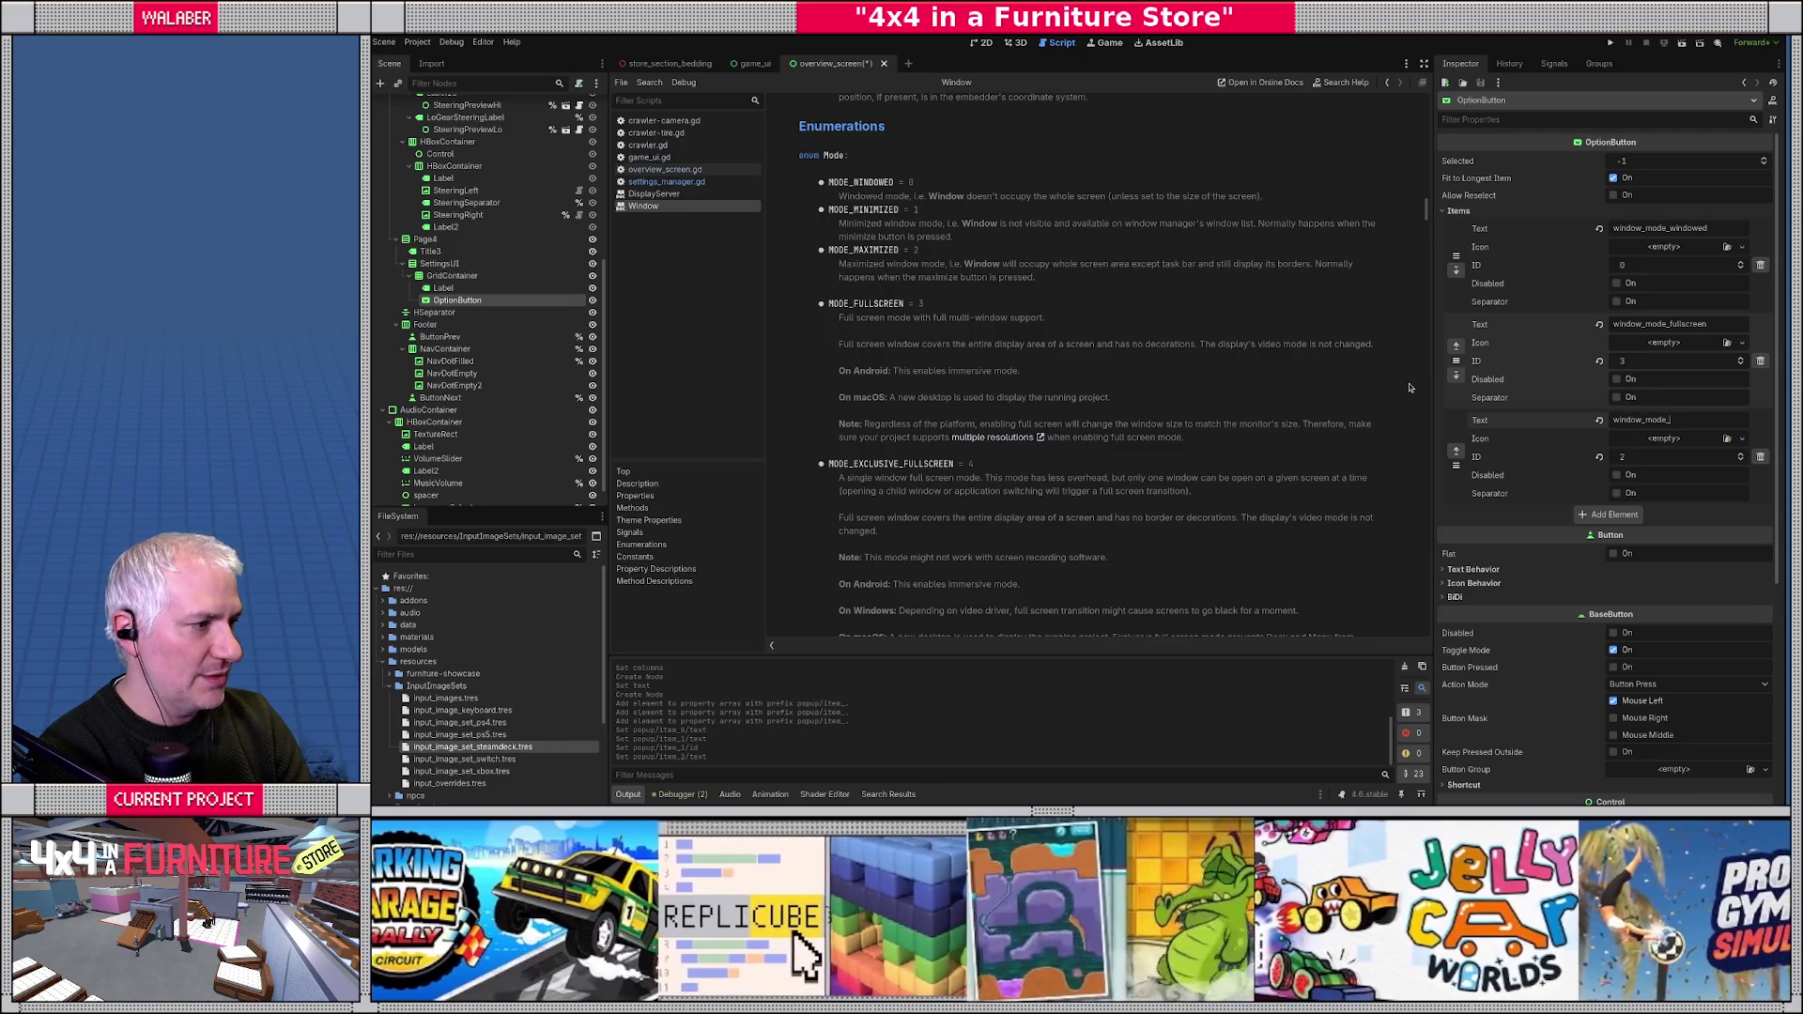
{"action": "type", "text": "exclusib"}
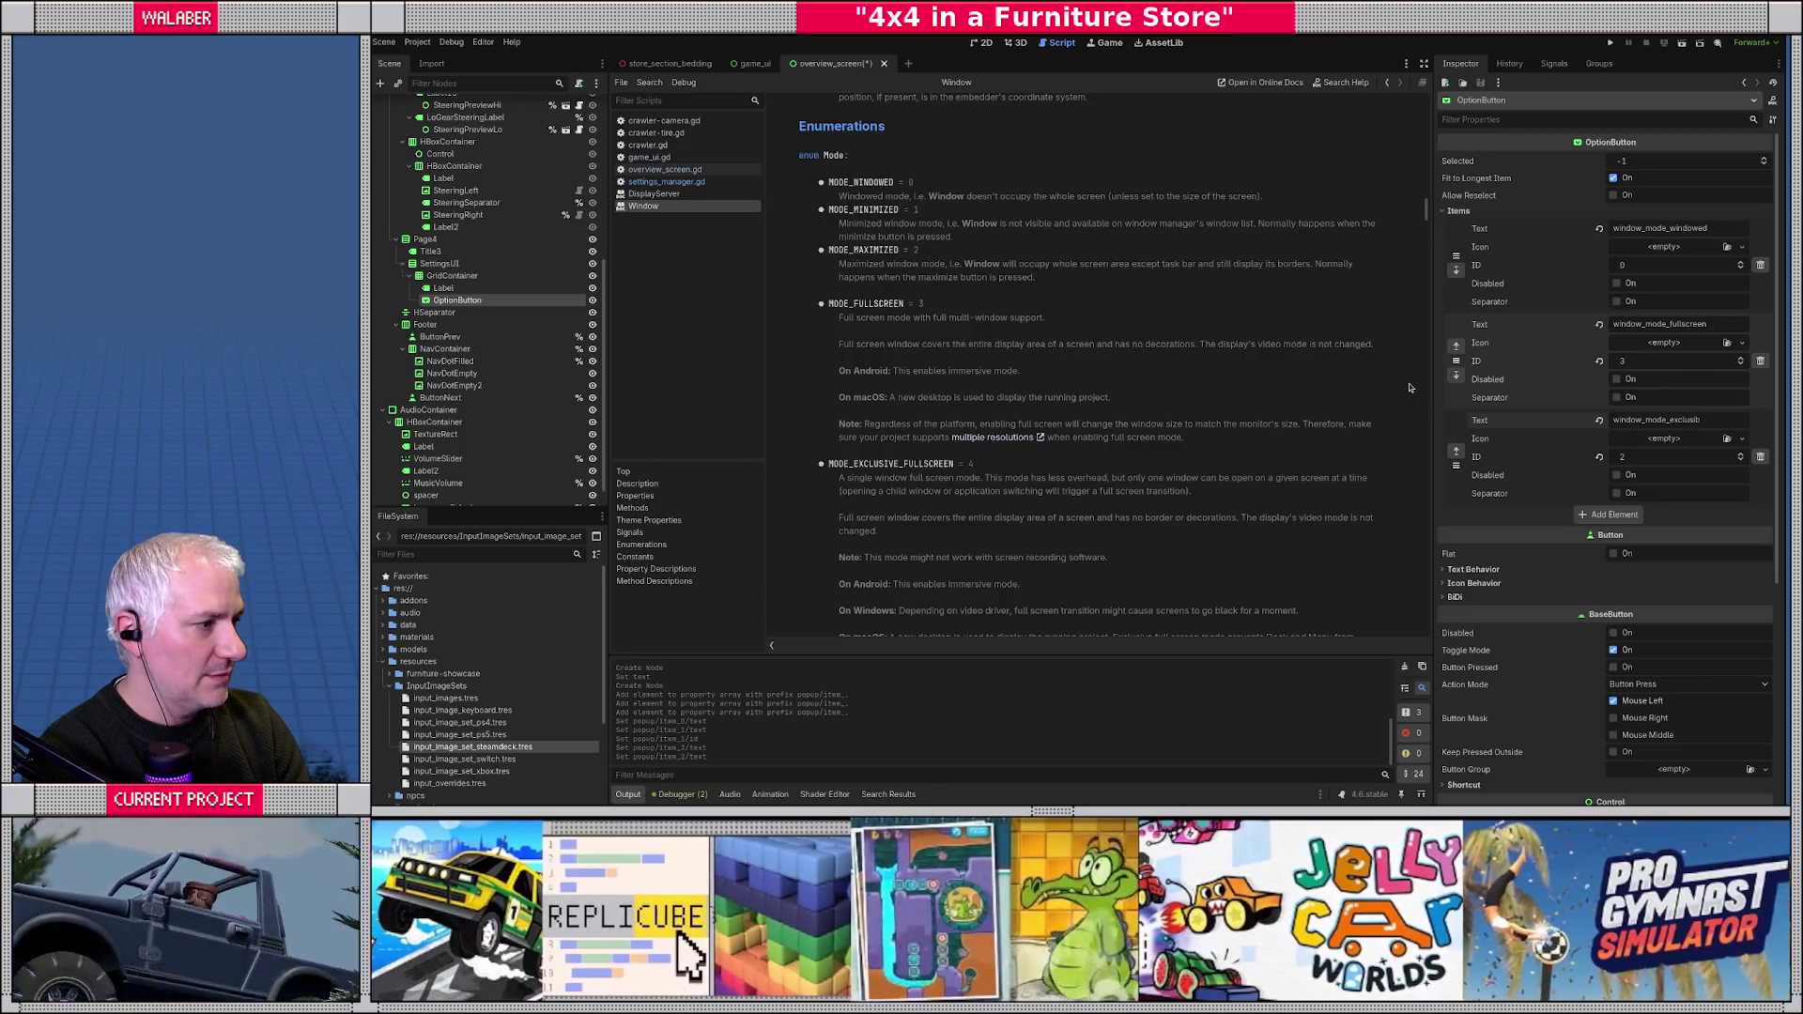
{"action": "key", "text": "BackSpace"}
{"action": "type", "text": "ve_fullscreen"}
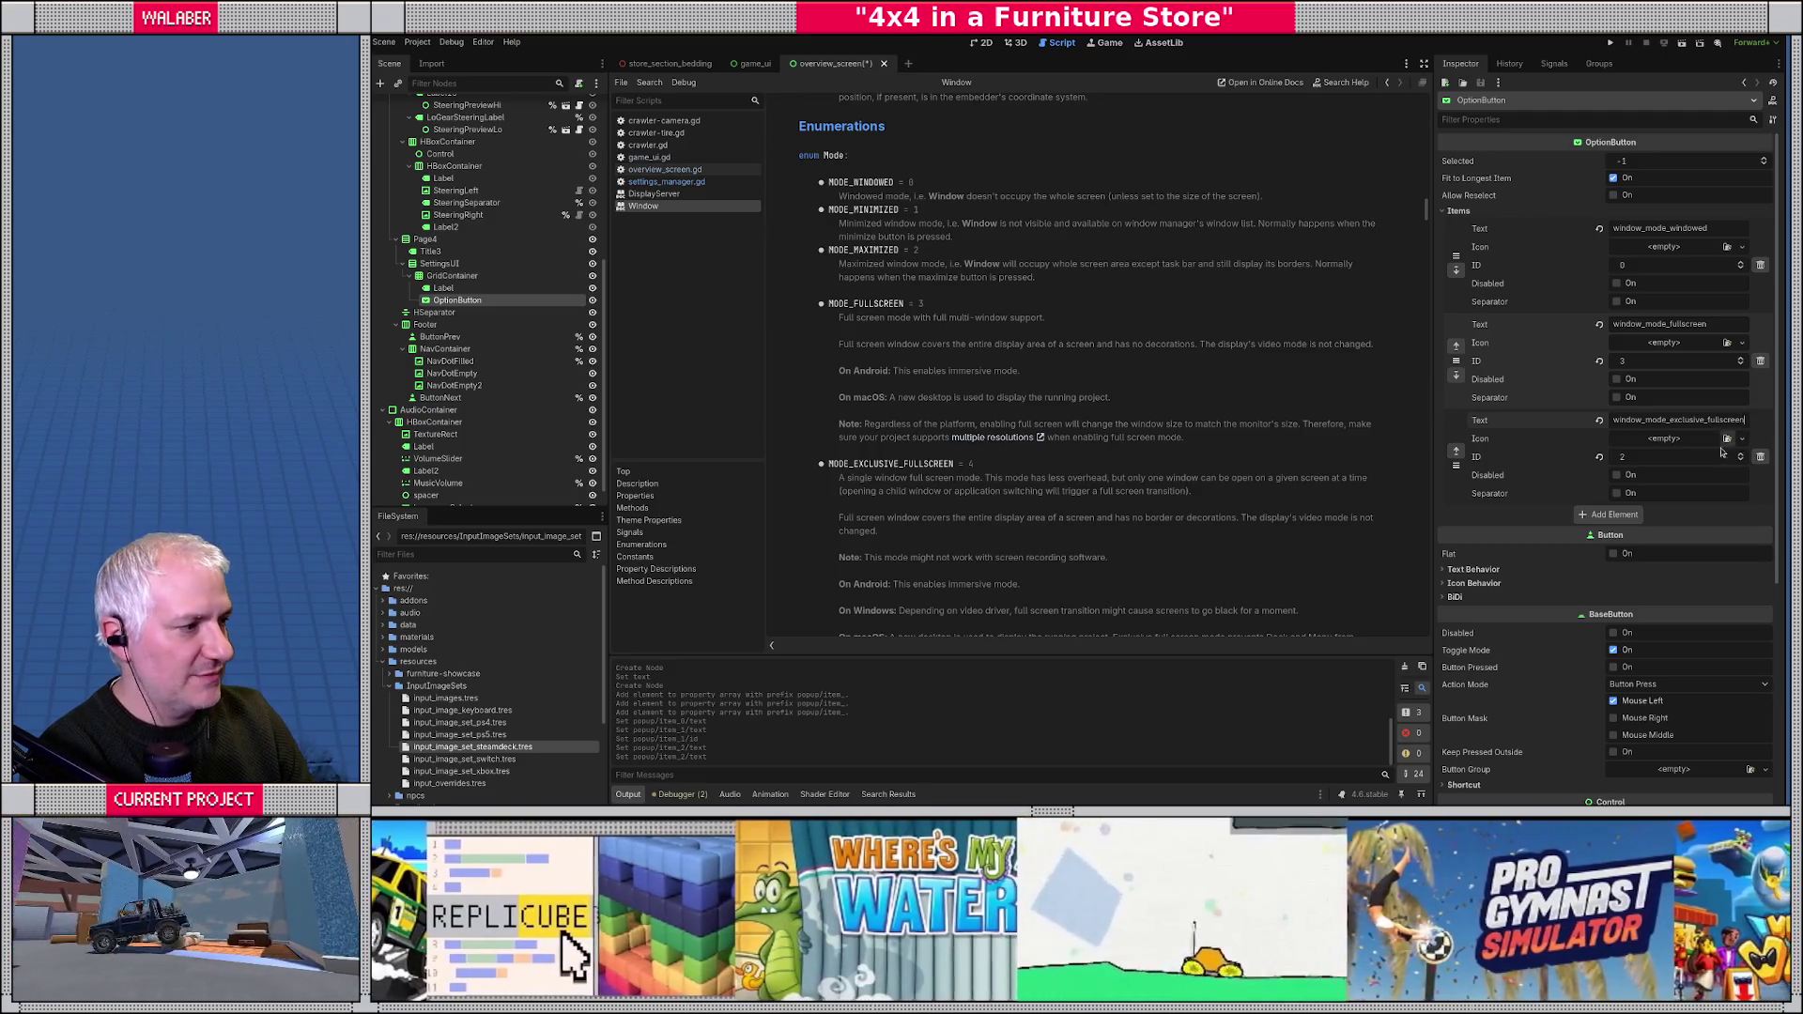
{"action": "left_click", "coordinate": [1741, 460]}
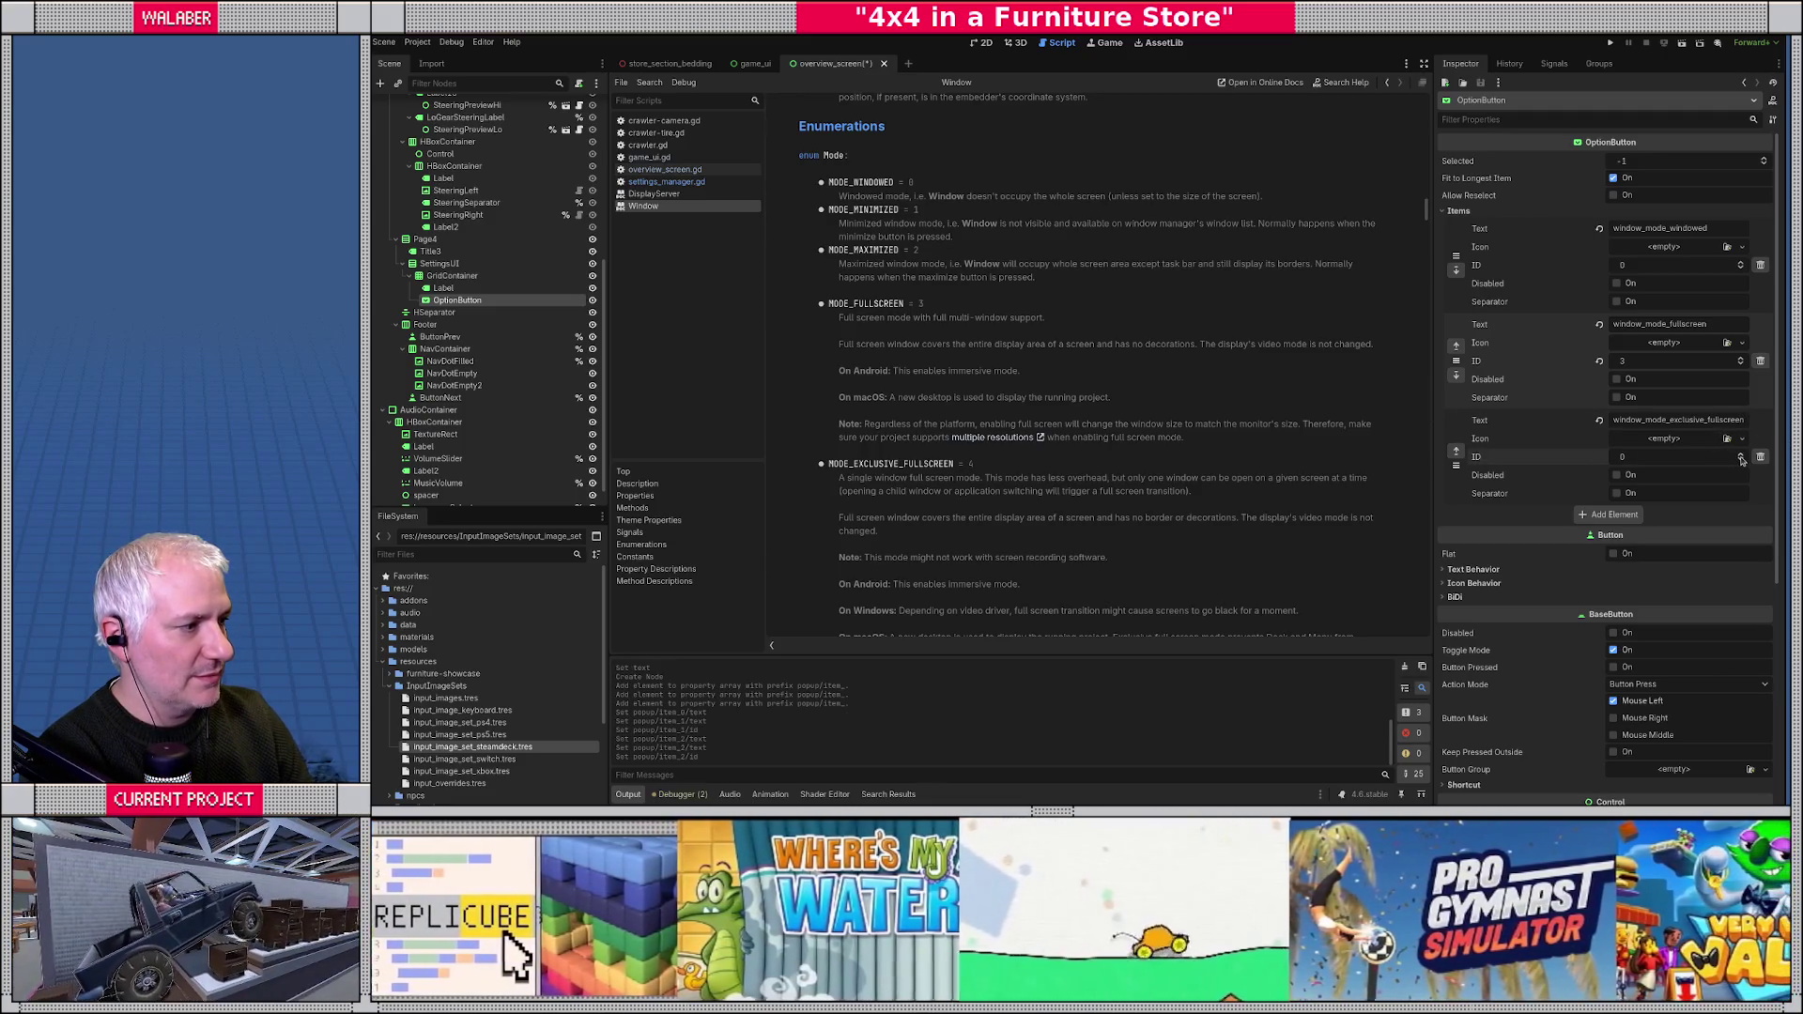
{"action": "left_click", "coordinate": [1740, 454]}
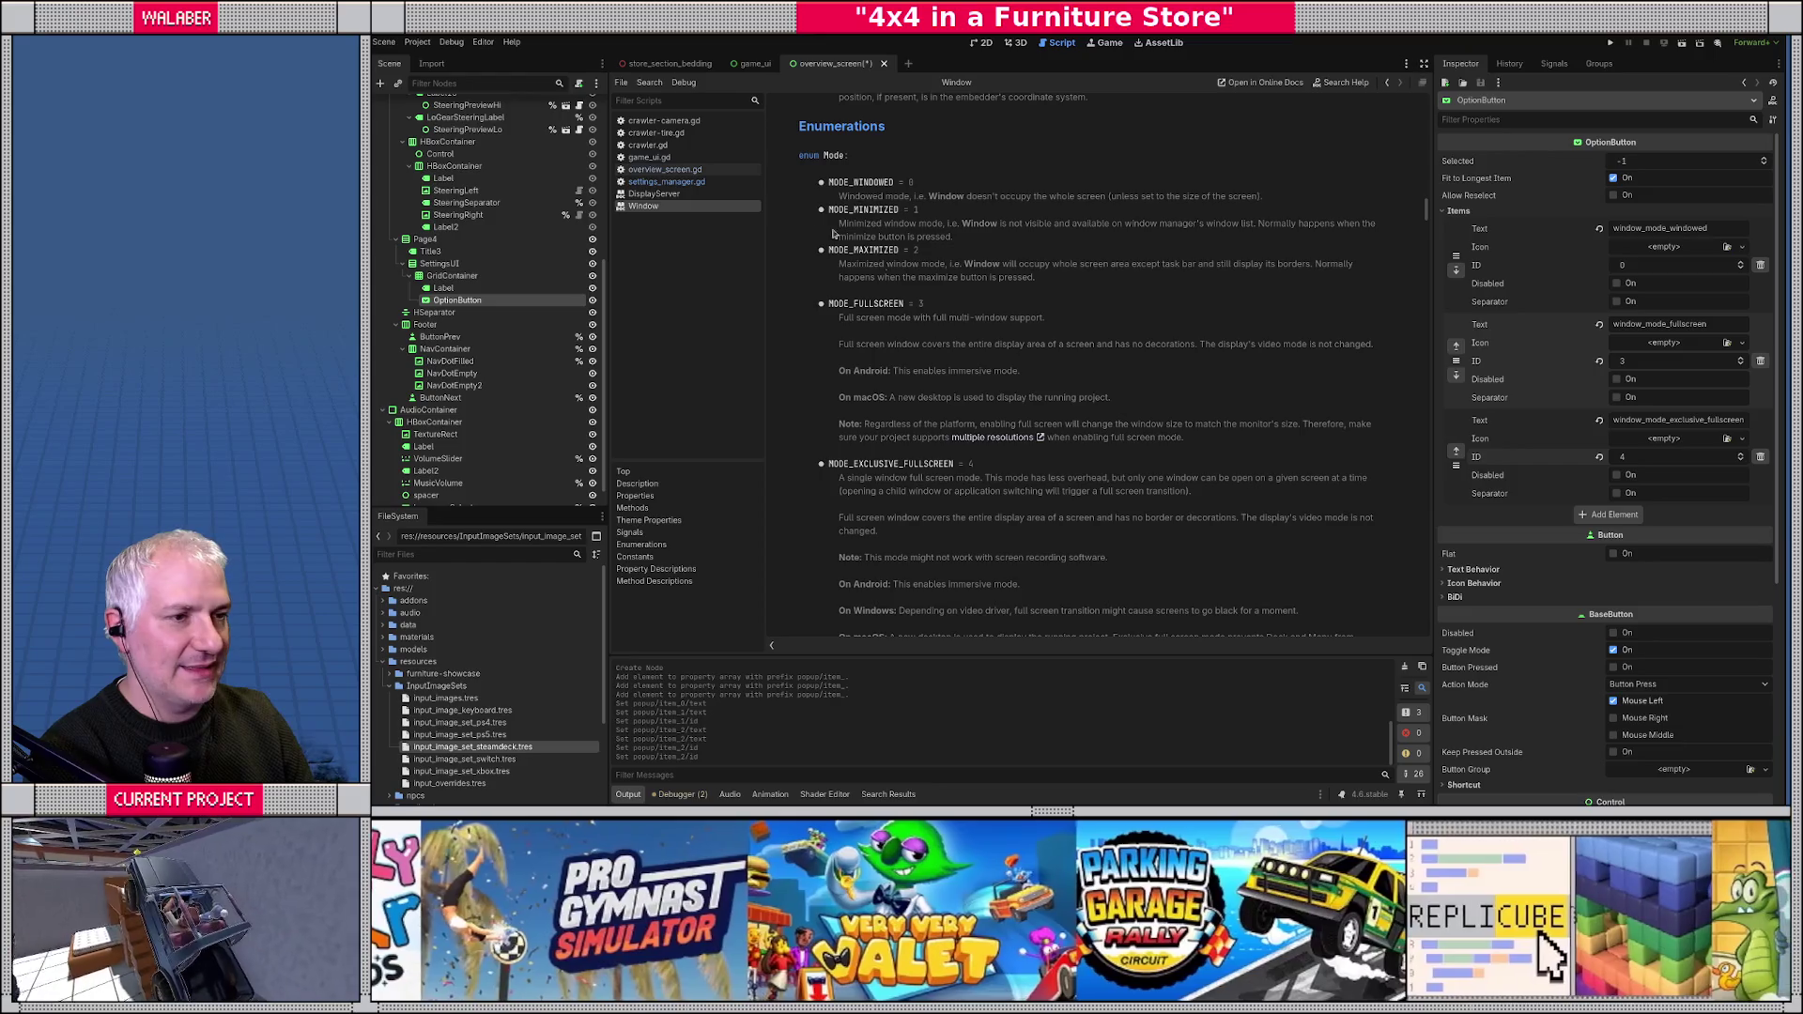
- Replace the Window Mode label's text with setting_window_mode and enter that key in the sheet
{"action": "left_click", "coordinate": [983, 43]}
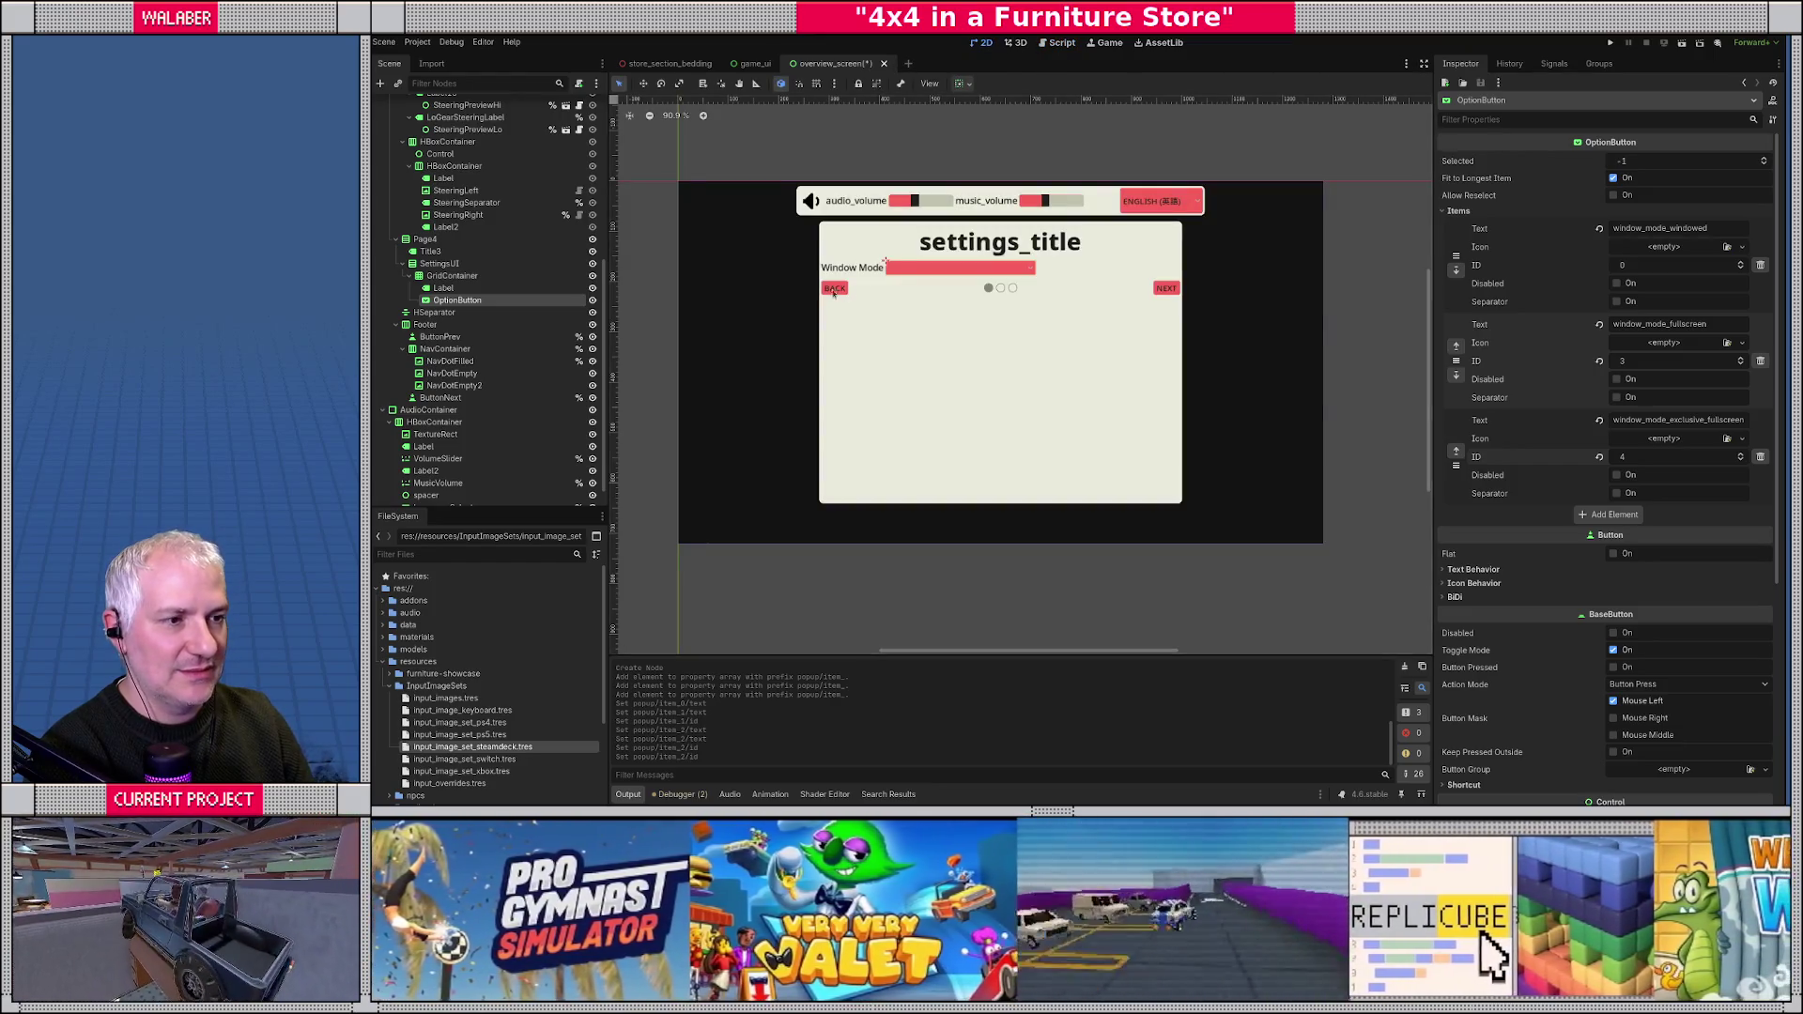
{"action": "left_click", "coordinate": [443, 287]}
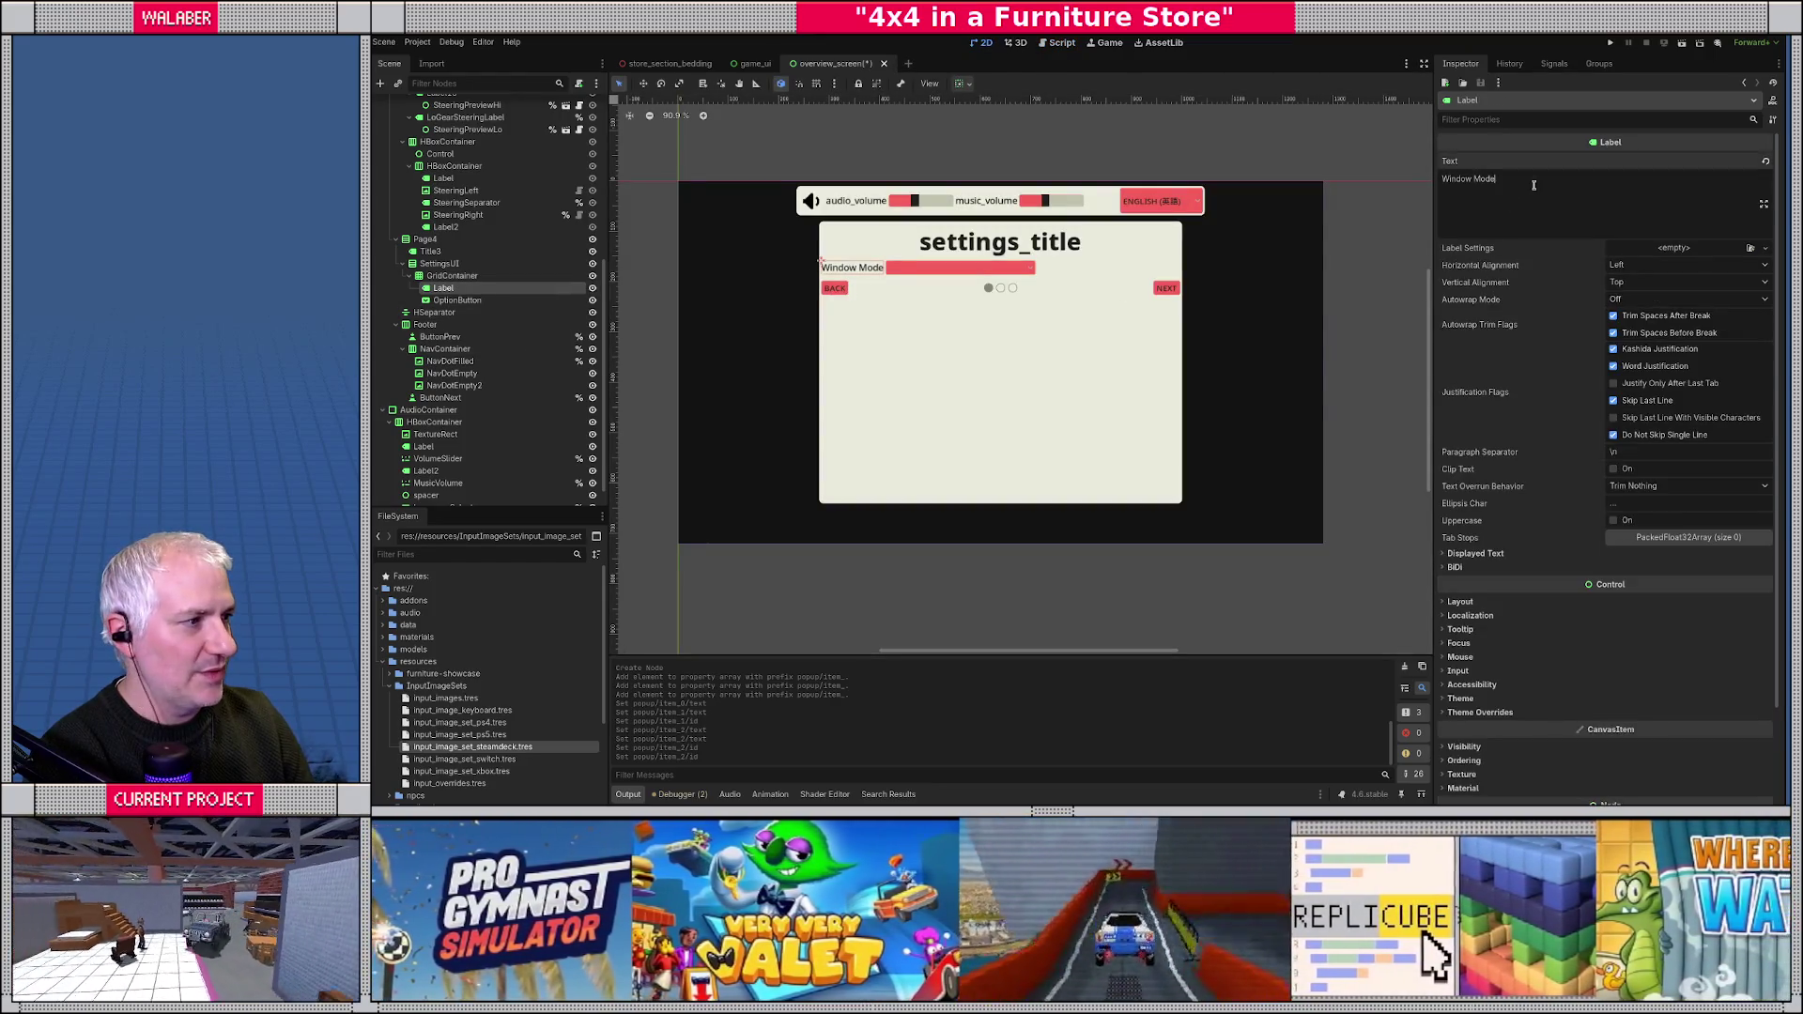
{"action": "key", "text": "ctrl+a"}
{"action": "type", "text": "setting_"}
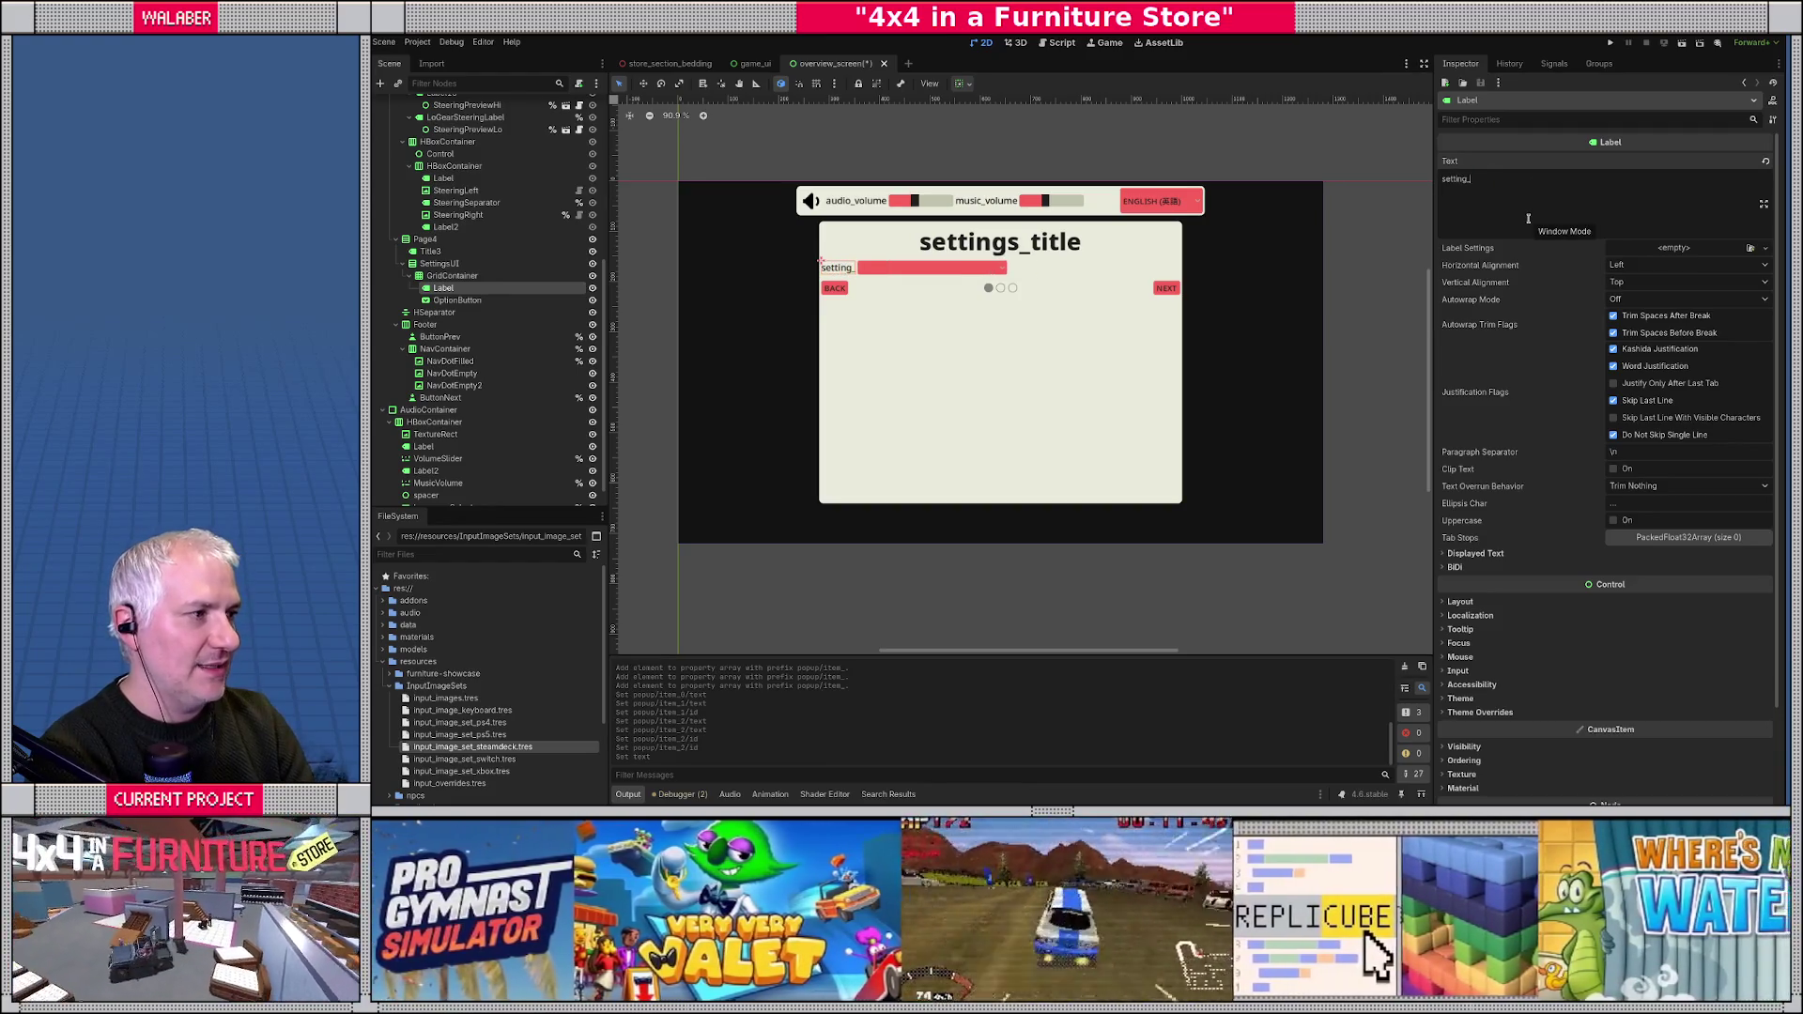
{"action": "type", "text": "window_mode"}
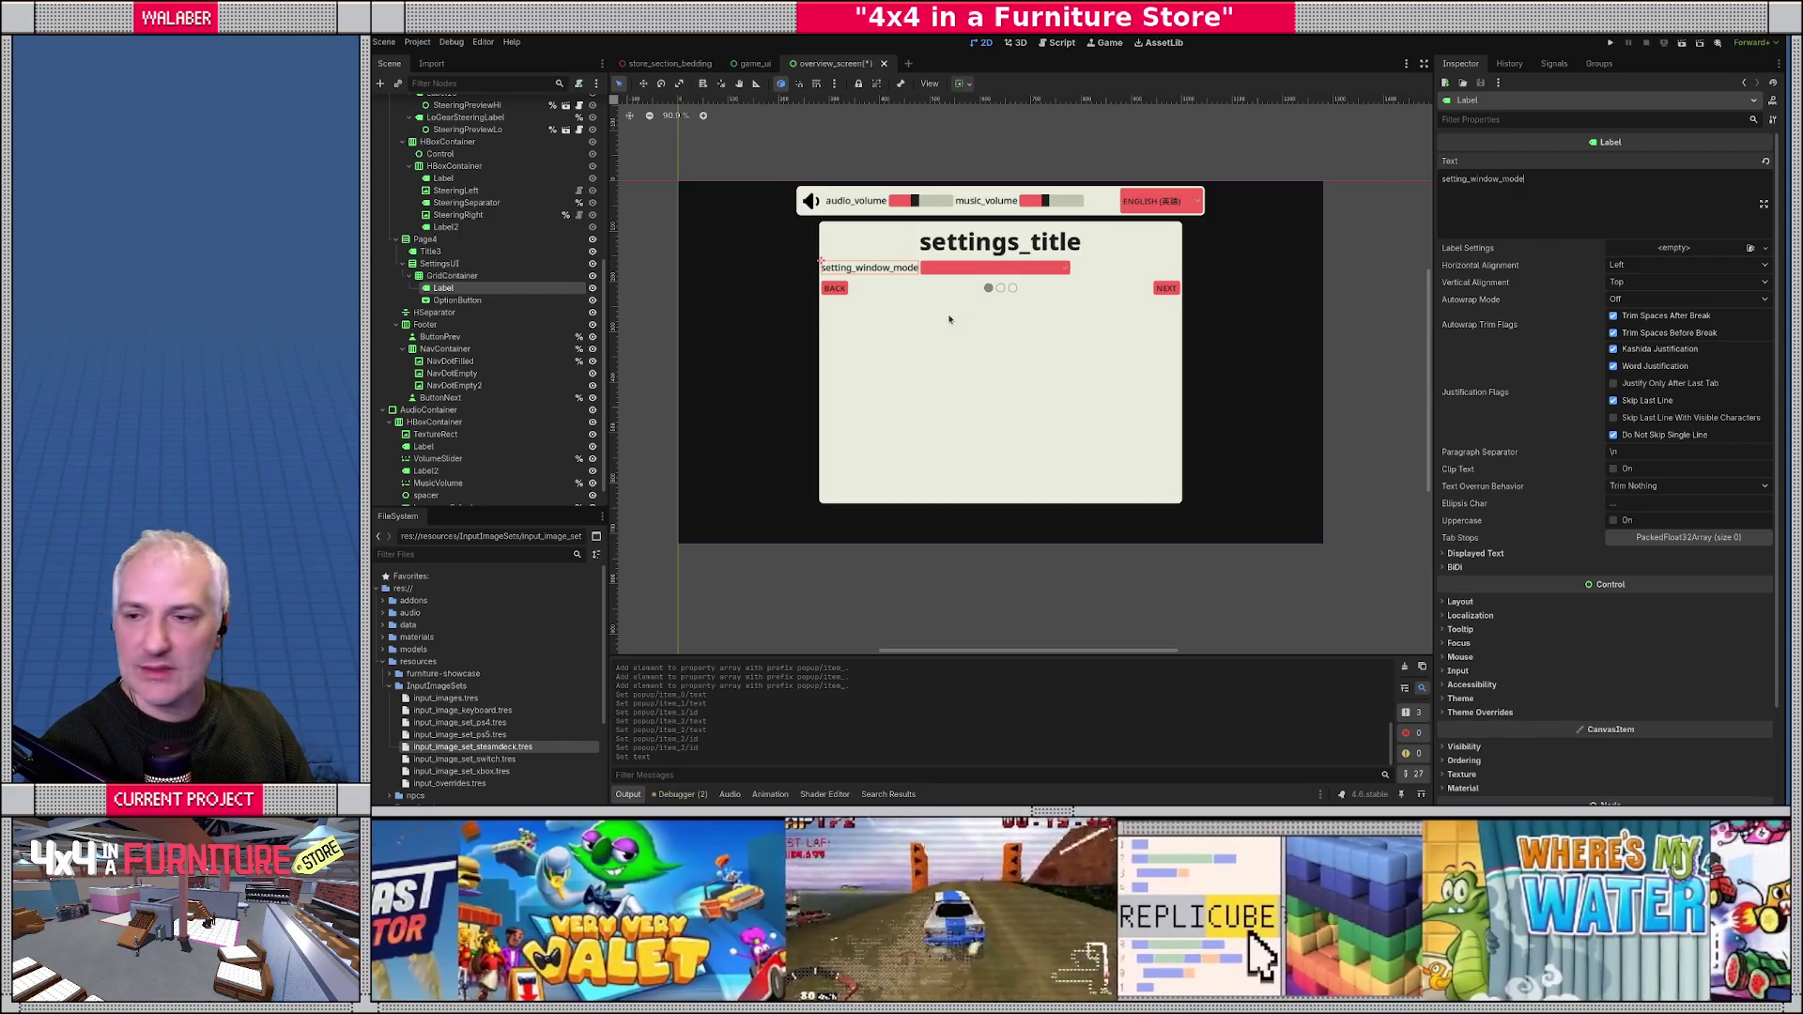
{"action": "key", "text": "alt+Tab"}
{"action": "type", "text": "setti"}
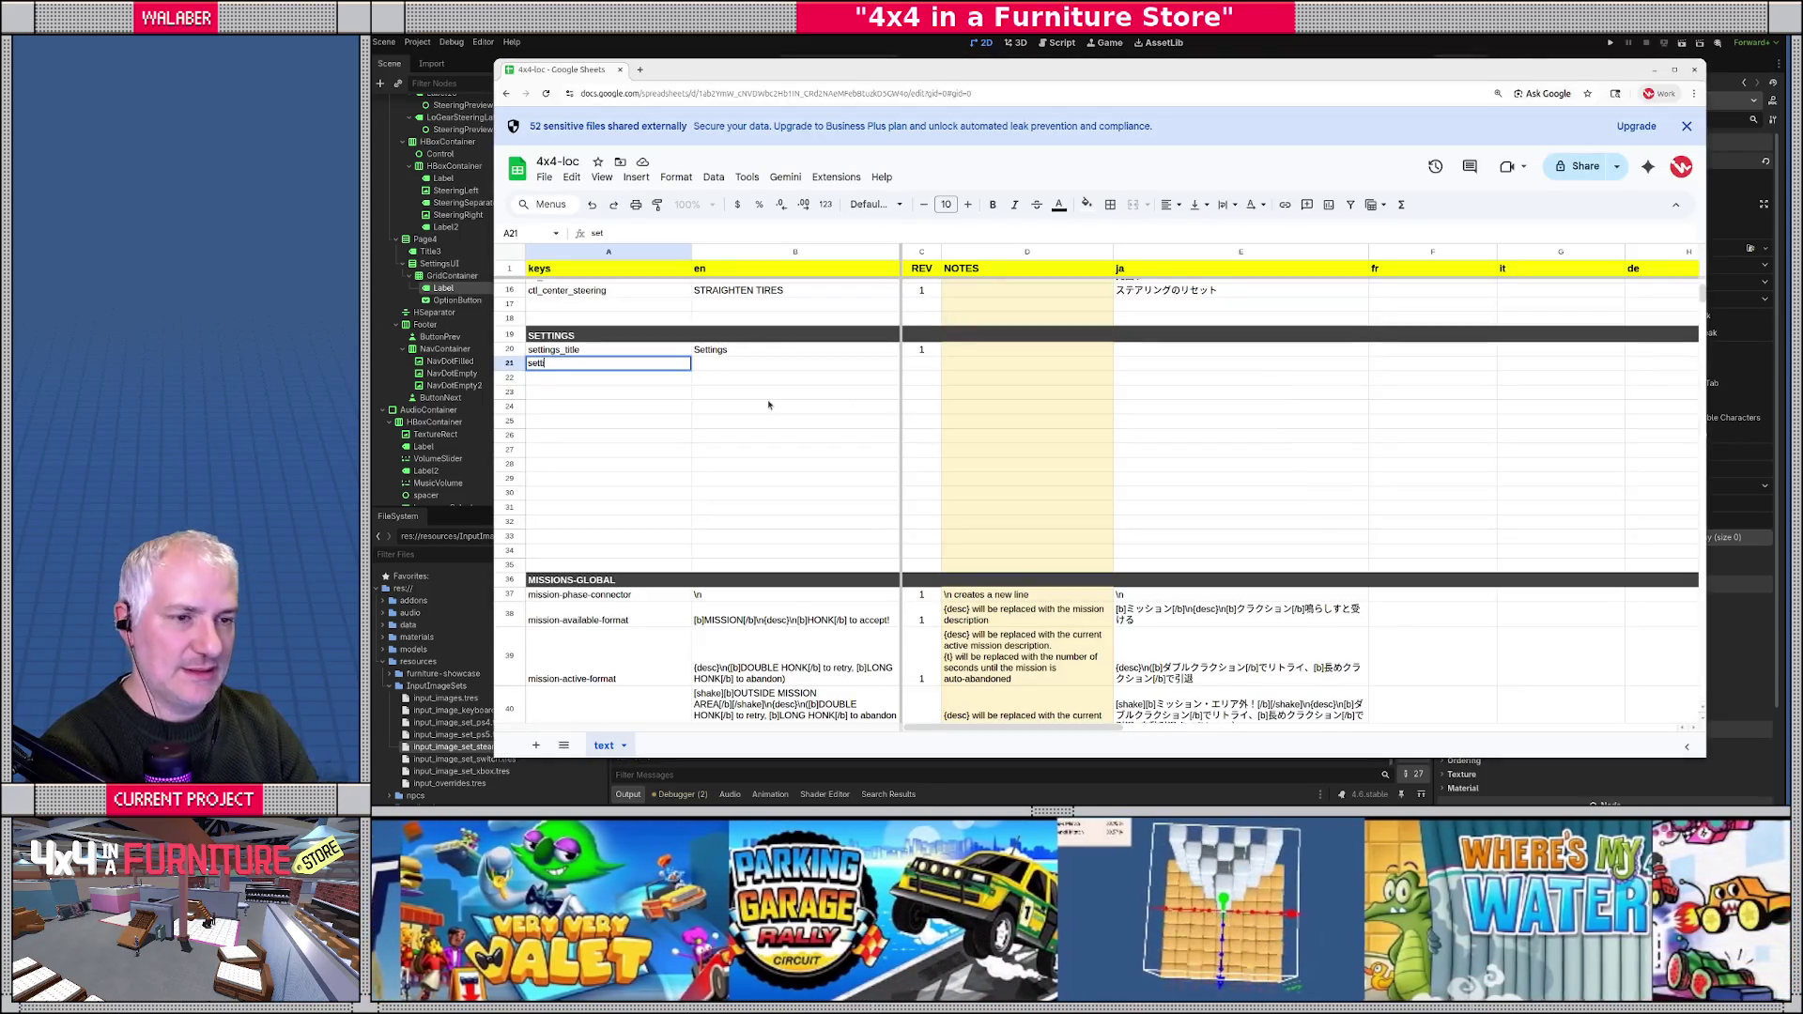
{"action": "type", "text": "ng_window_mode"}
- Give setting_window_mode English text Window Mode, revision 1, then add the window_mode_windowed key
{"action": "key", "text": "Tab"}
{"action": "type", "text": "W"}
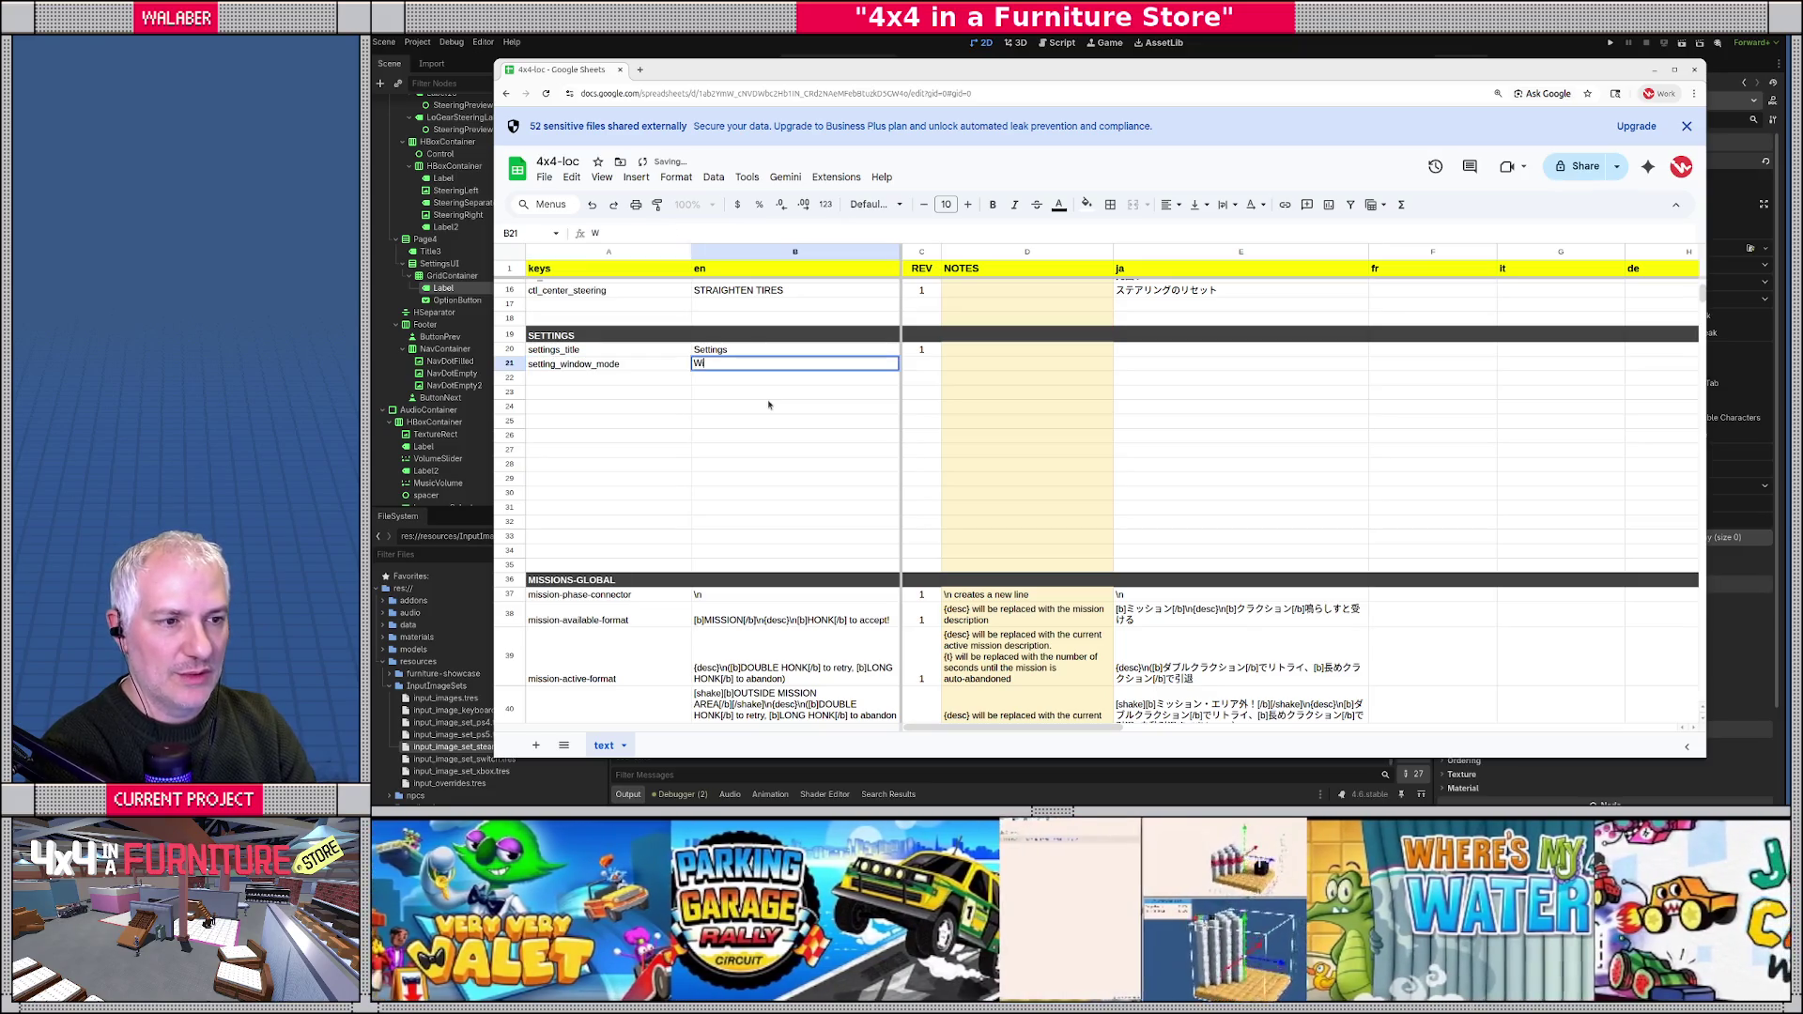
{"action": "type", "text": "indow Mode"}
{"action": "key", "text": "Tab"}
{"action": "type", "text": "1"}
{"action": "key", "text": "Return"}
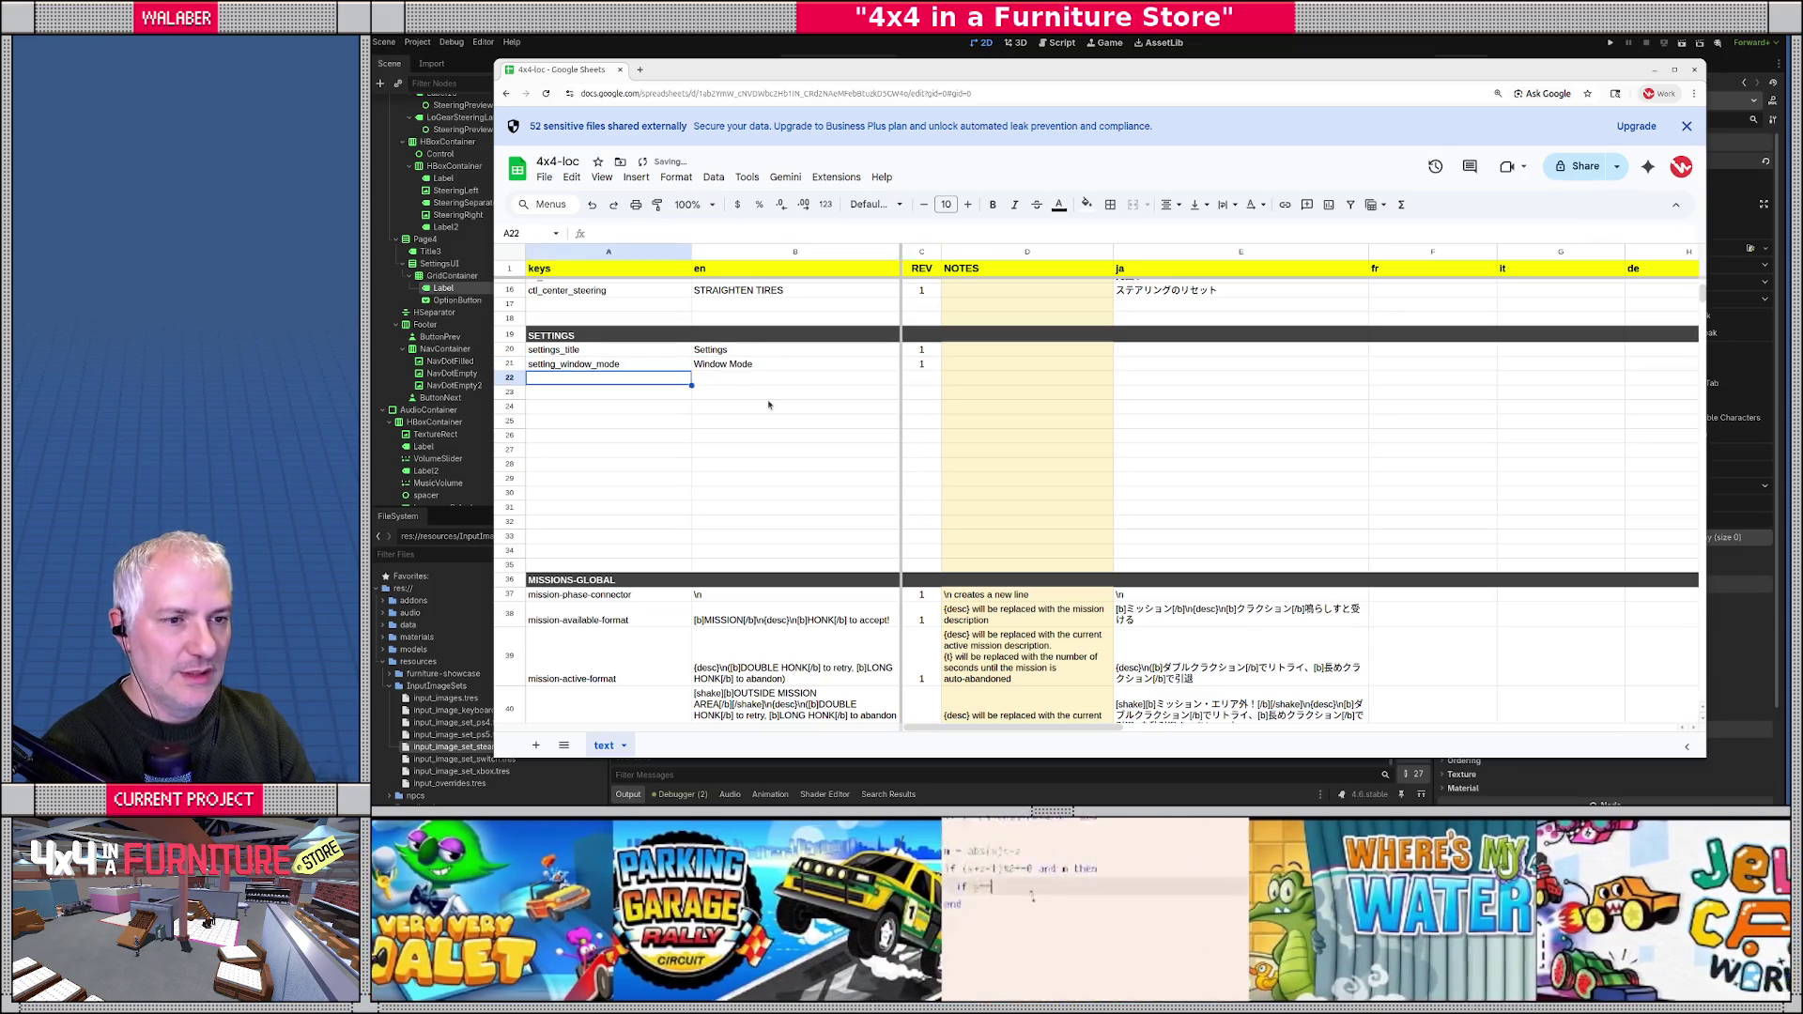
{"action": "type", "text": "window_mo"}
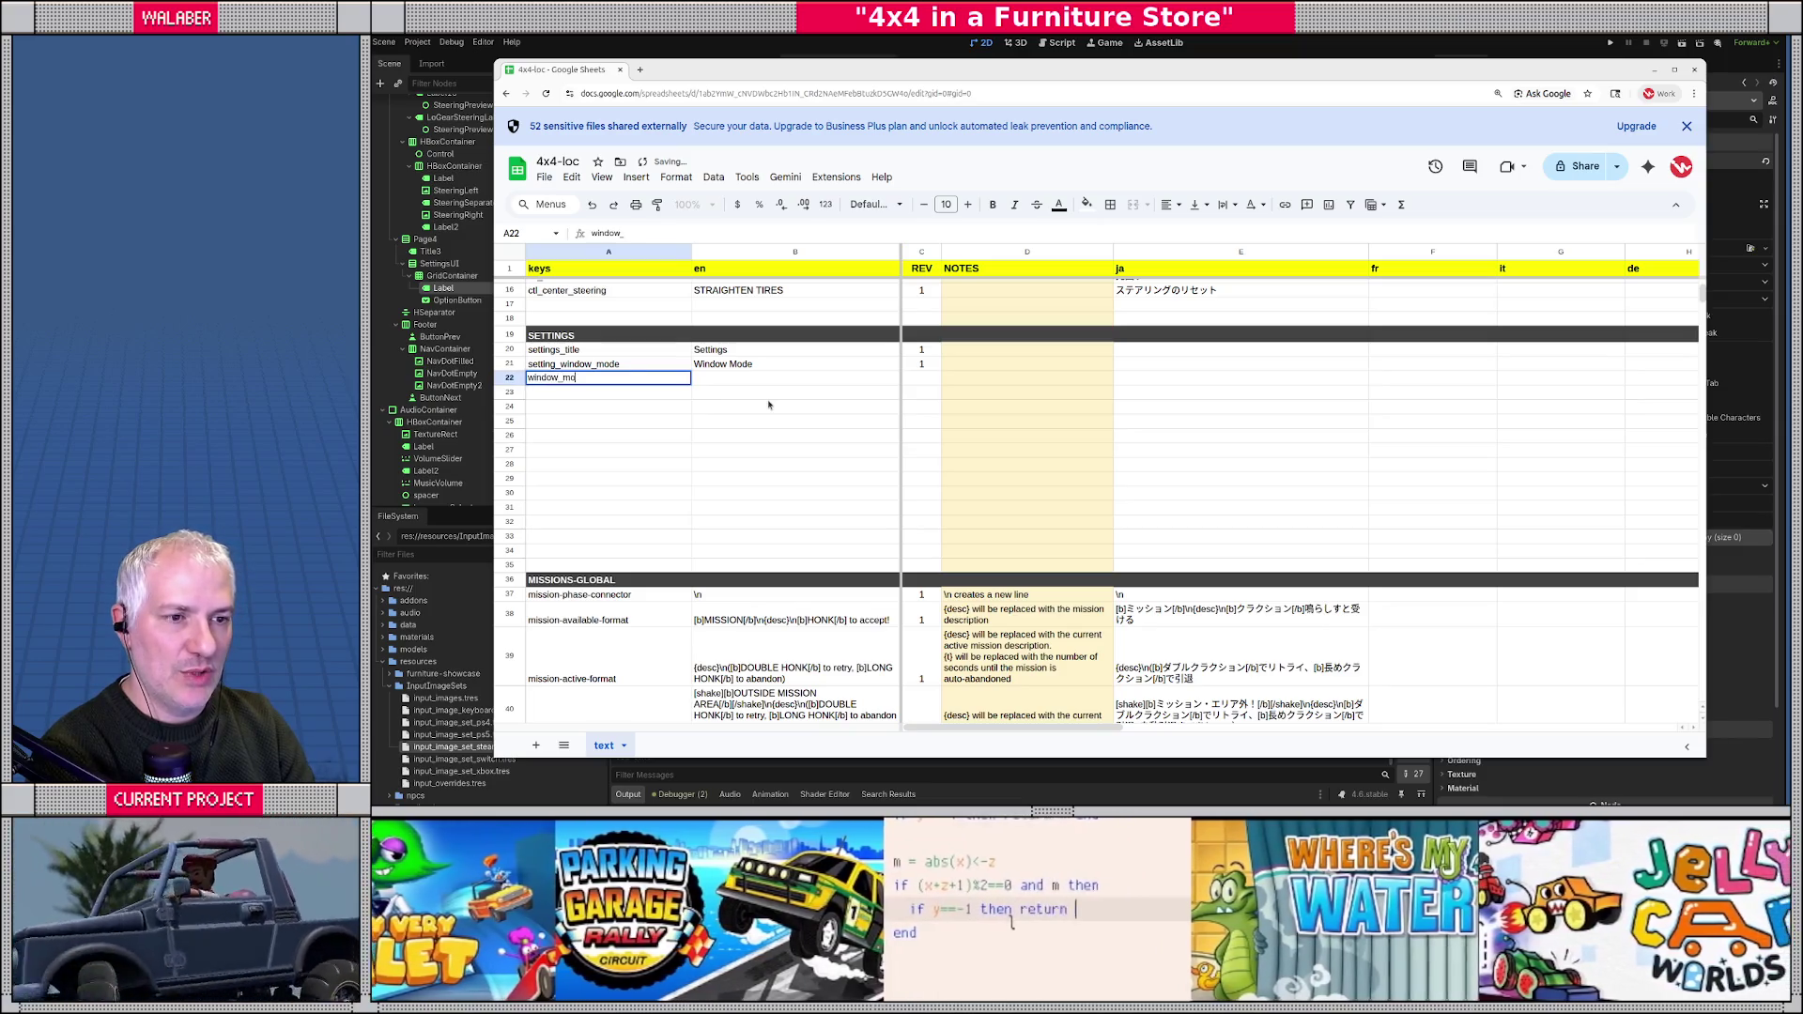
{"action": "type", "text": "de_windowed"}
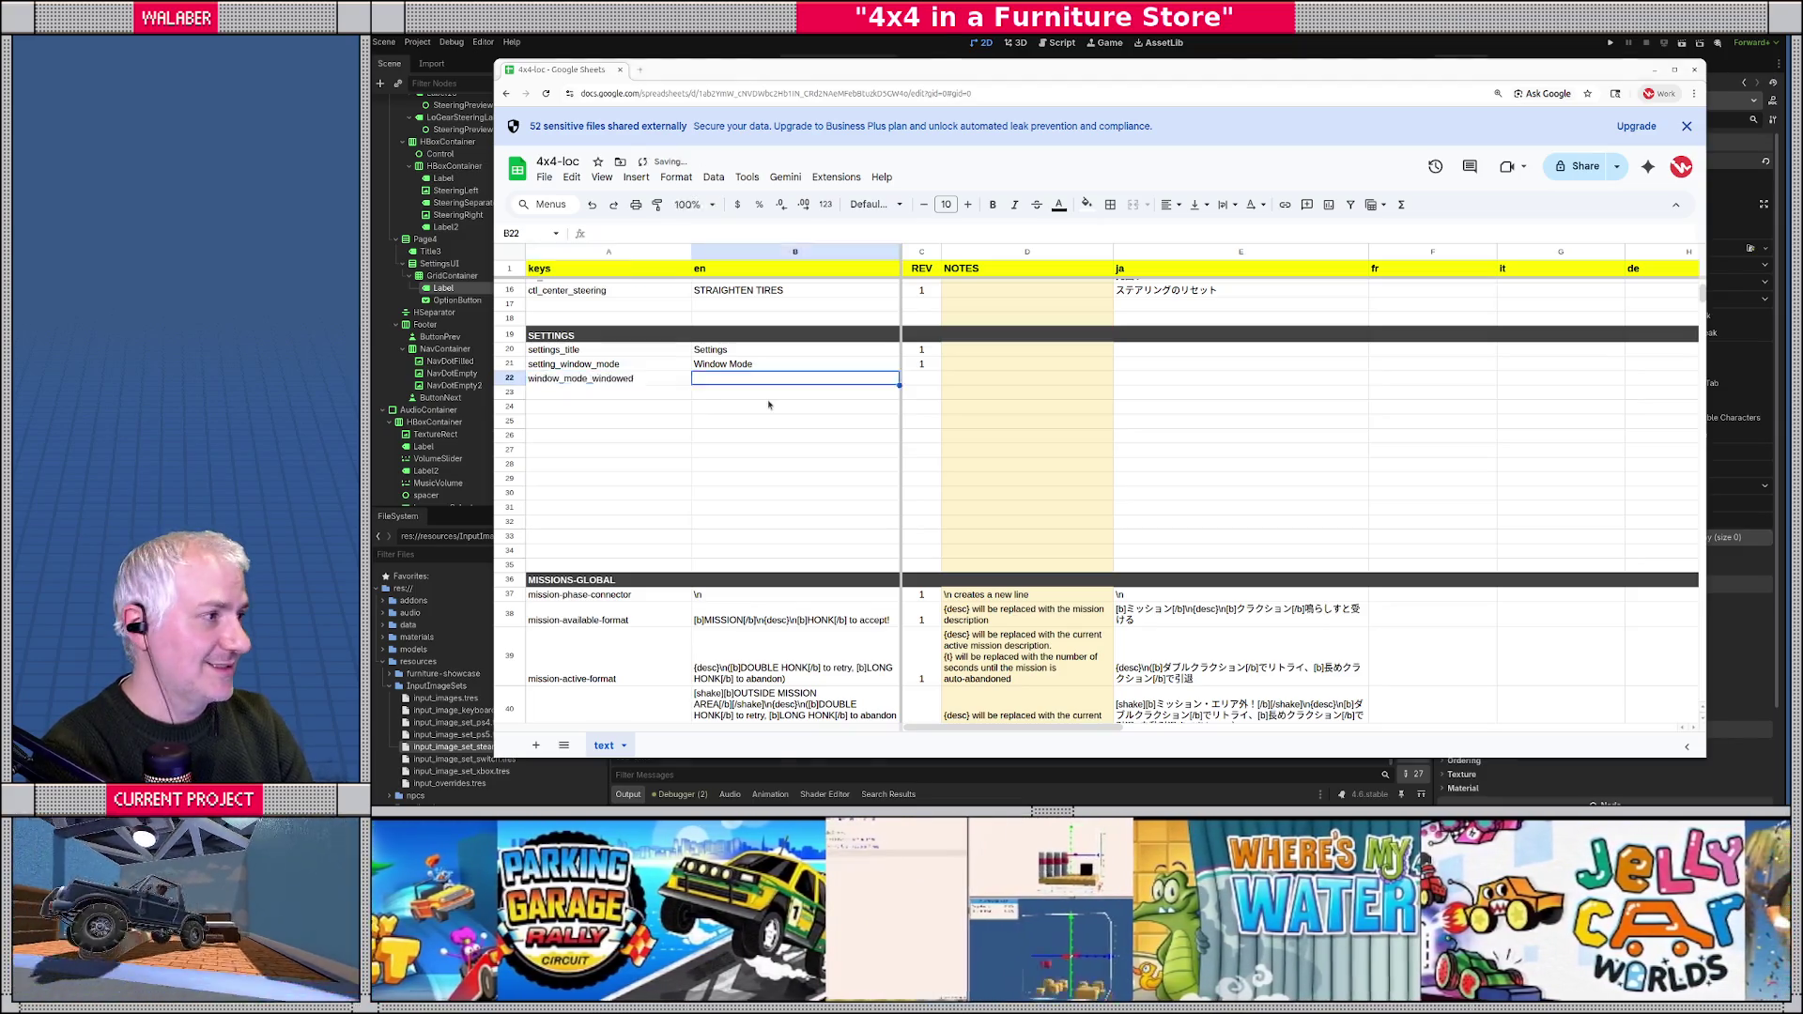
{"action": "key", "text": "alt+Tab"}
{"action": "left_click", "coordinate": [474, 301]}
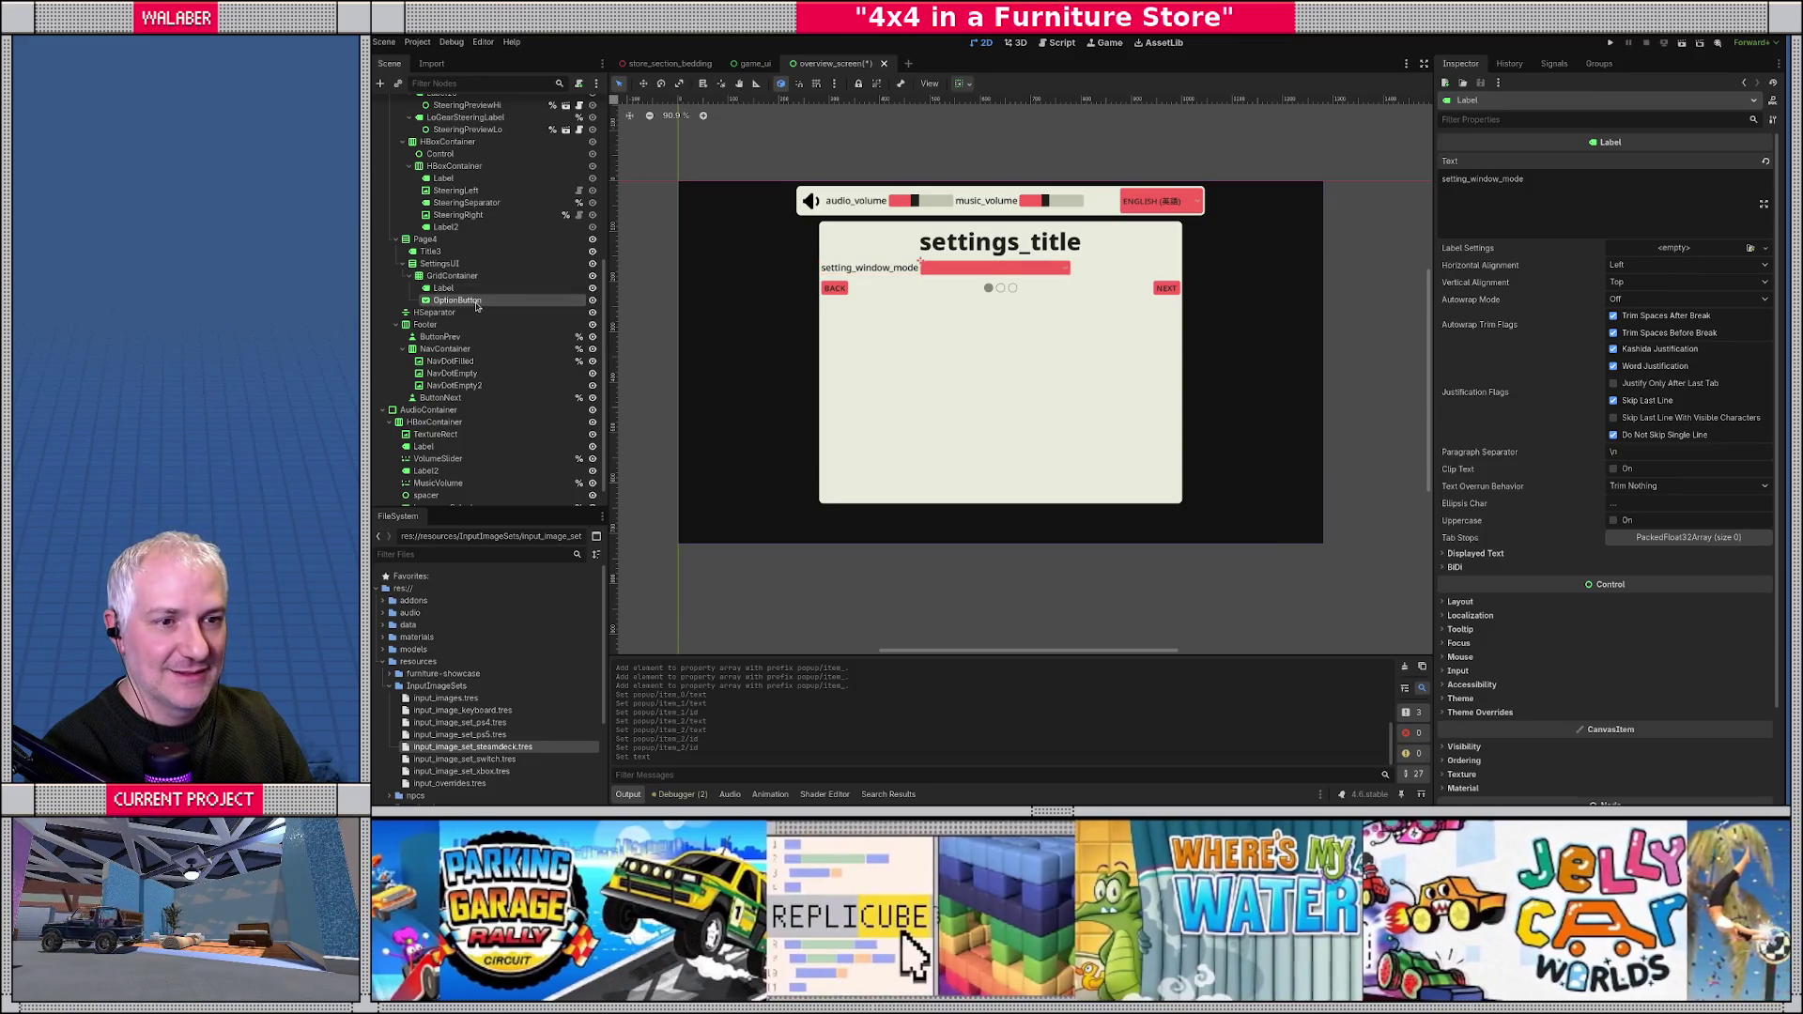
- Name the OptionButton node WindowModeOptions
{"action": "type", "text": "WindowModeO"}
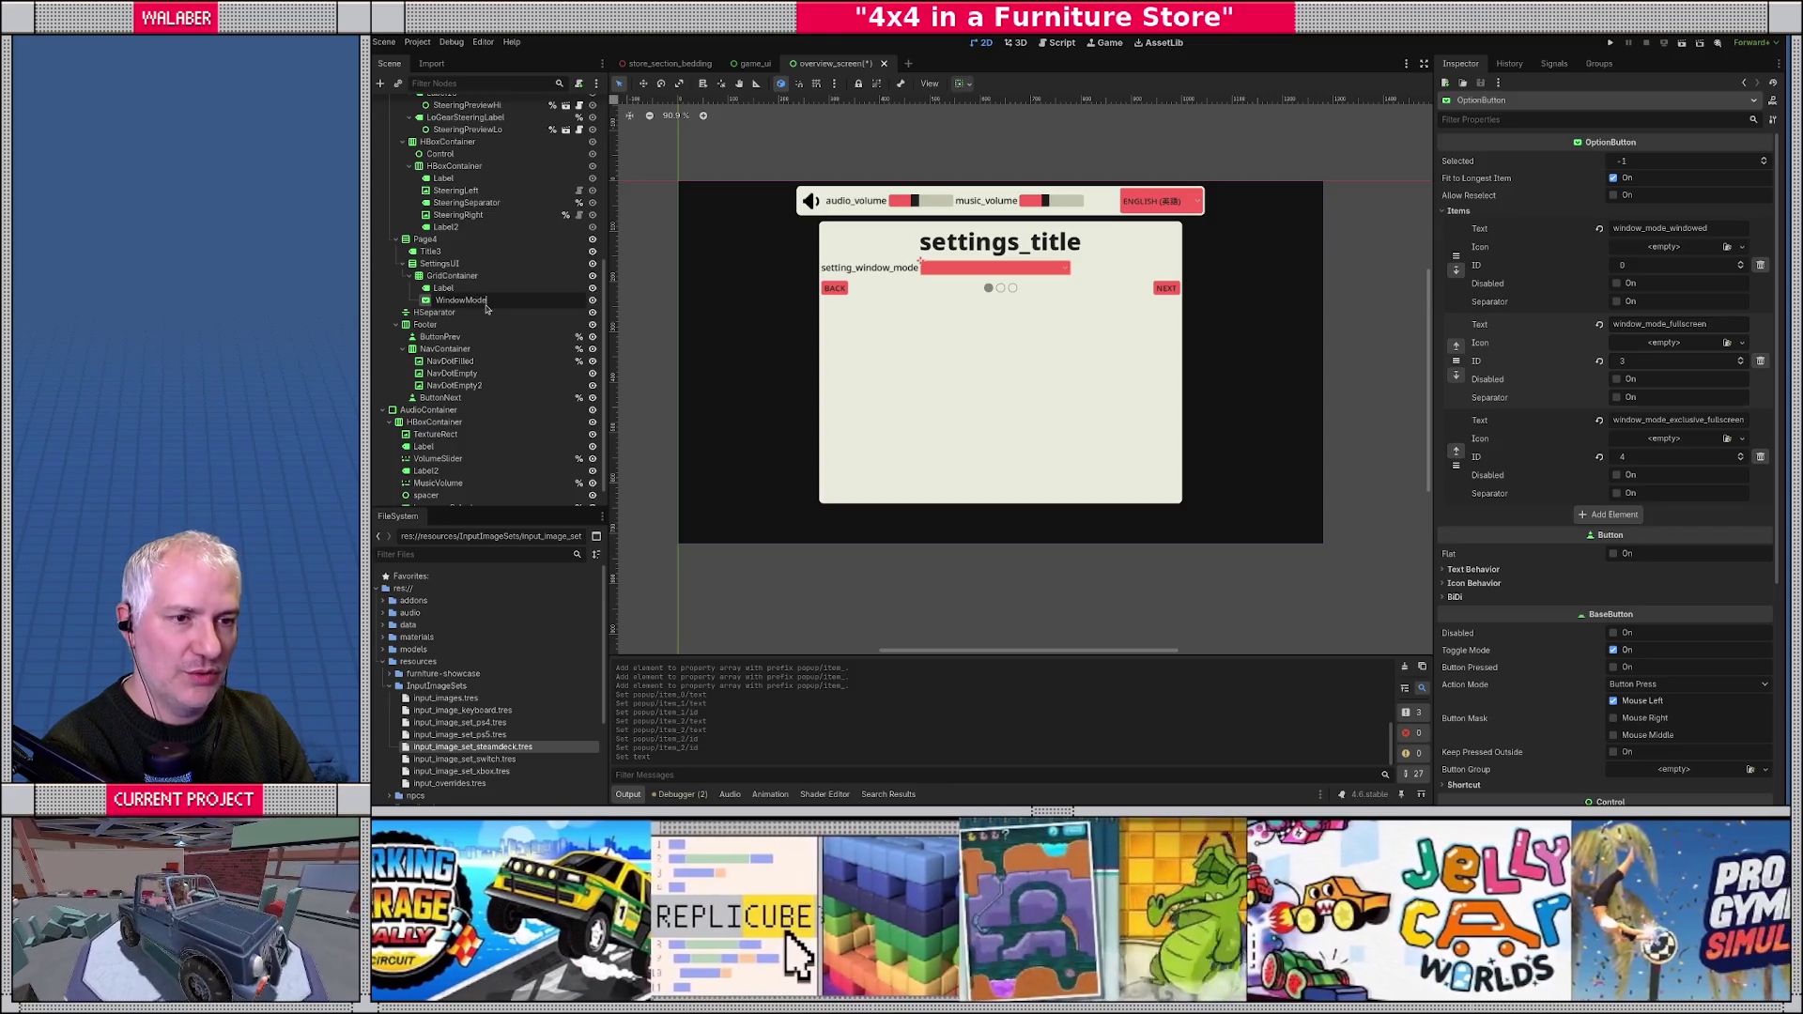
{"action": "type", "text": "ptions"}
{"action": "key", "text": "Return"}
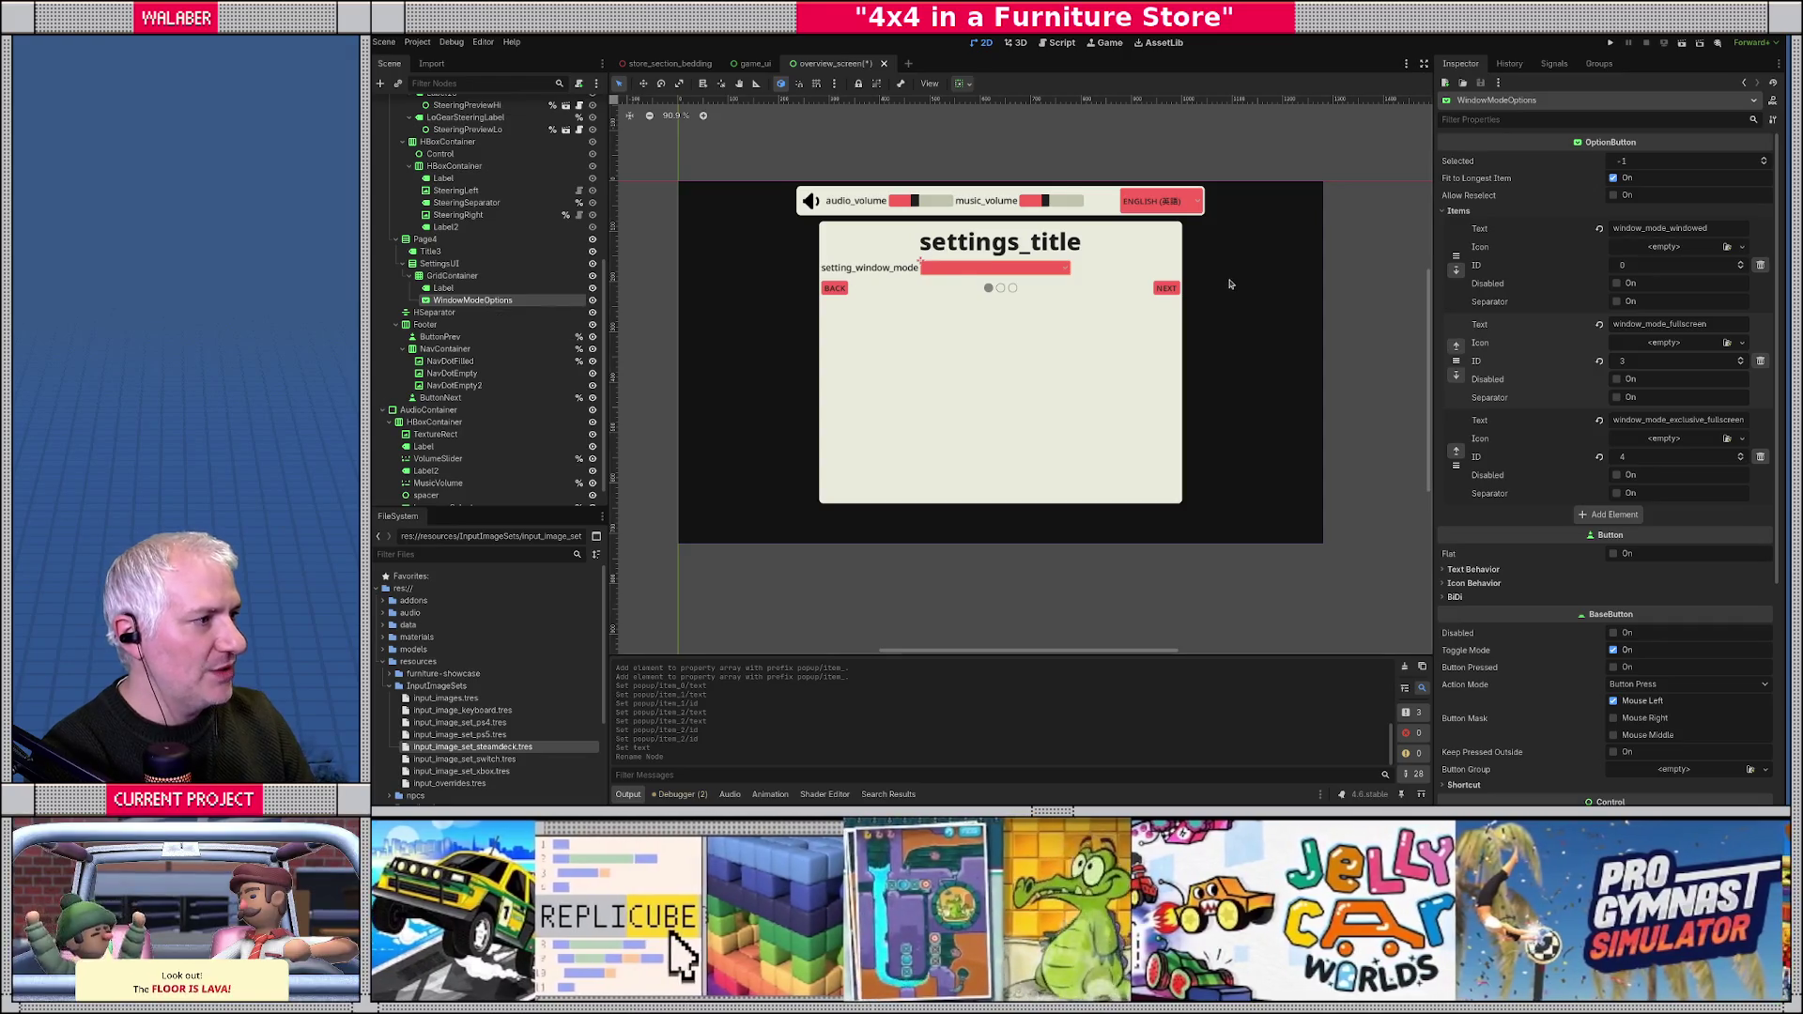
{"action": "key", "text": "alt+Tab"}
- Enter Windowed at revision 1, then add window_mode_fullscreen as Fullscreen, revision 1
{"action": "type", "text": "Windowed"}
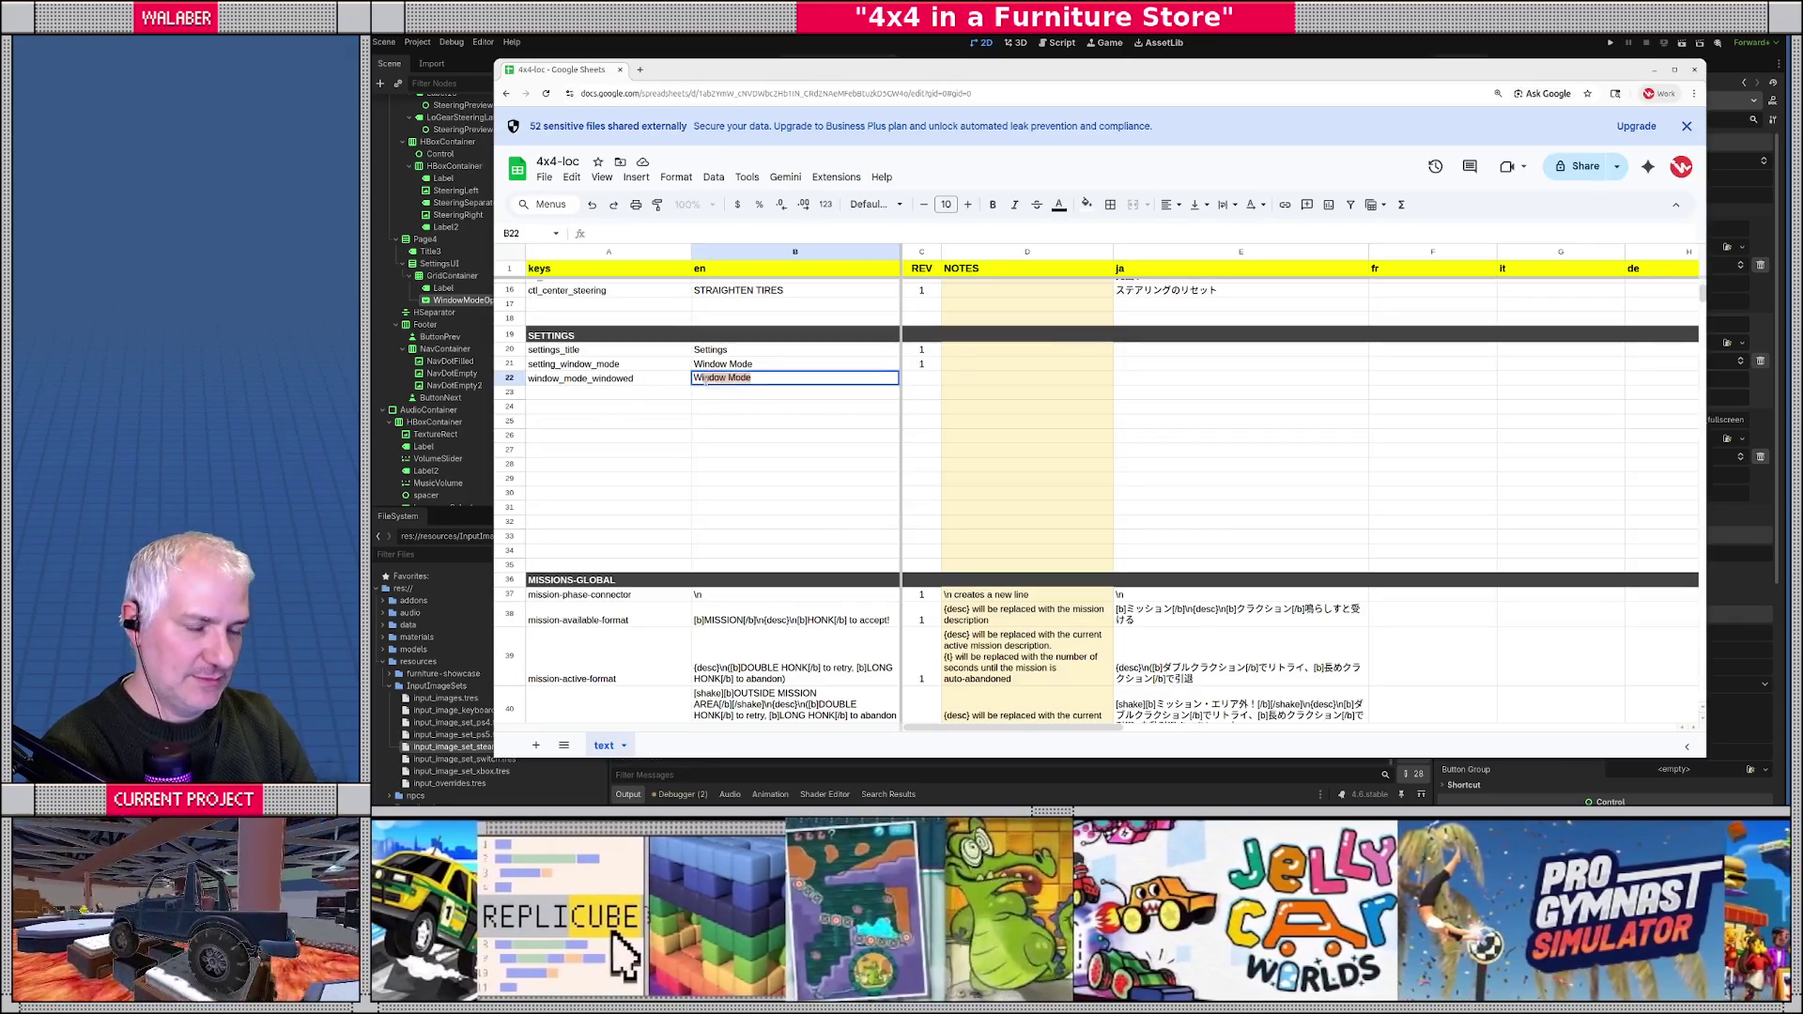
{"action": "key", "text": "Tab"}
{"action": "type", "text": "1"}
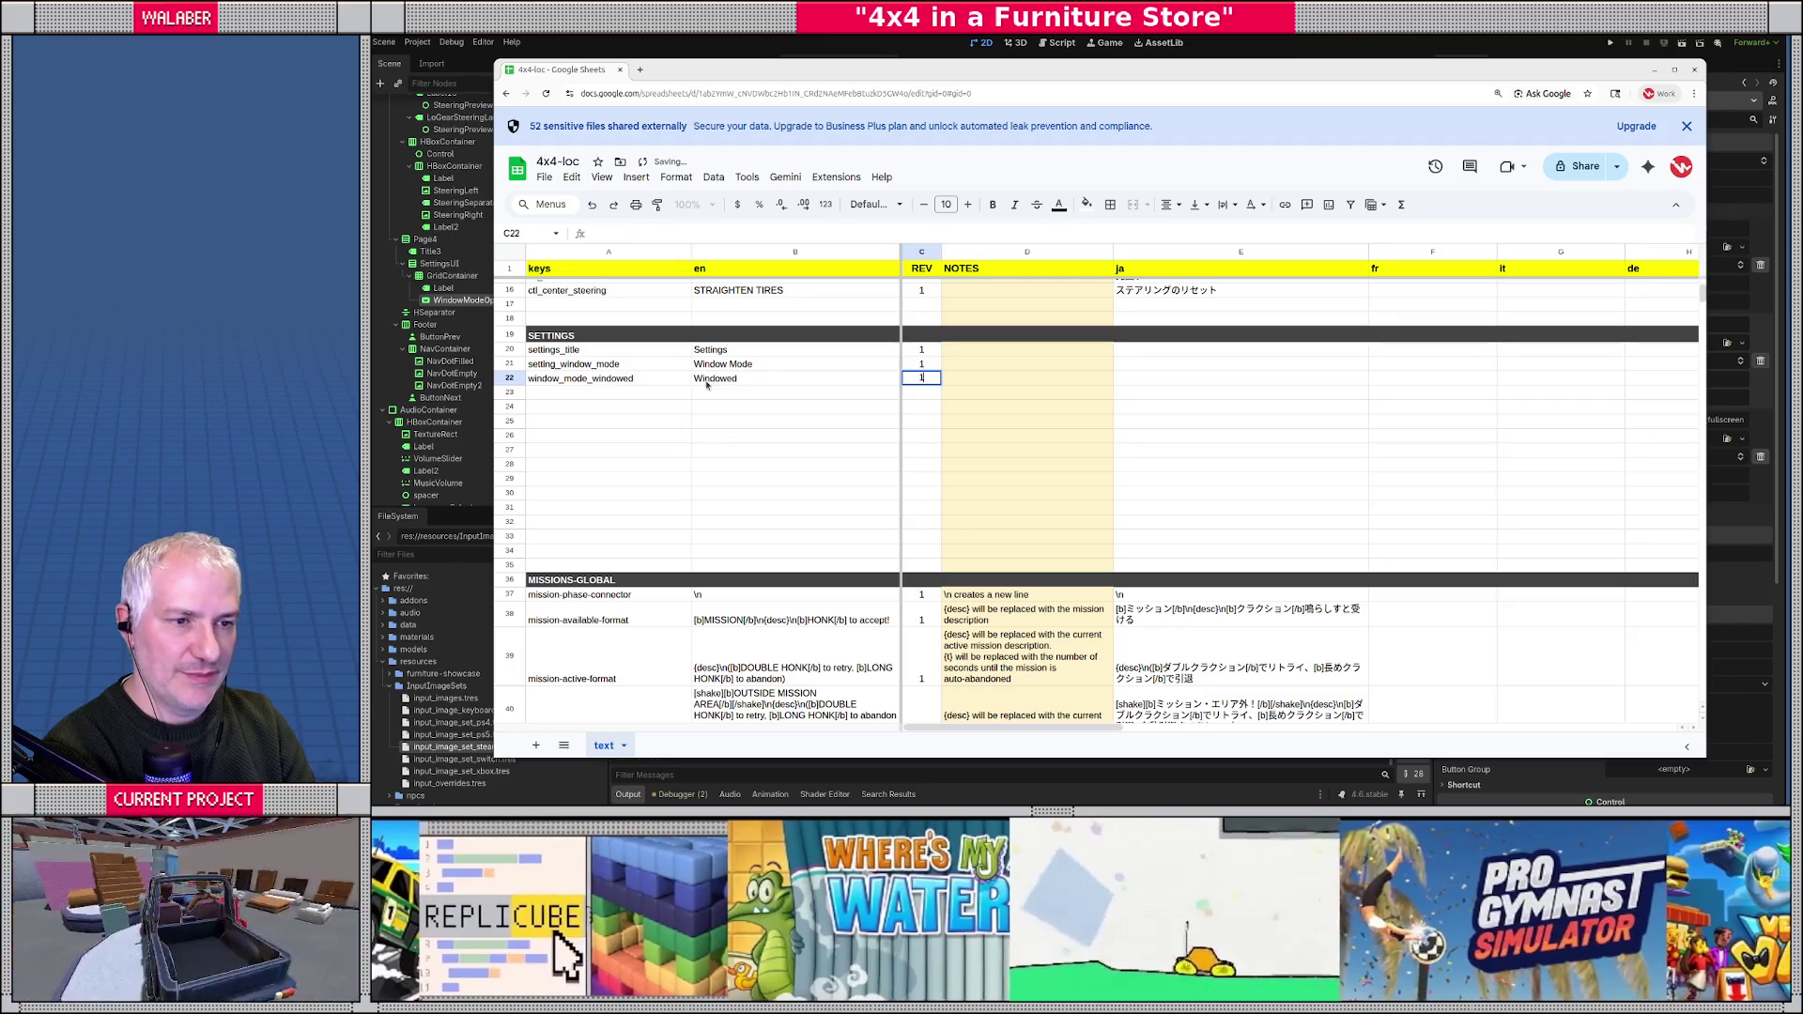
{"action": "key", "text": "Return"}
{"action": "type", "text": "window_mode_"}
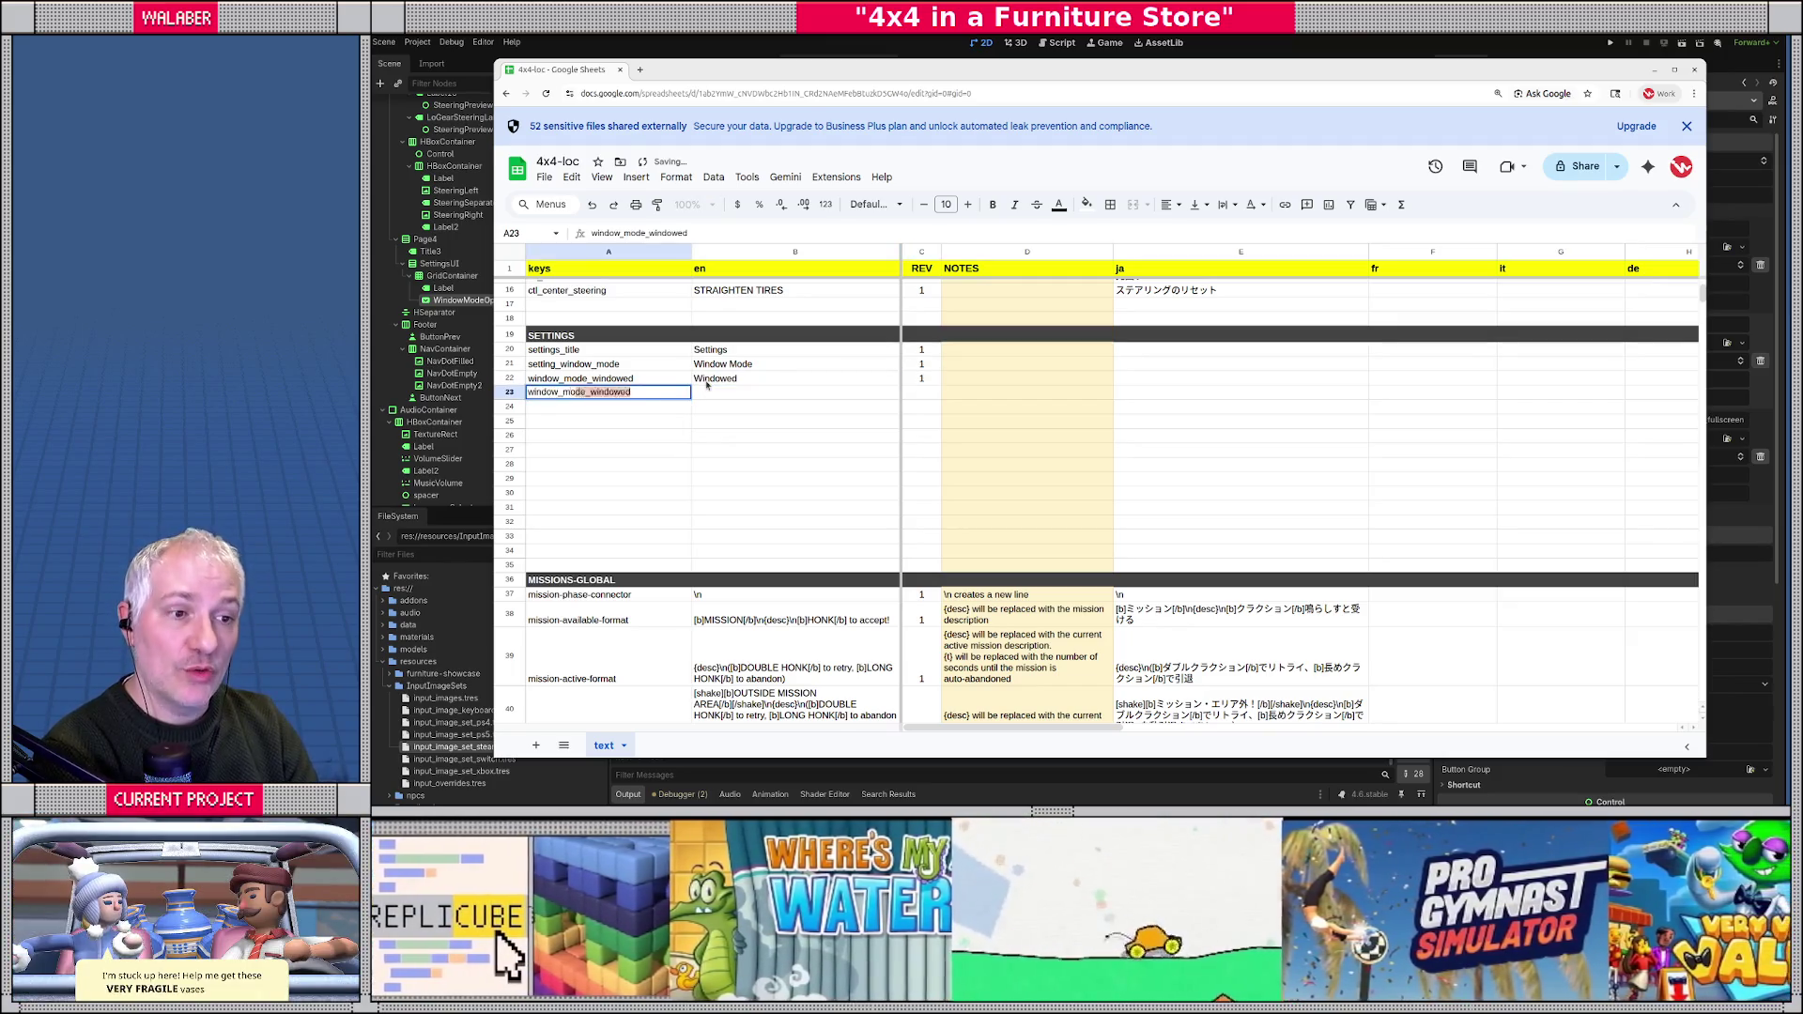
{"action": "type", "text": "fullscree"}
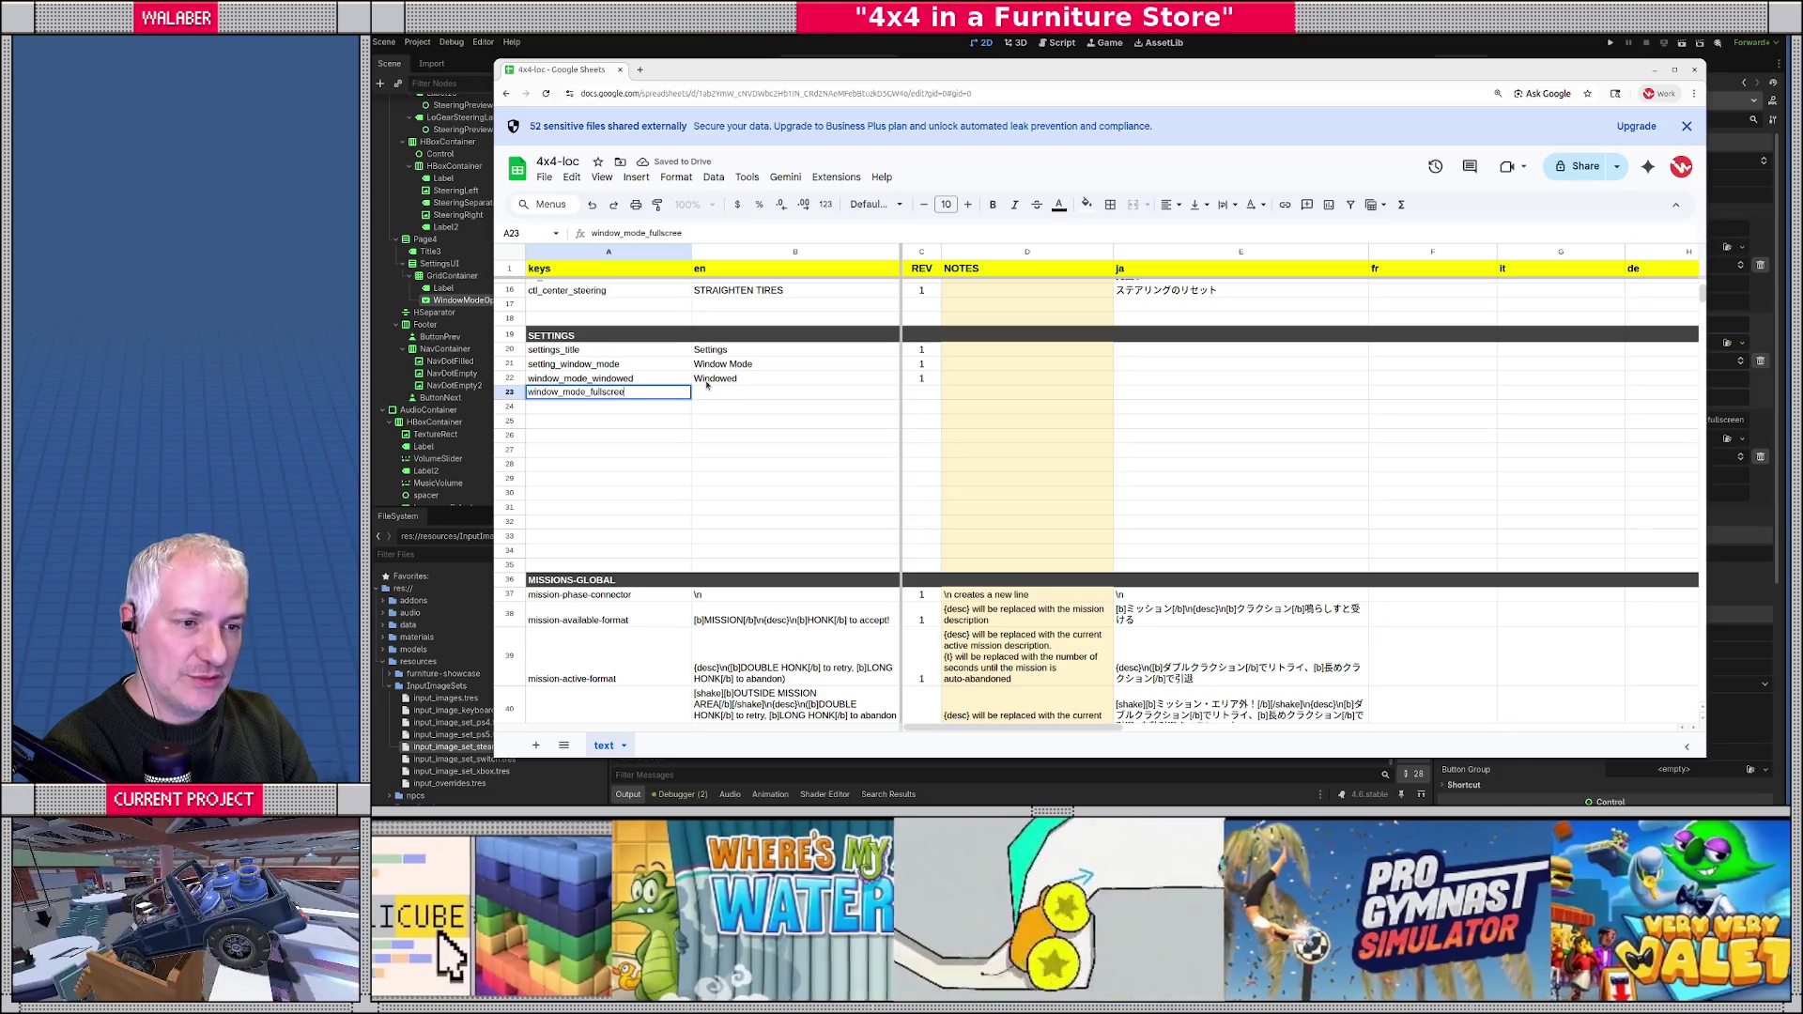
{"action": "key", "text": "Tab"}
{"action": "type", "text": "Fullscreen"}
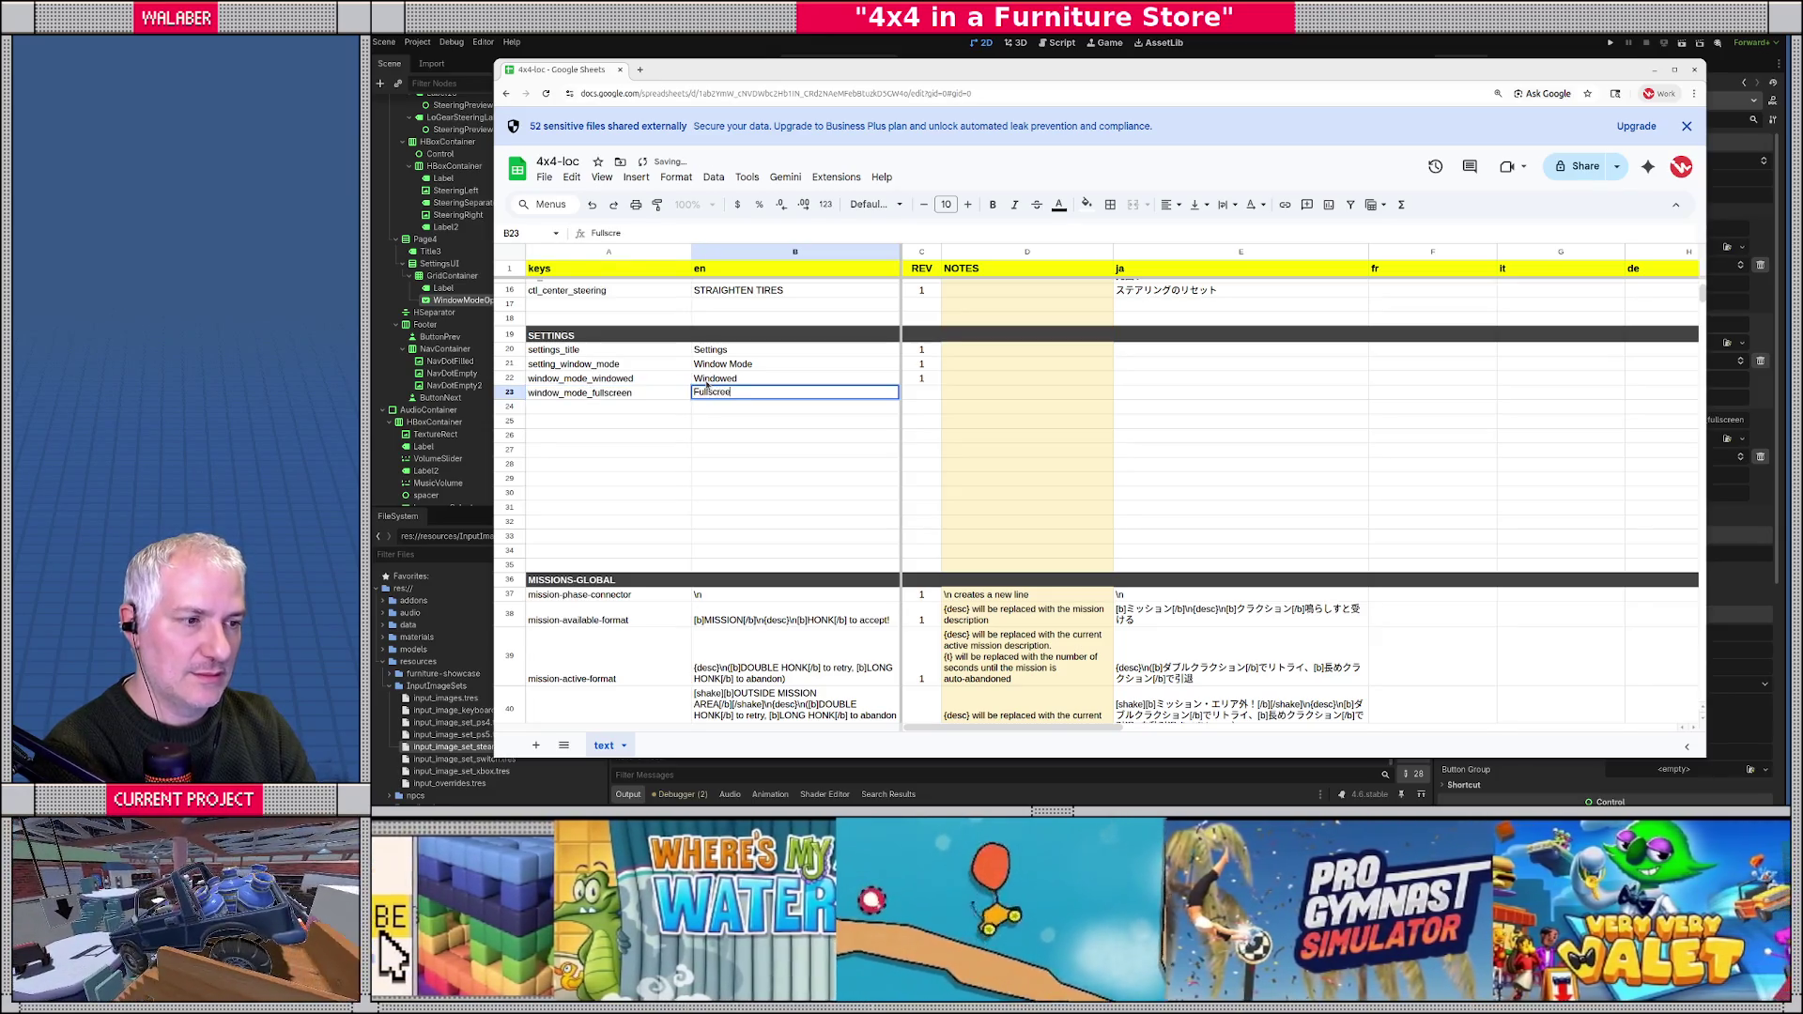
{"action": "key", "text": "Tab"}
{"action": "type", "text": "1"}
{"action": "key", "text": "Return"}
- Add window_mode_exclusive_fullscreen as Exclusive Fullscreen with revision 1
{"action": "type", "text": "window_mo"}
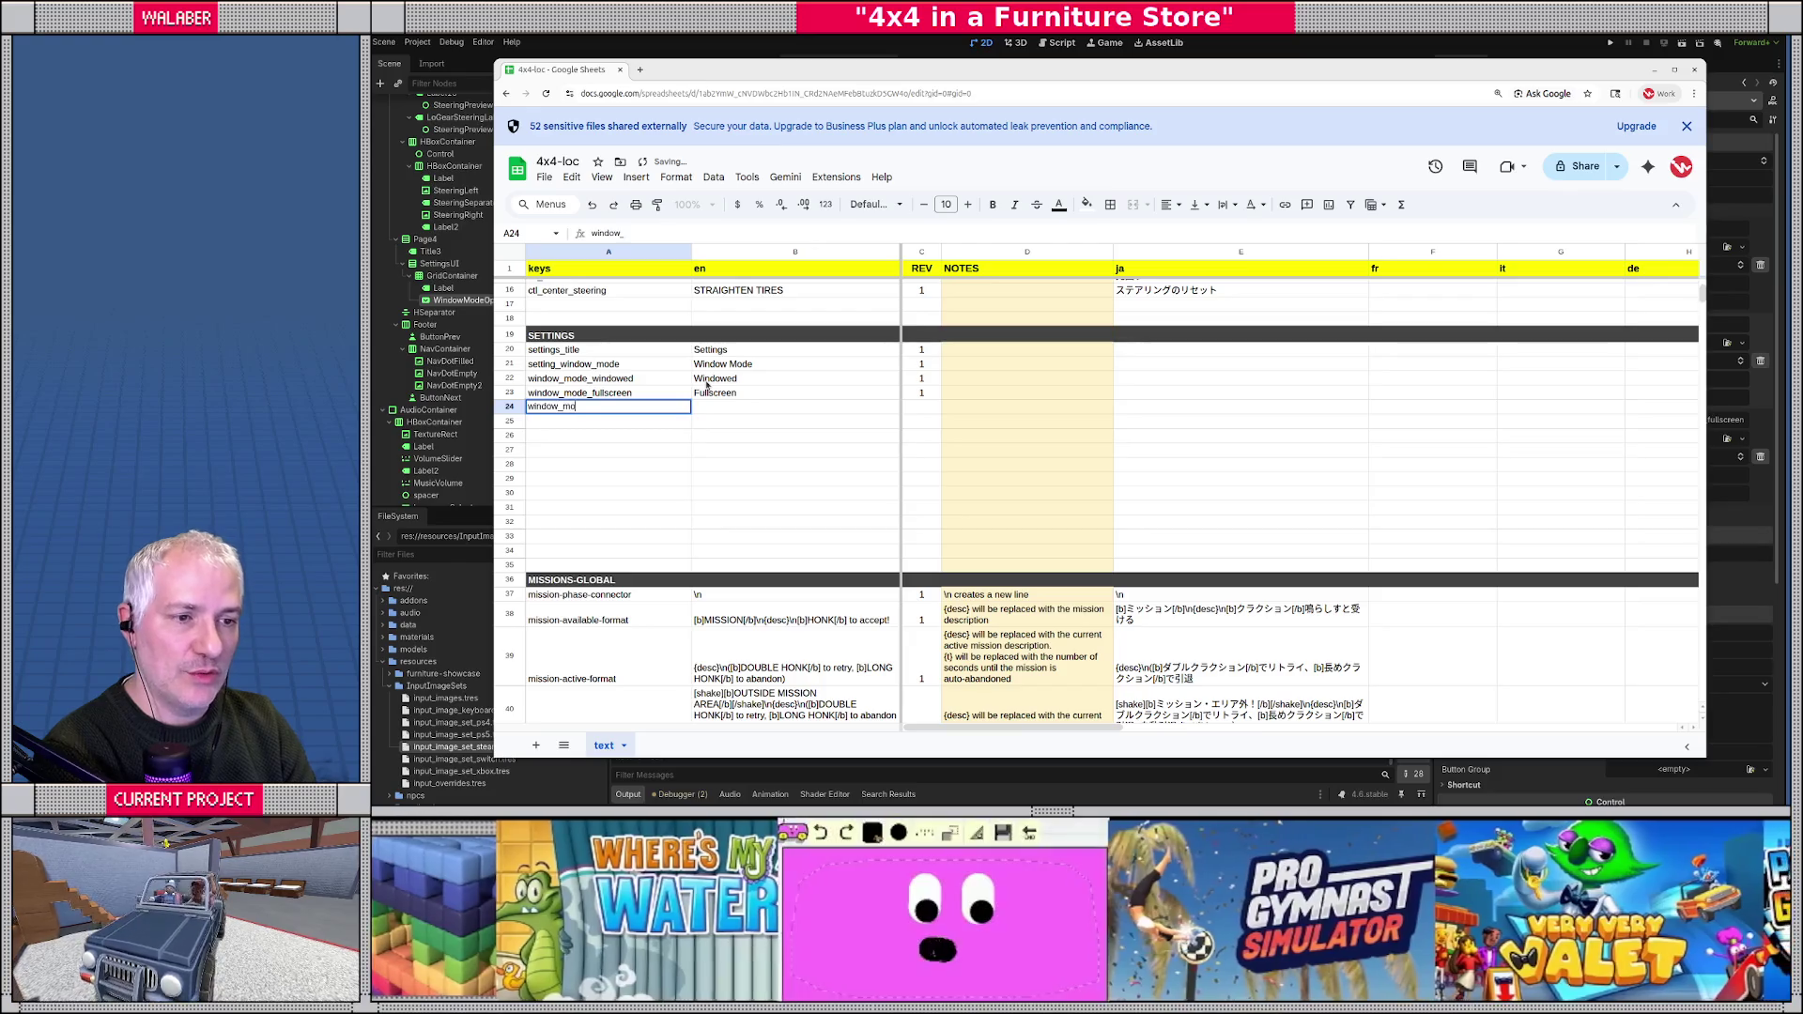
{"action": "type", "text": "de_exc"}
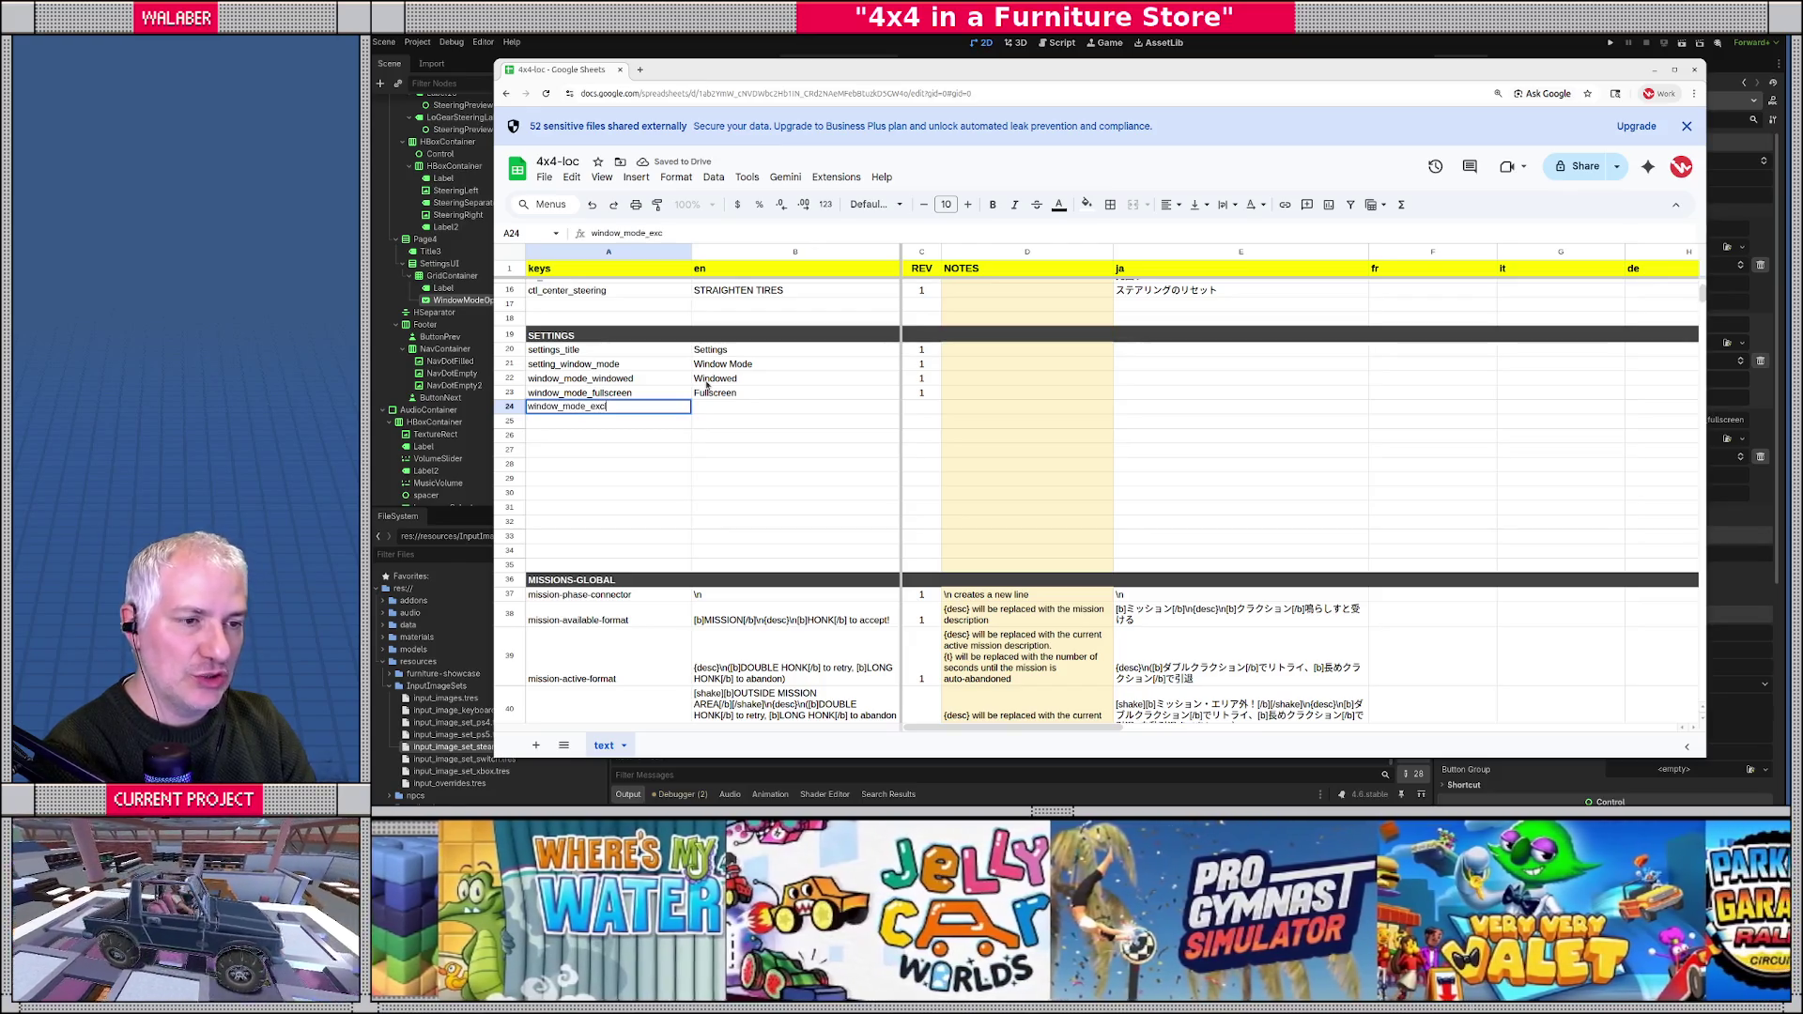
{"action": "type", "text": "lusive_ful"}
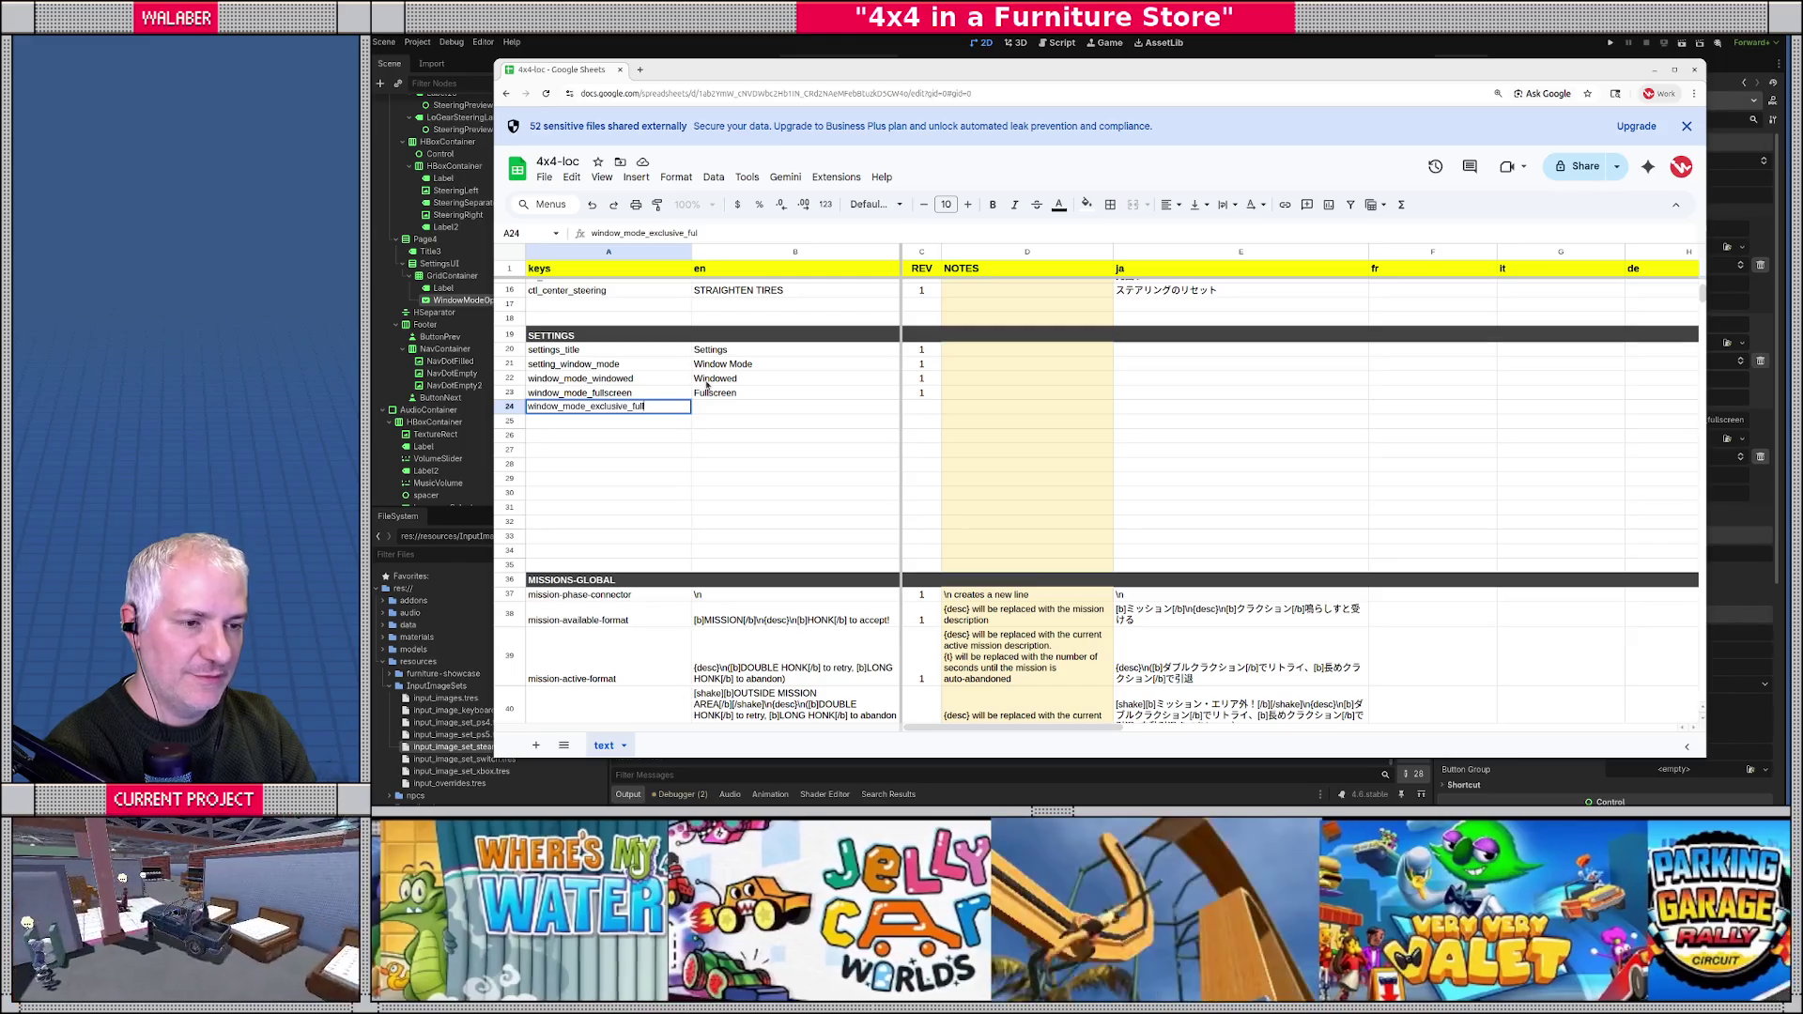
{"action": "type", "text": "lscreen"}
{"action": "key", "text": "Tab"}
{"action": "type", "text": "Ex"}
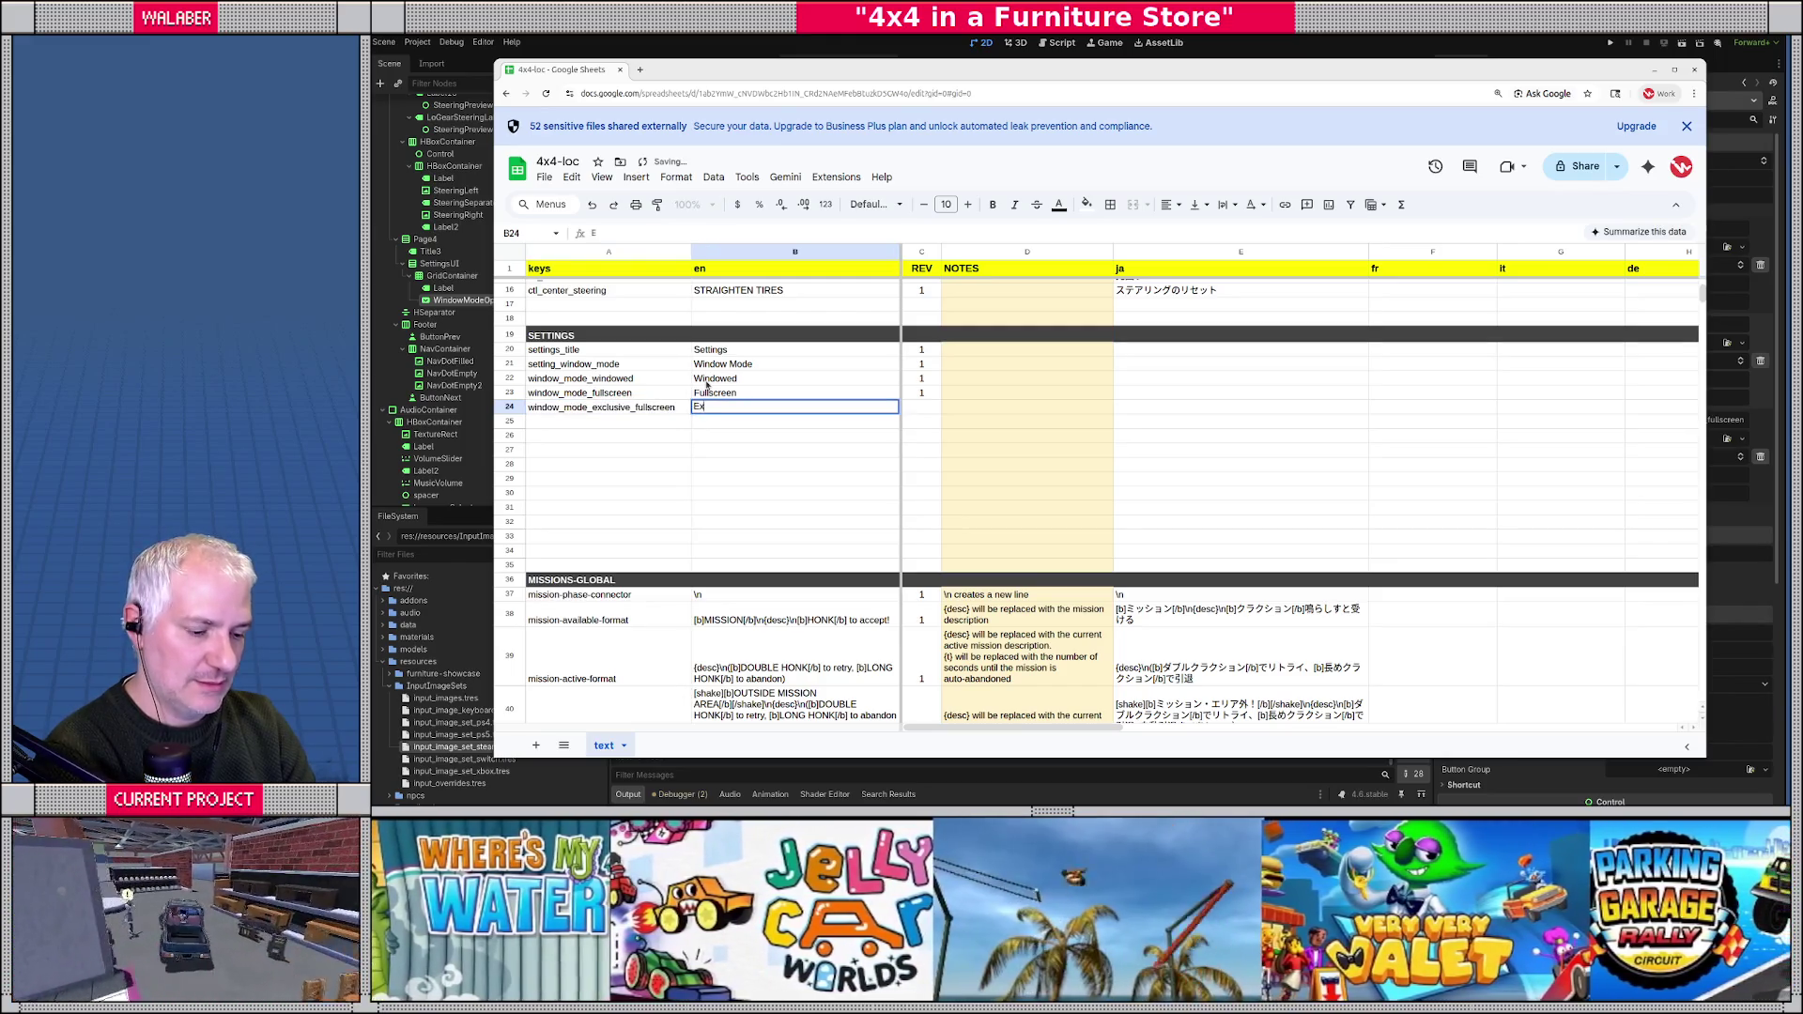
{"action": "type", "text": "clusive Fullscreen"}
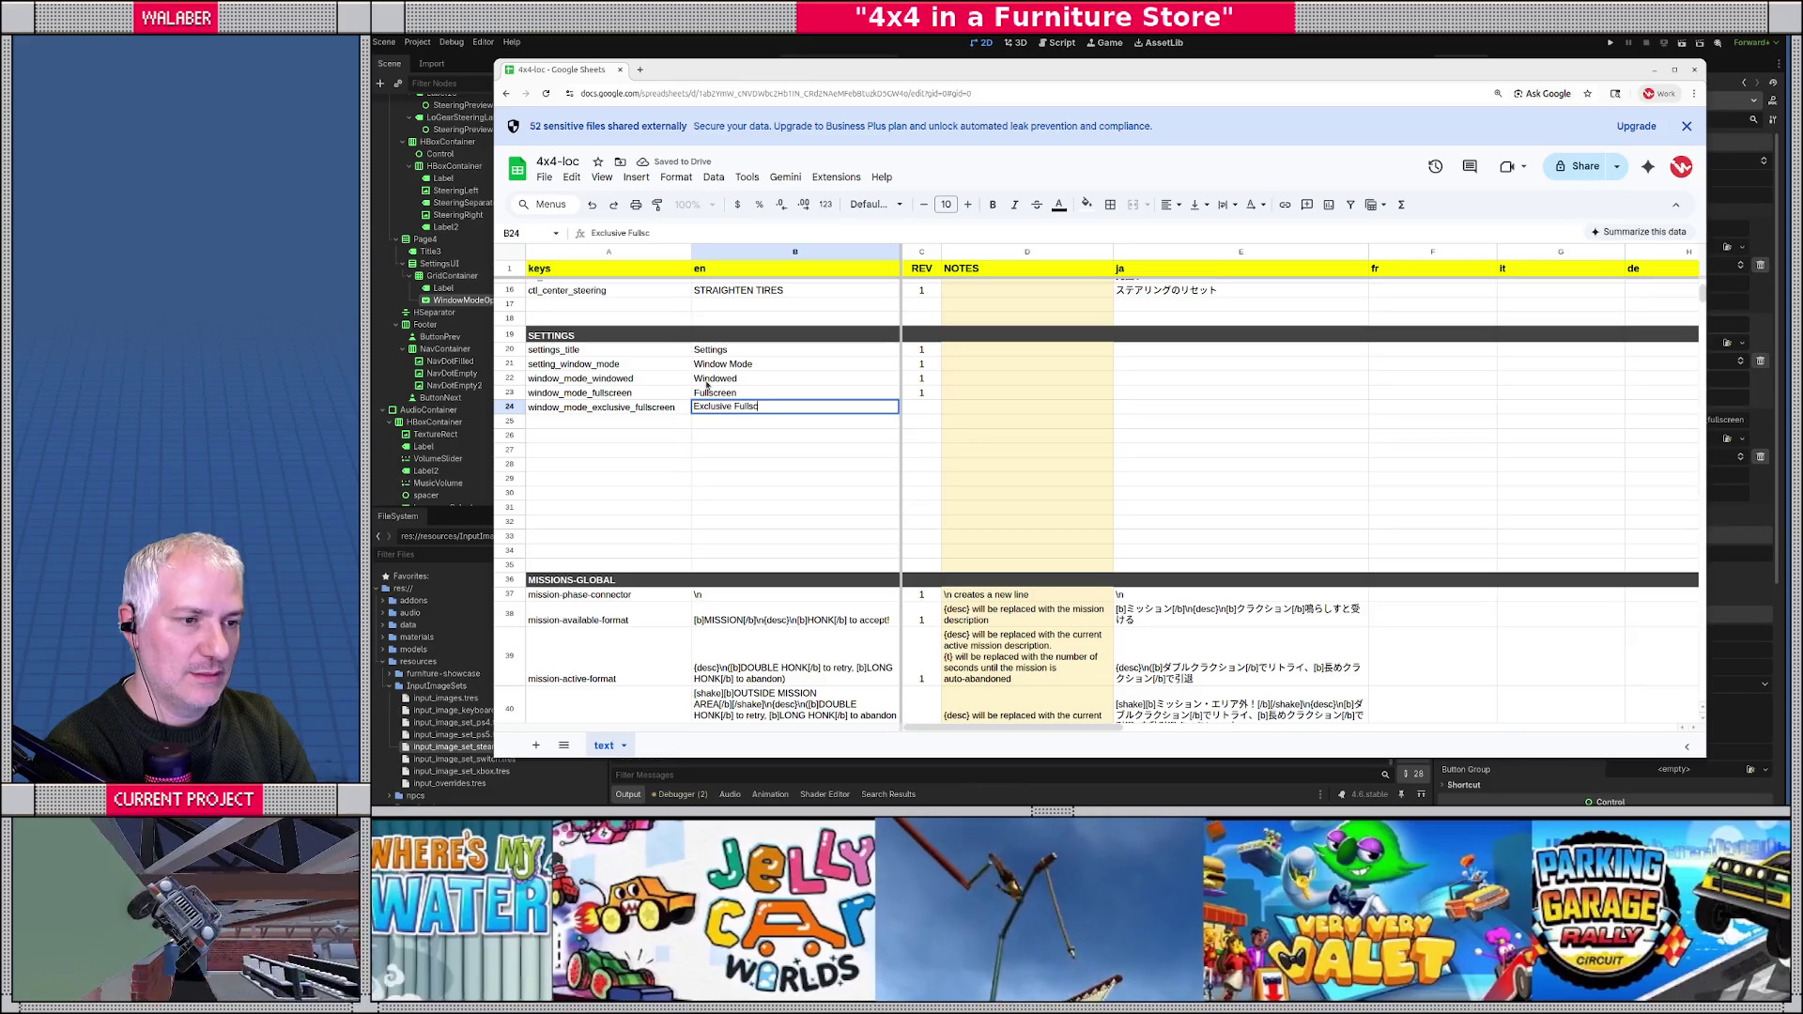
{"action": "key", "text": "Tab"}
{"action": "type", "text": "1"}
{"action": "key", "text": "Return"}
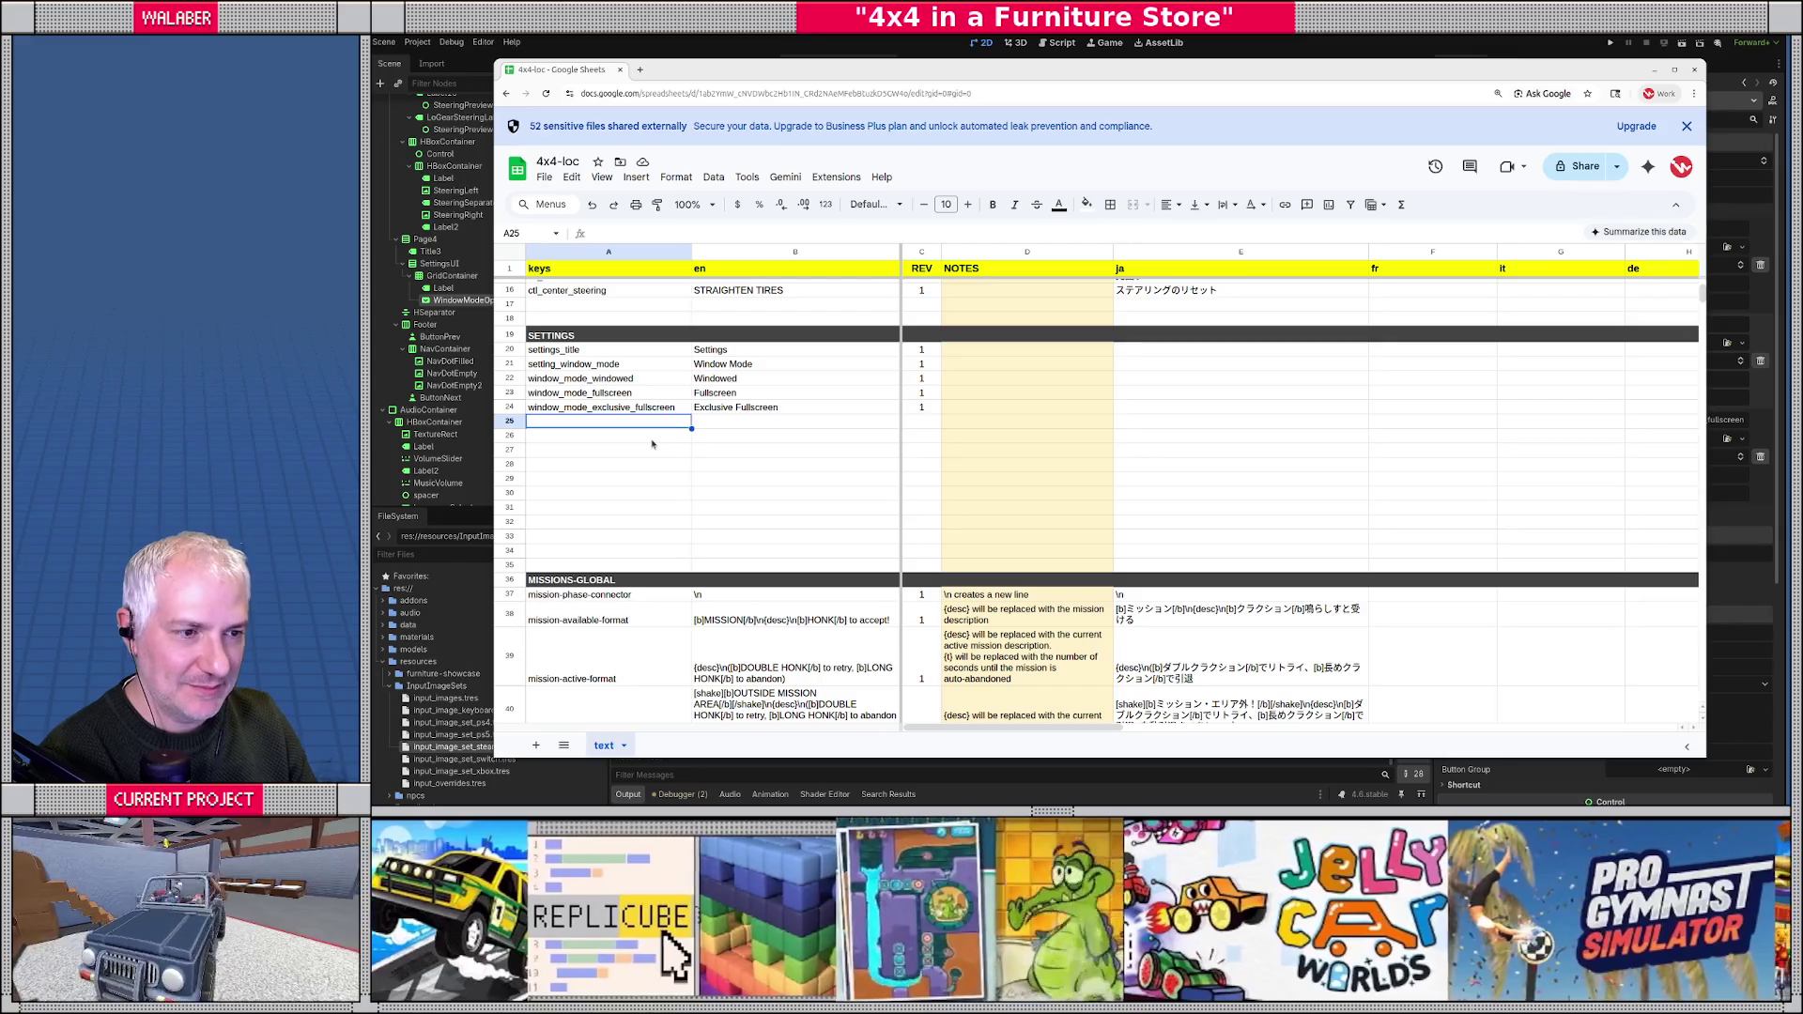
{"action": "key", "text": "alt+Tab"}
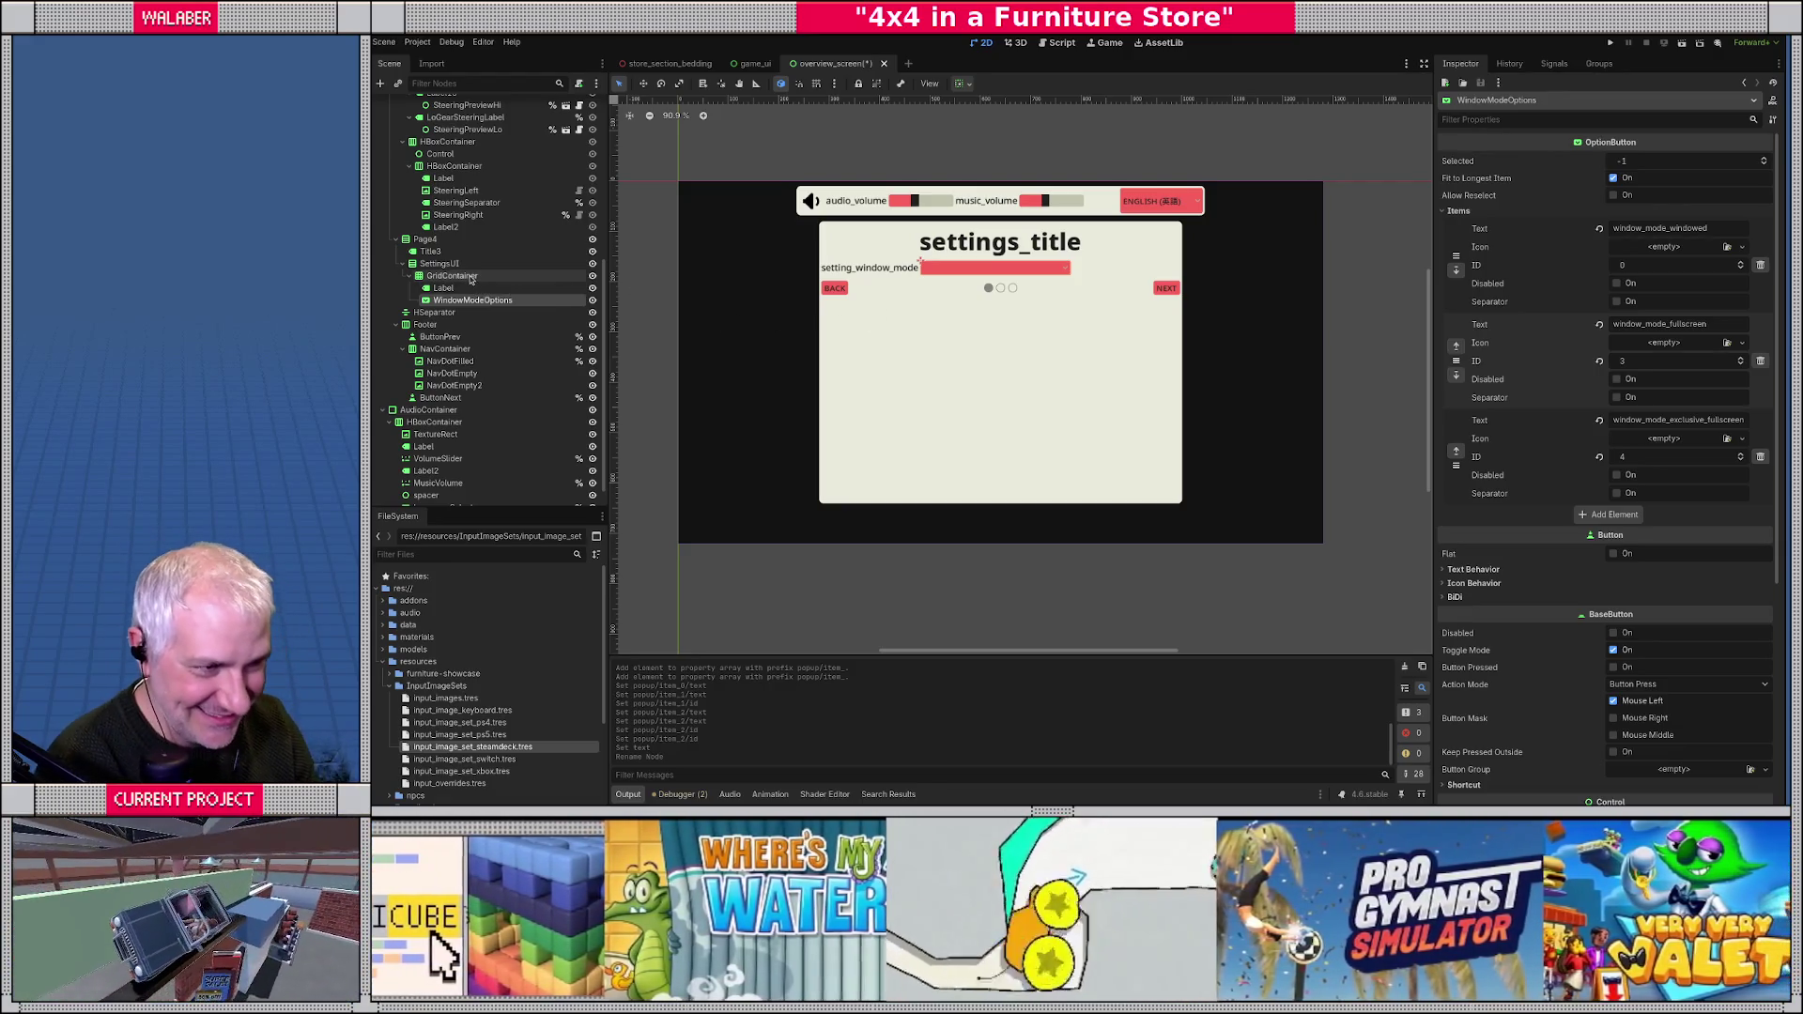
{"action": "left_click", "coordinate": [471, 277]}
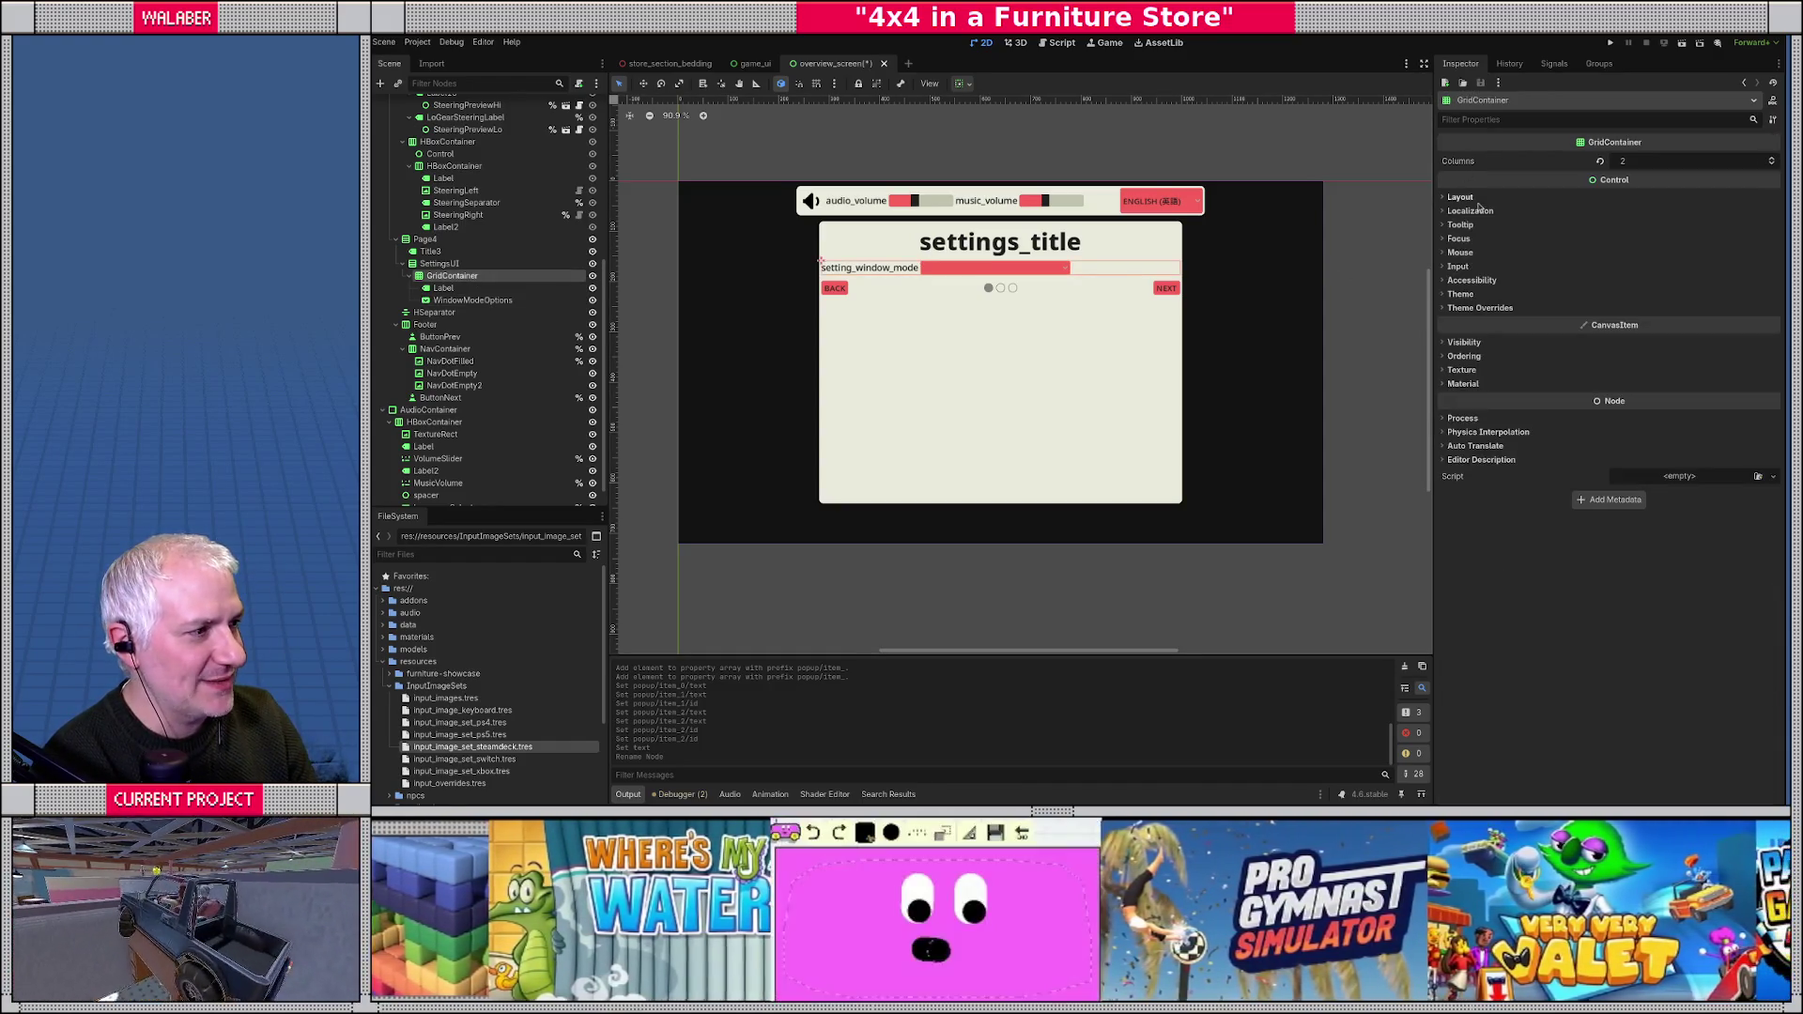
{"action": "left_click", "coordinate": [1460, 197]}
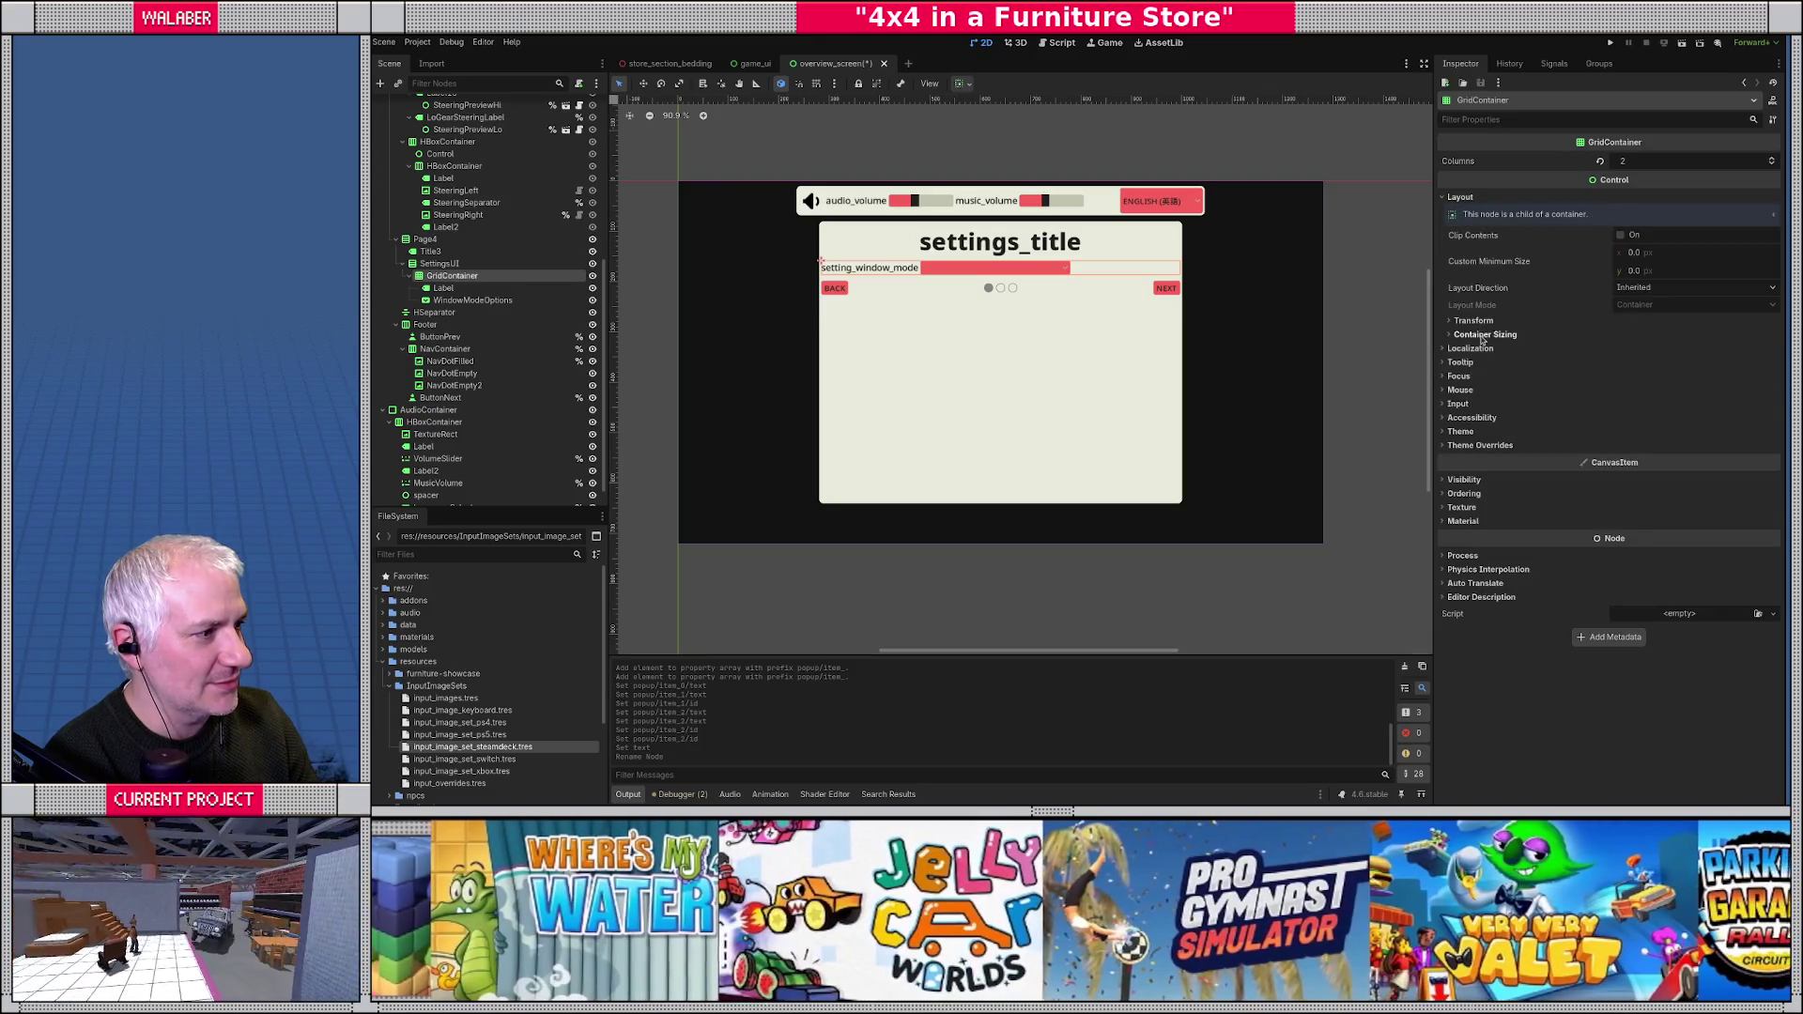
{"action": "left_click", "coordinate": [1485, 335]}
{"action": "left_click", "coordinate": [1643, 348]}
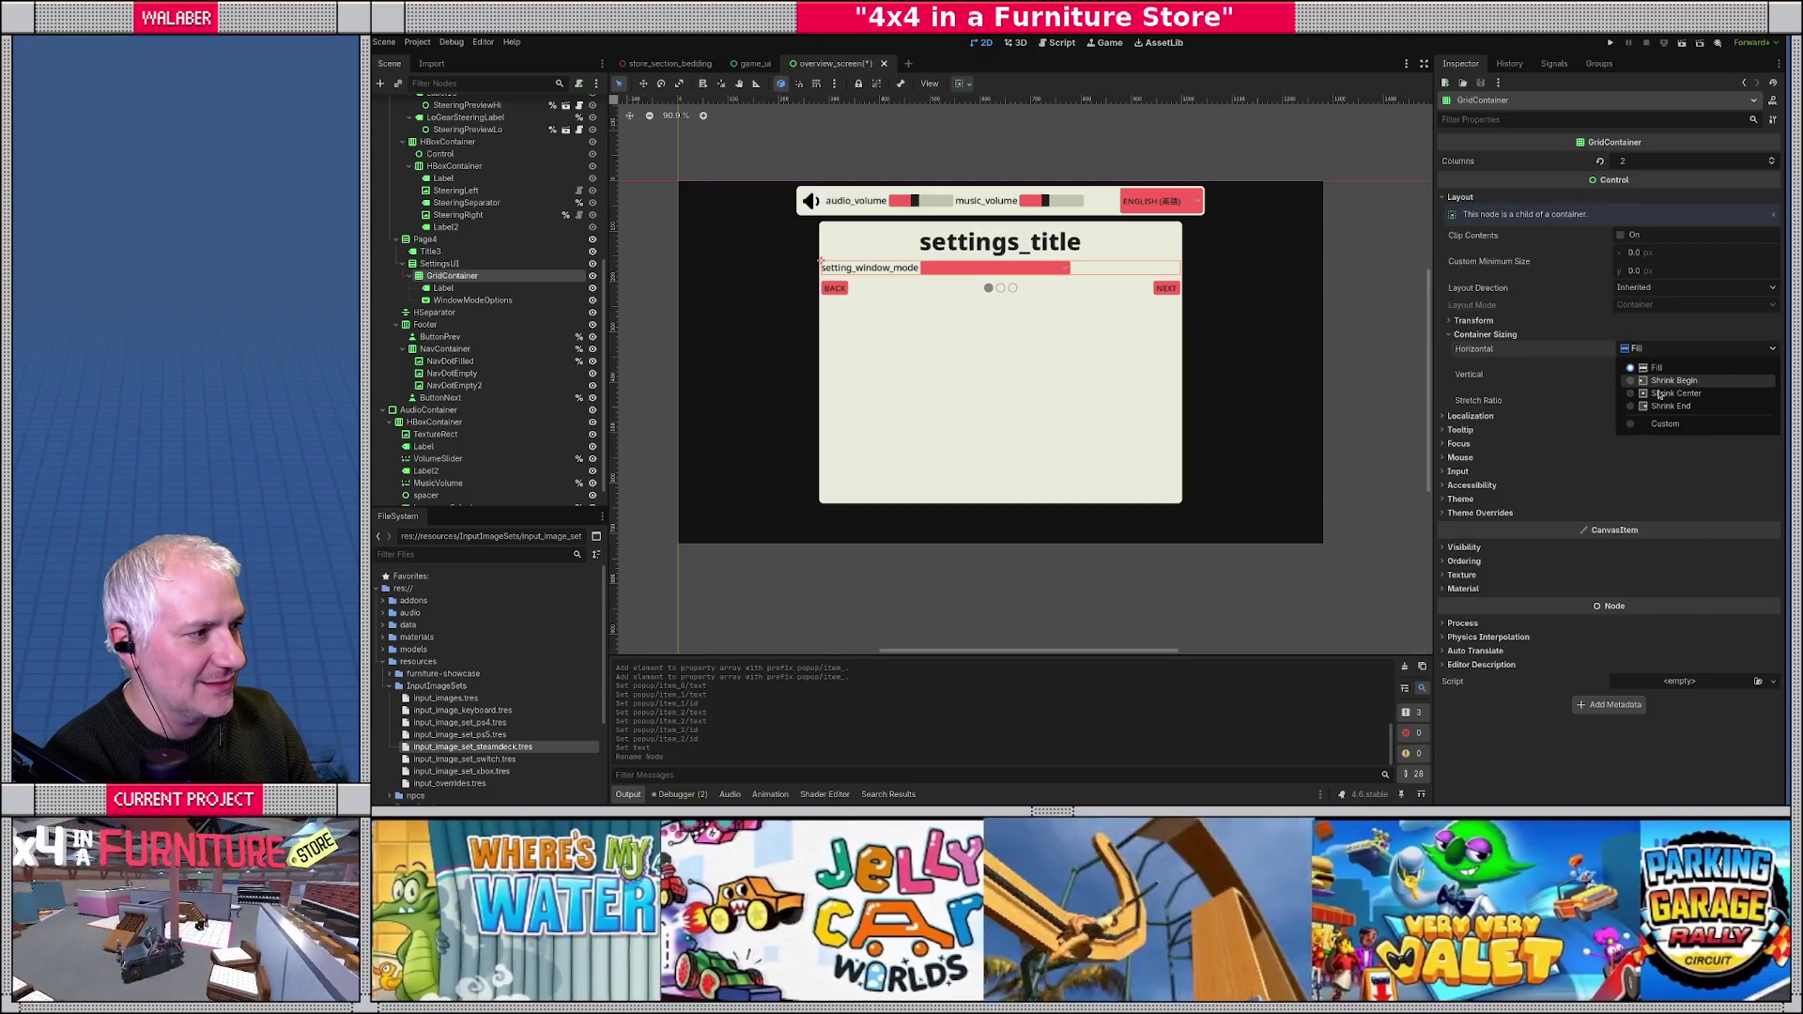
{"action": "left_click", "coordinate": [1660, 392]}
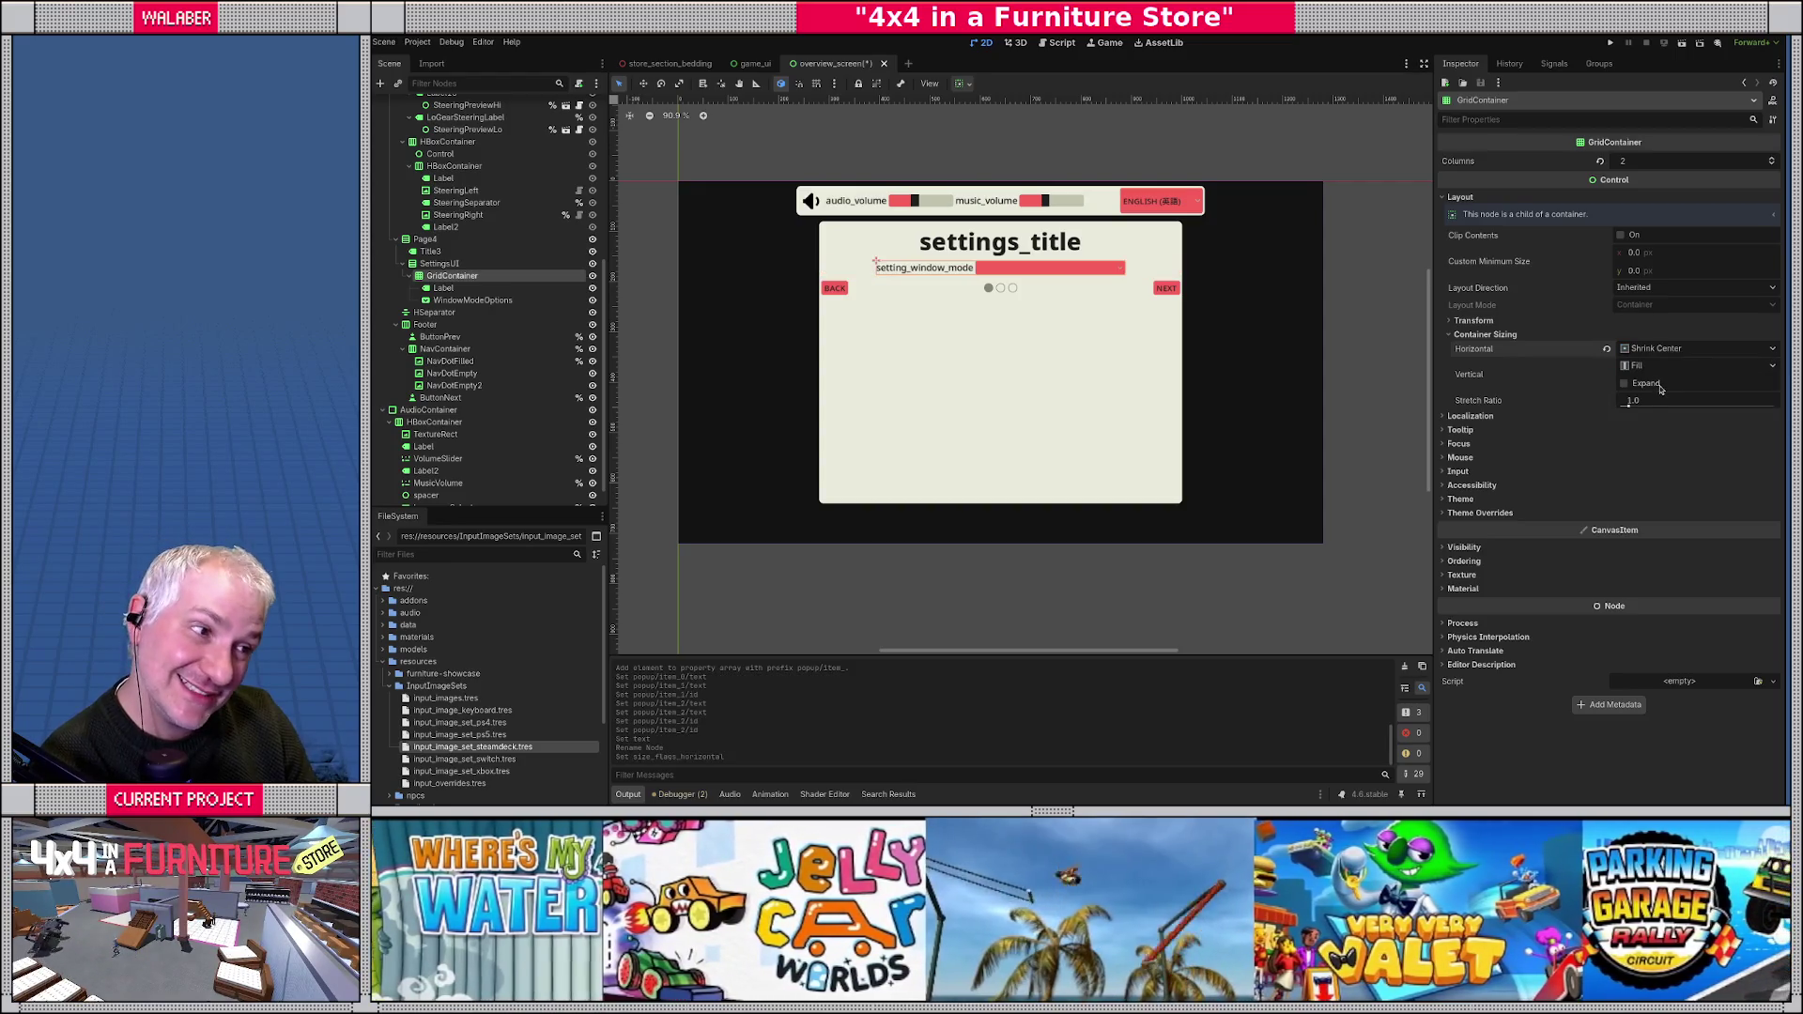
{"action": "left_click", "coordinate": [1645, 348]}
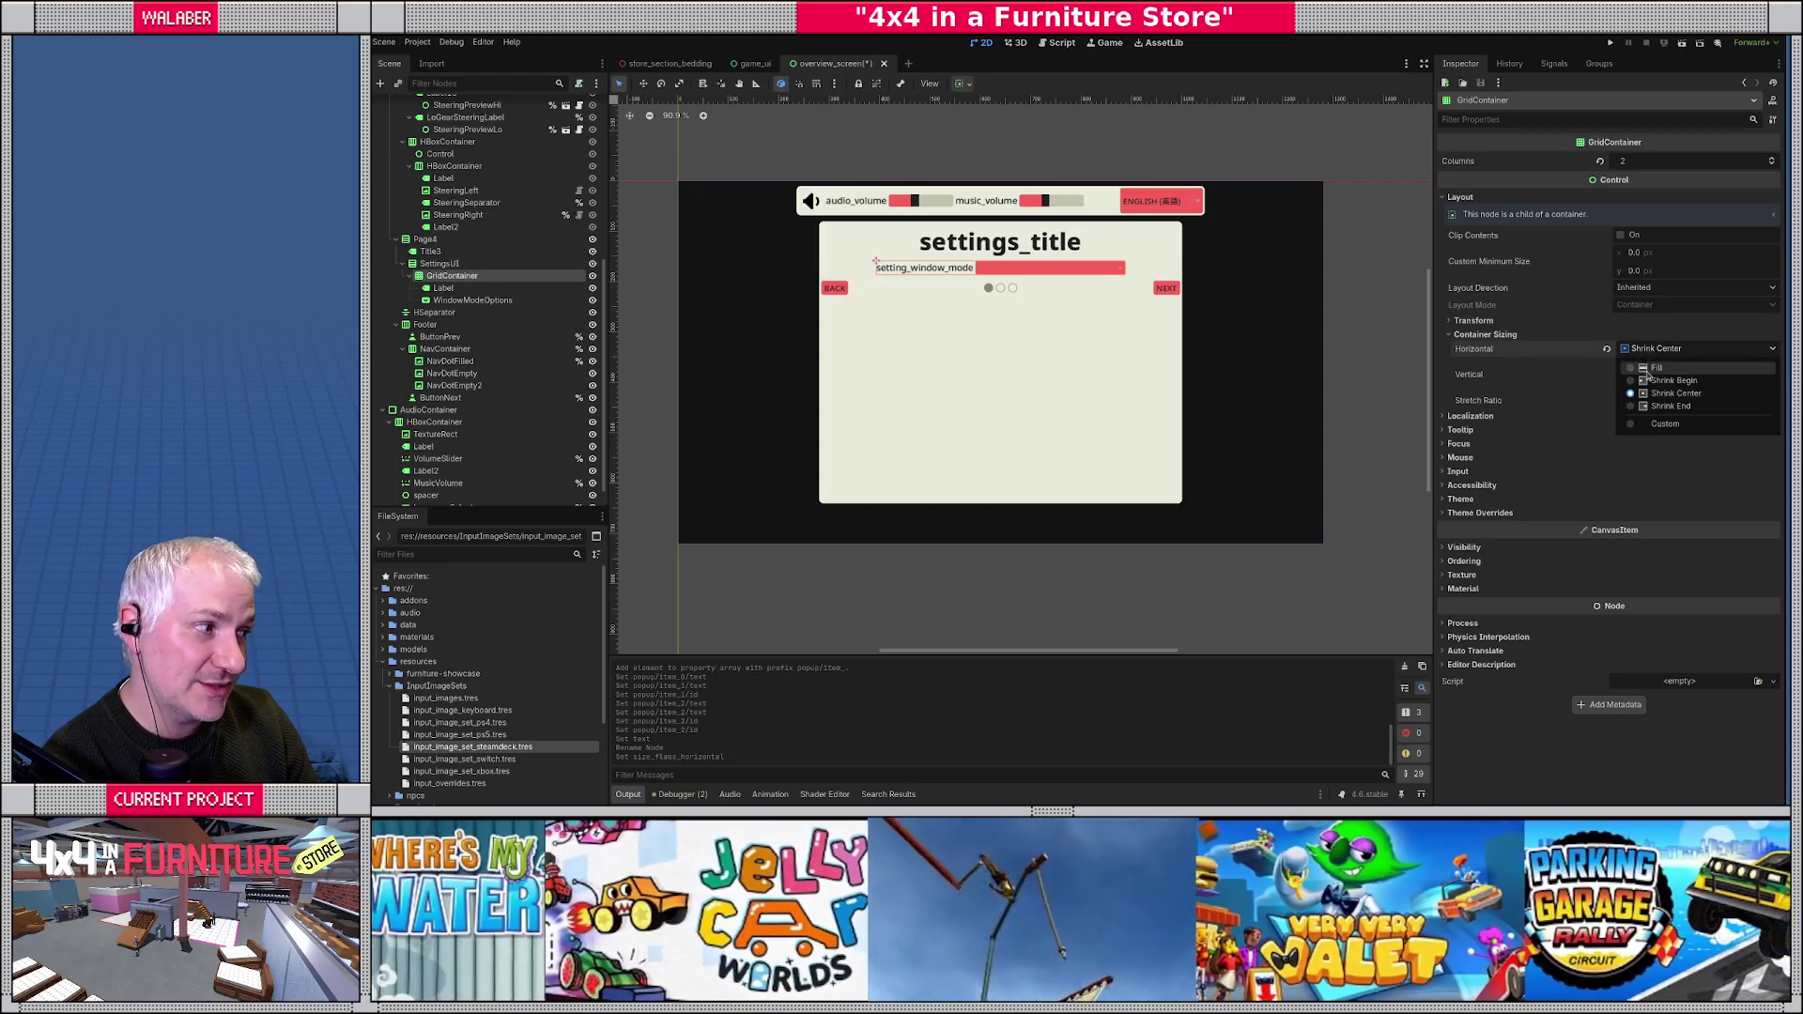
{"action": "left_click", "coordinate": [1638, 366]}
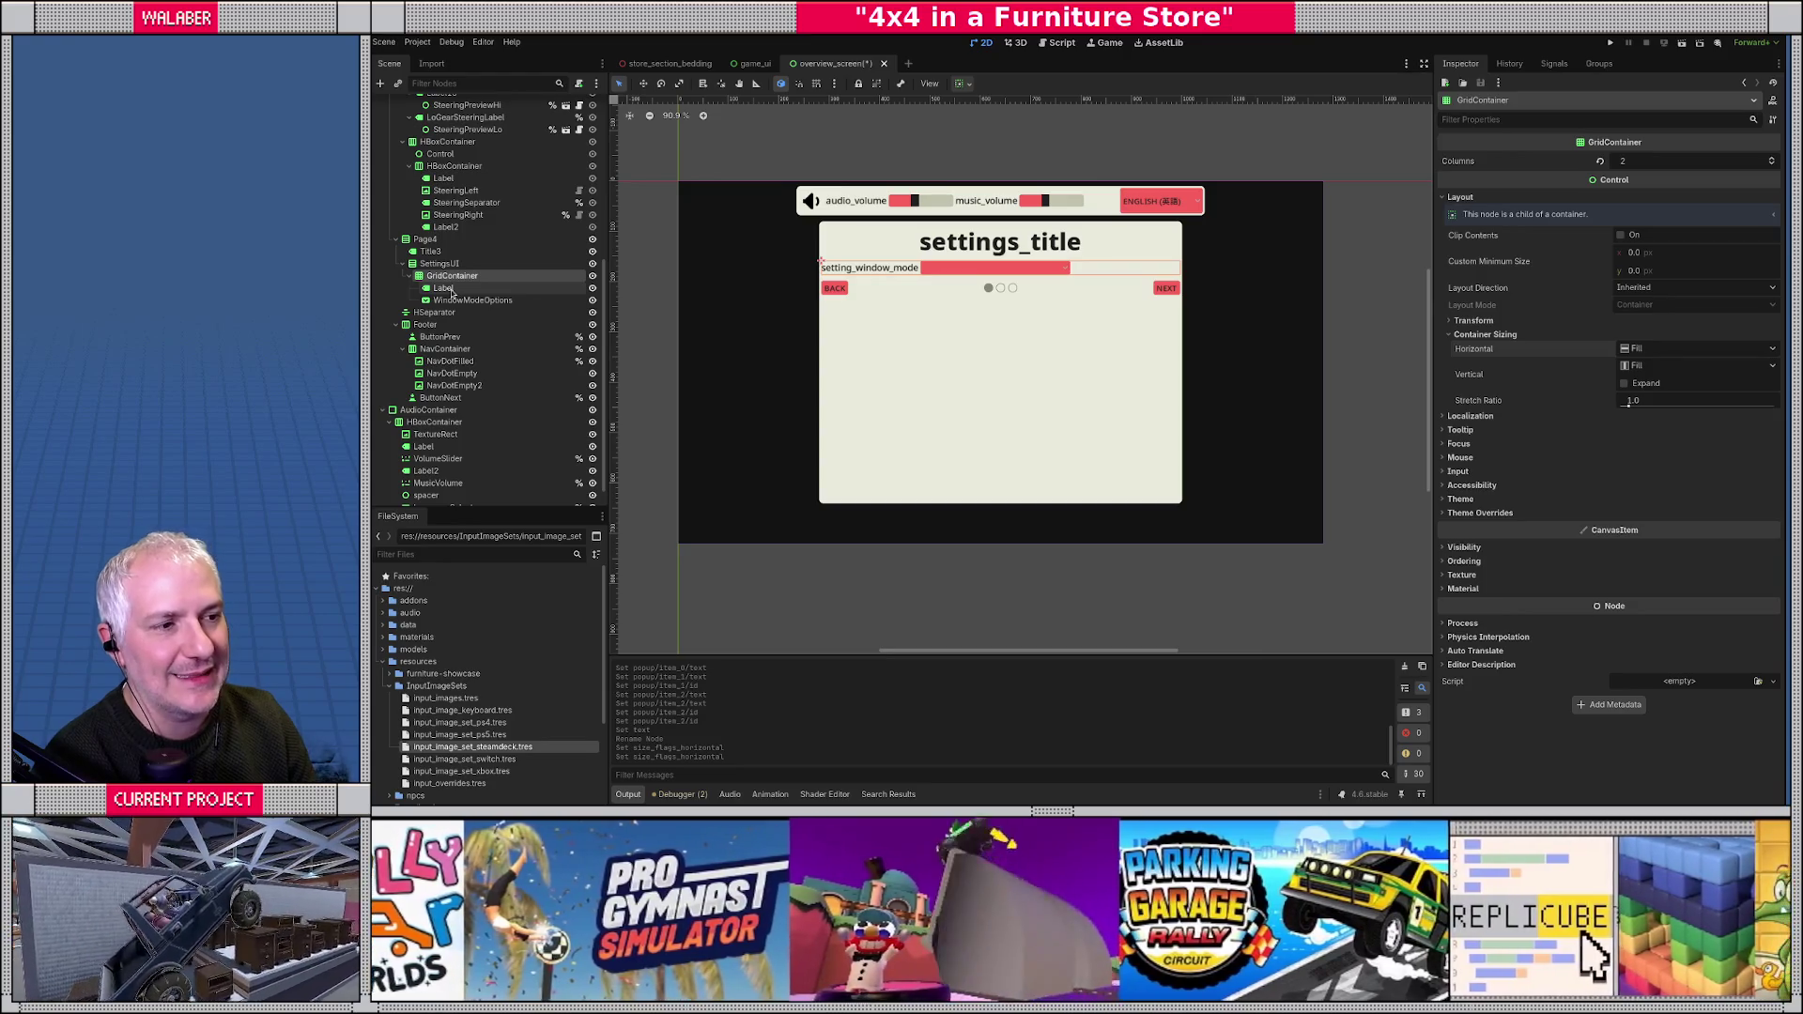
{"action": "left_click", "coordinate": [451, 290]}
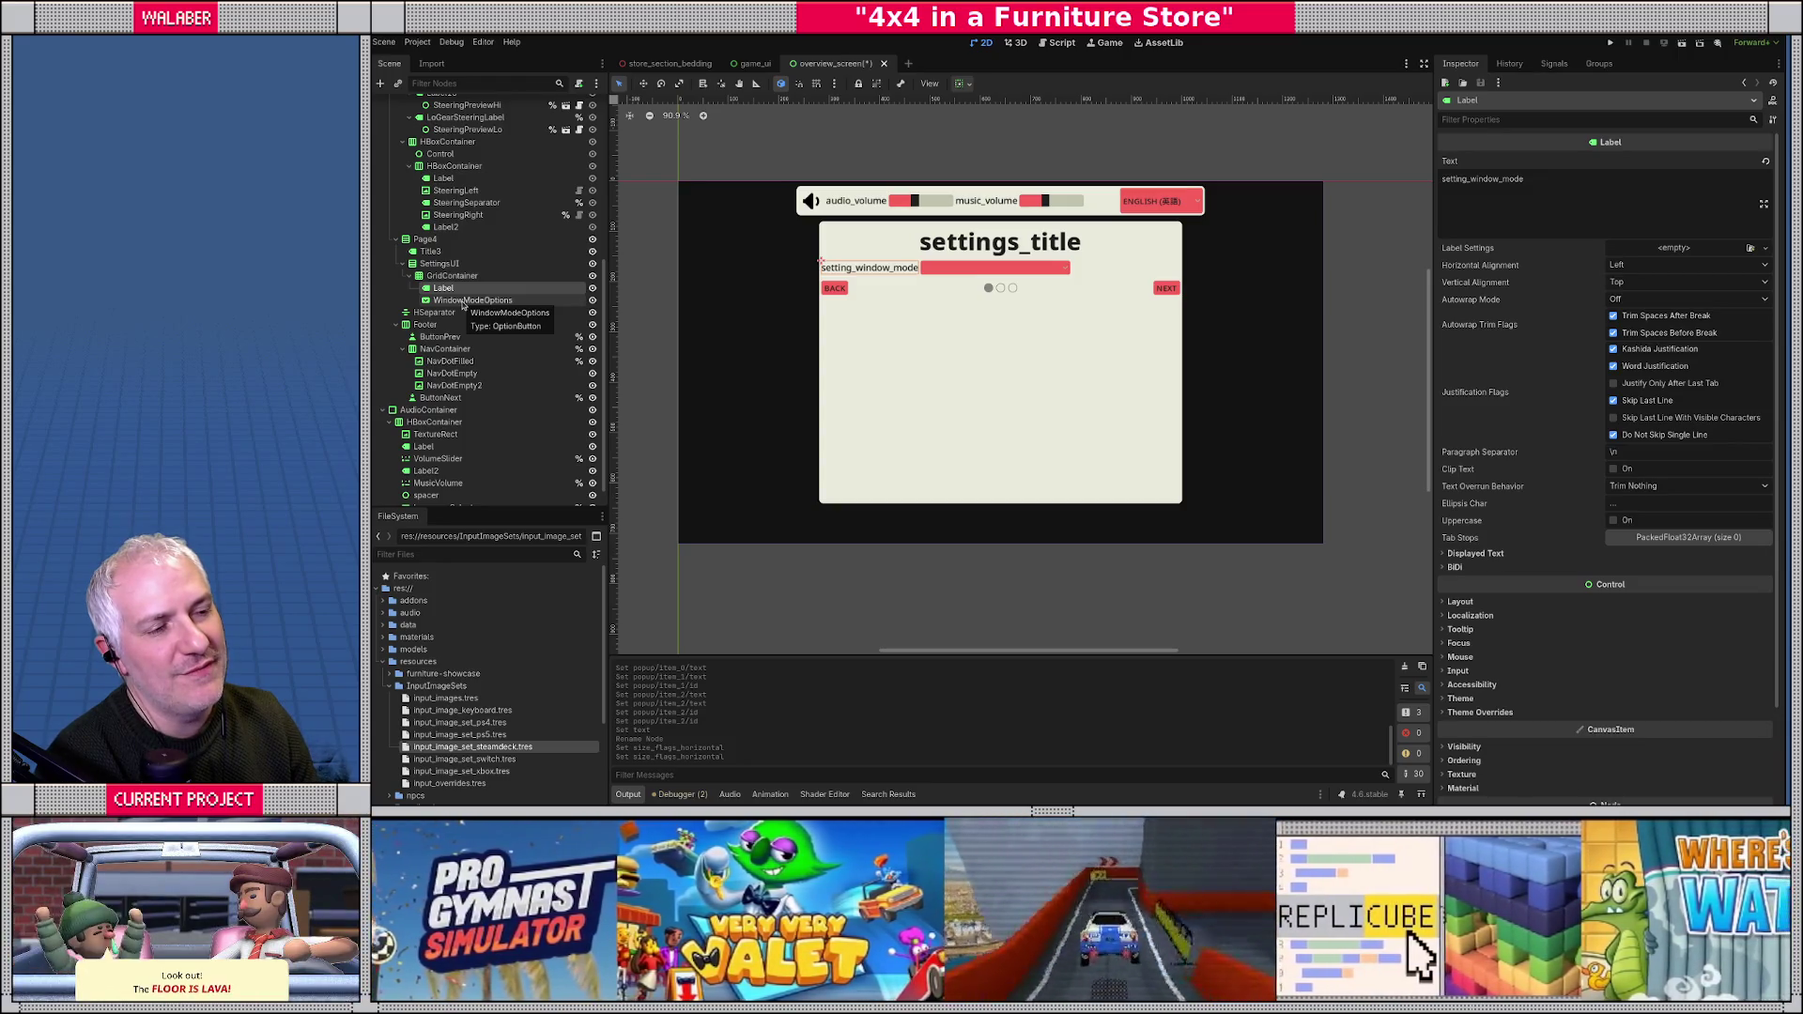
{"action": "left_click", "coordinate": [462, 302]}
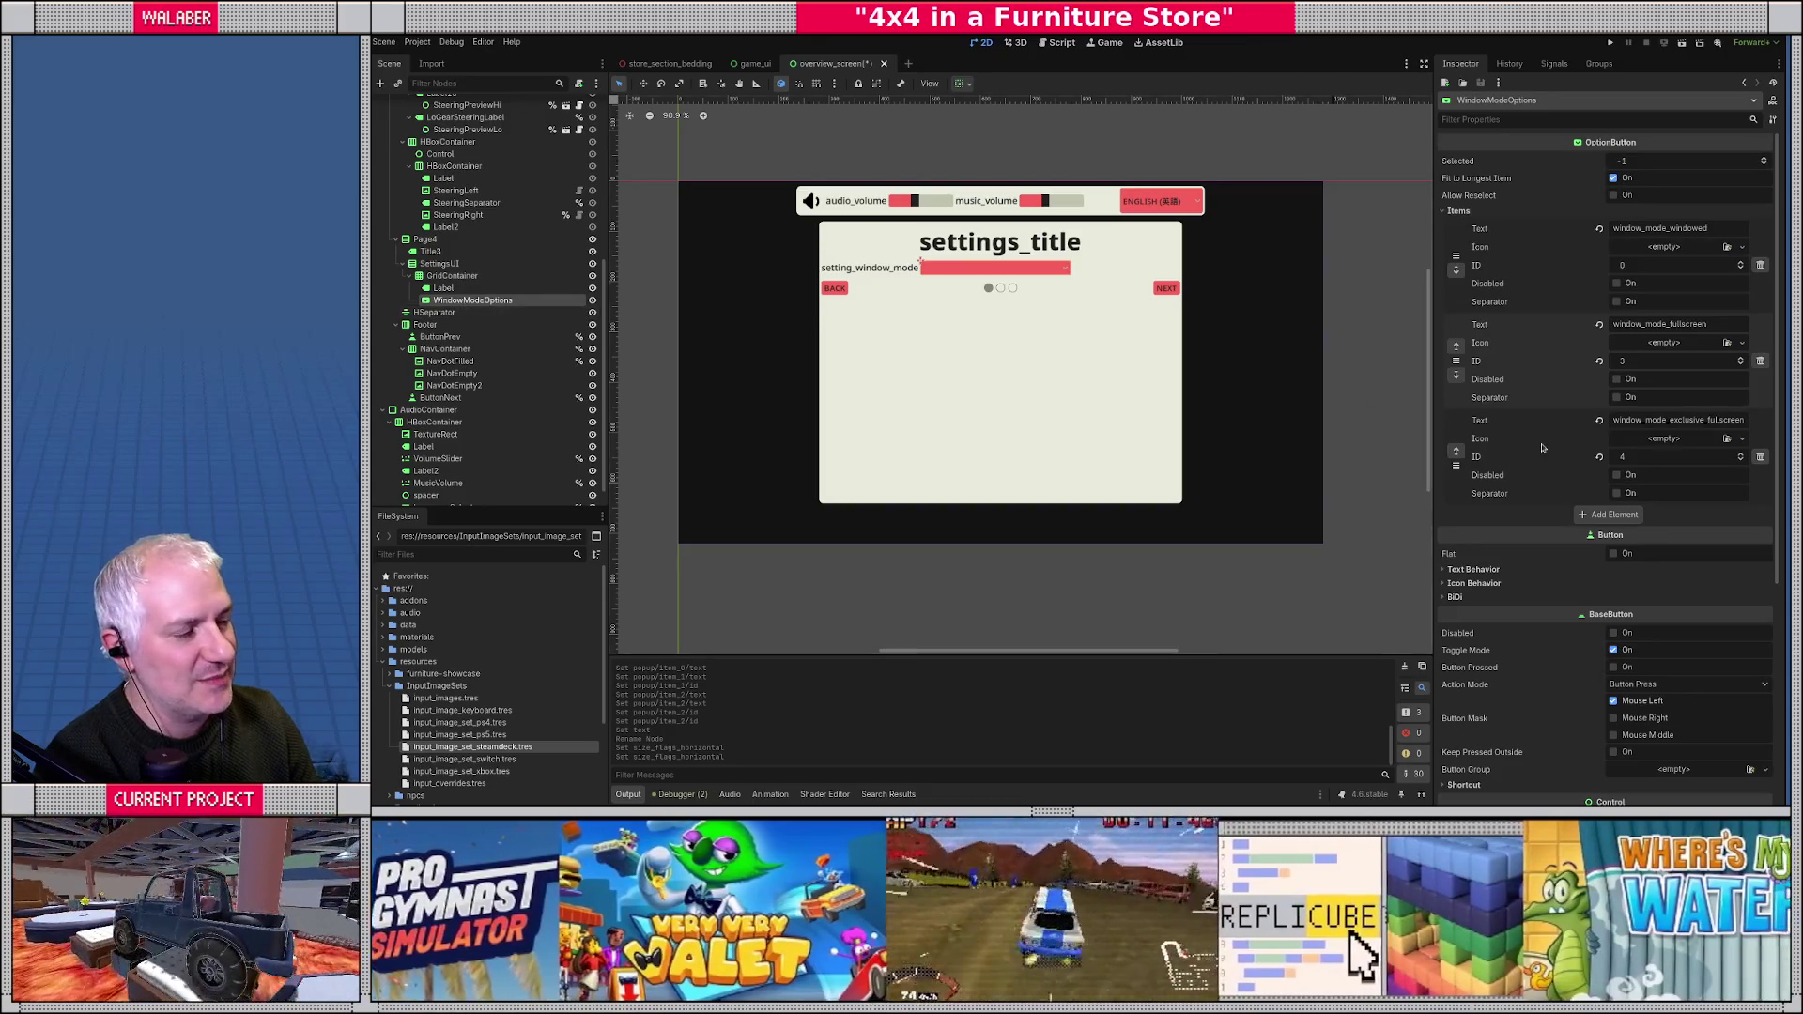
- Enable horizontal Expand under Container Sizing for the WindowModeOptions dropdown
{"action": "scroll", "coordinate": [1515, 546], "scroll_direction": "down", "scroll_amount": 3}
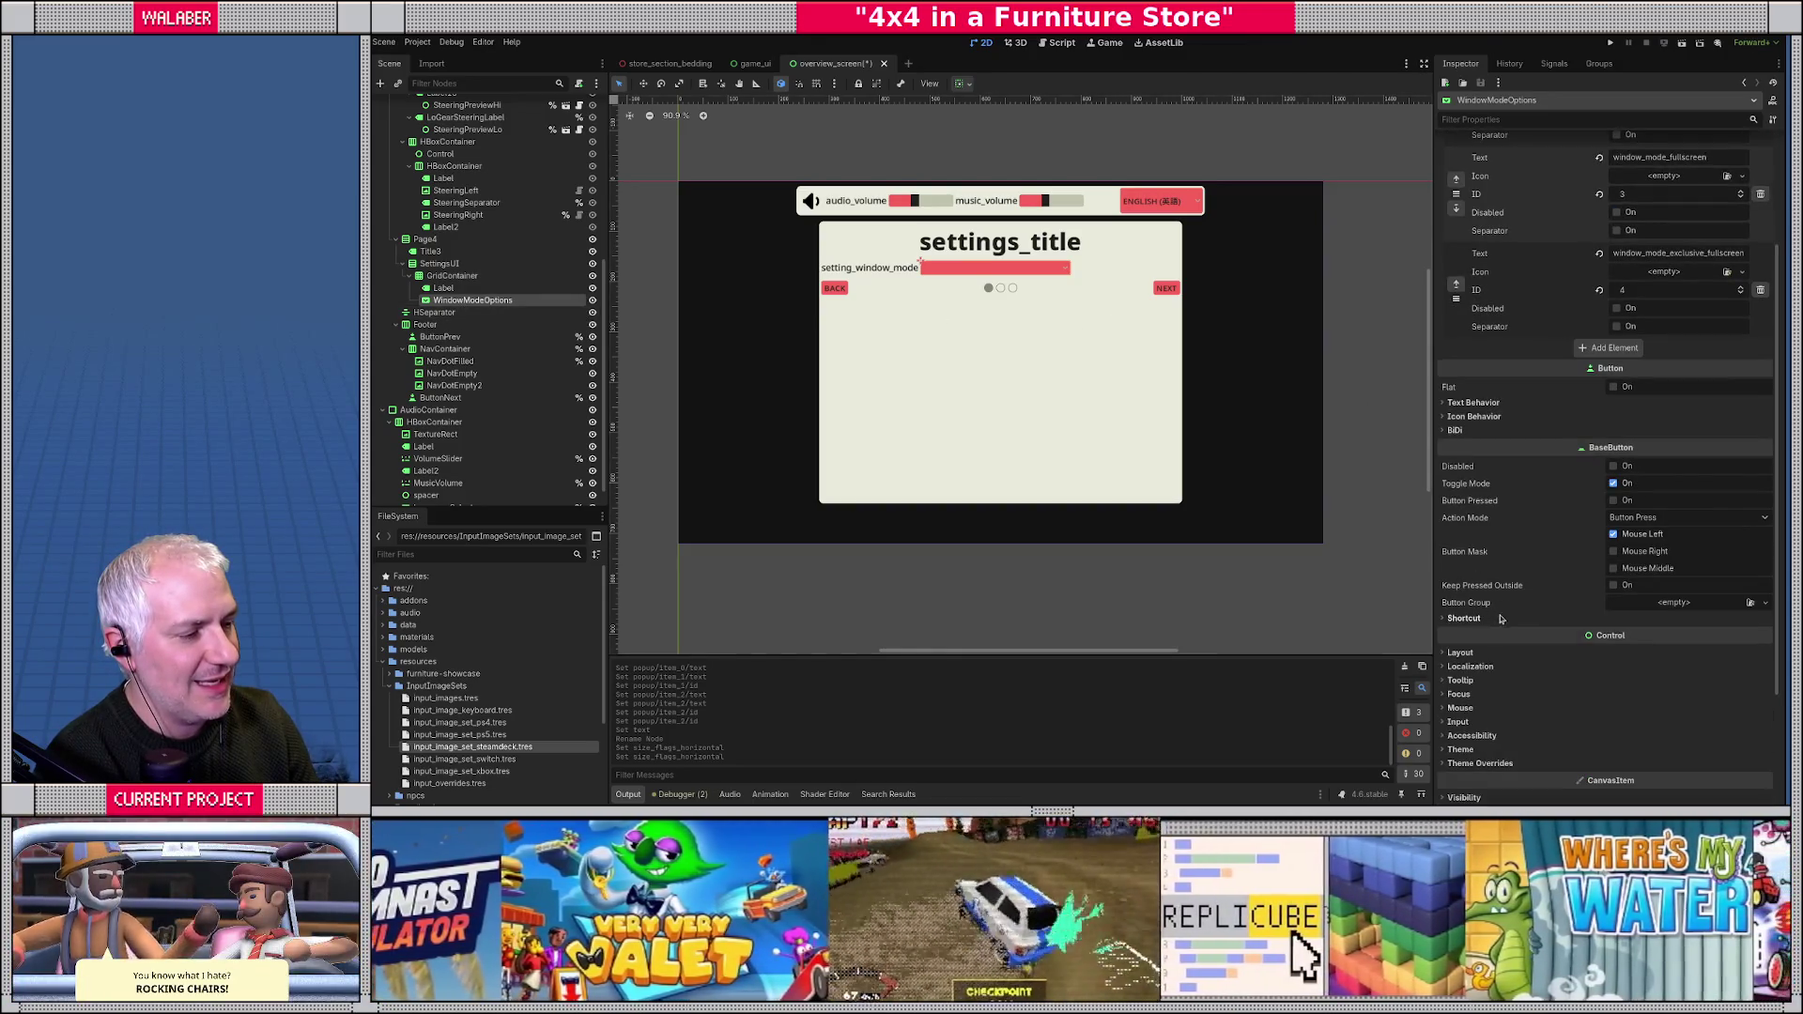
{"action": "left_click", "coordinate": [1465, 654]}
{"action": "scroll", "coordinate": [1491, 657], "scroll_direction": "down", "scroll_amount": 2}
{"action": "scroll", "coordinate": [1491, 657], "scroll_direction": "down", "scroll_amount": 2}
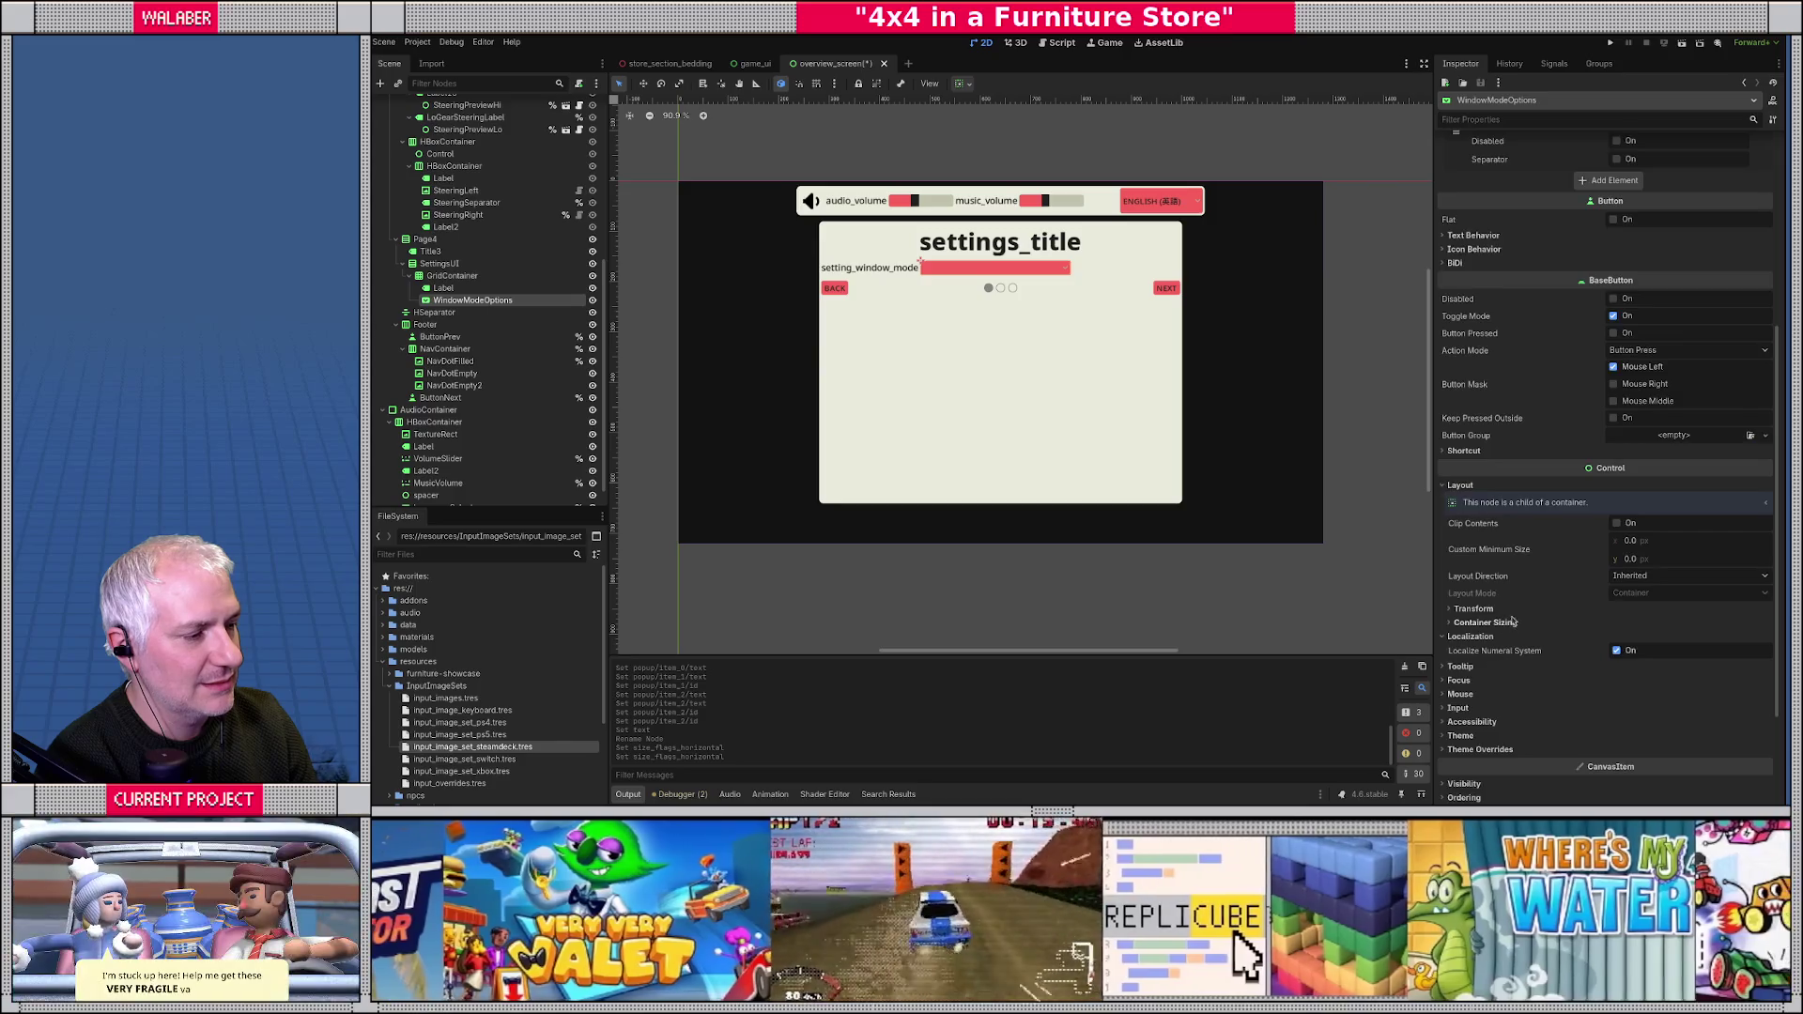
{"action": "left_click", "coordinate": [1505, 622]}
{"action": "left_click", "coordinate": [1619, 654]}
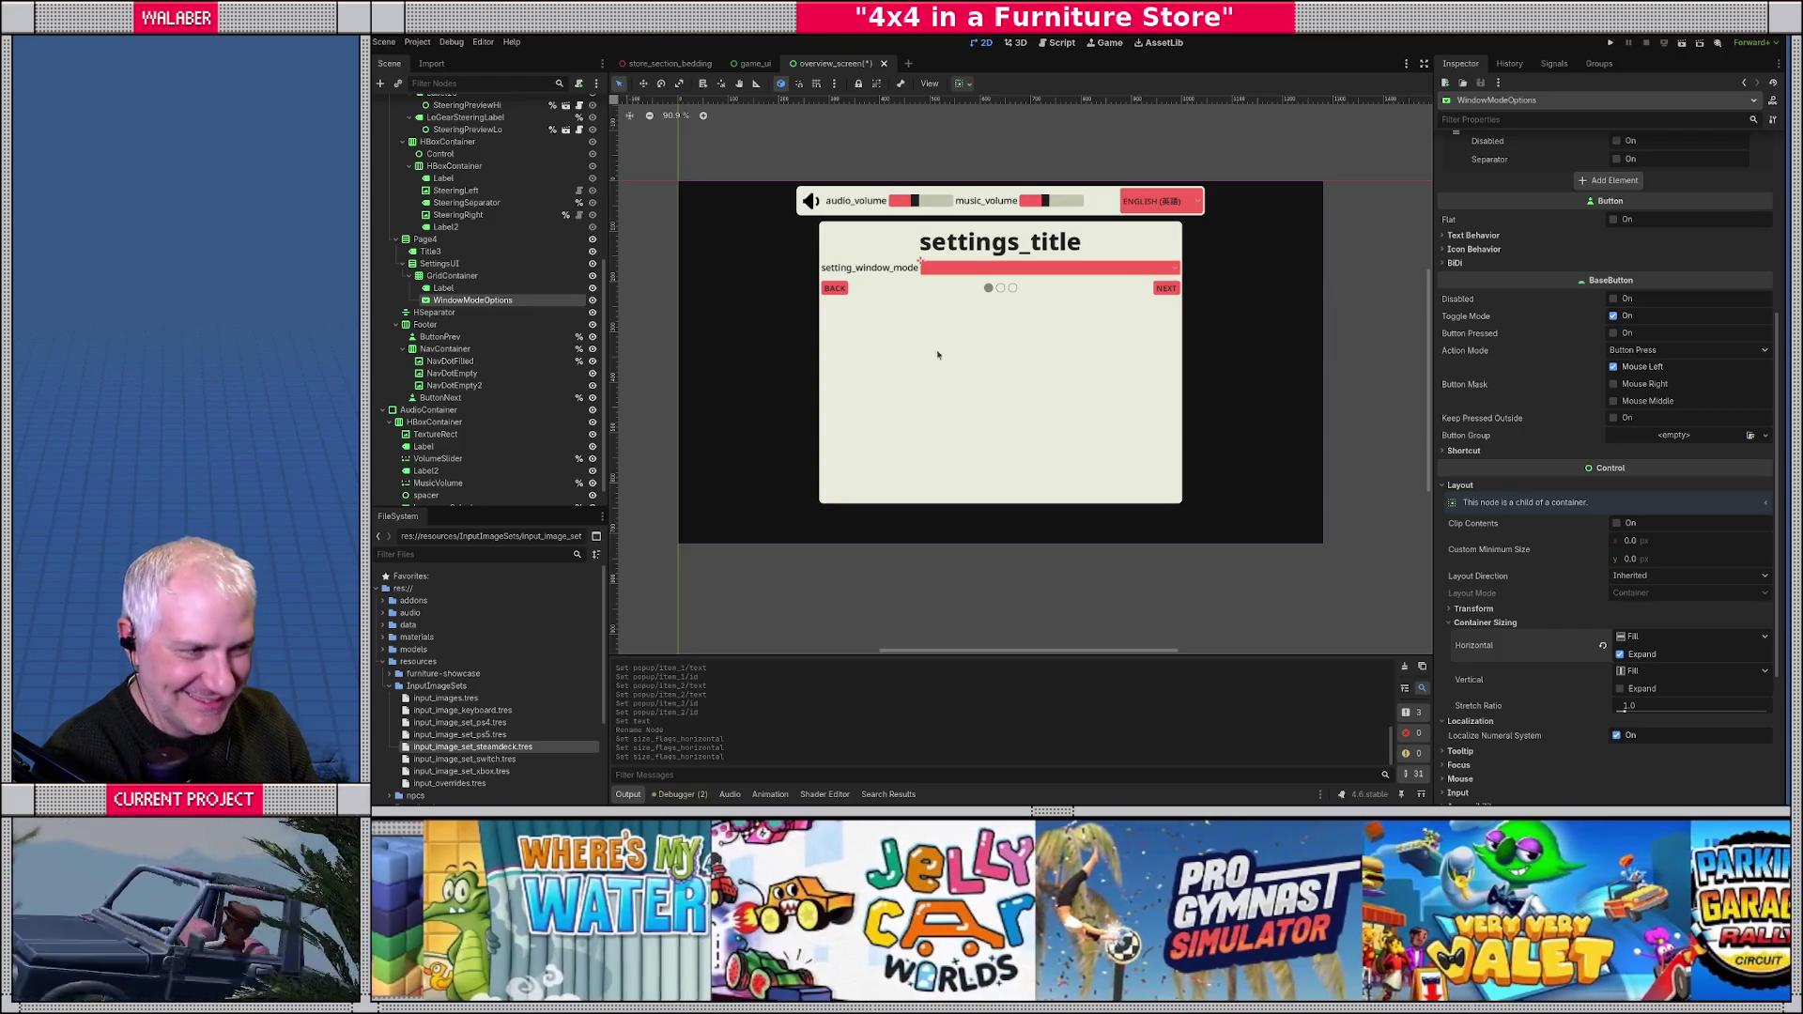
- Save the overview_screen scene and bring the localization spreadsheet forward
{"action": "scroll", "coordinate": [937, 355], "scroll_direction": "up", "scroll_amount": 1}
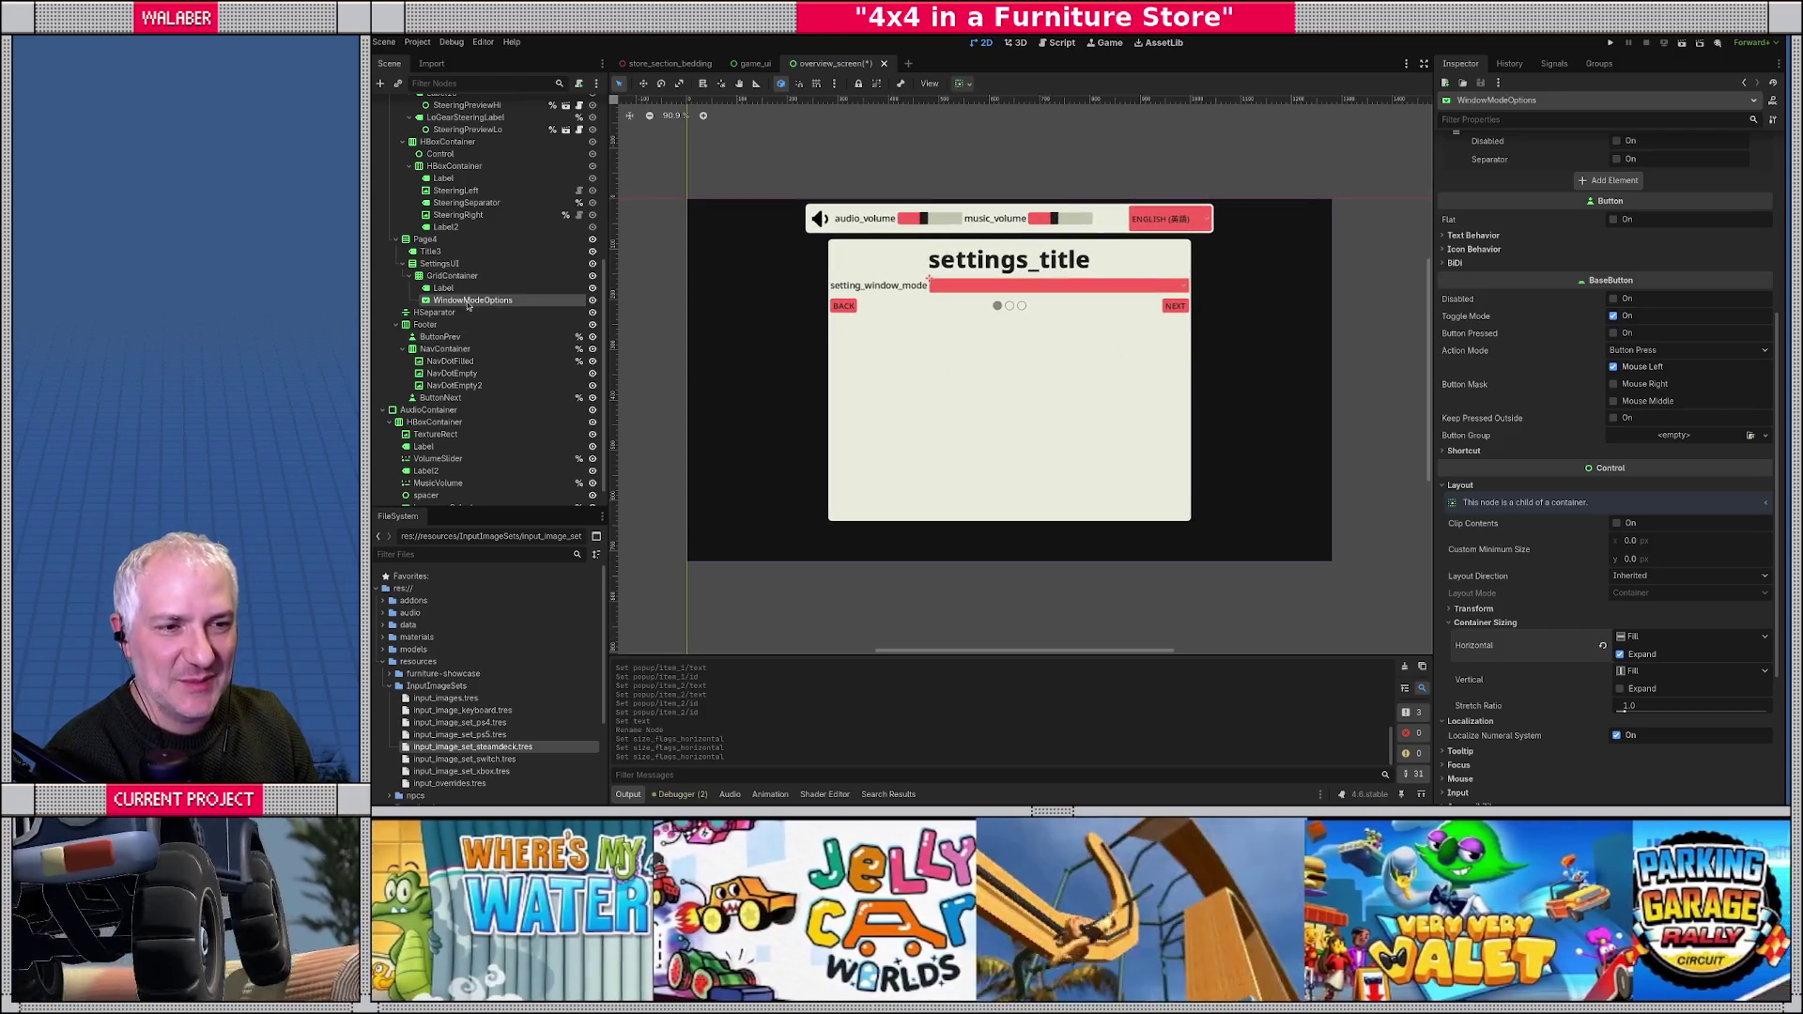
{"action": "key", "text": "ctrl+s"}
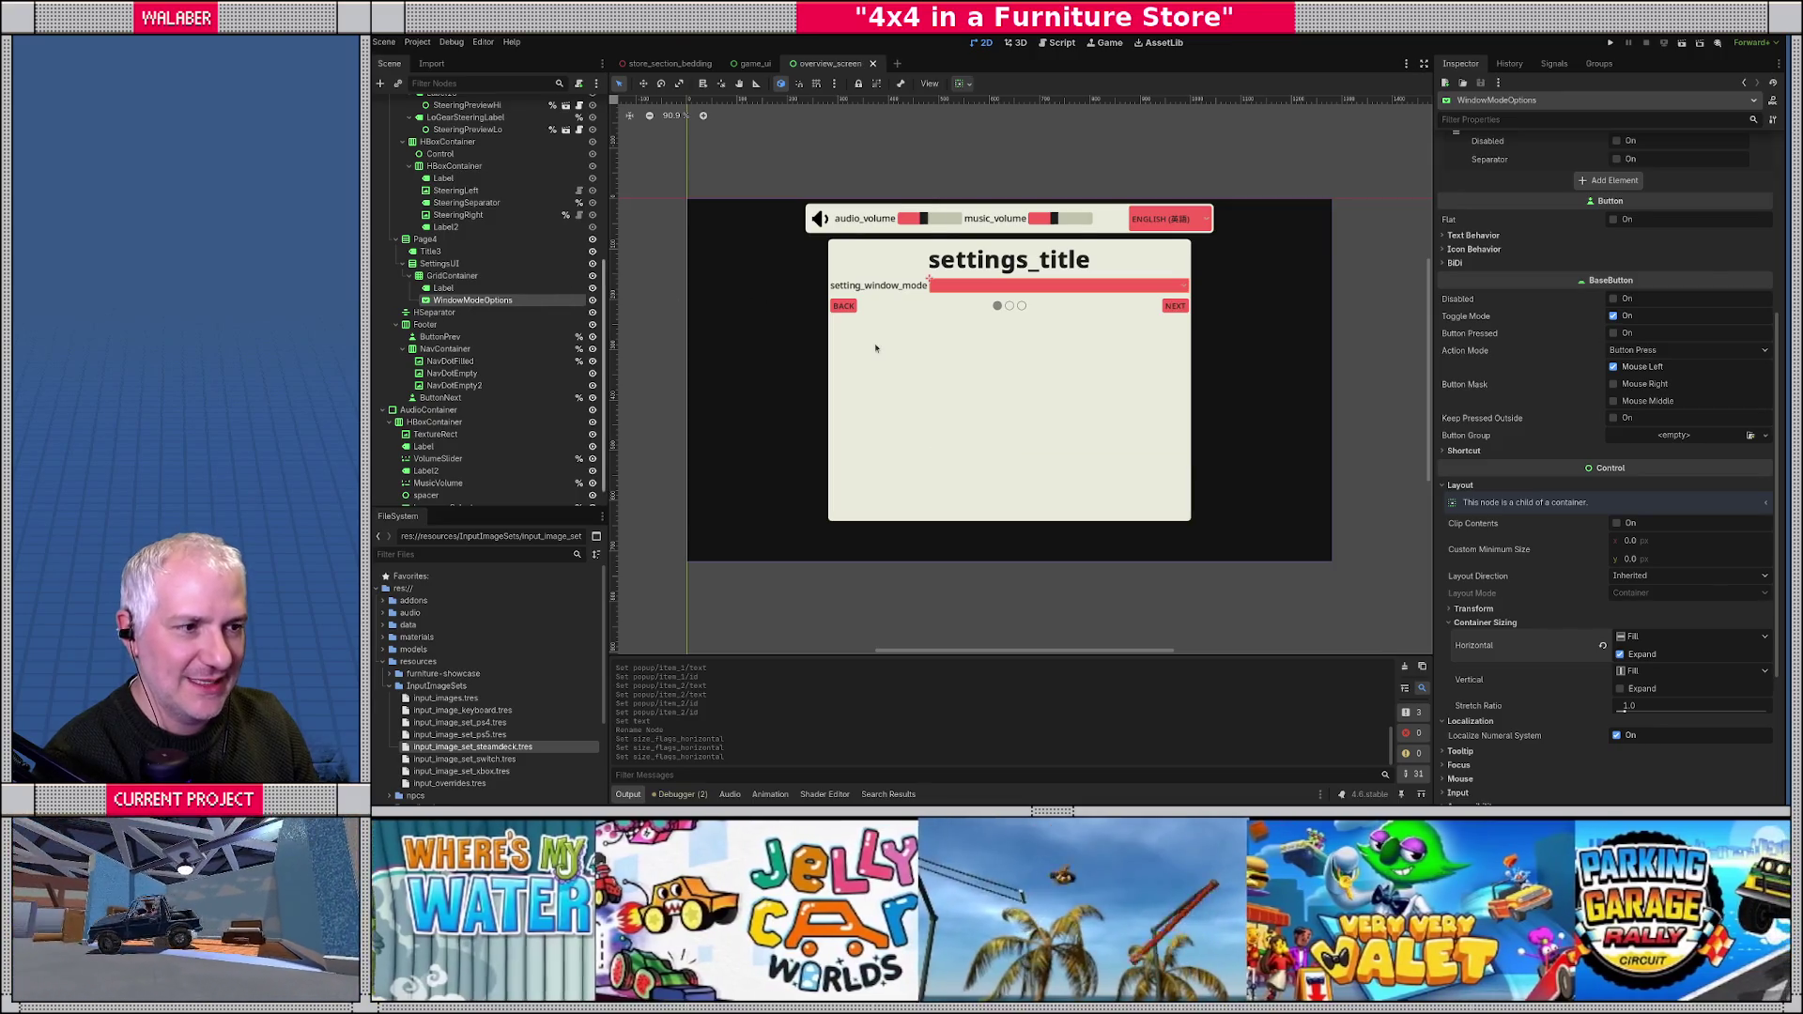
{"action": "key", "text": "alt+Tab"}
{"action": "key", "text": "alt+Tab"}
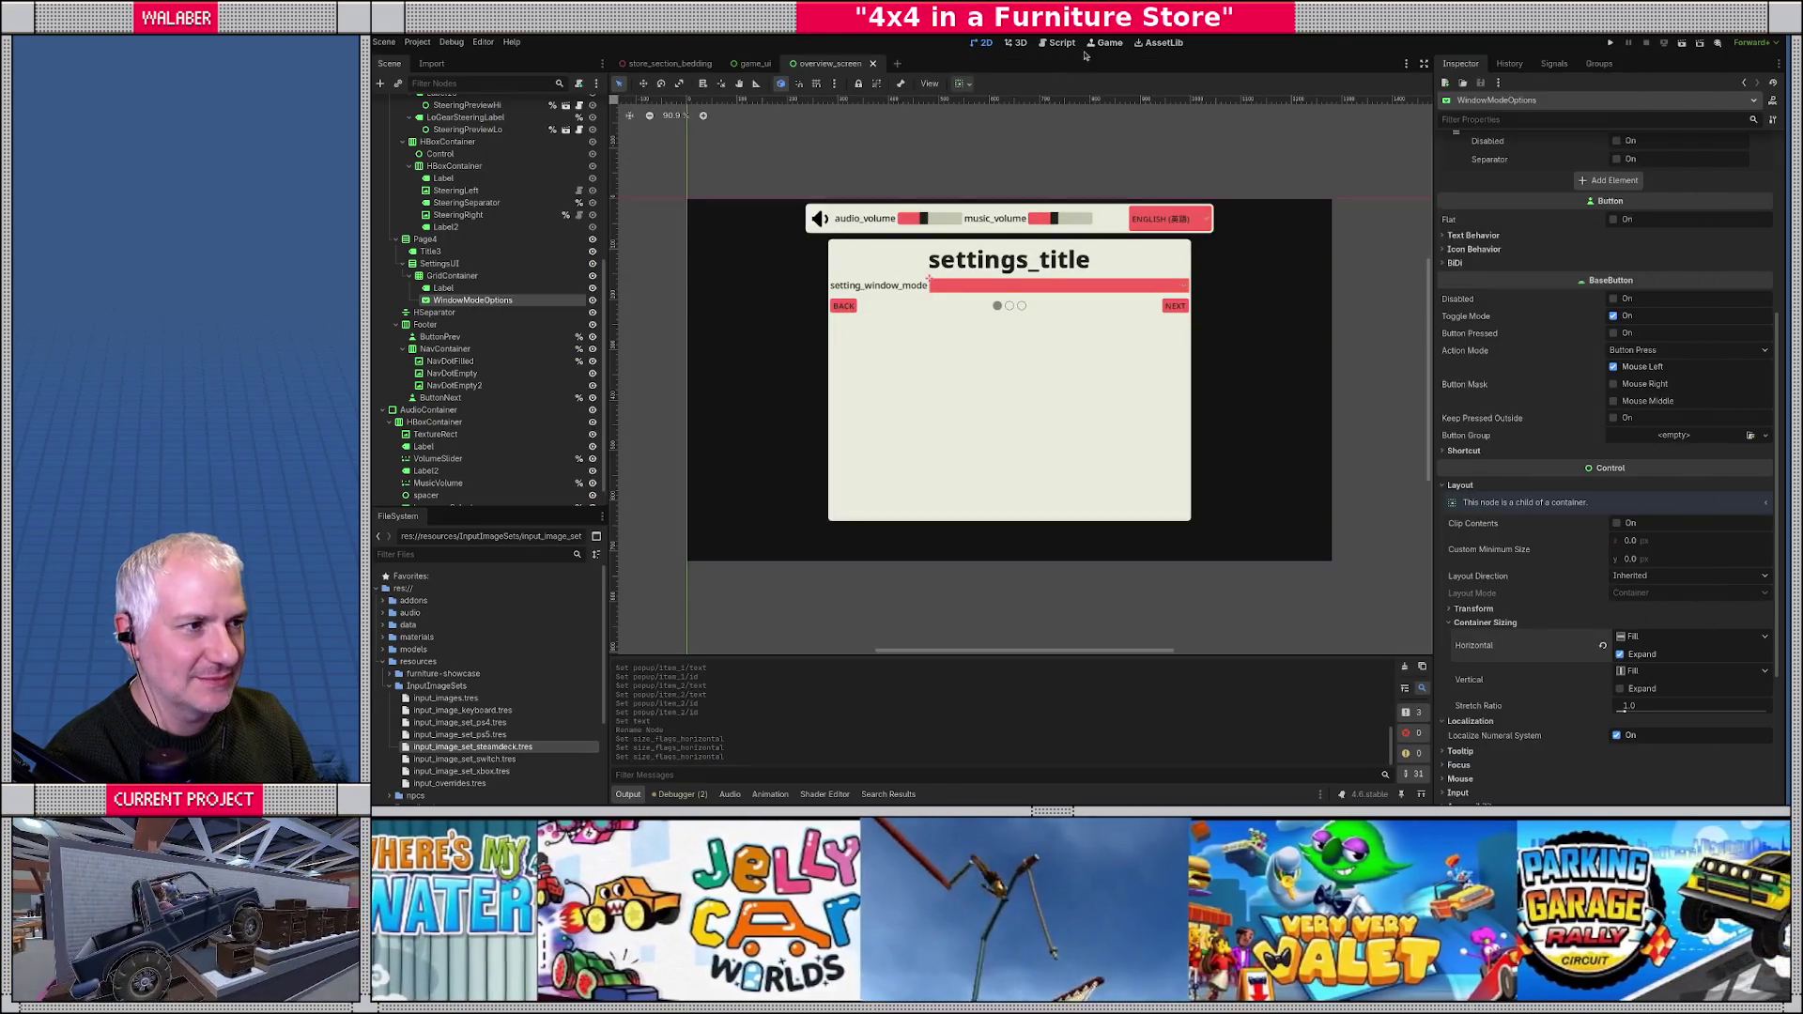
- Look up the GAME window settings constants in settings_manager.gd, then return to the sheet
{"action": "left_click", "coordinate": [1095, 47]}
{"action": "left_click", "coordinate": [1058, 42]}
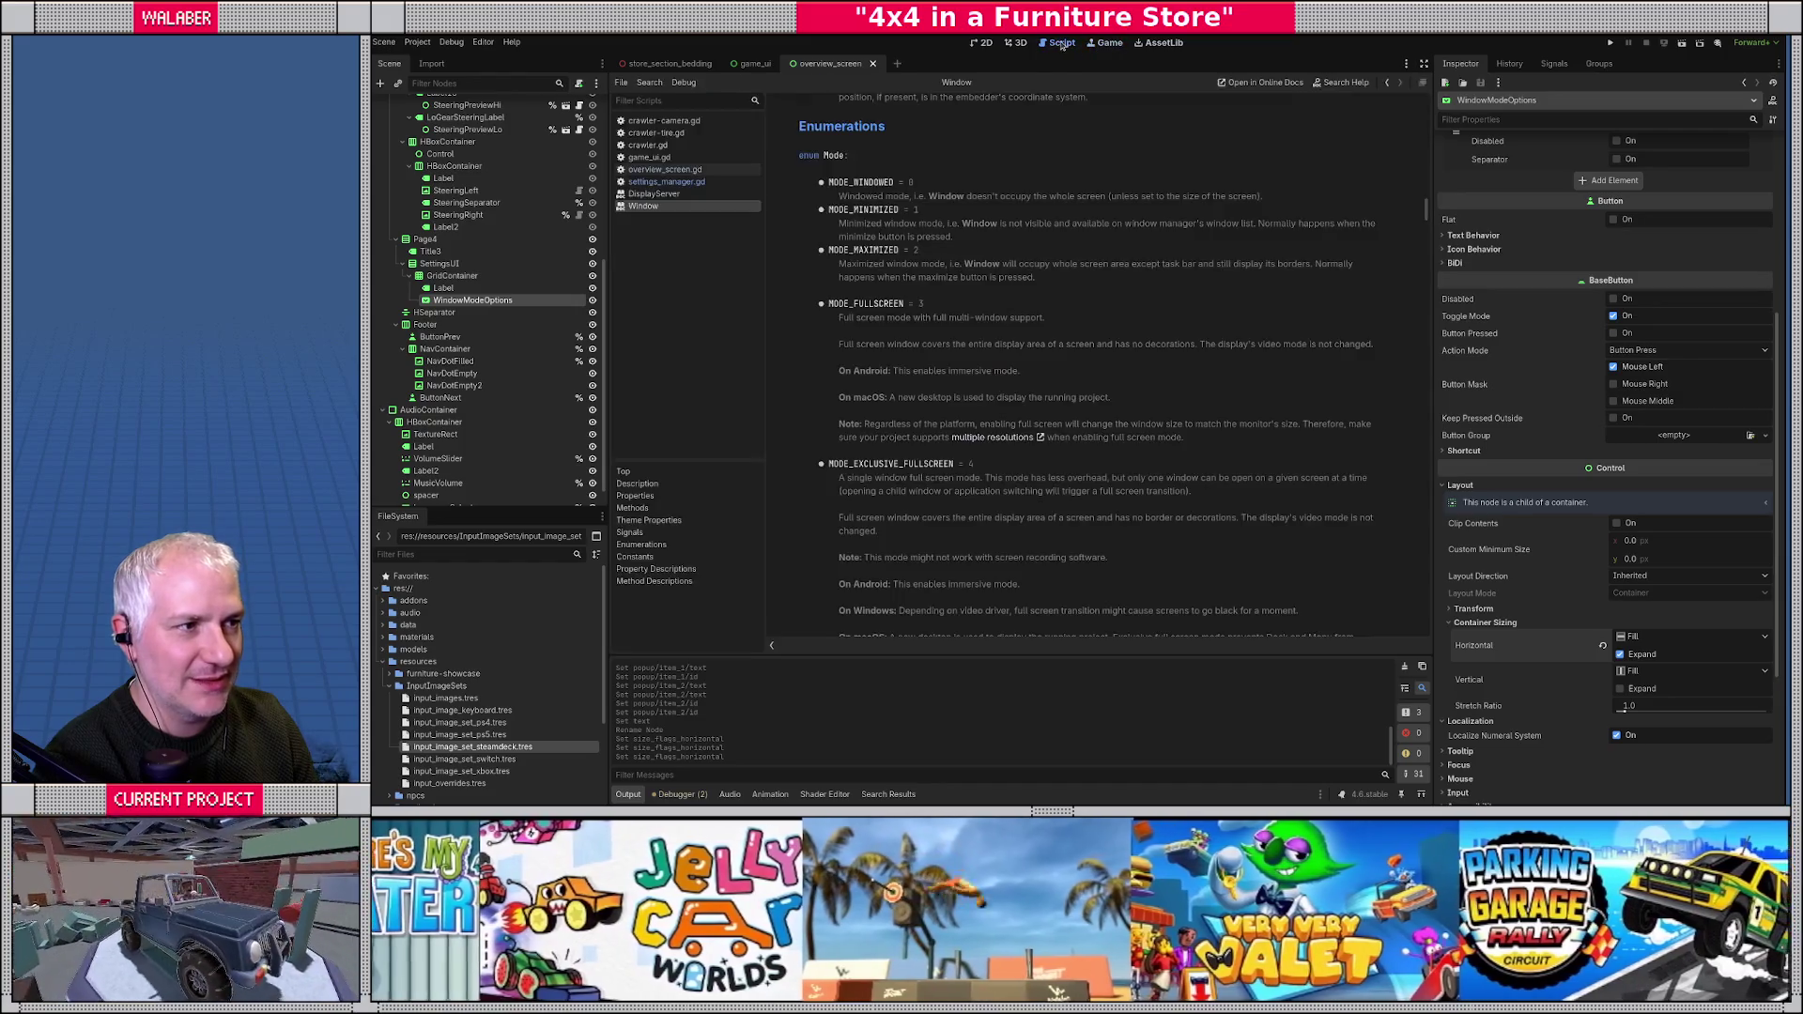
{"action": "left_click", "coordinate": [664, 169]}
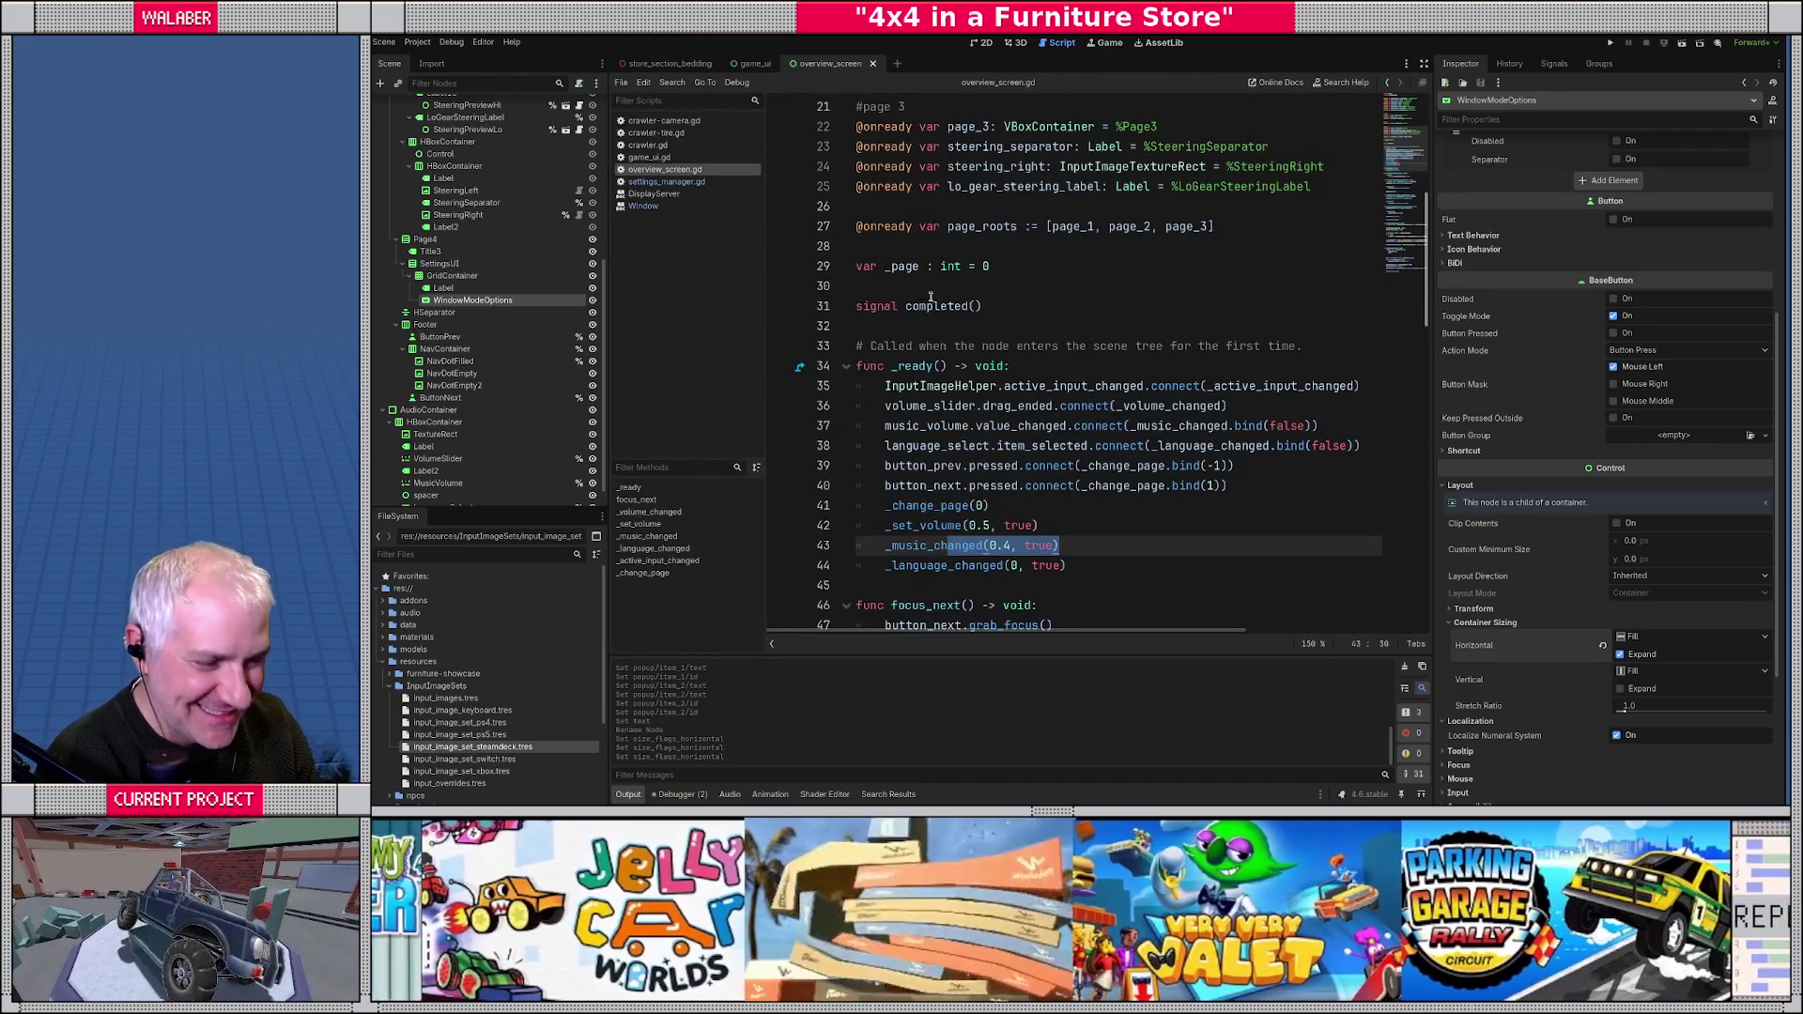
{"action": "left_click", "coordinate": [665, 181]}
{"action": "scroll", "coordinate": [1033, 326], "scroll_direction": "up", "scroll_amount": 10}
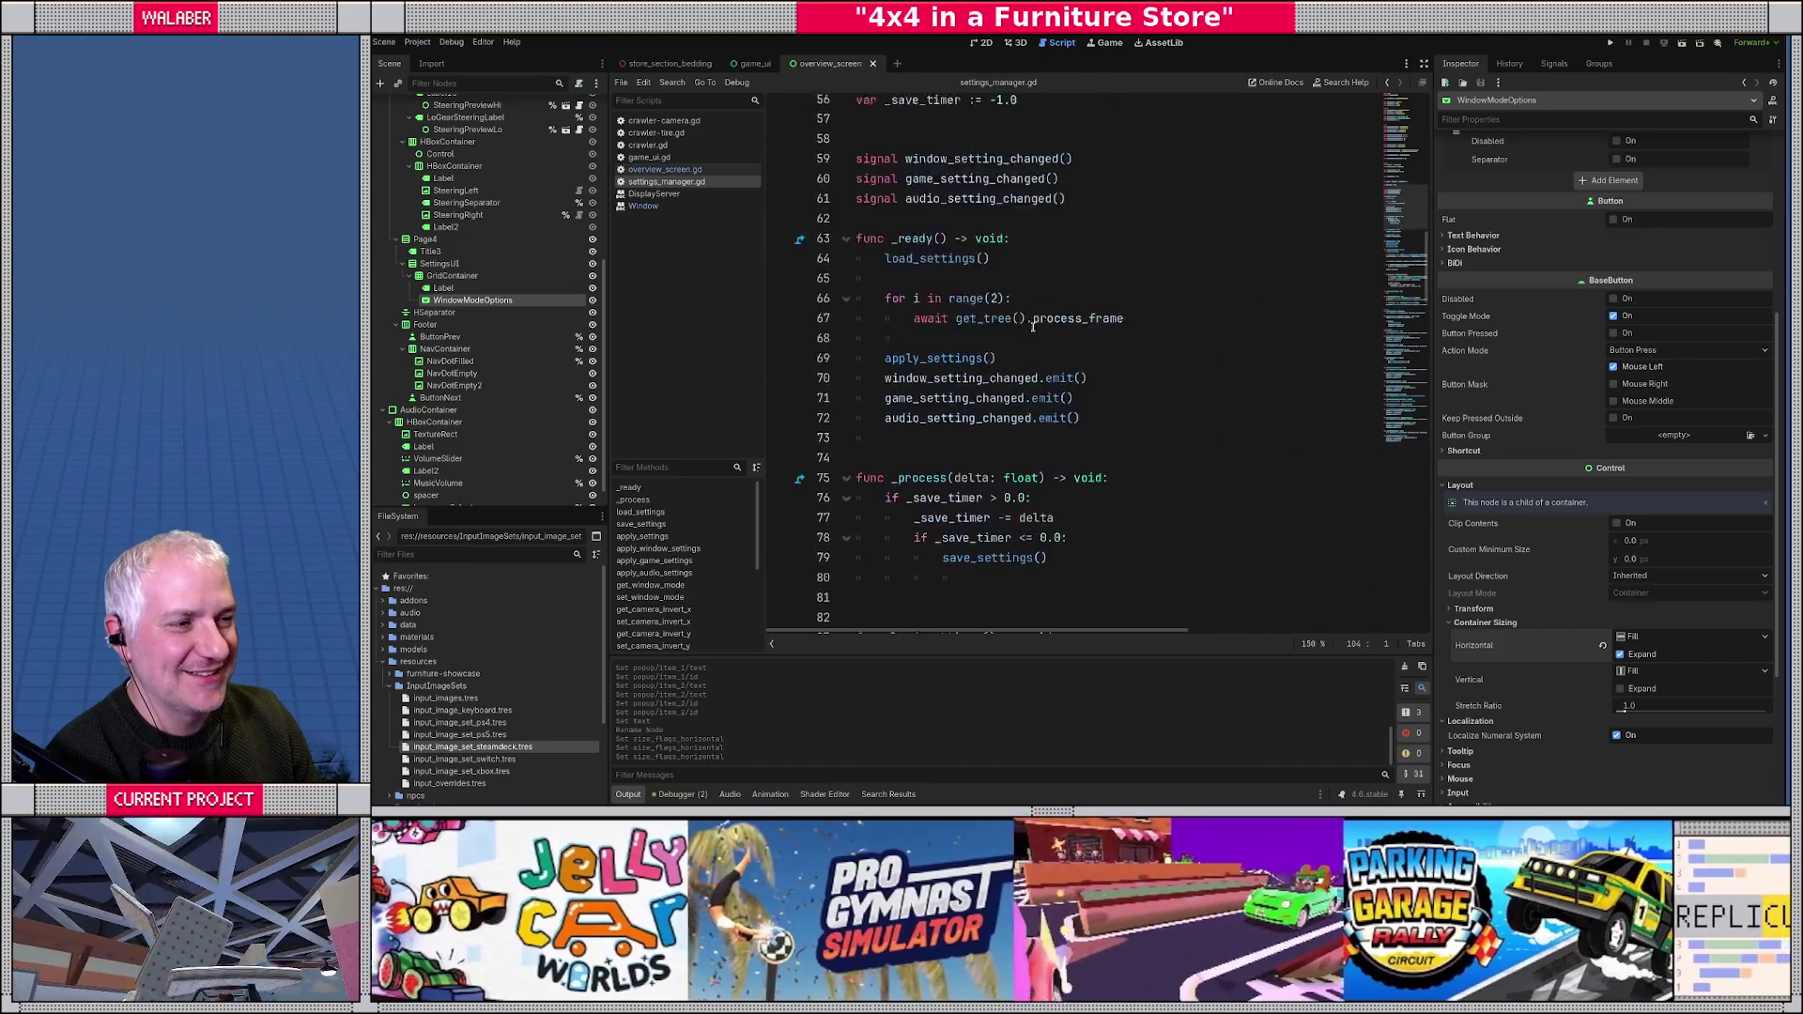
{"action": "scroll", "coordinate": [1033, 326], "scroll_direction": "up", "scroll_amount": 15}
{"action": "scroll", "coordinate": [1022, 279], "scroll_direction": "up", "scroll_amount": 2}
{"action": "scroll", "coordinate": [1014, 367], "scroll_direction": "down", "scroll_amount": 2}
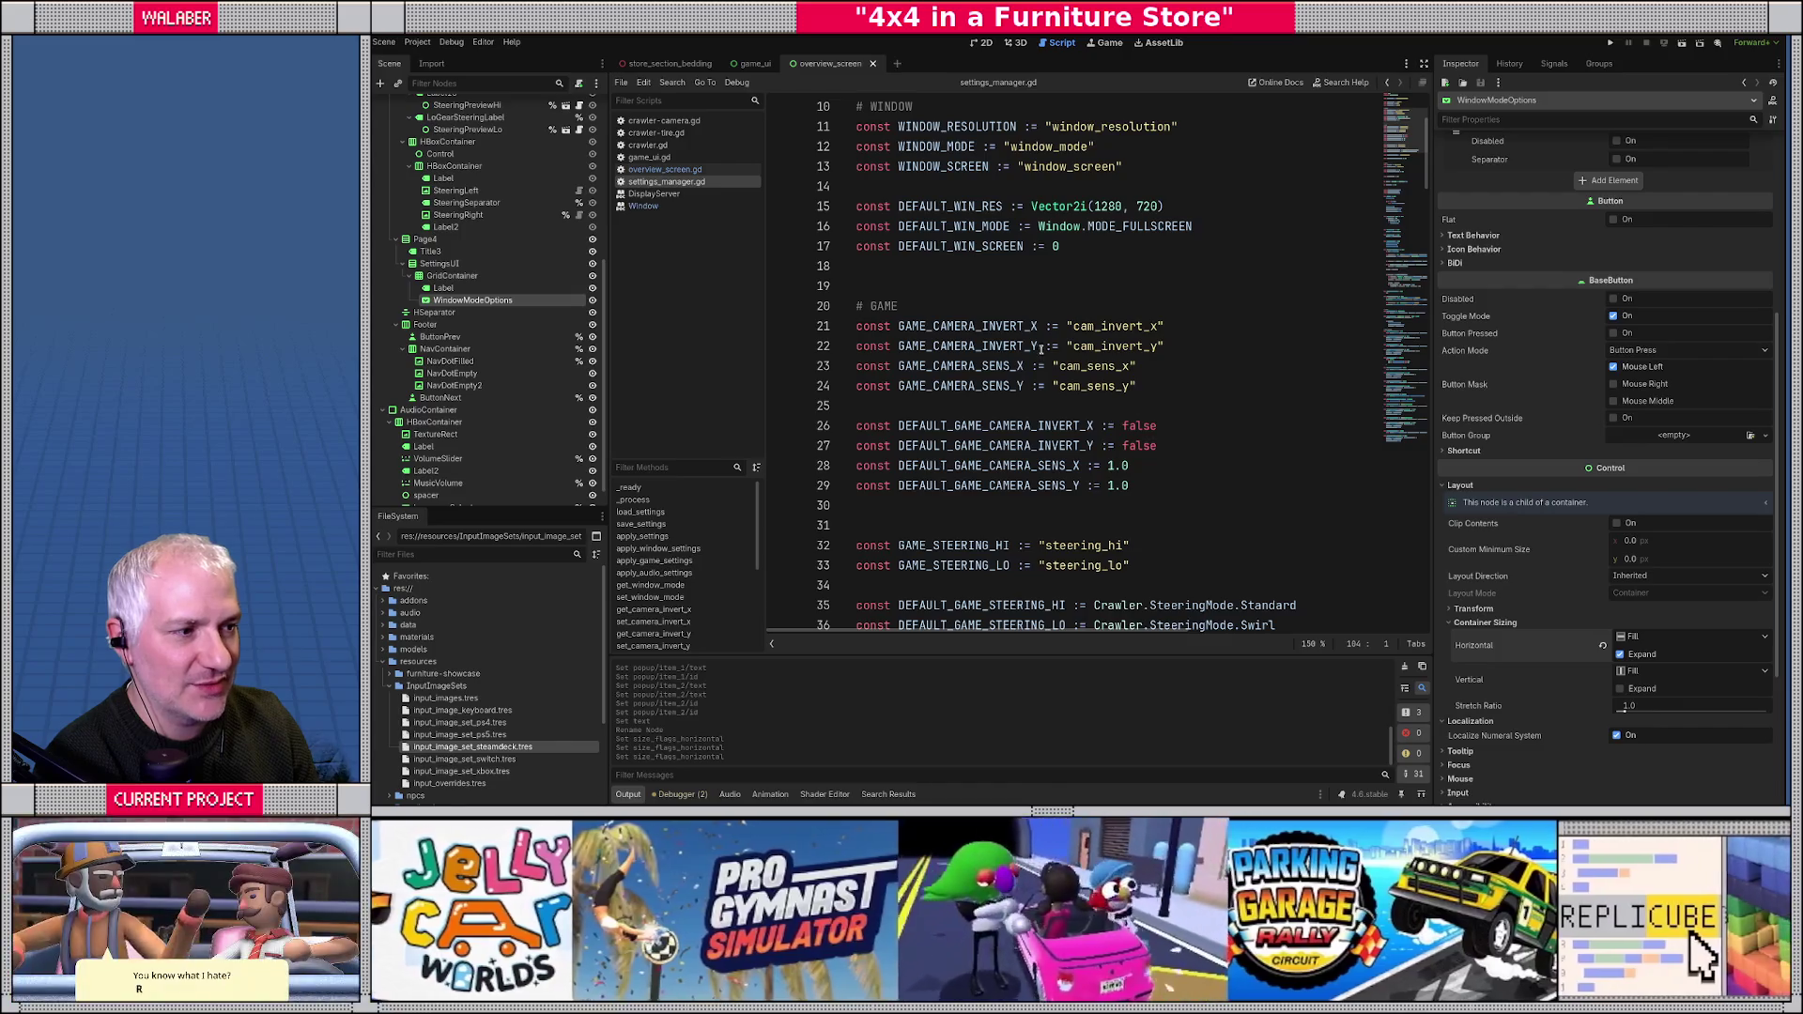
{"action": "key", "text": "alt+Tab"}
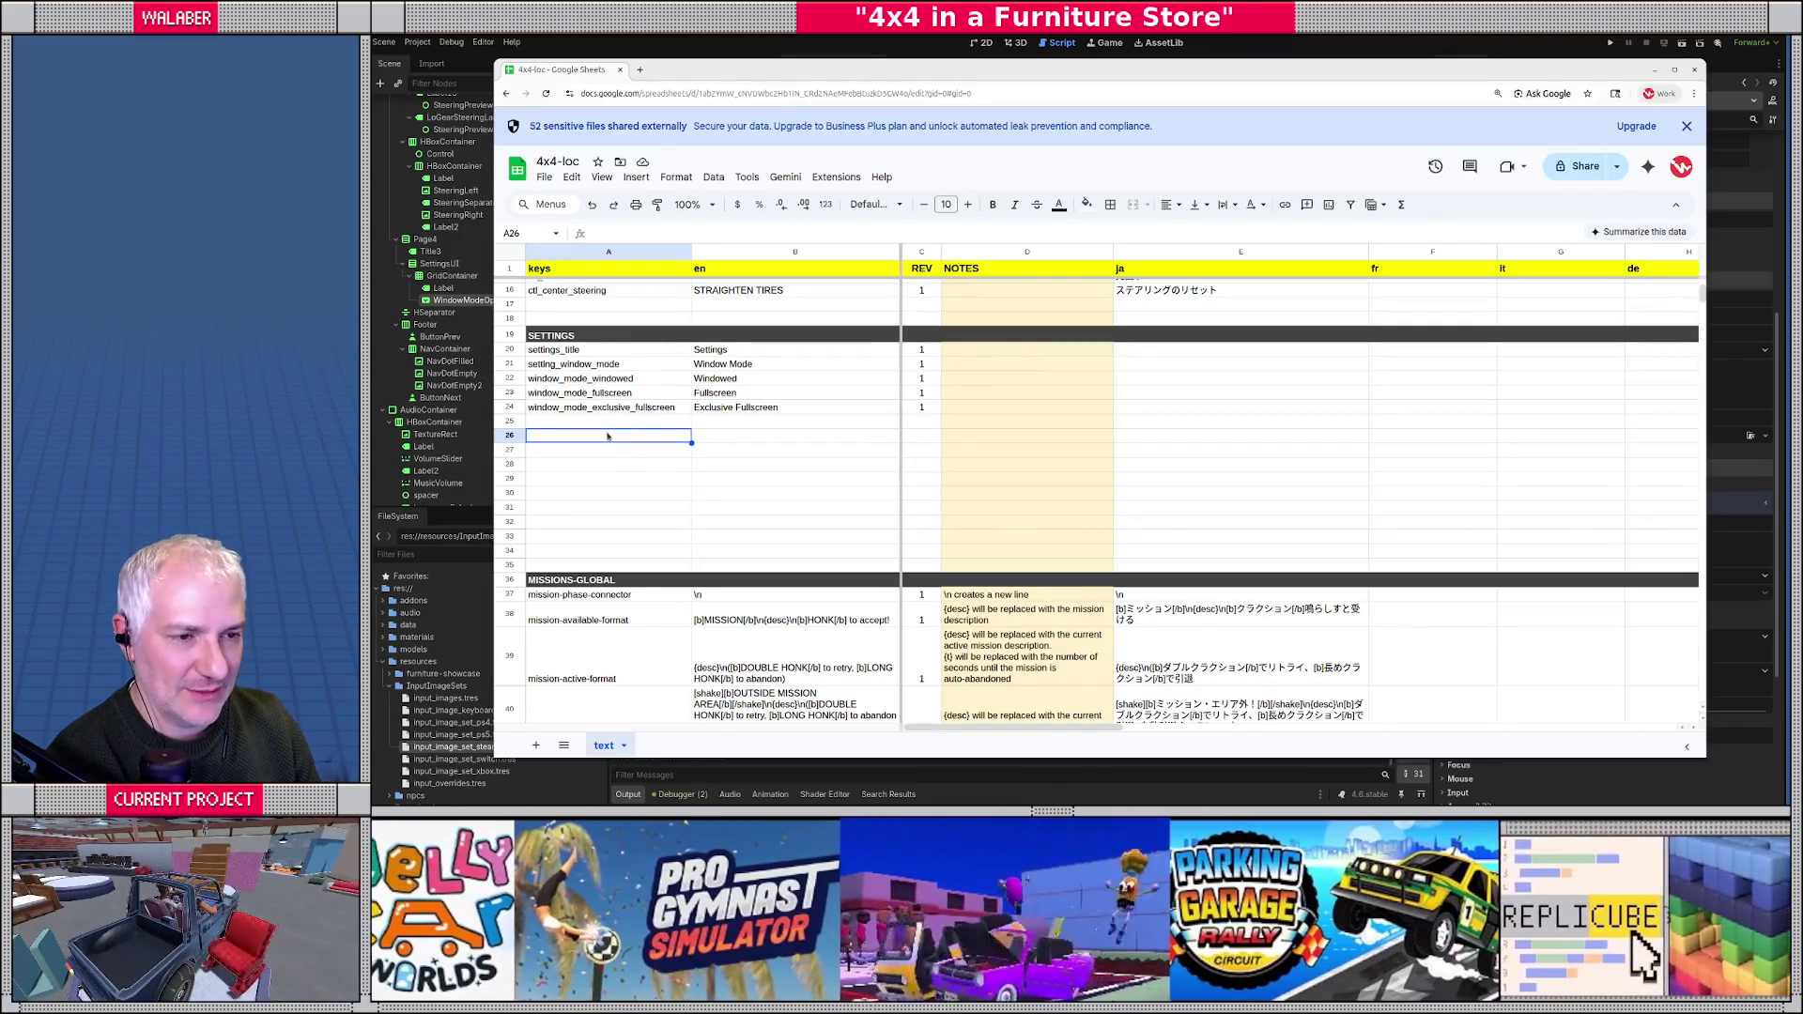
- Add the setting_camera_invert_x key with English text 'Camera Invert (X)' in row 25
{"action": "key", "text": "Up"}
{"action": "type", "text": "setting_camera_"}
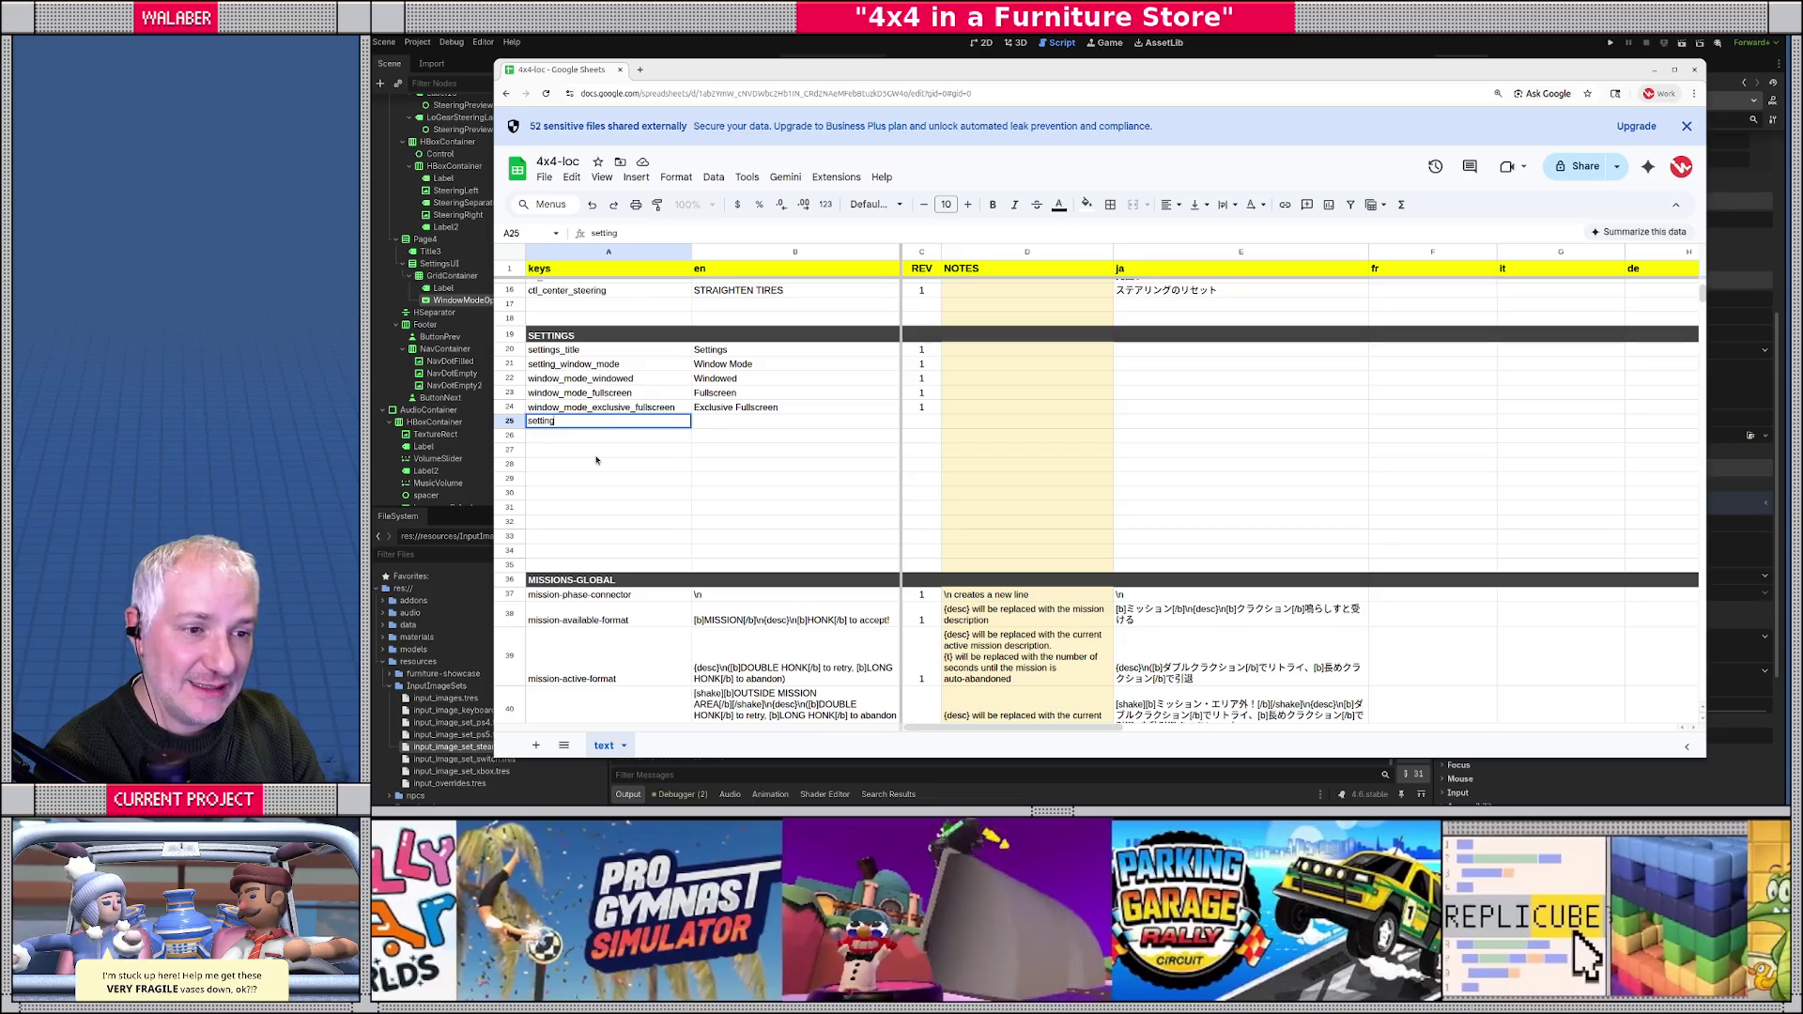
{"action": "type", "text": "invert"}
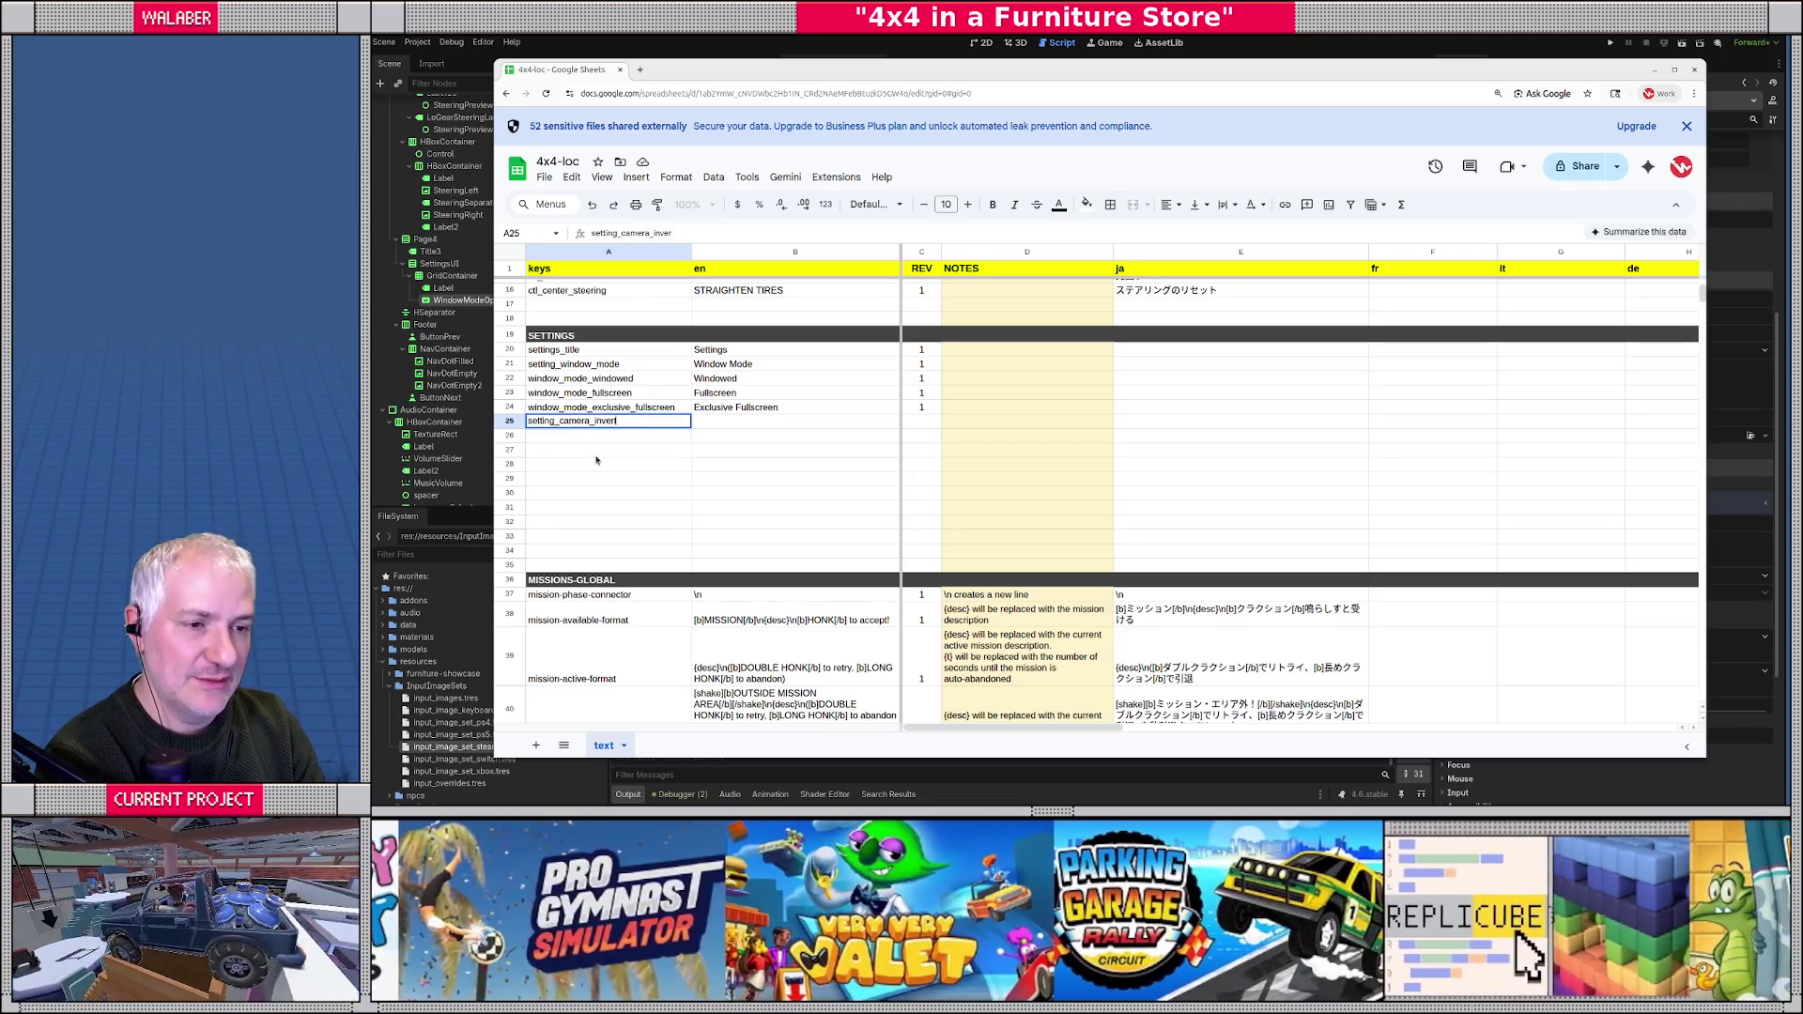
{"action": "type", "text": "_x"}
{"action": "key", "text": "Tab"}
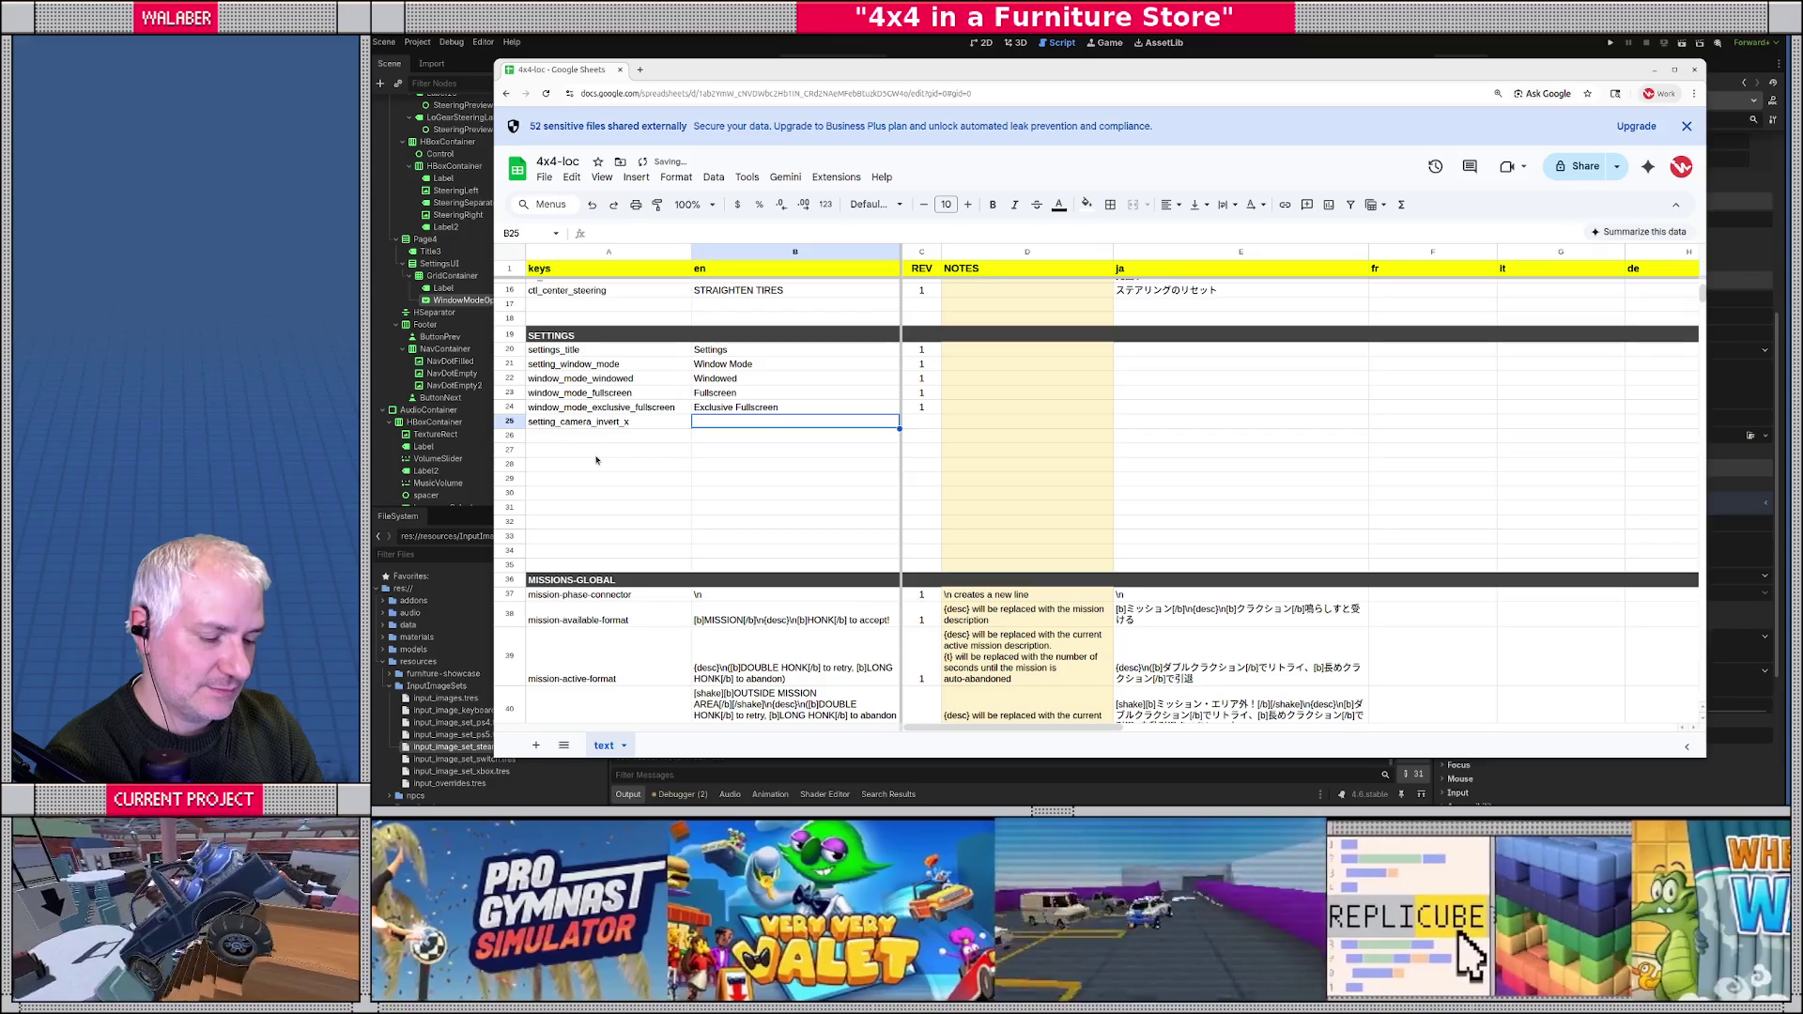
{"action": "type", "text": "Camer"}
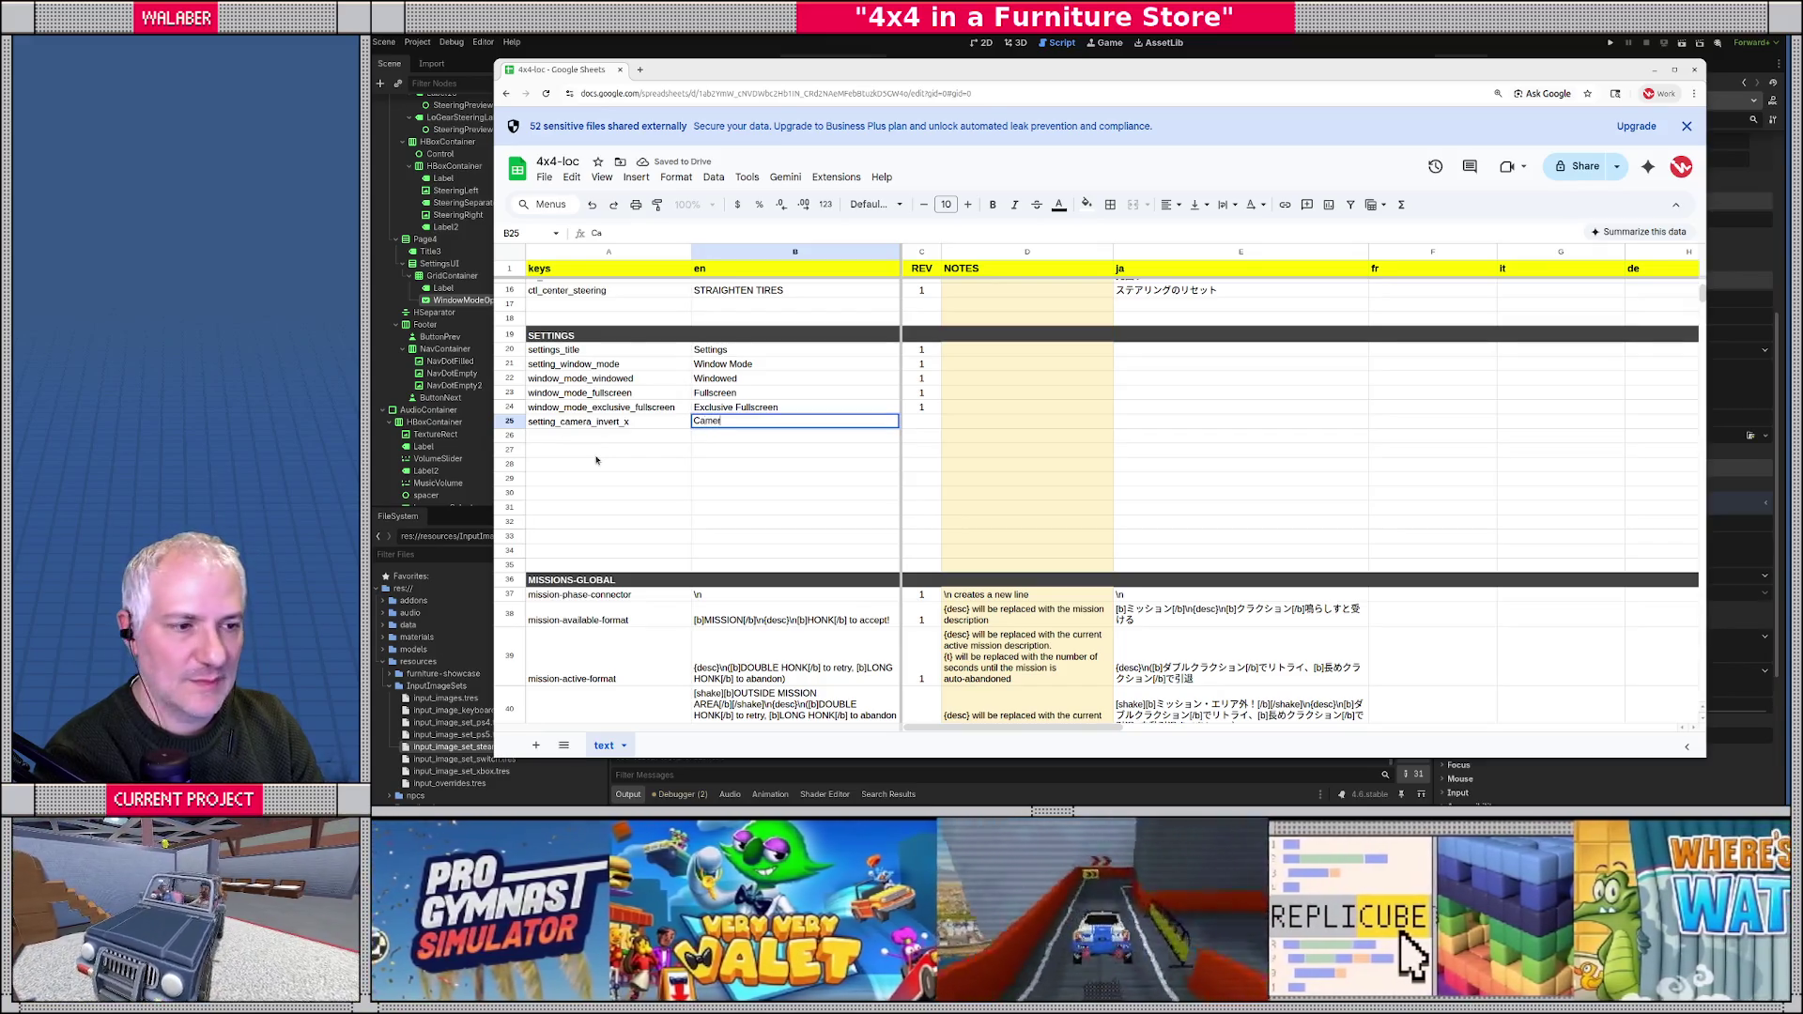
{"action": "type", "text": "a In"}
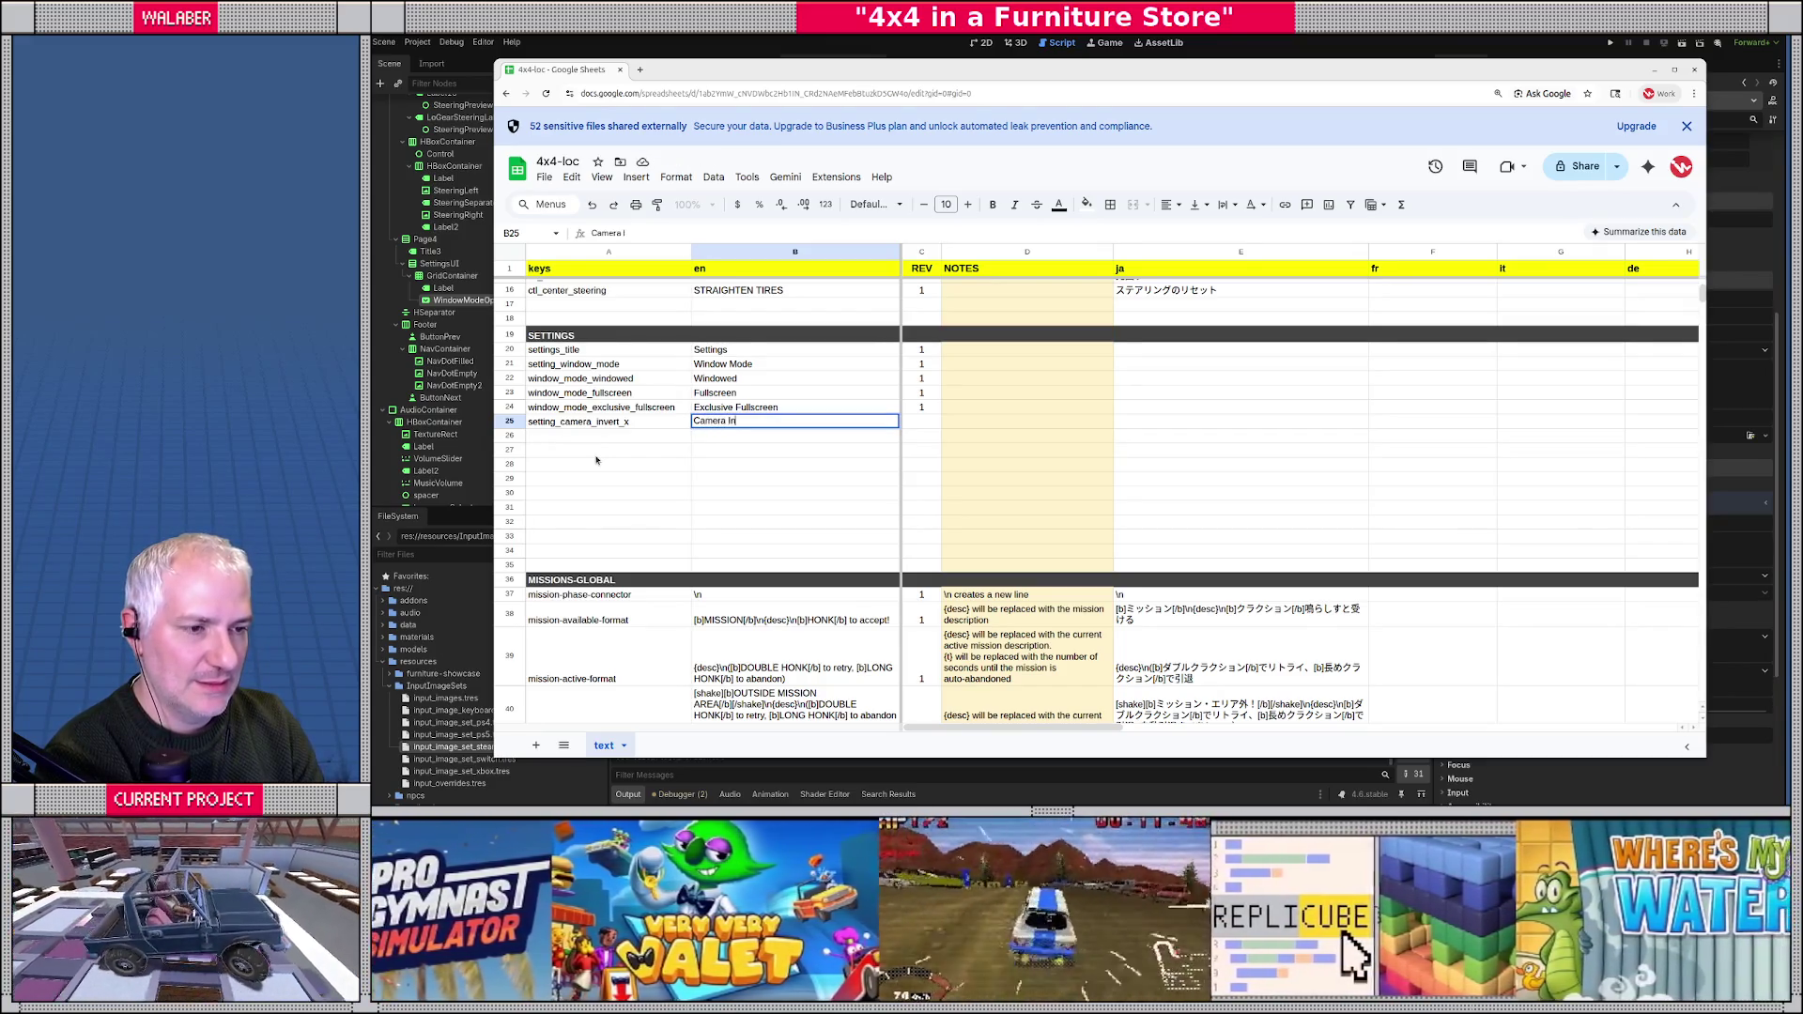
{"action": "type", "text": "vert (X"}
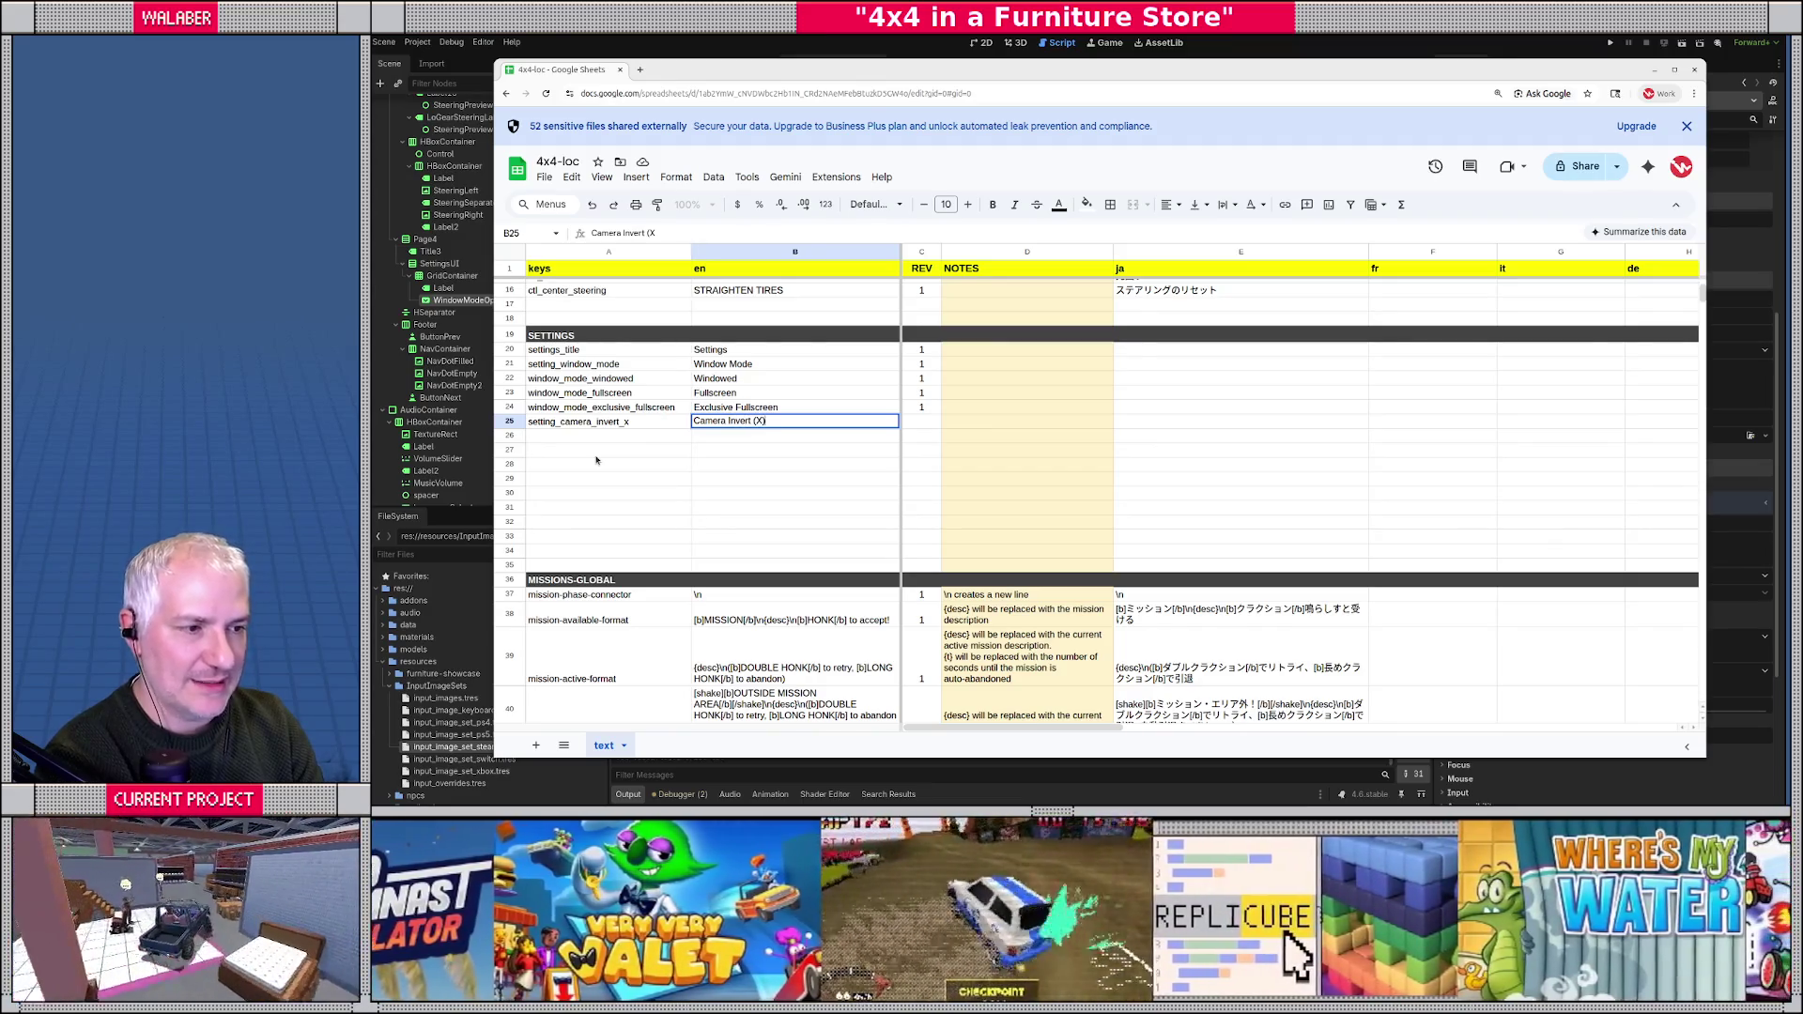
{"action": "key", "text": "Return"}
- Add setting_camera_invert_y with text 'Camera Invert (Y)' and revision 1, then return to Godot
{"action": "type", "text": "setting_camera_invert_y"}
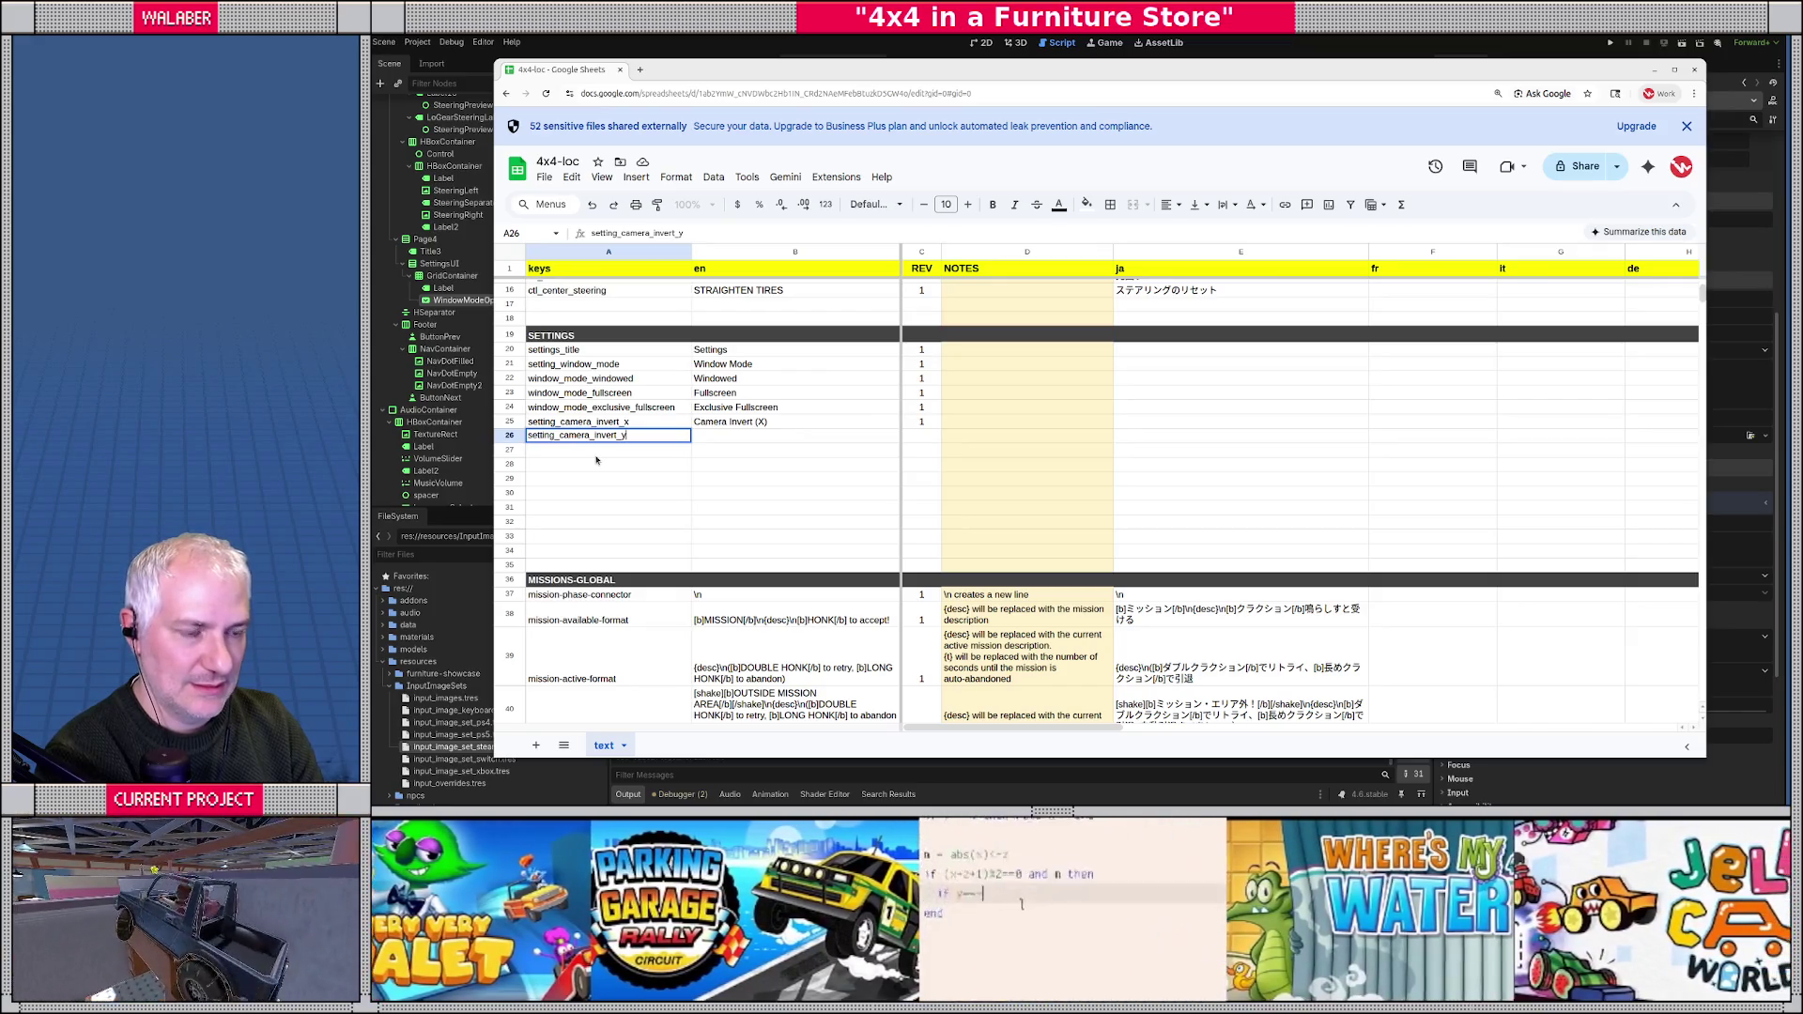
{"action": "key", "text": "Tab"}
{"action": "type", "text": "Camera Invert "}
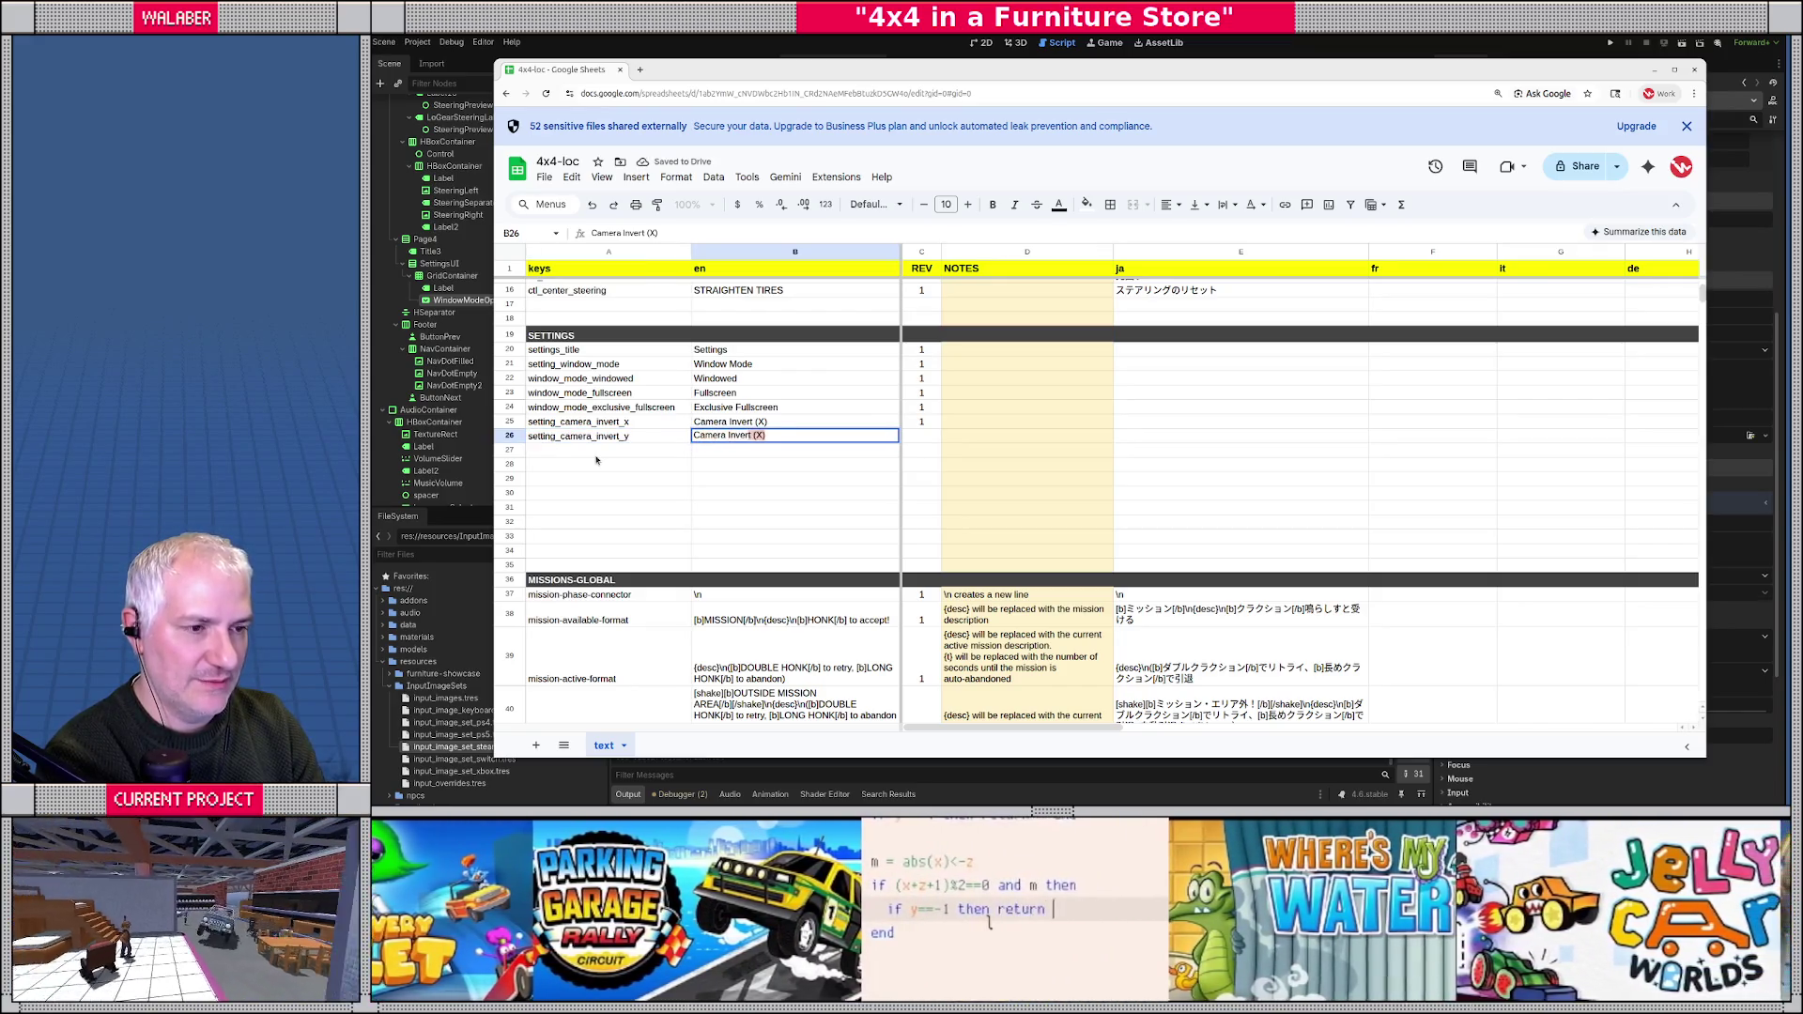
{"action": "type", "text": "(Y)"}
{"action": "key", "text": "Tab"}
{"action": "type", "text": "1"}
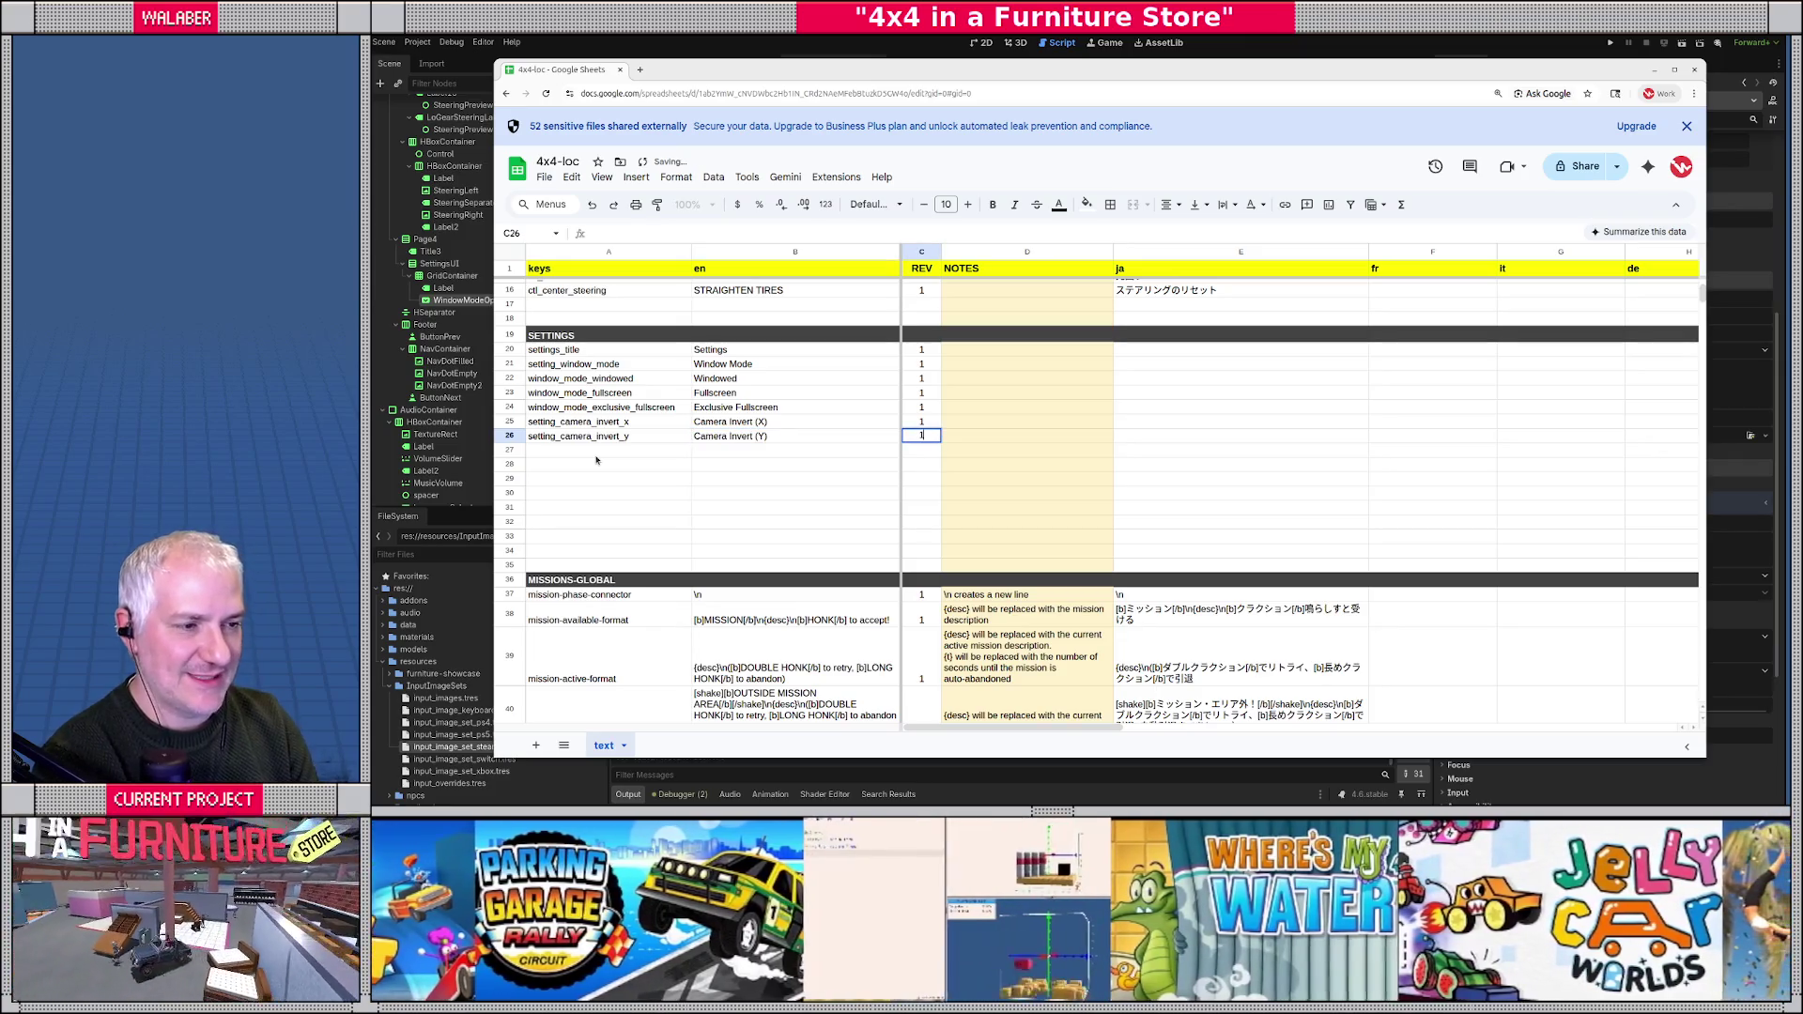
{"action": "key", "text": "Return"}
{"action": "left_click", "coordinate": [701, 38]}
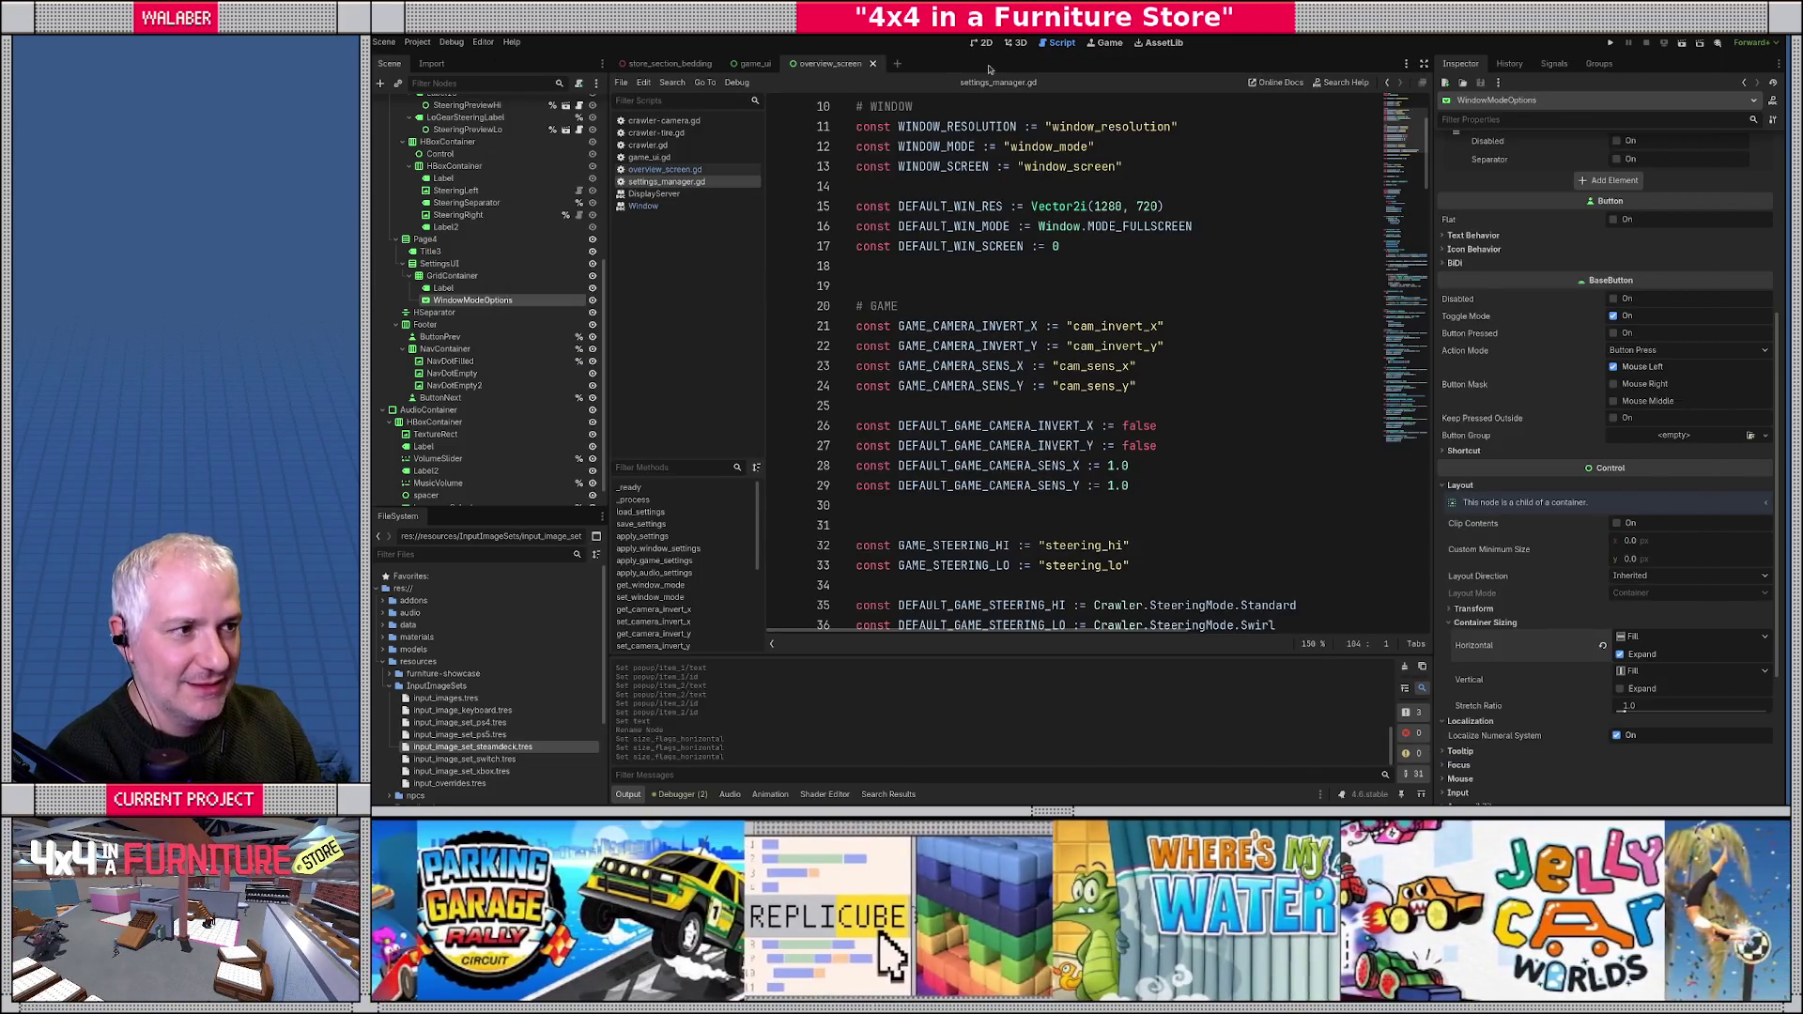
- Duplicate the window mode label and place the copy below WindowModeOptions
{"action": "left_click", "coordinate": [981, 42]}
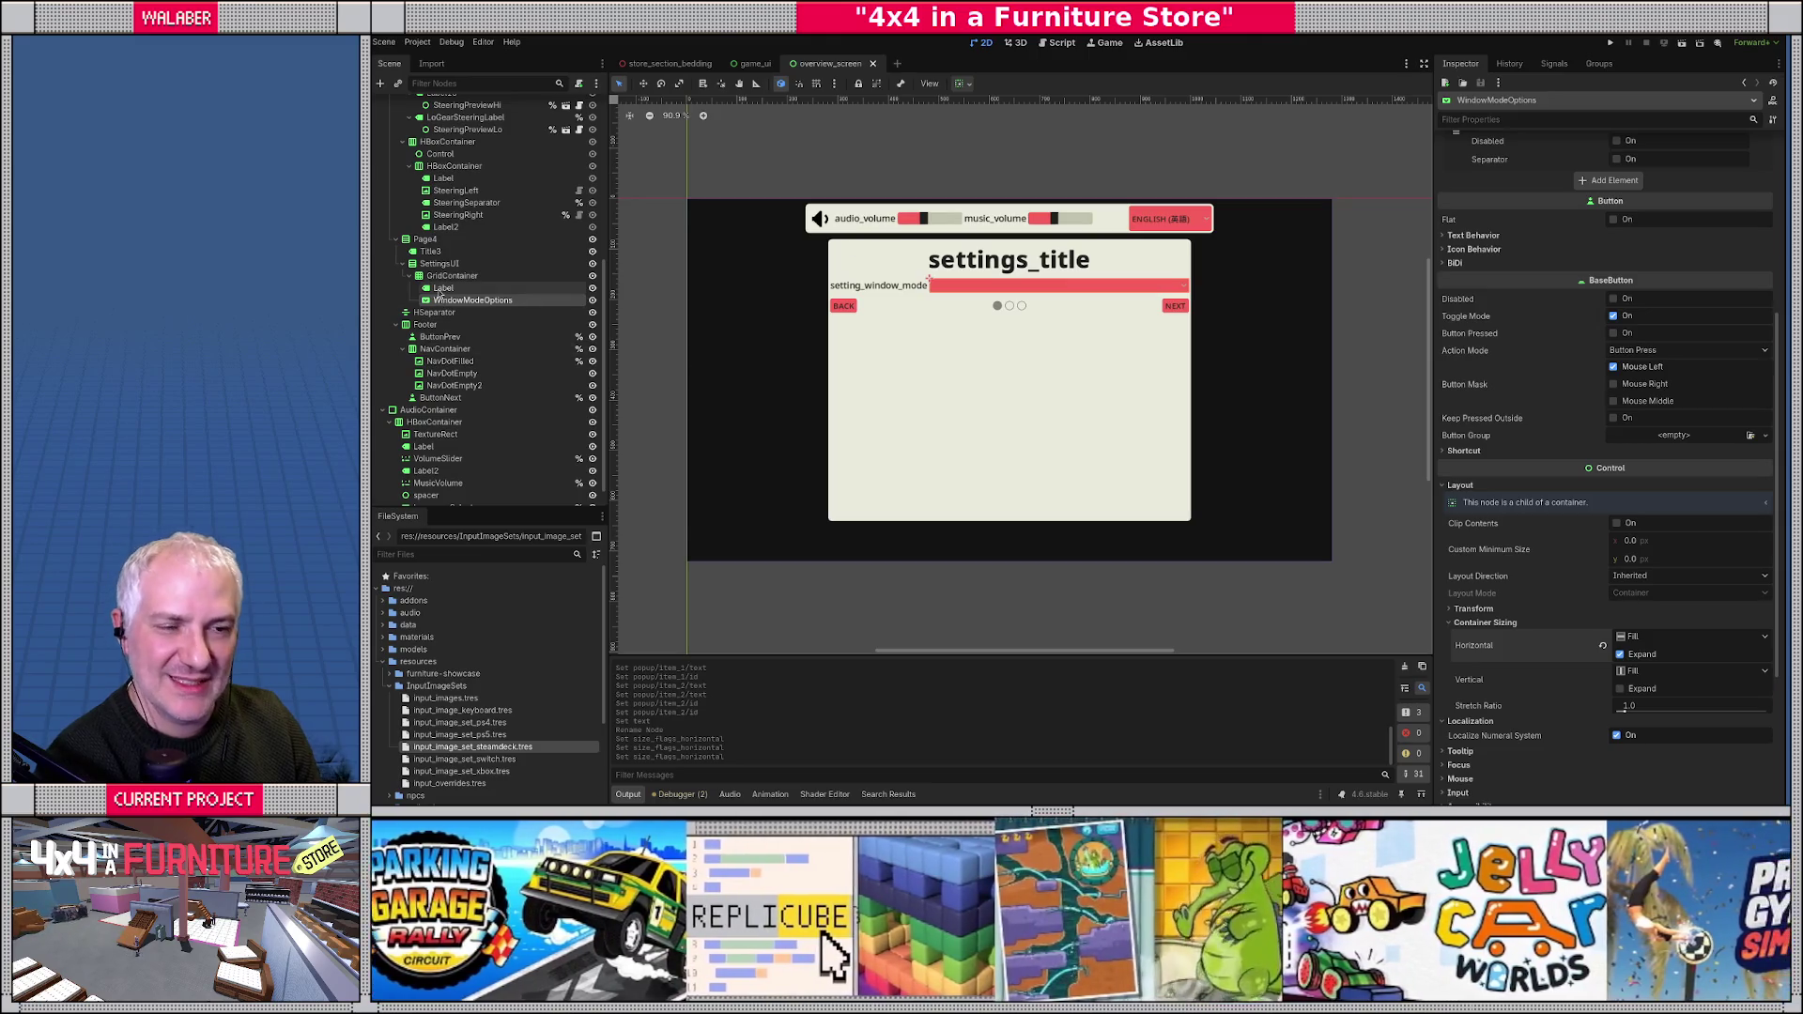
{"action": "left_click", "coordinate": [443, 287]}
{"action": "key", "text": "ctrl+d"}
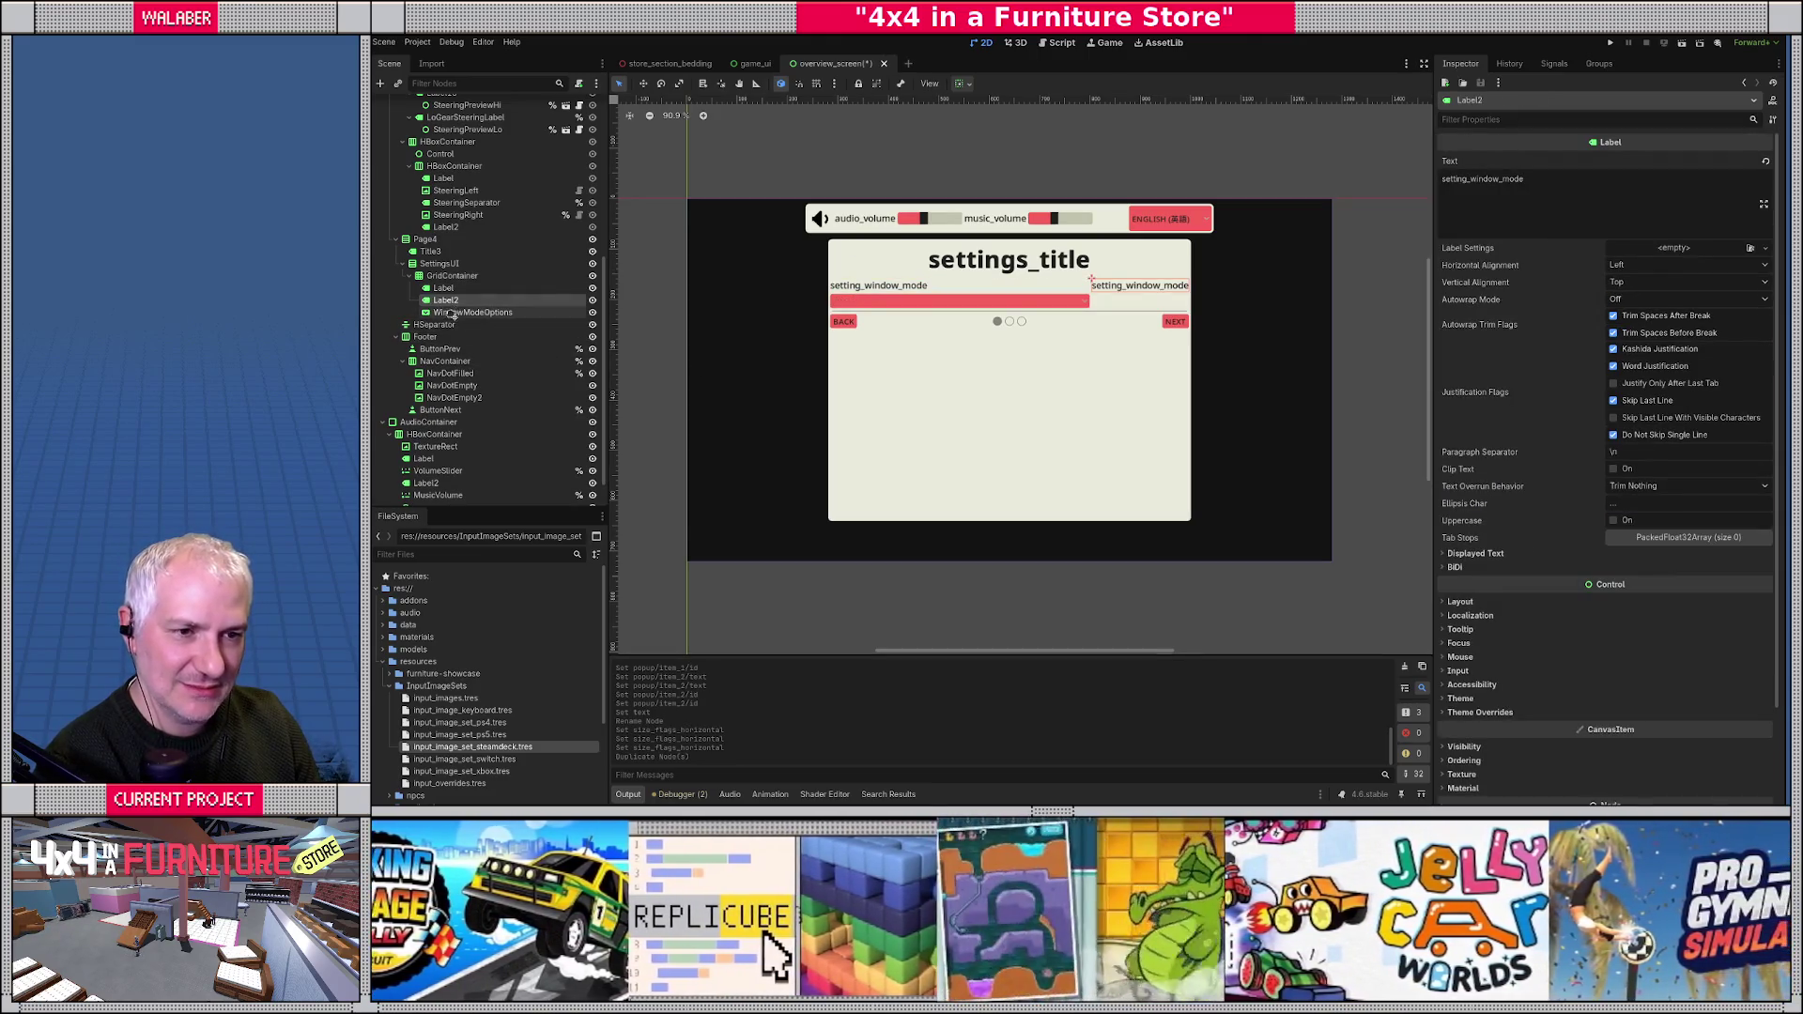
{"action": "left_click_drag", "start_coordinate": [447, 301], "coordinate": [460, 319]}
- Replace the new label's text with the camera invert key and check the Camera Invert (X) sheet entry
{"action": "left_click", "coordinate": [1527, 223]}
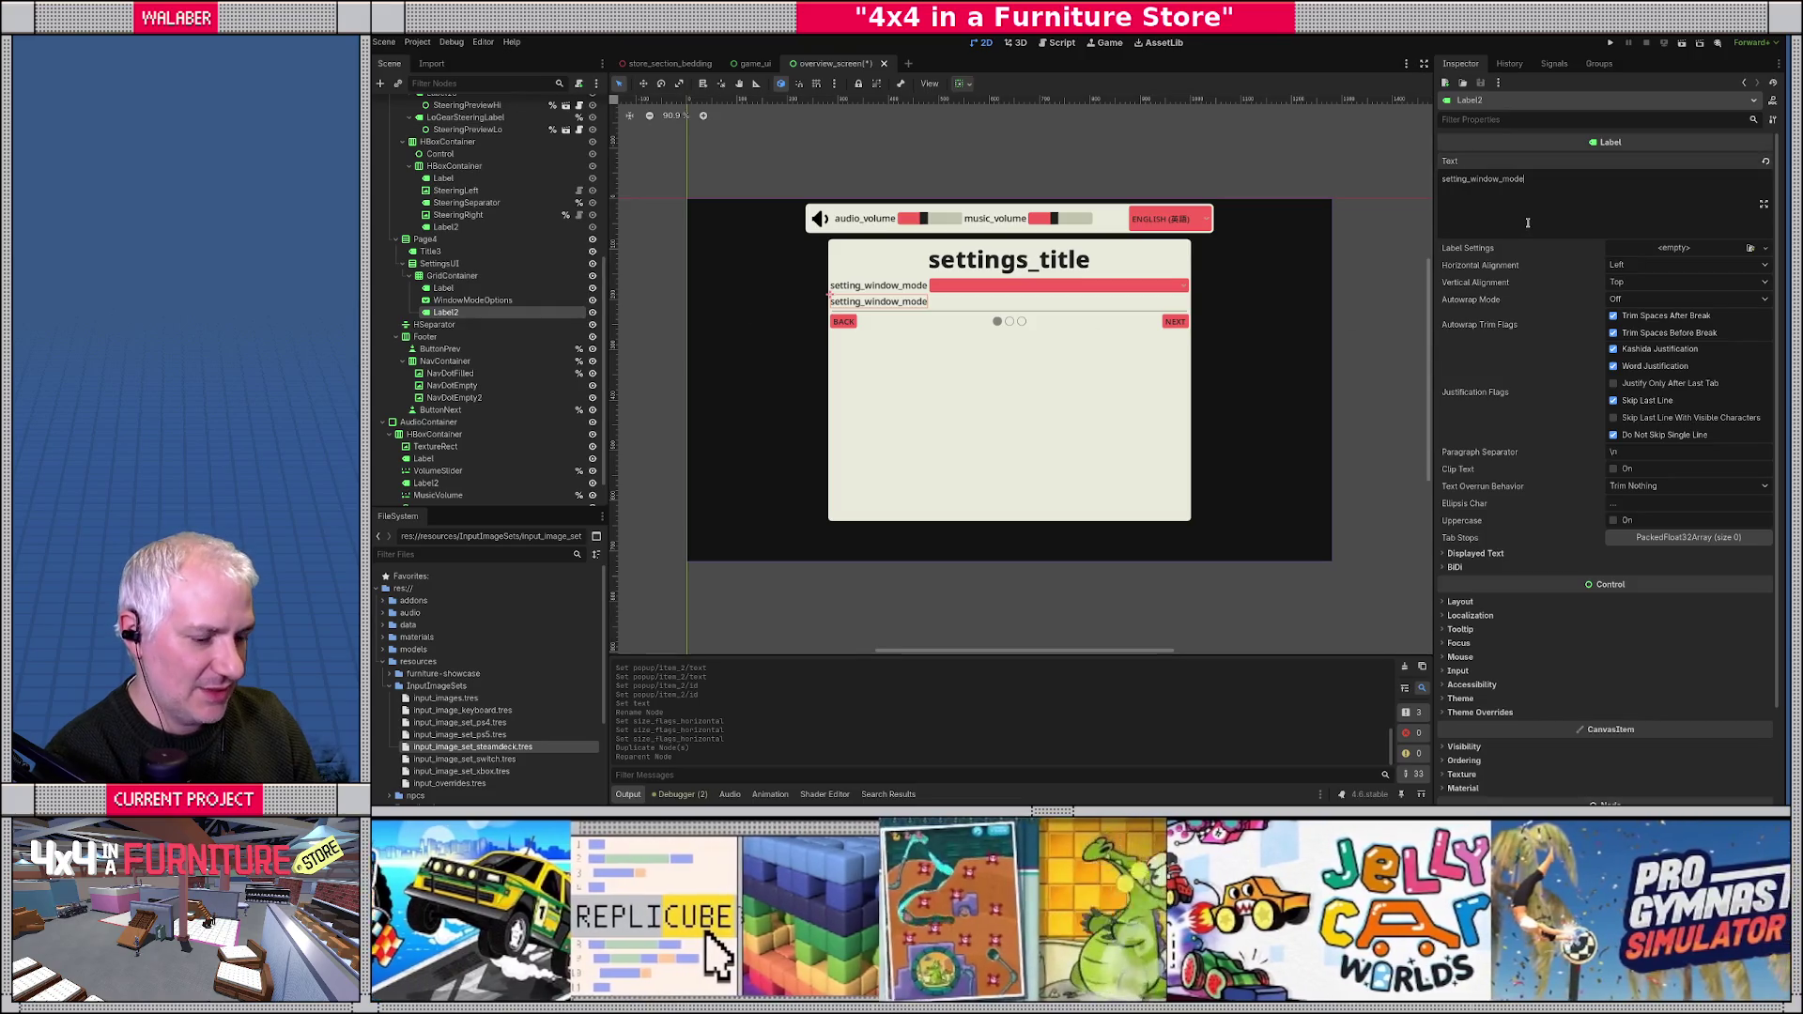
{"action": "key", "text": "ctrl+a"}
{"action": "type", "text": "s"}
{"action": "type", "text": "ings"}
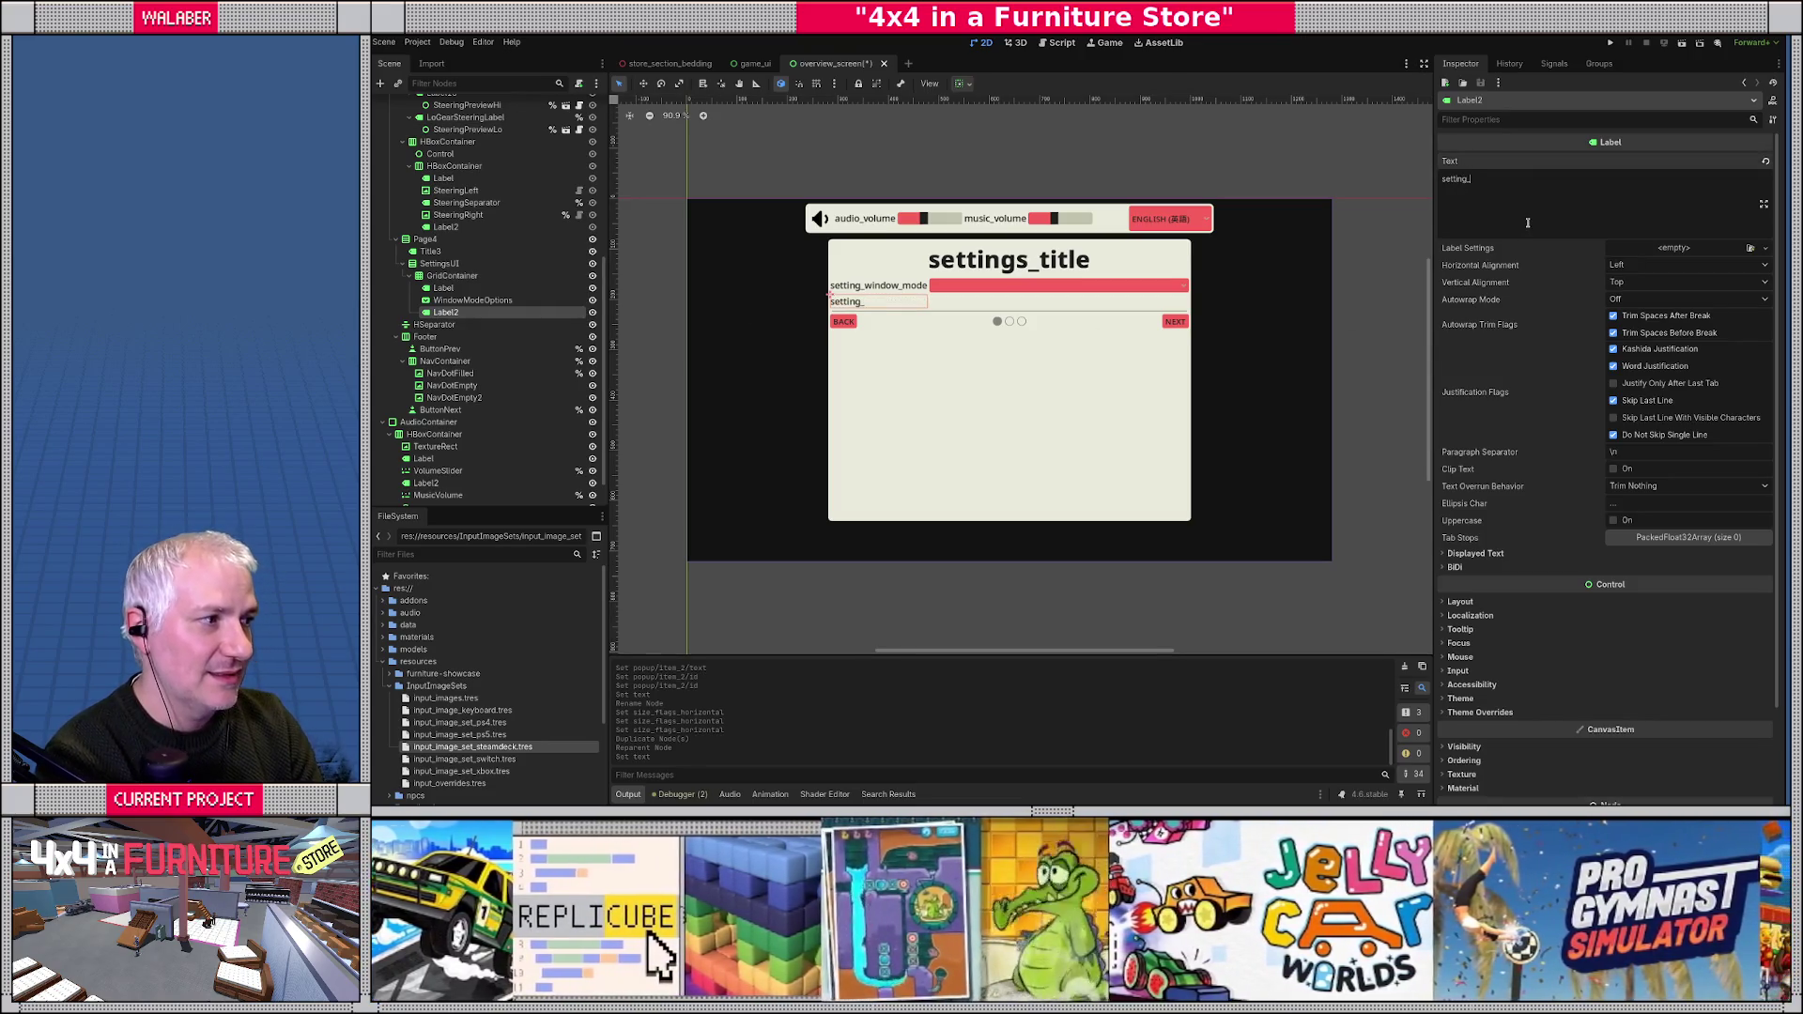
{"action": "type", "text": "camera_invert_x"}
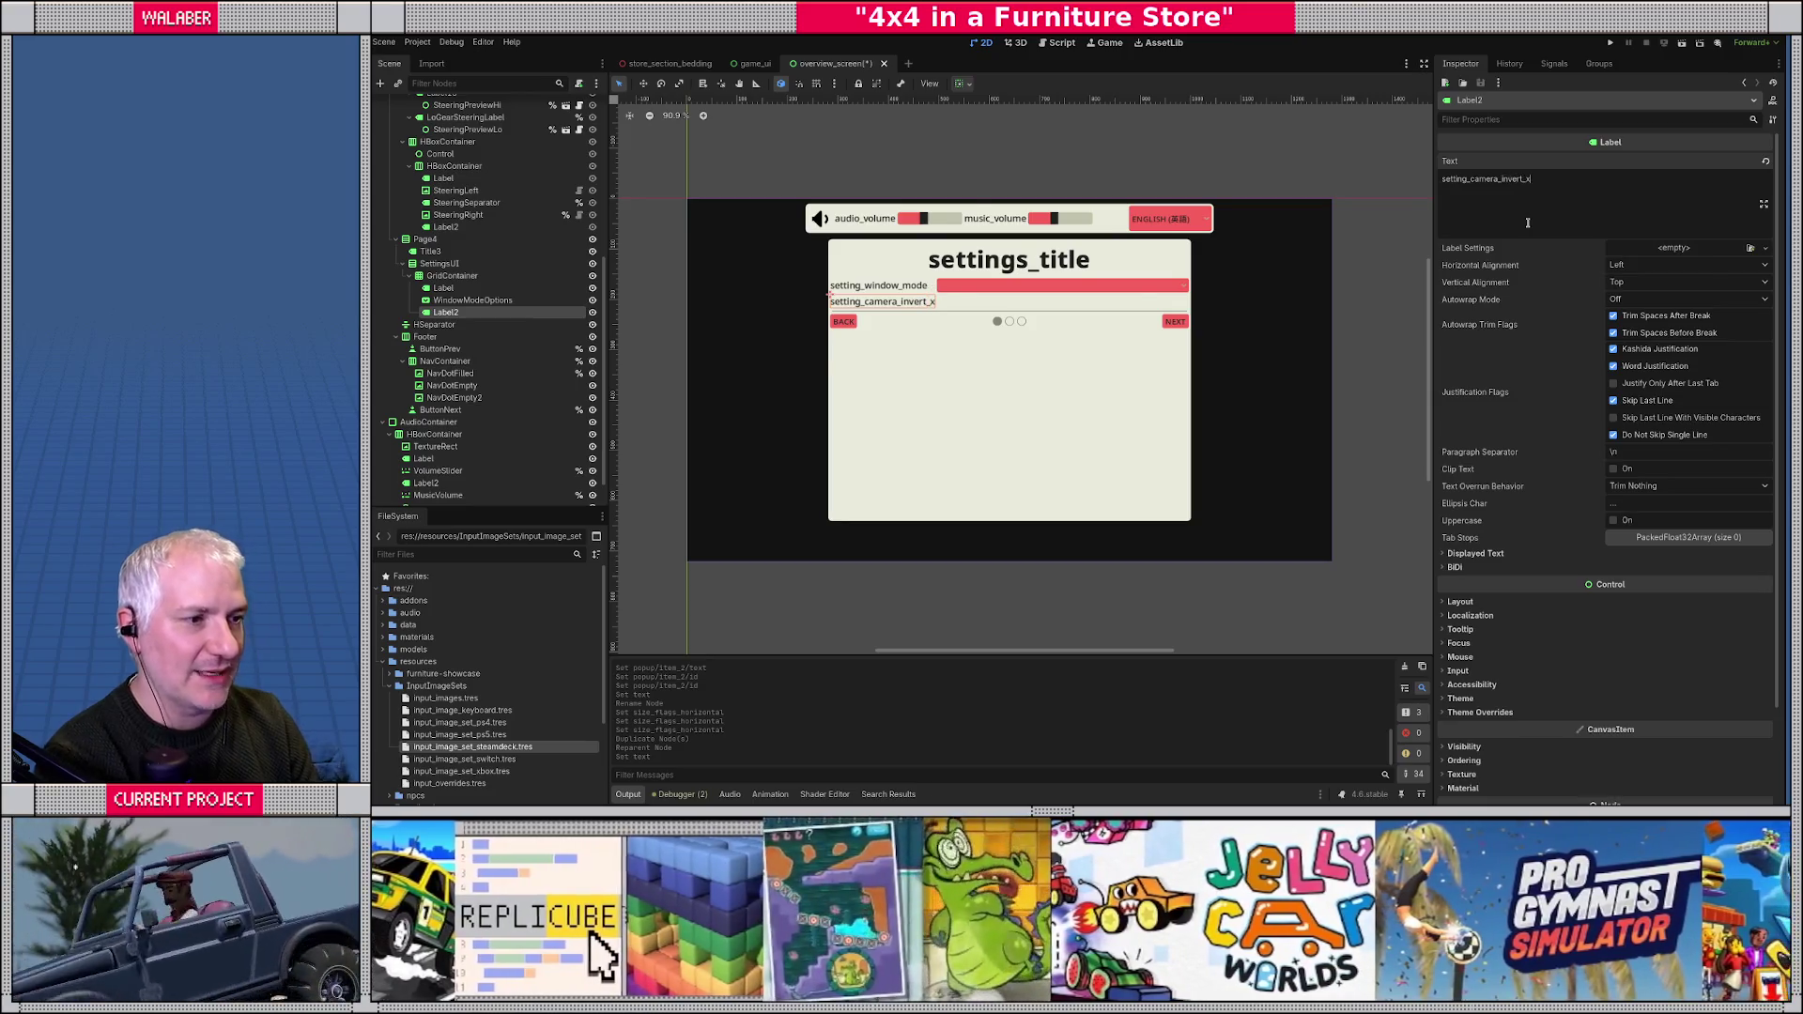
{"action": "key", "text": "alt+Tab"}
{"action": "left_click", "coordinate": [717, 423]}
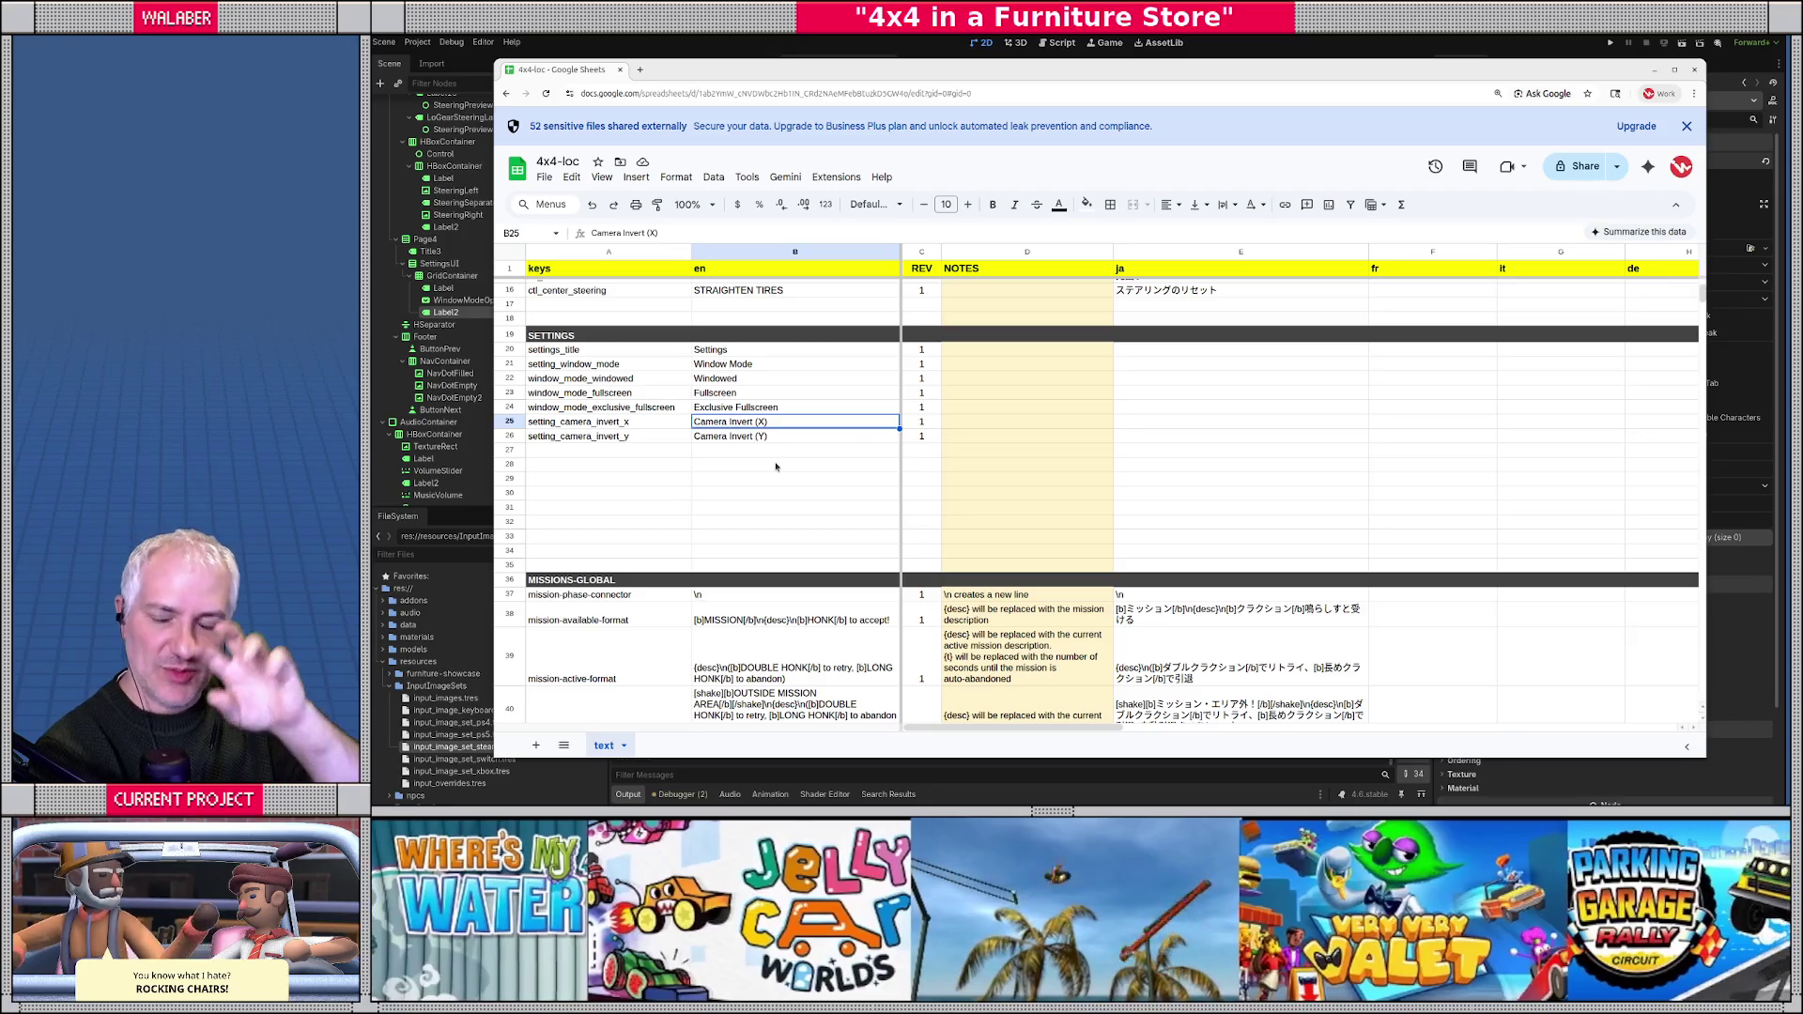
{"action": "key", "text": "alt+Tab"}
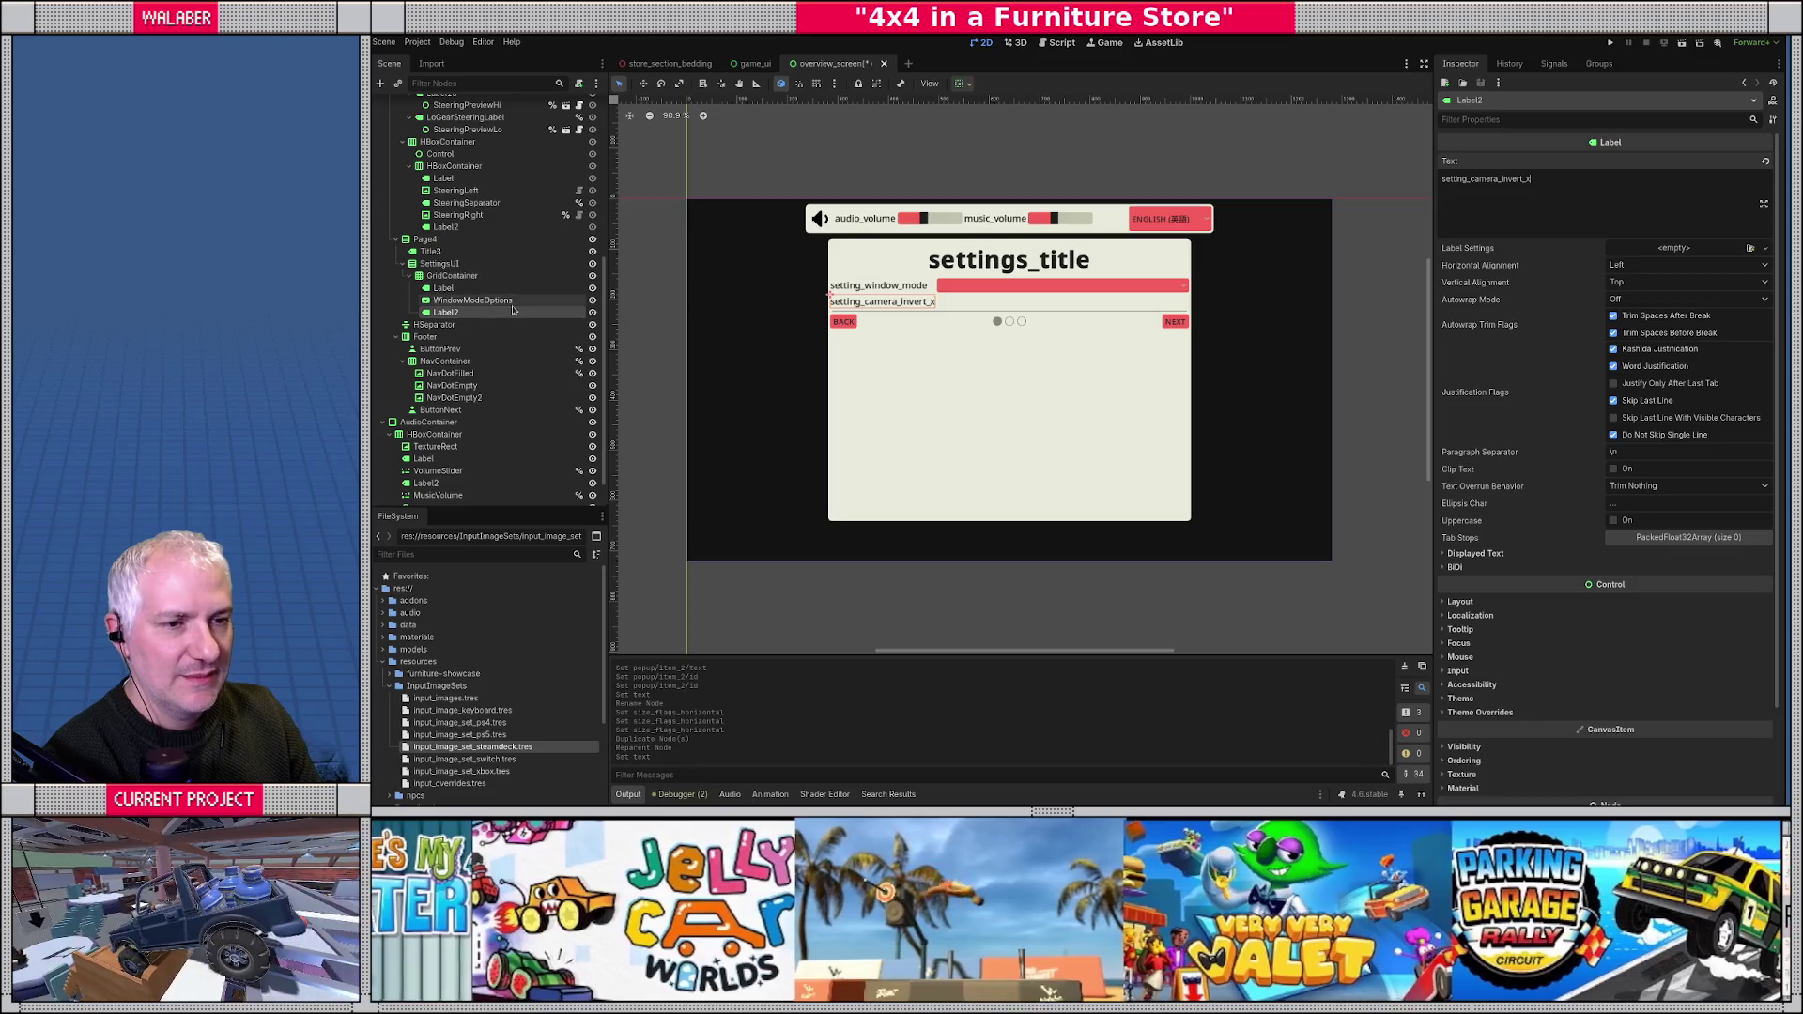
- Add a CheckBox child node to the GridContainer through the node search
{"action": "right_click", "coordinate": [453, 275]}
{"action": "left_click", "coordinate": [487, 287]}
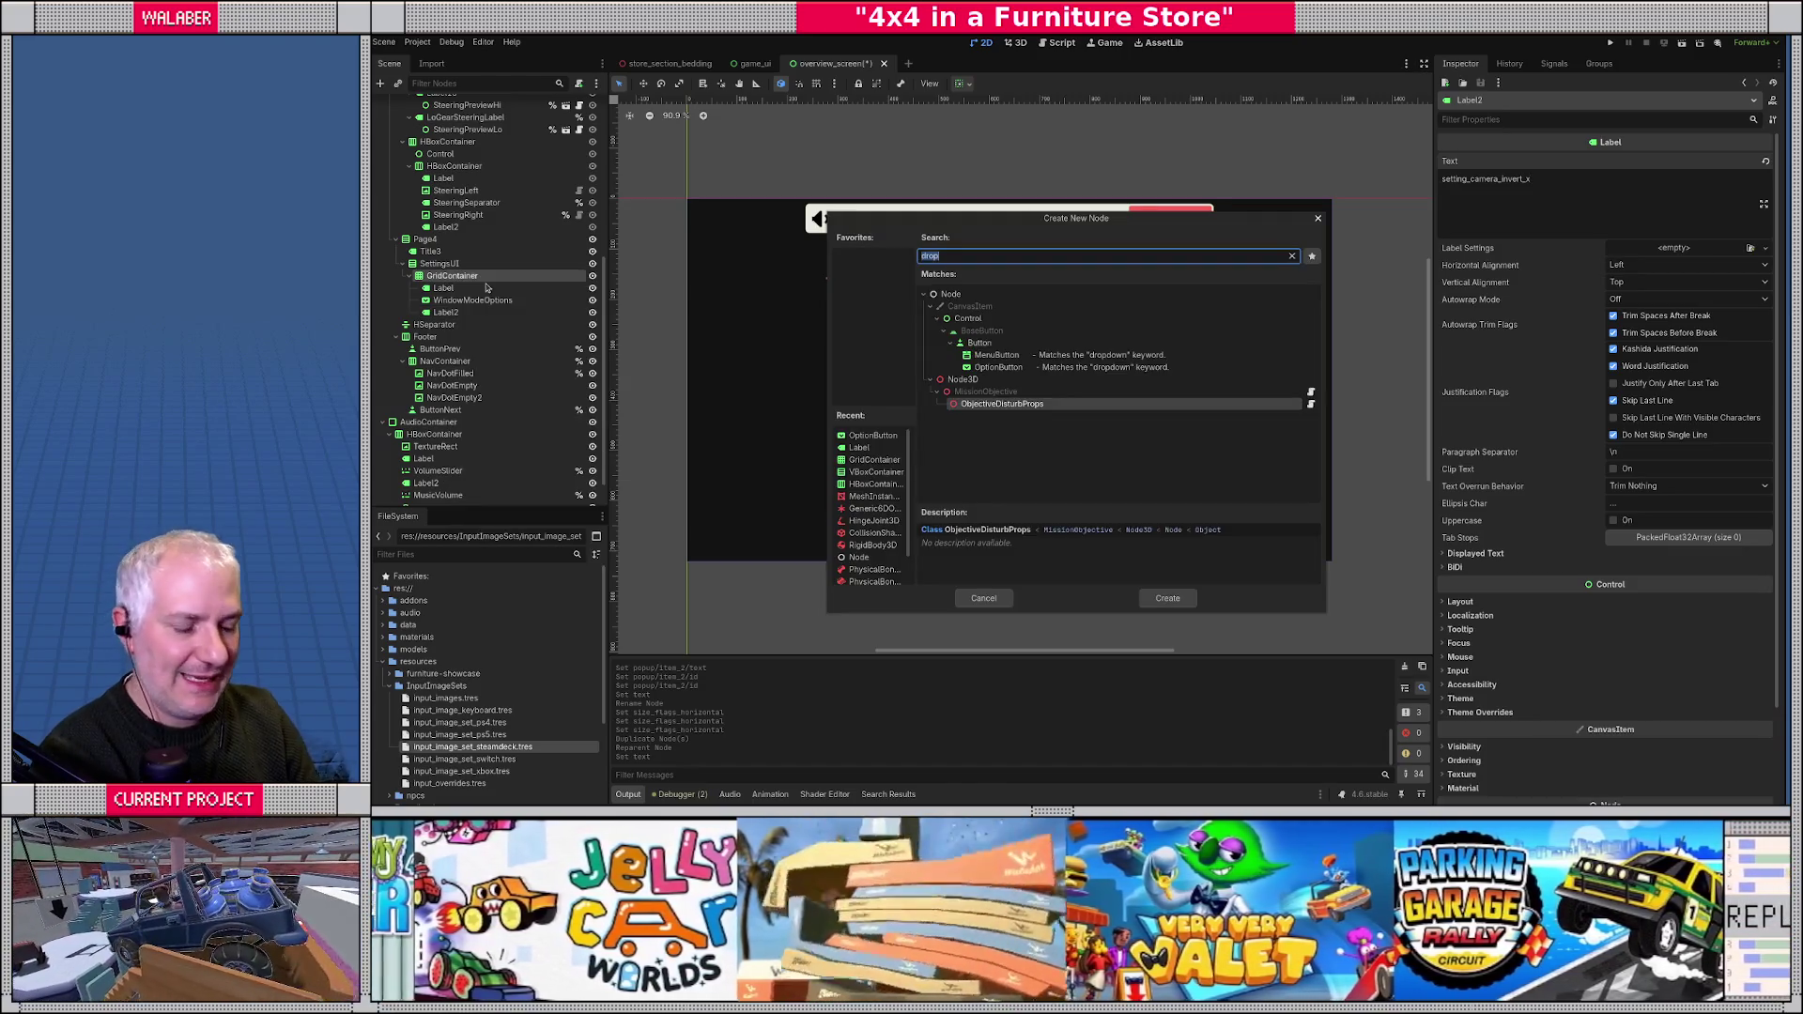
{"action": "type", "text": "toggle"}
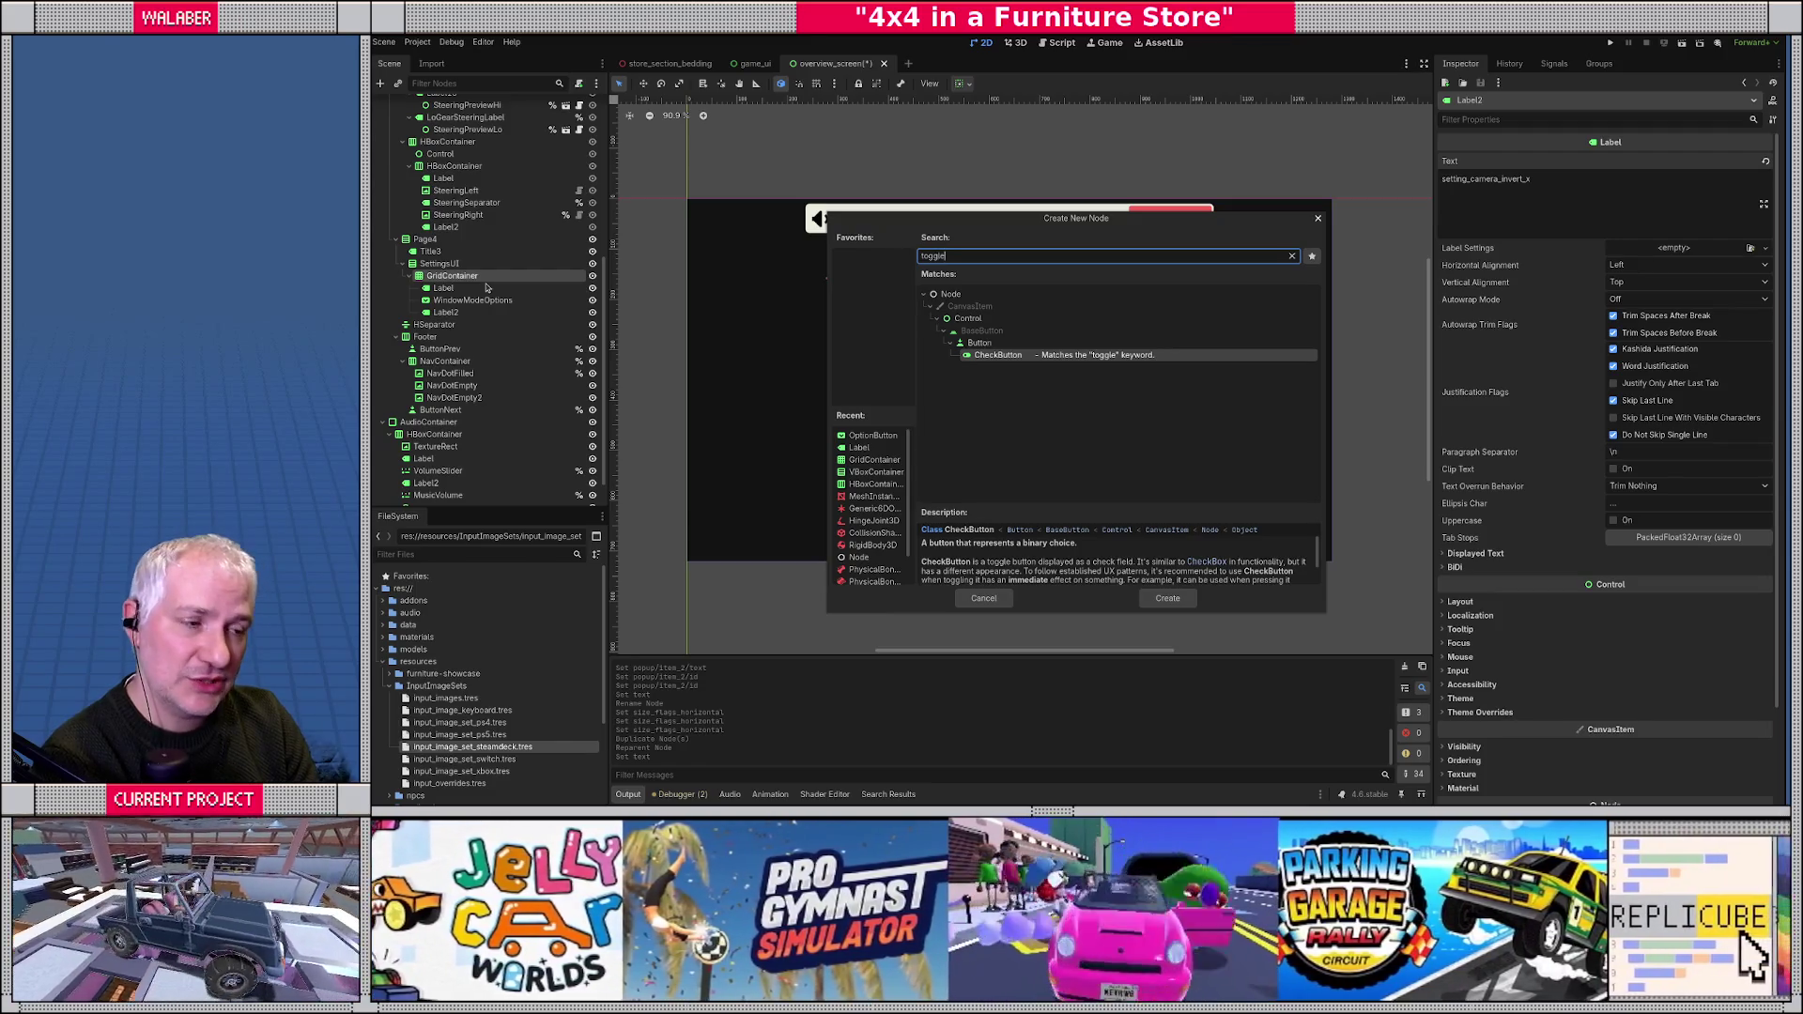
{"action": "key", "text": "BackSpace"}
{"action": "key", "text": "BackSpace"}
{"action": "key", "text": "BackSpace"}
{"action": "type", "text": "chec"}
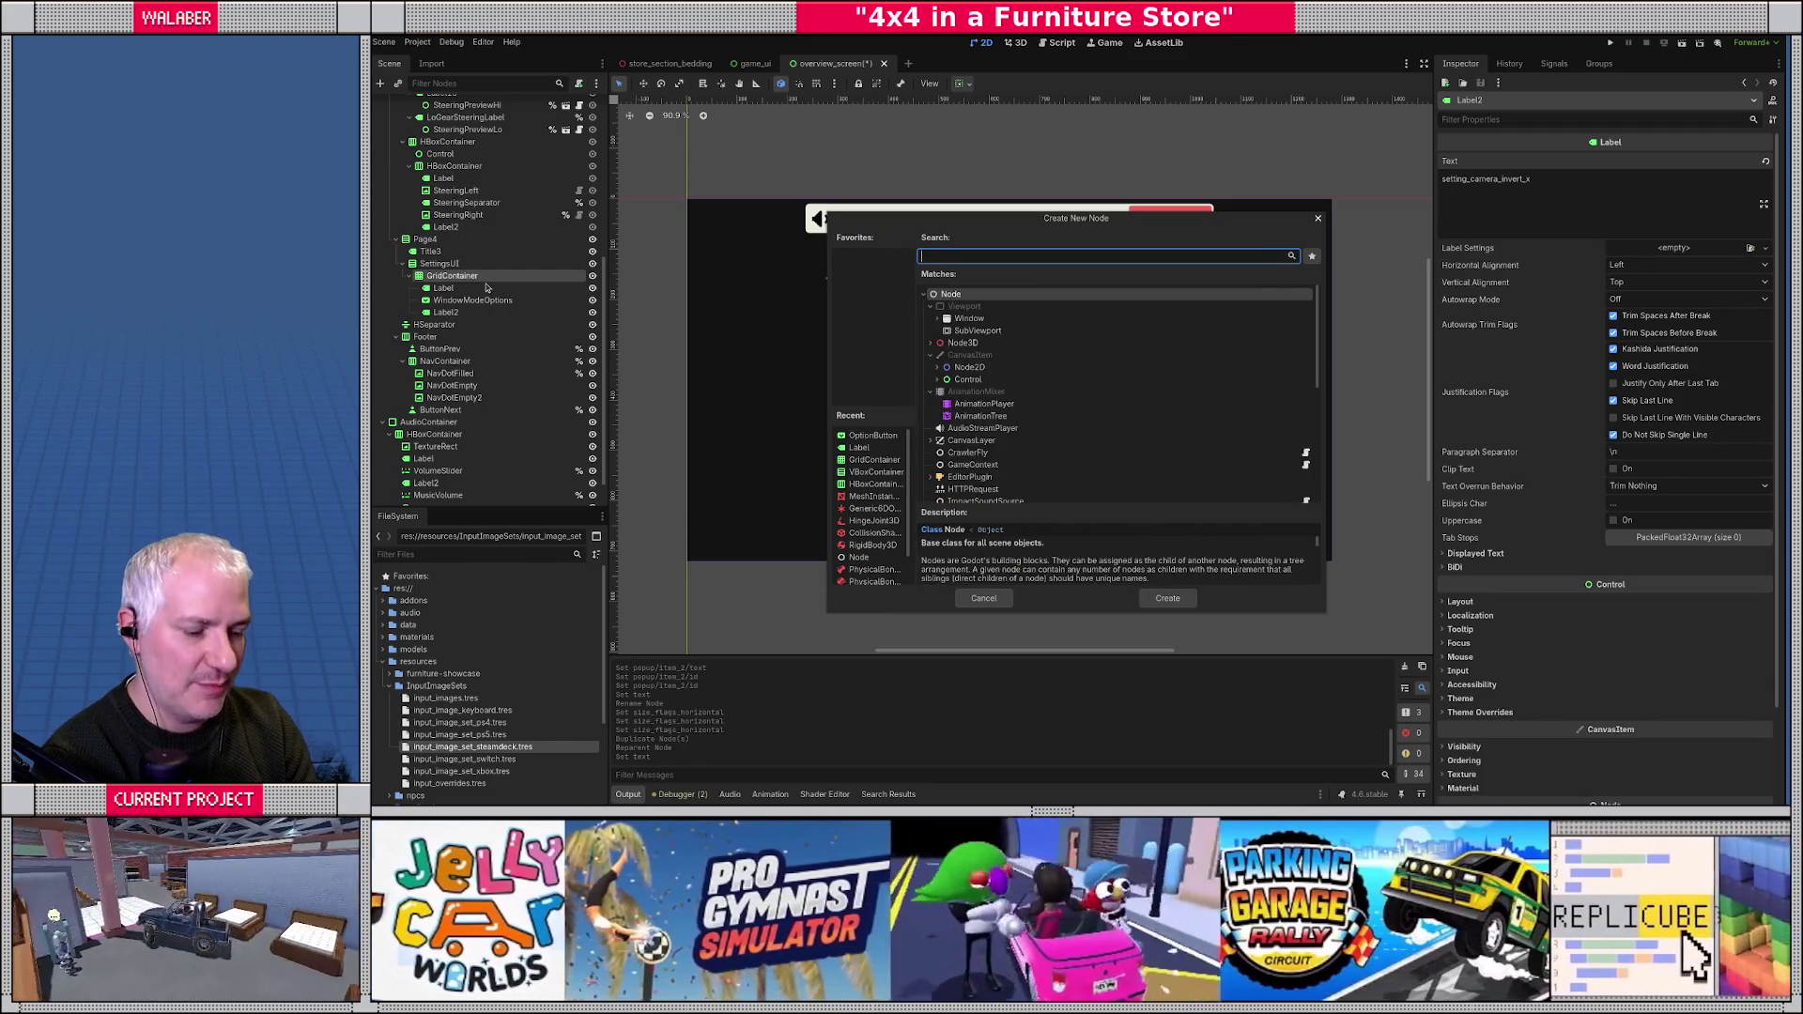
{"action": "key", "text": "Return"}
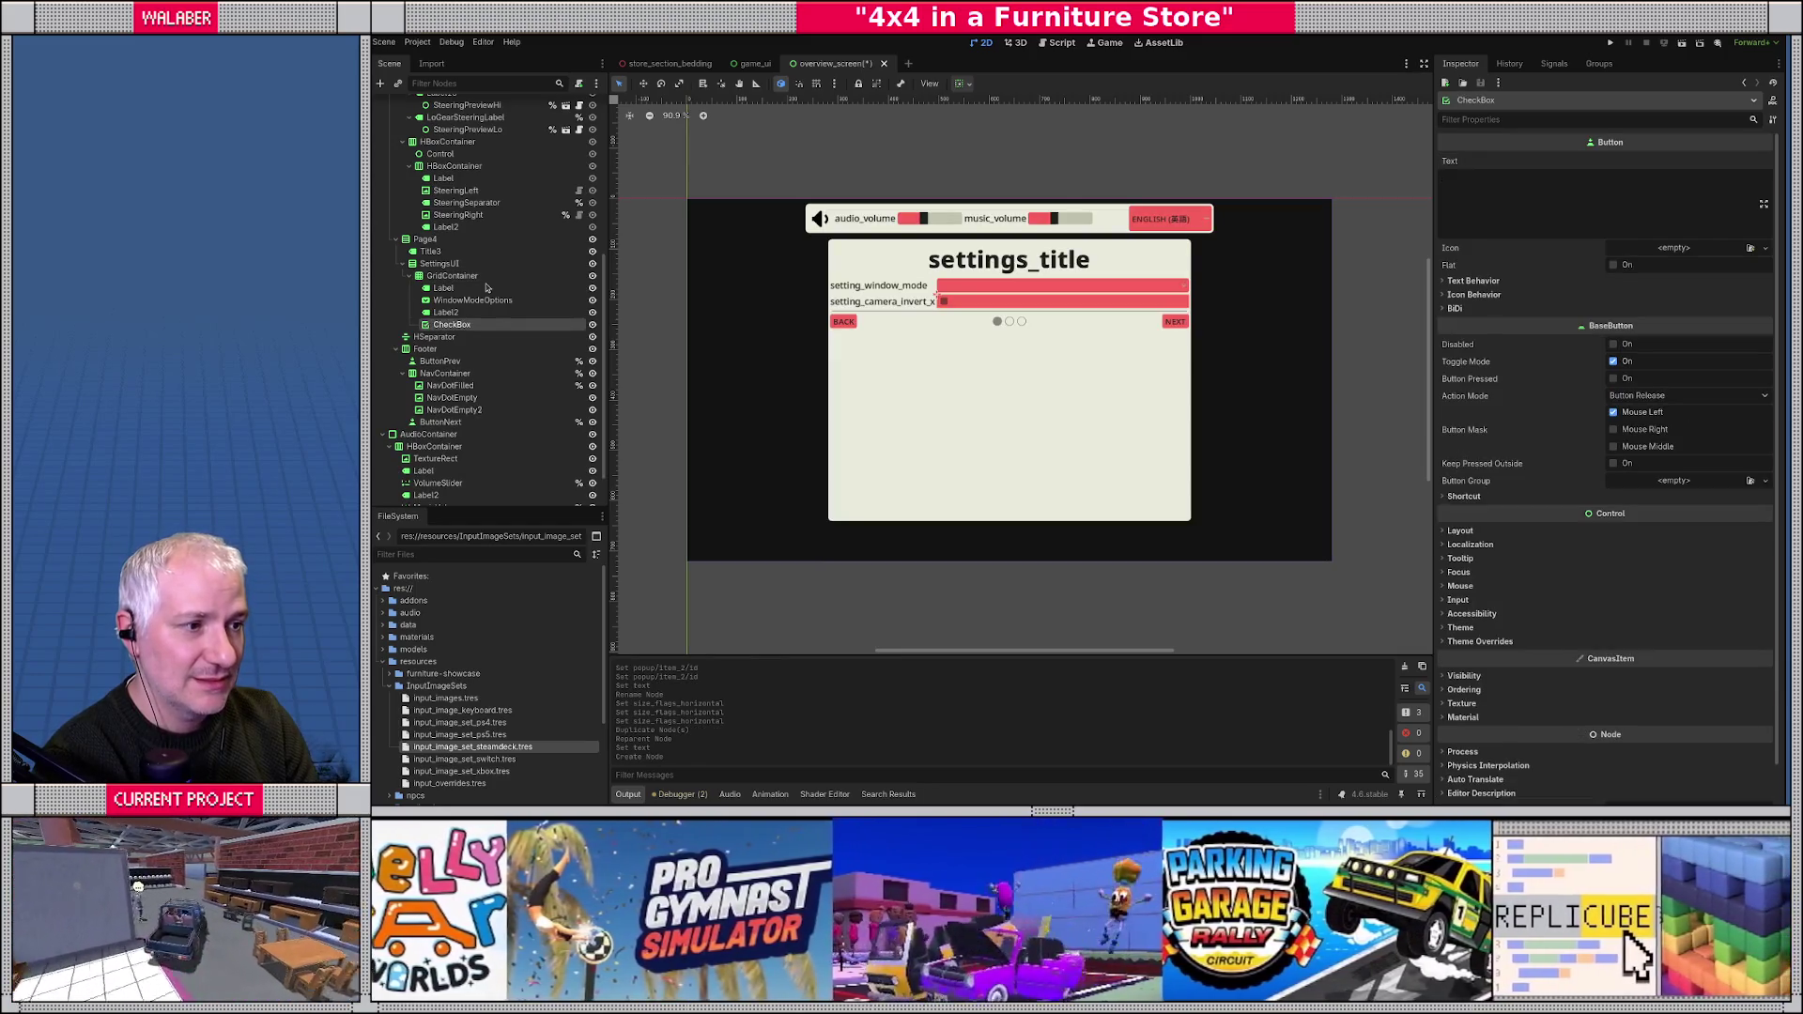
{"action": "scroll", "coordinate": [817, 373], "scroll_direction": "up", "scroll_amount": 4}
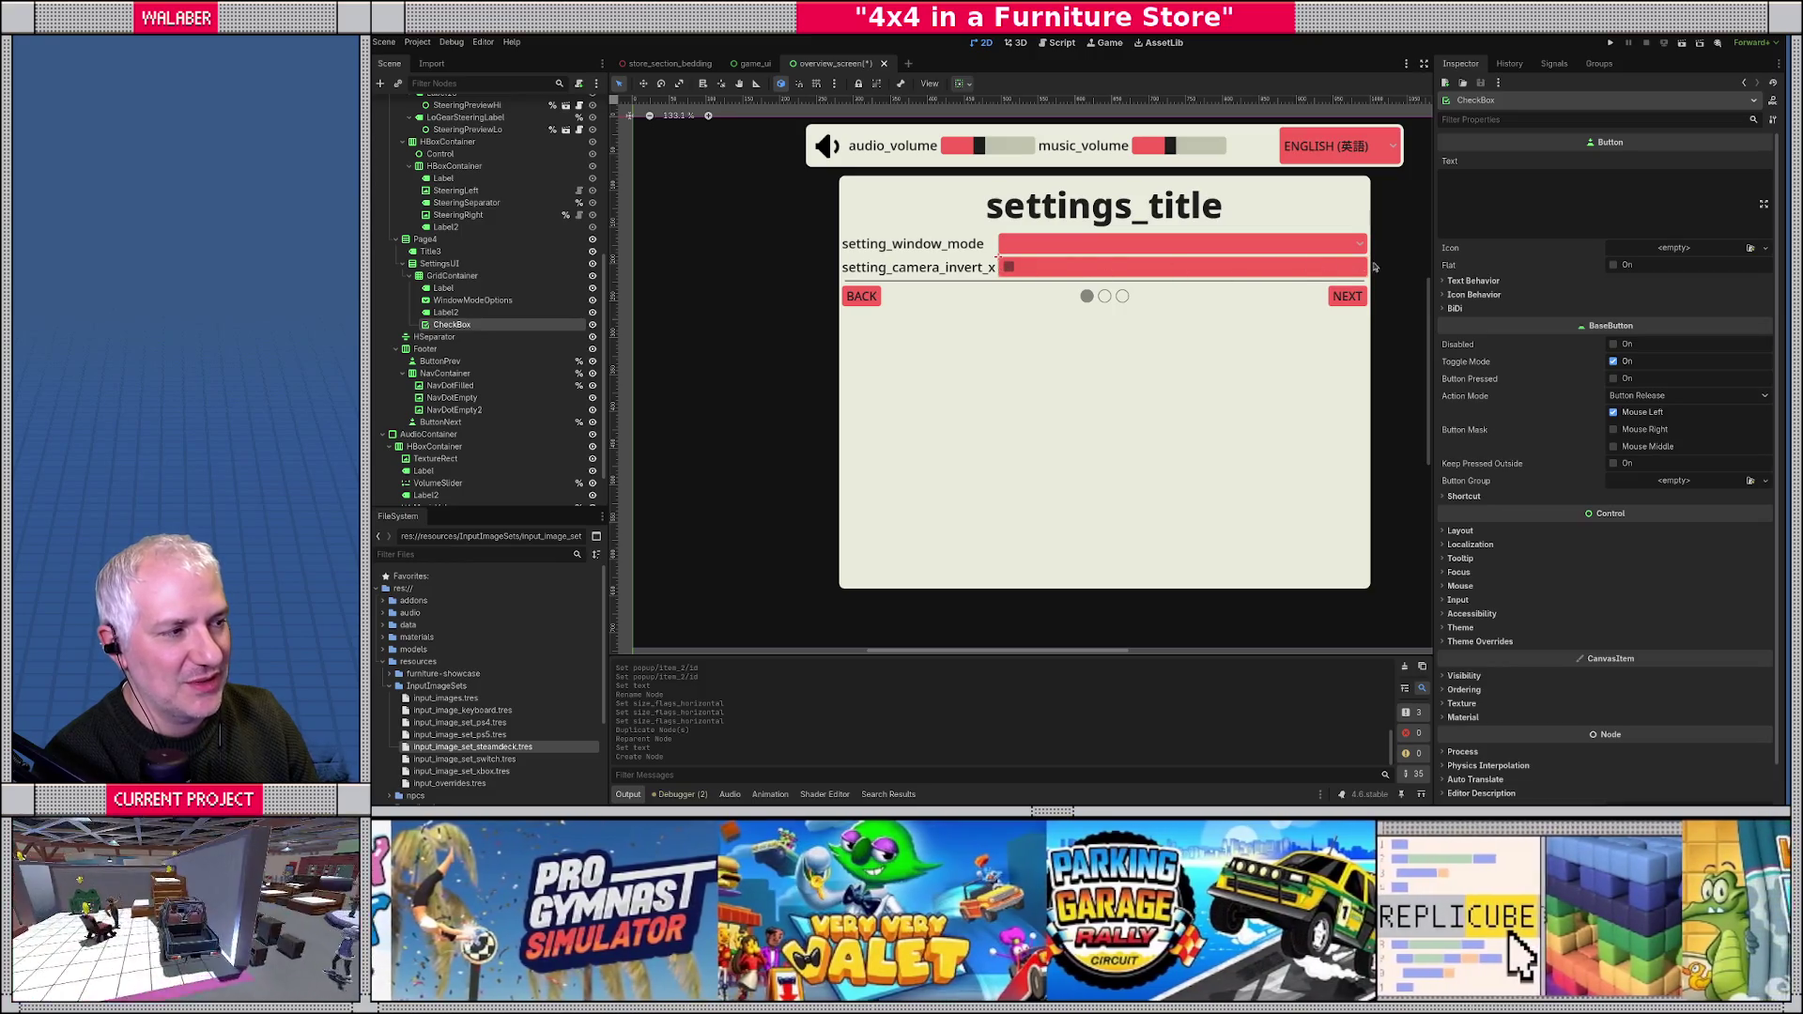
- Change the CheckBox node's type to CheckButton
{"action": "right_click", "coordinate": [471, 326]}
{"action": "left_click", "coordinate": [512, 441]}
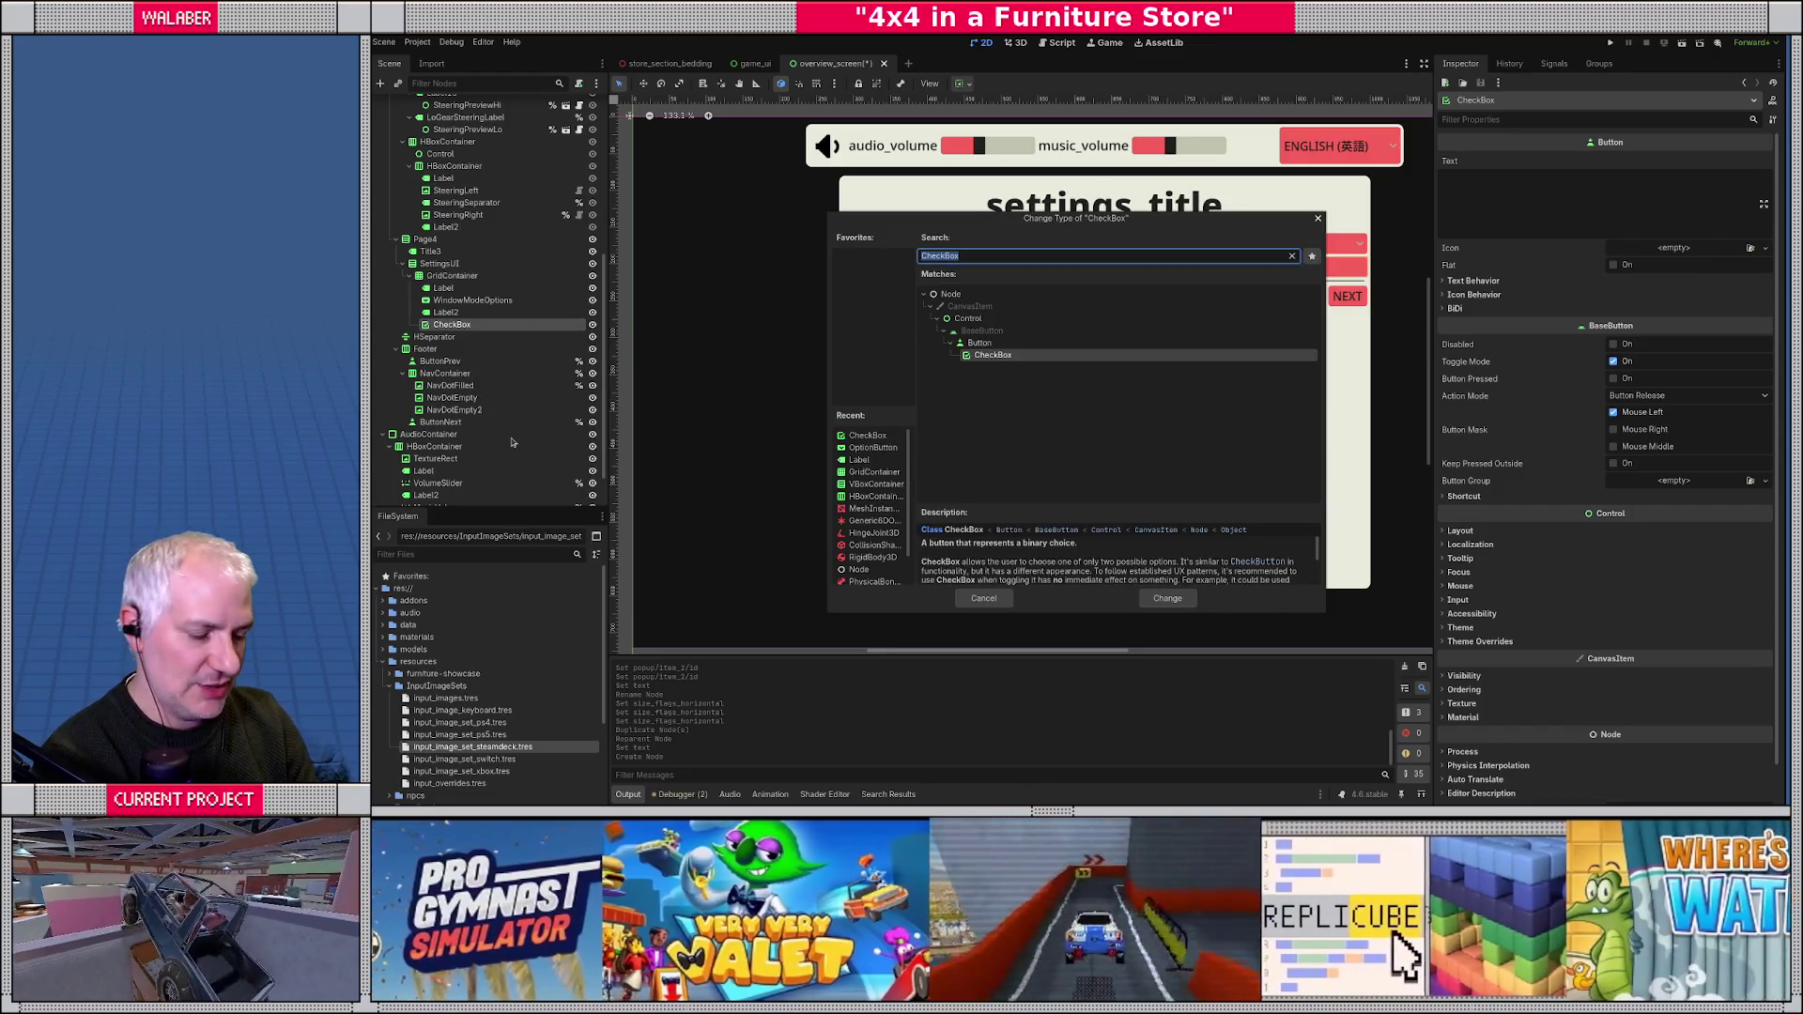
{"action": "type", "text": "check"}
{"action": "key", "text": "Down"}
{"action": "key", "text": "Return"}
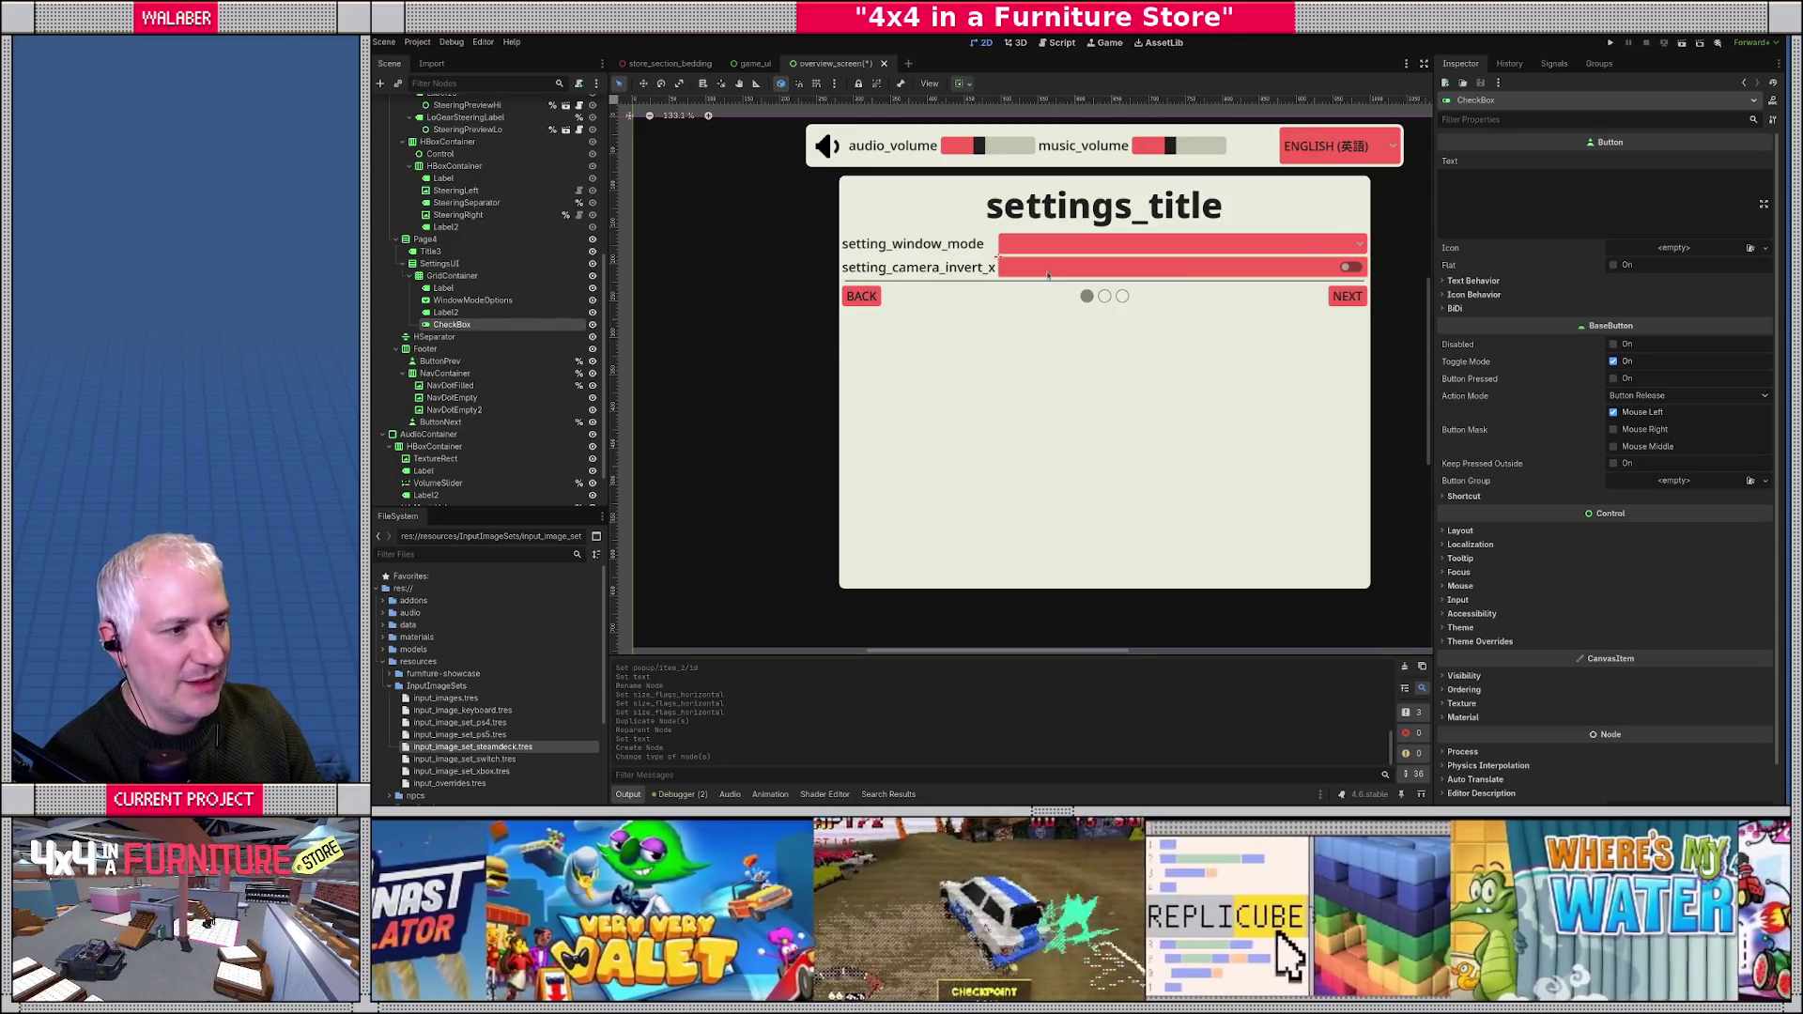
- Set the toggle's Text property to 'Inverted'
{"action": "left_click", "coordinate": [1495, 192]}
{"action": "type", "text": "I"}
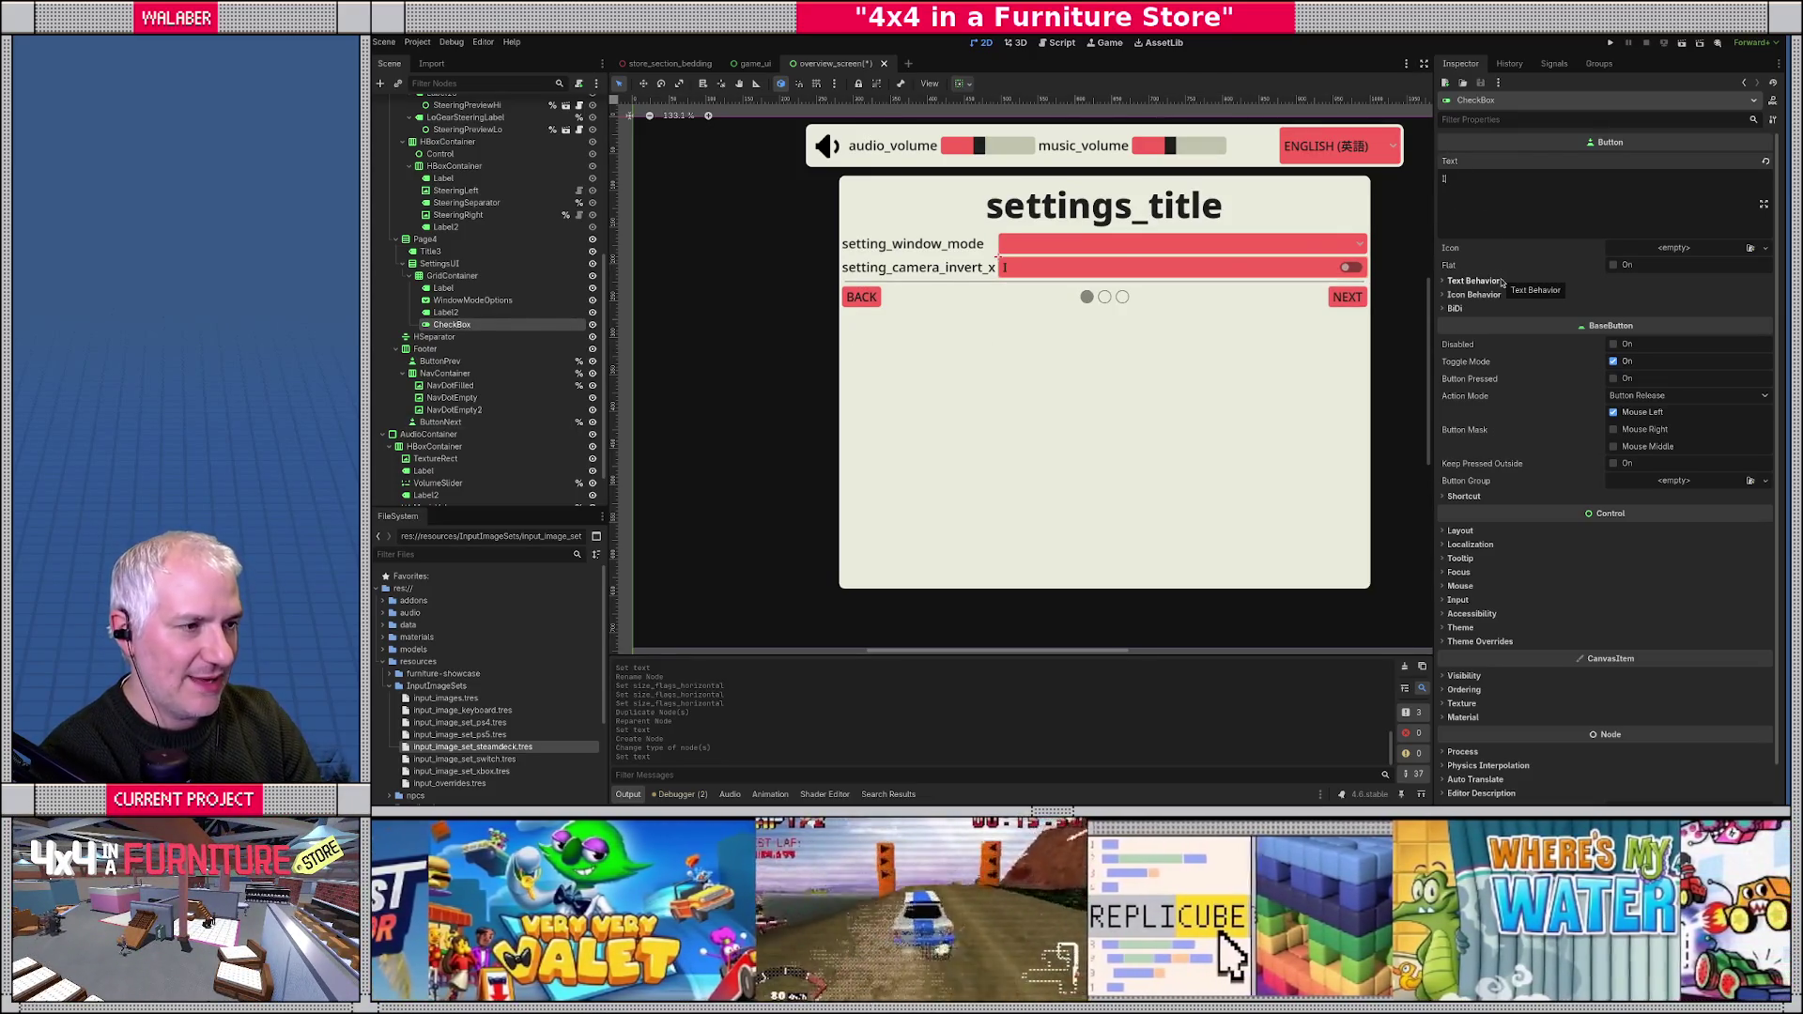
{"action": "type", "text": "nvert"}
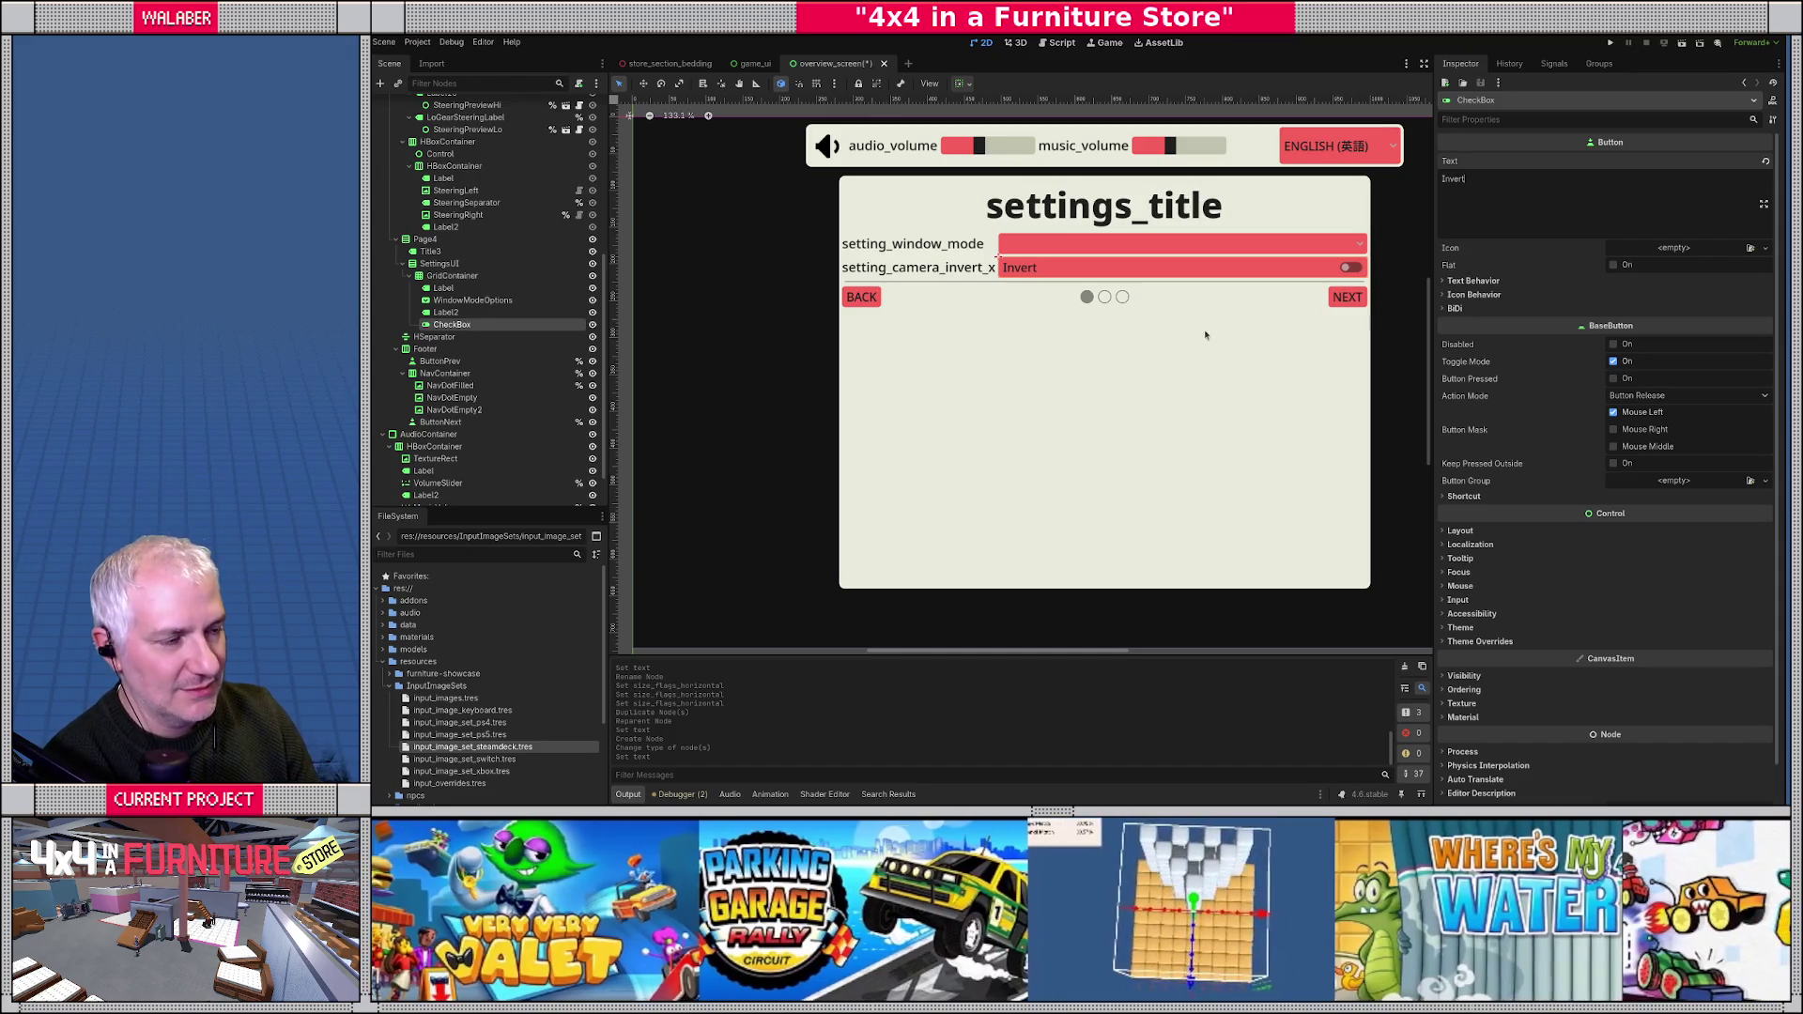
{"action": "type", "text": "ed"}
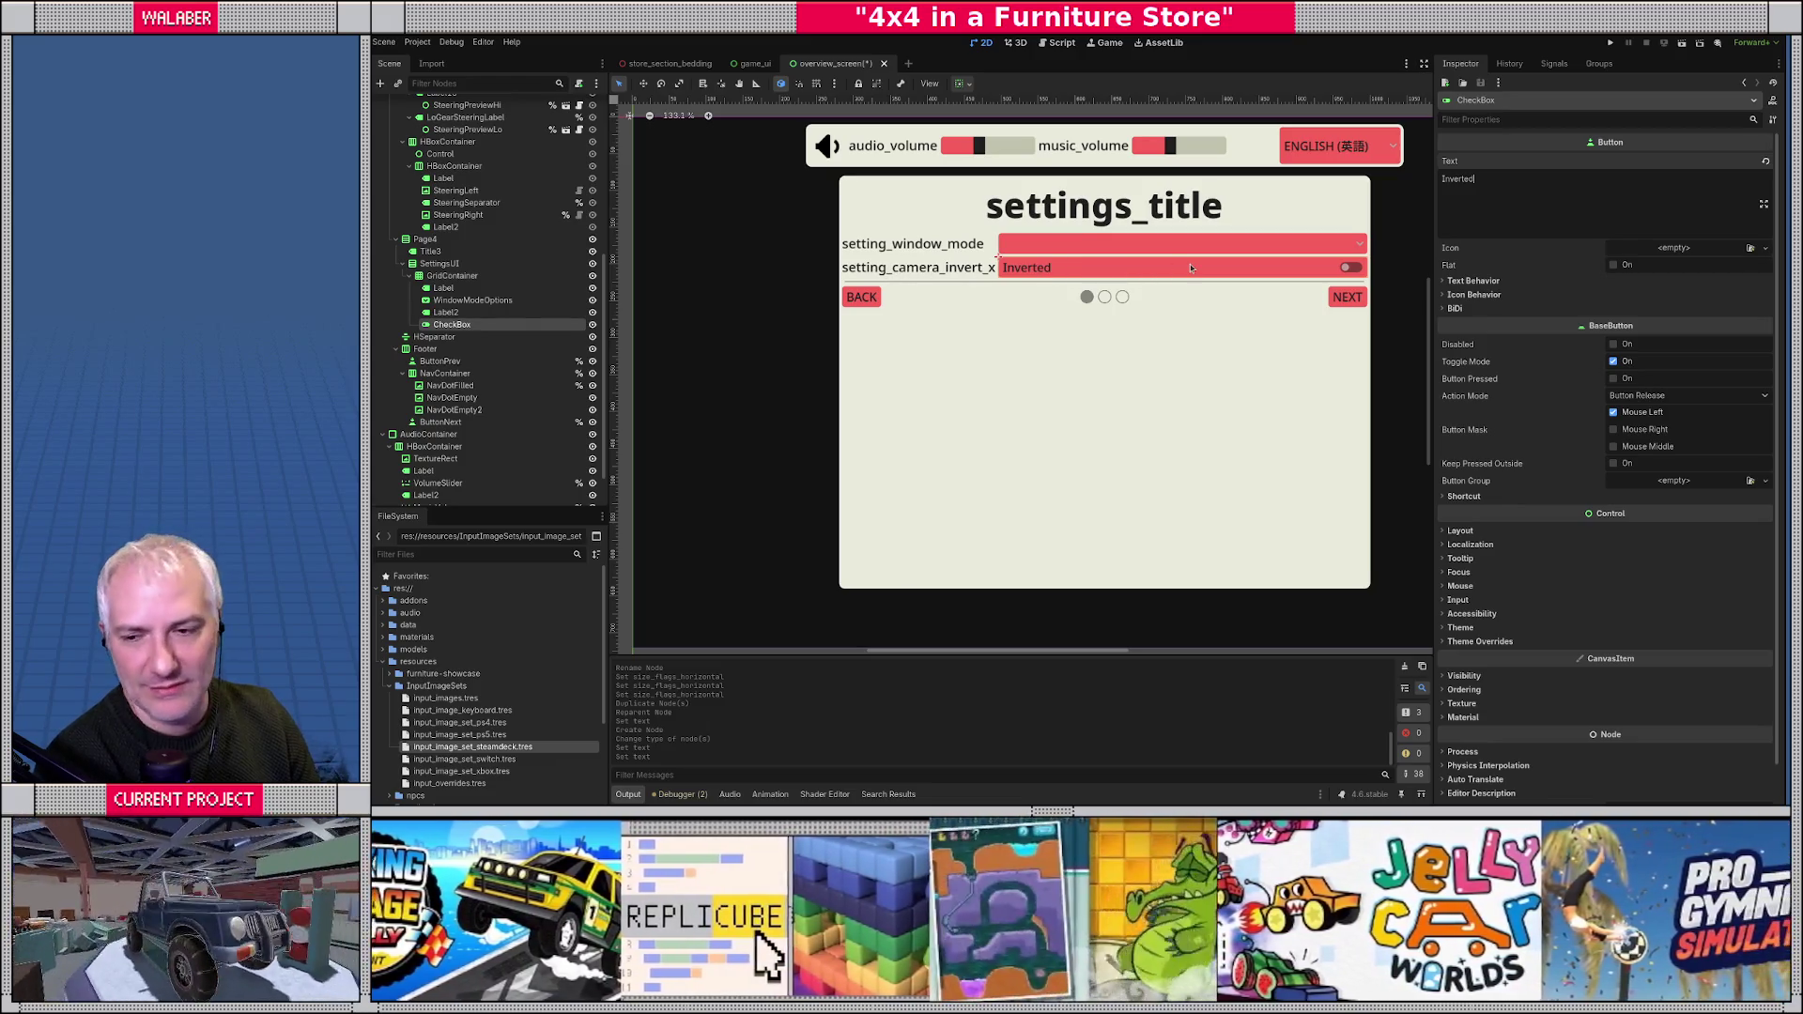
{"action": "left_click", "coordinate": [467, 301]}
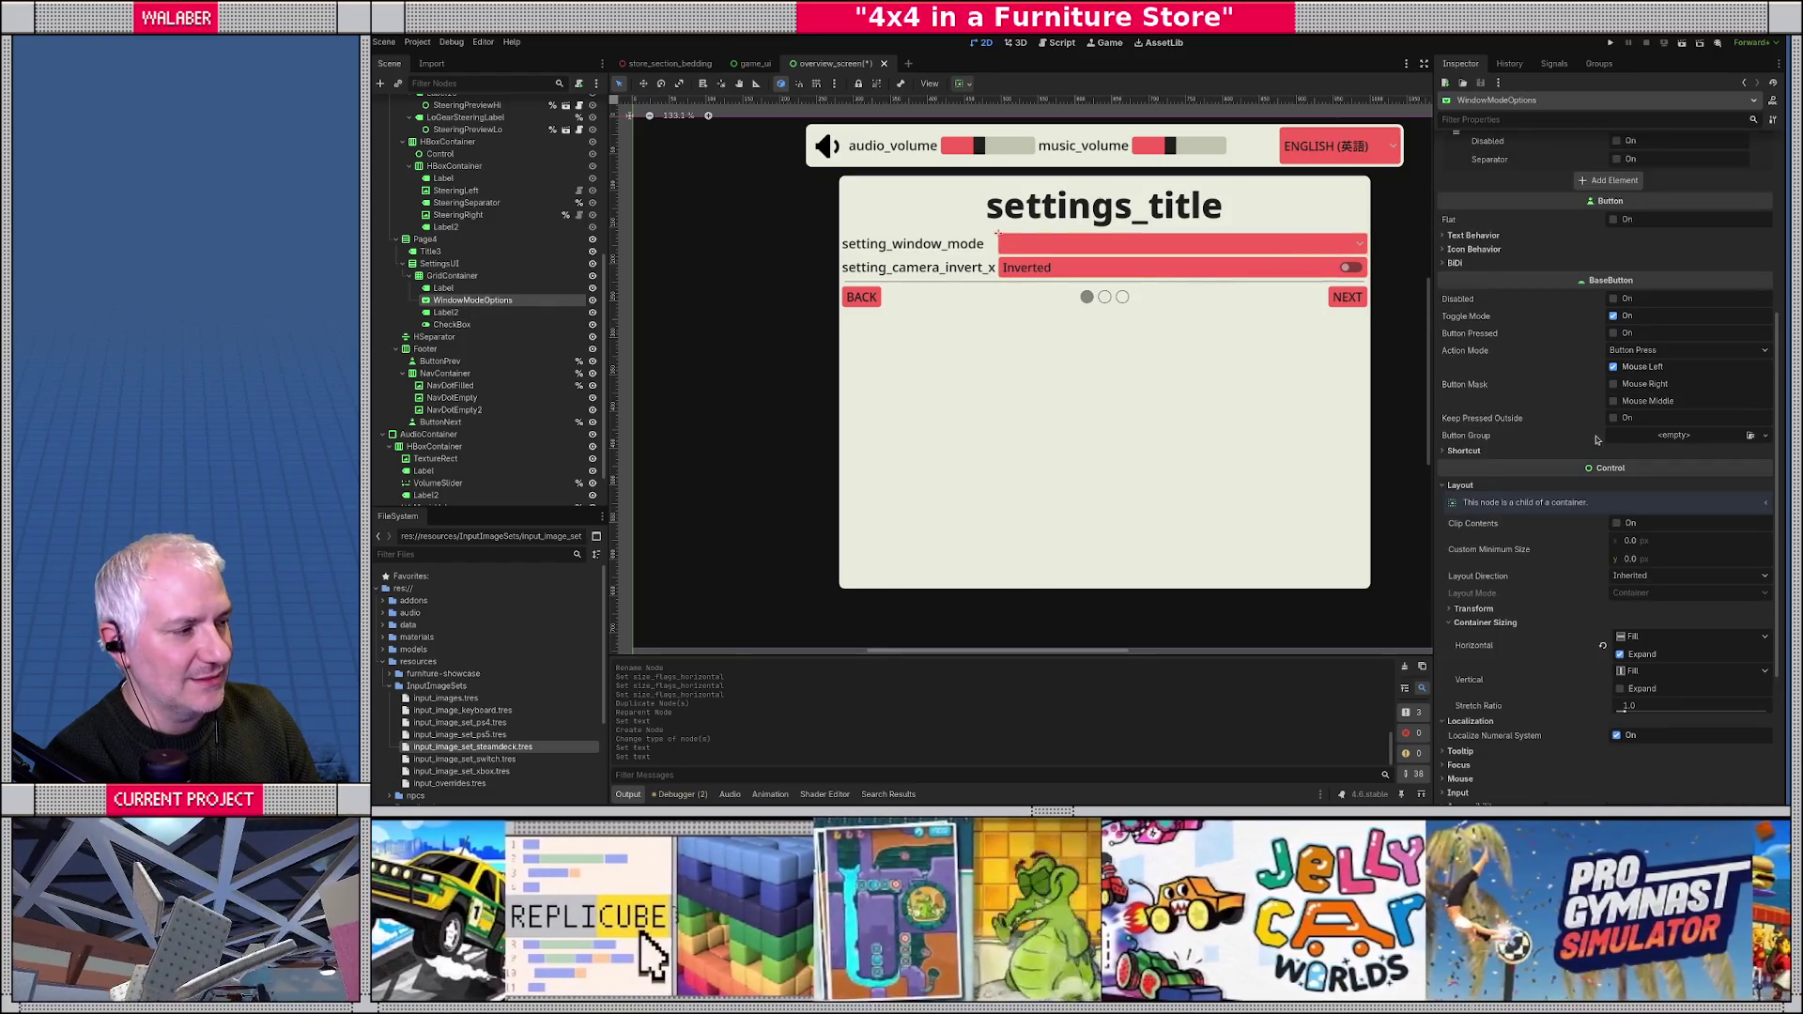
- Turn off horizontal Expand on the window-mode dropdown
{"action": "left_click", "coordinate": [1604, 646]}
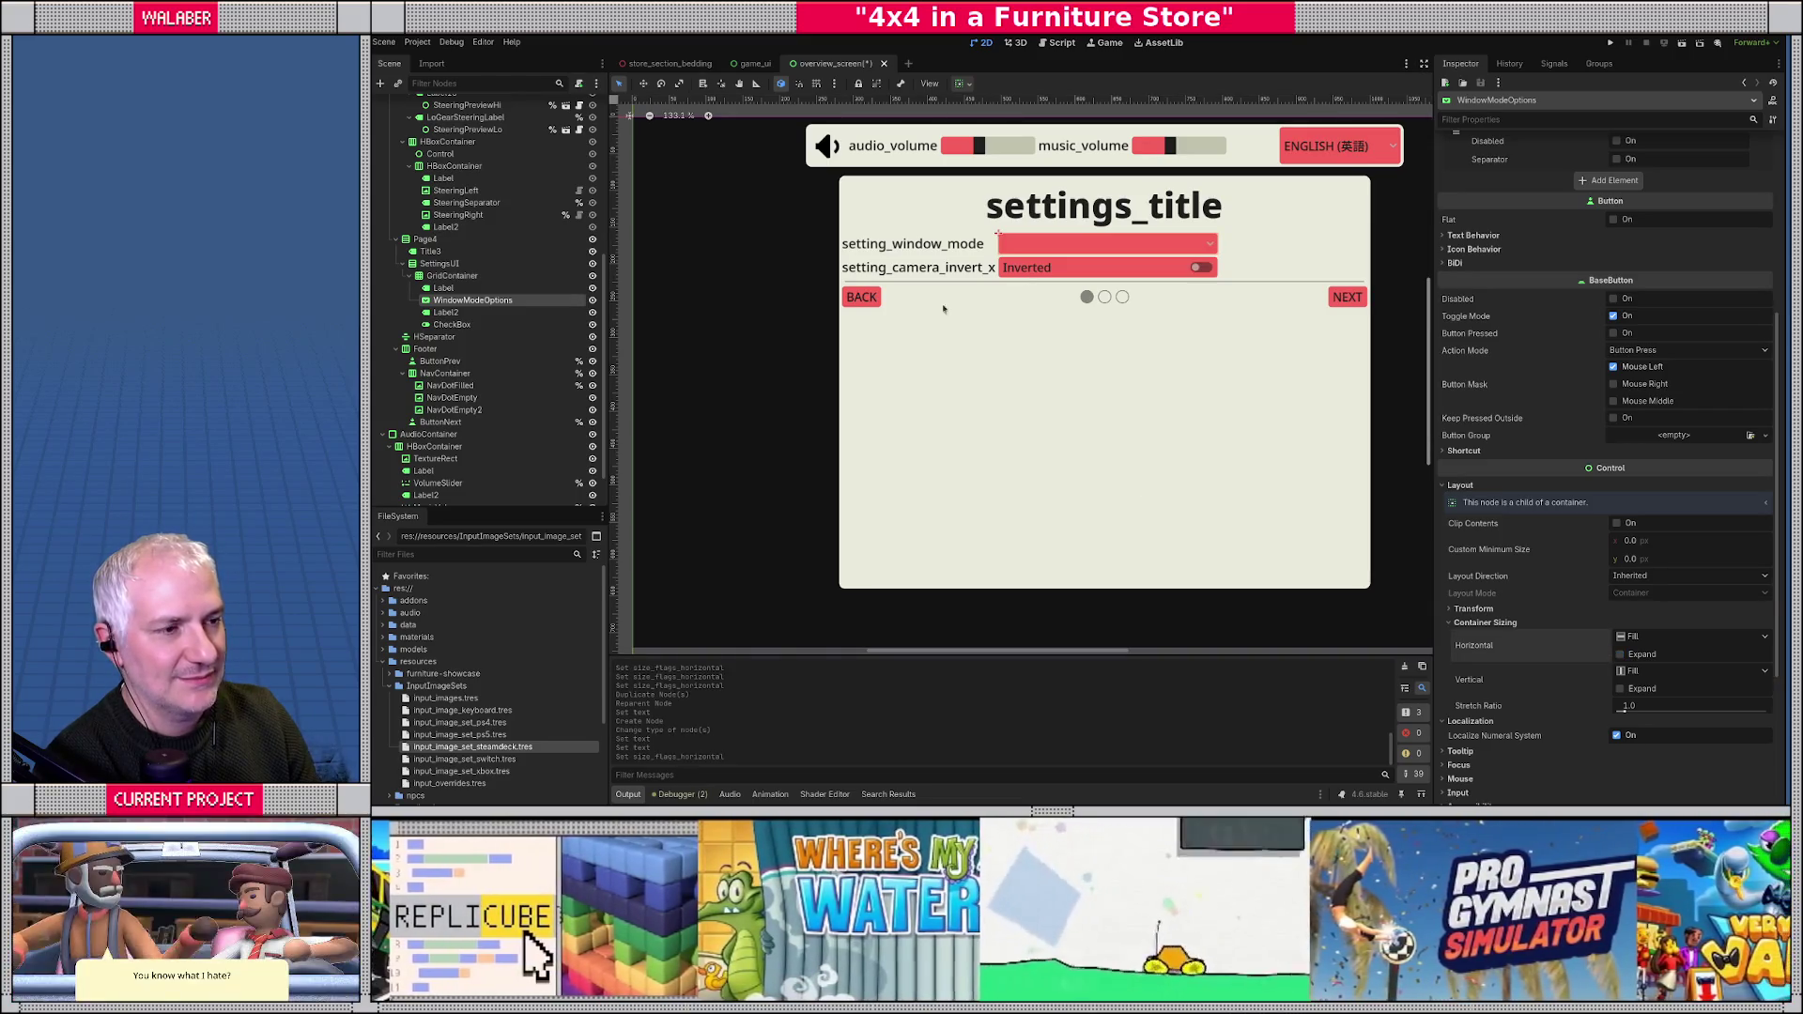
{"action": "scroll", "coordinate": [984, 352], "scroll_direction": "down", "scroll_amount": 2}
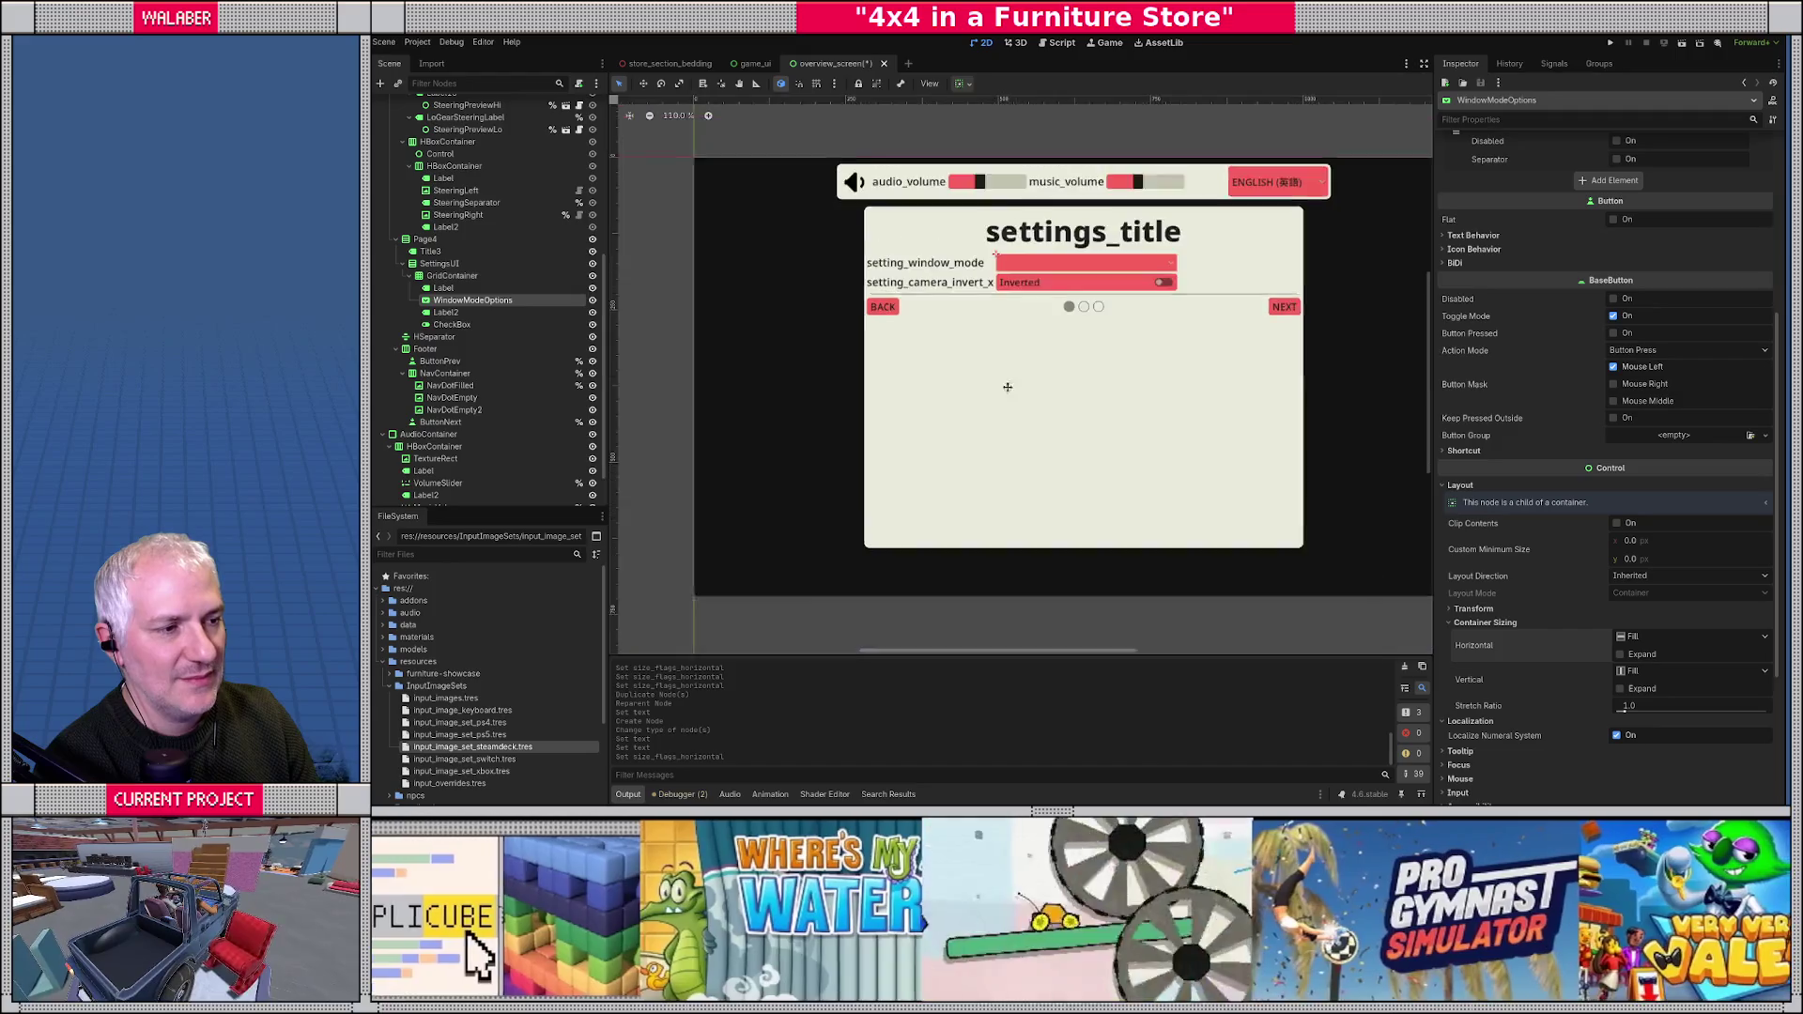
{"action": "left_click_drag", "start_coordinate": [1007, 386], "coordinate": [931, 403]}
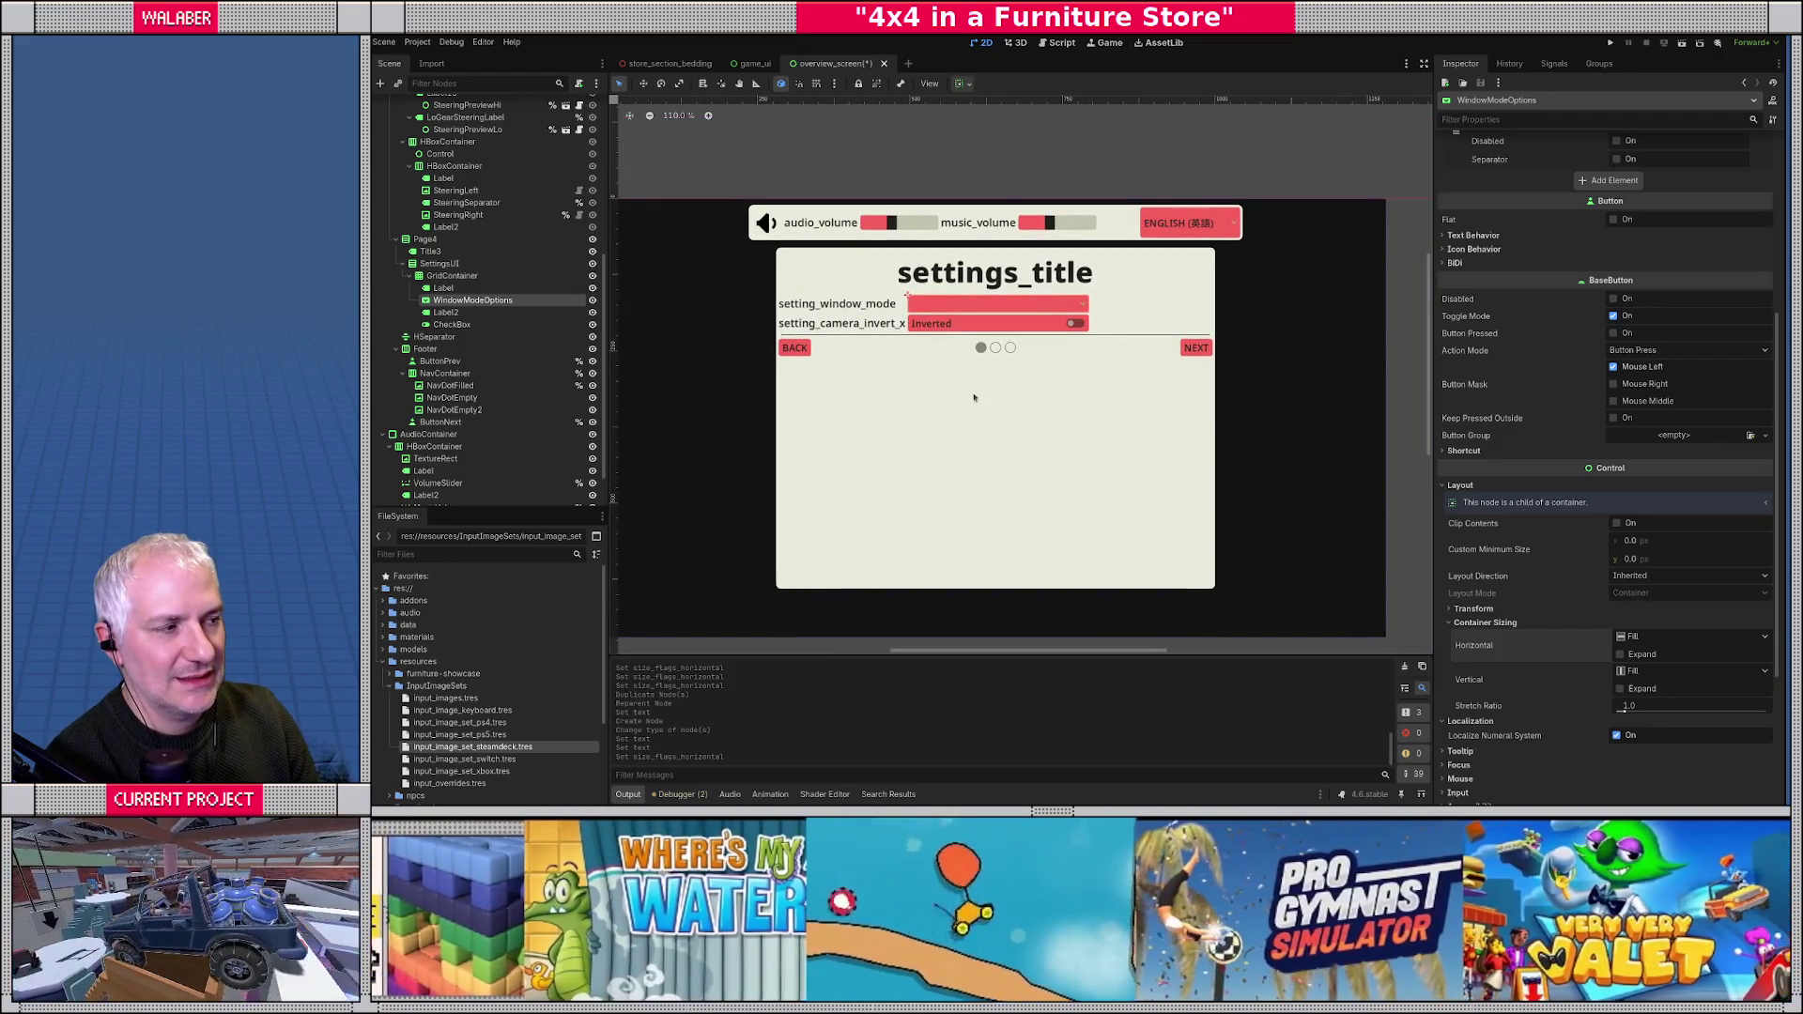
- Turn on horizontal Expand under Container Sizing for the window mode label
{"action": "left_click", "coordinate": [513, 290]}
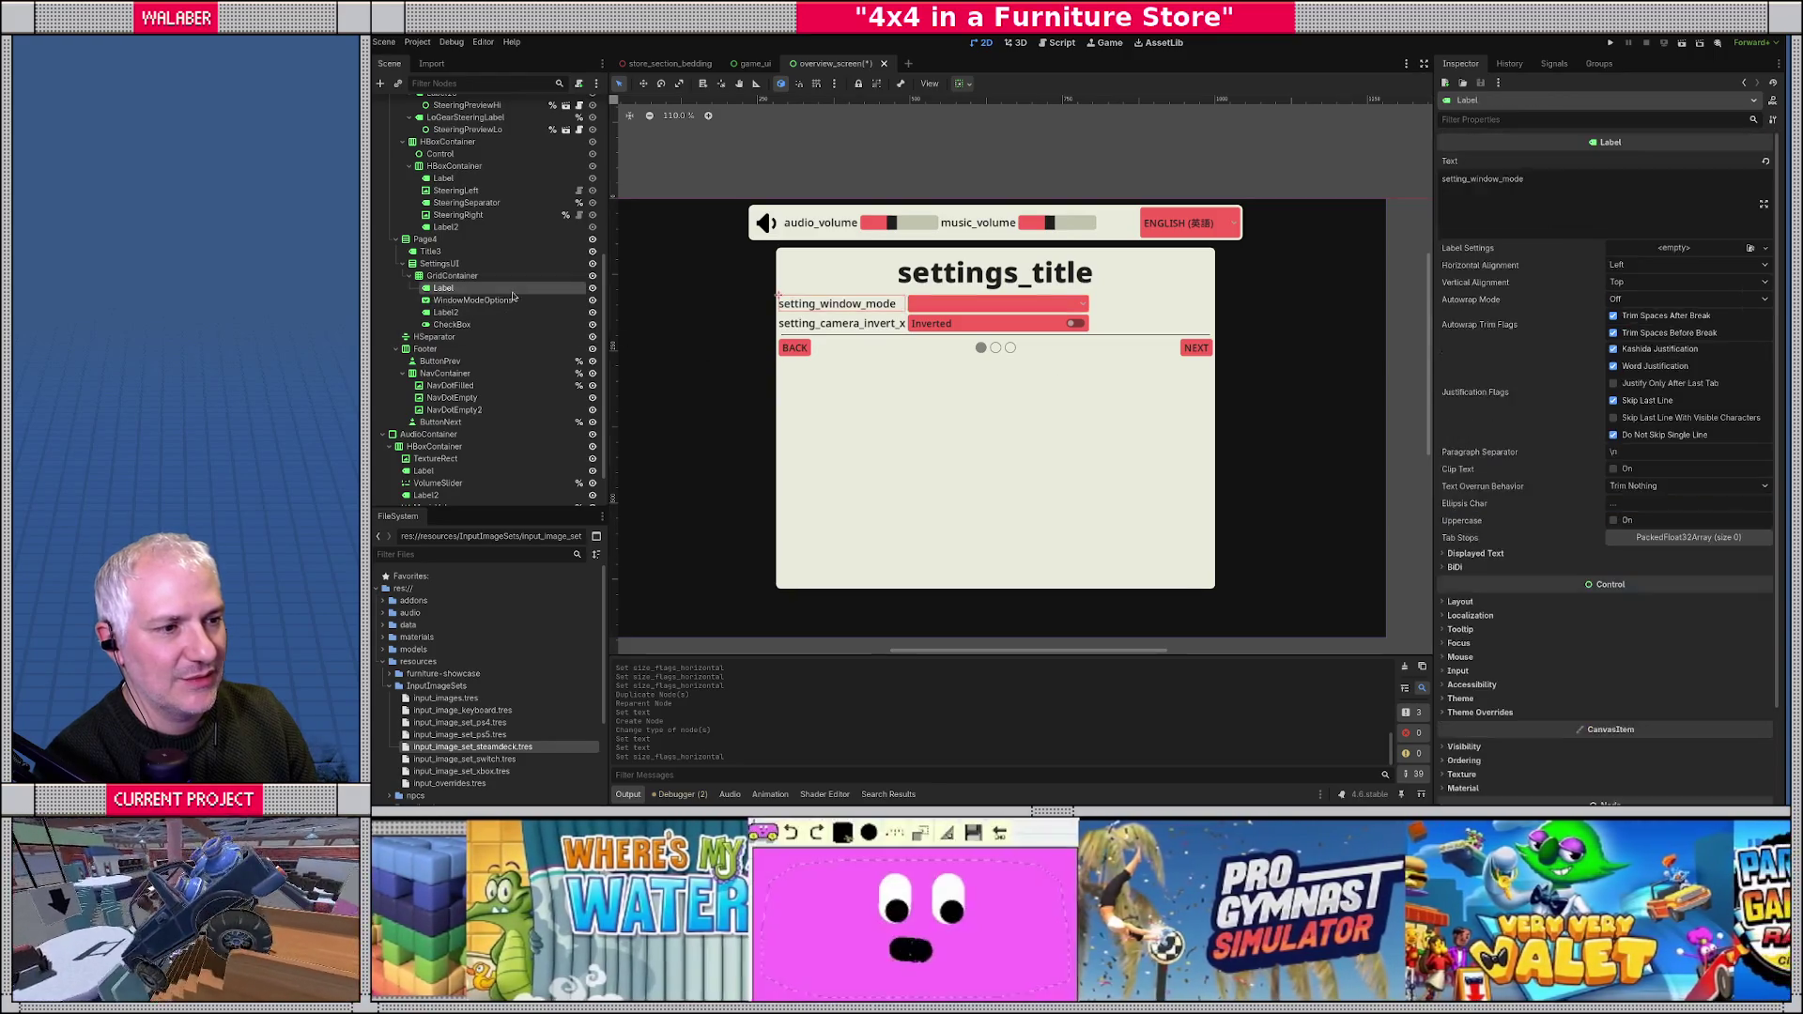
{"action": "left_click", "coordinate": [1463, 602]}
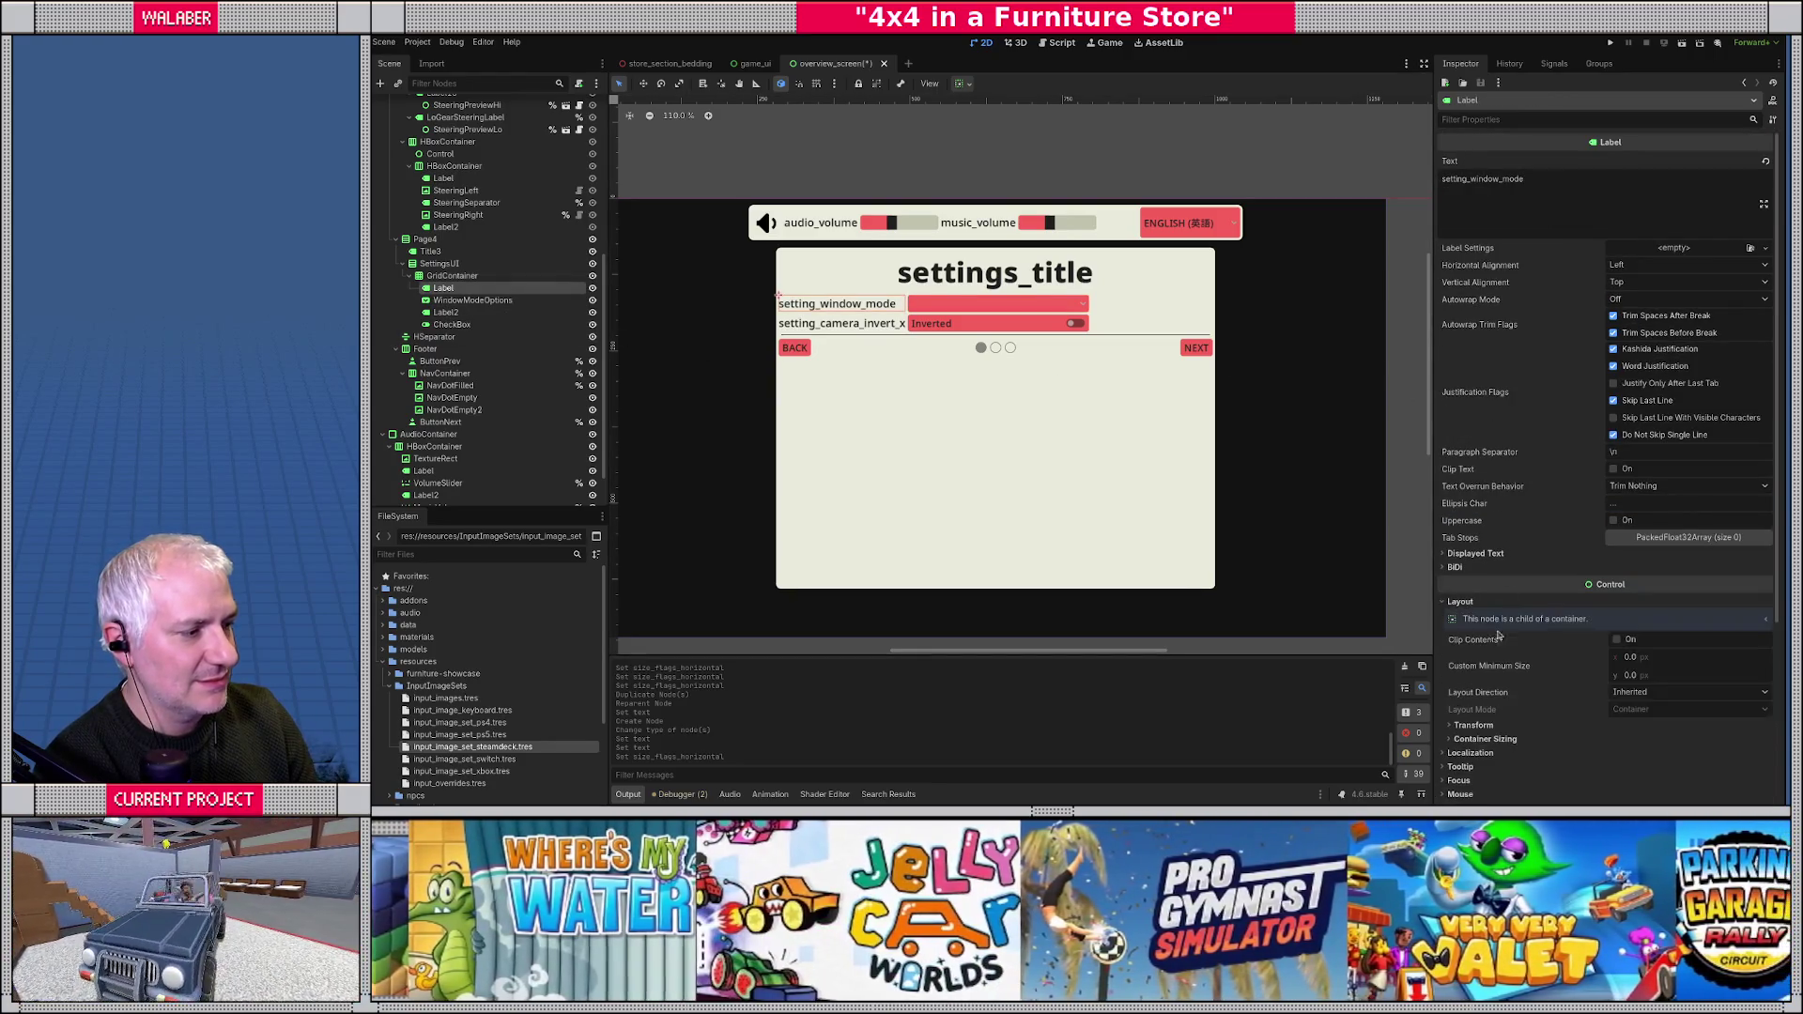
{"action": "scroll", "coordinate": [1521, 707], "scroll_direction": "down", "scroll_amount": 3}
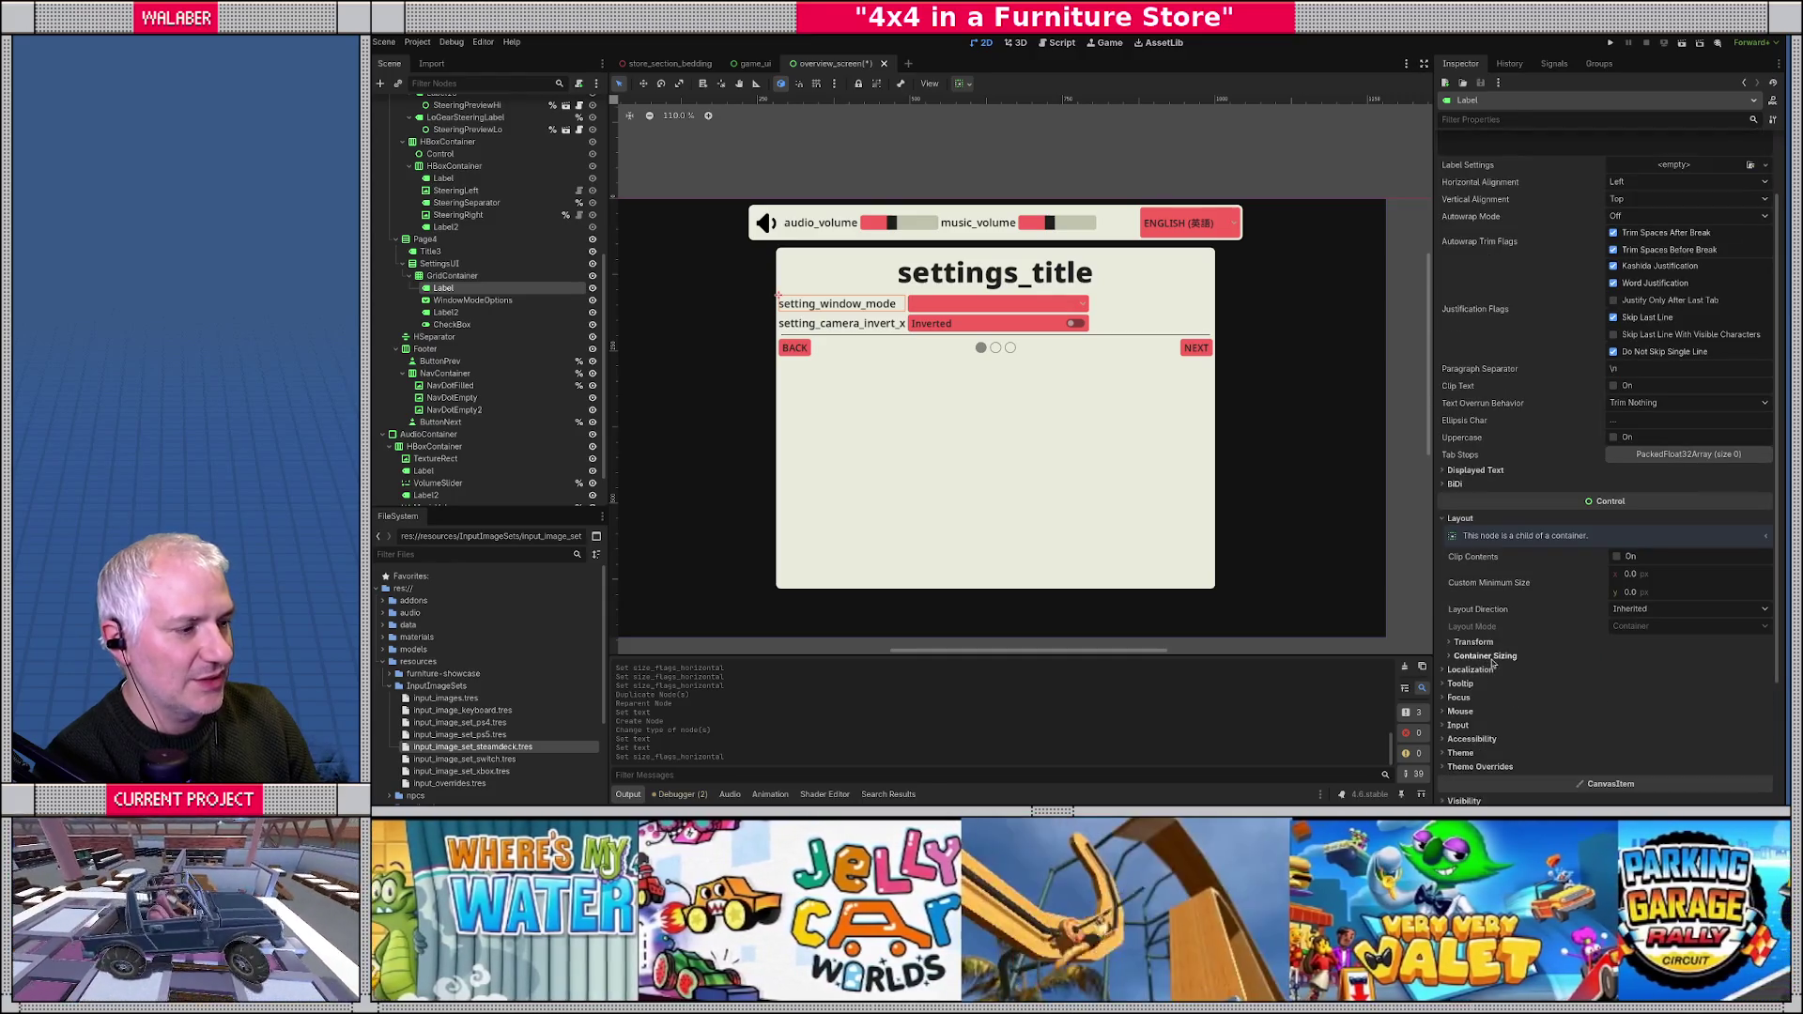
{"action": "left_click", "coordinate": [1479, 657]}
{"action": "left_click", "coordinate": [1620, 687]}
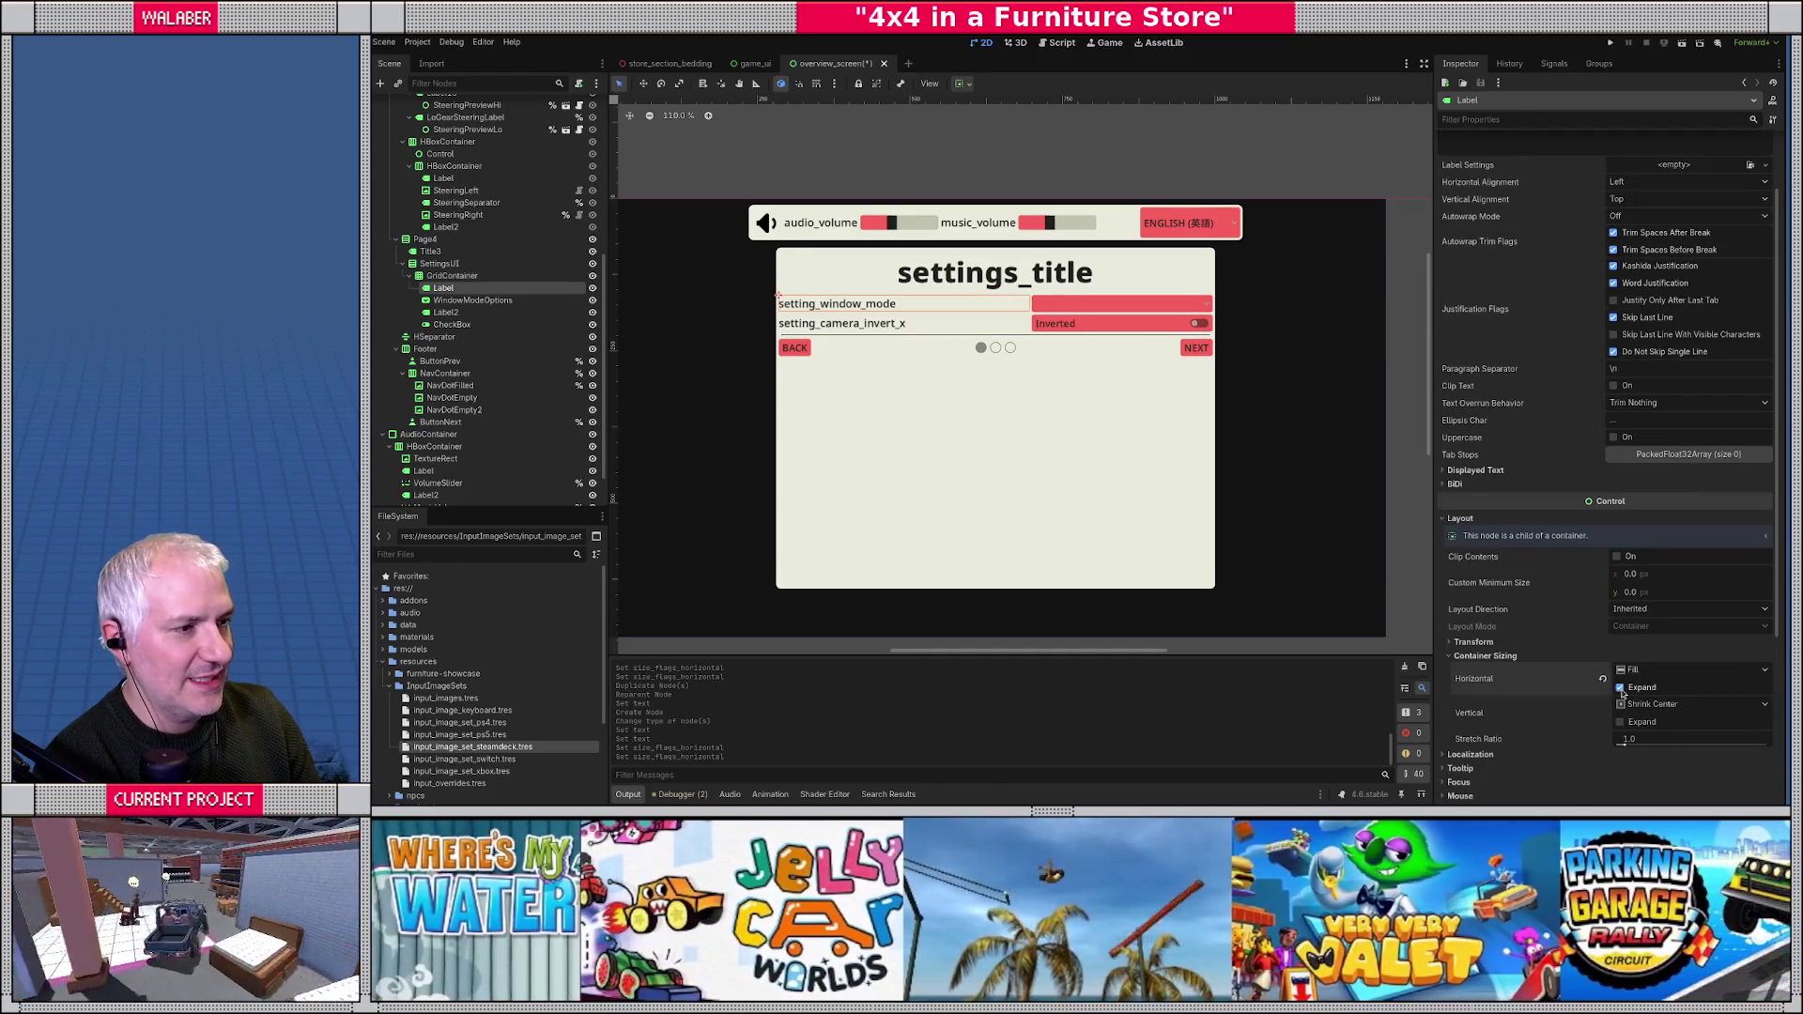
- Set Horizontal Alignment to Right on both setting labels
{"action": "left_click", "coordinate": [445, 312], "text": "ctrl"}
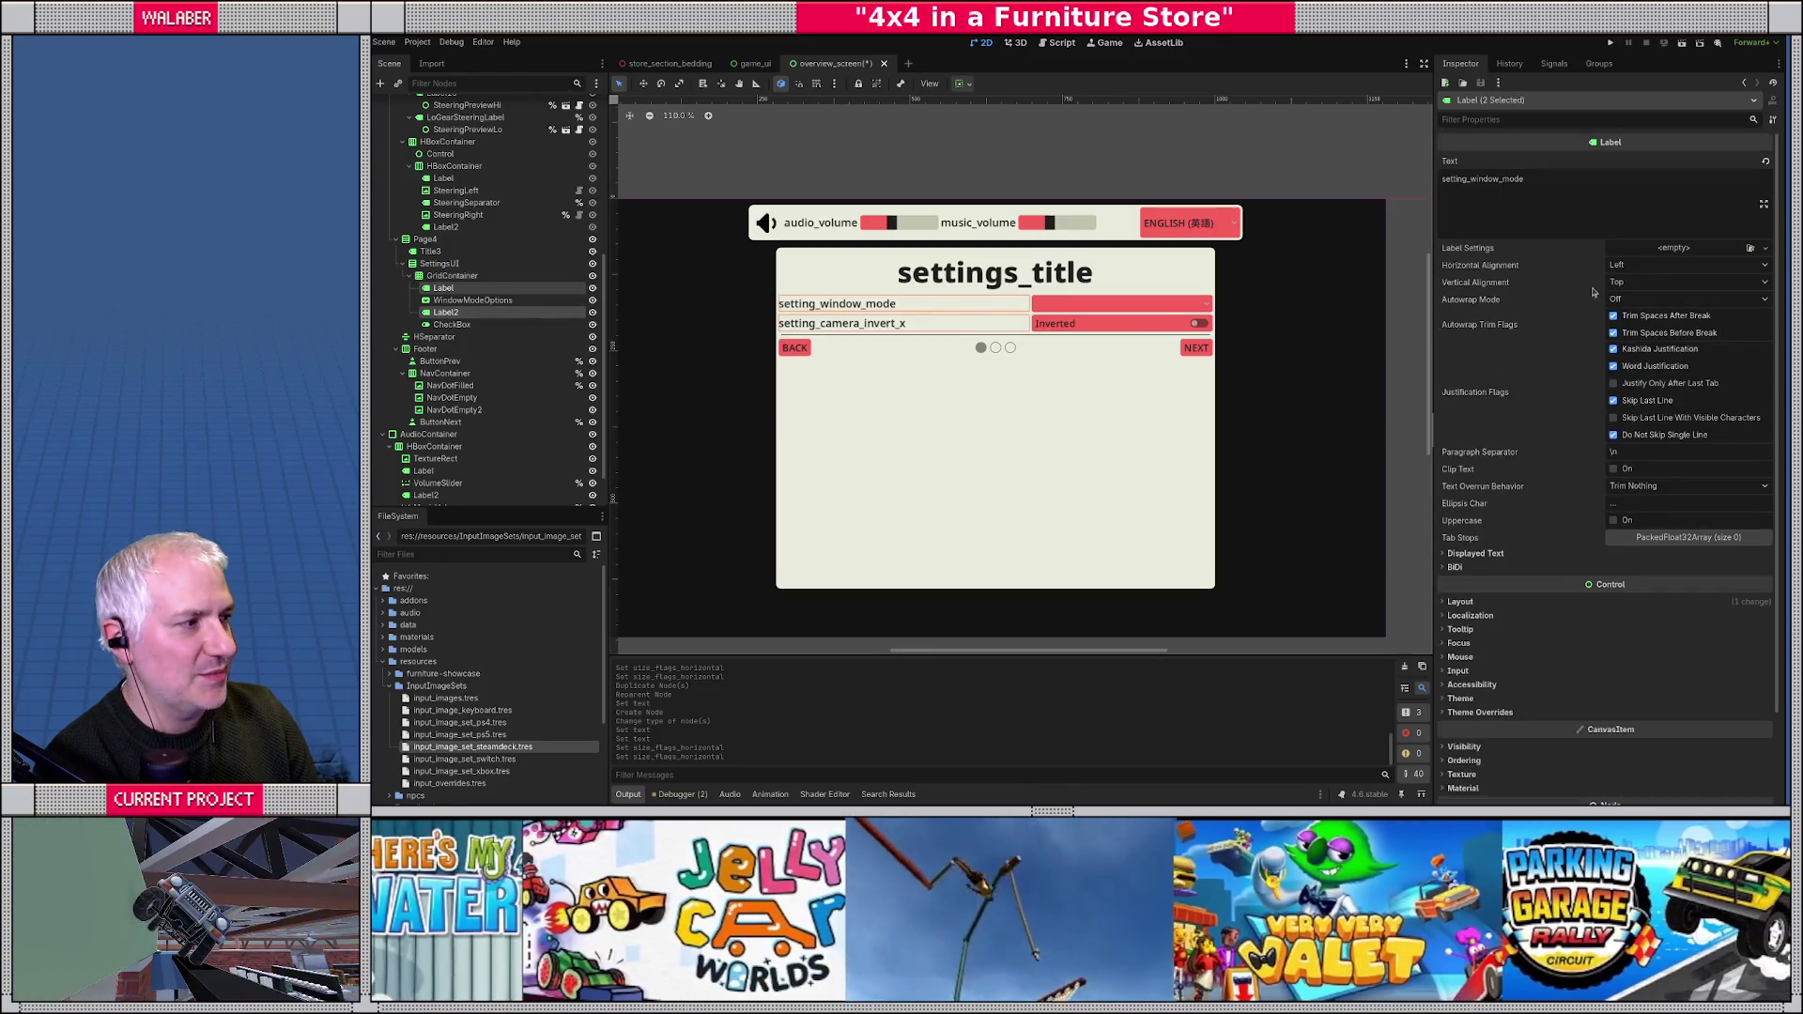
{"action": "left_click", "coordinate": [1618, 265]}
{"action": "left_click", "coordinate": [1636, 309]}
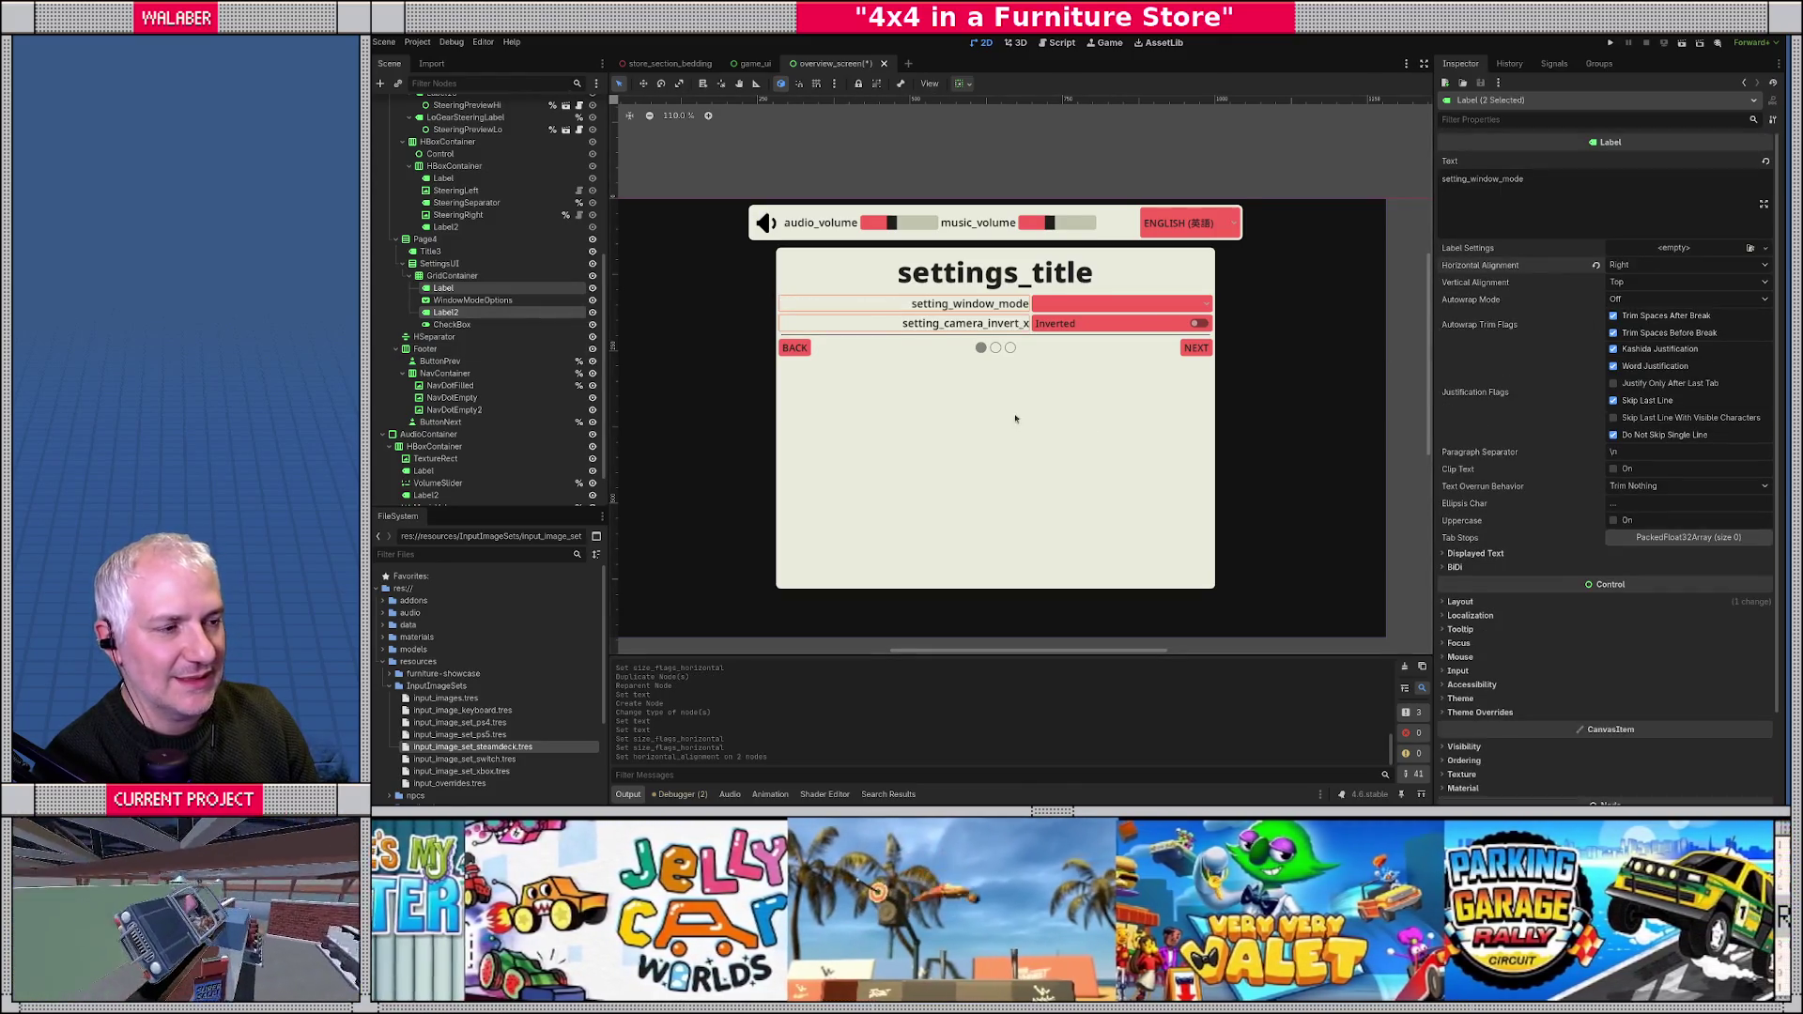
{"action": "left_click_drag", "start_coordinate": [1015, 418], "coordinate": [967, 413]}
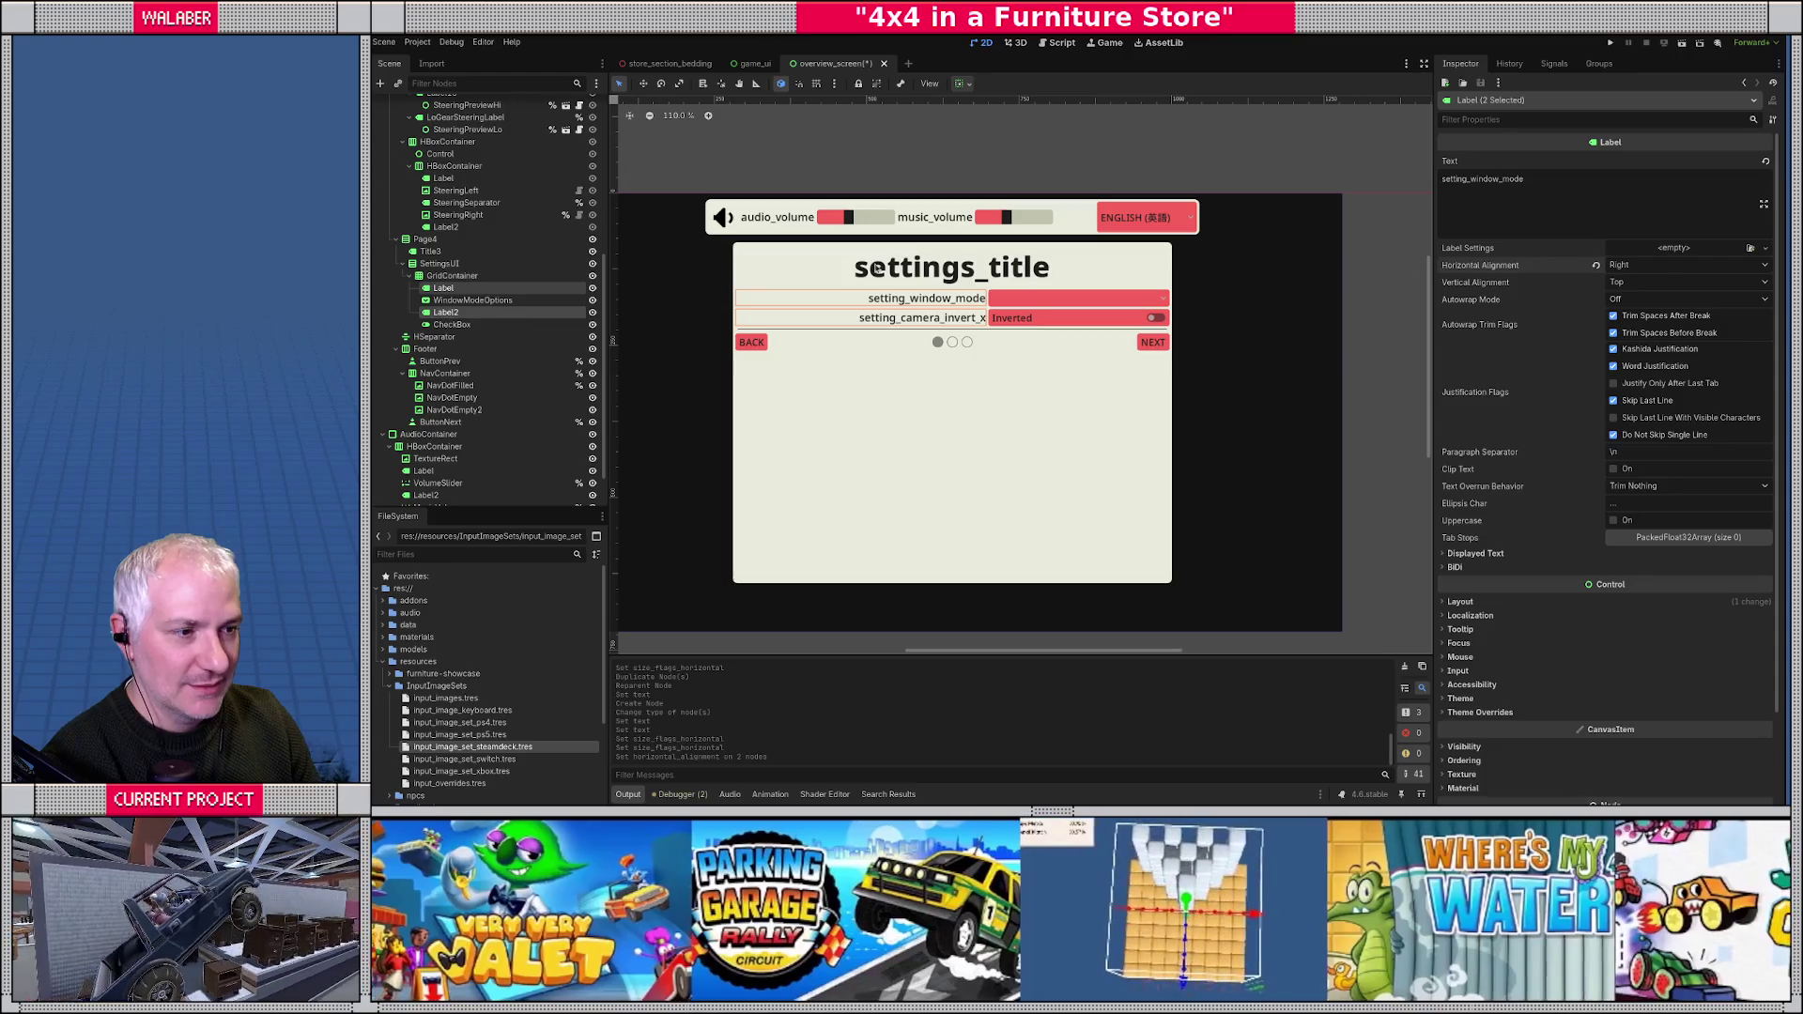
{"action": "scroll", "coordinate": [878, 348], "scroll_direction": "up", "scroll_amount": 1}
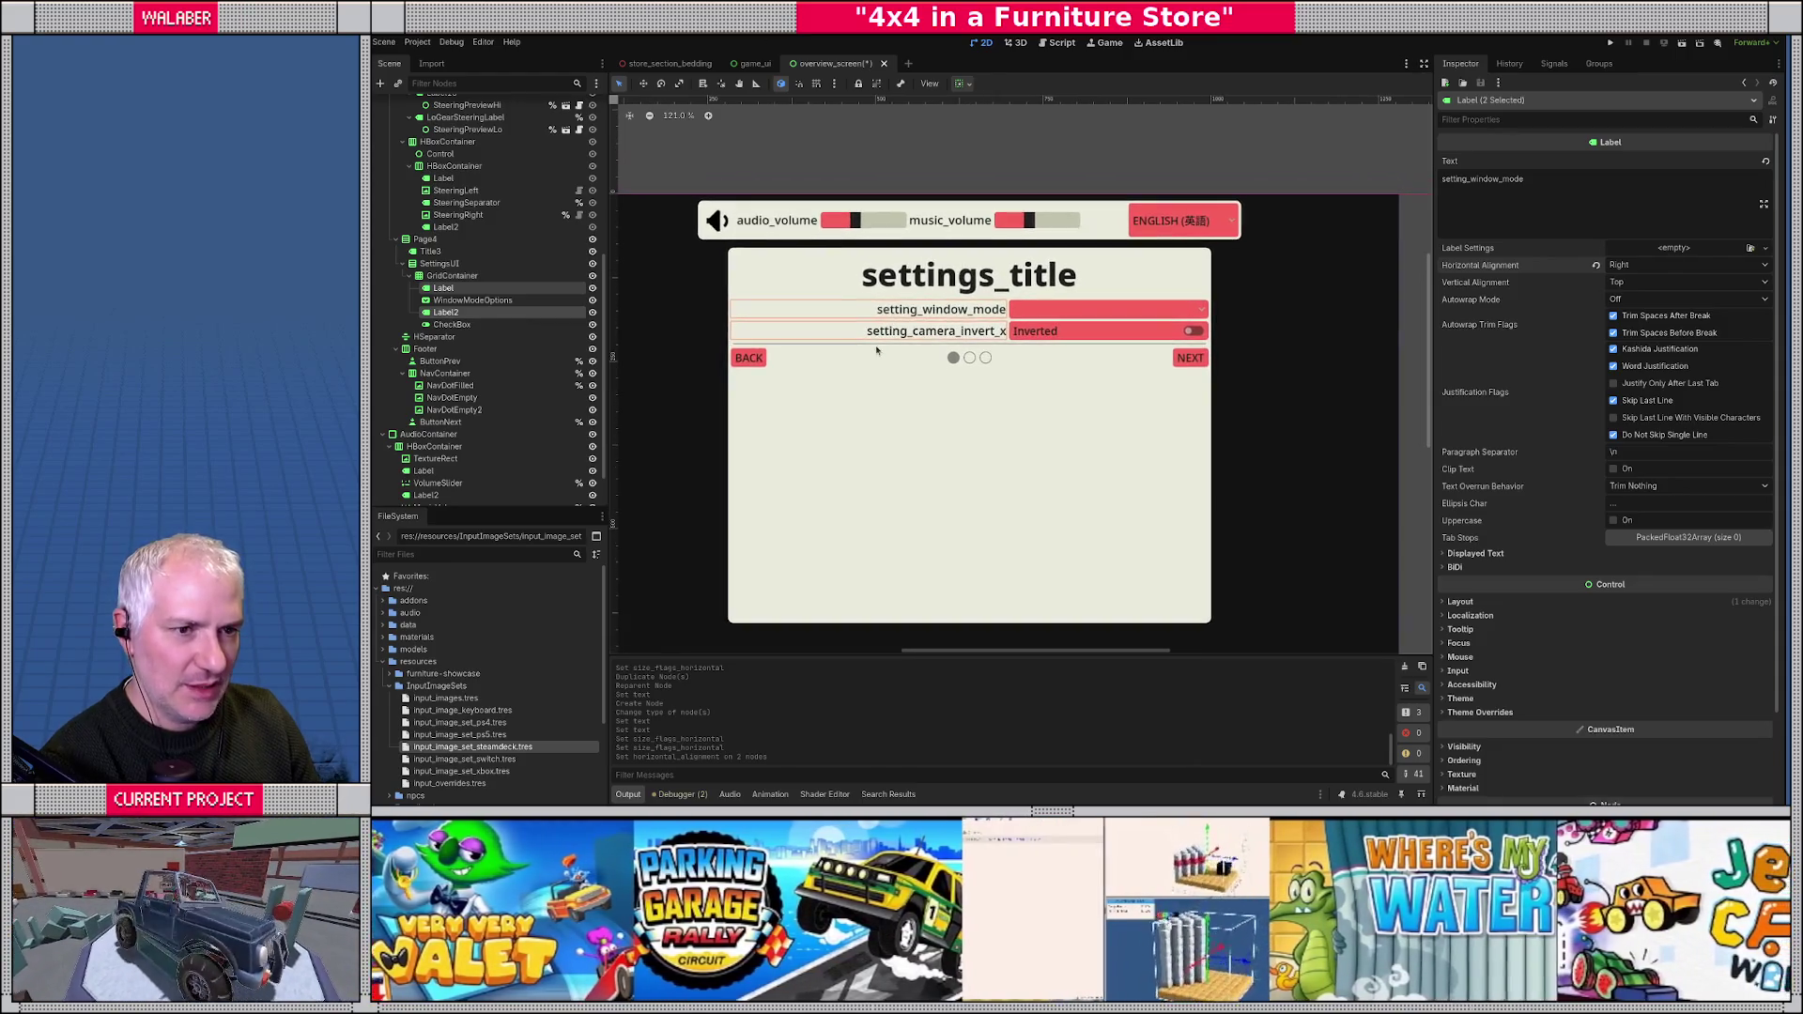
- Save the scene, run the game with F5, pause to view the settings section, then quit
{"action": "key", "text": "ctrl+s"}
{"action": "mouse_move", "coordinate": [684, 66]}
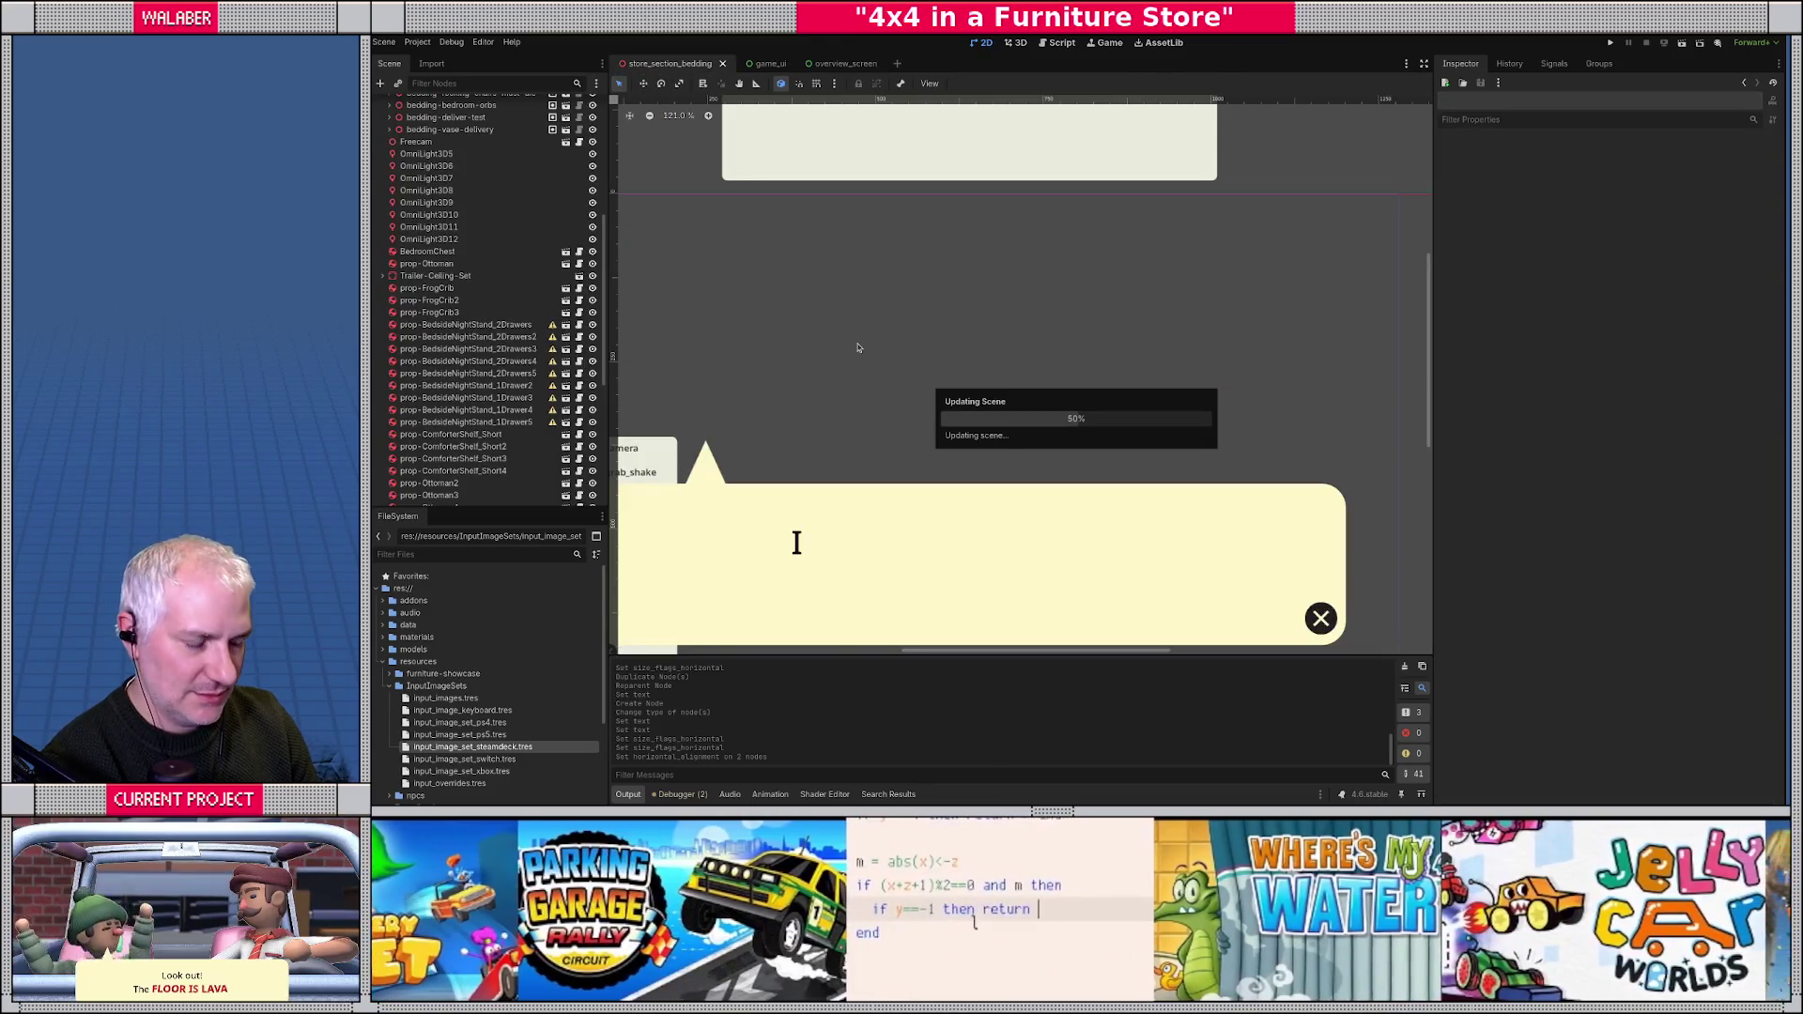
{"action": "key", "text": "F5"}
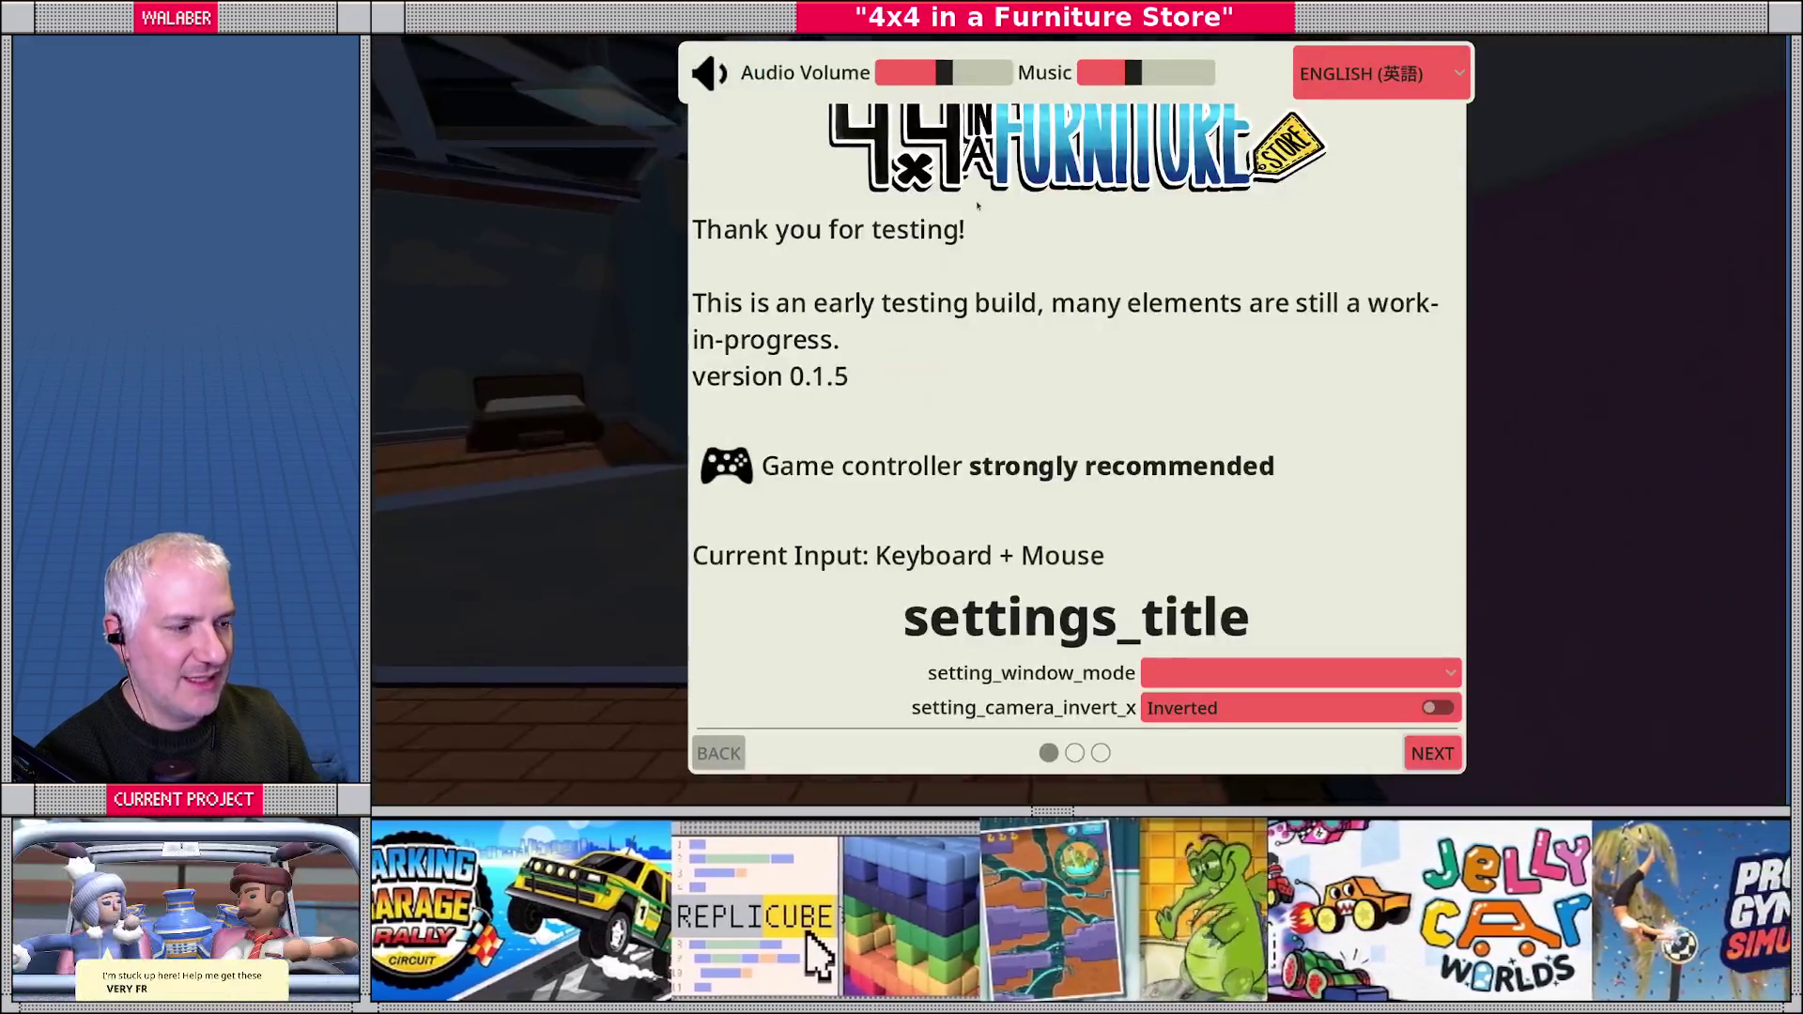
{"action": "key", "text": "Return"}
{"action": "key", "text": "Escape"}
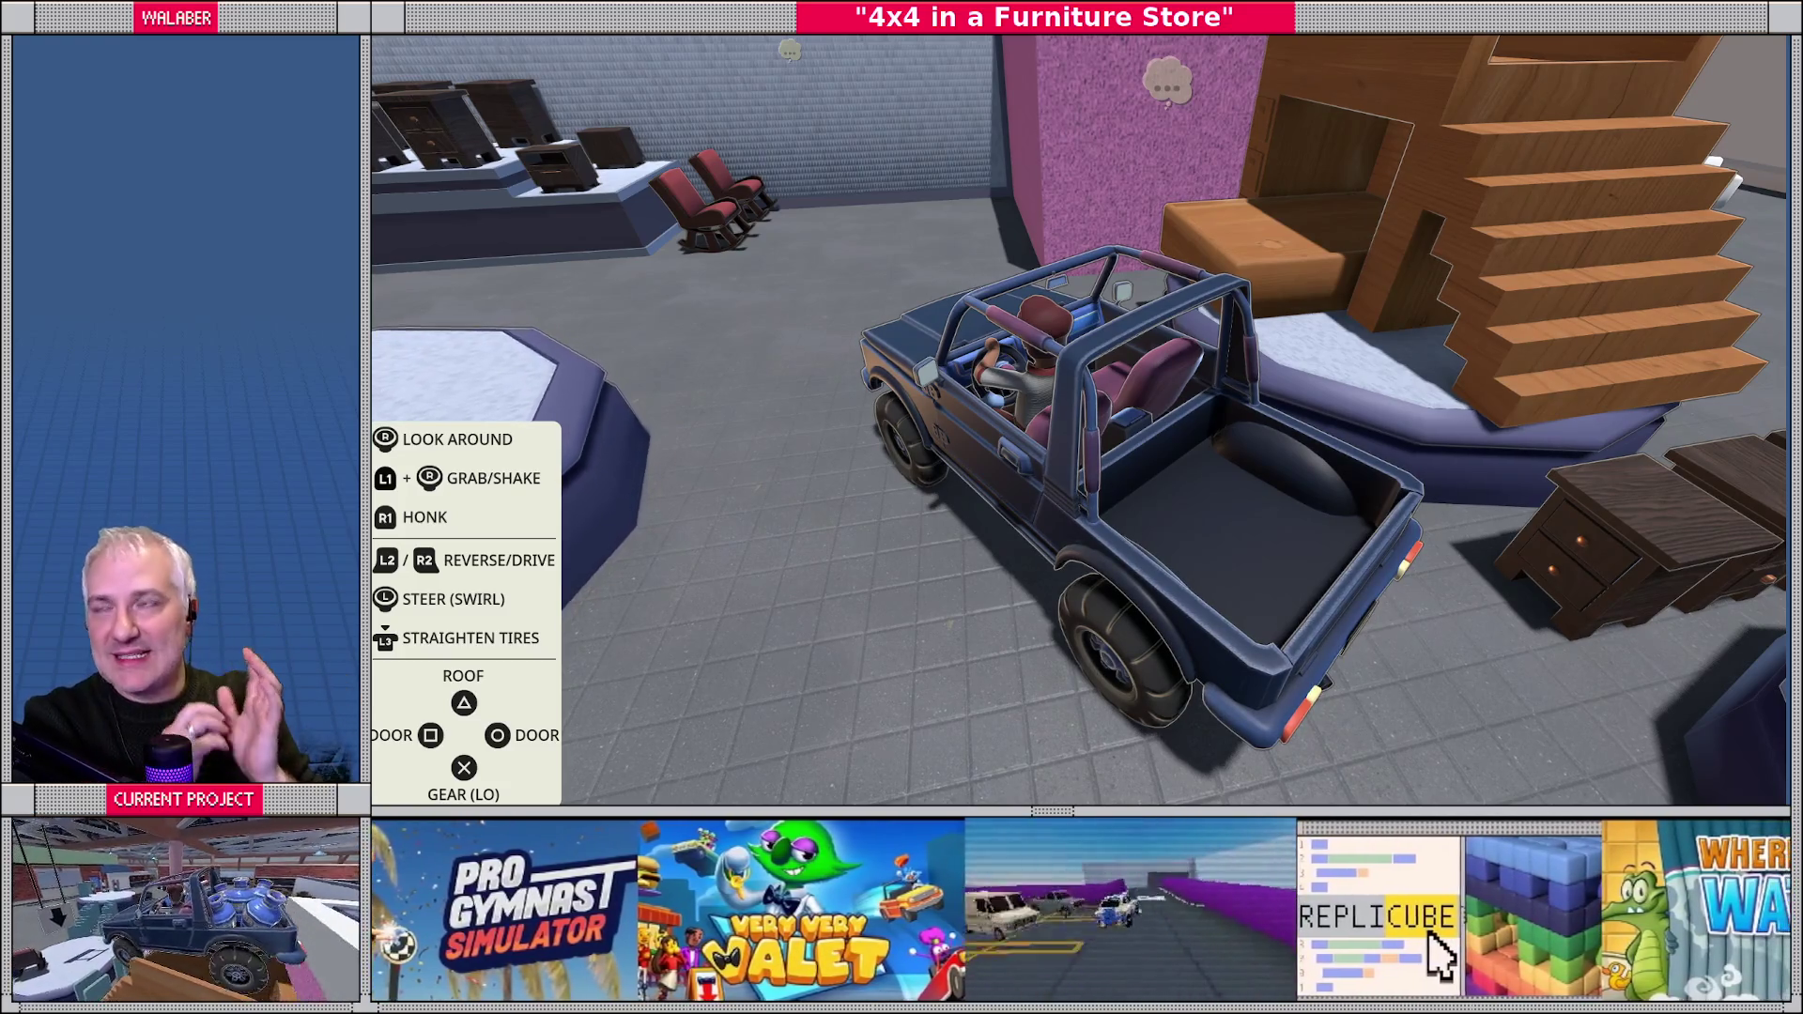
{"action": "key", "text": "Escape"}
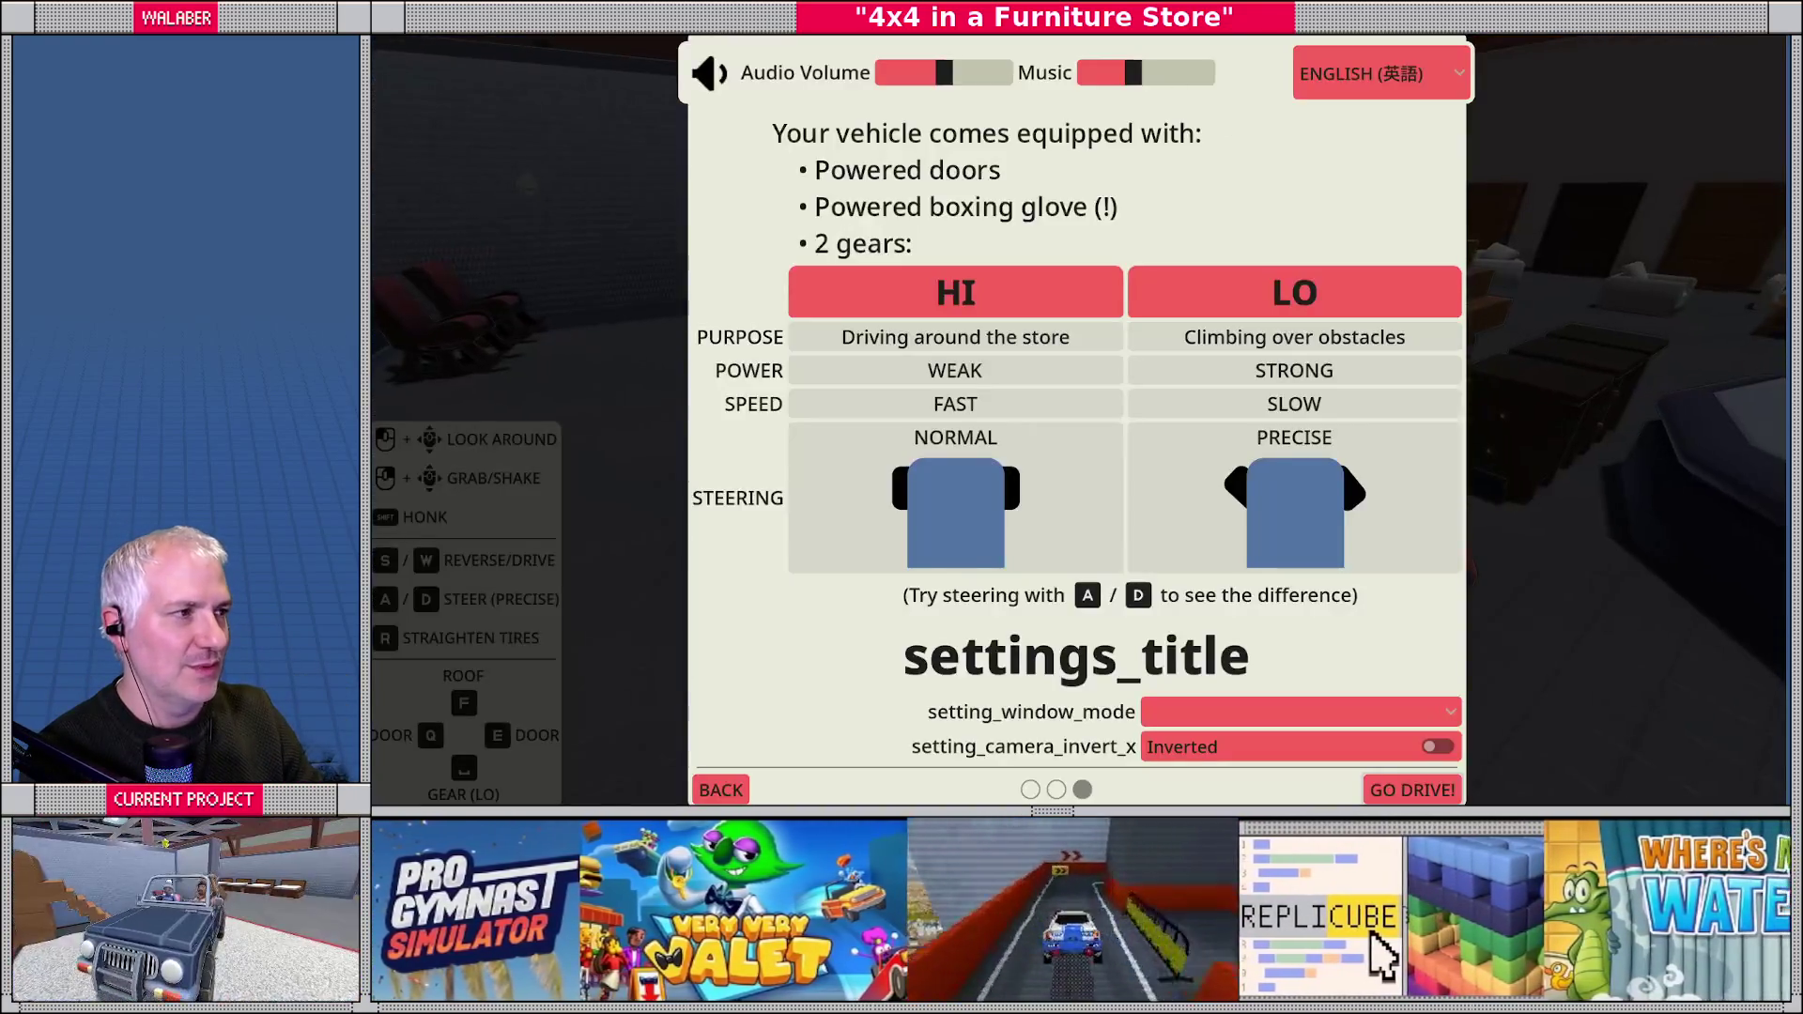
{"action": "key", "text": "alt+F4"}
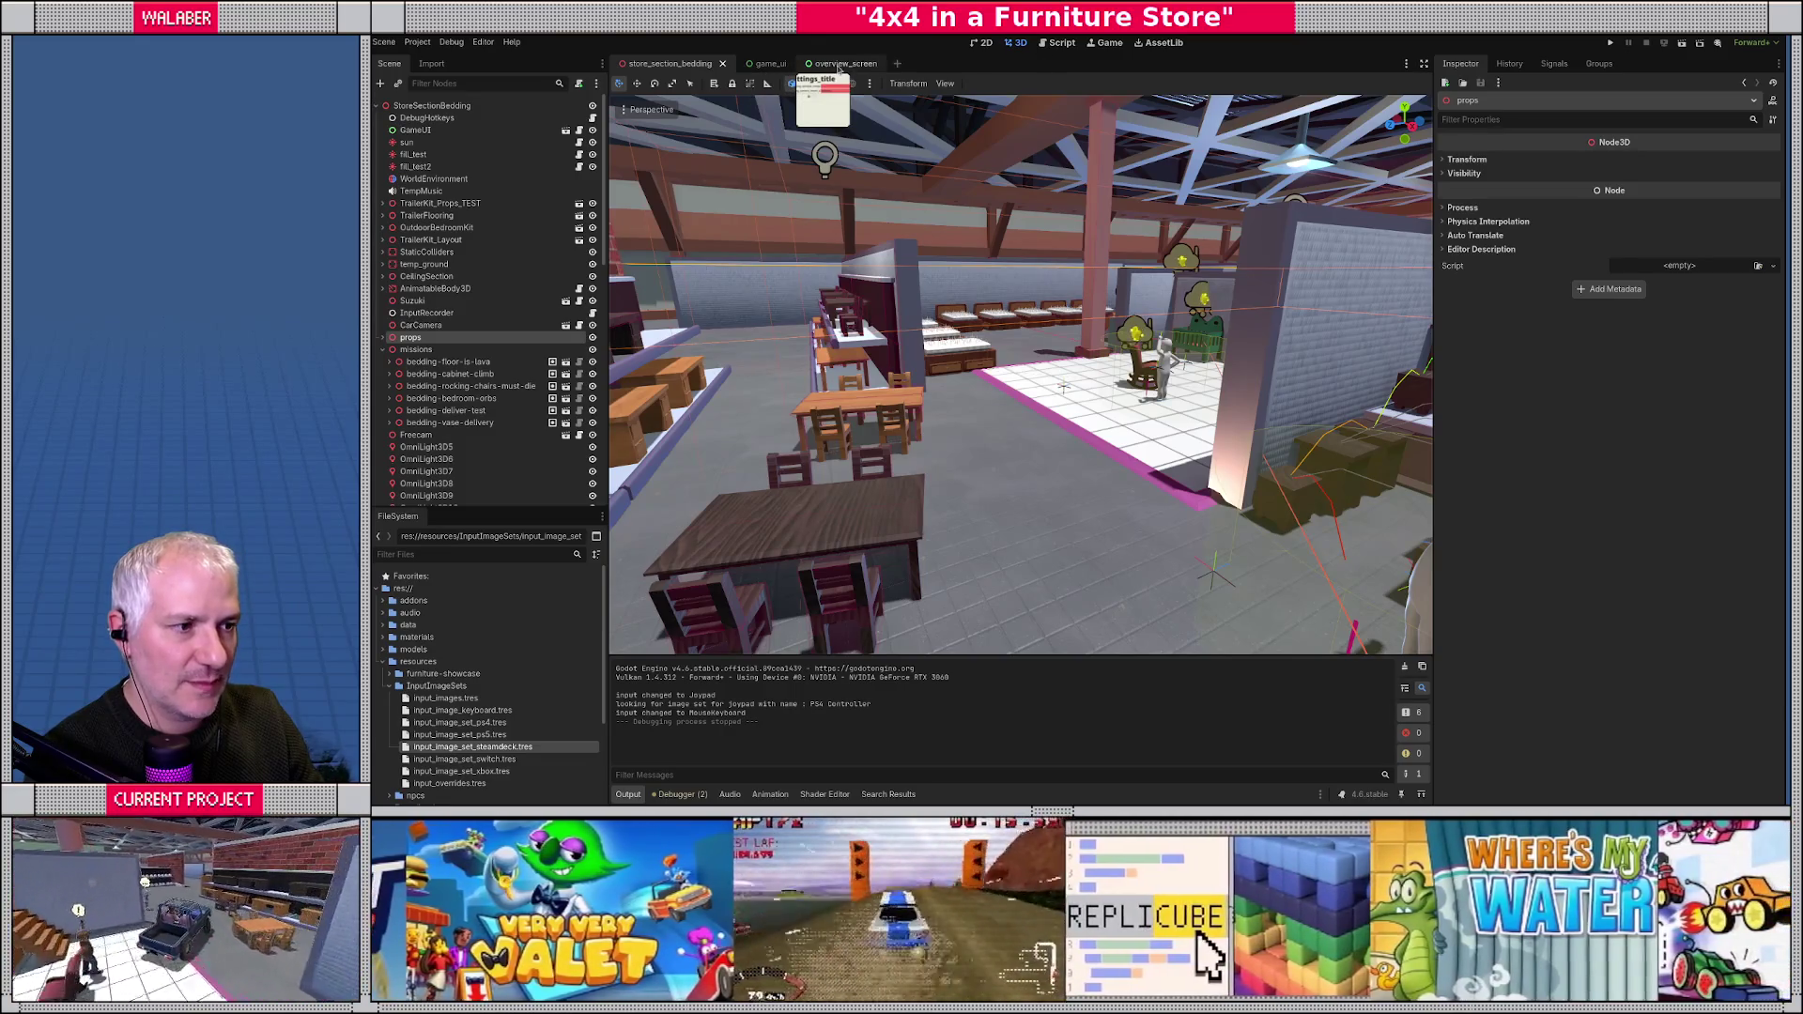
- Go back to the overview_screen scene and bring the localization sheet forward
{"action": "left_click", "coordinate": [838, 64]}
{"action": "scroll", "coordinate": [937, 393], "scroll_direction": "up", "scroll_amount": 2}
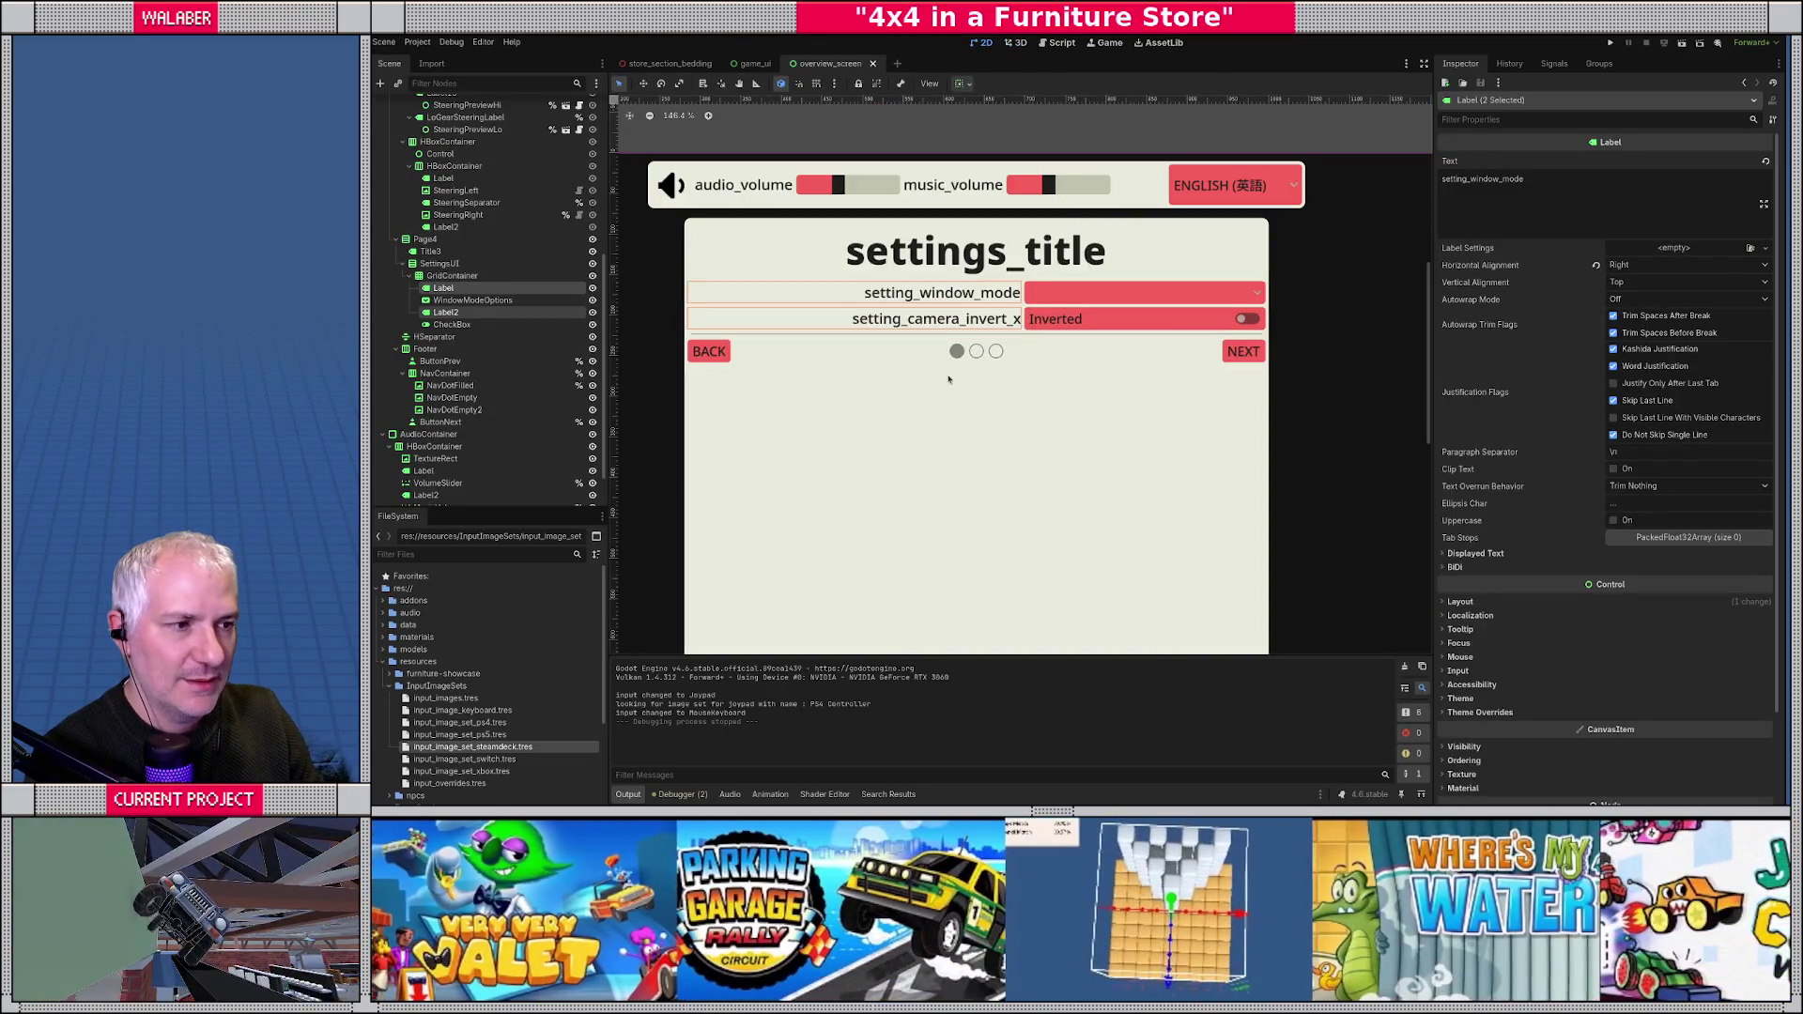
{"action": "key", "text": "alt+Tab"}
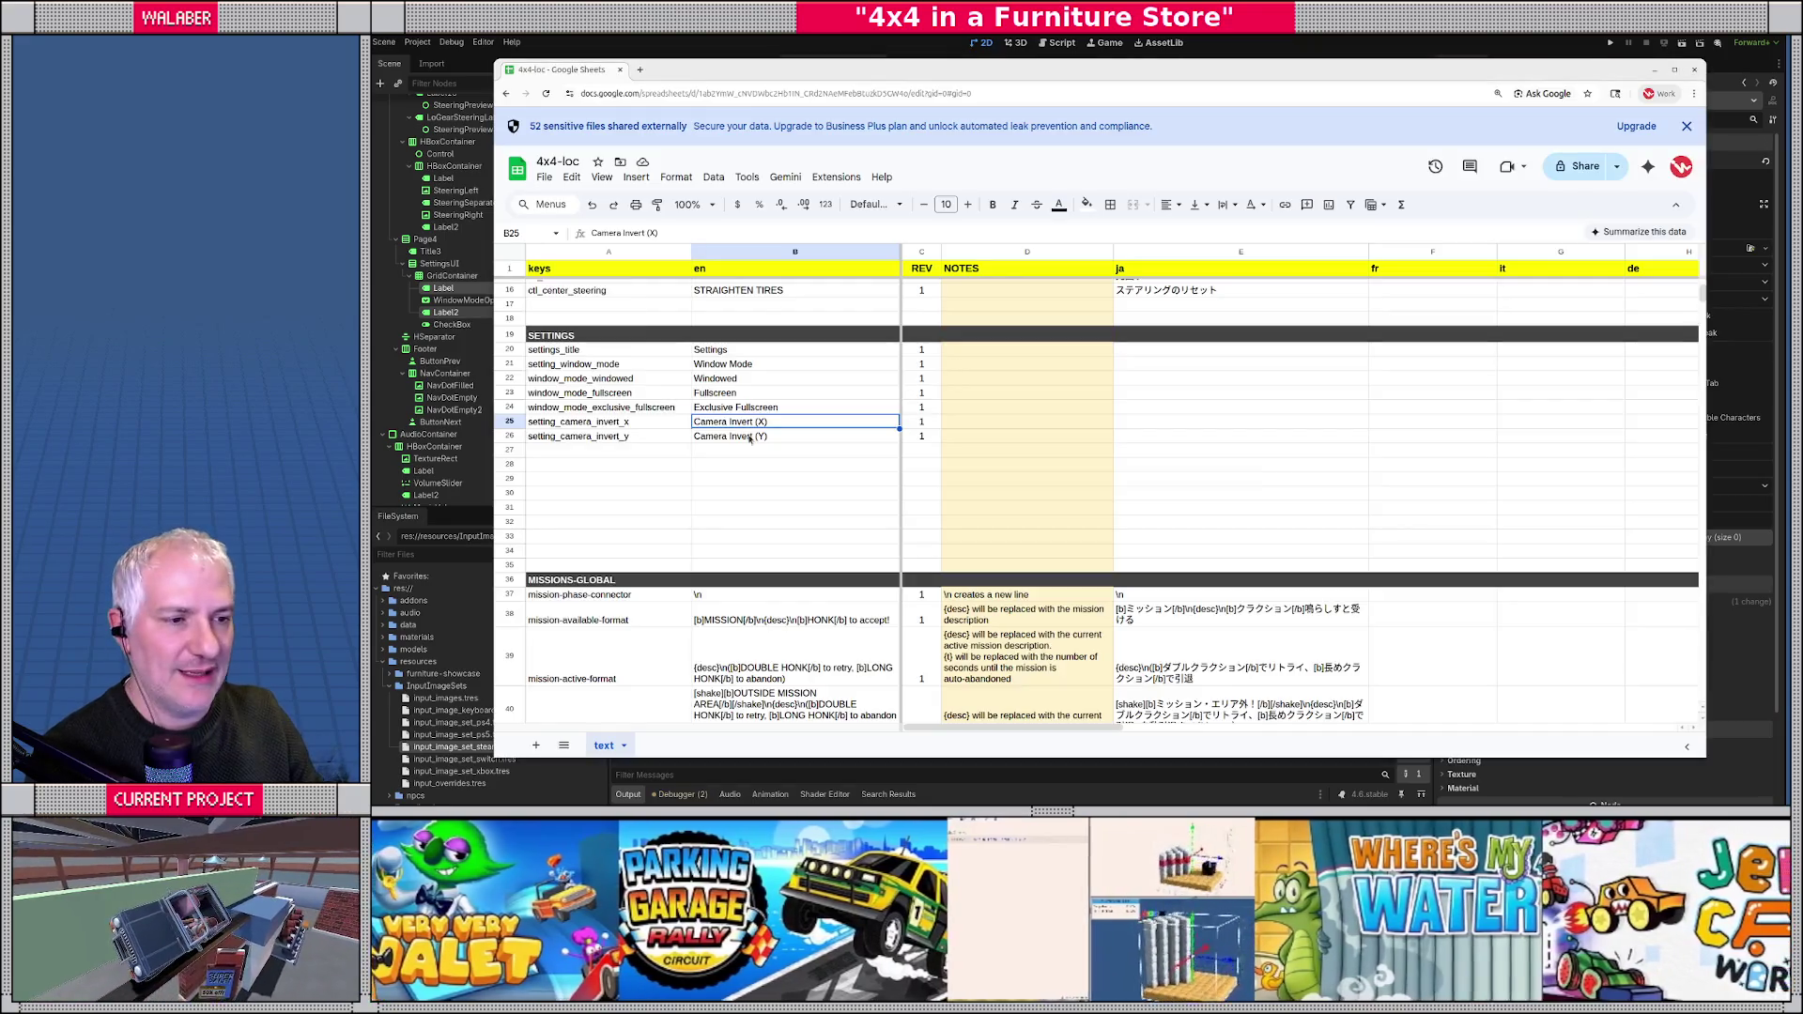
- Add the setting_inverted key with English text 'Inverted' and revision 1 in row 27
{"action": "double_click", "coordinate": [729, 422]}
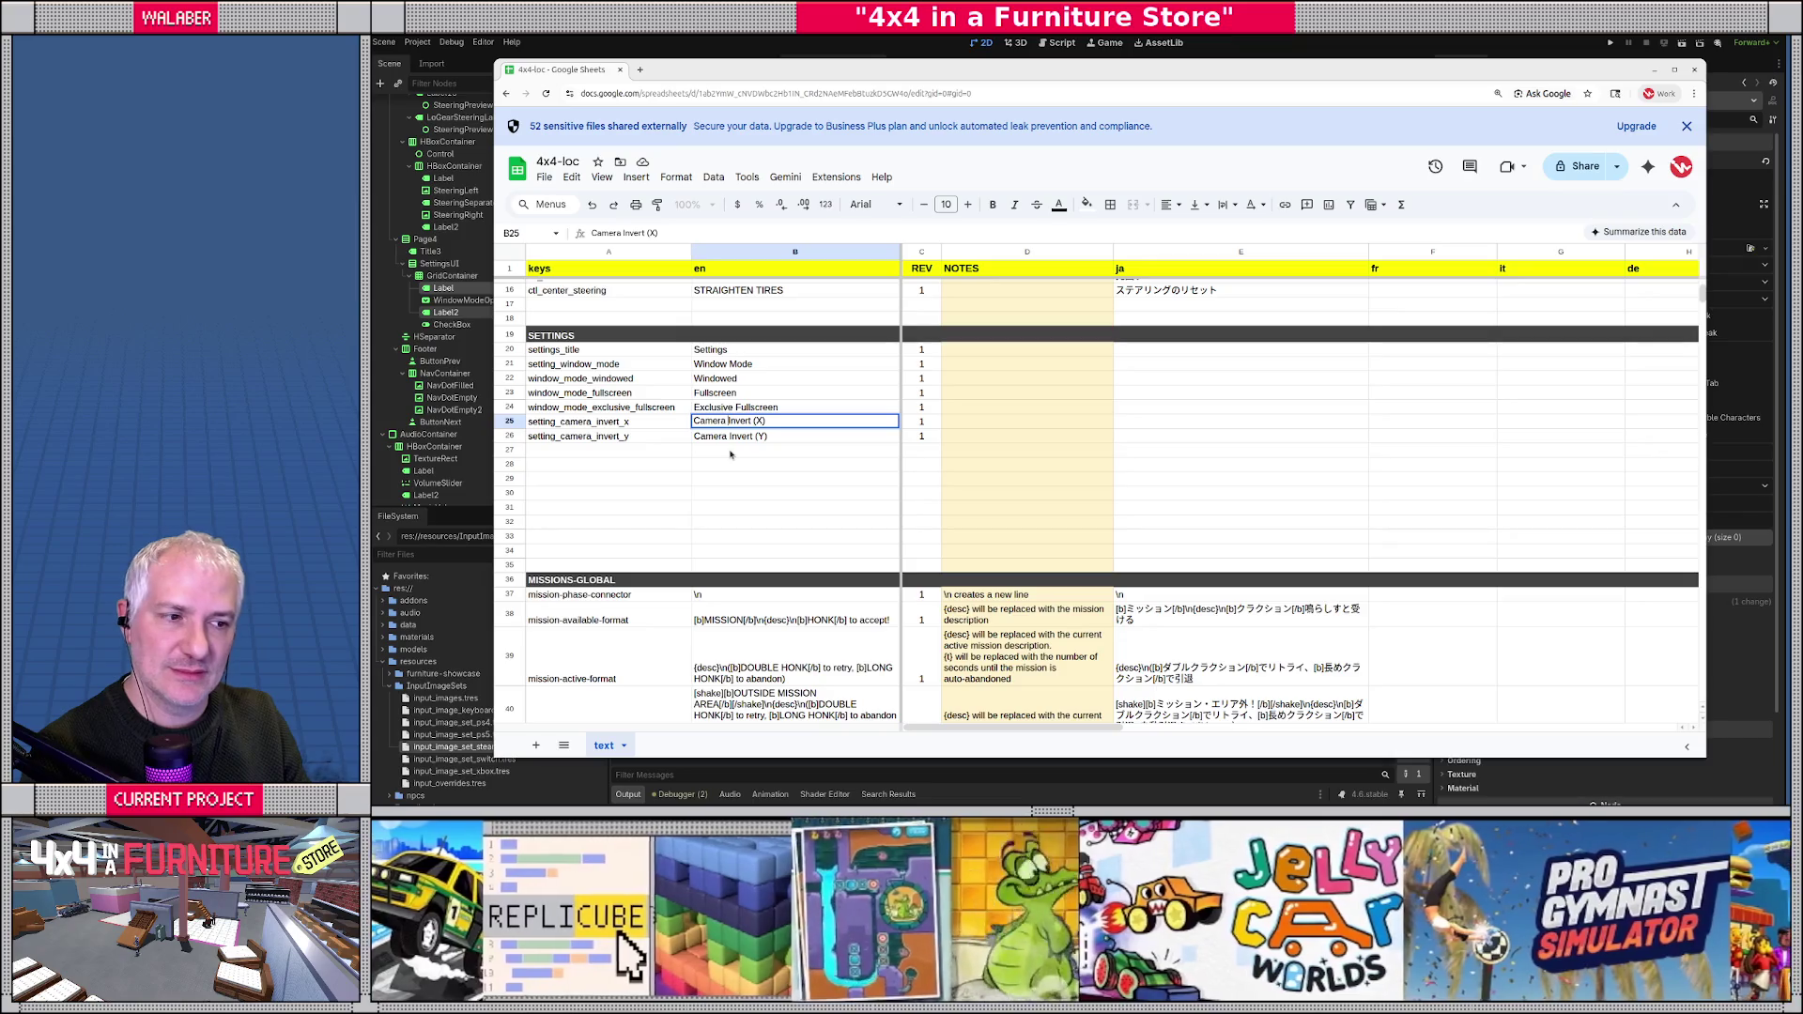
{"action": "left_click", "coordinate": [629, 451]}
{"action": "type", "text": "seett"}
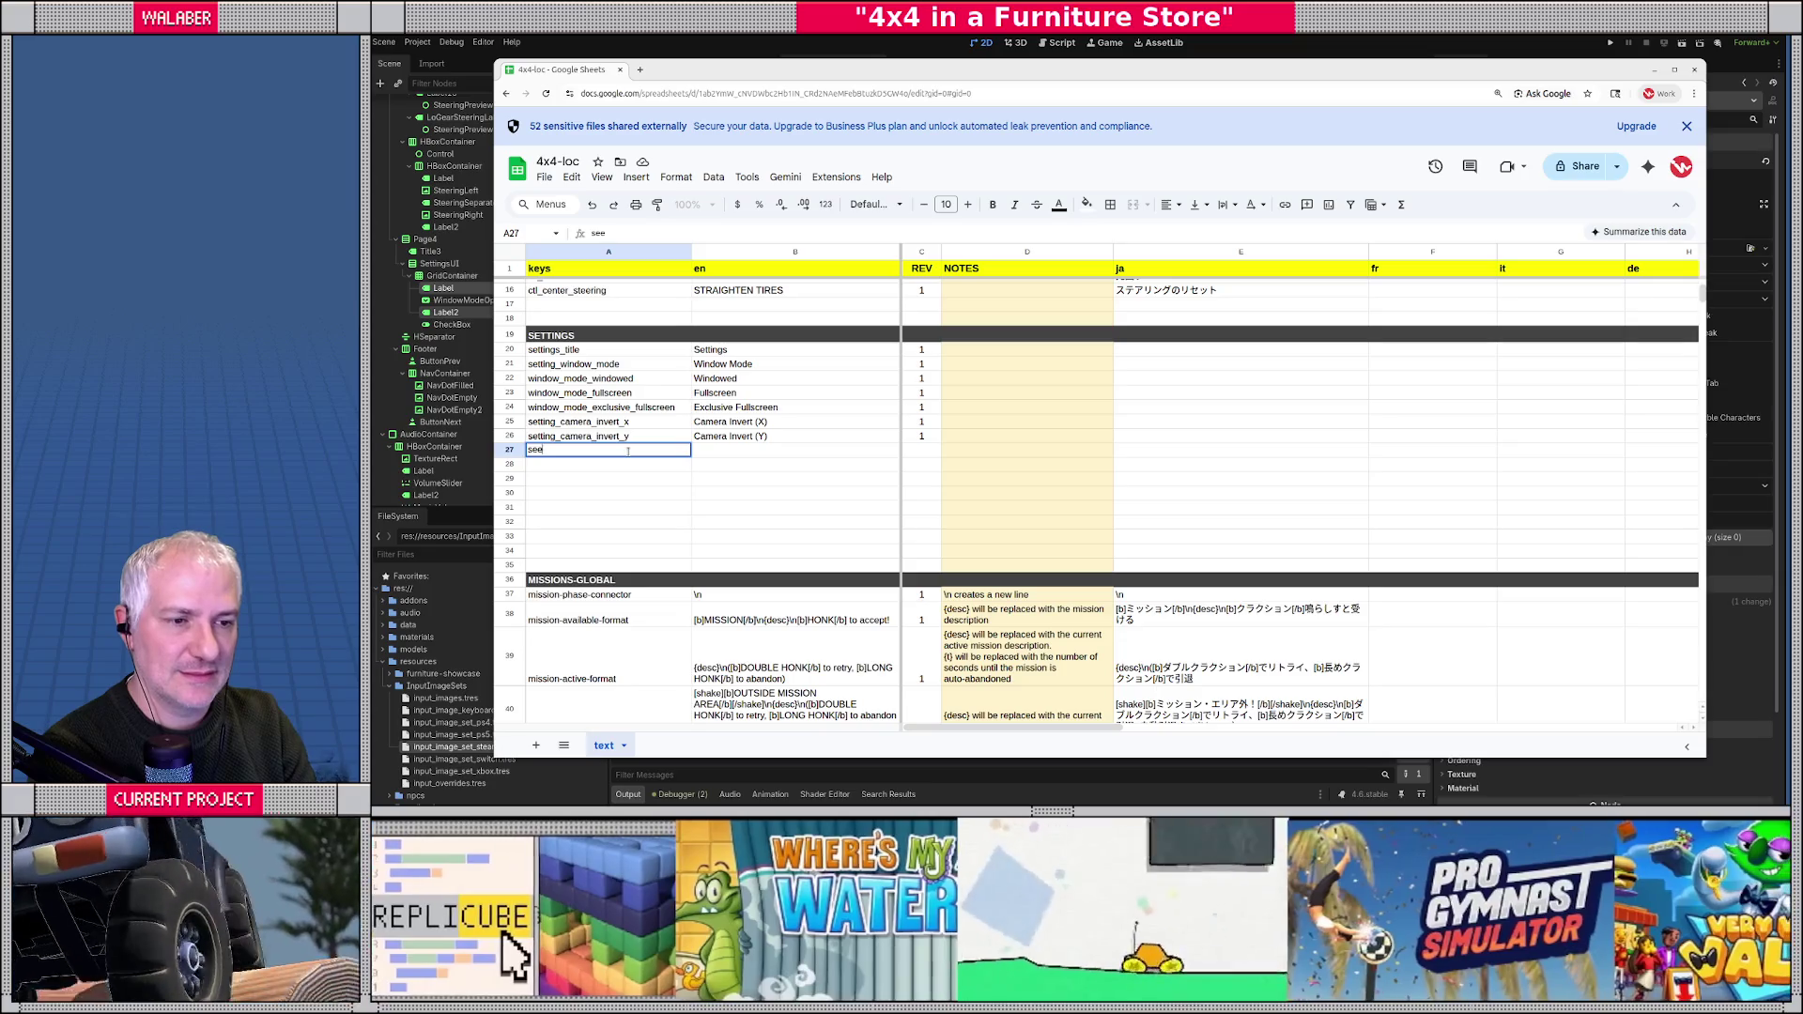
{"action": "key", "text": "BackSpace"}
{"action": "type", "text": "tting_camera"}
{"action": "key", "text": "ctrl+a"}
{"action": "key", "text": "BackSpace"}
{"action": "type", "text": "tting_"}
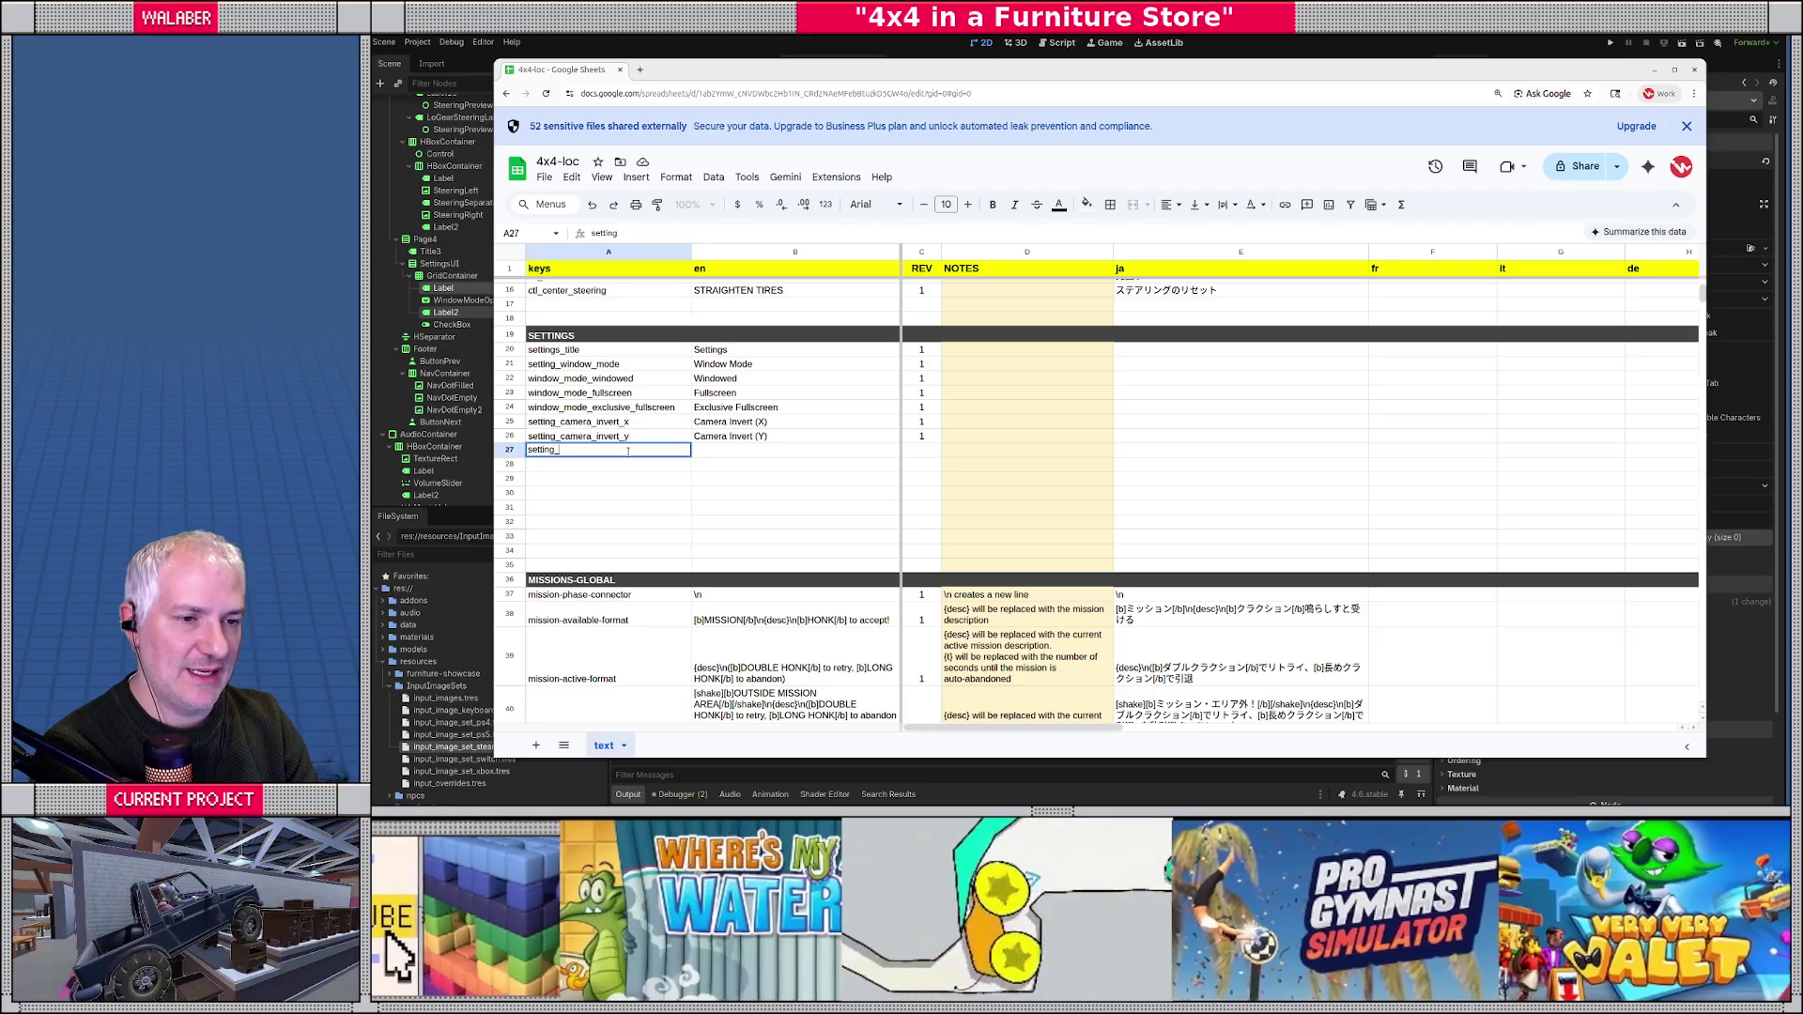
{"action": "type", "text": "inverted"}
{"action": "key", "text": "Tab"}
{"action": "type", "text": "Inv"}
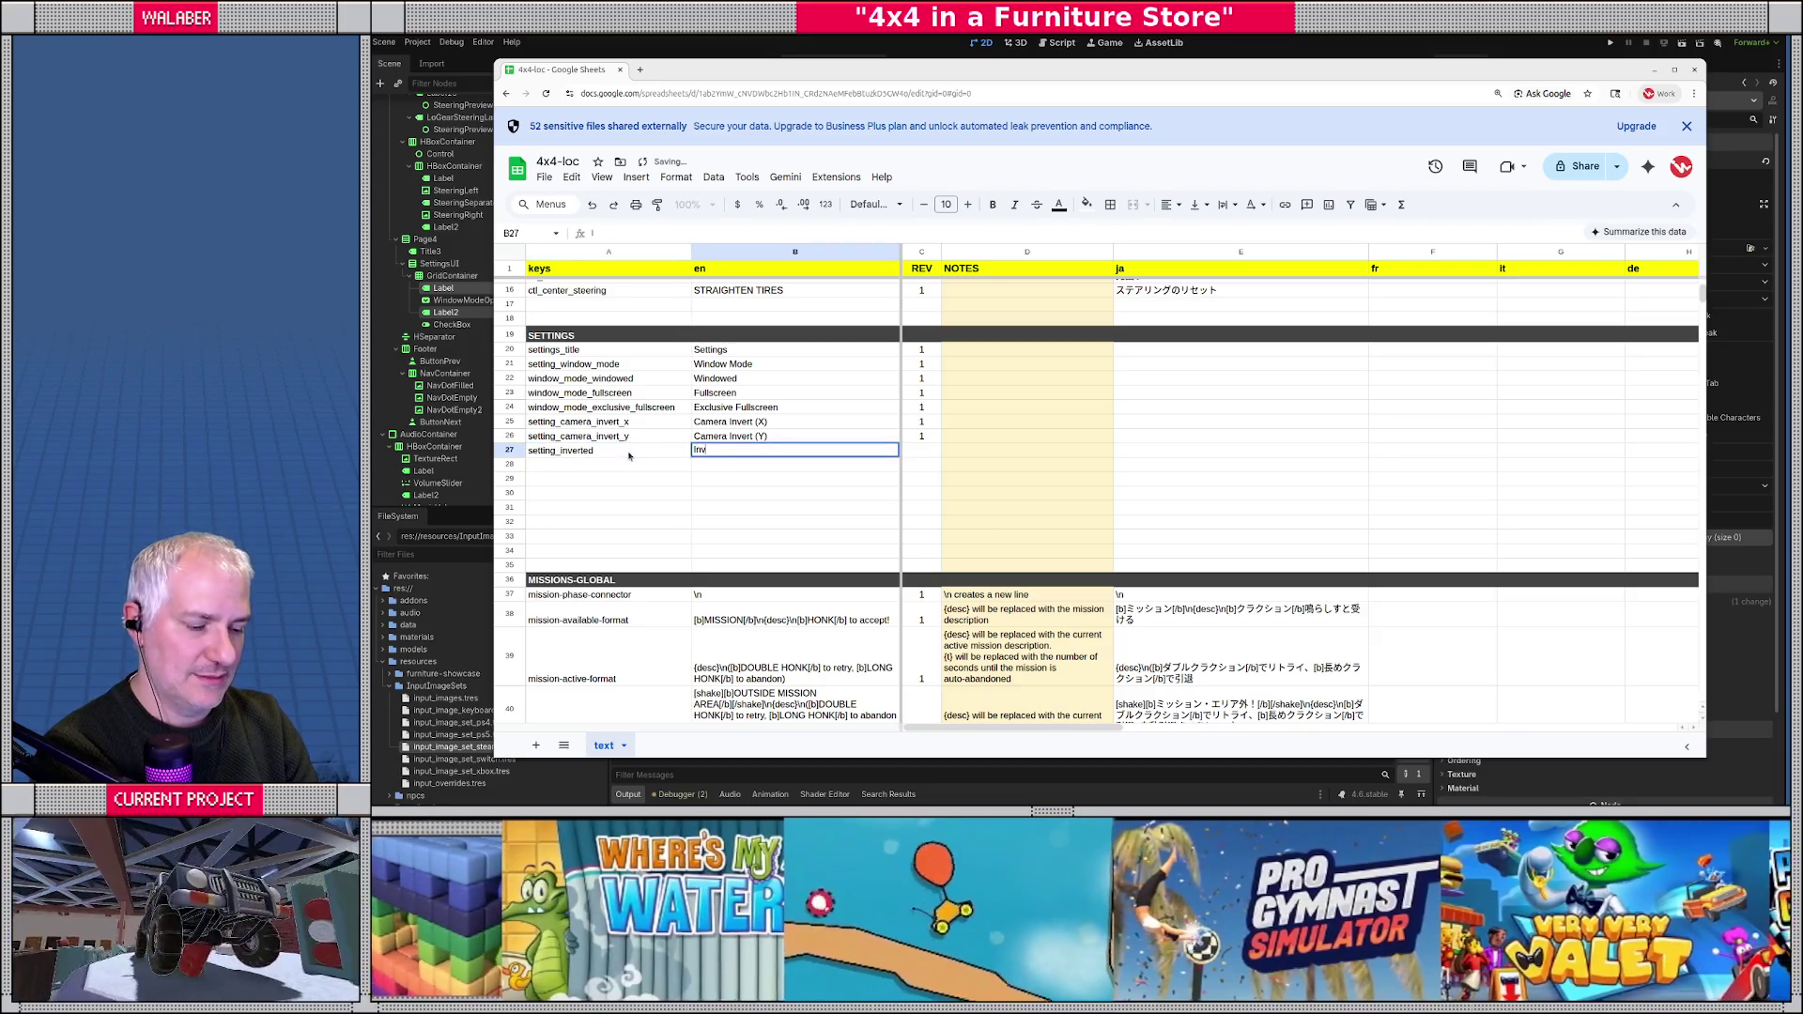
{"action": "type", "text": "erted"}
{"action": "key", "text": "Tab"}
{"action": "type", "text": "1"}
{"action": "key", "text": "Return"}
- Add setting_camera_sensitivity_x and _y keys with texts 'Camera Sensitivity (X)' and 'Camera Sensitivity (Y)'
{"action": "type", "text": "setting_camera_sensi"}
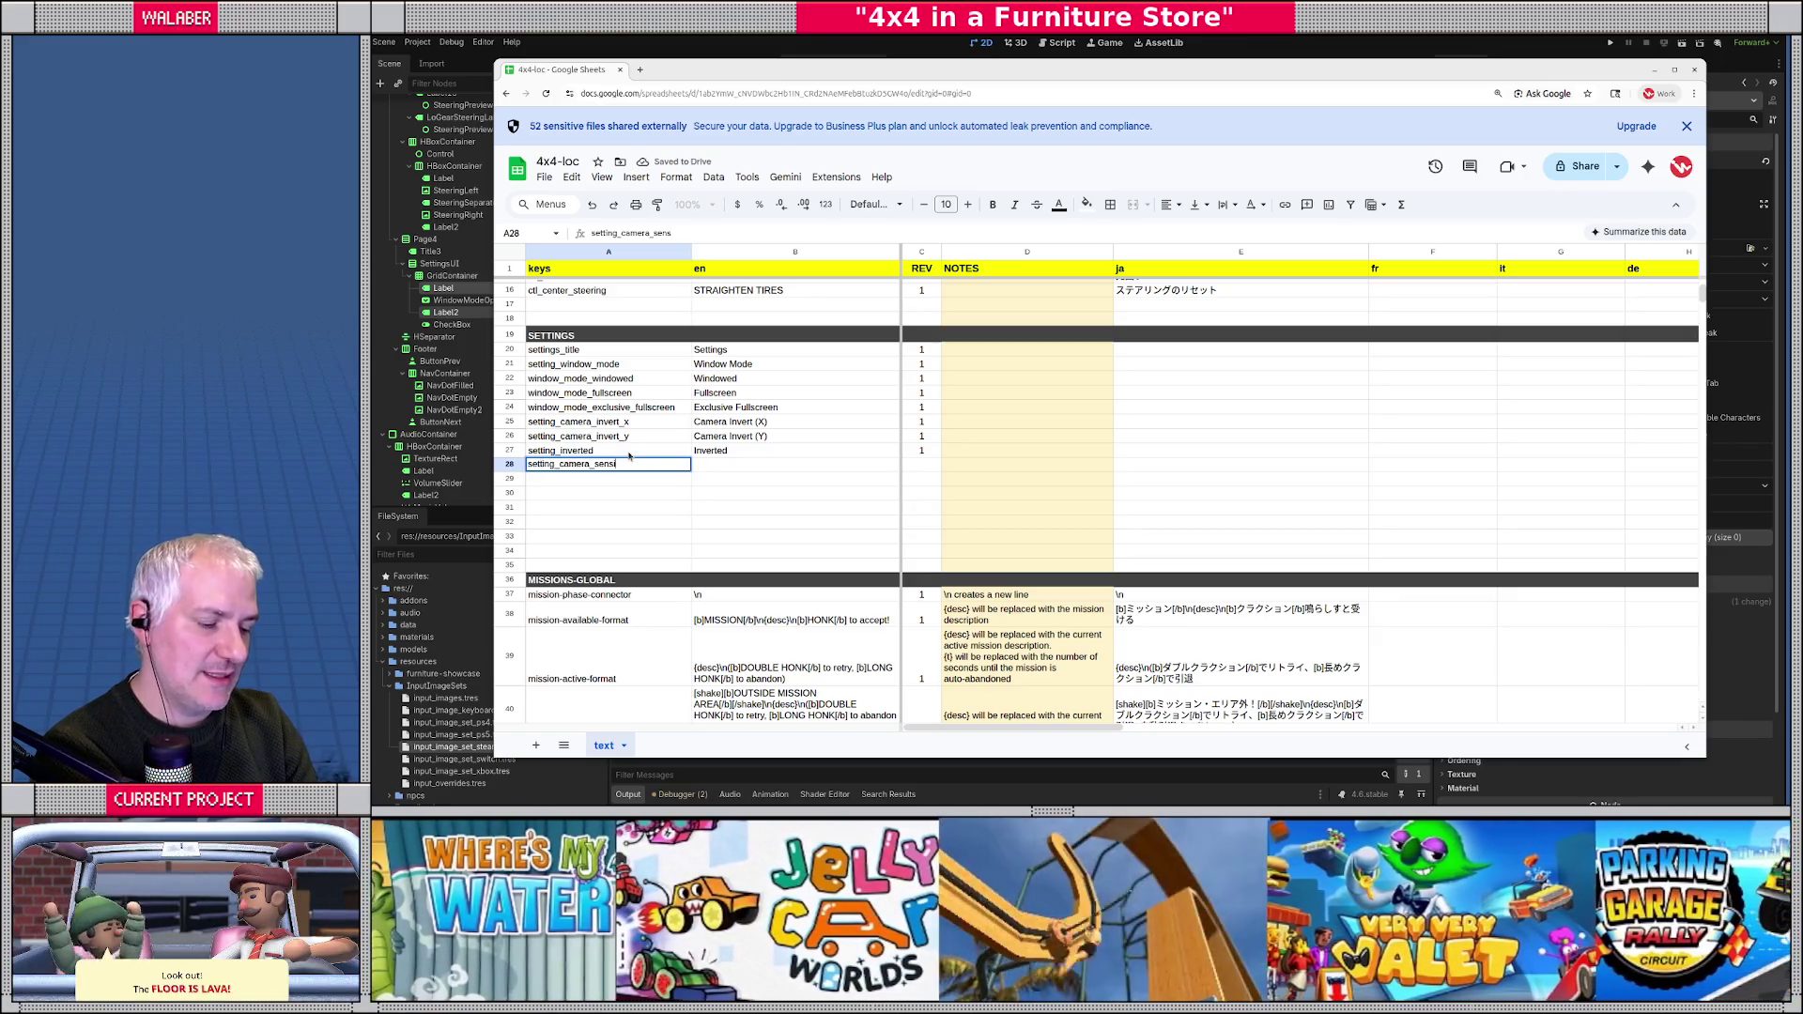
{"action": "type", "text": "tivity_x"}
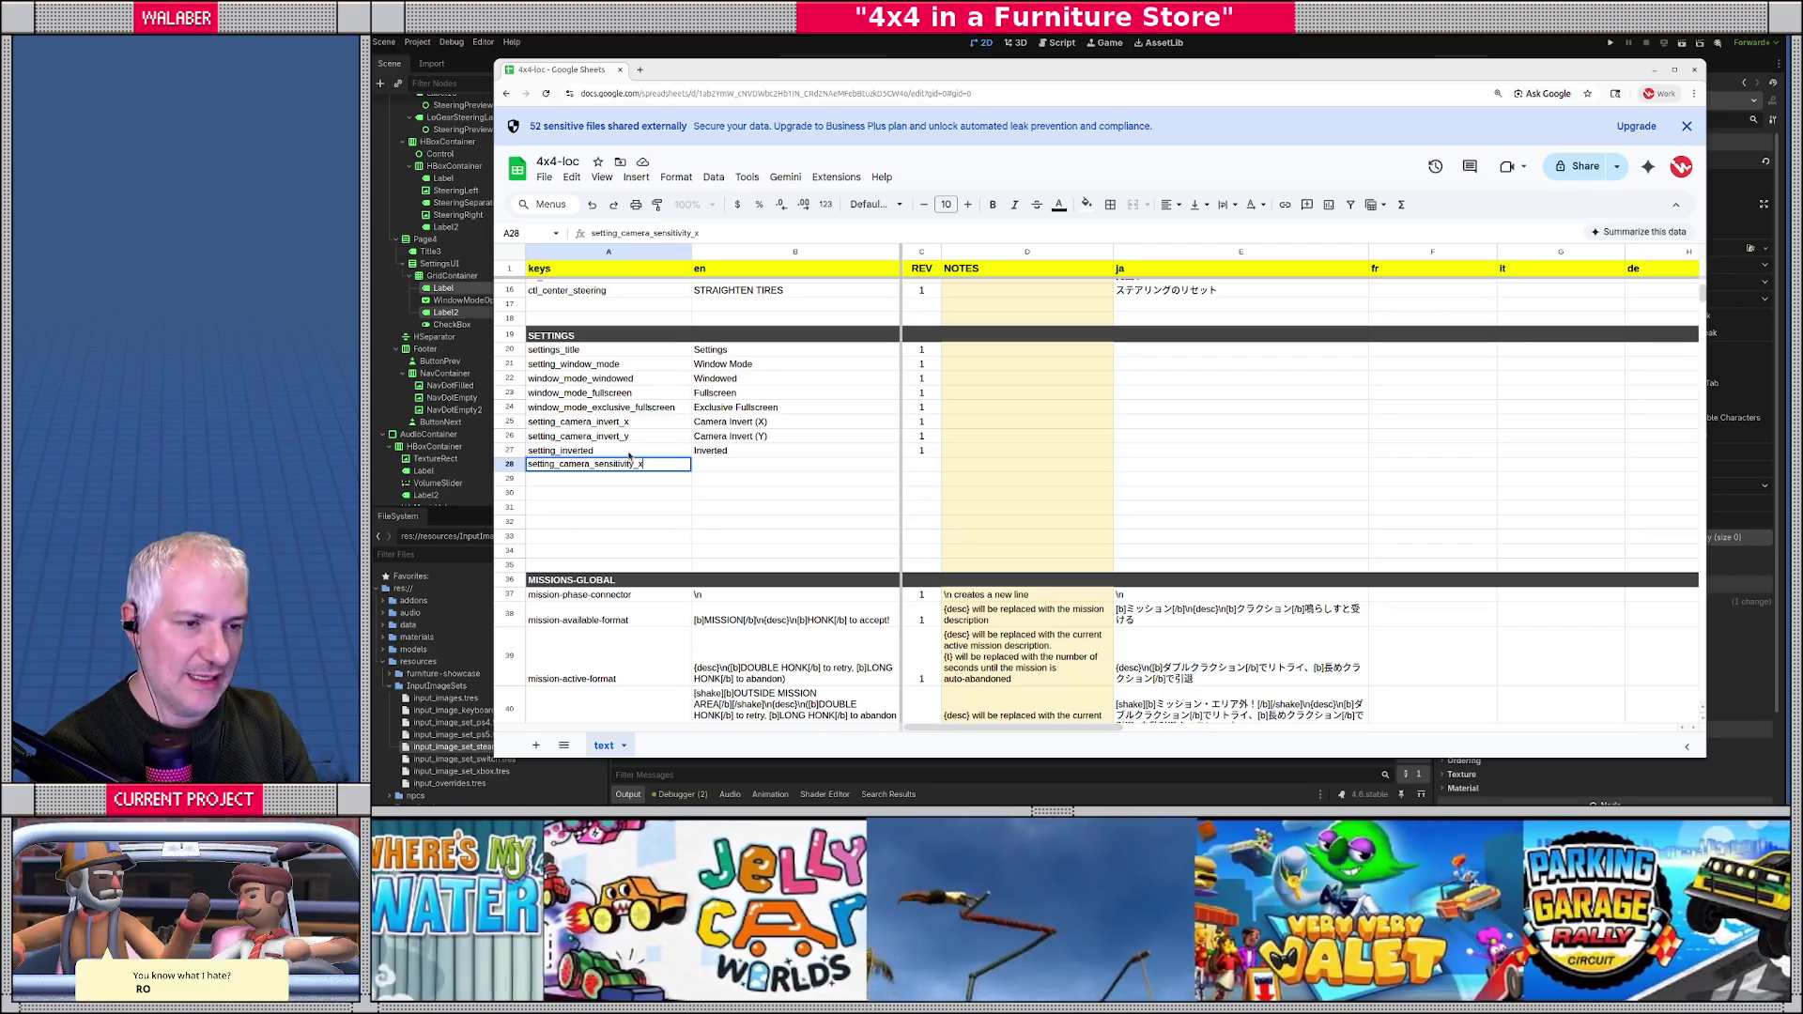
{"action": "key", "text": "Tab"}
{"action": "type", "text": "Camera Sens"}
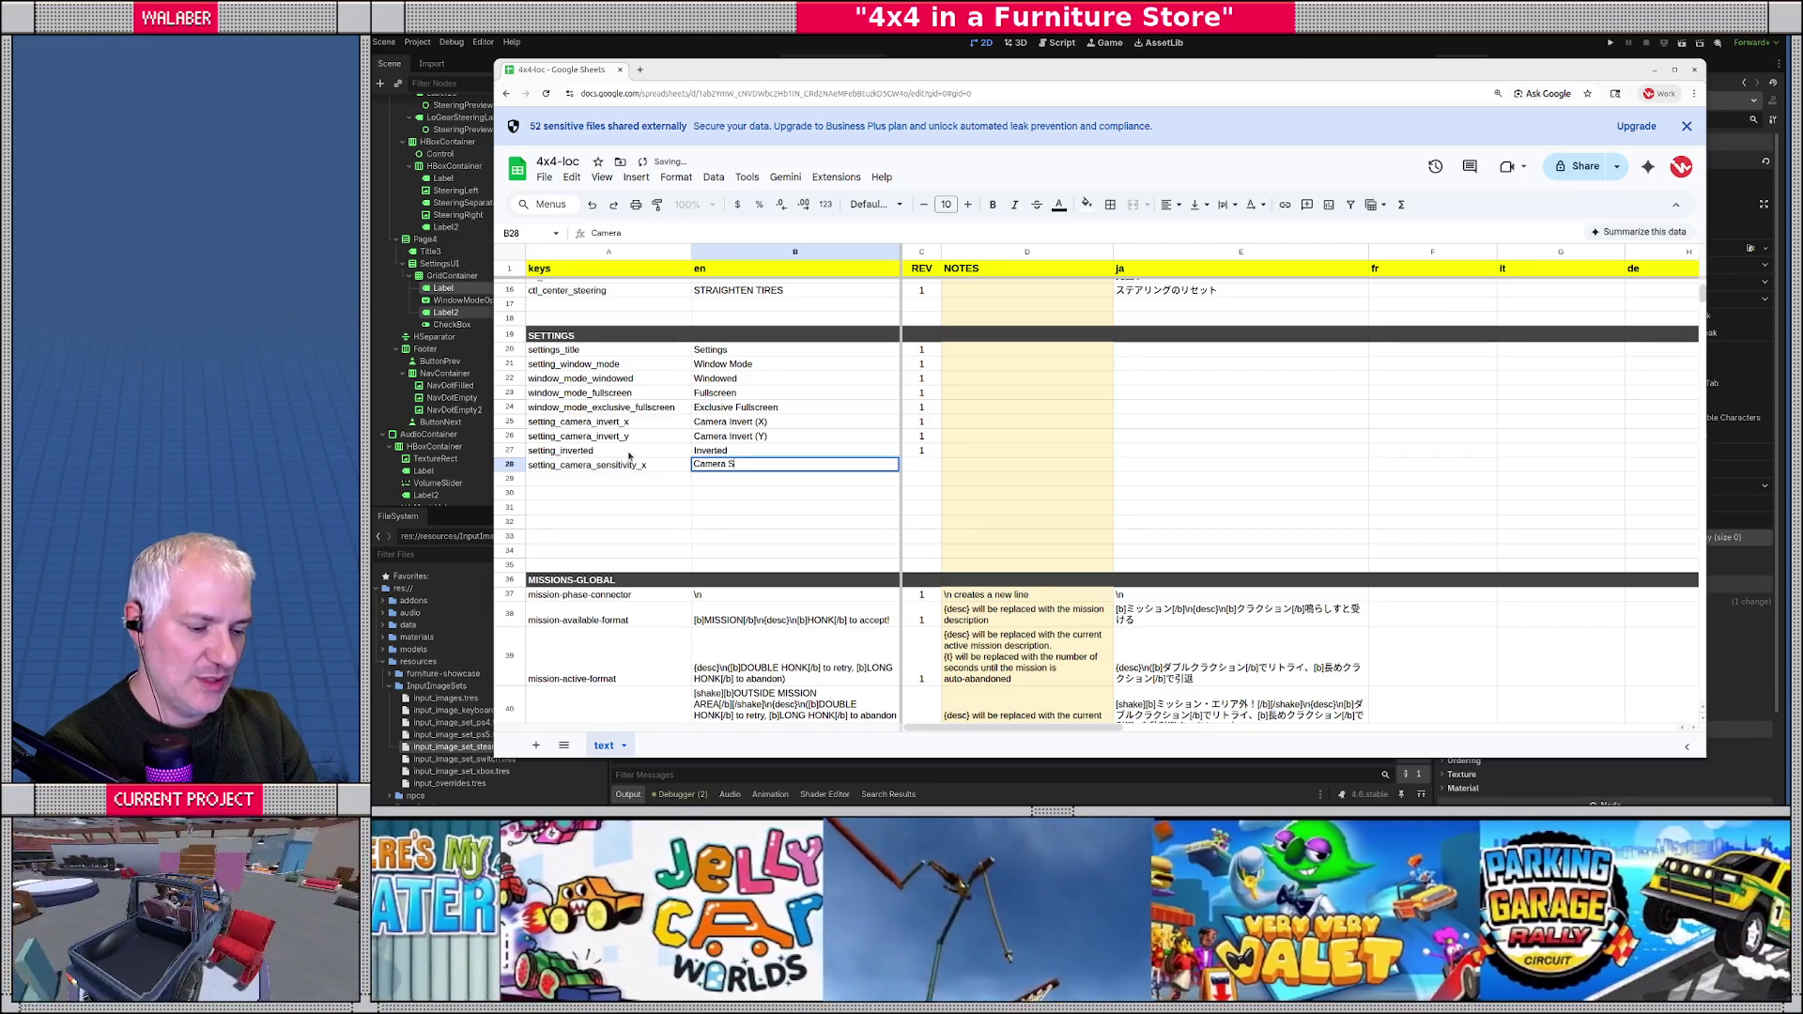
{"action": "type", "text": "itivity (X)"}
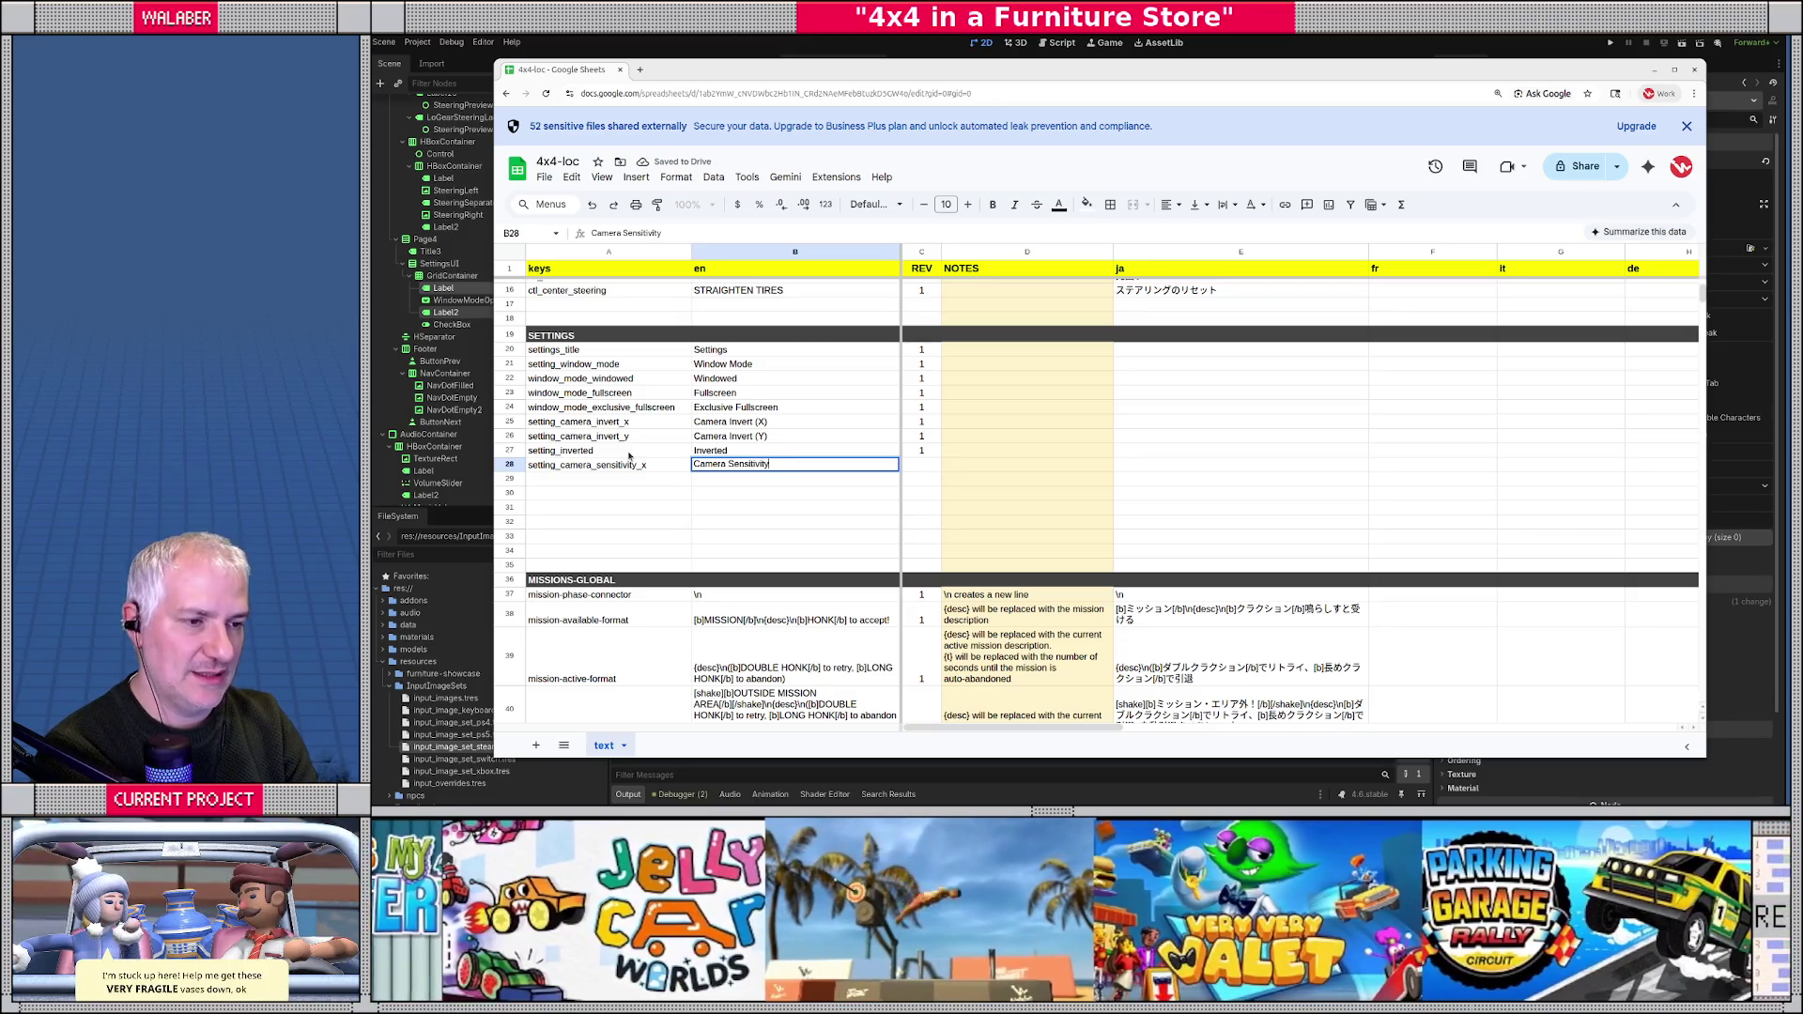
{"action": "key", "text": "Tab"}
{"action": "type", "text": "1"}
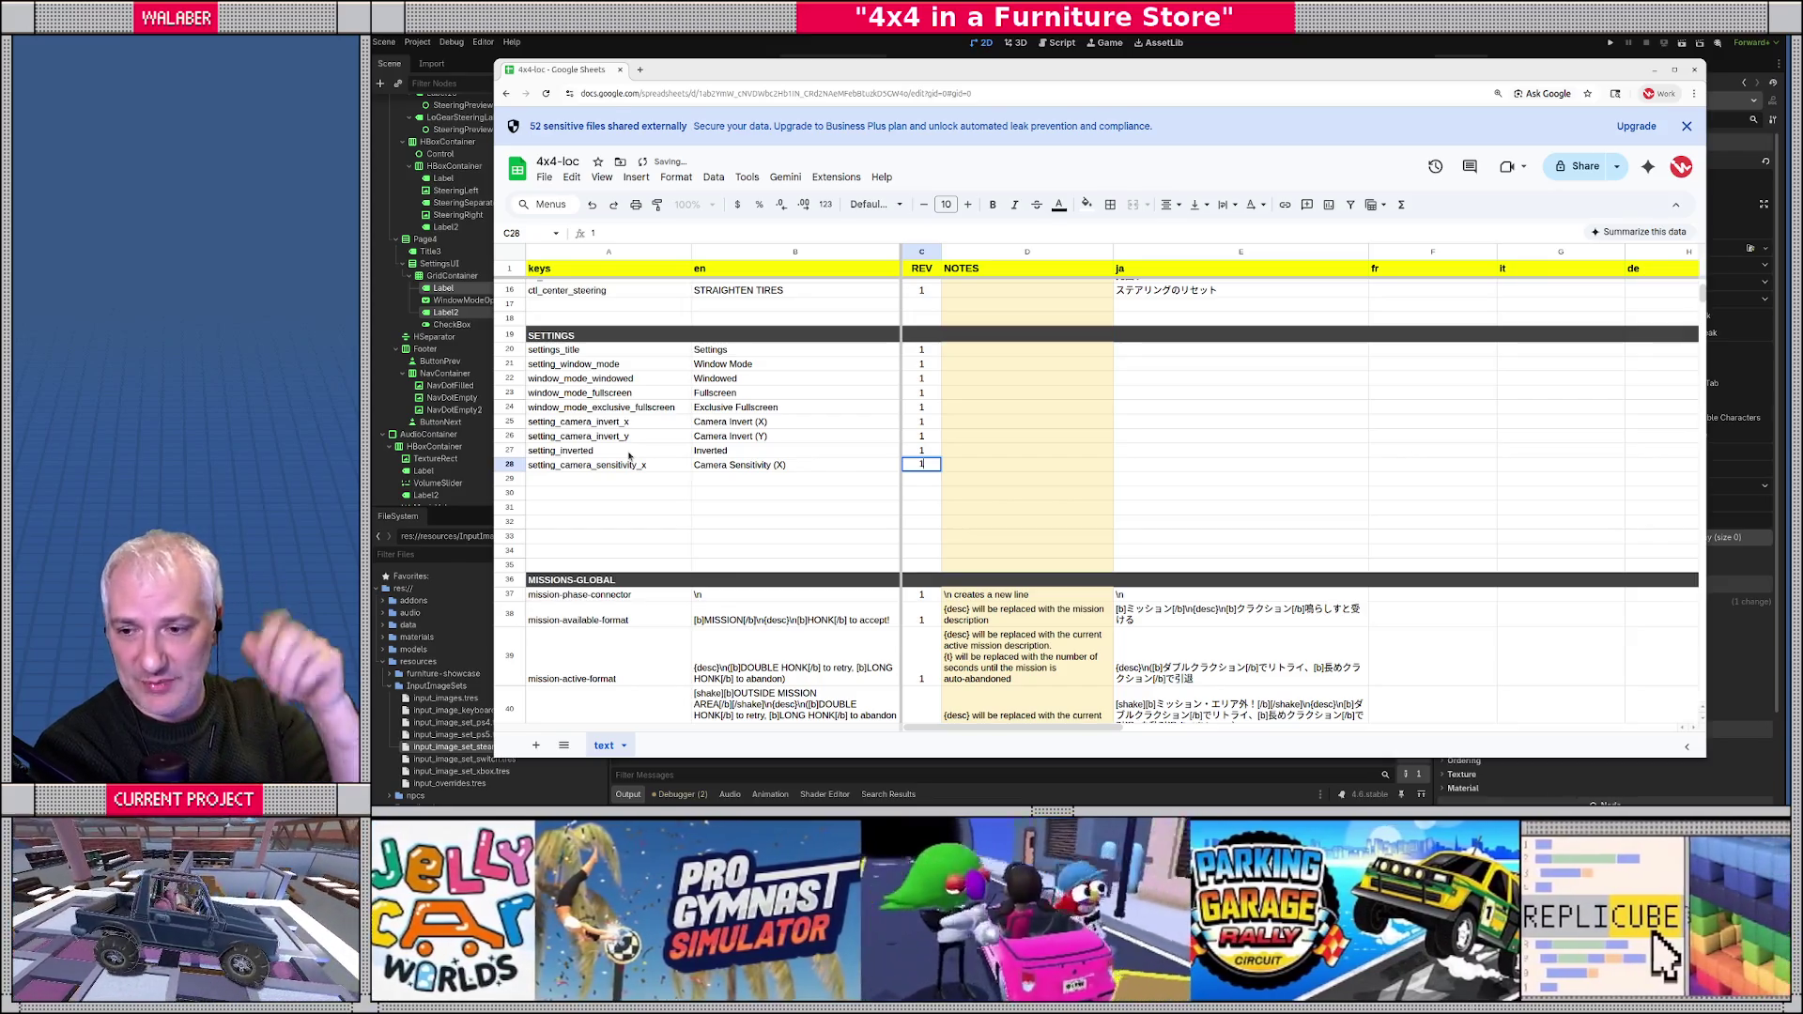
{"action": "key", "text": "Return"}
{"action": "type", "text": "setting_camera_sensitivity"}
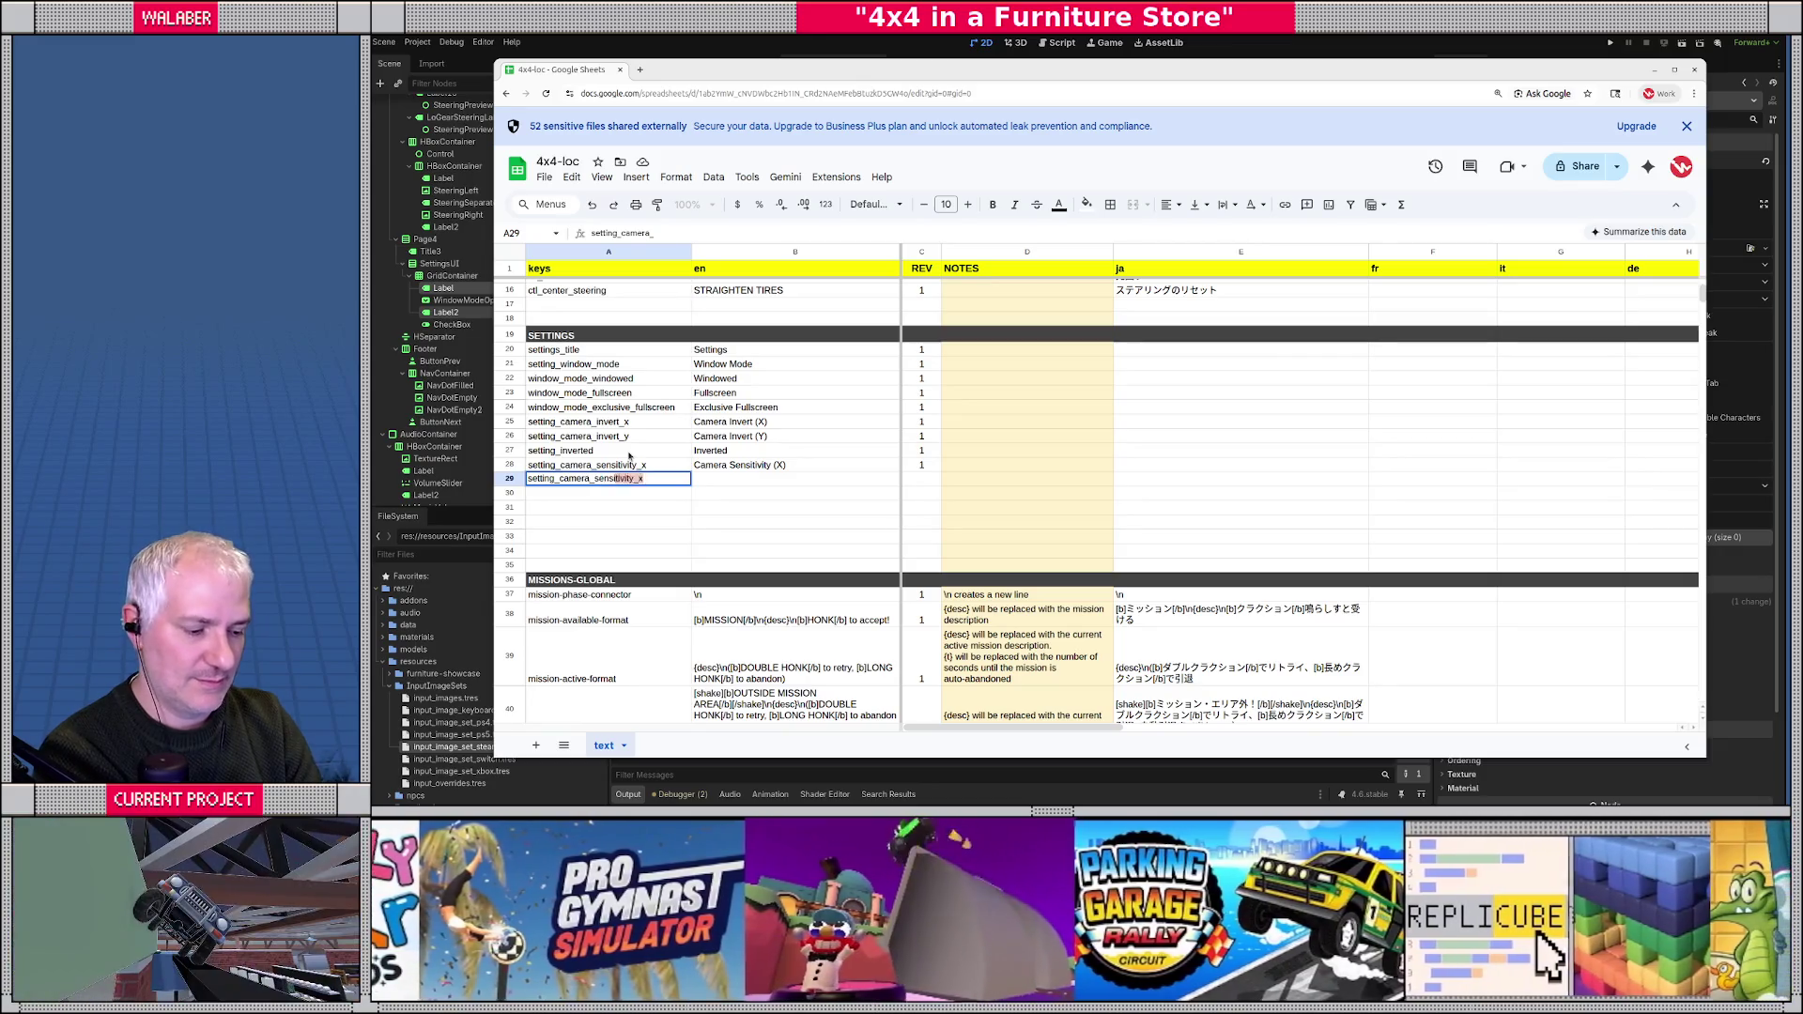
{"action": "type", "text": "_y"}
{"action": "key", "text": "Tab"}
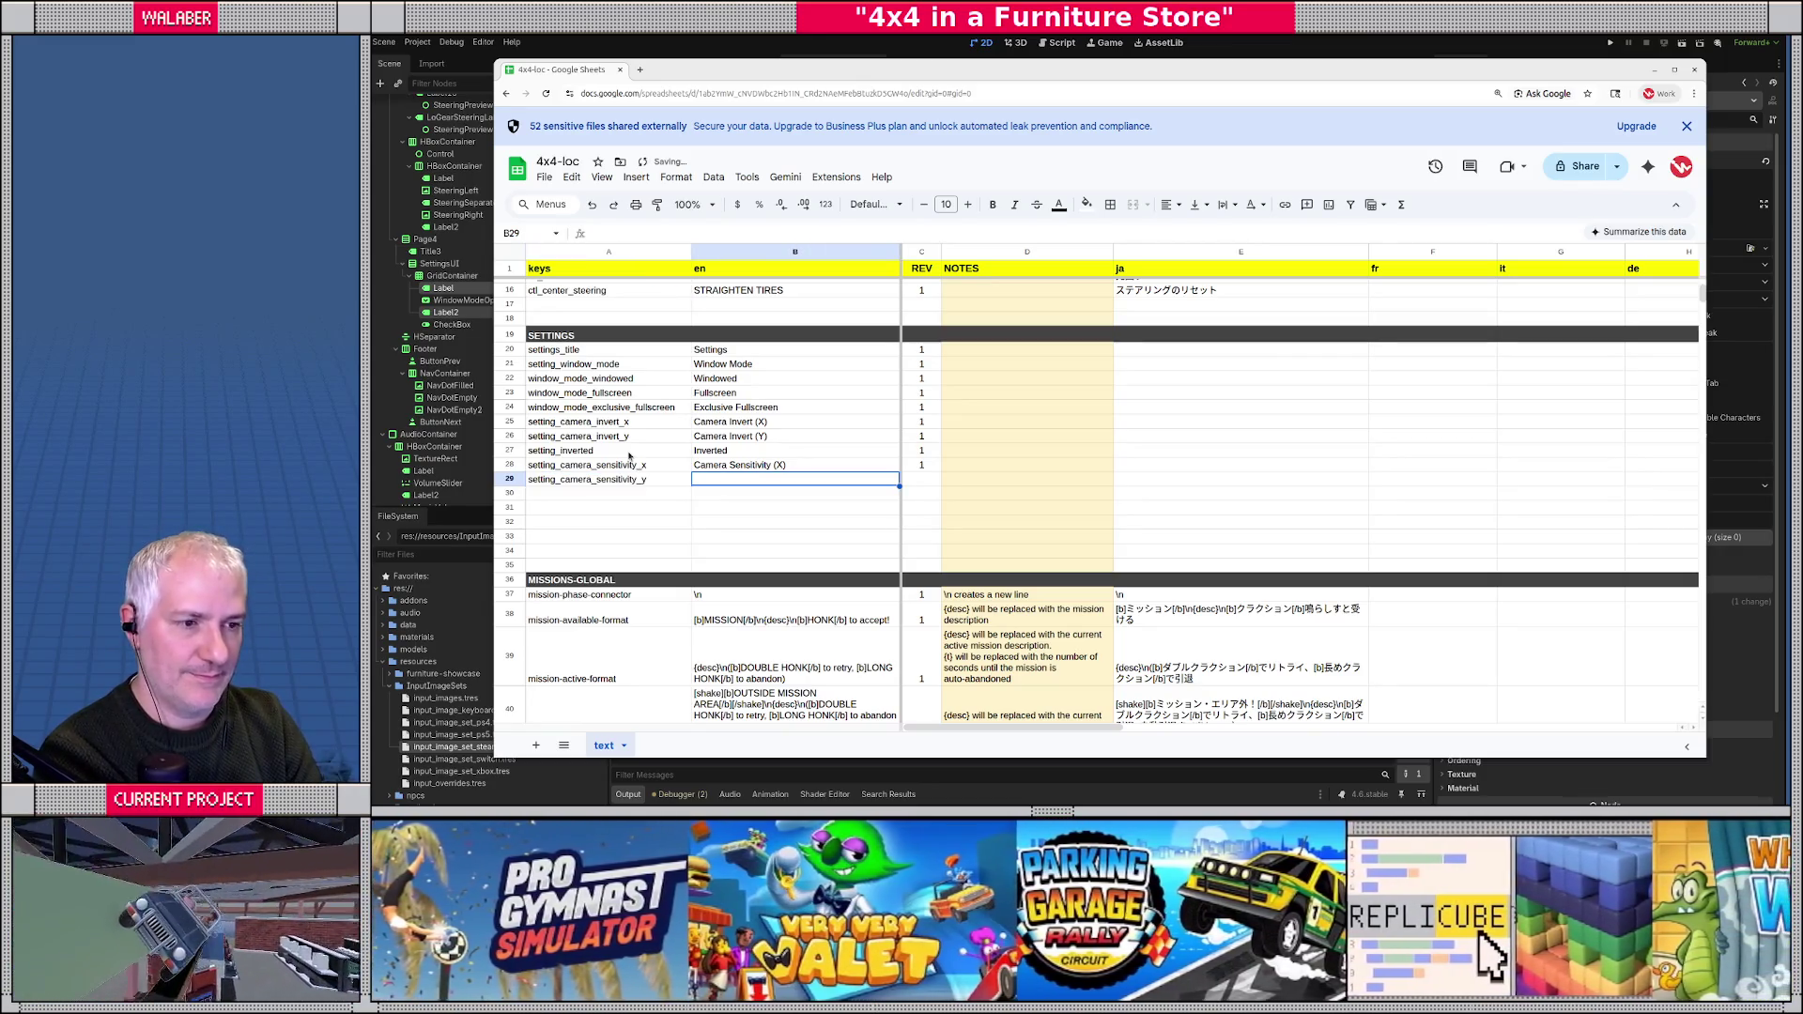
{"action": "type", "text": "Camera Sensitivity (Y)"}
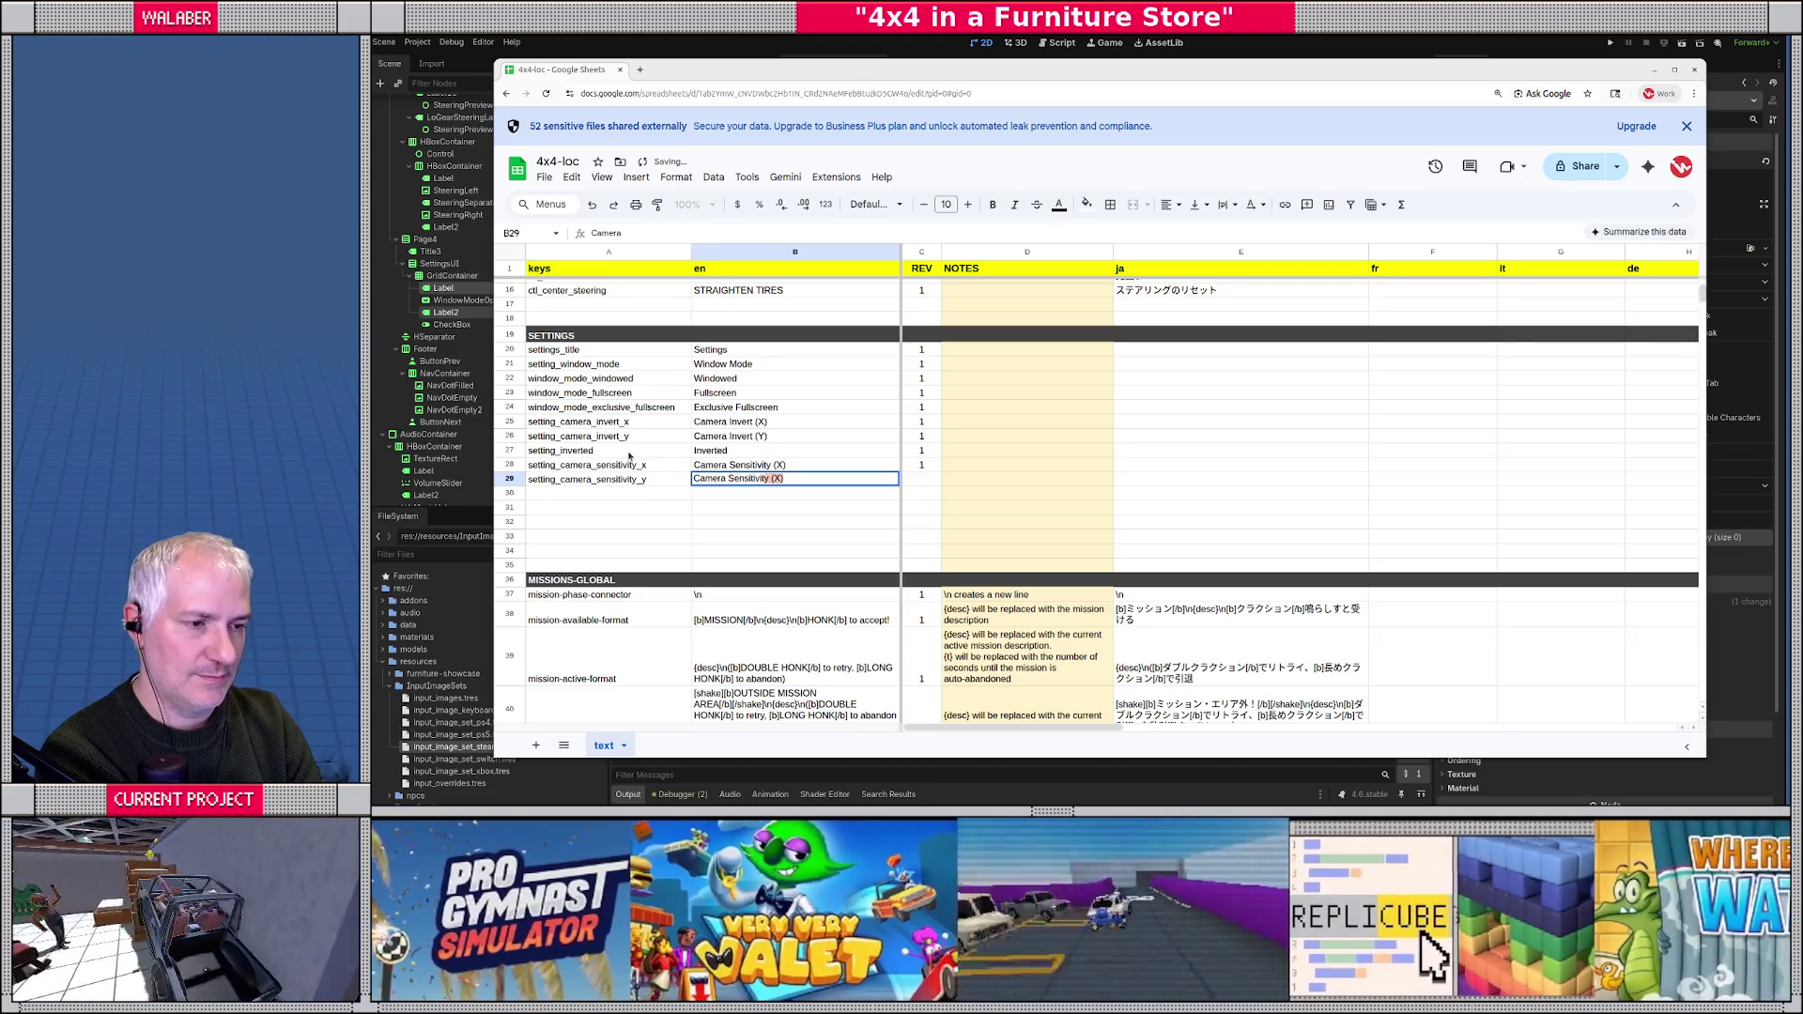